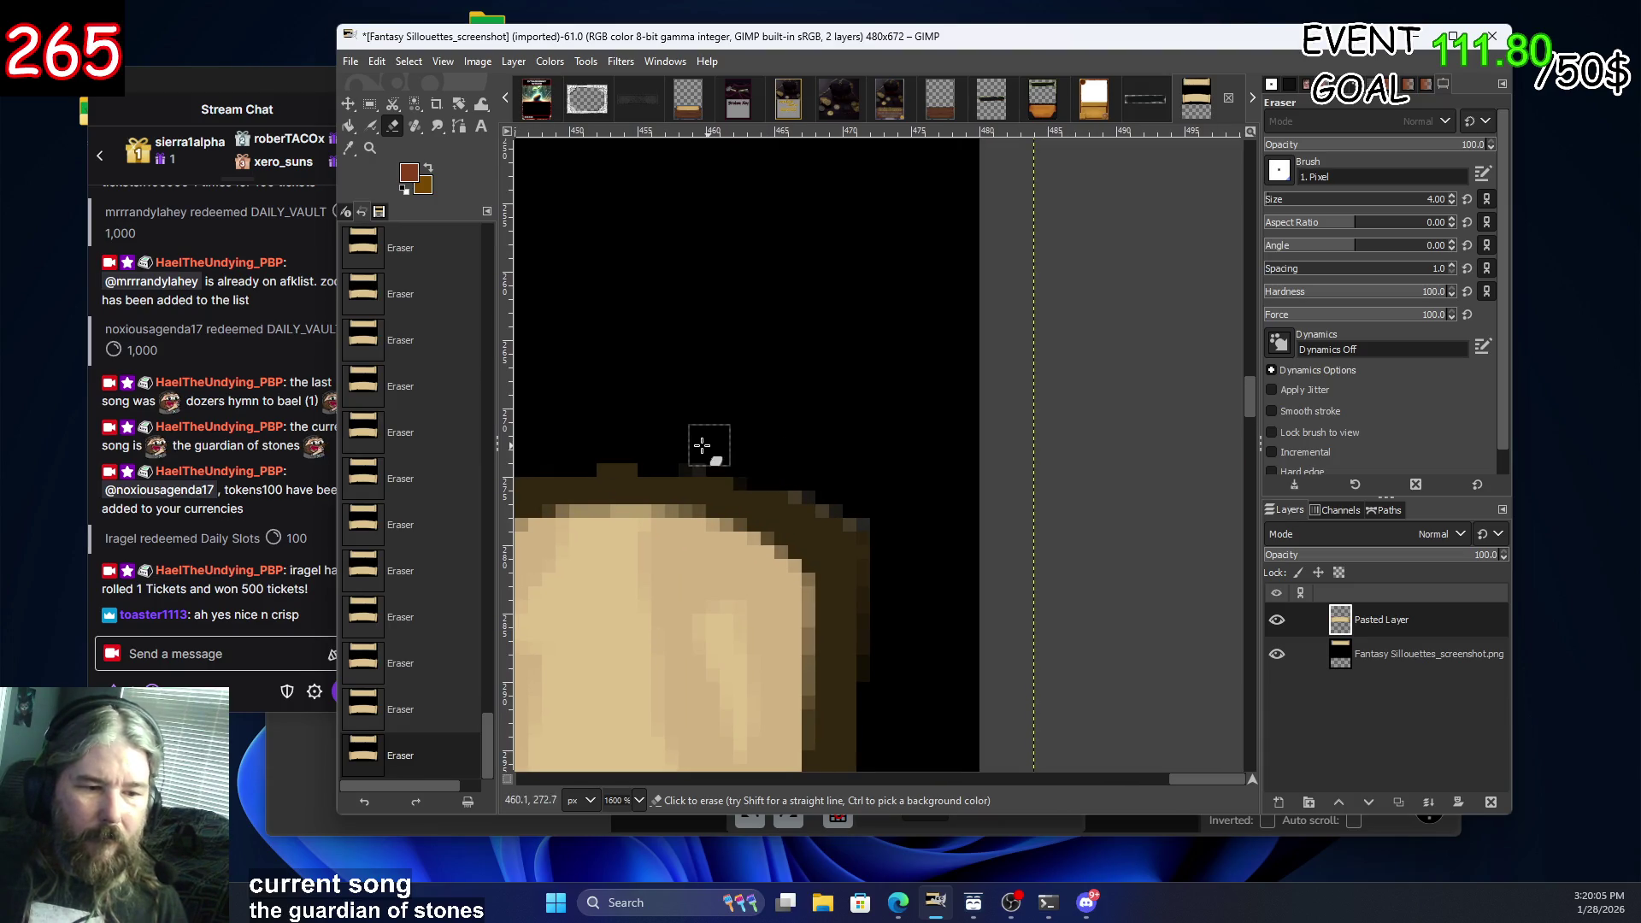
Step: Erase the leftover stray pixels along the scroll banner's edge
{"action": "left_click_drag", "start_coordinate": [751, 454], "coordinate": [822, 482]}
{"action": "left_click_drag", "start_coordinate": [896, 521], "coordinate": [846, 497]}
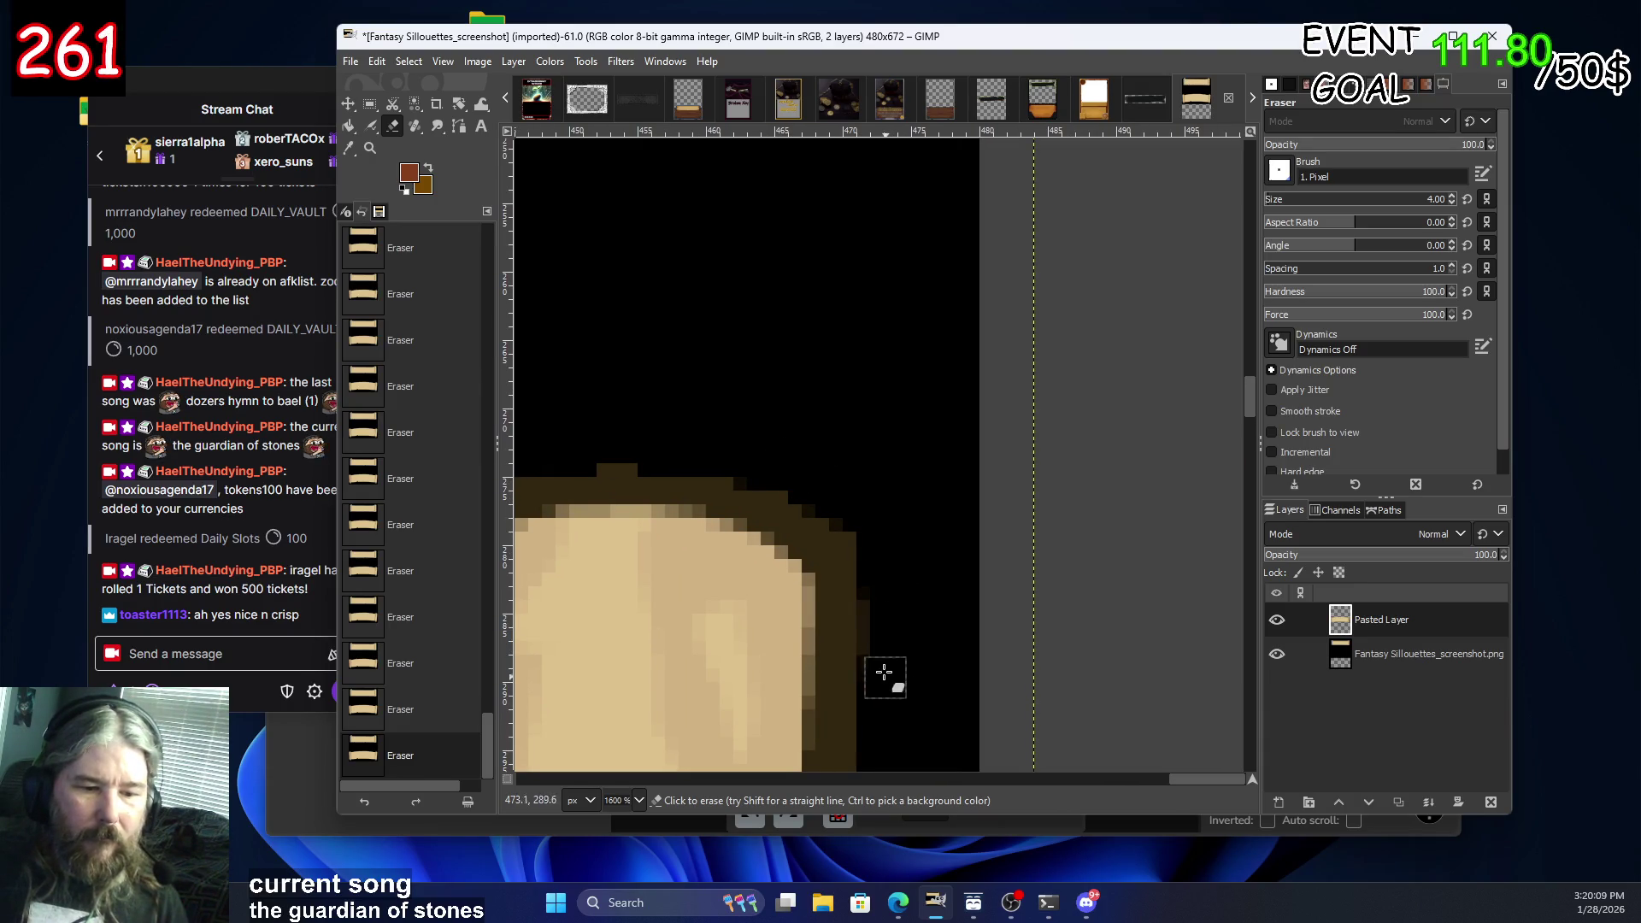
{"action": "scroll", "coordinate": [882, 558], "scroll_direction": "down", "scroll_amount": 2, "text": "ctrl"}
{"action": "scroll", "coordinate": [894, 663], "scroll_direction": "down", "scroll_amount": 2, "text": "ctrl"}
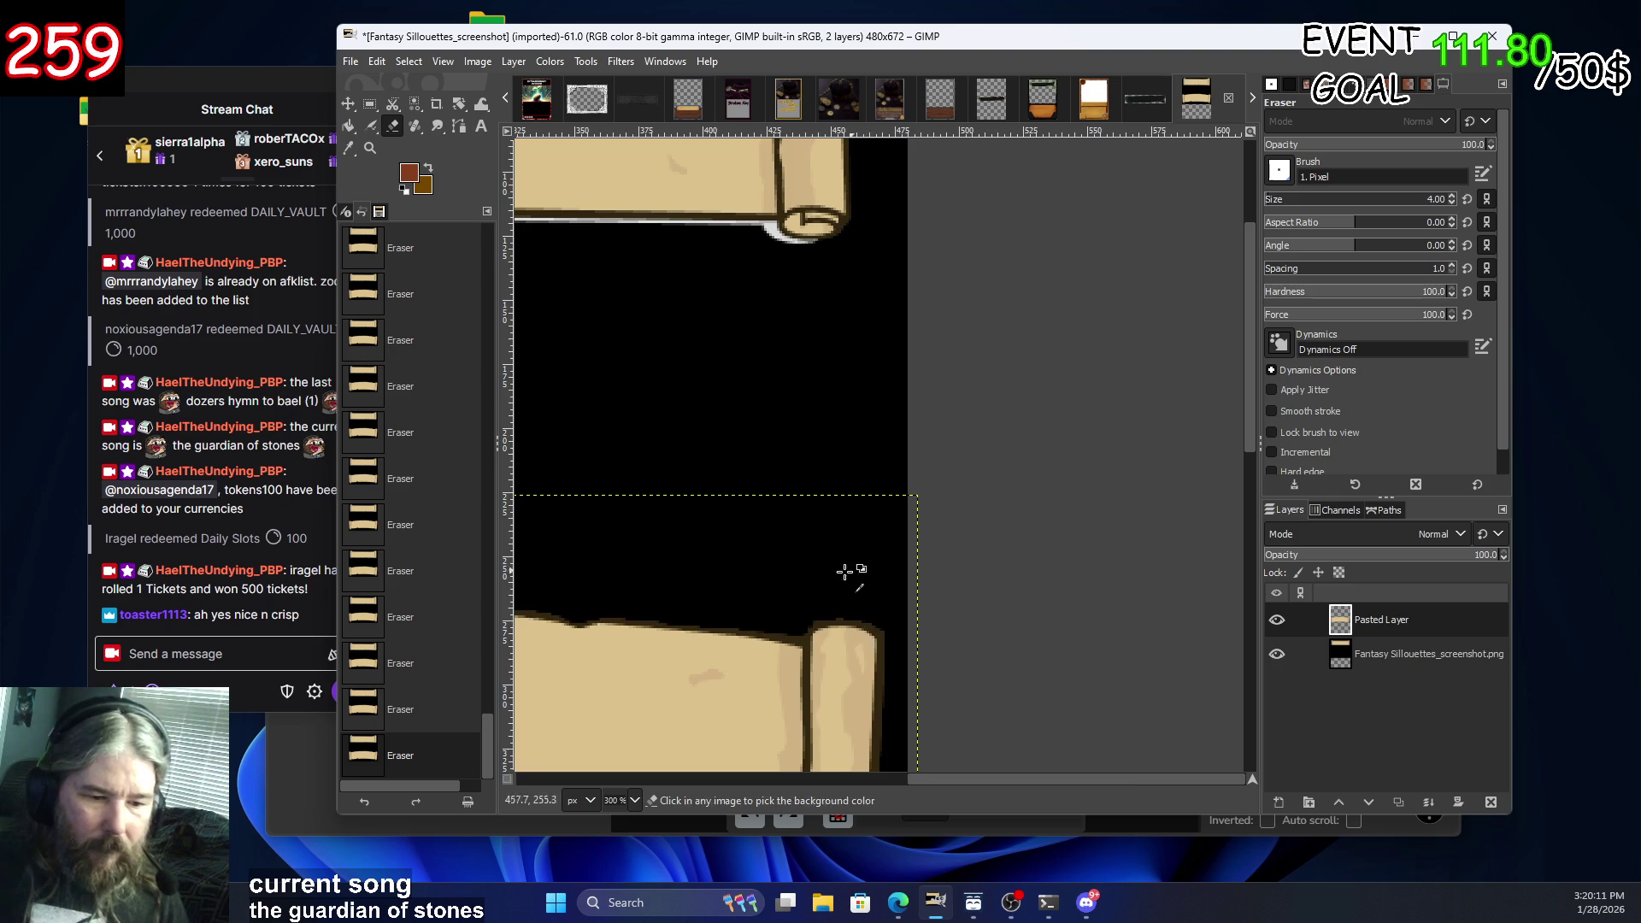
{"action": "scroll", "coordinate": [864, 567], "scroll_direction": "up", "scroll_amount": 3, "text": "ctrl"}
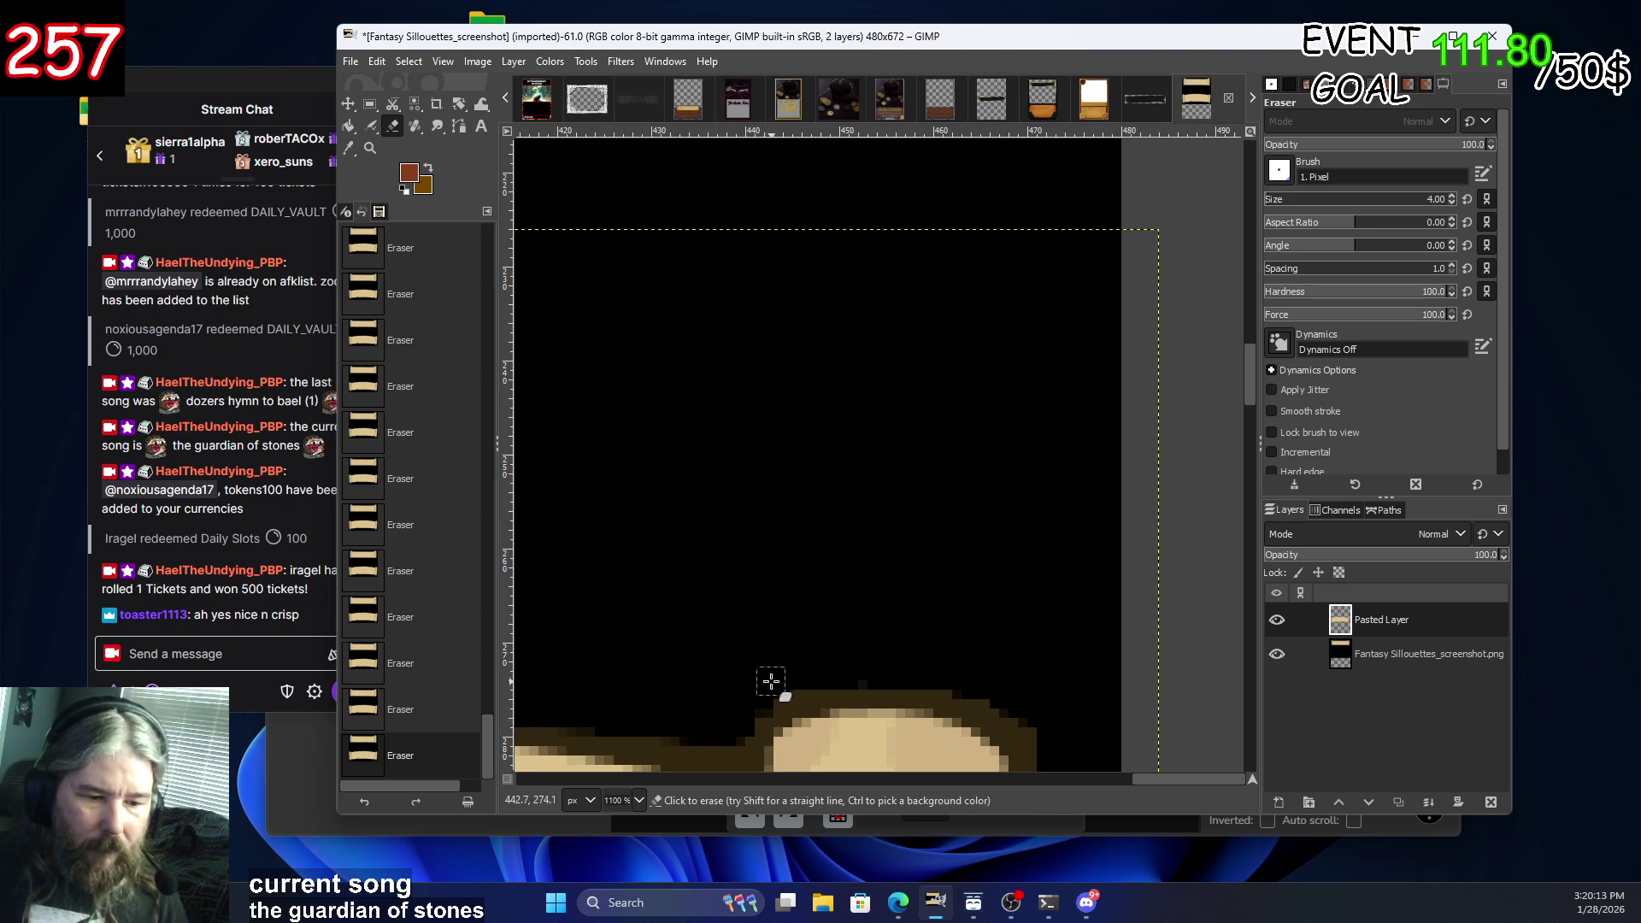
{"action": "scroll", "coordinate": [857, 686], "scroll_direction": "down", "scroll_amount": 4, "text": "ctrl"}
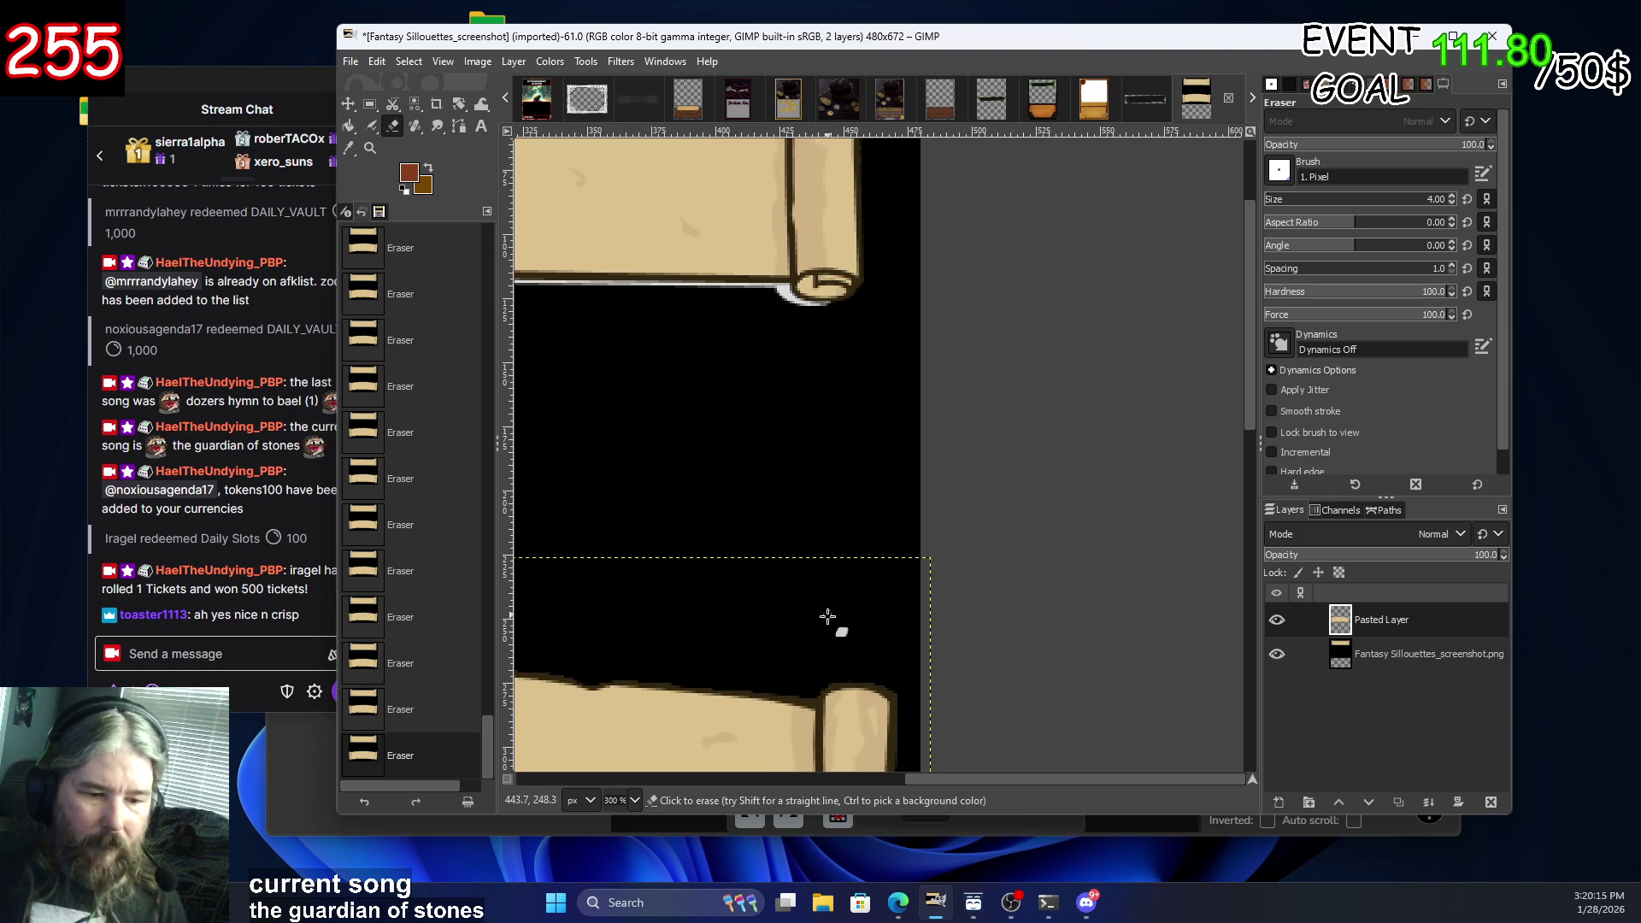
{"action": "scroll", "coordinate": [828, 616], "scroll_direction": "up", "scroll_amount": 2, "text": "ctrl"}
{"action": "scroll", "coordinate": [807, 647], "scroll_direction": "up", "scroll_amount": 1, "text": "ctrl"}
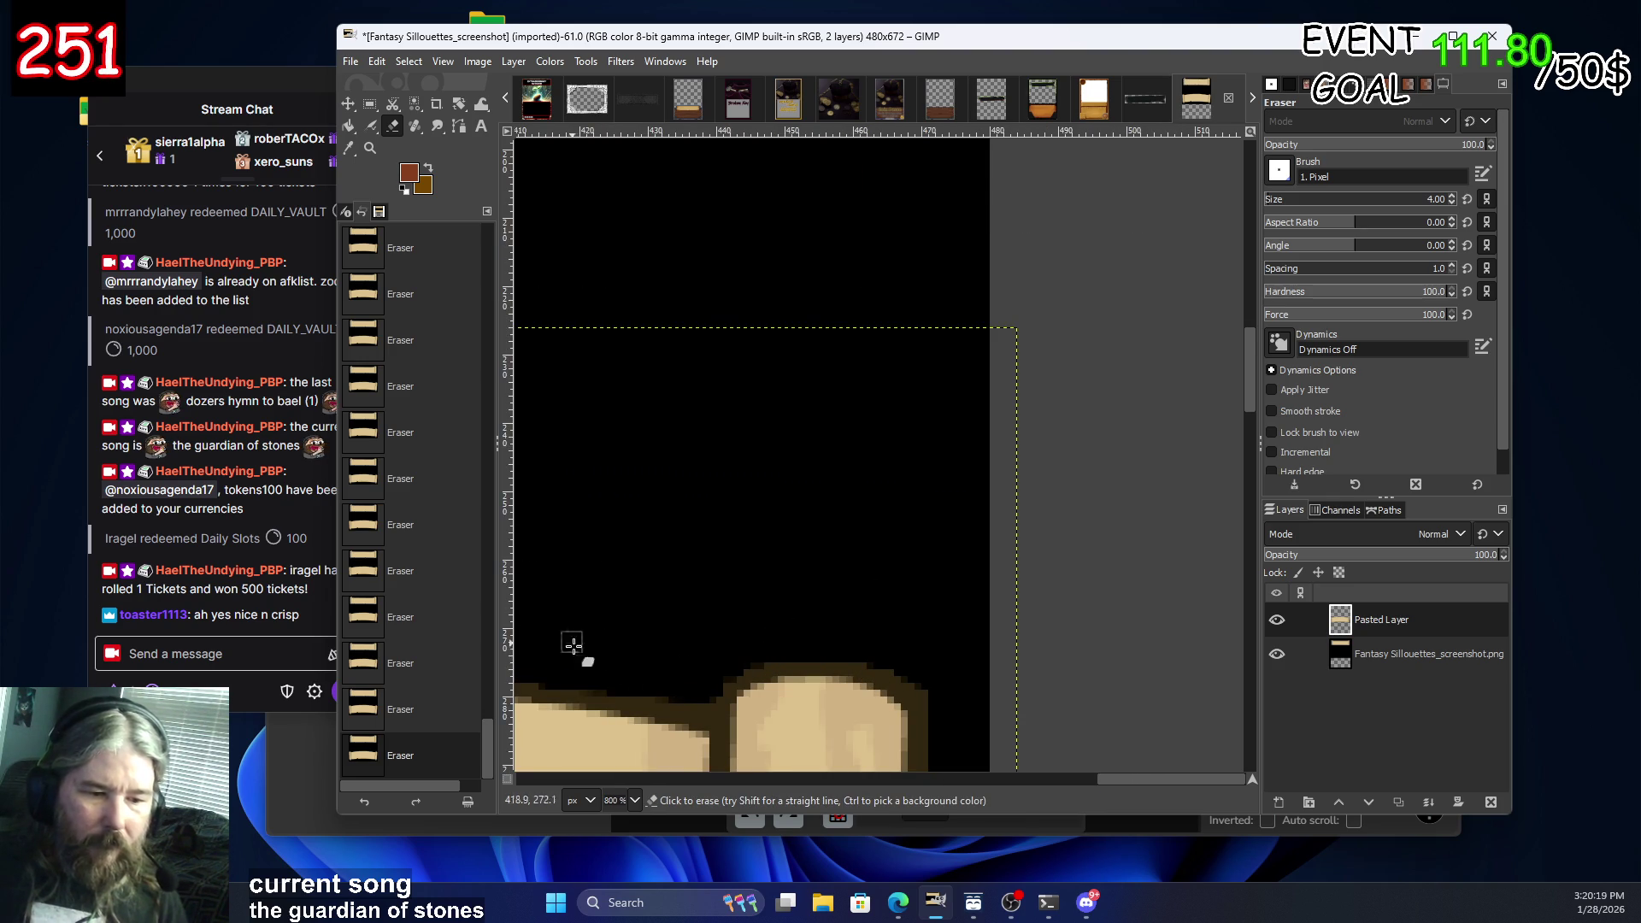
{"action": "scroll", "coordinate": [658, 649], "scroll_direction": "down", "scroll_amount": 4, "text": "ctrl"}
{"action": "scroll", "coordinate": [735, 671], "scroll_direction": "up", "scroll_amount": 1, "text": "ctrl"}
{"action": "scroll", "coordinate": [779, 677], "scroll_direction": "up", "scroll_amount": 1, "text": "ctrl"}
Step: Move the Pasted Layer banner down into the transparent bottom area of the image
{"action": "left_click_drag", "start_coordinate": [743, 679], "coordinate": [912, 425]}
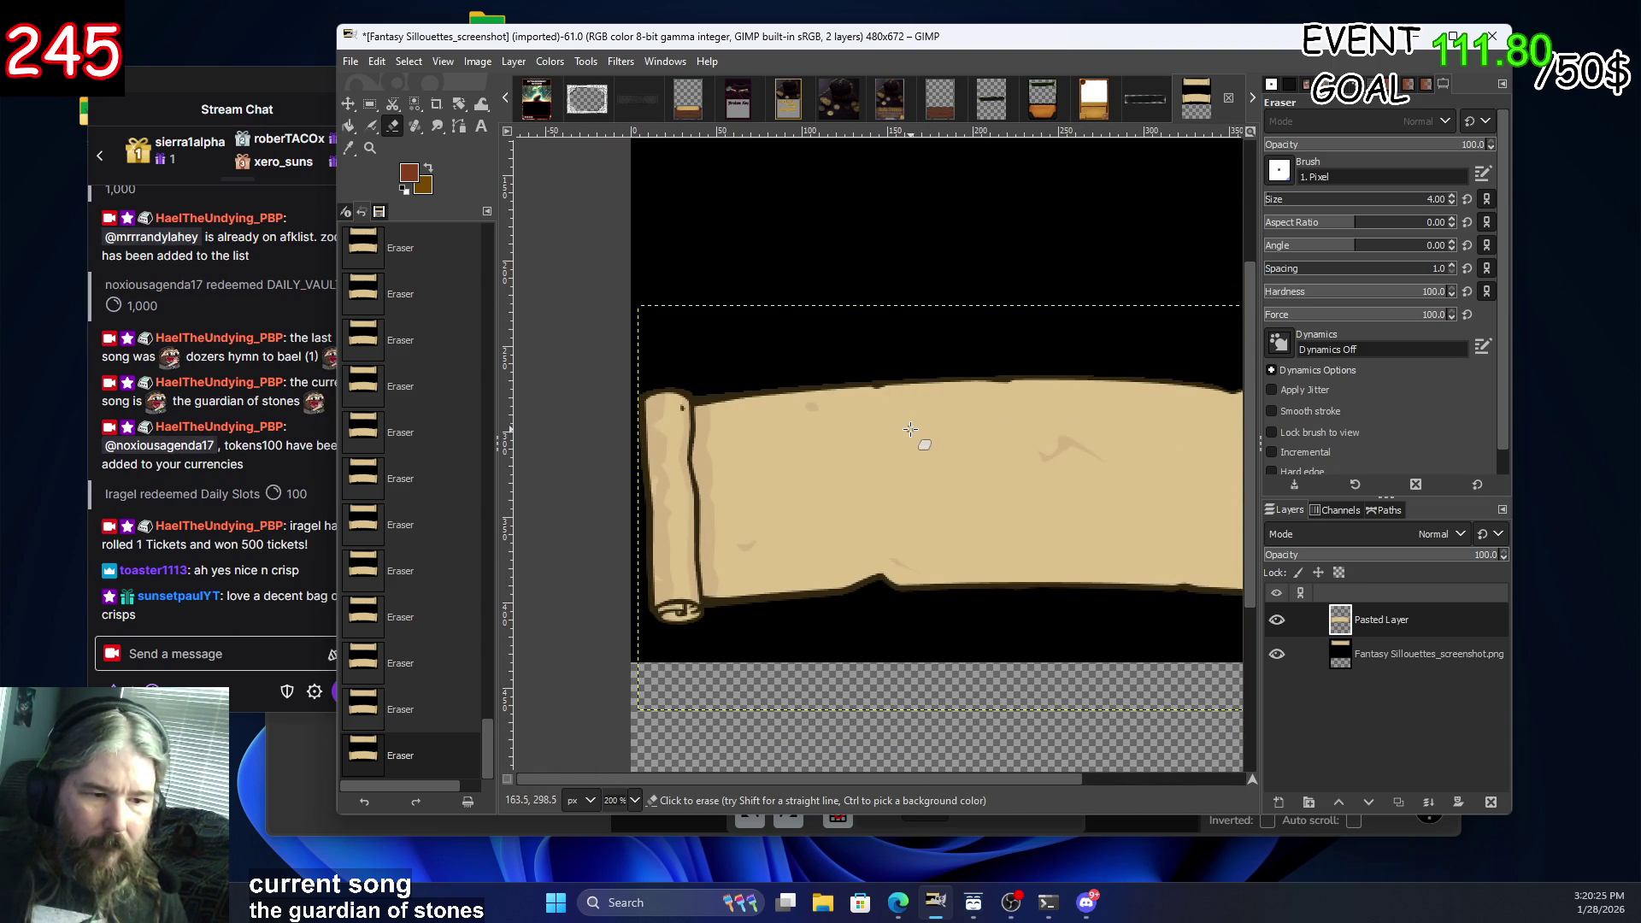
{"action": "scroll", "coordinate": [923, 447], "scroll_direction": "right", "scroll_amount": 3}
{"action": "scroll", "coordinate": [931, 450], "scroll_direction": "down", "scroll_amount": 4, "text": "ctrl"}
{"action": "scroll", "coordinate": [934, 450], "scroll_direction": "up", "scroll_amount": 1, "text": "ctrl"}
{"action": "left_click", "coordinate": [348, 103]}
{"action": "left_click_drag", "start_coordinate": [826, 444], "coordinate": [833, 564]}
{"action": "scroll", "coordinate": [778, 223], "scroll_direction": "up", "scroll_amount": 4, "text": "ctrl"}
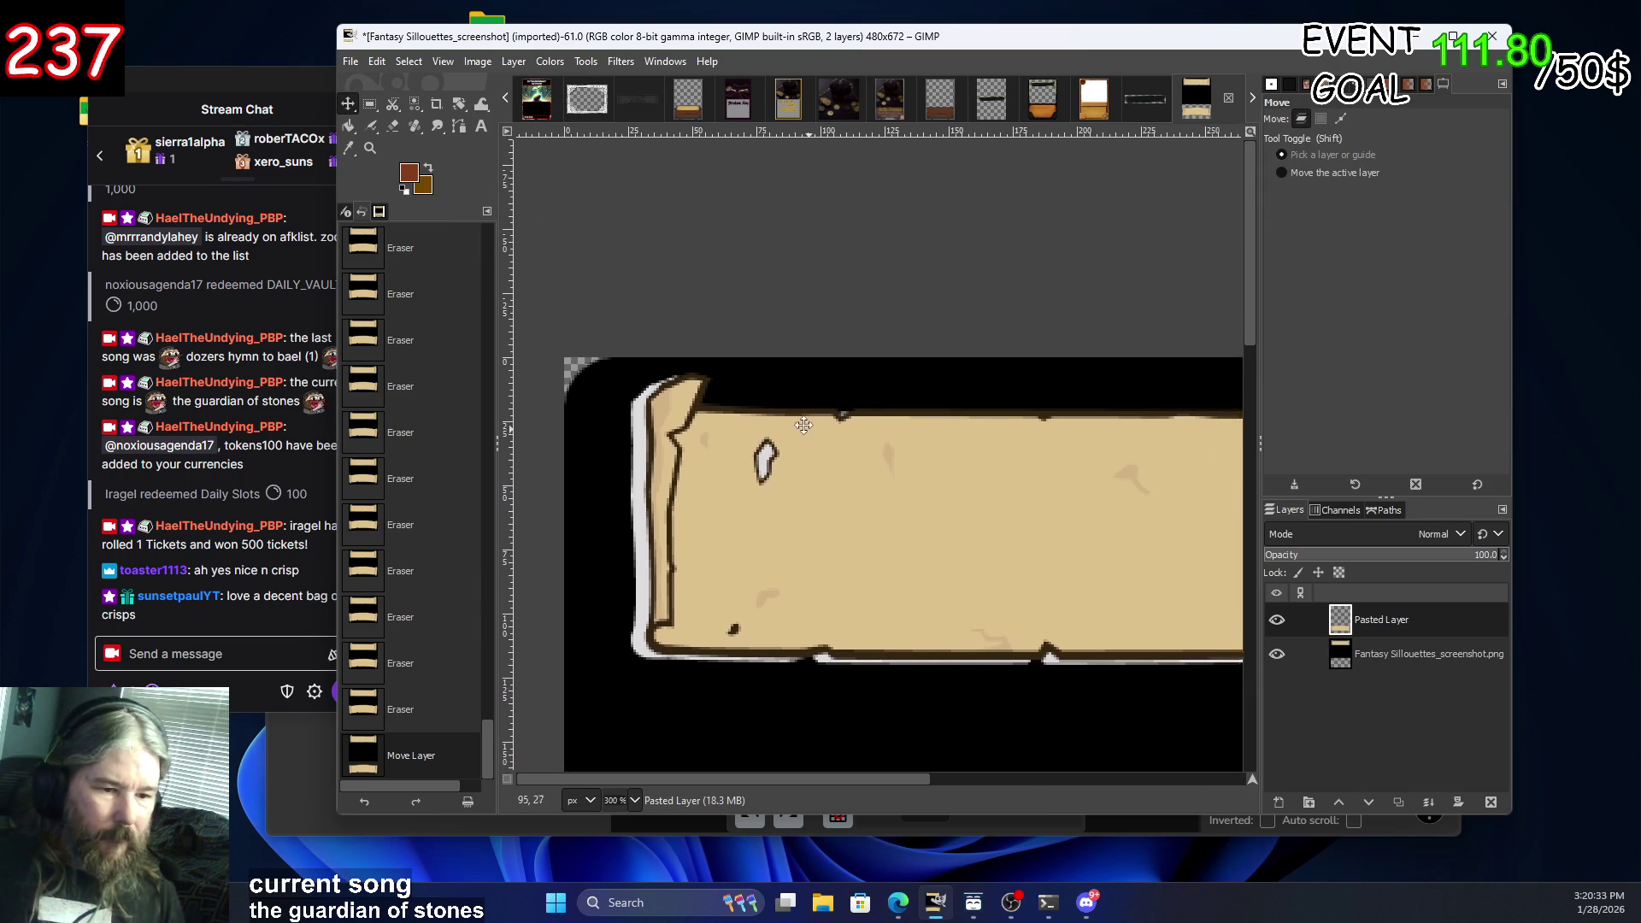
Step: With Fuzzy Select on the original screenshot layer, sample the top banner's left edge
{"action": "left_click", "coordinate": [417, 109]}
{"action": "left_click", "coordinate": [485, 105]}
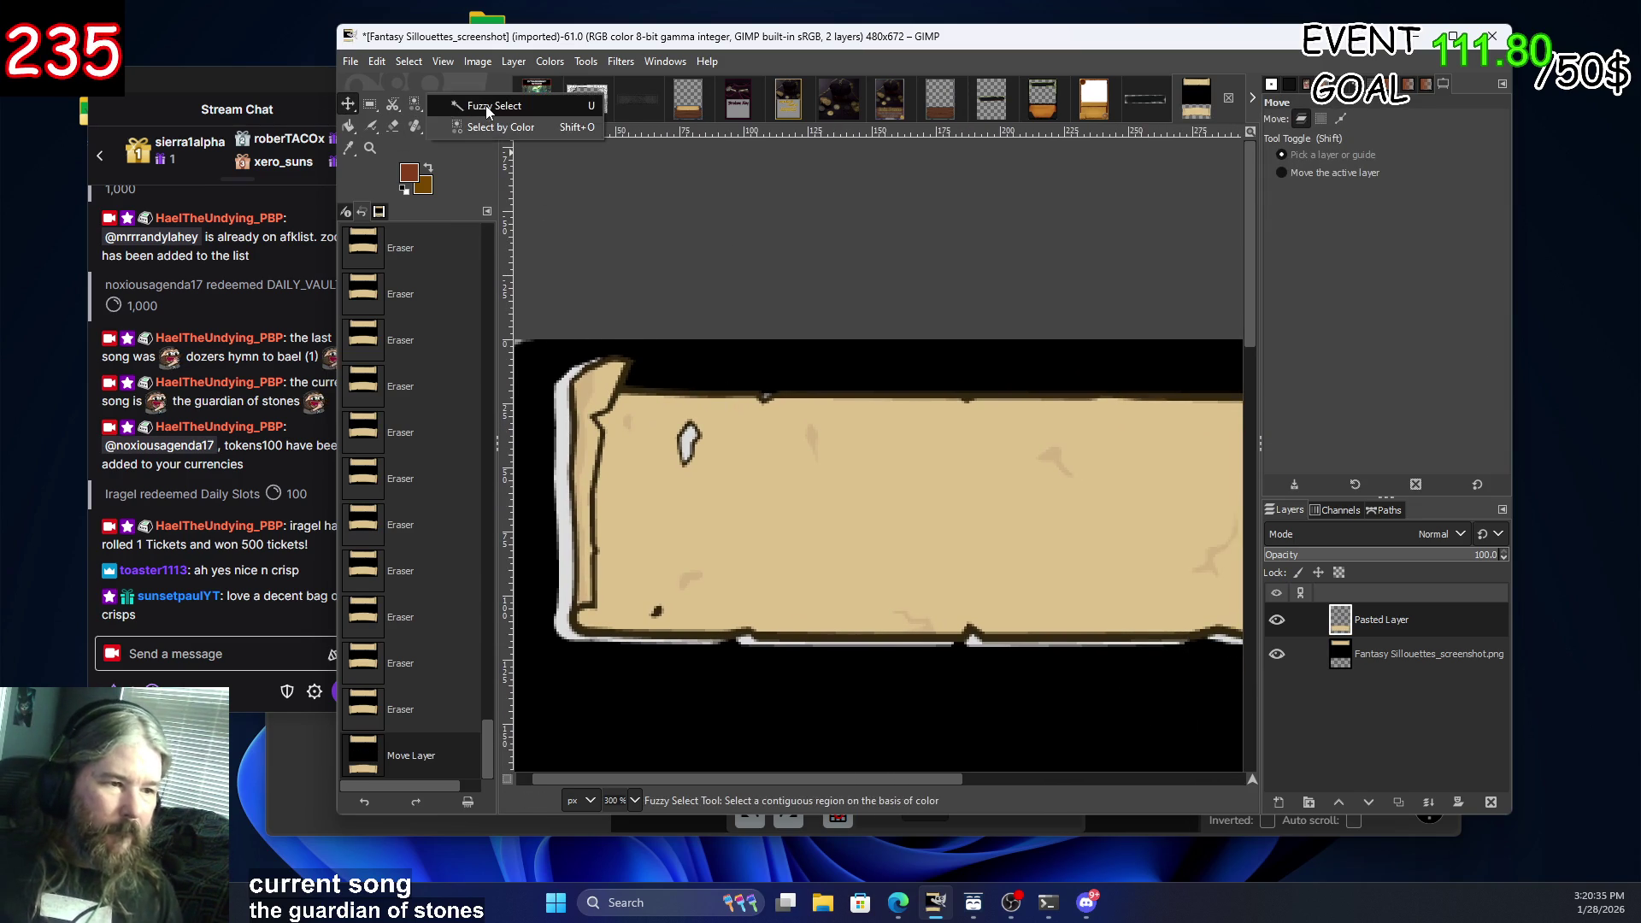
{"action": "left_click", "coordinate": [558, 400]}
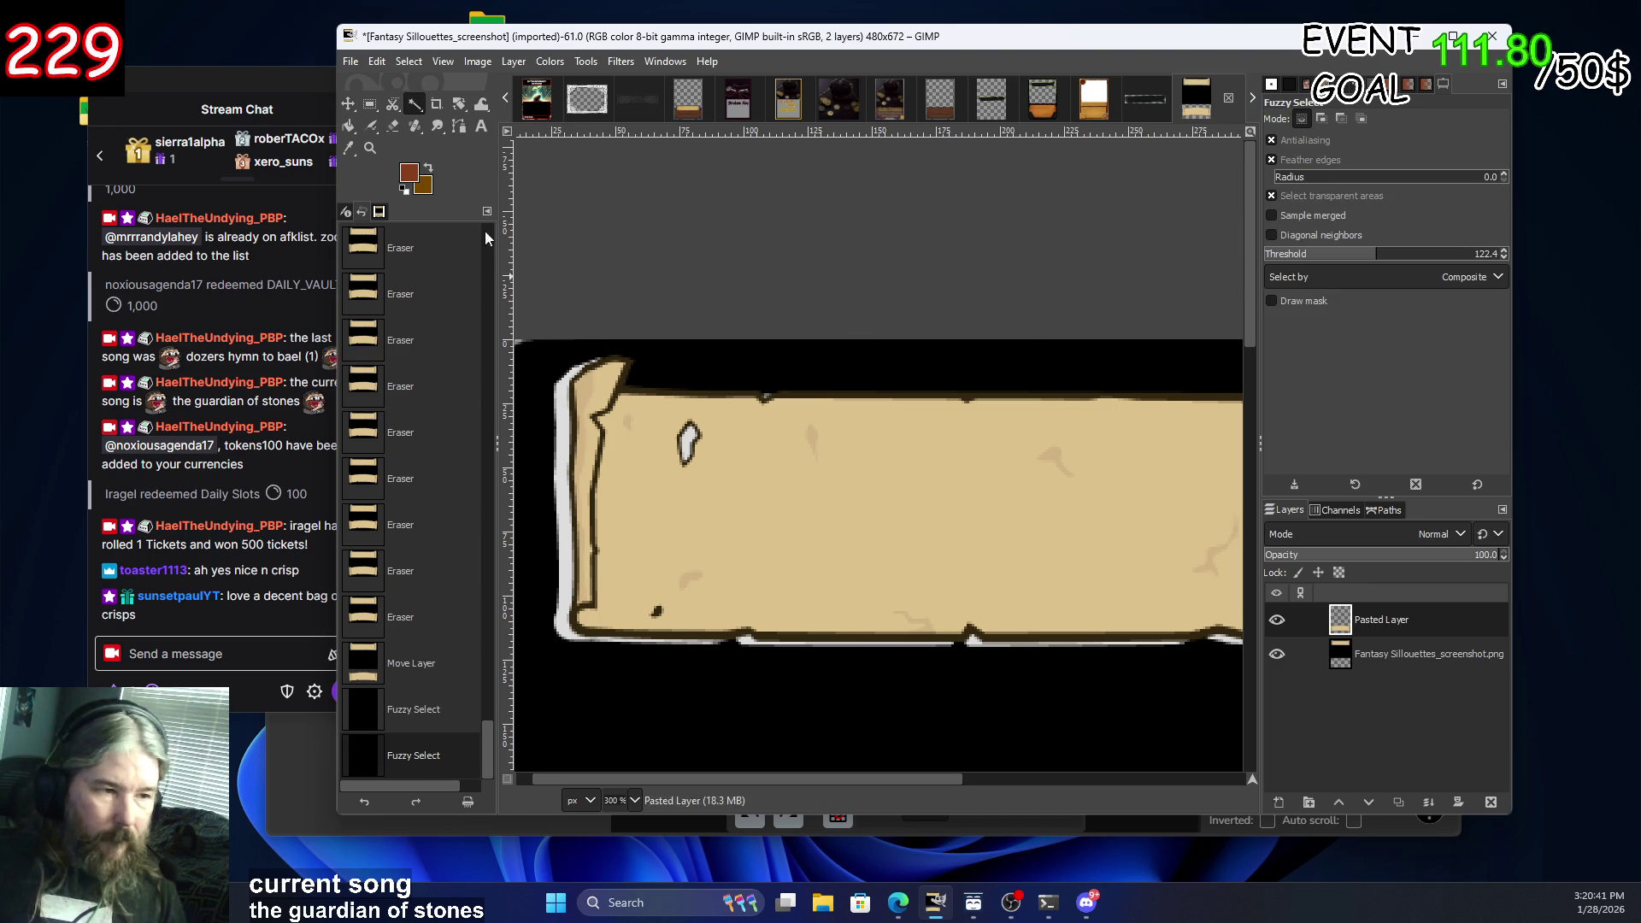
{"action": "left_click", "coordinate": [1385, 657]}
{"action": "left_click", "coordinate": [565, 419]}
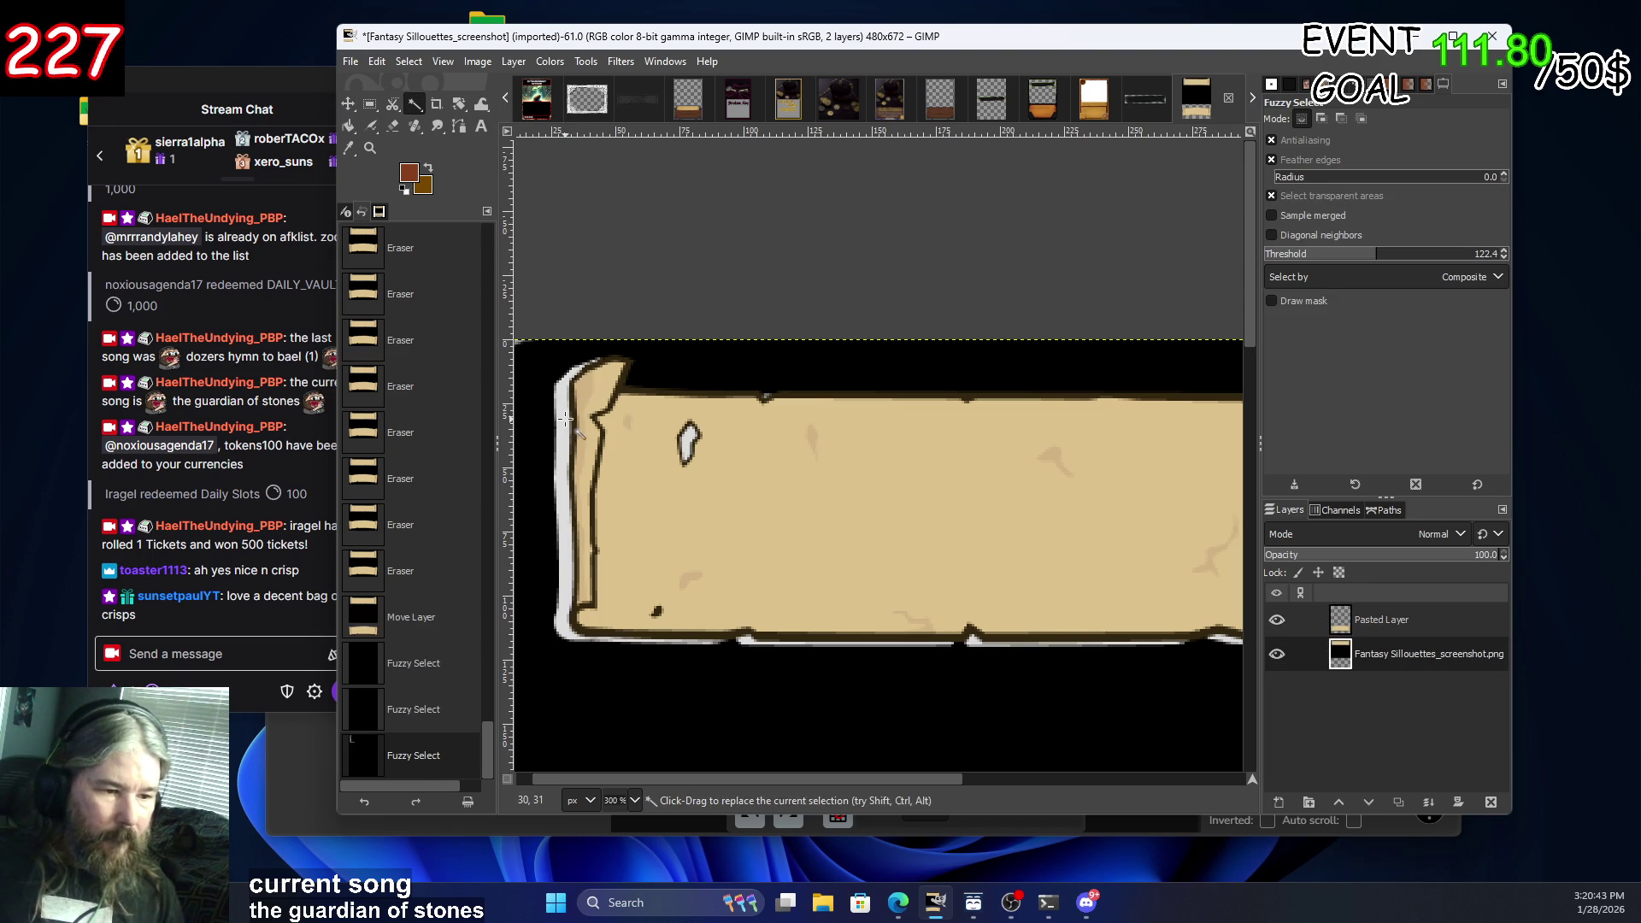
{"action": "scroll", "coordinate": [560, 419], "scroll_direction": "up", "scroll_amount": 4}
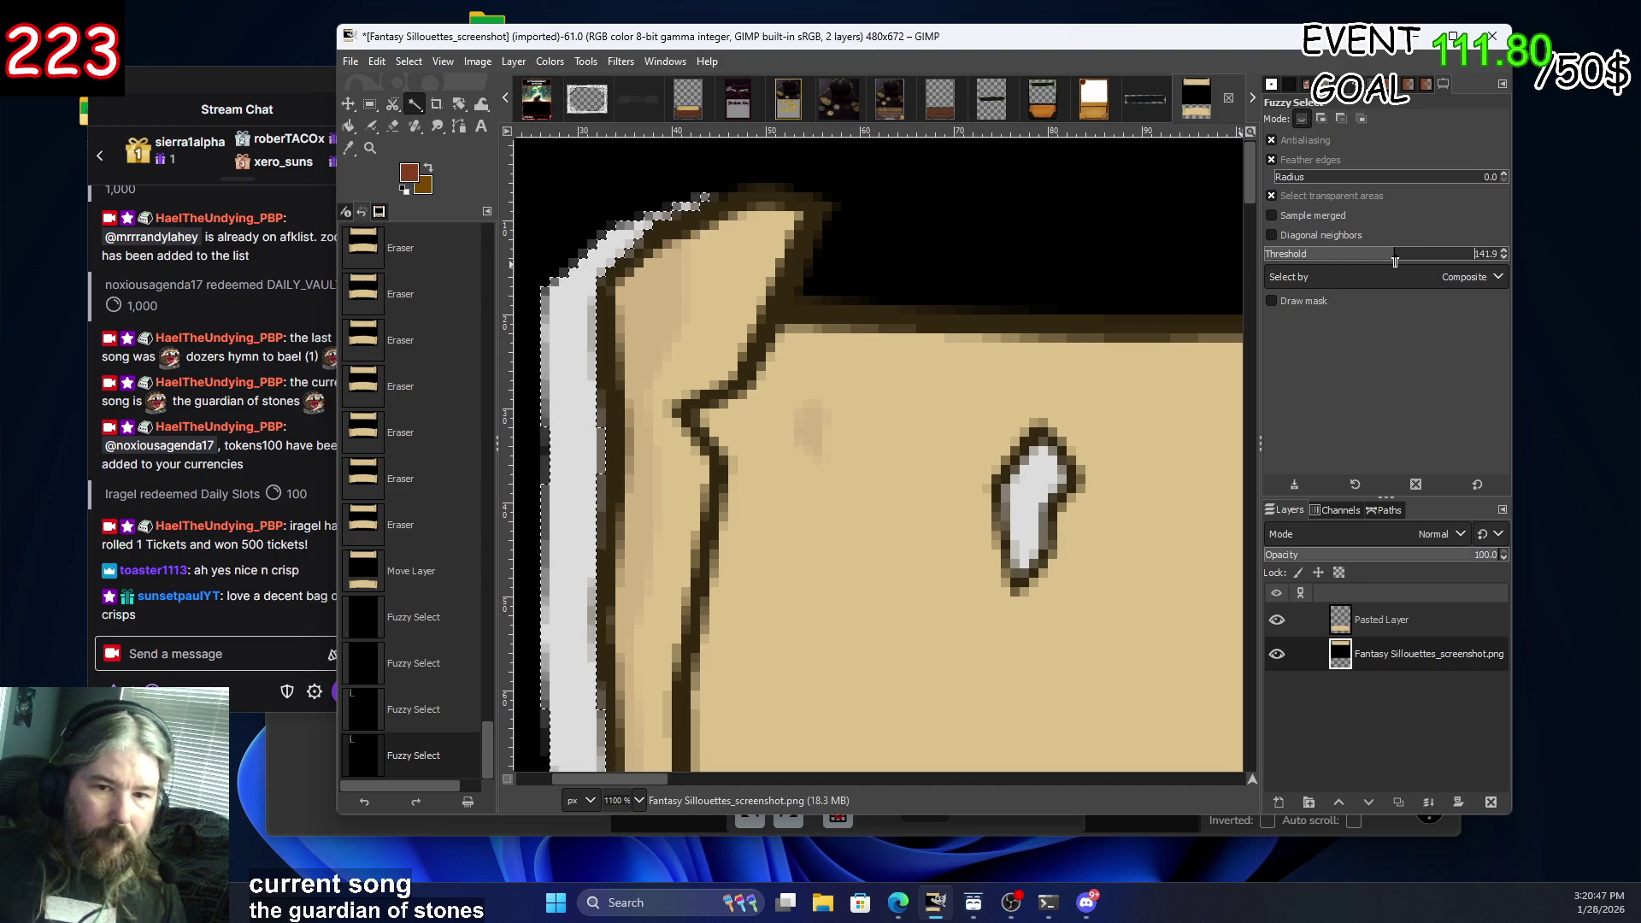
Step: Lower the Fuzzy Select threshold to 126.1 so only the white left-edge strip is selected
{"action": "left_click", "coordinate": [547, 414]}
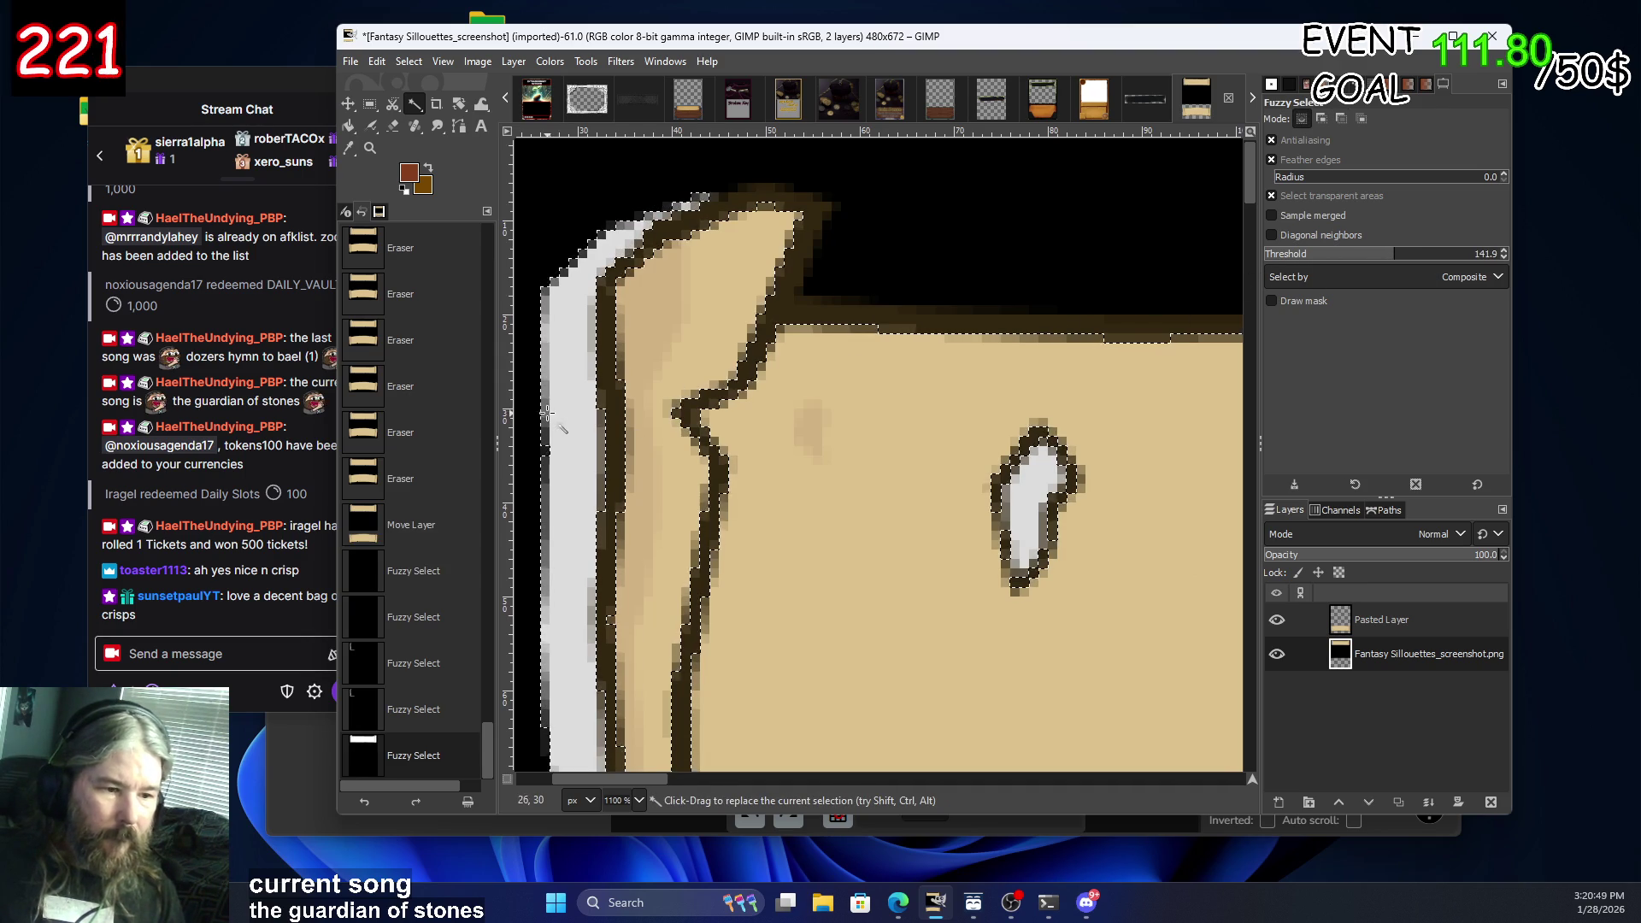
{"action": "left_click", "coordinate": [572, 447]}
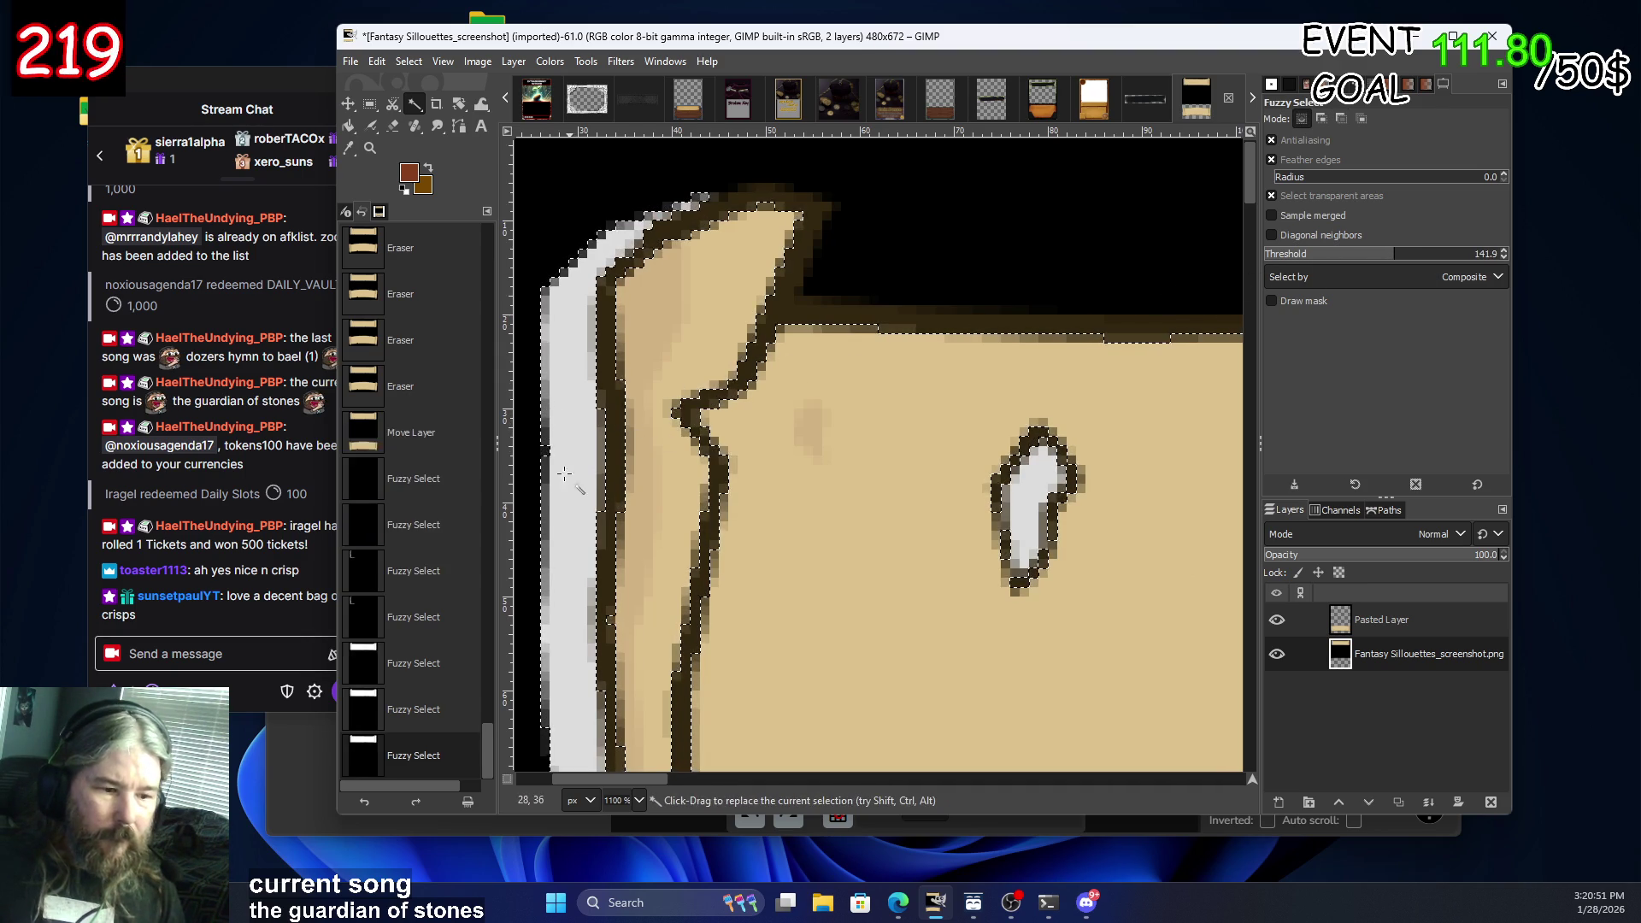
{"action": "left_click", "coordinate": [564, 538]}
{"action": "left_click", "coordinate": [556, 635]}
{"action": "left_click", "coordinate": [549, 612]}
{"action": "left_click_drag", "start_coordinate": [1393, 255], "coordinate": [1380, 265]}
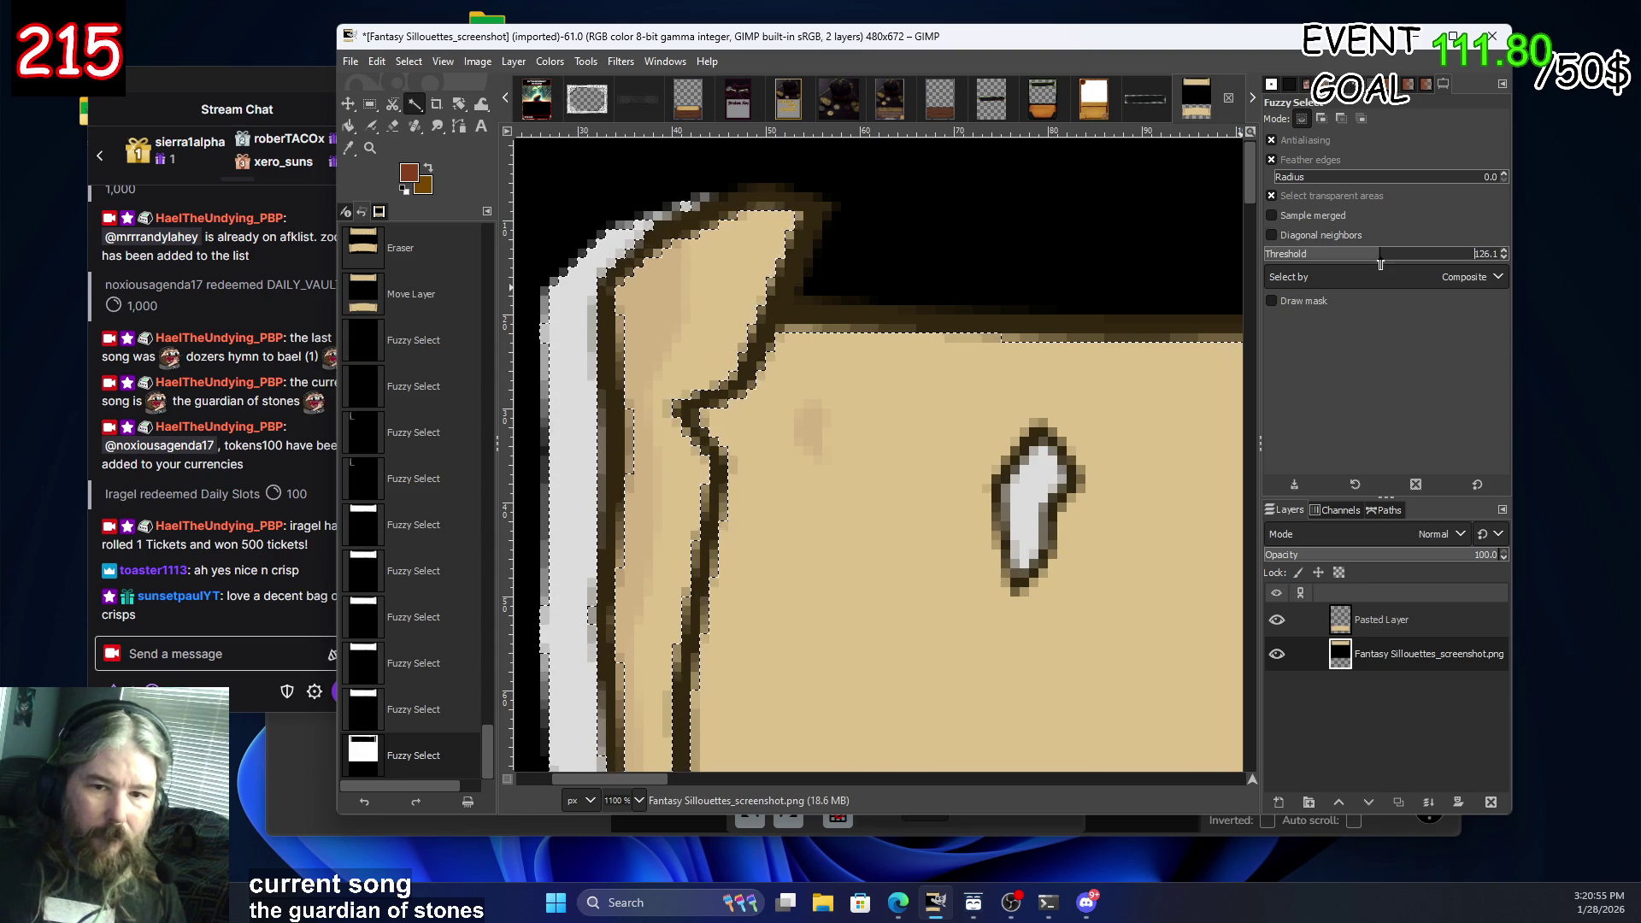
{"action": "left_click", "coordinate": [568, 498]}
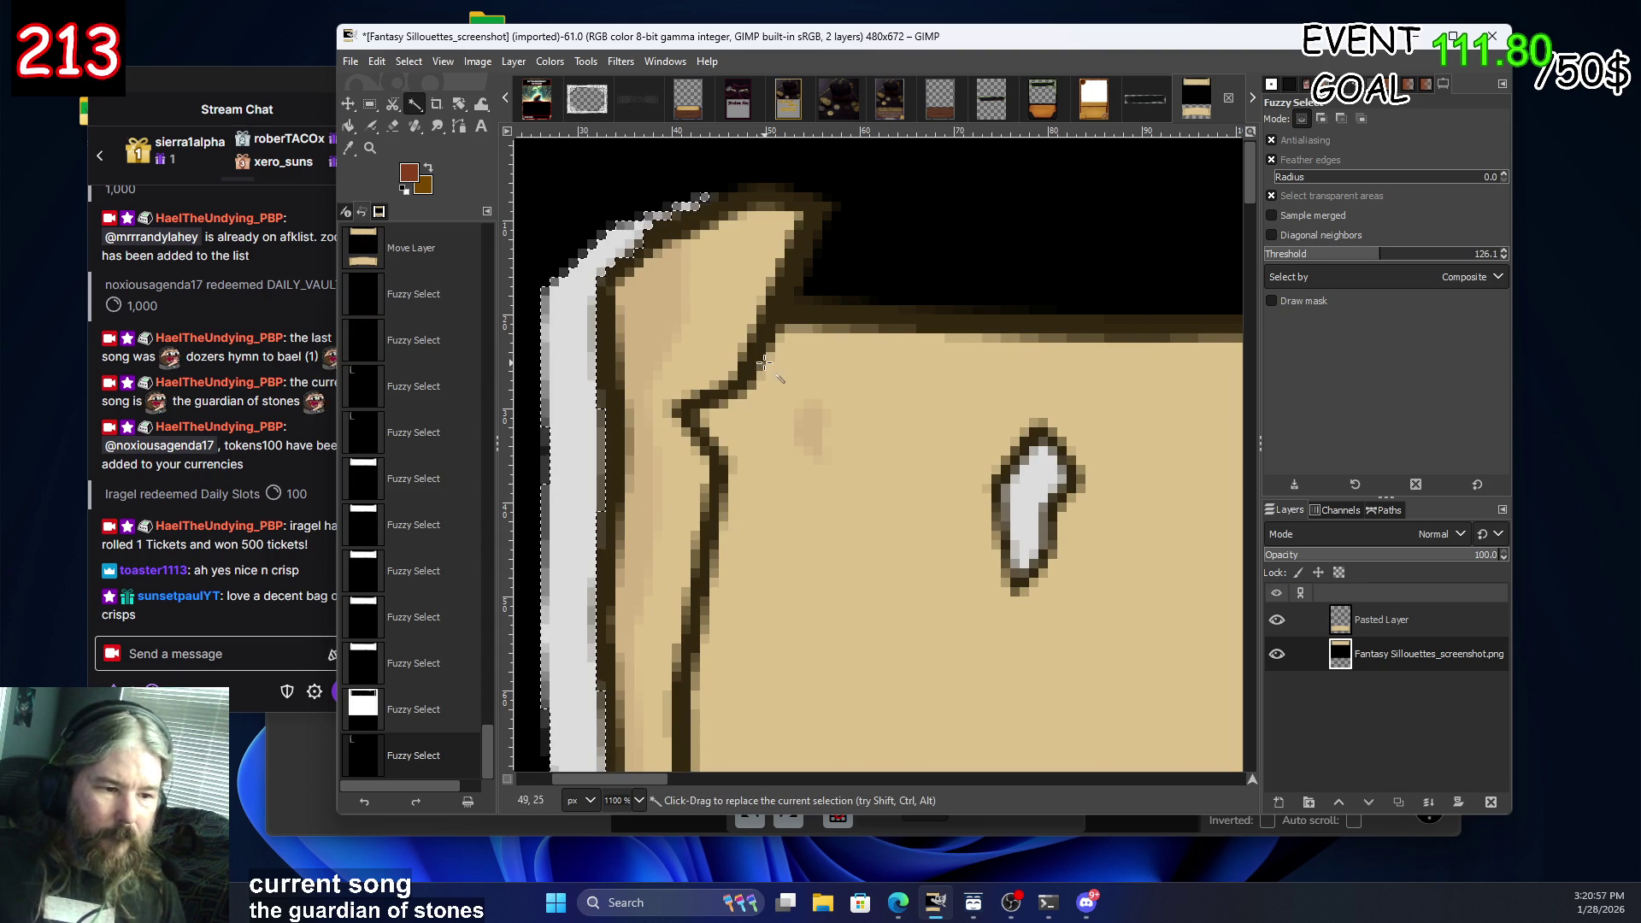
{"action": "scroll", "coordinate": [966, 439], "scroll_direction": "down", "scroll_amount": 5}
{"action": "scroll", "coordinate": [963, 464], "scroll_direction": "down", "scroll_amount": 5}
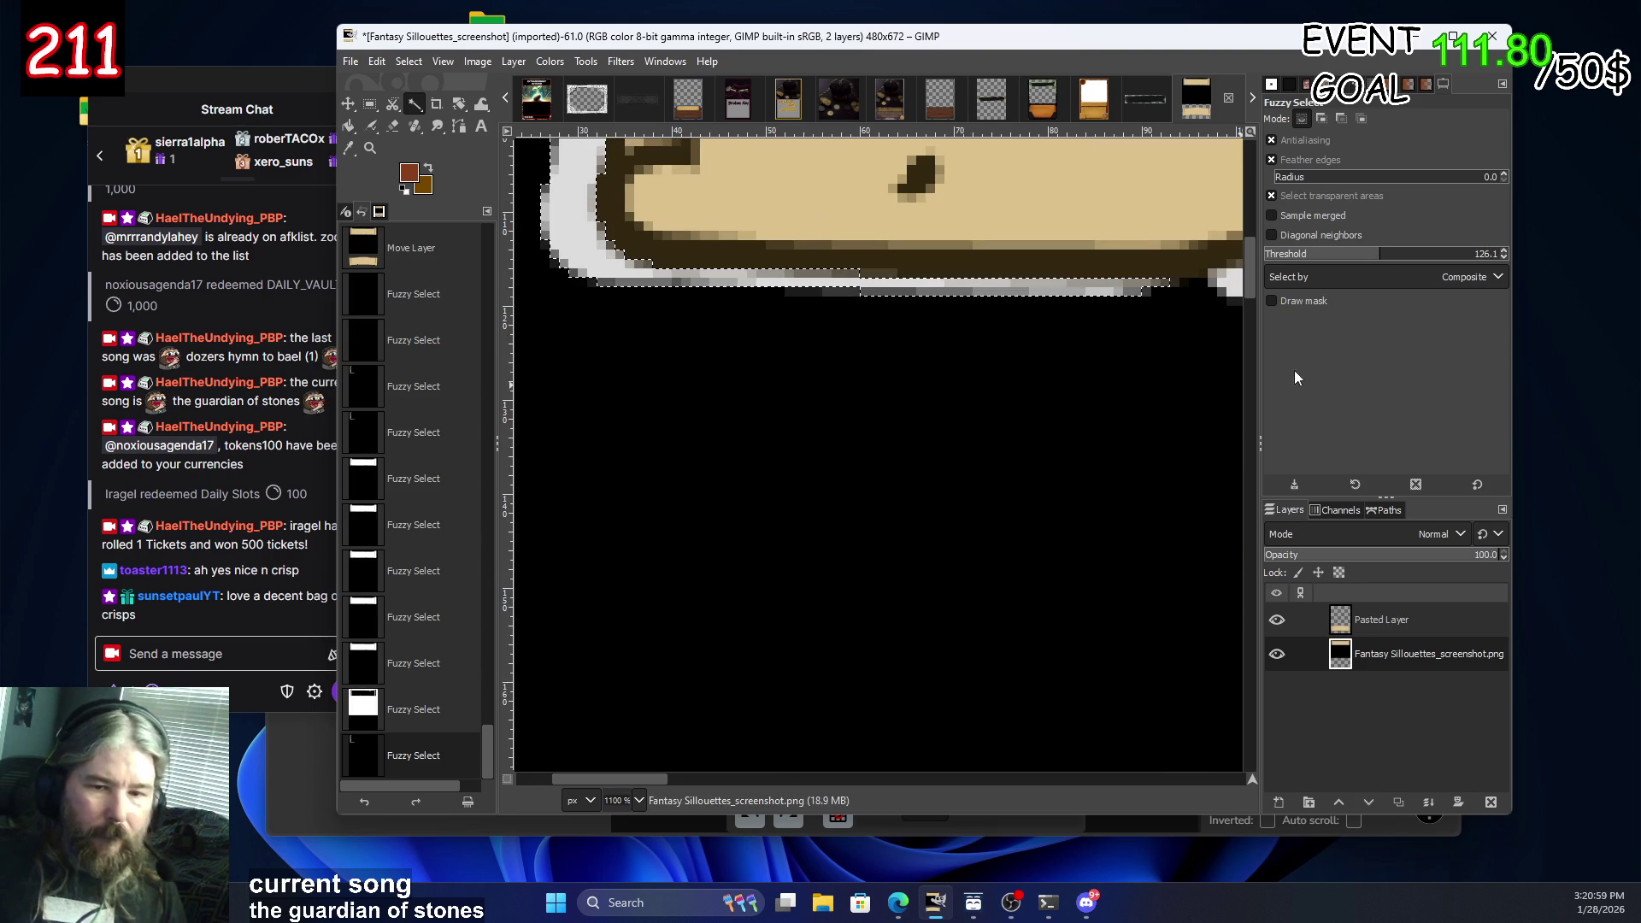
{"action": "left_click_drag", "start_coordinate": [1103, 379], "coordinate": [902, 418]}
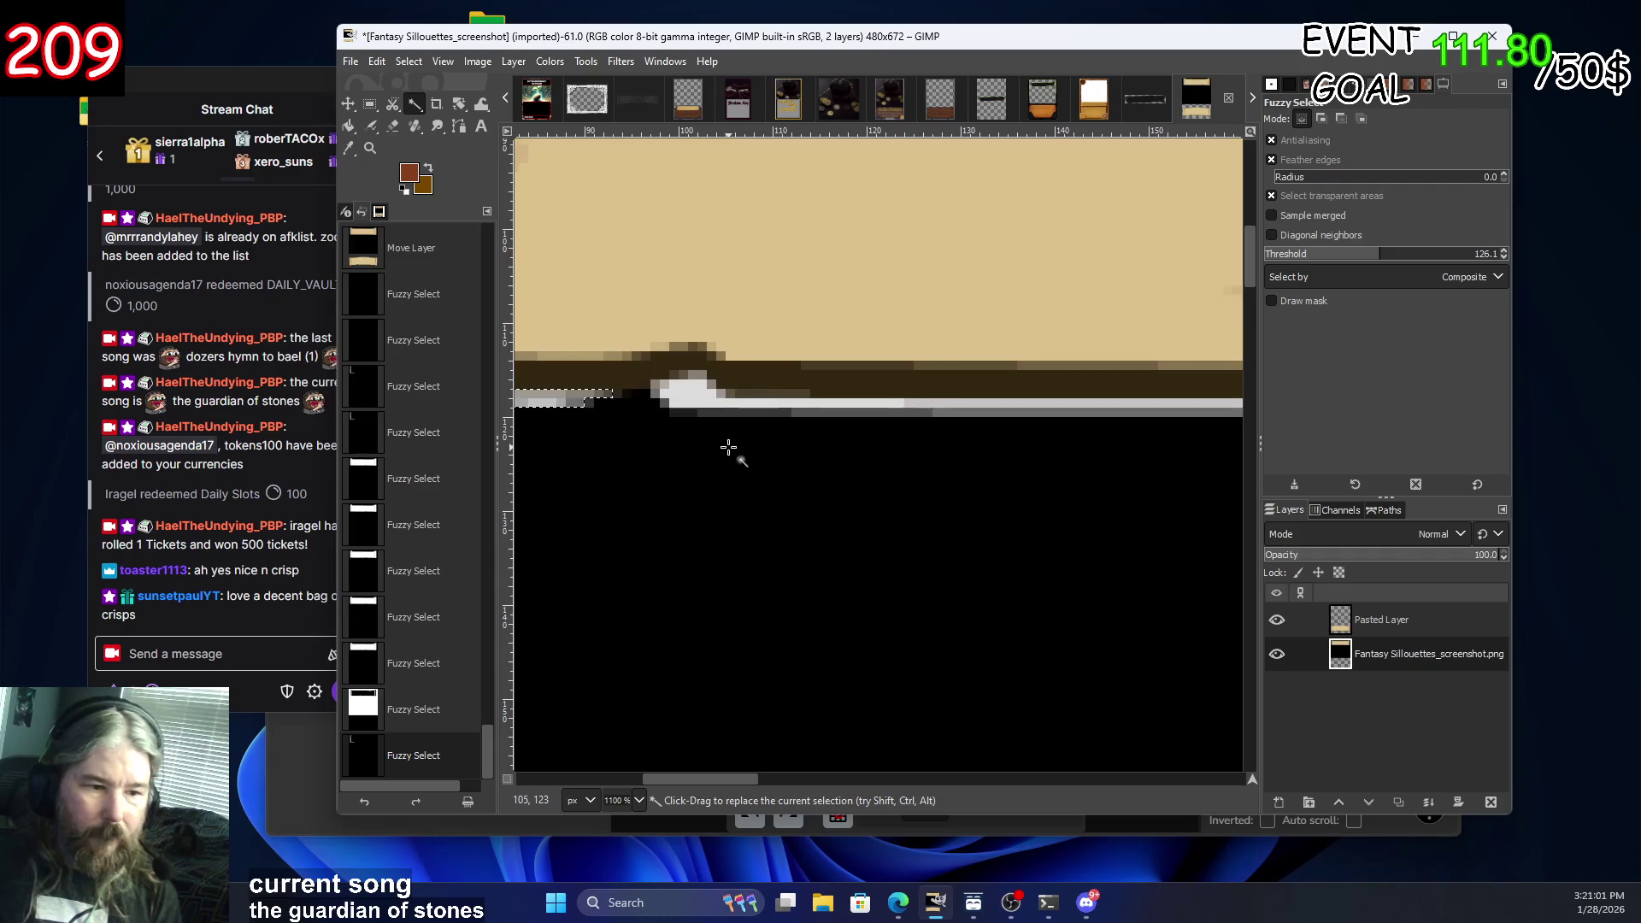
Step: Clear the selected white strip and the light strip under the bottom edge to transparency
{"action": "key", "text": "Delete"}
{"action": "mouse_move", "coordinate": [652, 447]}
{"action": "left_mouse_down"}
{"action": "mouse_move", "coordinate": [944, 478]}
{"action": "mouse_move", "coordinate": [783, 578]}
{"action": "mouse_move", "coordinate": [730, 411]}
{"action": "left_mouse_up"}
{"action": "scroll", "coordinate": [944, 478], "scroll_direction": "up", "scroll_amount": 5}
{"action": "left_click", "coordinate": [773, 408]}
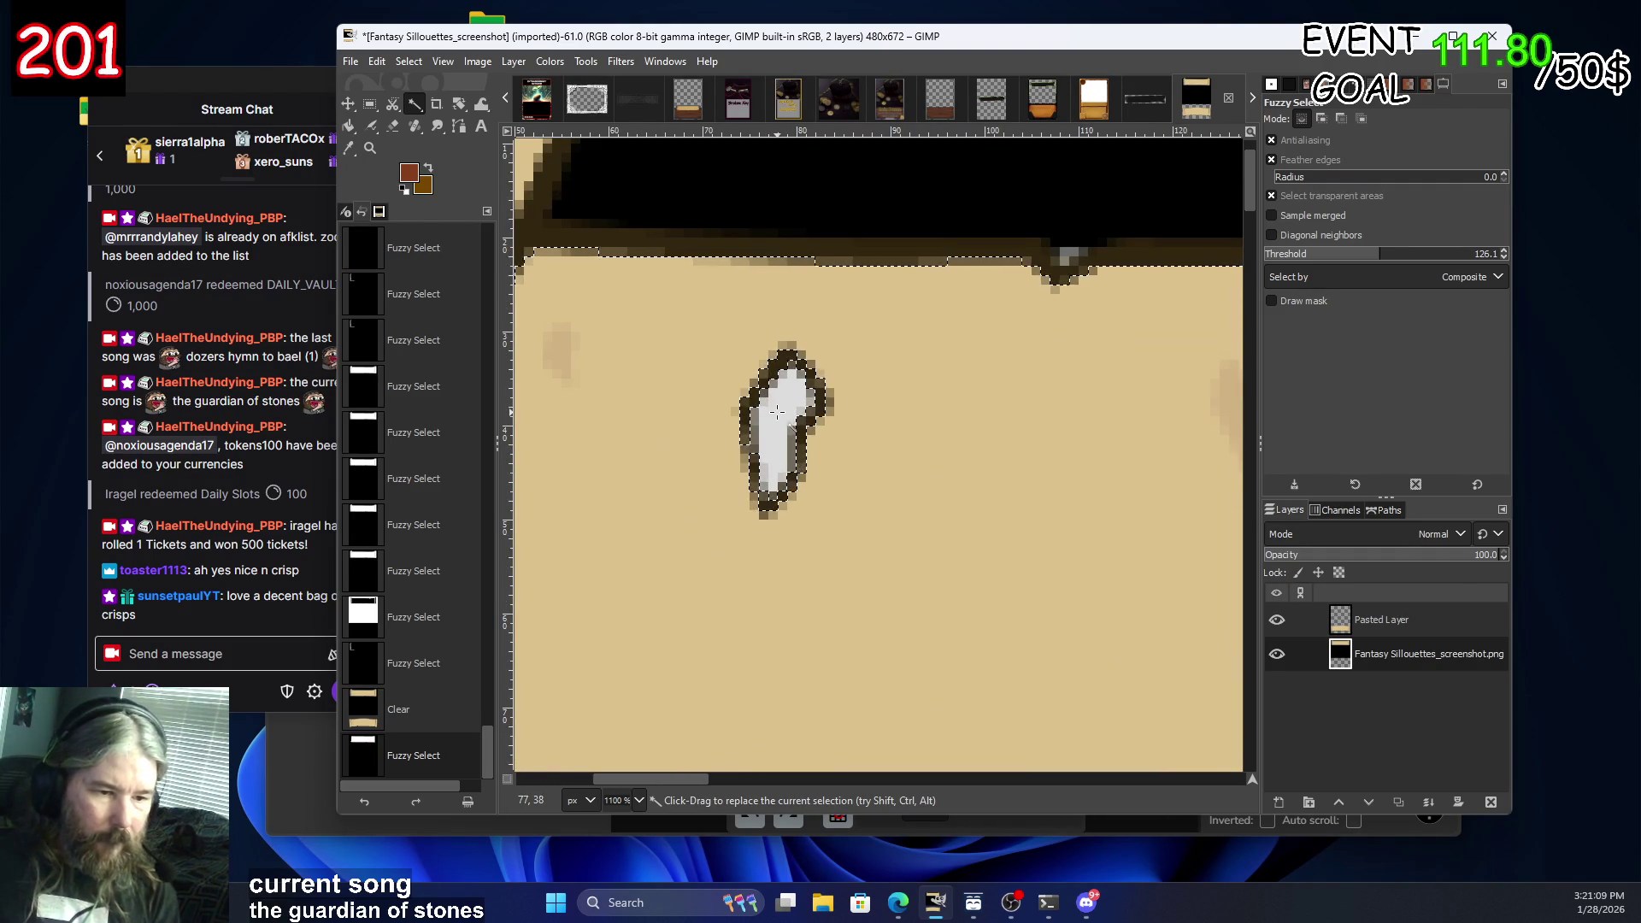
{"action": "left_click", "coordinate": [774, 405]}
{"action": "left_click_drag", "start_coordinate": [975, 392], "coordinate": [689, 133]}
{"action": "scroll", "coordinate": [975, 568], "scroll_direction": "down", "scroll_amount": 10}
{"action": "scroll", "coordinate": [953, 543], "scroll_direction": "up", "scroll_amount": 4}
{"action": "left_click", "coordinate": [735, 413]}
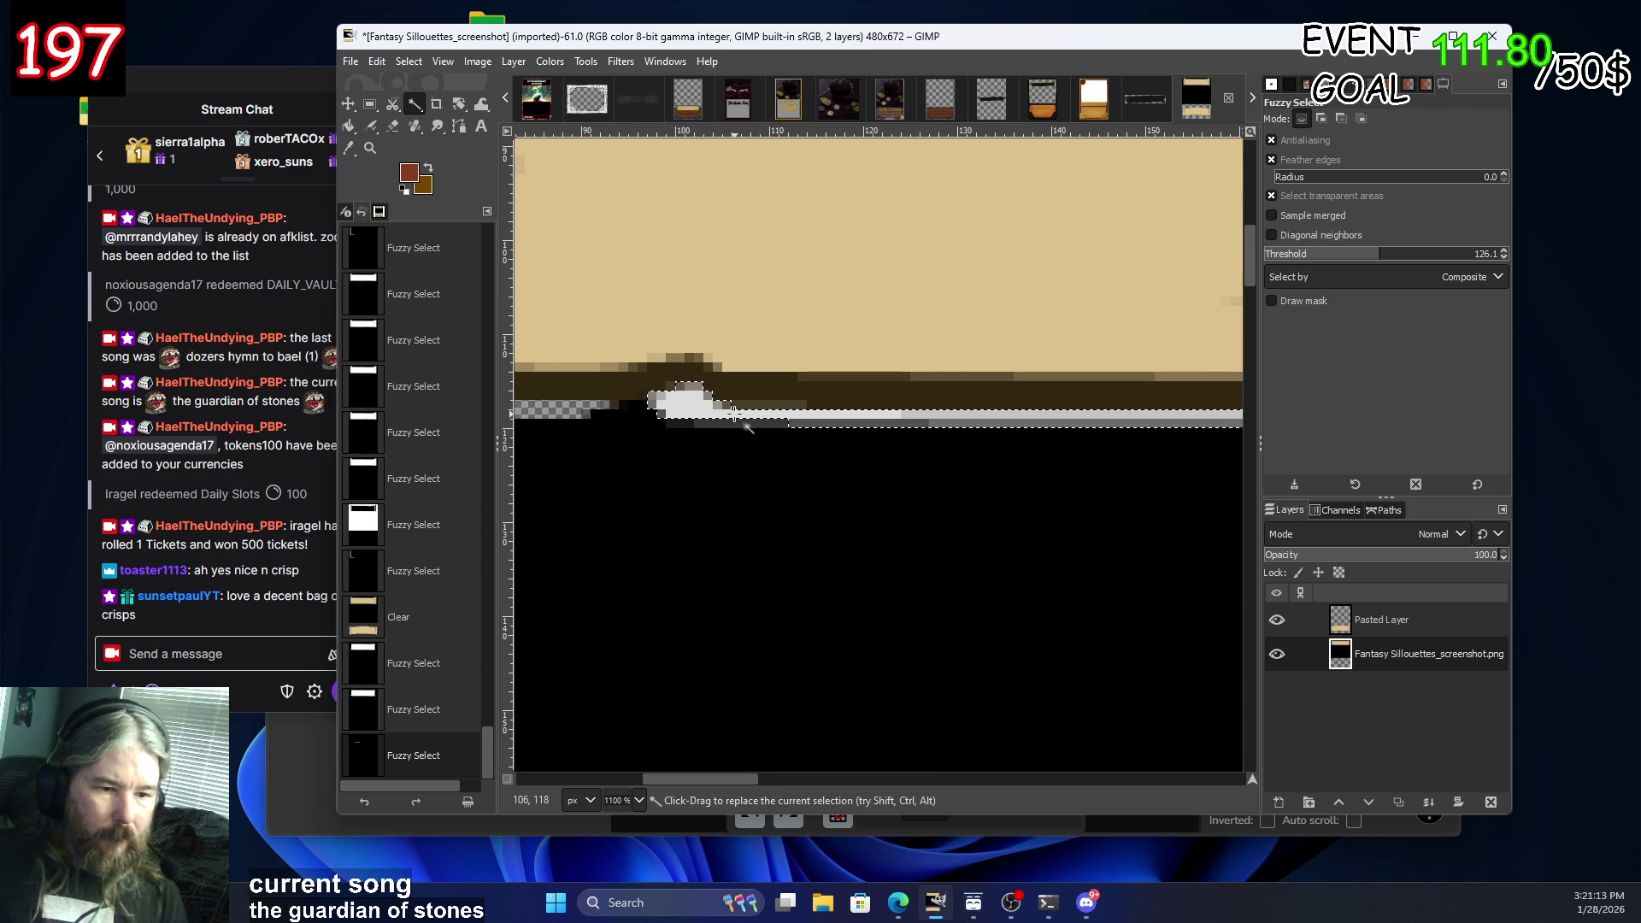
{"action": "key", "text": "Delete"}
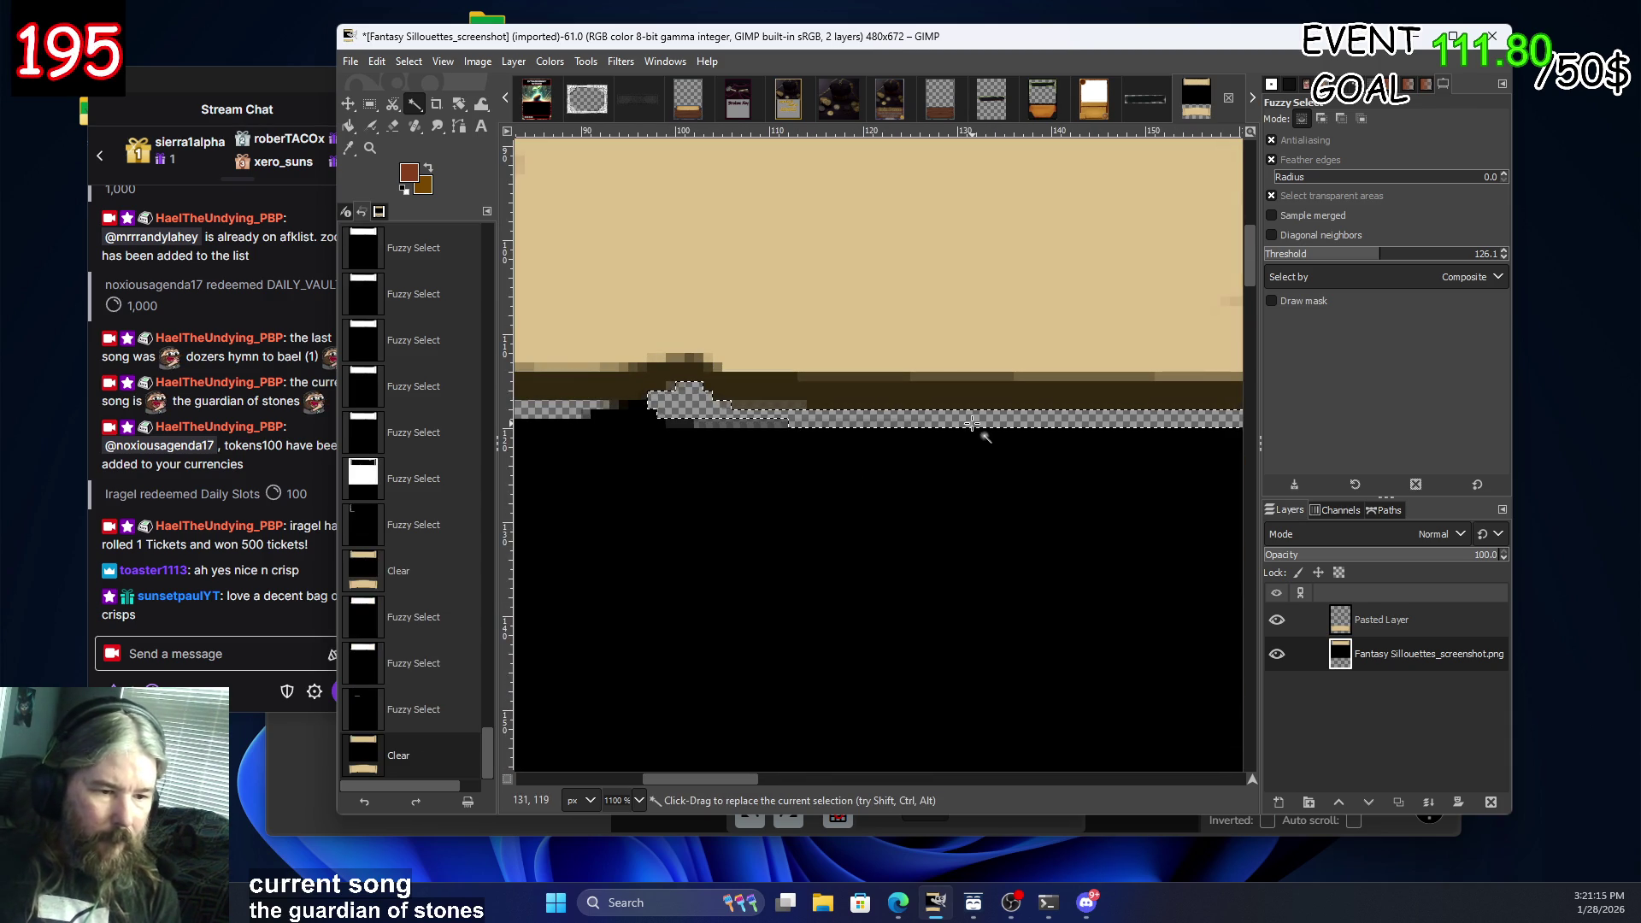
Step: Clear the remaining light fringe strips along the banner's bottom edge
{"action": "left_click_drag", "start_coordinate": [1012, 424], "coordinate": [597, 447]}
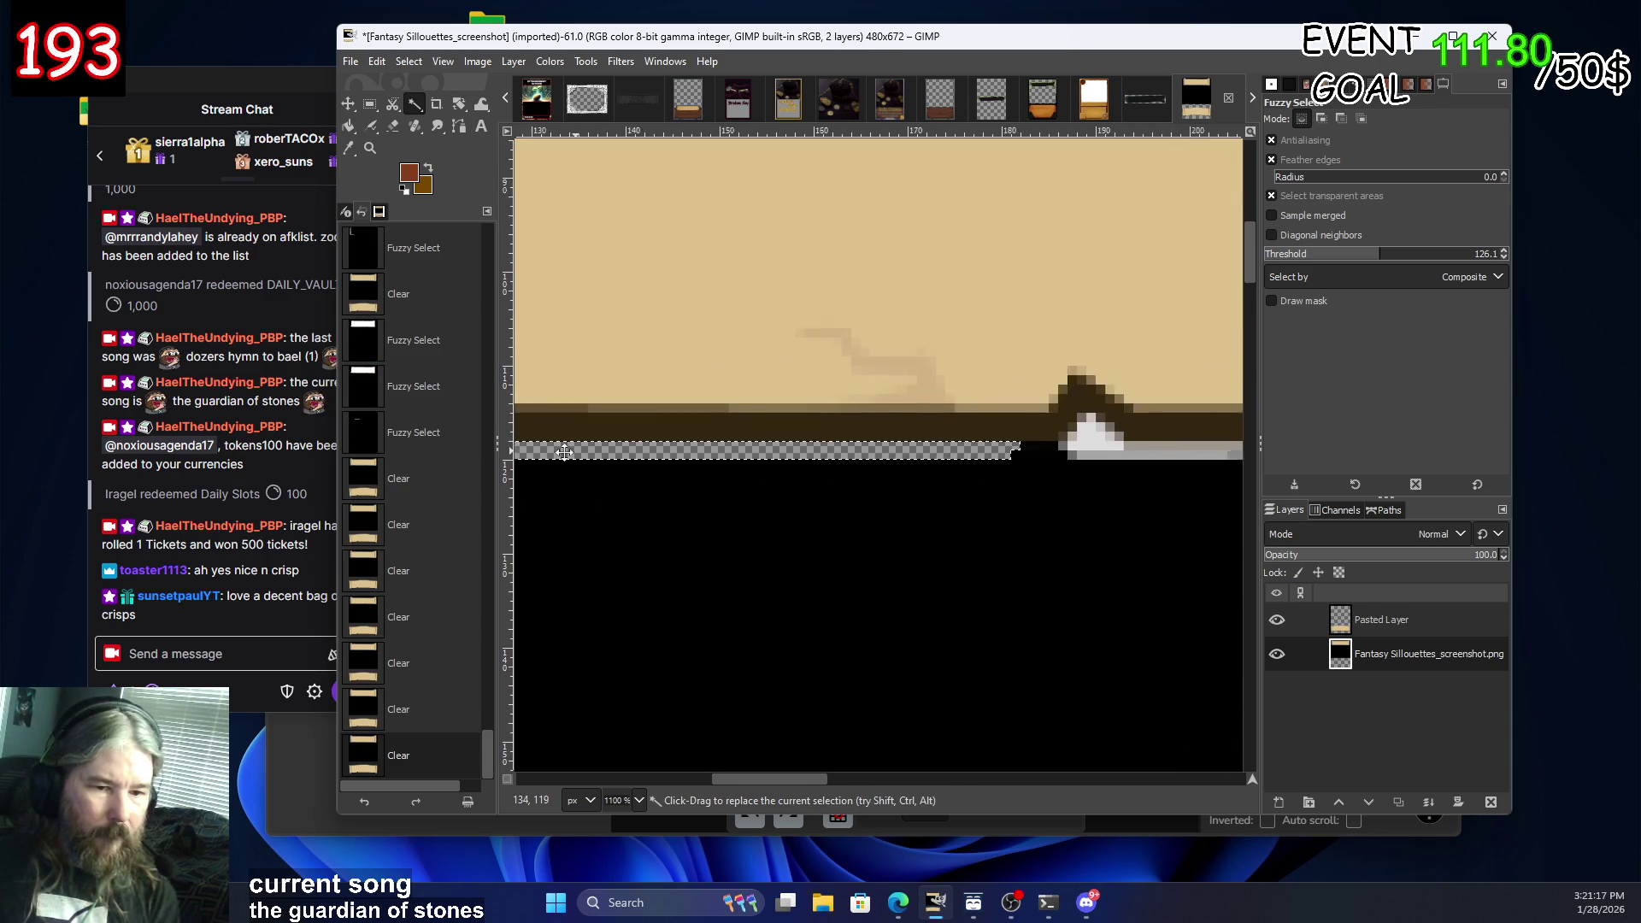
{"action": "left_click", "coordinate": [1007, 464]}
{"action": "key", "text": "Delete"}
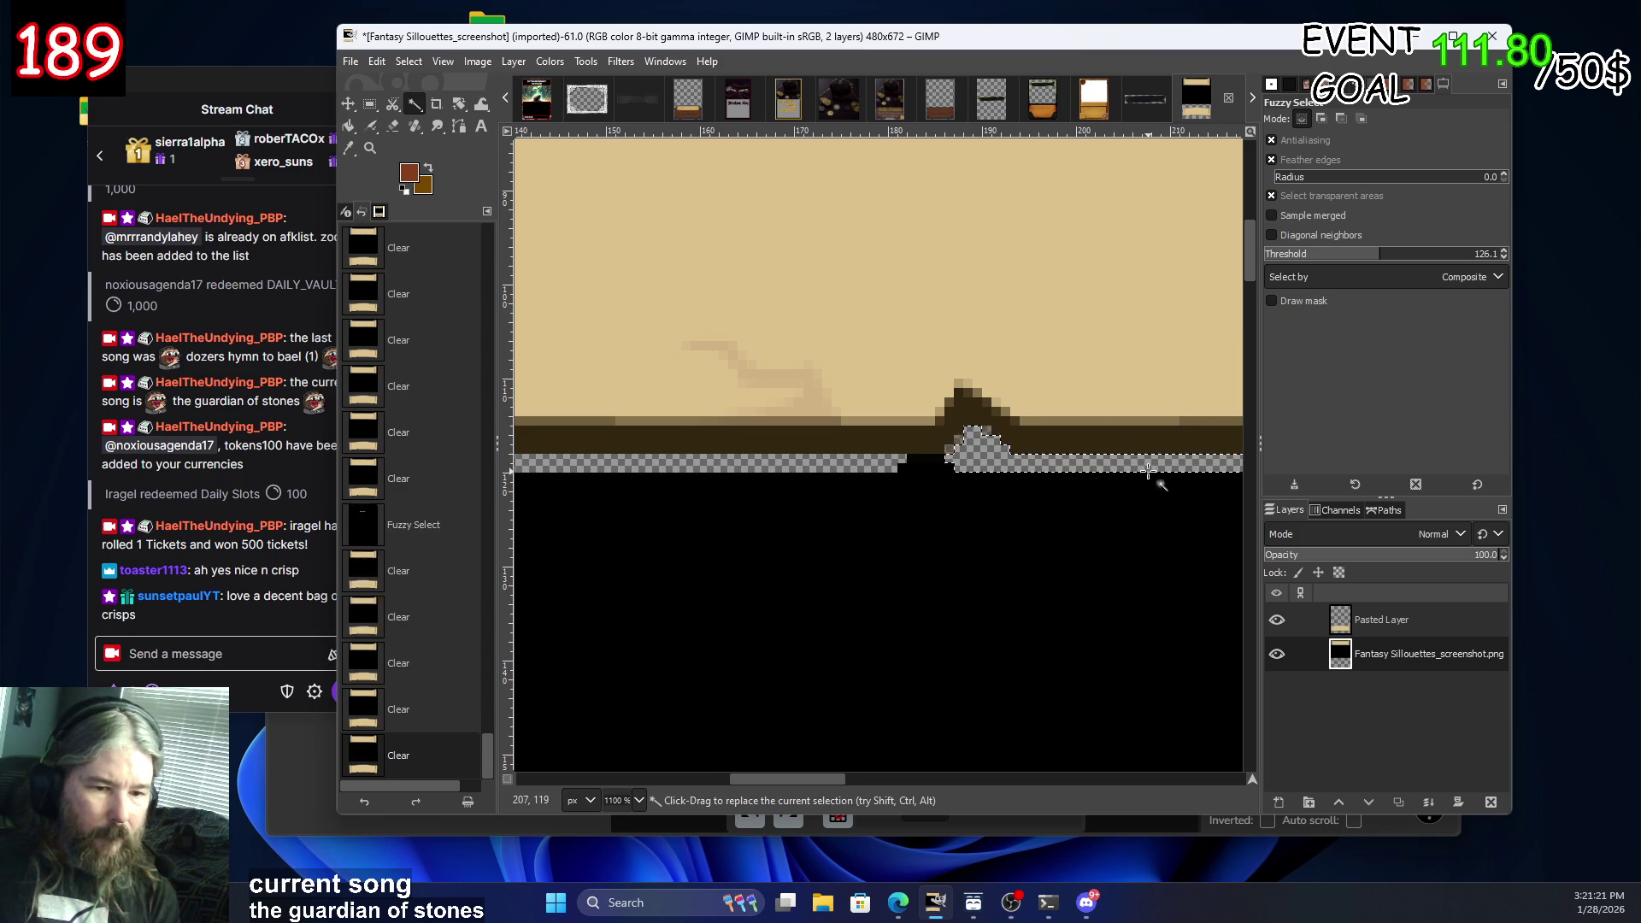
{"action": "left_click_drag", "start_coordinate": [1102, 474], "coordinate": [957, 462]}
{"action": "scroll", "coordinate": [1037, 451], "scroll_direction": "right", "scroll_amount": 2}
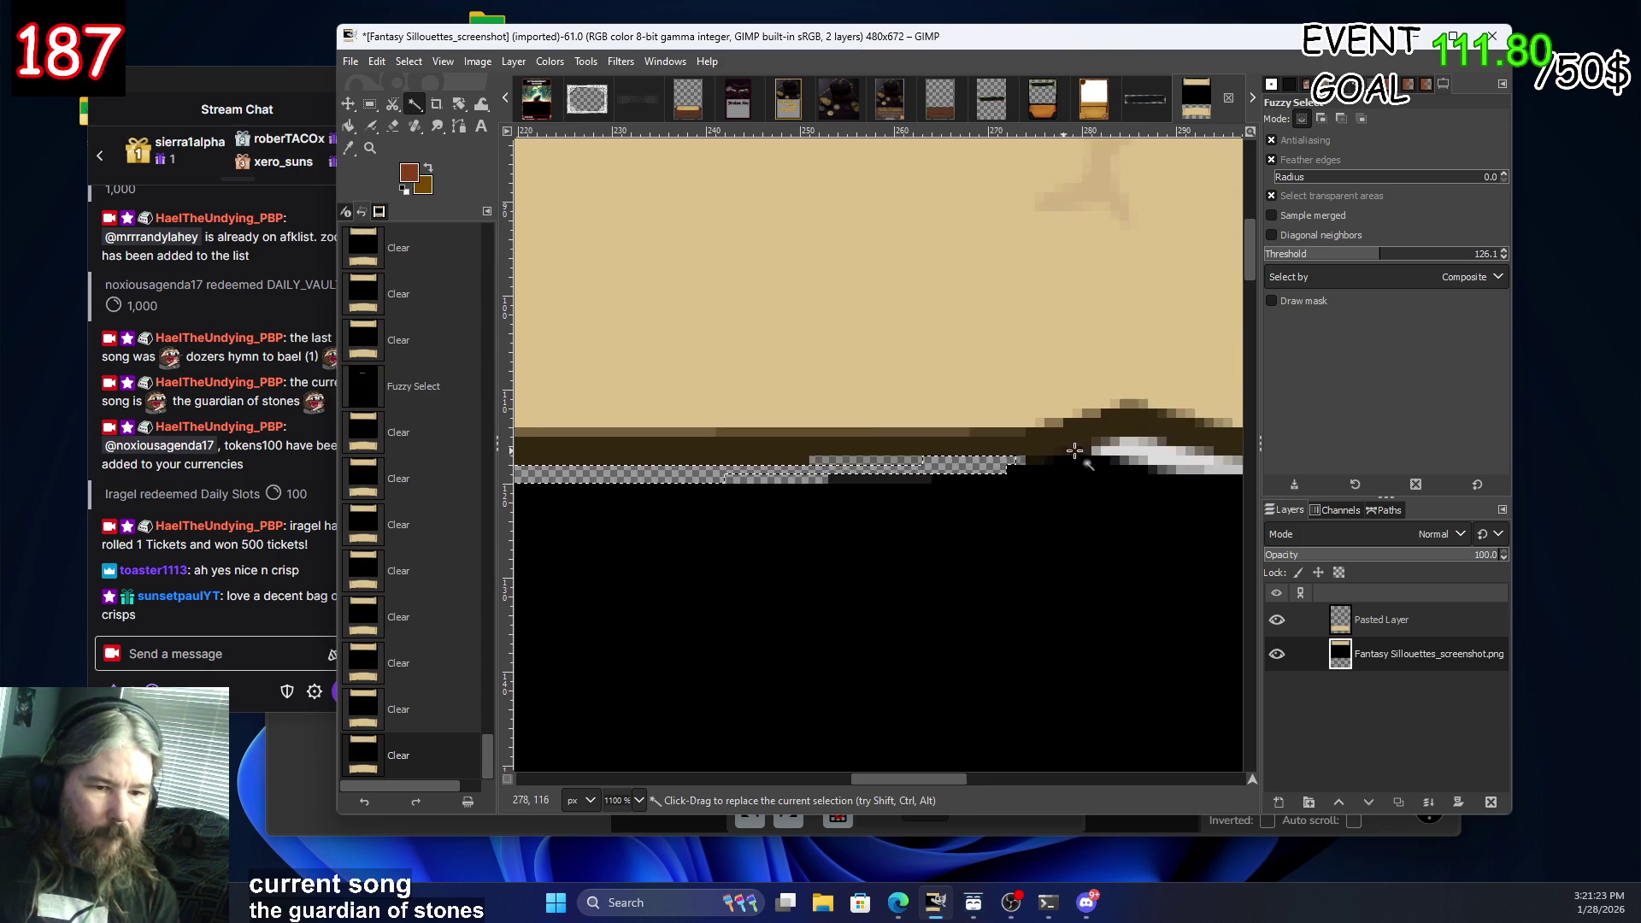
{"action": "left_click_drag", "start_coordinate": [1095, 451], "coordinate": [796, 468]}
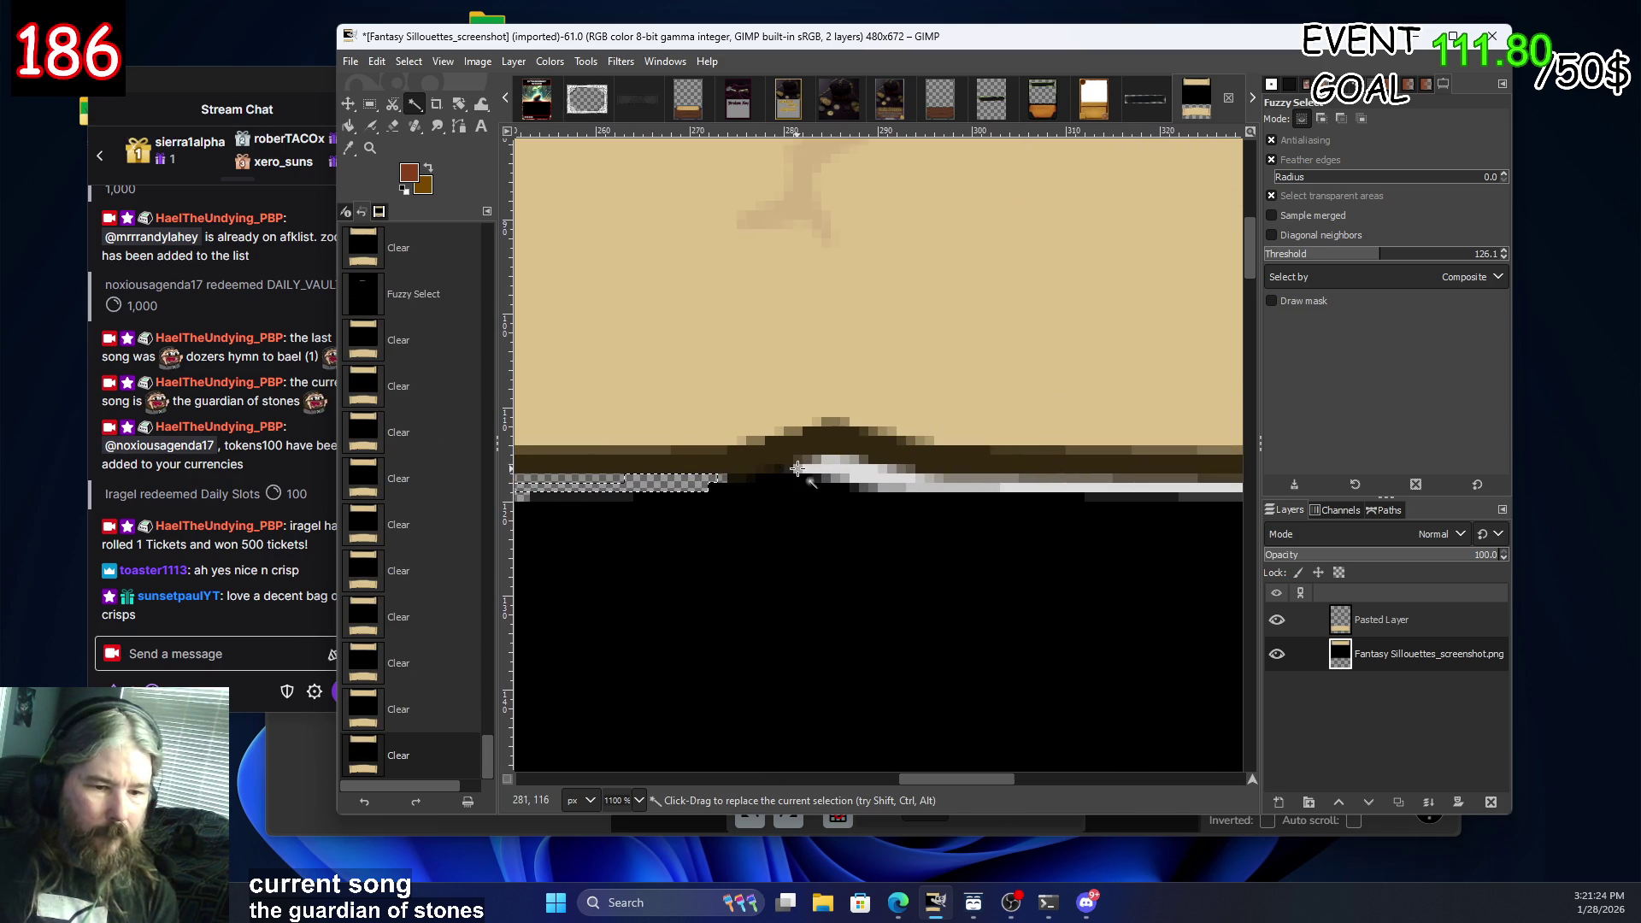
{"action": "left_click", "coordinate": [843, 469]}
{"action": "key", "text": "Delete"}
{"action": "key", "text": "Delete"}
{"action": "key", "text": "Delete"}
{"action": "key", "text": "Delete"}
{"action": "key", "text": "Delete"}
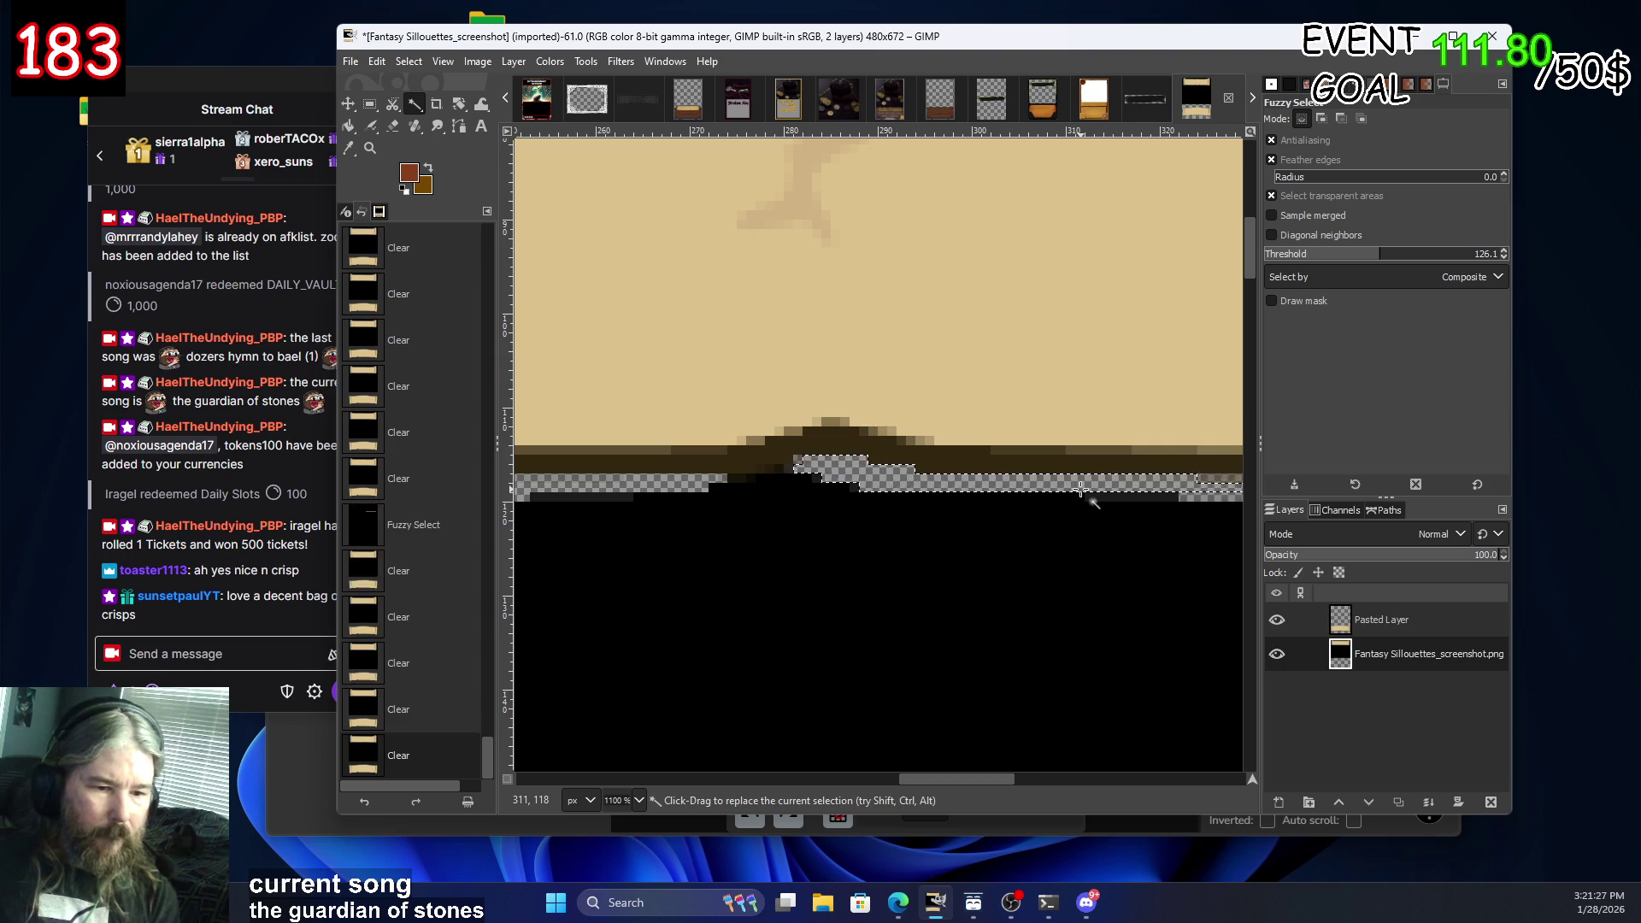
Step: Clear the small white blob at the rolled end's corner to transparency
{"action": "scroll", "coordinate": [925, 469], "scroll_direction": "right", "scroll_amount": 5}
{"action": "scroll", "coordinate": [926, 470], "scroll_direction": "right", "scroll_amount": 4}
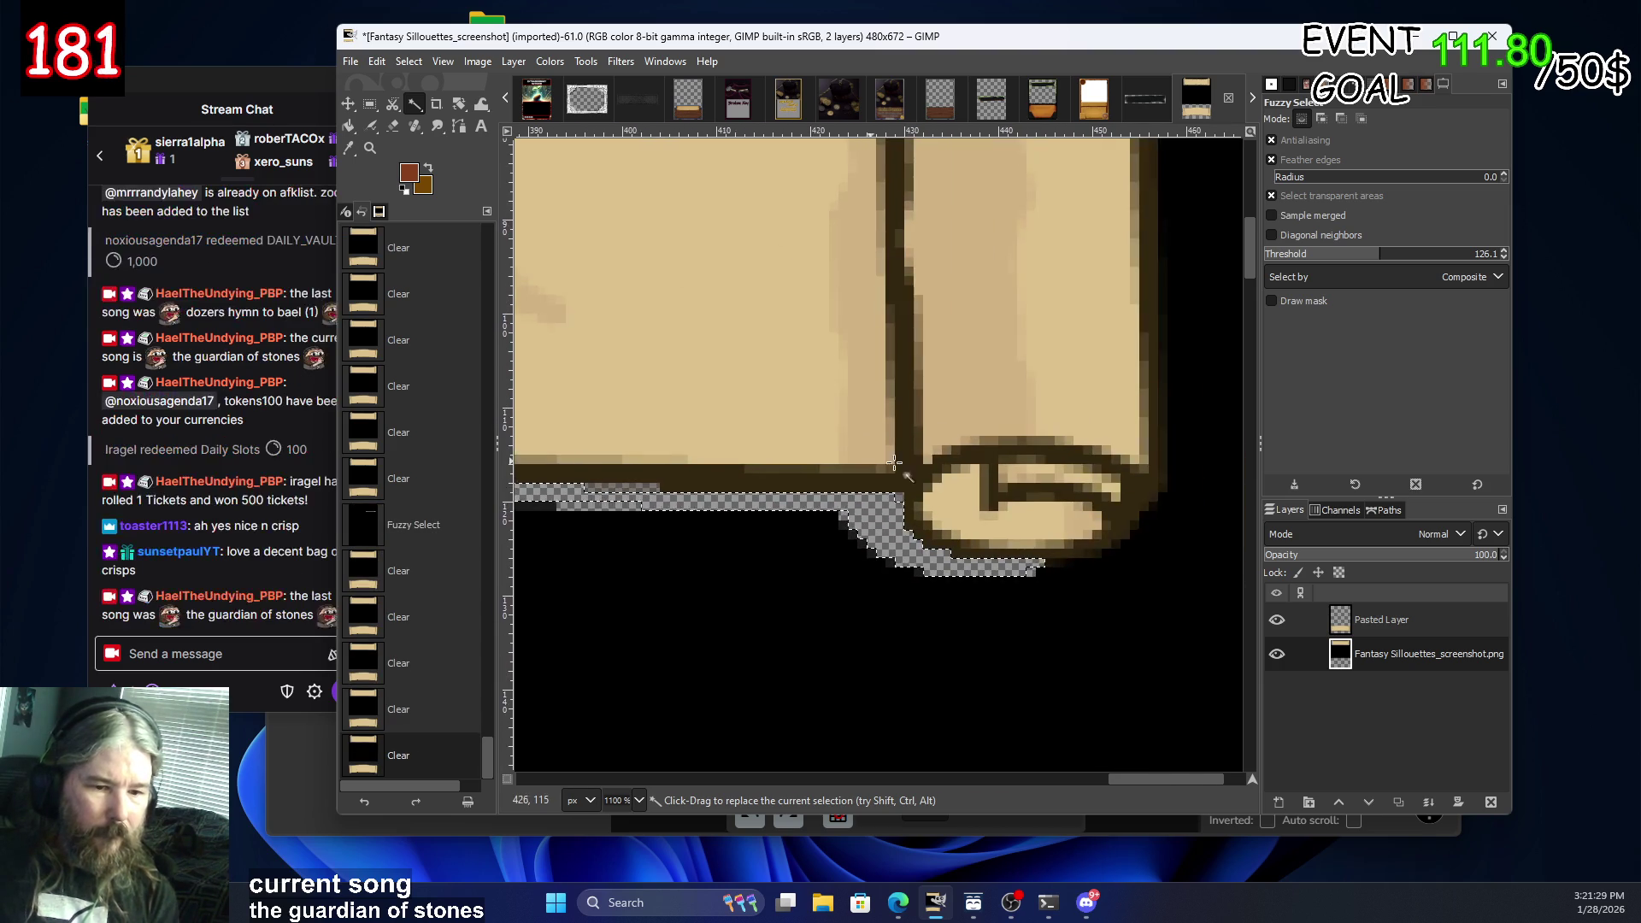
{"action": "scroll", "coordinate": [836, 485], "scroll_direction": "right", "scroll_amount": 3}
{"action": "scroll", "coordinate": [836, 484], "scroll_direction": "right", "scroll_amount": 3}
{"action": "left_click", "coordinate": [746, 377]}
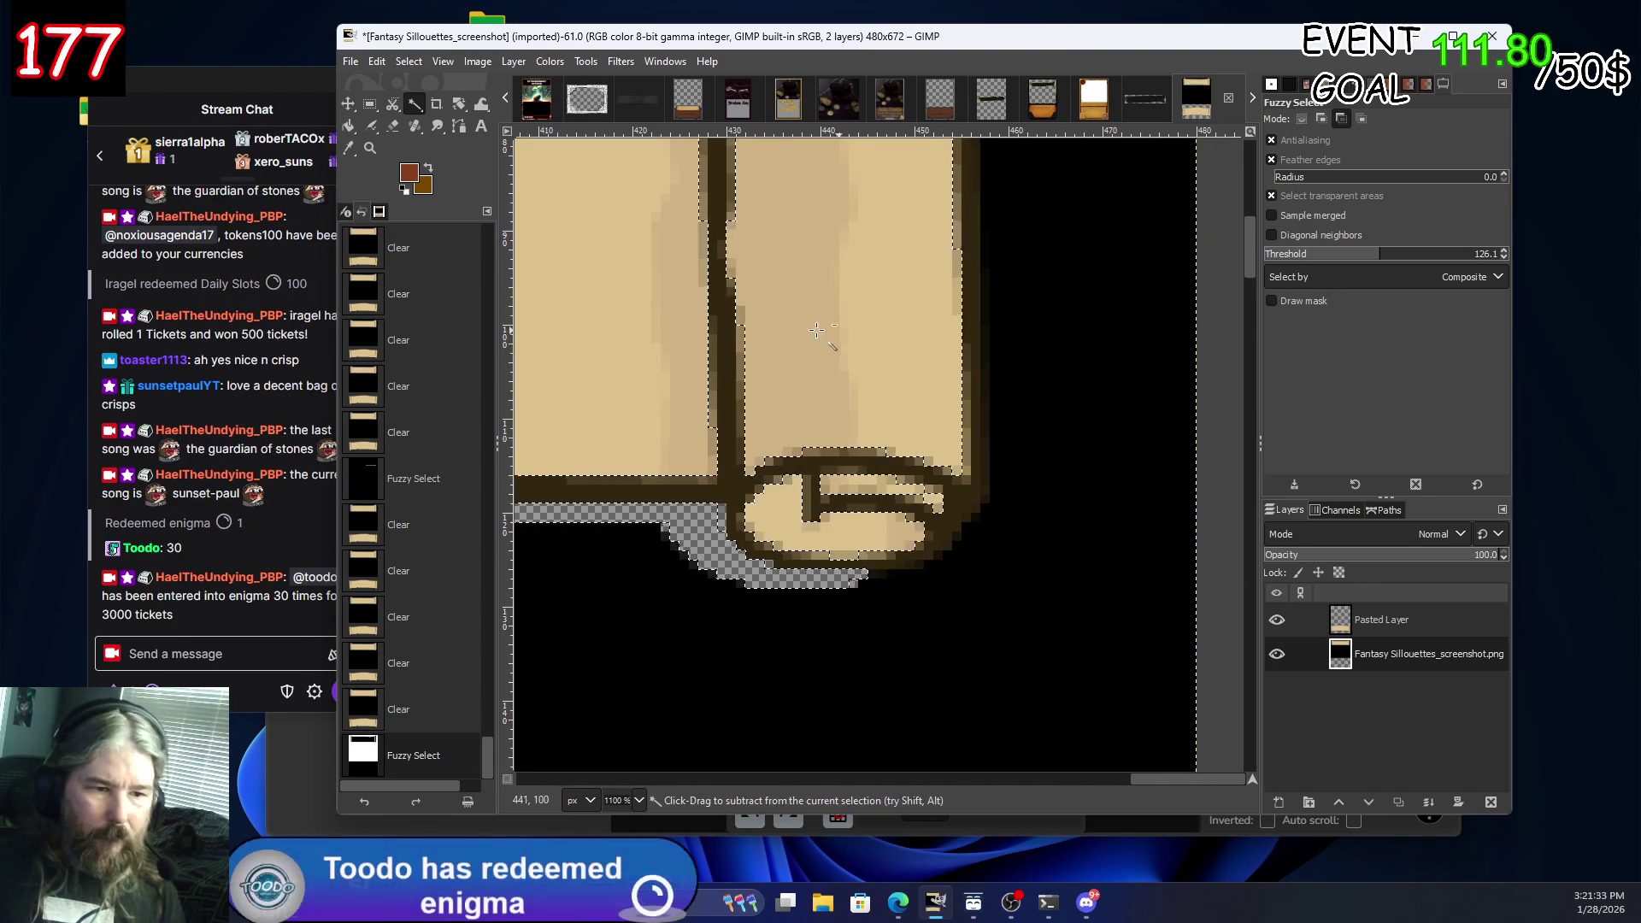
{"action": "scroll", "coordinate": [1043, 321], "scroll_direction": "down", "scroll_amount": 5}
{"action": "scroll", "coordinate": [961, 279], "scroll_direction": "up", "scroll_amount": 1}
{"action": "scroll", "coordinate": [962, 279], "scroll_direction": "up", "scroll_amount": 4}
{"action": "scroll", "coordinate": [975, 324], "scroll_direction": "up", "scroll_amount": 2}
{"action": "left_click", "coordinate": [992, 359], "text": "ctrl"}
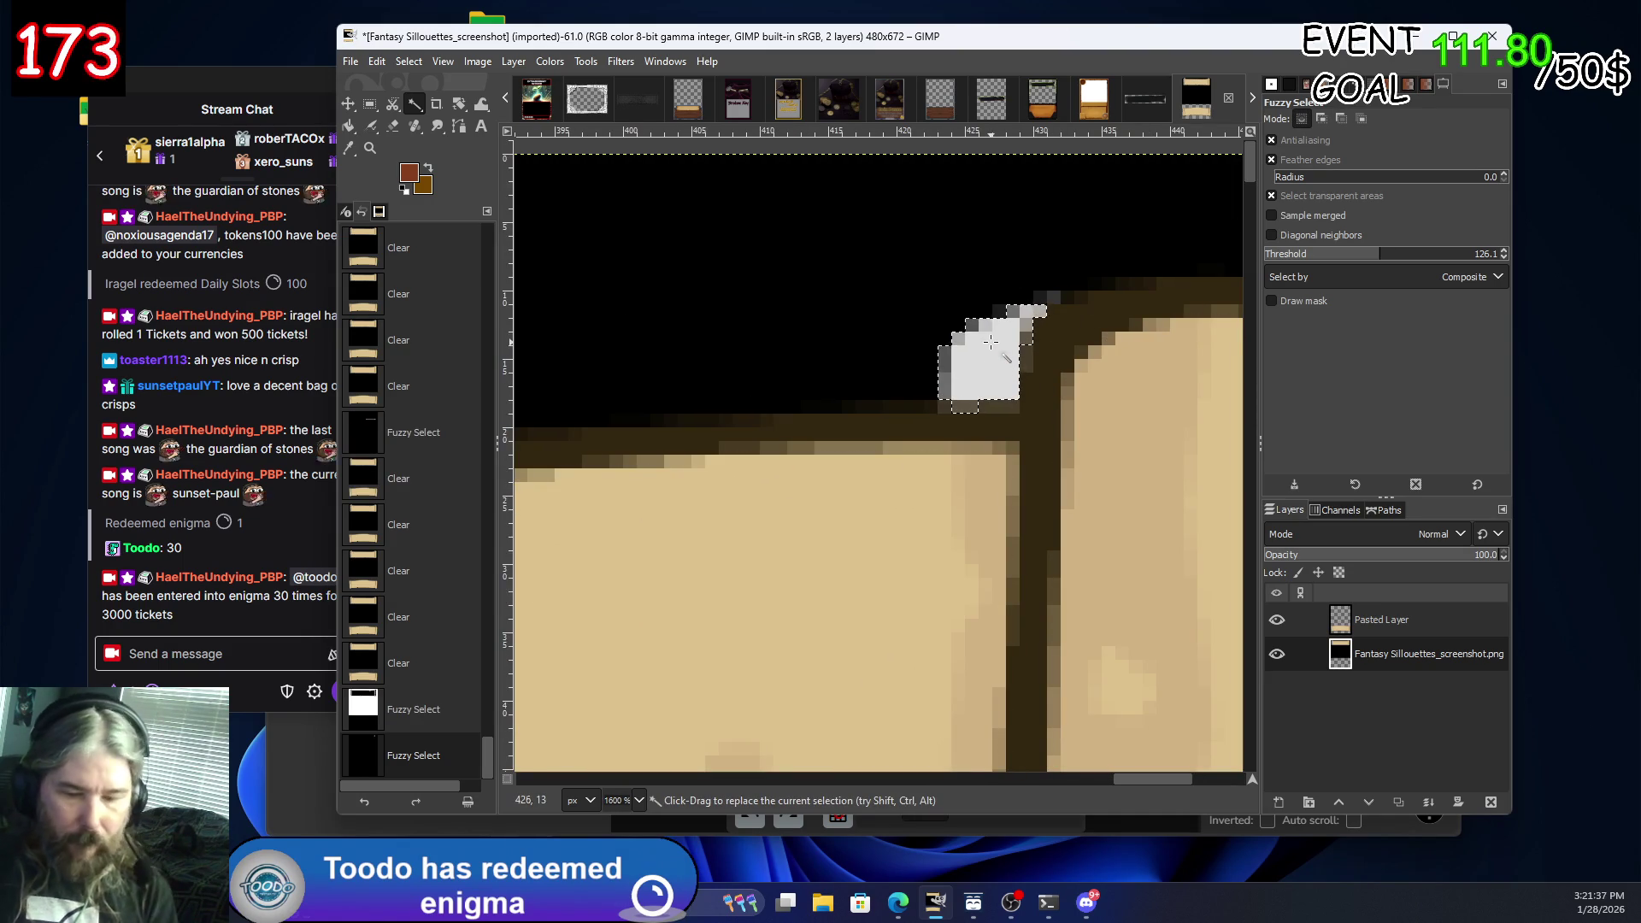
{"action": "key", "text": "Delete"}
{"action": "key", "text": "Delete"}
{"action": "key", "text": "Delete"}
{"action": "key", "text": "Delete"}
{"action": "key", "text": "Delete"}
{"action": "key", "text": "Delete"}
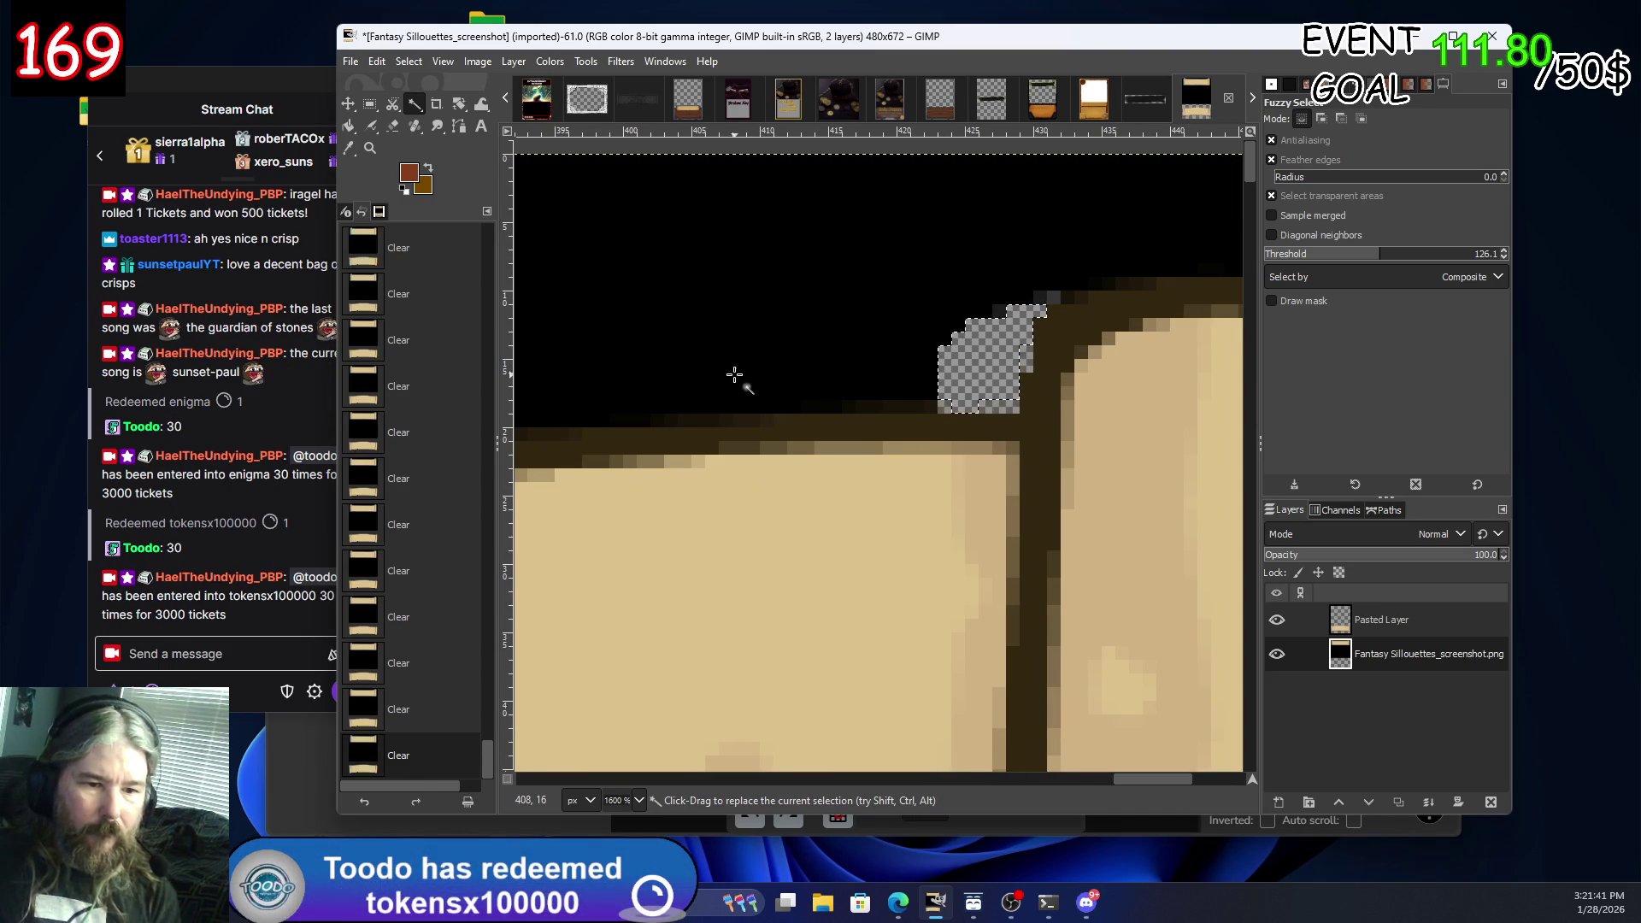
Step: Delete the white shape at threshold 109.4, then undo the accidental clearing of the tan fill
{"action": "scroll", "coordinate": [1073, 365], "scroll_direction": "left", "scroll_amount": 3}
{"action": "scroll", "coordinate": [1191, 363], "scroll_direction": "left", "scroll_amount": 2}
{"action": "left_click", "coordinate": [978, 494]}
{"action": "left_click", "coordinate": [1015, 445]}
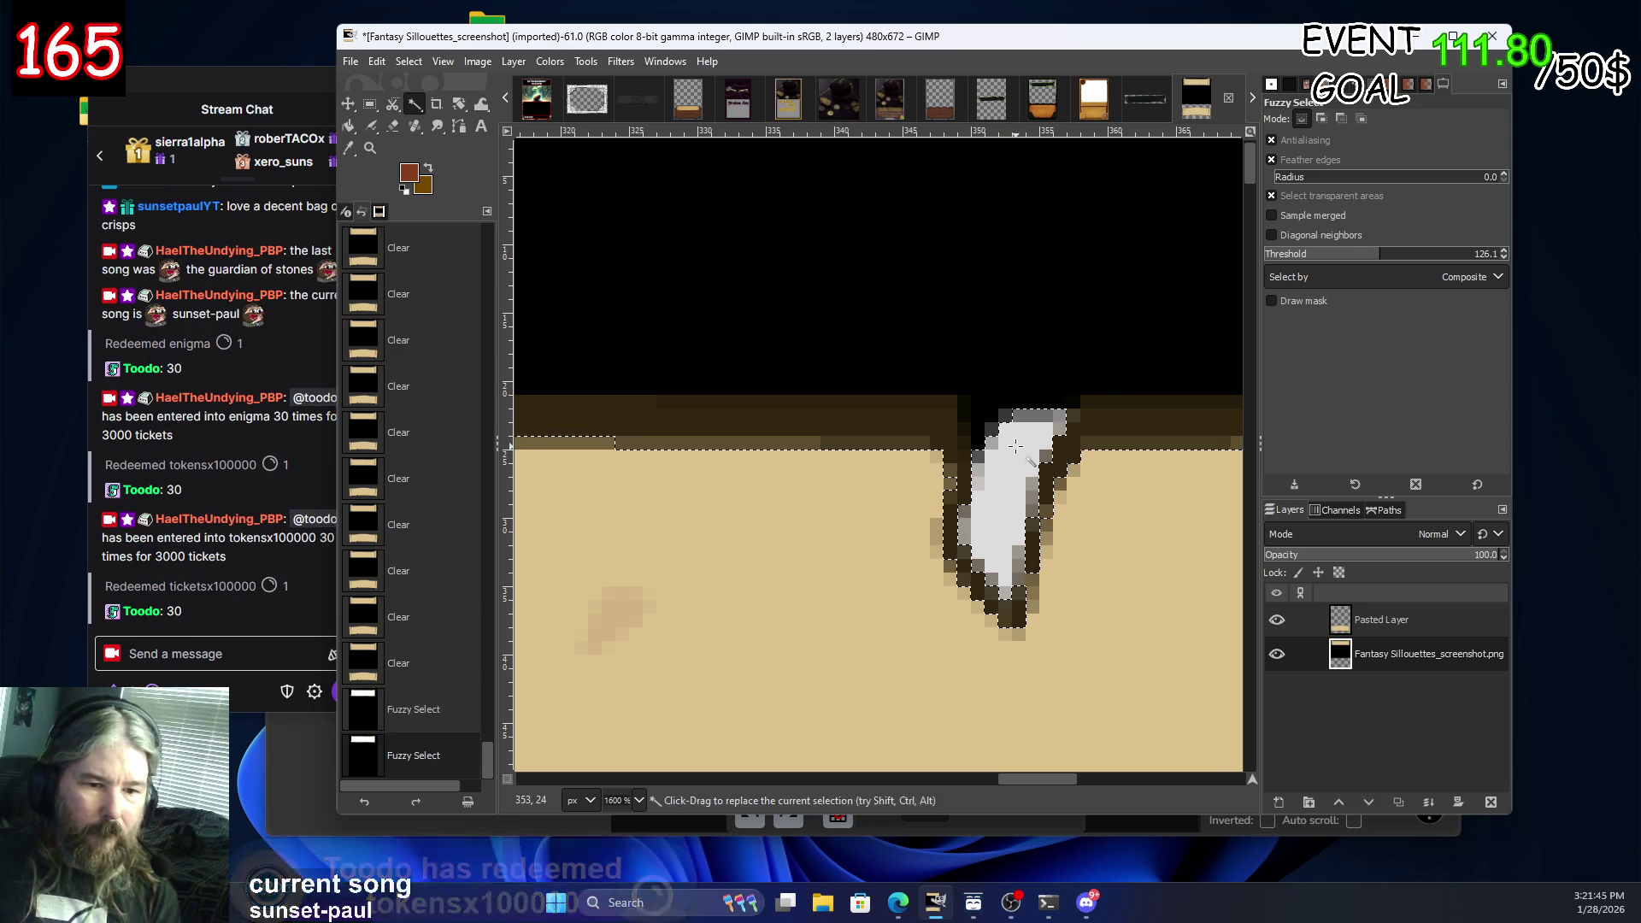
{"action": "left_click_drag", "start_coordinate": [1016, 445], "coordinate": [1001, 472]}
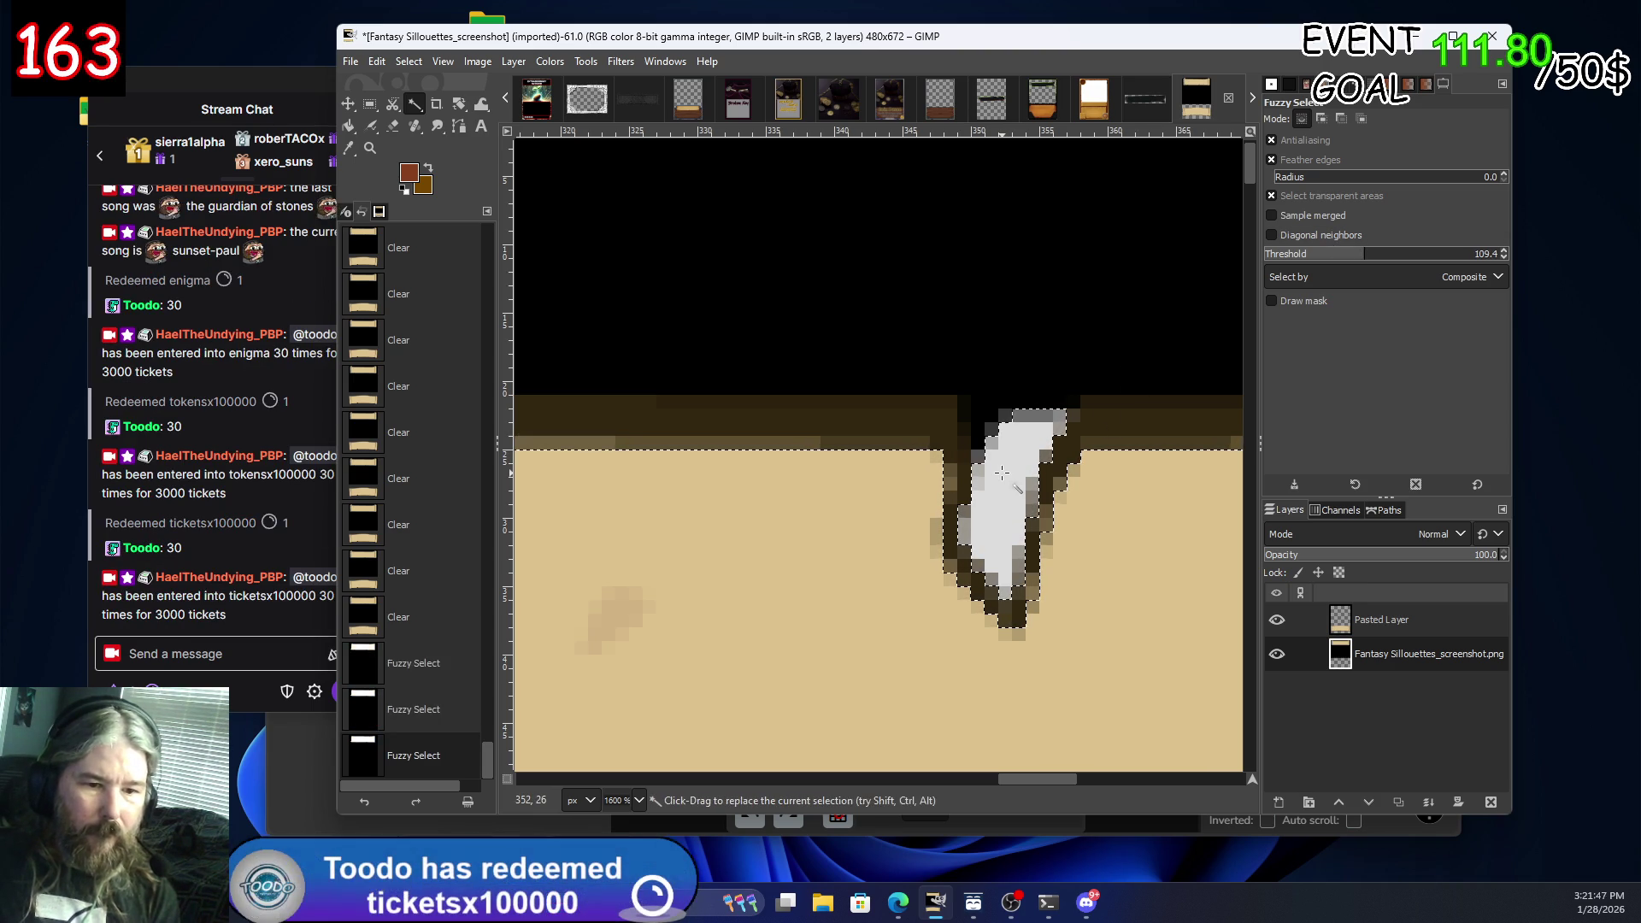
{"action": "key", "text": "Delete"}
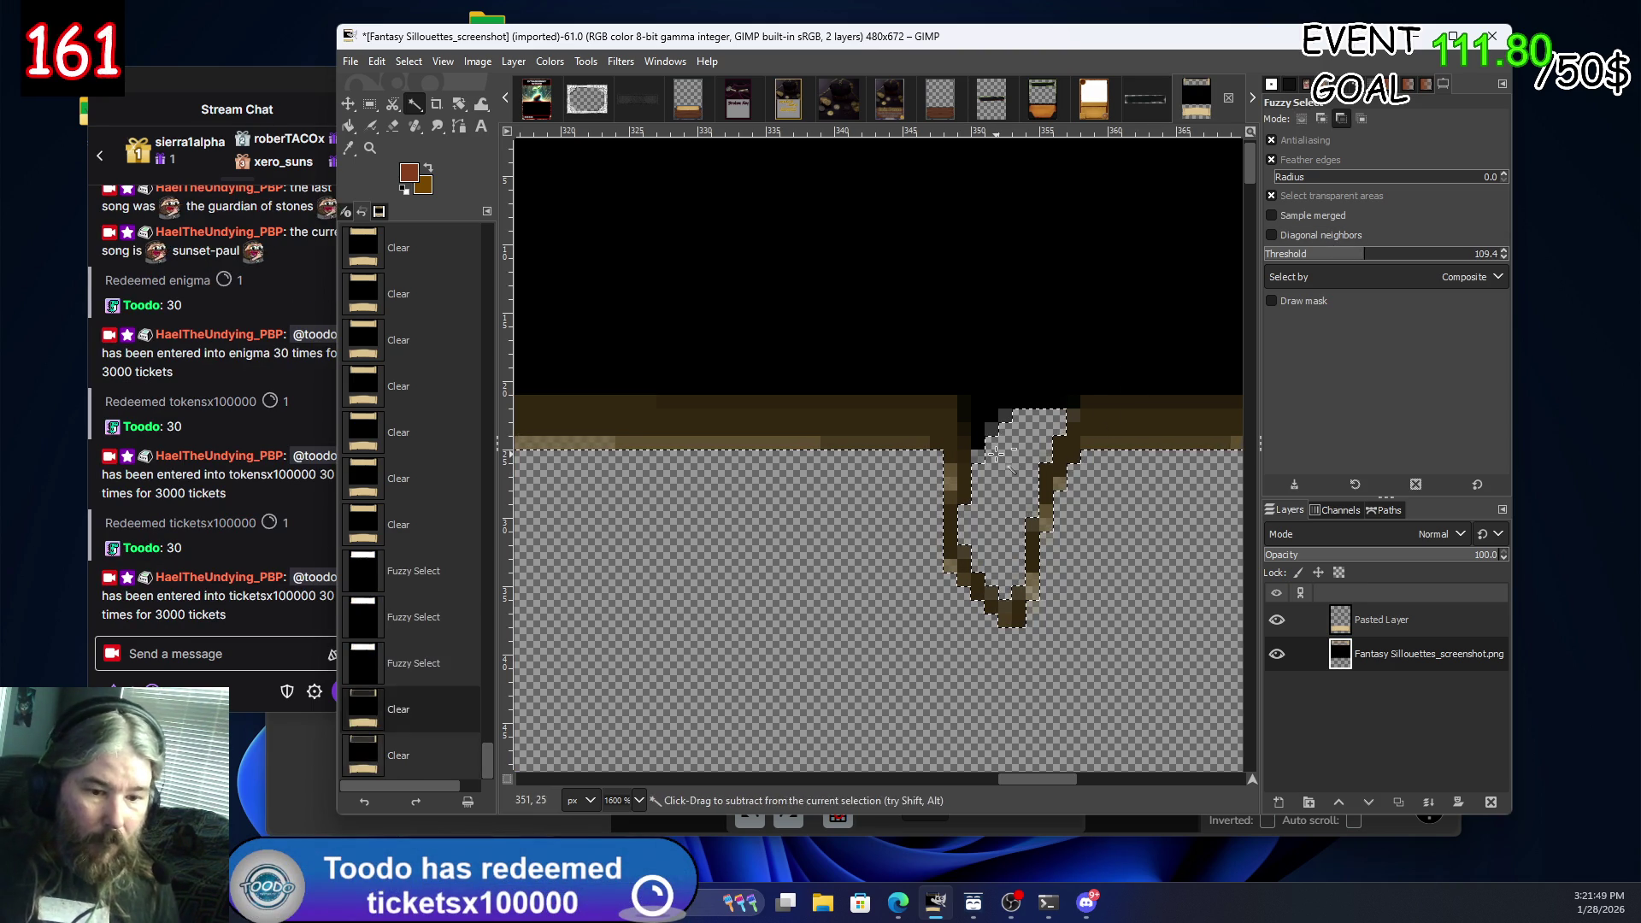
{"action": "key", "text": "ctrl+z"}
{"action": "key", "text": "ctrl+z"}
Step: Clear the black background around the banner to transparency at threshold 30.6
{"action": "scroll", "coordinate": [962, 511], "scroll_direction": "down", "scroll_amount": 5}
{"action": "left_click", "coordinate": [962, 511]}
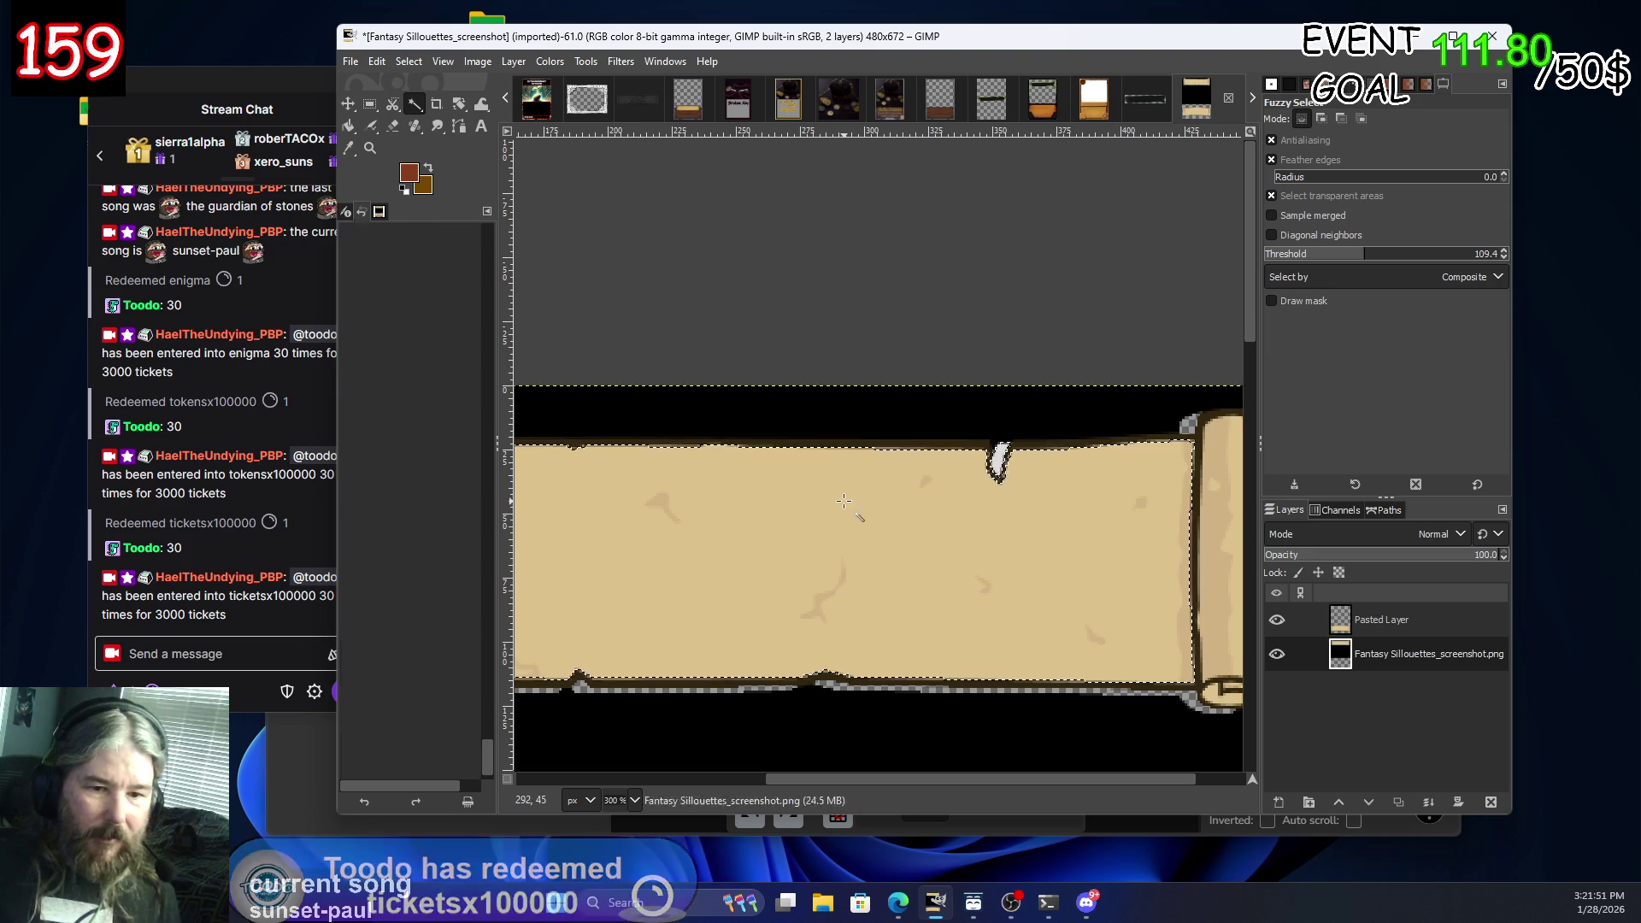
{"action": "scroll", "coordinate": [1168, 392], "scroll_direction": "up", "scroll_amount": 2}
{"action": "scroll", "coordinate": [1168, 391], "scroll_direction": "left", "scroll_amount": 6}
{"action": "left_click", "coordinate": [991, 635]}
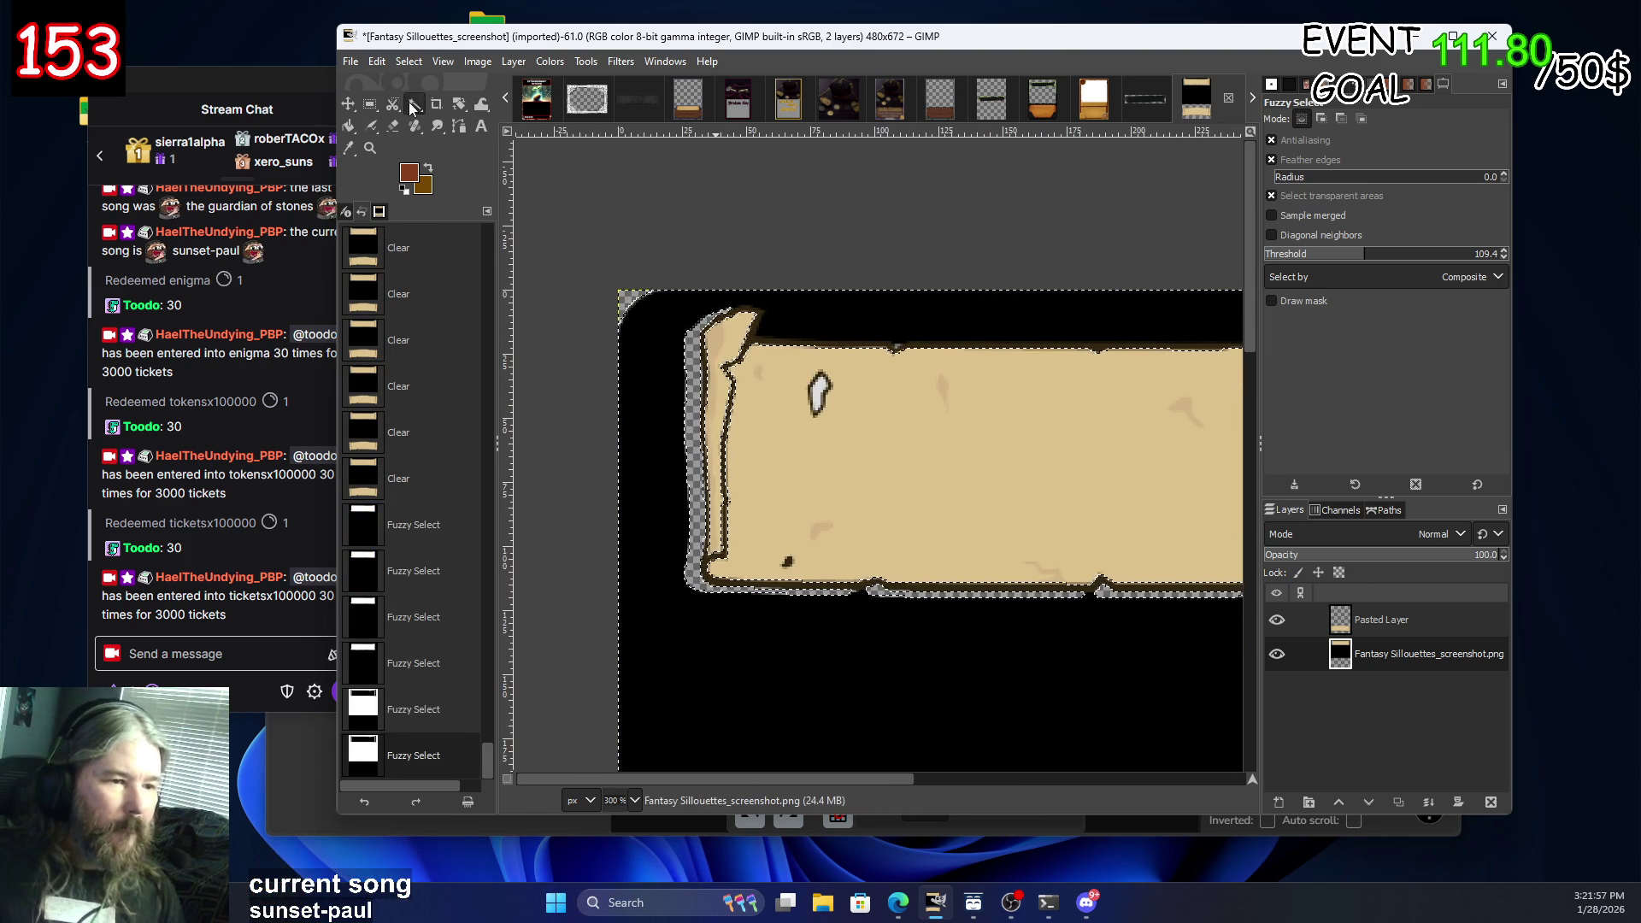
{"action": "left_click", "coordinate": [844, 316]}
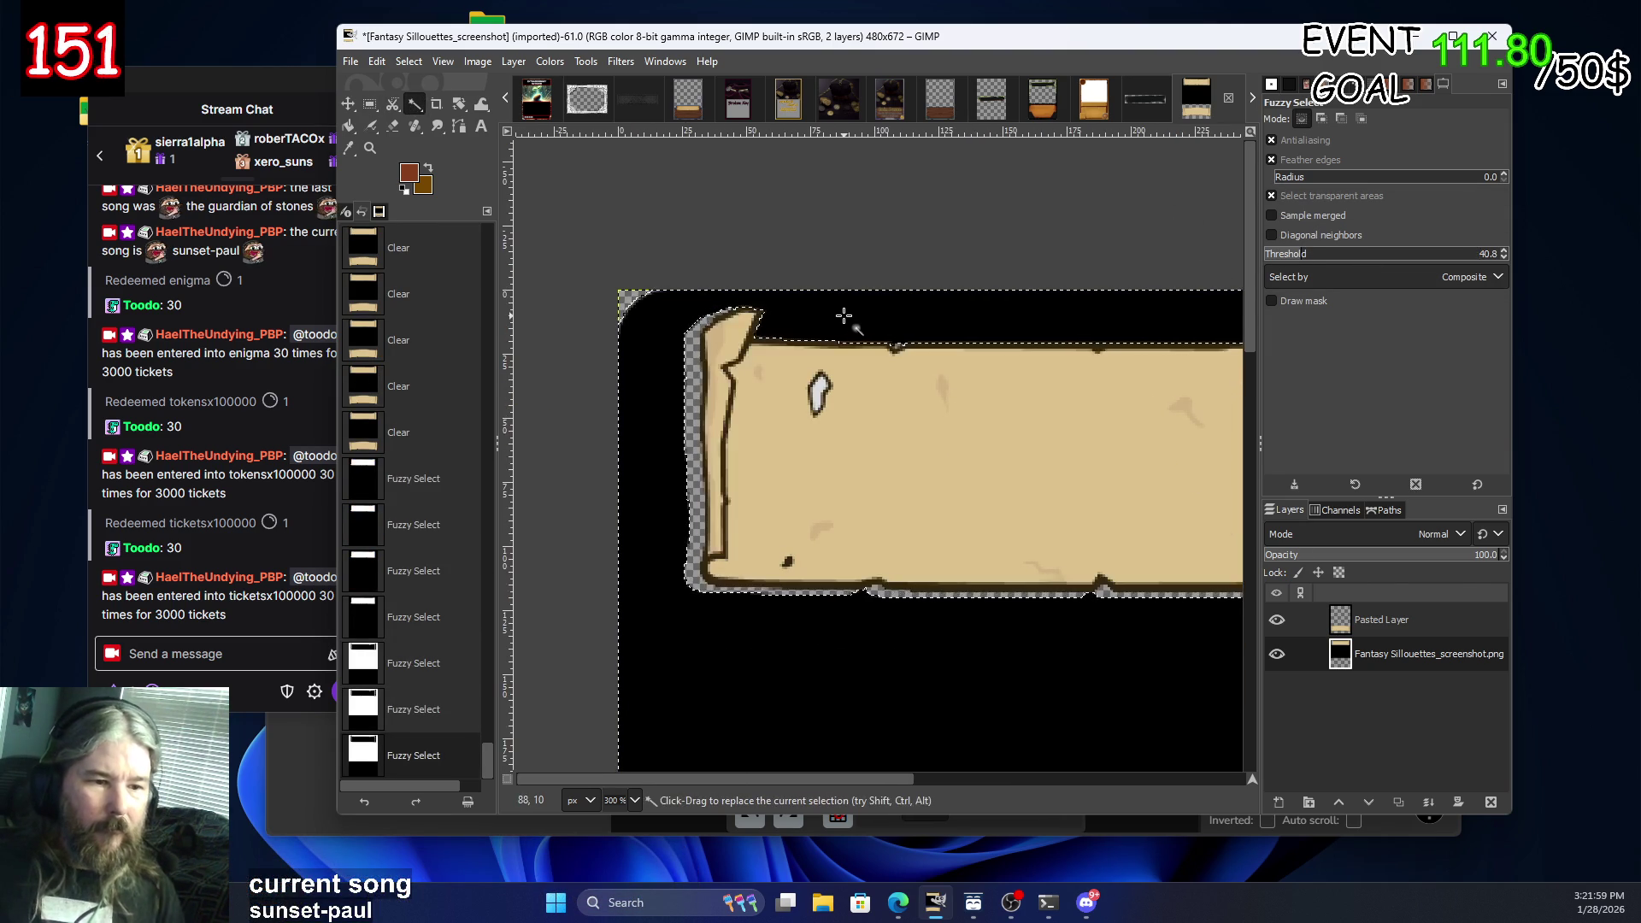
{"action": "key", "text": "Delete"}
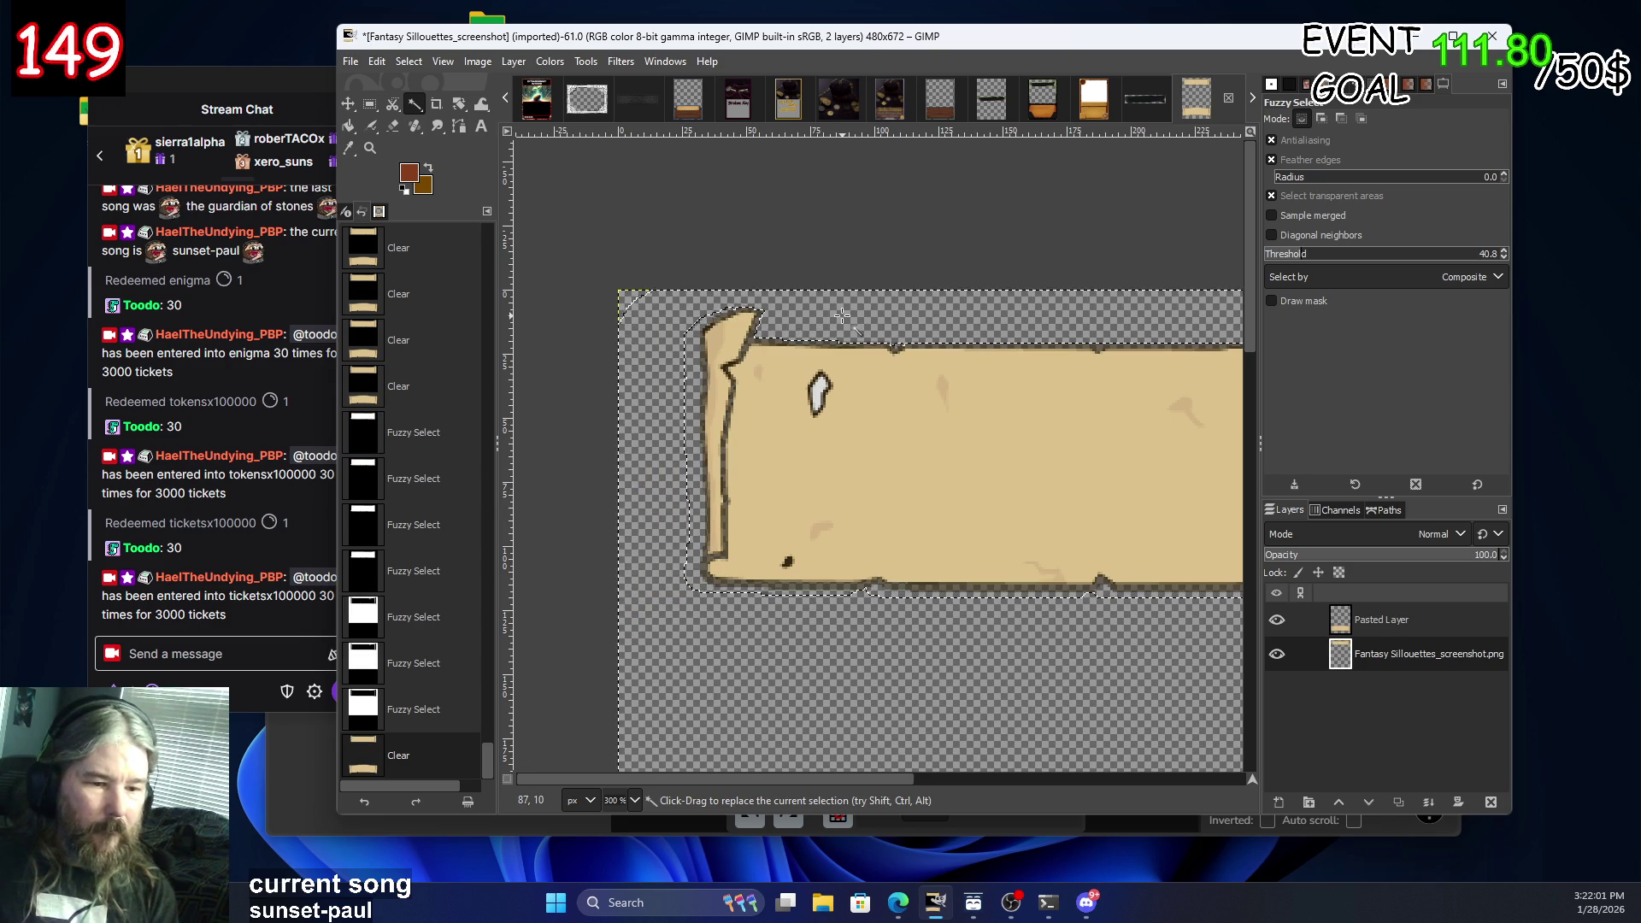
{"action": "key", "text": "ctrl+z"}
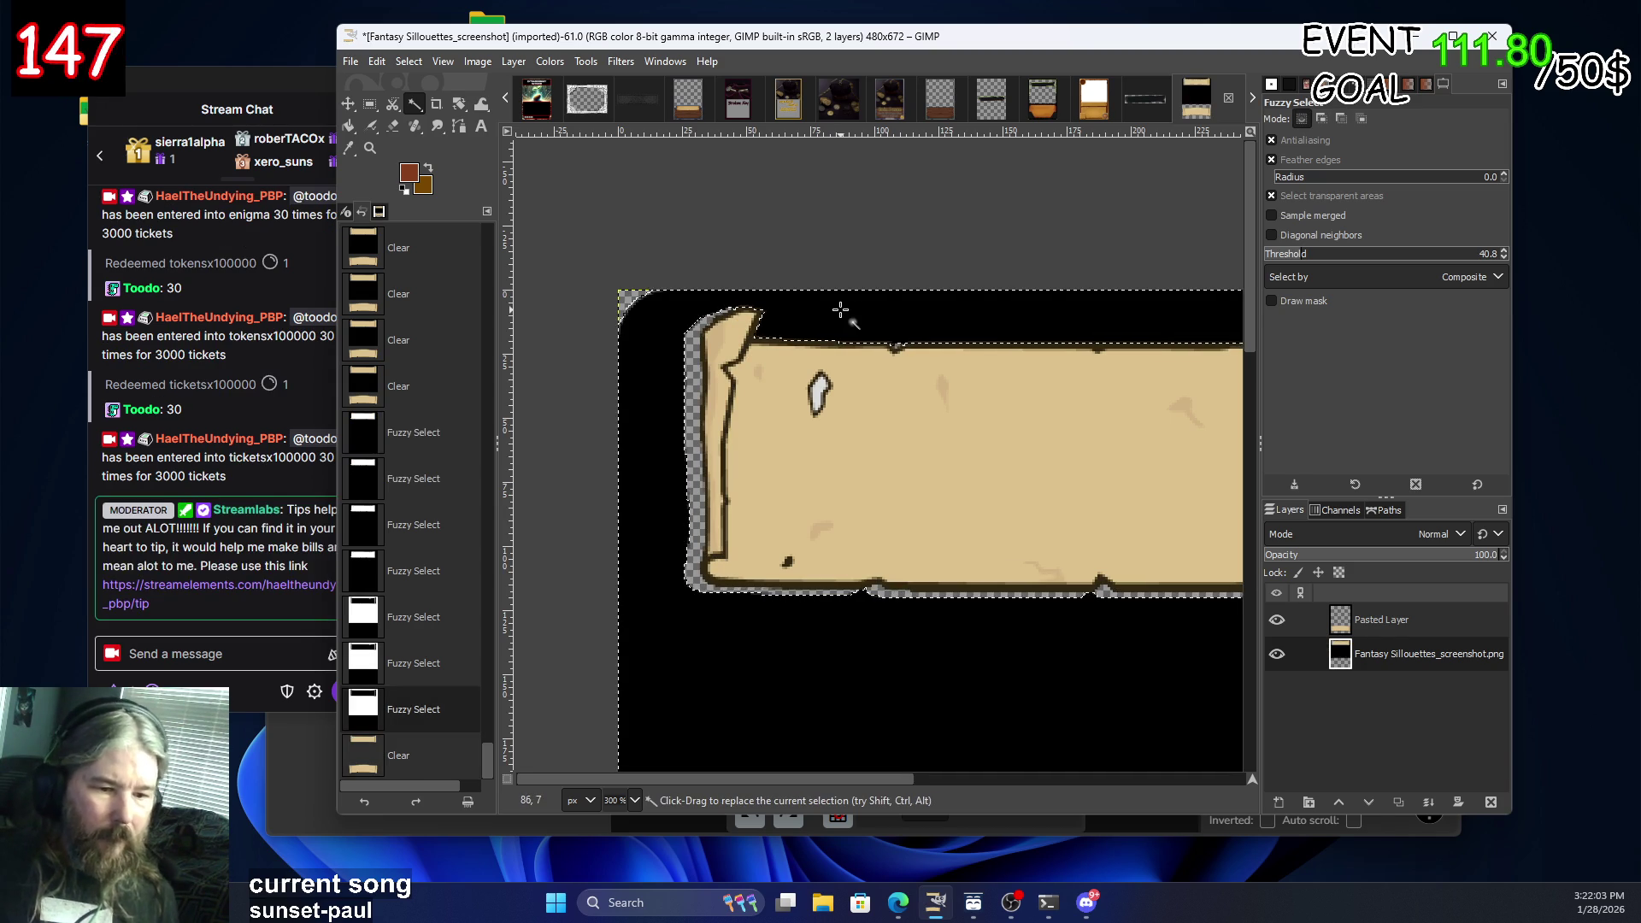
{"action": "left_click", "coordinate": [912, 315]}
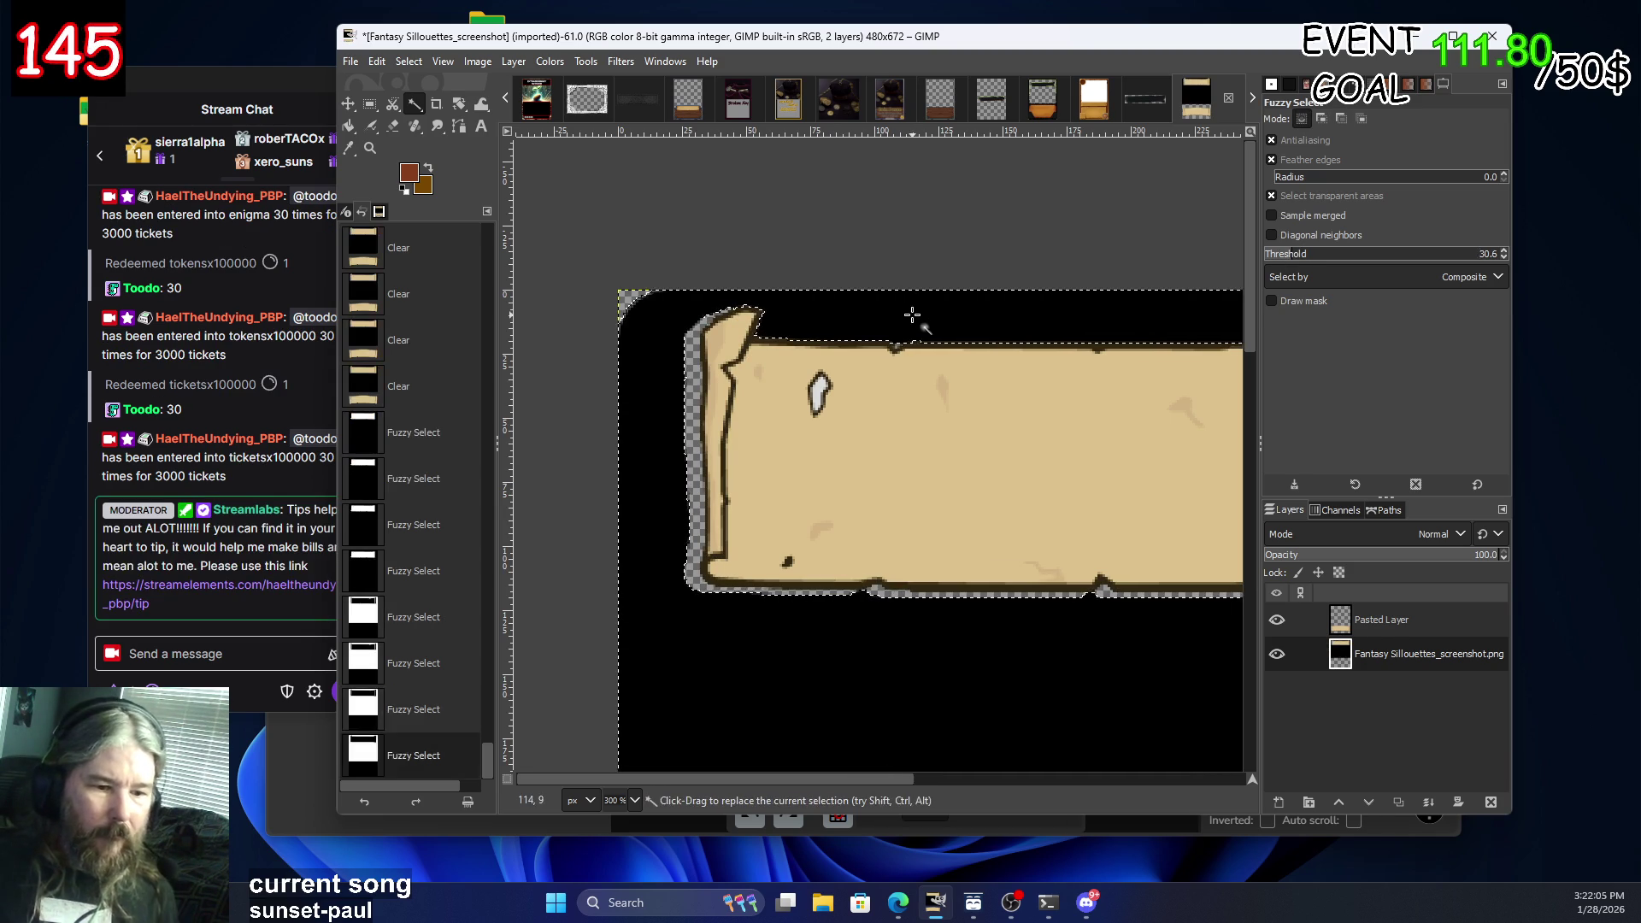
{"action": "key", "text": "Delete"}
{"action": "key", "text": "Delete"}
{"action": "key", "text": "Delete"}
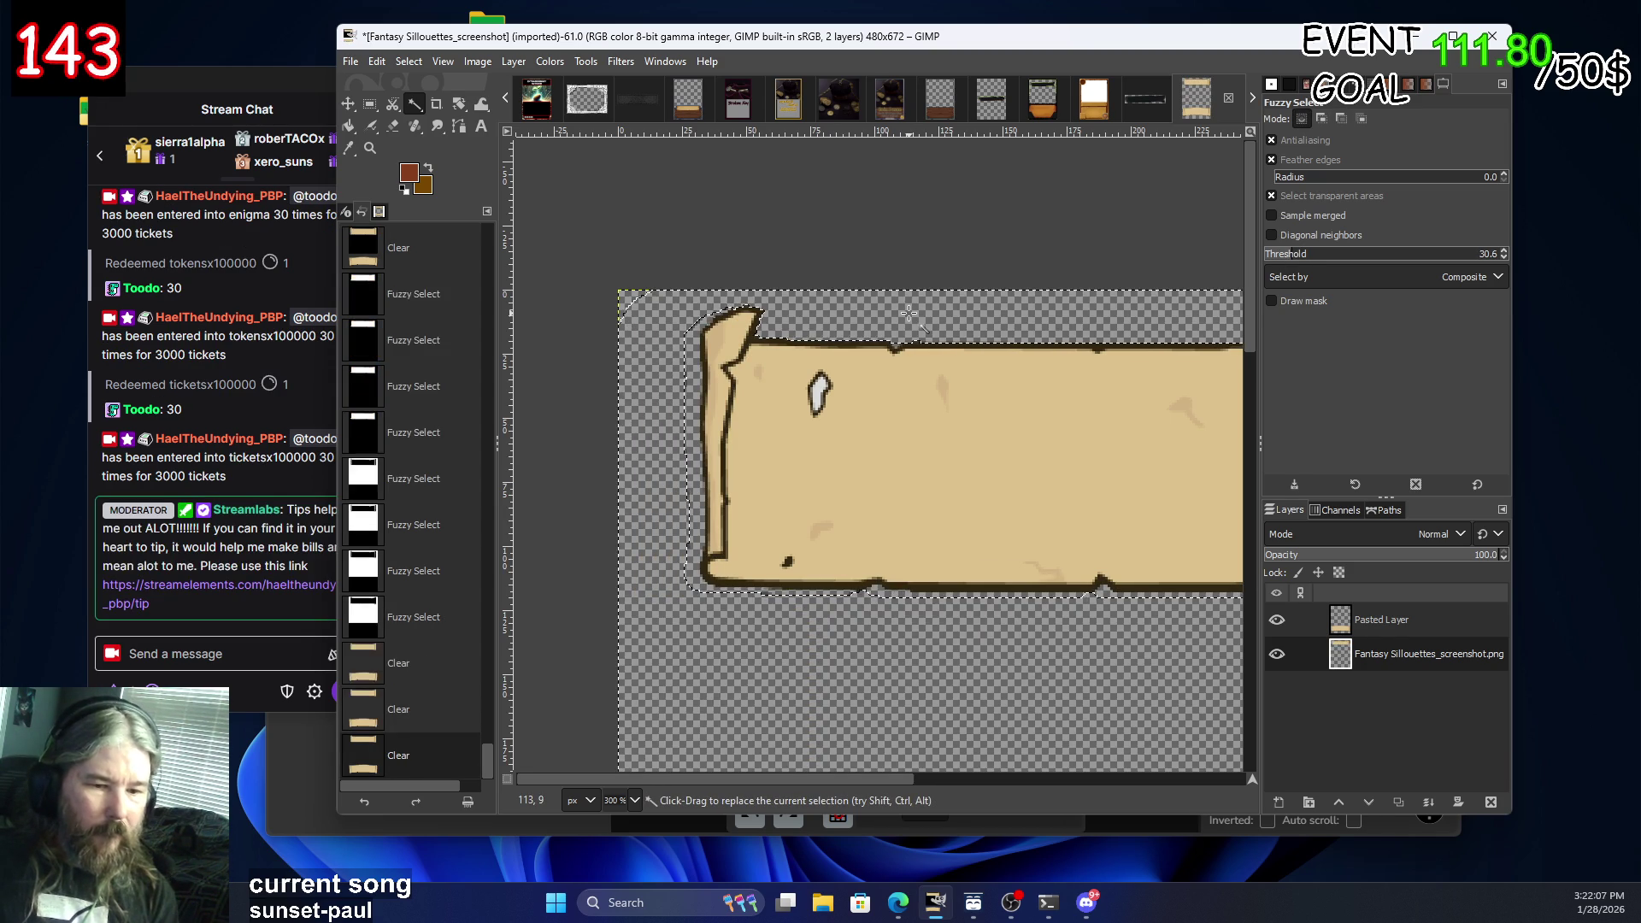
Step: Check the cleared outline and erase a stray pixel below the bottom edge with the Eraser
{"action": "scroll", "coordinate": [972, 316], "scroll_direction": "right", "scroll_amount": 5}
{"action": "scroll", "coordinate": [623, 312], "scroll_direction": "right", "scroll_amount": 5}
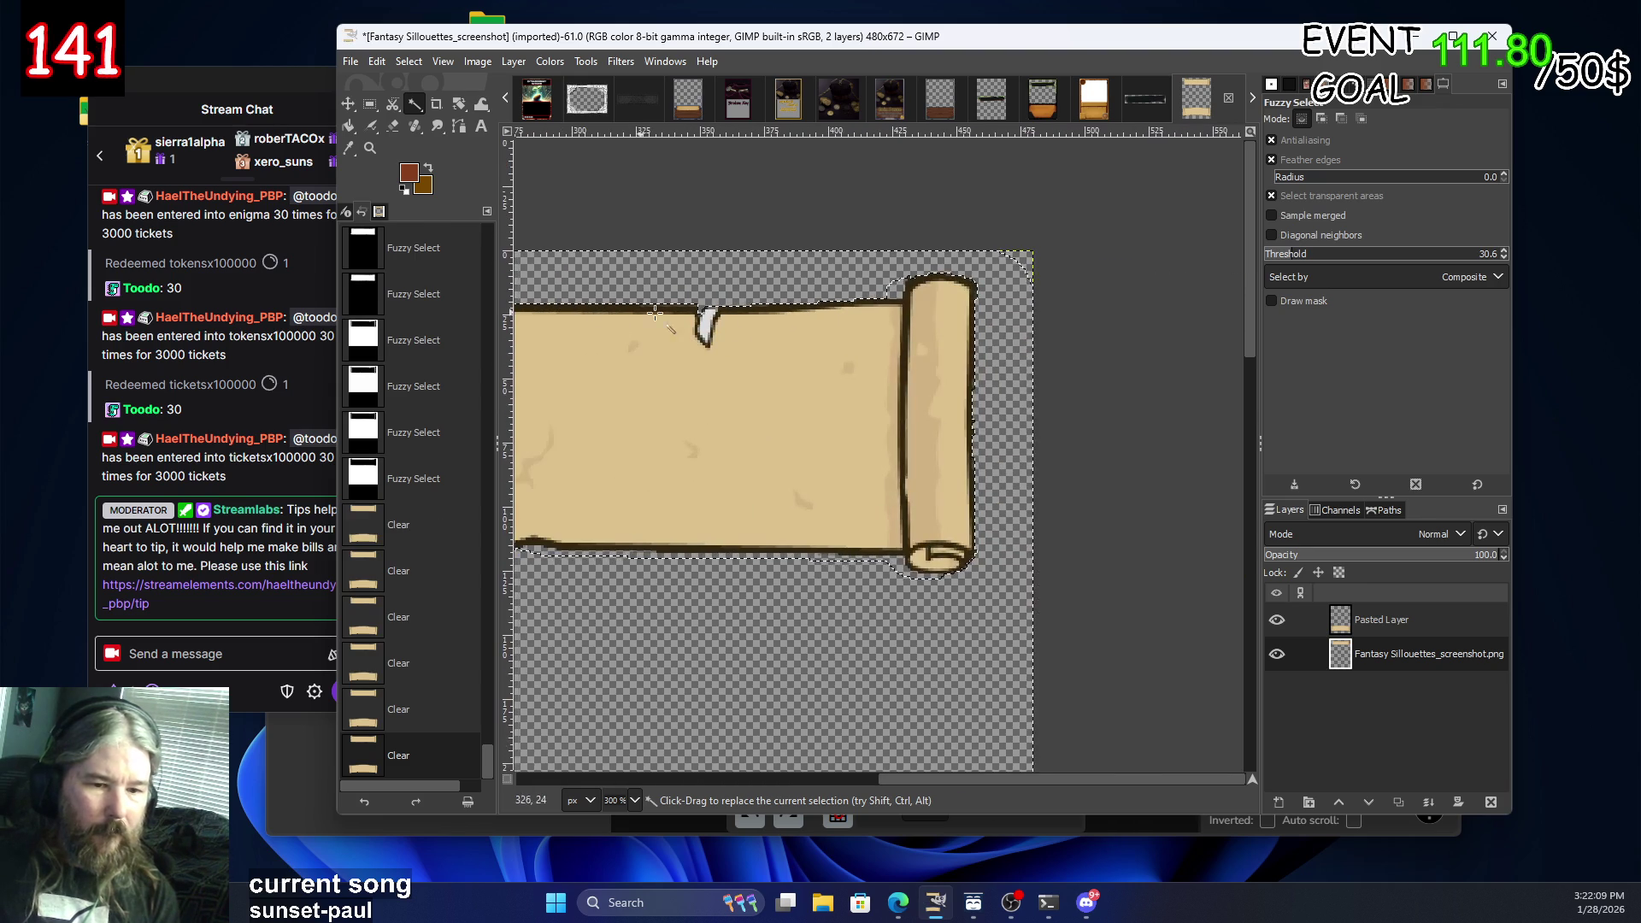
{"action": "scroll", "coordinate": [746, 330], "scroll_direction": "left", "scroll_amount": 8}
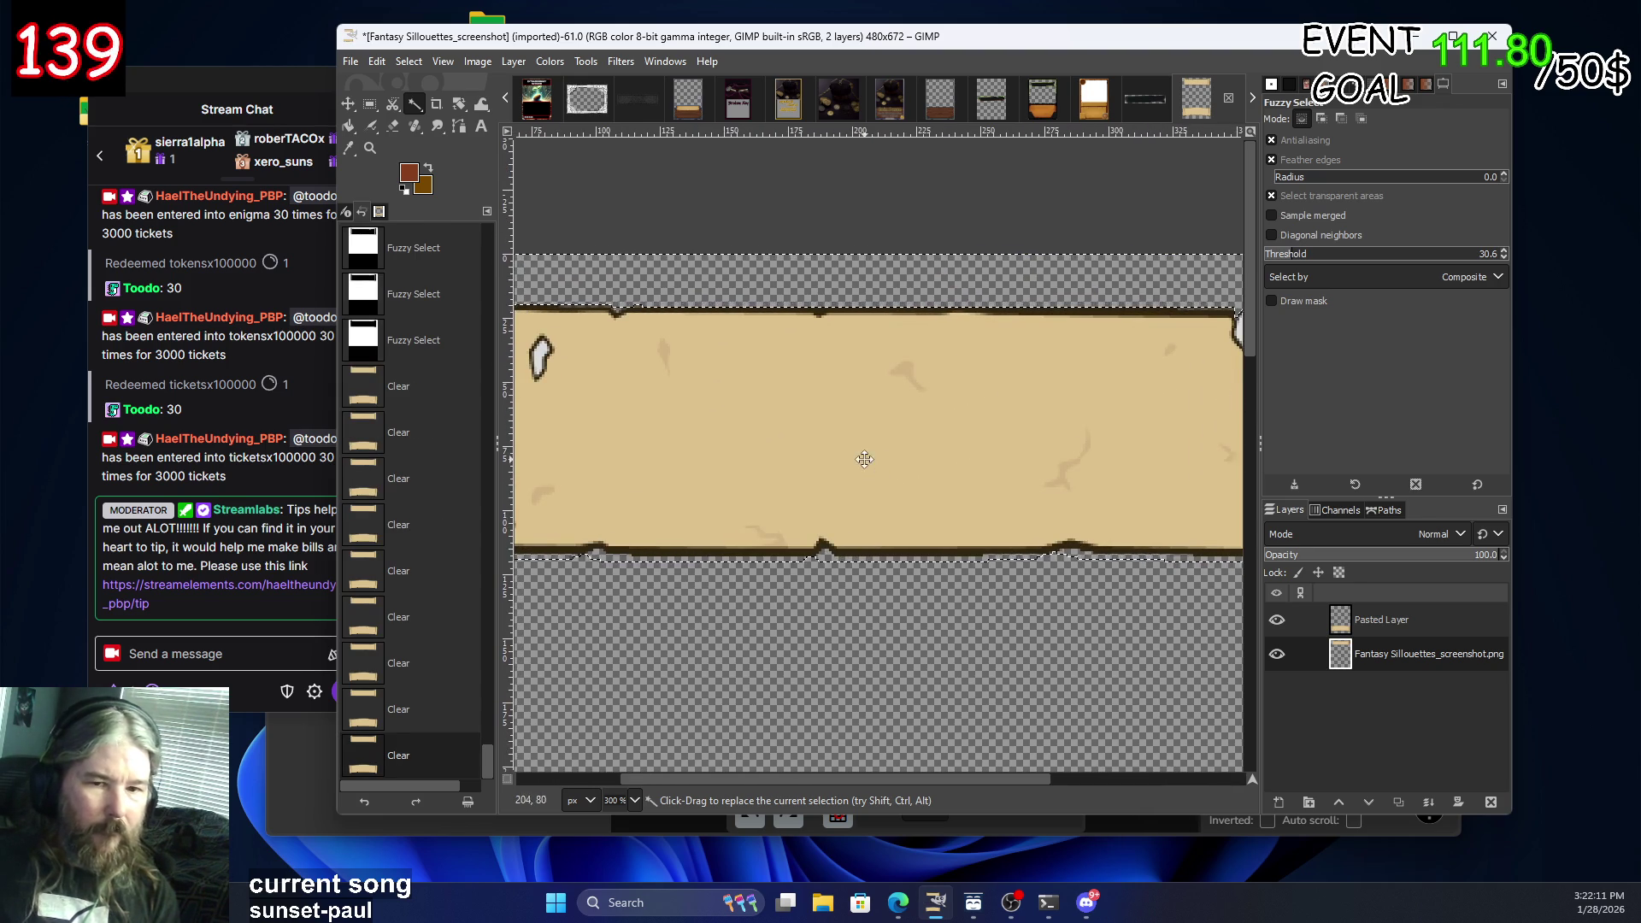
{"action": "scroll", "coordinate": [864, 460], "scroll_direction": "left", "scroll_amount": 7}
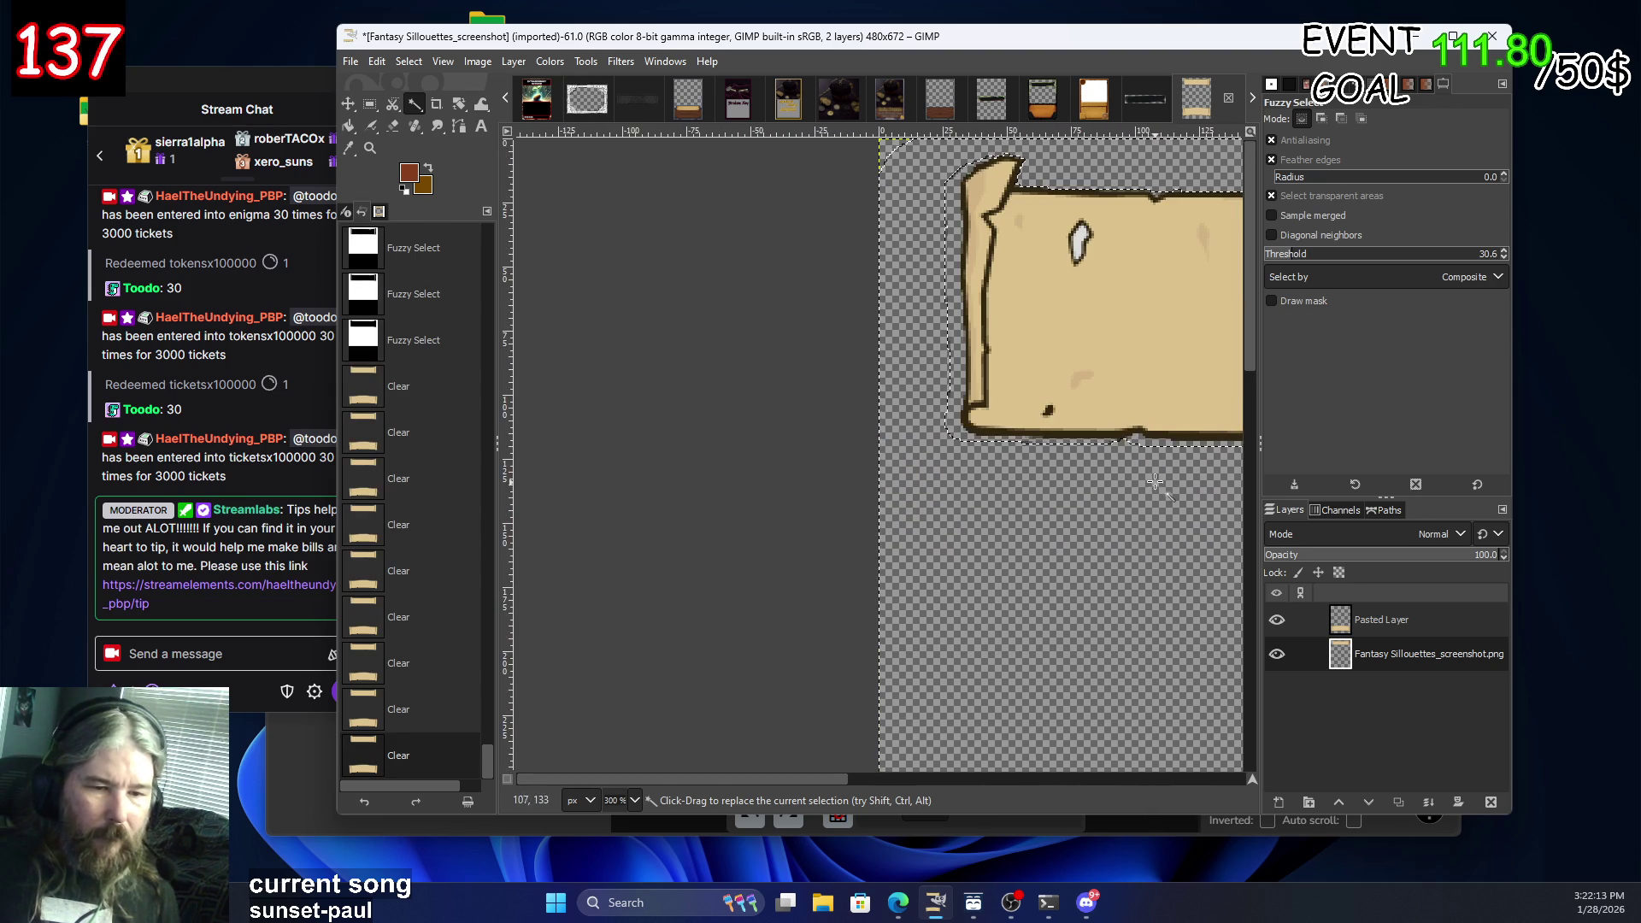
{"action": "scroll", "coordinate": [1025, 496], "scroll_direction": "right", "scroll_amount": 1}
{"action": "scroll", "coordinate": [940, 504], "scroll_direction": "right", "scroll_amount": 3}
{"action": "scroll", "coordinate": [894, 507], "scroll_direction": "right", "scroll_amount": 3}
{"action": "scroll", "coordinate": [894, 507], "scroll_direction": "up", "scroll_amount": 1}
{"action": "scroll", "coordinate": [641, 494], "scroll_direction": "up", "scroll_amount": 2}
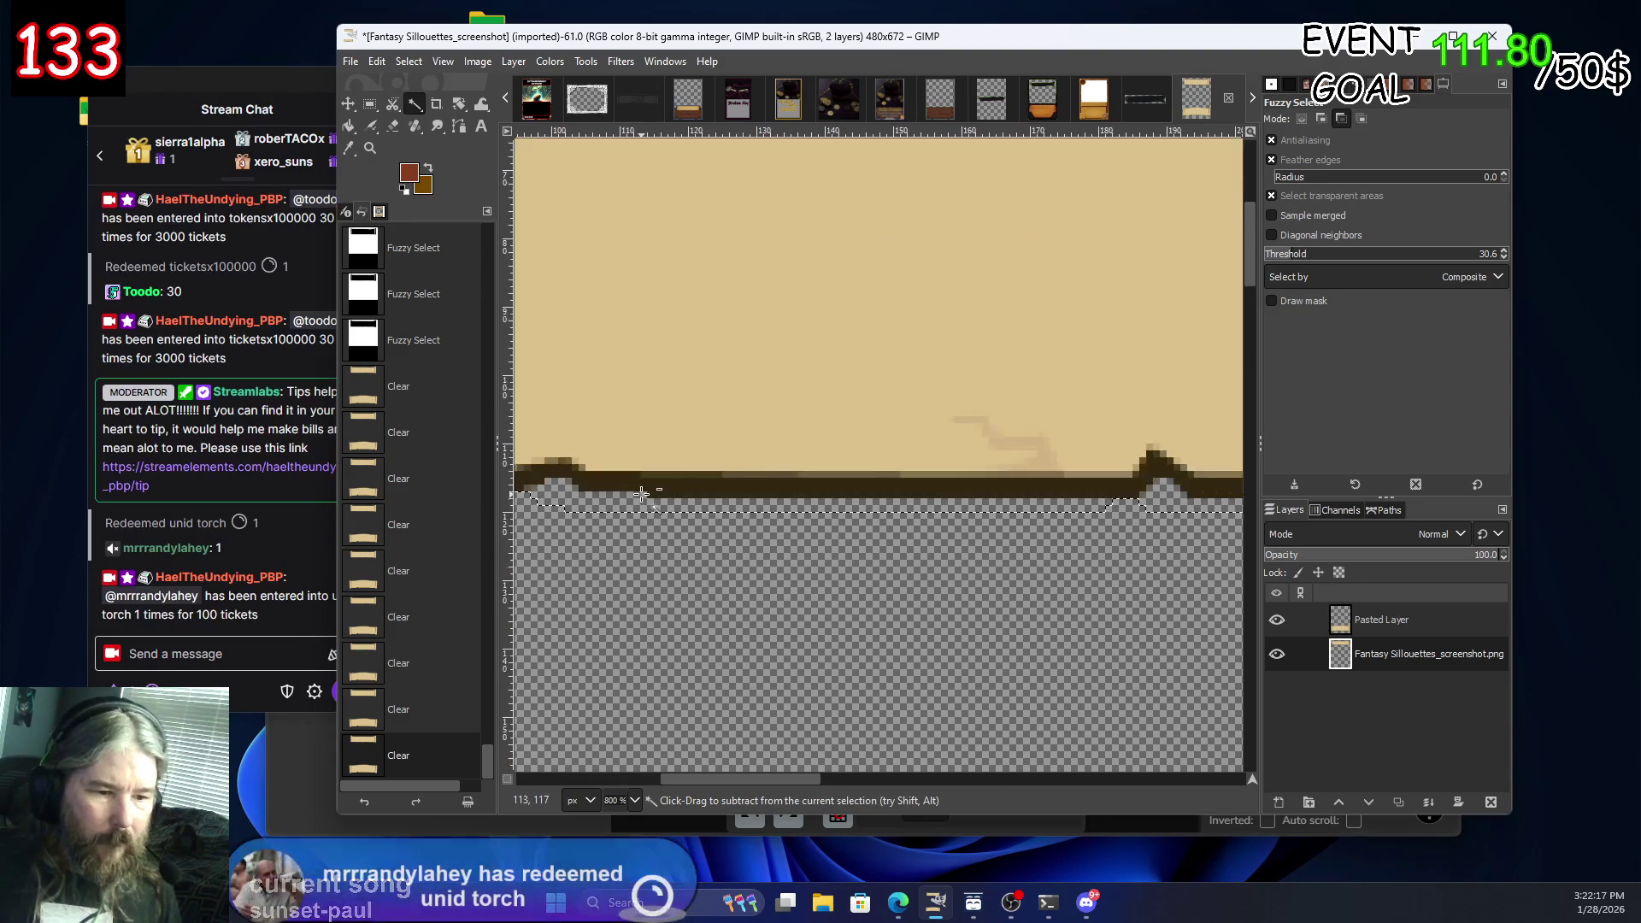
{"action": "scroll", "coordinate": [641, 493], "scroll_direction": "up", "scroll_amount": 1}
{"action": "scroll", "coordinate": [695, 487], "scroll_direction": "up", "scroll_amount": 1}
{"action": "scroll", "coordinate": [1014, 550], "scroll_direction": "up", "scroll_amount": 1}
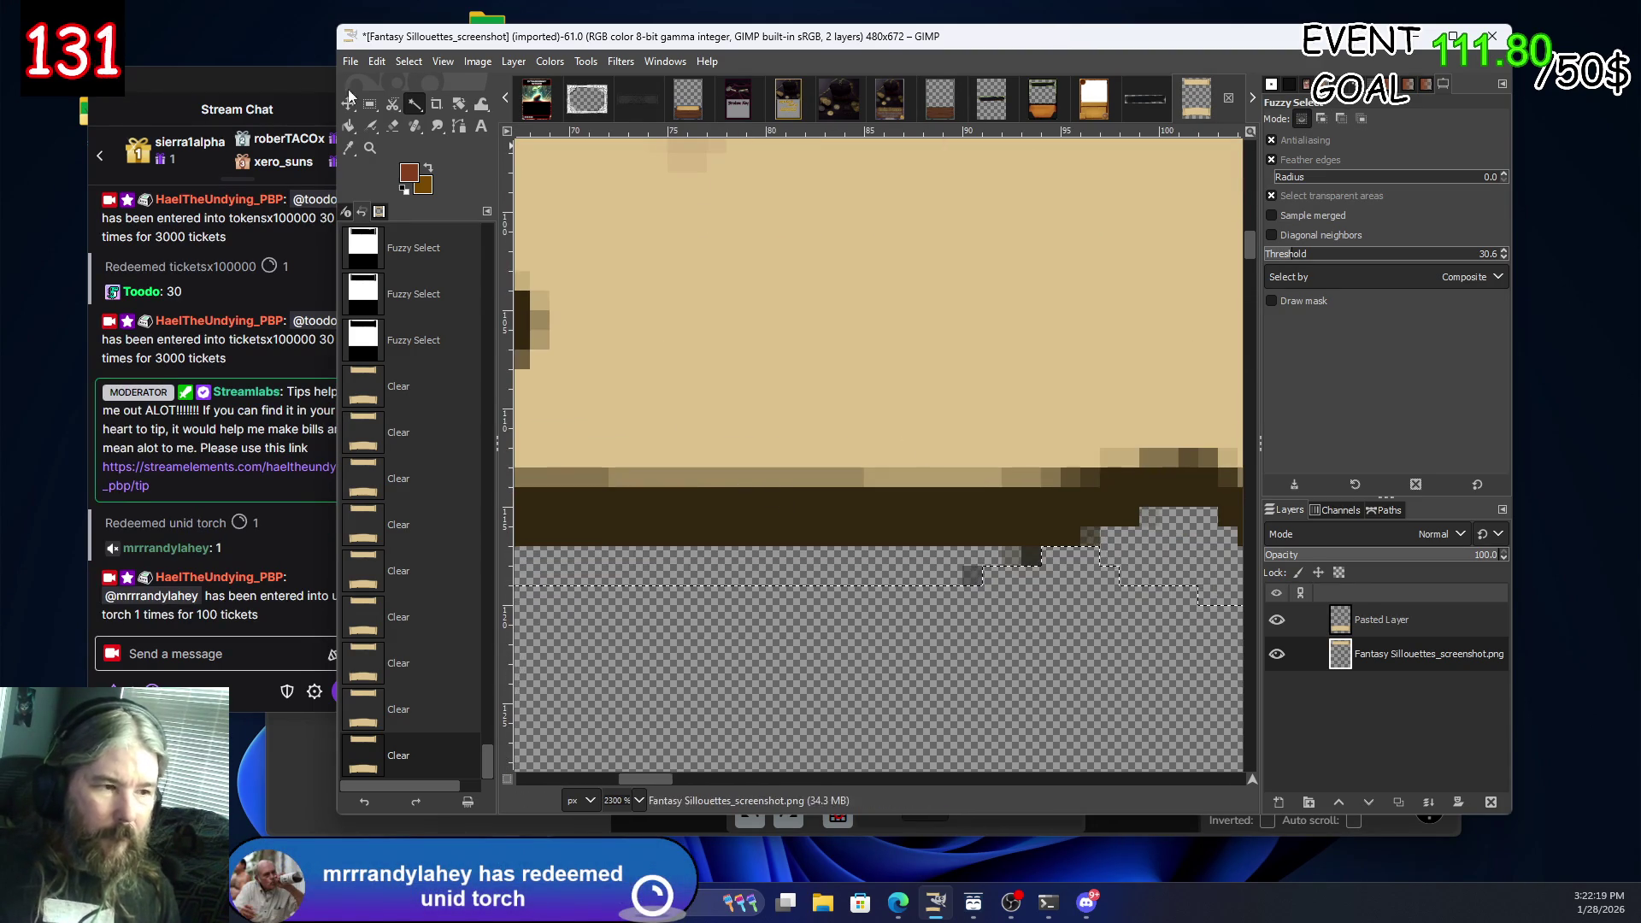
{"action": "left_click", "coordinate": [391, 126]}
{"action": "left_click", "coordinate": [1087, 624]}
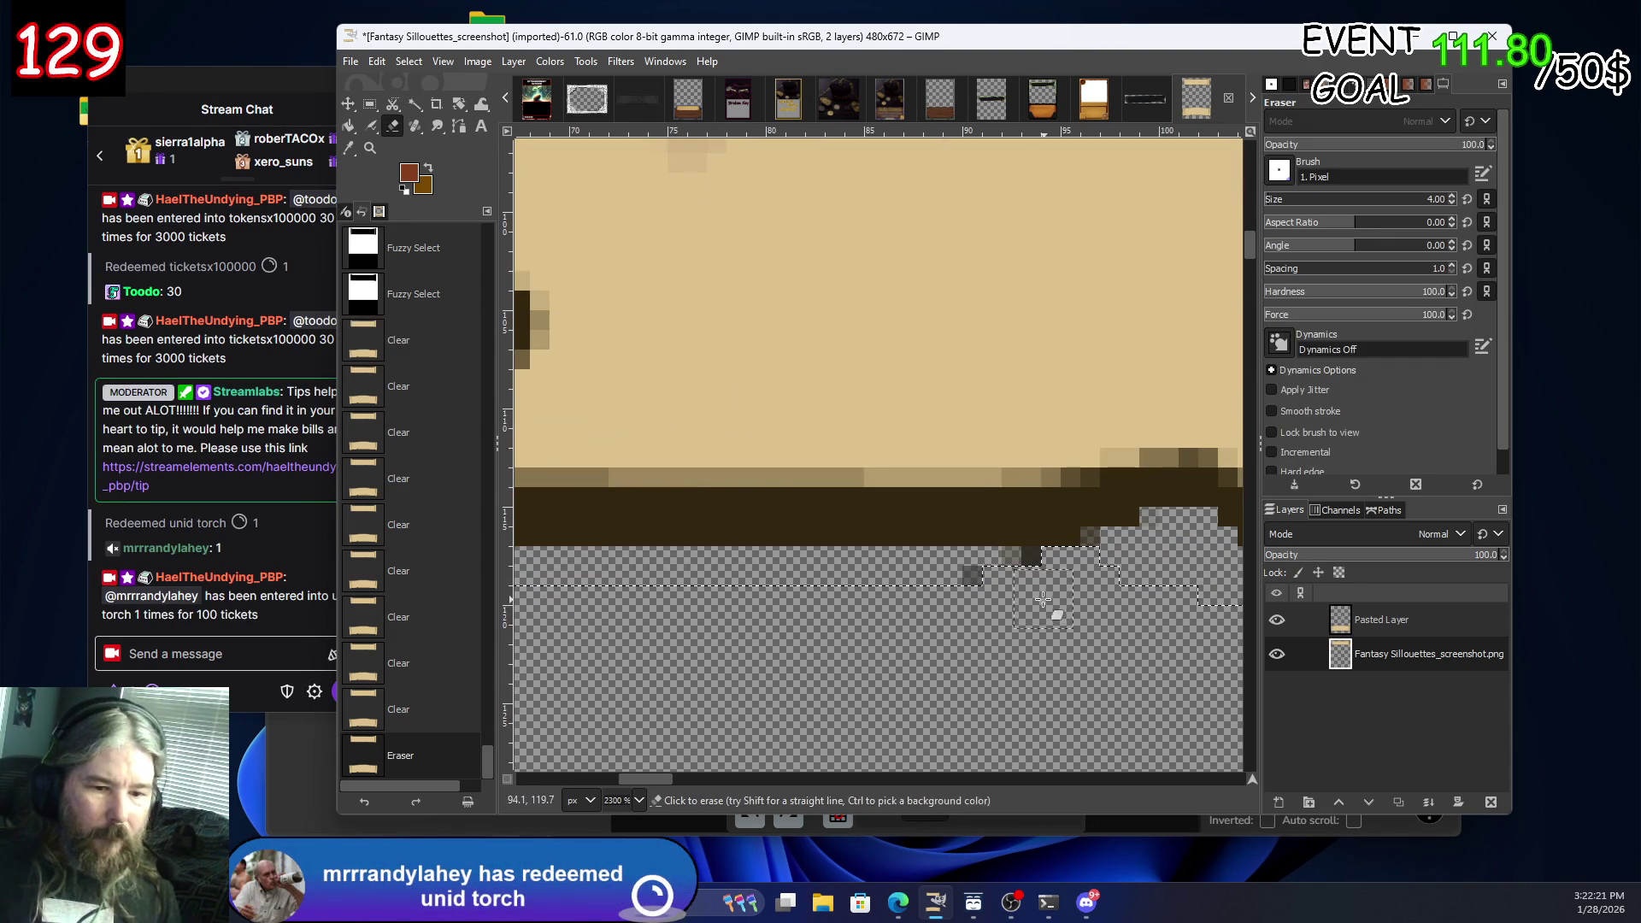
Step: Deselect all and erase the leftover grey pixels under the banner's bottom edge
{"action": "key", "text": "ctrl+shift+a"}
{"action": "left_click", "coordinate": [370, 104]}
{"action": "left_click", "coordinate": [393, 126]}
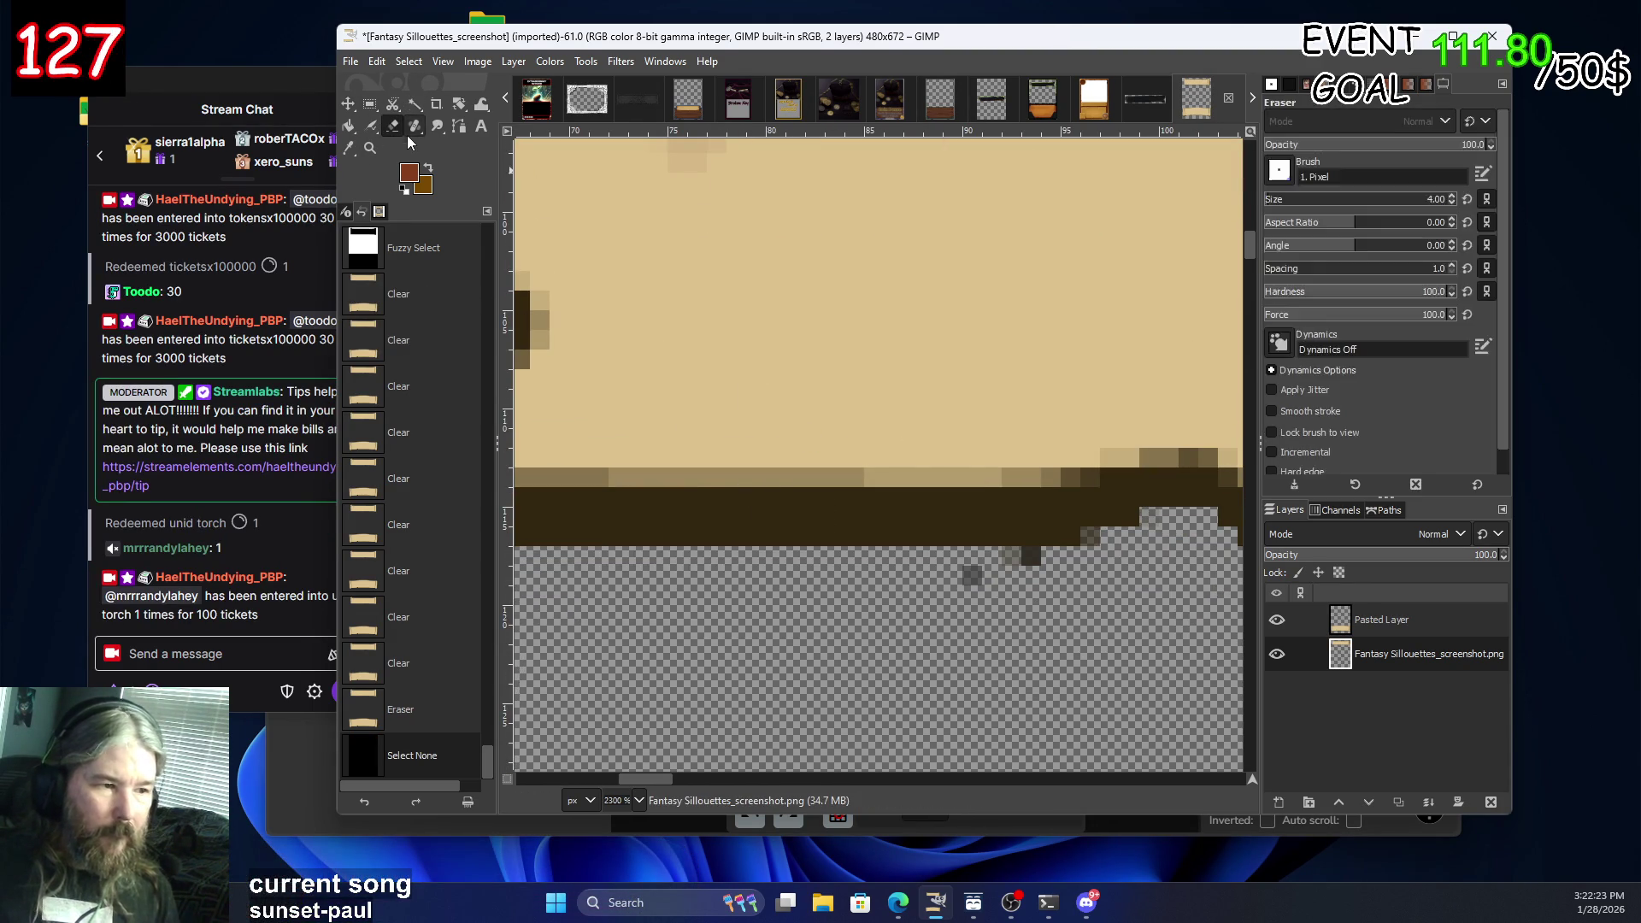
{"action": "left_click", "coordinate": [1107, 564]}
{"action": "left_click", "coordinate": [1106, 555]}
{"action": "scroll", "coordinate": [1106, 555], "scroll_direction": "left", "scroll_amount": 3}
{"action": "scroll", "coordinate": [1076, 590], "scroll_direction": "left", "scroll_amount": 5}
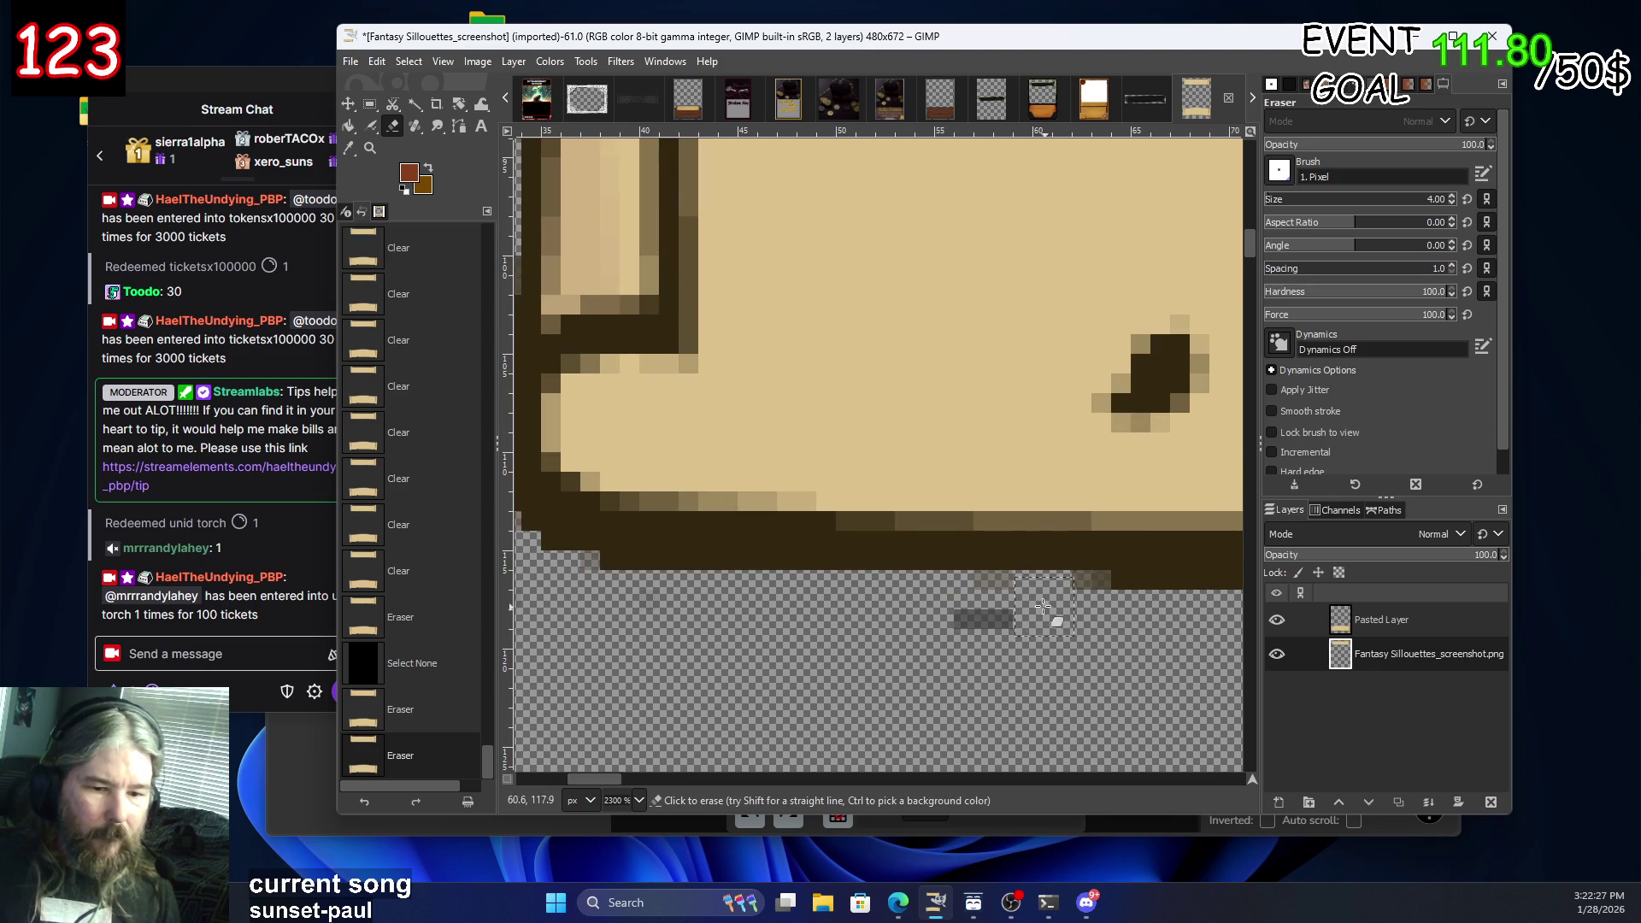
{"action": "left_click", "coordinate": [1083, 596]}
{"action": "key", "text": "ctrl+z"}
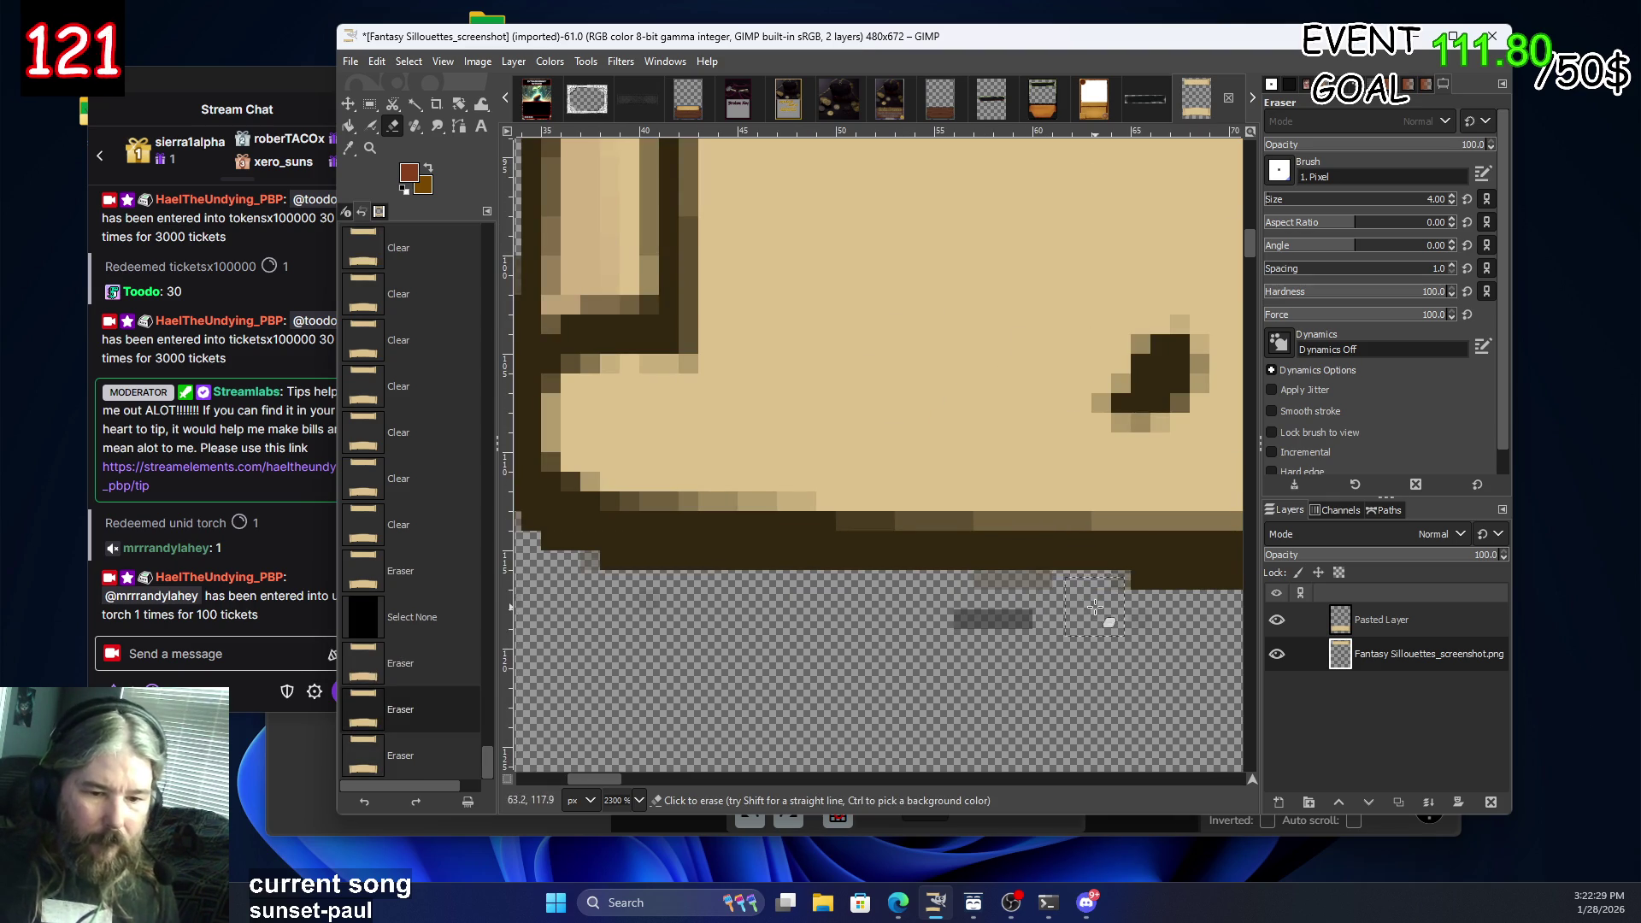
{"action": "left_click_drag", "start_coordinate": [1099, 615], "coordinate": [941, 607]}
{"action": "key", "text": "ctrl+z"}
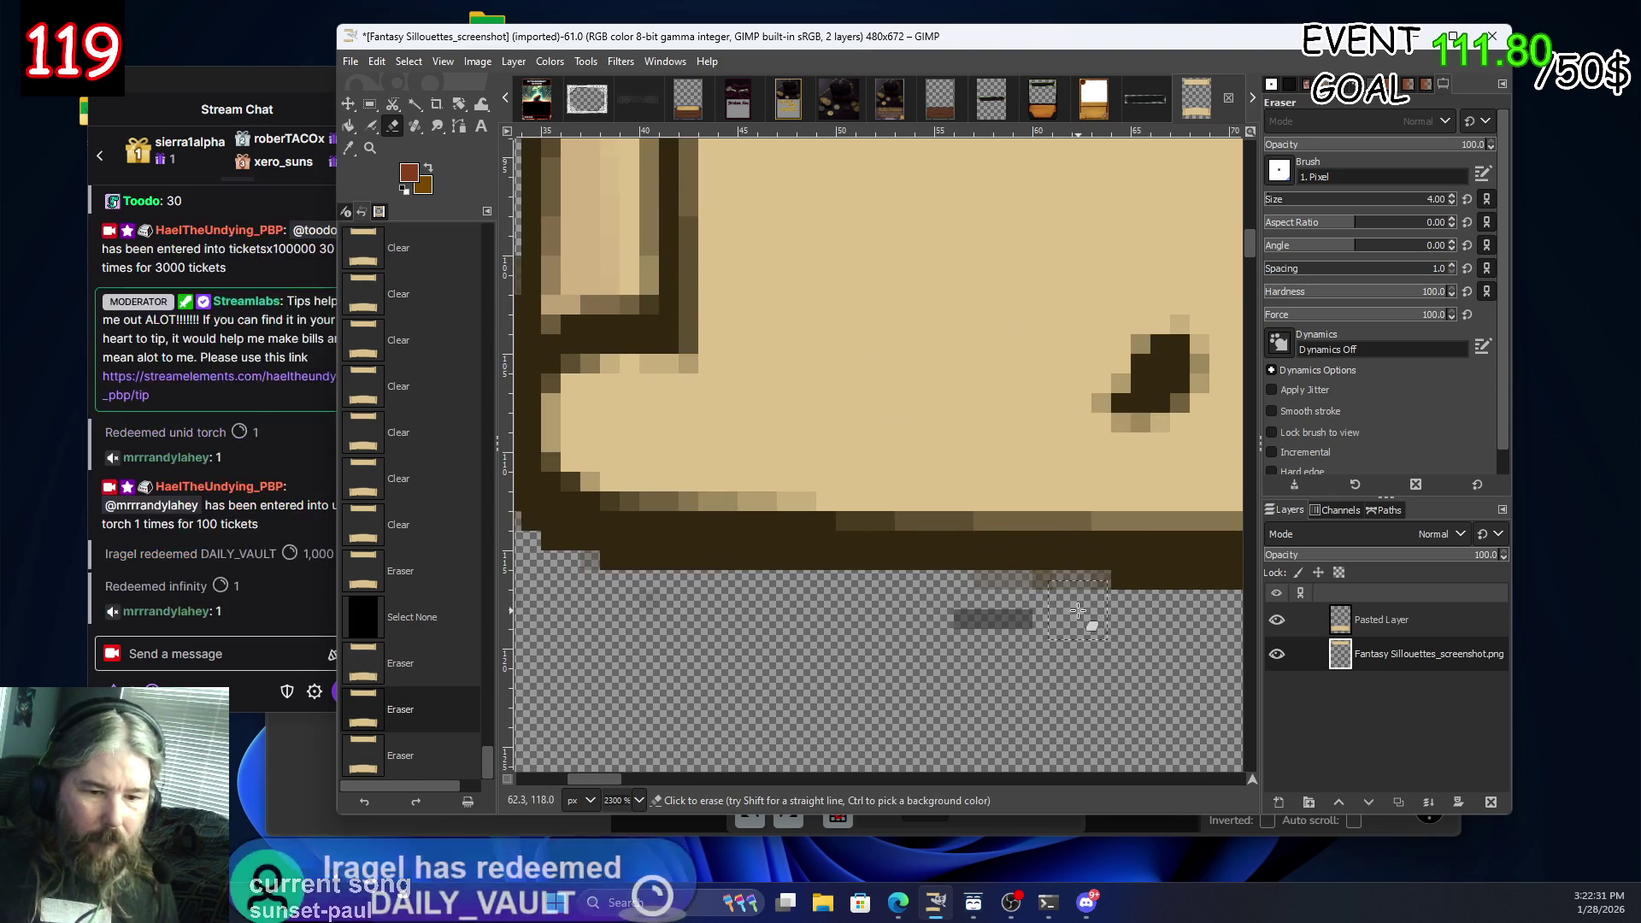
Step: Erase the stray grey and dark pixels near the banner's left end and rolled end
{"action": "left_click", "coordinate": [967, 606]}
{"action": "scroll", "coordinate": [967, 607], "scroll_direction": "left", "scroll_amount": 7}
{"action": "left_click", "coordinate": [1002, 418]}
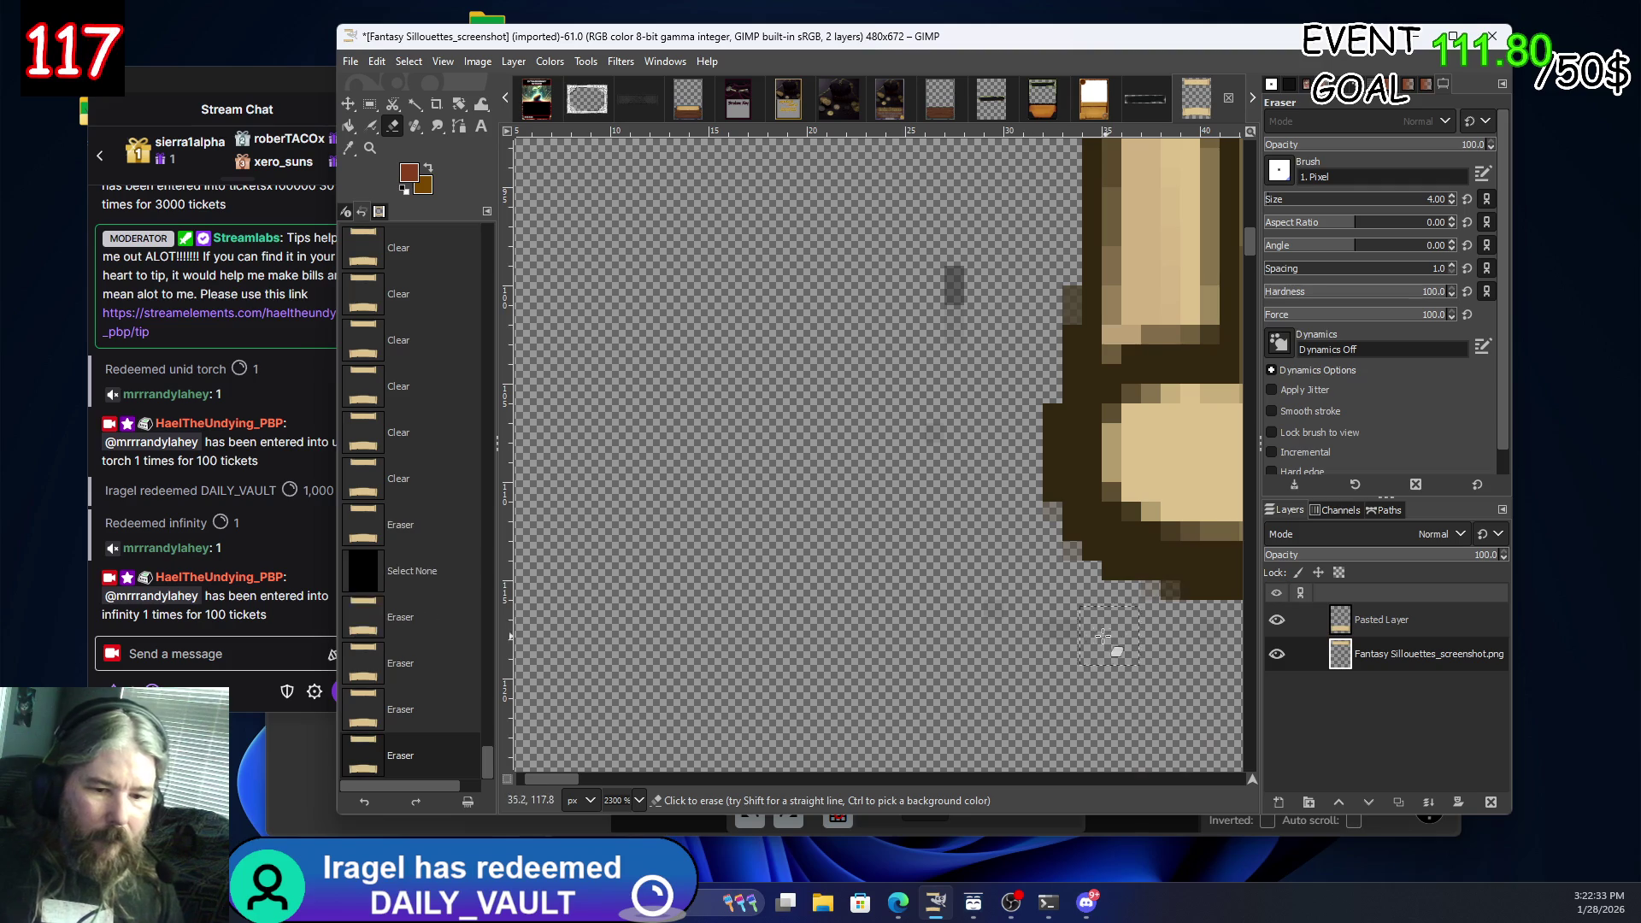
{"action": "left_click", "coordinate": [970, 320]}
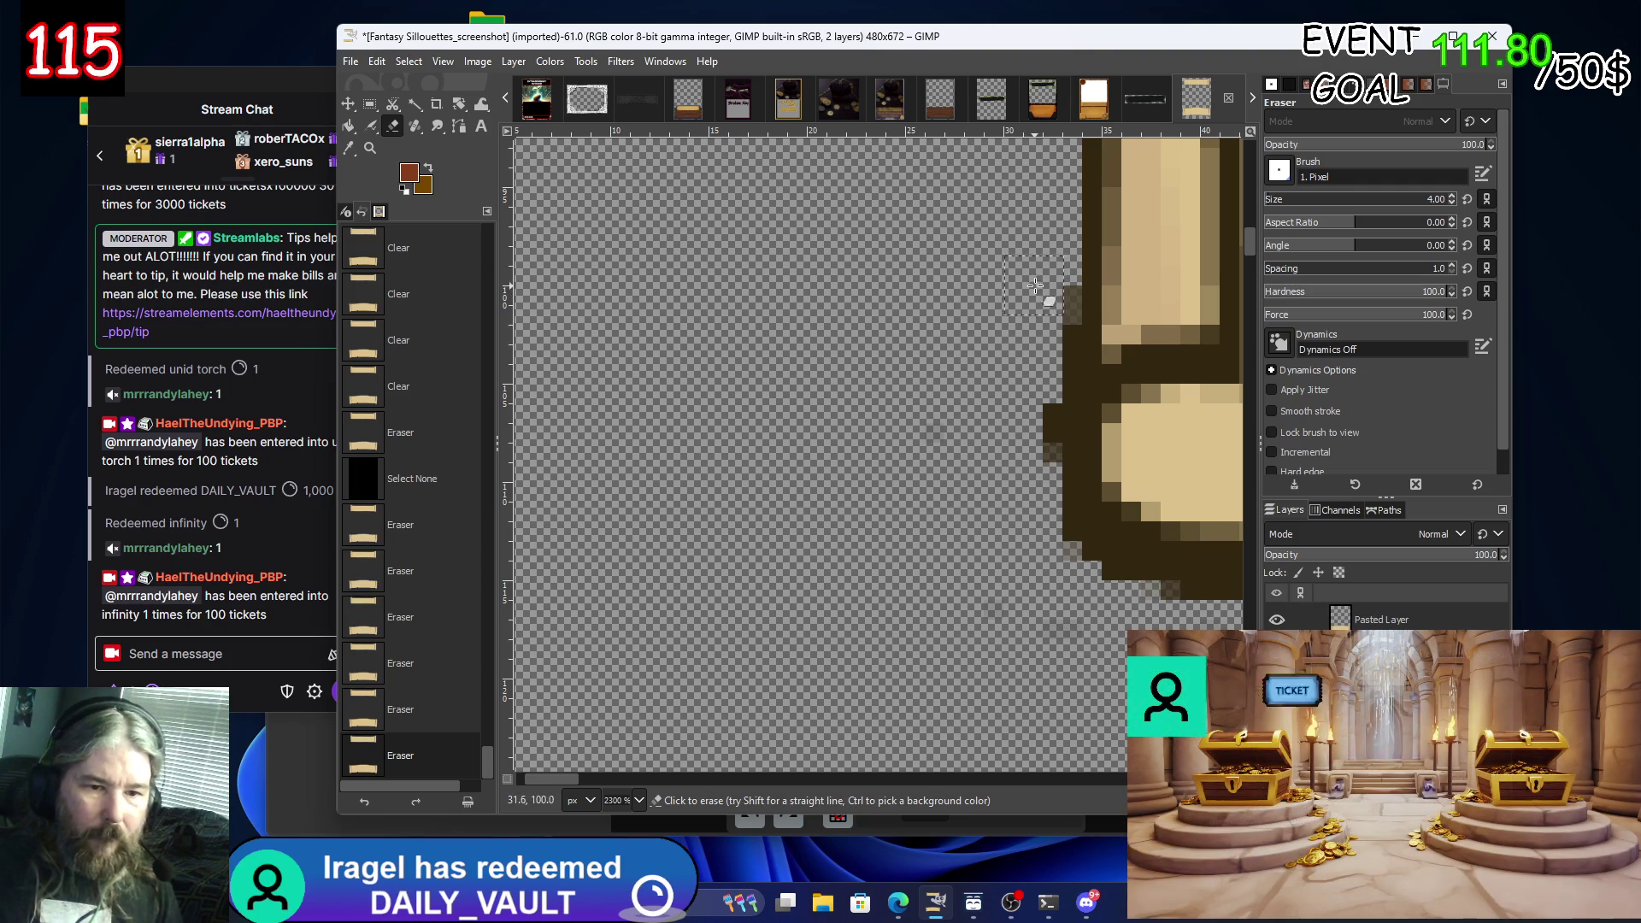
{"action": "scroll", "coordinate": [1043, 282], "scroll_direction": "right", "scroll_amount": 2}
{"action": "scroll", "coordinate": [1025, 325], "scroll_direction": "up", "scroll_amount": 5}
{"action": "left_click", "coordinate": [909, 424]}
{"action": "left_click", "coordinate": [867, 387]}
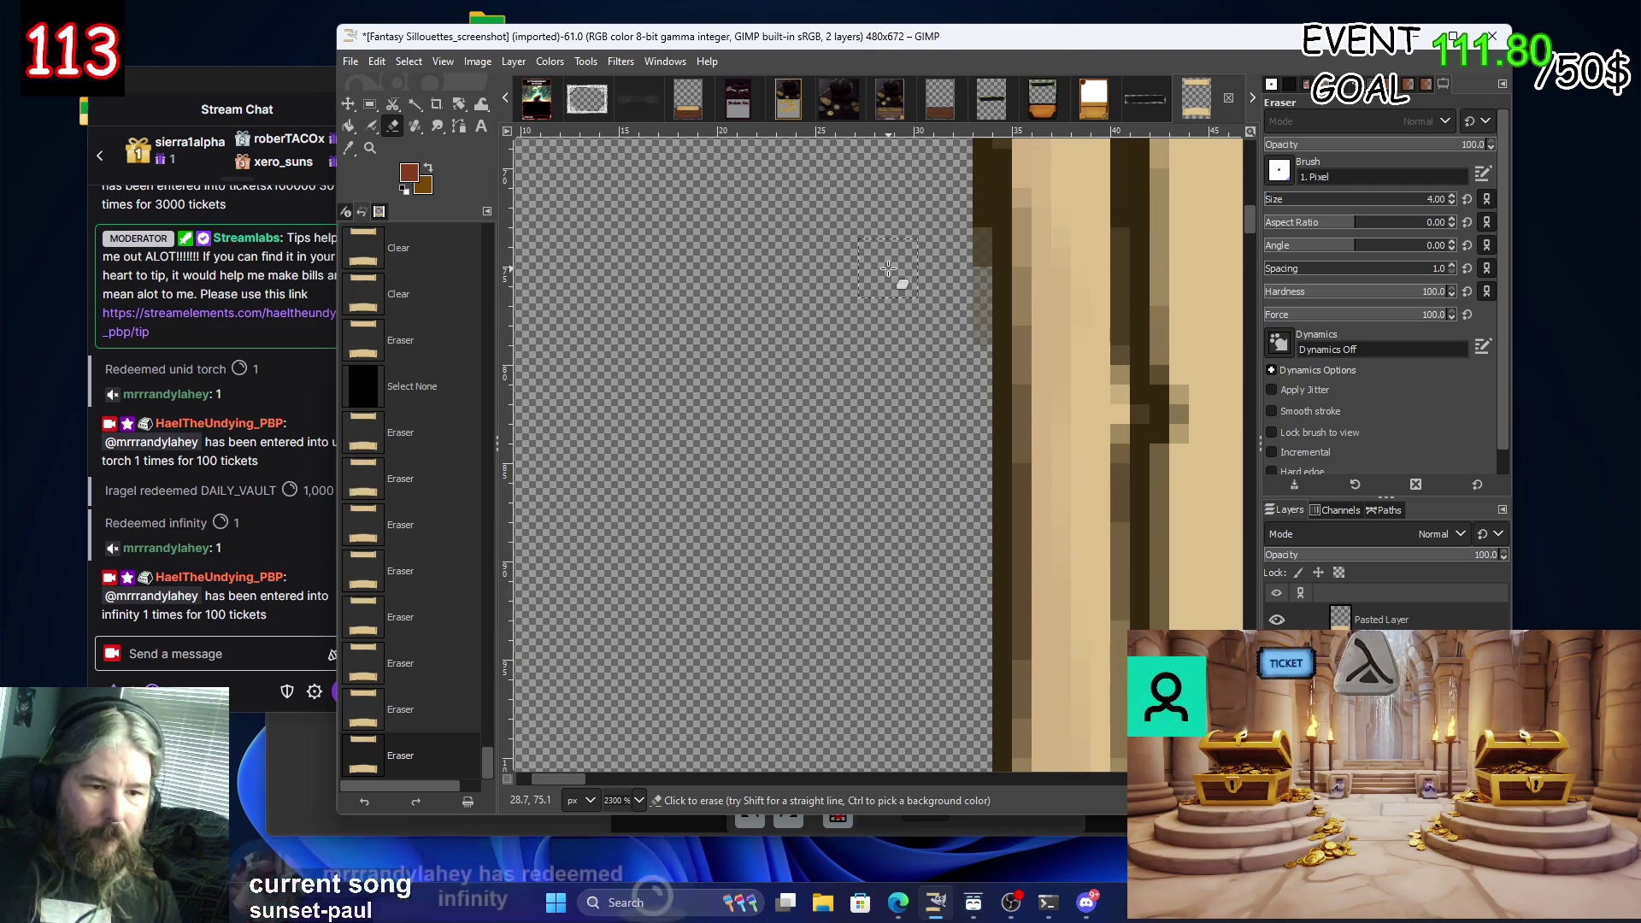
Step: Erase the grey stray pixels running along the banner's left outline
{"action": "left_click", "coordinate": [961, 247]}
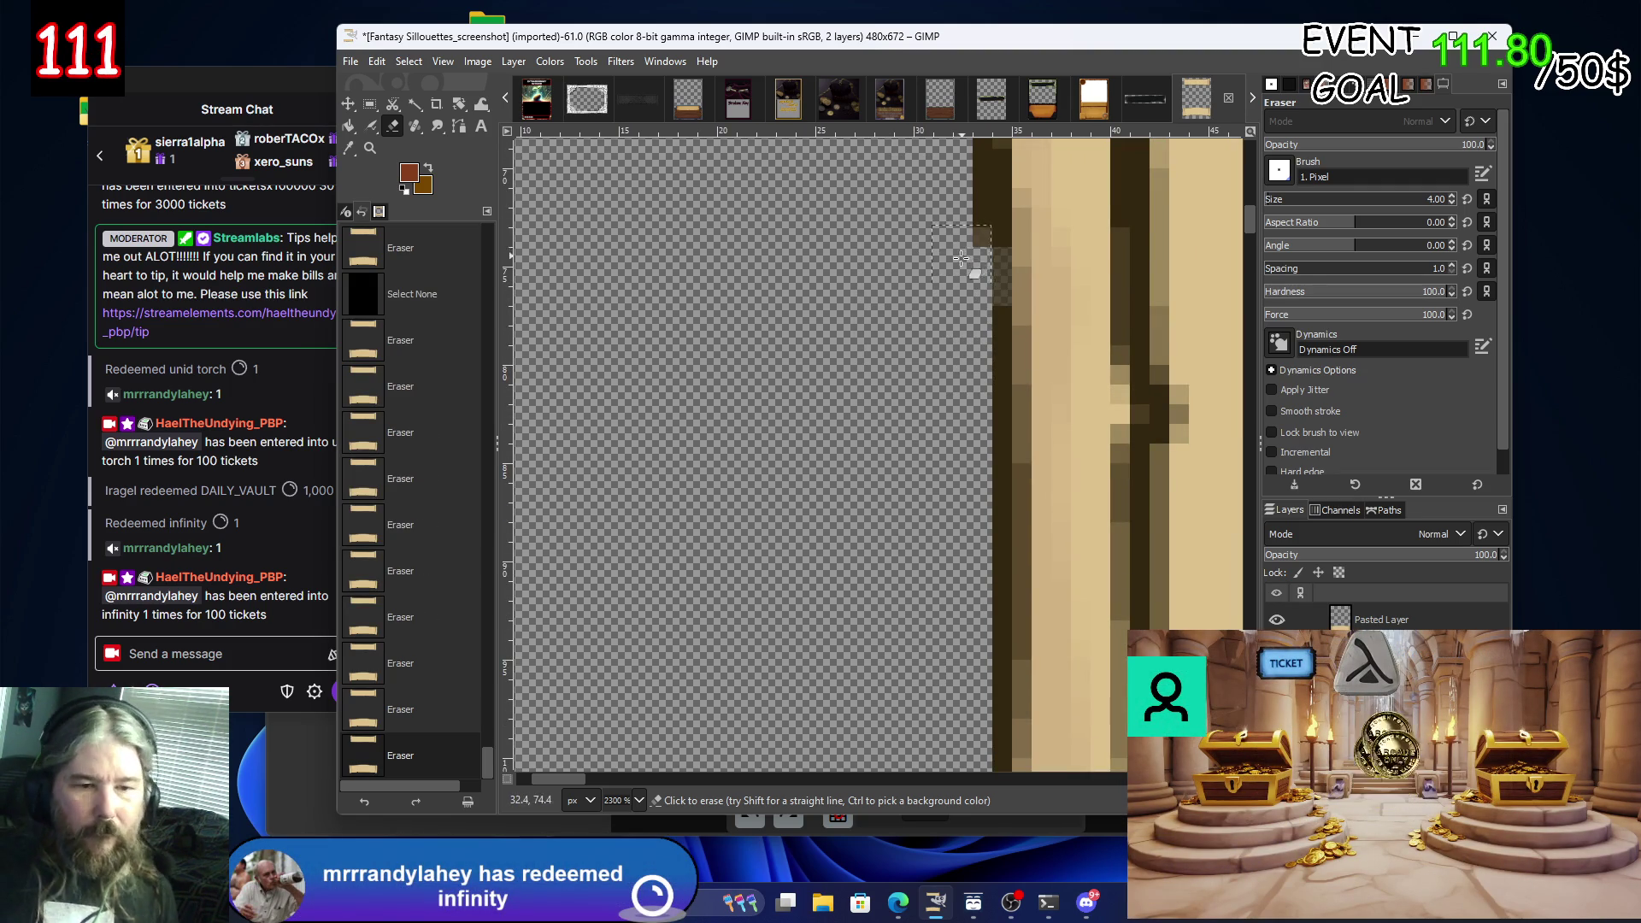
{"action": "left_click", "coordinate": [960, 342]}
{"action": "scroll", "coordinate": [940, 329], "scroll_direction": "up", "scroll_amount": 4}
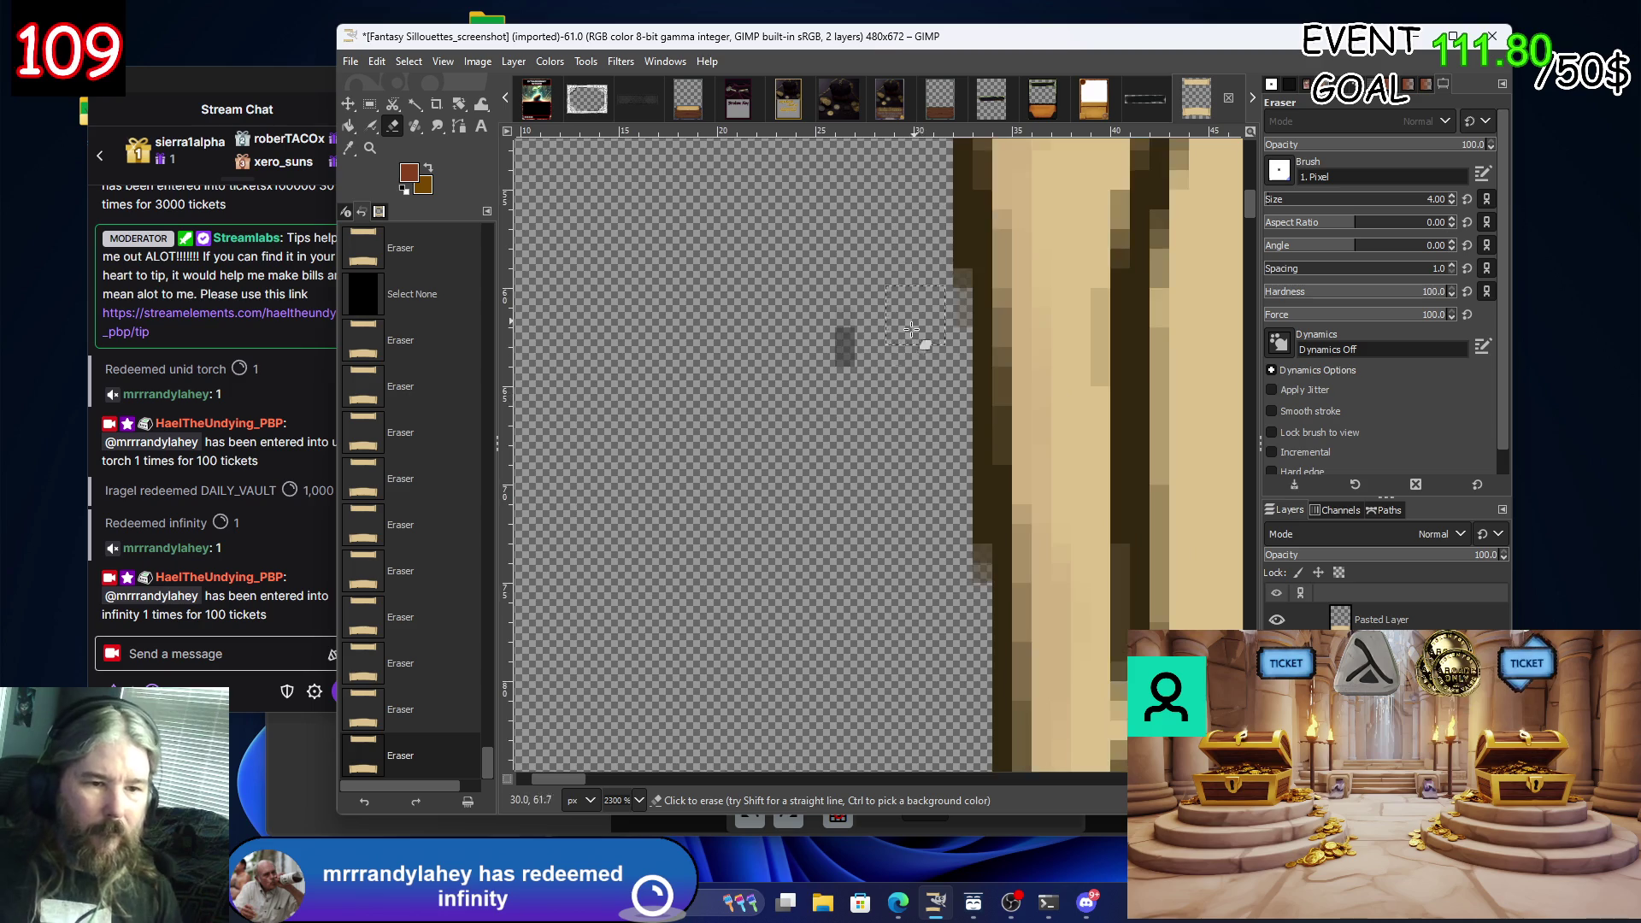
{"action": "left_click", "coordinate": [938, 309]}
{"action": "scroll", "coordinate": [897, 359], "scroll_direction": "up", "scroll_amount": 5}
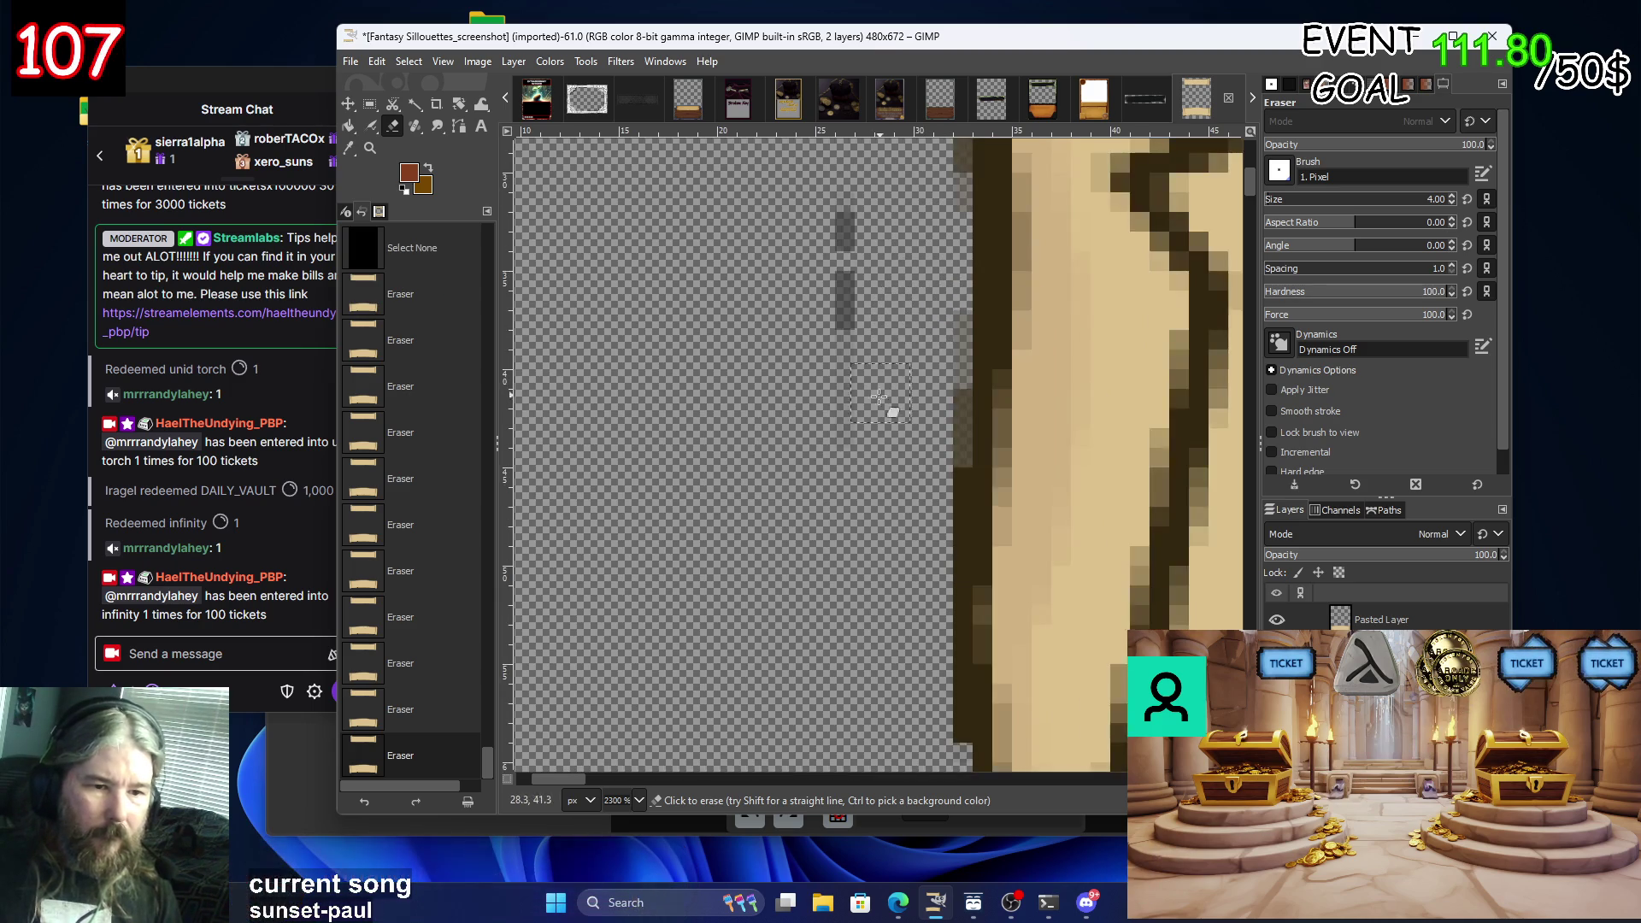
{"action": "left_click_drag", "start_coordinate": [844, 321], "coordinate": [855, 240]}
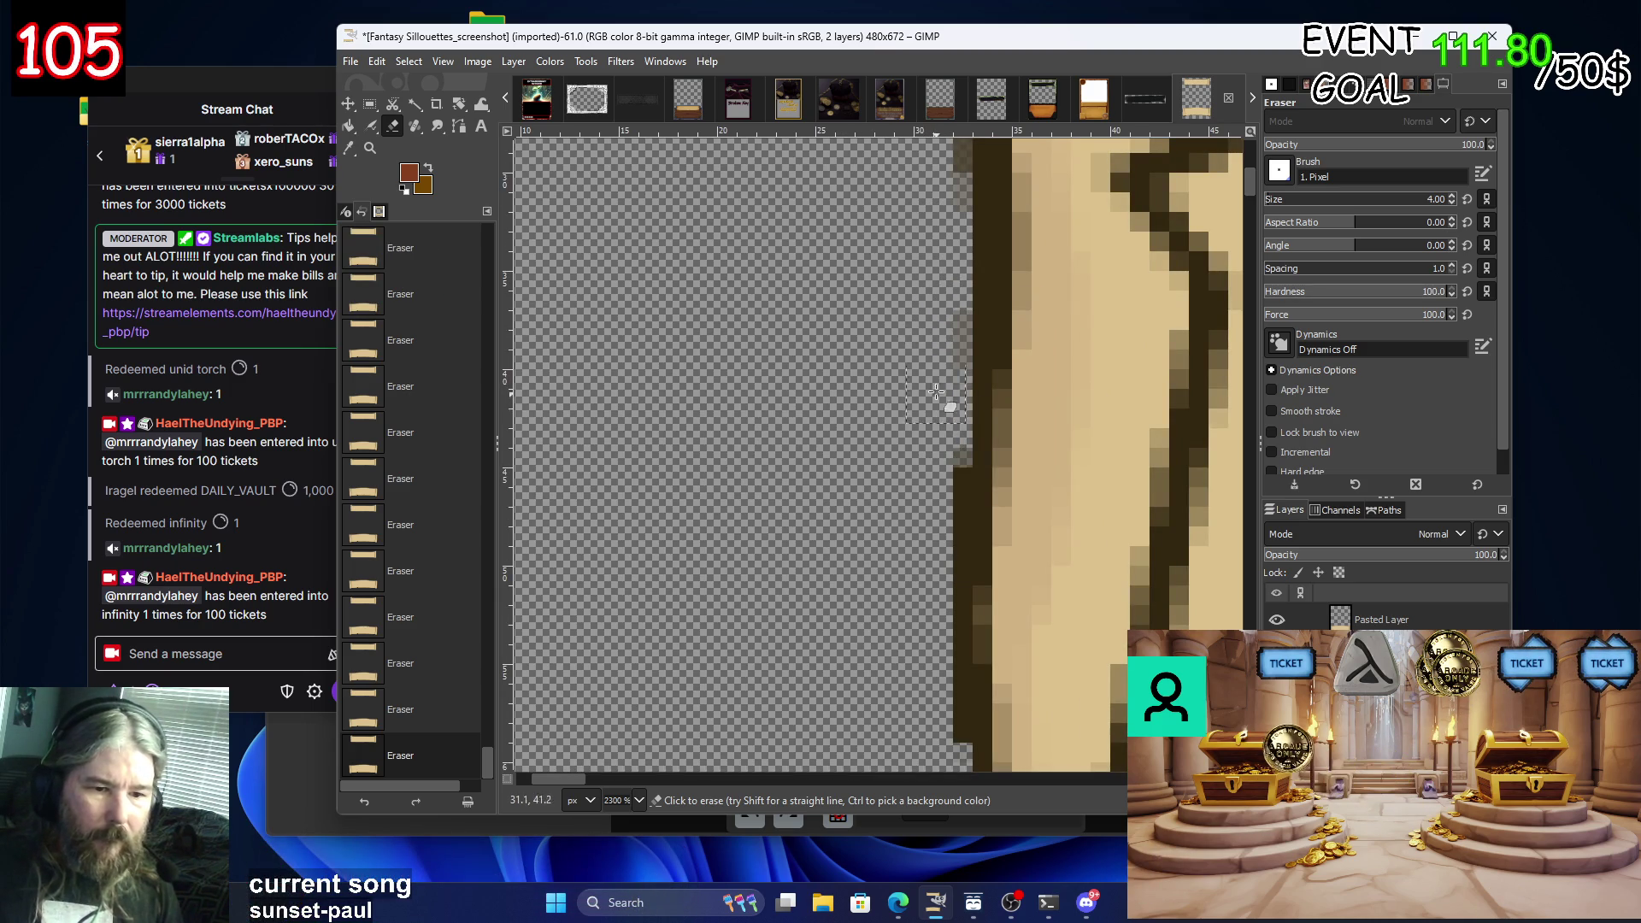
{"action": "left_click", "coordinate": [961, 376]}
{"action": "scroll", "coordinate": [936, 385], "scroll_direction": "up", "scroll_amount": 2}
{"action": "scroll", "coordinate": [928, 547], "scroll_direction": "up", "scroll_amount": 2}
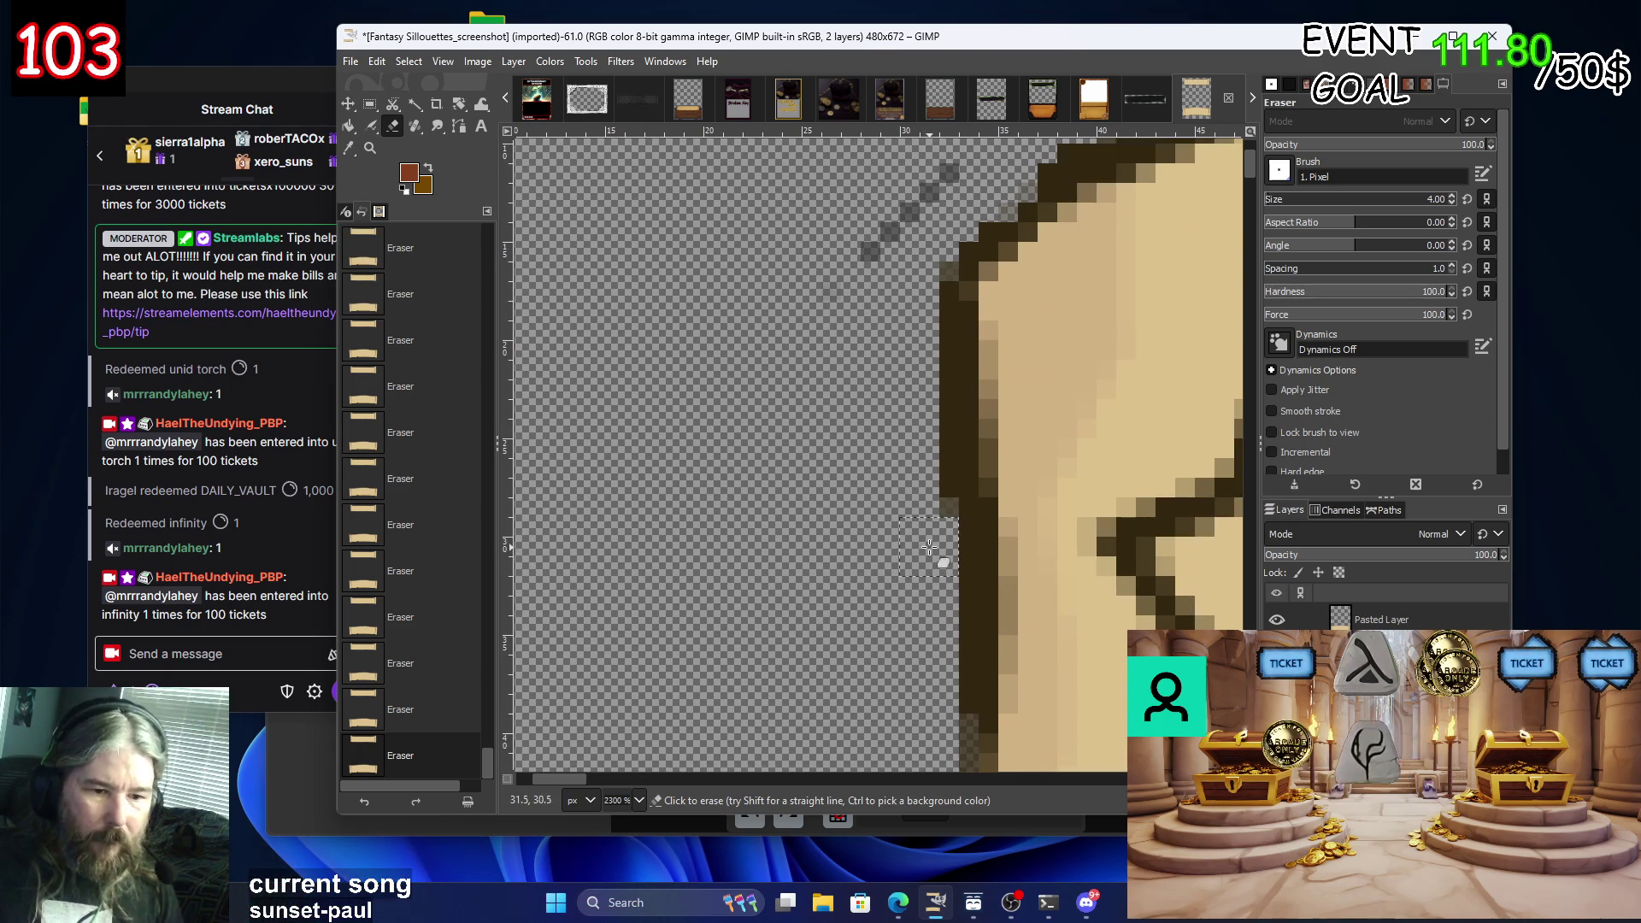
{"action": "scroll", "coordinate": [872, 367], "scroll_direction": "up", "scroll_amount": 4}
{"action": "scroll", "coordinate": [871, 367], "scroll_direction": "right", "scroll_amount": 2}
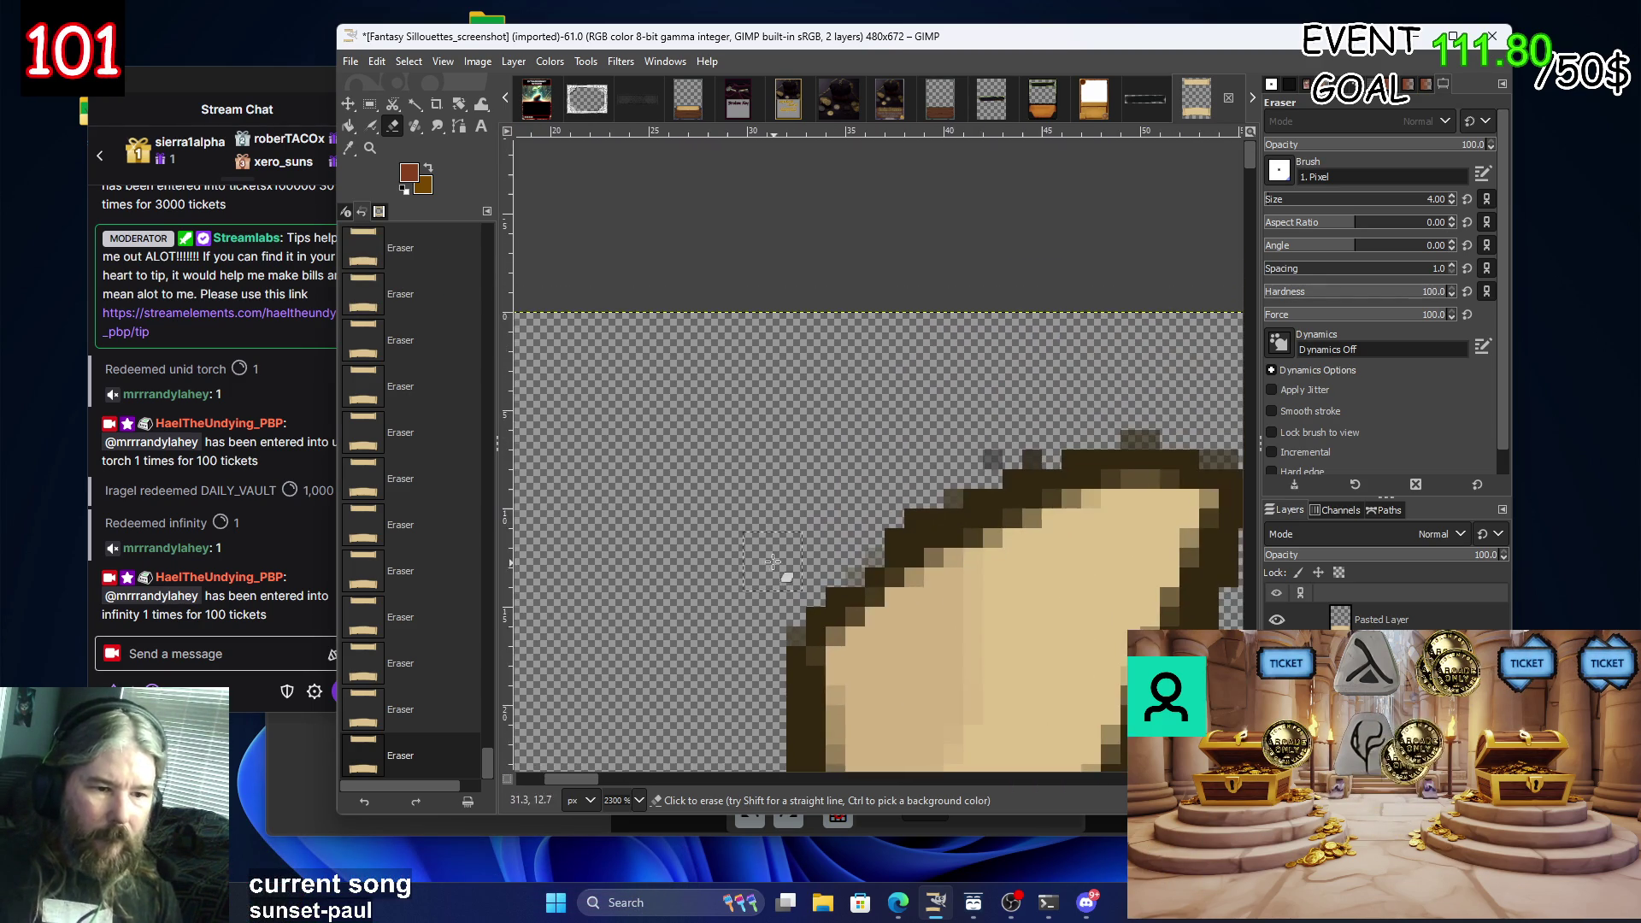
{"action": "left_click", "coordinate": [987, 432]}
{"action": "left_click", "coordinate": [1136, 423]}
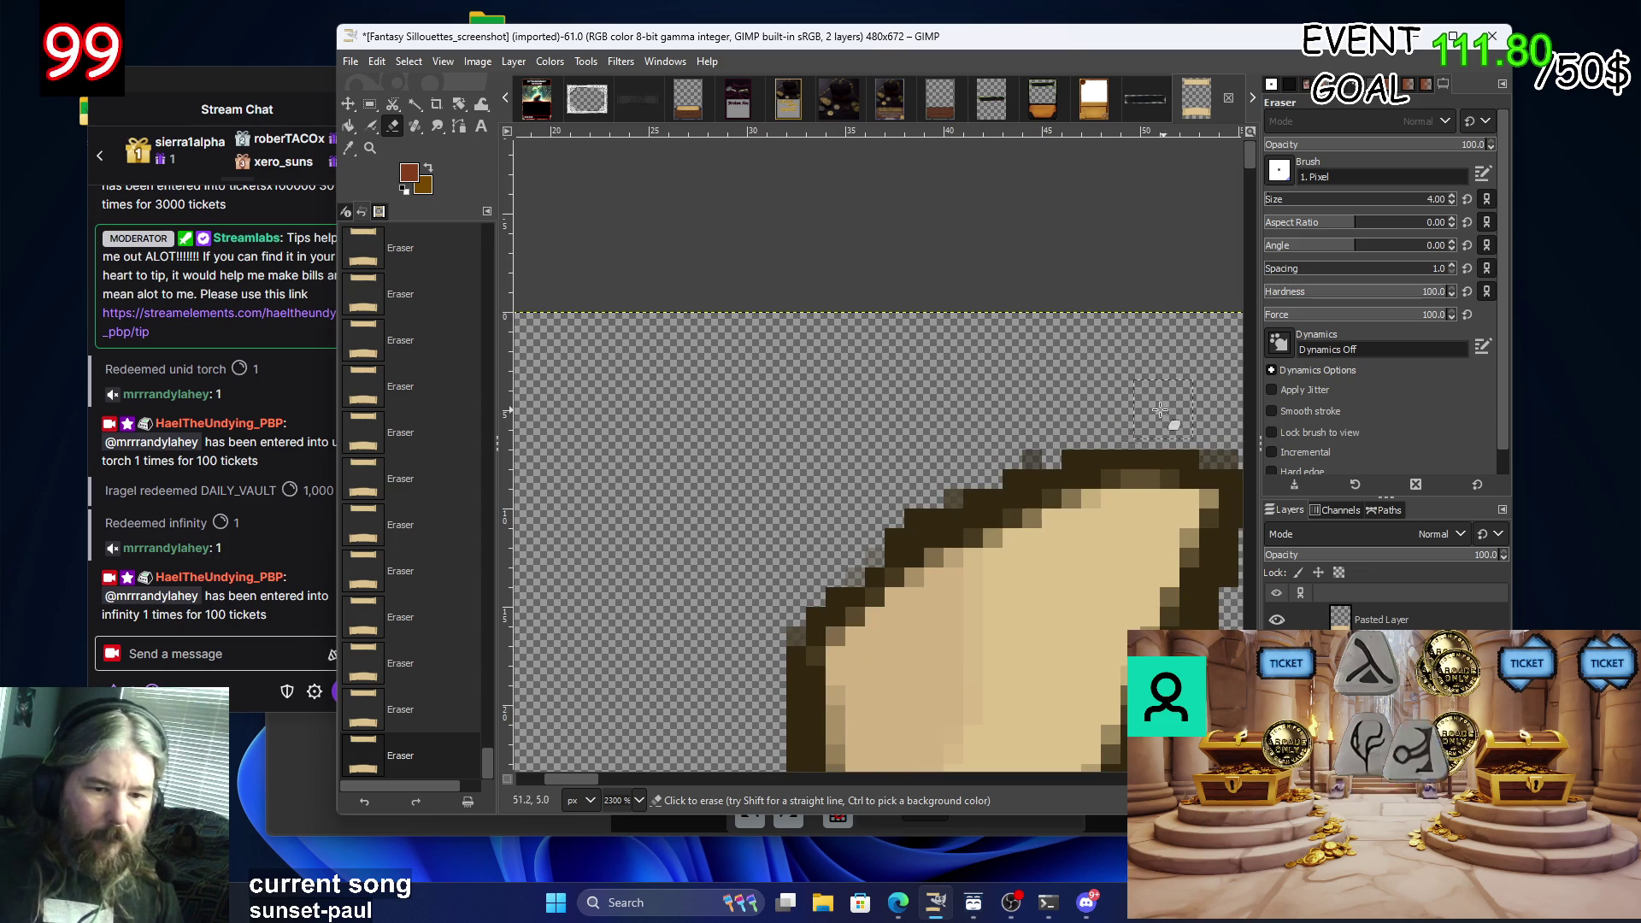
{"action": "left_click", "coordinate": [1032, 432]}
{"action": "scroll", "coordinate": [912, 457], "scroll_direction": "right", "scroll_amount": 5}
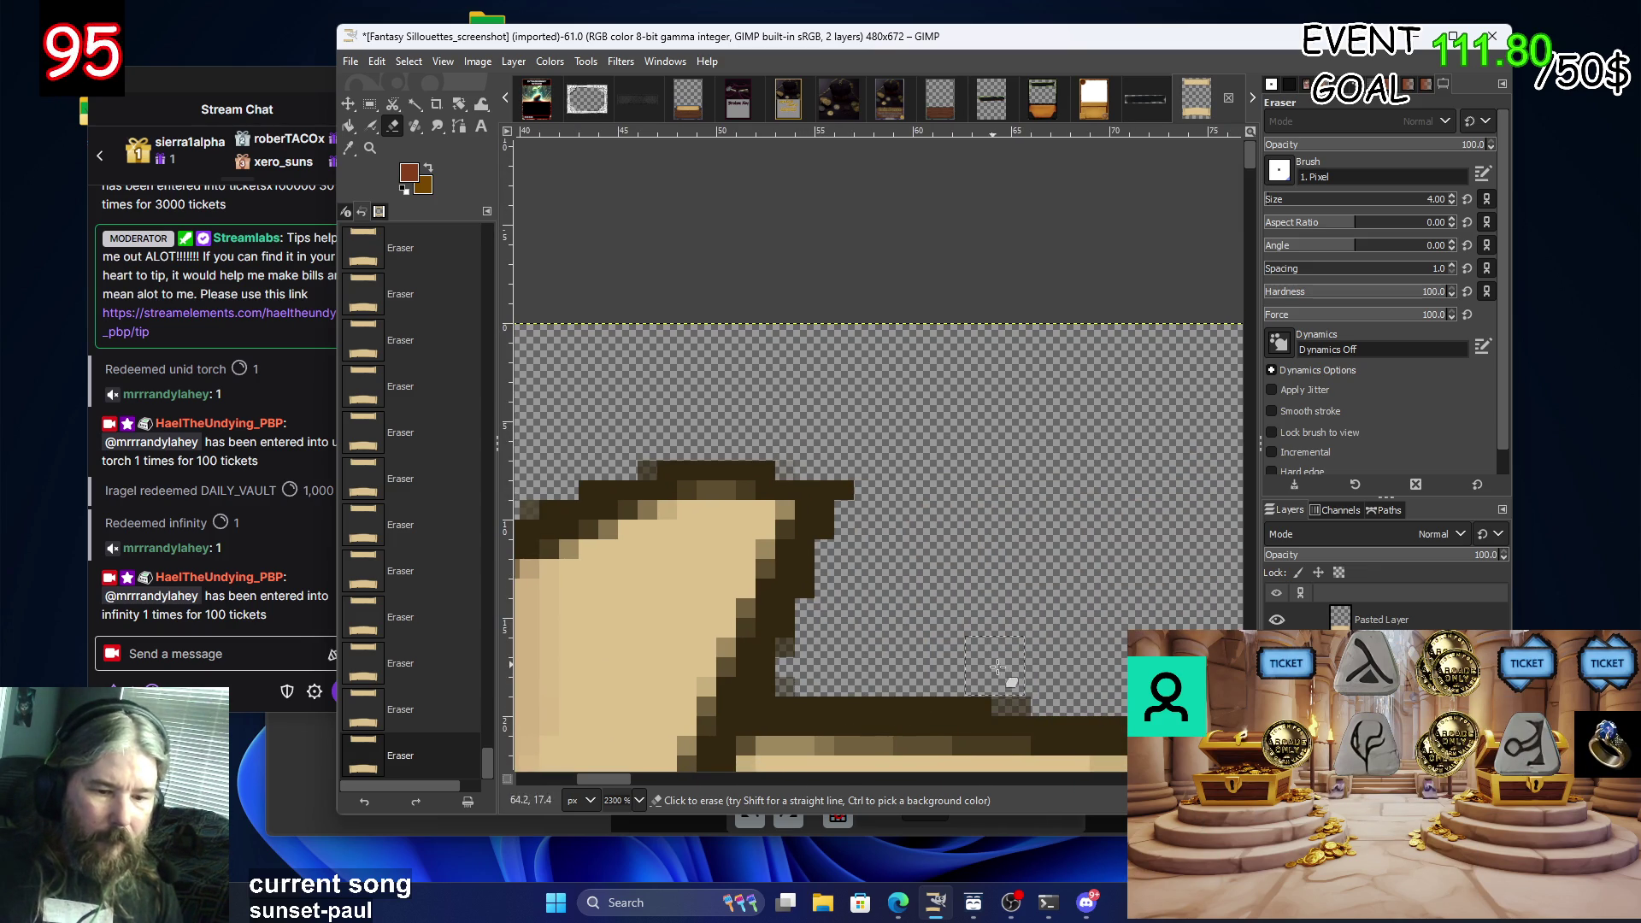
{"action": "scroll", "coordinate": [1017, 641], "scroll_direction": "down", "scroll_amount": 2}
{"action": "scroll", "coordinate": [1008, 602], "scroll_direction": "right", "scroll_amount": 6}
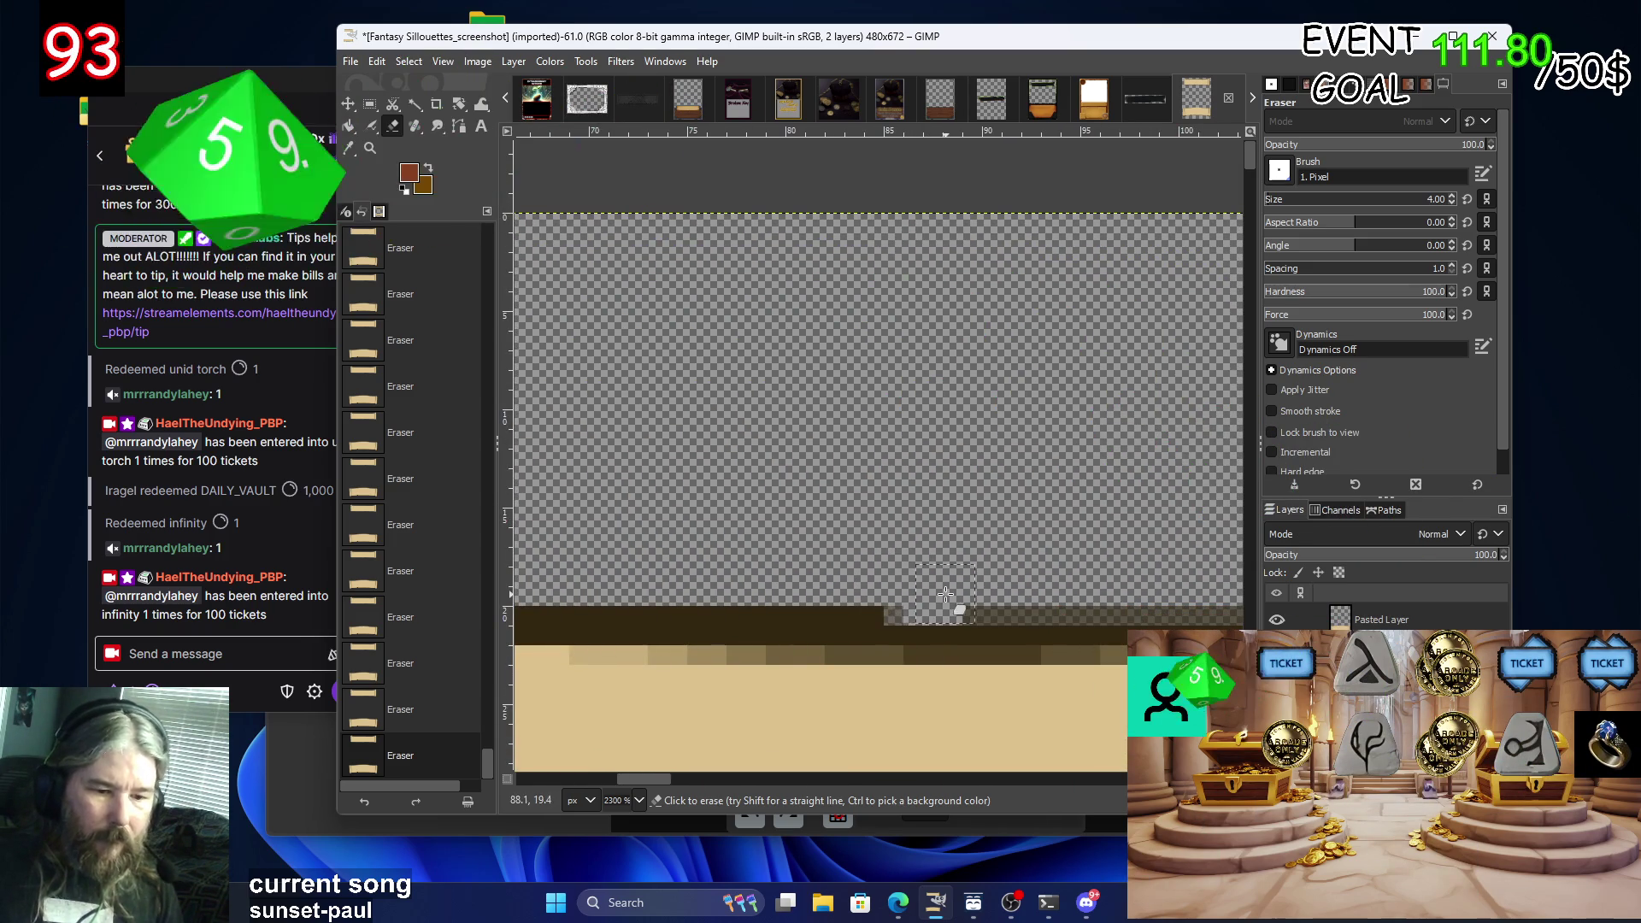
{"action": "scroll", "coordinate": [1007, 598], "scroll_direction": "right", "scroll_amount": 5}
{"action": "scroll", "coordinate": [848, 537], "scroll_direction": "down", "scroll_amount": 1}
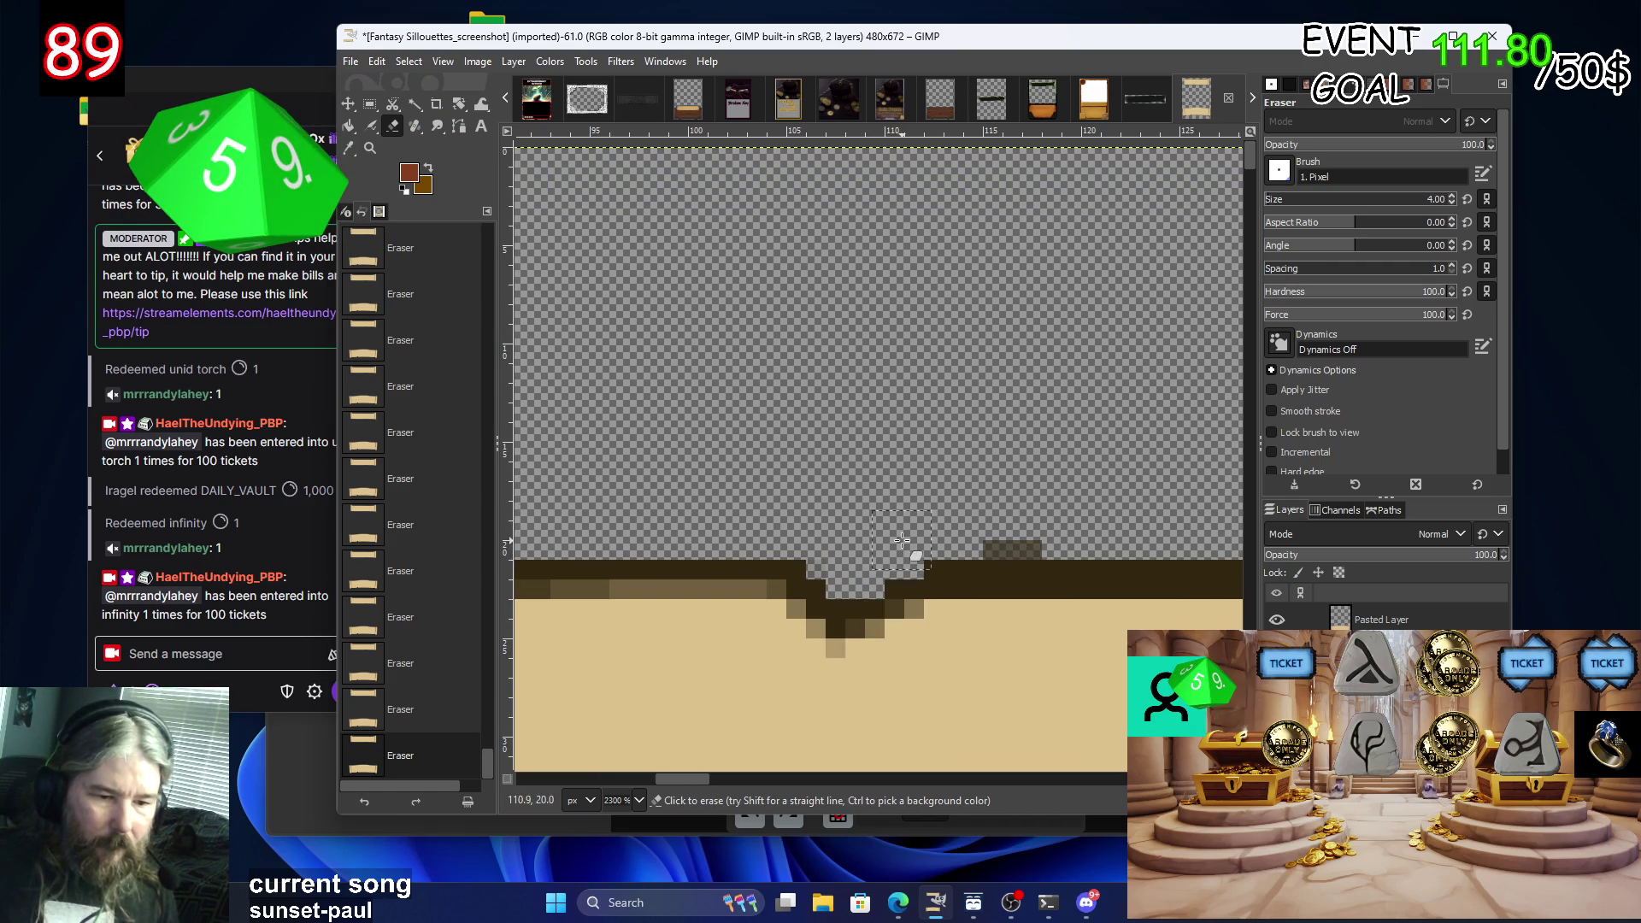
{"action": "scroll", "coordinate": [584, 487], "scroll_direction": "right", "scroll_amount": 5}
{"action": "scroll", "coordinate": [589, 479], "scroll_direction": "right", "scroll_amount": 5}
{"action": "scroll", "coordinate": [597, 470], "scroll_direction": "right", "scroll_amount": 5}
{"action": "scroll", "coordinate": [616, 475], "scroll_direction": "right", "scroll_amount": 4}
{"action": "scroll", "coordinate": [769, 483], "scroll_direction": "right", "scroll_amount": 4}
{"action": "scroll", "coordinate": [863, 483], "scroll_direction": "right", "scroll_amount": 4}
{"action": "scroll", "coordinate": [1041, 454], "scroll_direction": "right", "scroll_amount": 4}
{"action": "scroll", "coordinate": [1077, 461], "scroll_direction": "right", "scroll_amount": 4}
{"action": "scroll", "coordinate": [1104, 464], "scroll_direction": "right", "scroll_amount": 4}
{"action": "scroll", "coordinate": [1104, 464], "scroll_direction": "right", "scroll_amount": 4}
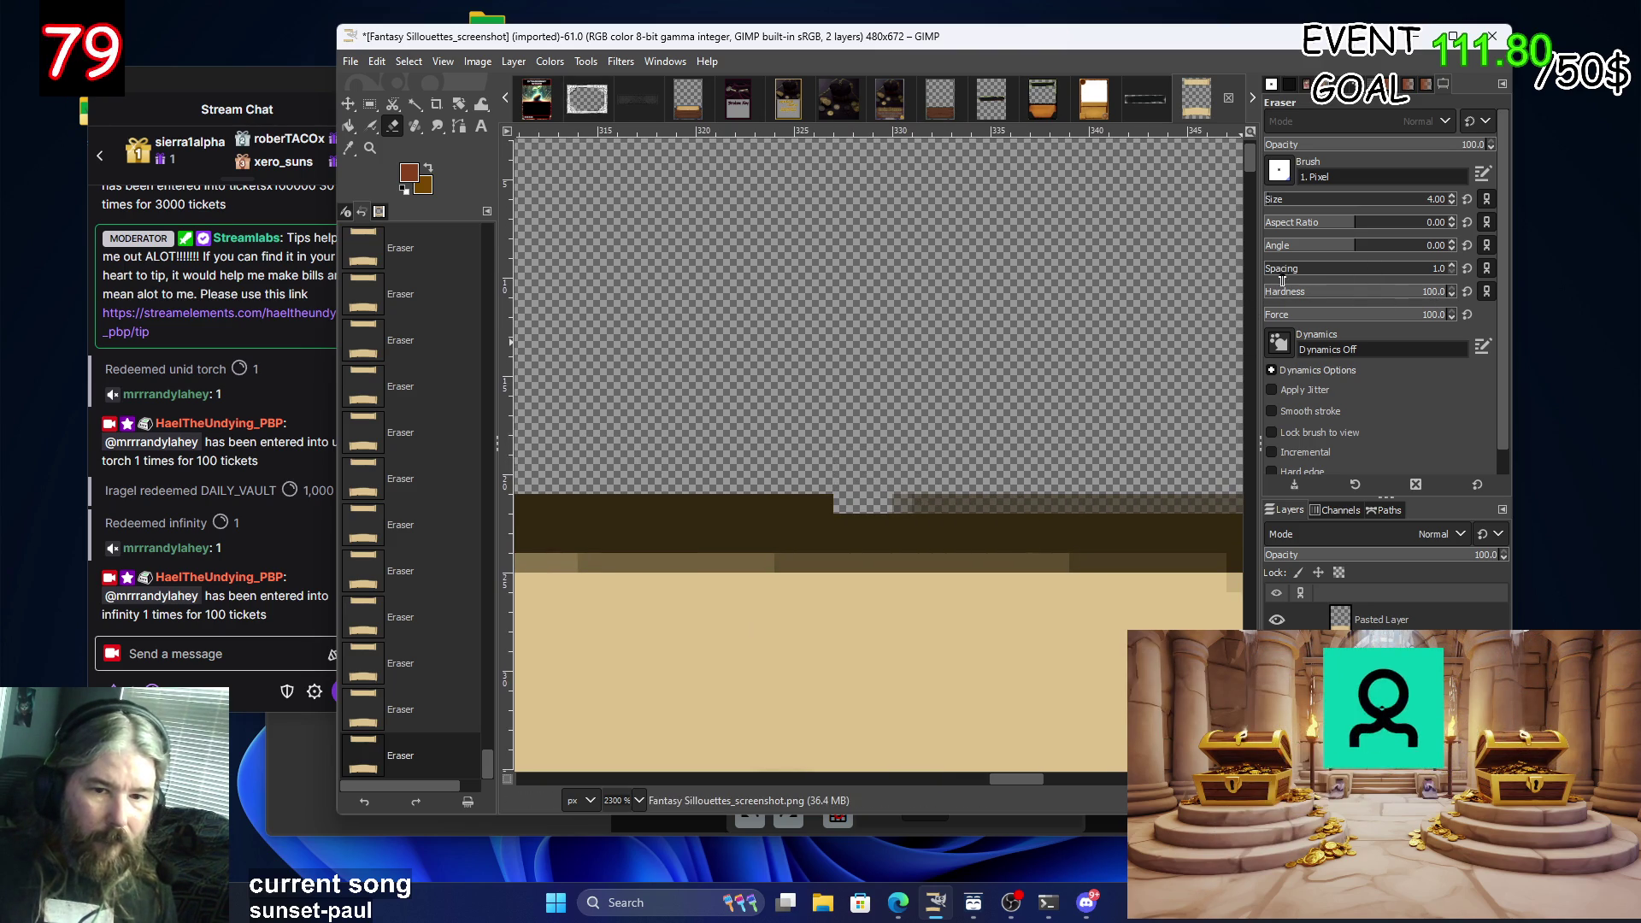
{"action": "scroll", "coordinate": [1157, 547], "scroll_direction": "right", "scroll_amount": 2}
Step: Erase the white and grey pixels filling the notch in the banner's top outline with a size-1 Eraser
{"action": "scroll", "coordinate": [835, 469], "scroll_direction": "right", "scroll_amount": 3}
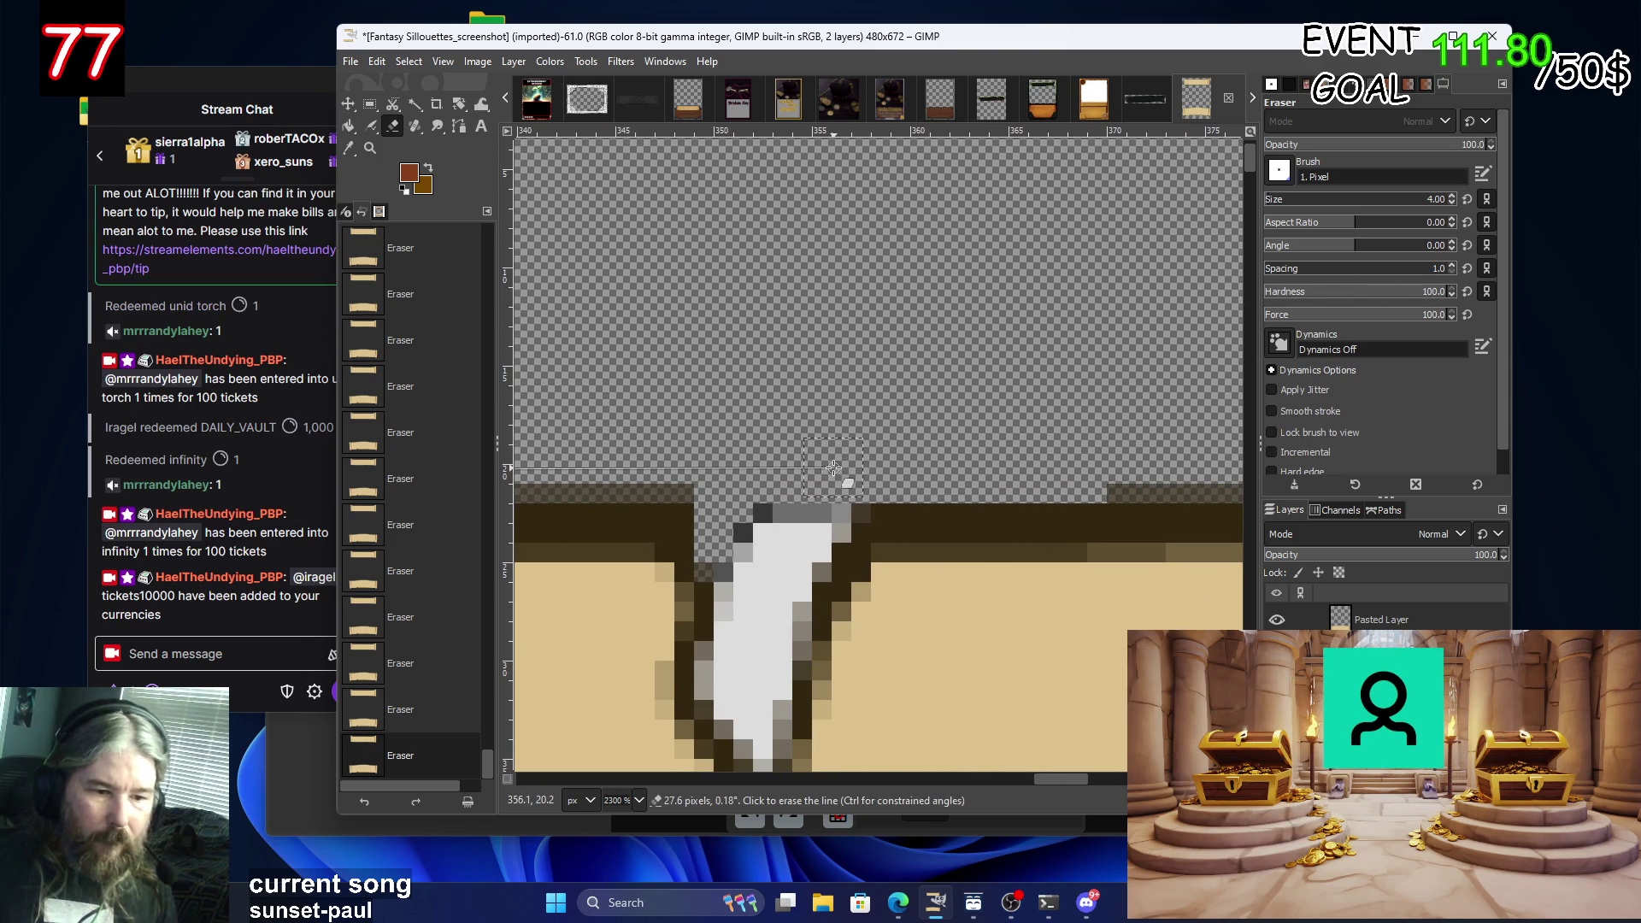
{"action": "left_click_drag", "start_coordinate": [728, 548], "coordinate": [729, 608]}
{"action": "mouse_move", "coordinate": [730, 674]}
{"action": "left_mouse_down"}
{"action": "mouse_move", "coordinate": [753, 706]}
{"action": "mouse_move", "coordinate": [771, 630]}
{"action": "left_mouse_up"}
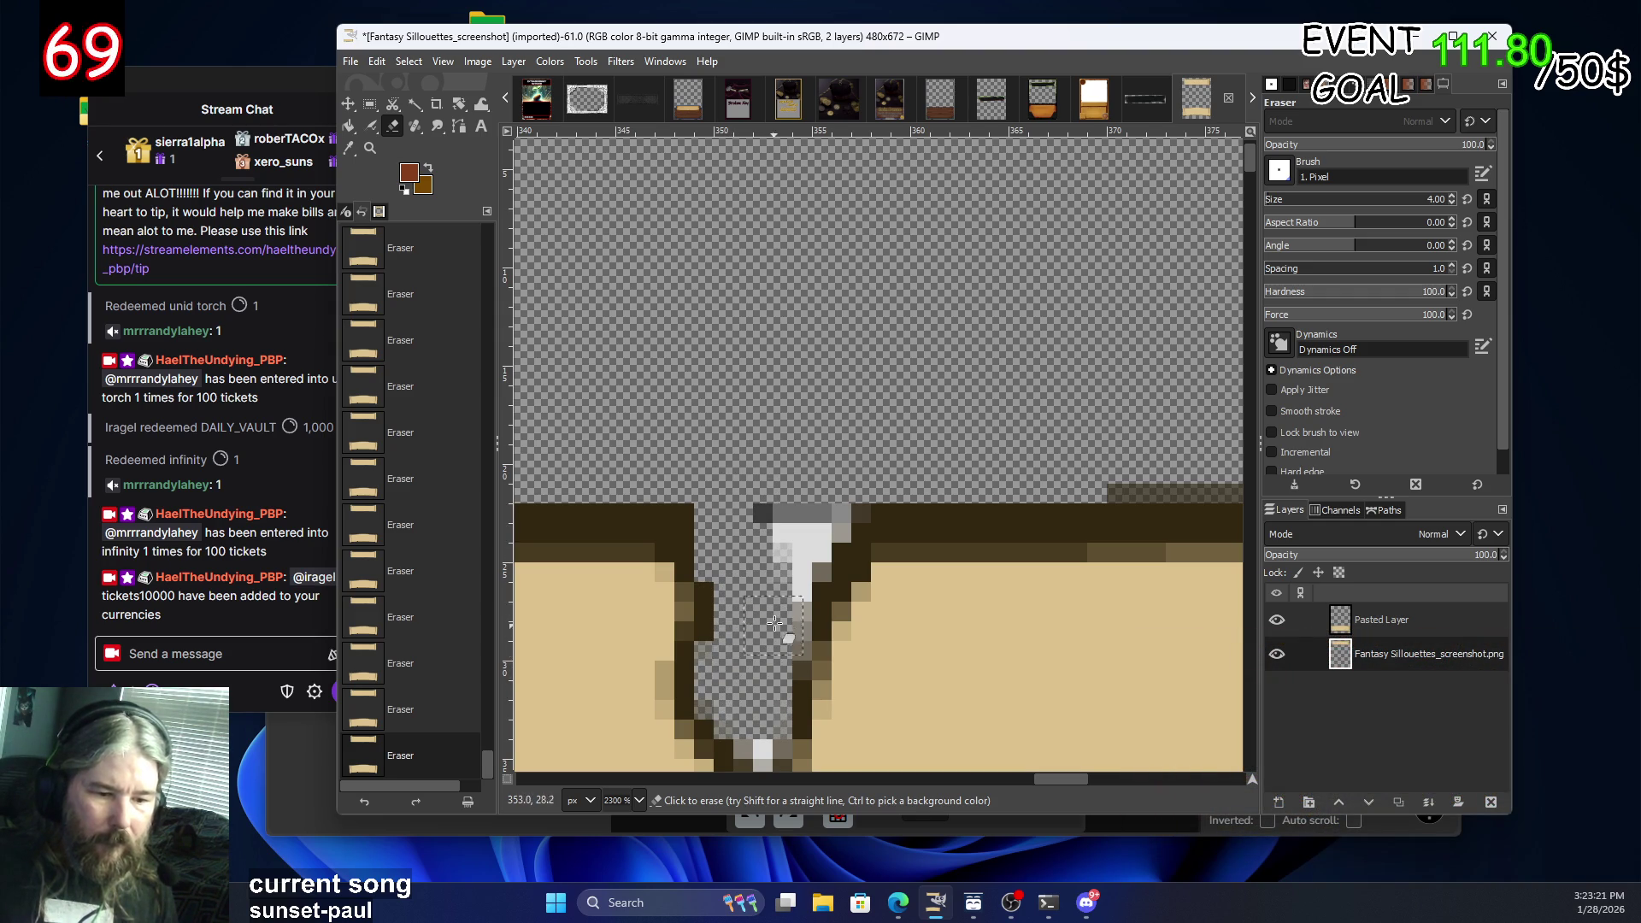
{"action": "left_click_drag", "start_coordinate": [781, 603], "coordinate": [786, 537]}
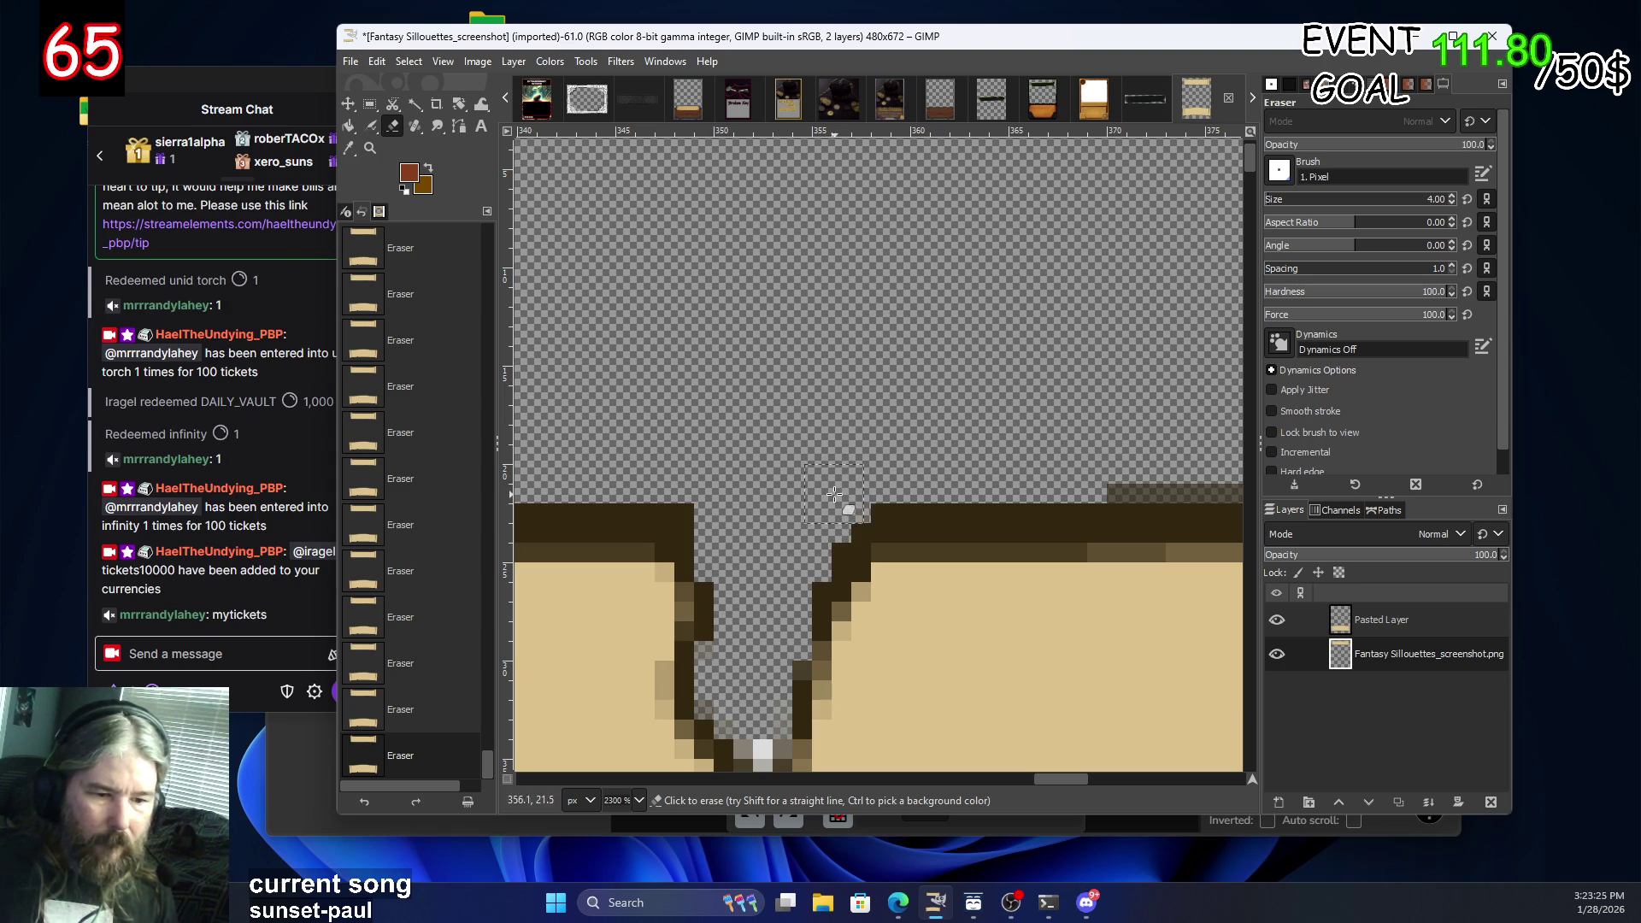
{"action": "scroll", "coordinate": [767, 674], "scroll_direction": "down", "scroll_amount": 2}
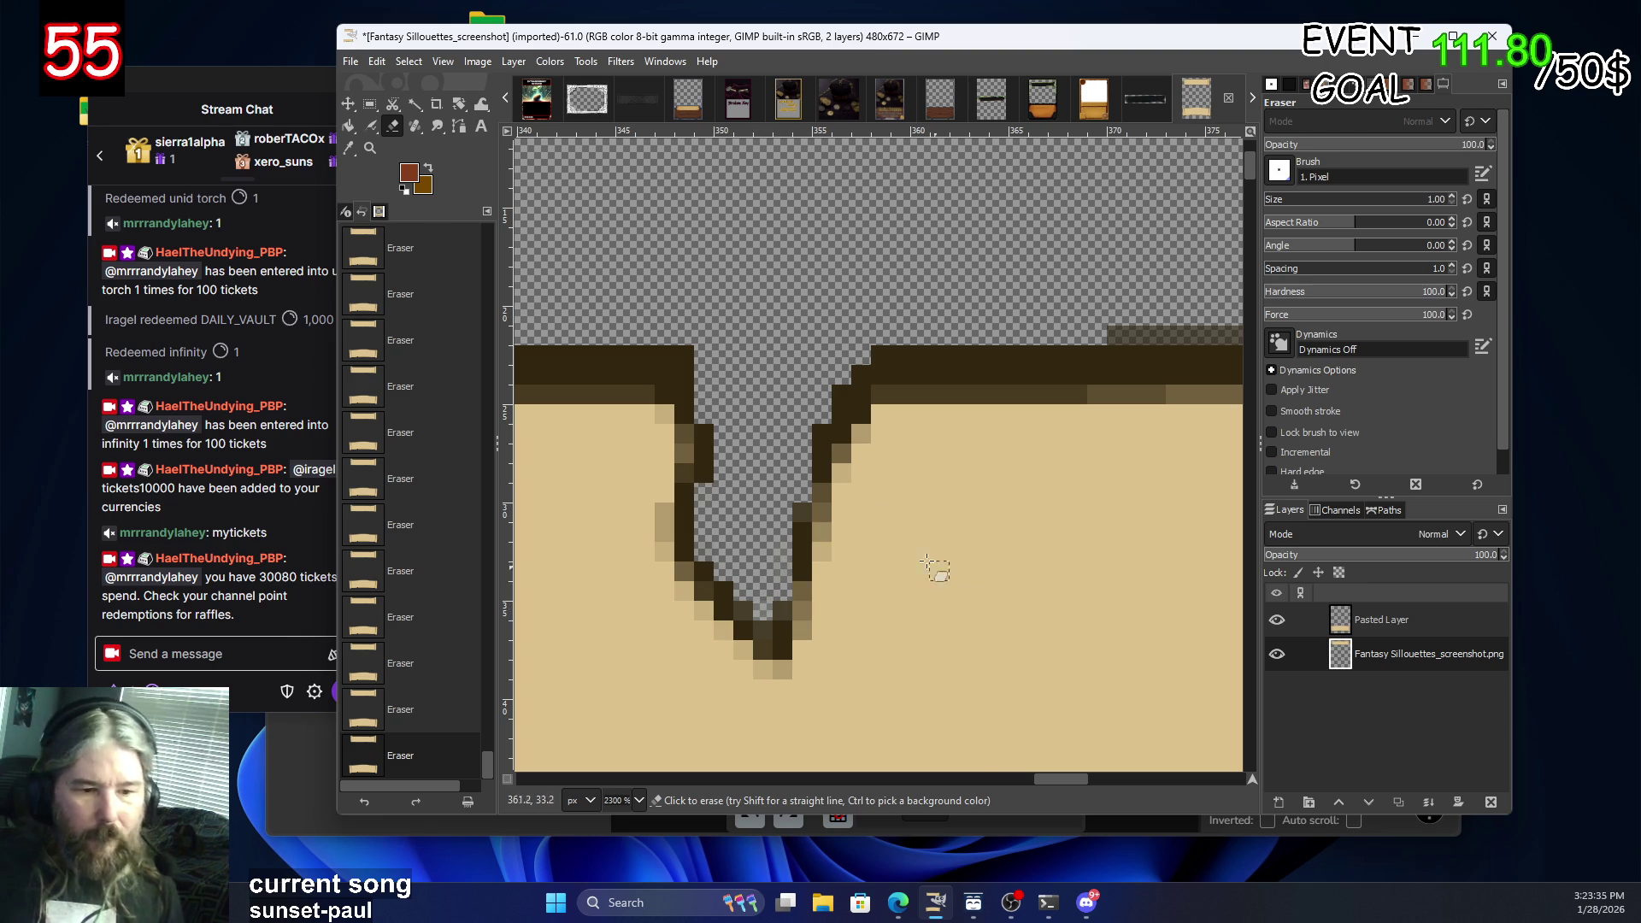
{"action": "scroll", "coordinate": [957, 427], "scroll_direction": "right", "scroll_amount": 4}
{"action": "scroll", "coordinate": [957, 428], "scroll_direction": "up", "scroll_amount": 1}
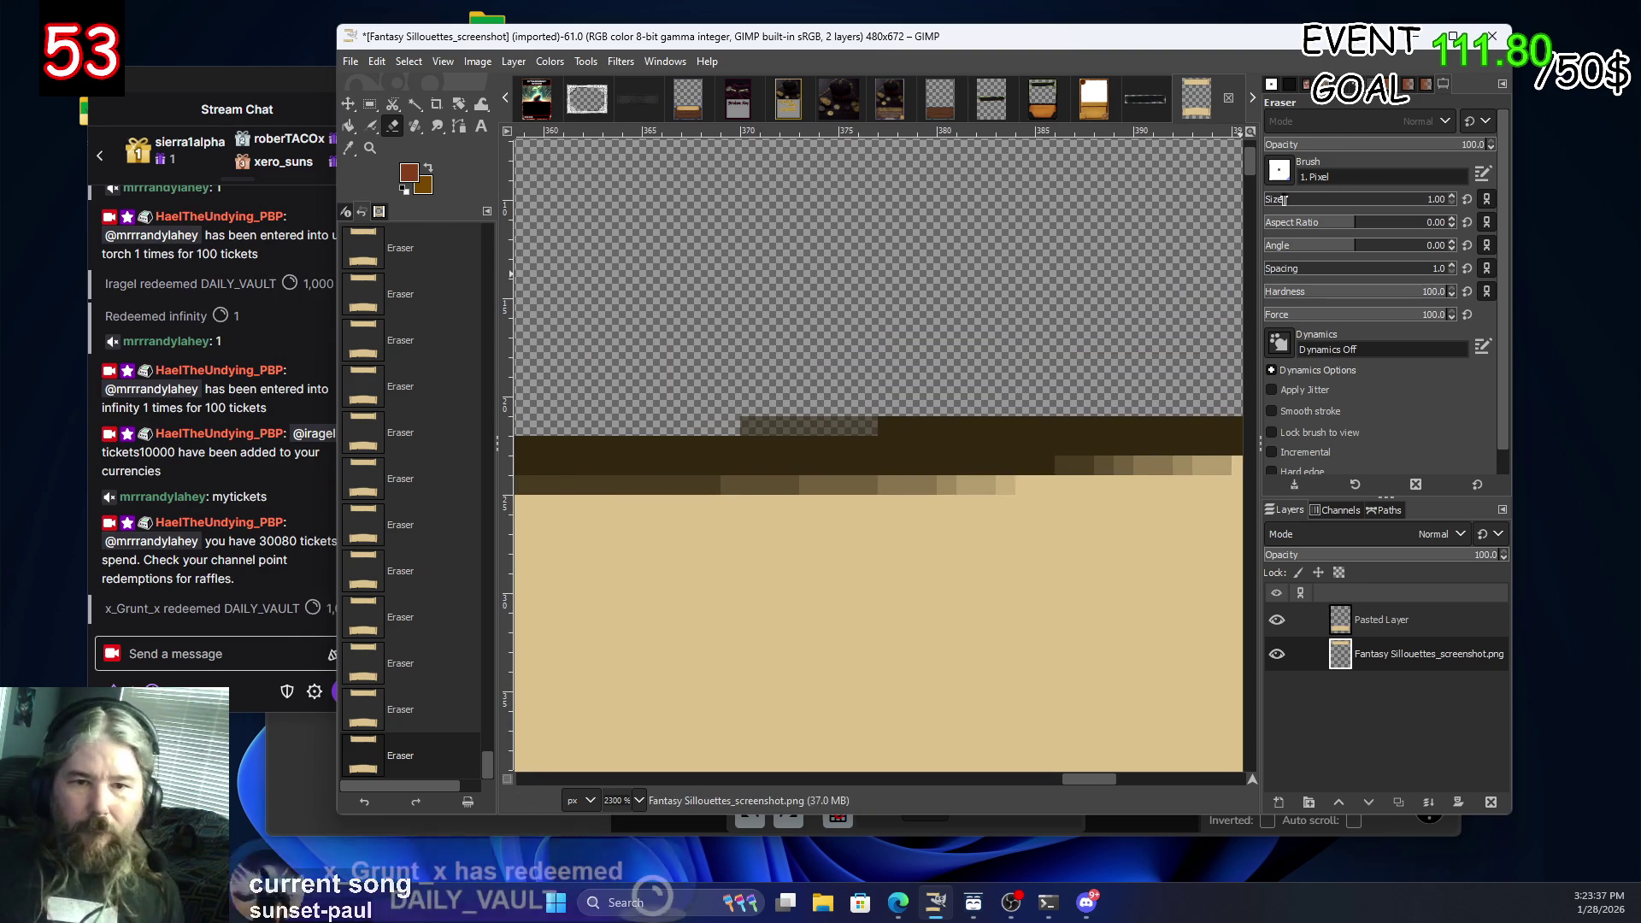
Step: Set the eraser size to 4 and erase the semi-transparent strip along the banner's top edge
{"action": "left_click", "coordinate": [1450, 196]}
{"action": "left_click", "coordinate": [1451, 196]}
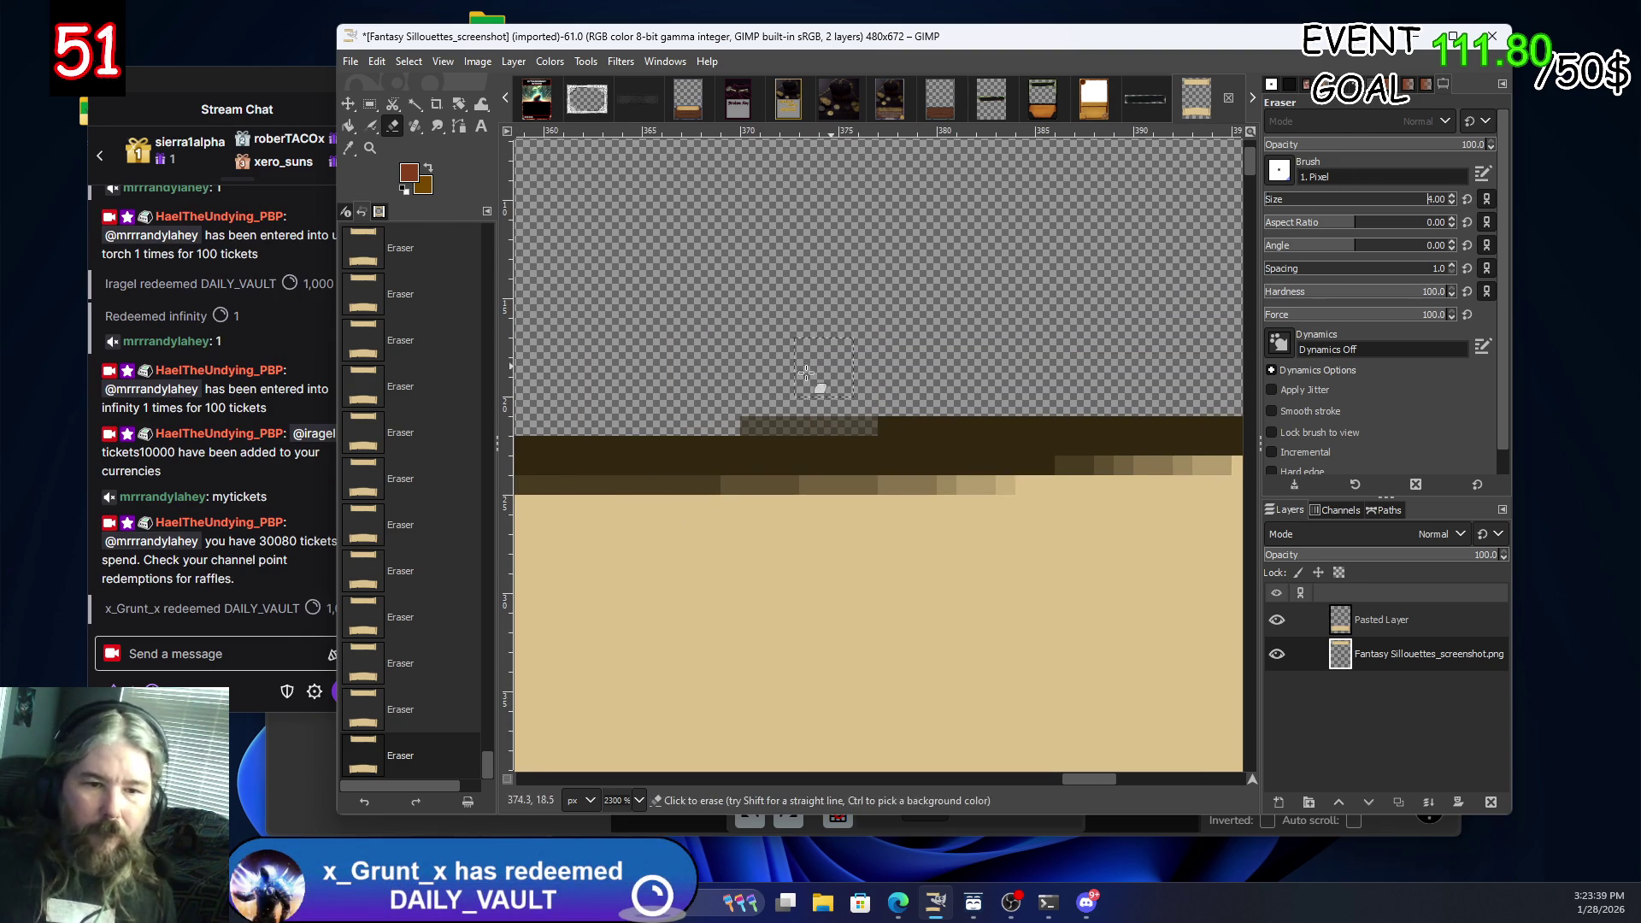
{"action": "left_click_drag", "start_coordinate": [729, 403], "coordinate": [846, 408]}
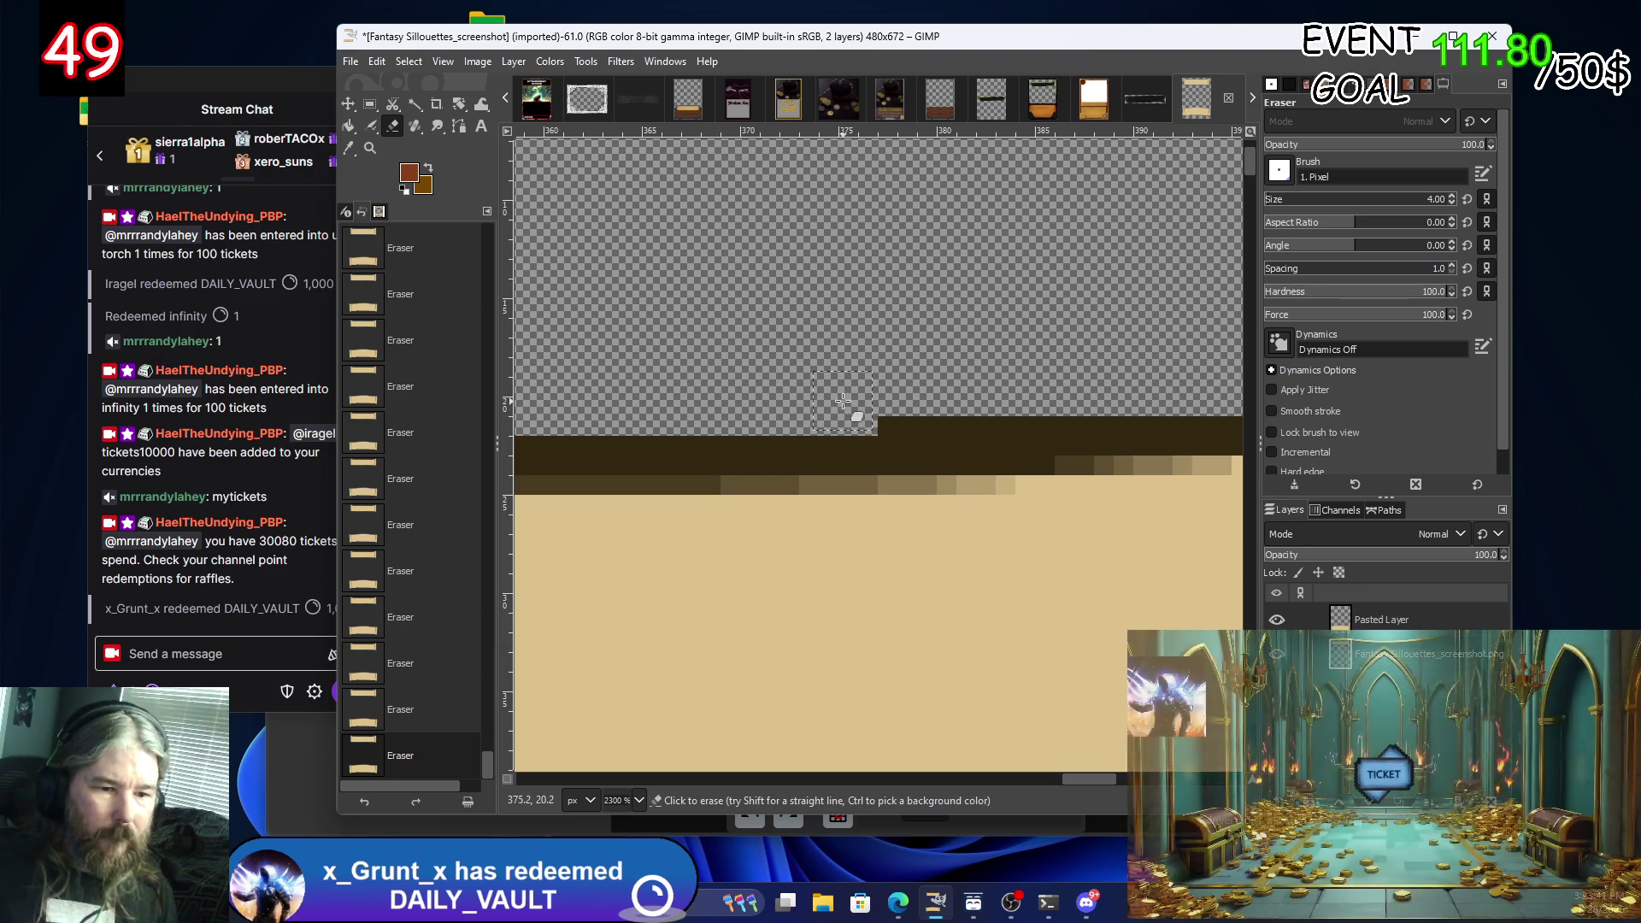
{"action": "scroll", "coordinate": [970, 368], "scroll_direction": "right", "scroll_amount": 5}
{"action": "scroll", "coordinate": [791, 388], "scroll_direction": "right", "scroll_amount": 5}
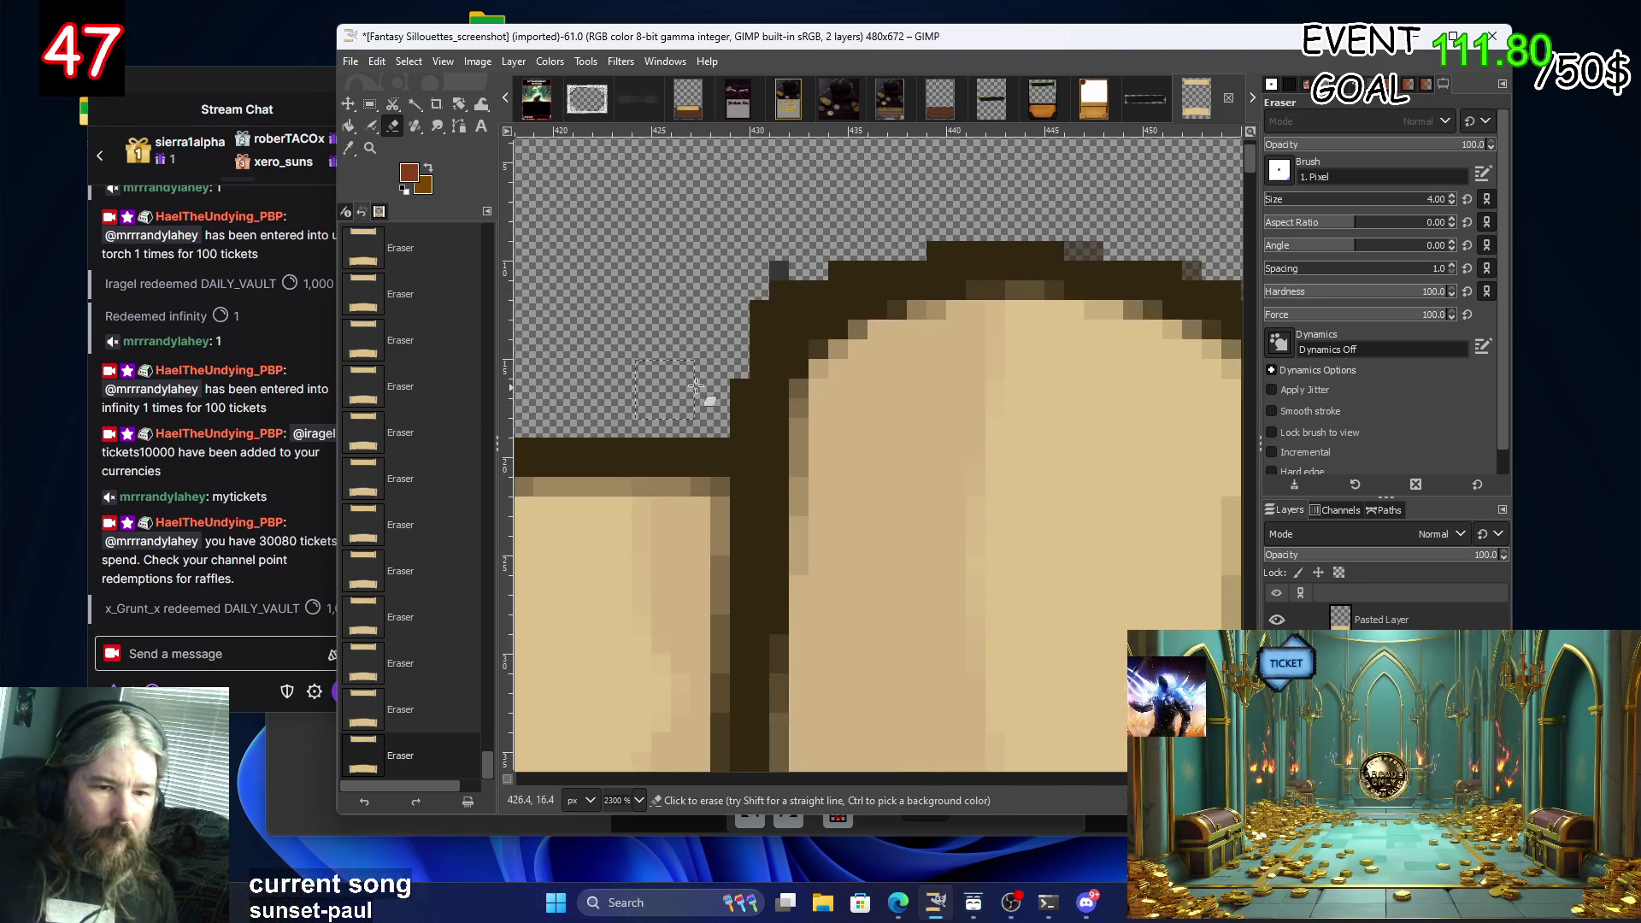
{"action": "scroll", "coordinate": [816, 376], "scroll_direction": "up", "scroll_amount": 2}
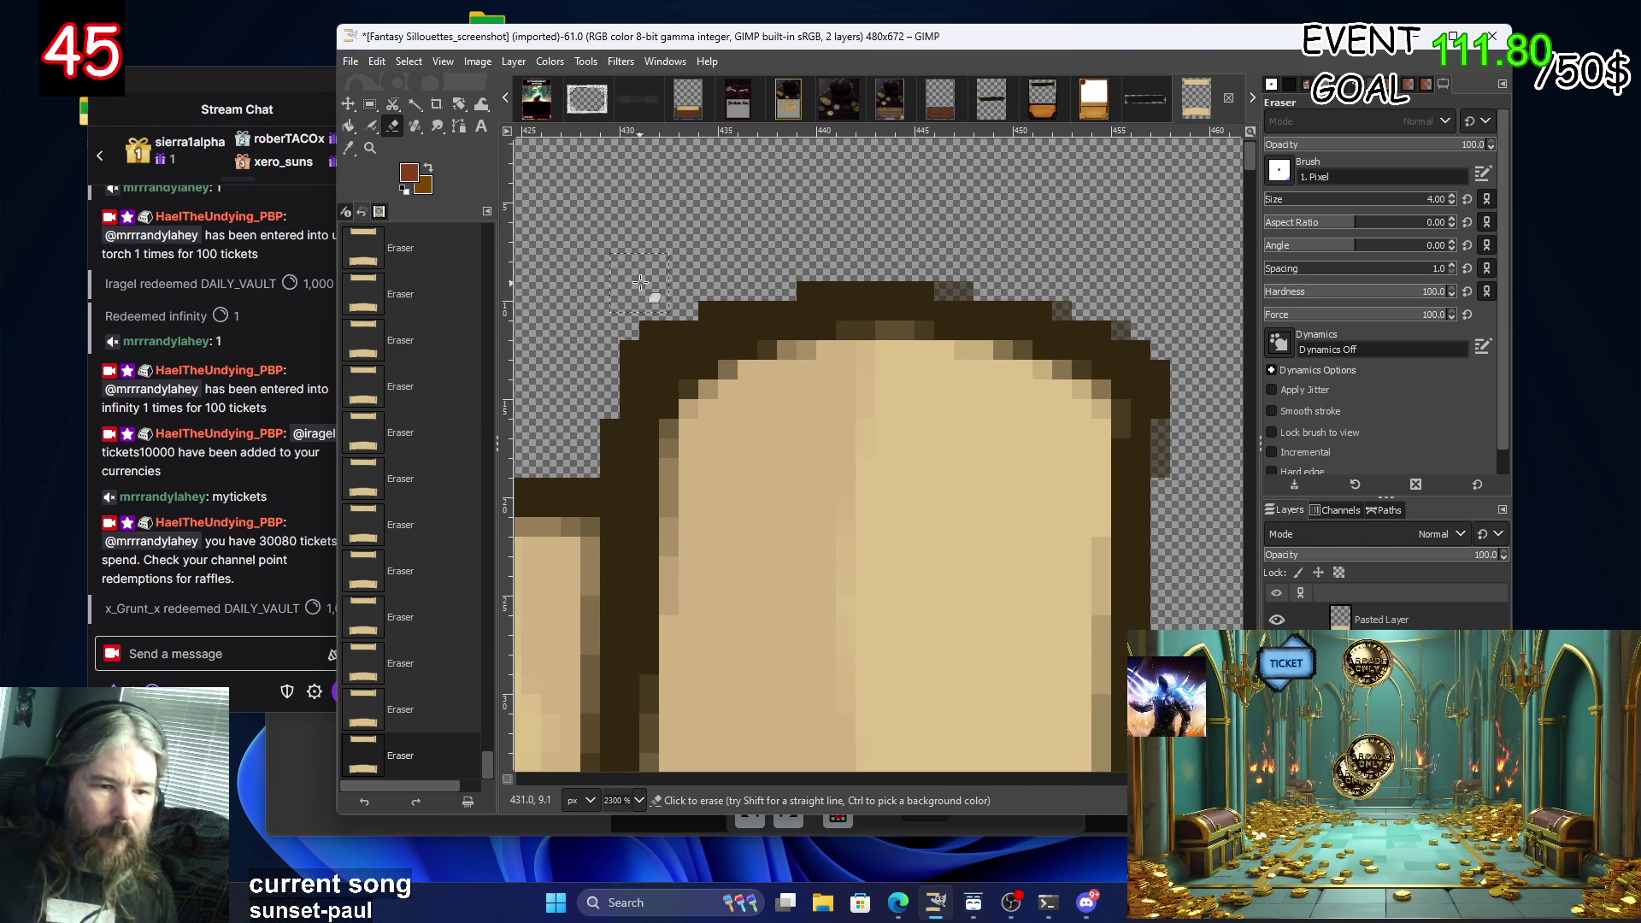
{"action": "scroll", "coordinate": [684, 308], "scroll_direction": "right", "scroll_amount": 2}
{"action": "scroll", "coordinate": [855, 376], "scroll_direction": "right", "scroll_amount": 2}
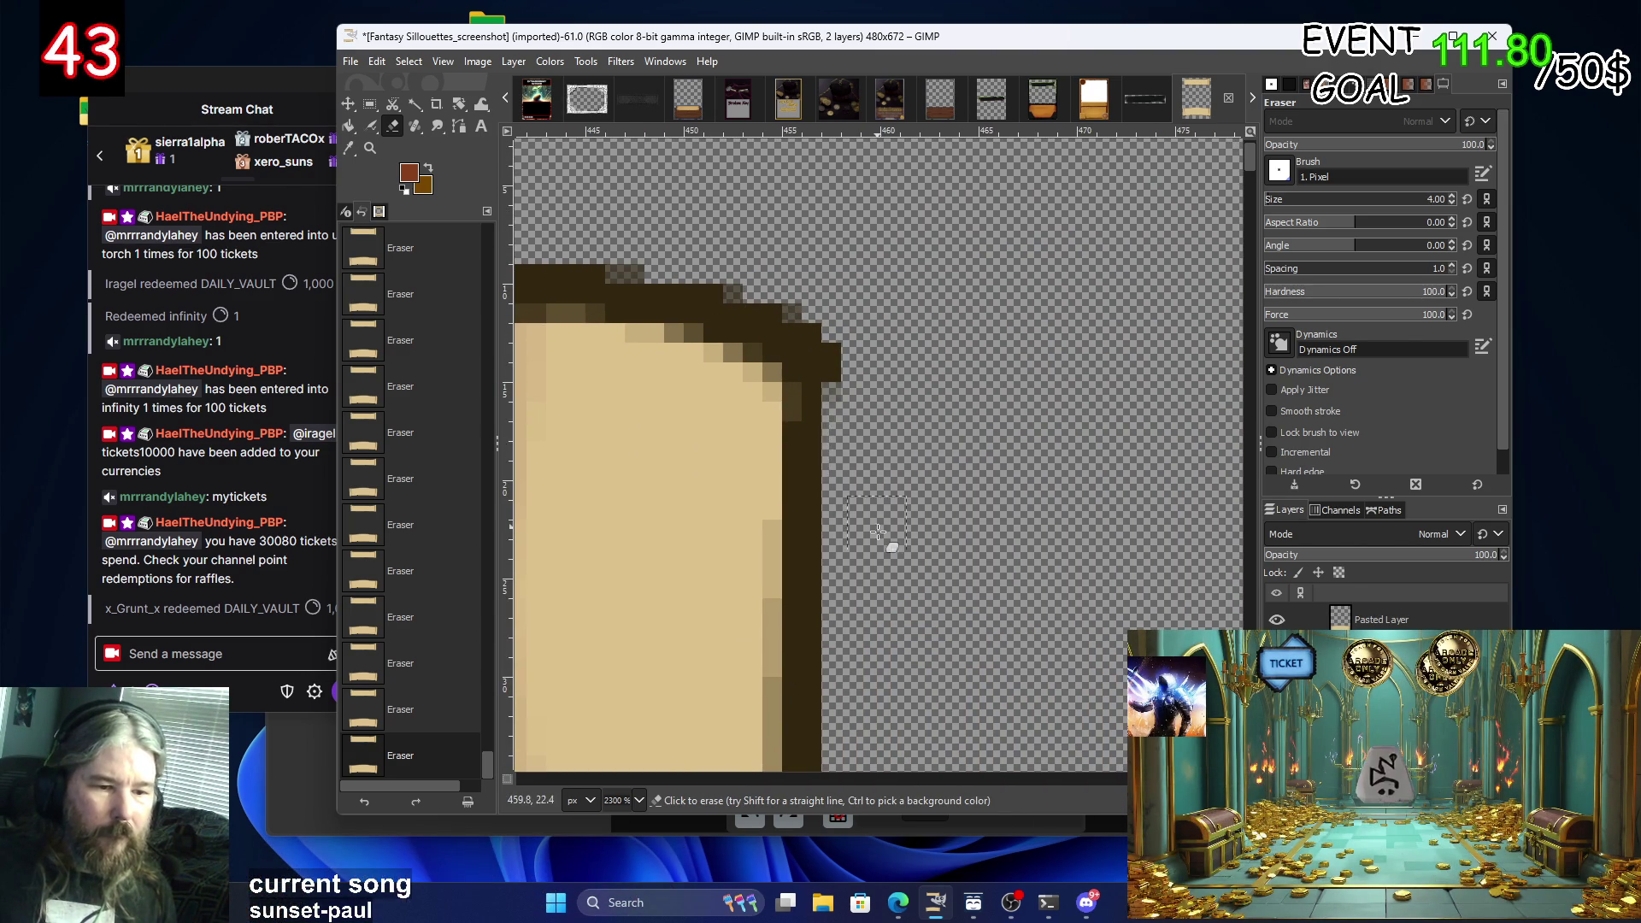
{"action": "scroll", "coordinate": [878, 516], "scroll_direction": "down", "scroll_amount": 1, "text": "ctrl"}
{"action": "scroll", "coordinate": [933, 263], "scroll_direction": "down", "scroll_amount": 1, "text": "ctrl"}
{"action": "scroll", "coordinate": [929, 675], "scroll_direction": "up", "scroll_amount": 3, "text": "ctrl"}
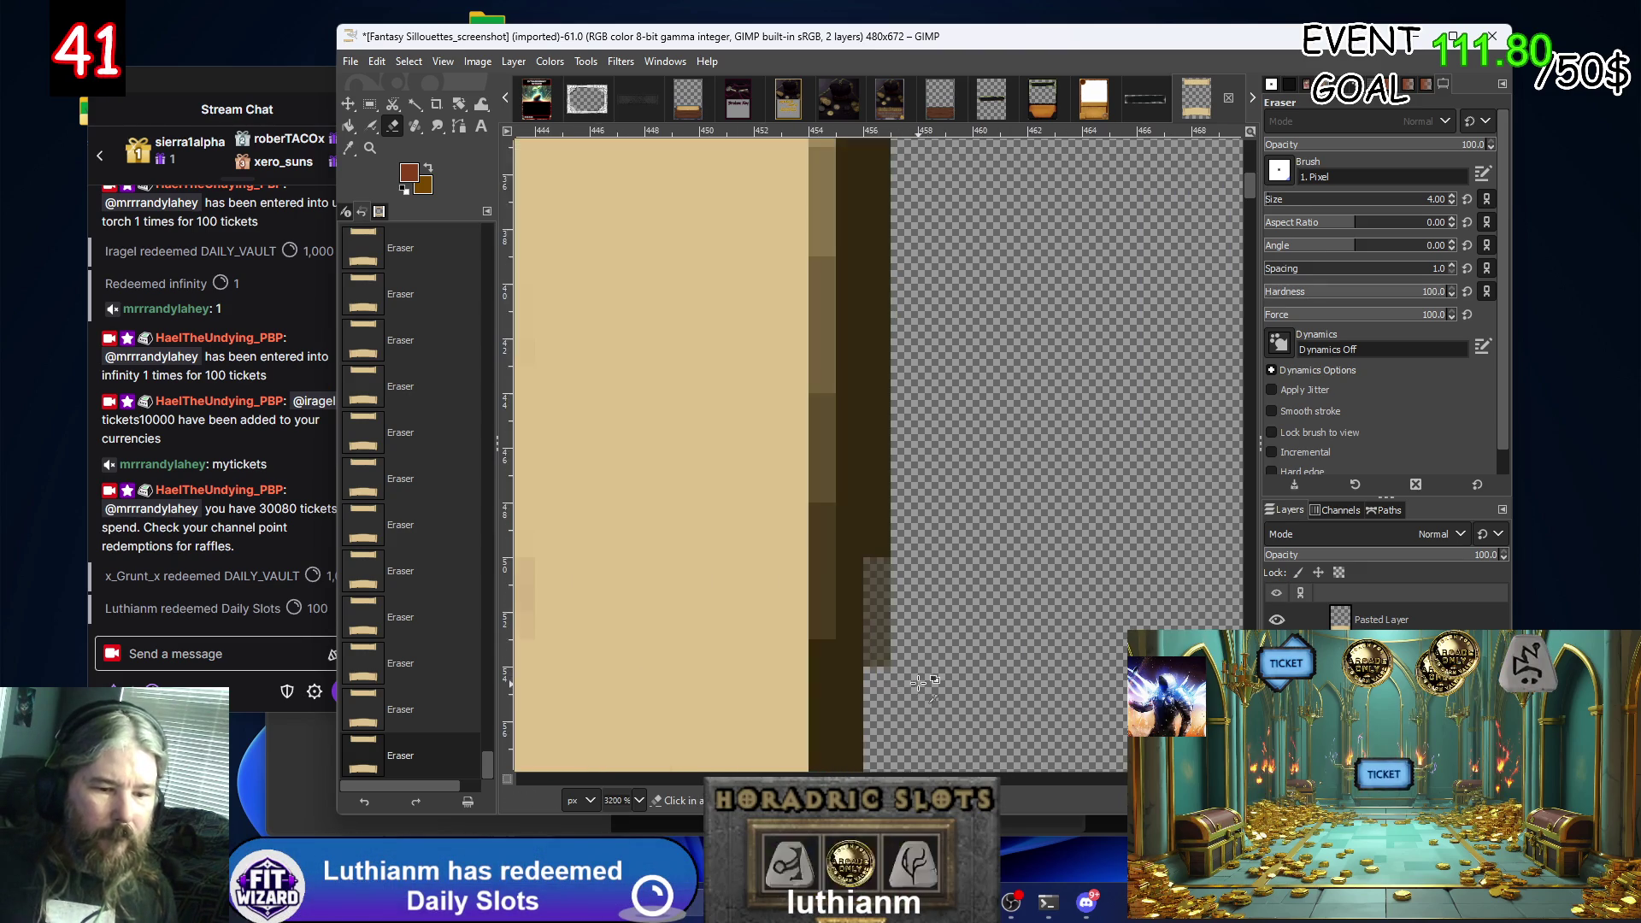
Step: Erase the stray dark and semi-transparent pixels along the banner's outline
{"action": "left_click_drag", "start_coordinate": [876, 568], "coordinate": [888, 684]}
{"action": "key", "text": "ctrl+z"}
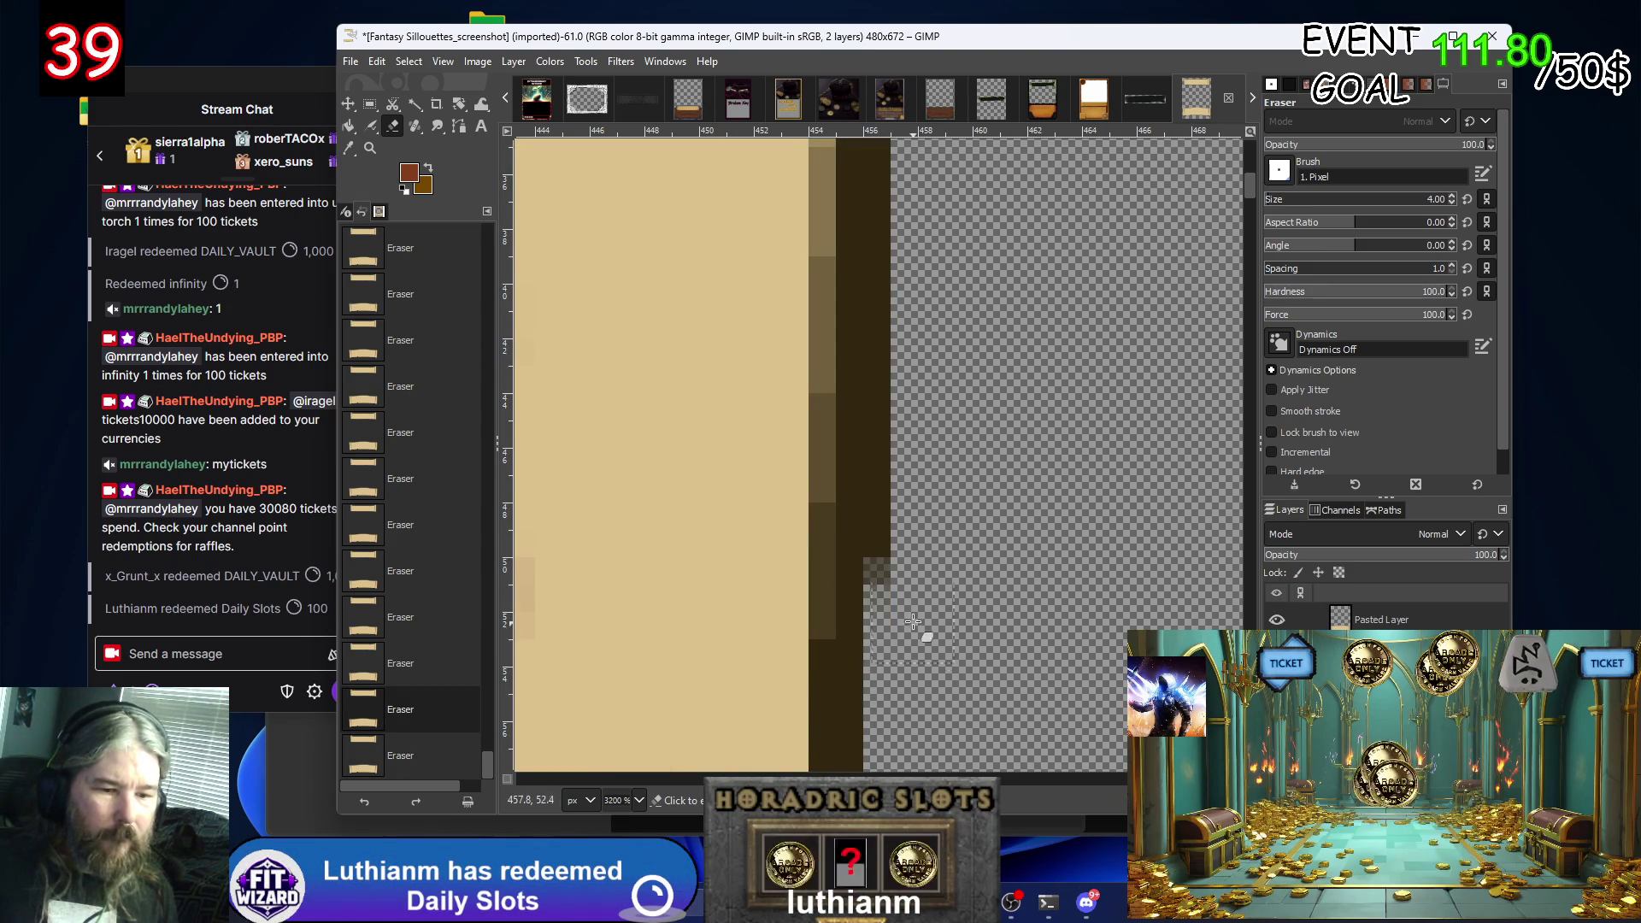
{"action": "left_click", "coordinate": [923, 641]}
{"action": "scroll", "coordinate": [927, 632], "scroll_direction": "down", "scroll_amount": 3}
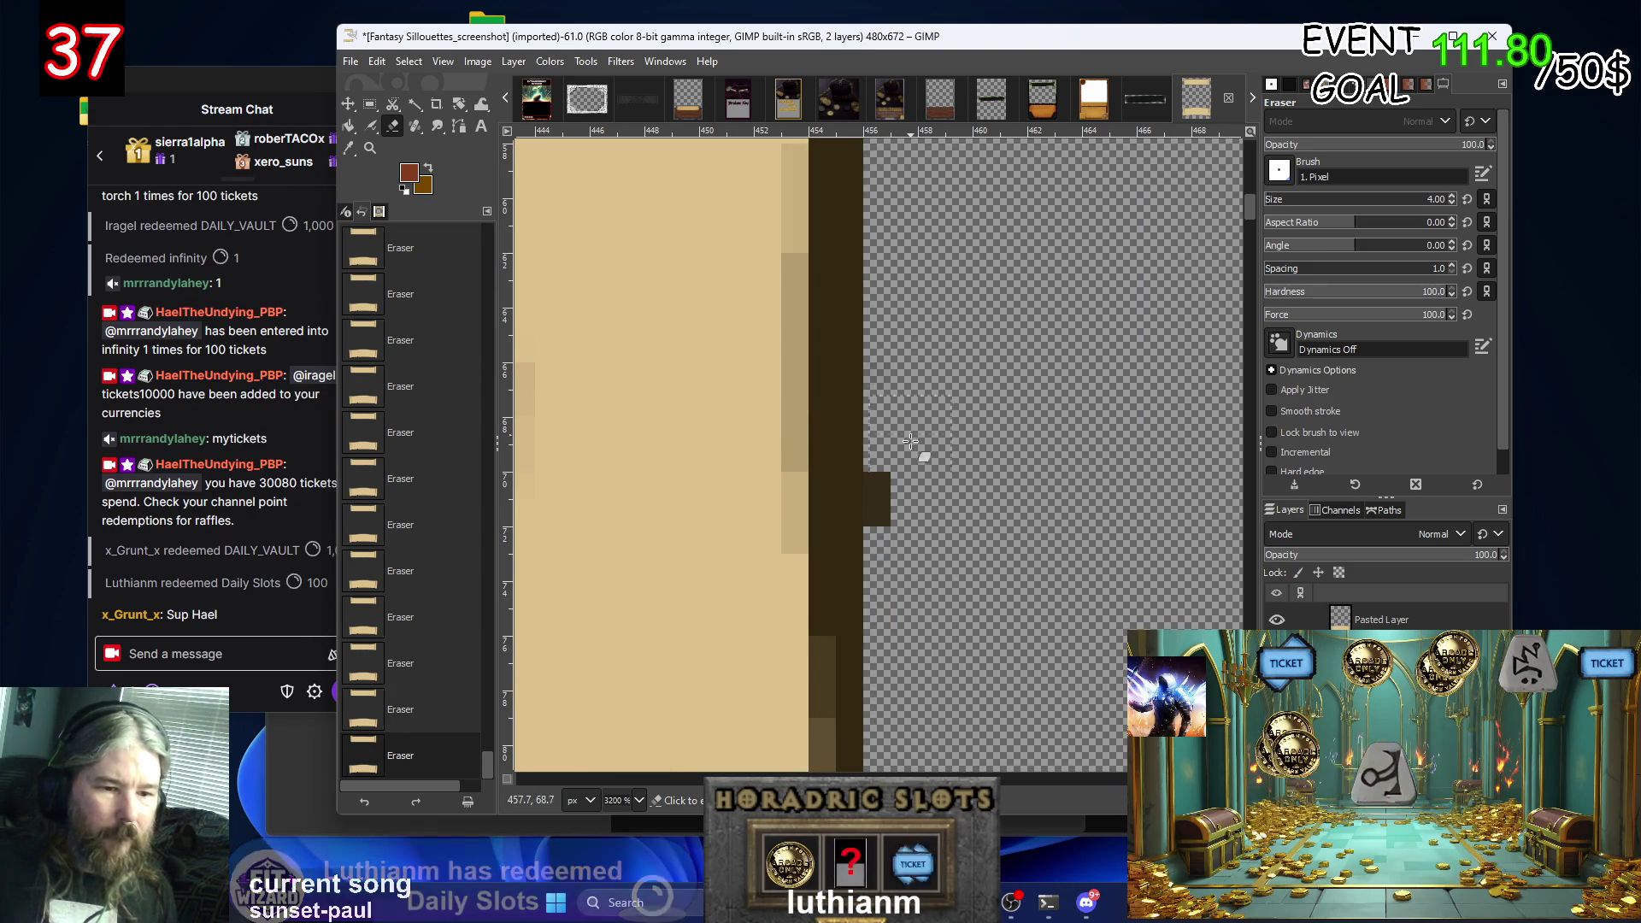
{"action": "scroll", "coordinate": [921, 632], "scroll_direction": "down", "scroll_amount": 2}
{"action": "scroll", "coordinate": [917, 587], "scroll_direction": "down", "scroll_amount": 2}
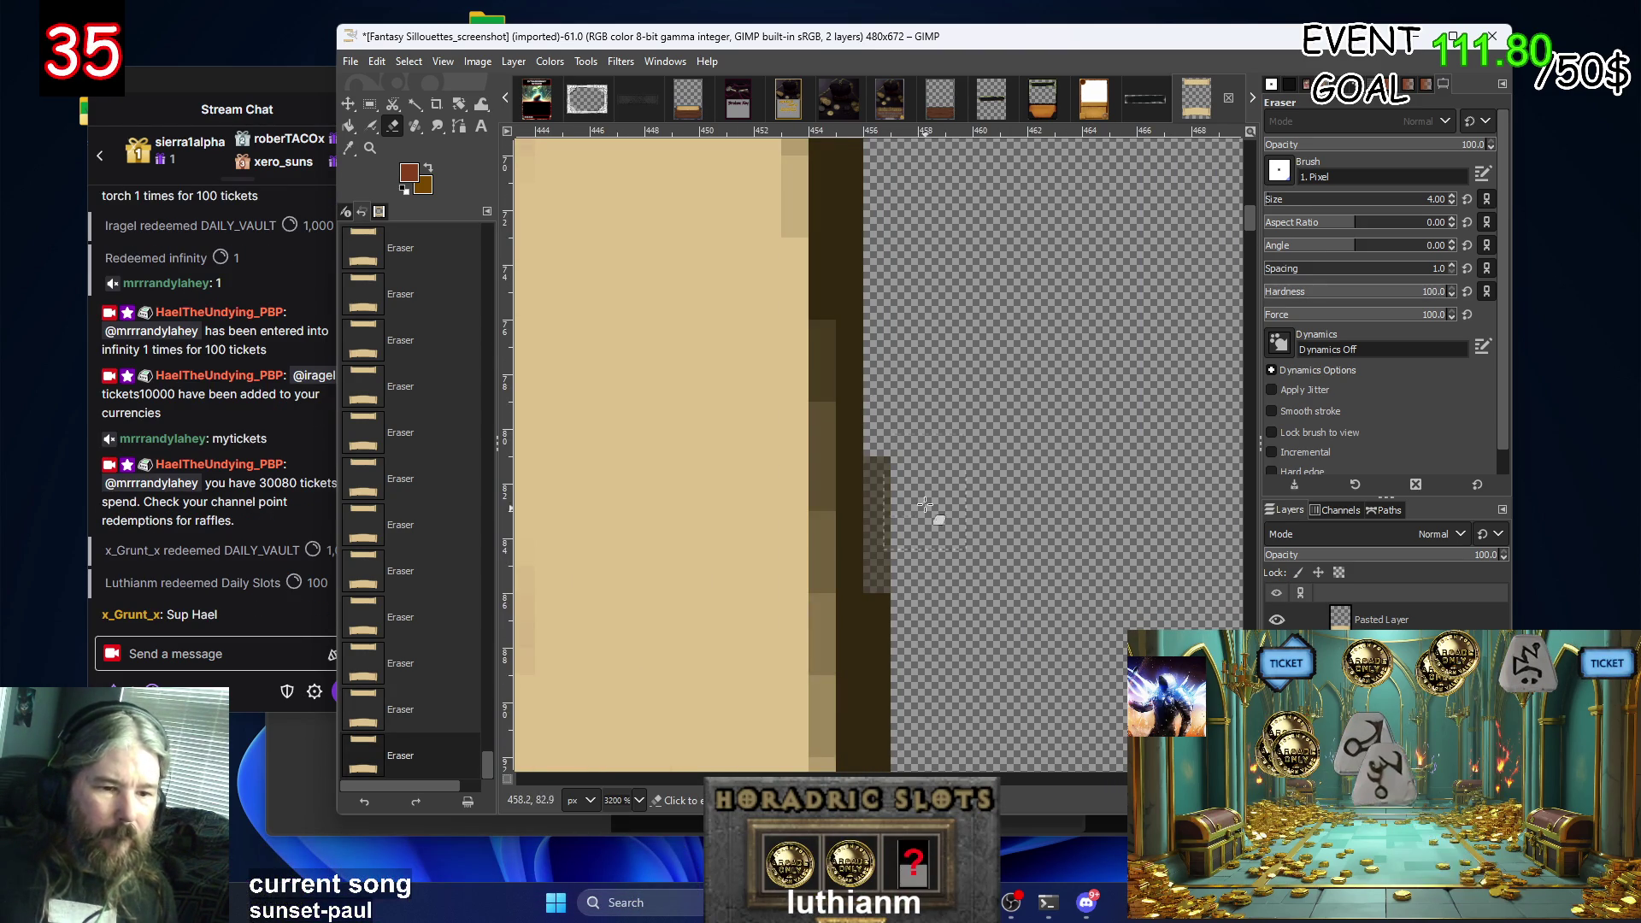
{"action": "left_click", "coordinate": [919, 539]}
{"action": "left_click", "coordinate": [920, 590]}
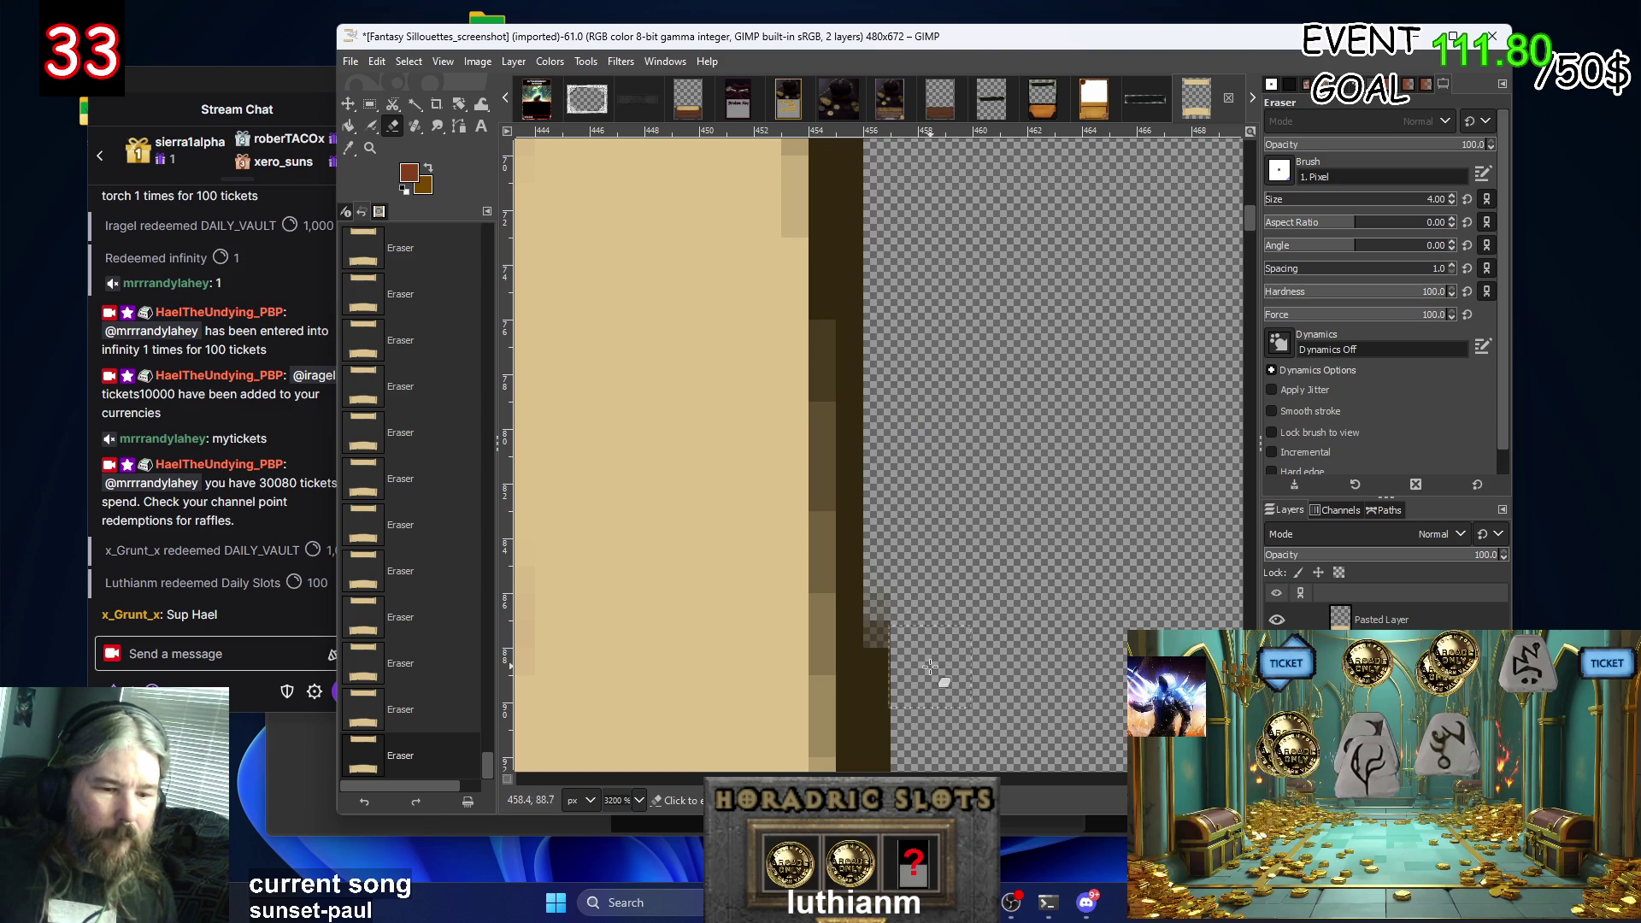
{"action": "scroll", "coordinate": [962, 674], "scroll_direction": "down", "scroll_amount": 3}
{"action": "scroll", "coordinate": [962, 674], "scroll_direction": "down", "scroll_amount": 3}
{"action": "left_click", "coordinate": [953, 535]}
{"action": "left_click", "coordinate": [923, 593]}
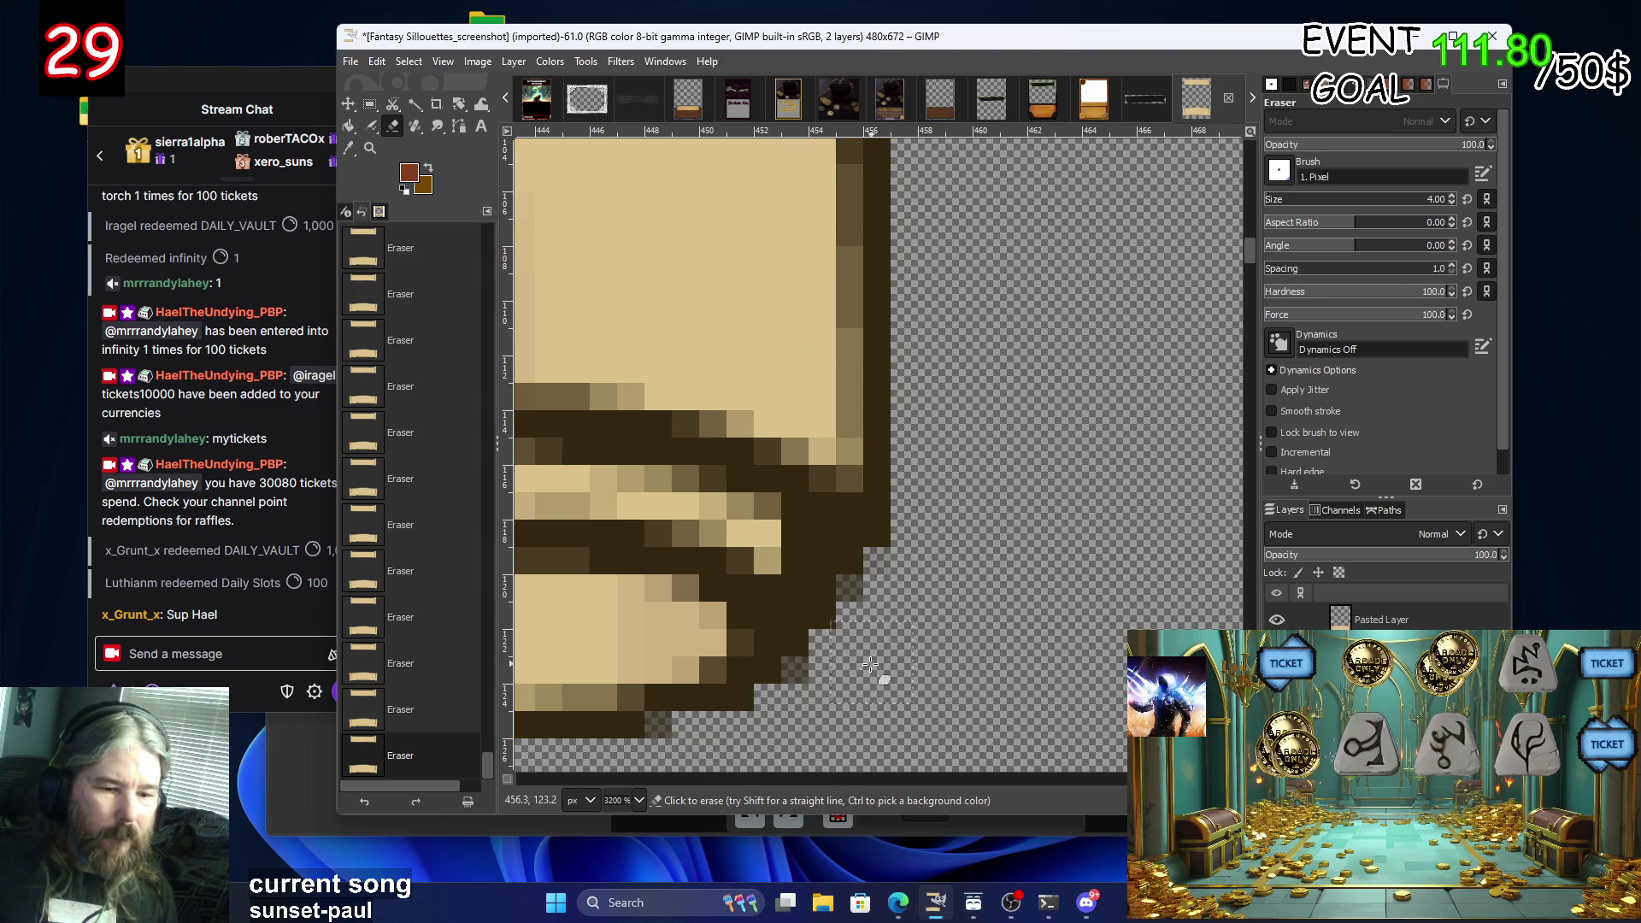
{"action": "scroll", "coordinate": [812, 729], "scroll_direction": "down", "scroll_amount": 4}
{"action": "scroll", "coordinate": [855, 577], "scroll_direction": "left", "scroll_amount": 6}
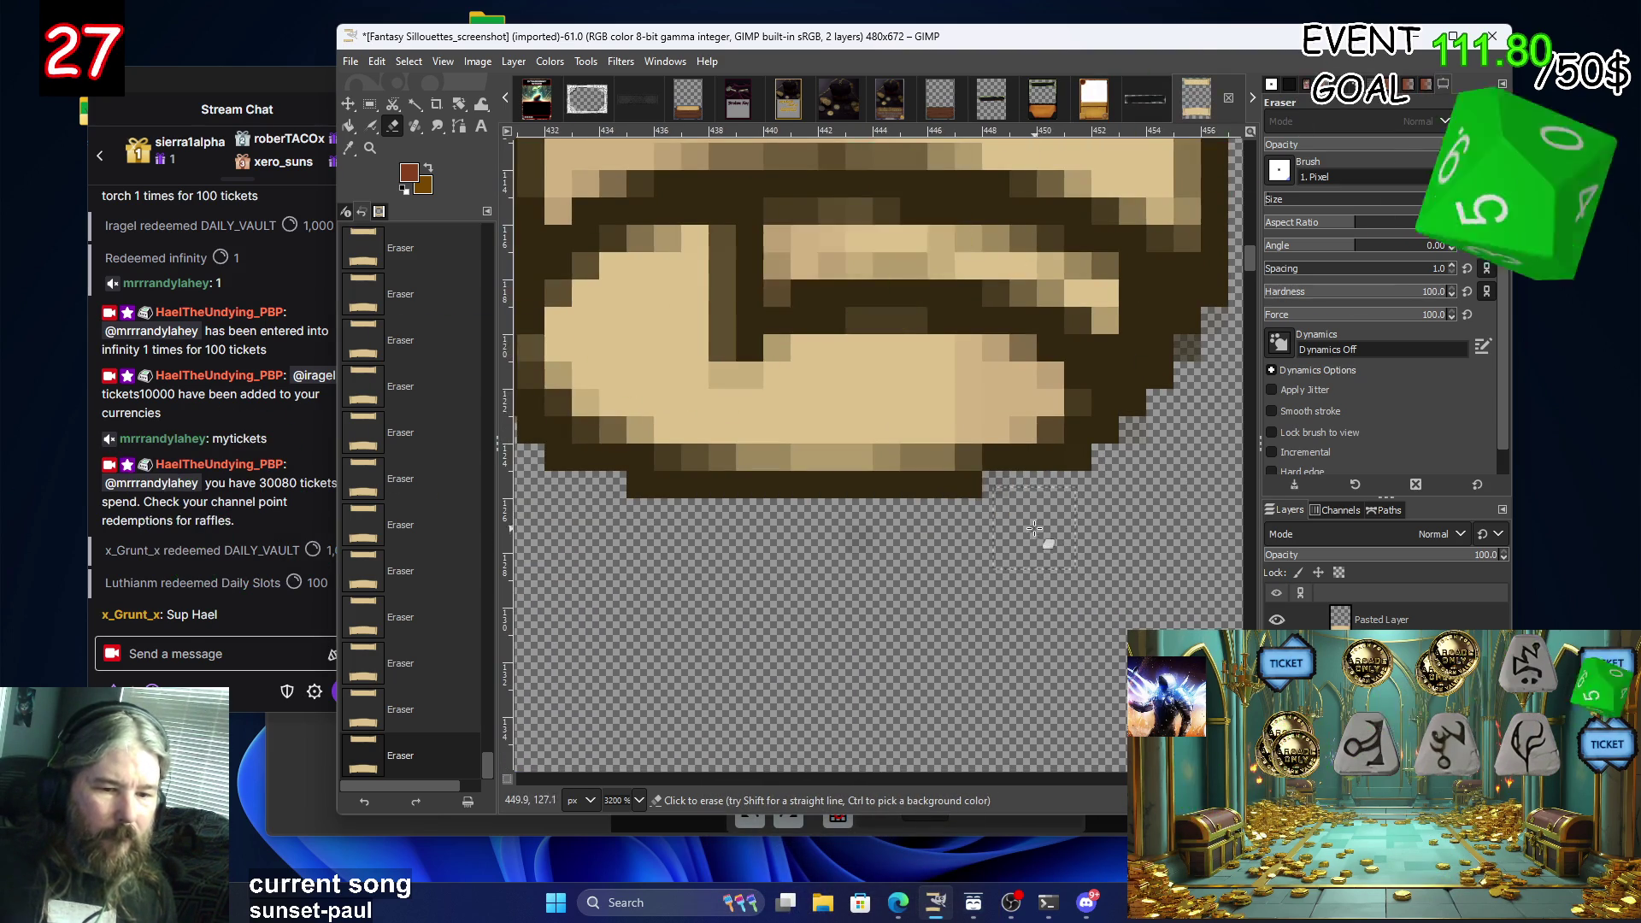
{"action": "scroll", "coordinate": [854, 577], "scroll_direction": "left", "scroll_amount": 8}
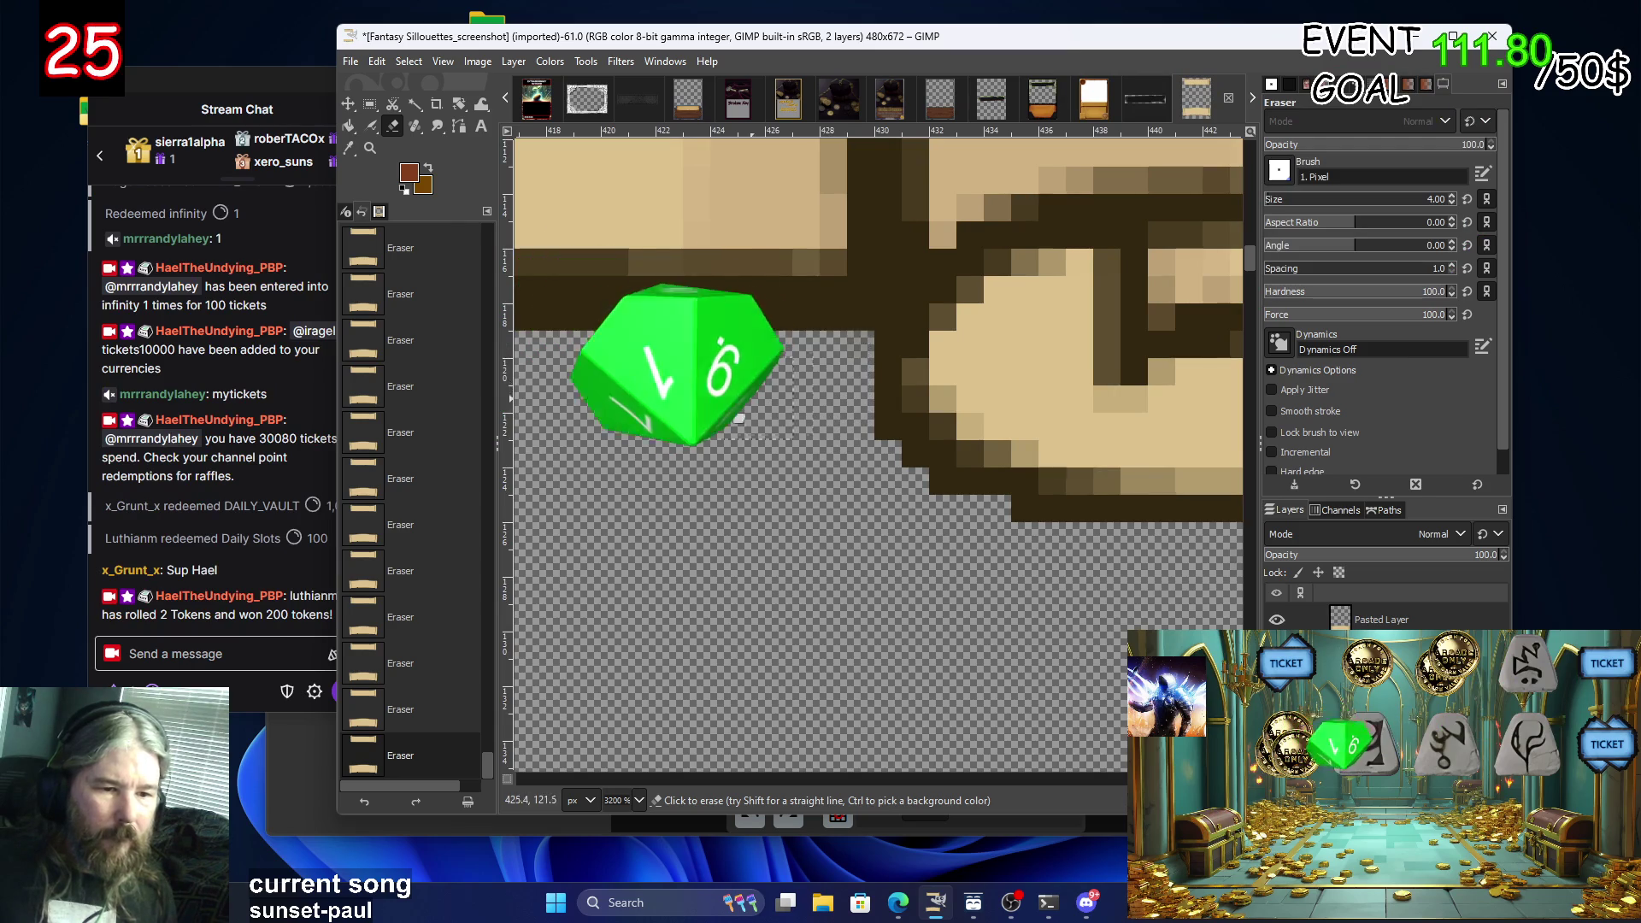
{"action": "scroll", "coordinate": [1075, 476], "scroll_direction": "left", "scroll_amount": 6}
{"action": "scroll", "coordinate": [1075, 476], "scroll_direction": "left", "scroll_amount": 8}
{"action": "left_click", "coordinate": [1046, 448]}
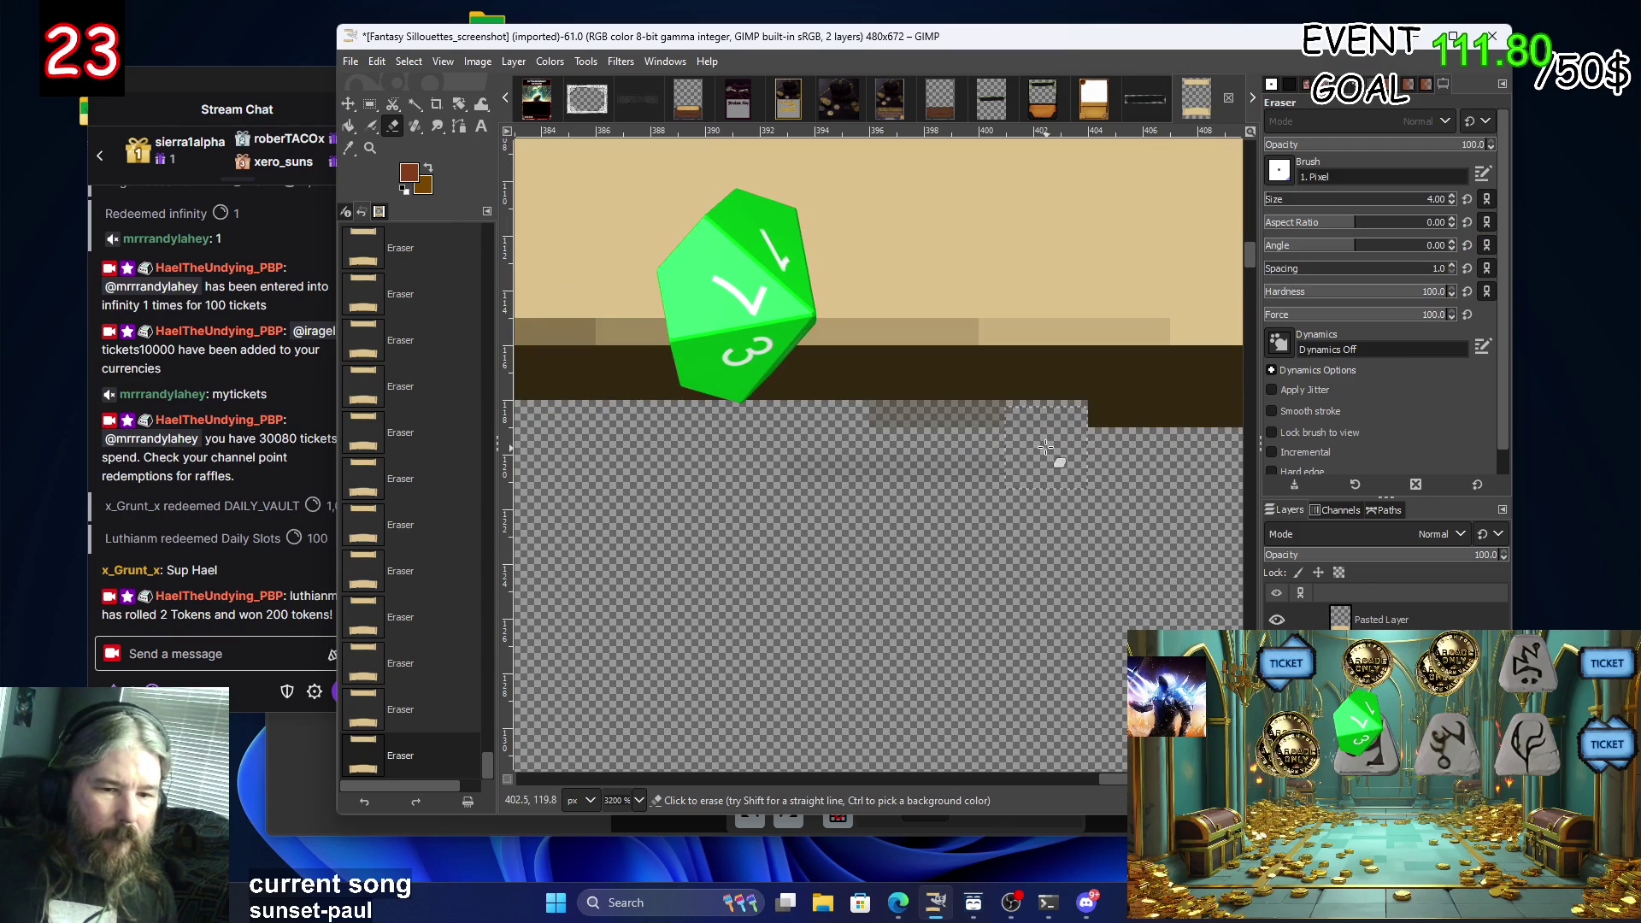
Step: Clear the translucent strip below the banner's dark bottom band
{"action": "scroll", "coordinate": [785, 456], "scroll_direction": "up", "scroll_amount": 1}
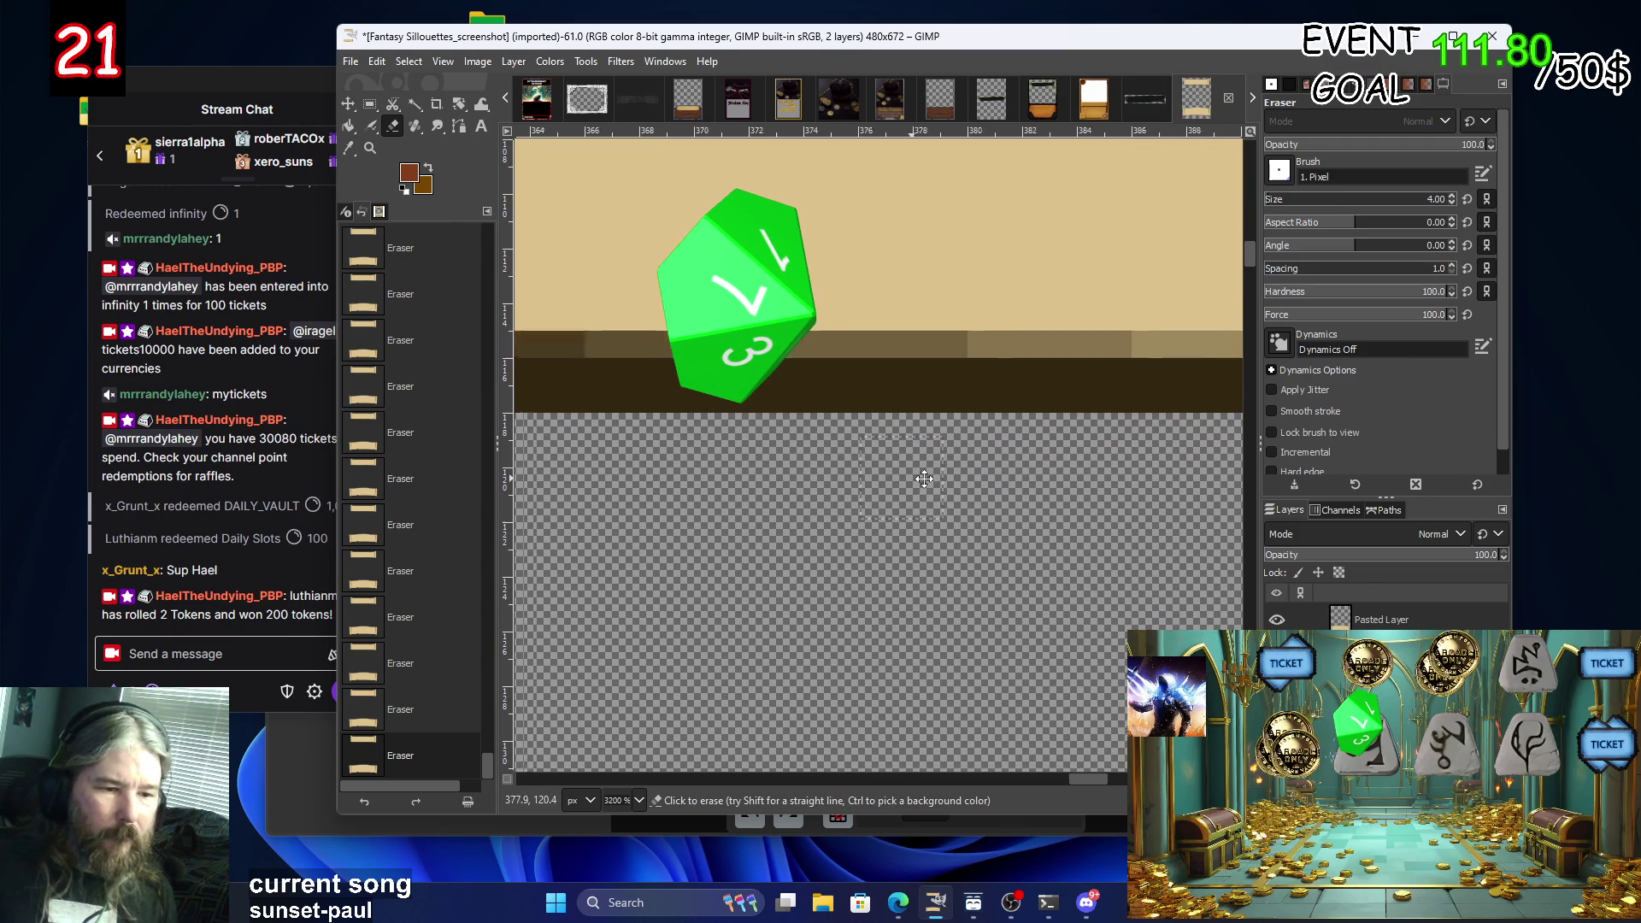
{"action": "scroll", "coordinate": [769, 462], "scroll_direction": "left", "scroll_amount": 15}
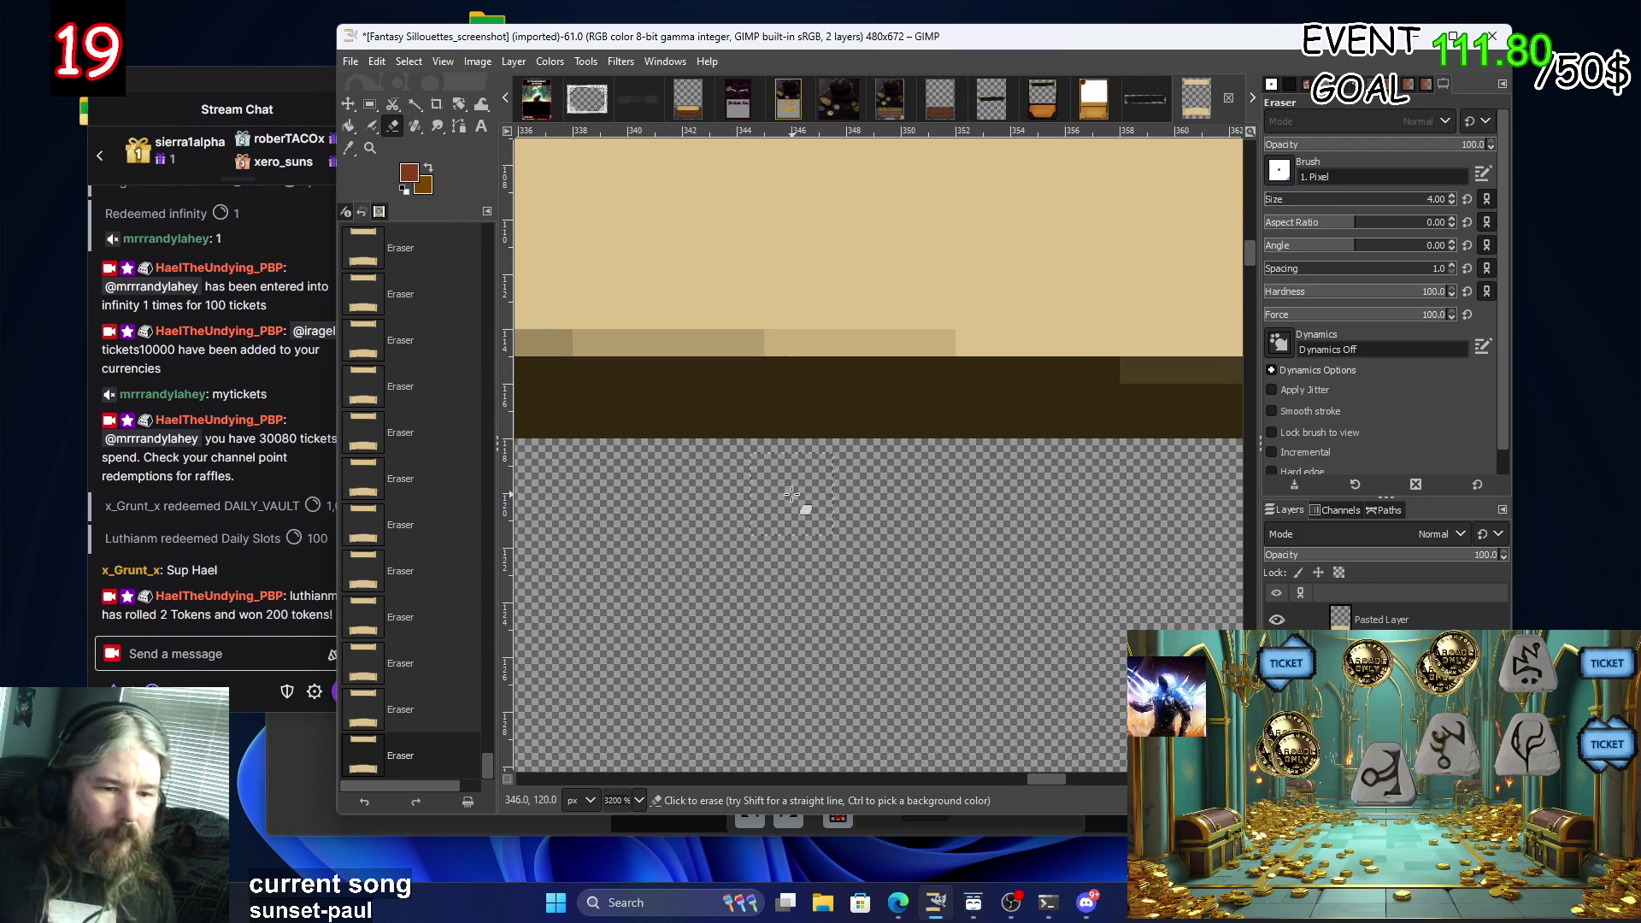
{"action": "scroll", "coordinate": [798, 502], "scroll_direction": "left", "scroll_amount": 18}
{"action": "scroll", "coordinate": [798, 502], "scroll_direction": "down", "scroll_amount": 1}
{"action": "left_click_drag", "start_coordinate": [904, 423], "coordinate": [688, 410]}
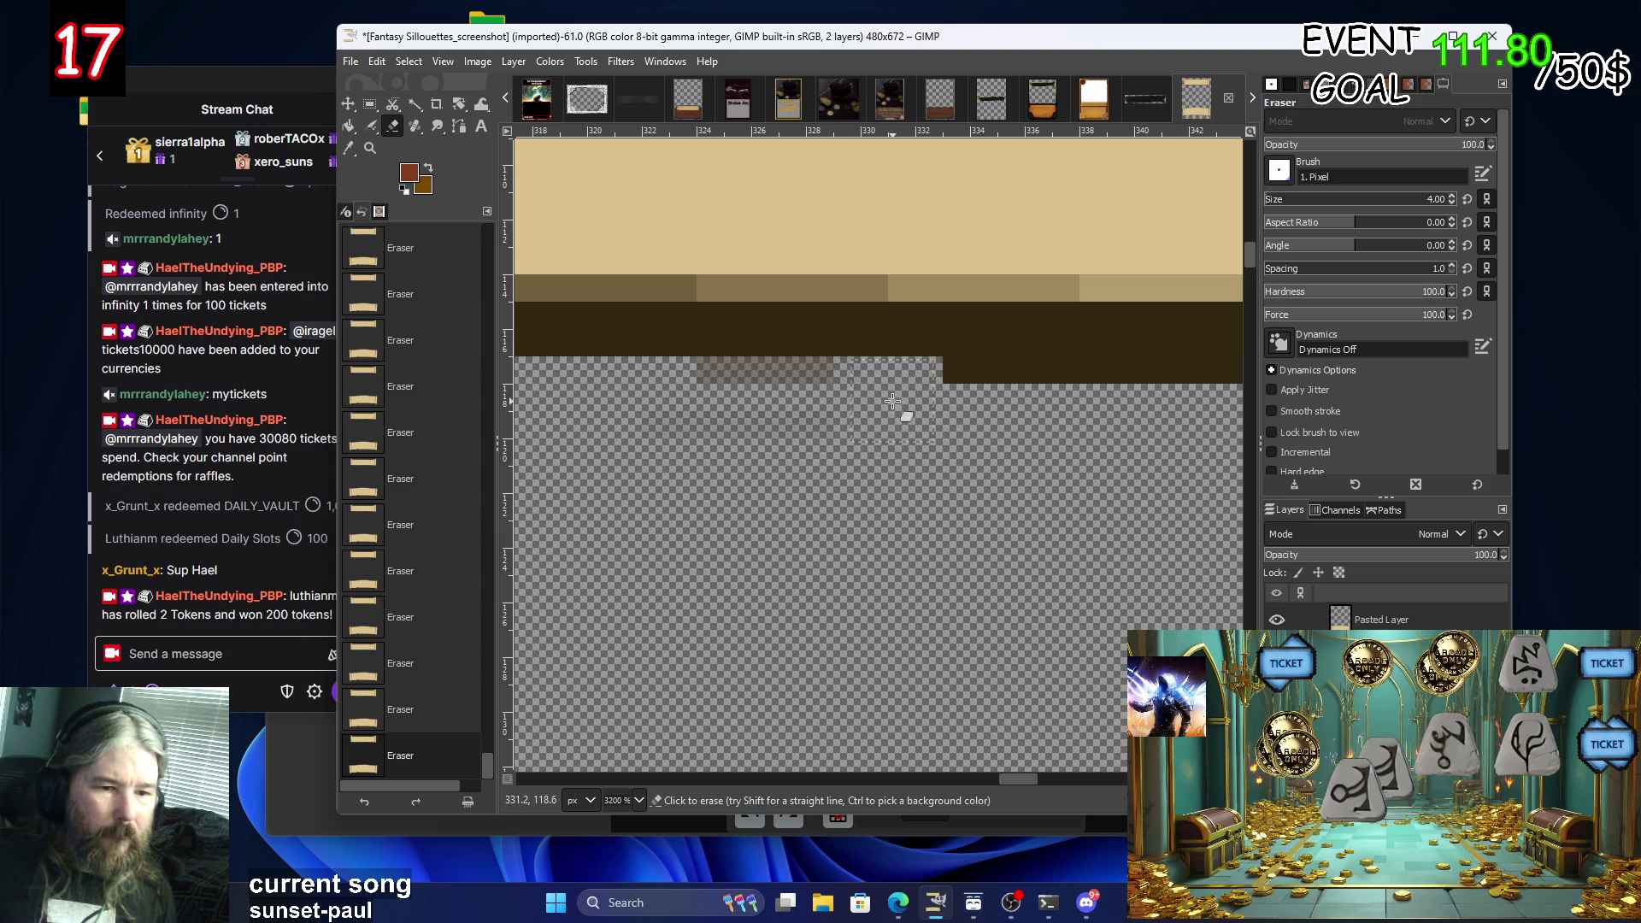
{"action": "key", "text": "ctrl+z"}
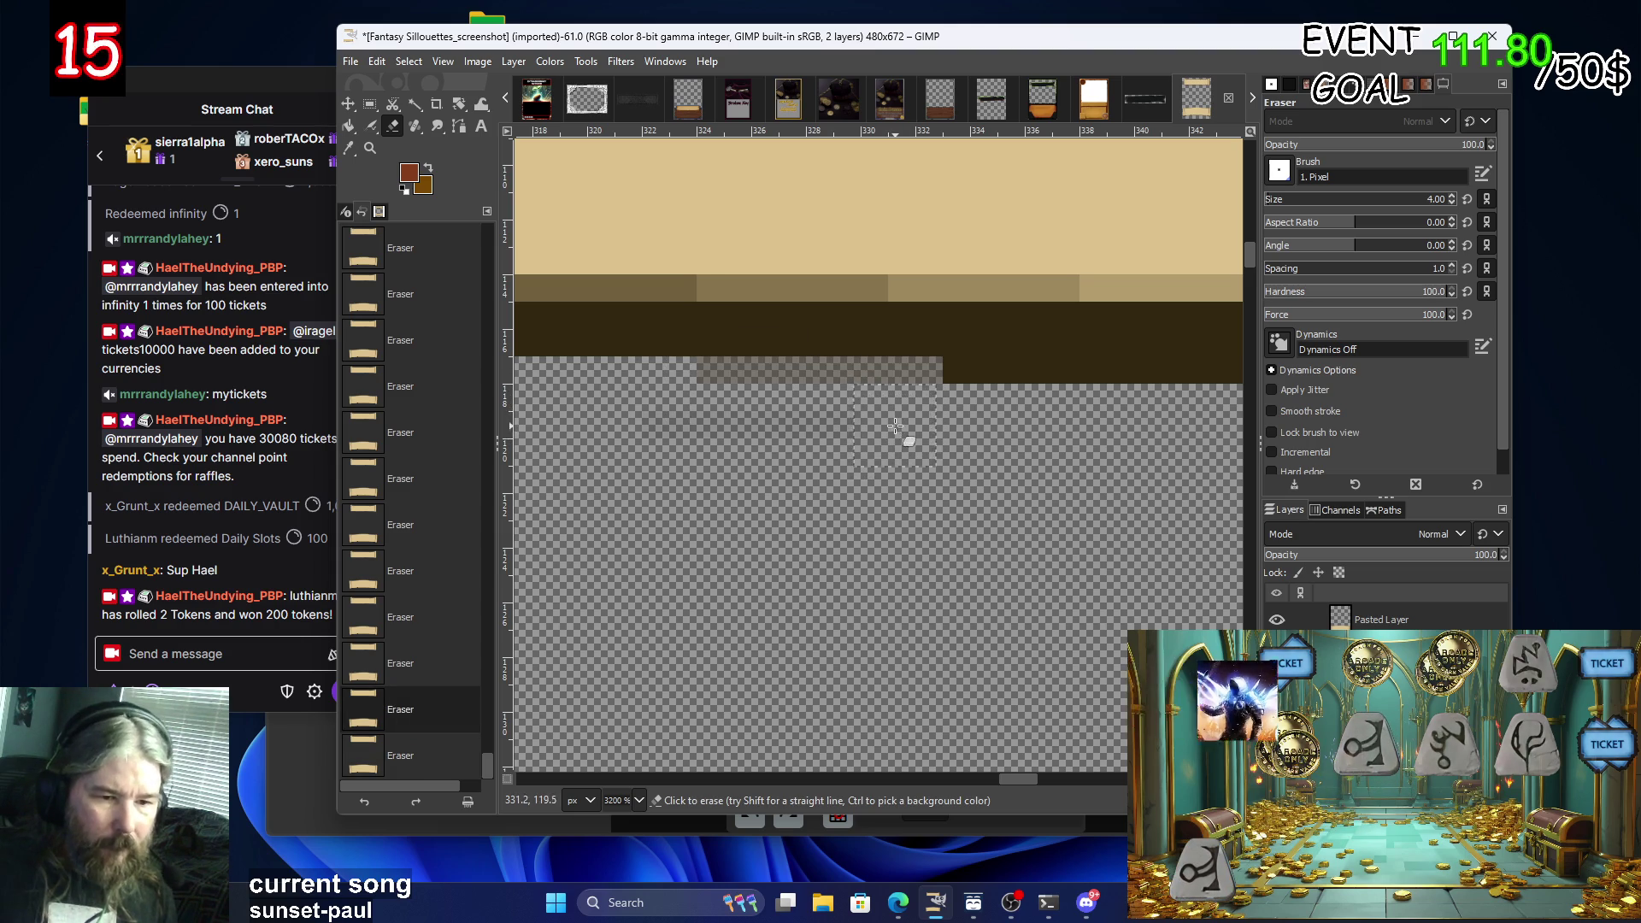
{"action": "left_click_drag", "start_coordinate": [906, 427], "coordinate": [707, 415]}
Step: Pan left along the banner's bottom outline, checking the last erase with undo and redo
{"action": "scroll", "coordinate": [900, 422], "scroll_direction": "left", "scroll_amount": 3}
{"action": "scroll", "coordinate": [900, 421], "scroll_direction": "left", "scroll_amount": 4}
{"action": "scroll", "coordinate": [872, 436], "scroll_direction": "left", "scroll_amount": 4}
{"action": "scroll", "coordinate": [871, 436], "scroll_direction": "left", "scroll_amount": 4}
{"action": "scroll", "coordinate": [845, 417], "scroll_direction": "left", "scroll_amount": 3}
{"action": "scroll", "coordinate": [845, 418], "scroll_direction": "left", "scroll_amount": 10}
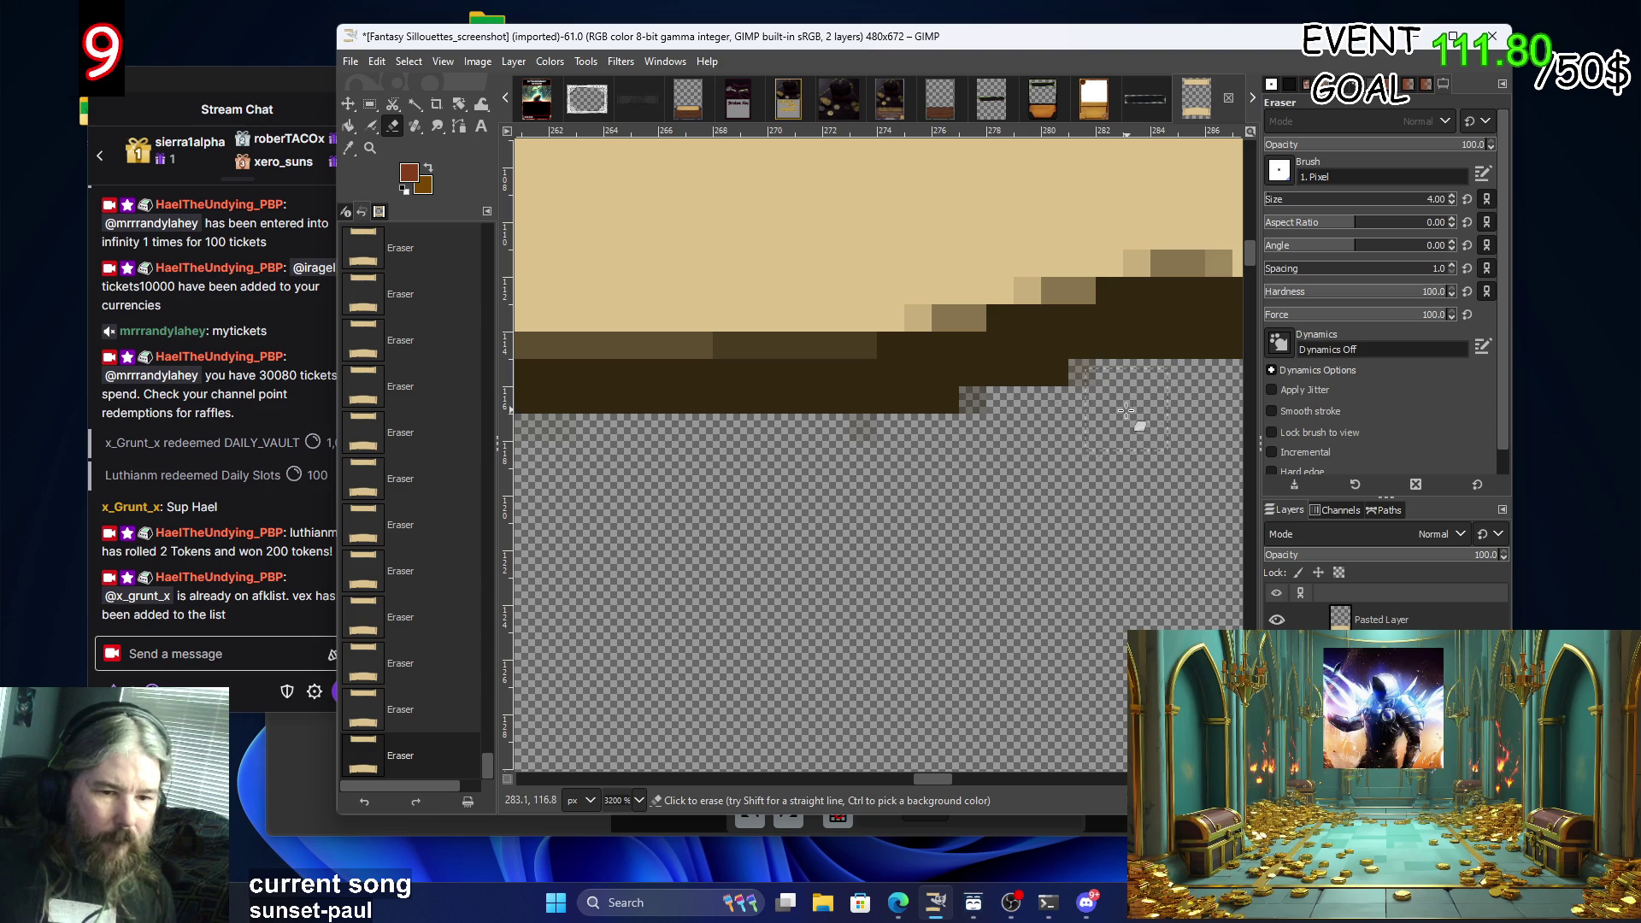
{"action": "scroll", "coordinate": [755, 485], "scroll_direction": "left", "scroll_amount": 10}
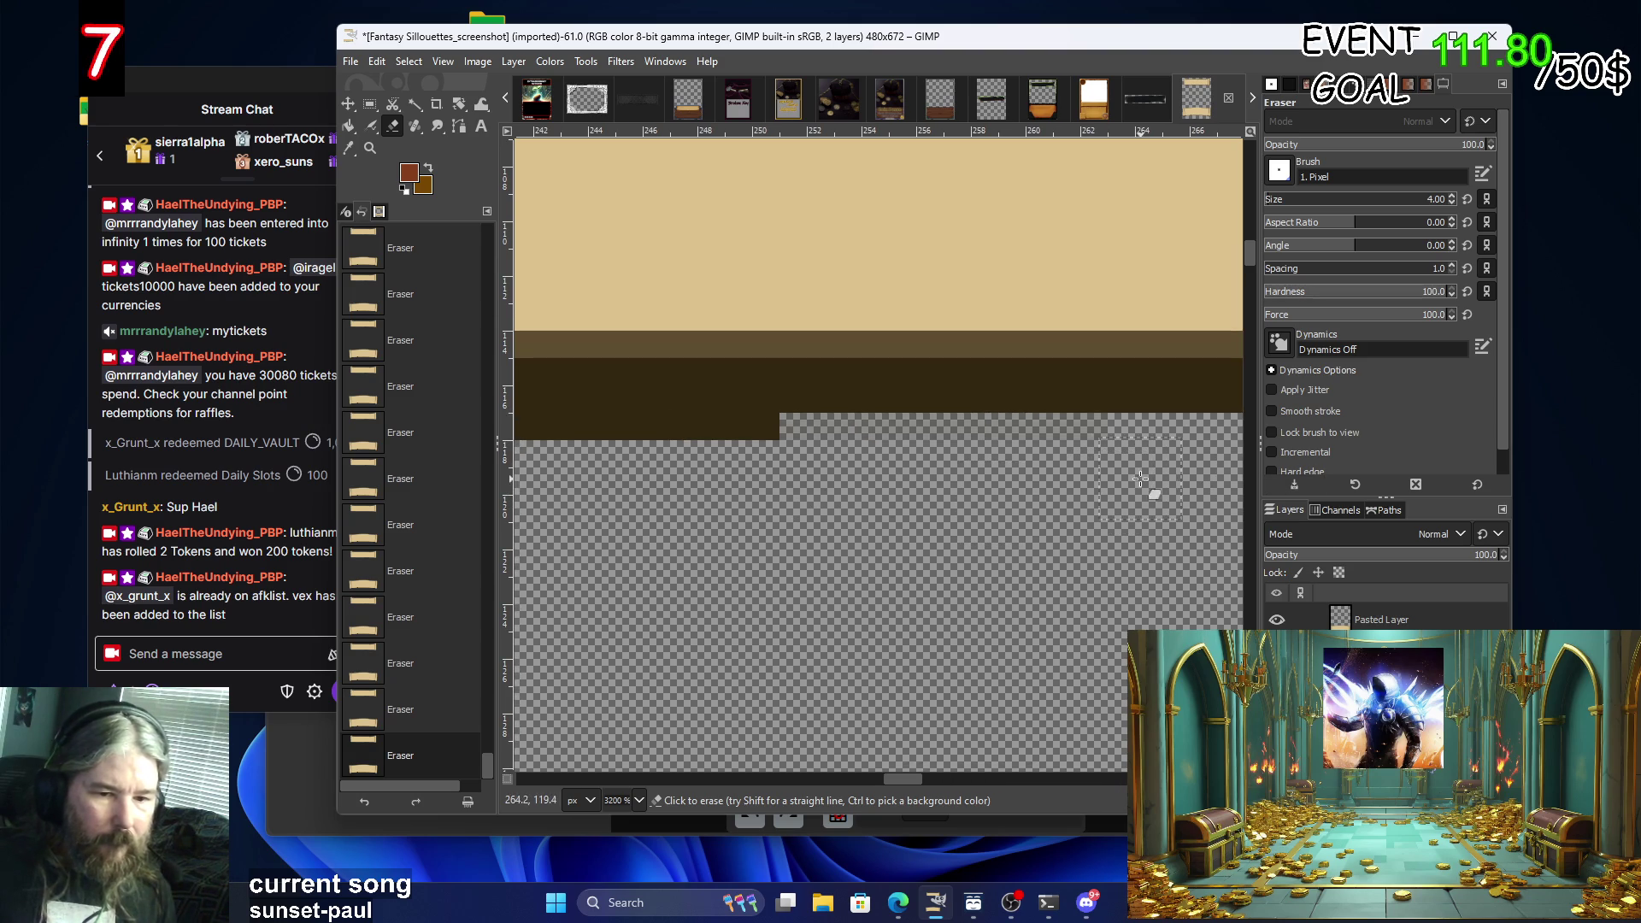
{"action": "scroll", "coordinate": [859, 522], "scroll_direction": "left", "scroll_amount": 10}
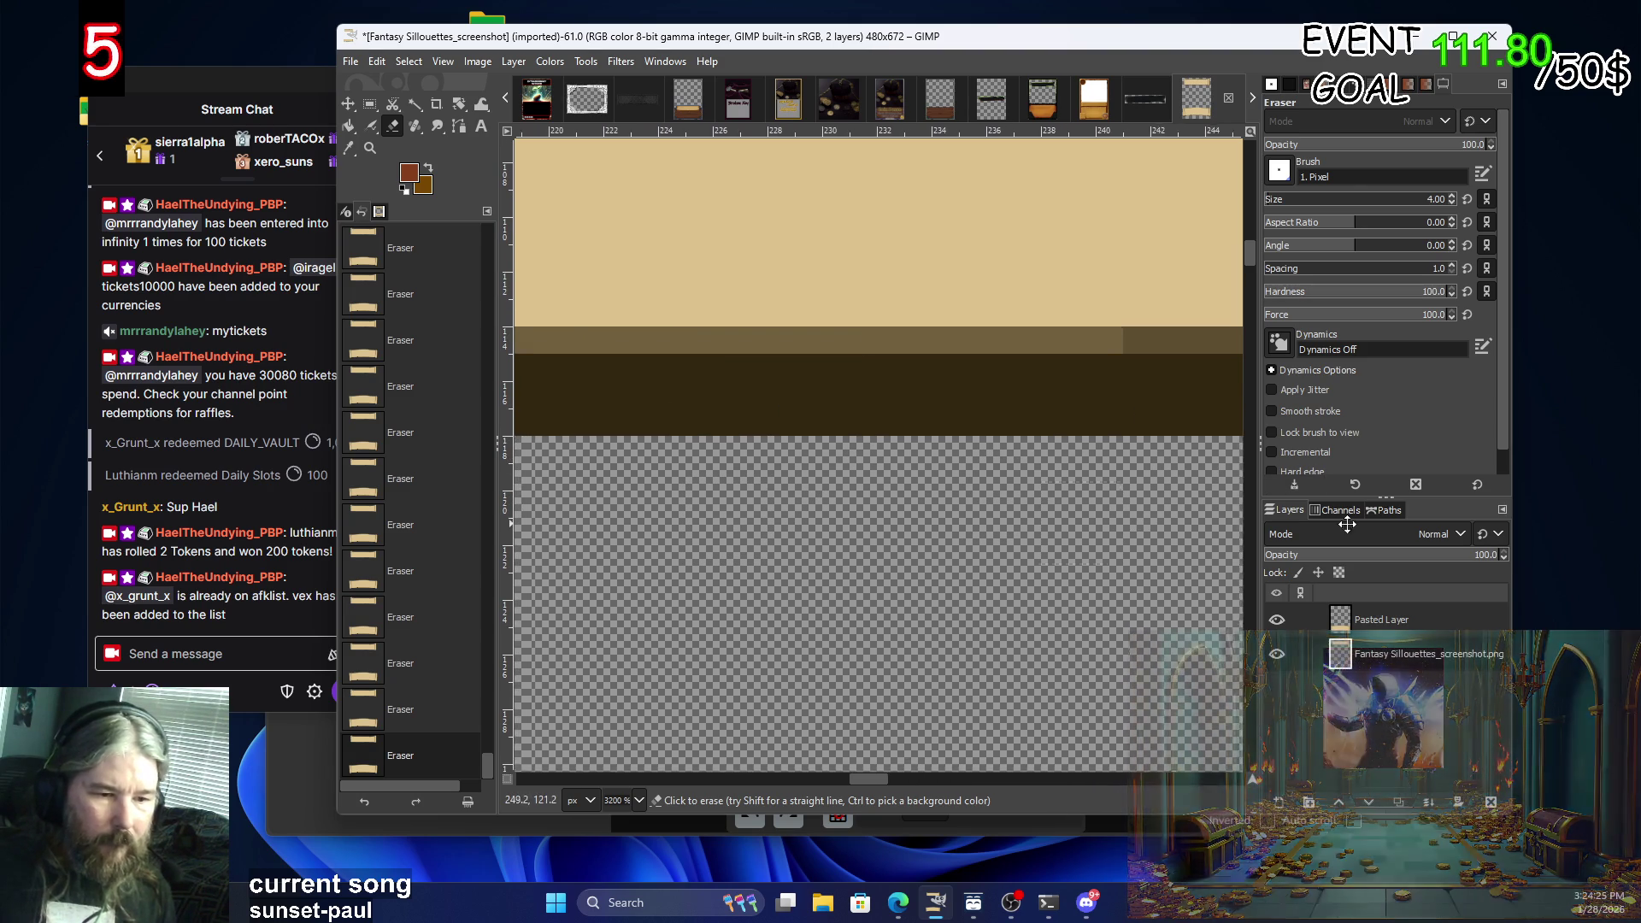
{"action": "scroll", "coordinate": [836, 538], "scroll_direction": "left", "scroll_amount": 4}
{"action": "scroll", "coordinate": [945, 542], "scroll_direction": "left", "scroll_amount": 8}
{"action": "scroll", "coordinate": [1165, 513], "scroll_direction": "left", "scroll_amount": 6}
{"action": "scroll", "coordinate": [1132, 483], "scroll_direction": "left", "scroll_amount": 6}
{"action": "scroll", "coordinate": [782, 547], "scroll_direction": "left", "scroll_amount": 6}
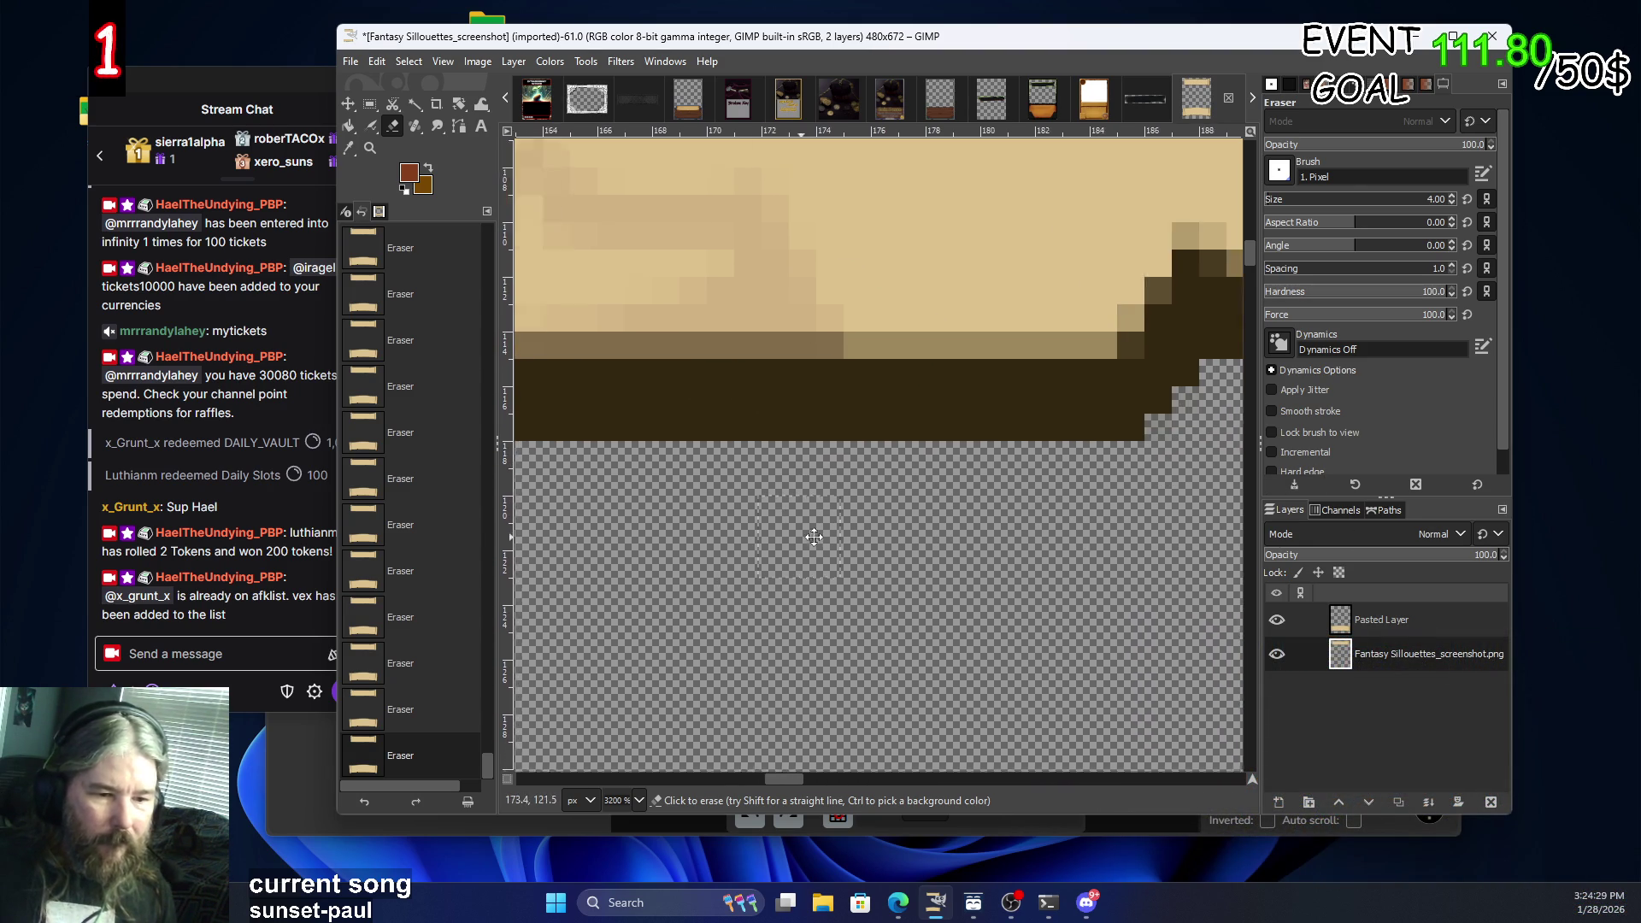
{"action": "scroll", "coordinate": [1183, 551], "scroll_direction": "left", "scroll_amount": 7}
{"action": "scroll", "coordinate": [1230, 521], "scroll_direction": "left", "scroll_amount": 7}
{"action": "scroll", "coordinate": [1222, 526], "scroll_direction": "left", "scroll_amount": 6}
{"action": "scroll", "coordinate": [767, 509], "scroll_direction": "left", "scroll_amount": 4}
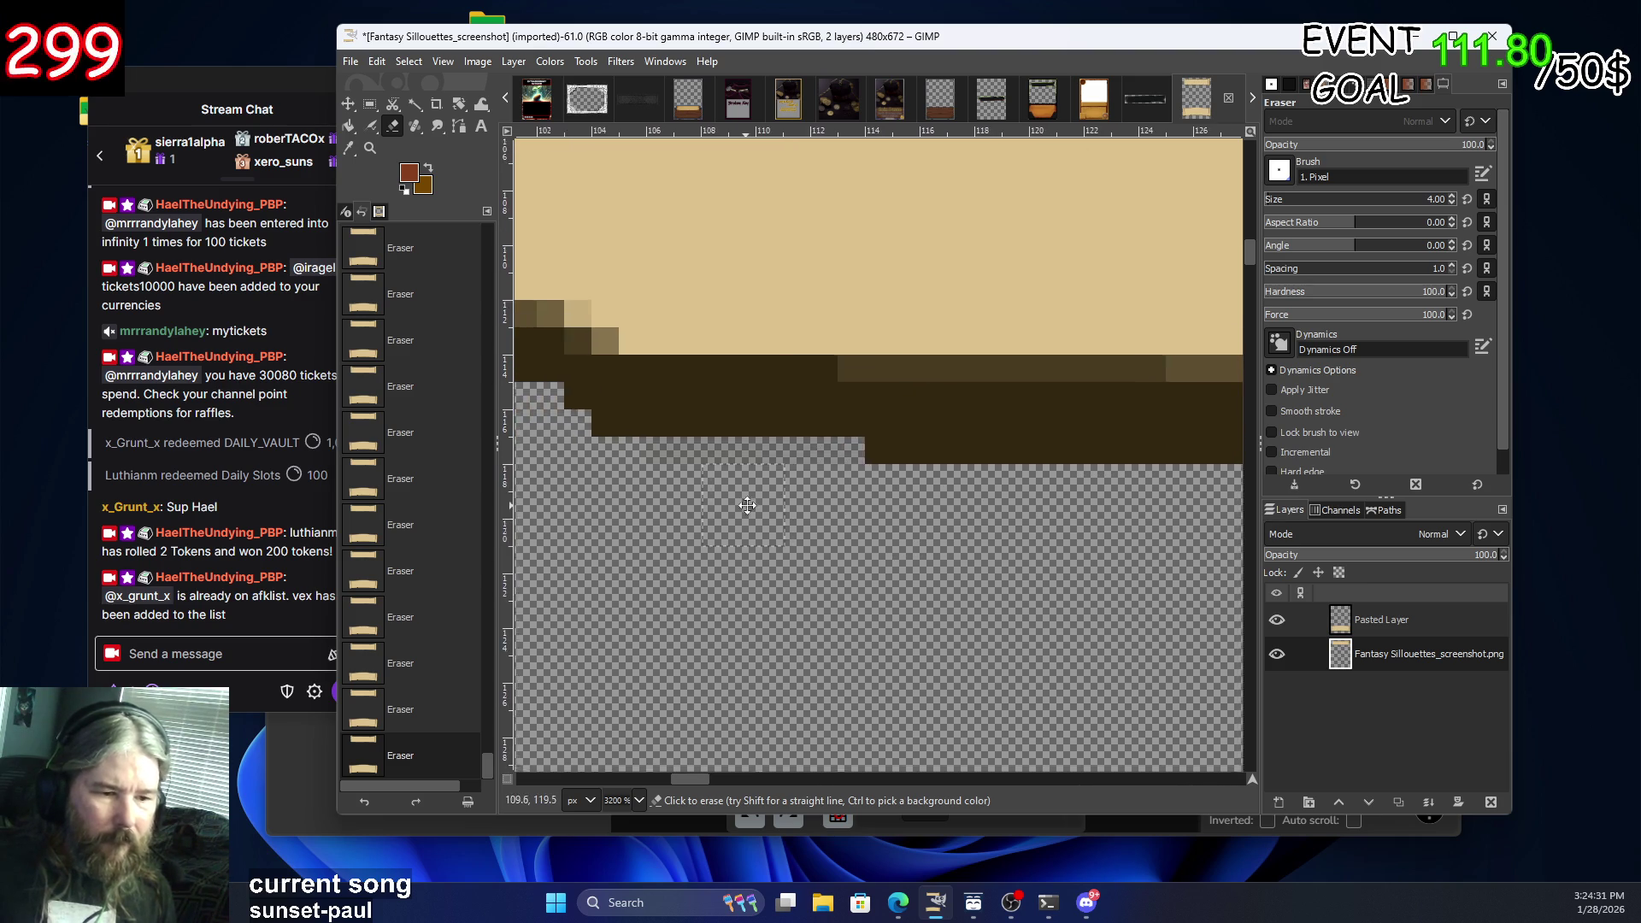
{"action": "scroll", "coordinate": [954, 503], "scroll_direction": "left", "scroll_amount": 4}
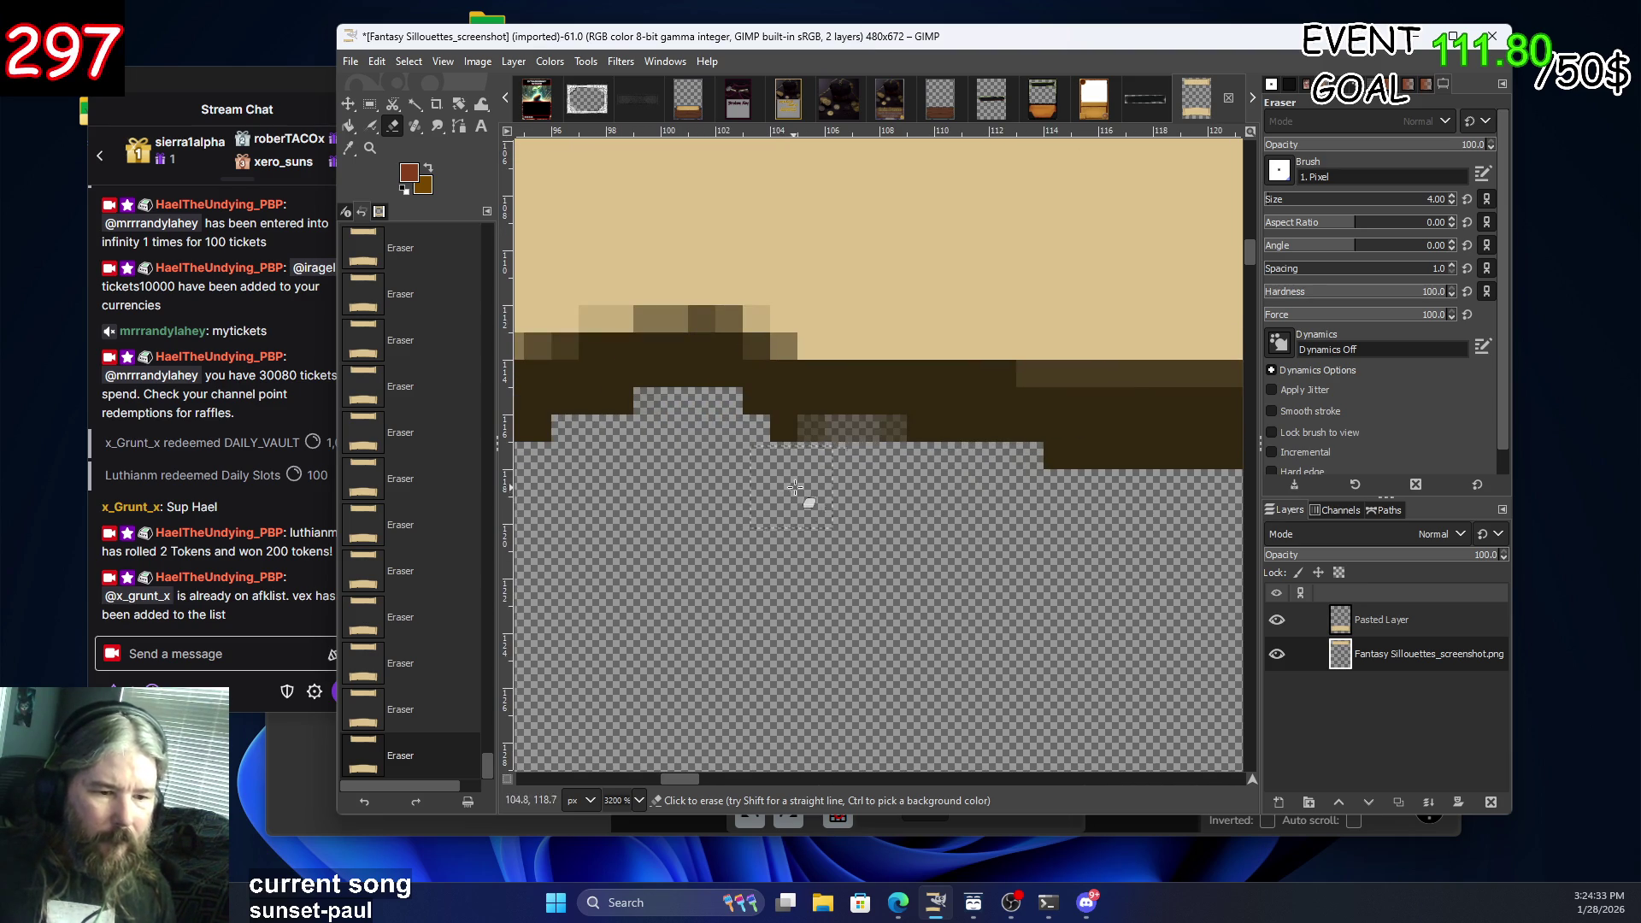
{"action": "key", "text": "ctrl+z"}
{"action": "key", "text": "ctrl+y"}
{"action": "scroll", "coordinate": [748, 493], "scroll_direction": "left", "scroll_amount": 6}
{"action": "scroll", "coordinate": [769, 491], "scroll_direction": "left", "scroll_amount": 6}
{"action": "scroll", "coordinate": [855, 487], "scroll_direction": "left", "scroll_amount": 7}
{"action": "scroll", "coordinate": [1086, 482], "scroll_direction": "left", "scroll_amount": 6}
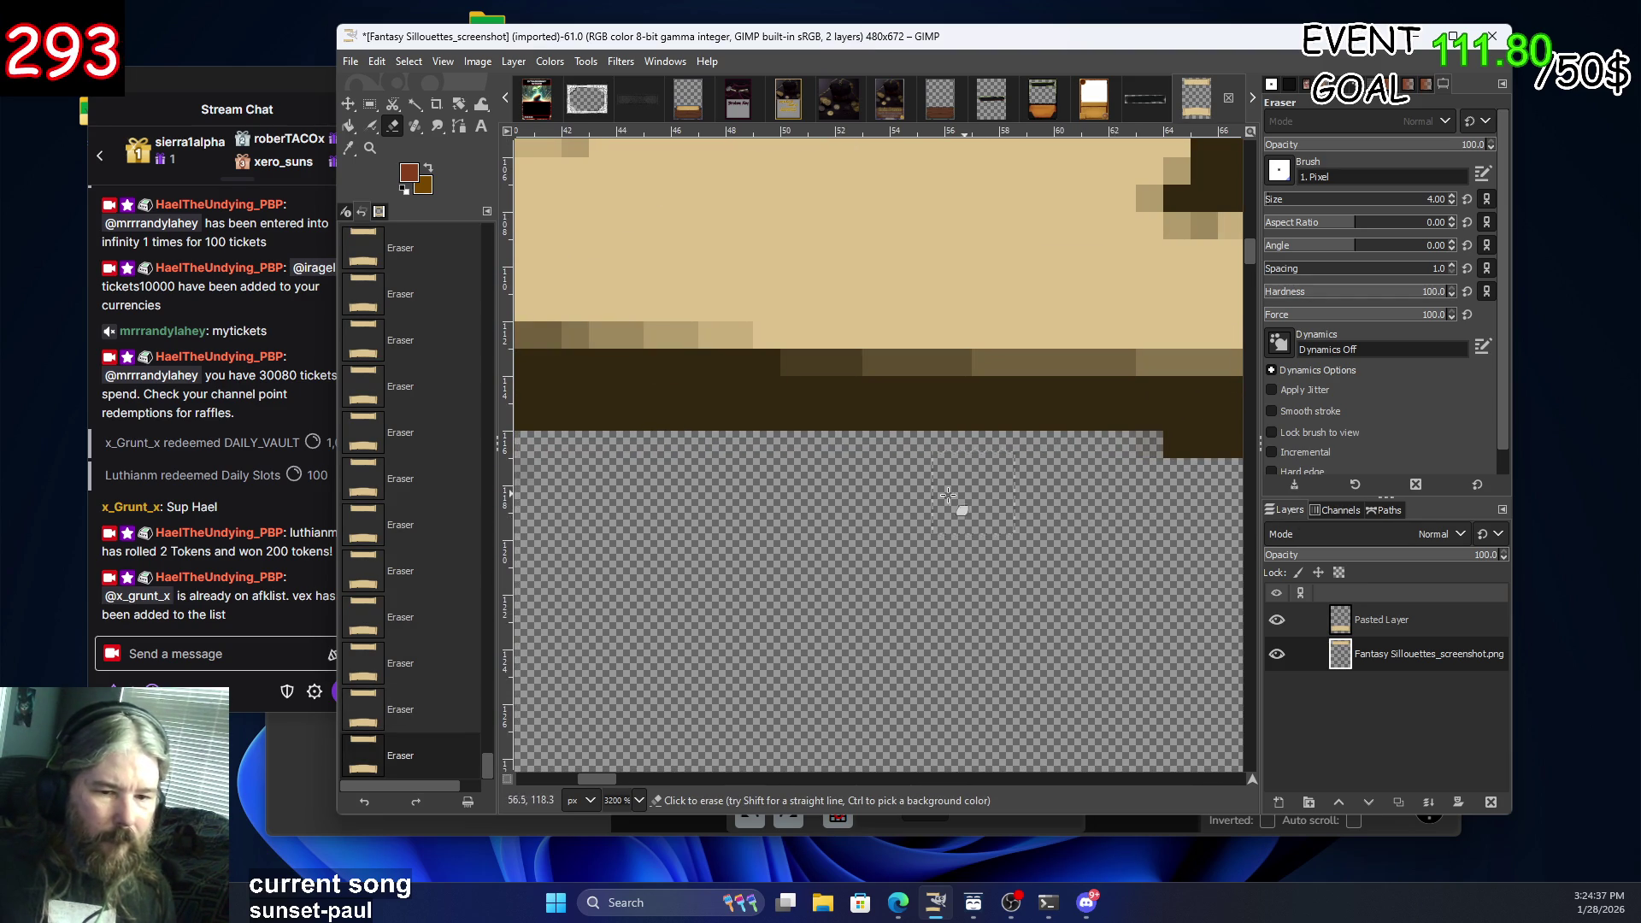
{"action": "scroll", "coordinate": [1027, 486], "scroll_direction": "left", "scroll_amount": 6}
{"action": "scroll", "coordinate": [643, 483], "scroll_direction": "down", "scroll_amount": 2, "text": "ctrl"}
{"action": "scroll", "coordinate": [645, 465], "scroll_direction": "up", "scroll_amount": 2, "text": "ctrl"}
{"action": "scroll", "coordinate": [648, 445], "scroll_direction": "down", "scroll_amount": 4, "text": "ctrl"}
{"action": "scroll", "coordinate": [648, 445], "scroll_direction": "up", "scroll_amount": 3}
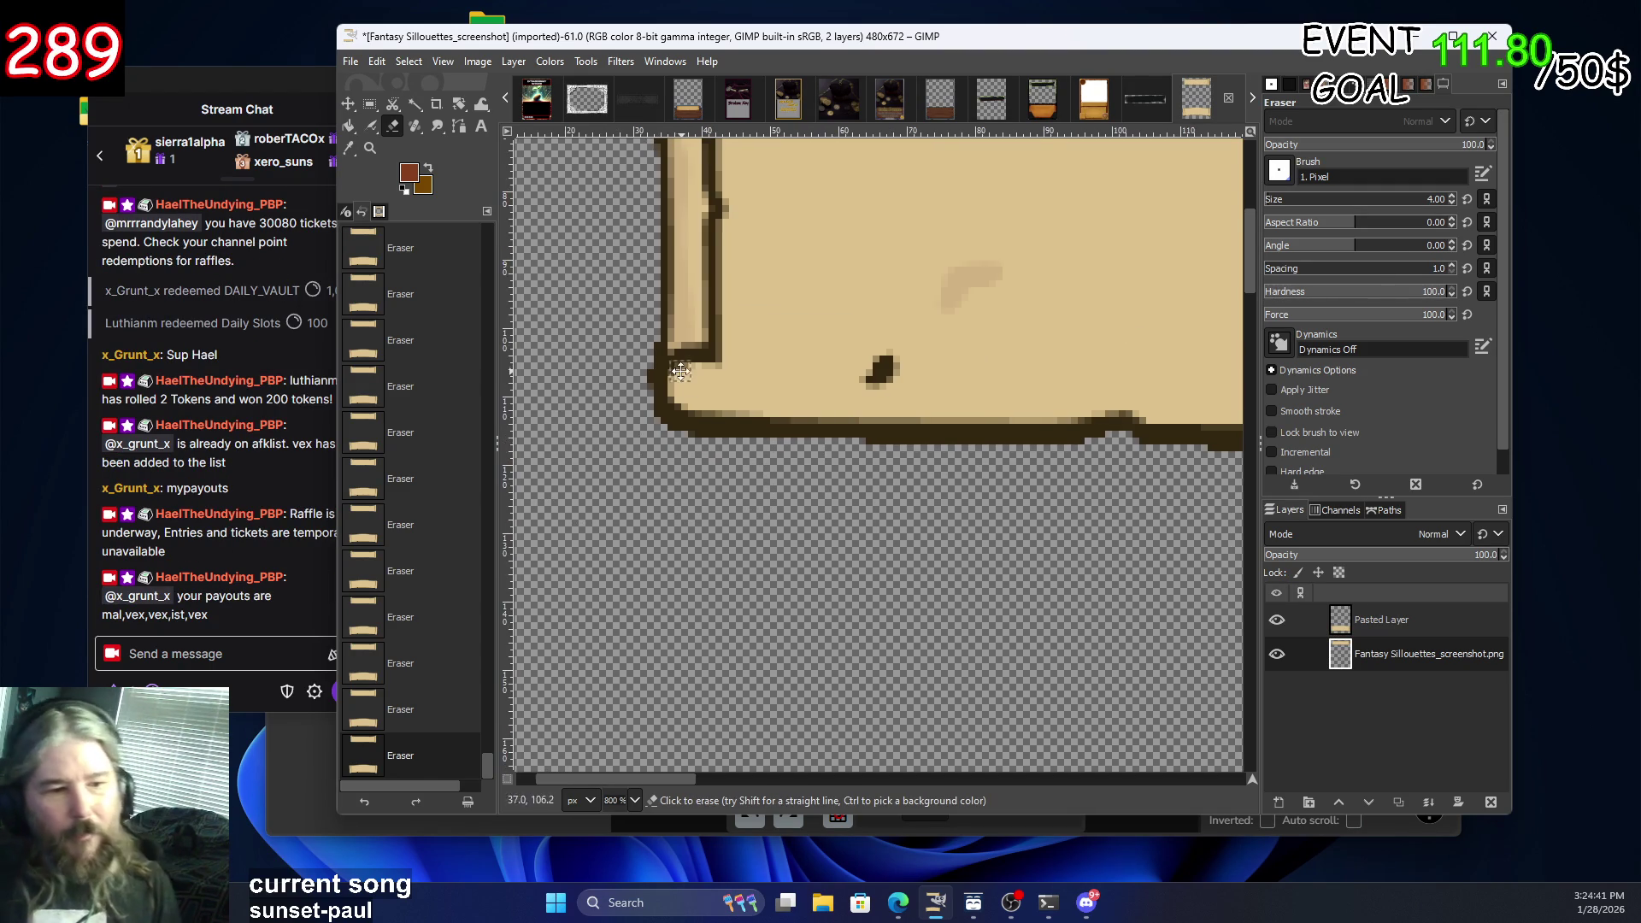
Step: Shrink the eraser to size 1 and zoom in on the white mark
{"action": "scroll", "coordinate": [726, 385], "scroll_direction": "left", "scroll_amount": 5}
{"action": "scroll", "coordinate": [835, 311], "scroll_direction": "up", "scroll_amount": 5}
{"action": "scroll", "coordinate": [879, 305], "scroll_direction": "up", "scroll_amount": 3}
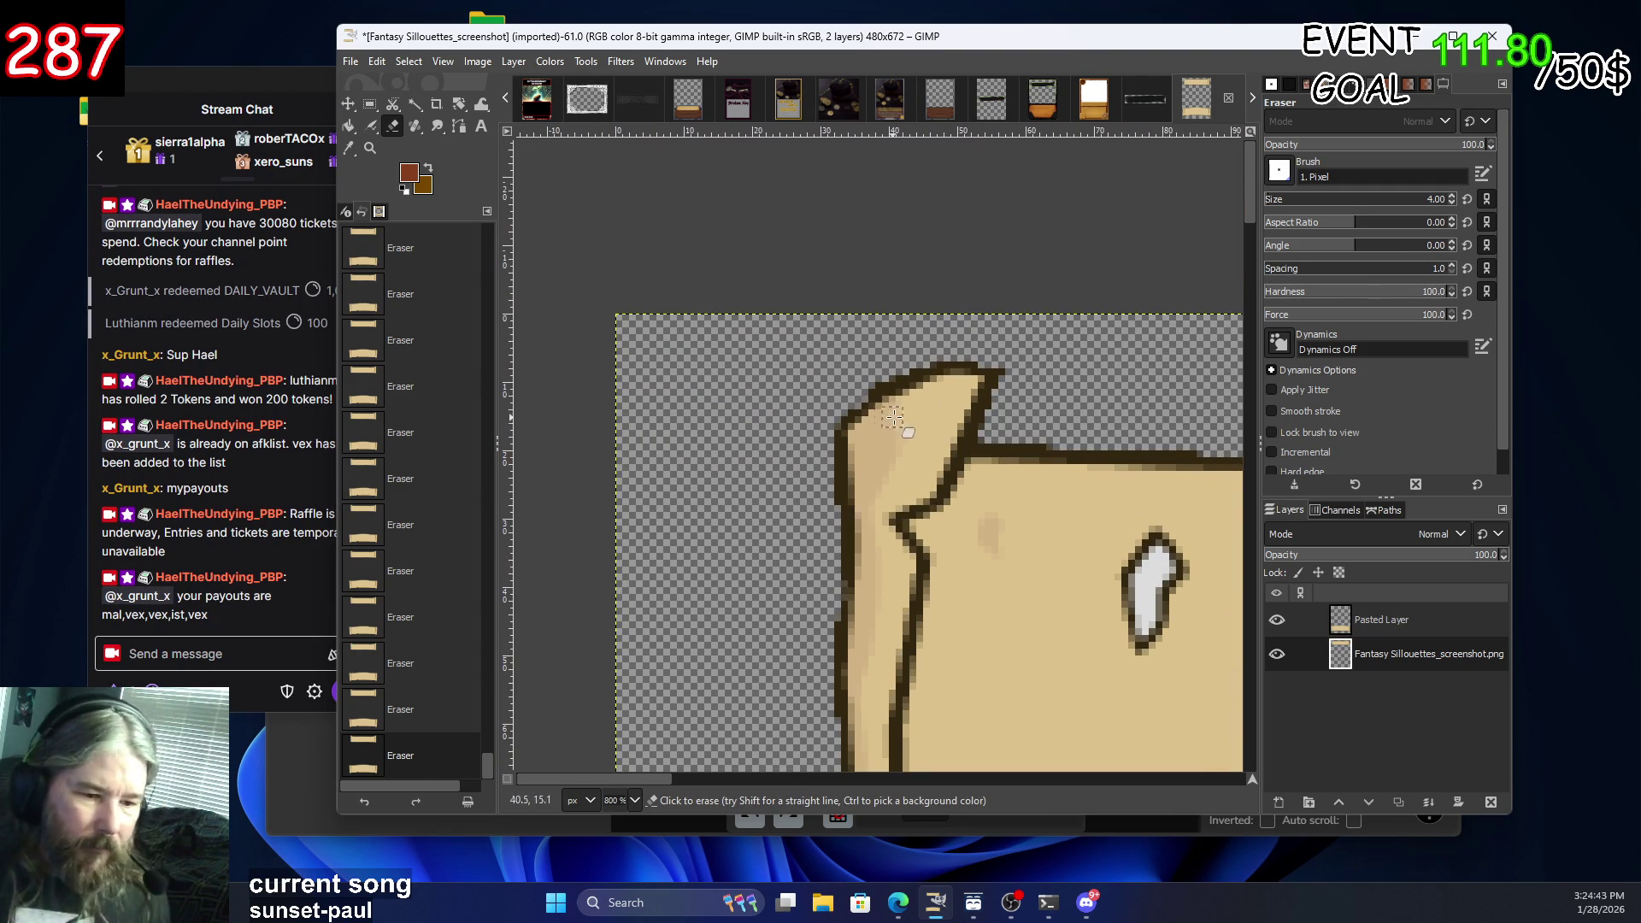
{"action": "scroll", "coordinate": [983, 411], "scroll_direction": "down", "scroll_amount": 2, "text": "ctrl"}
{"action": "scroll", "coordinate": [1068, 505], "scroll_direction": "down", "scroll_amount": 2, "text": "ctrl"}
{"action": "scroll", "coordinate": [1123, 558], "scroll_direction": "down", "scroll_amount": 2, "text": "ctrl"}
{"action": "scroll", "coordinate": [1124, 557], "scroll_direction": "up", "scroll_amount": 2, "text": "ctrl"}
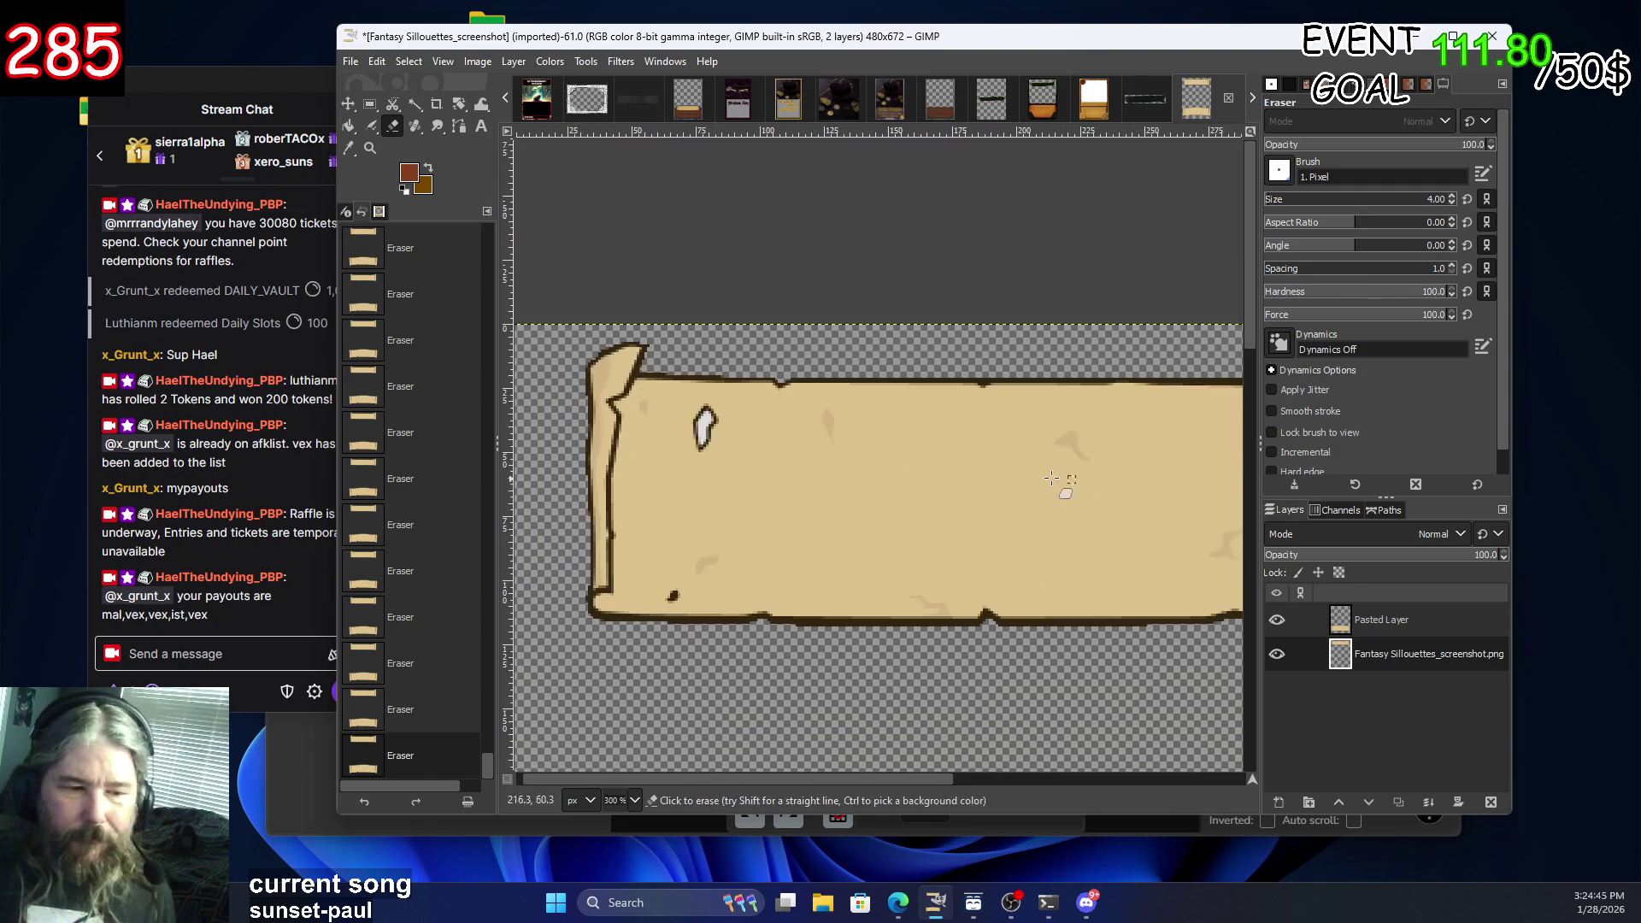
{"action": "left_click", "coordinate": [1283, 200]}
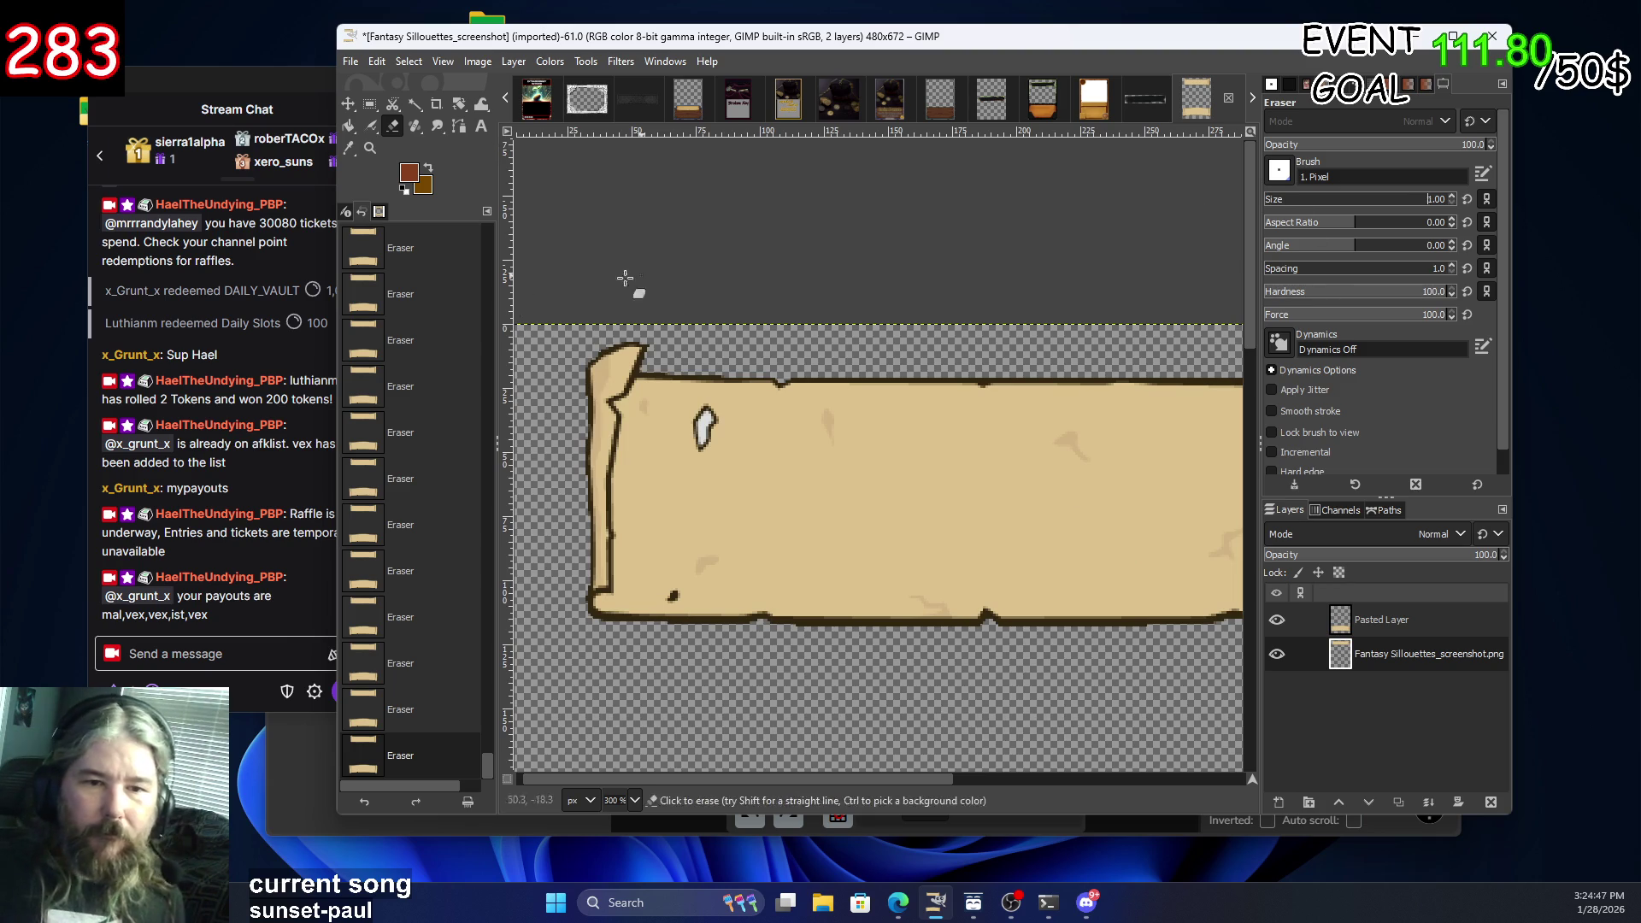
{"action": "scroll", "coordinate": [735, 402], "scroll_direction": "up", "scroll_amount": 3, "text": "ctrl"}
{"action": "scroll", "coordinate": [752, 385], "scroll_direction": "up", "scroll_amount": 4, "text": "ctrl"}
Step: Erase the white and light-grey pixels of the mark inside the notch, then zoom out
{"action": "mouse_move", "coordinate": [746, 423]}
{"action": "left_mouse_down"}
{"action": "mouse_move", "coordinate": [778, 382]}
{"action": "mouse_move", "coordinate": [816, 389]}
{"action": "mouse_move", "coordinate": [781, 329]}
{"action": "left_mouse_up"}
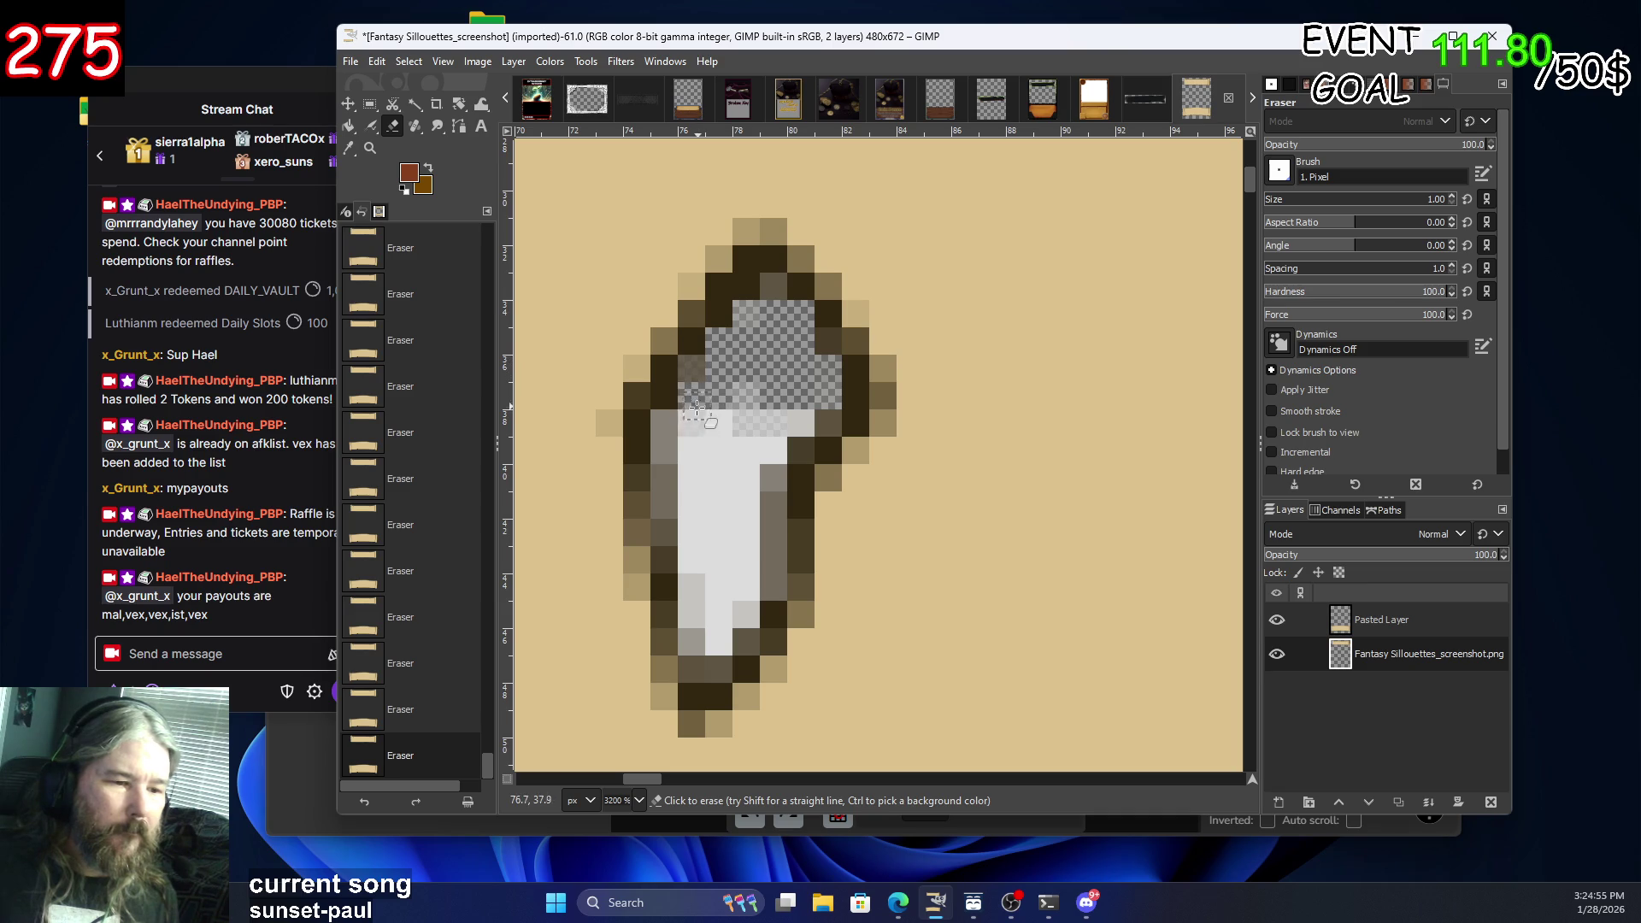
{"action": "left_click_drag", "start_coordinate": [694, 511], "coordinate": [699, 617]}
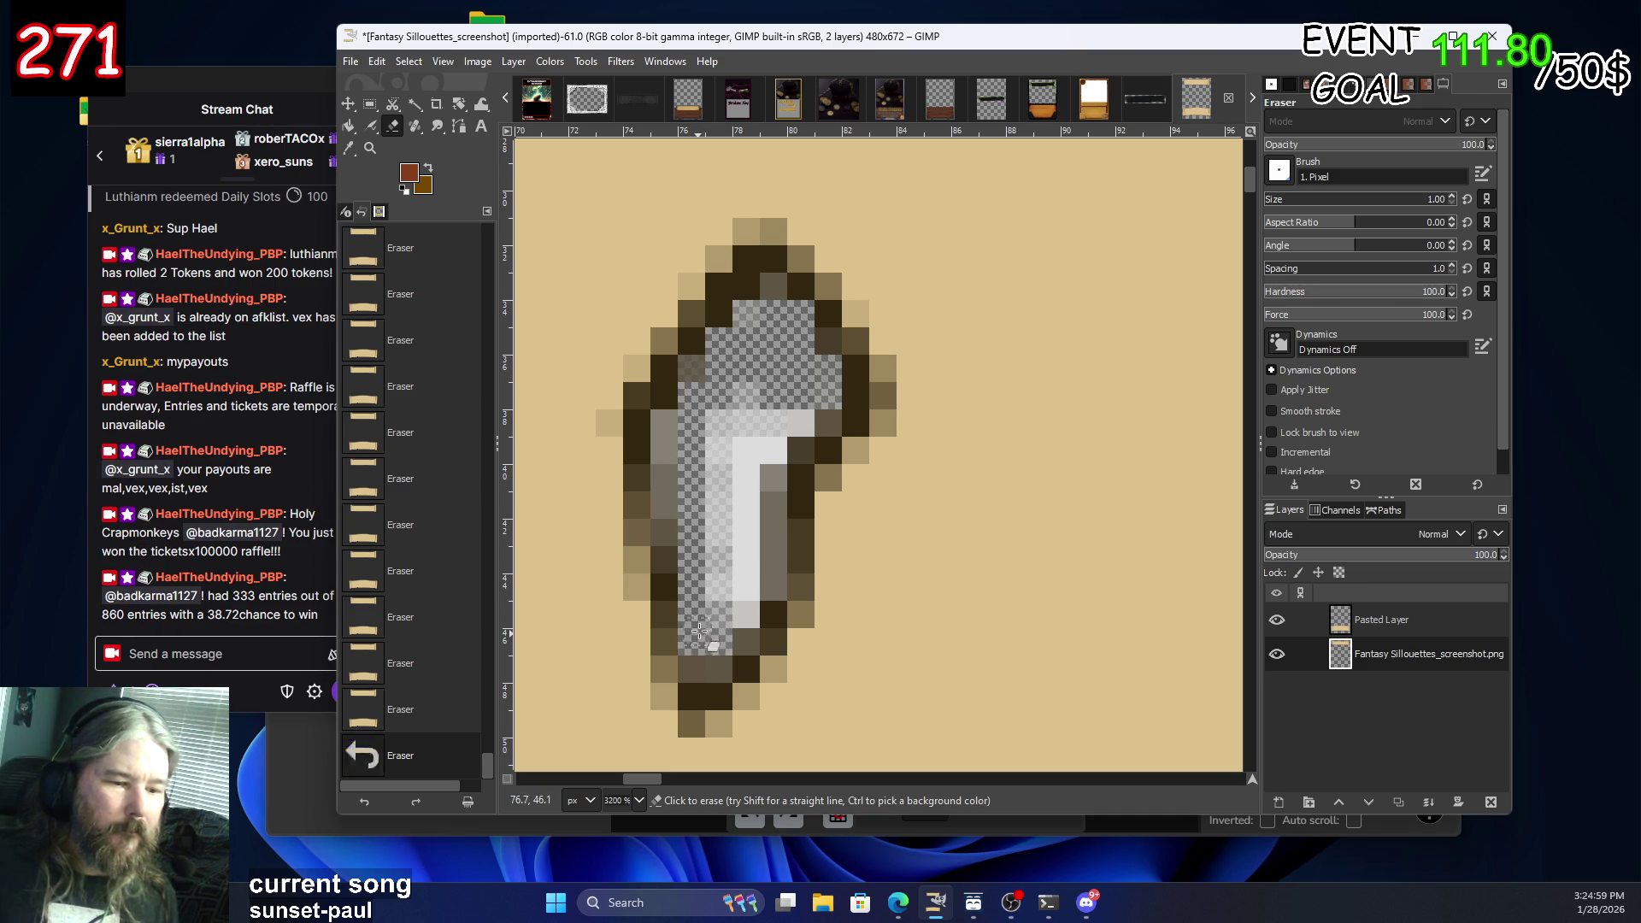
{"action": "mouse_move", "coordinate": [742, 616]}
{"action": "left_mouse_down"}
{"action": "mouse_move", "coordinate": [740, 481]}
{"action": "mouse_move", "coordinate": [717, 416]}
{"action": "mouse_move", "coordinate": [820, 390]}
{"action": "mouse_move", "coordinate": [828, 423]}
{"action": "left_mouse_up"}
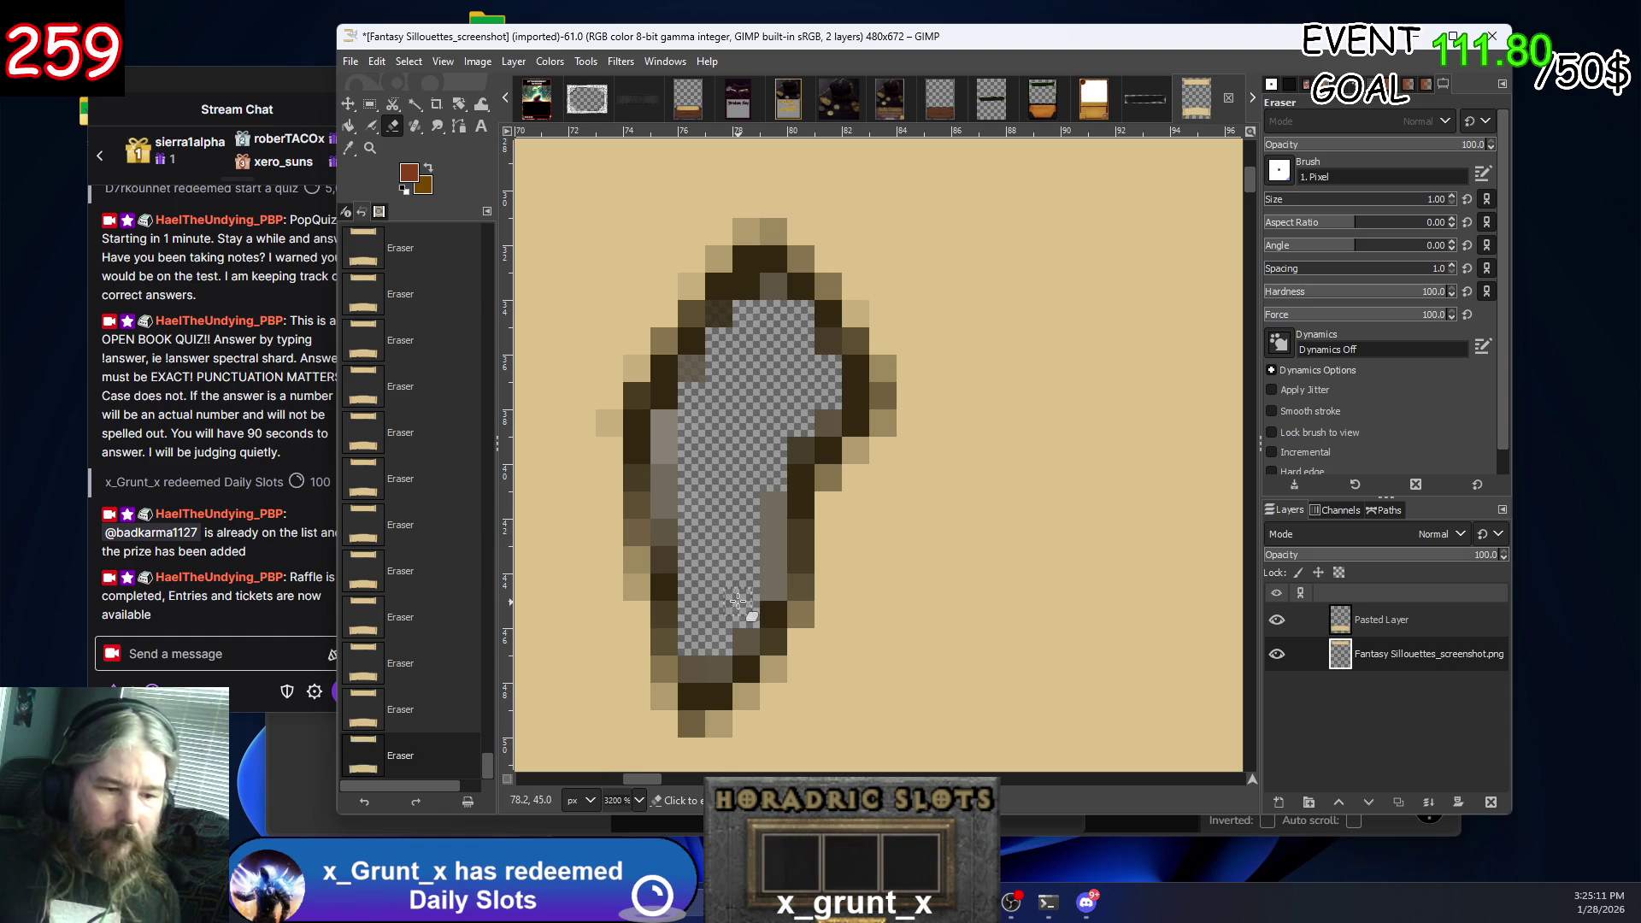
{"action": "key", "text": "4"}
{"action": "scroll", "coordinate": [893, 479], "scroll_direction": "up", "scroll_amount": 3}
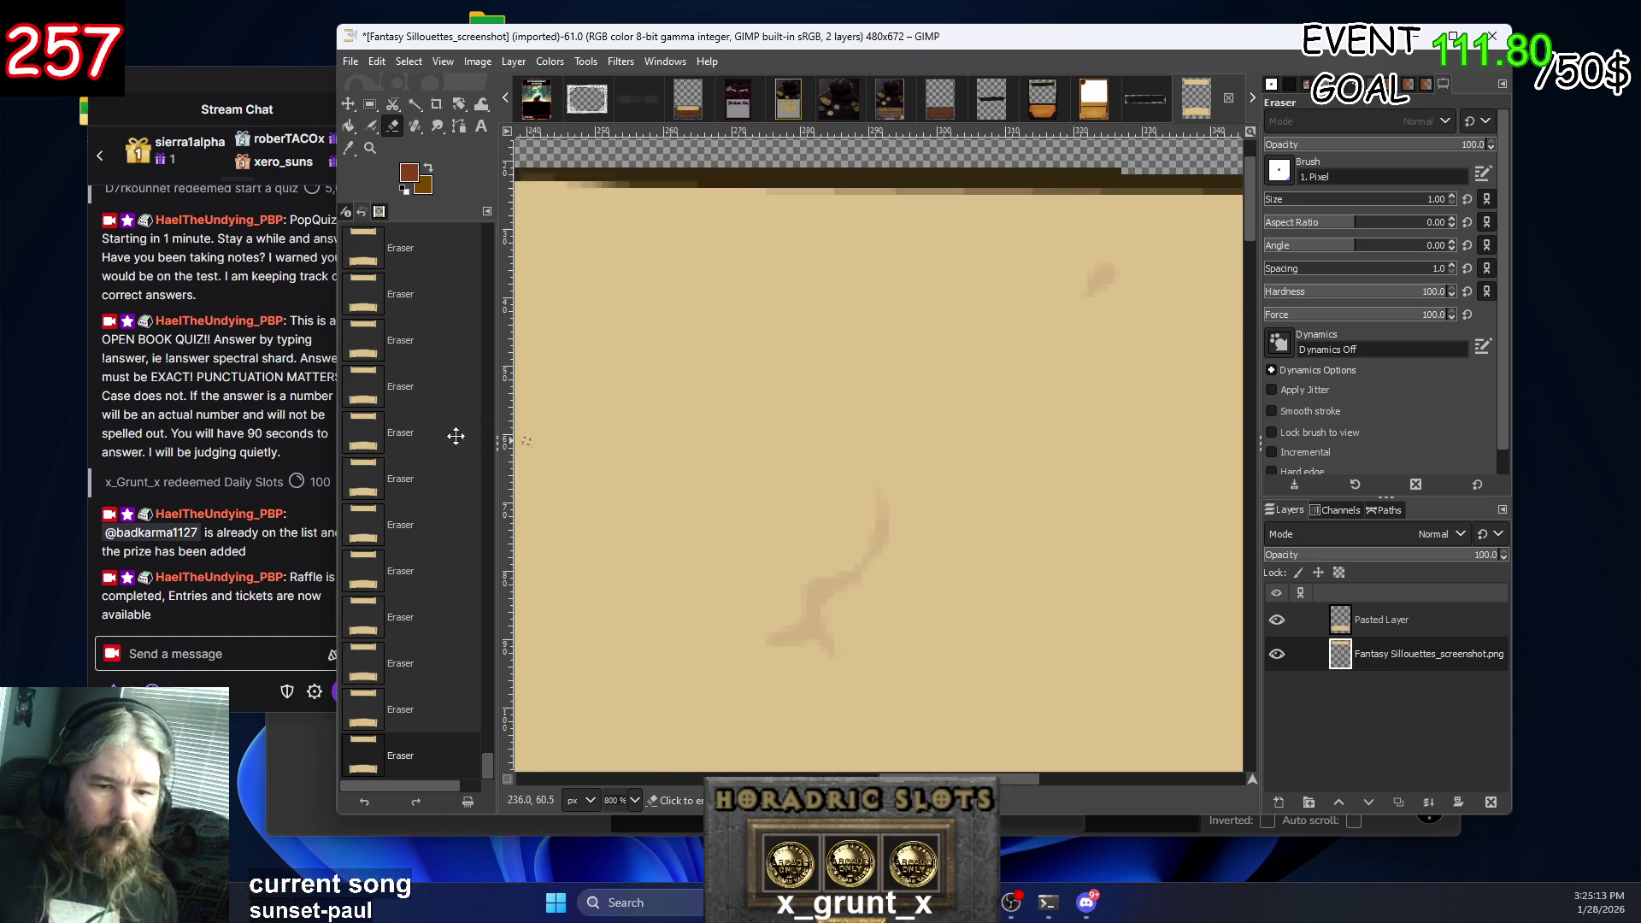
Step: Erase pixels of the small dark speck near the banner's lower-left corner
{"action": "scroll", "coordinate": [892, 479], "scroll_direction": "down", "scroll_amount": 3}
{"action": "scroll", "coordinate": [824, 517], "scroll_direction": "down", "scroll_amount": 2}
{"action": "scroll", "coordinate": [824, 517], "scroll_direction": "up", "scroll_amount": 2}
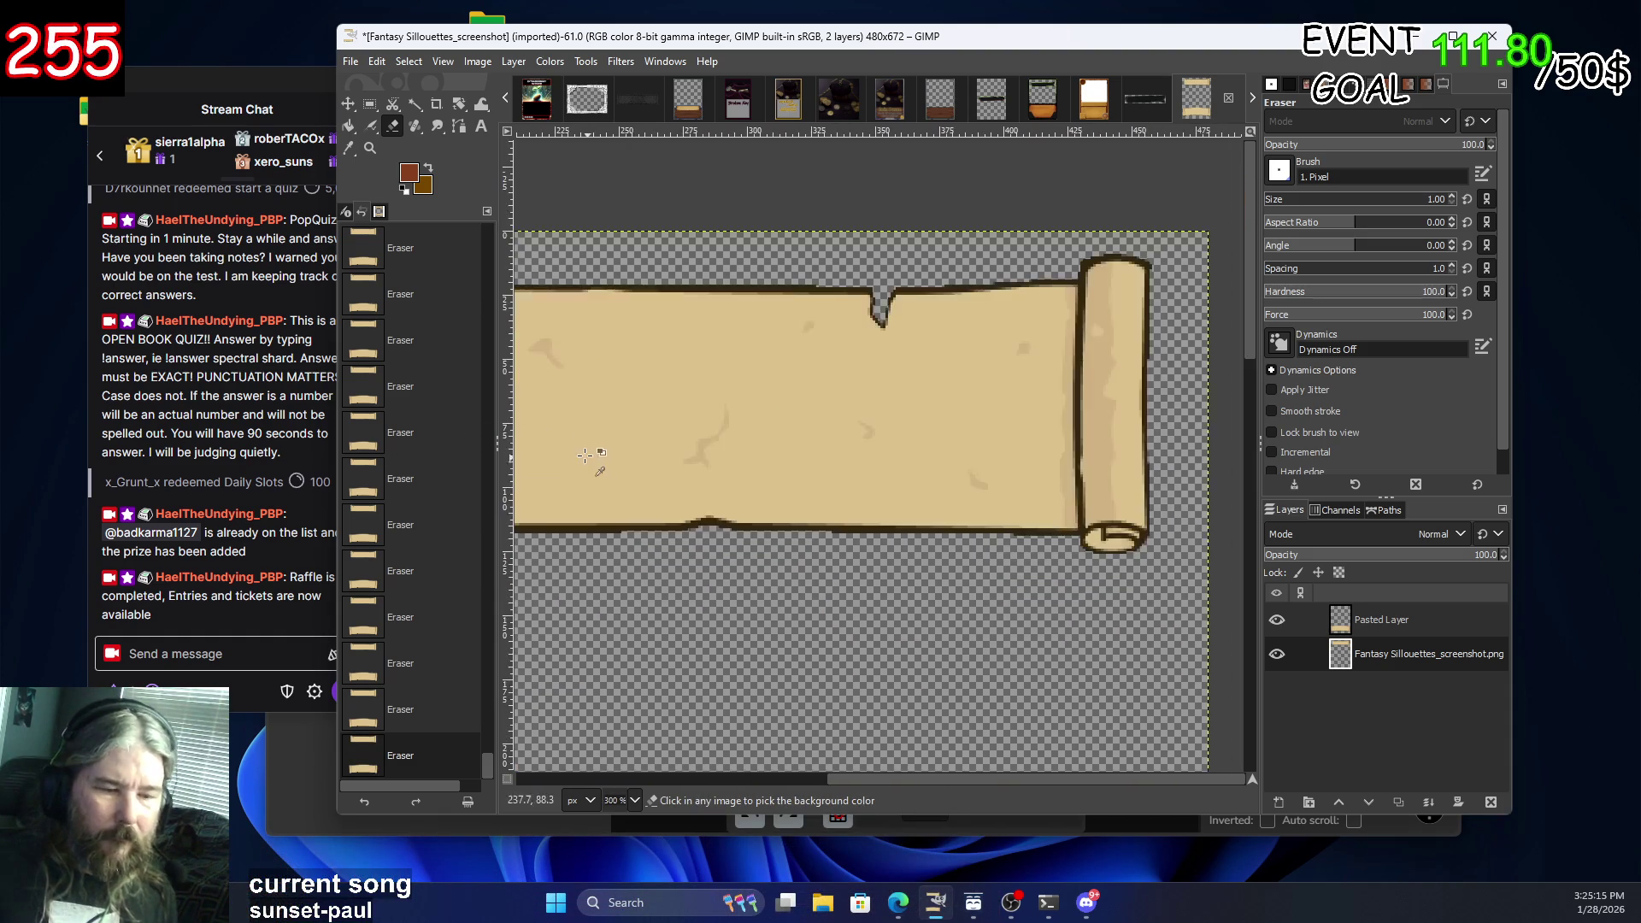
{"action": "scroll", "coordinate": [940, 513], "scroll_direction": "left", "scroll_amount": 10}
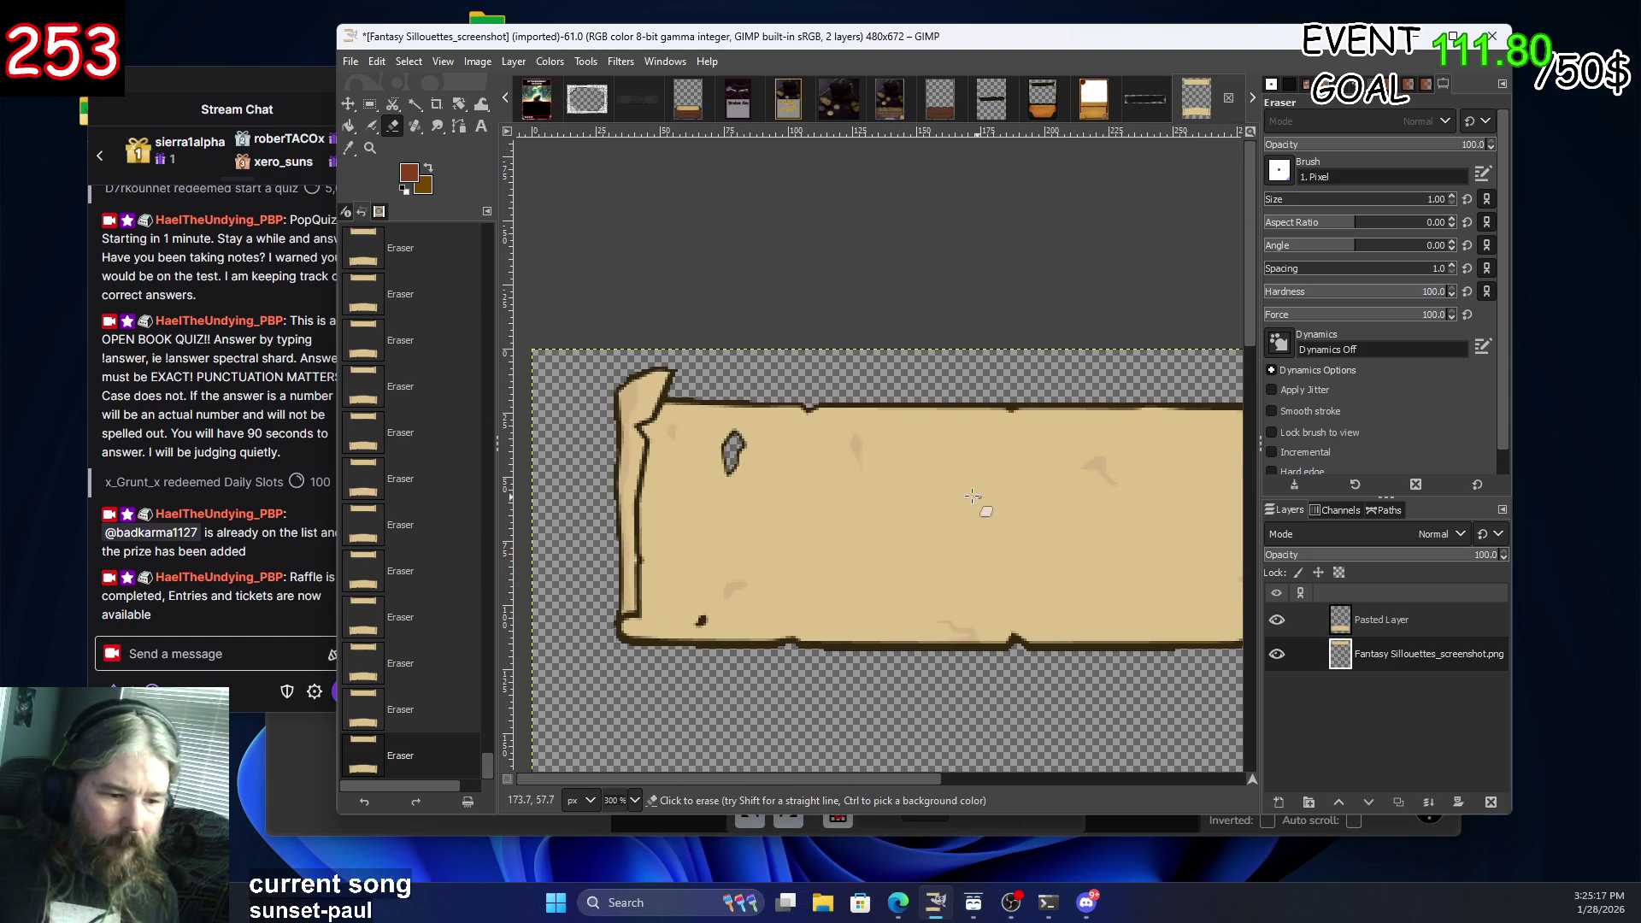
{"action": "scroll", "coordinate": [725, 617], "scroll_direction": "up", "scroll_amount": 1}
{"action": "scroll", "coordinate": [765, 634], "scroll_direction": "up", "scroll_amount": 6}
{"action": "left_click", "coordinate": [727, 582]}
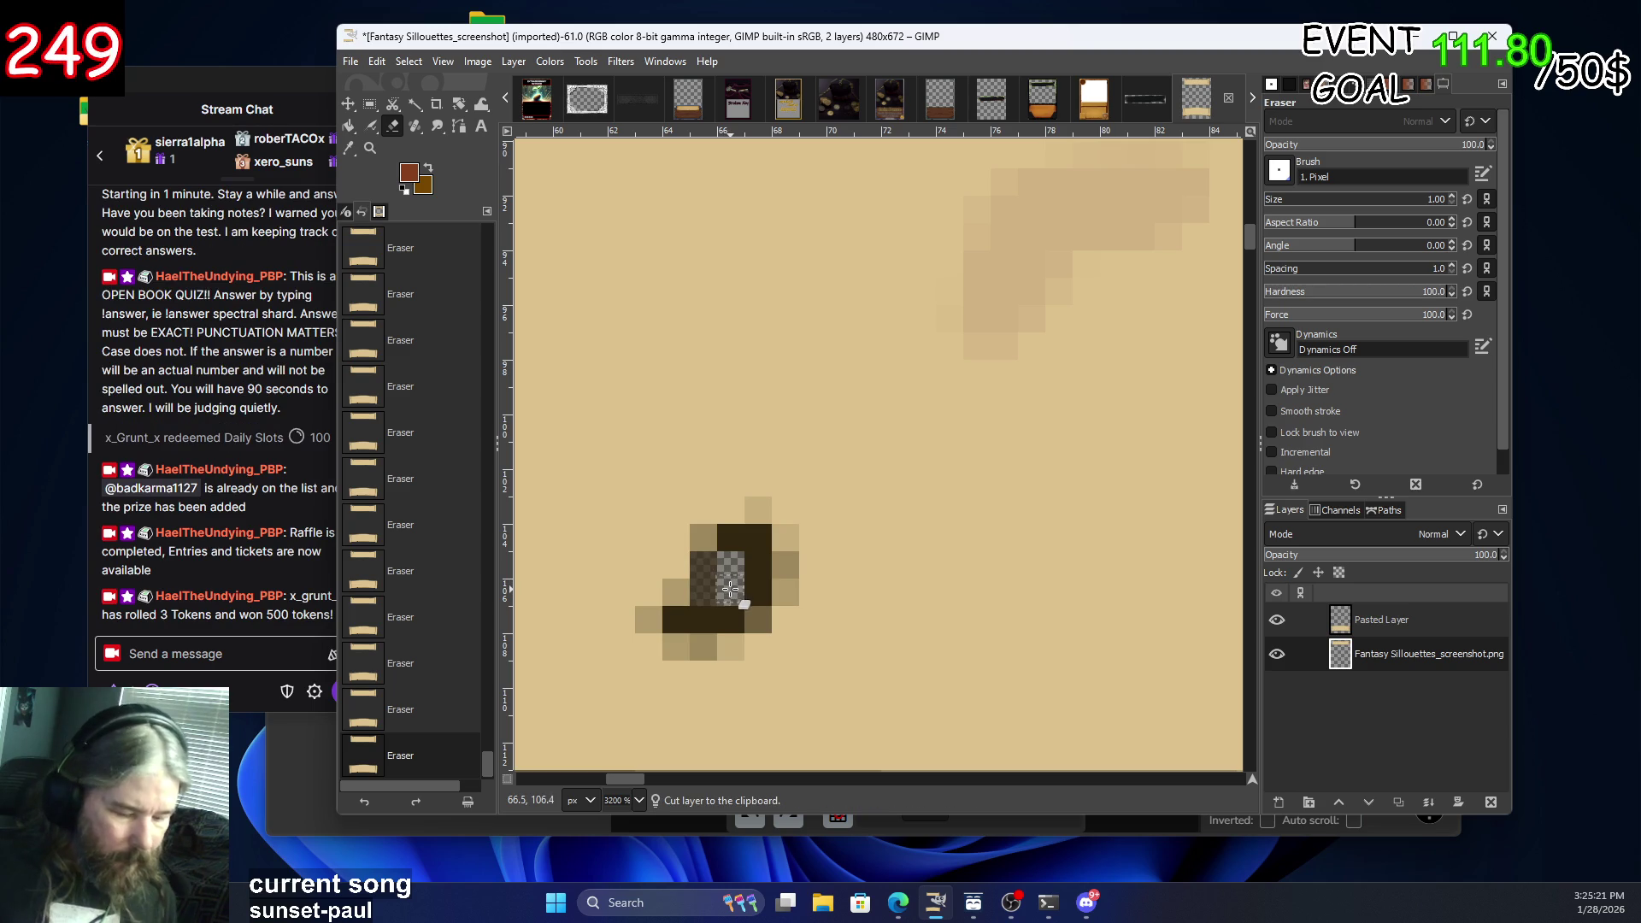
{"action": "key", "text": "ctrl+z"}
{"action": "key", "text": "ctrl+z"}
{"action": "key", "text": "ctrl+z"}
{"action": "key", "text": "ctrl+z"}
{"action": "key", "text": "ctrl+y"}
{"action": "key", "text": "ctrl+y"}
{"action": "key", "text": "ctrl+y"}
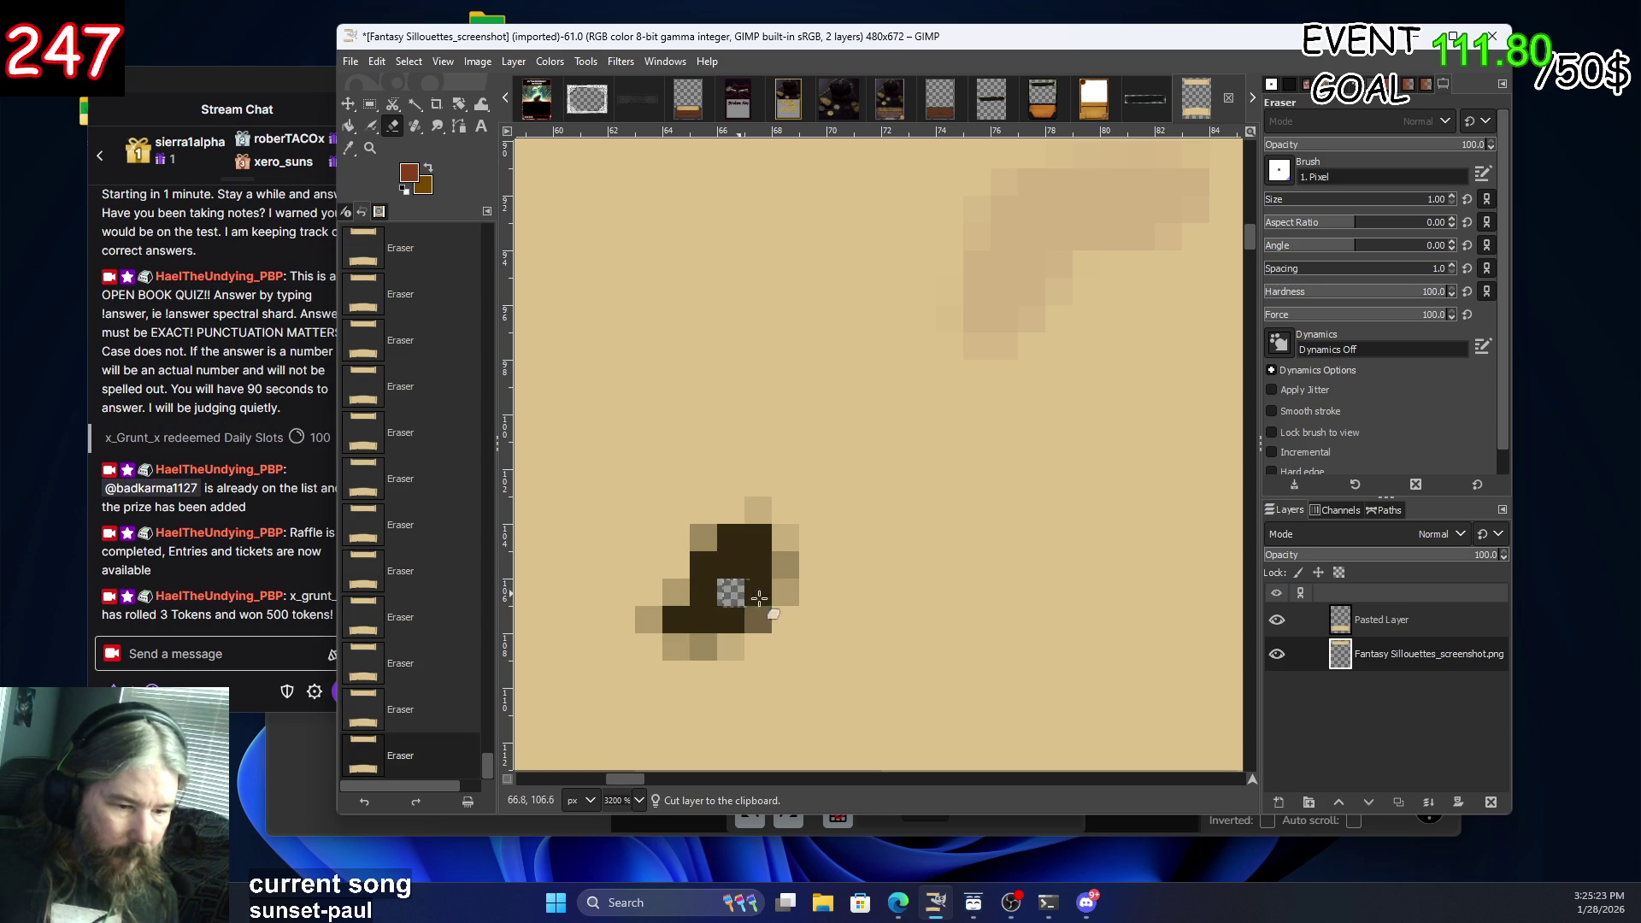
Step: Undo the two most recent erasing strokes on the speck
{"action": "scroll", "coordinate": [934, 638], "scroll_direction": "down", "scroll_amount": 6}
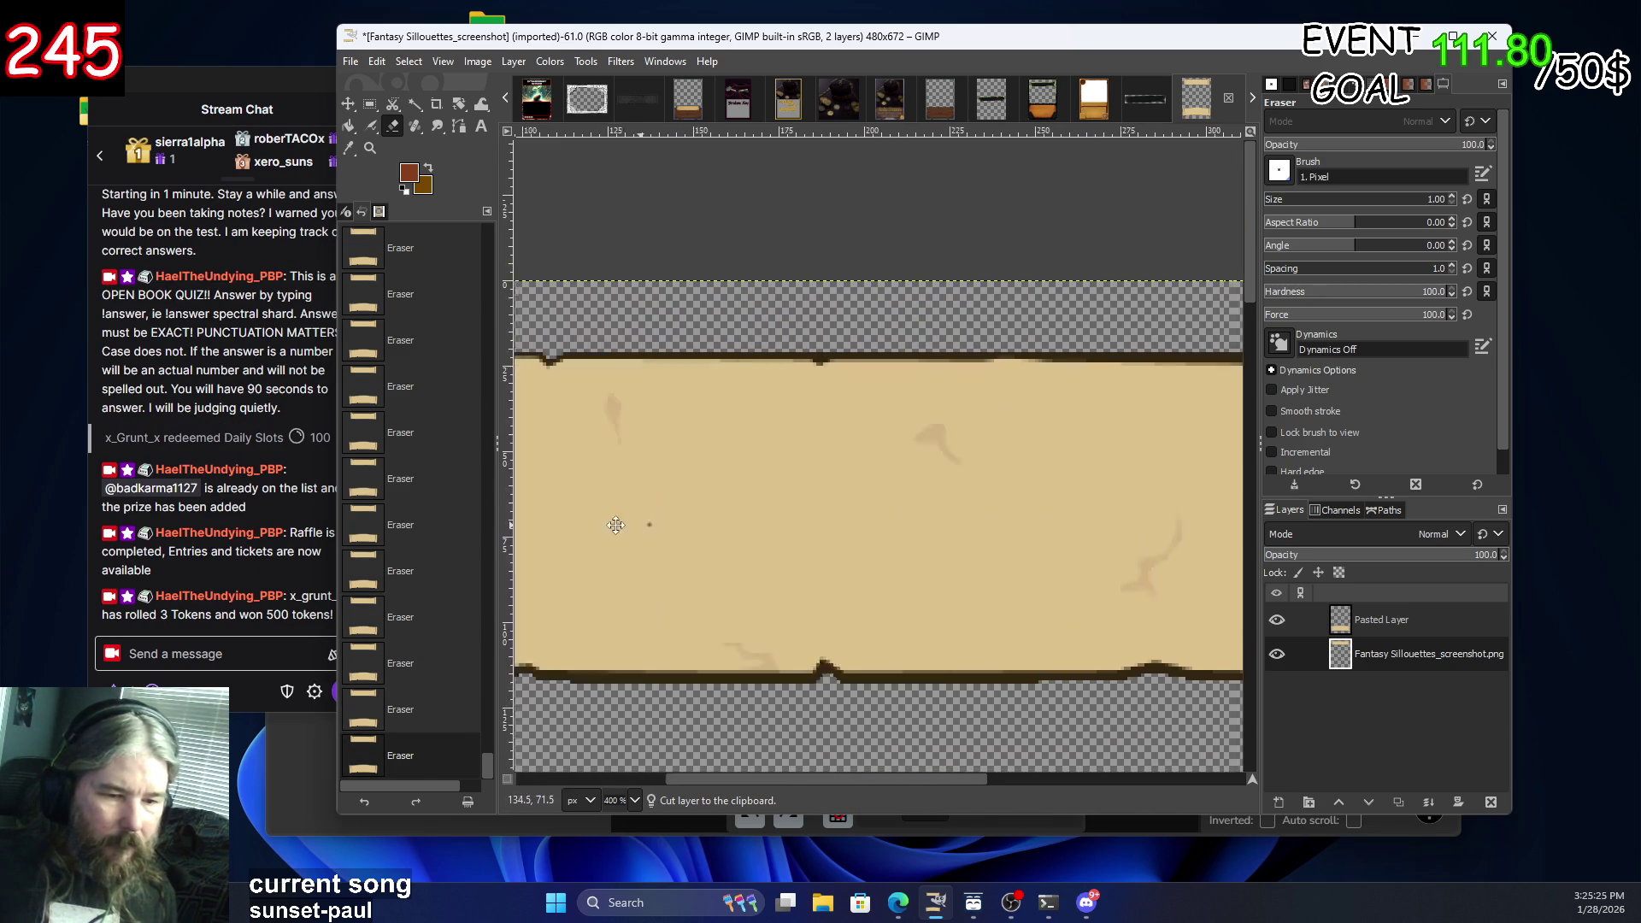
{"action": "scroll", "coordinate": [1082, 562], "scroll_direction": "right", "scroll_amount": 3}
{"action": "key", "text": "ctrl+z"}
{"action": "scroll", "coordinate": [726, 608], "scroll_direction": "up", "scroll_amount": 6}
{"action": "key", "text": "ctrl+z"}
{"action": "scroll", "coordinate": [541, 476], "scroll_direction": "down", "scroll_amount": 8}
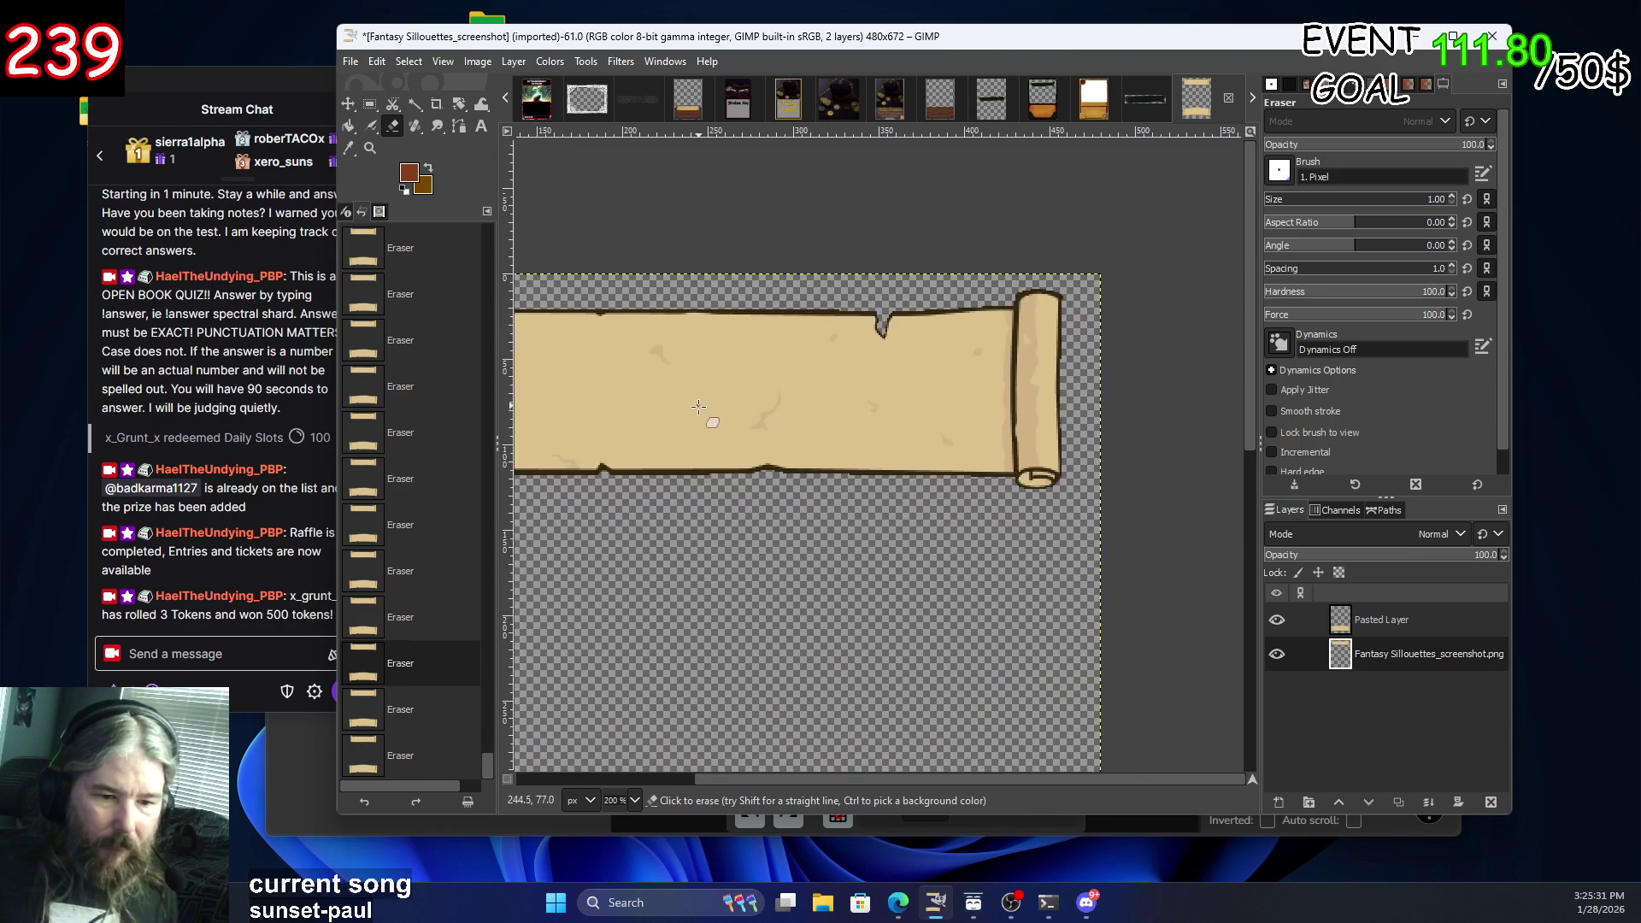
{"action": "scroll", "coordinate": [949, 602], "scroll_direction": "down", "scroll_amount": 4}
{"action": "scroll", "coordinate": [948, 602], "scroll_direction": "up", "scroll_amount": 1}
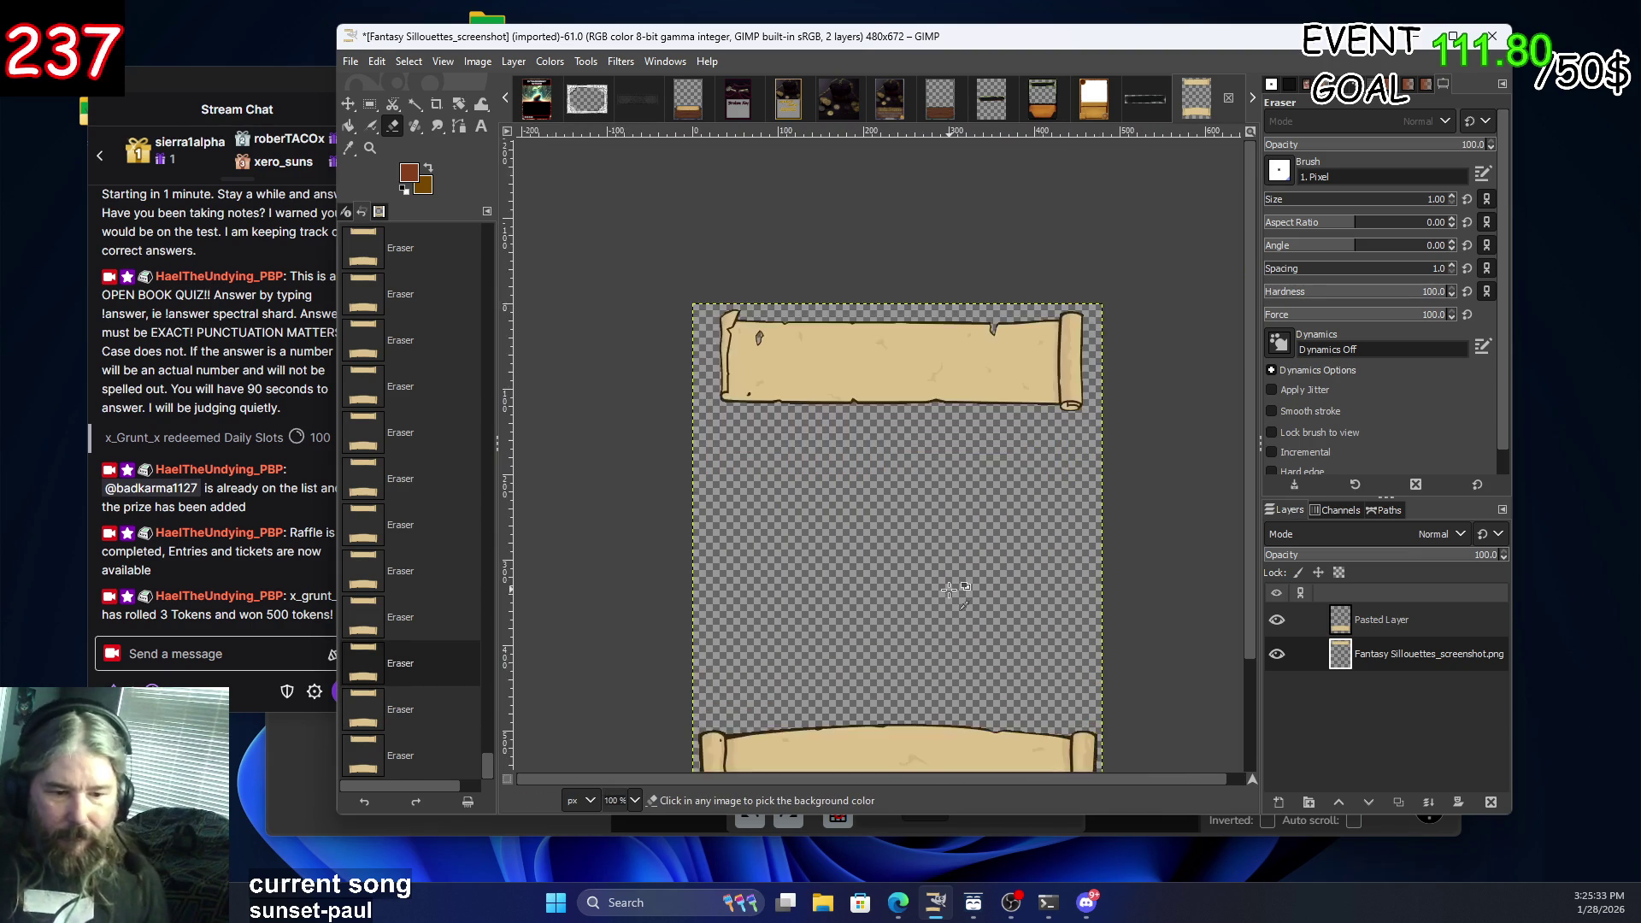
{"action": "scroll", "coordinate": [949, 598], "scroll_direction": "up", "scroll_amount": 1}
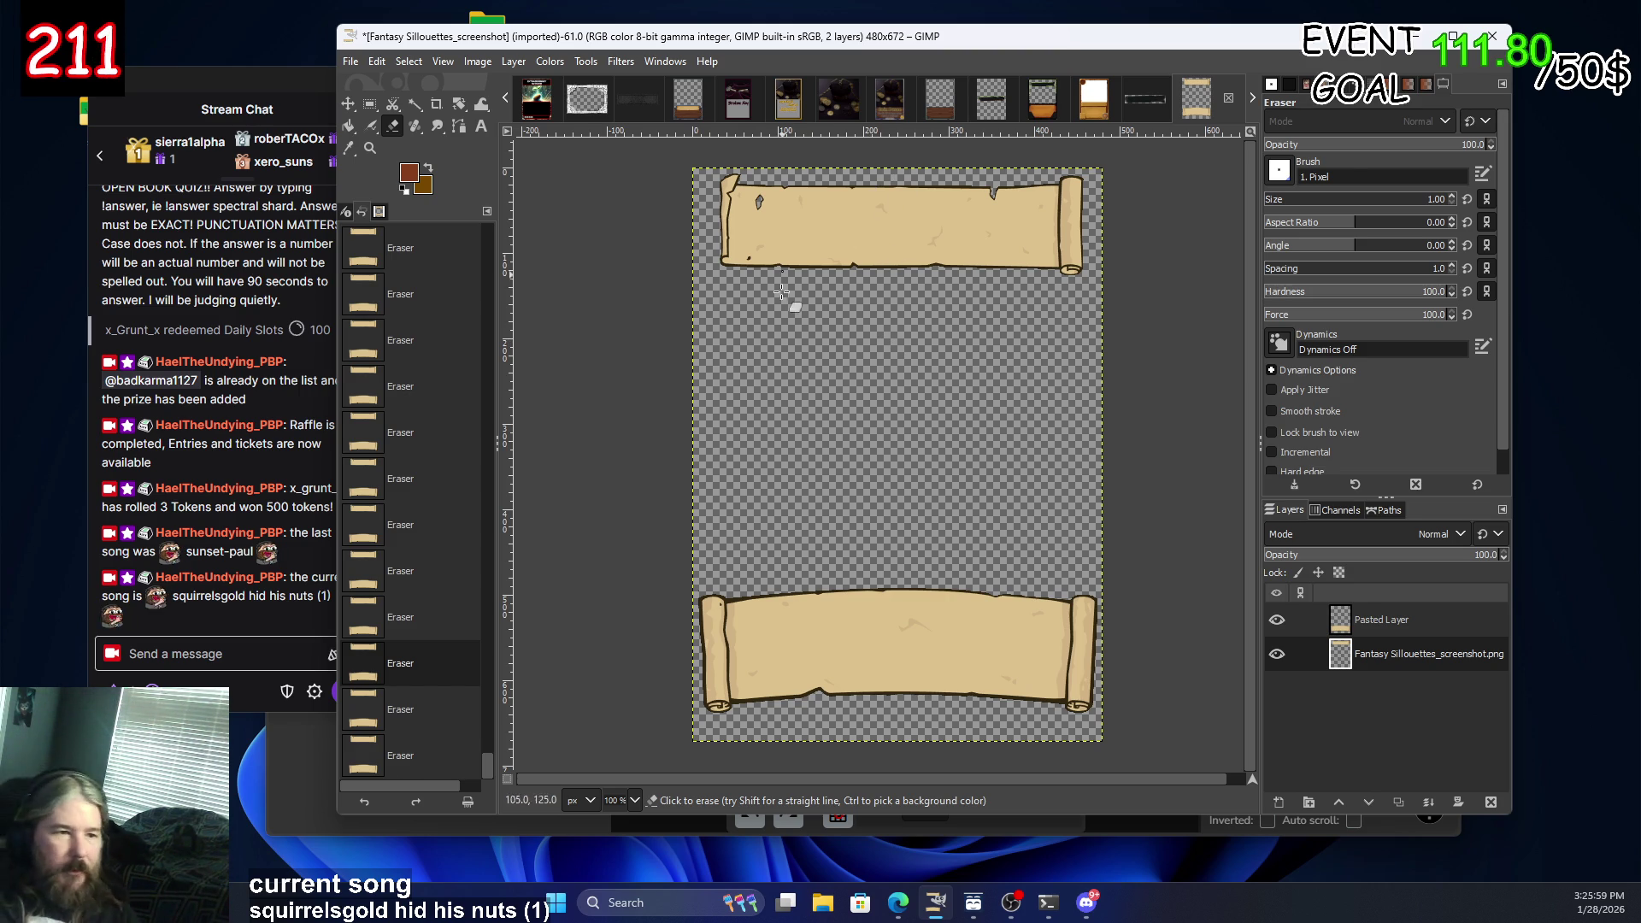
{"action": "left_click", "coordinate": [1395, 633]}
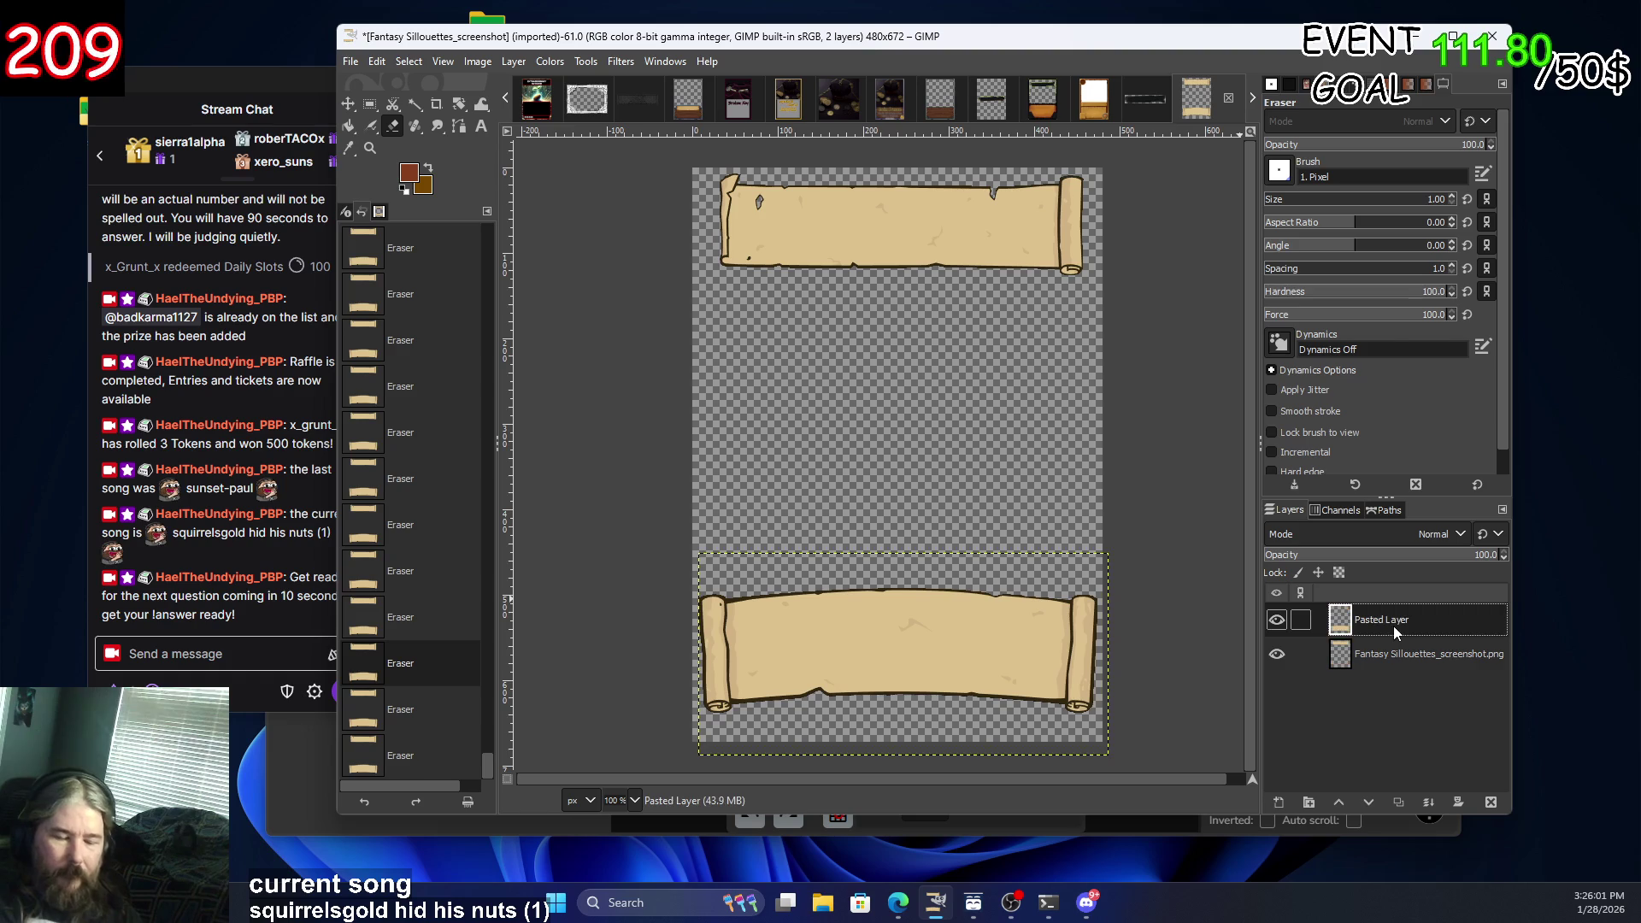
Step: Copy the bottom scroll banner and create a new 480x672 image filled with transparency
{"action": "key", "text": "ctrl+a"}
{"action": "key", "text": "ctrl+c"}
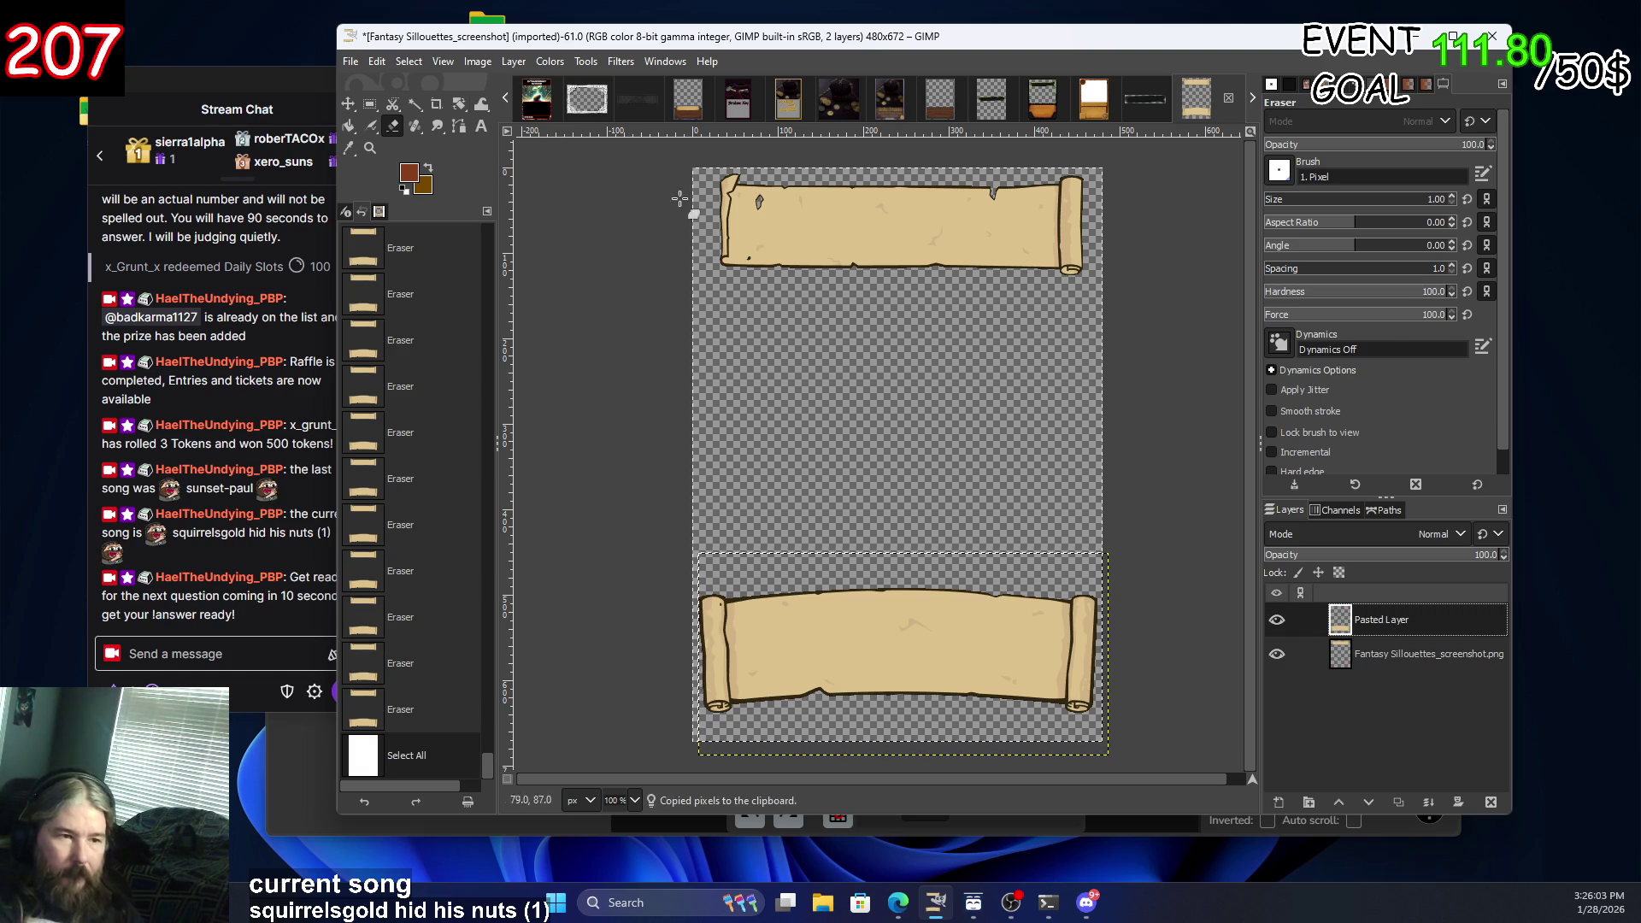
{"action": "left_click", "coordinate": [349, 63]}
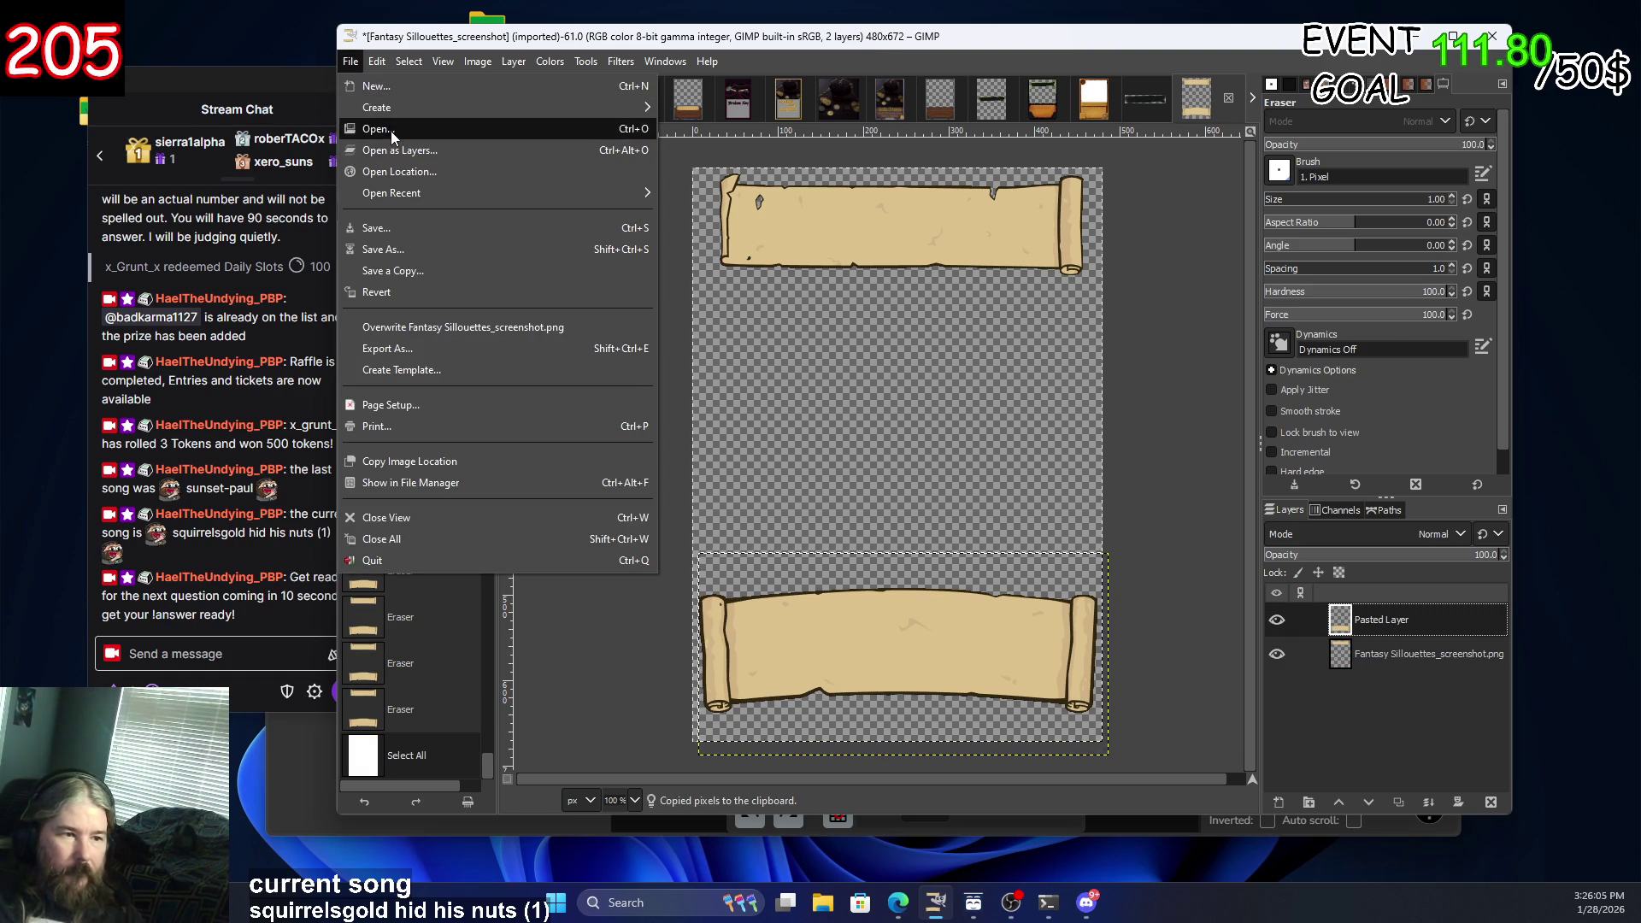
{"action": "left_click", "coordinate": [381, 89]}
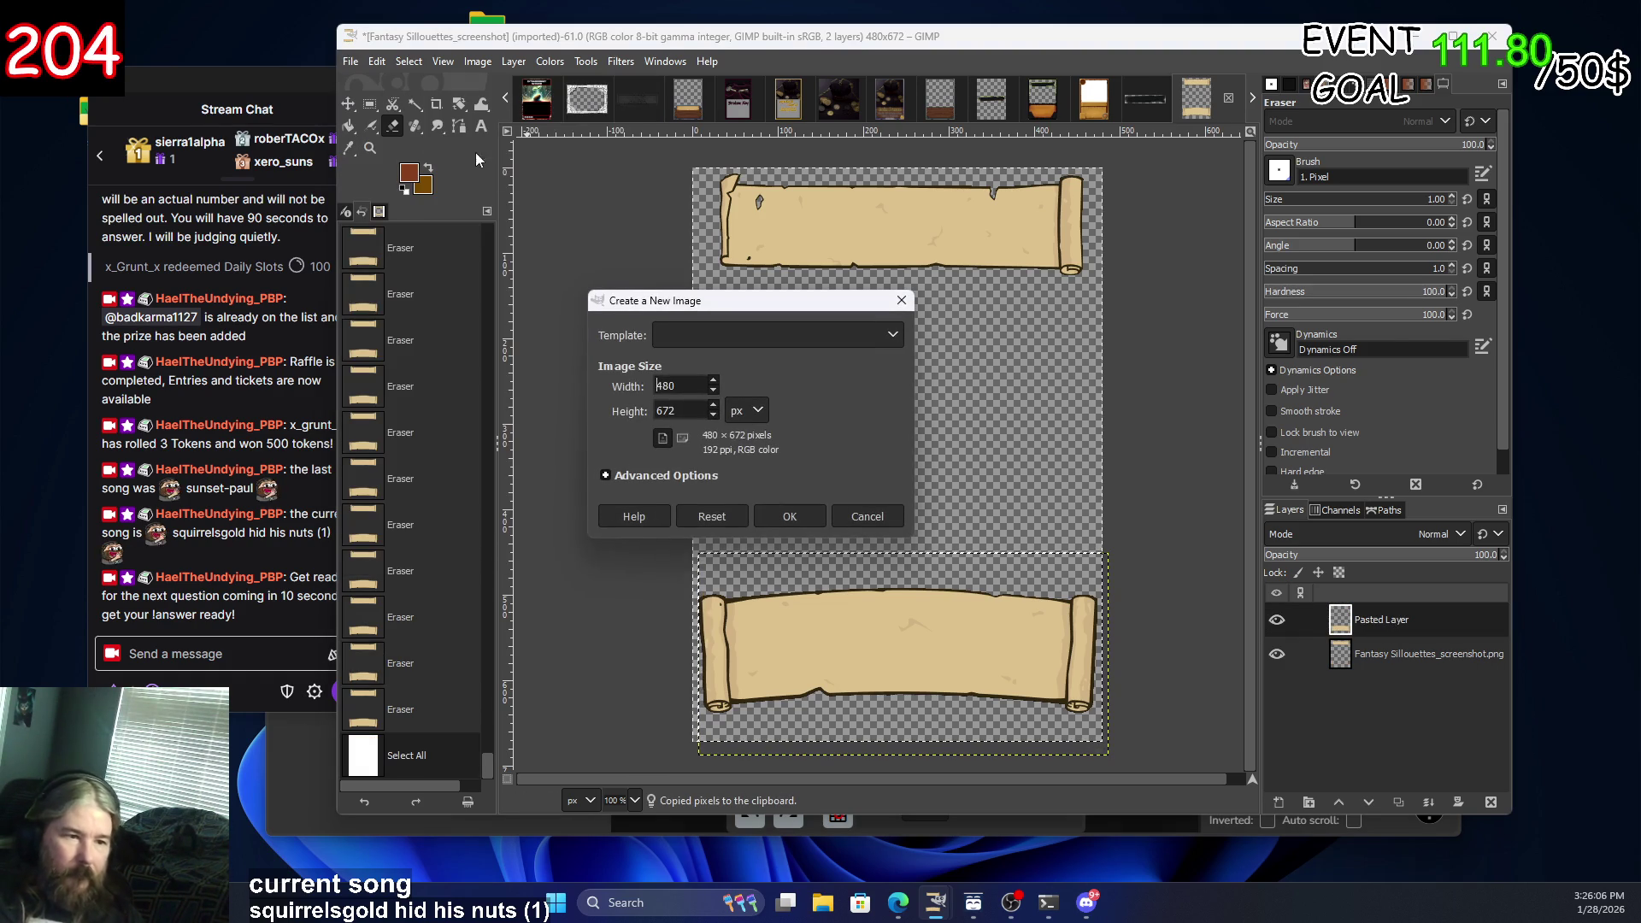
{"action": "left_click", "coordinate": [667, 476]}
{"action": "left_click", "coordinate": [741, 701]}
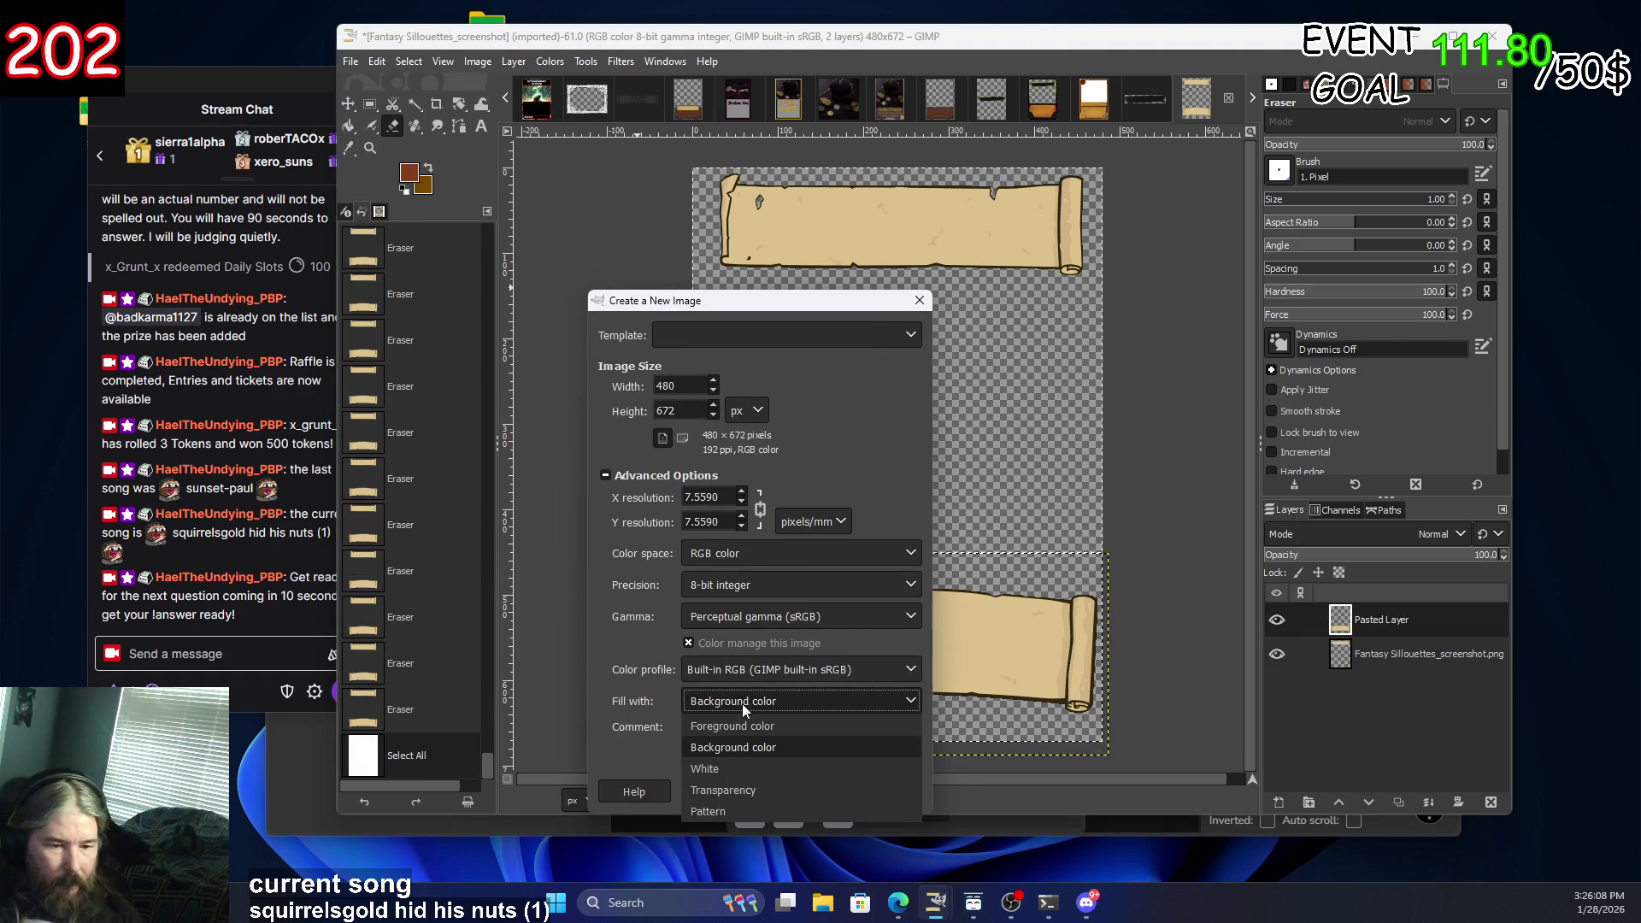
{"action": "left_click", "coordinate": [752, 788]}
{"action": "left_click", "coordinate": [791, 792]}
Step: Paste the banner, crop the image to content at 467x146, and make it a new layer
{"action": "key", "text": "ctrl+v"}
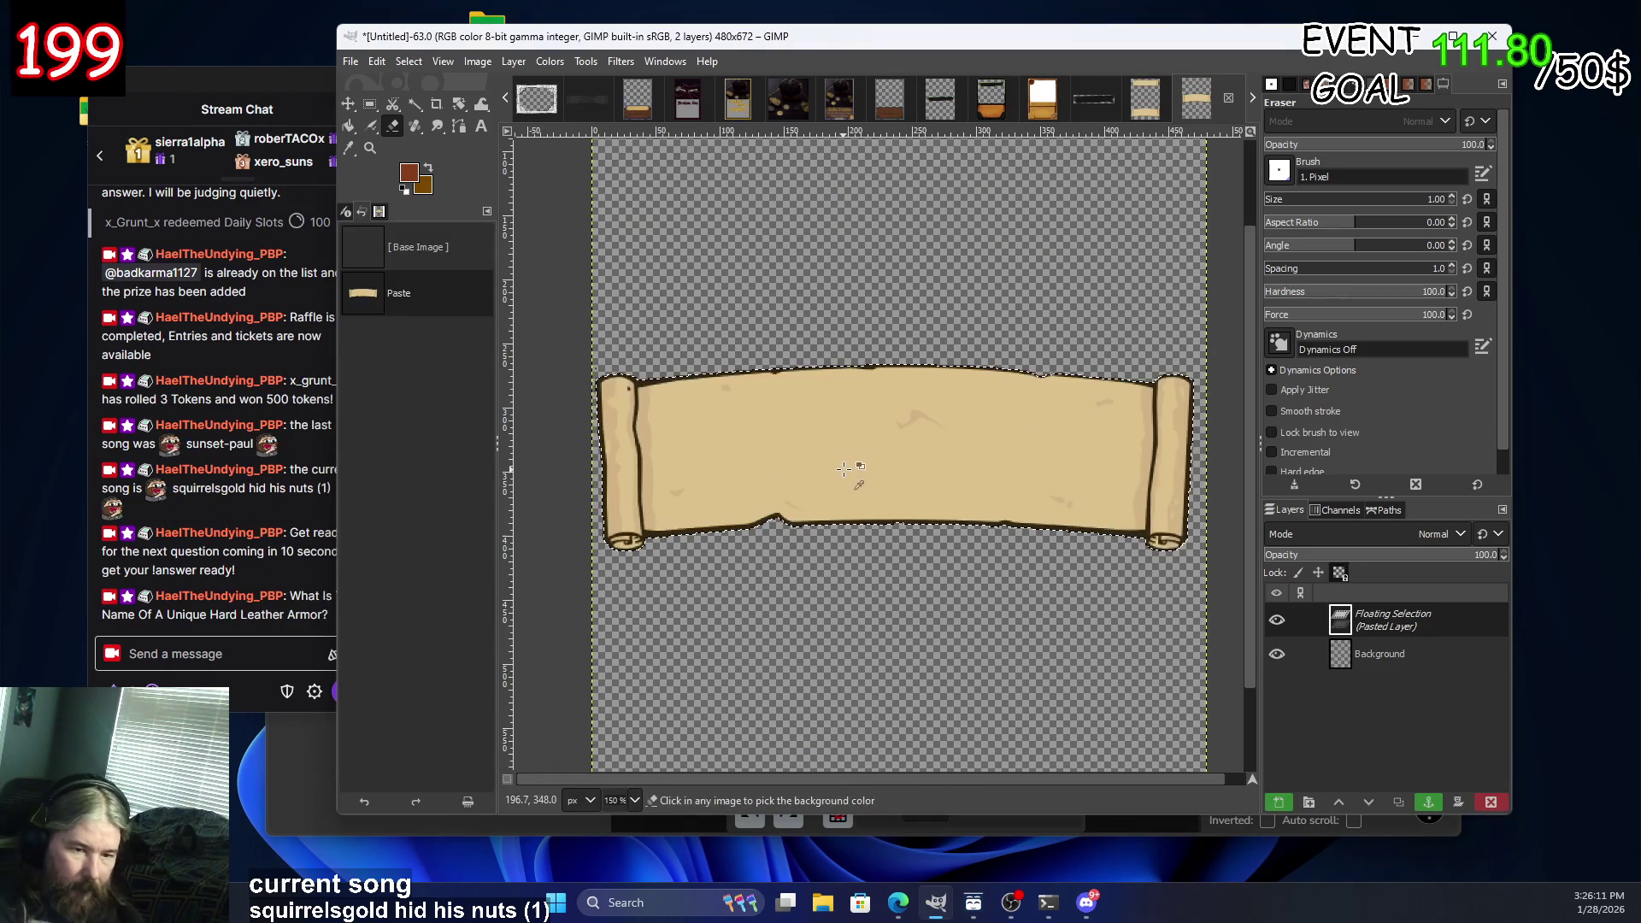
{"action": "right_click", "coordinate": [843, 468]}
{"action": "mouse_move", "coordinate": [923, 588]}
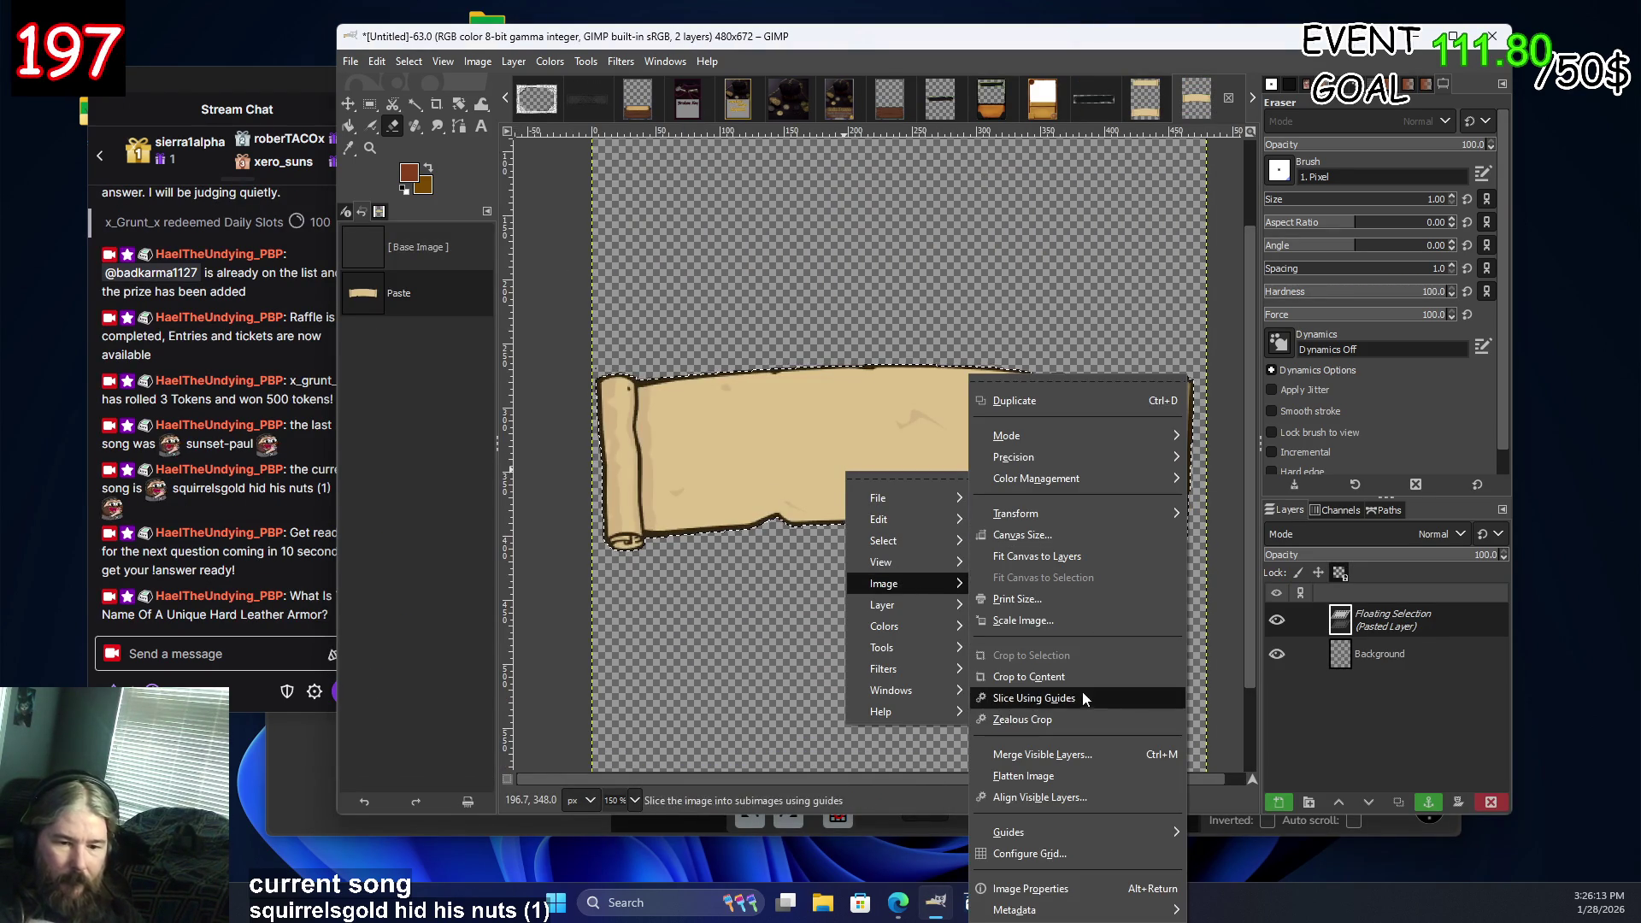
{"action": "left_click", "coordinate": [1078, 676]}
{"action": "left_click", "coordinate": [991, 531]}
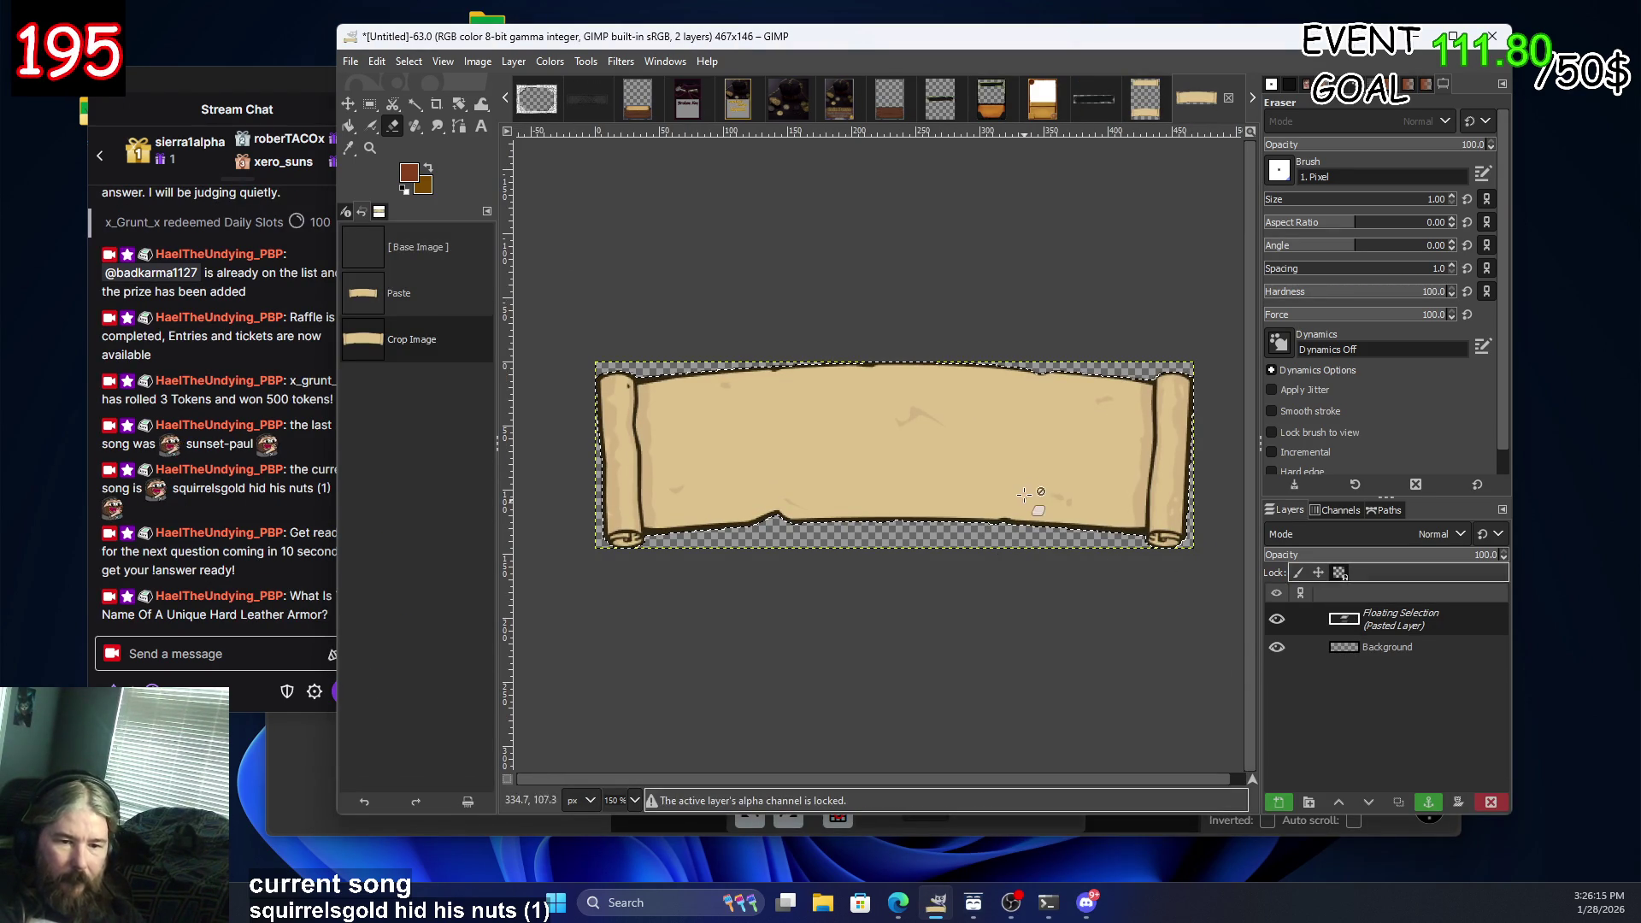
{"action": "right_click", "coordinate": [1392, 620]}
{"action": "left_click", "coordinate": [1449, 135]}
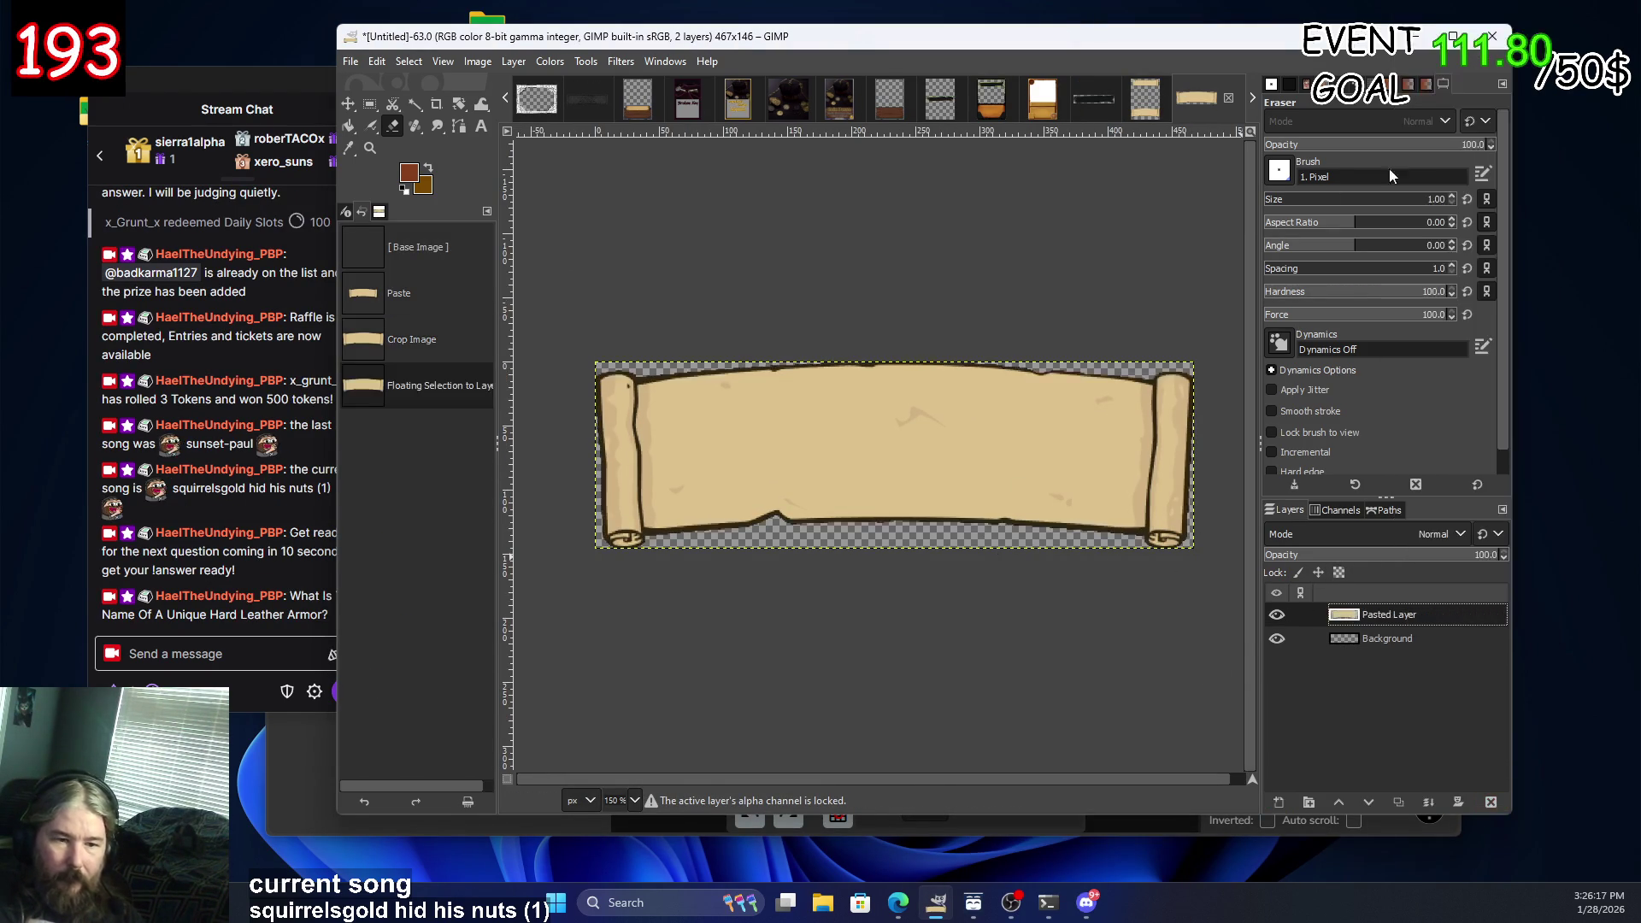
{"action": "left_click", "coordinate": [351, 61]}
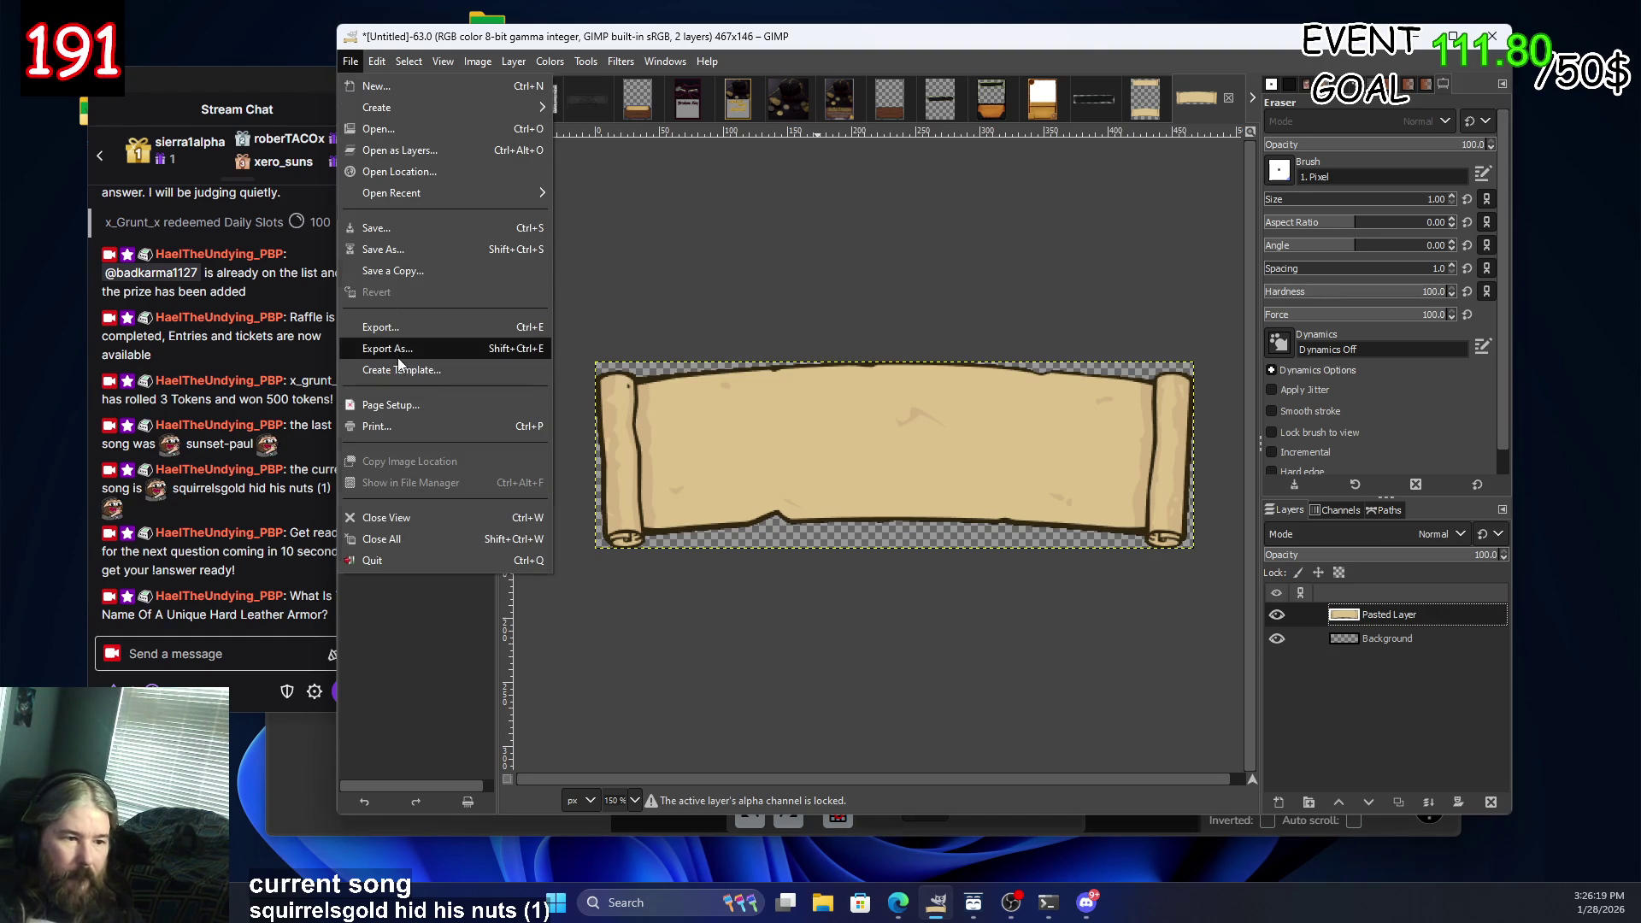
Step: Export the banner as scrollbannera.png into Documents with the default PNG settings
{"action": "left_click", "coordinate": [384, 354]}
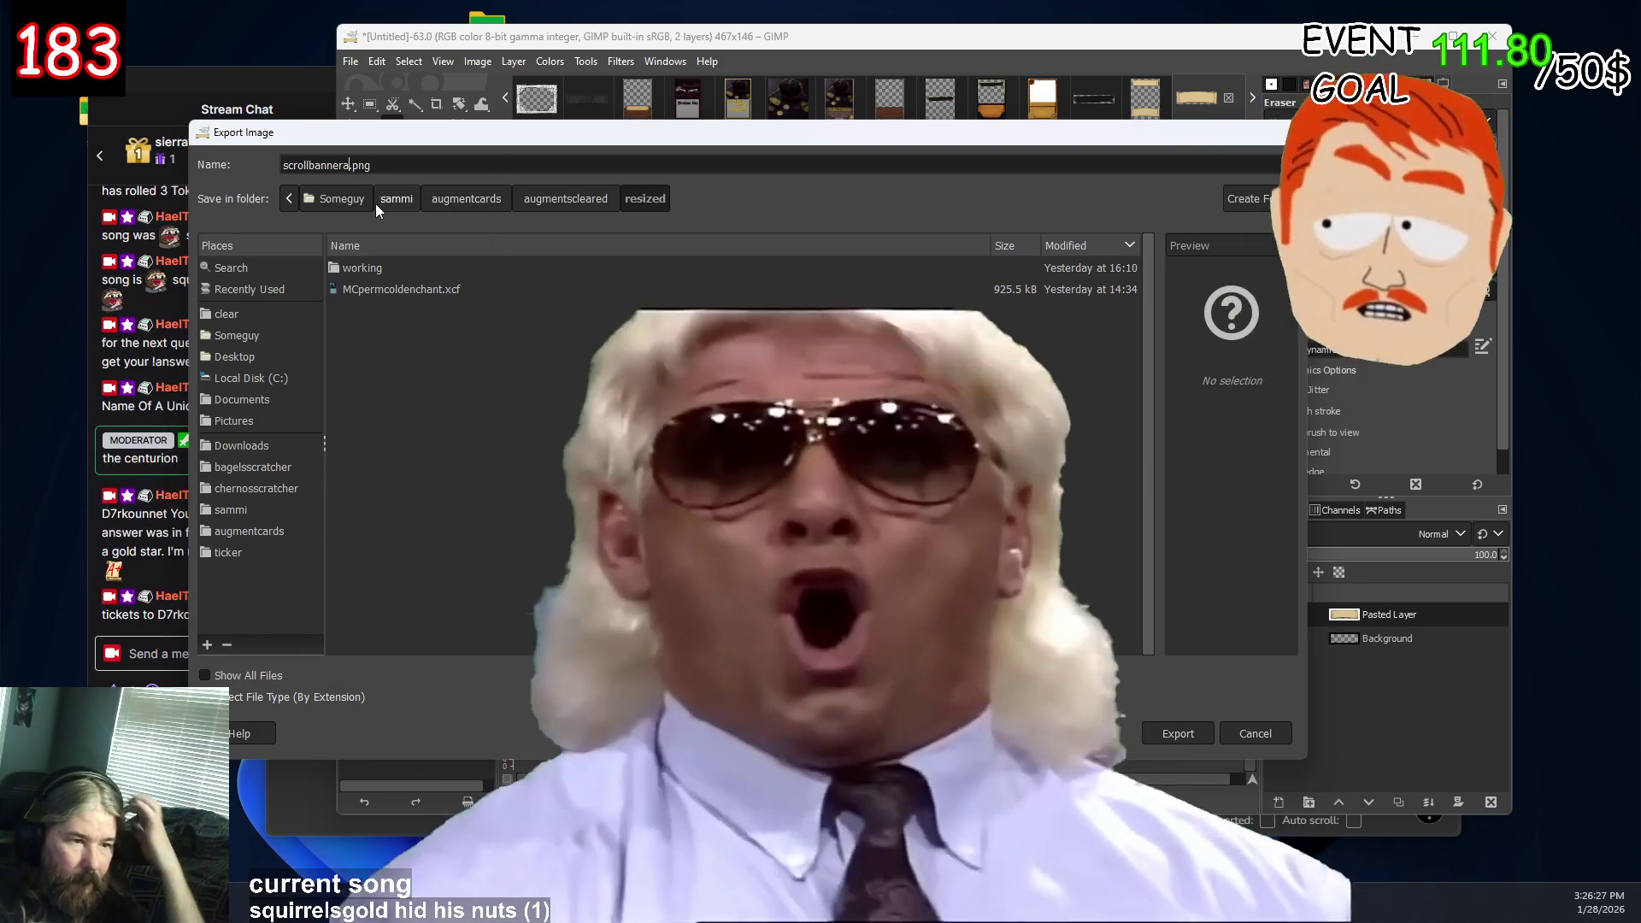
{"action": "left_click", "coordinate": [244, 401]}
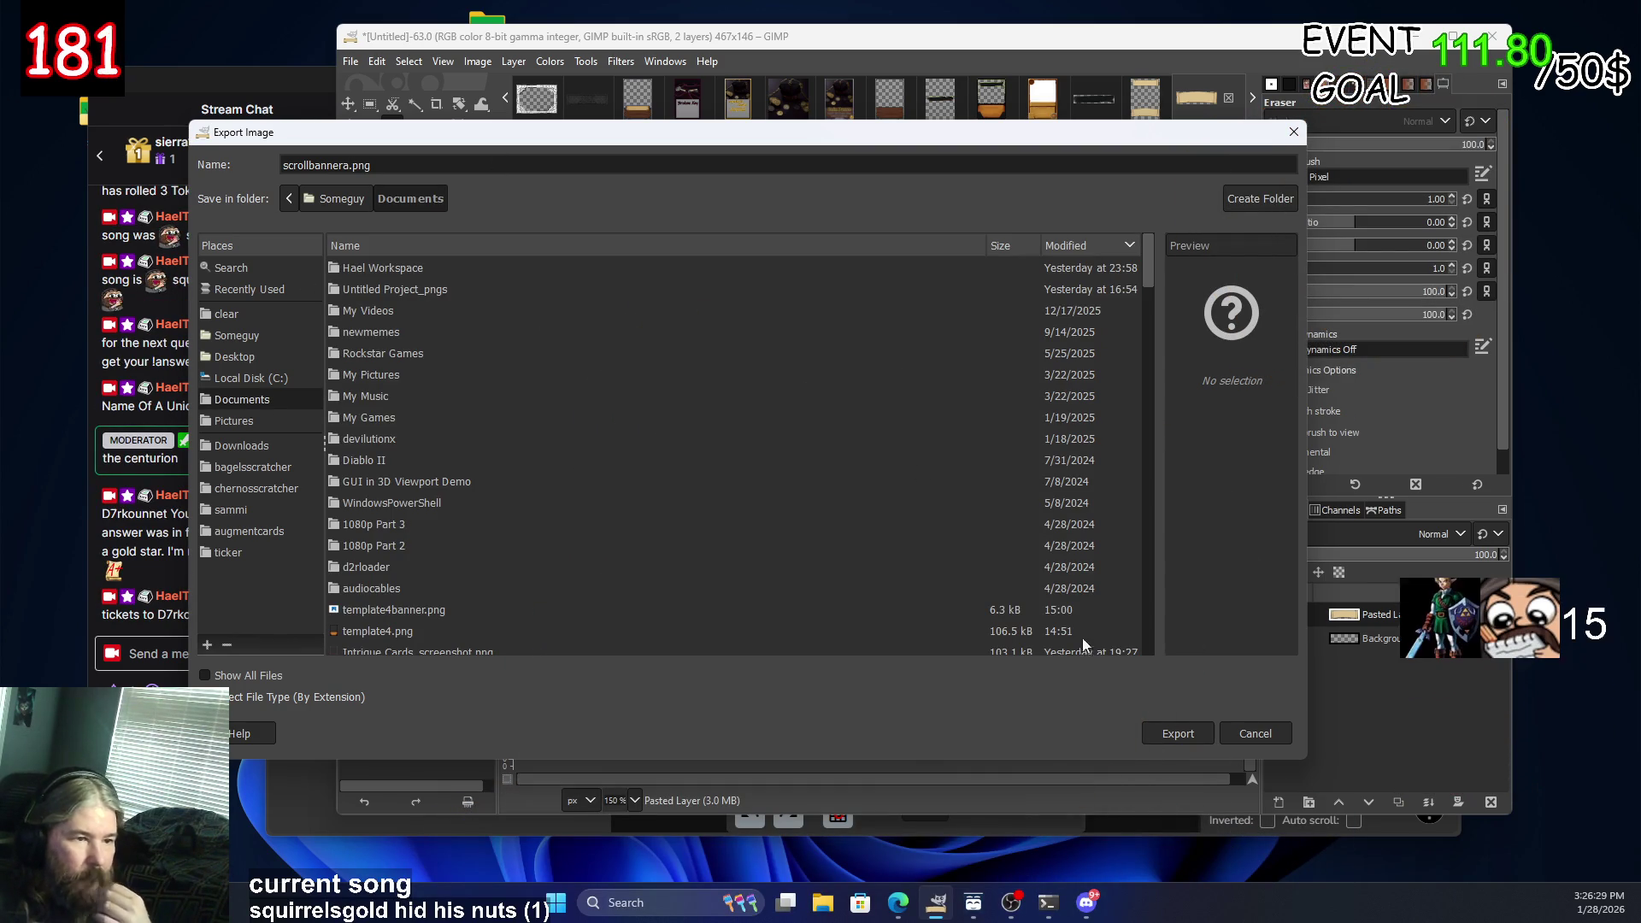
{"action": "left_click", "coordinate": [1191, 732]}
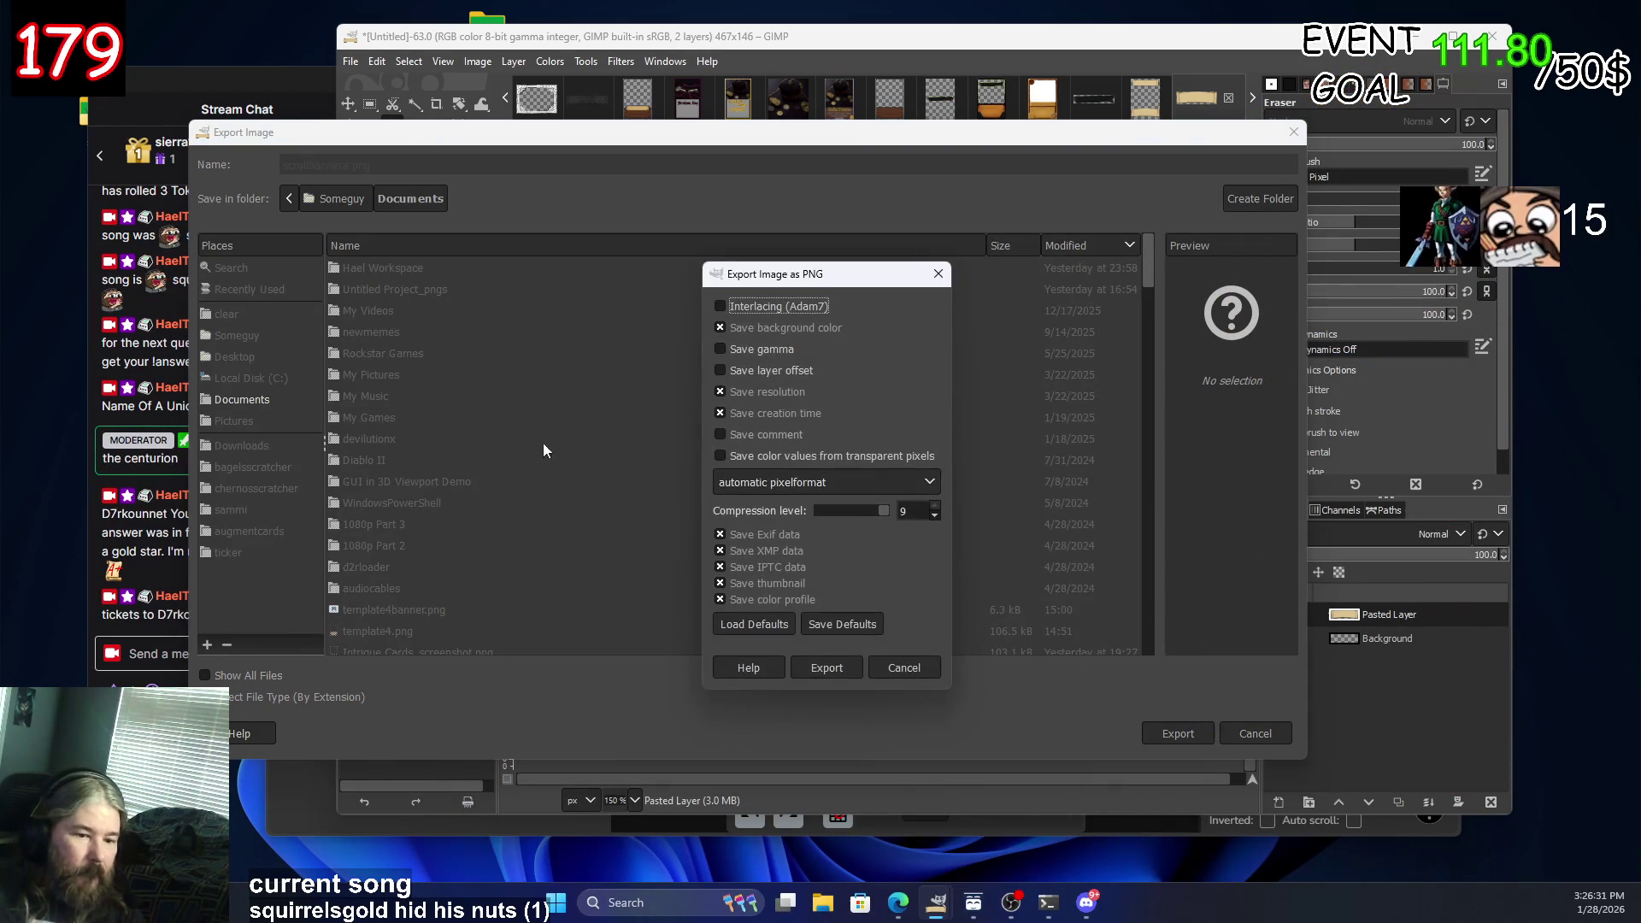
{"action": "left_click", "coordinate": [828, 669]}
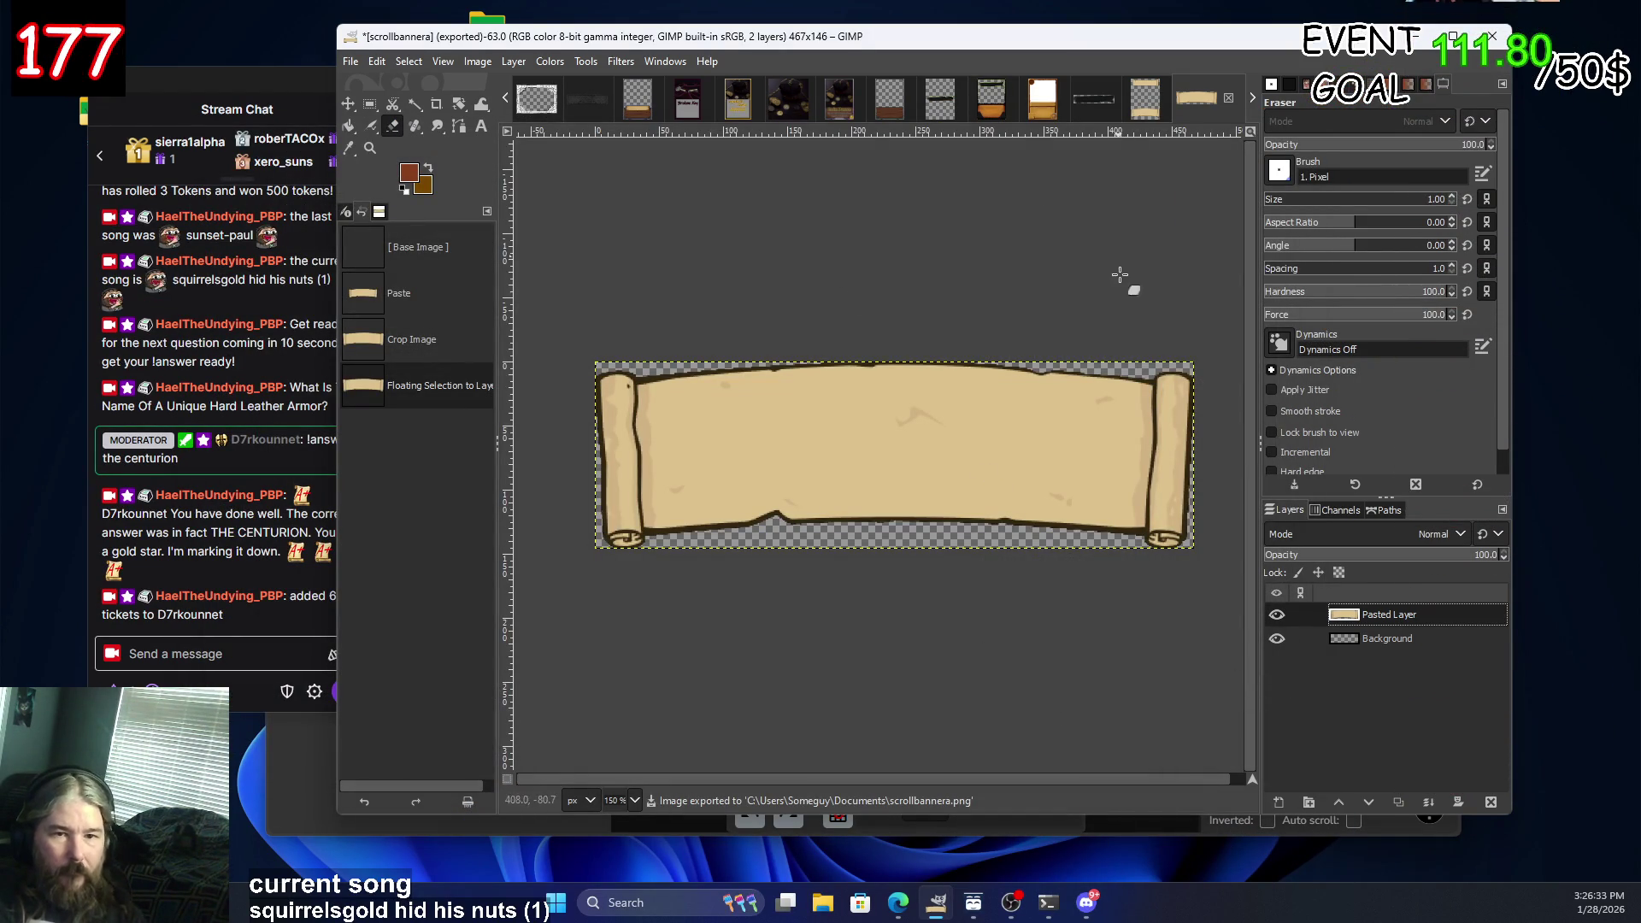
Step: Return to the Fantasy Sillouettes_screenshot image and select all of its screenshot layer
{"action": "left_click", "coordinate": [1141, 104]}
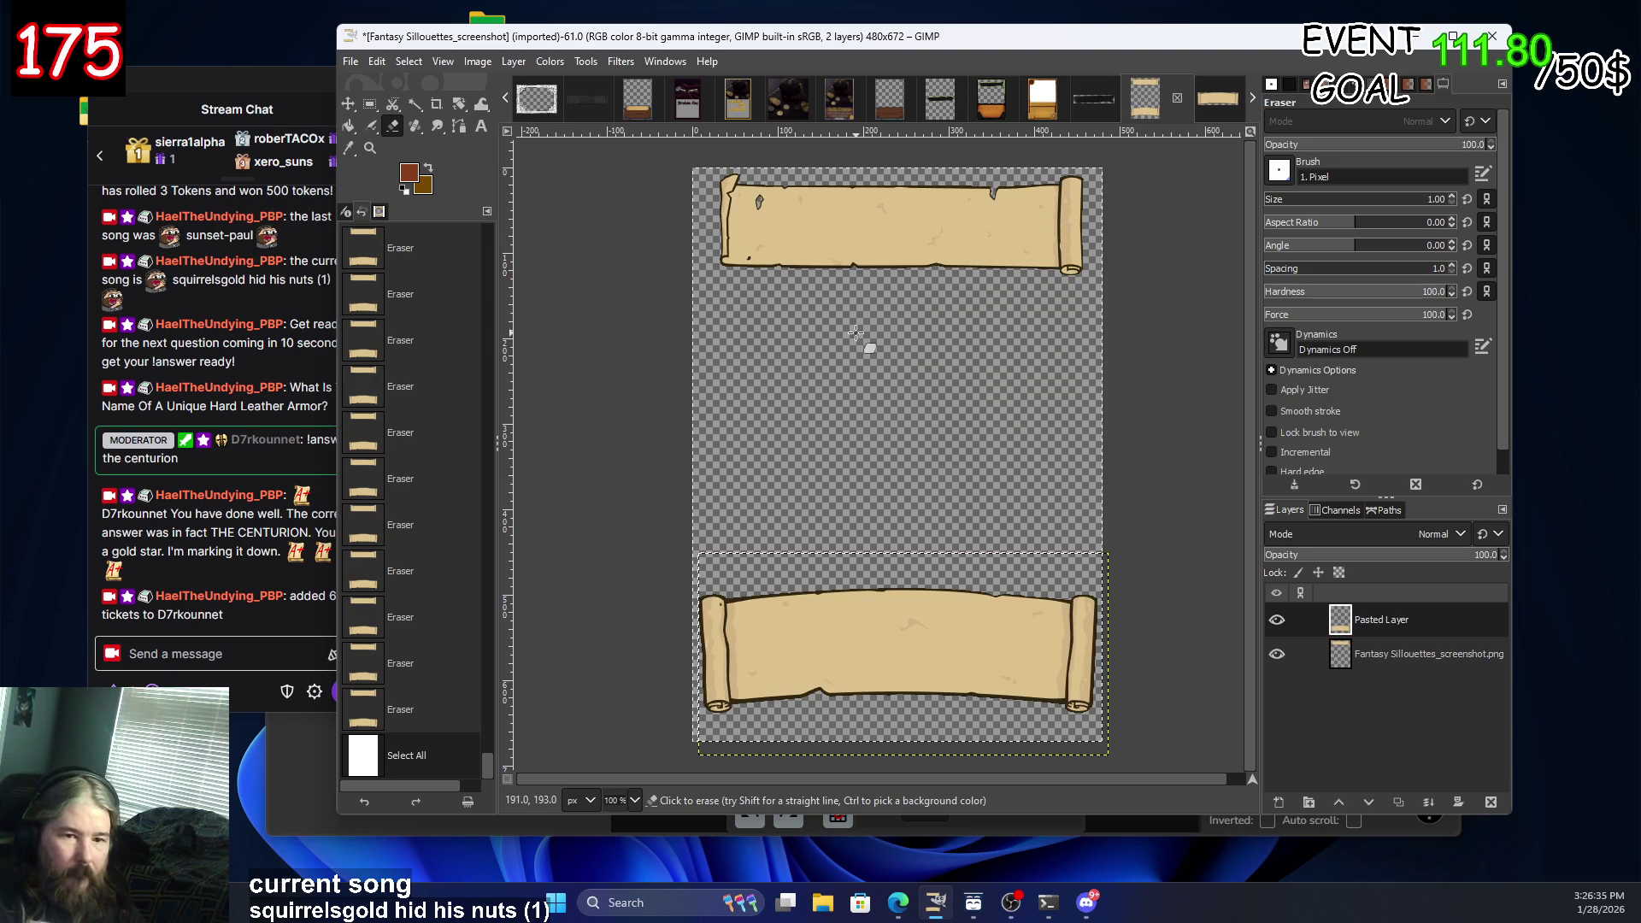
{"action": "left_click", "coordinate": [1409, 656]}
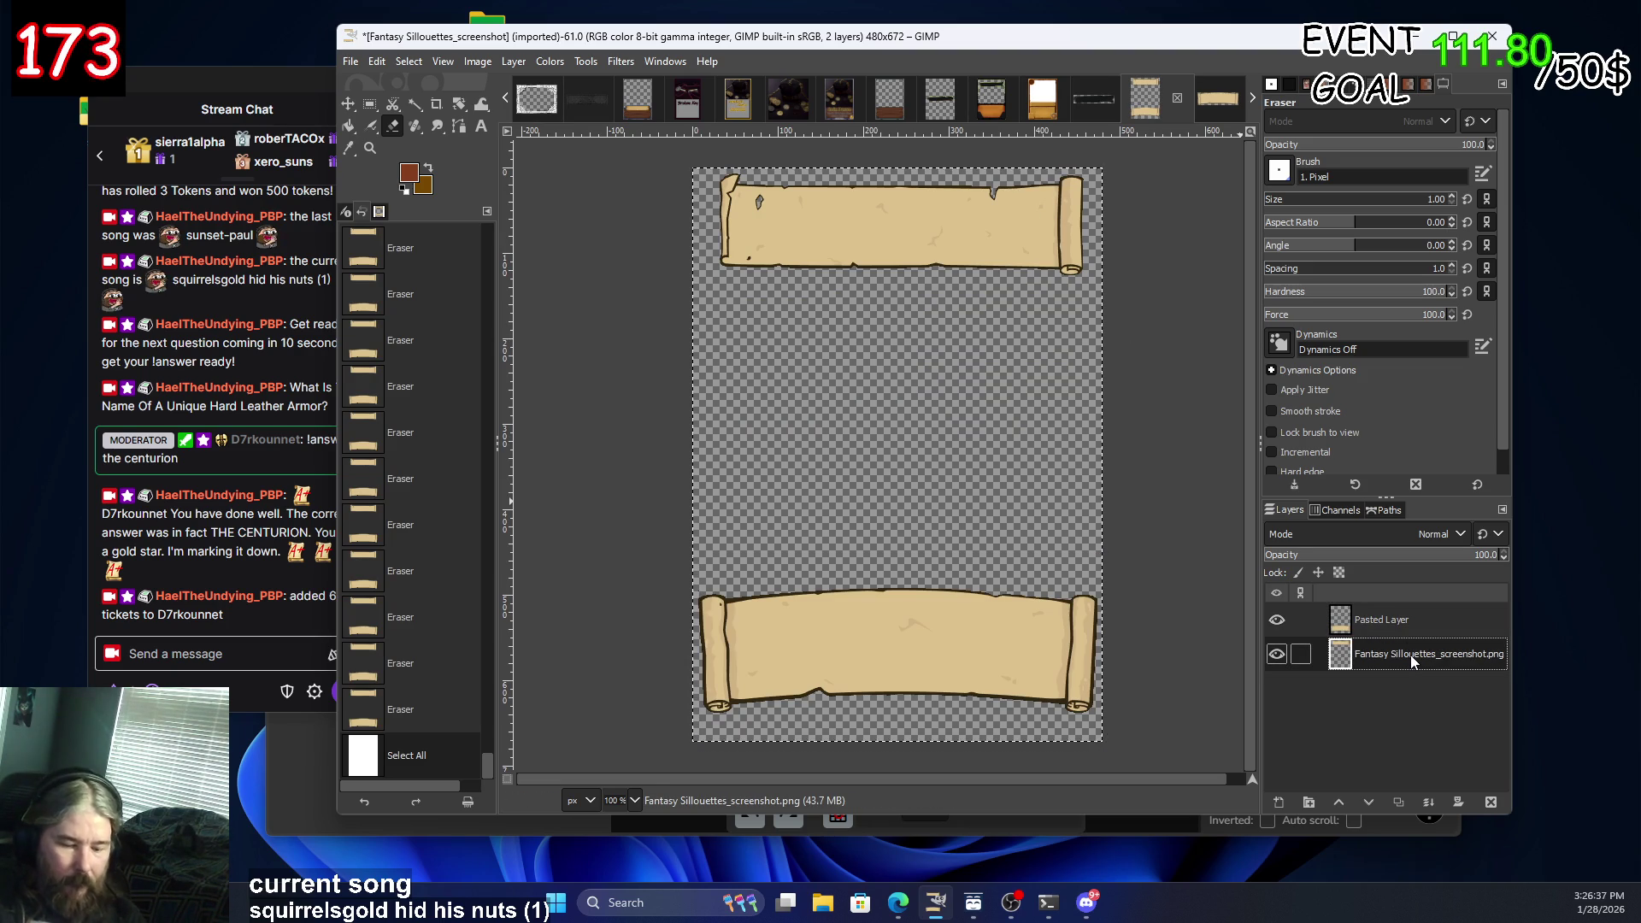
{"action": "key", "text": "ctrl+a"}
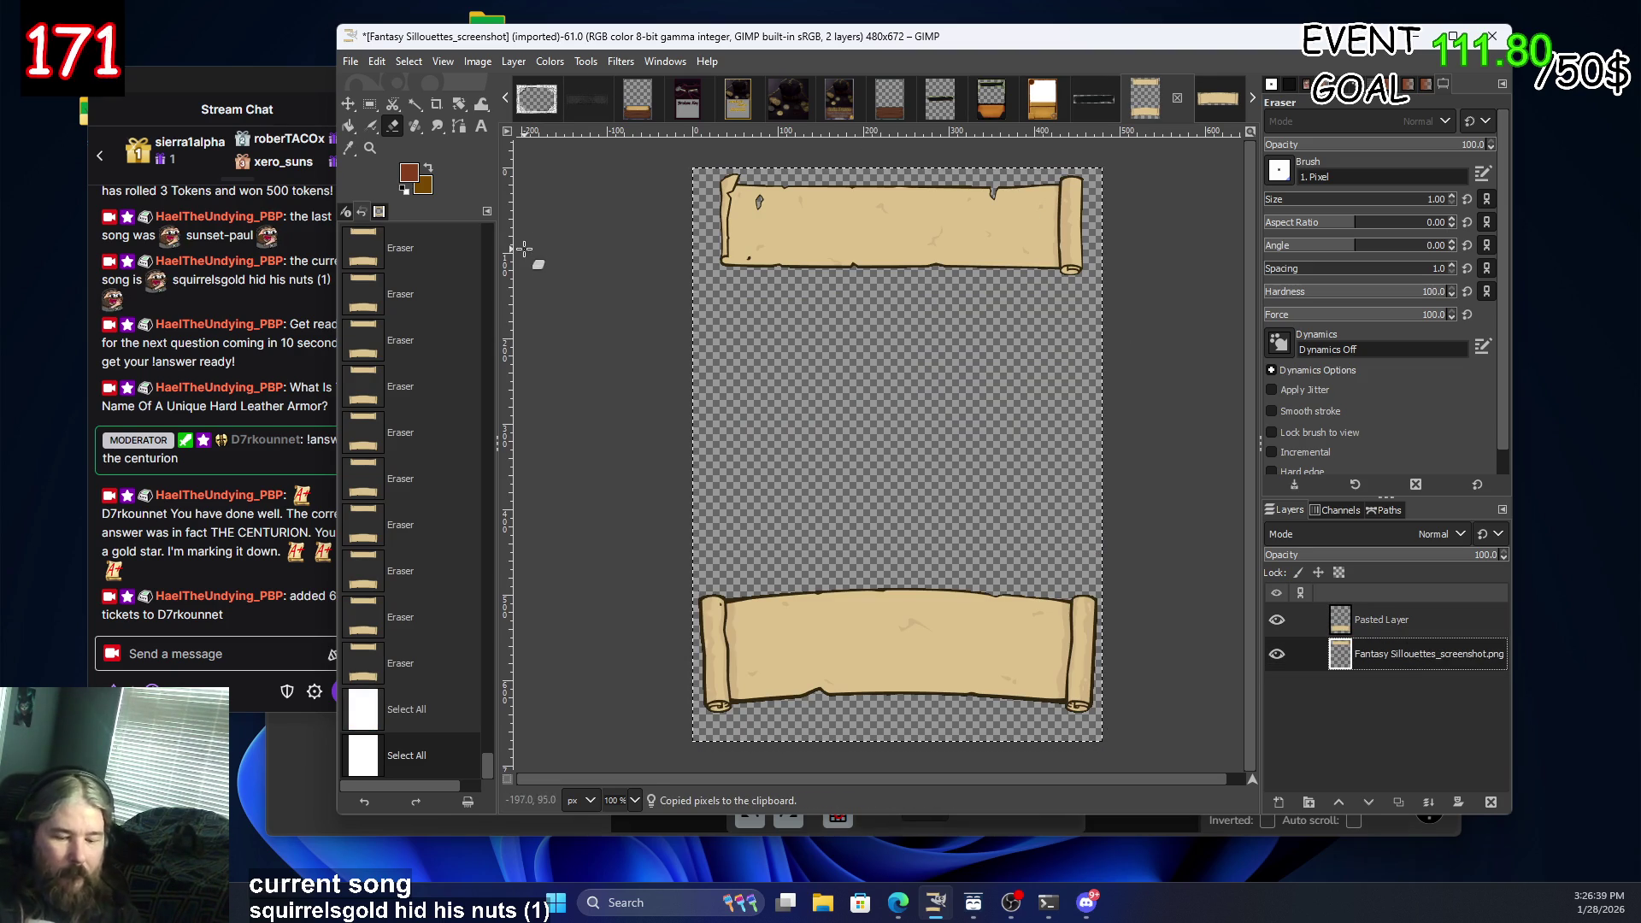
{"action": "key", "text": "ctrl+n"}
Step: Create the new 480x672 image with its fill set to Transparency
{"action": "left_click", "coordinate": [675, 476]}
{"action": "left_click", "coordinate": [675, 475]}
{"action": "left_click", "coordinate": [656, 480]}
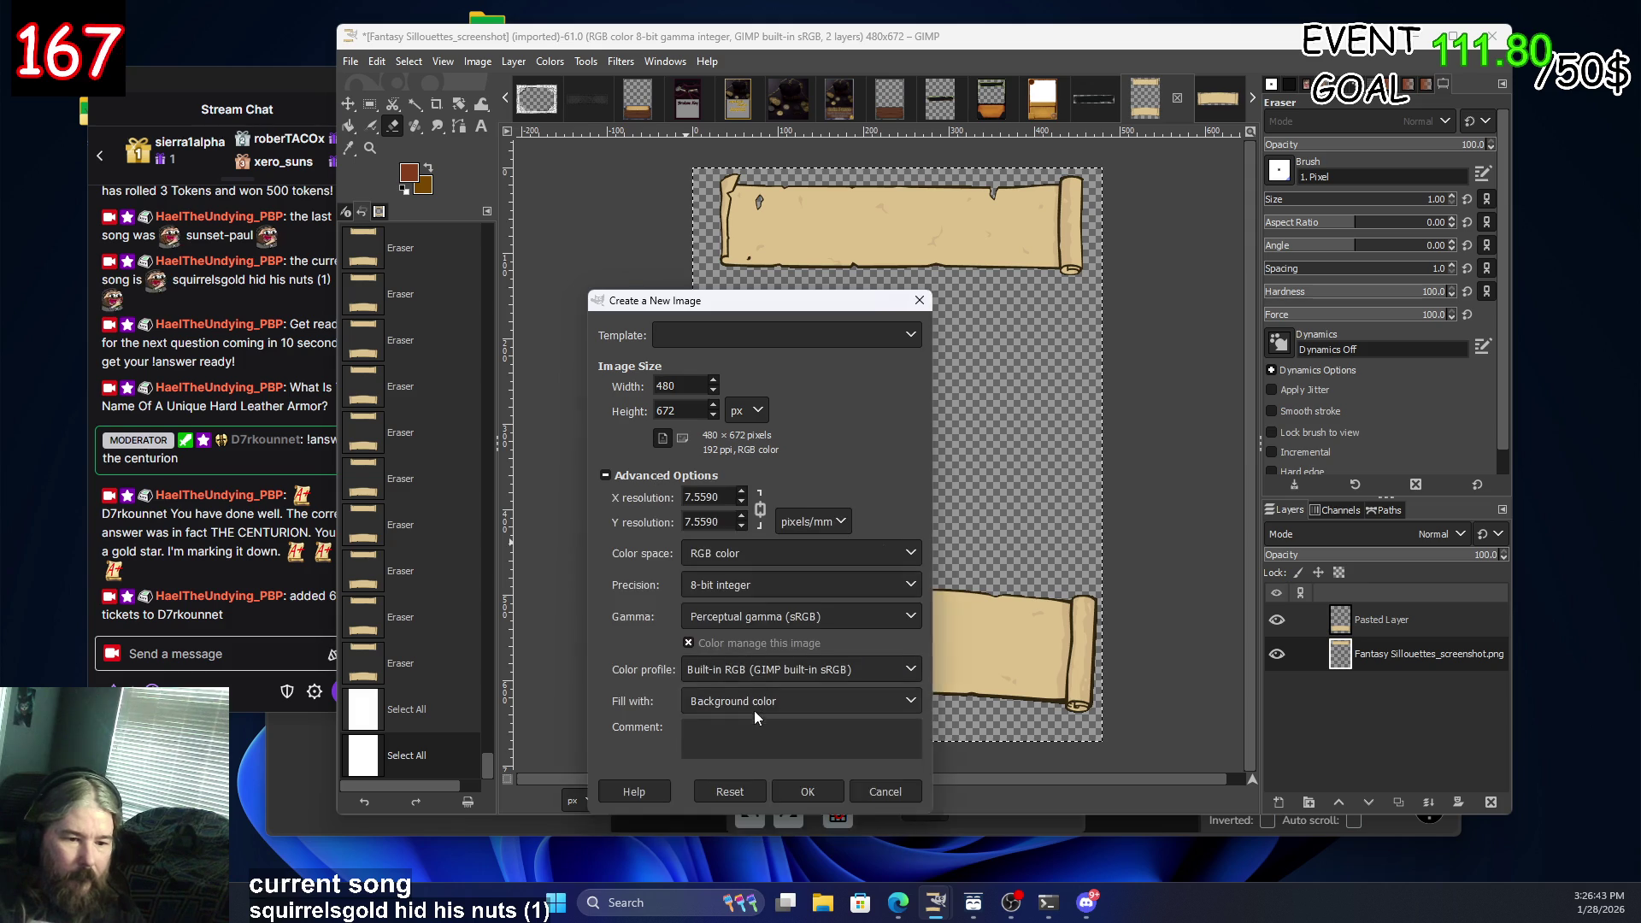
{"action": "left_click", "coordinate": [754, 710]}
{"action": "left_click", "coordinate": [741, 796]}
{"action": "left_click", "coordinate": [808, 791]}
Step: Paste the top banner and zealous-crop the image to 432x121 around it
{"action": "key", "text": "ctrl+v"}
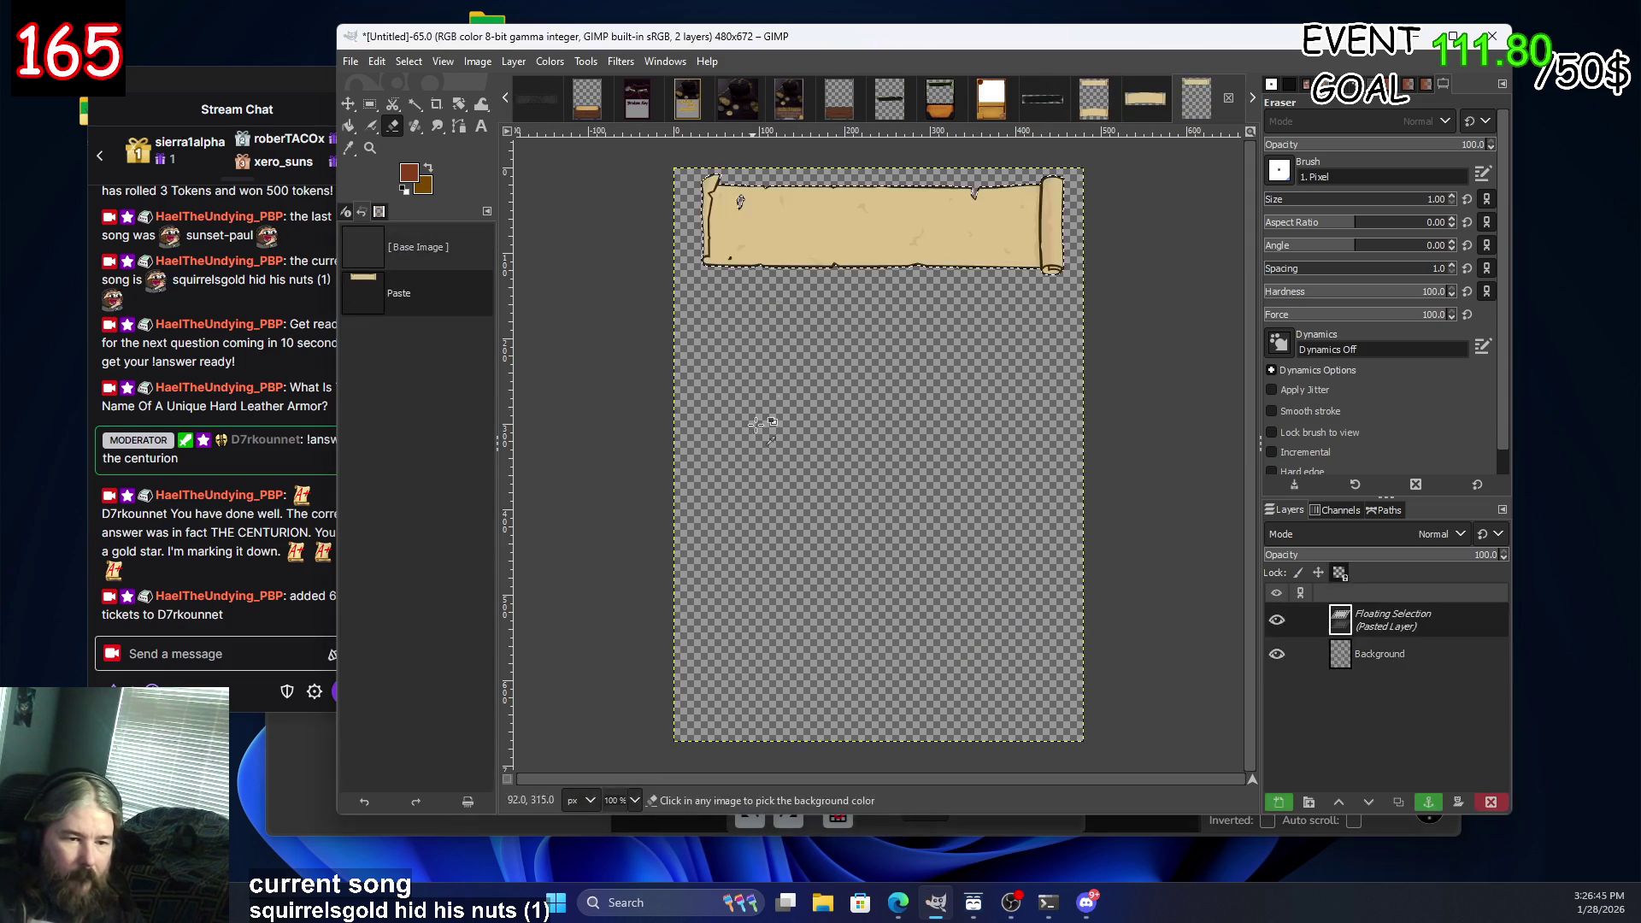
{"action": "key", "text": "2"}
{"action": "right_click", "coordinate": [842, 334]}
{"action": "mouse_move", "coordinate": [893, 441]}
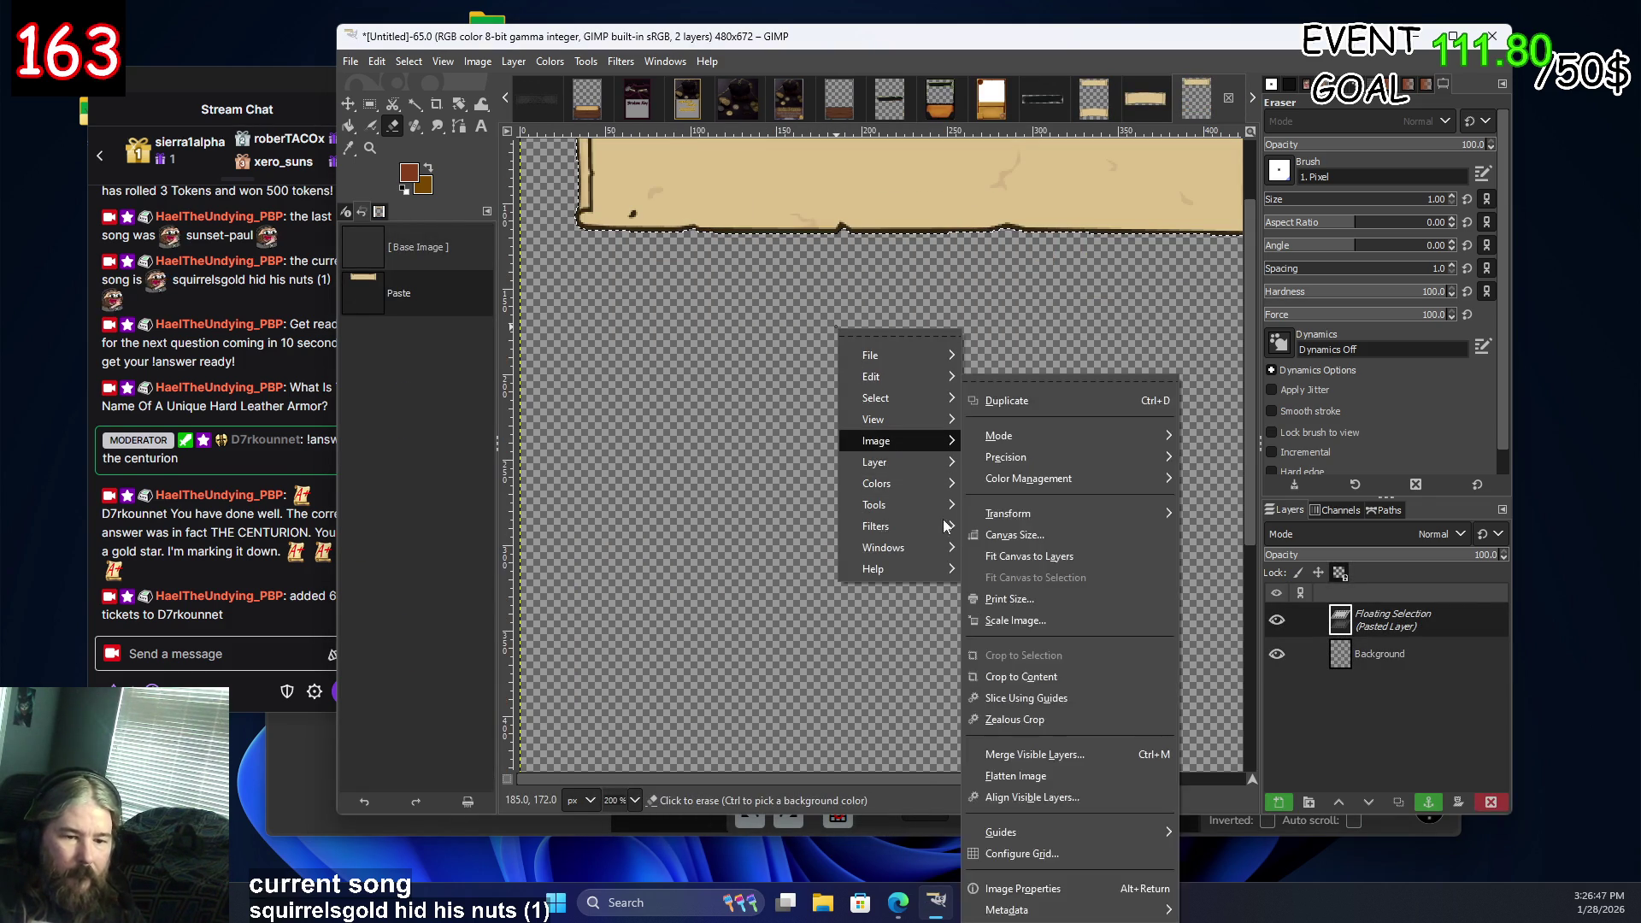
{"action": "left_click", "coordinate": [1047, 716]}
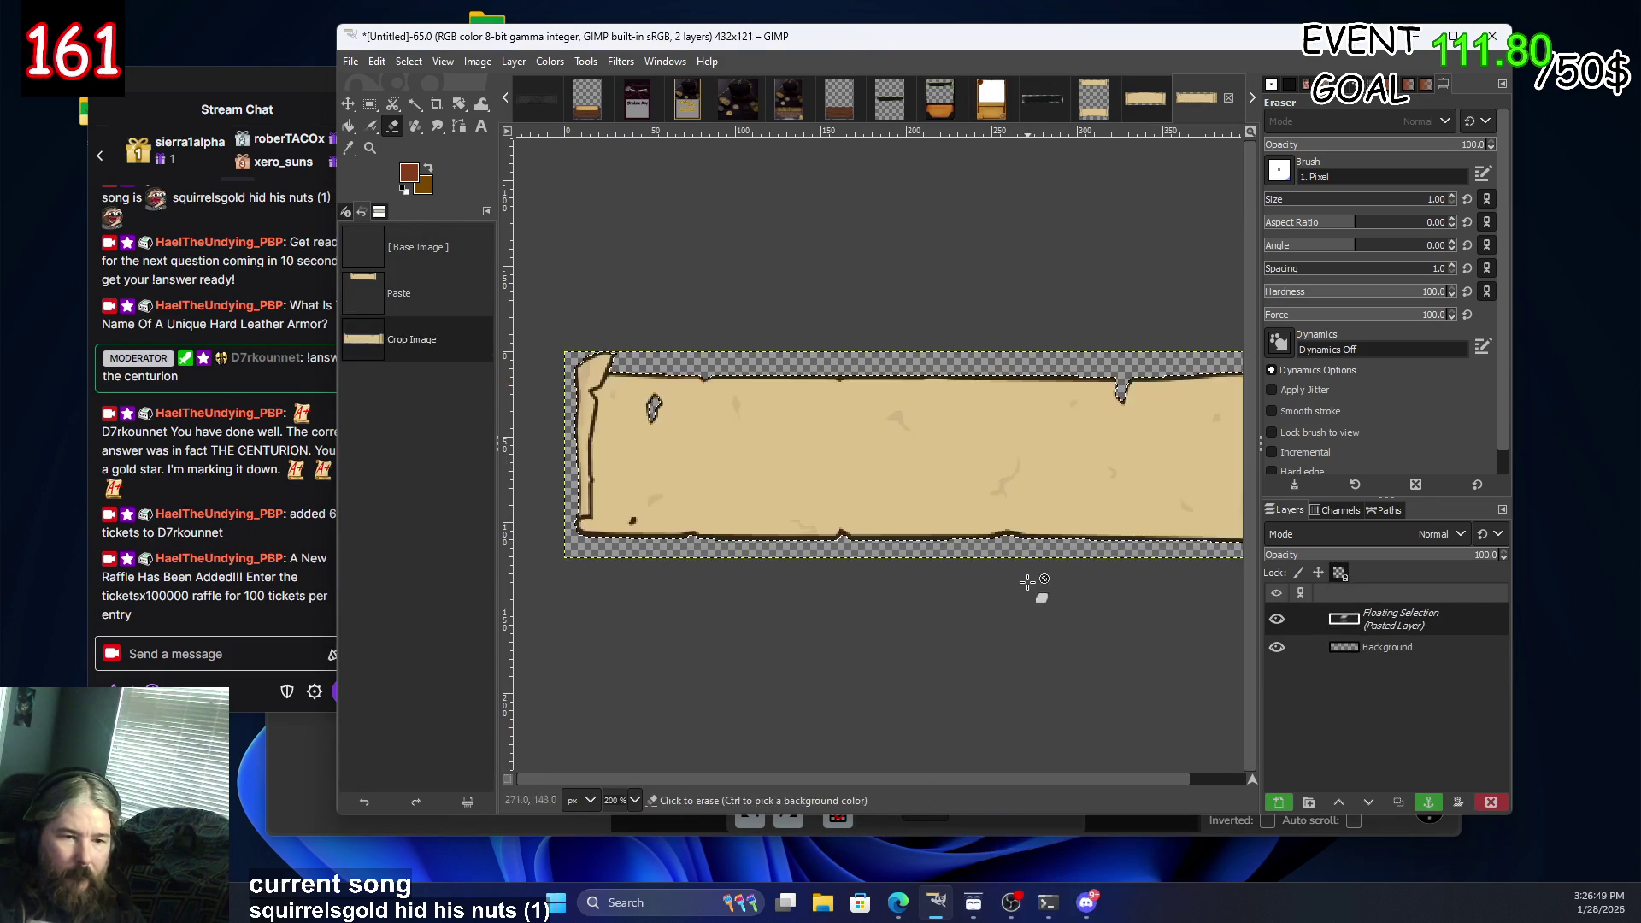
Step: Export the cropped top banner to Documents as scrollbannerb.png with the default PNG settings
{"action": "left_click", "coordinate": [351, 62]}
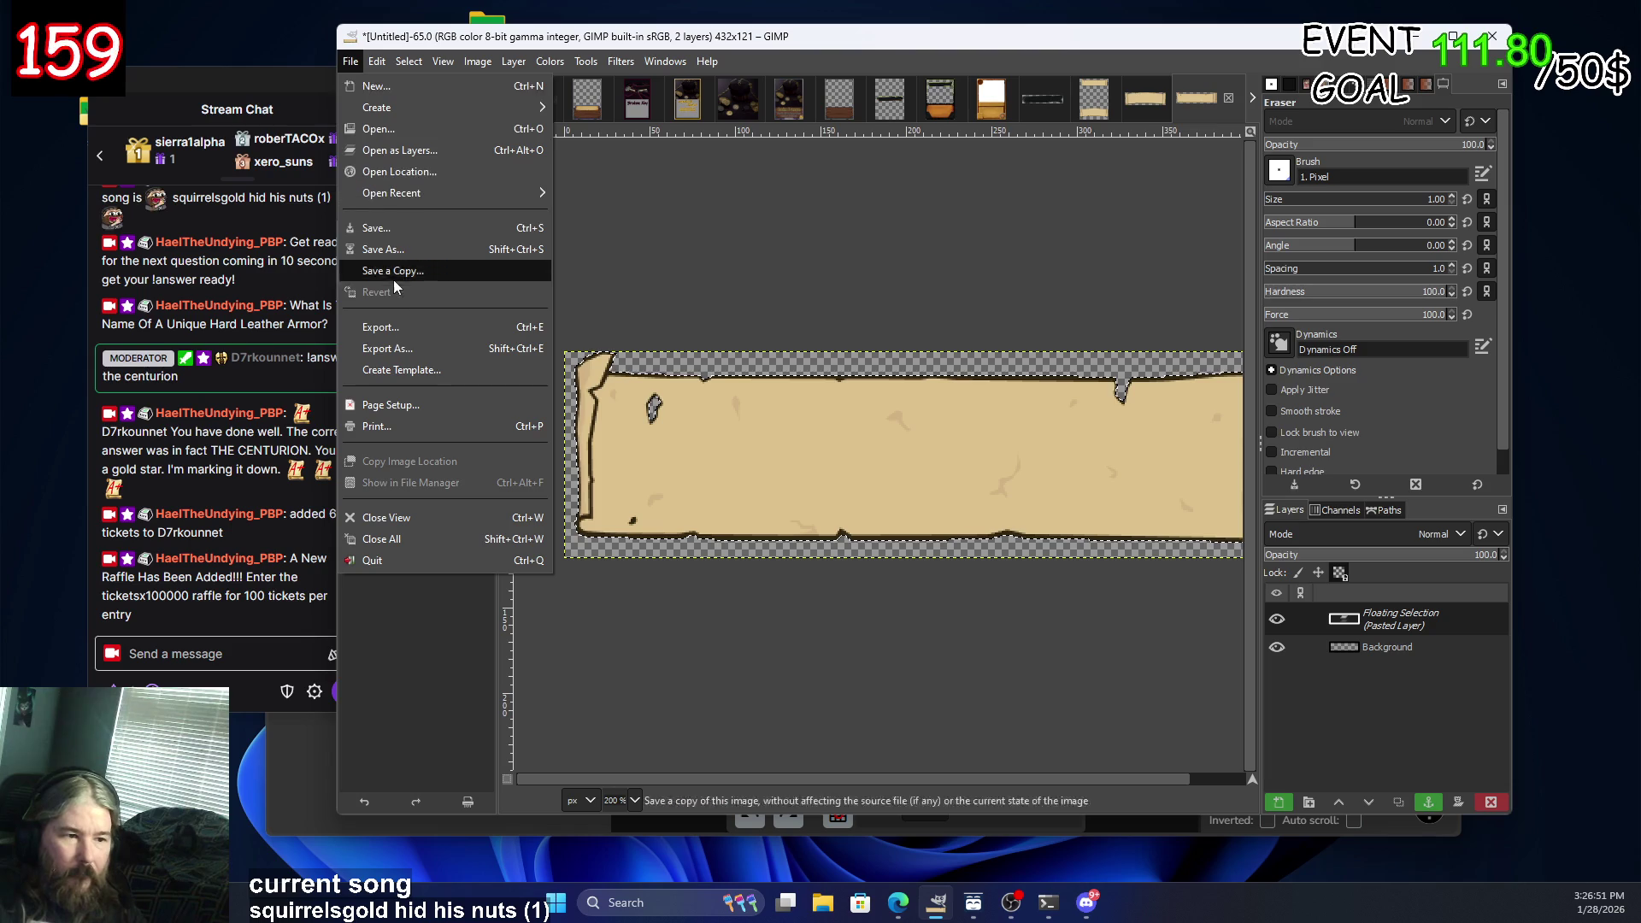
{"action": "left_click", "coordinate": [401, 351]}
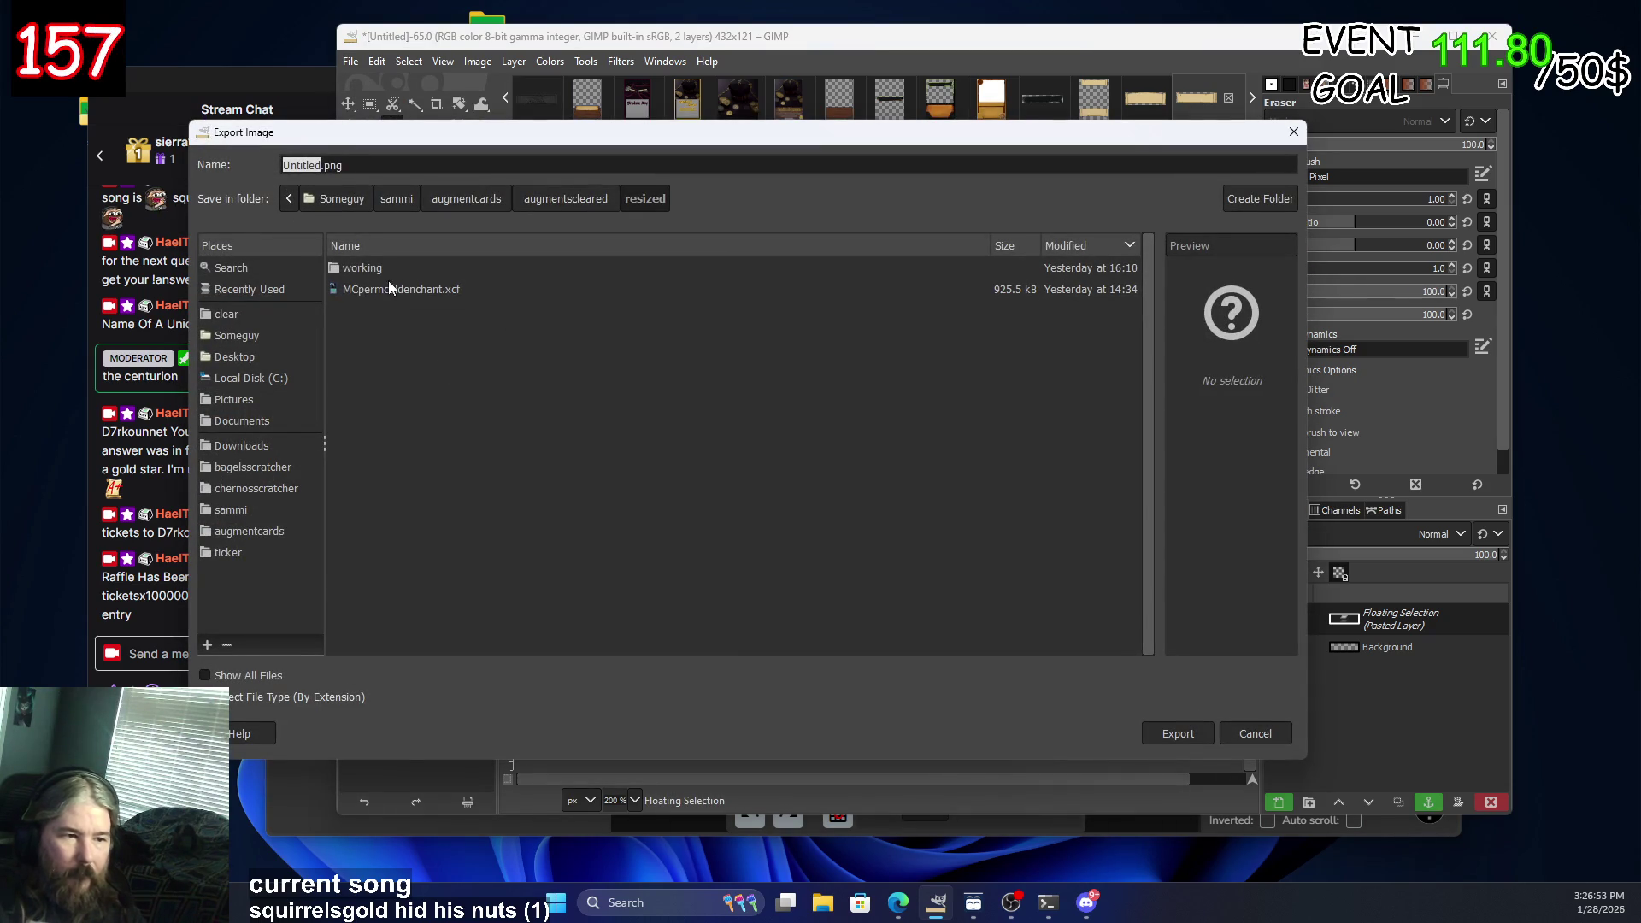
{"action": "left_click", "coordinate": [262, 420]}
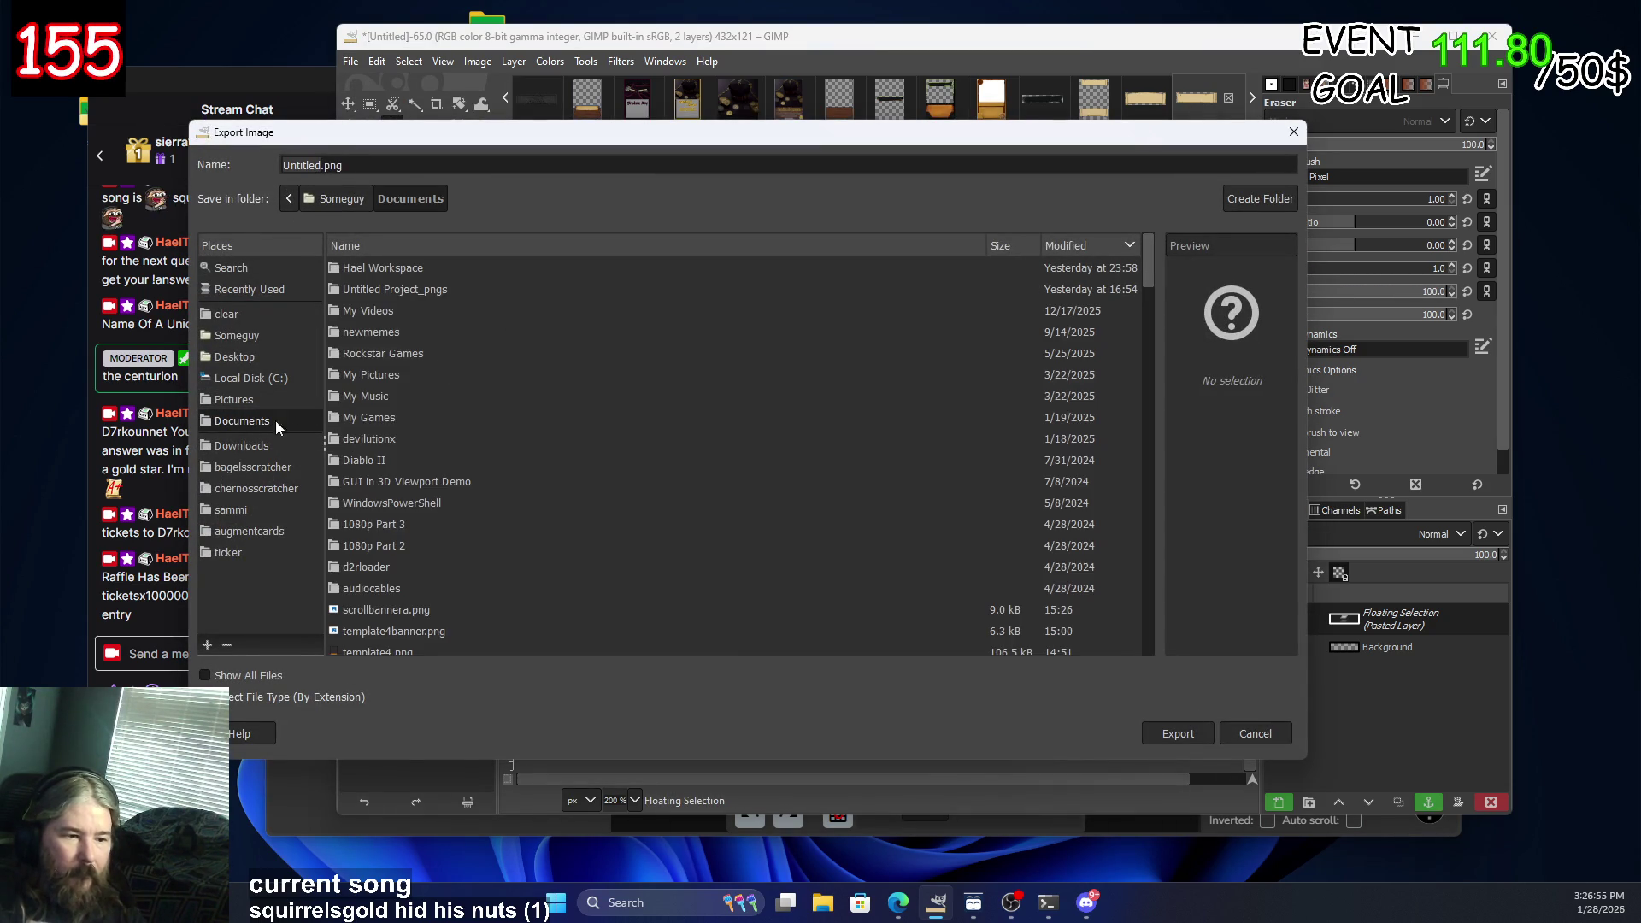
{"action": "left_click", "coordinate": [387, 610]}
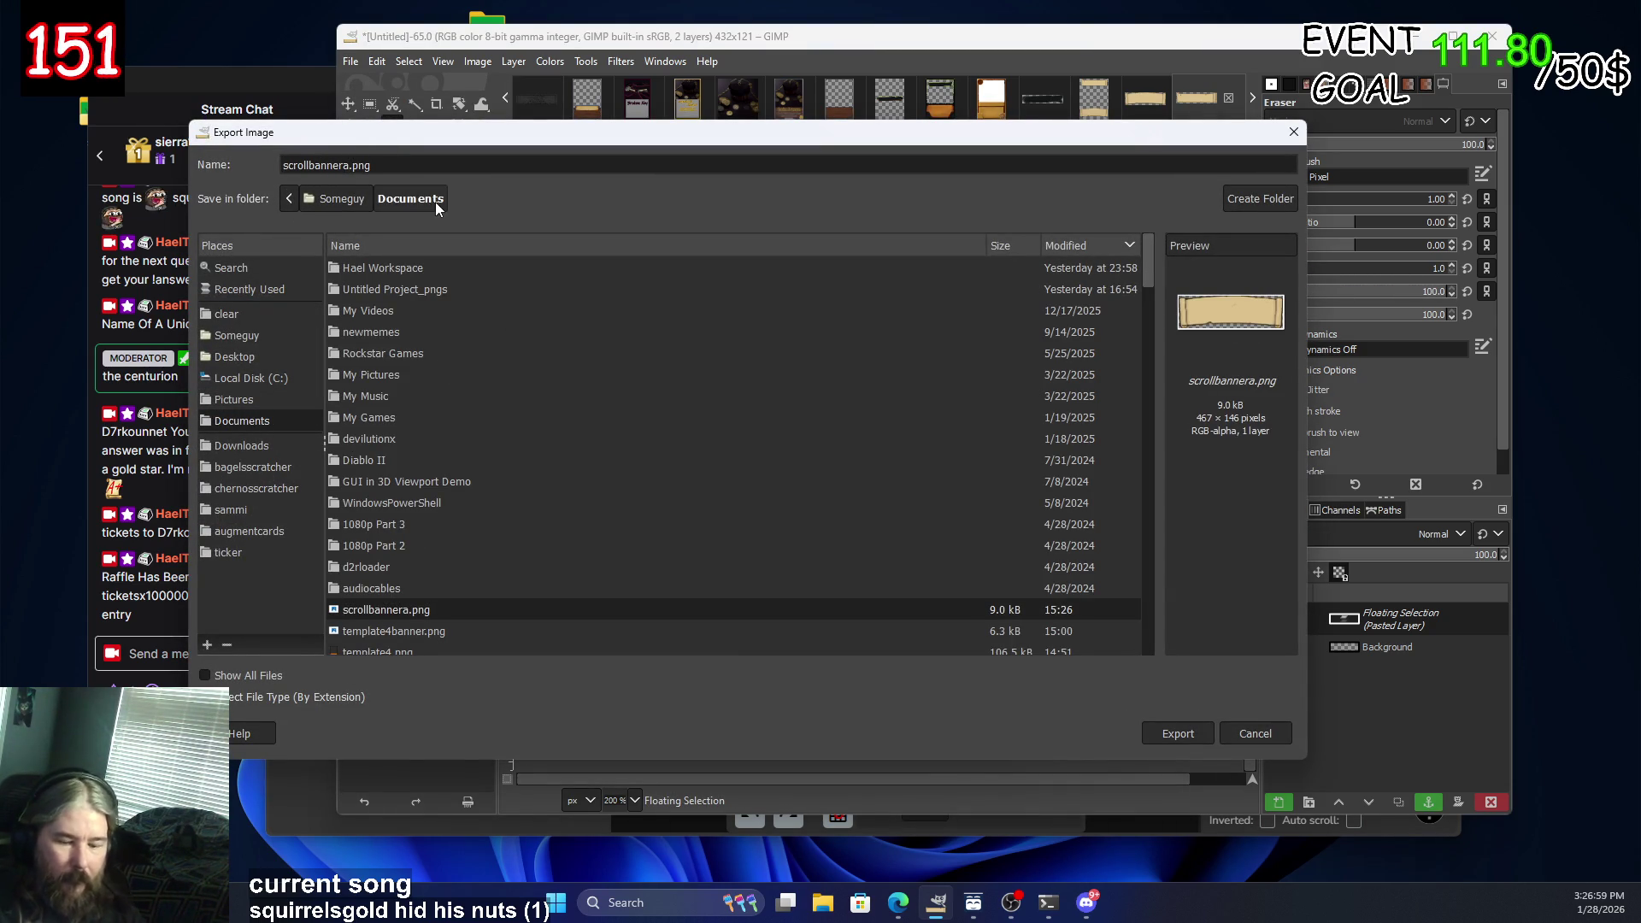
{"action": "key", "text": "BackSpace"}
{"action": "type", "text": "b"}
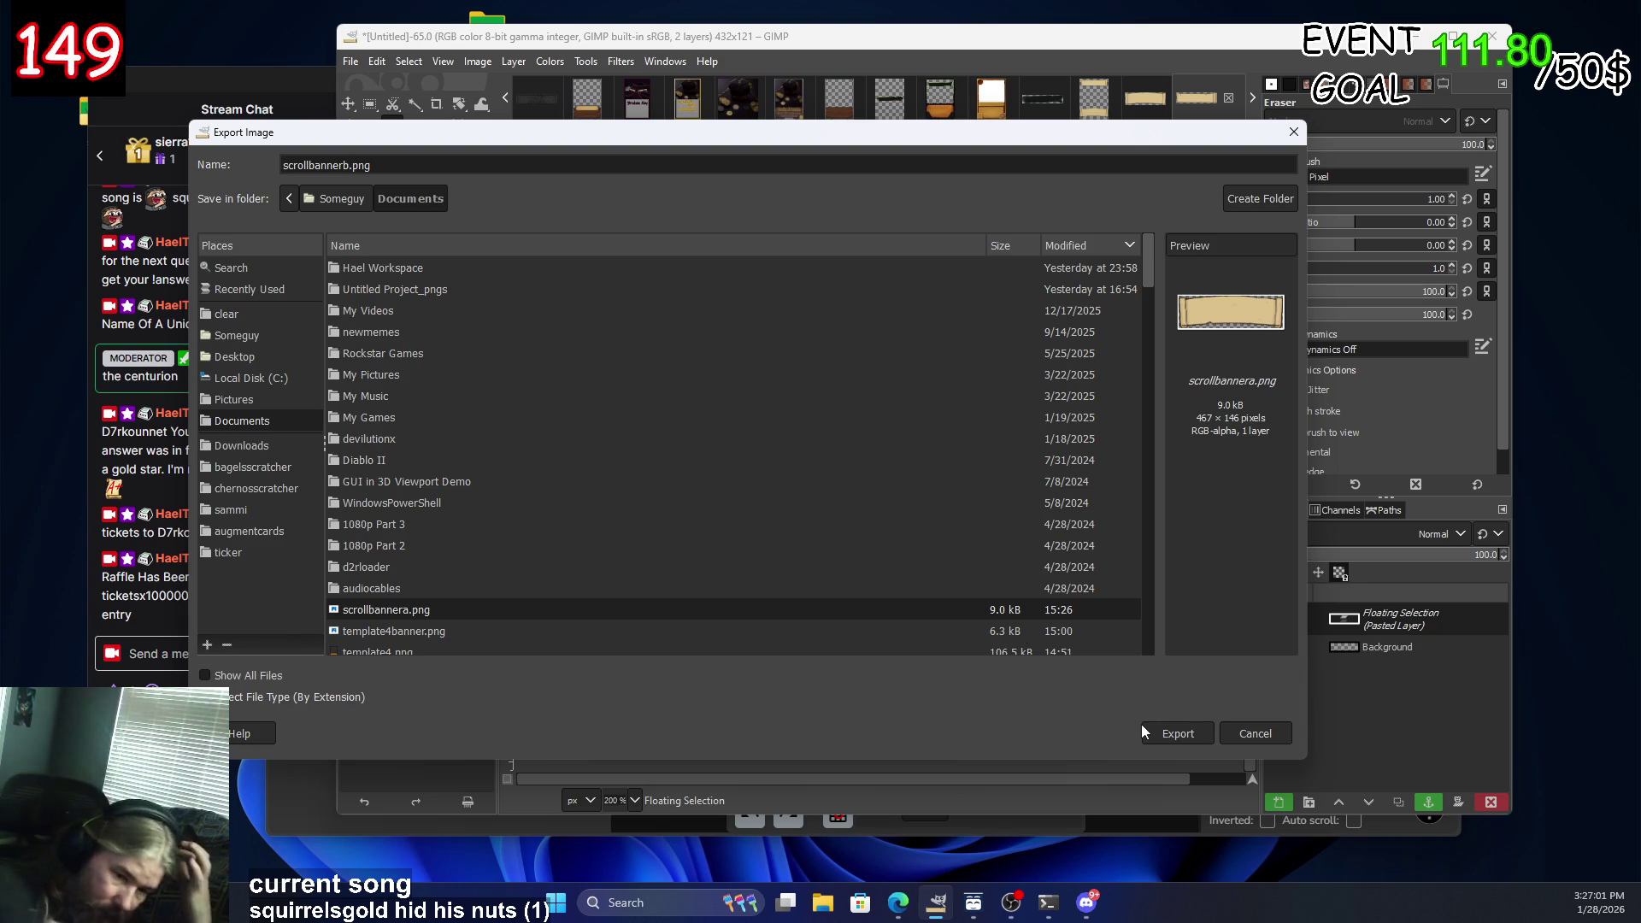
{"action": "left_click", "coordinate": [1176, 733]}
{"action": "left_click", "coordinate": [827, 667]}
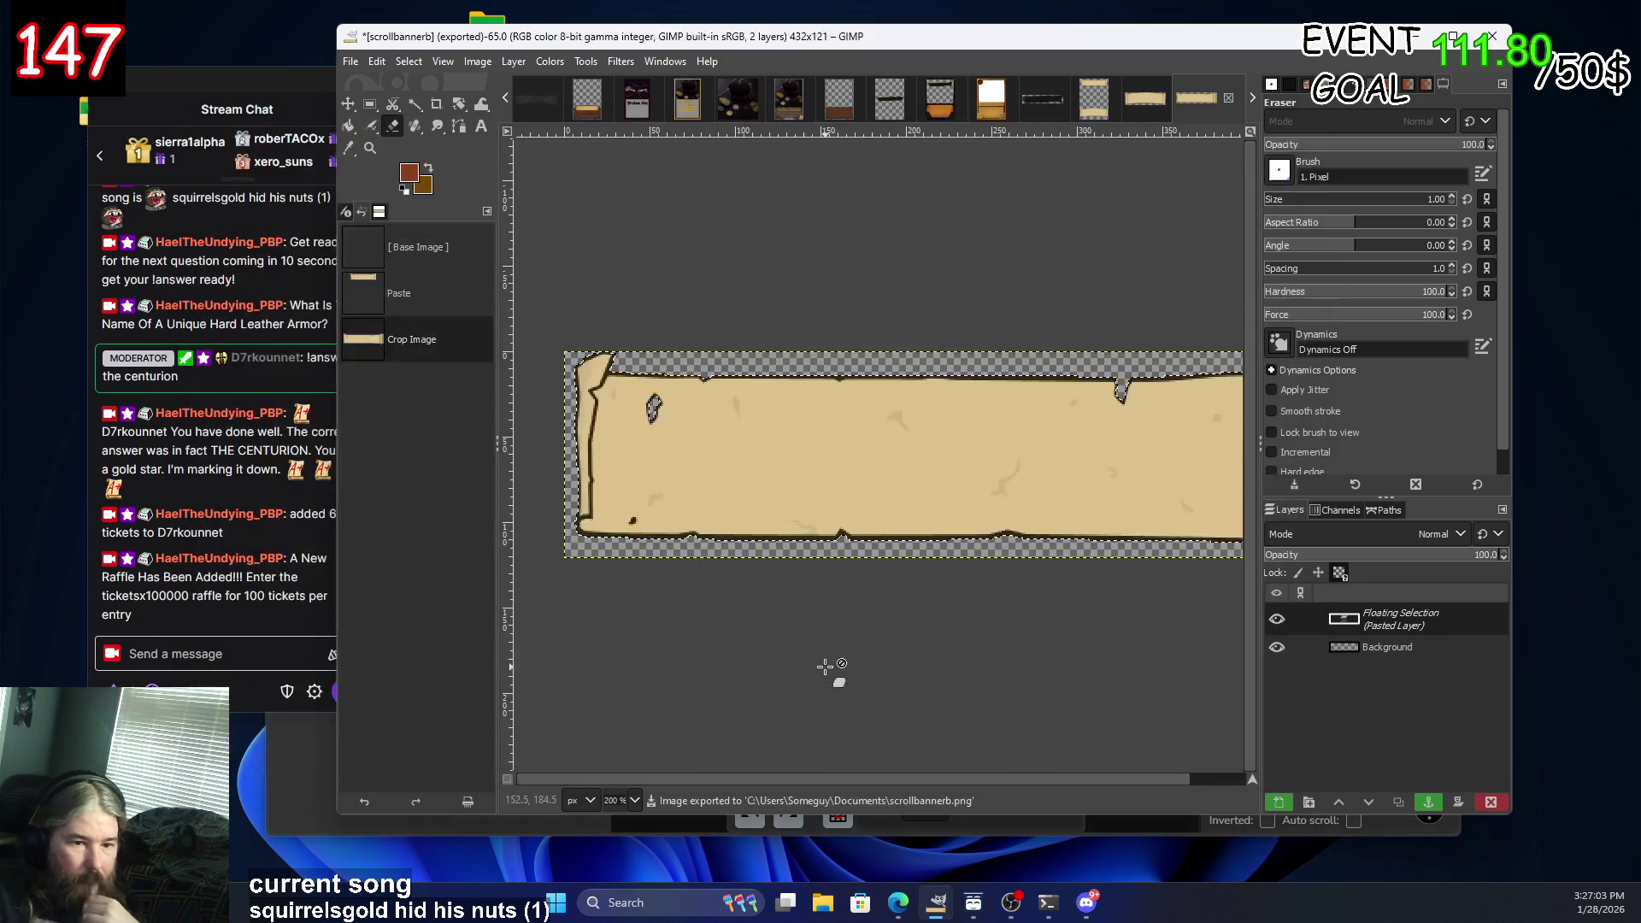
Step: Switch to scrollbannera and browse the Artistic, Decor and Light and Shadow filter submenus
{"action": "scroll", "coordinate": [740, 605], "scroll_direction": "right", "scroll_amount": 5}
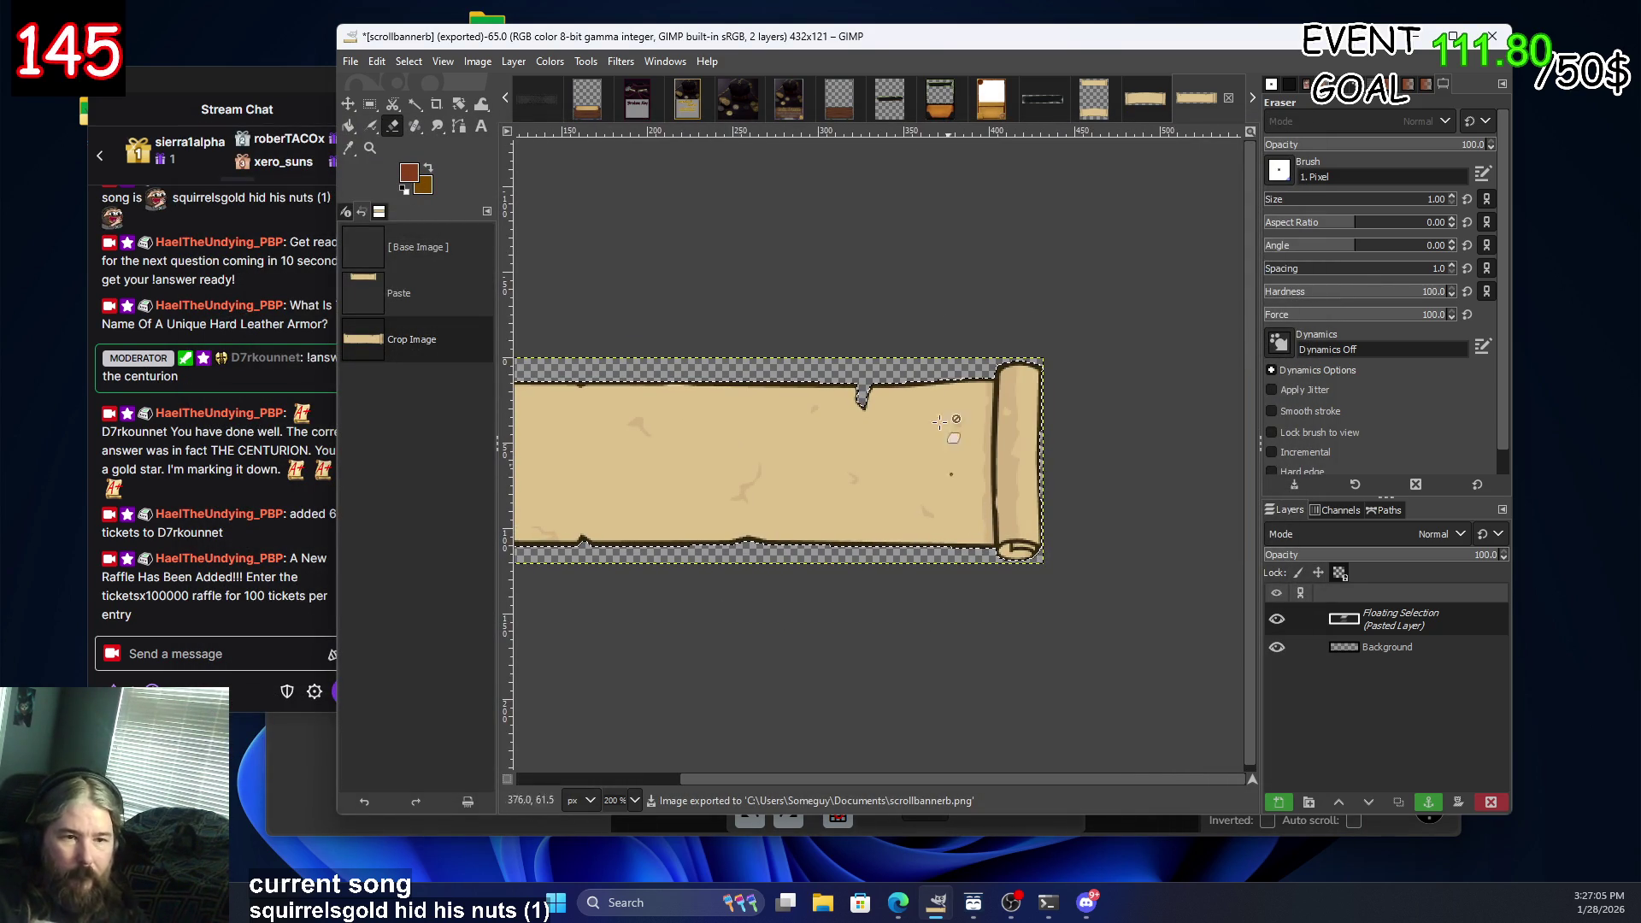
{"action": "left_click", "coordinate": [1145, 100]}
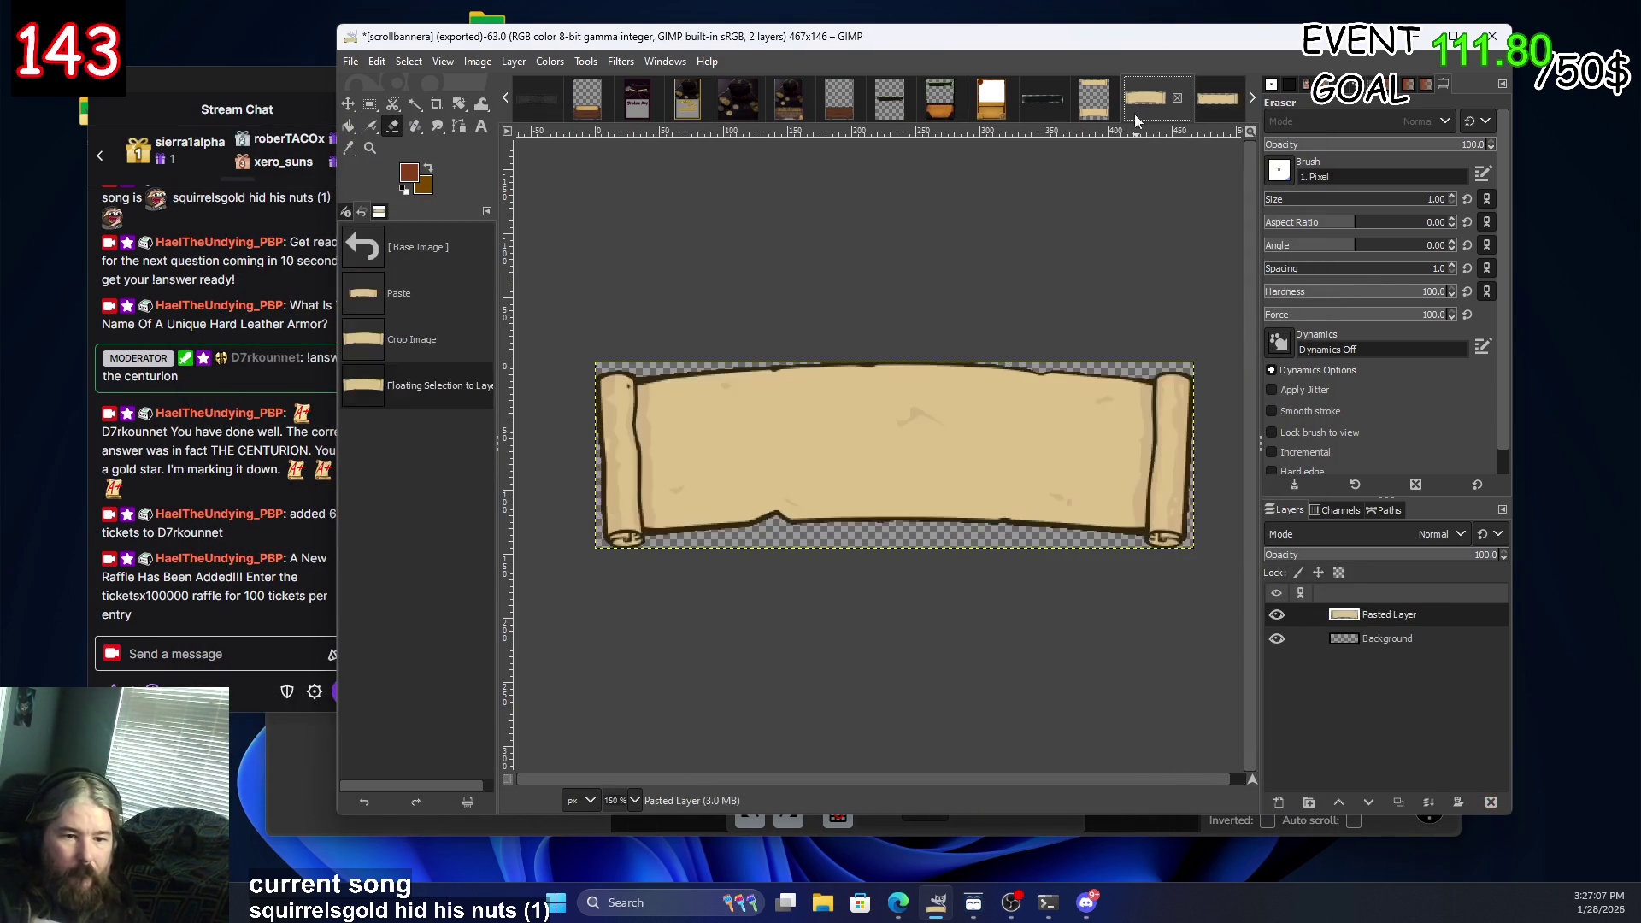
{"action": "left_click", "coordinate": [585, 60]}
{"action": "left_click", "coordinate": [620, 61]}
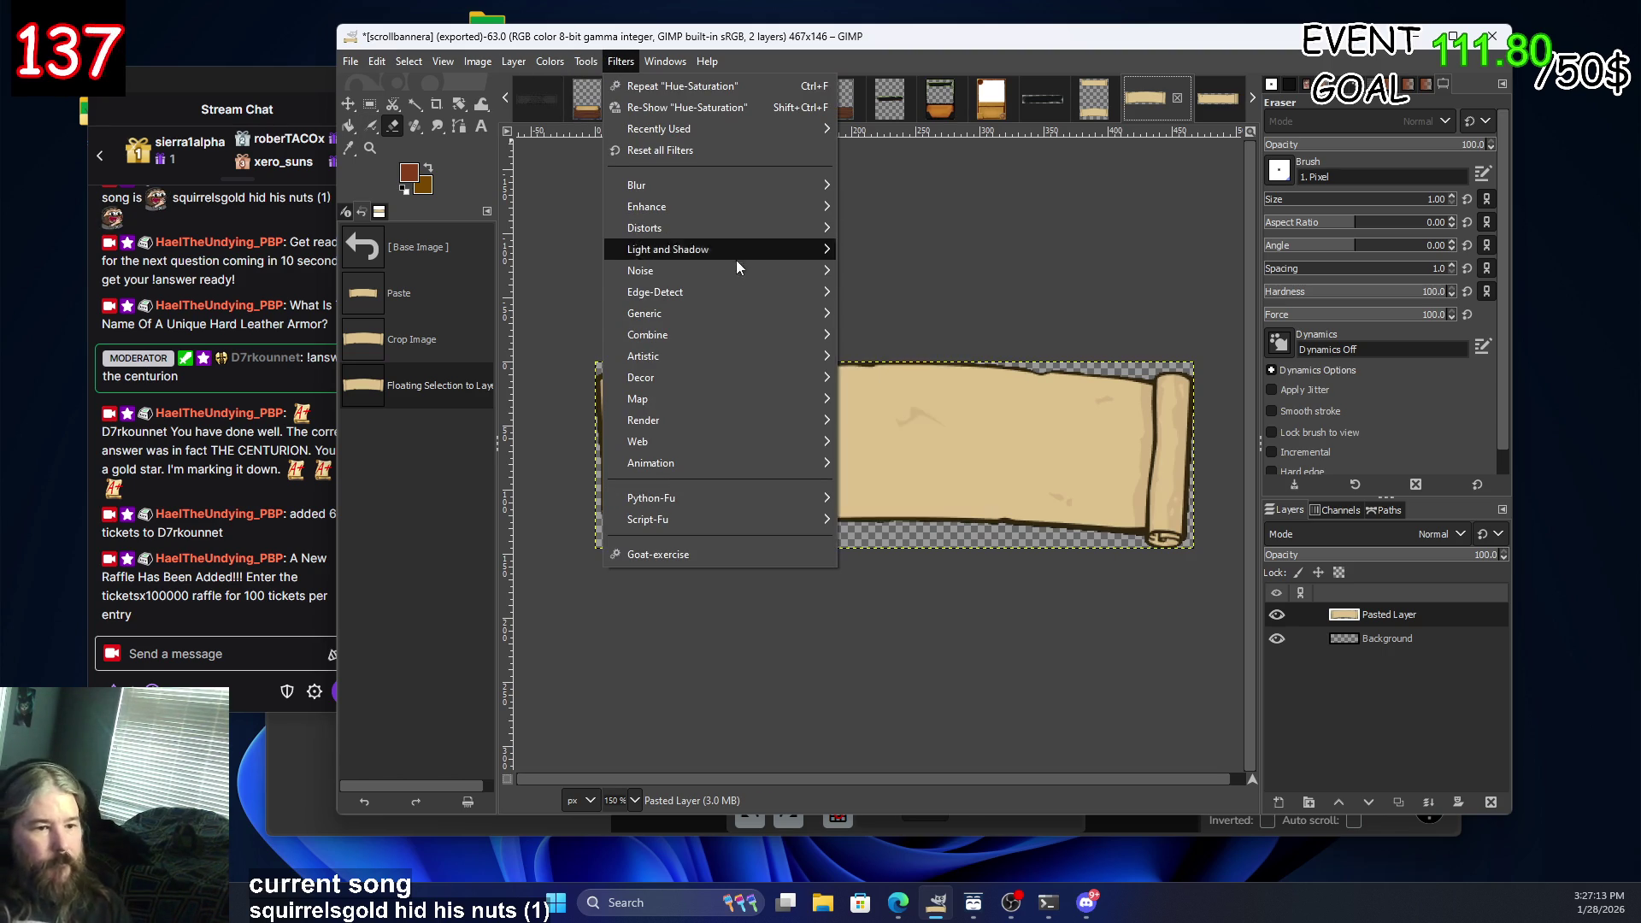
{"action": "mouse_move", "coordinate": [771, 356]}
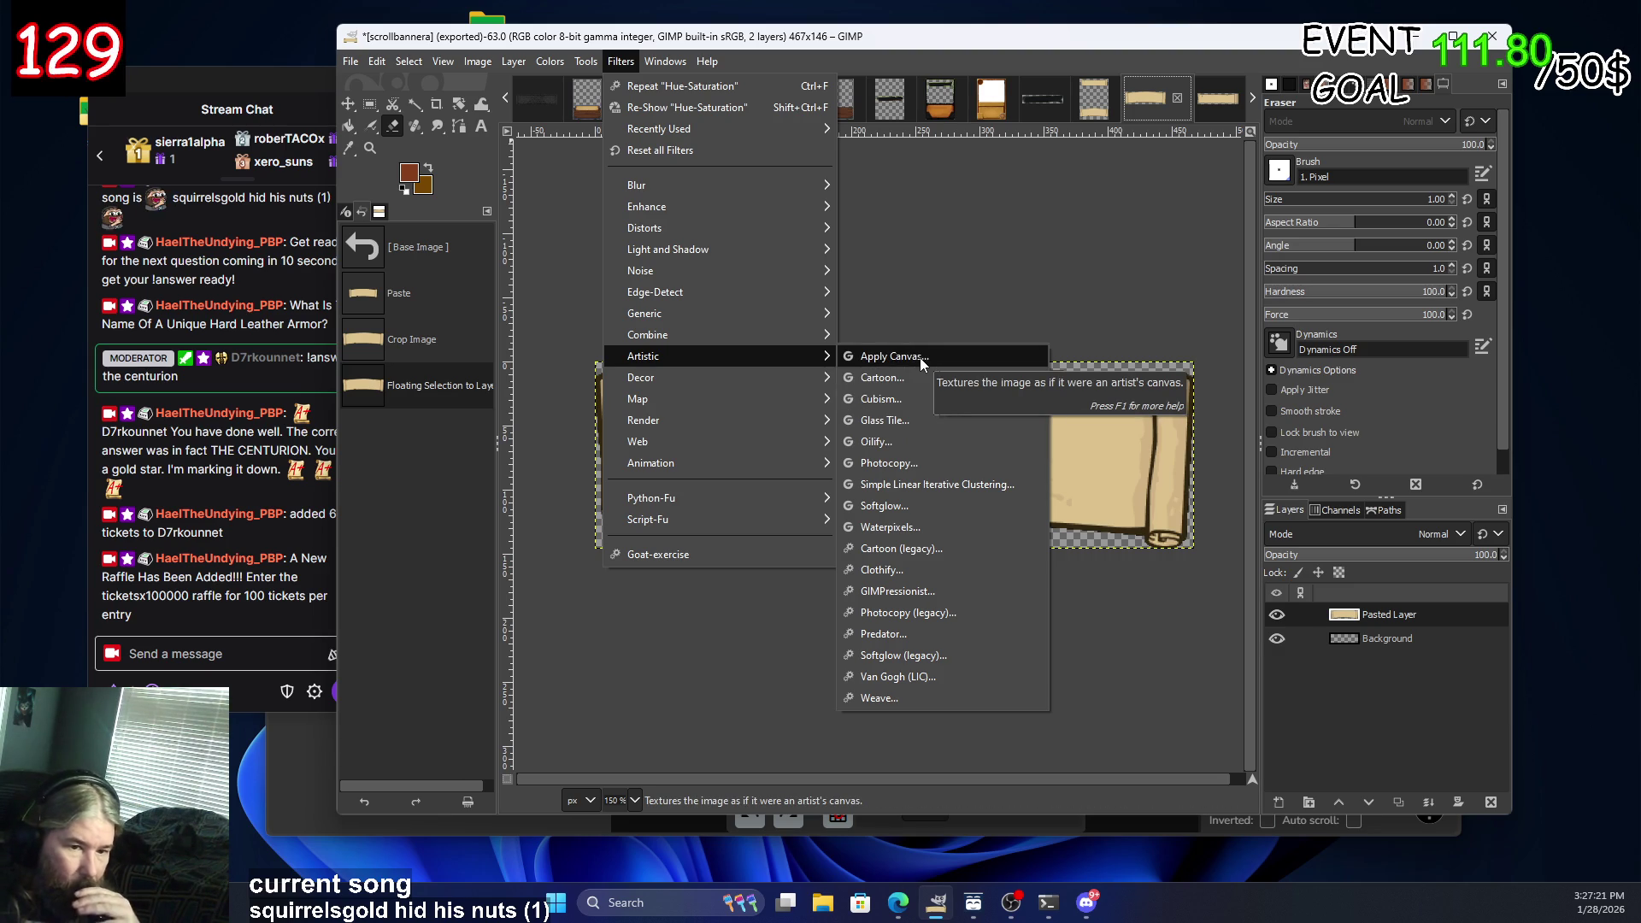
{"action": "mouse_move", "coordinate": [813, 376]}
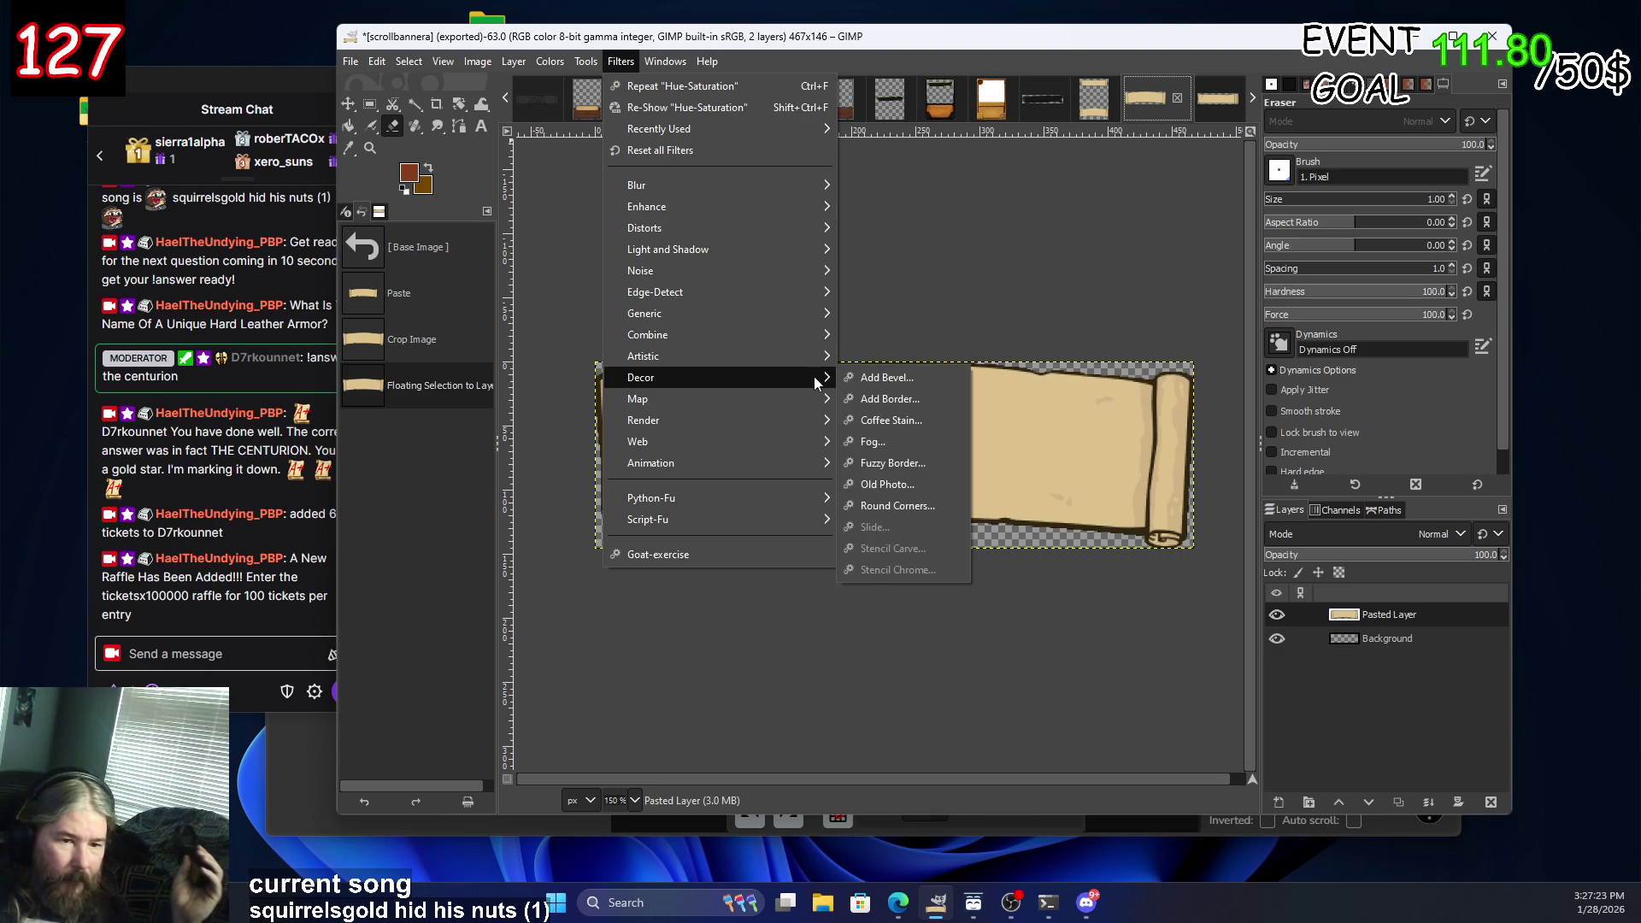
{"action": "mouse_move", "coordinate": [801, 182]}
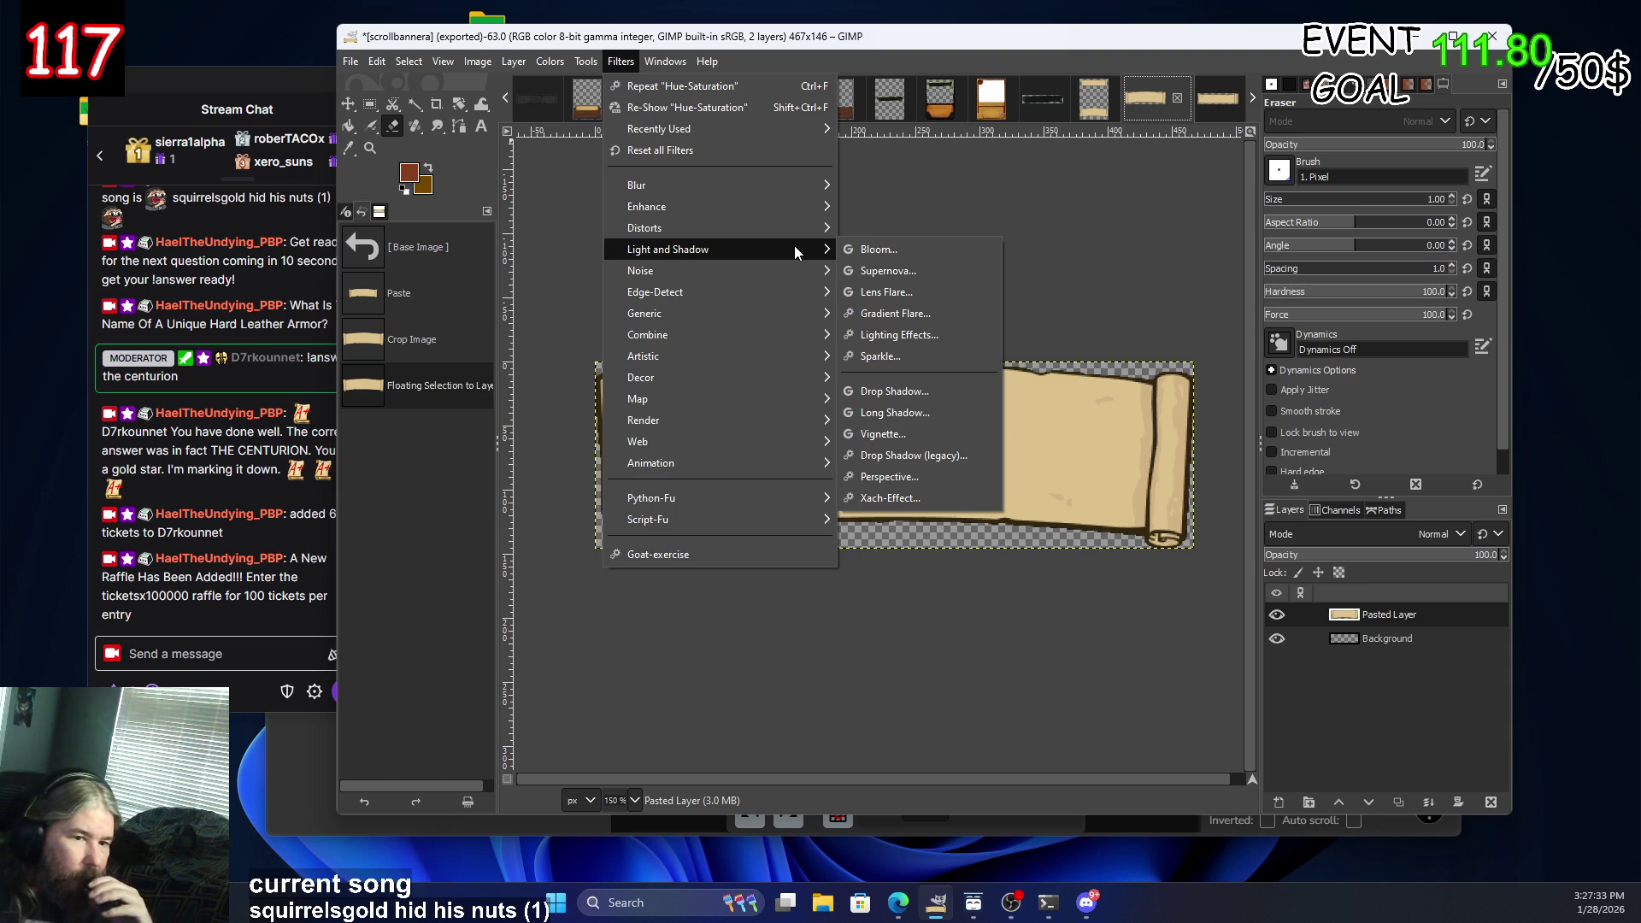
{"action": "mouse_move", "coordinate": [782, 293]}
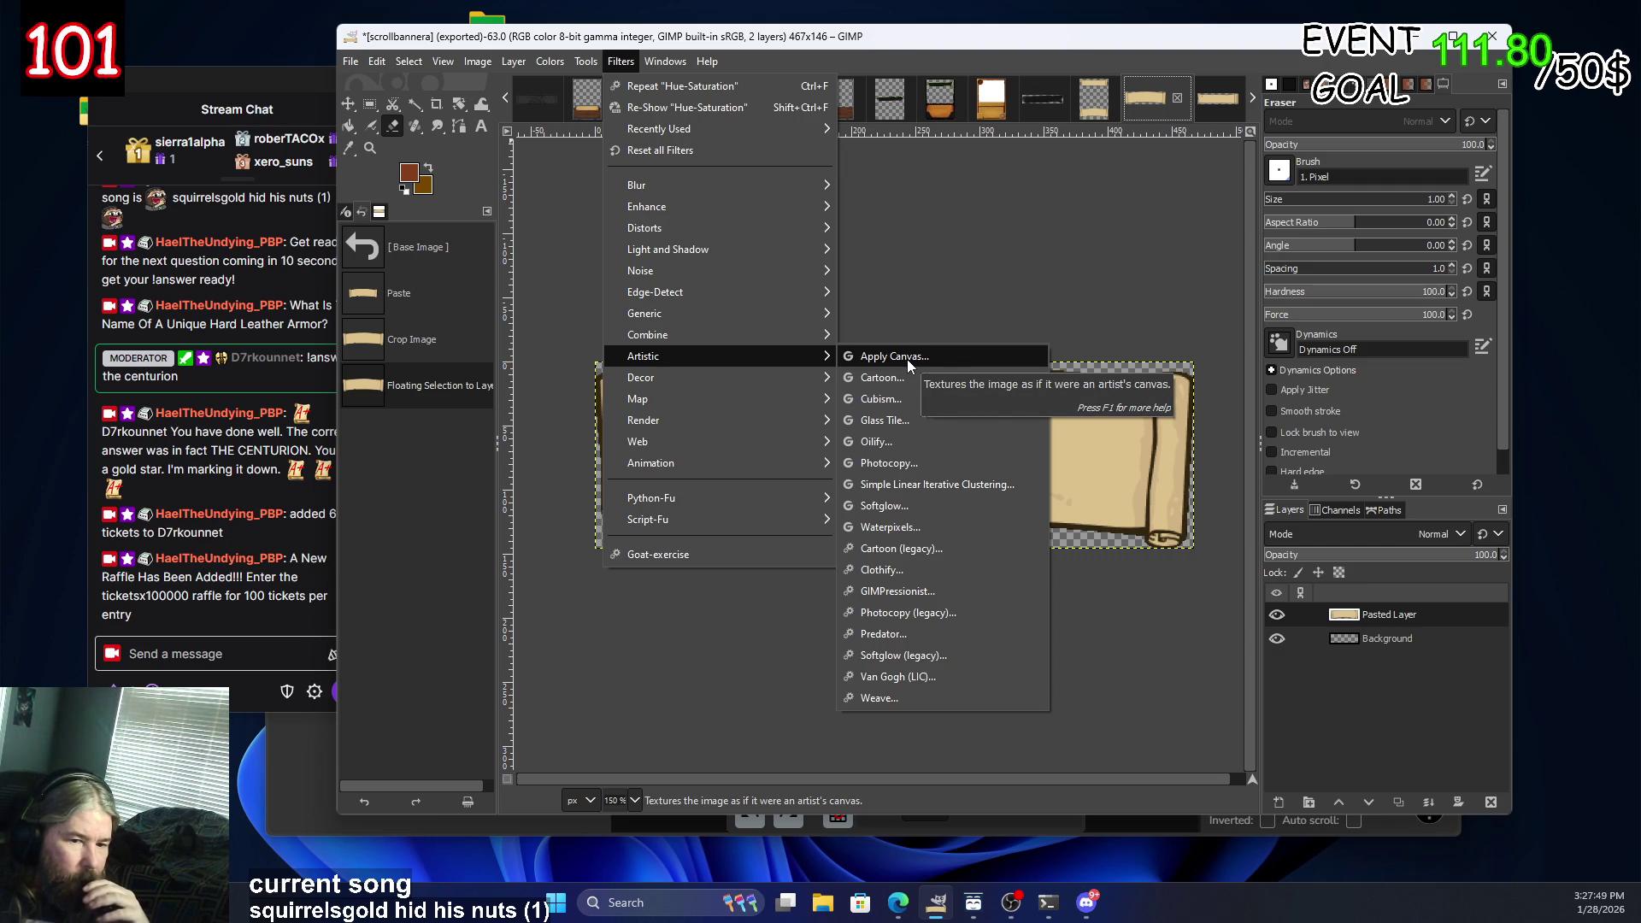
{"action": "left_click", "coordinate": [937, 579]}
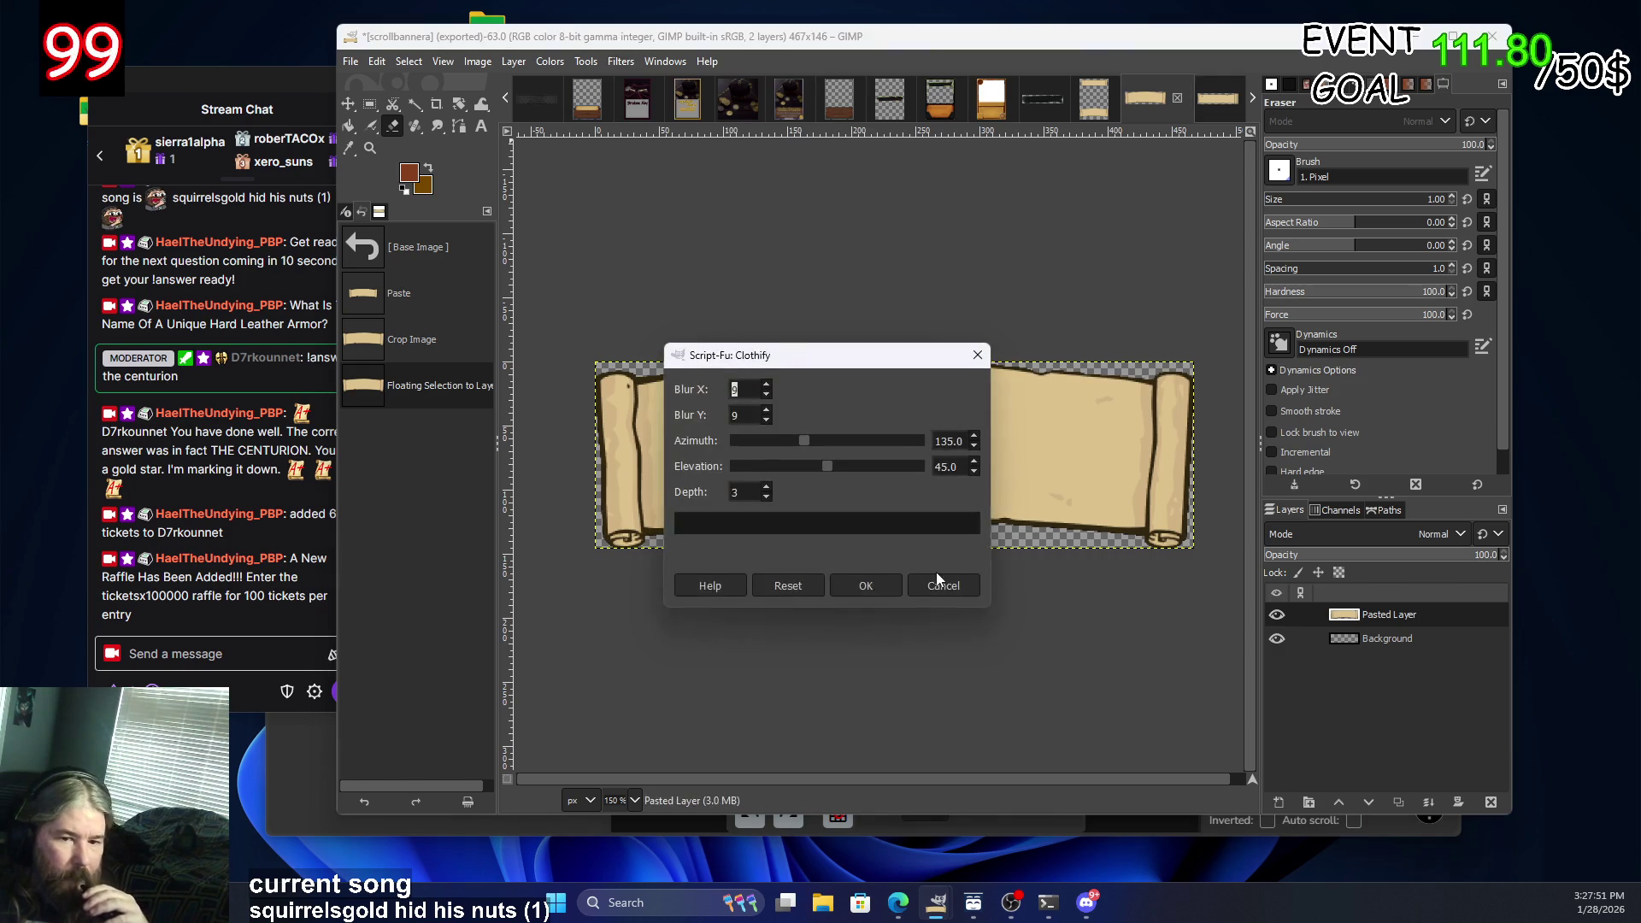
{"action": "left_click", "coordinate": [865, 588]}
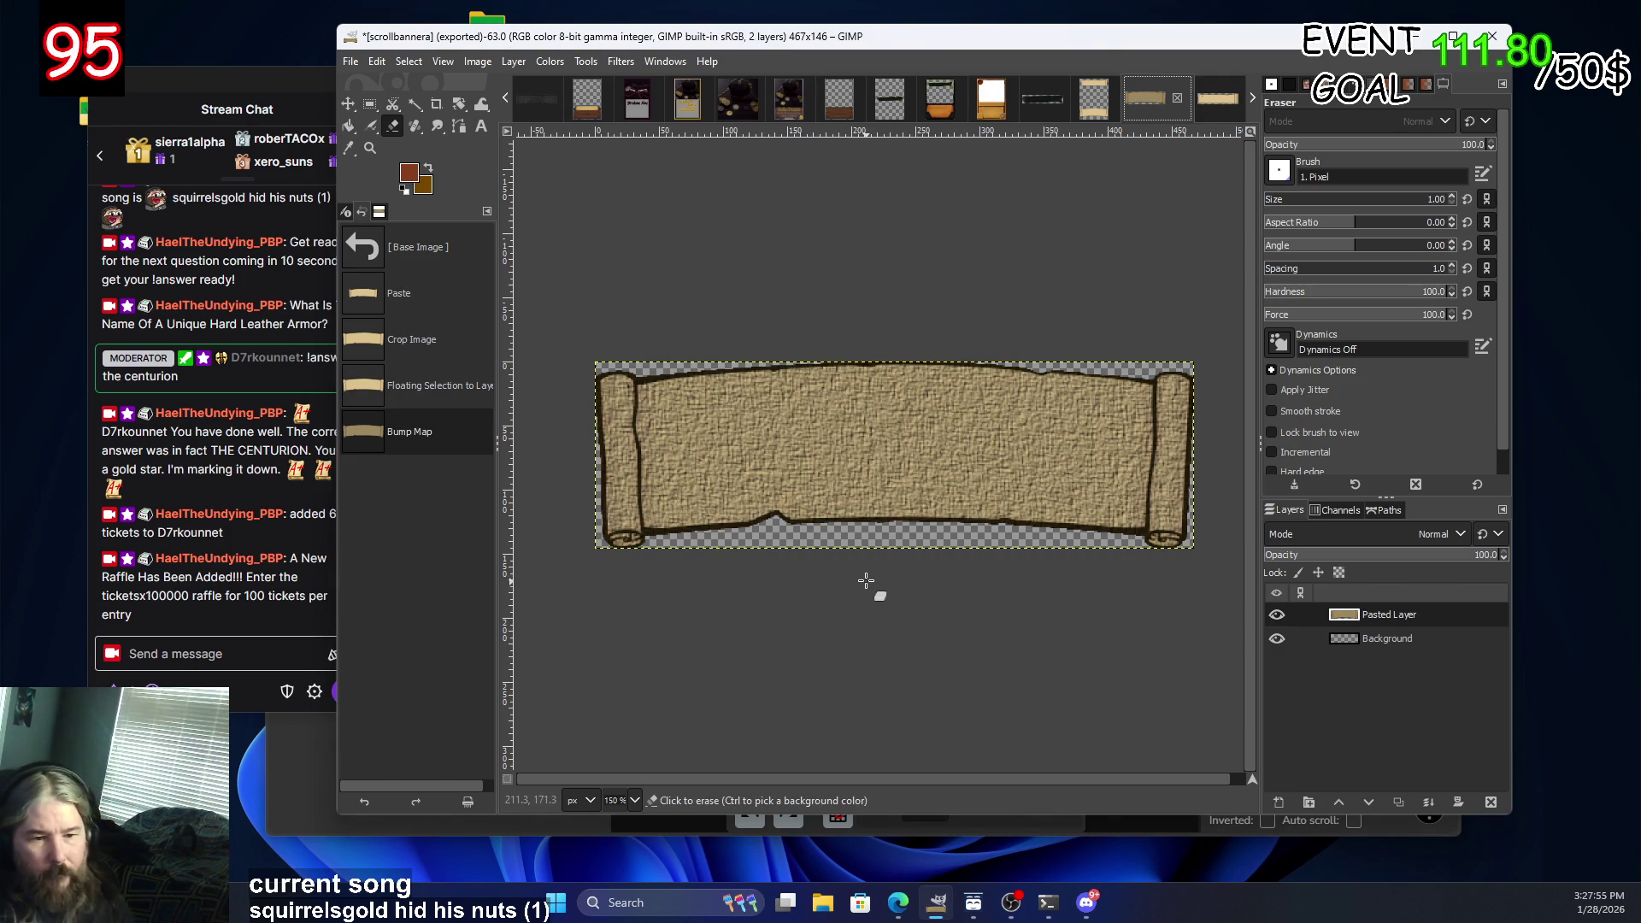
{"action": "key", "text": "ctrl+z"}
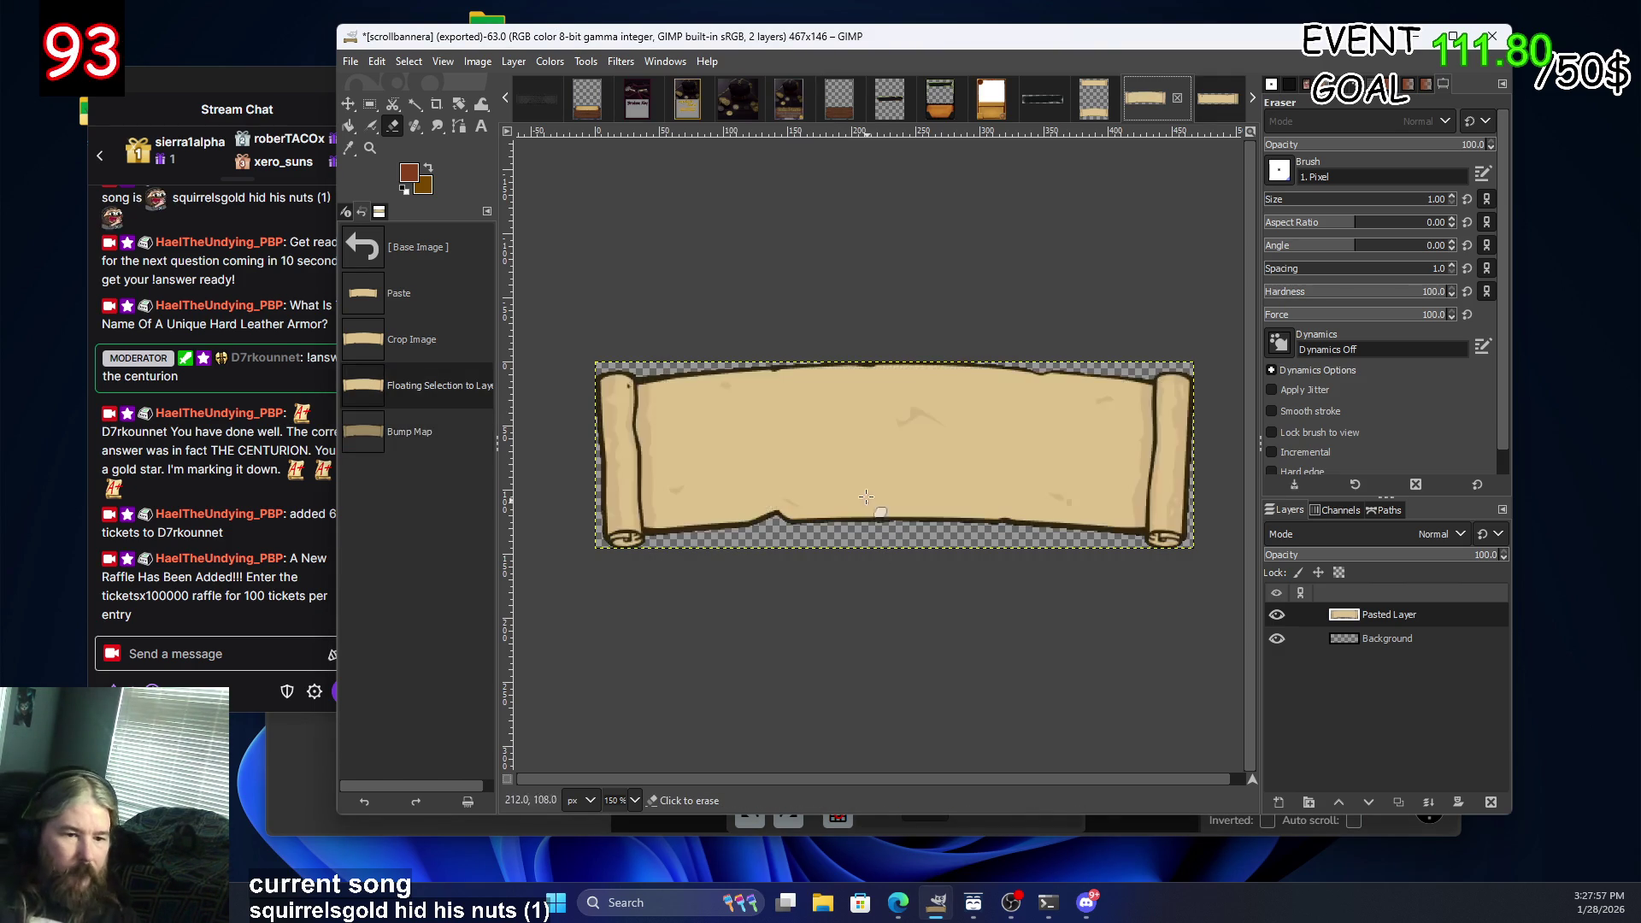
{"action": "right_click", "coordinate": [856, 440]}
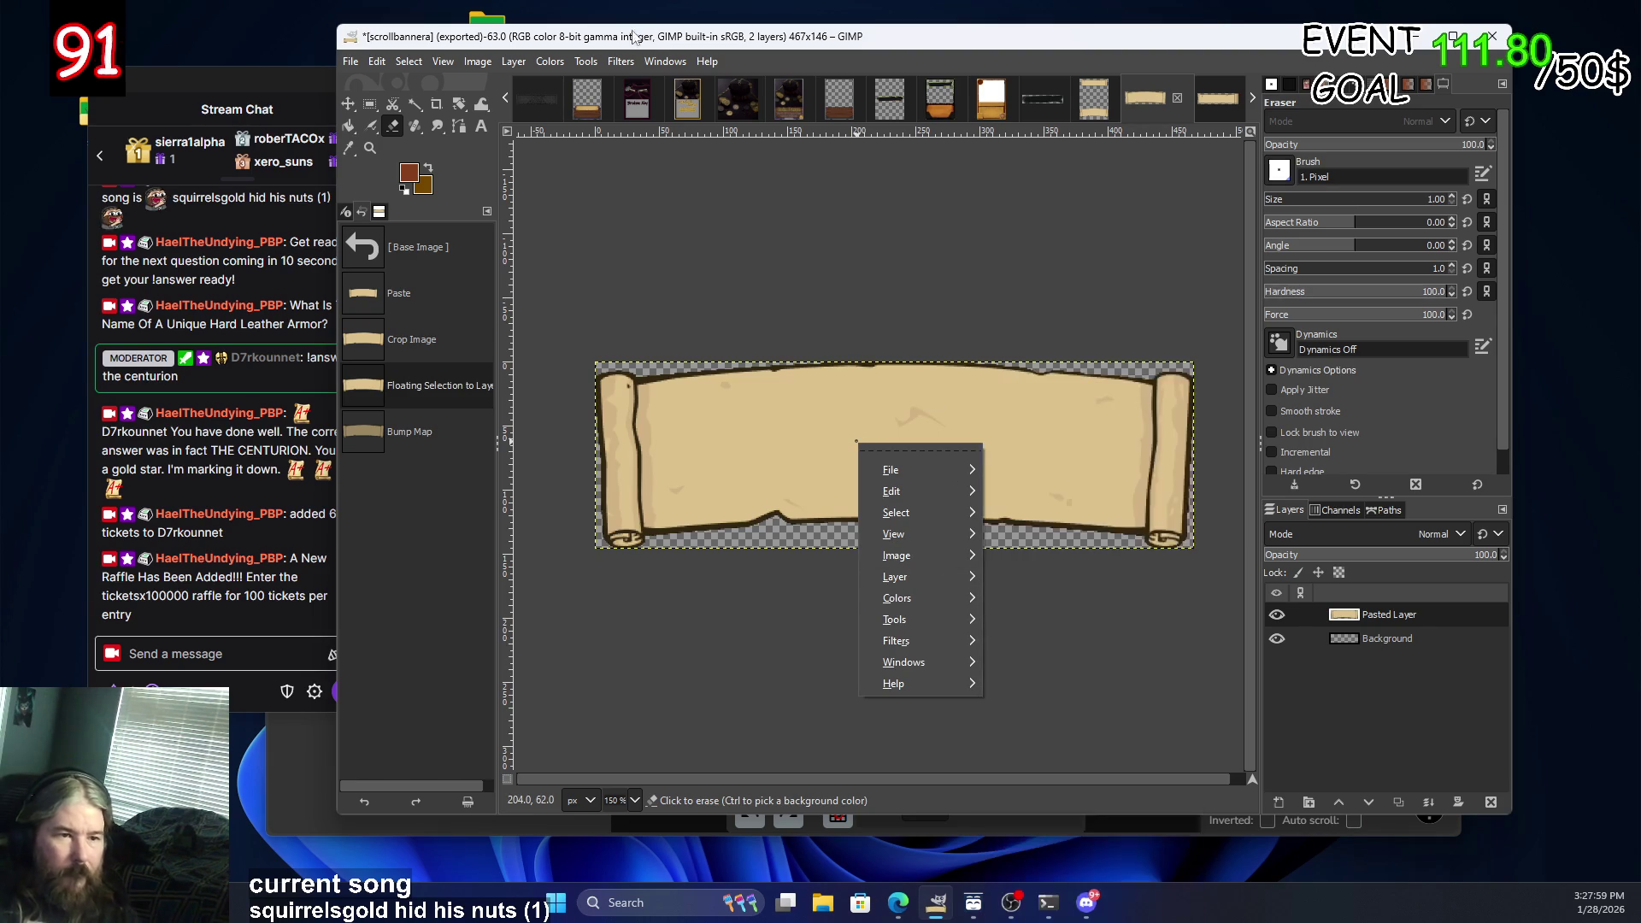
{"action": "left_click", "coordinate": [614, 64]}
{"action": "left_click", "coordinate": [613, 64]}
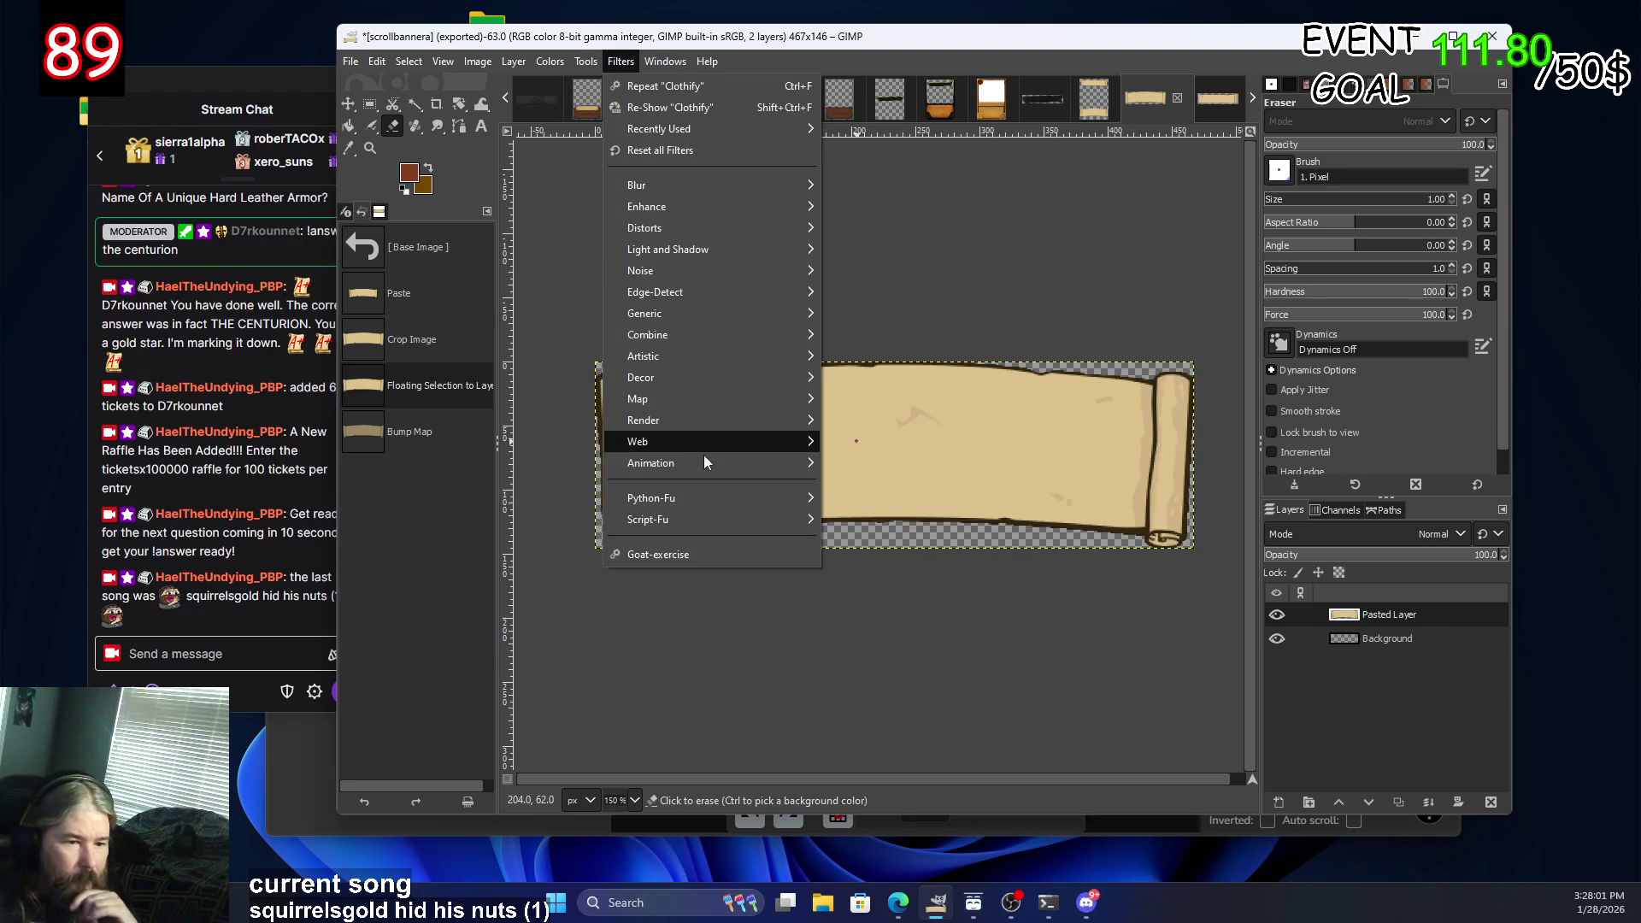
{"action": "mouse_move", "coordinate": [715, 377]}
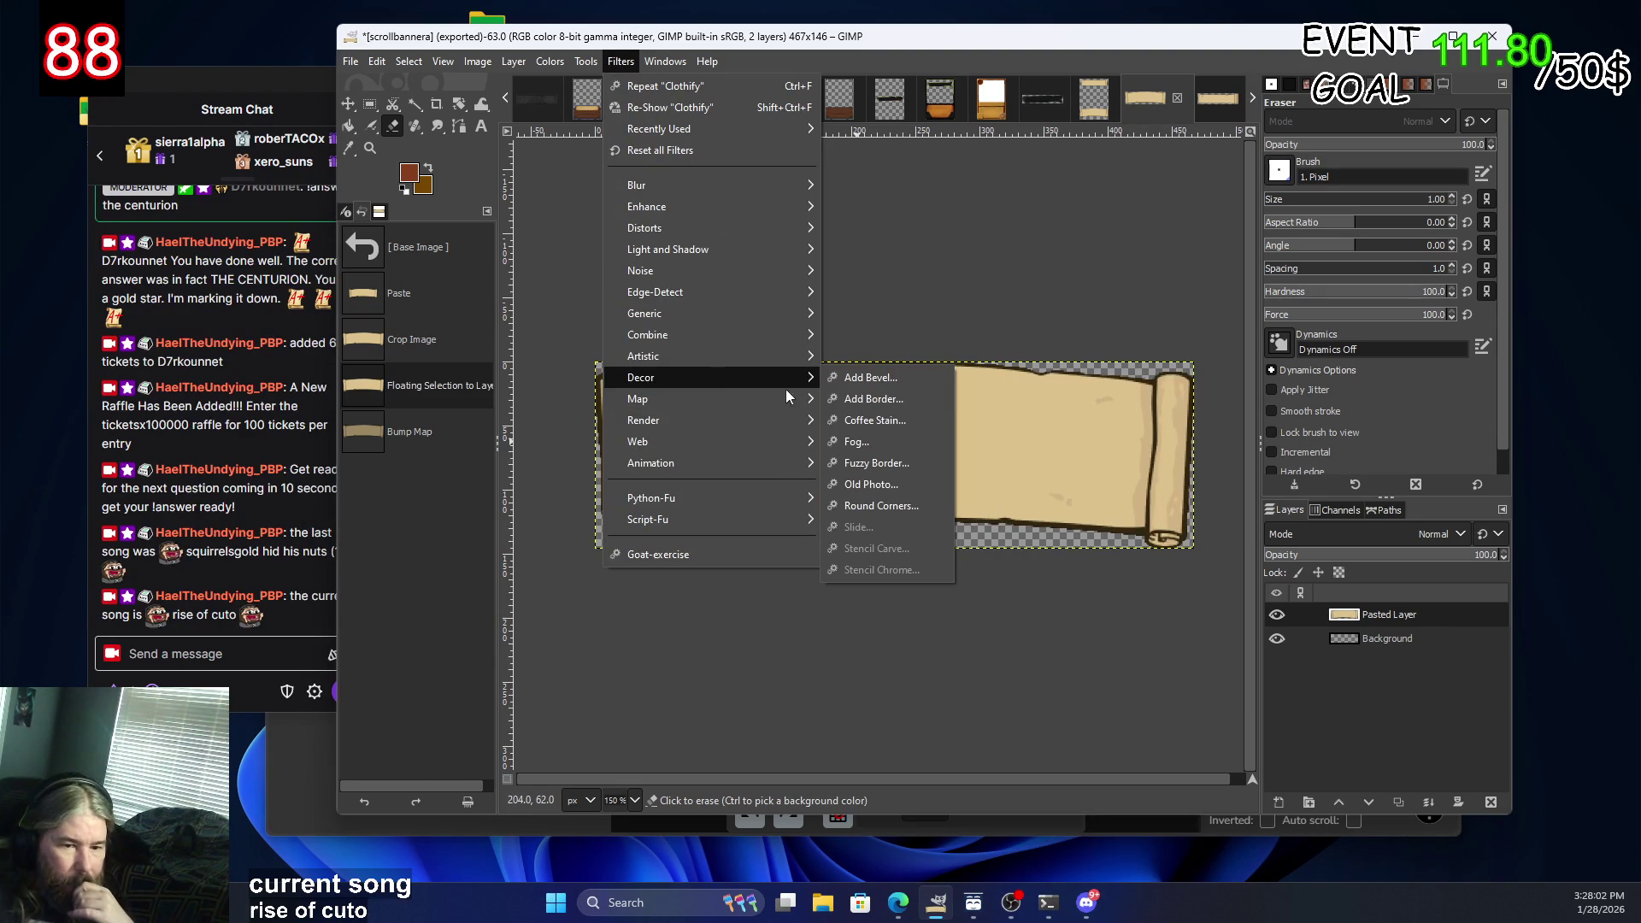
{"action": "left_click", "coordinate": [912, 420]}
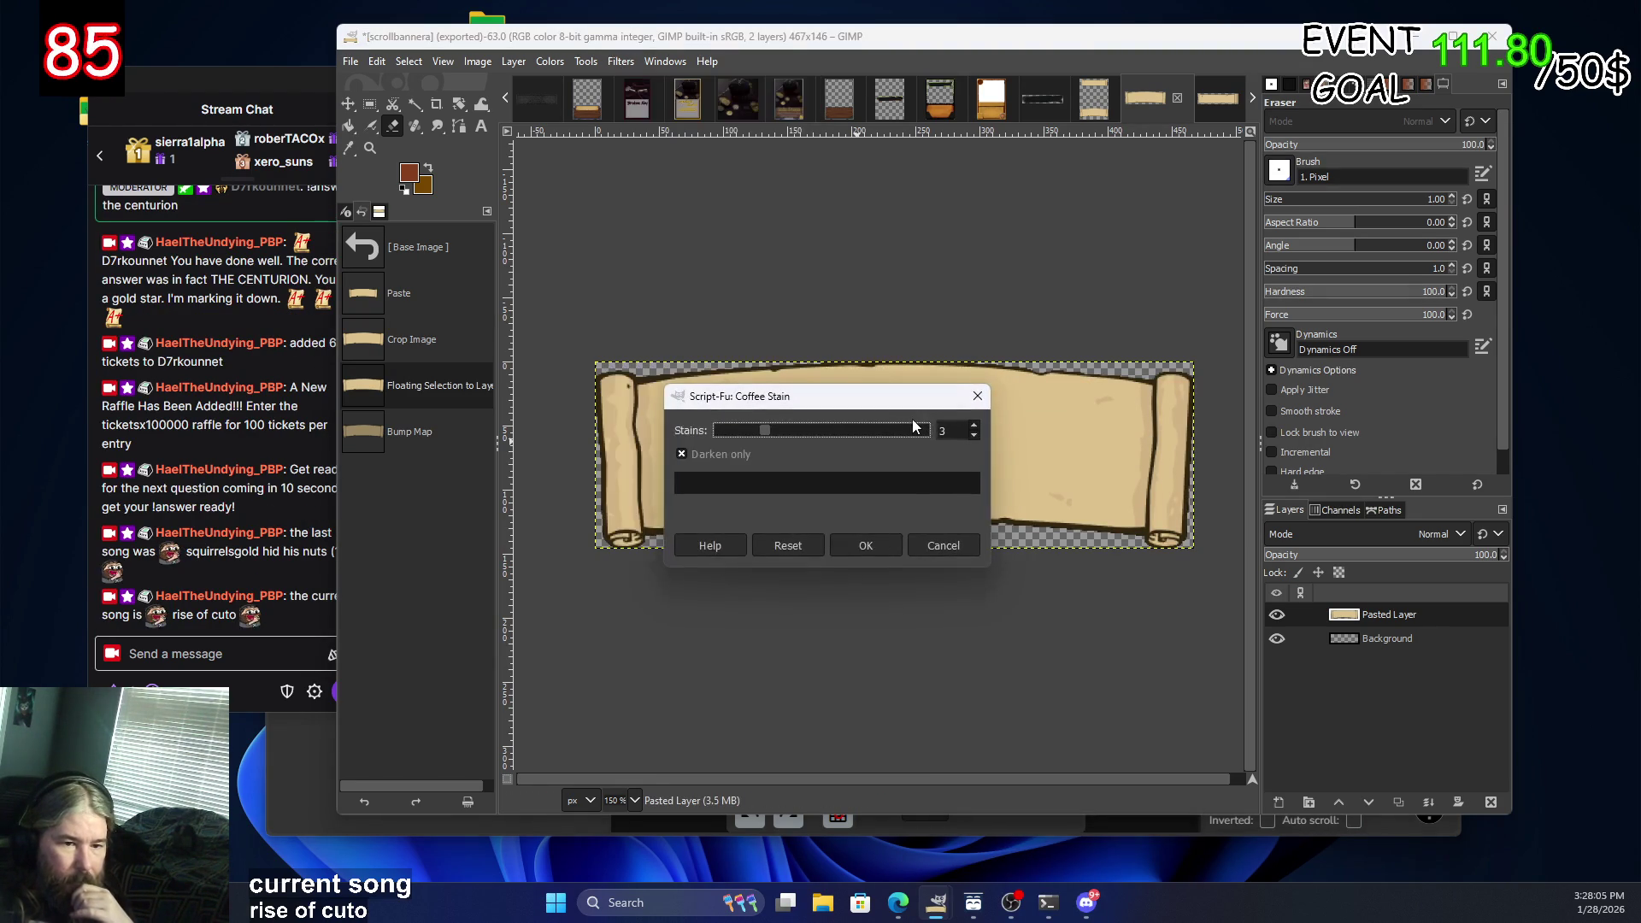
{"action": "left_click", "coordinate": [880, 545]}
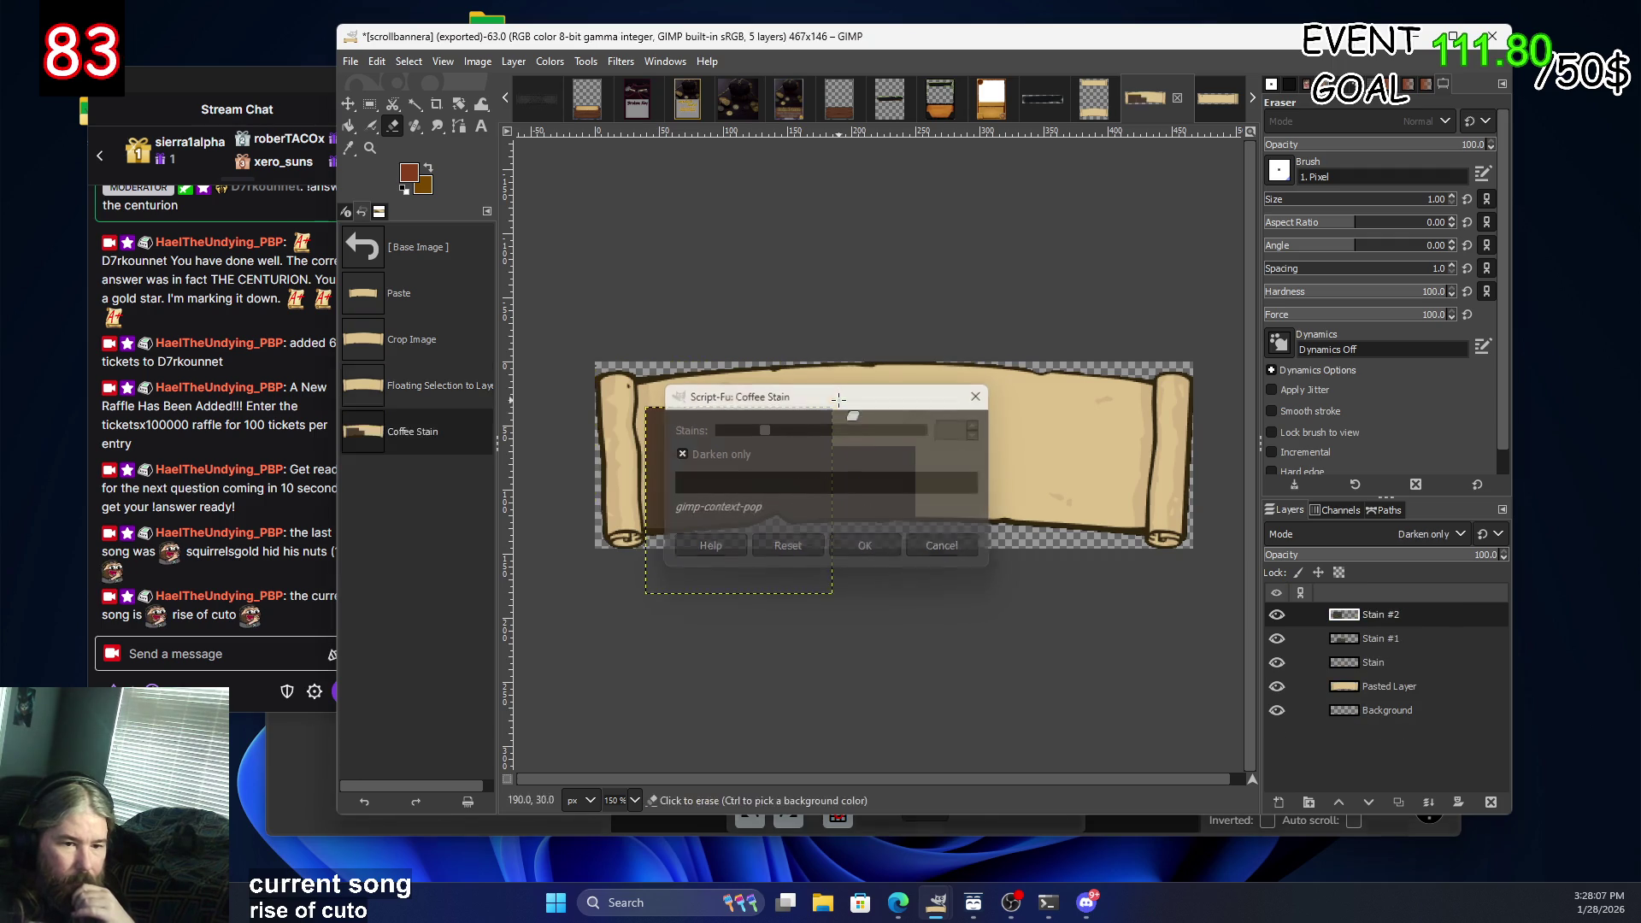
{"action": "key", "text": "ctrl+z"}
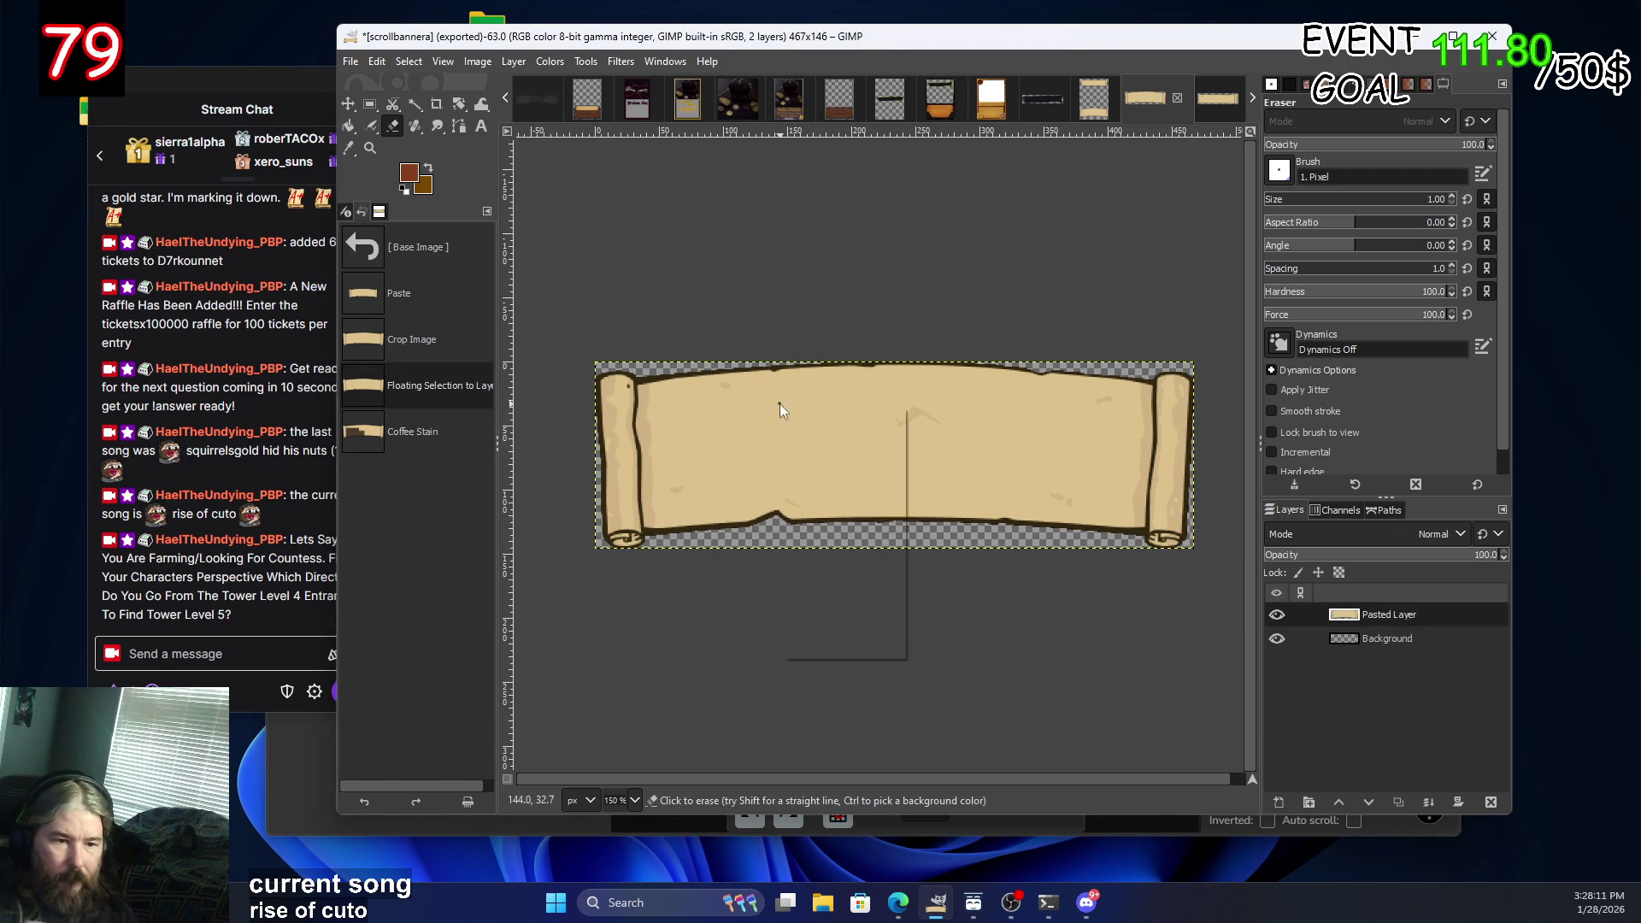
{"action": "right_click", "coordinate": [779, 407]}
{"action": "left_click", "coordinate": [613, 63]}
{"action": "left_click", "coordinate": [614, 63]}
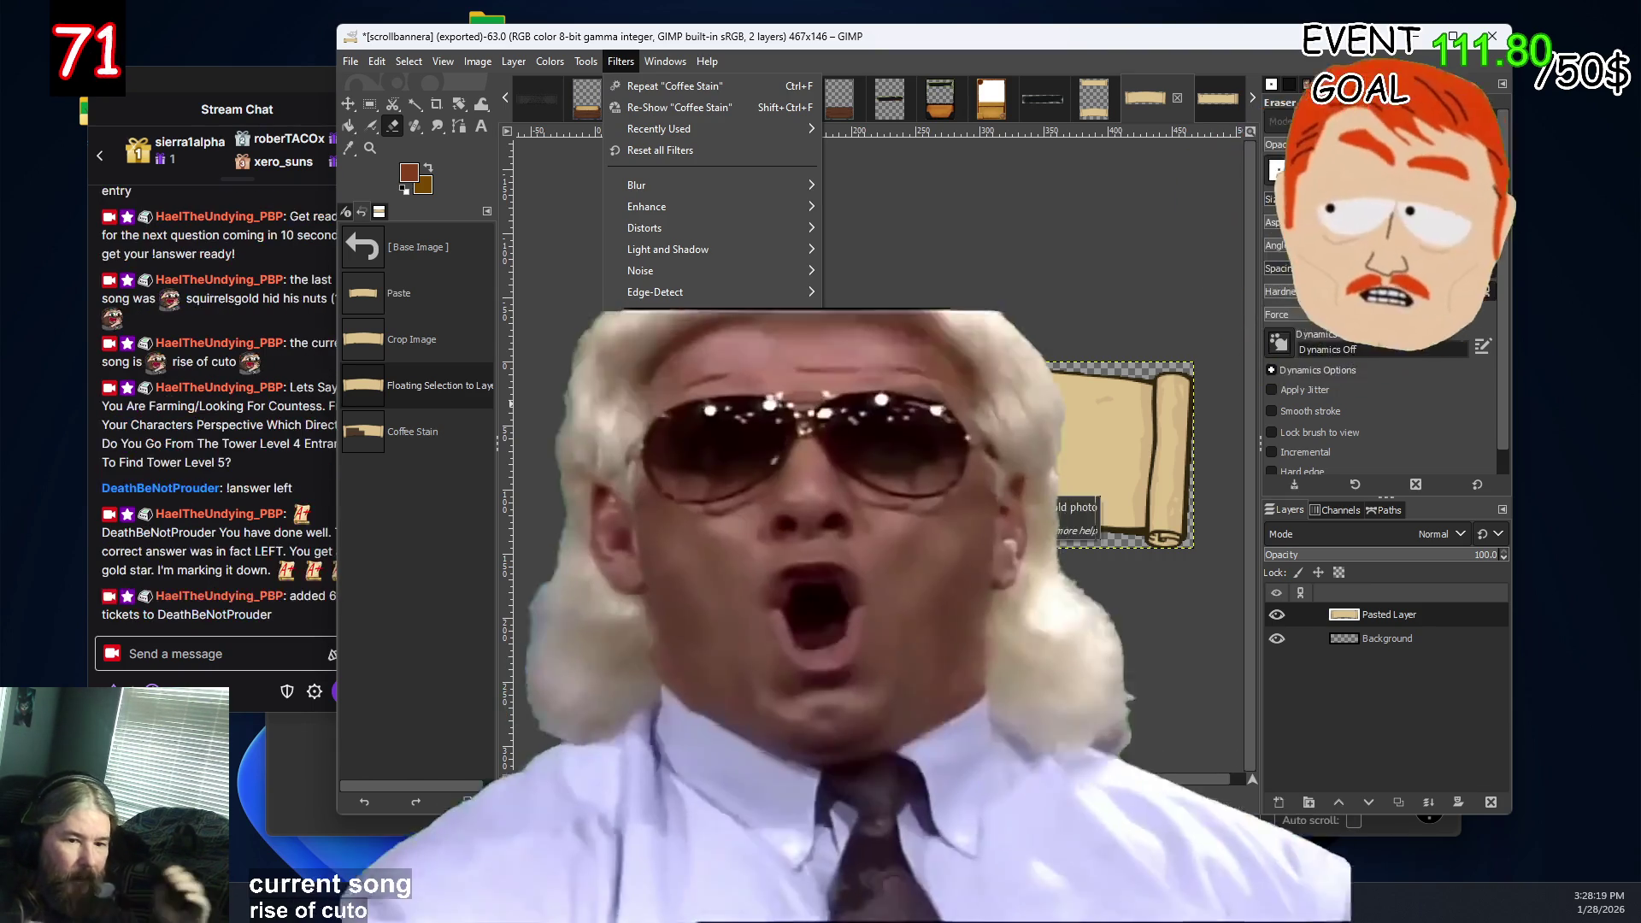
{"action": "left_click", "coordinate": [911, 484]}
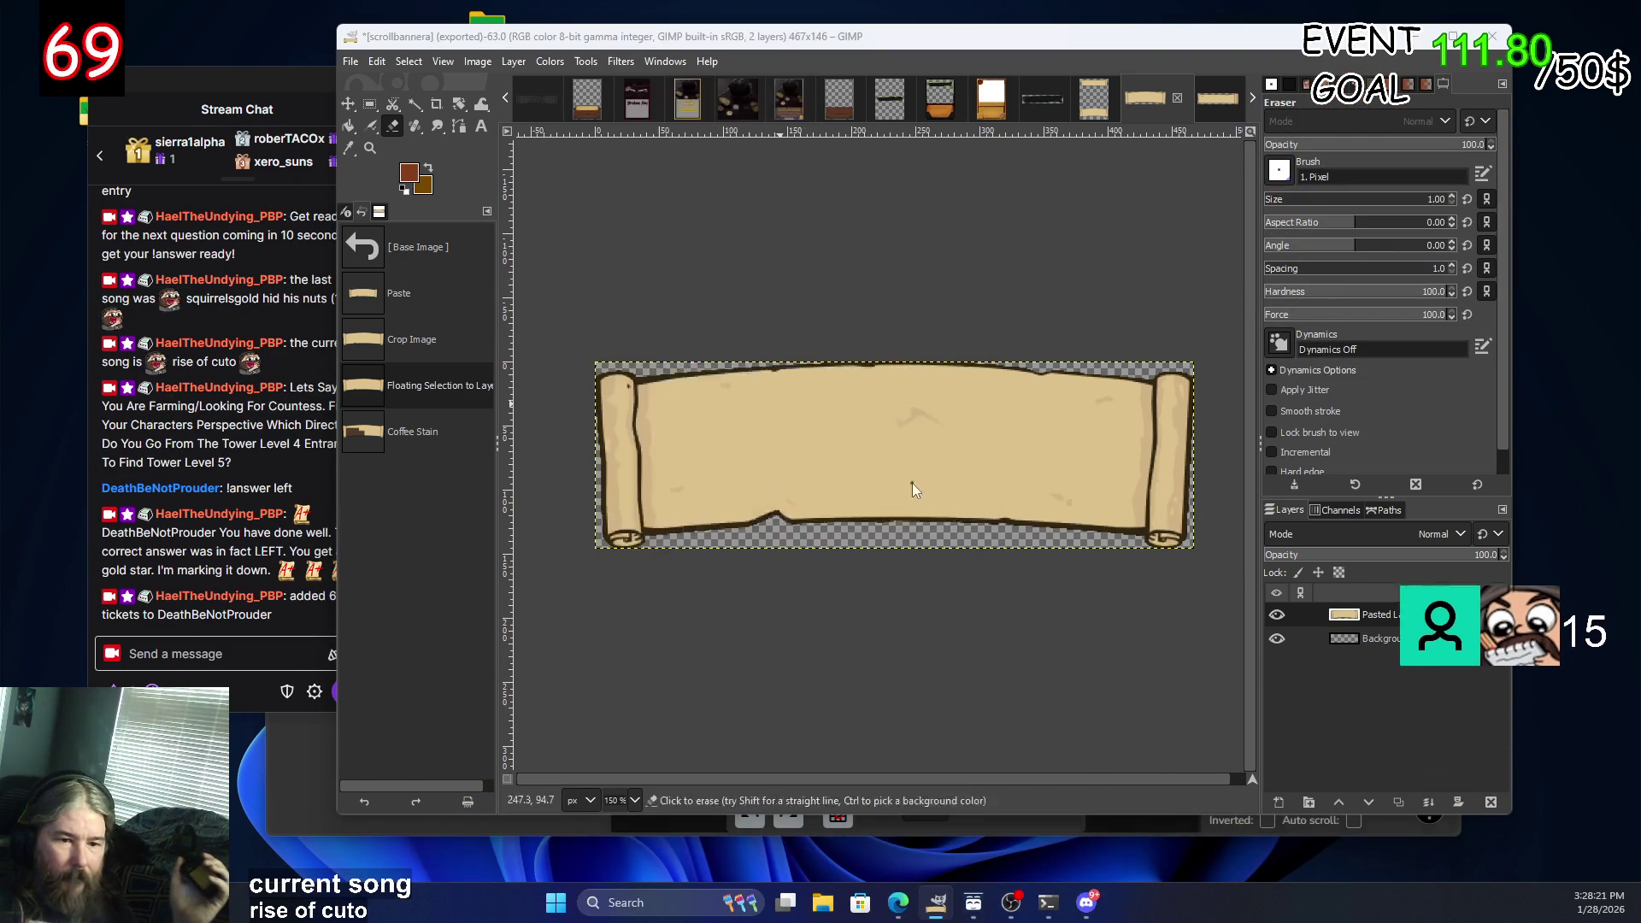
Step: Apply Old Photo to the scroll, producing a grey Untitled copy, and flip through the open images
{"action": "left_click", "coordinate": [861, 581]}
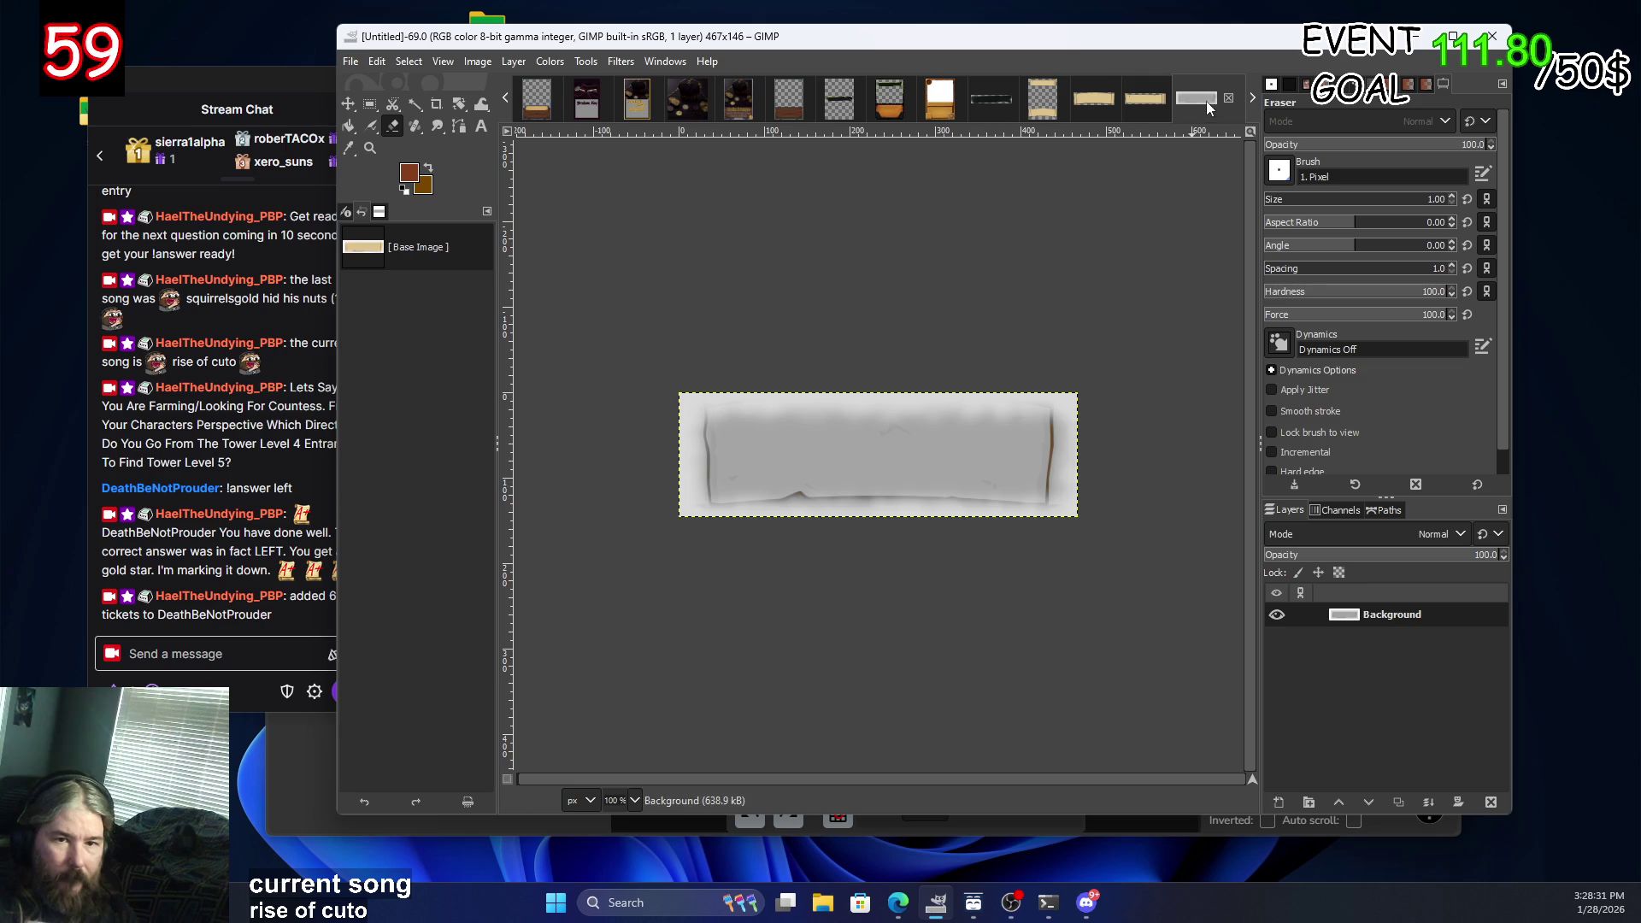
{"action": "left_click", "coordinate": [1136, 100]}
{"action": "left_click", "coordinate": [1084, 100]}
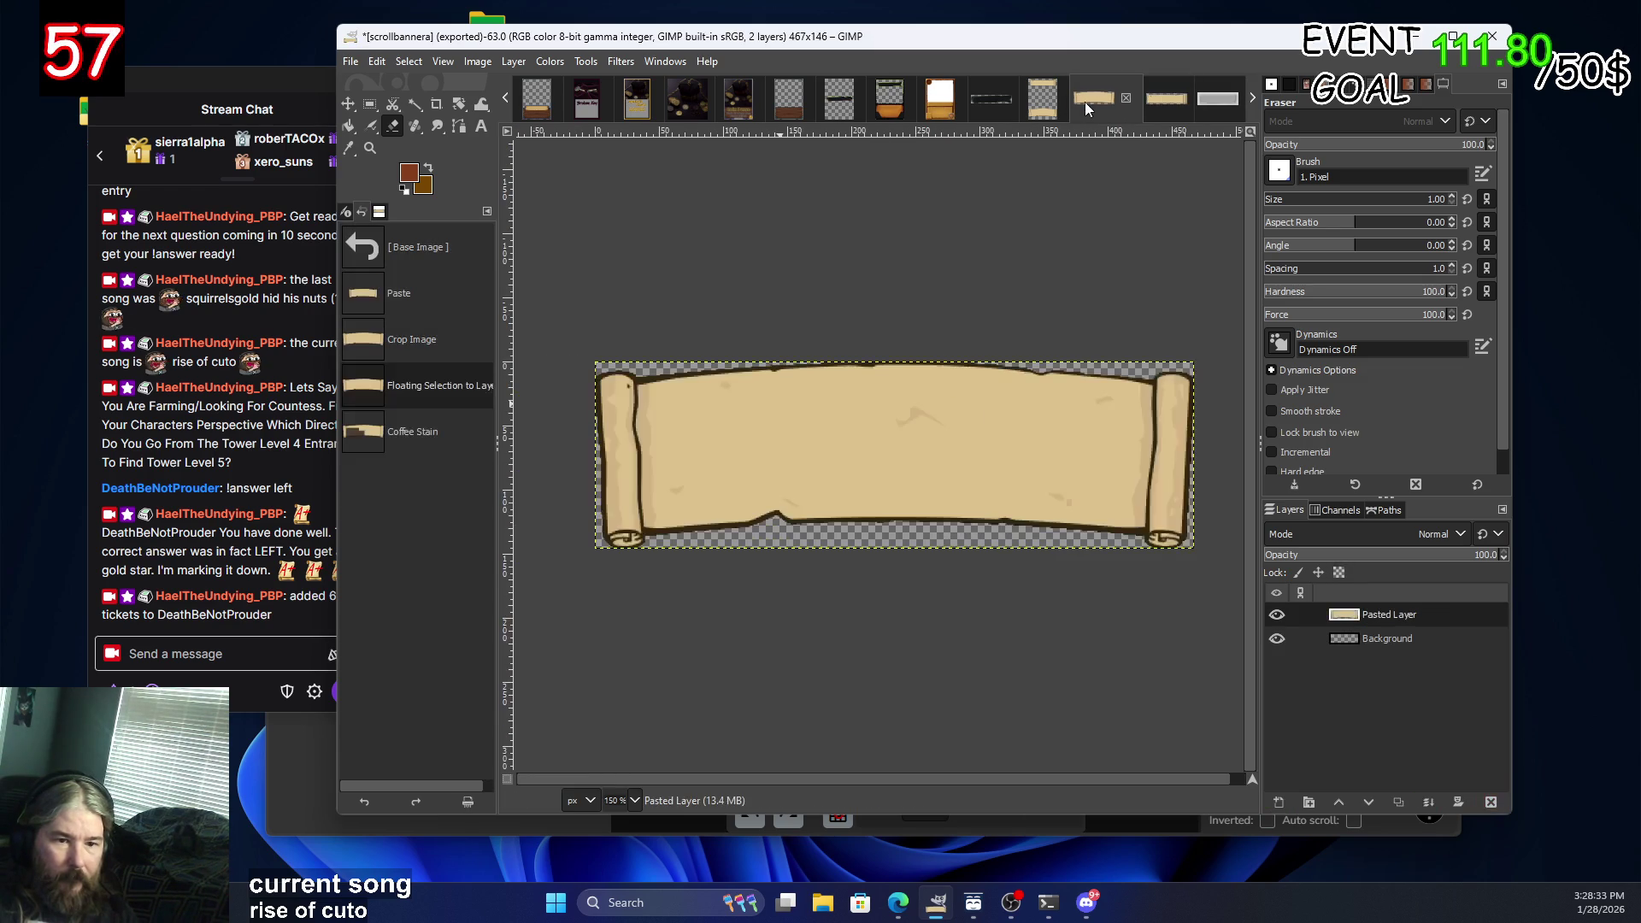
{"action": "left_click", "coordinate": [1145, 100]}
{"action": "left_click", "coordinate": [1213, 104]}
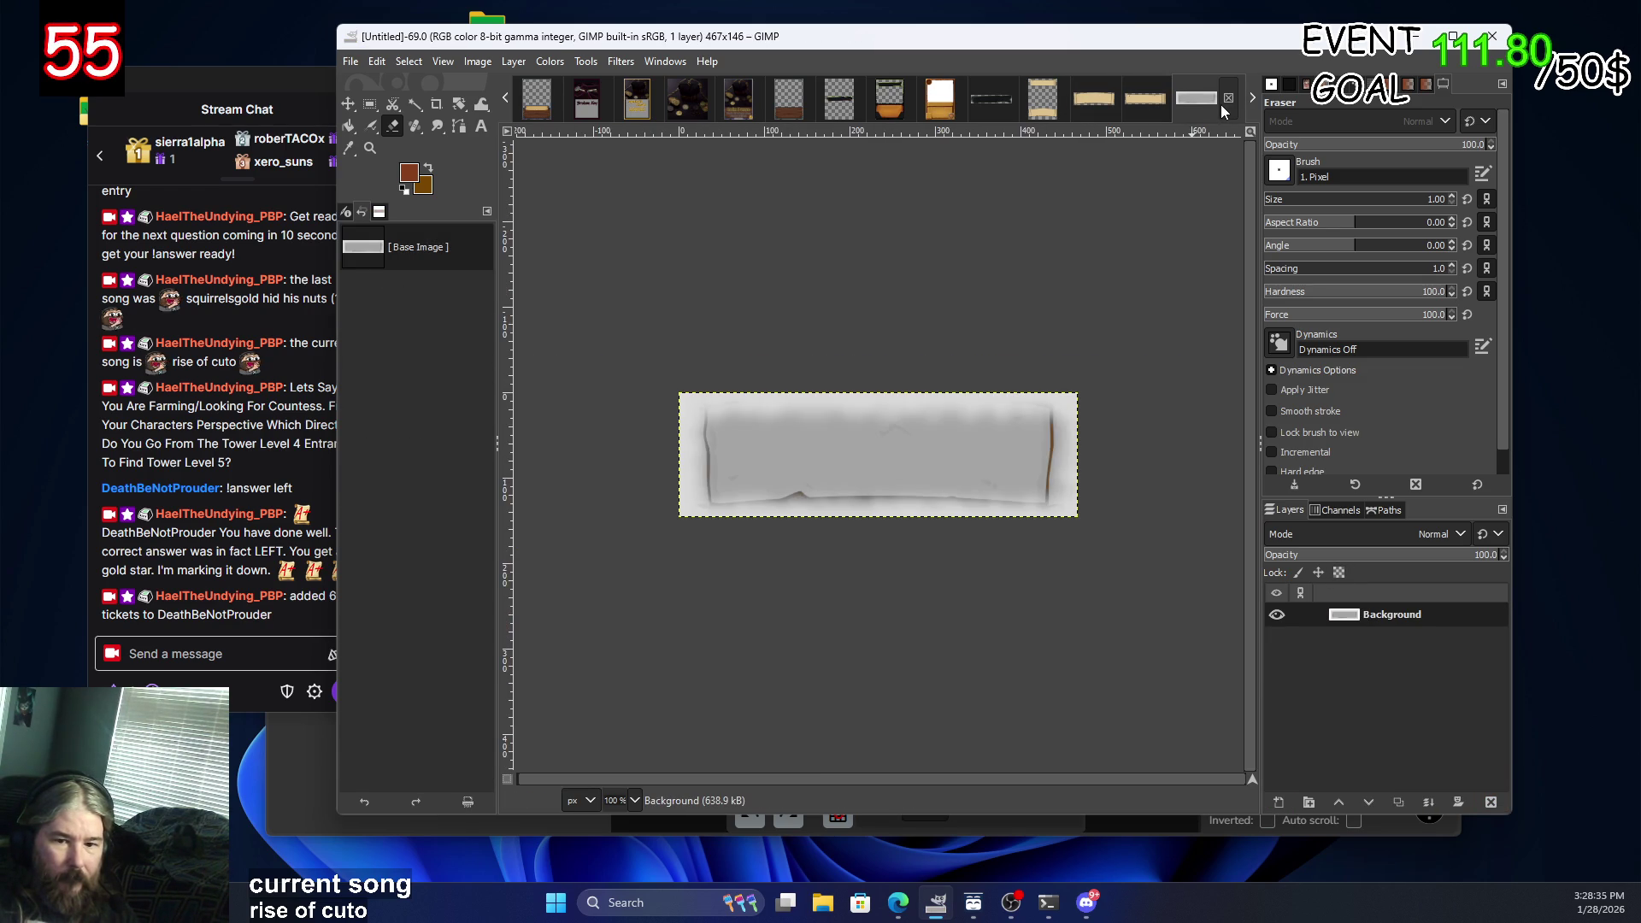
{"action": "left_click", "coordinate": [1150, 100]}
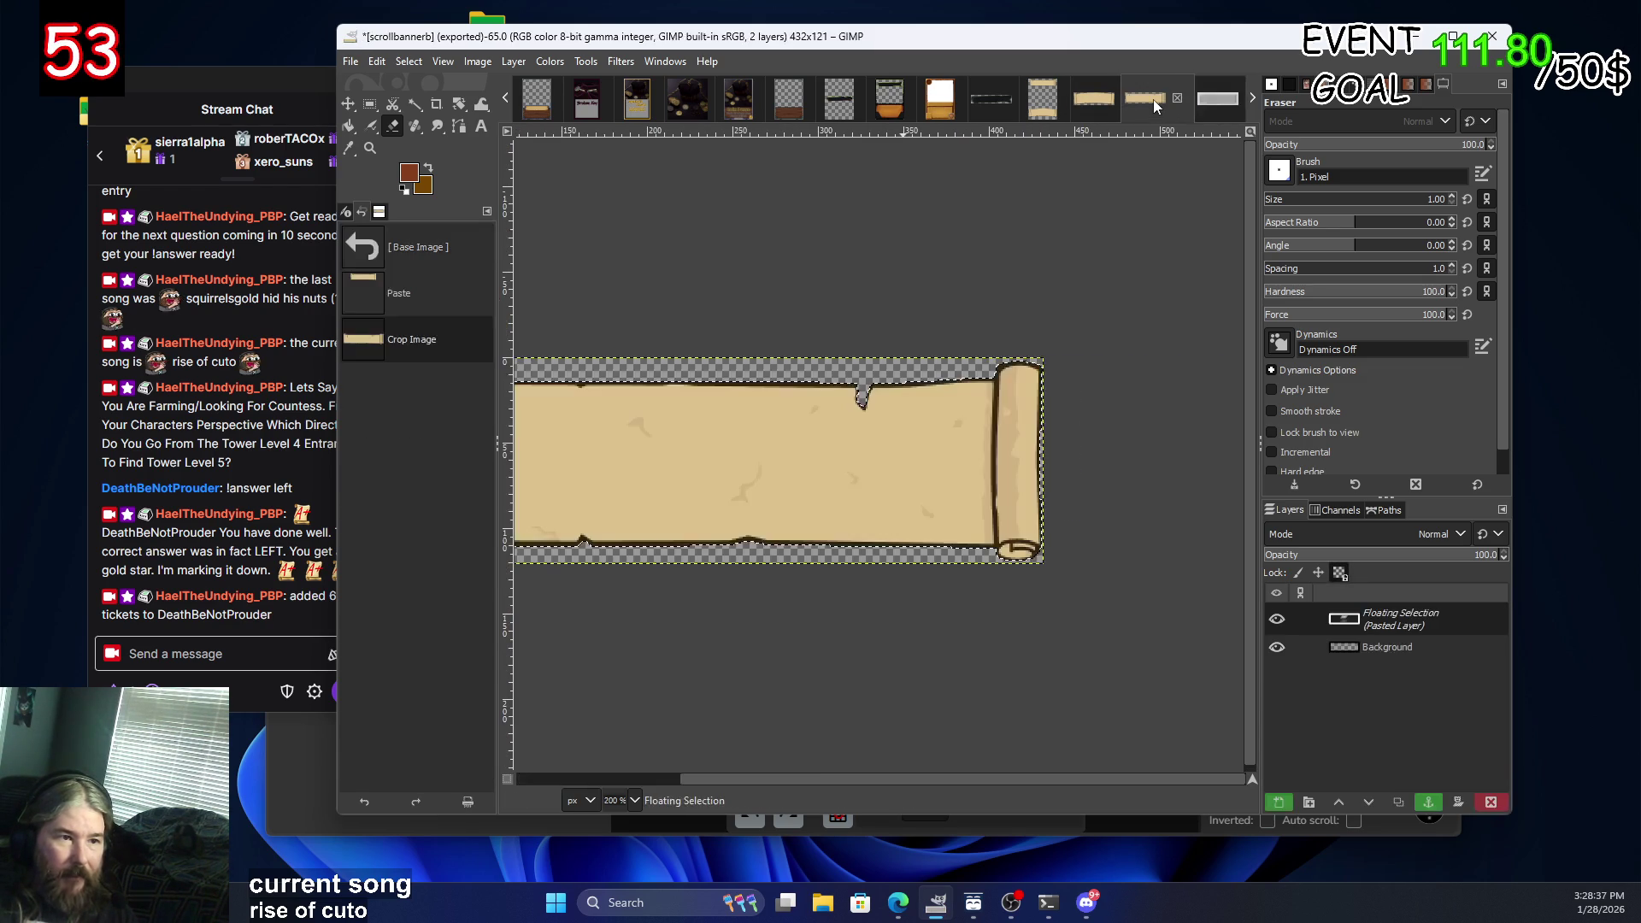
Step: Undo and redo the crop on scrollbannerb
{"action": "key", "text": "ctrl+z"}
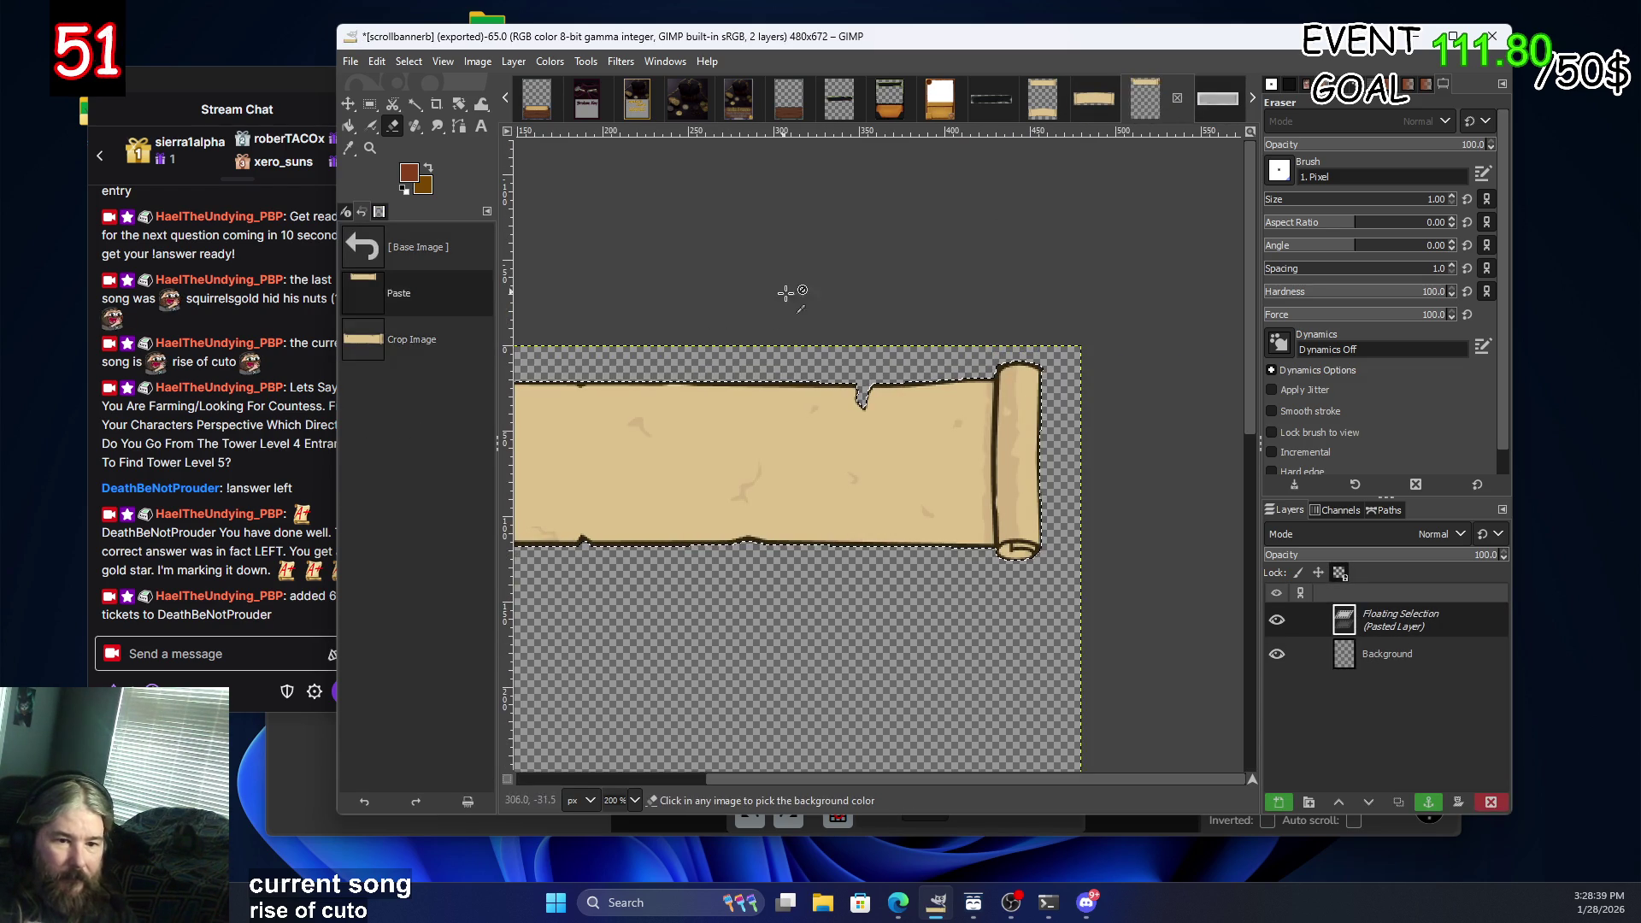
{"action": "key", "text": "ctrl+y"}
{"action": "key", "text": "1"}
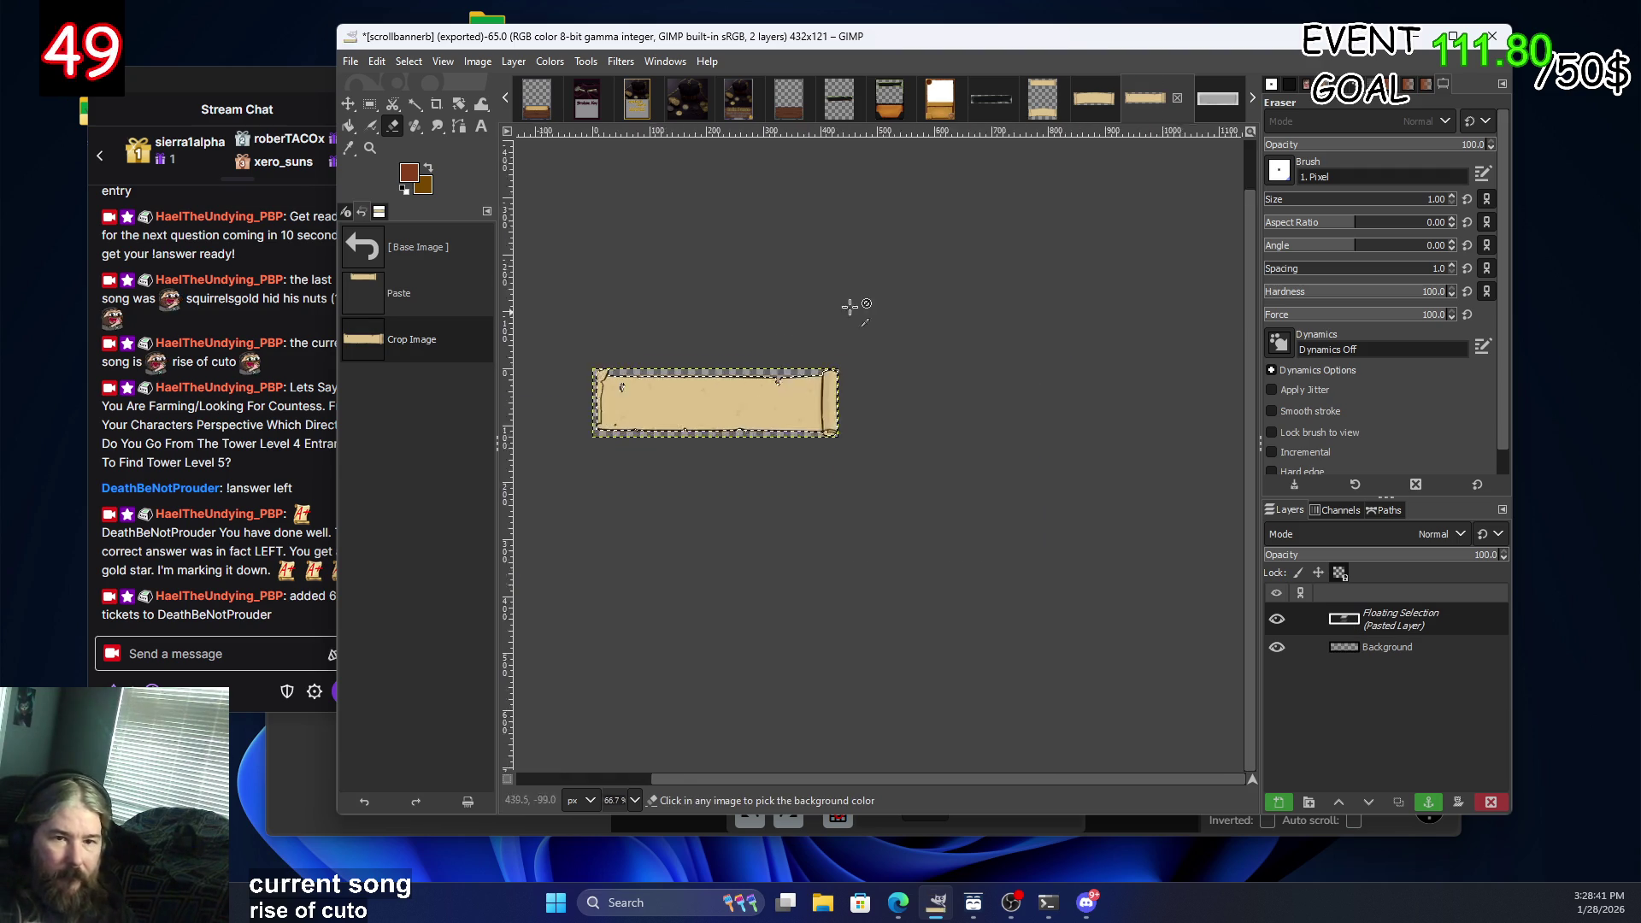
Step: On scrollbannera, undo back to the floating selection and turn it into a new layer
{"action": "left_click", "coordinate": [1079, 100]}
{"action": "left_click", "coordinate": [1211, 104]}
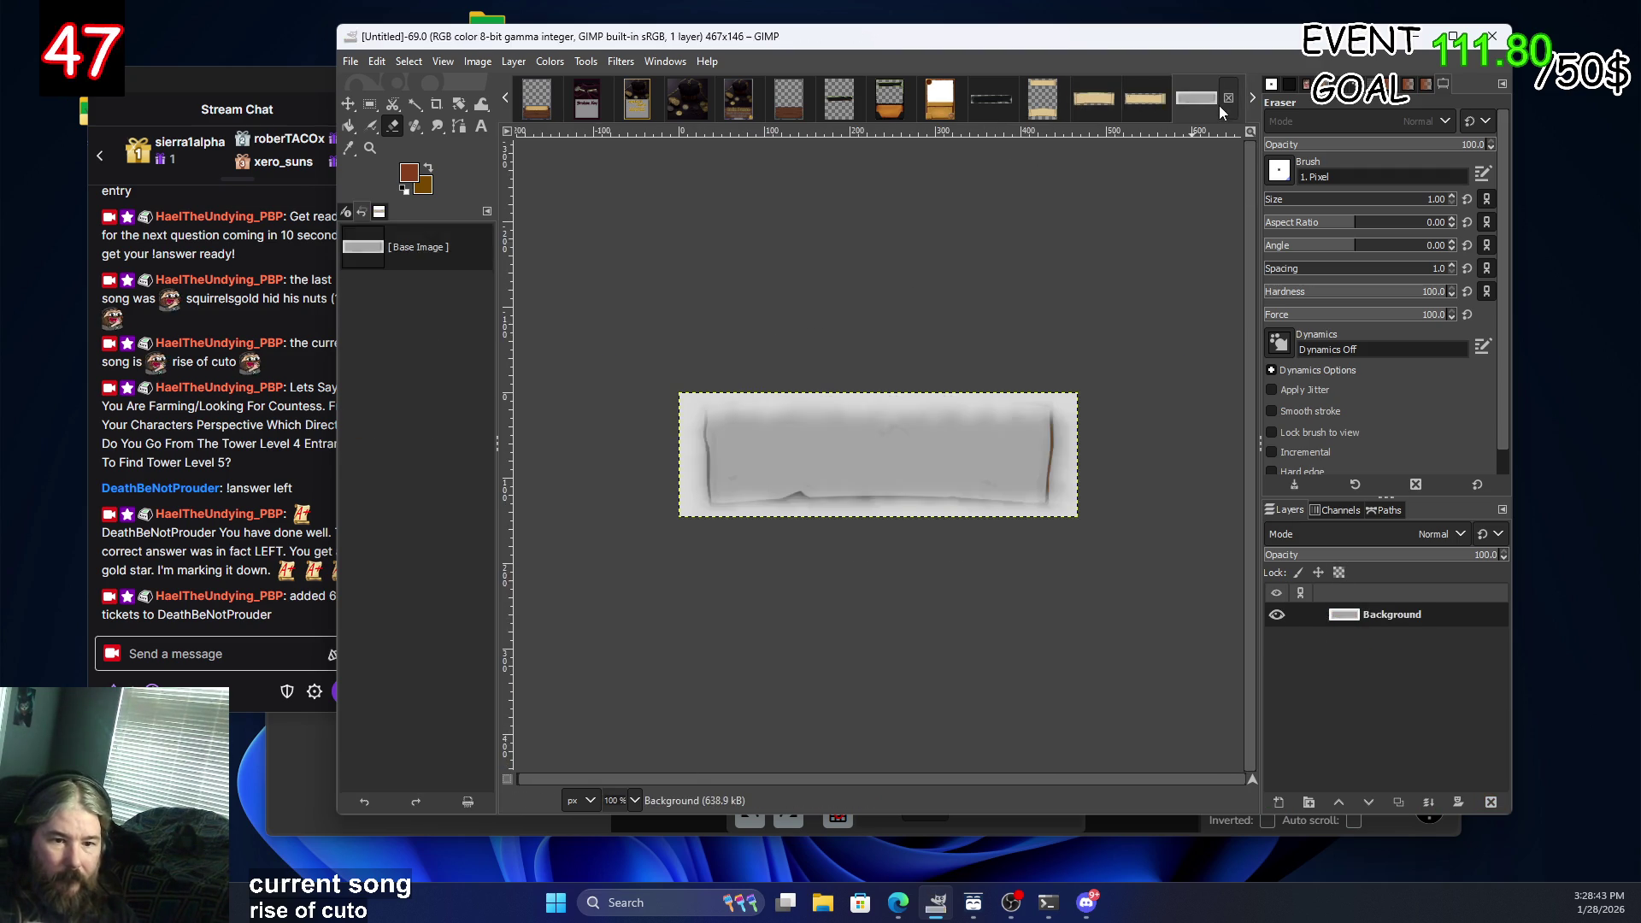
{"action": "left_click", "coordinate": [1081, 99]}
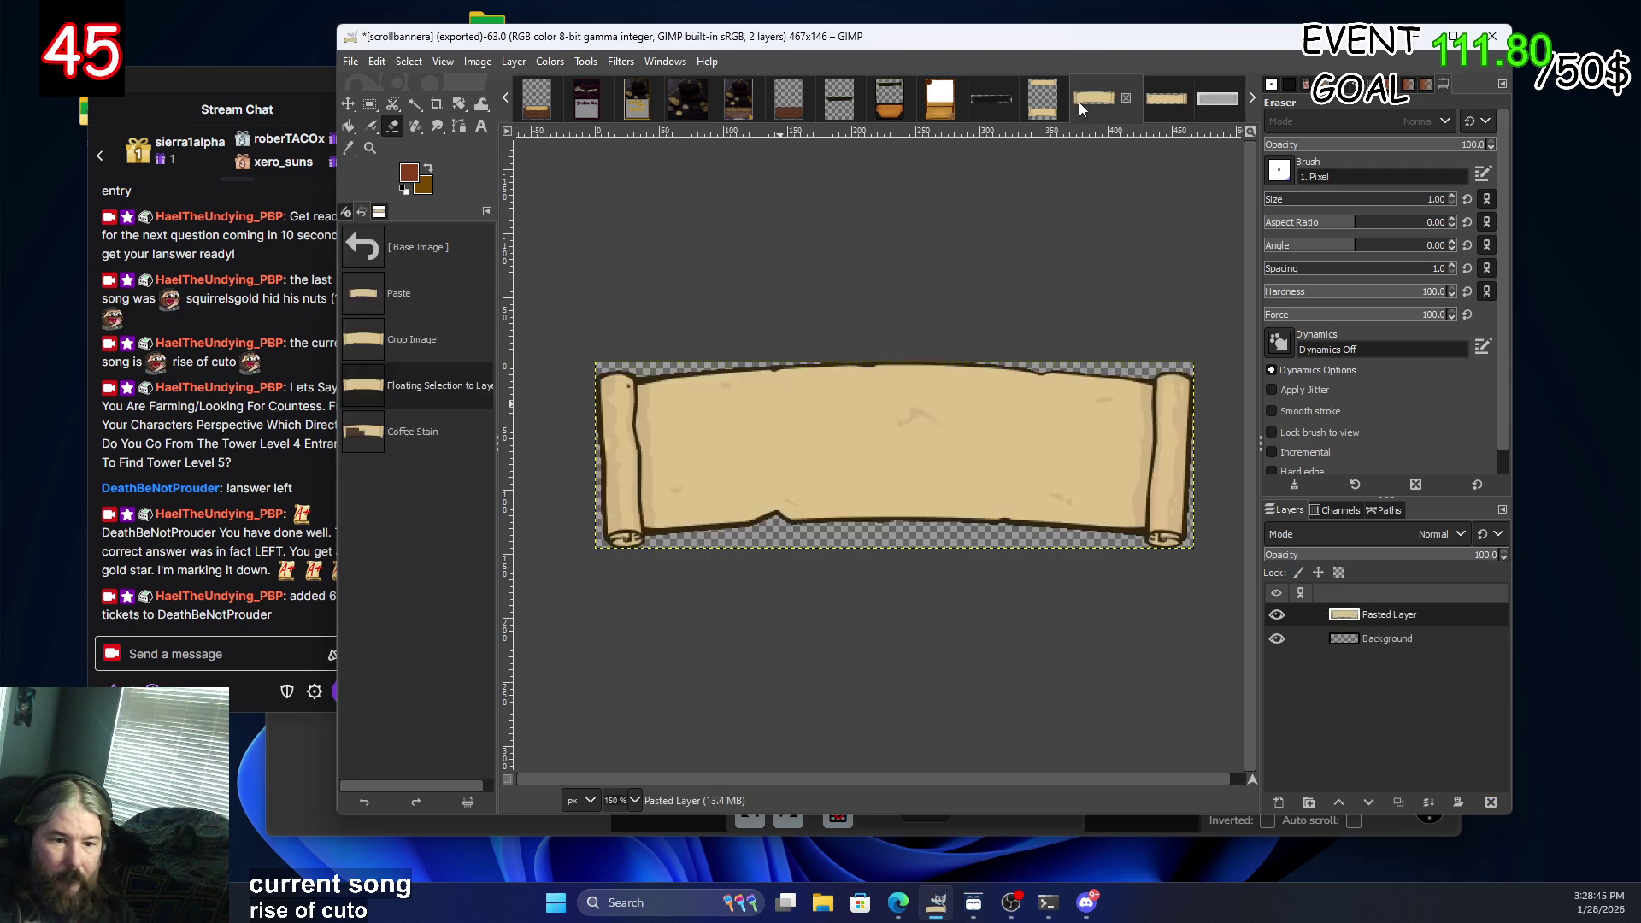
{"action": "key", "text": "ctrl+z"}
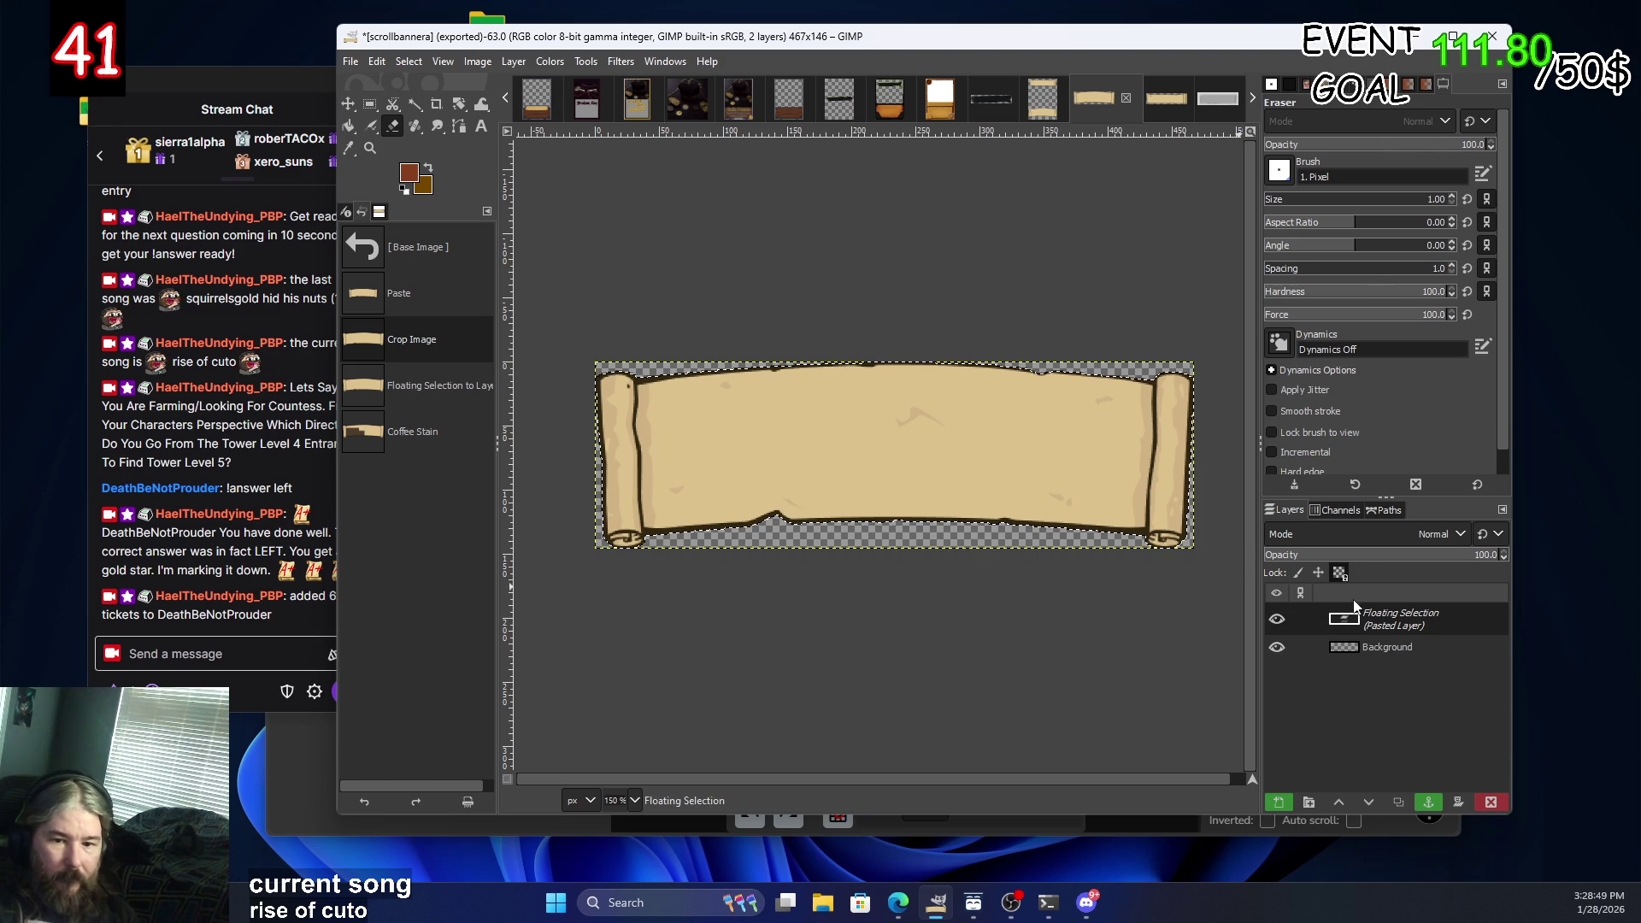
{"action": "right_click", "coordinate": [1373, 621]}
{"action": "left_click", "coordinate": [1429, 135]}
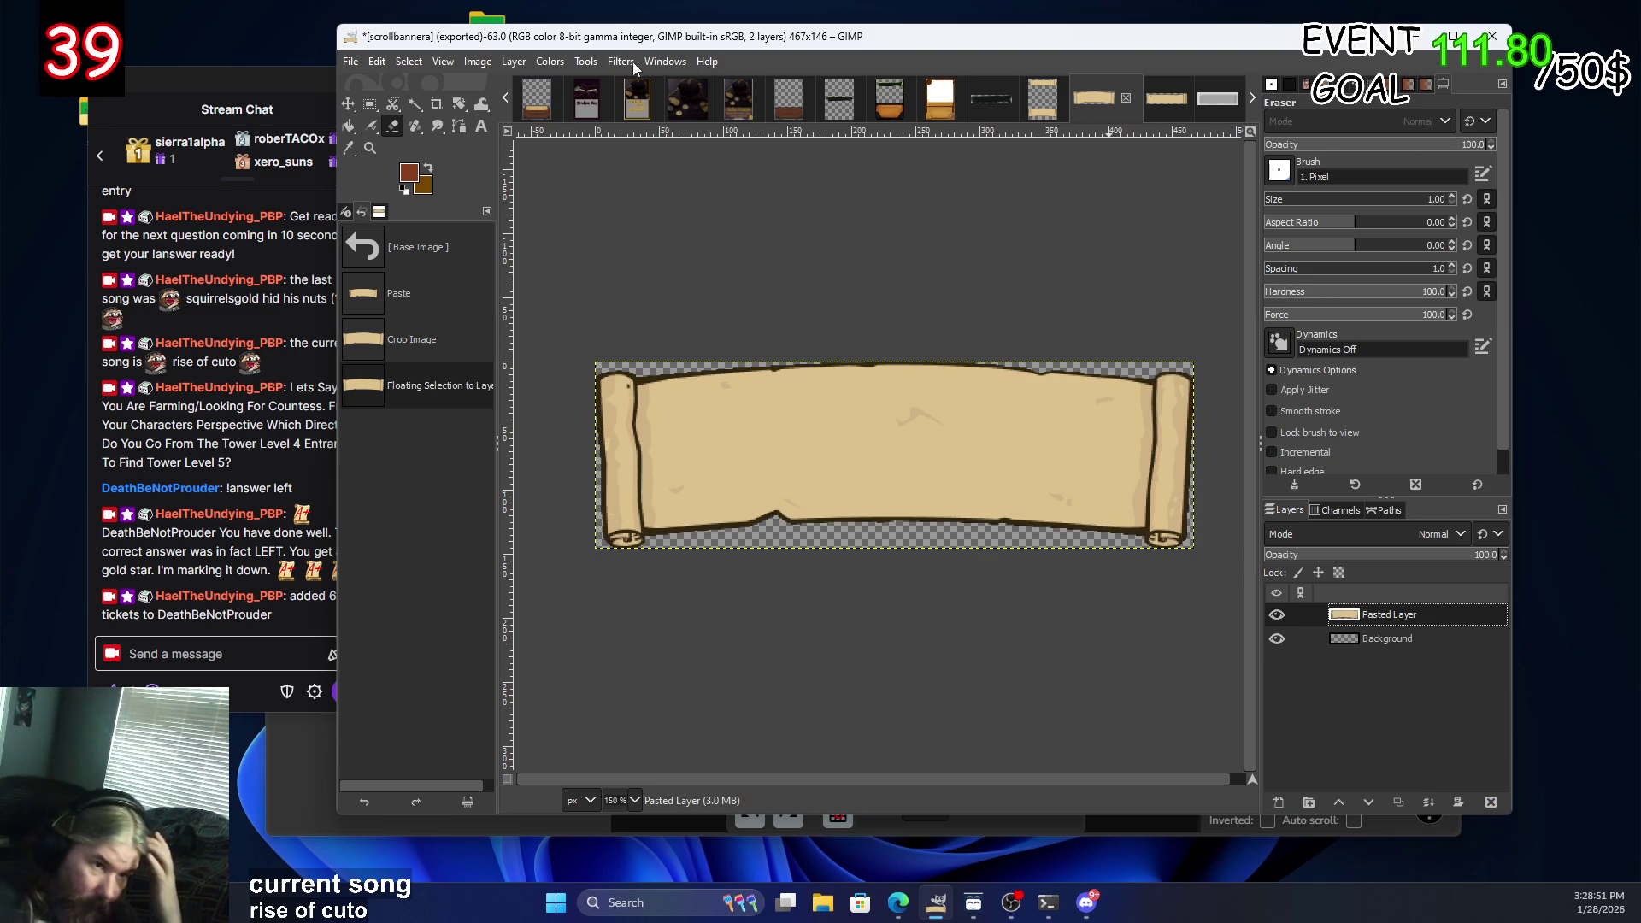
{"action": "left_click", "coordinate": [621, 61]}
{"action": "mouse_move", "coordinate": [697, 382]}
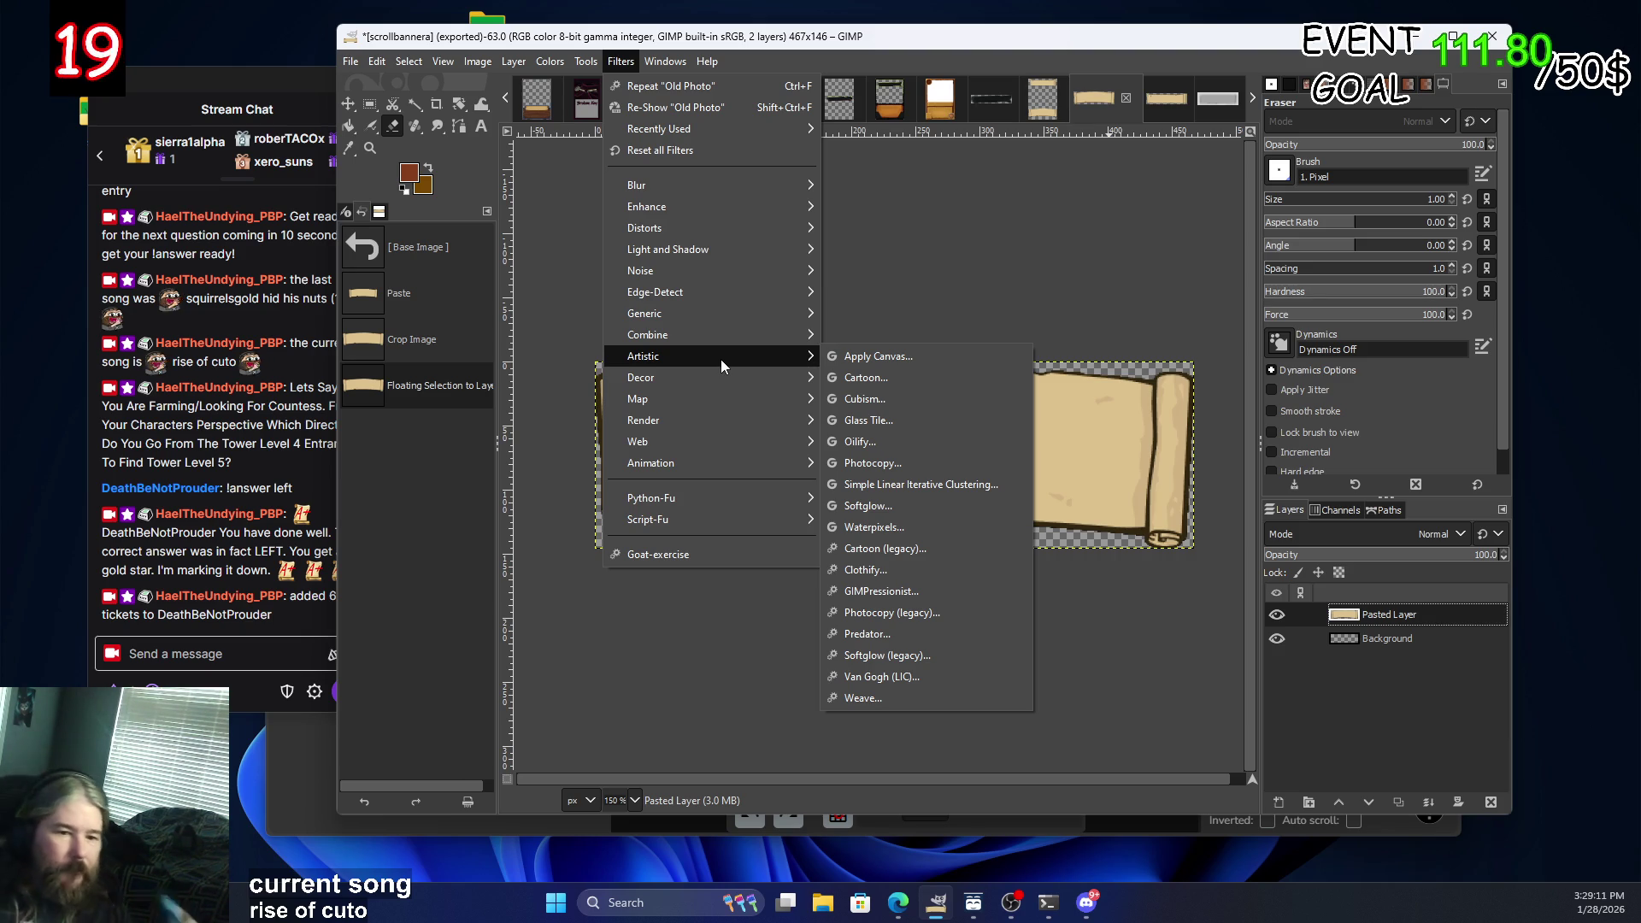
{"action": "left_click", "coordinate": [880, 356]}
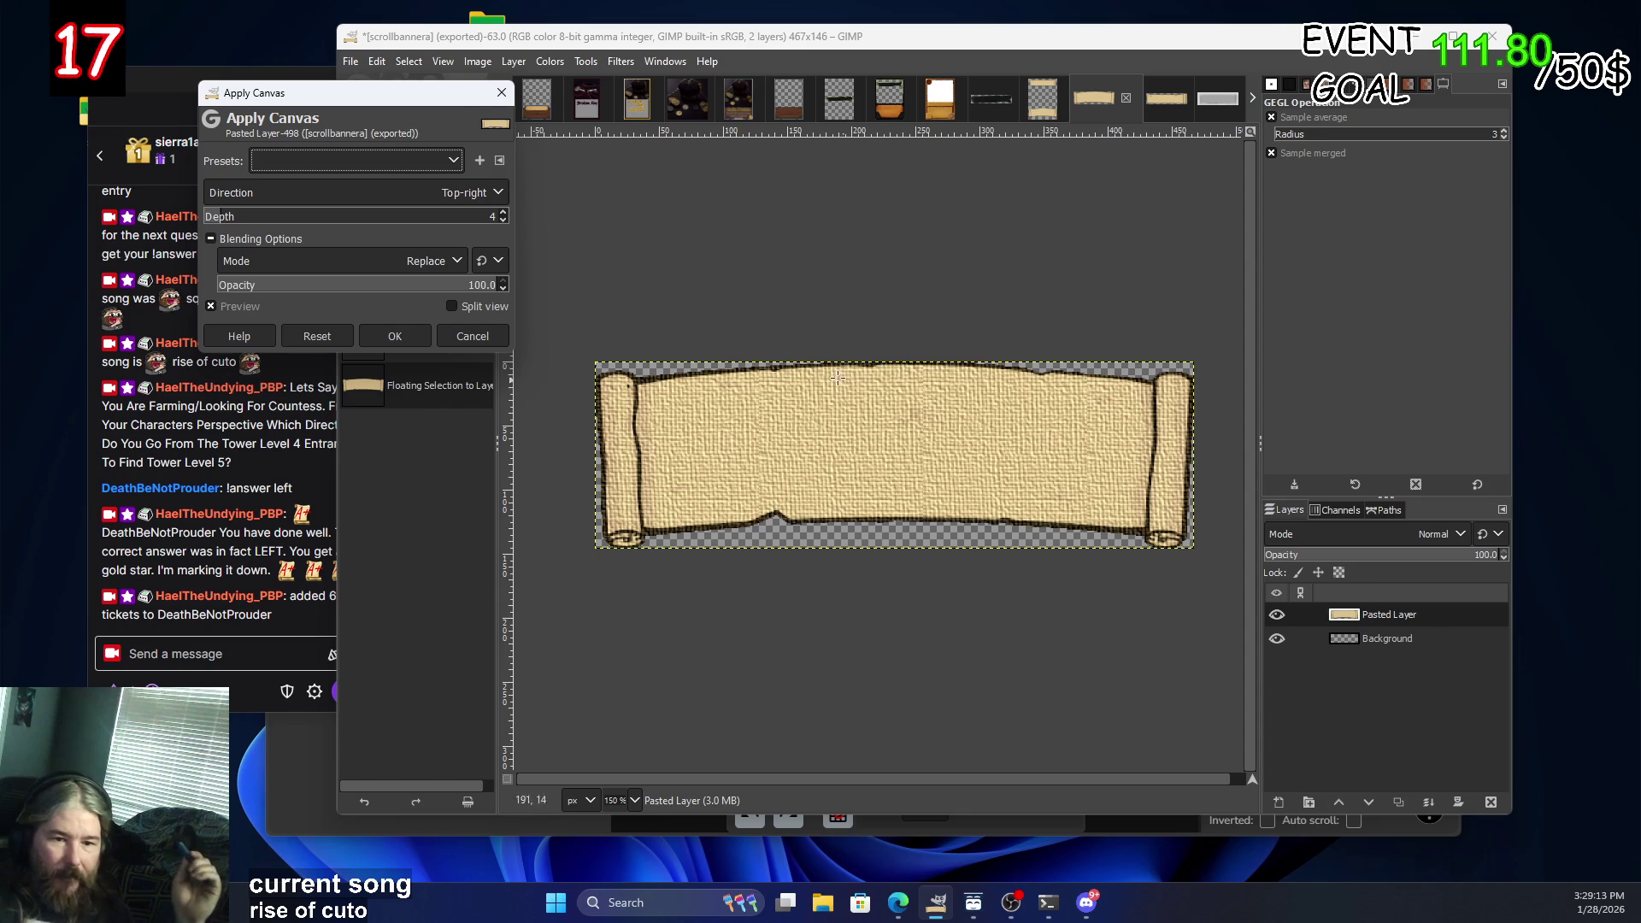
{"action": "left_click_drag", "start_coordinate": [239, 219], "coordinate": [84, 223]}
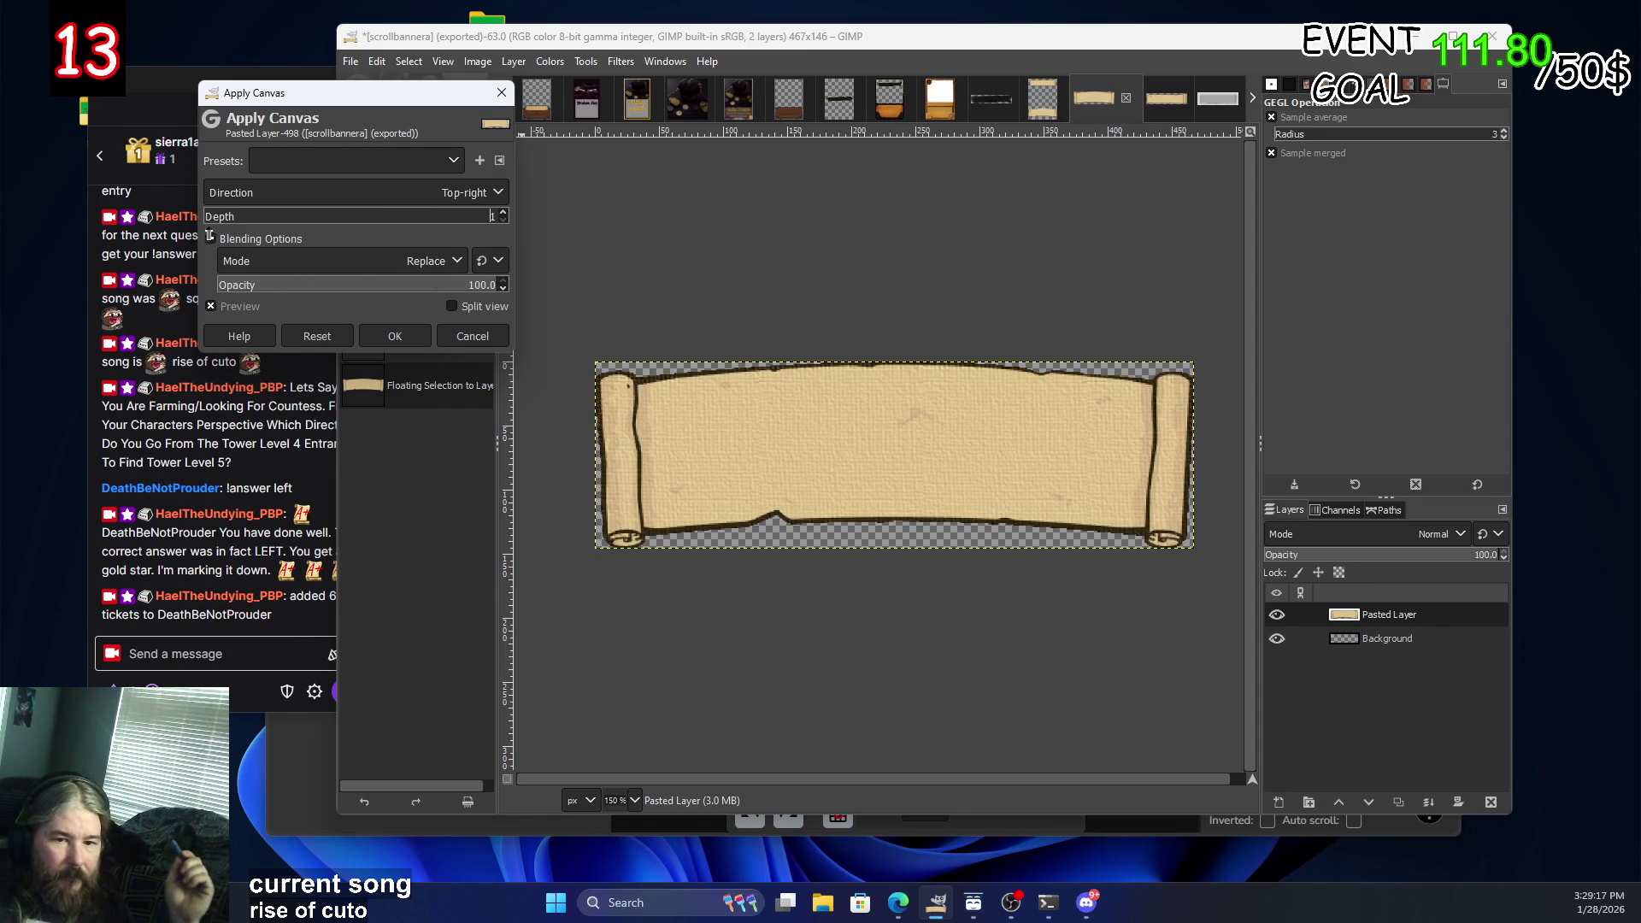
{"action": "left_click", "coordinate": [469, 338]}
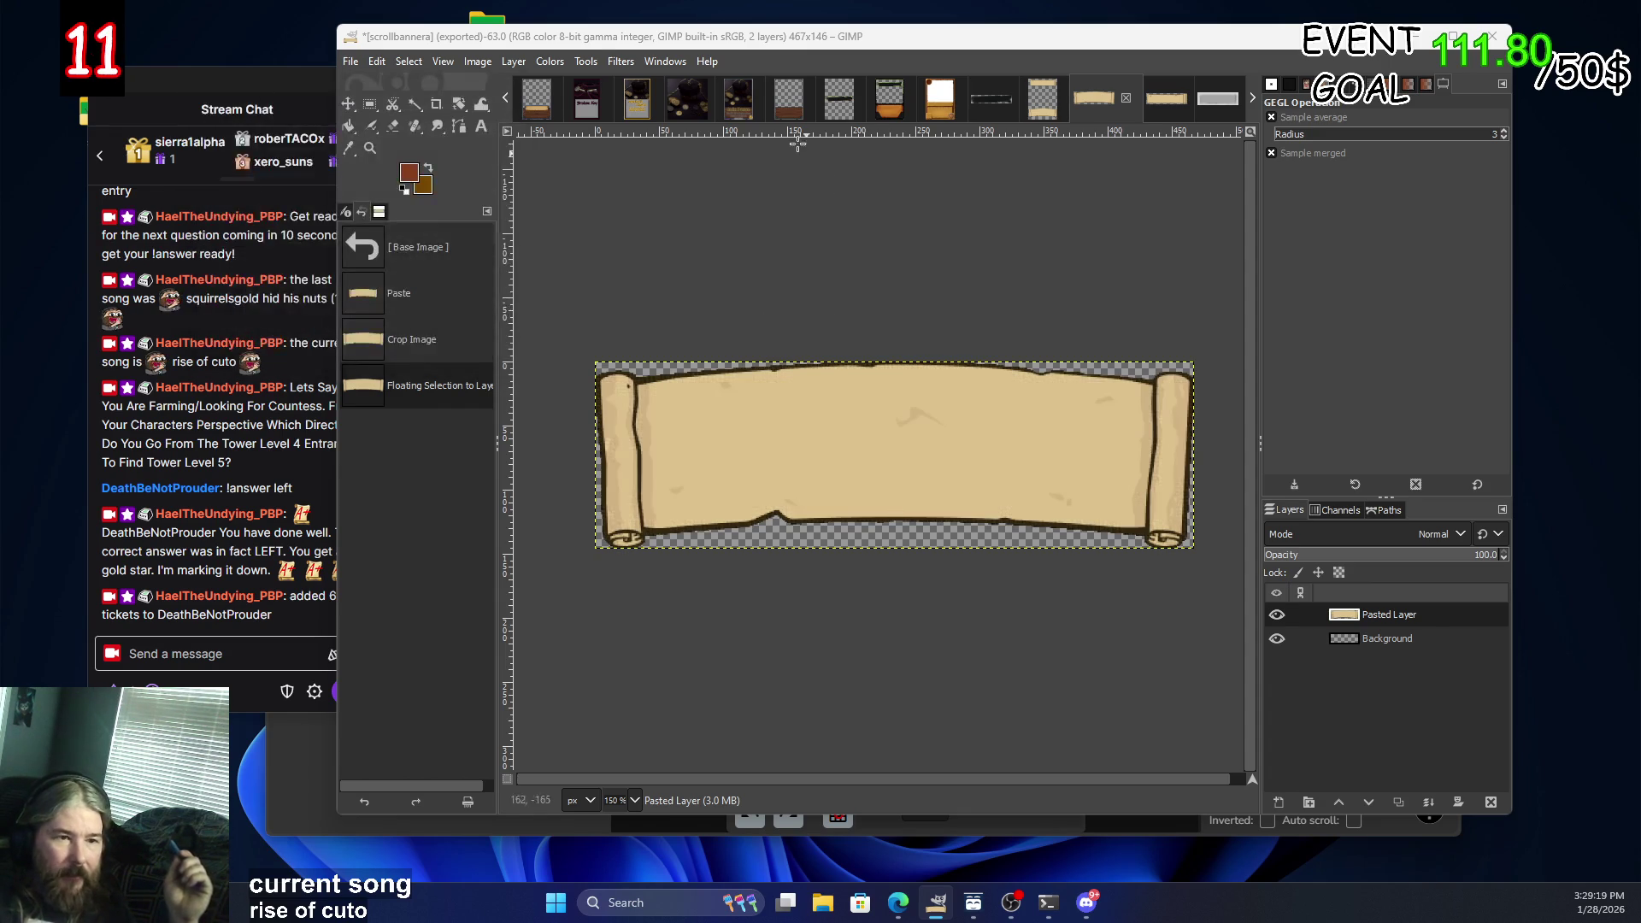
{"action": "left_click", "coordinate": [613, 62]}
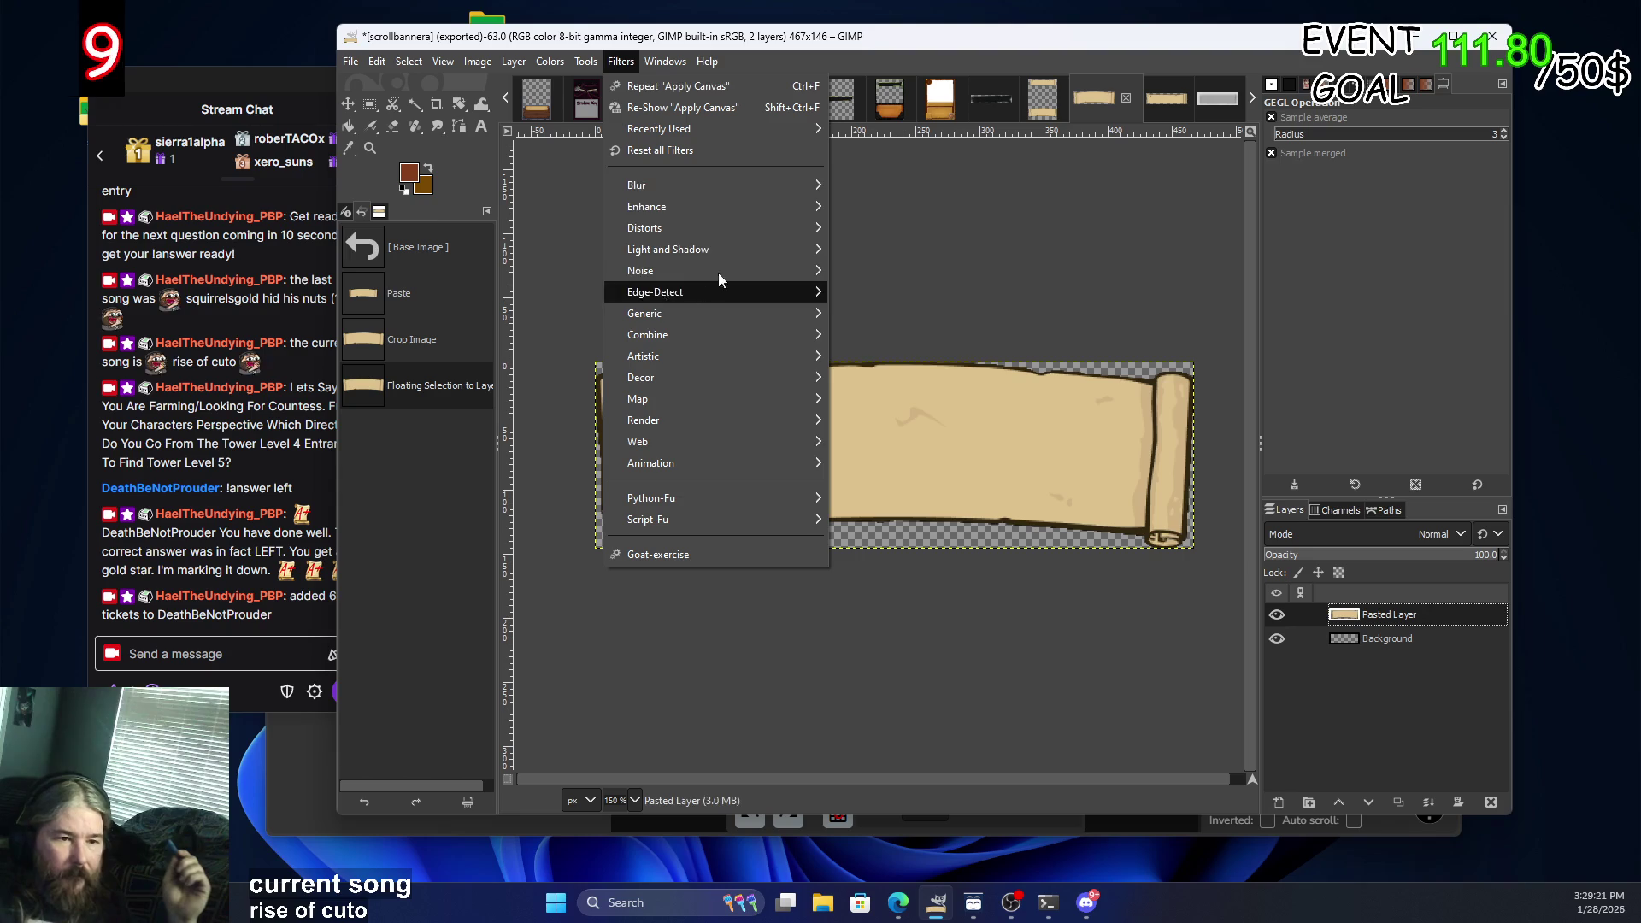
{"action": "mouse_move", "coordinate": [803, 356]}
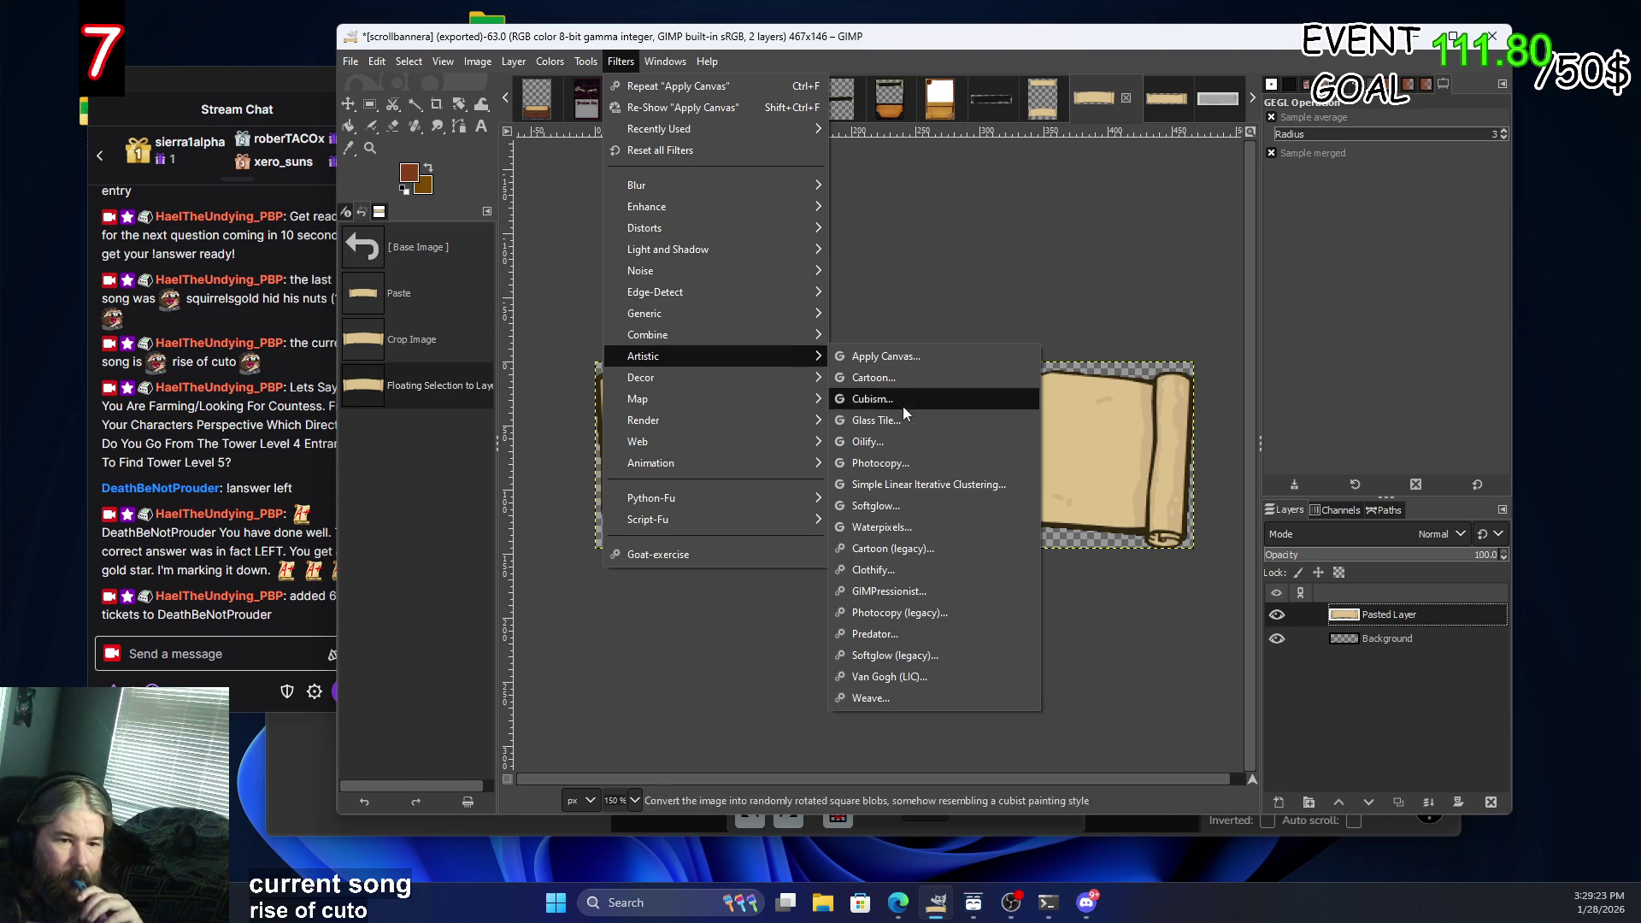
{"action": "left_click", "coordinate": [905, 443]}
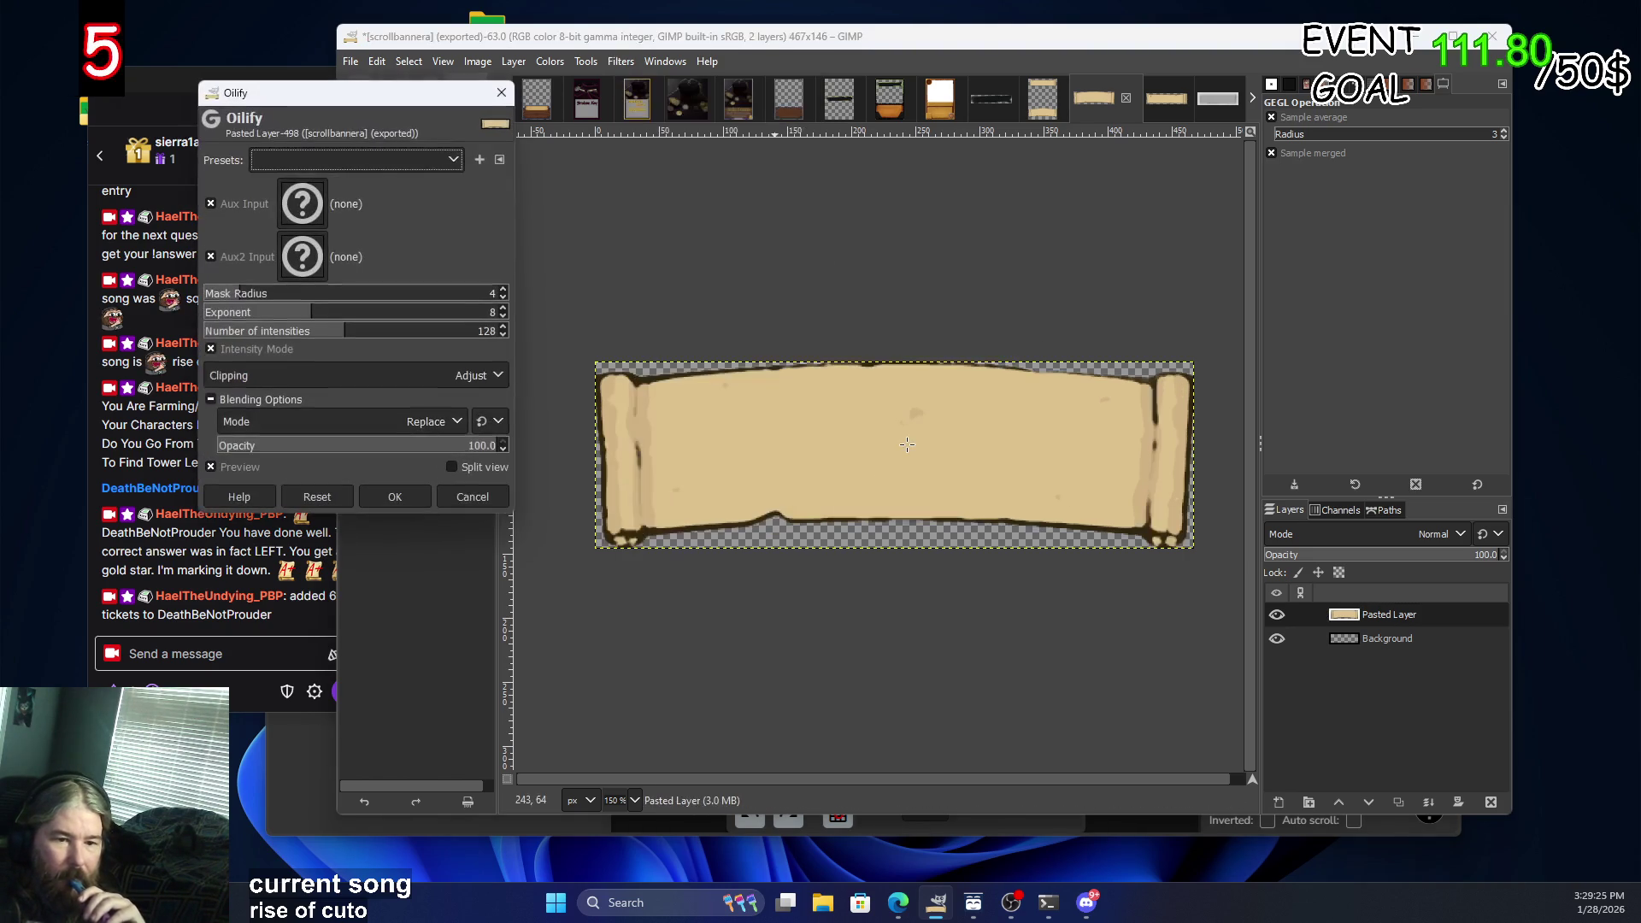
{"action": "left_click", "coordinate": [475, 495]}
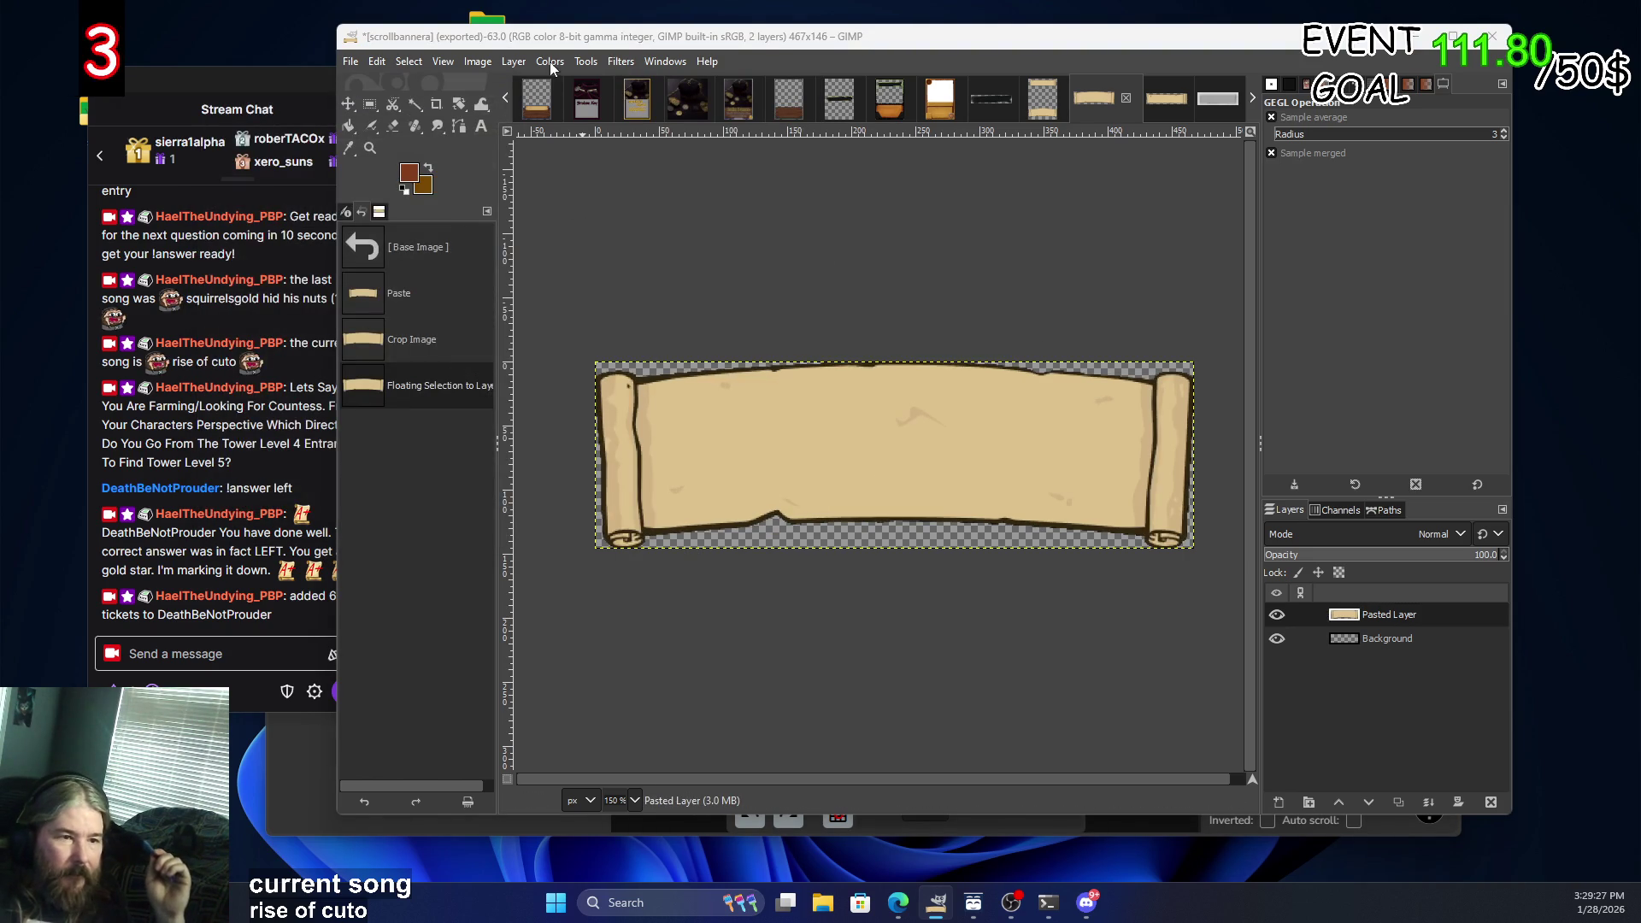
{"action": "left_click", "coordinate": [621, 63]}
{"action": "mouse_move", "coordinate": [735, 313]}
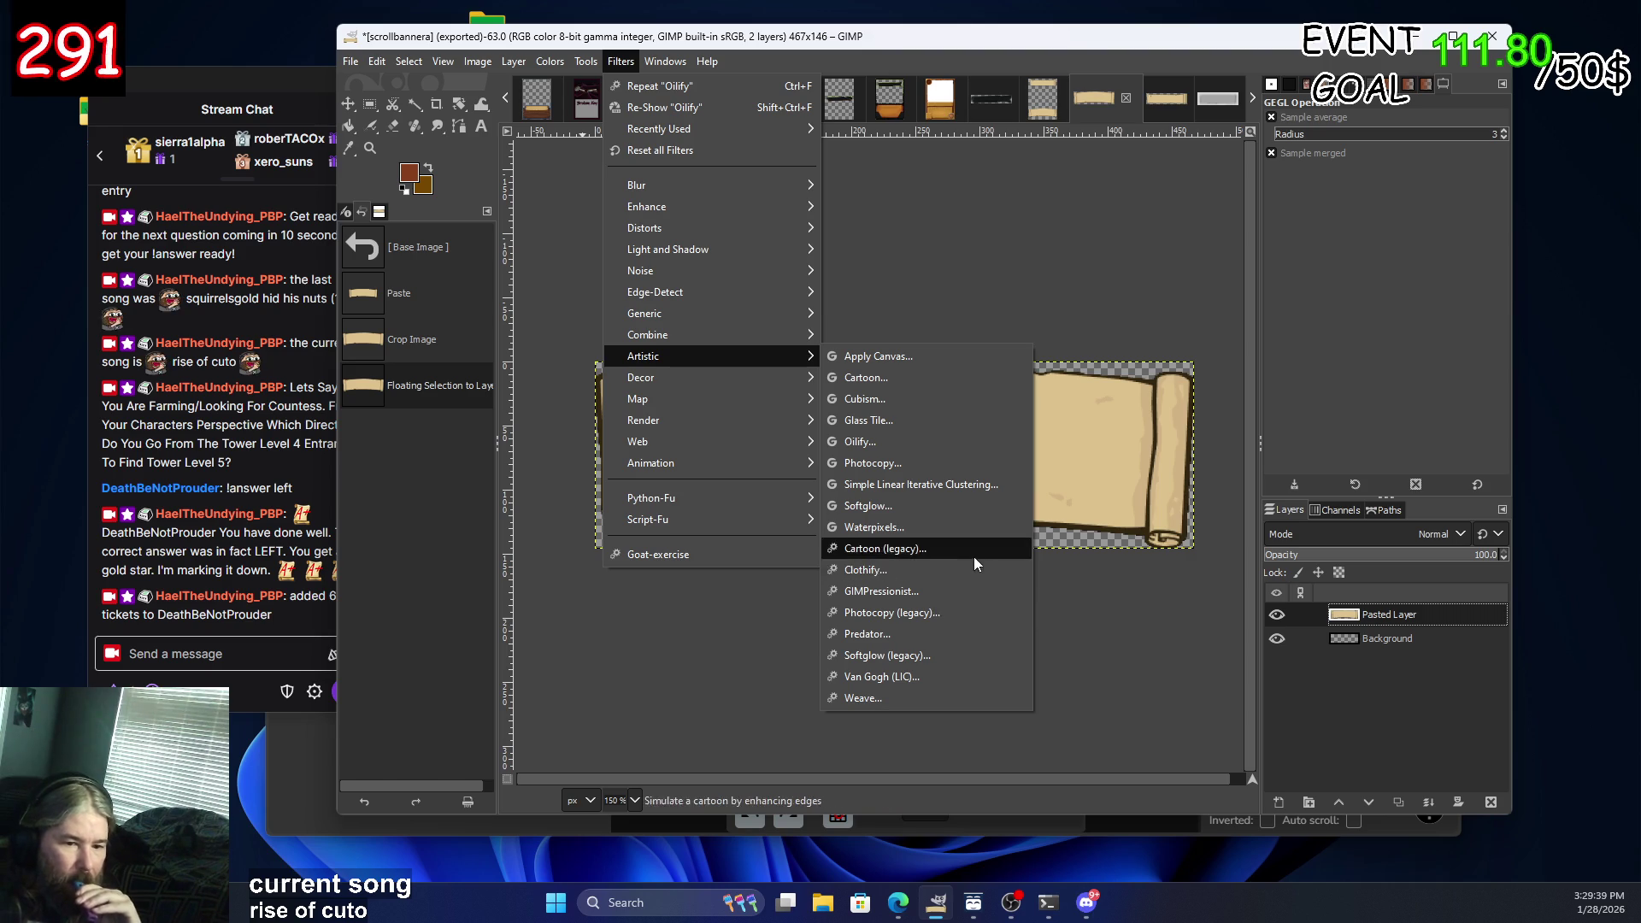
{"action": "left_click", "coordinate": [953, 633]}
{"action": "left_click", "coordinate": [880, 573]}
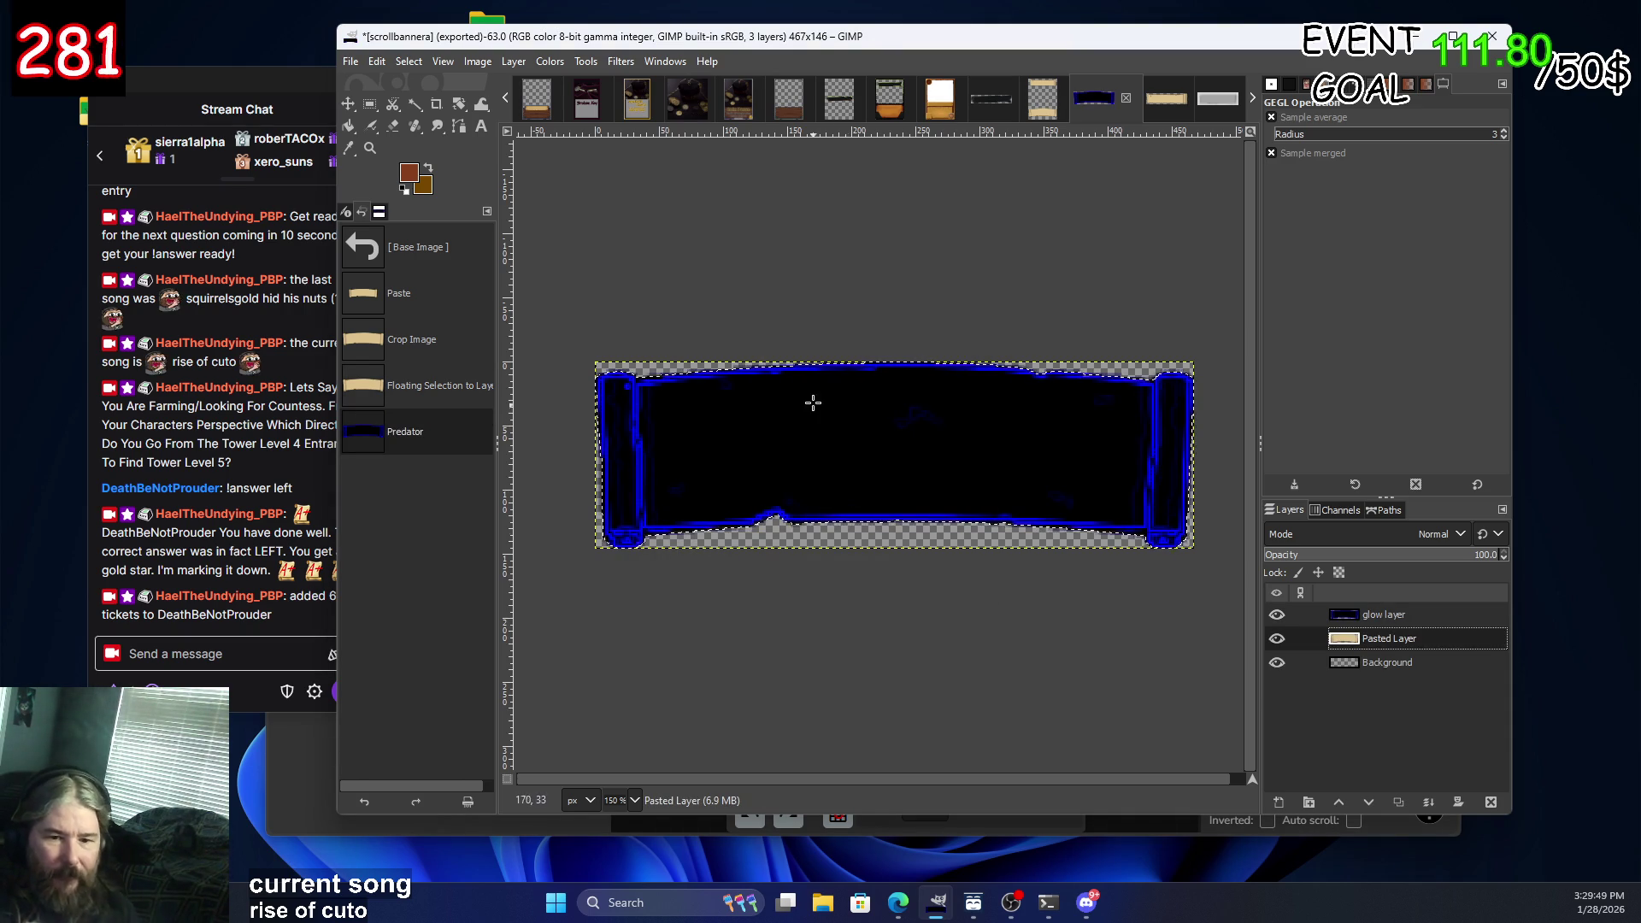
{"action": "key", "text": "ctrl+z"}
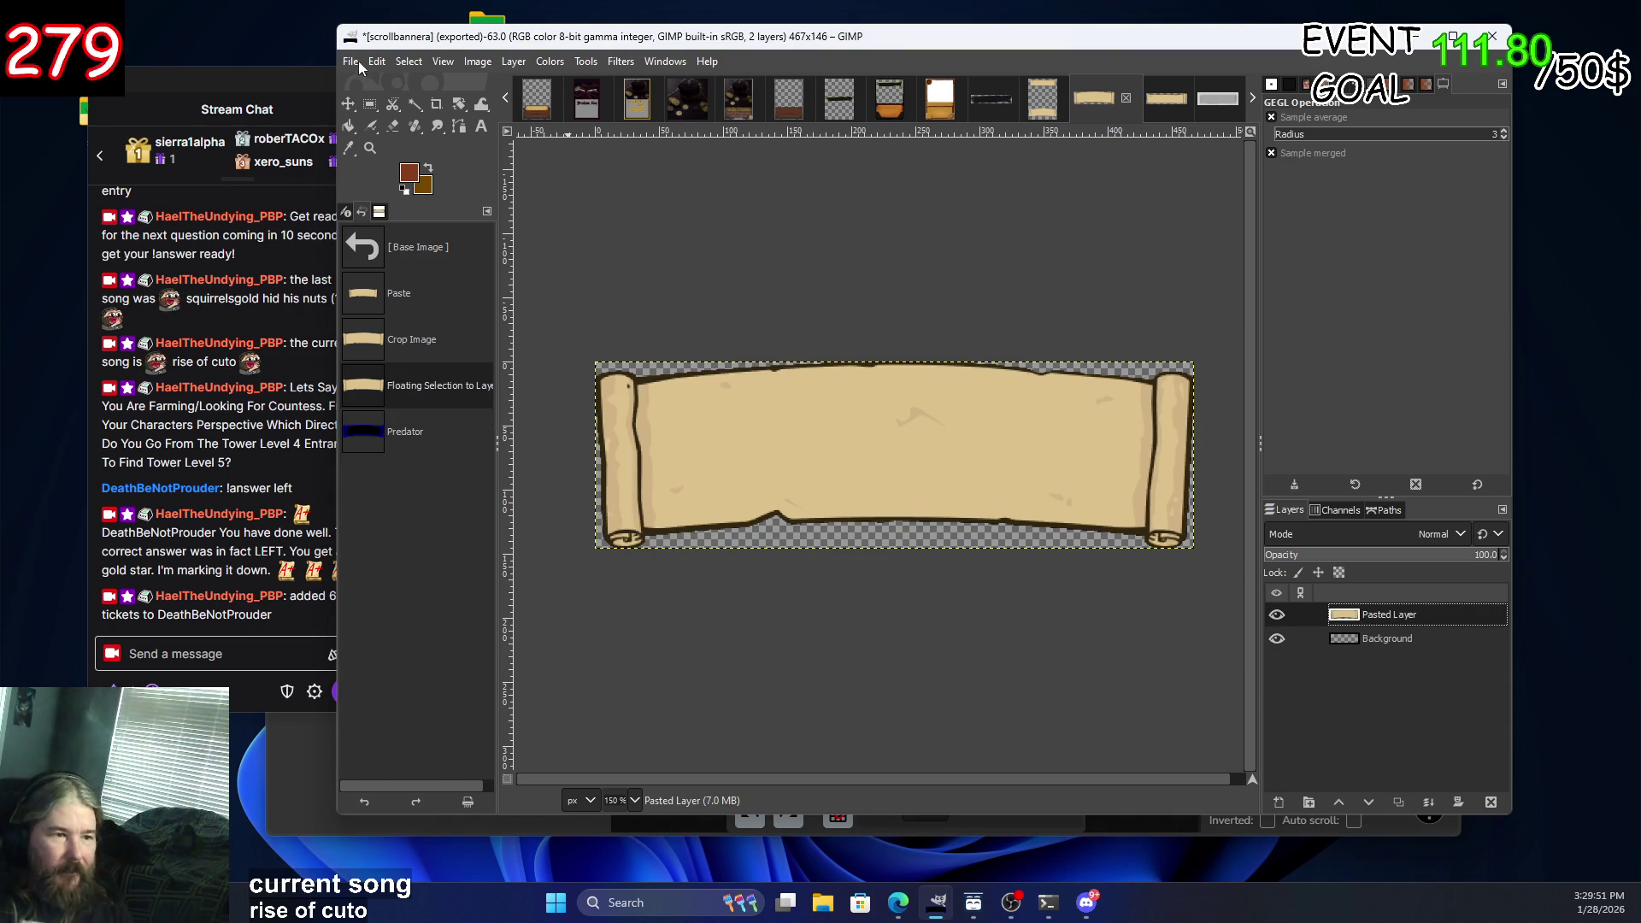
{"action": "left_click", "coordinate": [376, 62]}
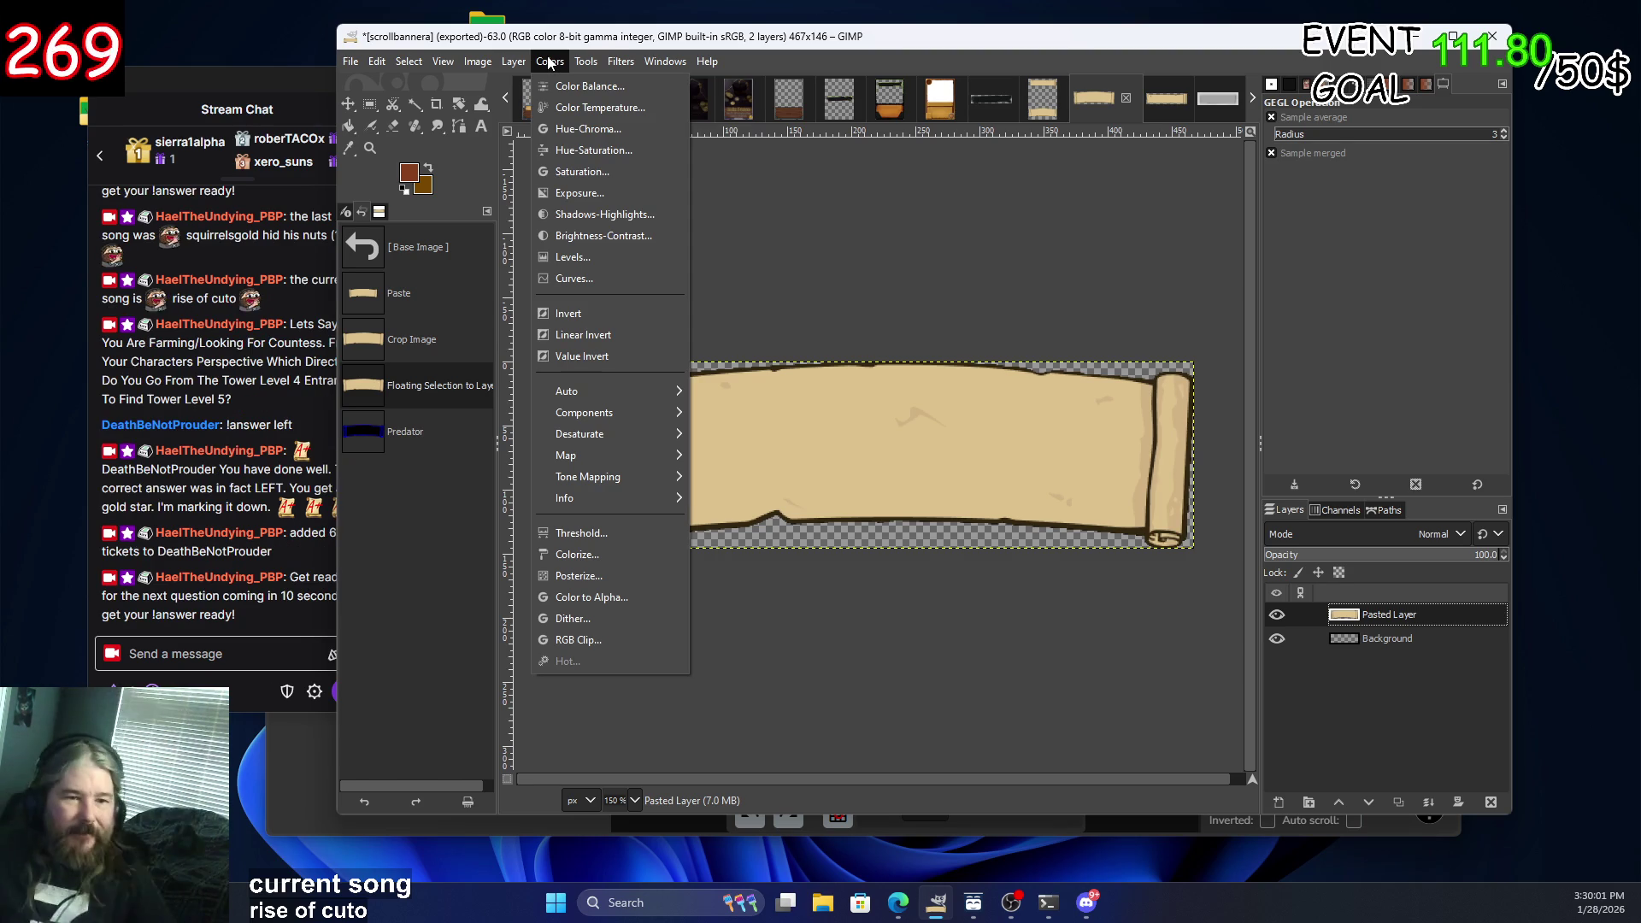
{"action": "left_click", "coordinate": [598, 58]}
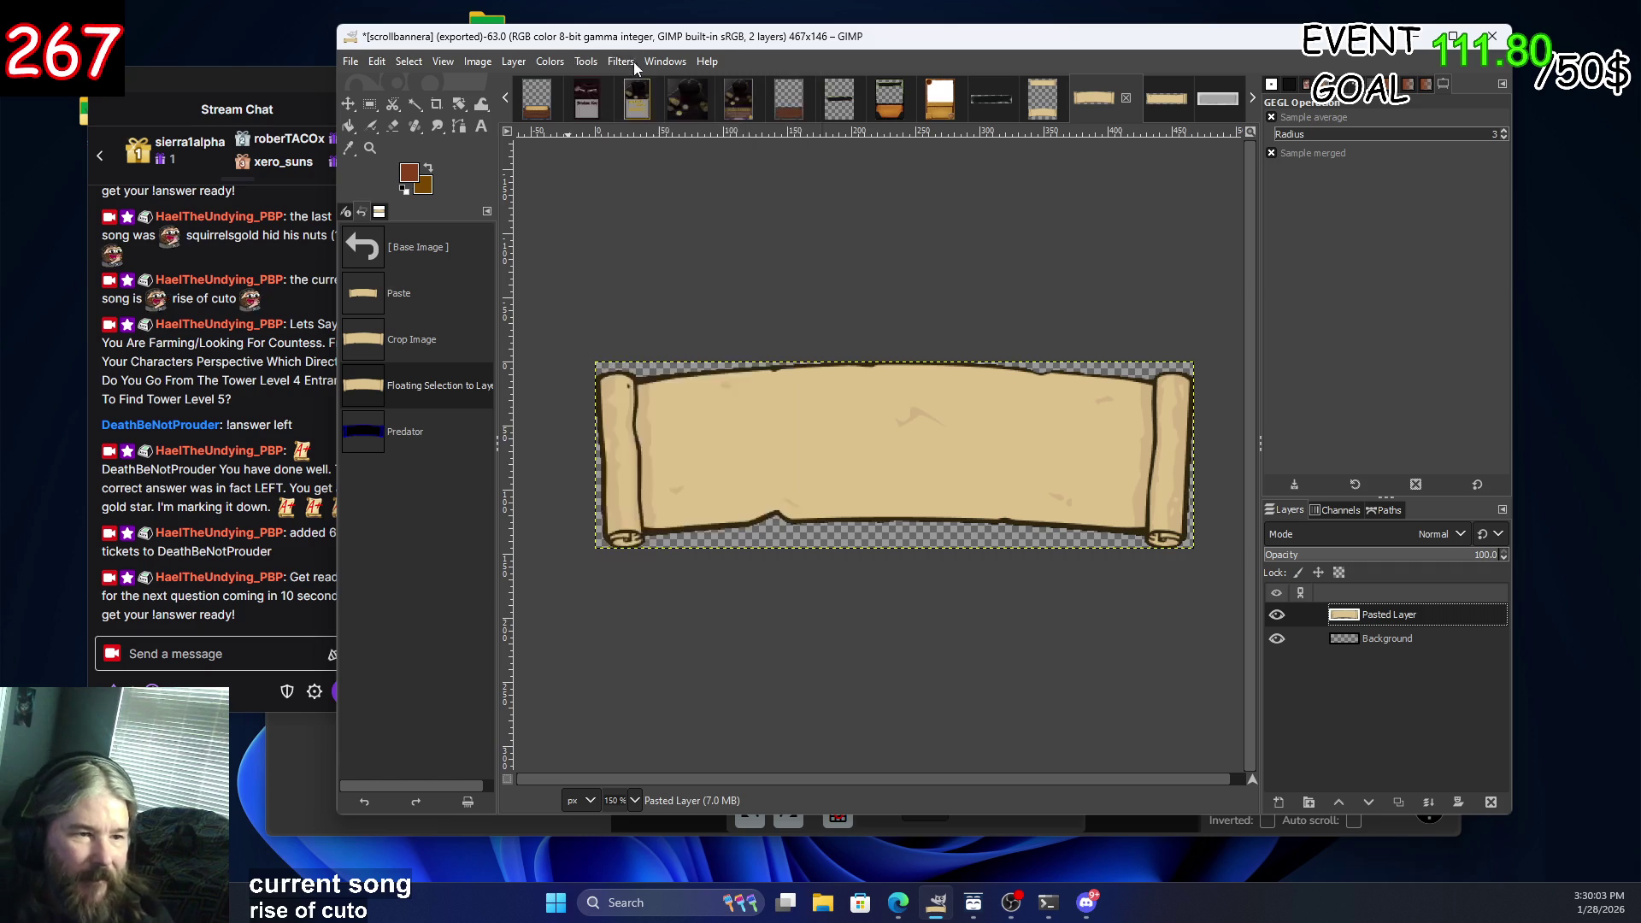
Step: Browse the Filters submenus and bring up the Artistic filter list
{"action": "left_click", "coordinate": [621, 61]}
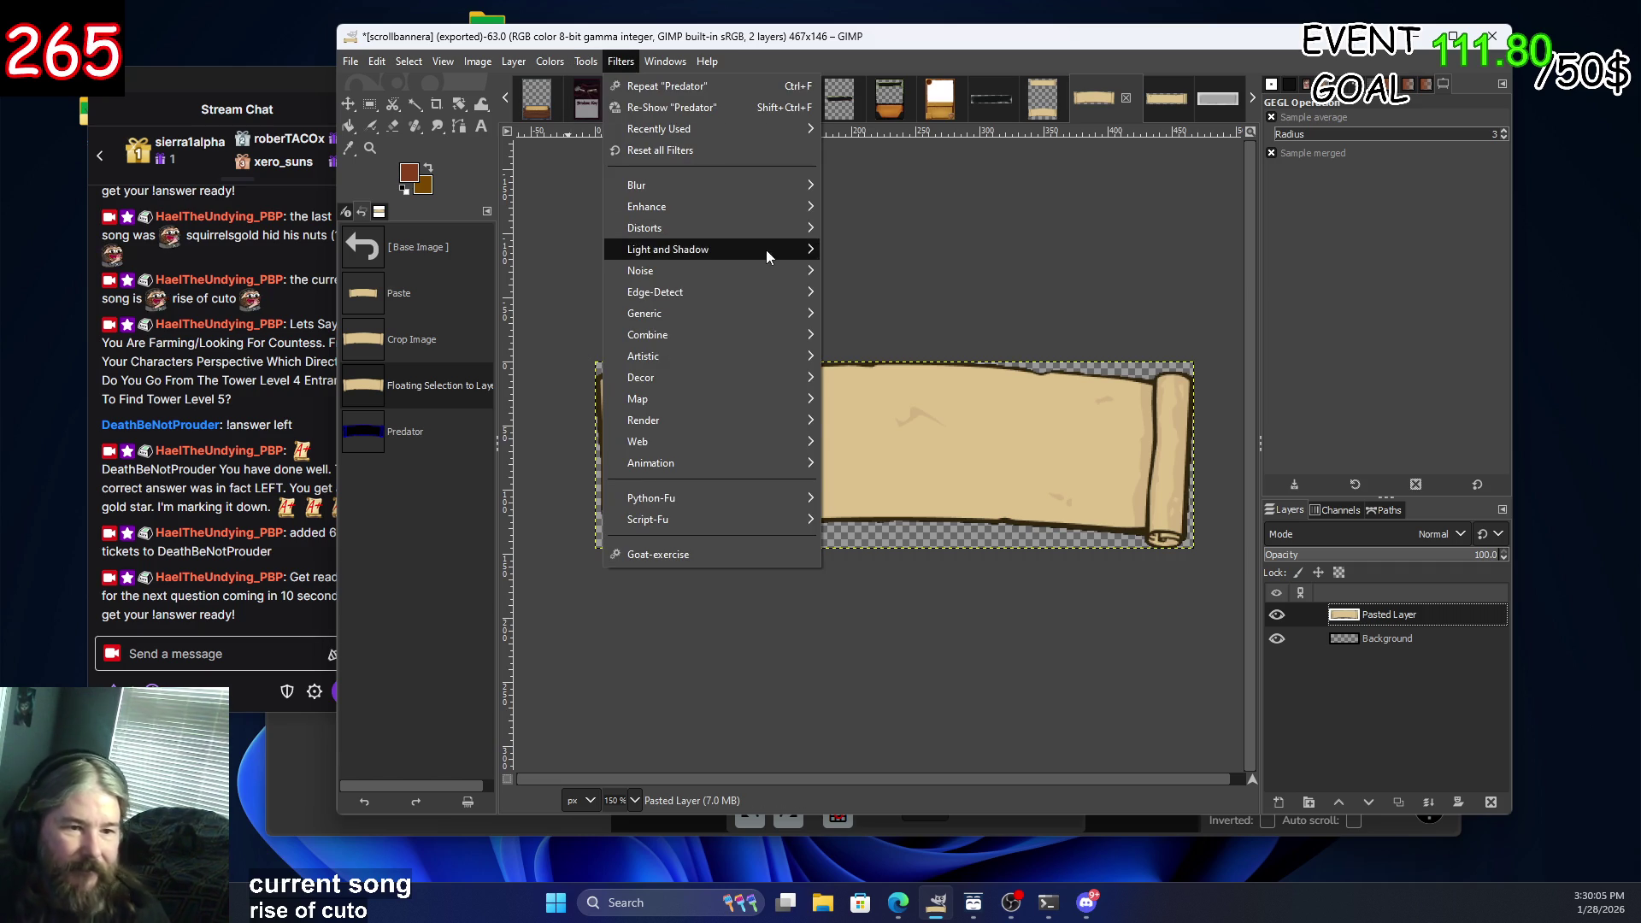
{"action": "mouse_move", "coordinate": [766, 249]}
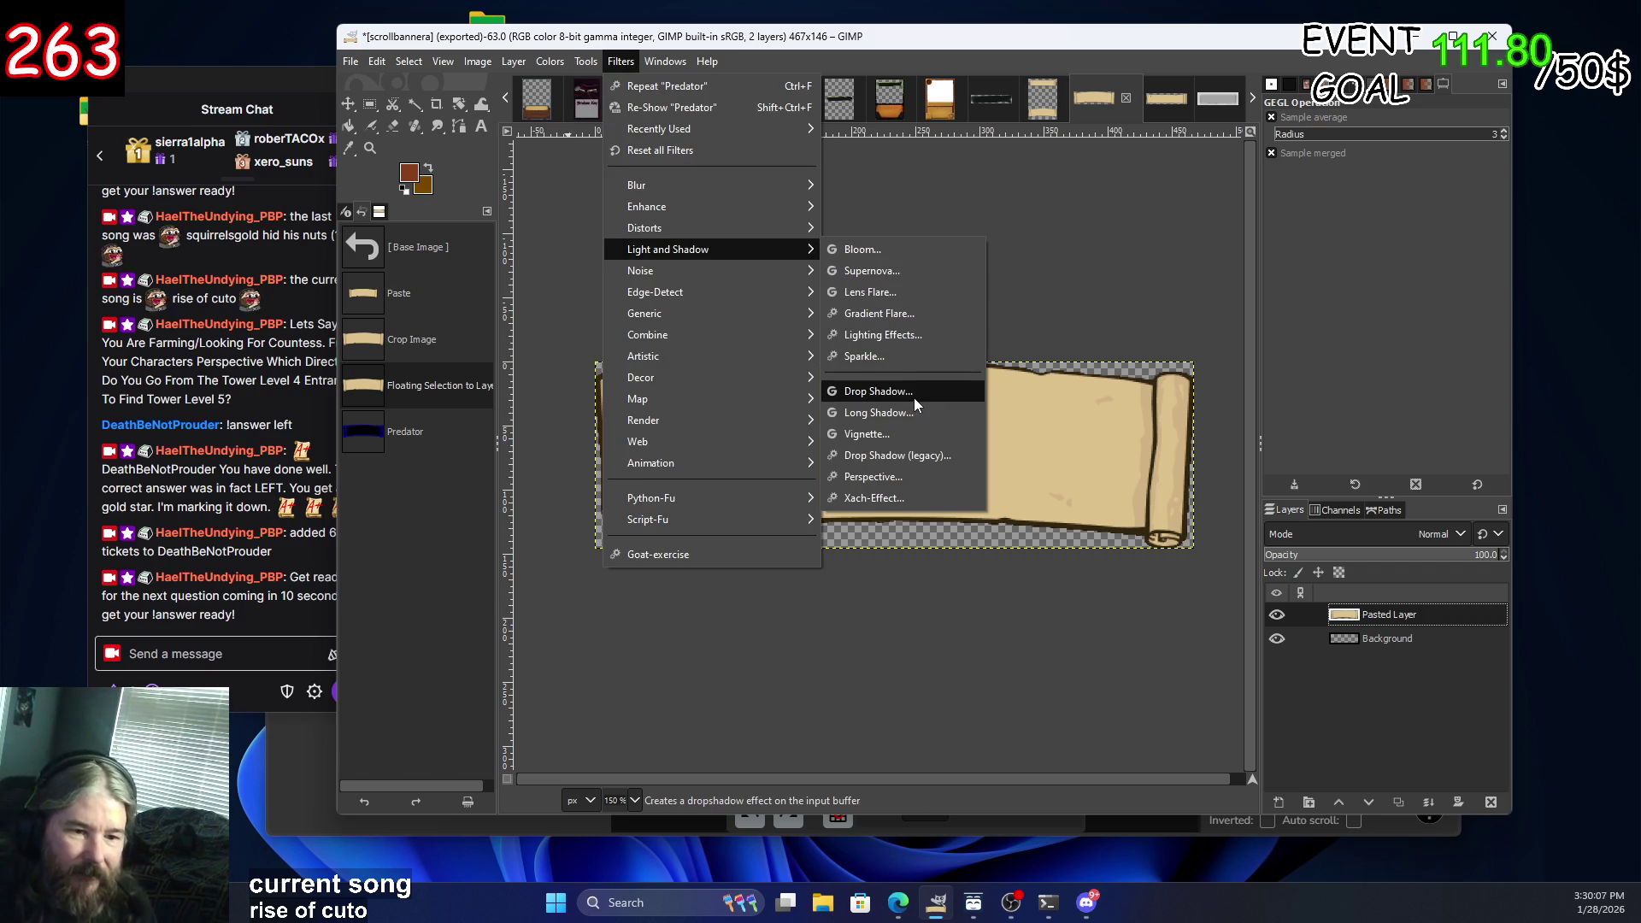
{"action": "mouse_move", "coordinate": [699, 224]}
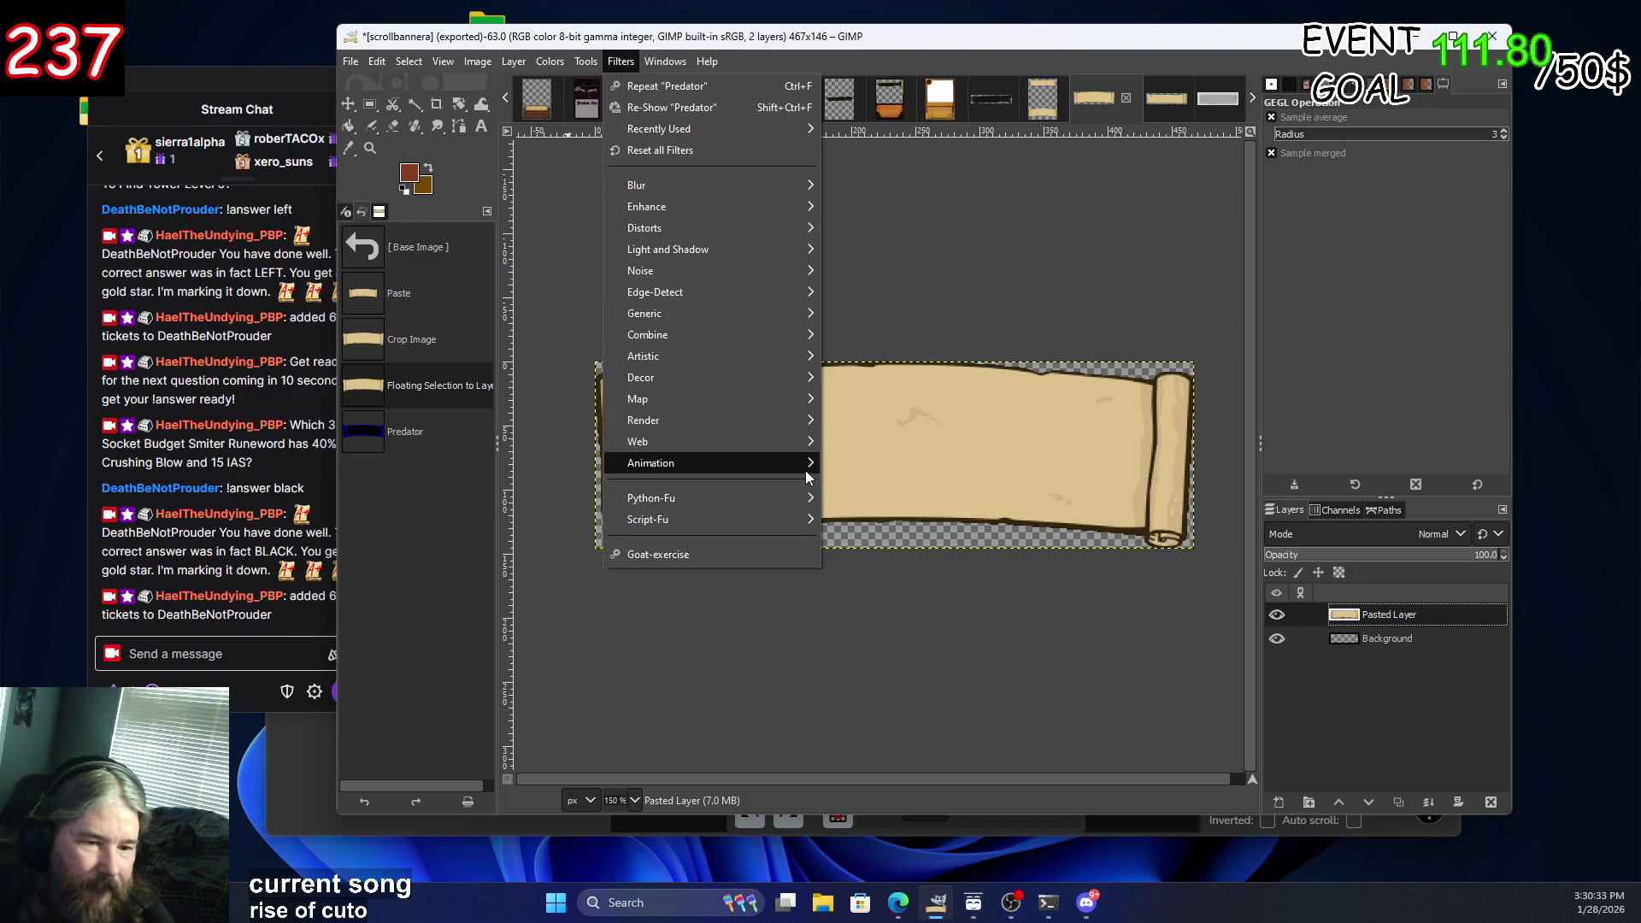
{"action": "mouse_move", "coordinate": [805, 469]}
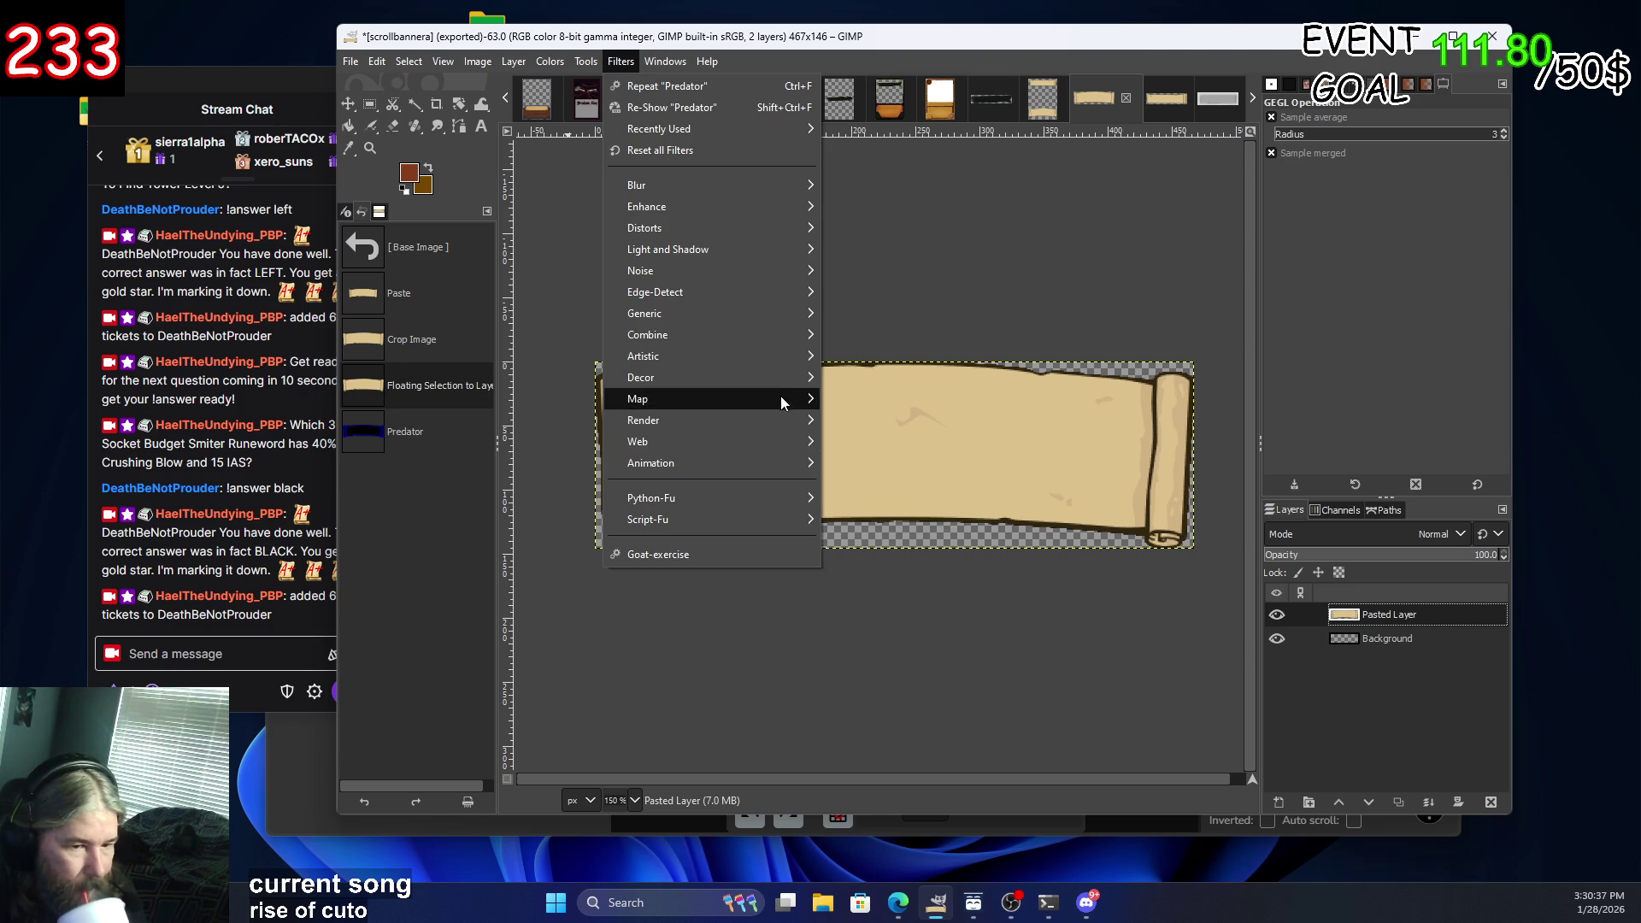
{"action": "mouse_move", "coordinate": [779, 382]}
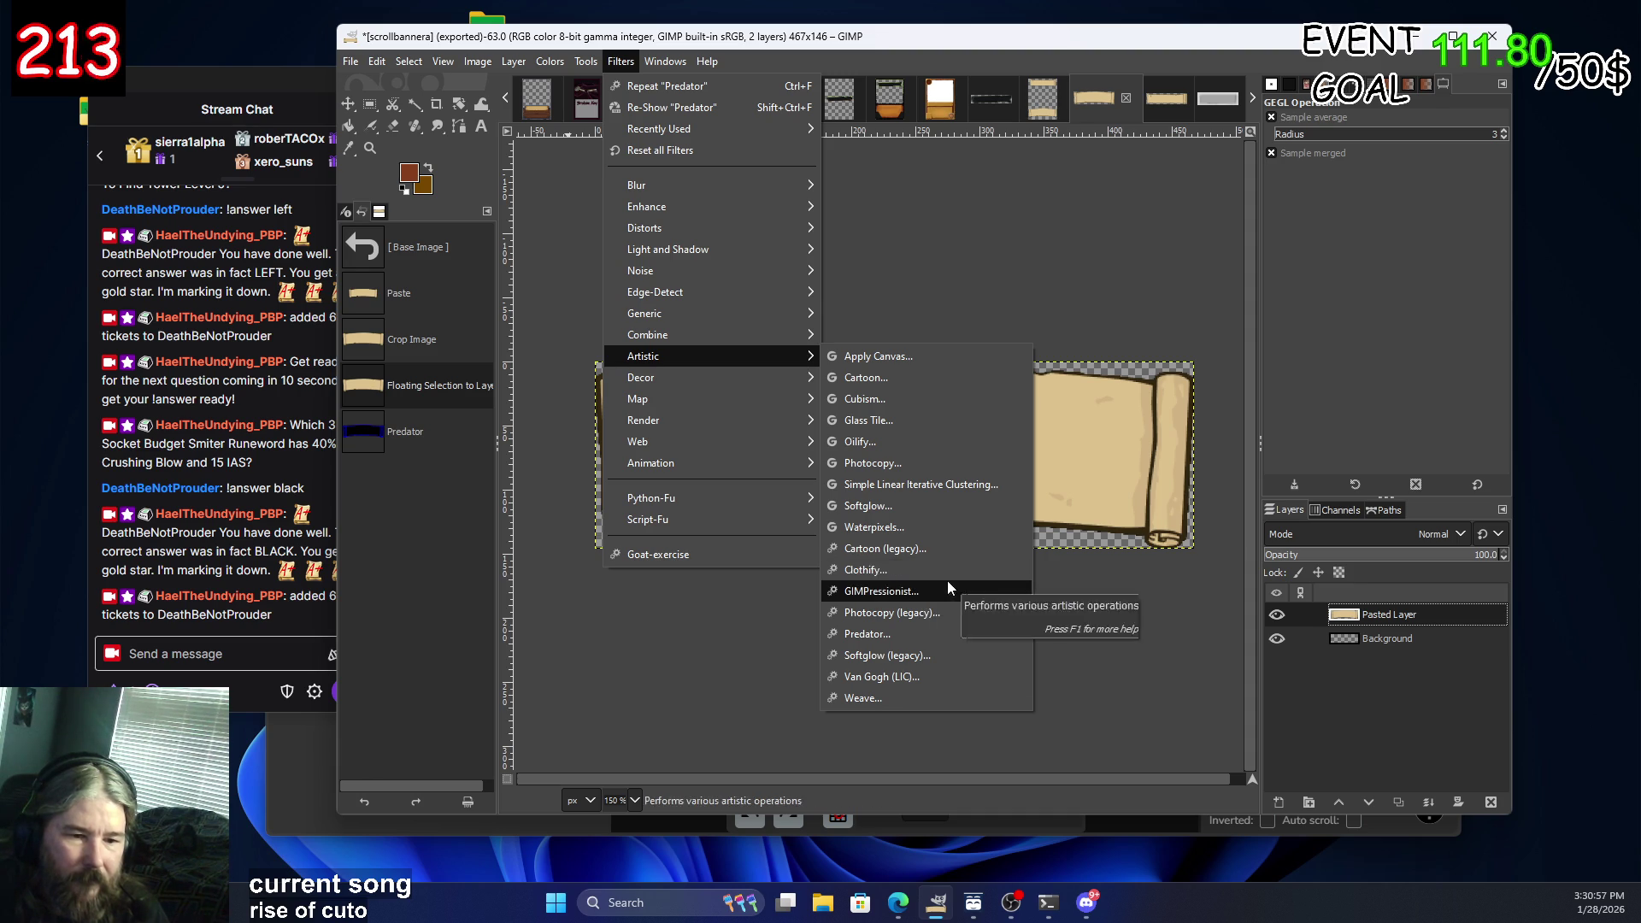
Step: Apply a Clothify texture with reduced blur values to the scroll, then undo it
{"action": "left_click", "coordinate": [948, 583]}
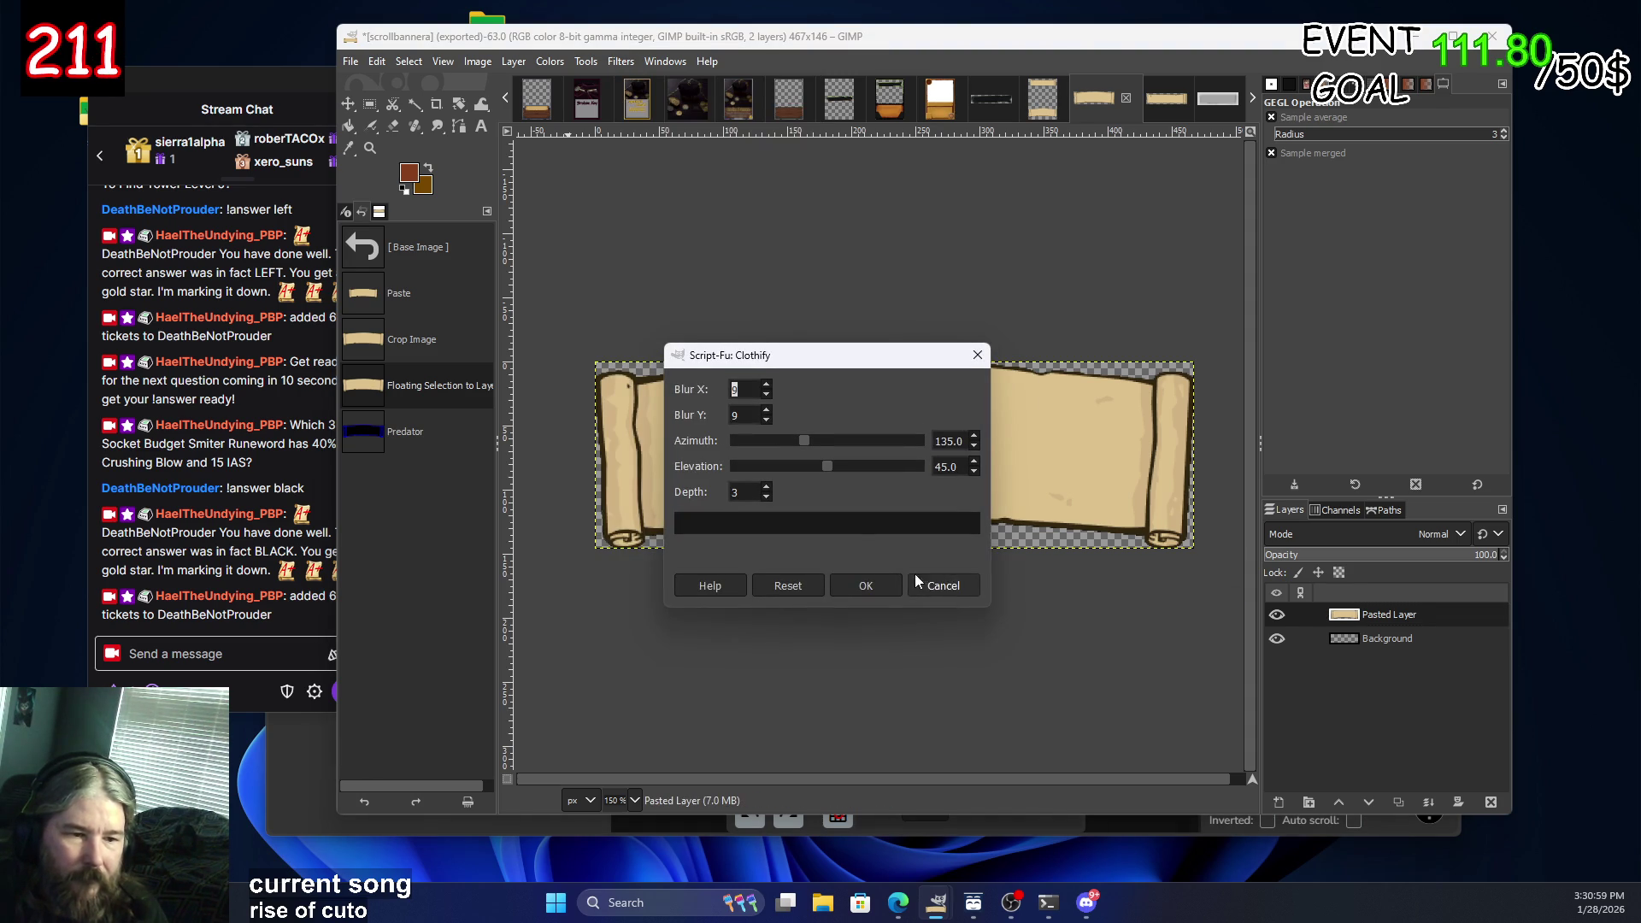
{"action": "left_click_drag", "start_coordinate": [846, 364], "coordinate": [1334, 367]}
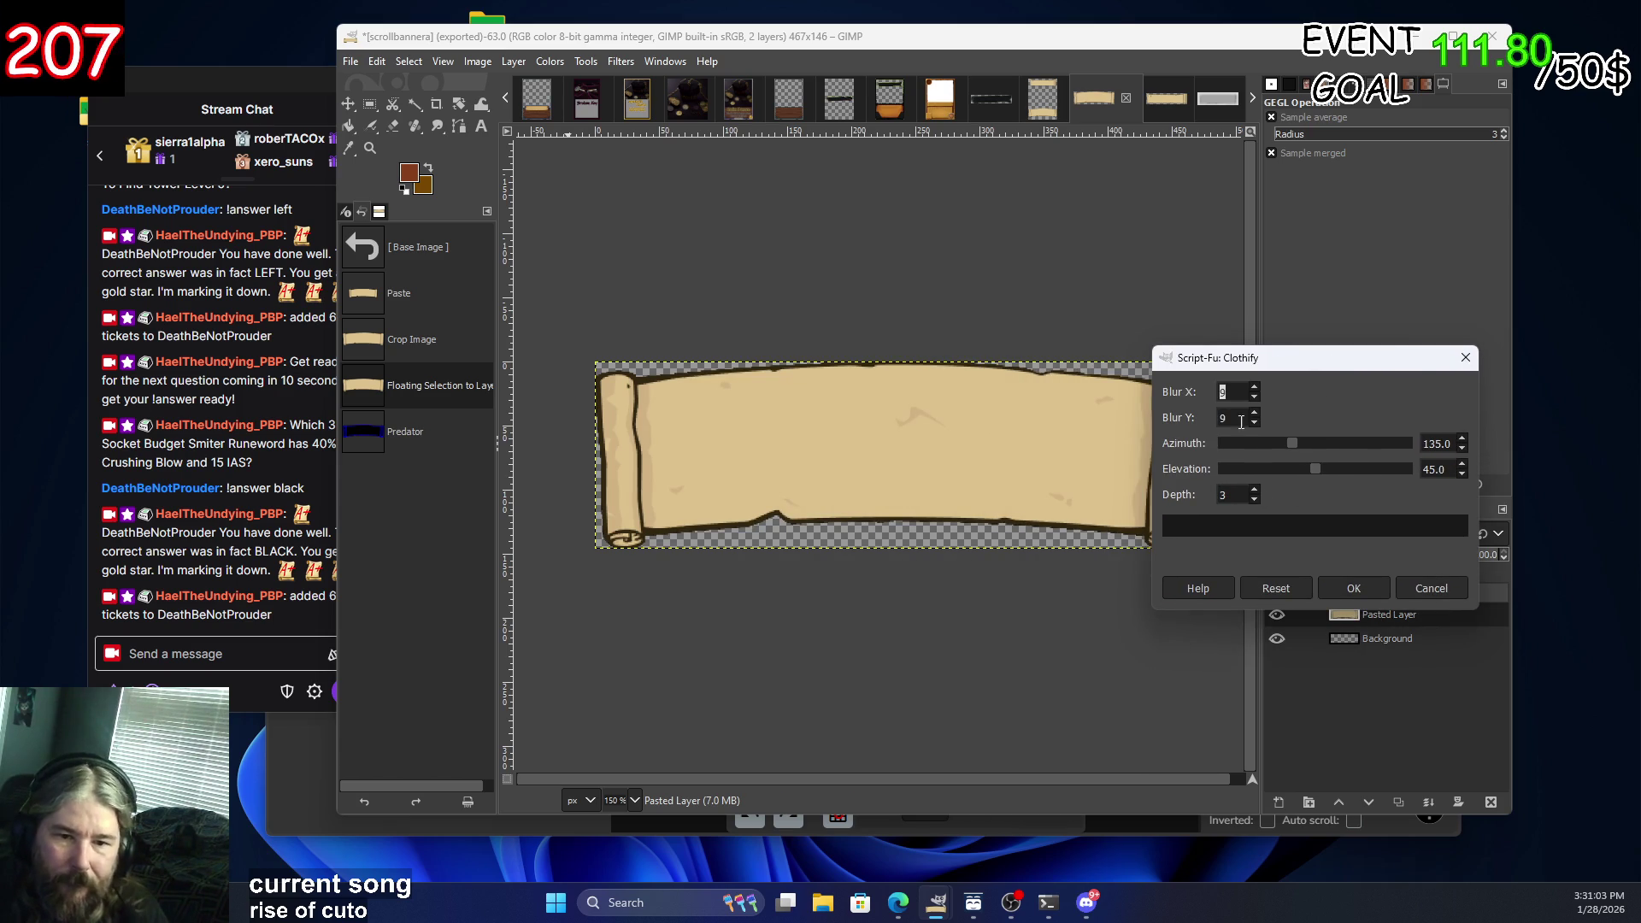
{"action": "left_click", "coordinate": [1254, 397]}
{"action": "left_click", "coordinate": [1254, 398]}
{"action": "left_click", "coordinate": [1254, 398]}
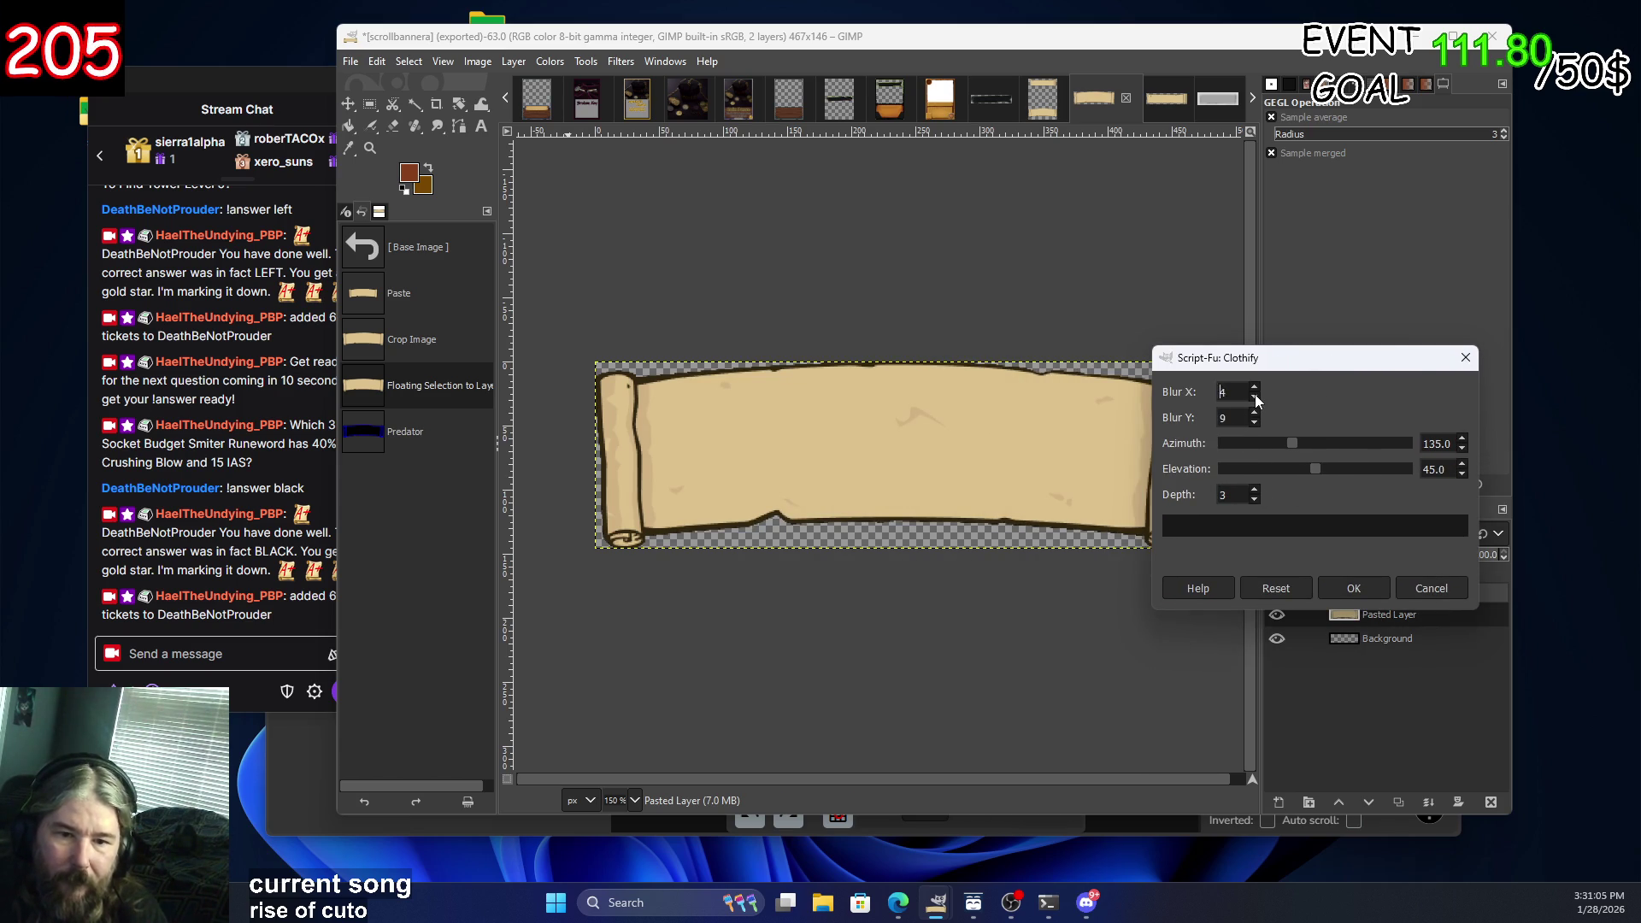
{"action": "left_click", "coordinate": [1255, 423]}
{"action": "left_click", "coordinate": [1255, 423]}
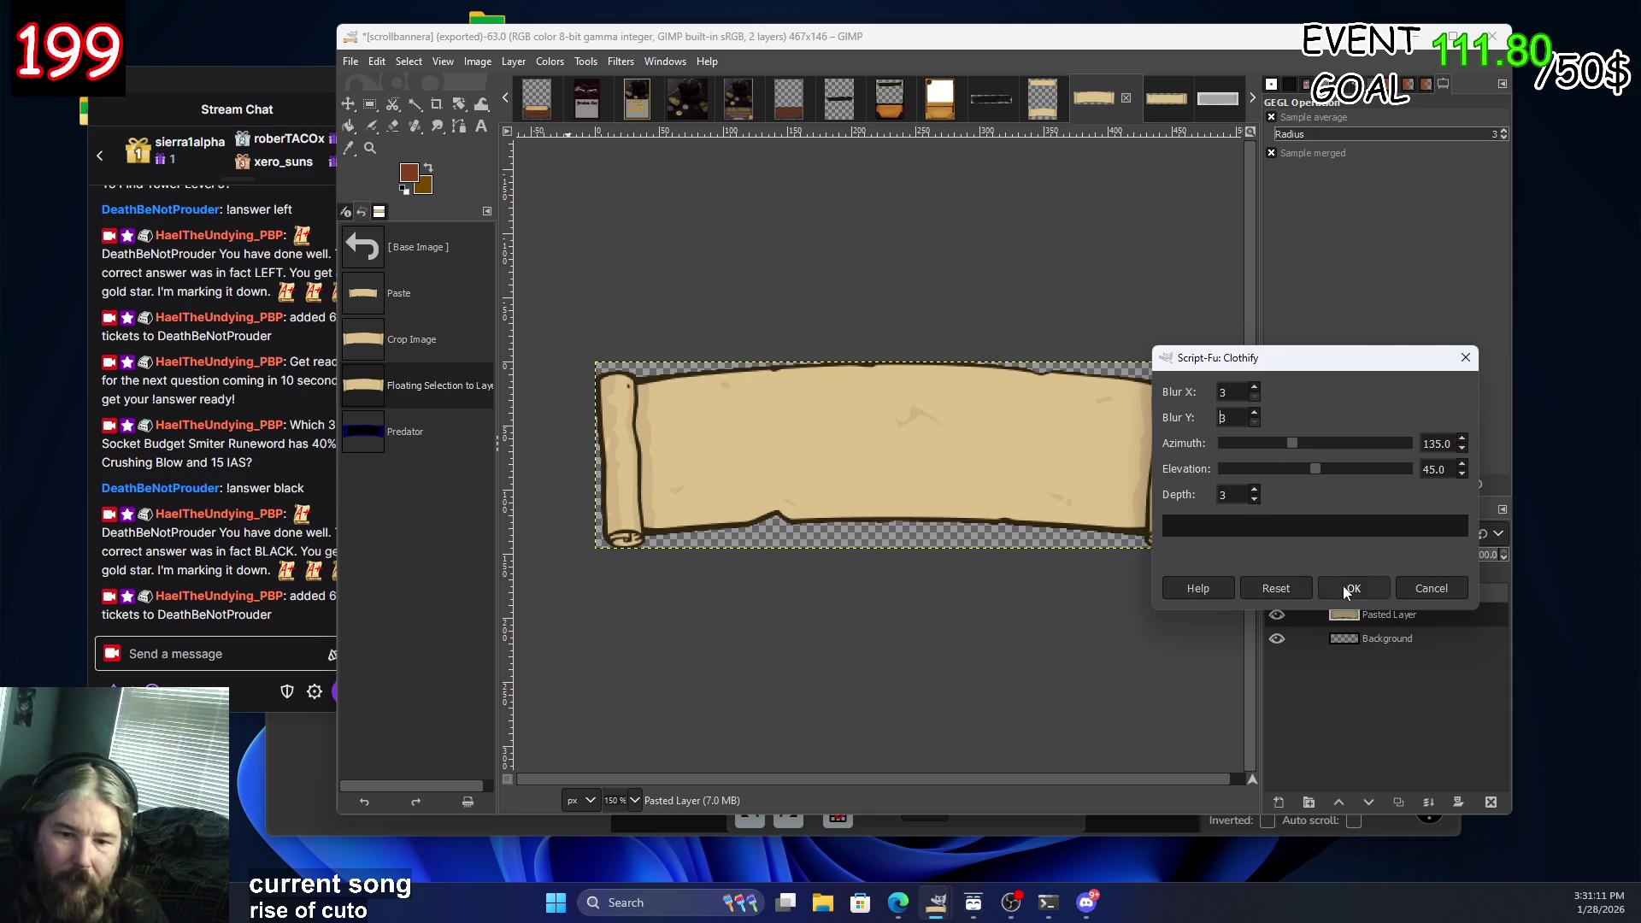
{"action": "left_click", "coordinate": [1344, 590]}
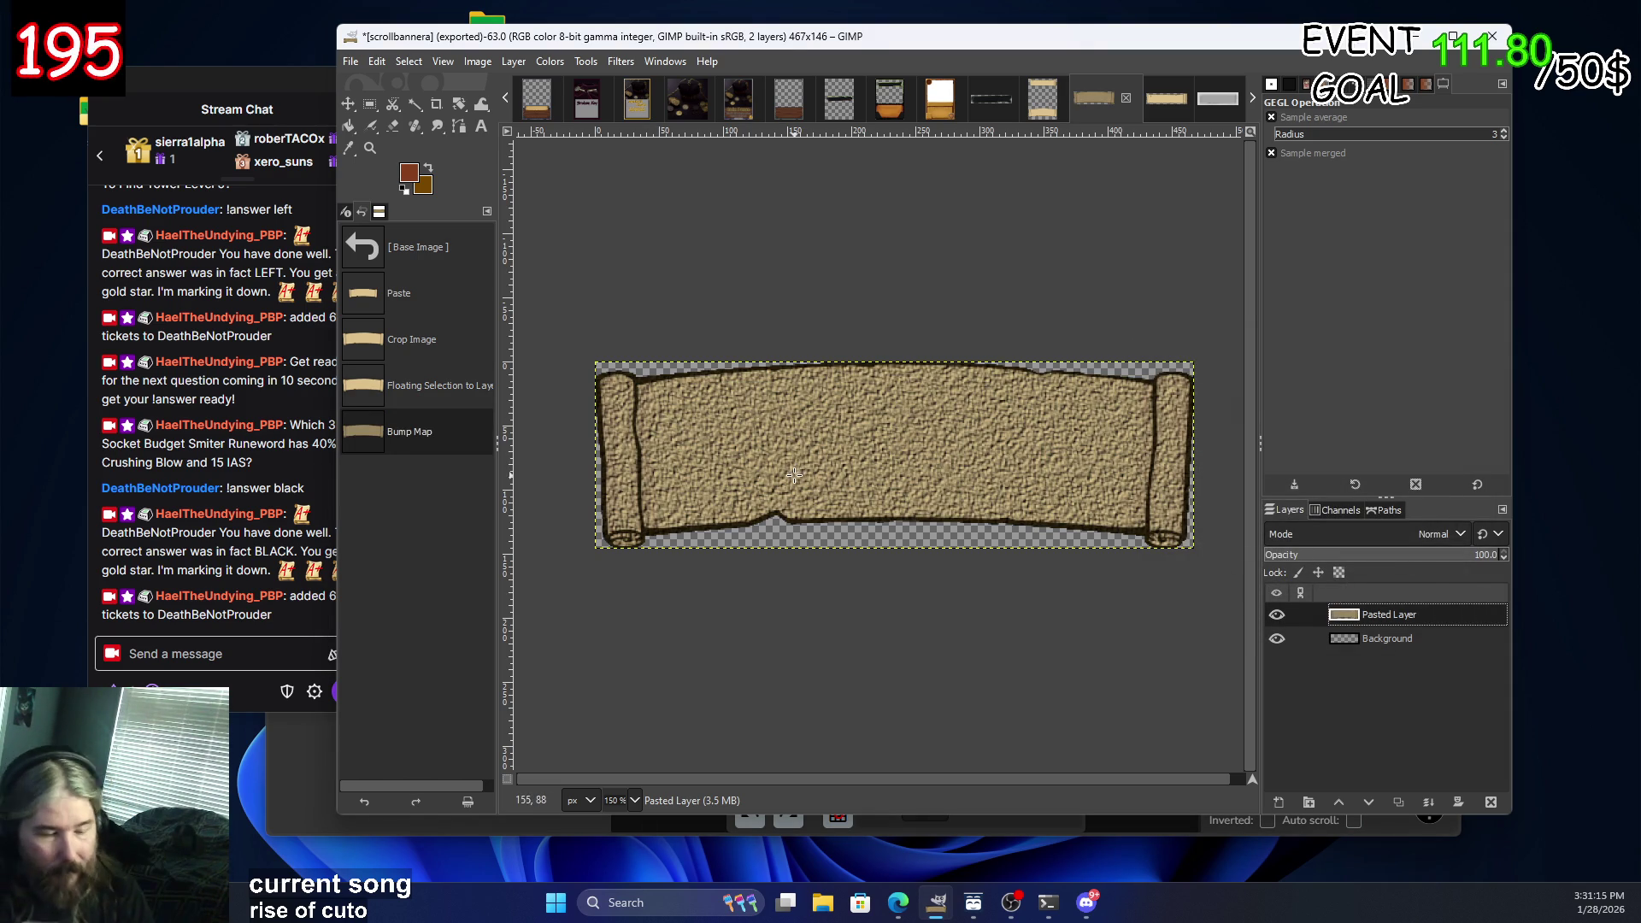
{"action": "key", "text": "ctrl+z"}
{"action": "left_click", "coordinate": [550, 61]}
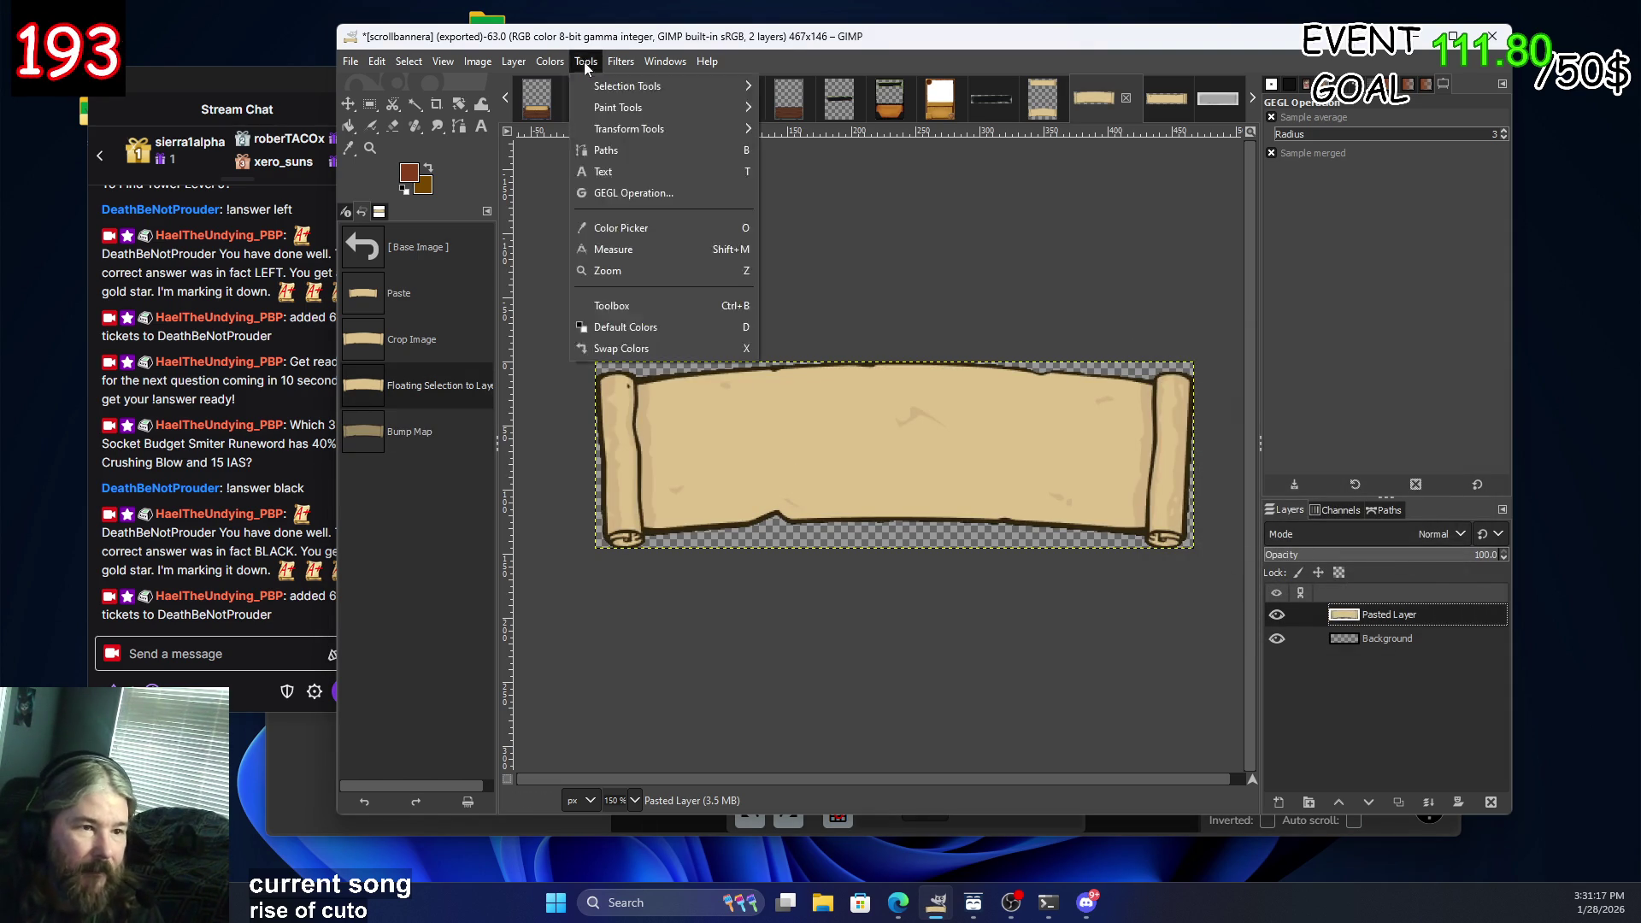
Step: Darken the scroll in Hue-Saturation with lightness -42.7 and saturation -17.1
{"action": "left_click", "coordinate": [577, 151]}
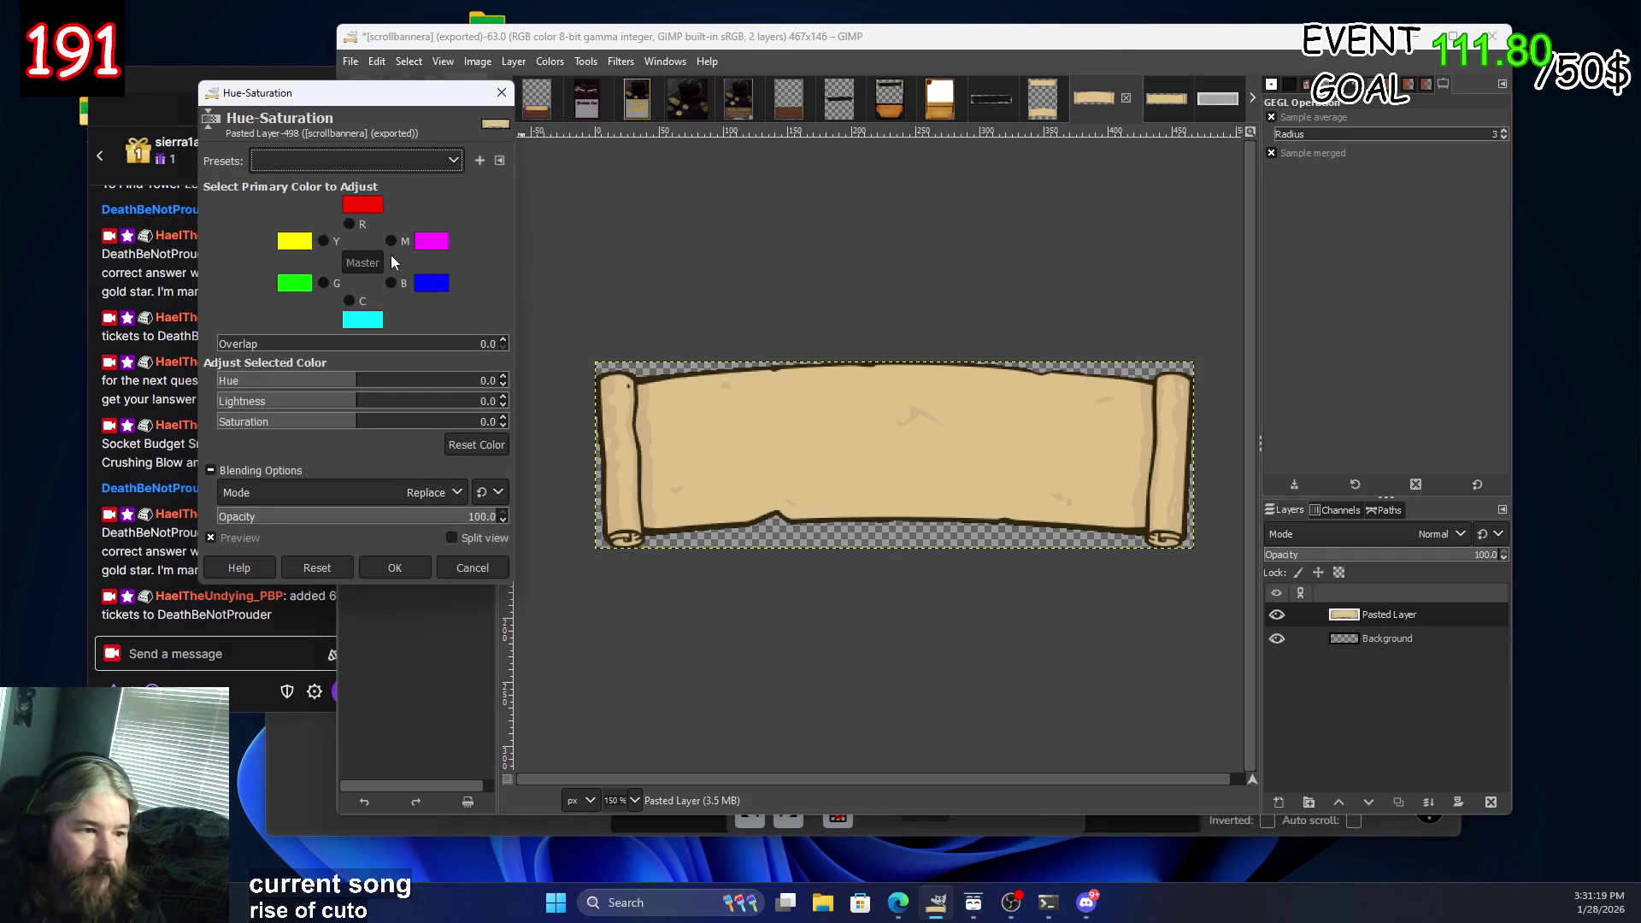
{"action": "mouse_move", "coordinate": [355, 409]}
{"action": "left_mouse_down"}
{"action": "mouse_move", "coordinate": [298, 403]}
{"action": "mouse_move", "coordinate": [333, 431]}
{"action": "left_mouse_up"}
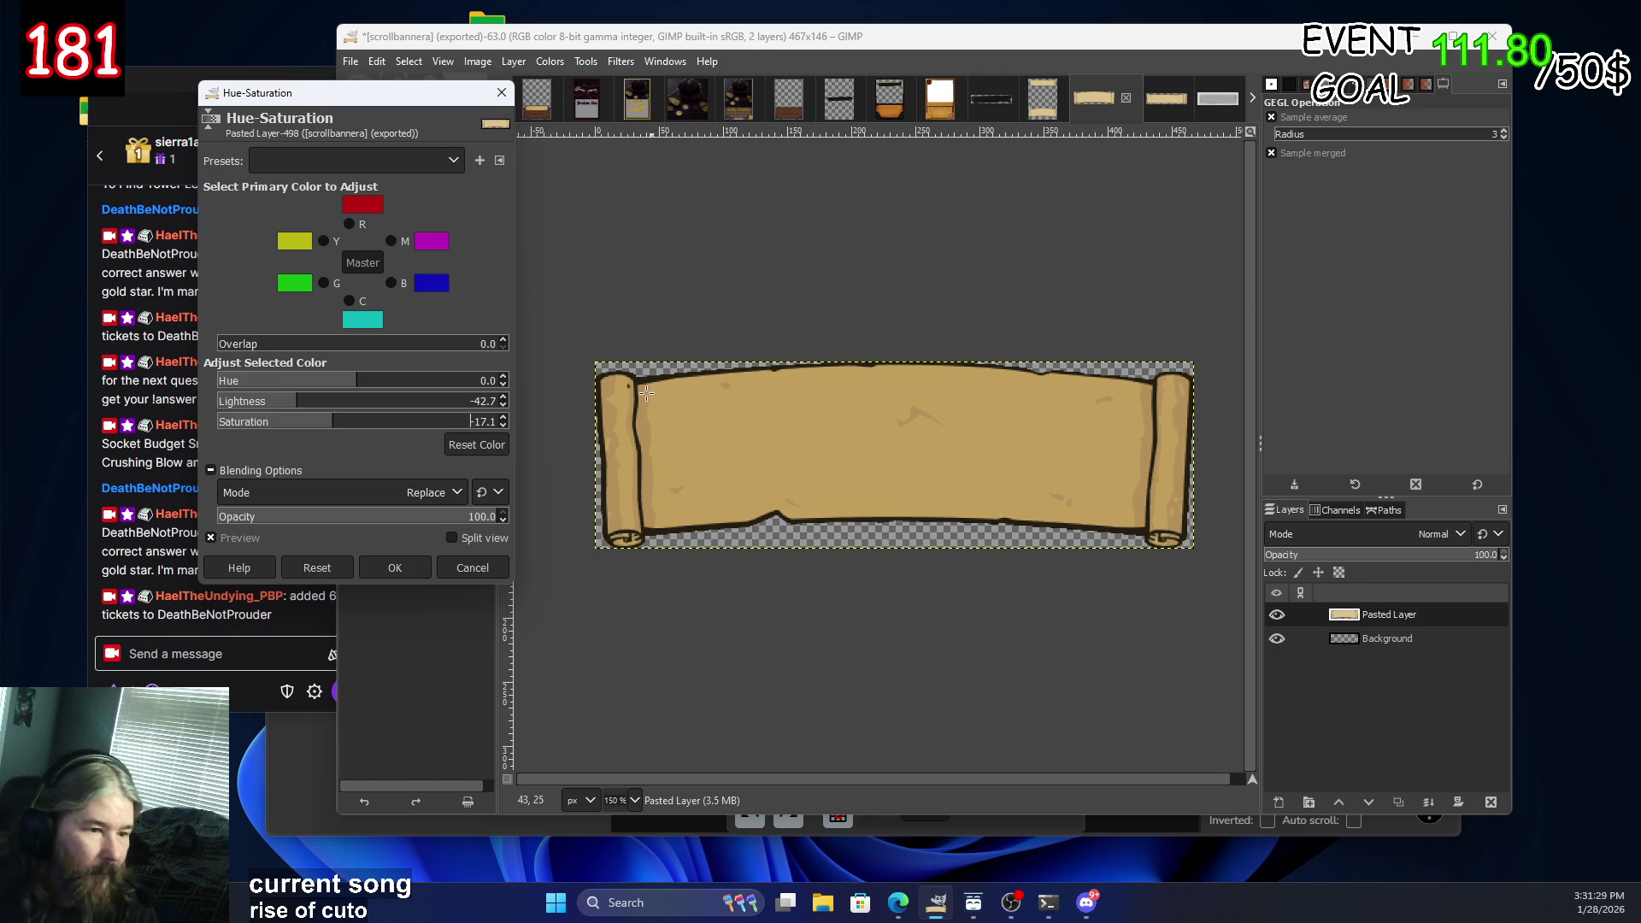
{"action": "left_click", "coordinate": [198, 654]}
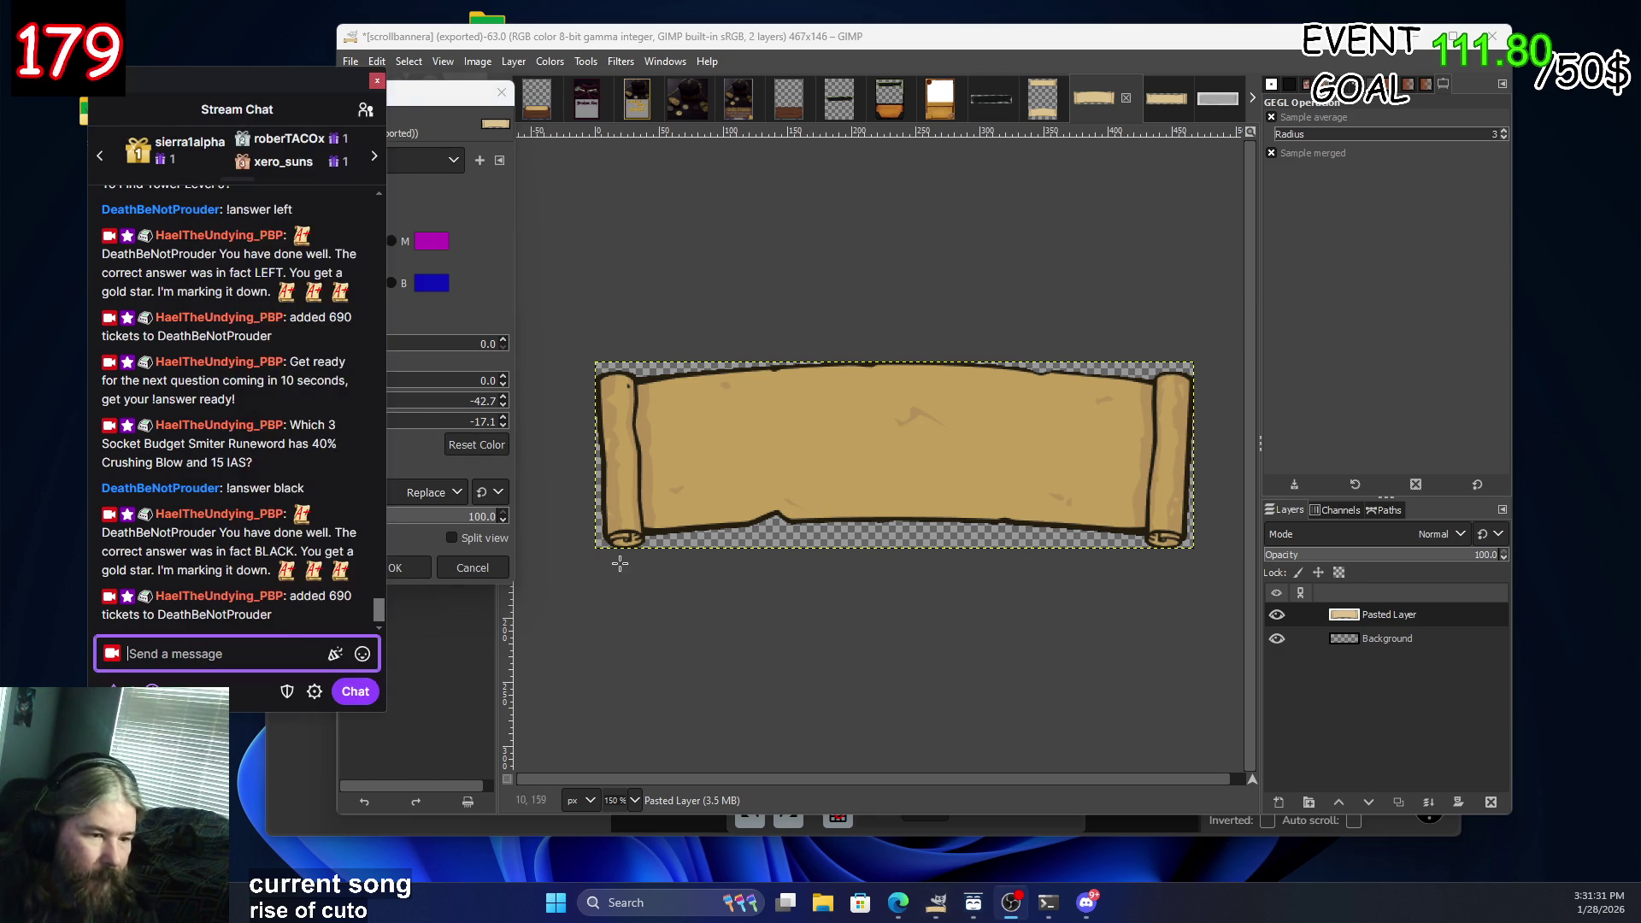
{"action": "type", "text": "42.7"}
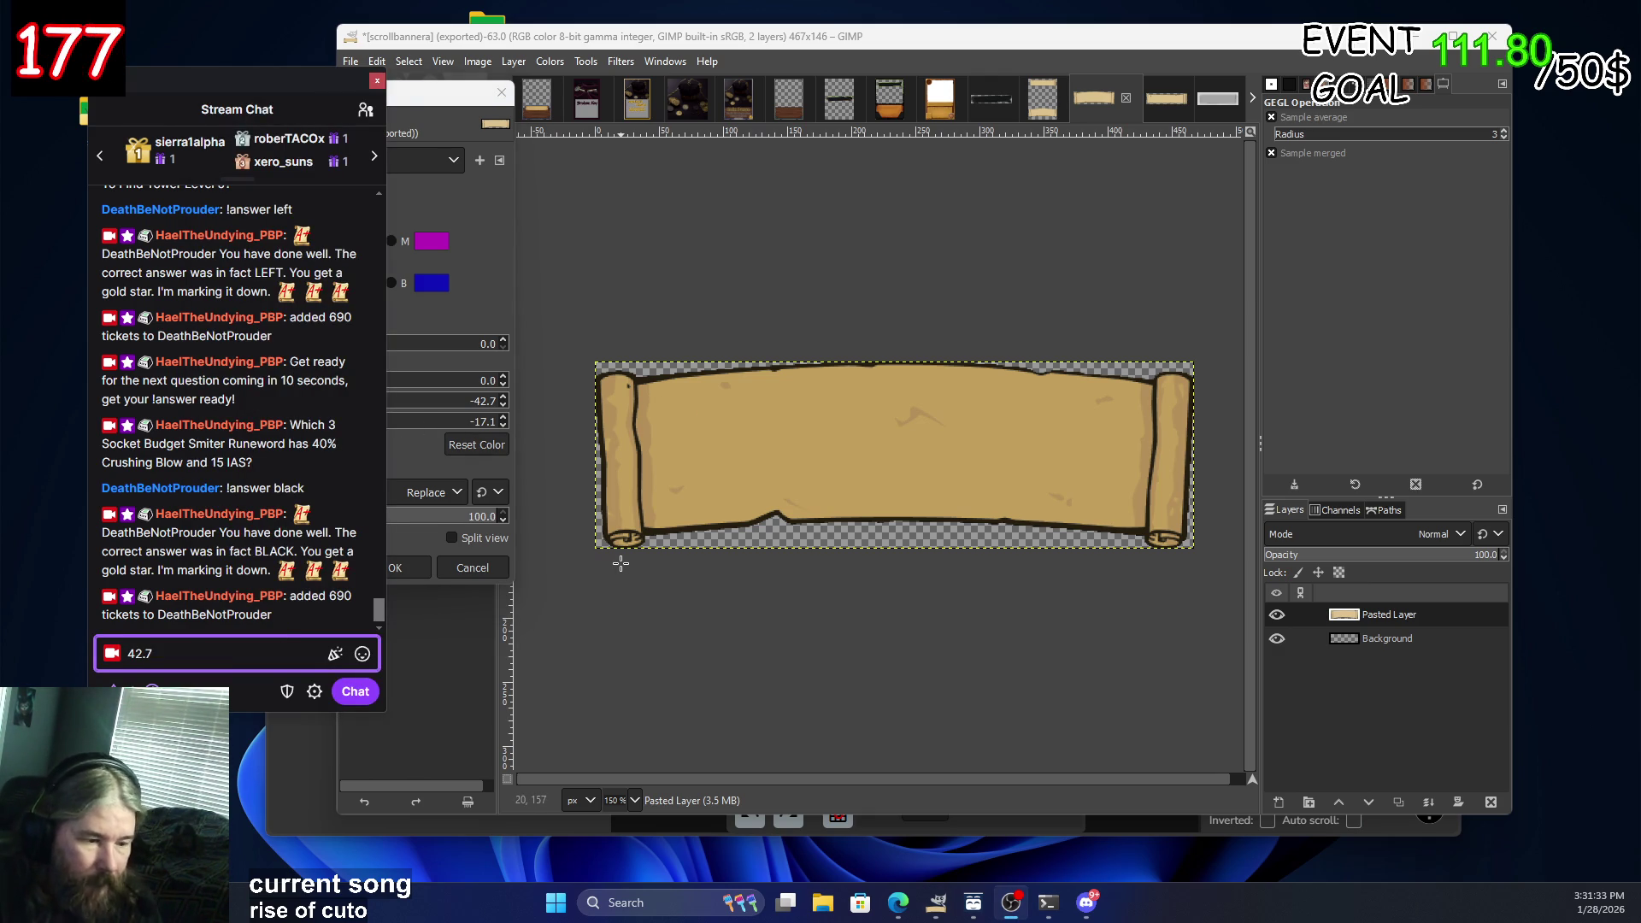
{"action": "type", "text": " 17.1"}
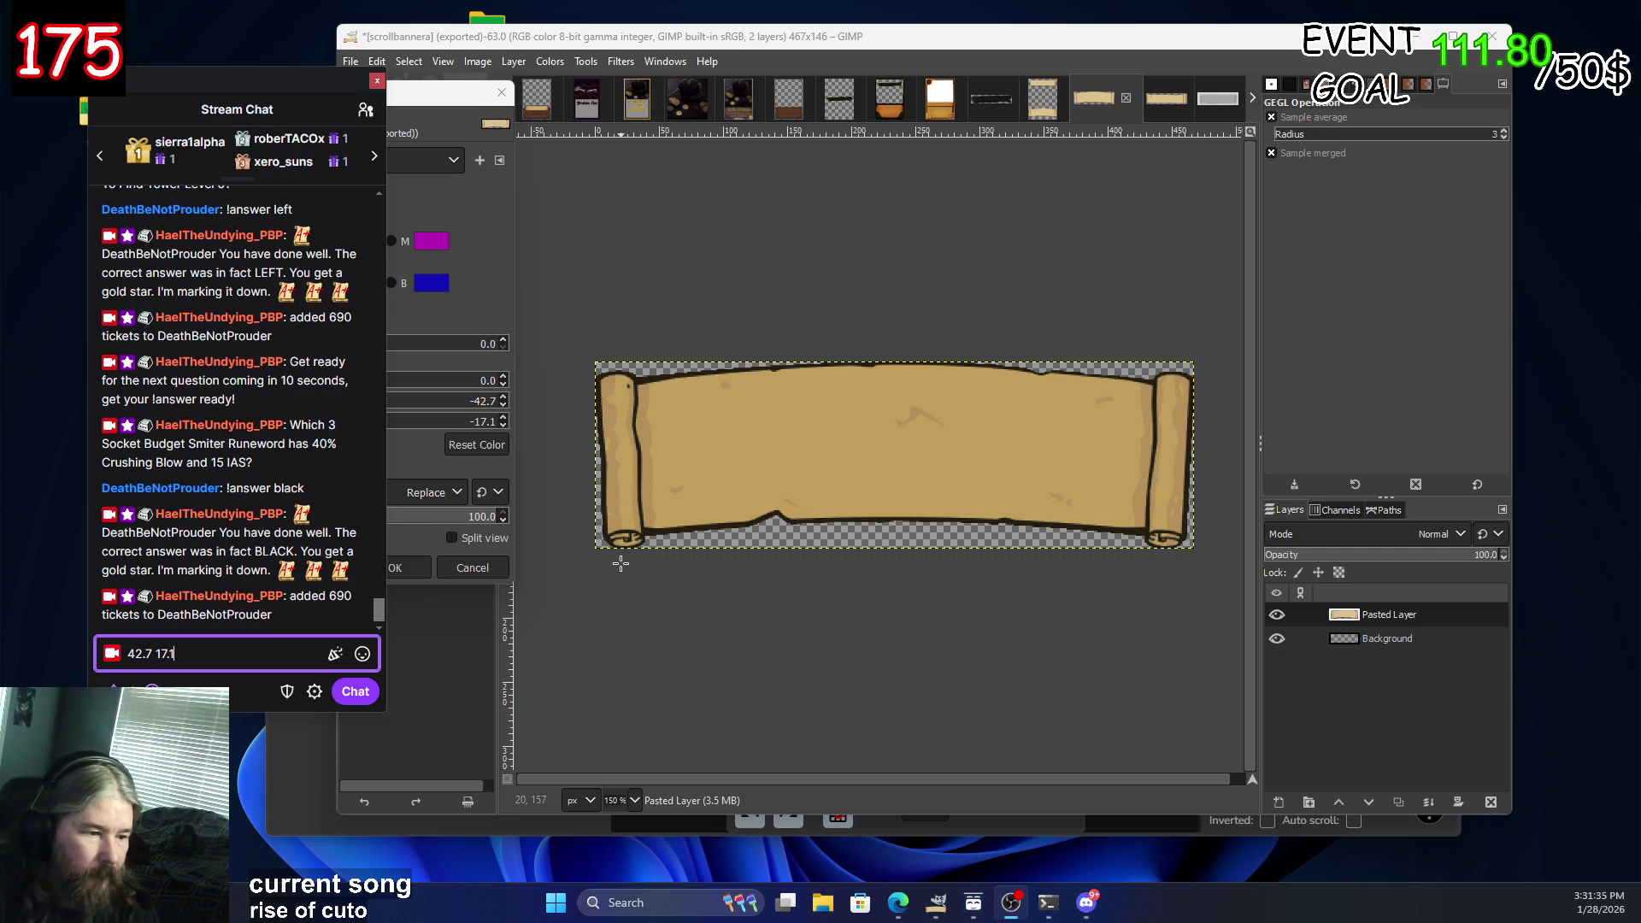
{"action": "key", "text": "Return"}
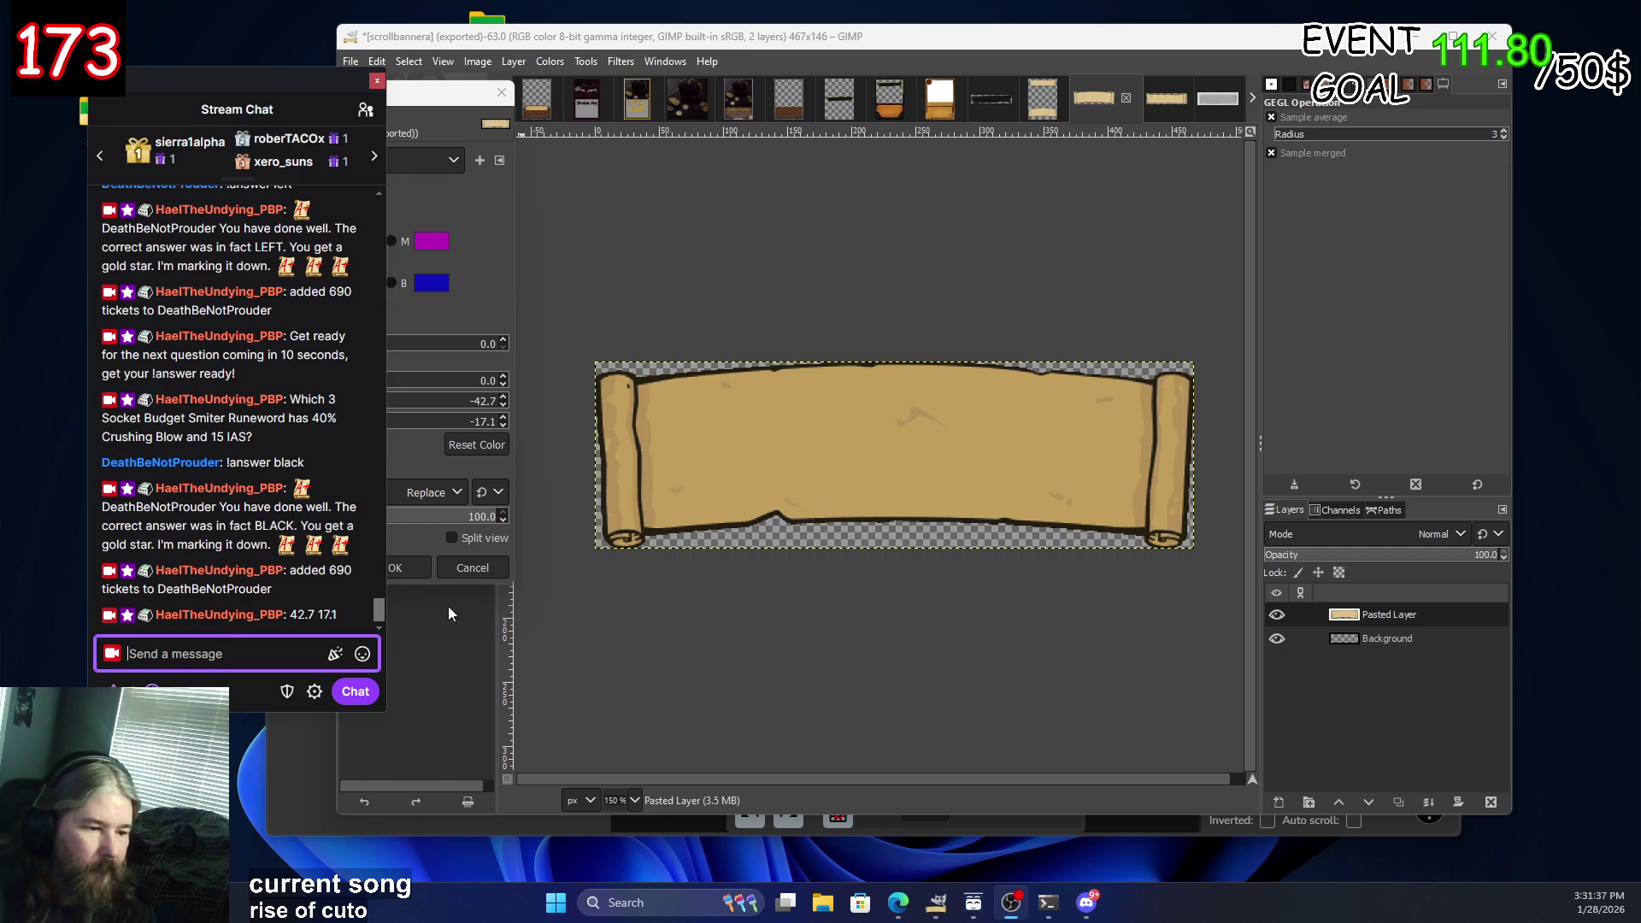
{"action": "left_click", "coordinate": [455, 611]}
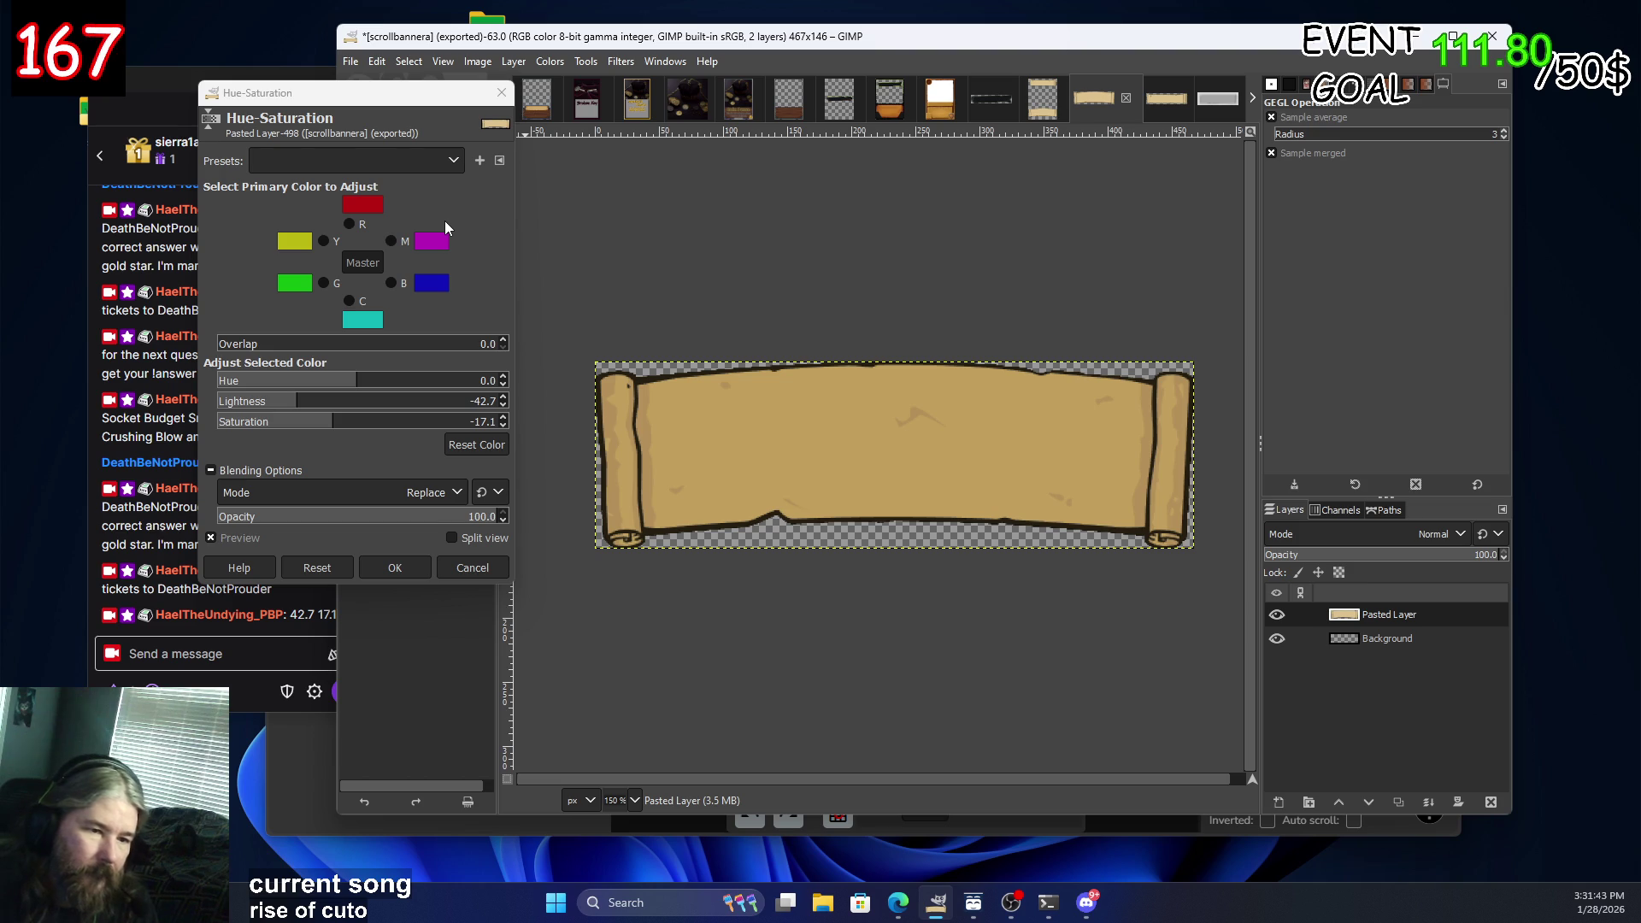
Step: Shift the scroll's hue slightly to about -5.7
{"action": "left_click_drag", "start_coordinate": [354, 394], "coordinate": [353, 394]}
{"action": "type", "text": "-7.7"}
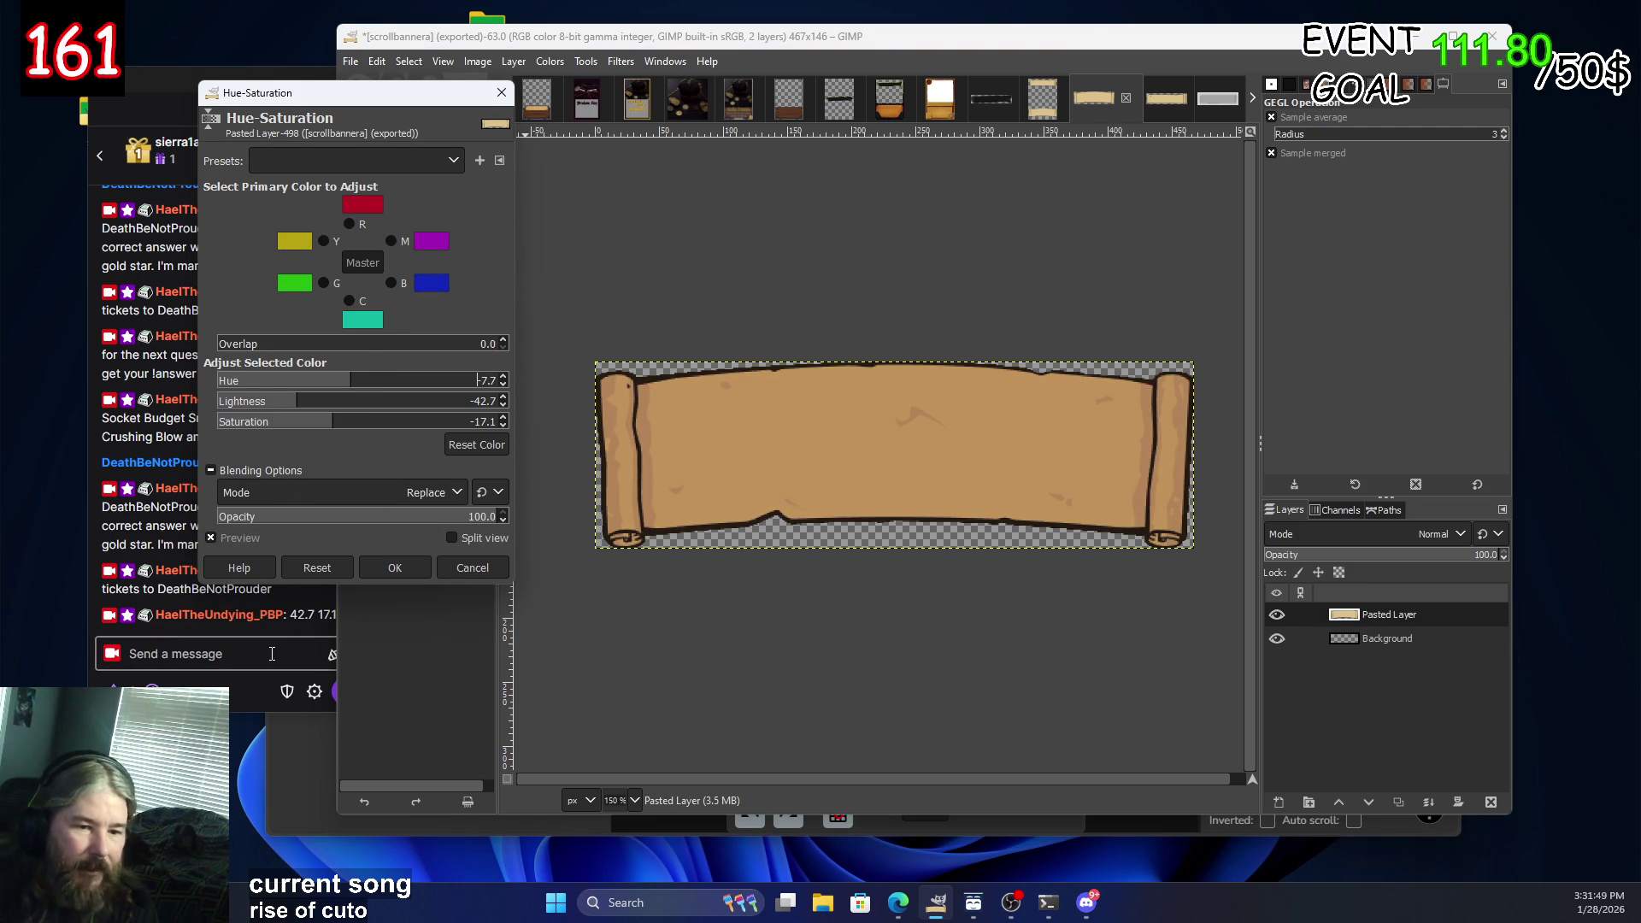
{"action": "left_click", "coordinate": [504, 376]}
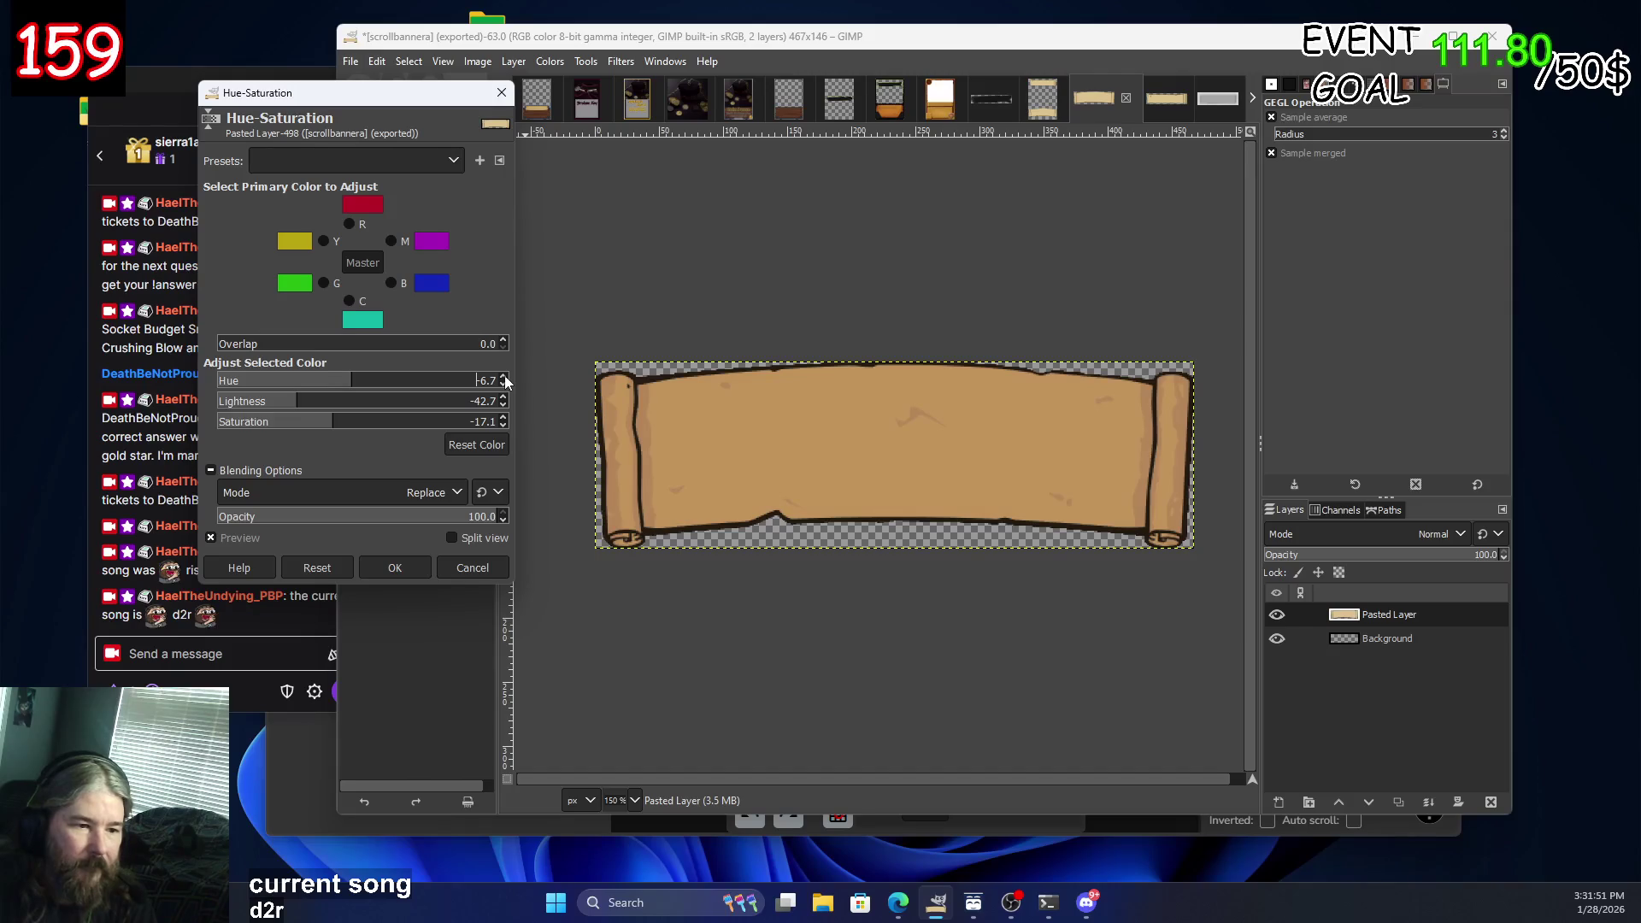
{"action": "left_click", "coordinate": [504, 377]}
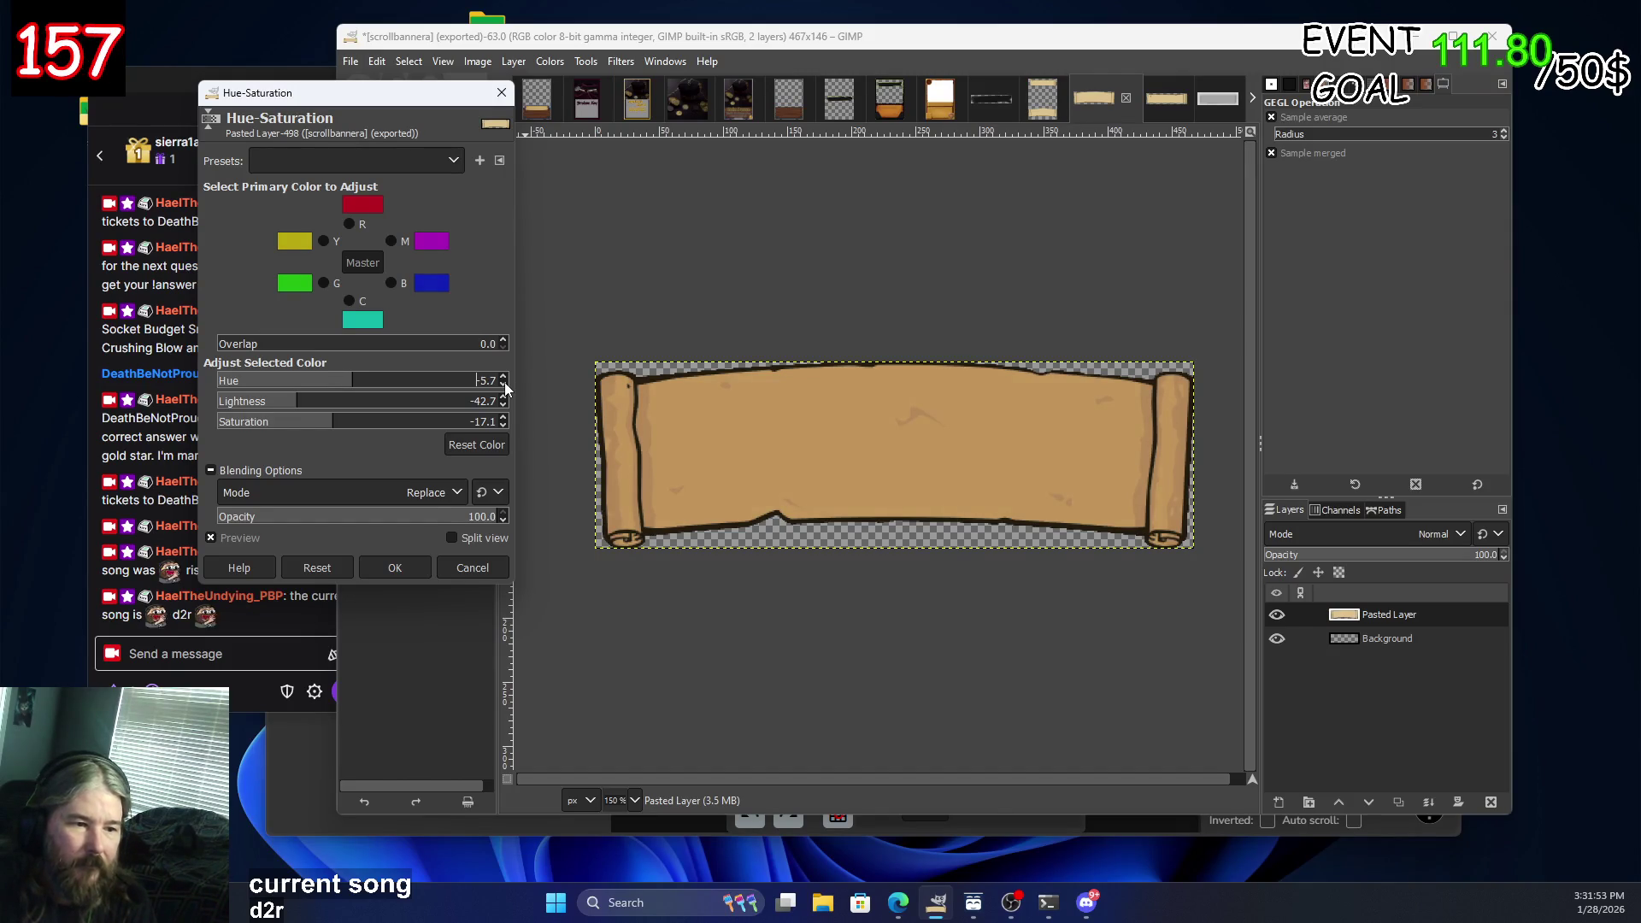
{"action": "left_click", "coordinate": [308, 652]}
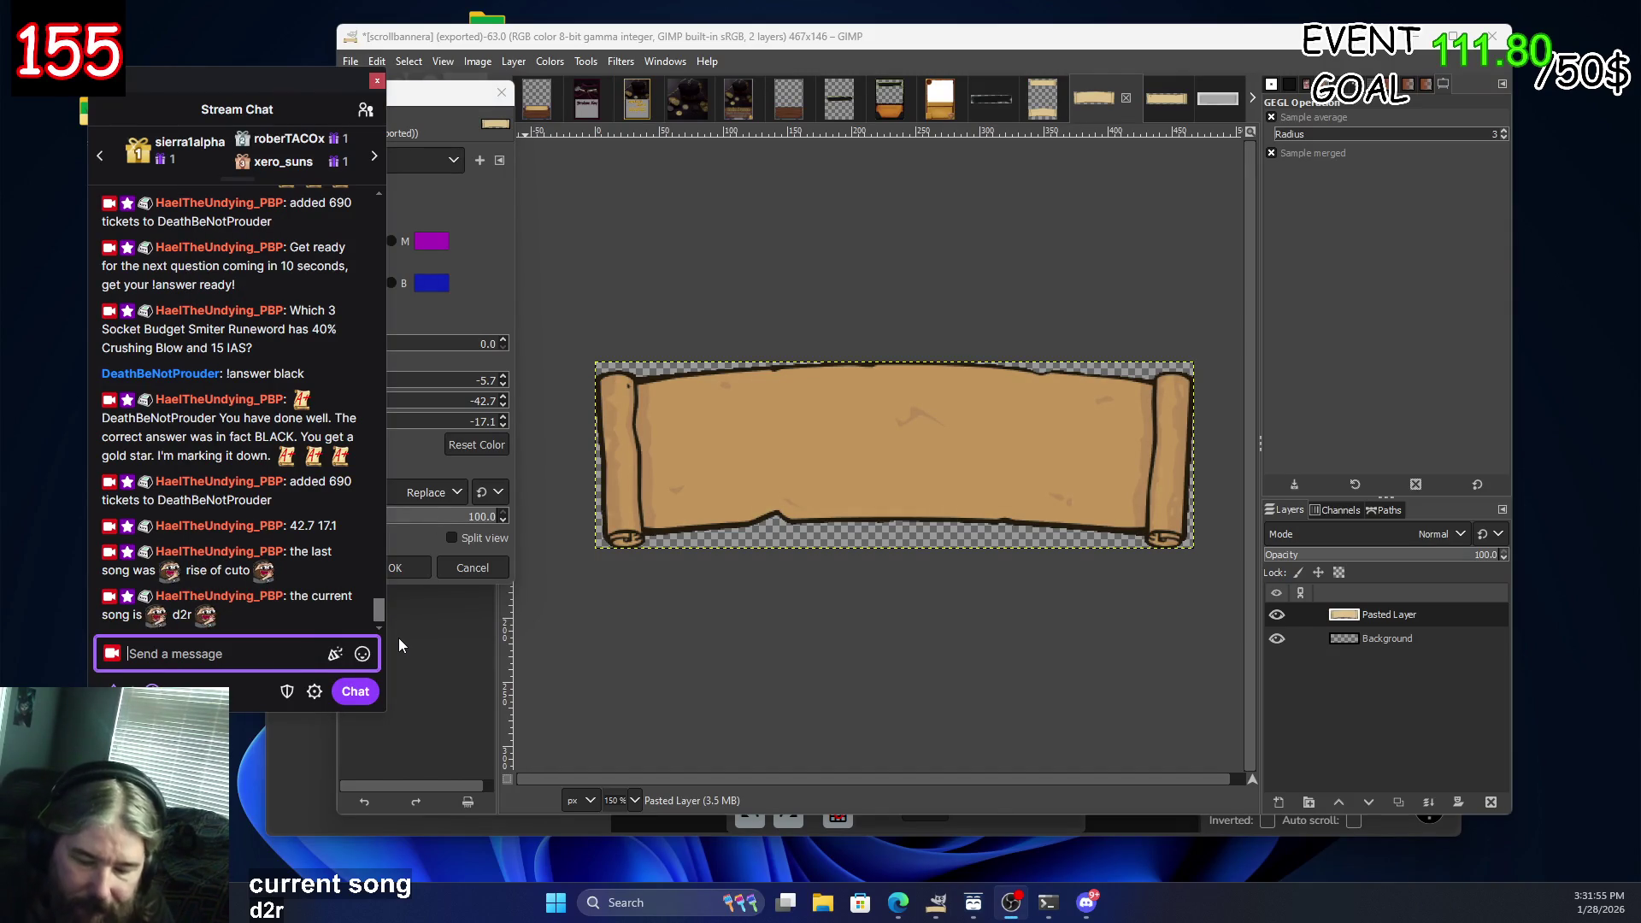
{"action": "type", "text": "-5"}
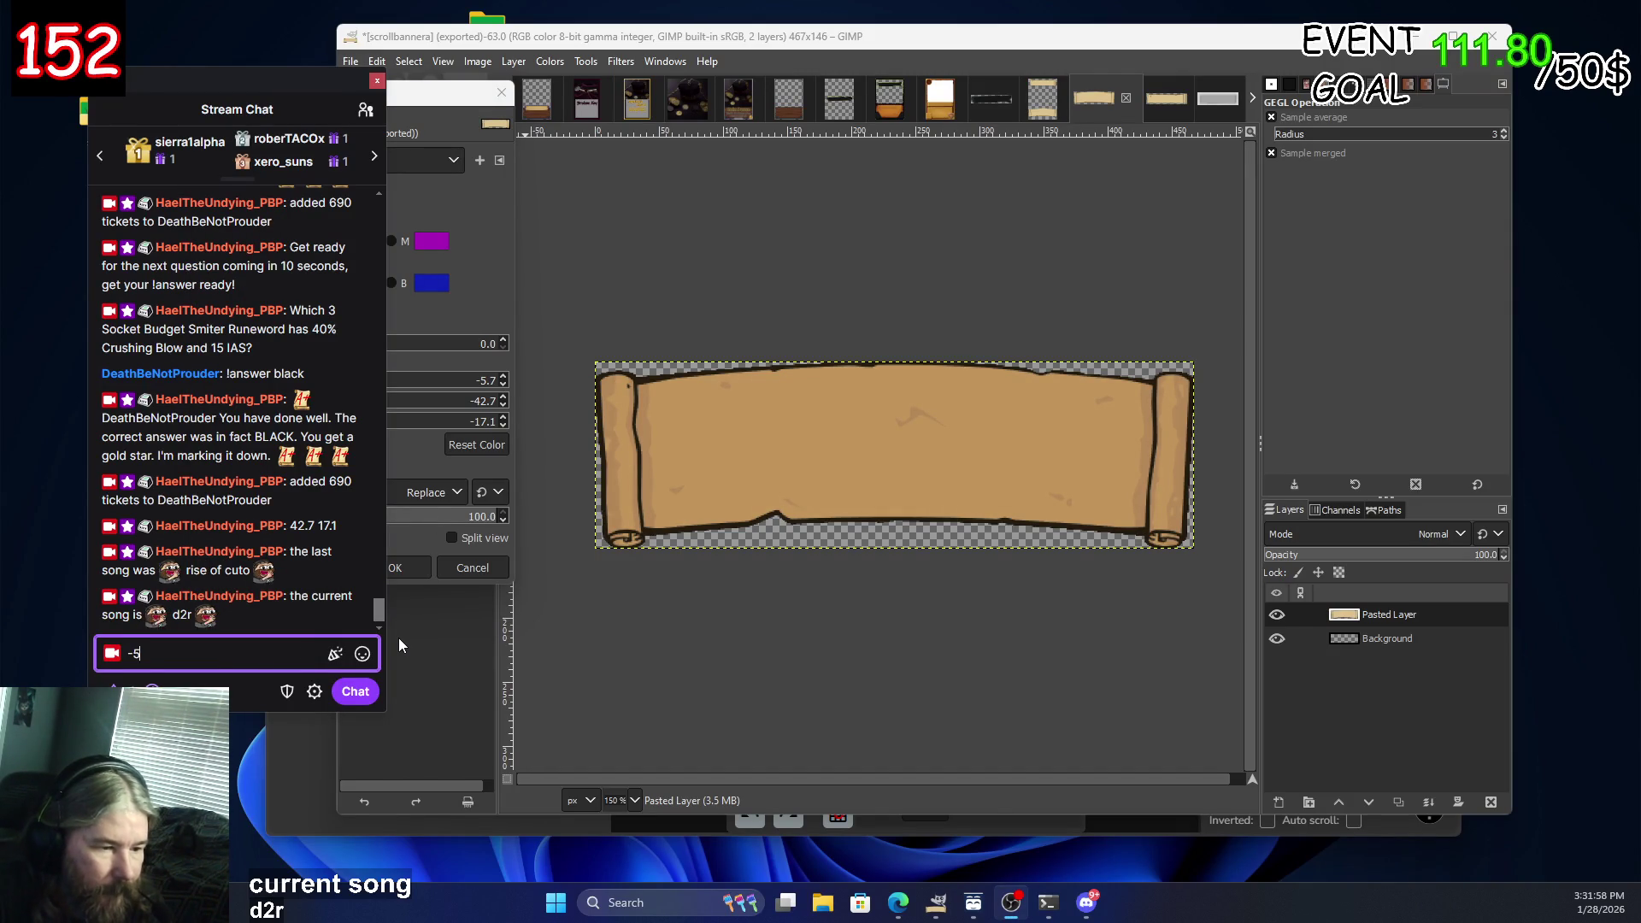
{"action": "key", "text": "BackSpace"}
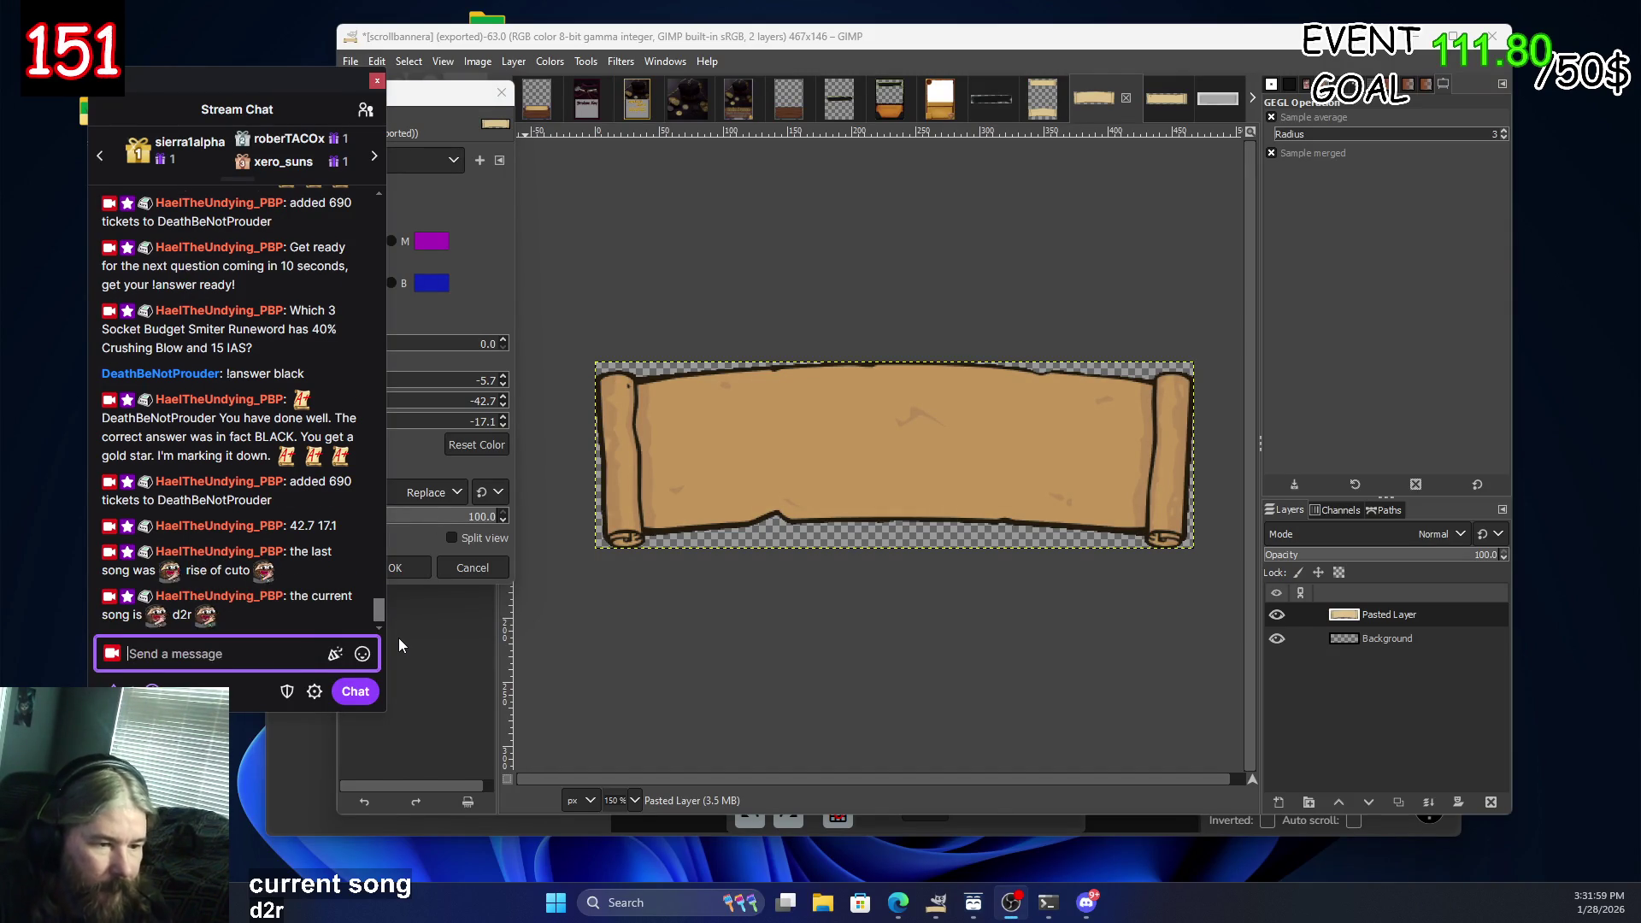
{"action": "left_click", "coordinate": [946, 736]}
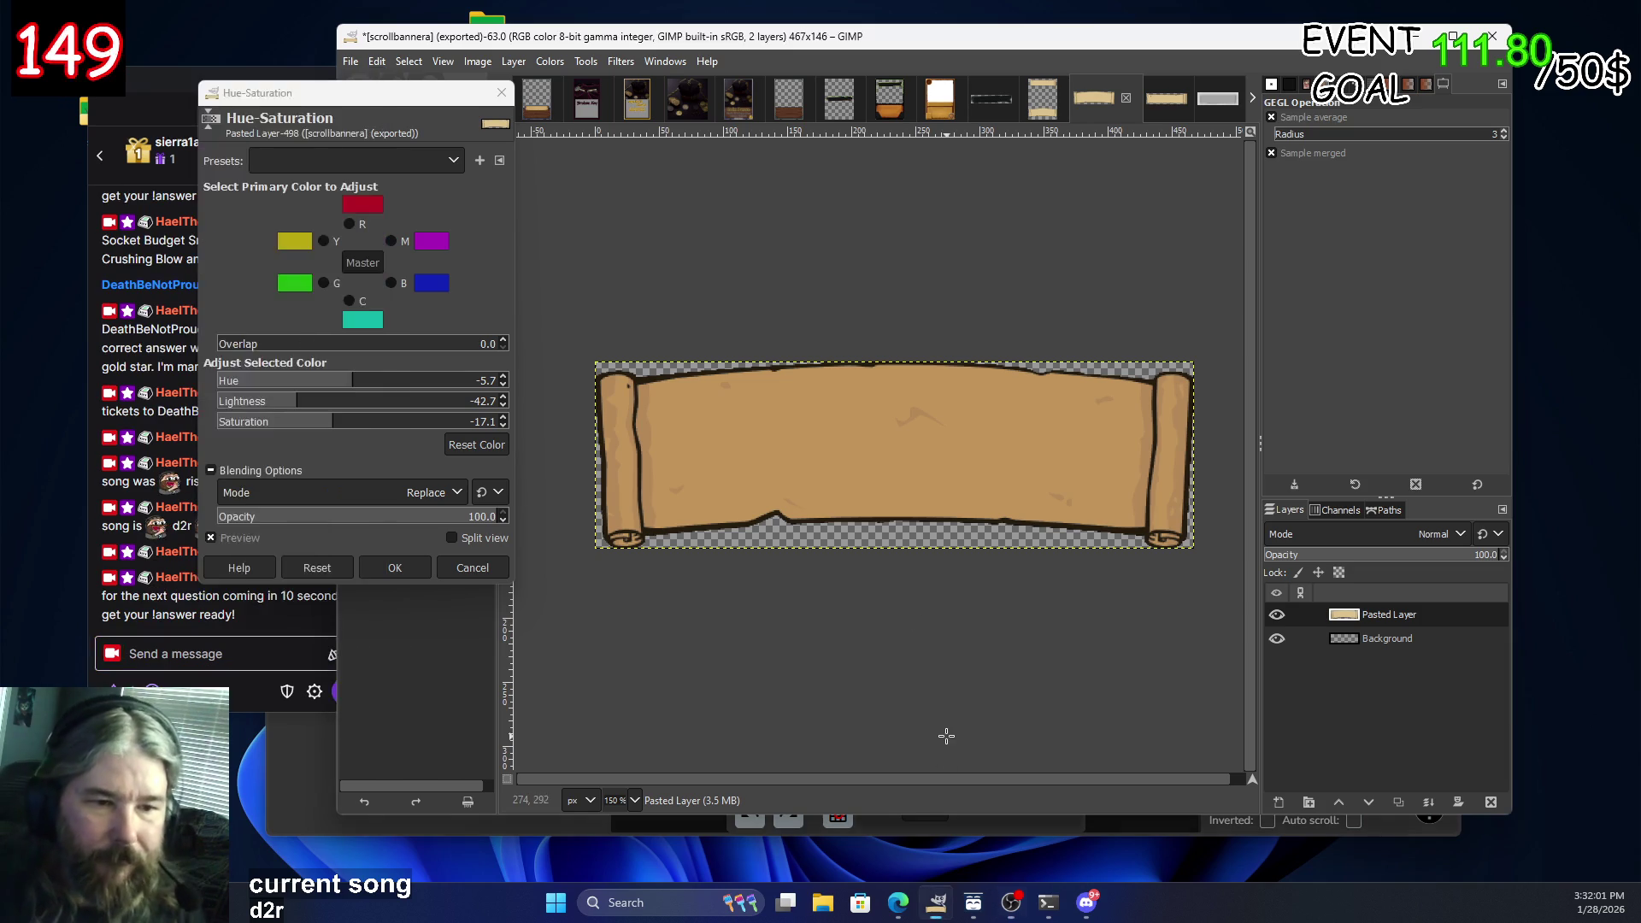
Step: Bring up the Hue-Saturation adjustment for the scrollbannerb banner
{"action": "left_click", "coordinate": [1153, 98]}
{"action": "left_click_drag", "start_coordinate": [823, 36], "coordinate": [989, 52]}
{"action": "left_click", "coordinate": [714, 76]}
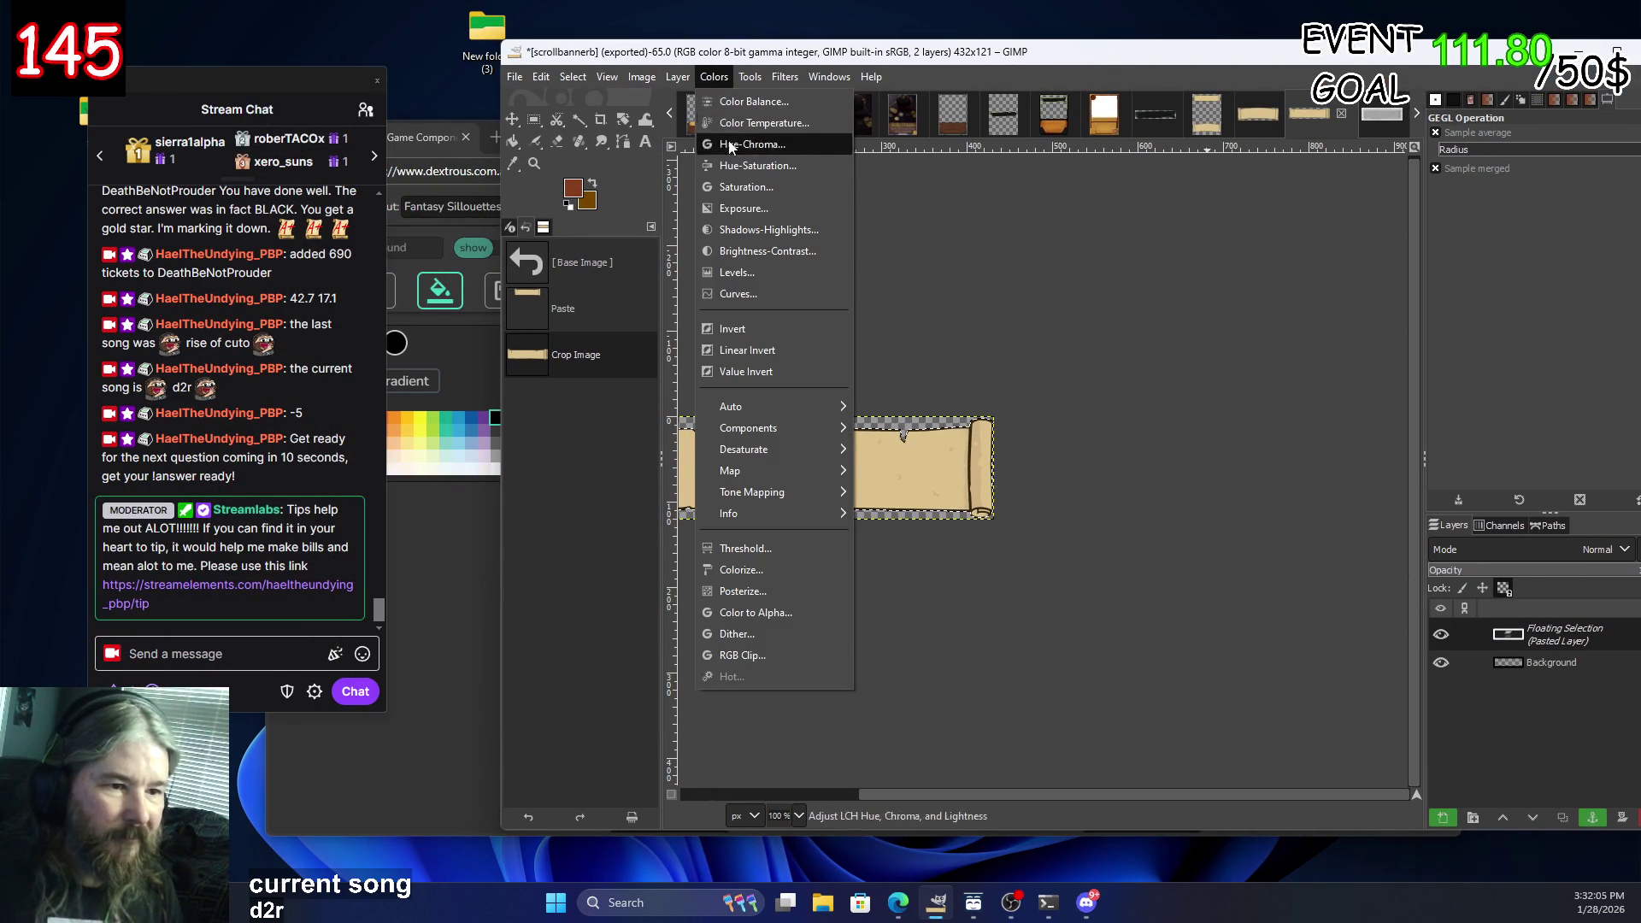
{"action": "left_click", "coordinate": [752, 165]}
{"action": "left_click_drag", "start_coordinate": [329, 92], "coordinate": [792, 134]}
{"action": "scroll", "coordinate": [268, 392], "scroll_direction": "up", "scroll_amount": 1}
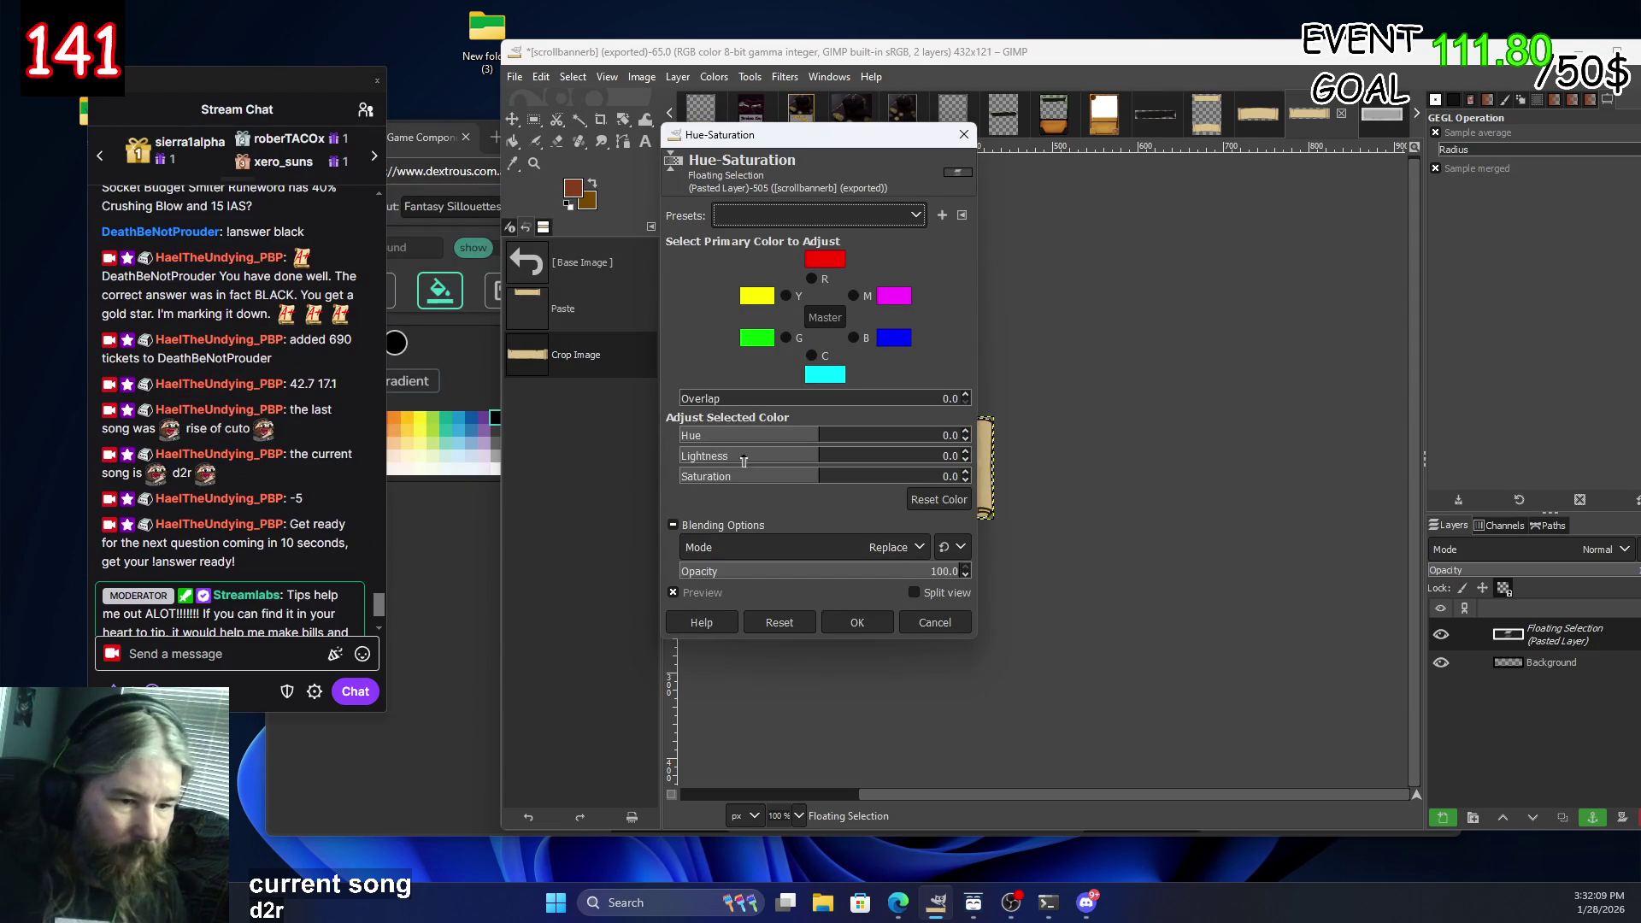
Step: Set the hue to -5
{"action": "left_click_drag", "start_coordinate": [932, 440], "coordinate": [992, 432]}
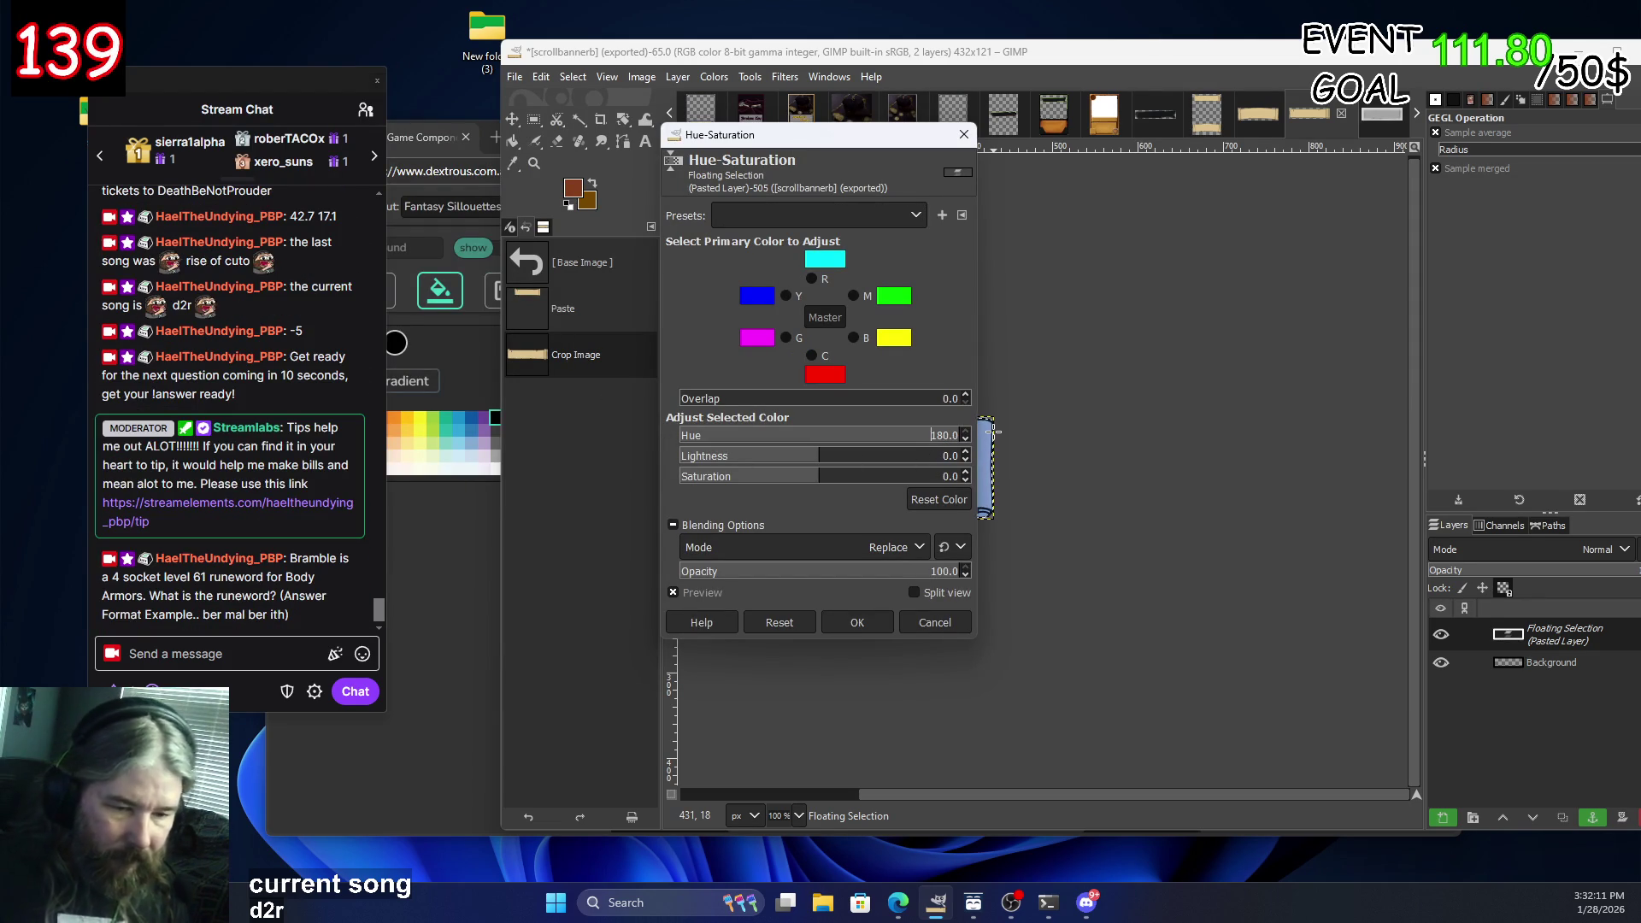
{"action": "type", "text": "42"}
{"action": "key", "text": "Delete"}
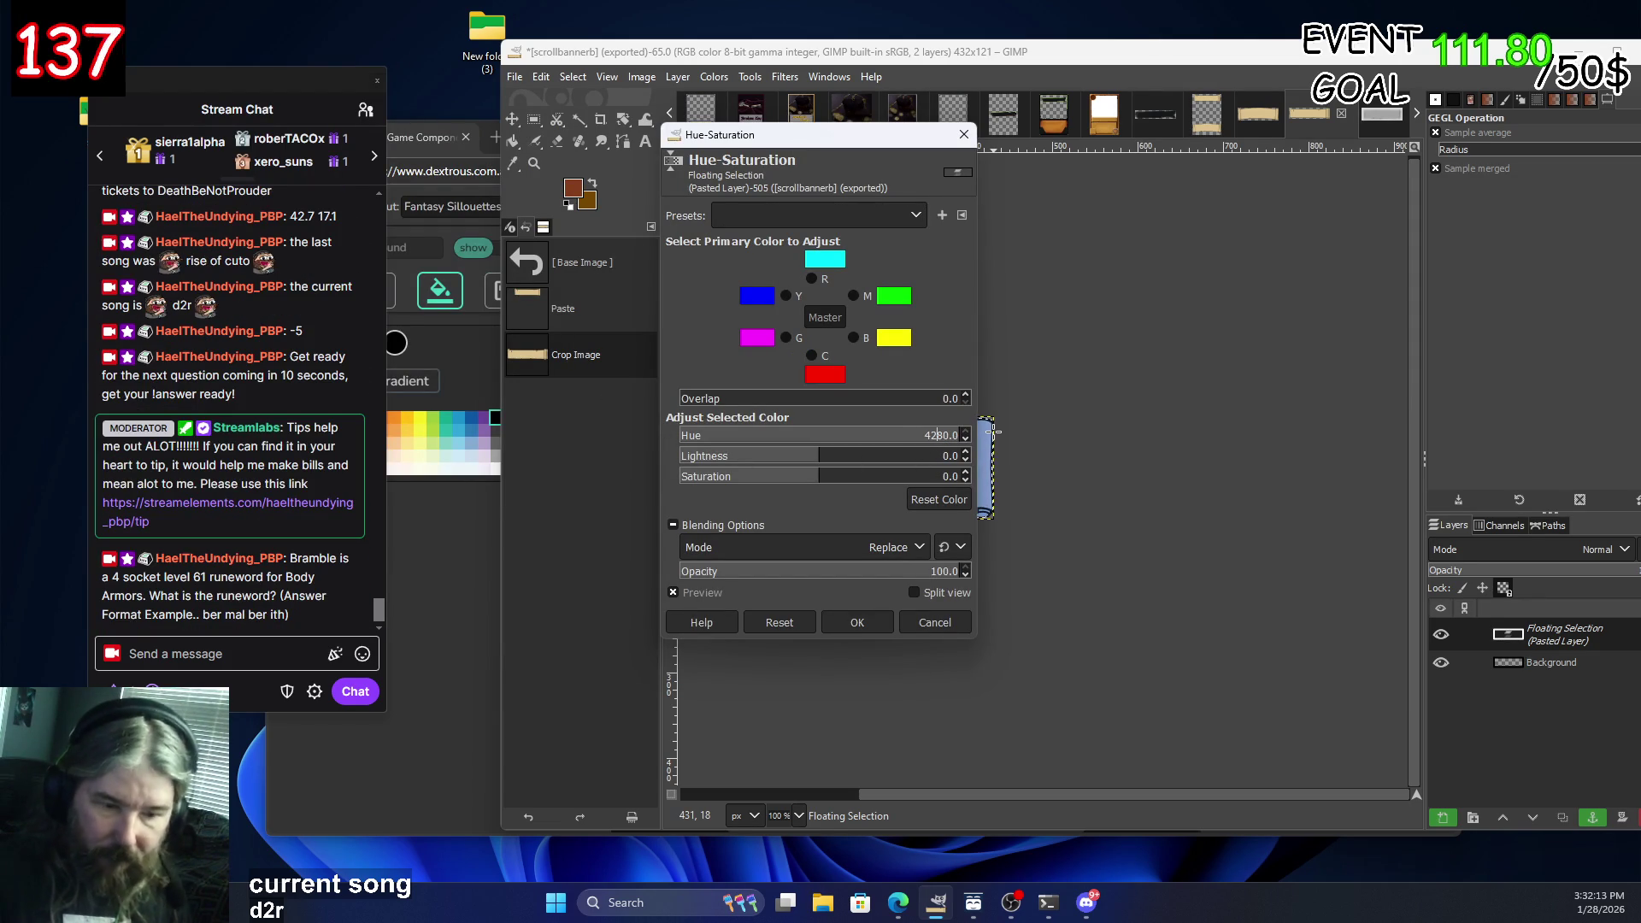
{"action": "key", "text": "Delete"}
{"action": "key", "text": "Delete"}
{"action": "key", "text": "Delete"}
{"action": "type", "text": ".7"}
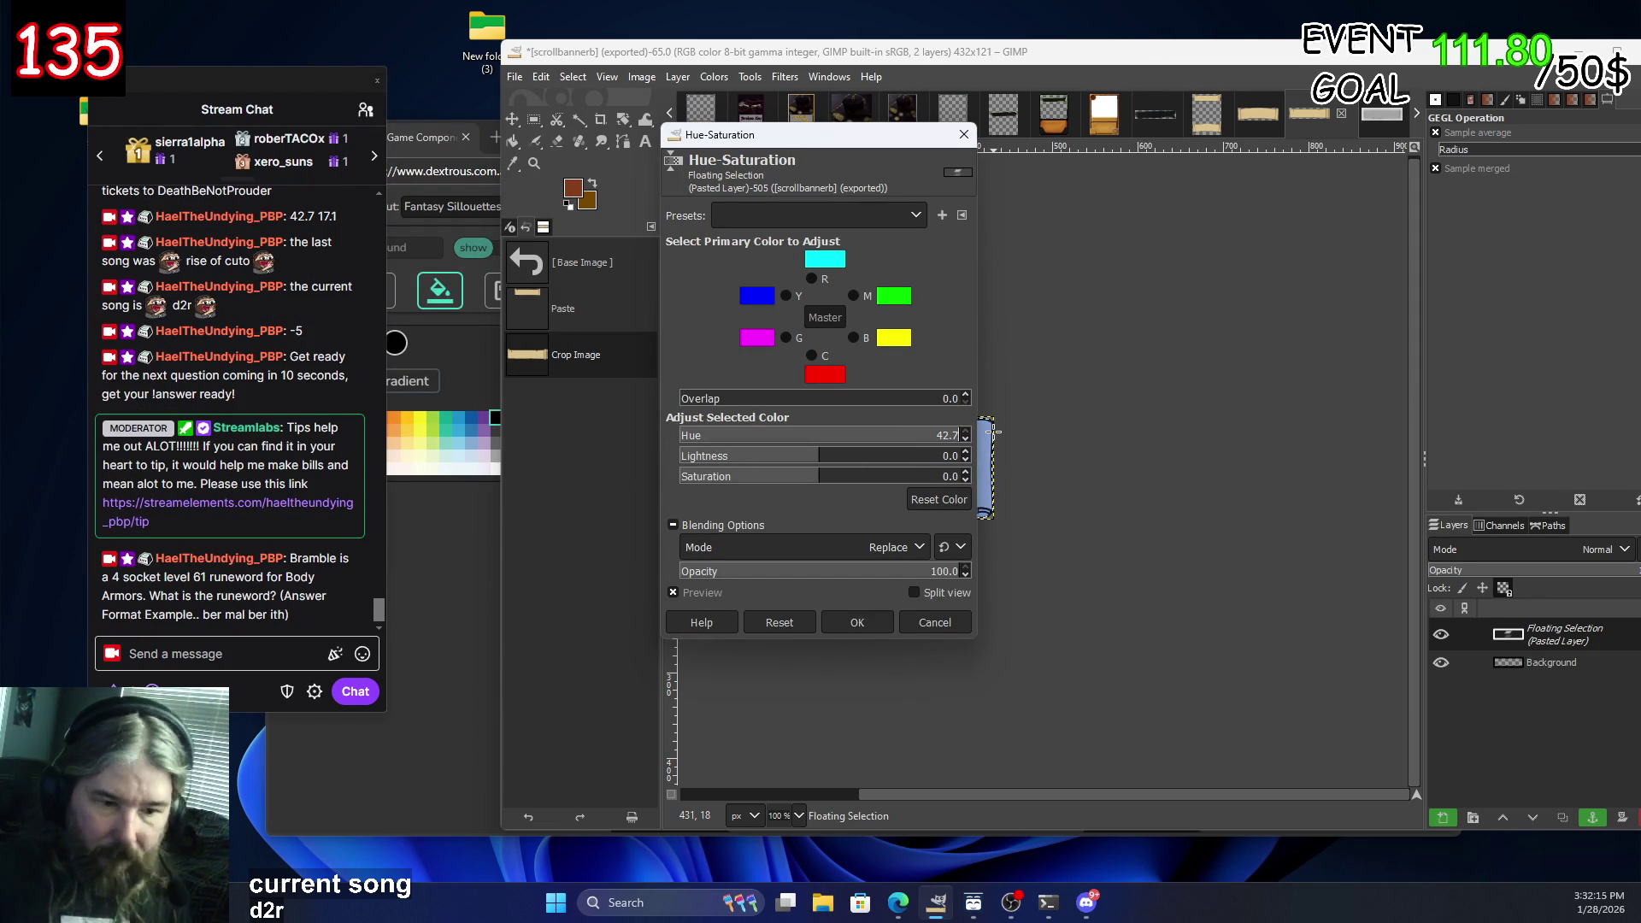
{"action": "key", "text": "Tab"}
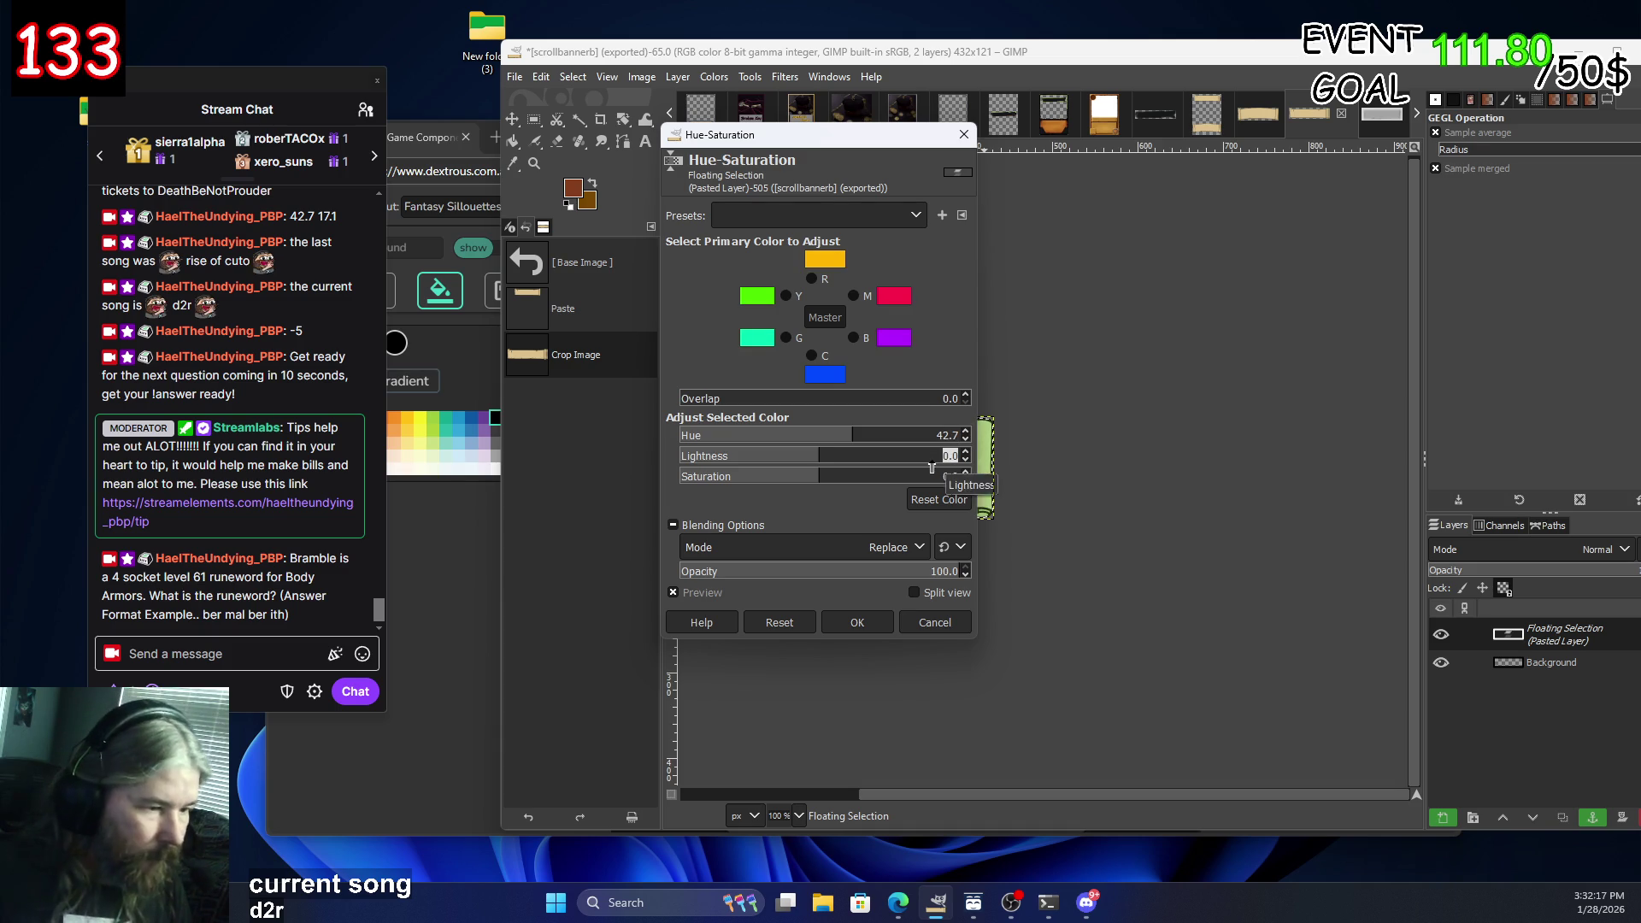
{"action": "type", "text": "1"}
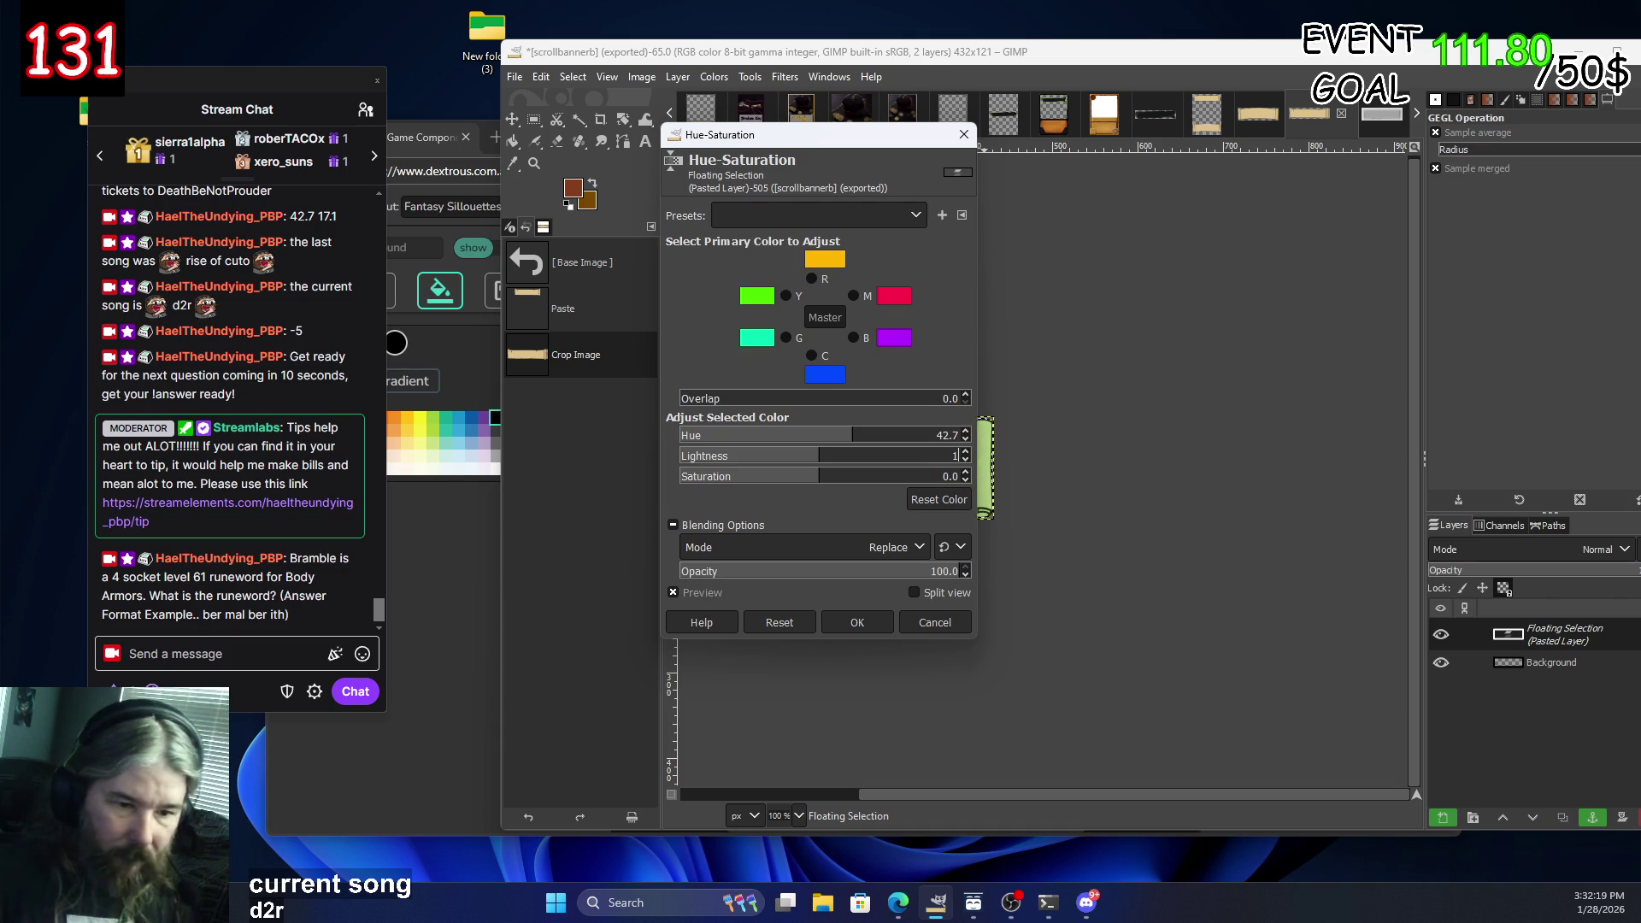
{"action": "key", "text": "shift+Tab"}
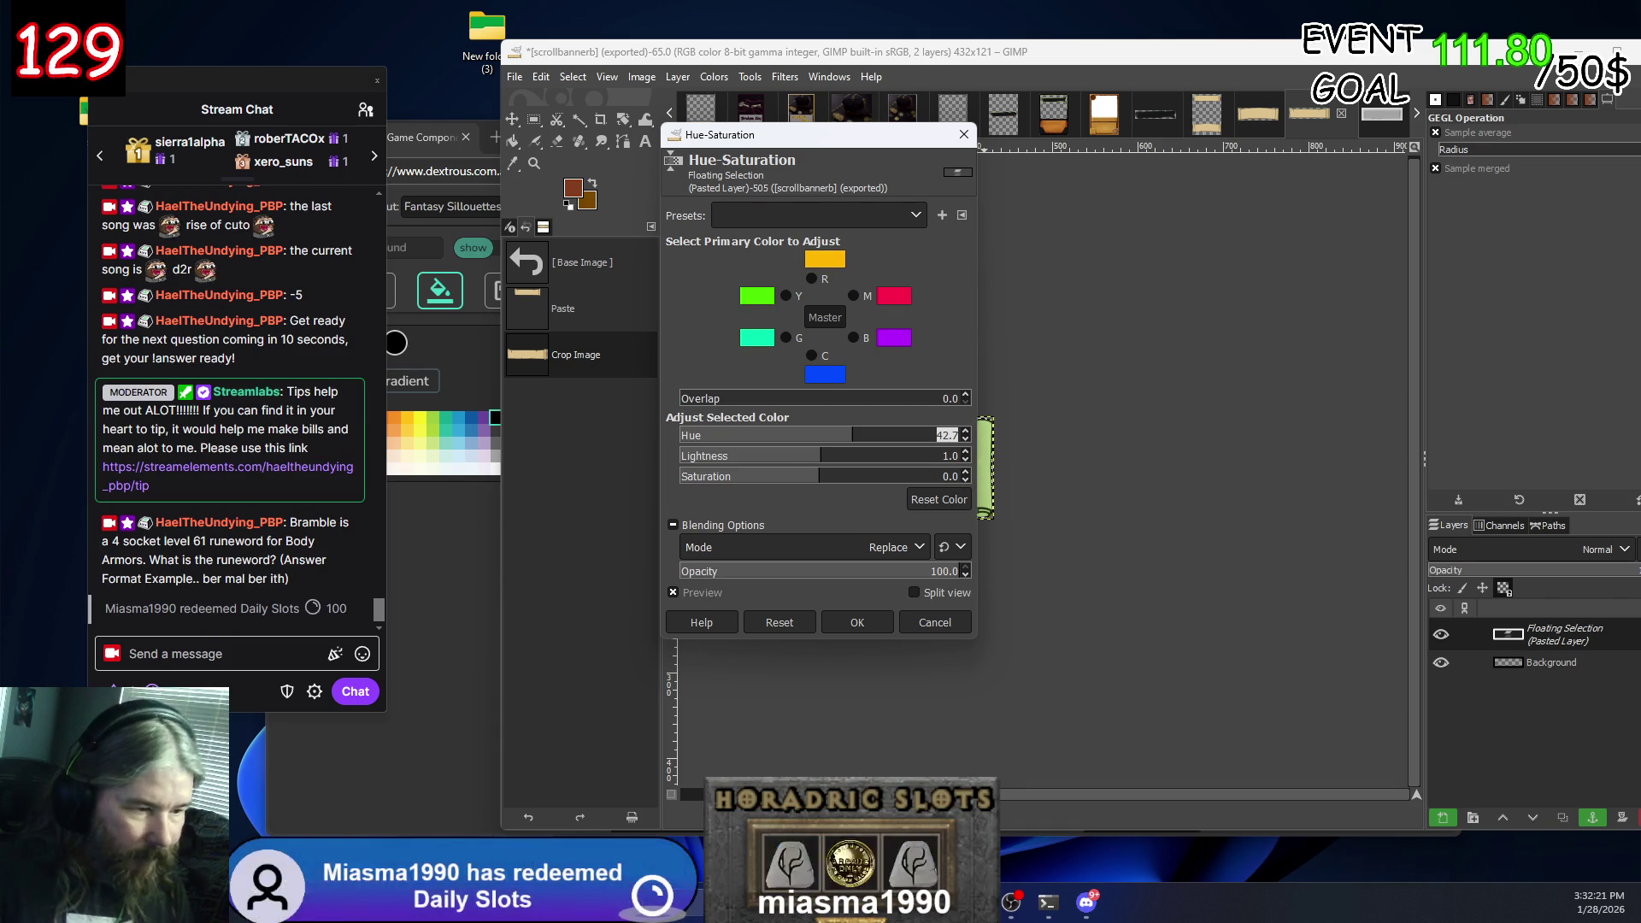
{"action": "type", "text": "-5"}
{"action": "key", "text": "Tab"}
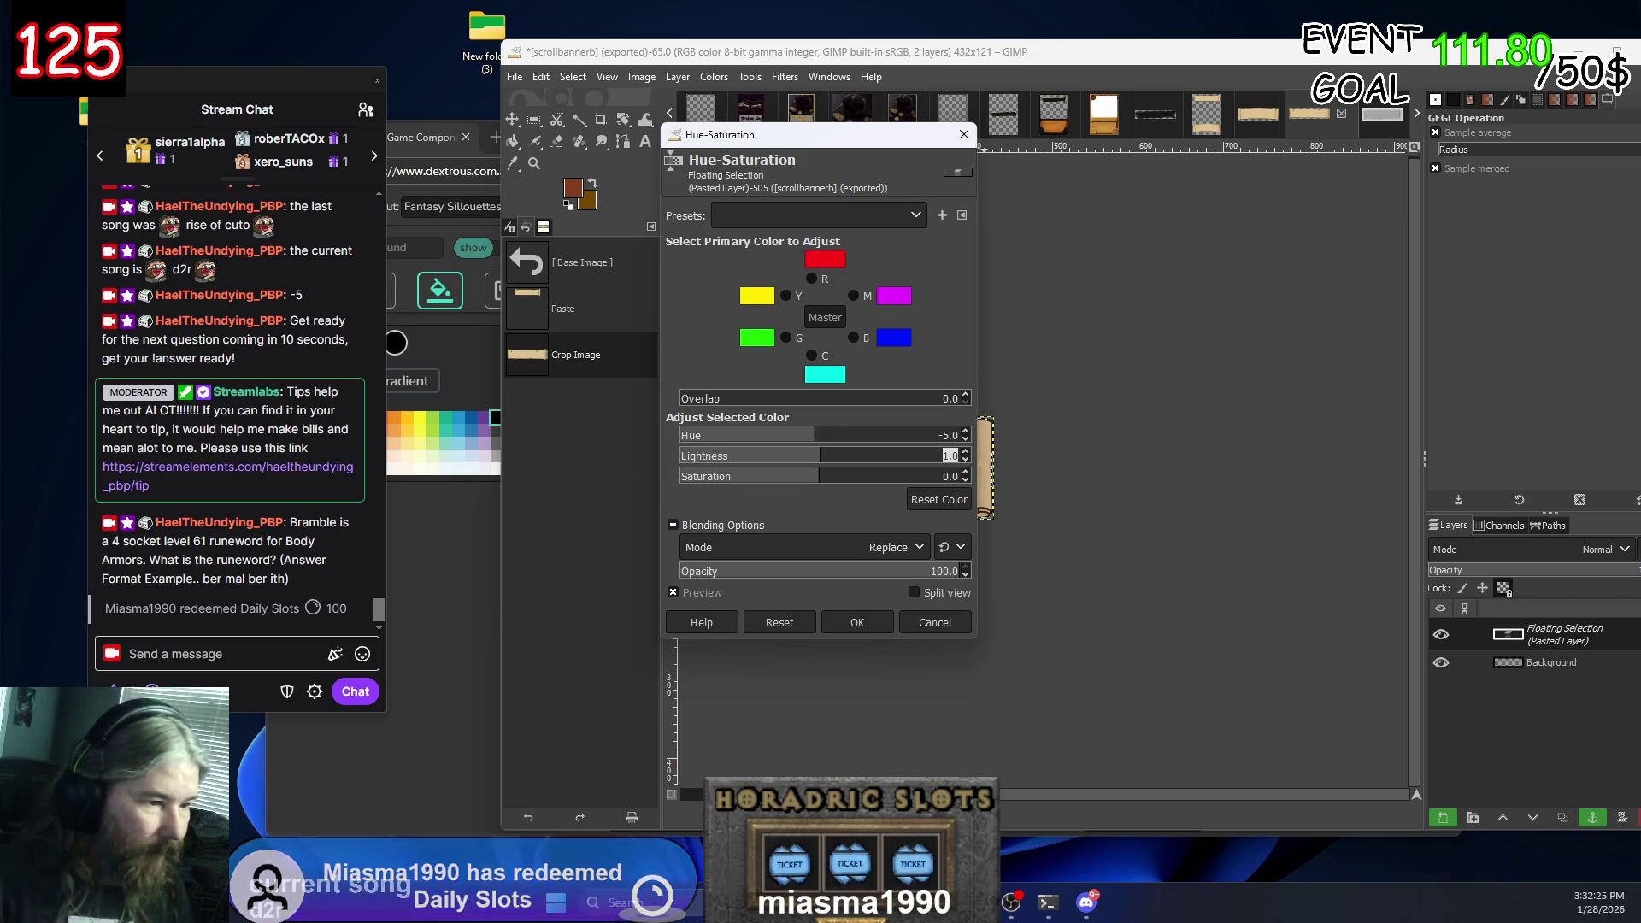
Step: Set lightness -42.7 and saturation -17.1, and apply the adjustment
{"action": "scroll", "coordinate": [263, 506], "scroll_direction": "up", "scroll_amount": 2}
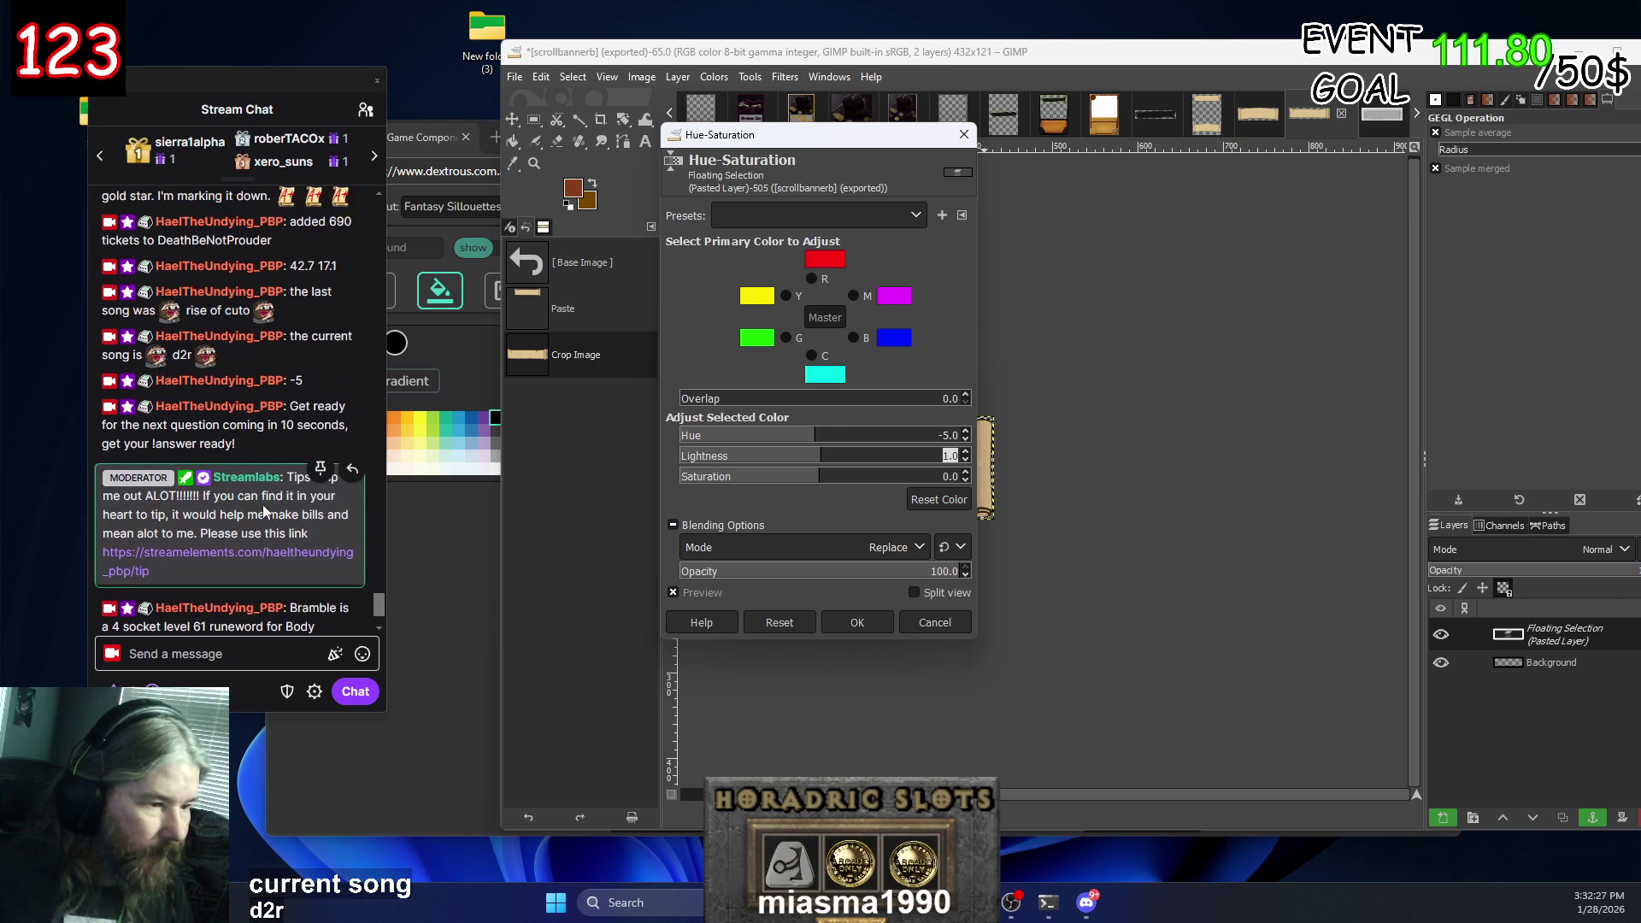
{"action": "type", "text": "42"}
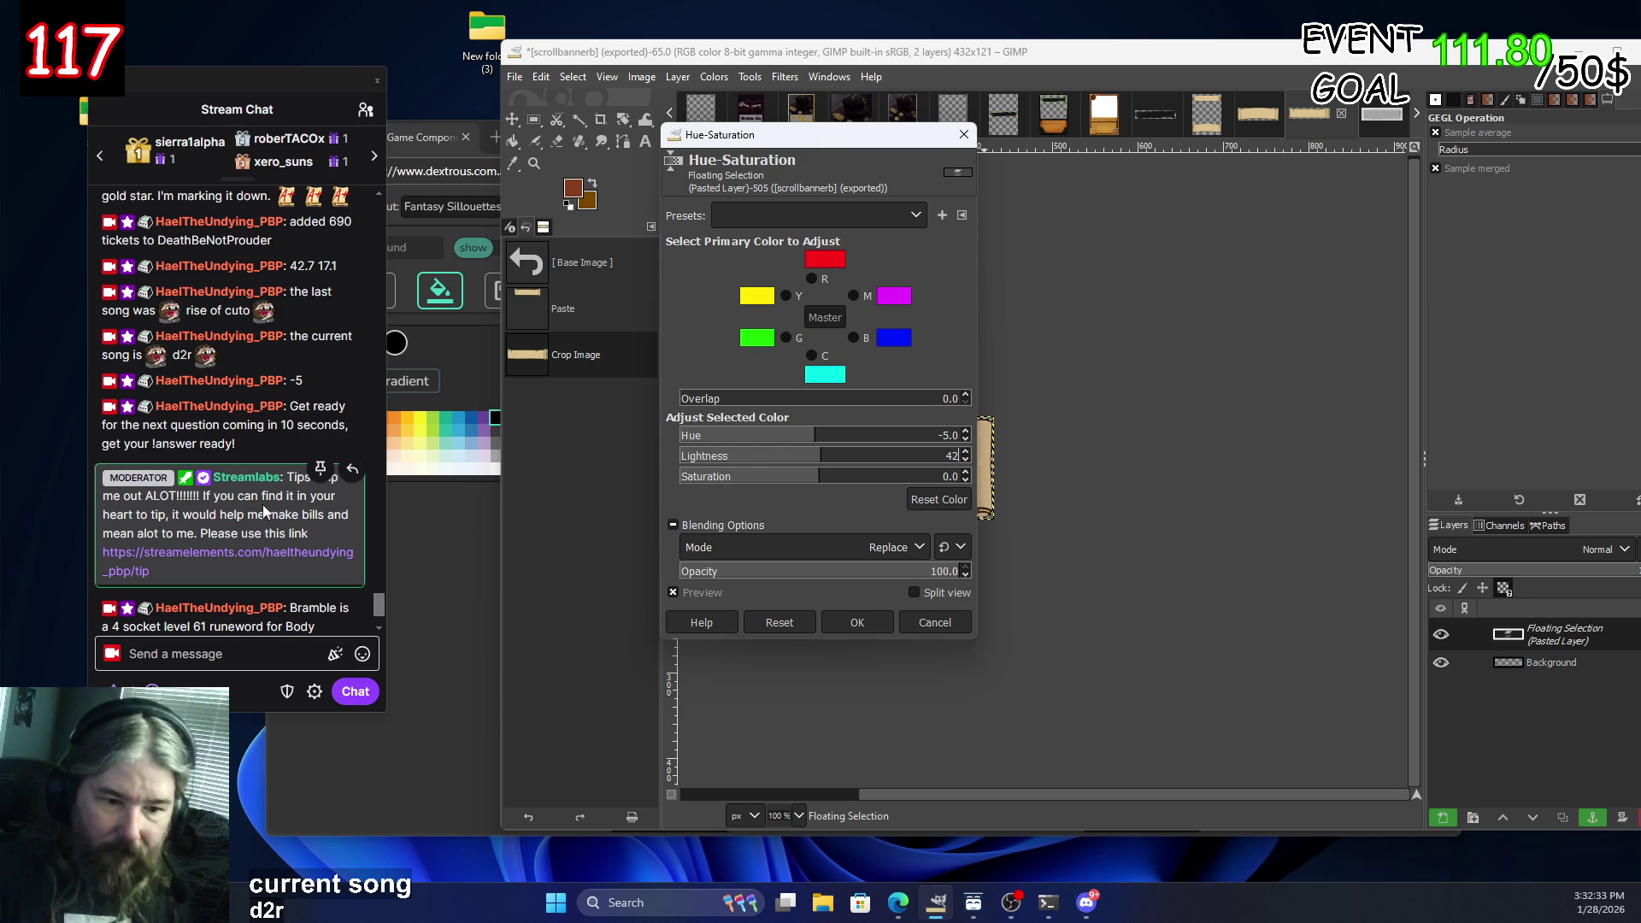
{"action": "key", "text": "BackSpace"}
{"action": "key", "text": "Home"}
{"action": "type", "text": "-4"}
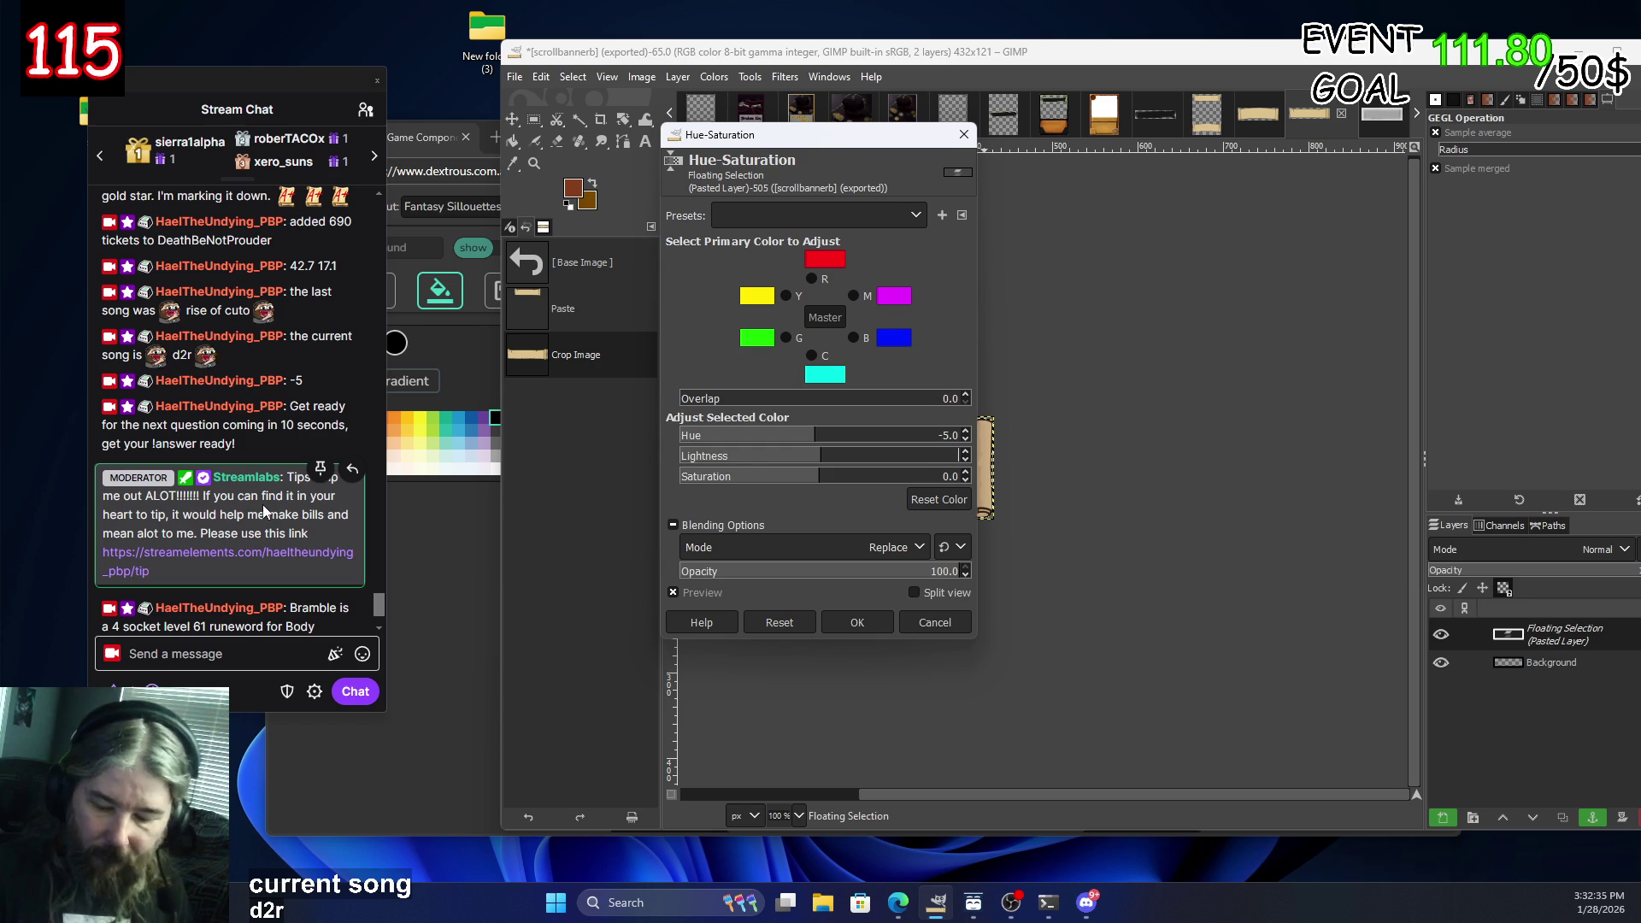
{"action": "type", "text": "2.7"}
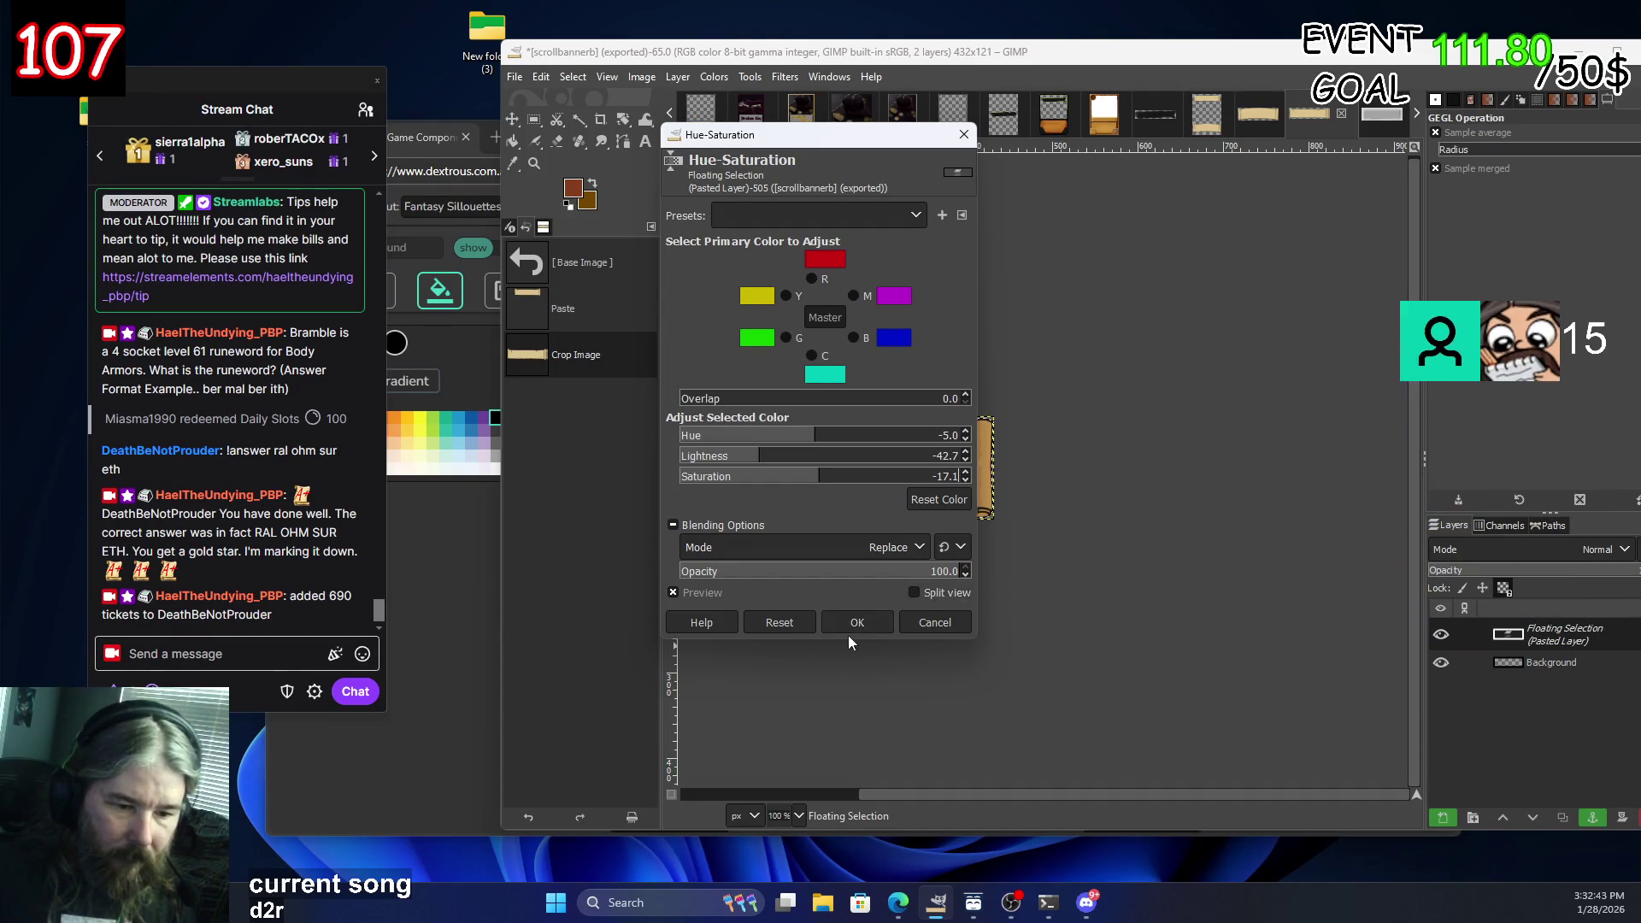
{"action": "left_click", "coordinate": [869, 627]}
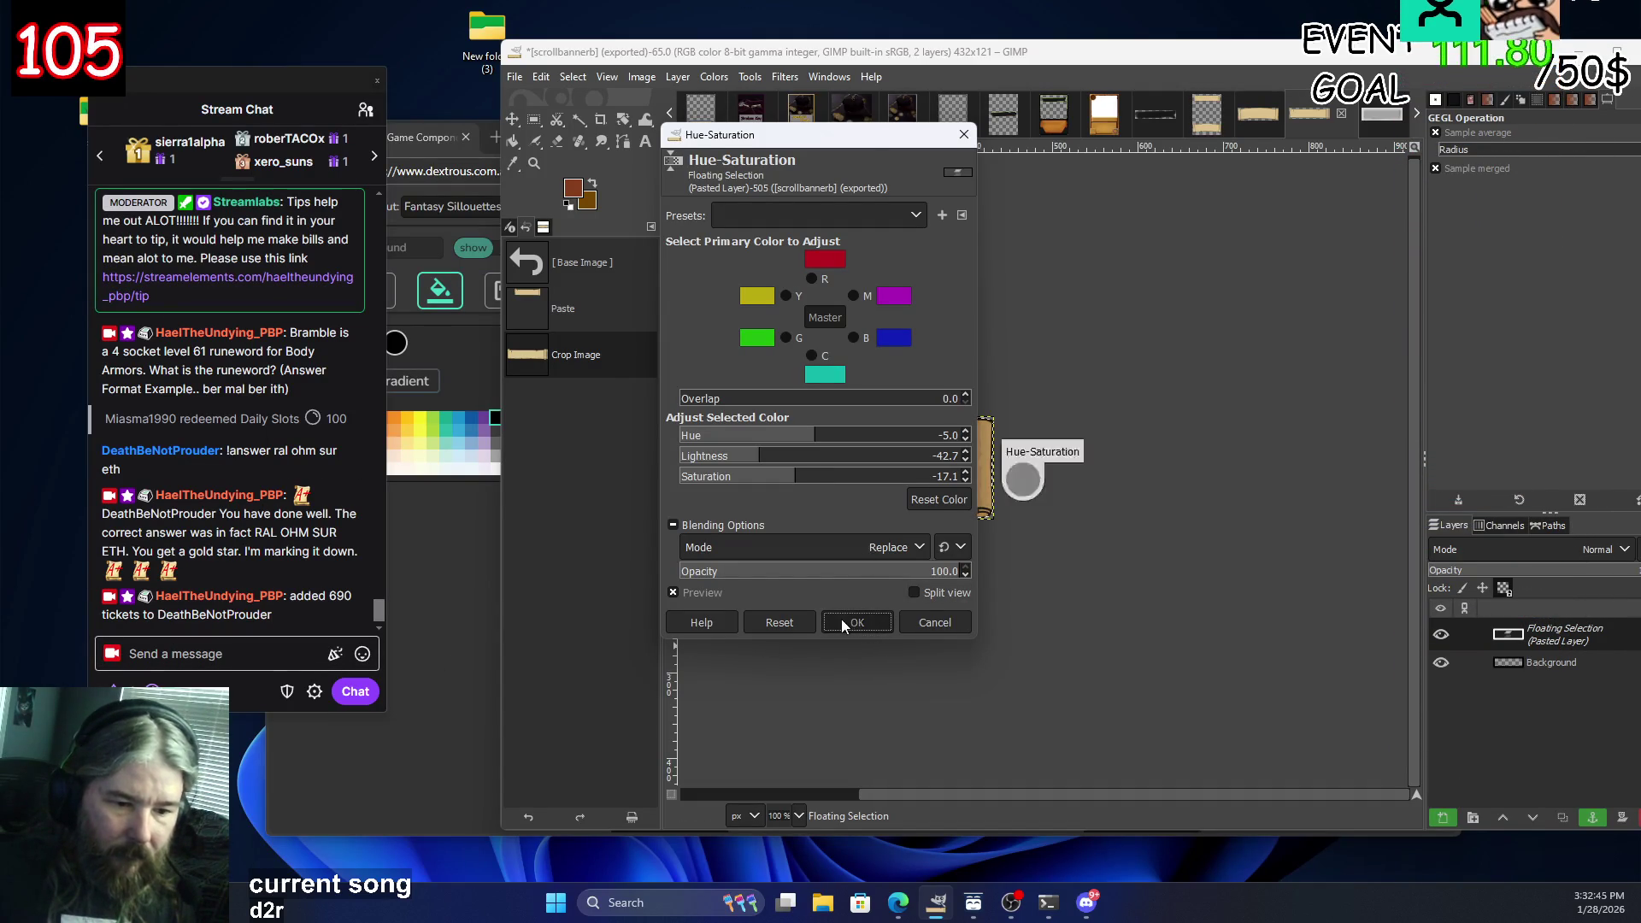
{"action": "left_click", "coordinate": [843, 622]}
{"action": "scroll", "coordinate": [866, 528], "scroll_direction": "down", "scroll_amount": 1}
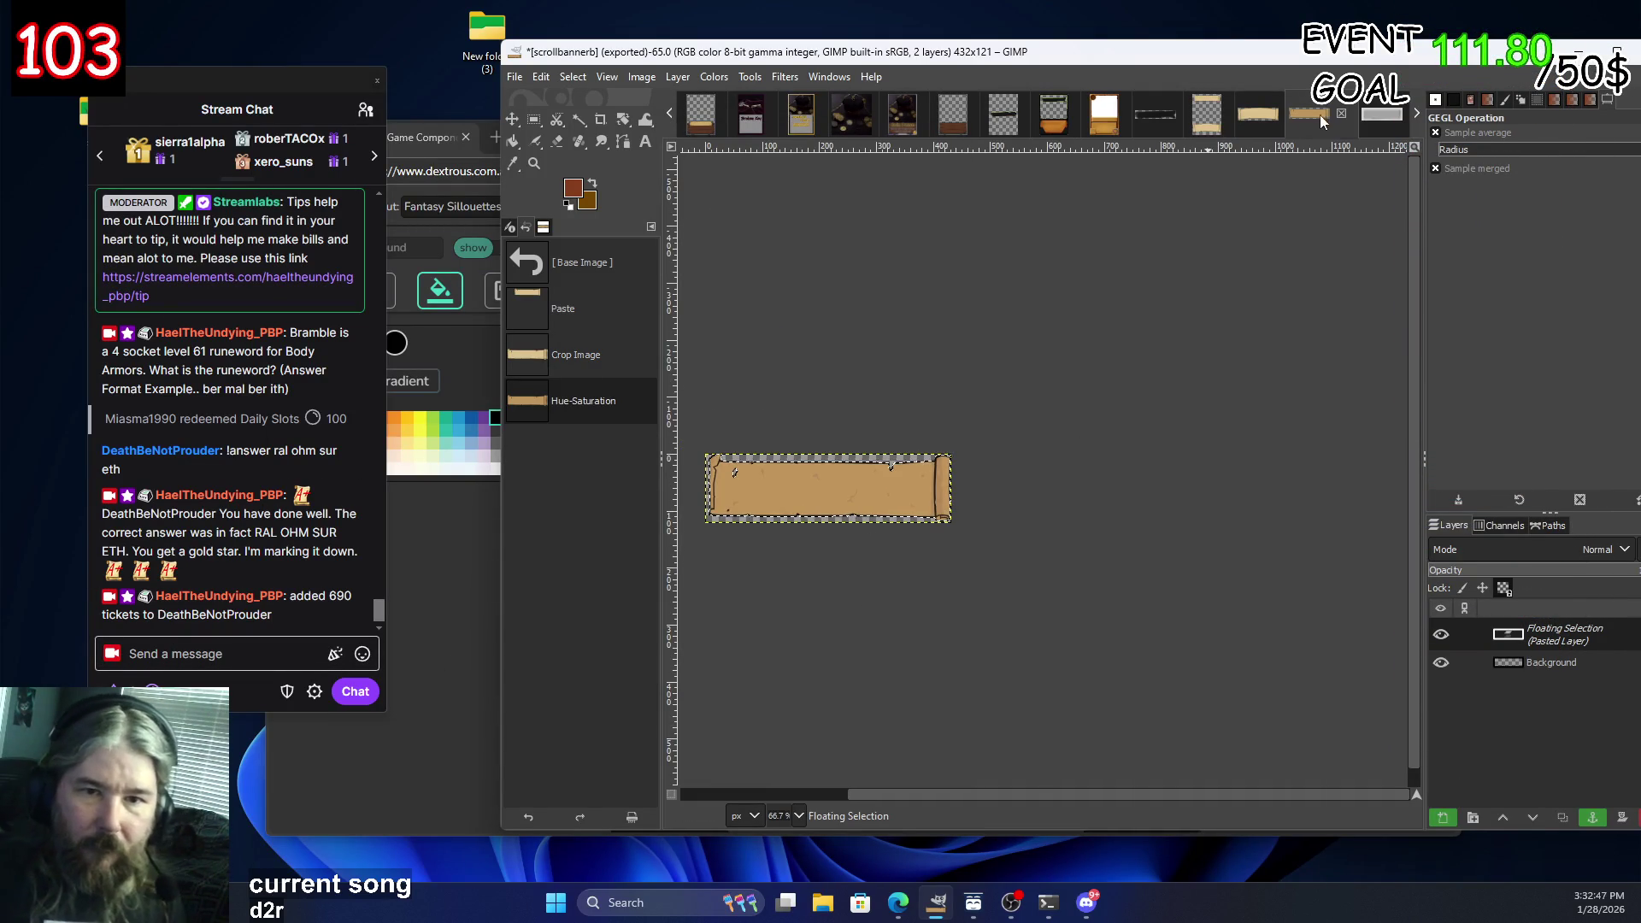
Step: Flip between scrollbannera and scrollbannerb to compare the two banners
{"action": "left_click", "coordinate": [1248, 123]}
{"action": "left_click", "coordinate": [1338, 124]}
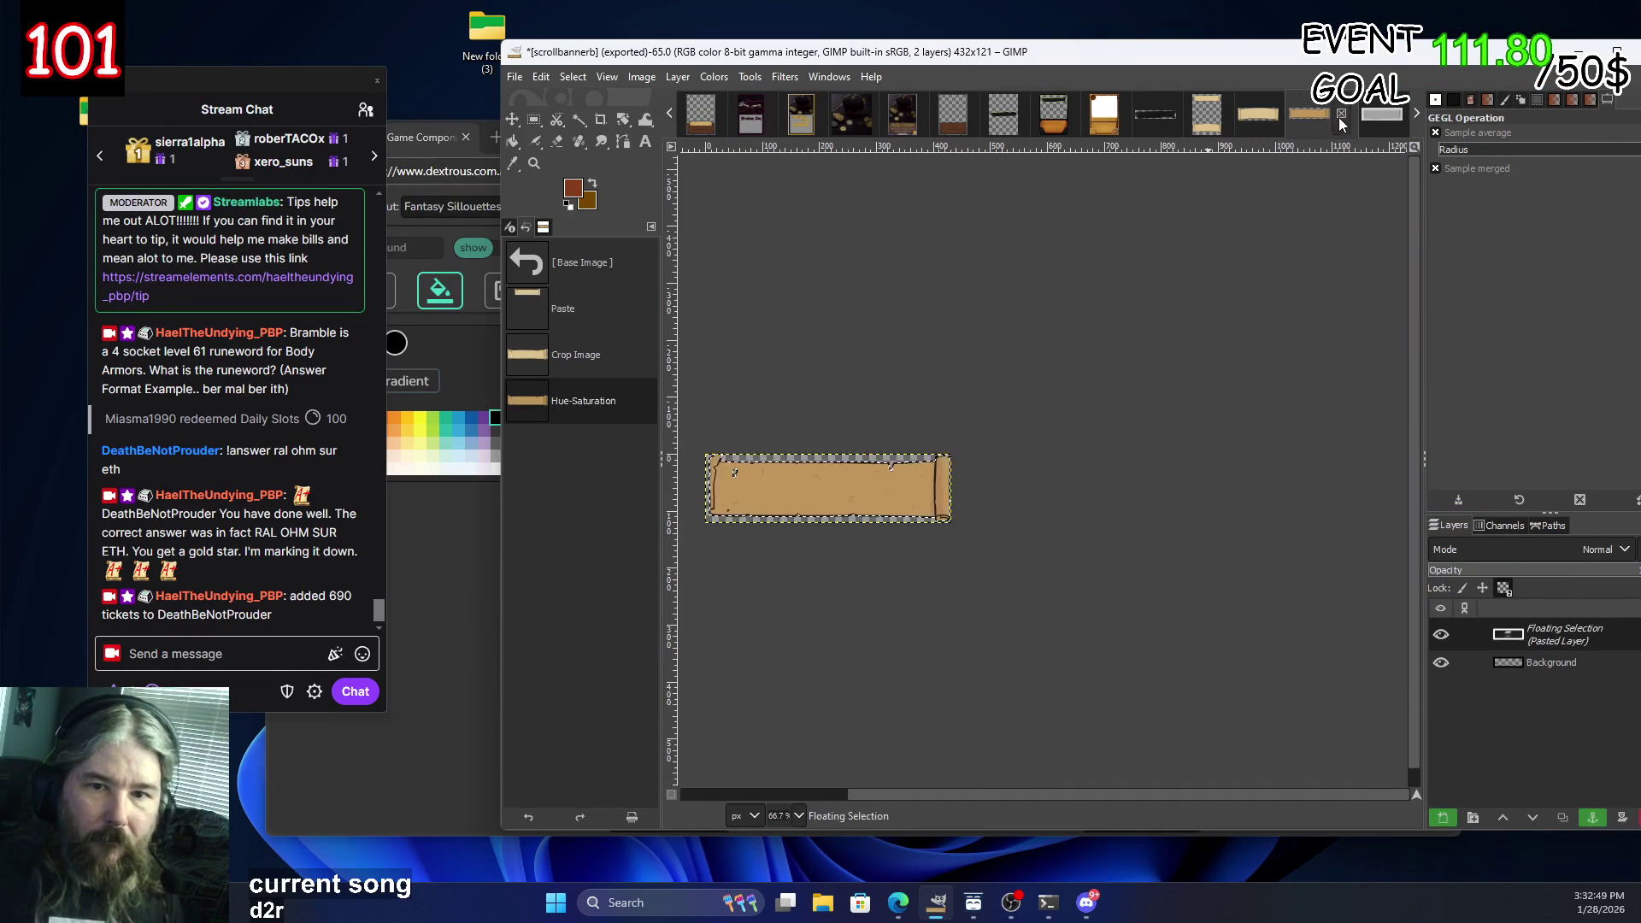
{"action": "left_click", "coordinate": [1254, 116]}
{"action": "left_click", "coordinate": [1329, 119]}
{"action": "left_click", "coordinate": [1258, 115]}
{"action": "key", "text": "shift+ctrl+f"}
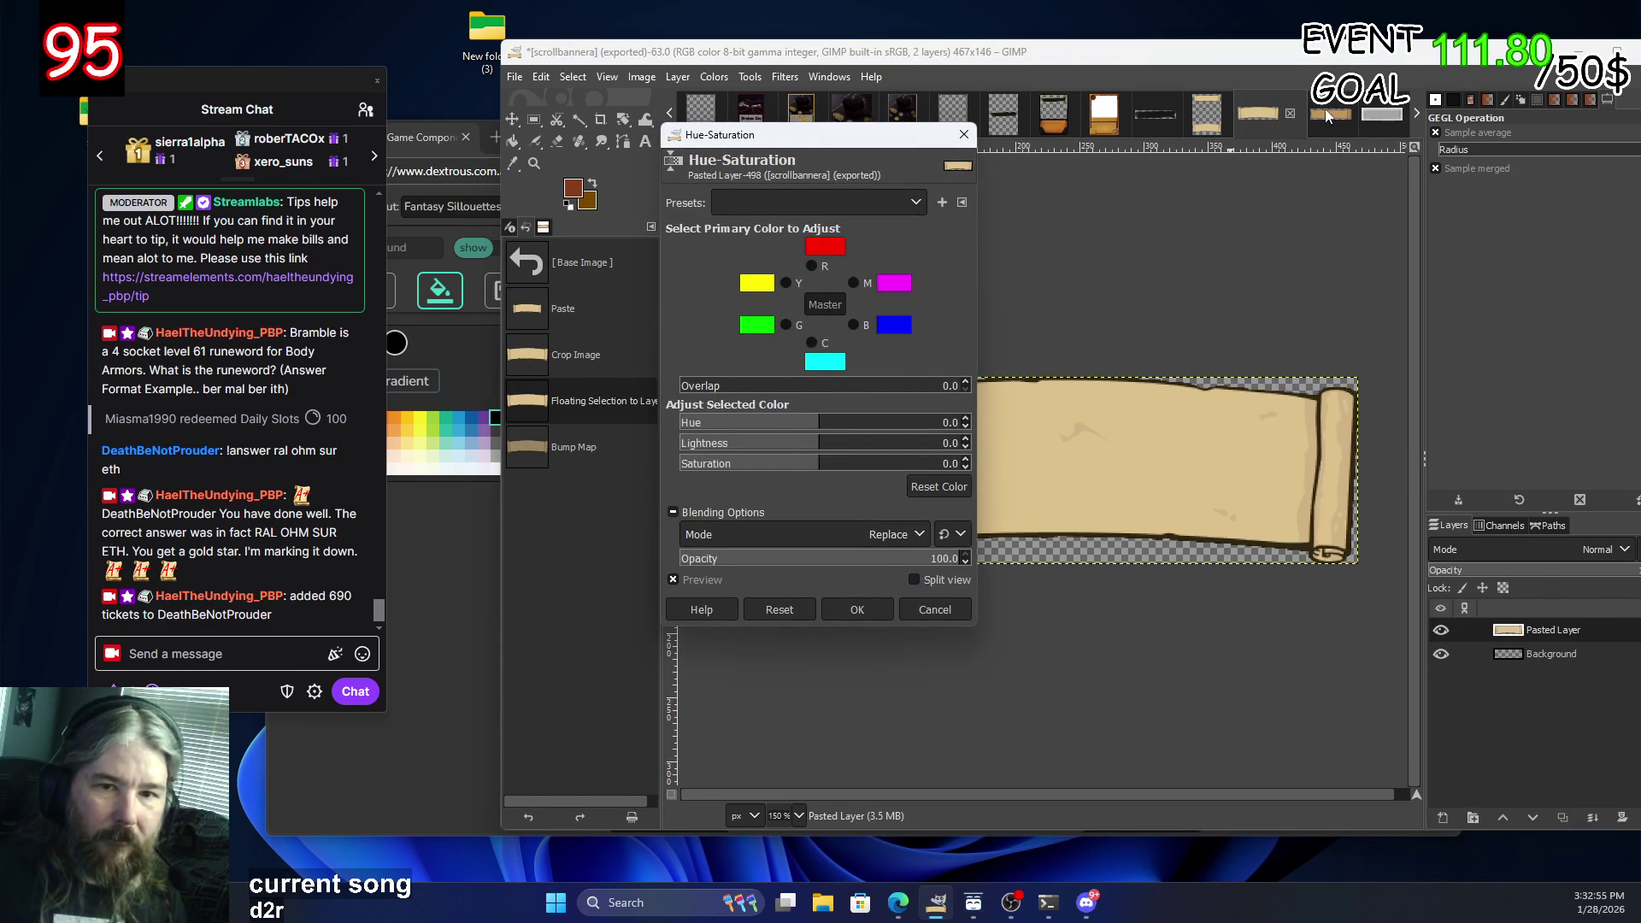
{"action": "key", "text": "ctrl+Tab"}
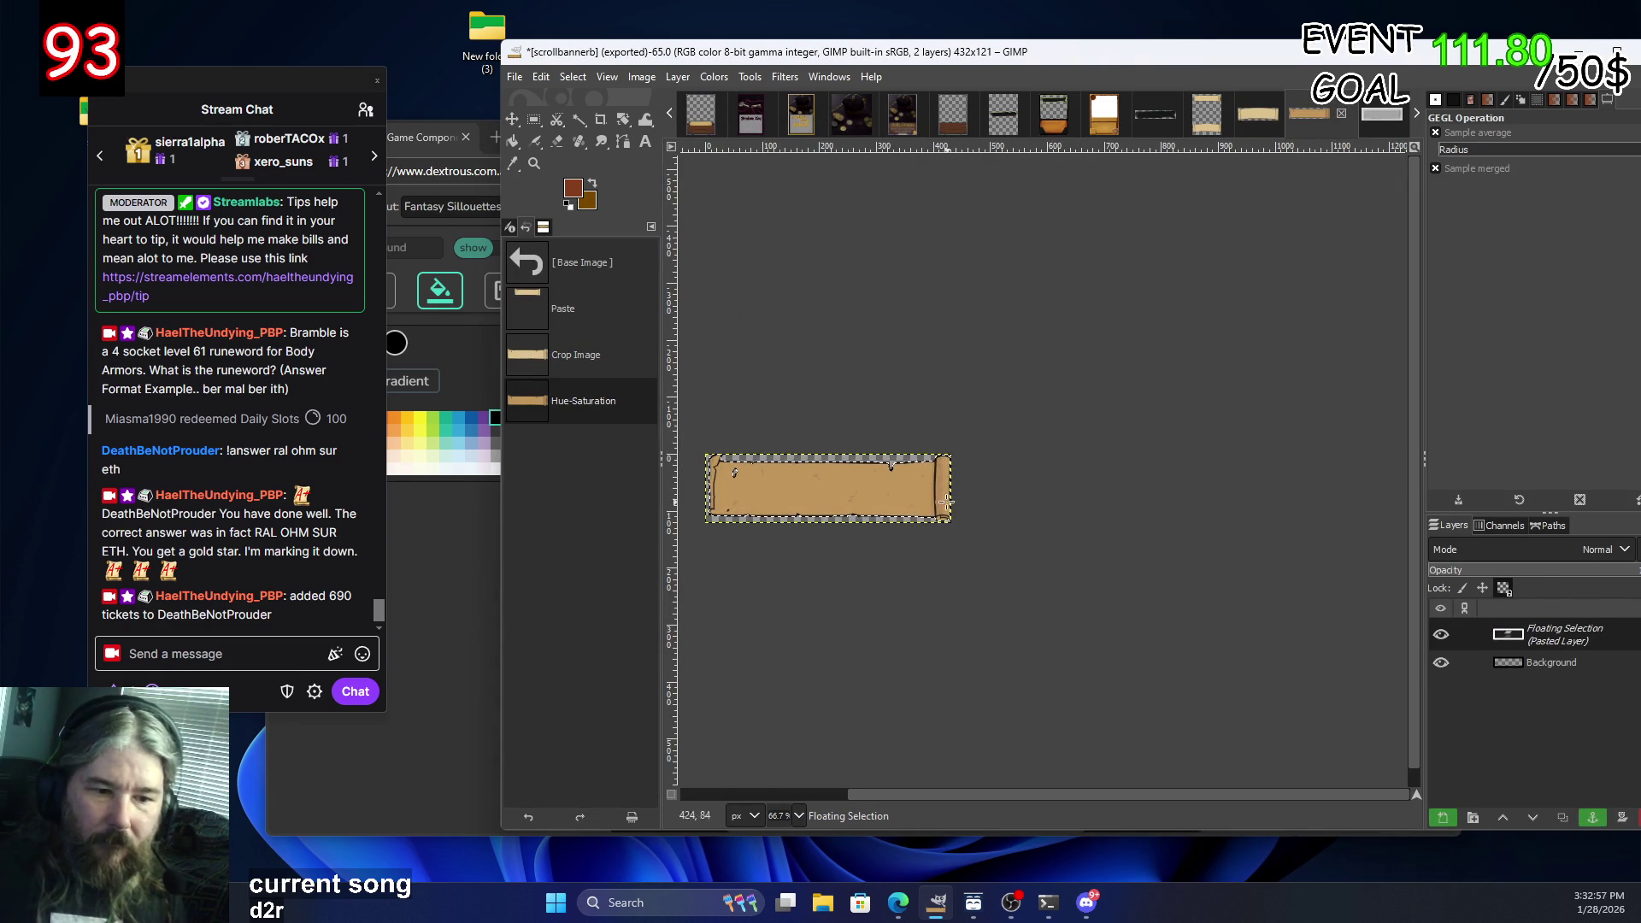
Step: Make scrollbannerb's floating paste a regular layer, then switch to scrollbannera
{"action": "right_click", "coordinate": [1559, 630]}
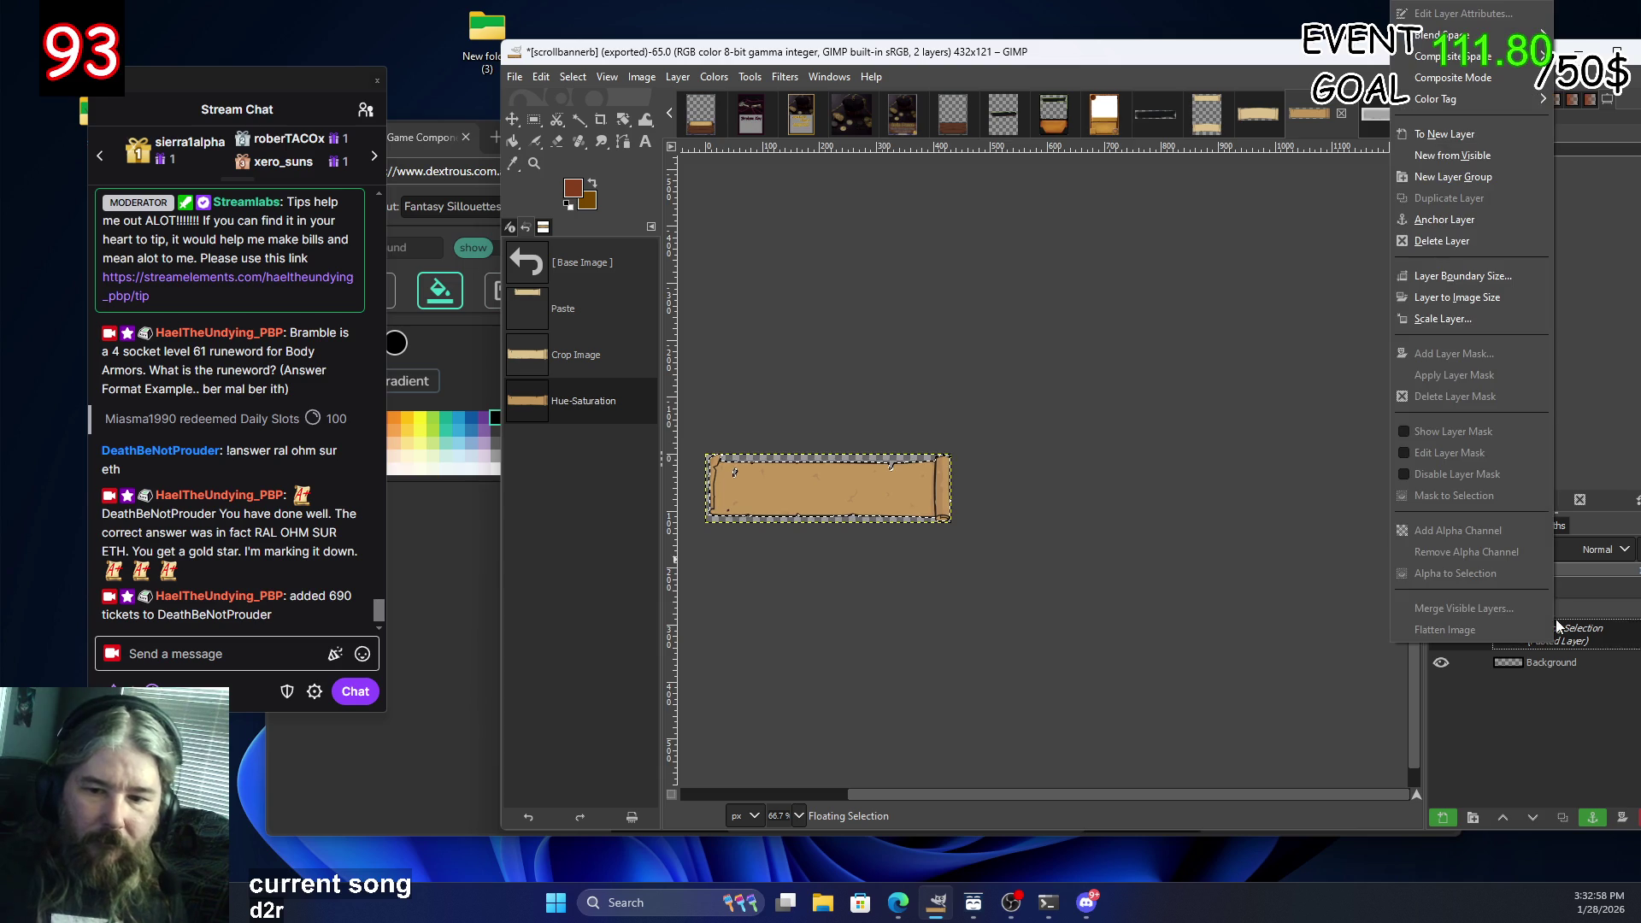
{"action": "left_click", "coordinate": [1450, 134]}
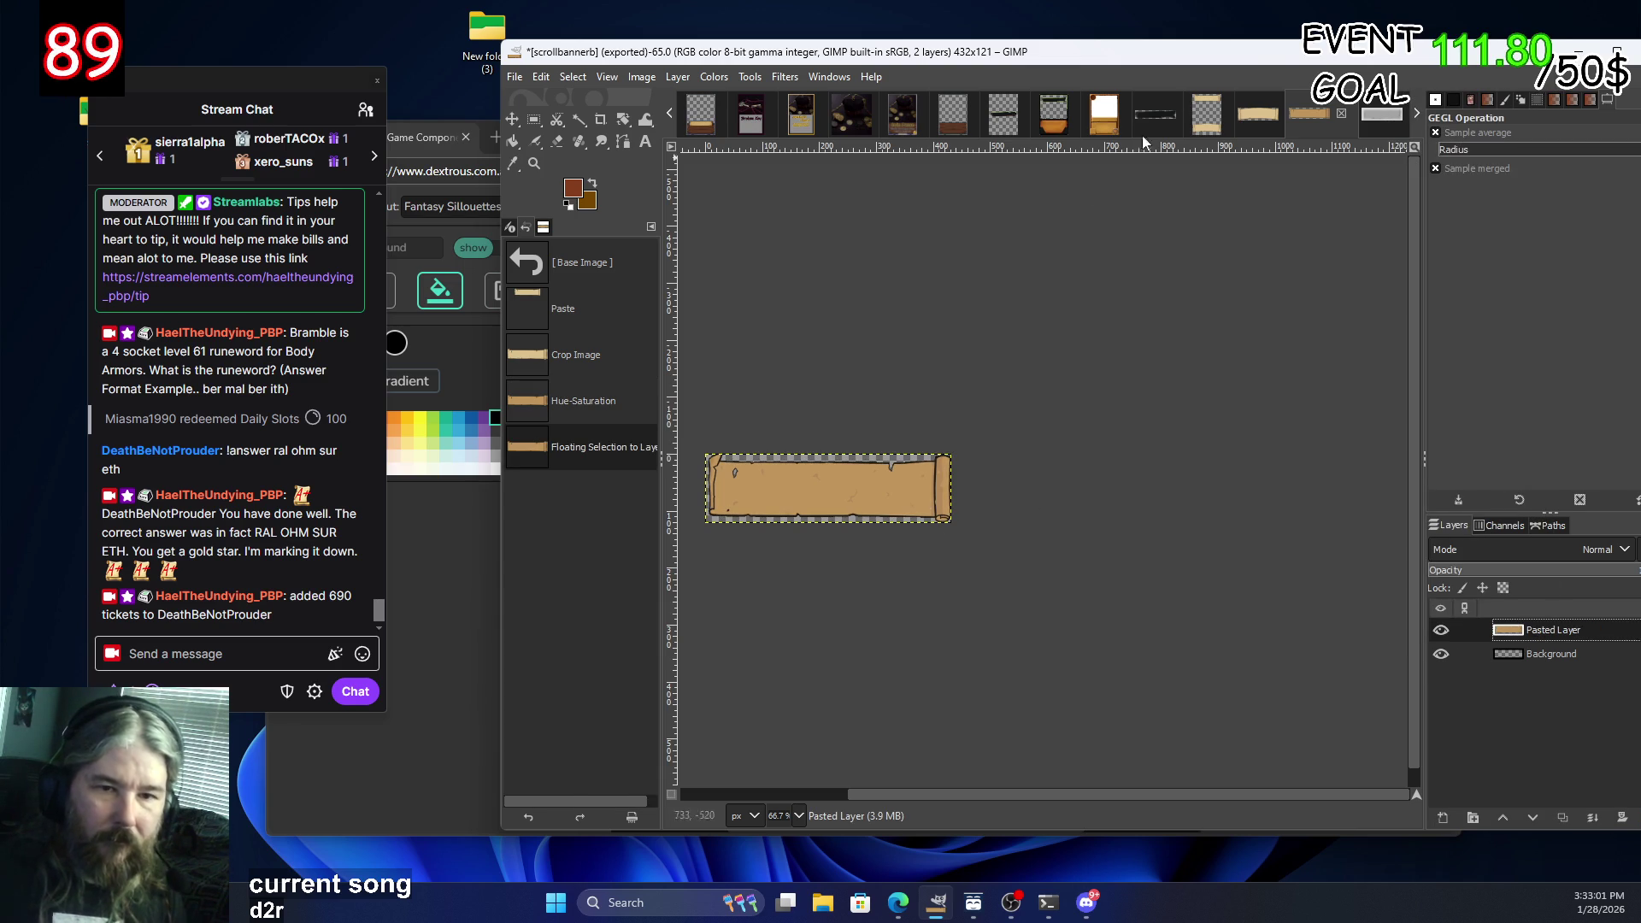
{"action": "left_click", "coordinate": [1248, 117]}
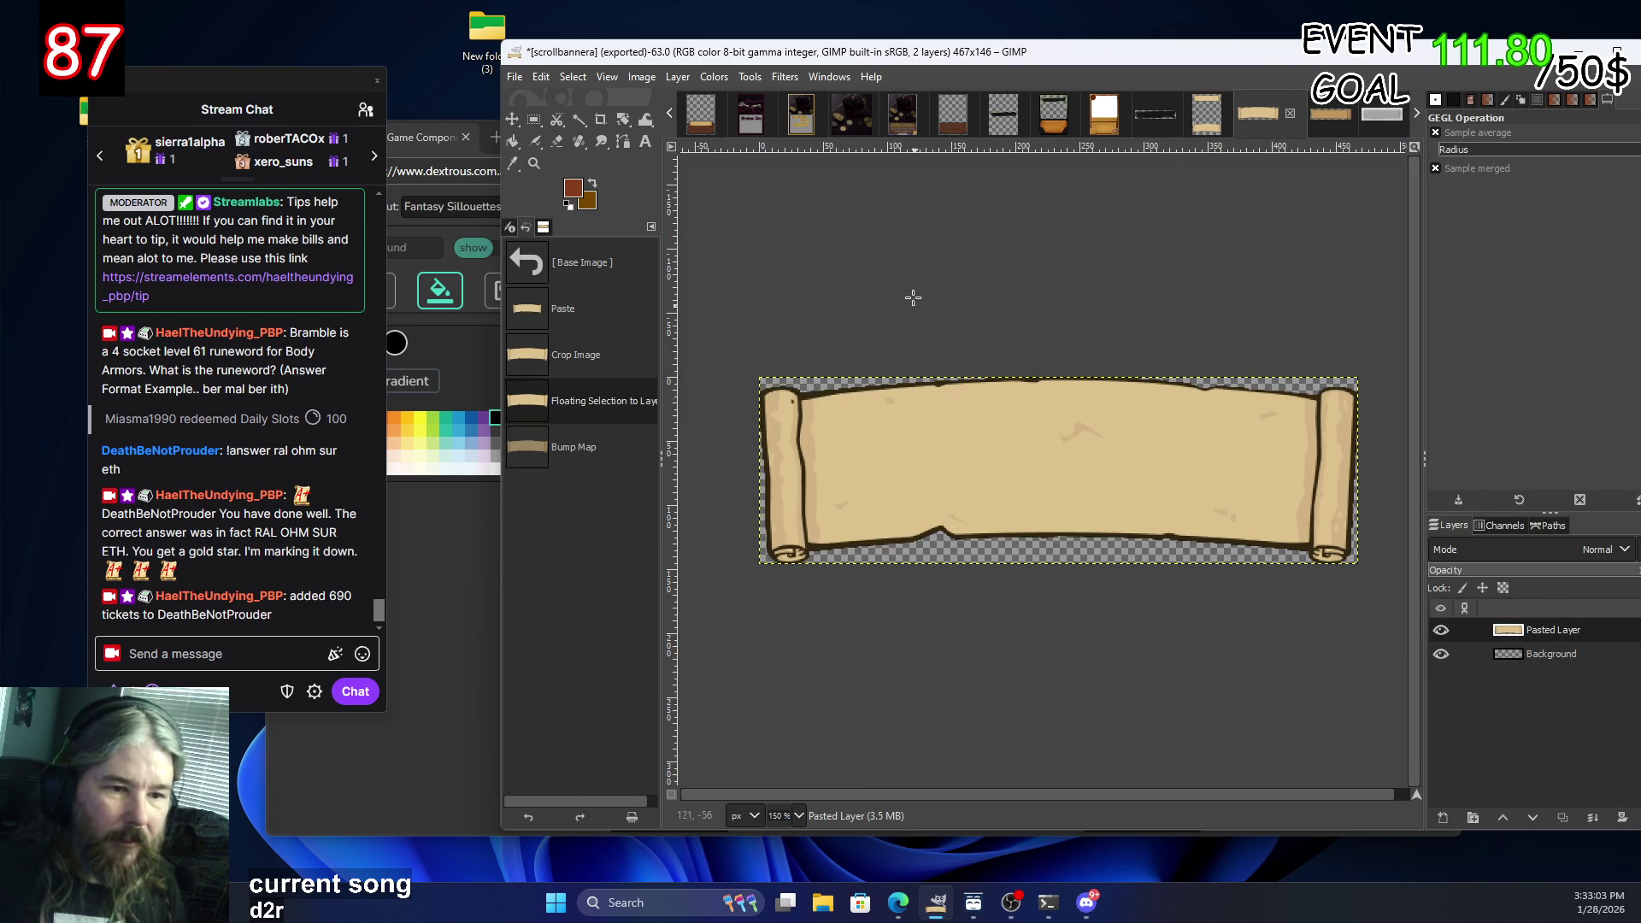
{"action": "key", "text": "ctrl+shift+f"}
{"action": "left_click_drag", "start_coordinate": [922, 430], "coordinate": [925, 431]}
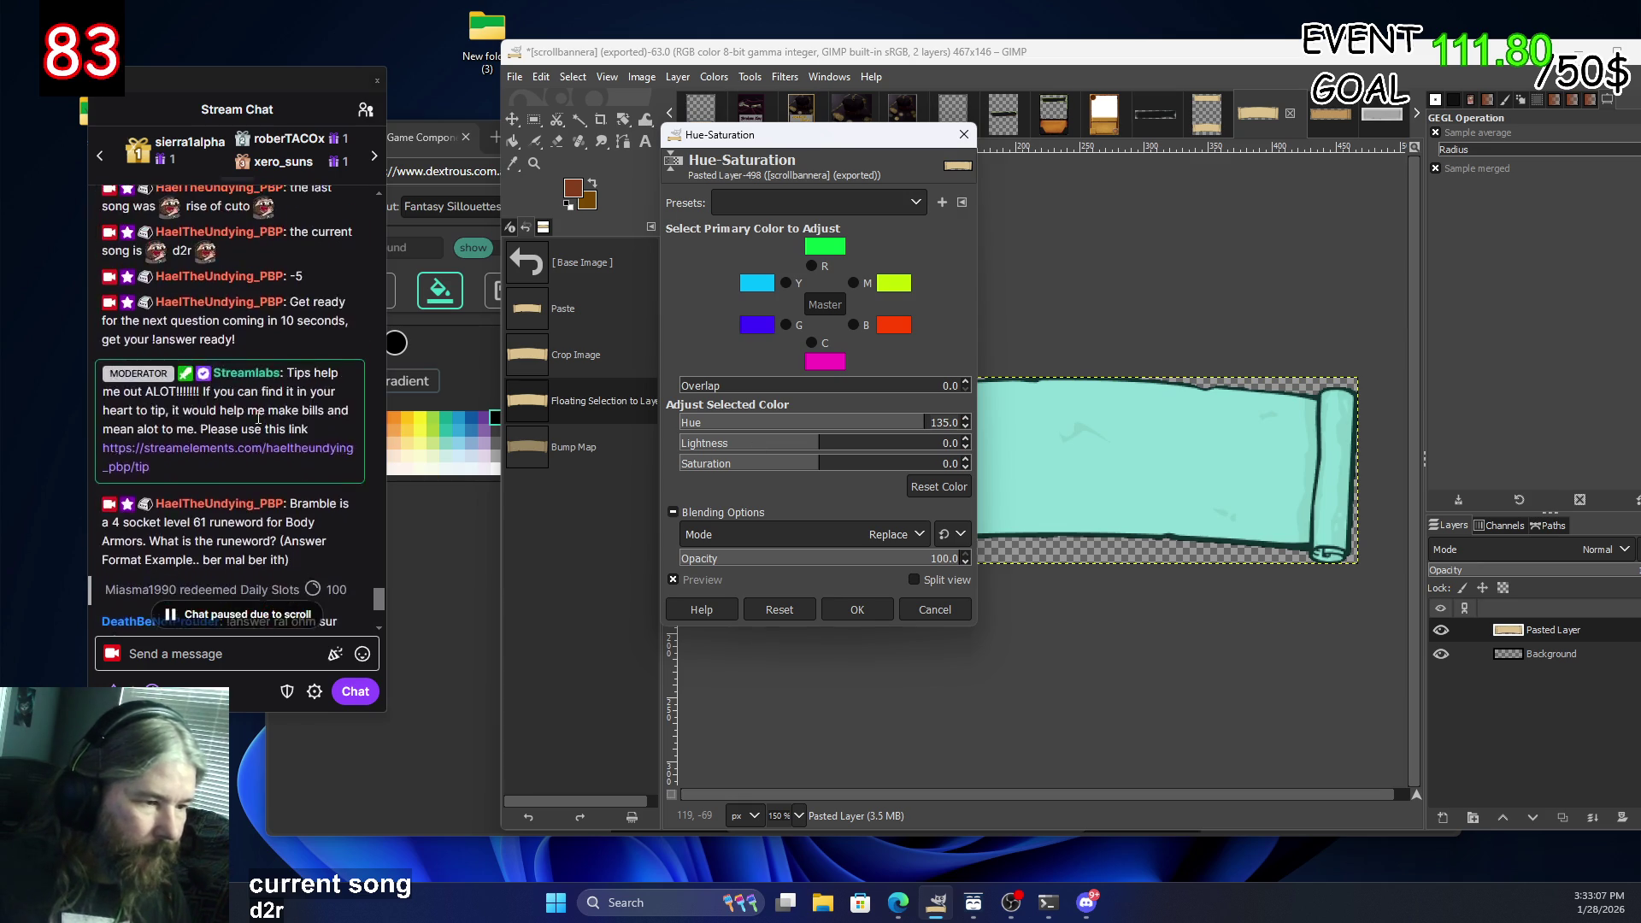
{"action": "scroll", "coordinate": [288, 408], "scroll_direction": "up", "scroll_amount": 2}
{"action": "type", "text": "-5"}
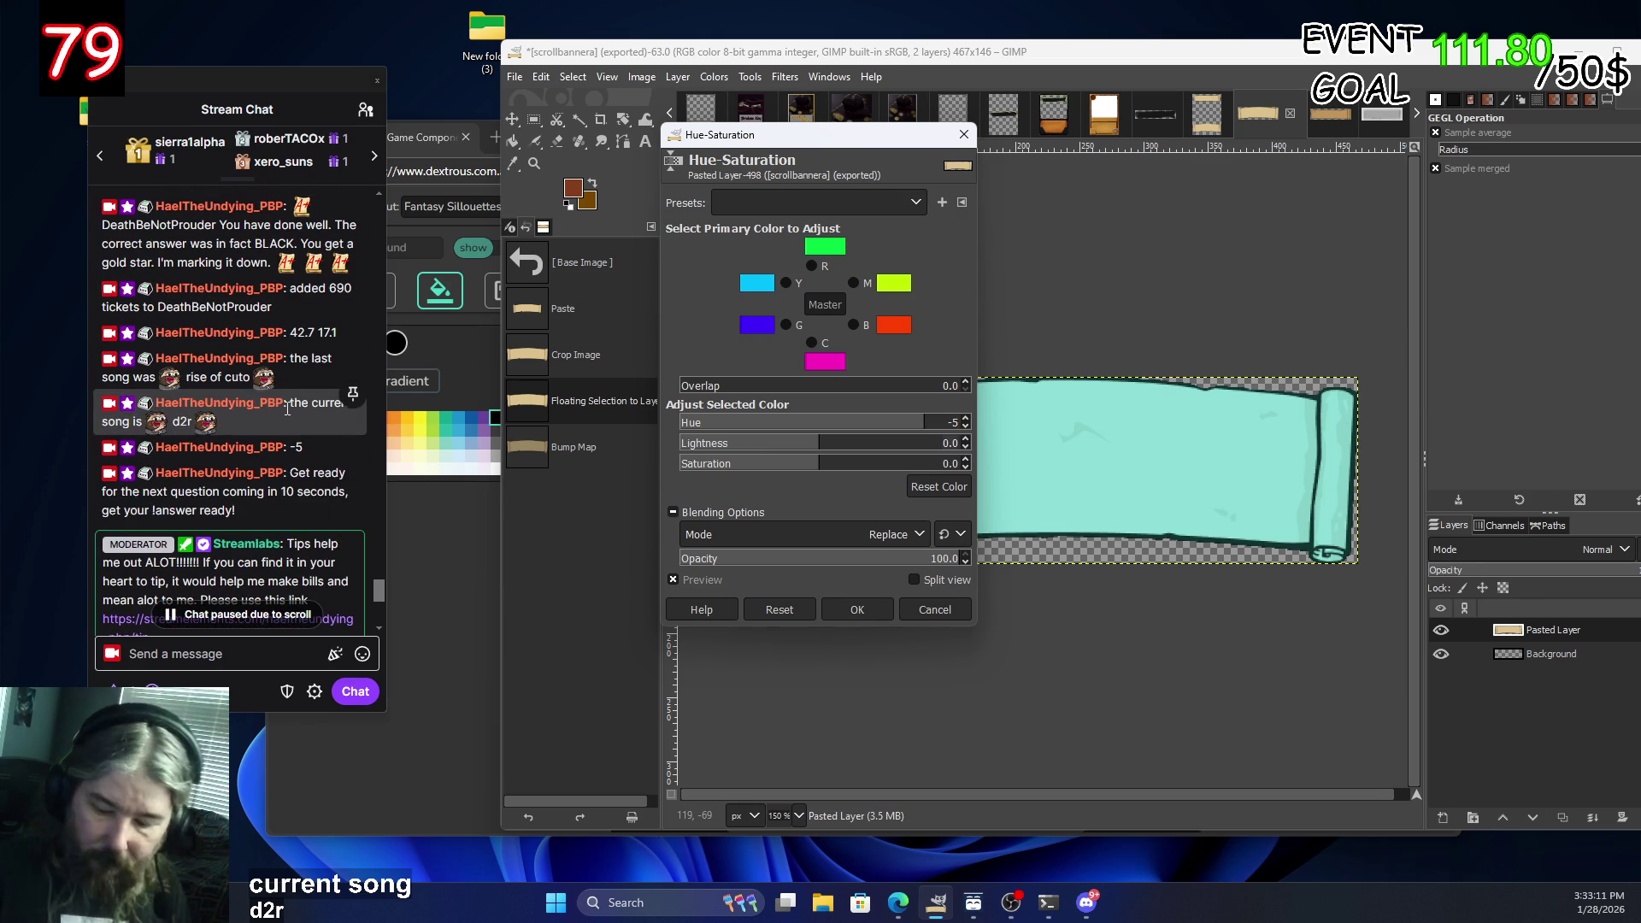
{"action": "type", "text": "42.7"}
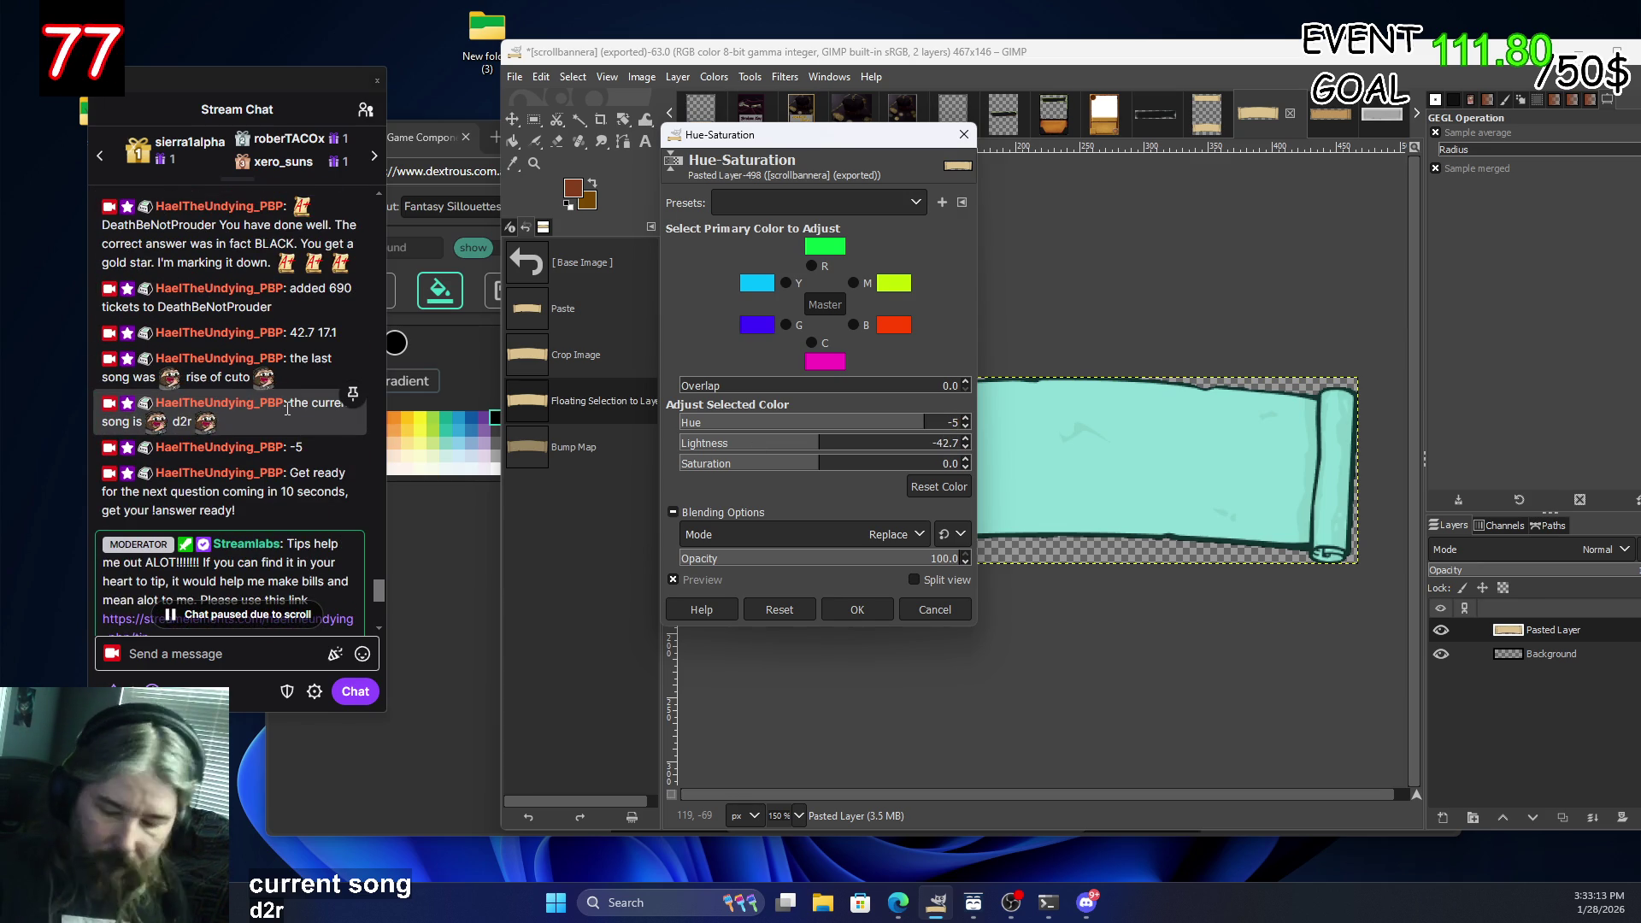
{"action": "type", "text": "17.1"}
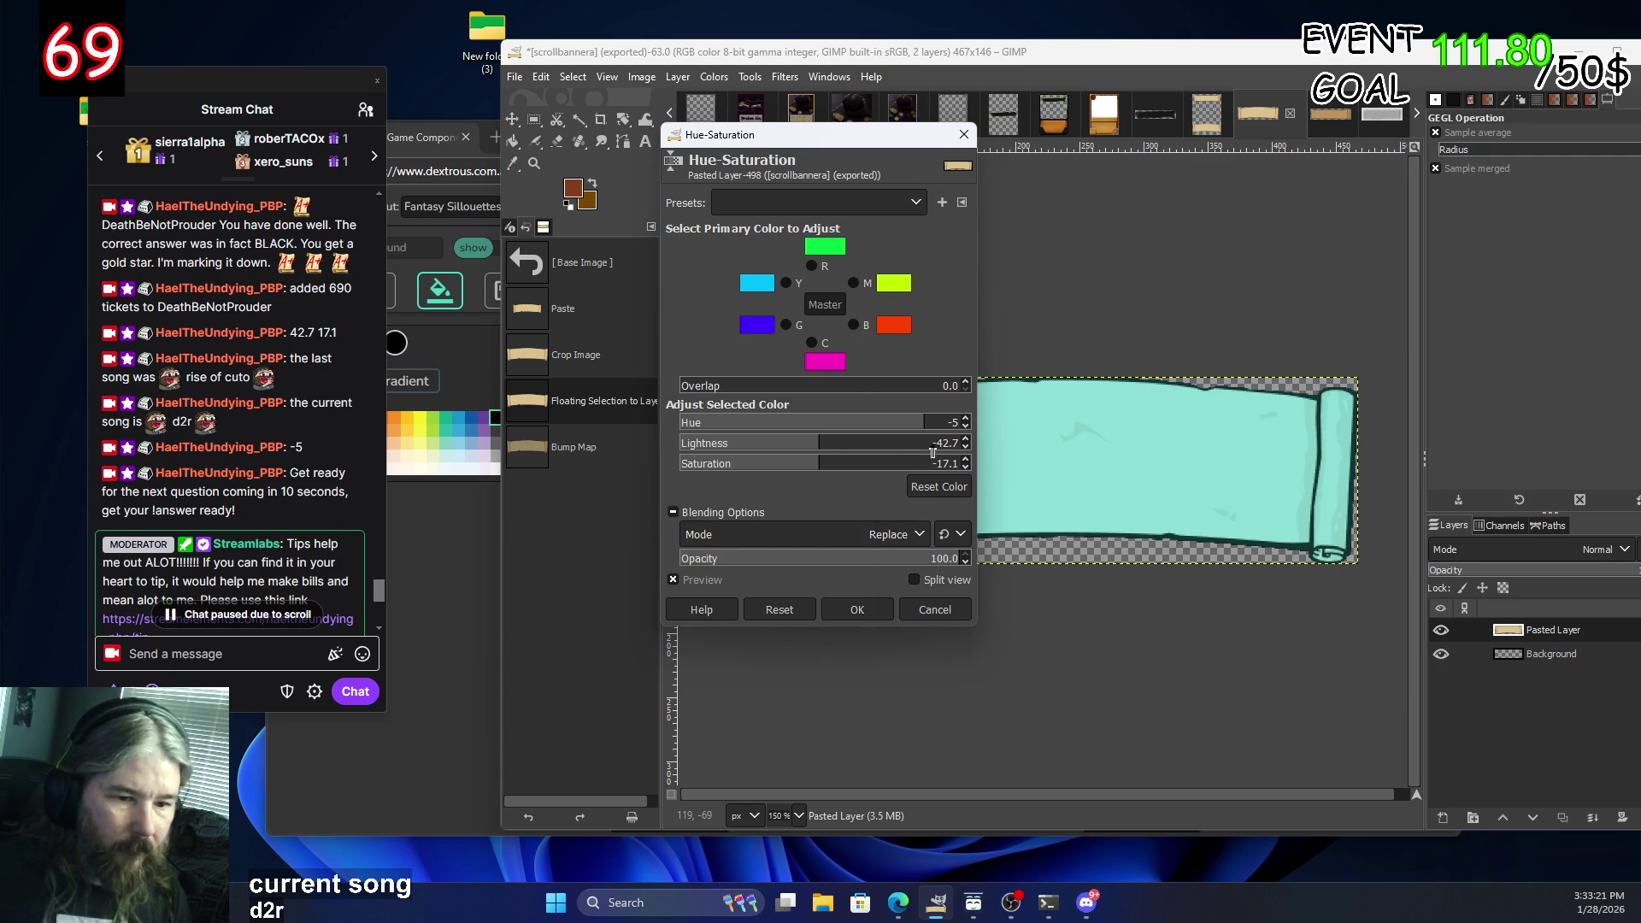
{"action": "left_click", "coordinate": [897, 448]}
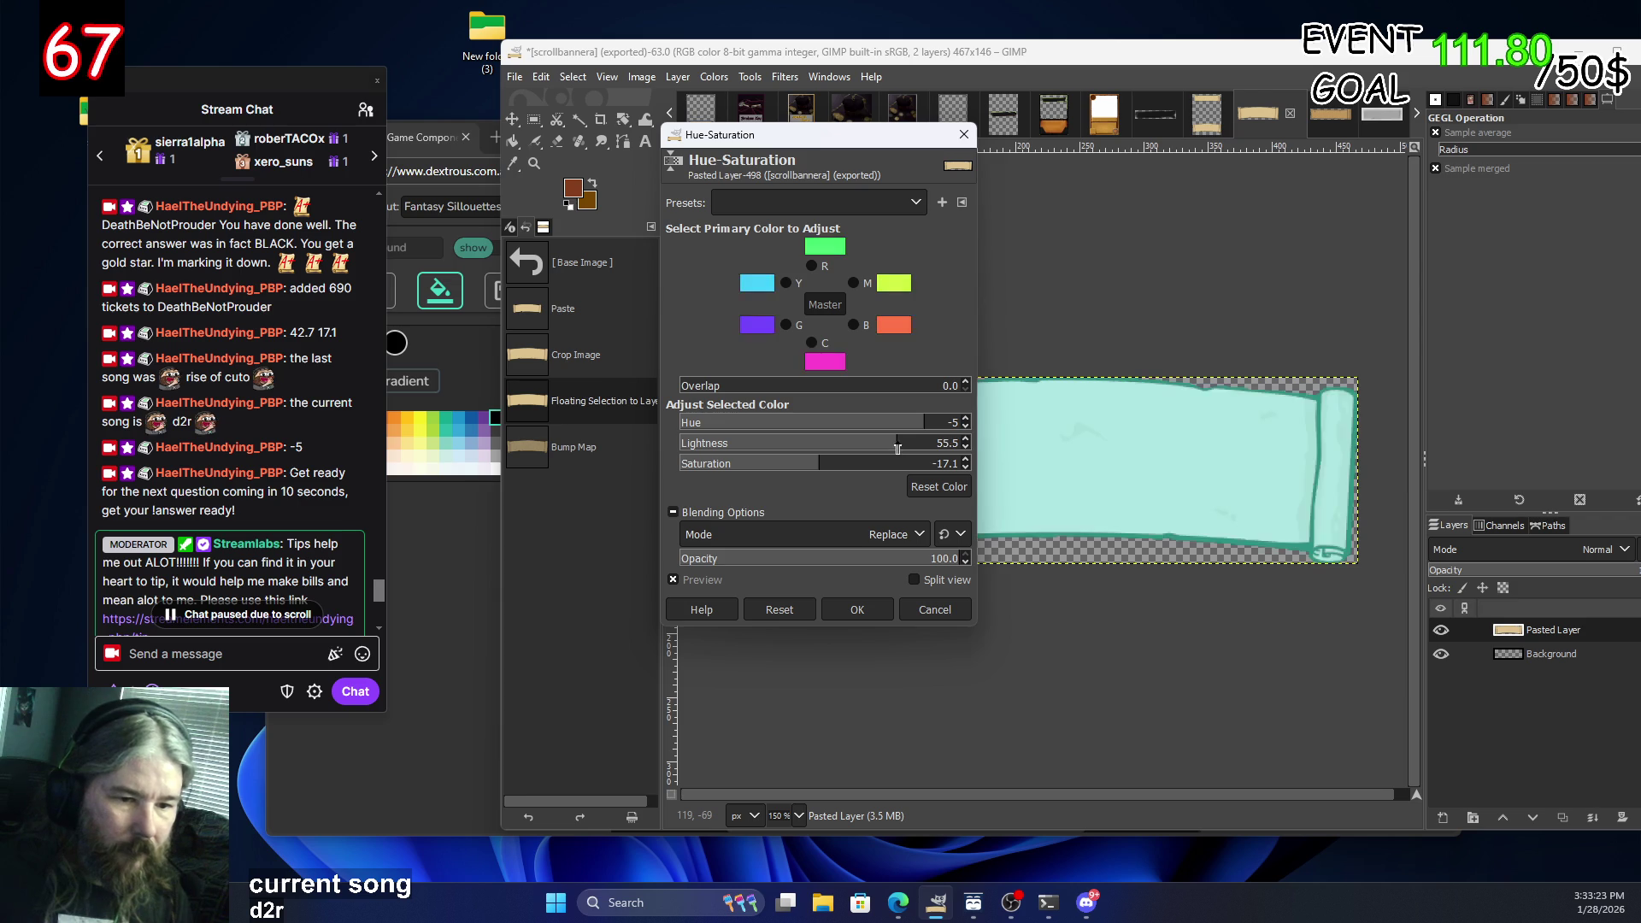
{"action": "left_click", "coordinate": [939, 422]}
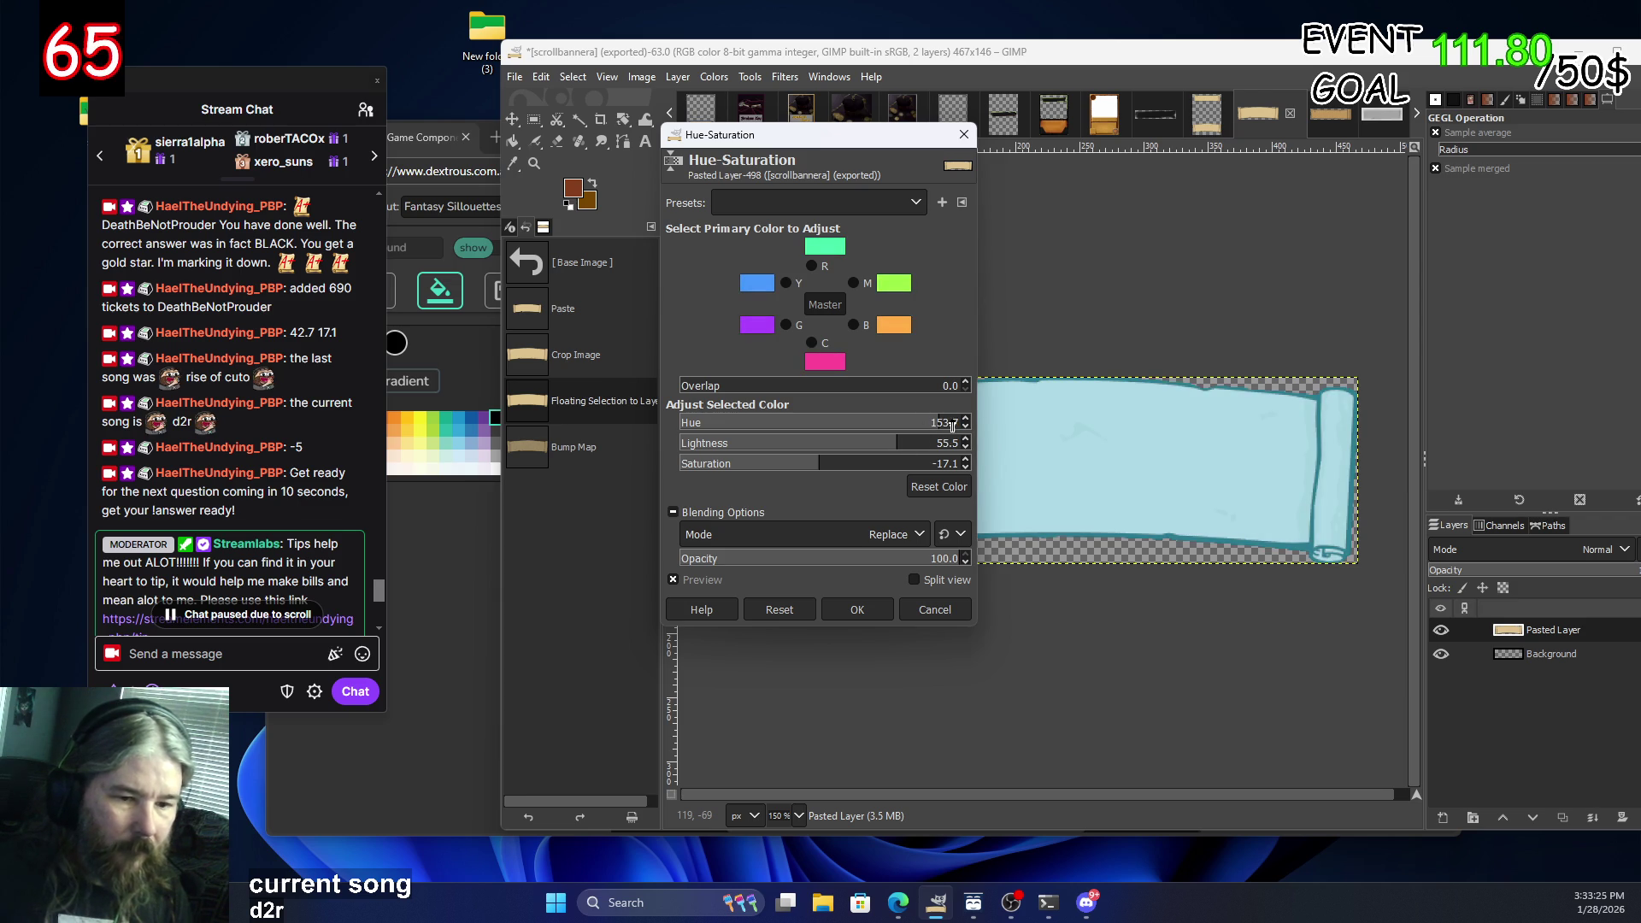
{"action": "left_click", "coordinate": [953, 422]}
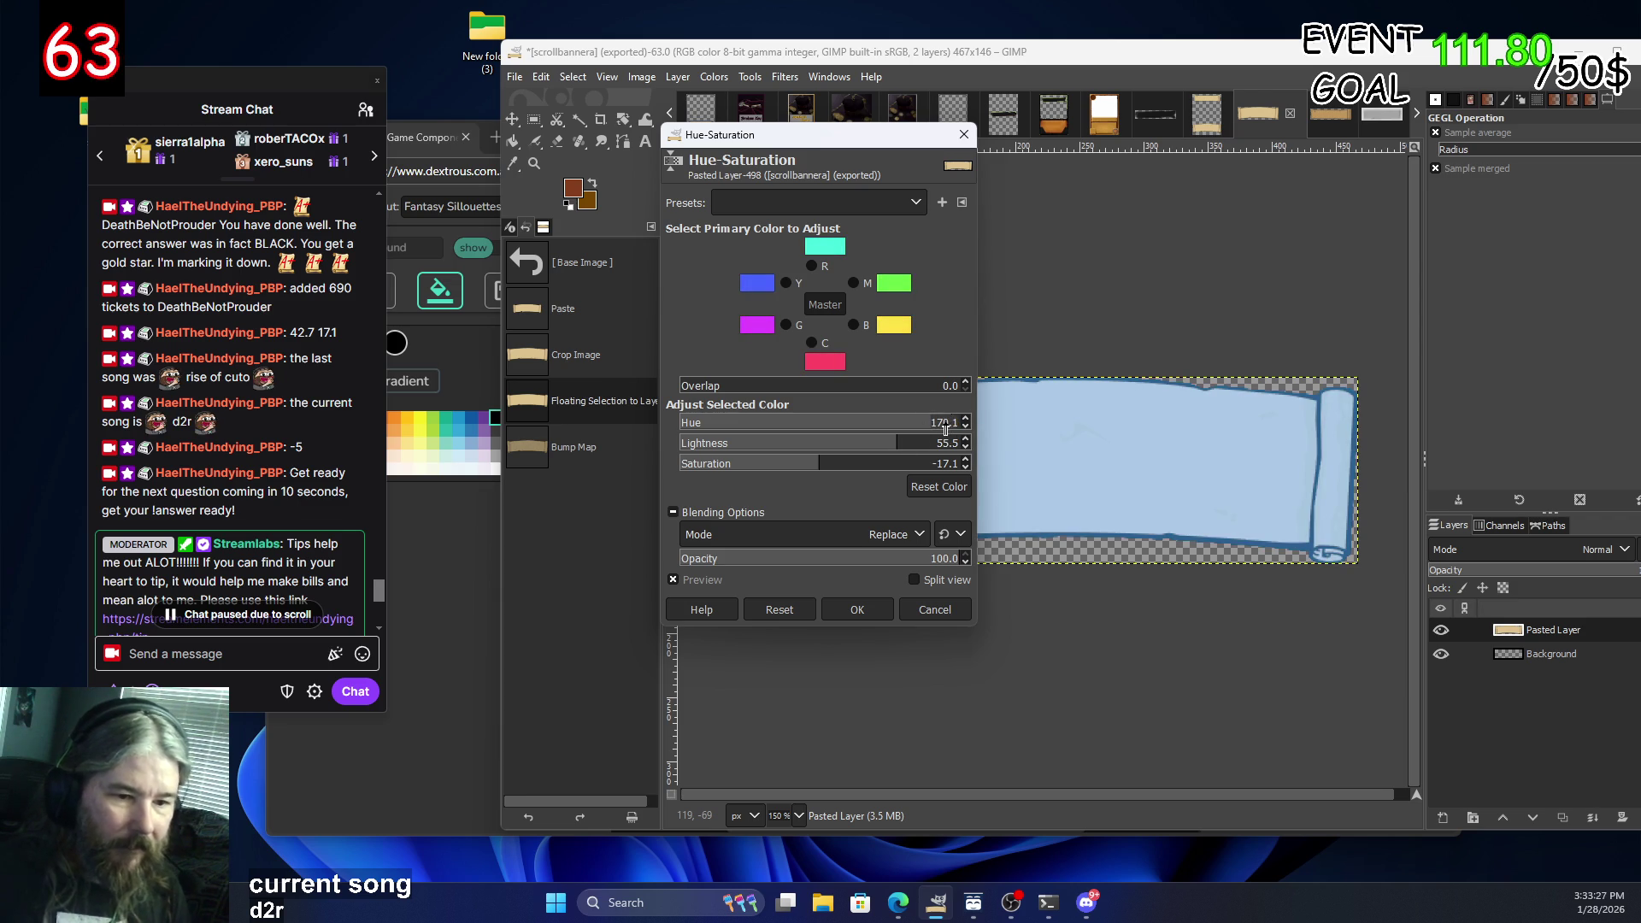
{"action": "scroll", "coordinate": [945, 429], "scroll_direction": "down", "scroll_amount": 1}
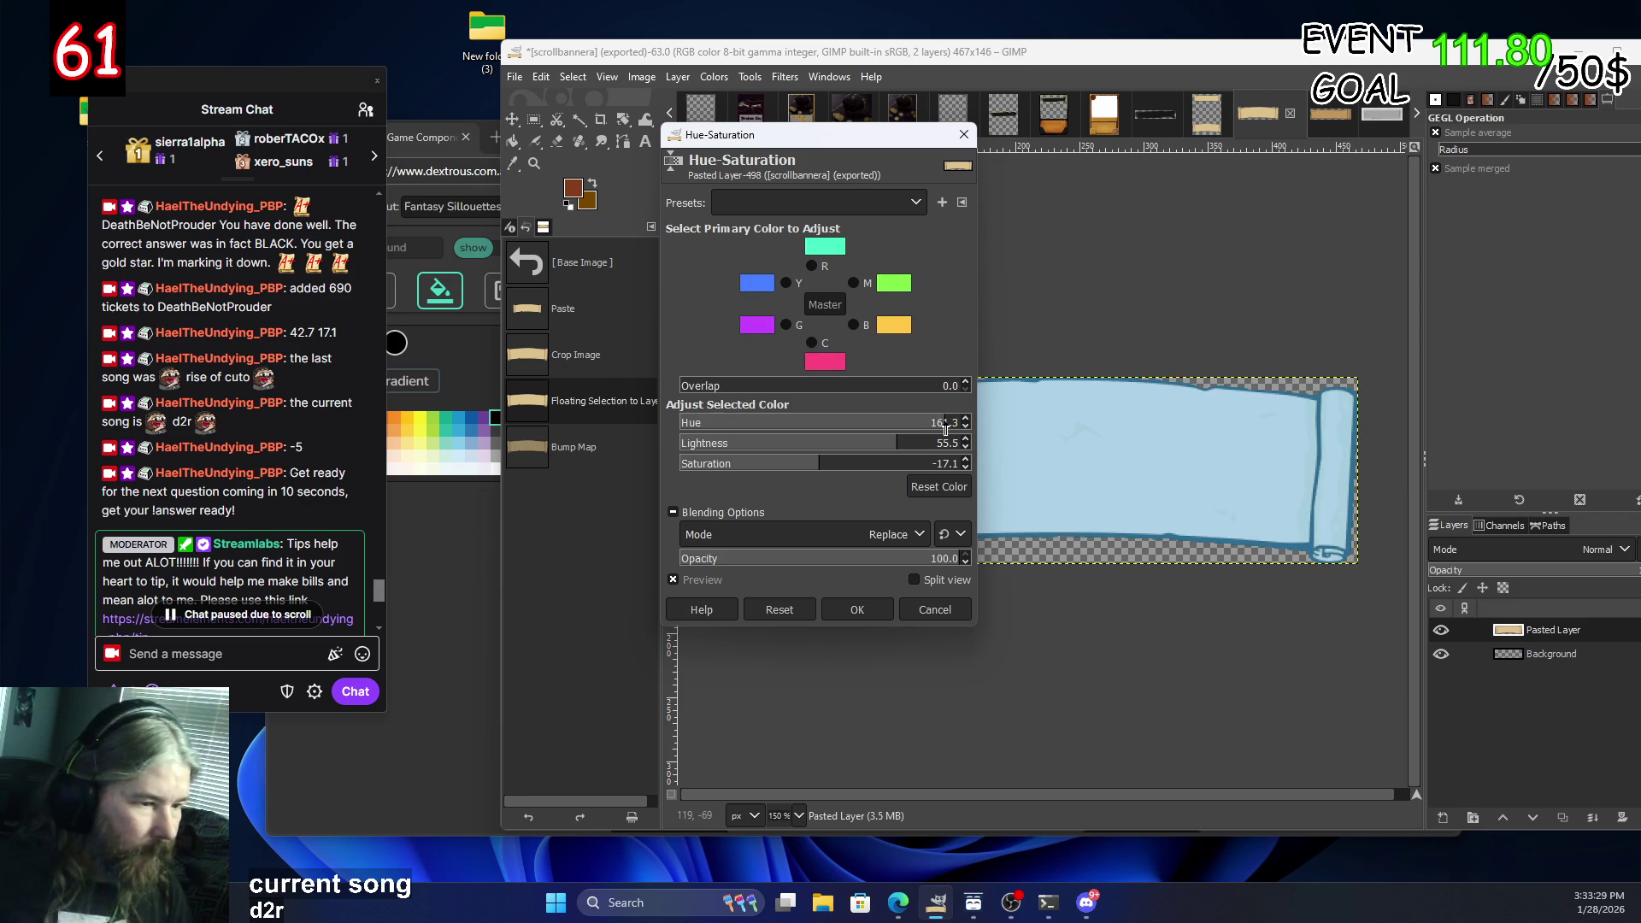
{"action": "type", "text": "-5"}
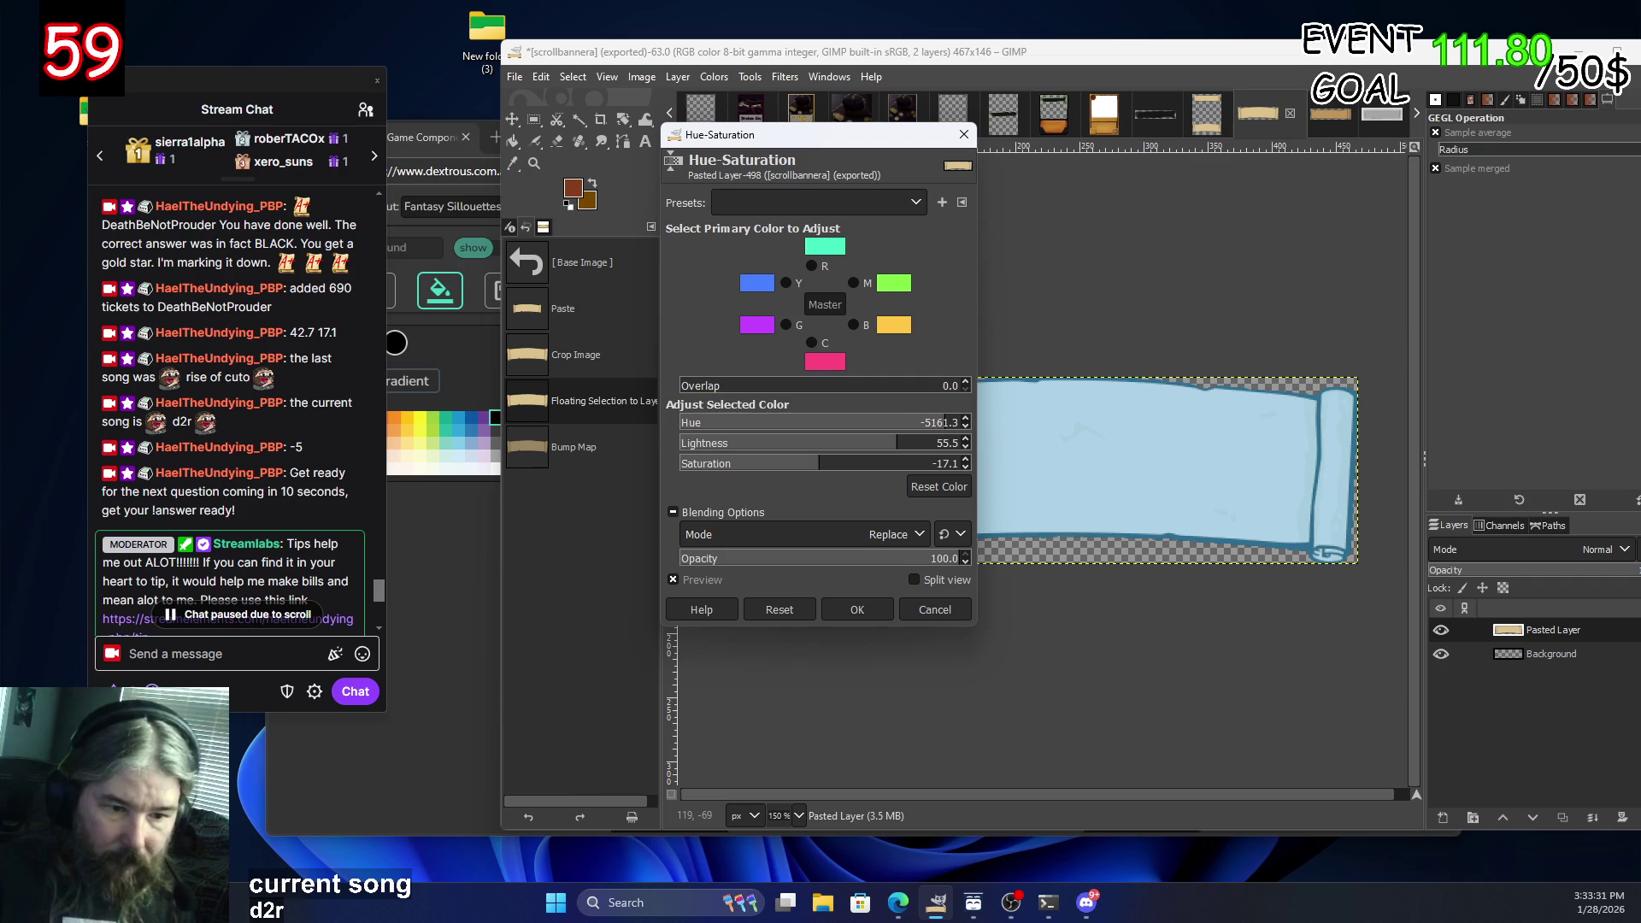
{"action": "key", "text": "Delete"}
{"action": "key", "text": "Delete"}
{"action": "key", "text": "Delete"}
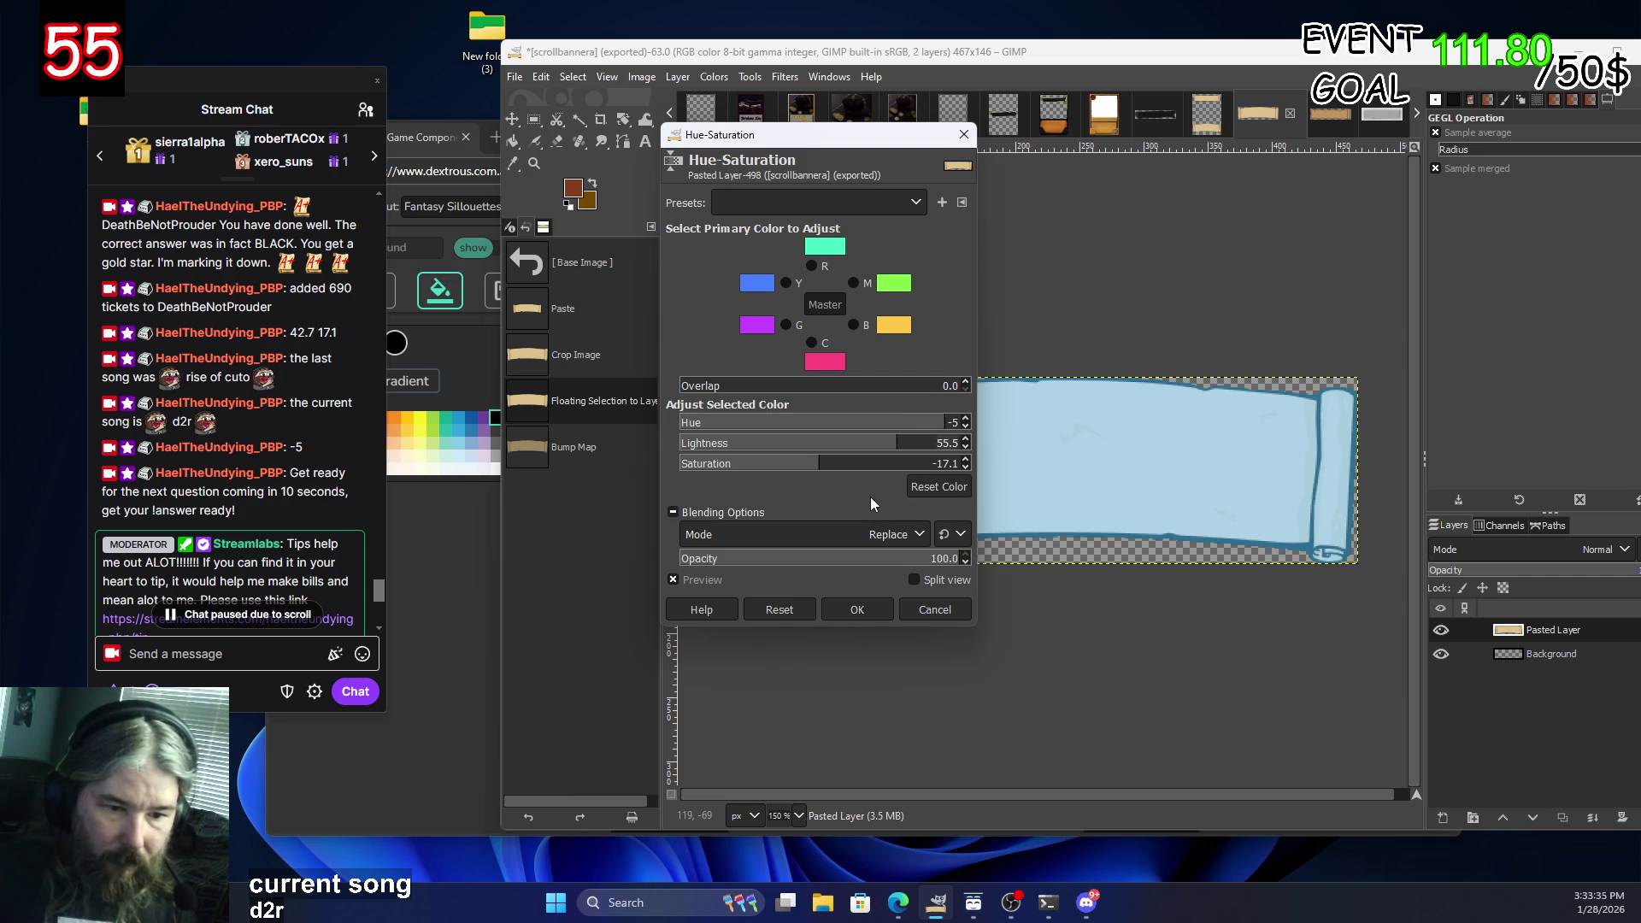
{"action": "left_click", "coordinate": [911, 422]}
{"action": "mouse_move", "coordinate": [912, 427]}
{"action": "left_mouse_down"}
{"action": "mouse_move", "coordinate": [946, 430]}
{"action": "mouse_move", "coordinate": [855, 430]}
{"action": "left_mouse_up"}
{"action": "left_click", "coordinate": [934, 609]}
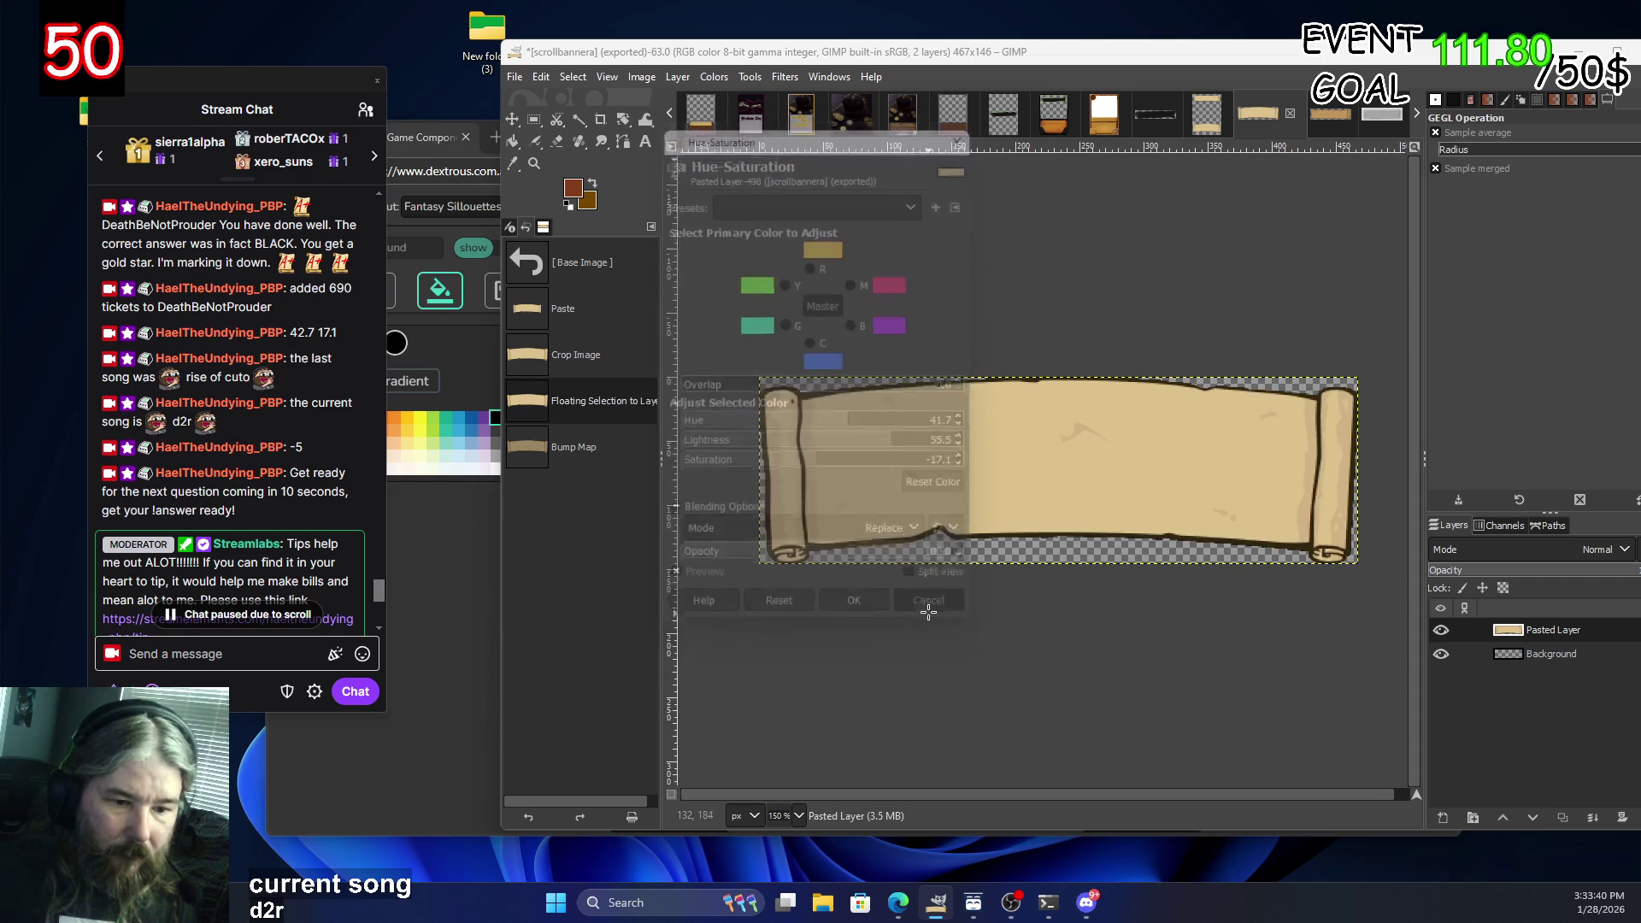
Step: Apply Hue-Saturation at hue -5, lightness -42.7, saturation -17.1 to scrollbannera's pasted banner
{"action": "left_click", "coordinate": [716, 77]}
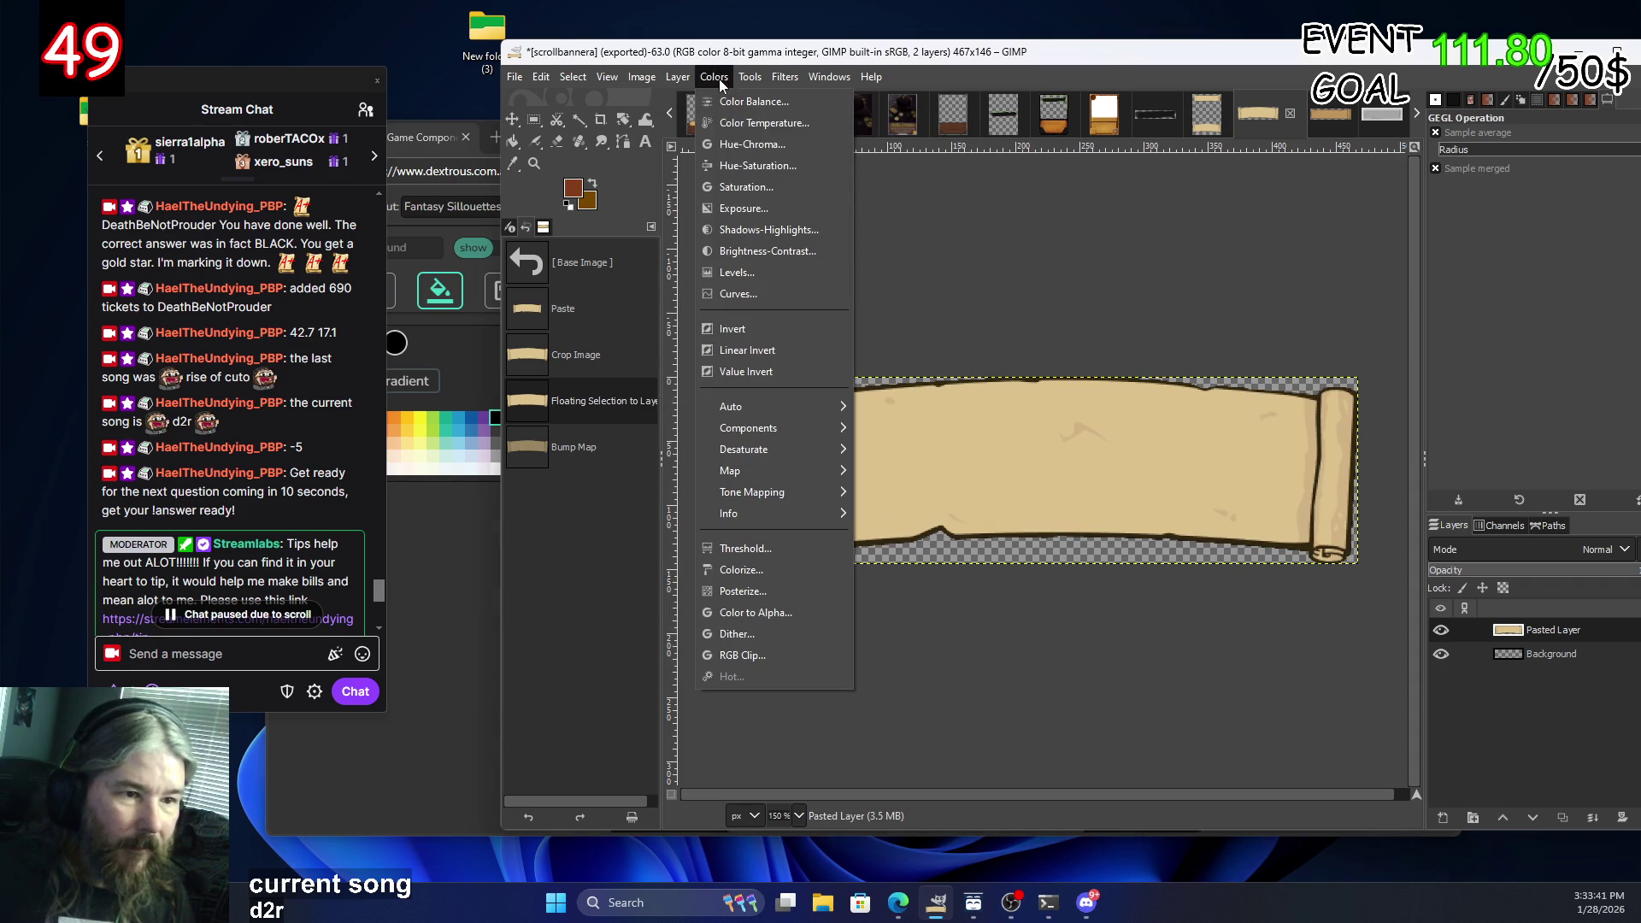
{"action": "left_click", "coordinate": [765, 167]}
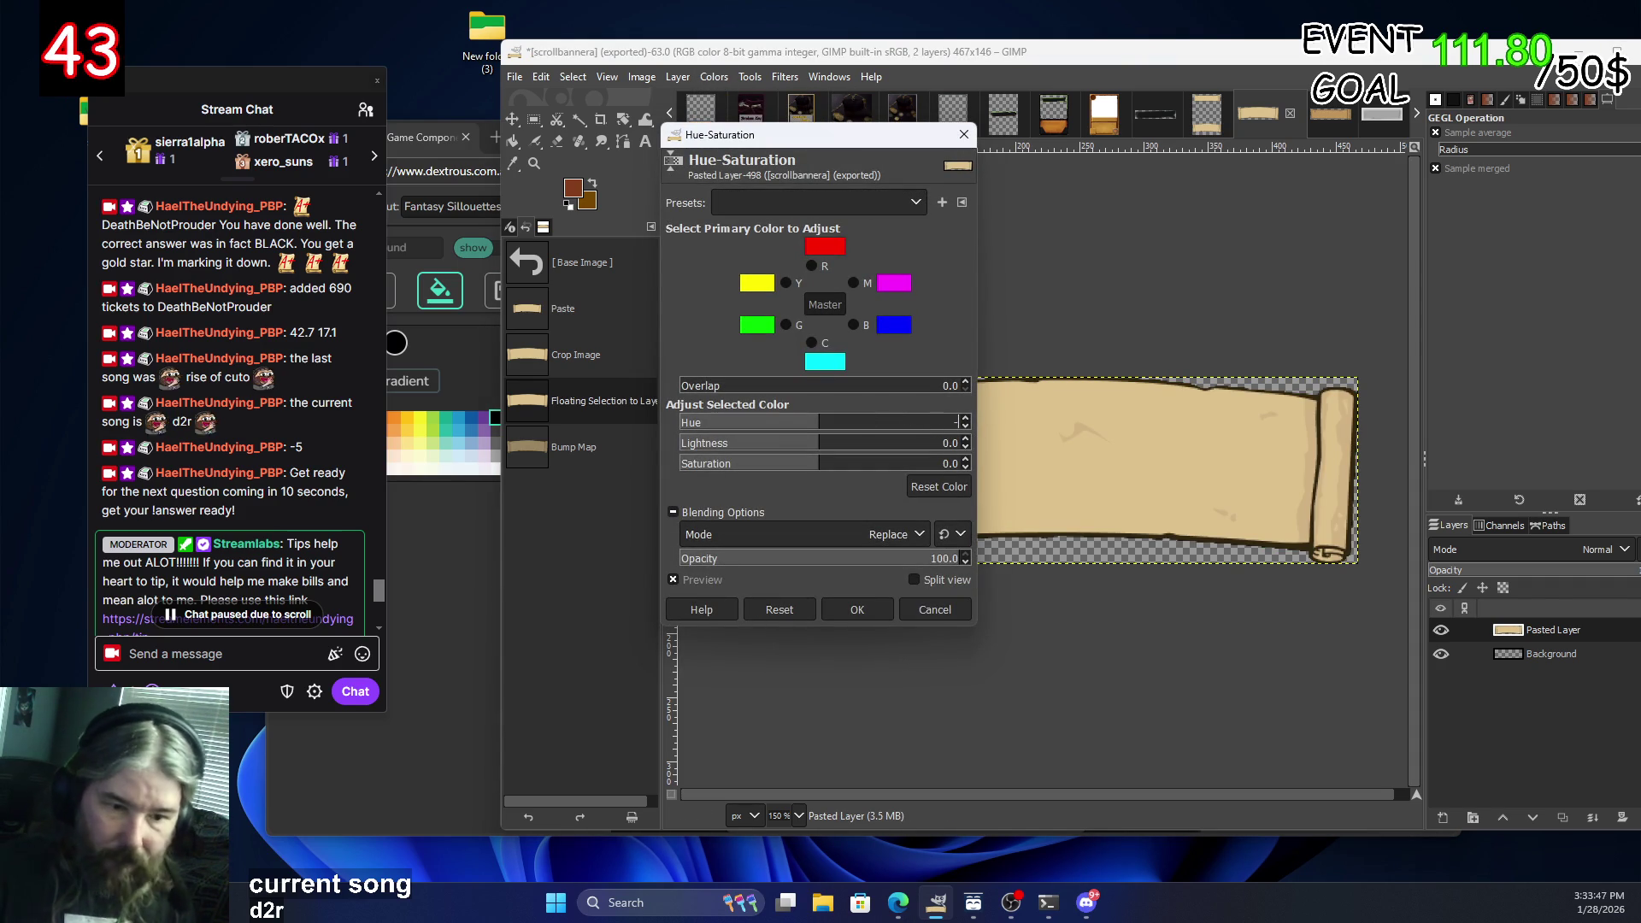
{"action": "type", "text": "-5"}
{"action": "key", "text": "Tab"}
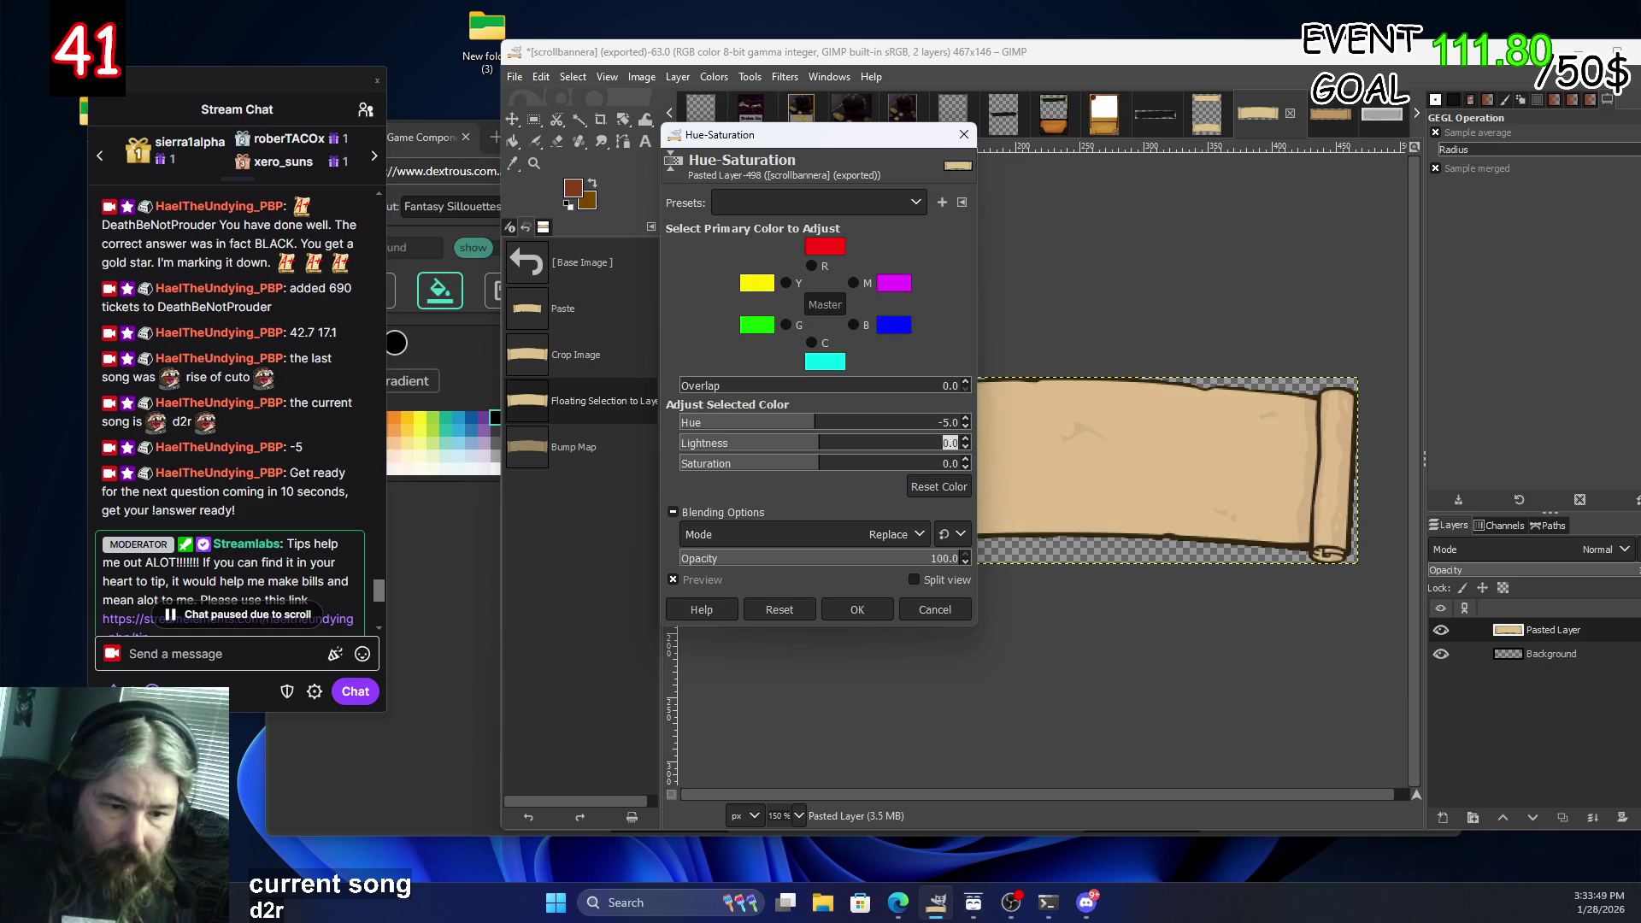
{"action": "type", "text": "42.7"}
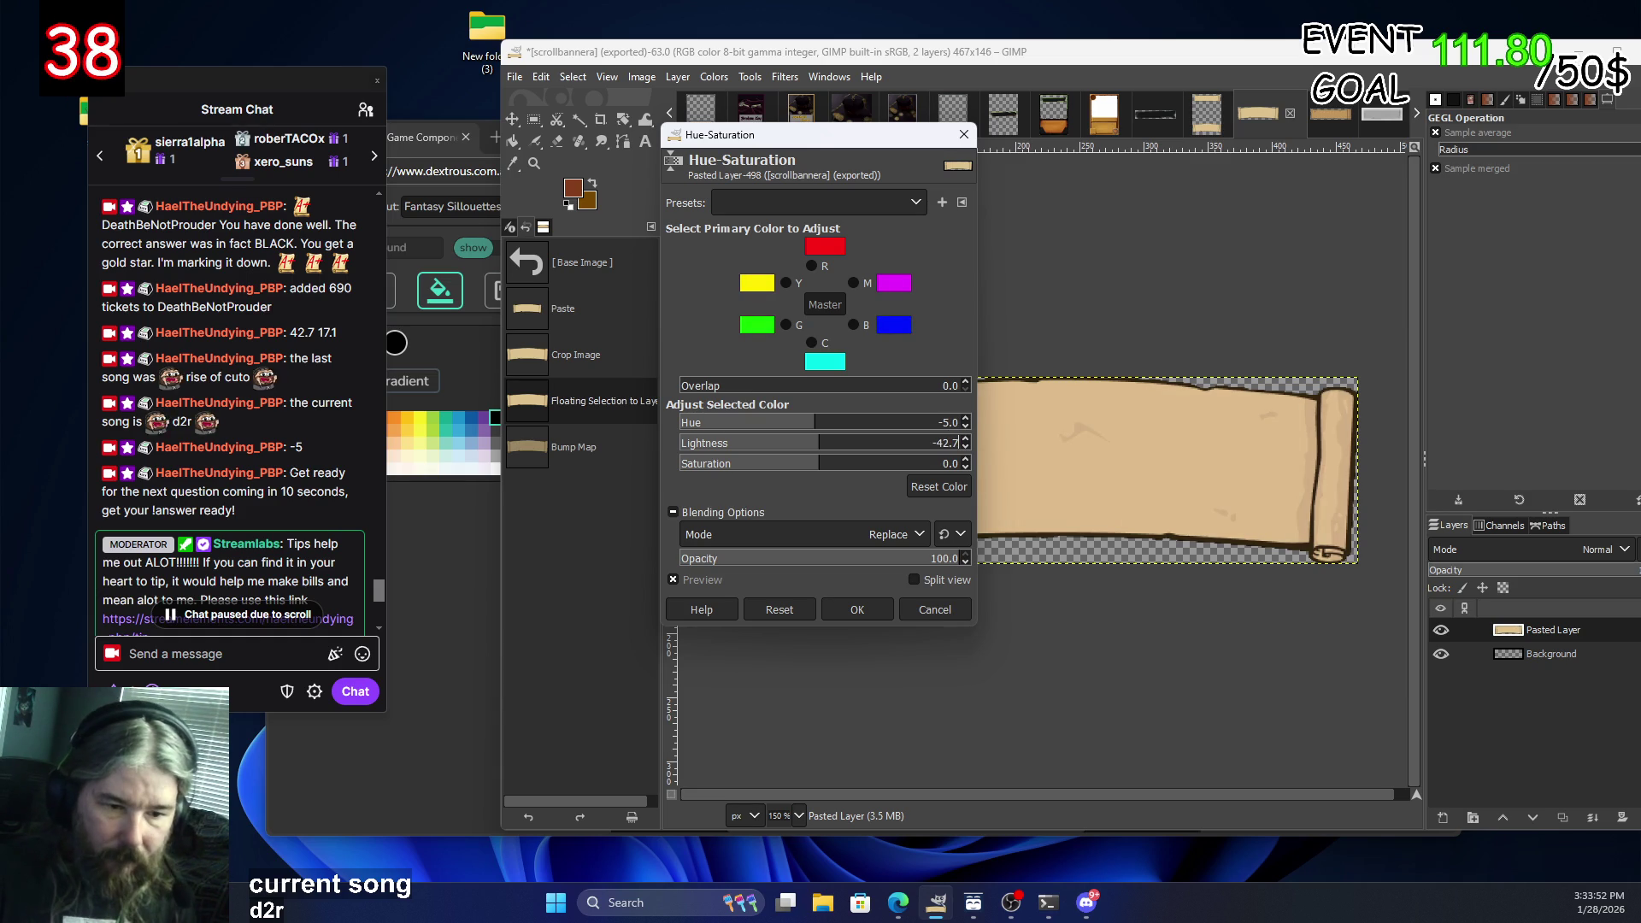
{"action": "key", "text": "Tab"}
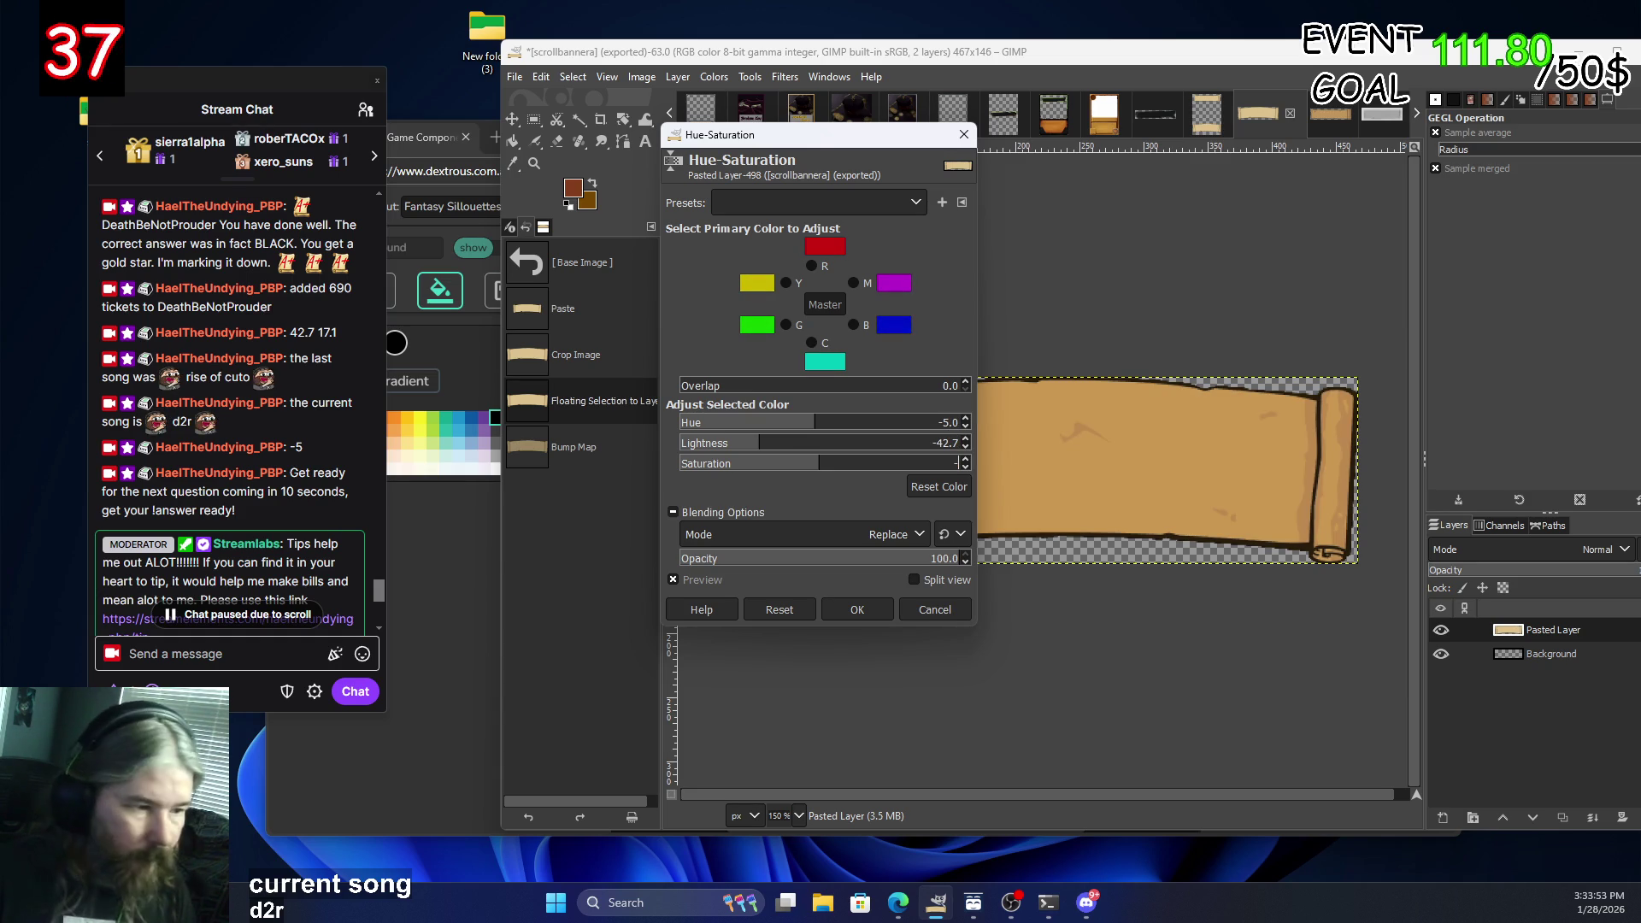
{"action": "key", "text": "Tab"}
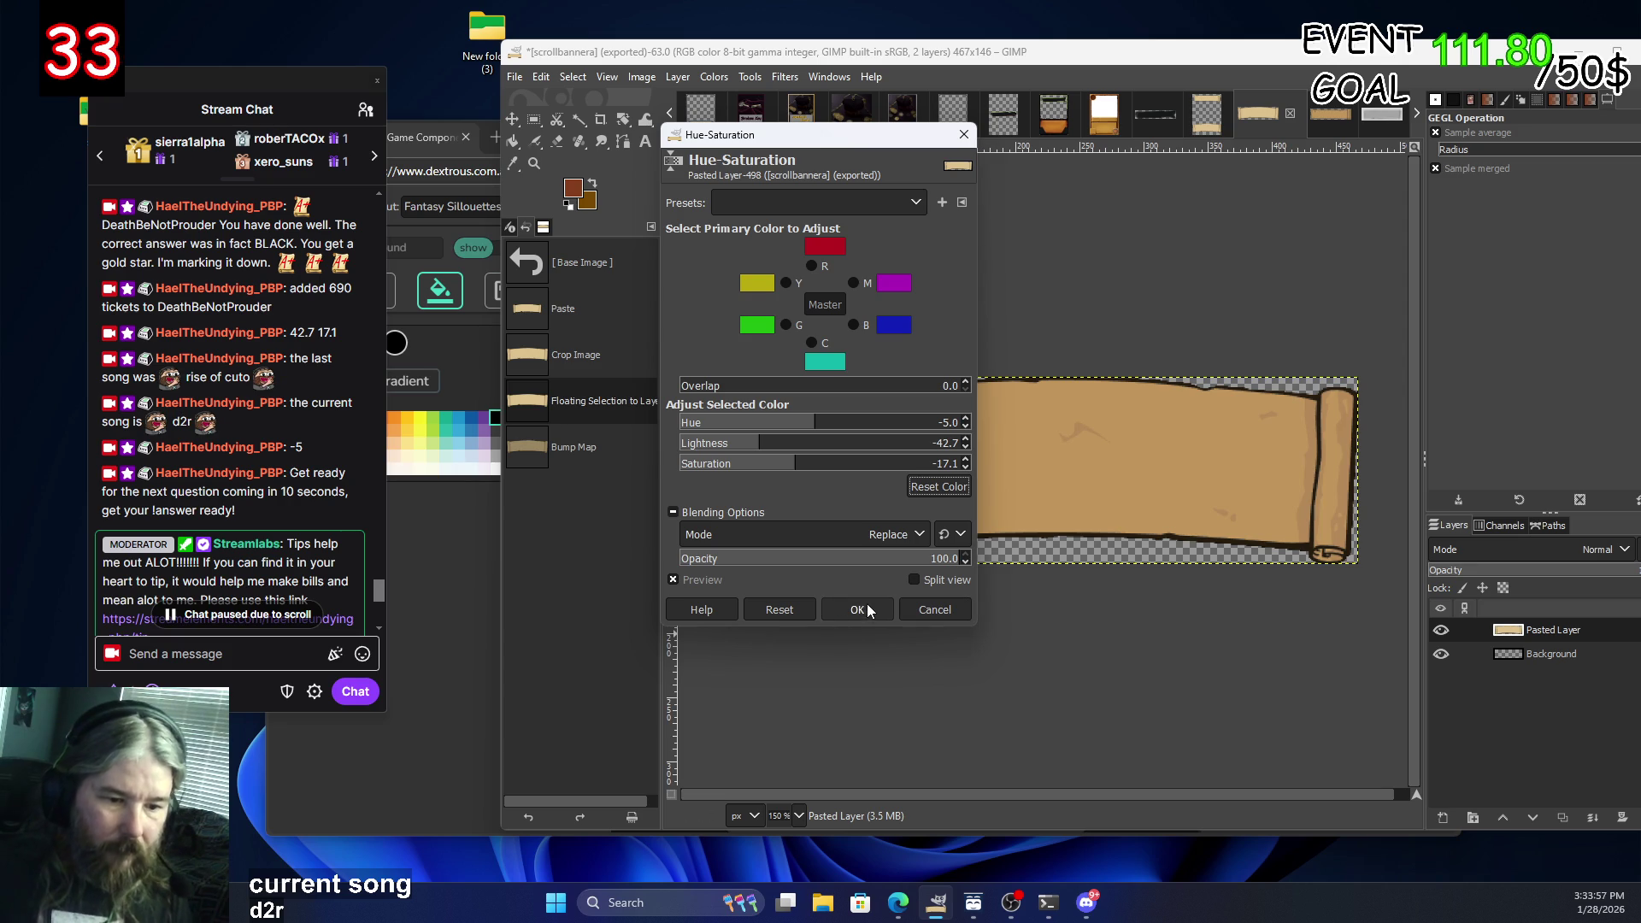
{"action": "left_click", "coordinate": [857, 609]}
{"action": "key", "text": "shift+ctrl+f"}
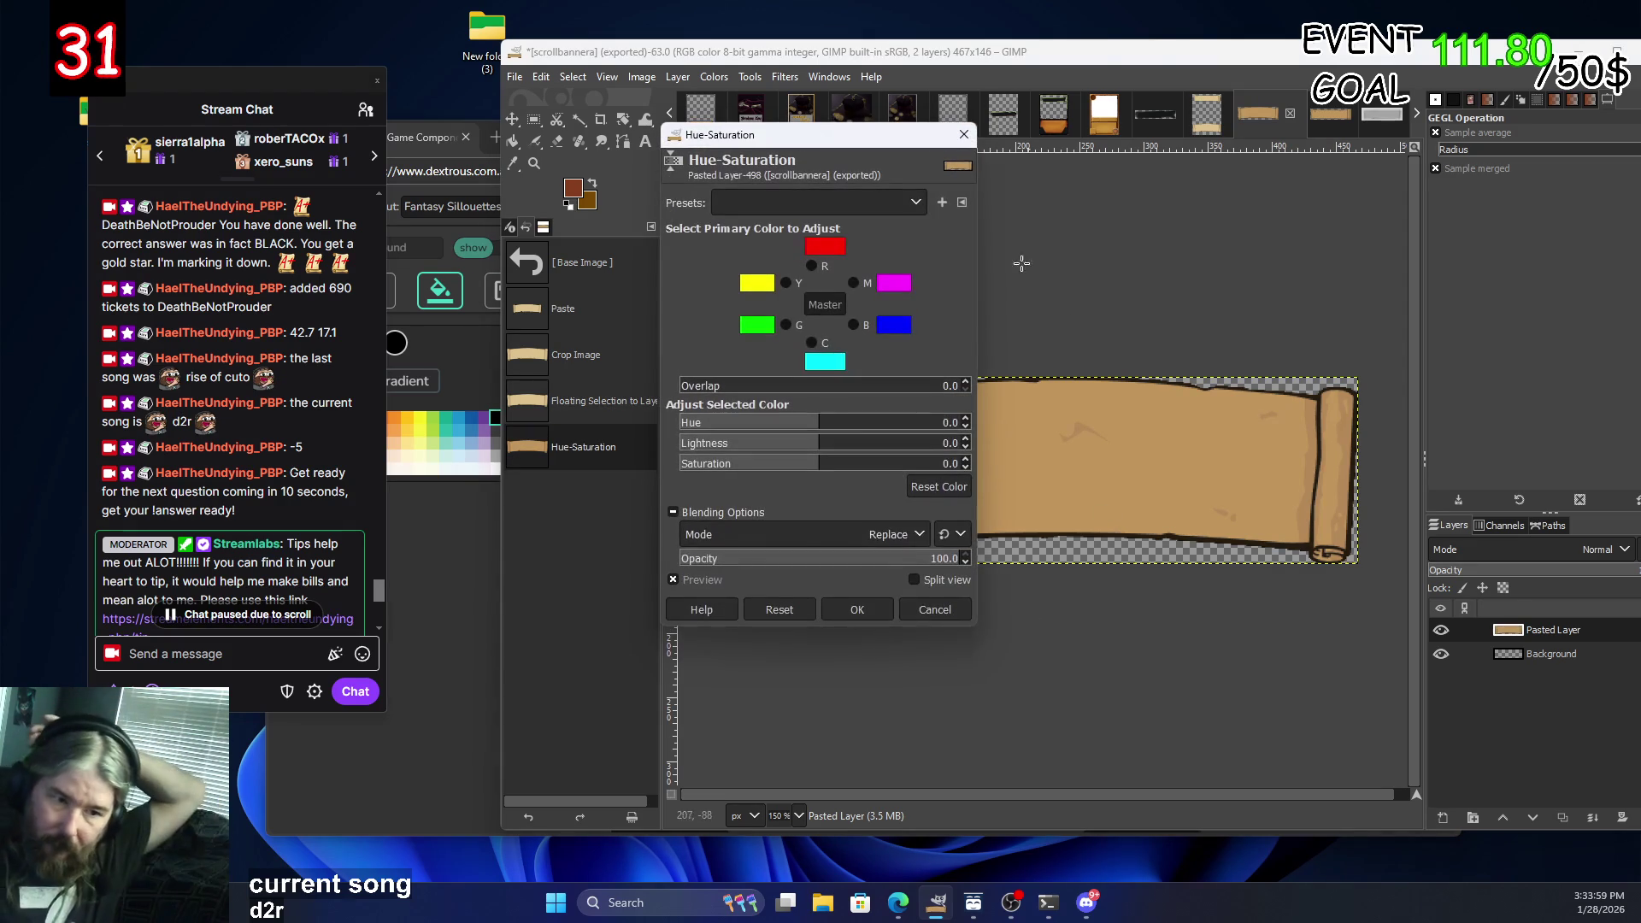
{"action": "key", "text": "Escape"}
Step: Re-export scrollbannera.png, then scrollbannerb.png, overwriting both darkened banners in Documents
{"action": "left_click", "coordinate": [514, 76]}
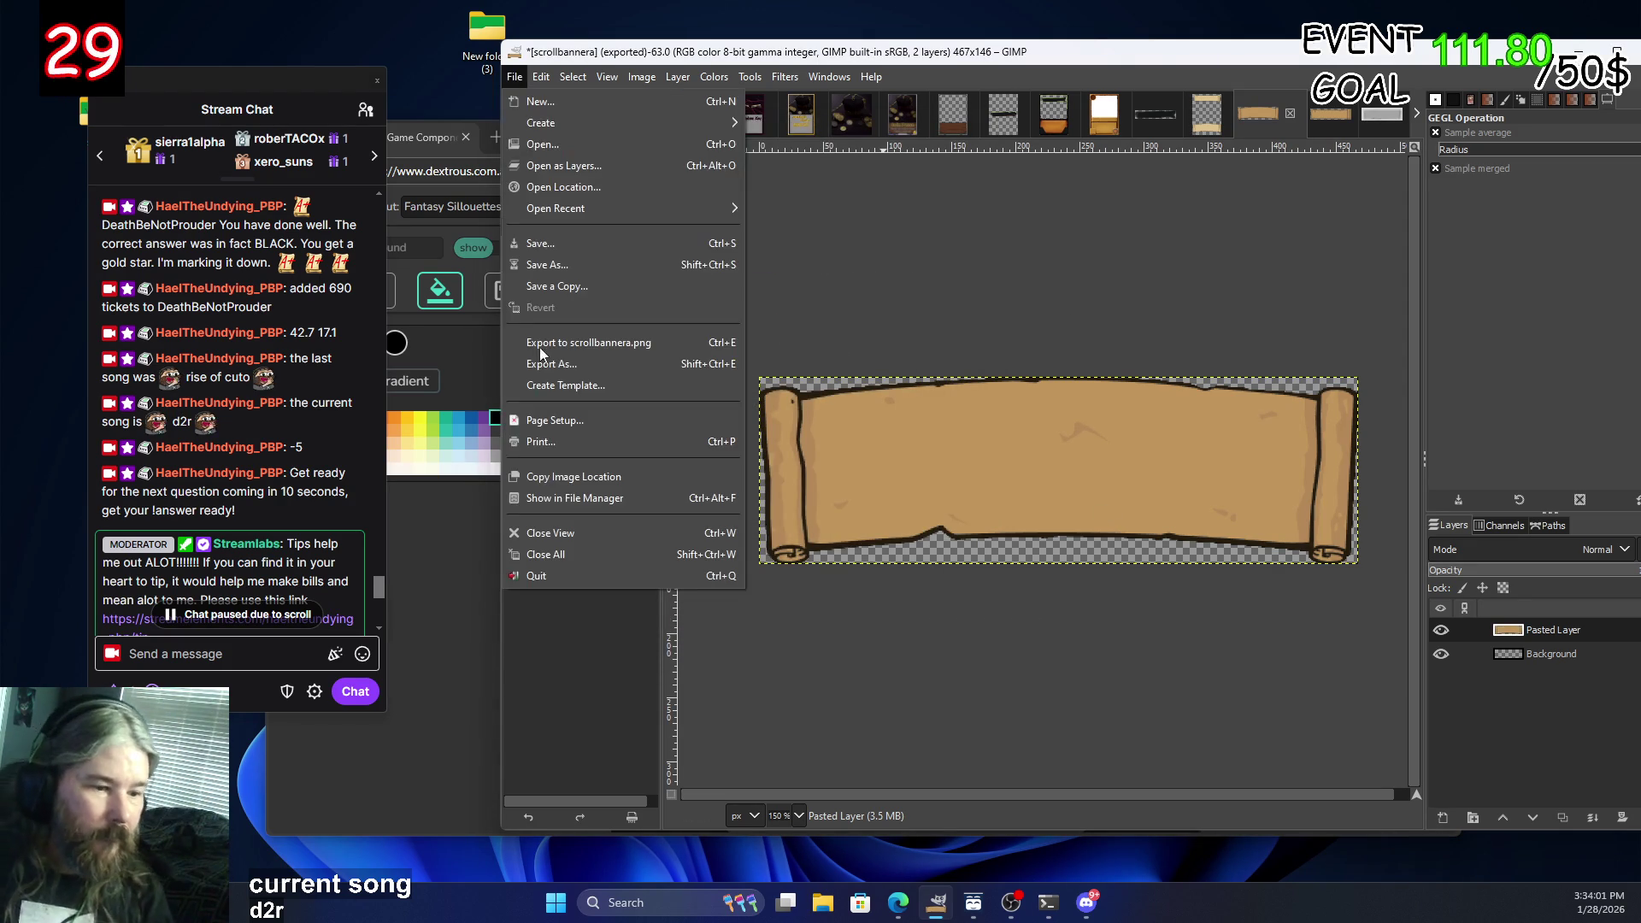
{"action": "left_click", "coordinate": [563, 342]}
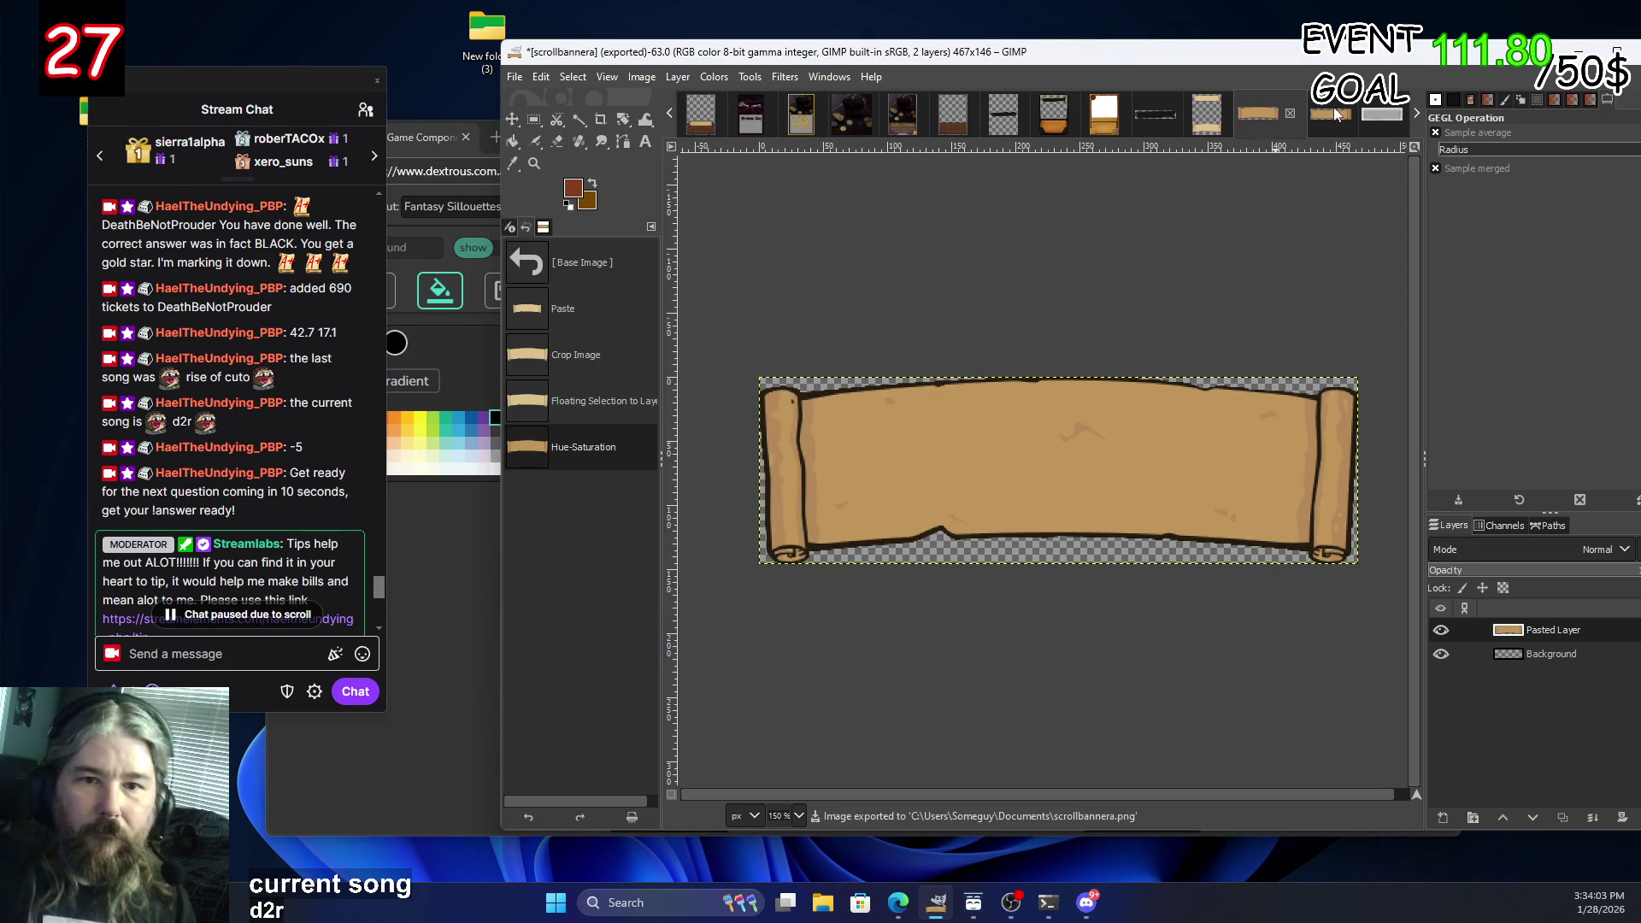
{"action": "key", "text": "ctrl+Page_Down"}
{"action": "left_click", "coordinate": [514, 76]}
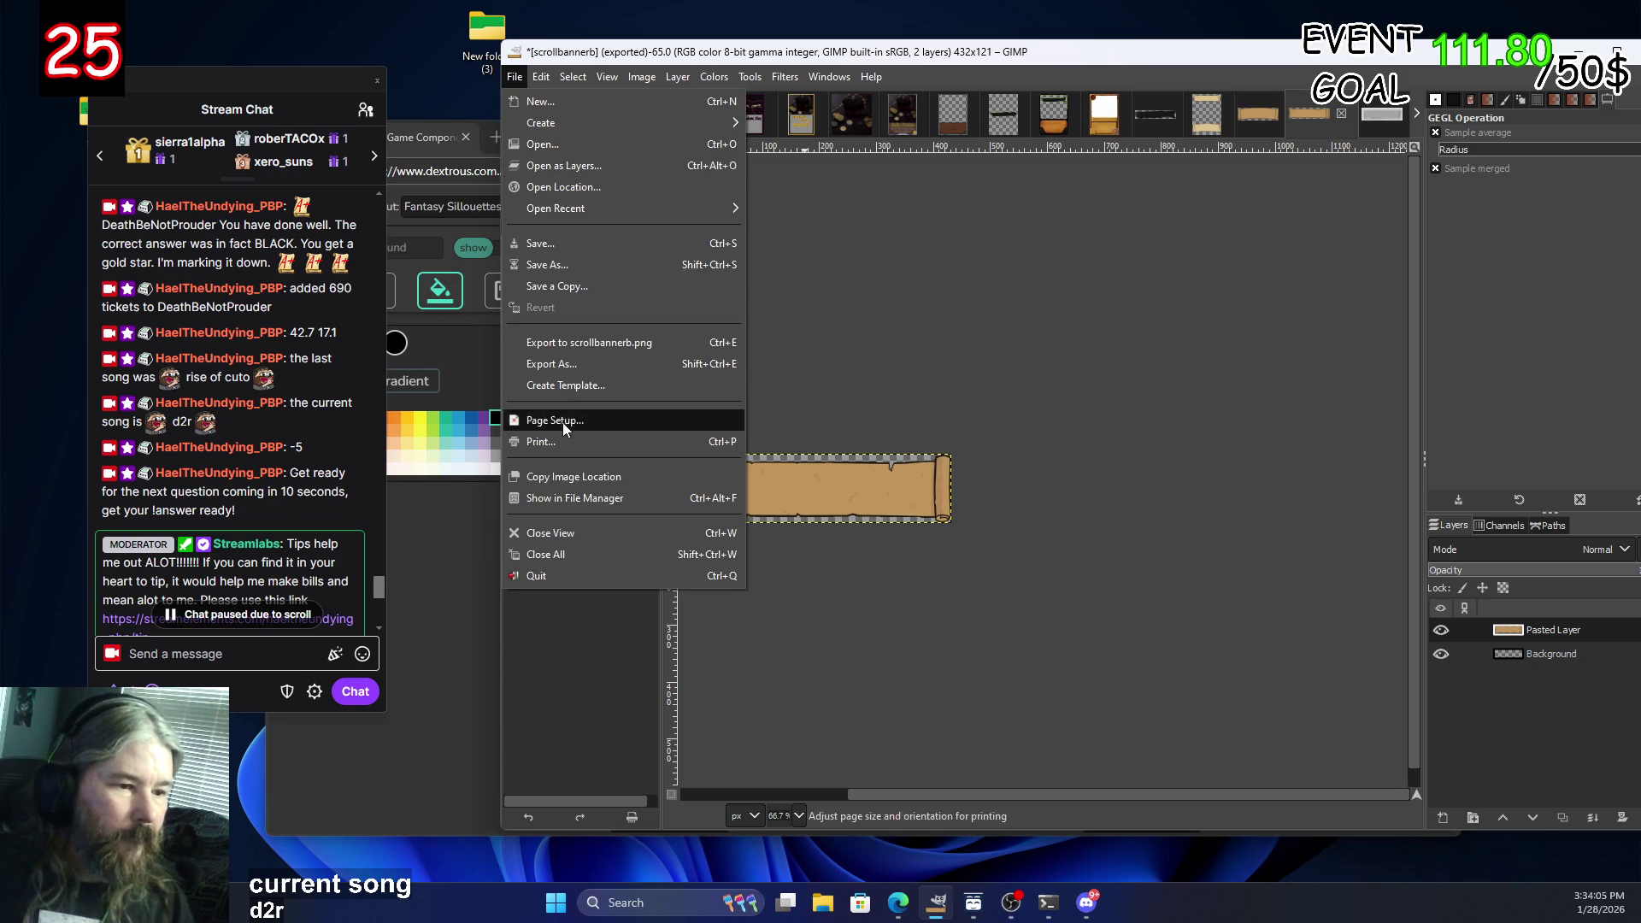
{"action": "left_click", "coordinate": [593, 342]}
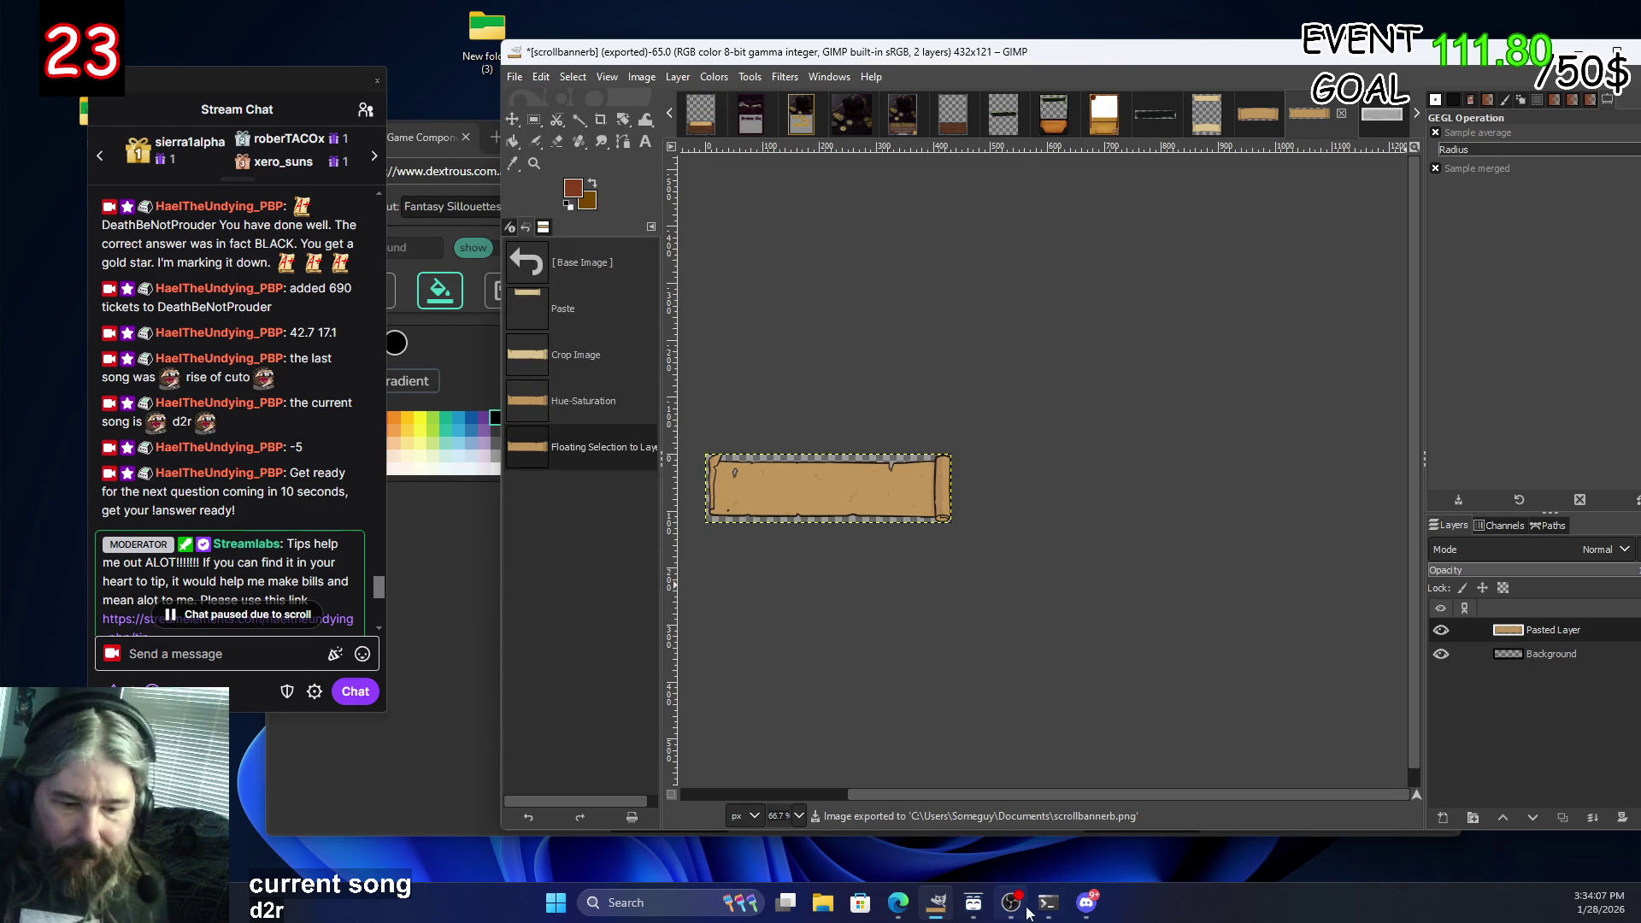
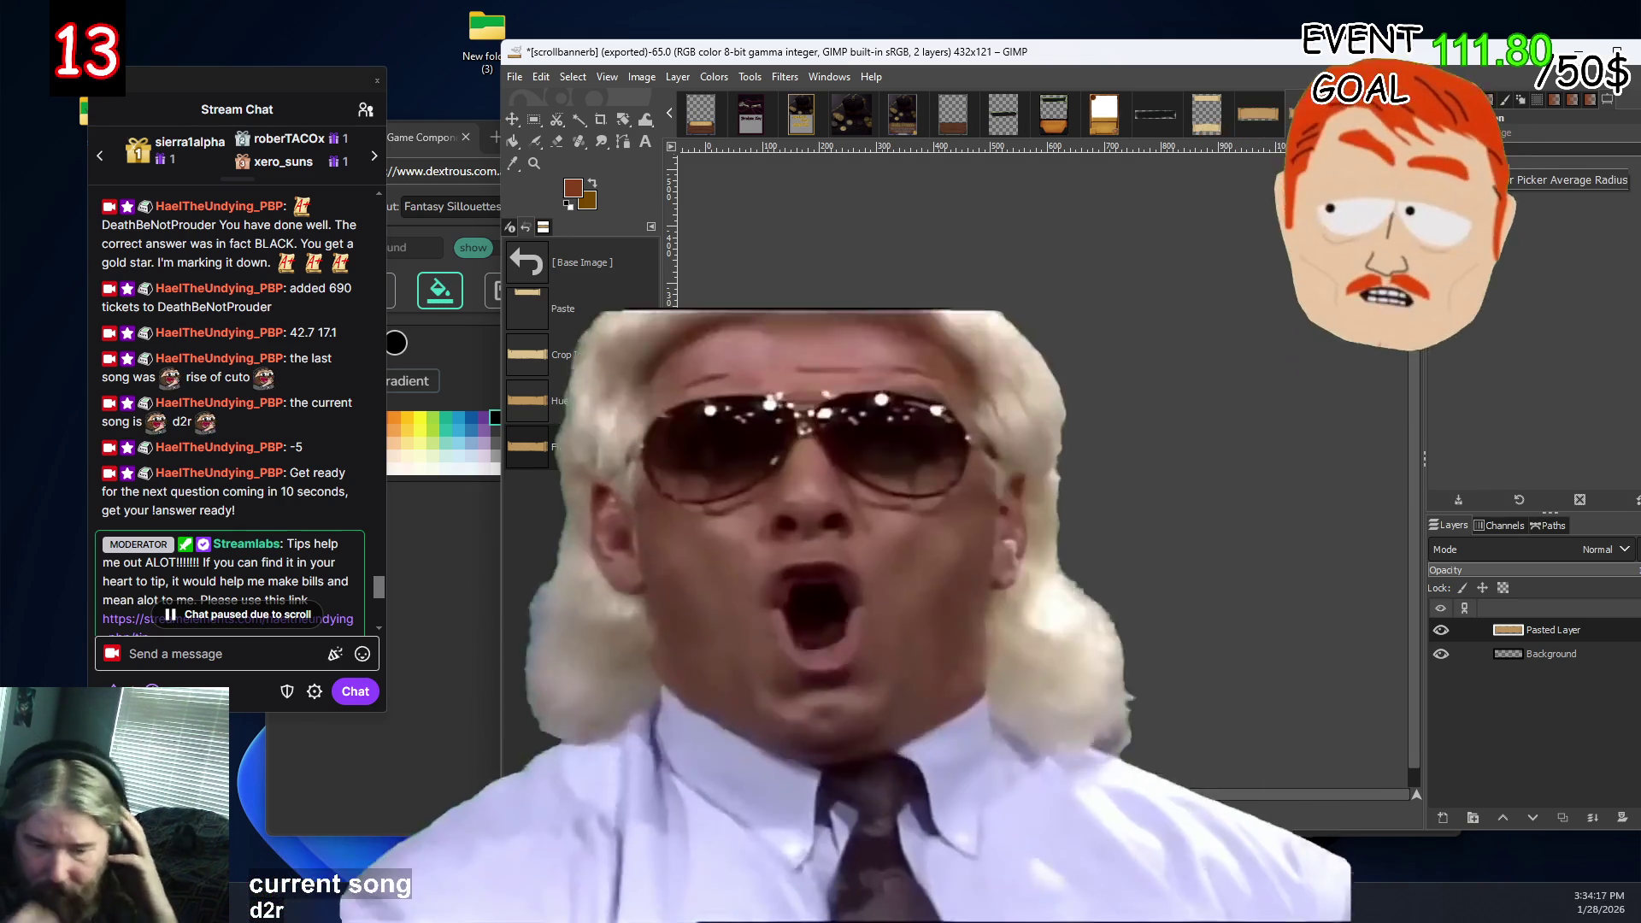
Step: In Dextrous, go to the parts folder in the image library
{"action": "mouse_move", "coordinate": [898, 903]}
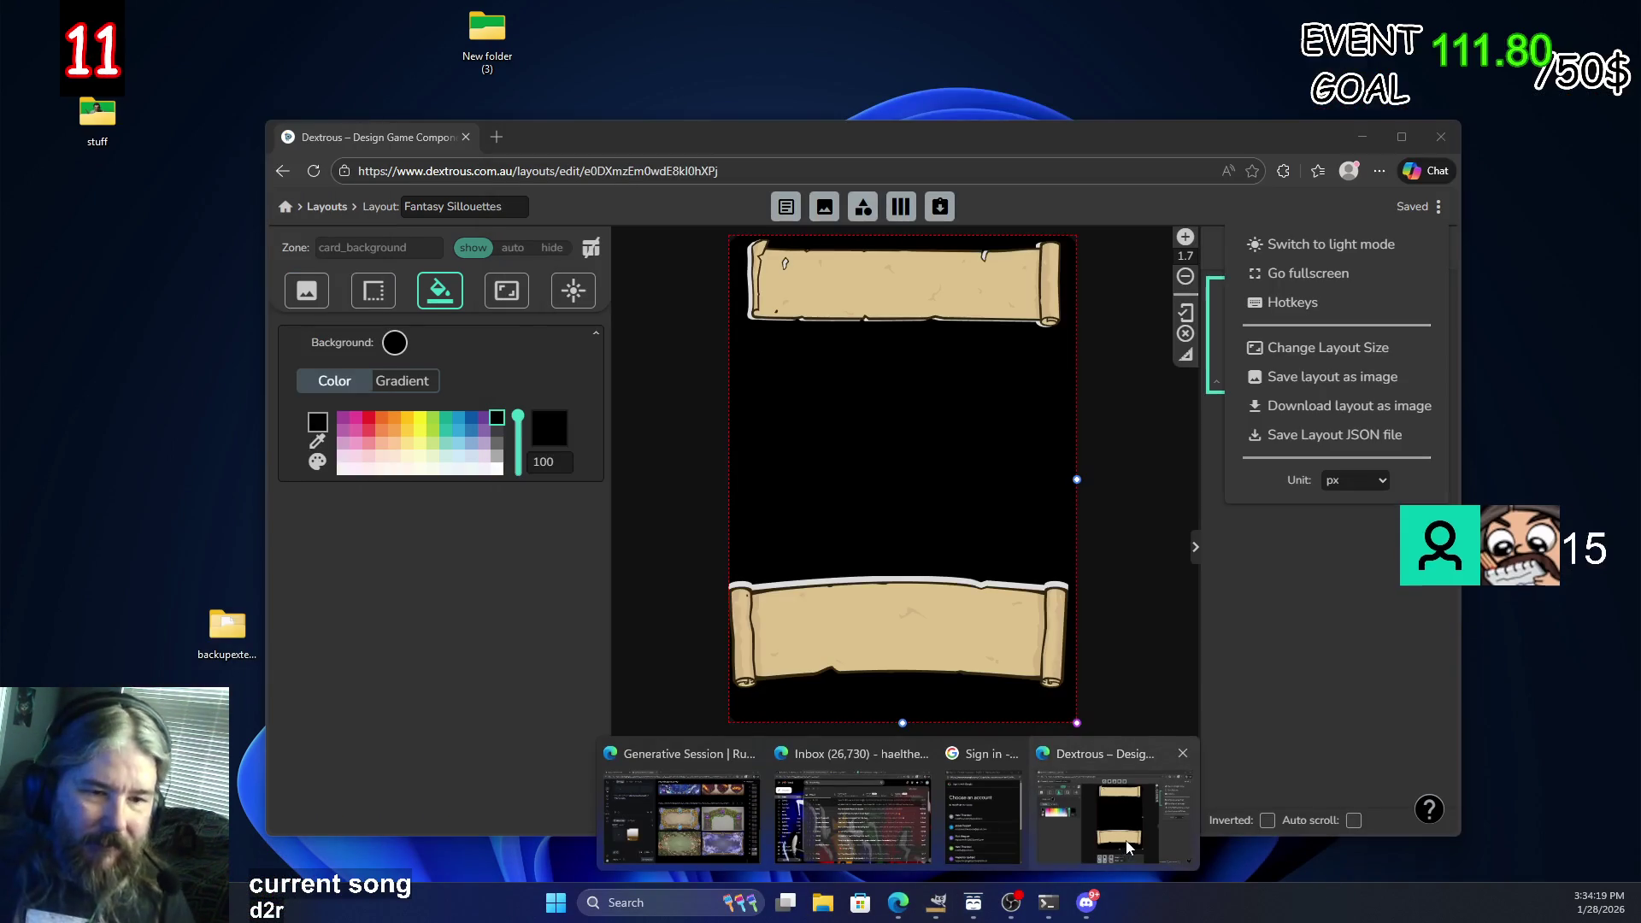
{"action": "left_click", "coordinate": [1126, 846]}
{"action": "left_click", "coordinate": [1370, 325]}
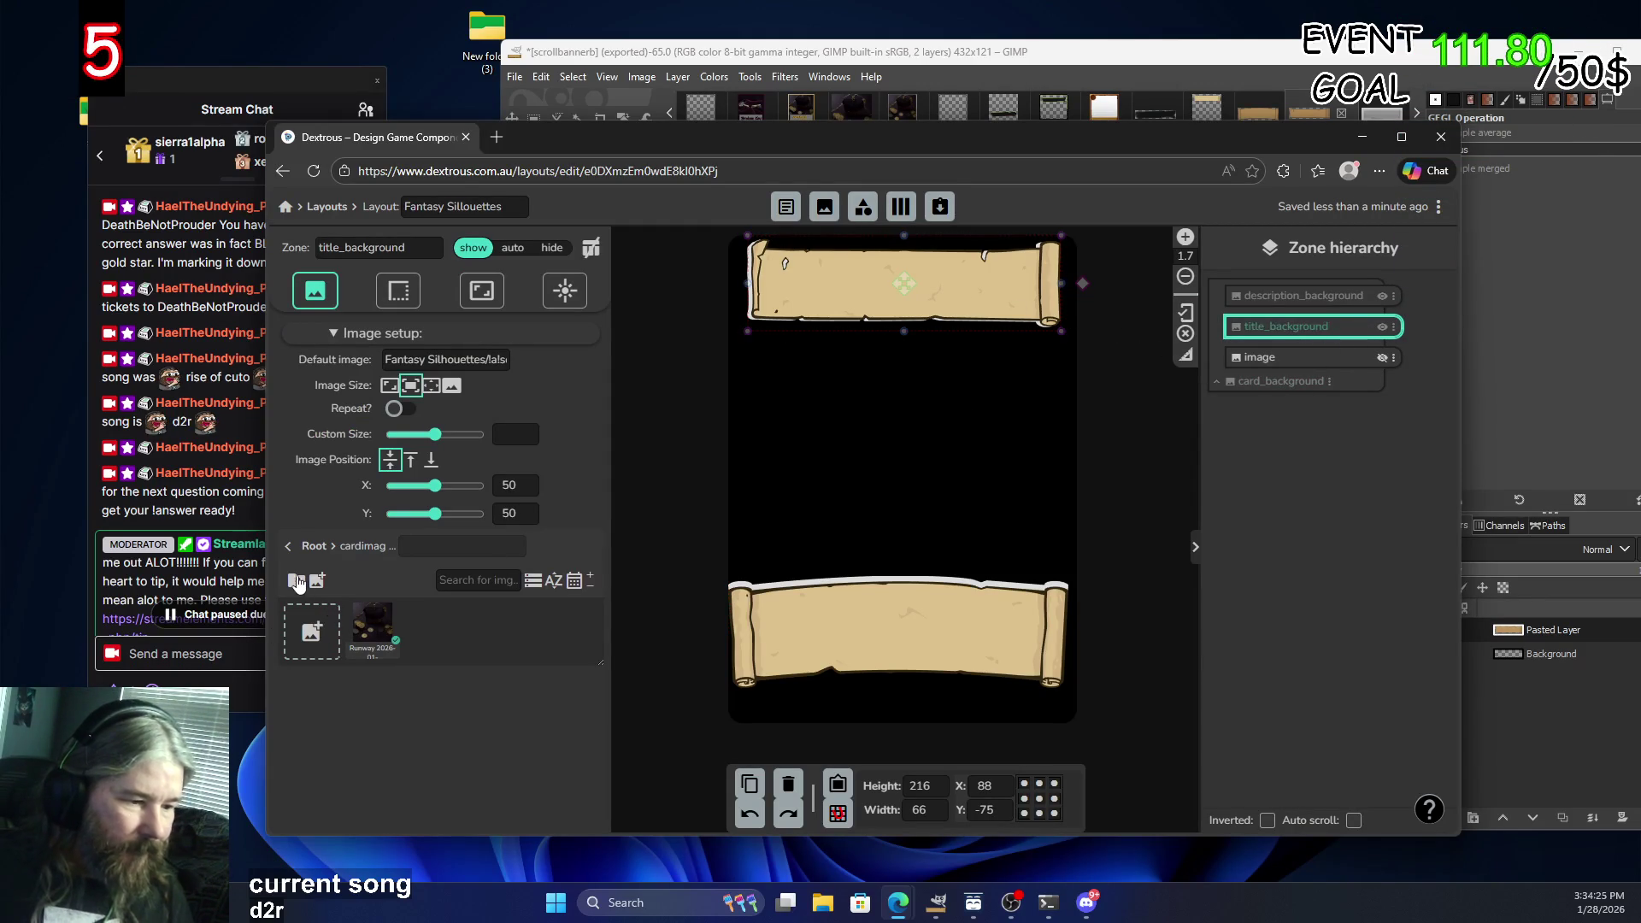
{"action": "left_click", "coordinate": [308, 547]}
{"action": "left_click", "coordinate": [366, 632]}
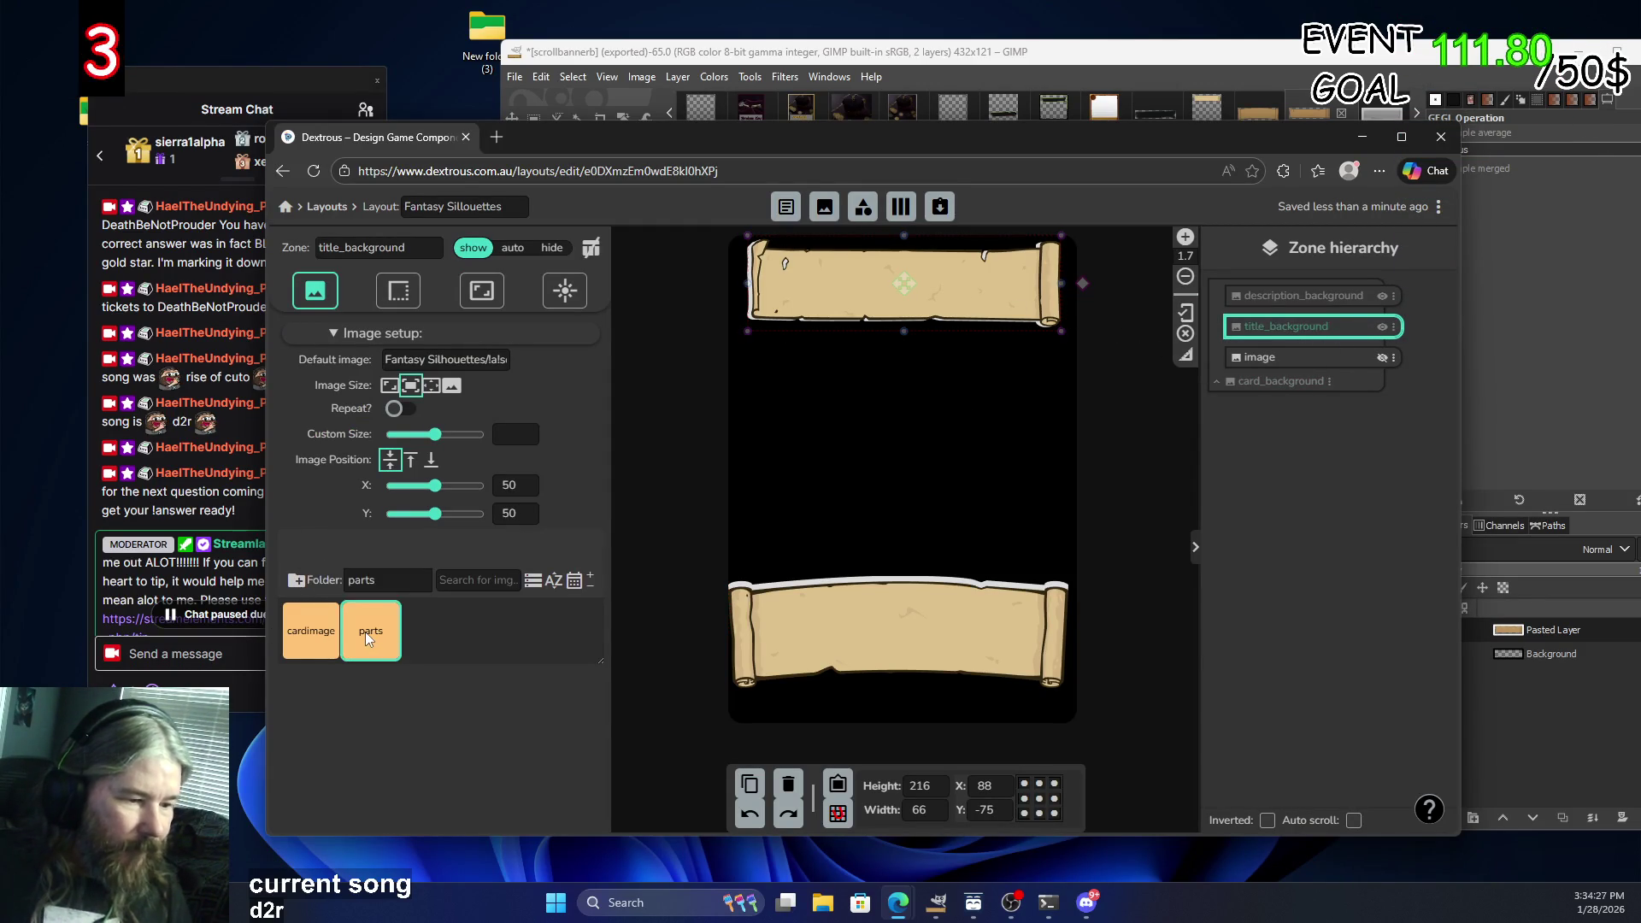
Step: Upload scrollbannerb.png and scrollbannera.png, and assign scrollbannerb to the title banner
{"action": "left_click", "coordinate": [311, 632]}
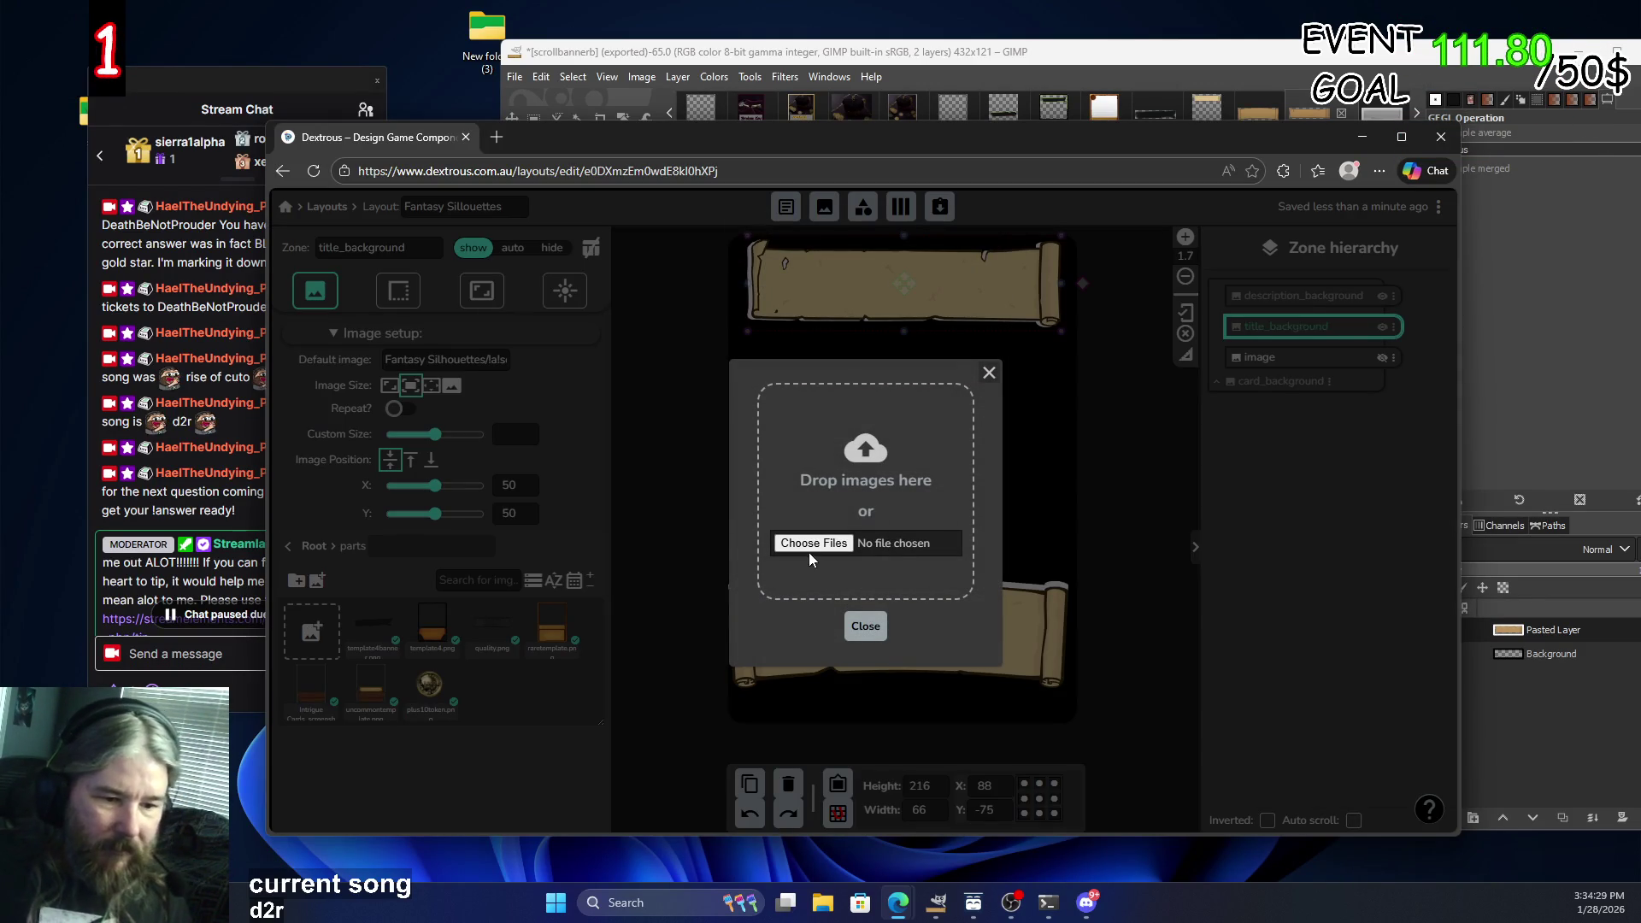
{"action": "left_click", "coordinate": [812, 543]}
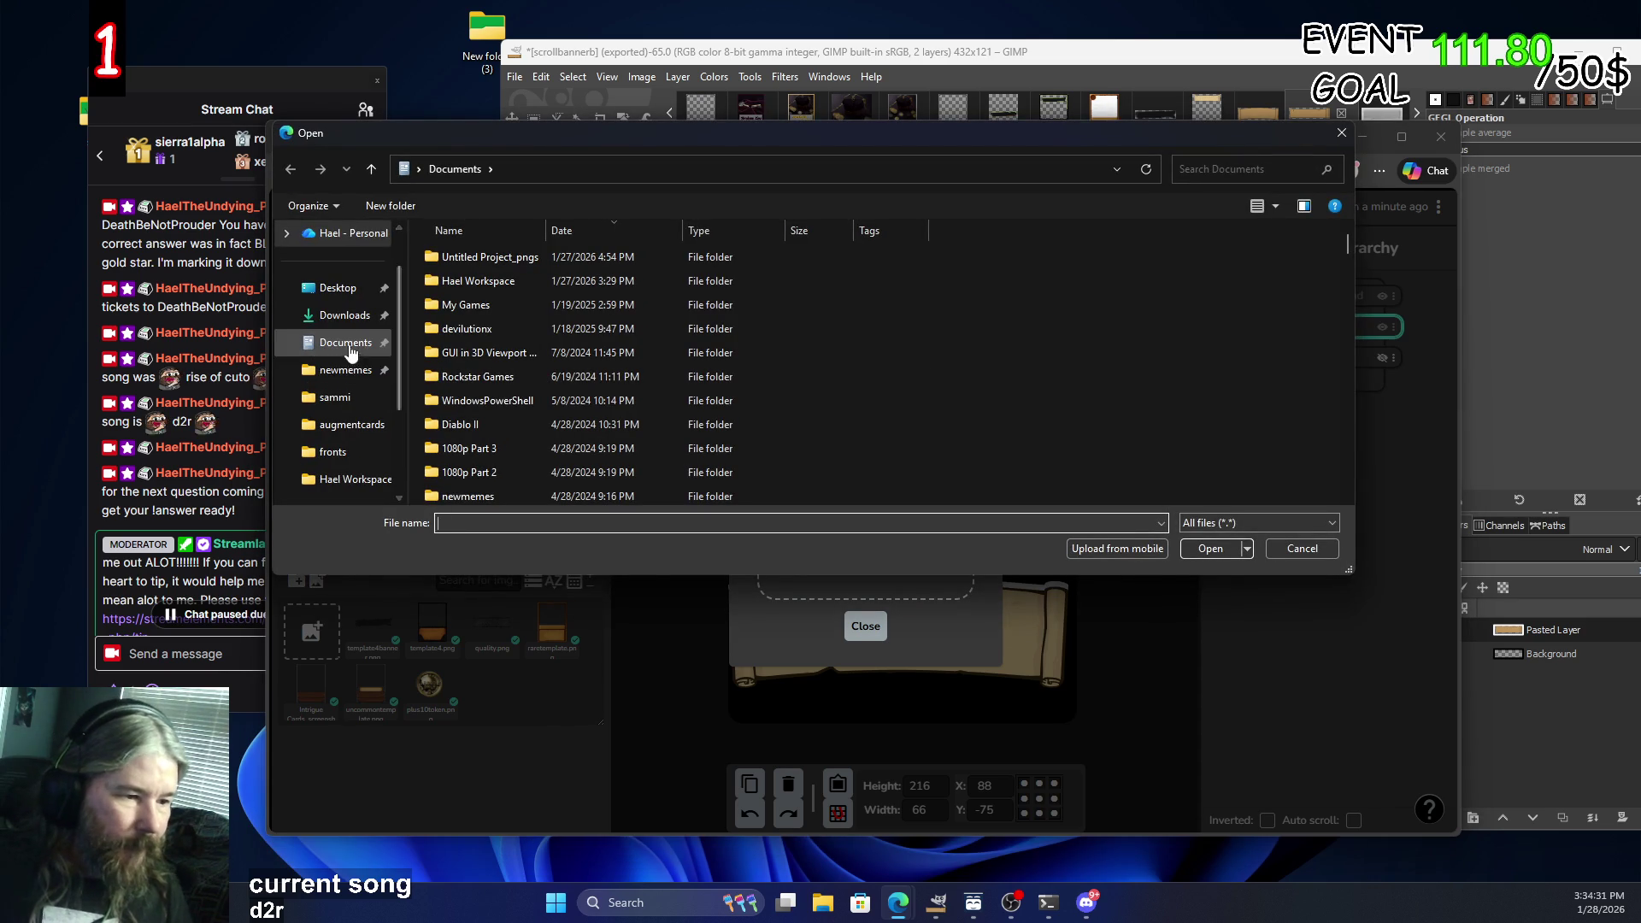
{"action": "scroll", "coordinate": [510, 387], "scroll_direction": "down", "scroll_amount": 2}
{"action": "left_click", "coordinate": [481, 446]}
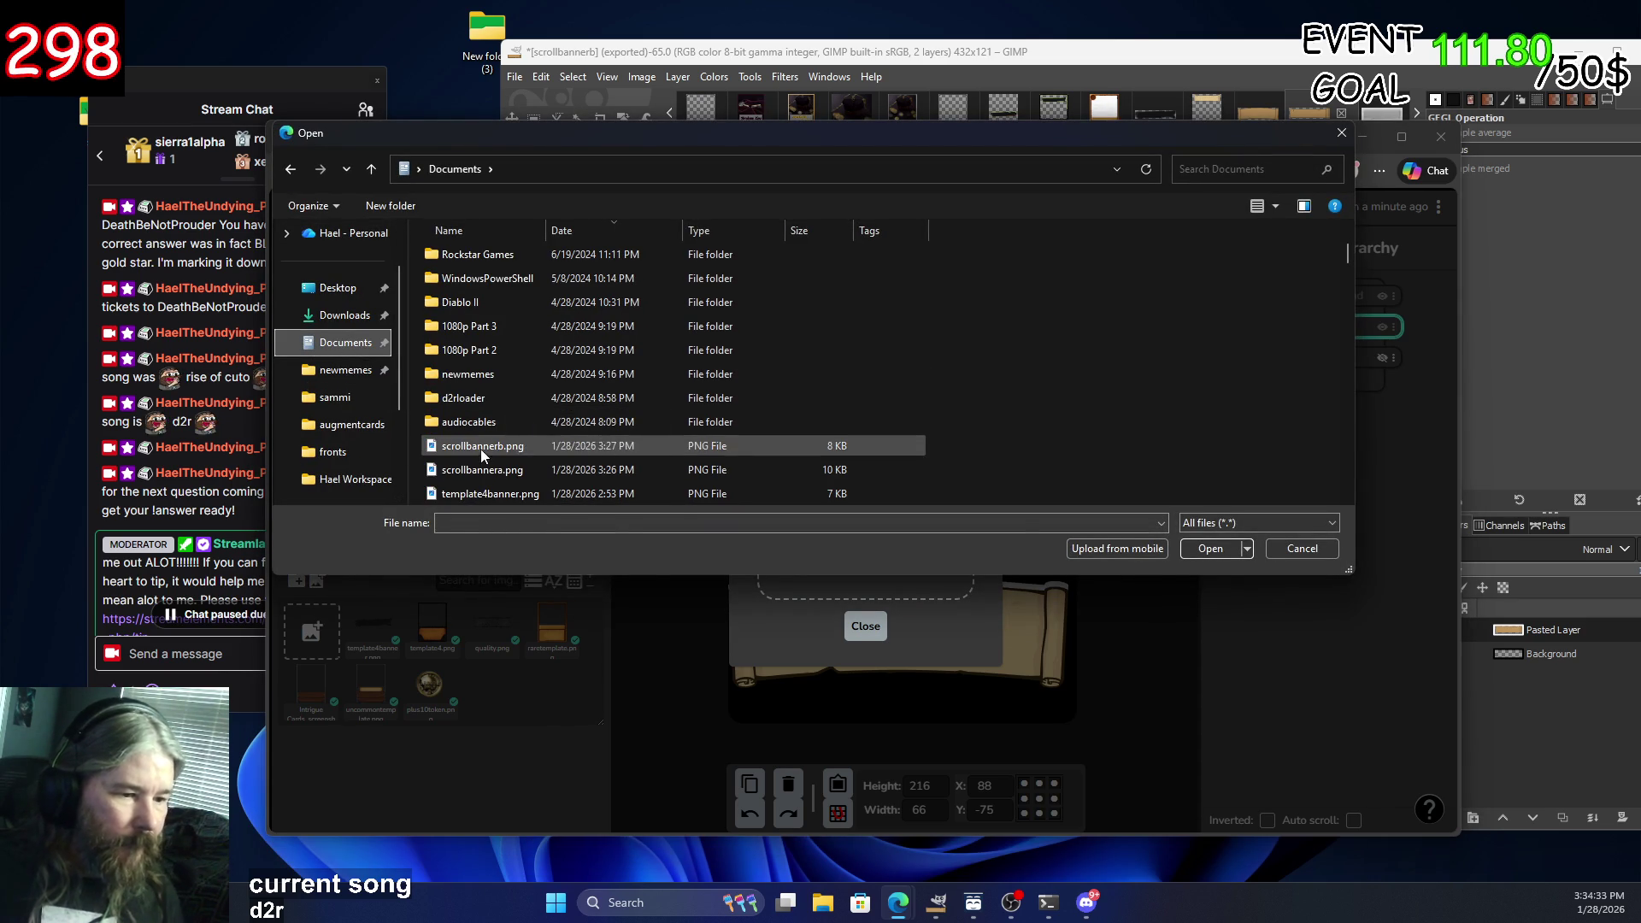
{"action": "left_click", "coordinate": [480, 469], "text": "shift"}
{"action": "left_click", "coordinate": [1210, 547]}
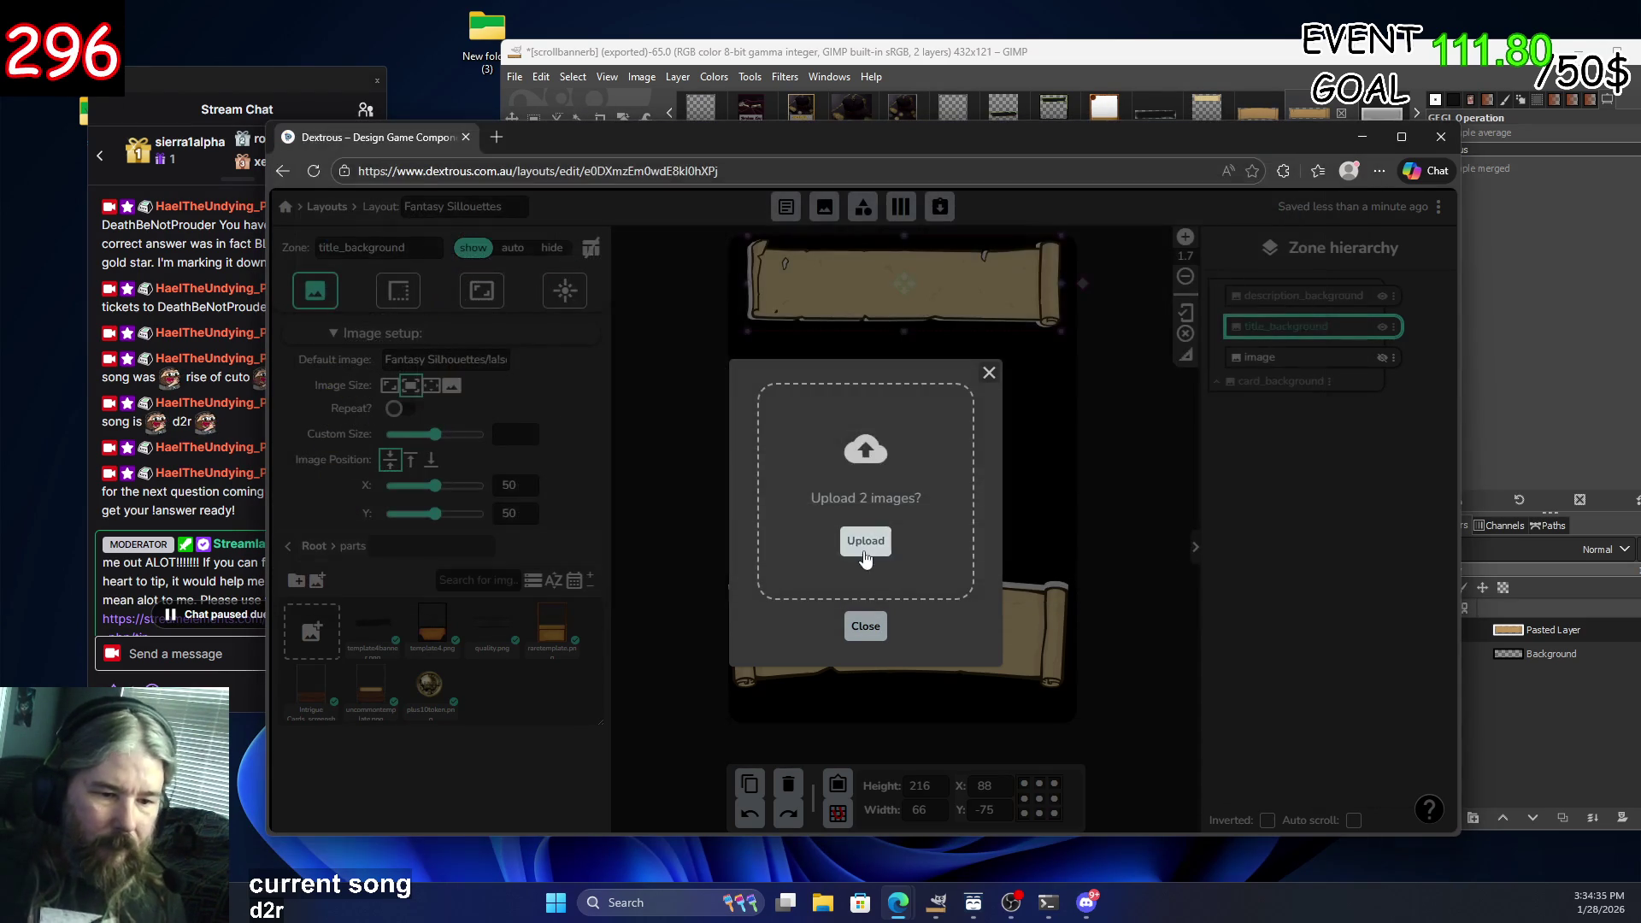
{"action": "left_click", "coordinate": [861, 541]}
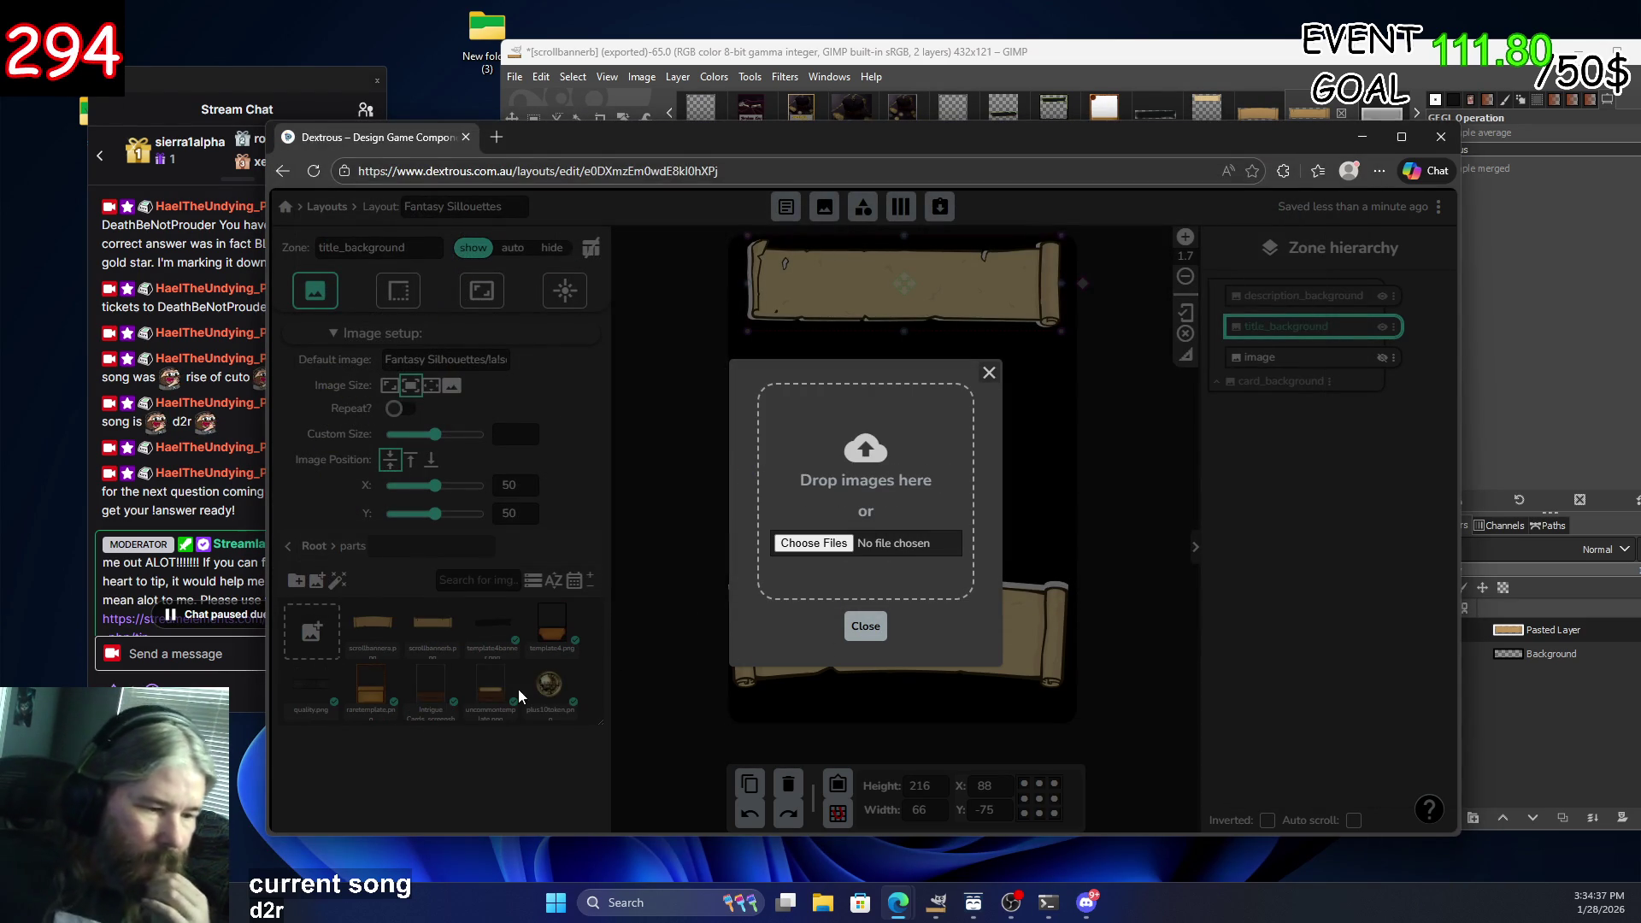
{"action": "left_click", "coordinate": [865, 627]}
{"action": "left_click", "coordinate": [433, 626]}
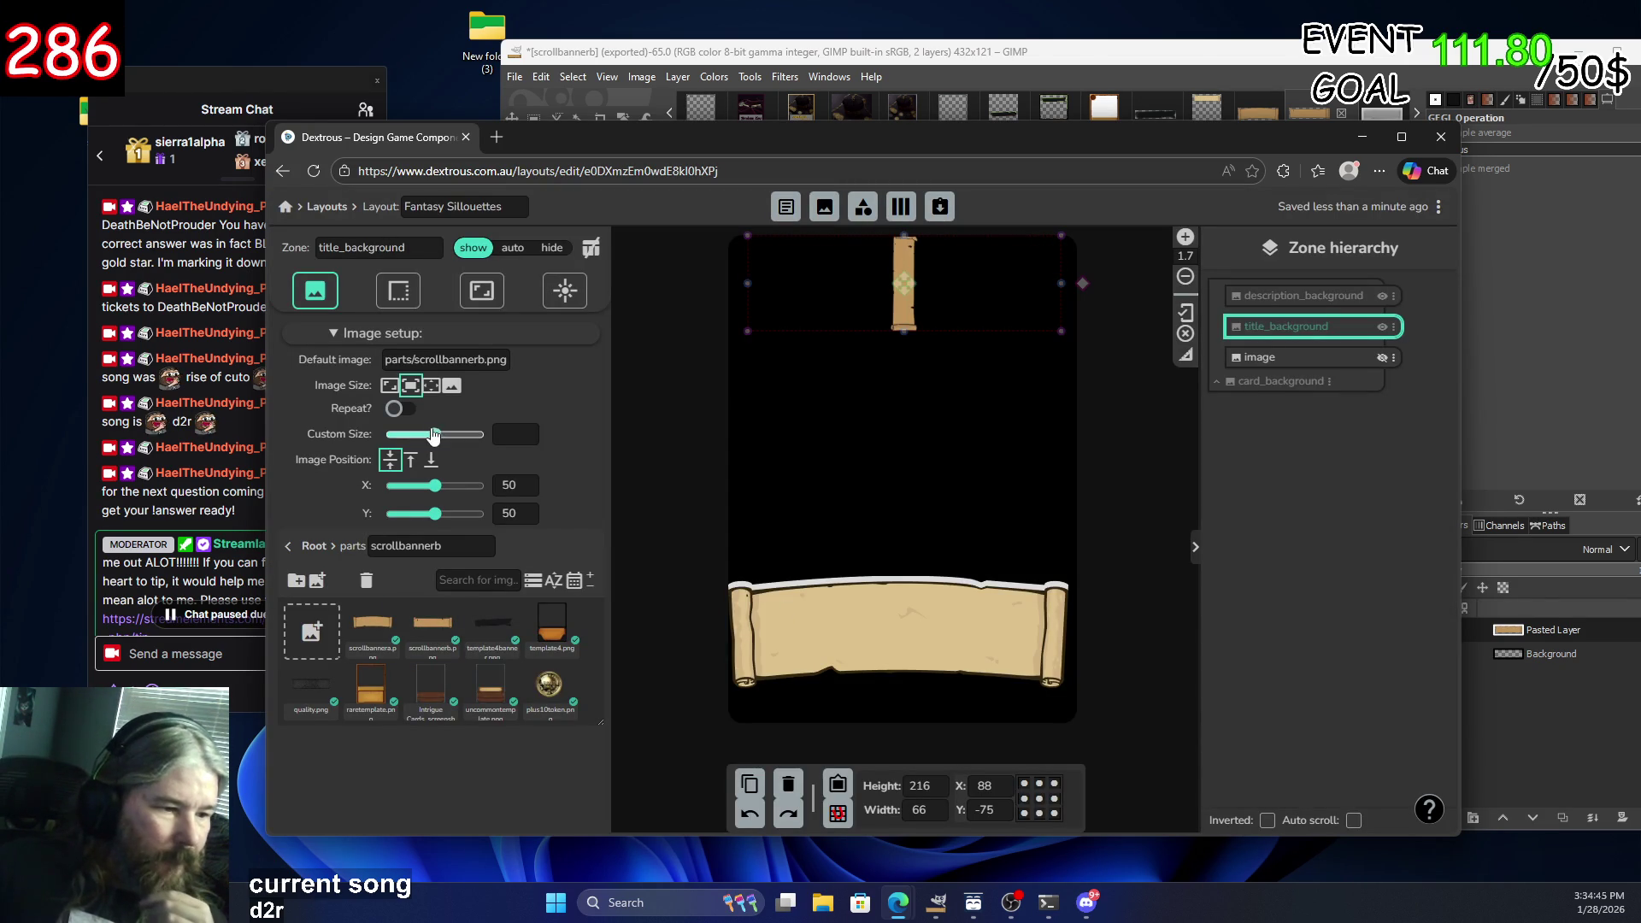
Step: Set the title banner zone's rotation to 0 so it lies horizontal
{"action": "left_click", "coordinate": [481, 291]}
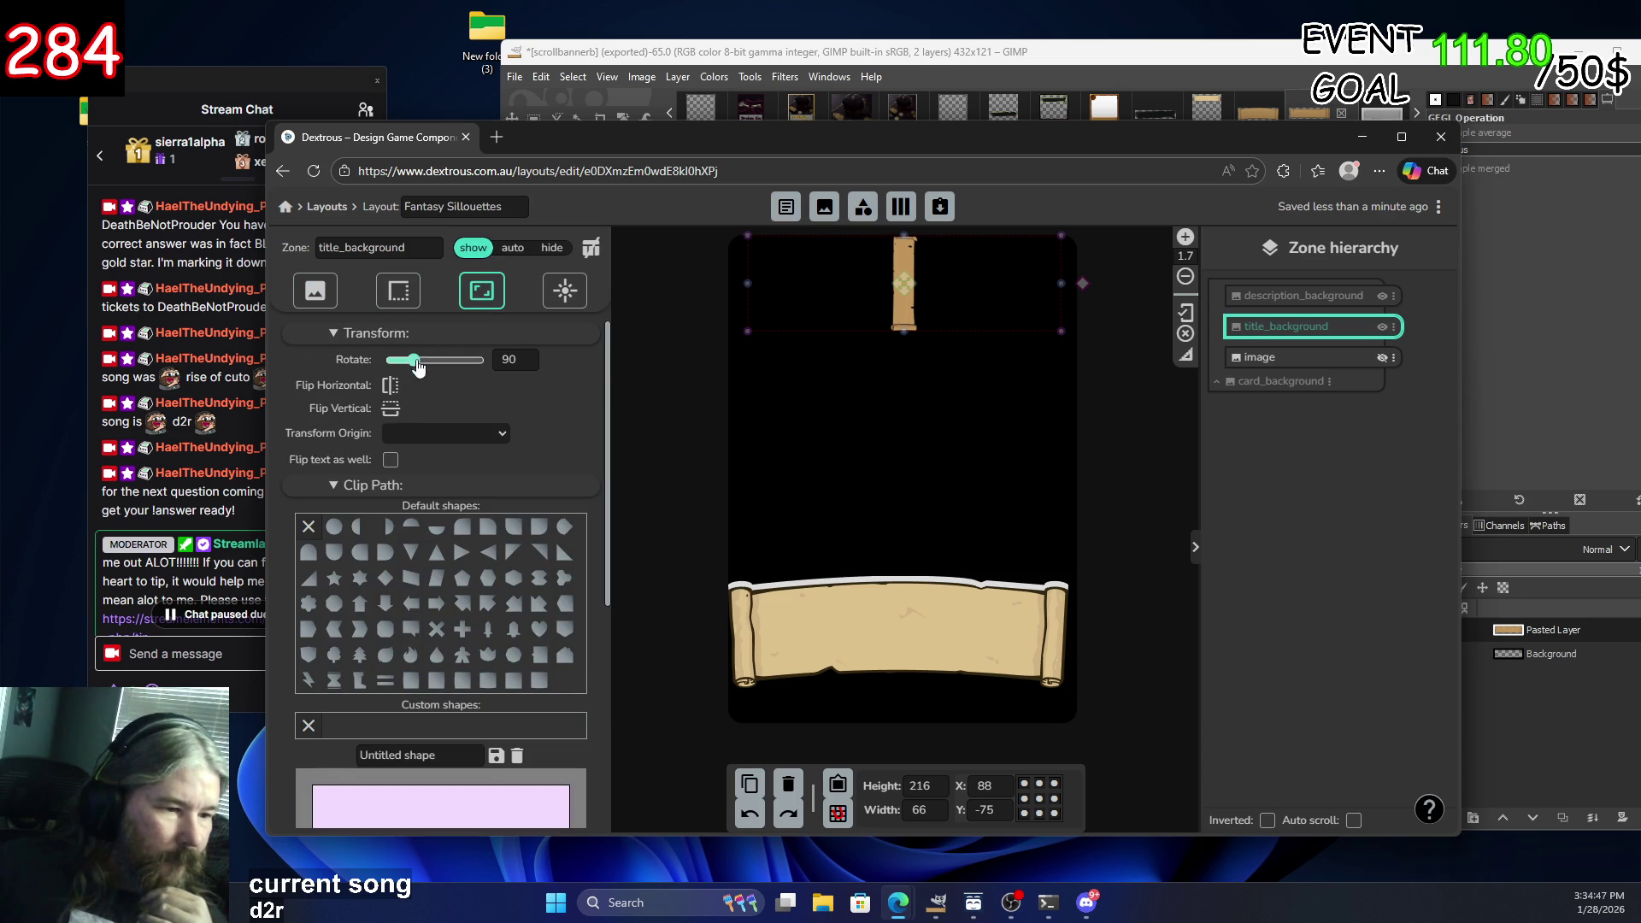
{"action": "left_click_drag", "start_coordinate": [417, 365], "coordinate": [294, 359]}
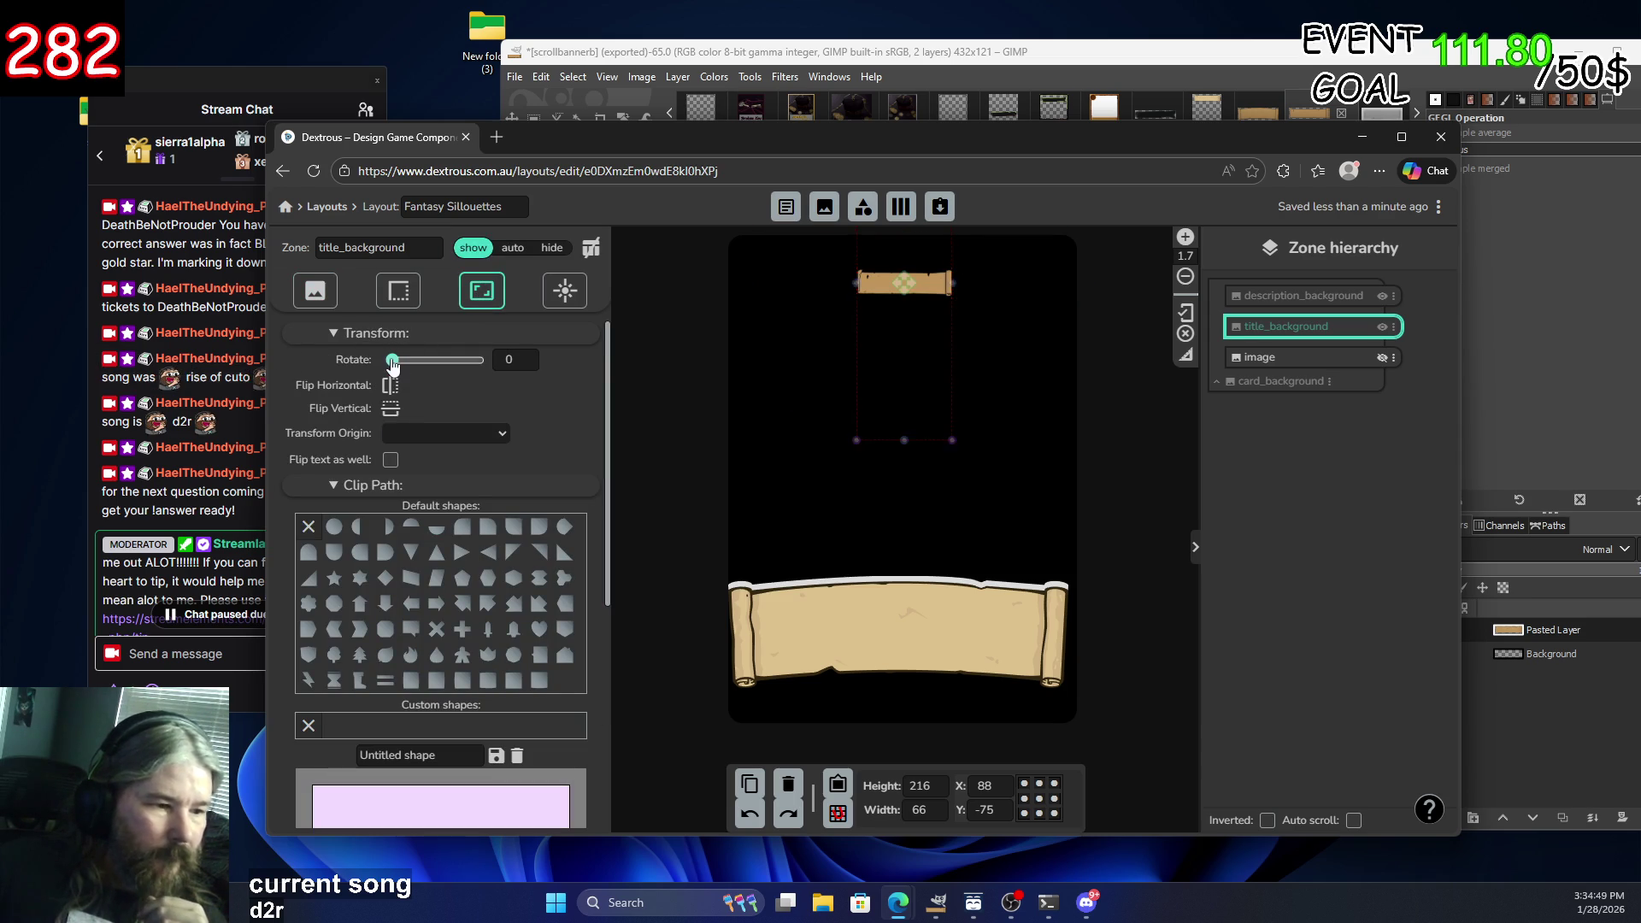
{"action": "mouse_move", "coordinate": [402, 366]}
{"action": "left_mouse_down"}
{"action": "mouse_move", "coordinate": [455, 376]}
{"action": "mouse_move", "coordinate": [390, 366]}
{"action": "left_mouse_up"}
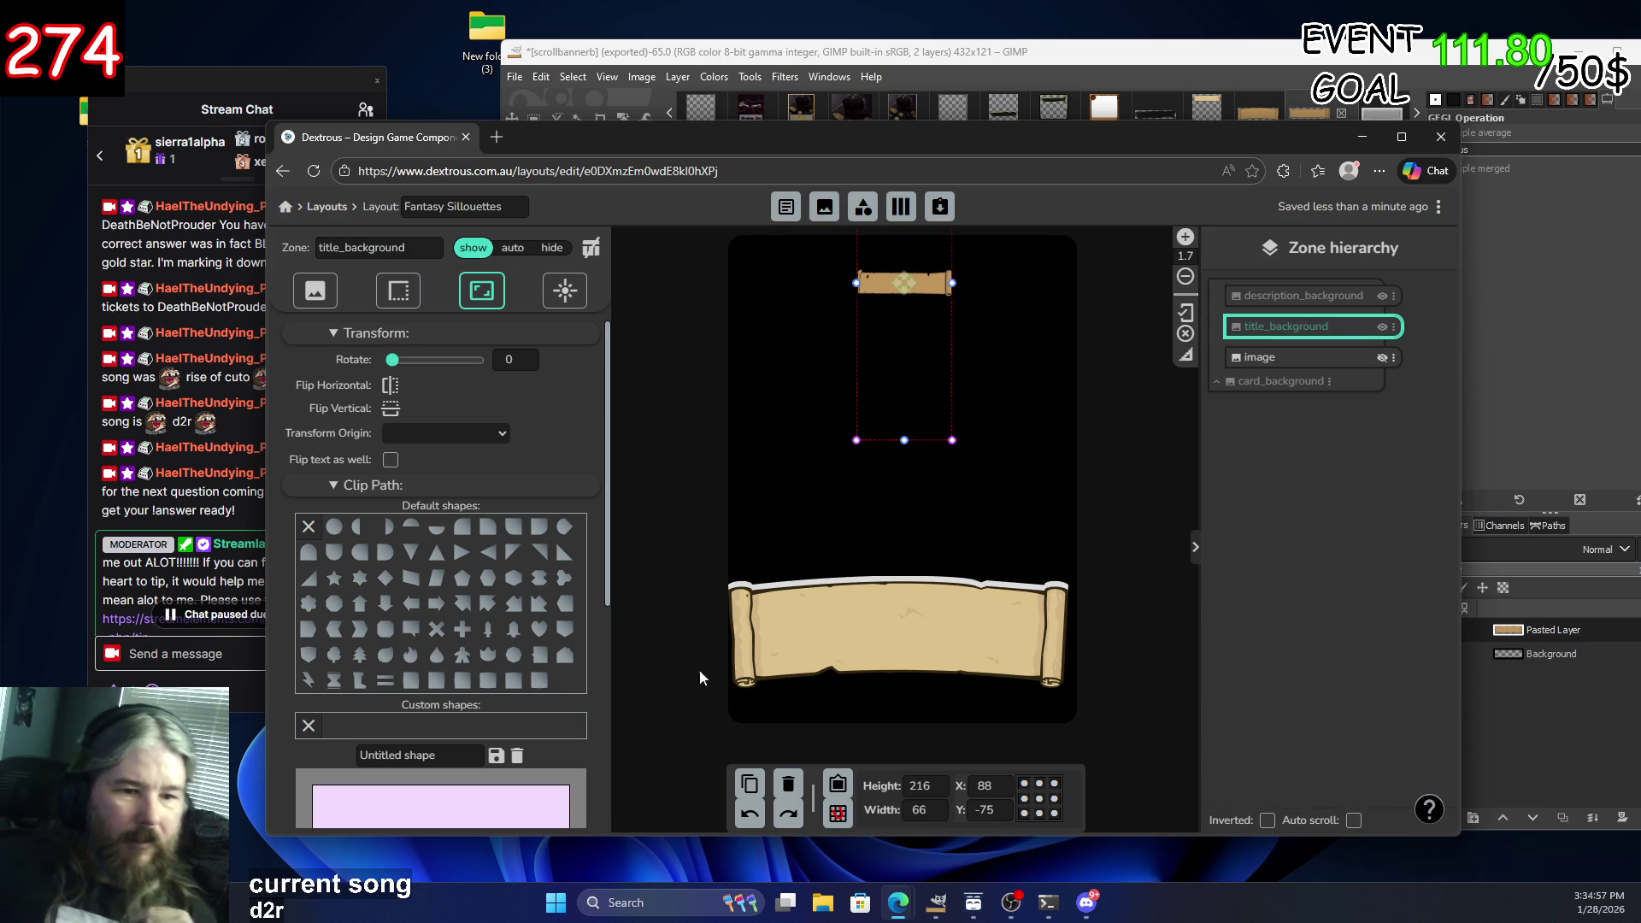
Step: Enlarge the title banner zone, then view the scrollbannera image in GIMP
{"action": "mouse_move", "coordinate": [856, 440]}
{"action": "left_mouse_down"}
{"action": "mouse_move", "coordinate": [771, 558]}
{"action": "mouse_move", "coordinate": [823, 644]}
{"action": "mouse_move", "coordinate": [810, 547]}
{"action": "left_mouse_up"}
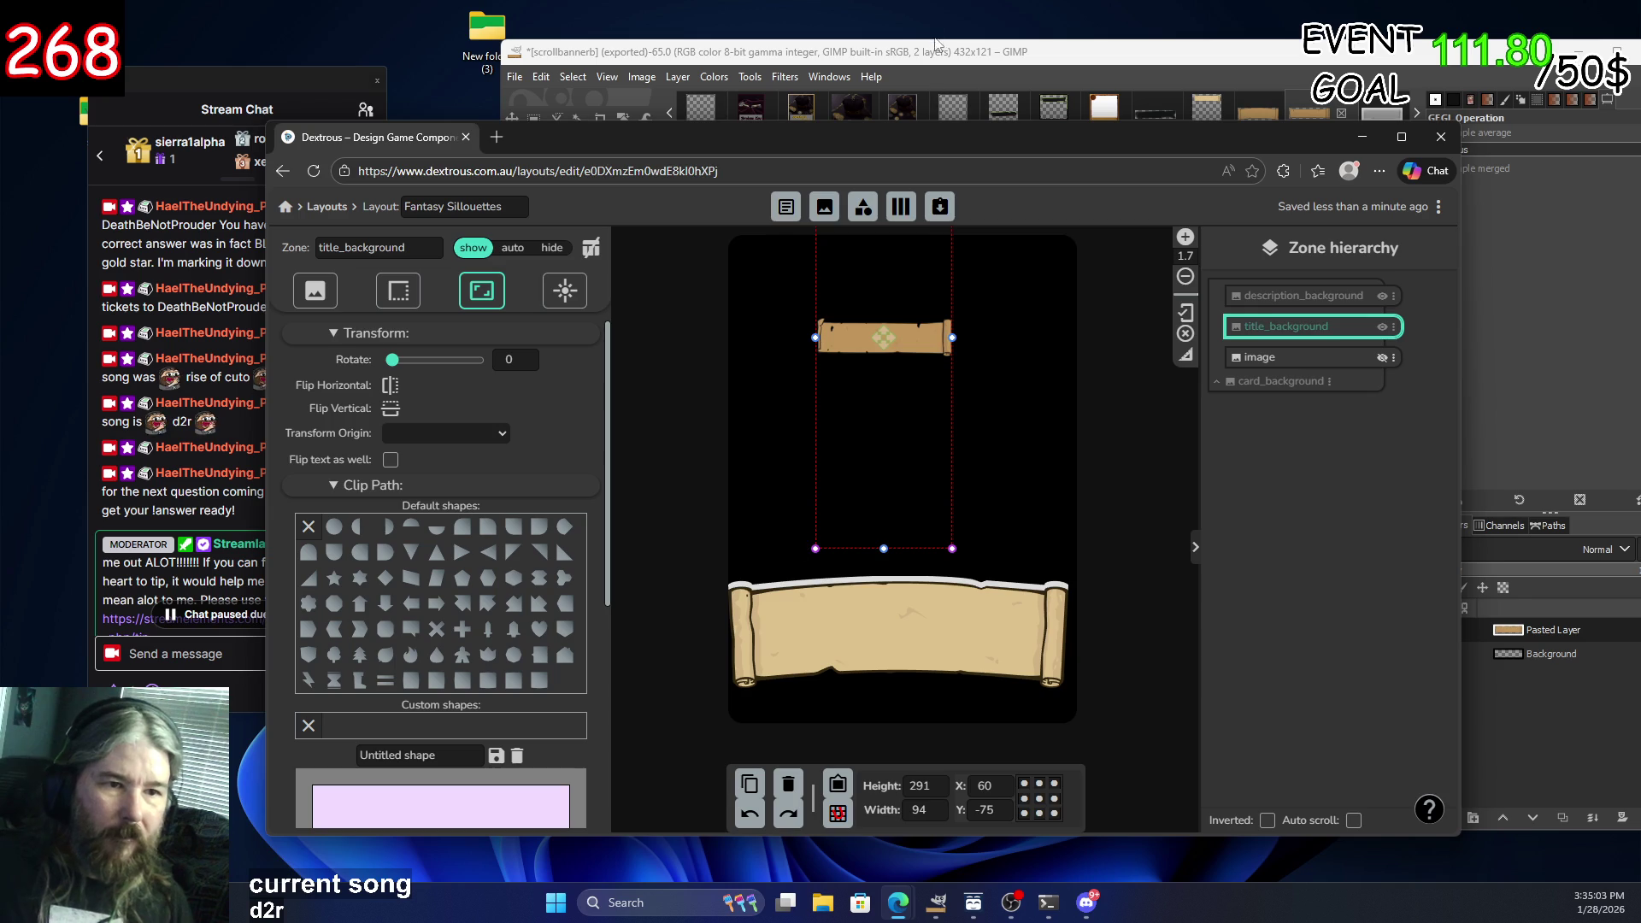
{"action": "left_click", "coordinate": [936, 47]}
{"action": "left_click", "coordinate": [1256, 109]}
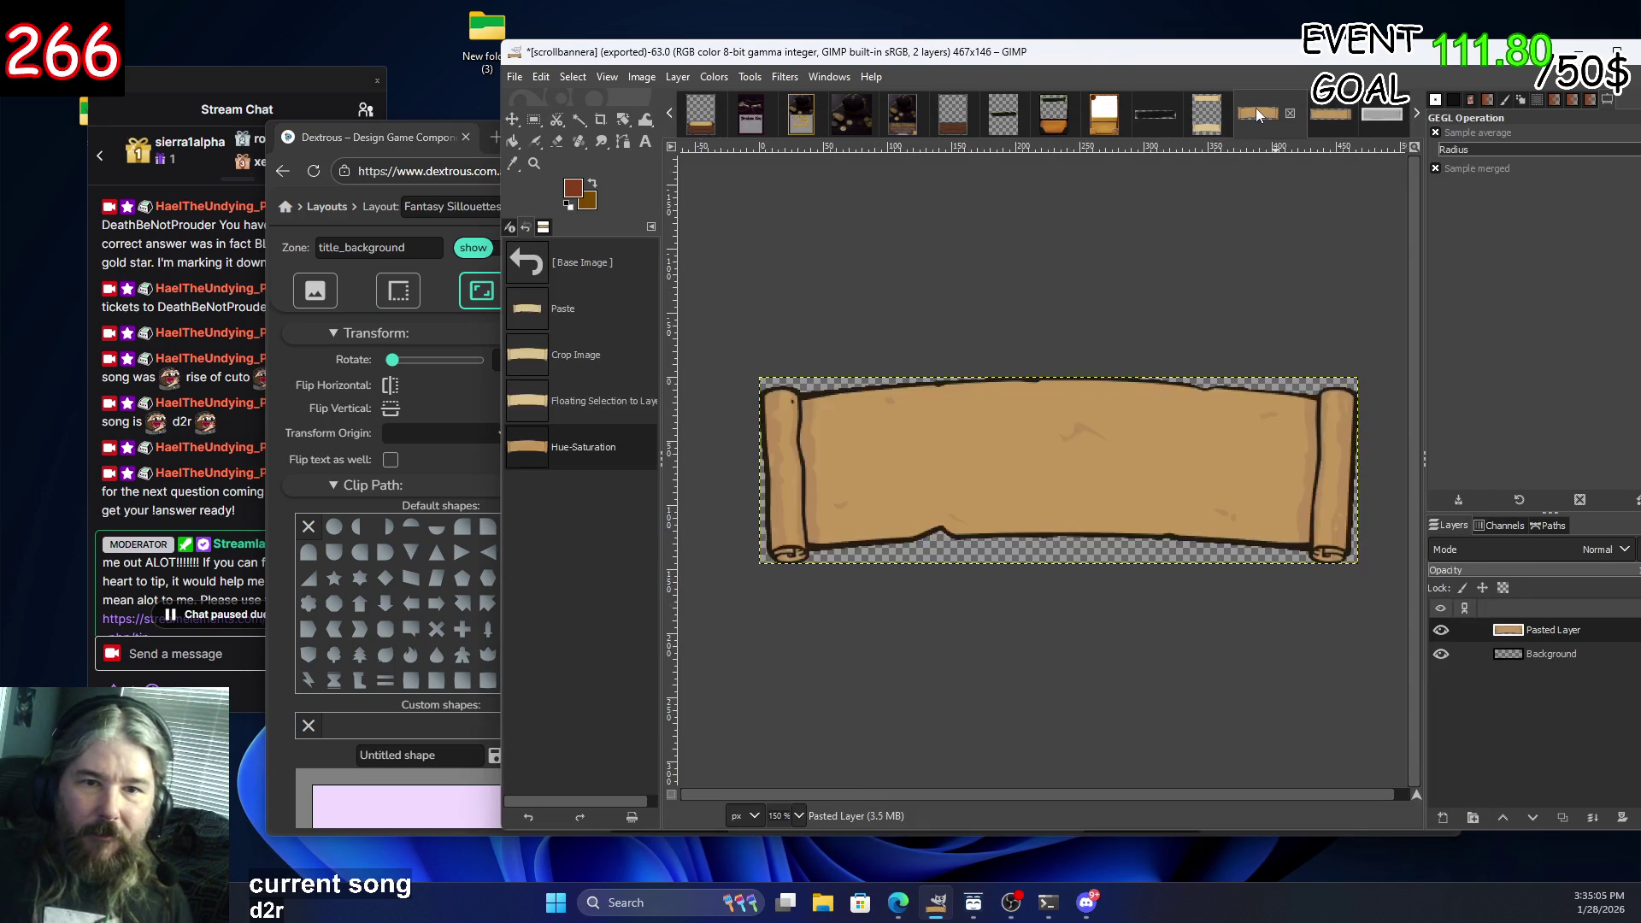
Step: Resize and move the title_background zone to about 212.6 × 78 at X 6, Y -12
{"action": "left_click", "coordinate": [1327, 116]}
{"action": "left_click", "coordinate": [487, 241]}
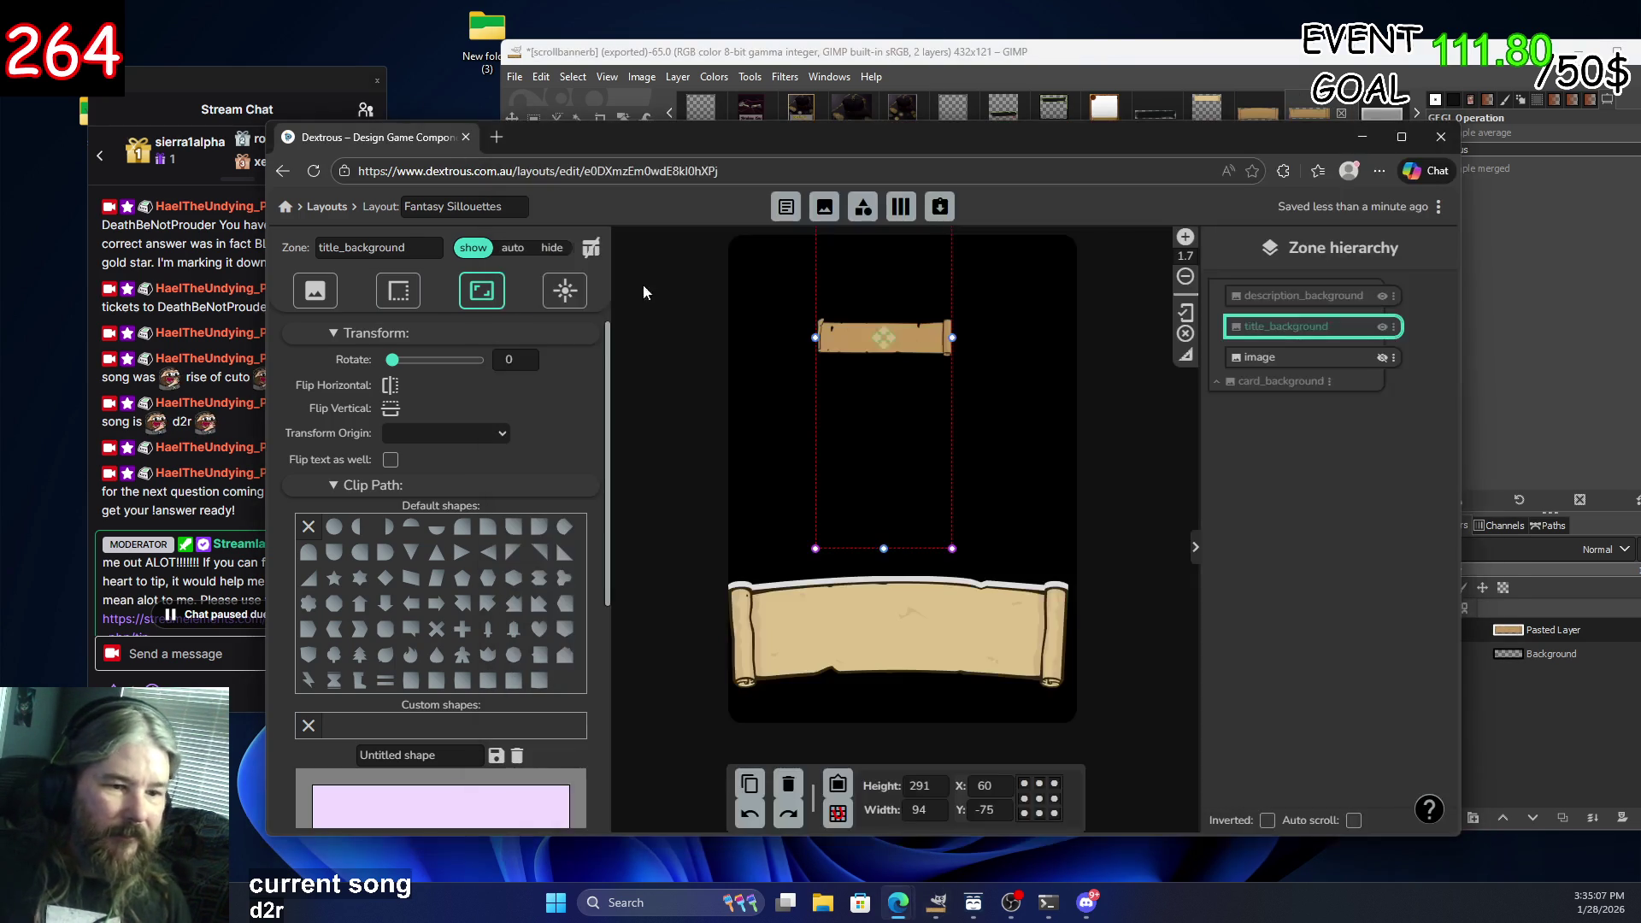
{"action": "left_click_drag", "start_coordinate": [878, 550], "coordinate": [882, 408]}
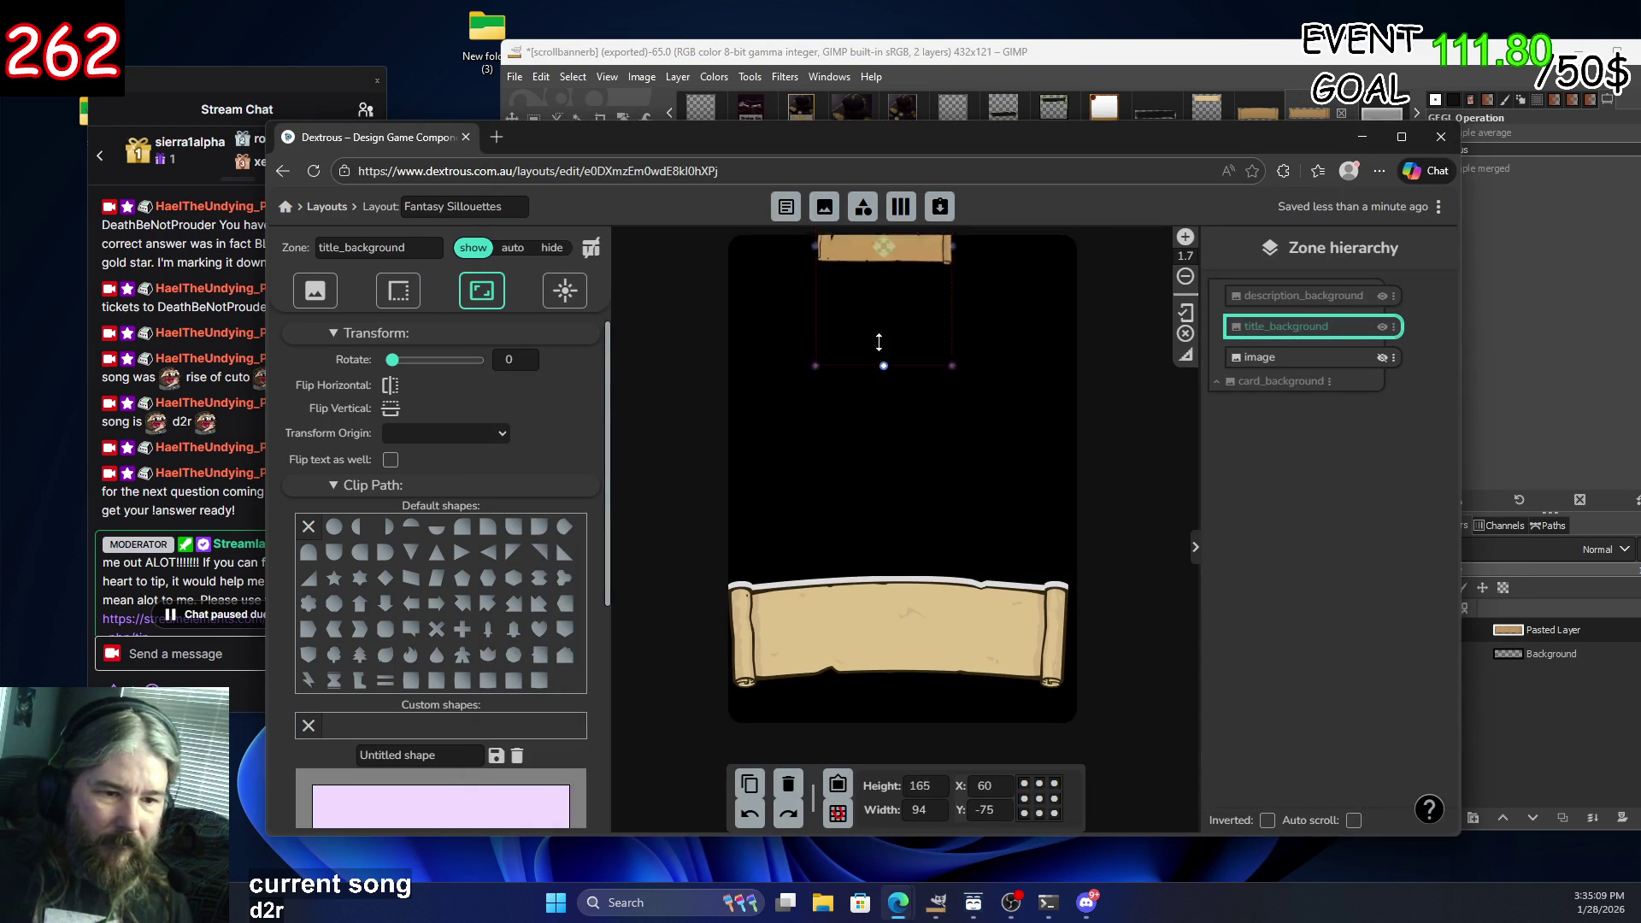
{"action": "left_click_drag", "start_coordinate": [884, 267], "coordinate": [886, 451]}
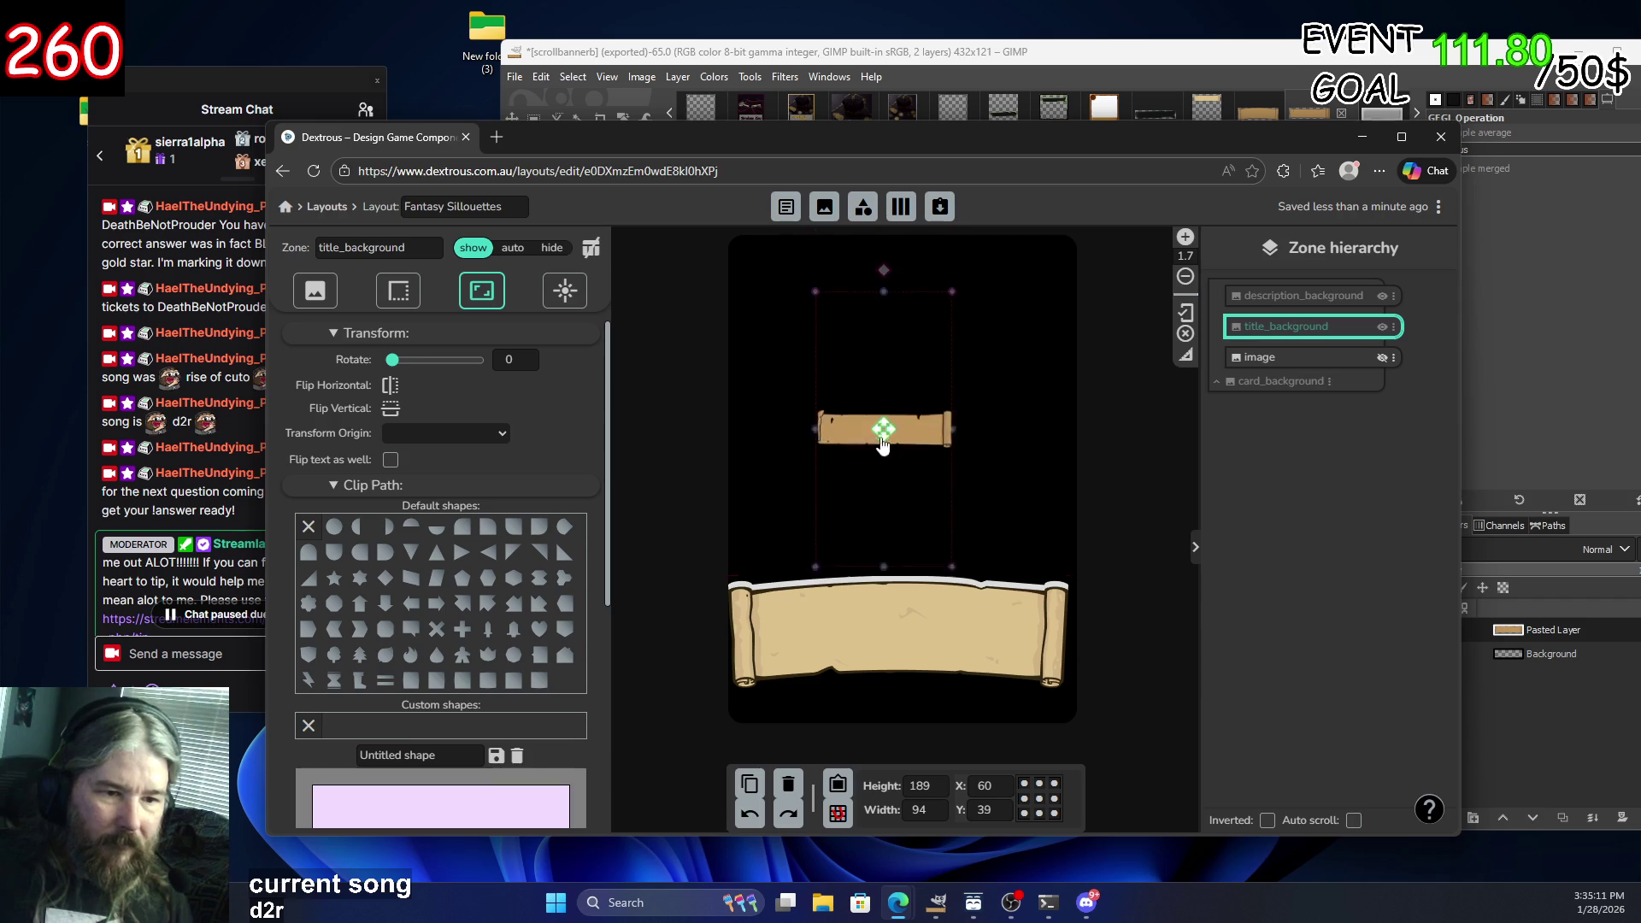
{"action": "left_click_drag", "start_coordinate": [886, 314], "coordinate": [884, 322]}
{"action": "mouse_move", "coordinate": [885, 586]}
{"action": "left_mouse_down"}
{"action": "mouse_move", "coordinate": [884, 384]}
{"action": "mouse_move", "coordinate": [698, 353]}
{"action": "left_mouse_up"}
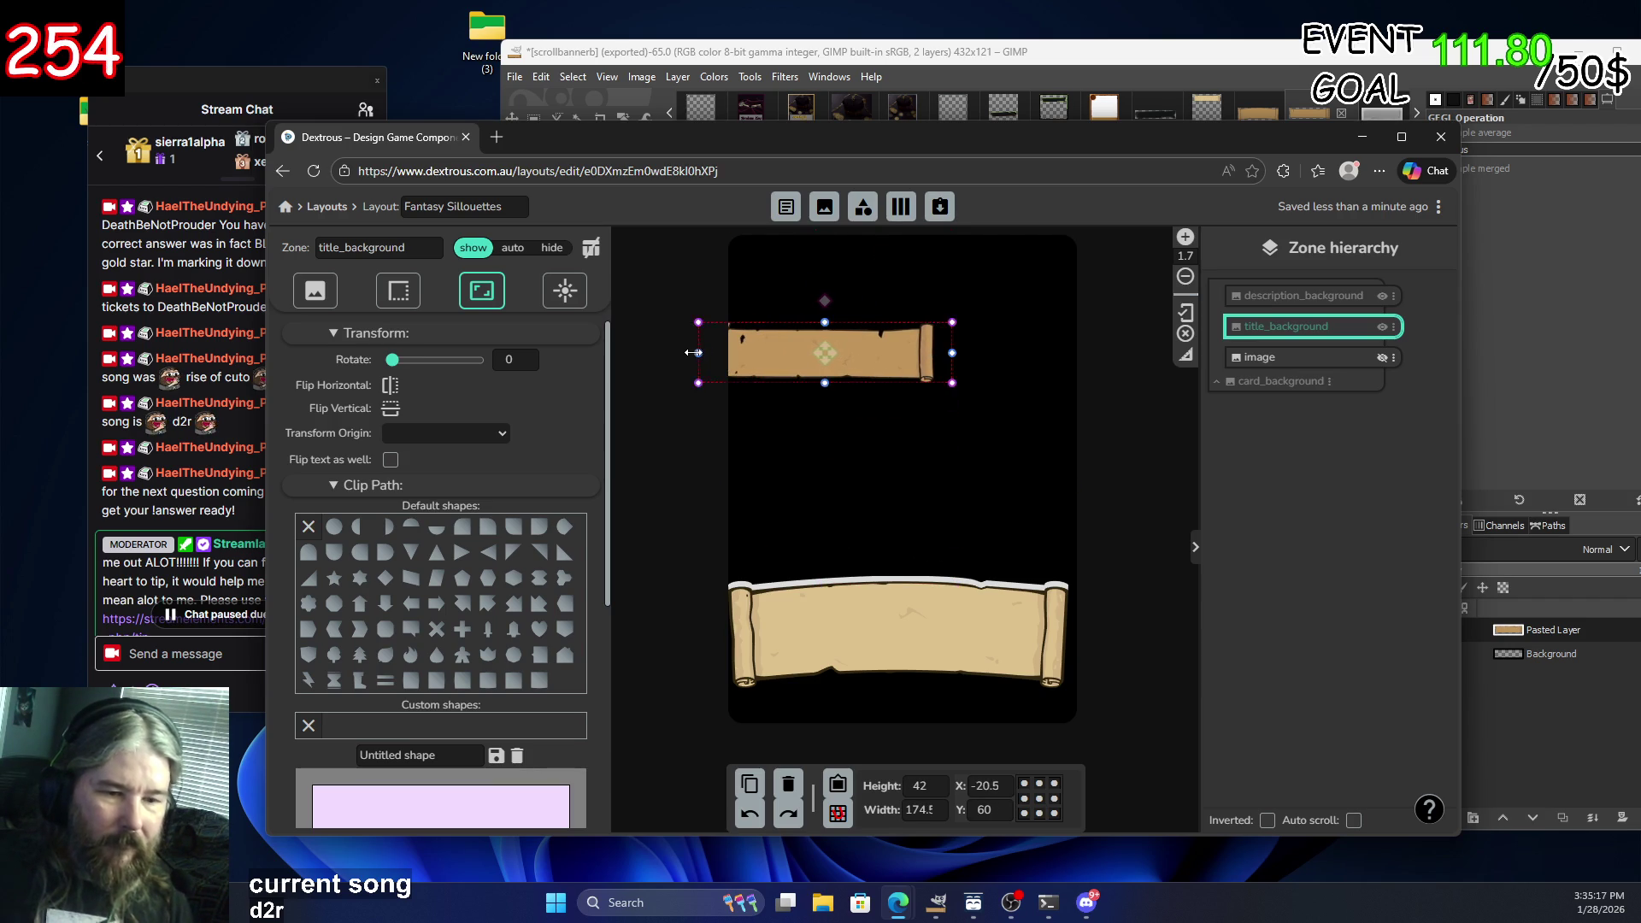
{"action": "left_click_drag", "start_coordinate": [953, 320], "coordinate": [1024, 270]}
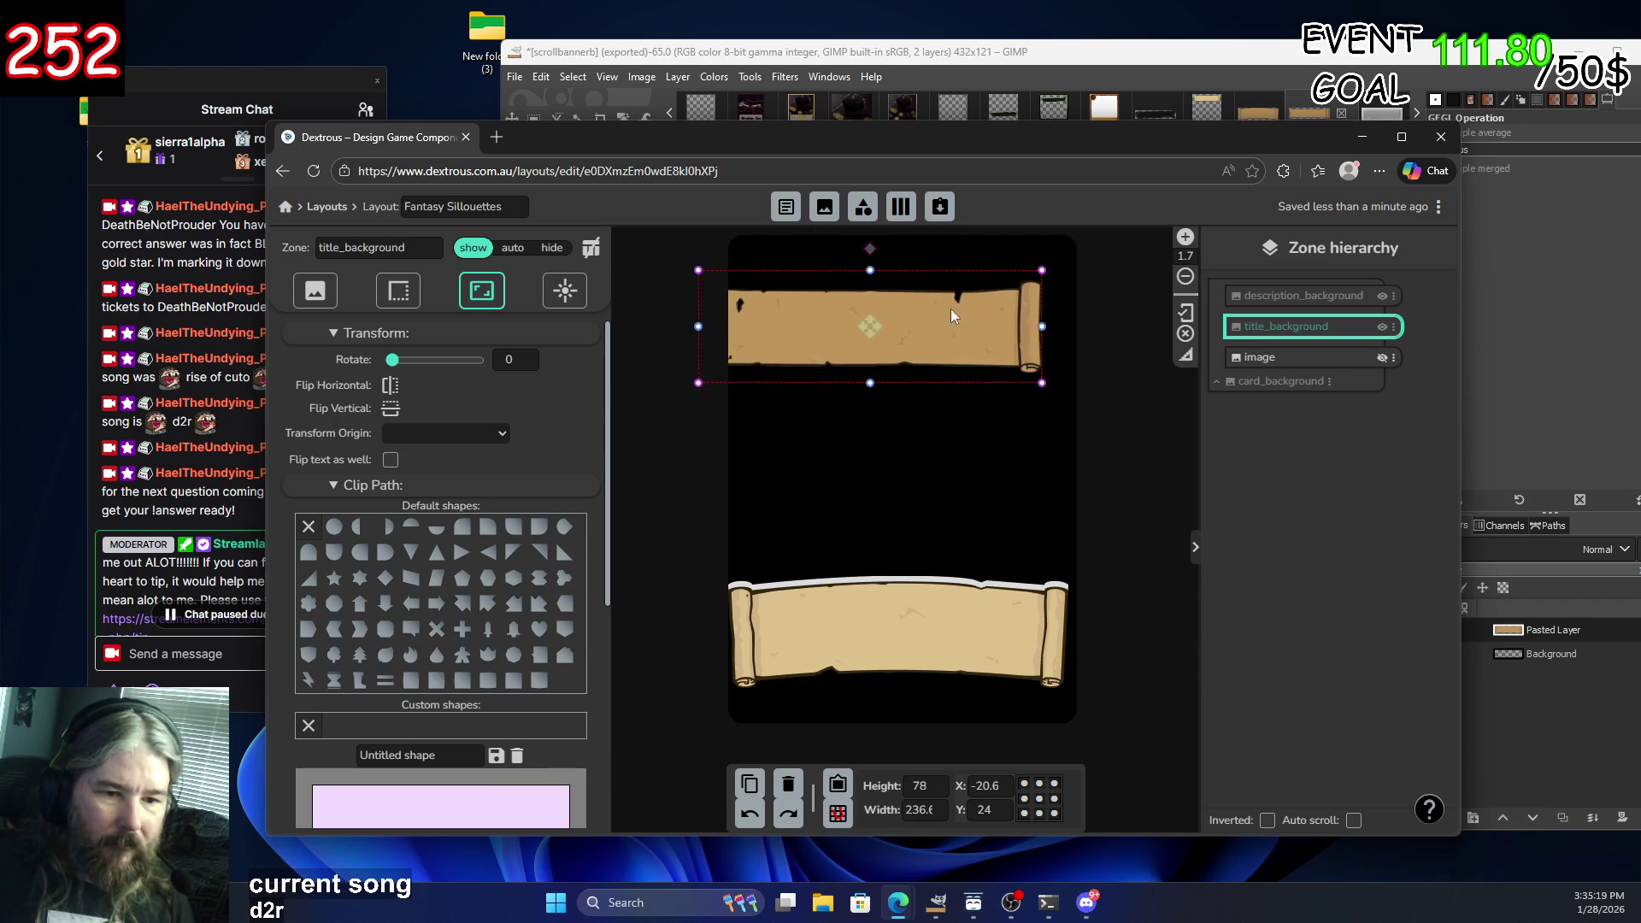
{"action": "left_click_drag", "start_coordinate": [1028, 327], "coordinate": [1009, 329]}
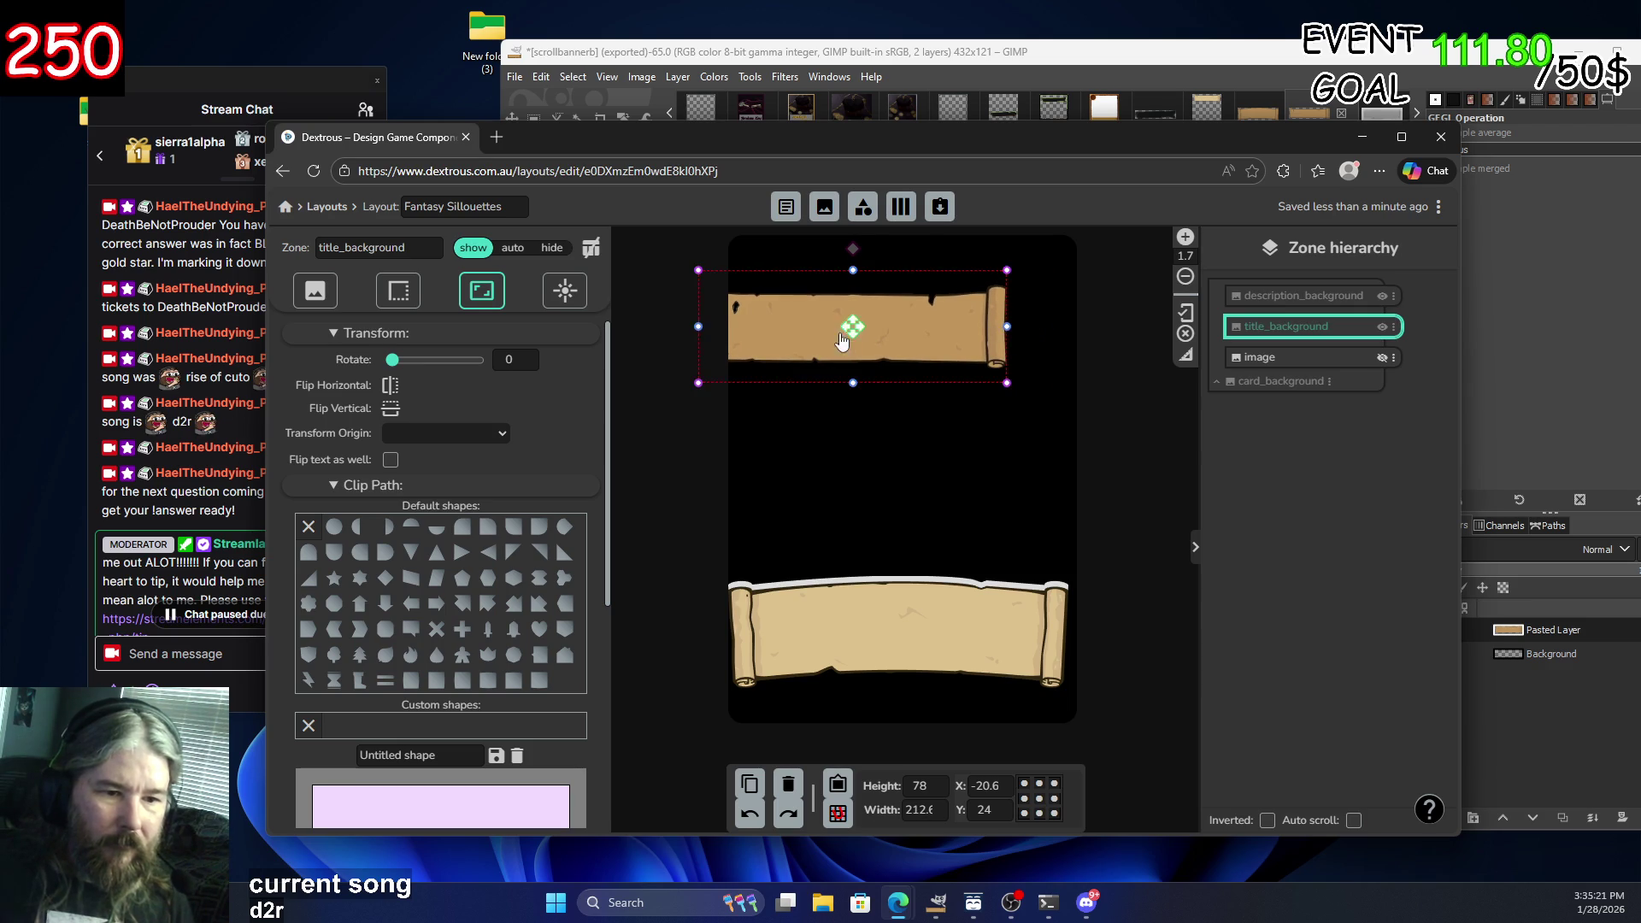
{"action": "left_click_drag", "start_coordinate": [846, 340], "coordinate": [889, 288]}
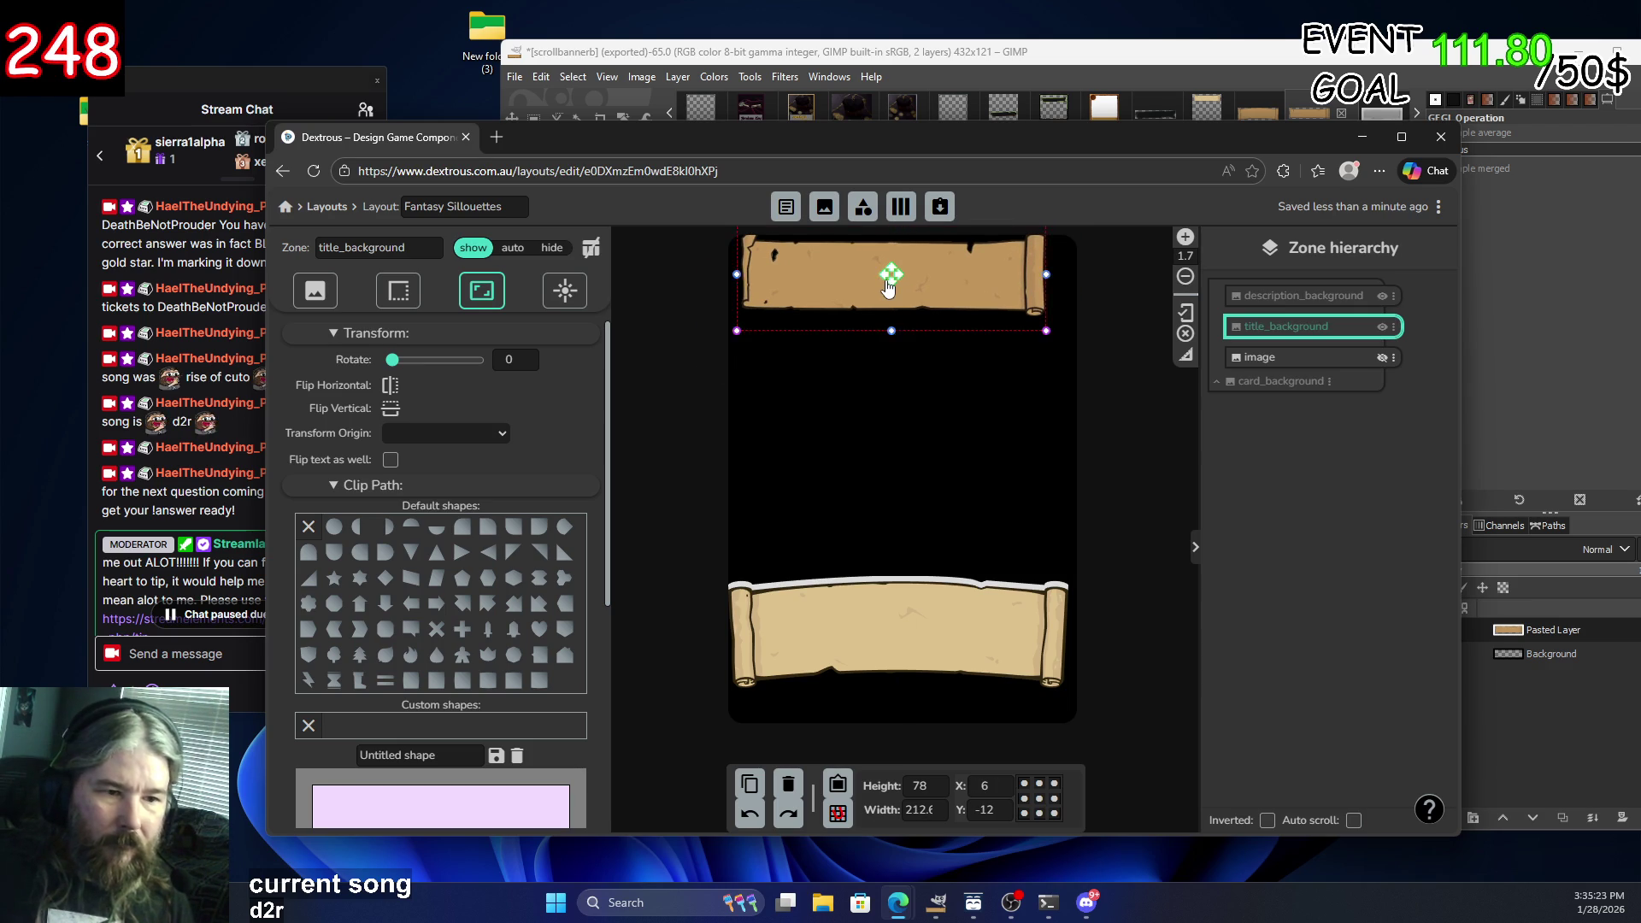
{"action": "left_click", "coordinate": [882, 635]}
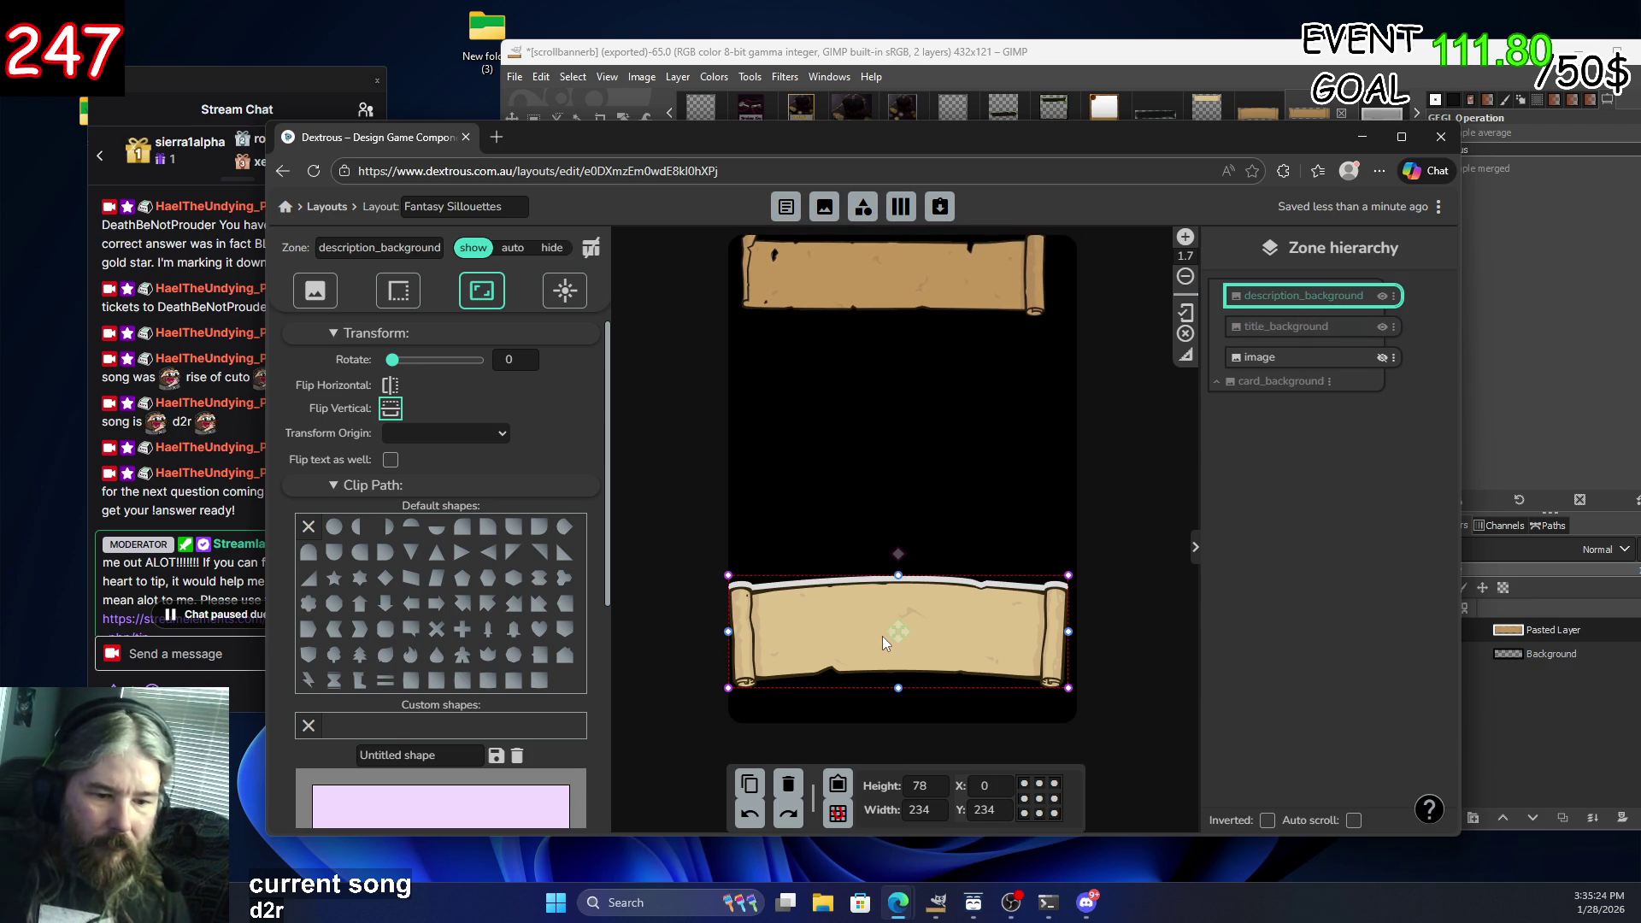
Step: Set parts/scrollbannera.png as the description_background zone's default image
{"action": "double_click", "coordinate": [1328, 296]}
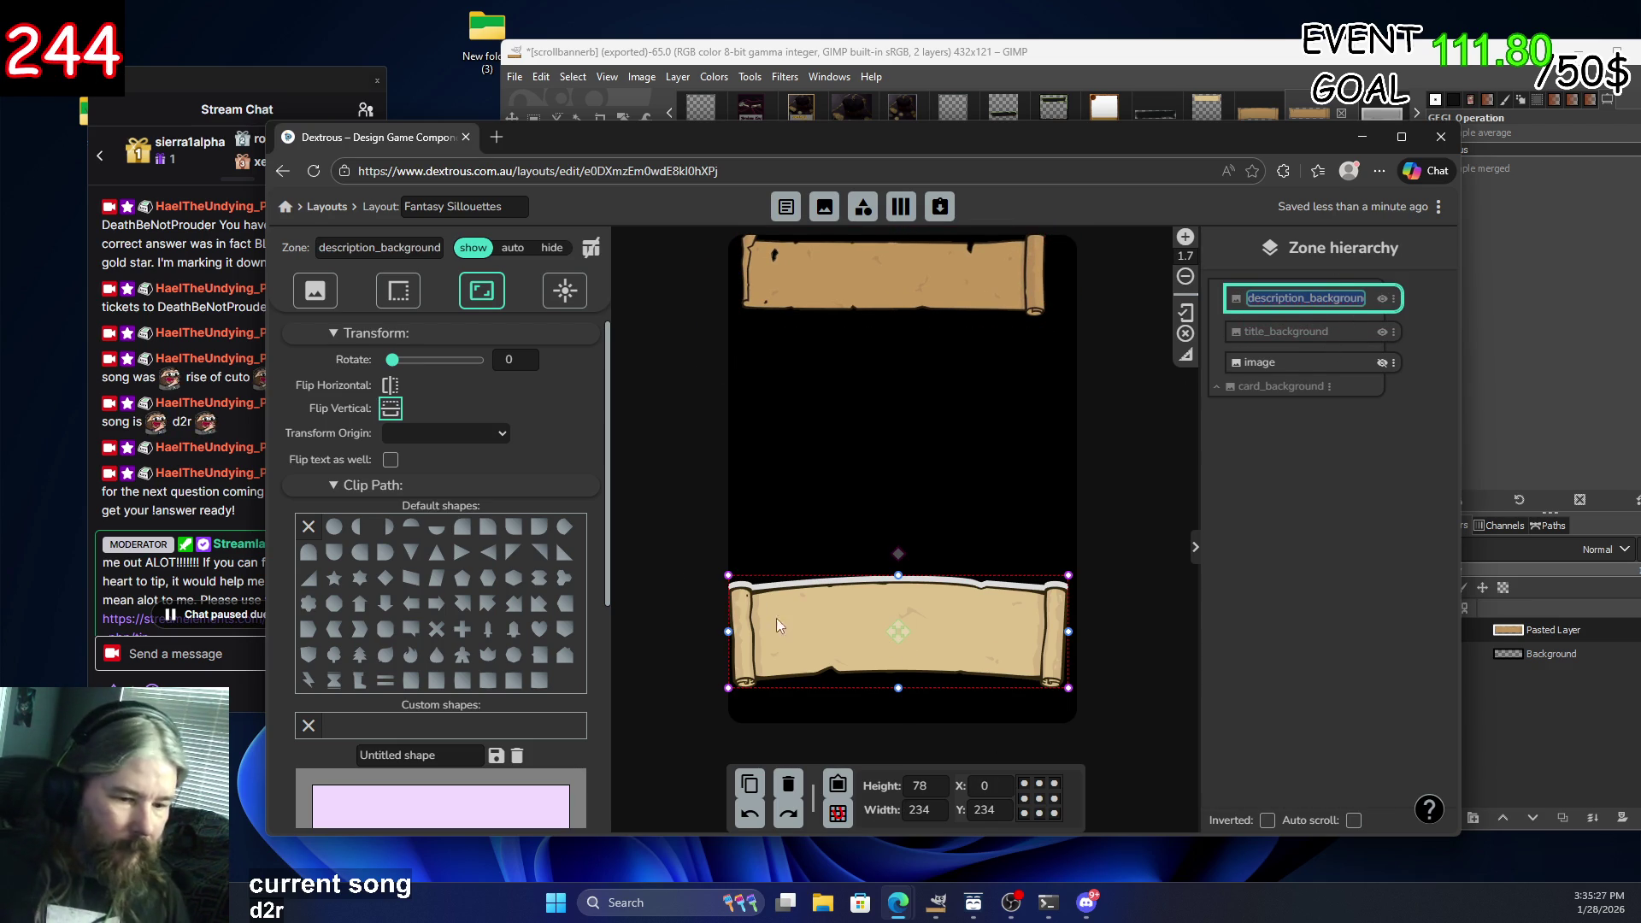
{"action": "left_click", "coordinate": [316, 292]}
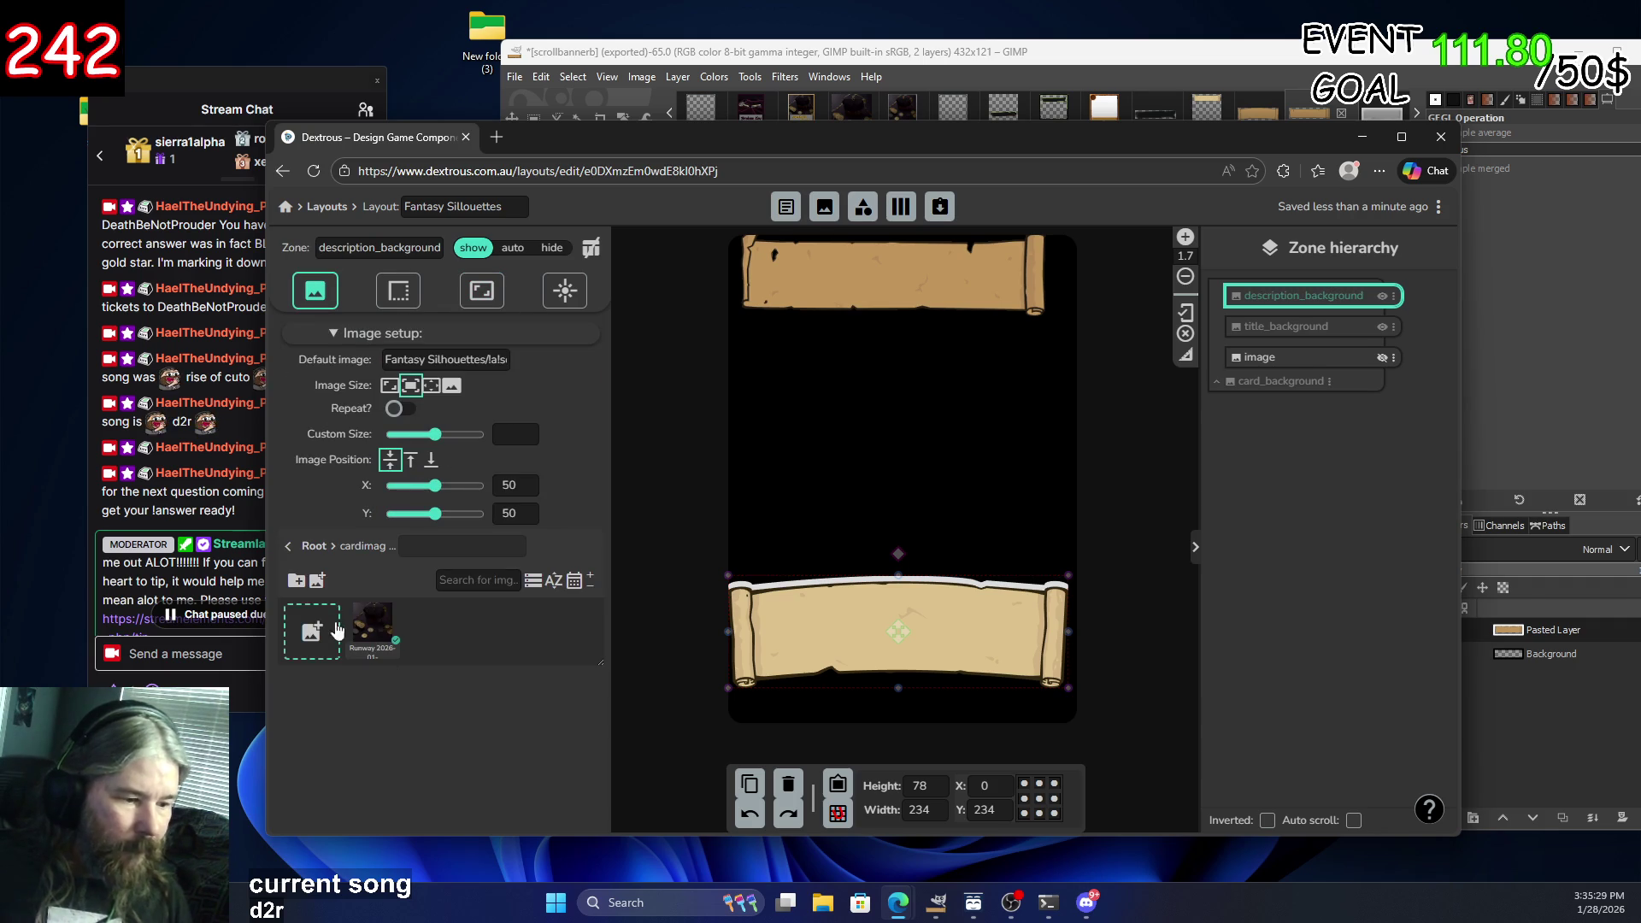
{"action": "left_click", "coordinate": [335, 637]}
{"action": "key", "text": "Escape"}
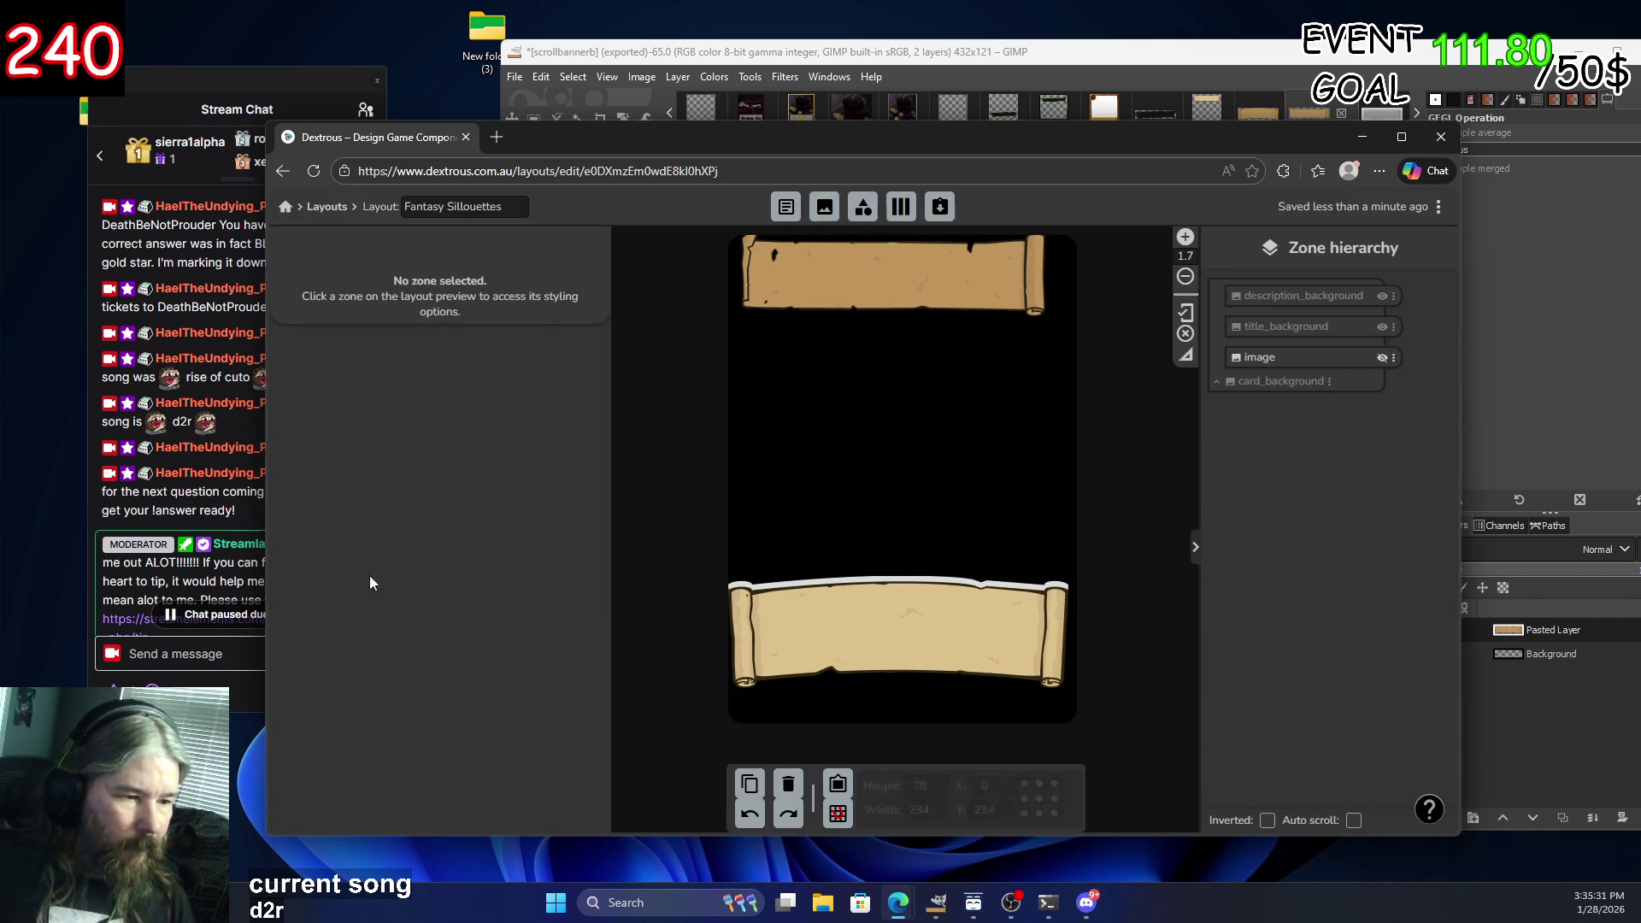
{"action": "left_click", "coordinate": [923, 636]}
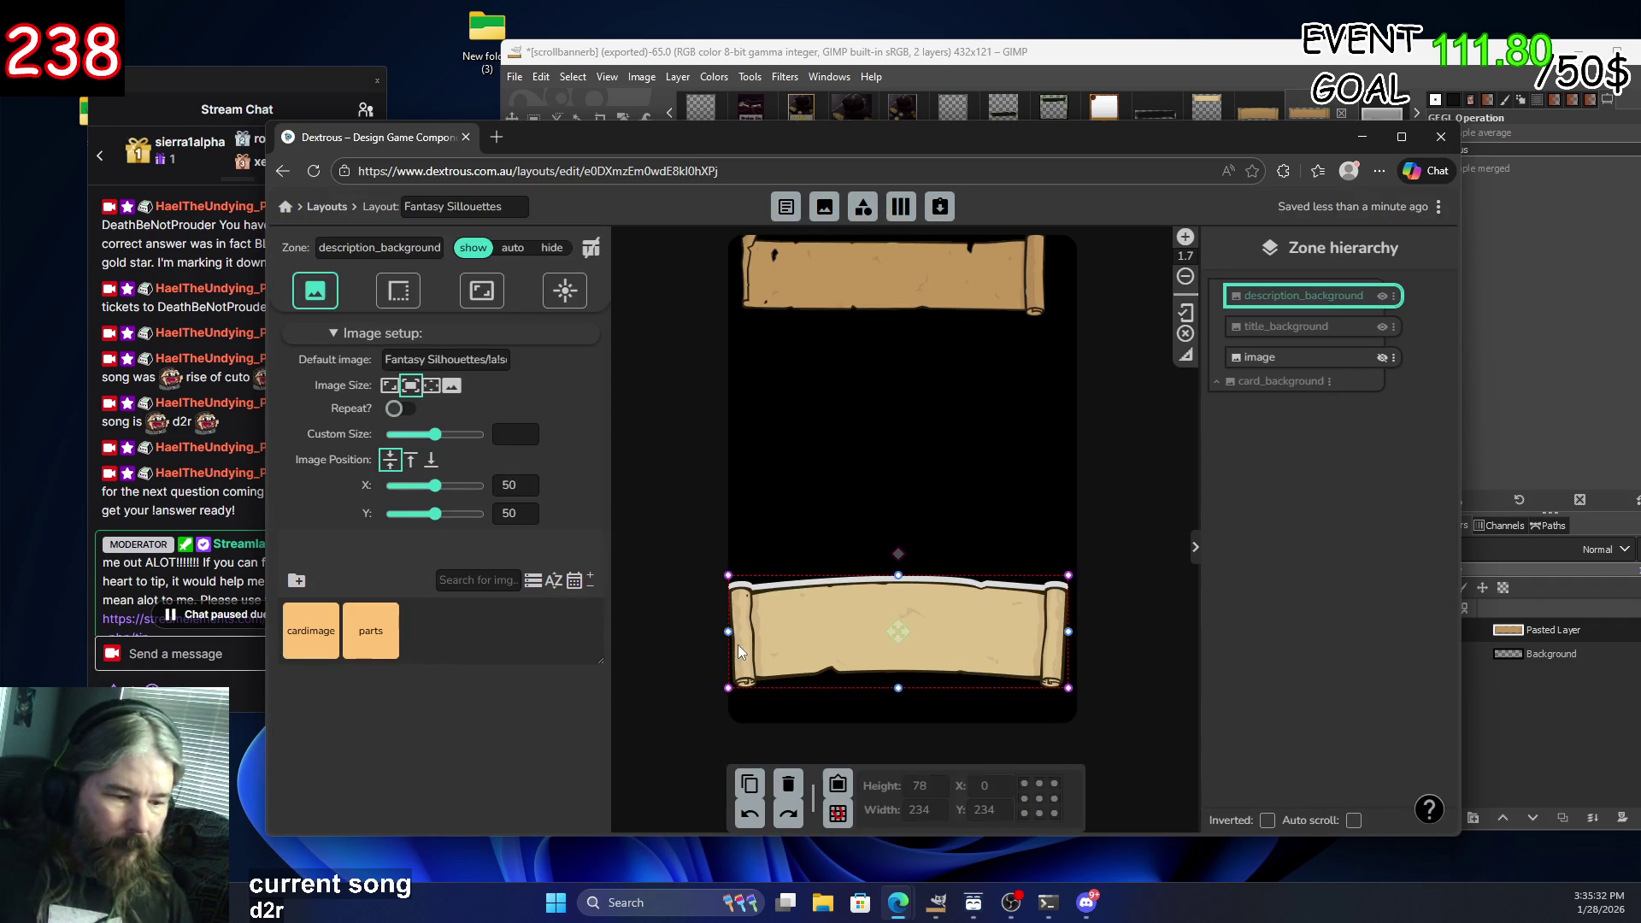
{"action": "left_click", "coordinate": [381, 634]}
{"action": "left_click", "coordinate": [365, 620]}
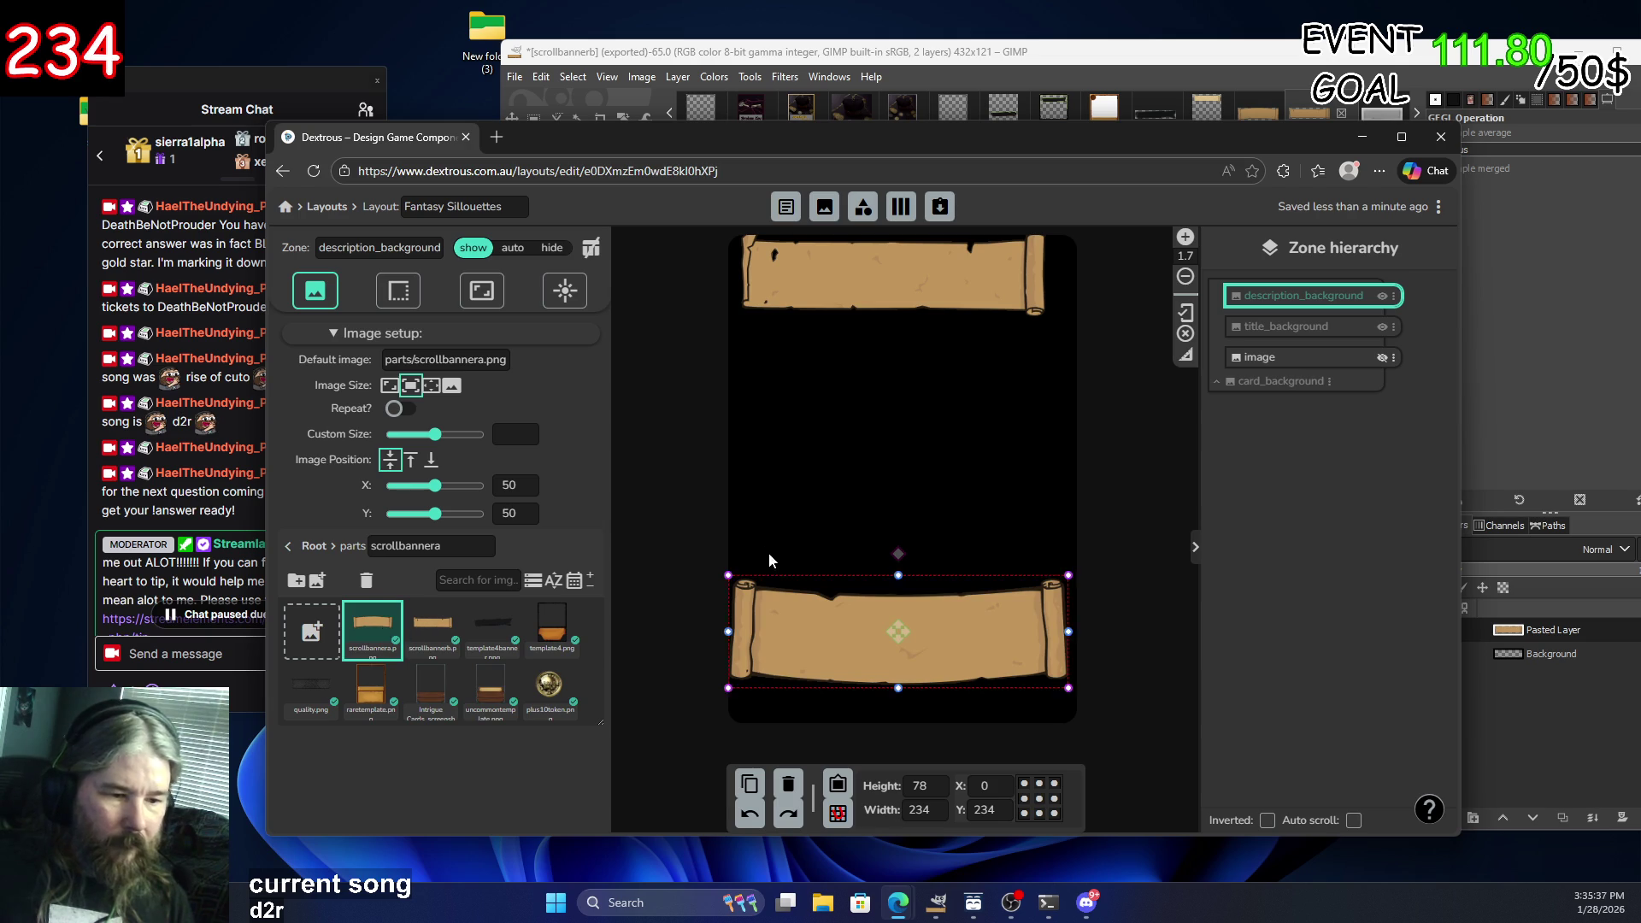
{"action": "left_click", "coordinate": [686, 519]}
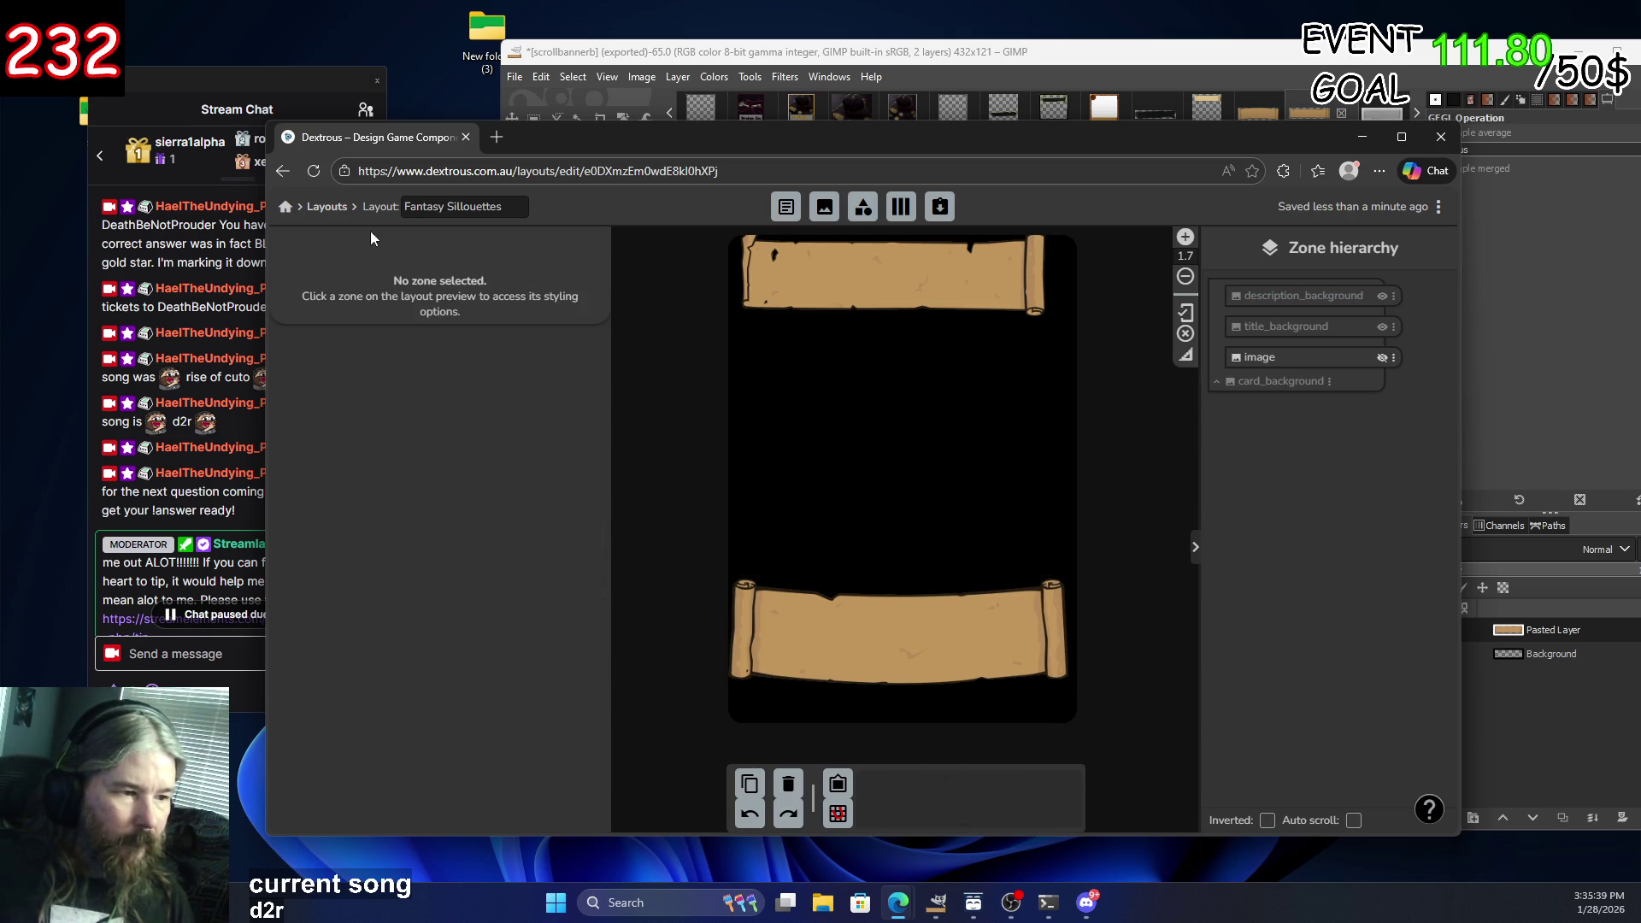
{"action": "left_click", "coordinate": [326, 207]}
{"action": "key", "text": "alt+Left"}
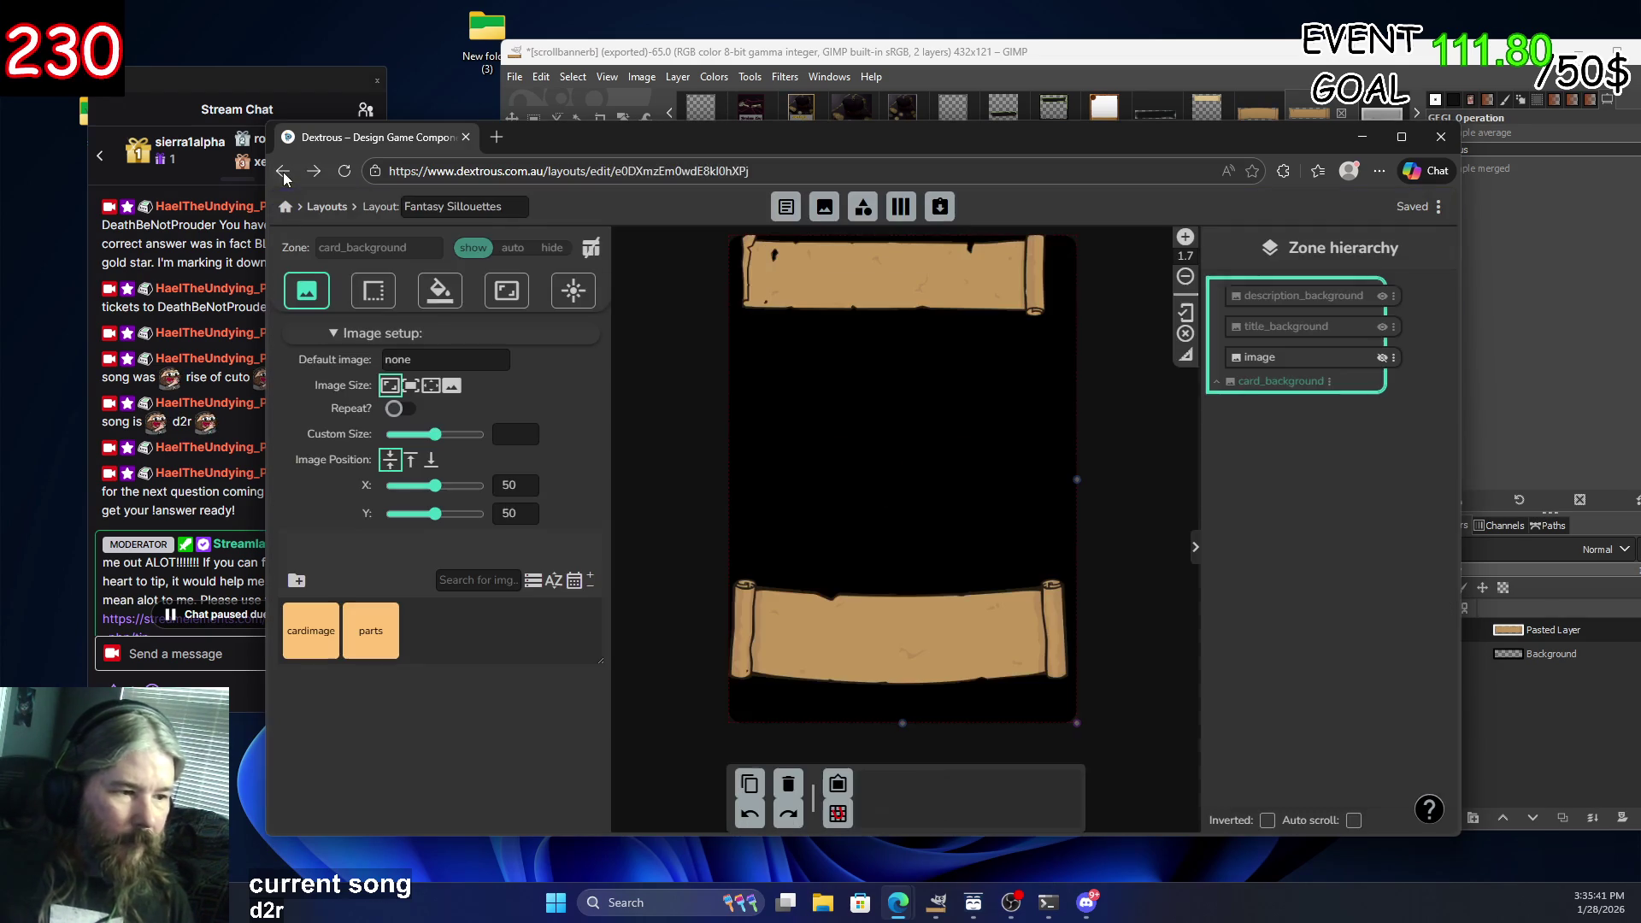
Step: Select the lower scroll zone and drag its rotation roughly upside down
{"action": "left_click", "coordinate": [373, 293]}
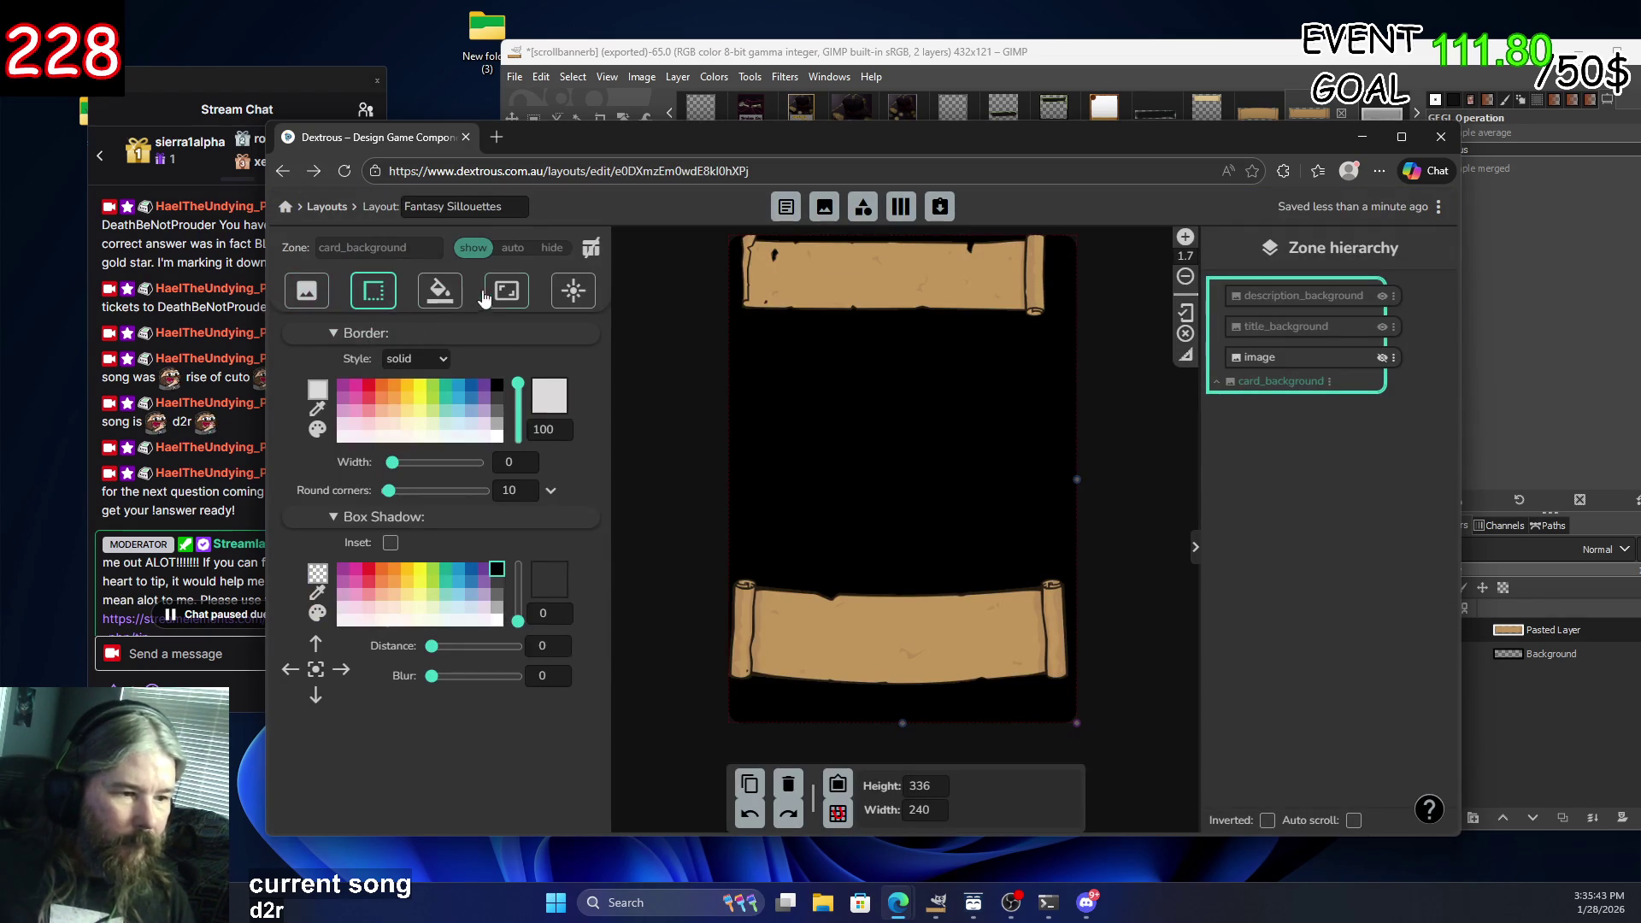
{"action": "left_click", "coordinate": [881, 633]}
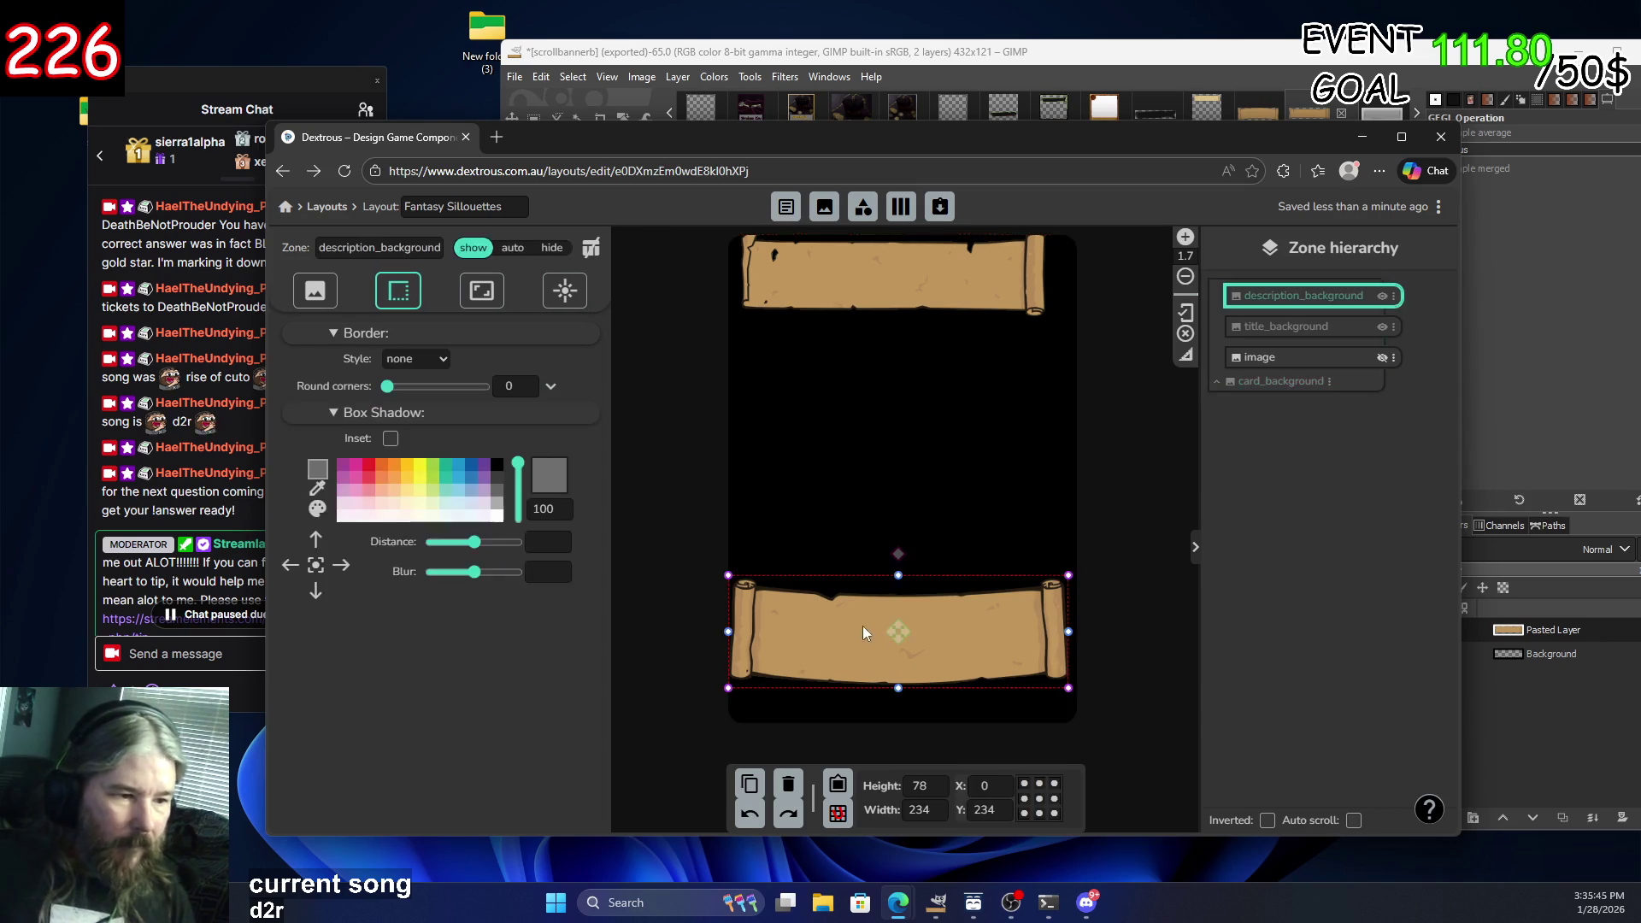
{"action": "left_click", "coordinate": [483, 291]}
{"action": "left_click_drag", "start_coordinate": [392, 360], "coordinate": [436, 368]}
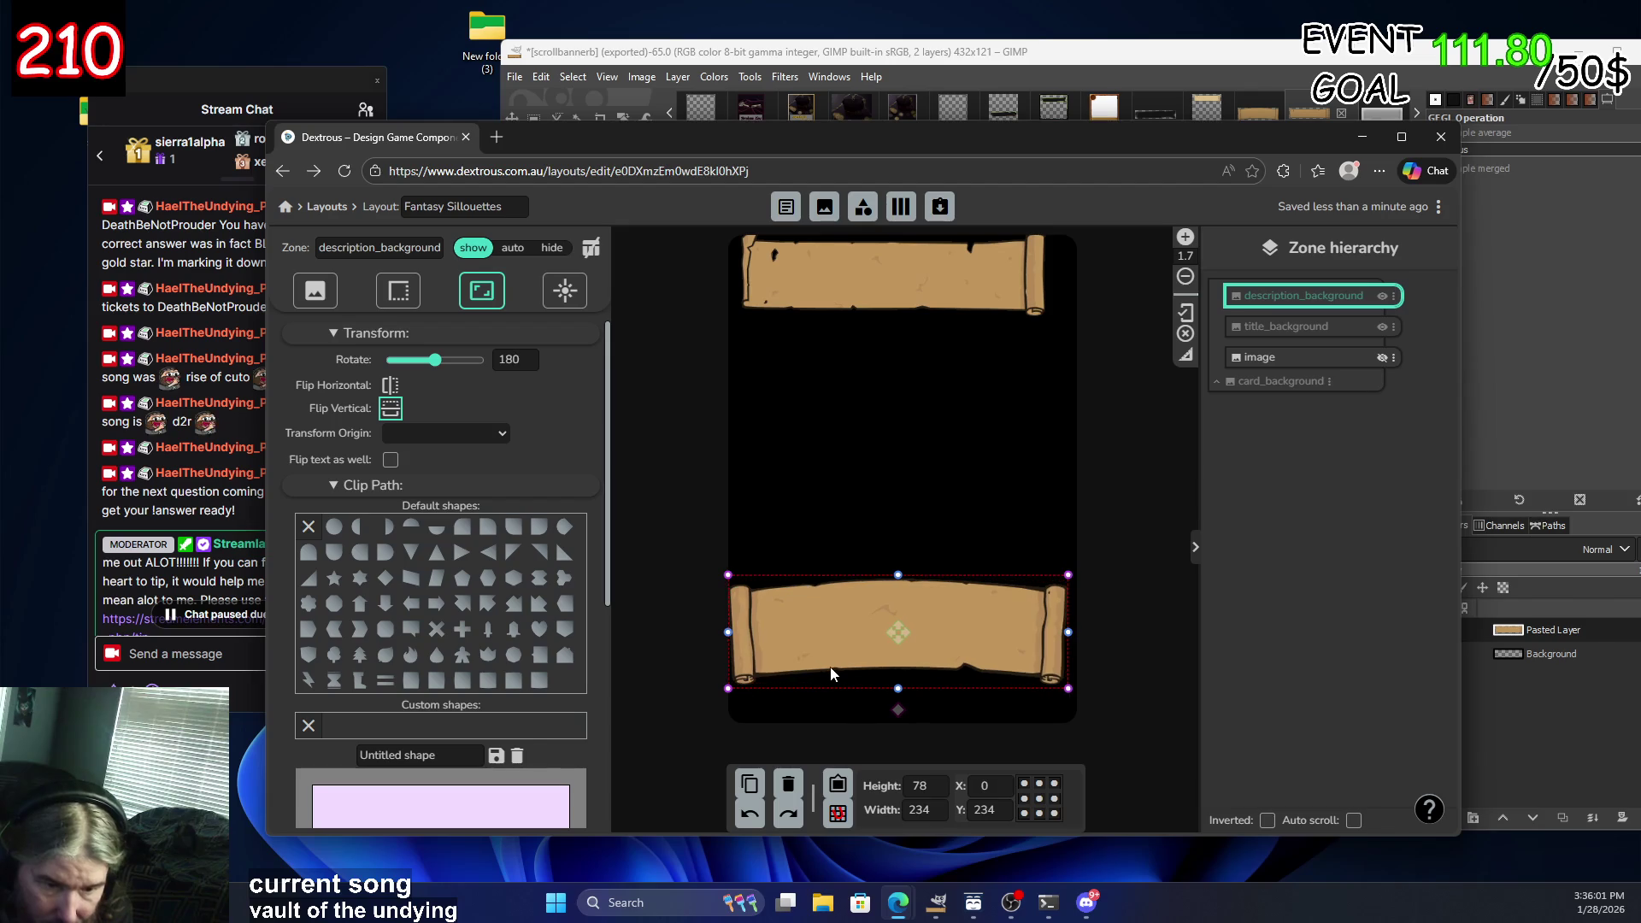
{"action": "scroll", "coordinate": [831, 674], "scroll_direction": "up", "scroll_amount": 1}
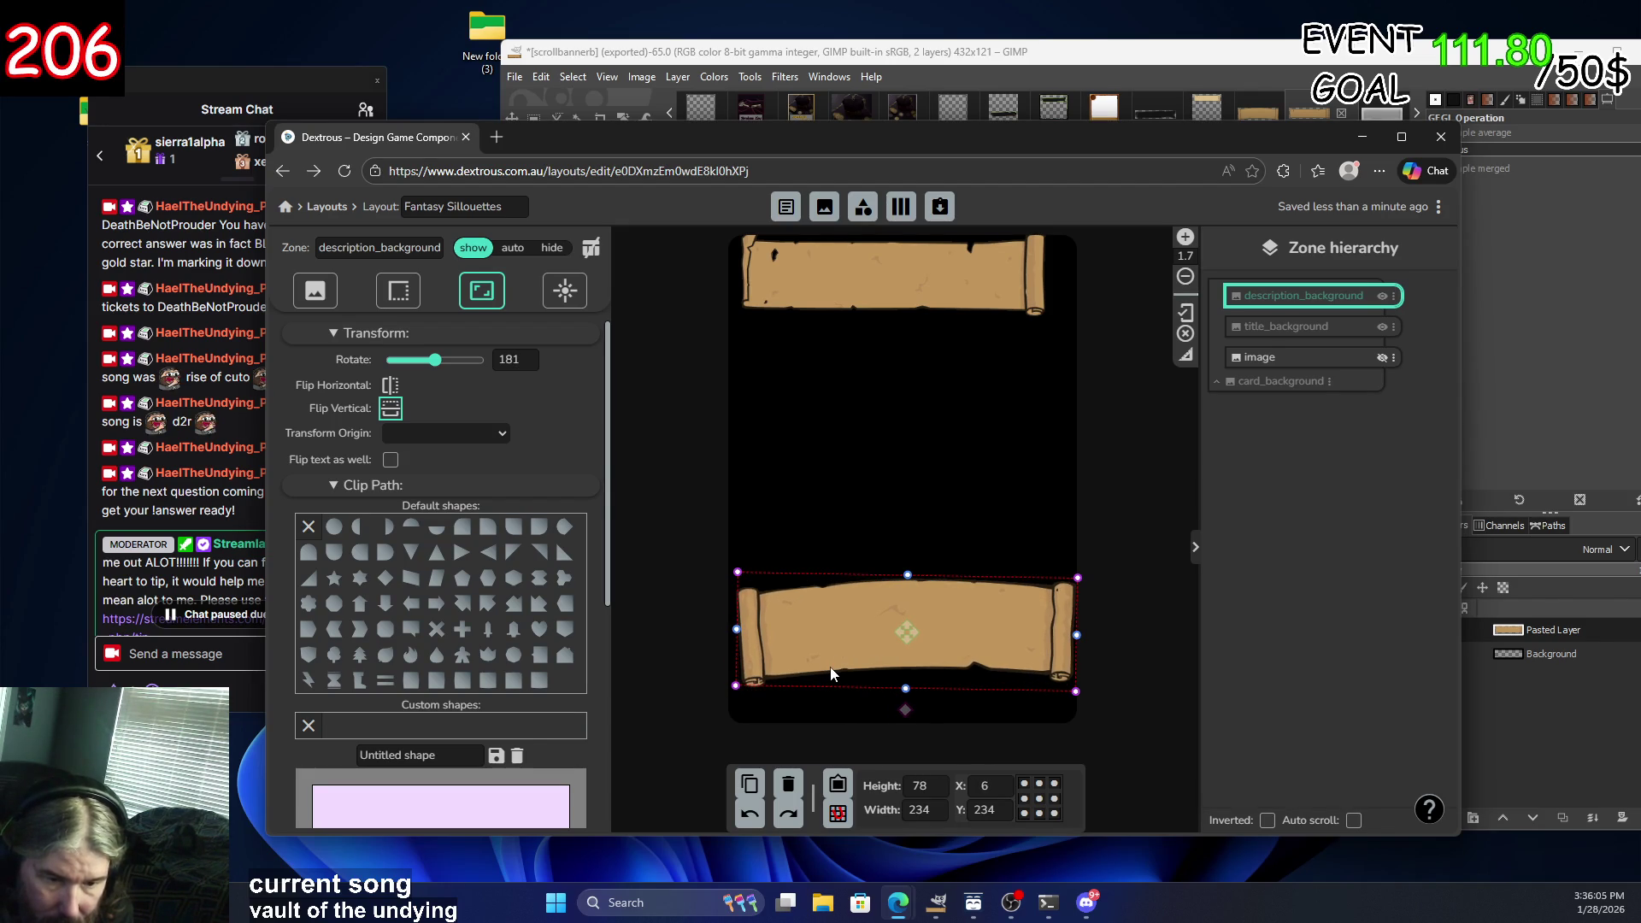
{"action": "scroll", "coordinate": [830, 674], "scroll_direction": "down", "scroll_amount": 1}
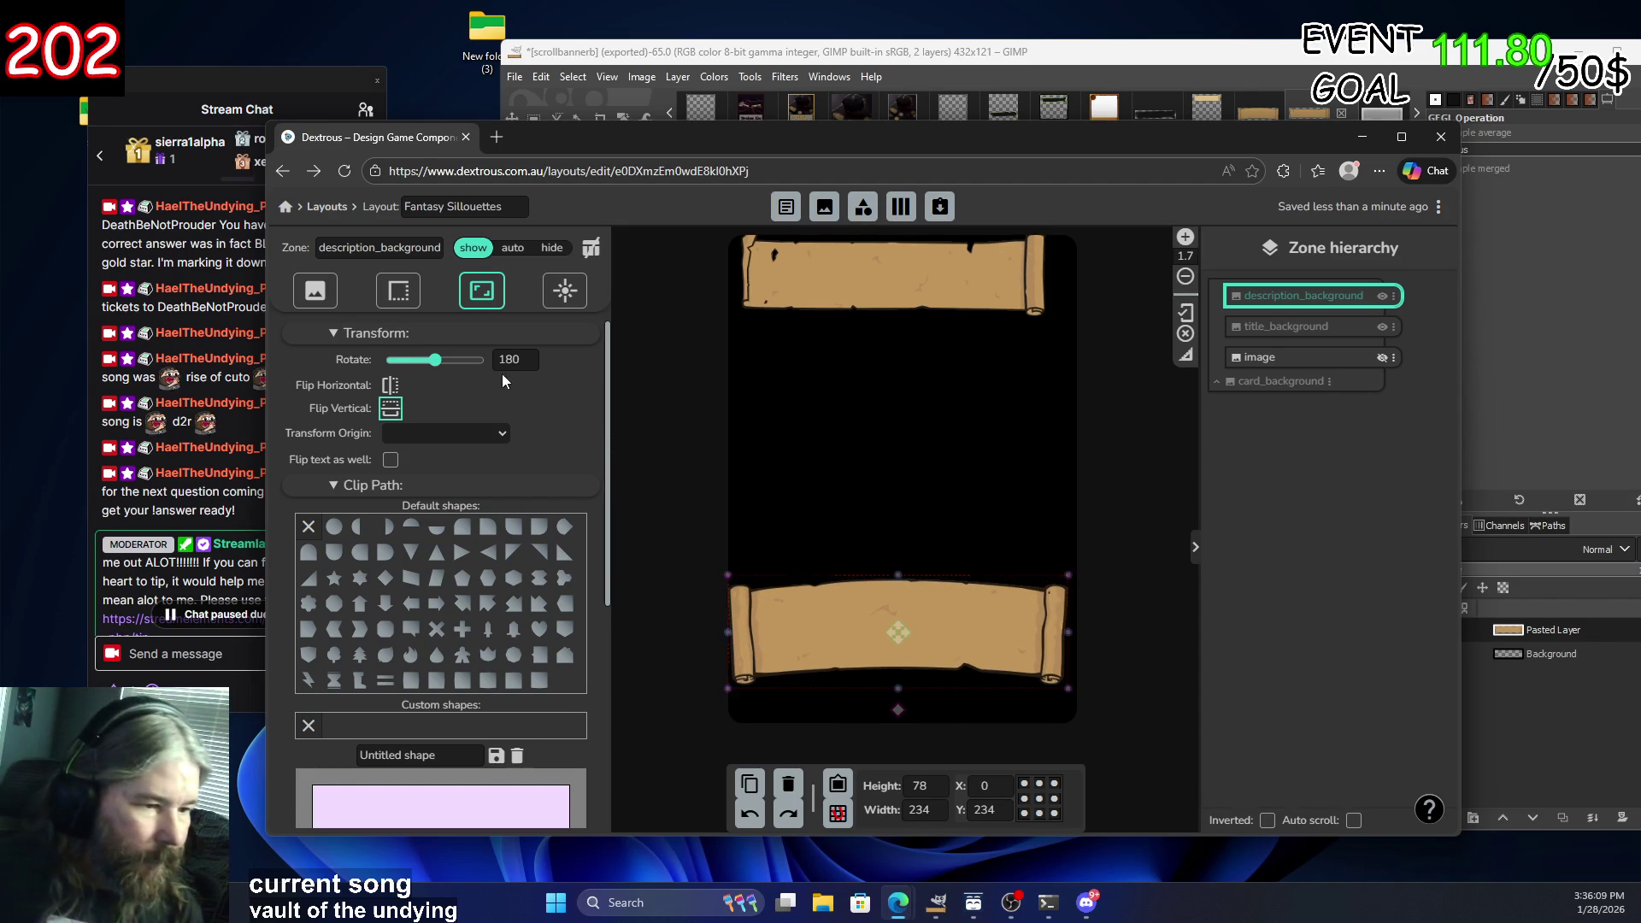
Step: Fine-tune the lower scroll's rotation to exactly 180°
{"action": "left_click_drag", "start_coordinate": [436, 366], "coordinate": [436, 366]}
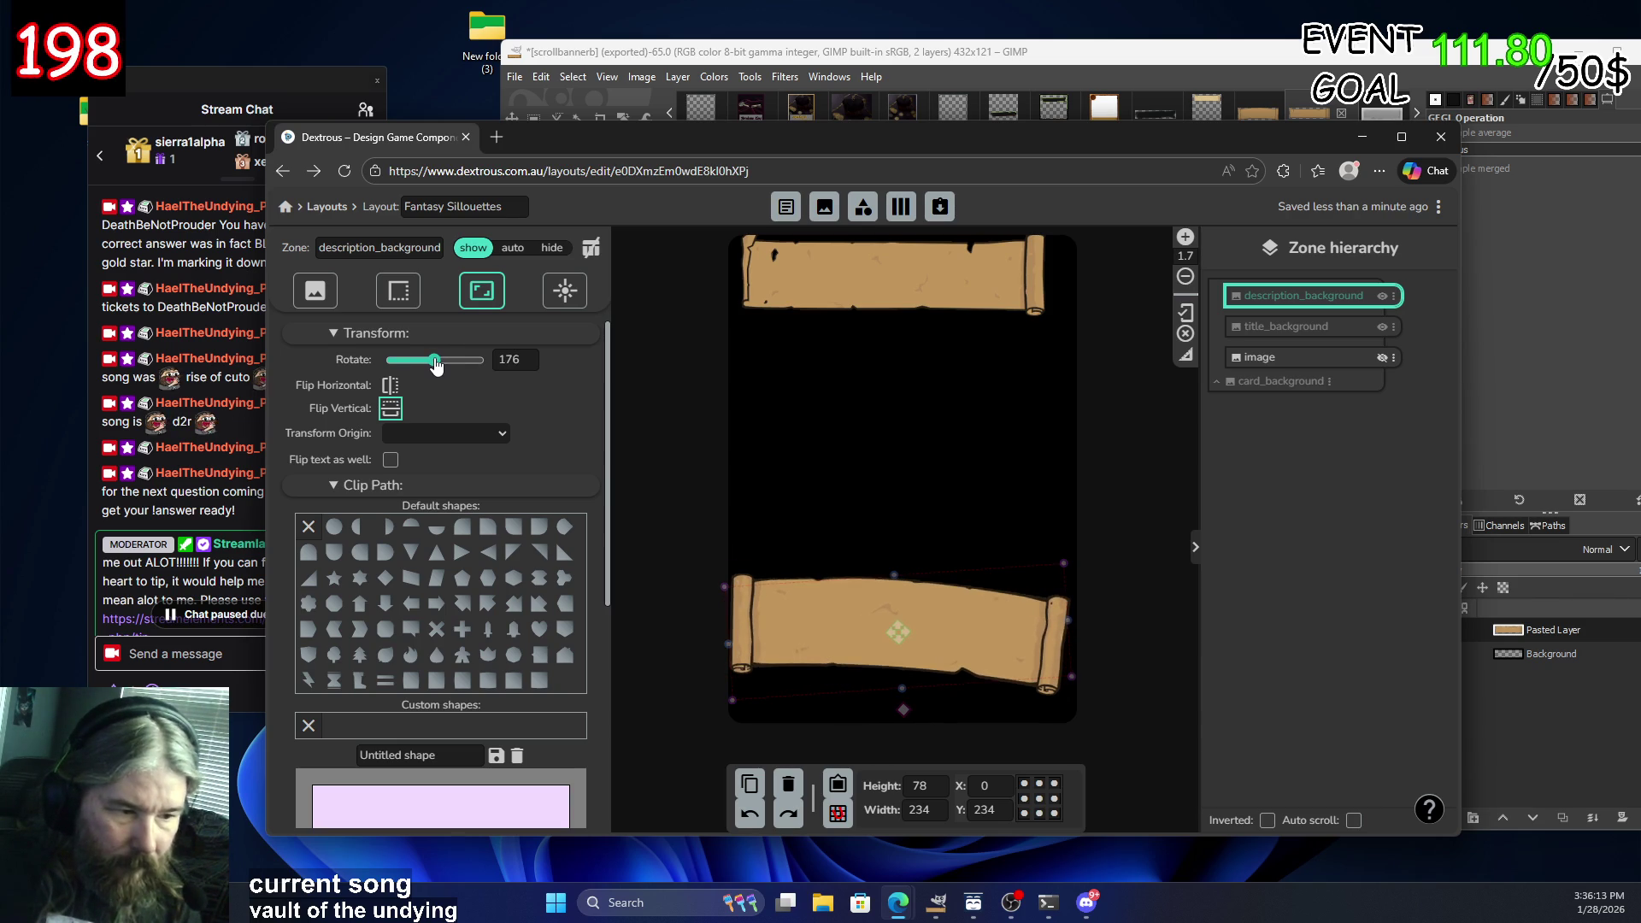
{"action": "triple_click", "coordinate": [529, 359]}
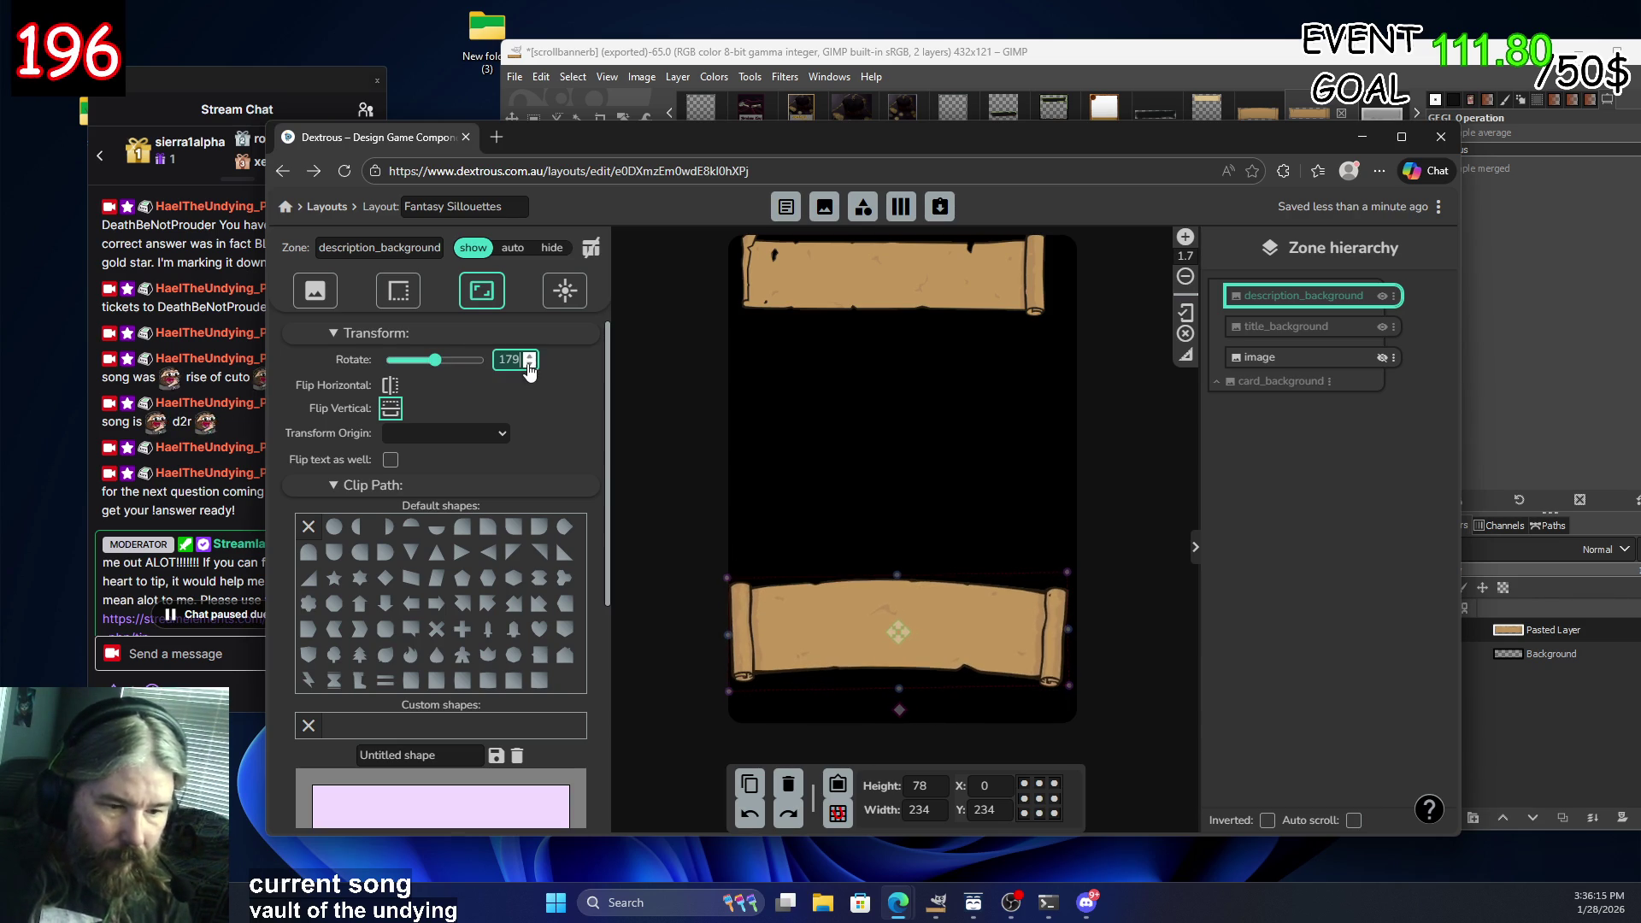
{"action": "left_click", "coordinate": [529, 356]}
{"action": "left_click", "coordinate": [530, 364]}
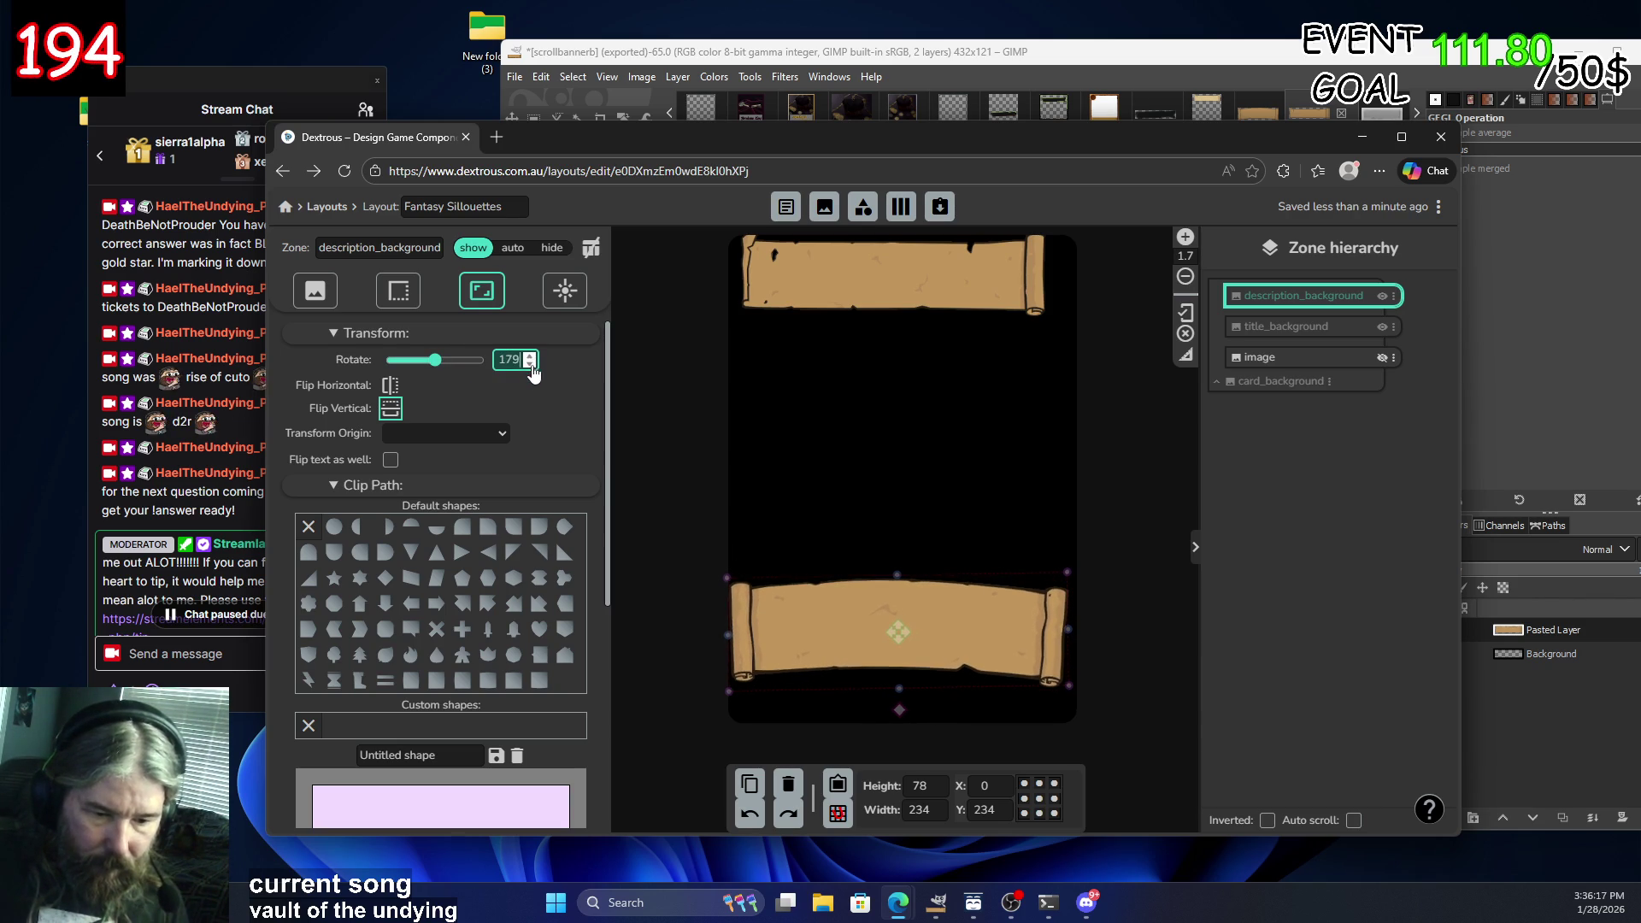
{"action": "left_click", "coordinate": [529, 357]}
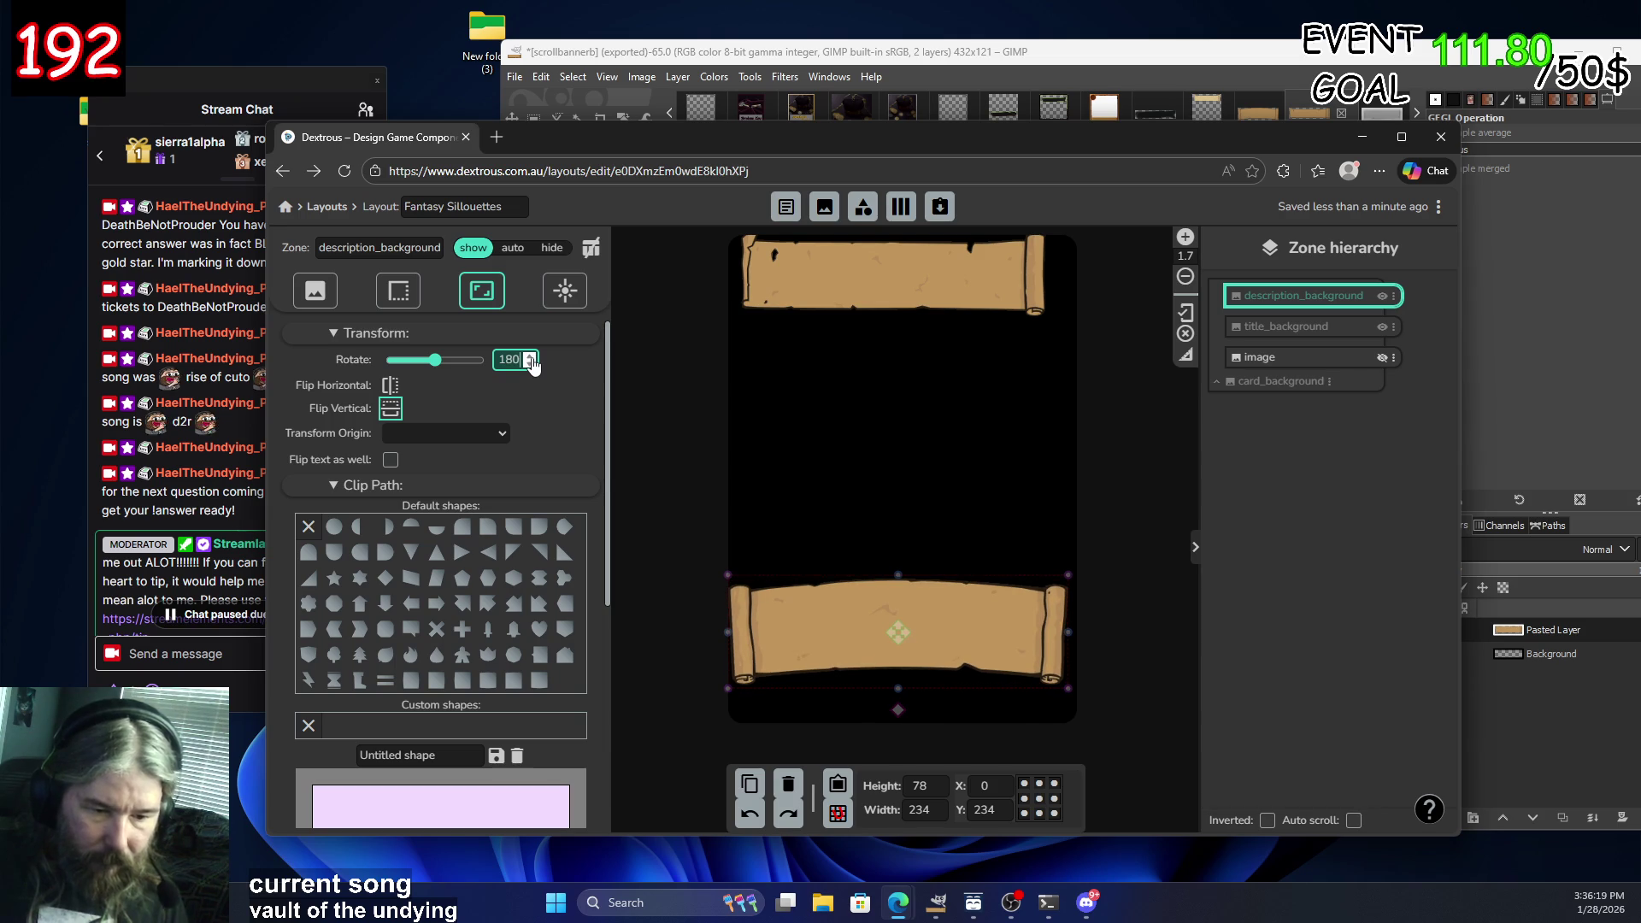
{"action": "left_click", "coordinate": [1167, 443]}
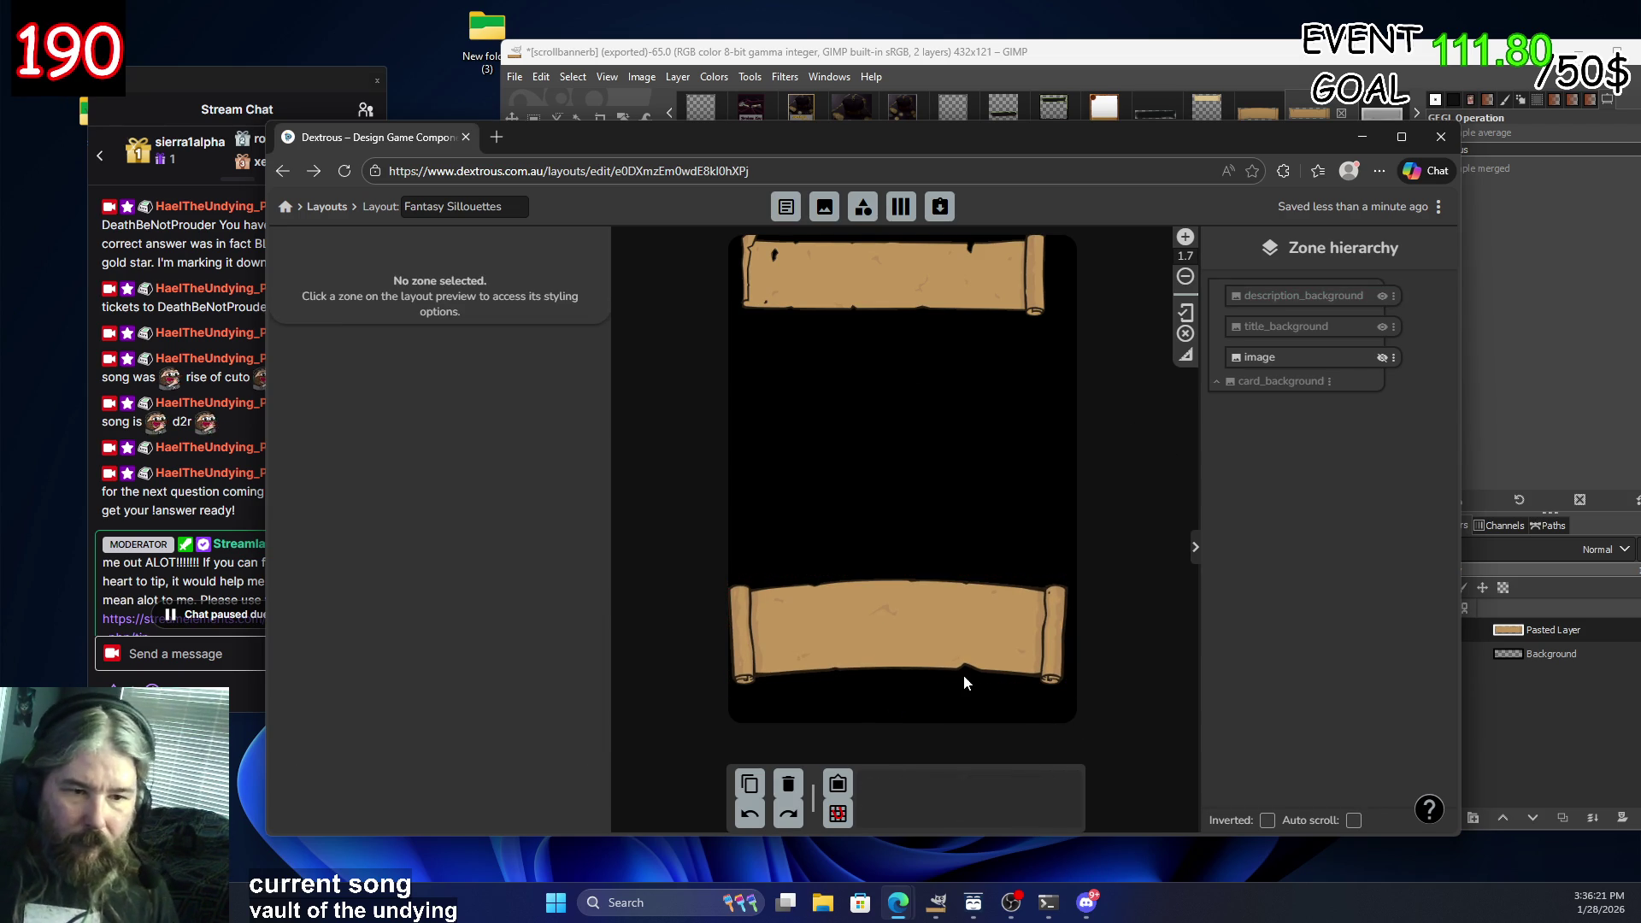
{"action": "left_click", "coordinate": [856, 629]}
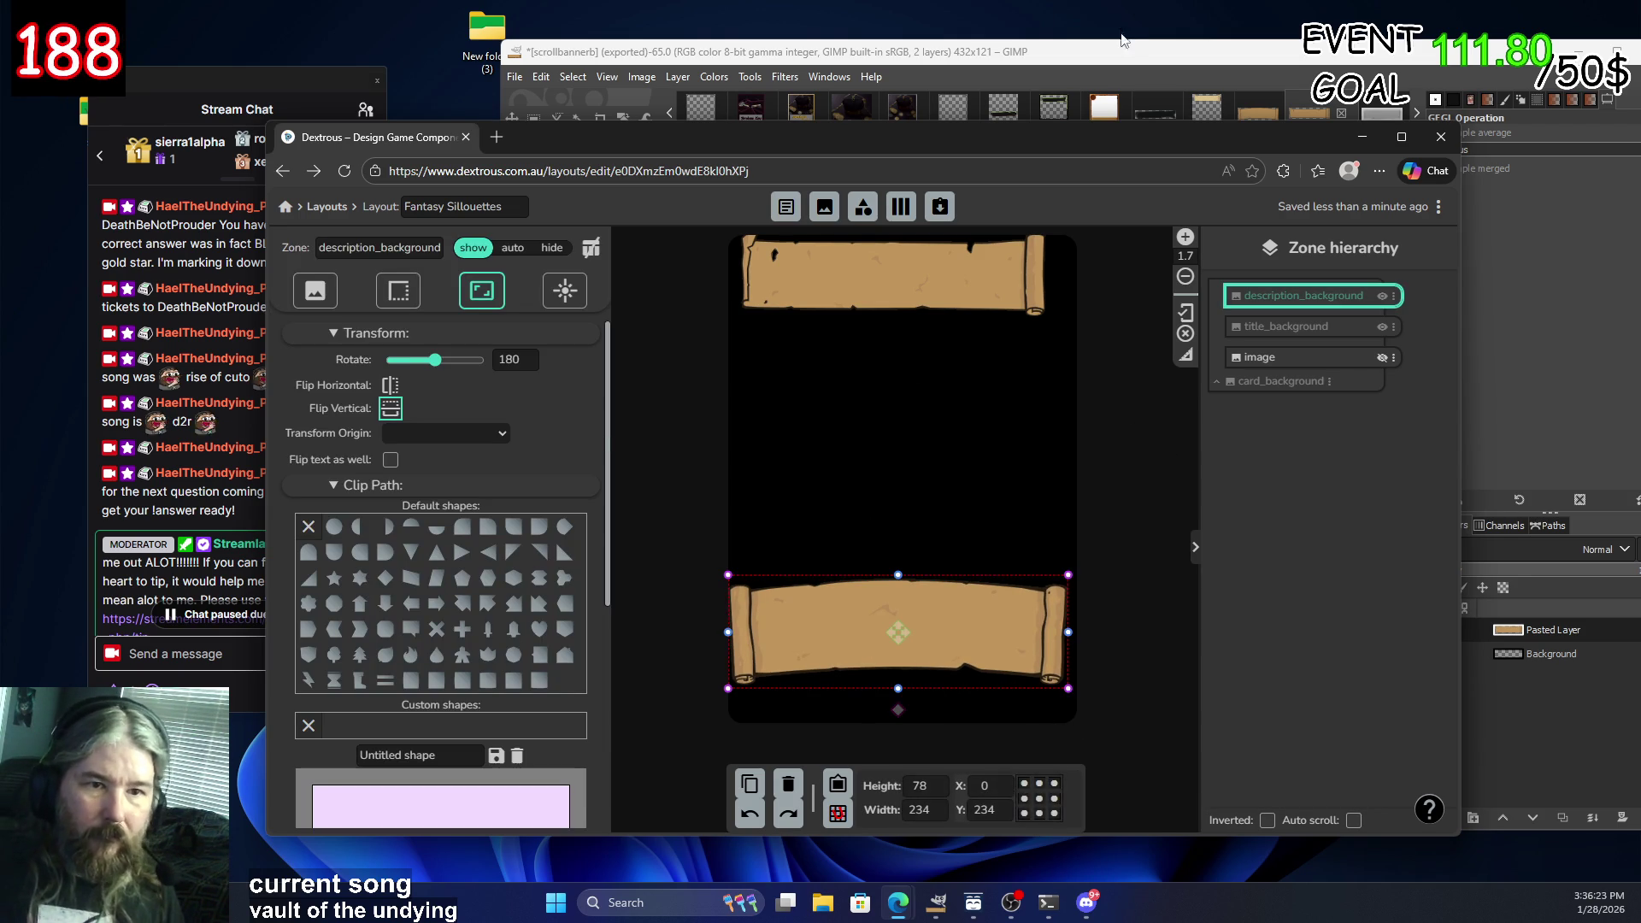
Step: Compare against the scrollbannera image in GIMP, then return to Dextrous
{"action": "left_click", "coordinate": [1212, 90]}
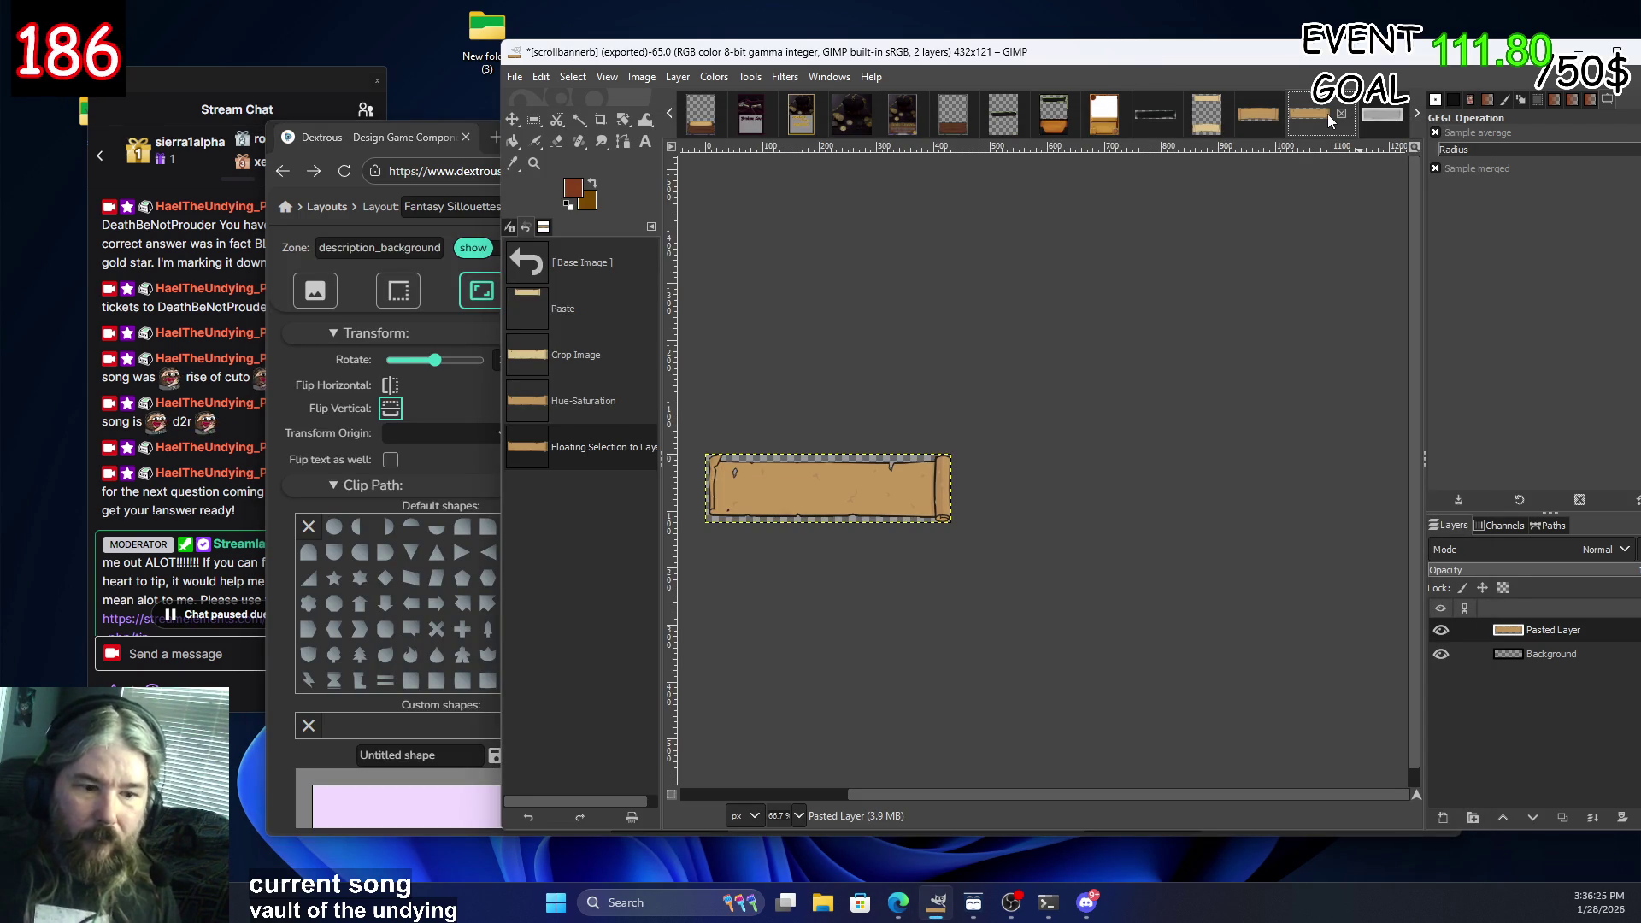
{"action": "left_click", "coordinate": [1252, 111]}
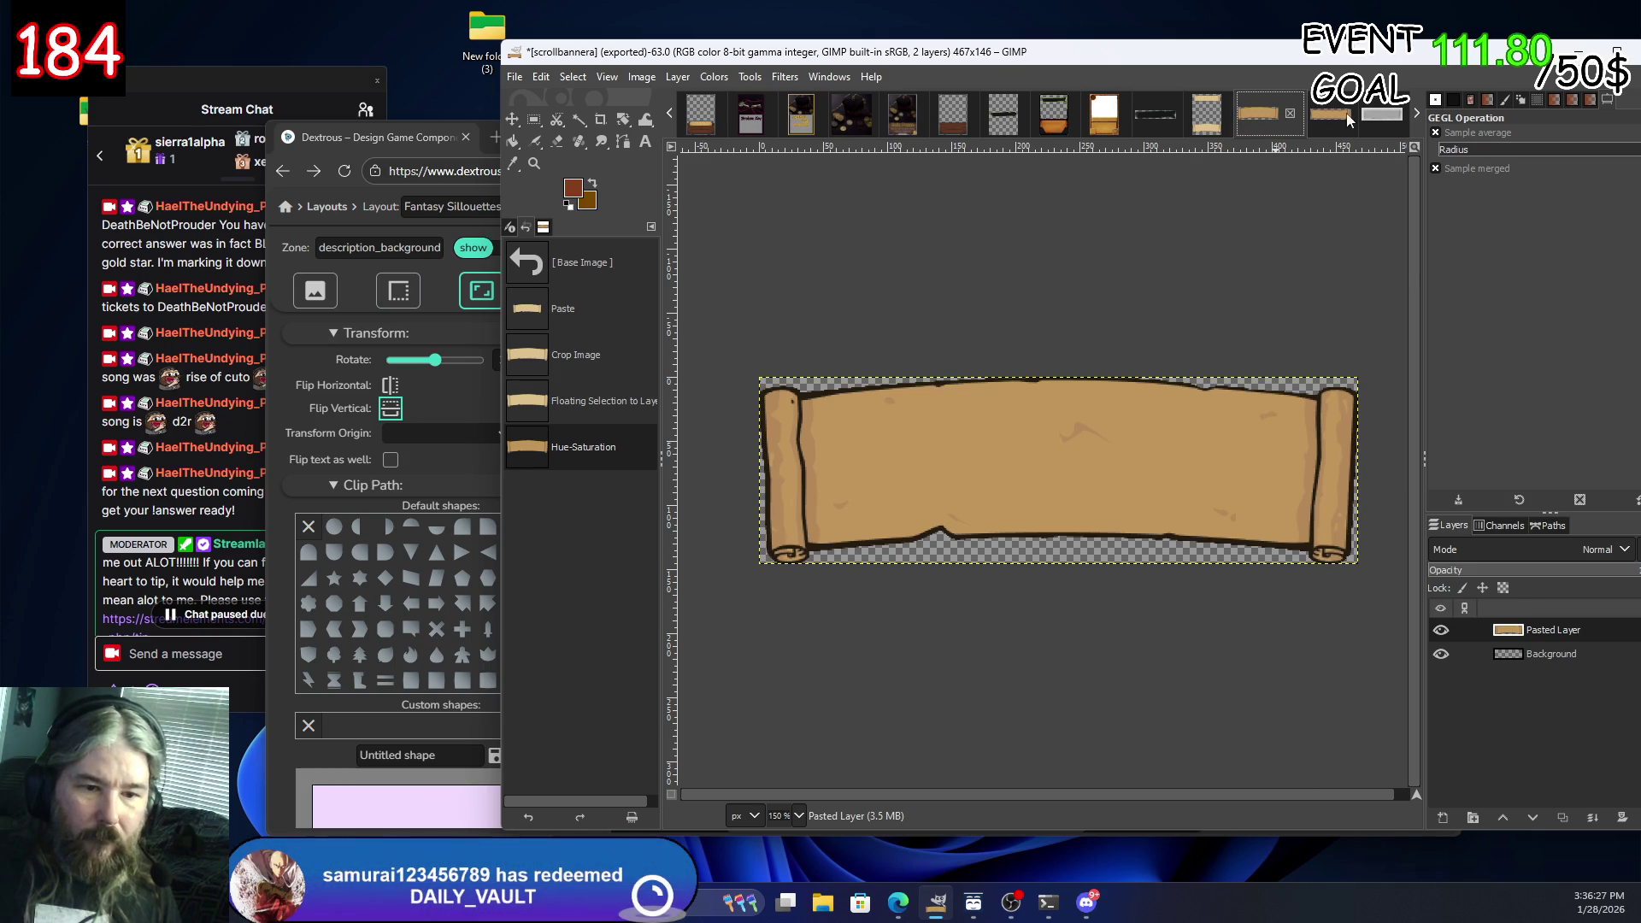
{"action": "left_click", "coordinate": [399, 137]}
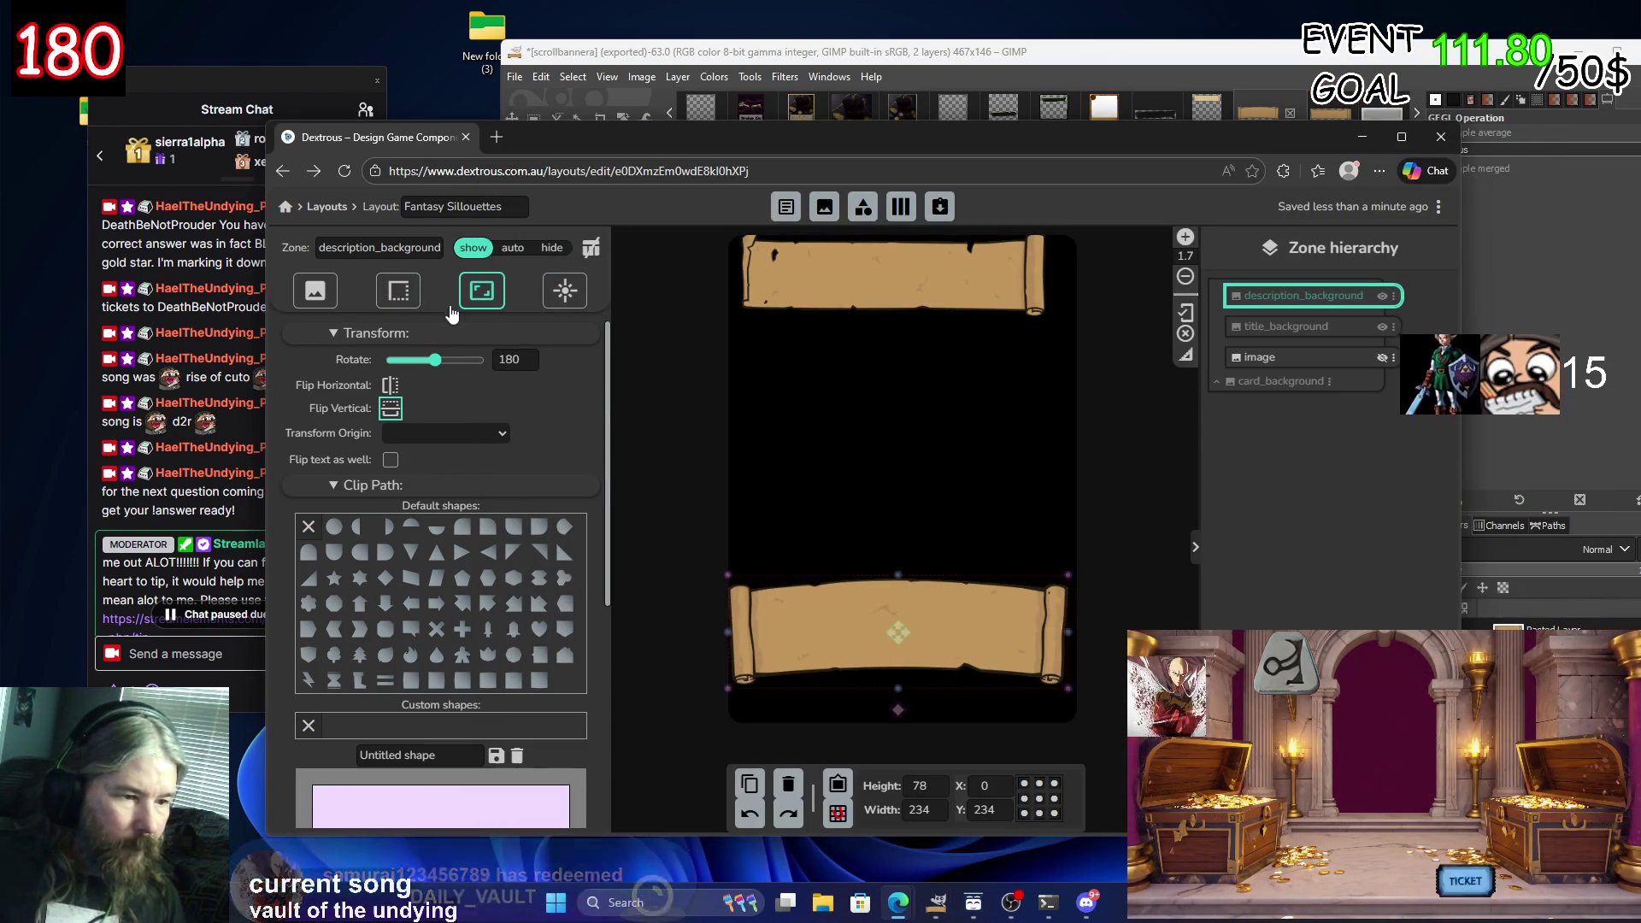
{"action": "left_click", "coordinate": [564, 292]}
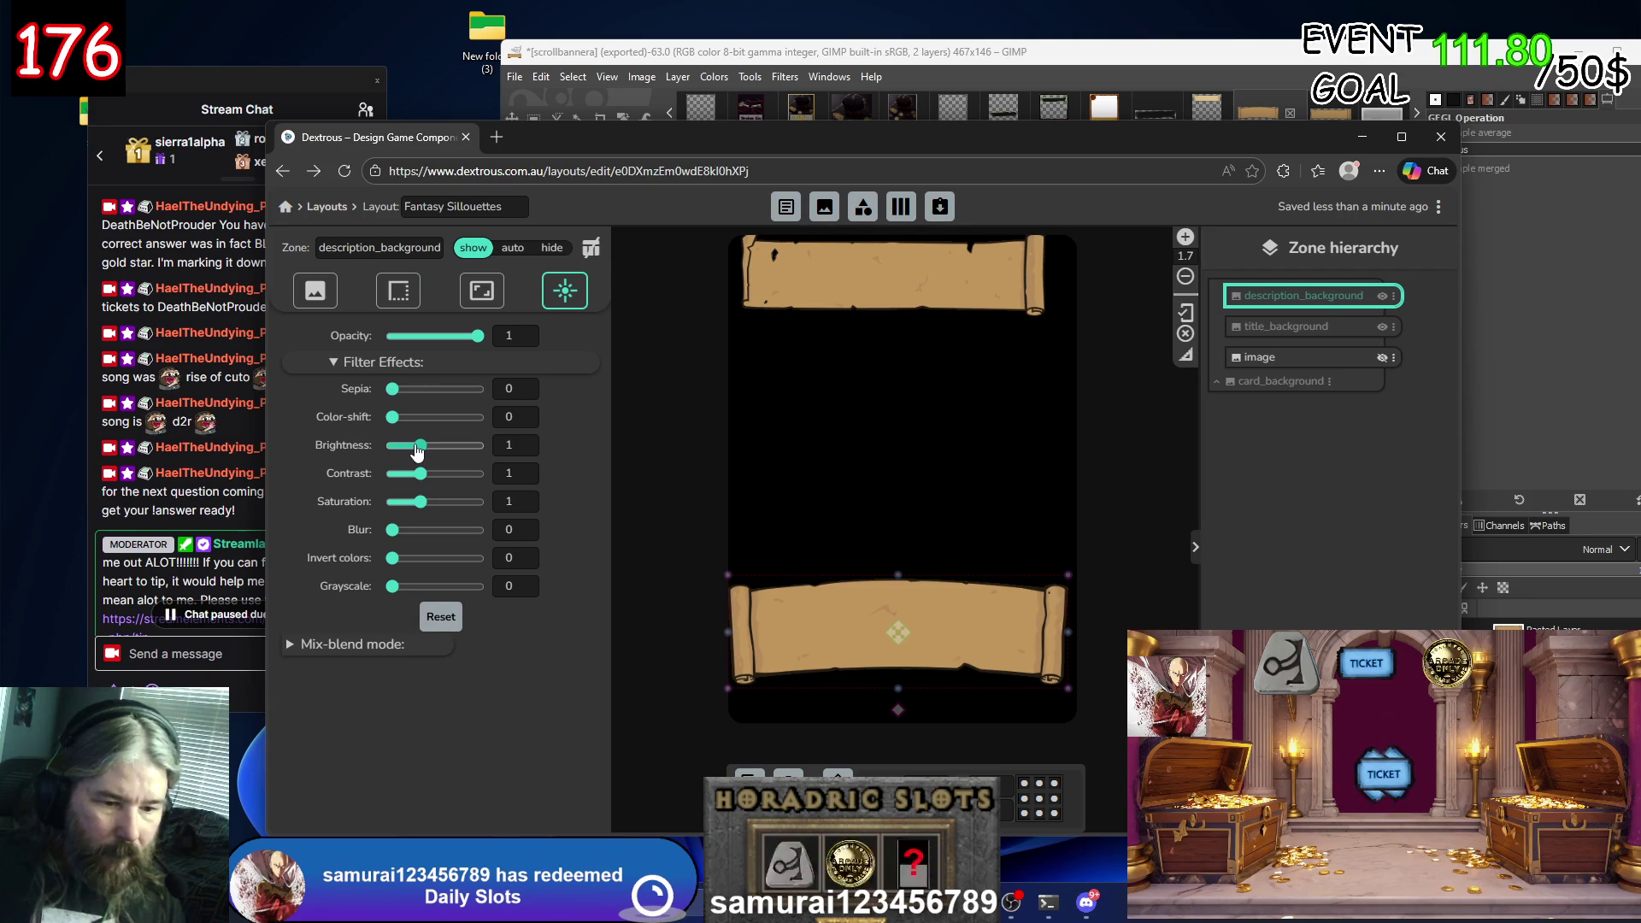
Step: Set the lower scroll's contrast to 1.2 and saturation to 1.1, keeping brightness at 1
{"action": "left_click_drag", "start_coordinate": [417, 451], "coordinate": [426, 451]}
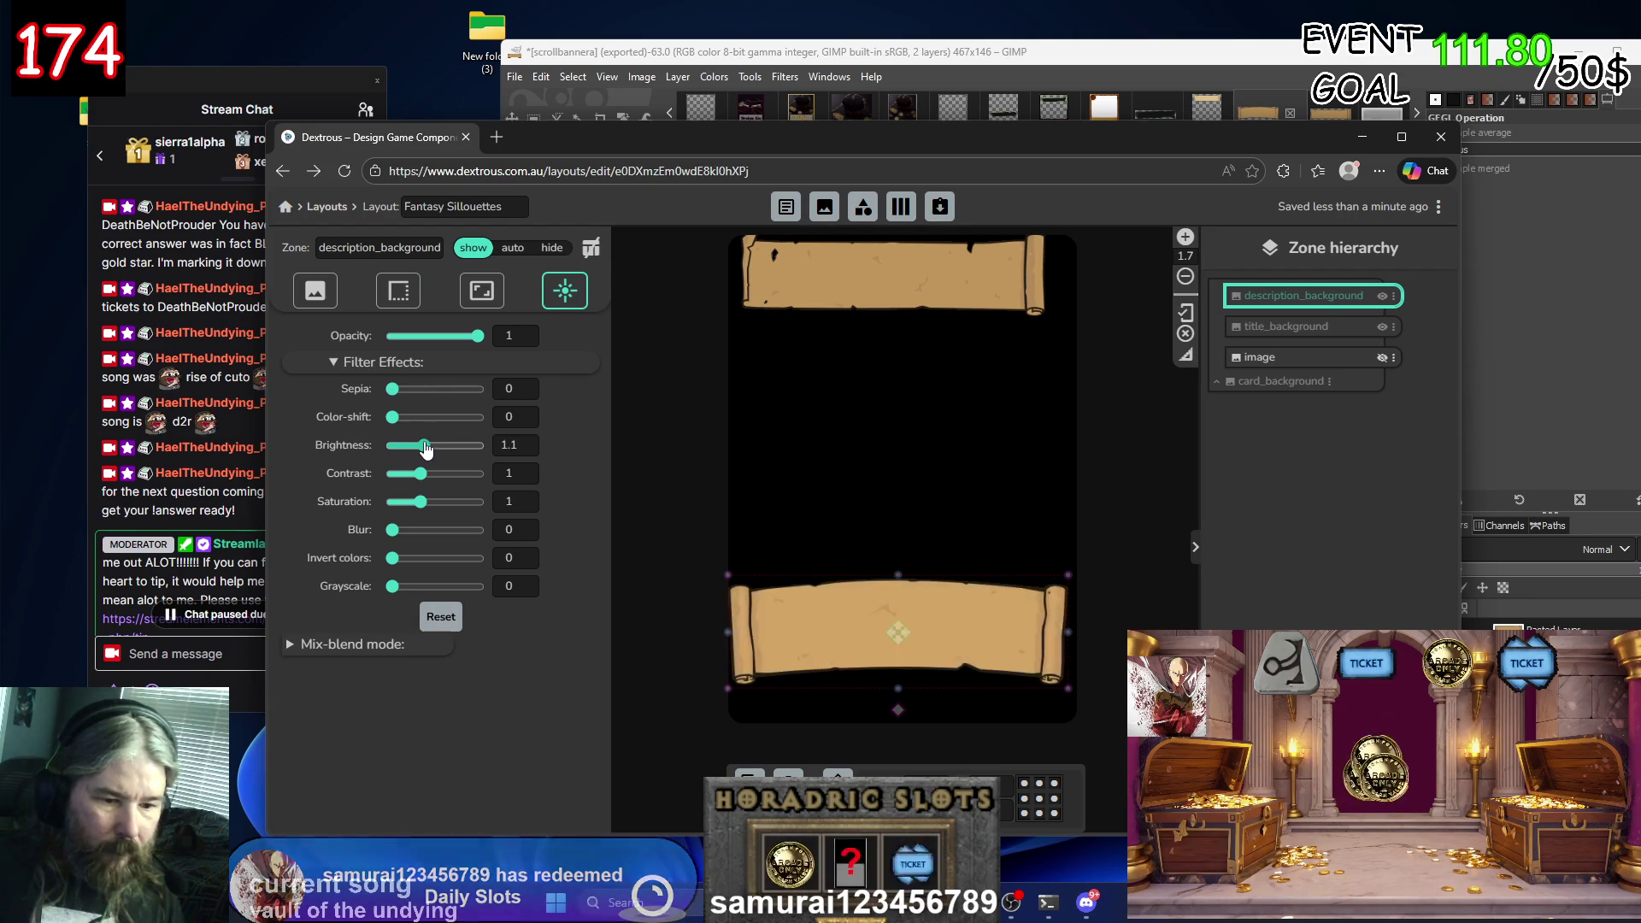
{"action": "left_click", "coordinate": [456, 619]}
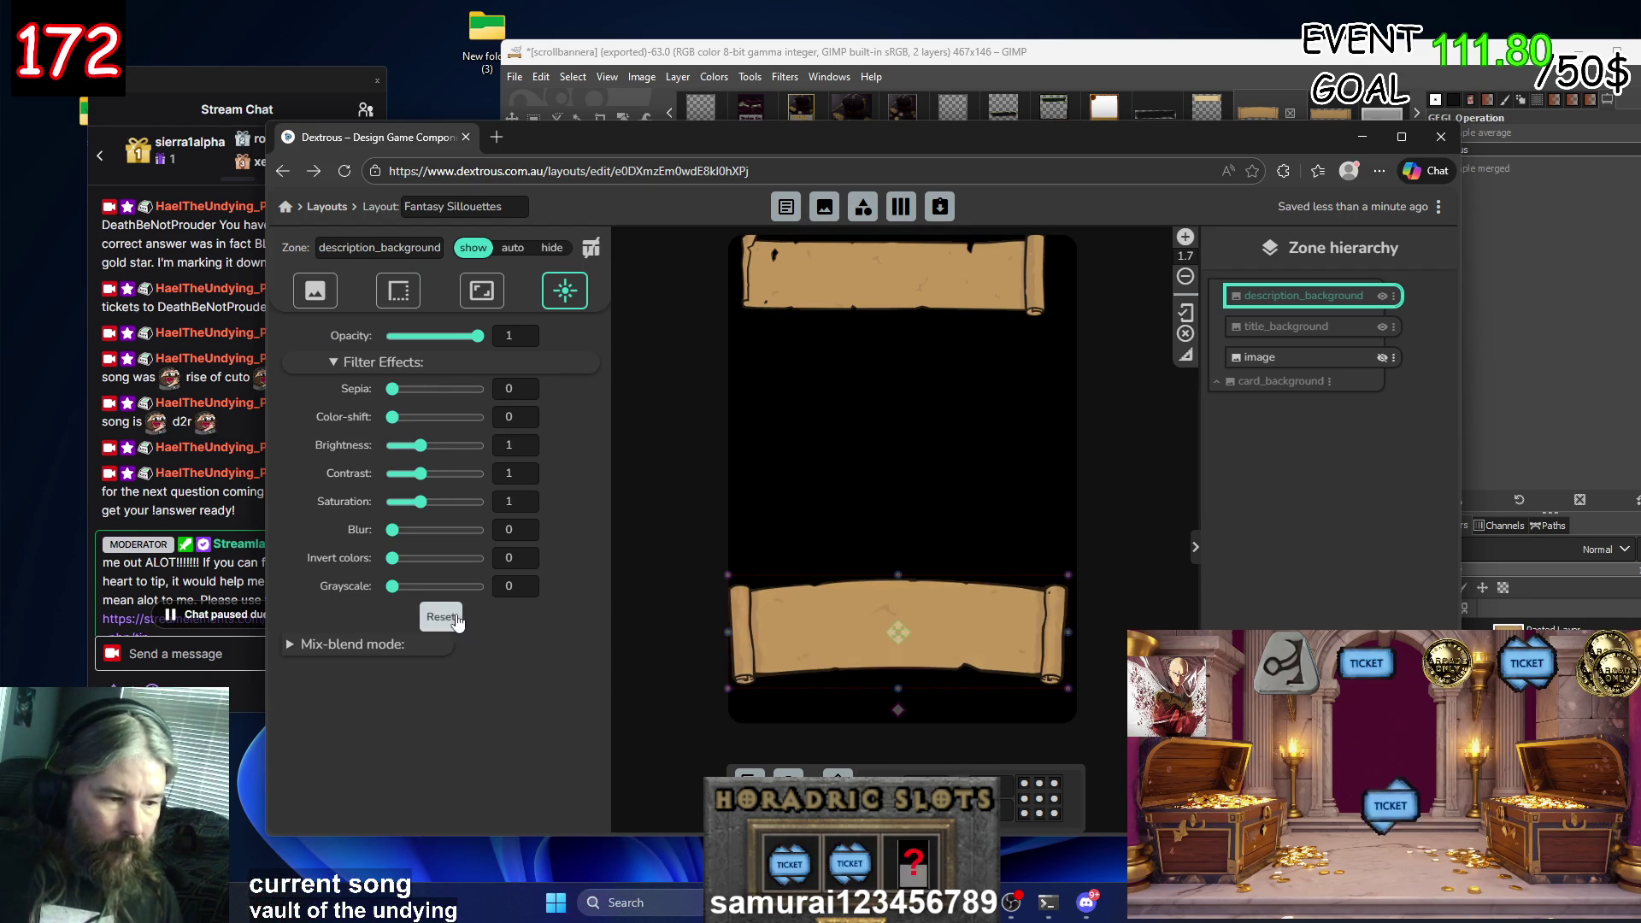
{"action": "left_click_drag", "start_coordinate": [420, 473], "coordinate": [427, 475]}
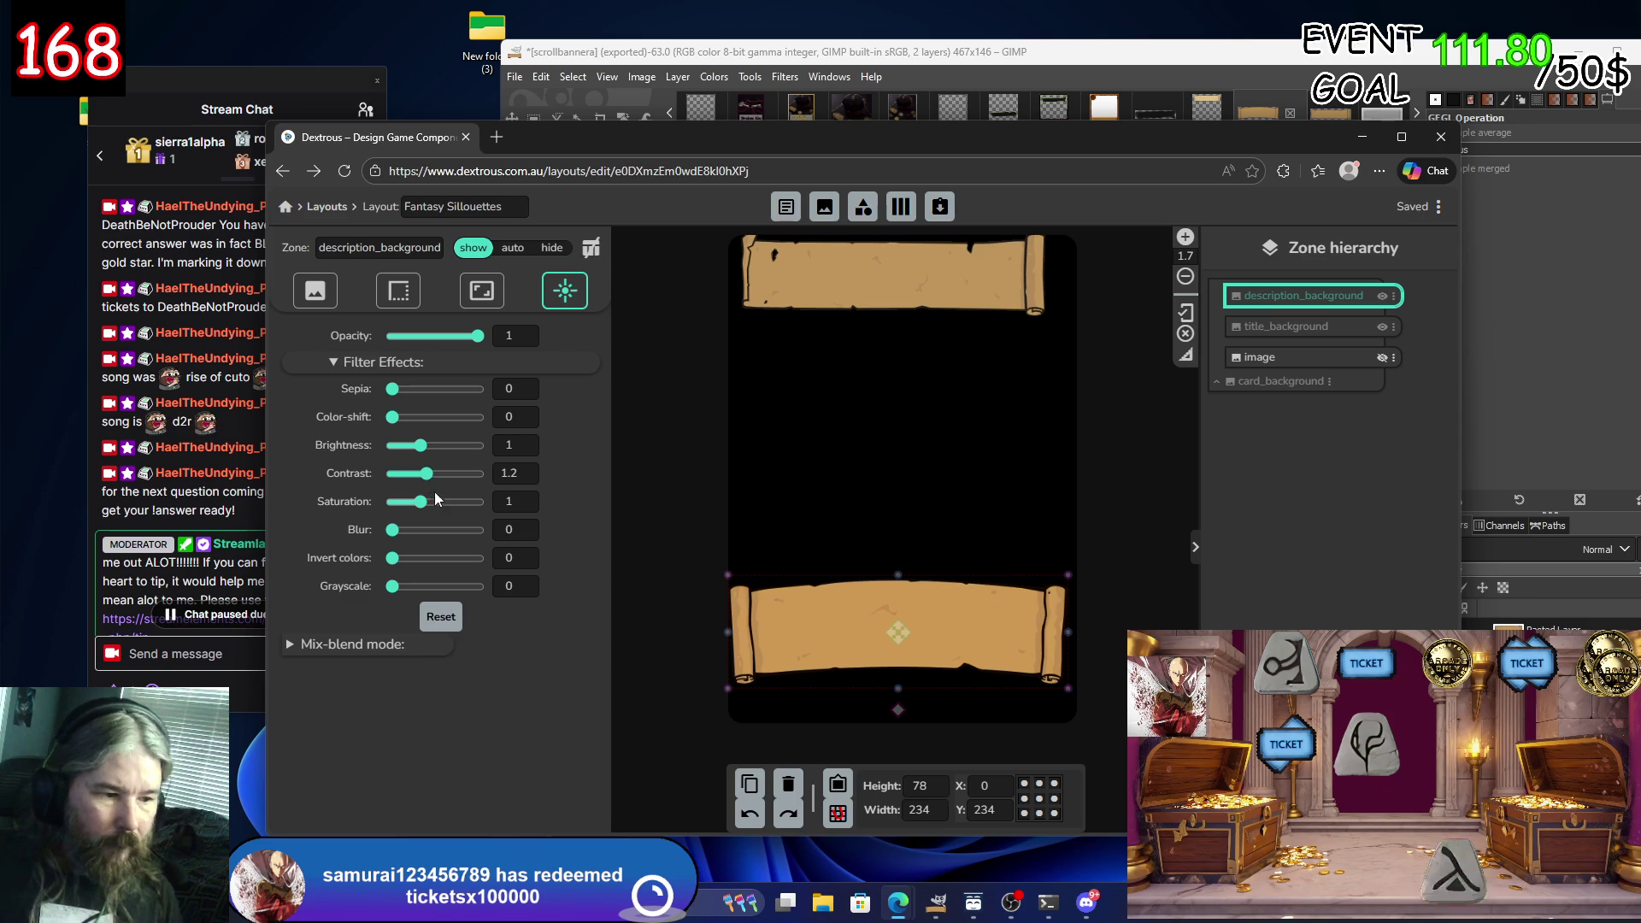
{"action": "left_click_drag", "start_coordinate": [421, 504], "coordinate": [426, 502]}
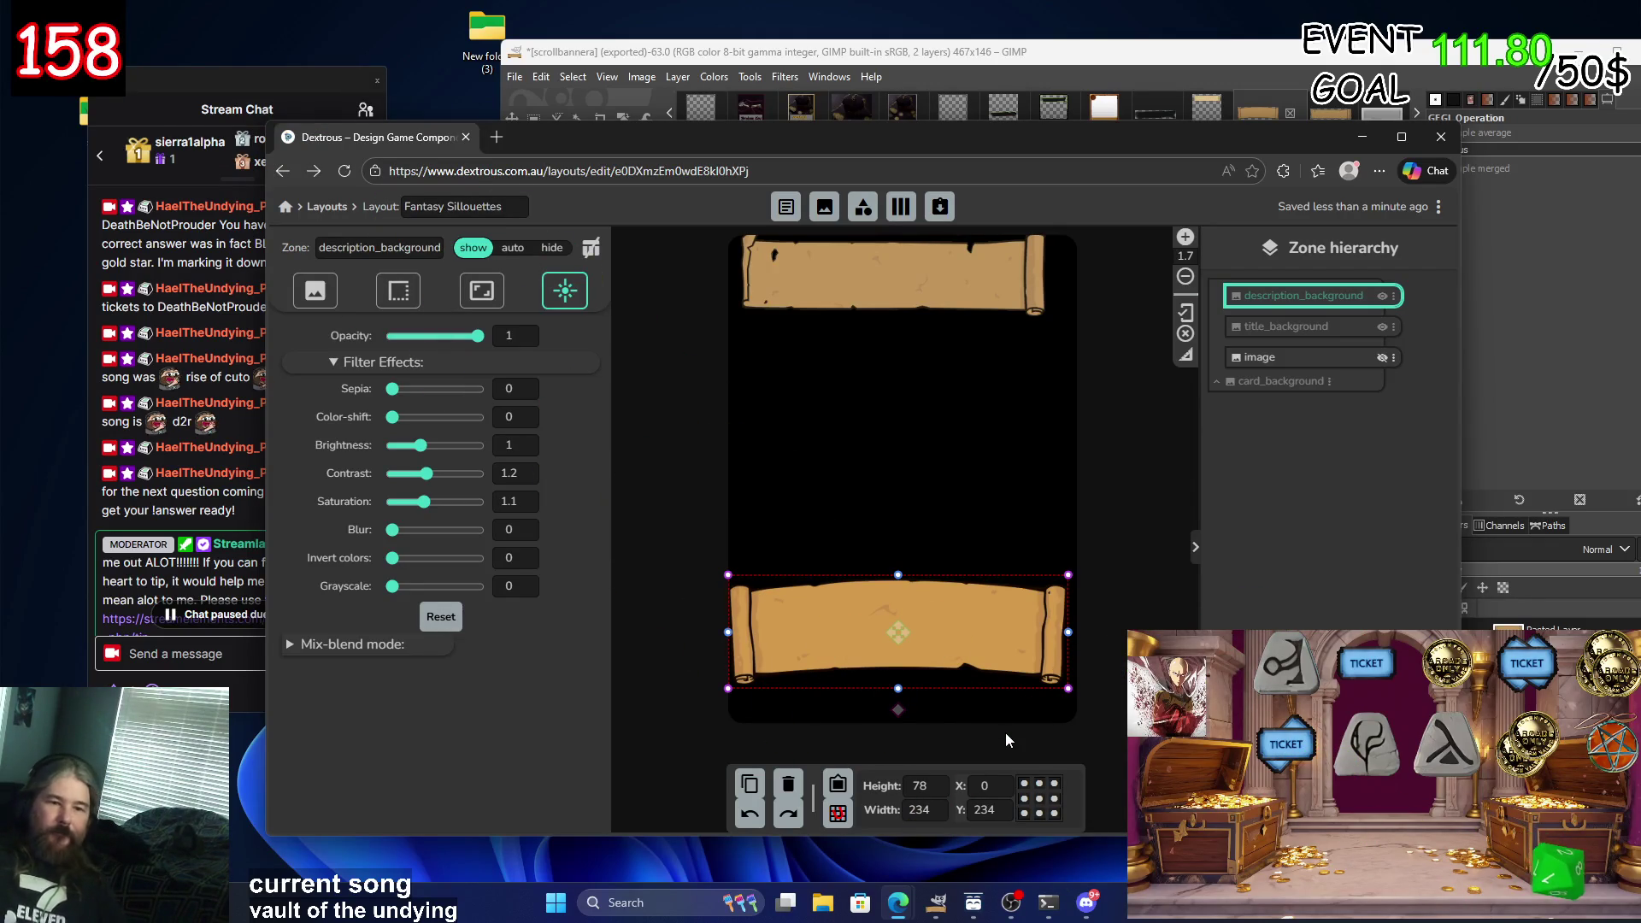
Step: Move the top scroll to X 13.7 and the lower scroll to X 3, Y 240
{"action": "left_click", "coordinate": [880, 296]}
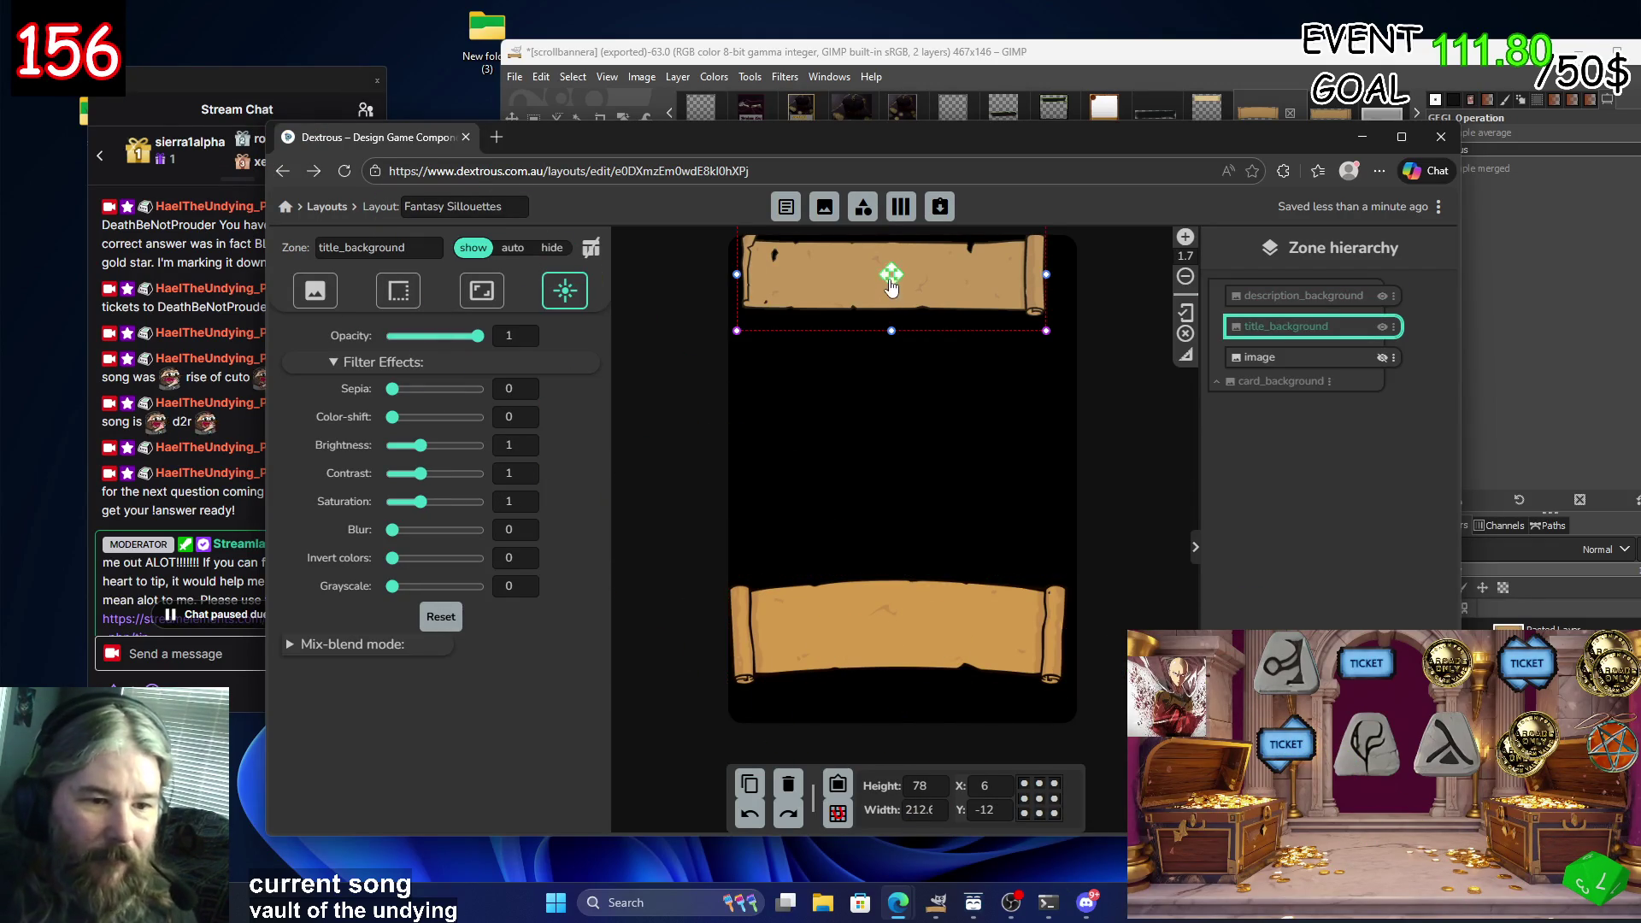
{"action": "left_click_drag", "start_coordinate": [889, 290], "coordinate": [901, 291]}
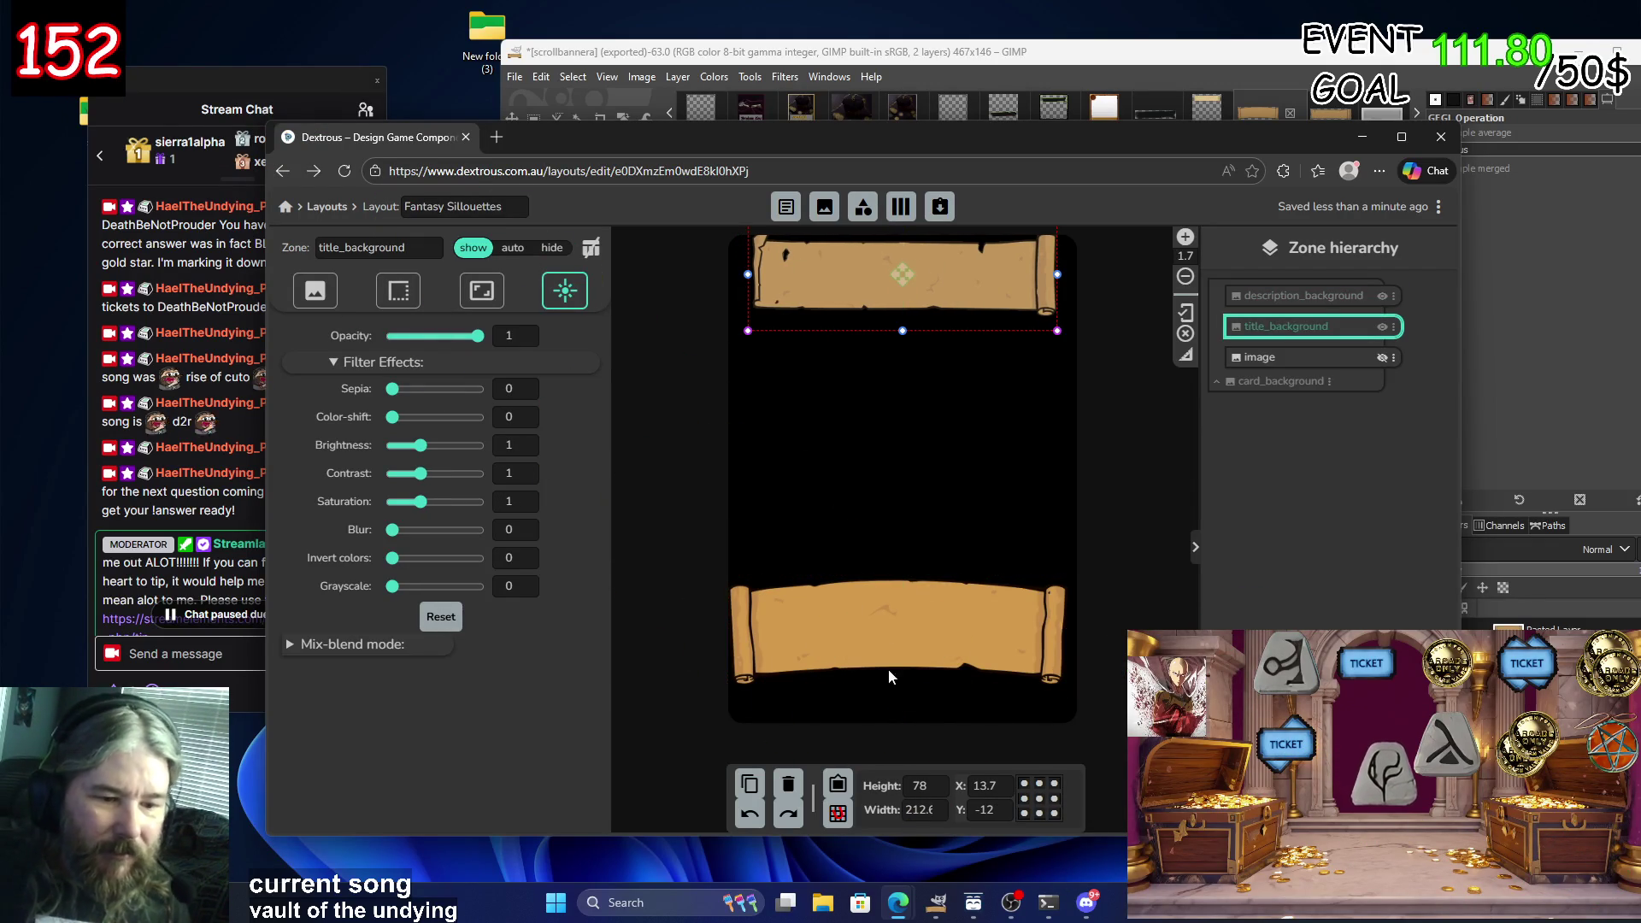
{"action": "left_click", "coordinate": [923, 641]}
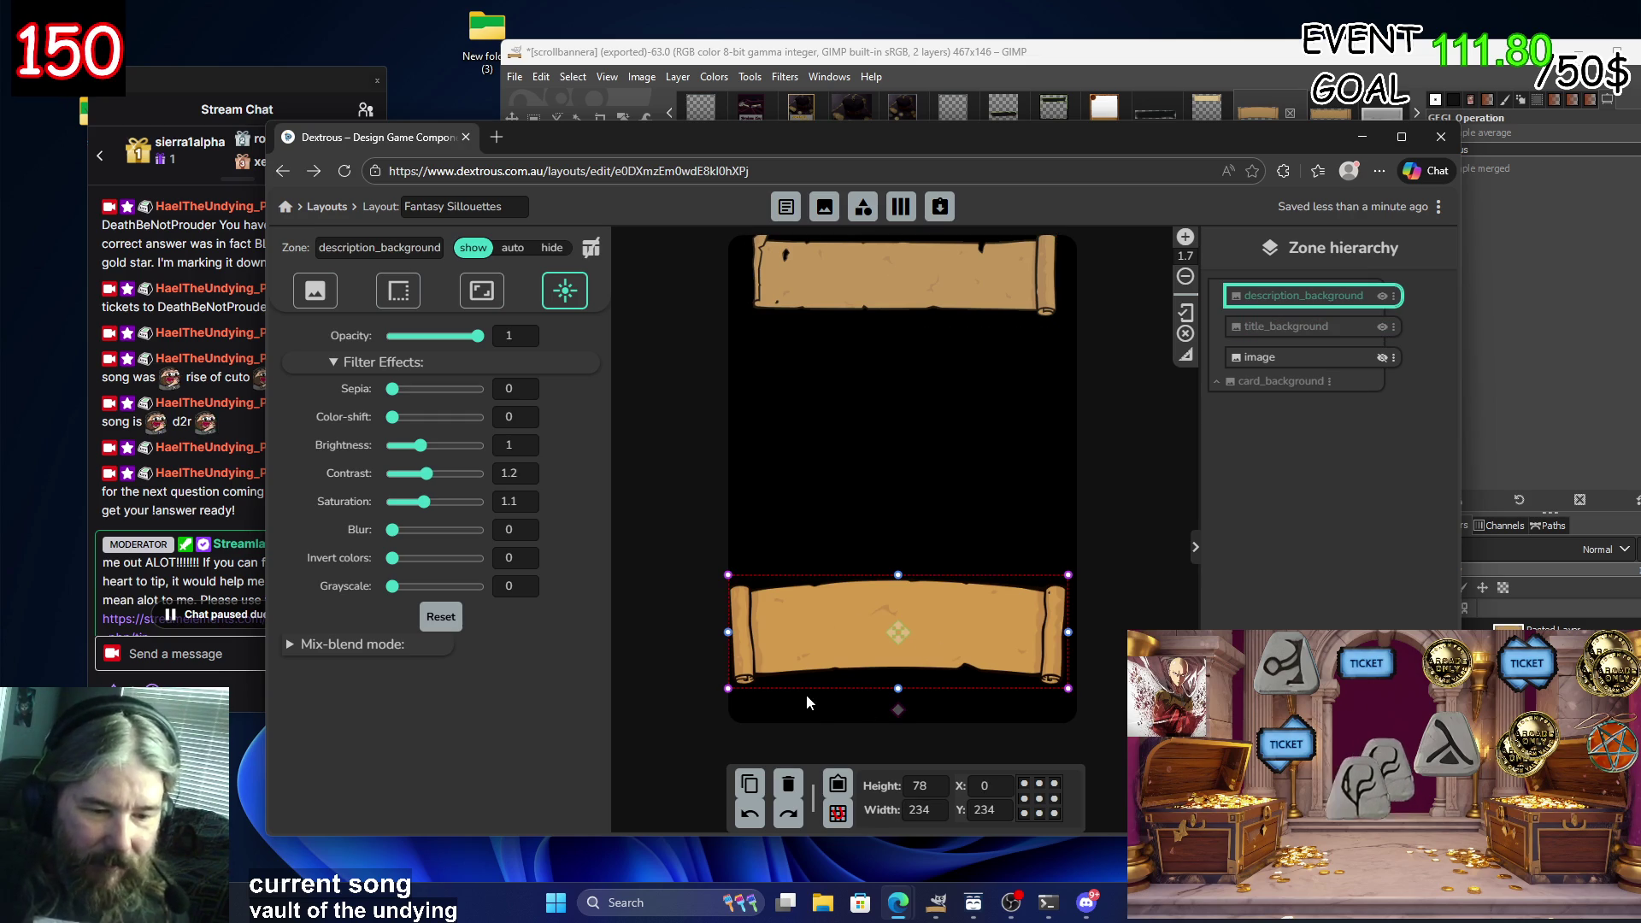
{"action": "left_click_drag", "start_coordinate": [897, 634], "coordinate": [903, 650]}
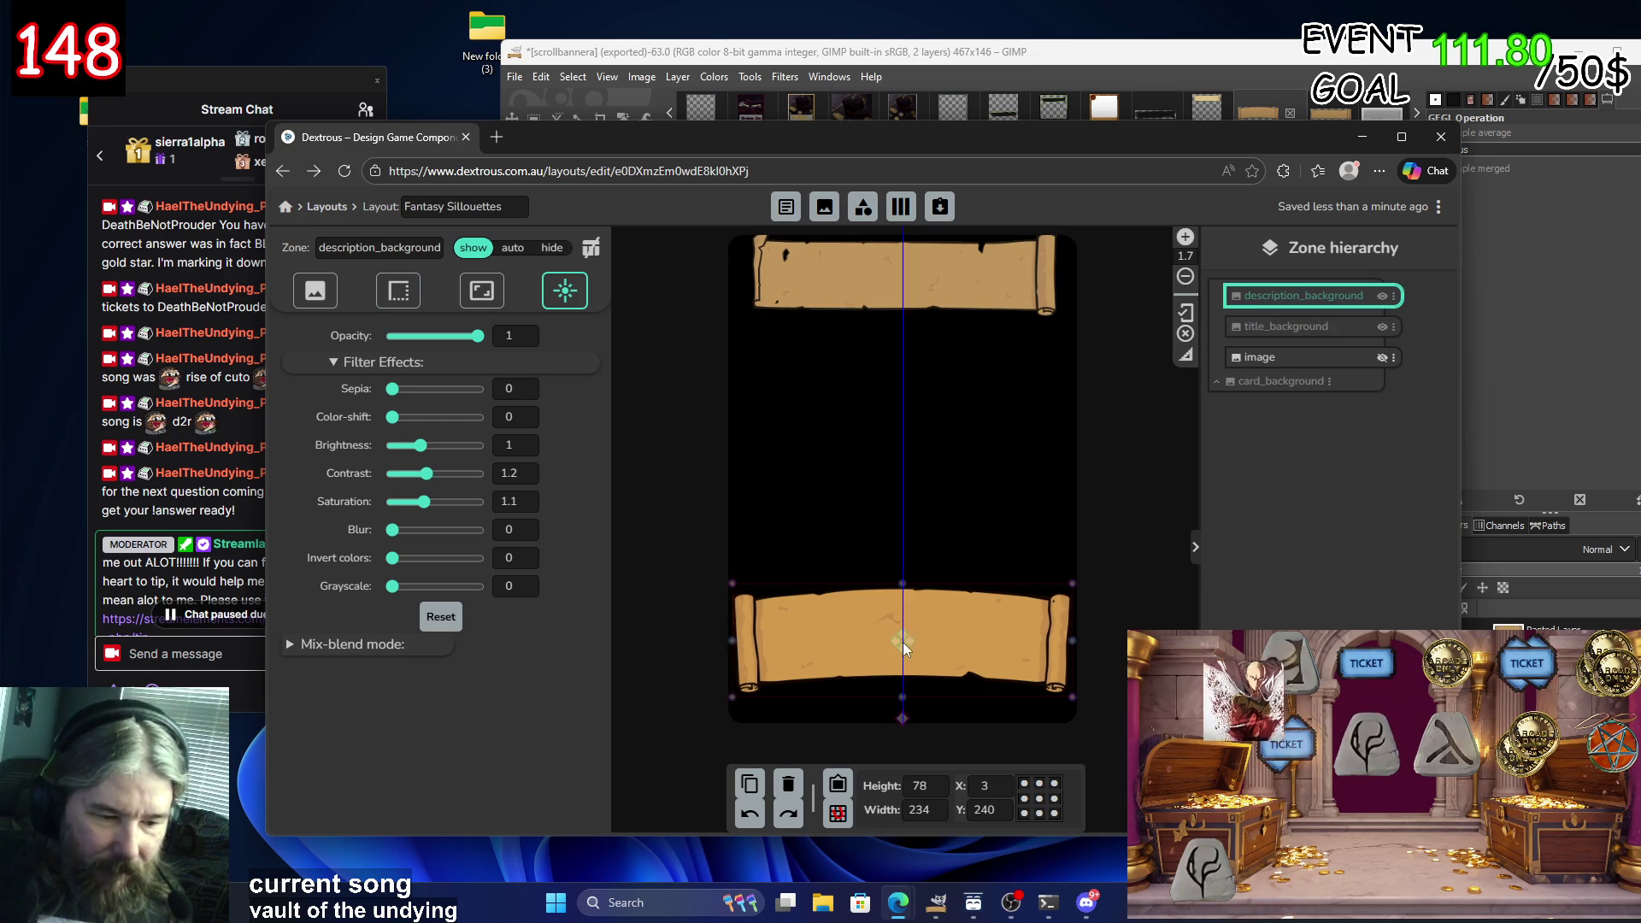
{"action": "left_click", "coordinate": [1041, 448]}
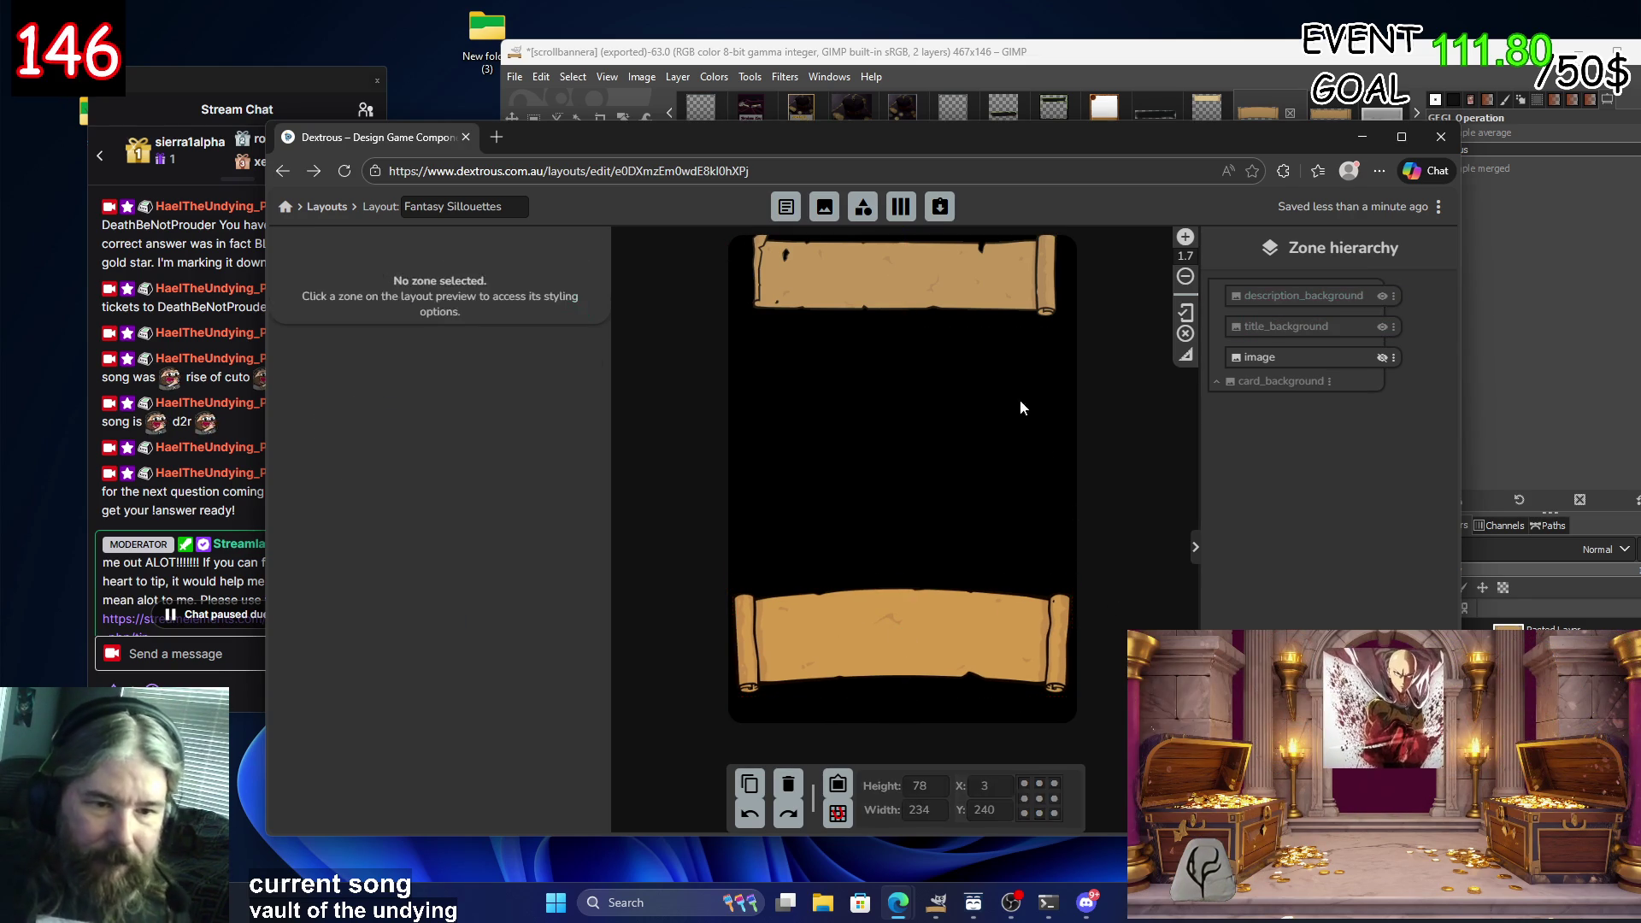
{"action": "left_click", "coordinate": [897, 278]}
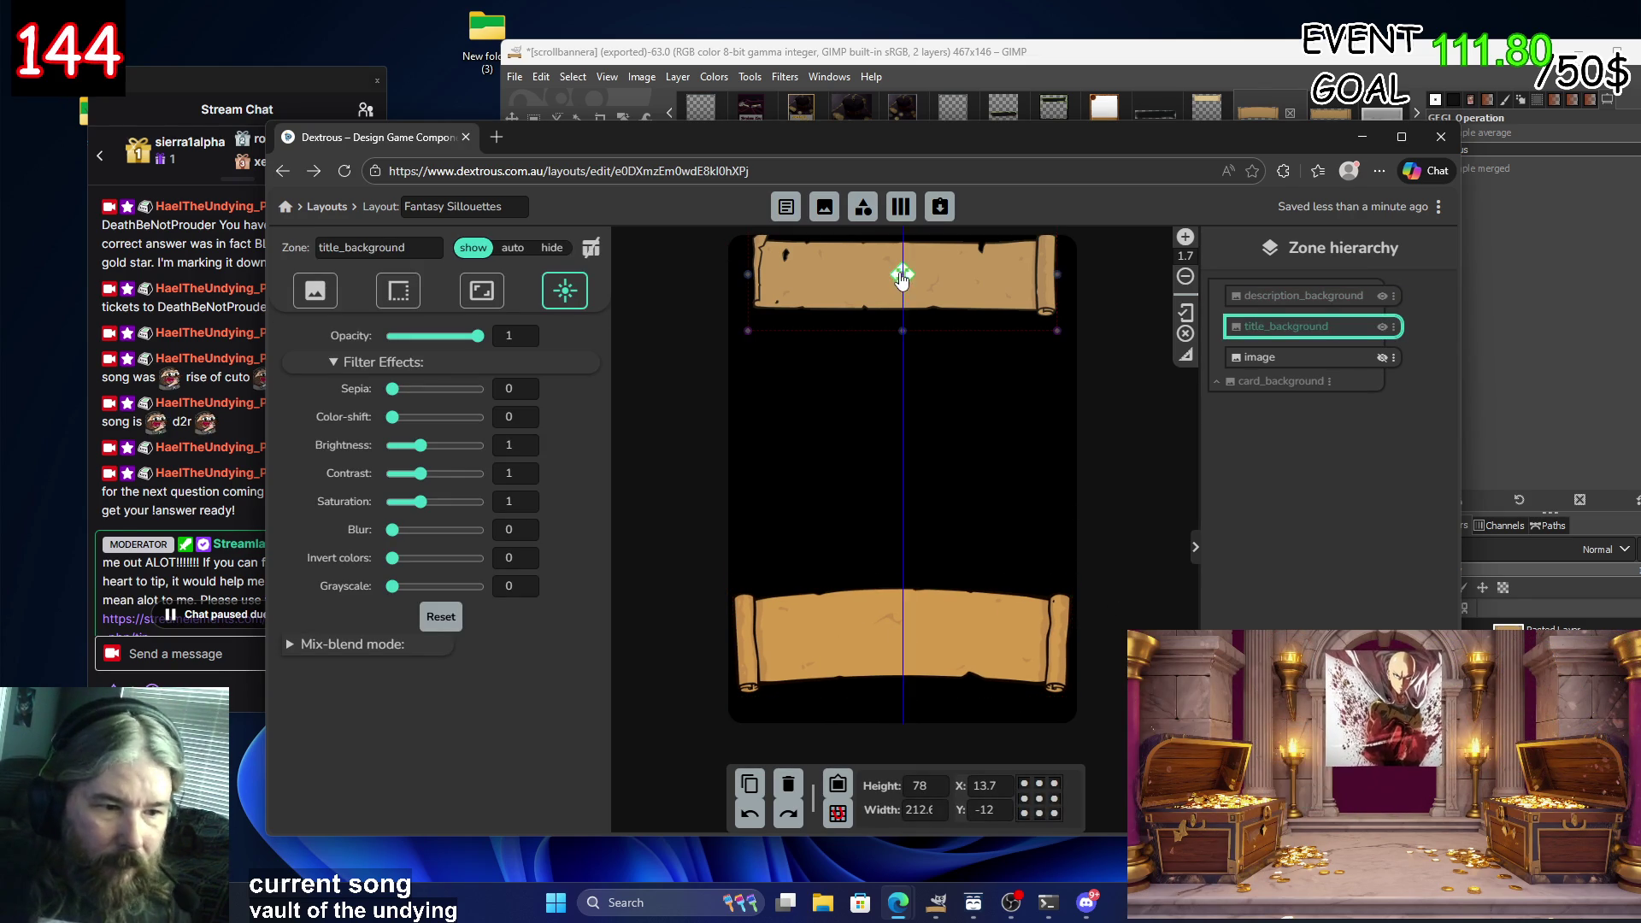
{"action": "left_click", "coordinate": [514, 209]}
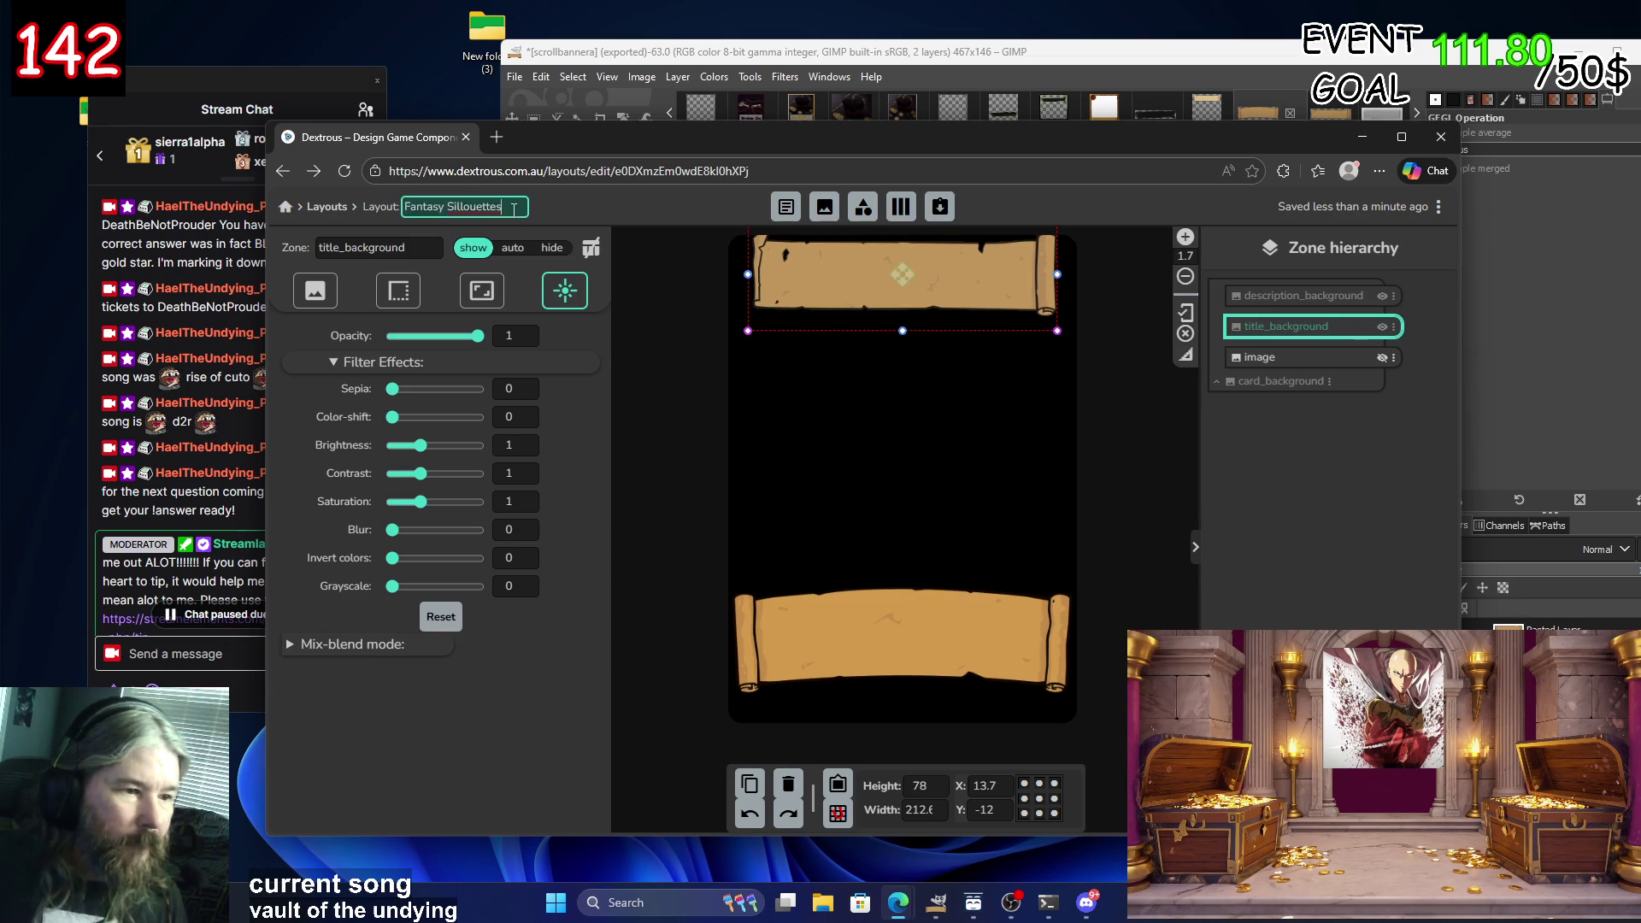
Step: Rename the layout to 'junk'
{"action": "key", "text": "ctrl+a"}
{"action": "key", "text": "BackSpace"}
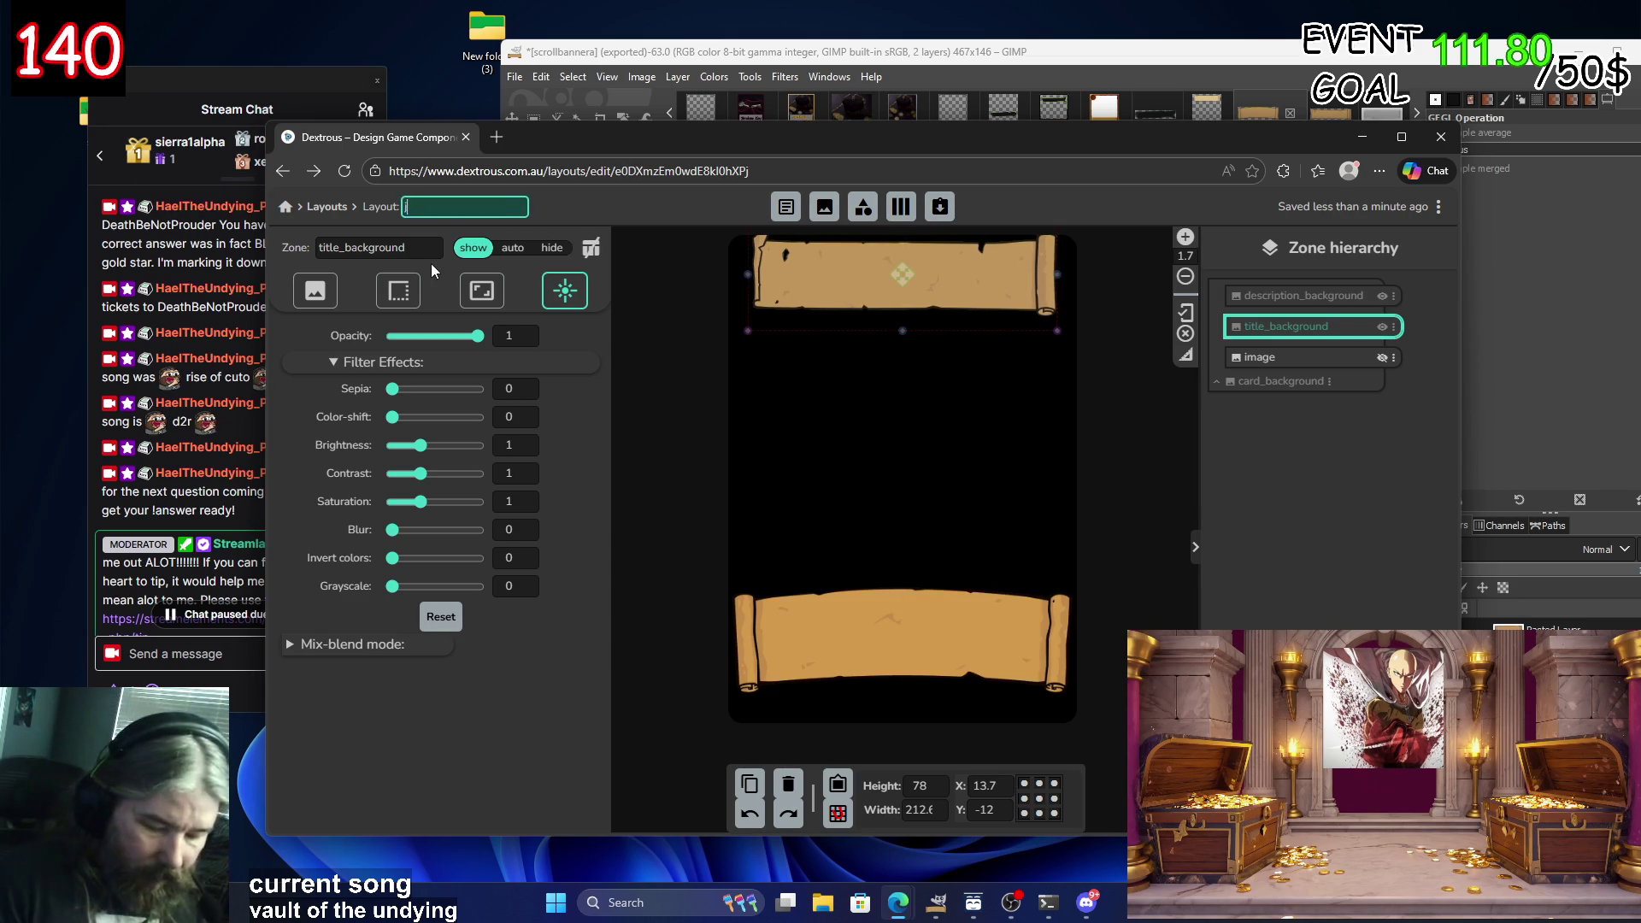
{"action": "type", "text": "junk"}
{"action": "left_click", "coordinate": [601, 210]}
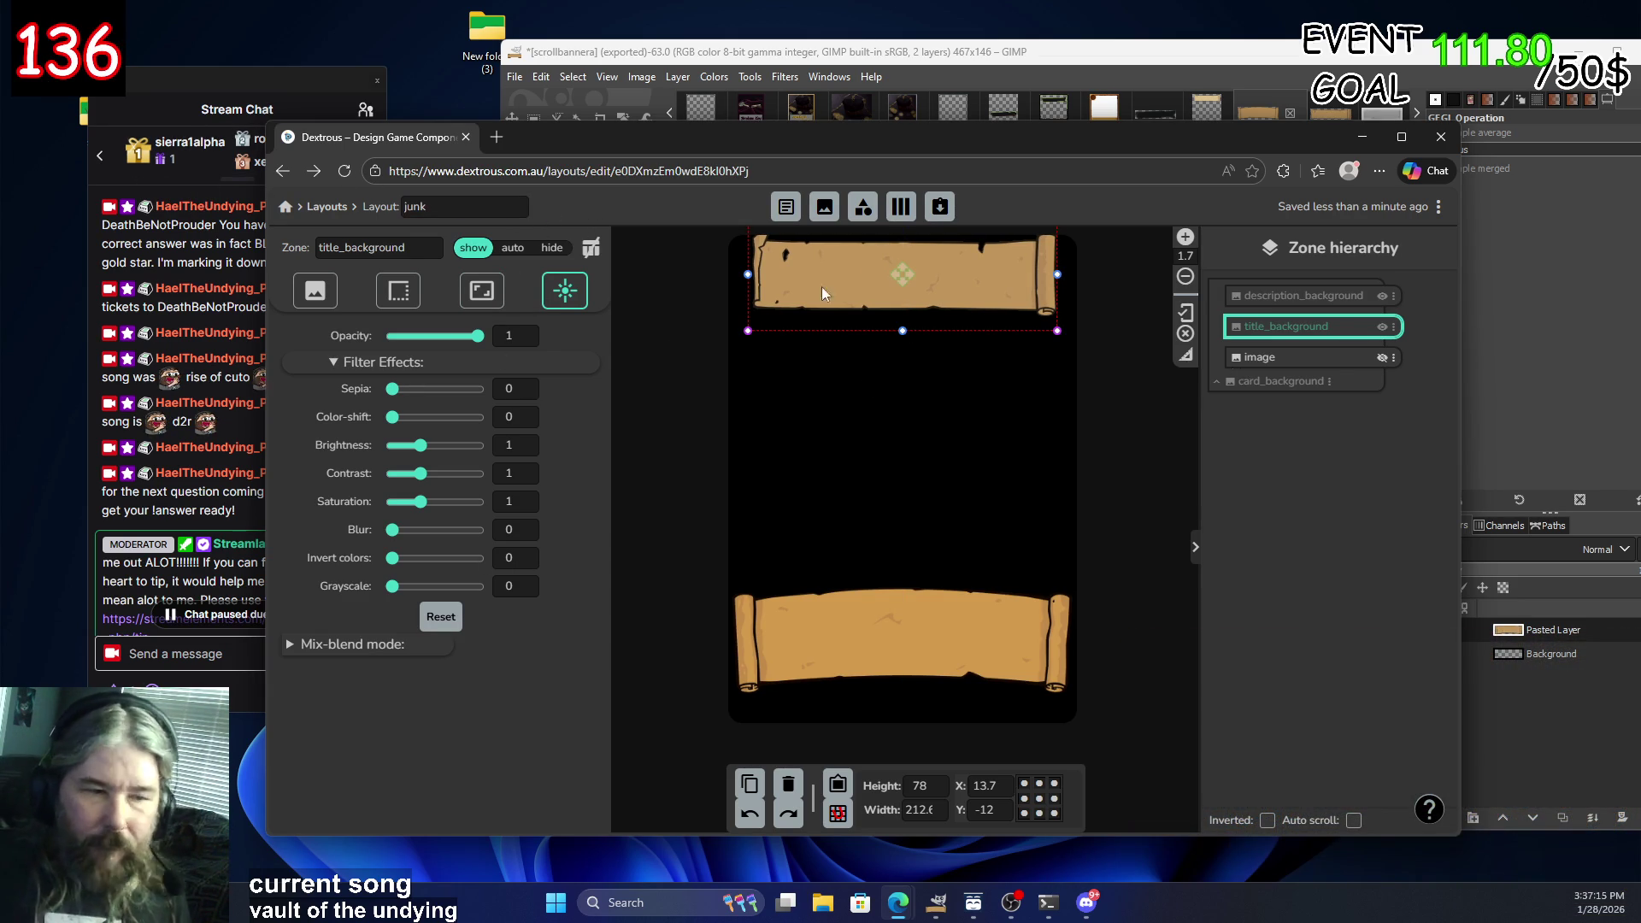
Step: Return to the saved layouts list and enlarge the browser window to show all six
{"action": "left_click", "coordinate": [327, 206]}
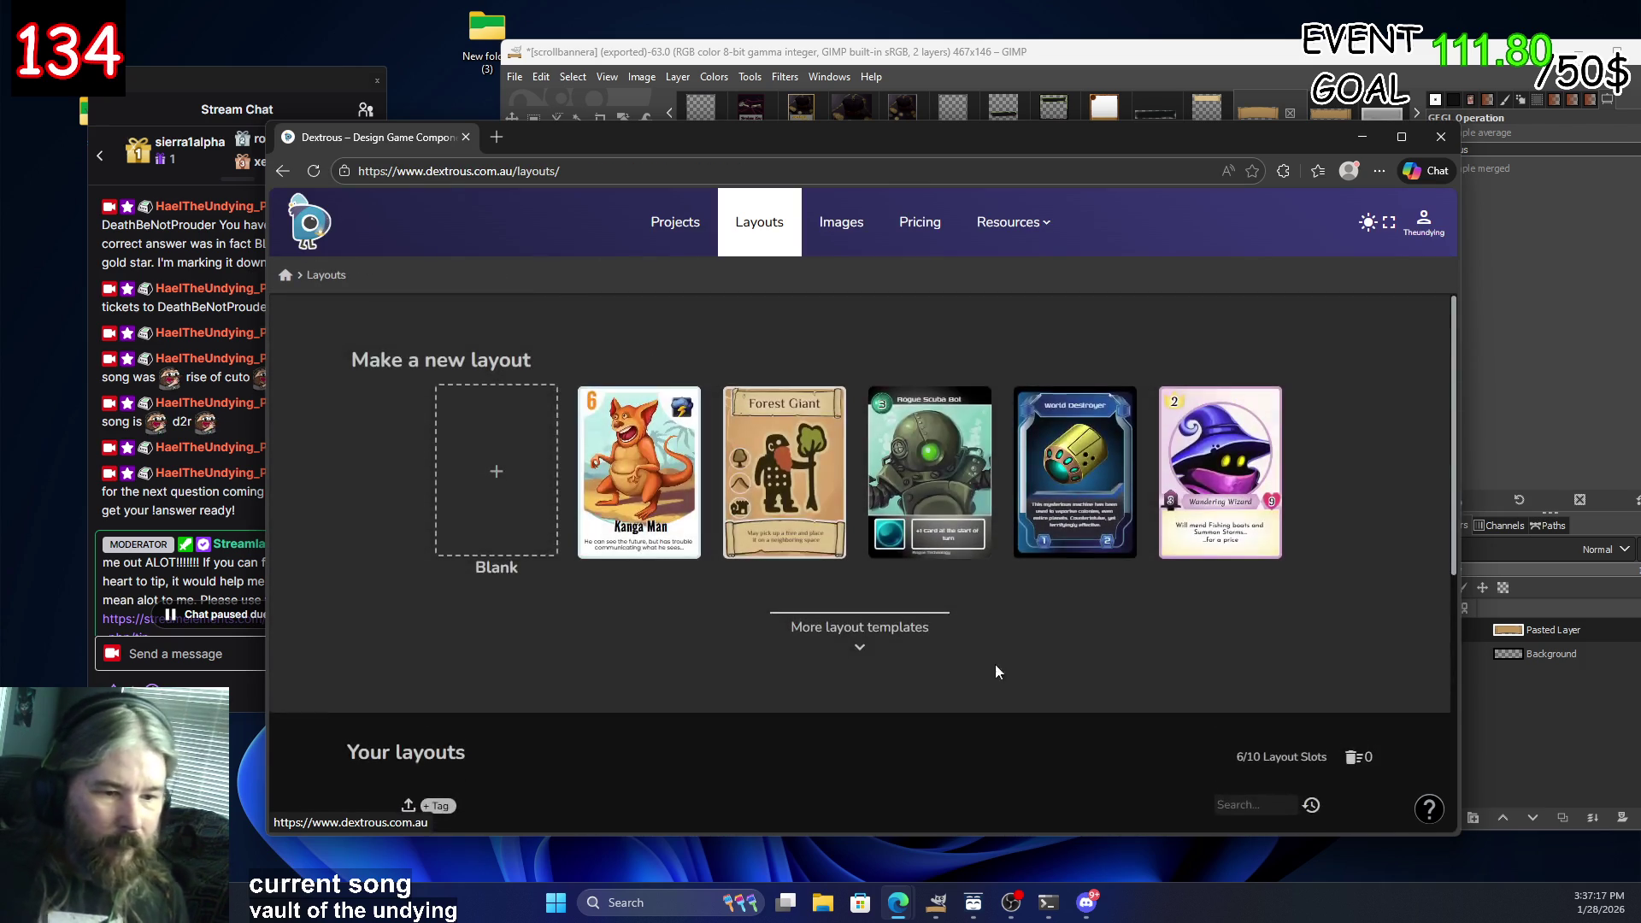
{"action": "scroll", "coordinate": [972, 636], "scroll_direction": "down", "scroll_amount": 5}
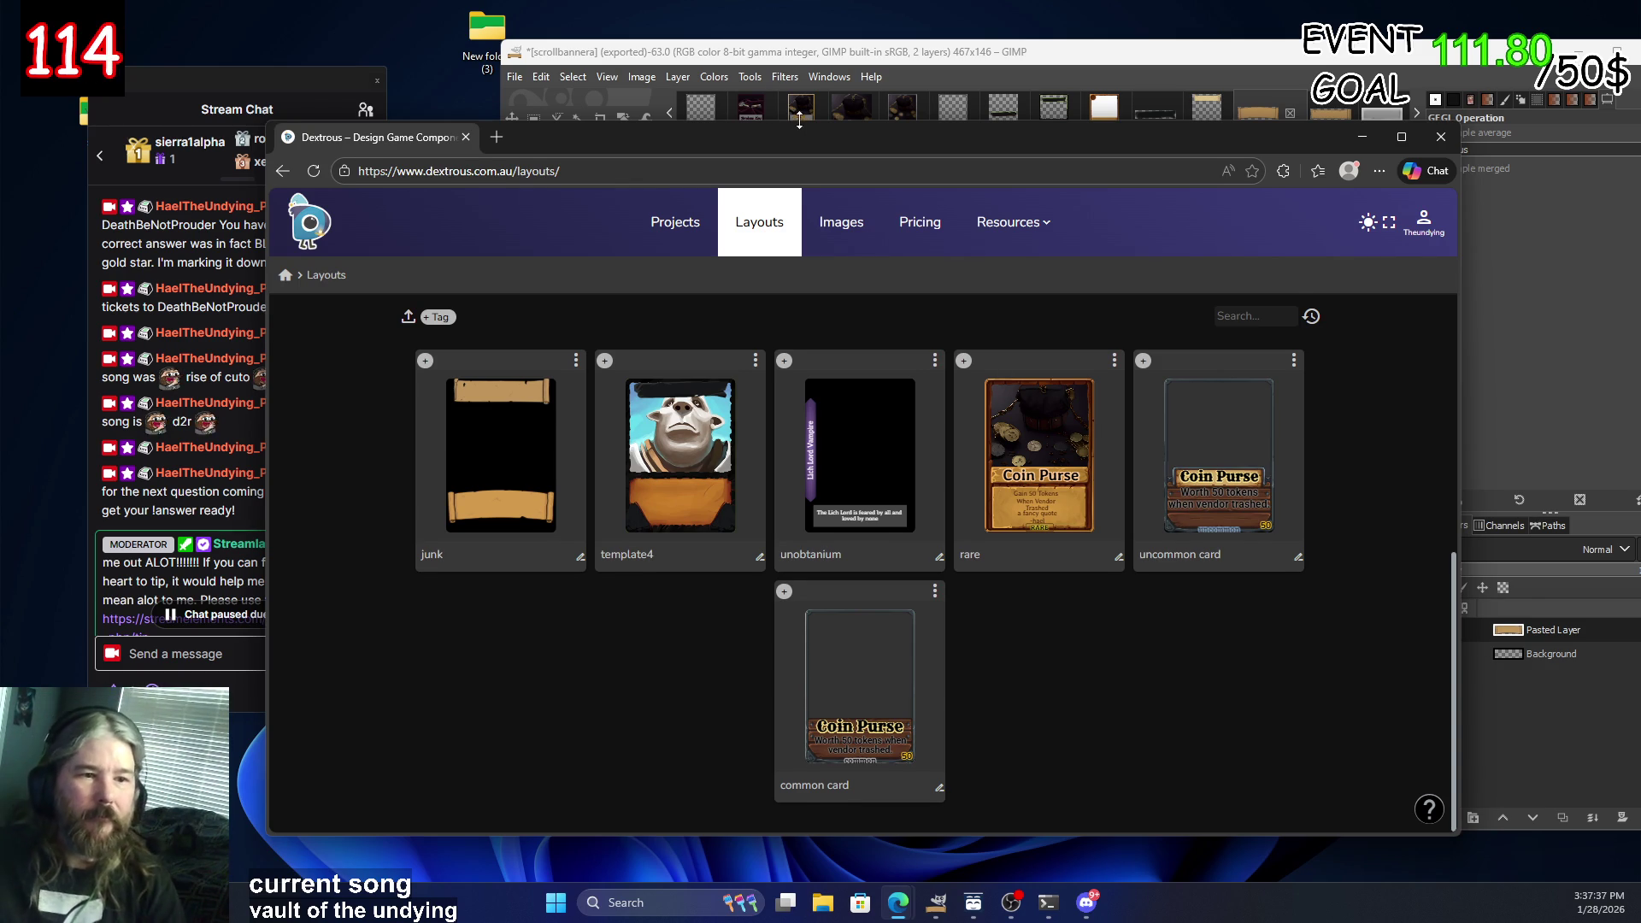
{"action": "left_click_drag", "start_coordinate": [799, 120], "coordinate": [799, 10]}
{"action": "left_click_drag", "start_coordinate": [971, 17], "coordinate": [1065, 45]}
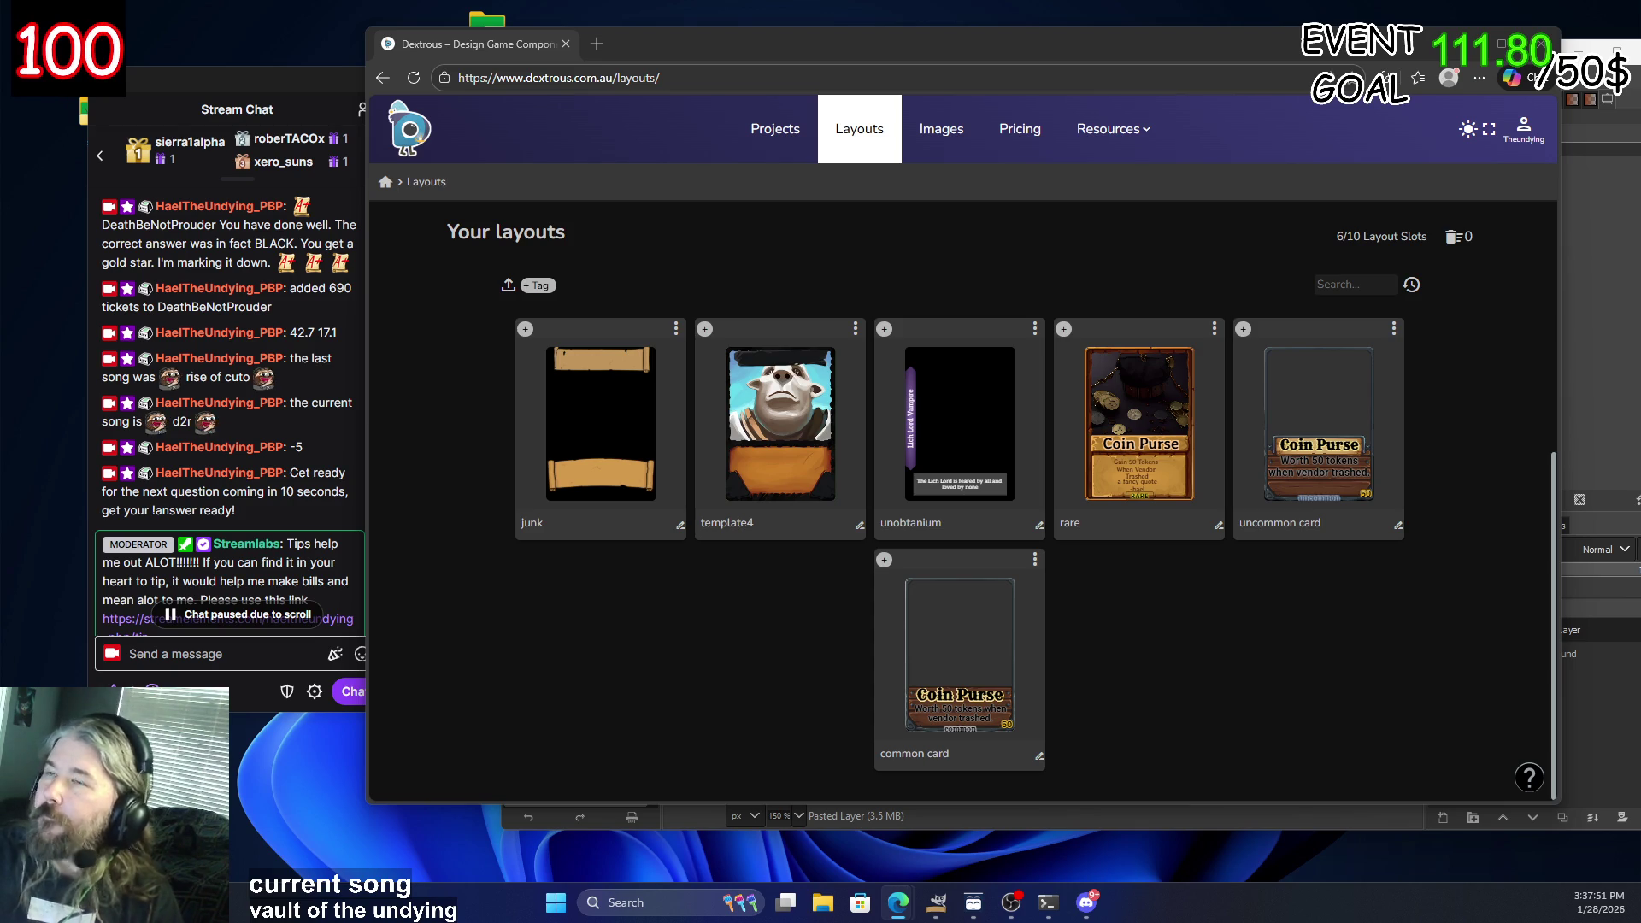
{"action": "key", "text": "alt+Tab"}
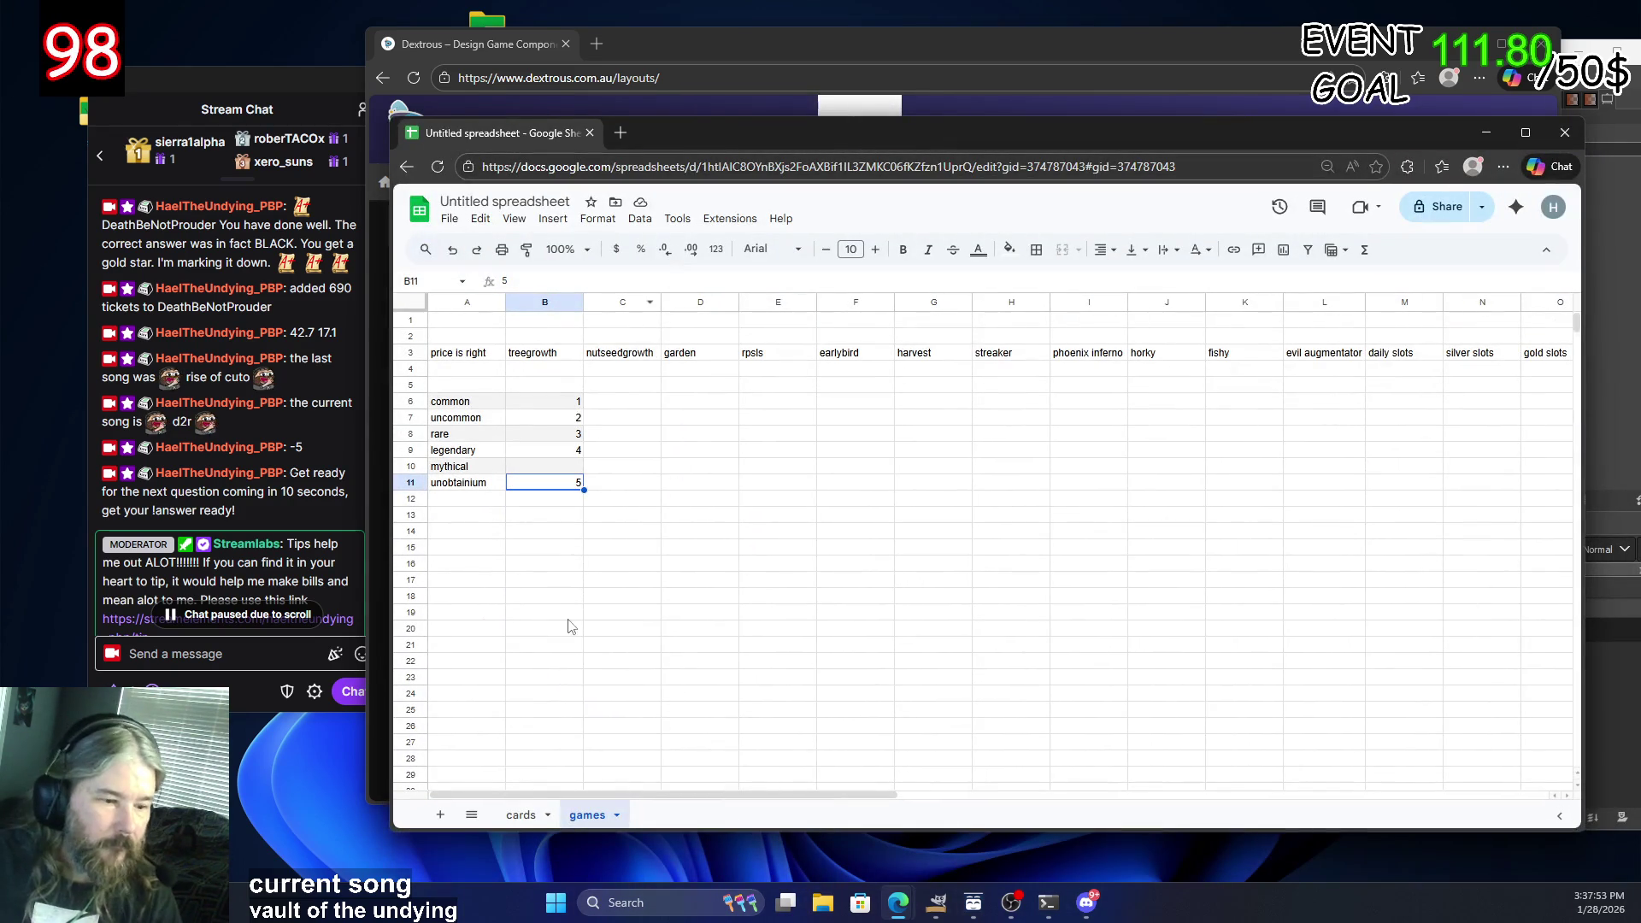
{"action": "left_click", "coordinate": [520, 814]}
{"action": "left_click", "coordinate": [505, 375]}
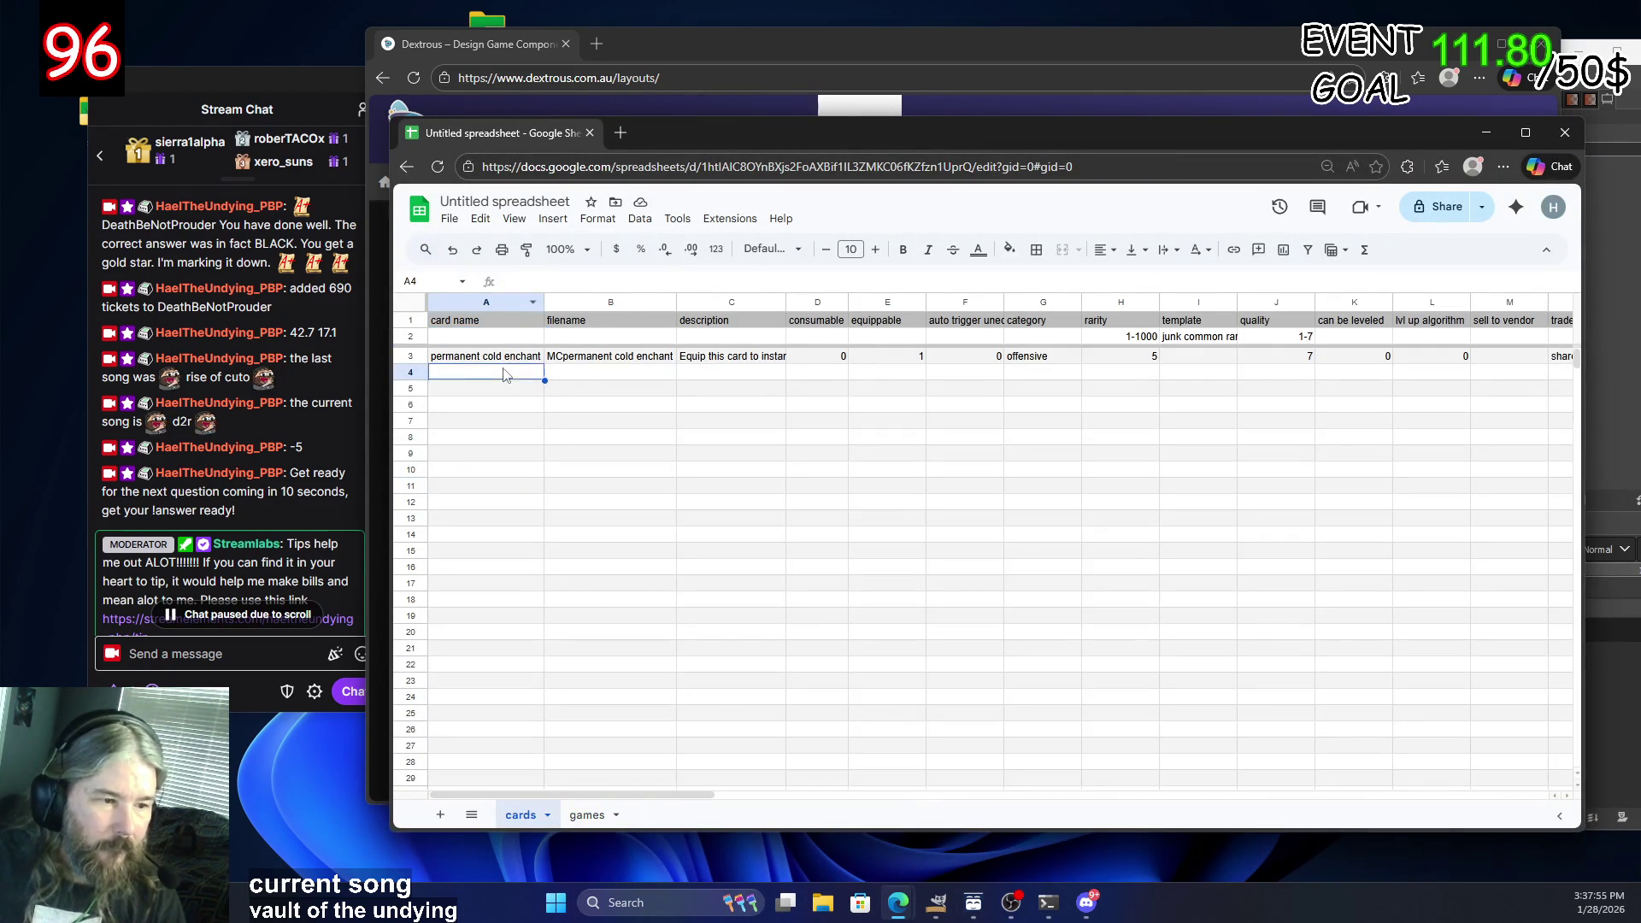
{"action": "key", "text": "super+Down"}
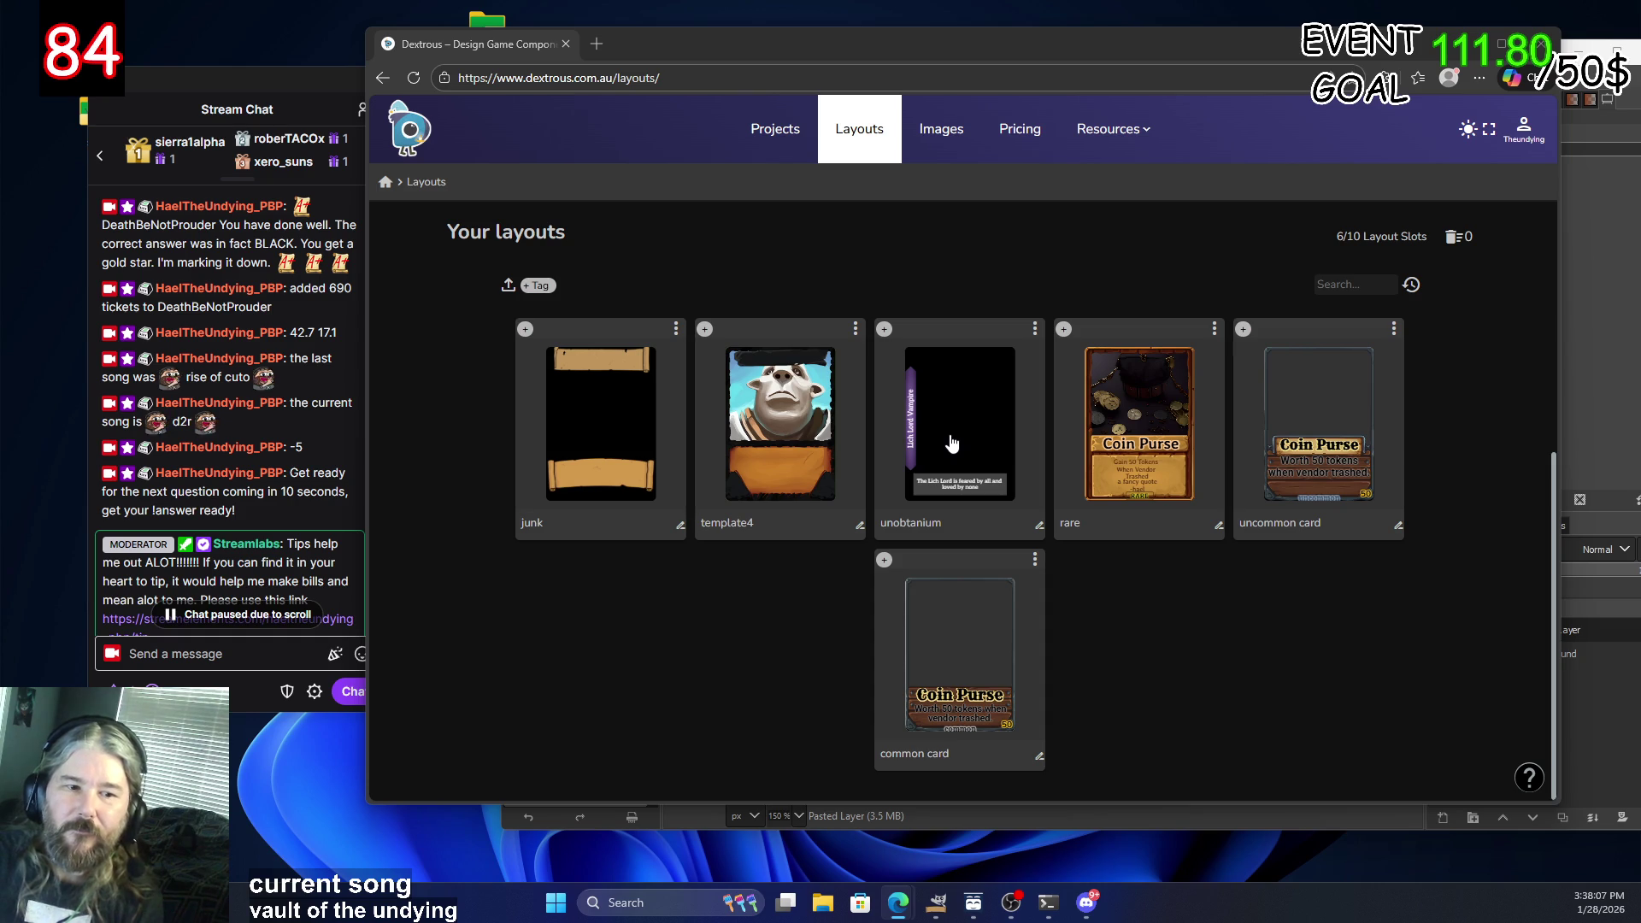
Step: Open the unobtanium layout and set the description text to 'Cold Enchant'
{"action": "left_click", "coordinate": [952, 441]}
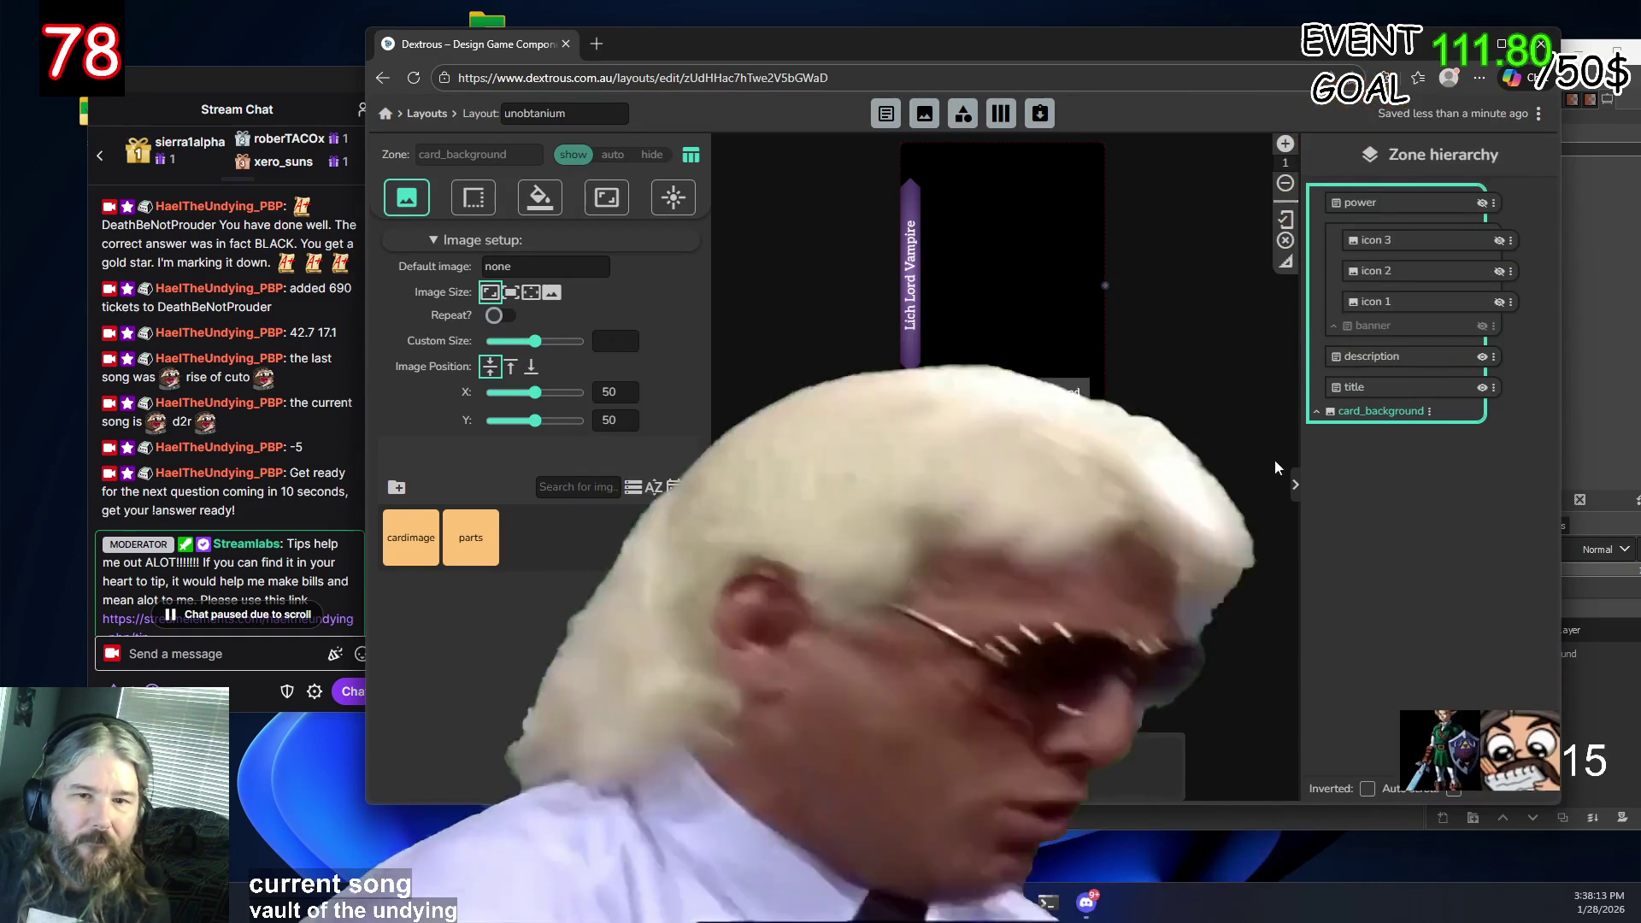
{"action": "left_click", "coordinate": [1009, 406]}
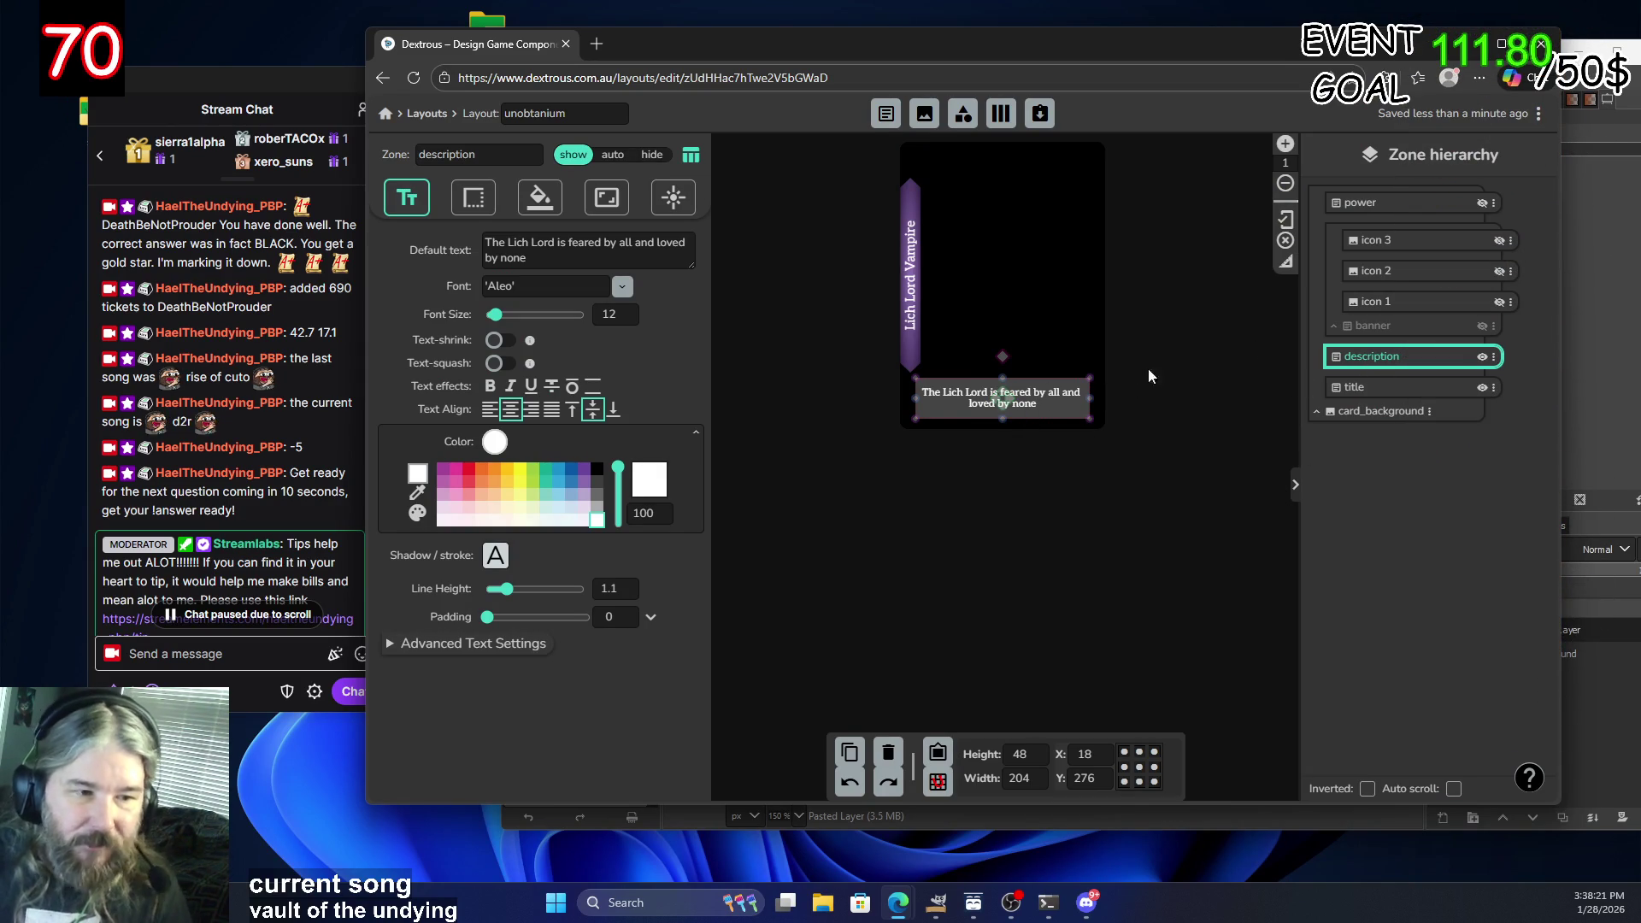
{"action": "triple_click", "coordinate": [583, 259]}
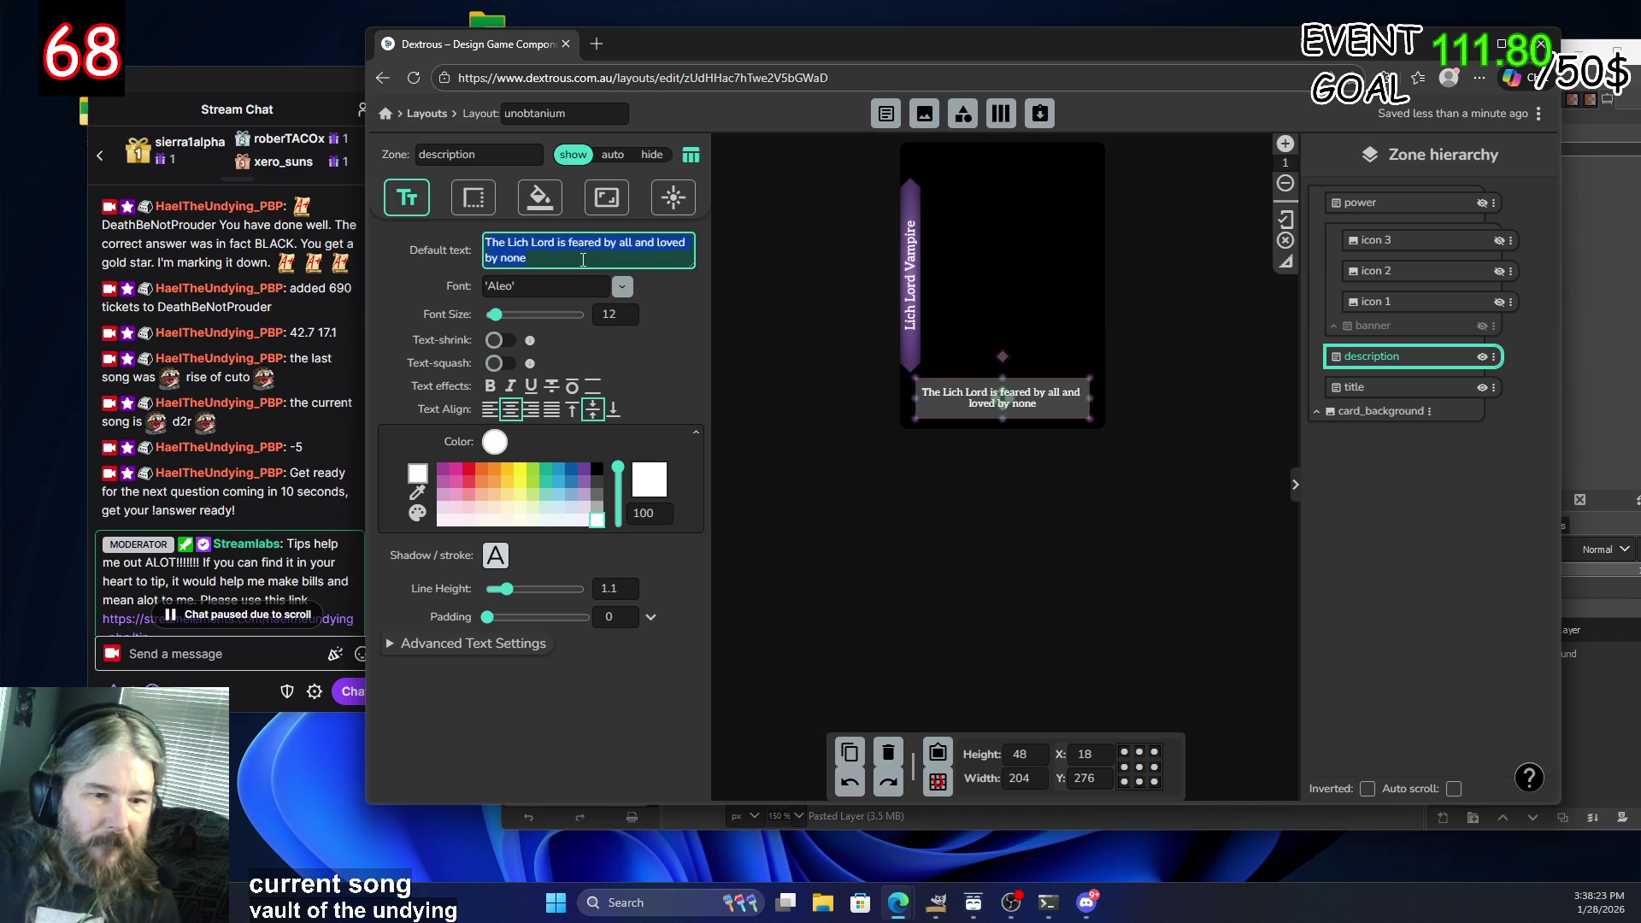
{"action": "type", "text": "Cold"}
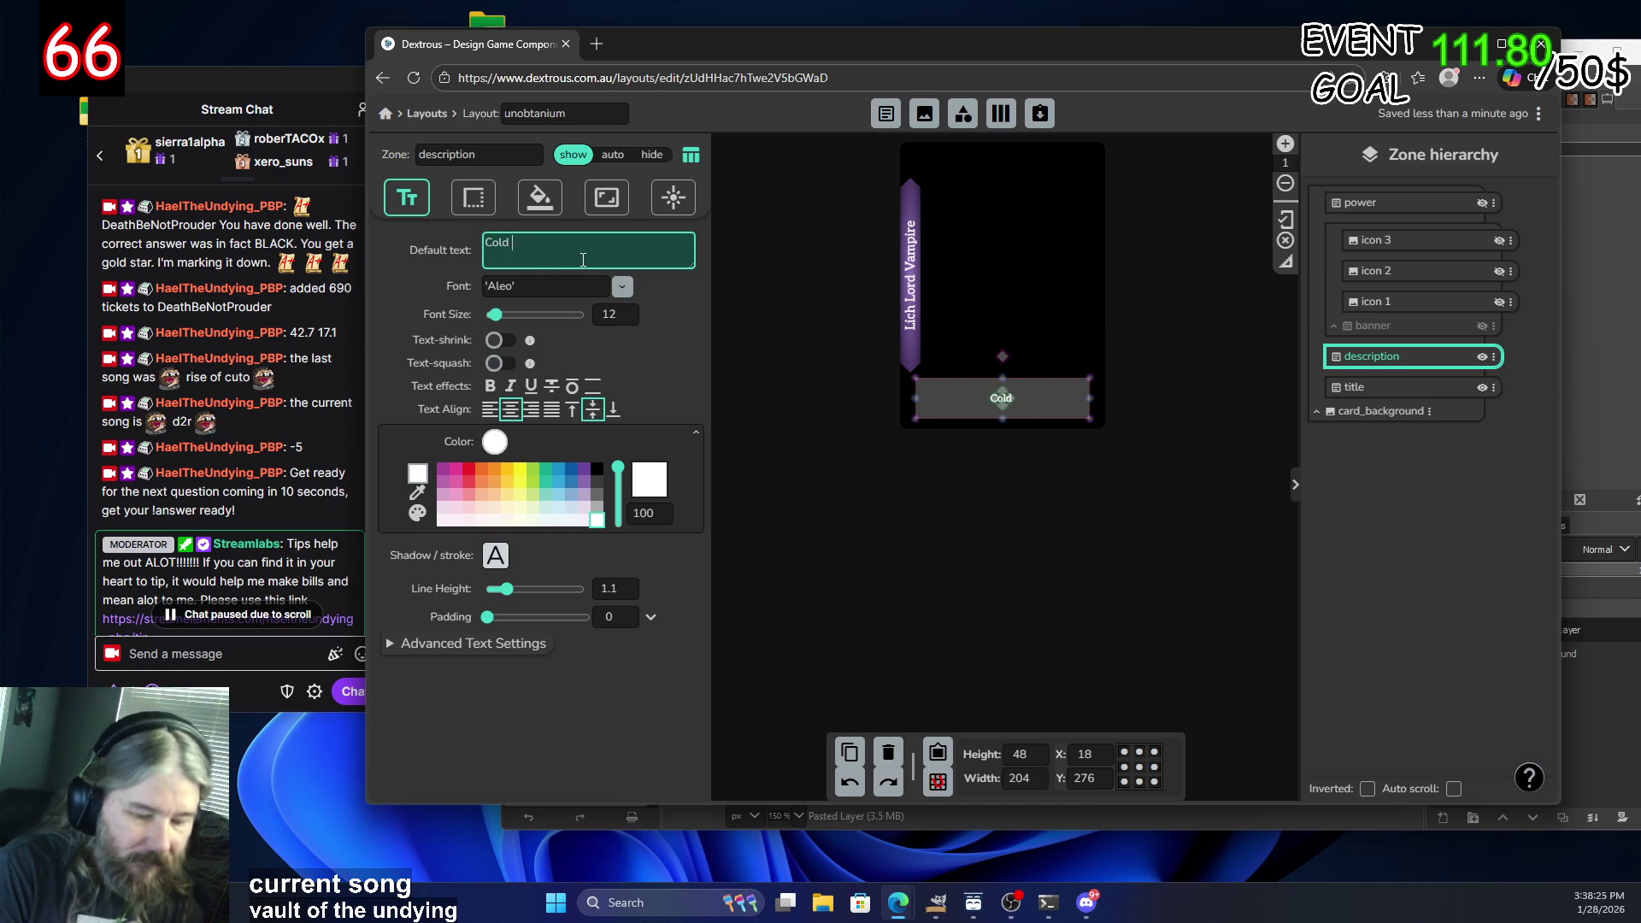
{"action": "type", "text": " Enchant"}
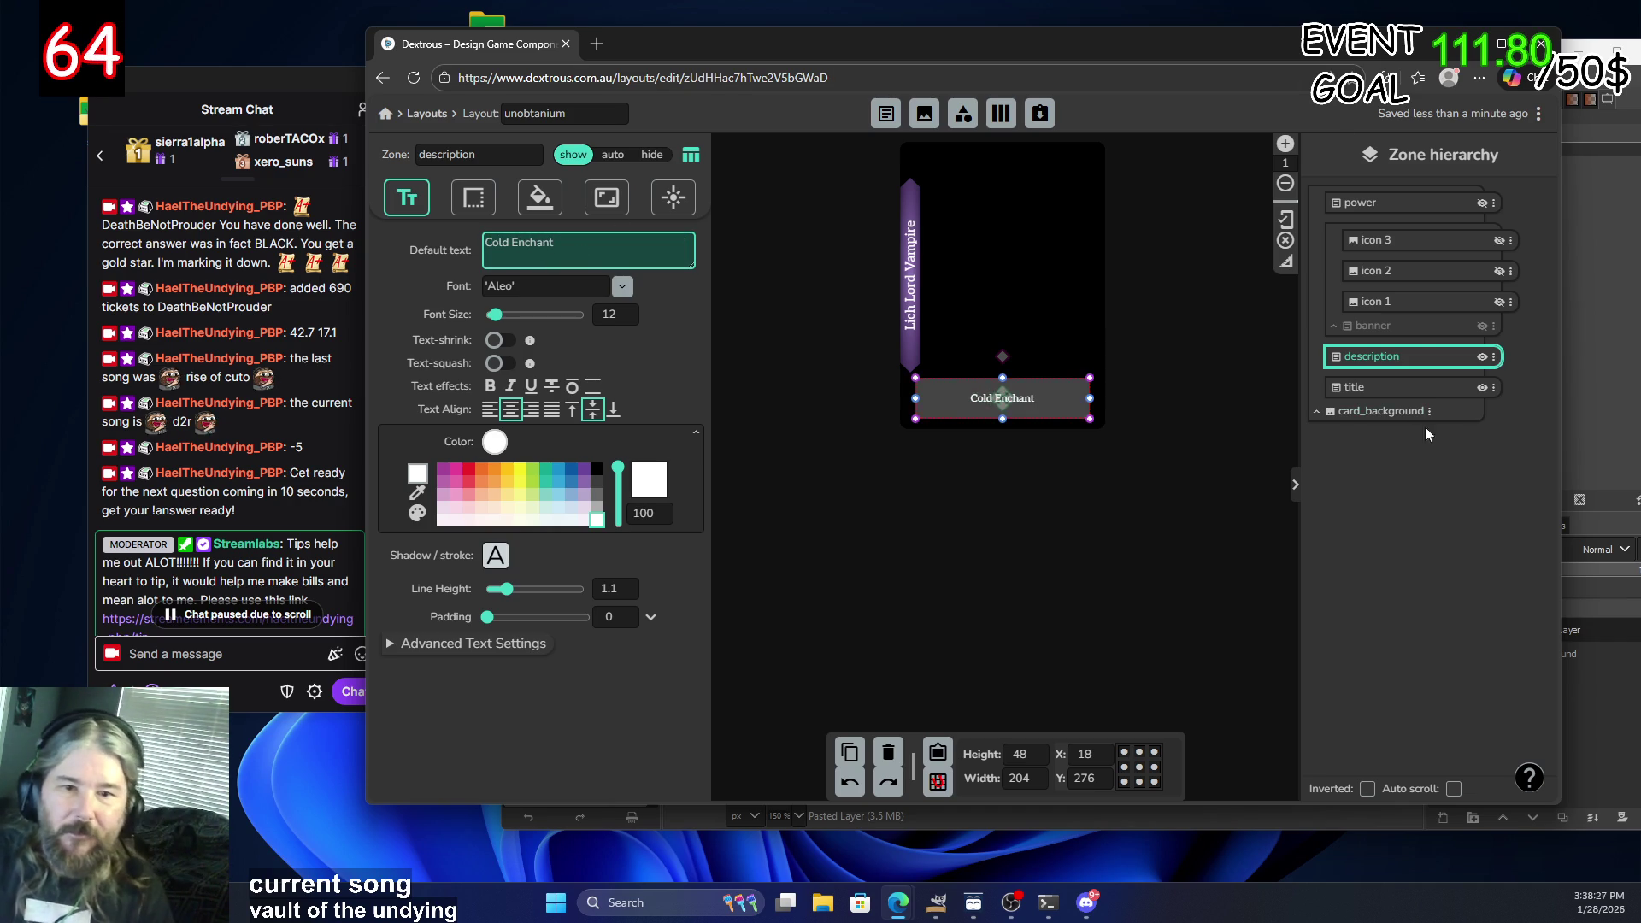
Step: Replace the title text with 'Permanent Cold Enchant' and check both zones
{"action": "left_click", "coordinate": [1414, 392]}
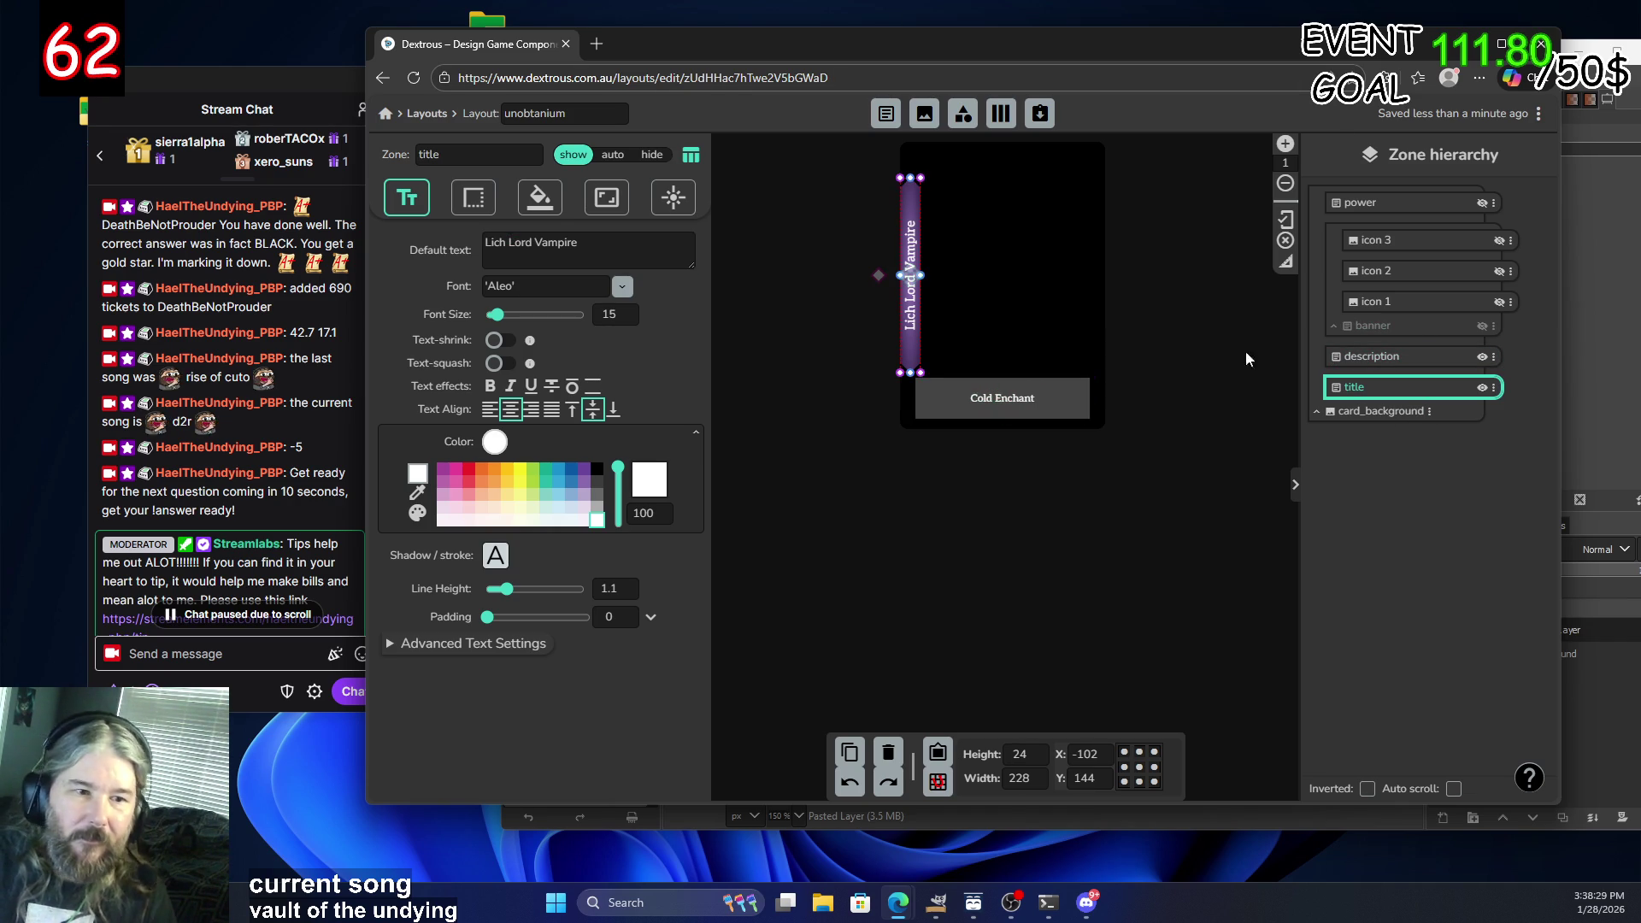
{"action": "triple_click", "coordinate": [547, 248]}
{"action": "type", "text": "P"}
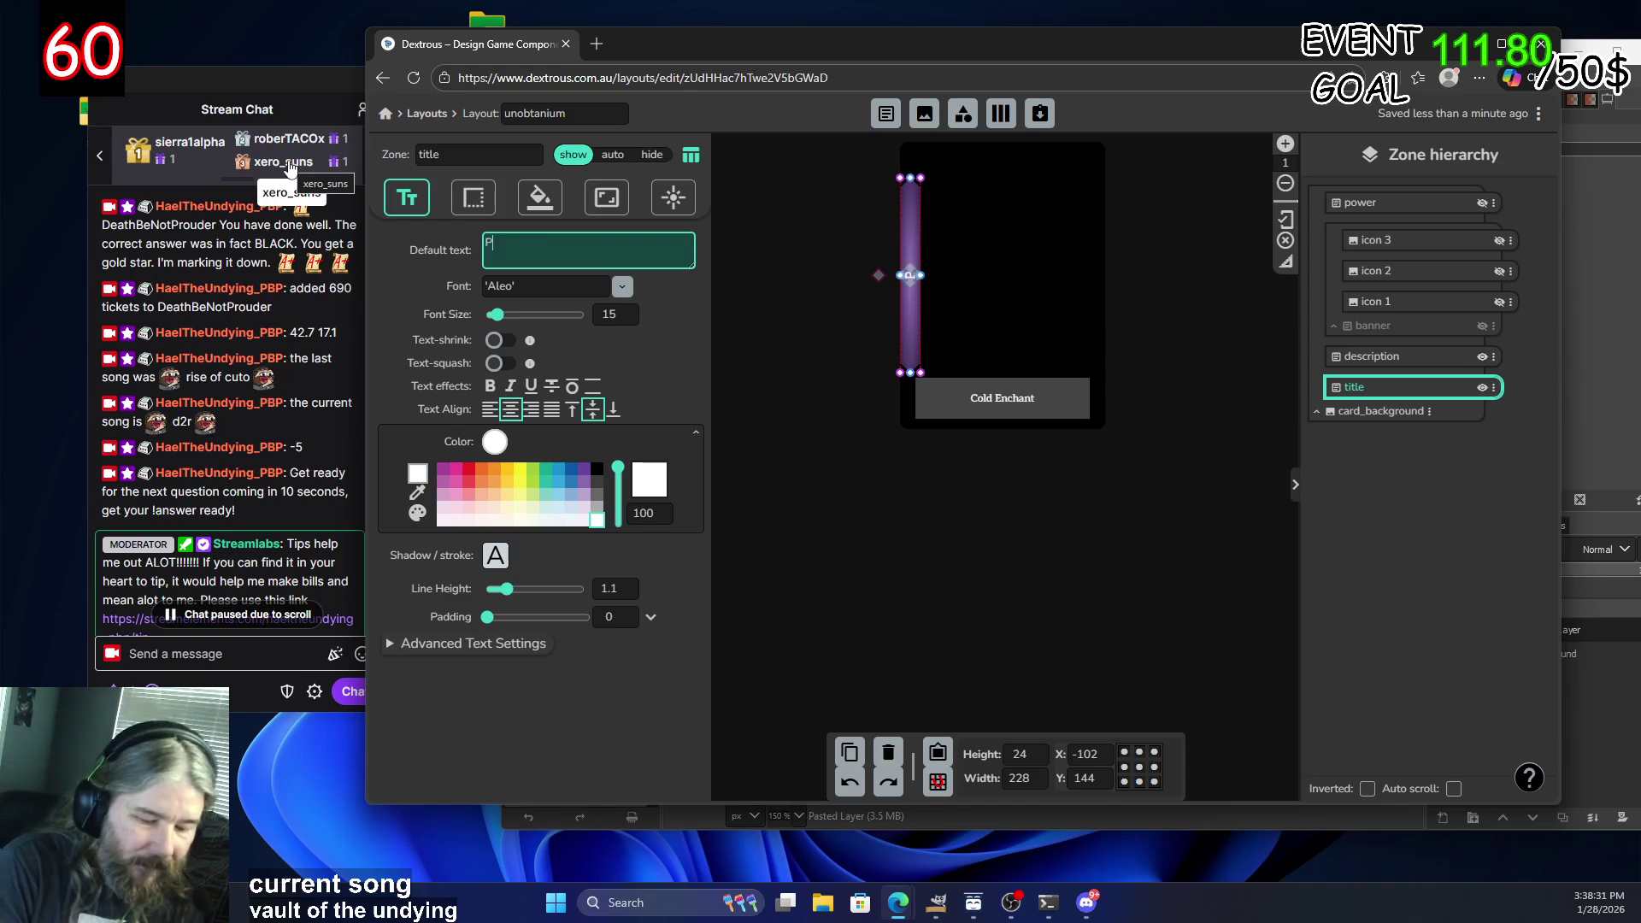
{"action": "type", "text": "ermanent Cold Enchant"}
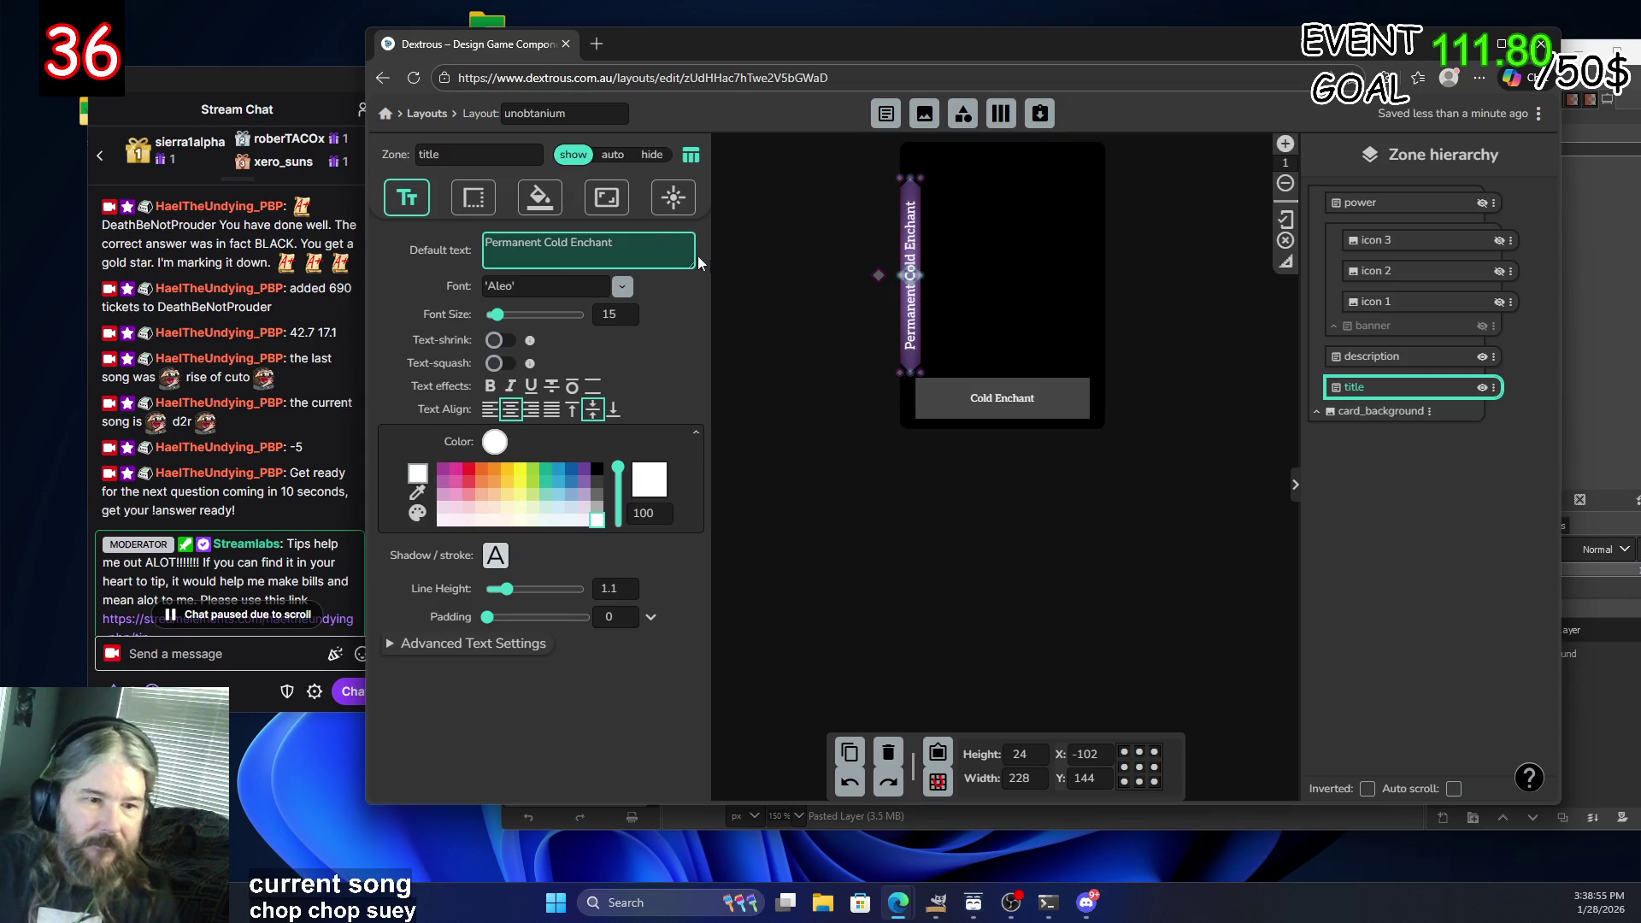
{"action": "left_click", "coordinate": [1013, 488]}
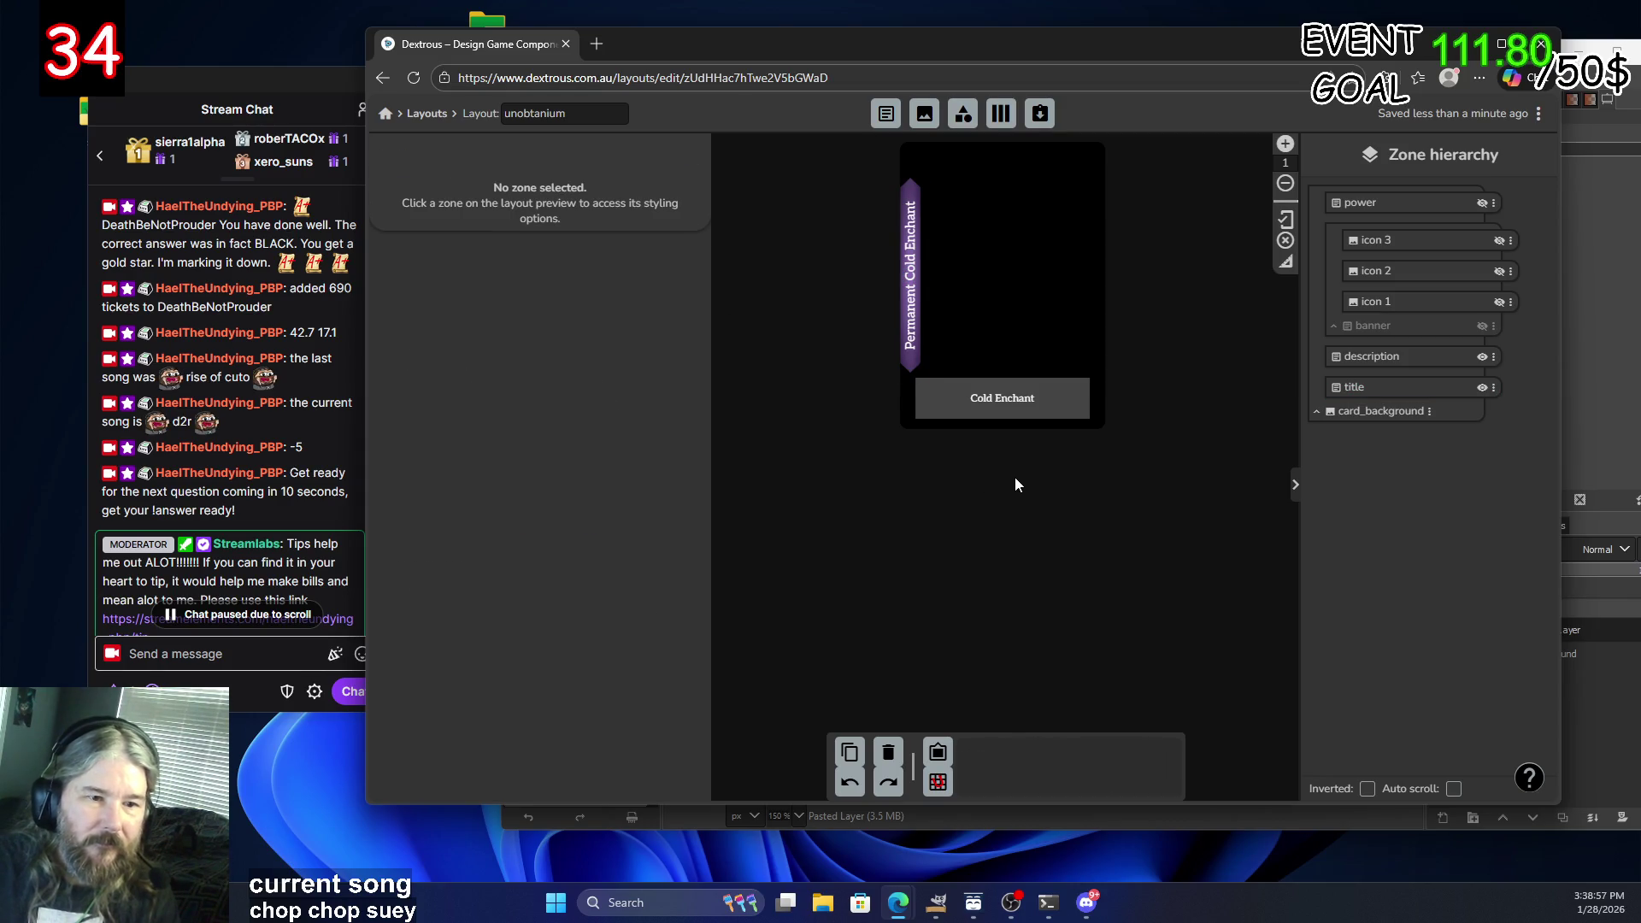
{"action": "left_click", "coordinate": [912, 325]}
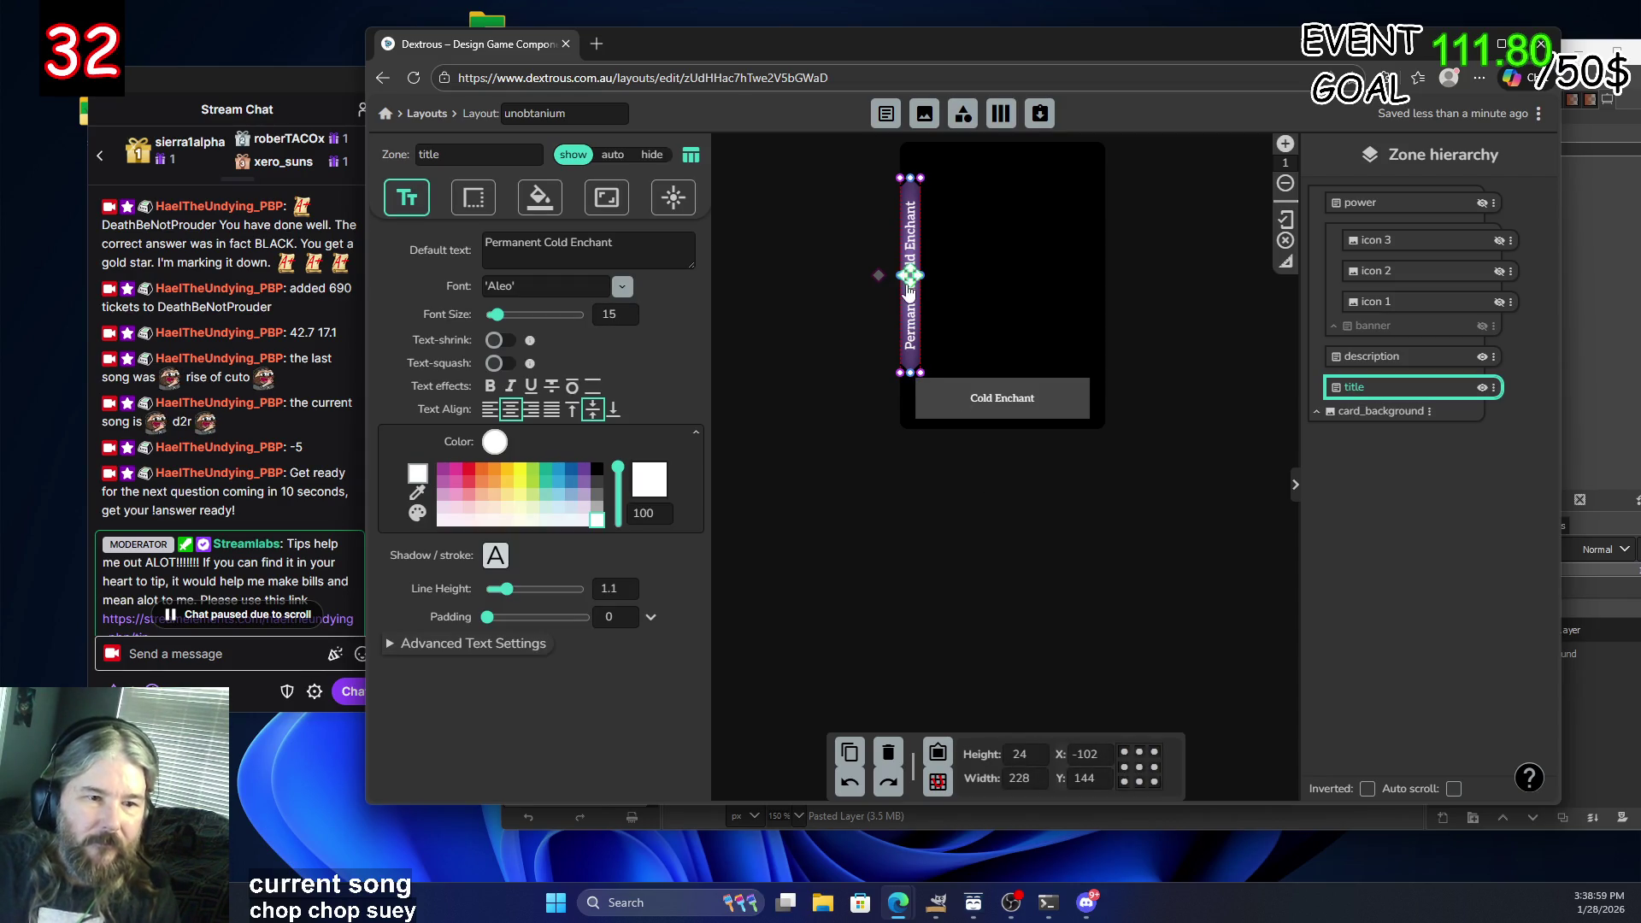
{"action": "left_click", "coordinate": [1002, 393]}
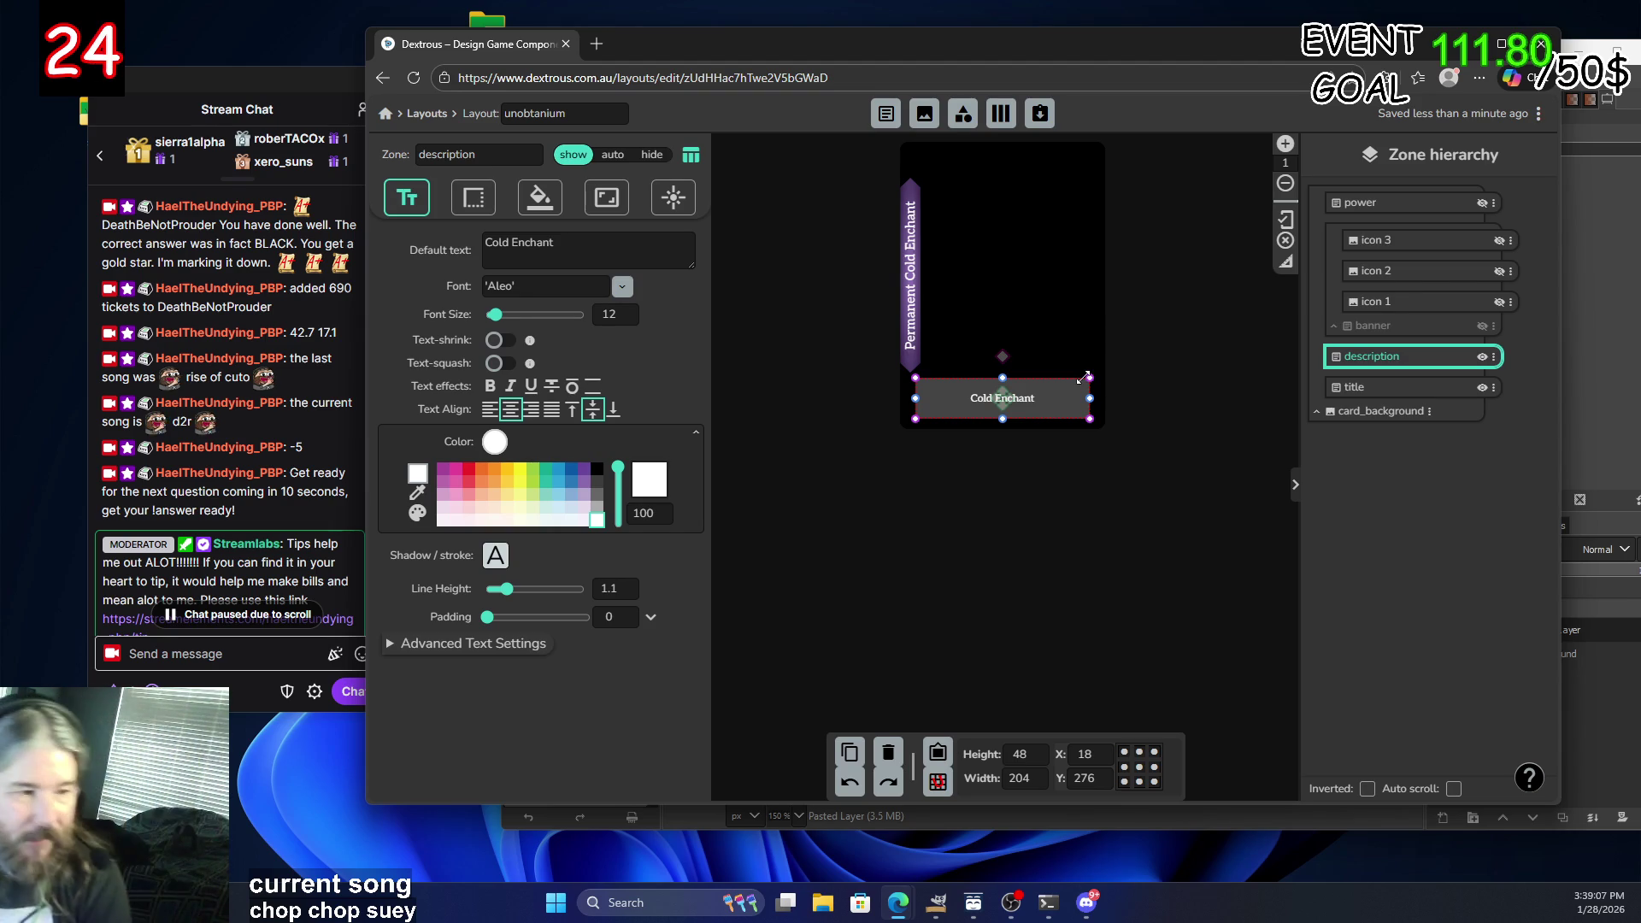
{"action": "scroll", "coordinate": [219, 417], "scroll_direction": "up", "scroll_amount": 3}
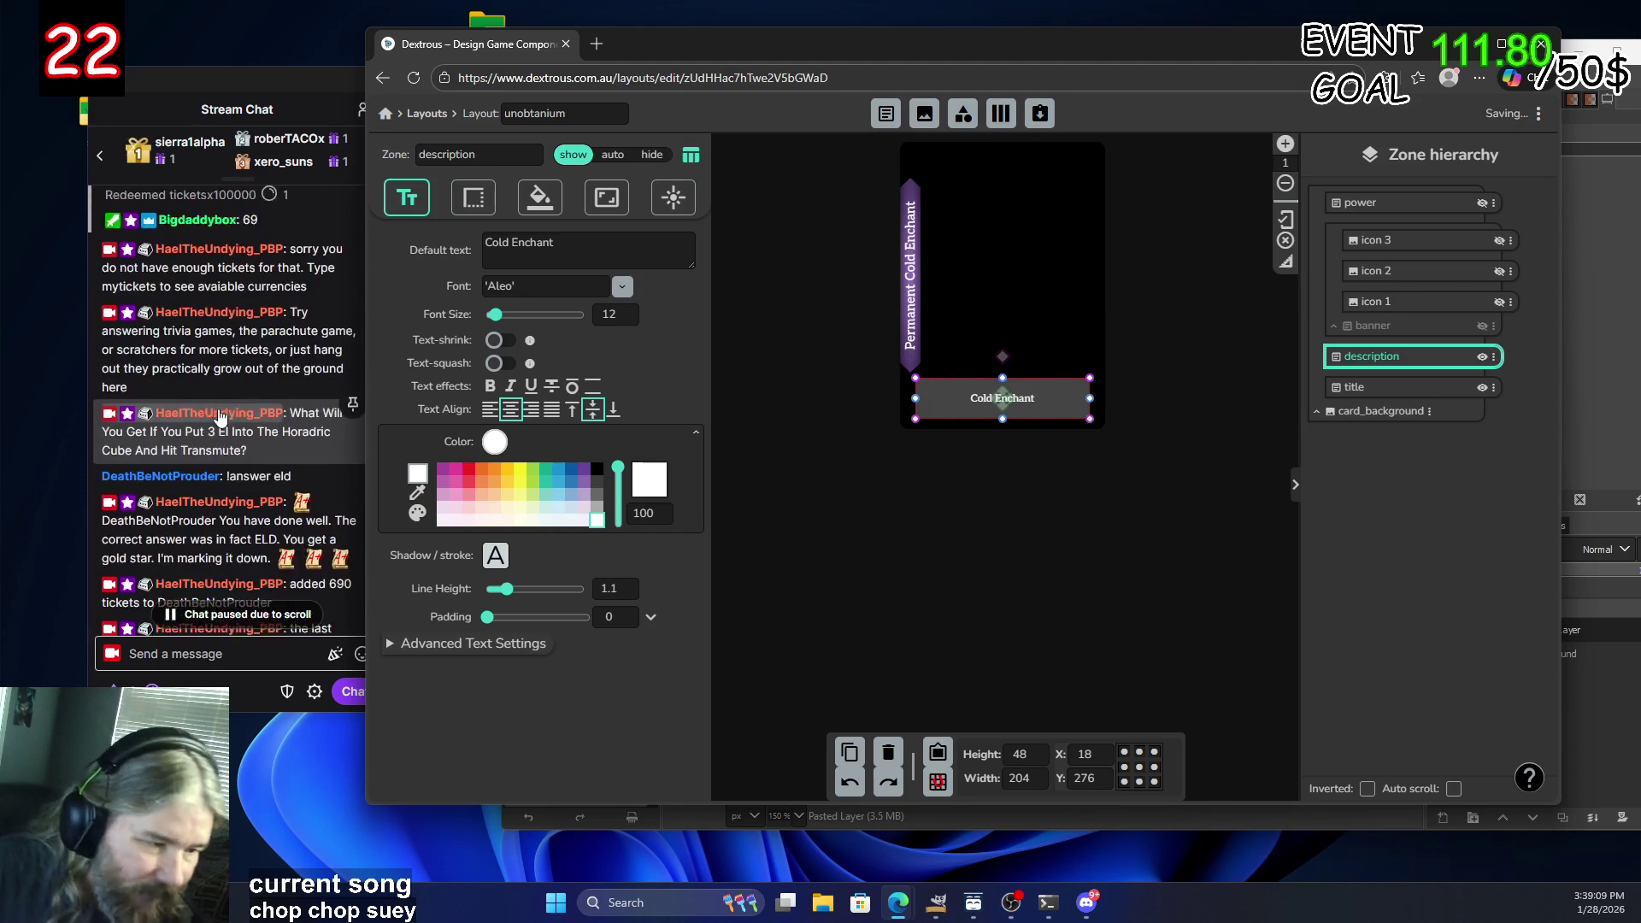
{"action": "scroll", "coordinate": [219, 417], "scroll_direction": "down", "scroll_amount": 5}
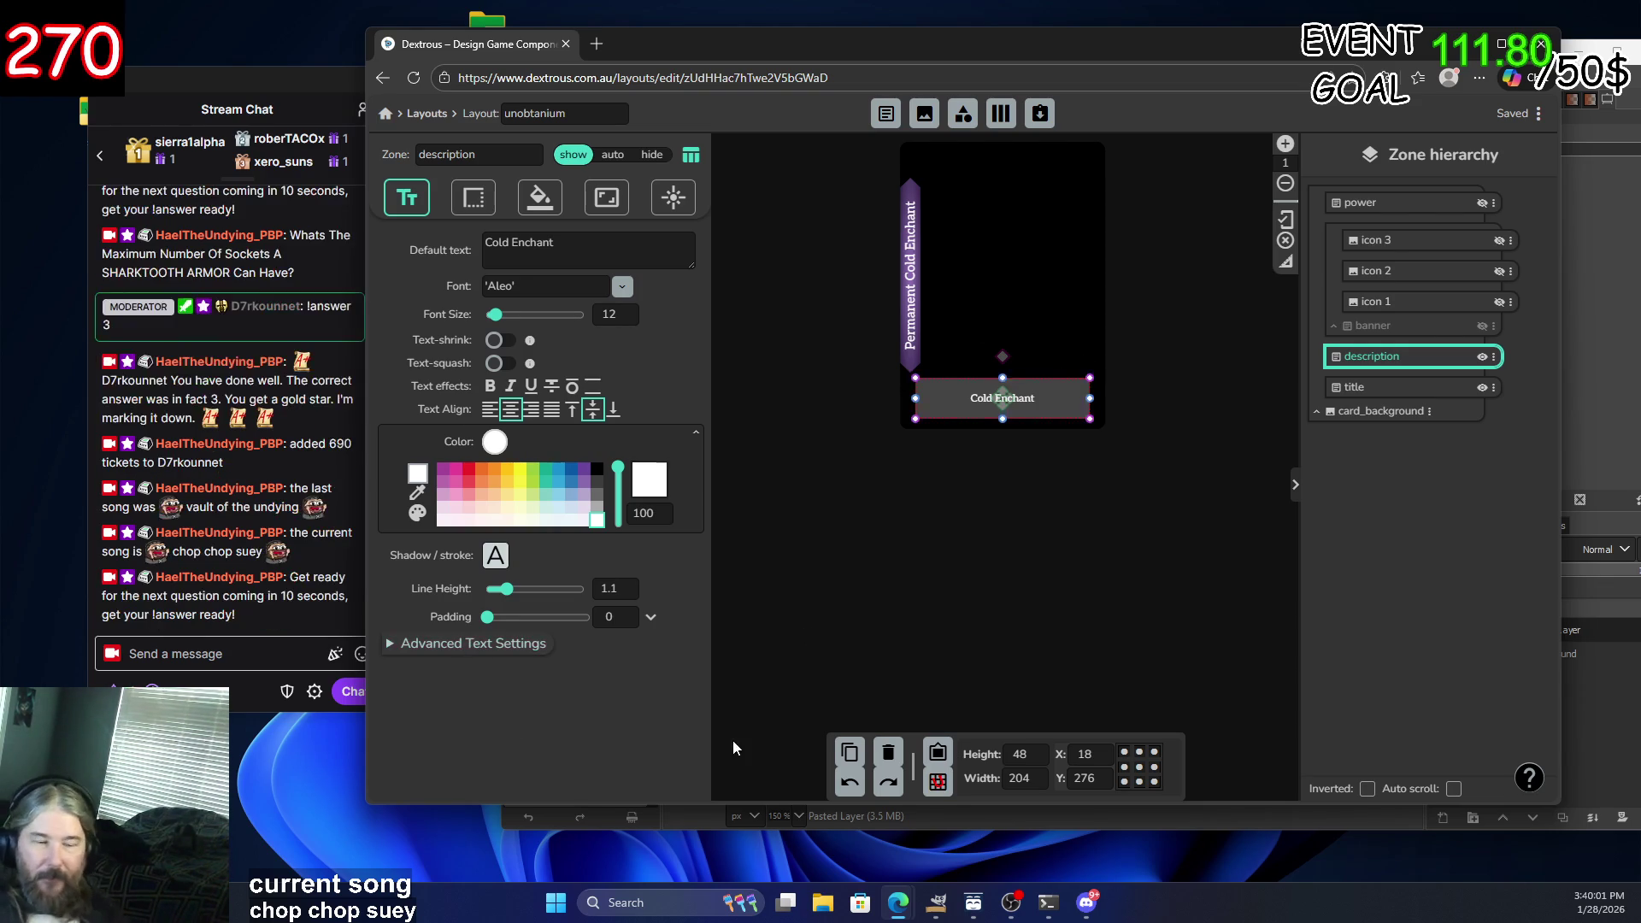
{"action": "left_click", "coordinate": [935, 901]}
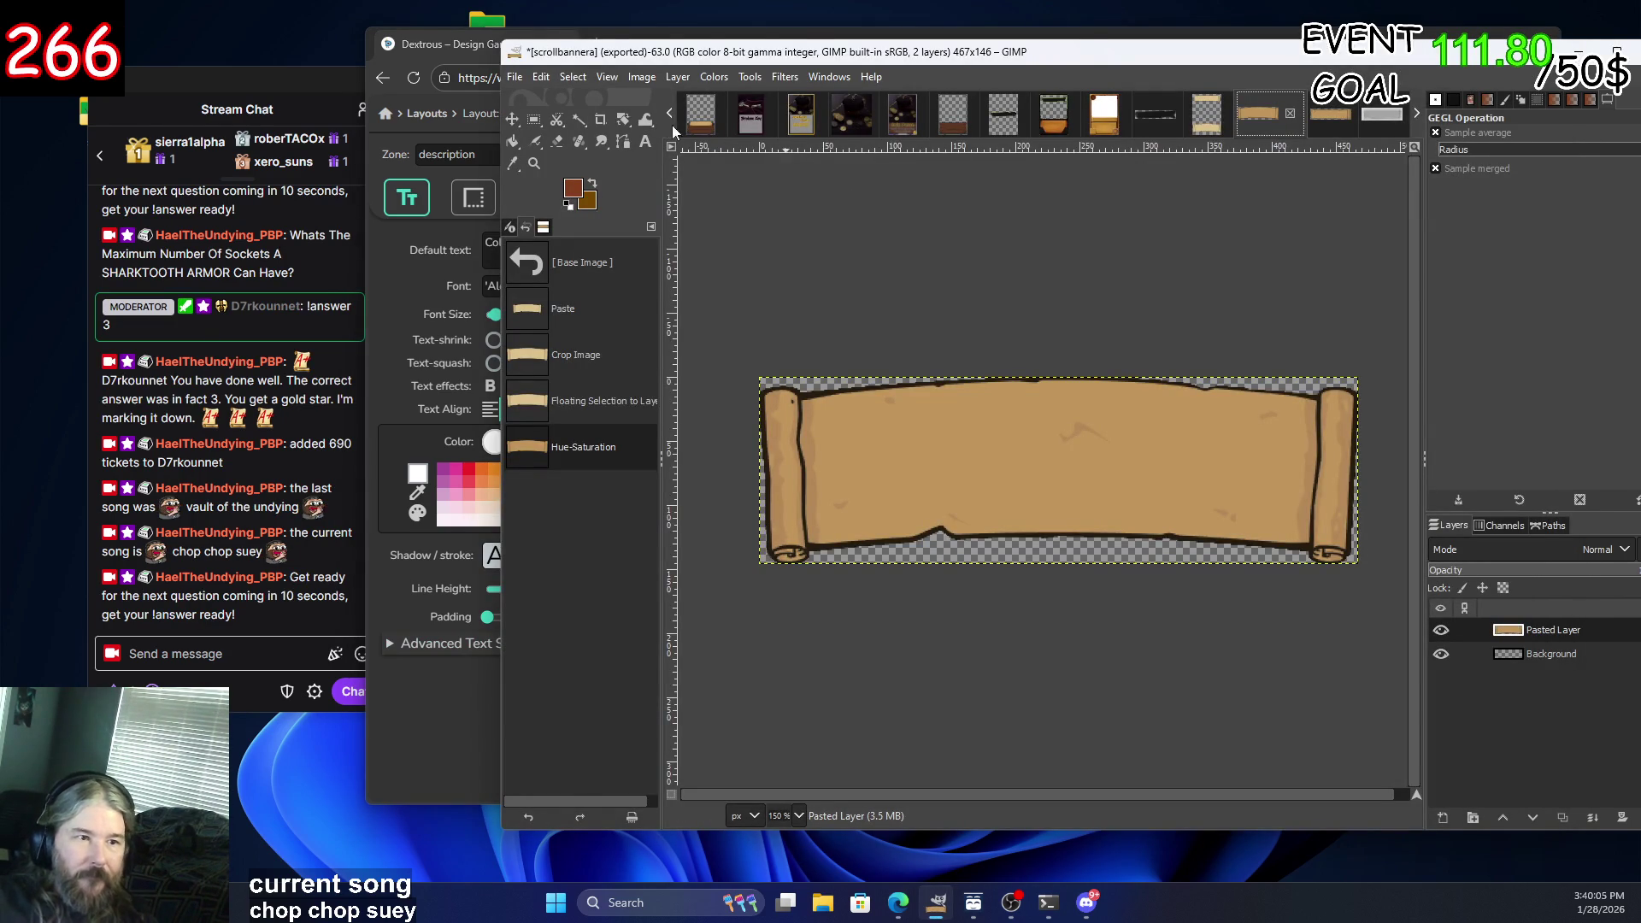
Step: Scroll through GIMP's image tabs and switch to the MCpermcoldenchant.xcf card image
{"action": "scroll", "coordinate": [681, 129], "scroll_direction": "up", "scroll_amount": 2}
{"action": "scroll", "coordinate": [675, 121], "scroll_direction": "up", "scroll_amount": 2}
{"action": "scroll", "coordinate": [674, 119], "scroll_direction": "up", "scroll_amount": 2}
{"action": "scroll", "coordinate": [672, 118], "scroll_direction": "up", "scroll_amount": 2}
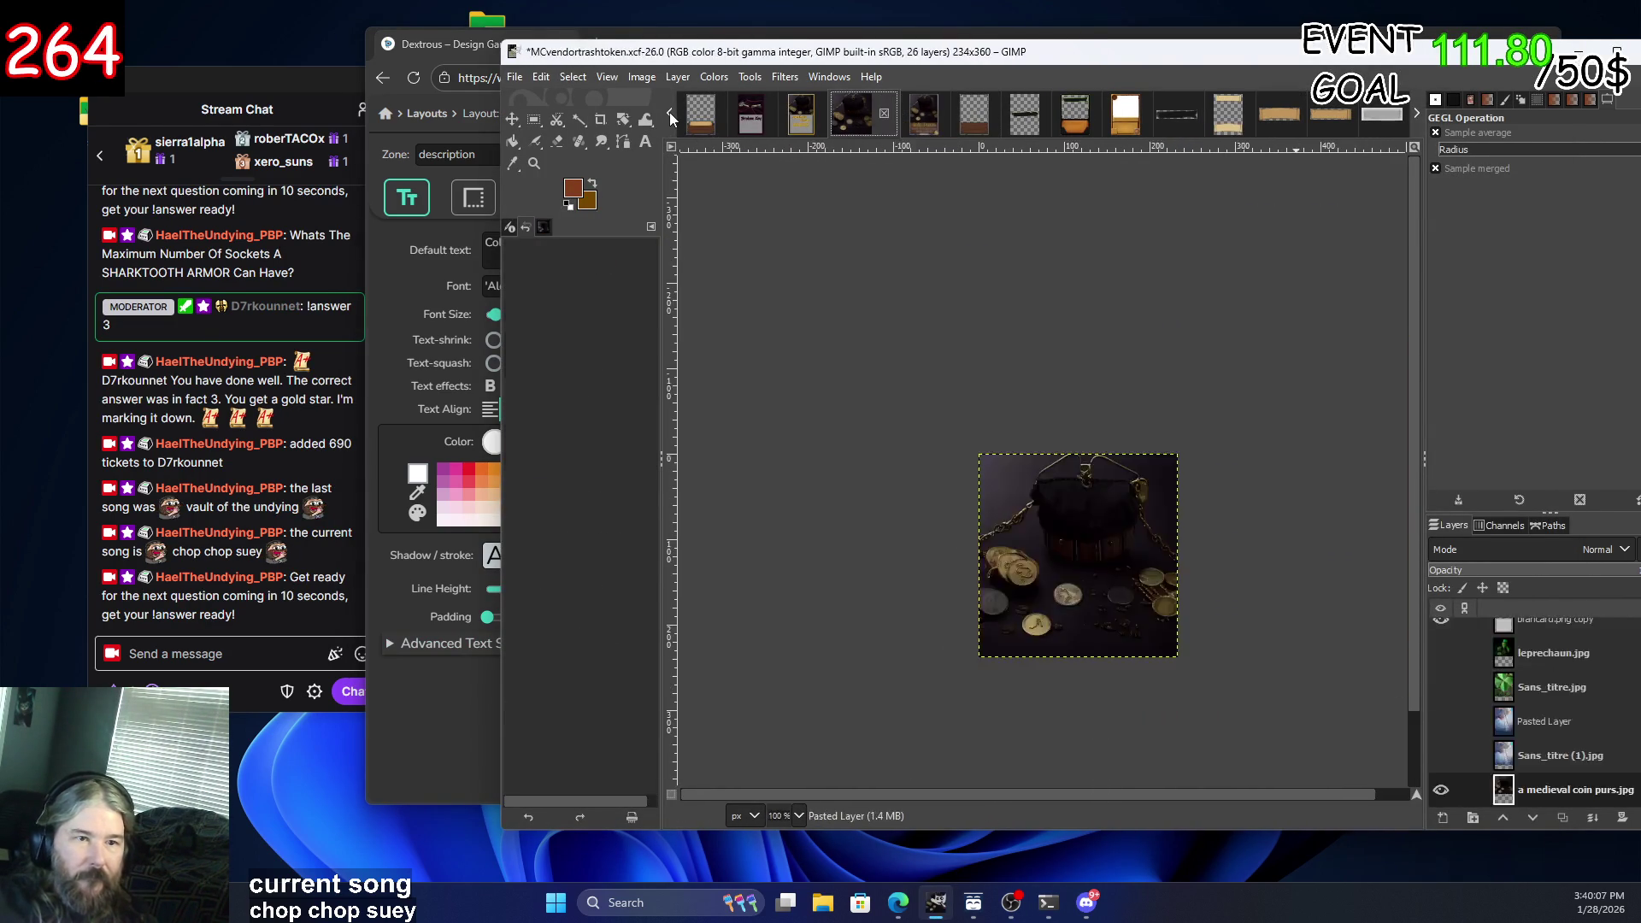
{"action": "scroll", "coordinate": [672, 118], "scroll_direction": "up", "scroll_amount": 2}
{"action": "scroll", "coordinate": [672, 117], "scroll_direction": "up", "scroll_amount": 2}
{"action": "scroll", "coordinate": [672, 118], "scroll_direction": "up", "scroll_amount": 2}
{"action": "scroll", "coordinate": [672, 118], "scroll_direction": "up", "scroll_amount": 2}
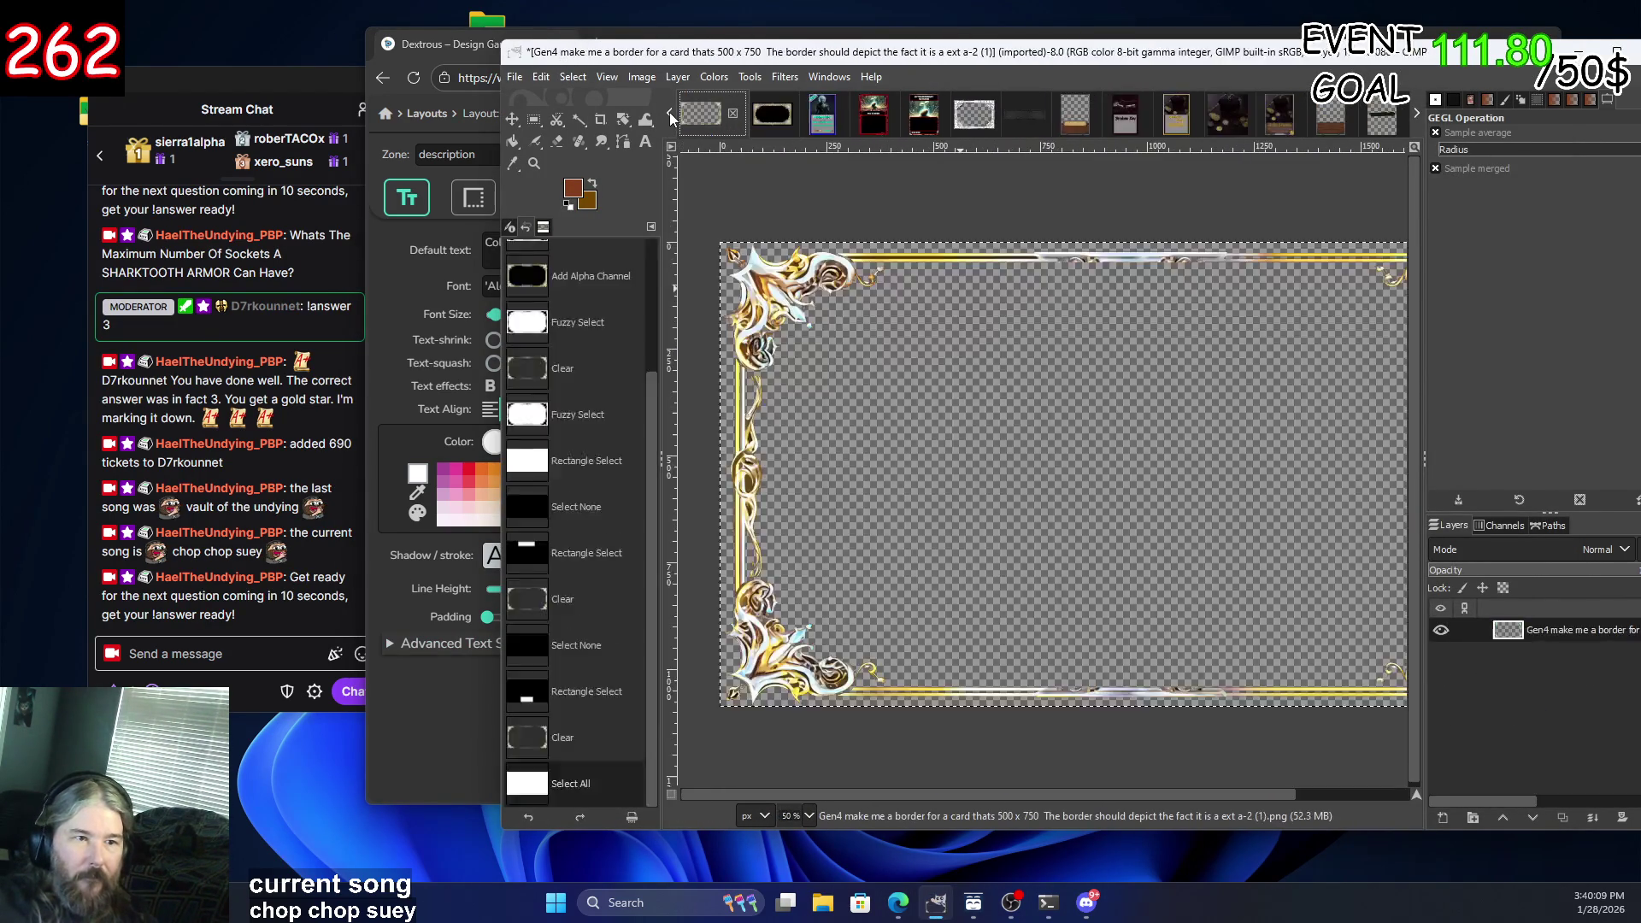
{"action": "scroll", "coordinate": [672, 118], "scroll_direction": "up", "scroll_amount": 1}
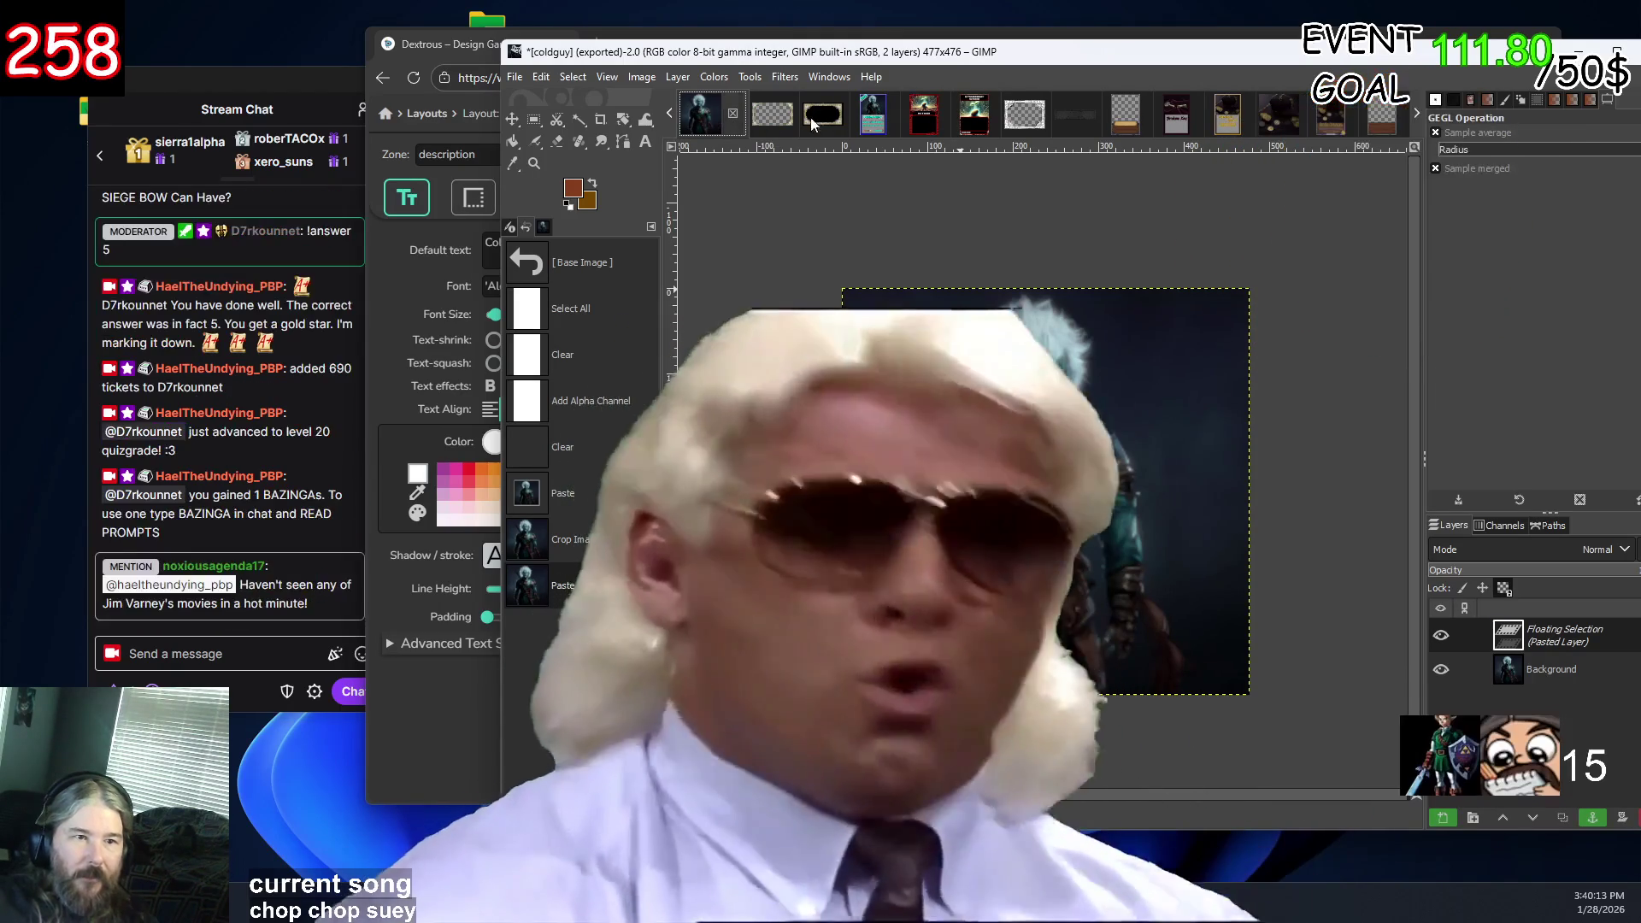
{"action": "left_click", "coordinate": [876, 120]}
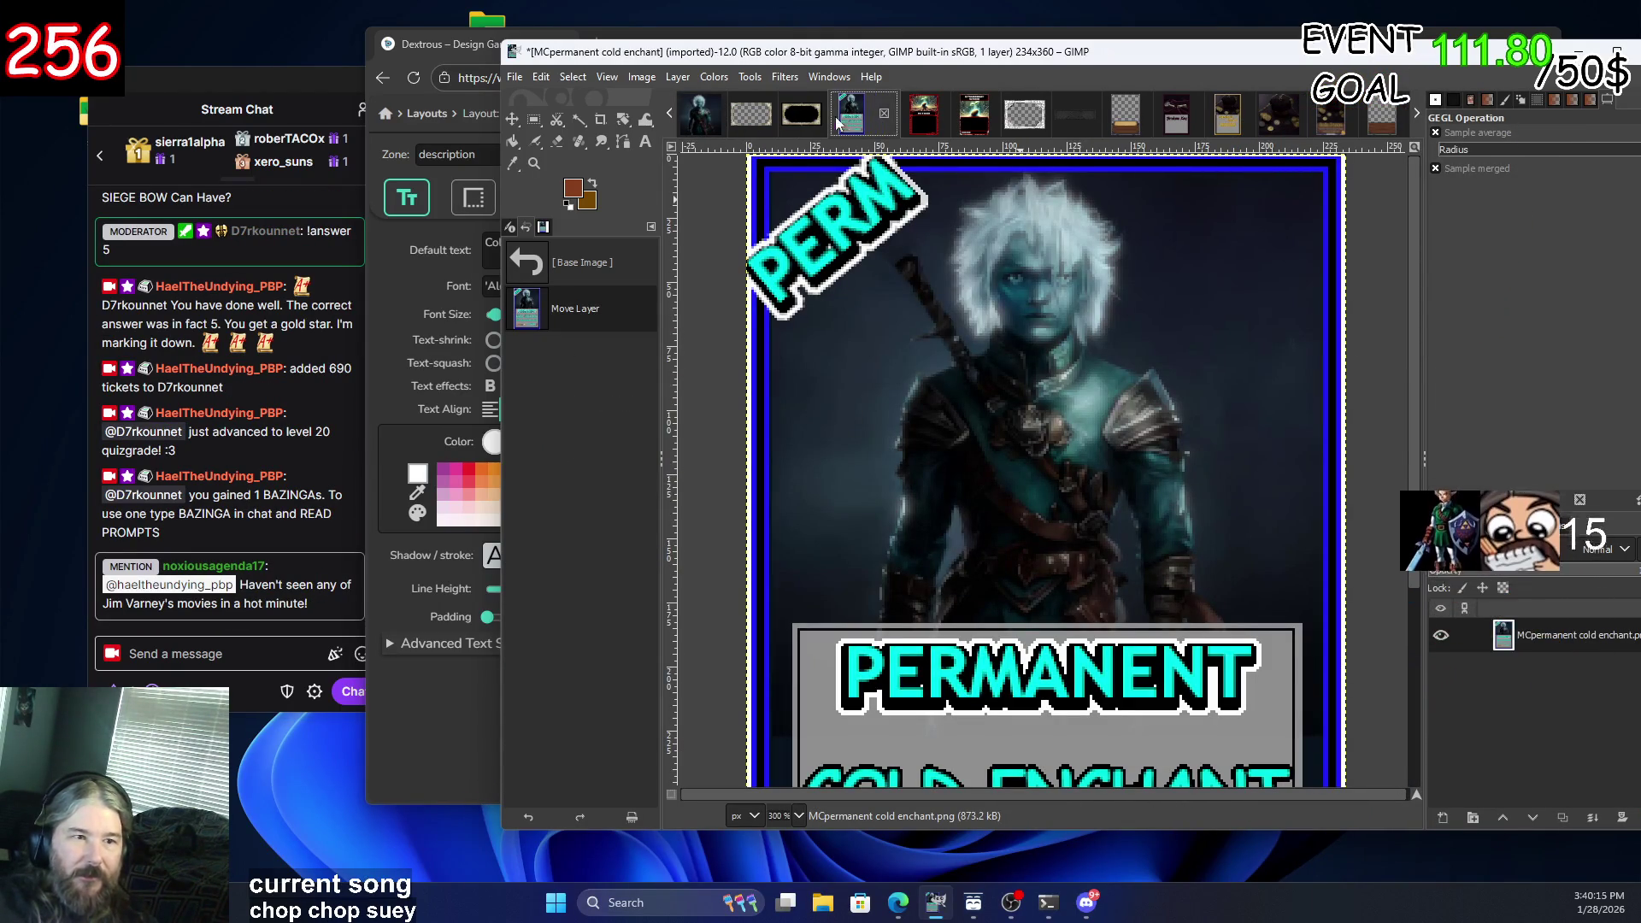
{"action": "left_click", "coordinate": [695, 113]}
{"action": "left_click", "coordinate": [672, 113]}
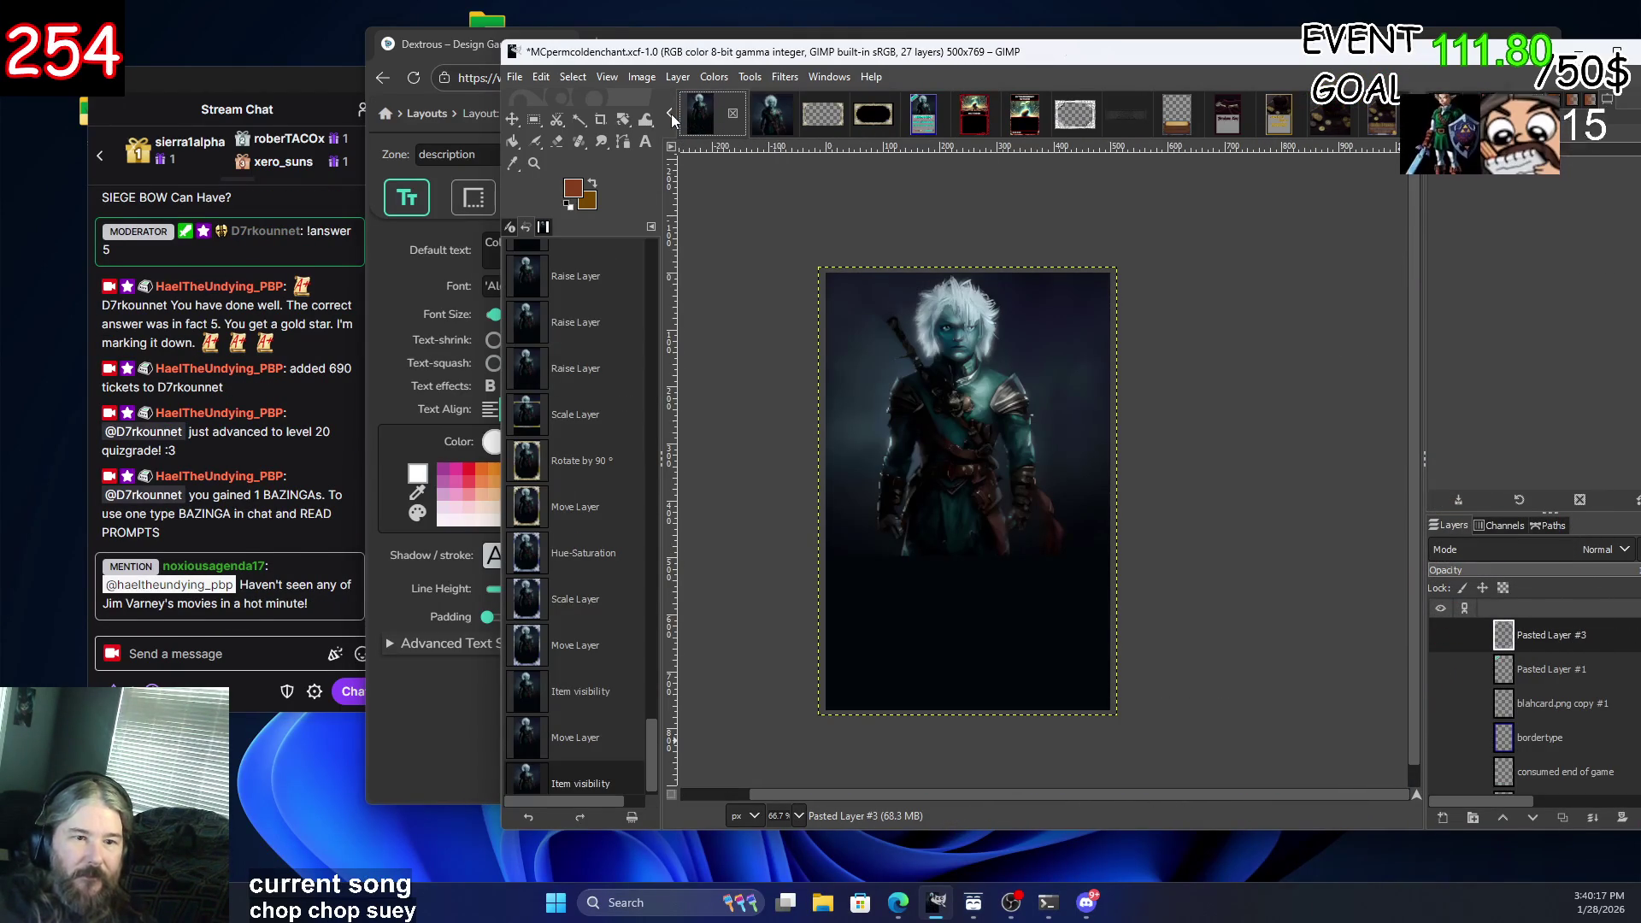
{"action": "scroll", "coordinate": [1001, 448], "scroll_direction": "down", "scroll_amount": 1}
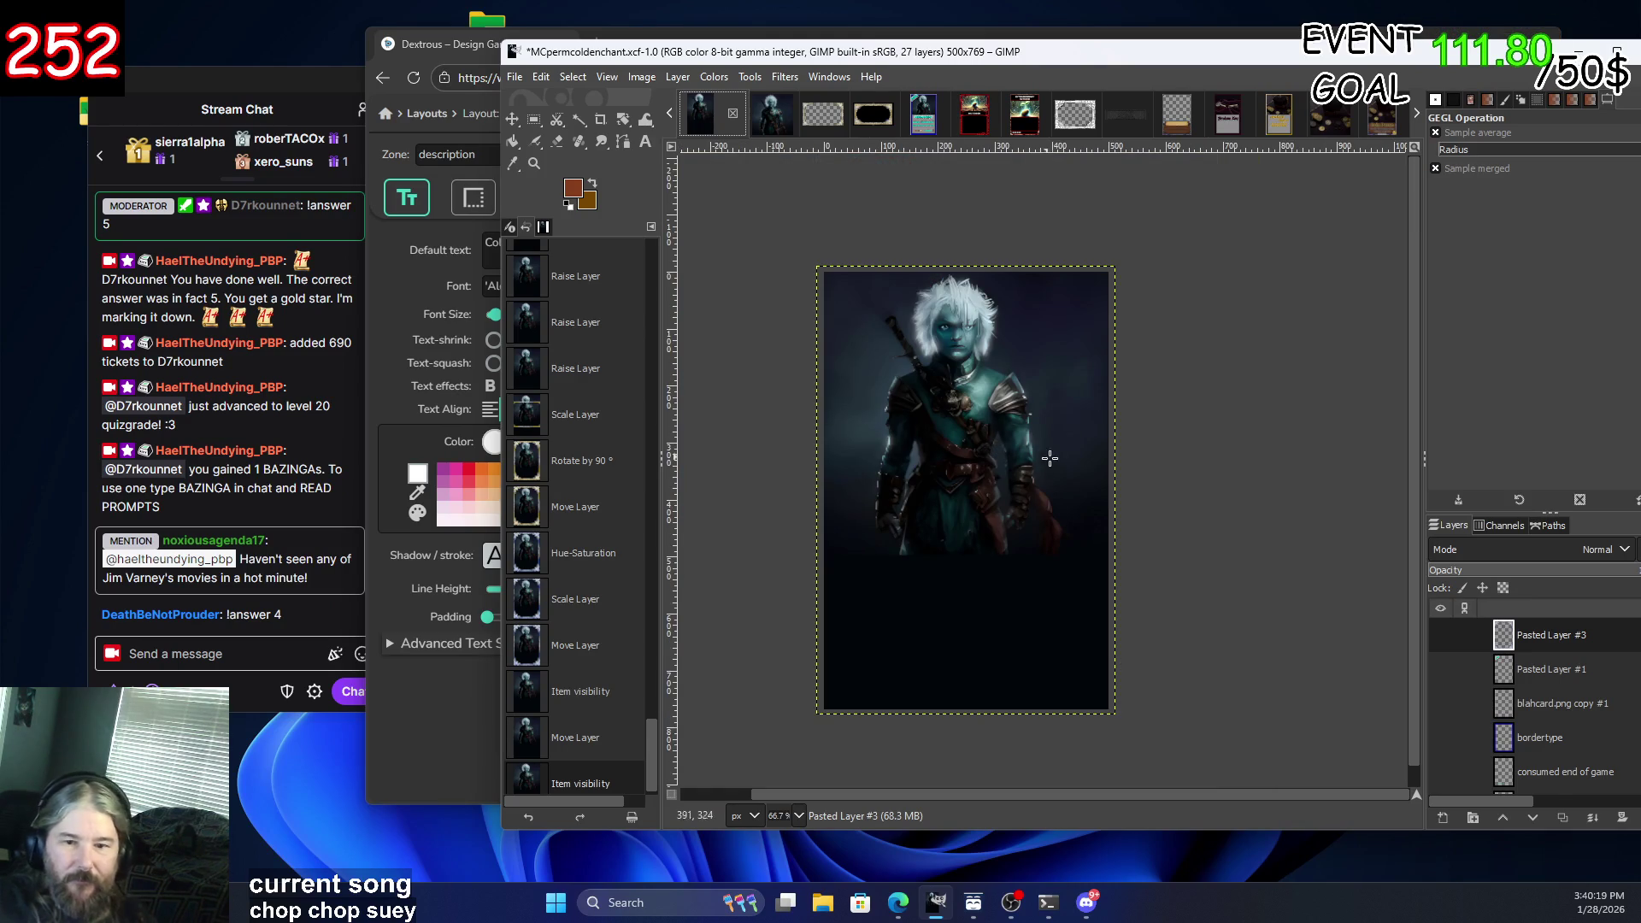
{"action": "left_click", "coordinate": [515, 76]}
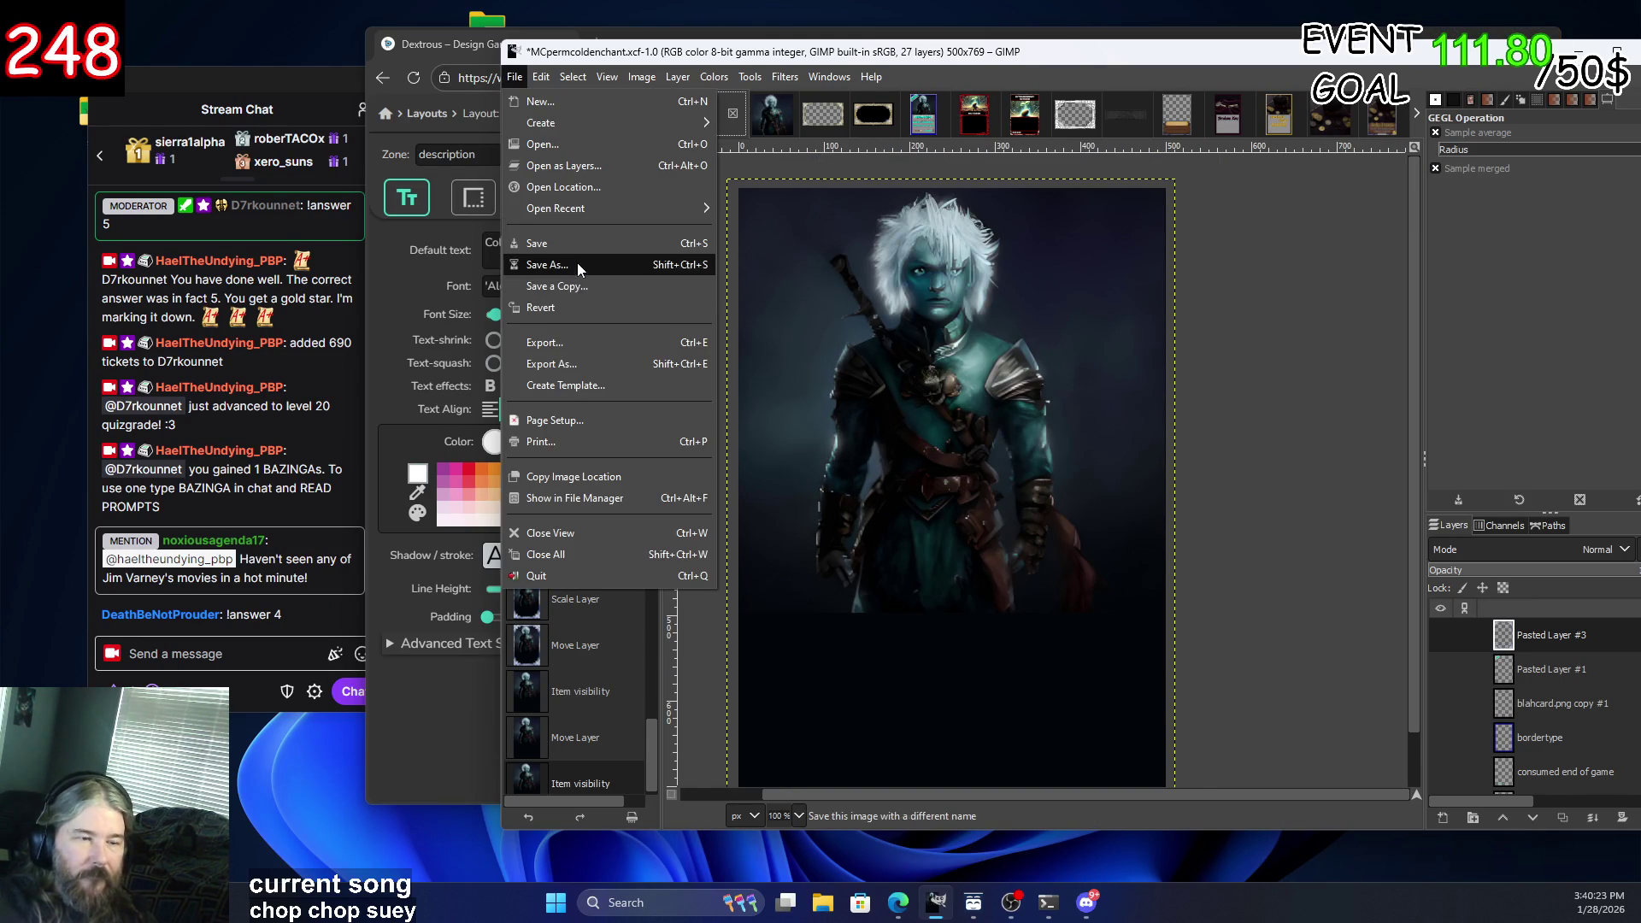
Step: Create a new 'card images' folder inside Documents > Hael Workspace from Save As
{"action": "left_click", "coordinate": [578, 264]}
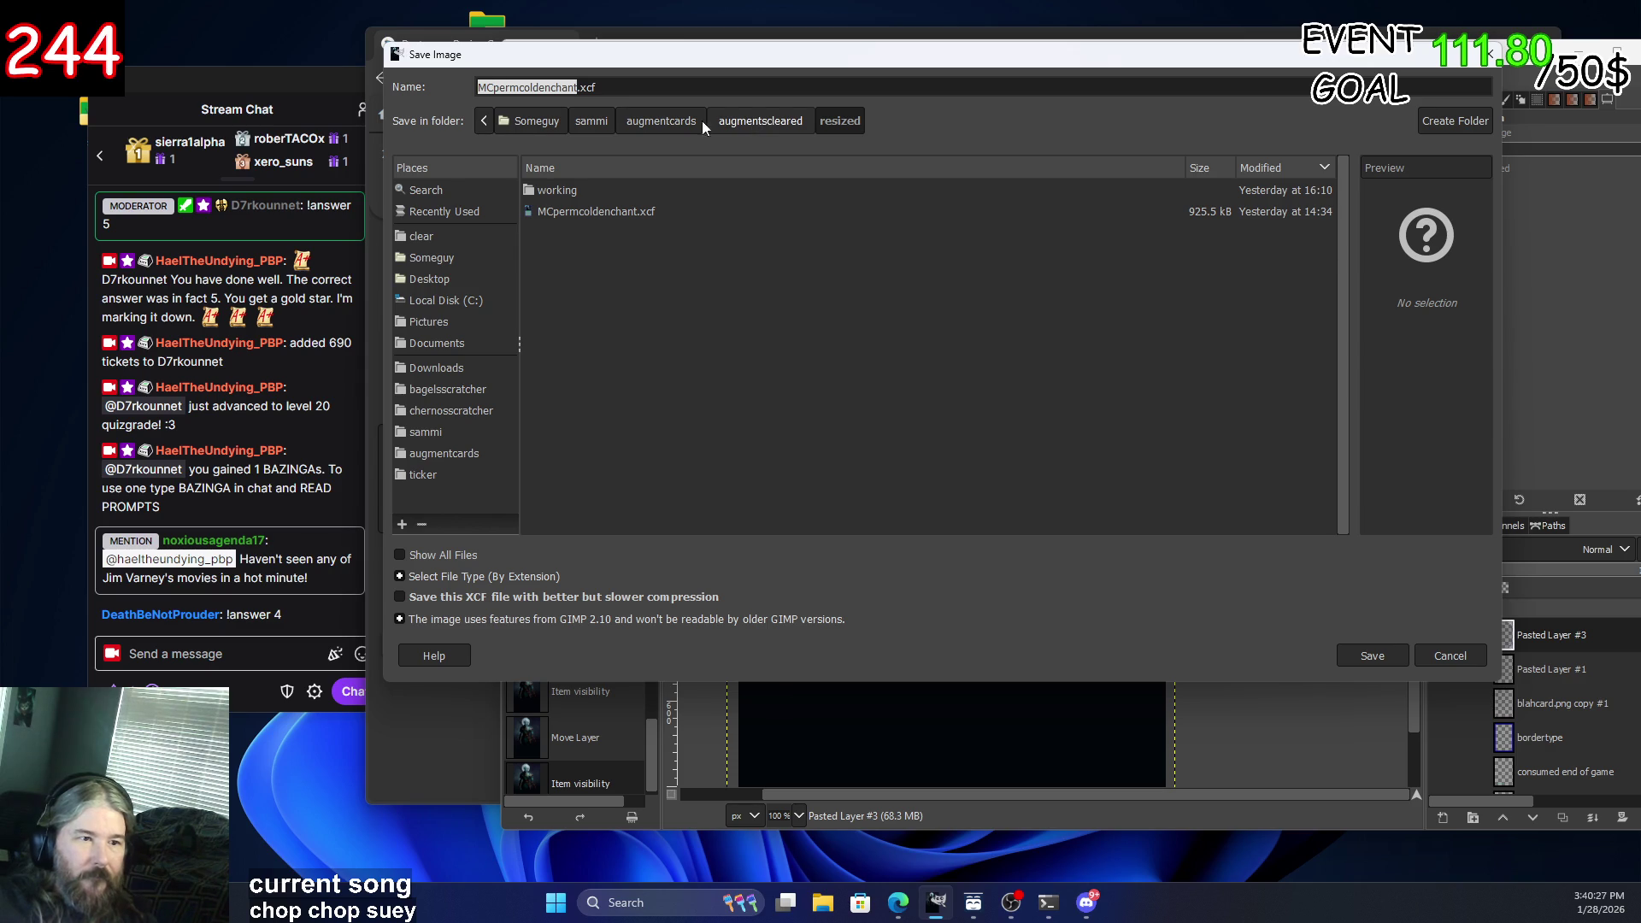
{"action": "left_click", "coordinate": [580, 128]}
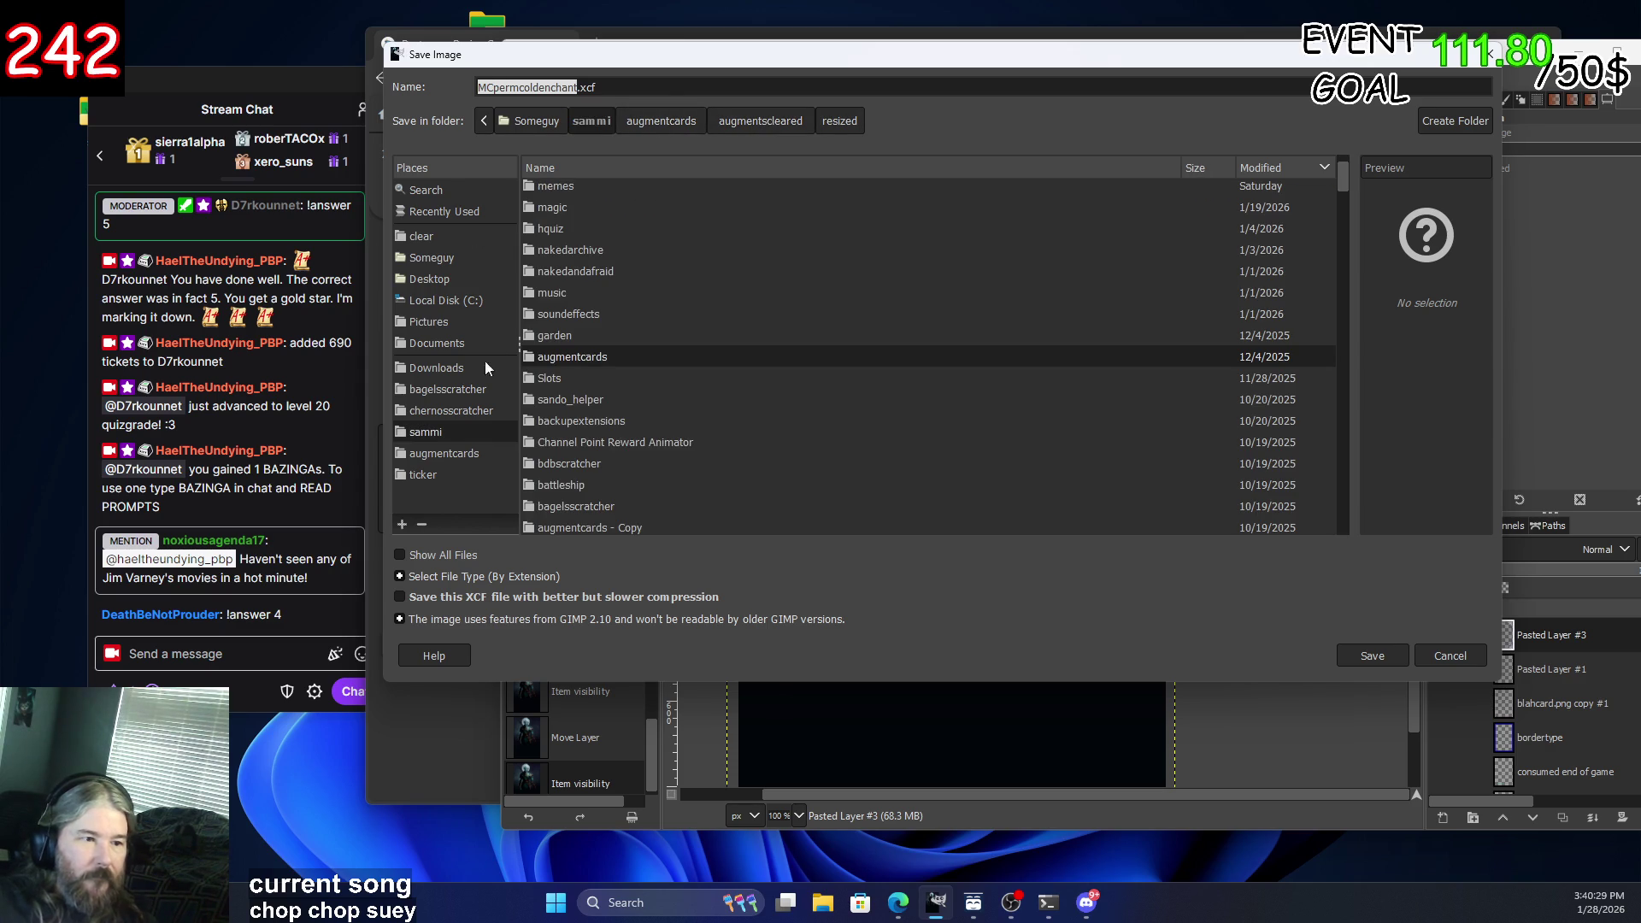
{"action": "left_click", "coordinate": [443, 343]}
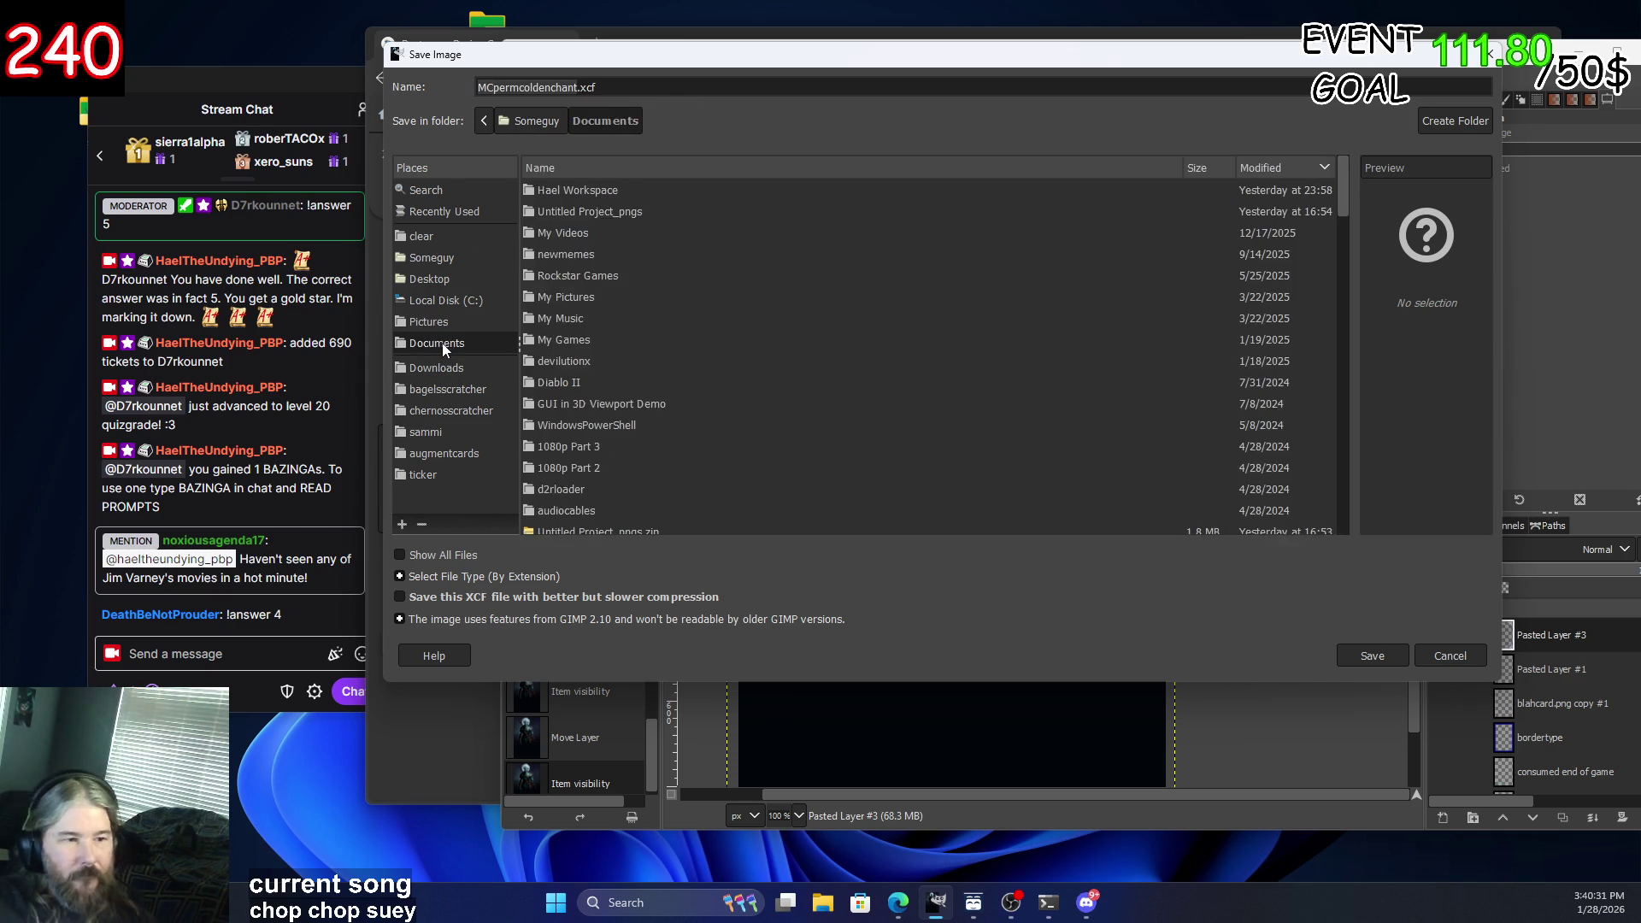
{"action": "double_click", "coordinate": [598, 190]}
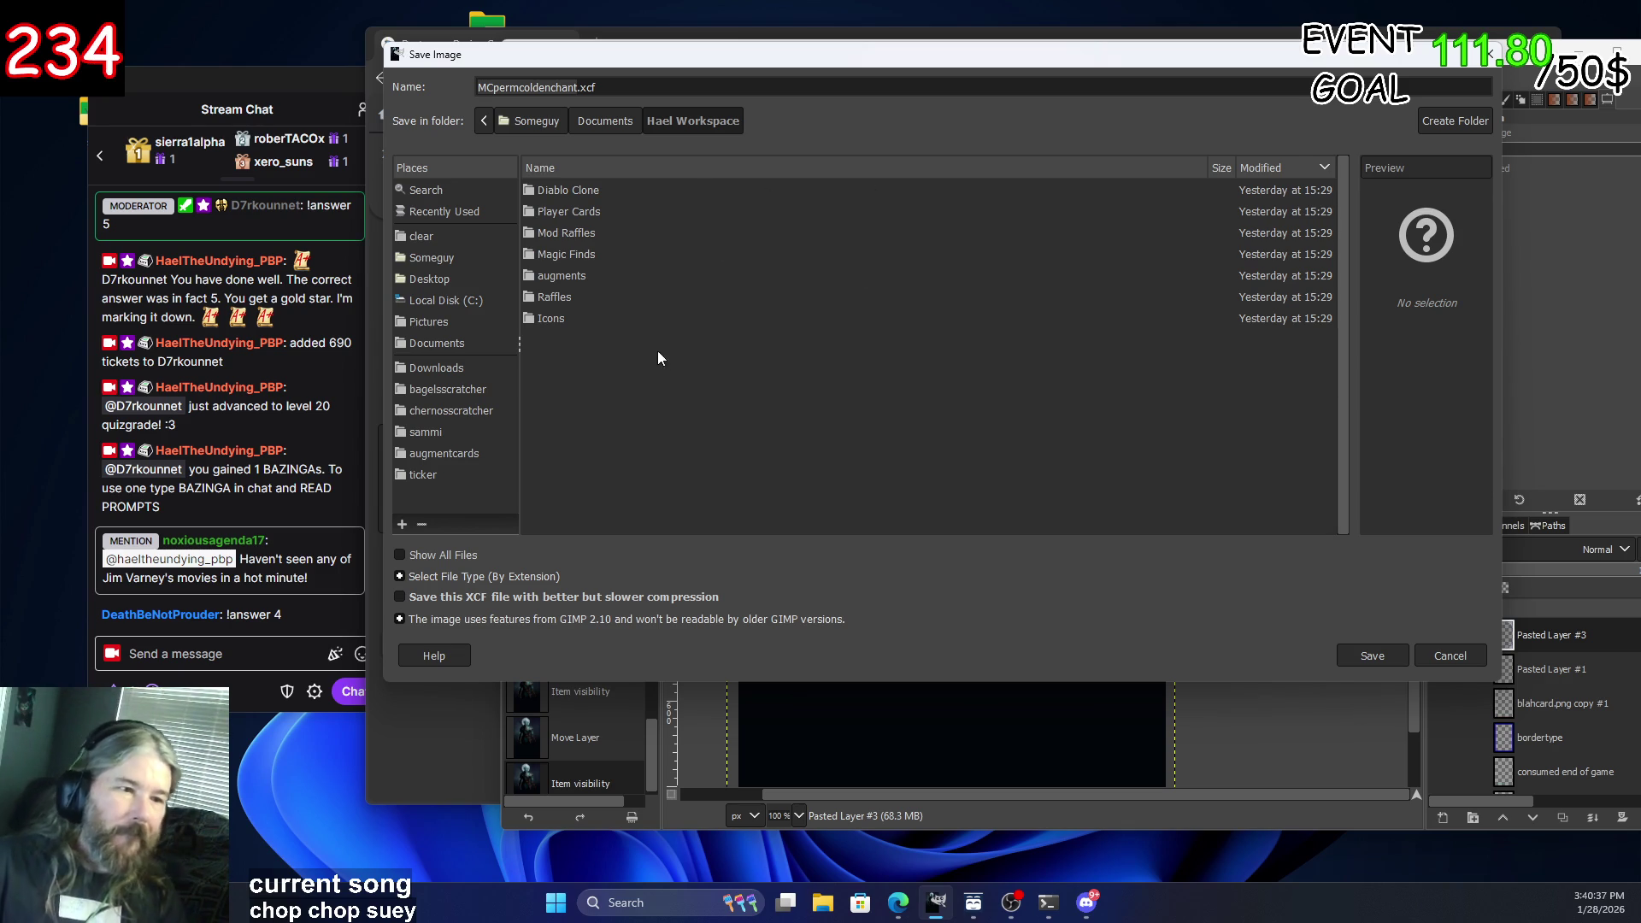
{"action": "left_click", "coordinate": [1456, 121]}
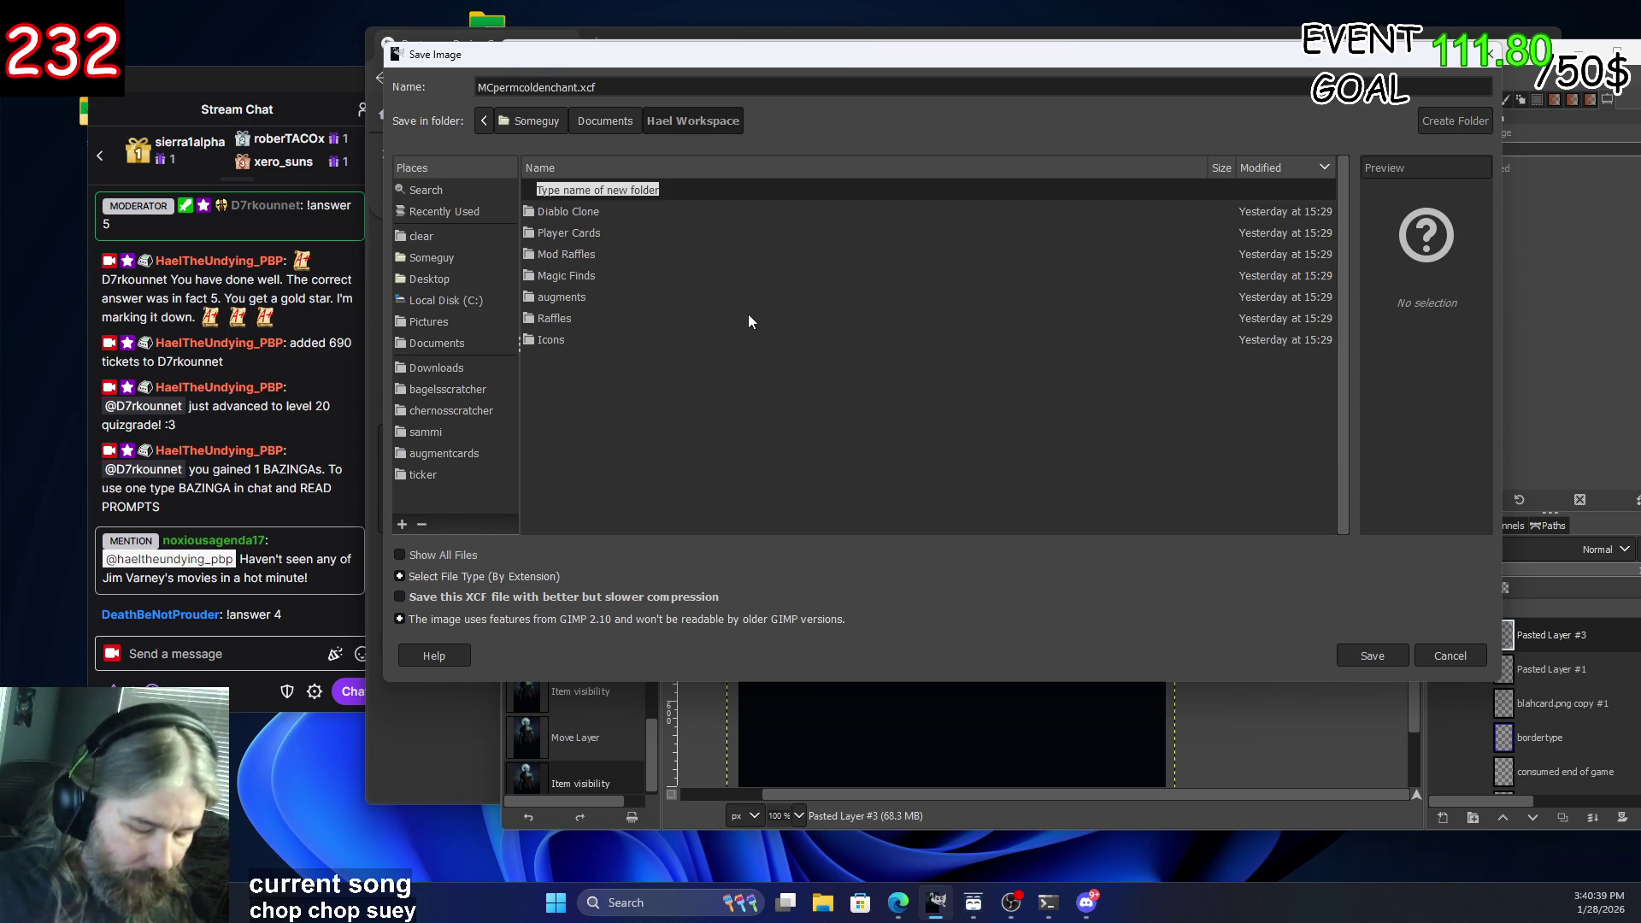
{"action": "type", "text": "card images"}
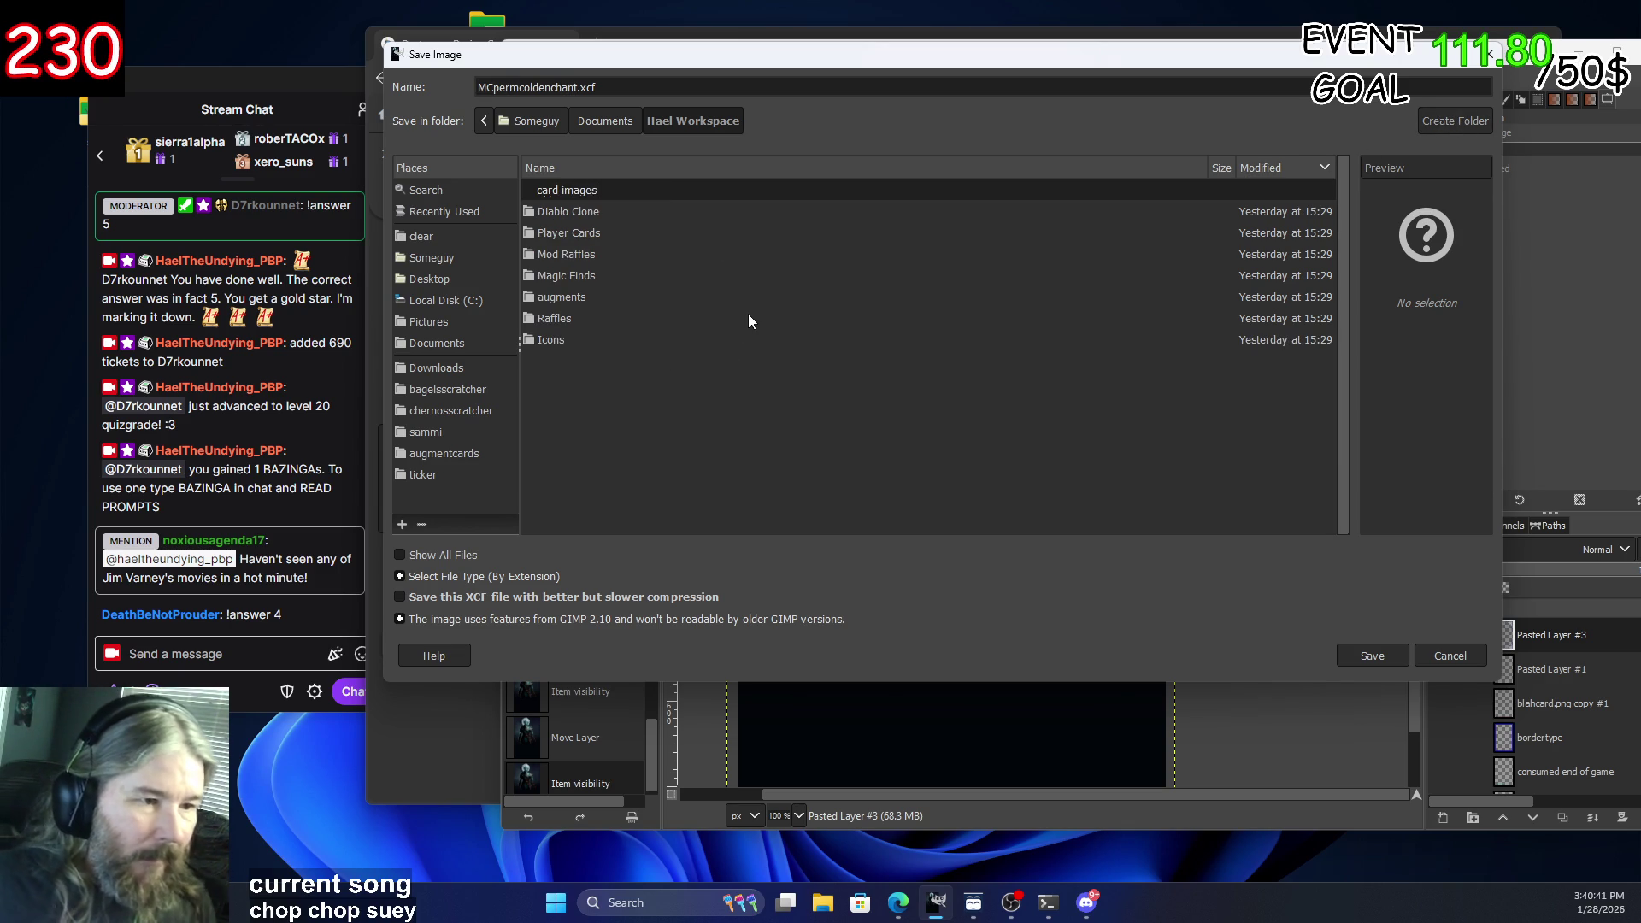
{"action": "key", "text": "Return"}
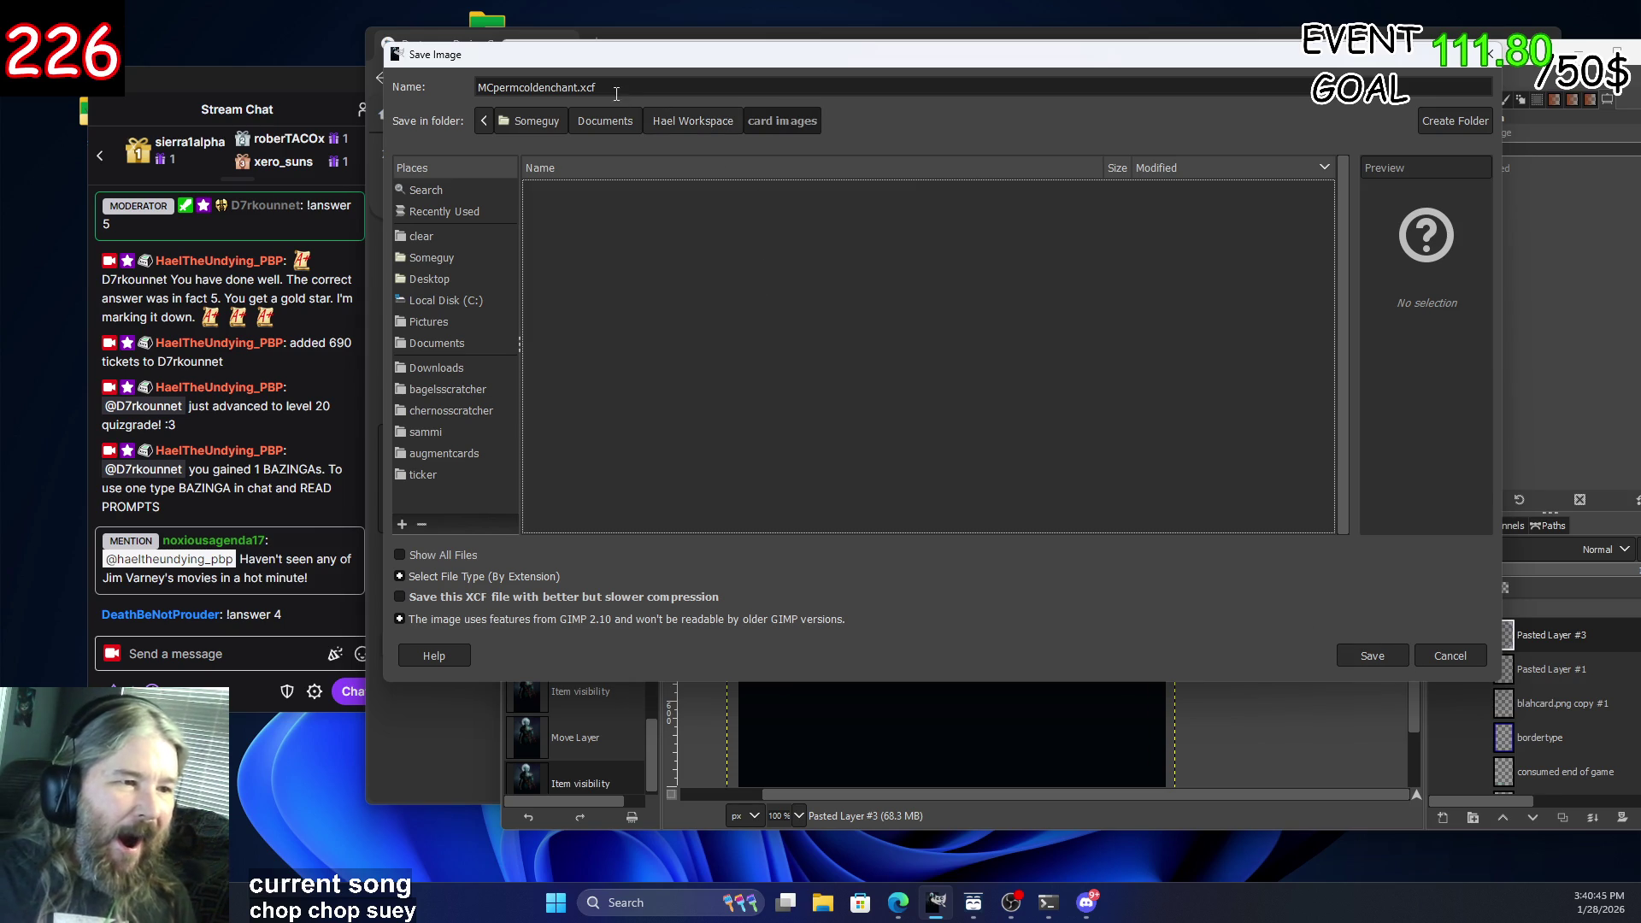
Step: Save the image as 'permanent cold enchant.xcf' in the card images folder
{"action": "left_click", "coordinate": [580, 87]}
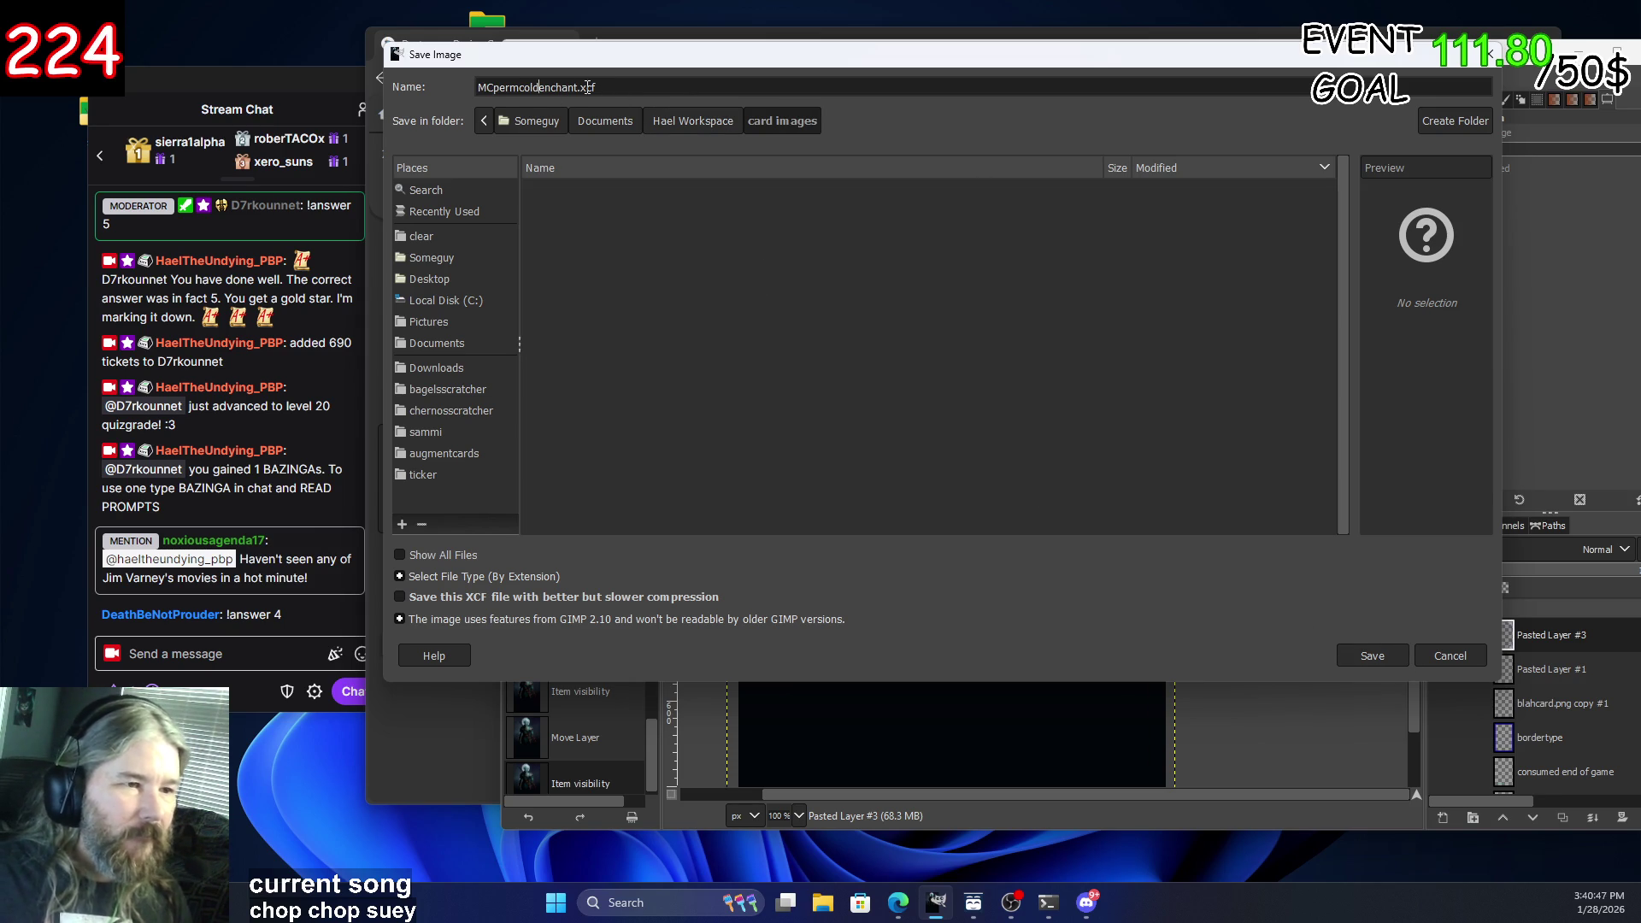
{"action": "left_click_drag", "start_coordinate": [577, 88], "coordinate": [409, 79]}
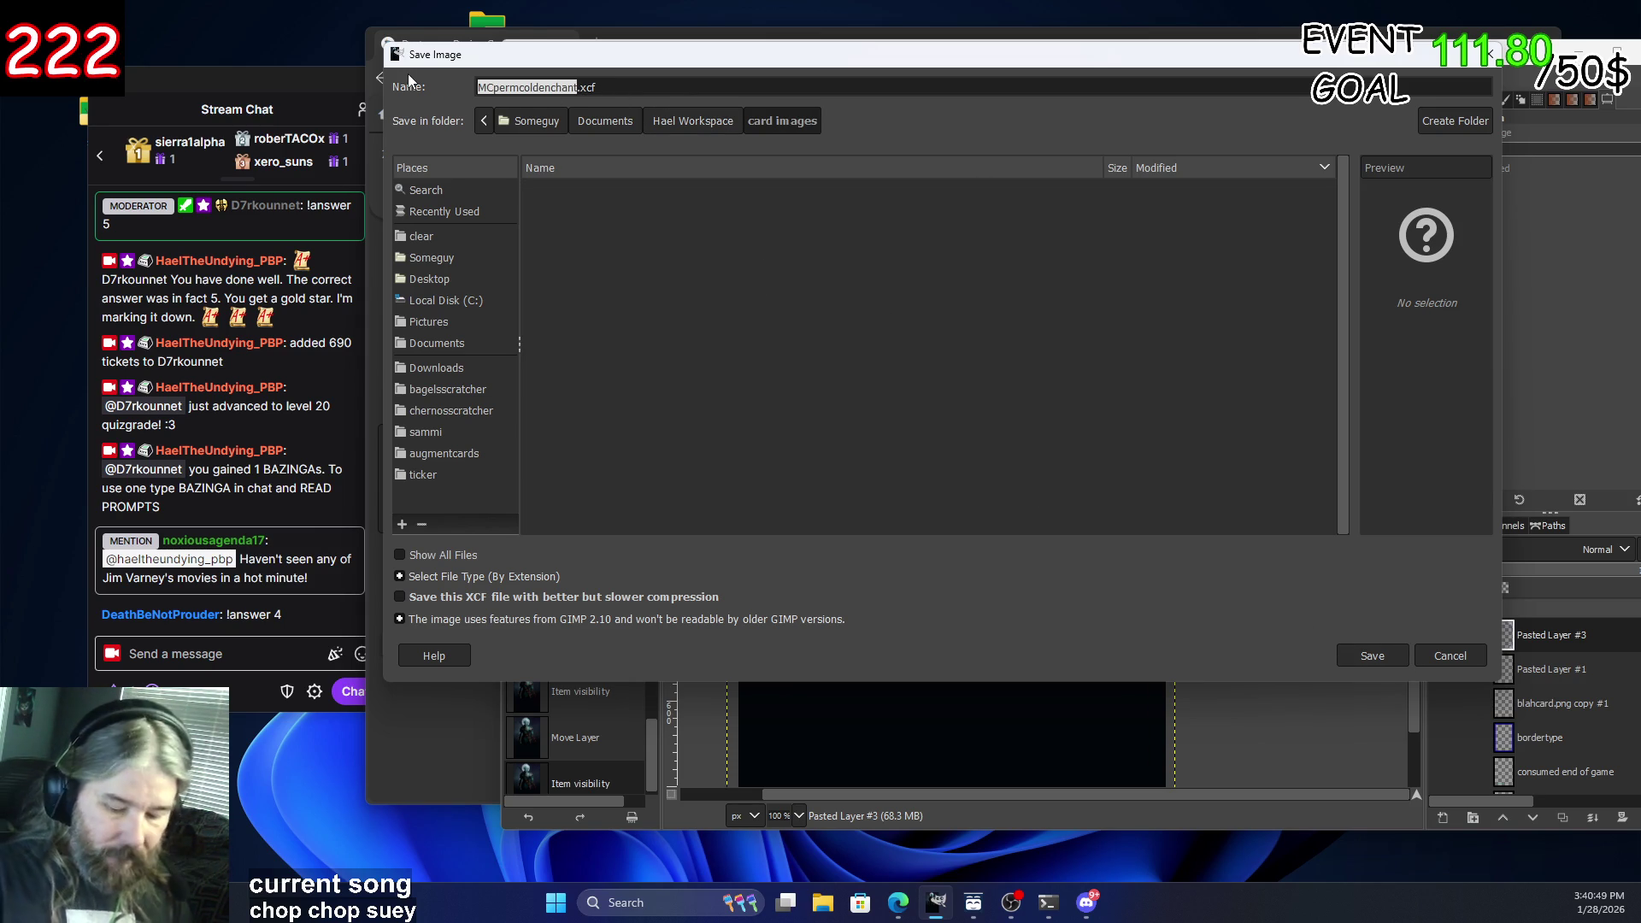
{"action": "type", "text": "permanenrt"}
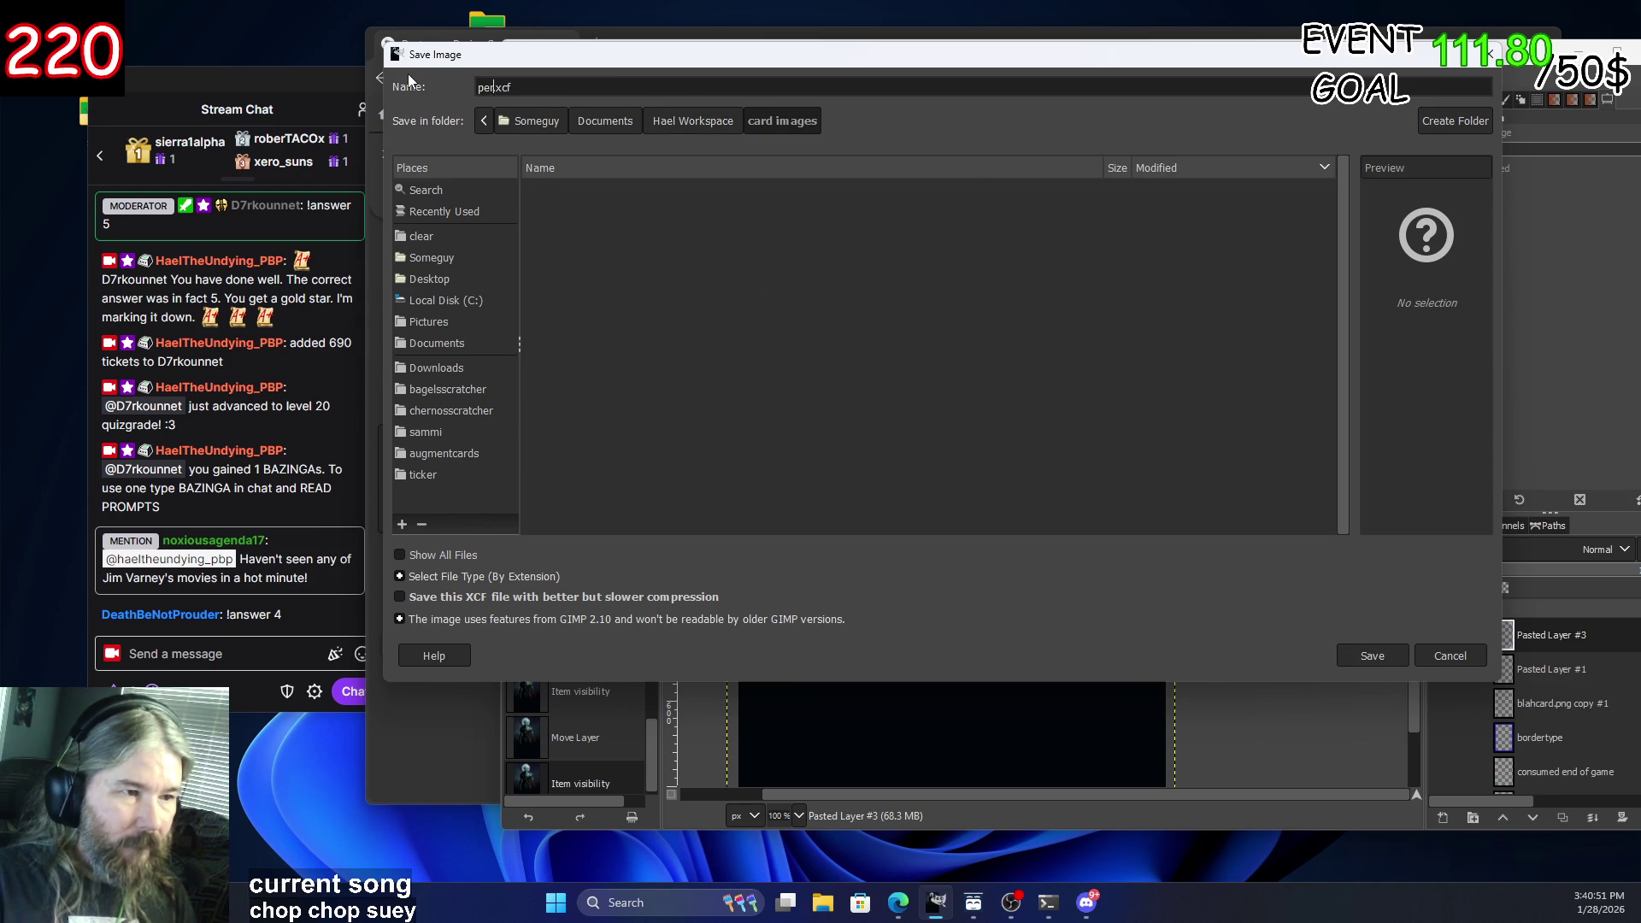
{"action": "key", "text": "BackSpace"}
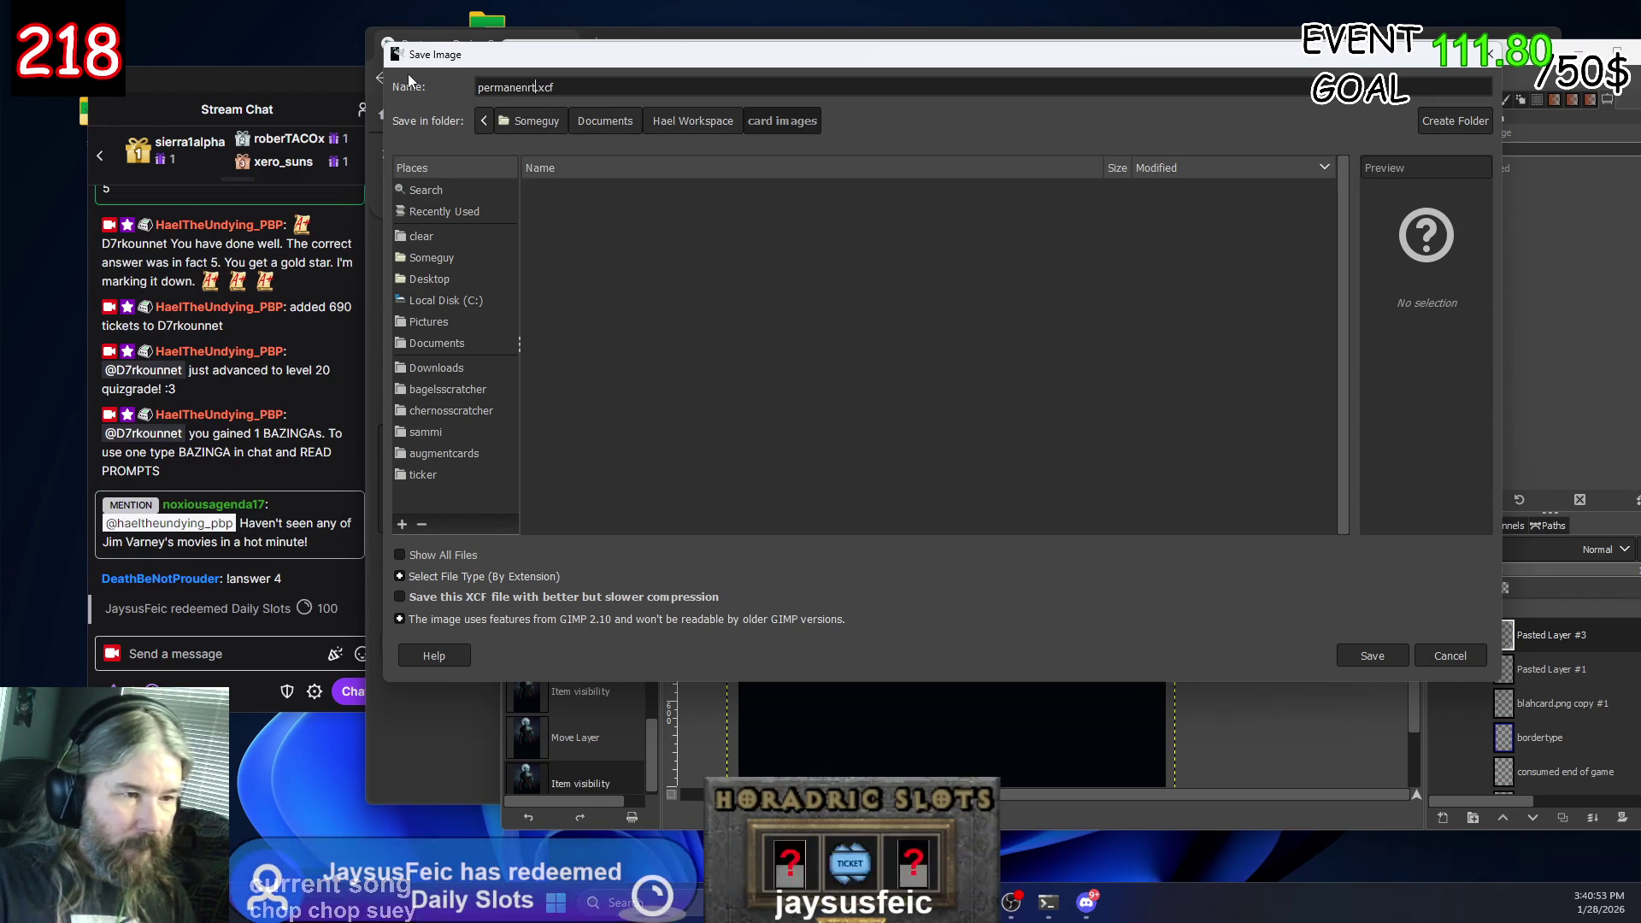
{"action": "type", "text": "cold en"}
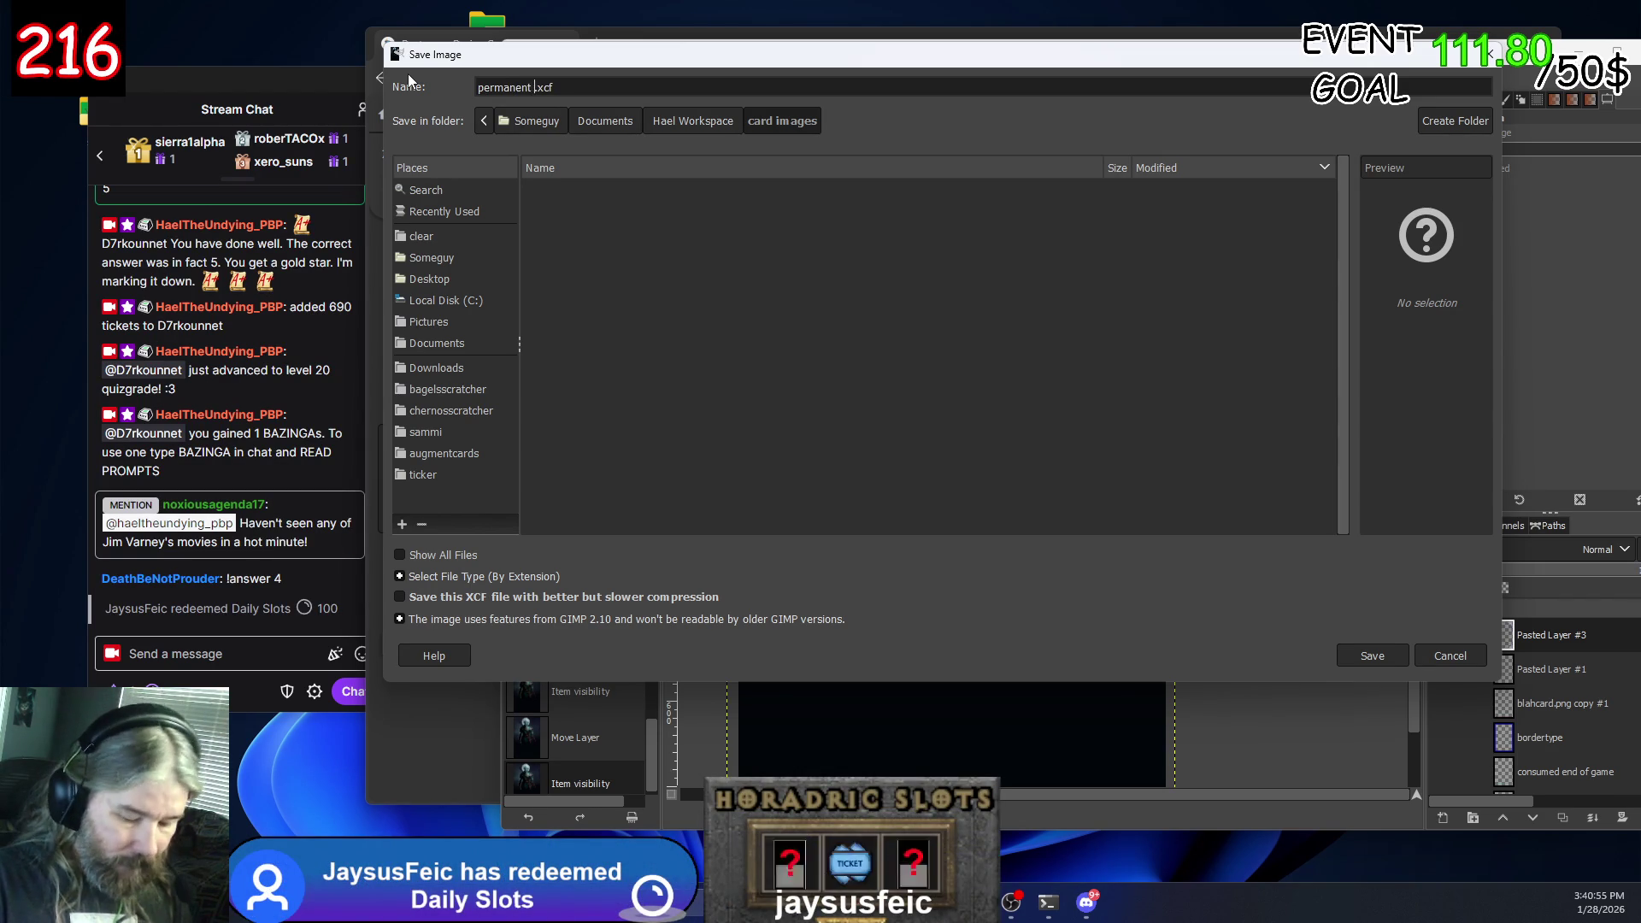
{"action": "type", "text": "chant"}
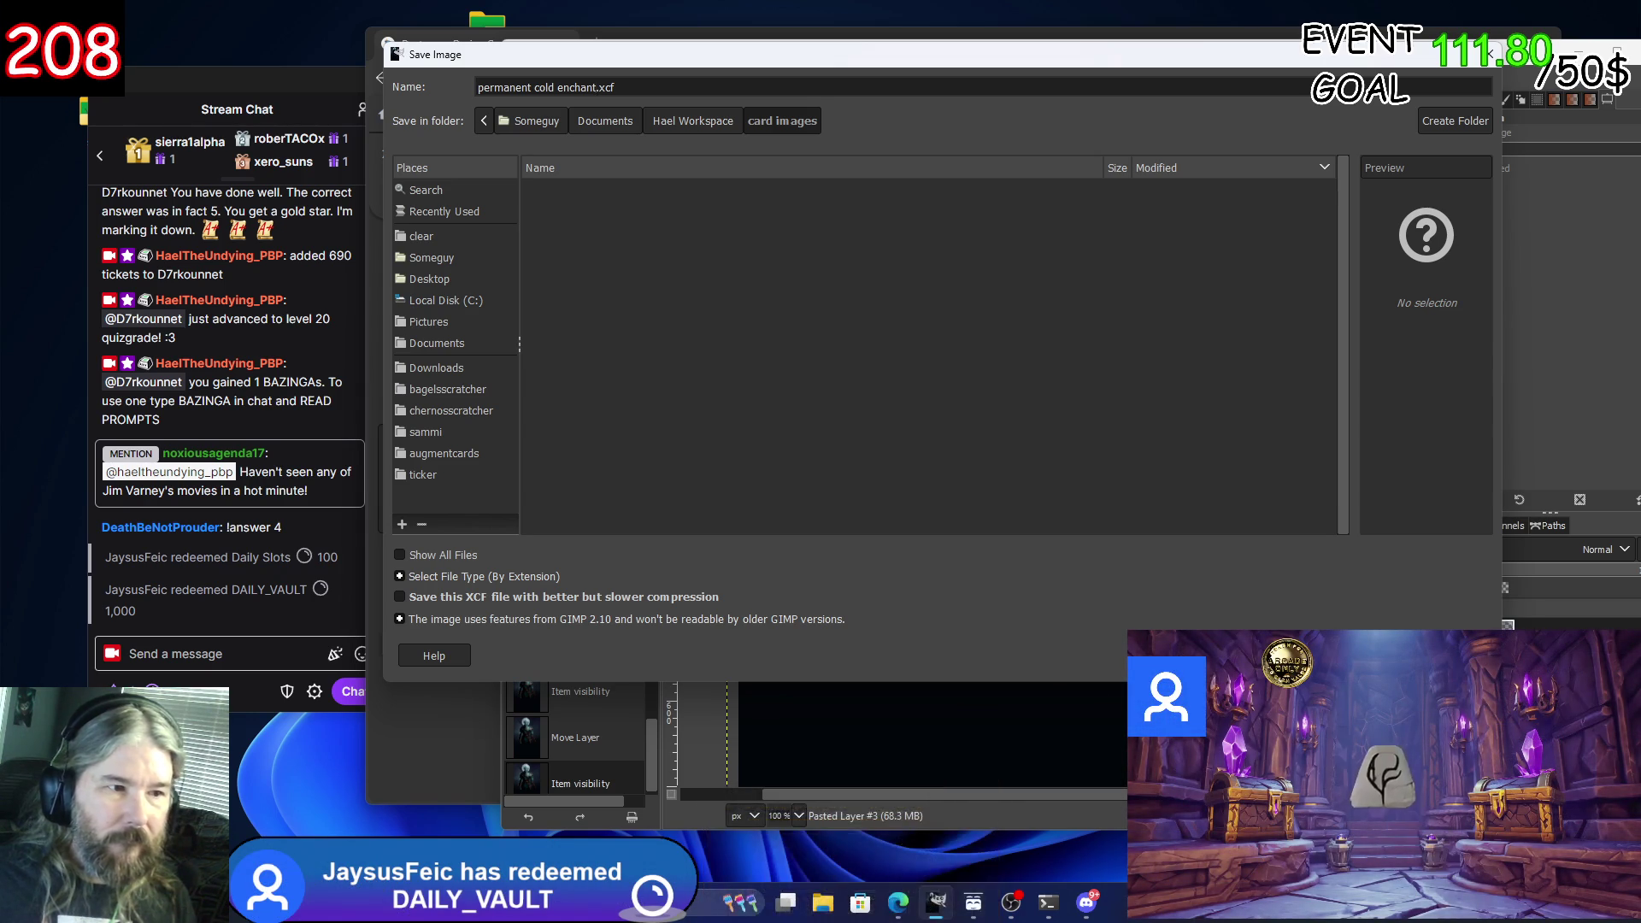
{"action": "key", "text": "Return"}
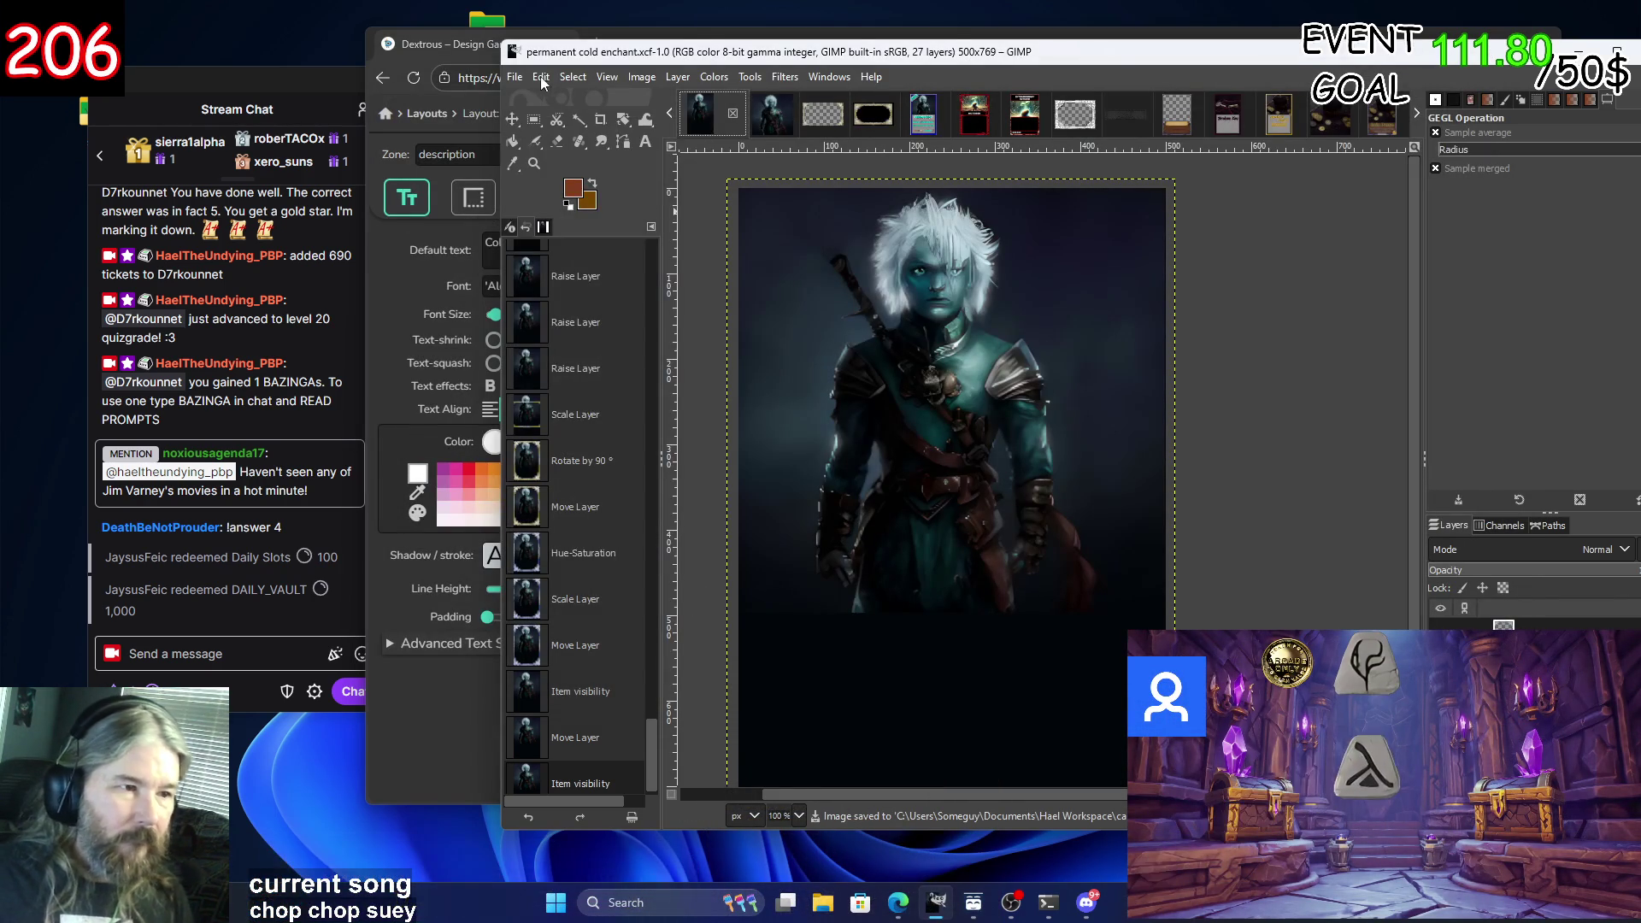
Step: Export a PNG copy of the image into the same card images folder
{"action": "left_click", "coordinate": [516, 77]}
{"action": "left_click", "coordinate": [561, 352]}
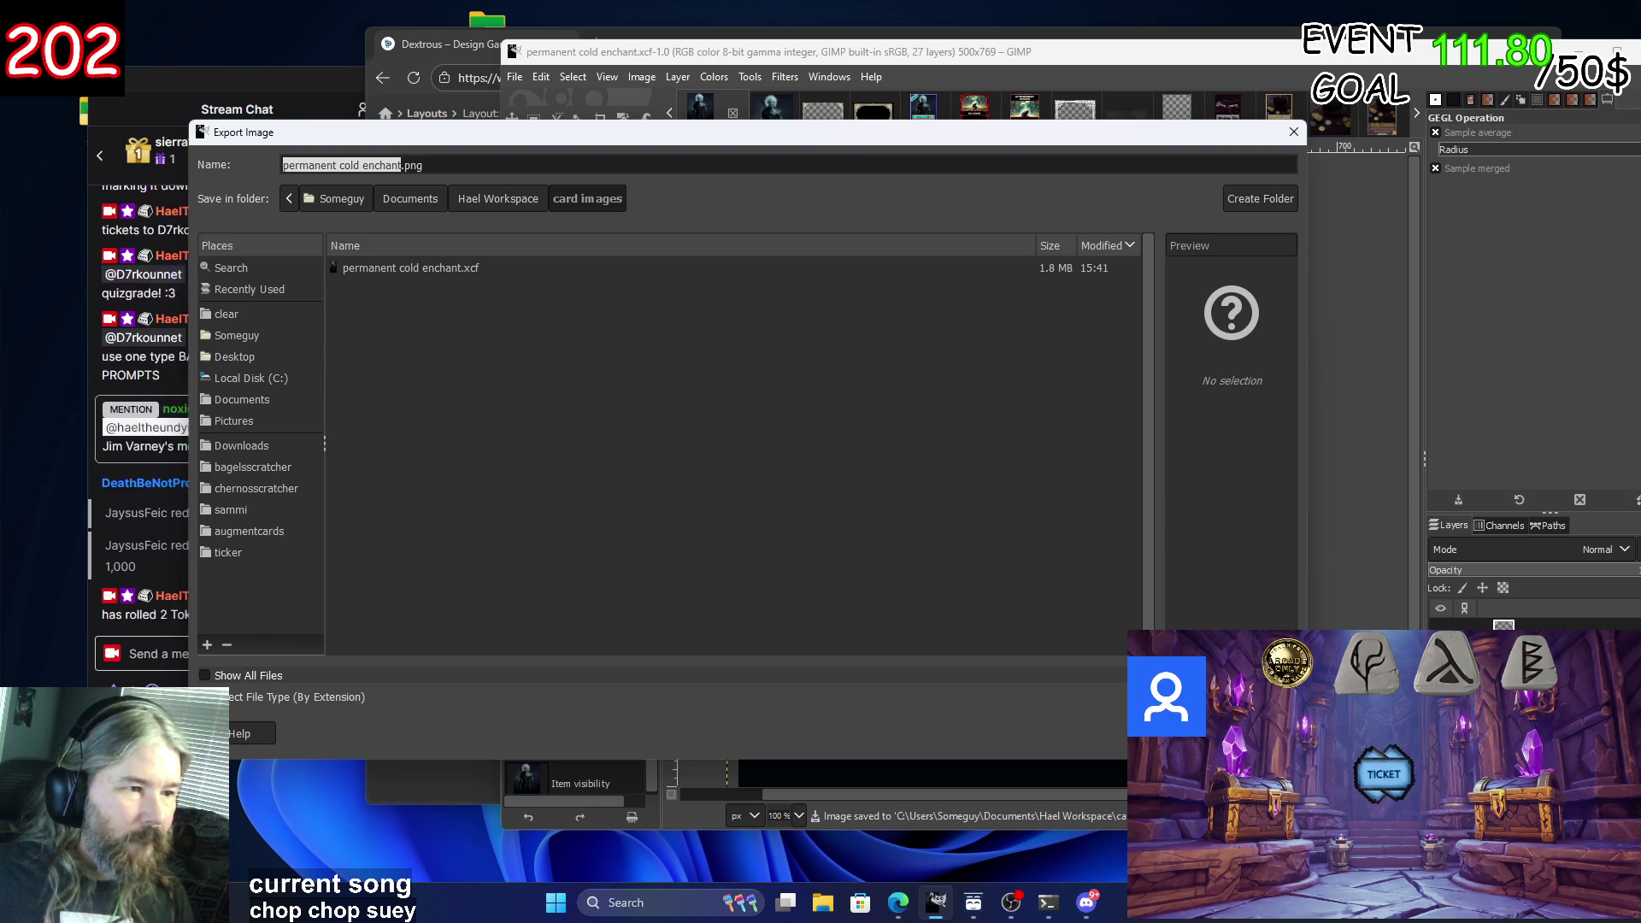
{"action": "key", "text": "Return"}
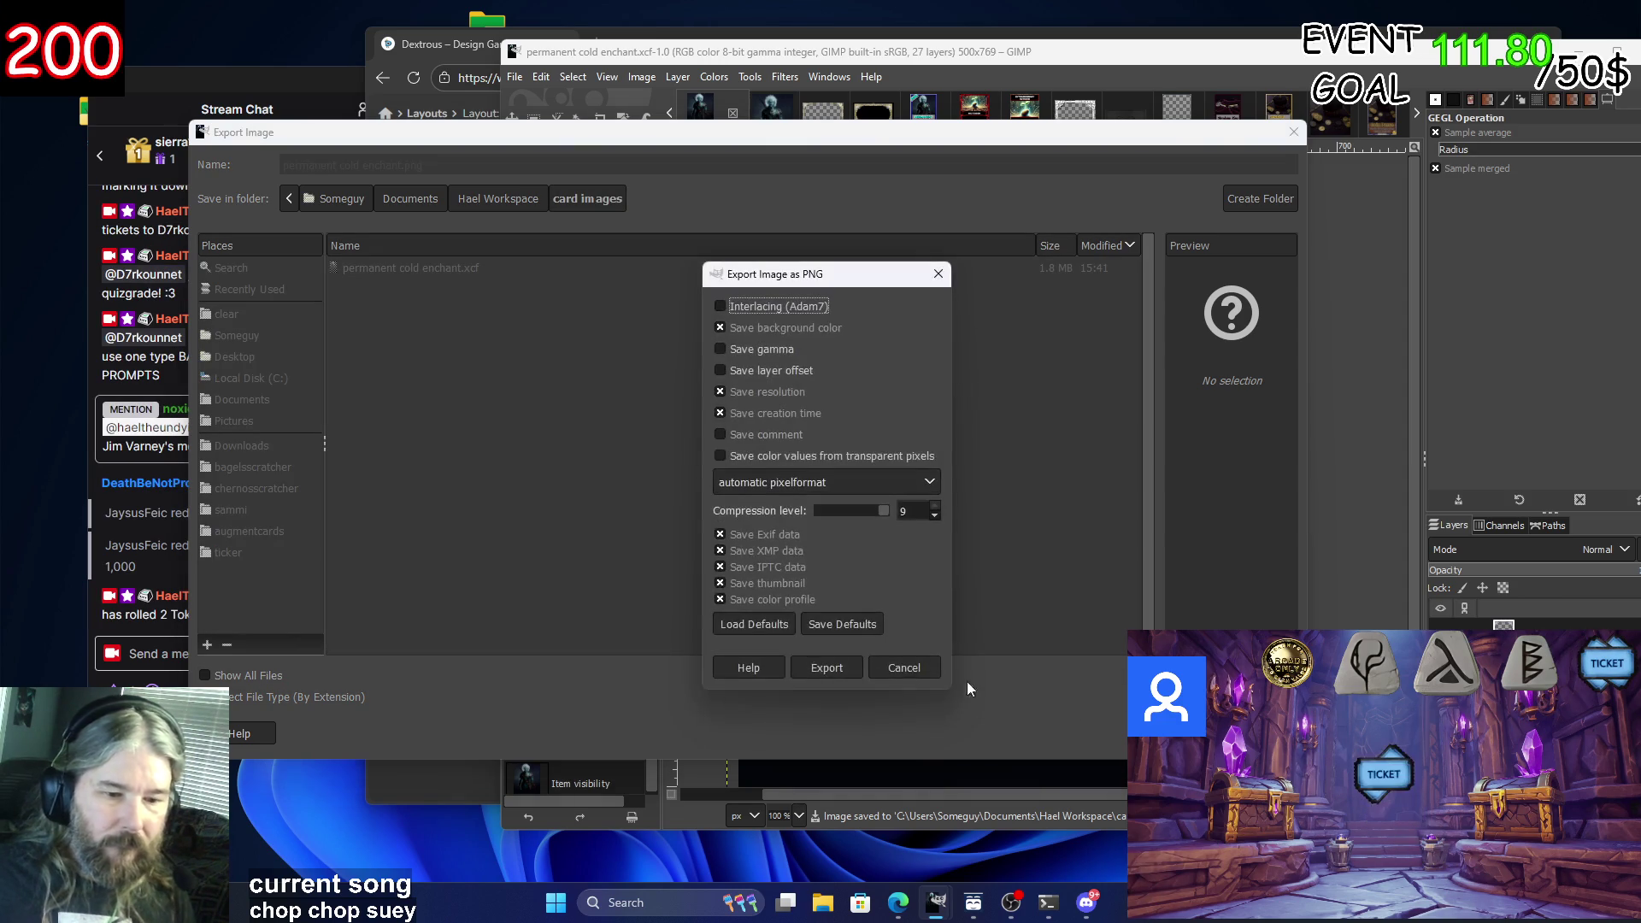
{"action": "left_click", "coordinate": [827, 665]}
Step: Bring the Dextrous layout forward and make the icon 1, 2 and 3 zones visible
{"action": "mouse_move", "coordinate": [900, 910]}
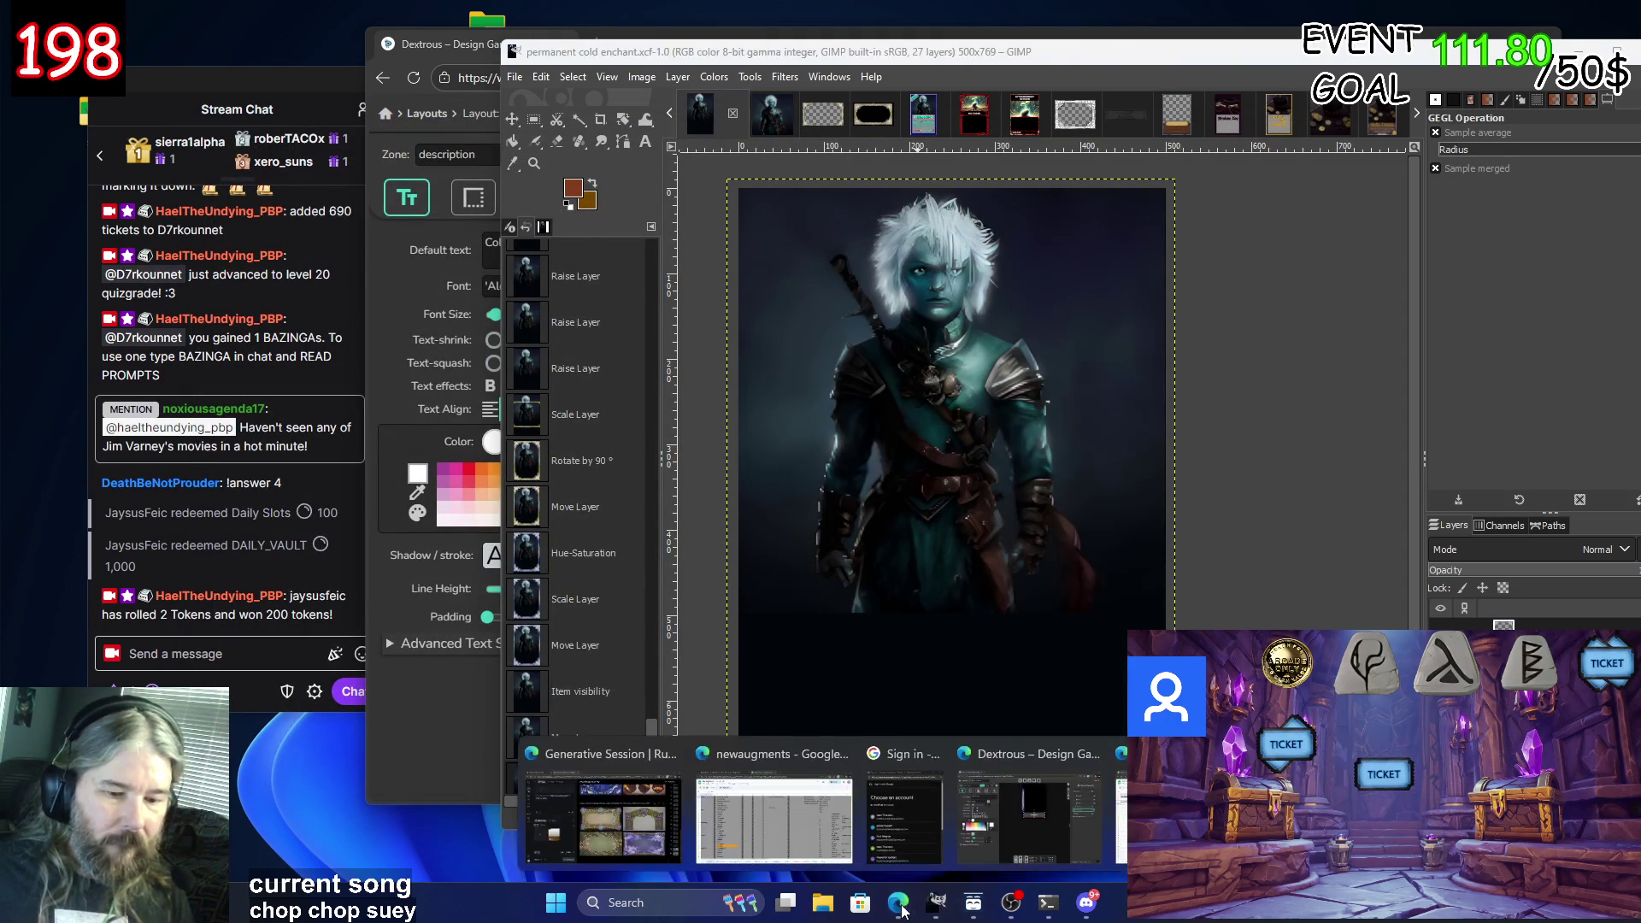
{"action": "left_click", "coordinate": [1030, 807]}
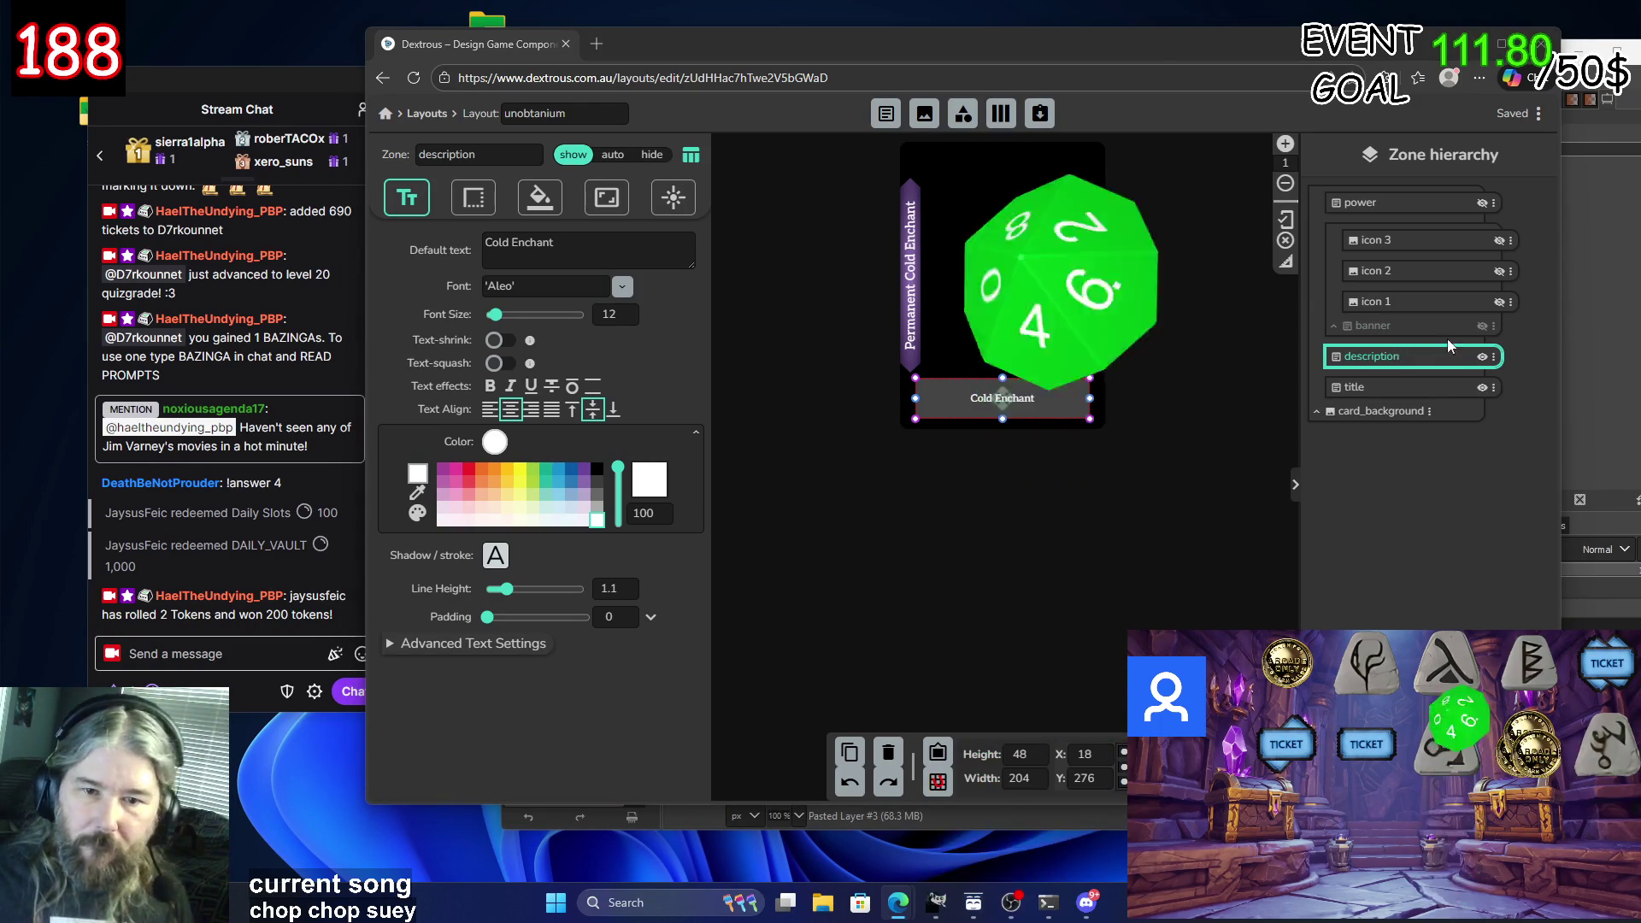
{"action": "left_click", "coordinate": [1416, 329]}
{"action": "left_click", "coordinate": [1418, 303]}
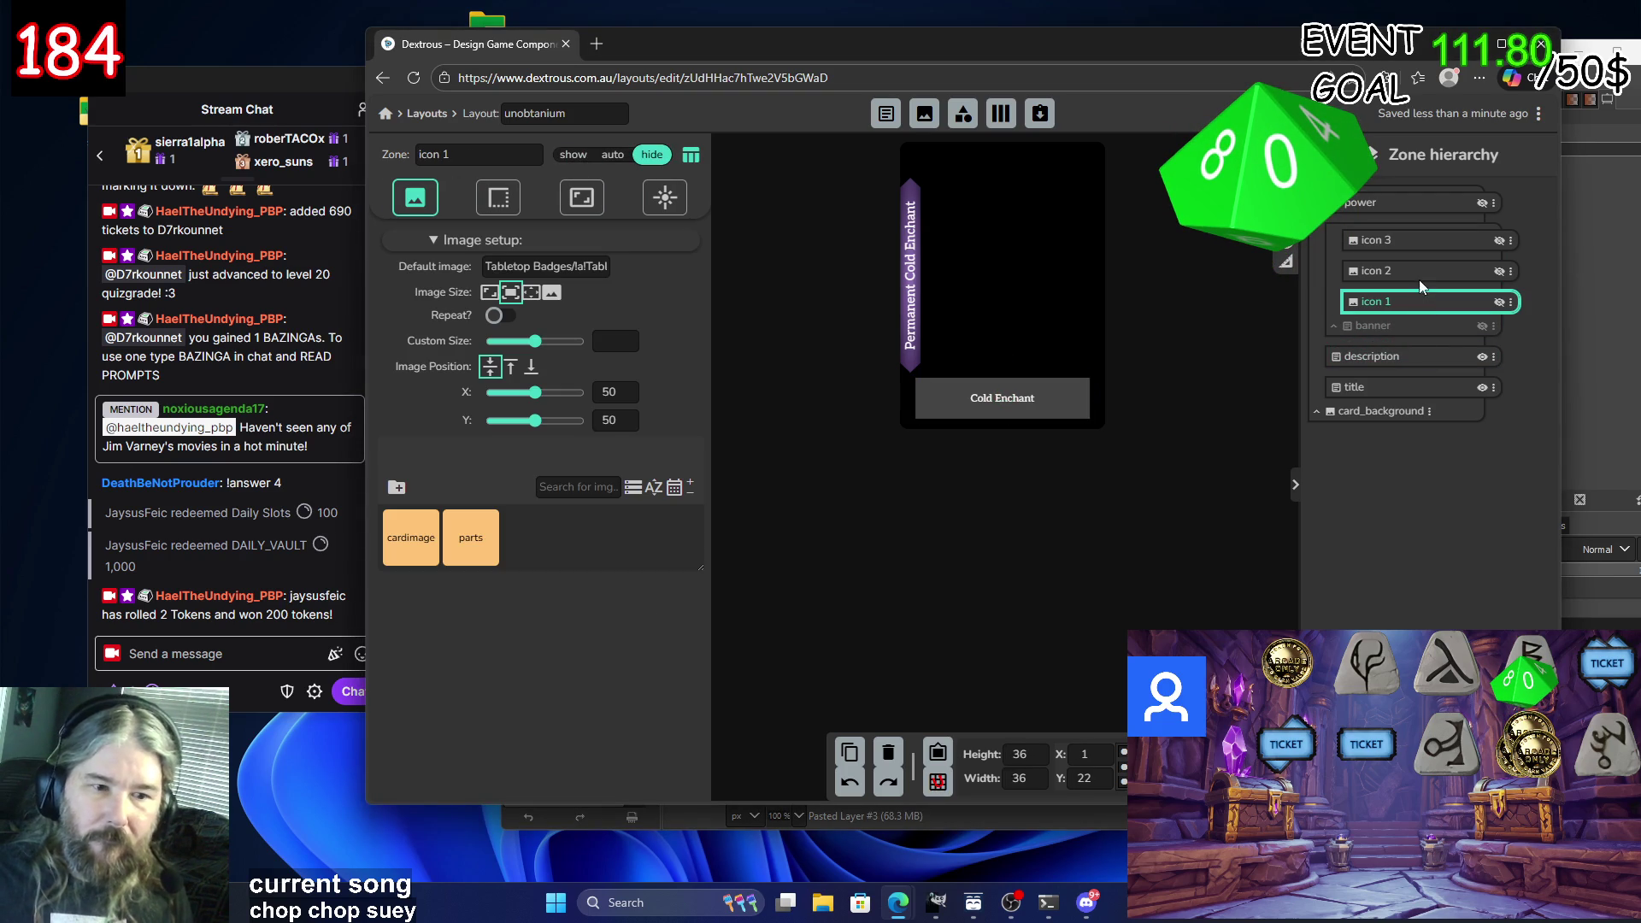
{"action": "left_click", "coordinate": [1500, 306]}
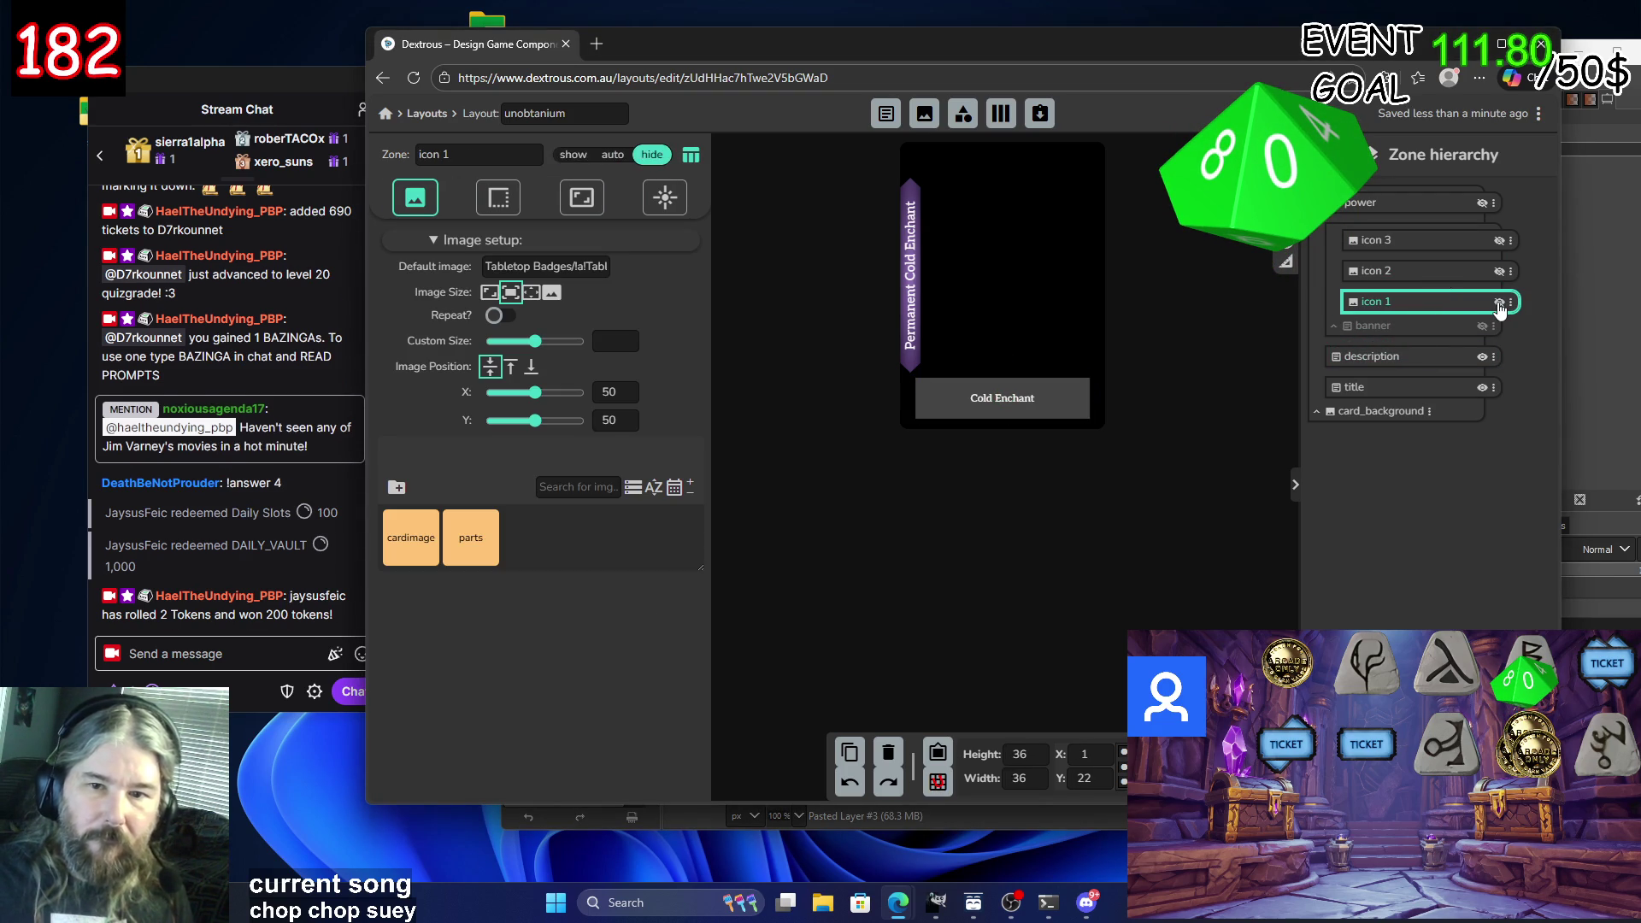
{"action": "left_click", "coordinate": [1499, 240]}
{"action": "left_click", "coordinate": [1499, 271]}
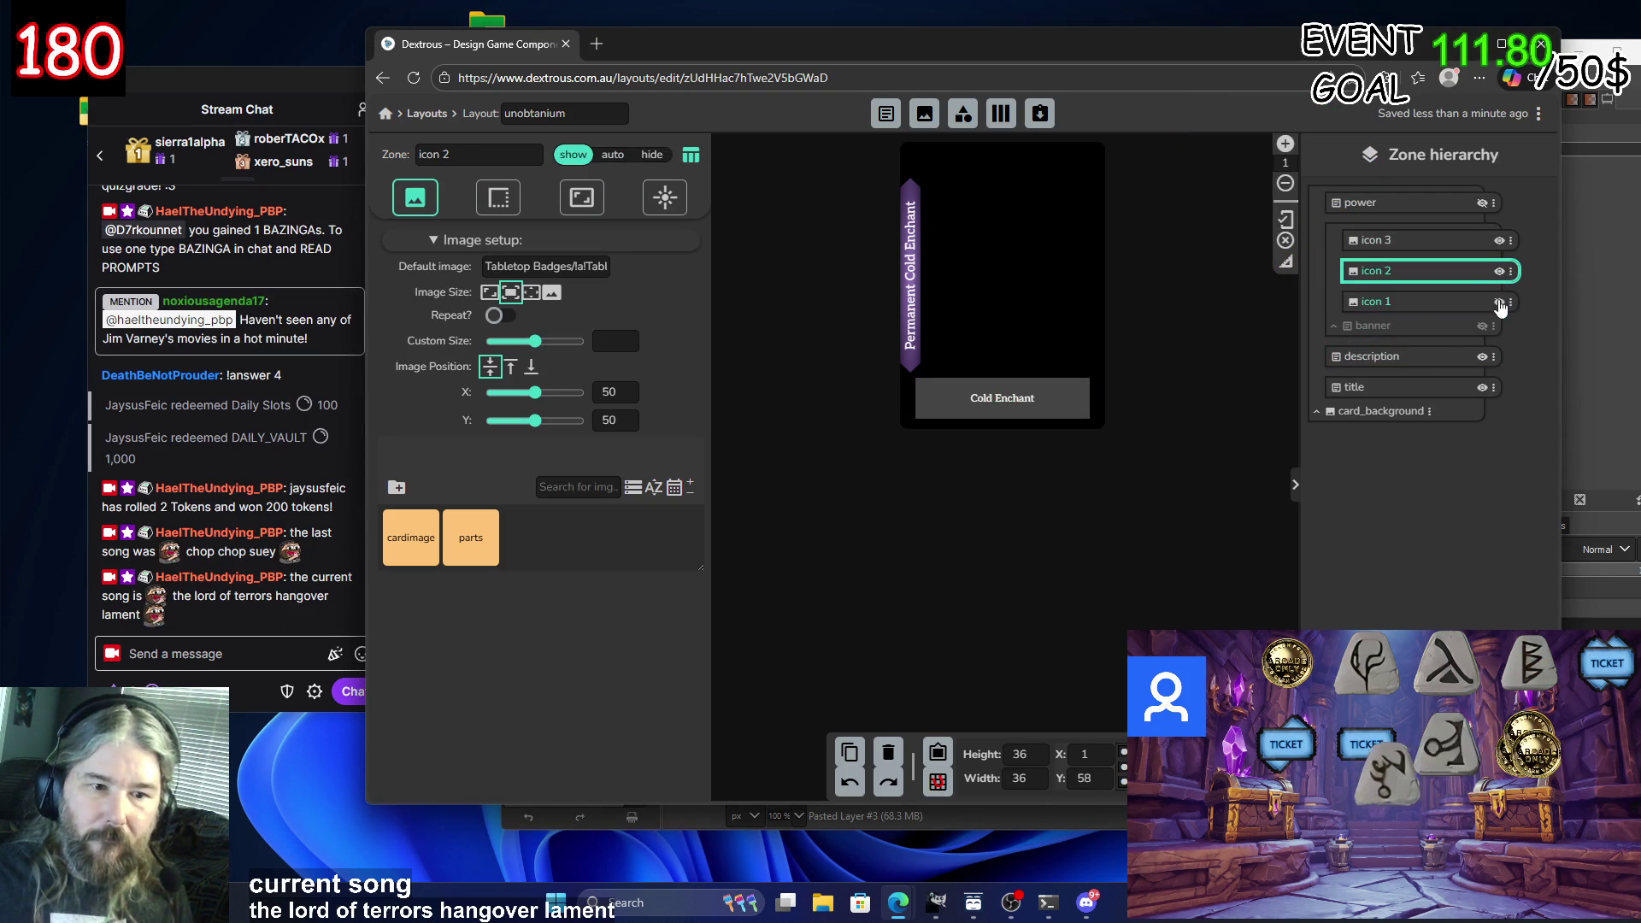
Step: Hide the icon 3, icon 2 and power number zones again
{"action": "left_click", "coordinate": [1500, 306]}
{"action": "left_click", "coordinate": [1489, 208]}
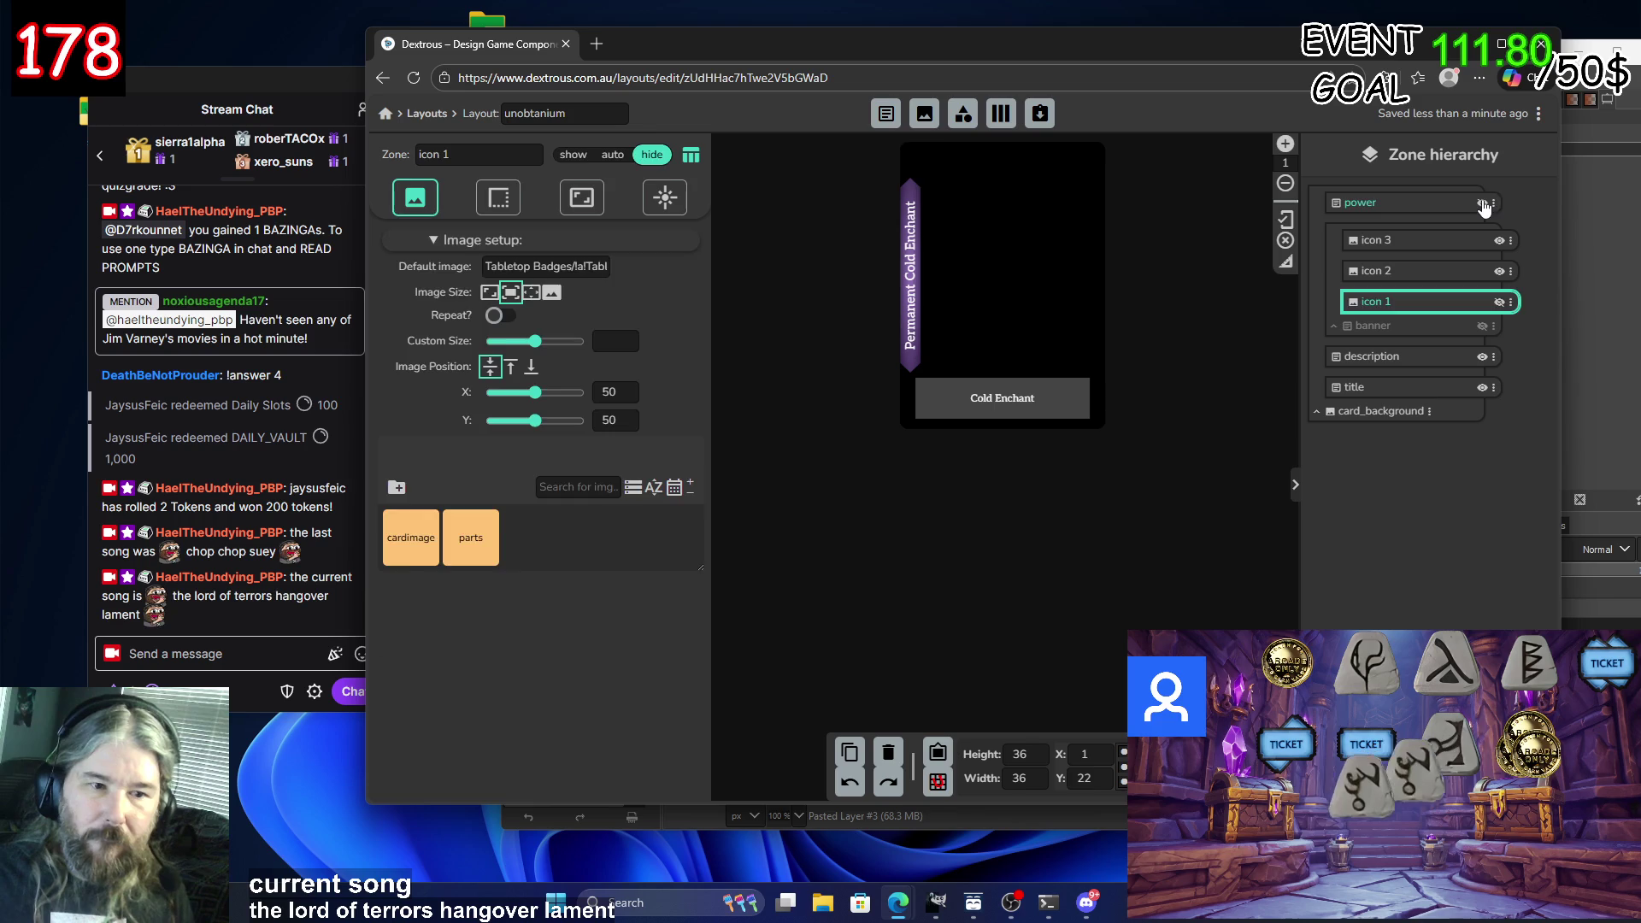
{"action": "left_click", "coordinate": [1499, 240]}
{"action": "left_click", "coordinate": [1499, 271]}
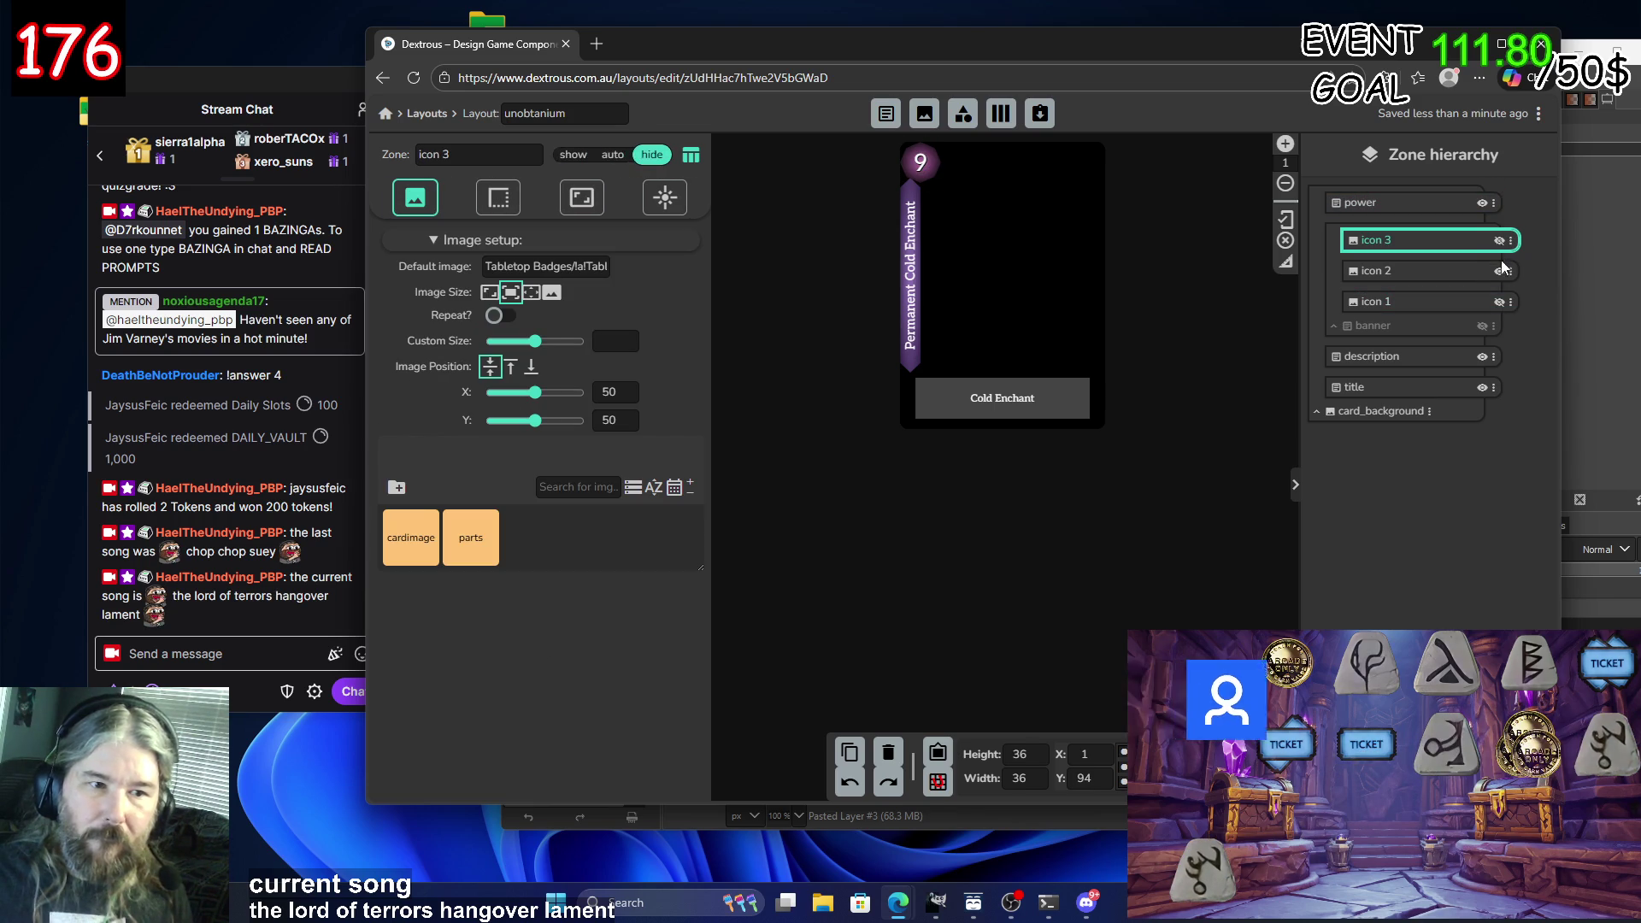
{"action": "left_click", "coordinate": [1478, 301]}
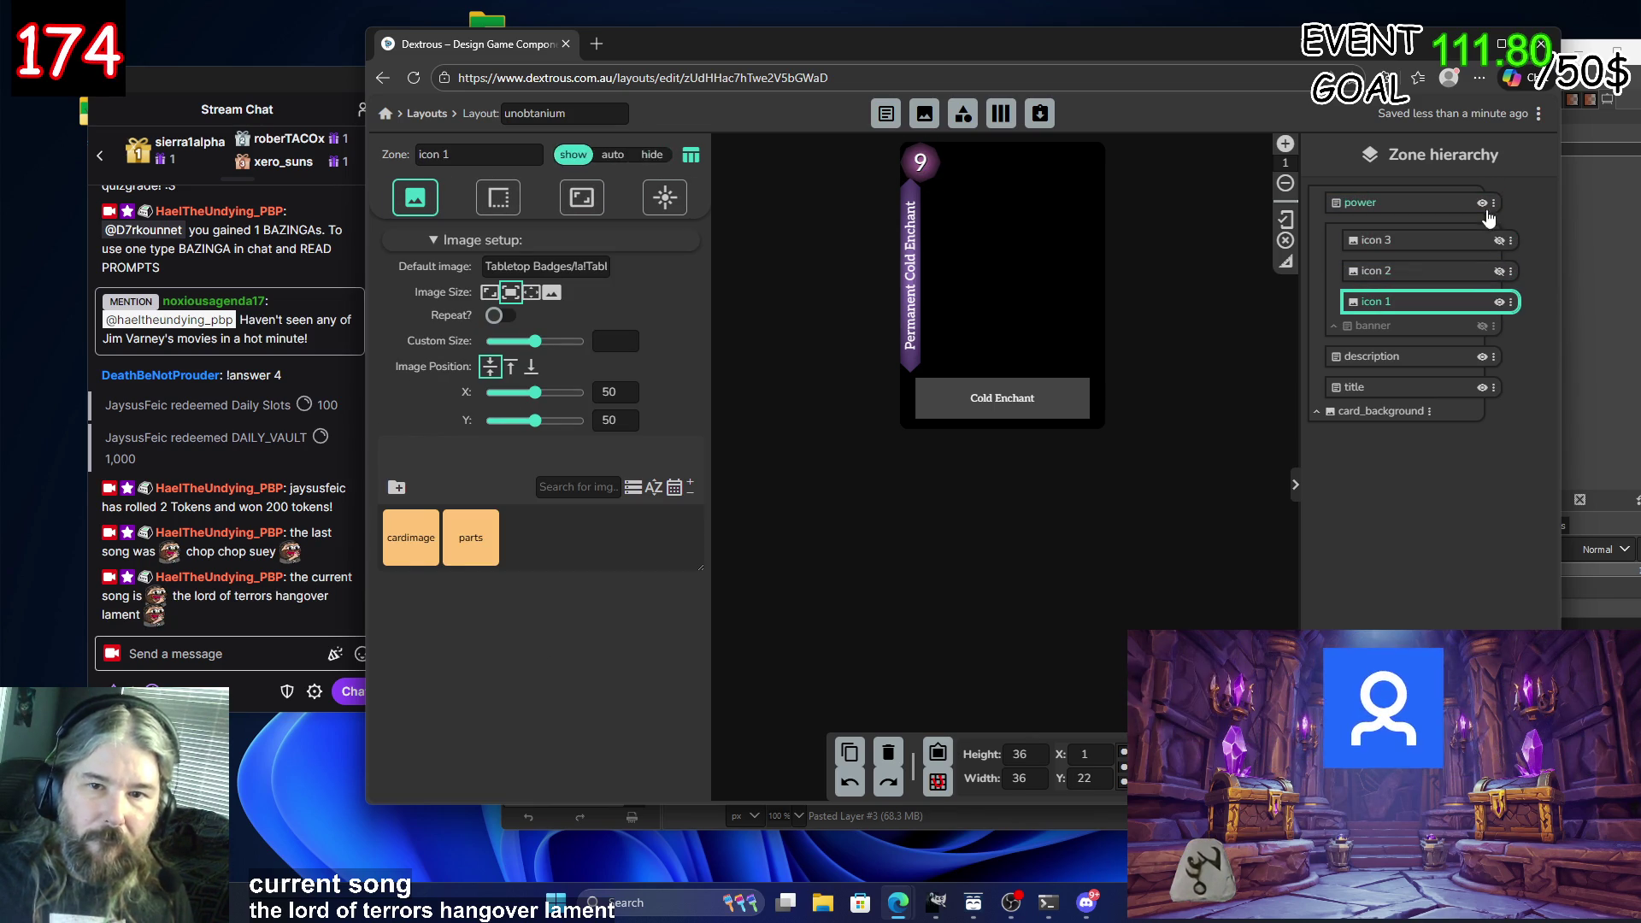
{"action": "left_click", "coordinate": [1472, 205]}
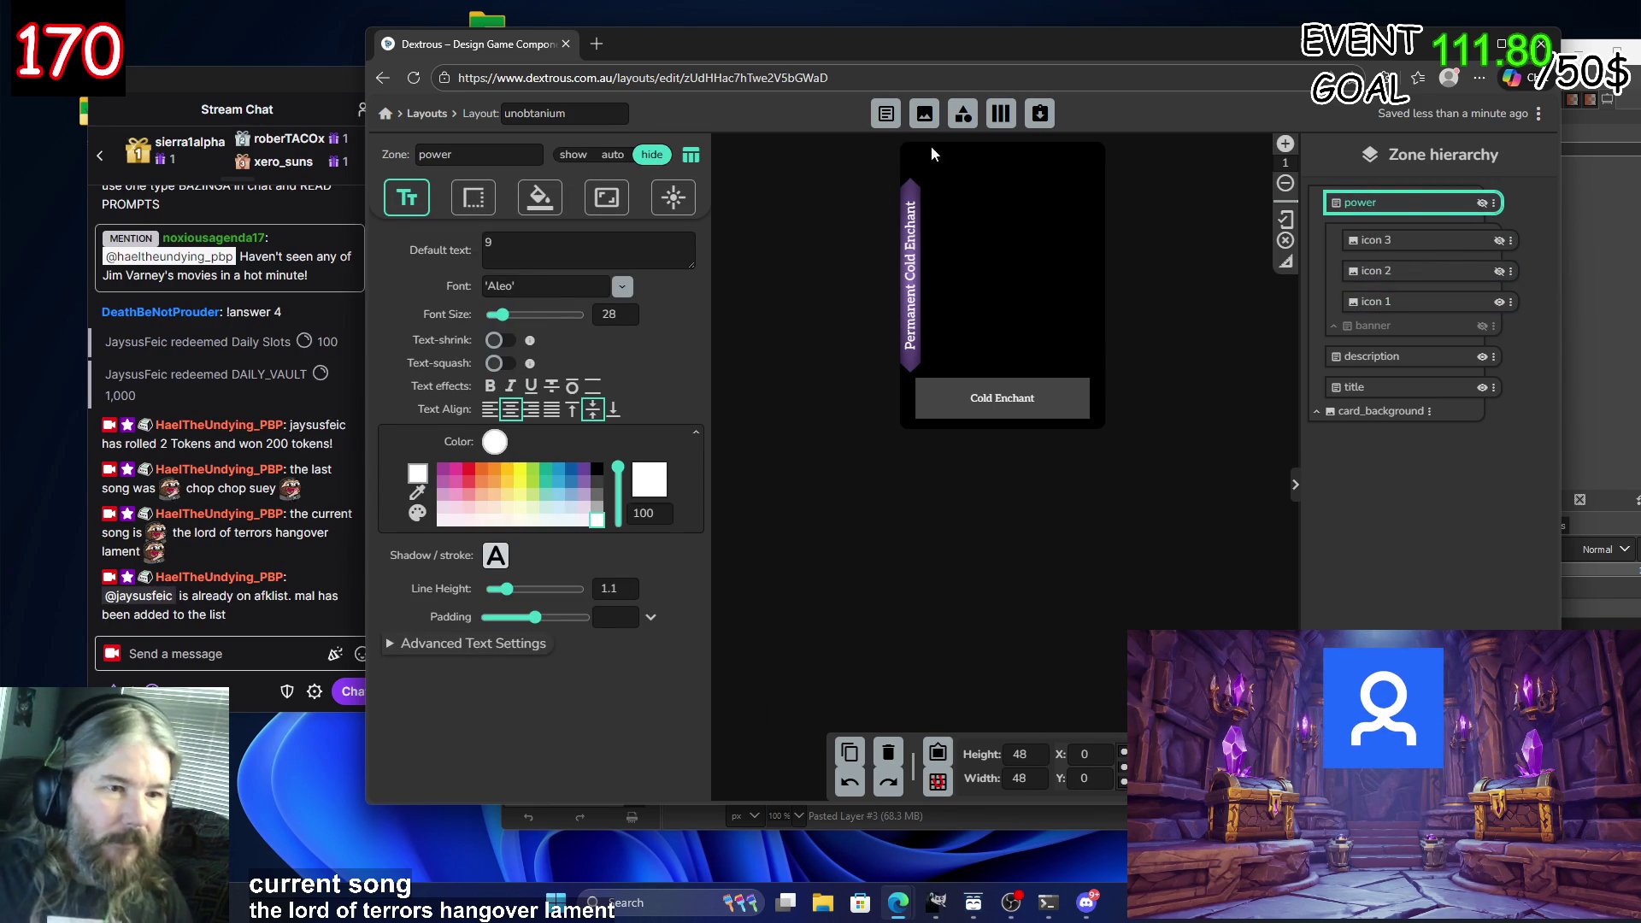
Step: Upload permanent cold enchant.png to the cardimage folder and assign it to the new image zone
{"action": "left_click", "coordinate": [925, 113]}
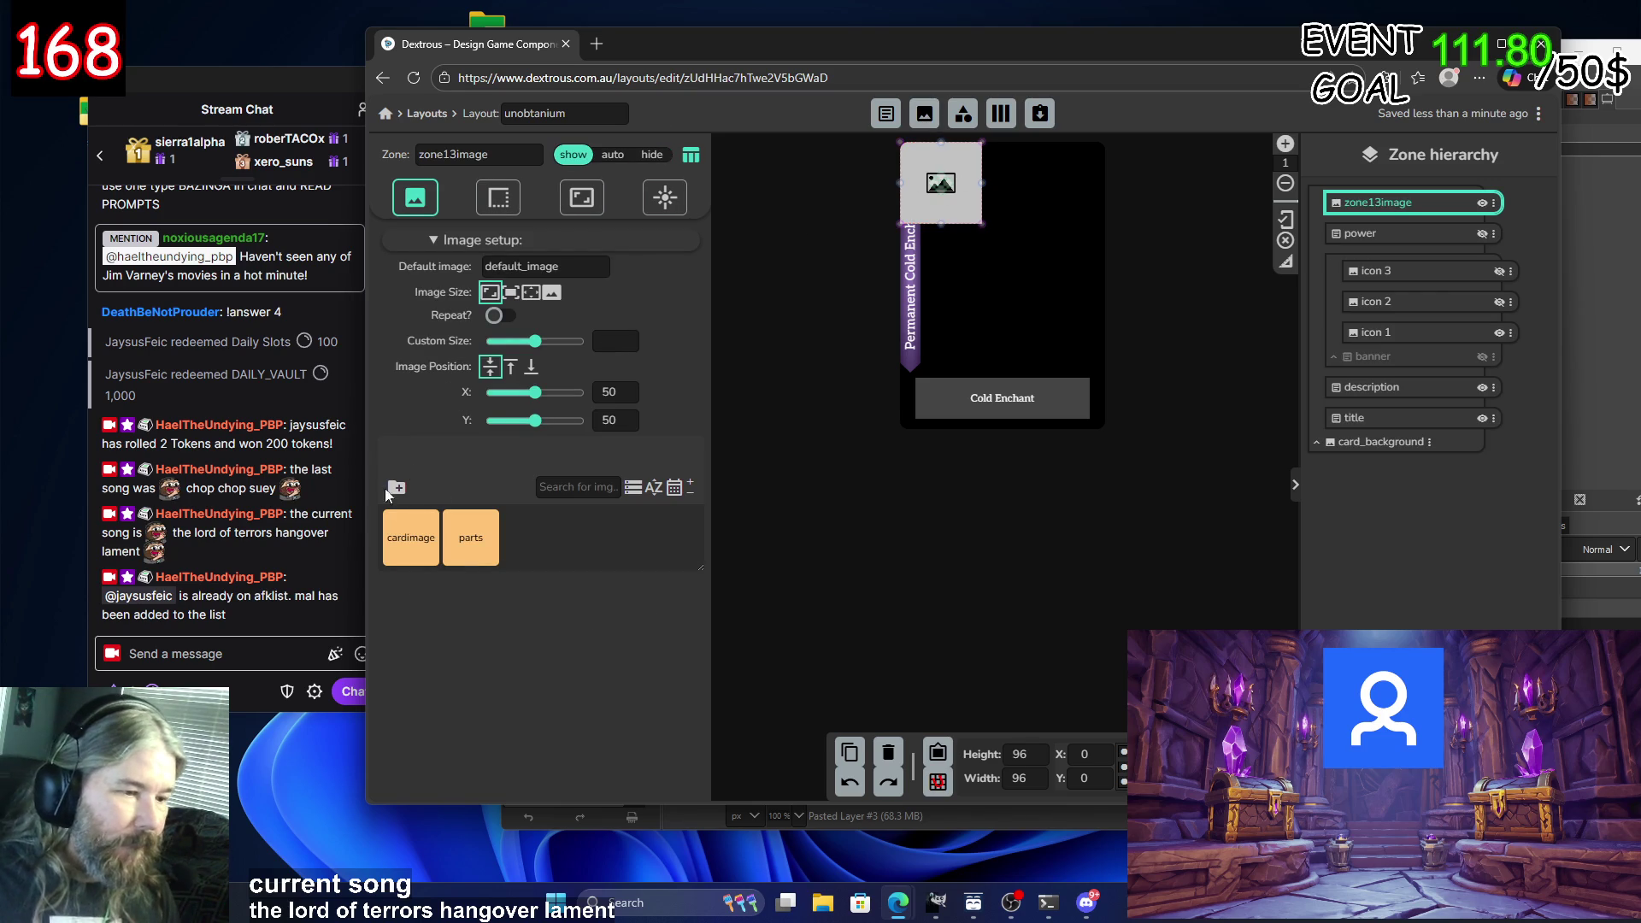
{"action": "left_click", "coordinate": [410, 538]}
{"action": "left_click", "coordinate": [412, 539]}
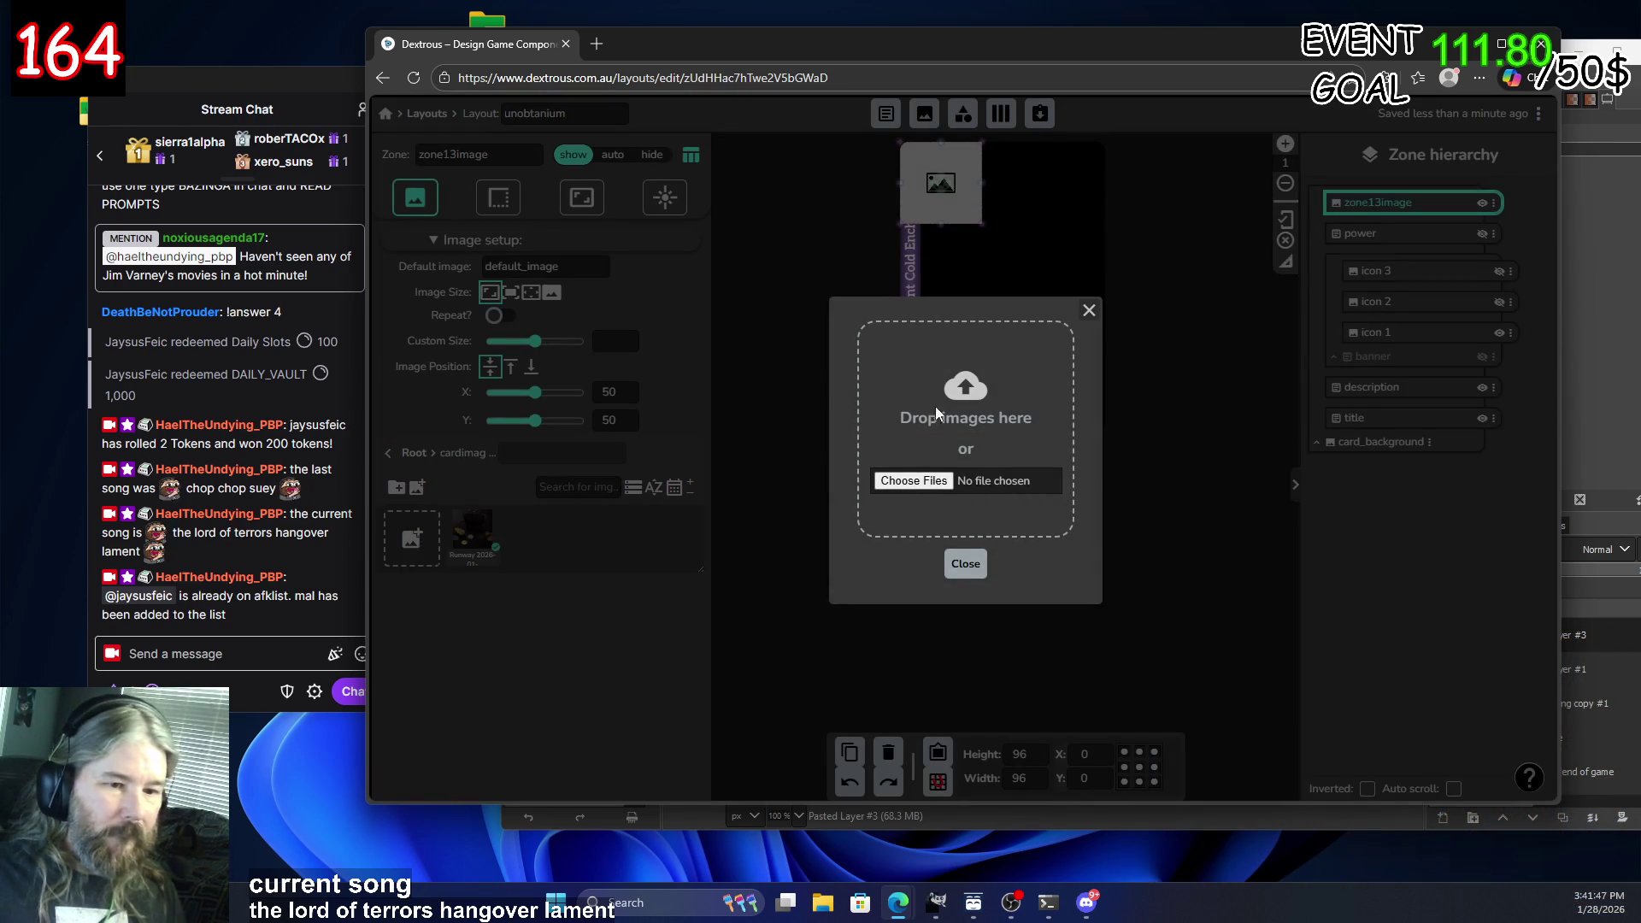
{"action": "left_click", "coordinate": [916, 480]}
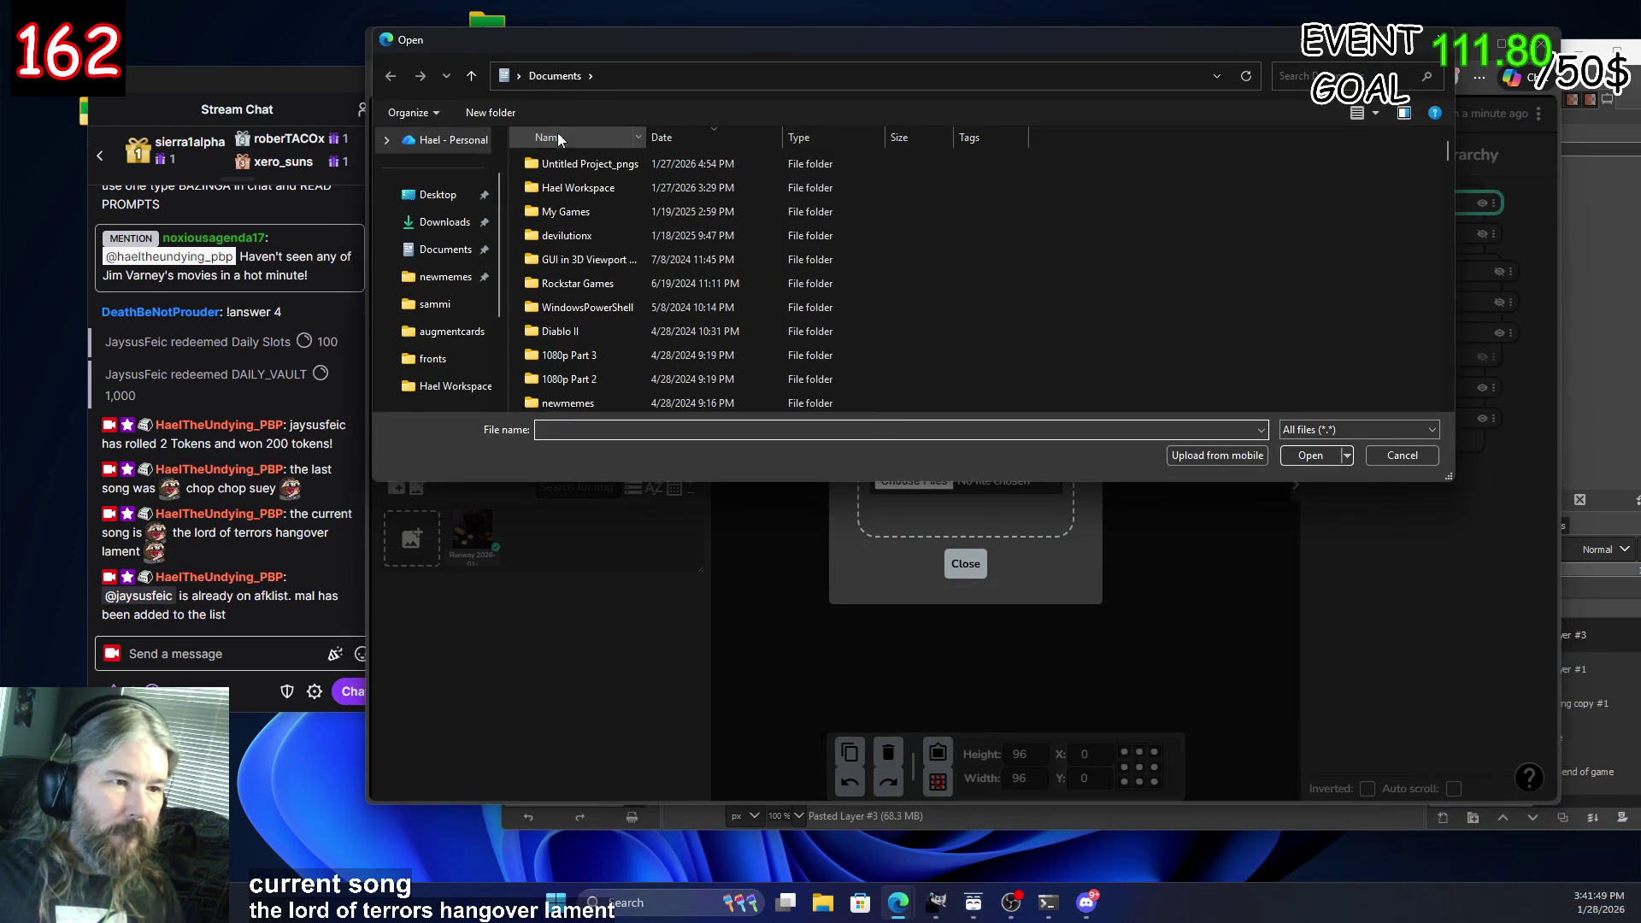
{"action": "double_click", "coordinate": [577, 188]}
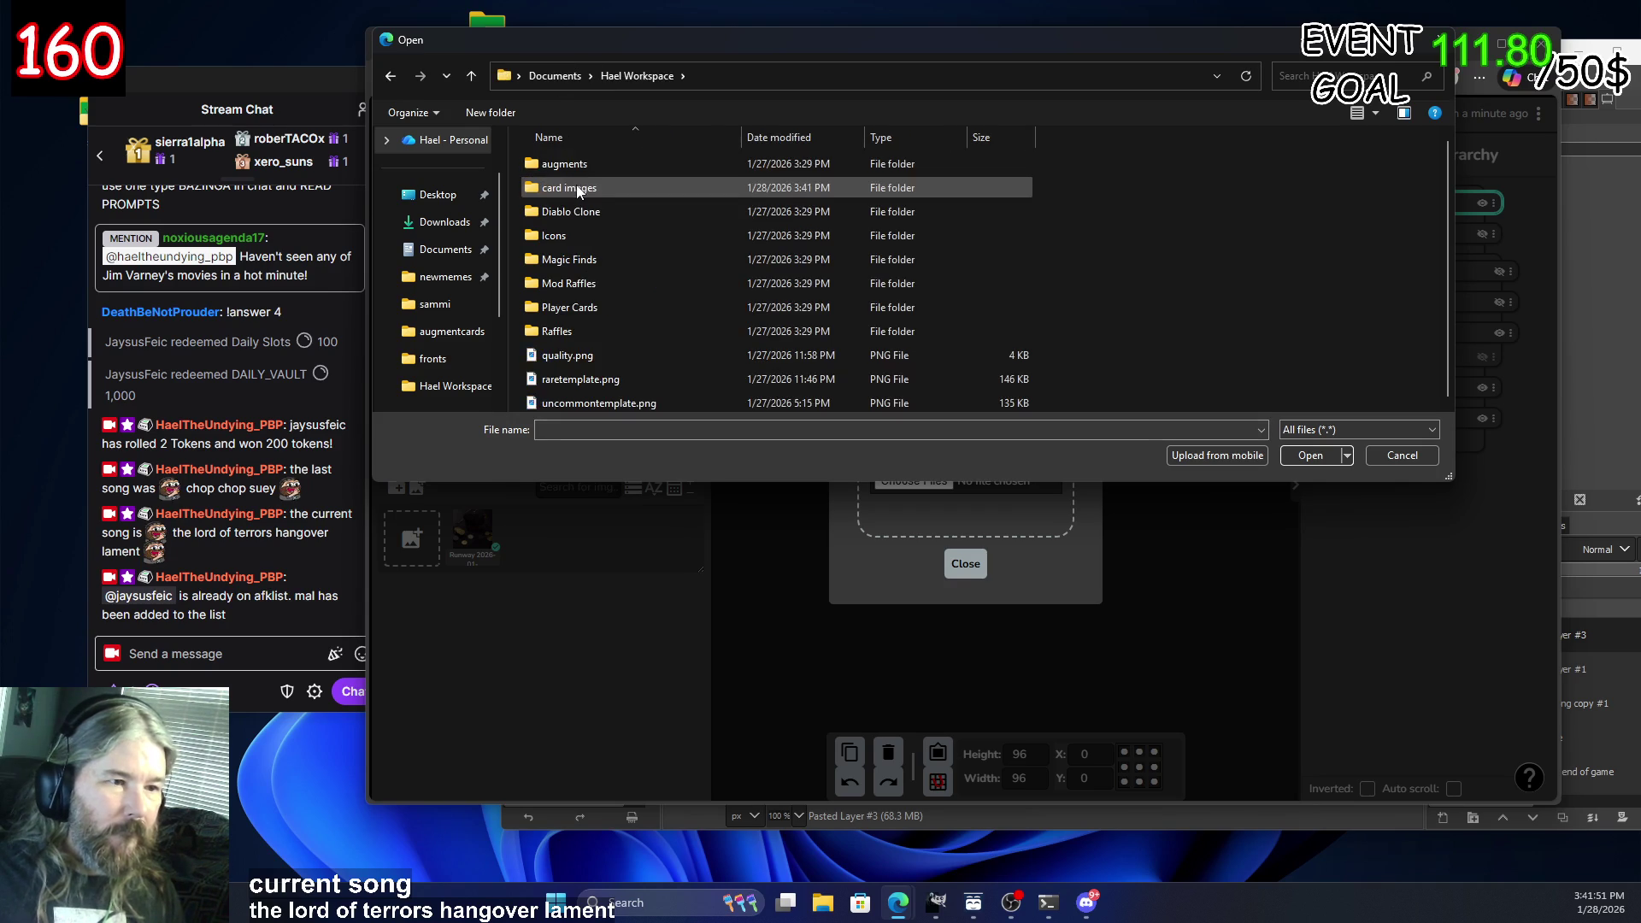
{"action": "double_click", "coordinate": [578, 188]}
{"action": "left_click", "coordinate": [561, 174]}
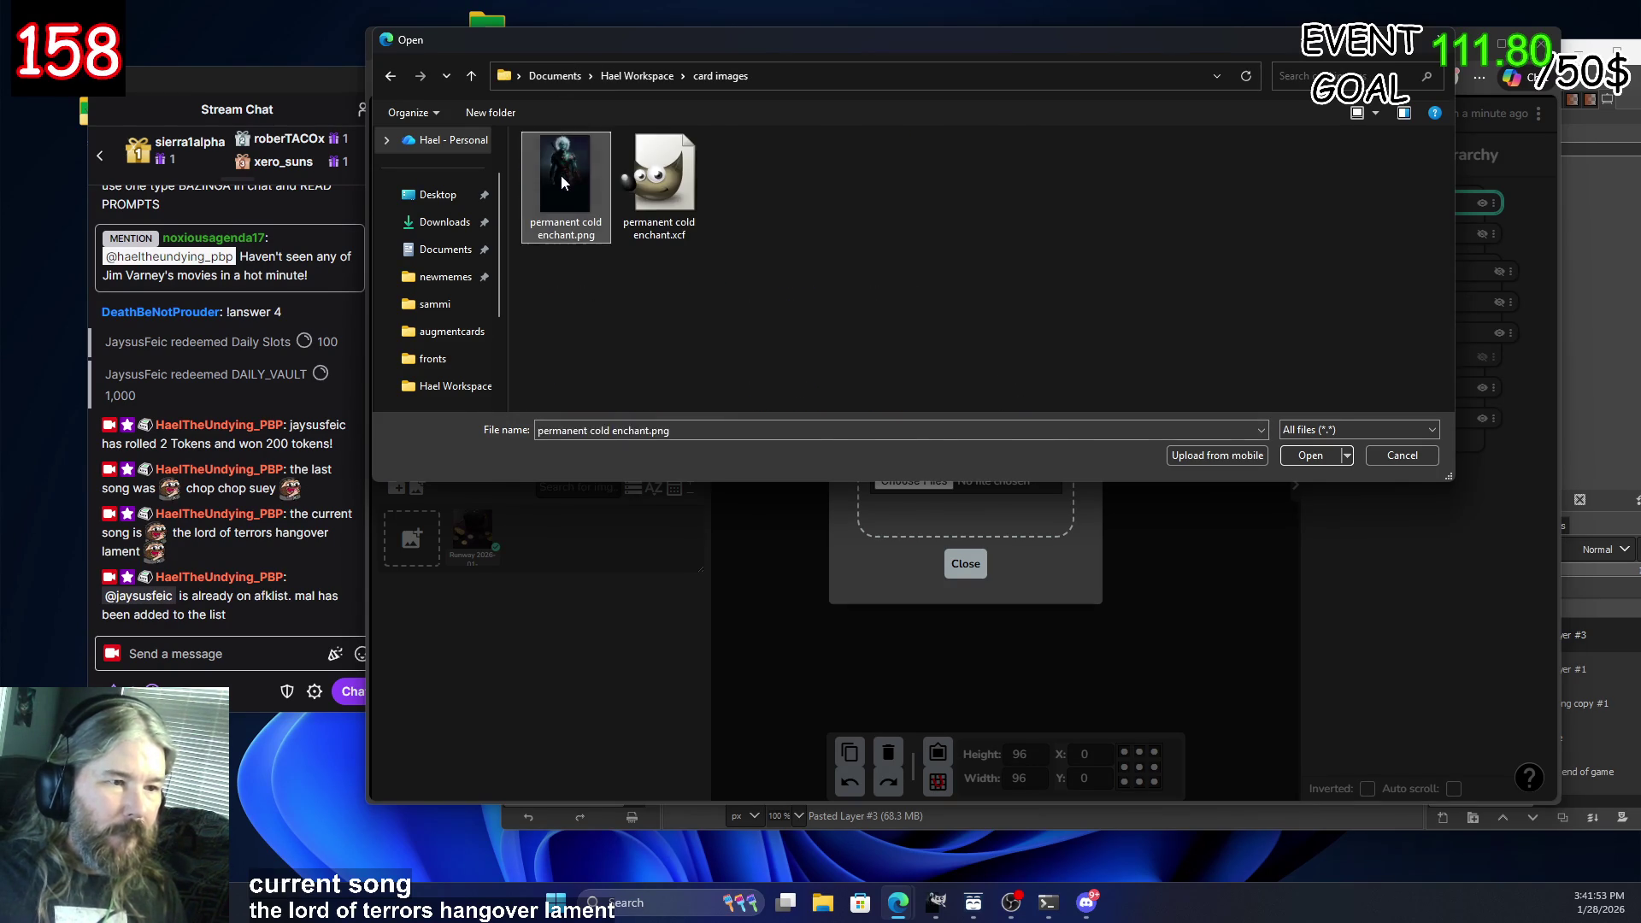
{"action": "double_click", "coordinate": [561, 174]}
{"action": "left_click", "coordinate": [977, 480]}
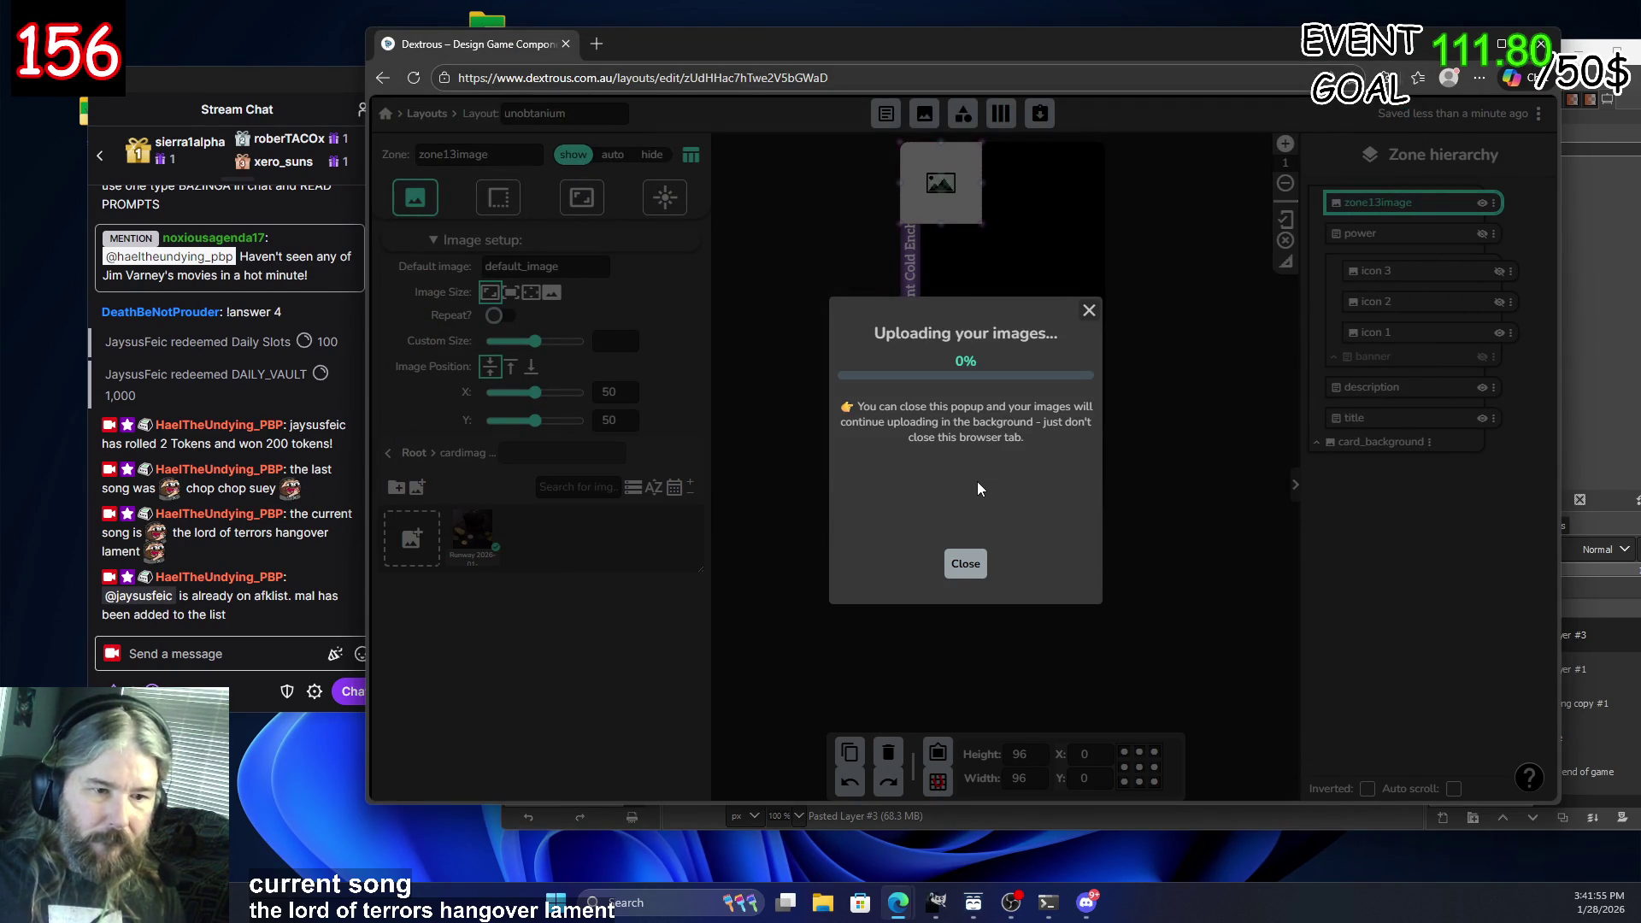
{"action": "left_click", "coordinate": [966, 561]}
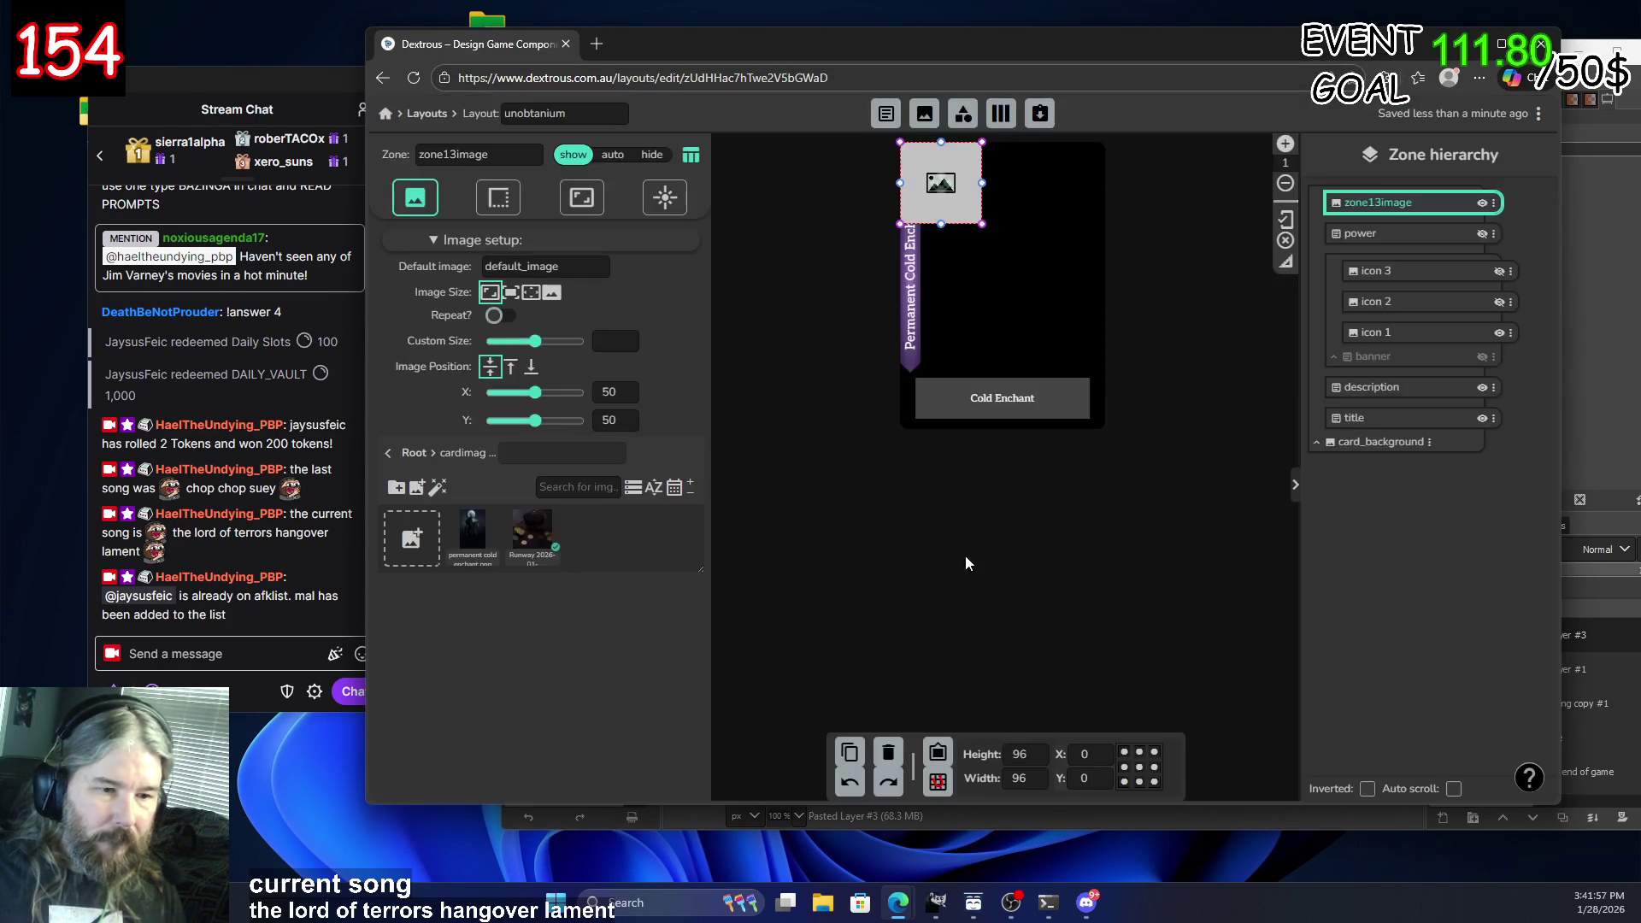
{"action": "left_click", "coordinate": [488, 531]}
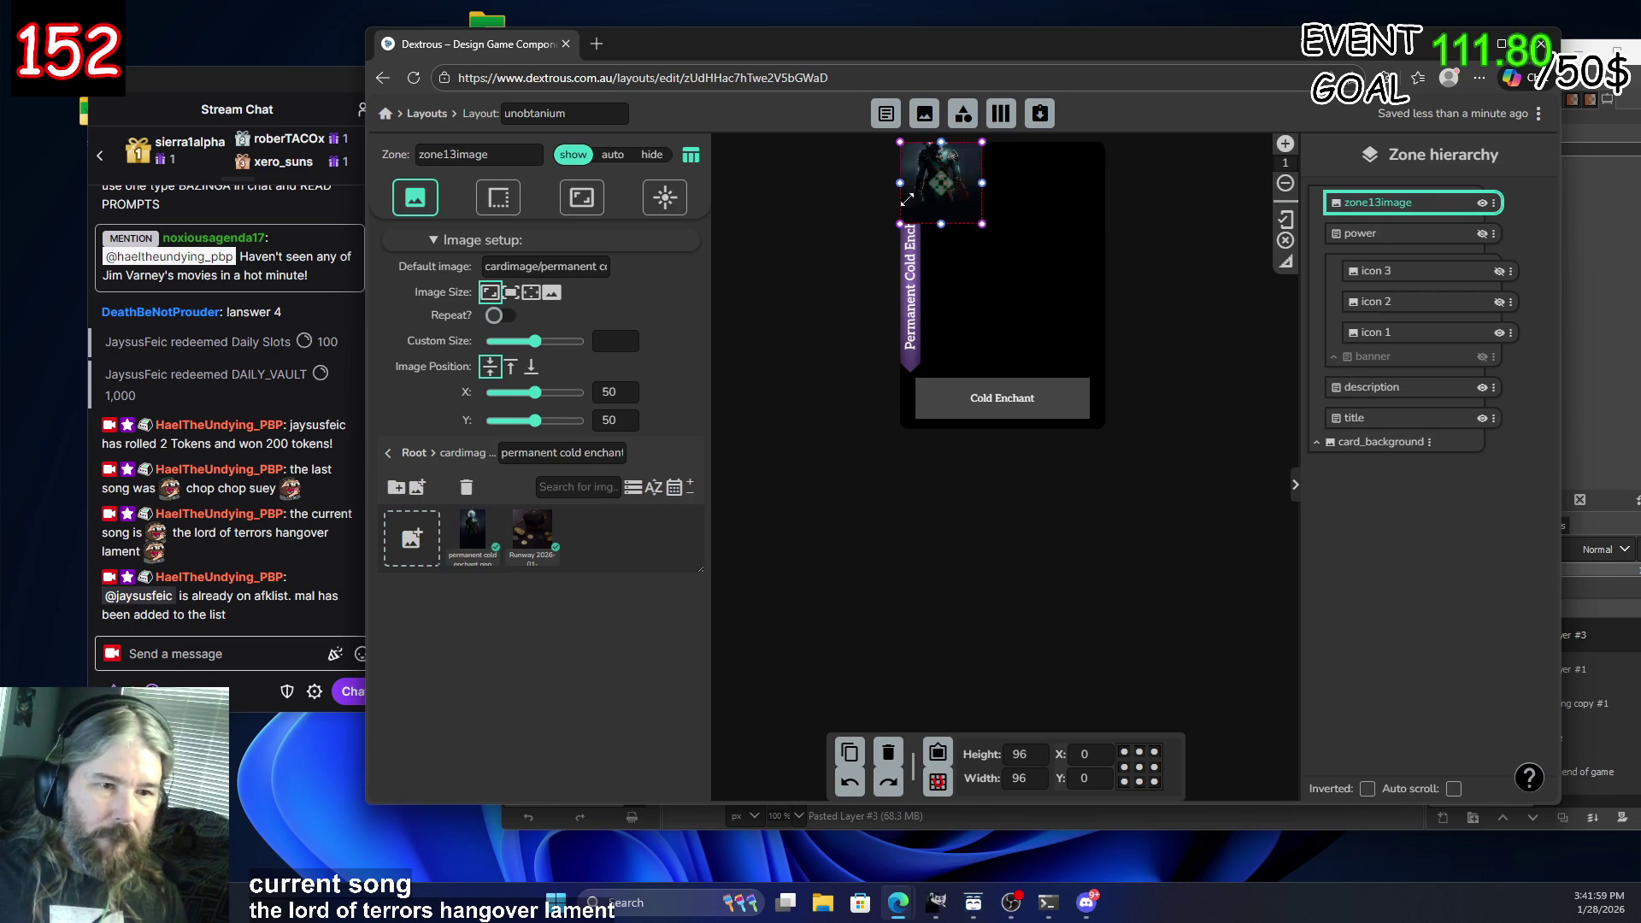
Step: Resize zone13image to about 240 by 369 so the character art spans the card
{"action": "left_click_drag", "start_coordinate": [981, 223], "coordinate": [1037, 359]}
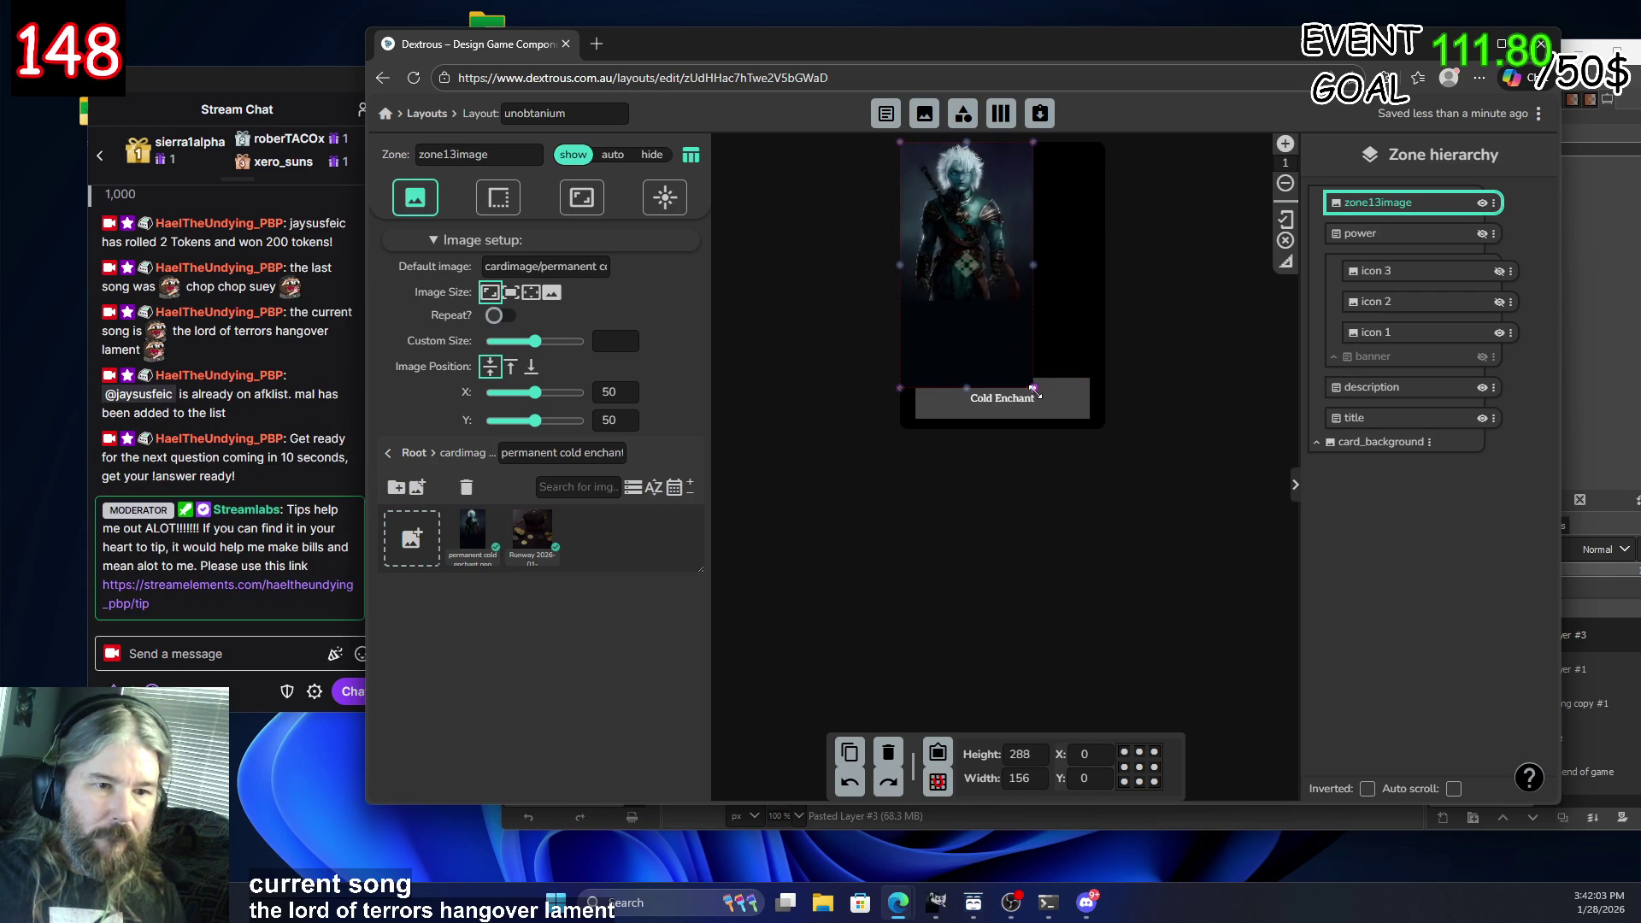
{"action": "left_click_drag", "start_coordinate": [1037, 361], "coordinate": [1103, 450]}
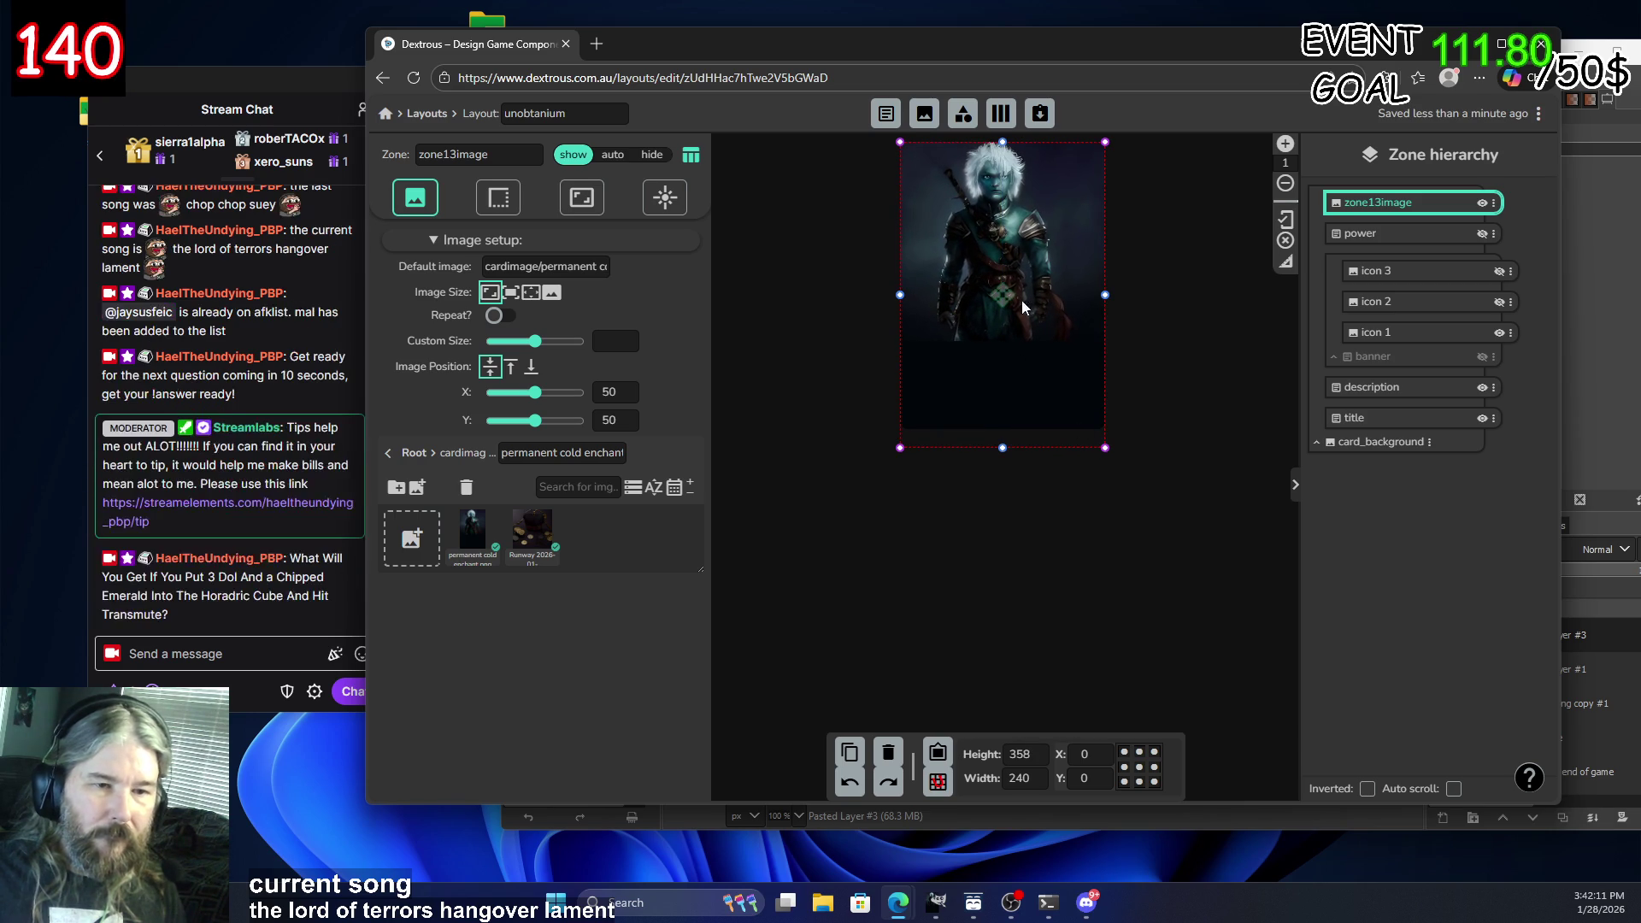
{"action": "left_click_drag", "start_coordinate": [1002, 447], "coordinate": [1002, 466]}
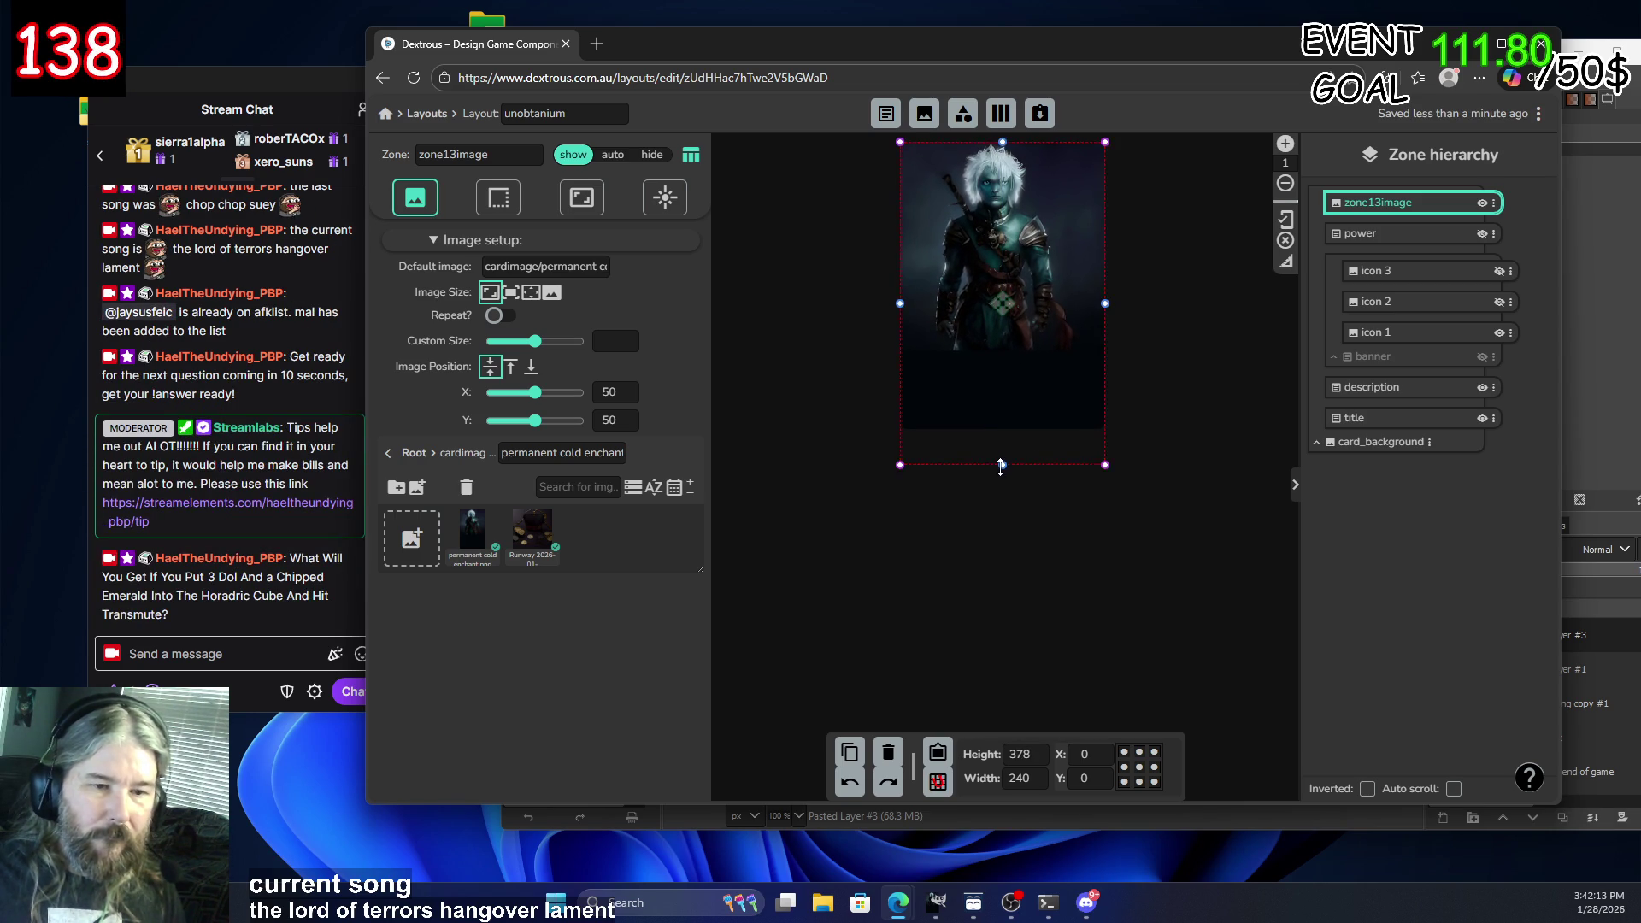
{"action": "left_click_drag", "start_coordinate": [1005, 467], "coordinate": [1003, 457]}
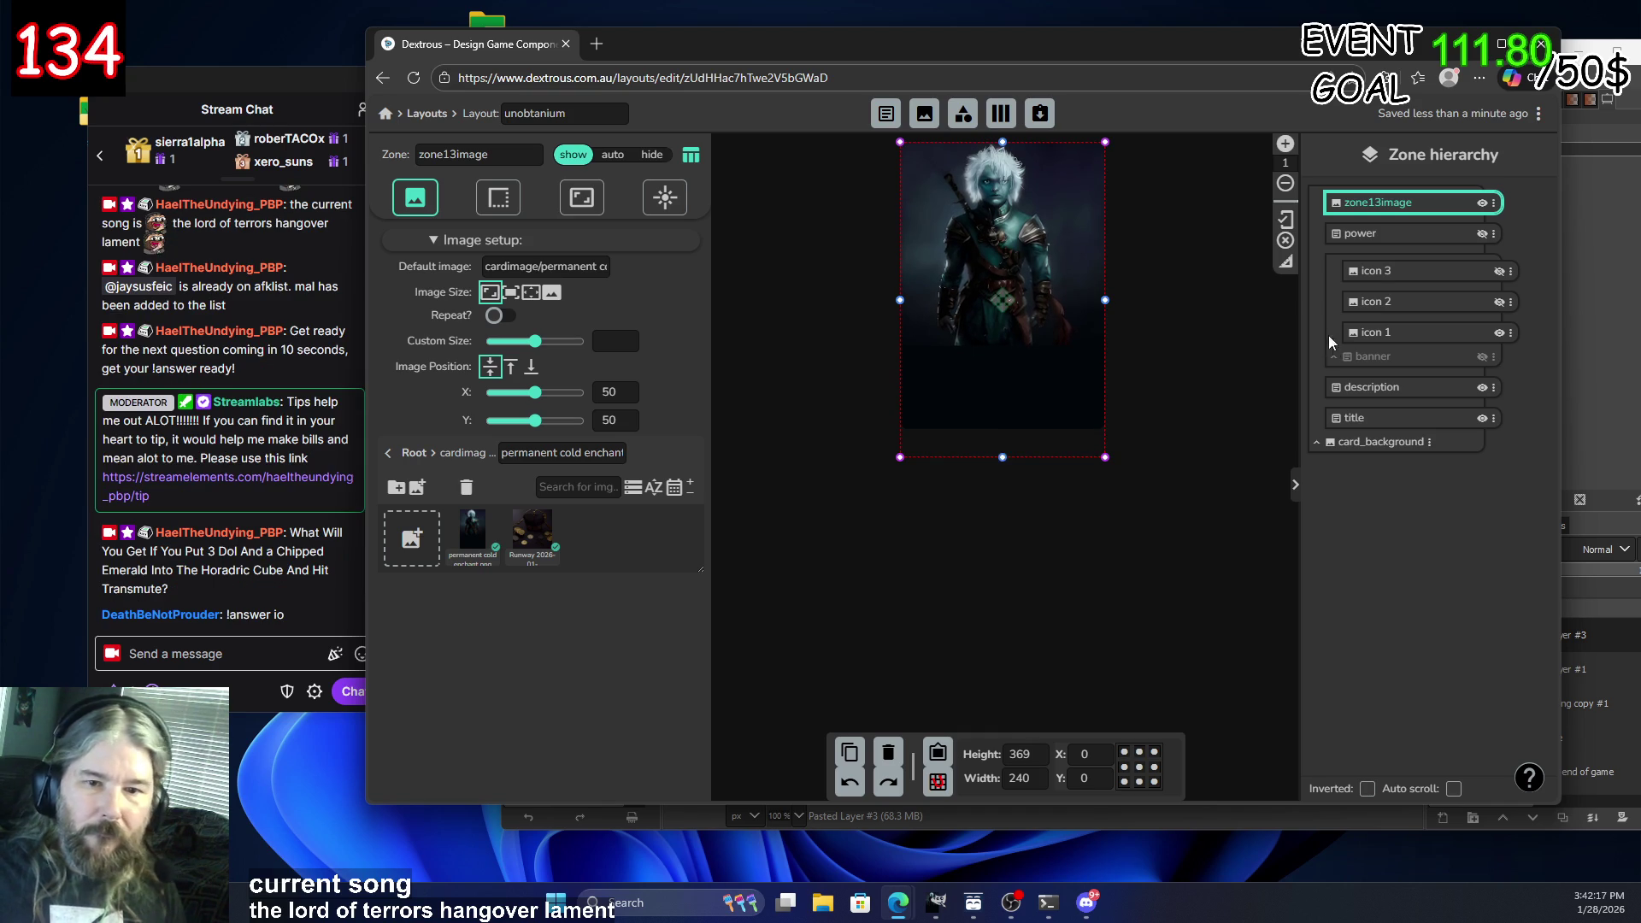
{"action": "left_click", "coordinate": [1487, 391]}
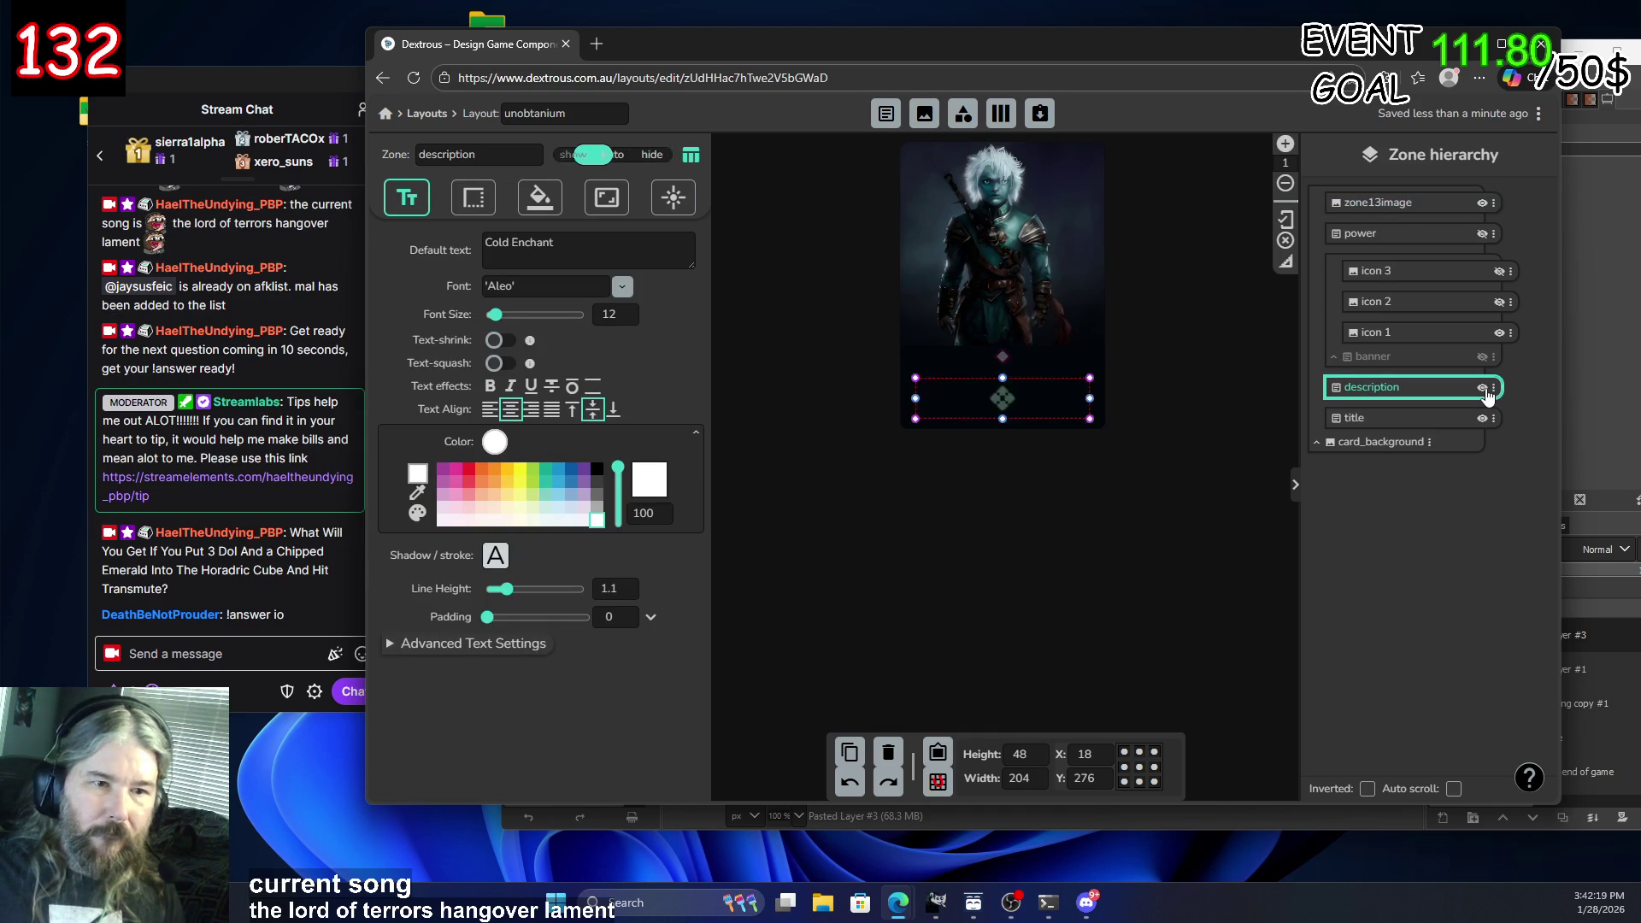
Step: Move zone13image below 'title' in the zone hierarchy and zoom the preview in
{"action": "left_click", "coordinate": [1444, 205]}
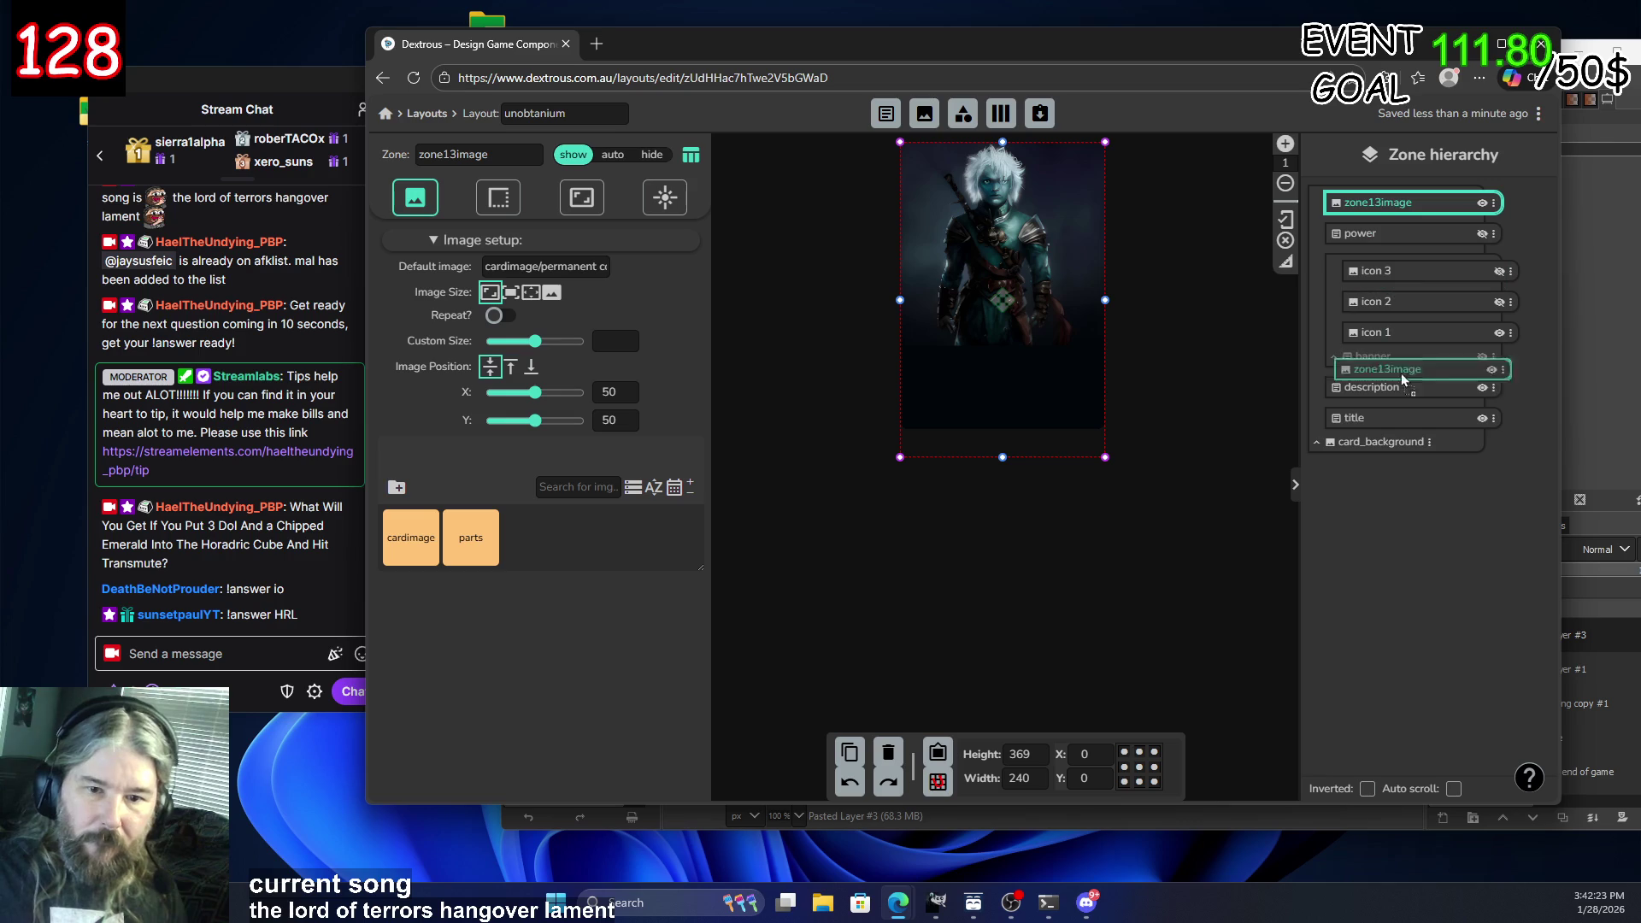
{"action": "left_click_drag", "start_coordinate": [1399, 360], "coordinate": [1393, 434]}
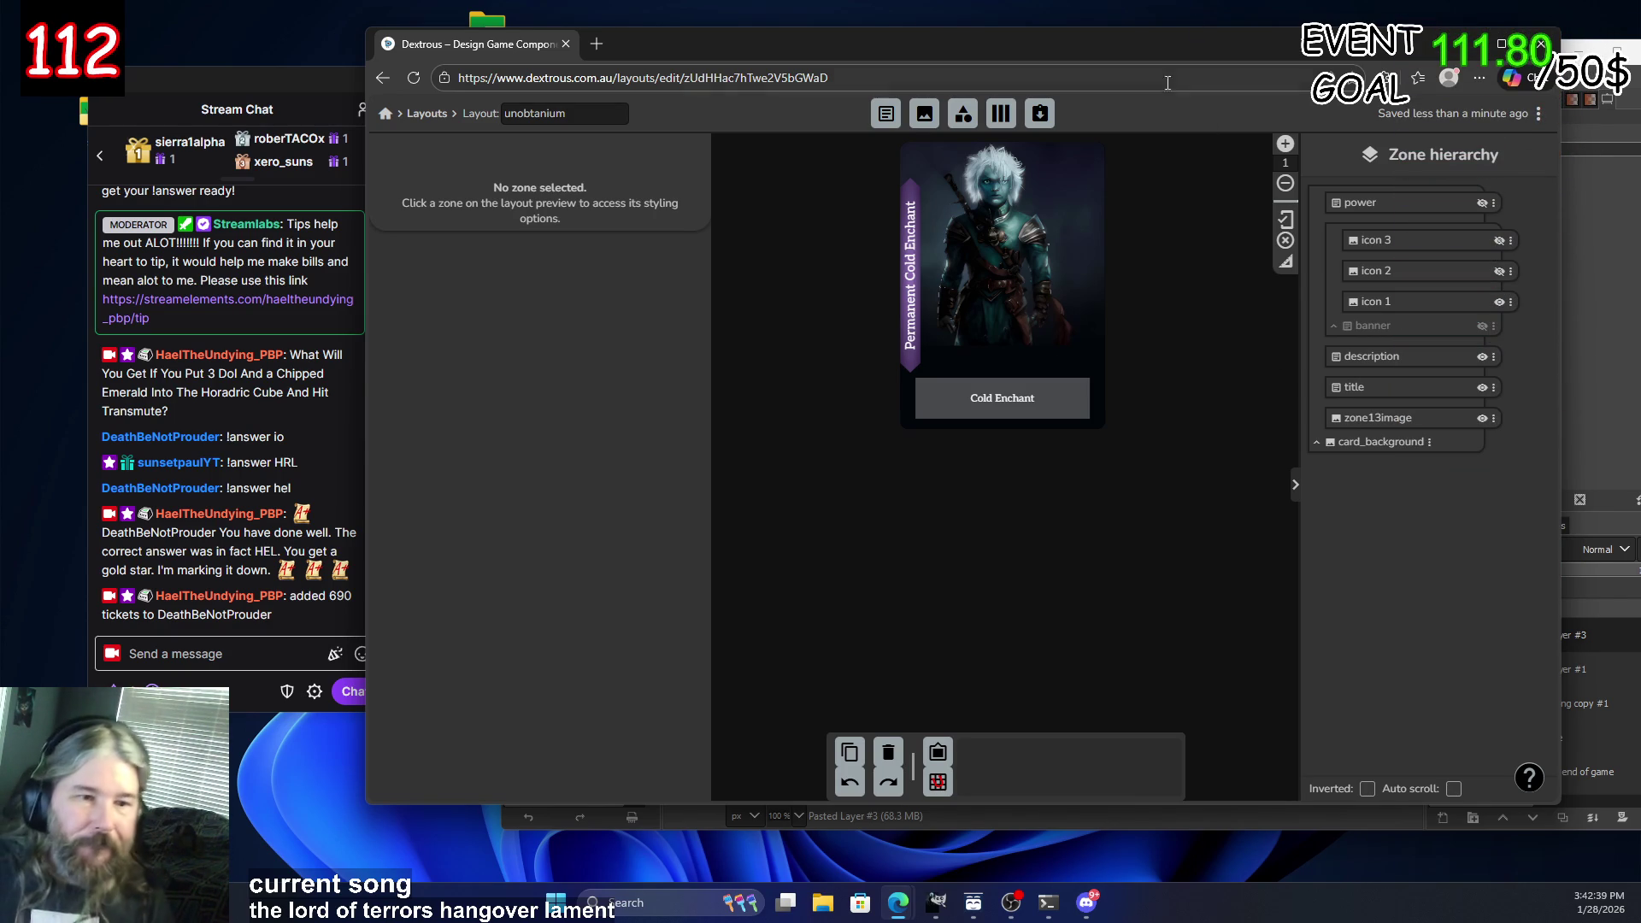
{"action": "scroll", "coordinate": [1171, 282], "scroll_direction": "up", "scroll_amount": 1}
{"action": "scroll", "coordinate": [1183, 301], "scroll_direction": "up", "scroll_amount": 2}
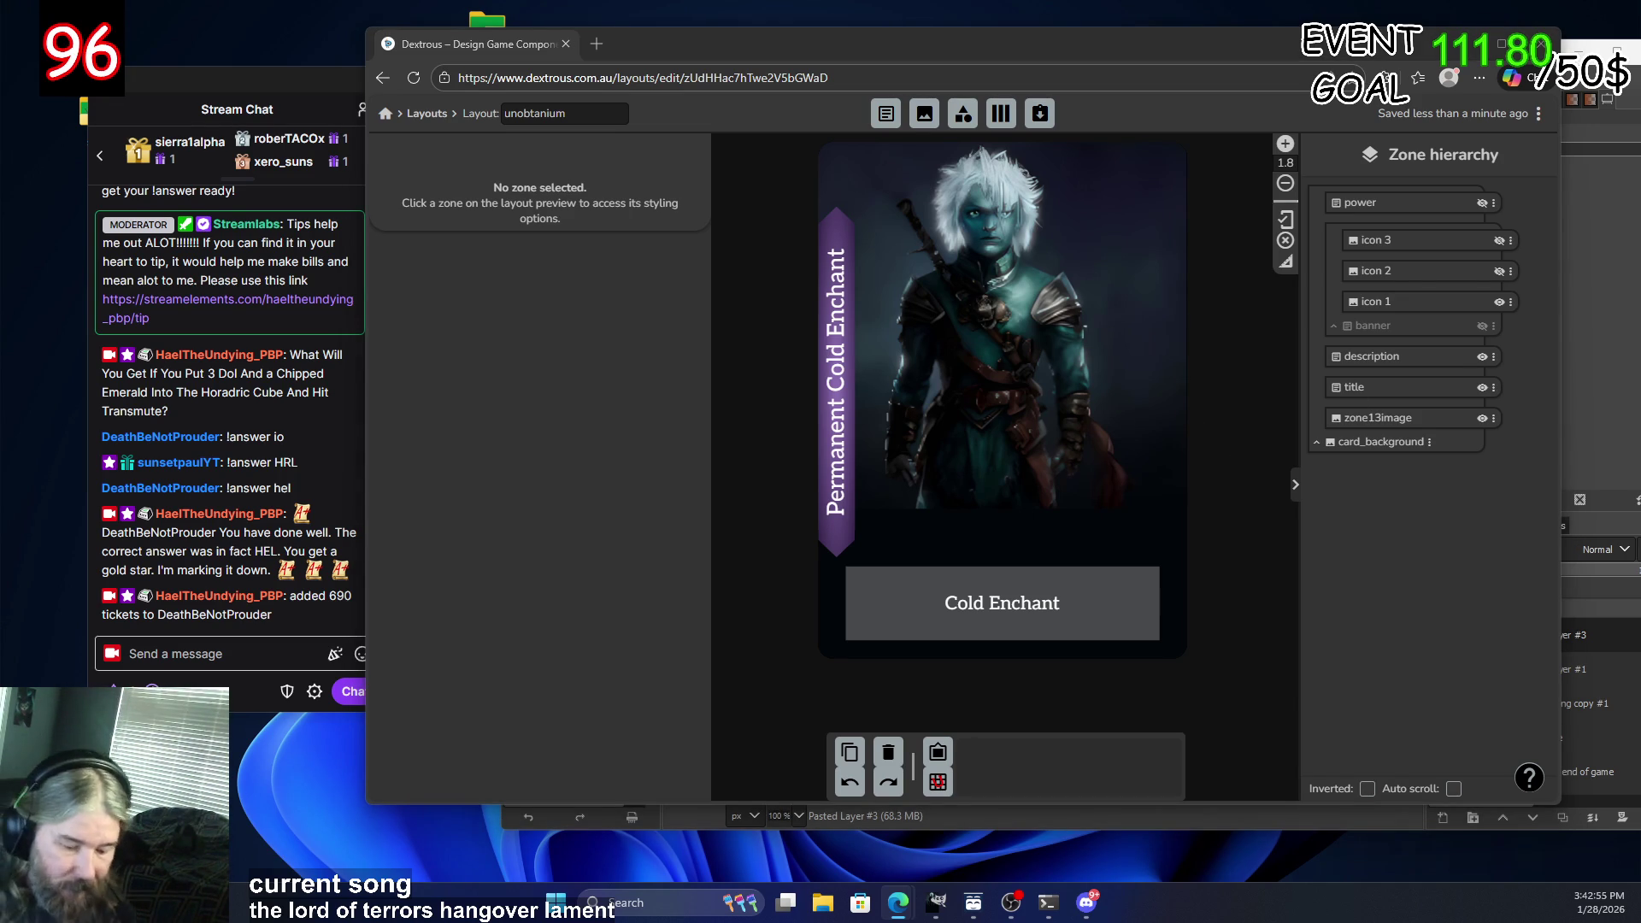
{"action": "left_click", "coordinate": [1373, 359]}
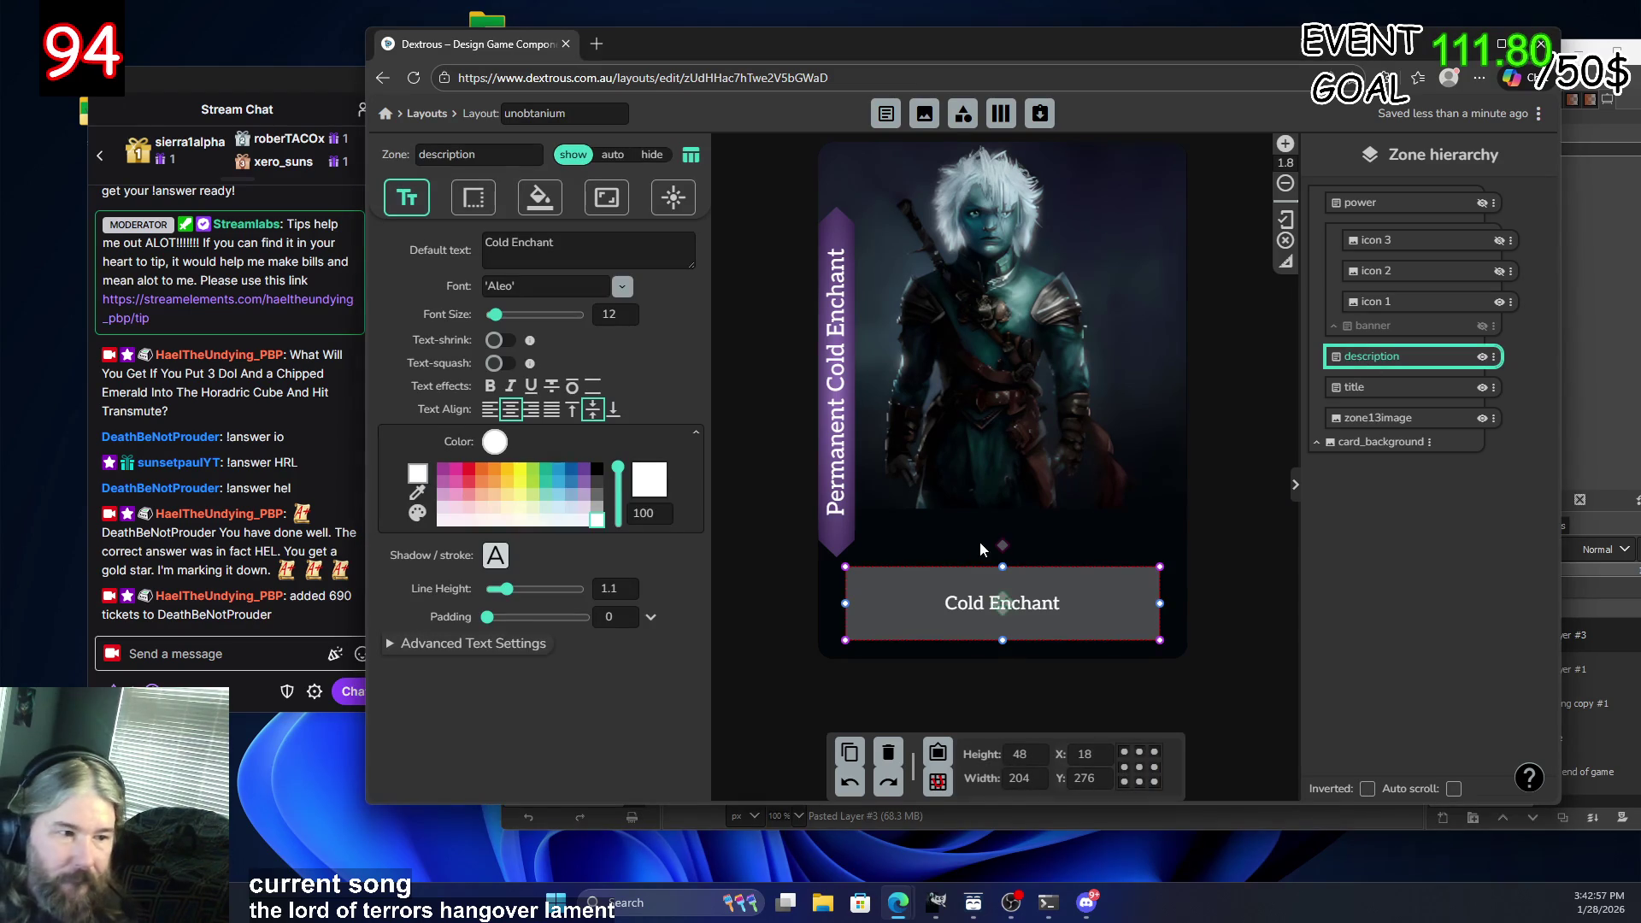
{"action": "left_click", "coordinate": [597, 250]}
{"action": "key", "text": "ctrl+a"}
{"action": "type", "text": "Equip this card to instant kill any opponents that have a cold weakness, card is permanent for the season and will persist throughout battle.  Used in dungeon raids and risk and ruin.  This card is rare and powerful."}
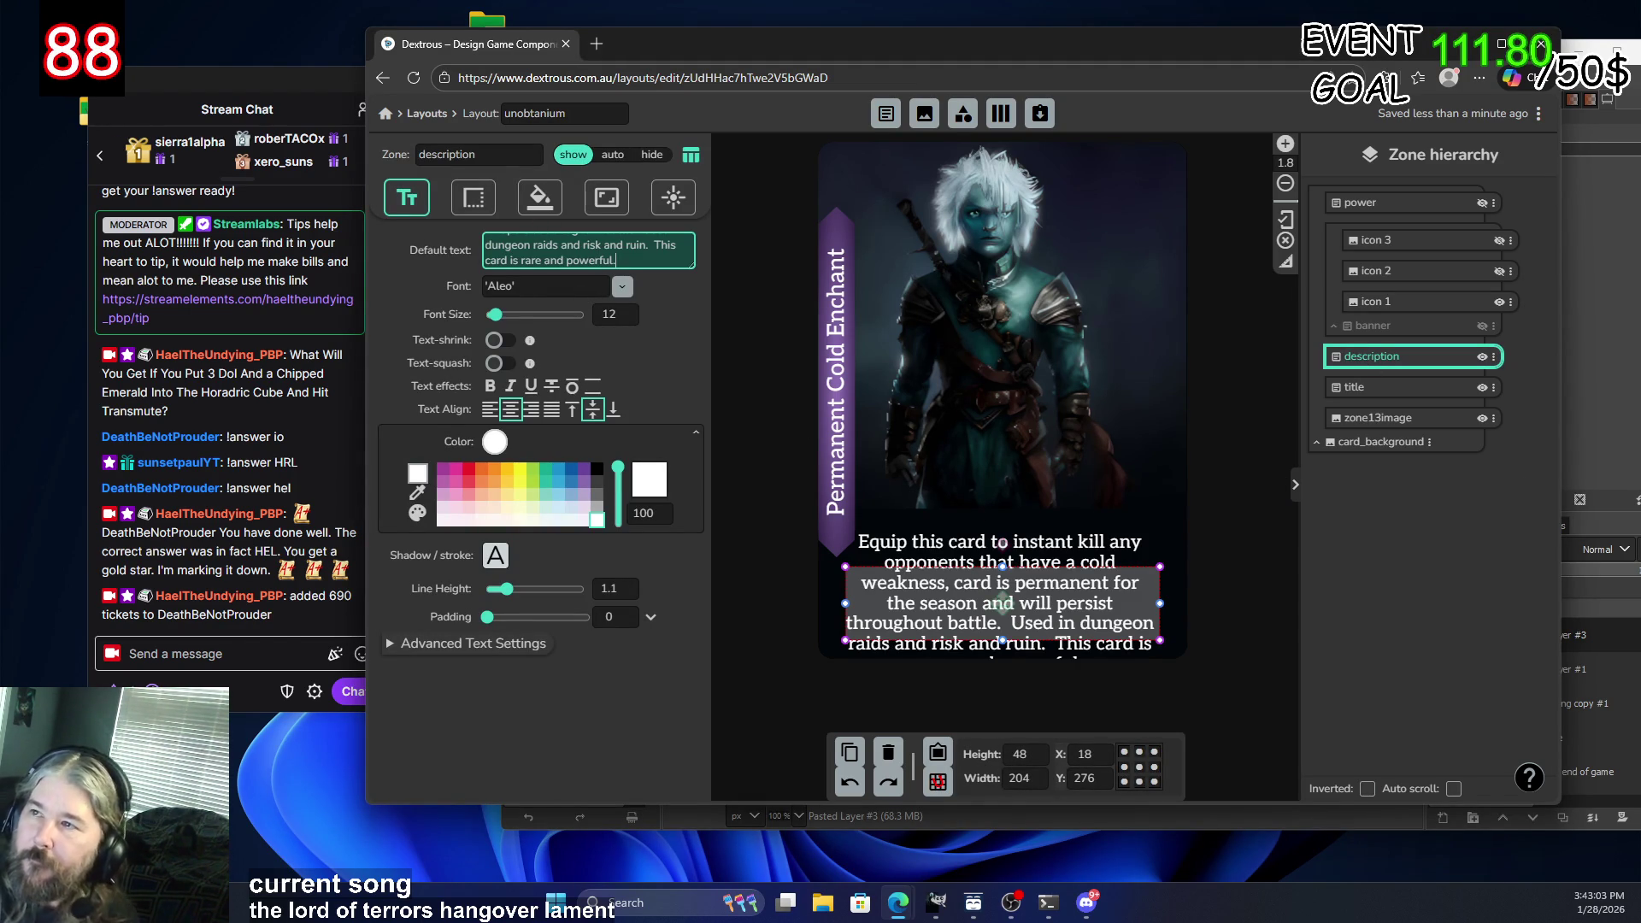
{"action": "key", "text": "ctrl+z"}
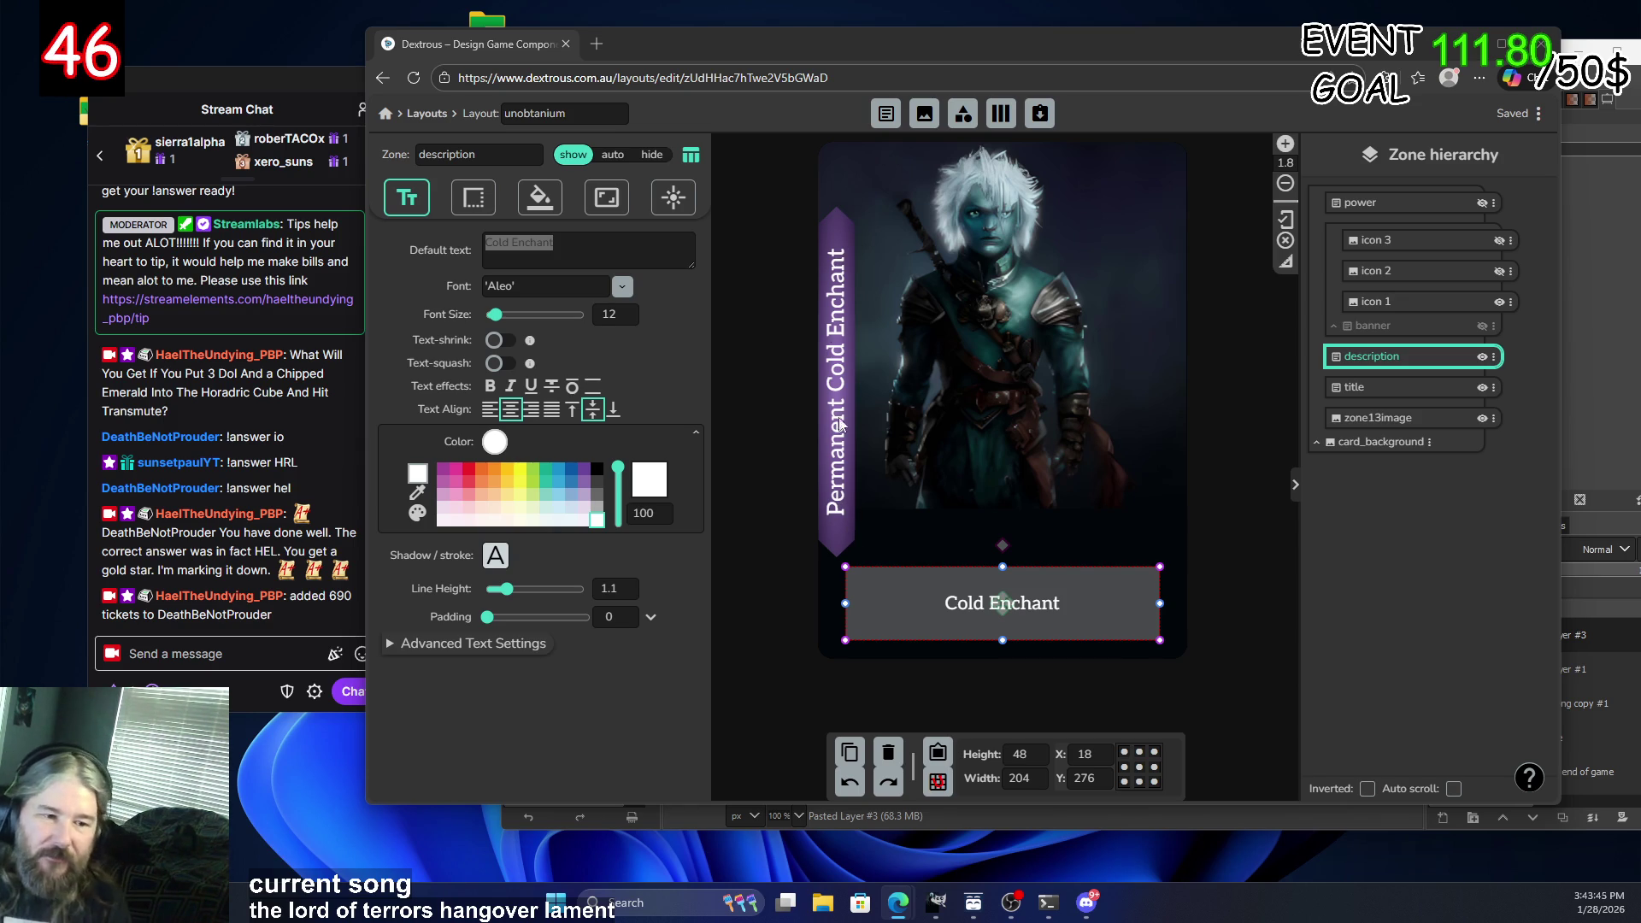
Step: Replace the description's Default text with 'Defeat those weak to Cold.'
{"action": "left_click", "coordinate": [960, 605]}
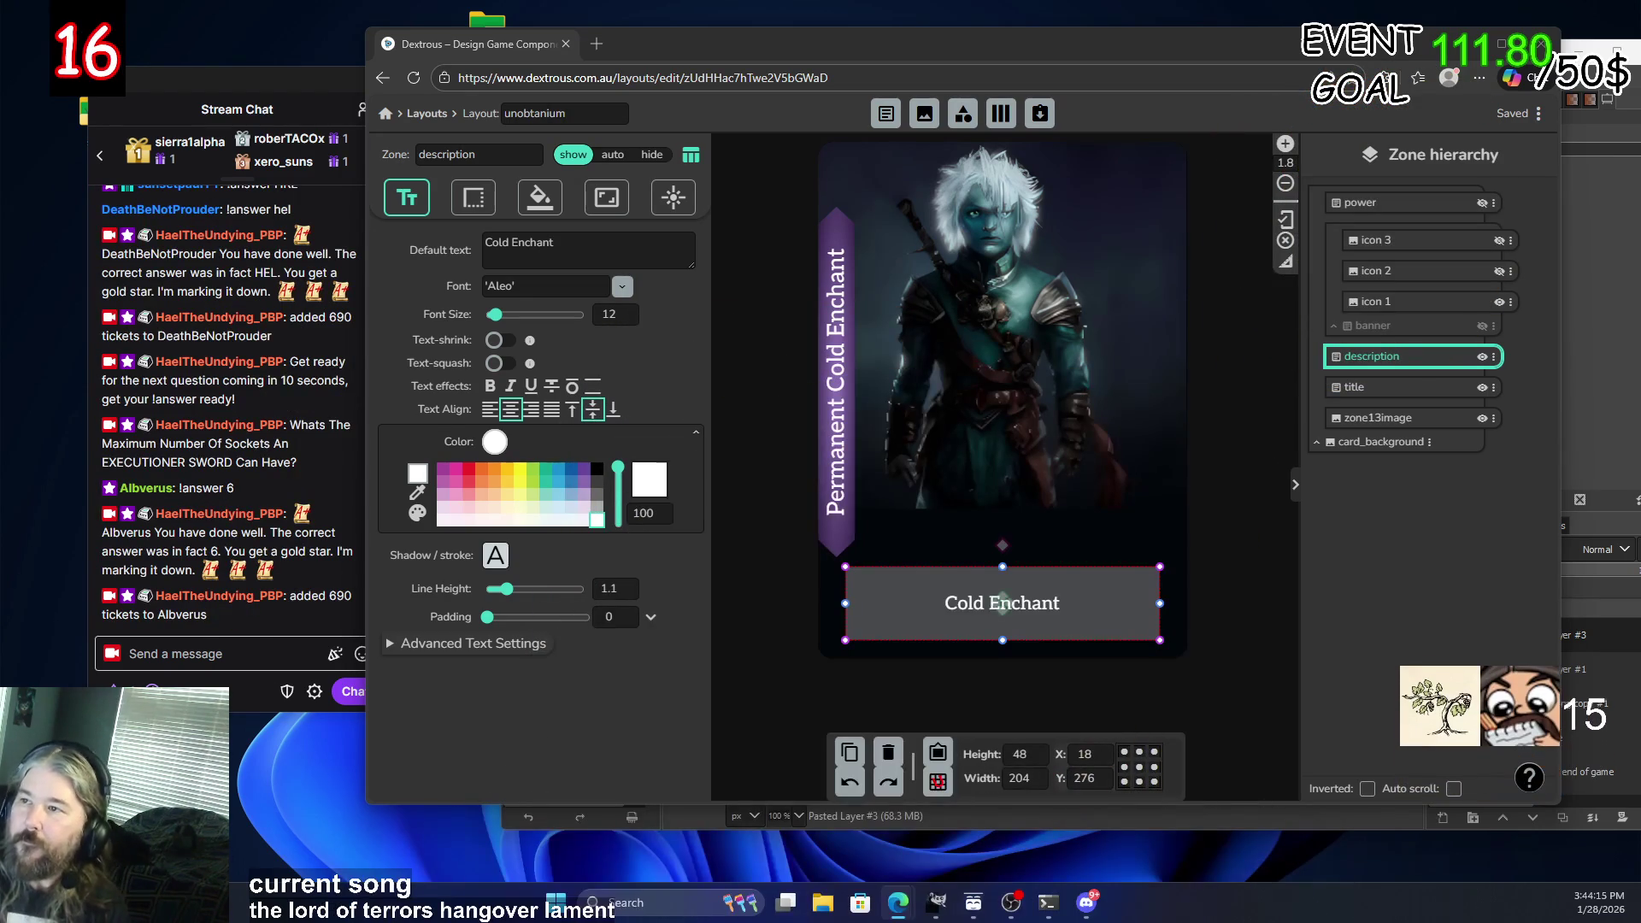
{"action": "triple_click", "coordinate": [594, 247]}
{"action": "type", "text": "Defeat those weak to Cold."}
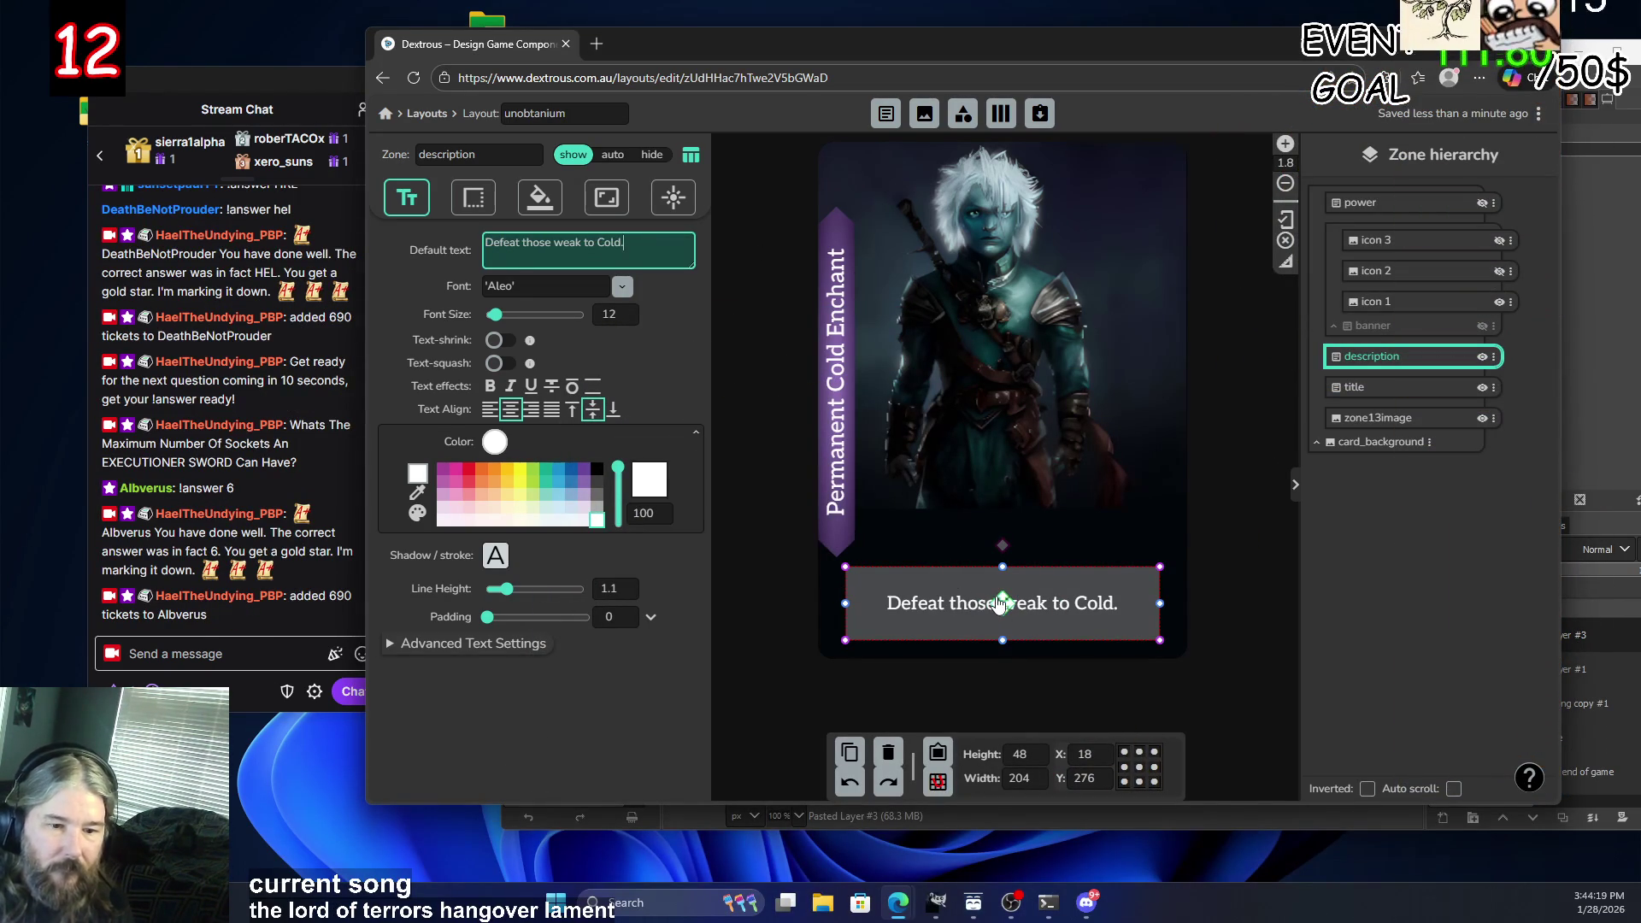
{"action": "left_click_drag", "start_coordinate": [999, 603], "coordinate": [1006, 603]}
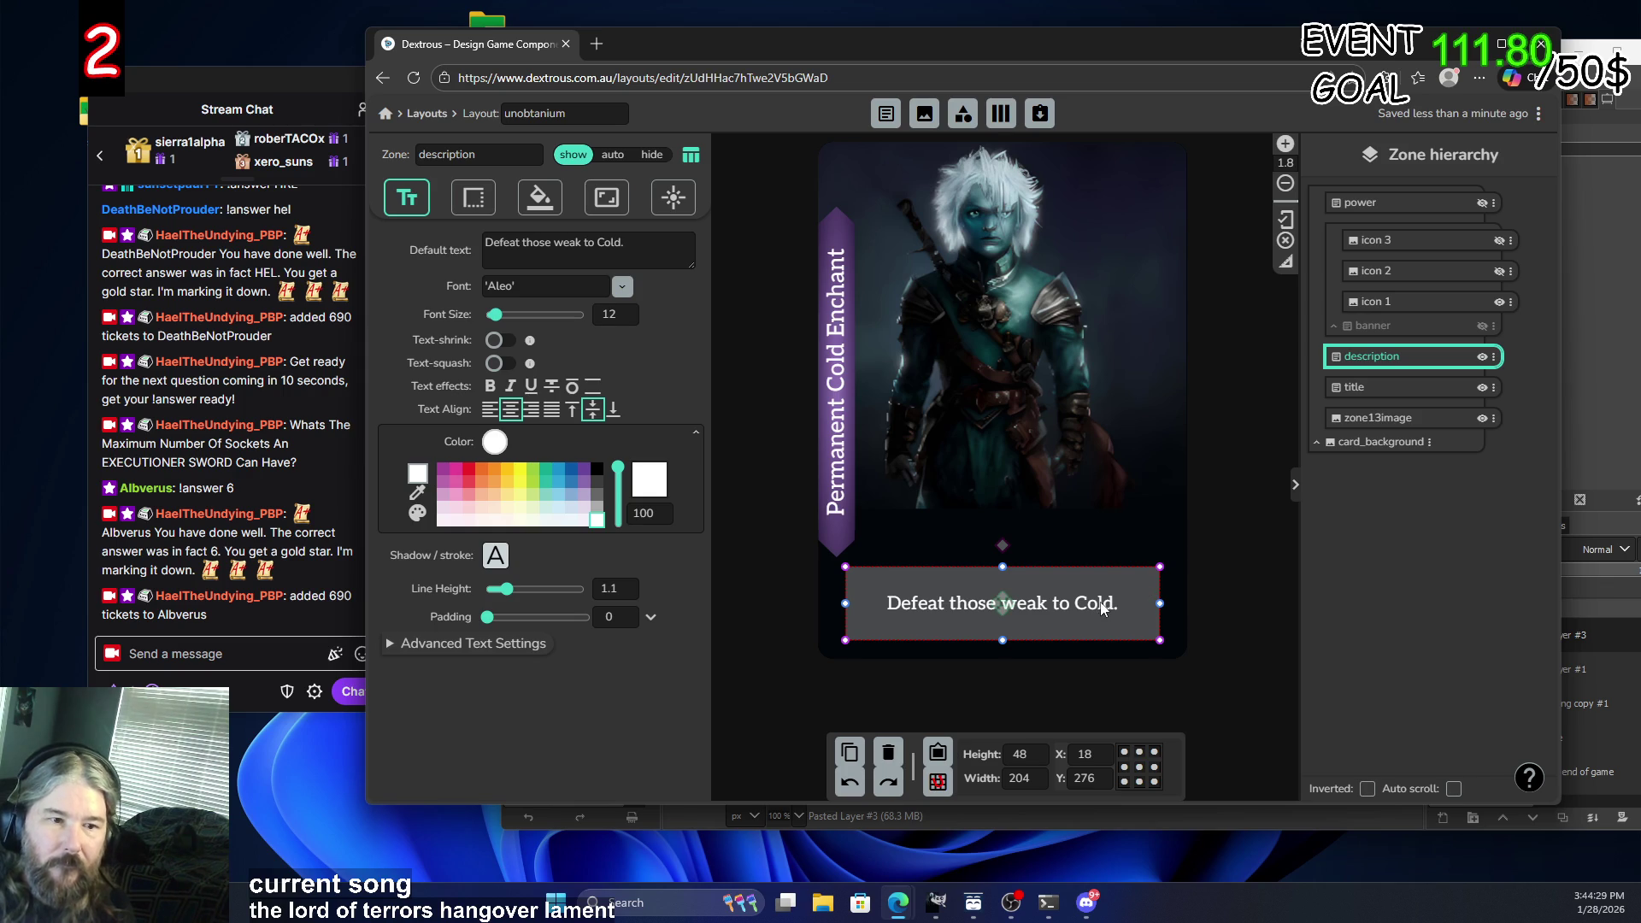
{"action": "left_click", "coordinate": [841, 536]}
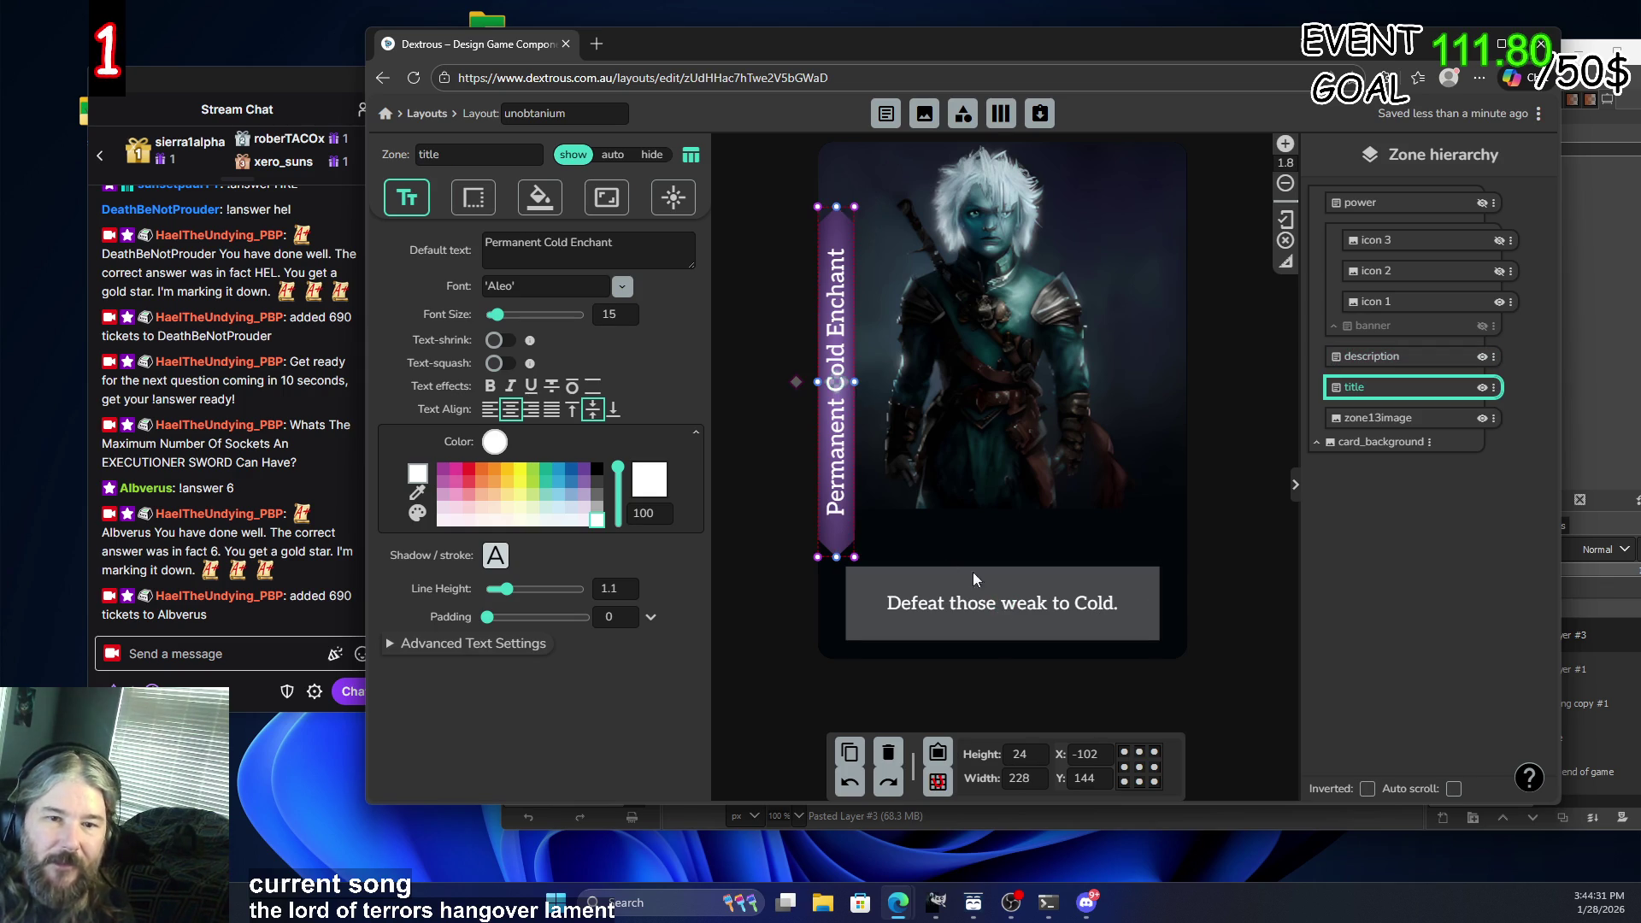
Step: Delete the description zone's text and set its visibility to auto
{"action": "left_click", "coordinate": [998, 621]}
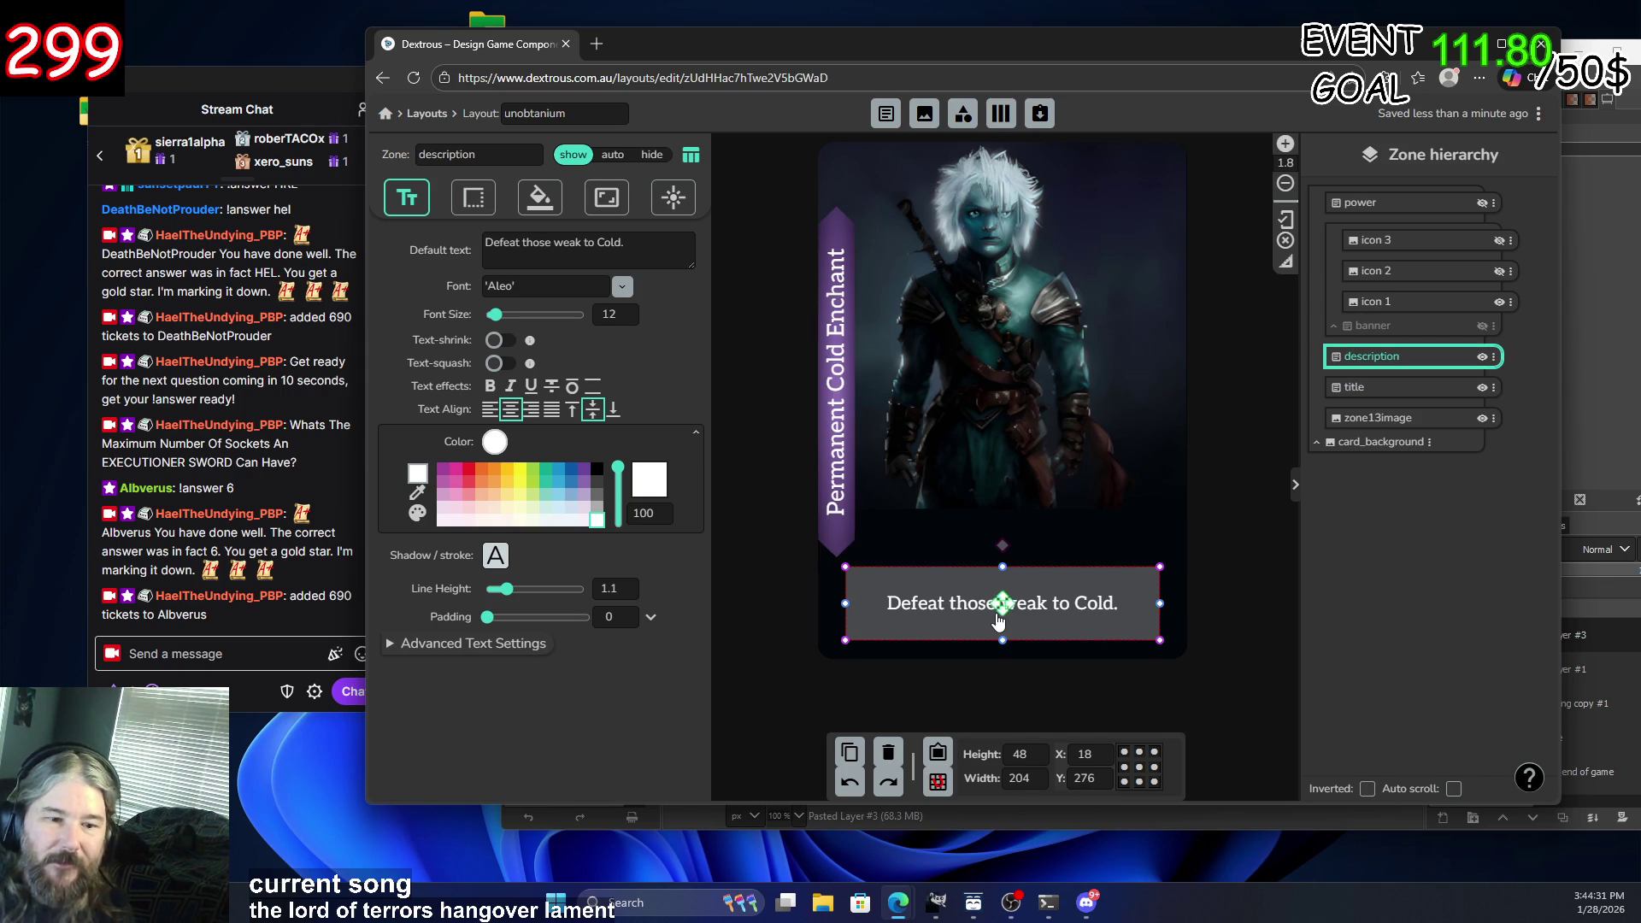
{"action": "left_click", "coordinate": [641, 243]}
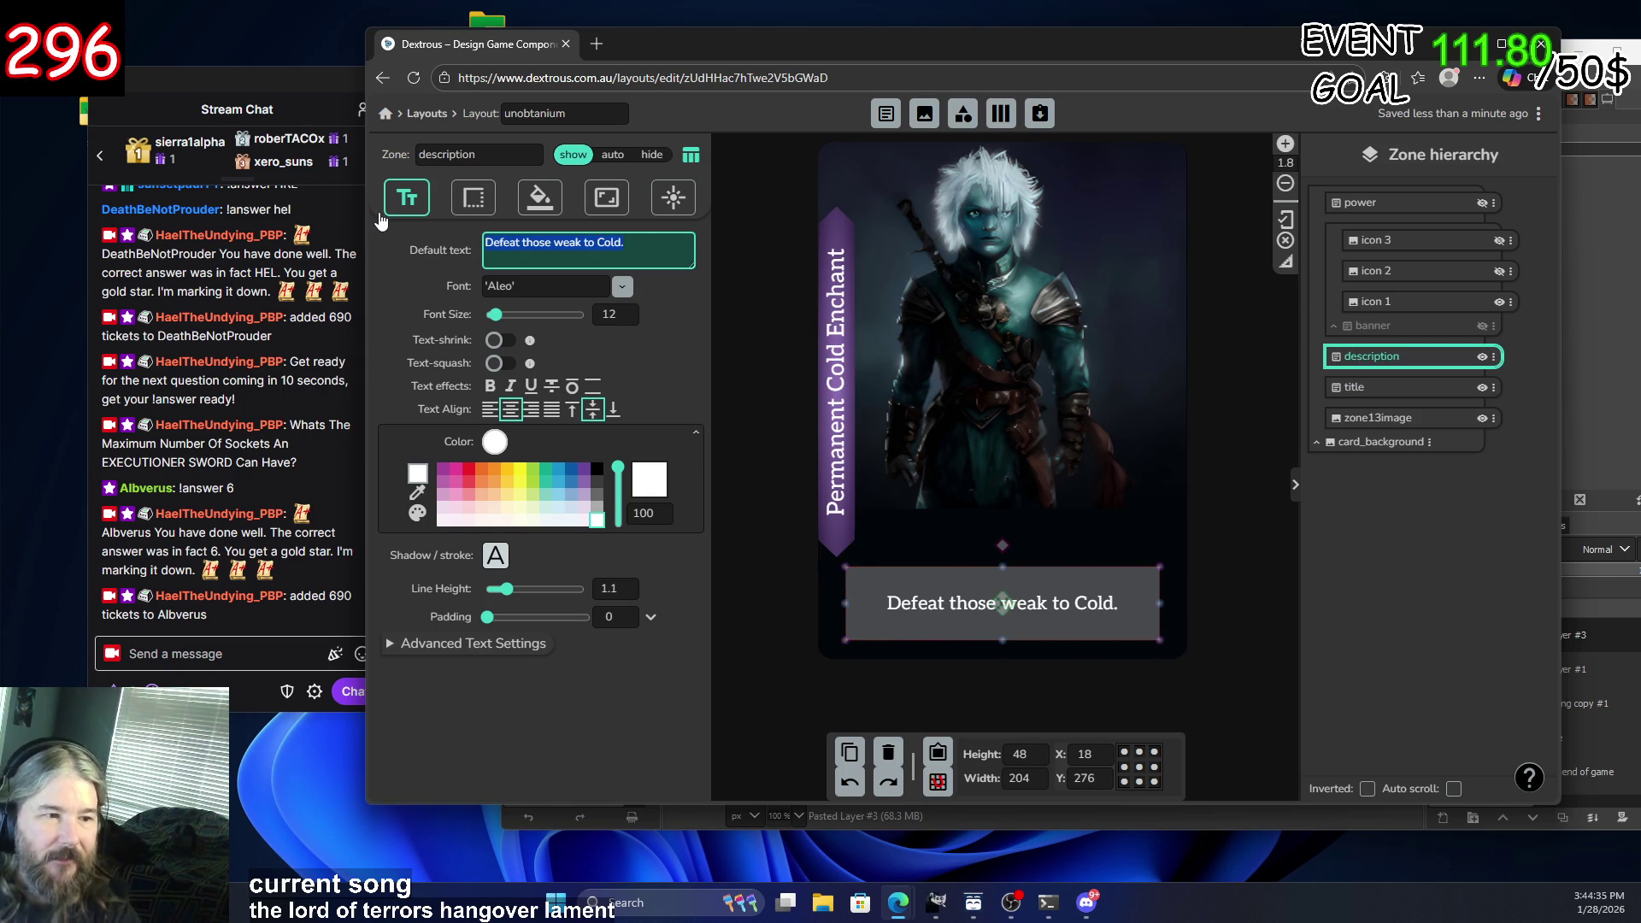
{"action": "key", "text": "BackSpace"}
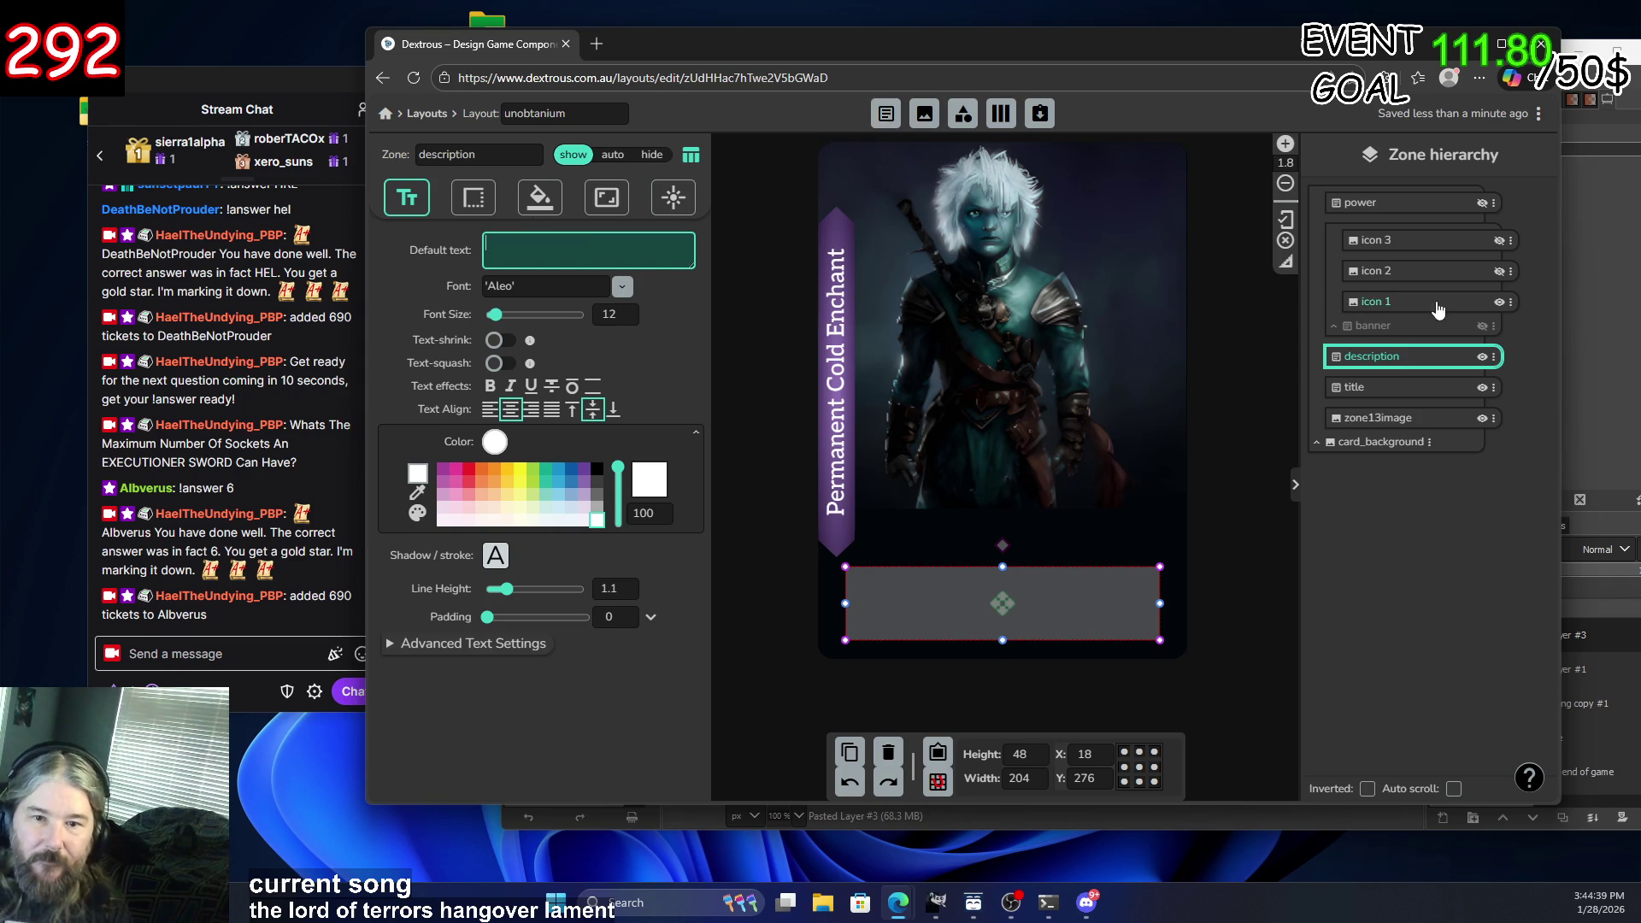
{"action": "left_click", "coordinate": [1481, 357]}
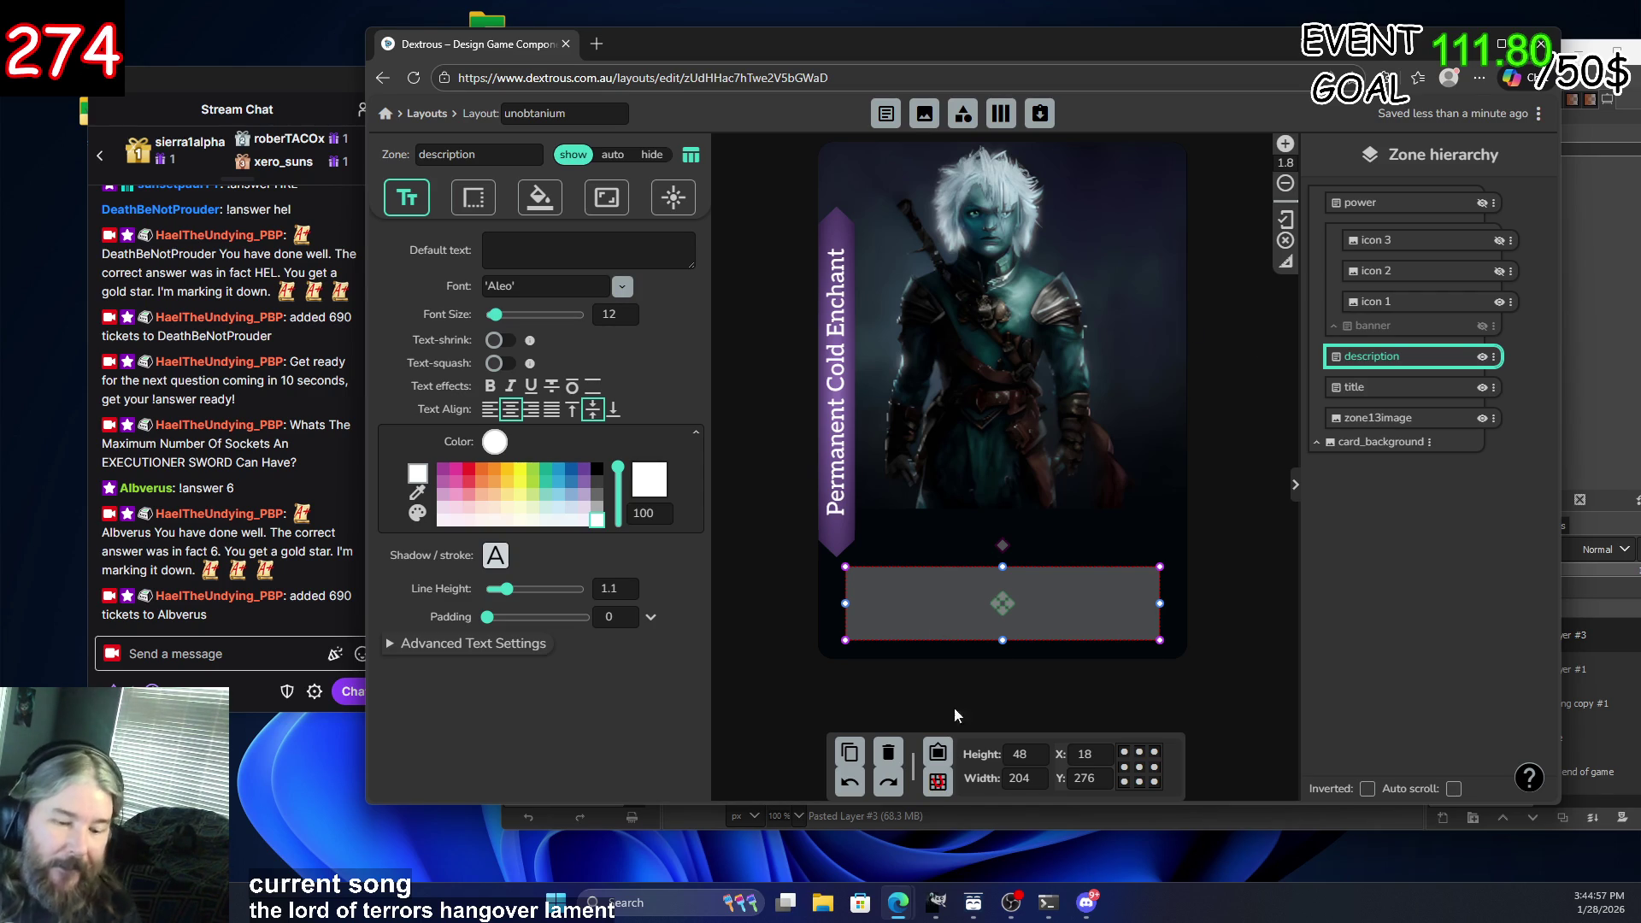
{"action": "mouse_move", "coordinate": [898, 906]}
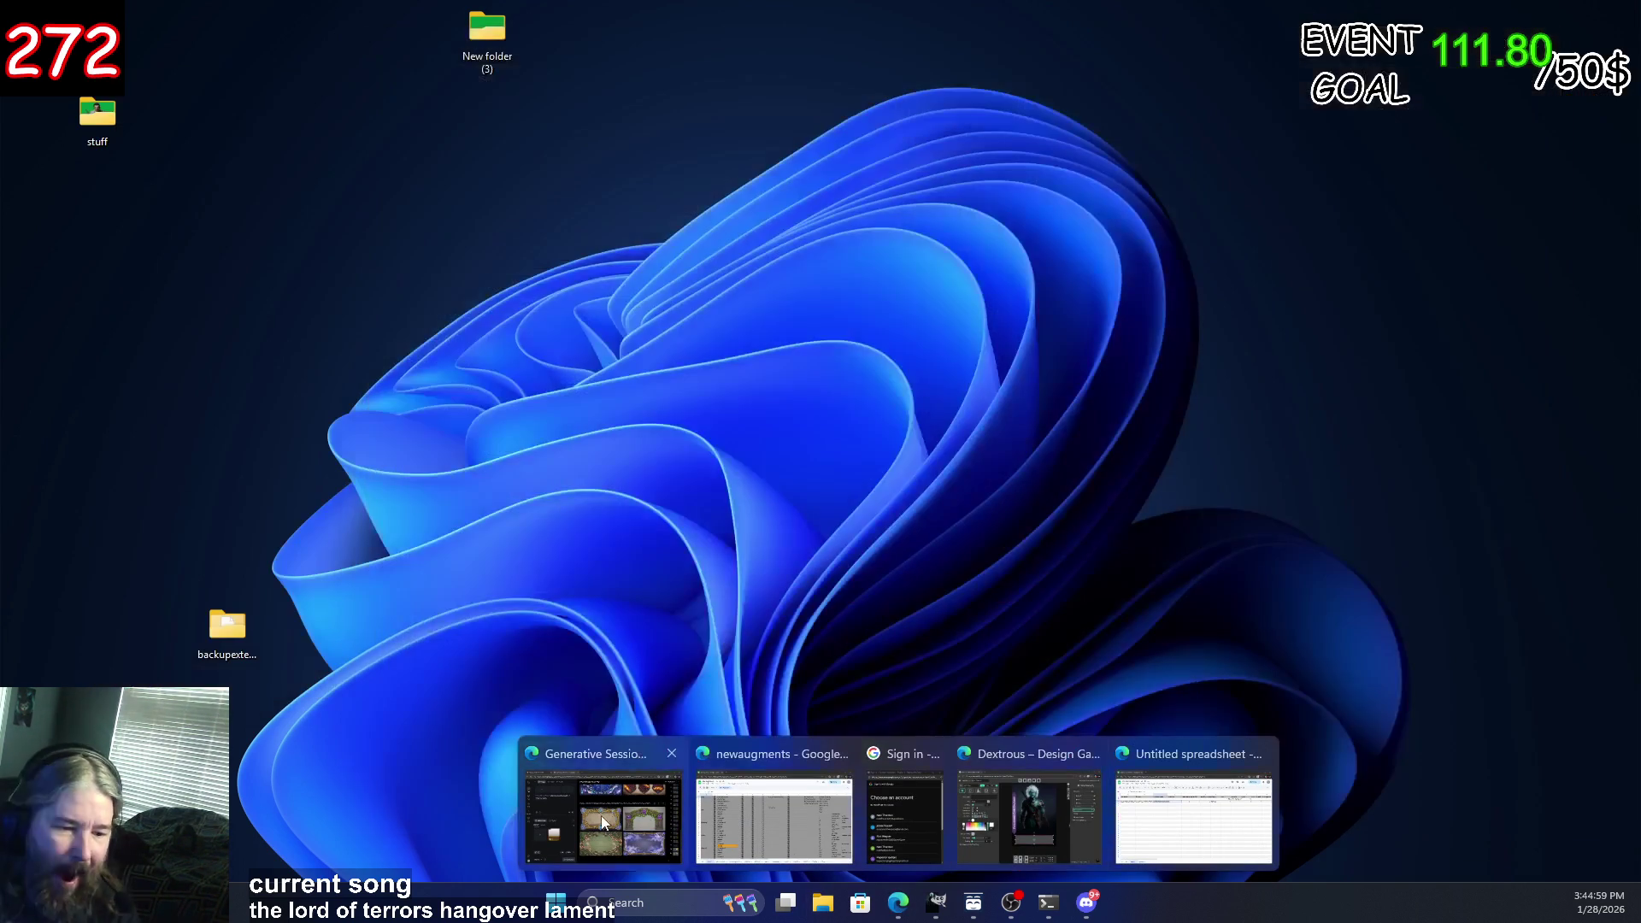
{"action": "left_click", "coordinate": [604, 816]}
{"action": "key", "text": "super+d"}
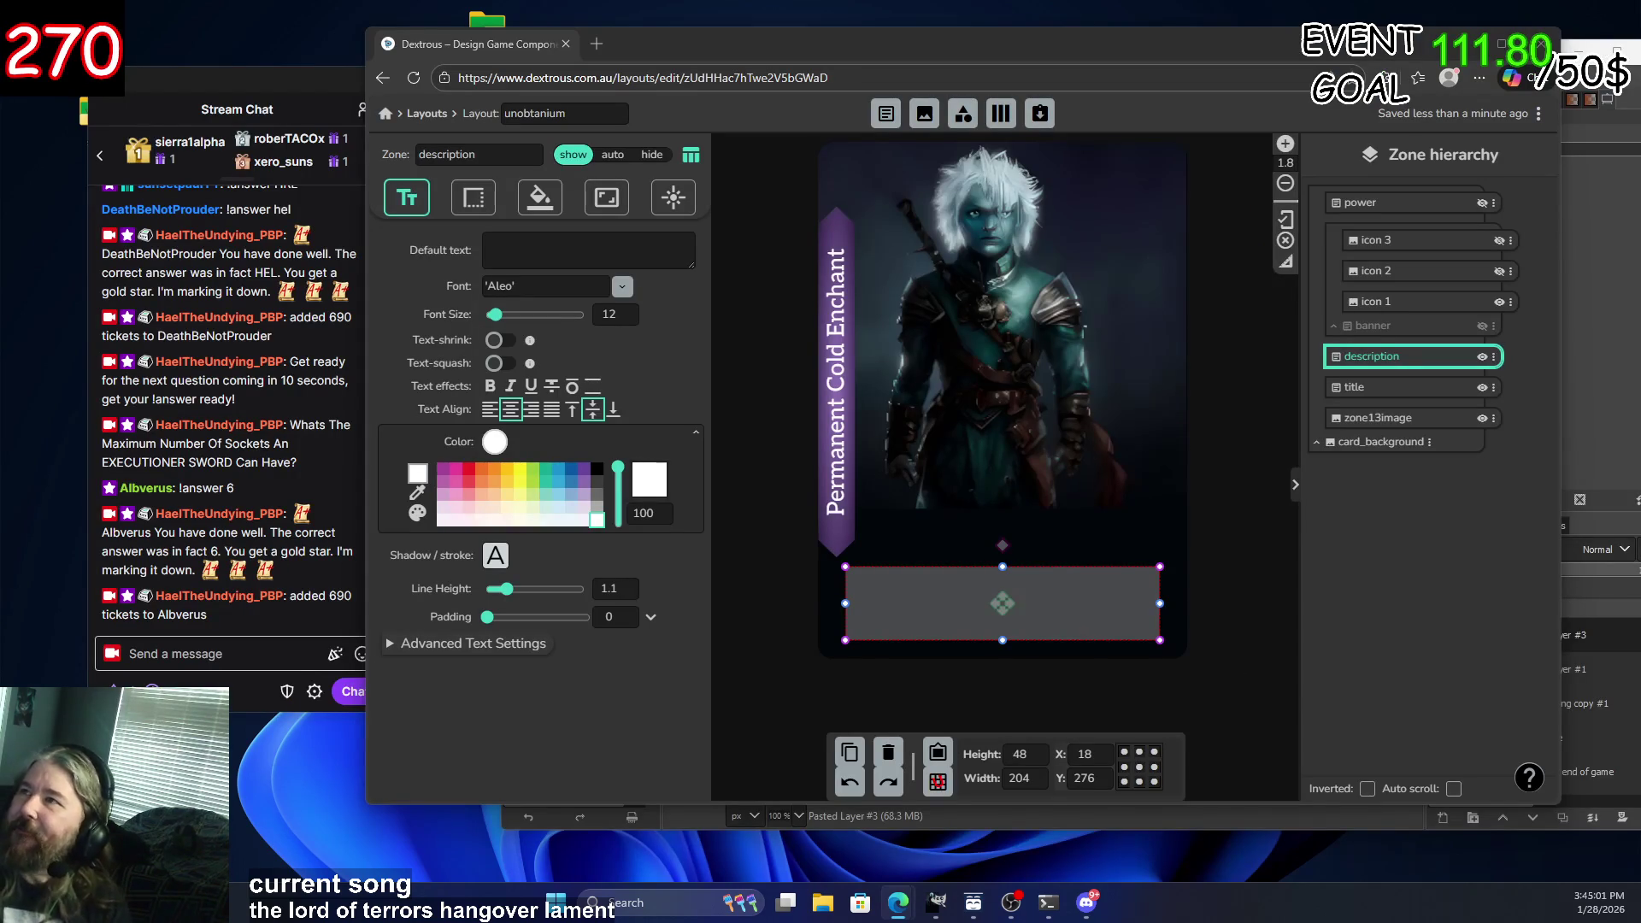
{"action": "key", "text": "alt+Tab"}
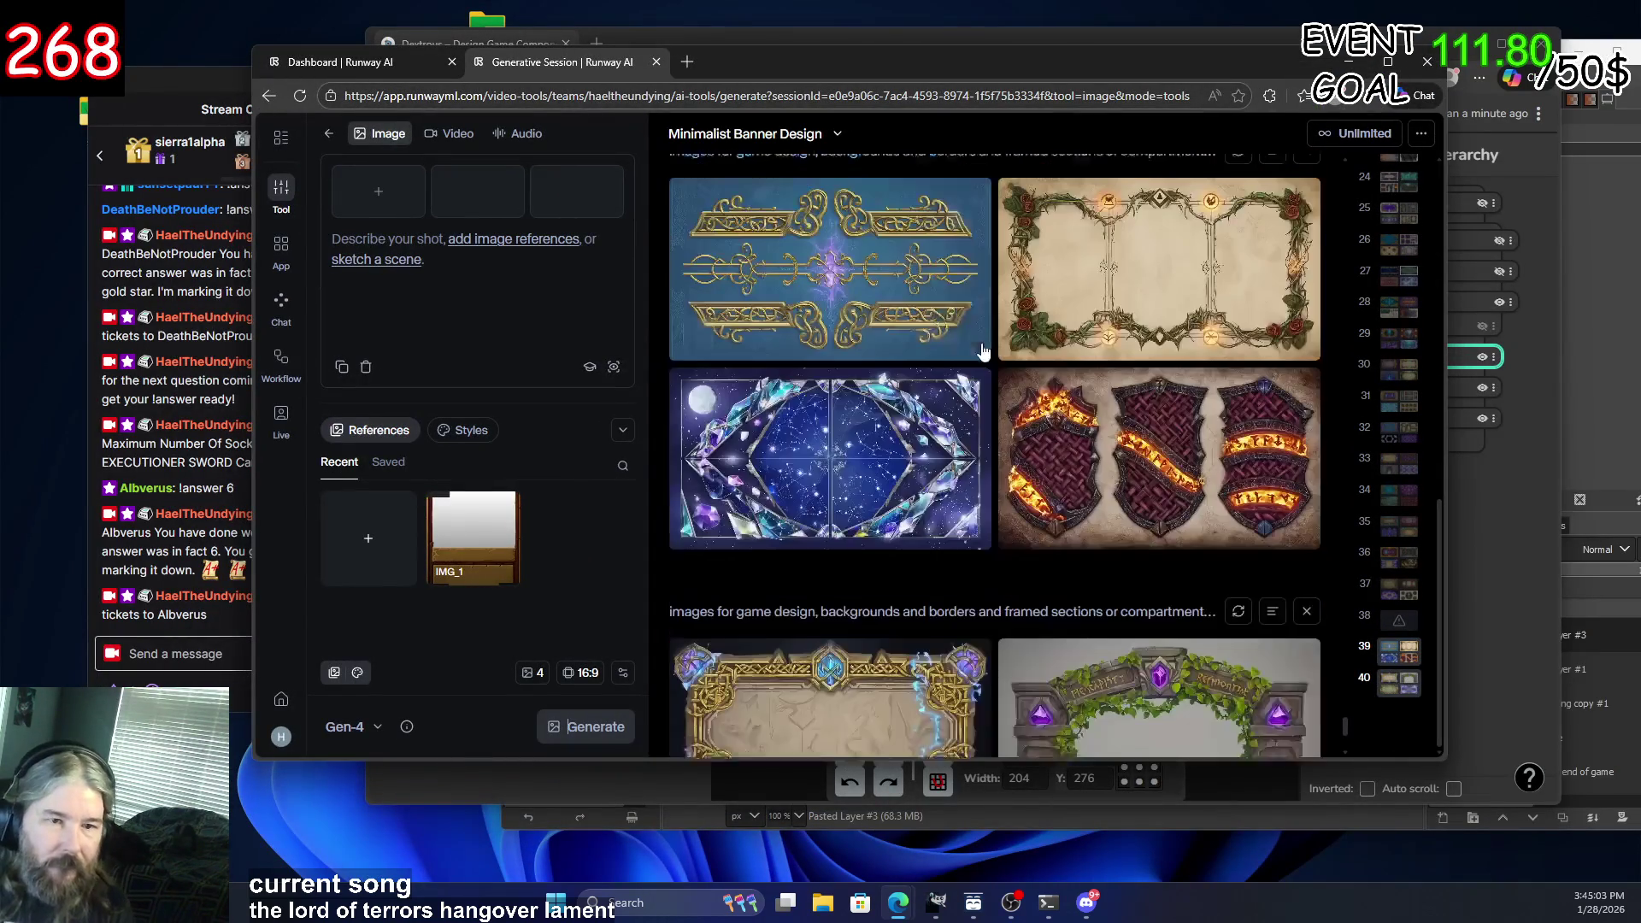
{"action": "scroll", "coordinate": [983, 346], "scroll_direction": "up", "scroll_amount": 3}
{"action": "scroll", "coordinate": [1000, 355], "scroll_direction": "up", "scroll_amount": 3}
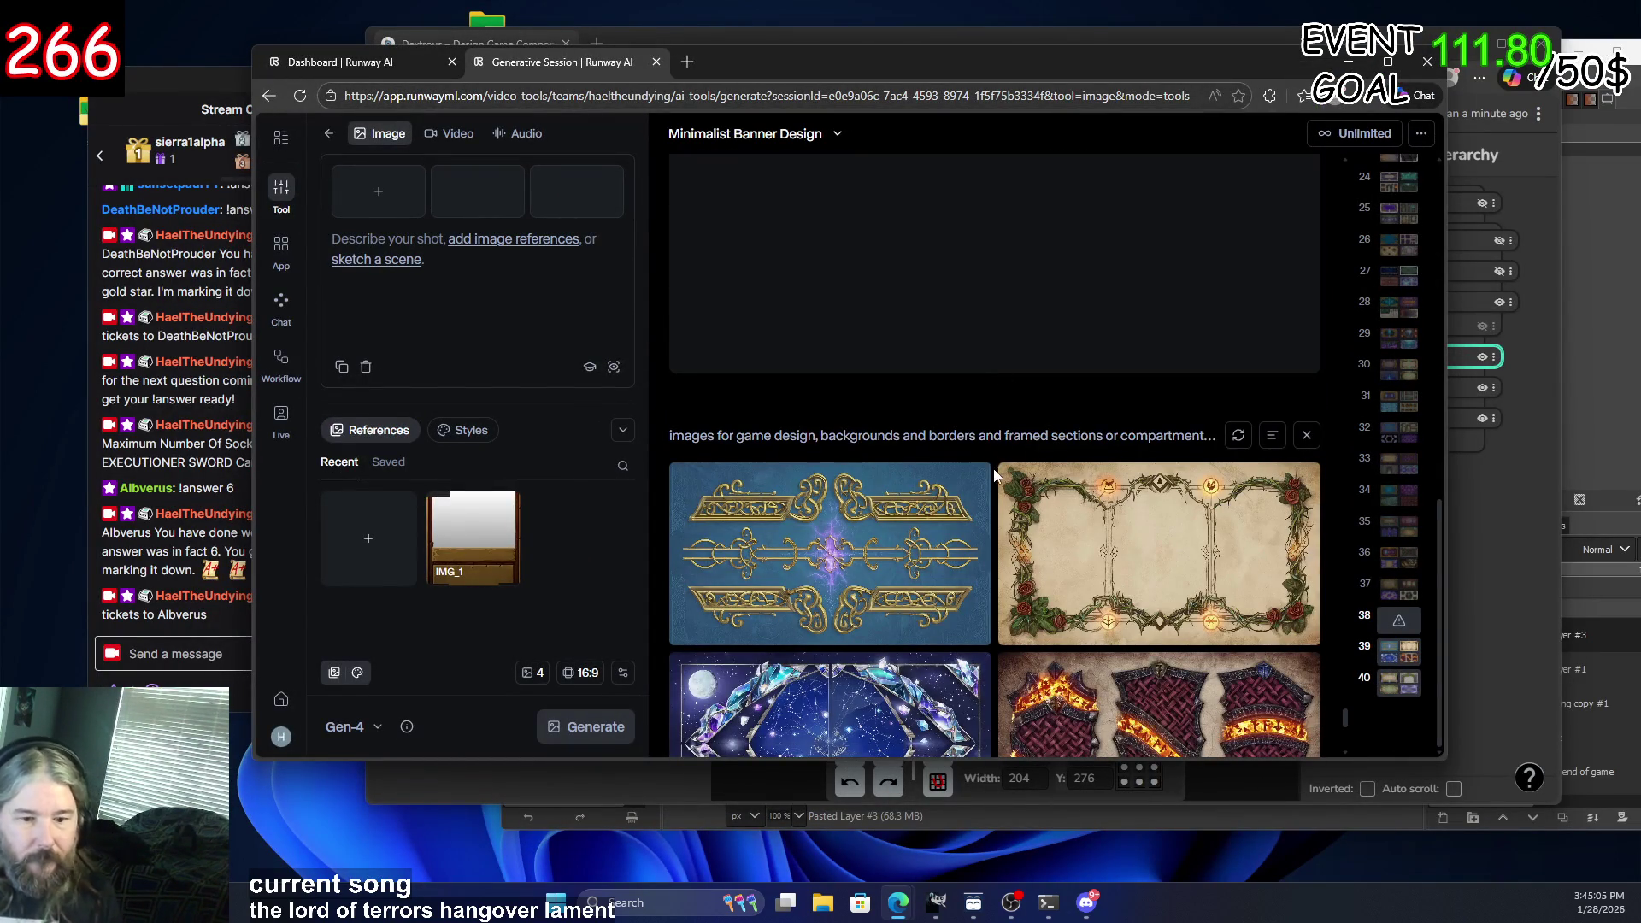
{"action": "scroll", "coordinate": [994, 474], "scroll_direction": "down", "scroll_amount": 2}
{"action": "scroll", "coordinate": [986, 279], "scroll_direction": "up", "scroll_amount": 5}
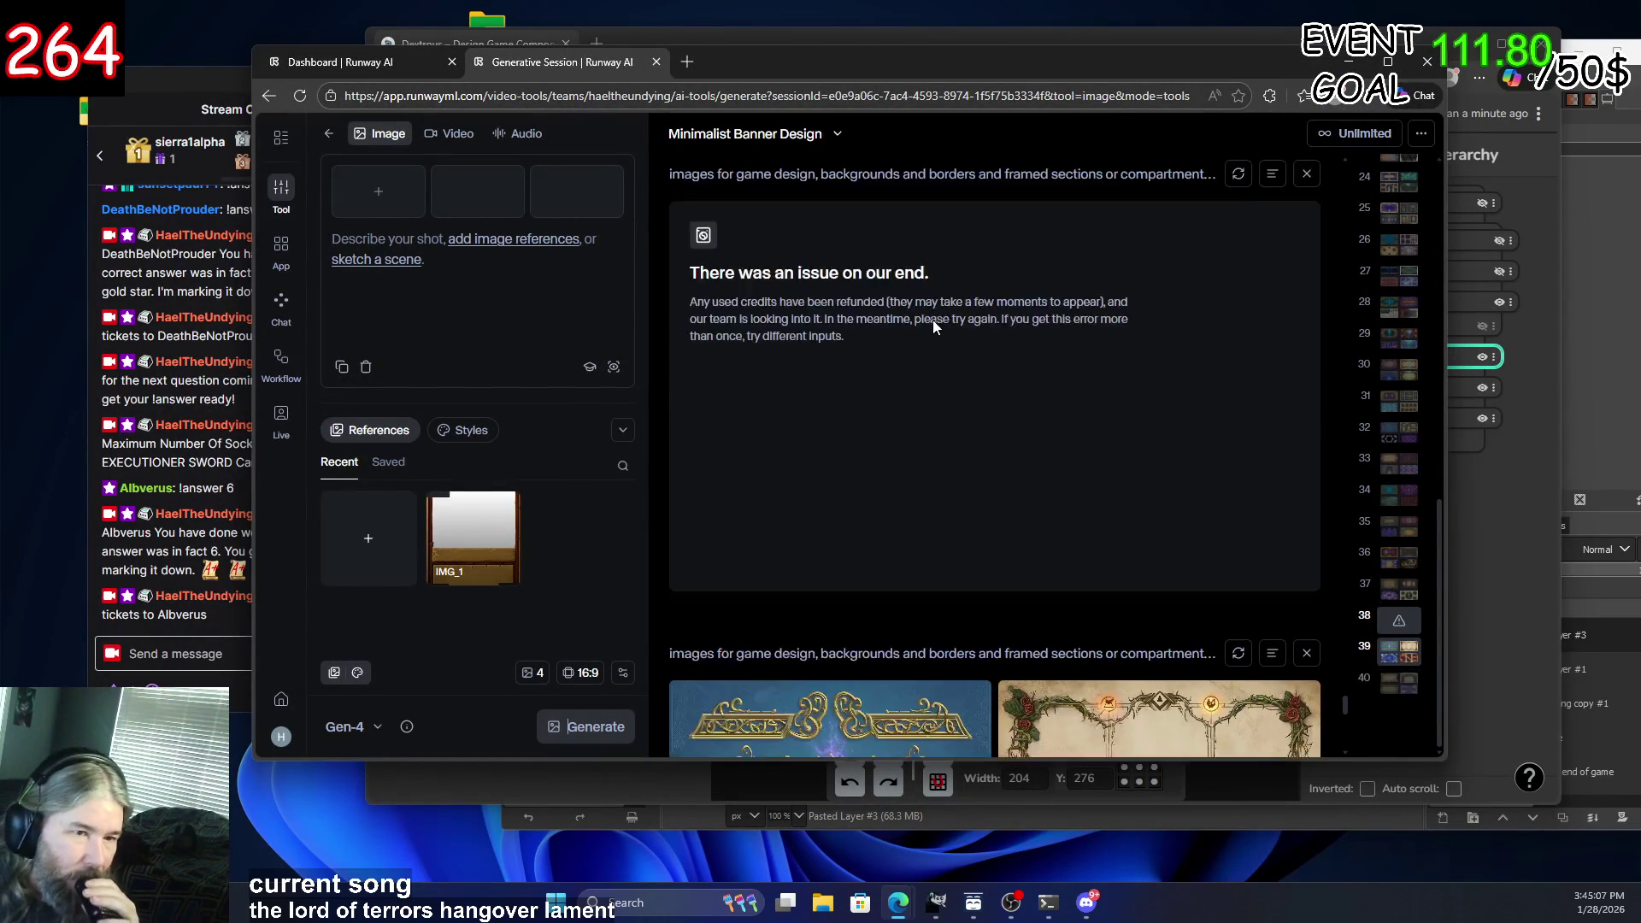
{"action": "scroll", "coordinate": [932, 320], "scroll_direction": "up", "scroll_amount": 5}
{"action": "scroll", "coordinate": [933, 314], "scroll_direction": "up", "scroll_amount": 3}
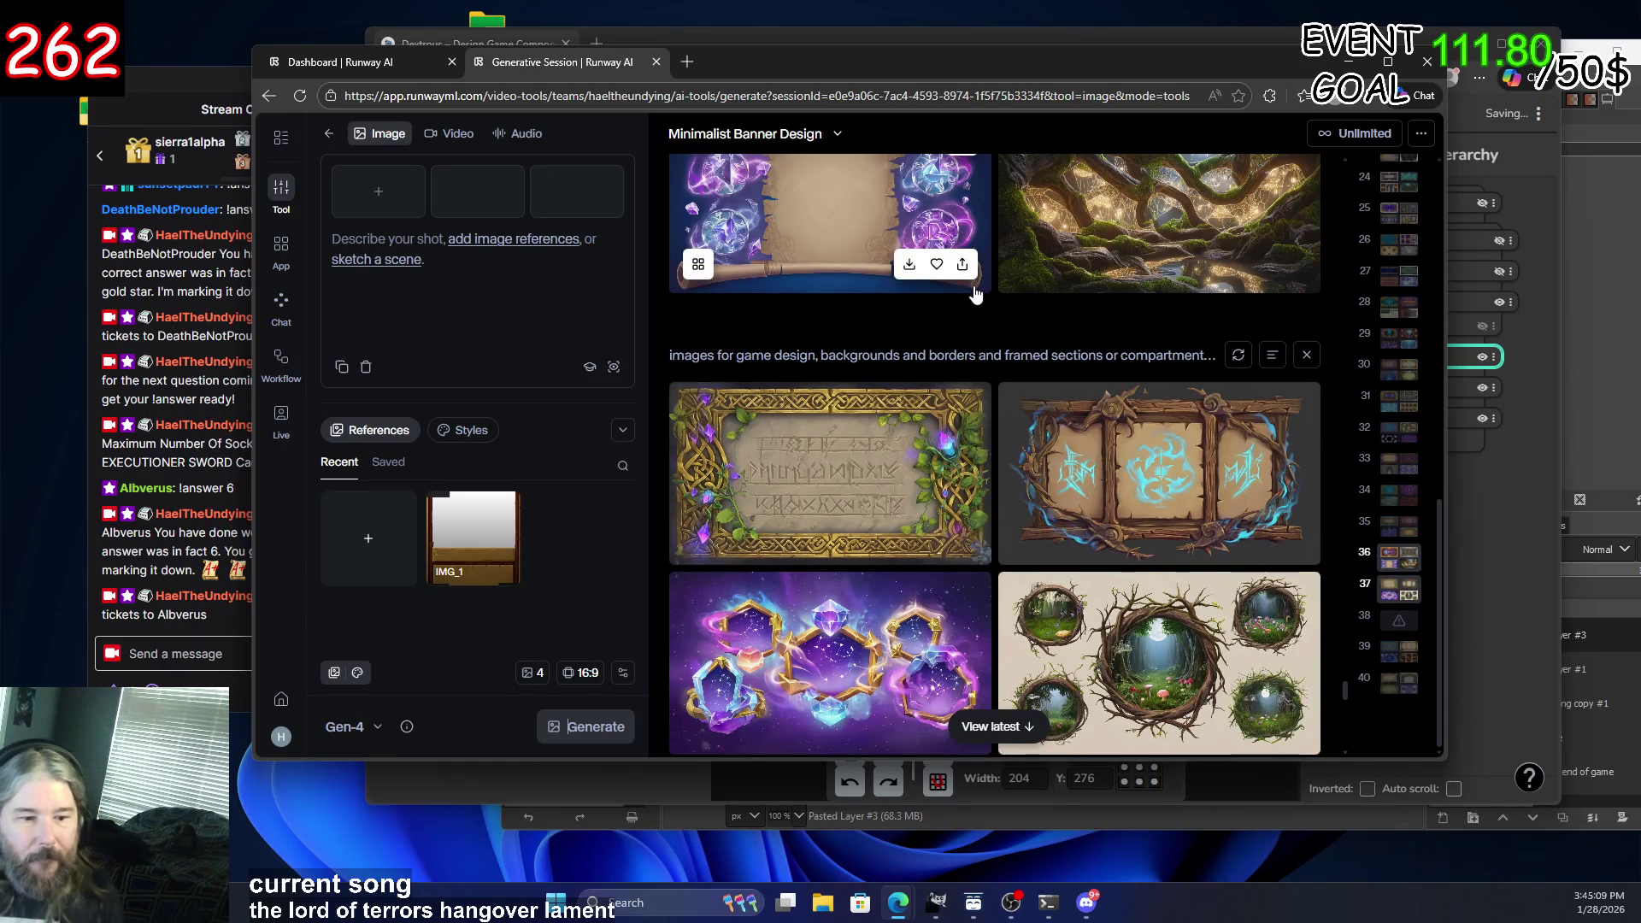
{"action": "scroll", "coordinate": [975, 293], "scroll_direction": "up", "scroll_amount": 3}
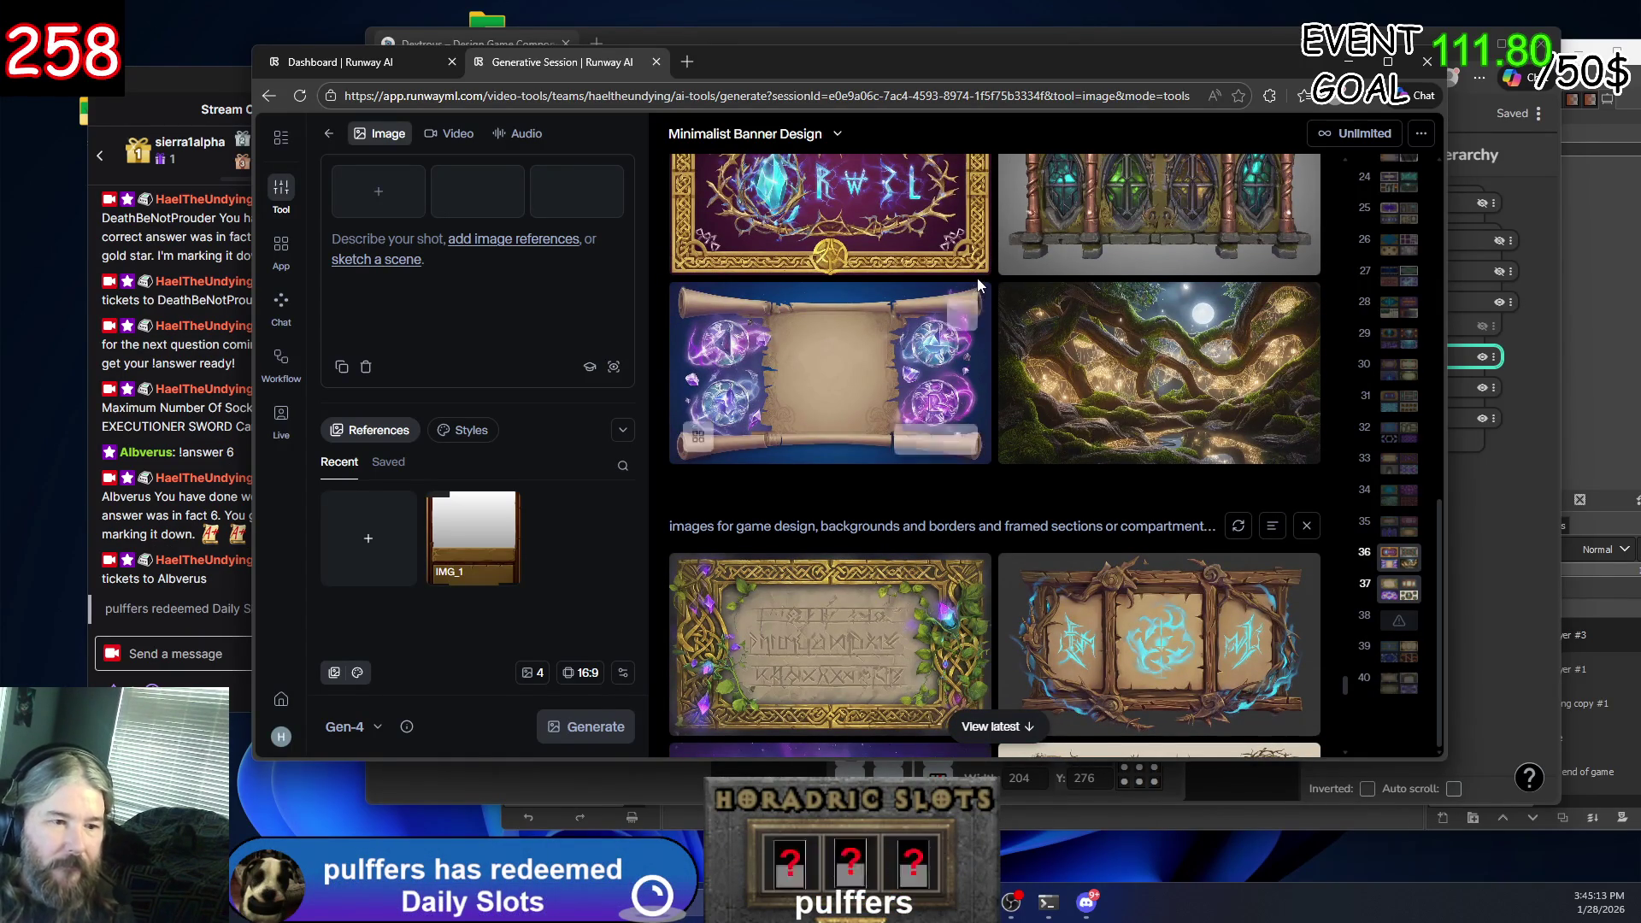
{"action": "scroll", "coordinate": [979, 284], "scroll_direction": "up", "scroll_amount": 2}
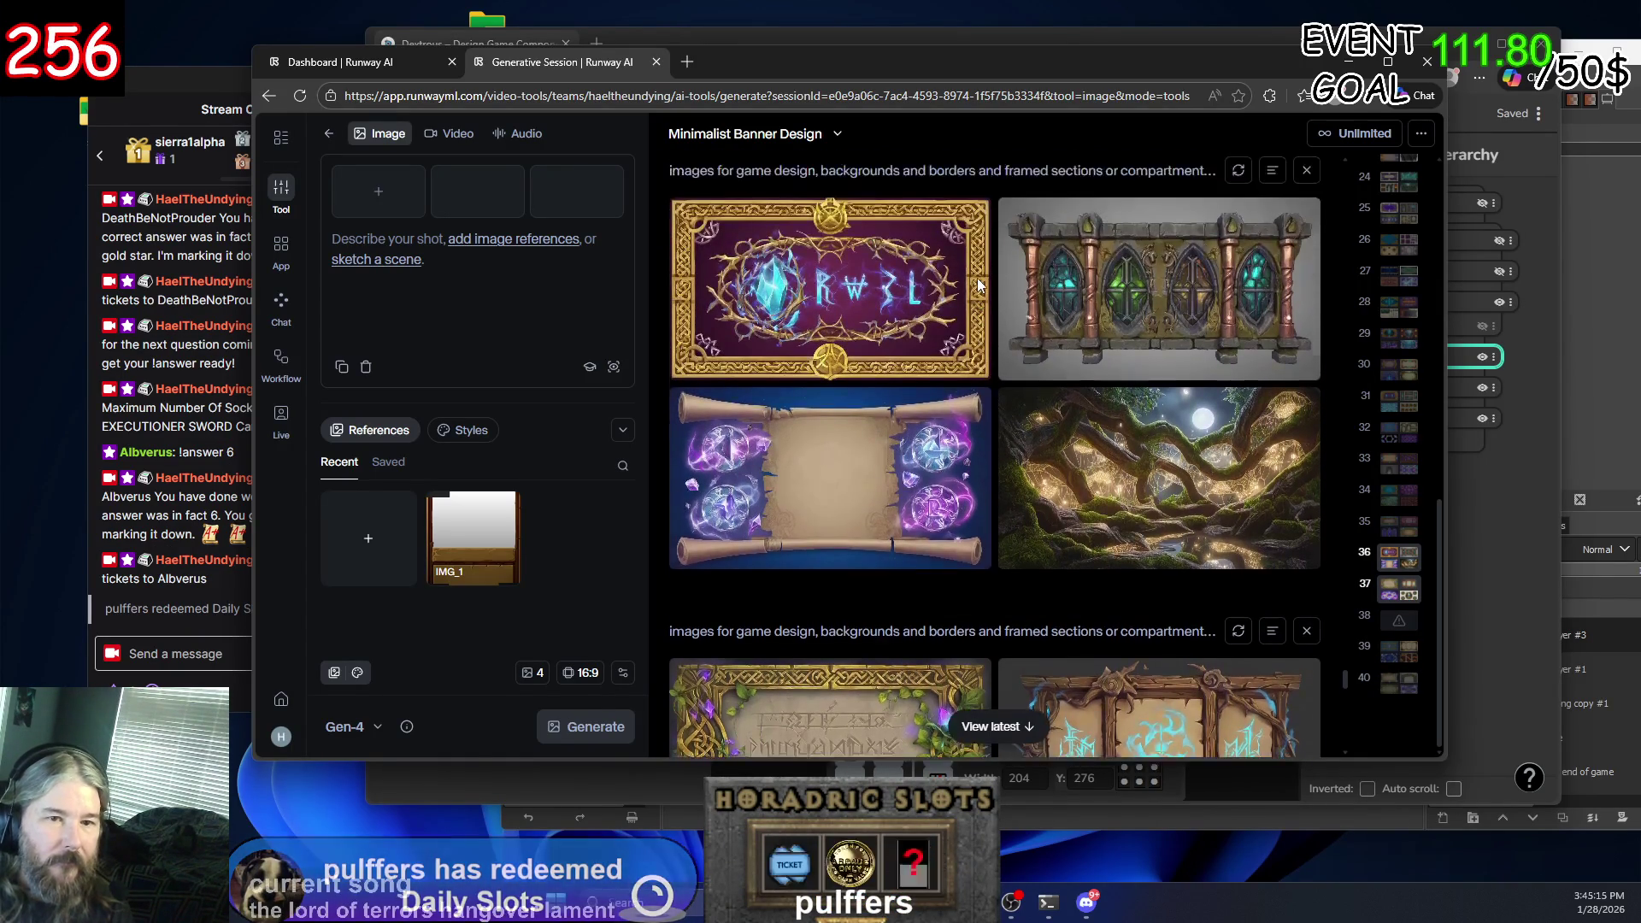
{"action": "scroll", "coordinate": [978, 285], "scroll_direction": "up", "scroll_amount": 3}
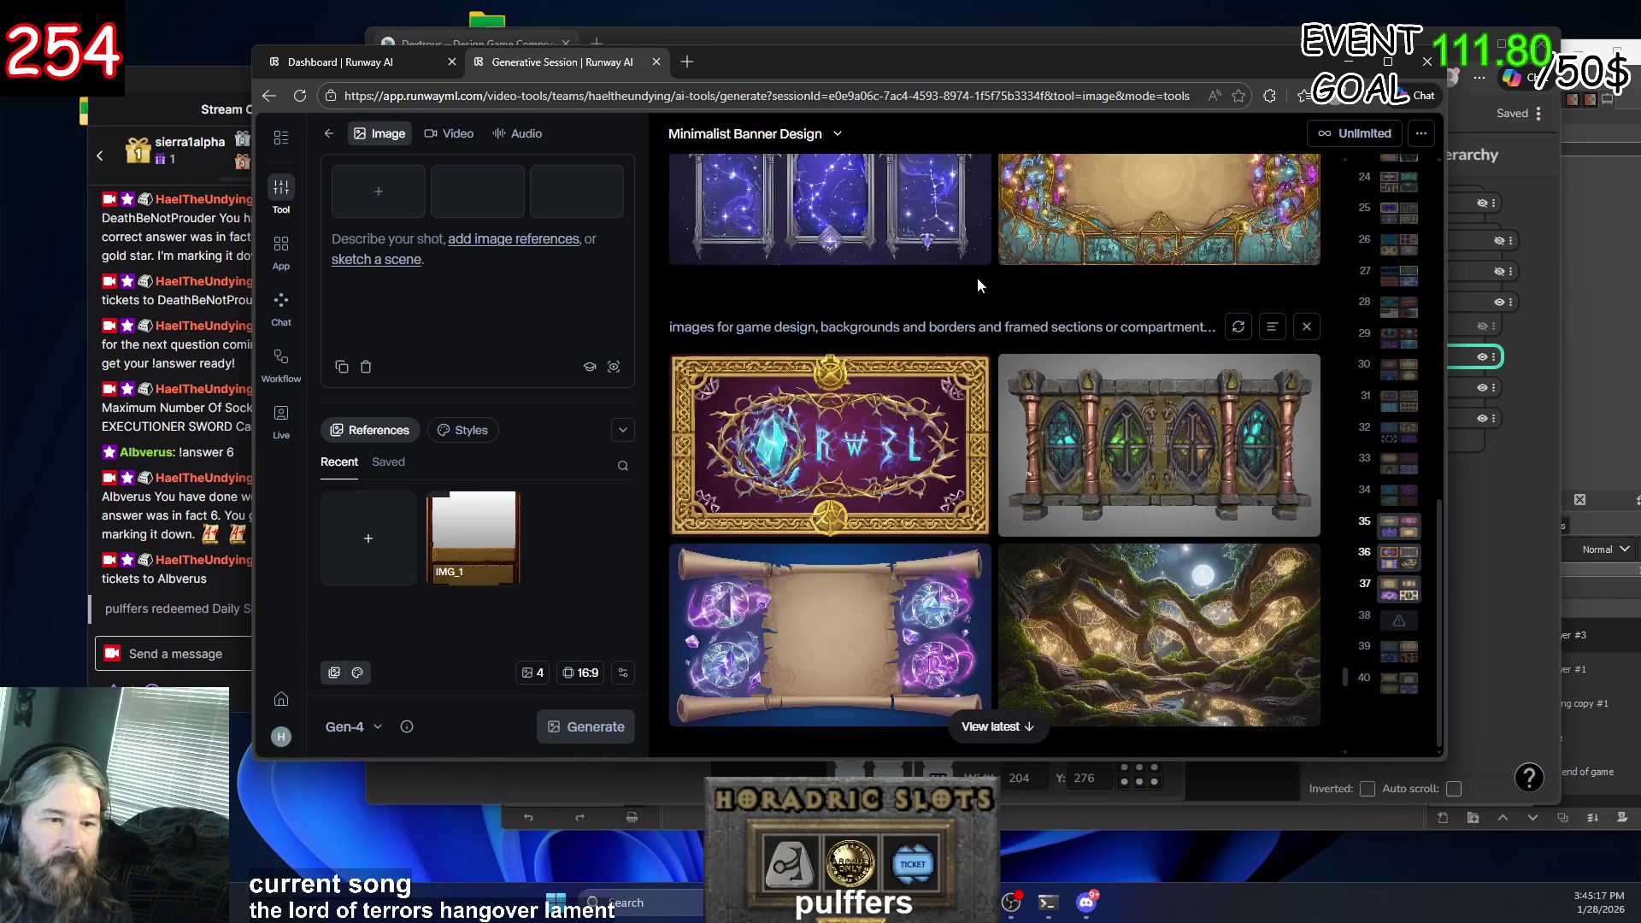
{"action": "scroll", "coordinate": [977, 277], "scroll_direction": "up", "scroll_amount": 6}
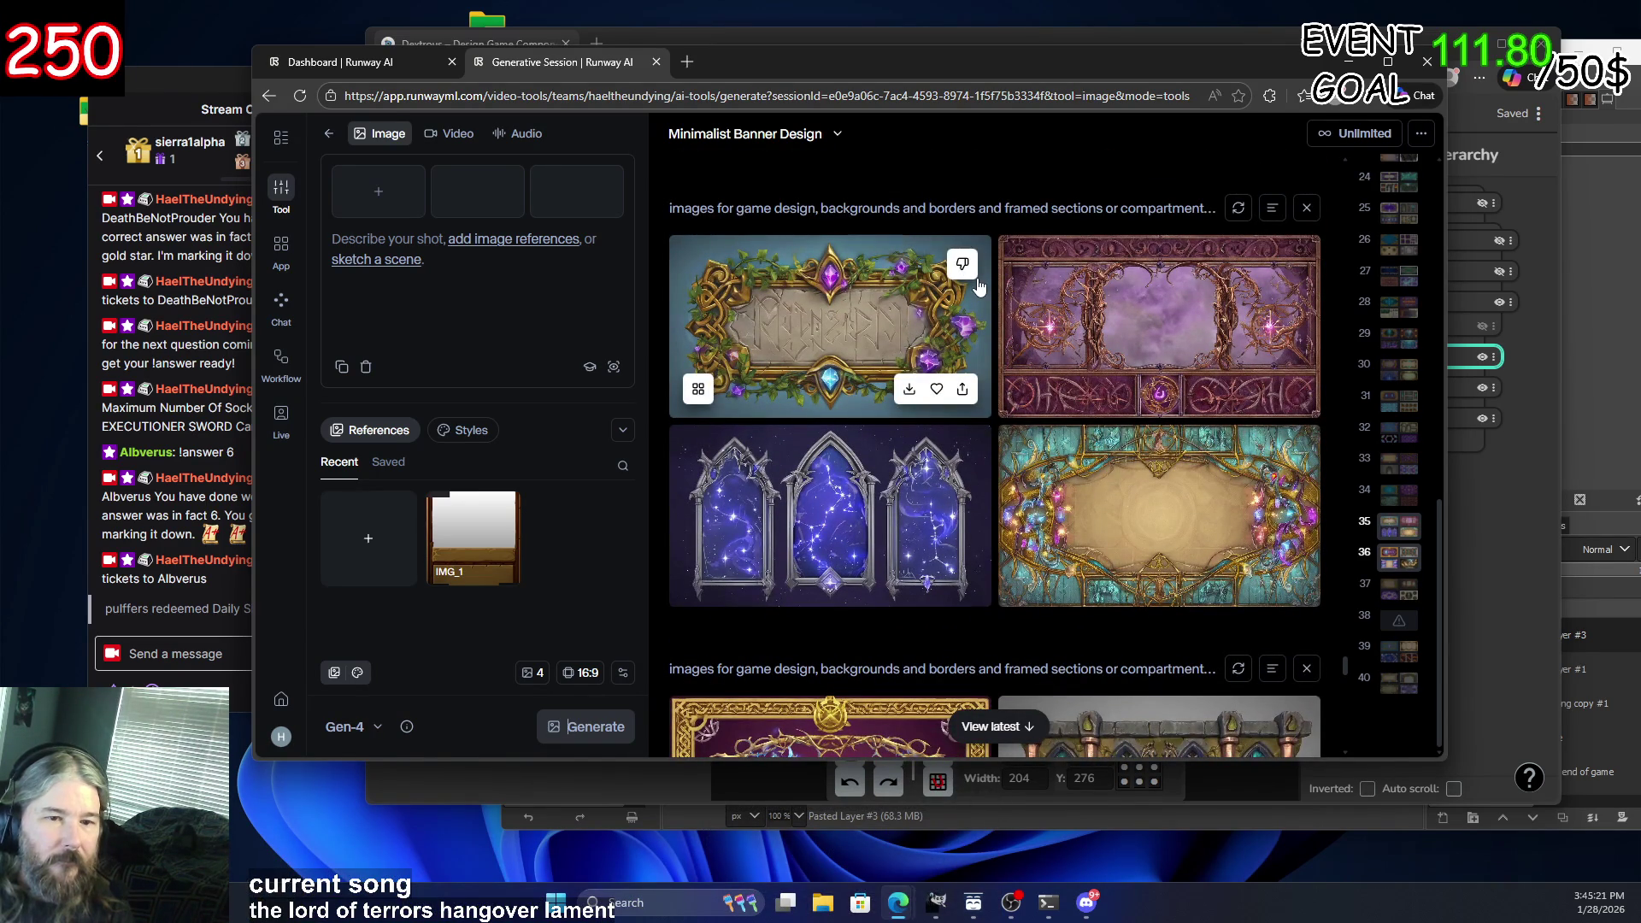
{"action": "scroll", "coordinate": [978, 286], "scroll_direction": "up", "scroll_amount": 5}
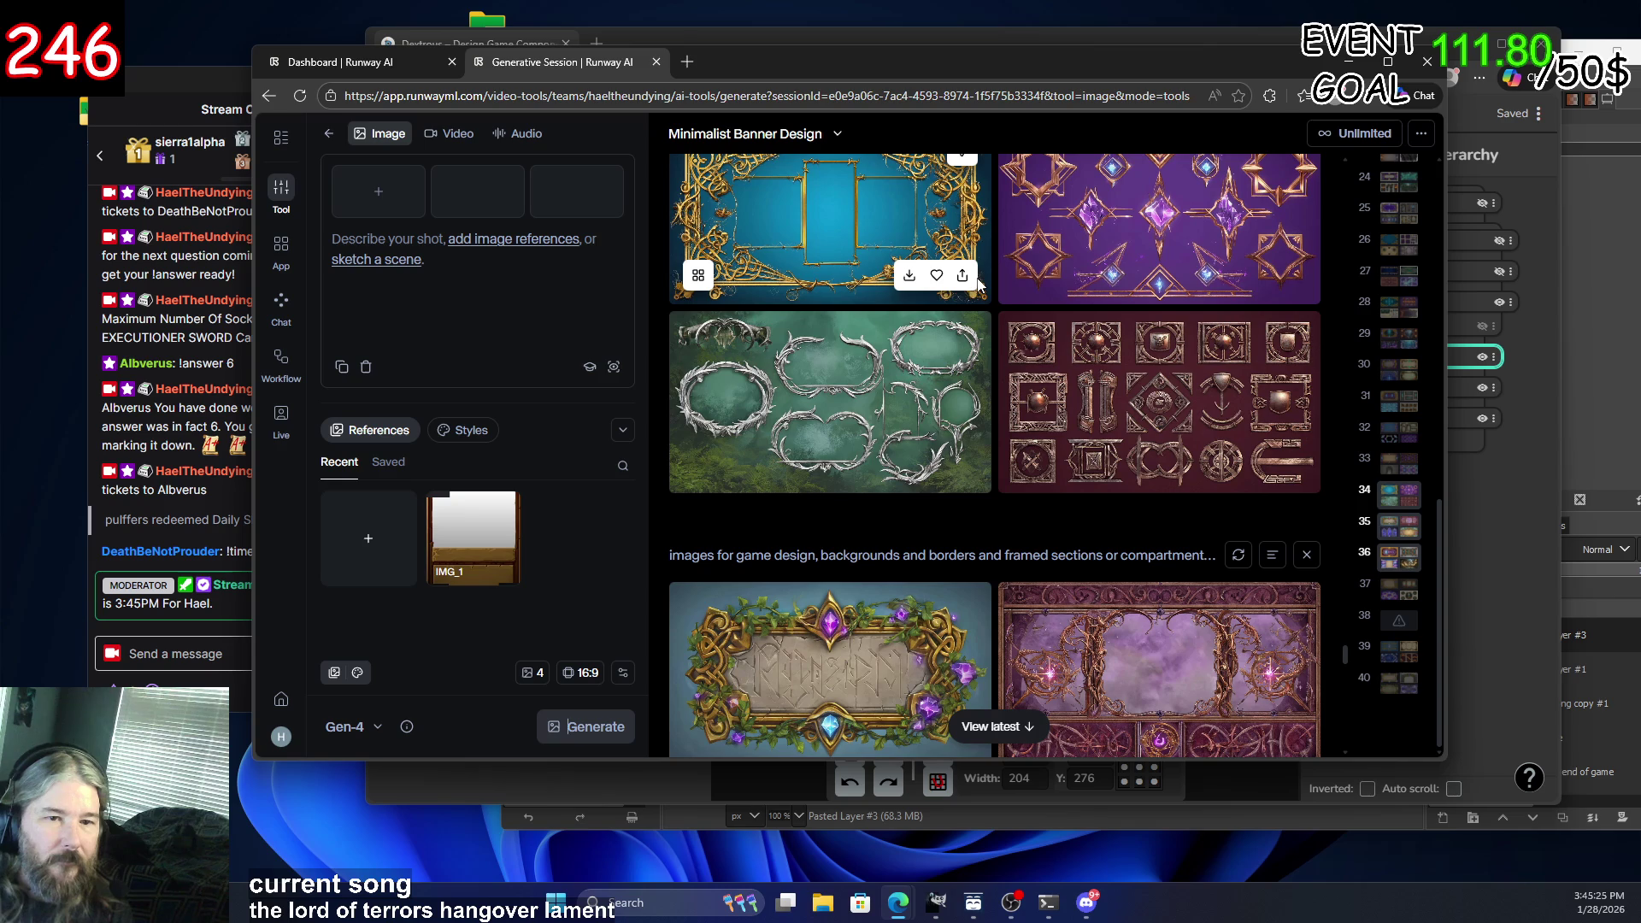
{"action": "scroll", "coordinate": [978, 285], "scroll_direction": "up", "scroll_amount": 5}
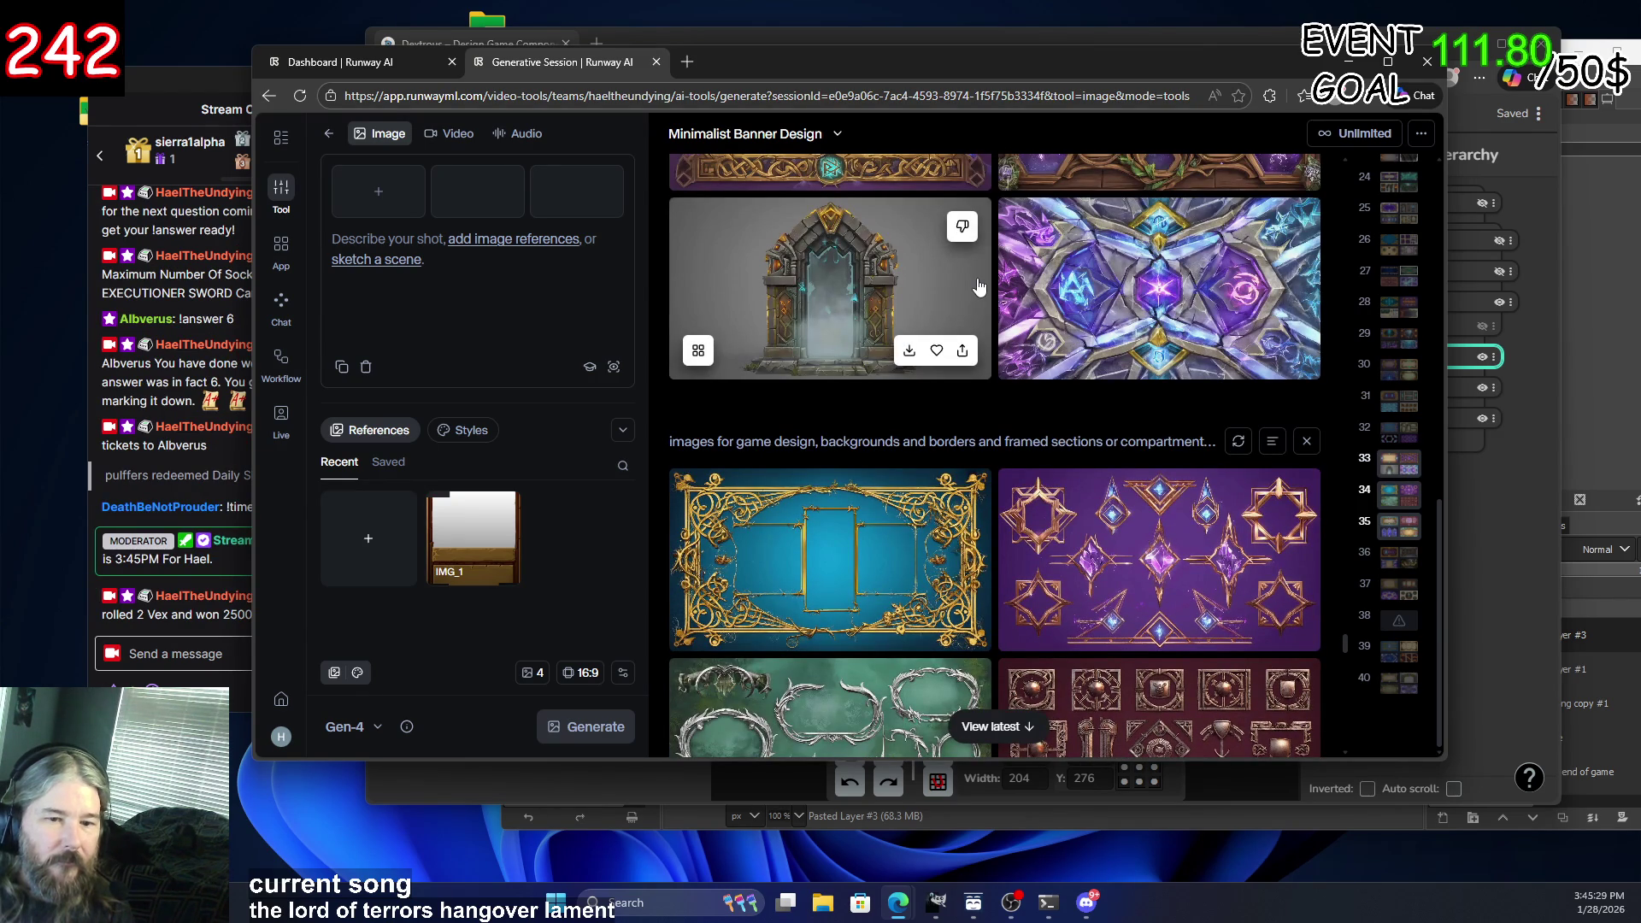
{"action": "mouse_move", "coordinate": [847, 64]}
{"action": "left_mouse_down"}
{"action": "mouse_move", "coordinate": [772, 610]}
{"action": "mouse_move", "coordinate": [802, 84]}
{"action": "left_mouse_up"}
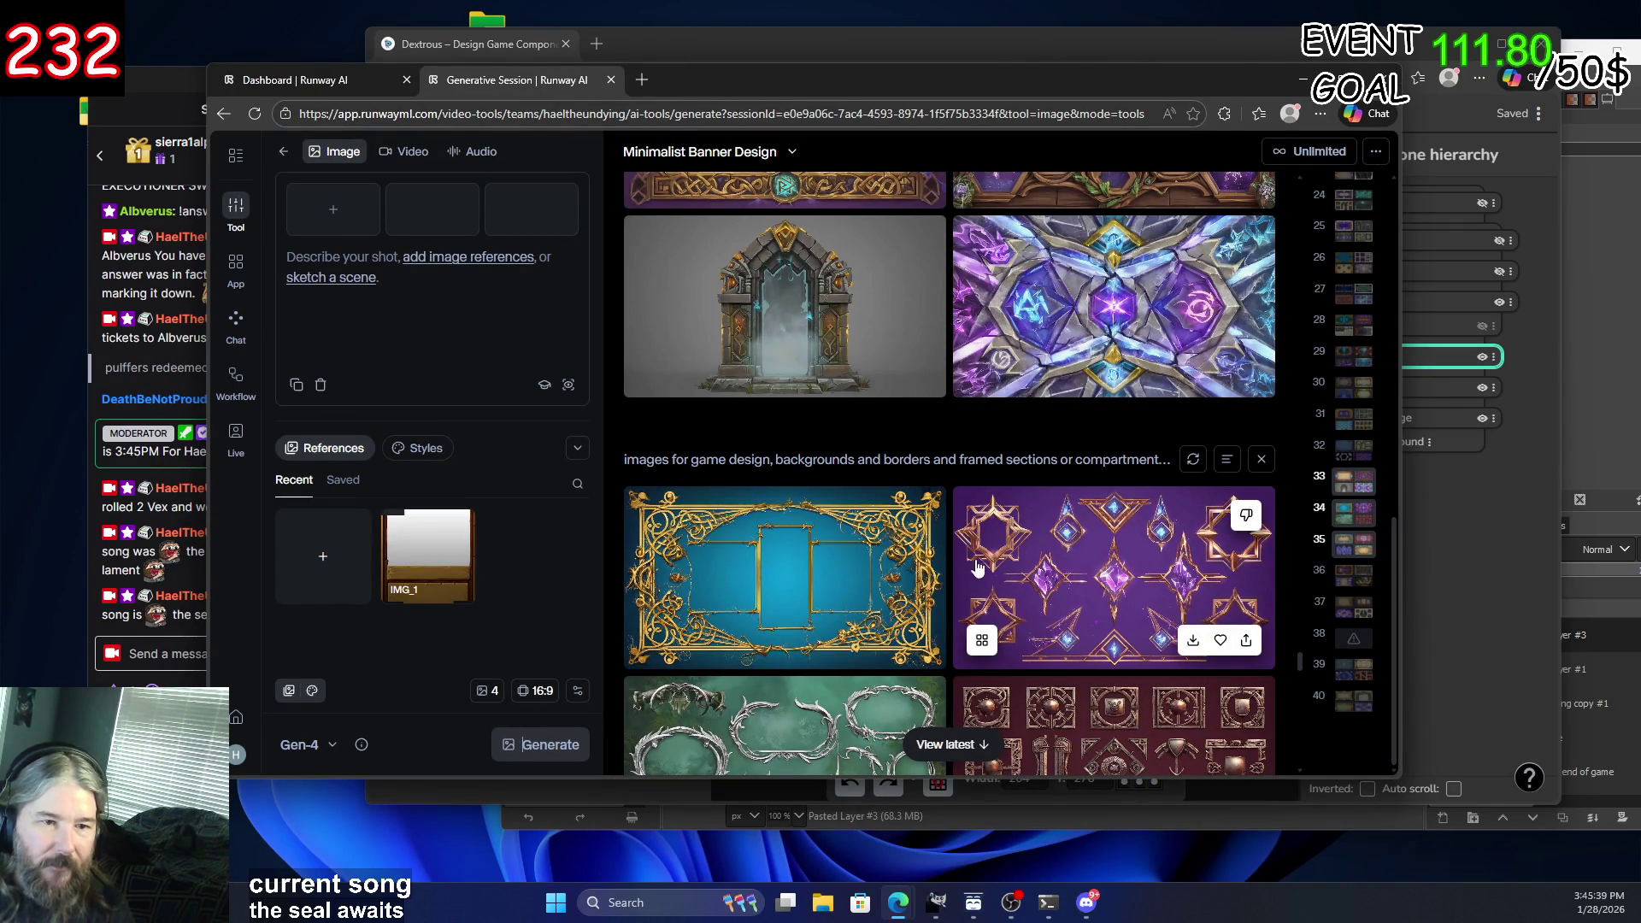
{"action": "scroll", "coordinate": [993, 570], "scroll_direction": "up", "scroll_amount": 2}
{"action": "scroll", "coordinate": [960, 560], "scroll_direction": "up", "scroll_amount": 3}
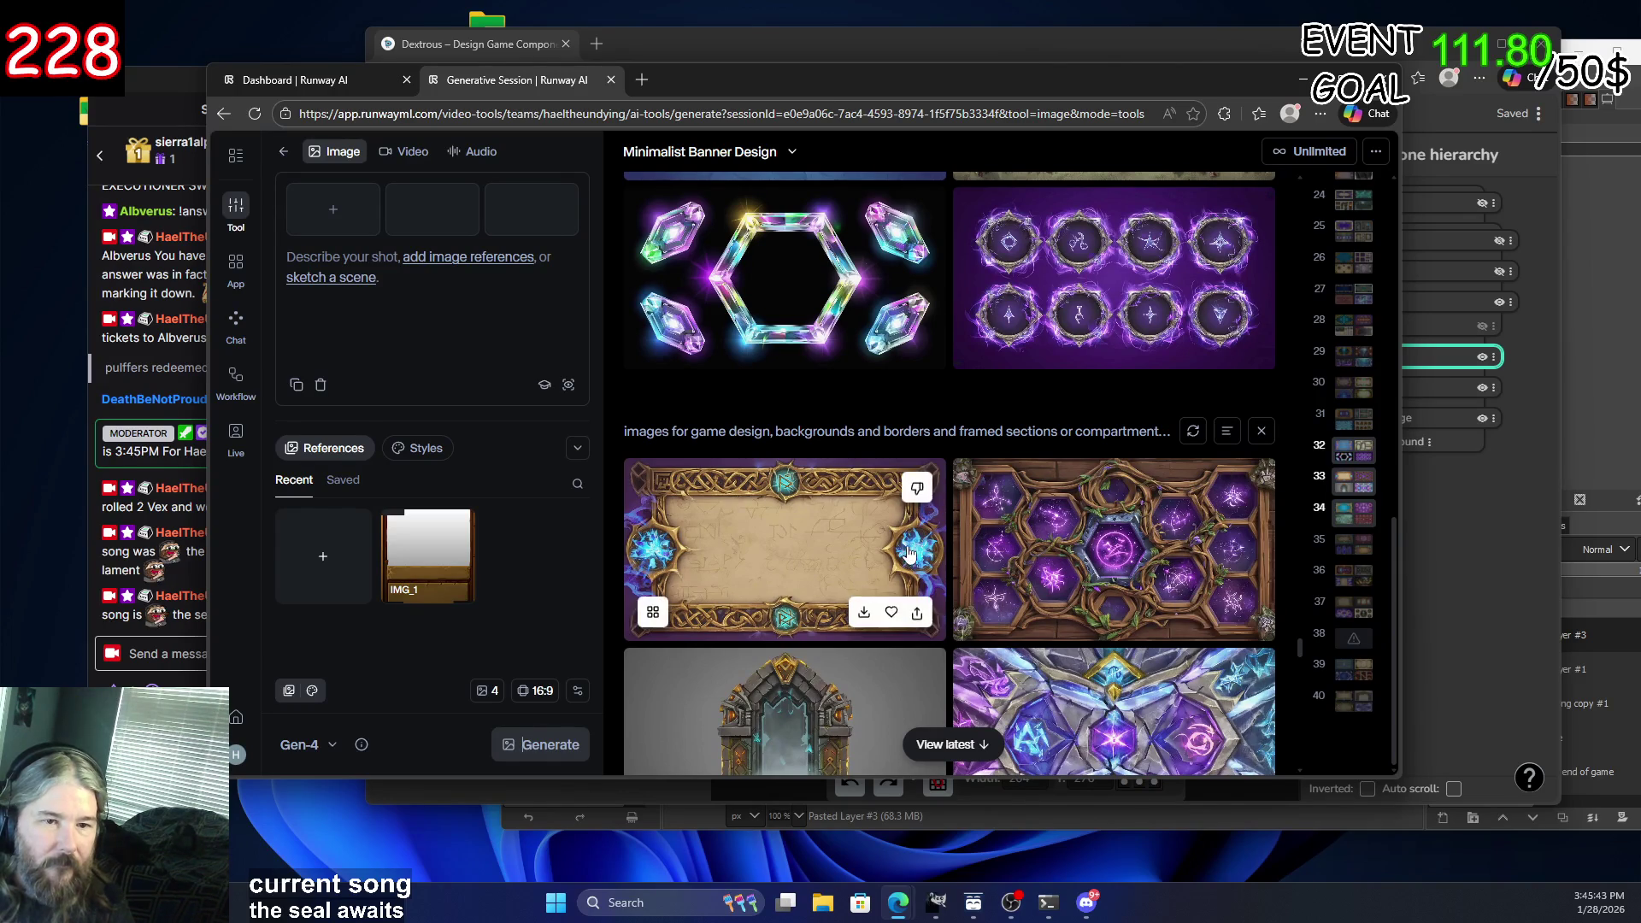
{"action": "scroll", "coordinate": [898, 551], "scroll_direction": "down", "scroll_amount": 2}
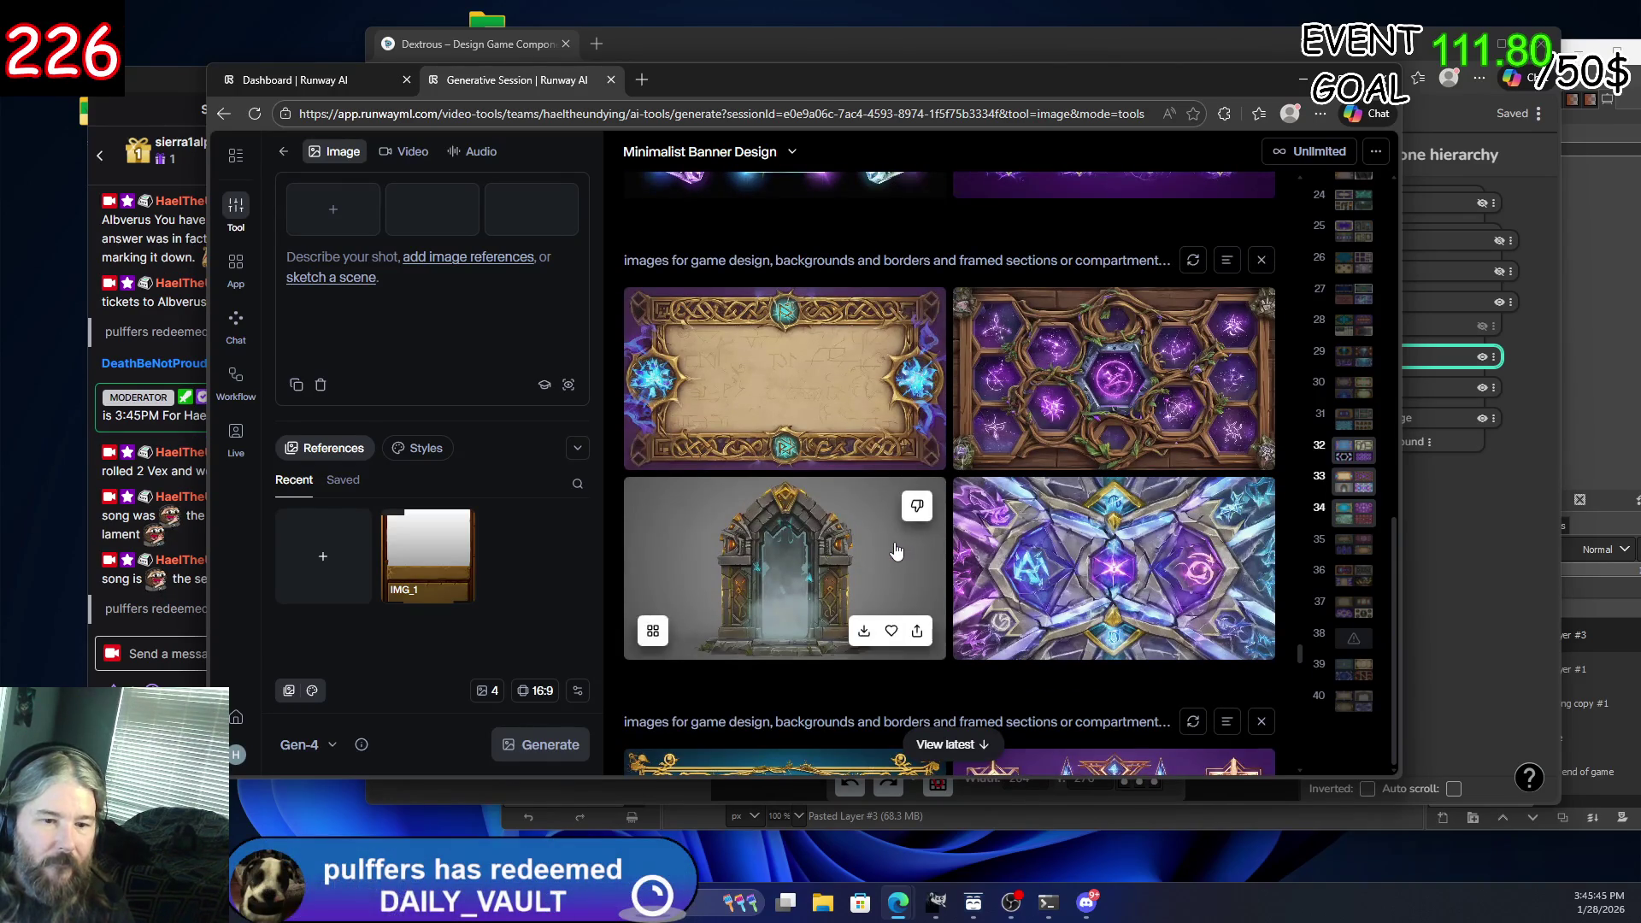
{"action": "scroll", "coordinate": [896, 549], "scroll_direction": "up", "scroll_amount": 5}
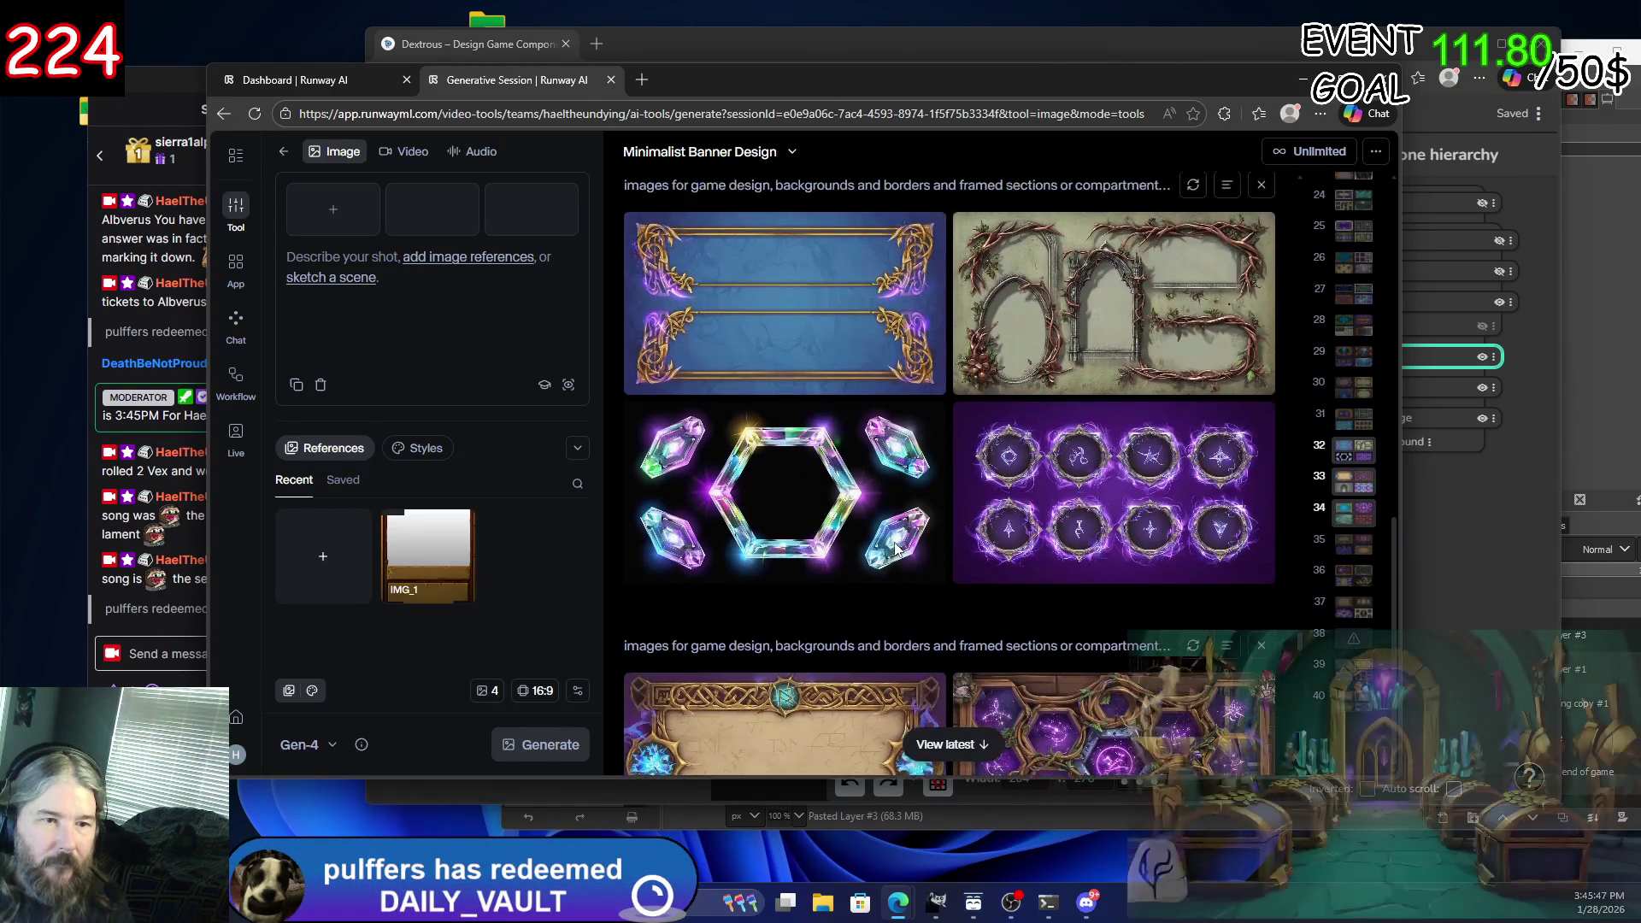
{"action": "scroll", "coordinate": [896, 550], "scroll_direction": "up", "scroll_amount": 3}
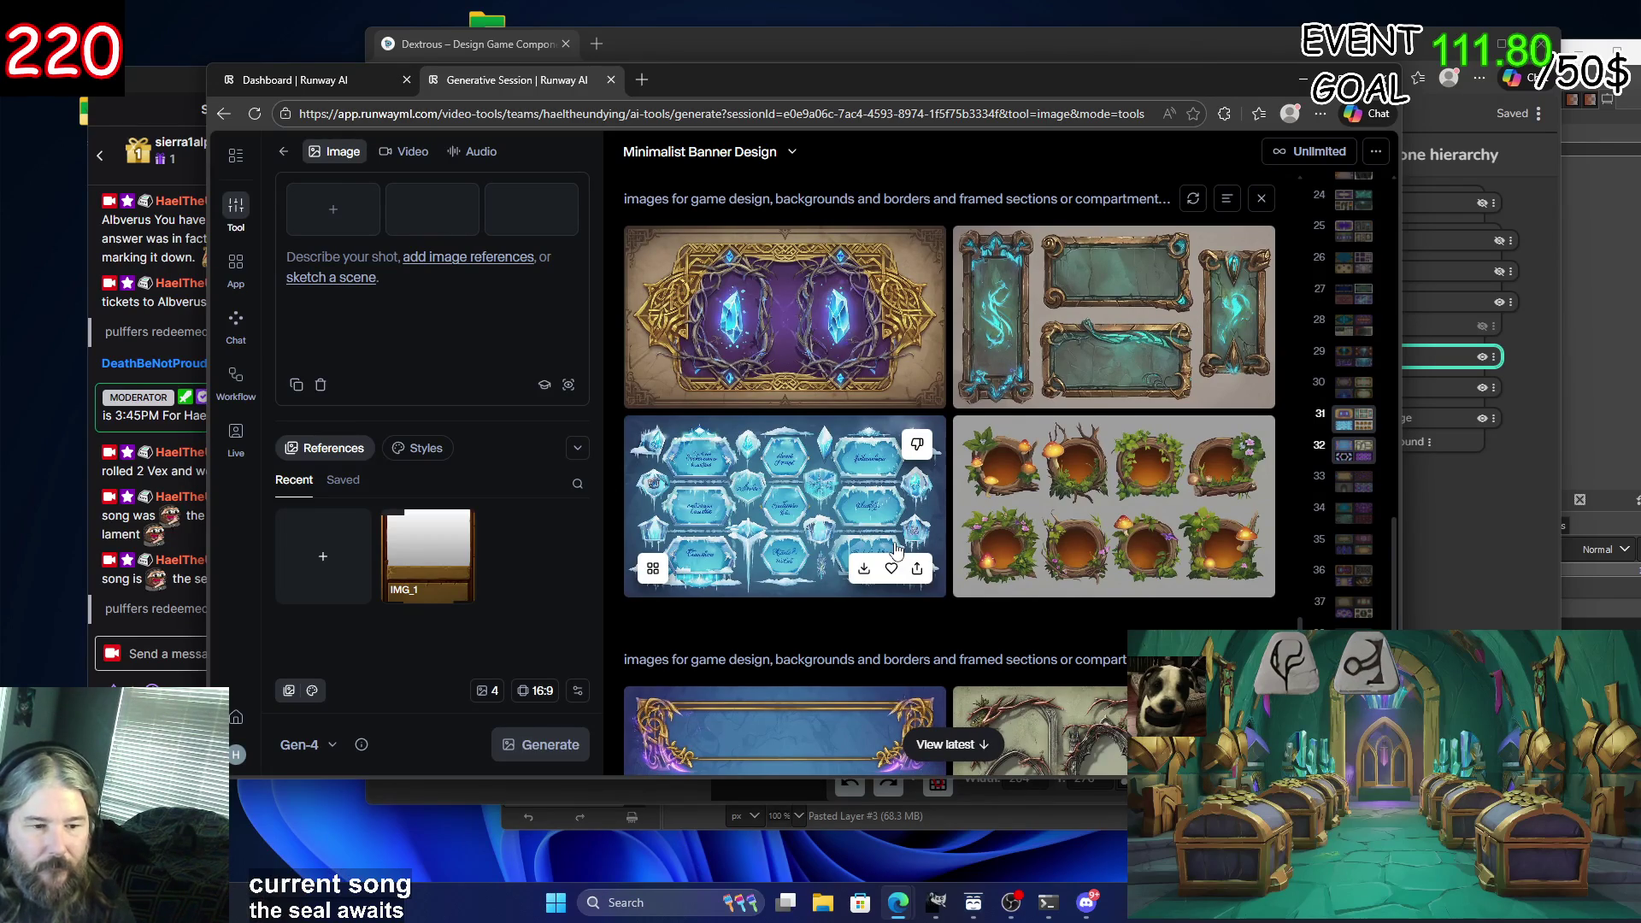
{"action": "scroll", "coordinate": [895, 547], "scroll_direction": "down", "scroll_amount": 1}
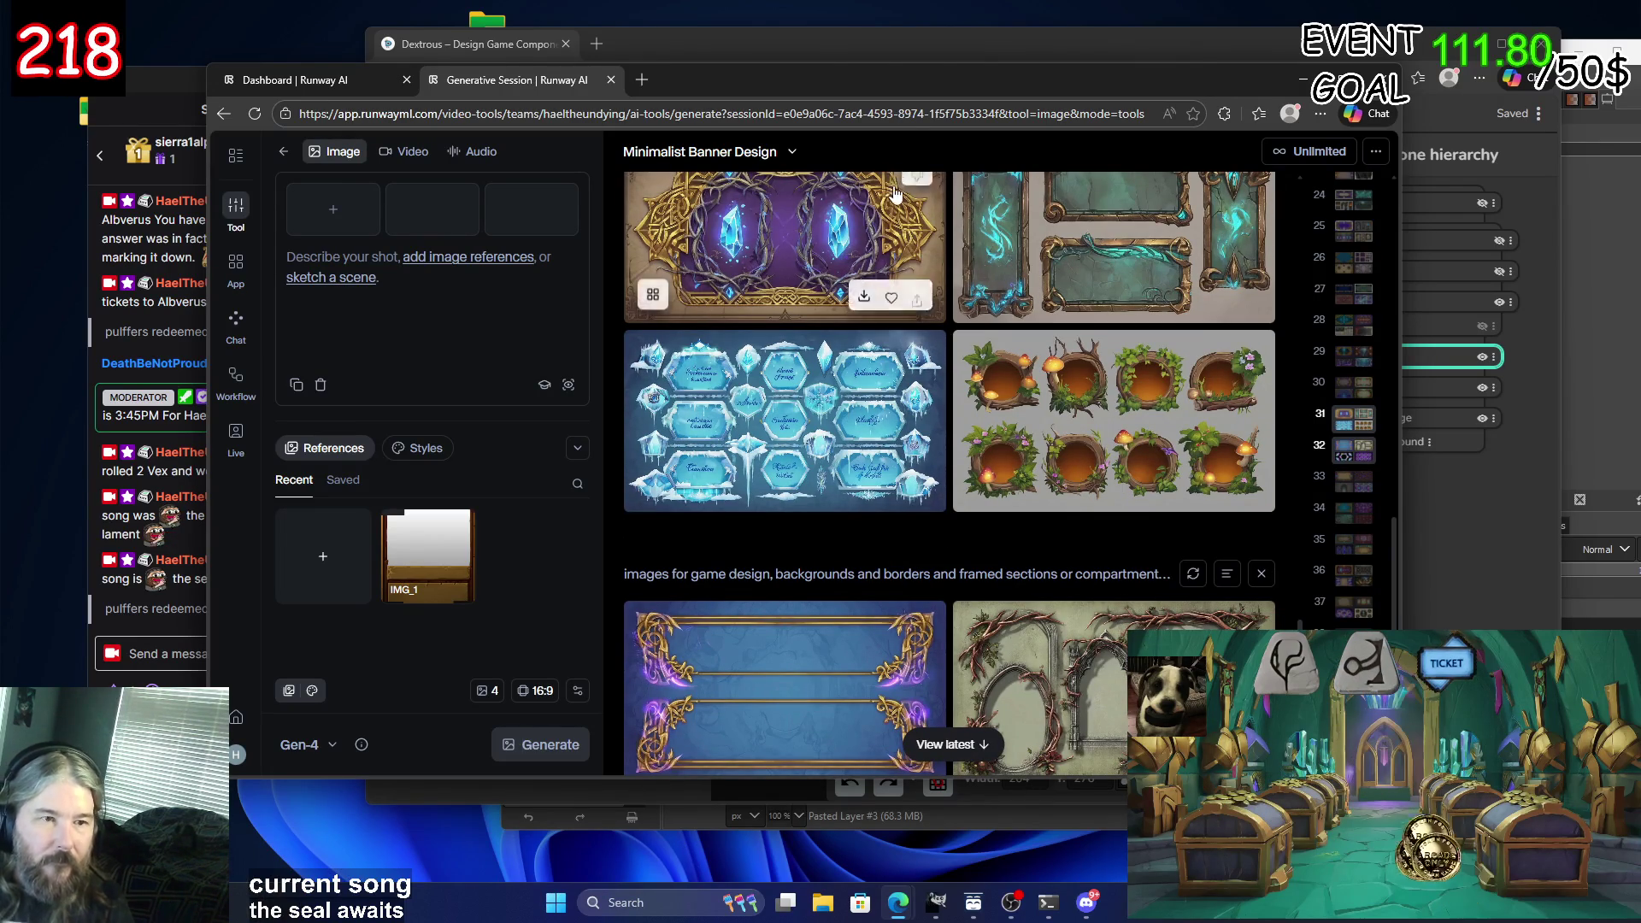
{"action": "mouse_move", "coordinate": [923, 77]}
{"action": "left_mouse_down"}
{"action": "mouse_move", "coordinate": [974, 175]}
{"action": "mouse_move", "coordinate": [980, 136]}
{"action": "mouse_move", "coordinate": [942, 62]}
{"action": "left_mouse_up"}
{"action": "scroll", "coordinate": [818, 629], "scroll_direction": "down", "scroll_amount": 2}
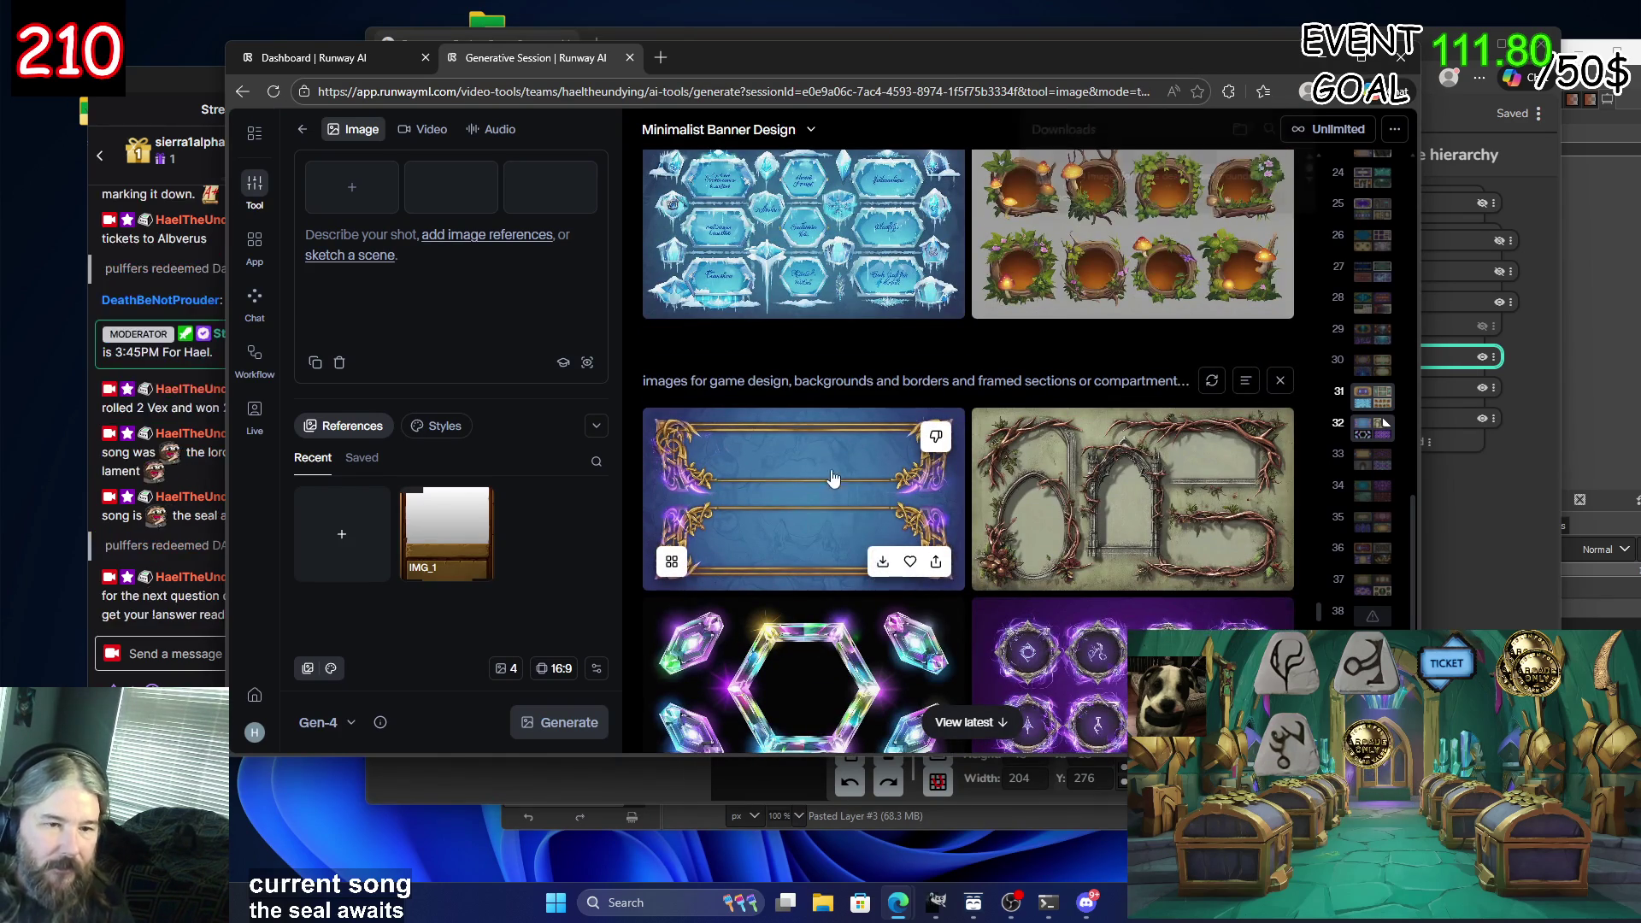
Step: Download the blue banner border image as a PNG and reload the Runway session page
{"action": "left_click", "coordinate": [882, 562]}
{"action": "scroll", "coordinate": [895, 368], "scroll_direction": "up", "scroll_amount": 5}
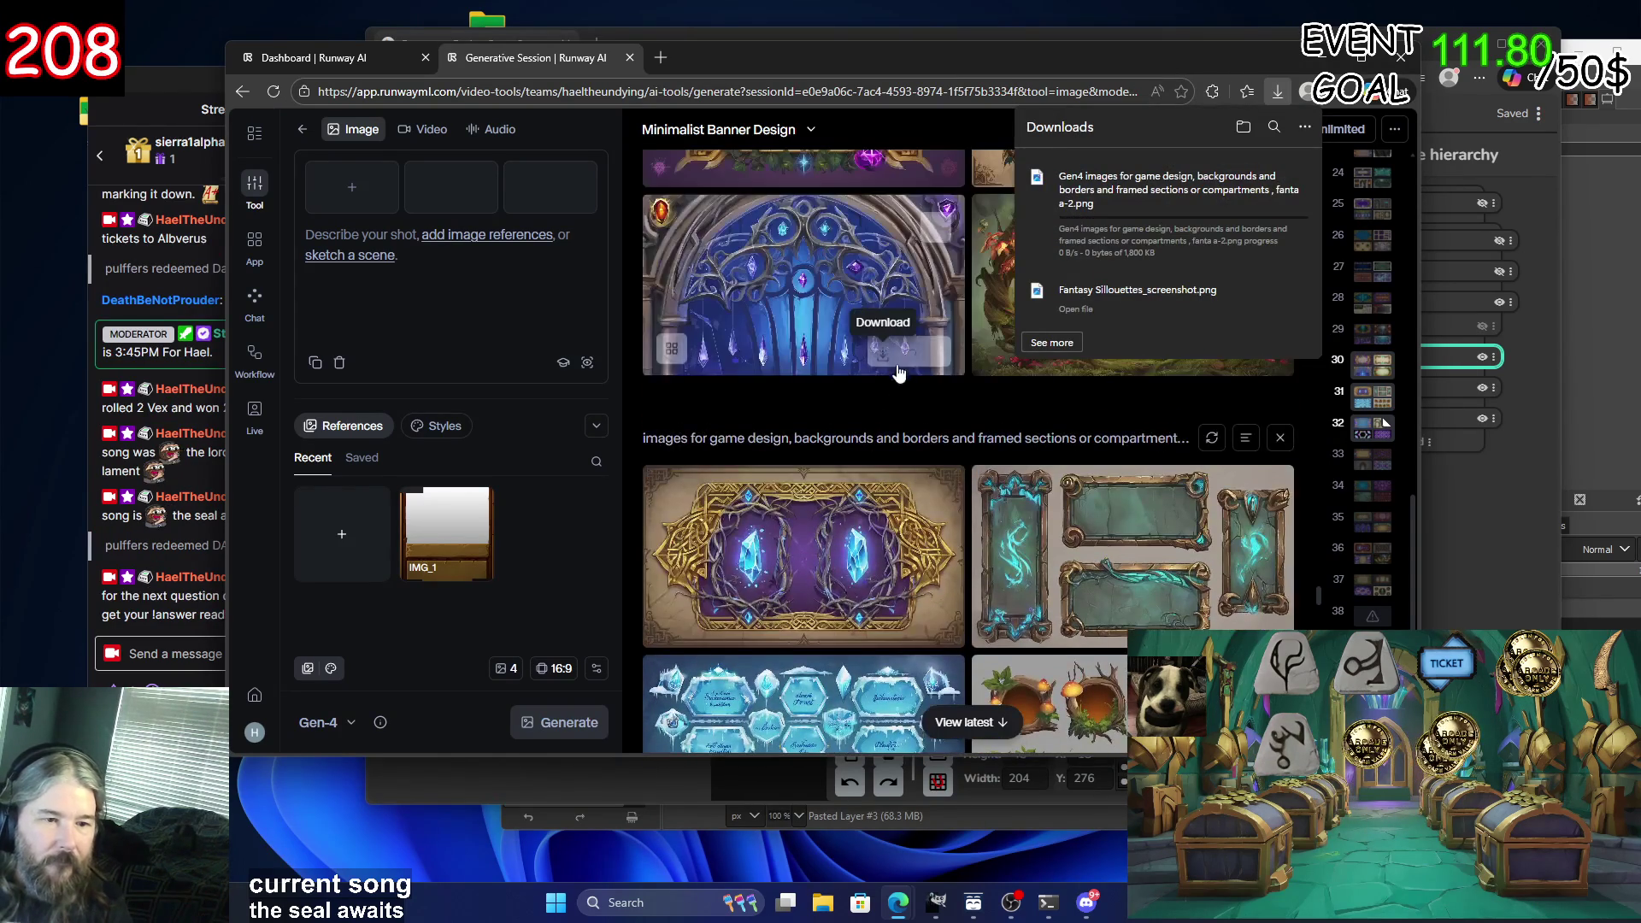
{"action": "scroll", "coordinate": [1060, 445], "scroll_direction": "down", "scroll_amount": 2}
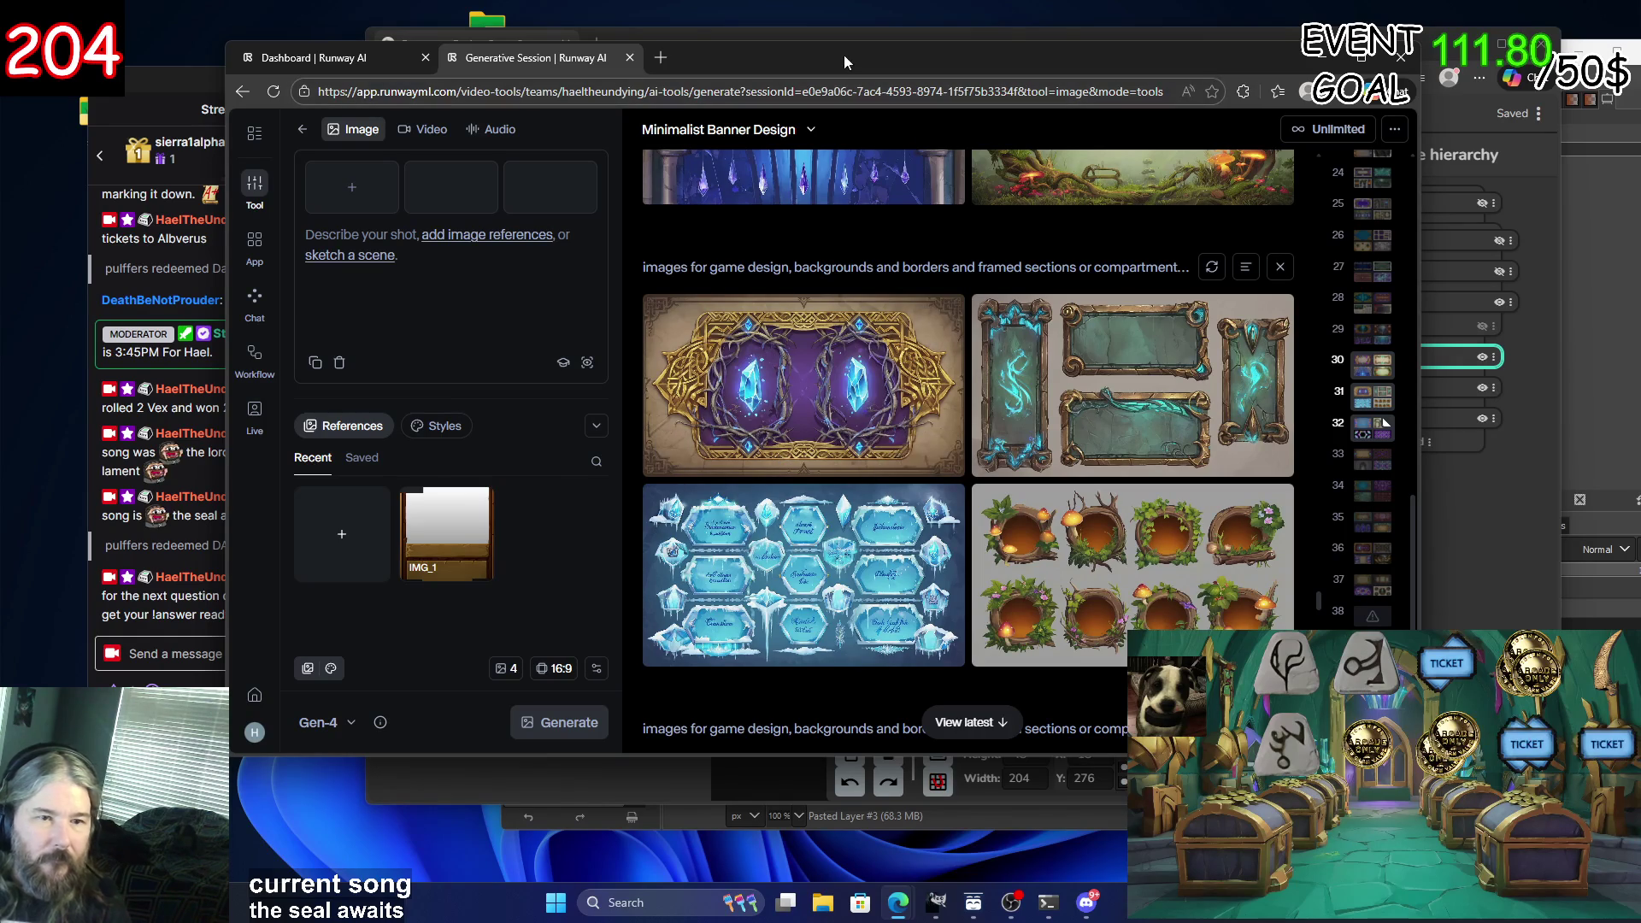
{"action": "left_click_drag", "start_coordinate": [844, 60], "coordinate": [844, 89]}
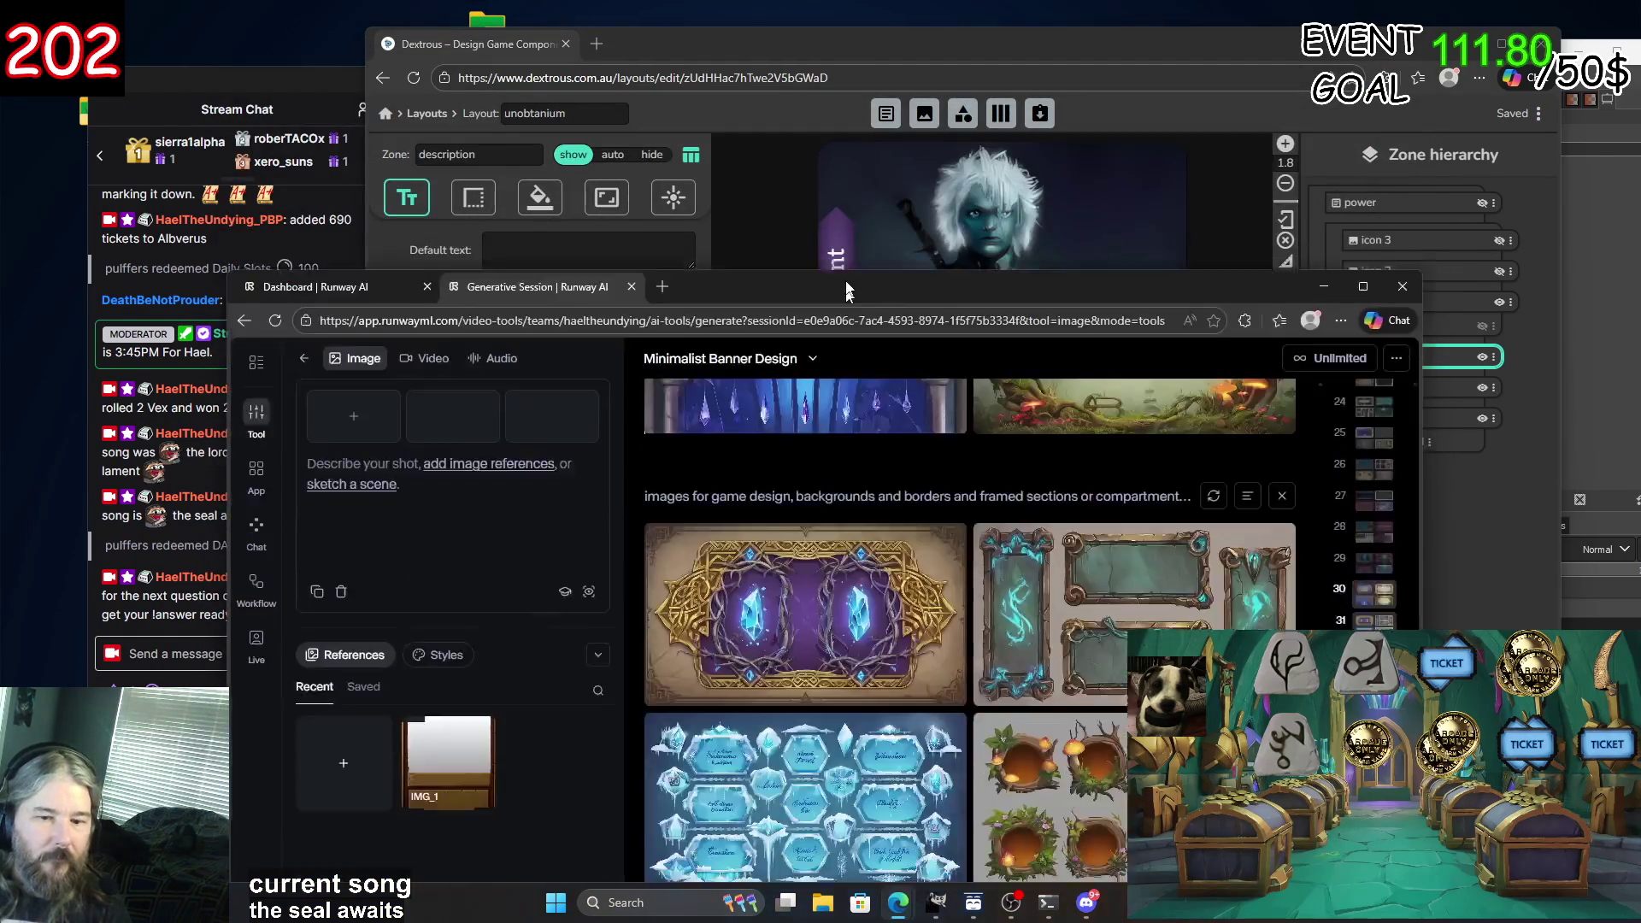
{"action": "scroll", "coordinate": [1016, 519], "scroll_direction": "up", "scroll_amount": 1}
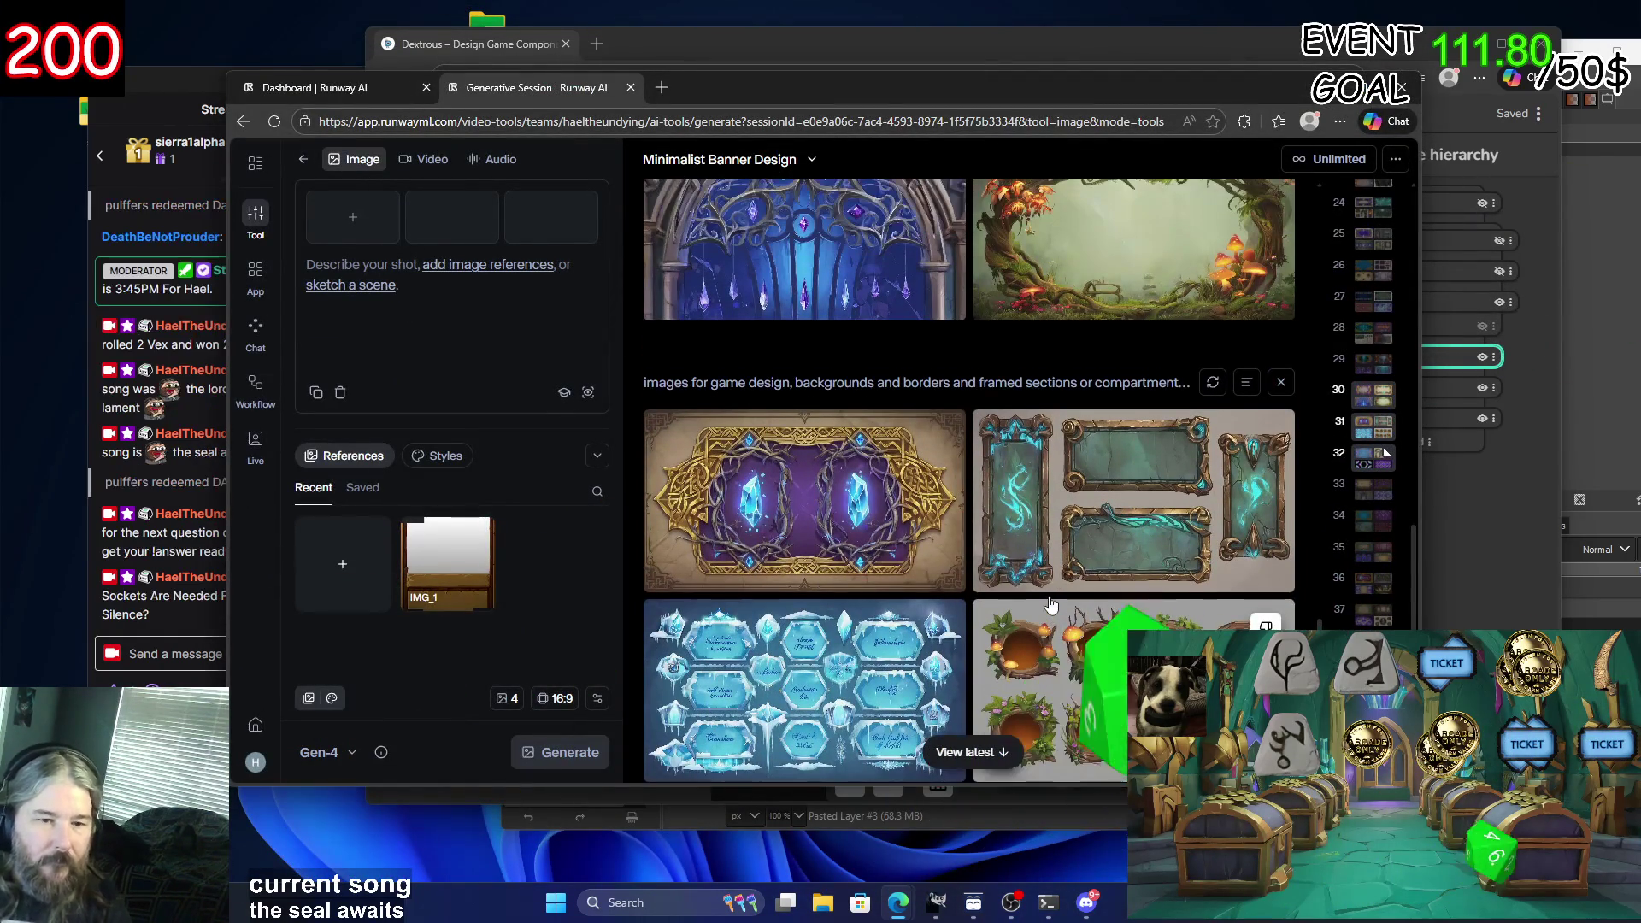
{"action": "mouse_move", "coordinate": [834, 92]}
{"action": "left_mouse_down"}
{"action": "mouse_move", "coordinate": [883, 524]}
{"action": "mouse_move", "coordinate": [846, 148]}
{"action": "left_mouse_up"}
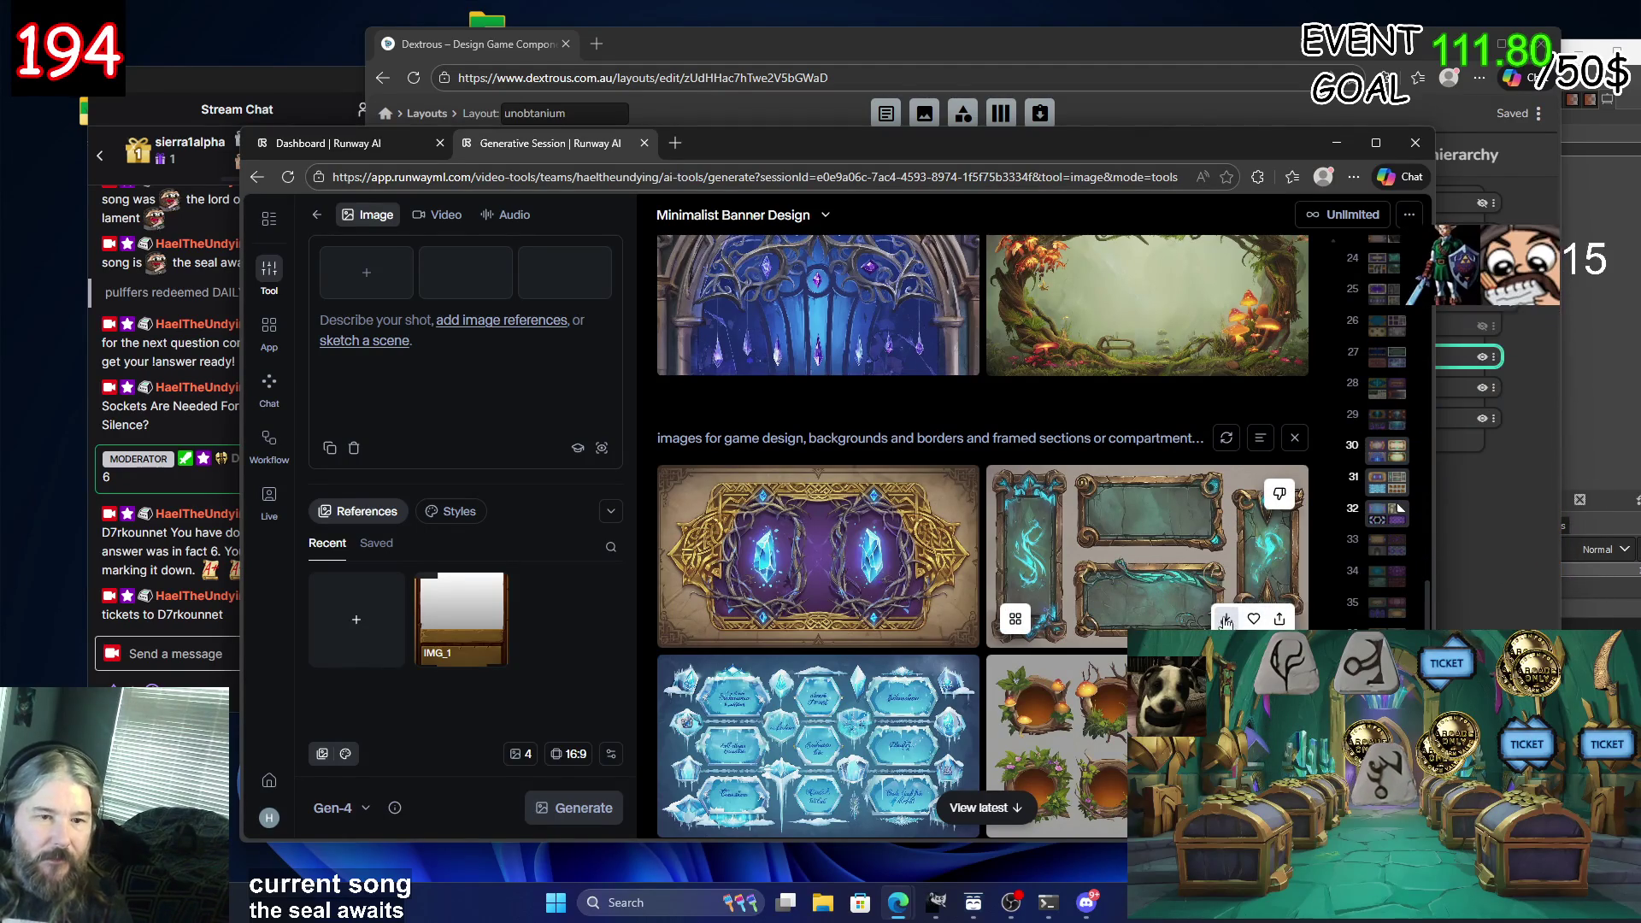
{"action": "key", "text": "F5"}
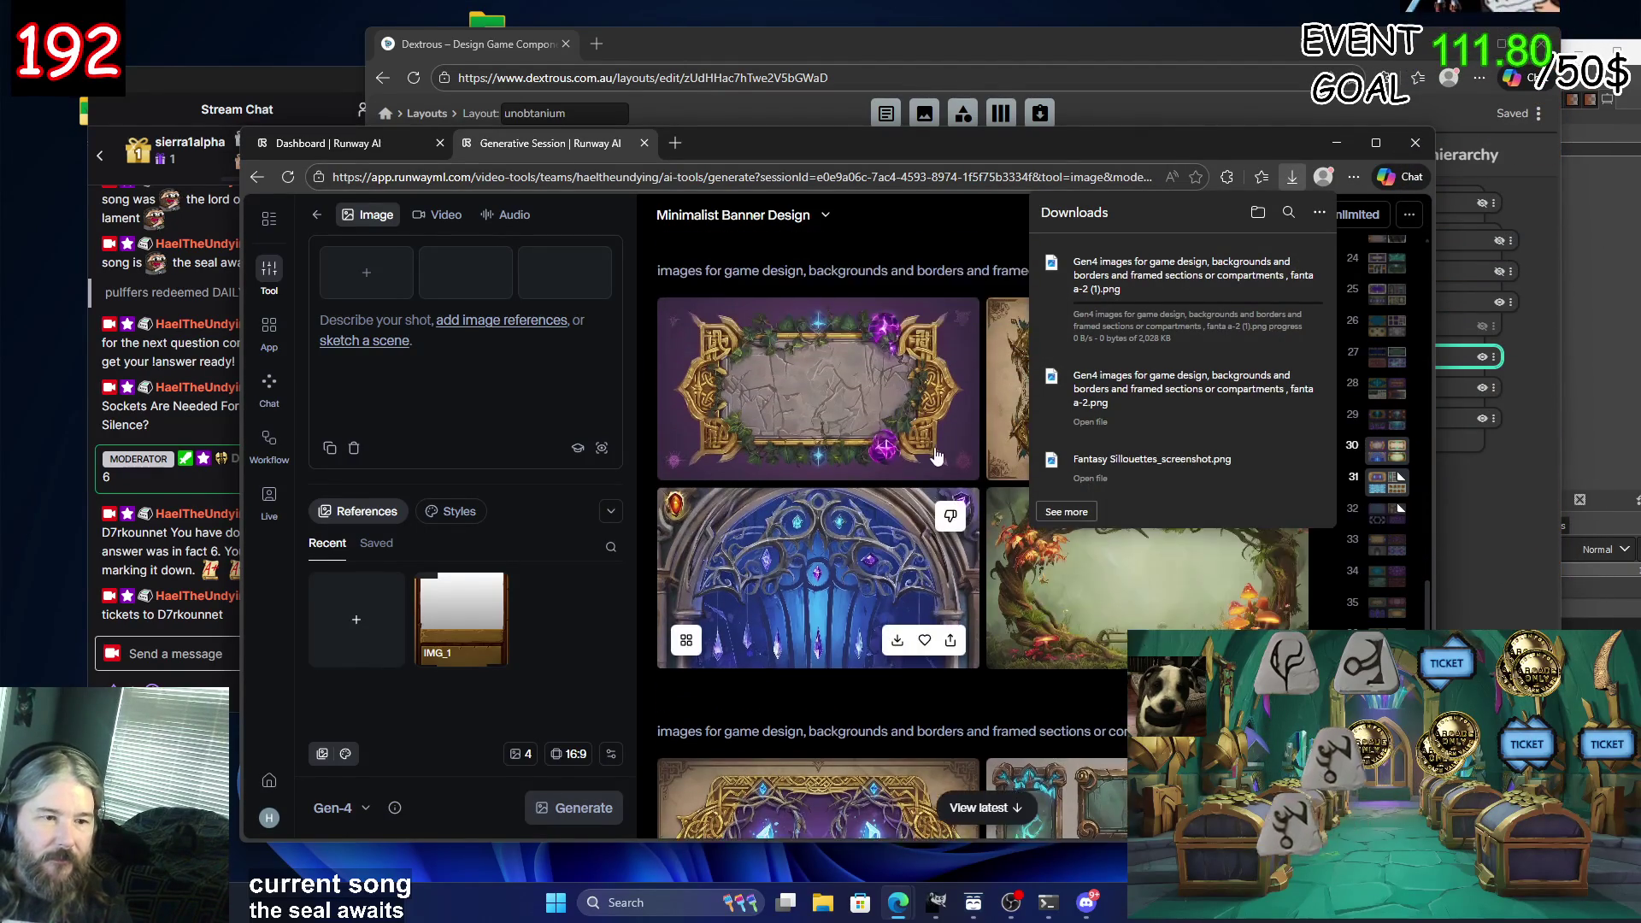
{"action": "scroll", "coordinate": [943, 479], "scroll_direction": "up", "scroll_amount": 2}
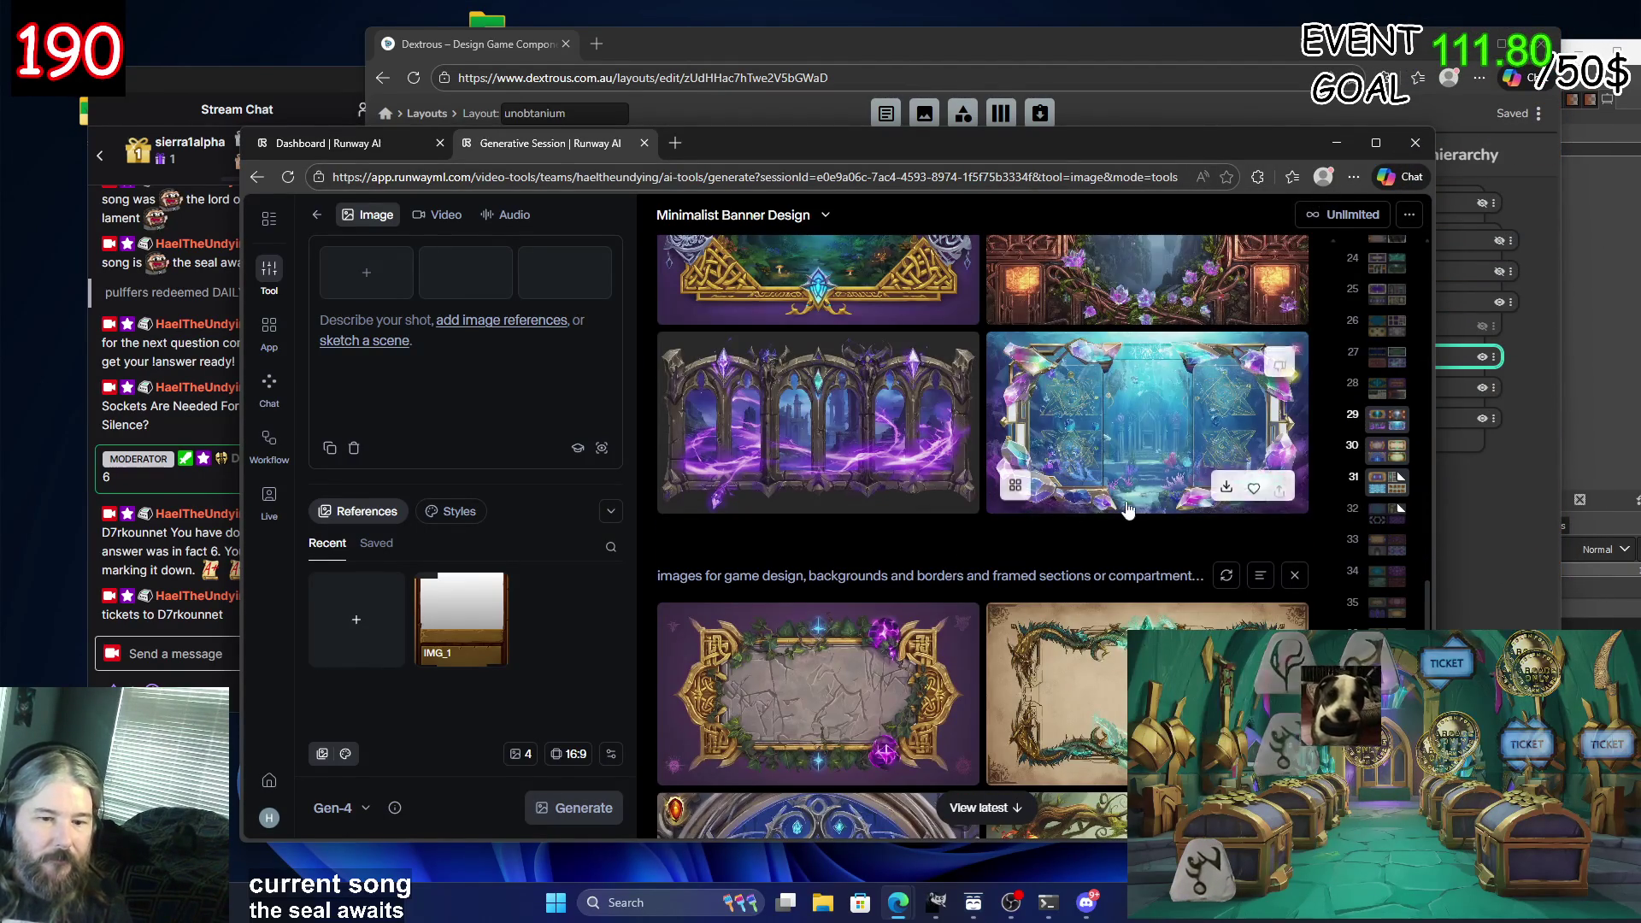
{"action": "scroll", "coordinate": [1154, 494], "scroll_direction": "down", "scroll_amount": 2}
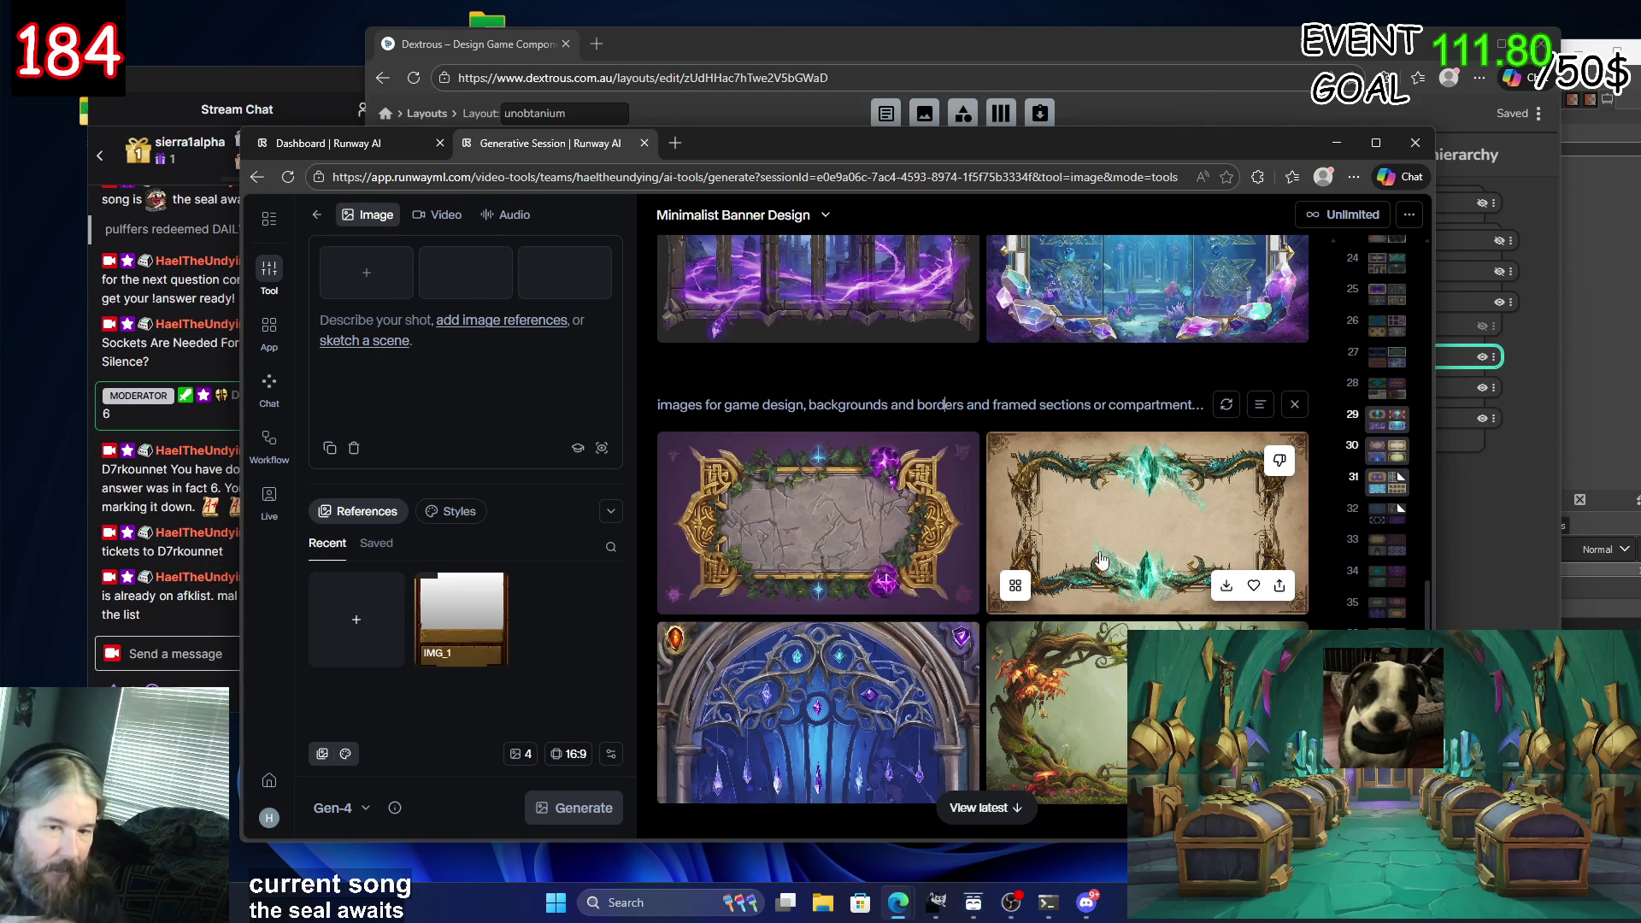
Step: Scroll the gallery and download the purple frames sheet image
{"action": "scroll", "coordinate": [1050, 480], "scroll_direction": "up", "scroll_amount": 3}
{"action": "scroll", "coordinate": [1051, 480], "scroll_direction": "up", "scroll_amount": 1}
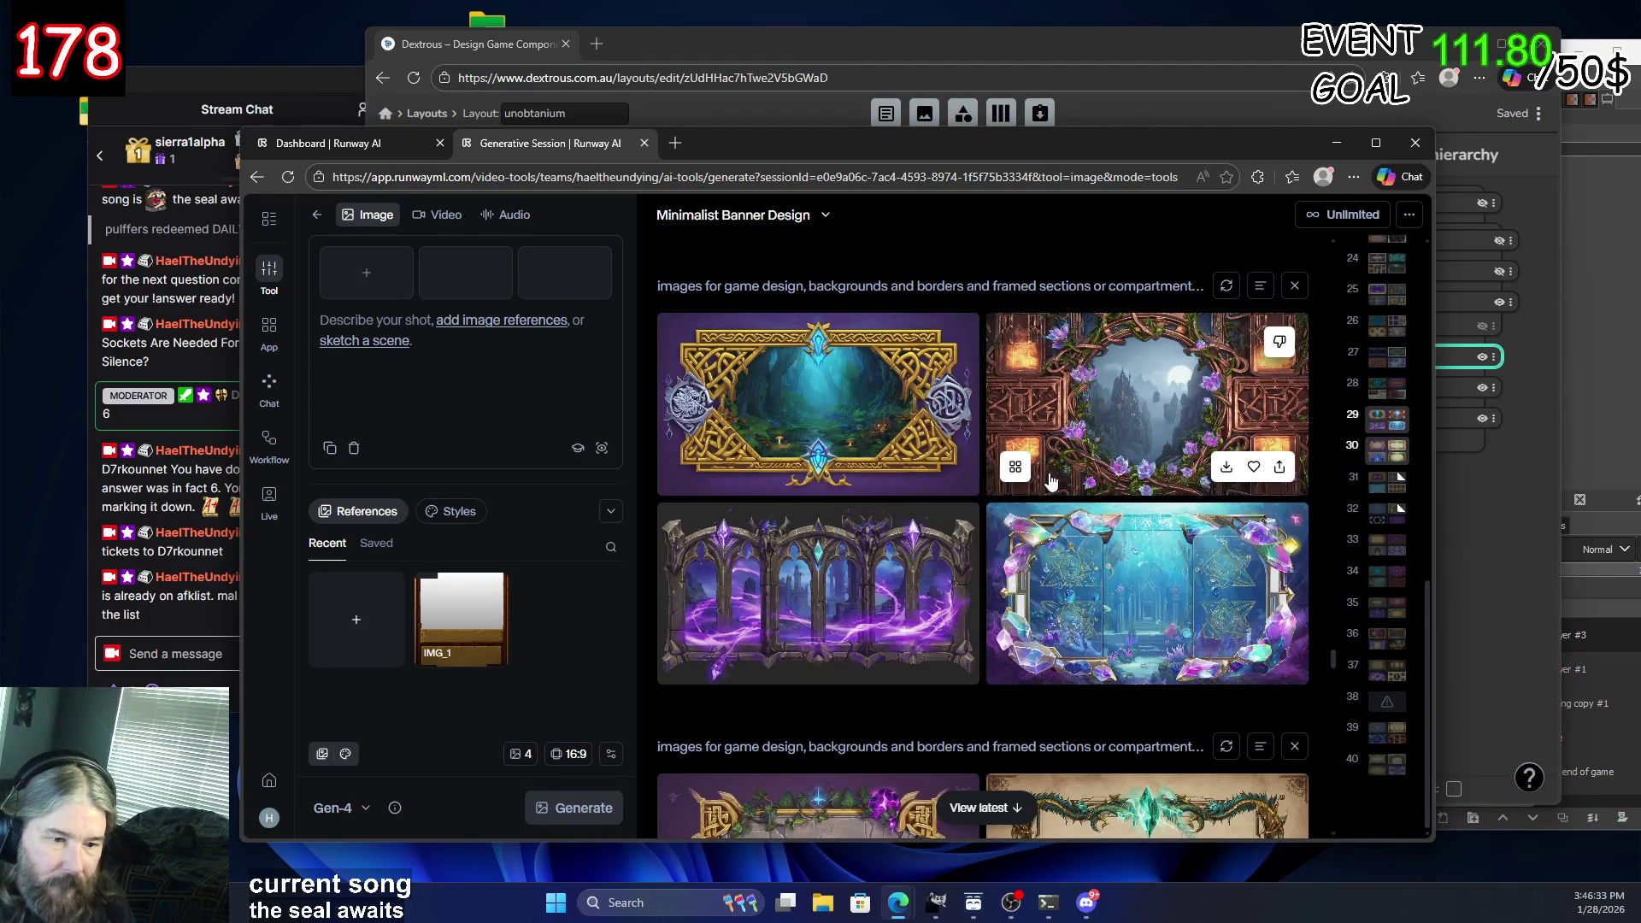
{"action": "scroll", "coordinate": [1050, 475], "scroll_direction": "up", "scroll_amount": 3}
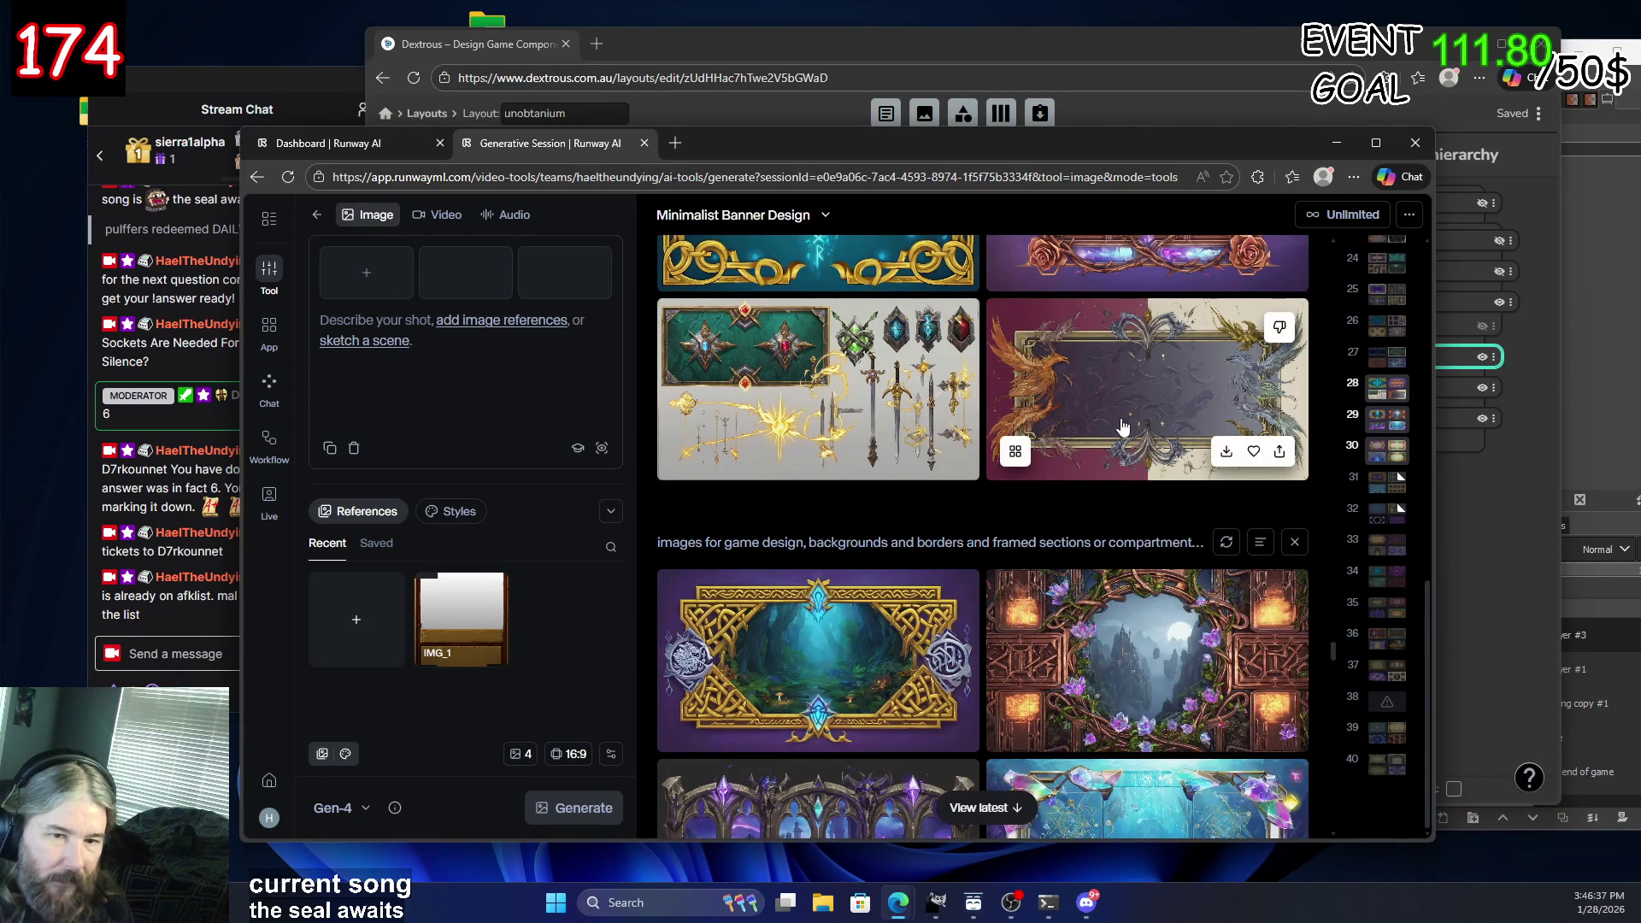
{"action": "scroll", "coordinate": [1110, 536], "scroll_direction": "up", "scroll_amount": 1}
{"action": "scroll", "coordinate": [1110, 536], "scroll_direction": "up", "scroll_amount": 2}
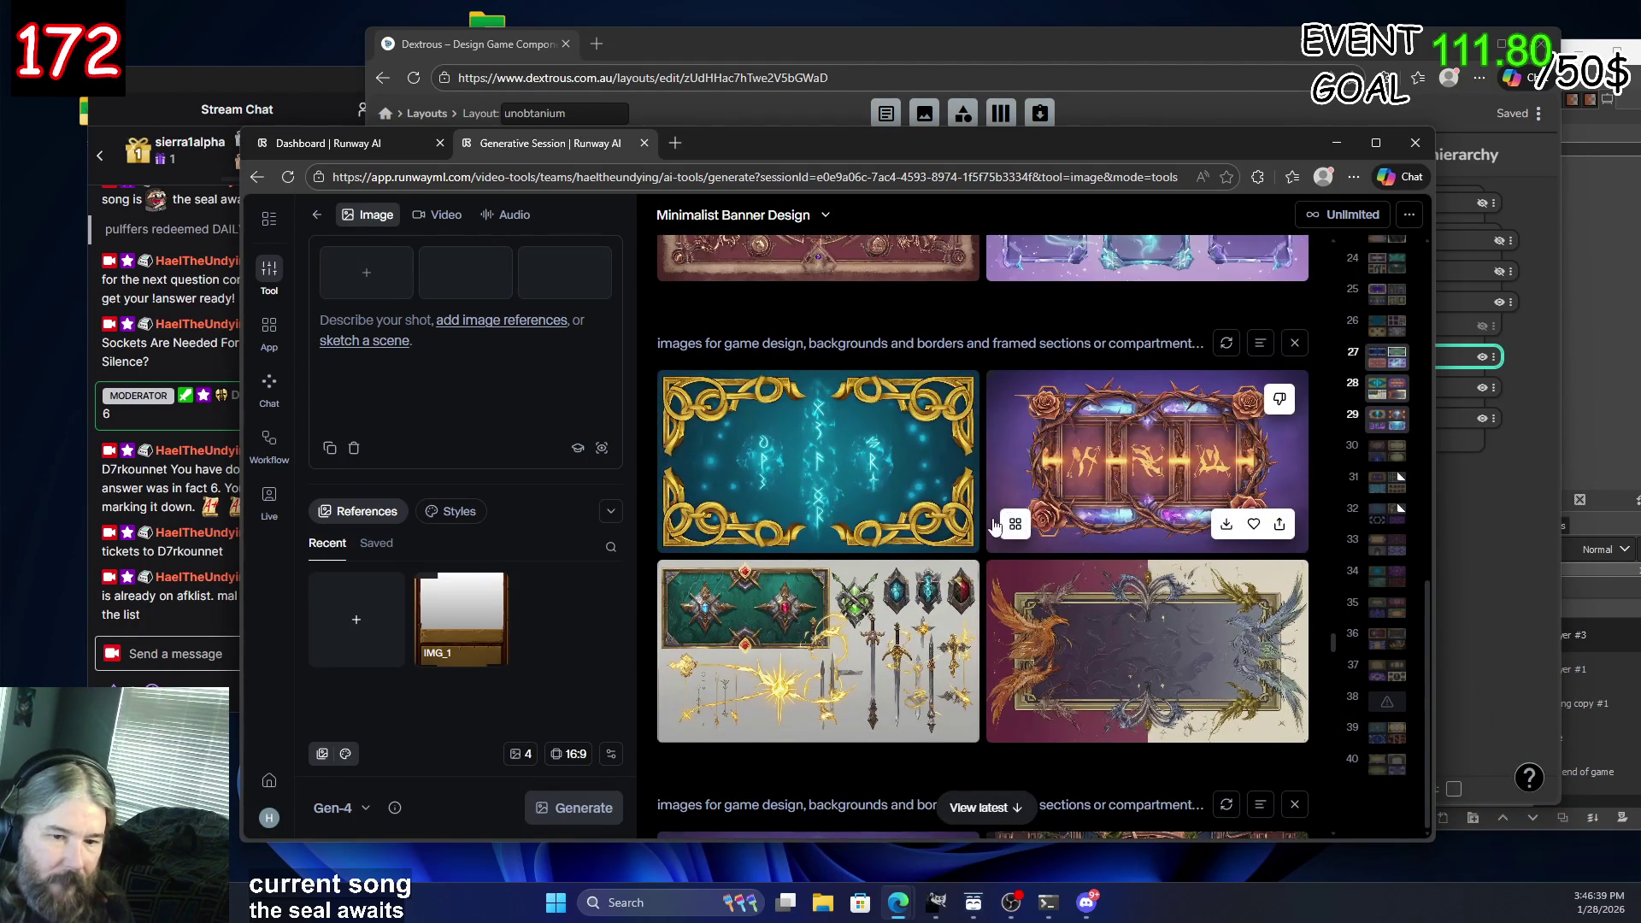
{"action": "scroll", "coordinate": [994, 524], "scroll_direction": "up", "scroll_amount": 2}
{"action": "scroll", "coordinate": [993, 524], "scroll_direction": "up", "scroll_amount": 2}
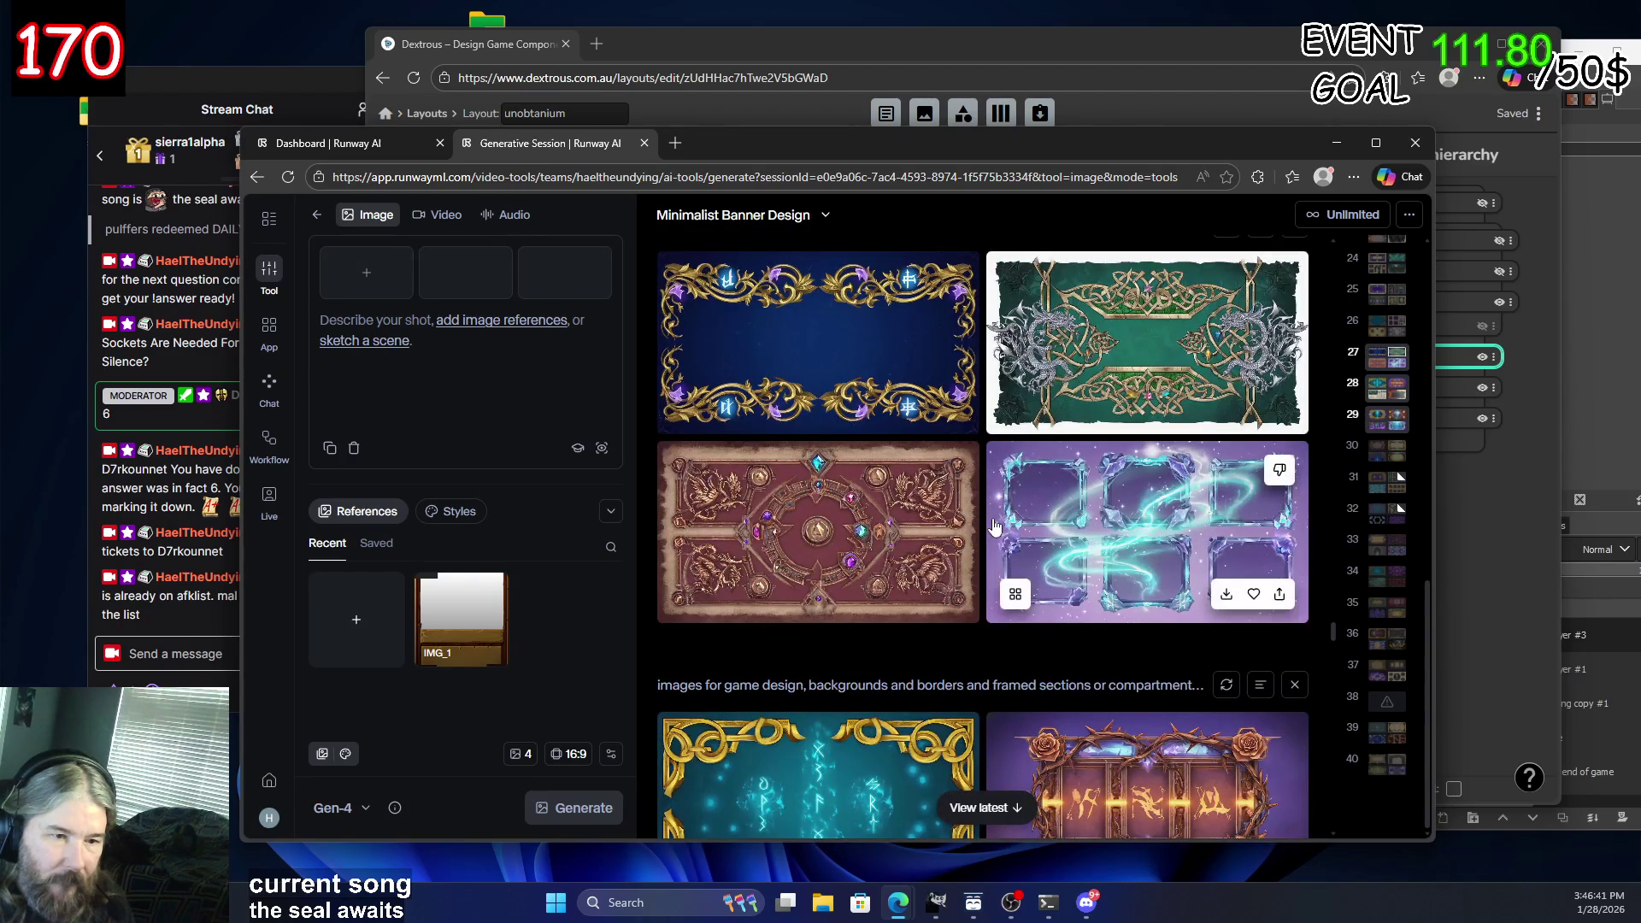
{"action": "scroll", "coordinate": [993, 524], "scroll_direction": "up", "scroll_amount": 3}
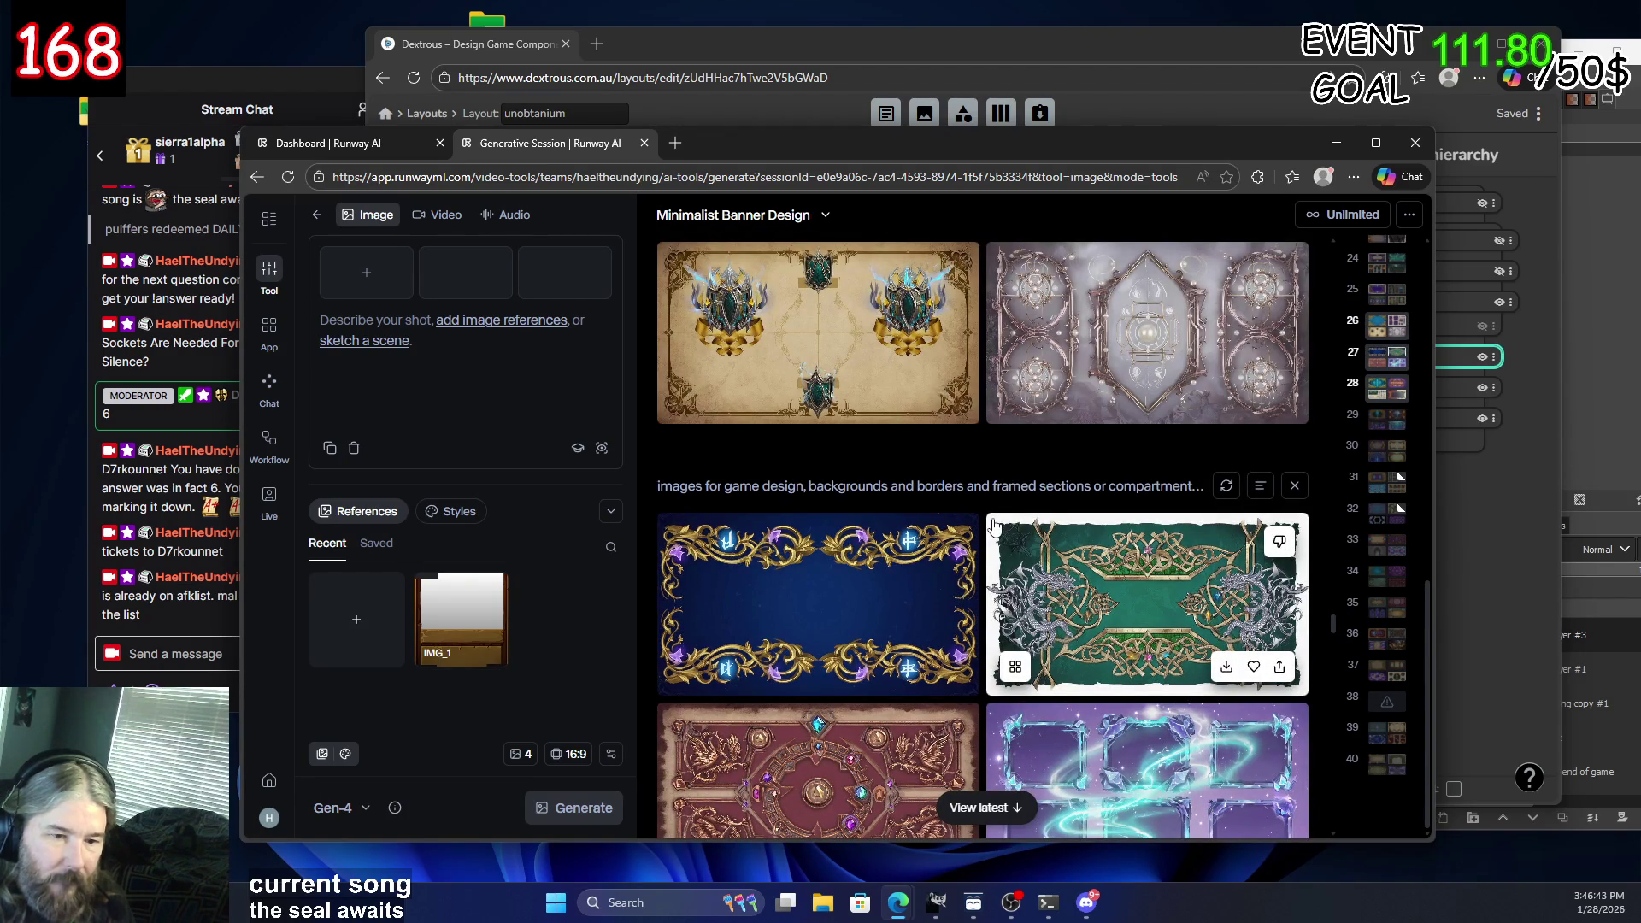
{"action": "scroll", "coordinate": [994, 525], "scroll_direction": "up", "scroll_amount": 2}
{"action": "scroll", "coordinate": [994, 524], "scroll_direction": "up", "scroll_amount": 1}
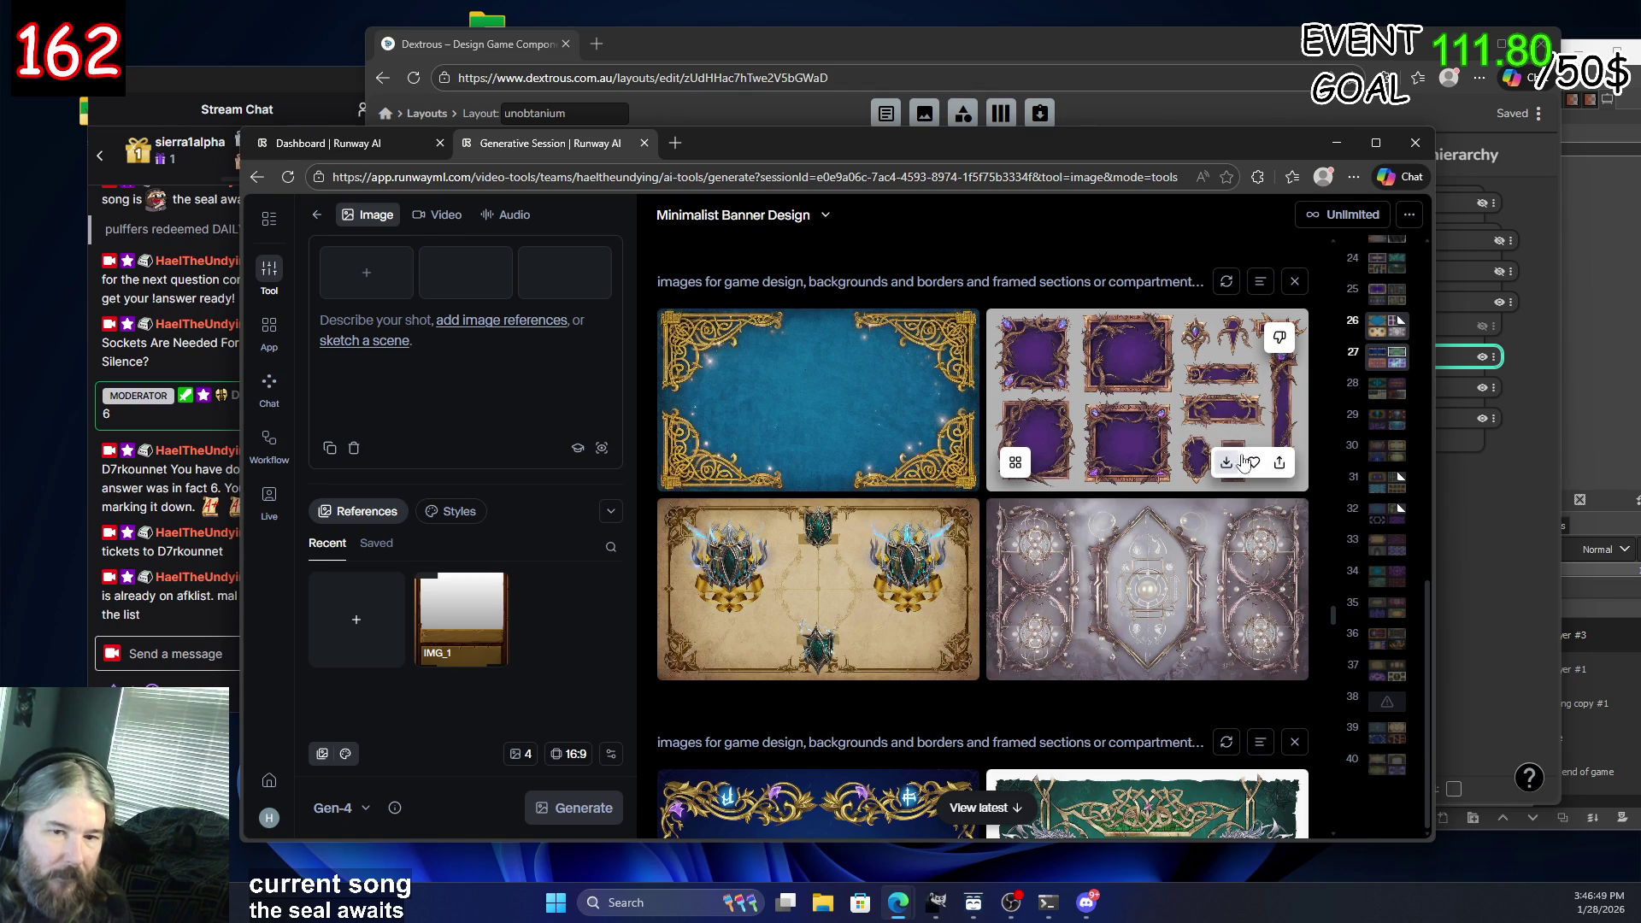
{"action": "left_click", "coordinate": [1227, 462]}
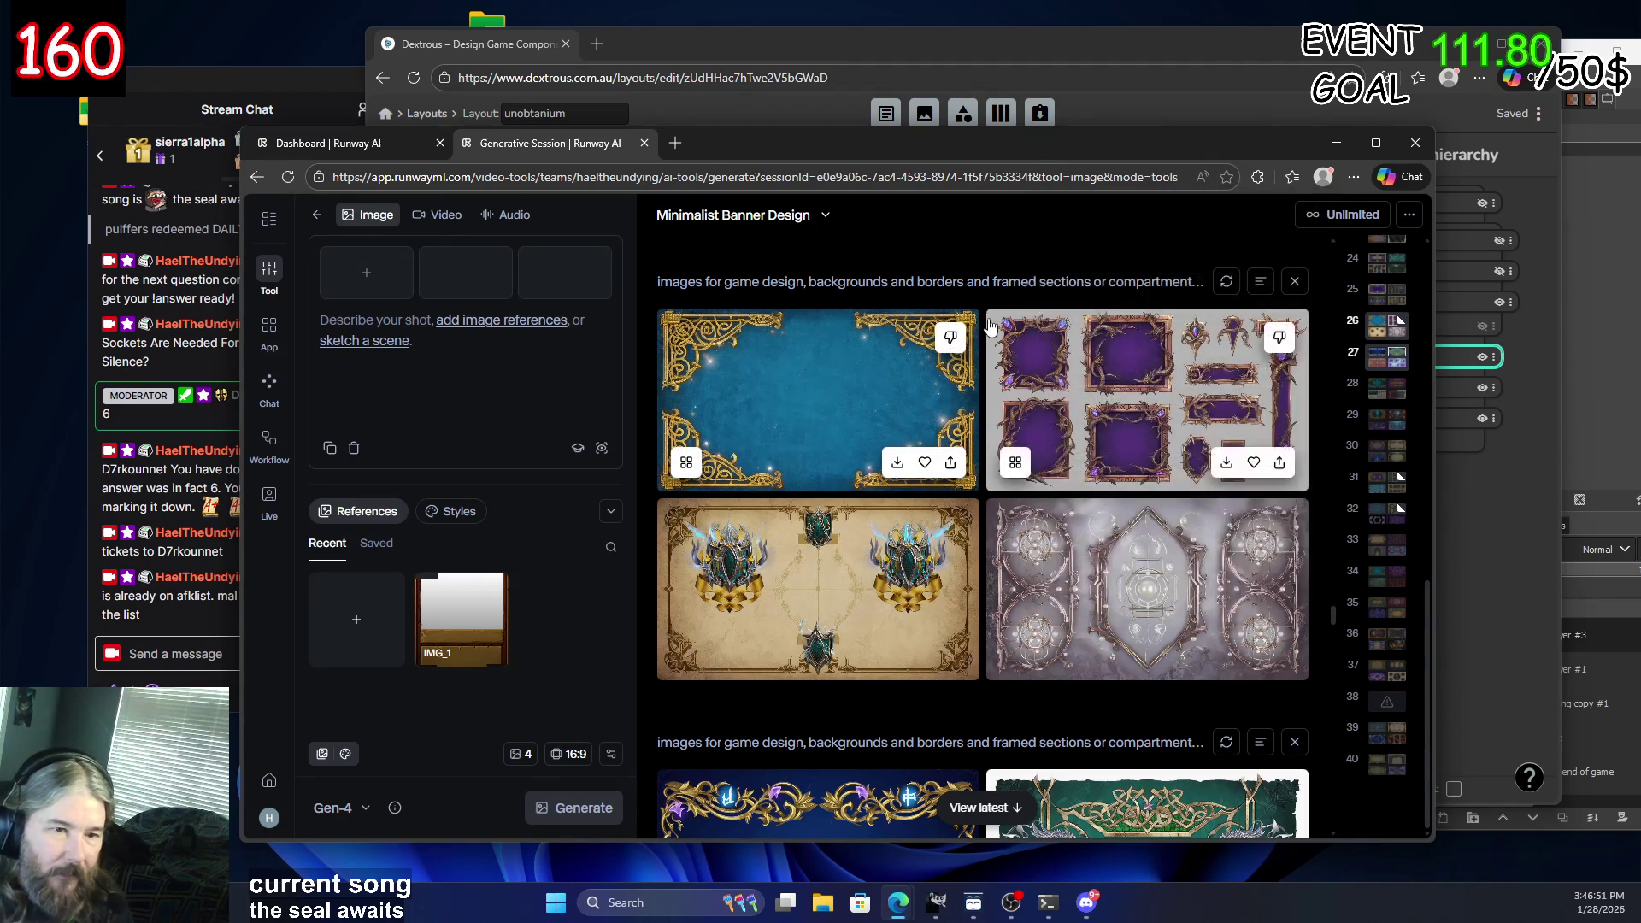
Step: Scroll further back and download the purple-and-silver banner frame image
{"action": "scroll", "coordinate": [976, 331], "scroll_direction": "up", "scroll_amount": 3}
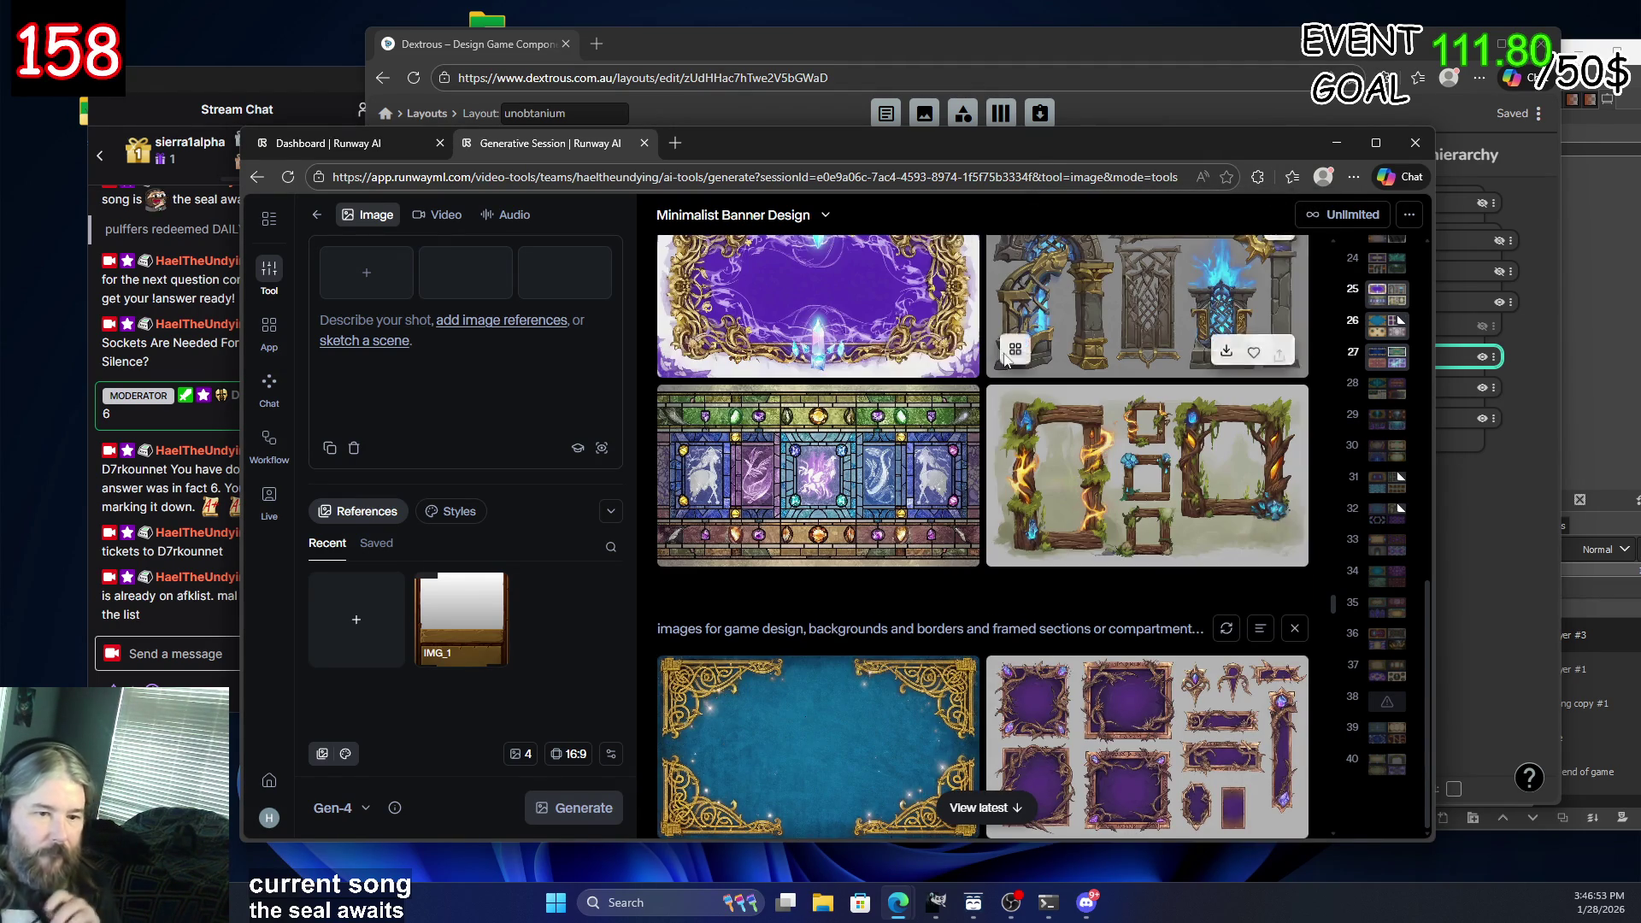
{"action": "scroll", "coordinate": [1004, 351], "scroll_direction": "up", "scroll_amount": 1}
{"action": "scroll", "coordinate": [1012, 346], "scroll_direction": "up", "scroll_amount": 1}
{"action": "scroll", "coordinate": [1021, 340], "scroll_direction": "up", "scroll_amount": 2}
{"action": "scroll", "coordinate": [1019, 338], "scroll_direction": "up", "scroll_amount": 2}
{"action": "scroll", "coordinate": [1020, 337], "scroll_direction": "up", "scroll_amount": 1}
{"action": "scroll", "coordinate": [1019, 338], "scroll_direction": "up", "scroll_amount": 2}
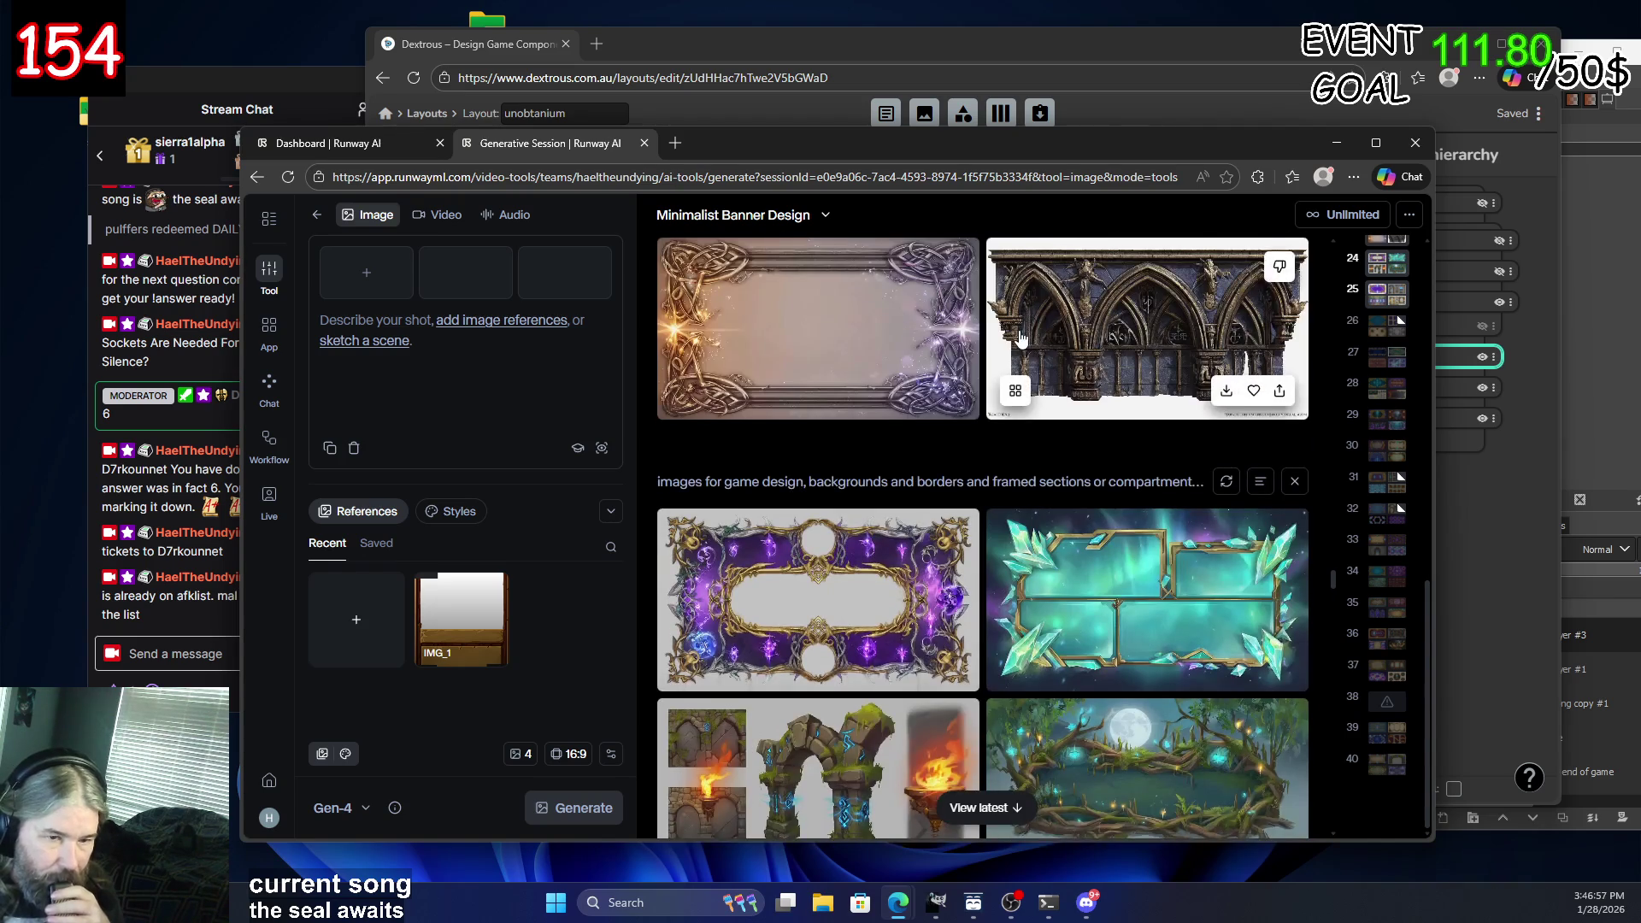
{"action": "scroll", "coordinate": [1020, 338], "scroll_direction": "up", "scroll_amount": 2}
{"action": "scroll", "coordinate": [1020, 338], "scroll_direction": "up", "scroll_amount": 2}
{"action": "scroll", "coordinate": [1021, 339], "scroll_direction": "up", "scroll_amount": 1}
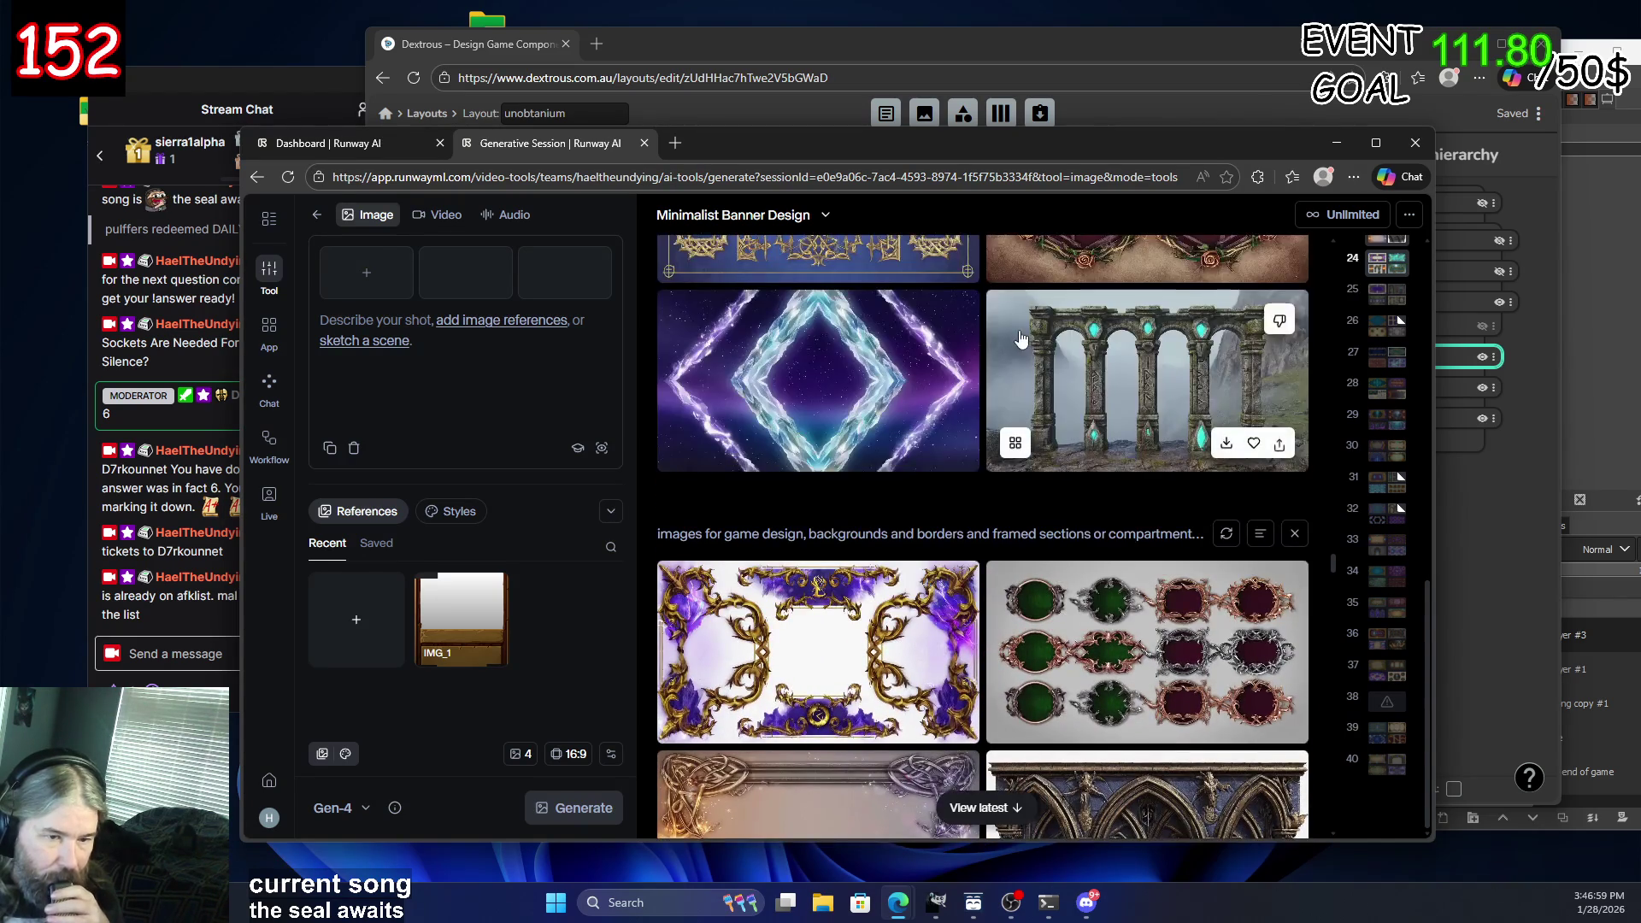
{"action": "scroll", "coordinate": [1022, 339], "scroll_direction": "up", "scroll_amount": 1}
{"action": "scroll", "coordinate": [1021, 339], "scroll_direction": "up", "scroll_amount": 2}
{"action": "scroll", "coordinate": [1021, 340], "scroll_direction": "up", "scroll_amount": 1}
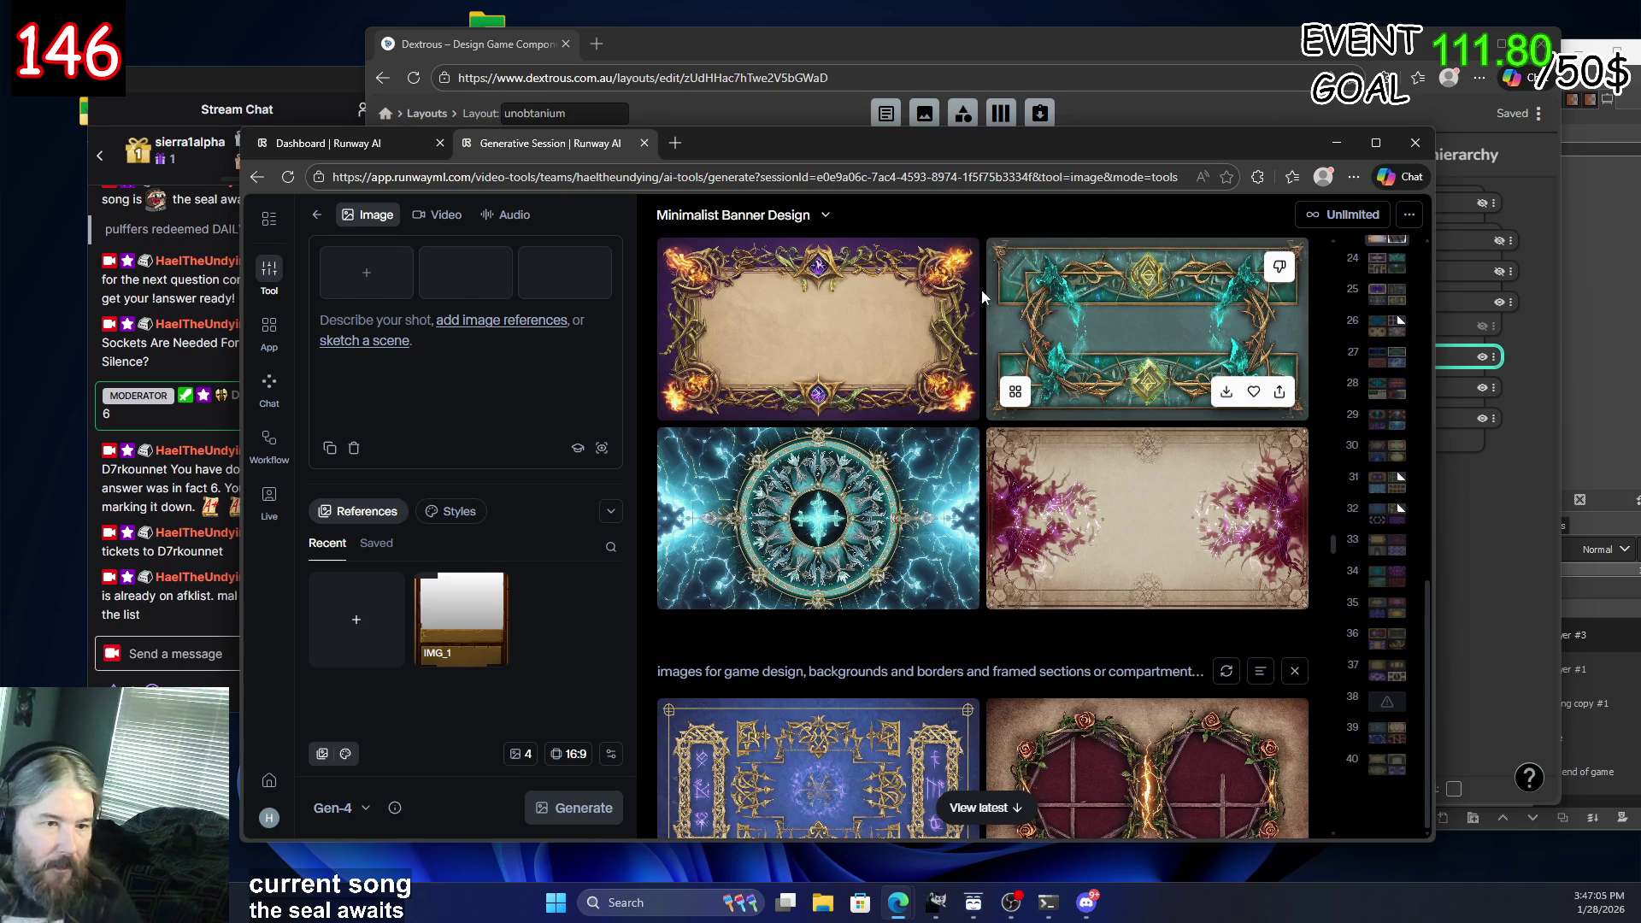
{"action": "scroll", "coordinate": [983, 341], "scroll_direction": "up", "scroll_amount": 2}
{"action": "scroll", "coordinate": [982, 342], "scroll_direction": "up", "scroll_amount": 5}
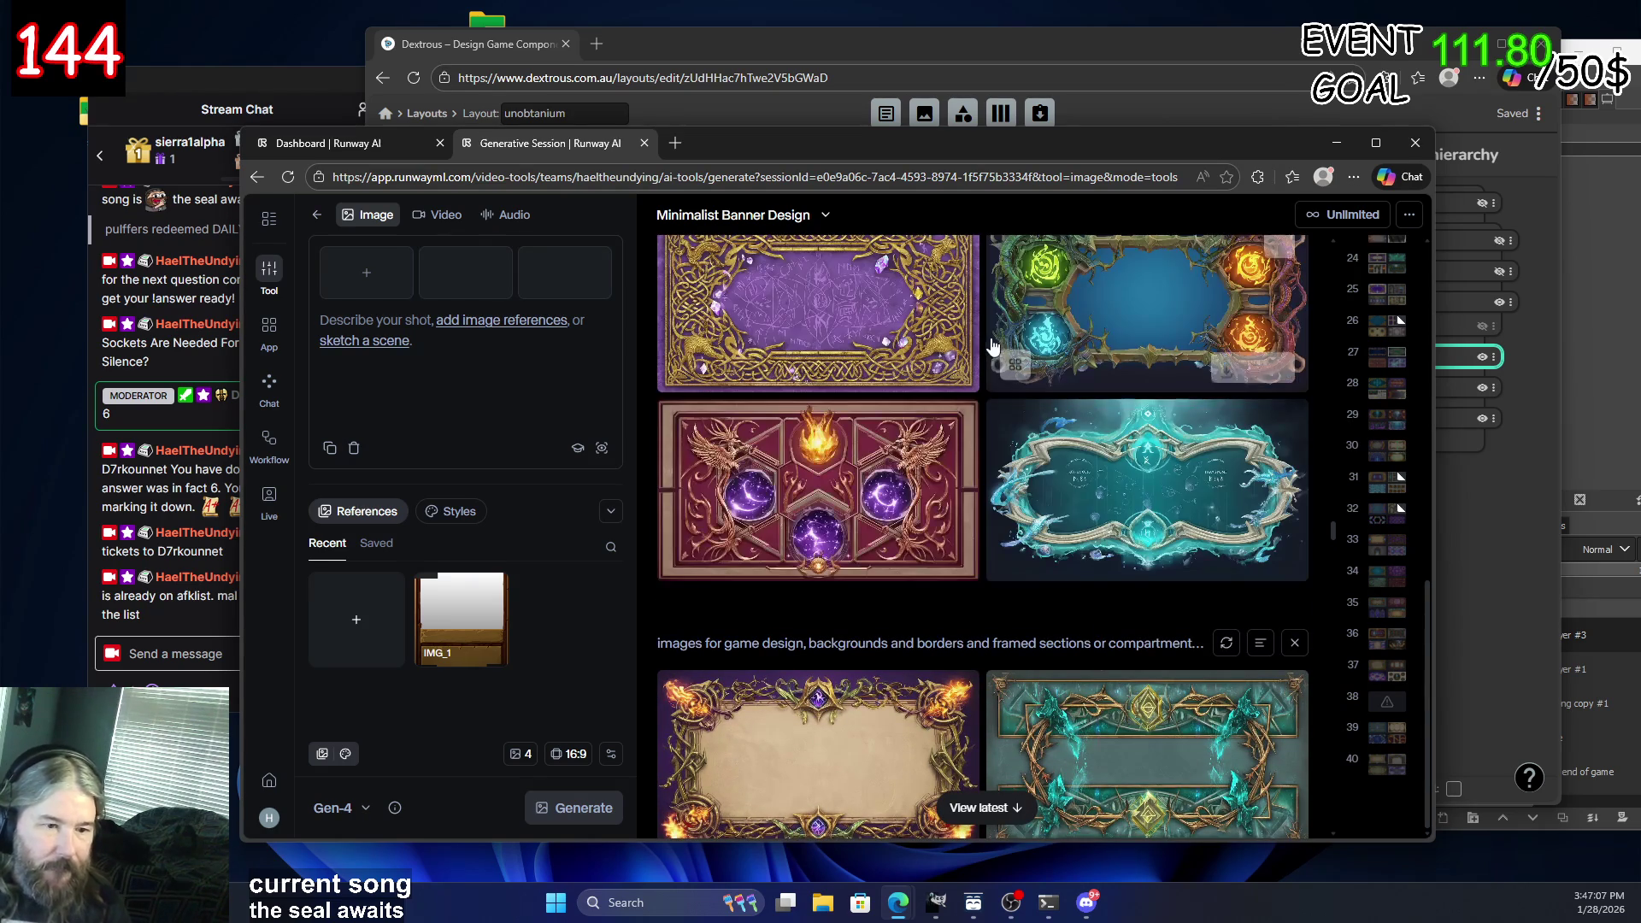
{"action": "scroll", "coordinate": [1039, 351], "scroll_direction": "up", "scroll_amount": 2}
{"action": "scroll", "coordinate": [1041, 350], "scroll_direction": "up", "scroll_amount": 2}
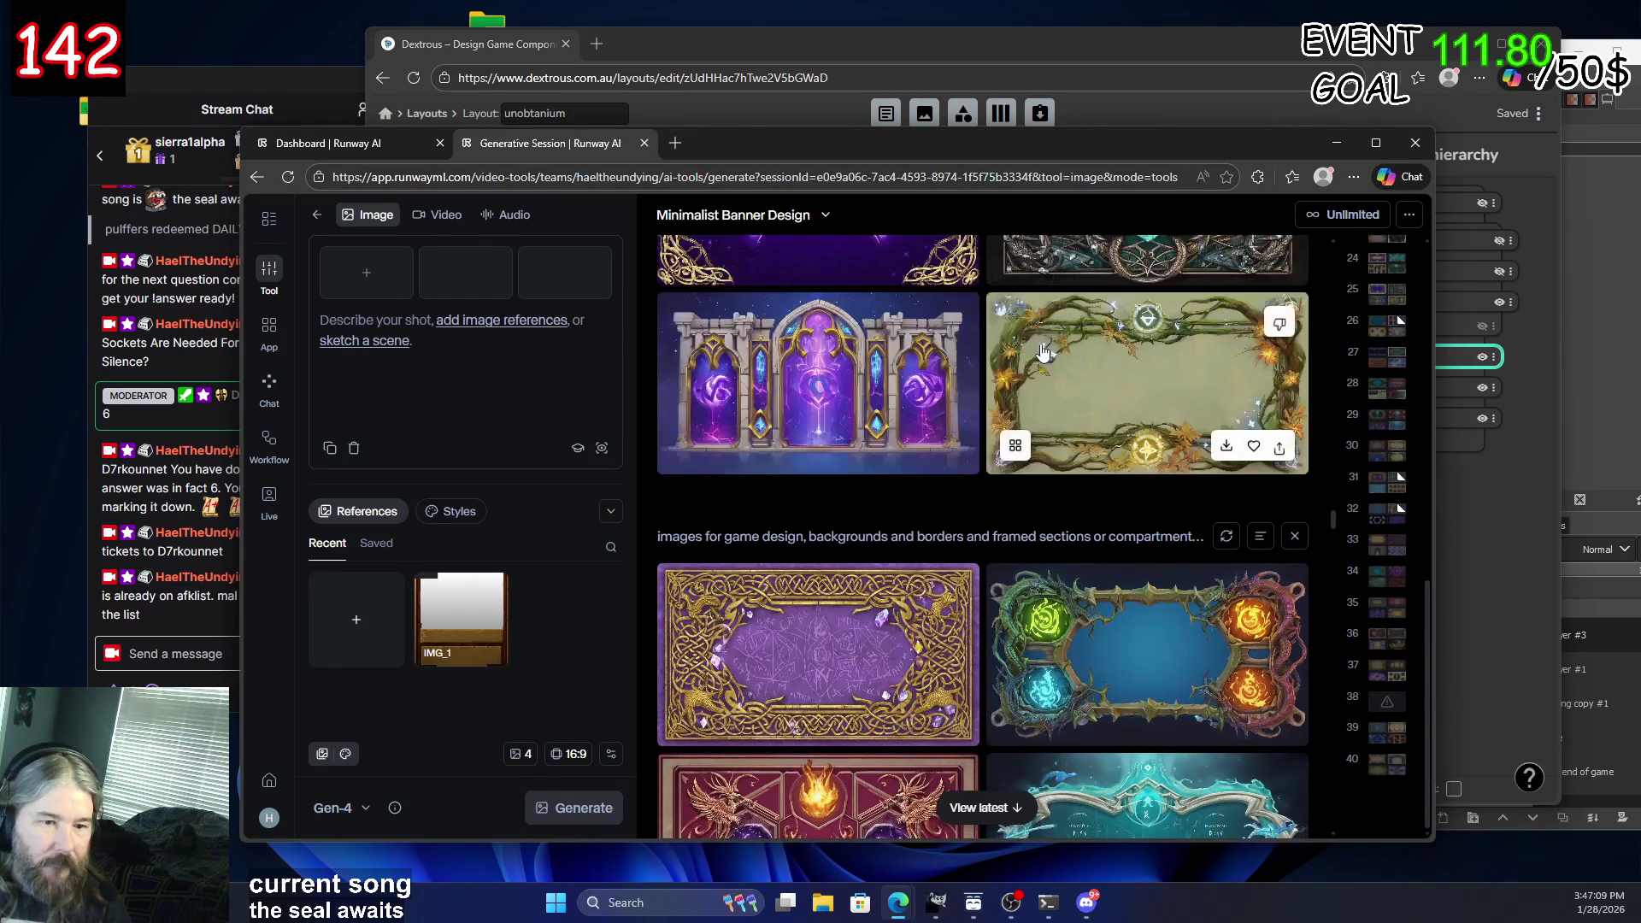
{"action": "scroll", "coordinate": [1040, 351], "scroll_direction": "up", "scroll_amount": 3}
{"action": "scroll", "coordinate": [1041, 351], "scroll_direction": "up", "scroll_amount": 1}
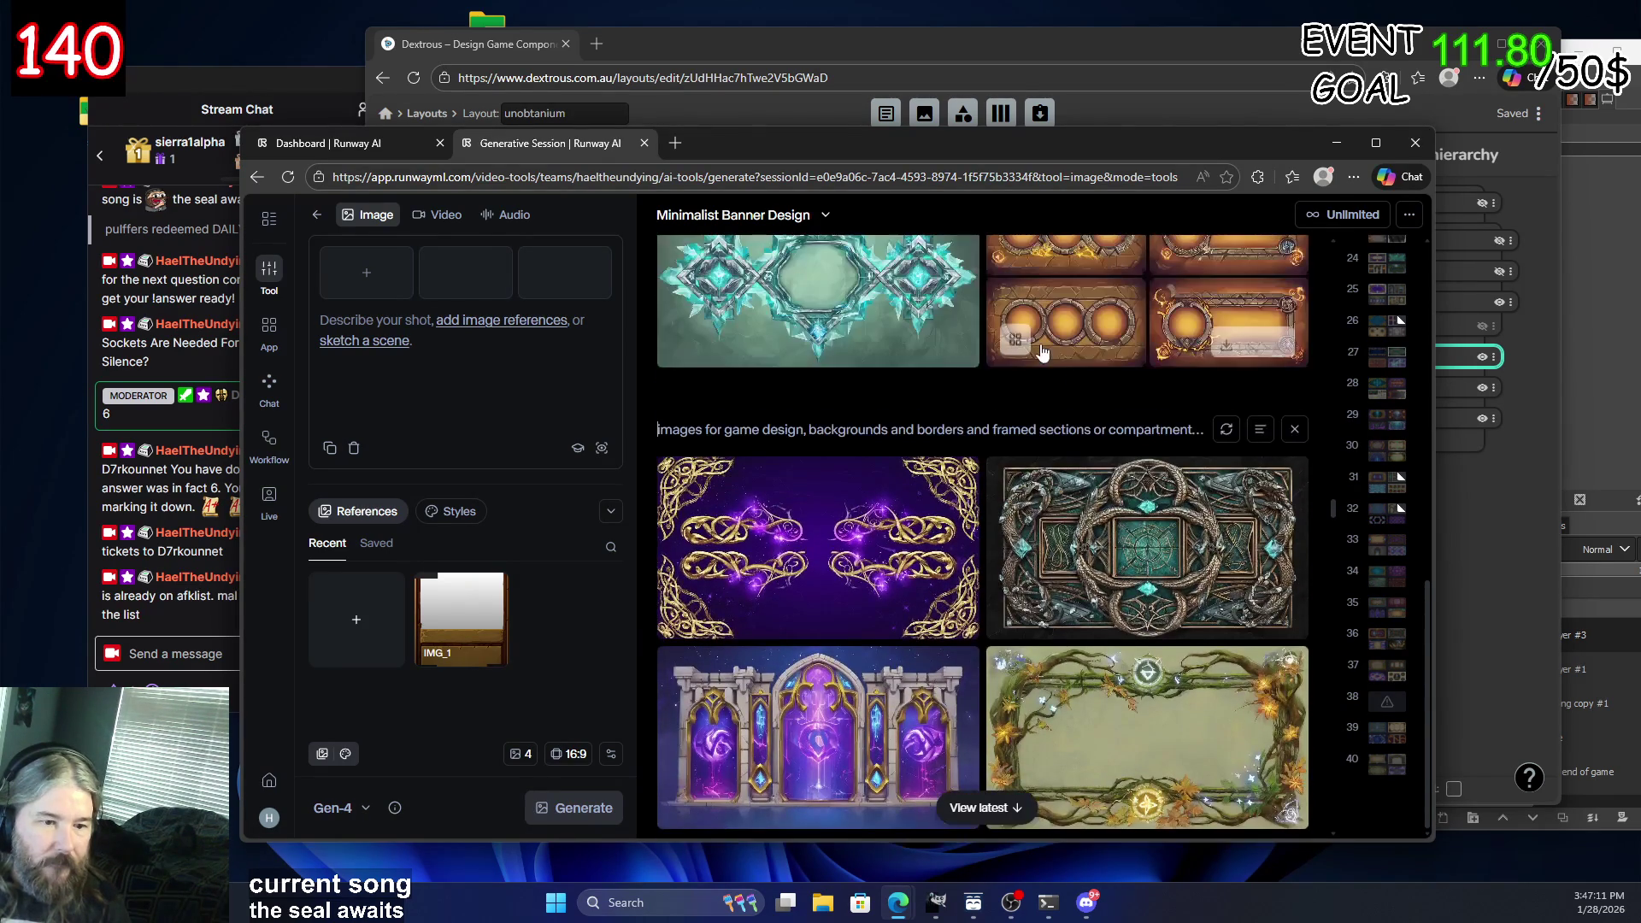
{"action": "scroll", "coordinate": [1043, 353], "scroll_direction": "up", "scroll_amount": 3}
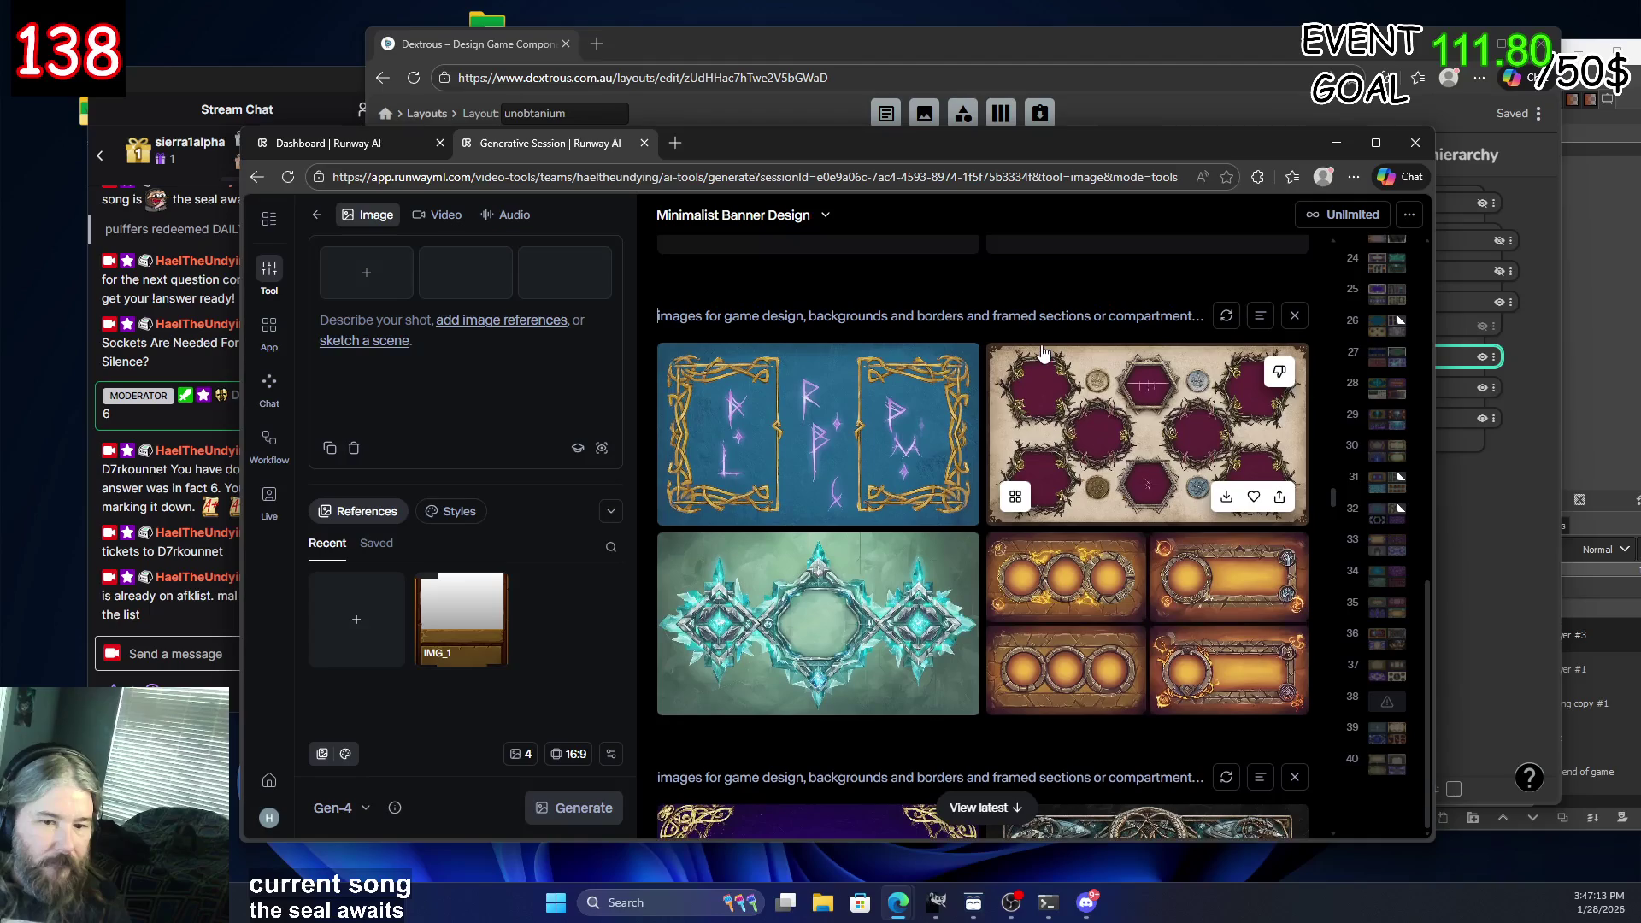
{"action": "scroll", "coordinate": [1043, 351], "scroll_direction": "up", "scroll_amount": 3}
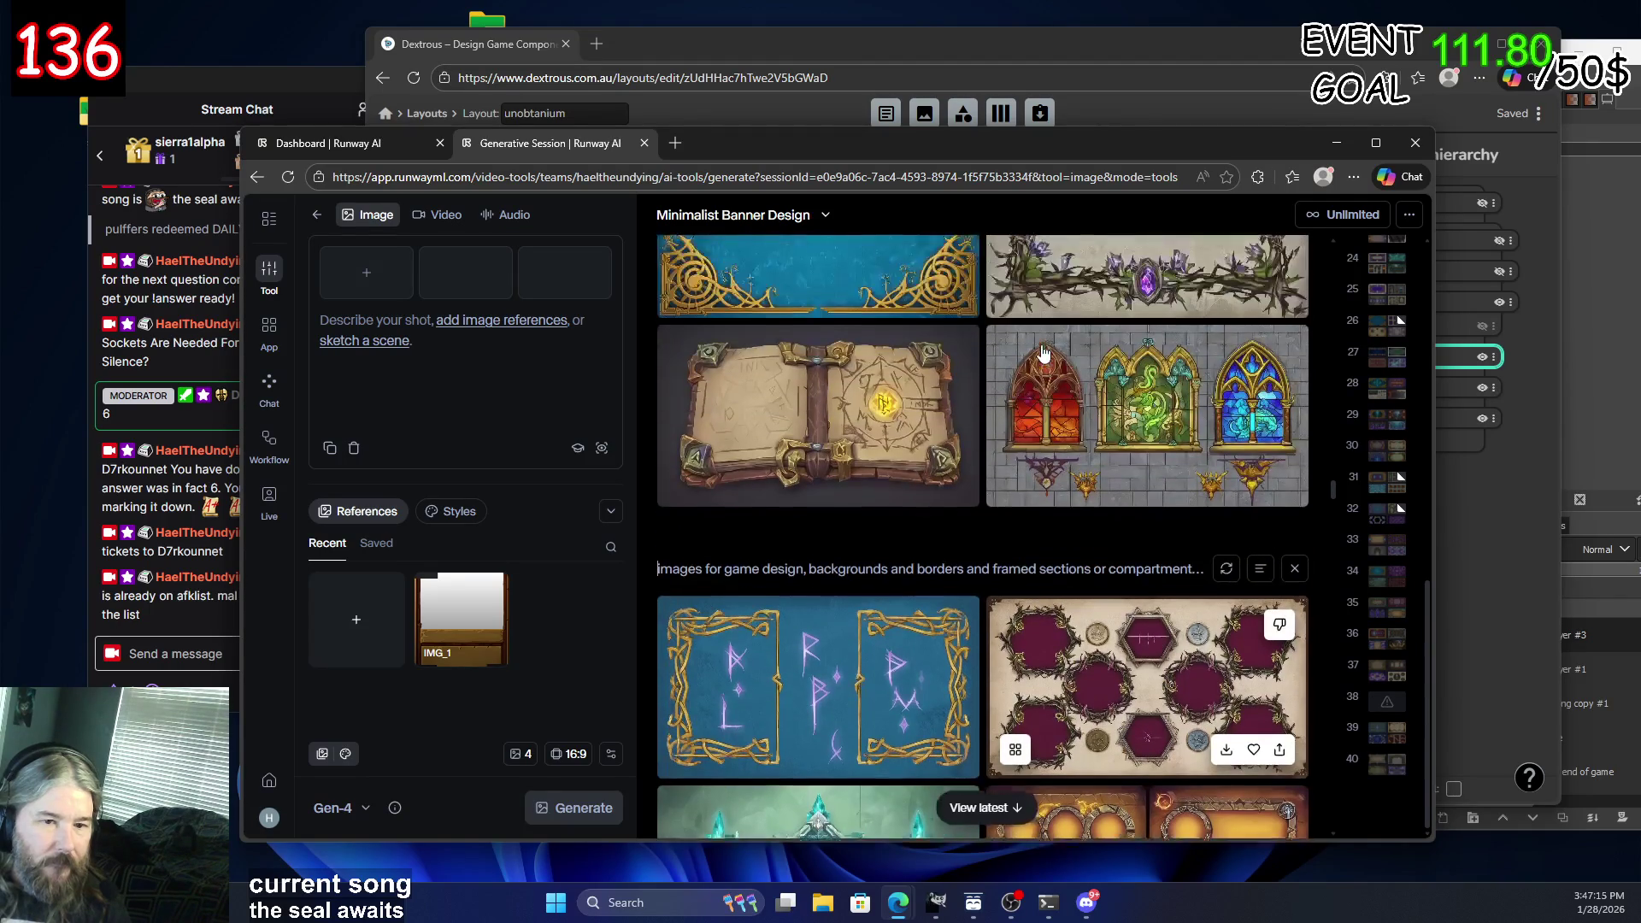
{"action": "scroll", "coordinate": [1043, 350], "scroll_direction": "up", "scroll_amount": 2}
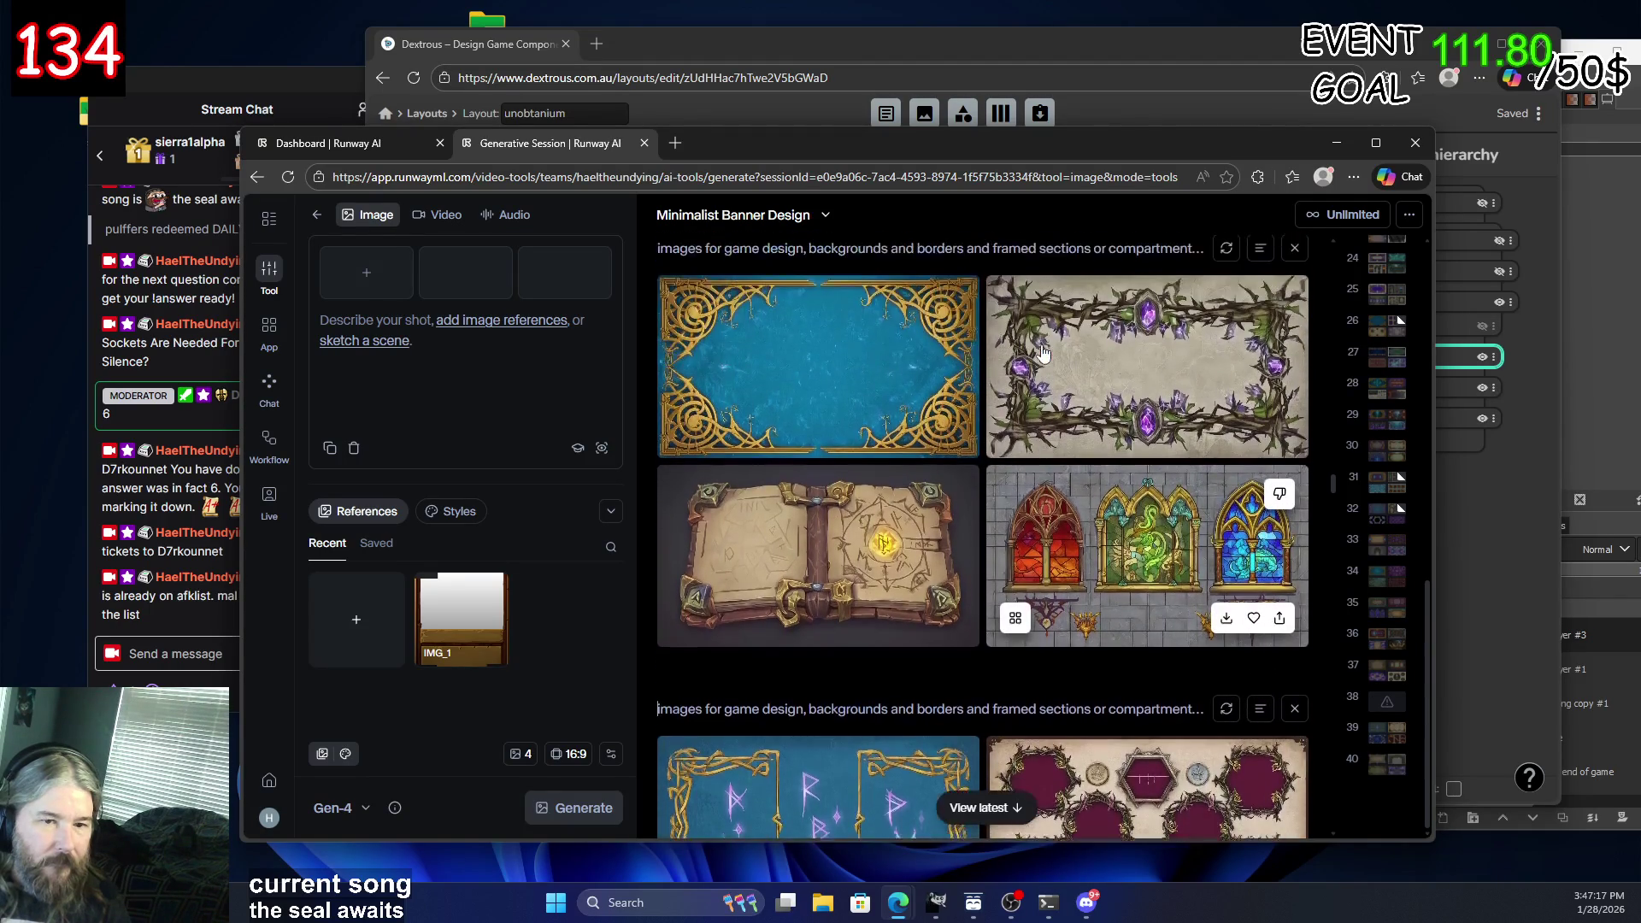
{"action": "scroll", "coordinate": [1042, 351], "scroll_direction": "up", "scroll_amount": 3}
{"action": "scroll", "coordinate": [1042, 351], "scroll_direction": "up", "scroll_amount": 3}
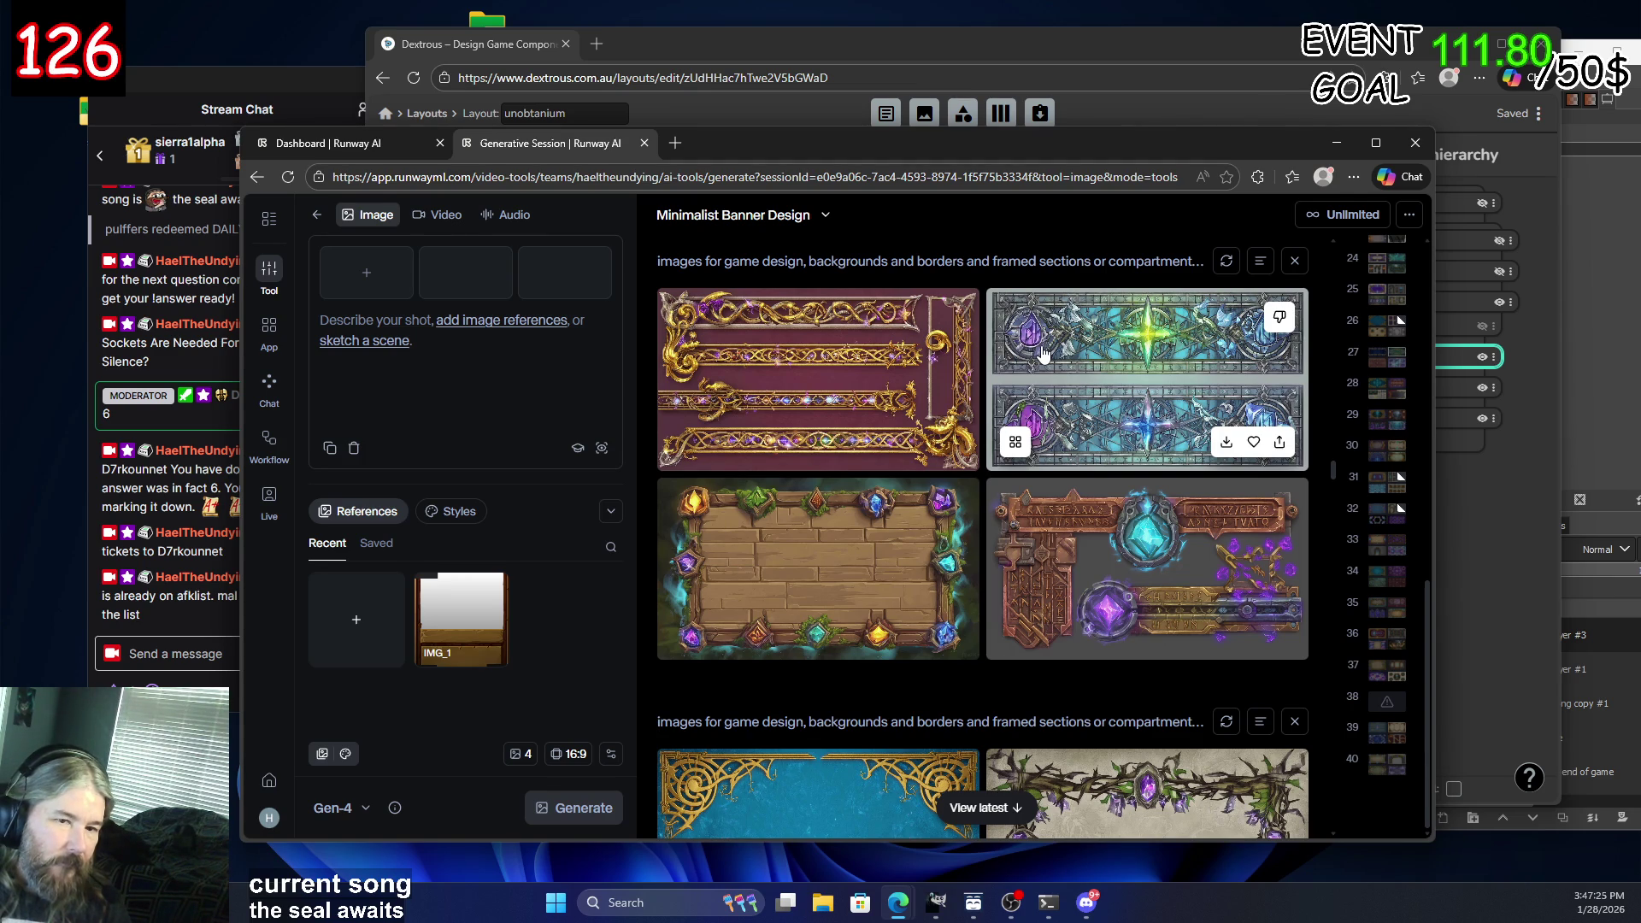
{"action": "scroll", "coordinate": [1040, 352], "scroll_direction": "up", "scroll_amount": 3}
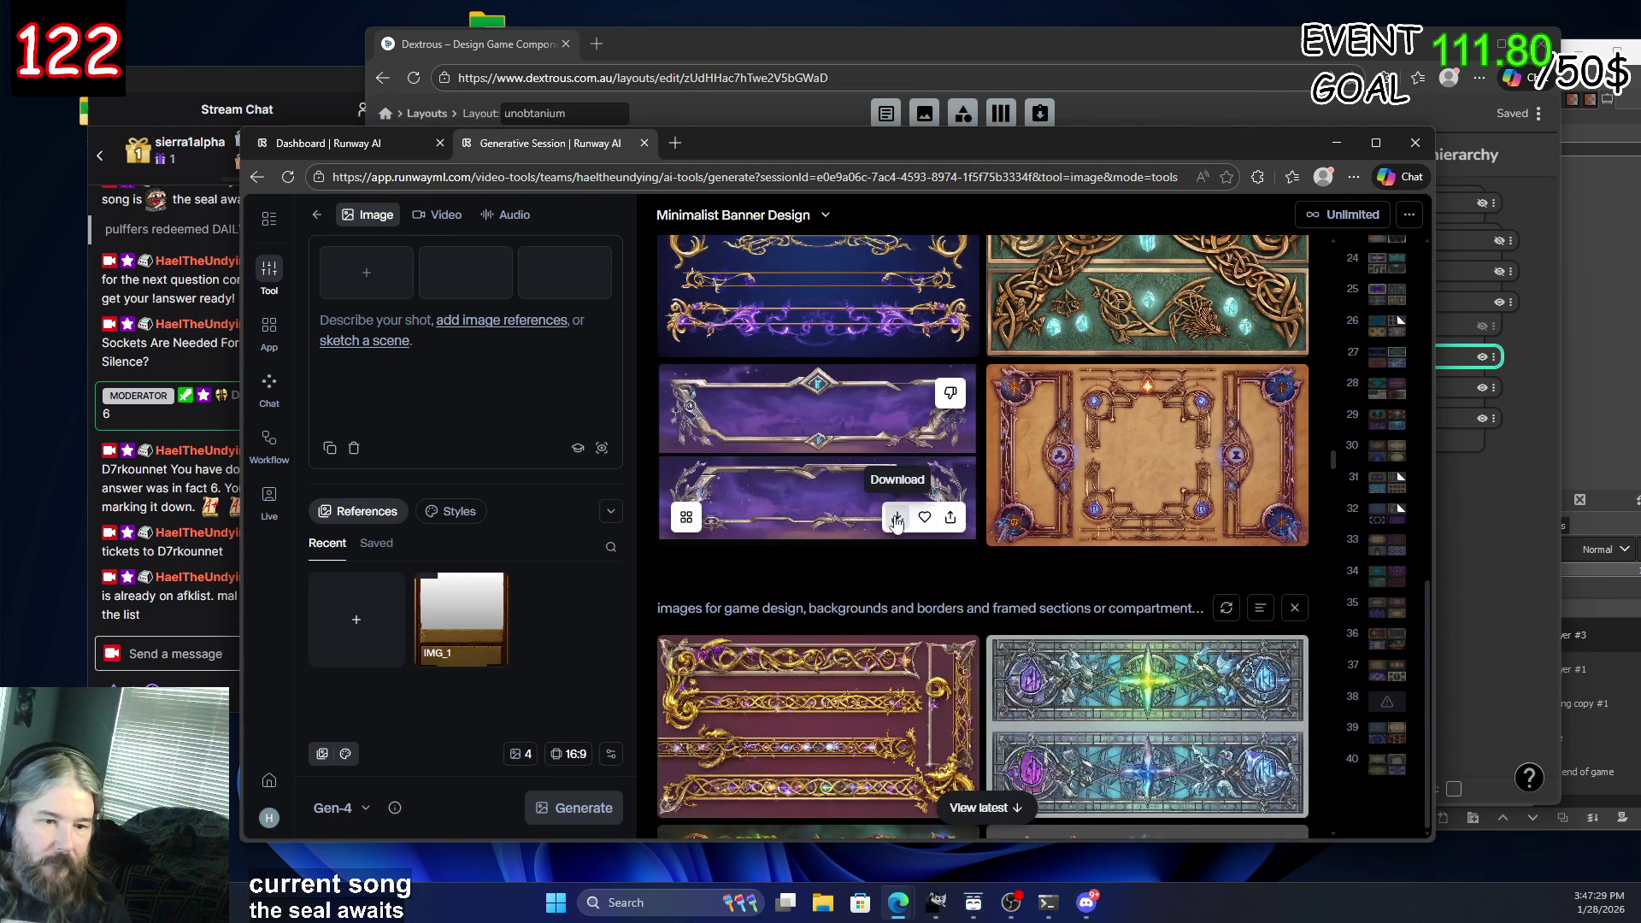
{"action": "left_click", "coordinate": [897, 516]}
Step: Download the gold ornate frame image
{"action": "scroll", "coordinate": [714, 534], "scroll_direction": "up", "scroll_amount": 2}
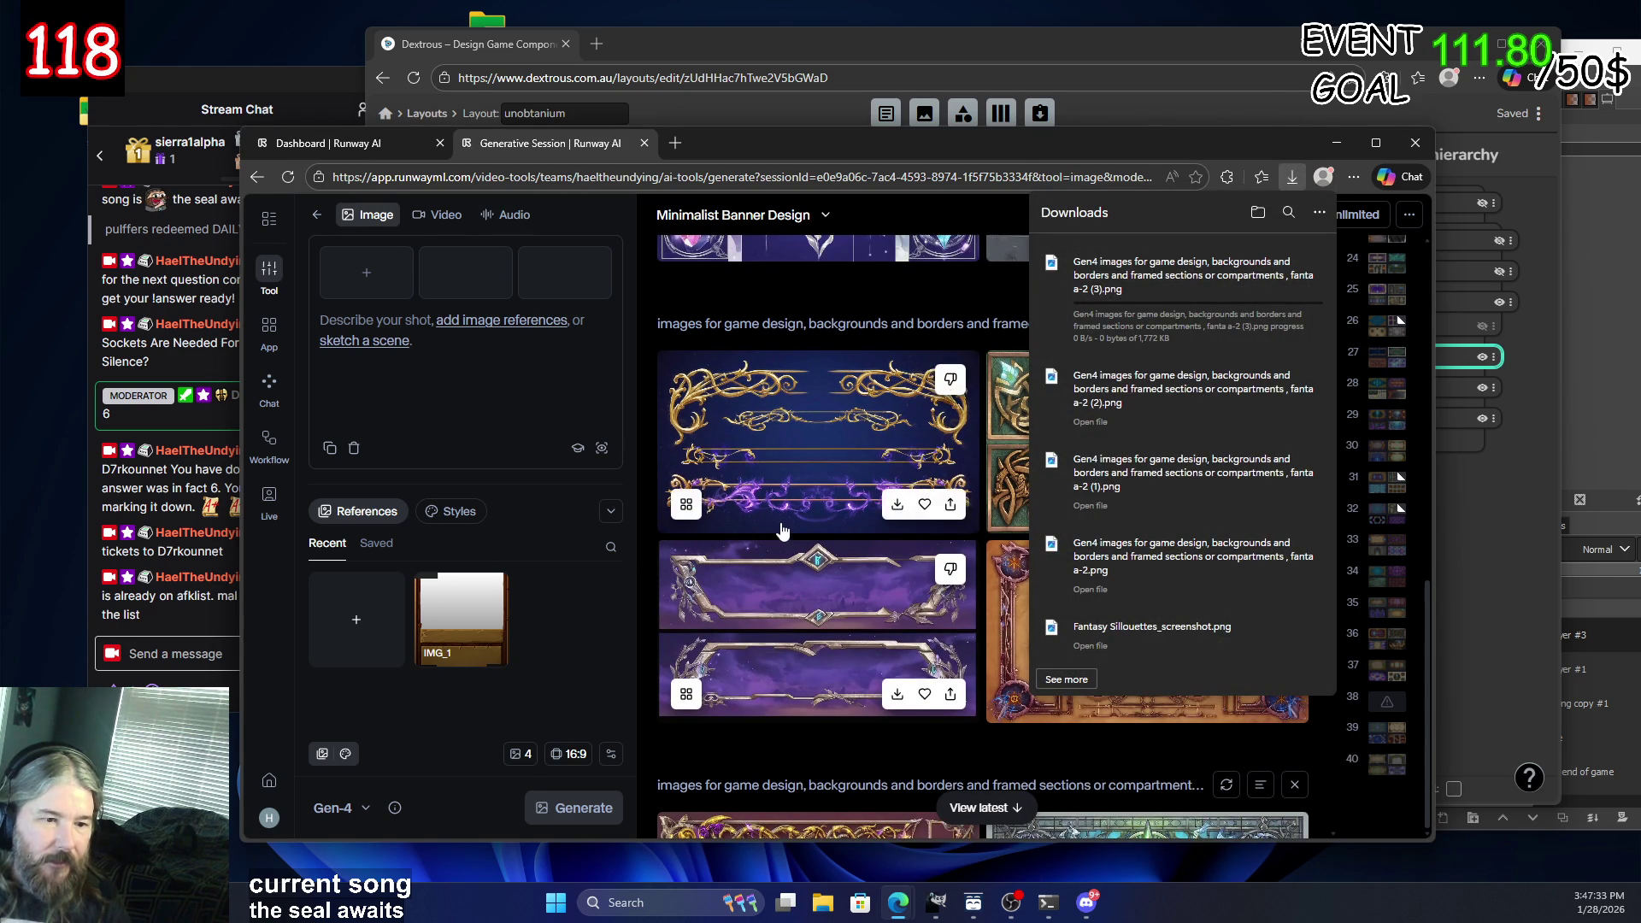
{"action": "left_click", "coordinate": [898, 504]}
{"action": "scroll", "coordinate": [810, 460], "scroll_direction": "up", "scroll_amount": 3}
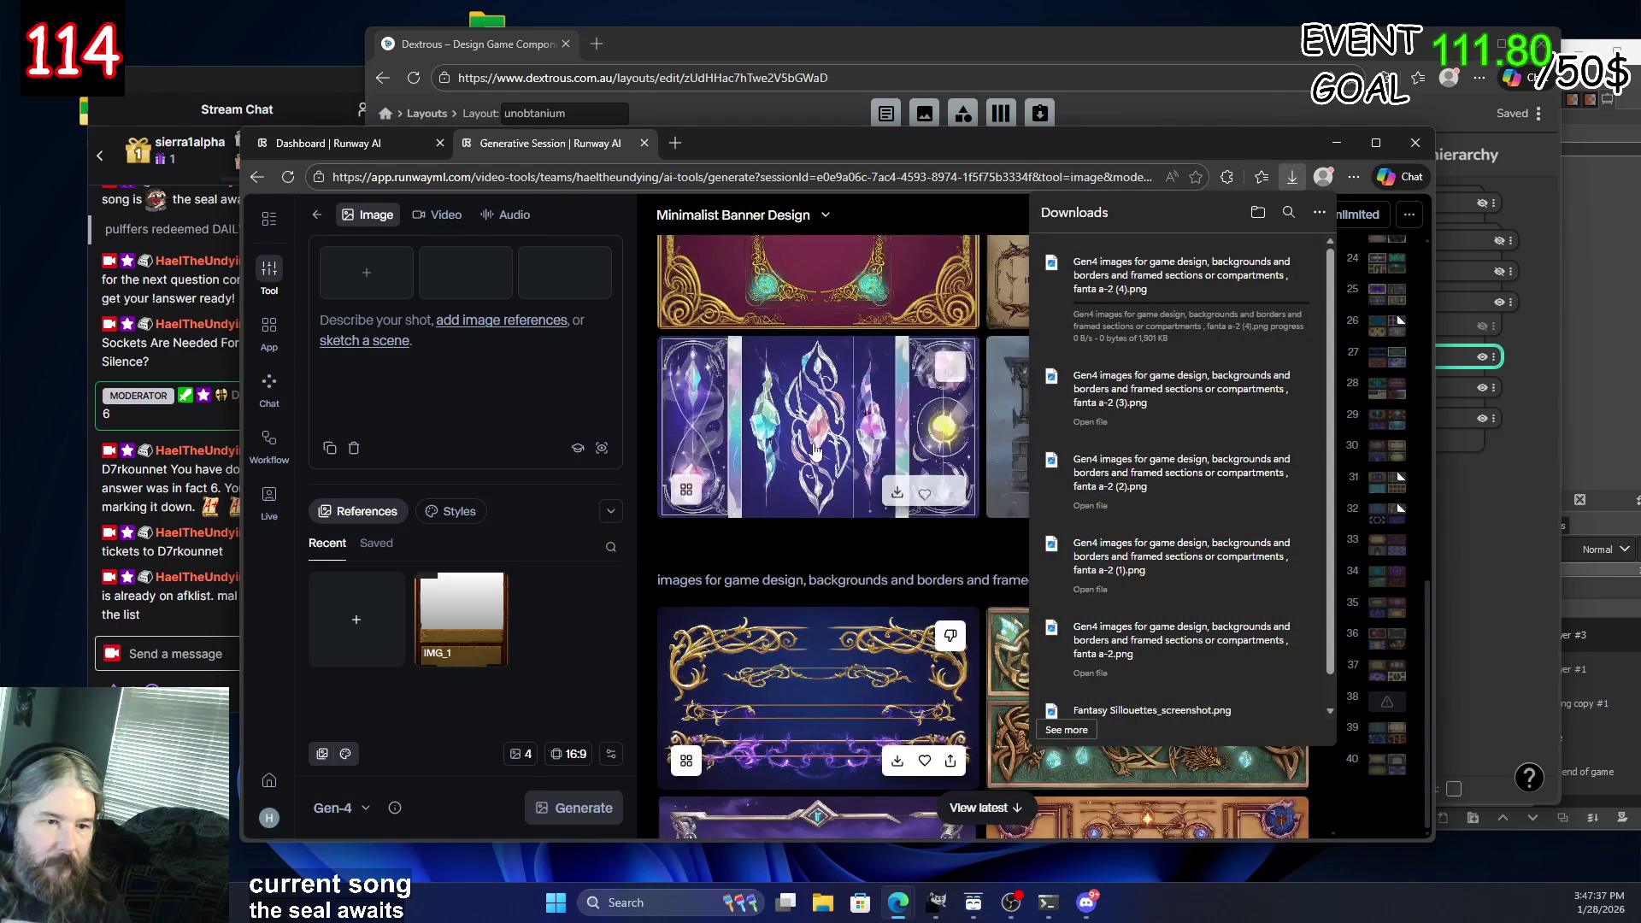
{"action": "scroll", "coordinate": [897, 513], "scroll_direction": "up", "scroll_amount": 3}
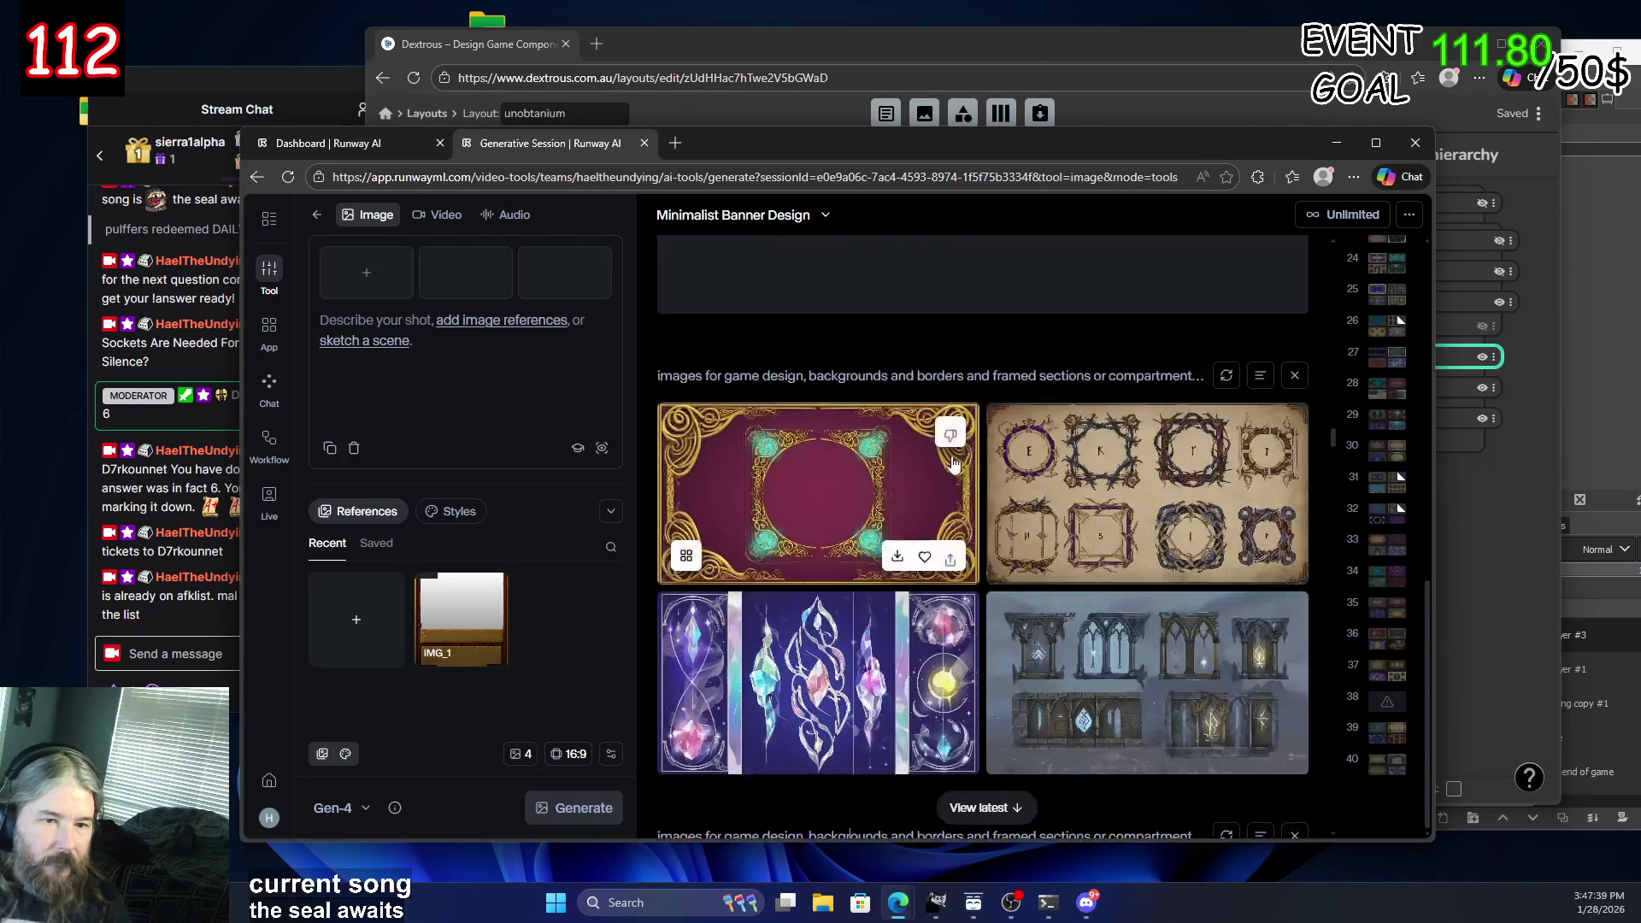
{"action": "scroll", "coordinate": [937, 461], "scroll_direction": "up", "scroll_amount": 3}
{"action": "scroll", "coordinate": [897, 453], "scroll_direction": "up", "scroll_amount": 1}
{"action": "scroll", "coordinate": [822, 431], "scroll_direction": "up", "scroll_amount": 2}
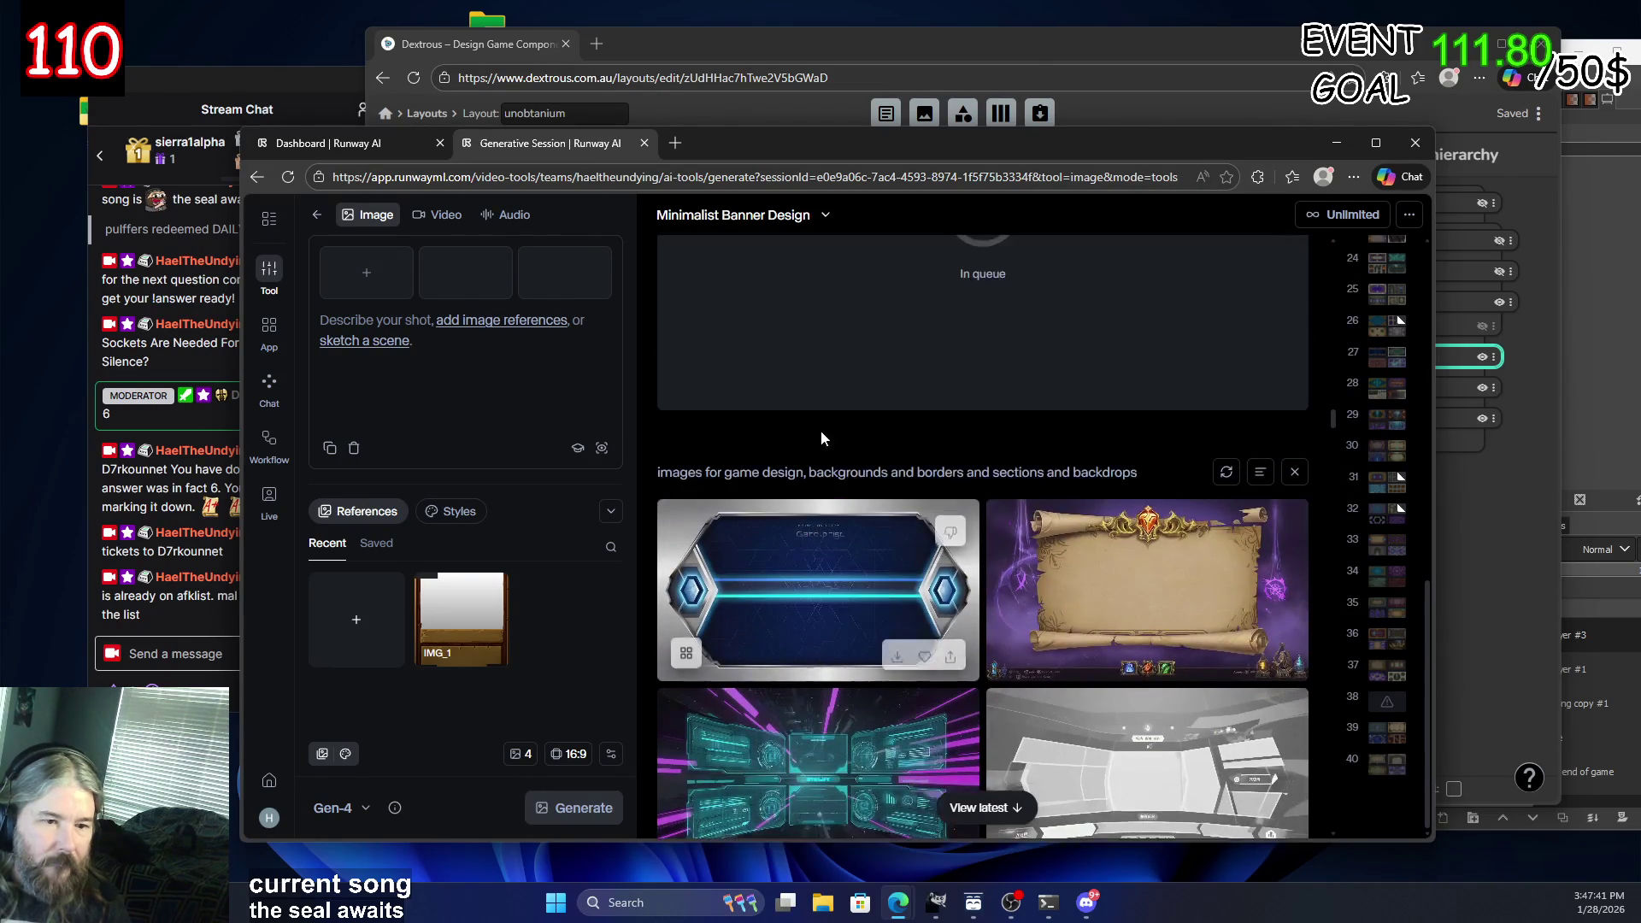
{"action": "scroll", "coordinate": [821, 436], "scroll_direction": "up", "scroll_amount": 1}
{"action": "scroll", "coordinate": [822, 440], "scroll_direction": "up", "scroll_amount": 1}
{"action": "scroll", "coordinate": [822, 440], "scroll_direction": "up", "scroll_amount": 2}
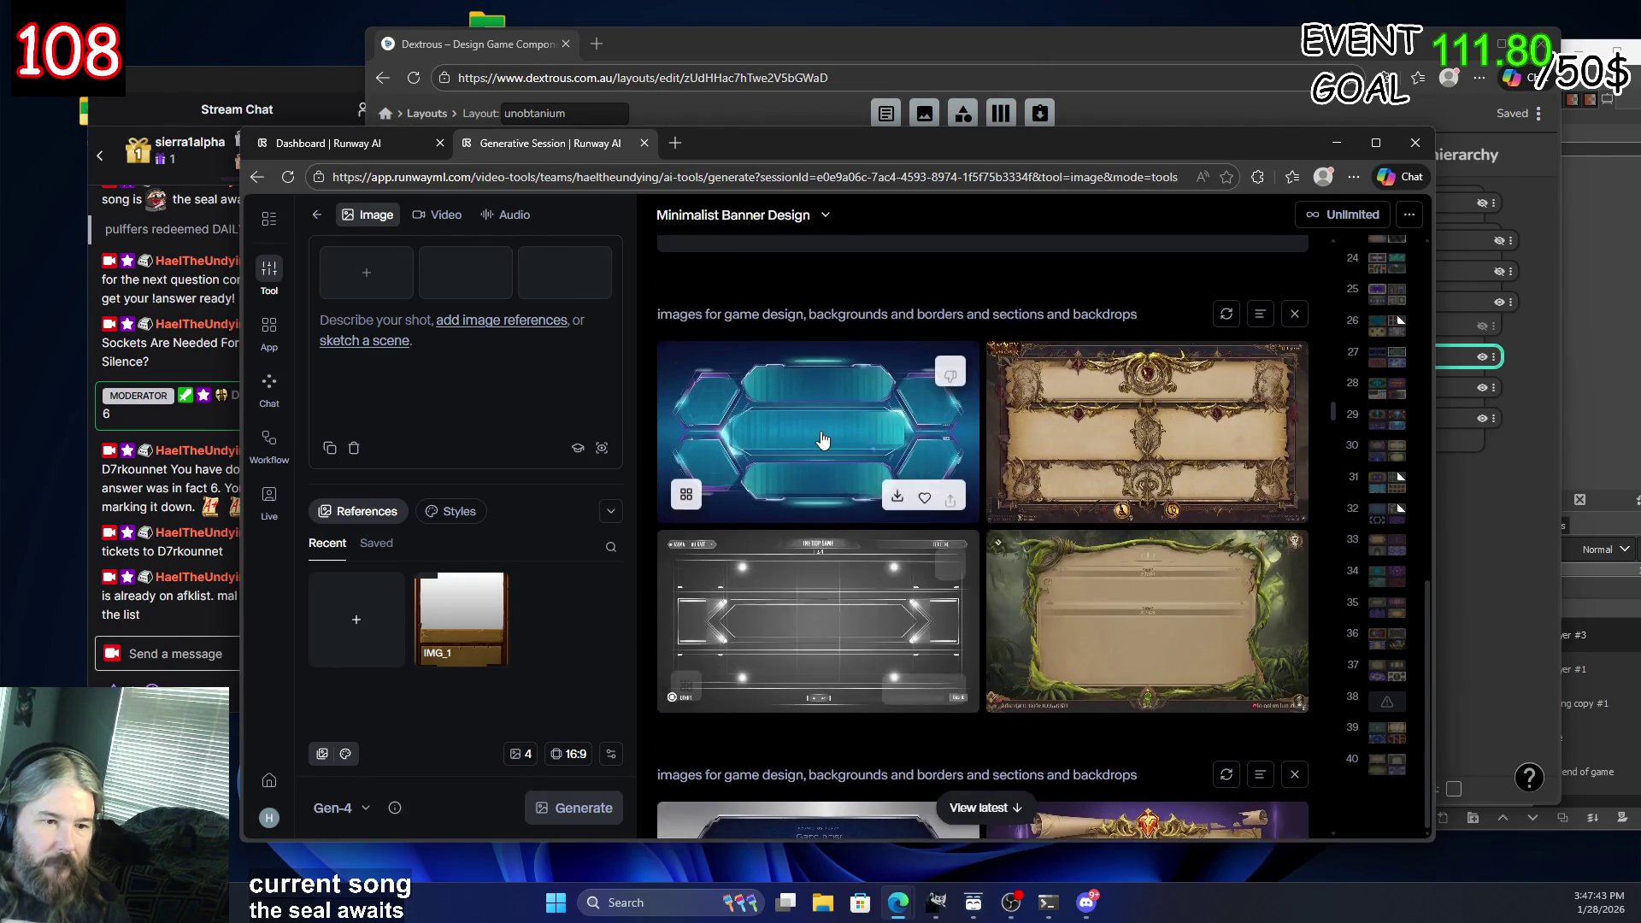
{"action": "scroll", "coordinate": [822, 440], "scroll_direction": "up", "scroll_amount": 4}
{"action": "scroll", "coordinate": [820, 431], "scroll_direction": "up", "scroll_amount": 3}
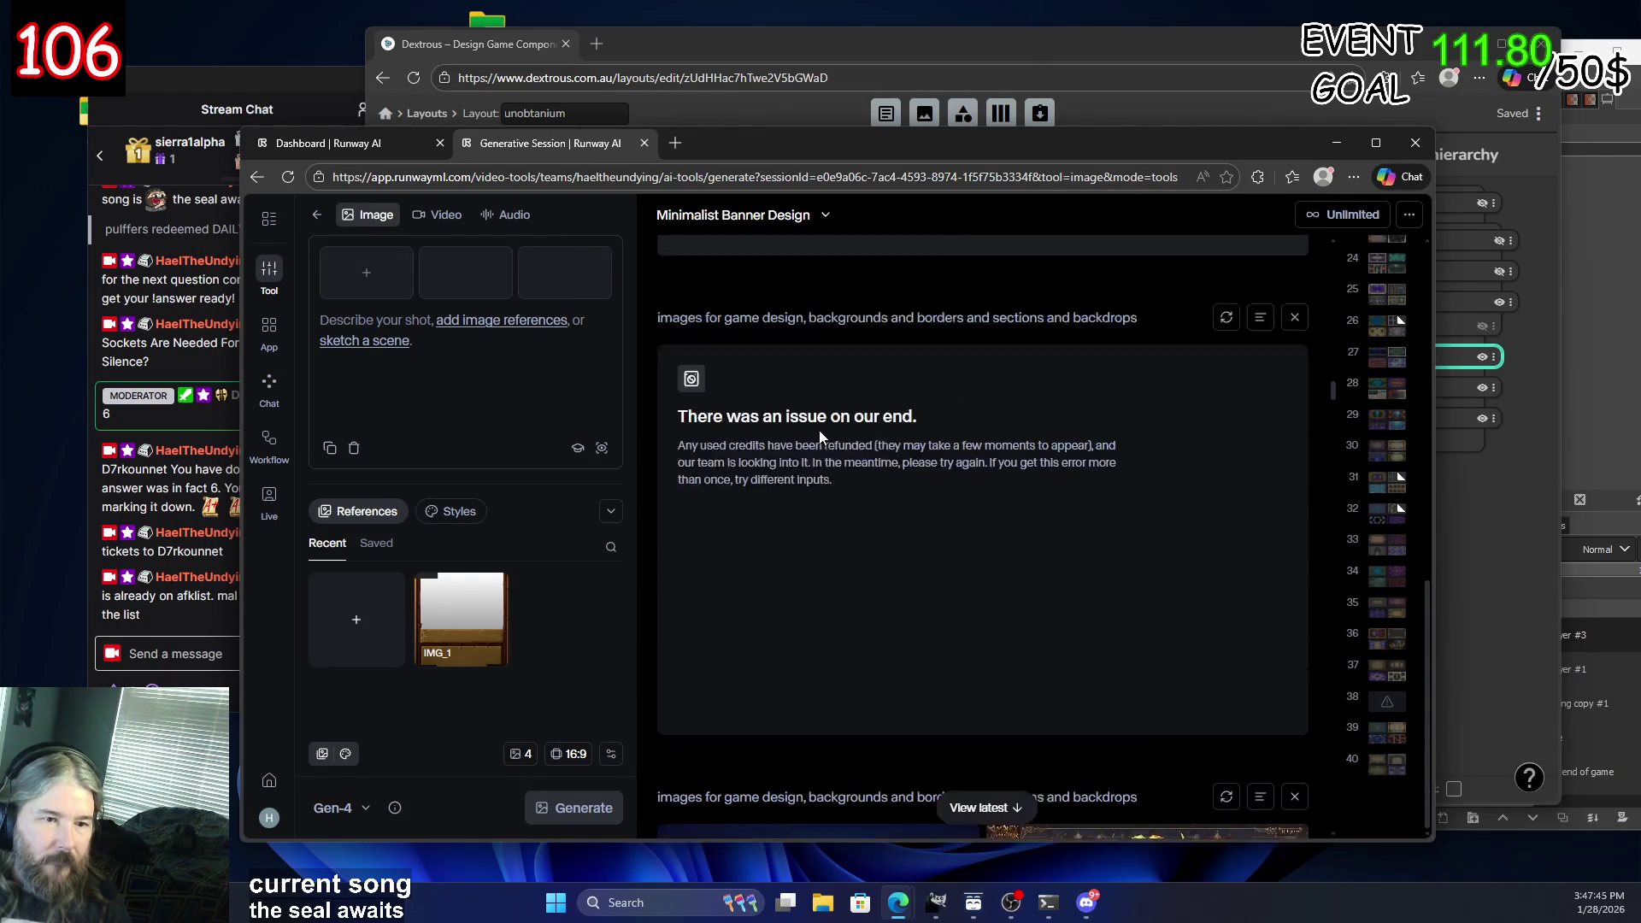
{"action": "scroll", "coordinate": [819, 429], "scroll_direction": "up", "scroll_amount": 2}
{"action": "scroll", "coordinate": [817, 436], "scroll_direction": "up", "scroll_amount": 3}
{"action": "scroll", "coordinate": [818, 436], "scroll_direction": "down", "scroll_amount": 3}
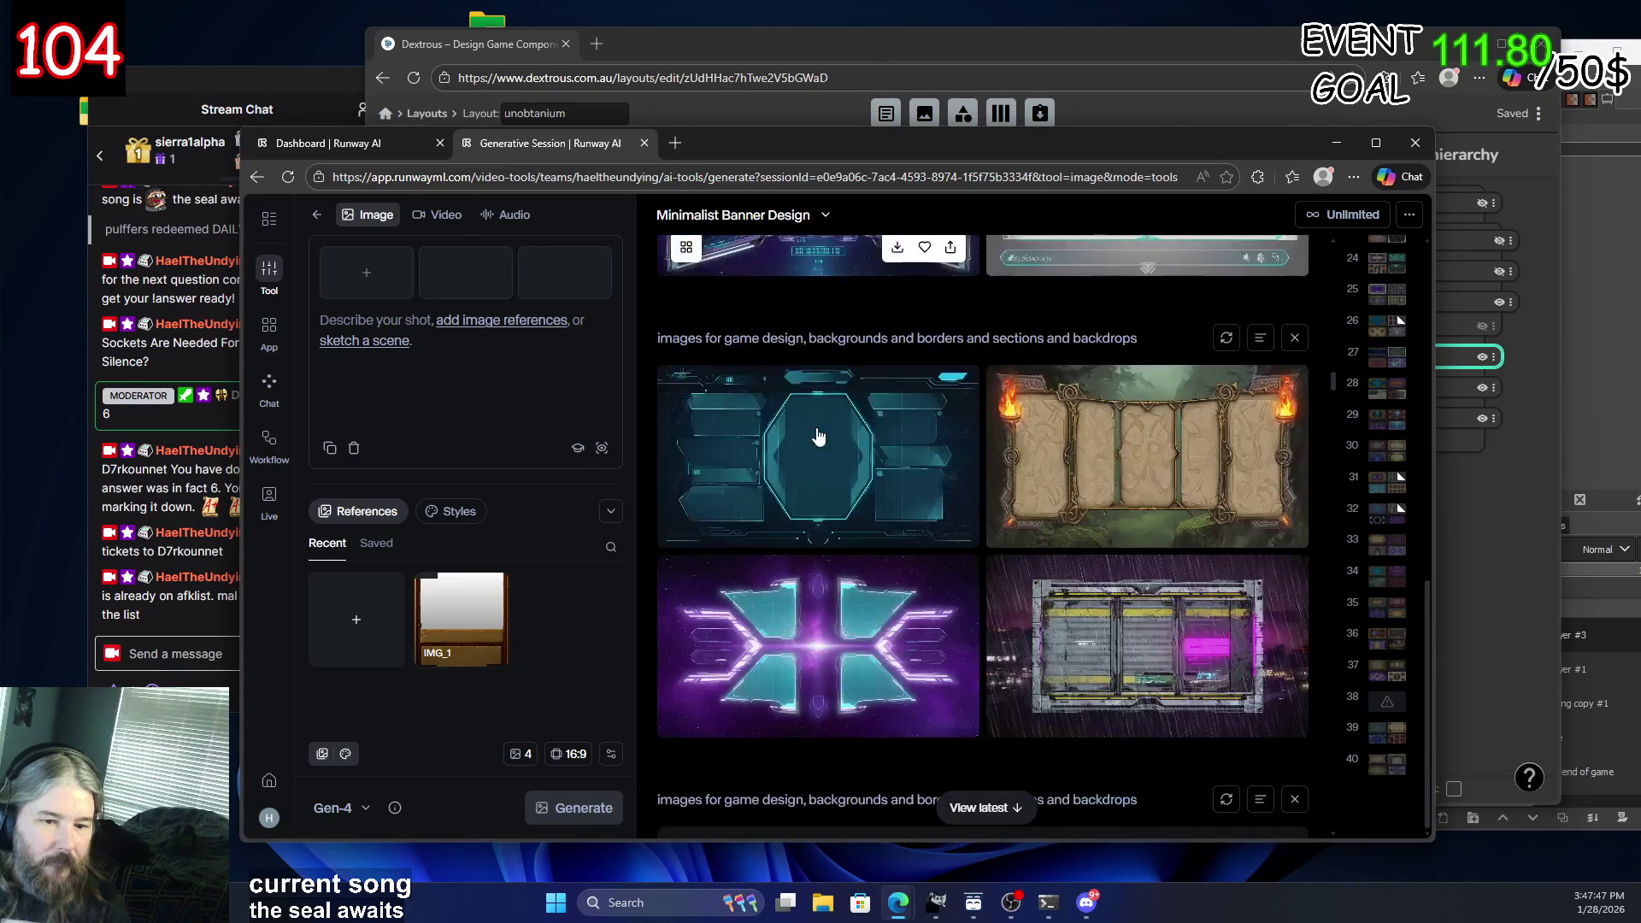
{"action": "scroll", "coordinate": [817, 436], "scroll_direction": "up", "scroll_amount": 4}
{"action": "scroll", "coordinate": [816, 432], "scroll_direction": "up", "scroll_amount": 2}
{"action": "scroll", "coordinate": [814, 425], "scroll_direction": "up", "scroll_amount": 3}
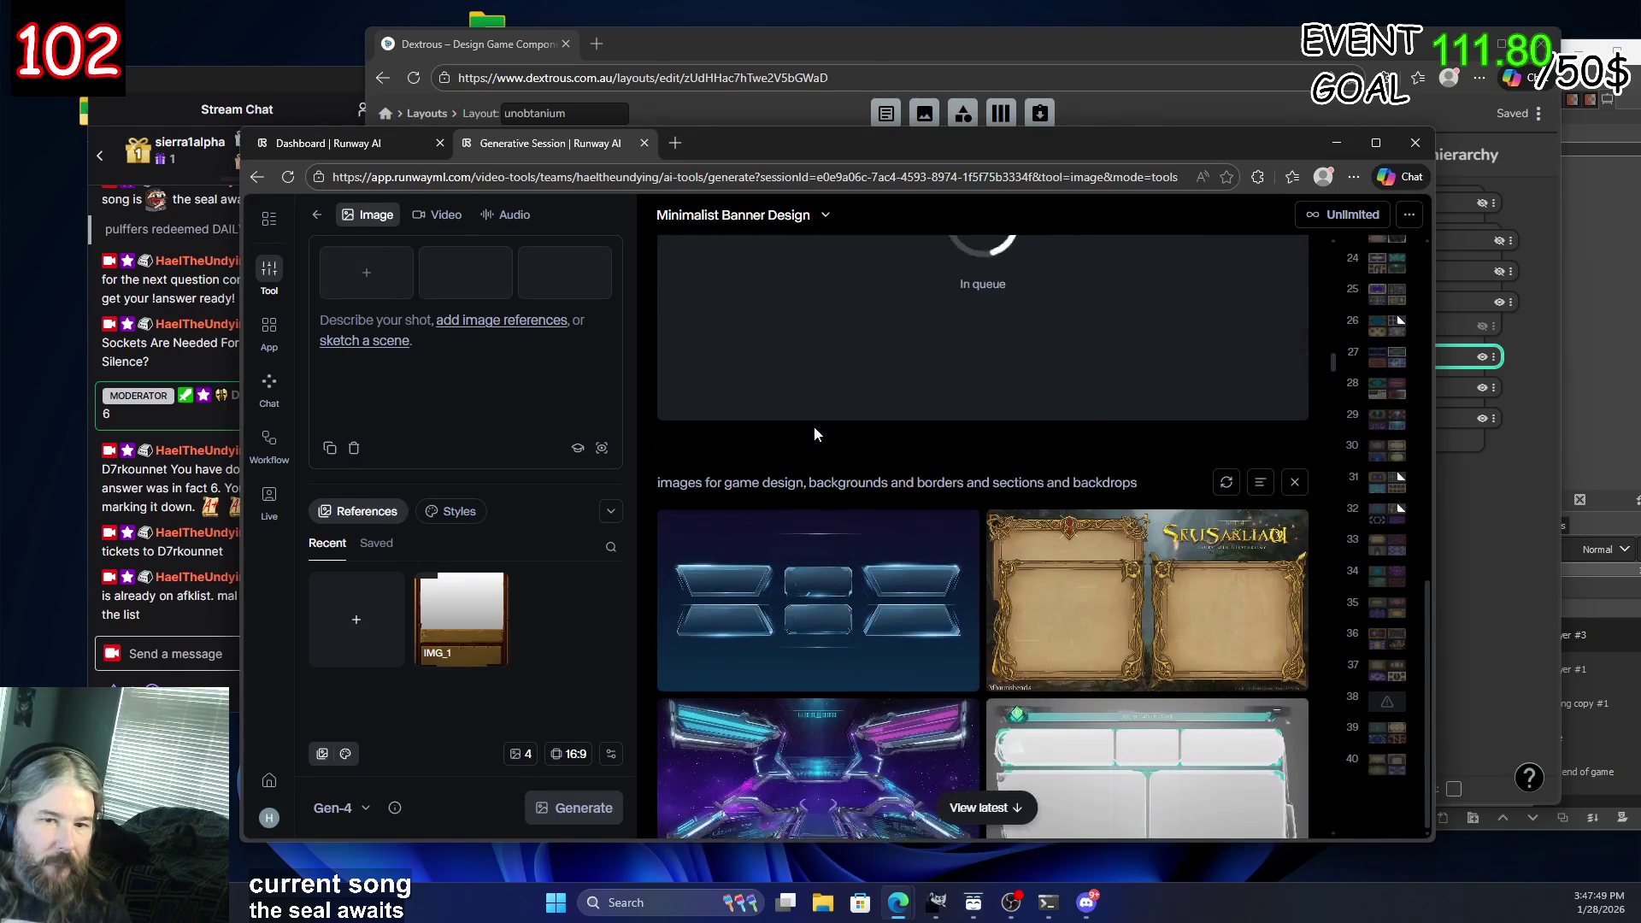
{"action": "scroll", "coordinate": [814, 426], "scroll_direction": "down", "scroll_amount": 1}
{"action": "scroll", "coordinate": [898, 432], "scroll_direction": "up", "scroll_amount": 2}
{"action": "scroll", "coordinate": [981, 437], "scroll_direction": "up", "scroll_amount": 1}
{"action": "scroll", "coordinate": [1378, 434], "scroll_direction": "up", "scroll_amount": 5}
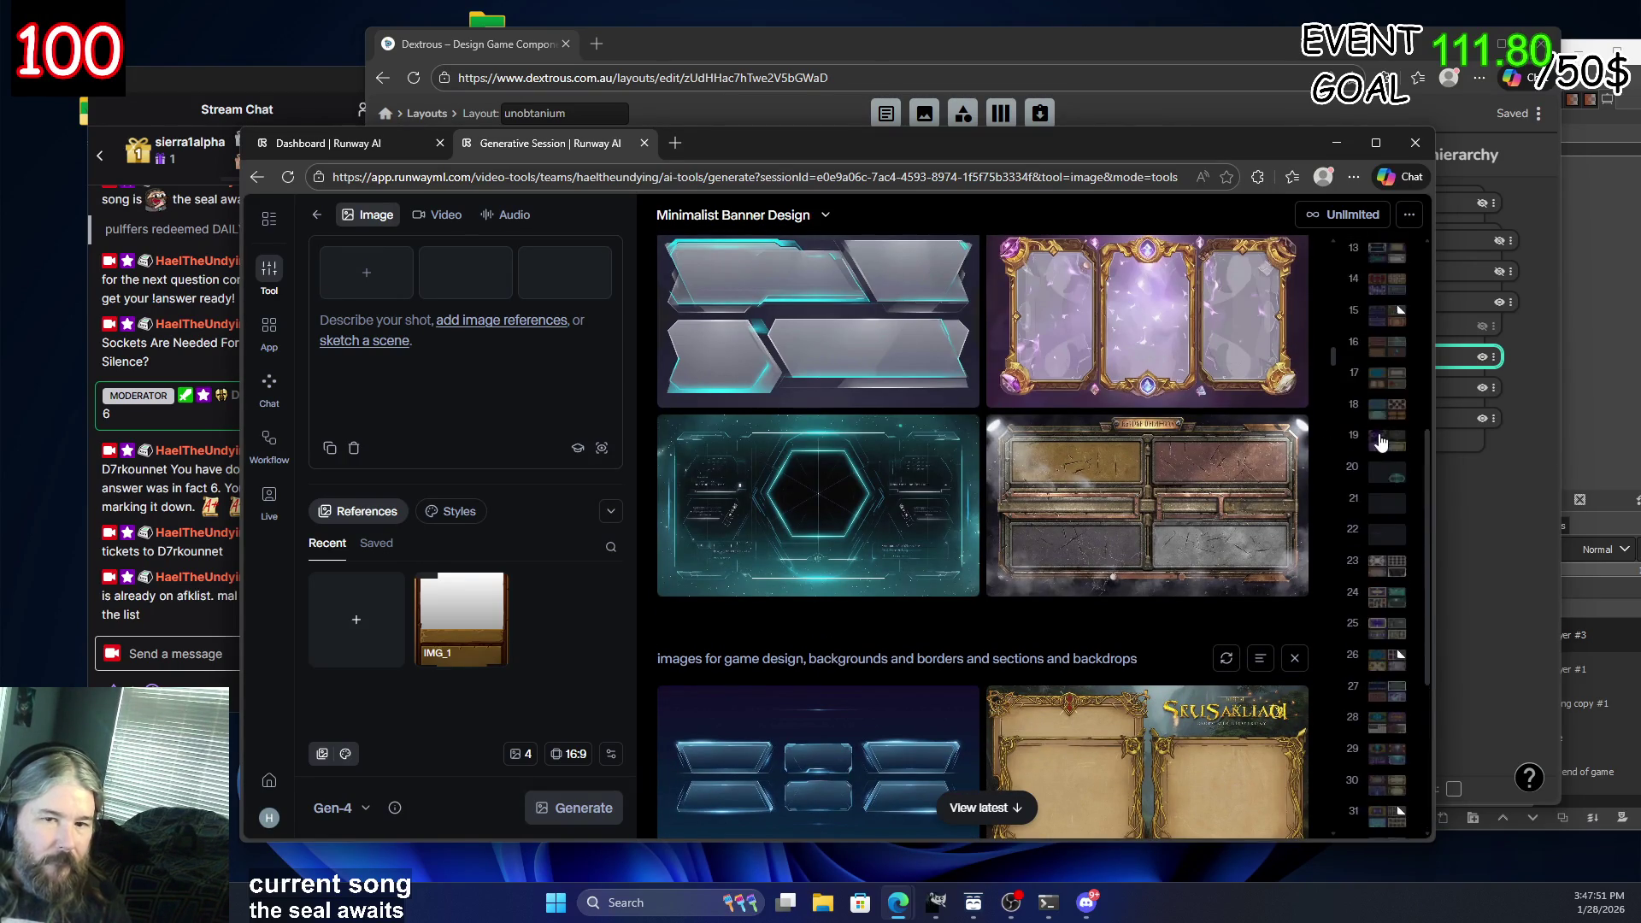
{"action": "scroll", "coordinate": [1025, 453], "scroll_direction": "up", "scroll_amount": 5}
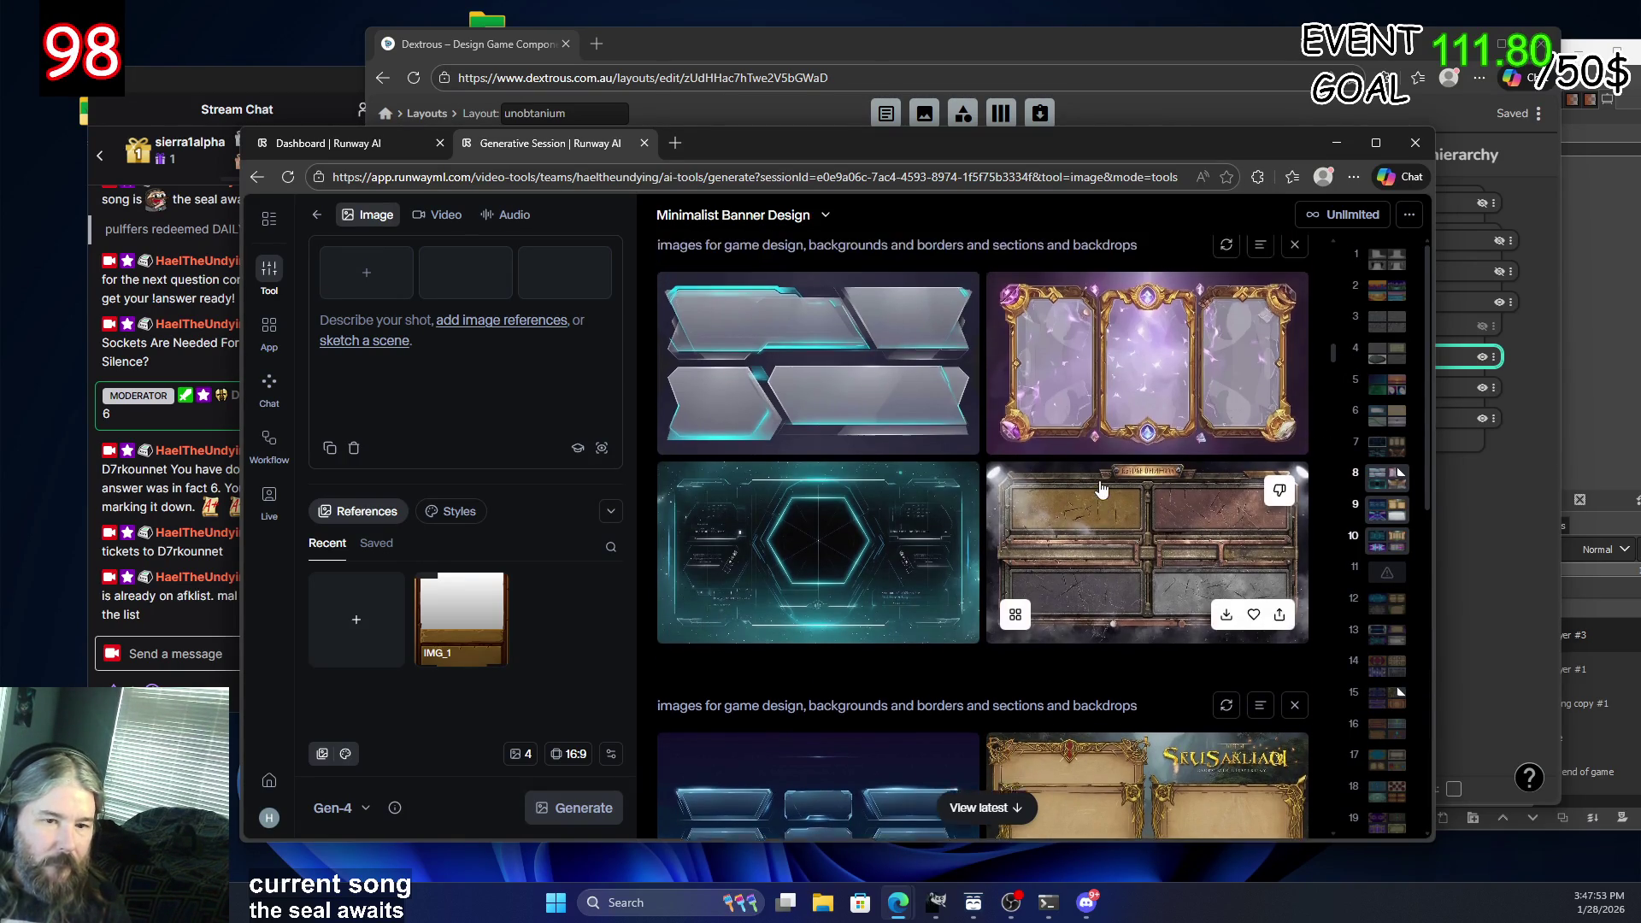
{"action": "scroll", "coordinate": [983, 451], "scroll_direction": "up", "scroll_amount": 4}
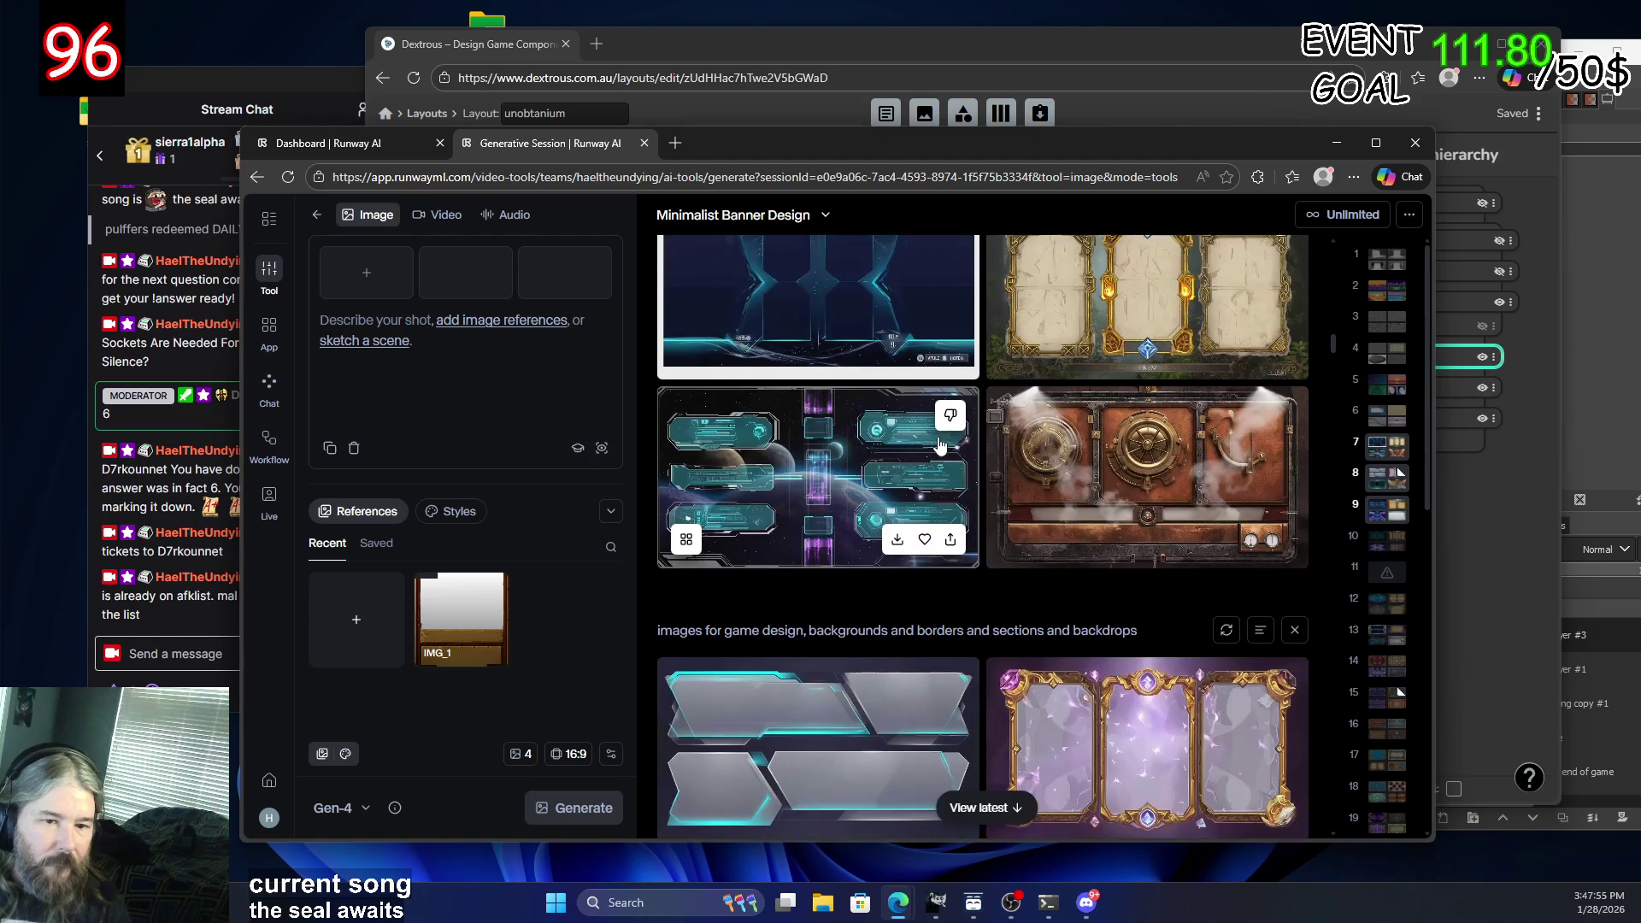
{"action": "scroll", "coordinate": [936, 445], "scroll_direction": "up", "scroll_amount": 1}
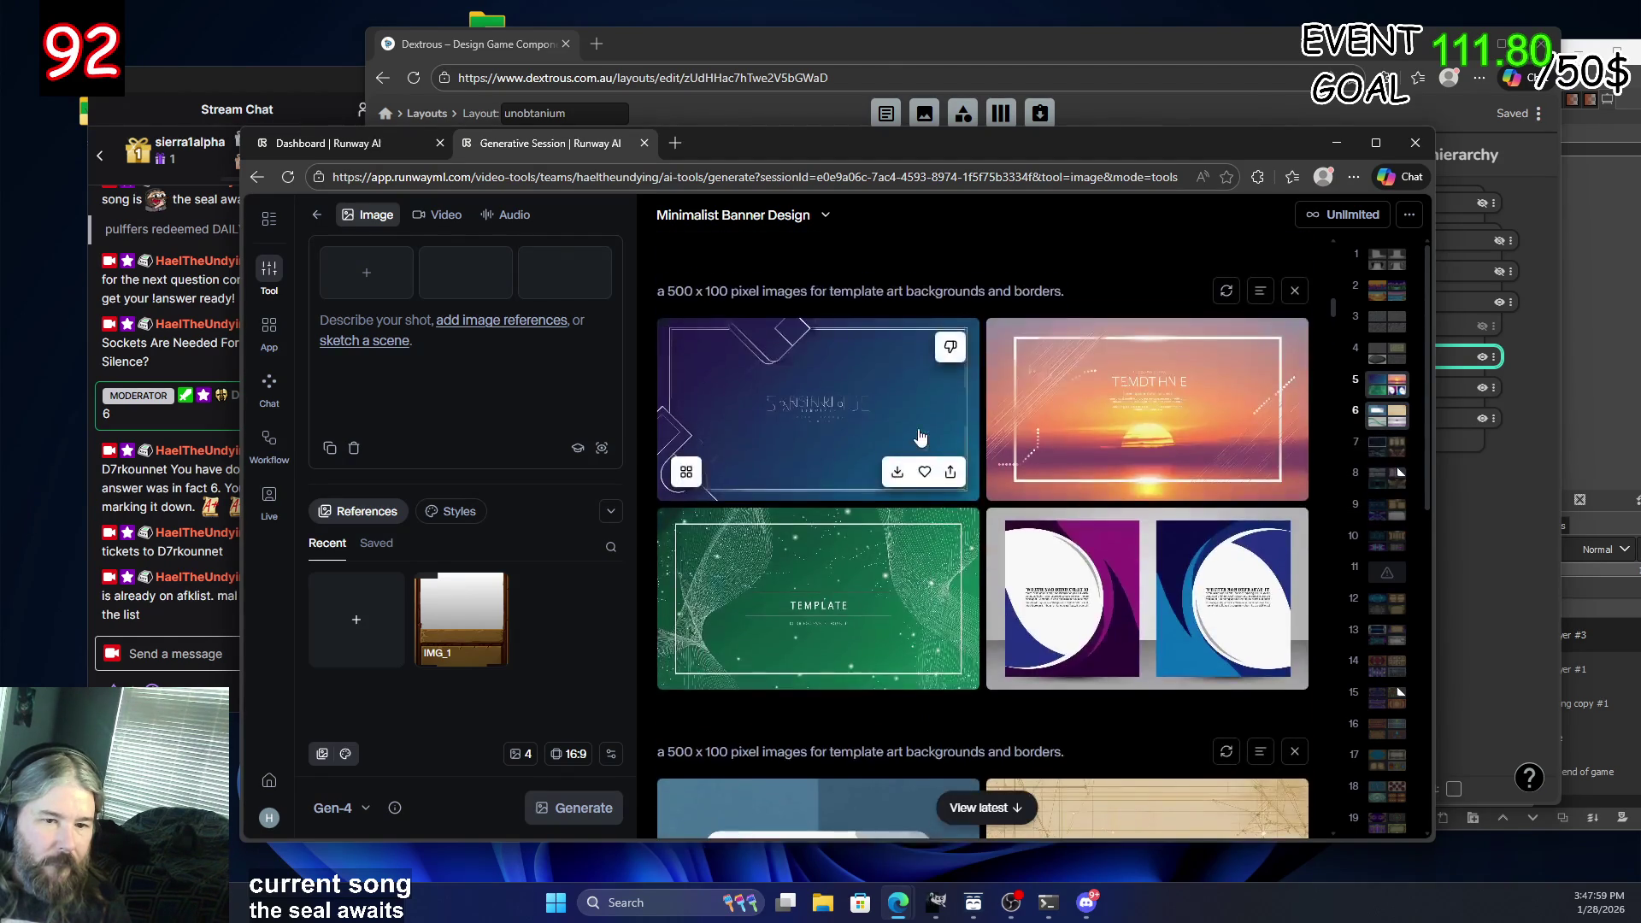
{"action": "scroll", "coordinate": [922, 438], "scroll_direction": "up", "scroll_amount": 2}
{"action": "scroll", "coordinate": [916, 436], "scroll_direction": "up", "scroll_amount": 5}
{"action": "scroll", "coordinate": [916, 436], "scroll_direction": "up", "scroll_amount": 3}
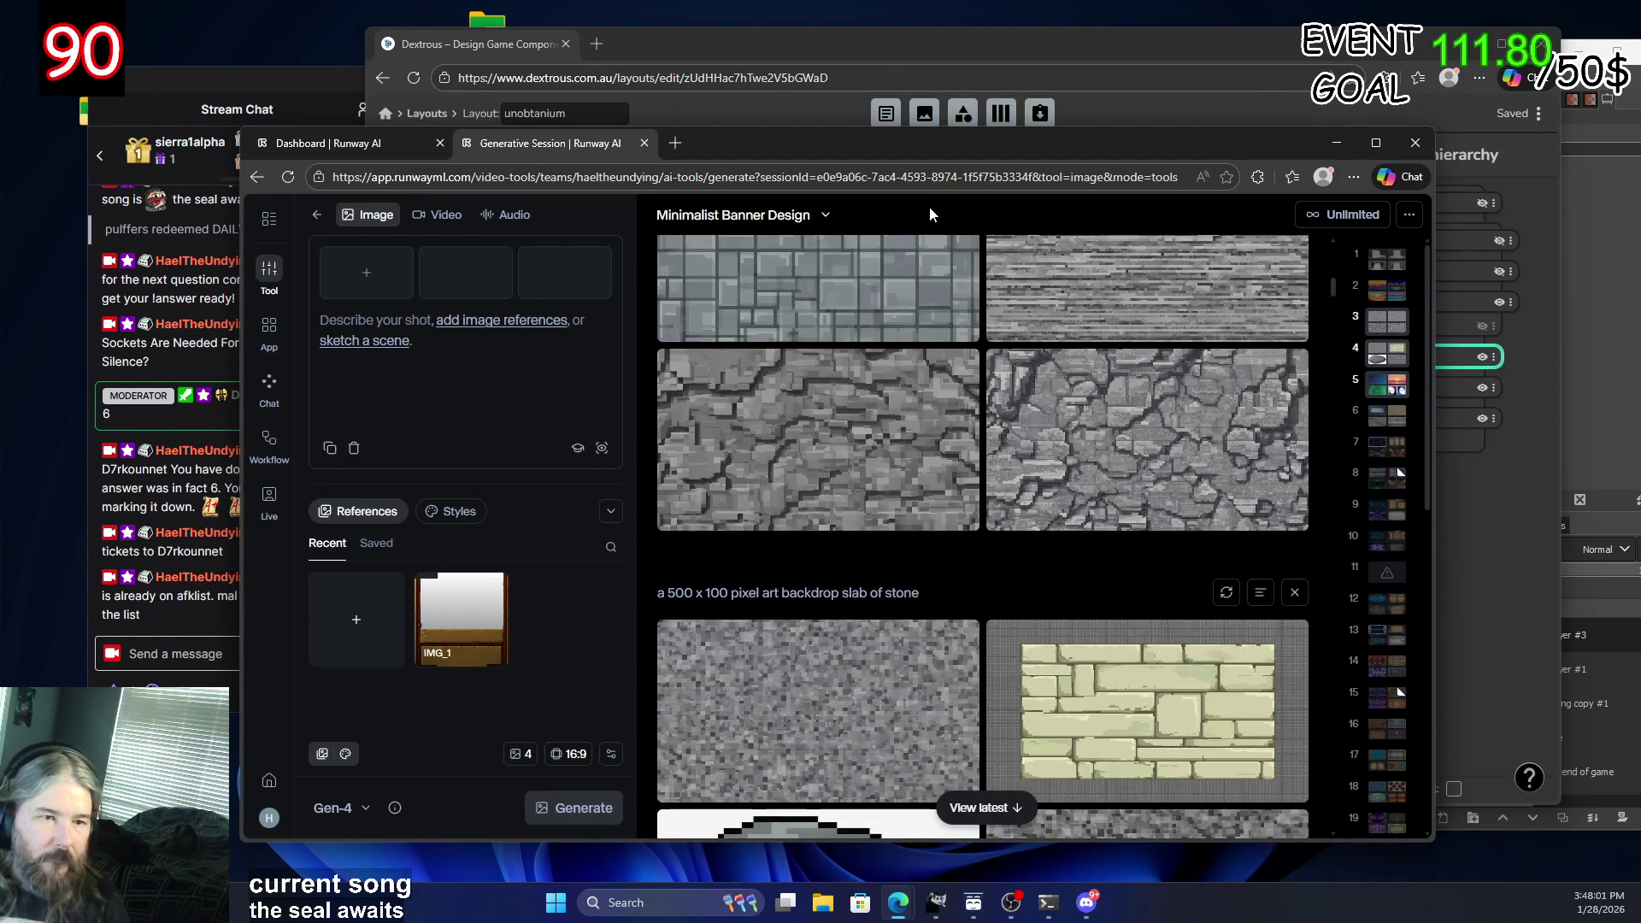
{"action": "left_click_drag", "start_coordinate": [1330, 293], "coordinate": [1343, 867]}
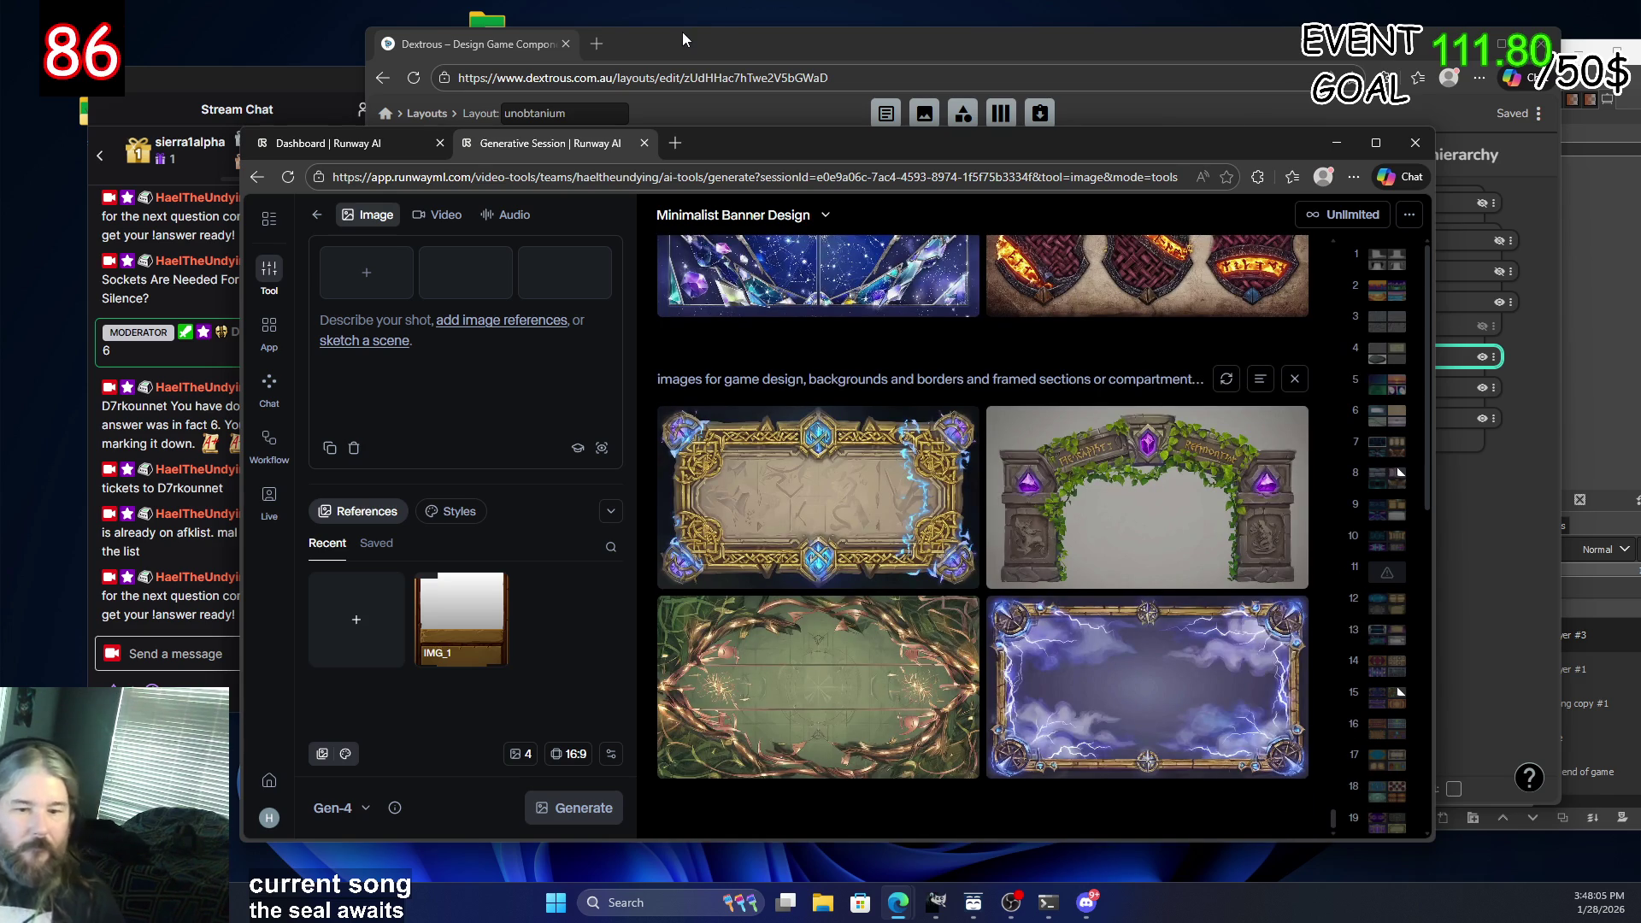
Step: In GIMP, open the five Gen4 border PNGs and the Fantasy Sillouettes screenshot from Downloads
{"action": "left_click", "coordinate": [666, 78]}
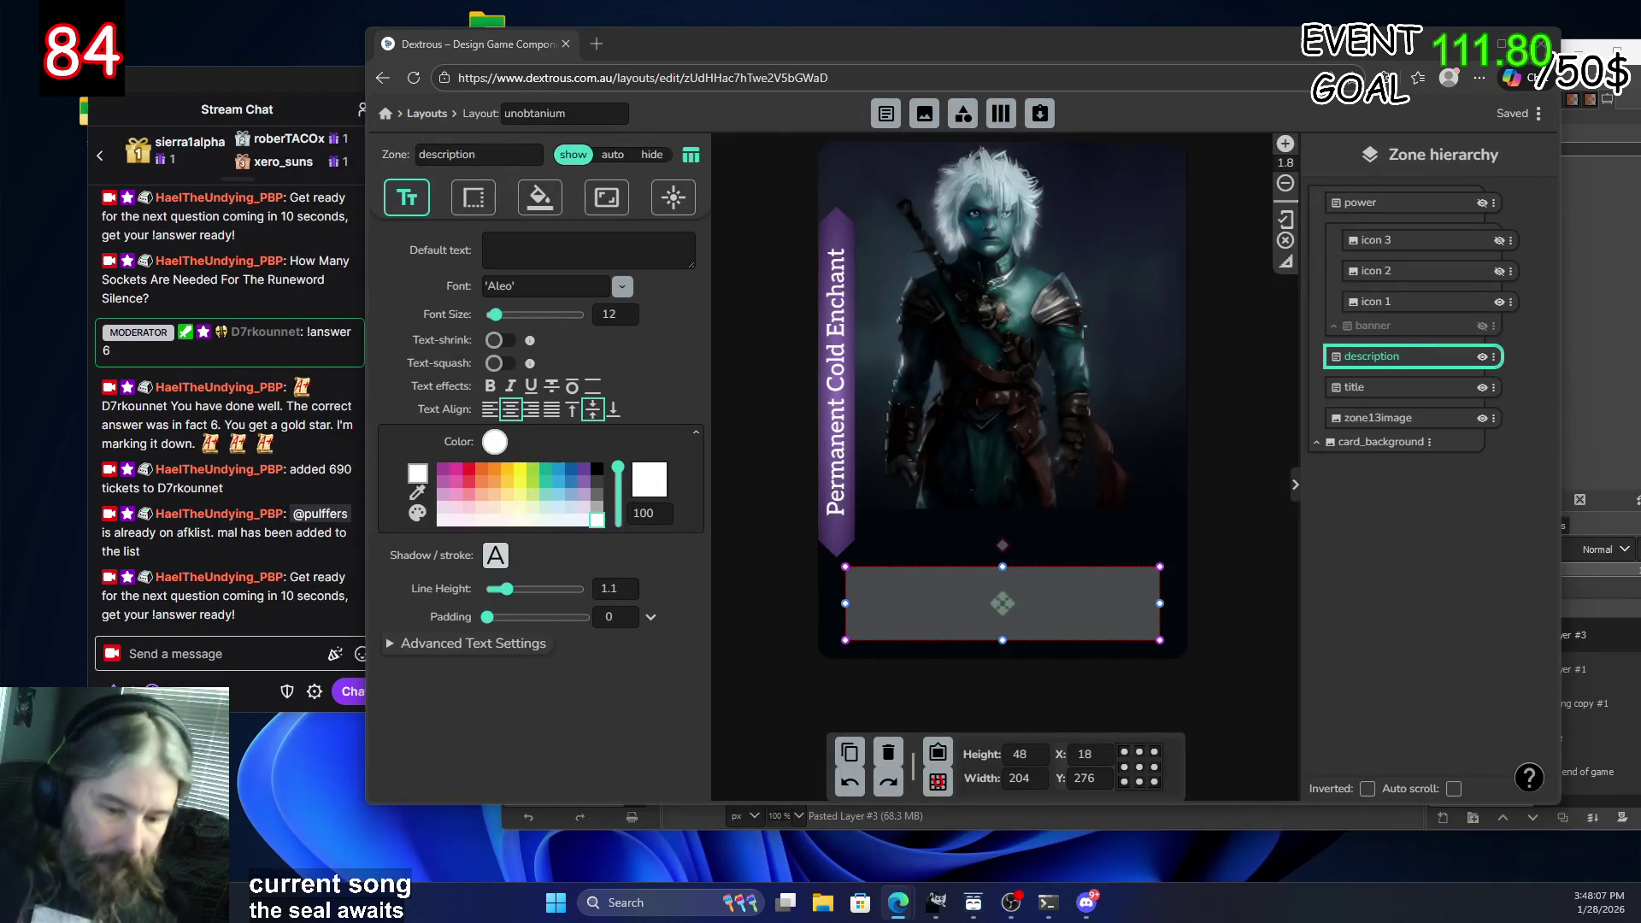
{"action": "left_click", "coordinate": [937, 902]}
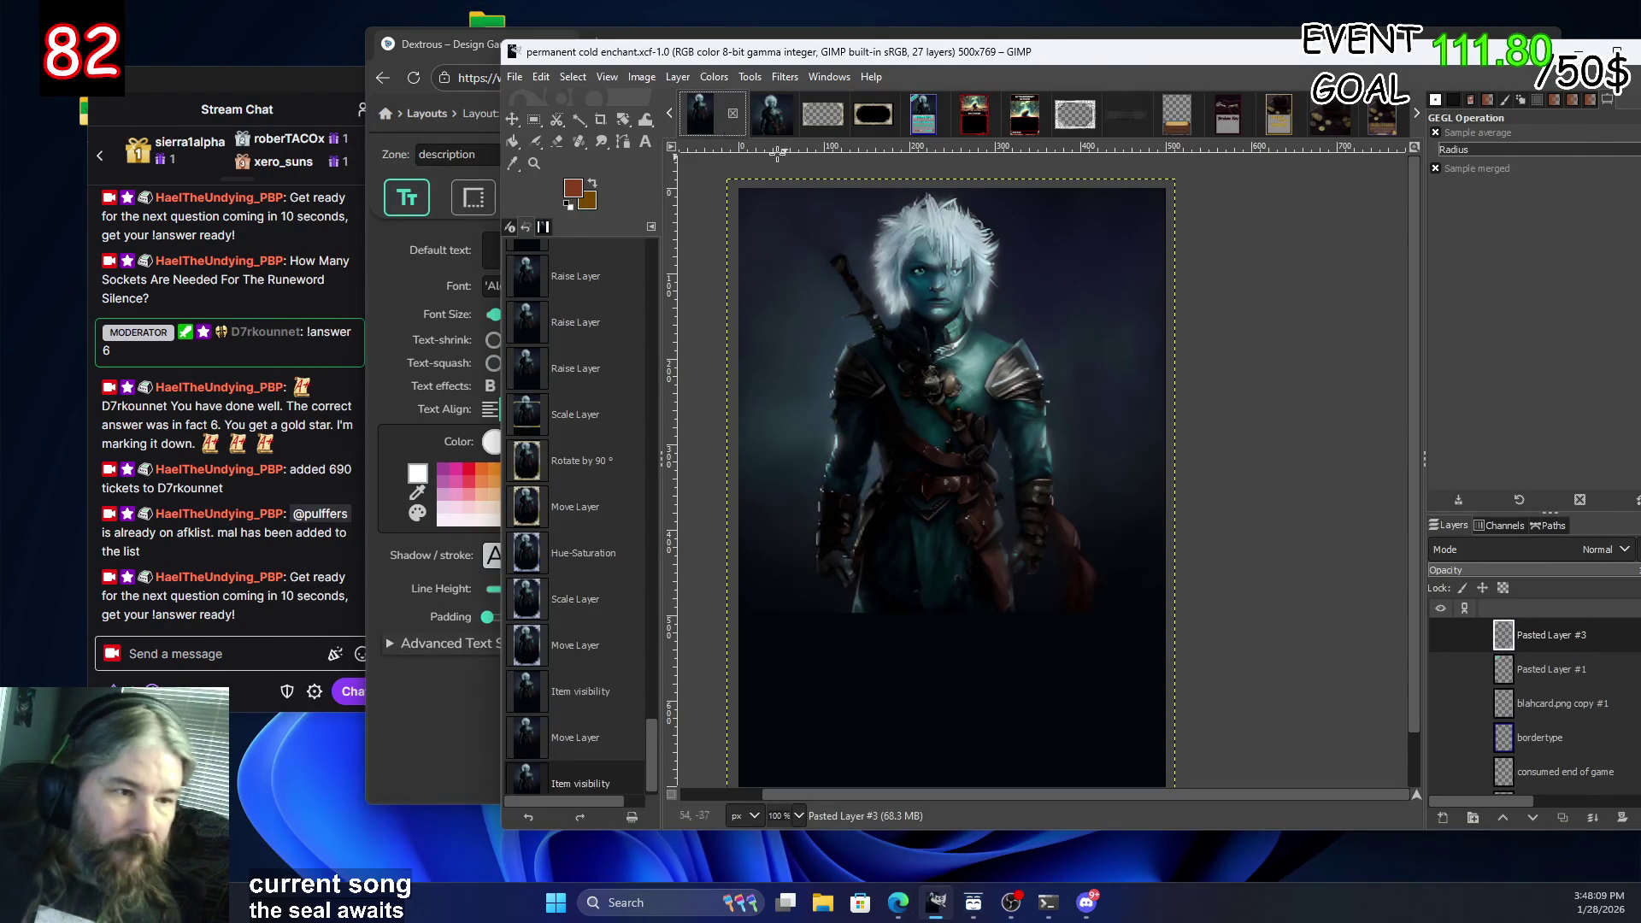
{"action": "left_click", "coordinate": [513, 77]}
{"action": "left_click", "coordinate": [535, 141]}
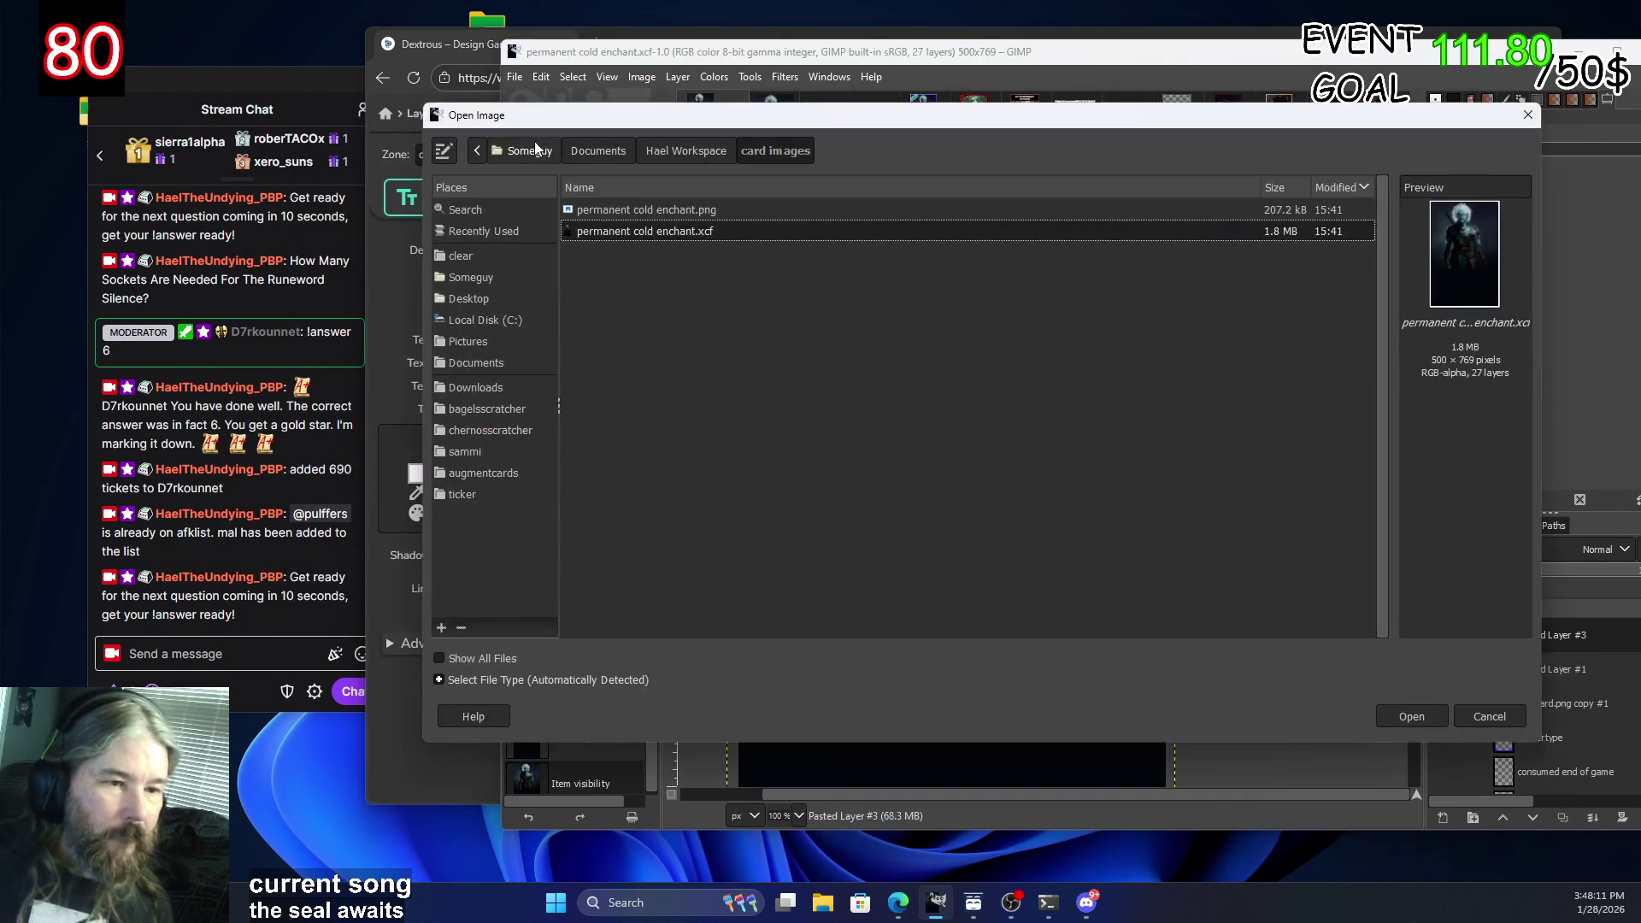
{"action": "left_click", "coordinate": [468, 385]}
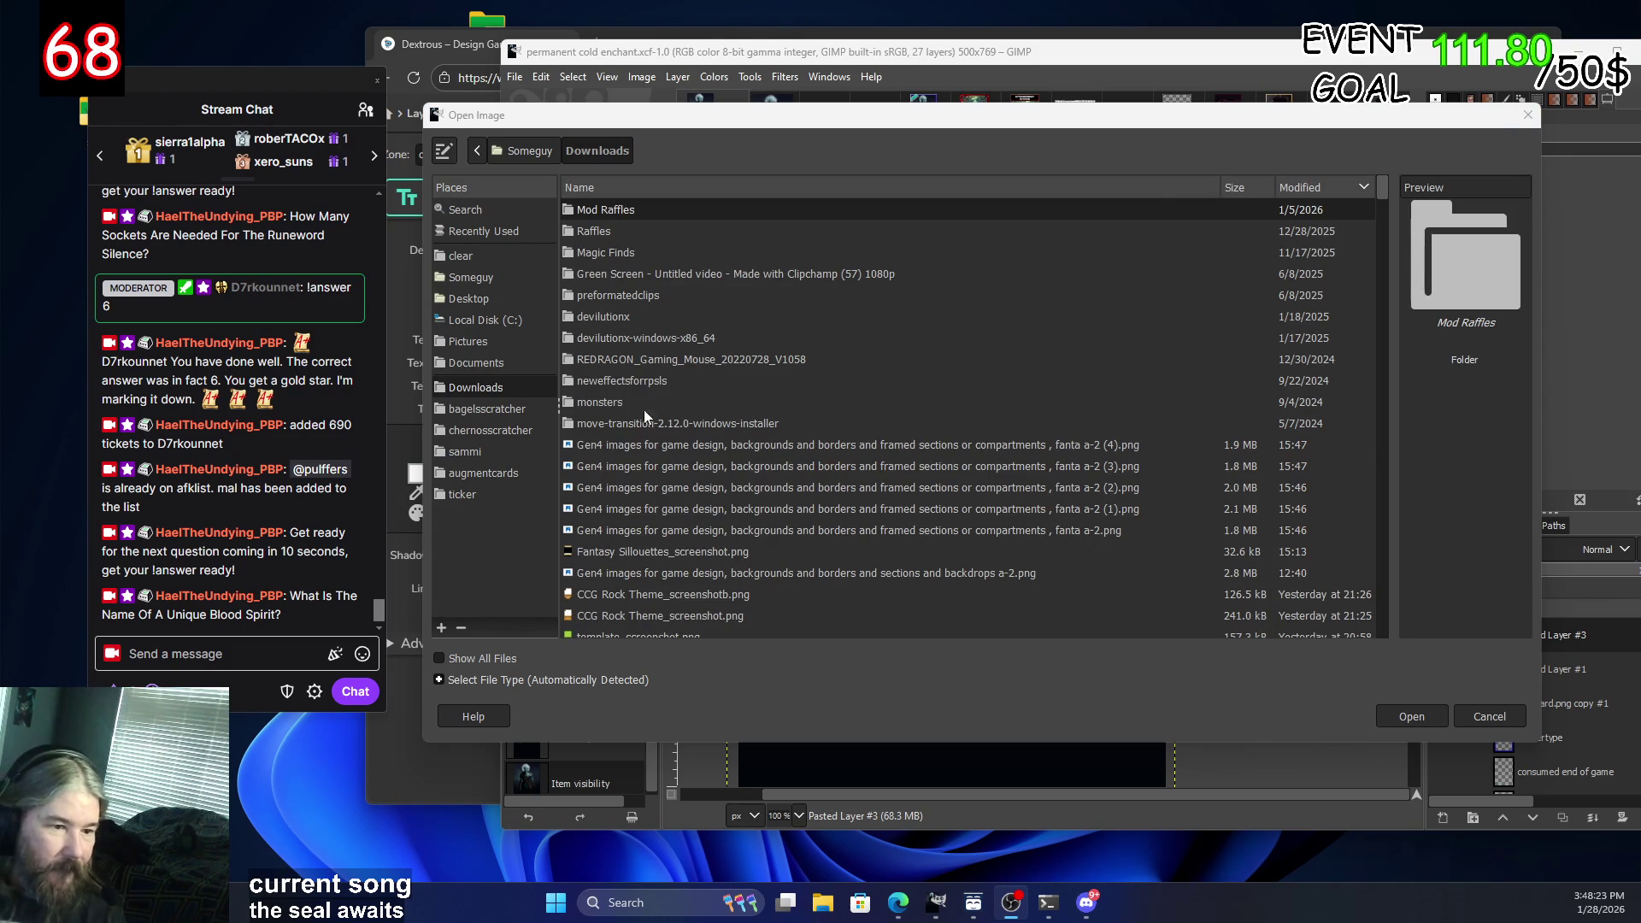
{"action": "left_click", "coordinate": [655, 448]}
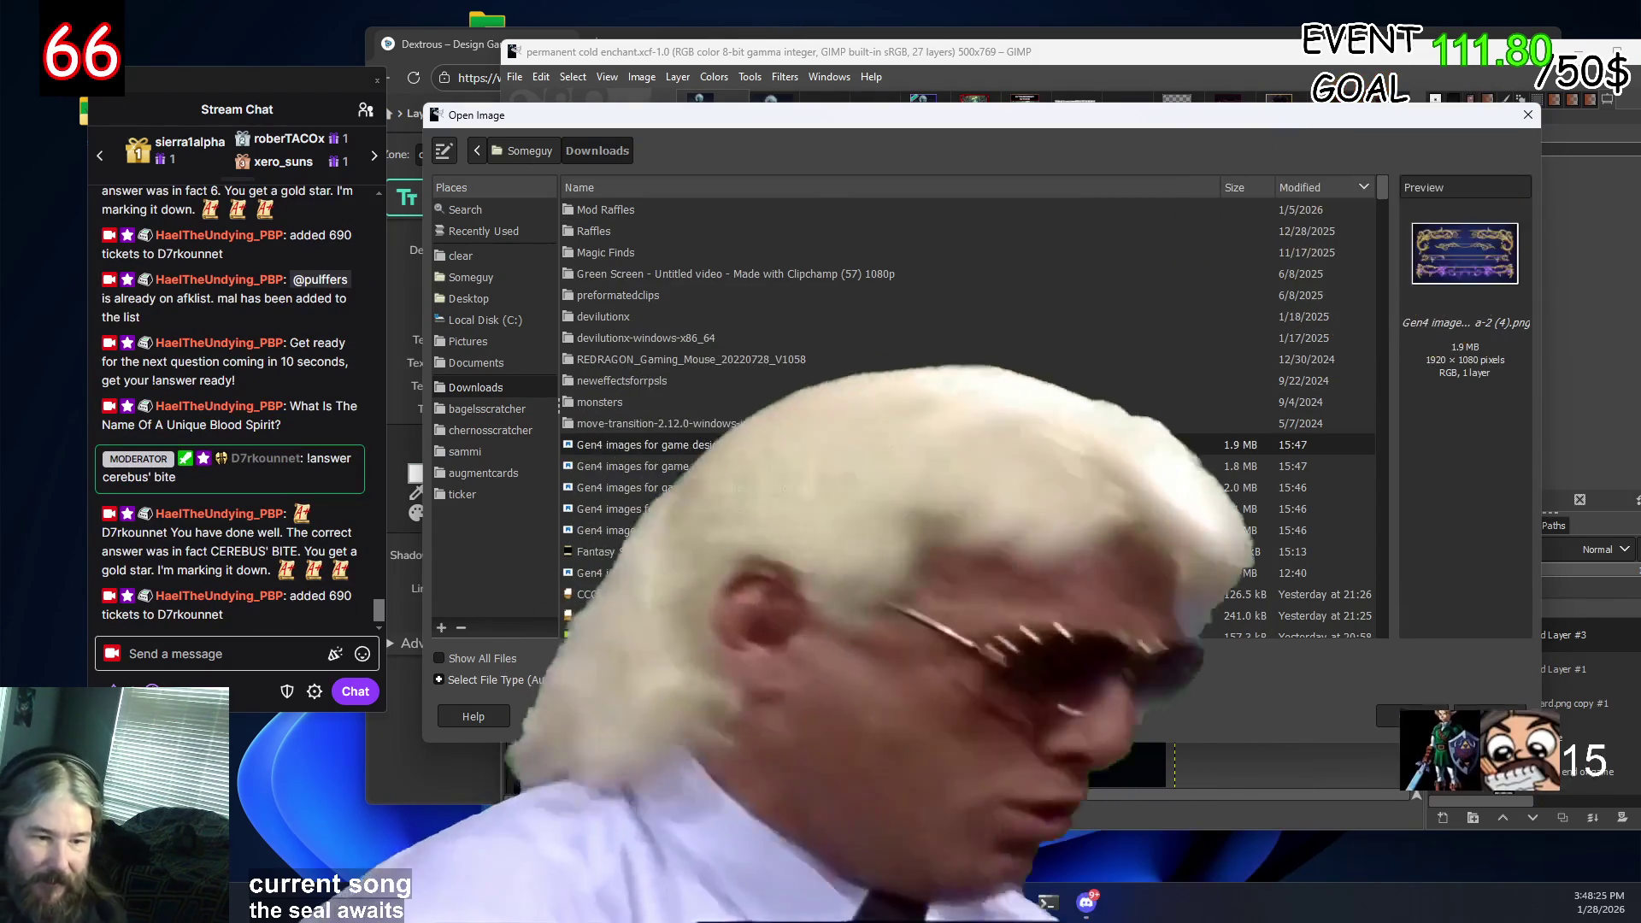
{"action": "left_click", "coordinate": [746, 531], "text": "shift"}
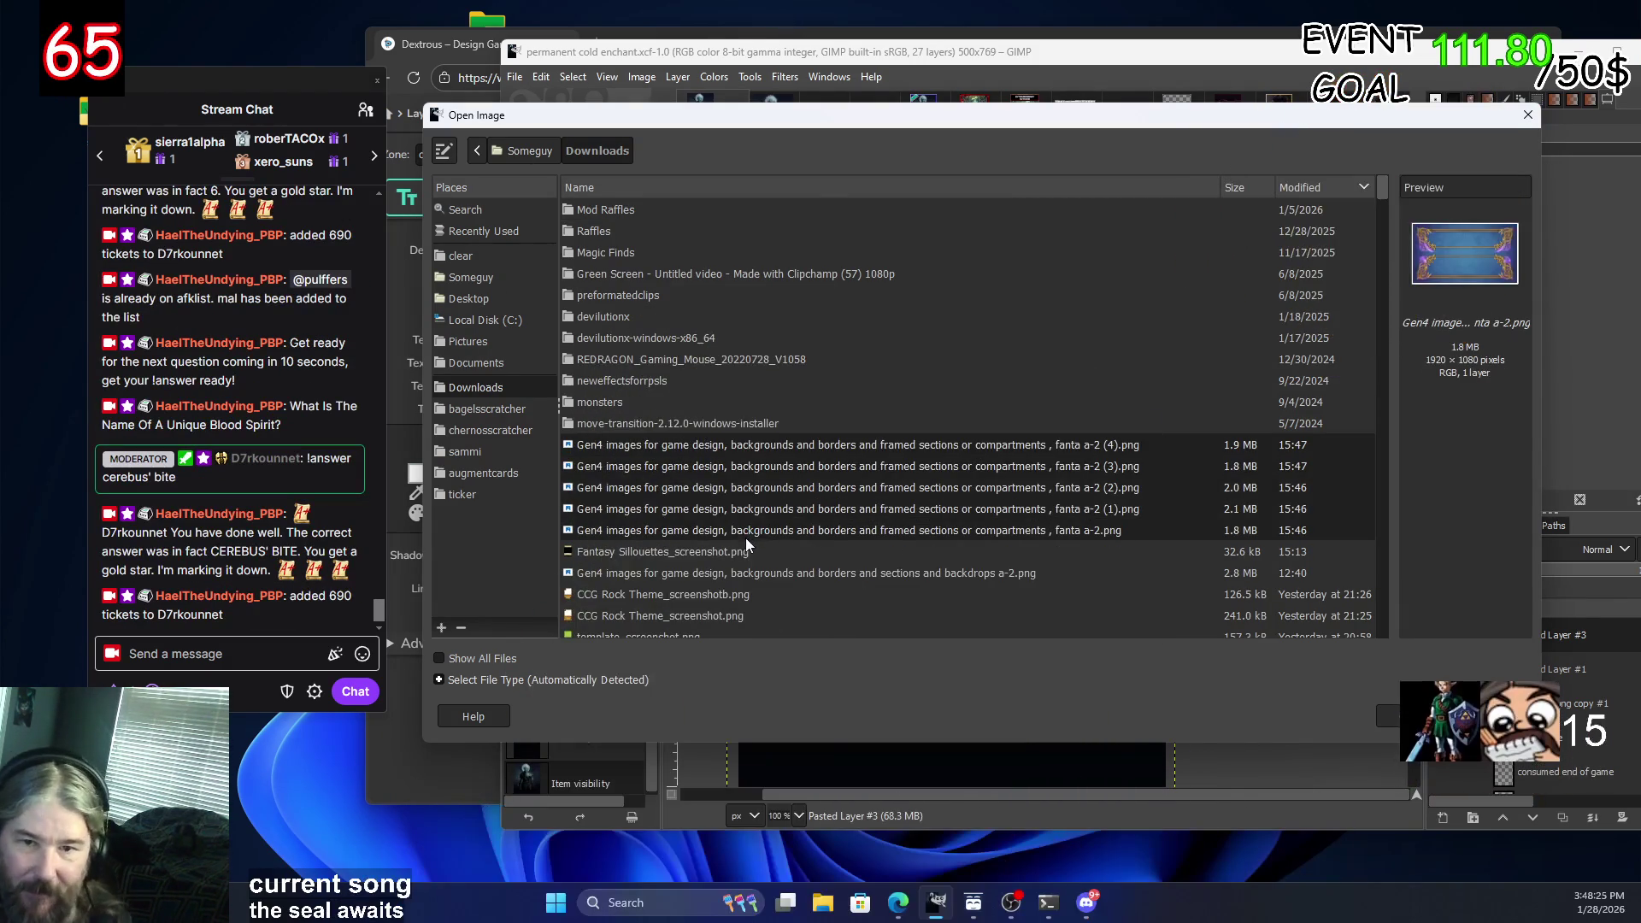
{"action": "left_click", "coordinate": [690, 560], "text": "shift"}
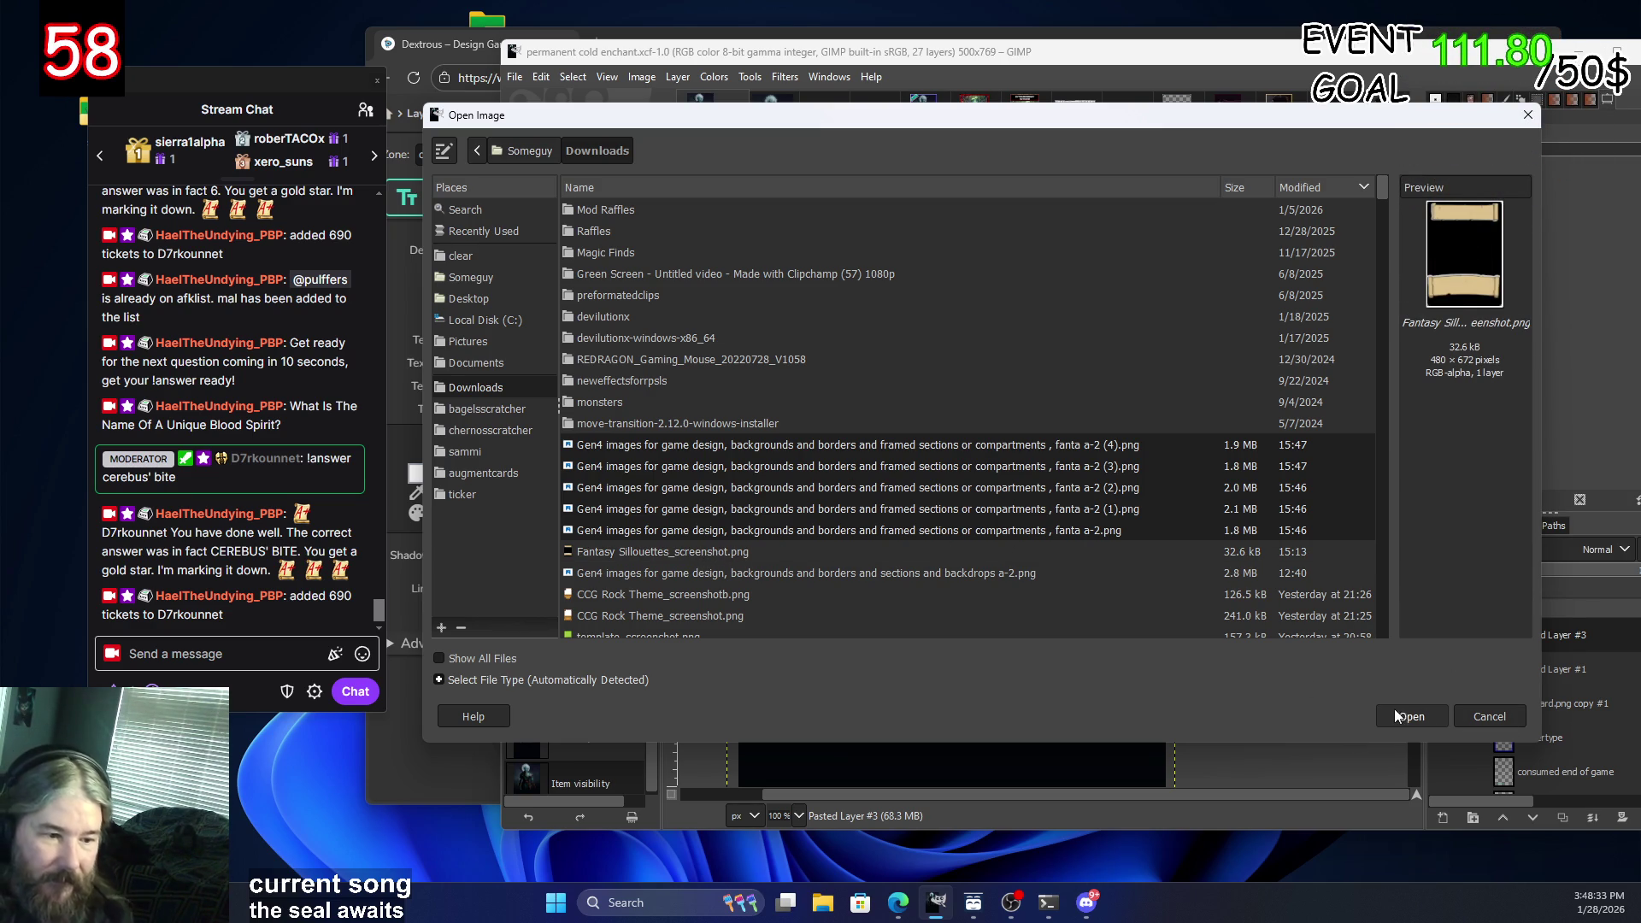
{"action": "left_click", "coordinate": [1433, 719]}
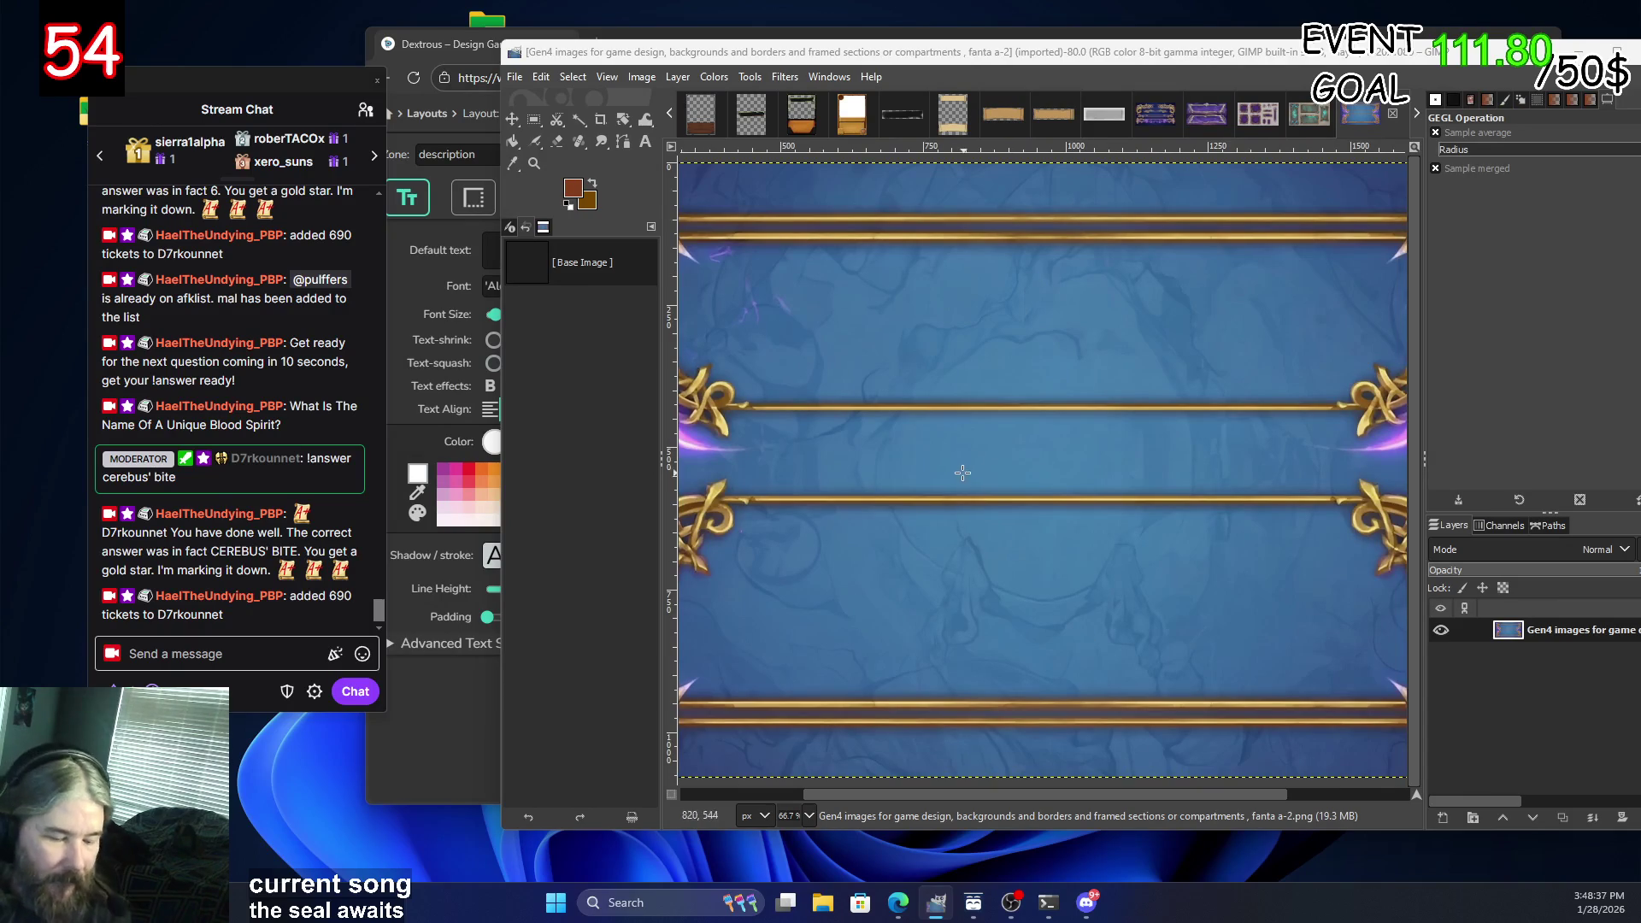
Step: Look over the downloaded Gen4 border images and close the teal stone frames image
{"action": "scroll", "coordinate": [963, 473], "scroll_direction": "down", "scroll_amount": 4, "text": "ctrl"}
{"action": "scroll", "coordinate": [1032, 585], "scroll_direction": "up", "scroll_amount": 2, "text": "ctrl"}
{"action": "scroll", "coordinate": [1006, 556], "scroll_direction": "down", "scroll_amount": 1, "text": "ctrl"}
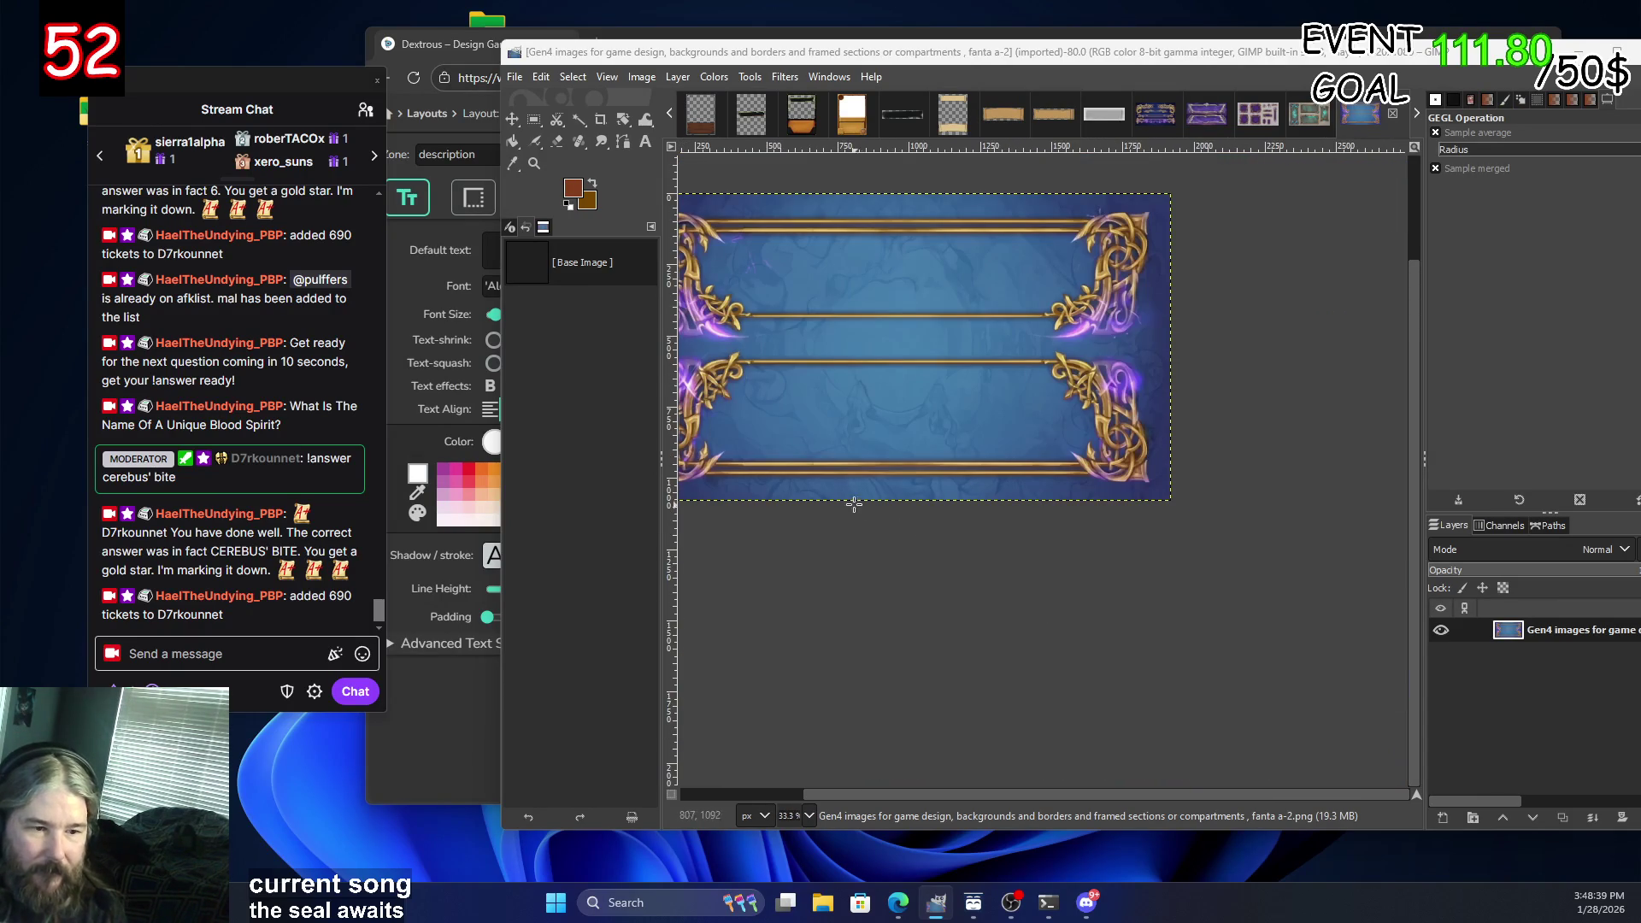
{"action": "left_click_drag", "start_coordinate": [859, 505], "coordinate": [985, 549]}
{"action": "scroll", "coordinate": [791, 431], "scroll_direction": "up", "scroll_amount": 1, "text": "ctrl"}
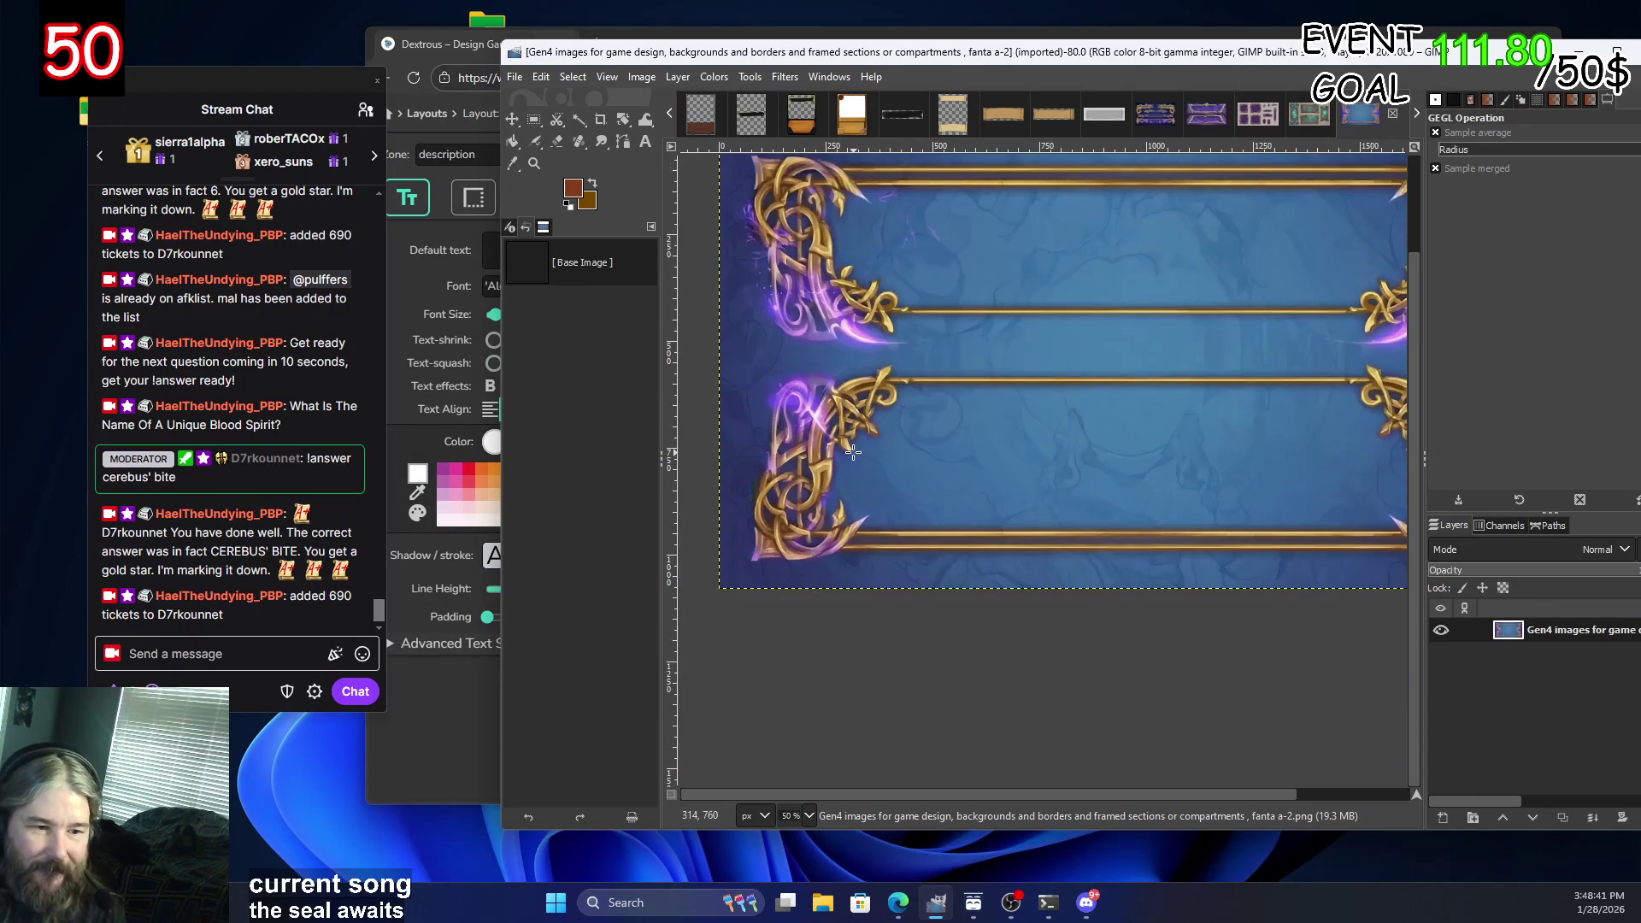
{"action": "scroll", "coordinate": [852, 453], "scroll_direction": "down", "scroll_amount": 1, "text": "ctrl"}
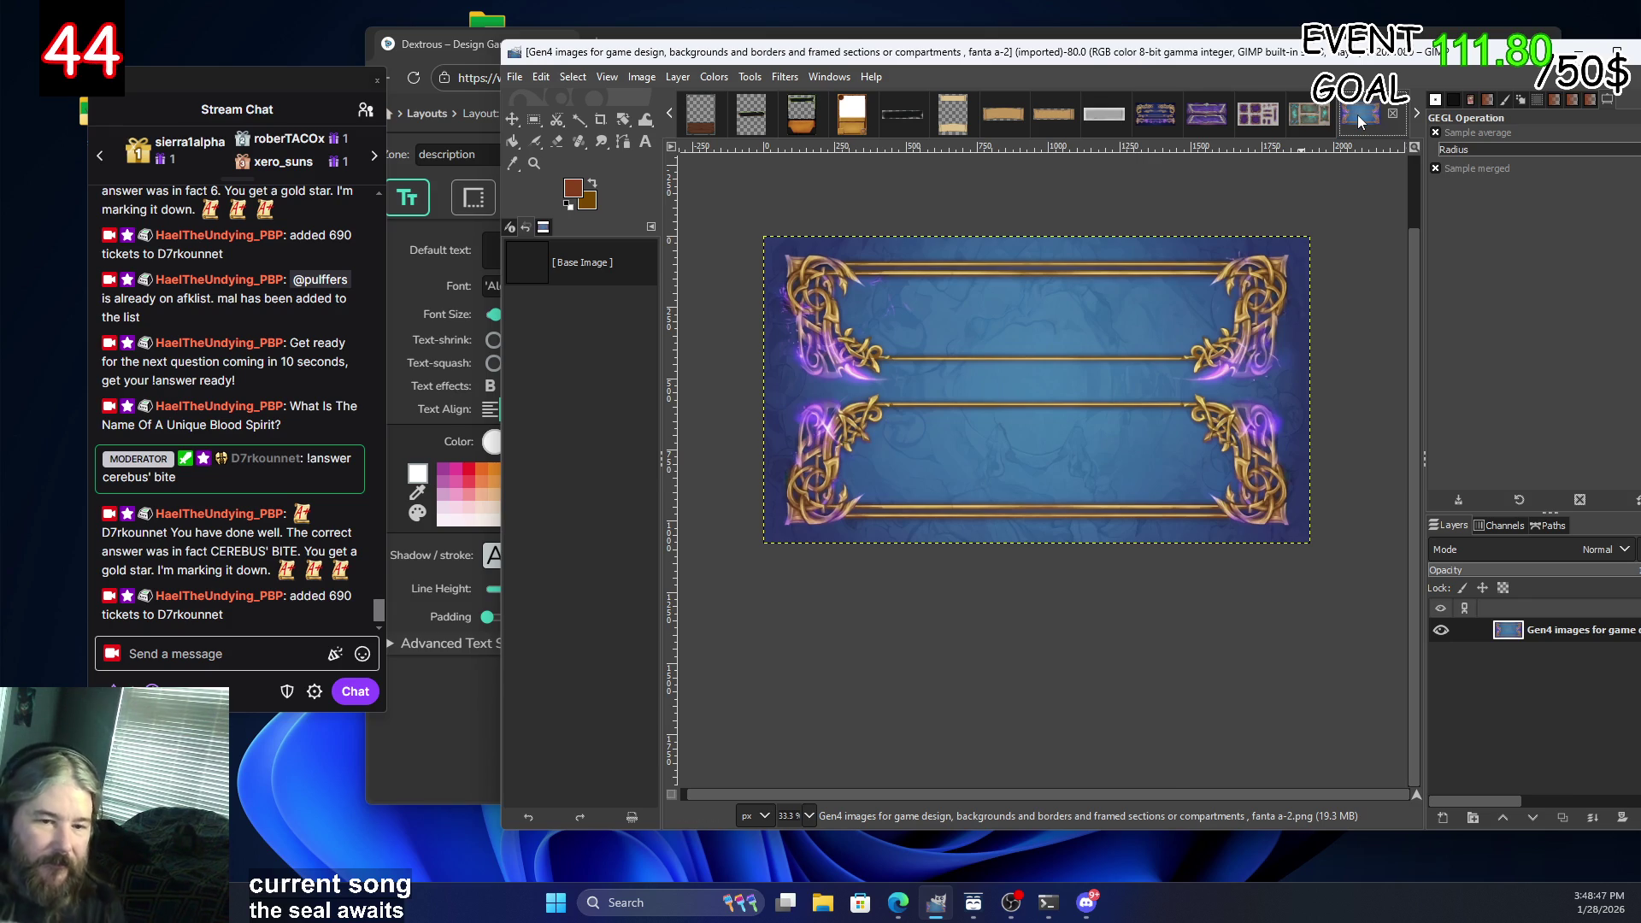
{"action": "scroll", "coordinate": [1360, 122], "scroll_direction": "down", "scroll_amount": 1}
{"action": "scroll", "coordinate": [1360, 122], "scroll_direction": "up", "scroll_amount": 1}
{"action": "scroll", "coordinate": [1360, 122], "scroll_direction": "up", "scroll_amount": 1}
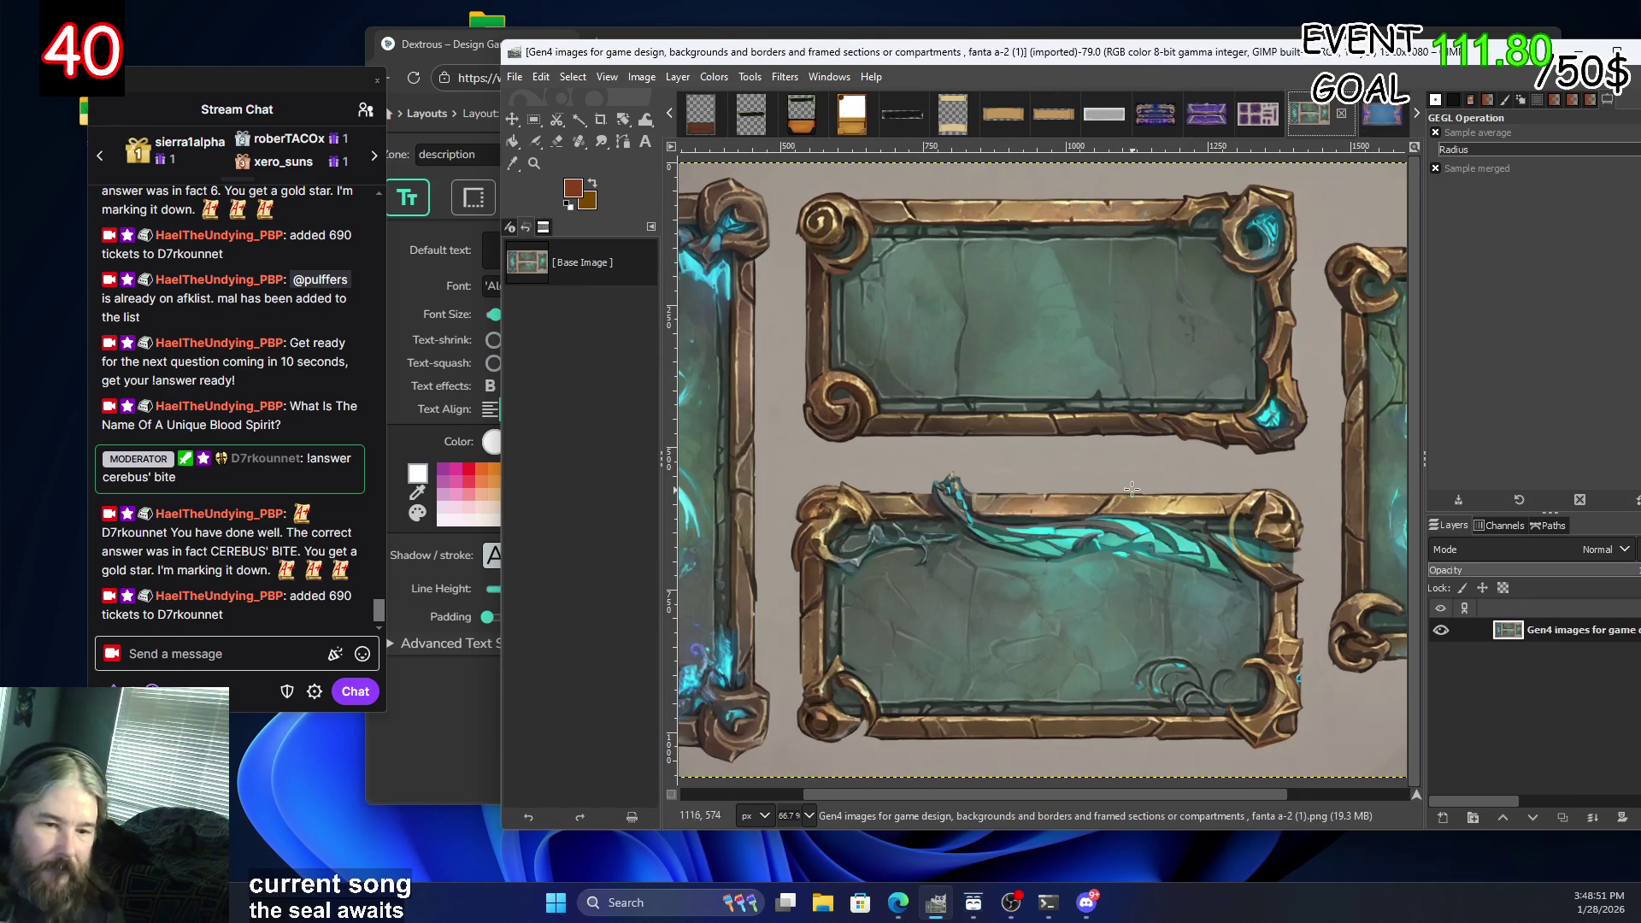
{"action": "scroll", "coordinate": [1050, 424], "scroll_direction": "down", "scroll_amount": 2}
{"action": "scroll", "coordinate": [990, 411], "scroll_direction": "up", "scroll_amount": 1}
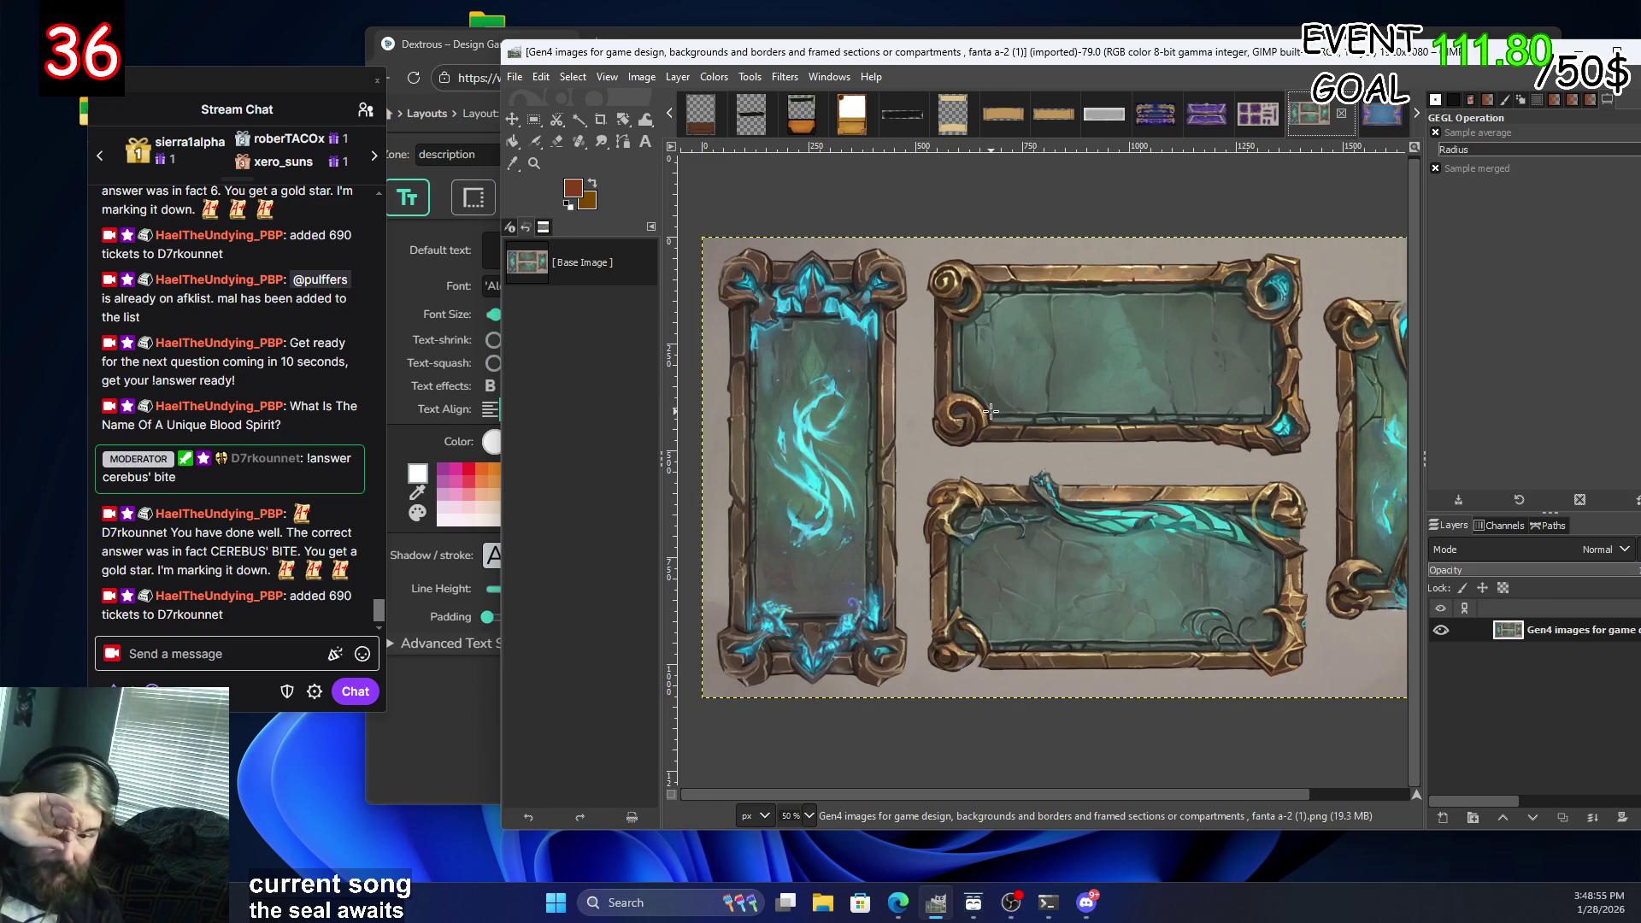
{"action": "left_click", "coordinate": [1339, 116]}
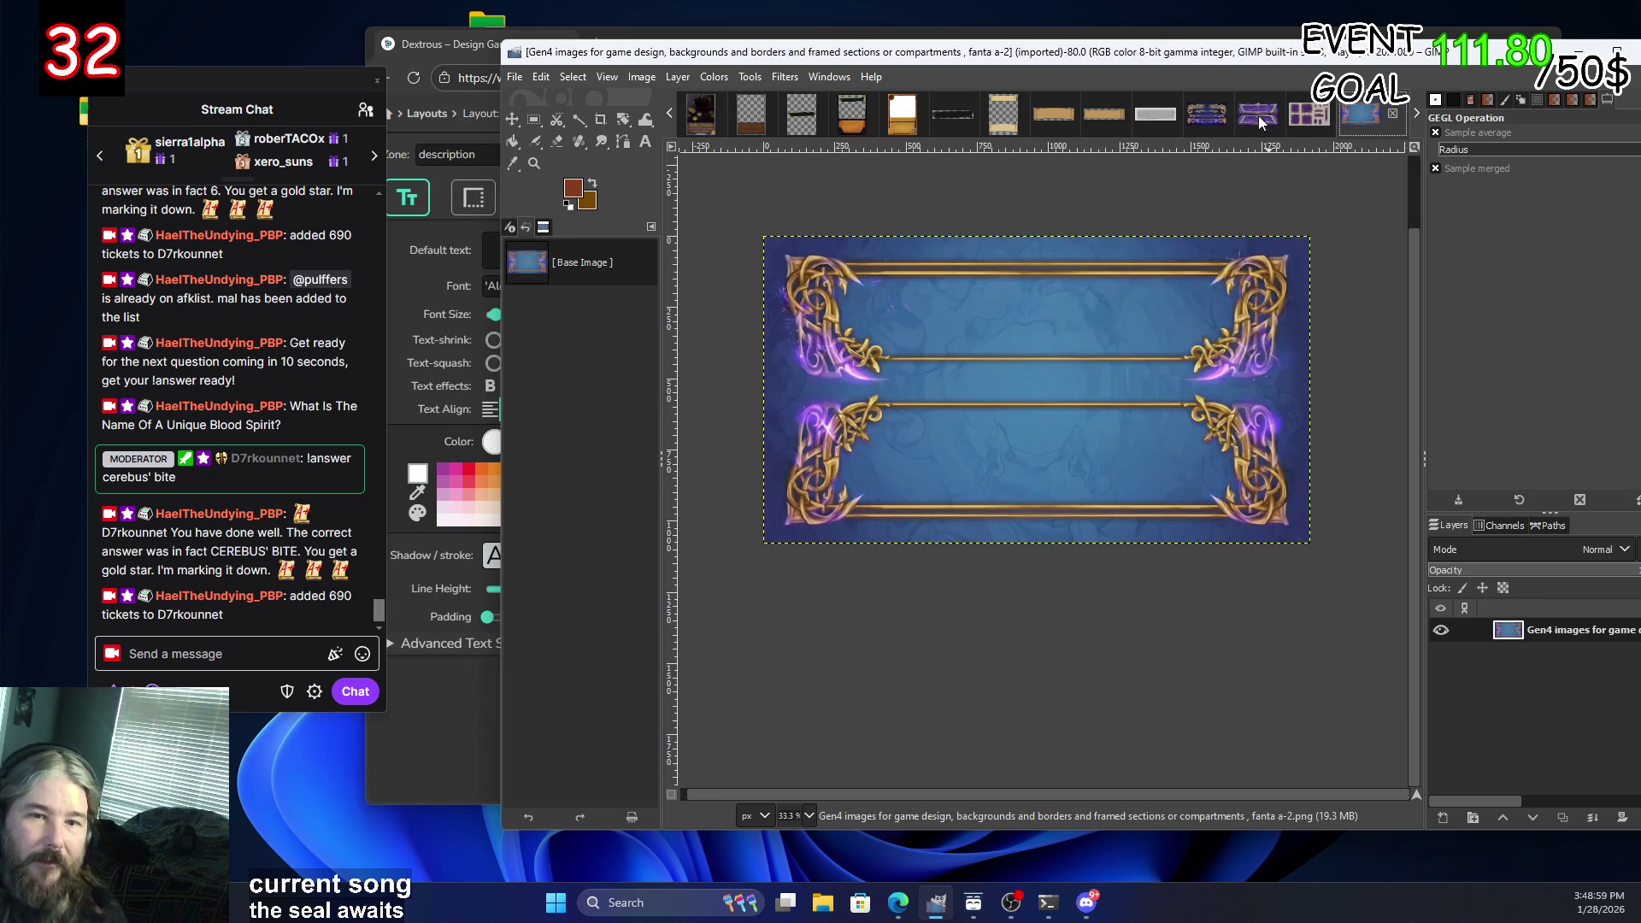
Step: Check the purple frames image, then settle on the gold-and-purple ornate borders image '(4)'
{"action": "left_click", "coordinate": [1259, 120]}
{"action": "scroll", "coordinate": [943, 292], "scroll_direction": "down", "scroll_amount": 2}
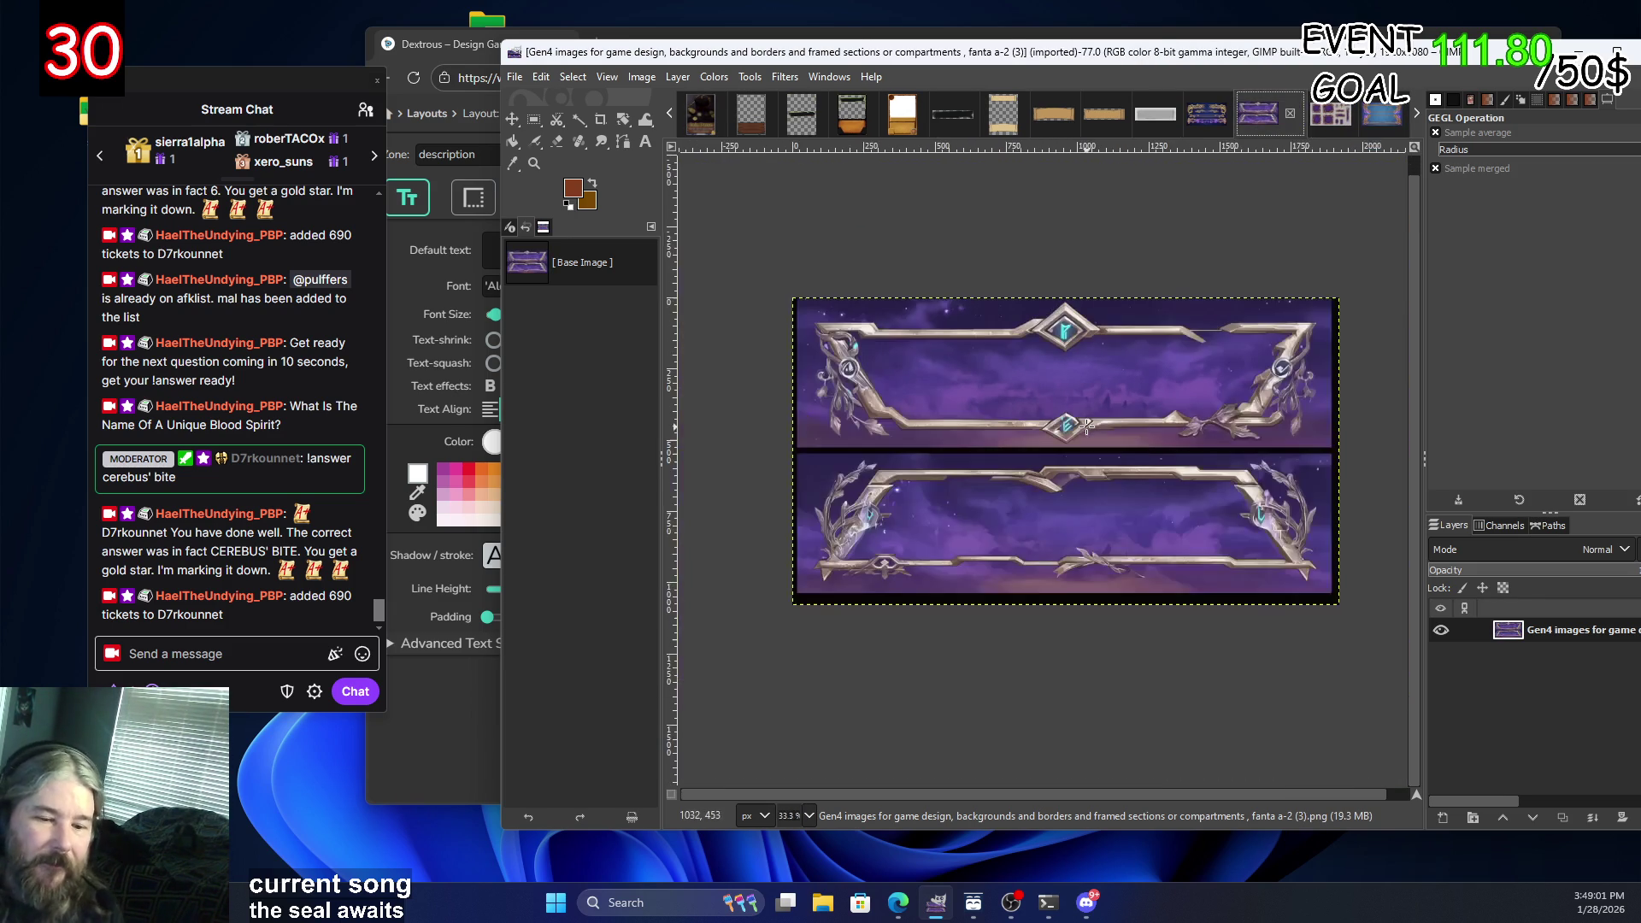
{"action": "scroll", "coordinate": [1106, 453], "scroll_direction": "up", "scroll_amount": 1}
{"action": "scroll", "coordinate": [1120, 469], "scroll_direction": "down", "scroll_amount": 1}
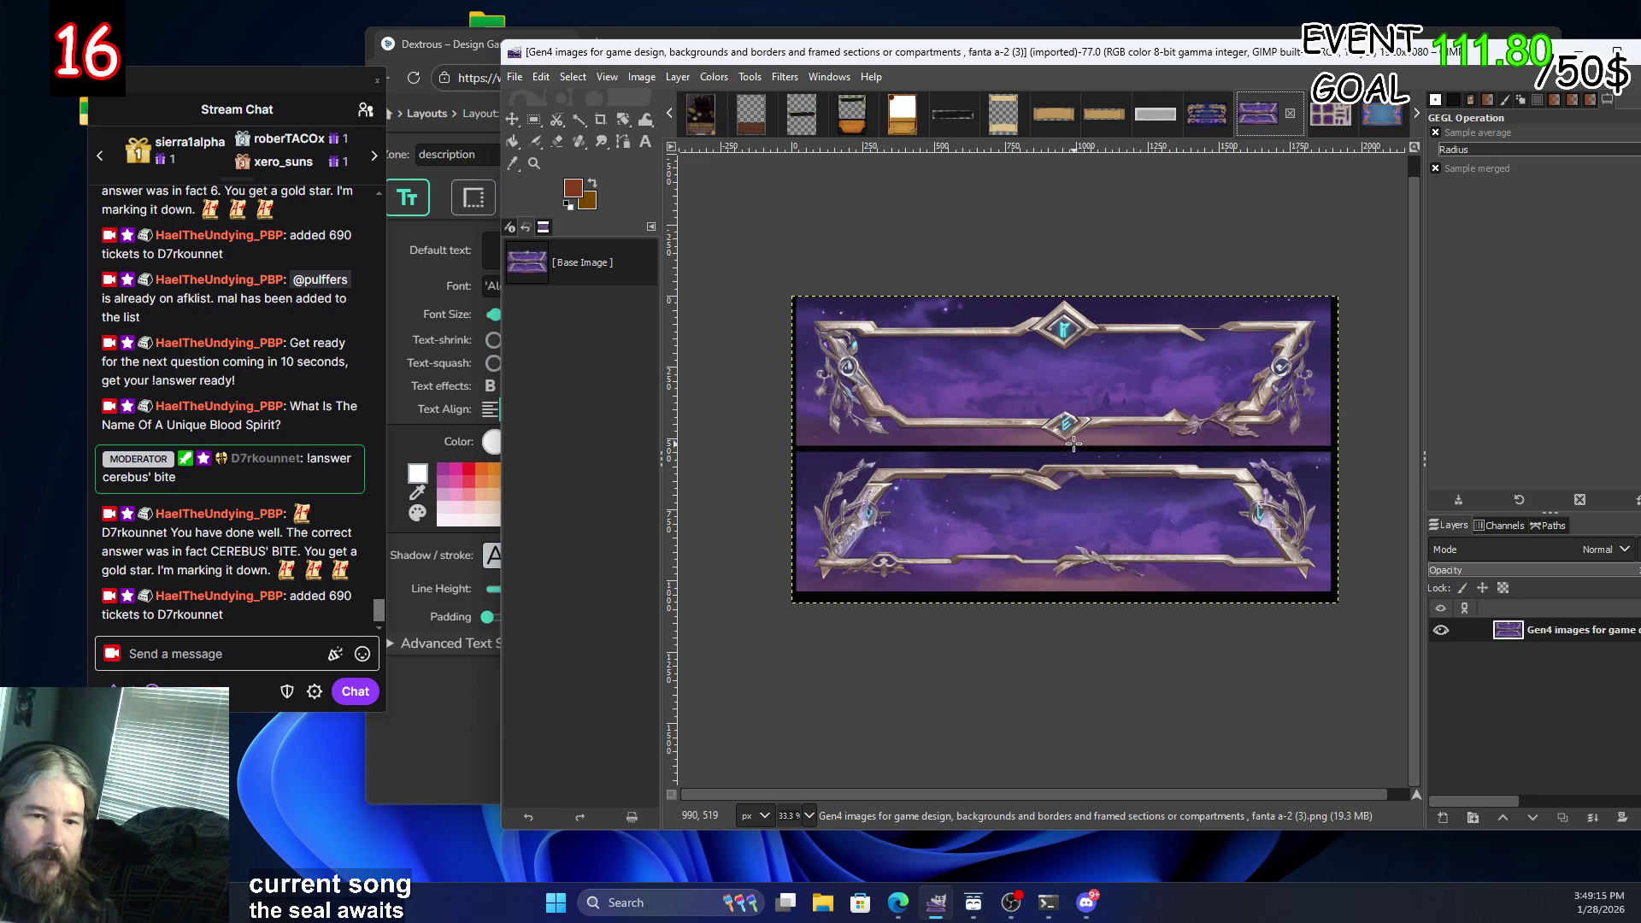
{"action": "left_click", "coordinate": [1208, 120]}
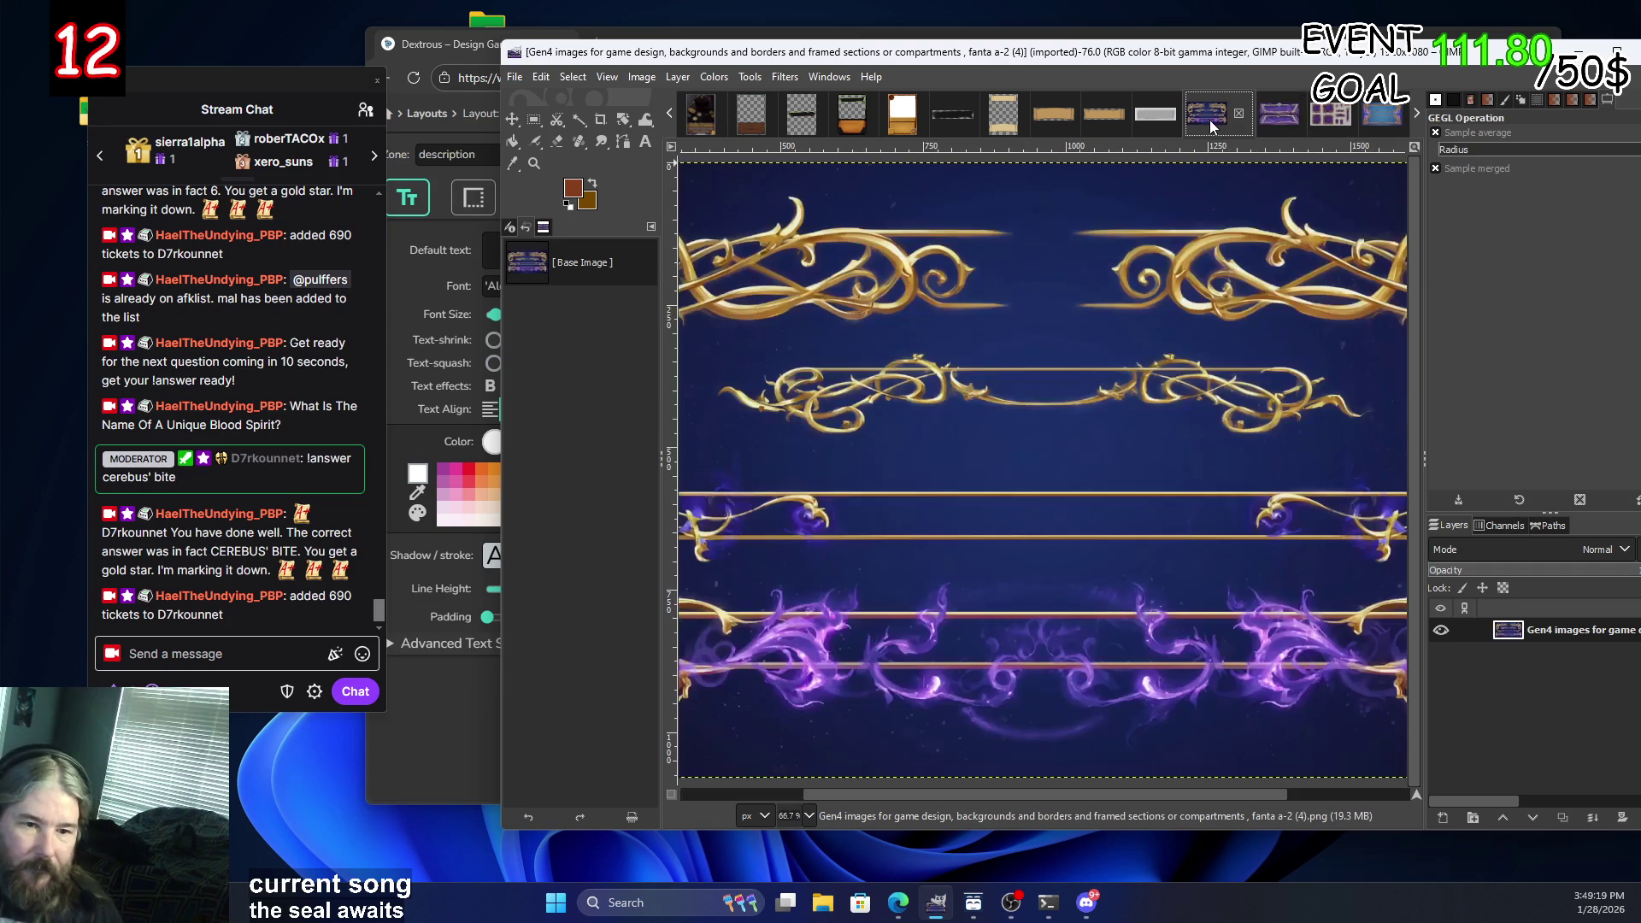
{"action": "scroll", "coordinate": [1043, 304], "scroll_direction": "down", "scroll_amount": 2}
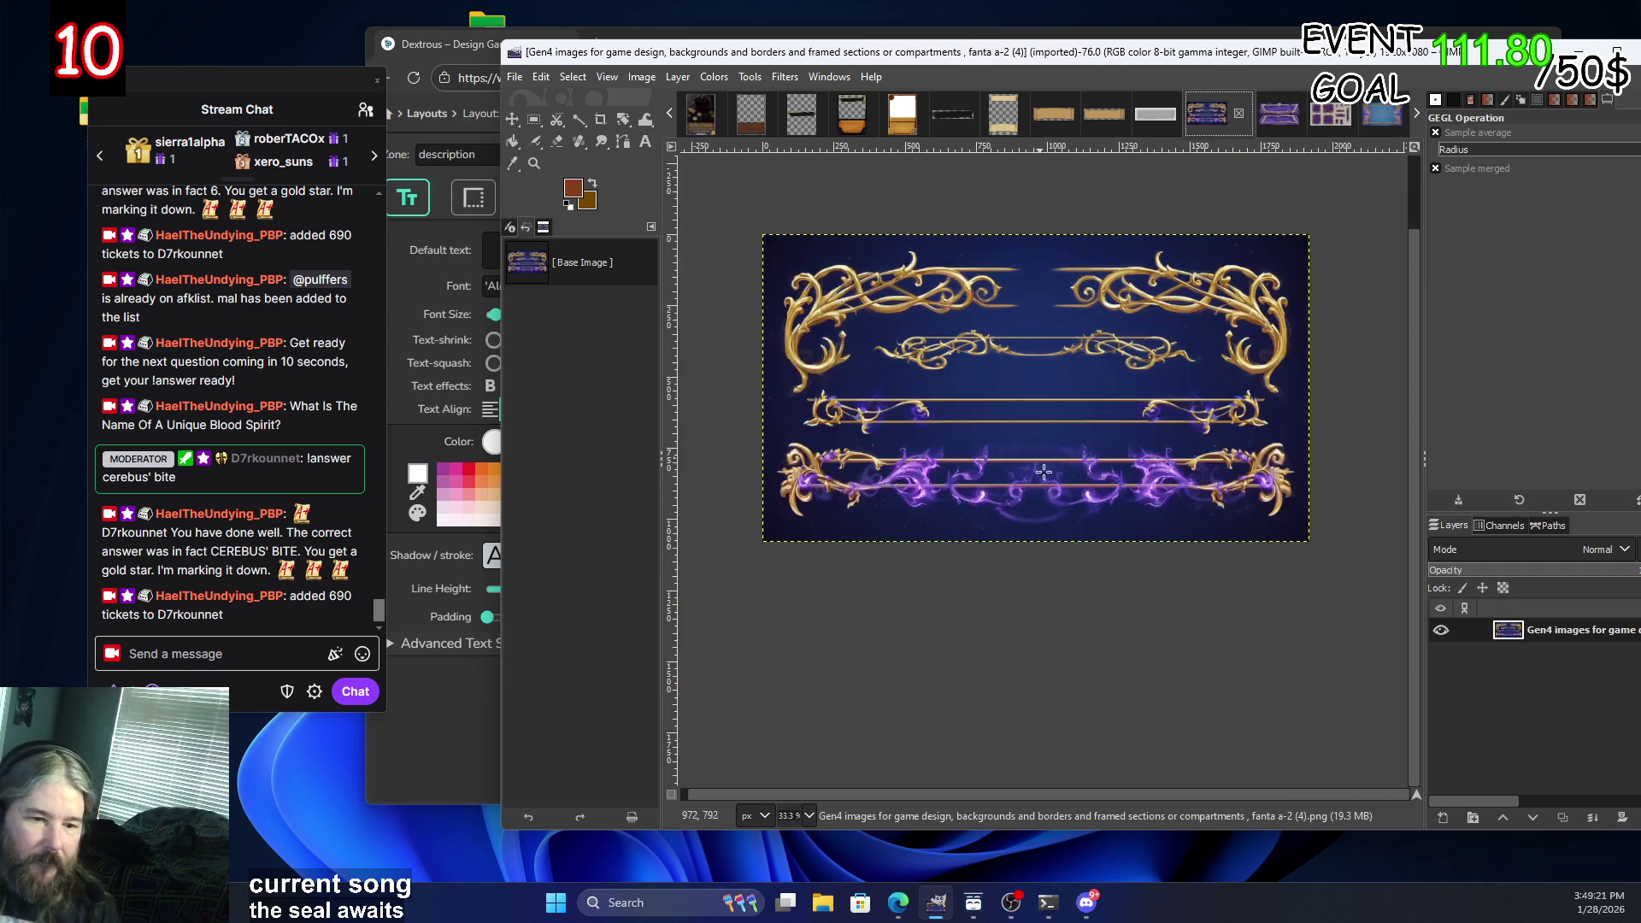
{"action": "scroll", "coordinate": [1045, 480], "scroll_direction": "up", "scroll_amount": 1}
{"action": "scroll", "coordinate": [1045, 480], "scroll_direction": "down", "scroll_amount": 1}
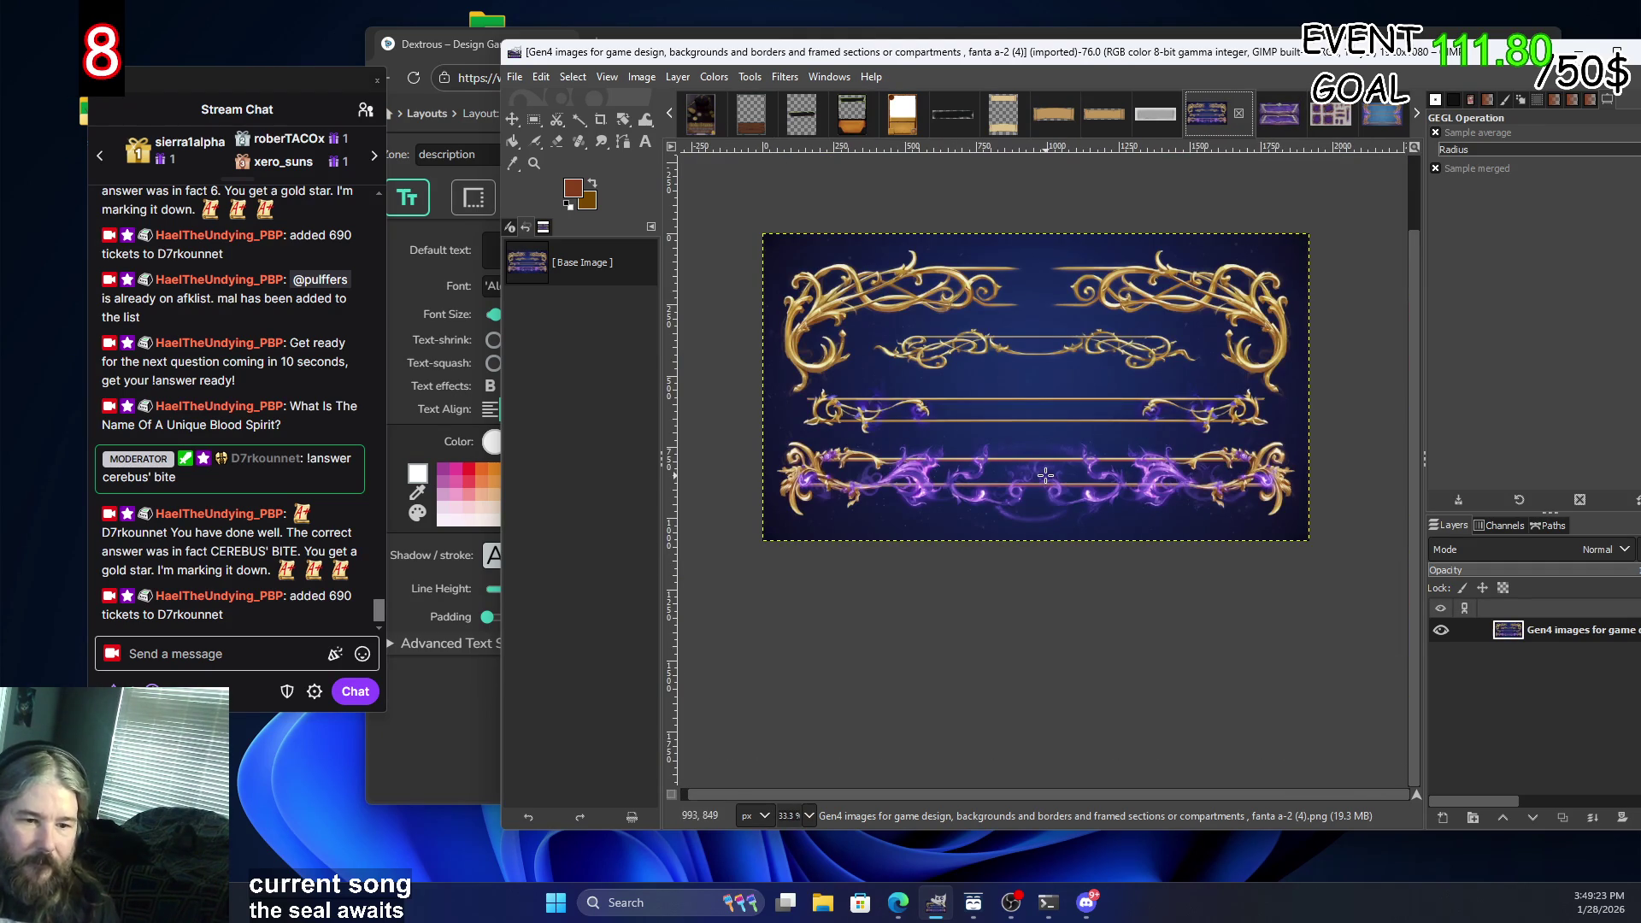
{"action": "scroll", "coordinate": [1013, 469], "scroll_direction": "up", "scroll_amount": 1}
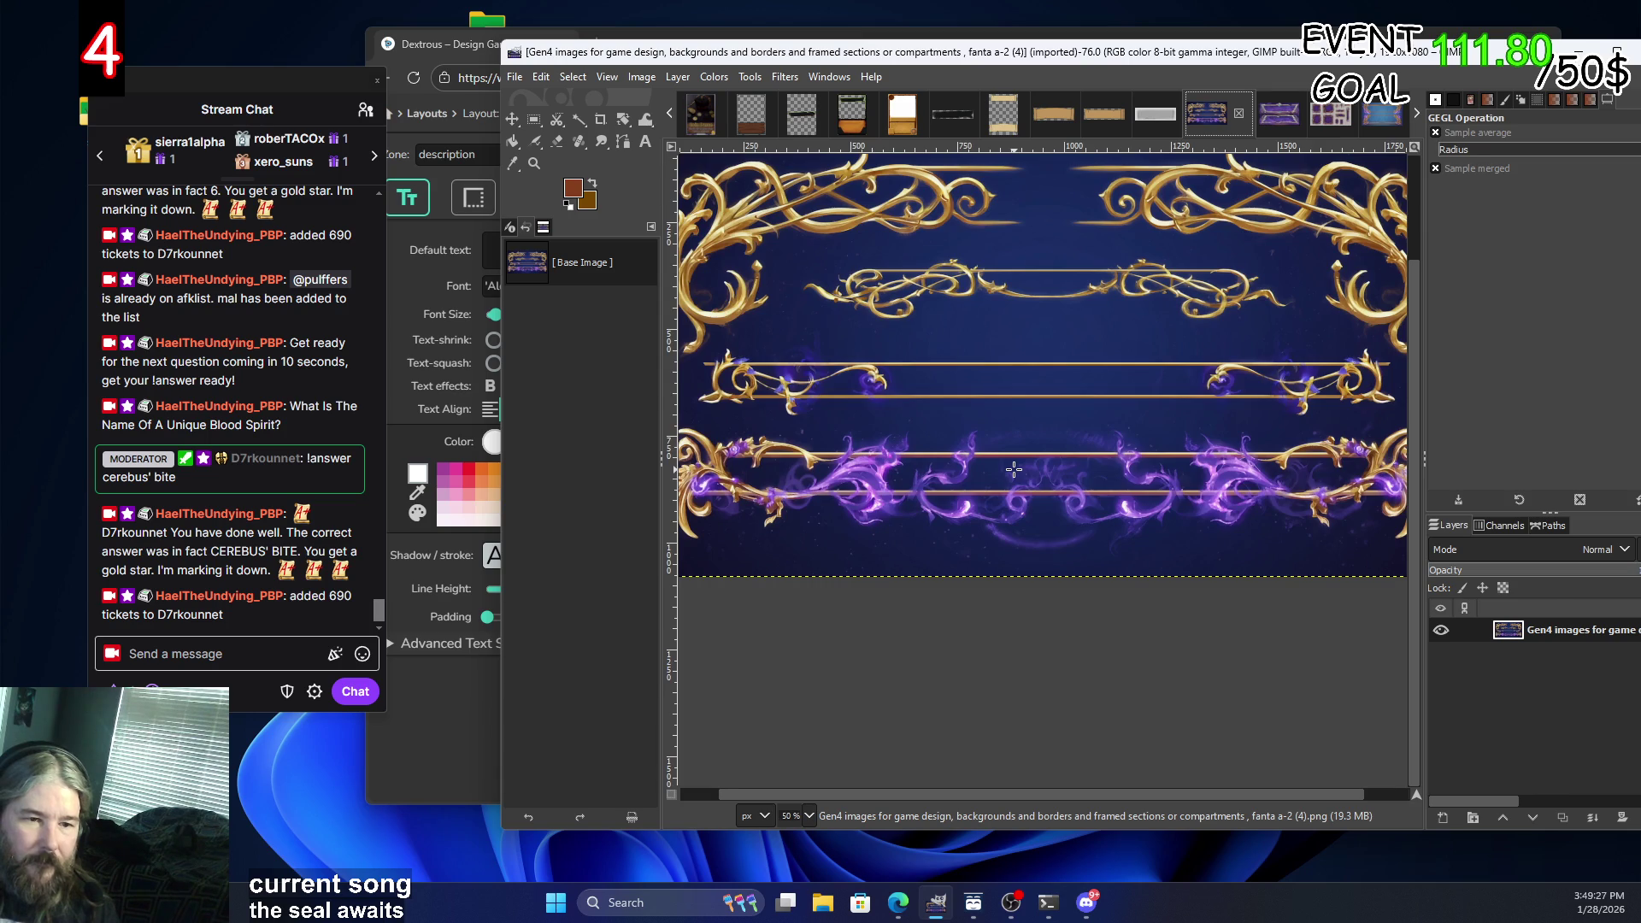
{"action": "scroll", "coordinate": [1014, 469], "scroll_direction": "down", "scroll_amount": 1}
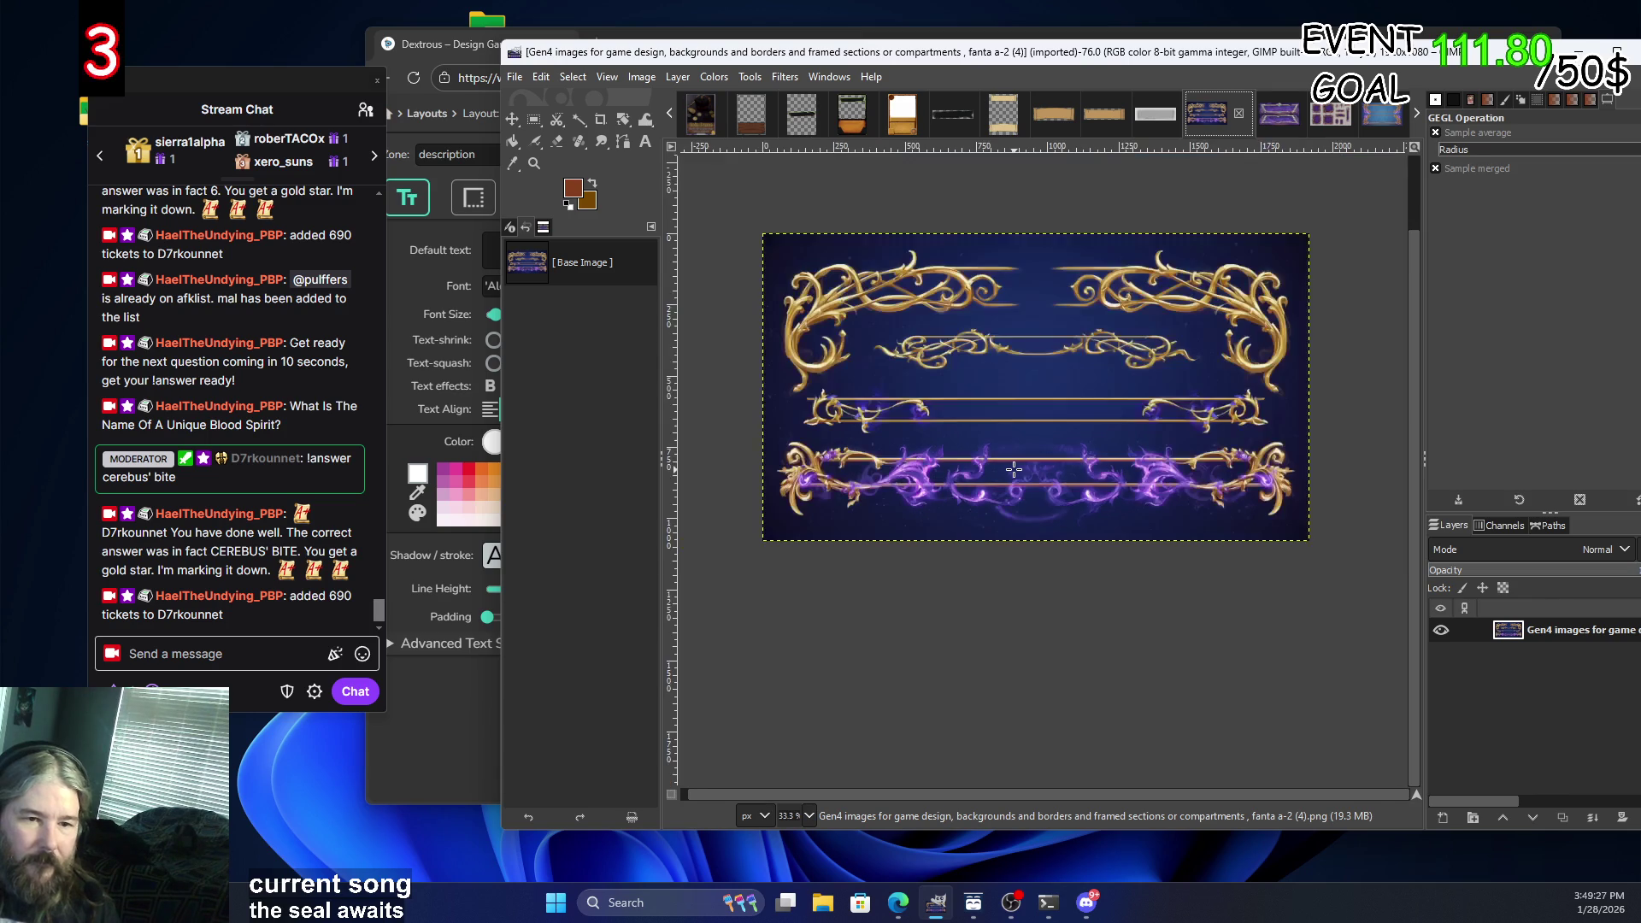
Step: Rectangle-select the bottom purple-flame band, add an alpha channel, then cut and paste it
{"action": "left_click", "coordinate": [532, 126]}
{"action": "left_click_drag", "start_coordinate": [733, 434], "coordinate": [1334, 569]}
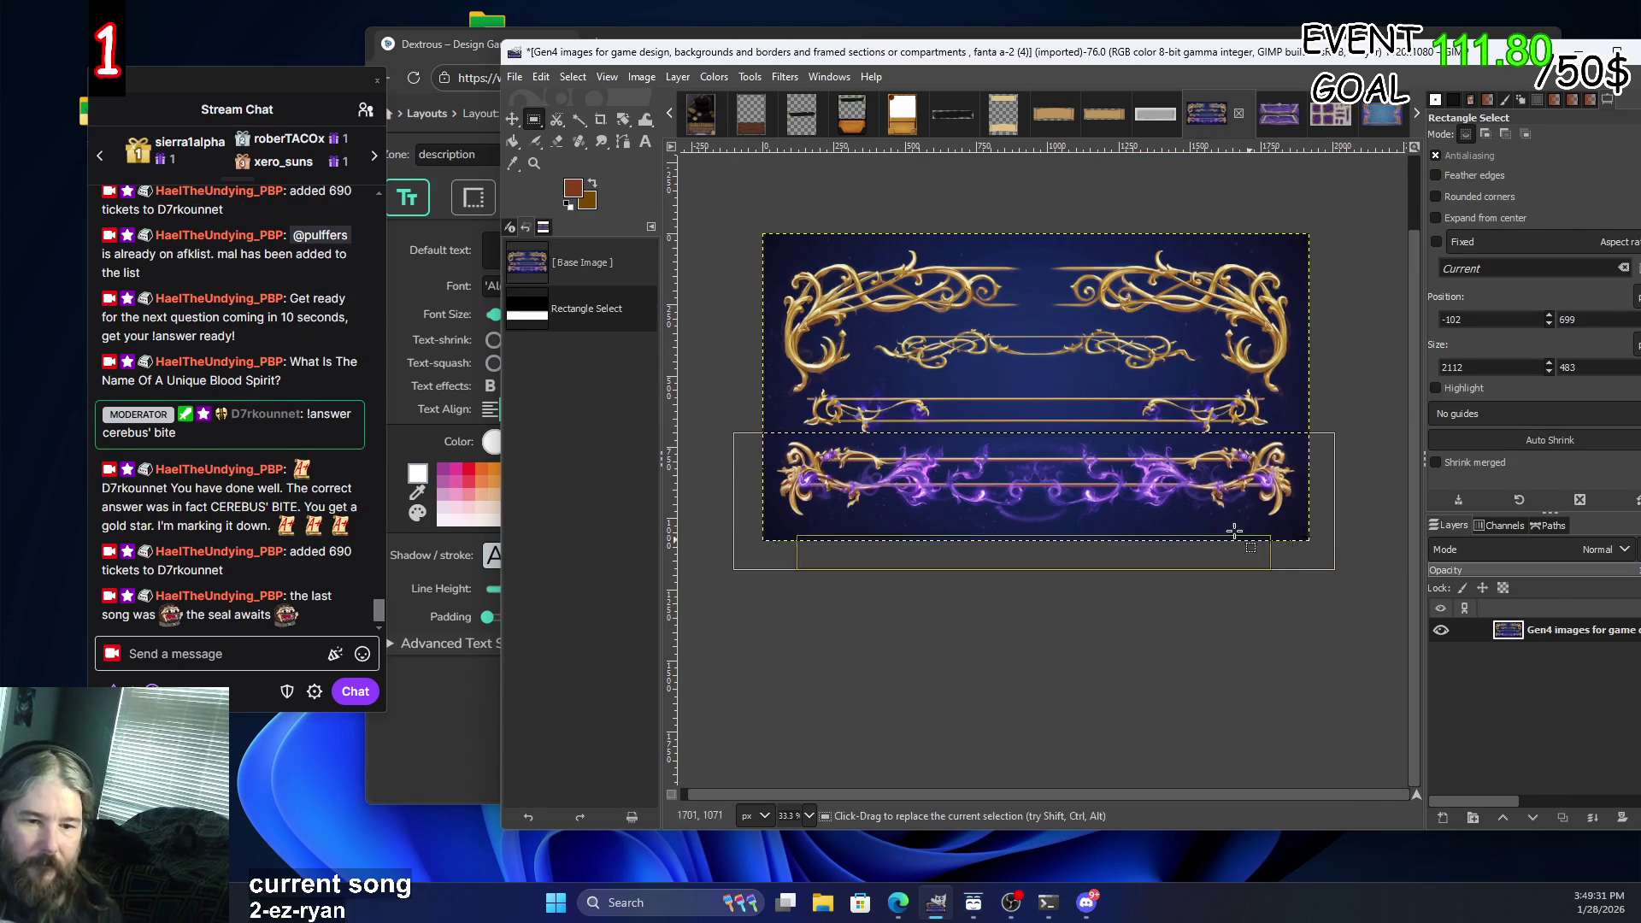
{"action": "key", "text": "ctrl+x"}
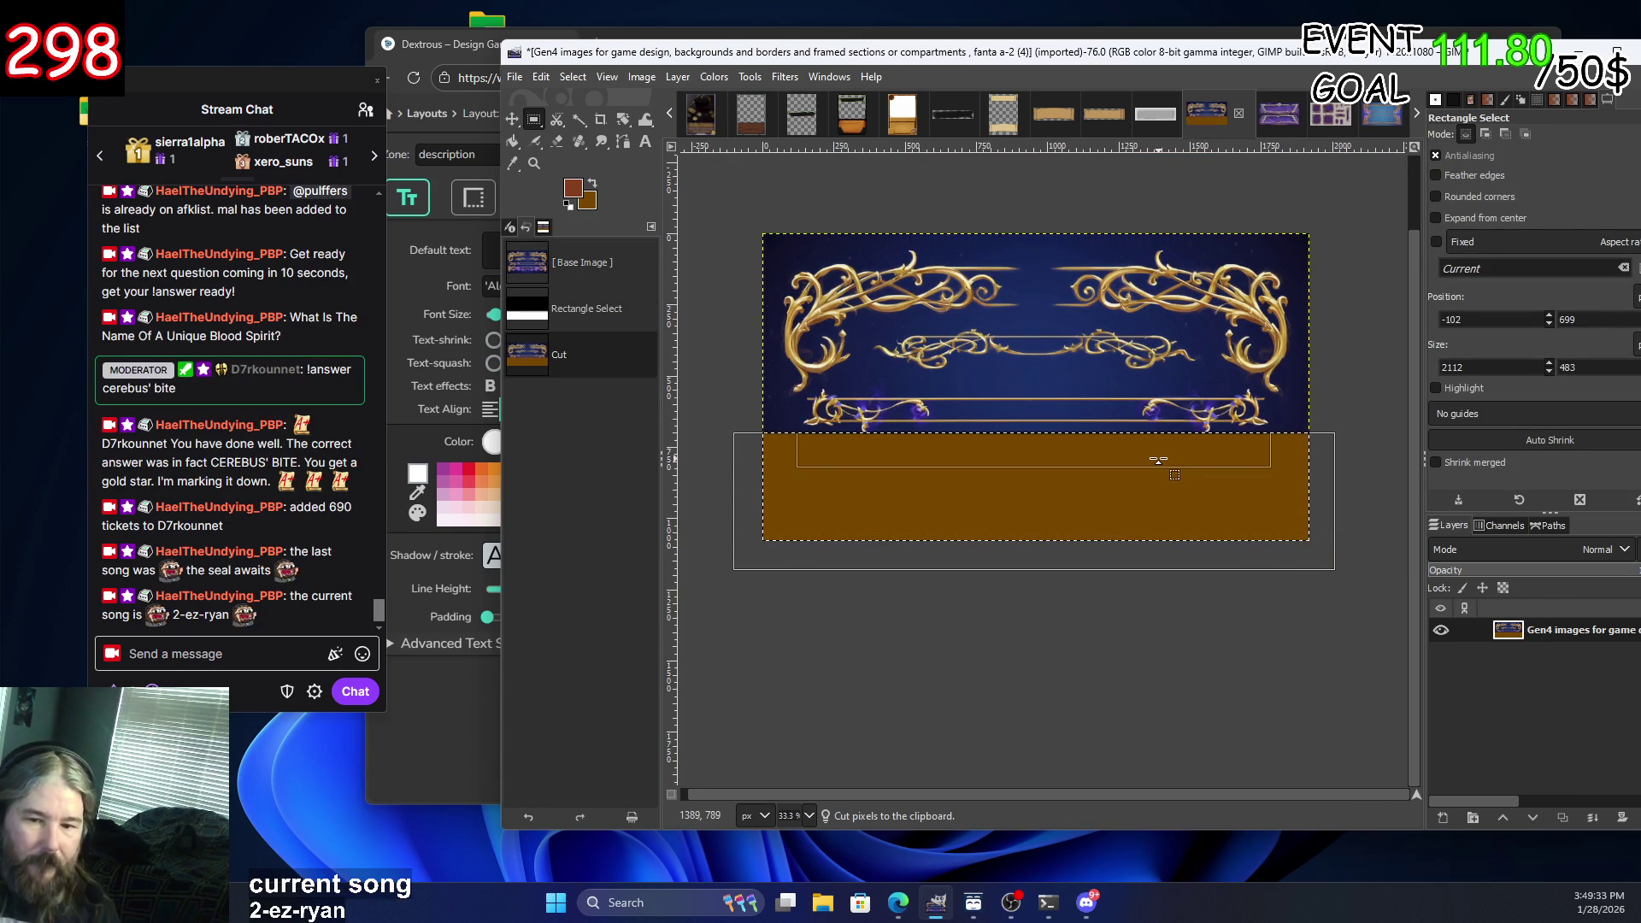
{"action": "key", "text": "ctrl+z"}
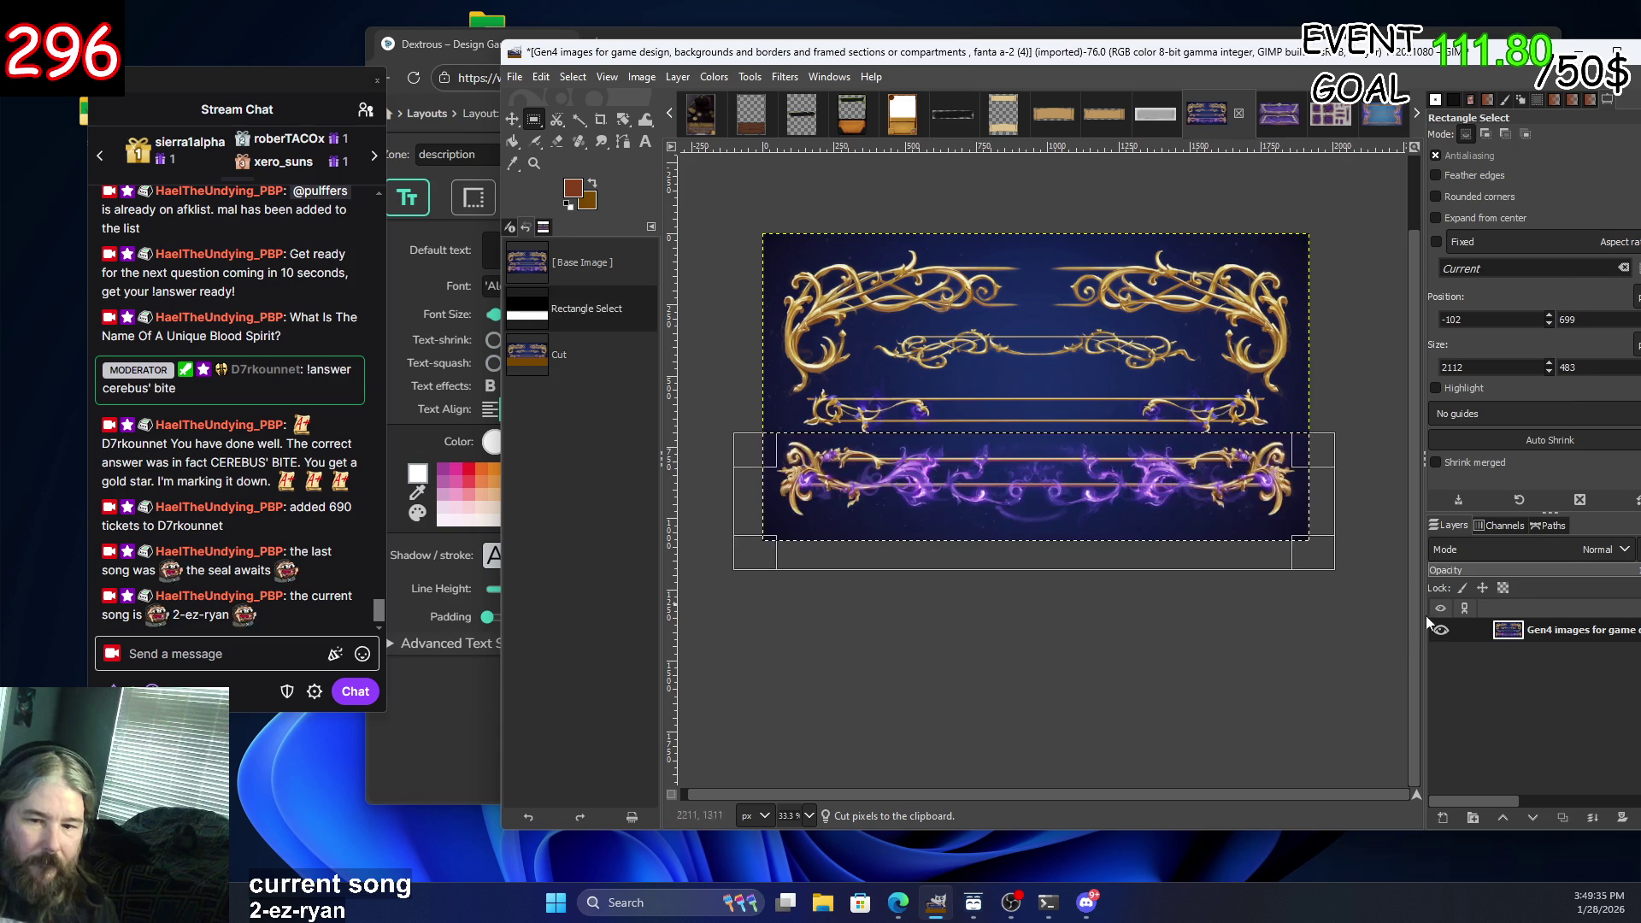
{"action": "right_click", "coordinate": [1574, 631]}
{"action": "left_click", "coordinate": [1469, 530]}
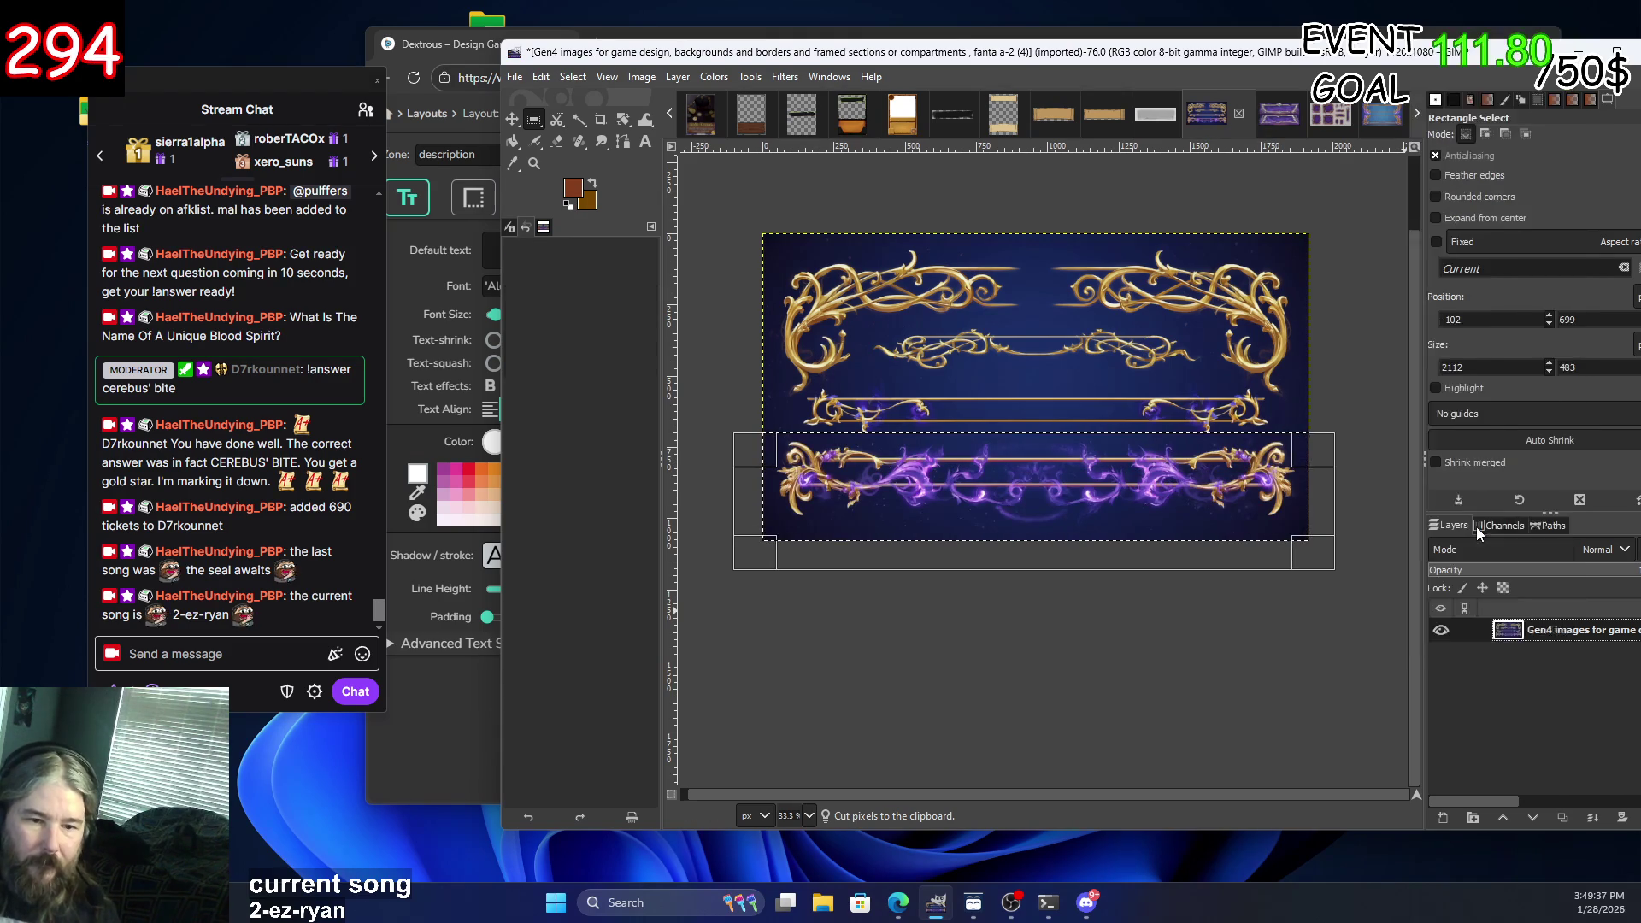
{"action": "key", "text": "ctrl+x"}
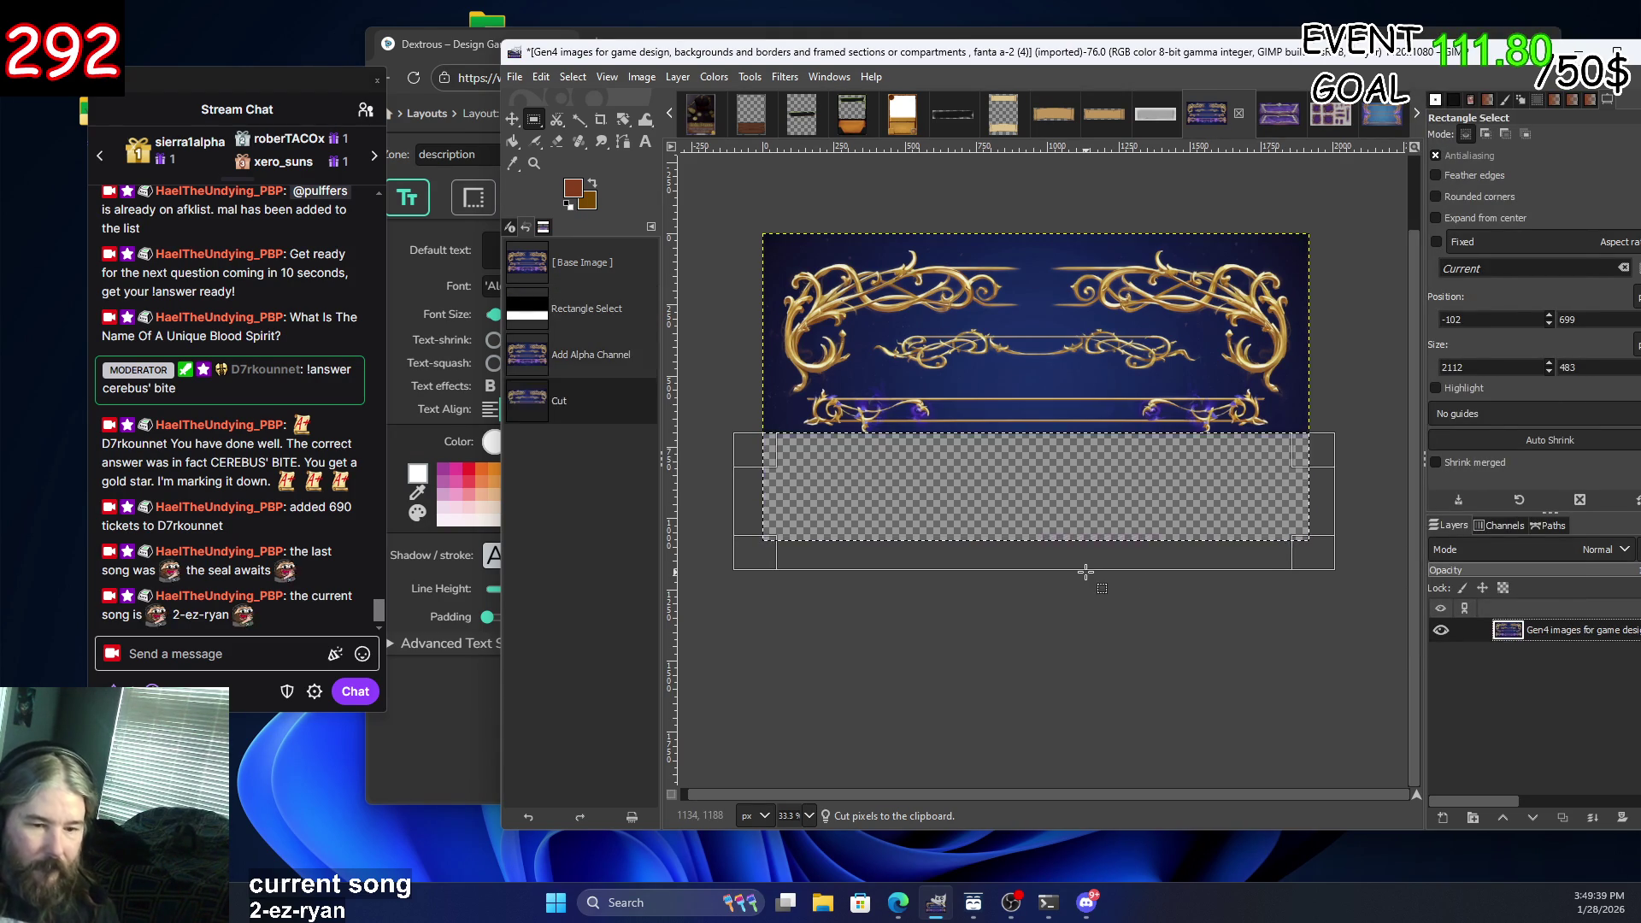
{"action": "key", "text": "ctrl+v"}
Step: Put the pasted band on a new layer, hide the original, and move it upward
{"action": "right_click", "coordinate": [1536, 643]}
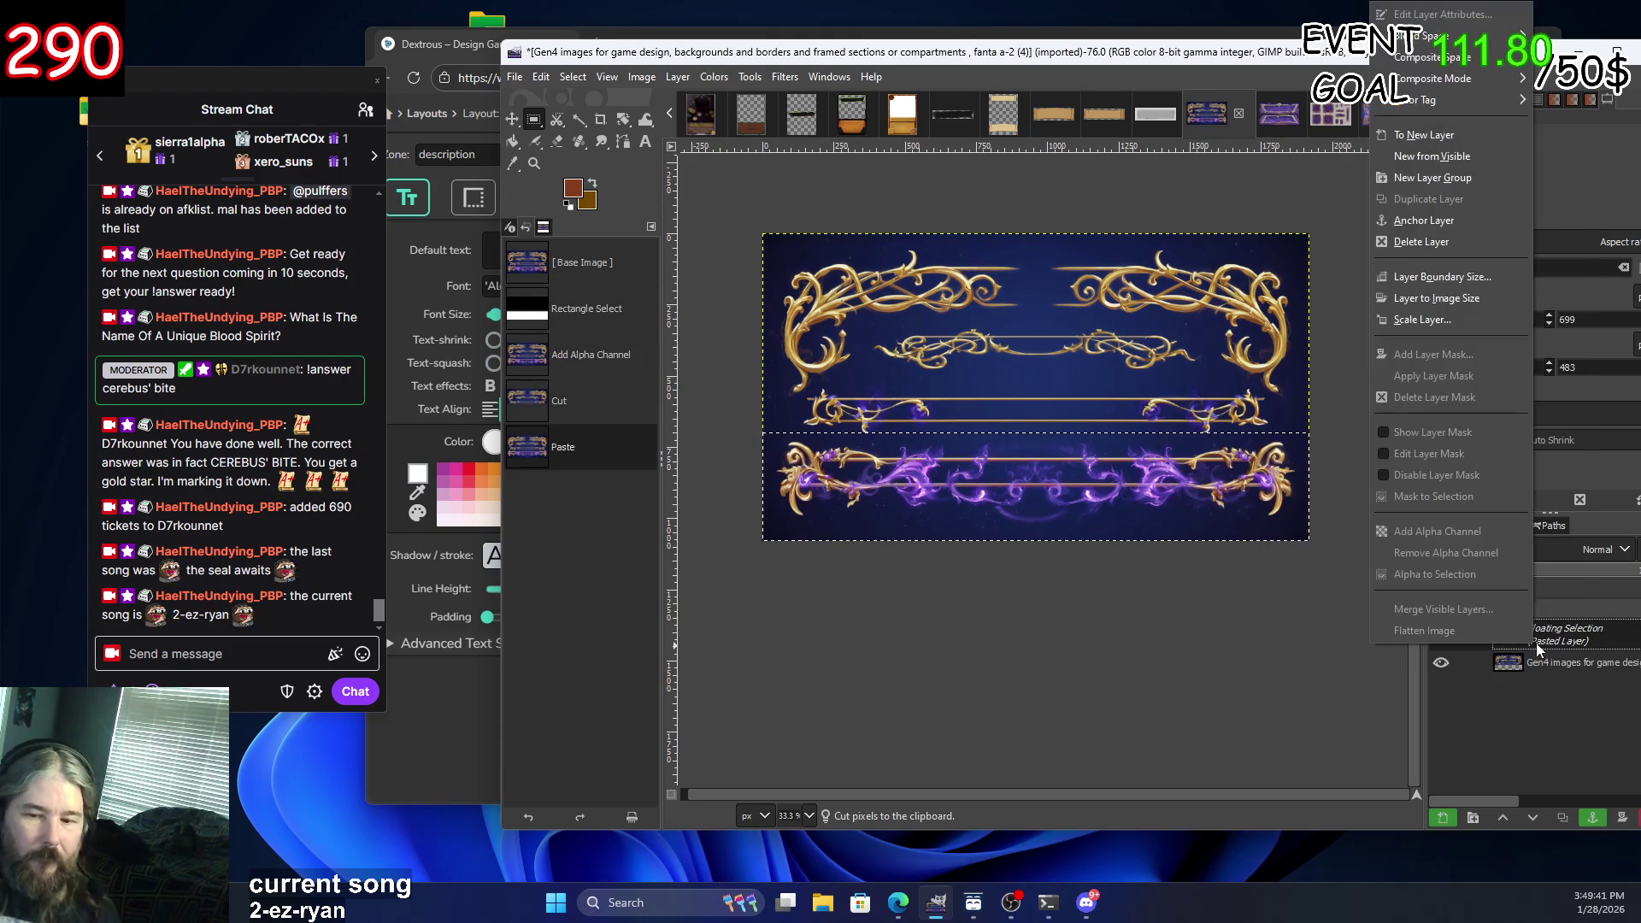
{"action": "left_click", "coordinate": [1424, 135]}
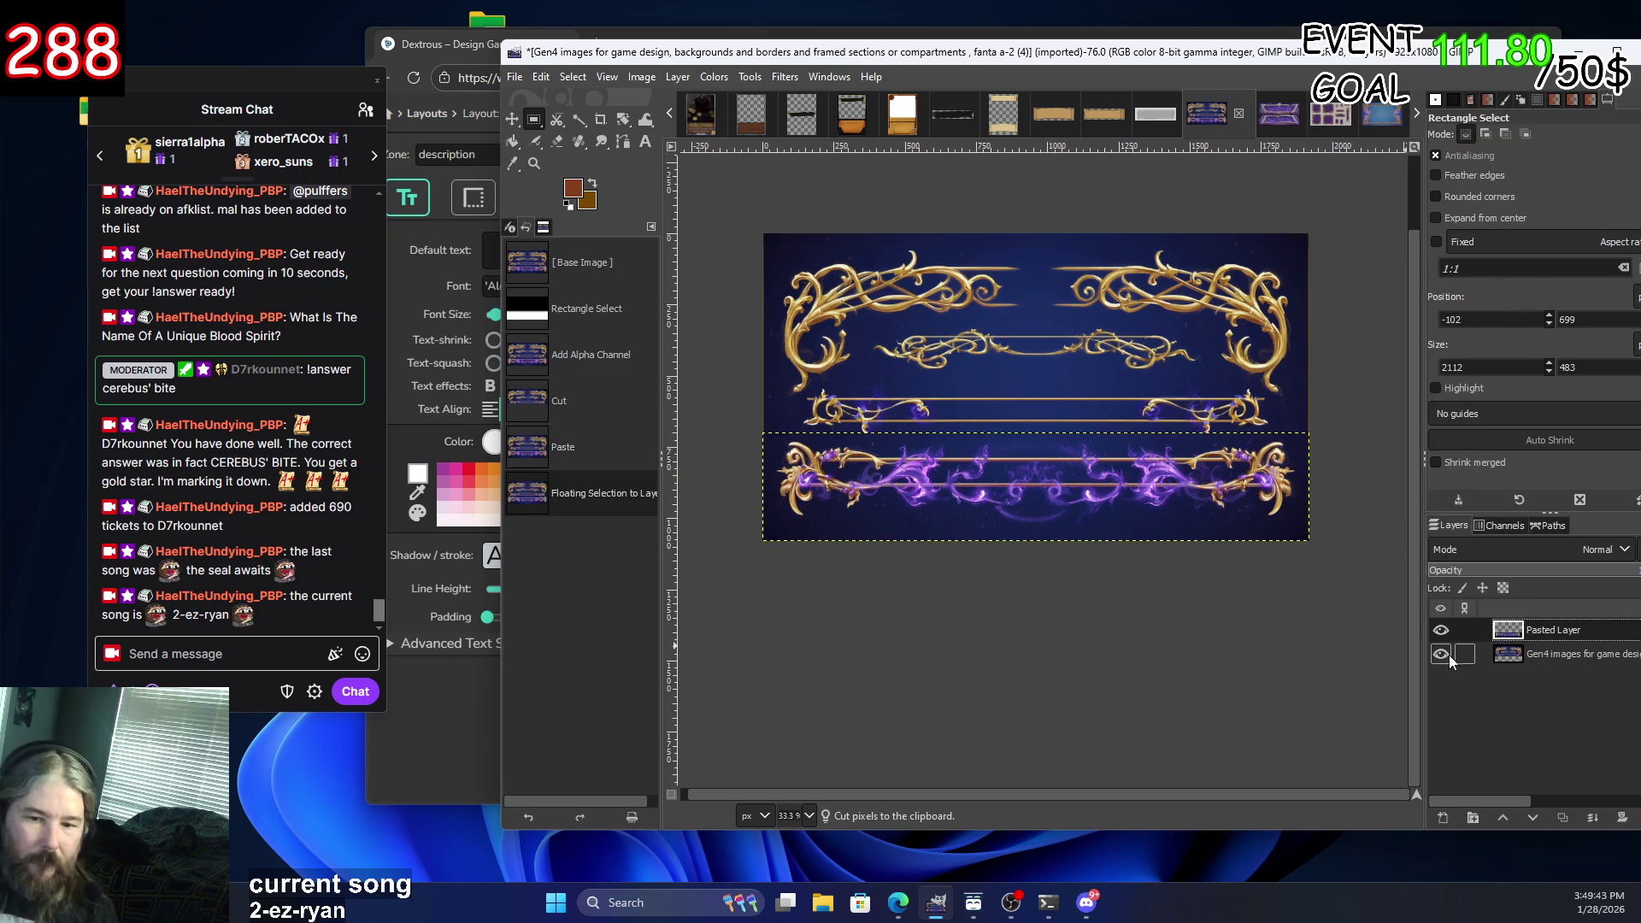
{"action": "left_click", "coordinate": [1441, 653]}
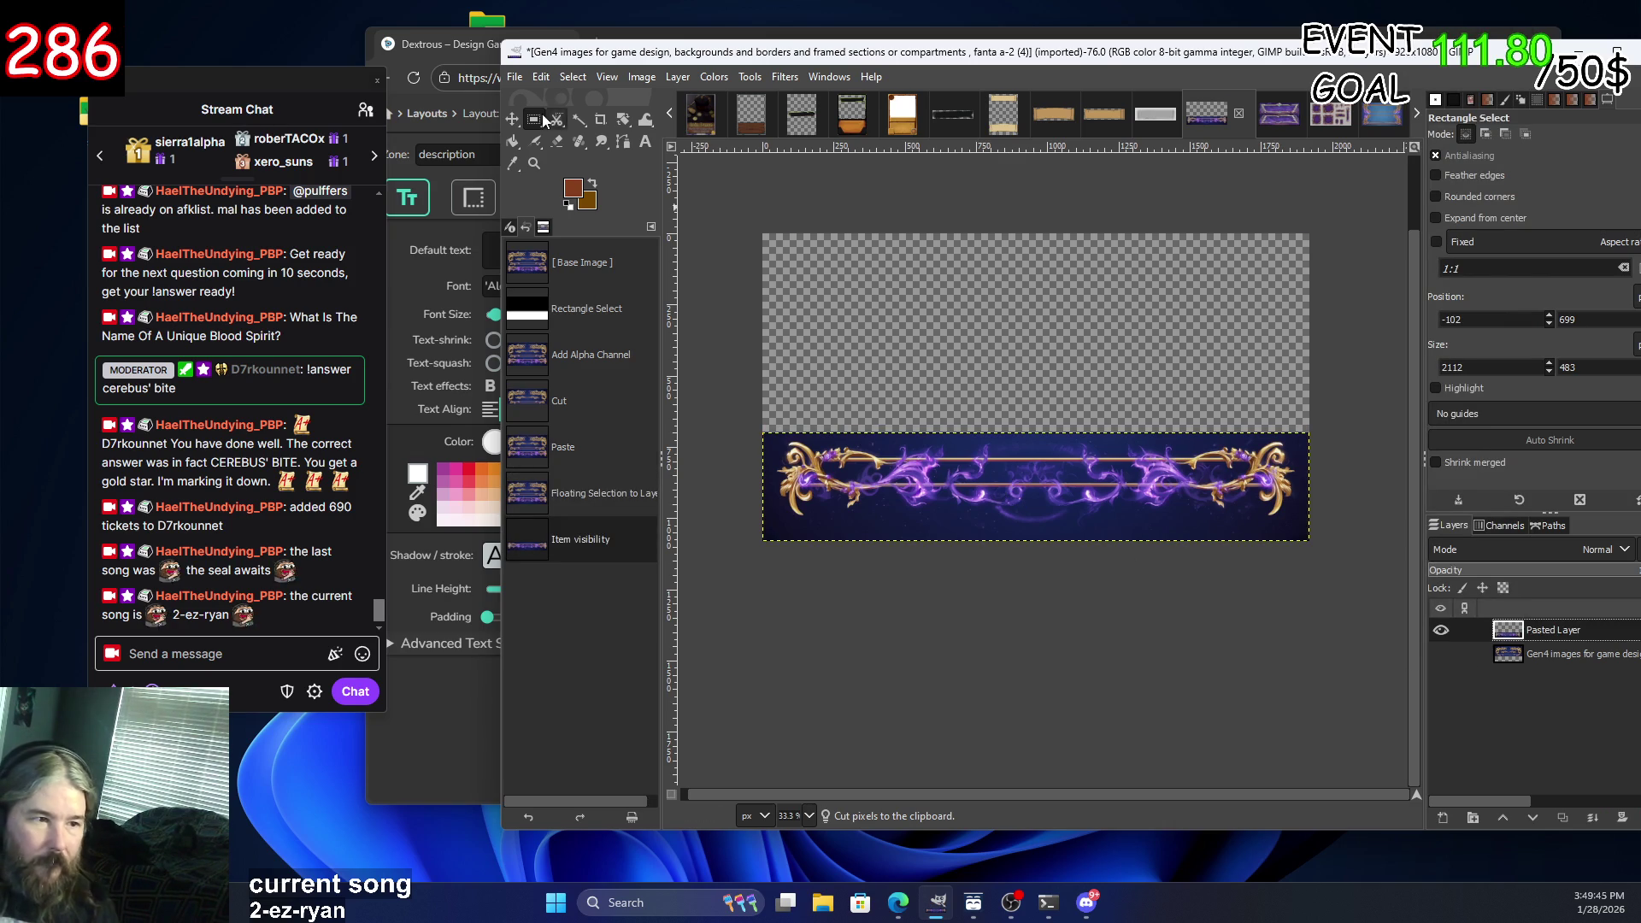
{"action": "left_click", "coordinate": [512, 118]}
{"action": "left_click_drag", "start_coordinate": [1047, 467], "coordinate": [1047, 342]}
{"action": "scroll", "coordinate": [1047, 341], "scroll_direction": "up", "scroll_amount": 1}
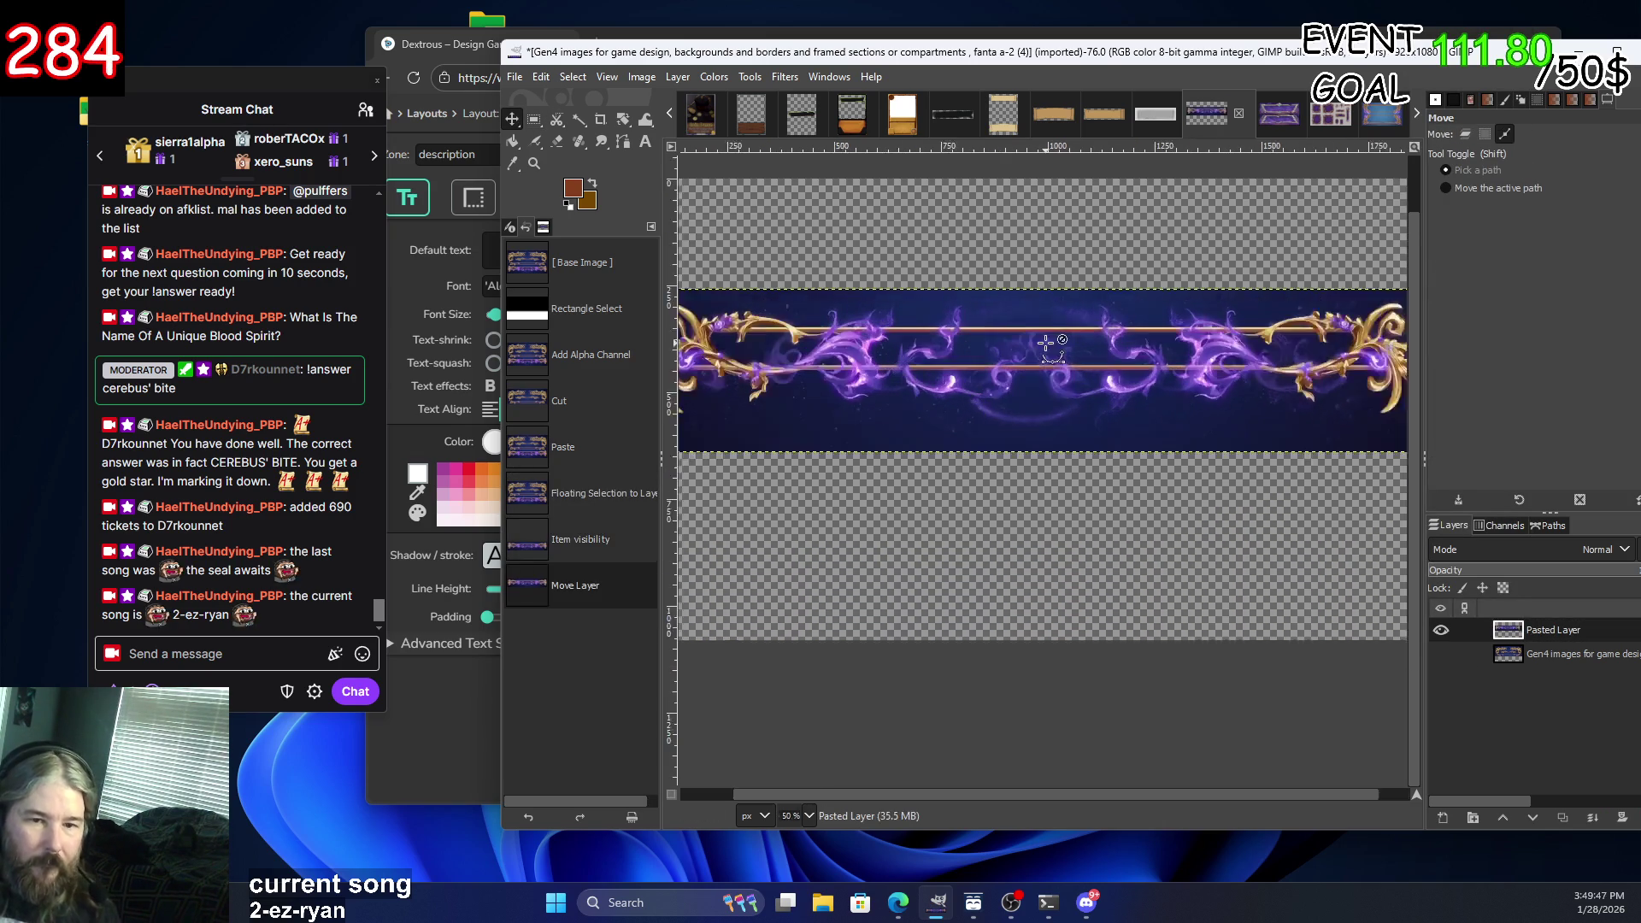
{"action": "scroll", "coordinate": [1045, 342], "scroll_direction": "up", "scroll_amount": 1}
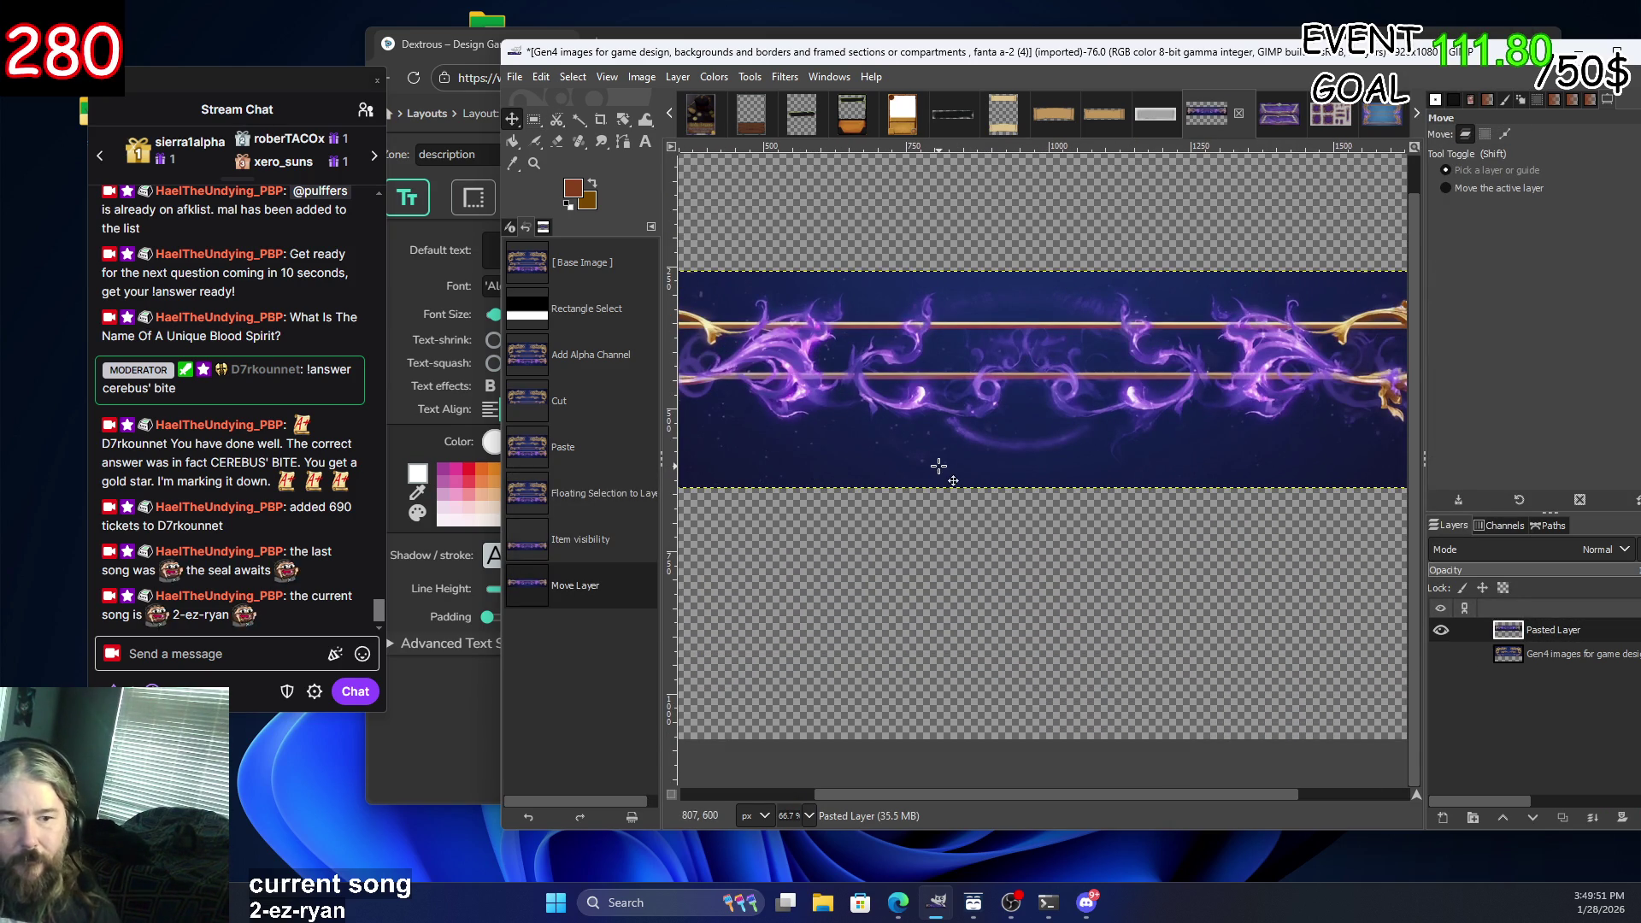
{"action": "scroll", "coordinate": [864, 440], "scroll_direction": "down", "scroll_amount": 1}
{"action": "scroll", "coordinate": [842, 458], "scroll_direction": "down", "scroll_amount": 1}
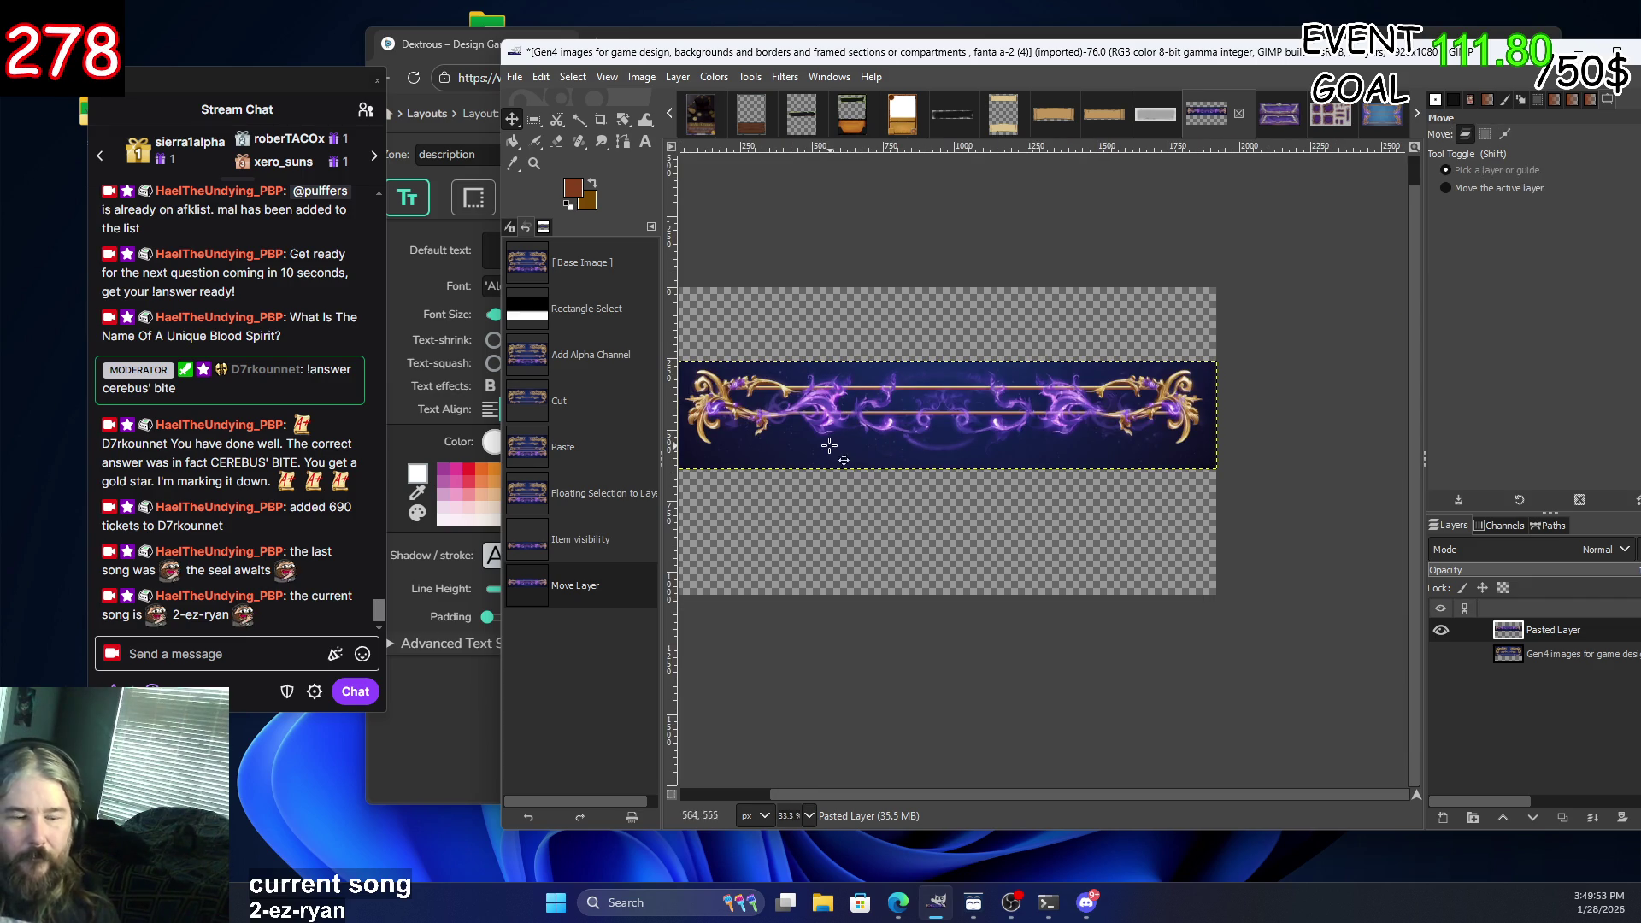
{"action": "left_click_drag", "start_coordinate": [845, 460], "coordinate": [962, 450]}
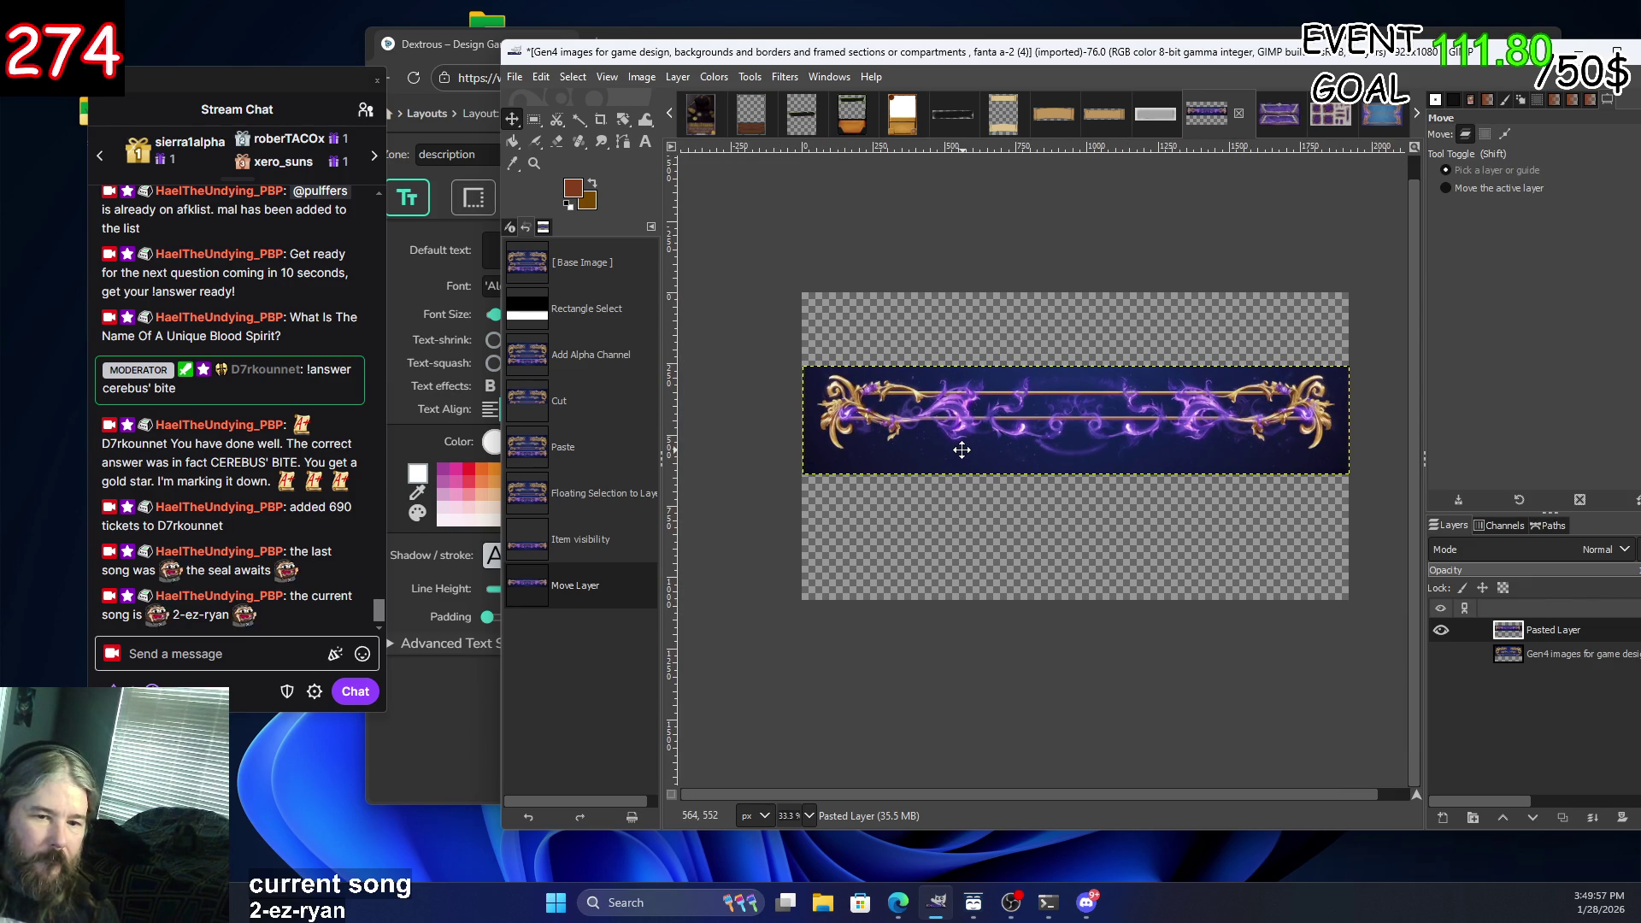
{"action": "left_click_drag", "start_coordinate": [962, 450], "coordinate": [939, 451]}
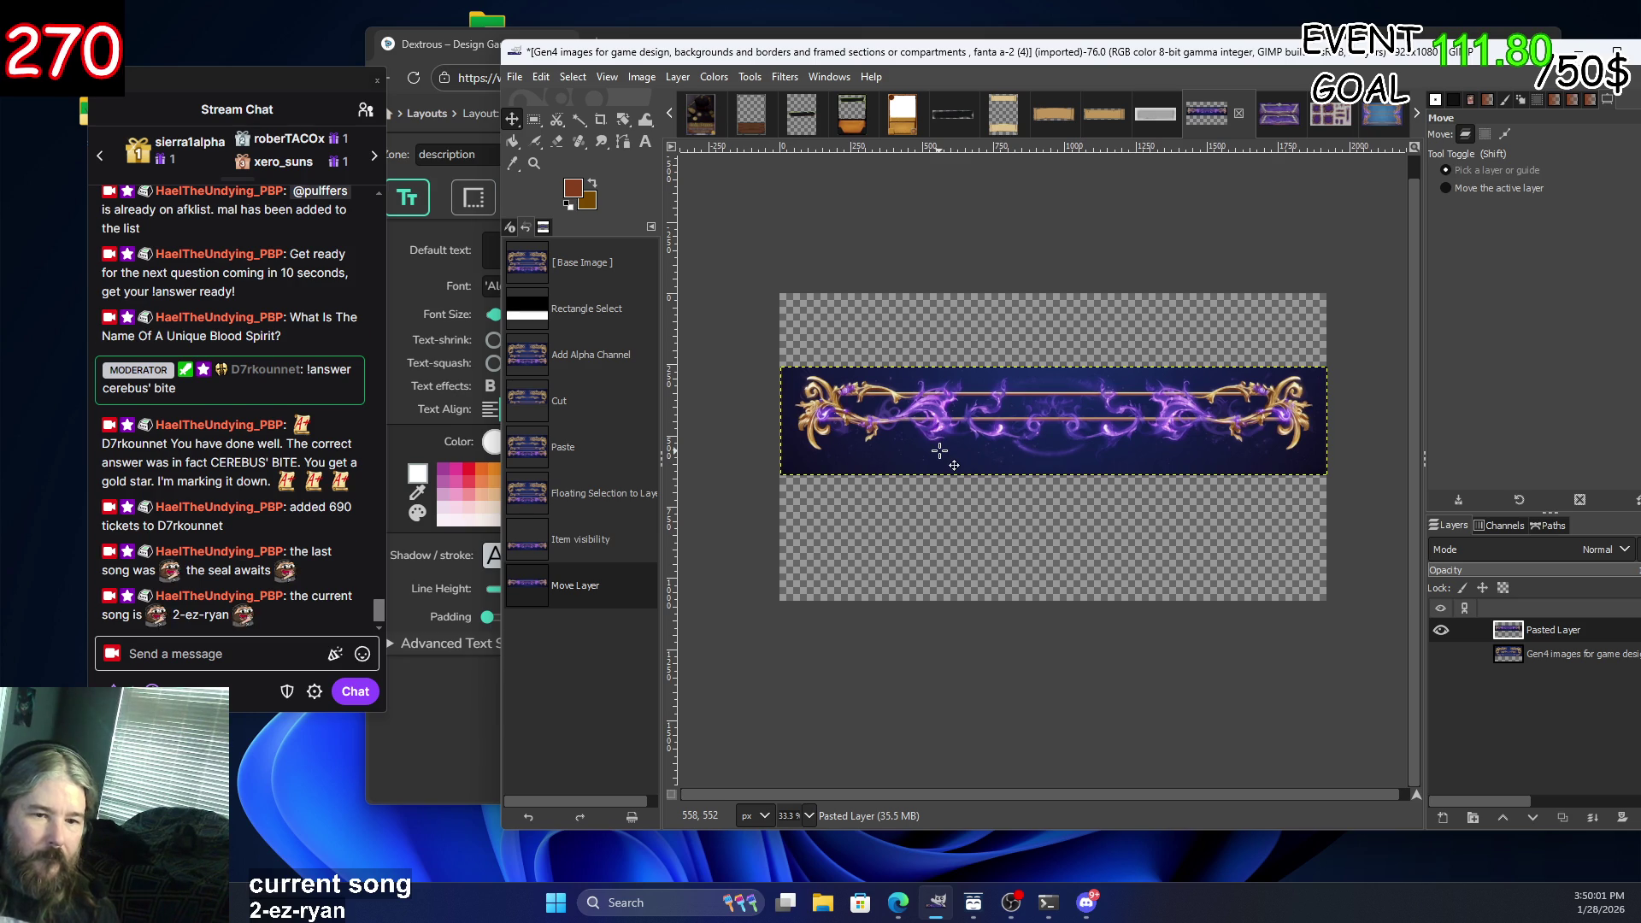
{"action": "left_click", "coordinate": [1275, 113]}
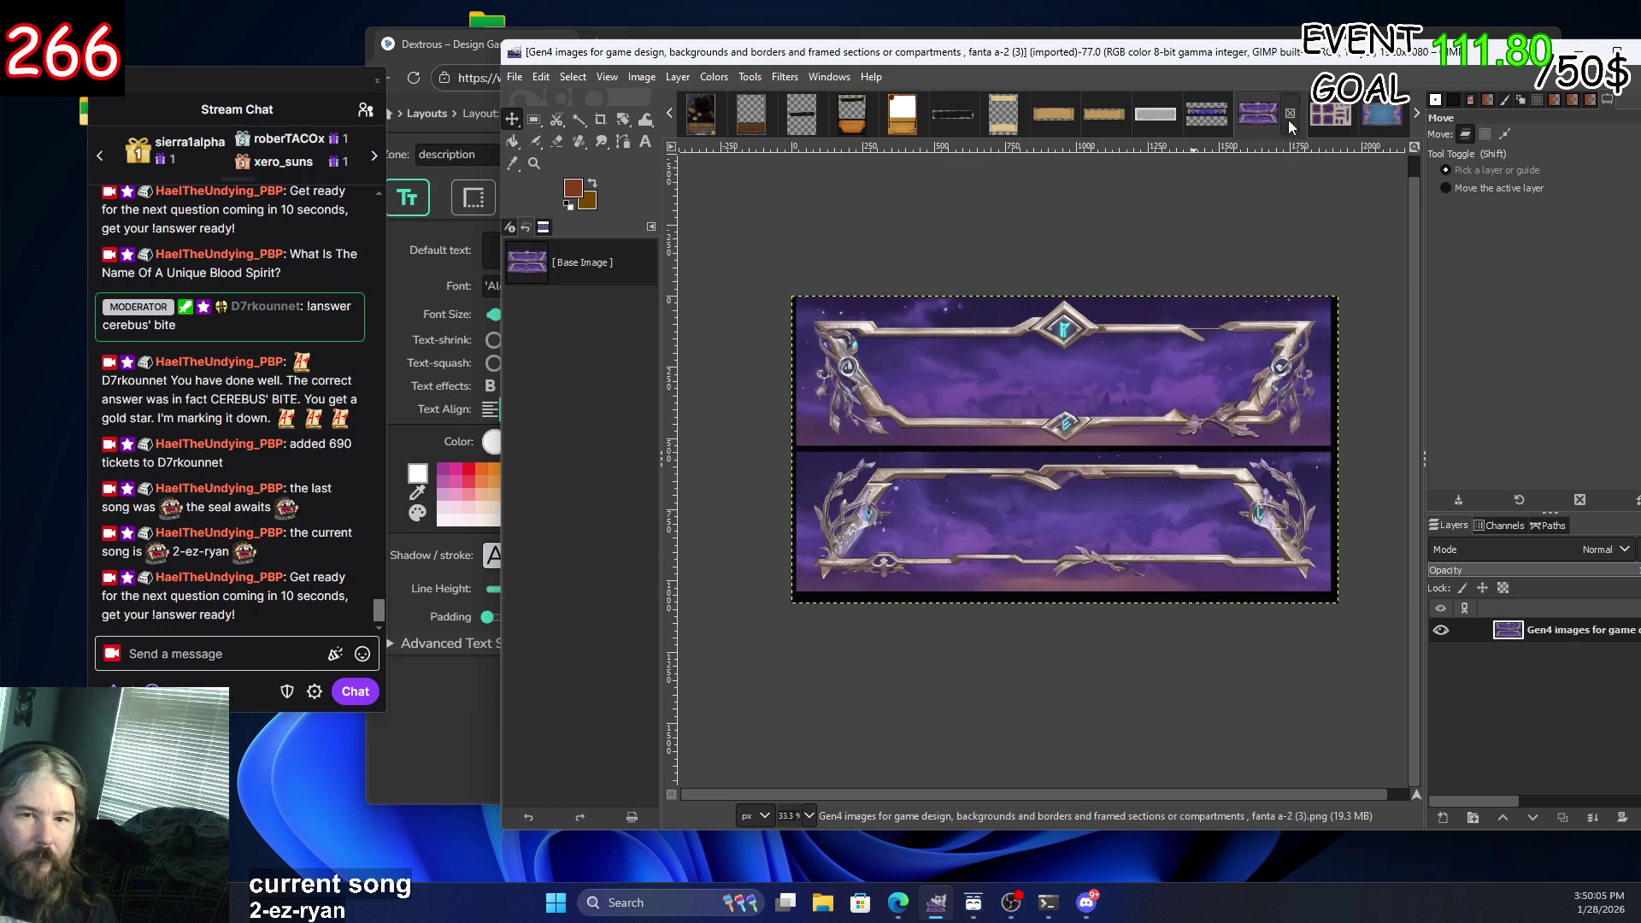
Step: Reposition the GIMP window and bring up the purple-and-silver double-banner frame image
{"action": "left_click", "coordinate": [1381, 119]}
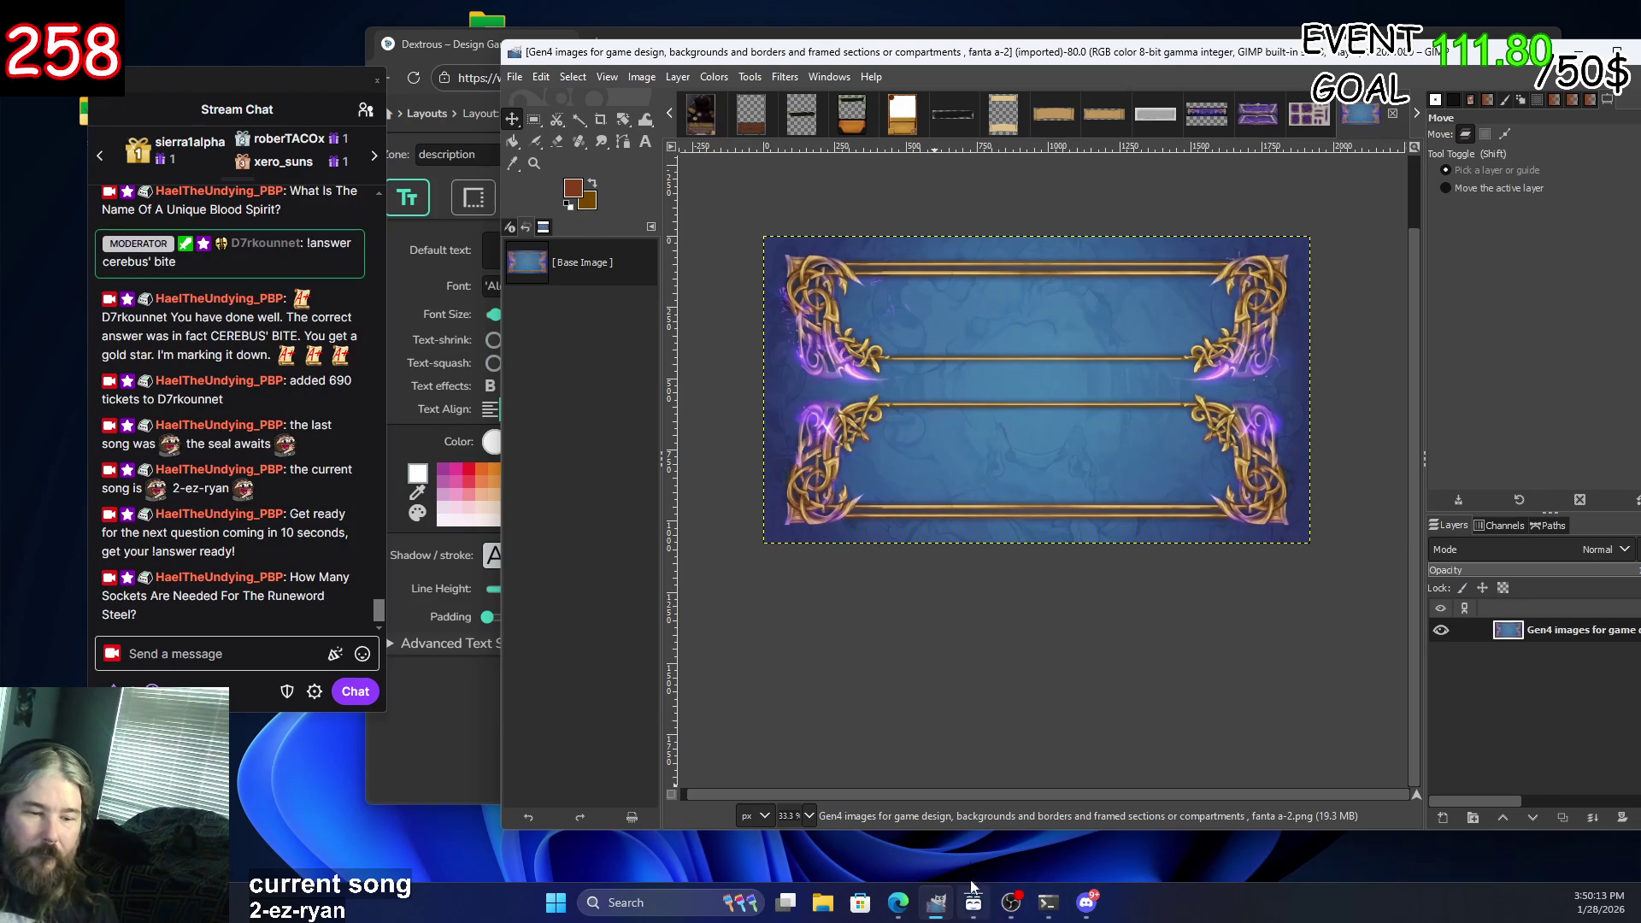
{"action": "left_click_drag", "start_coordinate": [1104, 58], "coordinate": [933, 389]}
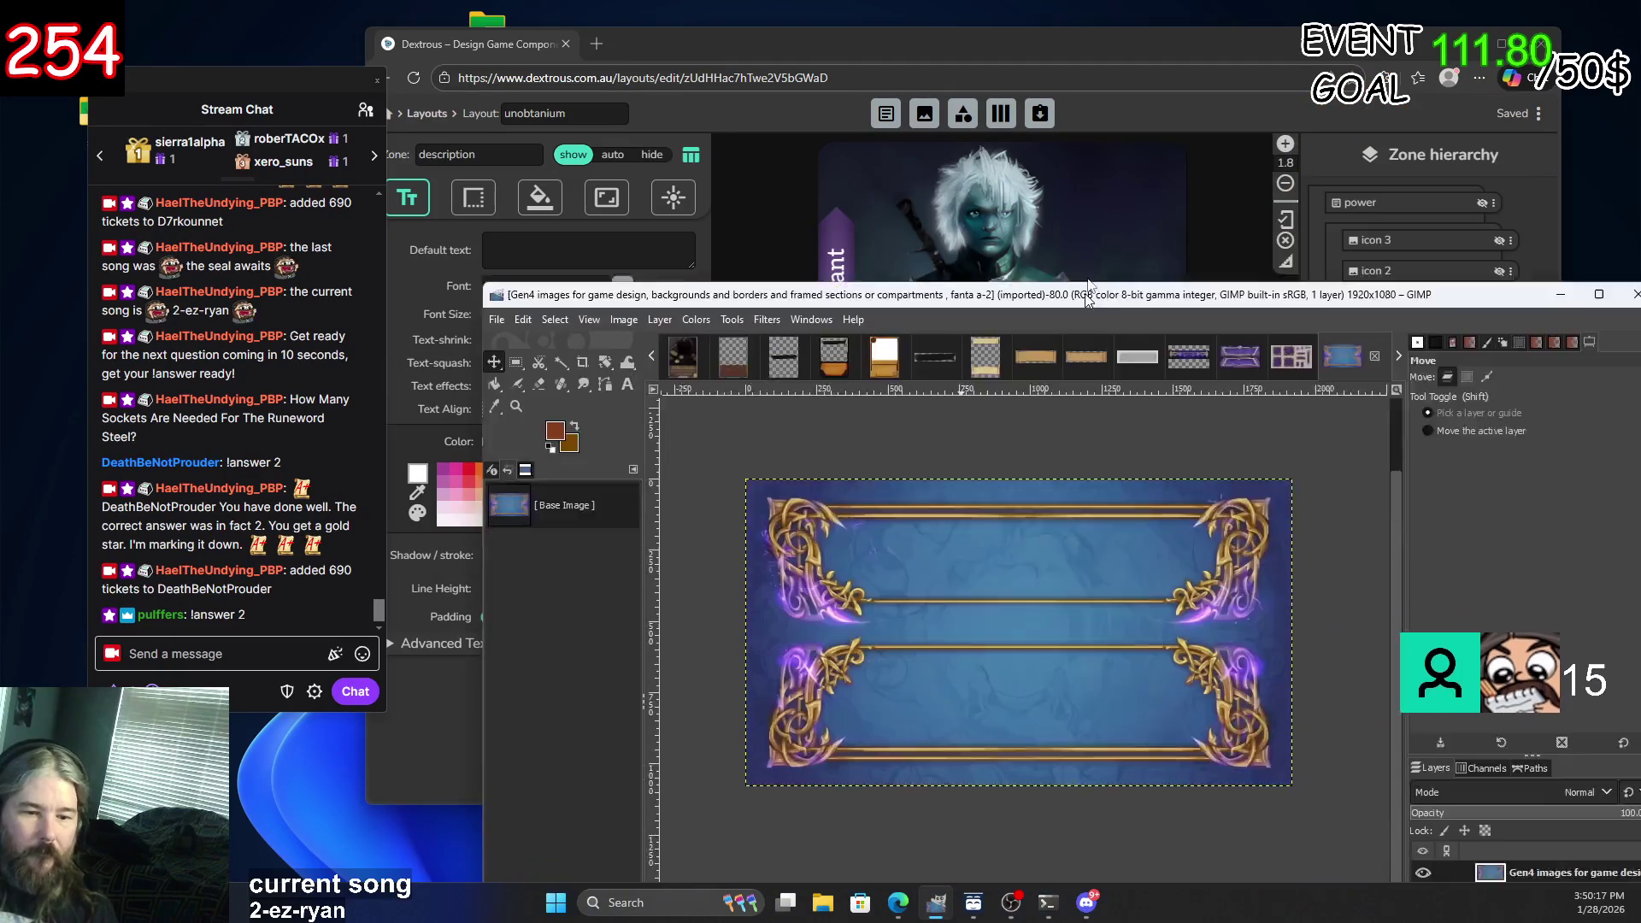
{"action": "mouse_move", "coordinate": [933, 388]}
{"action": "left_mouse_down"}
{"action": "mouse_move", "coordinate": [1091, 167]}
{"action": "mouse_move", "coordinate": [1011, 261]}
{"action": "mouse_move", "coordinate": [974, 180]}
{"action": "left_mouse_up"}
{"action": "left_click", "coordinate": [1186, 317]}
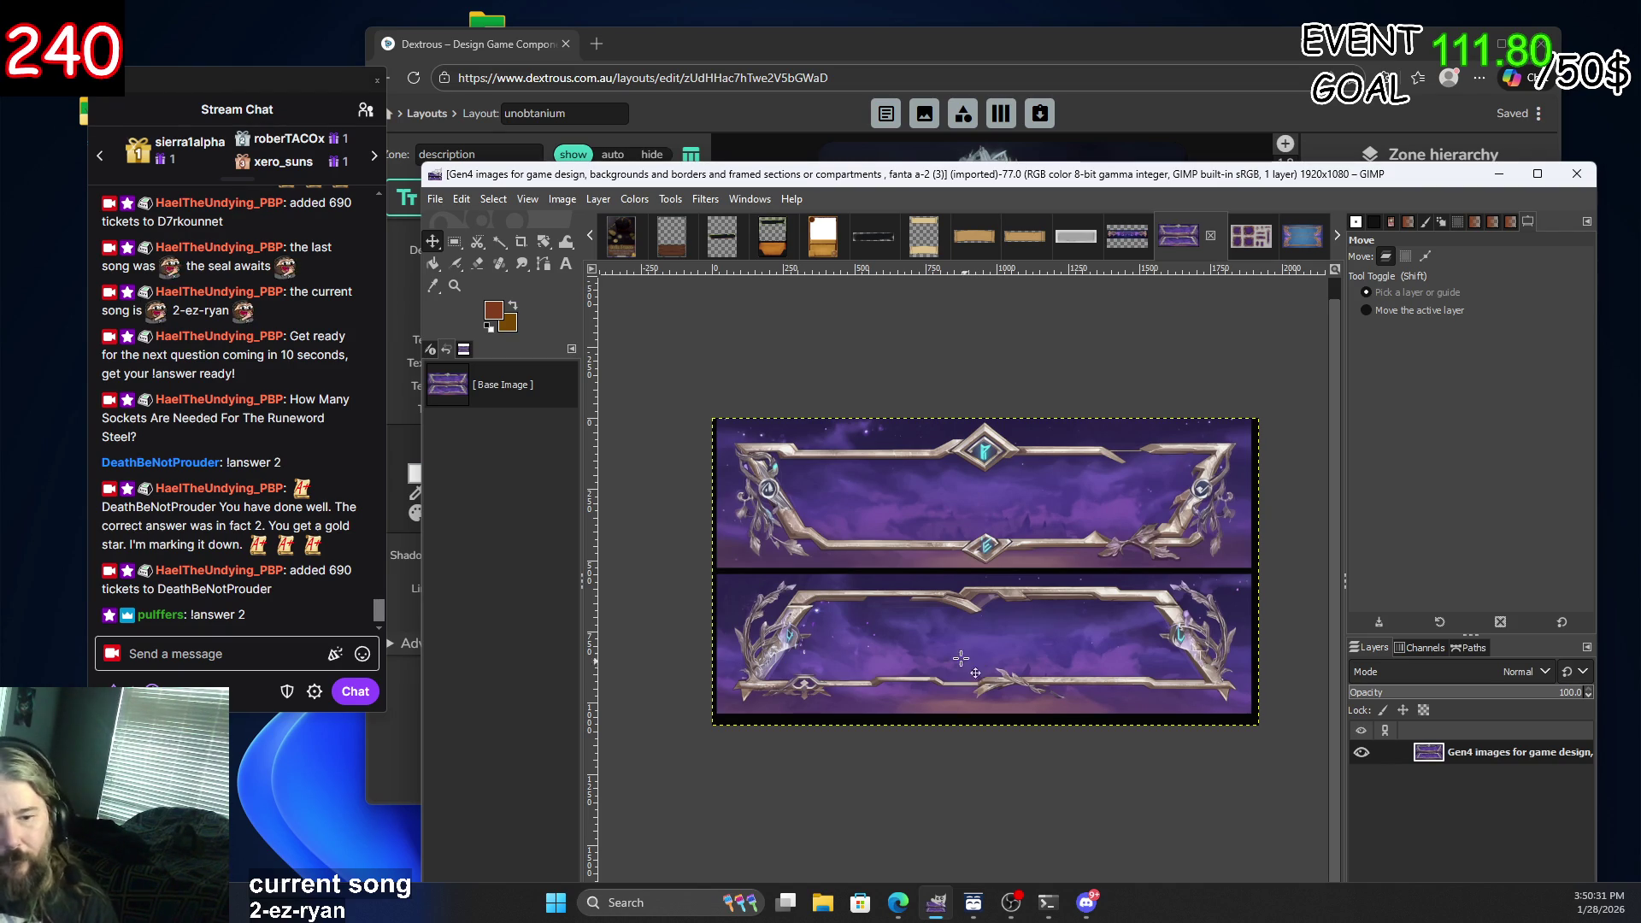
{"action": "scroll", "coordinate": [889, 521], "scroll_direction": "up", "scroll_amount": 2}
{"action": "scroll", "coordinate": [854, 498], "scroll_direction": "down", "scroll_amount": 2}
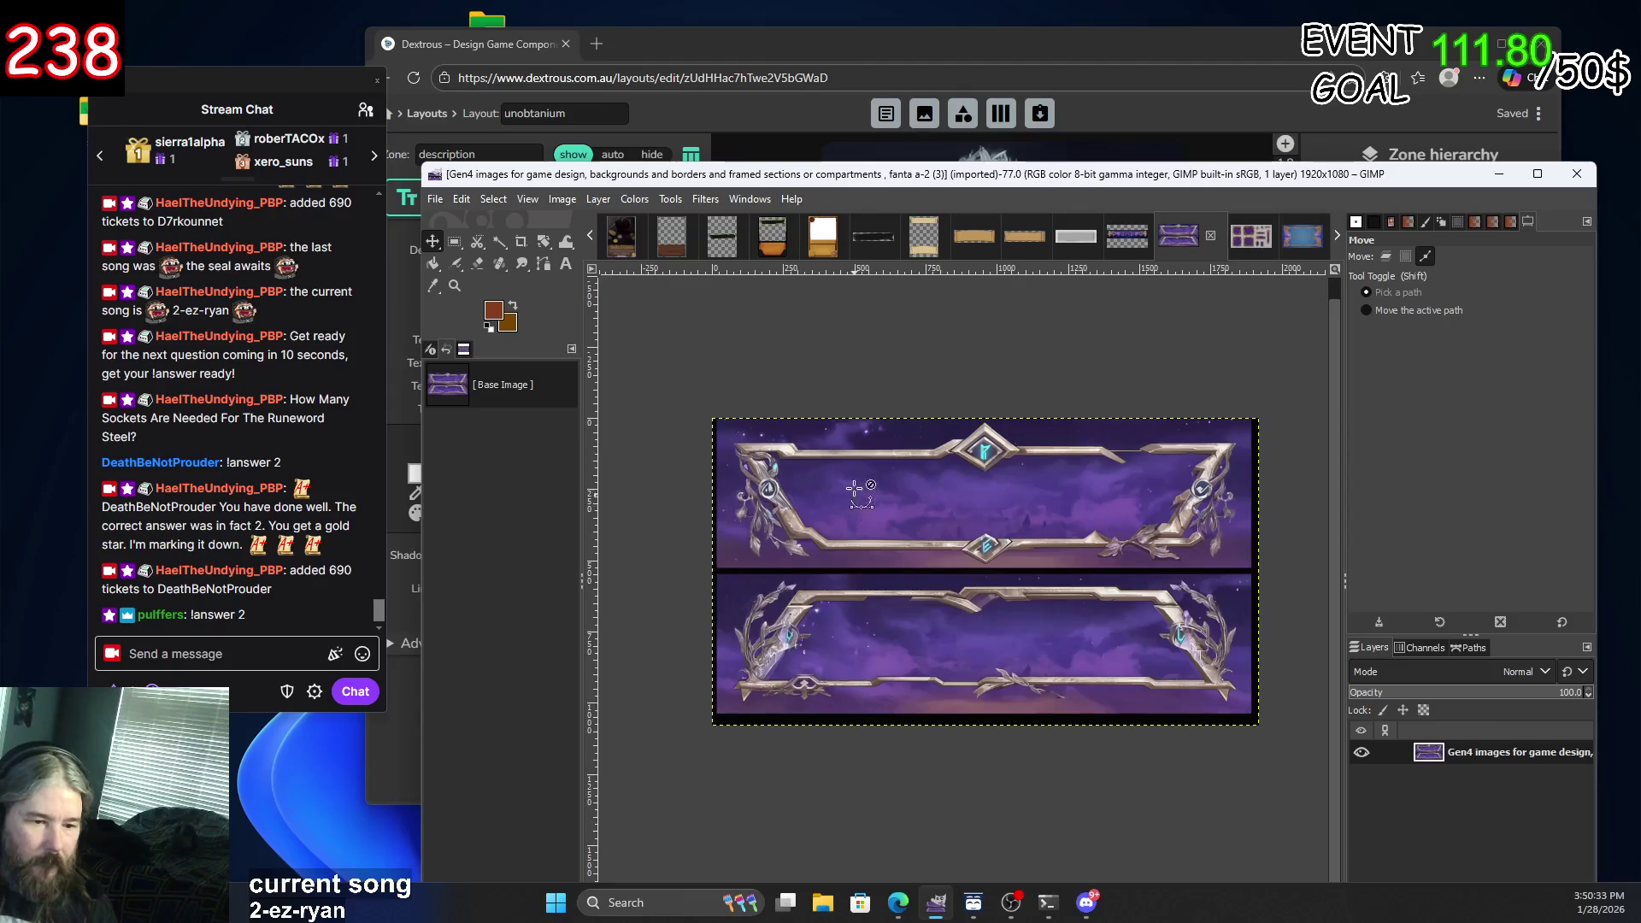
{"action": "scroll", "coordinate": [795, 408], "scroll_direction": "up", "scroll_amount": 2}
{"action": "scroll", "coordinate": [745, 436], "scroll_direction": "down", "scroll_amount": 2}
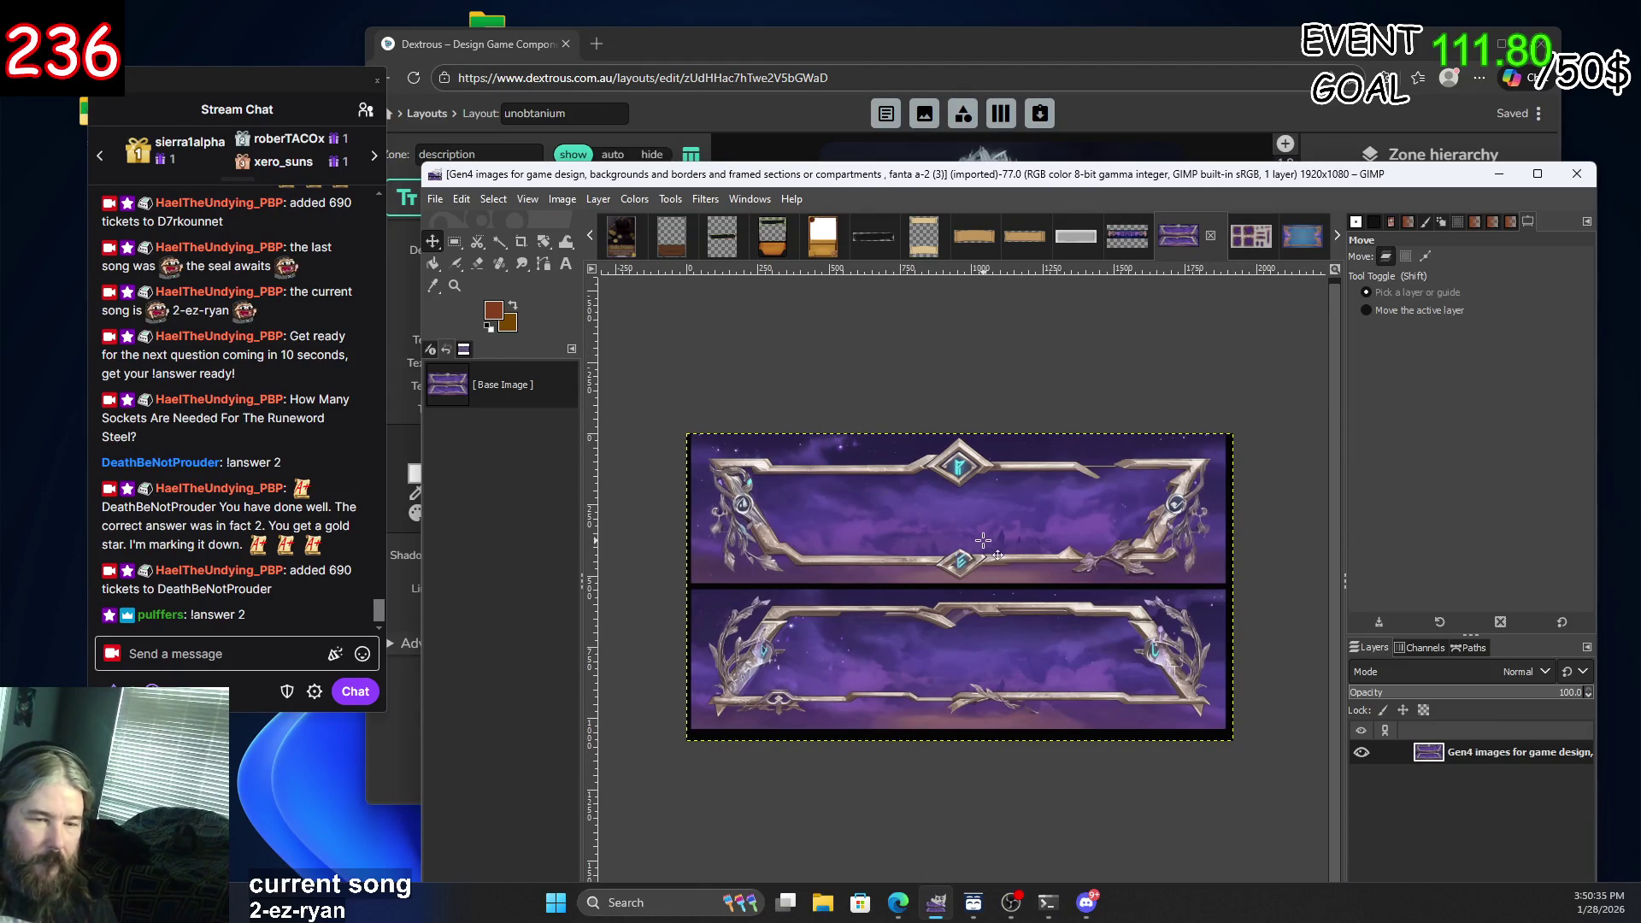
{"action": "left_click", "coordinate": [925, 49]}
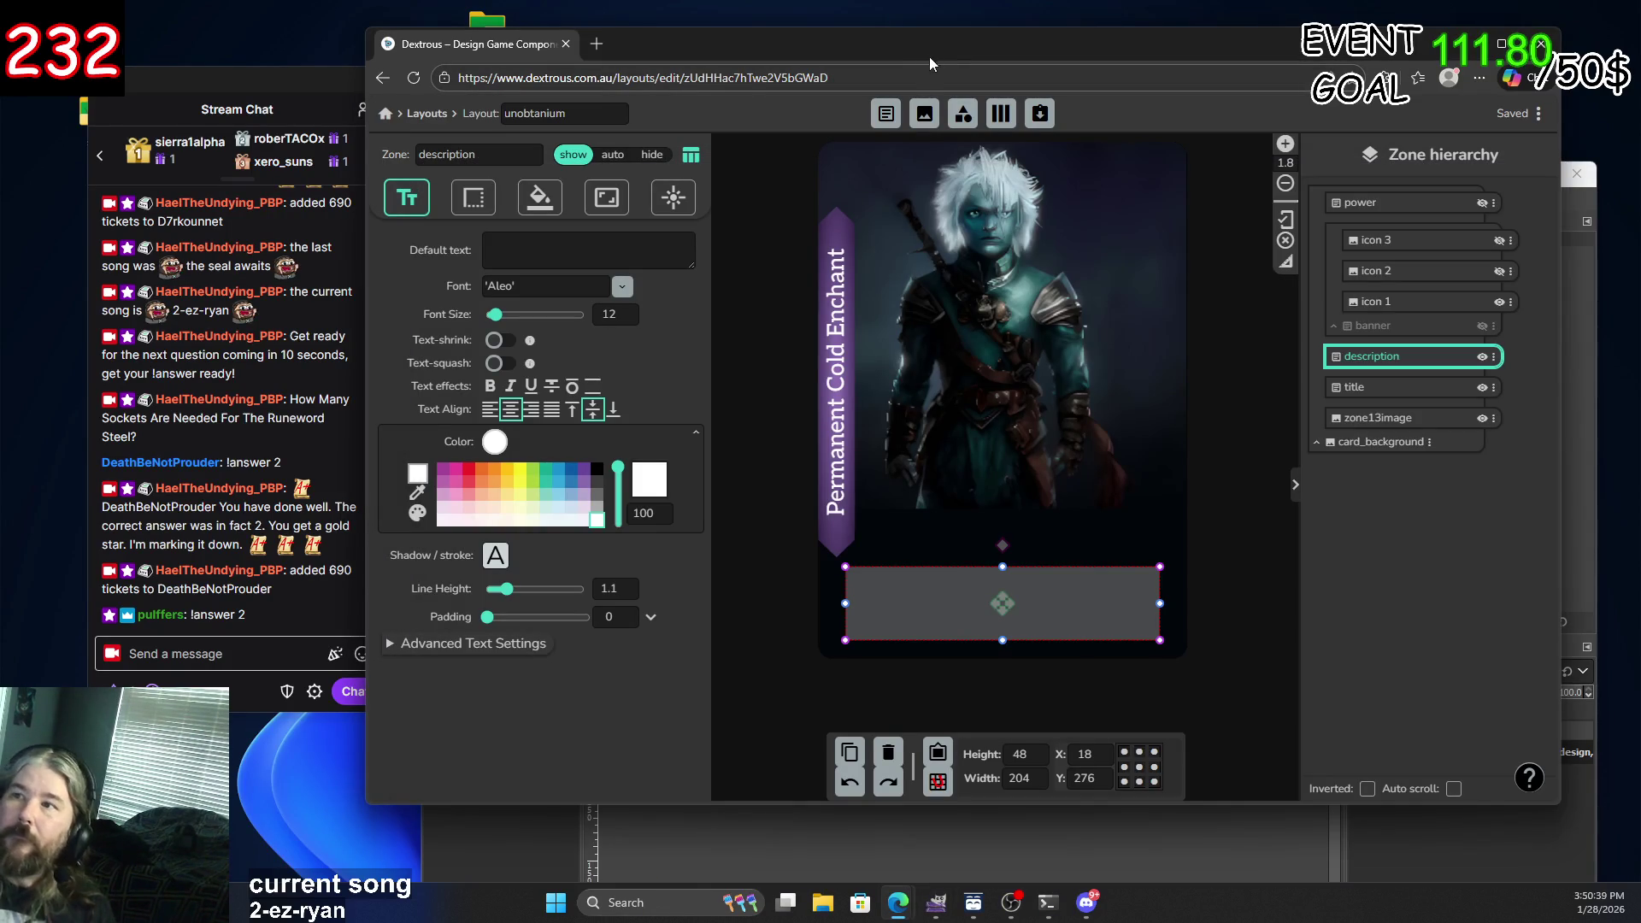
Step: Return to Runway's 'Minimalist Banner Design' session and scroll back through earlier ornate frame generations
{"action": "key", "text": "alt+Tab"}
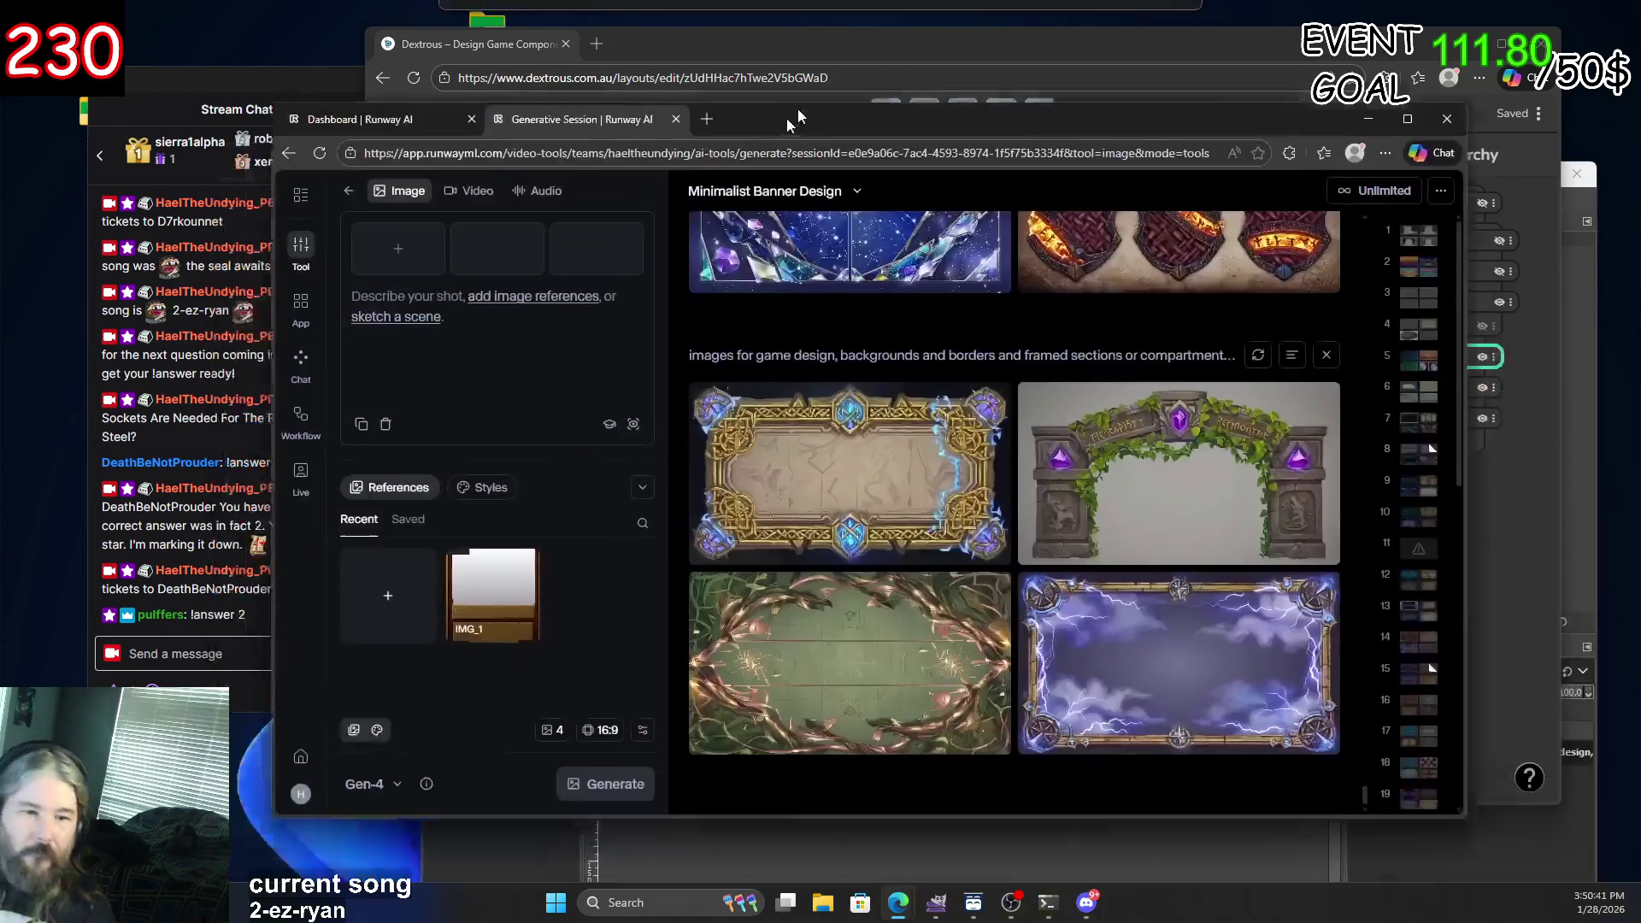
{"action": "scroll", "coordinate": [1121, 483], "scroll_direction": "up", "scroll_amount": 5}
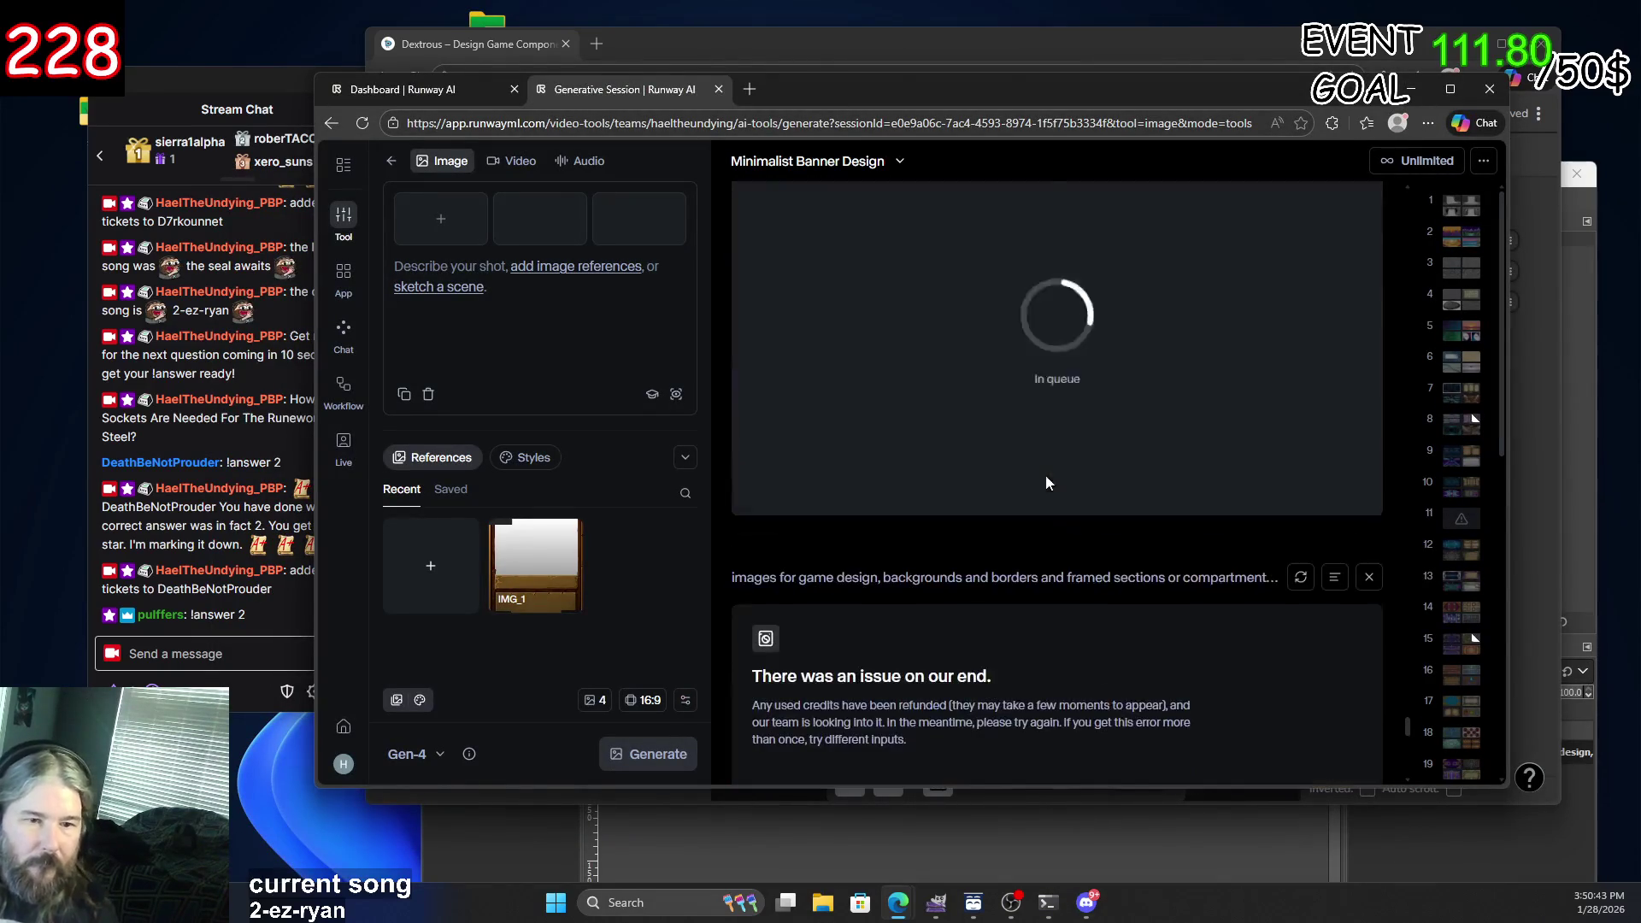
{"action": "scroll", "coordinate": [1040, 480], "scroll_direction": "up", "scroll_amount": 10}
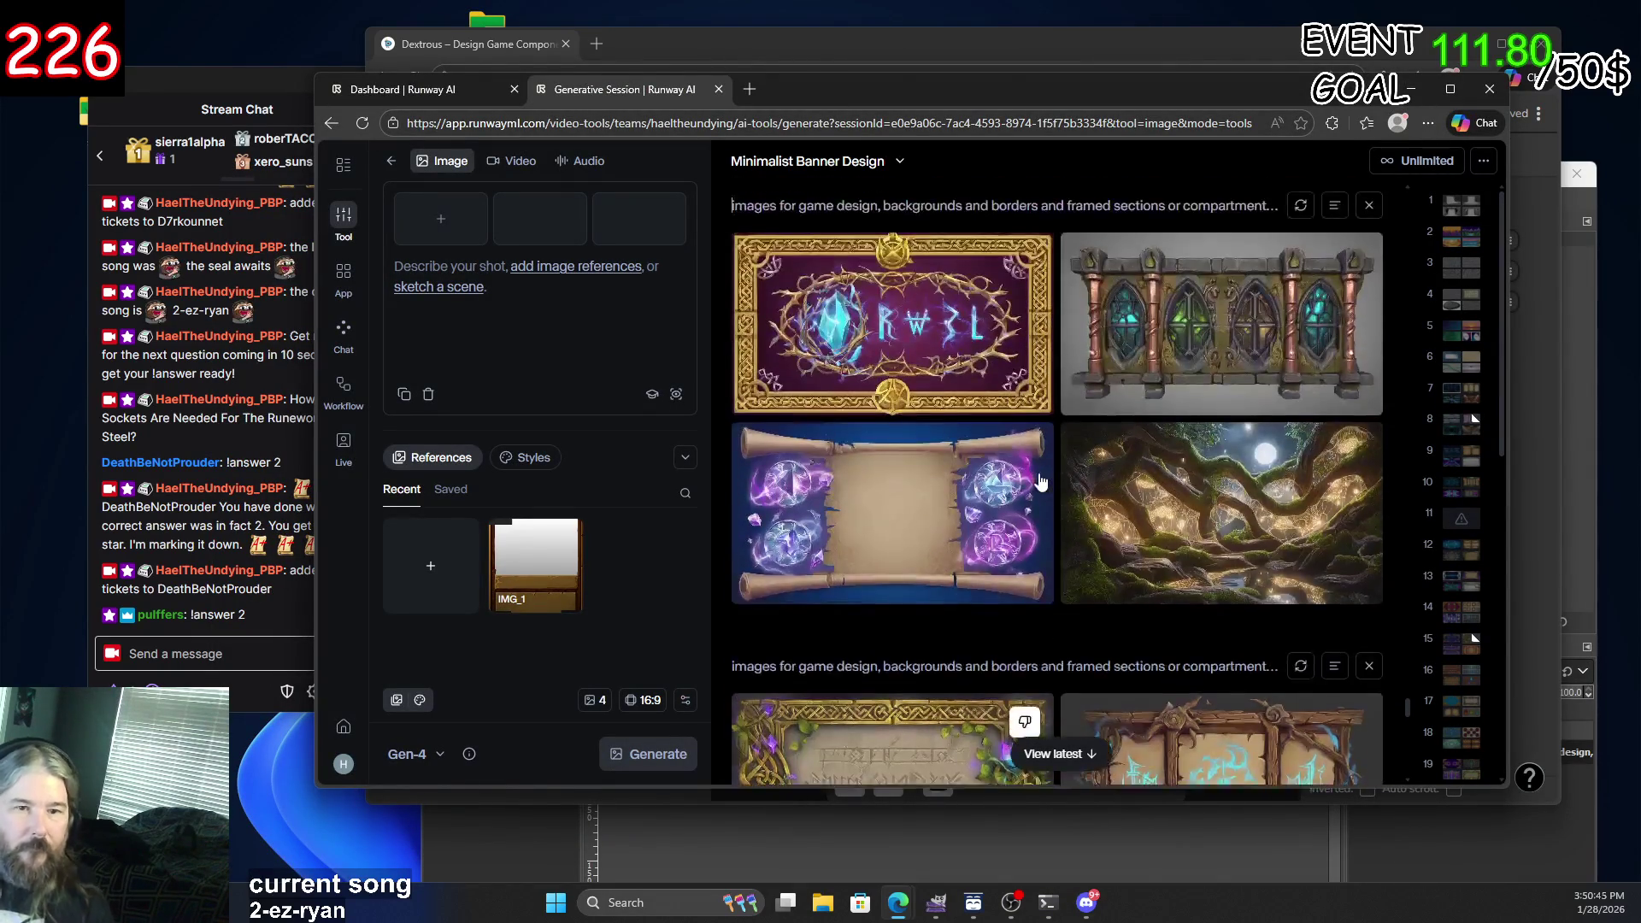
{"action": "scroll", "coordinate": [1038, 478], "scroll_direction": "up", "scroll_amount": 5}
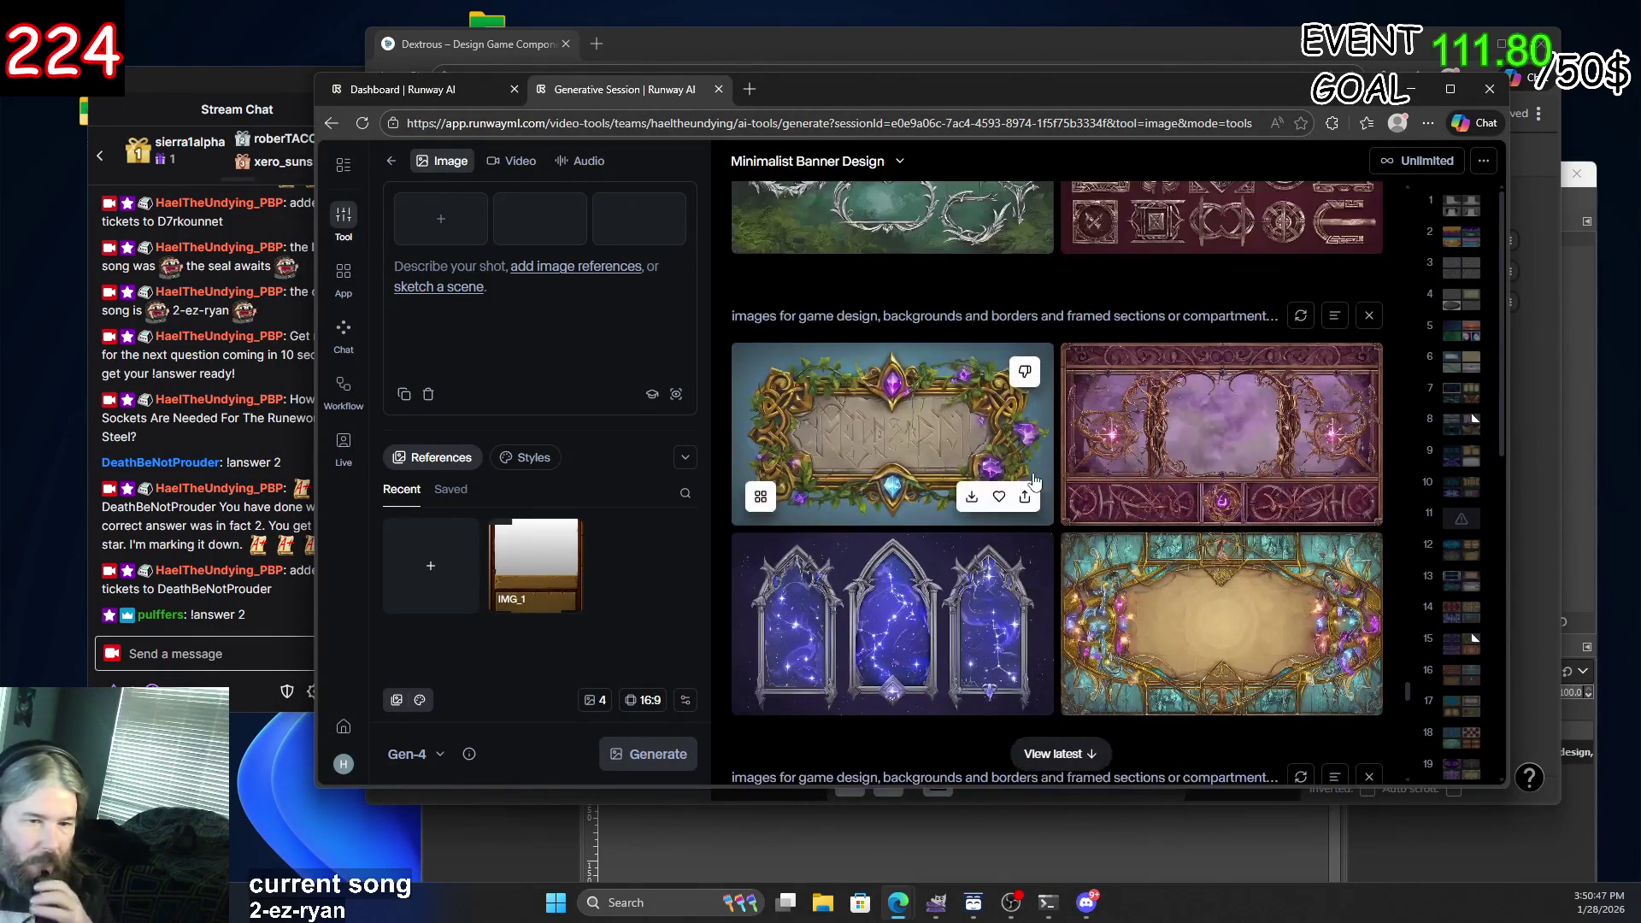
{"action": "scroll", "coordinate": [1025, 473], "scroll_direction": "up", "scroll_amount": 3}
{"action": "scroll", "coordinate": [1025, 473], "scroll_direction": "up", "scroll_amount": 3}
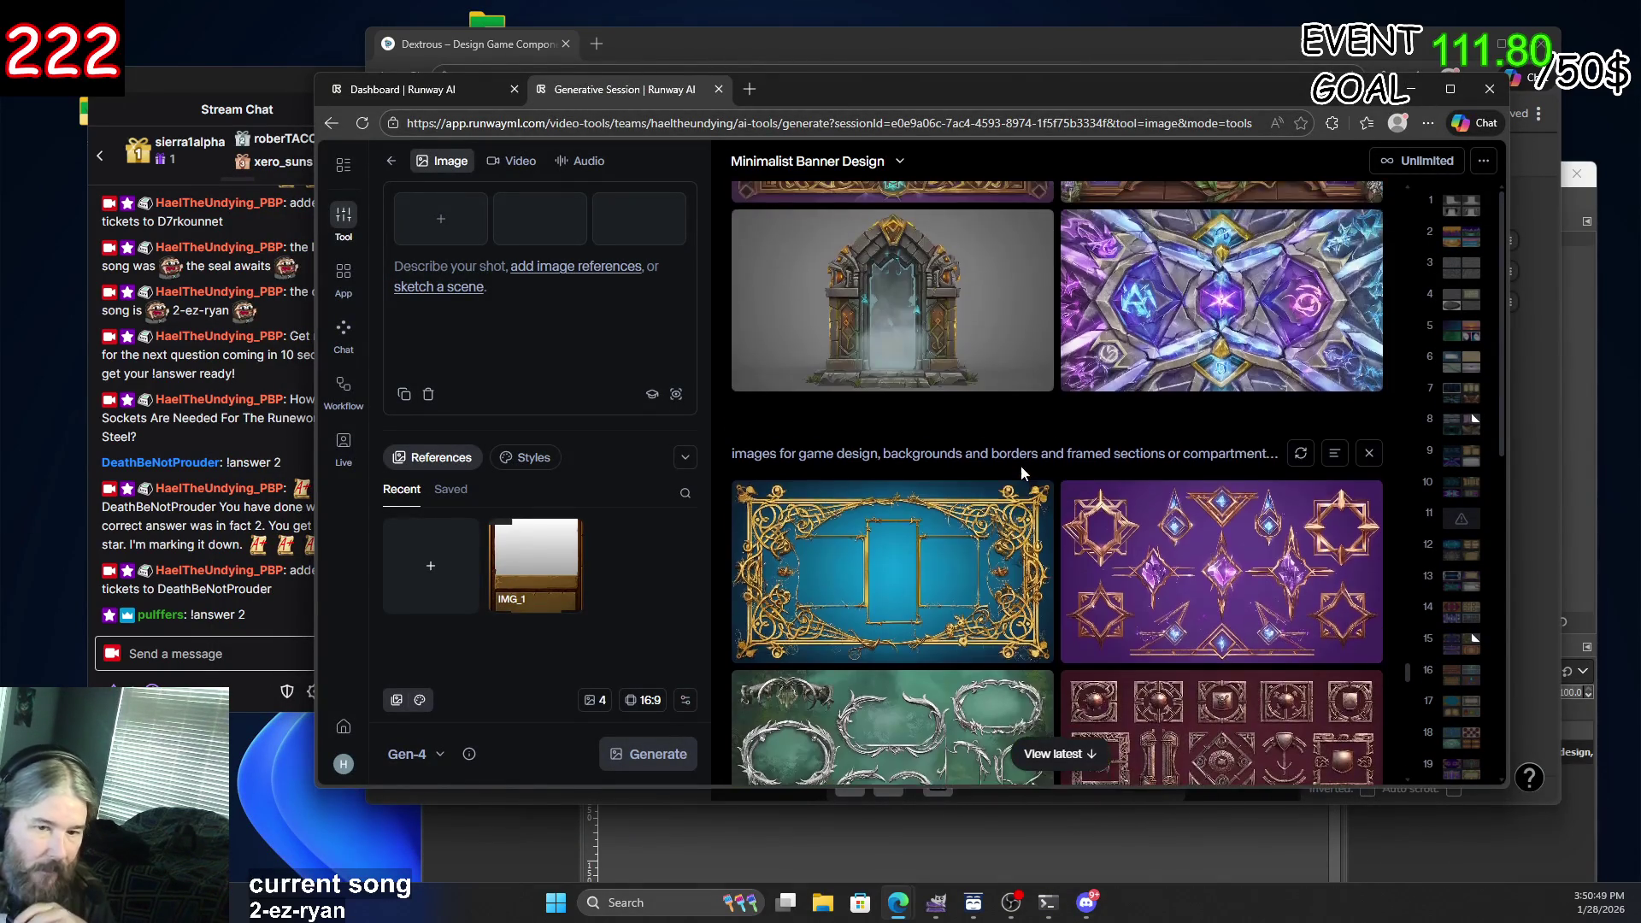
{"action": "scroll", "coordinate": [1024, 473], "scroll_direction": "up", "scroll_amount": 3}
{"action": "scroll", "coordinate": [1023, 473], "scroll_direction": "up", "scroll_amount": 2}
{"action": "scroll", "coordinate": [1023, 473], "scroll_direction": "up", "scroll_amount": 2}
{"action": "scroll", "coordinate": [1023, 472], "scroll_direction": "up", "scroll_amount": 3}
{"action": "scroll", "coordinate": [1023, 473], "scroll_direction": "up", "scroll_amount": 2}
{"action": "scroll", "coordinate": [1022, 473], "scroll_direction": "up", "scroll_amount": 3}
{"action": "scroll", "coordinate": [1012, 471], "scroll_direction": "up", "scroll_amount": 2}
{"action": "scroll", "coordinate": [1011, 471], "scroll_direction": "up", "scroll_amount": 2}
{"action": "scroll", "coordinate": [1012, 472], "scroll_direction": "up", "scroll_amount": 2}
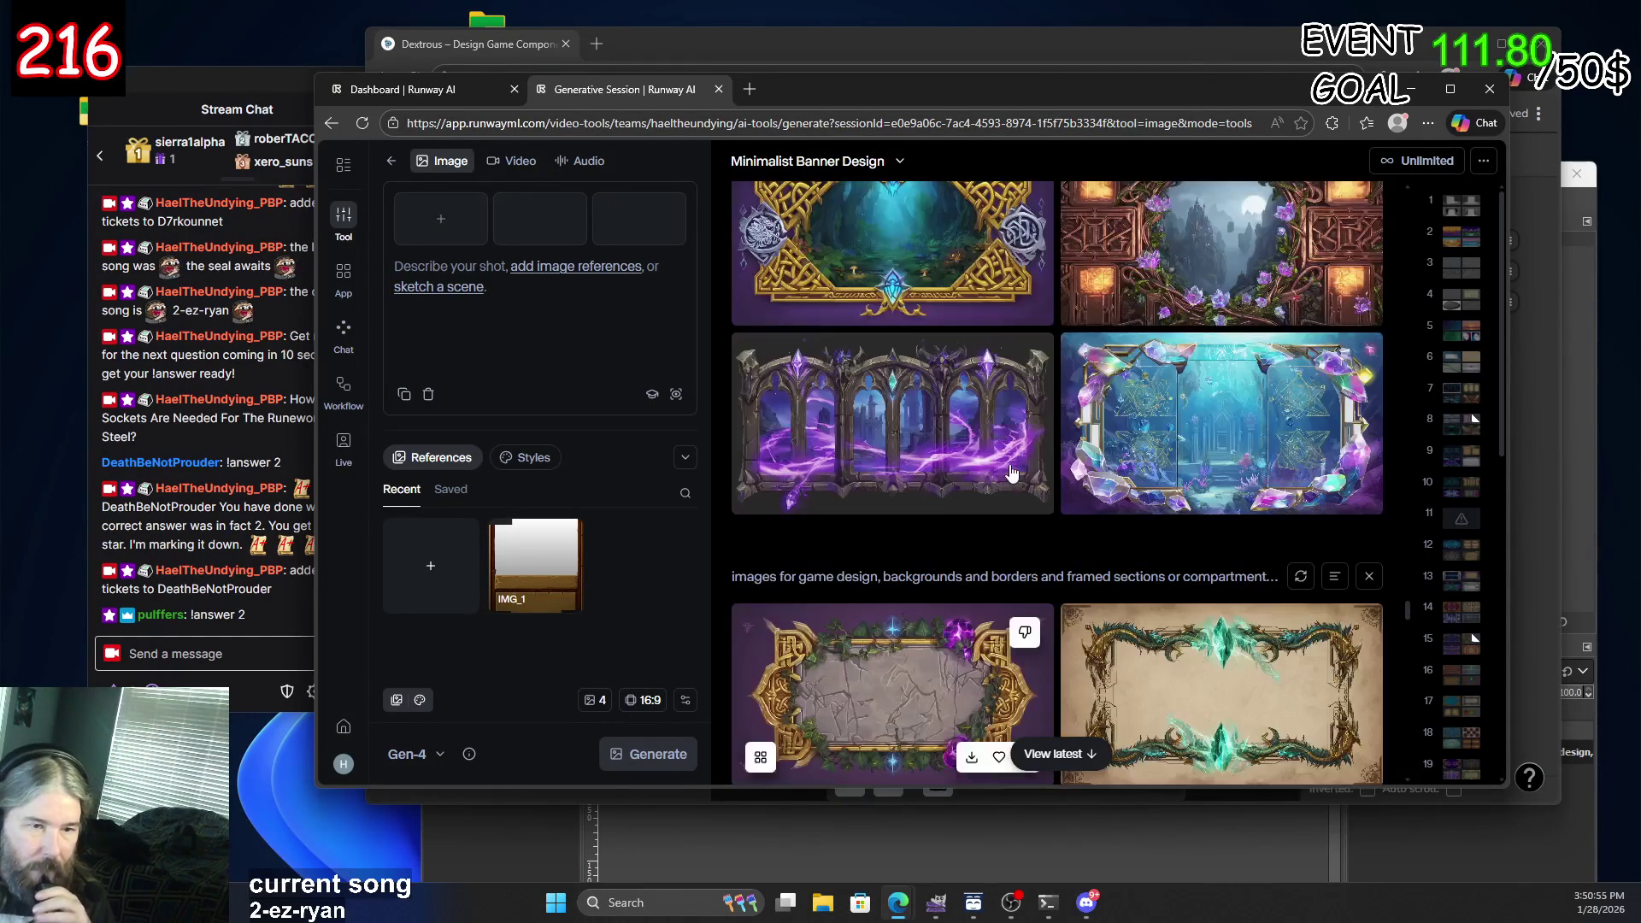
{"action": "scroll", "coordinate": [1009, 471], "scroll_direction": "up", "scroll_amount": 2}
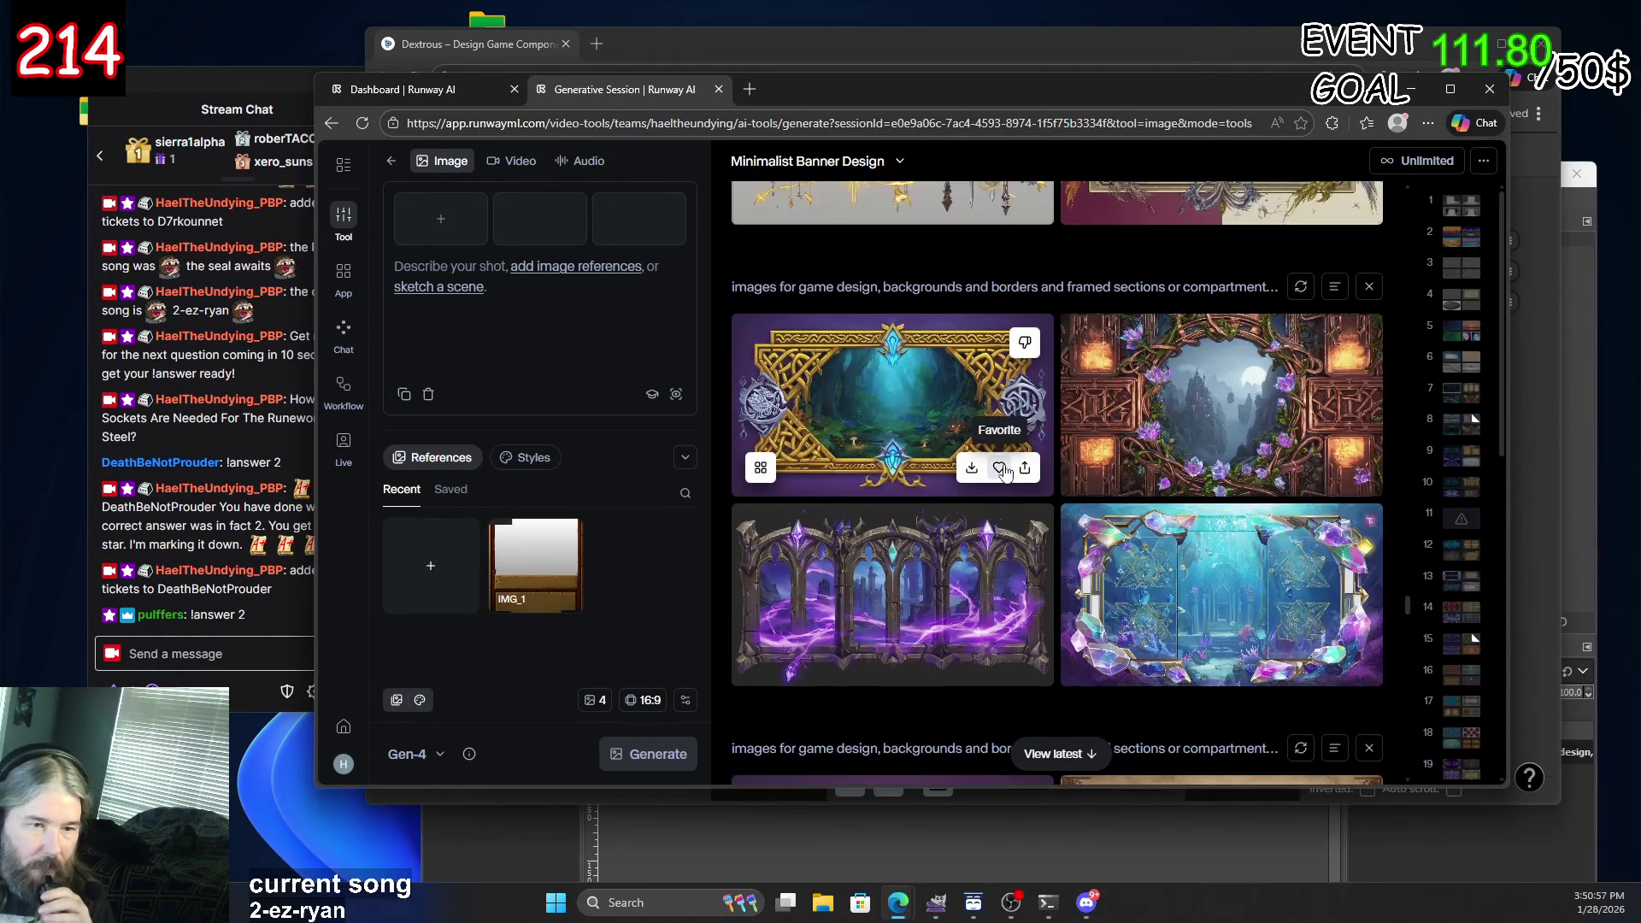
{"action": "scroll", "coordinate": [1005, 472], "scroll_direction": "up", "scroll_amount": 2}
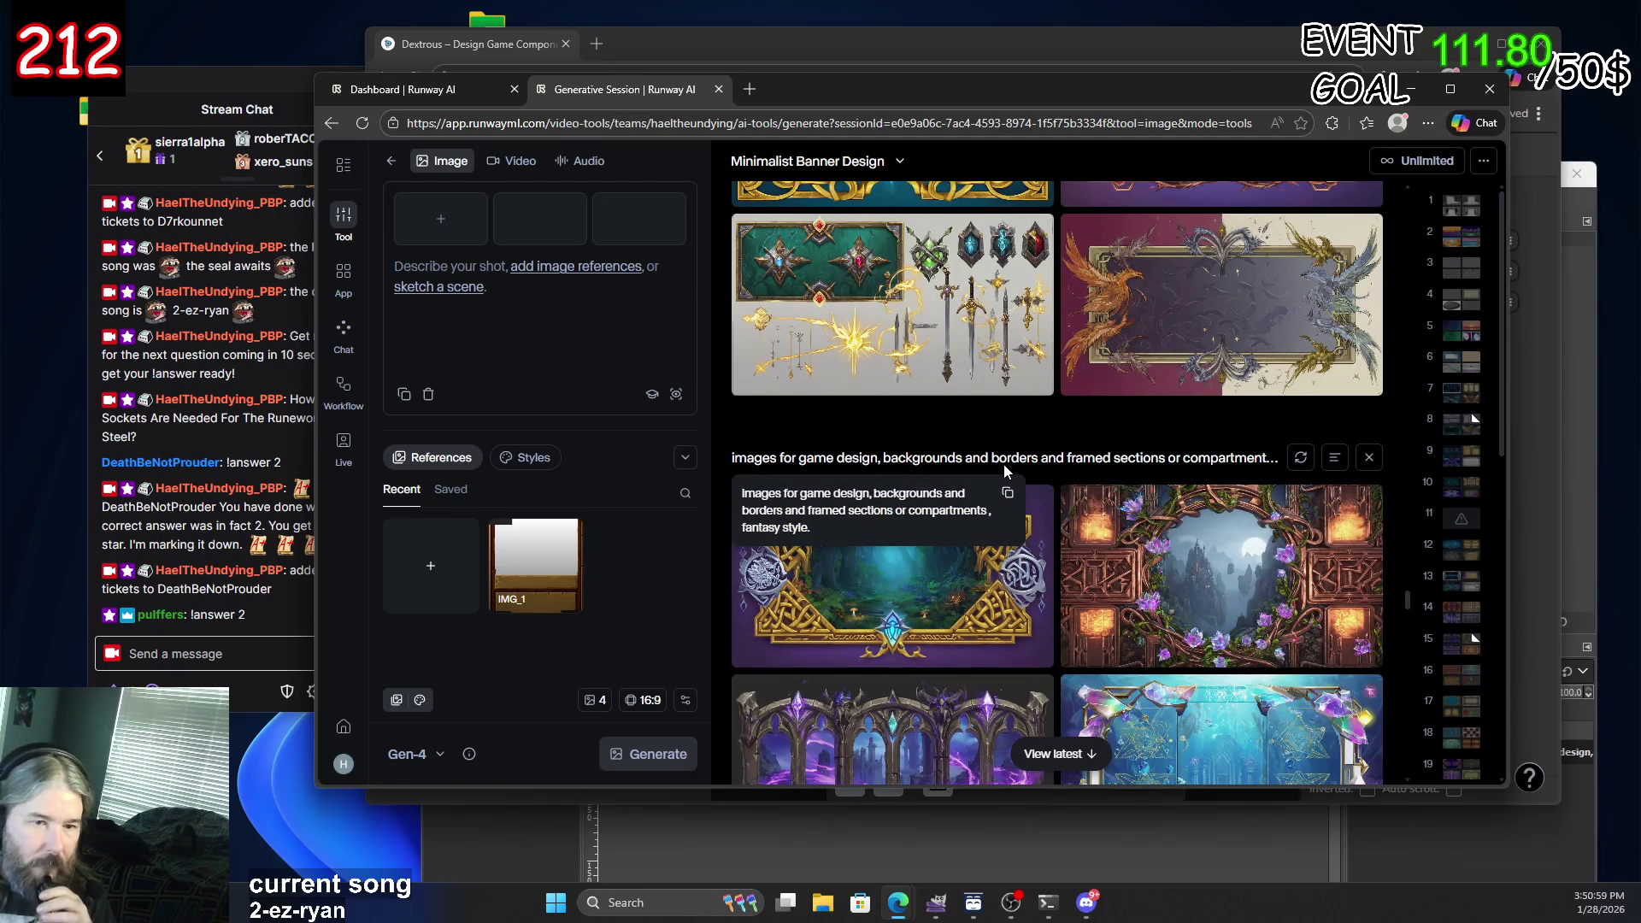
{"action": "scroll", "coordinate": [1005, 473], "scroll_direction": "up", "scroll_amount": 1}
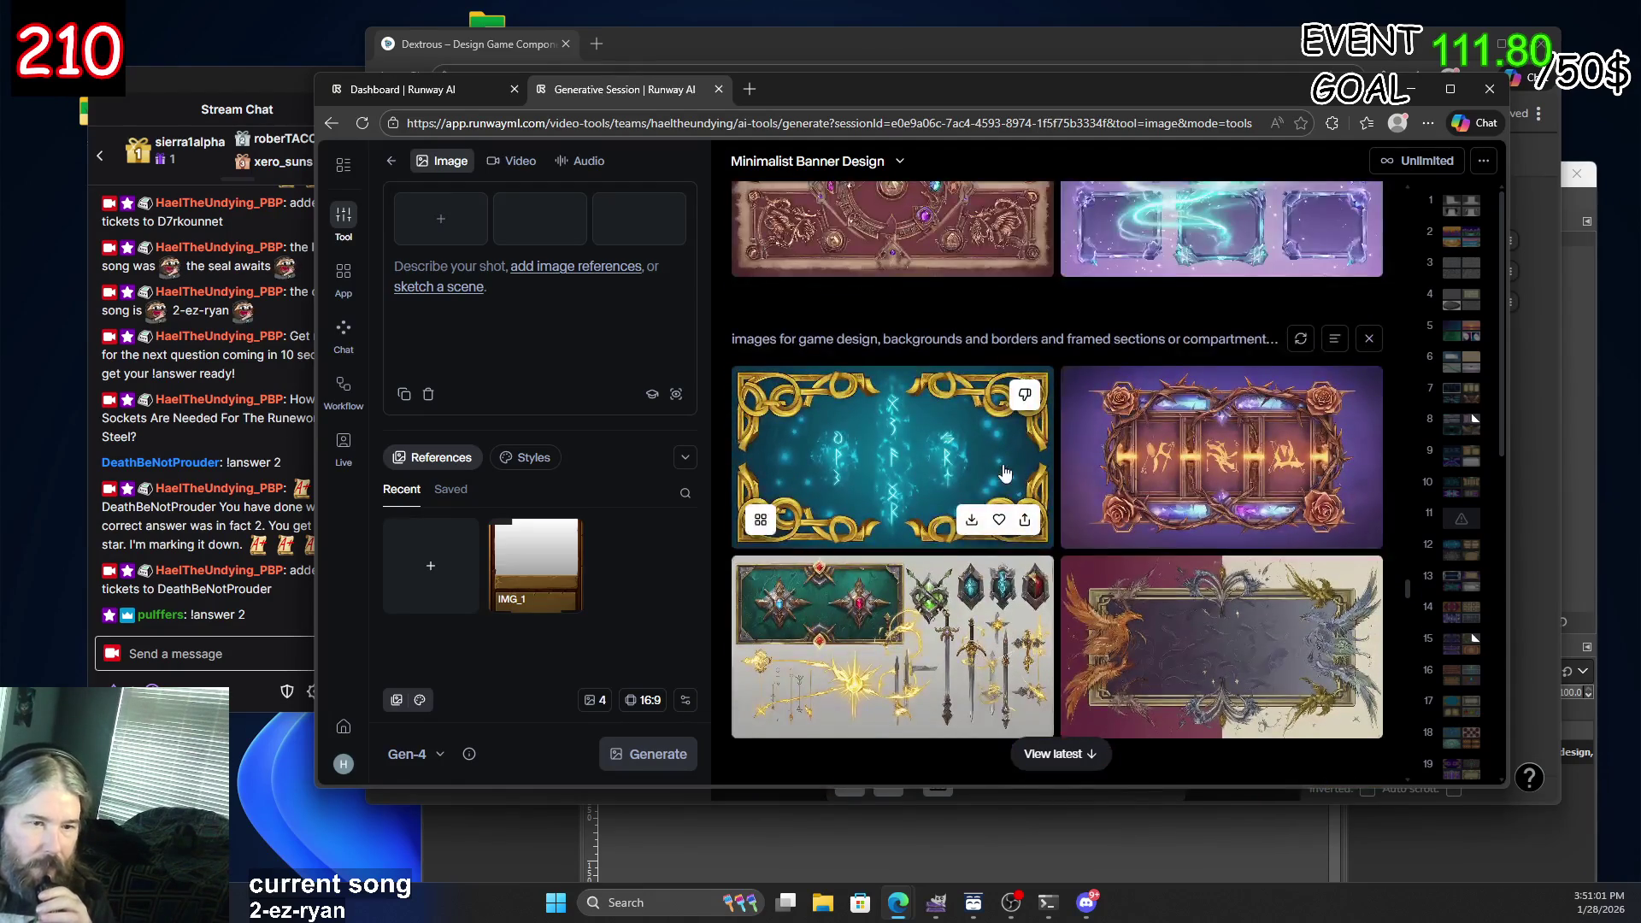
{"action": "scroll", "coordinate": [1005, 472], "scroll_direction": "up", "scroll_amount": 2}
{"action": "scroll", "coordinate": [1005, 473], "scroll_direction": "up", "scroll_amount": 2}
{"action": "scroll", "coordinate": [1005, 472], "scroll_direction": "up", "scroll_amount": 2}
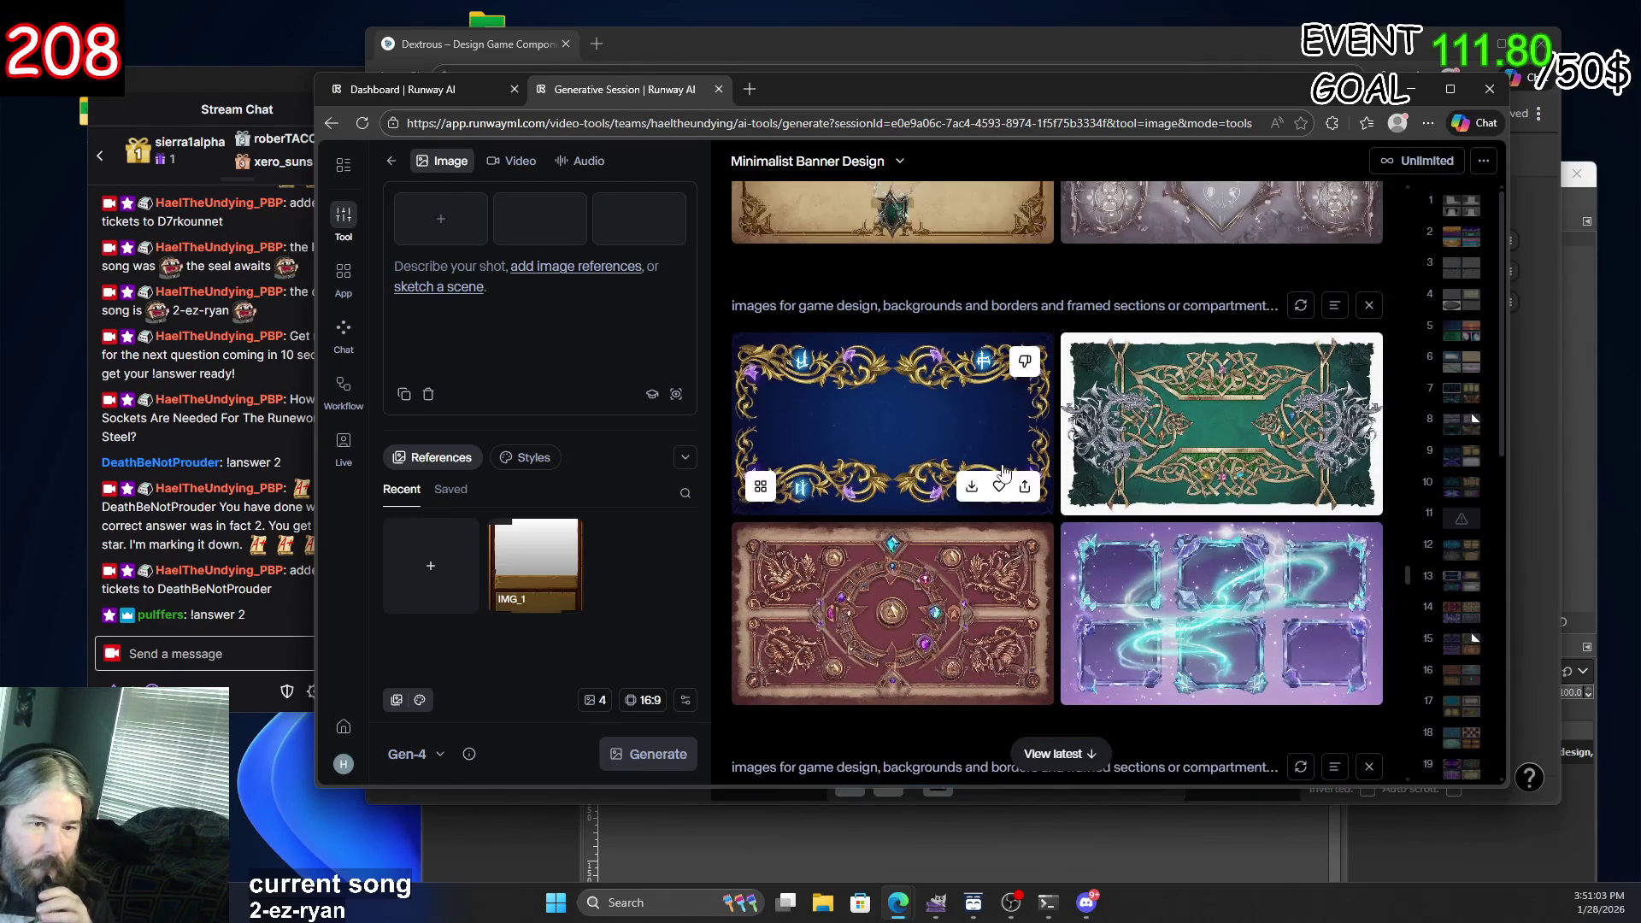
{"action": "scroll", "coordinate": [1005, 472], "scroll_direction": "up", "scroll_amount": 3}
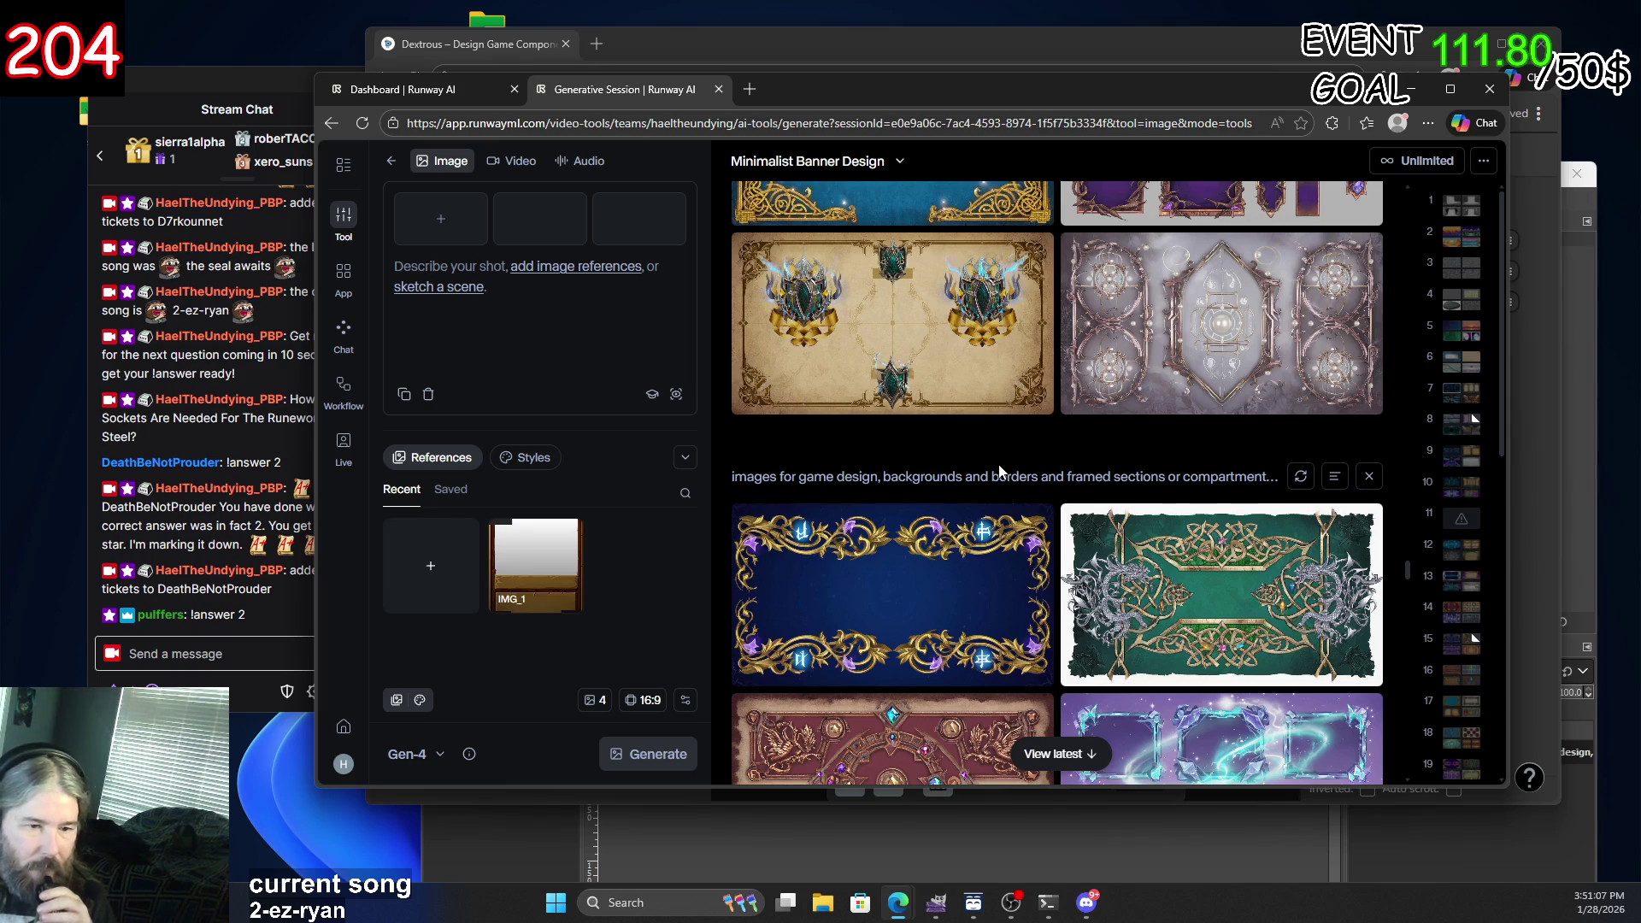
{"action": "scroll", "coordinate": [1000, 471], "scroll_direction": "up", "scroll_amount": 1}
{"action": "scroll", "coordinate": [1000, 471], "scroll_direction": "up", "scroll_amount": 5}
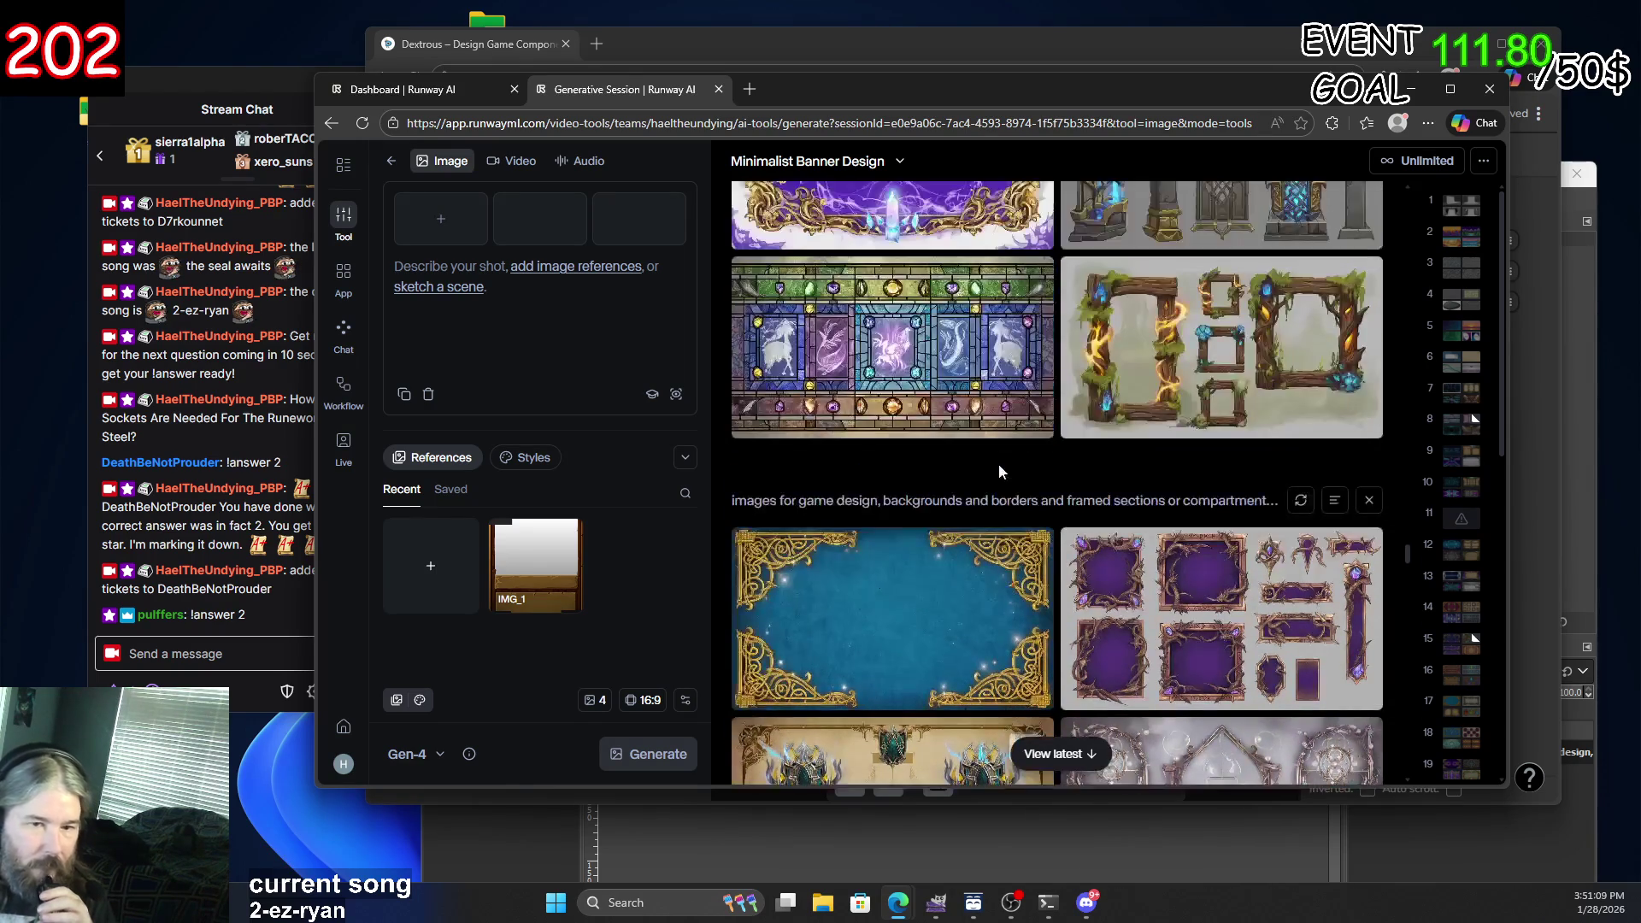
{"action": "scroll", "coordinate": [1000, 471], "scroll_direction": "up", "scroll_amount": 3}
{"action": "scroll", "coordinate": [999, 471], "scroll_direction": "up", "scroll_amount": 3}
{"action": "scroll", "coordinate": [998, 472], "scroll_direction": "up", "scroll_amount": 3}
{"action": "scroll", "coordinate": [995, 473], "scroll_direction": "up", "scroll_amount": 3}
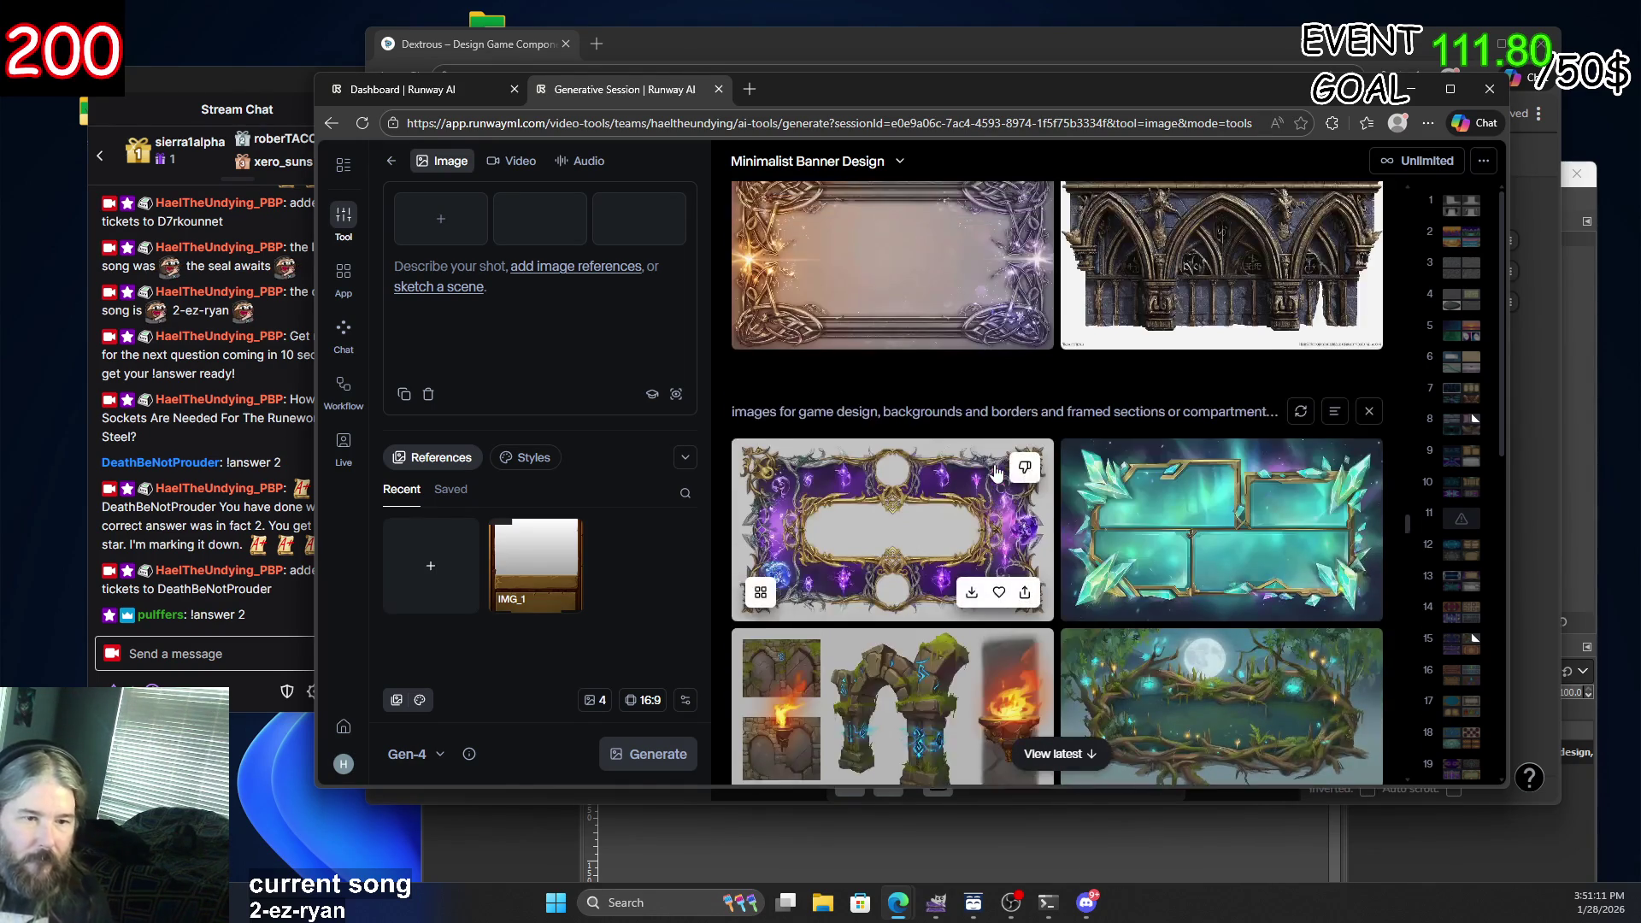
{"action": "scroll", "coordinate": [996, 472], "scroll_direction": "up", "scroll_amount": 3}
{"action": "scroll", "coordinate": [995, 471], "scroll_direction": "up", "scroll_amount": 3}
{"action": "scroll", "coordinate": [994, 470], "scroll_direction": "up", "scroll_amount": 3}
{"action": "scroll", "coordinate": [993, 469], "scroll_direction": "up", "scroll_amount": 3}
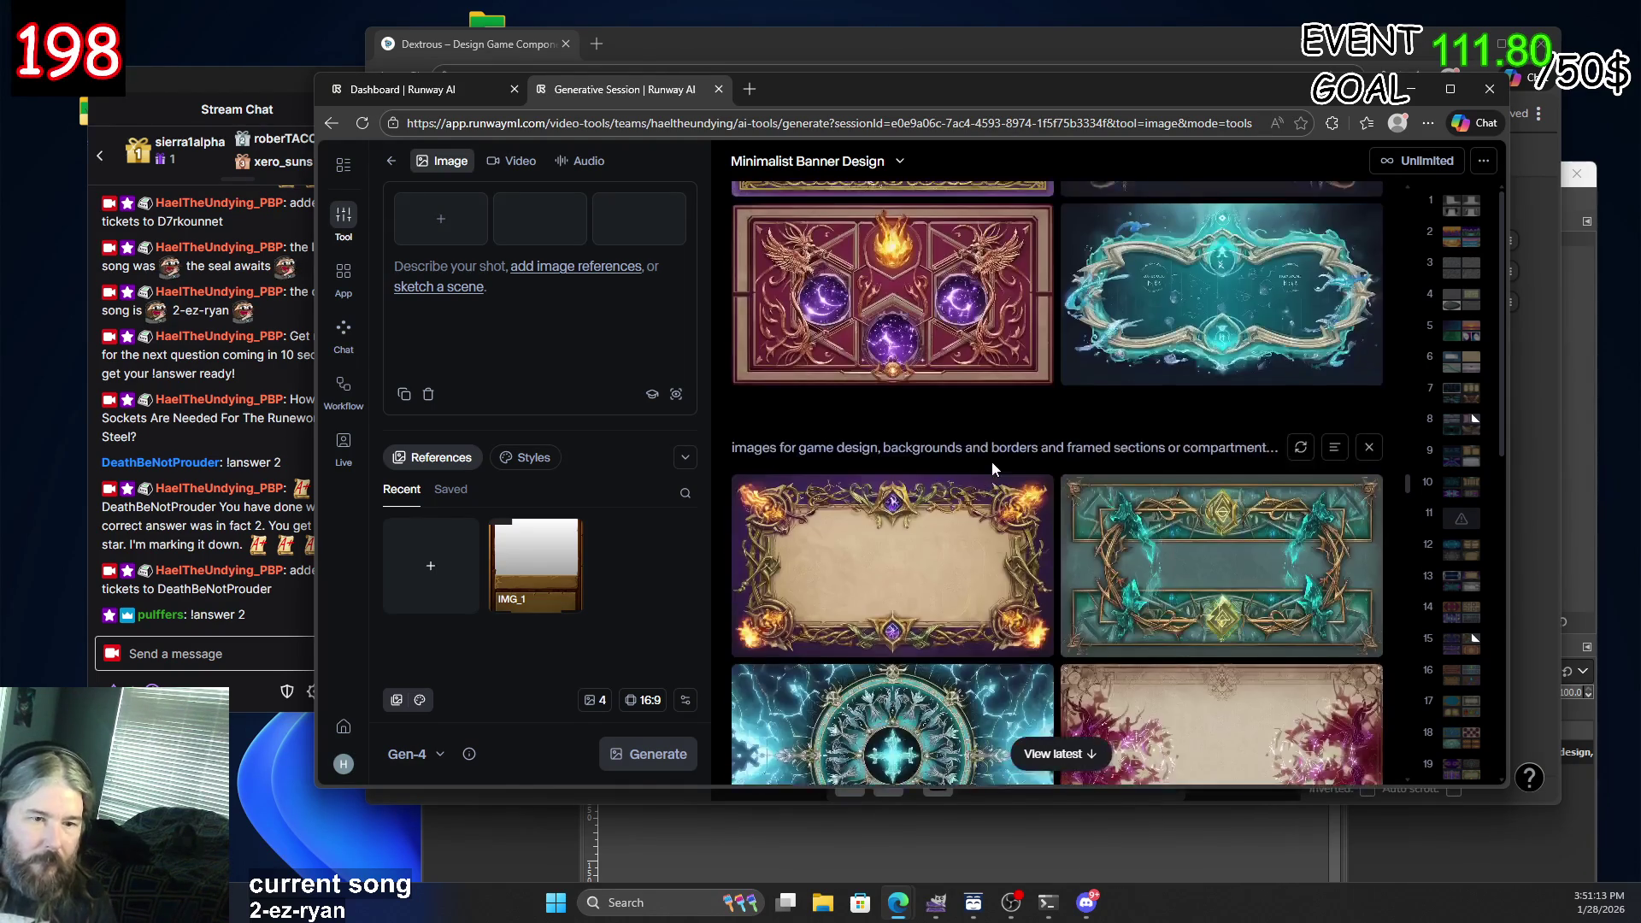
{"action": "scroll", "coordinate": [994, 469], "scroll_direction": "up", "scroll_amount": 3}
{"action": "scroll", "coordinate": [994, 468], "scroll_direction": "up", "scroll_amount": 3}
{"action": "mouse_move", "coordinate": [881, 96]}
{"action": "left_mouse_down"}
{"action": "mouse_move", "coordinate": [820, 489]}
{"action": "mouse_move", "coordinate": [879, 209]}
{"action": "left_mouse_up"}
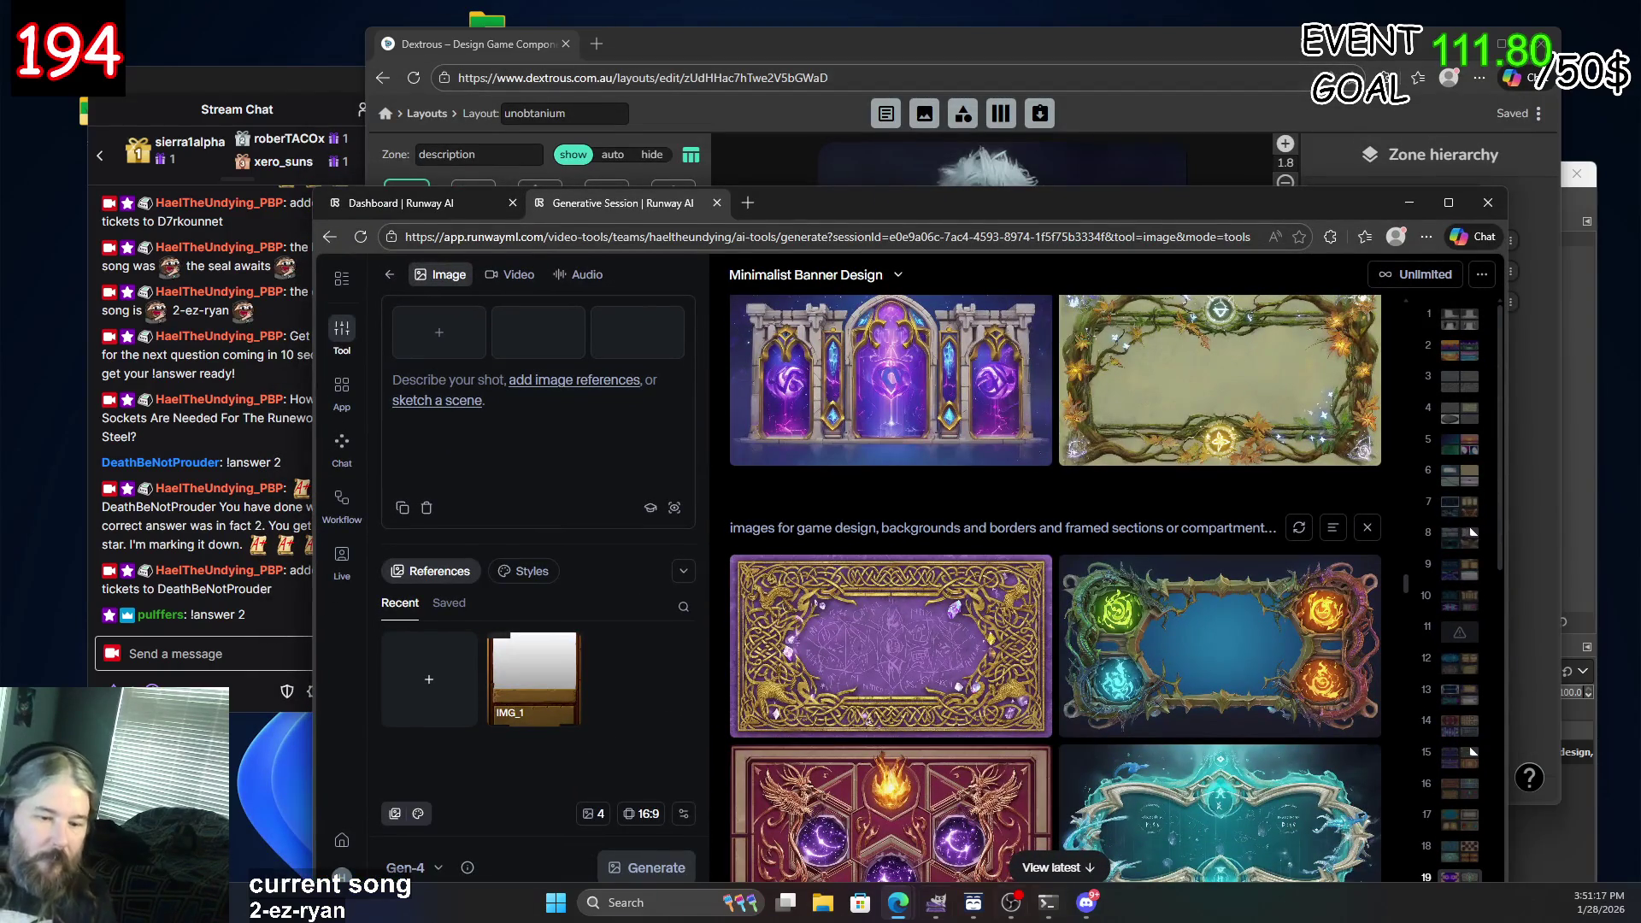
Step: Compare against the banner image in GIMP, then go back to the Runway feed
{"action": "left_click", "coordinate": [936, 904]}
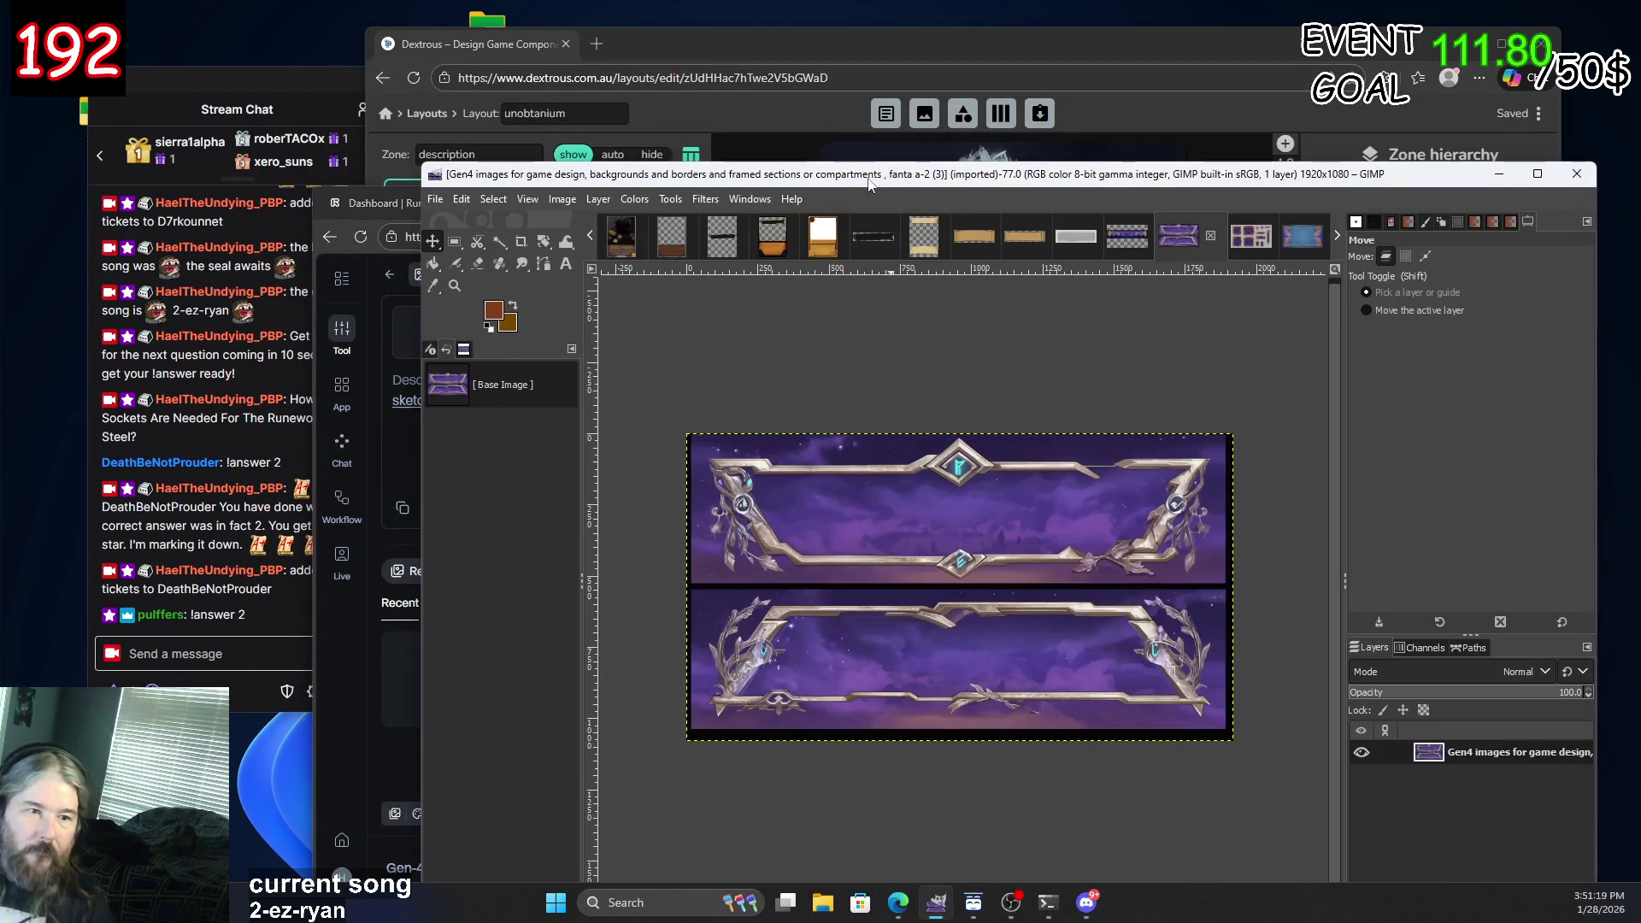
{"action": "key", "text": "alt+Tab"}
{"action": "scroll", "coordinate": [1102, 658], "scroll_direction": "up", "scroll_amount": 5}
{"action": "scroll", "coordinate": [1060, 660], "scroll_direction": "up", "scroll_amount": 5}
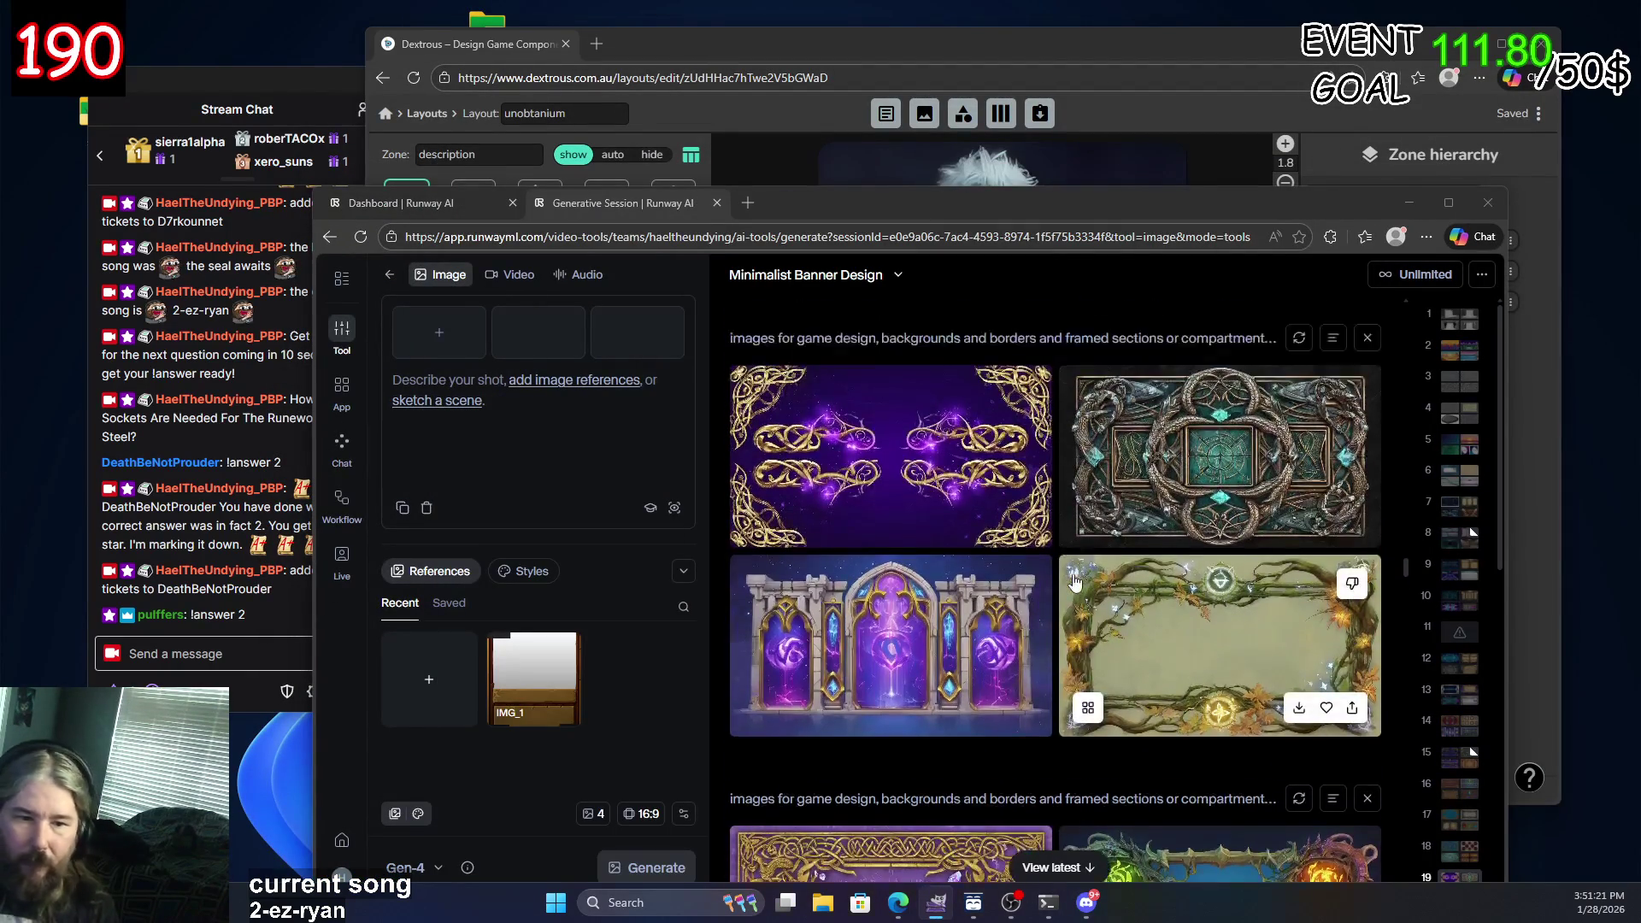
{"action": "scroll", "coordinate": [1009, 661], "scroll_direction": "up", "scroll_amount": 5}
{"action": "scroll", "coordinate": [933, 663], "scroll_direction": "up", "scroll_amount": 3}
{"action": "scroll", "coordinate": [923, 658], "scroll_direction": "down", "scroll_amount": 1}
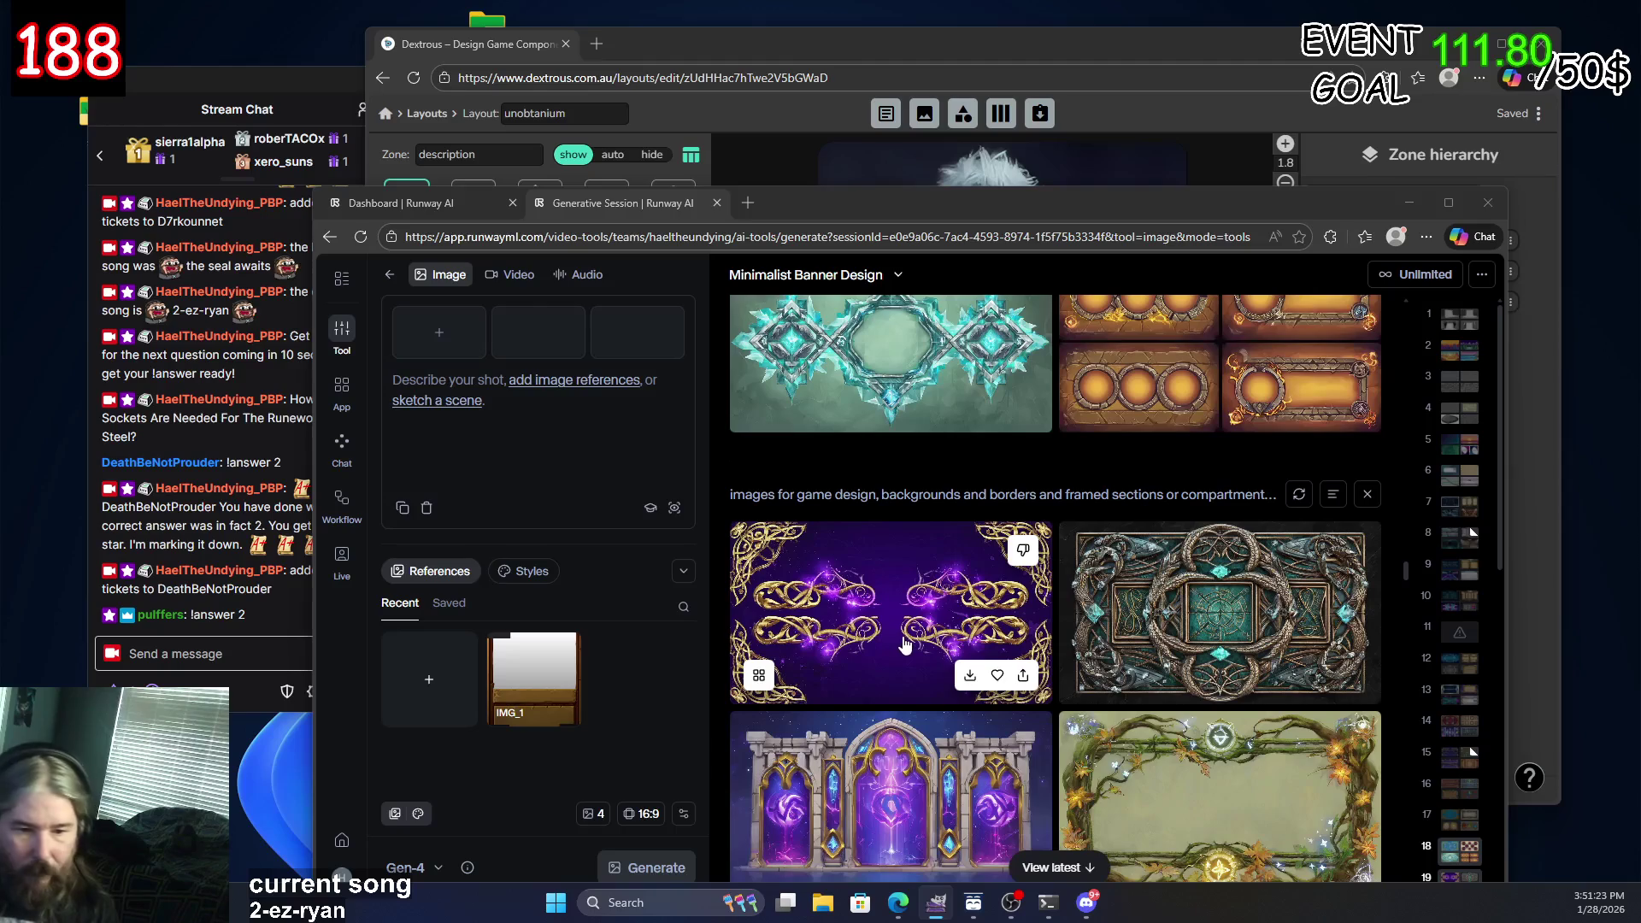
{"action": "scroll", "coordinate": [904, 645], "scroll_direction": "down", "scroll_amount": 3}
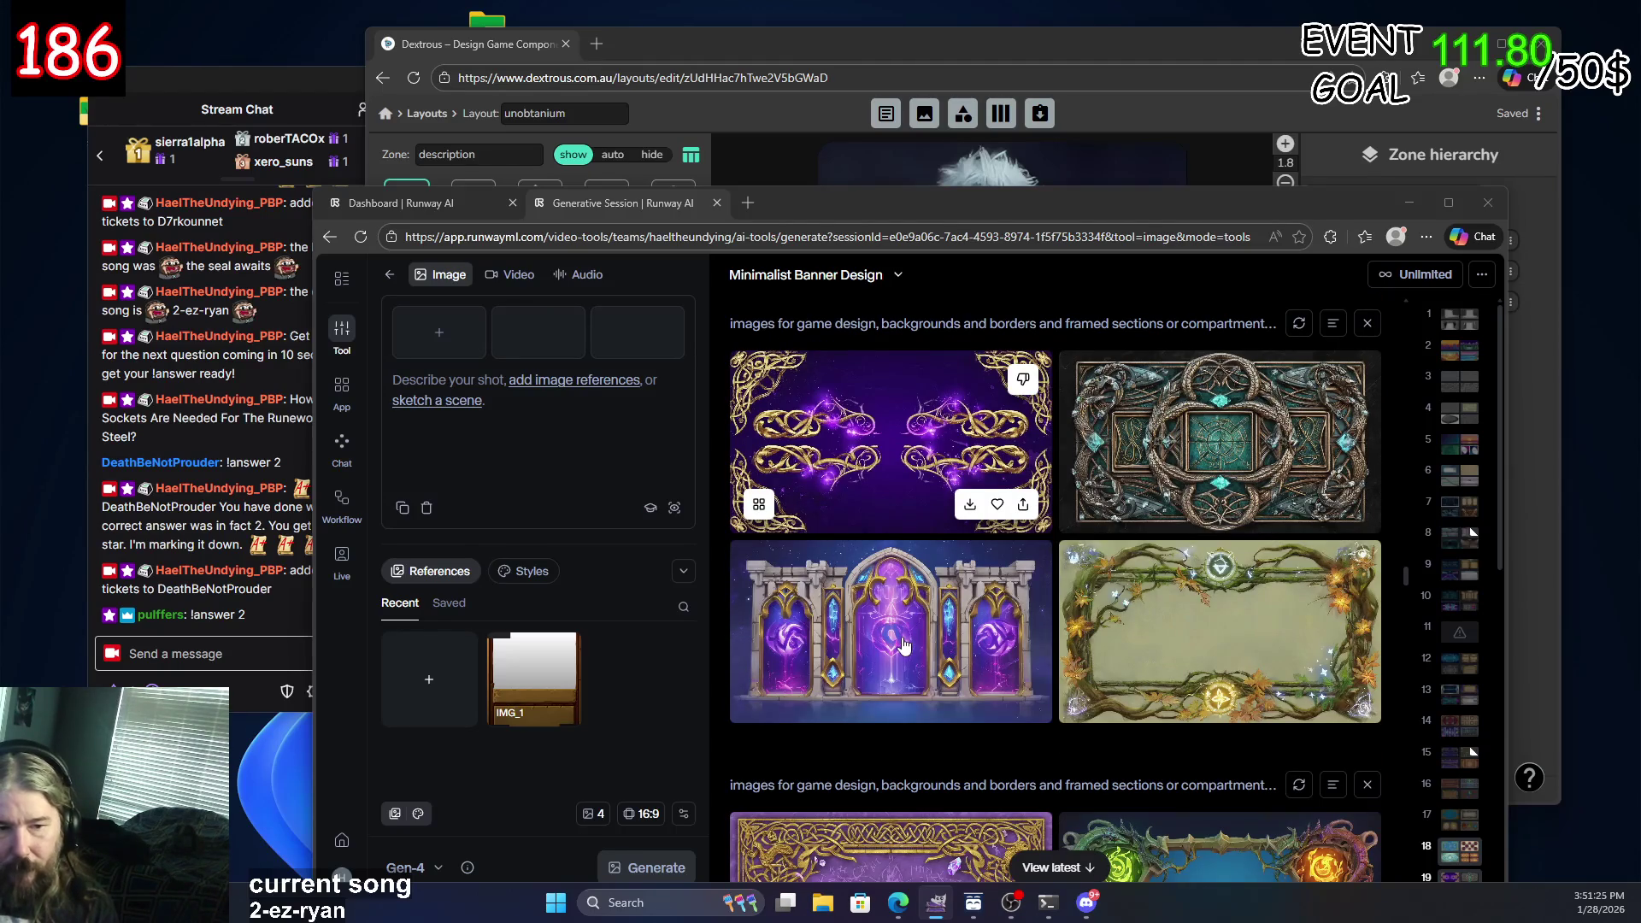
Step: Scroll to the batch holding the purple-and-silver double banner beside gold, teal and copper frames
{"action": "scroll", "coordinate": [904, 645], "scroll_direction": "up", "scroll_amount": 3}
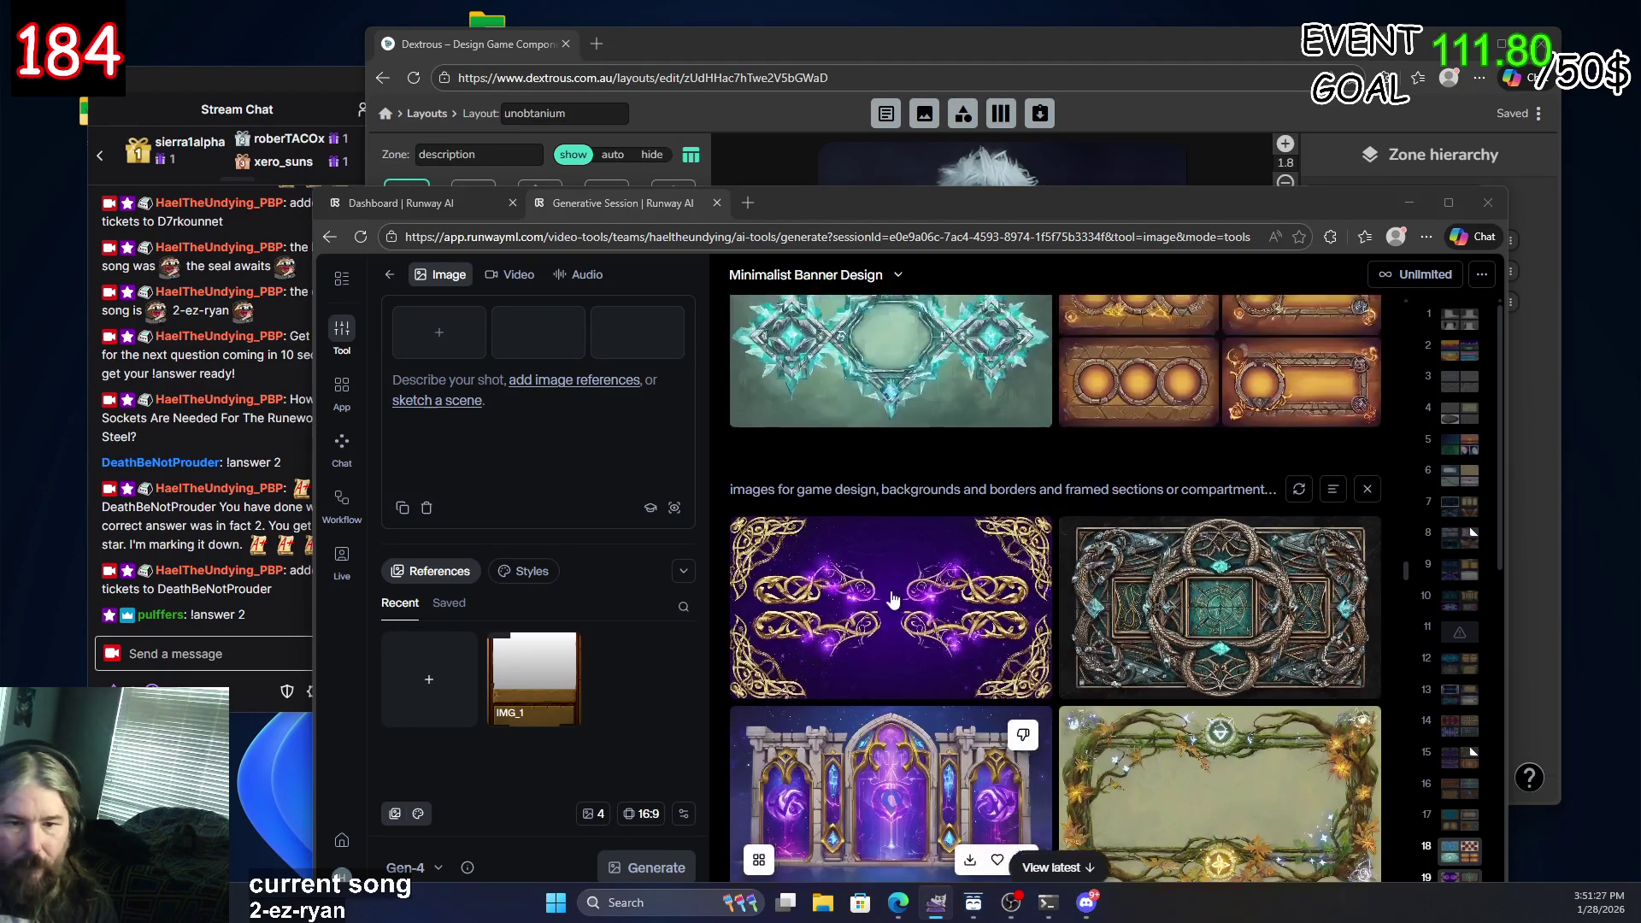
{"action": "scroll", "coordinate": [897, 624], "scroll_direction": "up", "scroll_amount": 3}
{"action": "scroll", "coordinate": [893, 600], "scroll_direction": "up", "scroll_amount": 2}
{"action": "scroll", "coordinate": [893, 599], "scroll_direction": "up", "scroll_amount": 3}
{"action": "scroll", "coordinate": [893, 599], "scroll_direction": "up", "scroll_amount": 3}
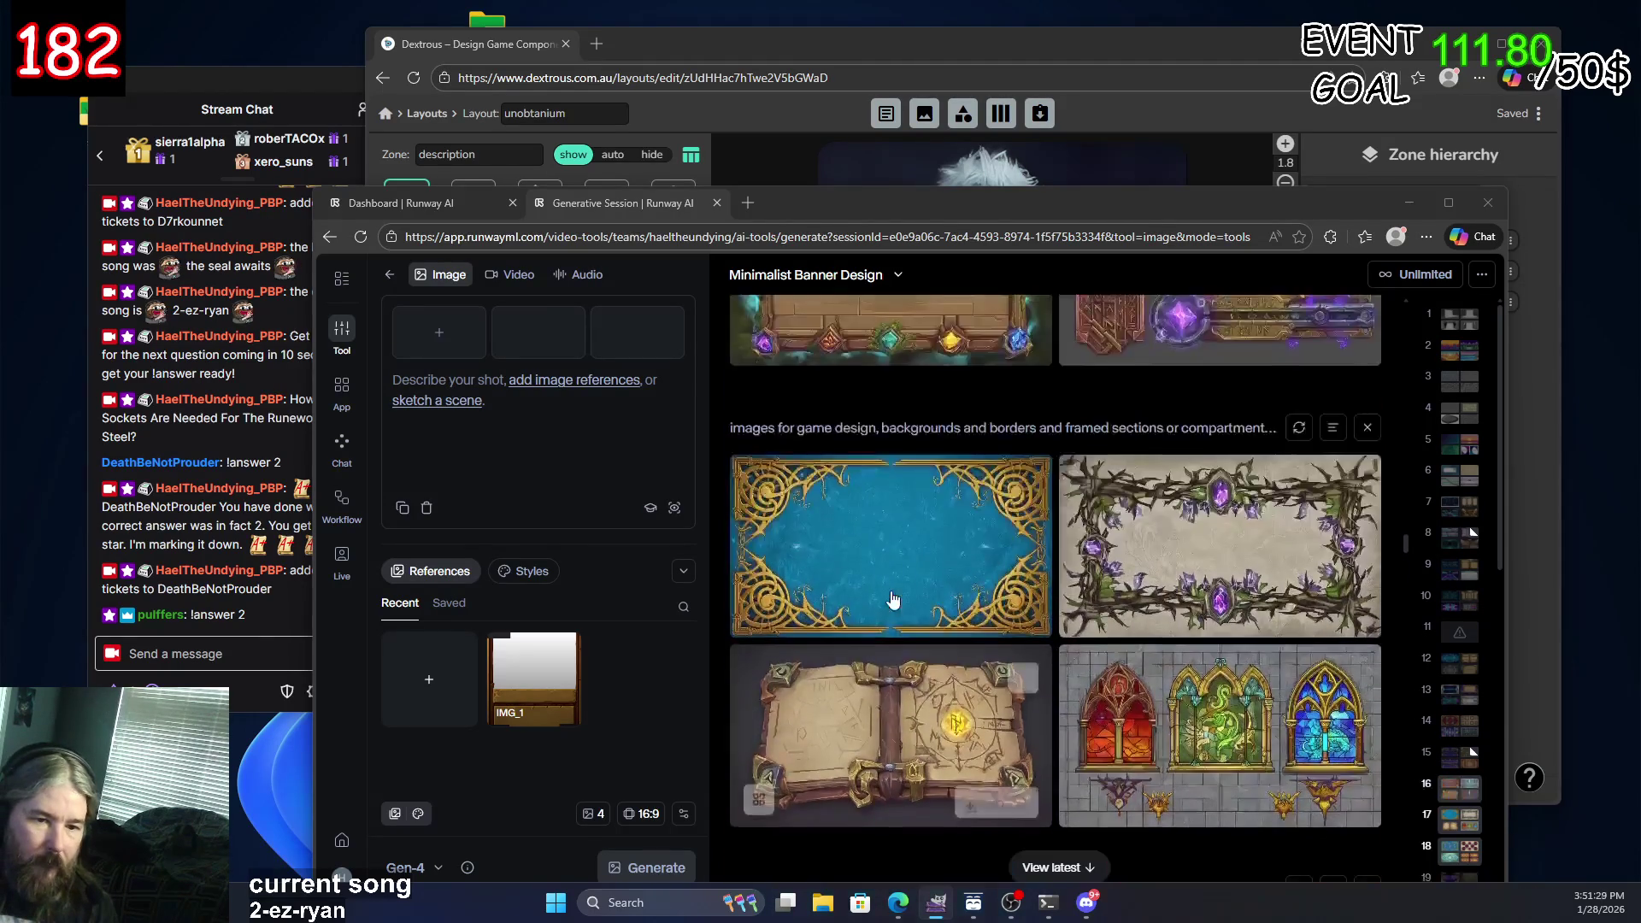
{"action": "scroll", "coordinate": [893, 600], "scroll_direction": "up", "scroll_amount": 3}
{"action": "scroll", "coordinate": [893, 600], "scroll_direction": "up", "scroll_amount": 3}
{"action": "scroll", "coordinate": [893, 600], "scroll_direction": "up", "scroll_amount": 3}
{"action": "scroll", "coordinate": [893, 599], "scroll_direction": "up", "scroll_amount": 3}
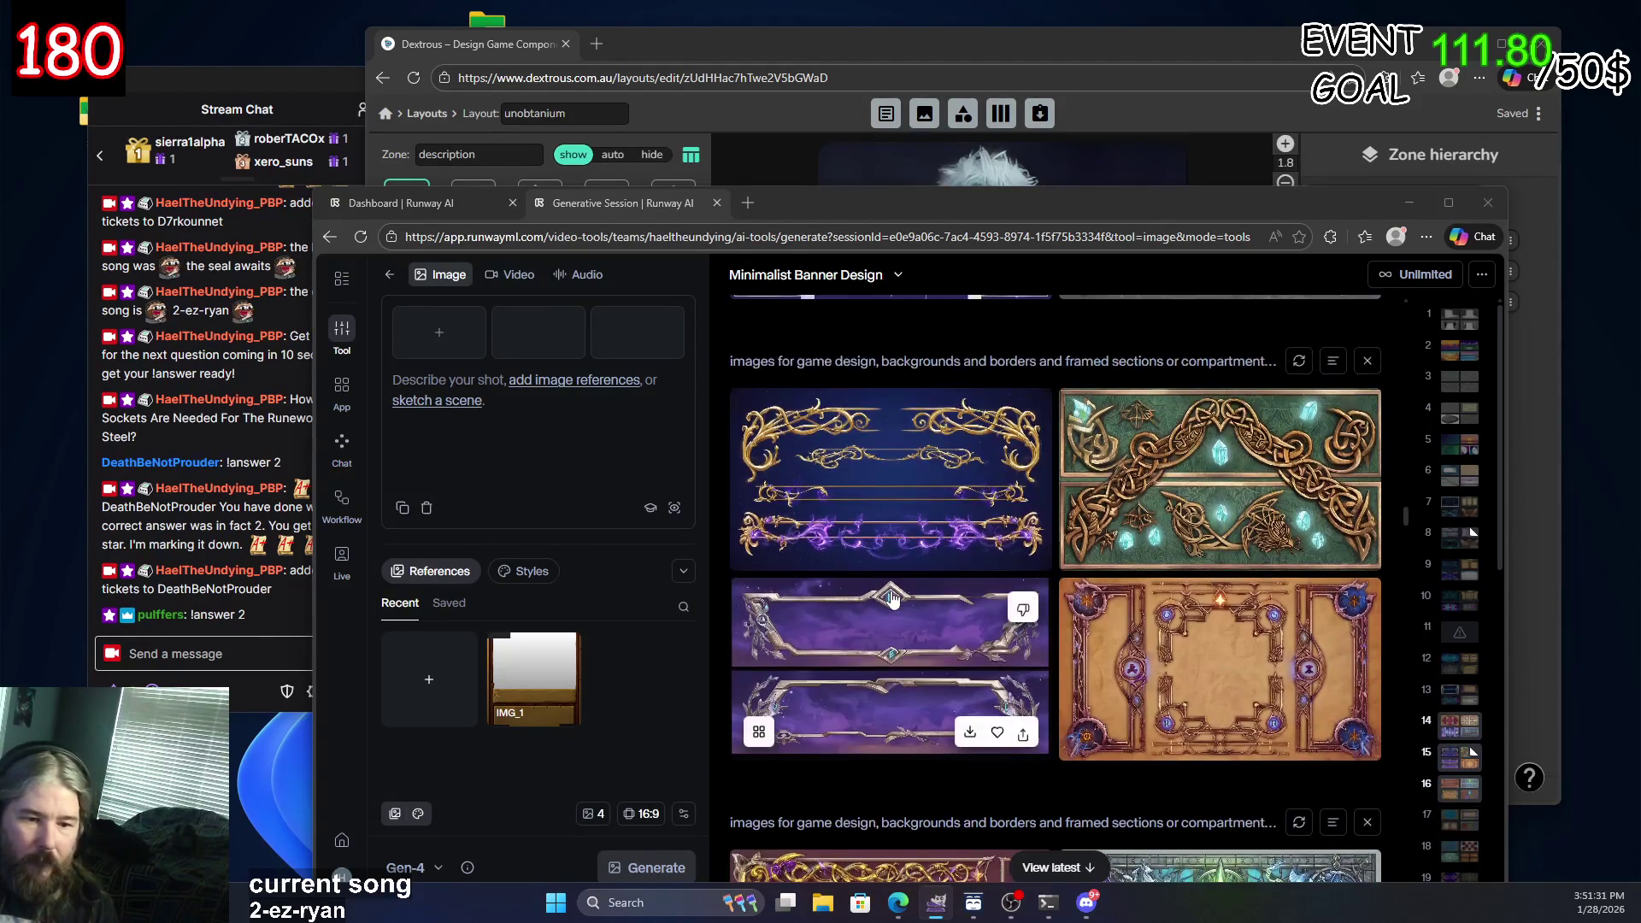
{"action": "scroll", "coordinate": [893, 600], "scroll_direction": "up", "scroll_amount": 3}
{"action": "scroll", "coordinate": [890, 599], "scroll_direction": "up", "scroll_amount": 2}
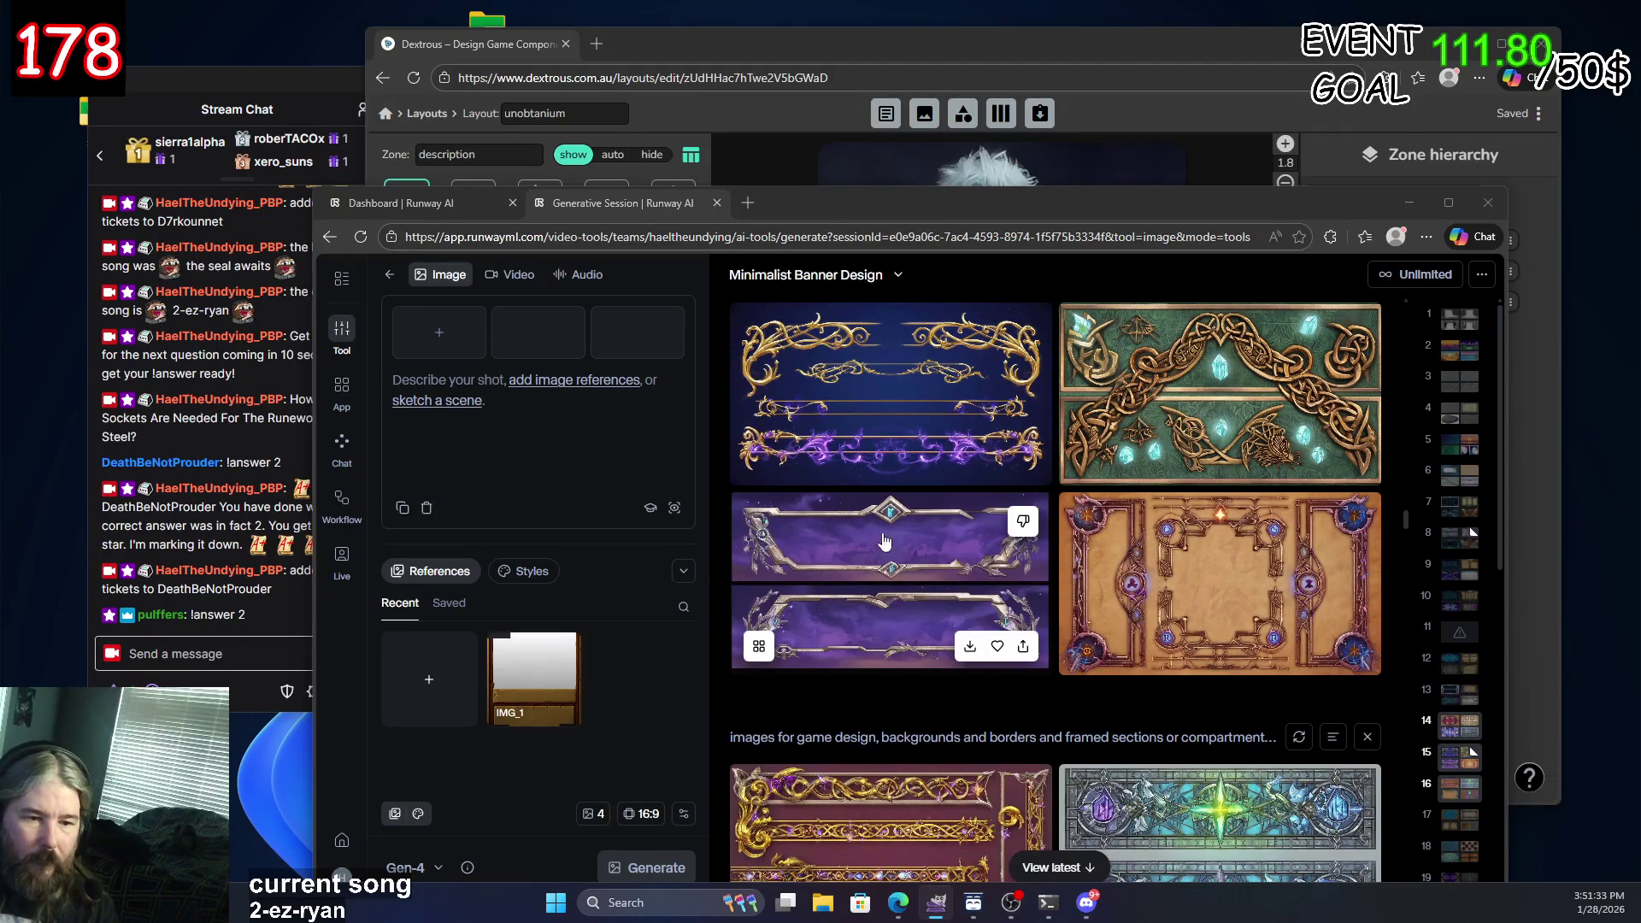
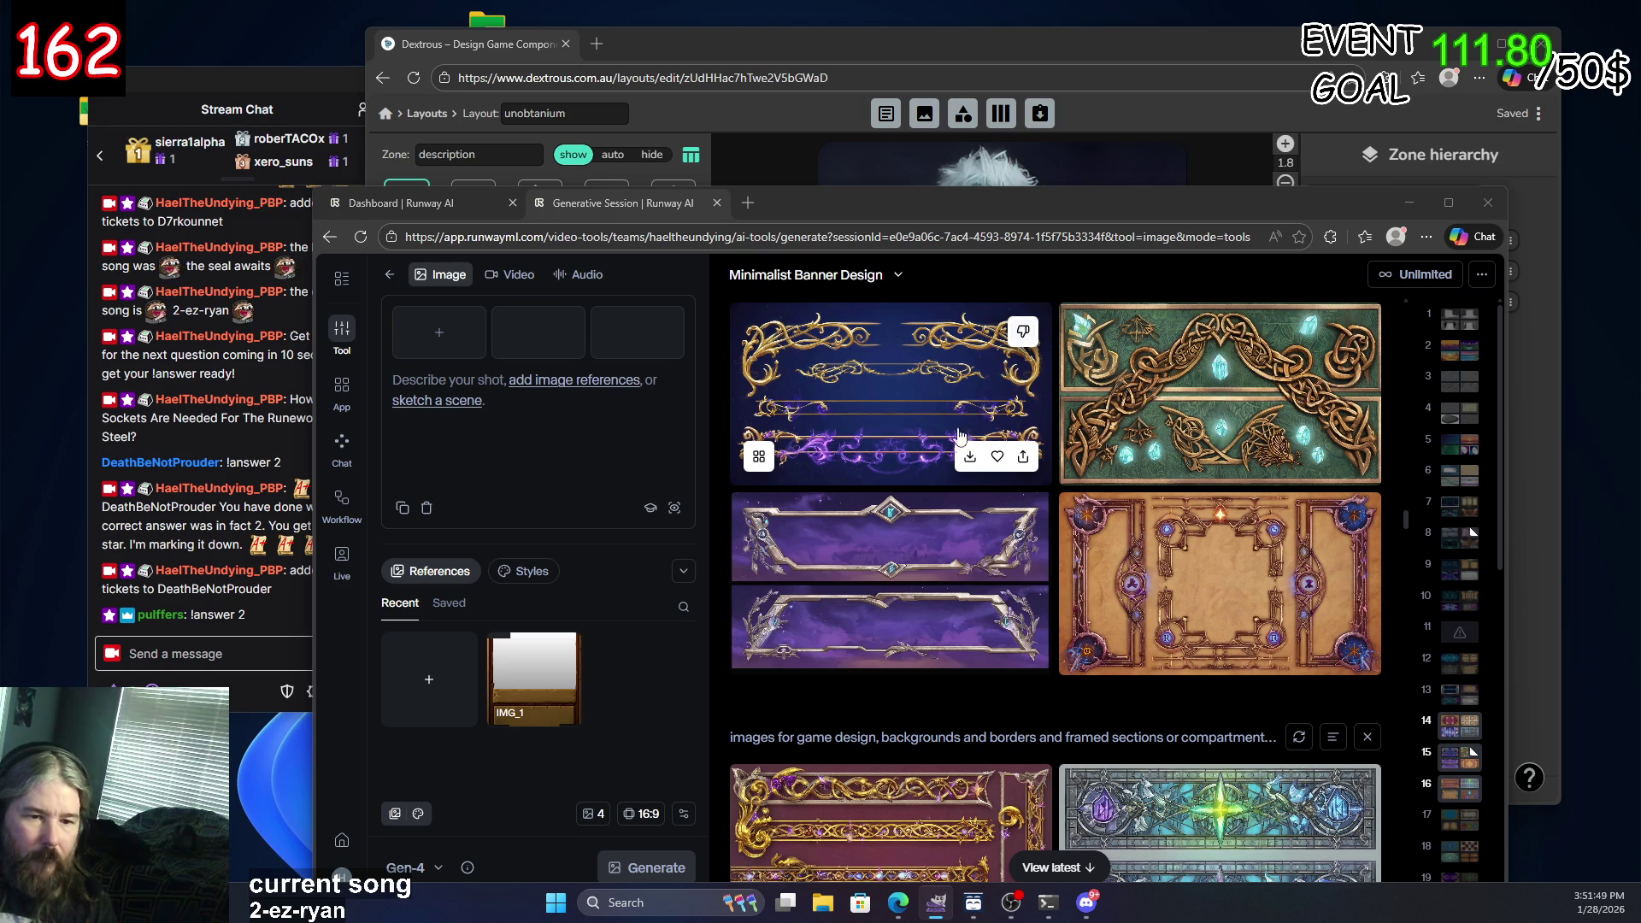
Step: Attach the flame banner as an image reference and type the prompt 'remove background and replace w'
{"action": "left_click", "coordinate": [759, 457]}
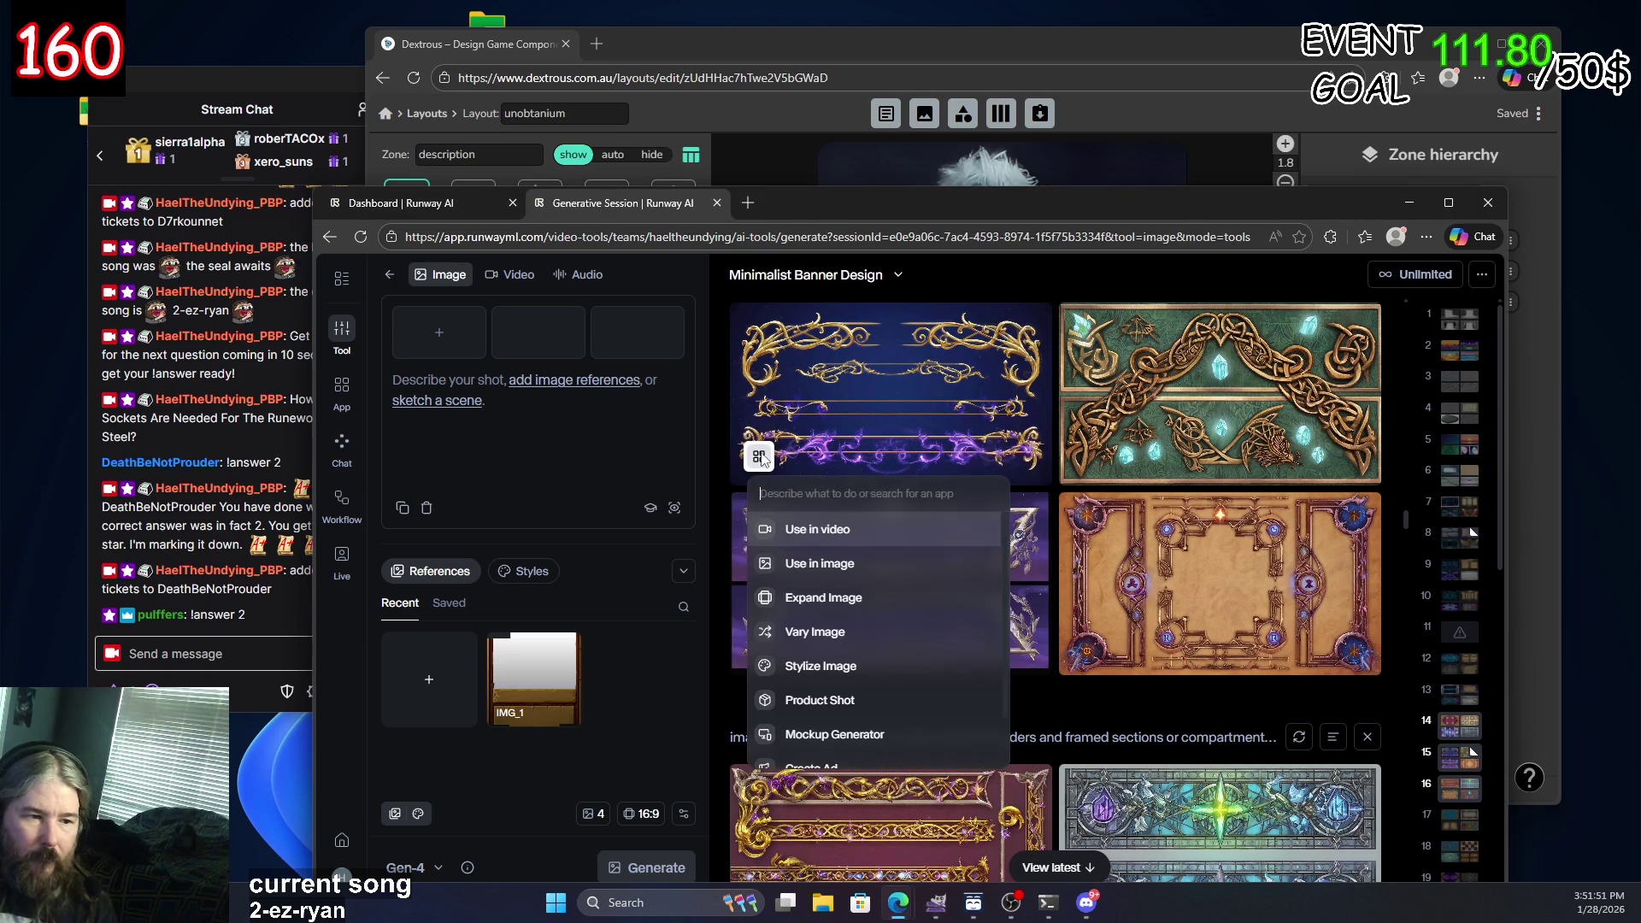
{"action": "left_click", "coordinate": [818, 563]}
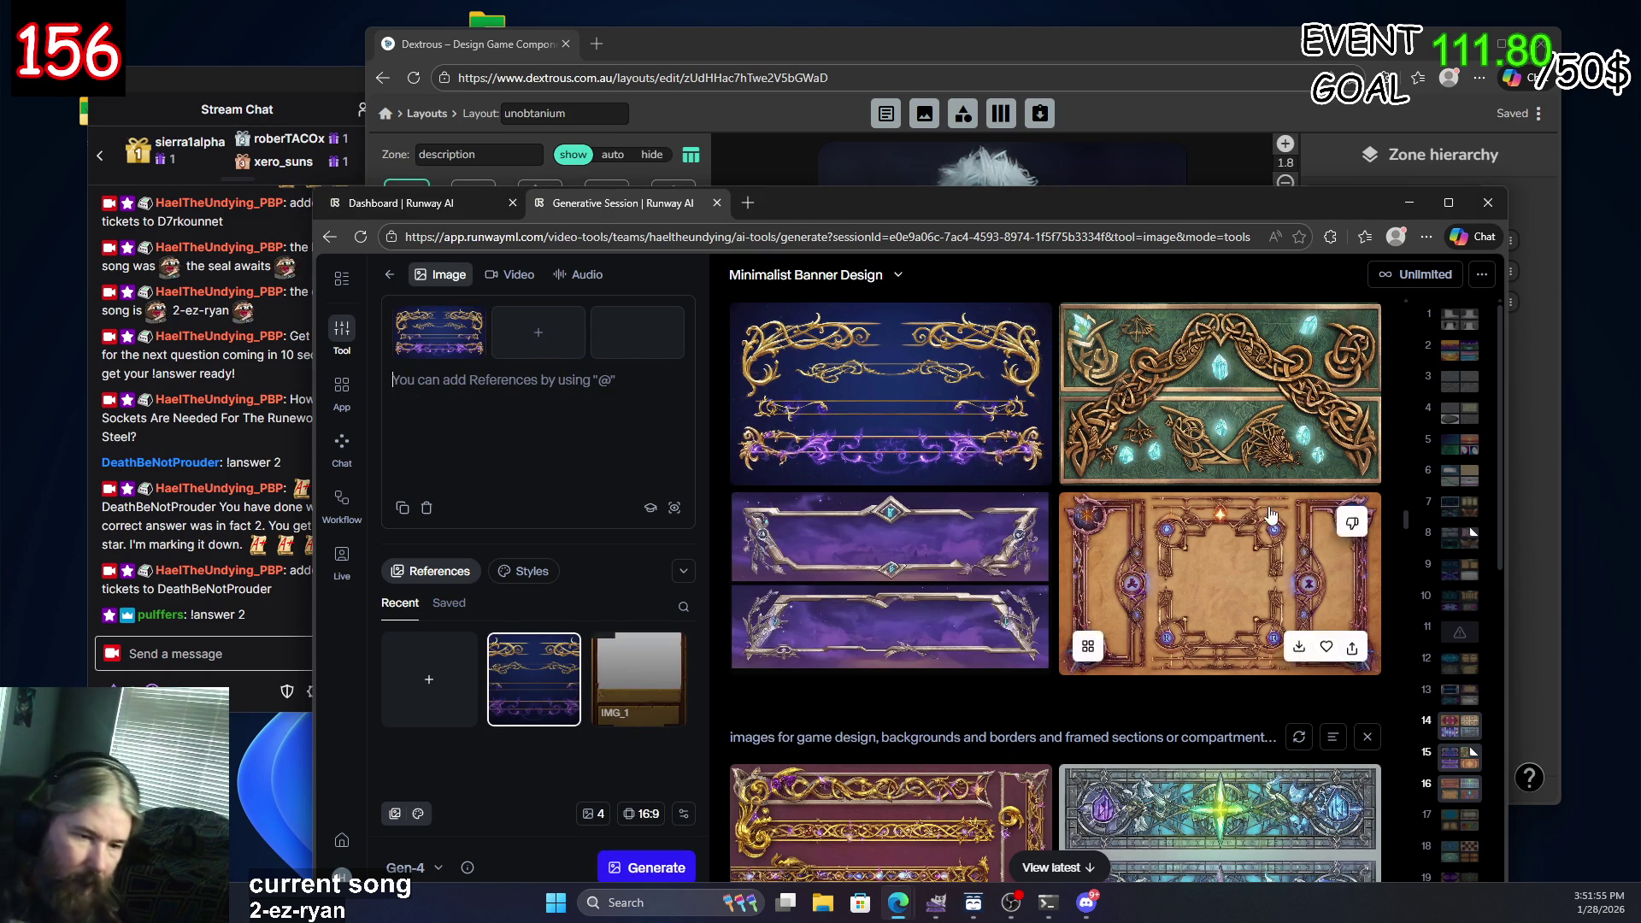
{"action": "type", "text": "remove"}
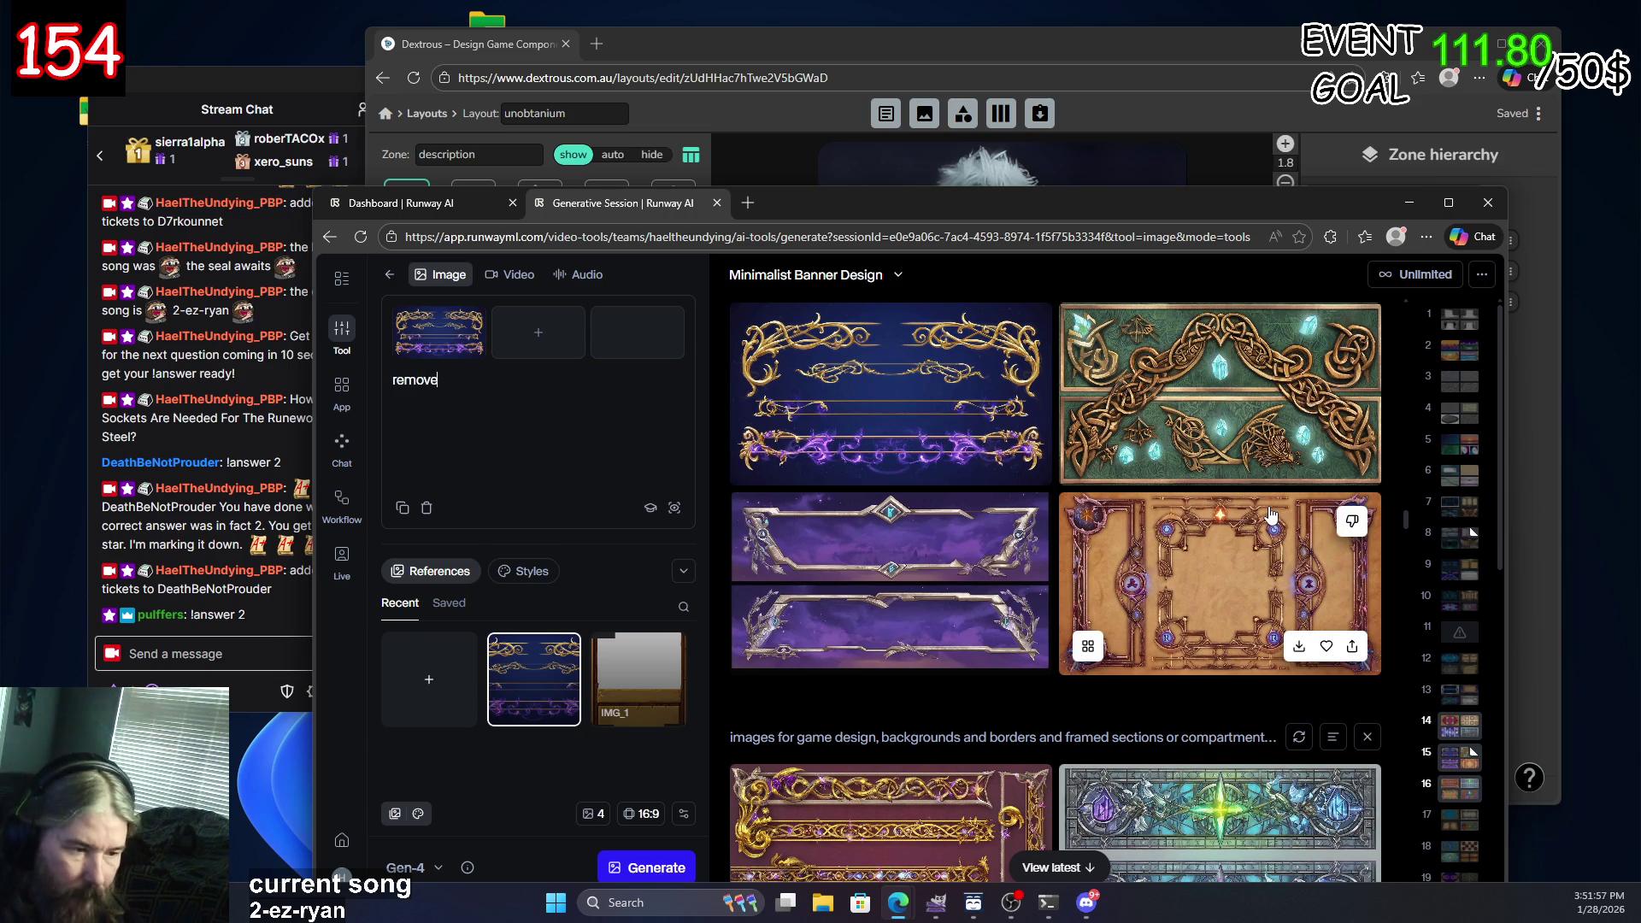
{"action": "type", "text": " backgrou"}
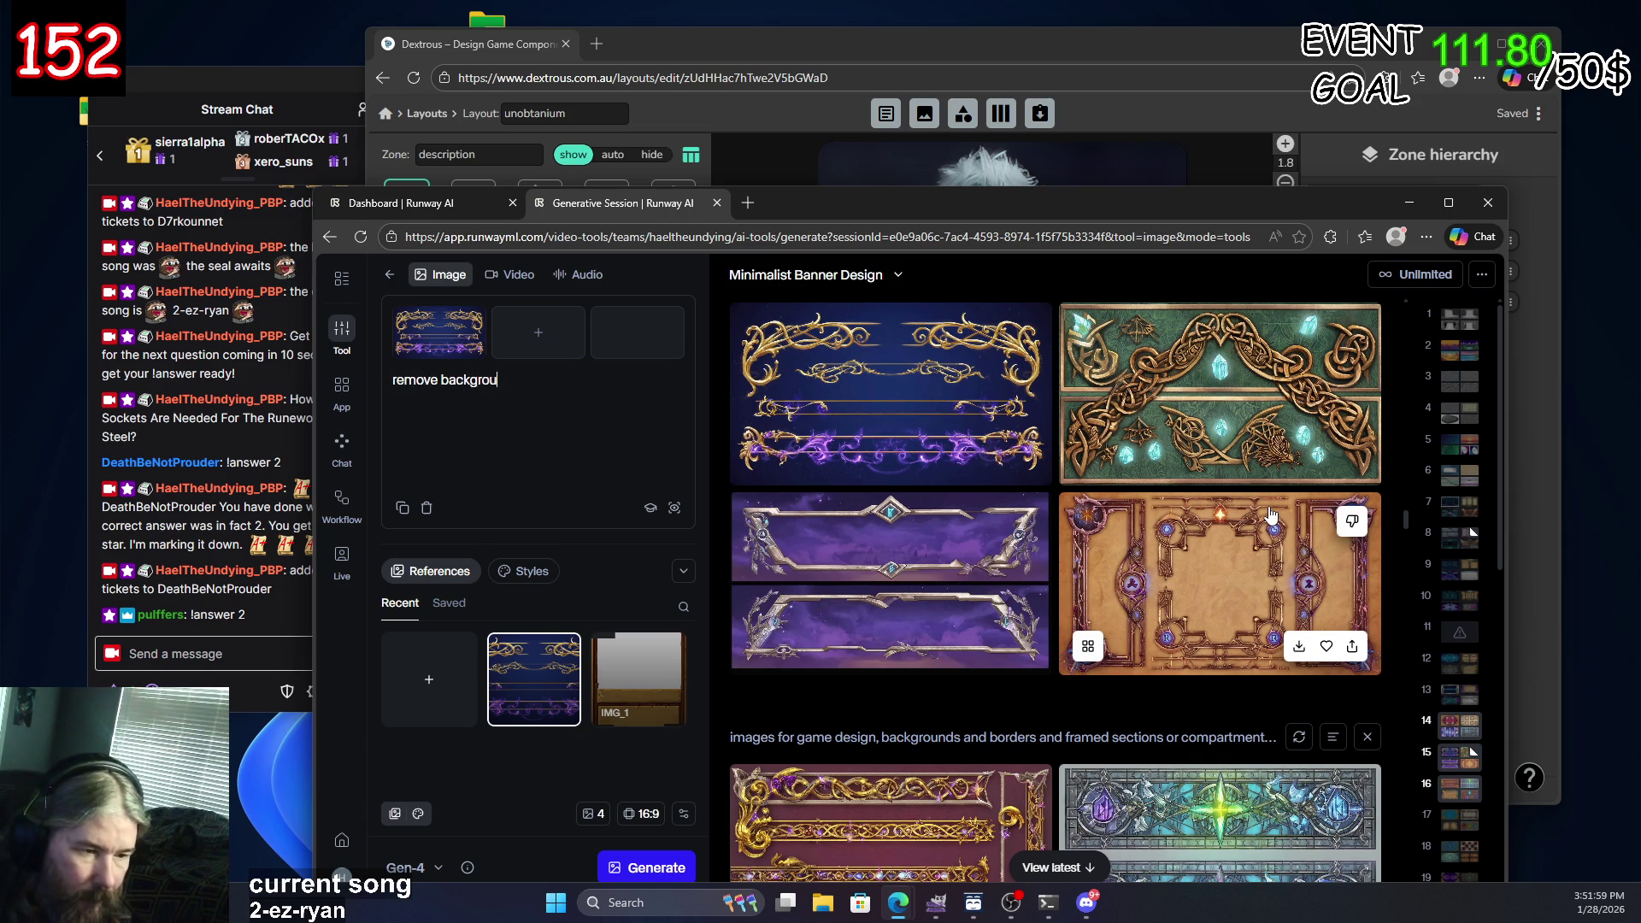
{"action": "type", "text": "nd and repla"}
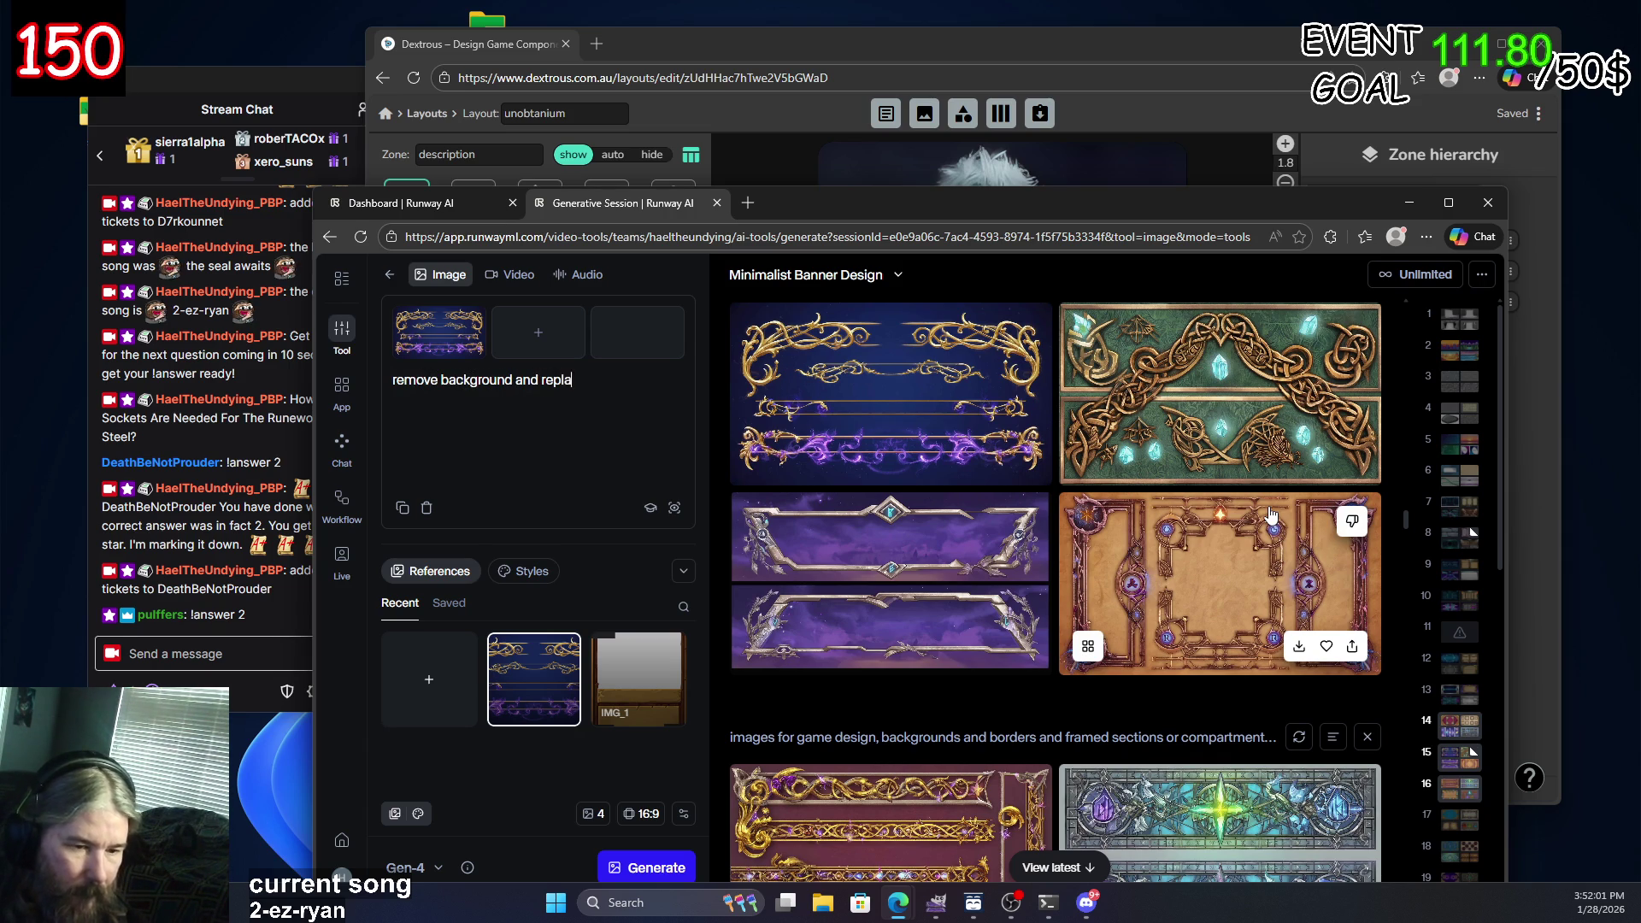
{"action": "type", "text": "ce wi"}
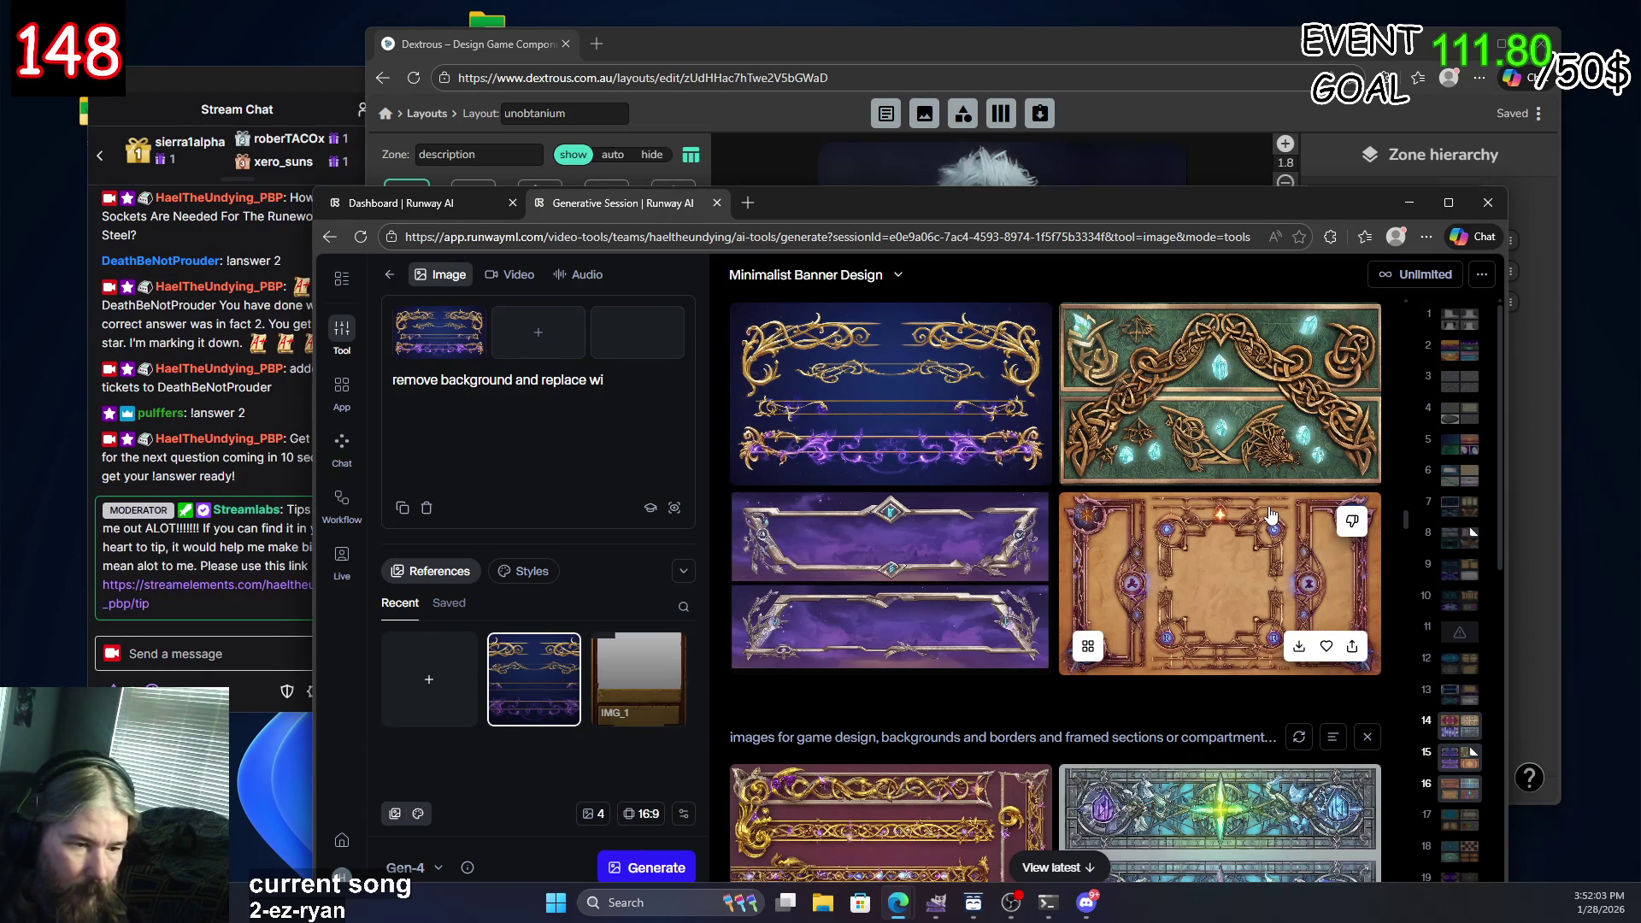
{"action": "key", "text": "BackSpace"}
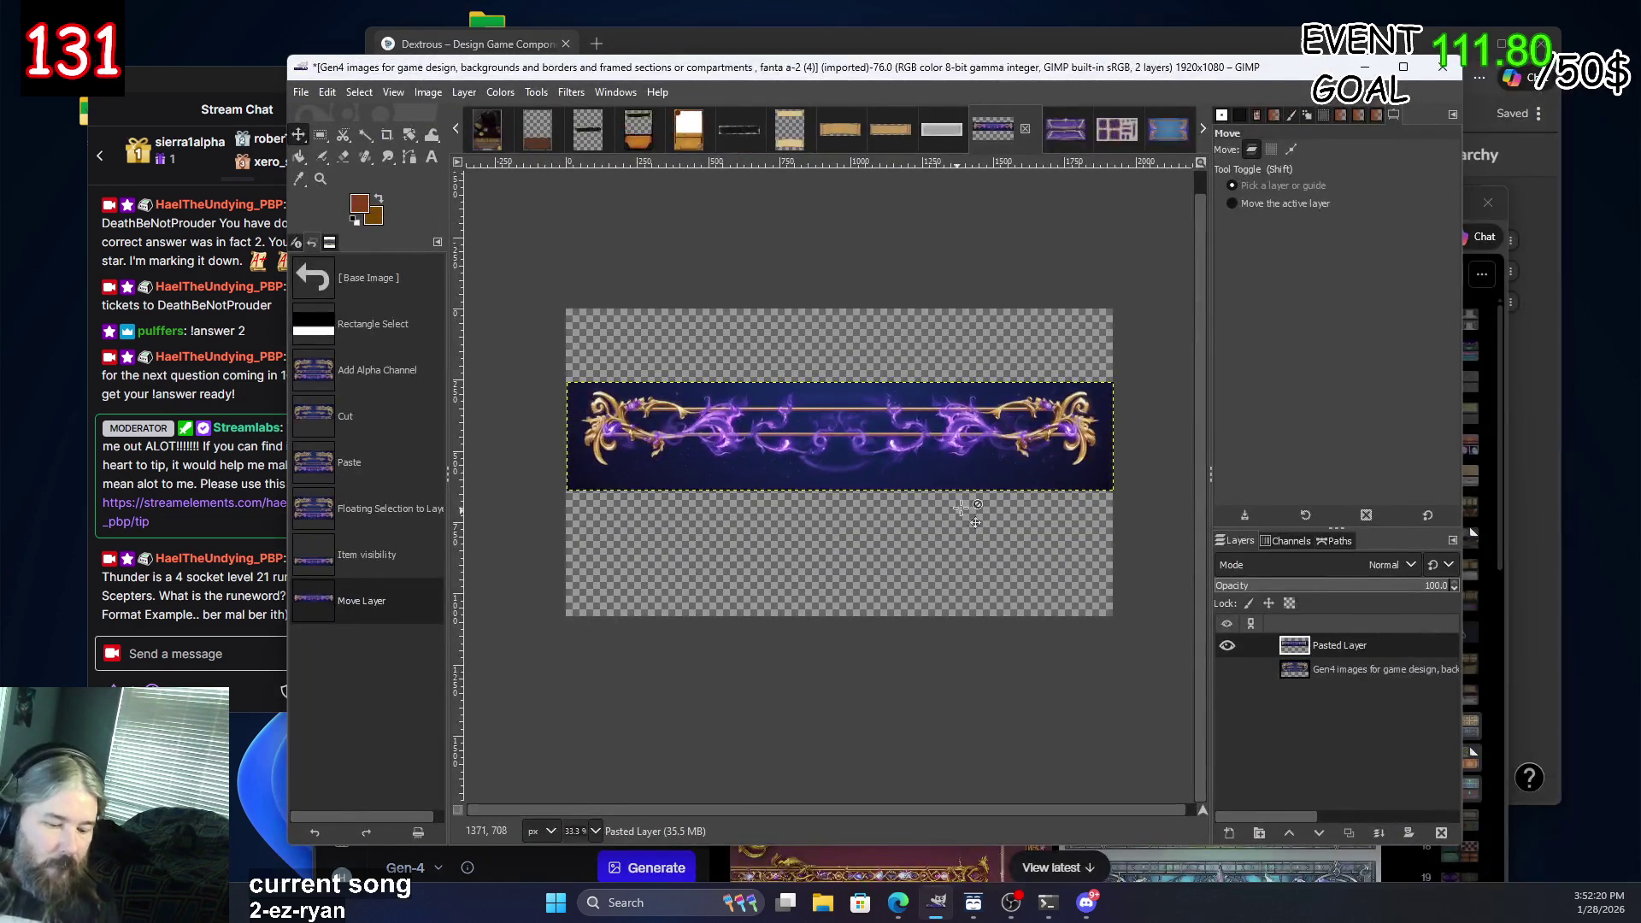
Step: Rotate the pasted flame banner layer 90.5° to stand it upright
{"action": "key", "text": "shift+r"}
{"action": "left_click", "coordinate": [983, 525]}
{"action": "mouse_move", "coordinate": [993, 536]}
{"action": "left_mouse_down"}
{"action": "mouse_move", "coordinate": [825, 623]}
{"action": "mouse_move", "coordinate": [849, 647]}
{"action": "left_mouse_up"}
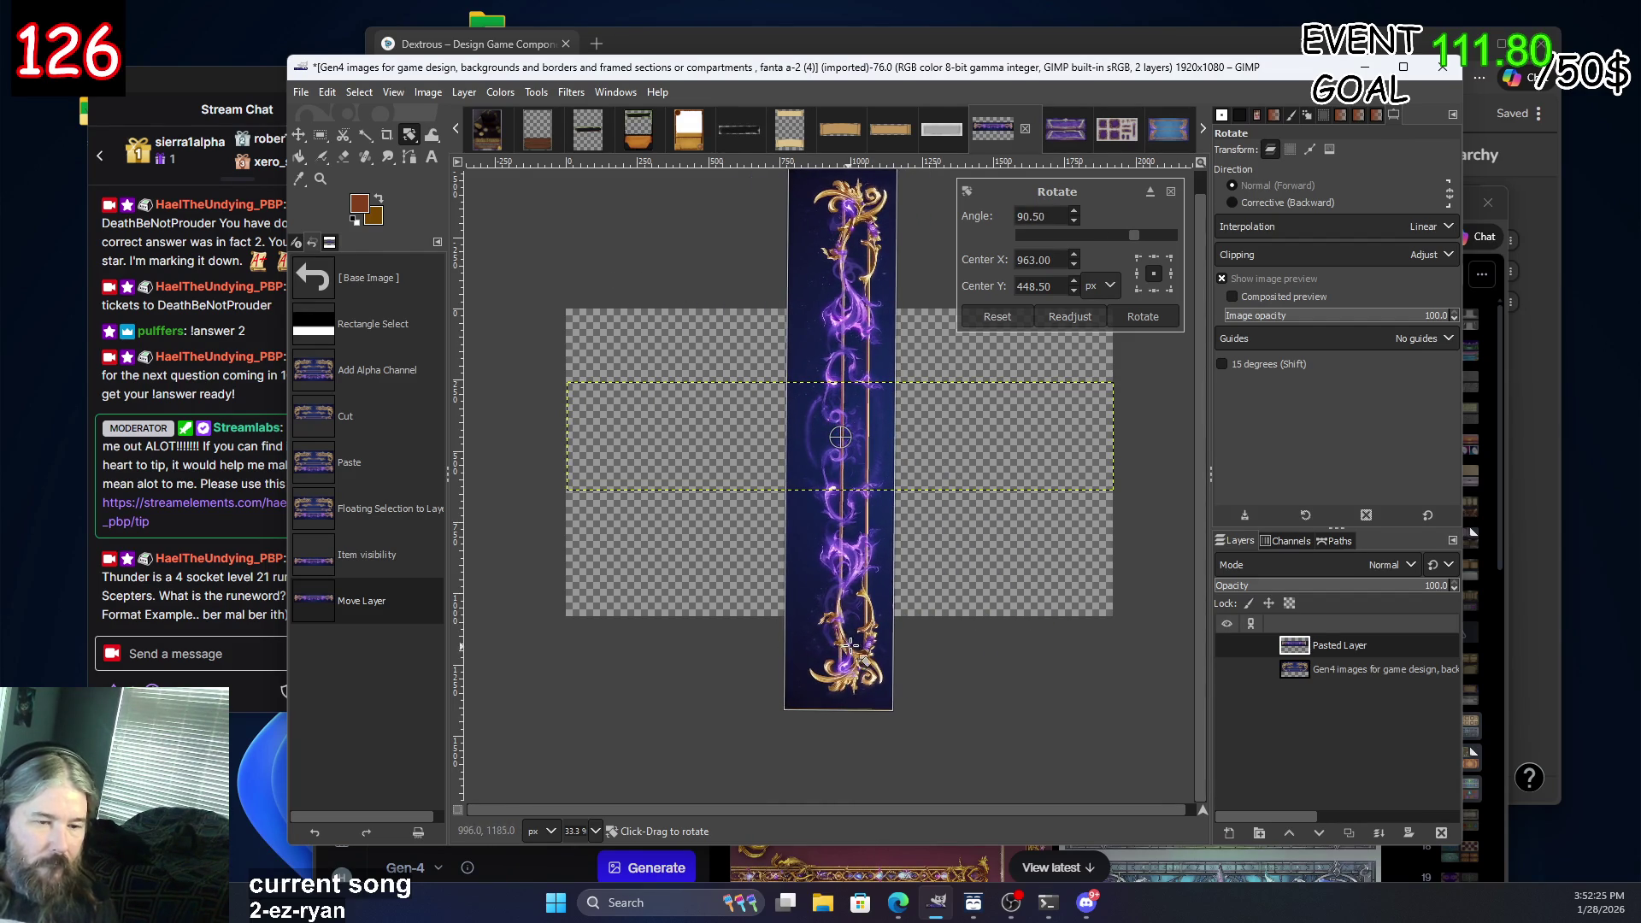
{"action": "left_click", "coordinate": [1142, 316]}
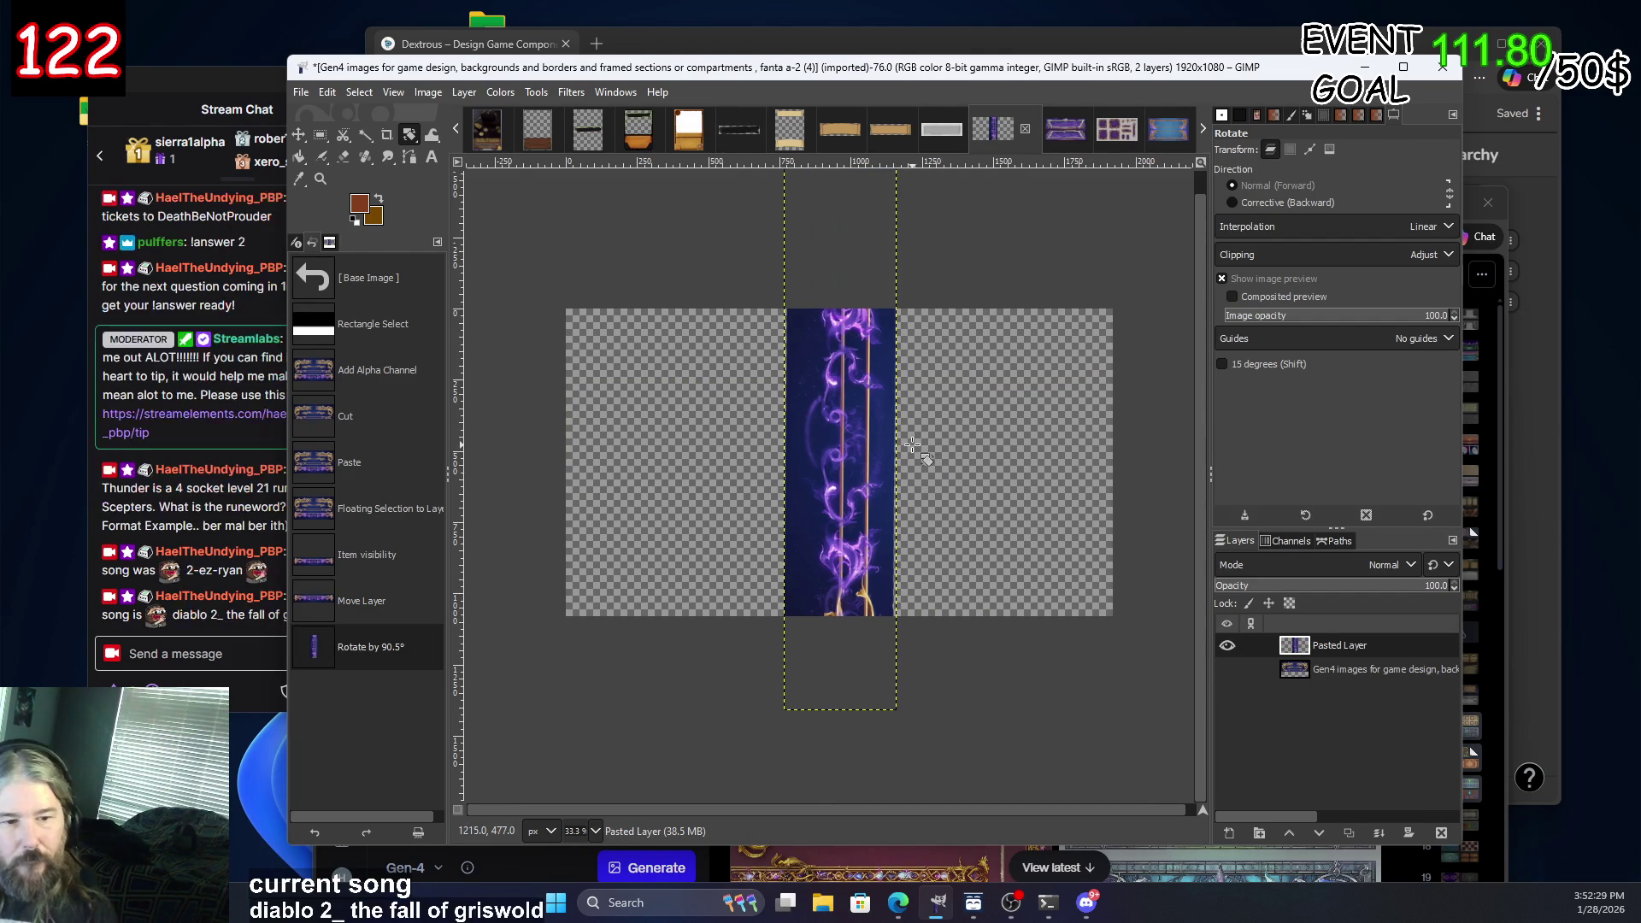
Step: Undo the rotation, switch to the purple frames image, and minimise GIMP
{"action": "scroll", "coordinate": [906, 445], "scroll_direction": "down", "scroll_amount": 1}
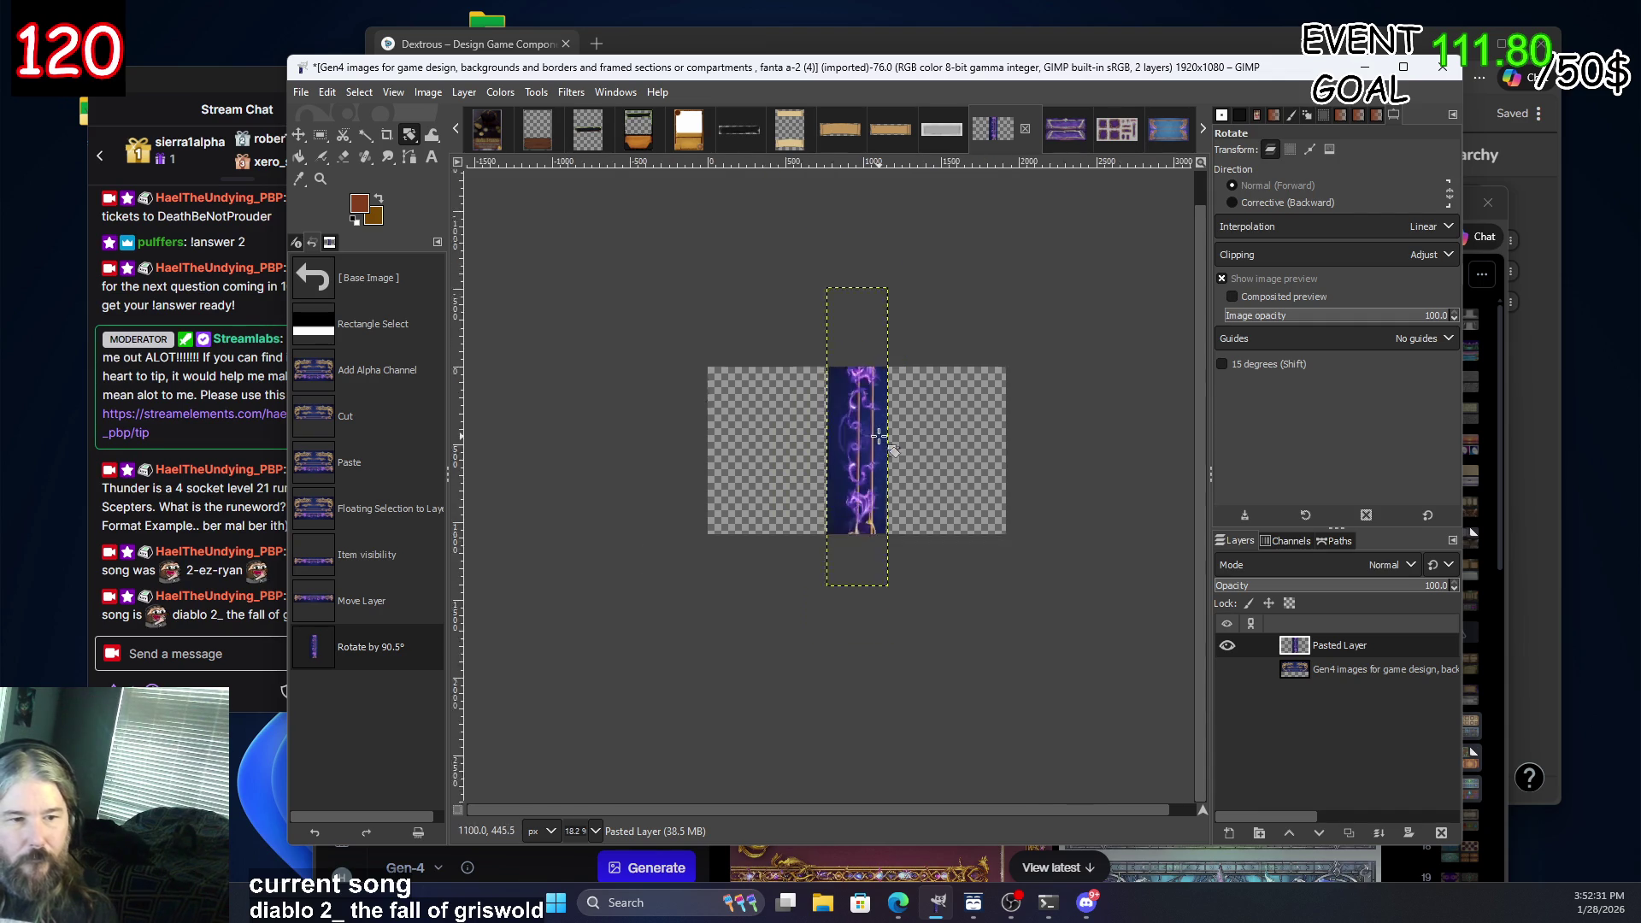
{"action": "scroll", "coordinate": [893, 445], "scroll_direction": "down", "scroll_amount": 2}
{"action": "scroll", "coordinate": [874, 434], "scroll_direction": "up", "scroll_amount": 3}
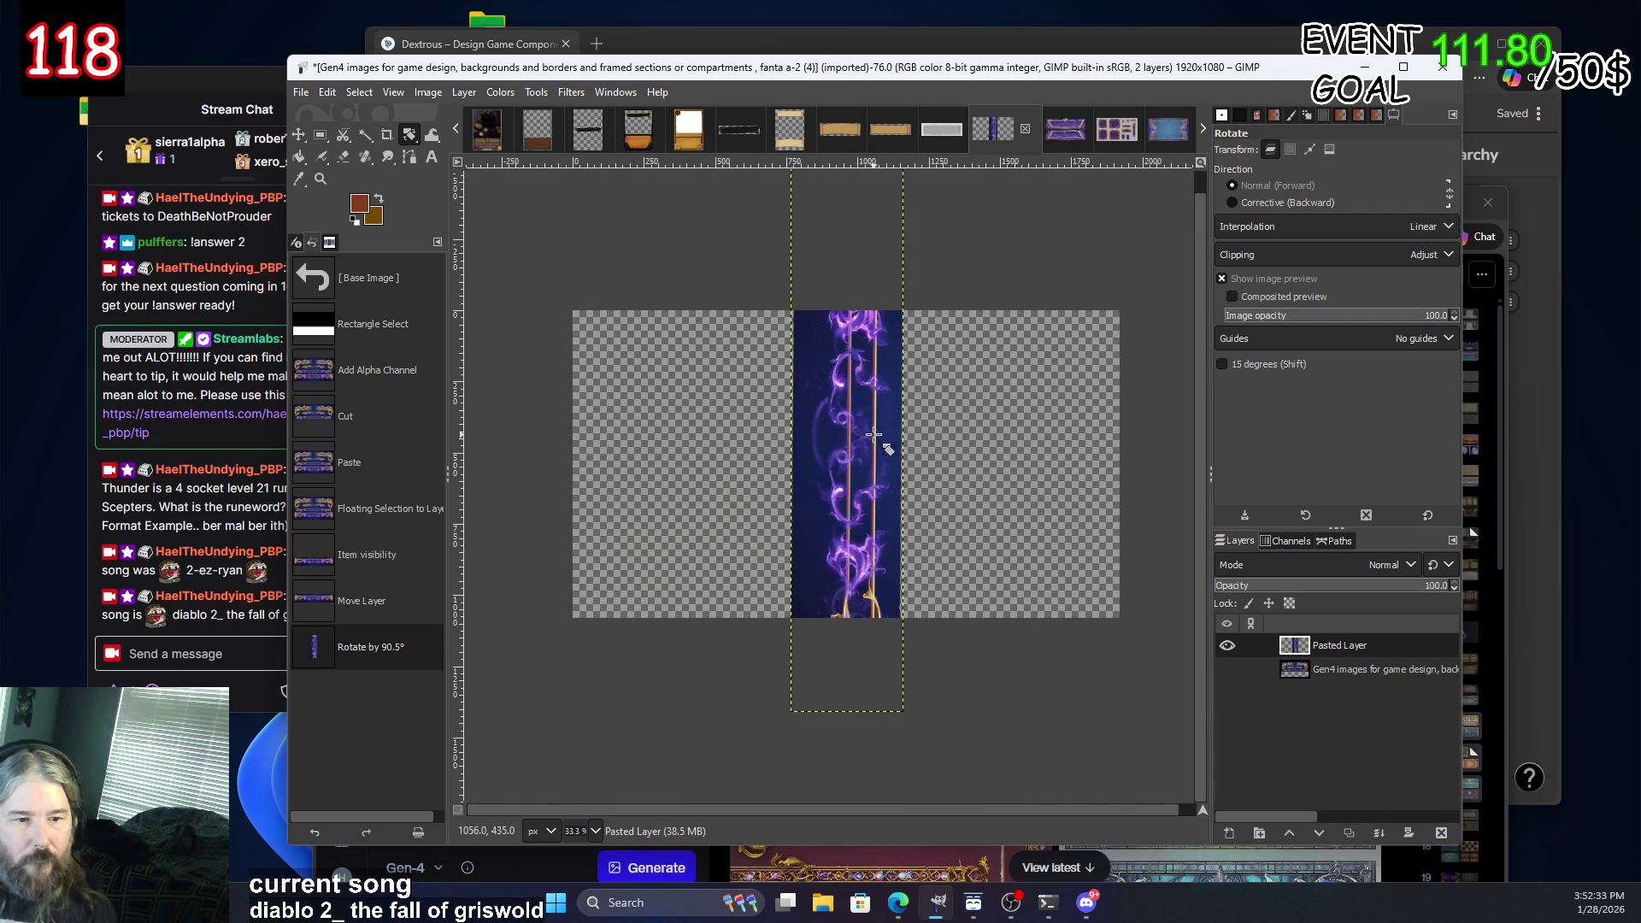
{"action": "key", "text": "ctrl+z"}
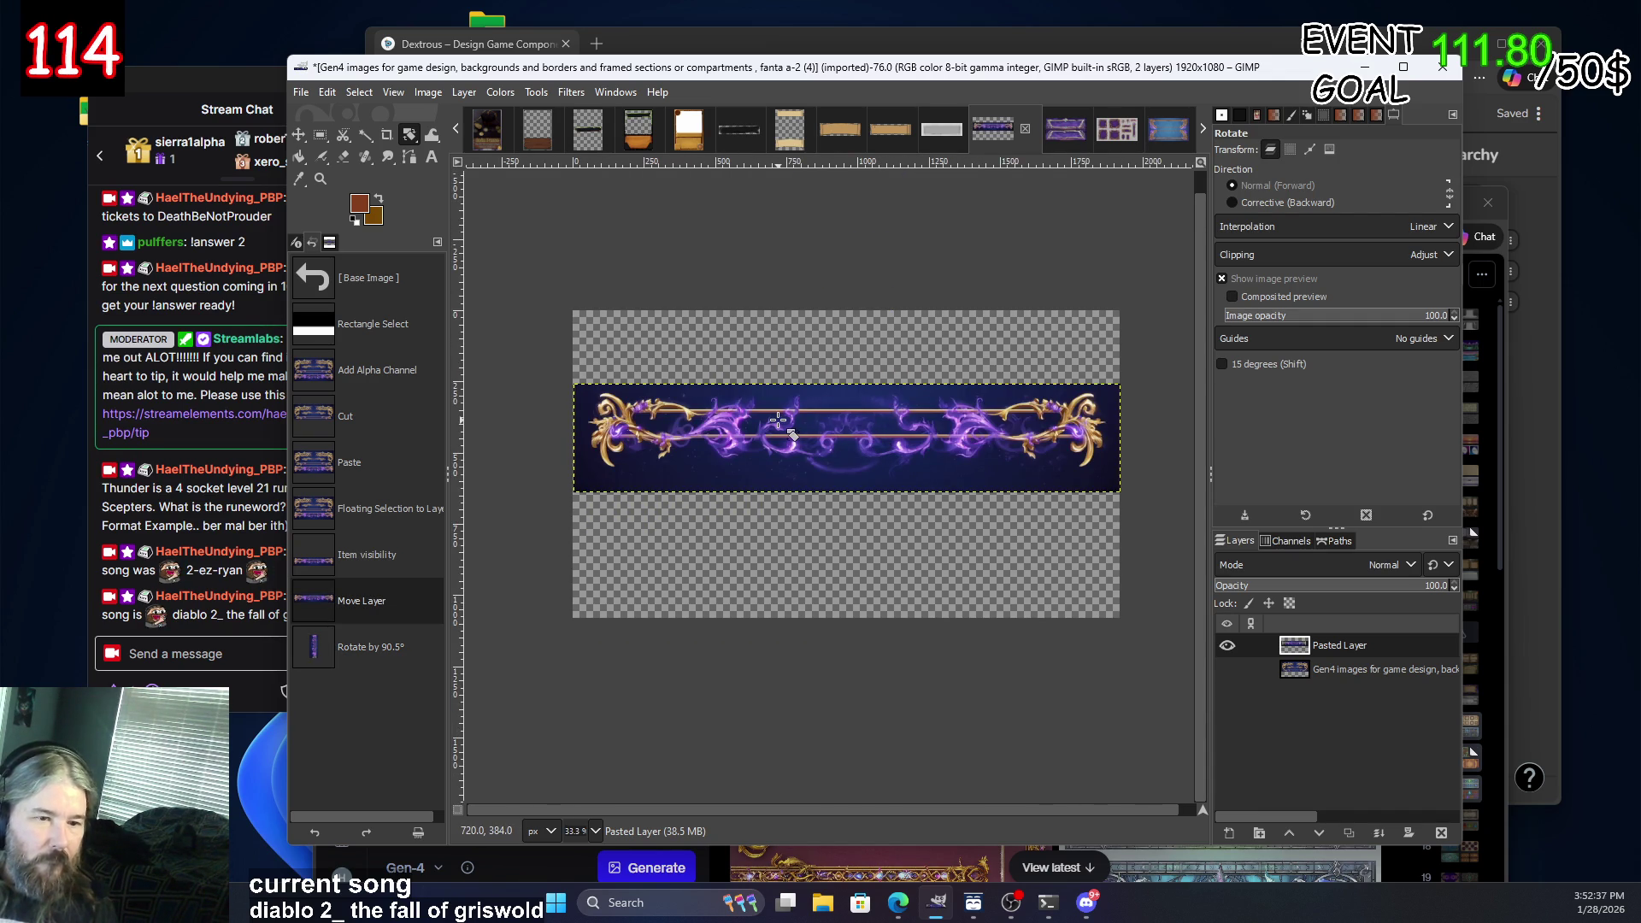
{"action": "left_click", "coordinate": [1064, 126]}
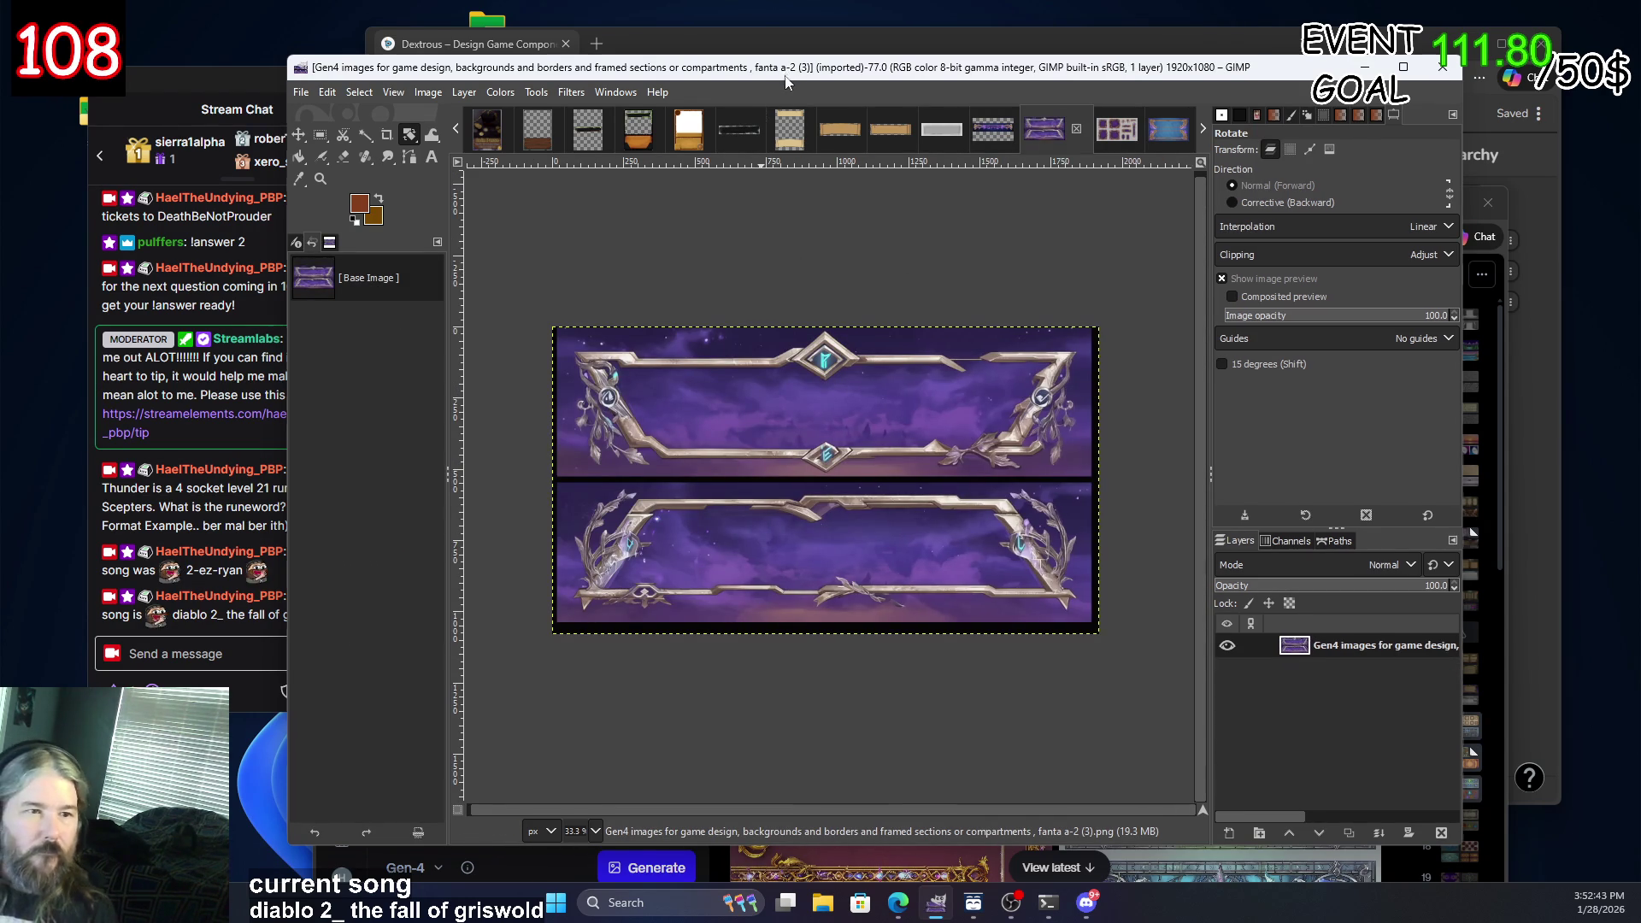
{"action": "key", "text": "super+Down"}
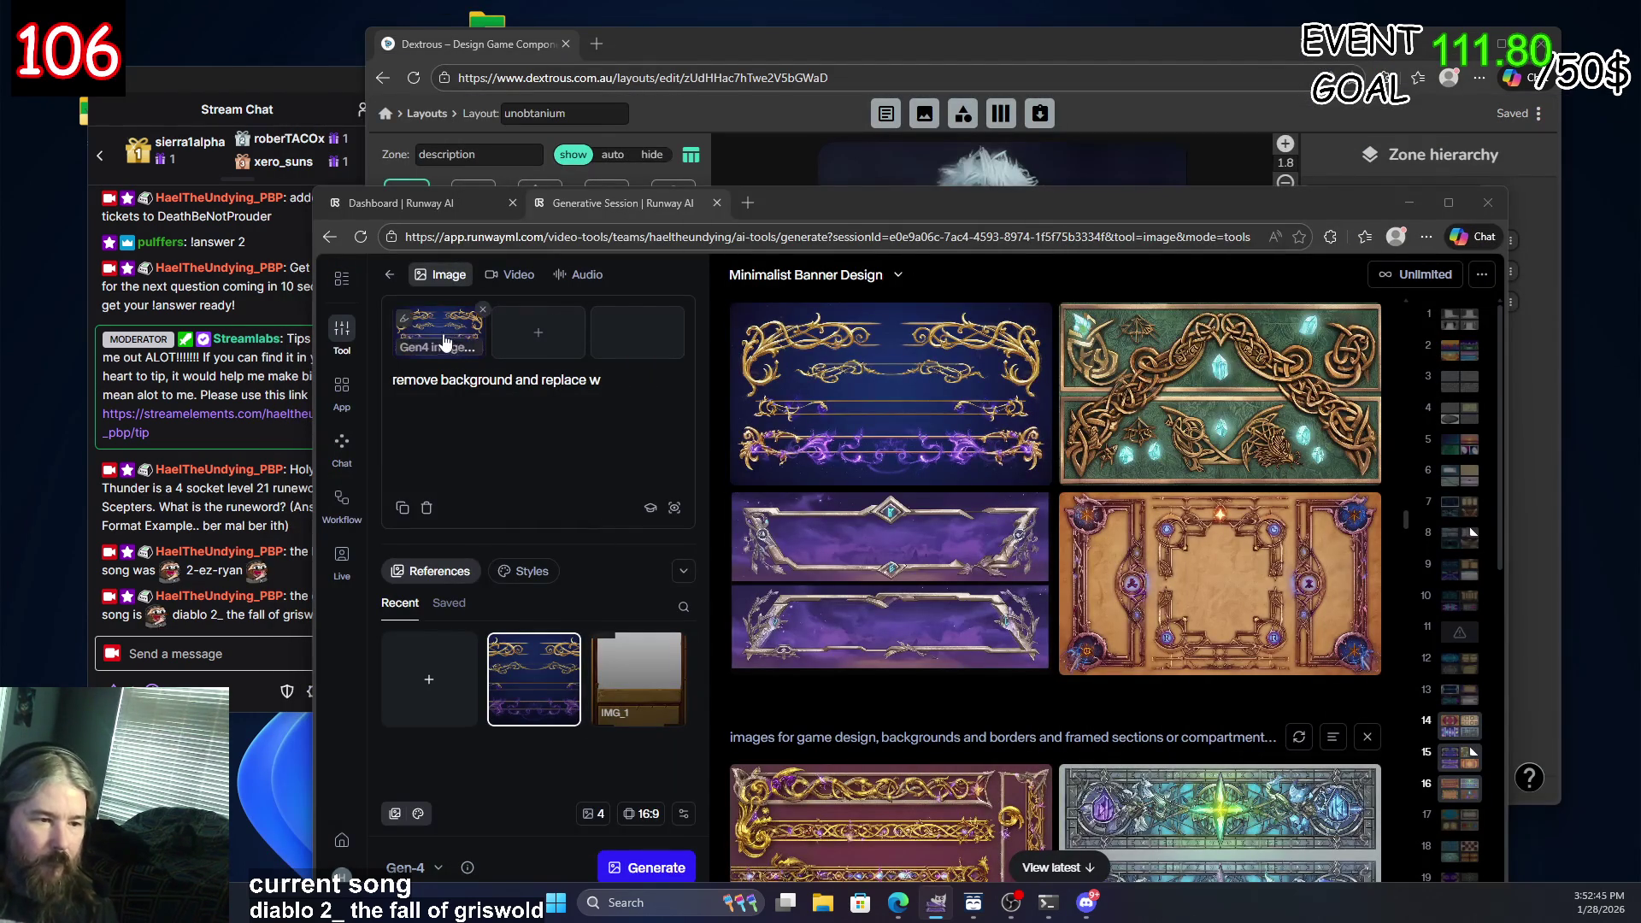
Step: Replace the flame banner reference with the purple double-panel frames image
{"action": "left_click", "coordinate": [482, 309]}
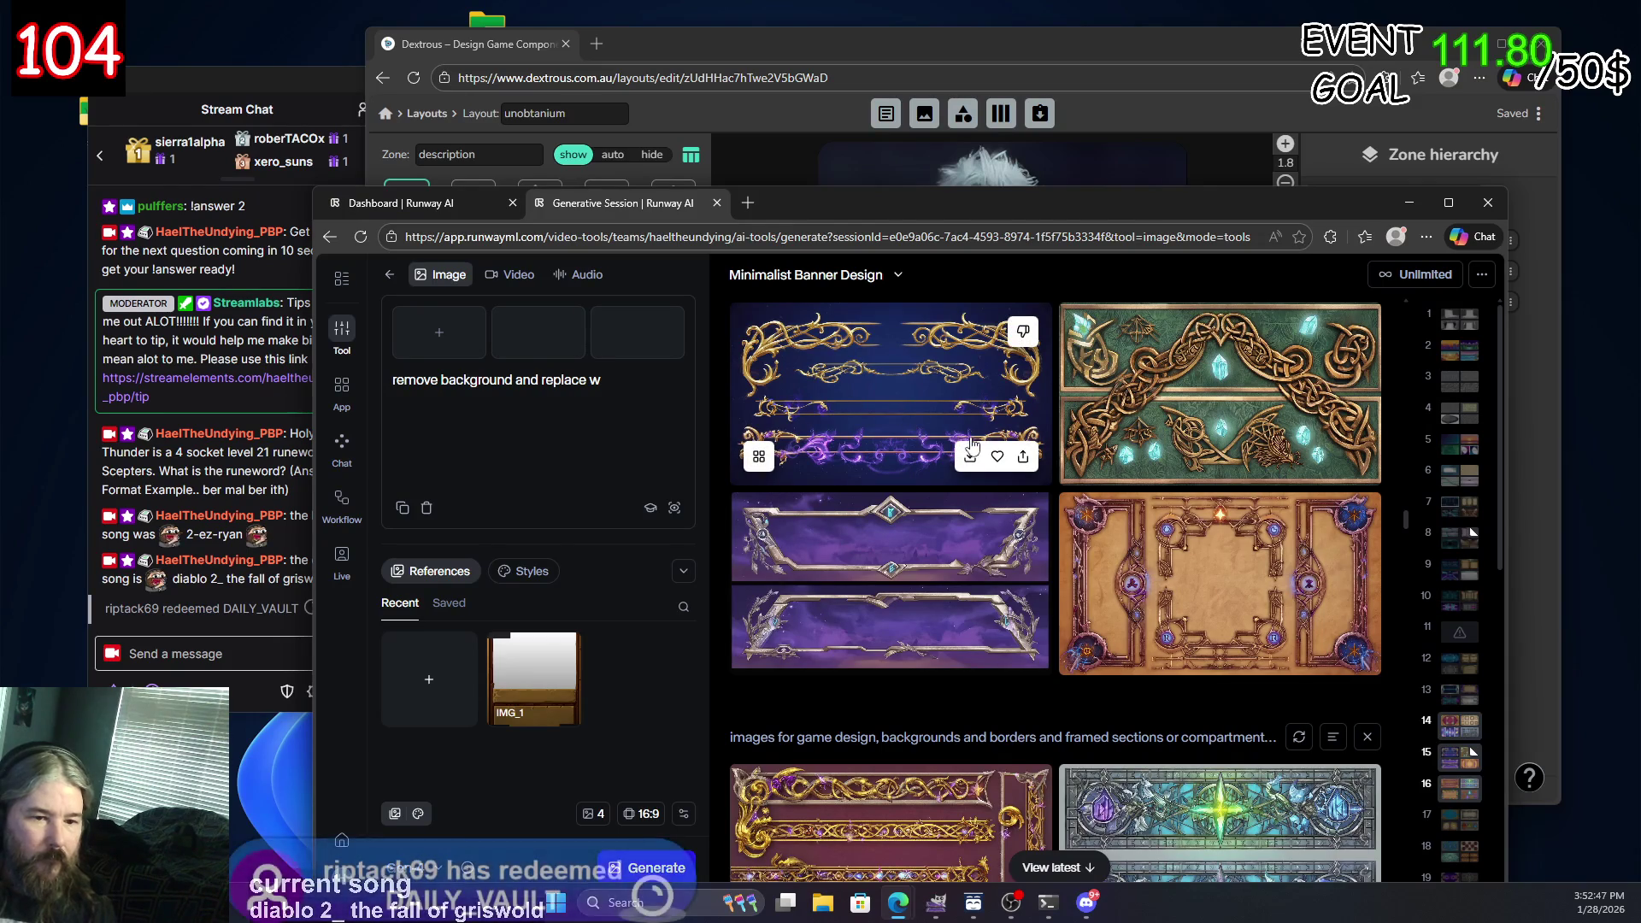
{"action": "left_click", "coordinate": [767, 453]}
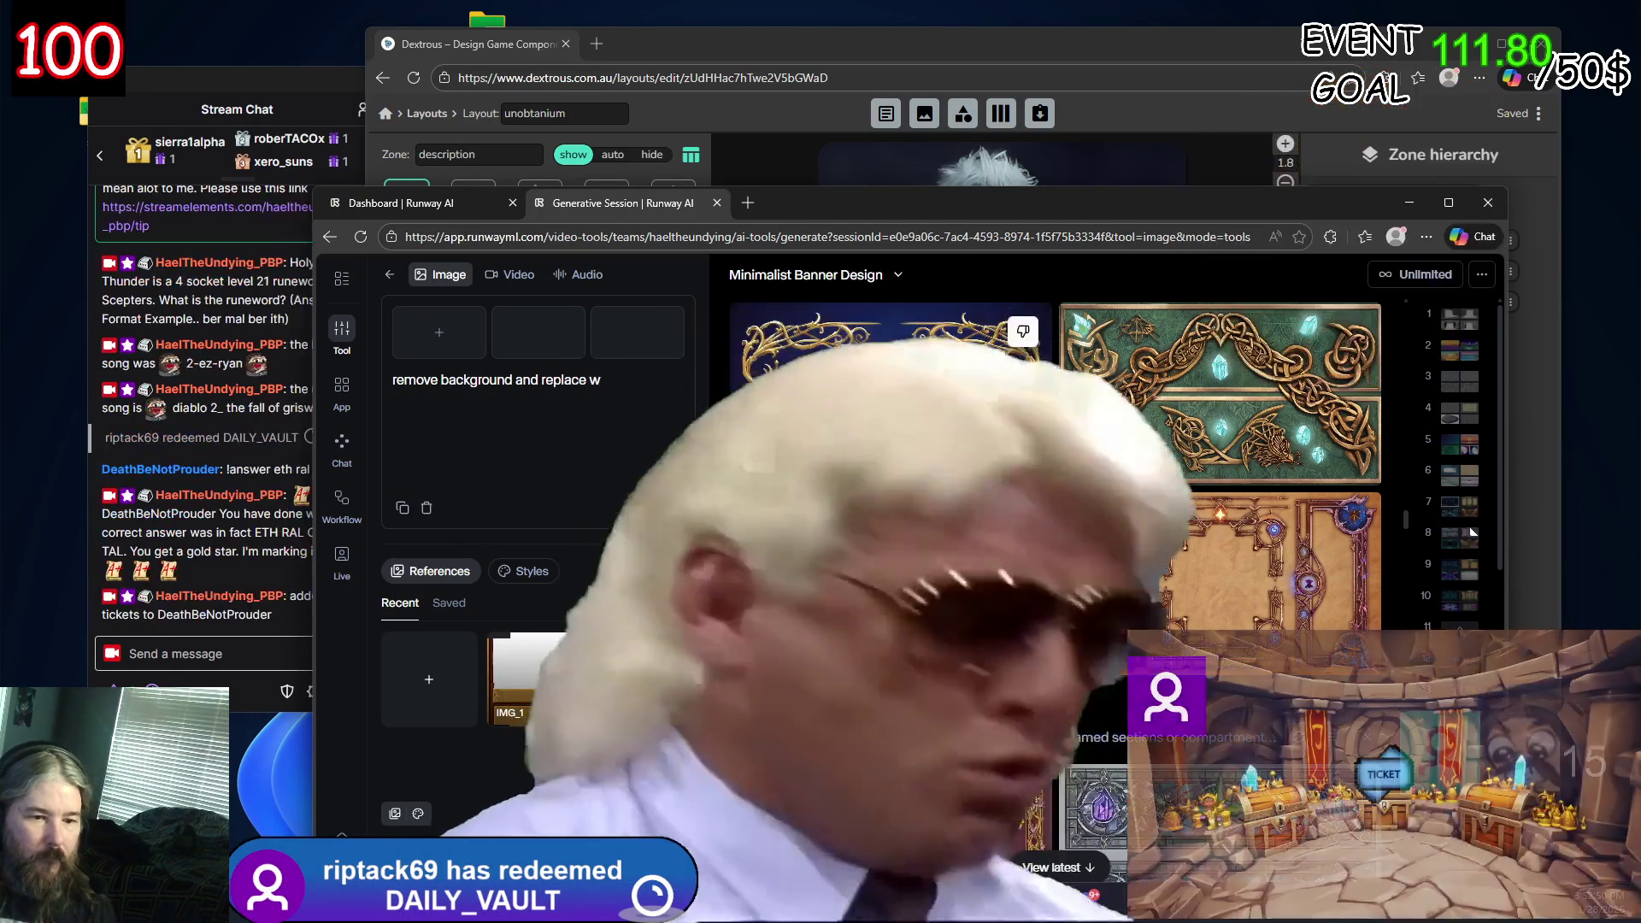
{"action": "left_click", "coordinate": [857, 587]}
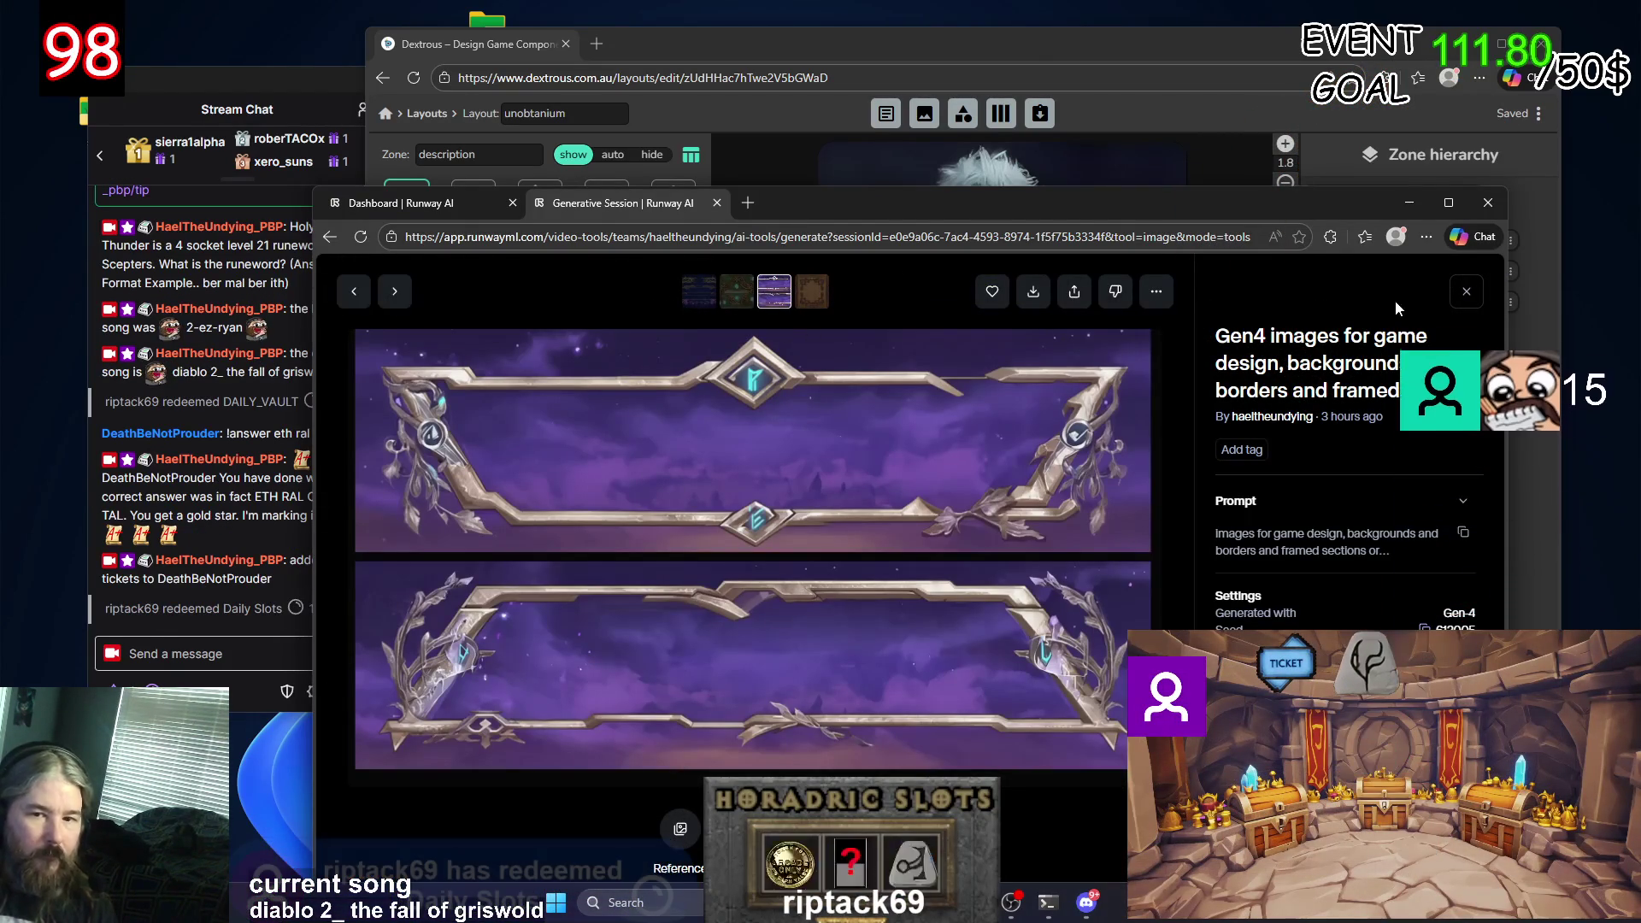
{"action": "key", "text": "Escape"}
{"action": "left_click", "coordinate": [757, 647]}
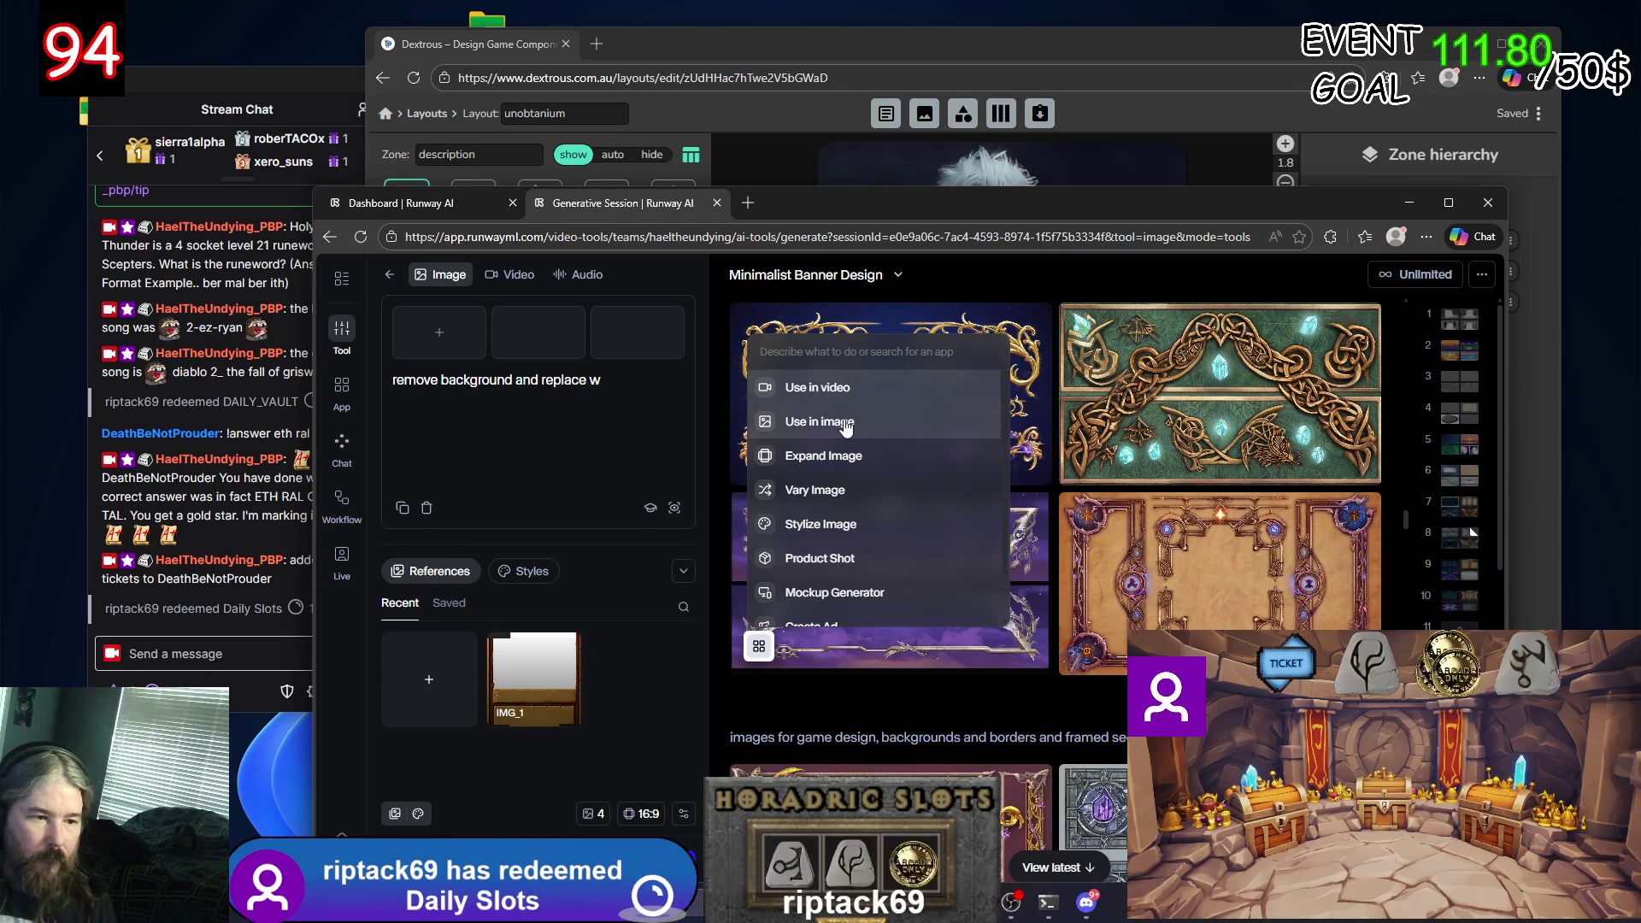
{"action": "left_click", "coordinate": [820, 421]}
Step: Reword the prompt to 'remove background from … and replace with solid black' and start an @ mention
{"action": "double_click", "coordinate": [596, 380]}
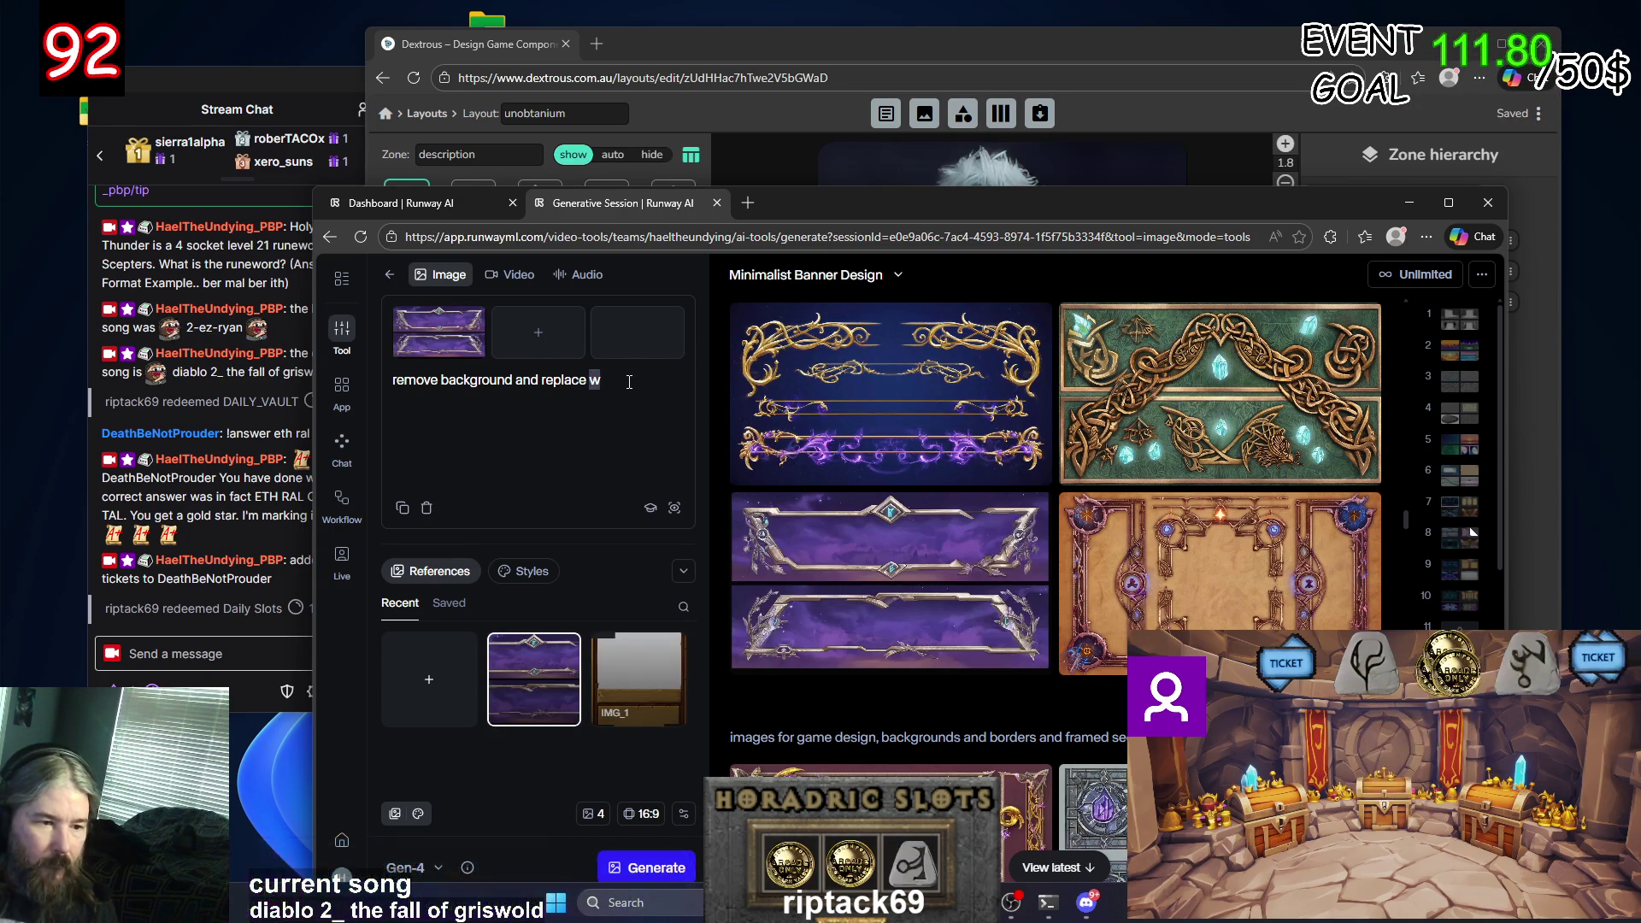
{"action": "type", "text": "ith sol"}
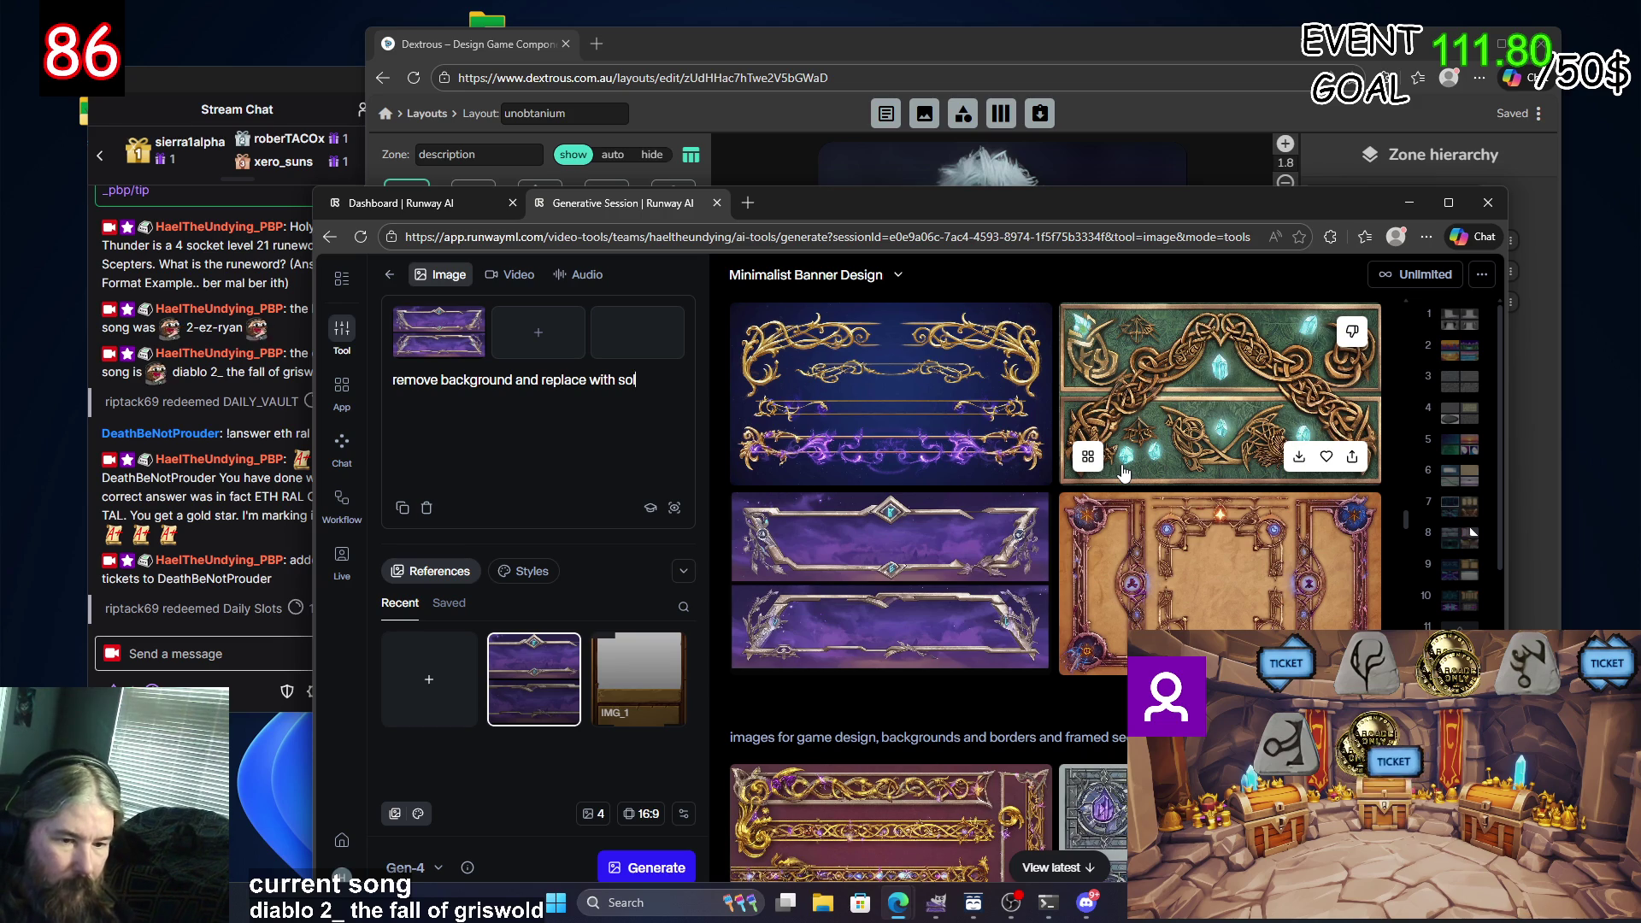
{"action": "type", "text": "id bl"}
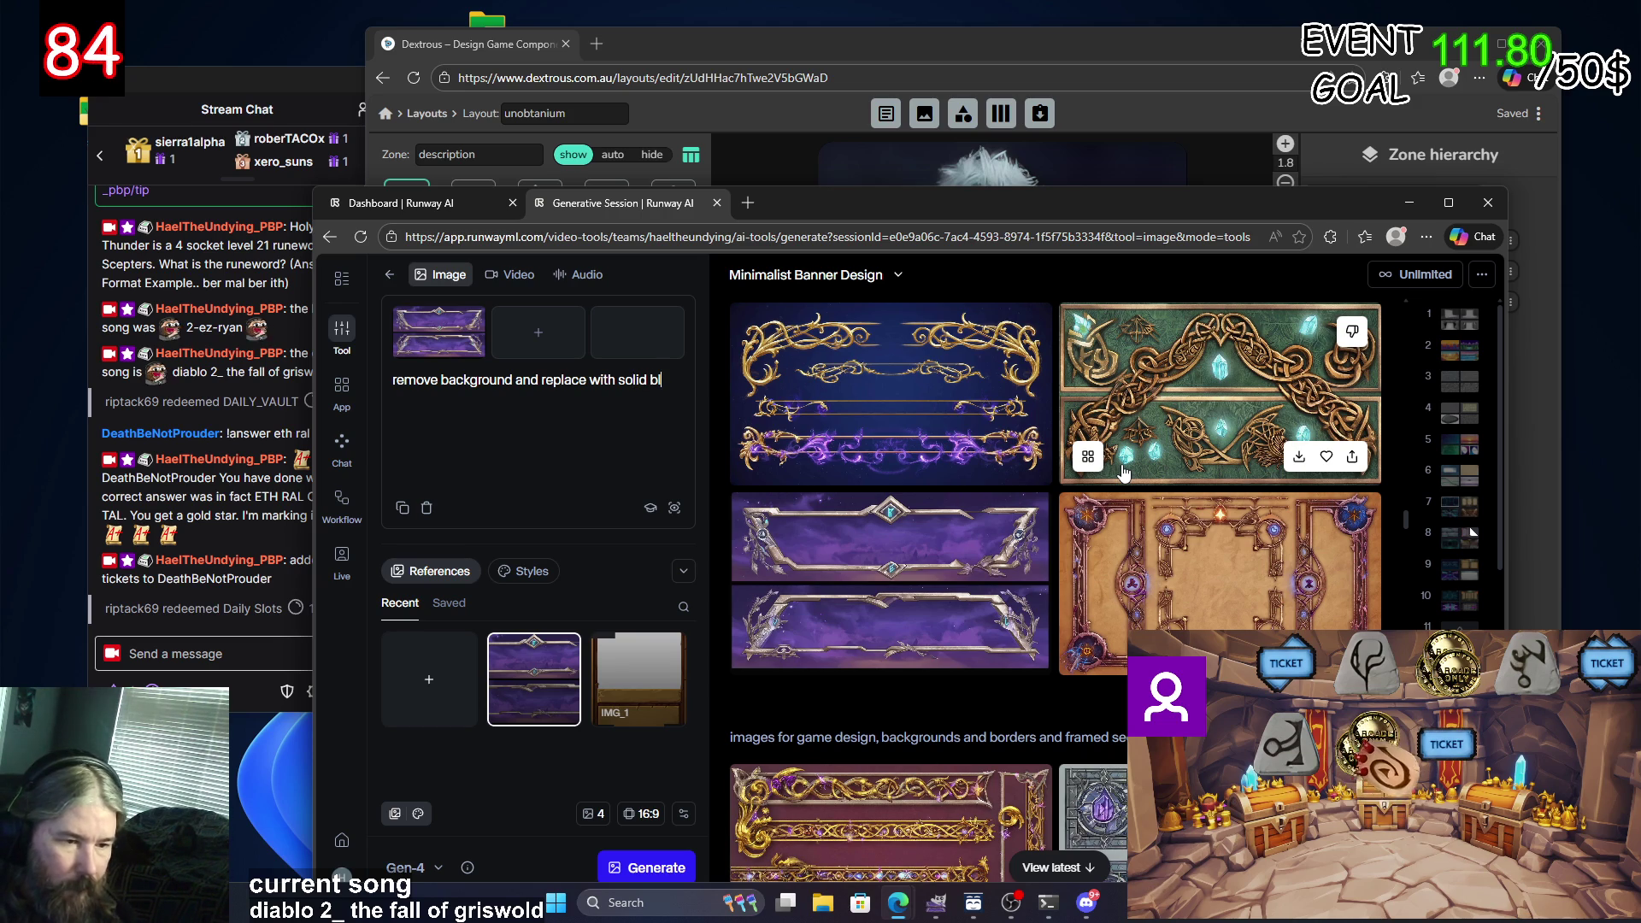
{"action": "type", "text": "a"}
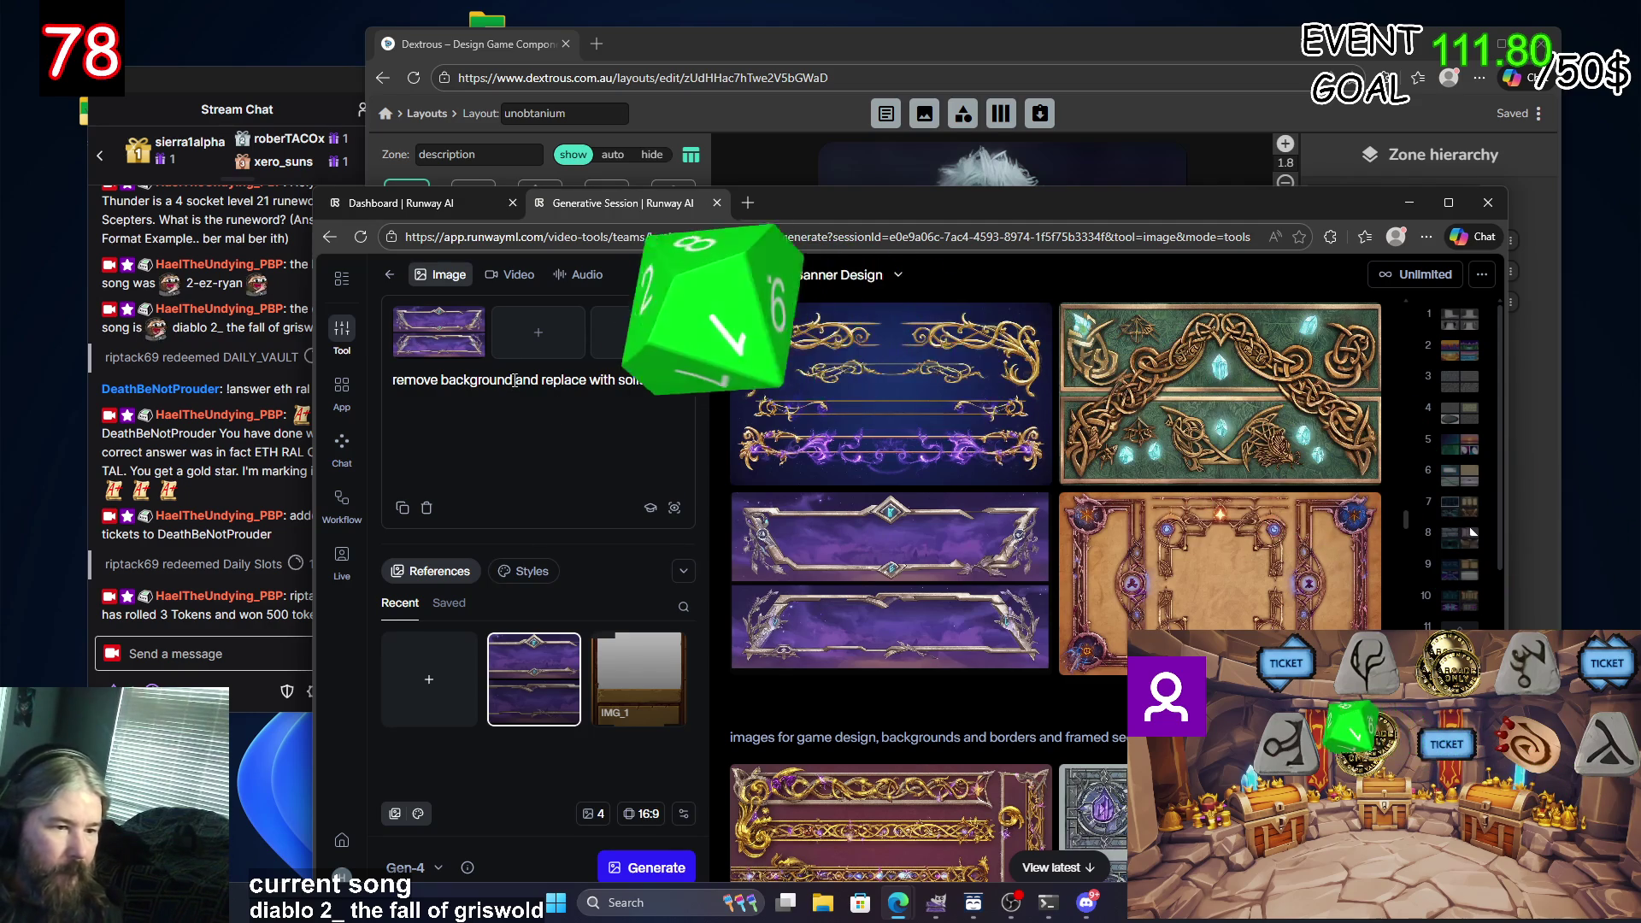
{"action": "left_click", "coordinate": [513, 380]}
{"action": "type", "text": "from"}
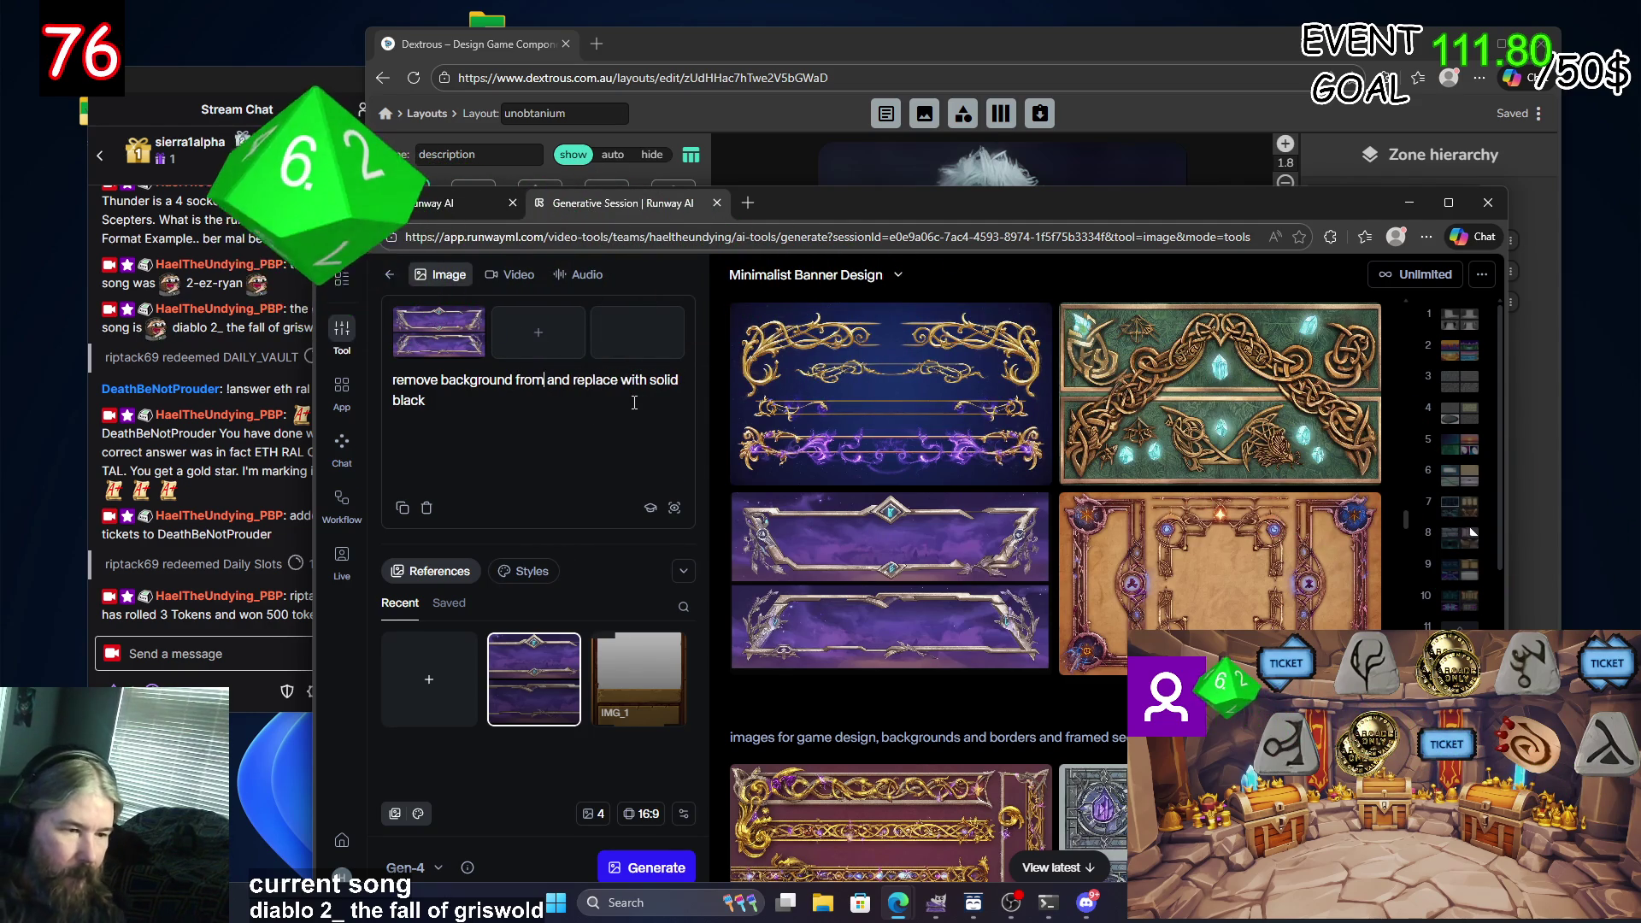
{"action": "mouse_move", "coordinate": [429, 347]}
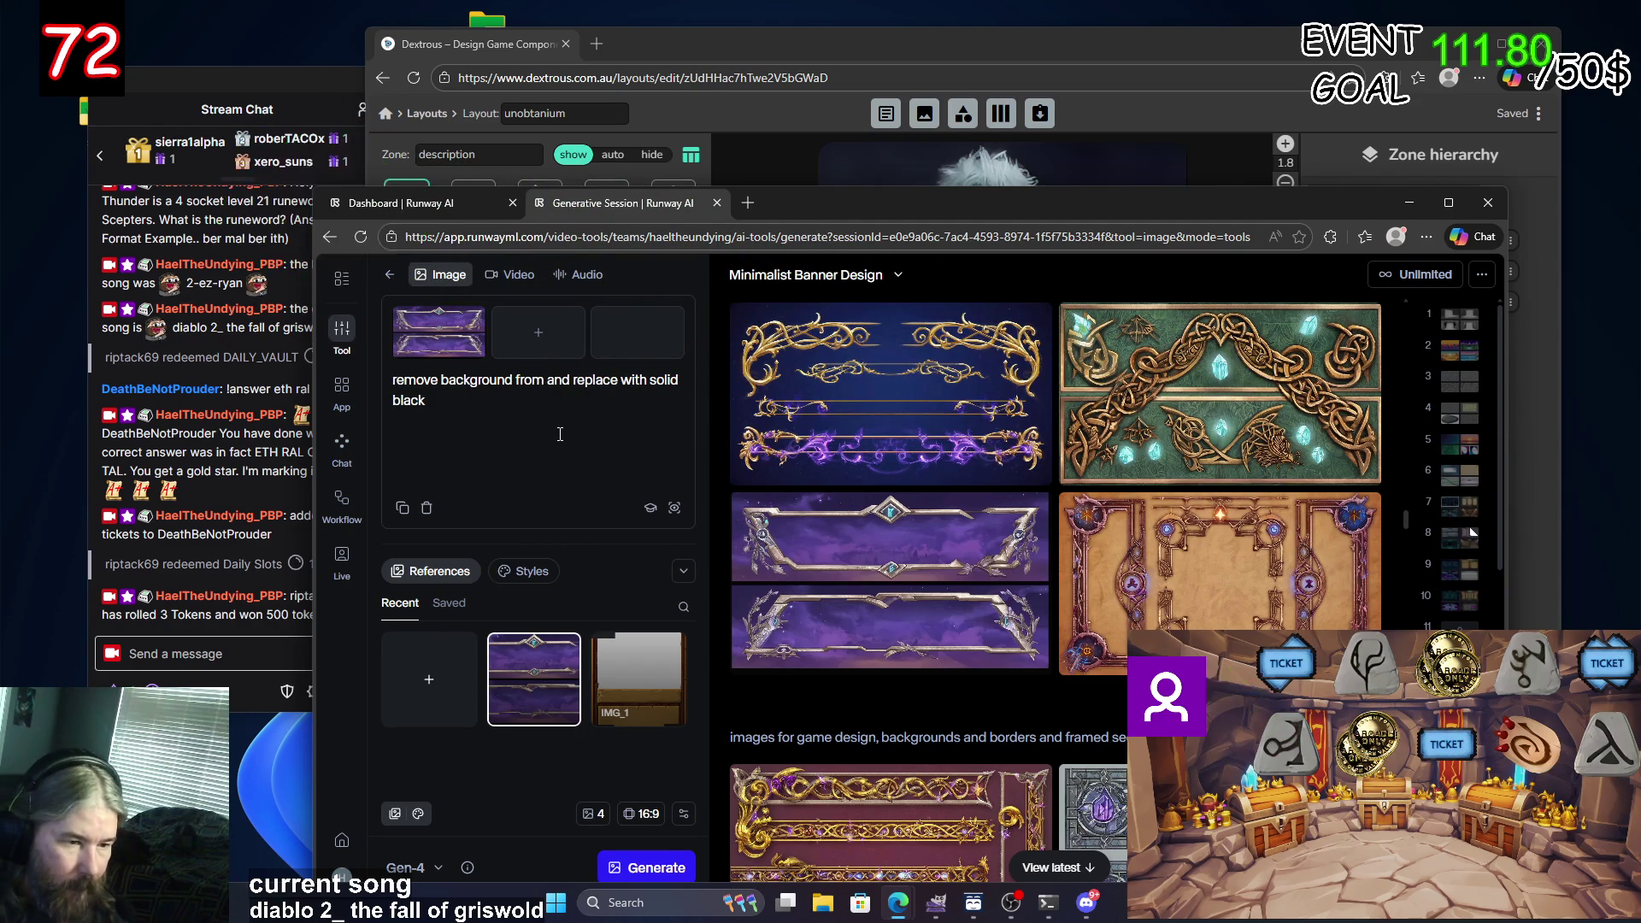
{"action": "type", "text": "@ "}
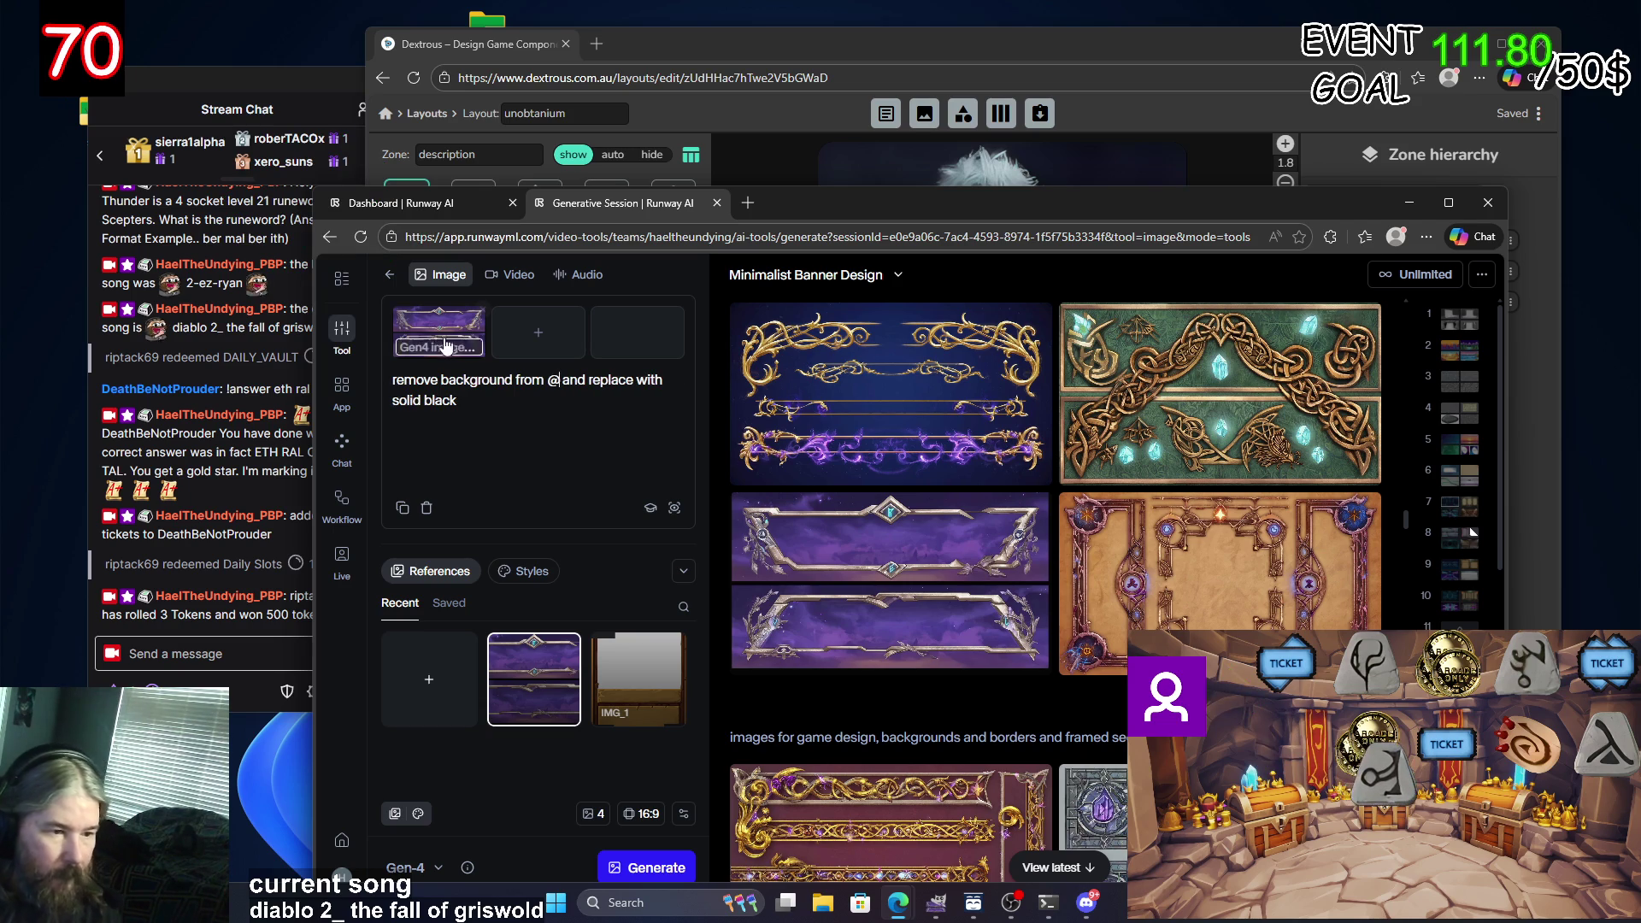
{"action": "type", "text": "g"}
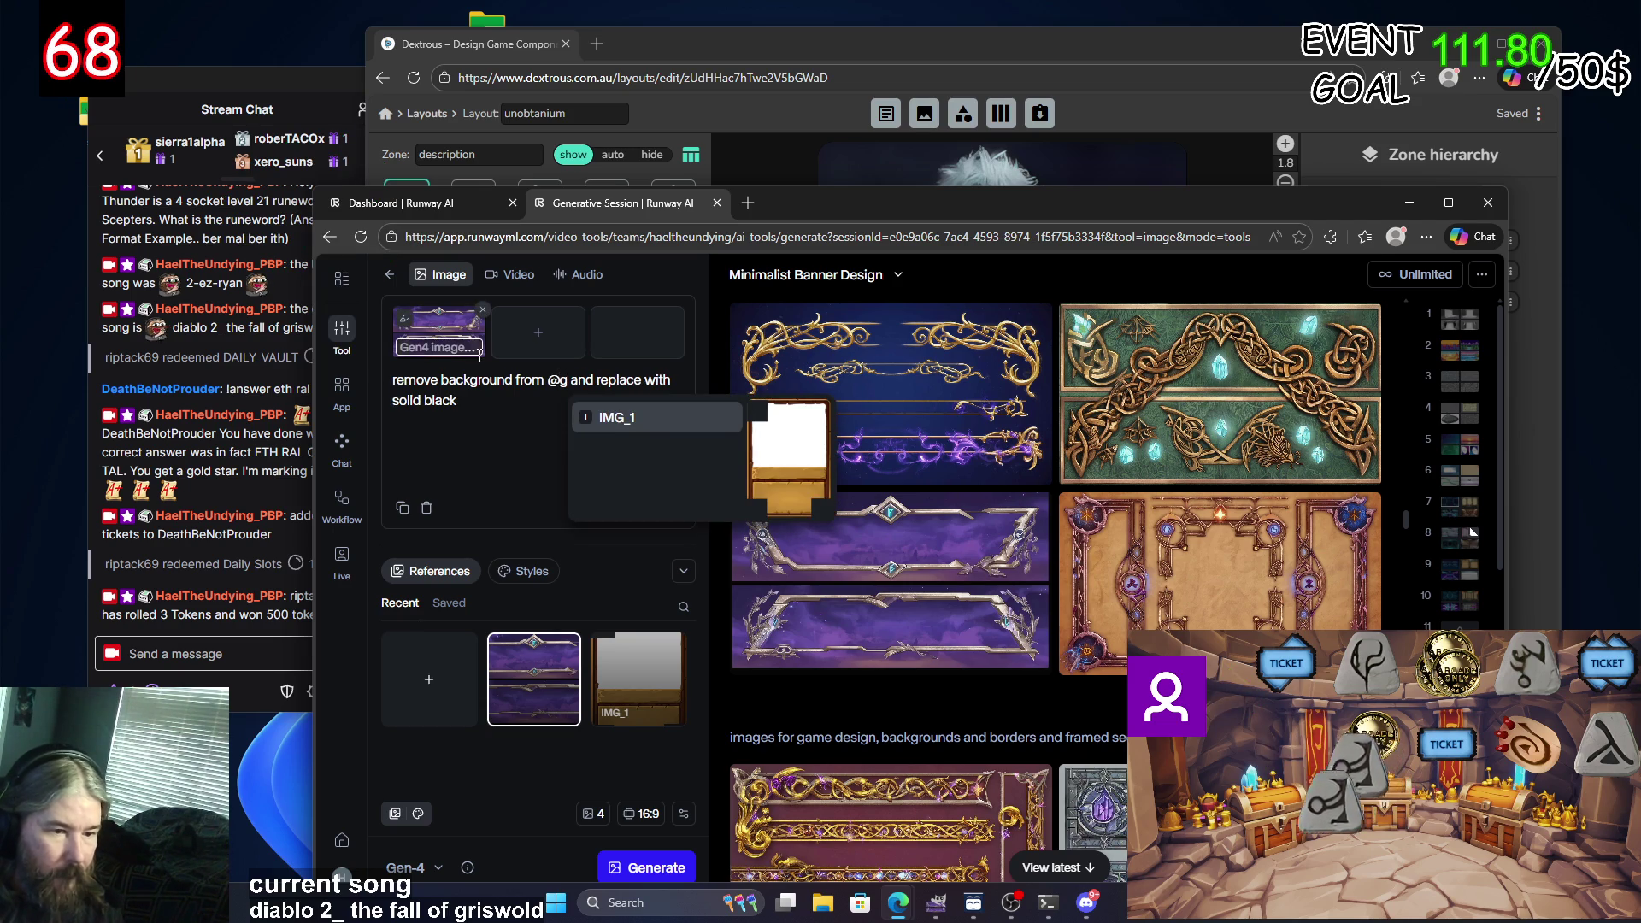
{"action": "type", "text": "e"}
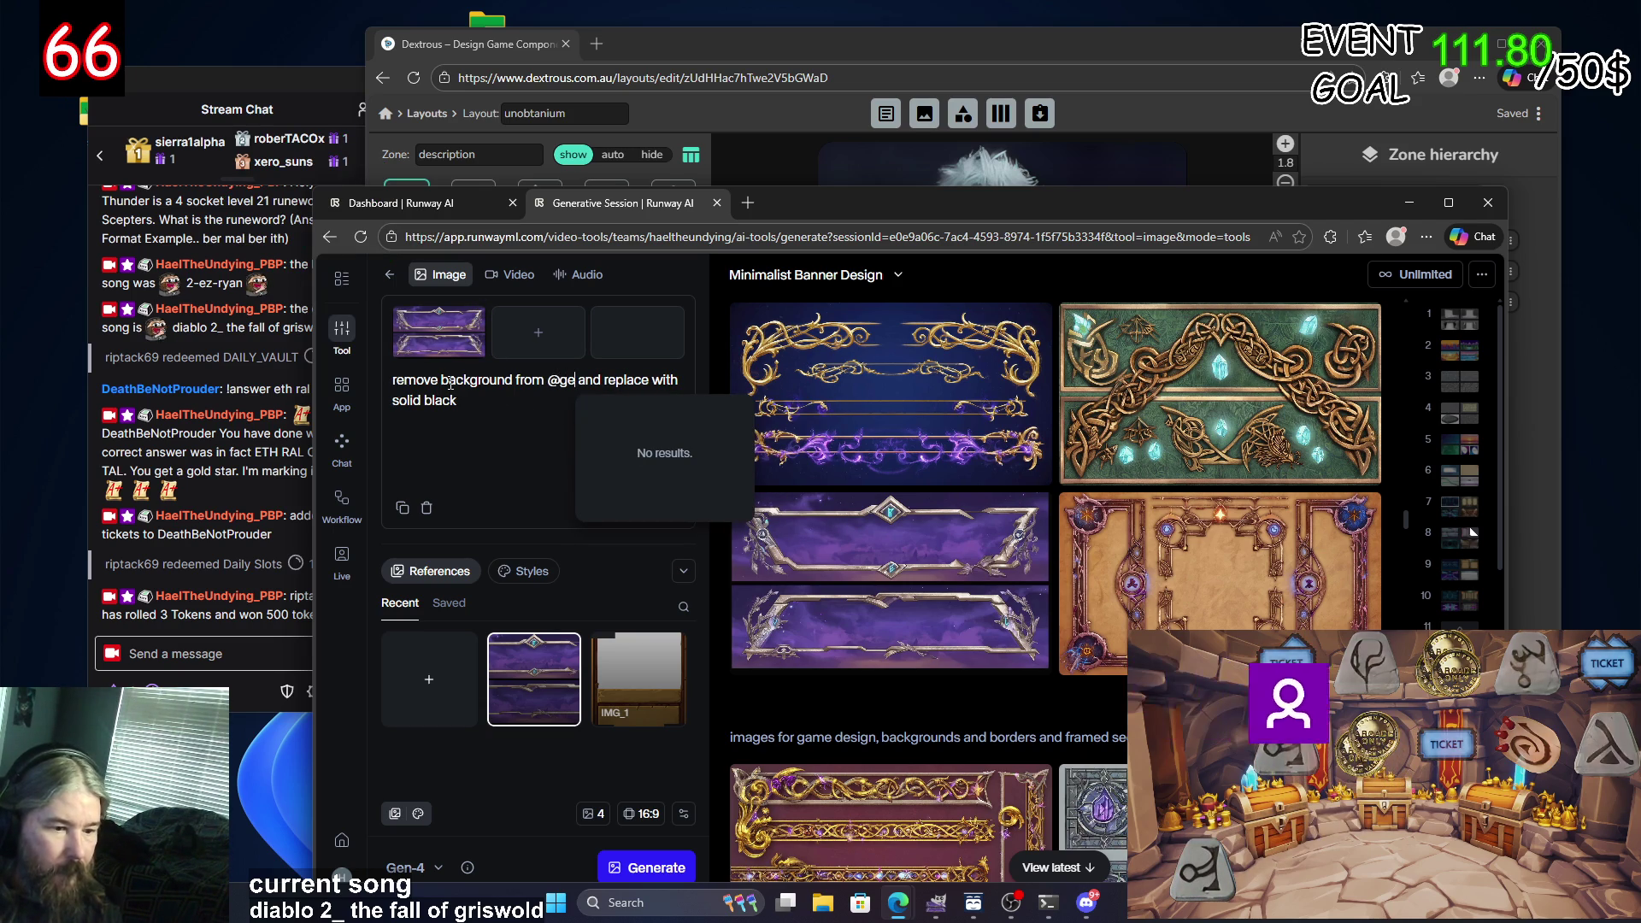
{"action": "left_click", "coordinate": [528, 716]}
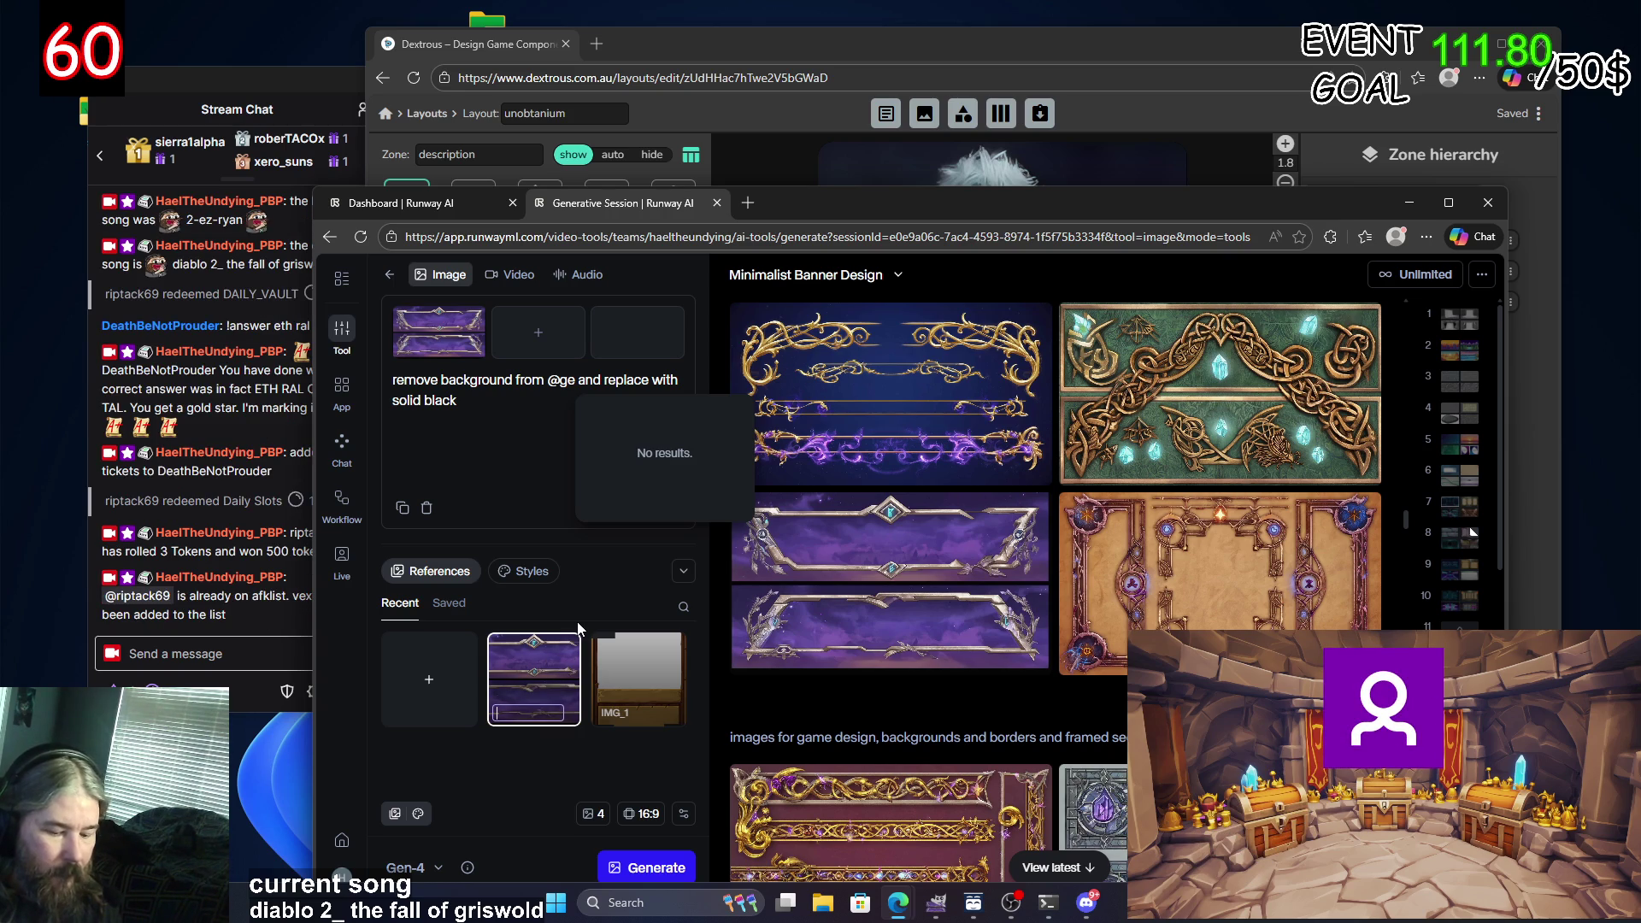
{"action": "type", "text": "ttt"}
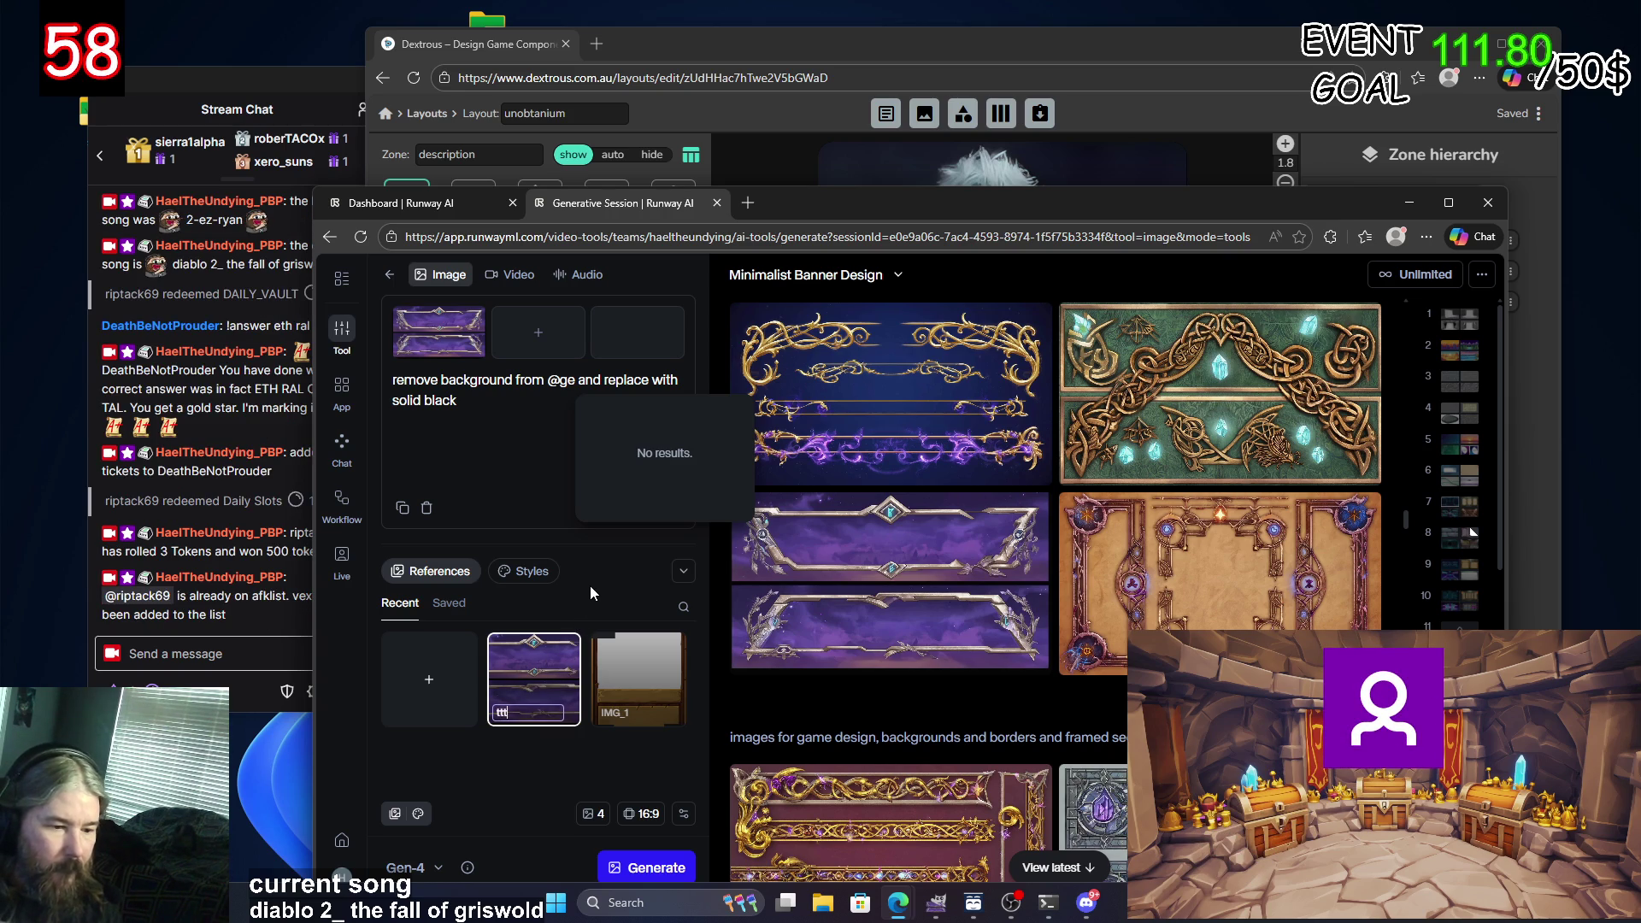
{"action": "key", "text": "Return"}
{"action": "left_click", "coordinate": [474, 411]}
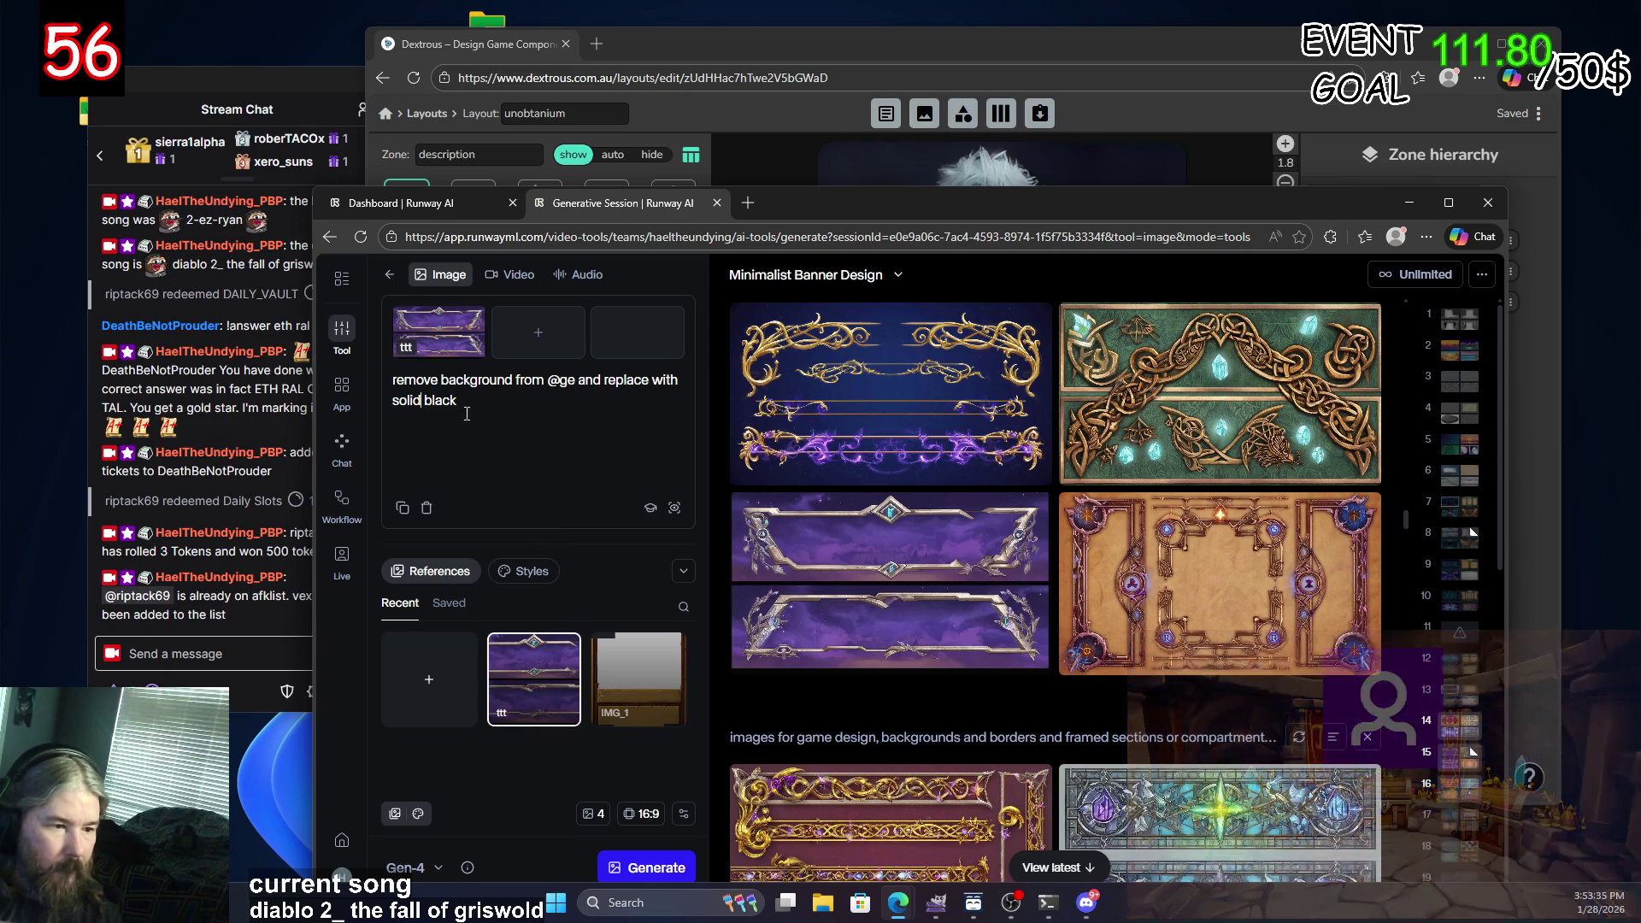
{"action": "double_click", "coordinate": [564, 381]}
{"action": "type", "text": "t"}
{"action": "left_click", "coordinate": [626, 421]}
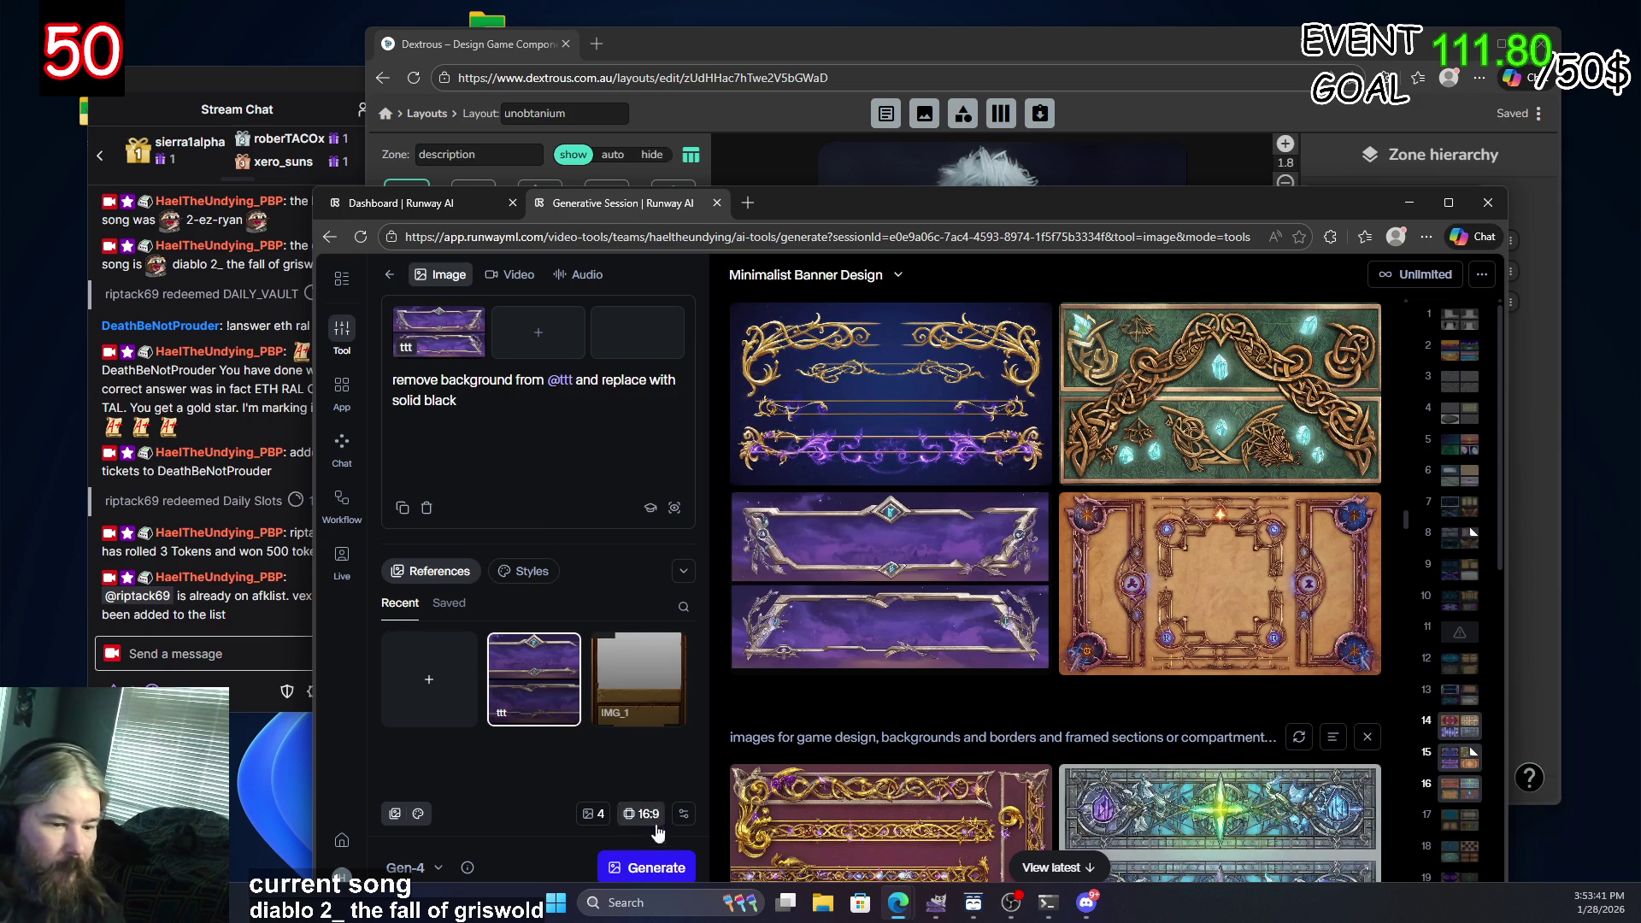
{"action": "left_click", "coordinate": [646, 867]}
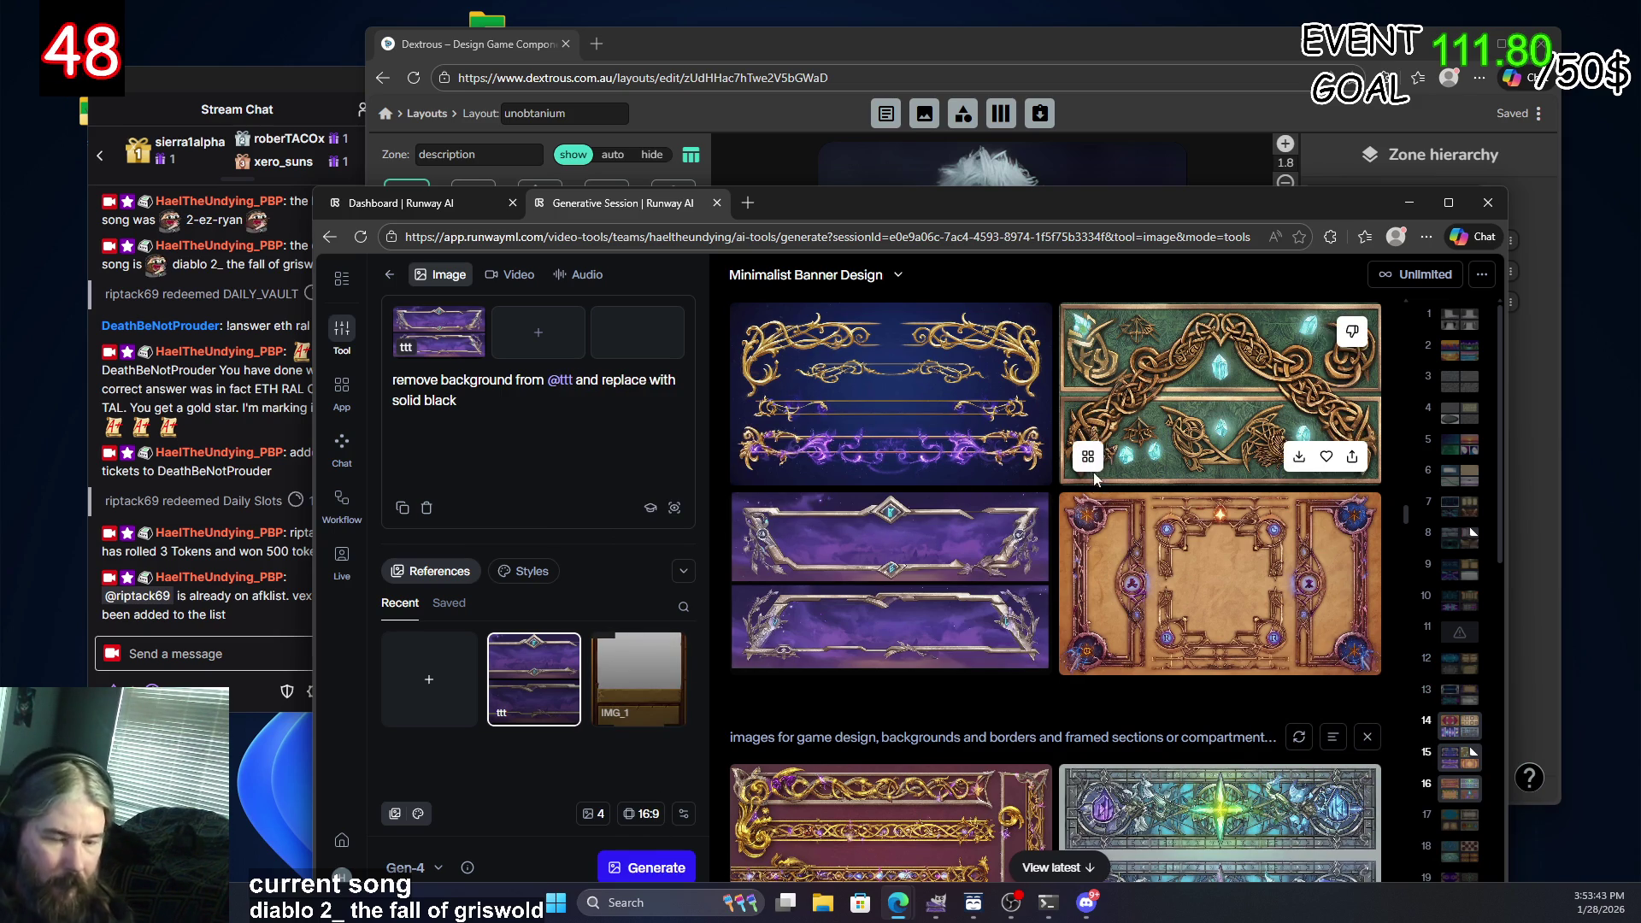
Step: Scroll down to the usage-policy error card and rename the reference image to 'generated'
{"action": "scroll", "coordinate": [1085, 470], "scroll_direction": "down", "scroll_amount": 5}
{"action": "scroll", "coordinate": [1068, 459], "scroll_direction": "down", "scroll_amount": 4}
{"action": "scroll", "coordinate": [1016, 428], "scroll_direction": "down", "scroll_amount": 5}
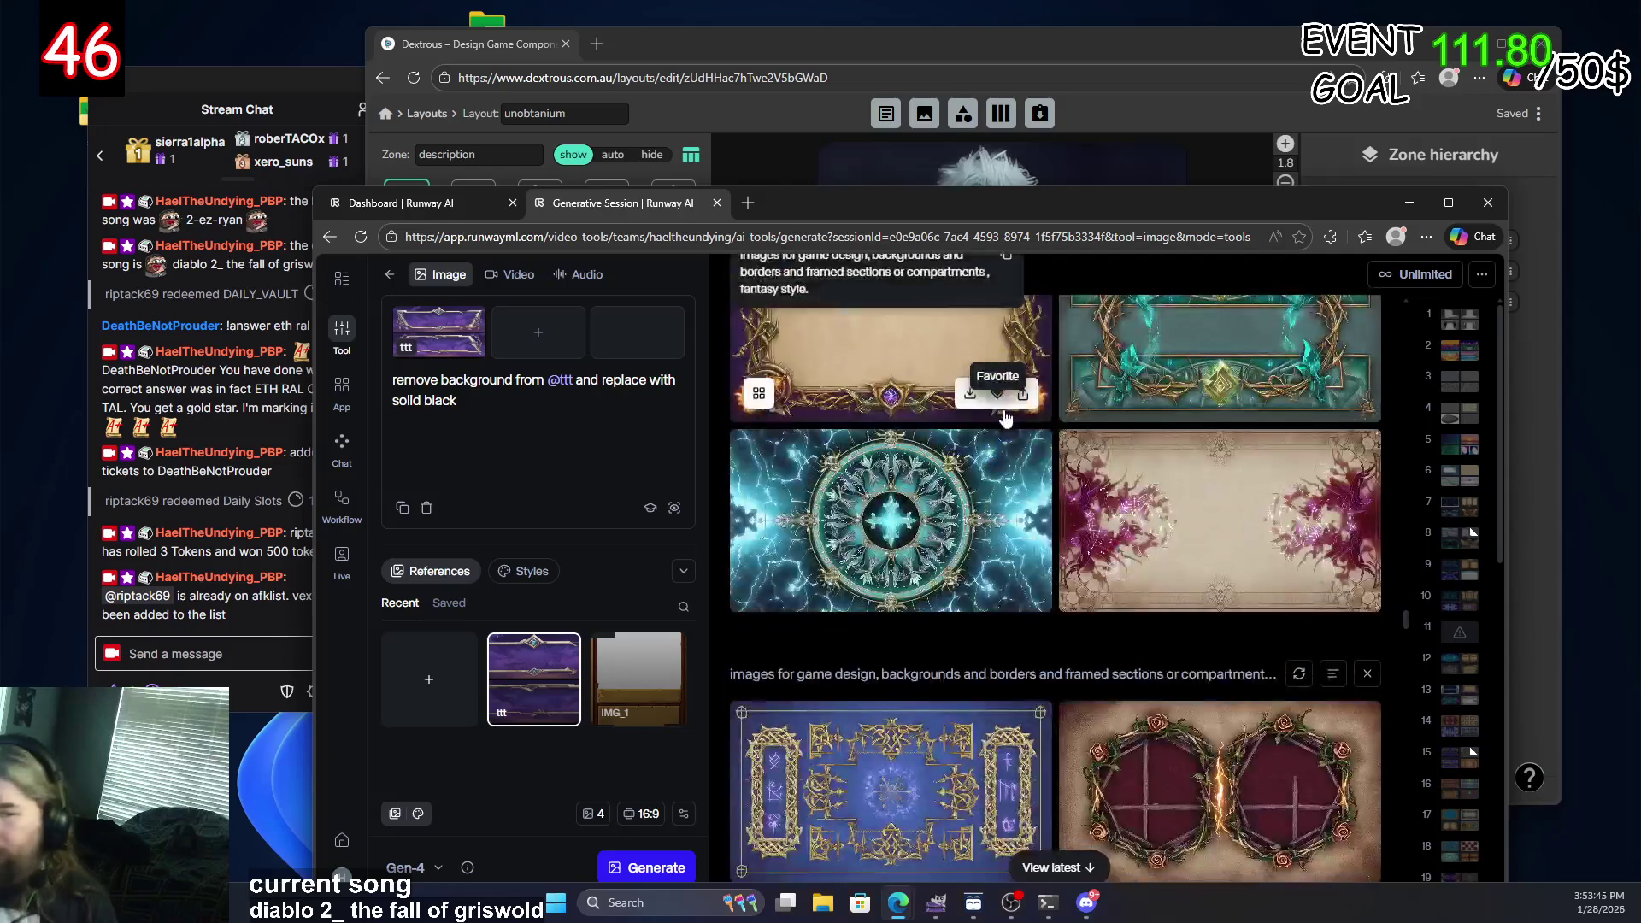
{"action": "scroll", "coordinate": [1006, 444], "scroll_direction": "down", "scroll_amount": 5}
{"action": "scroll", "coordinate": [996, 461], "scroll_direction": "down", "scroll_amount": 5}
{"action": "scroll", "coordinate": [984, 478], "scroll_direction": "down", "scroll_amount": 5}
{"action": "scroll", "coordinate": [984, 478], "scroll_direction": "down", "scroll_amount": 5}
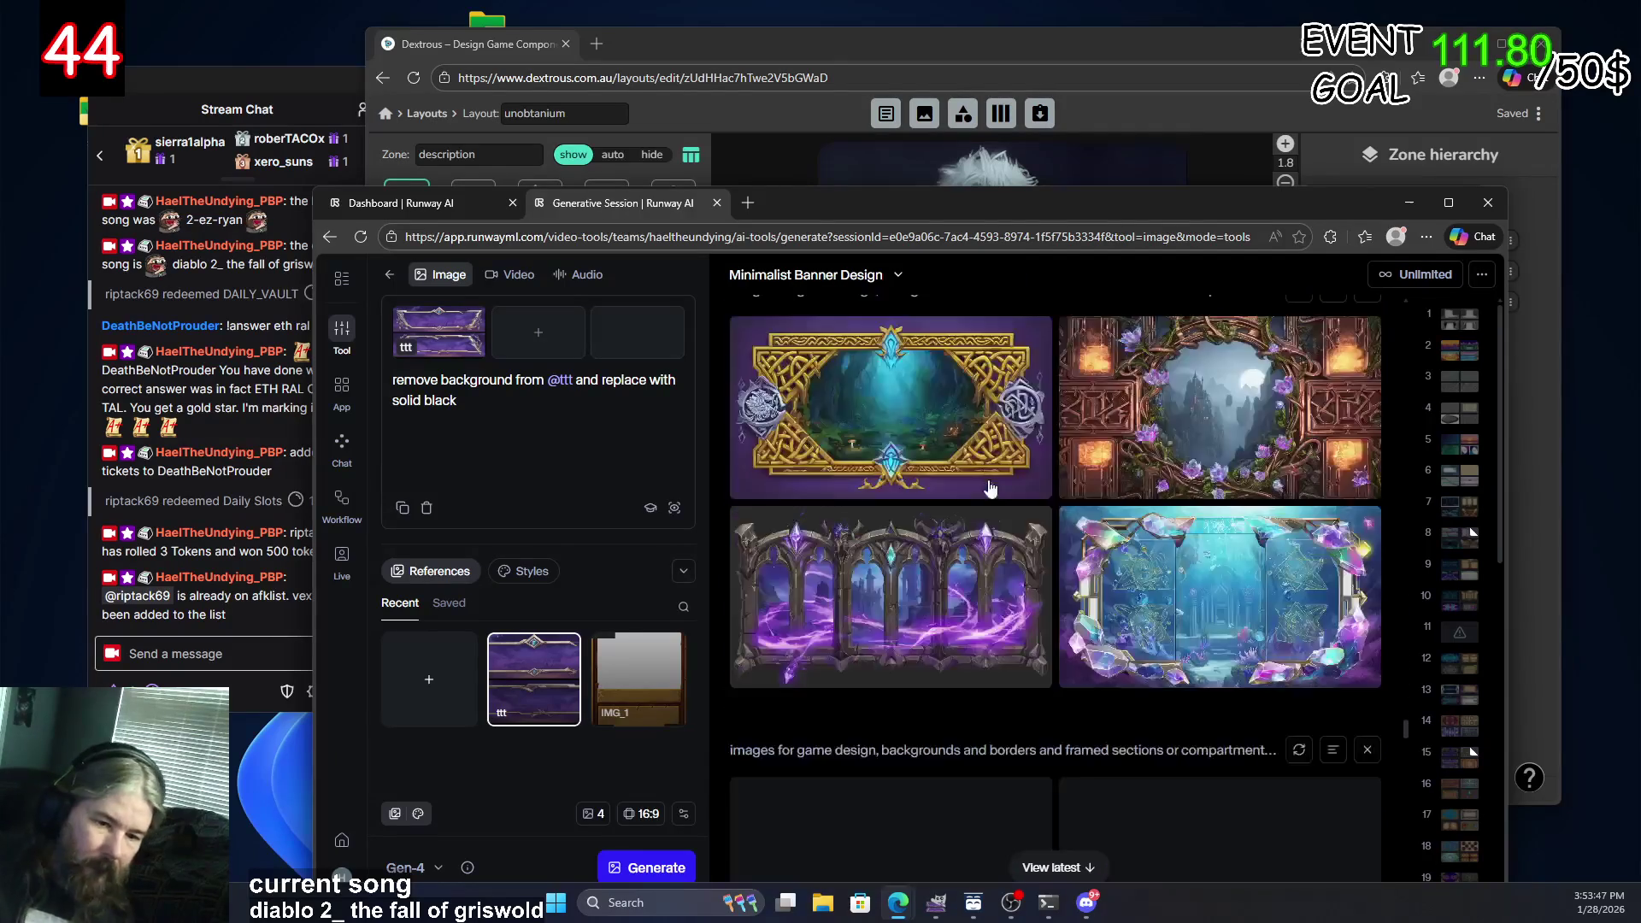
{"action": "scroll", "coordinate": [940, 513], "scroll_direction": "down", "scroll_amount": 5}
{"action": "scroll", "coordinate": [855, 581], "scroll_direction": "down", "scroll_amount": 5}
{"action": "scroll", "coordinate": [778, 647], "scroll_direction": "down", "scroll_amount": 5}
{"action": "scroll", "coordinate": [773, 701], "scroll_direction": "down", "scroll_amount": 5}
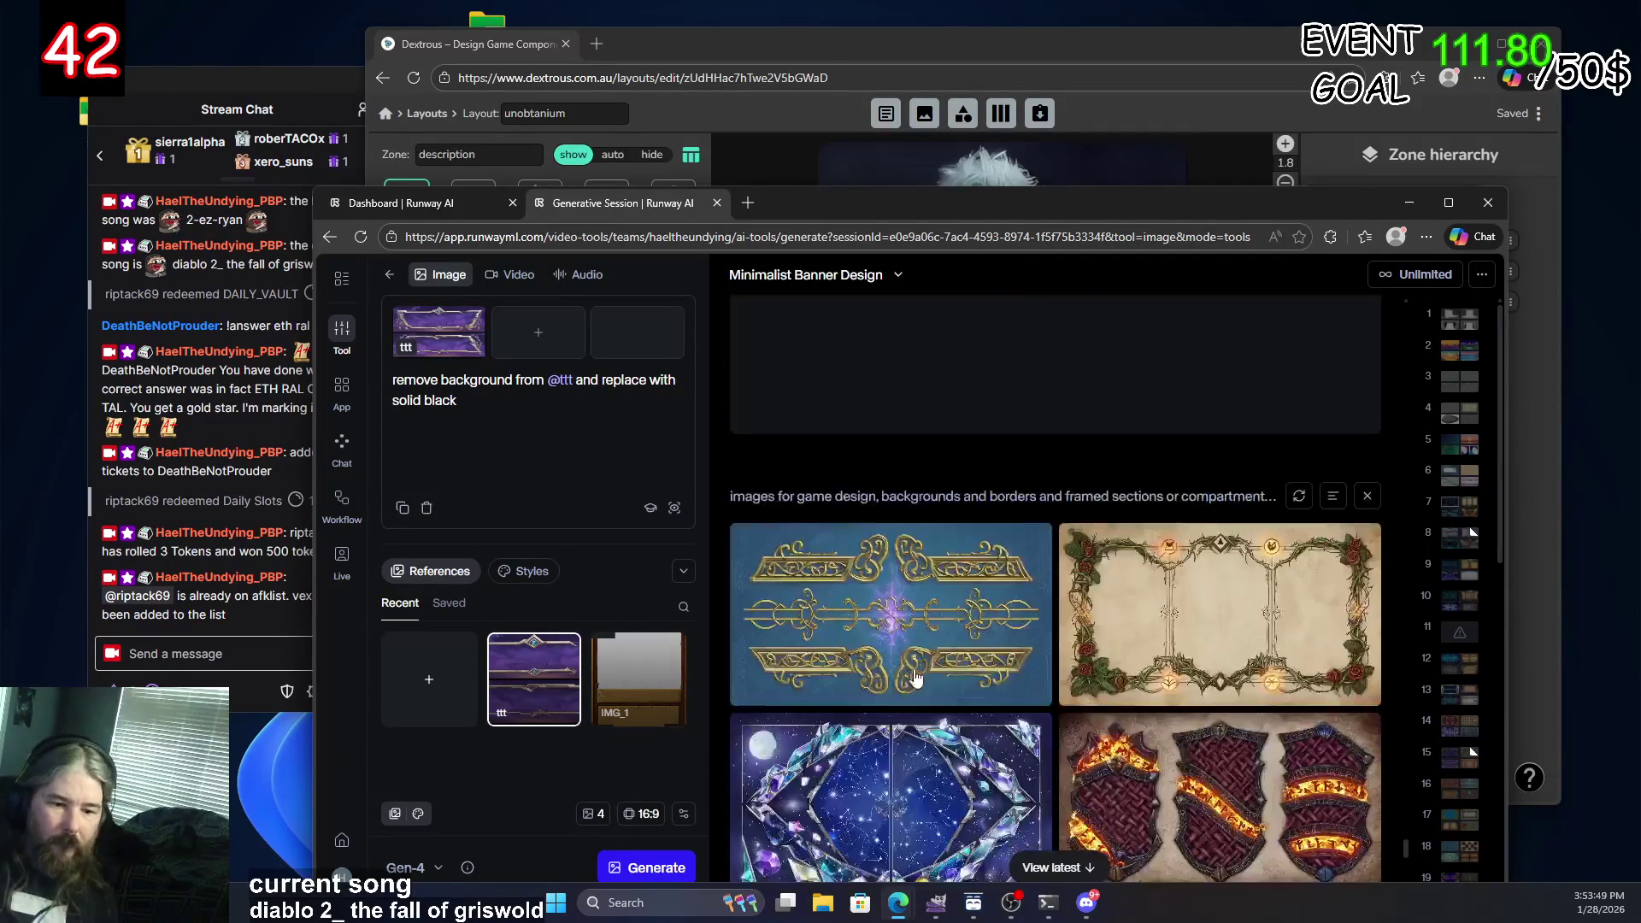
{"action": "scroll", "coordinate": [764, 752], "scroll_direction": "down", "scroll_amount": 5}
{"action": "scroll", "coordinate": [761, 803], "scroll_direction": "down", "scroll_amount": 5}
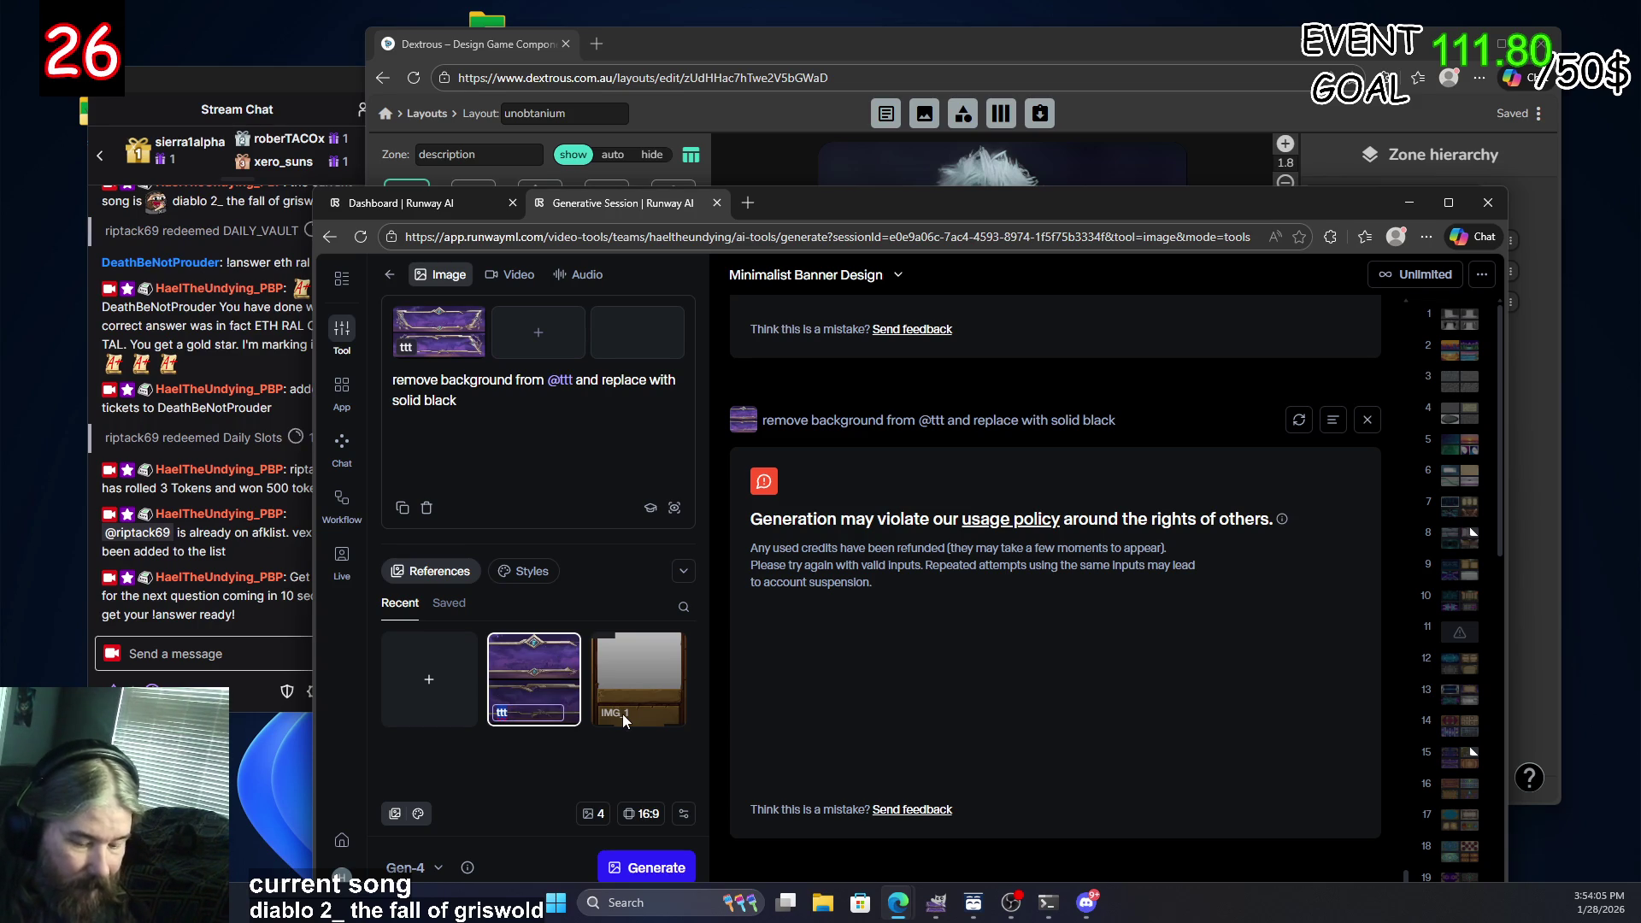
{"action": "type", "text": "generat"}
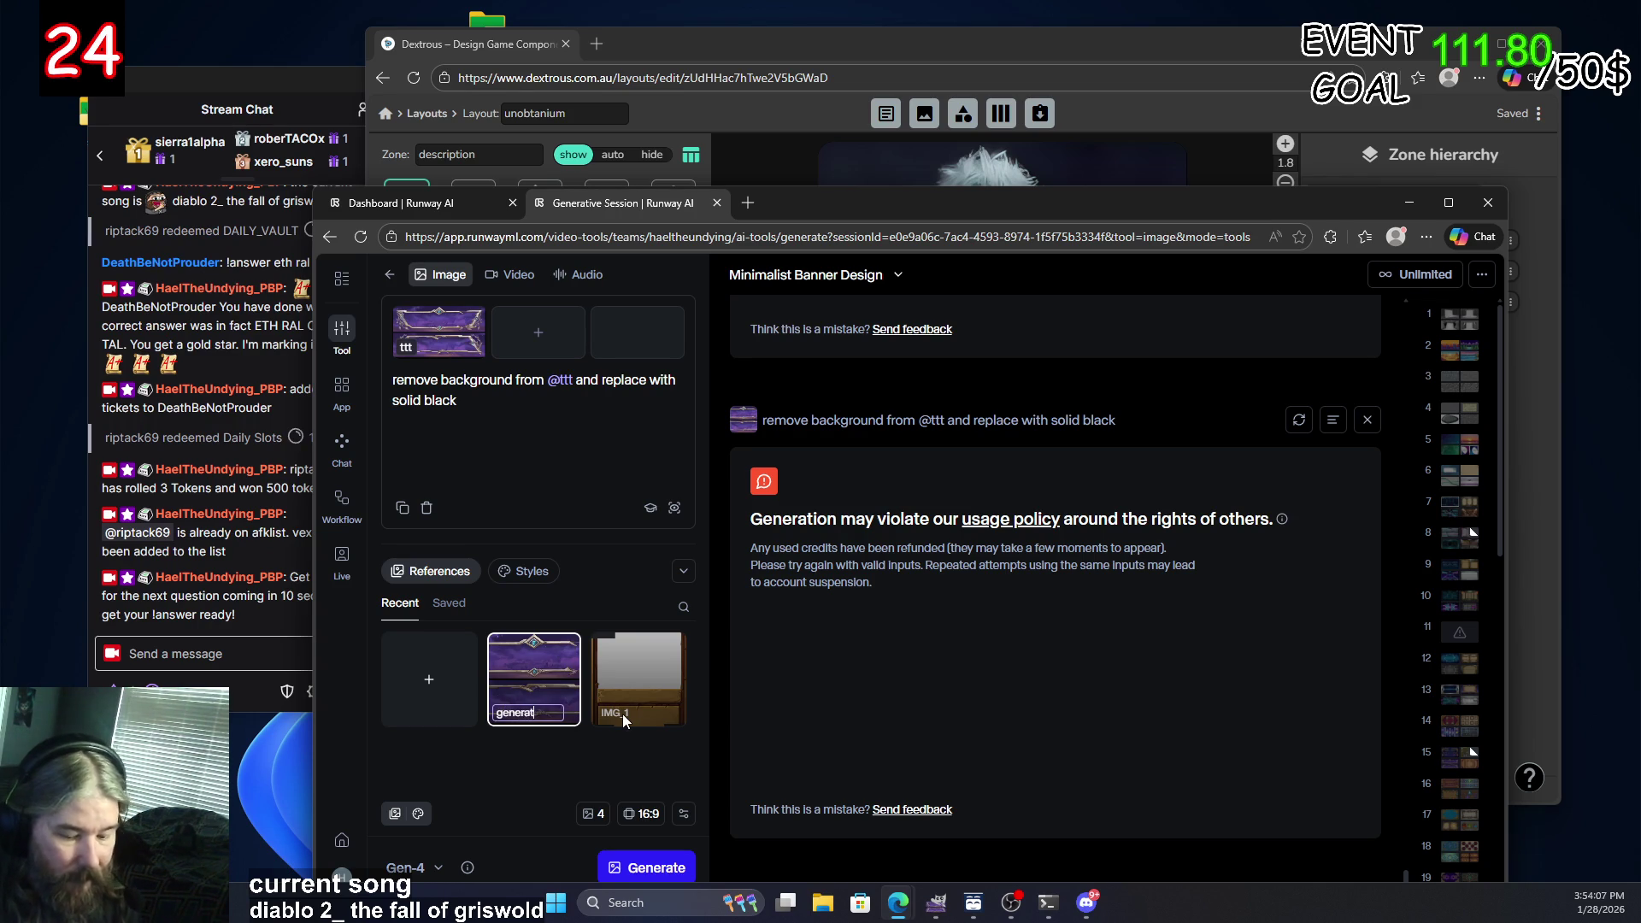
{"action": "type", "text": "ed"}
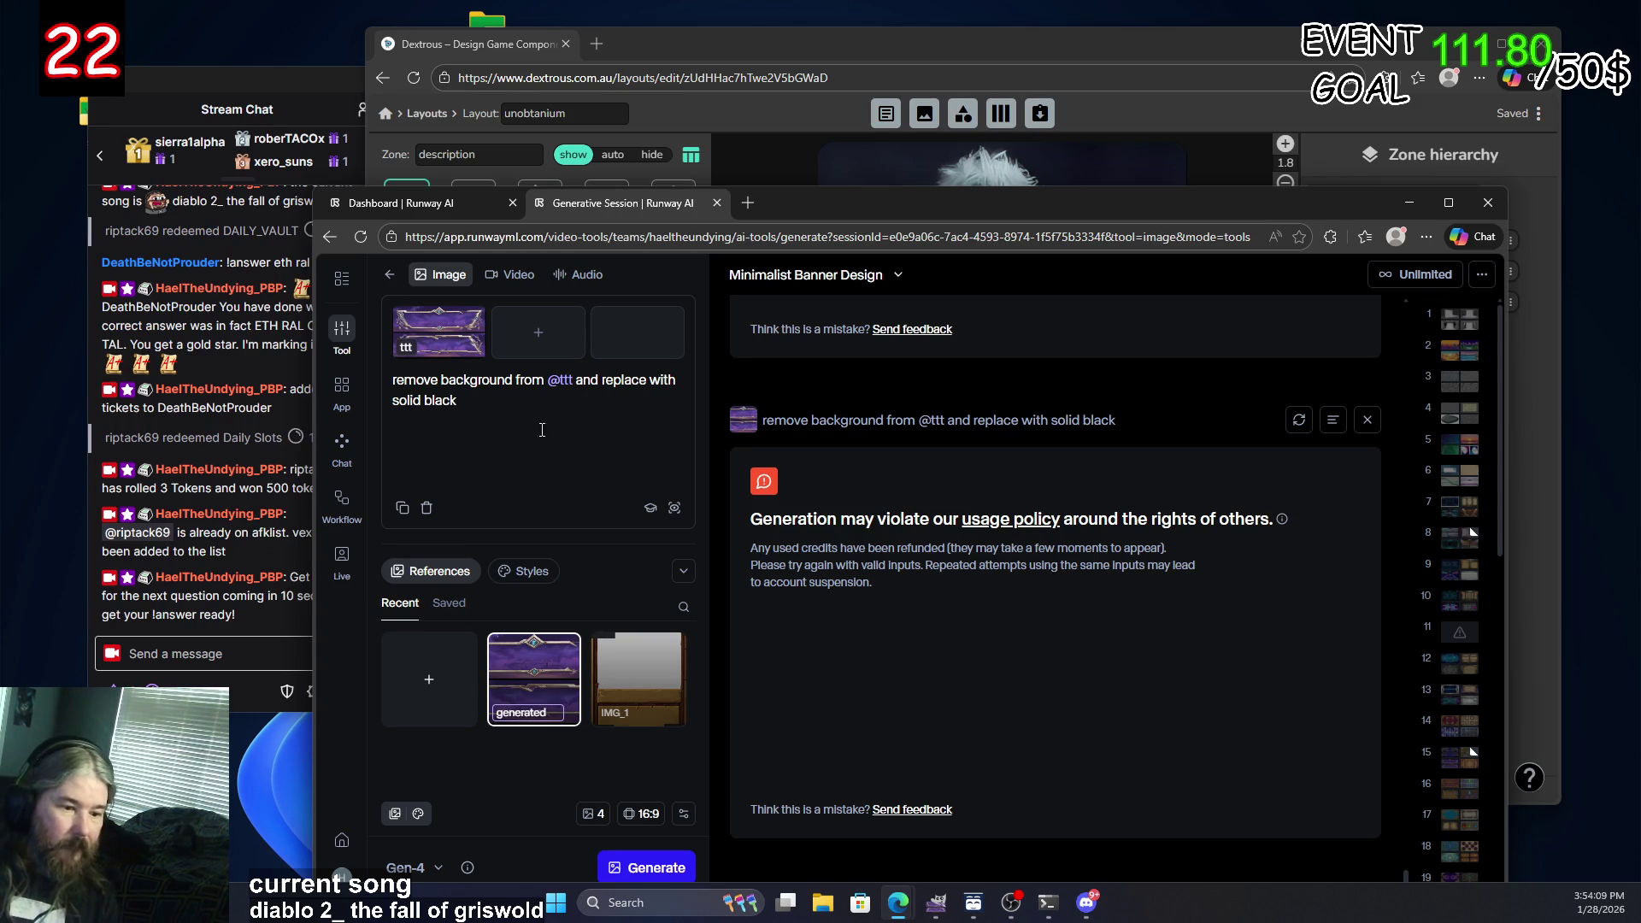
{"action": "key", "text": "Return"}
{"action": "left_click_drag", "start_coordinate": [560, 381], "coordinate": [577, 385]}
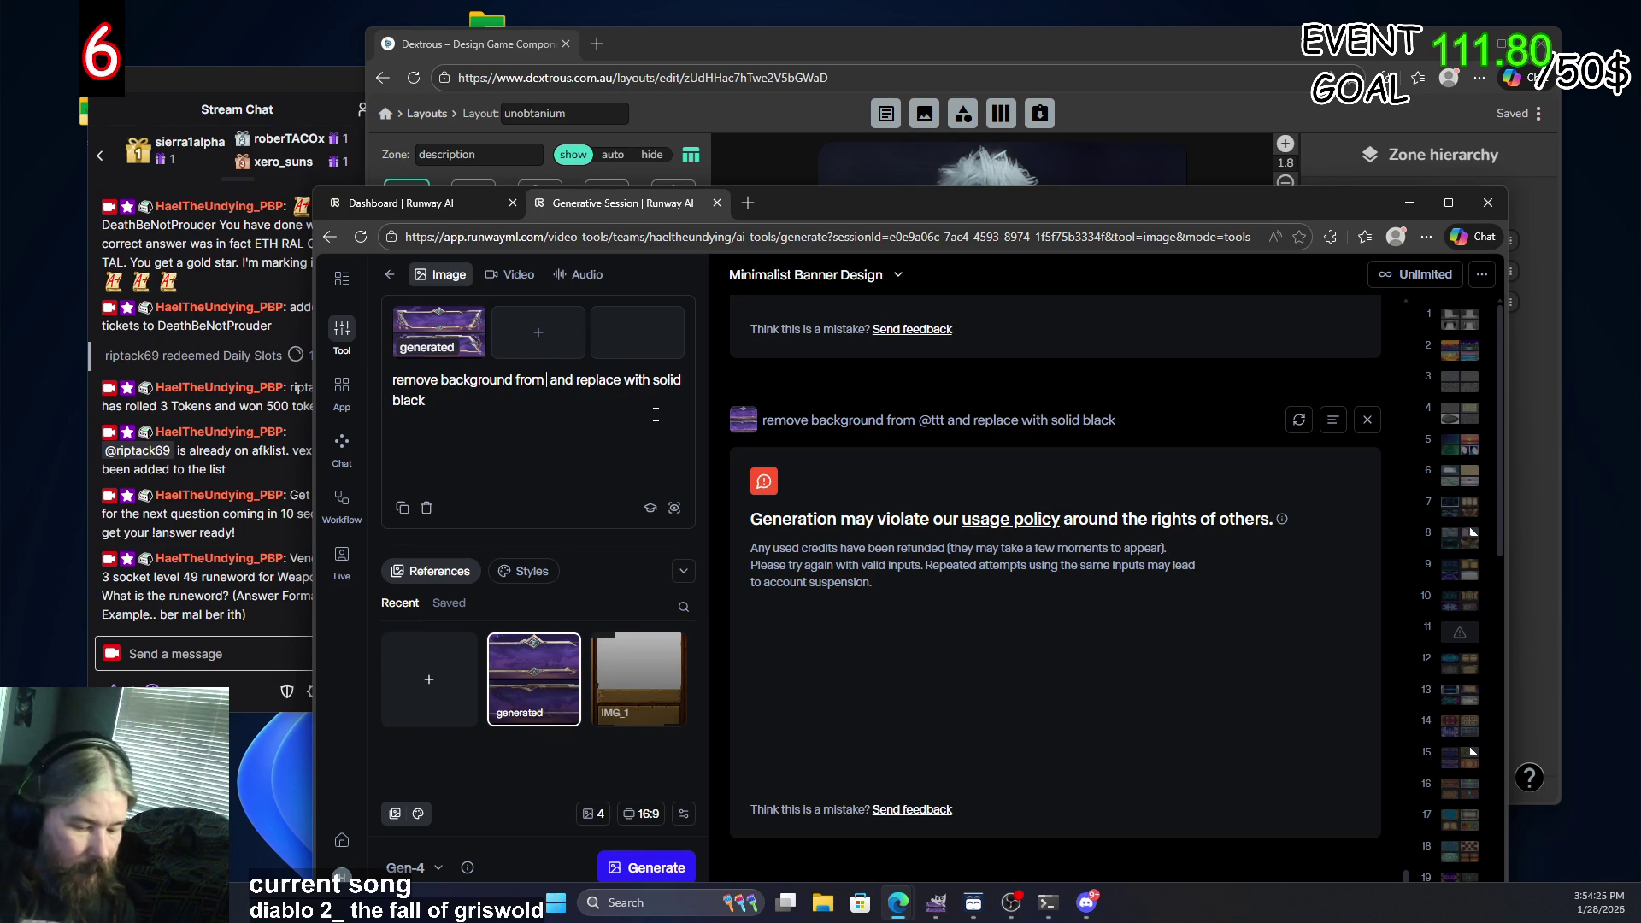
{"action": "type", "text": "@ge"}
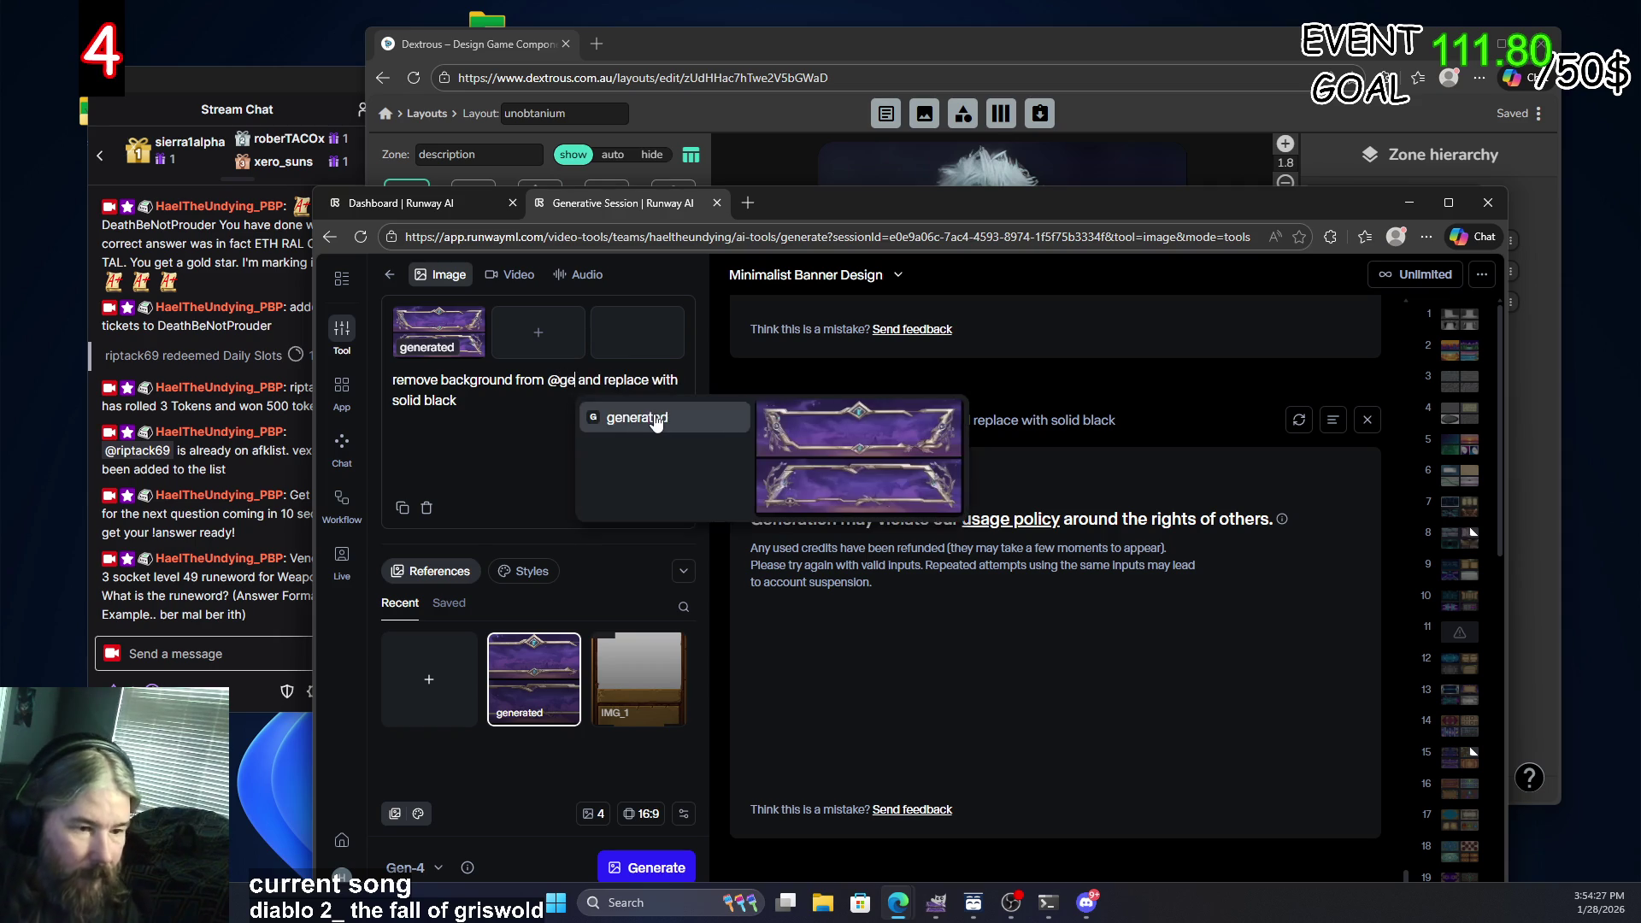
{"action": "left_click", "coordinate": [654, 420]}
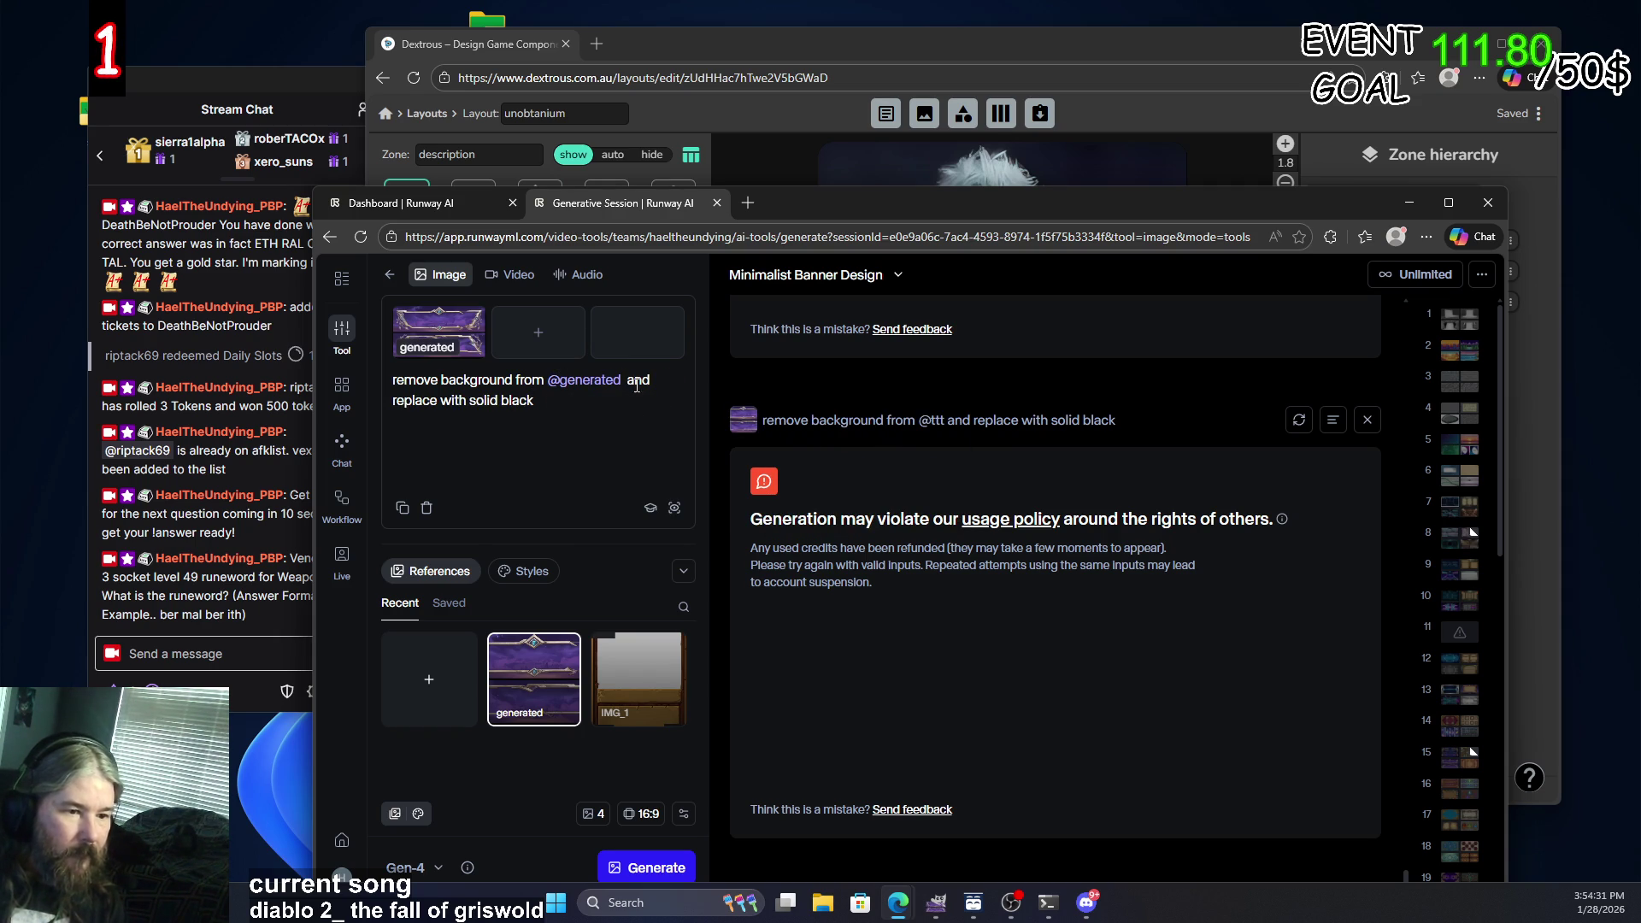
{"action": "key", "text": "Delete"}
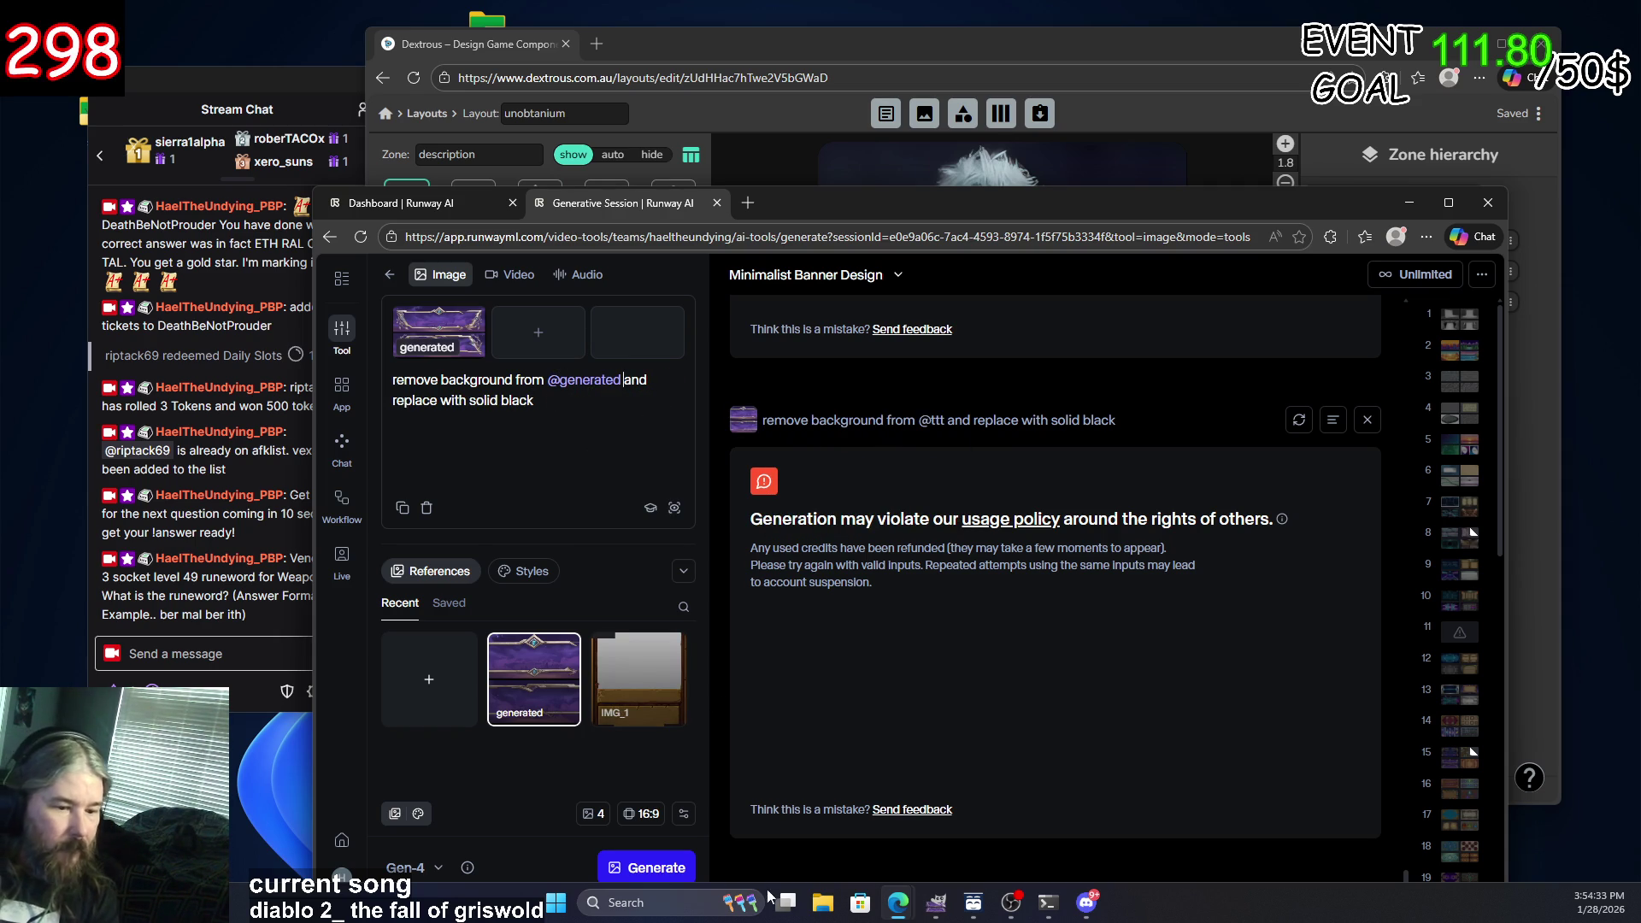
{"action": "left_click", "coordinate": [656, 869]}
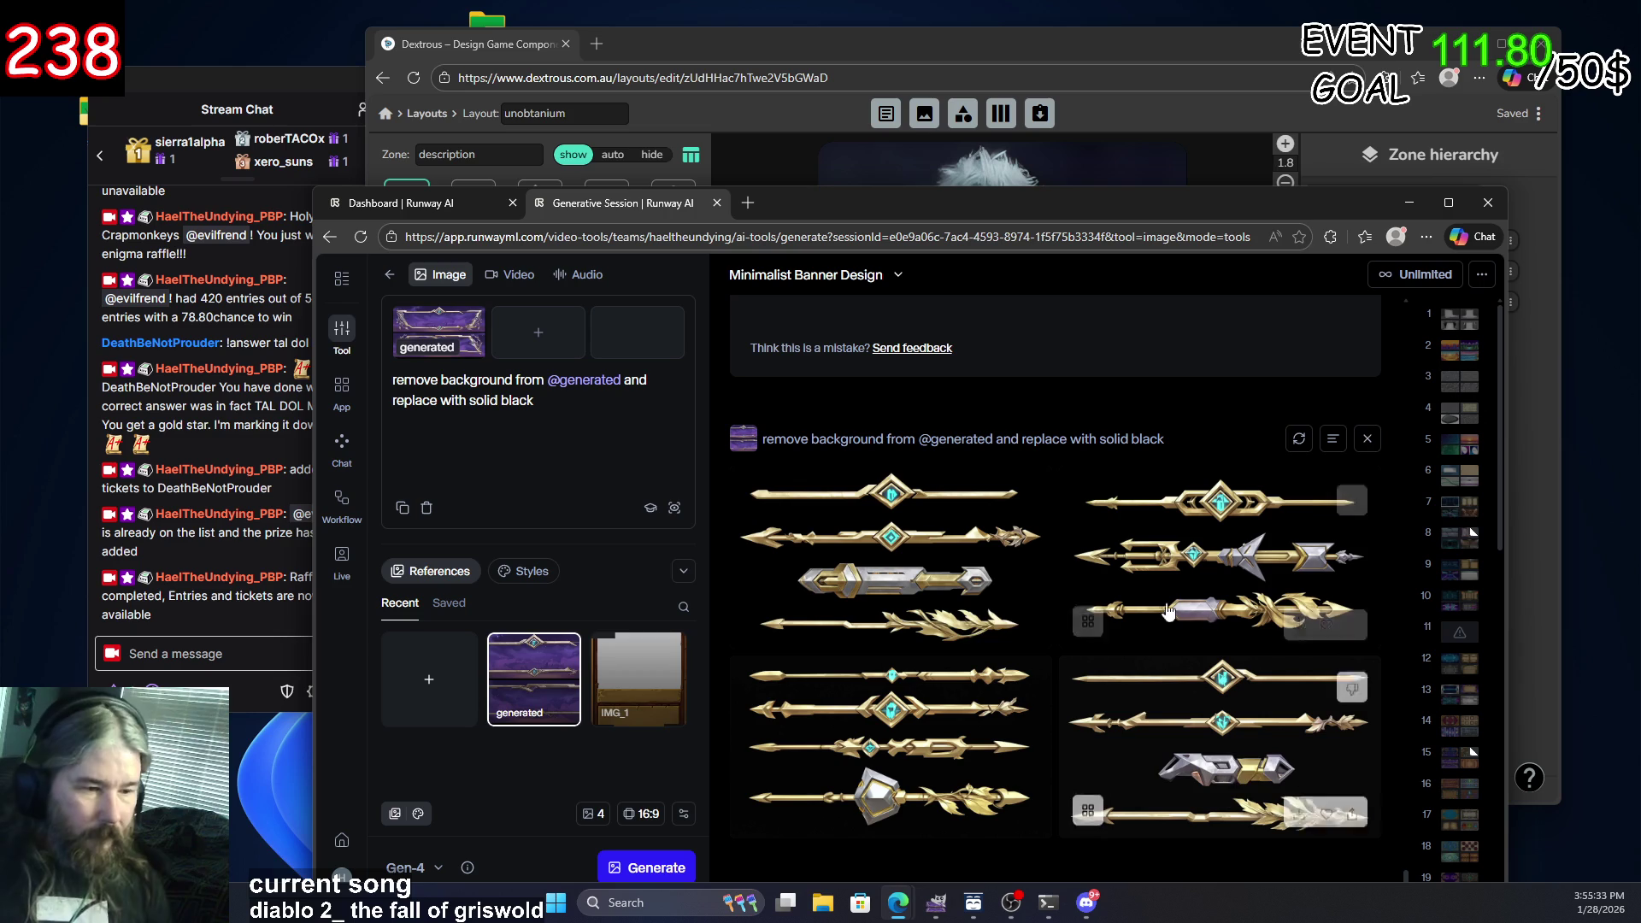
Step: Move the browser aside, then bring the GIMP window forward and reposition it on screen
{"action": "left_click_drag", "start_coordinate": [778, 192], "coordinate": [1639, 683]}
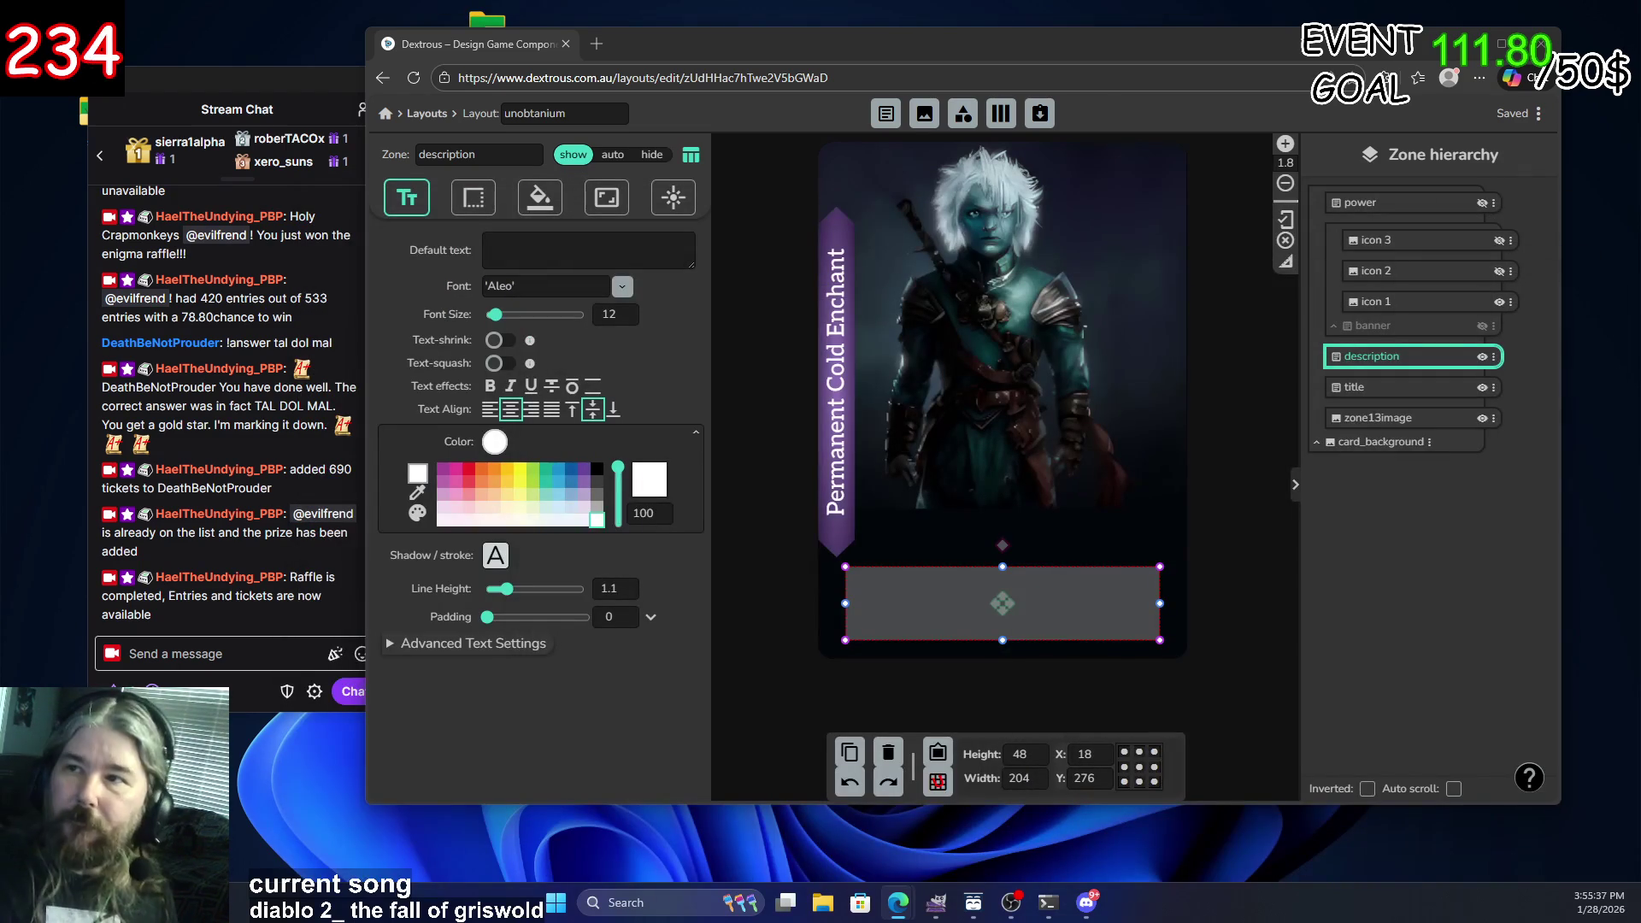
{"action": "left_click", "coordinate": [936, 902]}
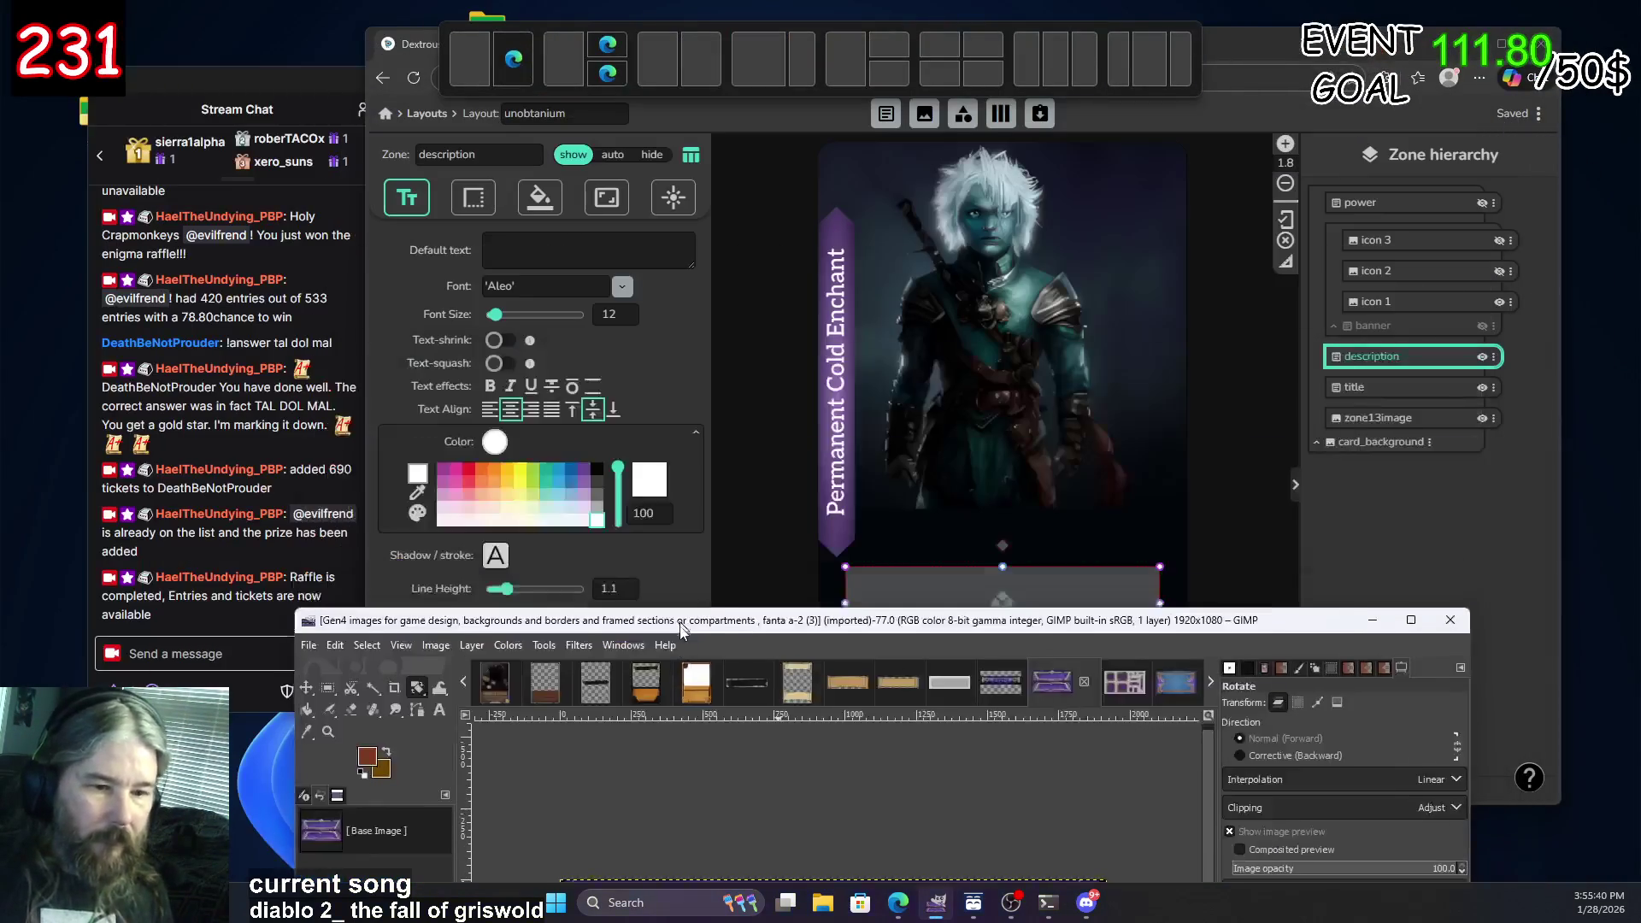
{"action": "mouse_move", "coordinate": [681, 6]}
{"action": "left_mouse_down"}
{"action": "mouse_move", "coordinate": [683, 626]}
{"action": "mouse_move", "coordinate": [707, 119]}
{"action": "left_mouse_up"}
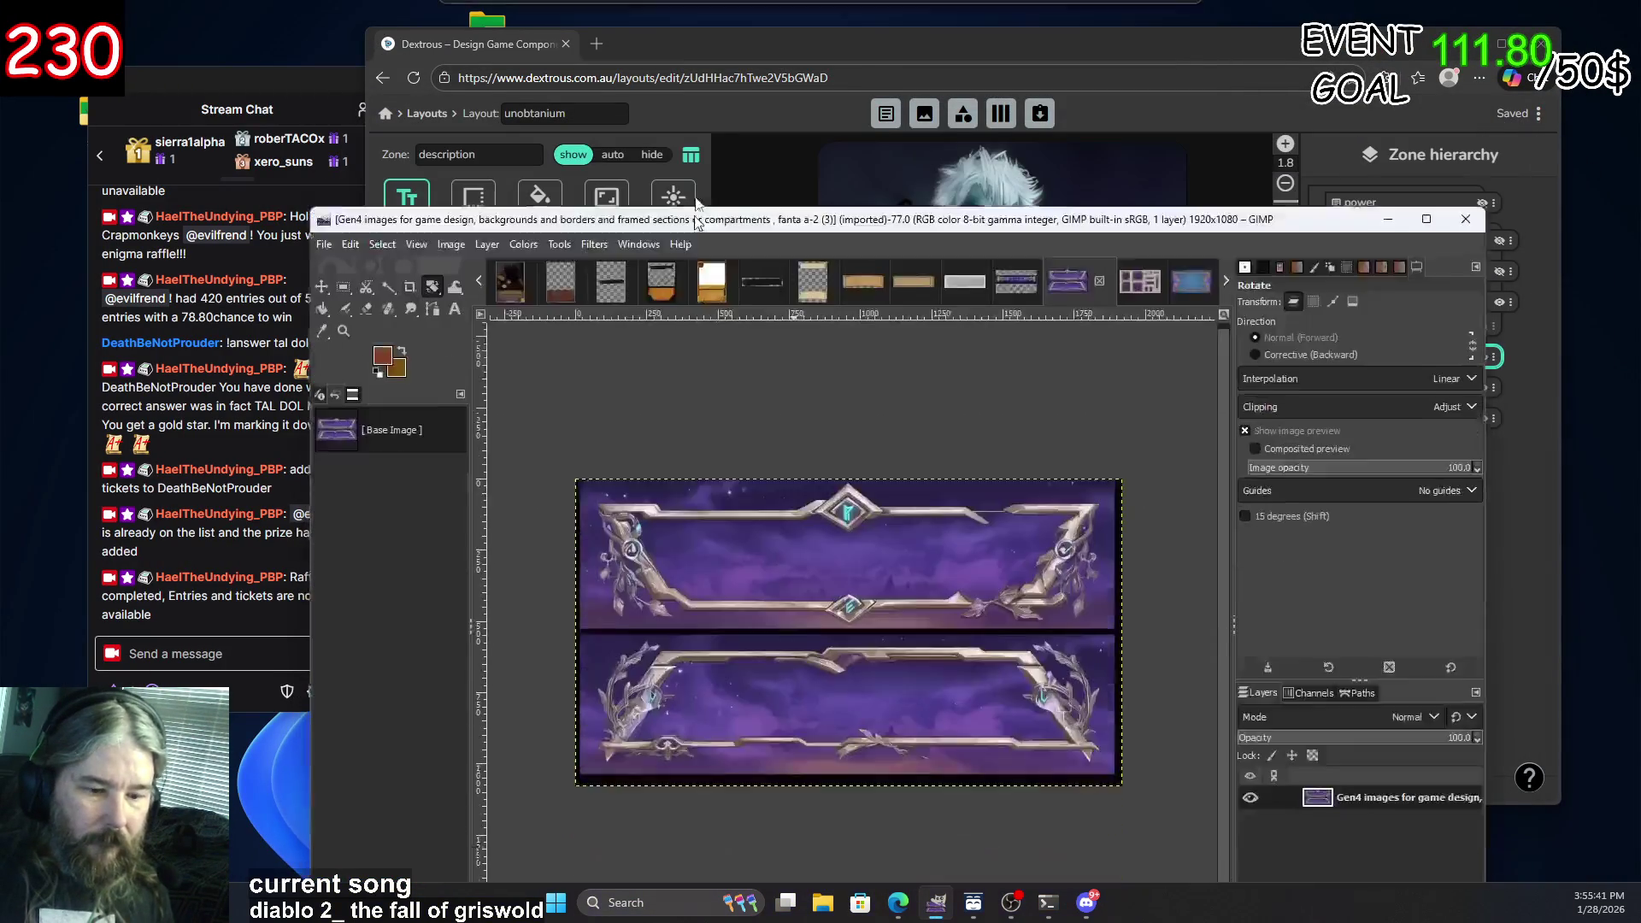
{"action": "scroll", "coordinate": [855, 581], "scroll_direction": "up", "scroll_amount": 2}
{"action": "scroll", "coordinate": [855, 581], "scroll_direction": "down", "scroll_amount": 2}
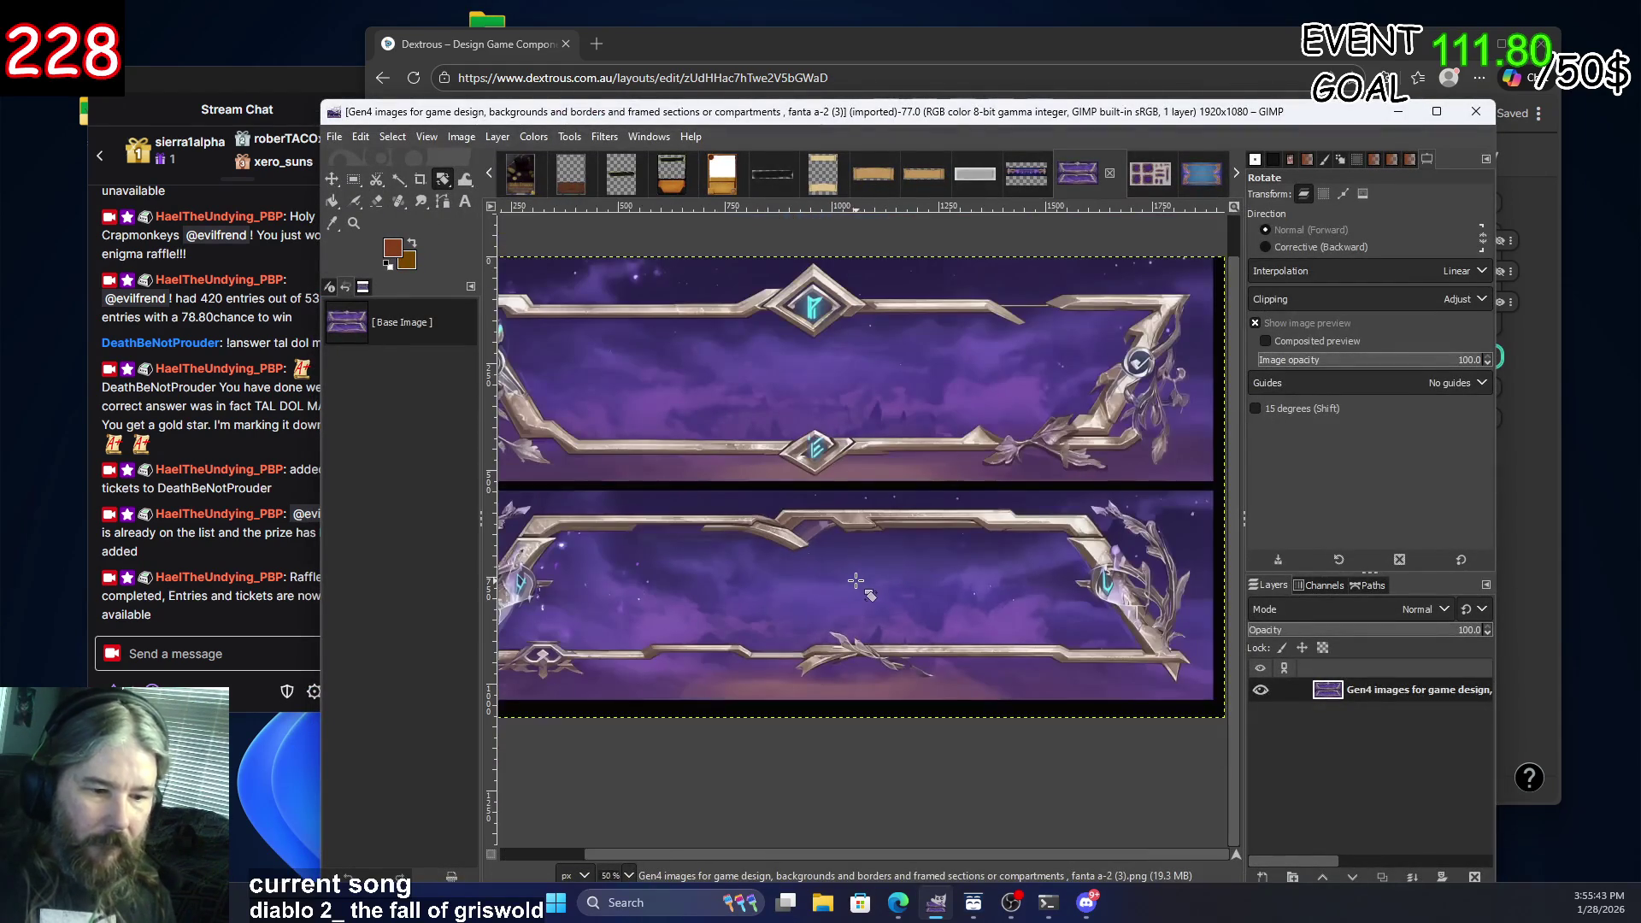
{"action": "scroll", "coordinate": [992, 603], "scroll_direction": "up", "scroll_amount": 3}
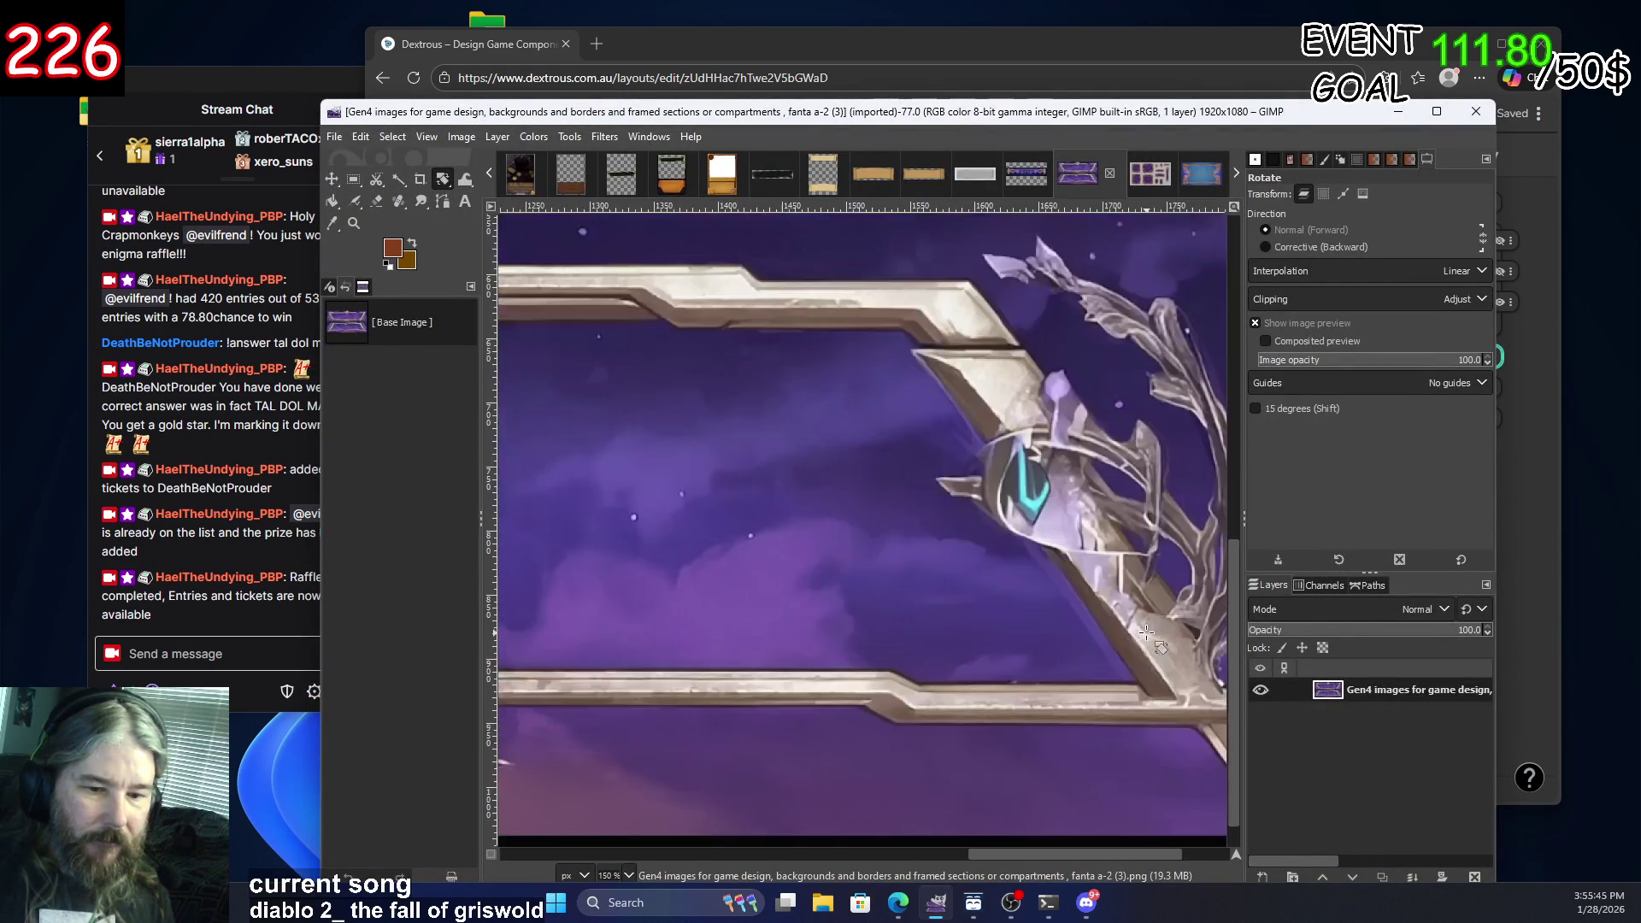
{"action": "scroll", "coordinate": [1073, 629], "scroll_direction": "up", "scroll_amount": 2}
{"action": "scroll", "coordinate": [1044, 615], "scroll_direction": "down", "scroll_amount": 1}
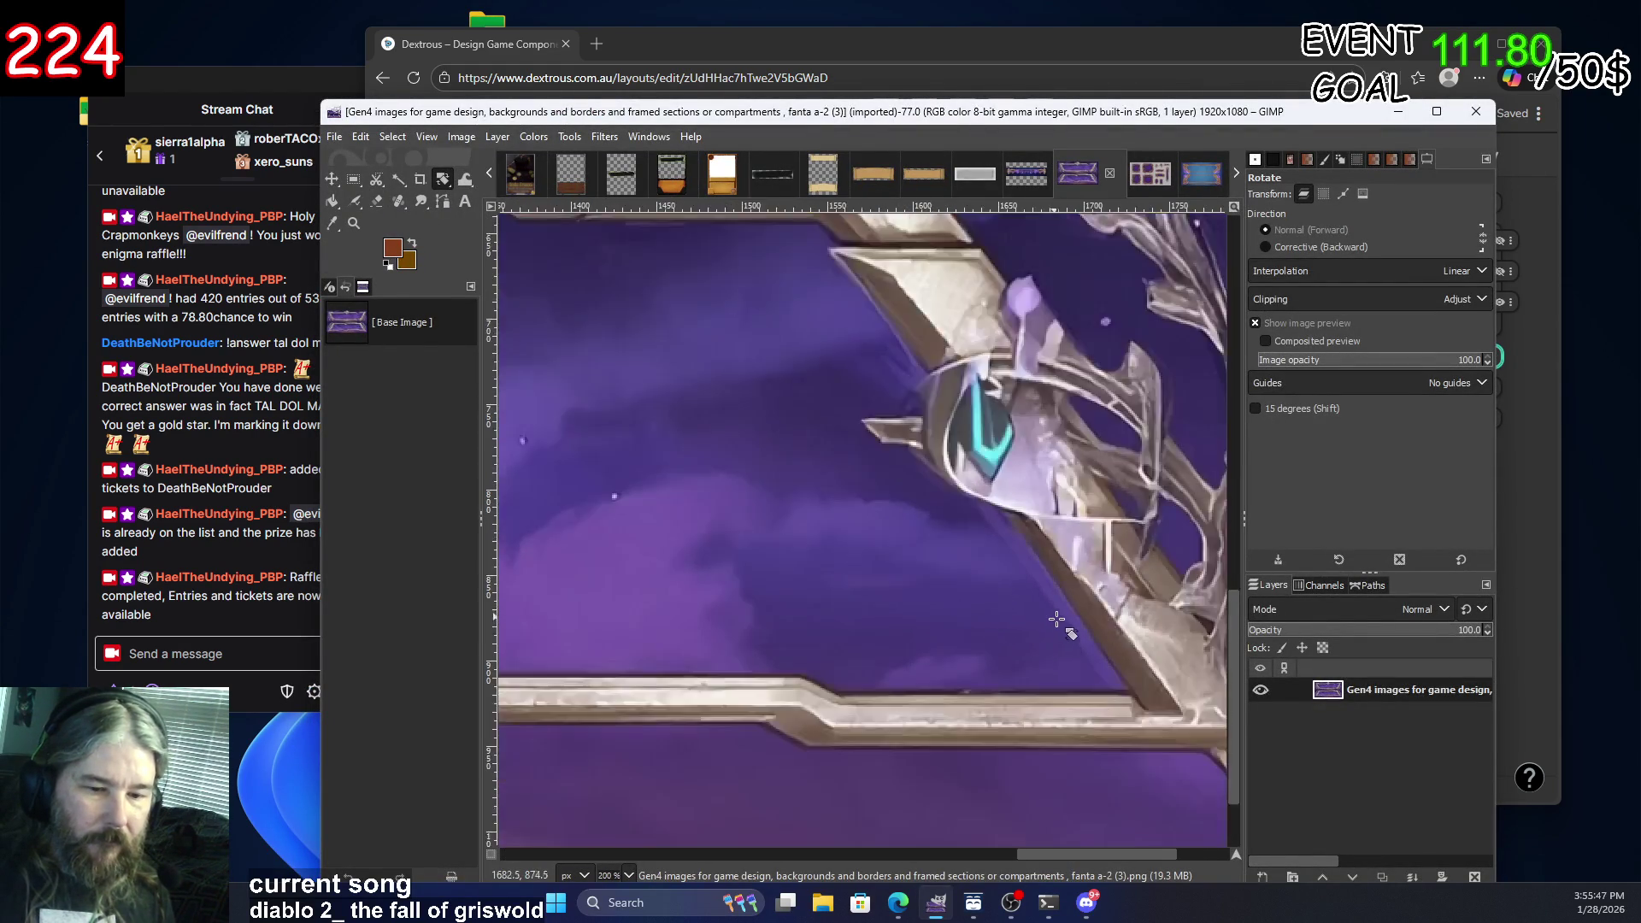
{"action": "scroll", "coordinate": [940, 598], "scroll_direction": "down", "scroll_amount": 1}
{"action": "scroll", "coordinate": [812, 589], "scroll_direction": "down", "scroll_amount": 2}
{"action": "scroll", "coordinate": [755, 589], "scroll_direction": "up", "scroll_amount": 1}
{"action": "scroll", "coordinate": [755, 589], "scroll_direction": "up", "scroll_amount": 4}
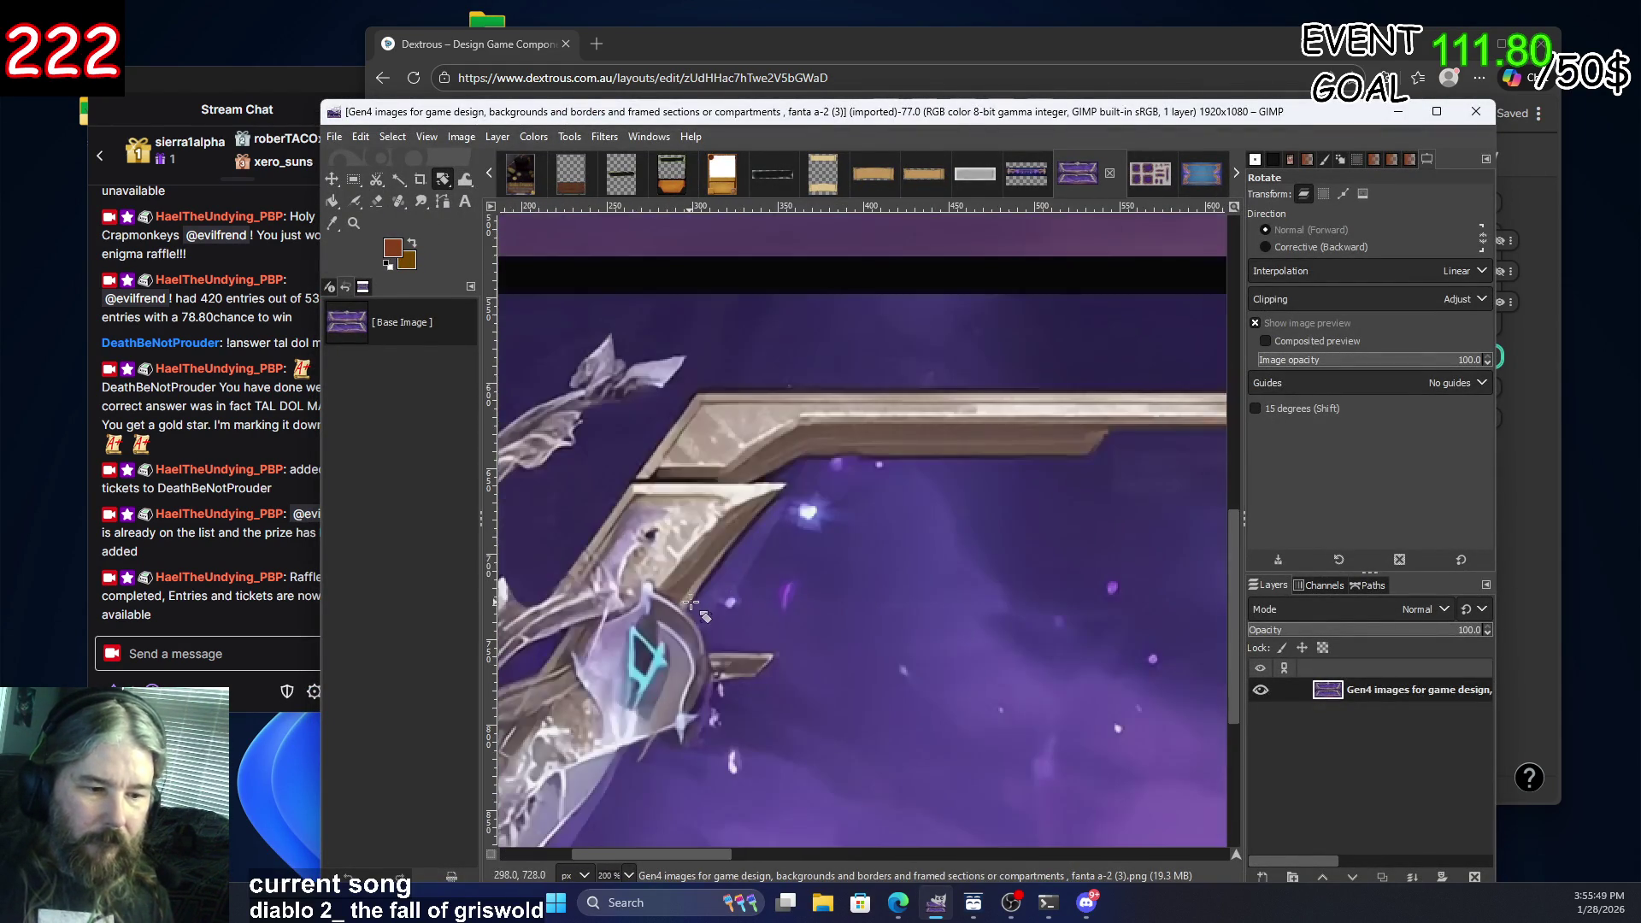
{"action": "scroll", "coordinate": [707, 598], "scroll_direction": "up", "scroll_amount": 4}
{"action": "scroll", "coordinate": [731, 562], "scroll_direction": "up", "scroll_amount": 3}
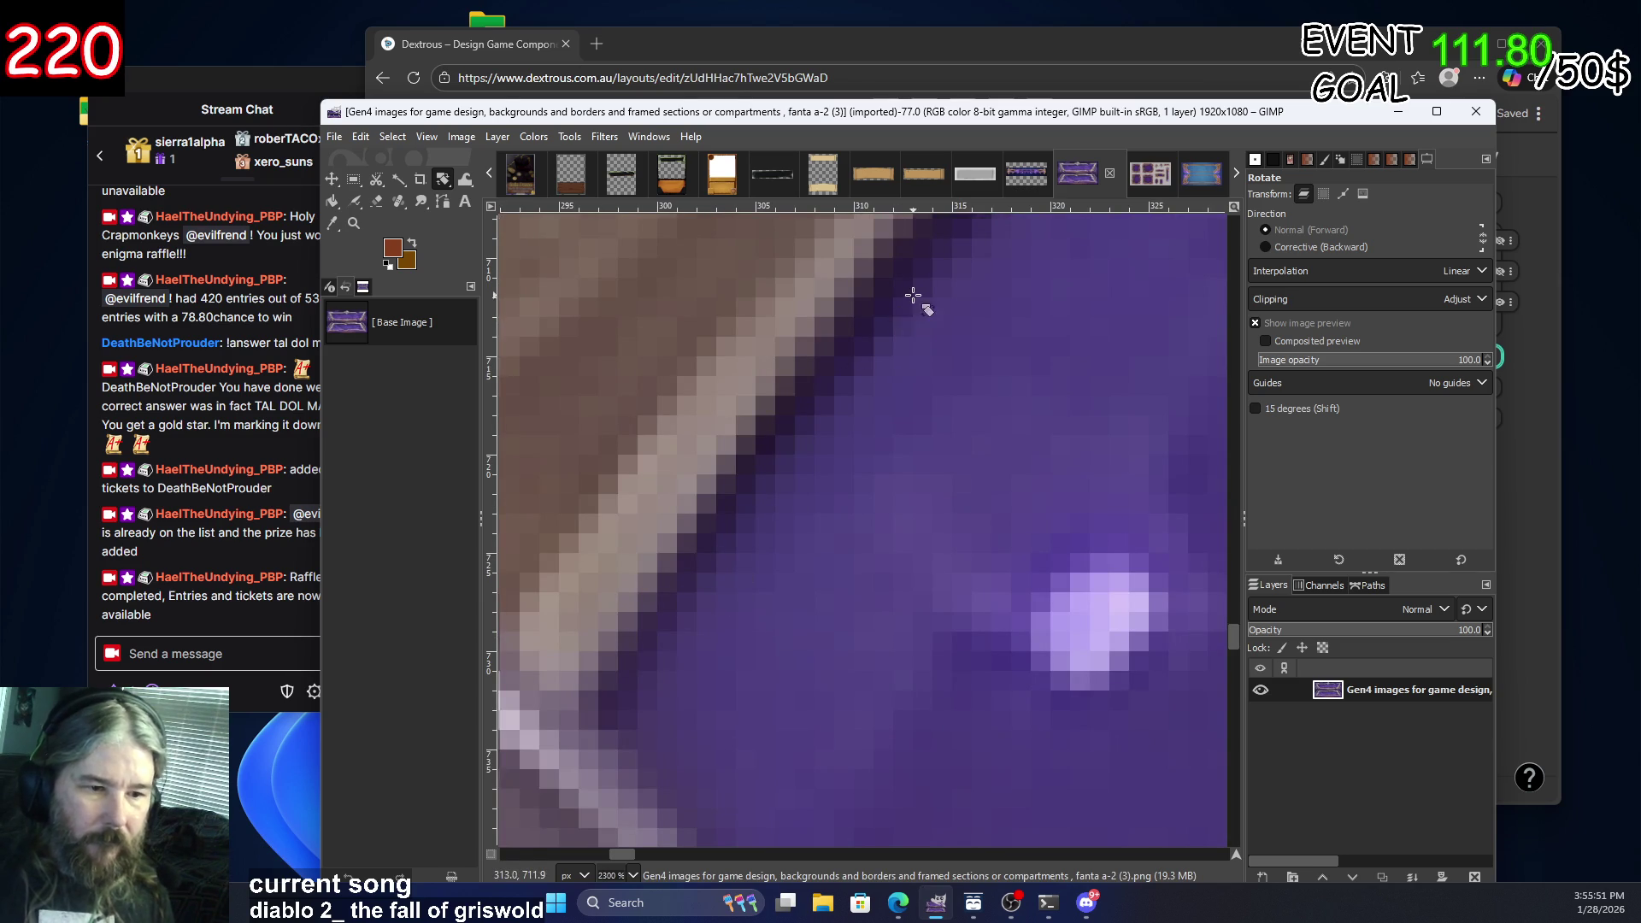
{"action": "left_click_drag", "start_coordinate": [916, 293], "coordinate": [859, 569]}
{"action": "scroll", "coordinate": [883, 535], "scroll_direction": "down", "scroll_amount": 2}
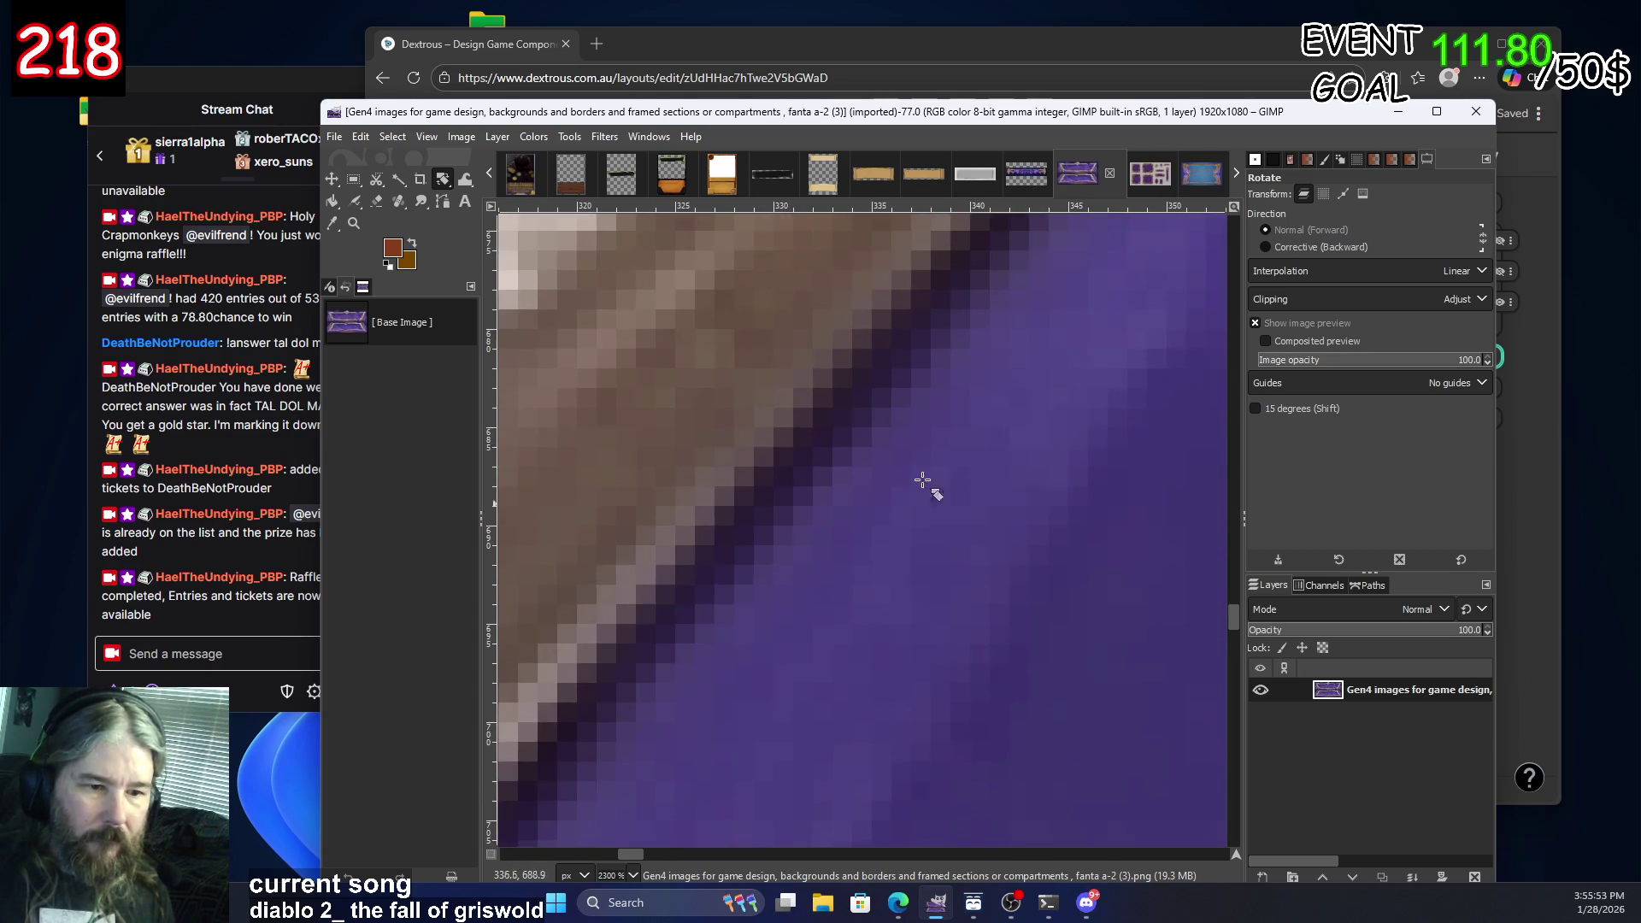
{"action": "scroll", "coordinate": [769, 598], "scroll_direction": "down", "scroll_amount": 3}
{"action": "scroll", "coordinate": [839, 633], "scroll_direction": "down", "scroll_amount": 3}
{"action": "mouse_move", "coordinate": [826, 674]}
{"action": "left_mouse_down"}
{"action": "mouse_move", "coordinate": [873, 778]}
{"action": "mouse_move", "coordinate": [853, 548]}
{"action": "left_mouse_up"}
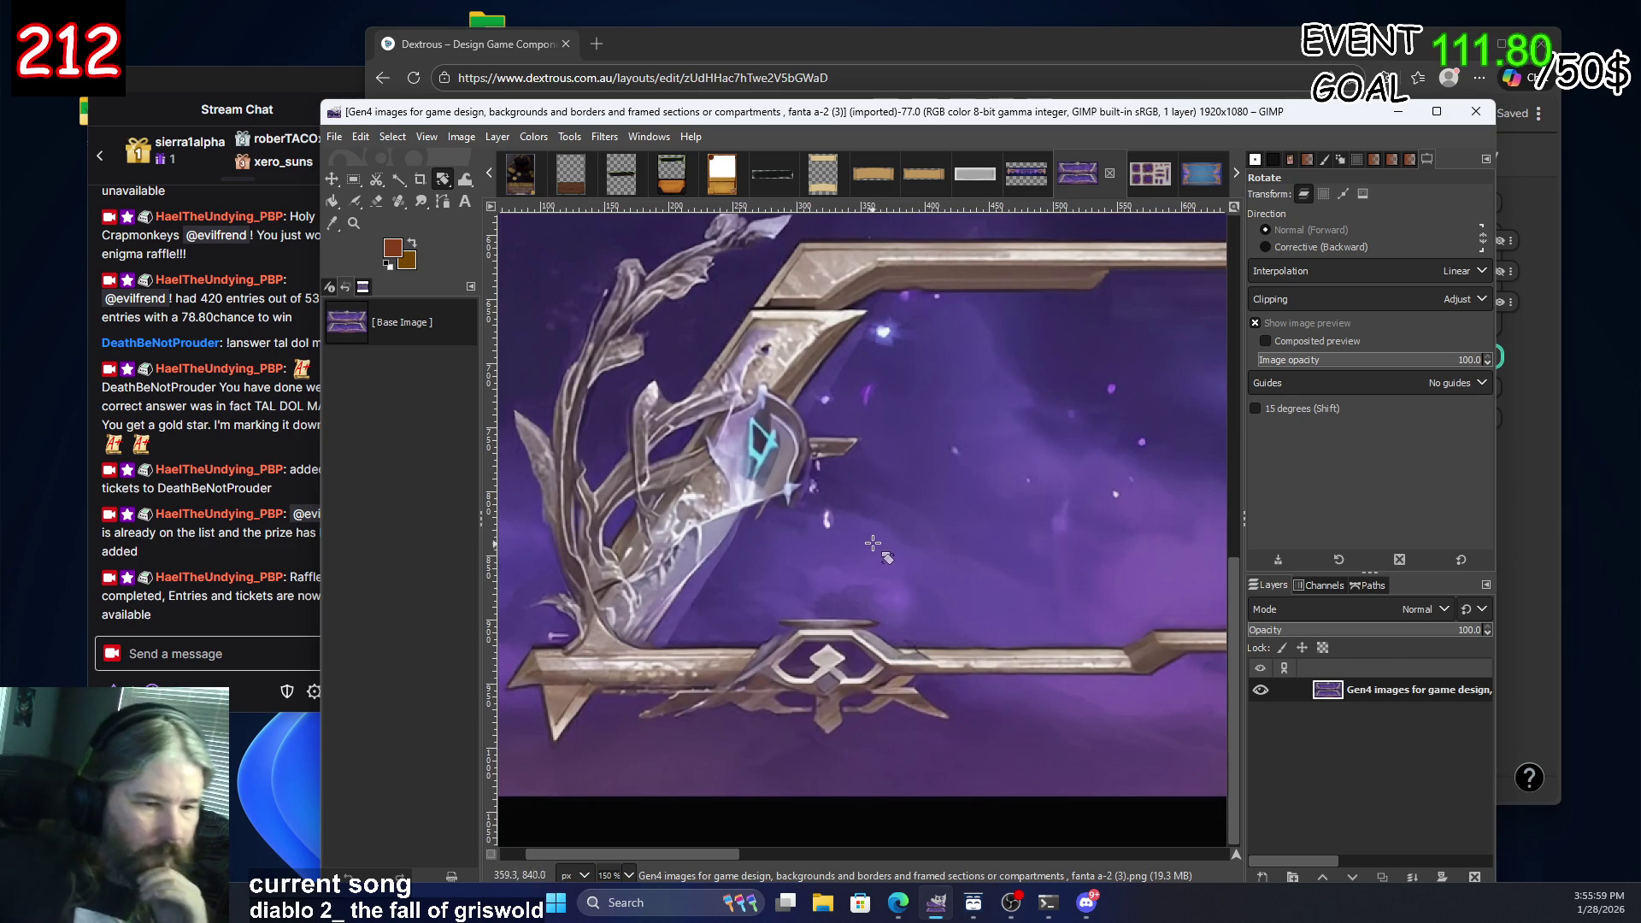
{"action": "scroll", "coordinate": [853, 547], "scroll_direction": "down", "scroll_amount": 5}
{"action": "scroll", "coordinate": [1088, 488], "scroll_direction": "up", "scroll_amount": 3}
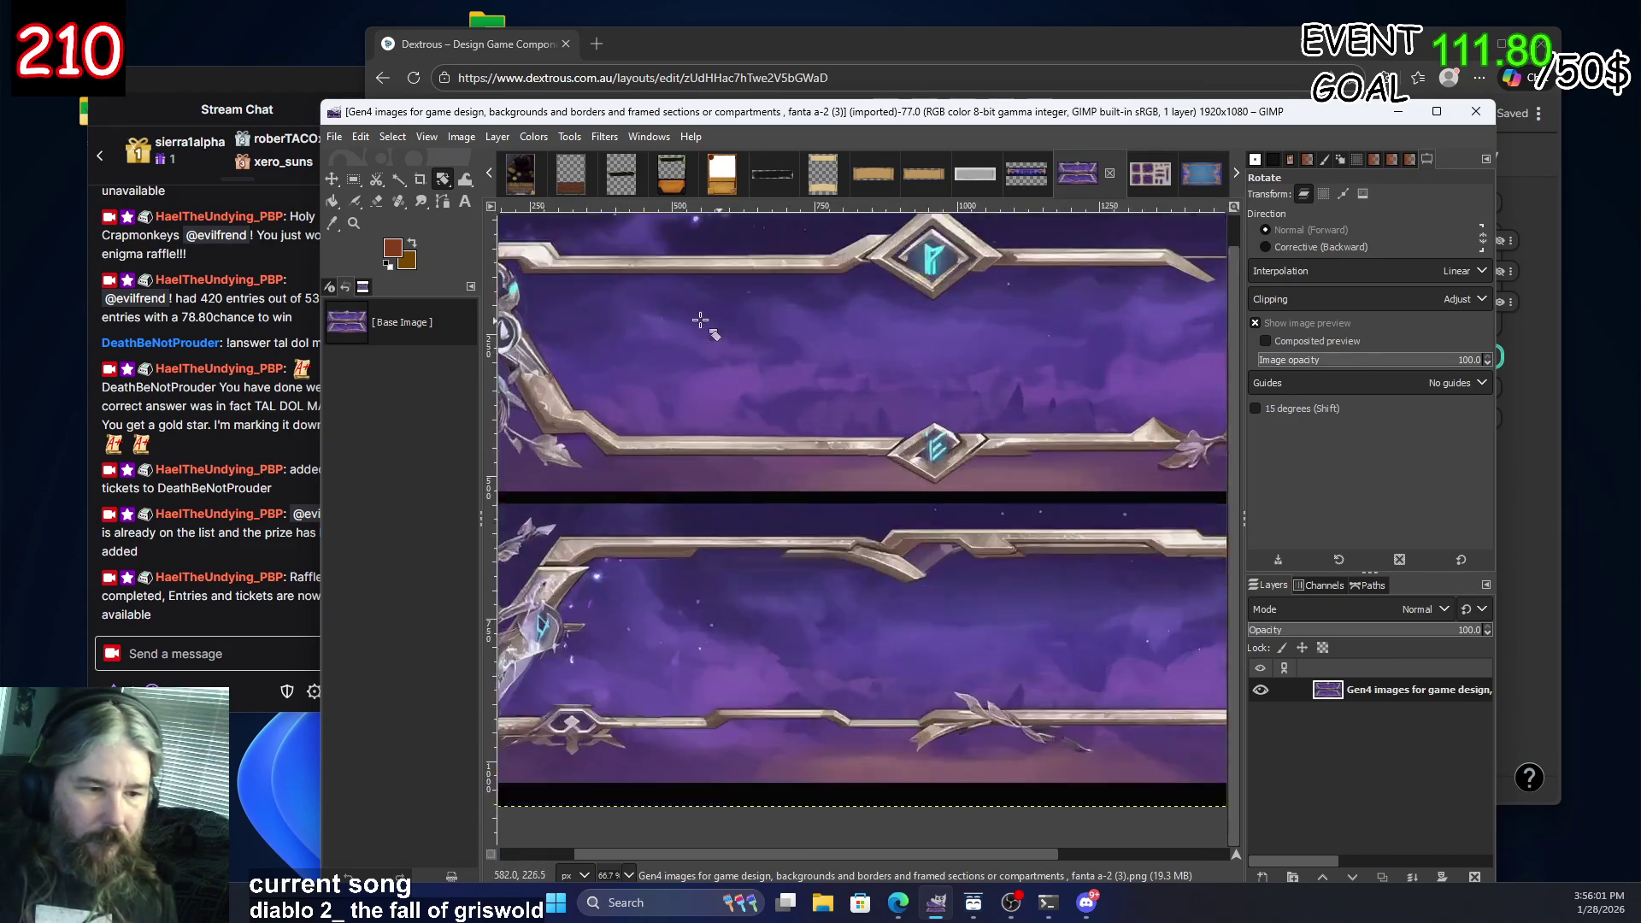
{"action": "left_click_drag", "start_coordinate": [962, 388], "coordinate": [1015, 480]}
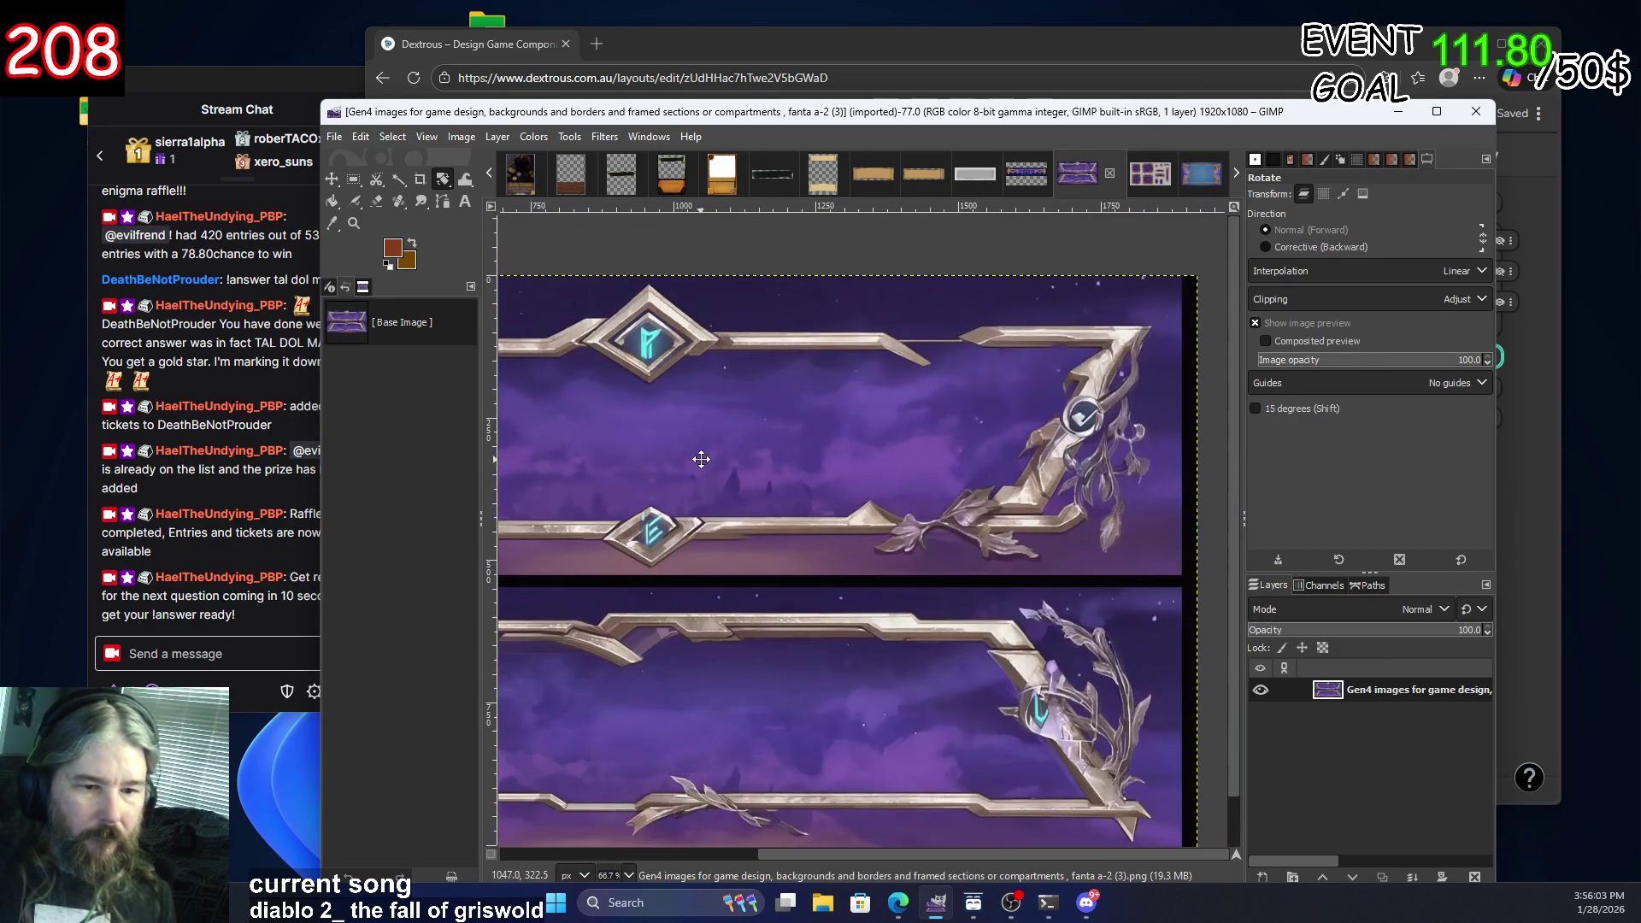
{"action": "scroll", "coordinate": [1014, 480], "scroll_direction": "down", "scroll_amount": 1}
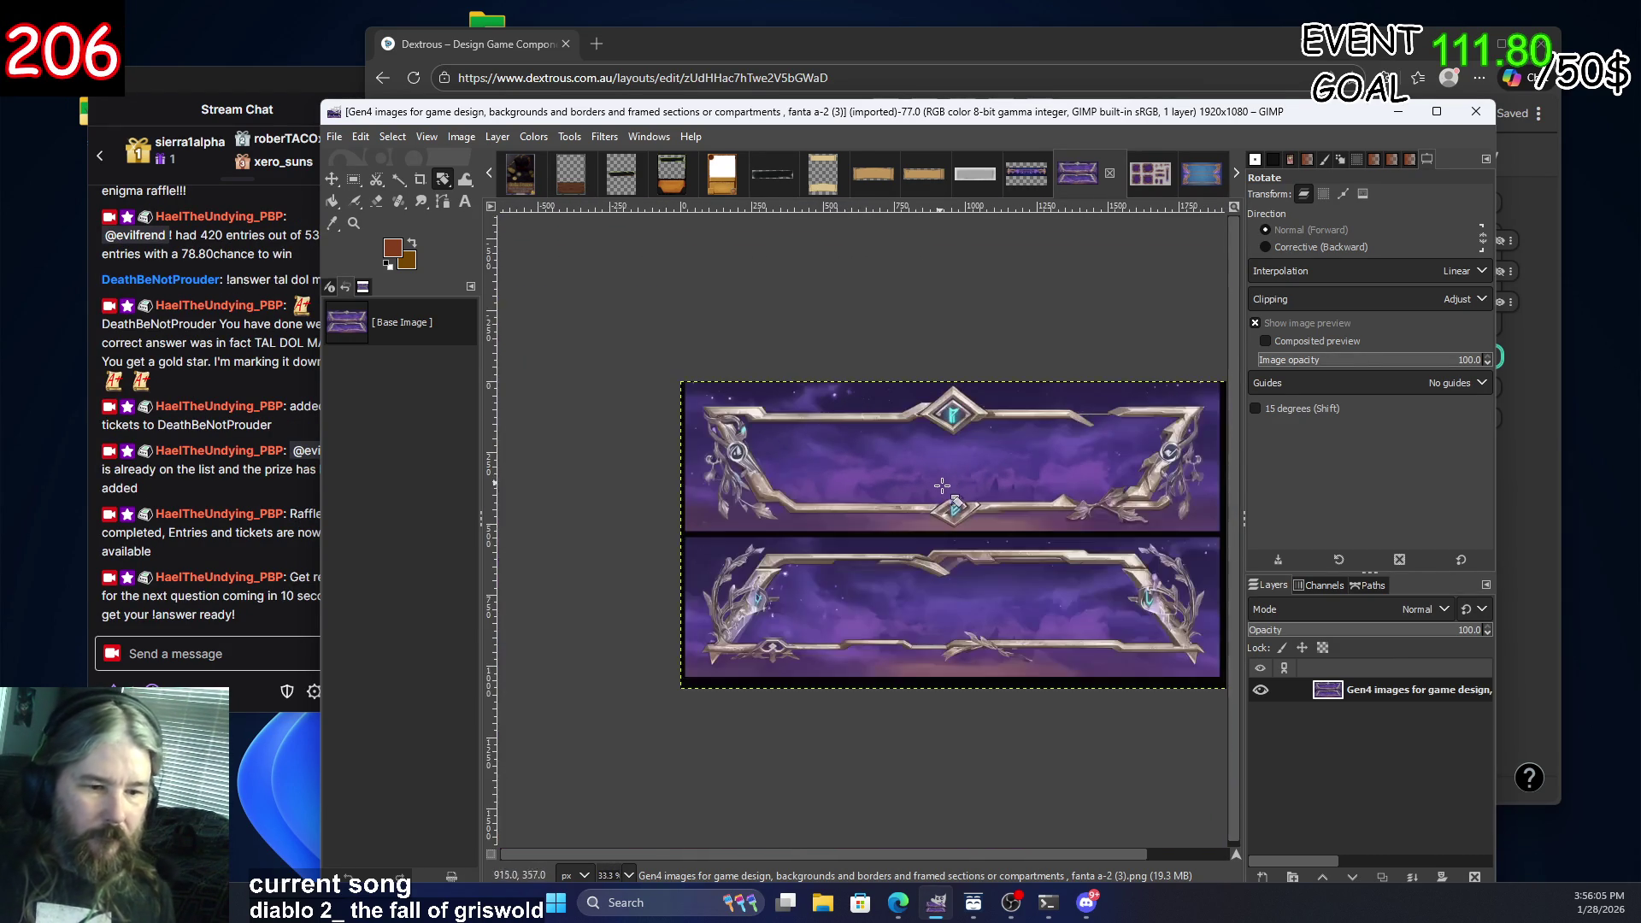
{"action": "scroll", "coordinate": [921, 483], "scroll_direction": "right", "scroll_amount": 3}
{"action": "left_click", "coordinate": [534, 137]}
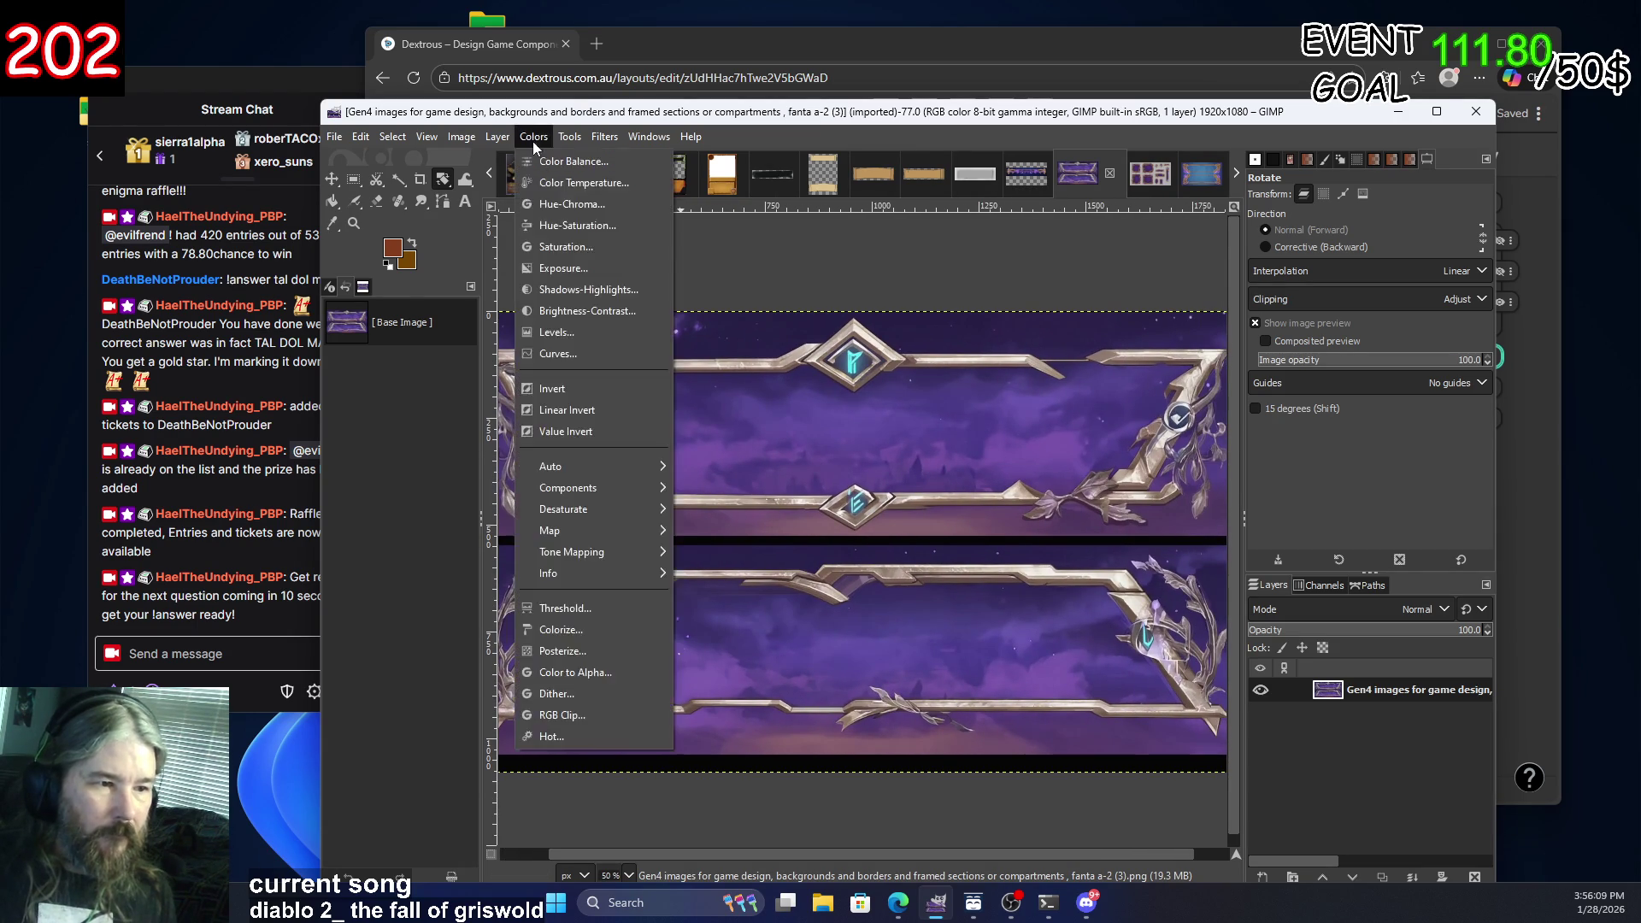
Step: Set Hue-Saturation's hue to -180, previewing the purple sky panels as green
{"action": "left_click", "coordinate": [581, 224]}
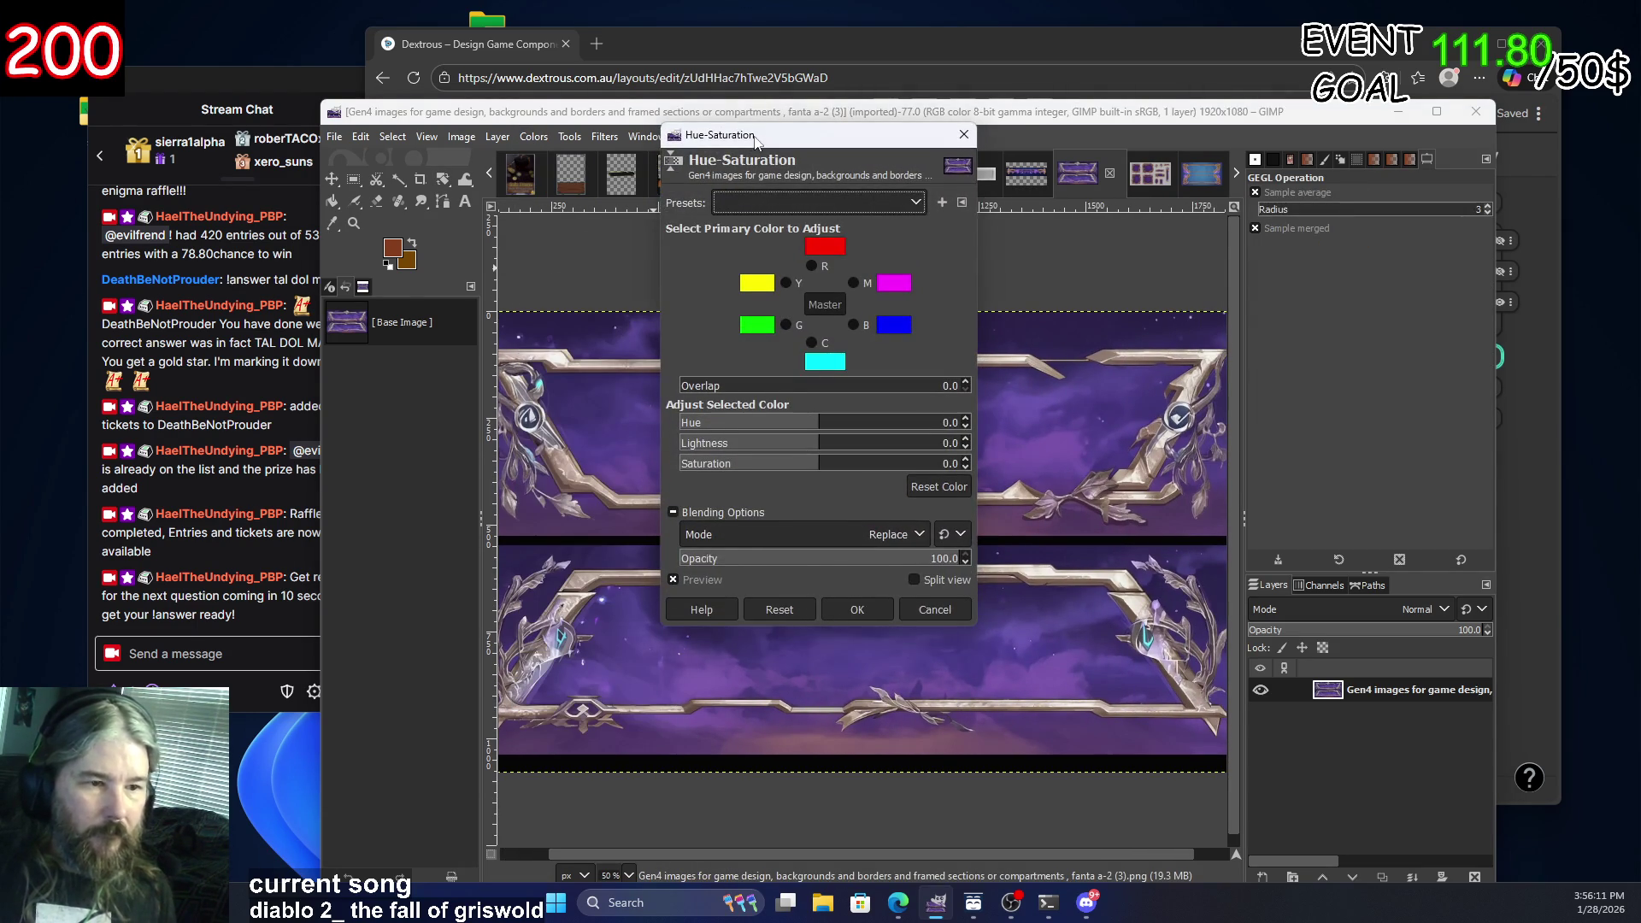
{"action": "left_click_drag", "start_coordinate": [773, 134], "coordinate": [1288, 231]}
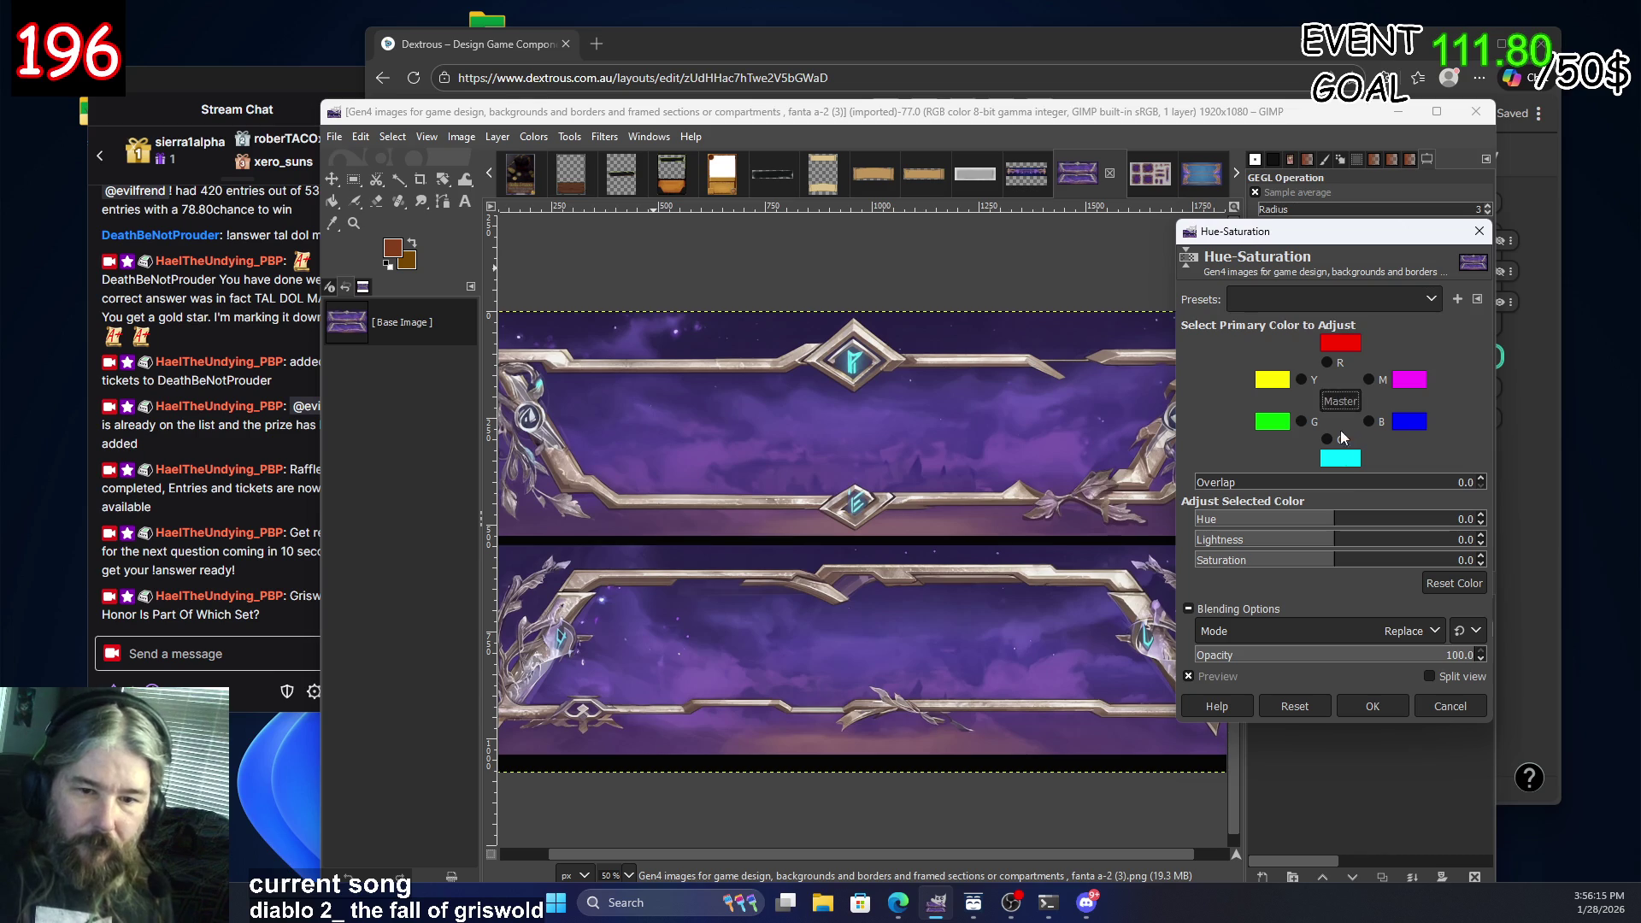
{"action": "mouse_move", "coordinate": [1323, 518]}
{"action": "left_mouse_down"}
{"action": "mouse_move", "coordinate": [1474, 526]}
{"action": "mouse_move", "coordinate": [1188, 539]}
{"action": "left_mouse_up"}
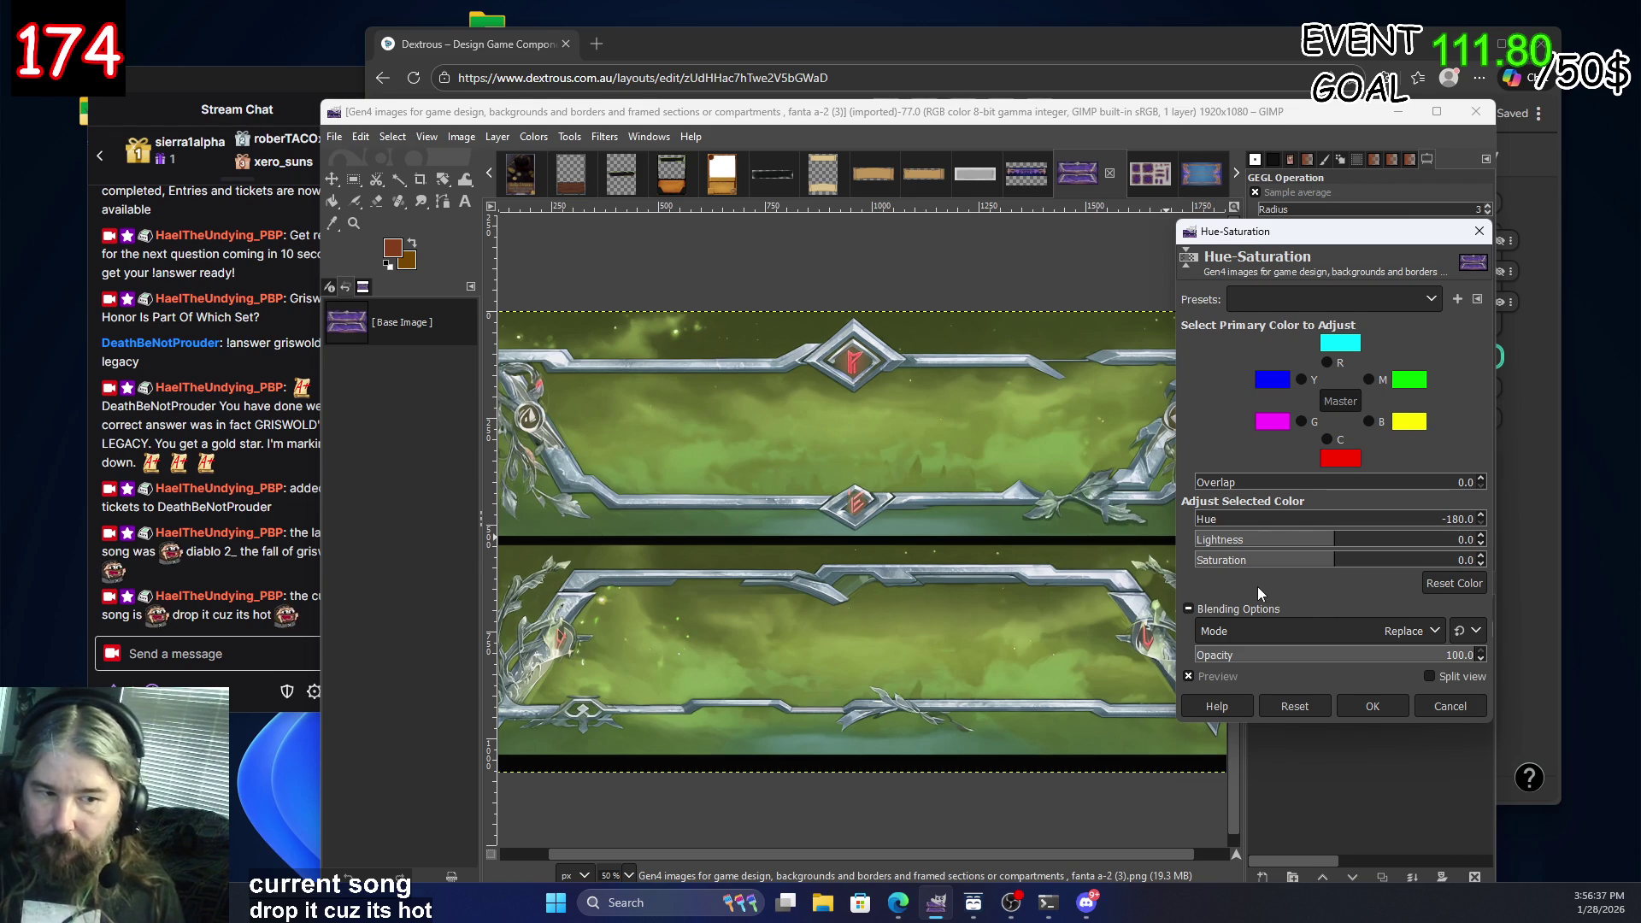
{"action": "scroll", "coordinate": [896, 556], "scroll_direction": "down", "scroll_amount": 2}
{"action": "scroll", "coordinate": [895, 556], "scroll_direction": "up", "scroll_amount": 2}
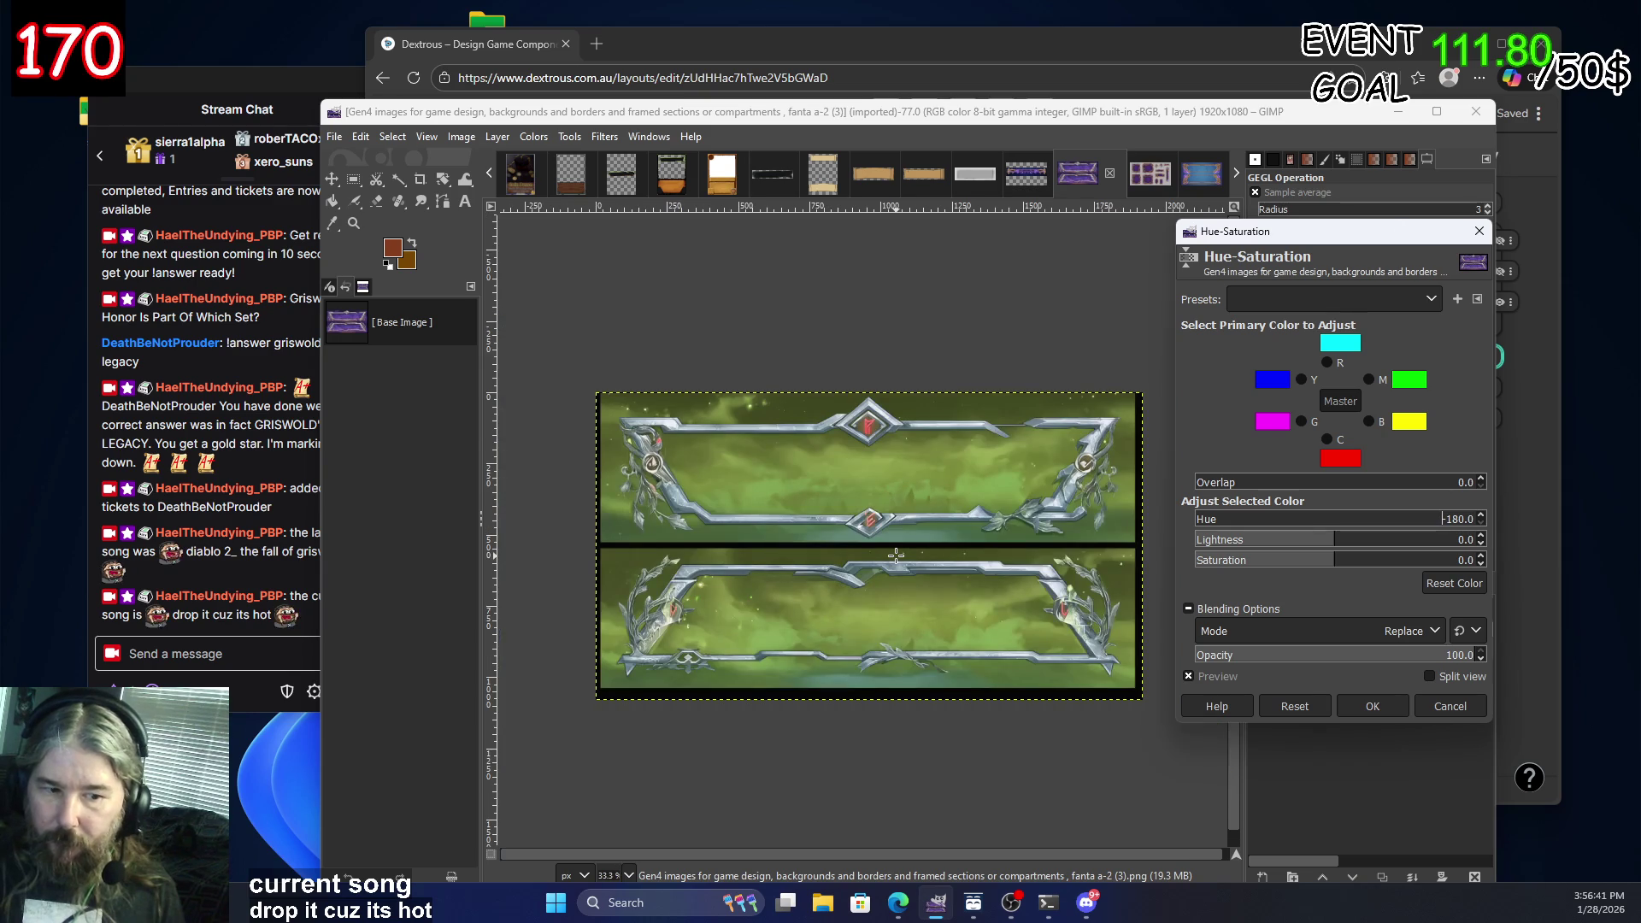
{"action": "mouse_move", "coordinate": [995, 588]}
{"action": "left_mouse_down"}
{"action": "mouse_move", "coordinate": [1075, 473]}
{"action": "mouse_move", "coordinate": [954, 467]}
{"action": "mouse_move", "coordinate": [959, 533]}
{"action": "left_mouse_up"}
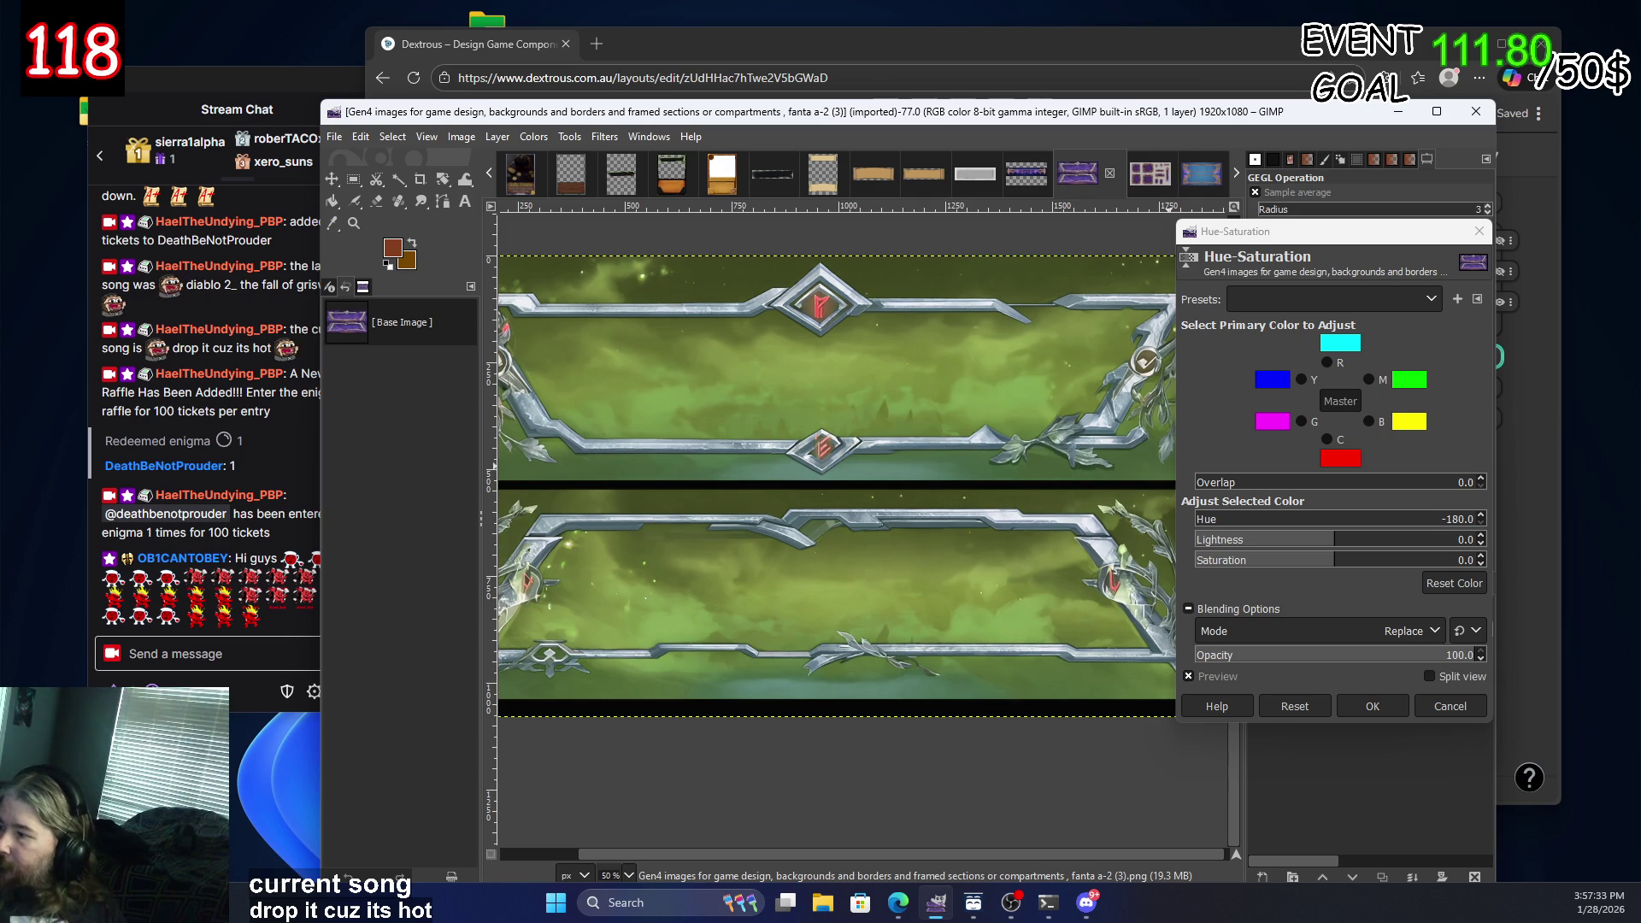
{"action": "key", "text": "alt+Tab"}
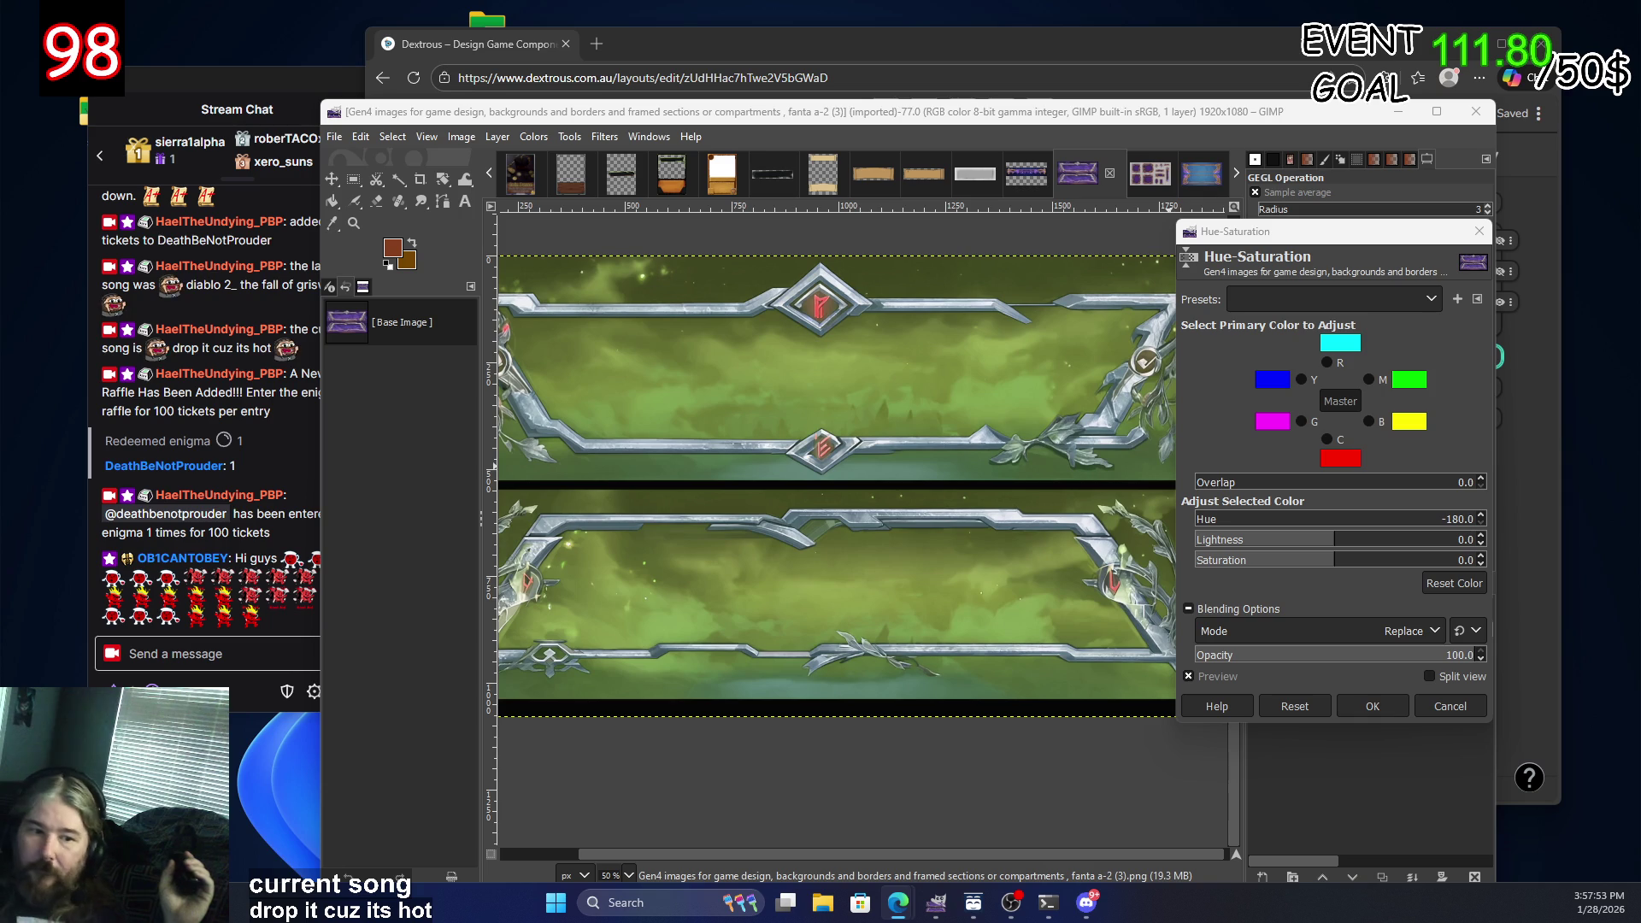
{"action": "left_click", "coordinate": [1454, 710]}
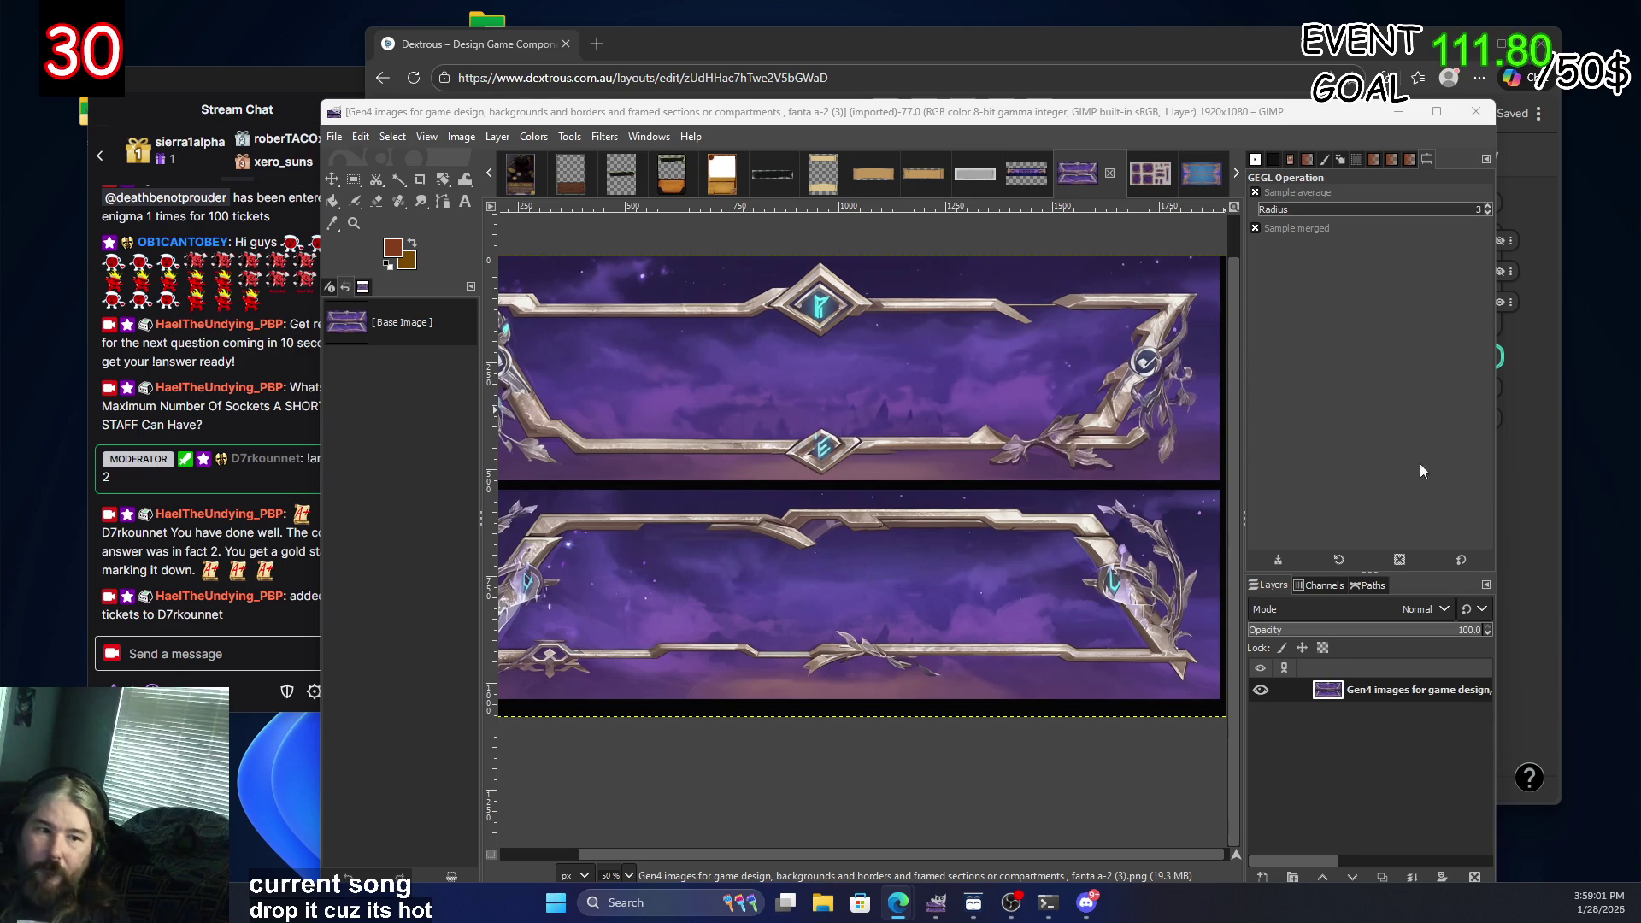
Step: Open GIMP's File menu
{"action": "left_click", "coordinate": [334, 136]}
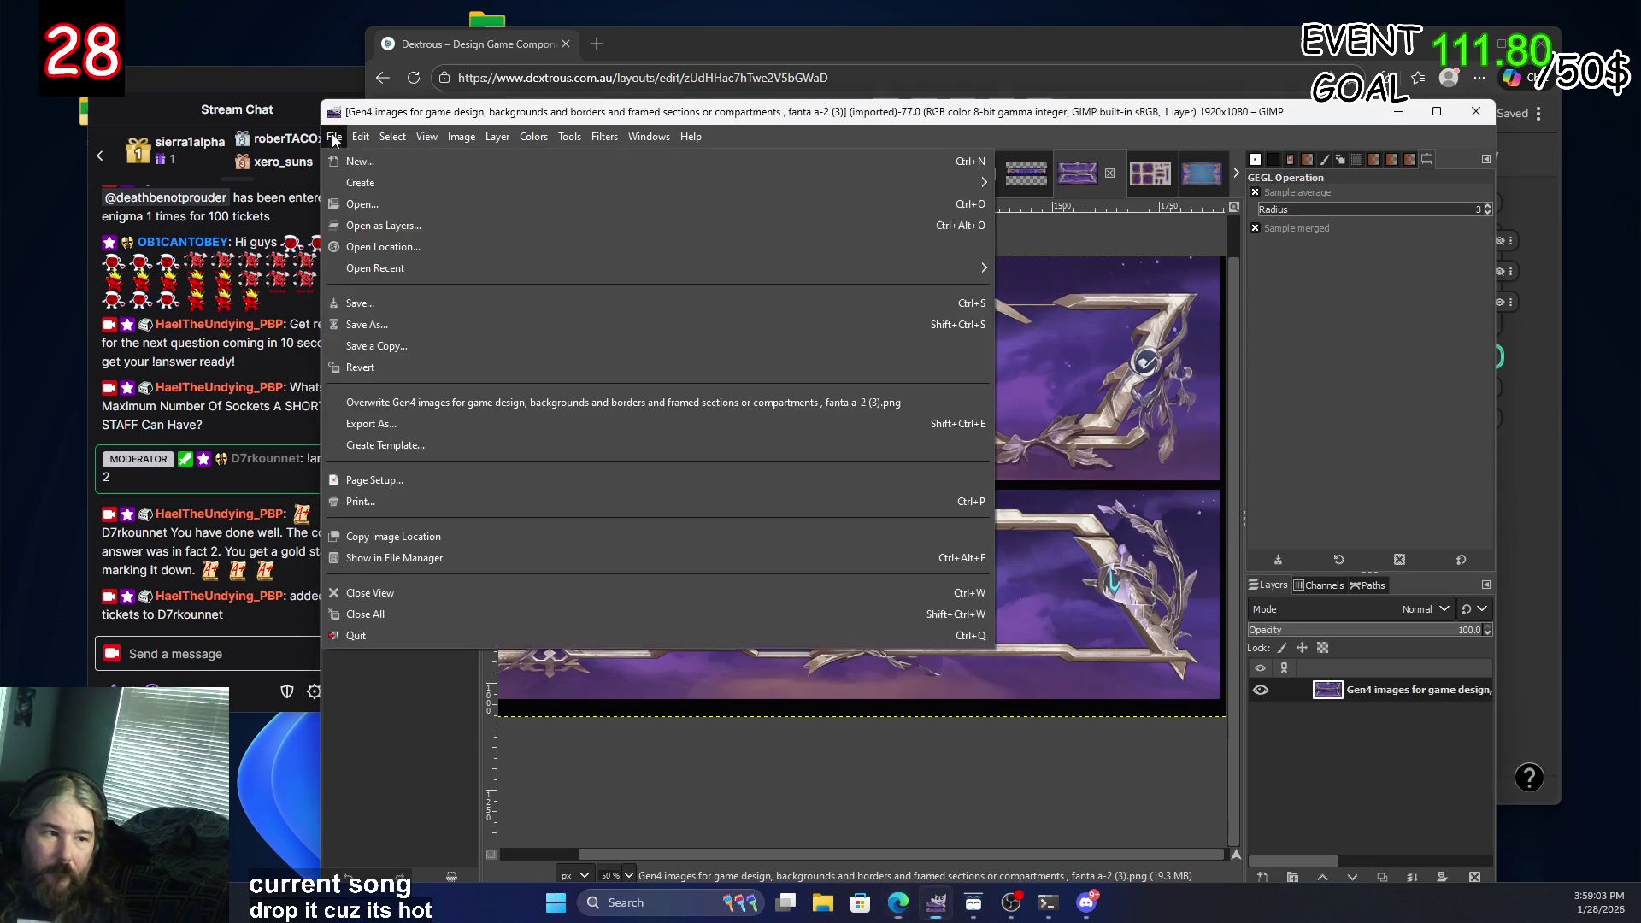
Step: Open 'Gen4 remove background... solid black a-2.png' from the Downloads folder
{"action": "left_click", "coordinate": [358, 205]}
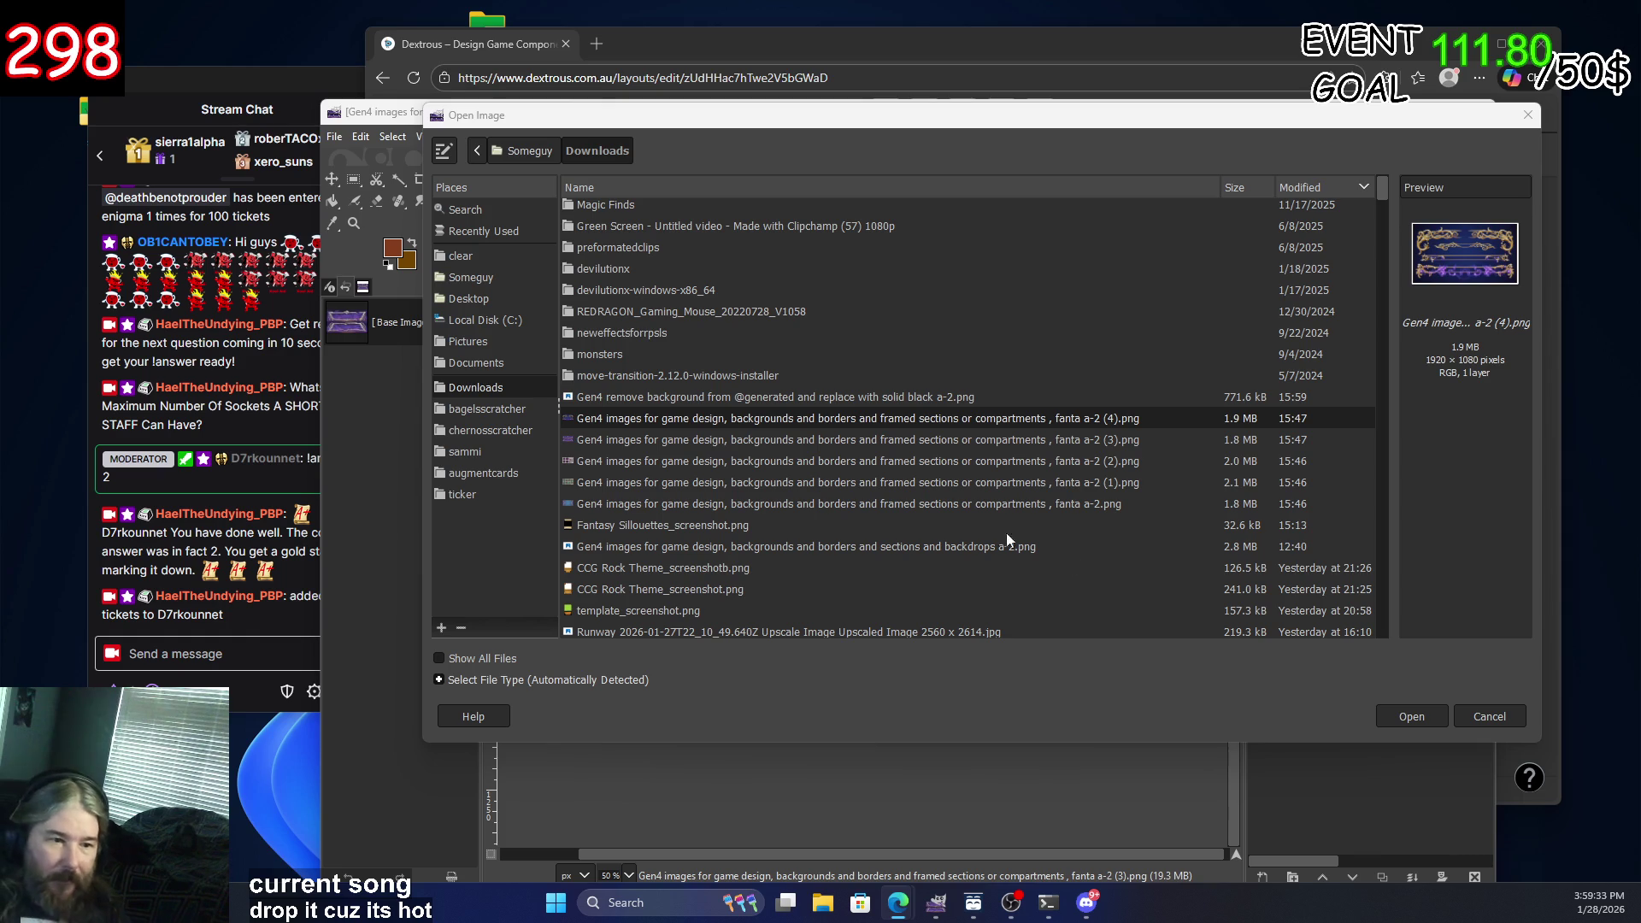
{"action": "left_click", "coordinate": [763, 396]}
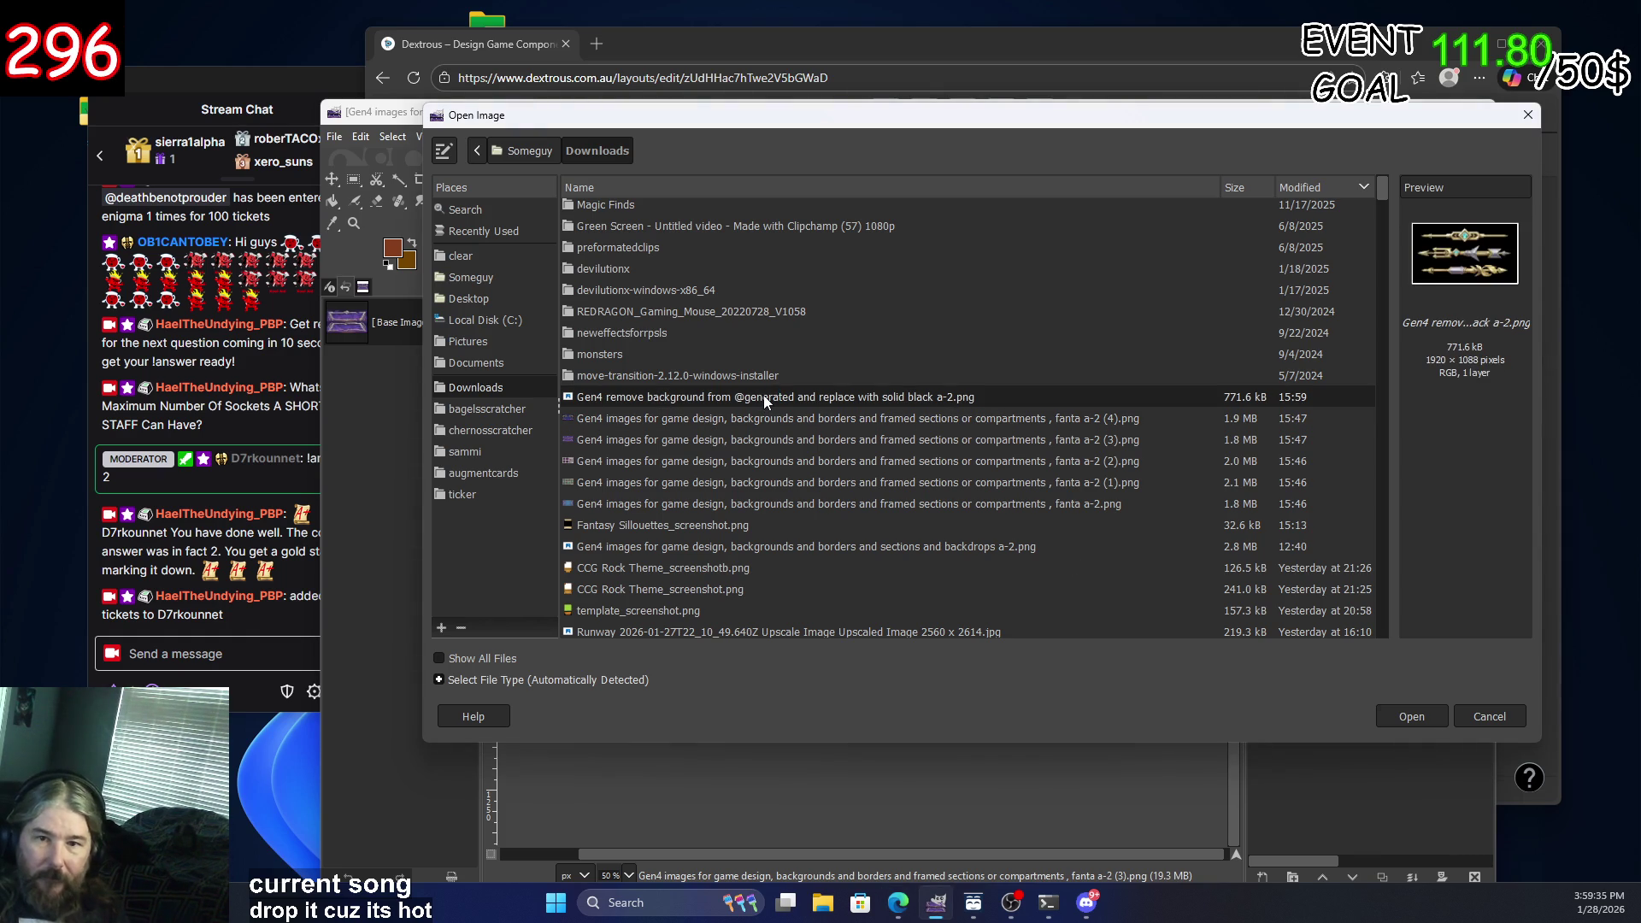
{"action": "double_click", "coordinate": [762, 396]}
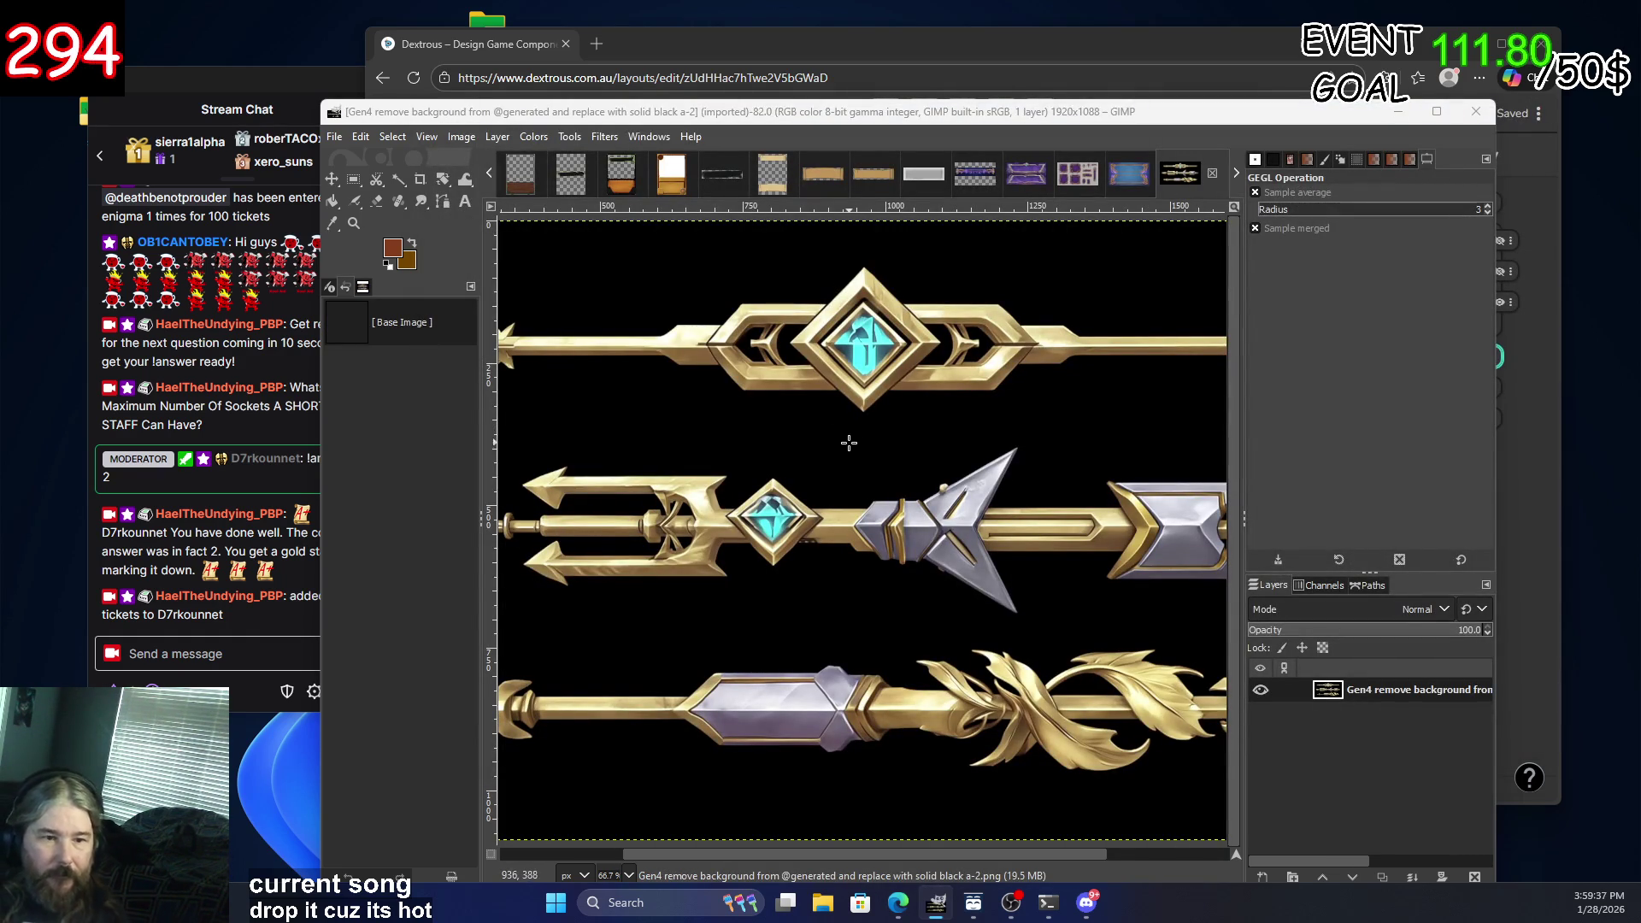
Step: Rectangle-select the top gold divider with the cyan gem, then copy and cut it
{"action": "scroll", "coordinate": [846, 431], "scroll_direction": "down", "scroll_amount": 2}
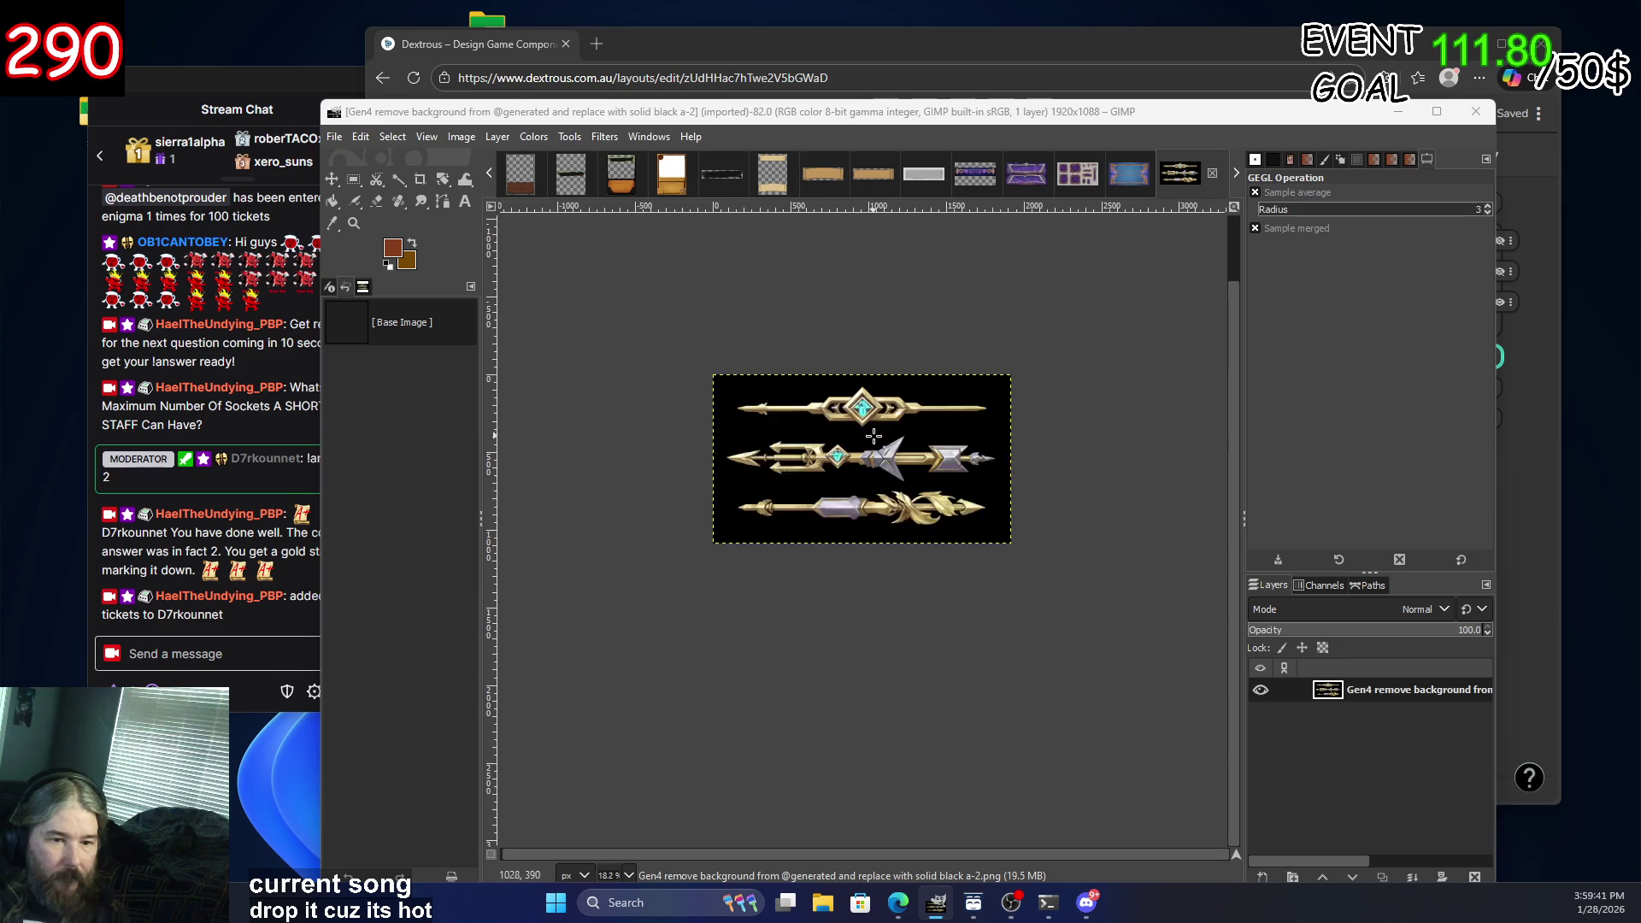
{"action": "right_click", "coordinate": [807, 439]}
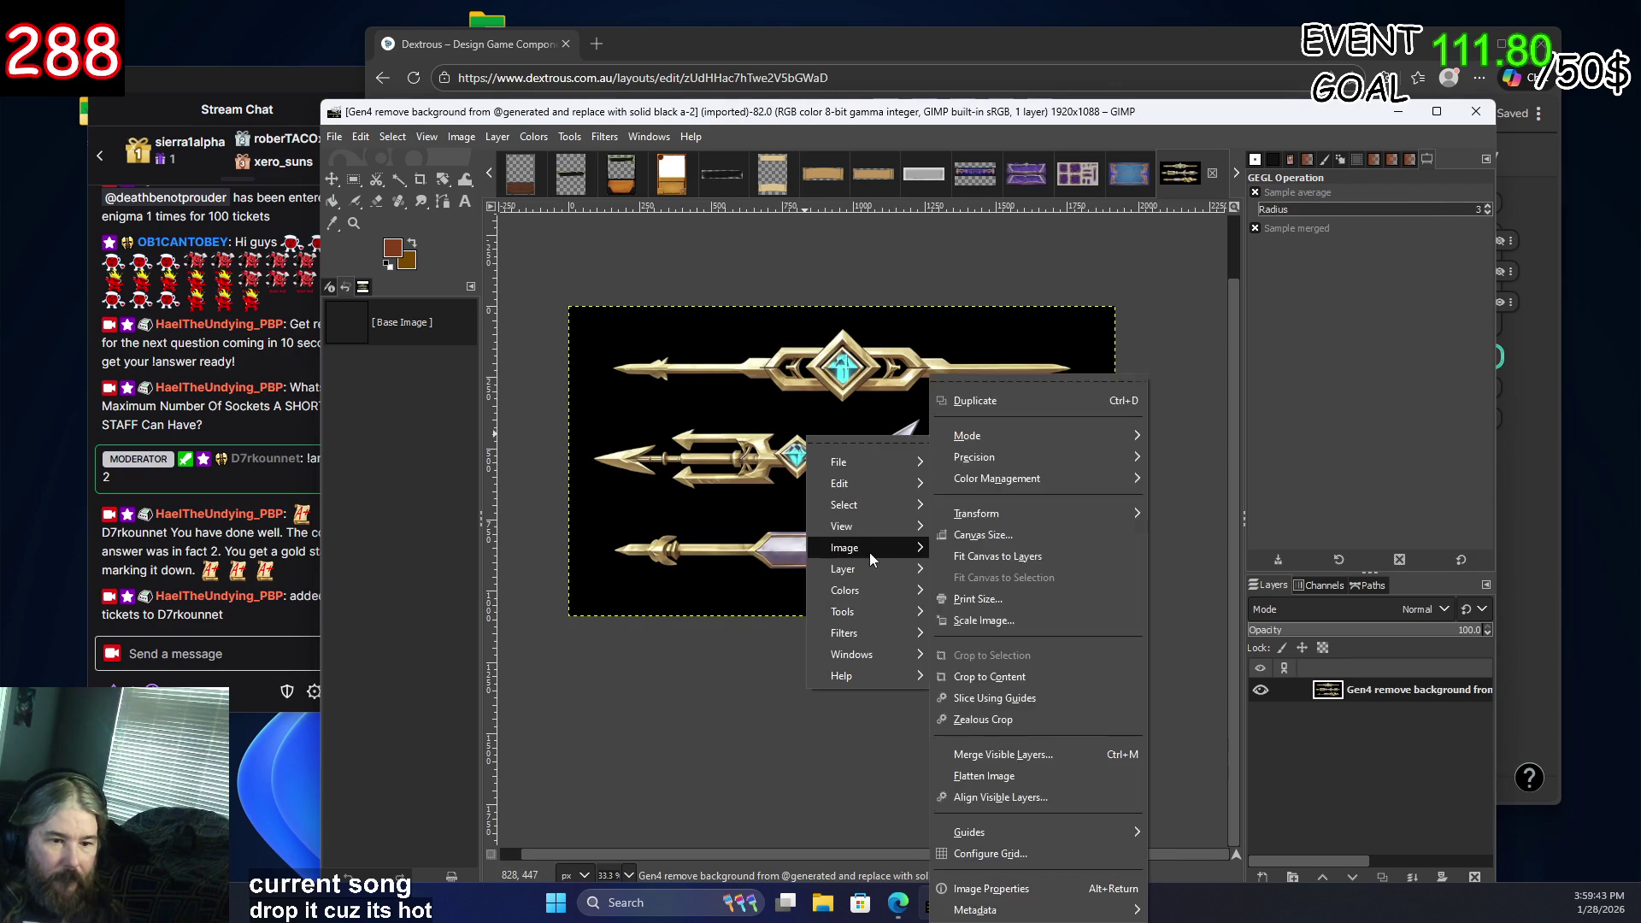
{"action": "left_click", "coordinate": [695, 462]}
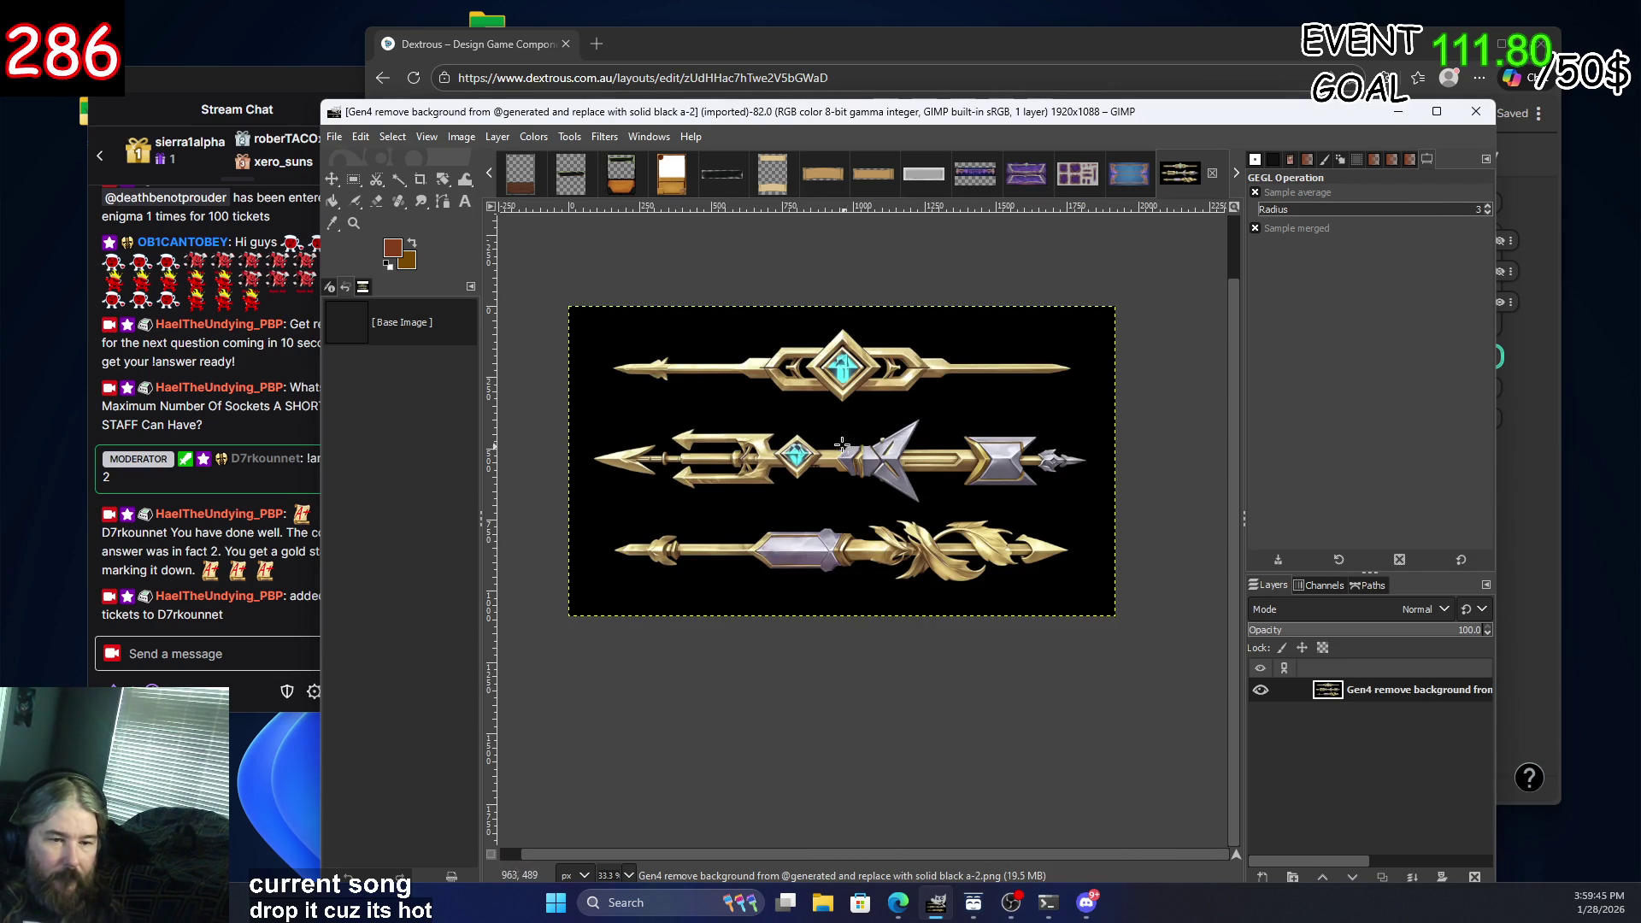
{"action": "left_click", "coordinate": [354, 179]}
{"action": "mouse_move", "coordinate": [602, 317]}
{"action": "left_mouse_down"}
{"action": "mouse_move", "coordinate": [761, 389]}
{"action": "mouse_move", "coordinate": [706, 381]}
{"action": "mouse_move", "coordinate": [1096, 406]}
{"action": "left_mouse_up"}
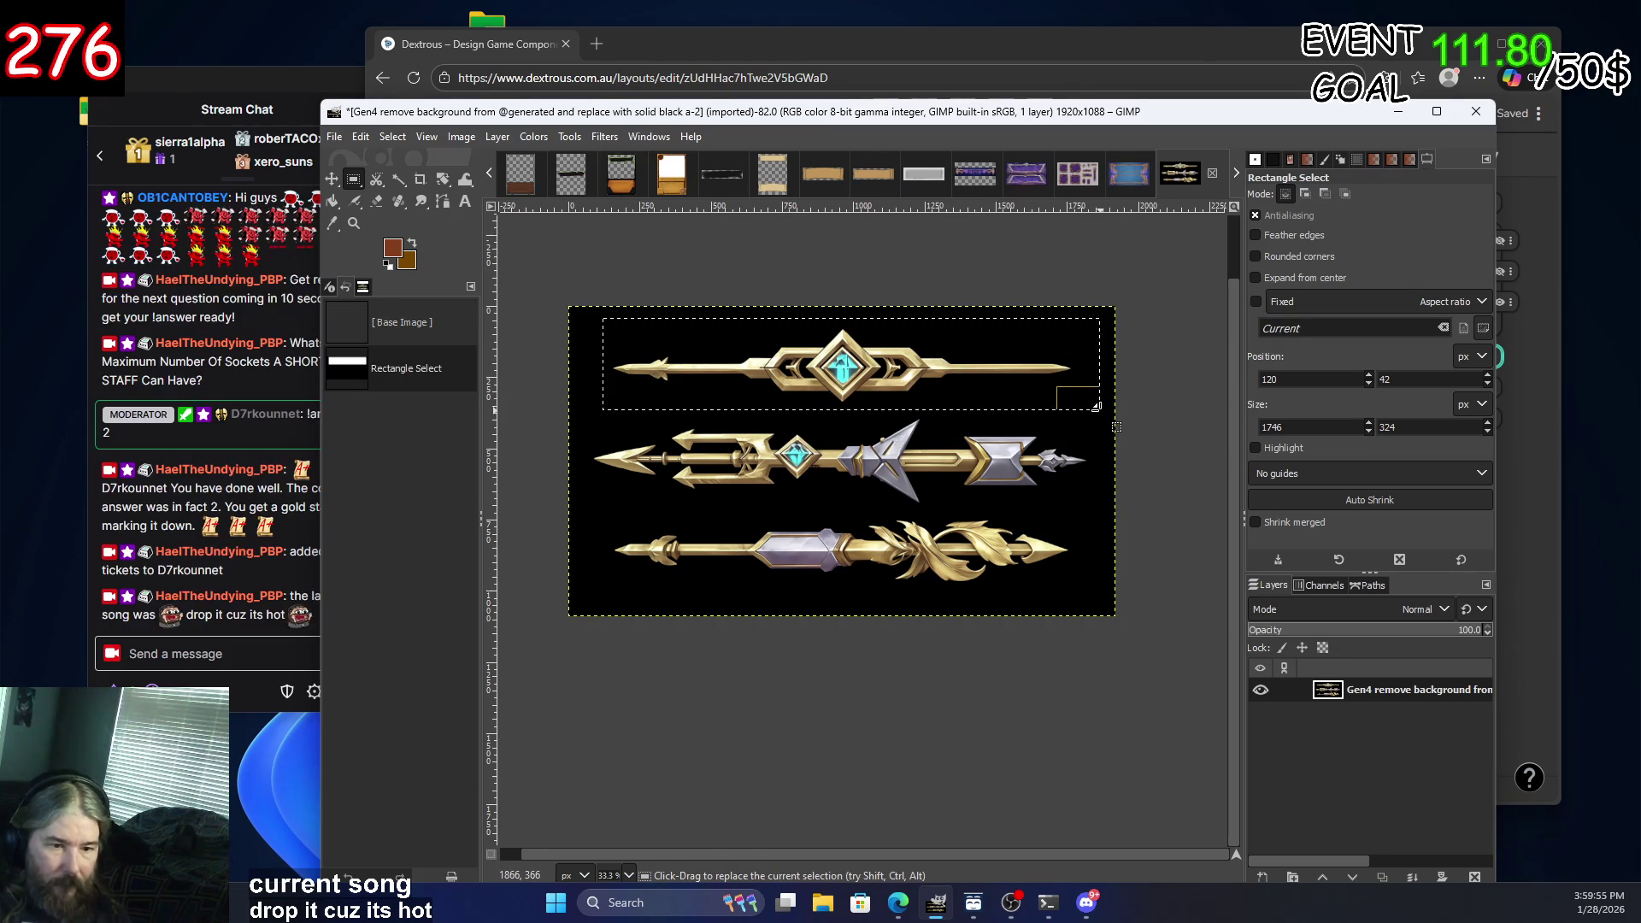
{"action": "key", "text": "ctrl+c"}
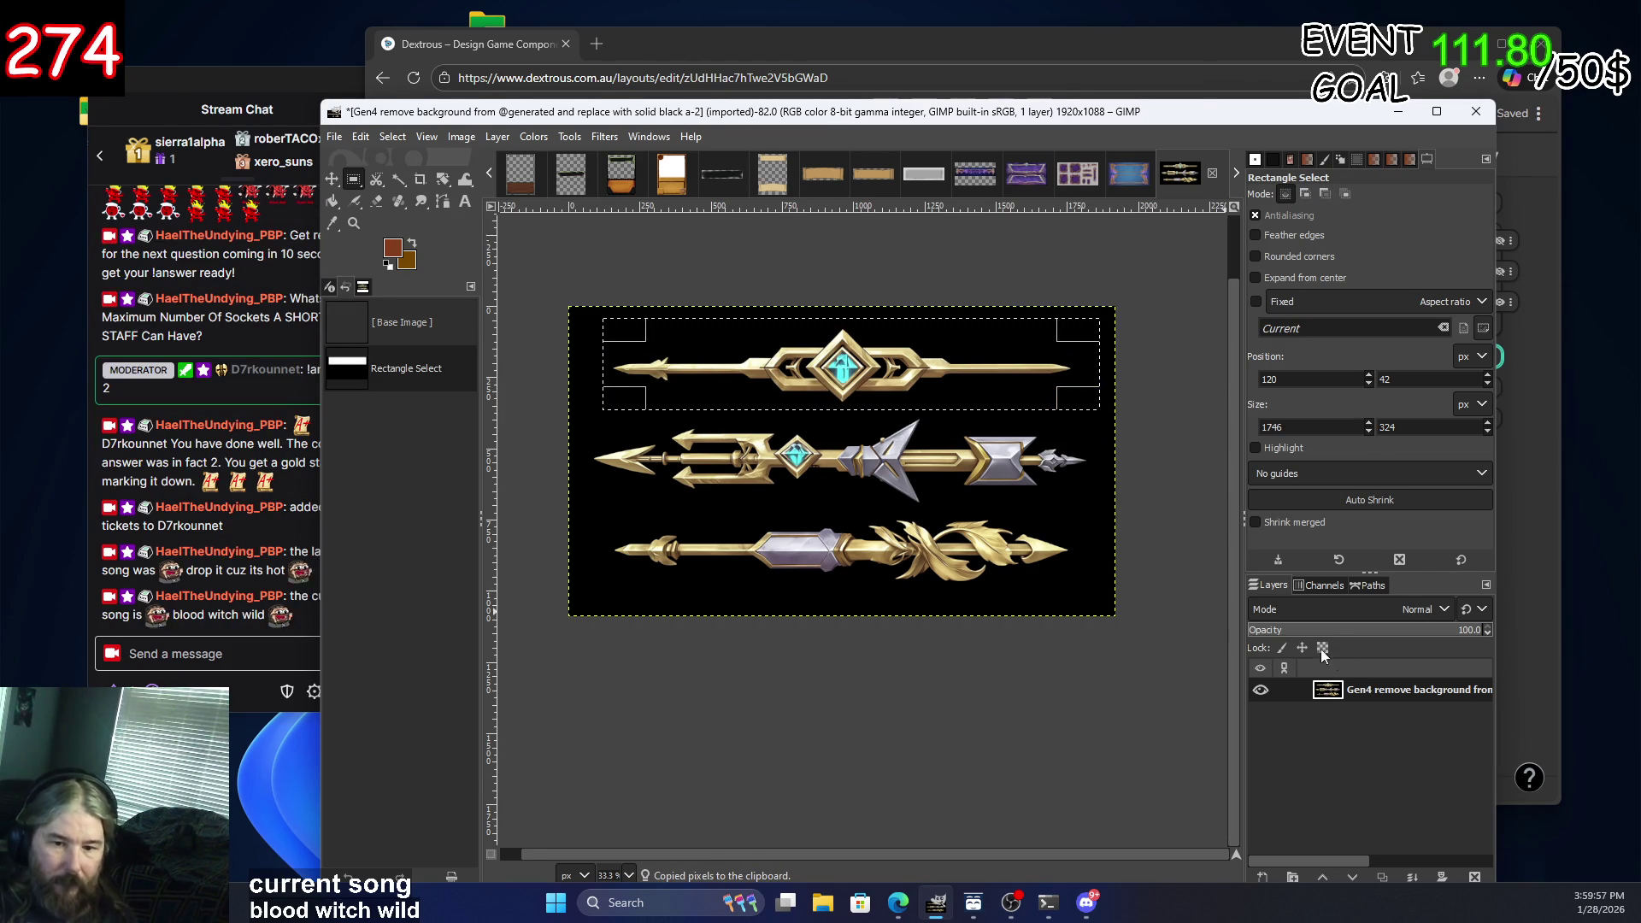
{"action": "key", "text": "ctrl+x"}
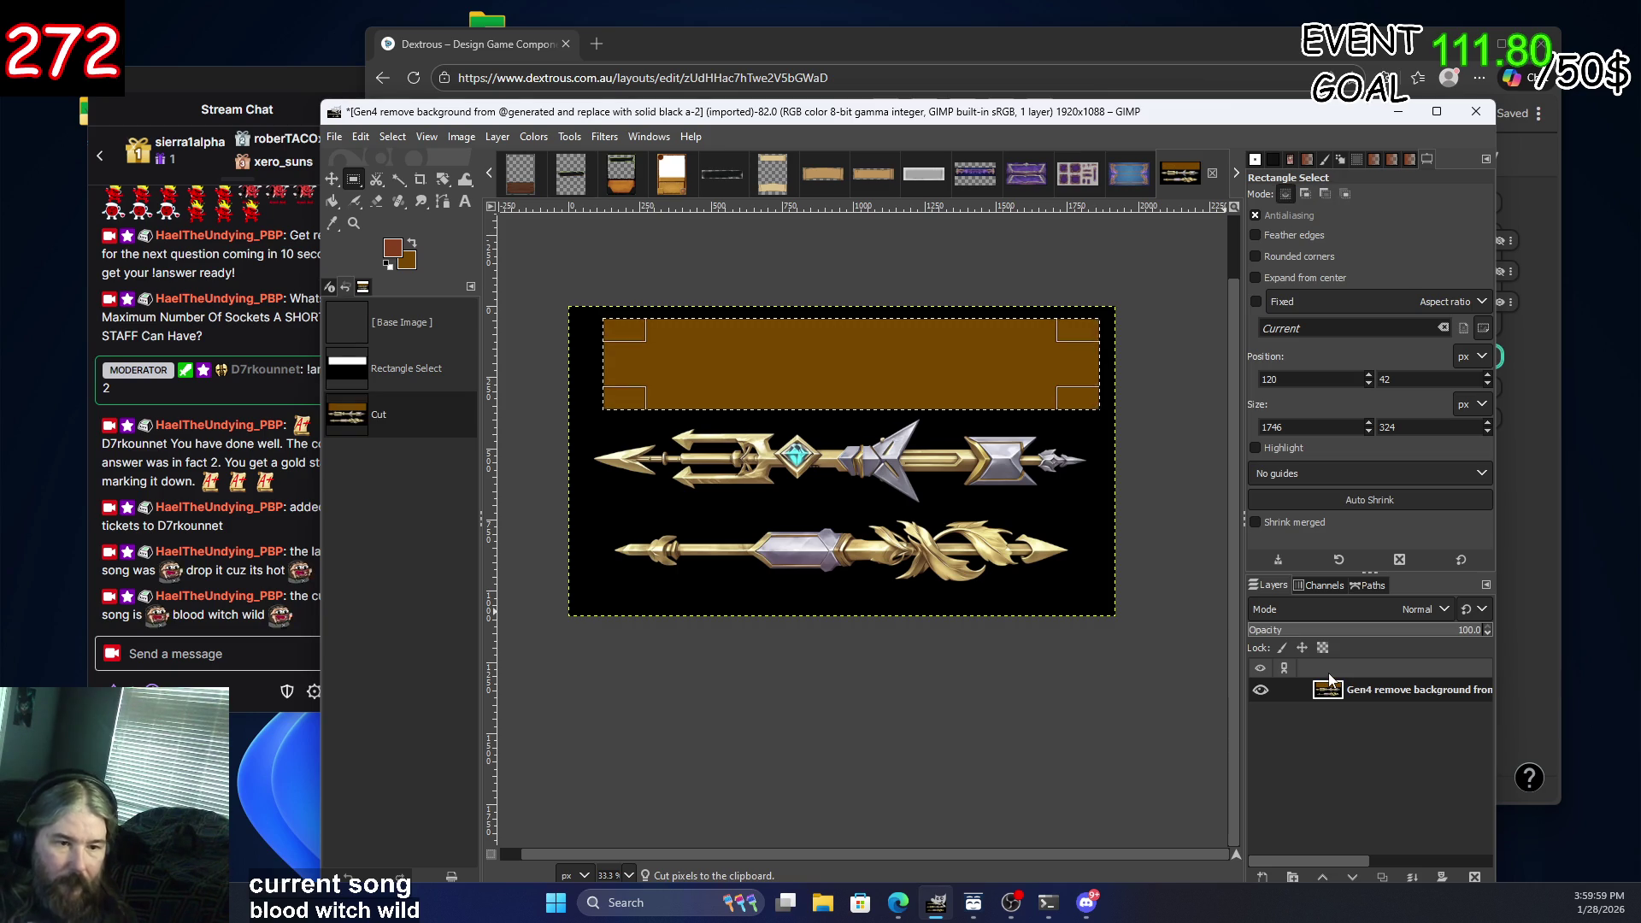
Step: Add an alpha channel, clear the image to transparent, then paste and anchor the divider slightly higher
{"action": "key", "text": "ctrl+a"}
{"action": "right_click", "coordinate": [1385, 692]}
{"action": "left_click", "coordinate": [1435, 573]}
{"action": "key", "text": "Delete"}
{"action": "key", "text": "ctrl+v"}
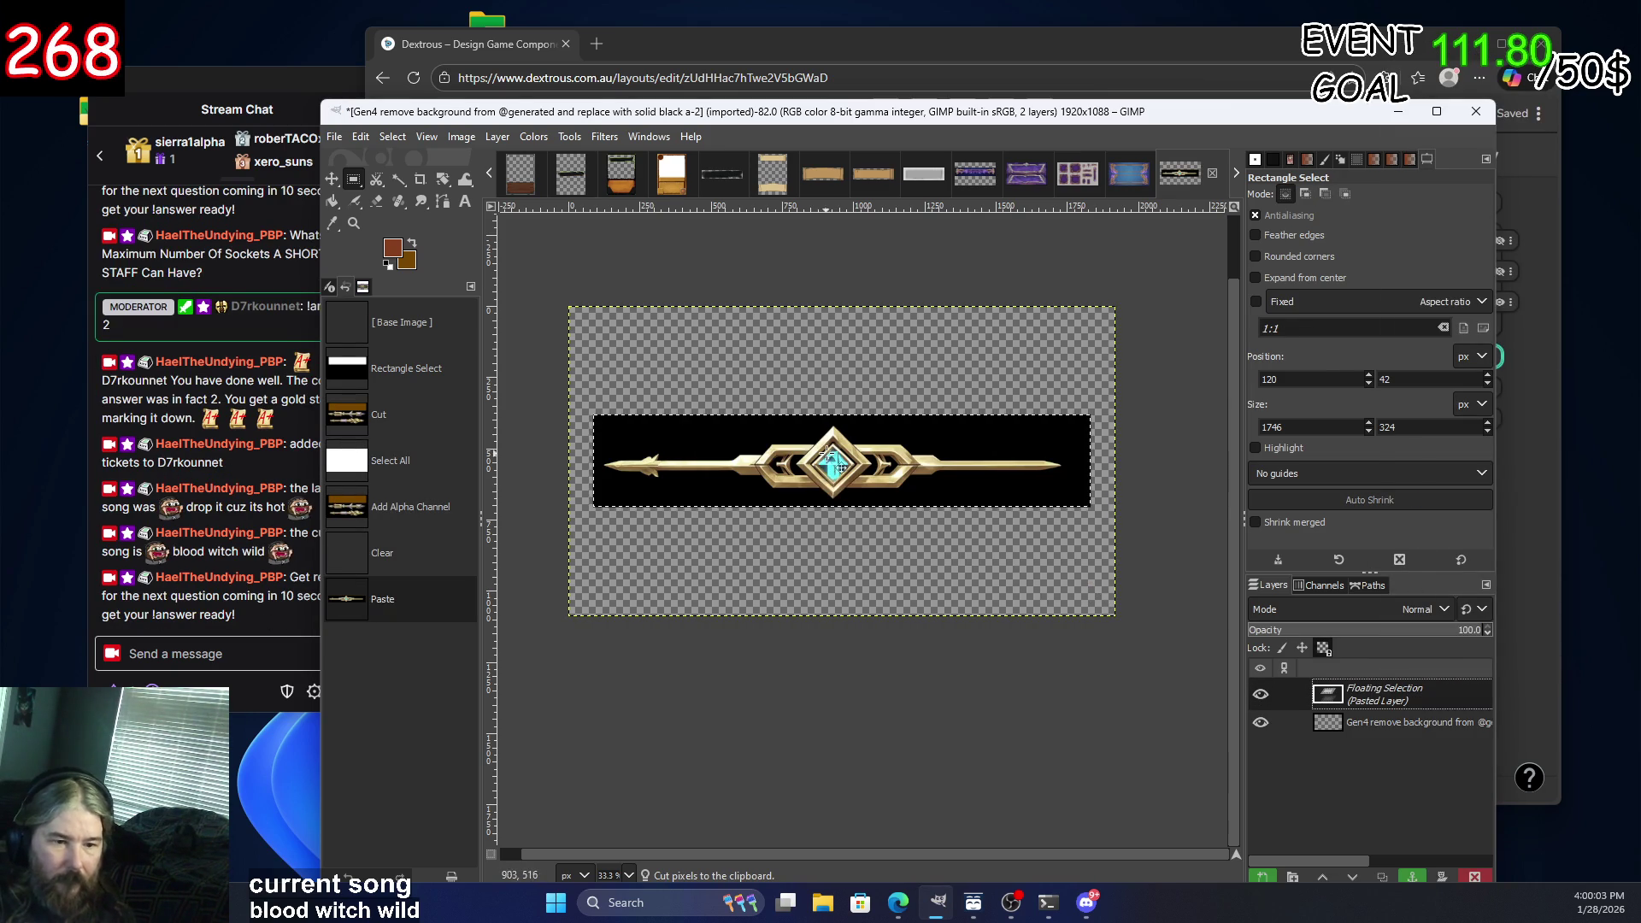
{"action": "left_click_drag", "start_coordinate": [862, 509], "coordinate": [857, 489]}
{"action": "left_click", "coordinate": [875, 516]}
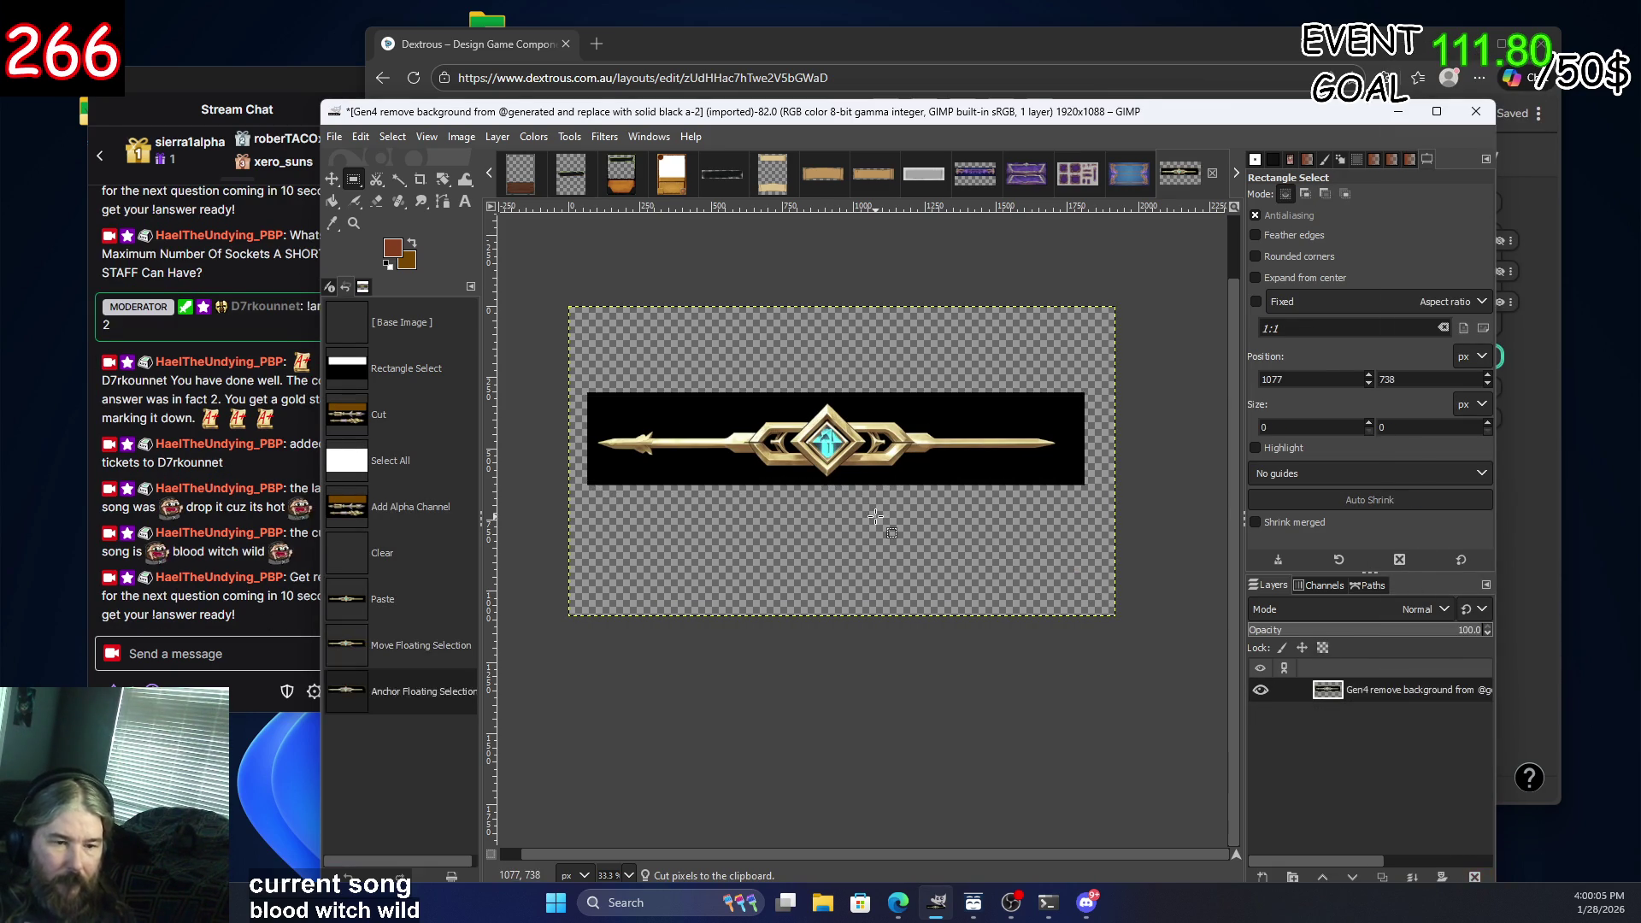
{"action": "scroll", "coordinate": [901, 506], "scroll_direction": "up", "scroll_amount": 2, "text": "ctrl"}
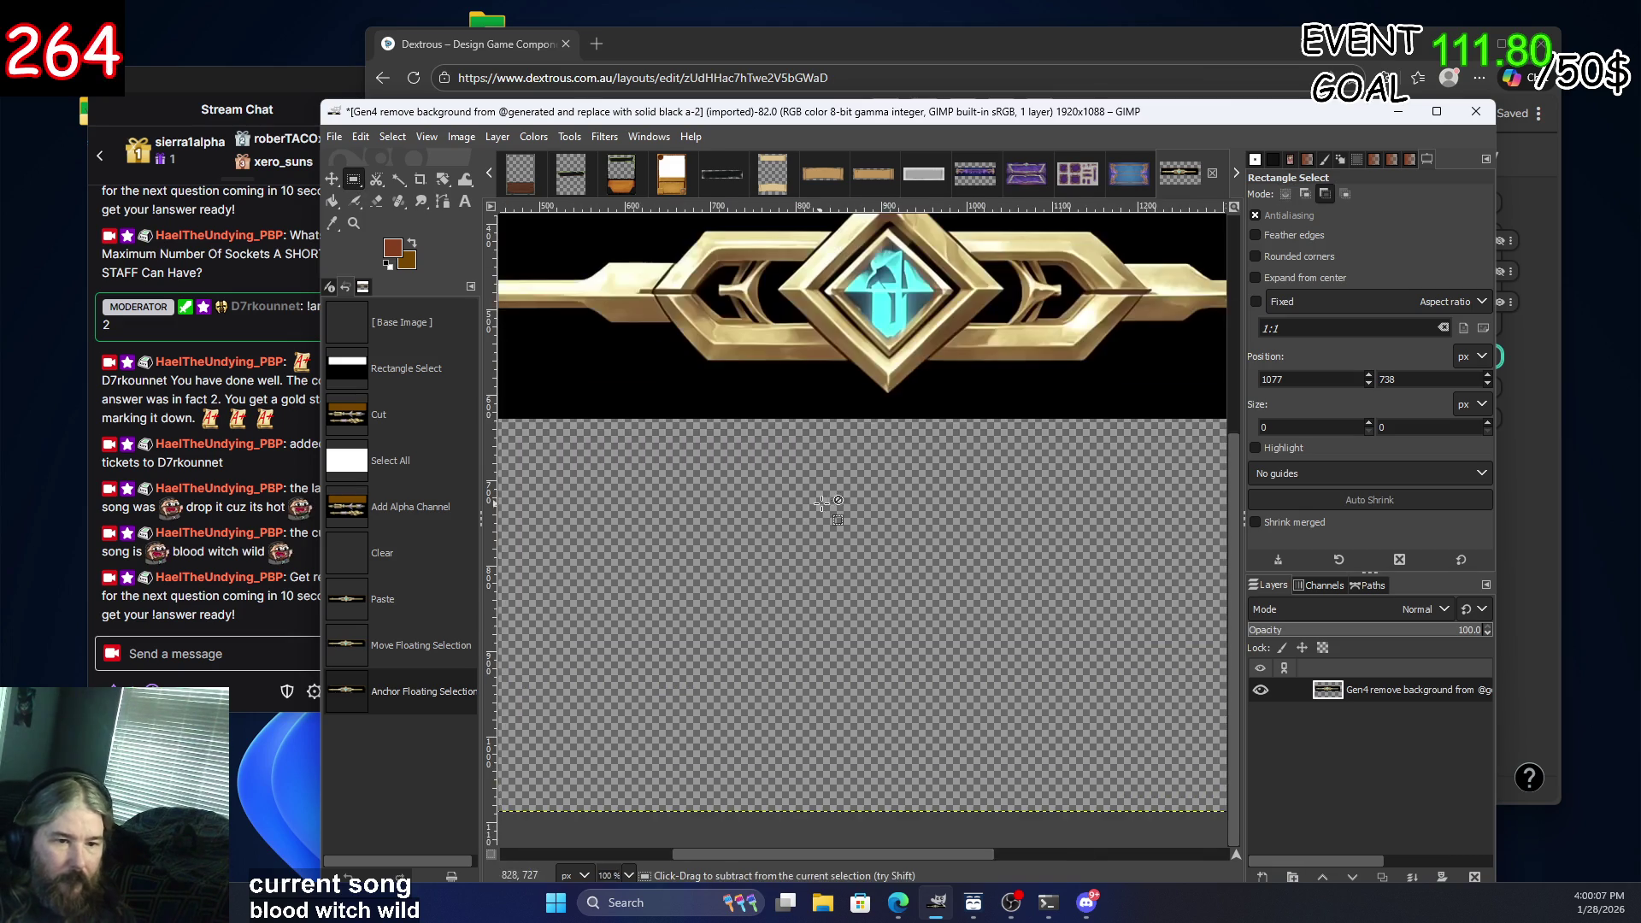
Step: Select the divider's right arm, from the gem centre to its right end, within the band height
{"action": "left_click_drag", "start_coordinate": [887, 253], "coordinate": [1016, 520]}
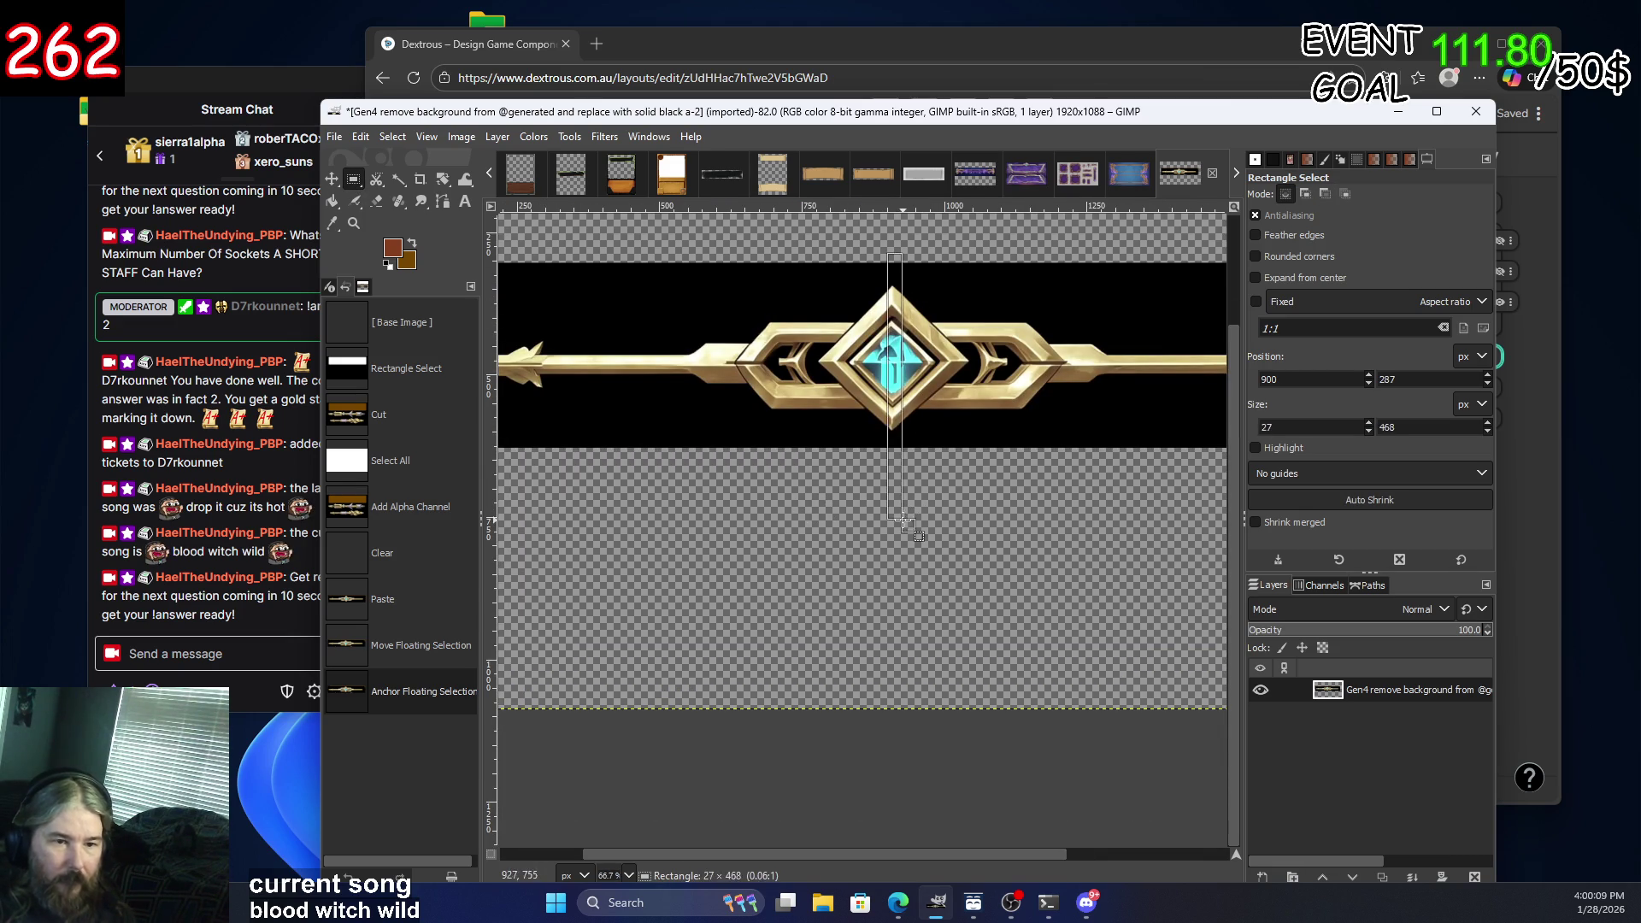
{"action": "left_click_drag", "start_coordinate": [898, 509], "coordinate": [903, 494]}
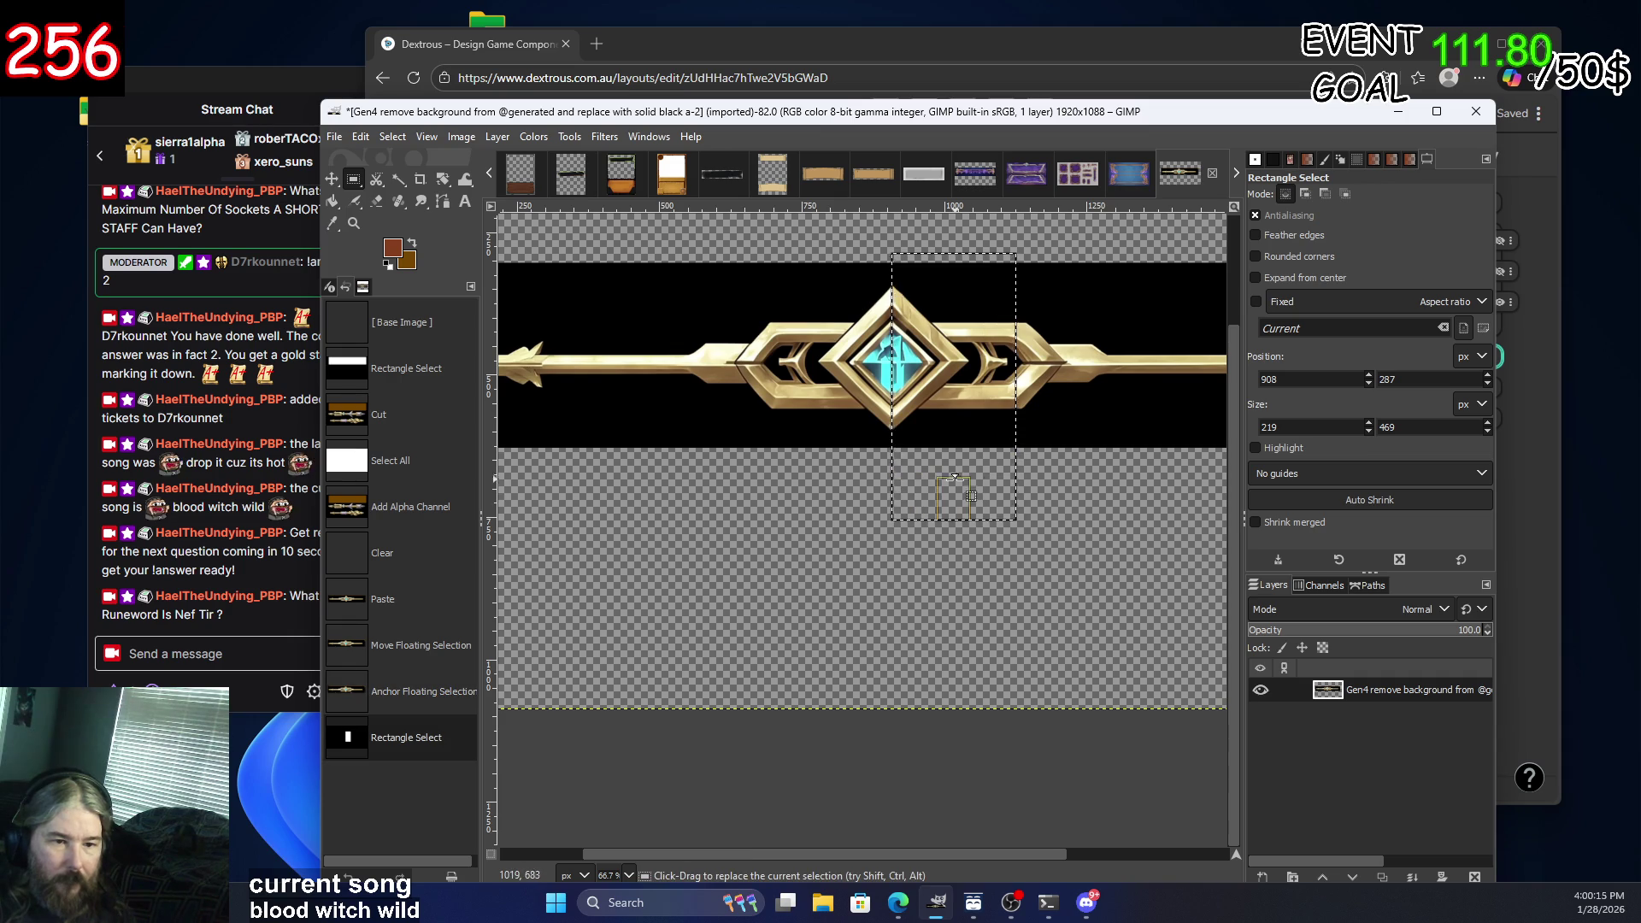
{"action": "scroll", "coordinate": [1103, 418], "scroll_direction": "down", "scroll_amount": 4}
{"action": "scroll", "coordinate": [1108, 414], "scroll_direction": "up", "scroll_amount": 1}
{"action": "left_click_drag", "start_coordinate": [977, 416], "coordinate": [976, 391]}
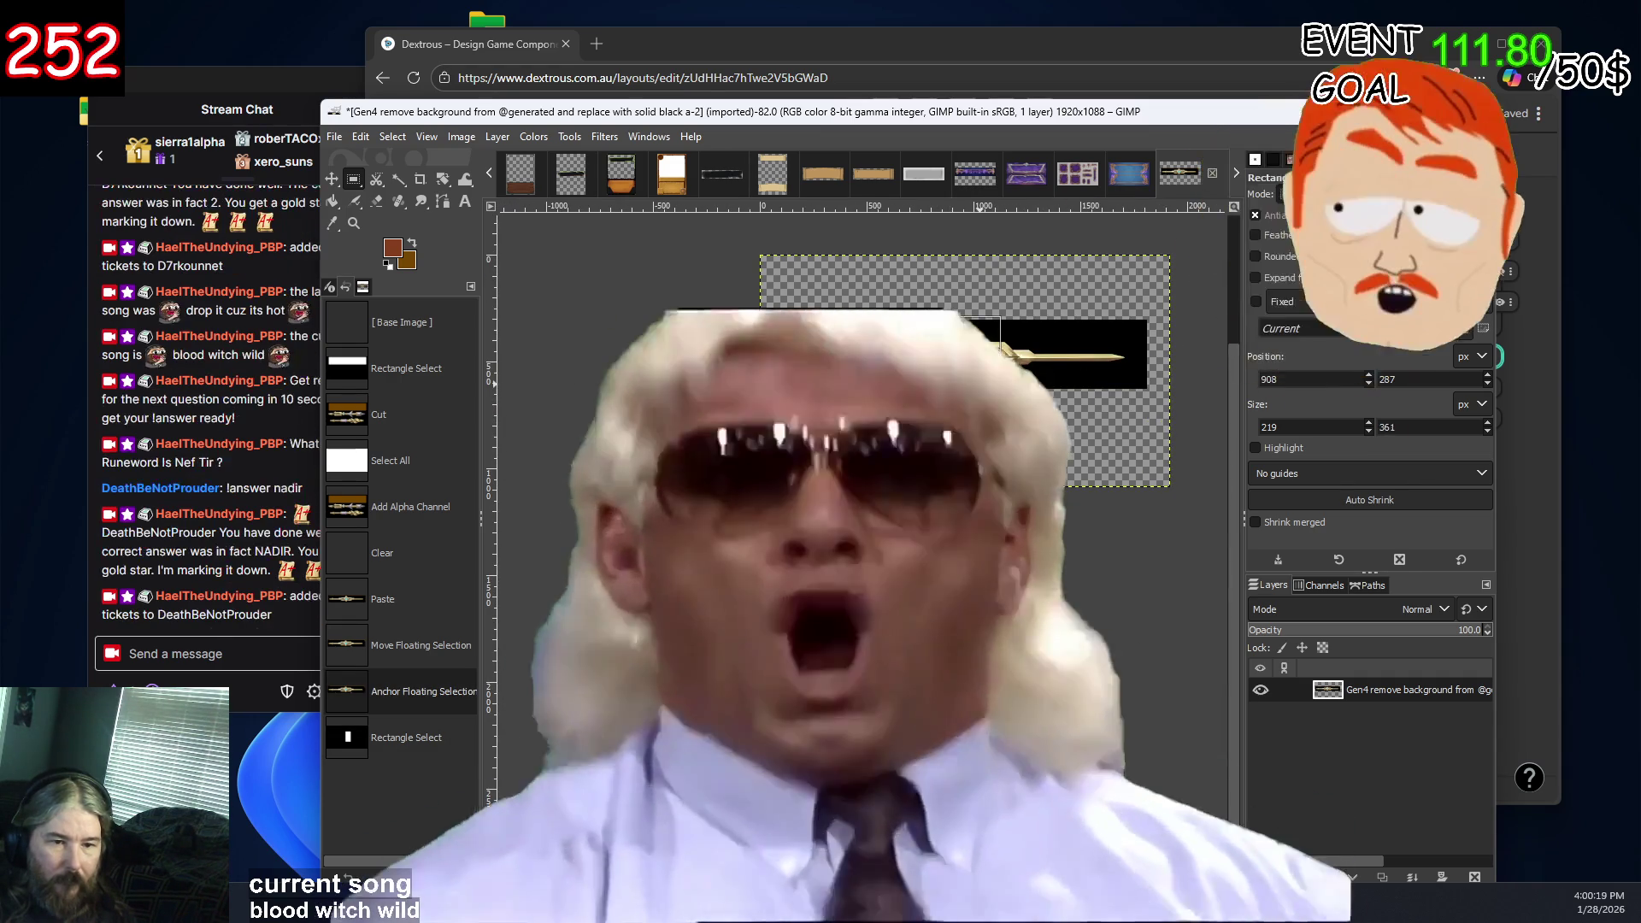
{"action": "scroll", "coordinate": [1030, 396], "scroll_direction": "up", "scroll_amount": 4}
{"action": "left_click_drag", "start_coordinate": [1030, 396], "coordinate": [1350, 421]}
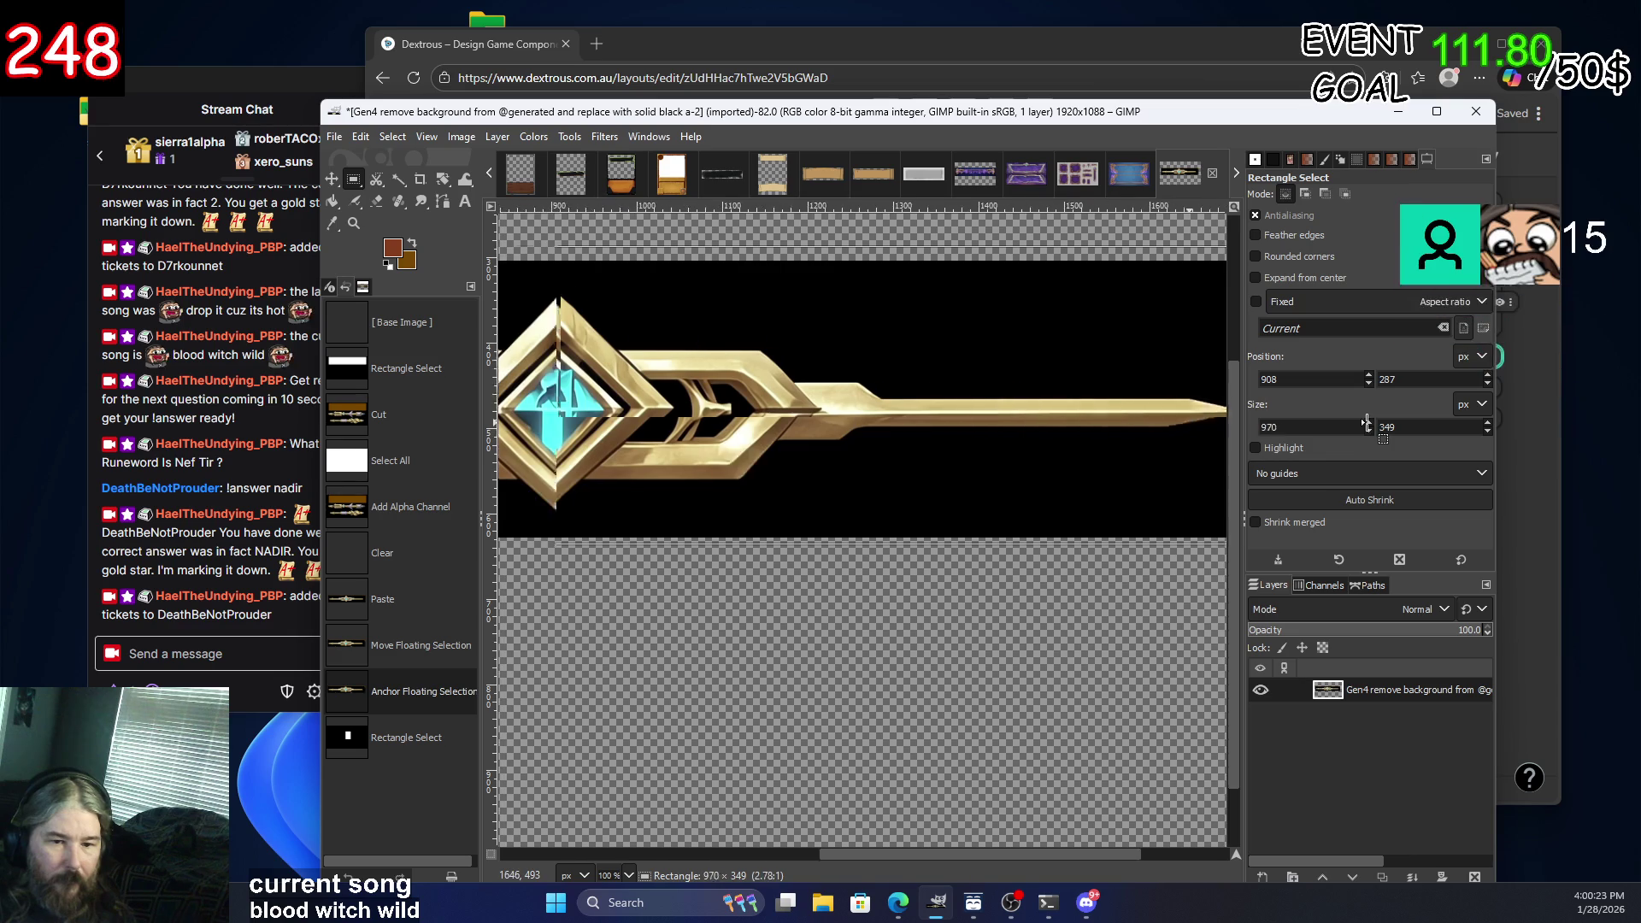
{"action": "left_click_drag", "start_coordinate": [1350, 422], "coordinate": [1160, 428]}
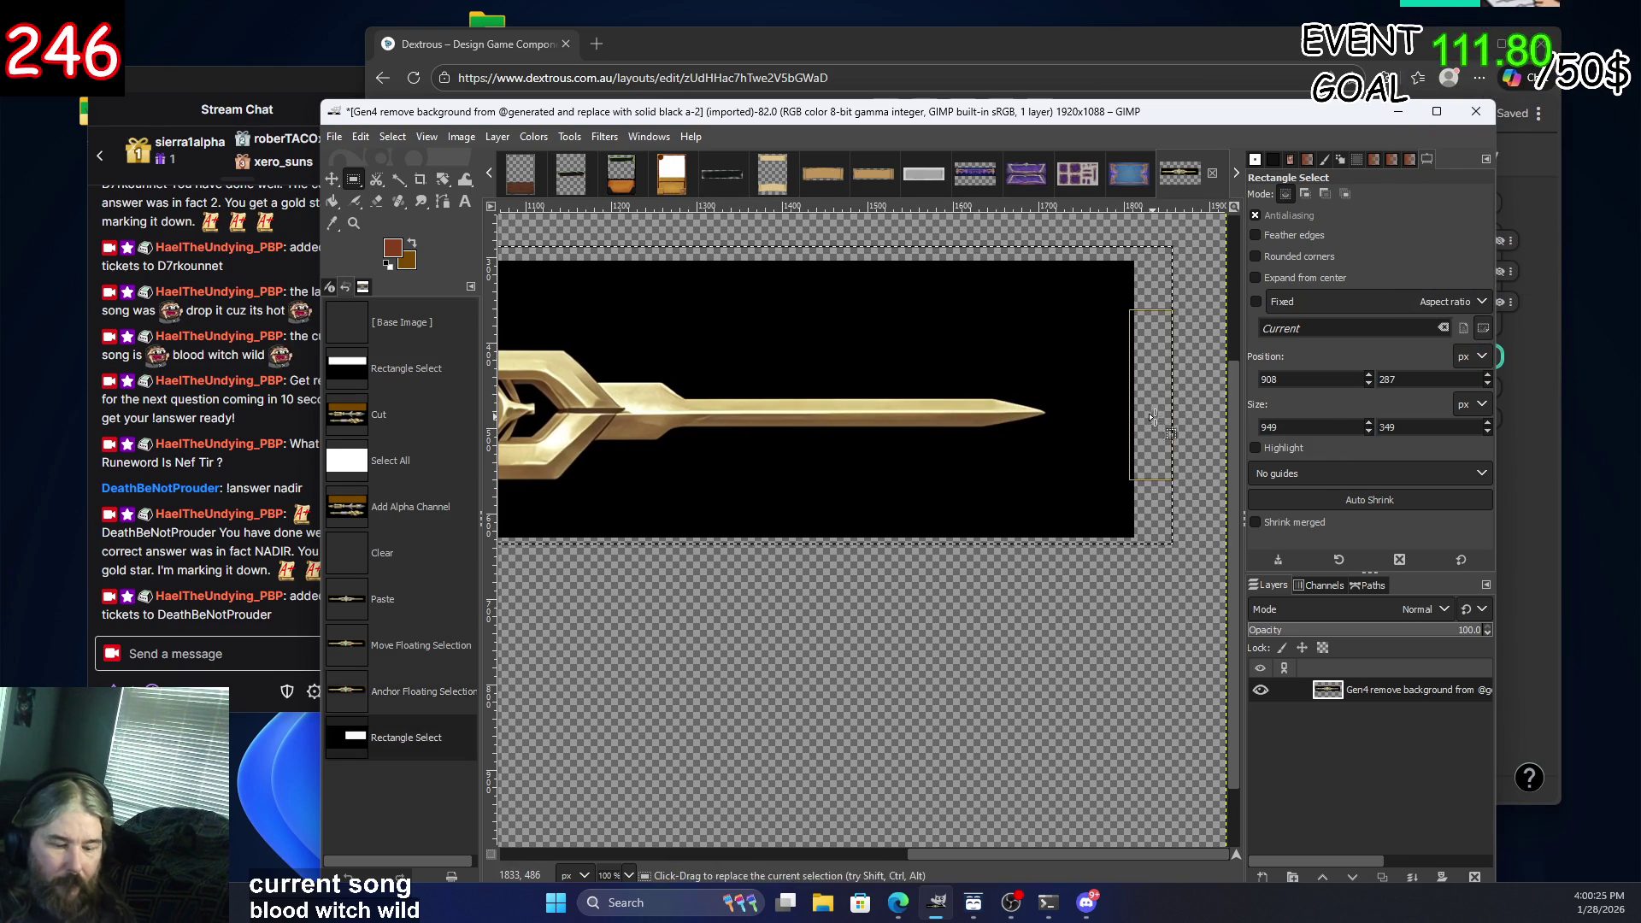
Step: Cut and paste the right arm back, then convert it to its own layer
{"action": "key", "text": "ctrl+x"}
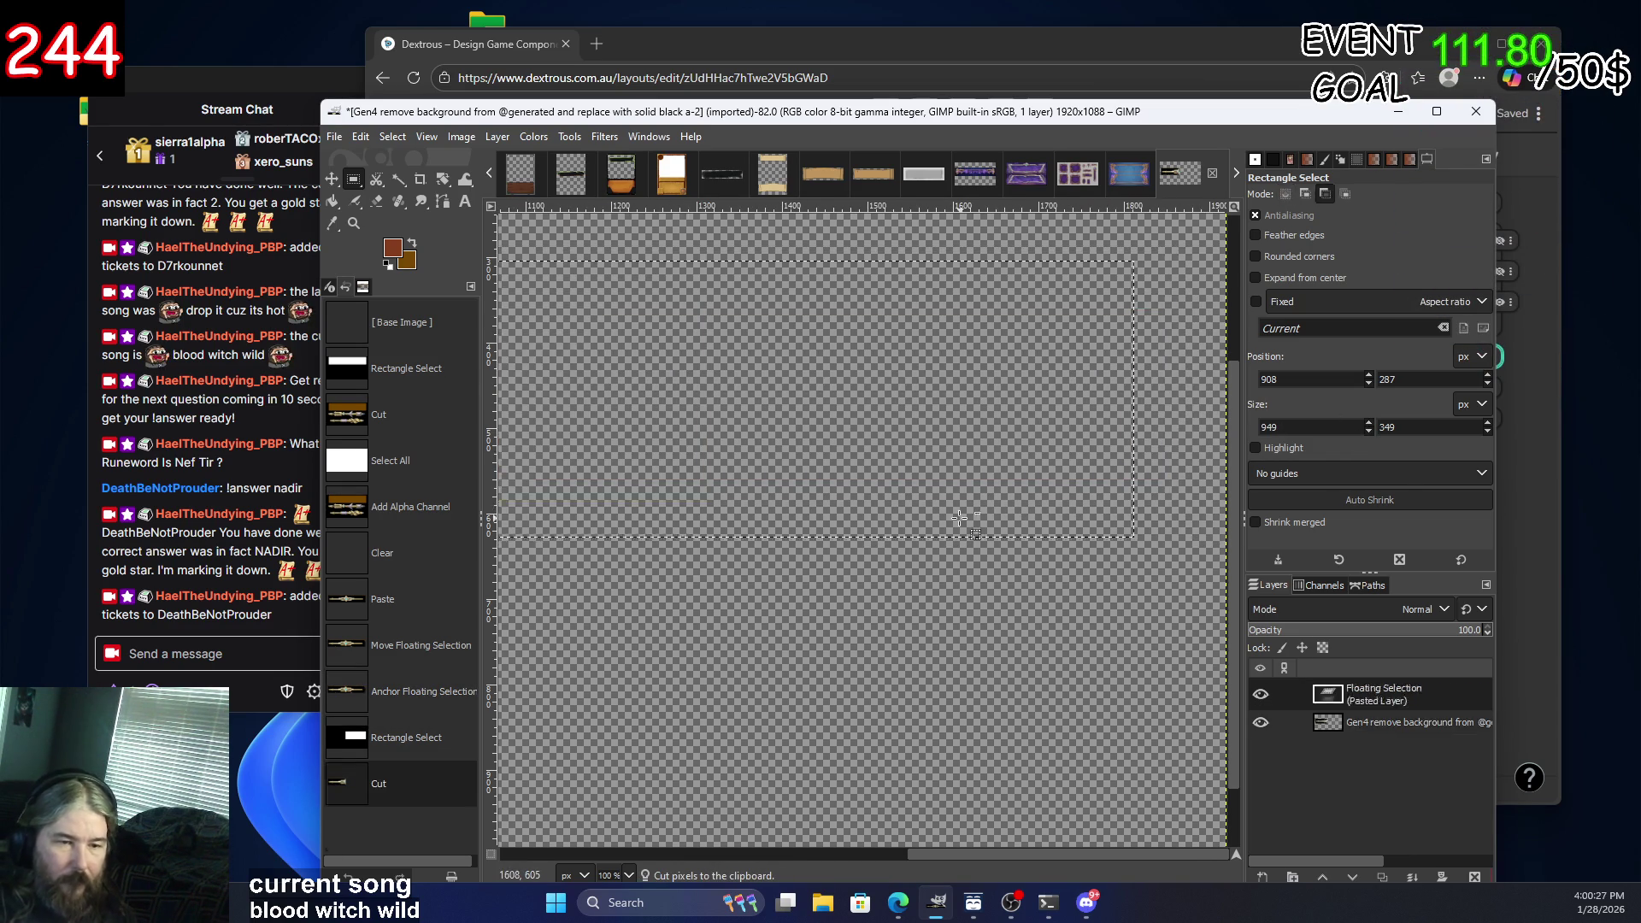
{"action": "key", "text": "ctrl+v"}
{"action": "right_click", "coordinate": [1462, 652]}
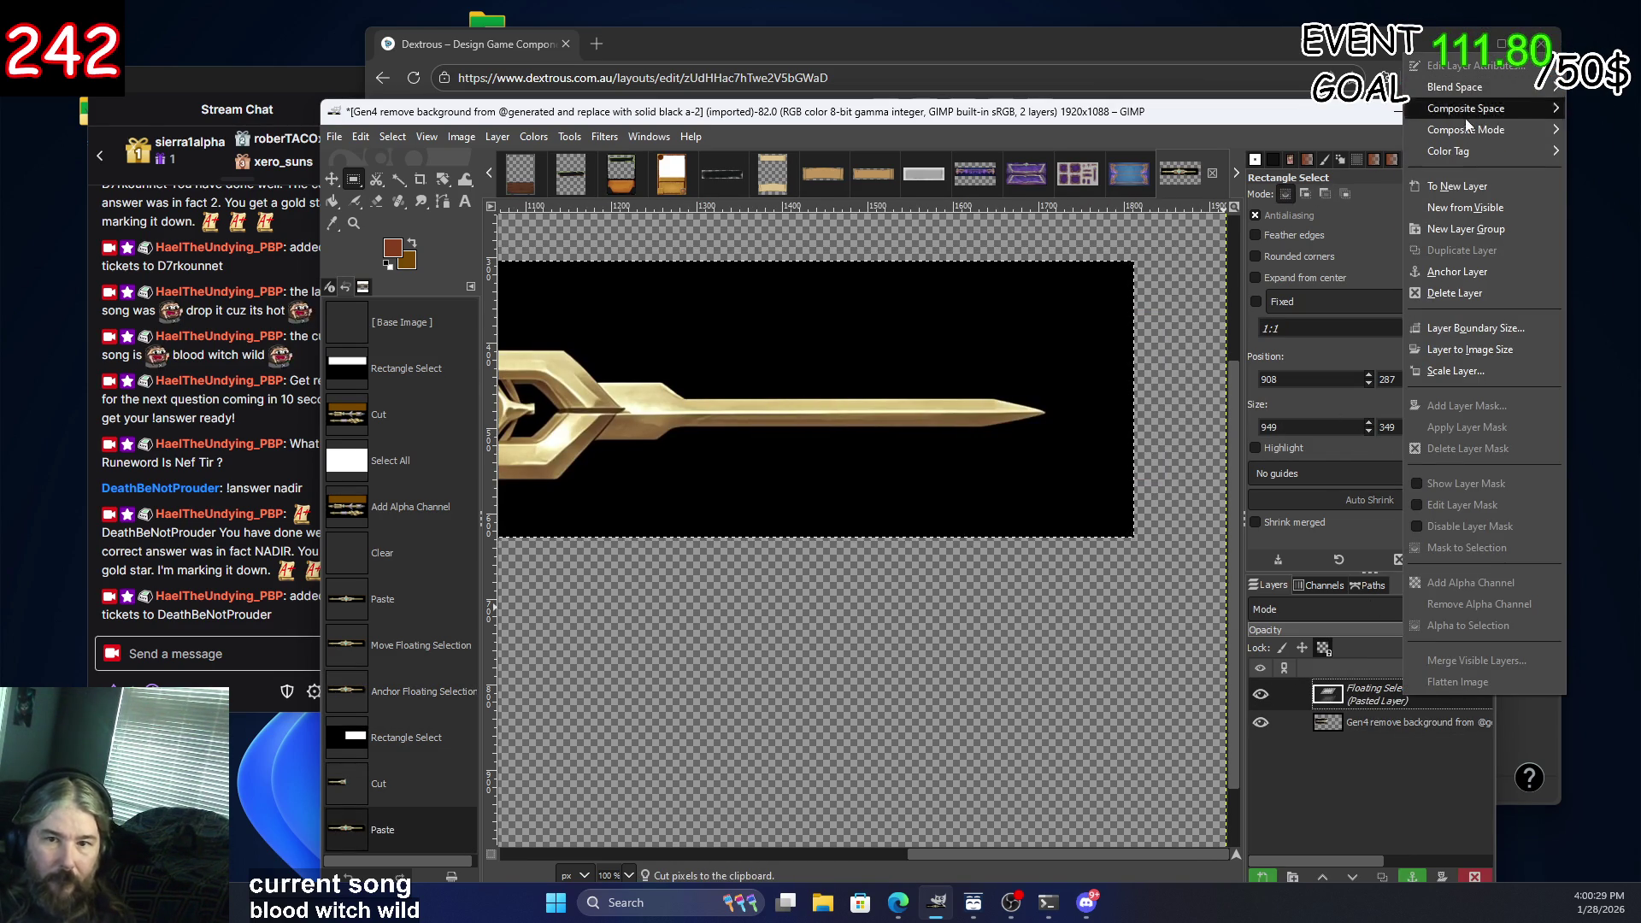
{"action": "left_click", "coordinate": [1459, 198]}
{"action": "scroll", "coordinate": [726, 608], "scroll_direction": "down", "scroll_amount": 1}
{"action": "scroll", "coordinate": [675, 618], "scroll_direction": "down", "scroll_amount": 1}
{"action": "scroll", "coordinate": [682, 613], "scroll_direction": "up", "scroll_amount": 1}
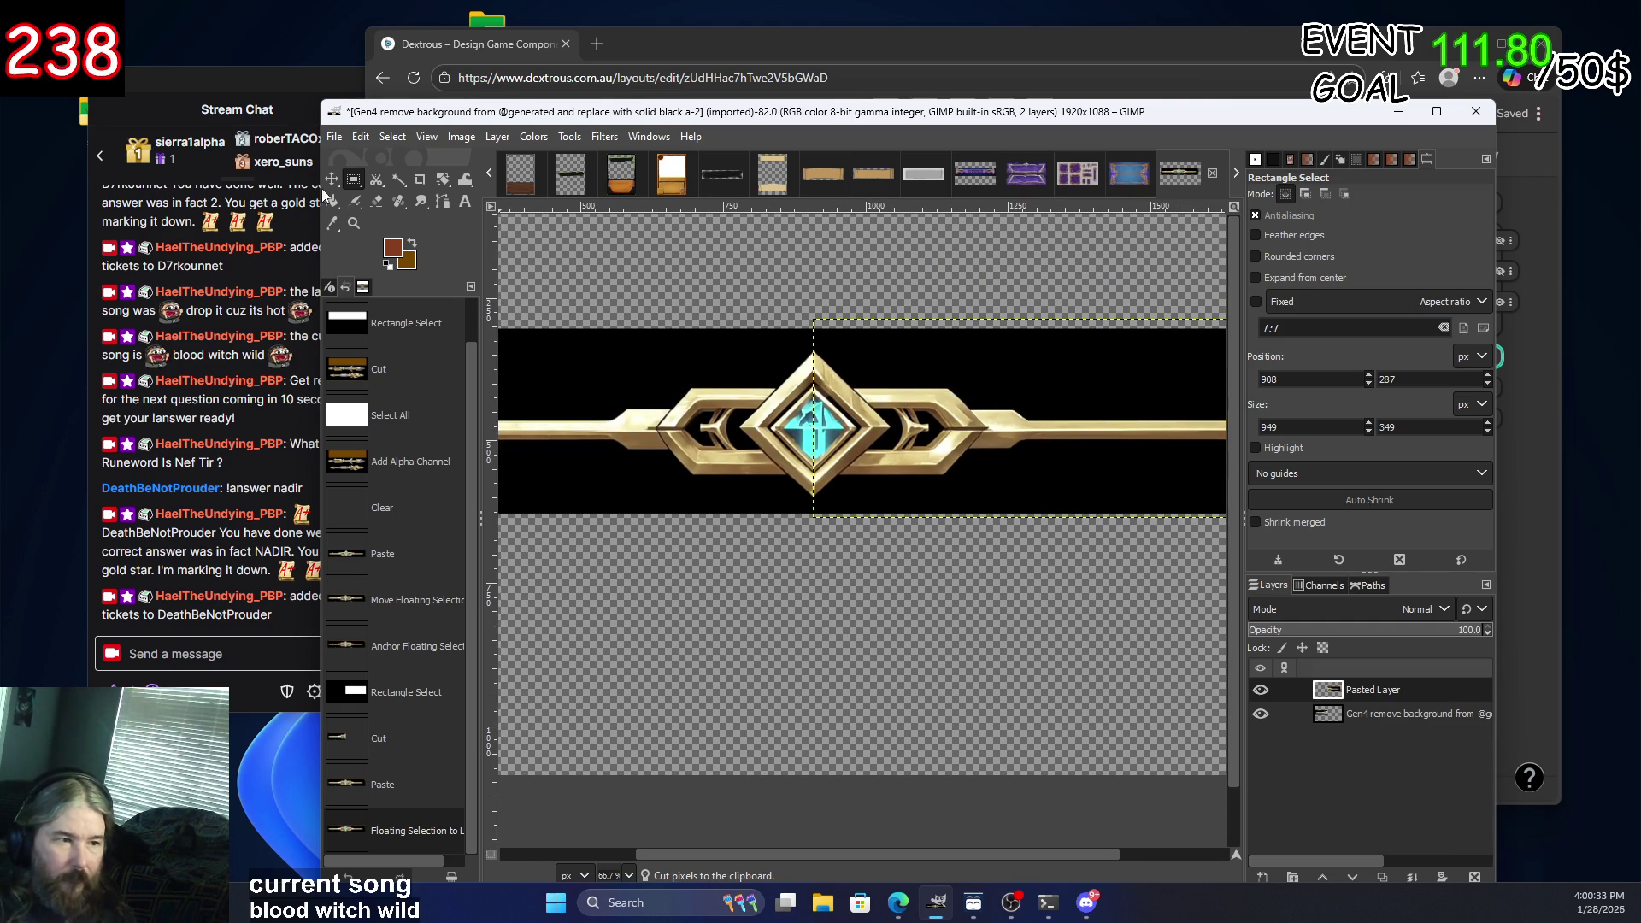
Step: Slide the divider's right half further to the right with the Move tool
{"action": "key", "text": "m"}
{"action": "left_click_drag", "start_coordinate": [900, 419], "coordinate": [1158, 421]}
{"action": "left_click_drag", "start_coordinate": [694, 420], "coordinate": [523, 423]}
{"action": "scroll", "coordinate": [740, 465], "scroll_direction": "down", "scroll_amount": 1}
{"action": "scroll", "coordinate": [676, 462], "scroll_direction": "left", "scroll_amount": 1}
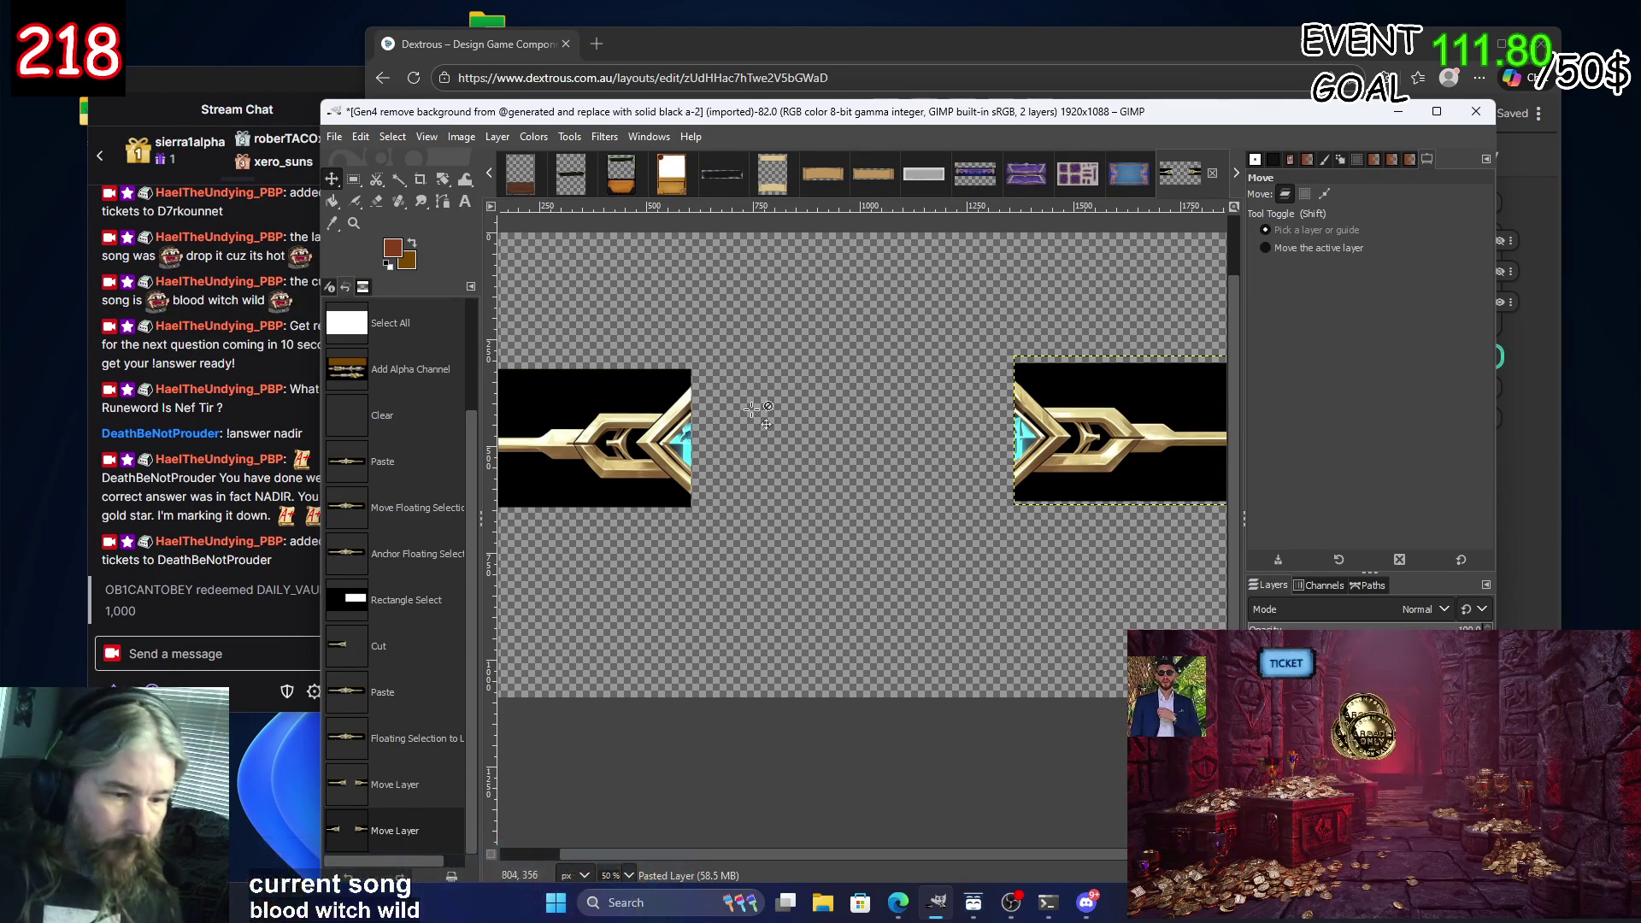
{"action": "scroll", "coordinate": [1068, 462], "scroll_direction": "up", "scroll_amount": 3}
{"action": "scroll", "coordinate": [1025, 358], "scroll_direction": "up", "scroll_amount": 2}
{"action": "scroll", "coordinate": [1001, 308], "scroll_direction": "down", "scroll_amount": 2}
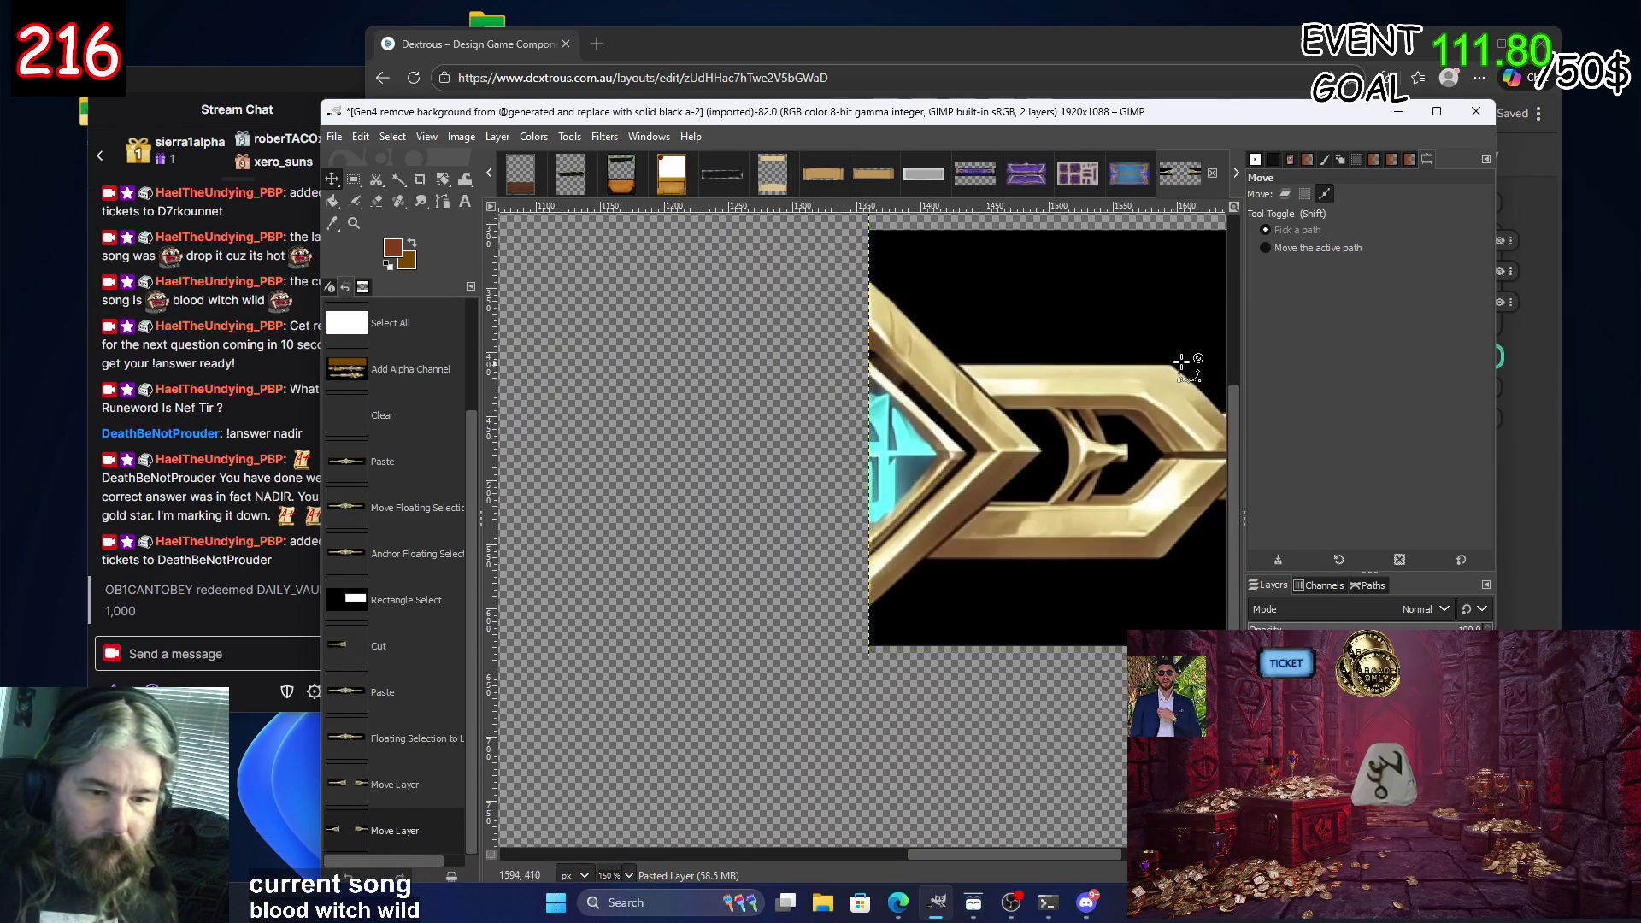
Step: Copy a 112×40 strip of the gold bar and paste it onto its own new layer
{"action": "left_click", "coordinate": [353, 179]}
{"action": "mouse_move", "coordinate": [991, 361]}
{"action": "left_mouse_down"}
{"action": "mouse_move", "coordinate": [1169, 408]}
{"action": "mouse_move", "coordinate": [1141, 413]}
{"action": "left_mouse_up"}
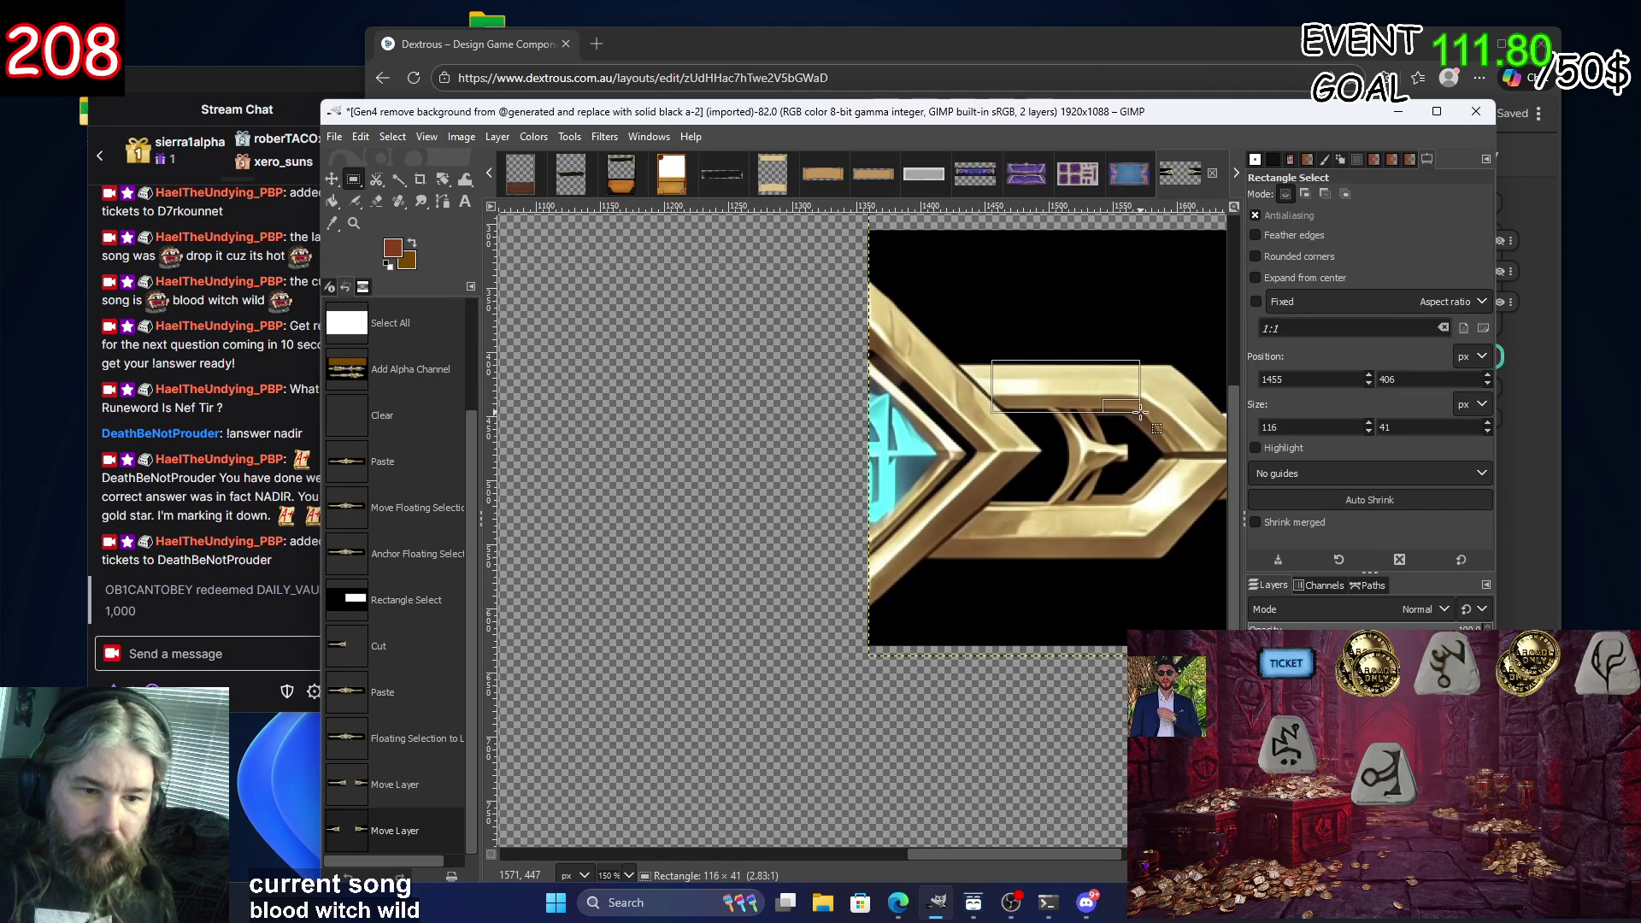
{"action": "left_click_drag", "start_coordinate": [1141, 413], "coordinate": [1134, 413]}
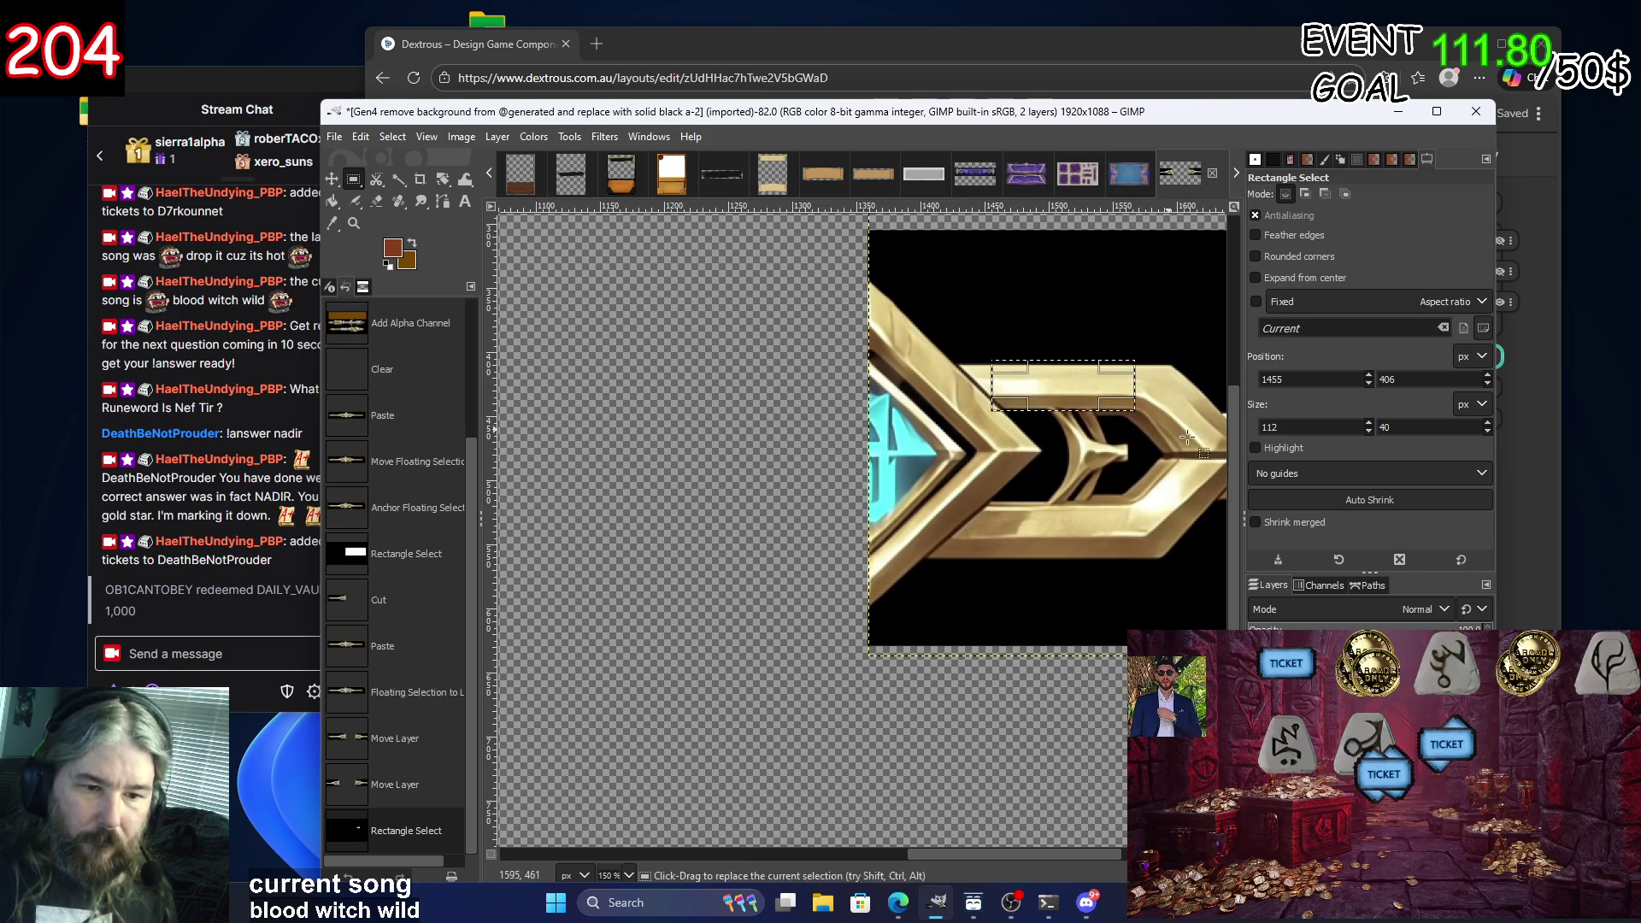
{"action": "key", "text": "ctrl+c"}
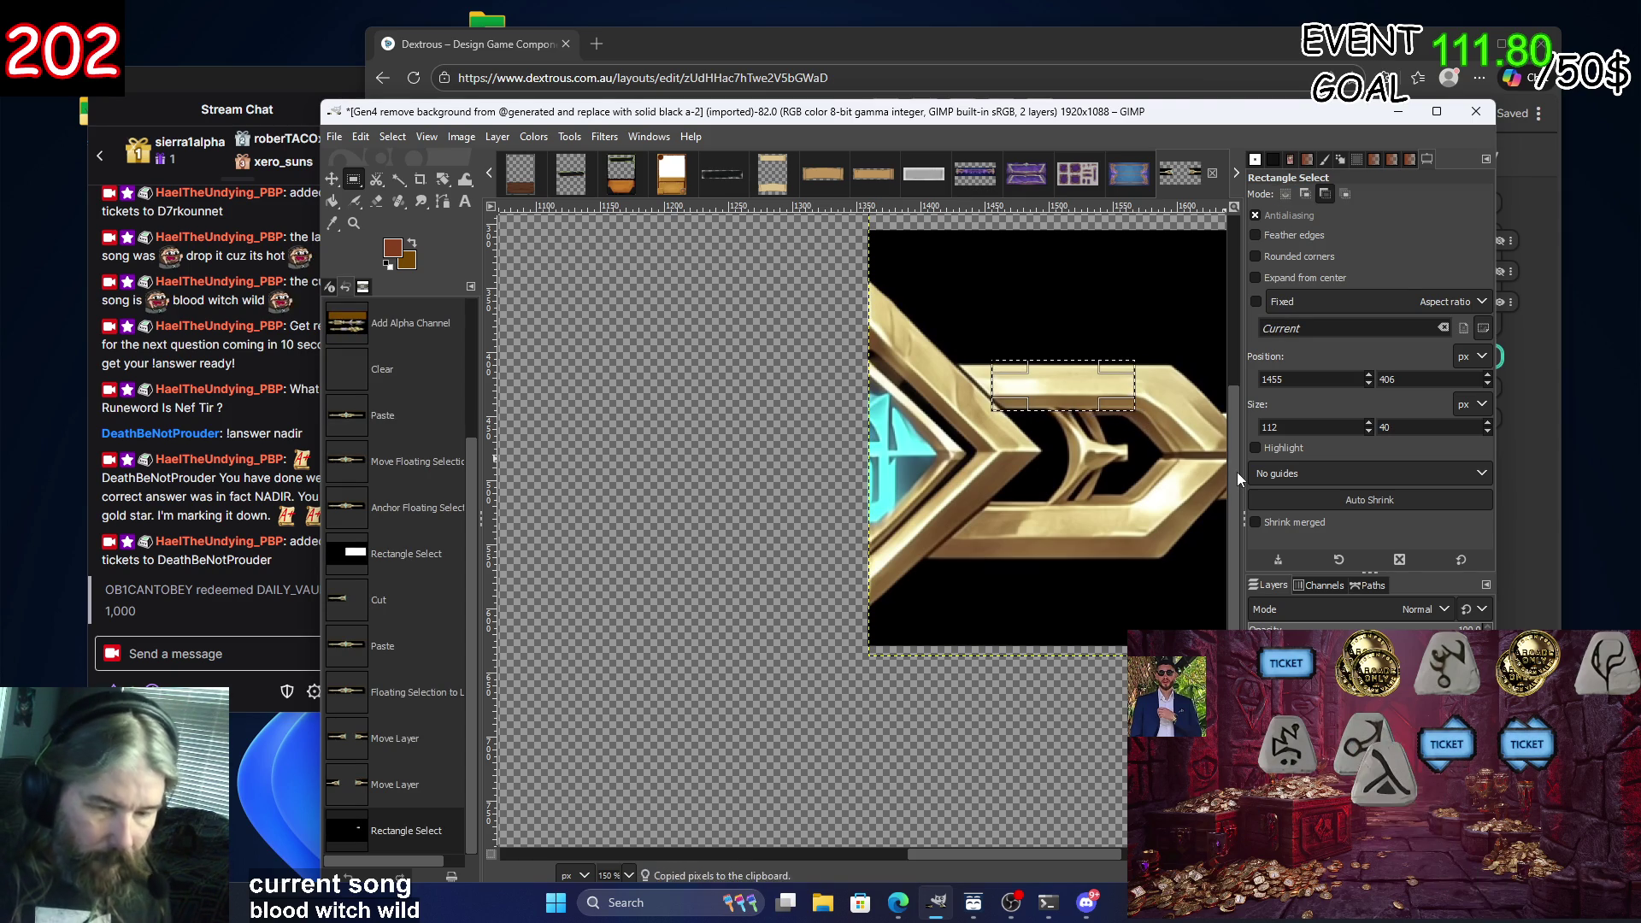
{"action": "key", "text": "ctrl+v"}
{"action": "right_click", "coordinate": [1389, 666]}
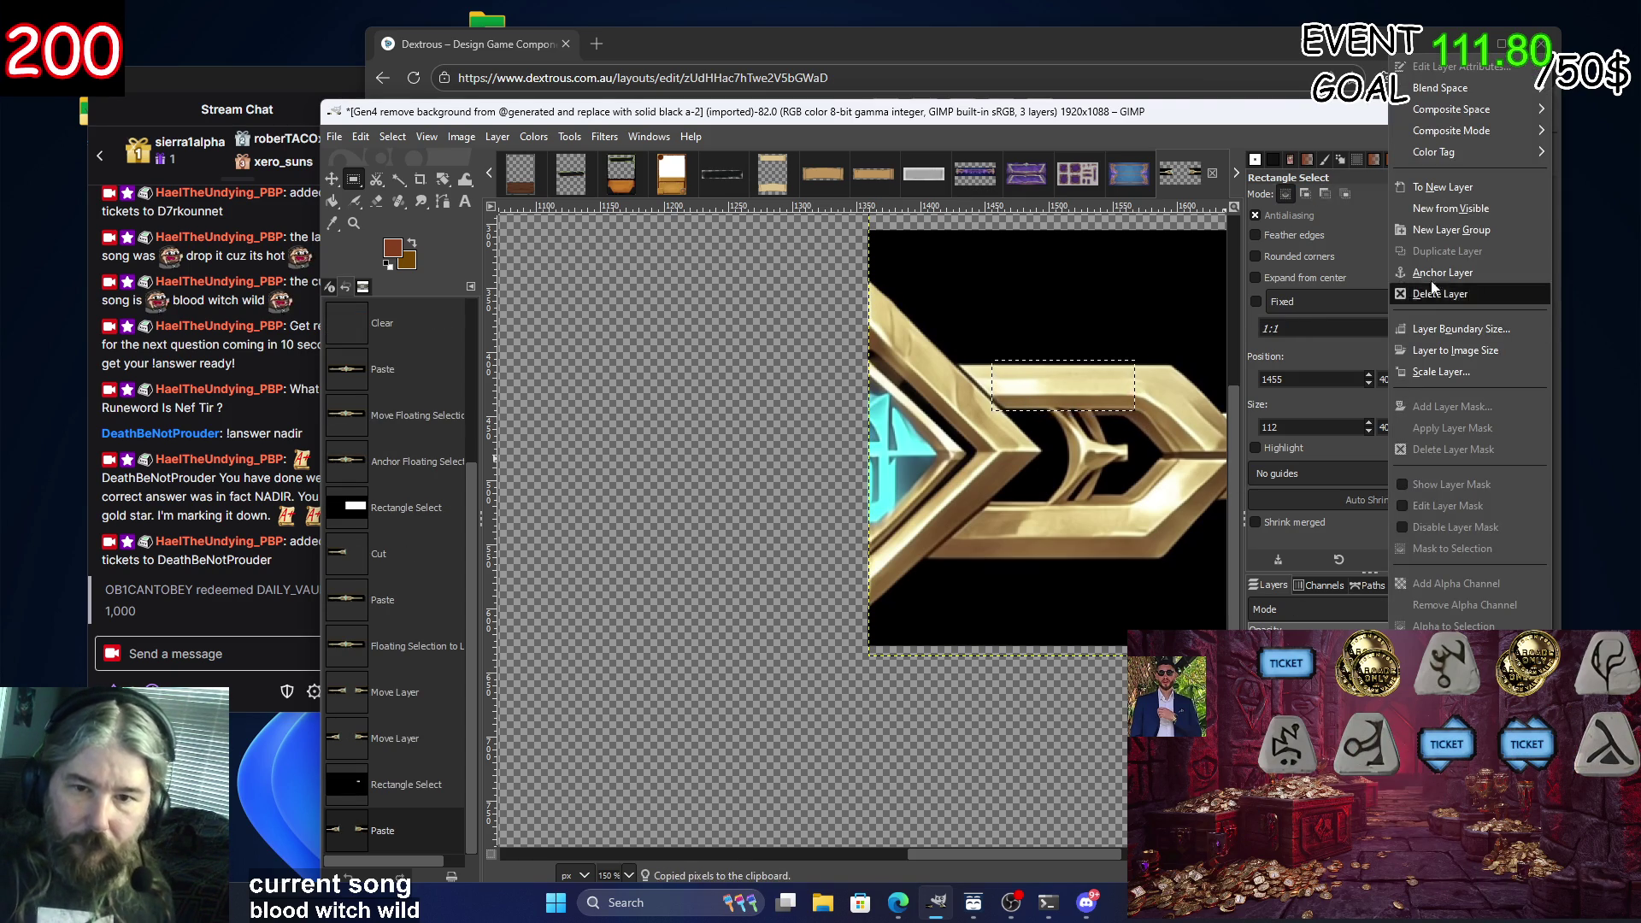
{"action": "left_click", "coordinate": [1443, 187]}
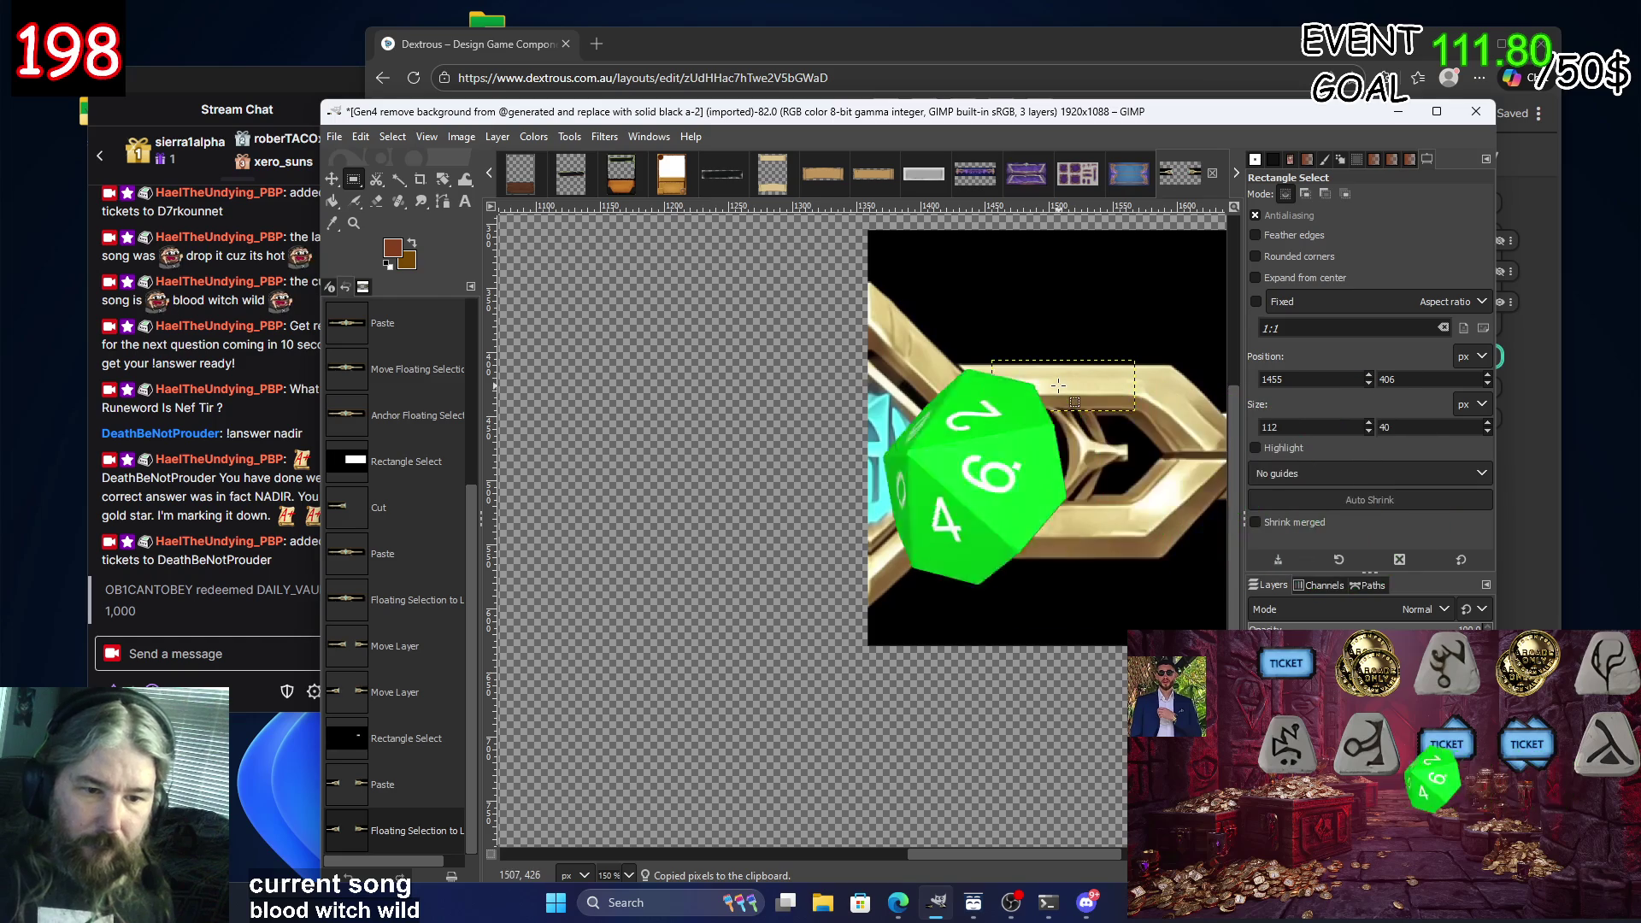
Step: Move the pasted strip off the arrow and scale its layer to 510 px wide
{"action": "left_click", "coordinate": [331, 178]}
{"action": "scroll", "coordinate": [834, 462], "scroll_direction": "down", "scroll_amount": 3, "text": "ctrl"}
{"action": "left_click_drag", "start_coordinate": [803, 448], "coordinate": [713, 421]}
{"action": "scroll", "coordinate": [848, 378], "scroll_direction": "up", "scroll_amount": 1}
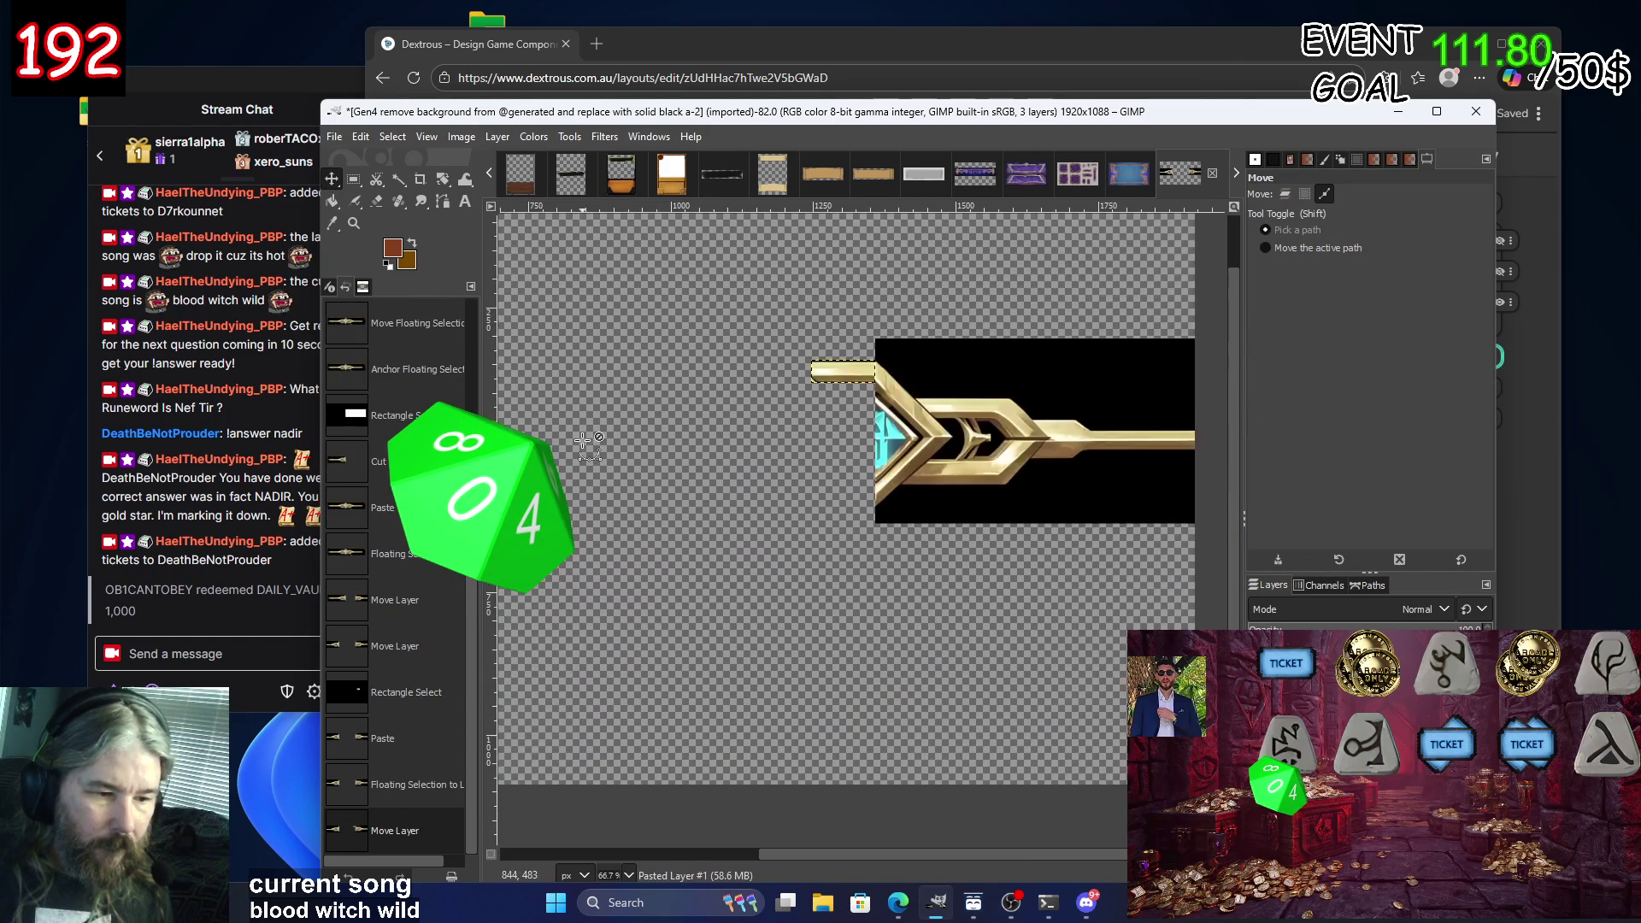
{"action": "right_click", "coordinate": [849, 378]}
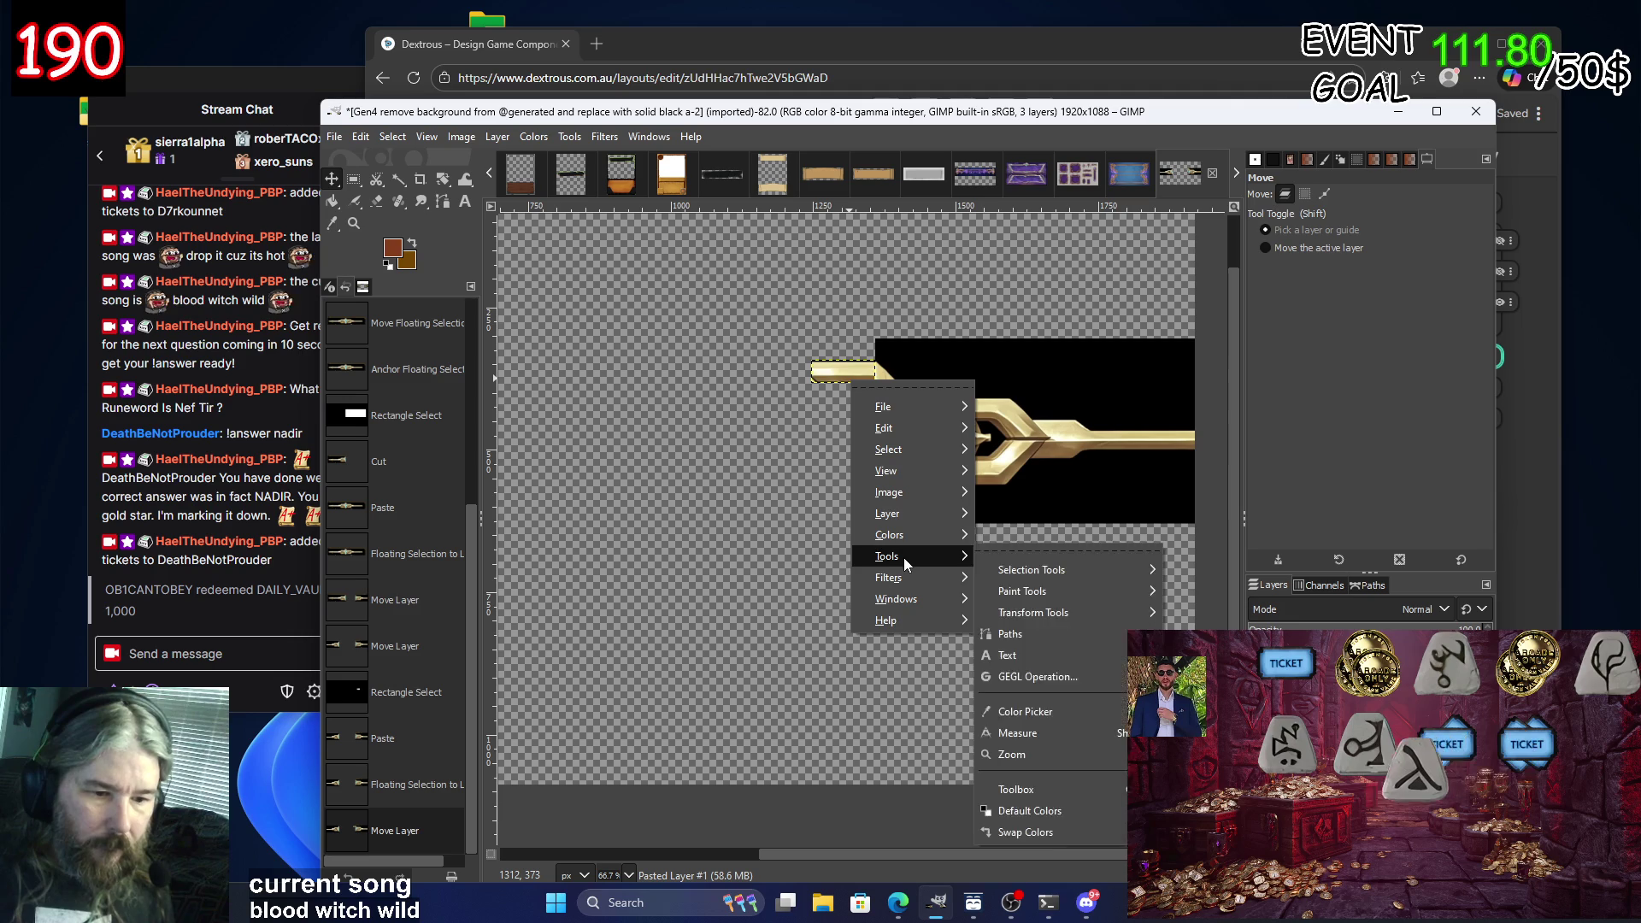
{"action": "mouse_move", "coordinate": [910, 492]}
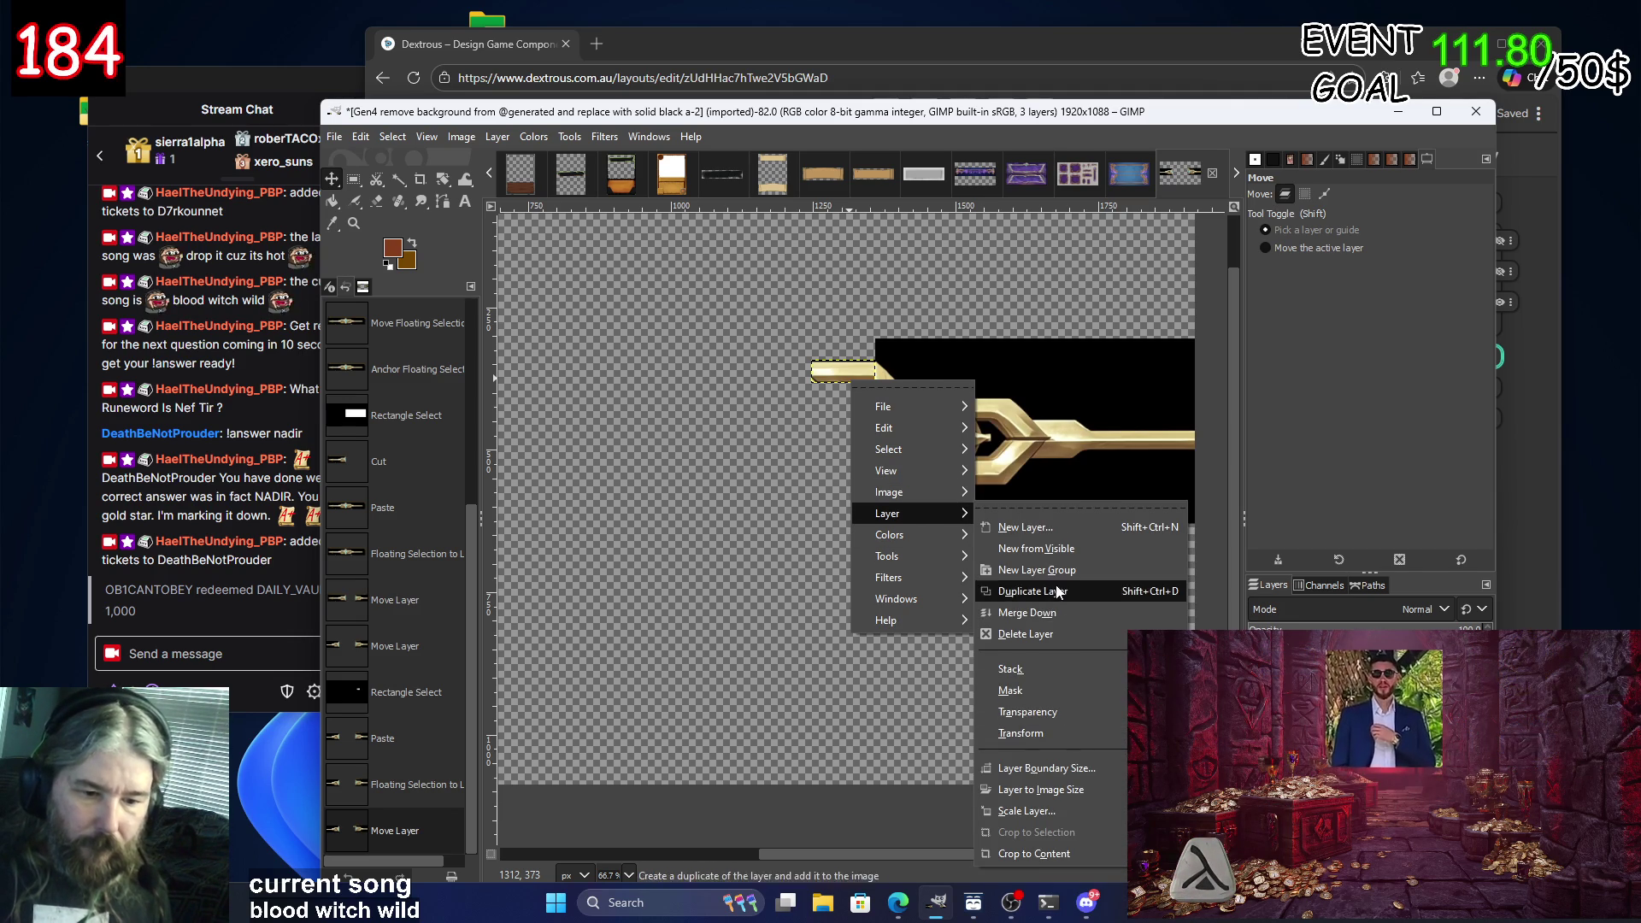
{"action": "left_click", "coordinate": [1086, 811]}
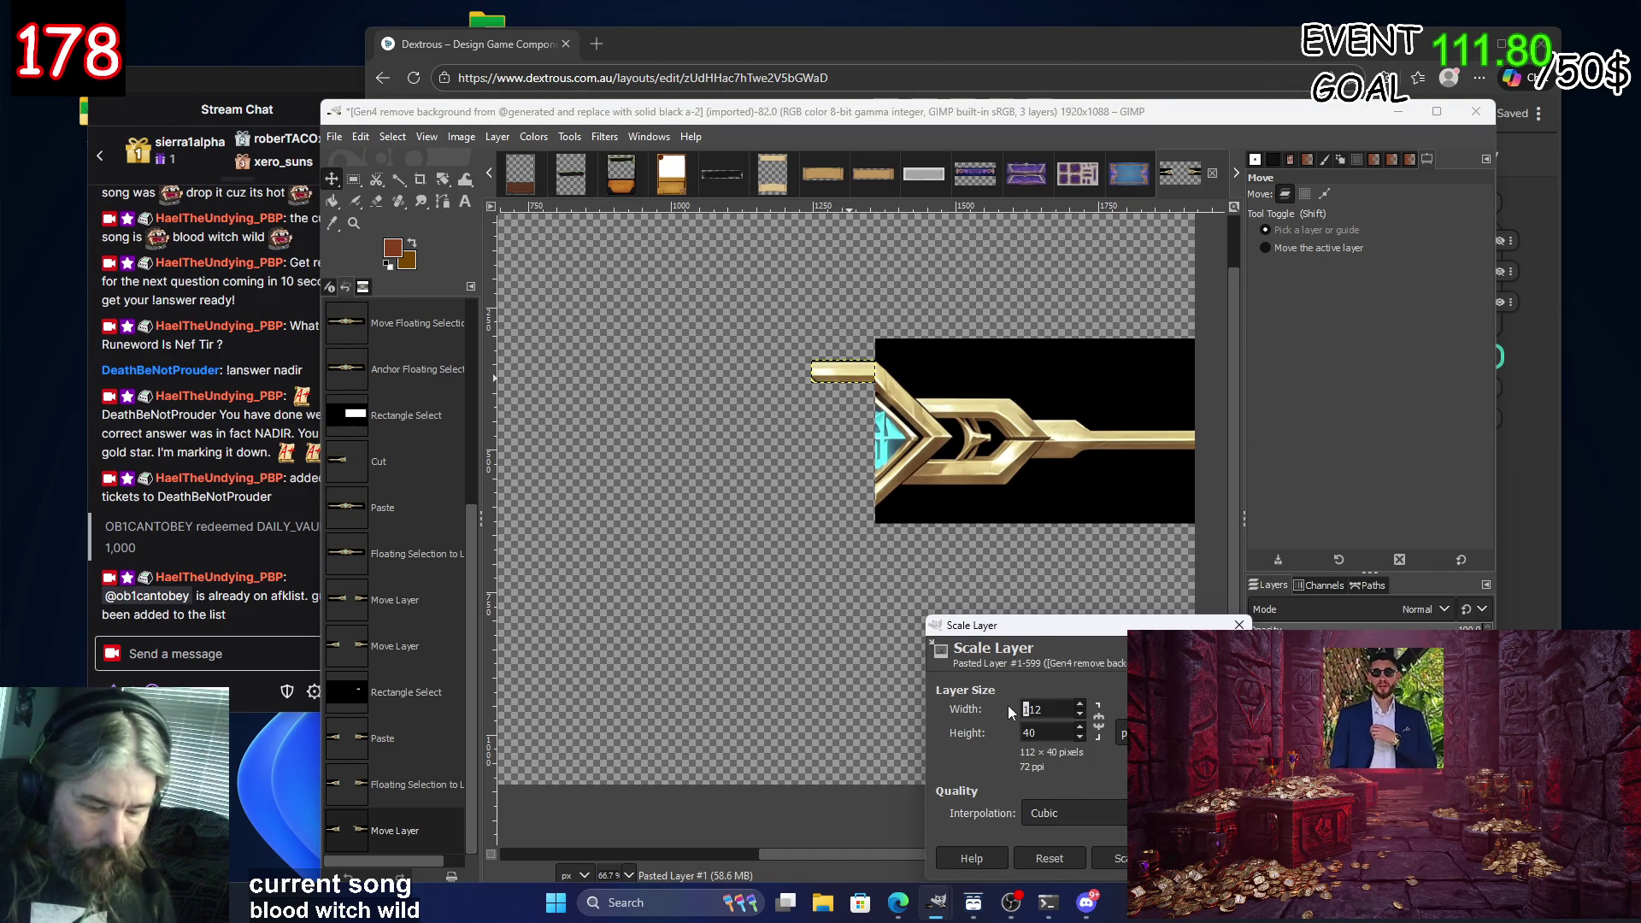
{"action": "type", "text": "510"}
{"action": "left_click", "coordinate": [1119, 858]}
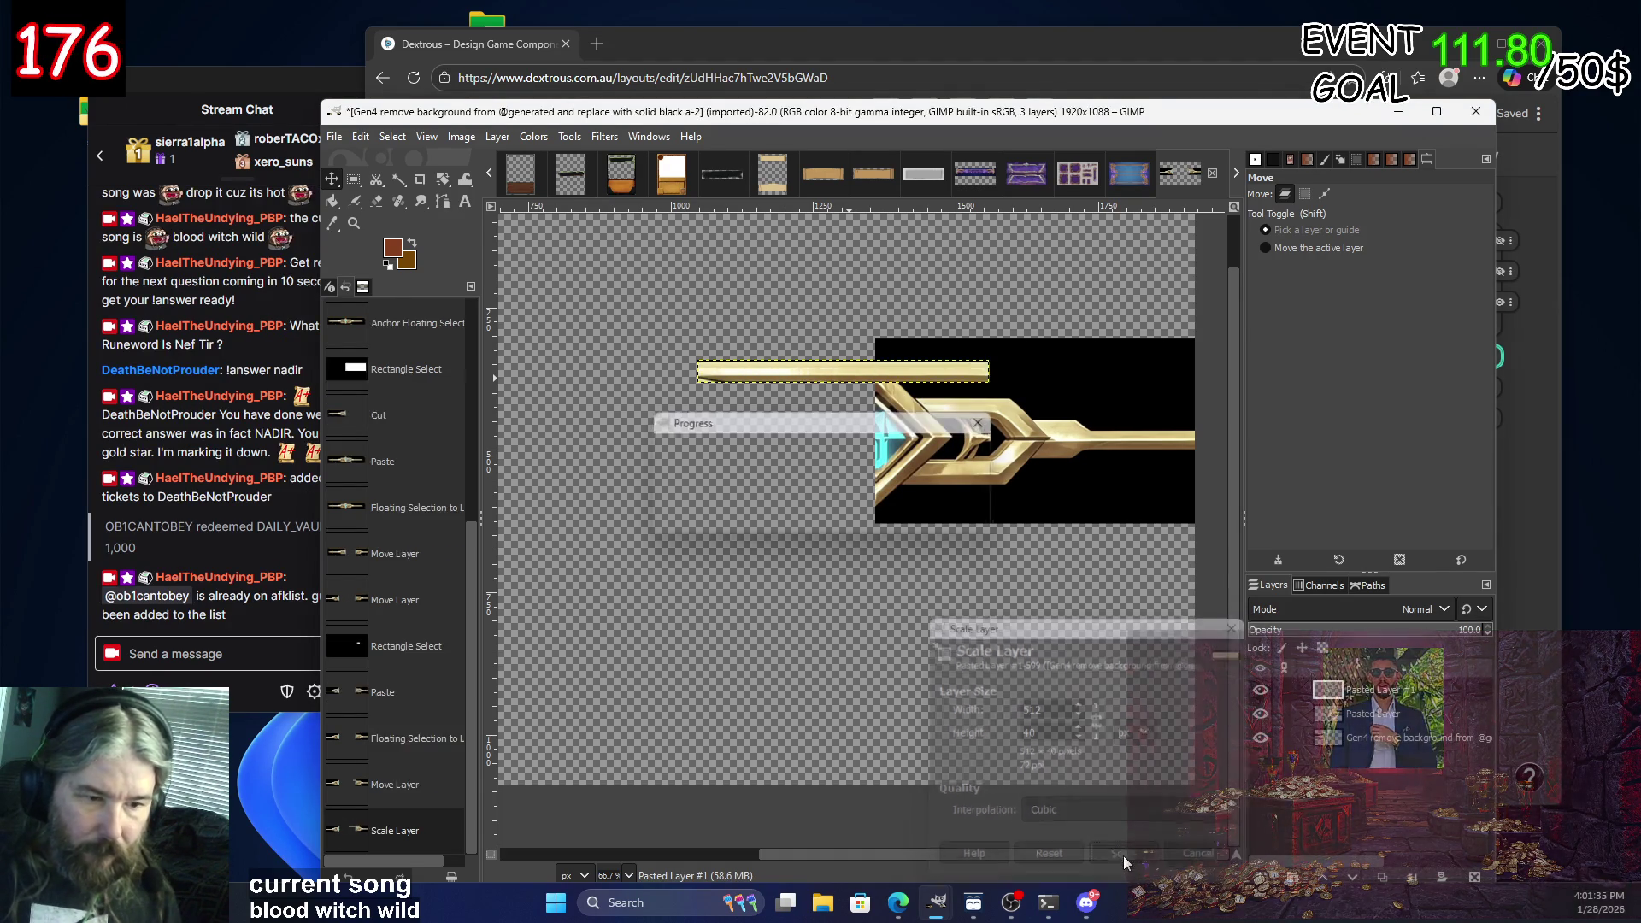
Step: Slide the stretched bar left to the image edge and align it with the arrow shaft
{"action": "left_click_drag", "start_coordinate": [837, 390], "coordinate": [723, 393]}
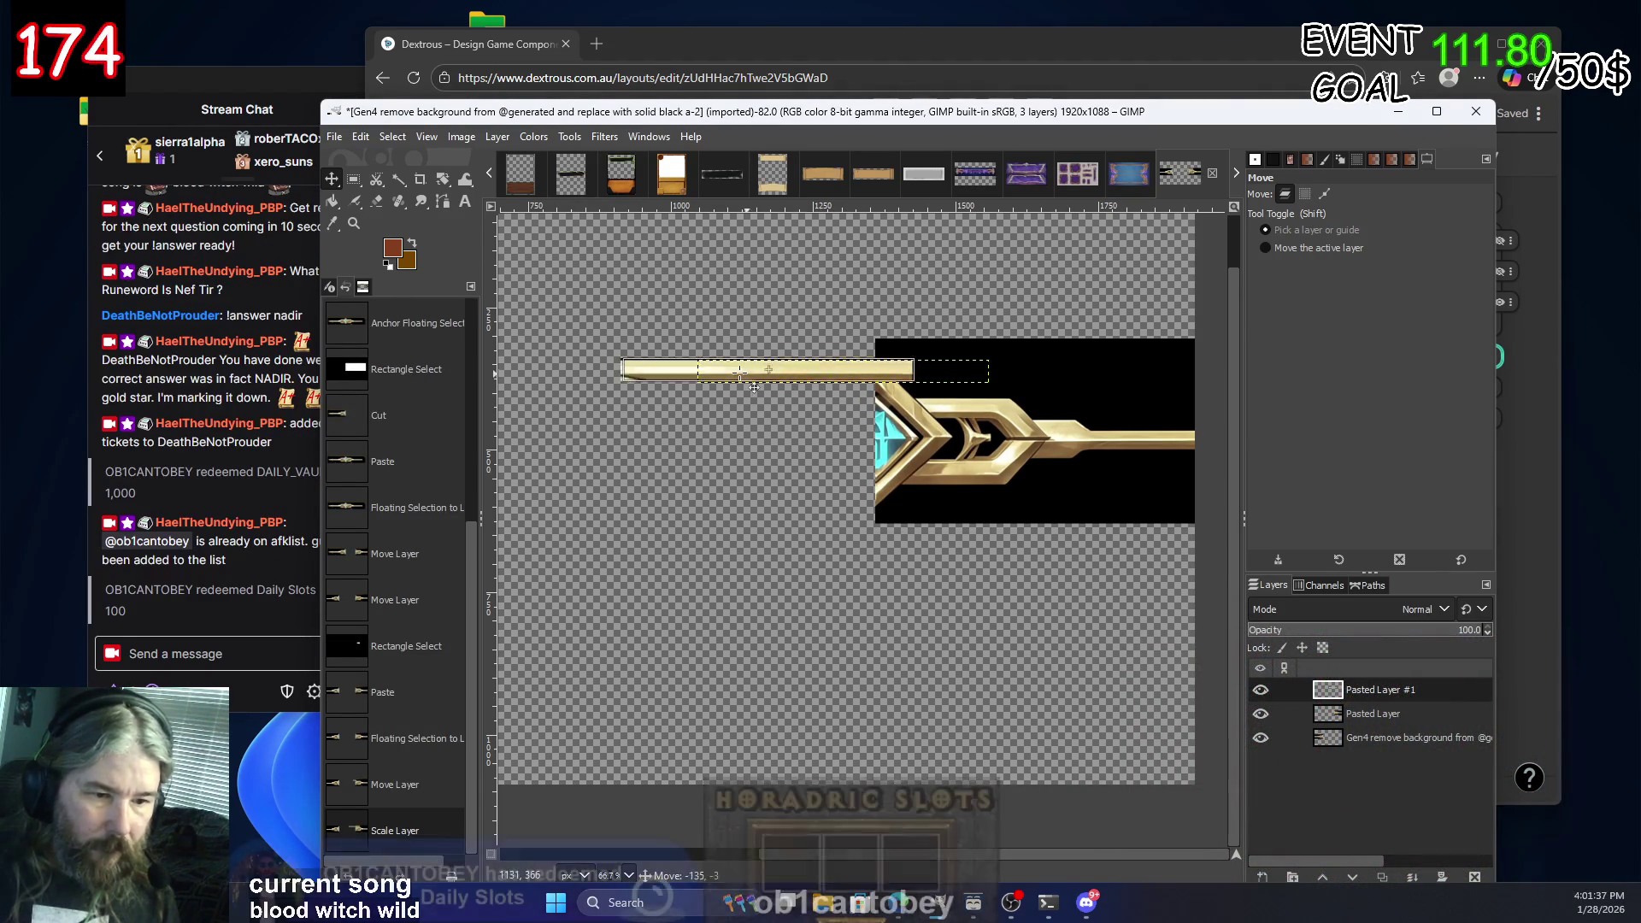
{"action": "scroll", "coordinate": [723, 393], "scroll_direction": "up", "scroll_amount": 3}
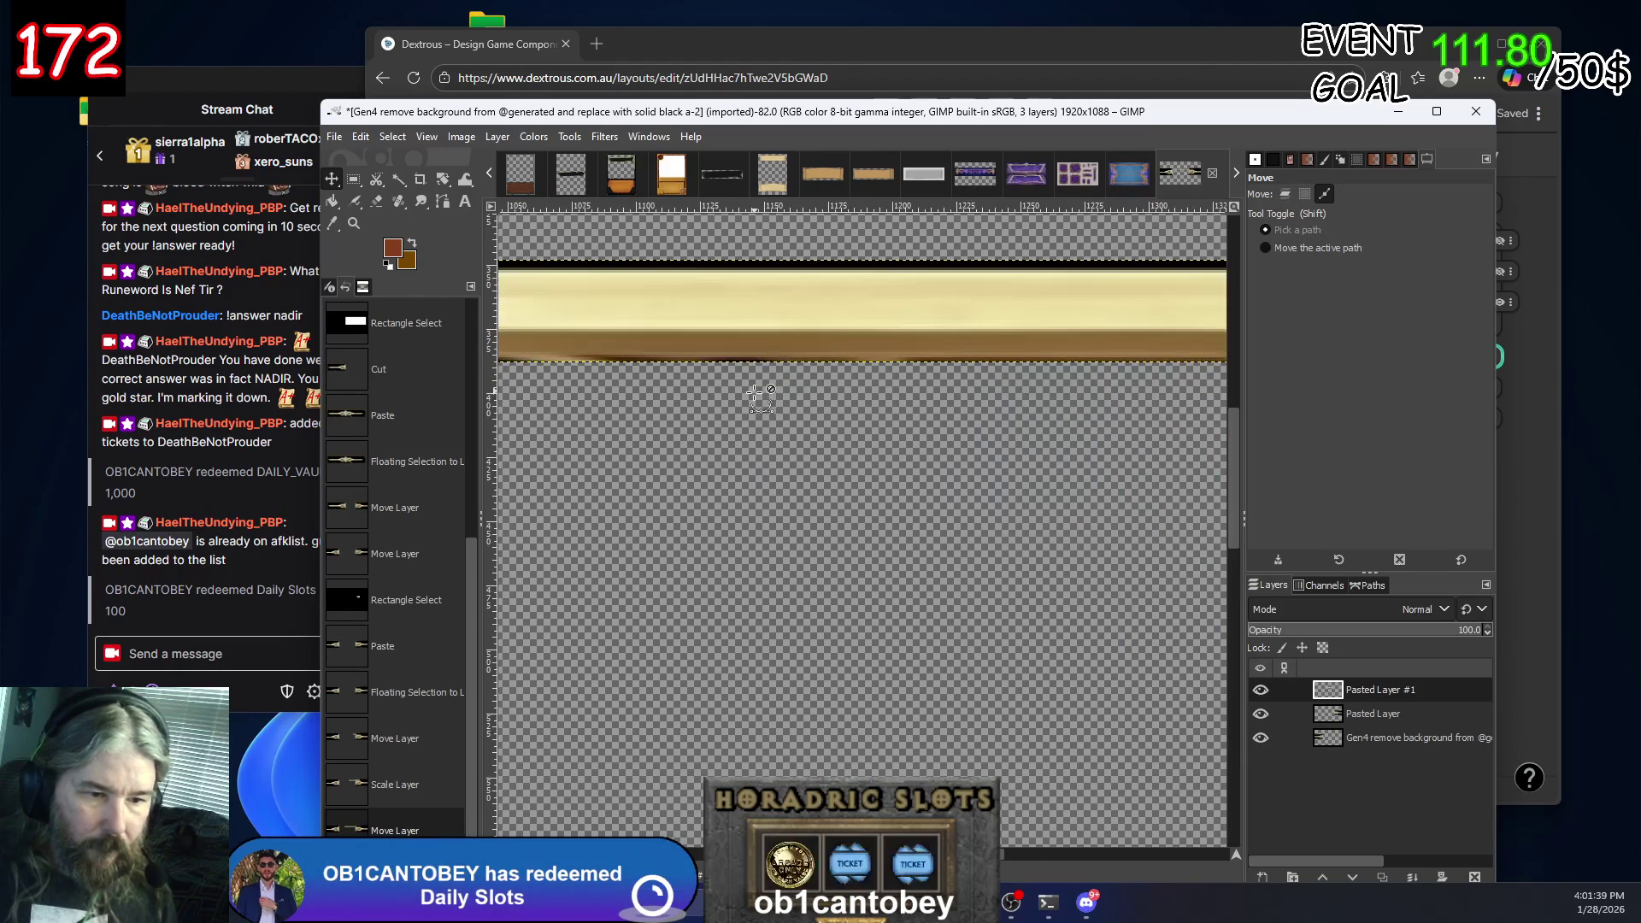
{"action": "scroll", "coordinate": [688, 419], "scroll_direction": "up", "scroll_amount": 2}
{"action": "left_click_drag", "start_coordinate": [684, 360], "coordinate": [684, 364]}
{"action": "scroll", "coordinate": [671, 383], "scroll_direction": "down", "scroll_amount": 3}
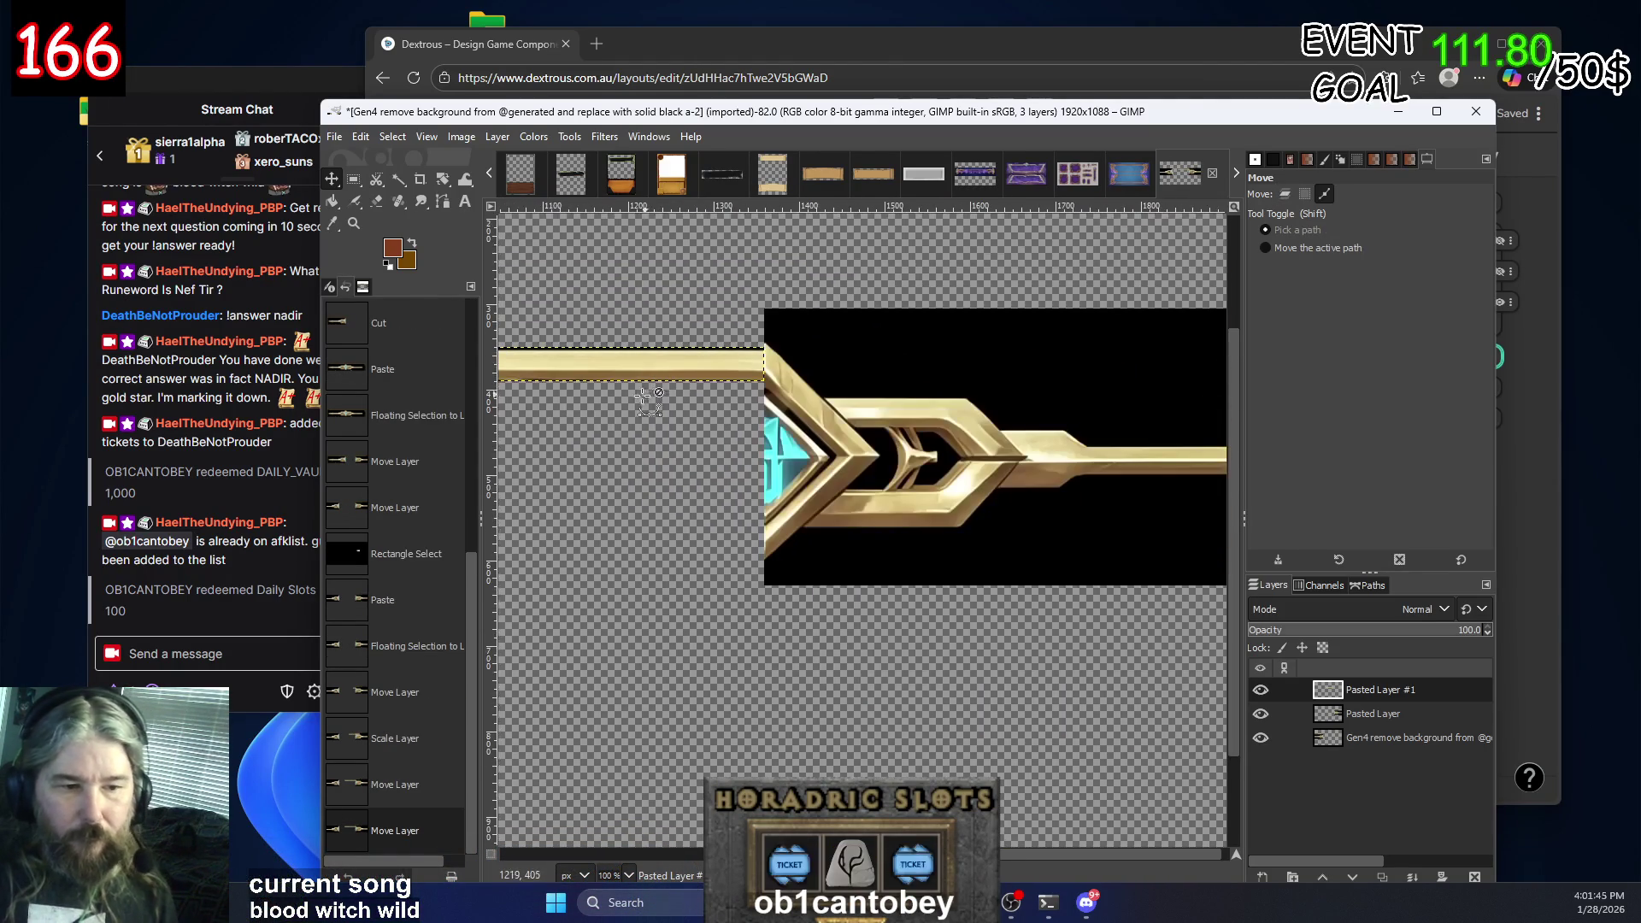
{"action": "scroll", "coordinate": [602, 397], "scroll_direction": "down", "scroll_amount": 3}
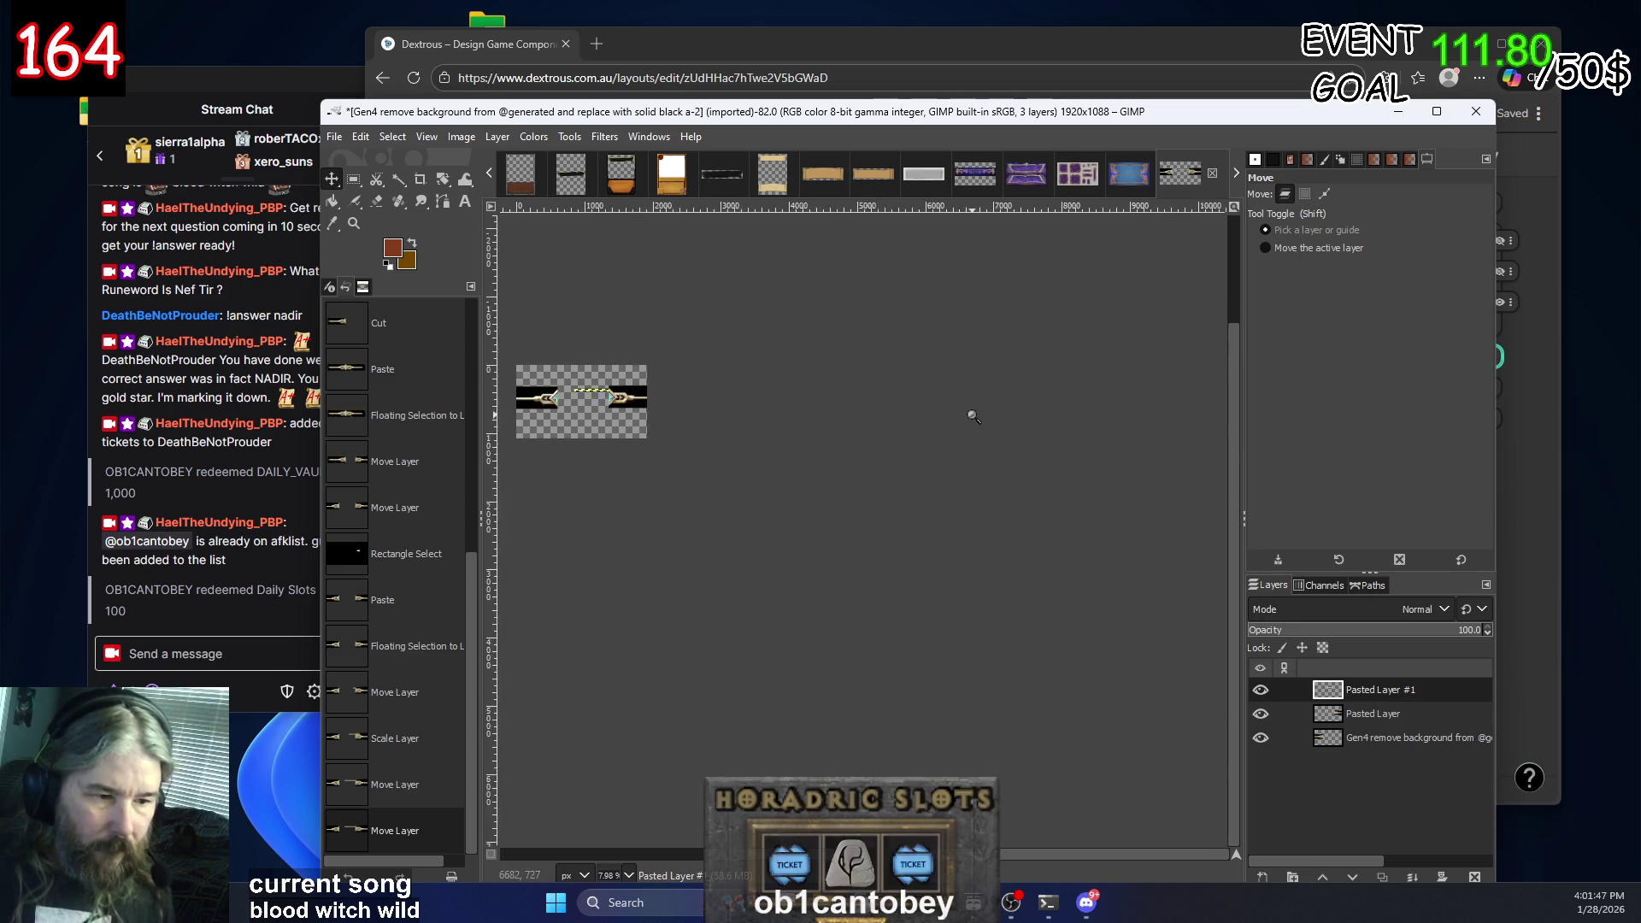
{"action": "scroll", "coordinate": [685, 394], "scroll_direction": "up", "scroll_amount": 1}
{"action": "scroll", "coordinate": [628, 397], "scroll_direction": "left", "scroll_amount": 3}
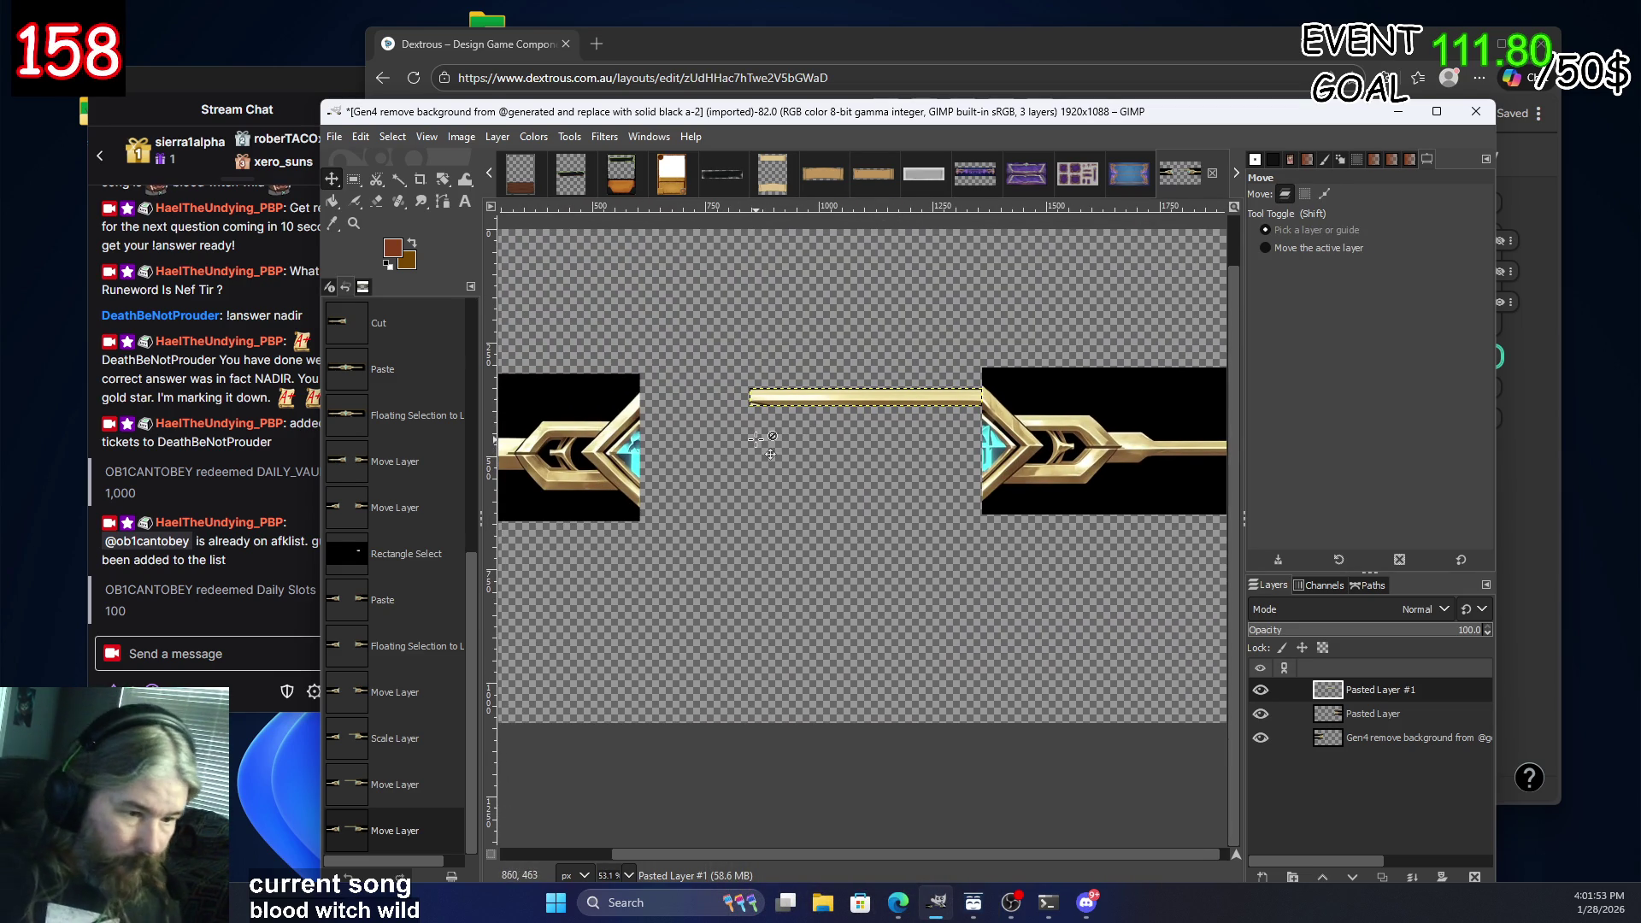
{"action": "key", "text": "1"}
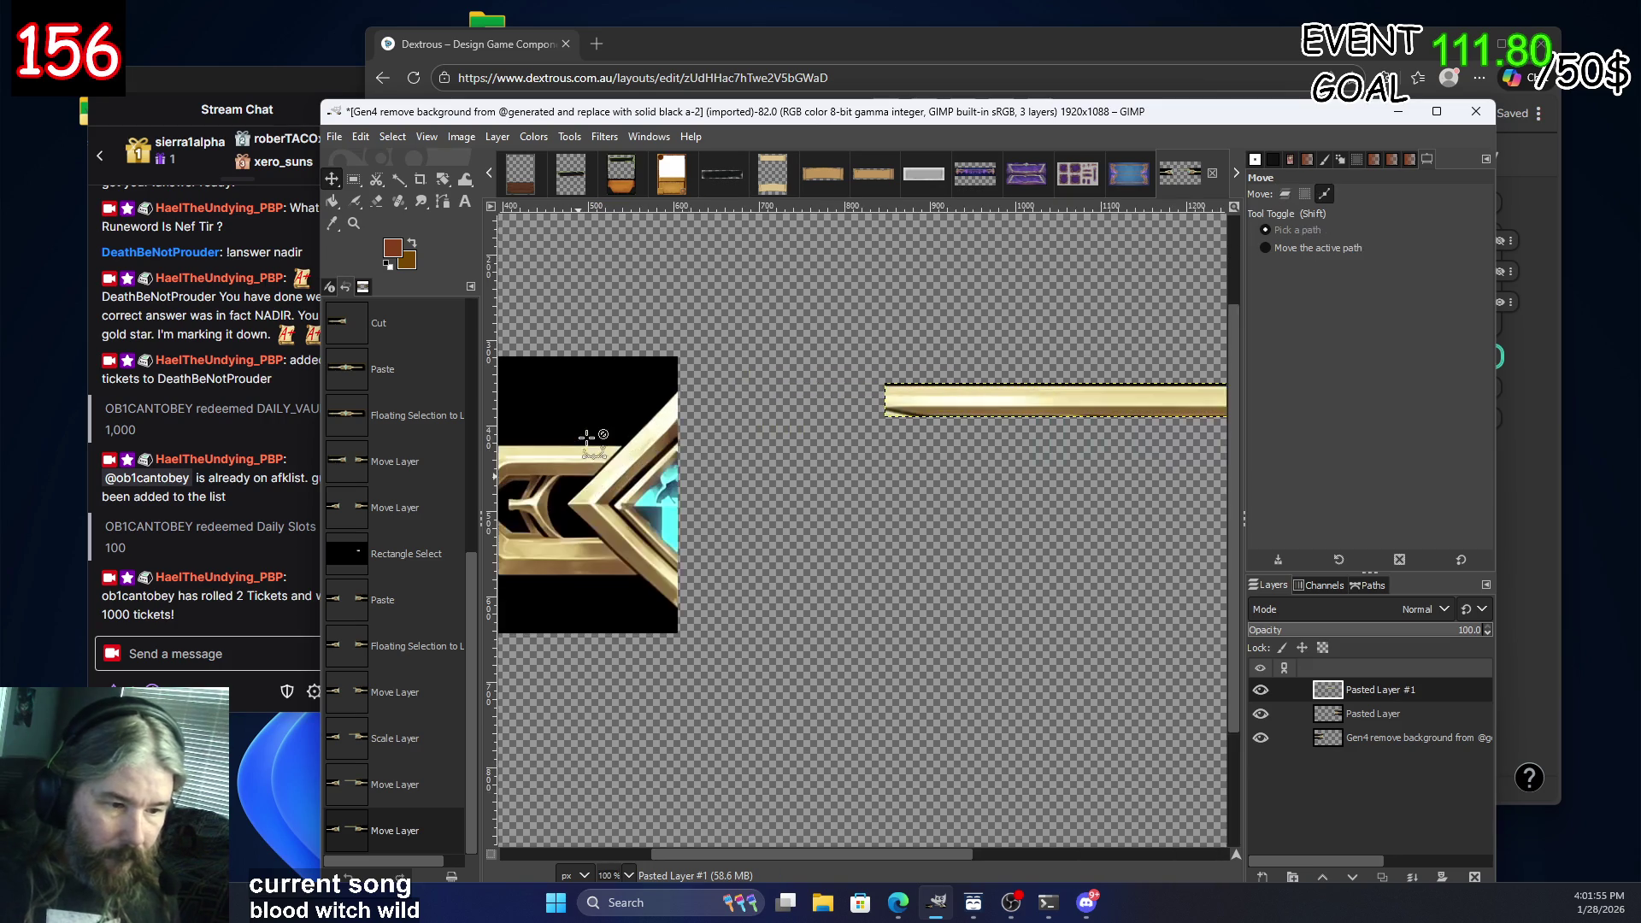
{"action": "scroll", "coordinate": [546, 437], "scroll_direction": "left", "scroll_amount": 5}
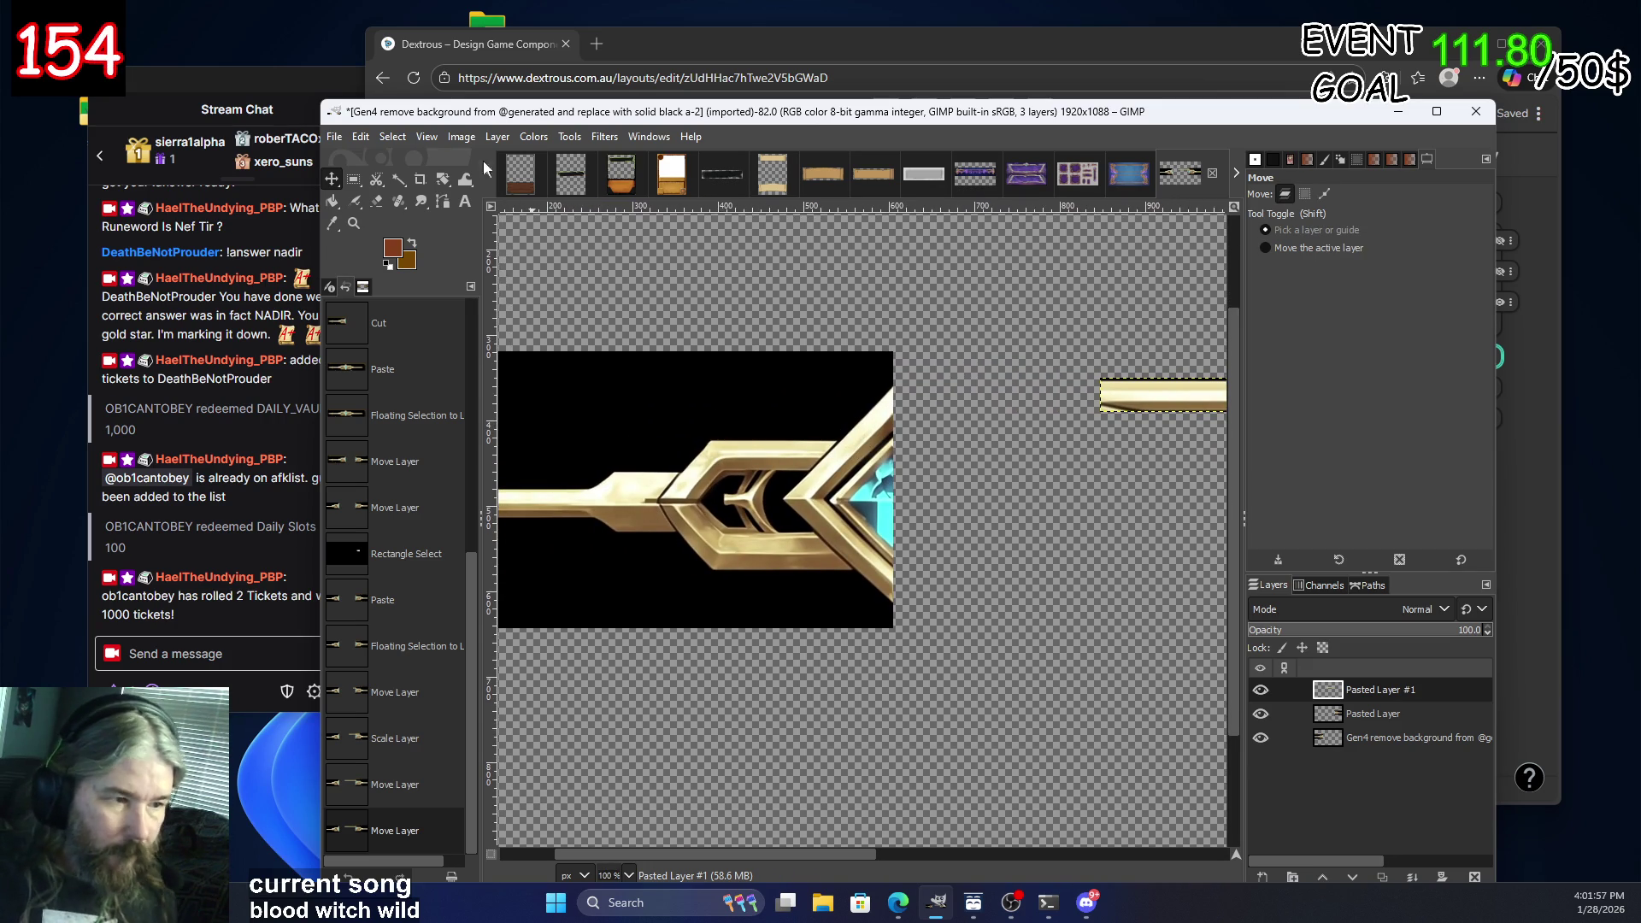
Step: Undo stray selection changes around the gold bar, restoring its earlier placement
{"action": "key", "text": "r"}
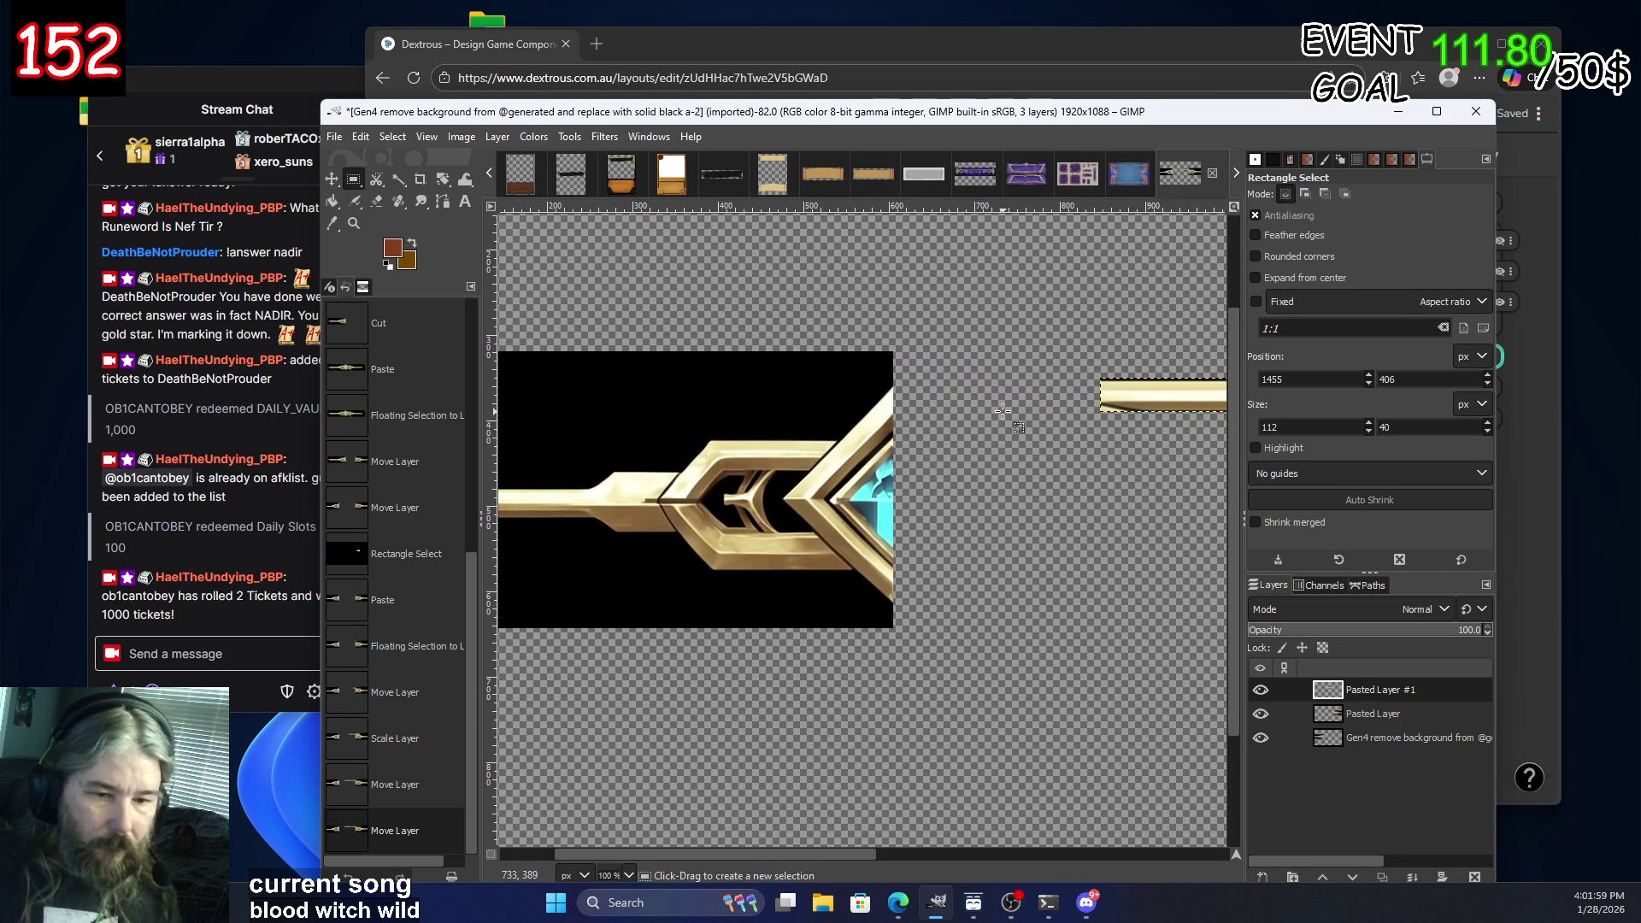
{"action": "left_click", "coordinate": [1104, 376]}
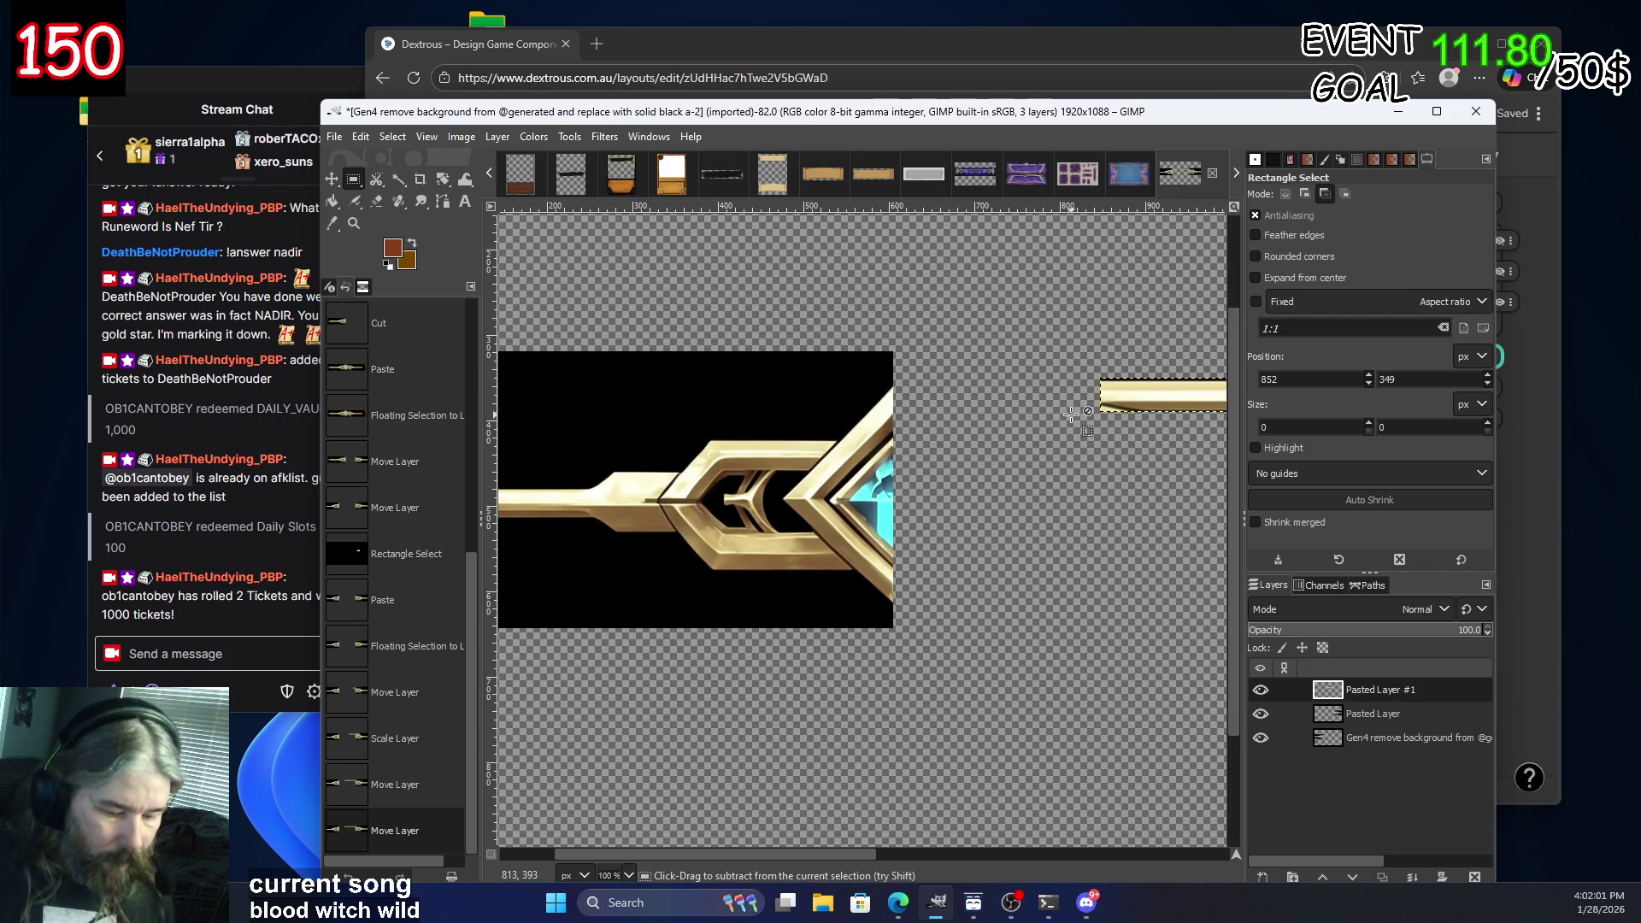
{"action": "key", "text": "ctrl+z"}
{"action": "key", "text": "ctrl+z"}
{"action": "left_click_drag", "start_coordinate": [1081, 418], "coordinate": [854, 450]}
{"action": "scroll", "coordinate": [760, 450], "scroll_direction": "right", "scroll_amount": 5}
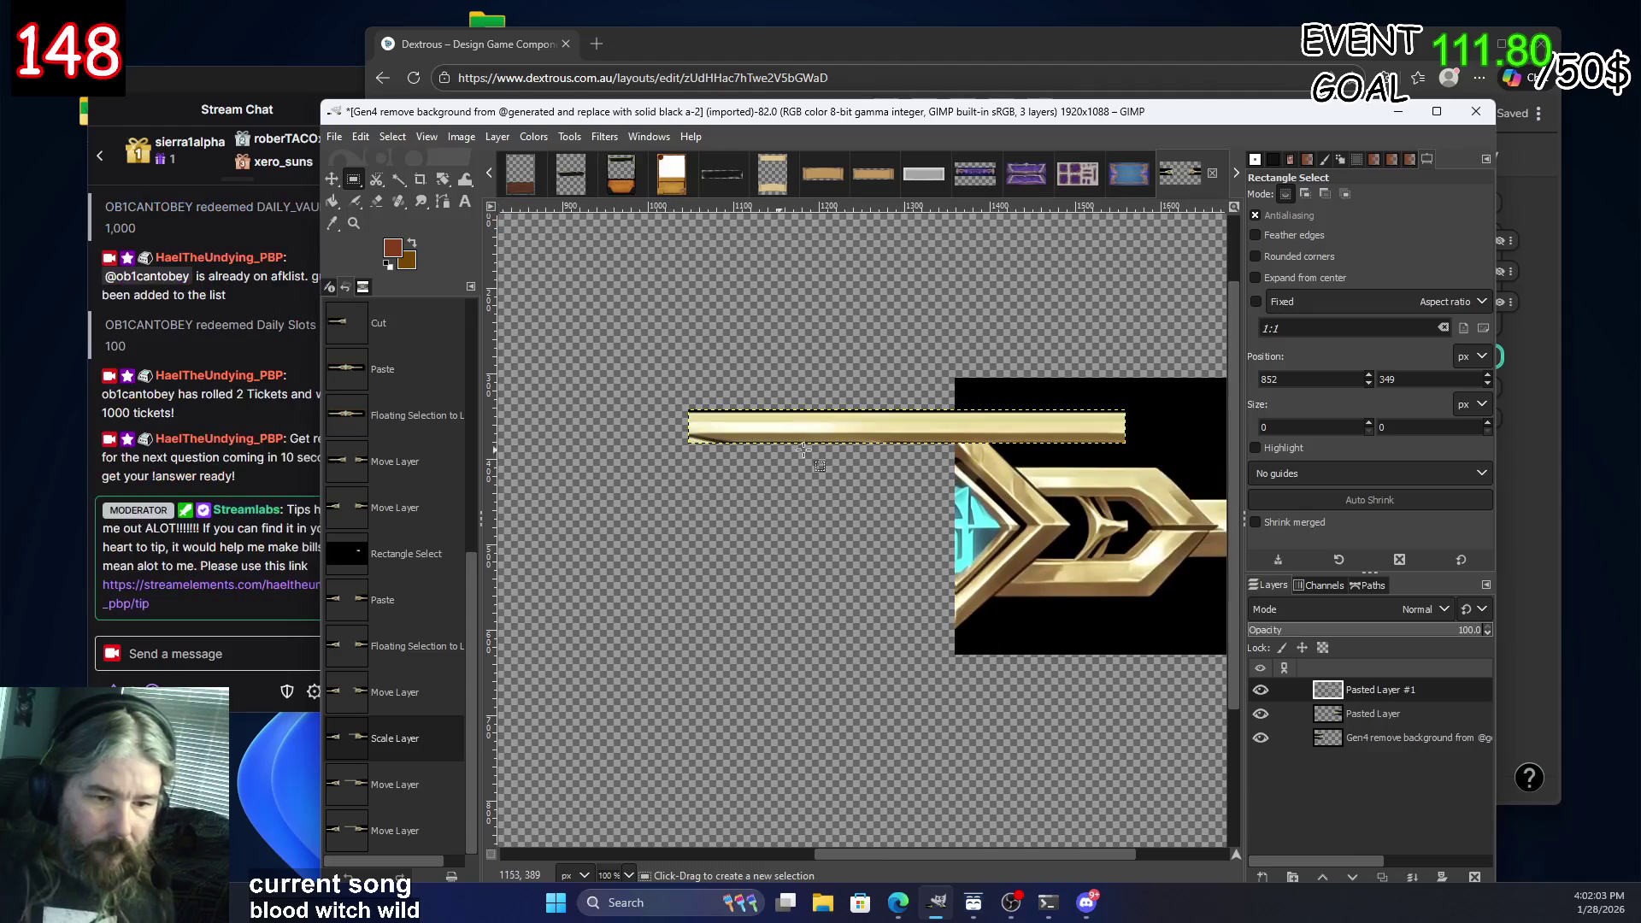
{"action": "key", "text": "ctrl+z"}
{"action": "right_click", "coordinate": [897, 416]}
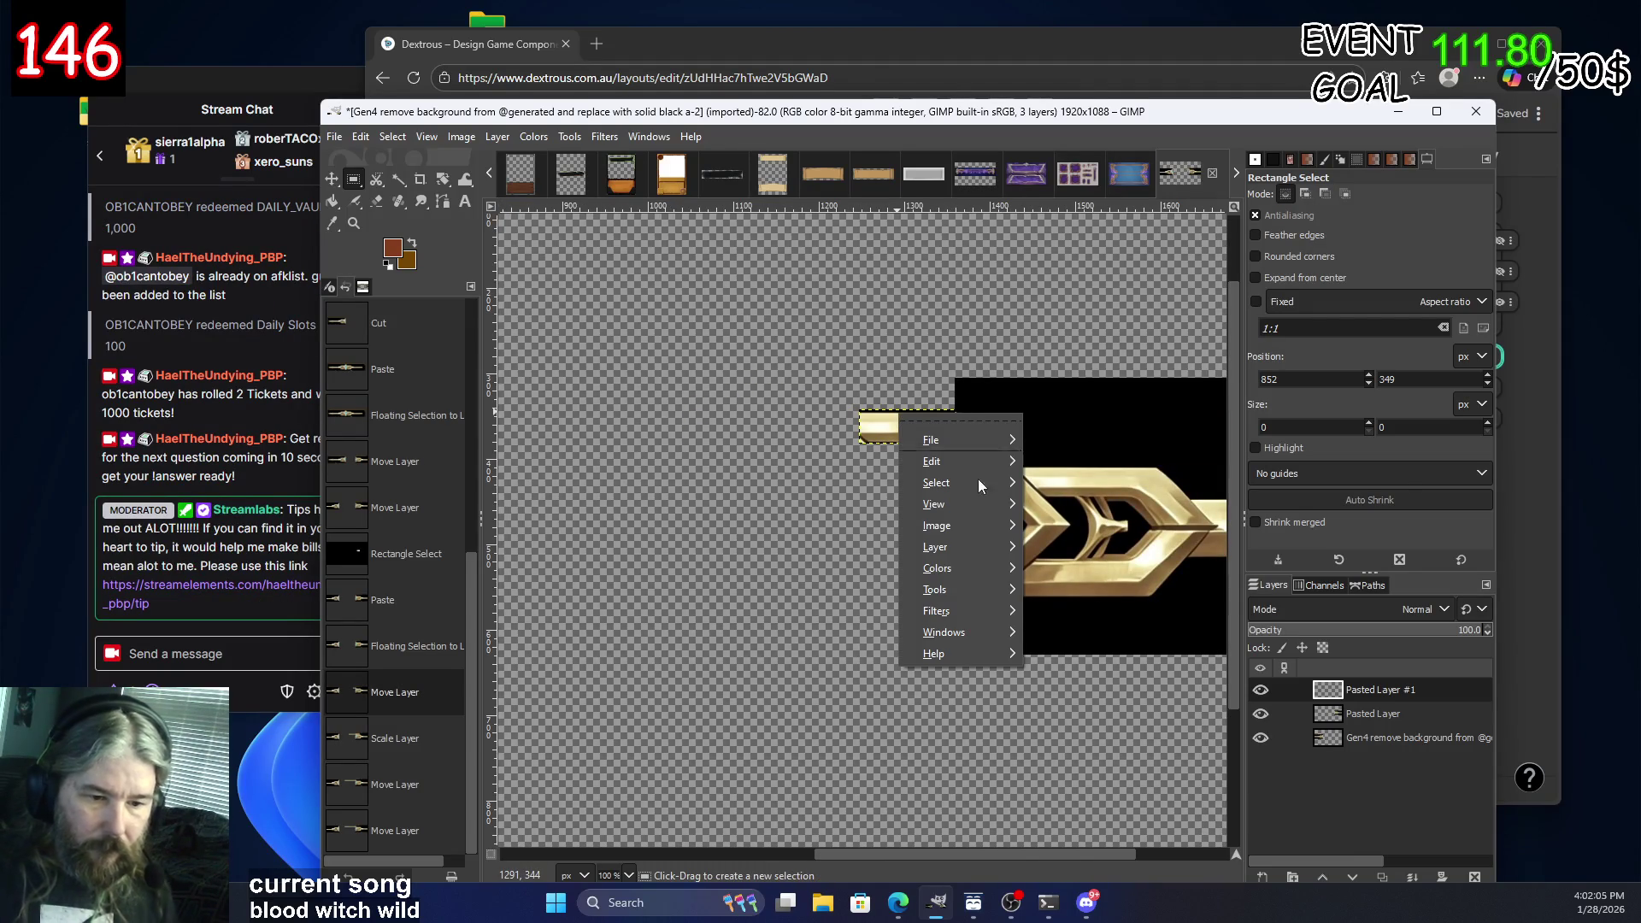
{"action": "mouse_move", "coordinate": [976, 551]}
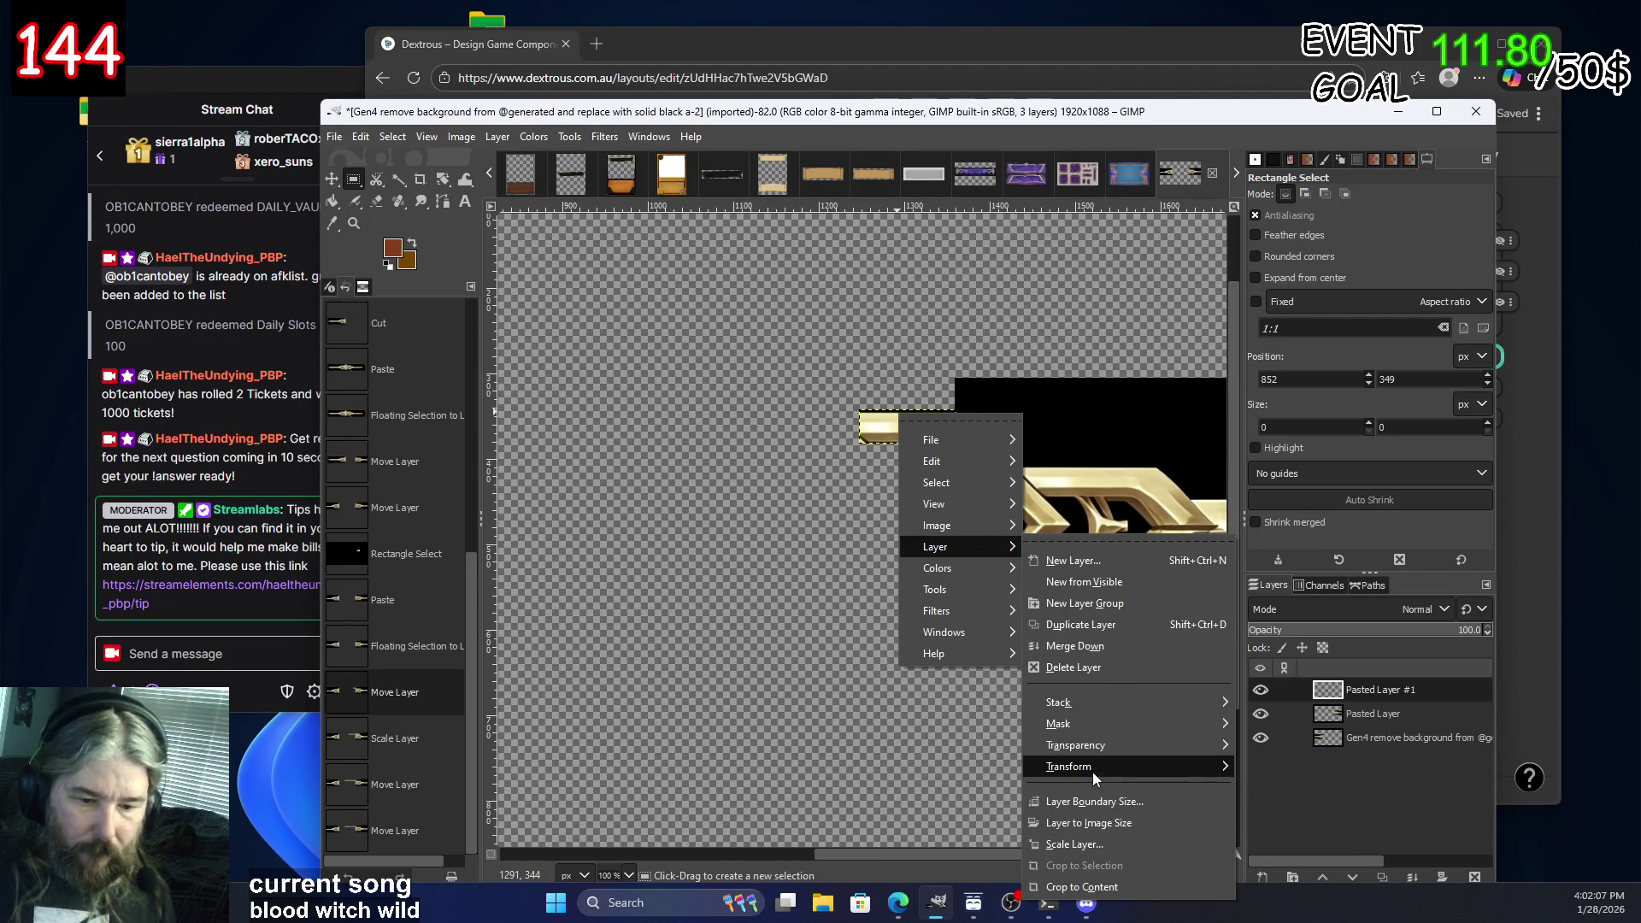
{"action": "left_click", "coordinate": [765, 540]}
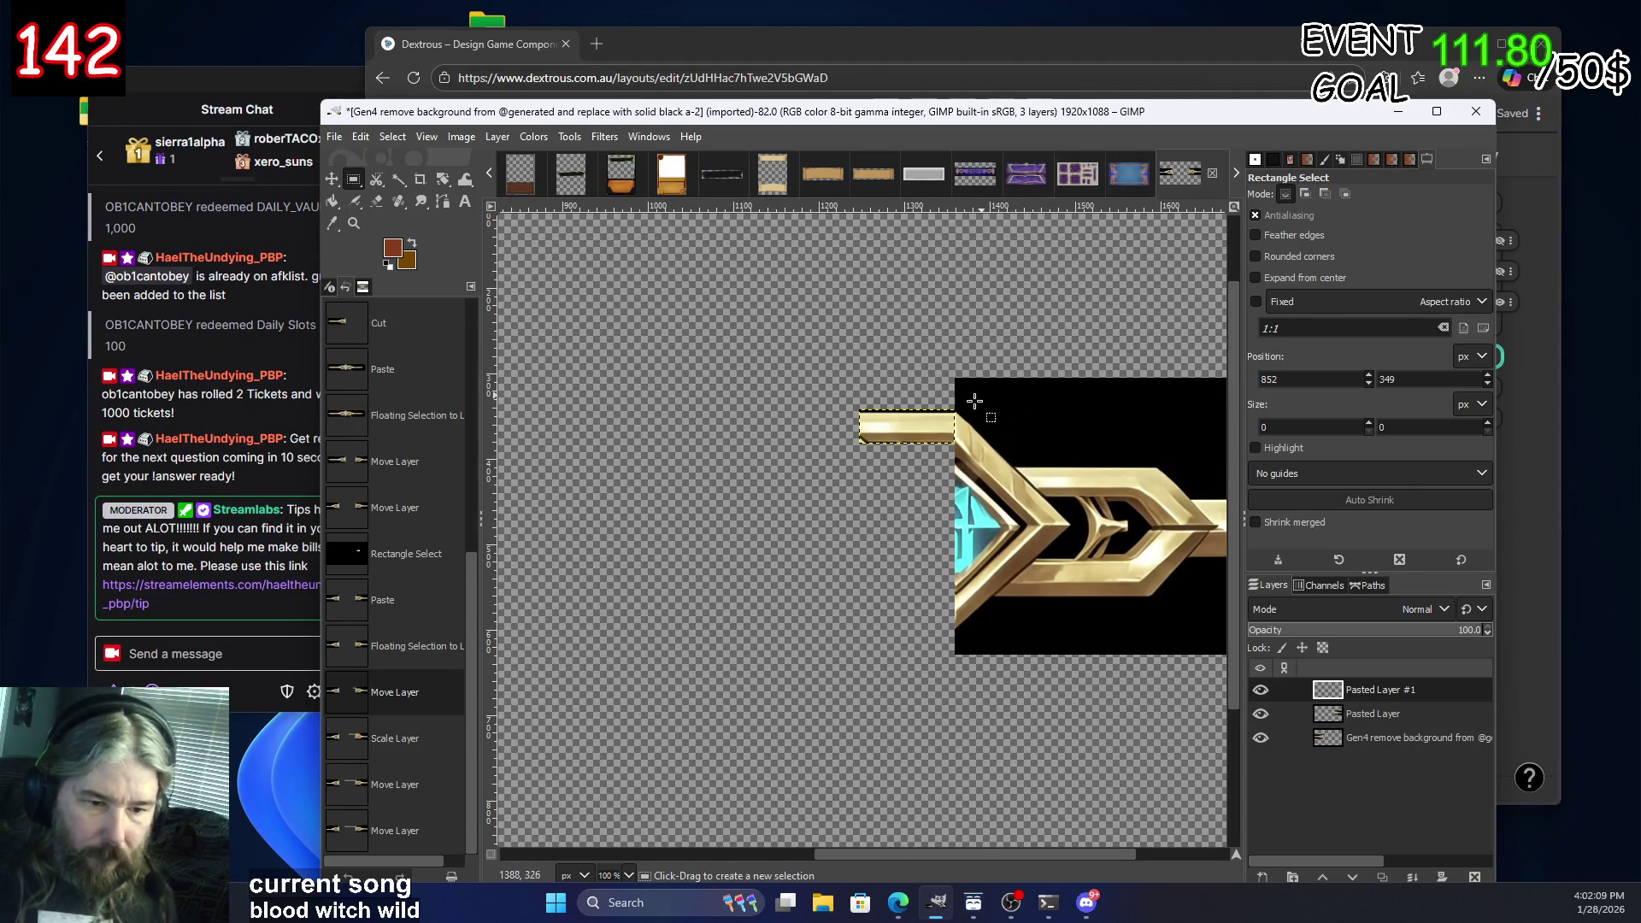
{"action": "scroll", "coordinate": [991, 410], "scroll_direction": "up", "scroll_amount": 3}
{"action": "scroll", "coordinate": [998, 427], "scroll_direction": "up", "scroll_amount": 1}
{"action": "scroll", "coordinate": [1106, 447], "scroll_direction": "down", "scroll_amount": 1}
{"action": "scroll", "coordinate": [1155, 586], "scroll_direction": "up", "scroll_amount": 1}
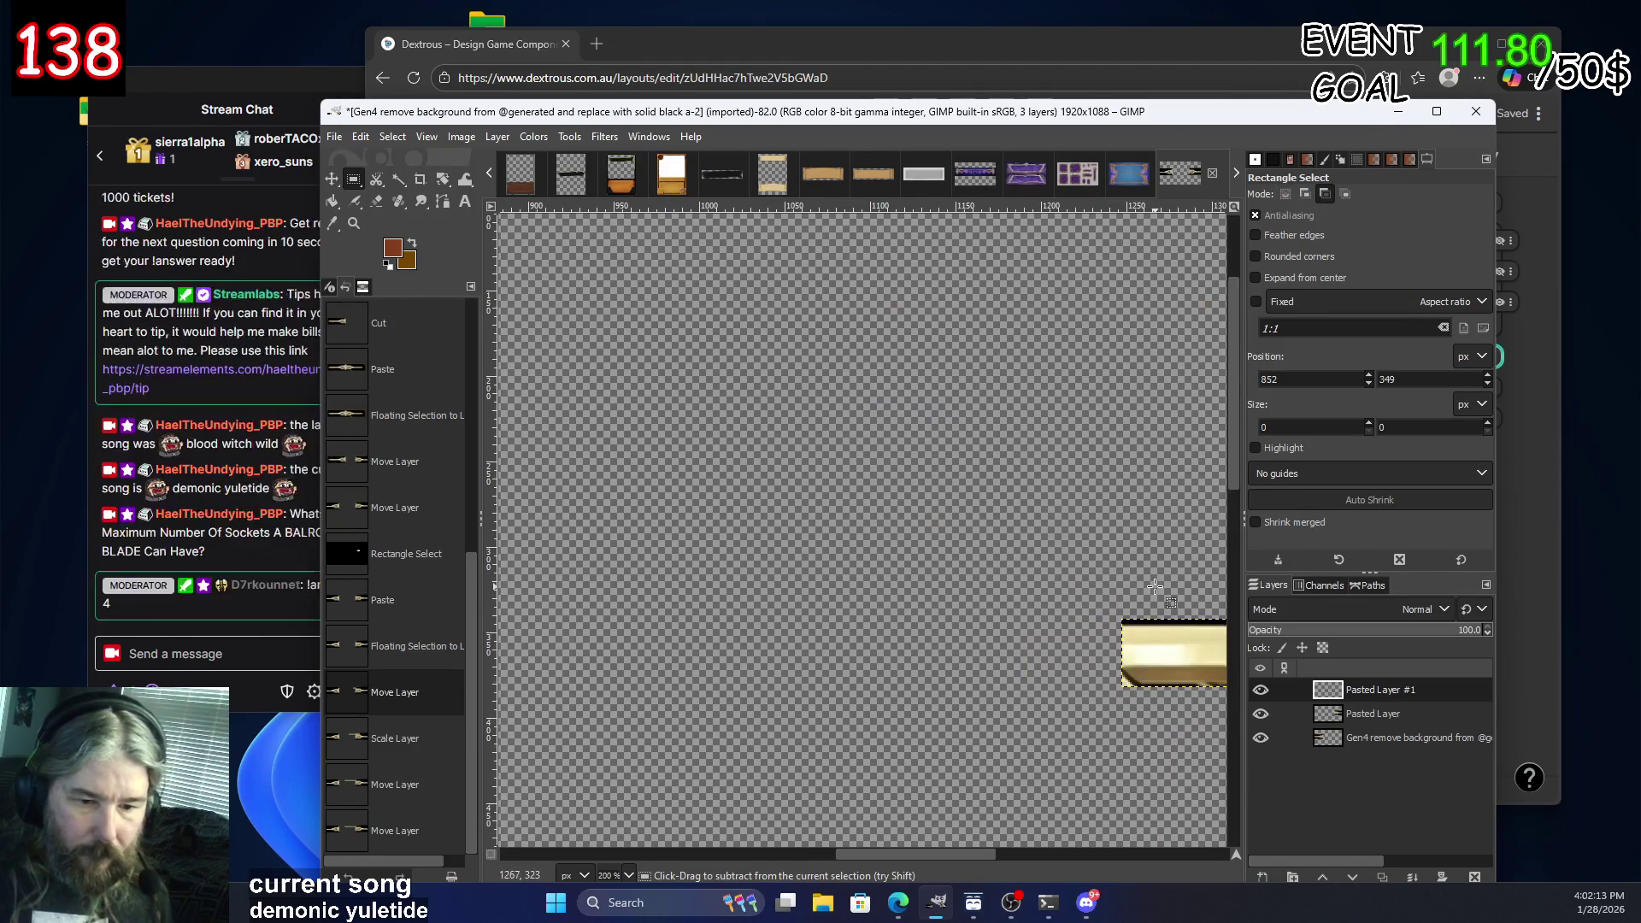
{"action": "key", "text": "h"}
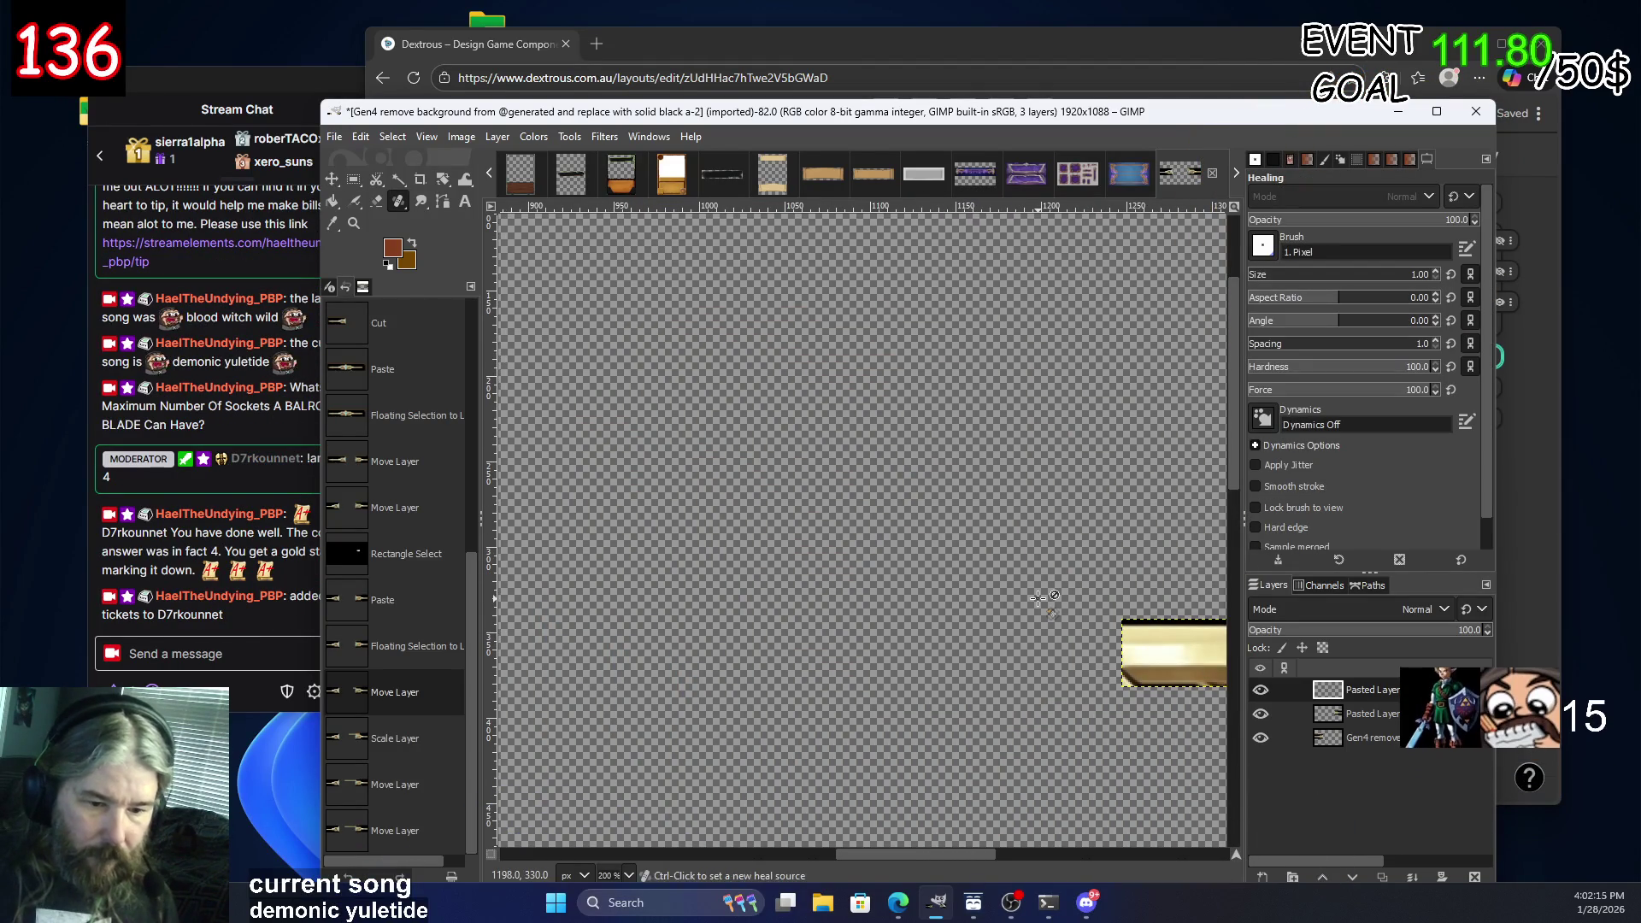
{"action": "scroll", "coordinate": [1038, 596], "scroll_direction": "right", "scroll_amount": 5}
{"action": "scroll", "coordinate": [1038, 596], "scroll_direction": "down", "scroll_amount": 3}
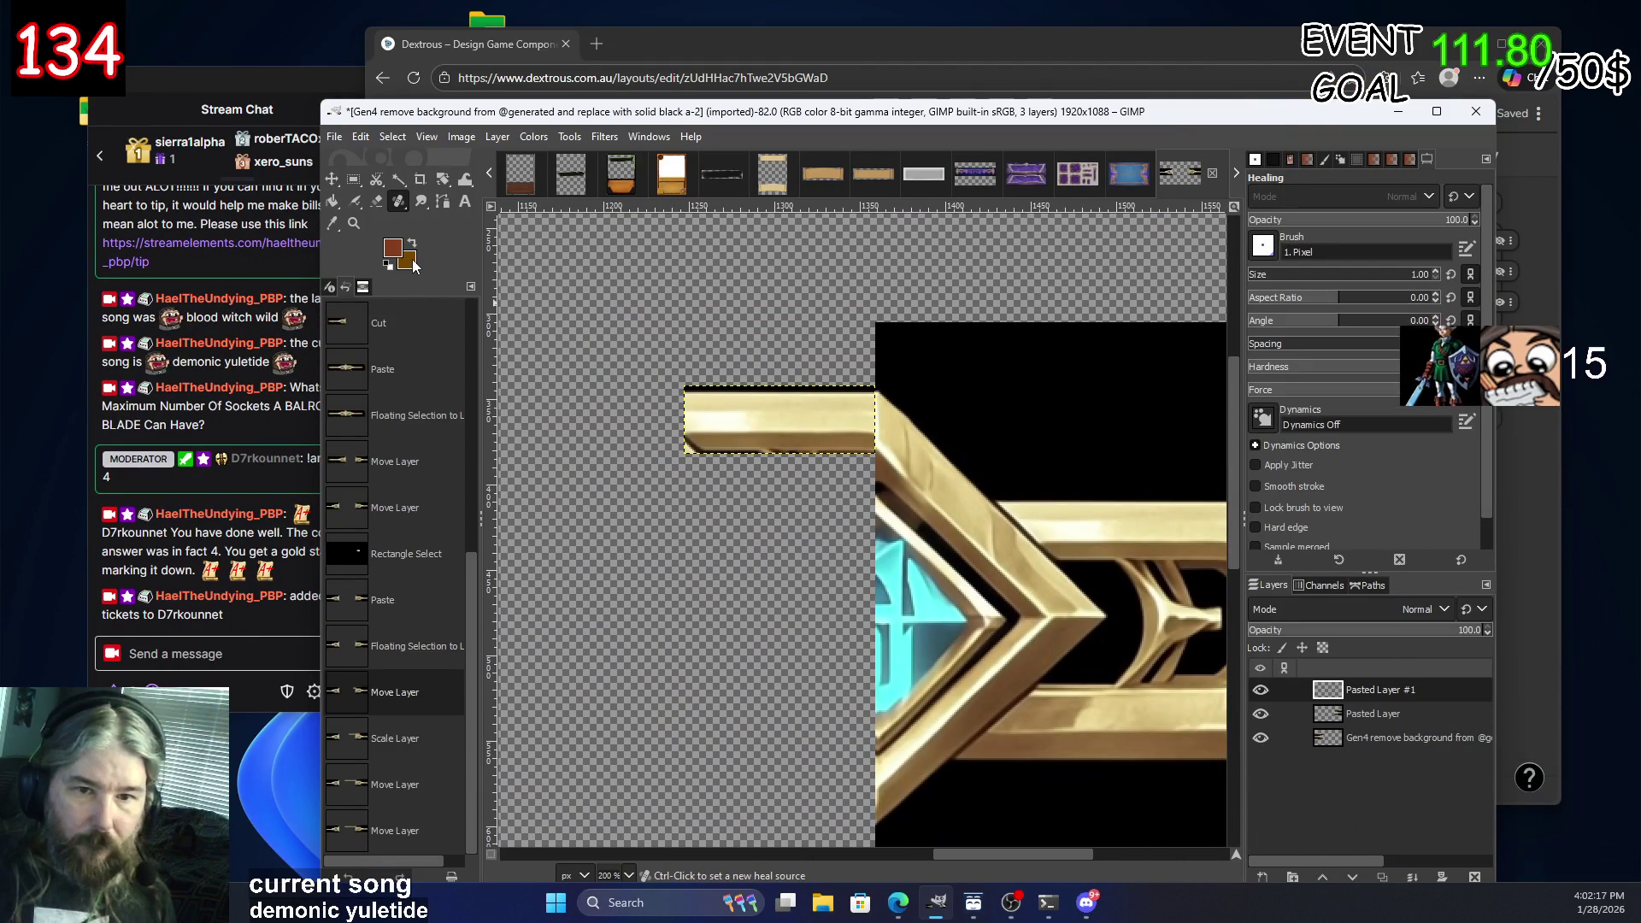
Step: Nudge the gold bar strip up until its edge sits flush with the arrow shaft
{"action": "left_click", "coordinate": [354, 180]}
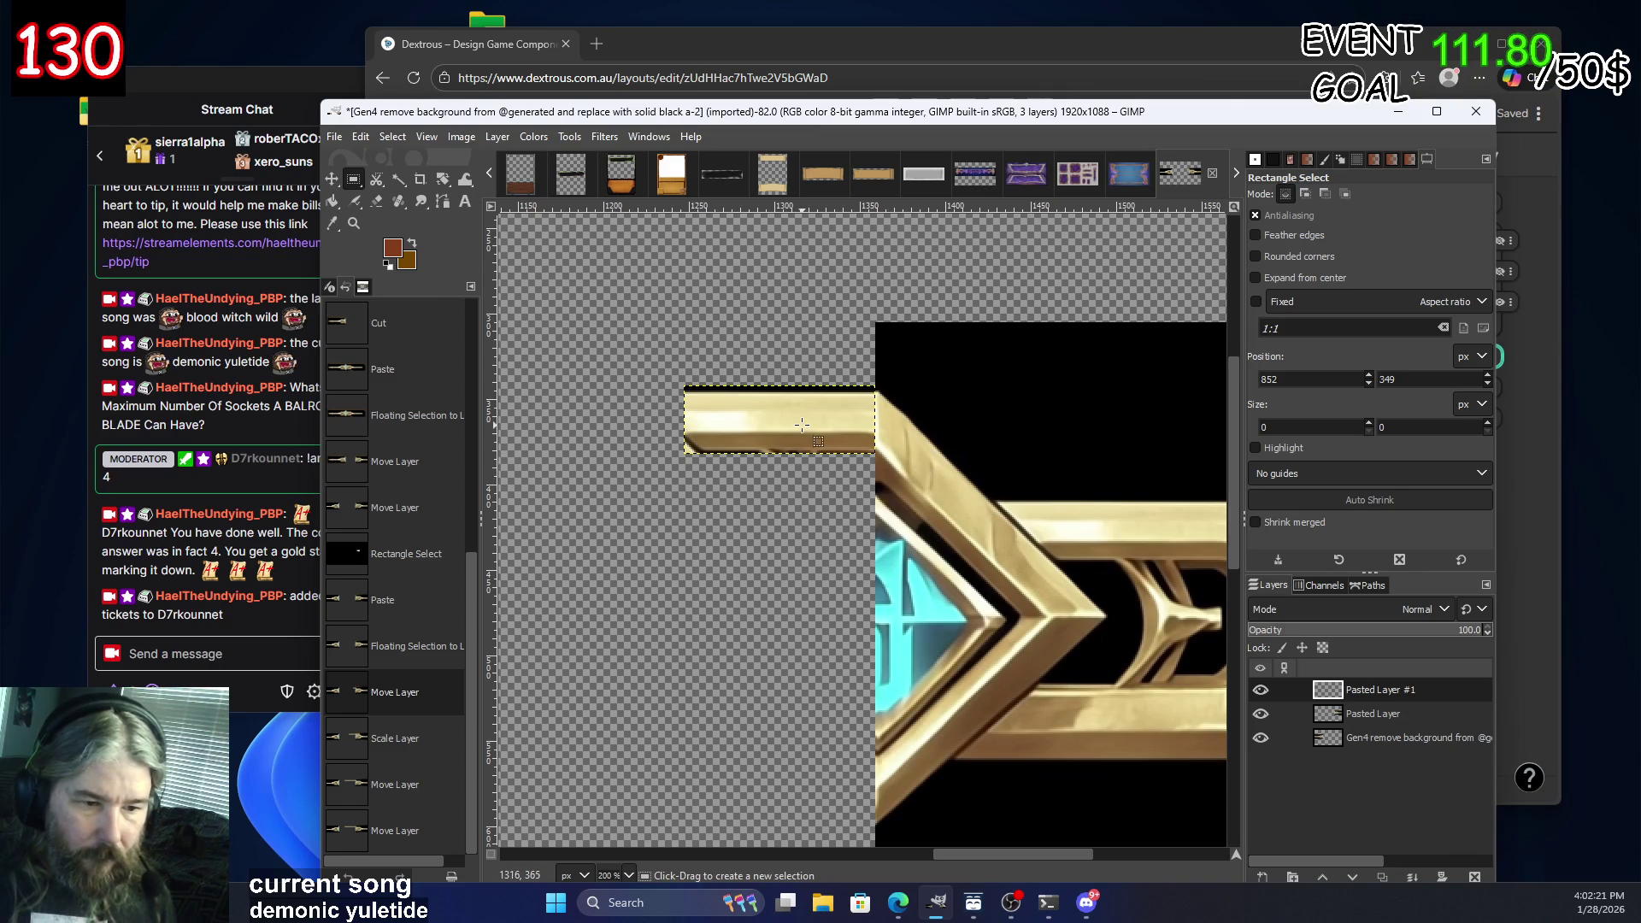
{"action": "key", "text": "m"}
{"action": "left_click_drag", "start_coordinate": [805, 431], "coordinate": [804, 444]}
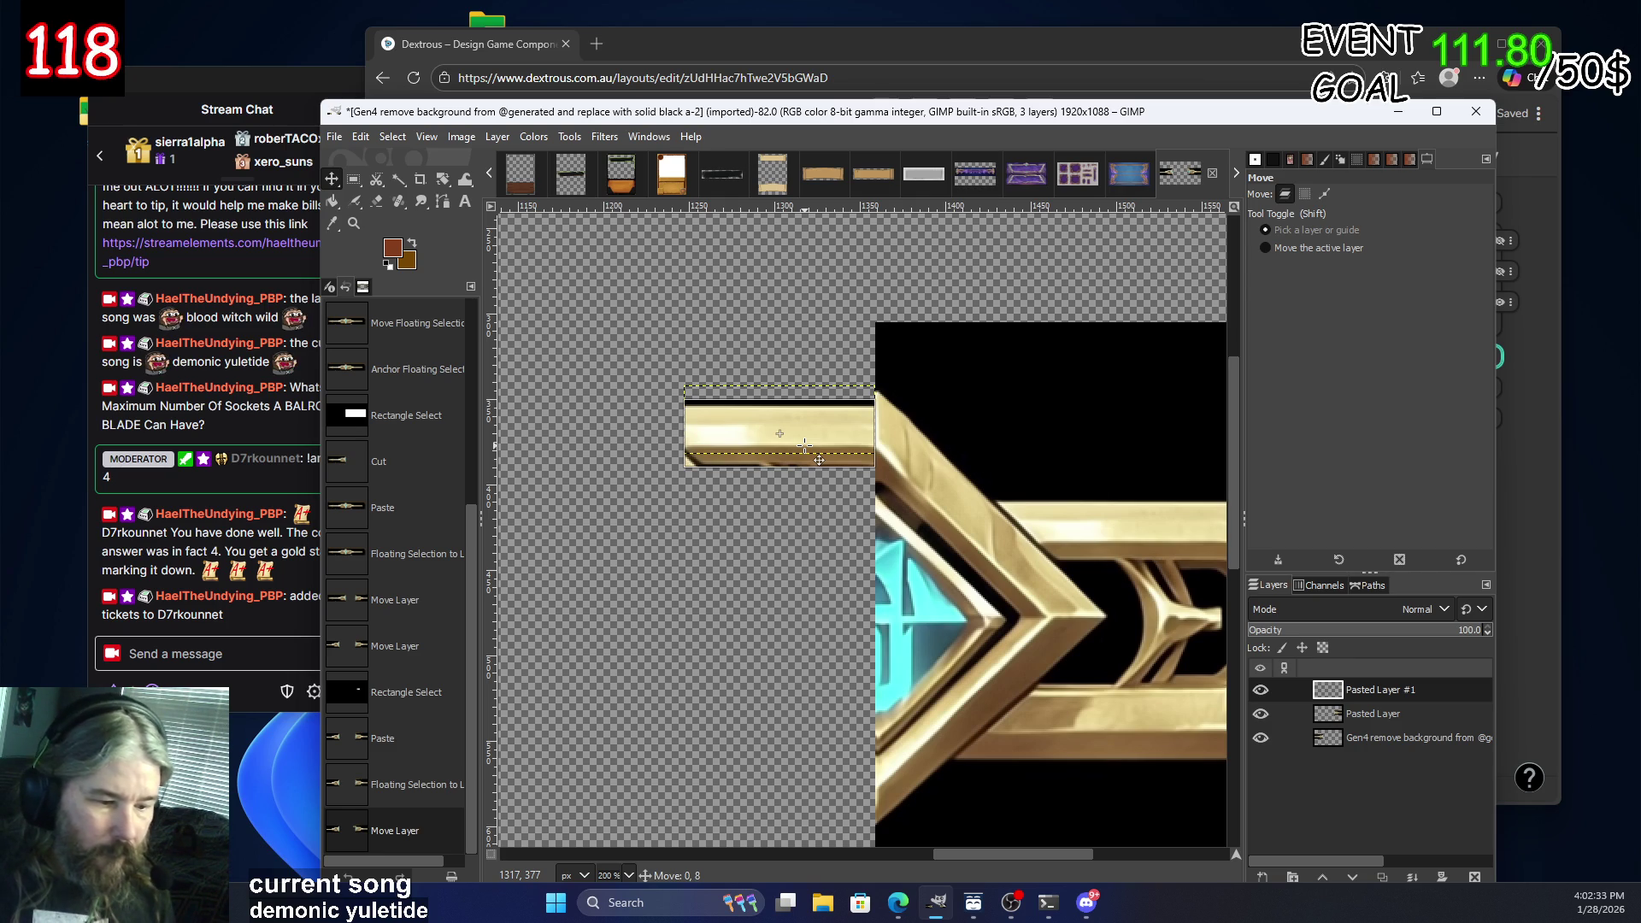
{"action": "left_click_drag", "start_coordinate": [804, 445], "coordinate": [840, 431]}
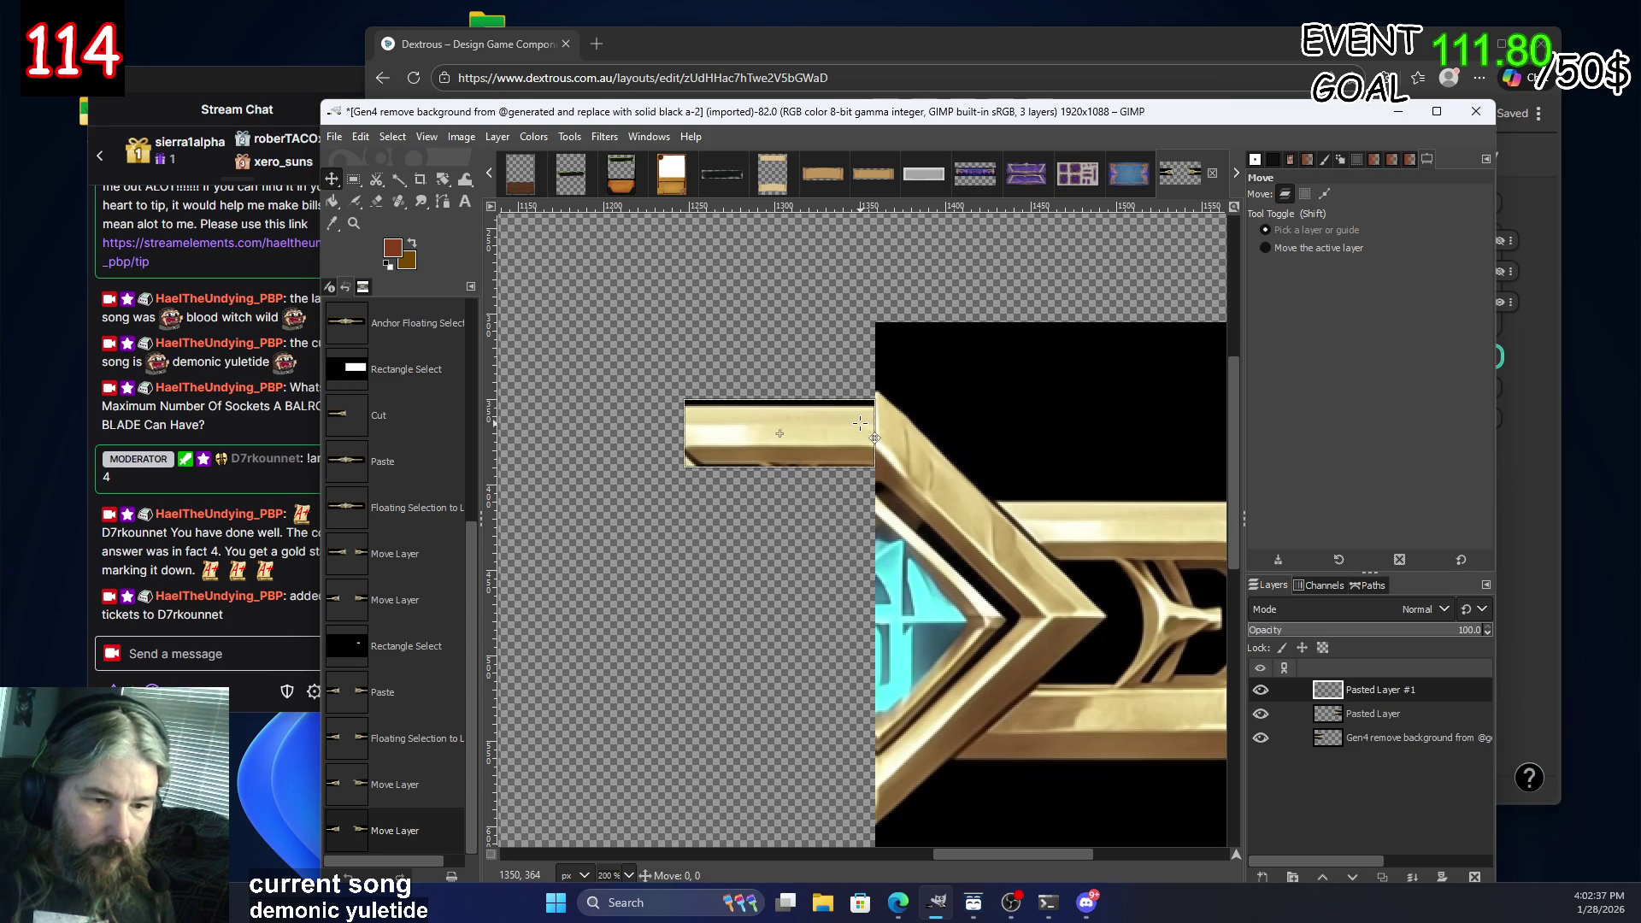
{"action": "left_click_drag", "start_coordinate": [860, 423], "coordinate": [858, 409]}
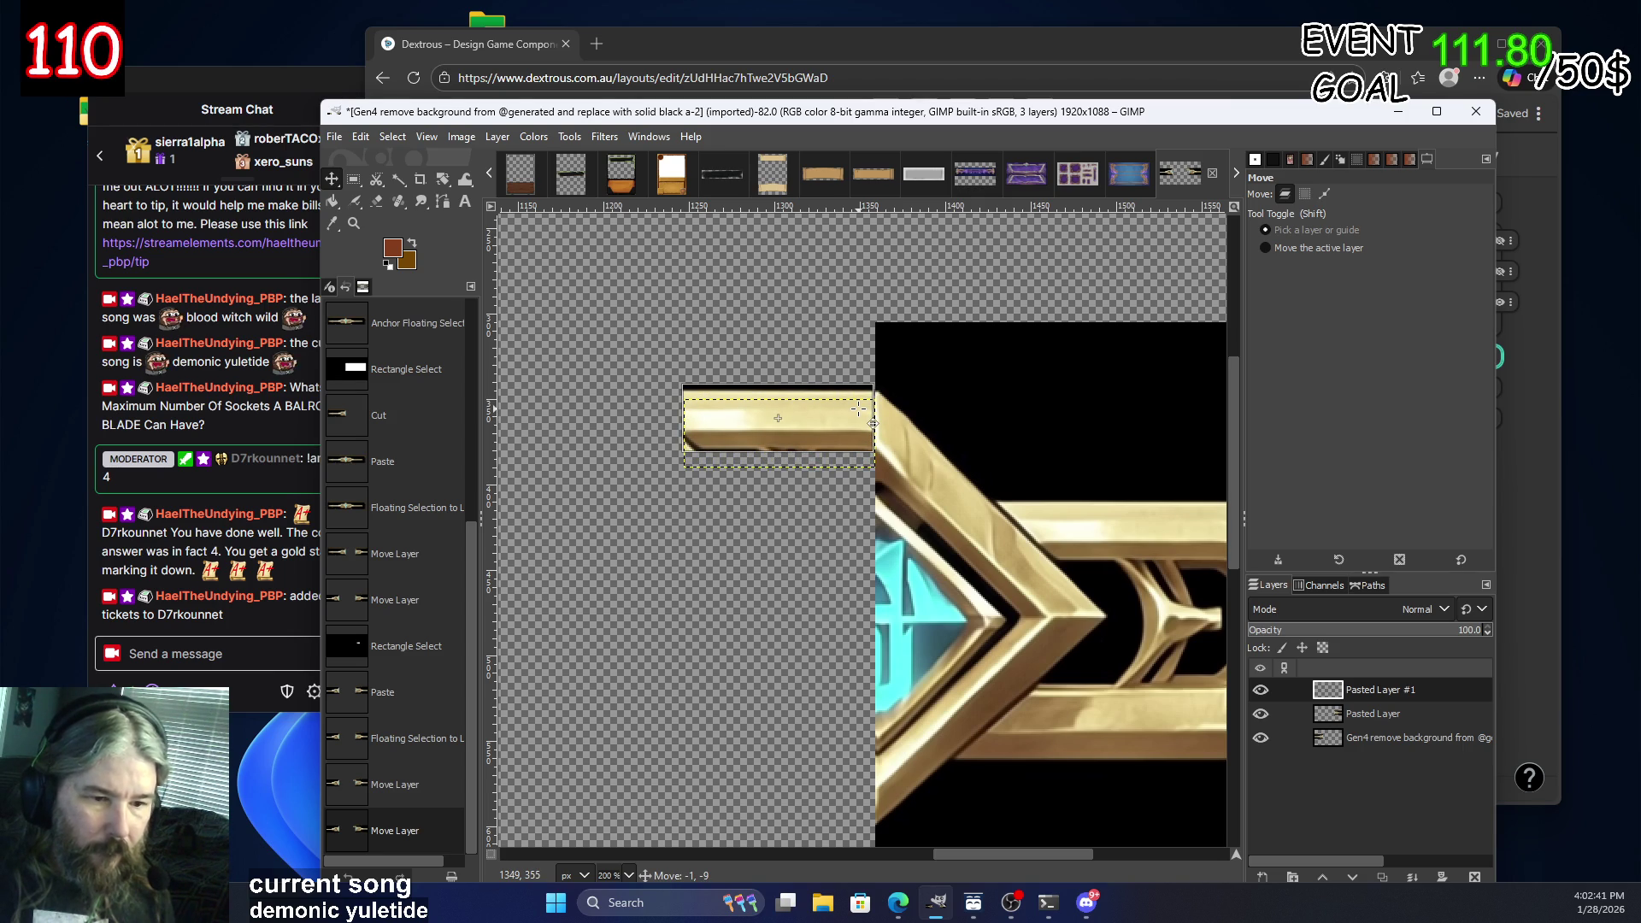
{"action": "left_click_drag", "start_coordinate": [858, 407], "coordinate": [858, 406]}
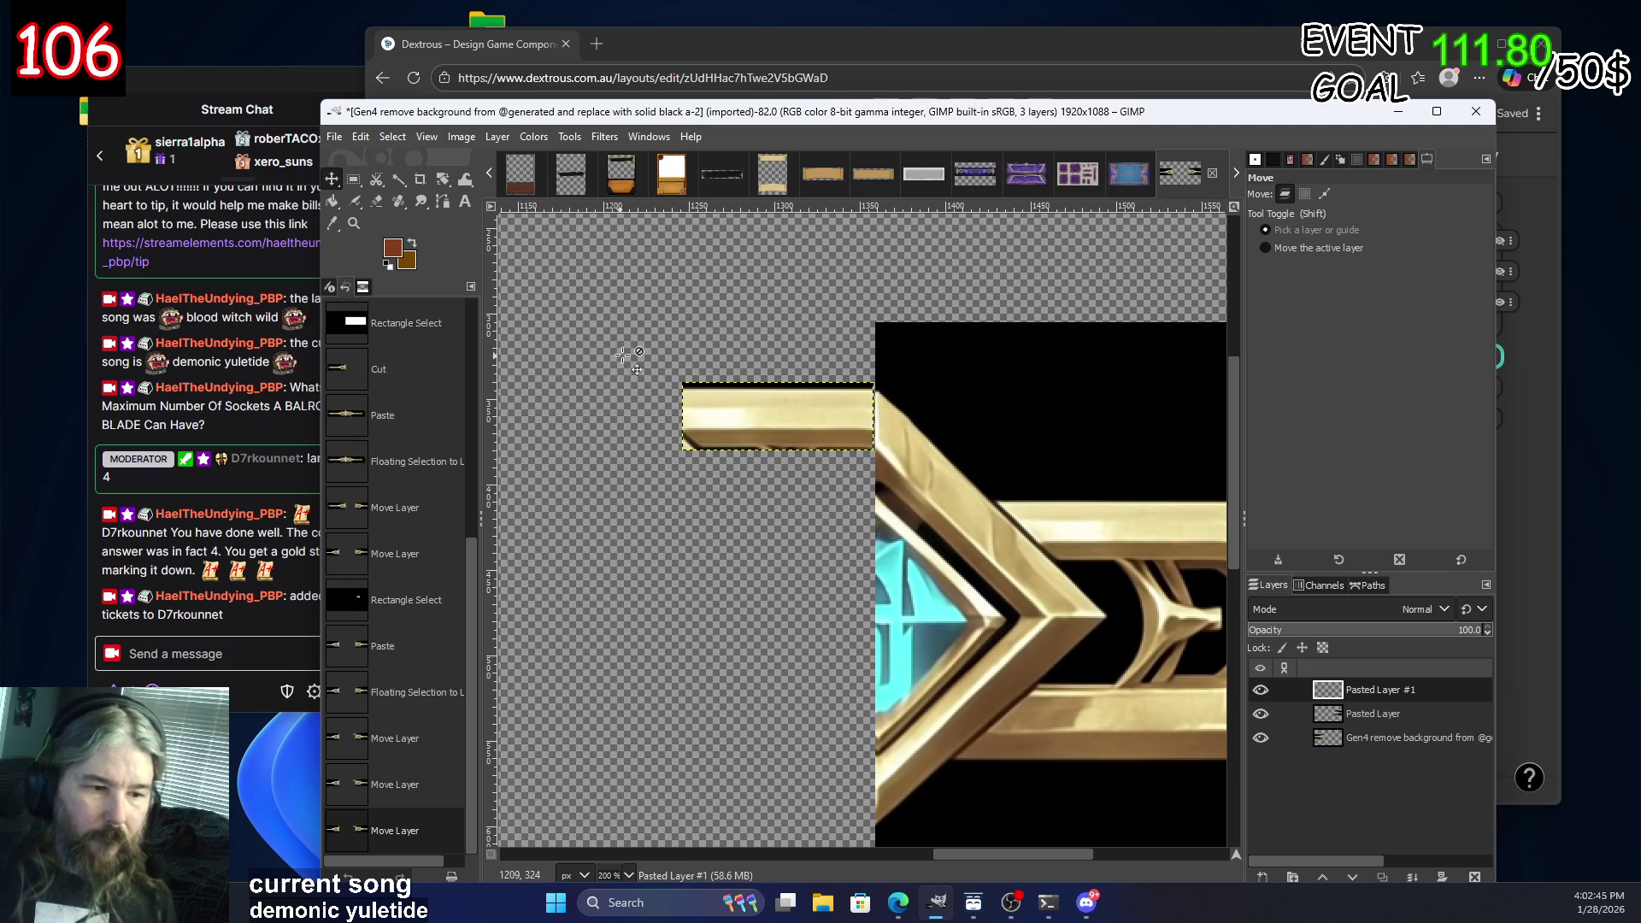
{"action": "scroll", "coordinate": [794, 521], "scroll_direction": "up", "scroll_amount": 3}
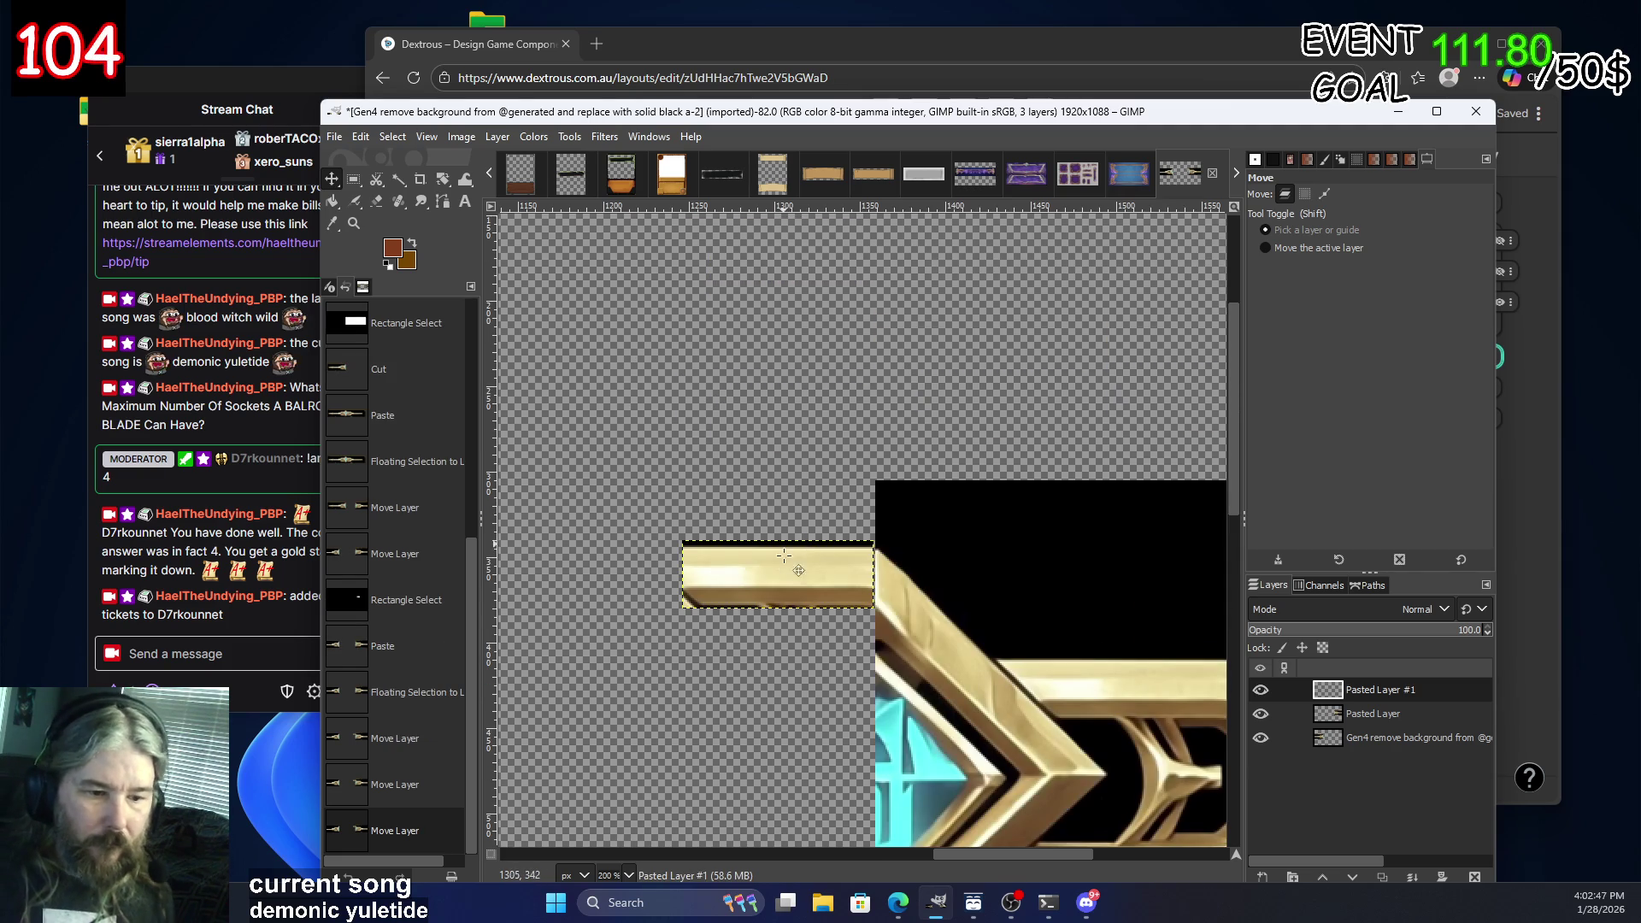
Step: Scale the strip layer from 112 to 512 px wide and slide the long shaft left
{"action": "right_click", "coordinate": [790, 567]}
{"action": "mouse_move", "coordinate": [861, 704]}
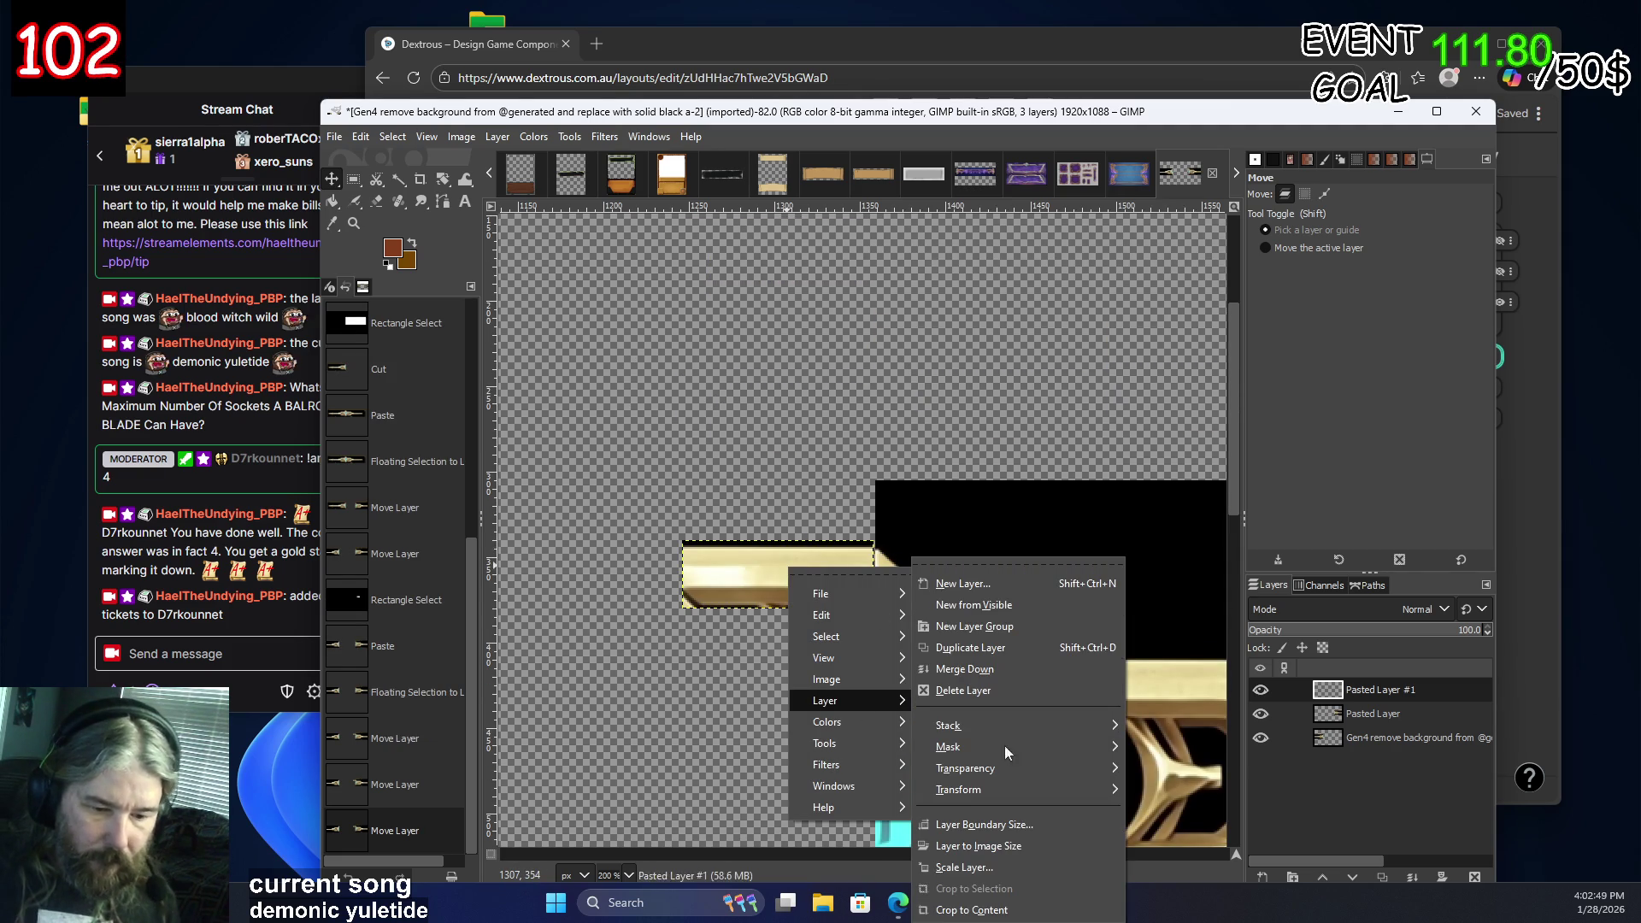
{"action": "left_click", "coordinate": [991, 863]}
{"action": "left_click_drag", "start_coordinate": [949, 625], "coordinate": [869, 266]}
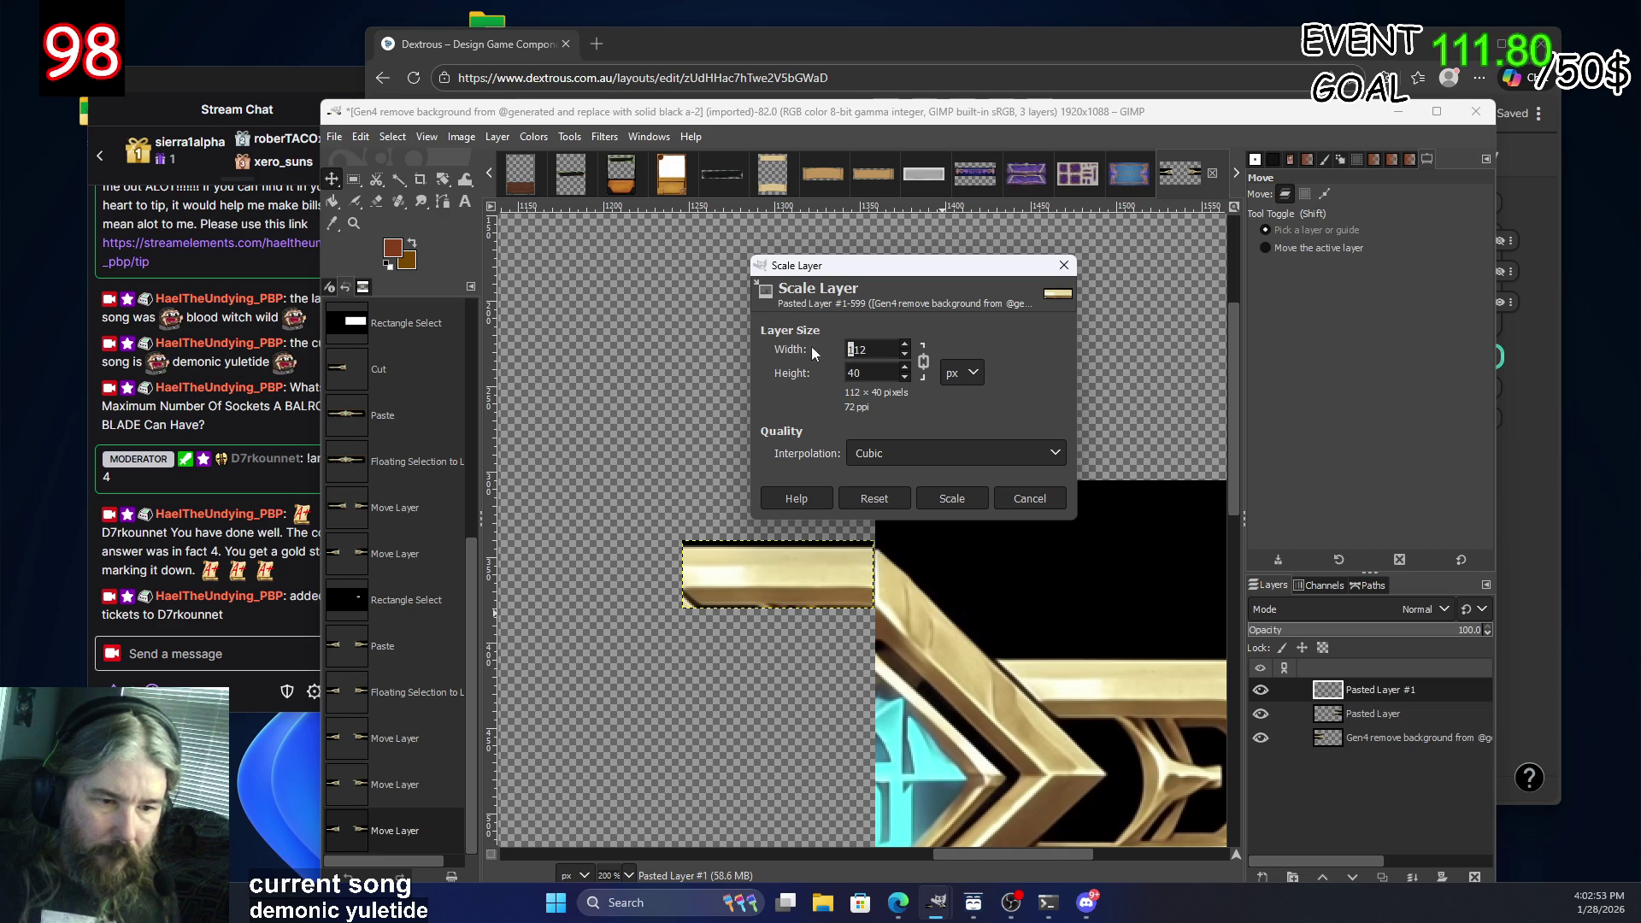
{"action": "type", "text": "5"}
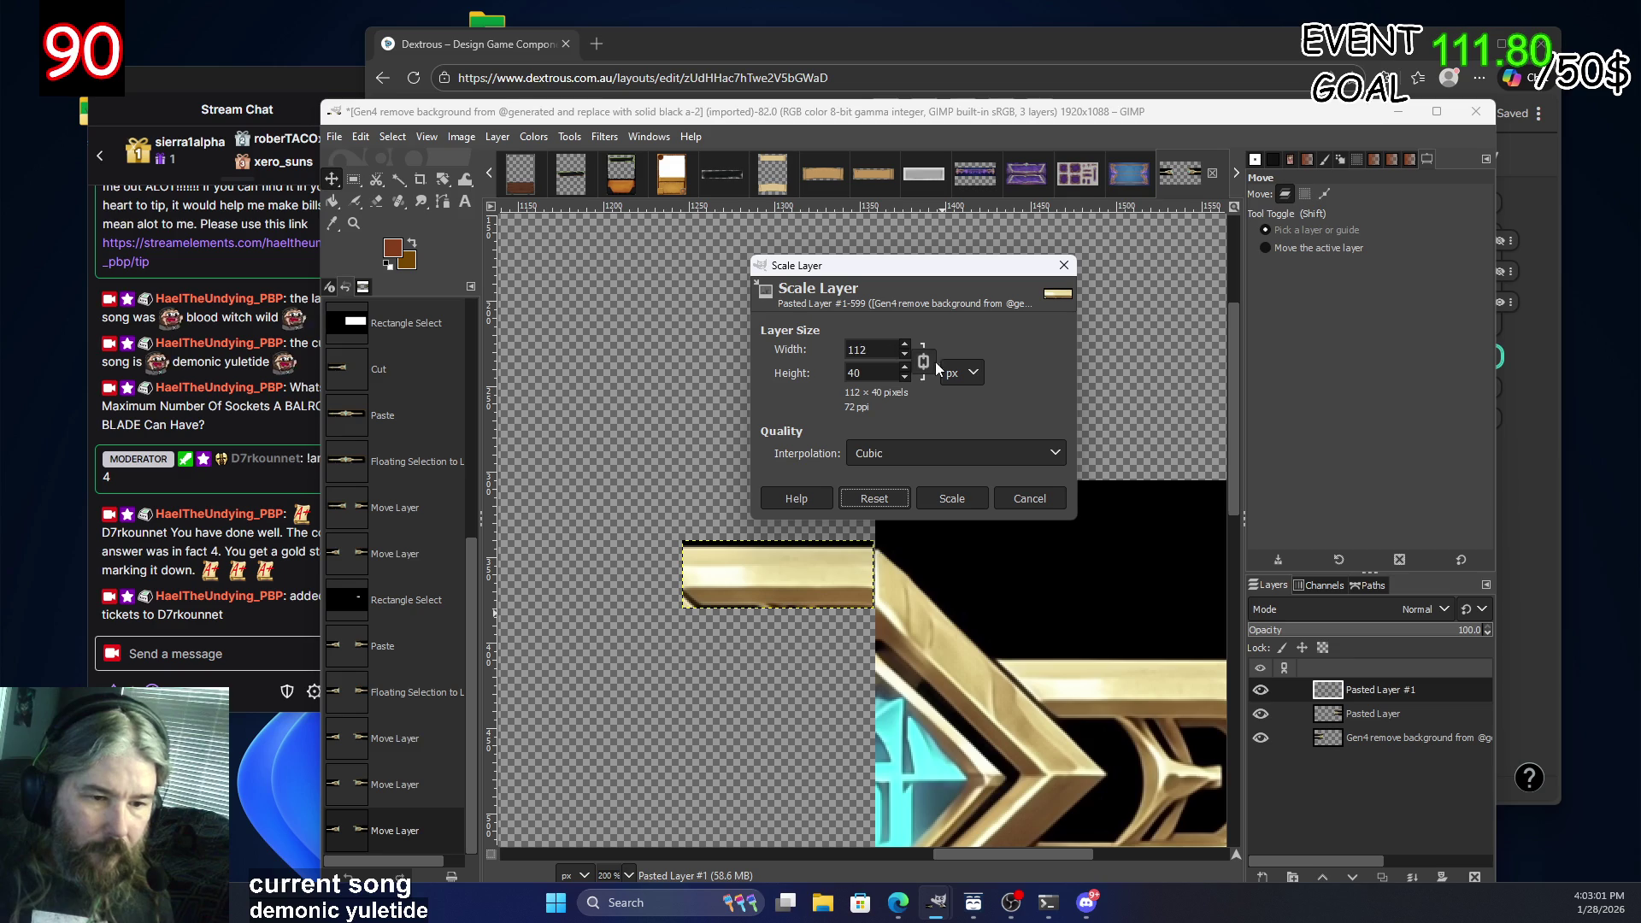
{"action": "type", "text": "5"}
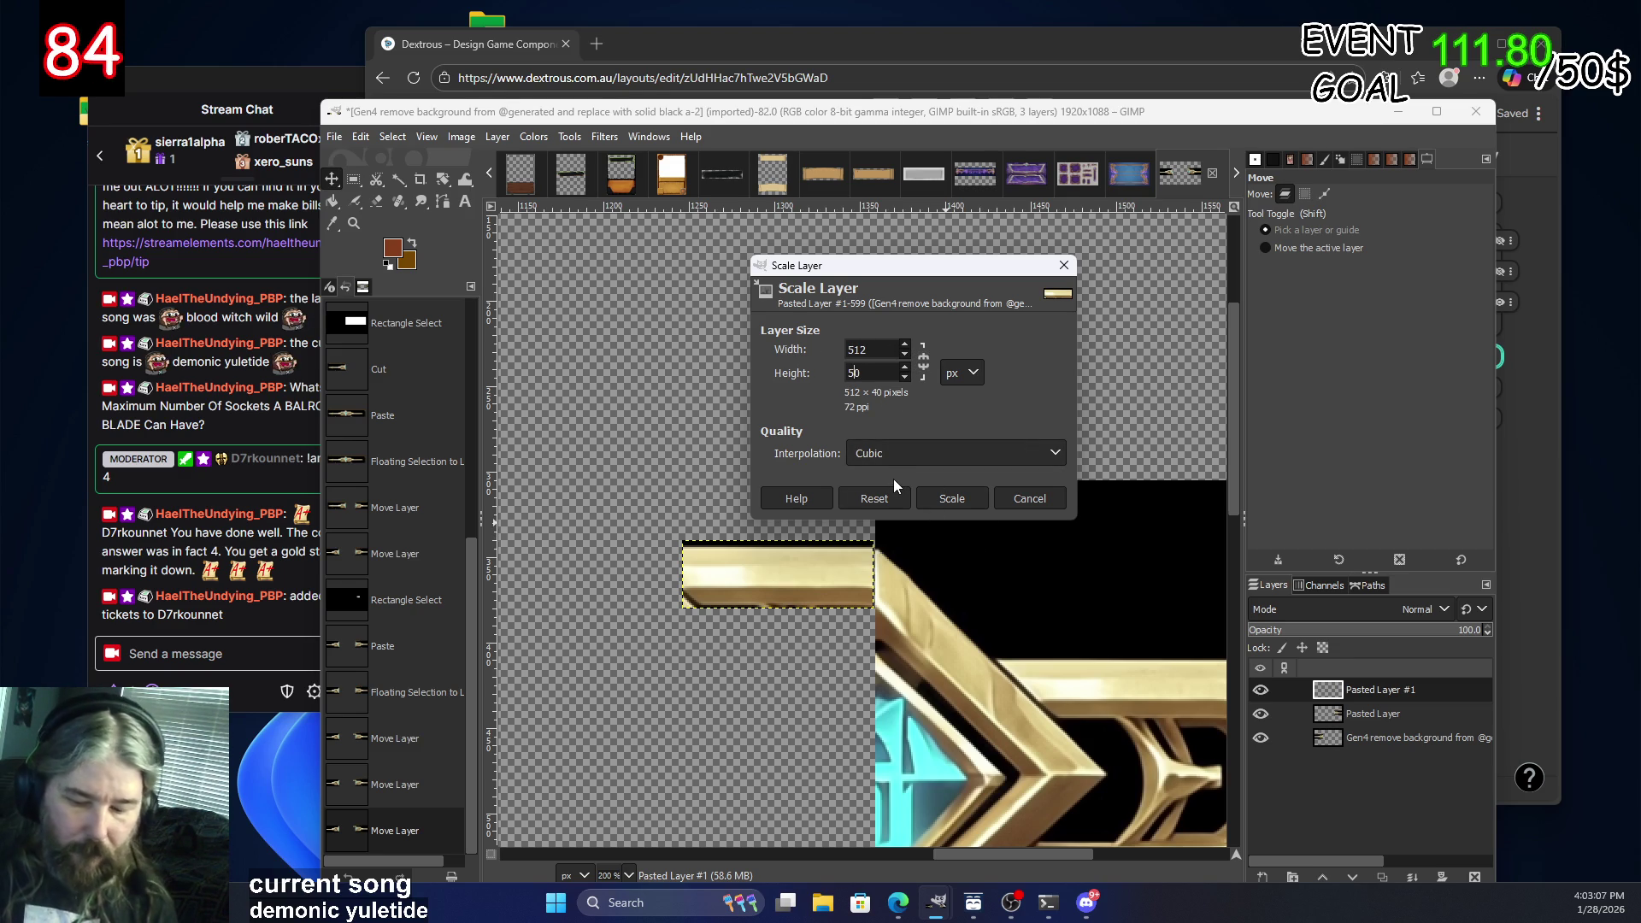
{"action": "left_click", "coordinate": [955, 497]}
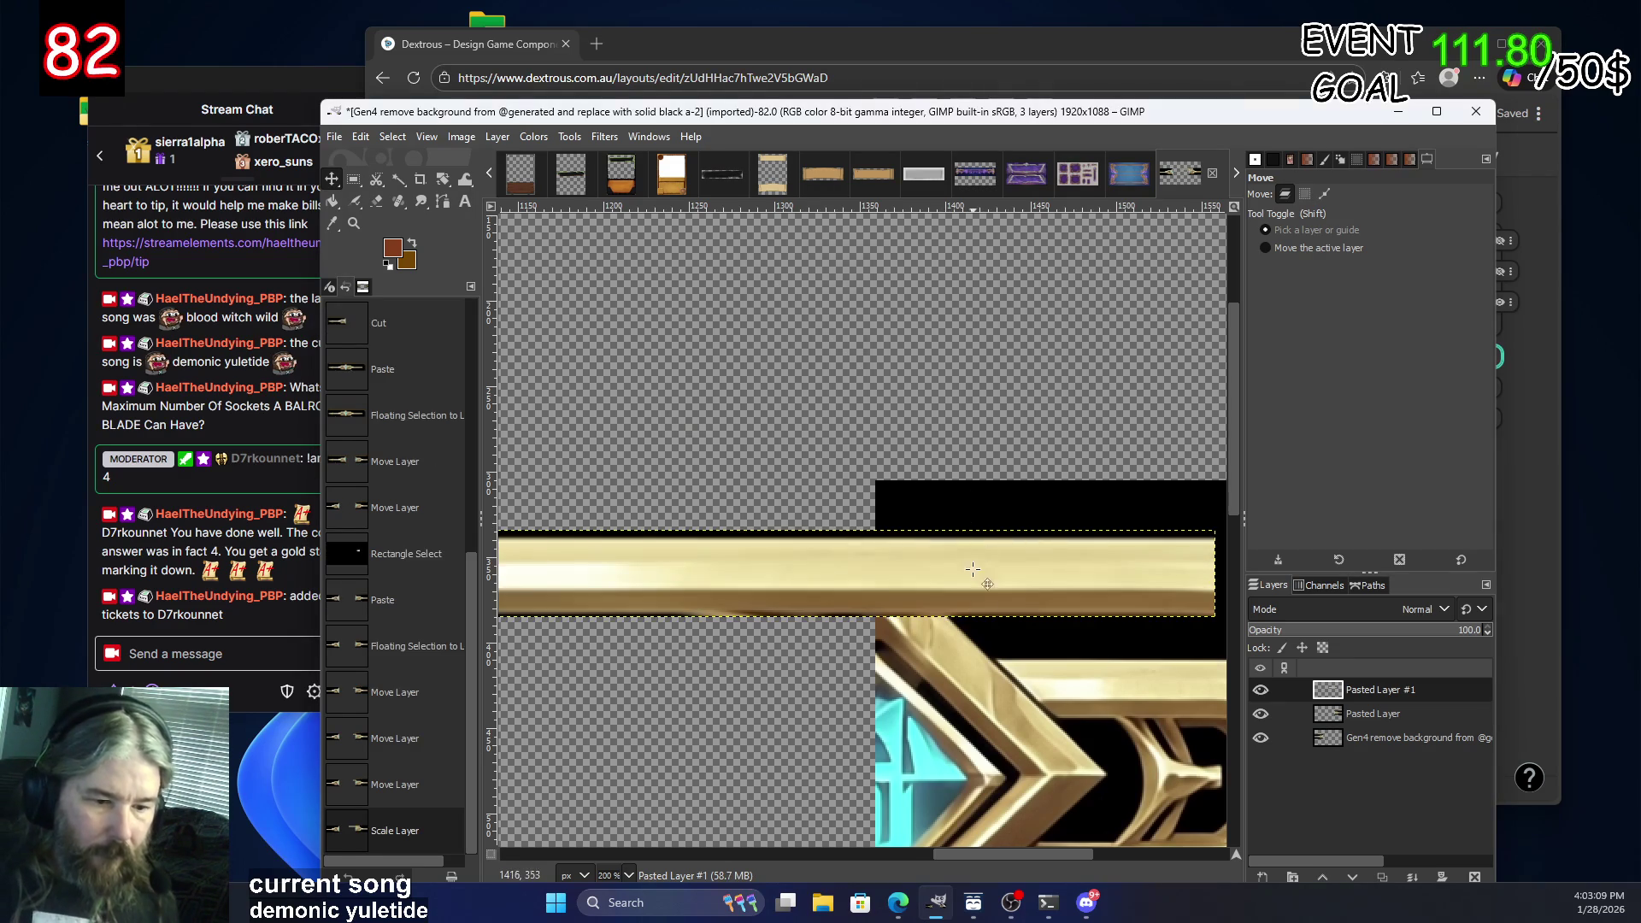
{"action": "scroll", "coordinate": [805, 564], "scroll_direction": "down", "scroll_amount": 3, "text": "ctrl"}
{"action": "scroll", "coordinate": [606, 389], "scroll_direction": "up", "scroll_amount": 1, "text": "ctrl"}
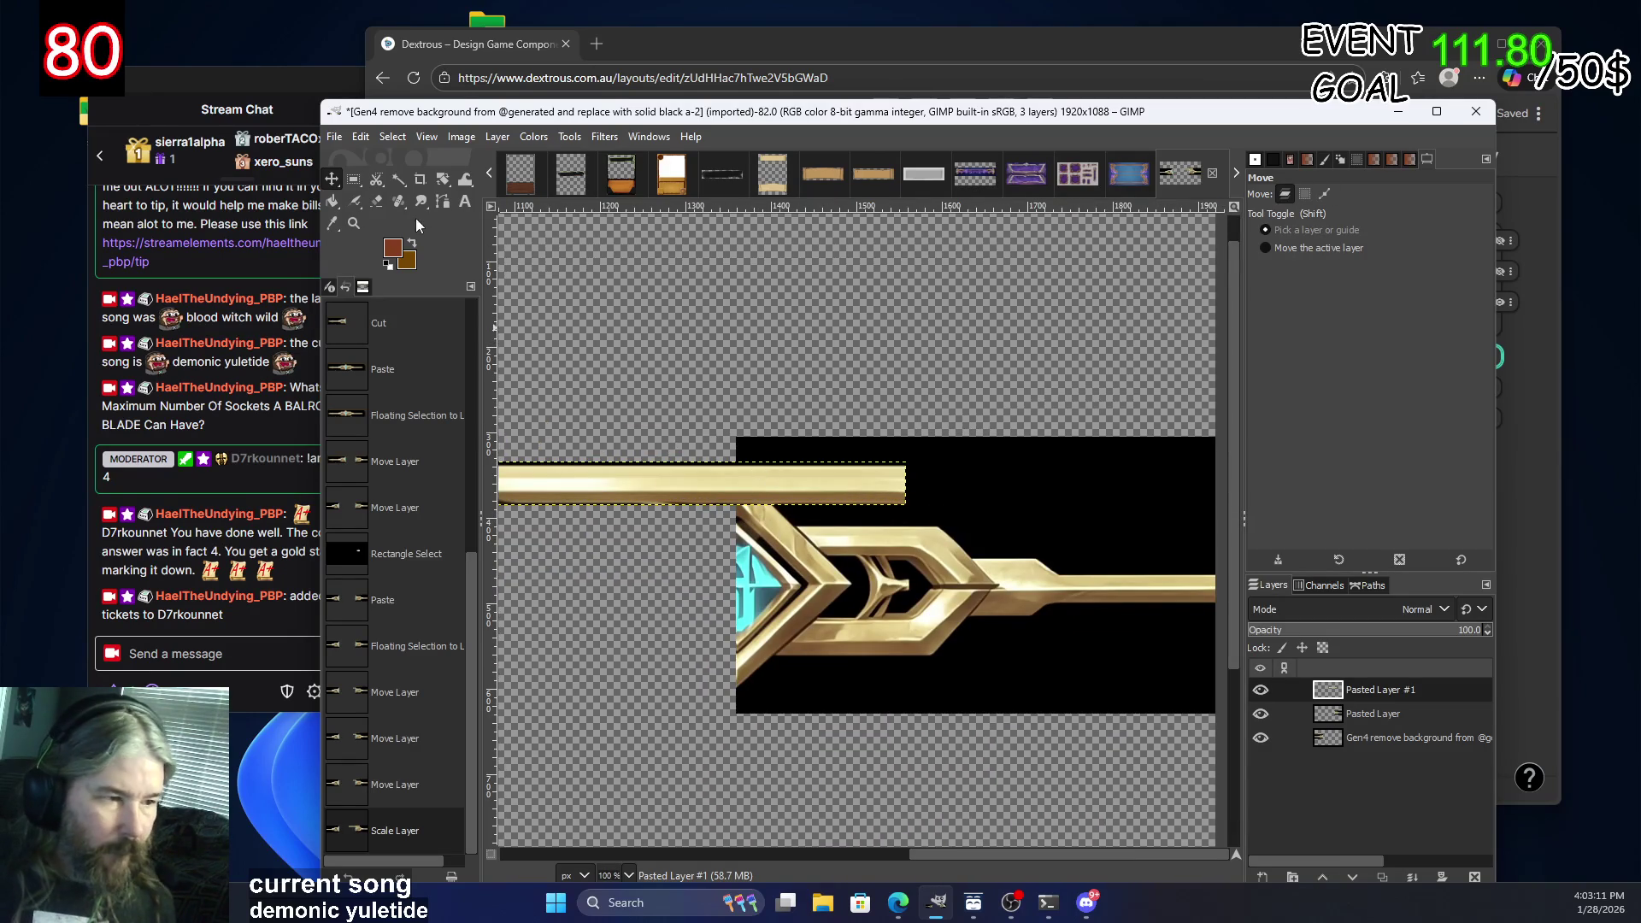
{"action": "left_click_drag", "start_coordinate": [770, 476], "coordinate": [604, 486]}
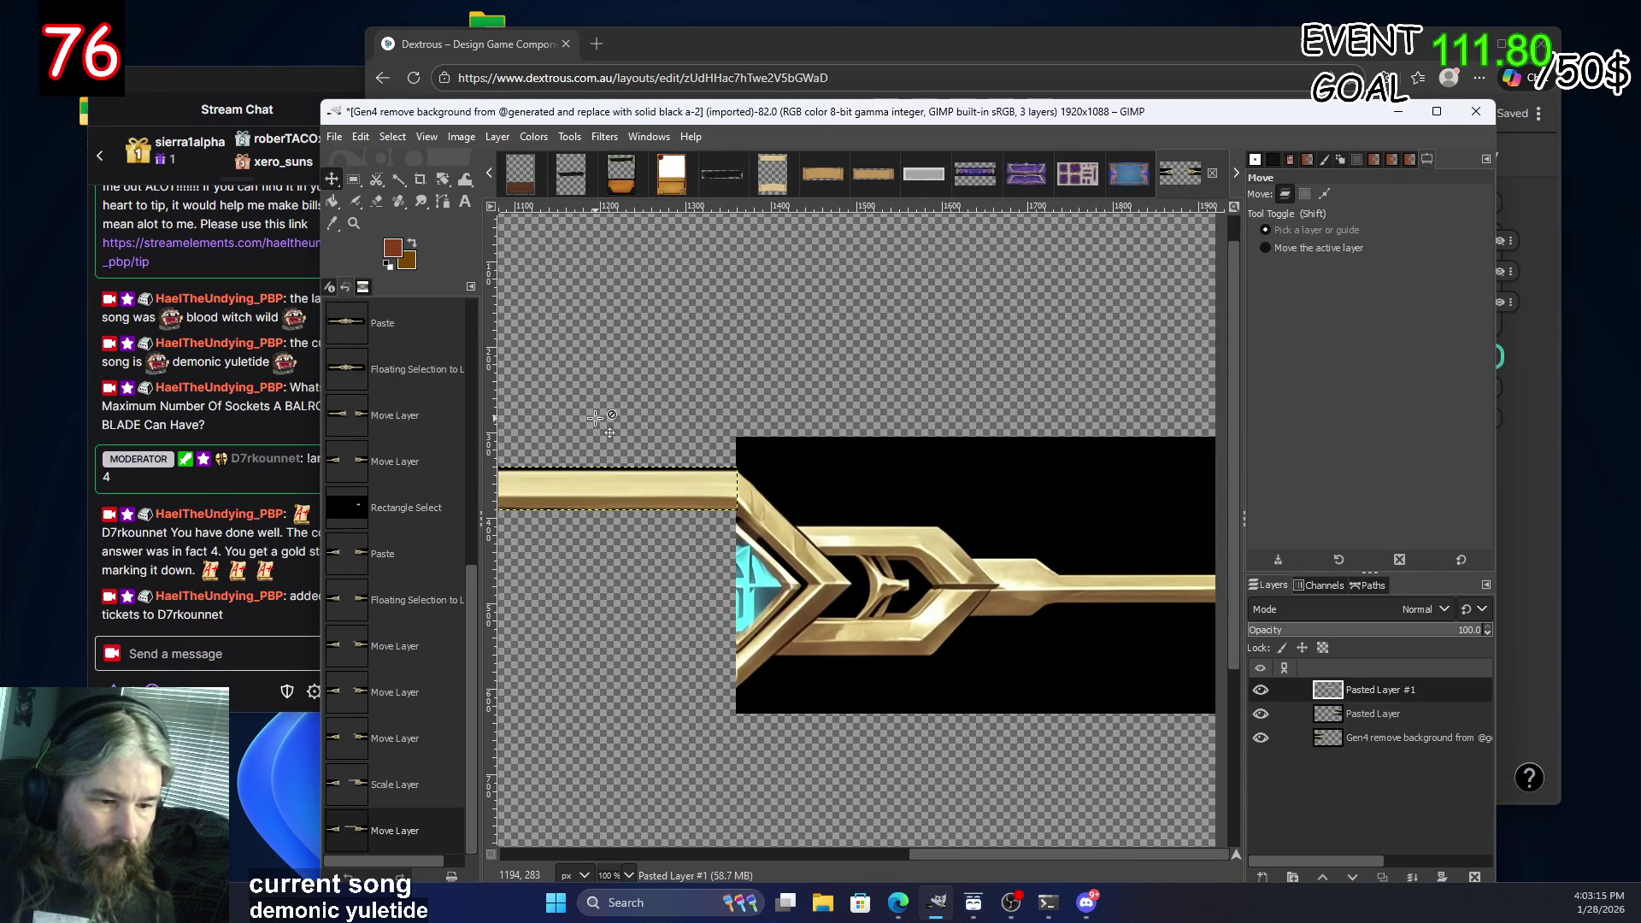
Step: Make the ornament layer active and nudge the gold shaft into alignment
{"action": "left_click", "coordinate": [780, 574]}
{"action": "left_click", "coordinate": [1403, 713]}
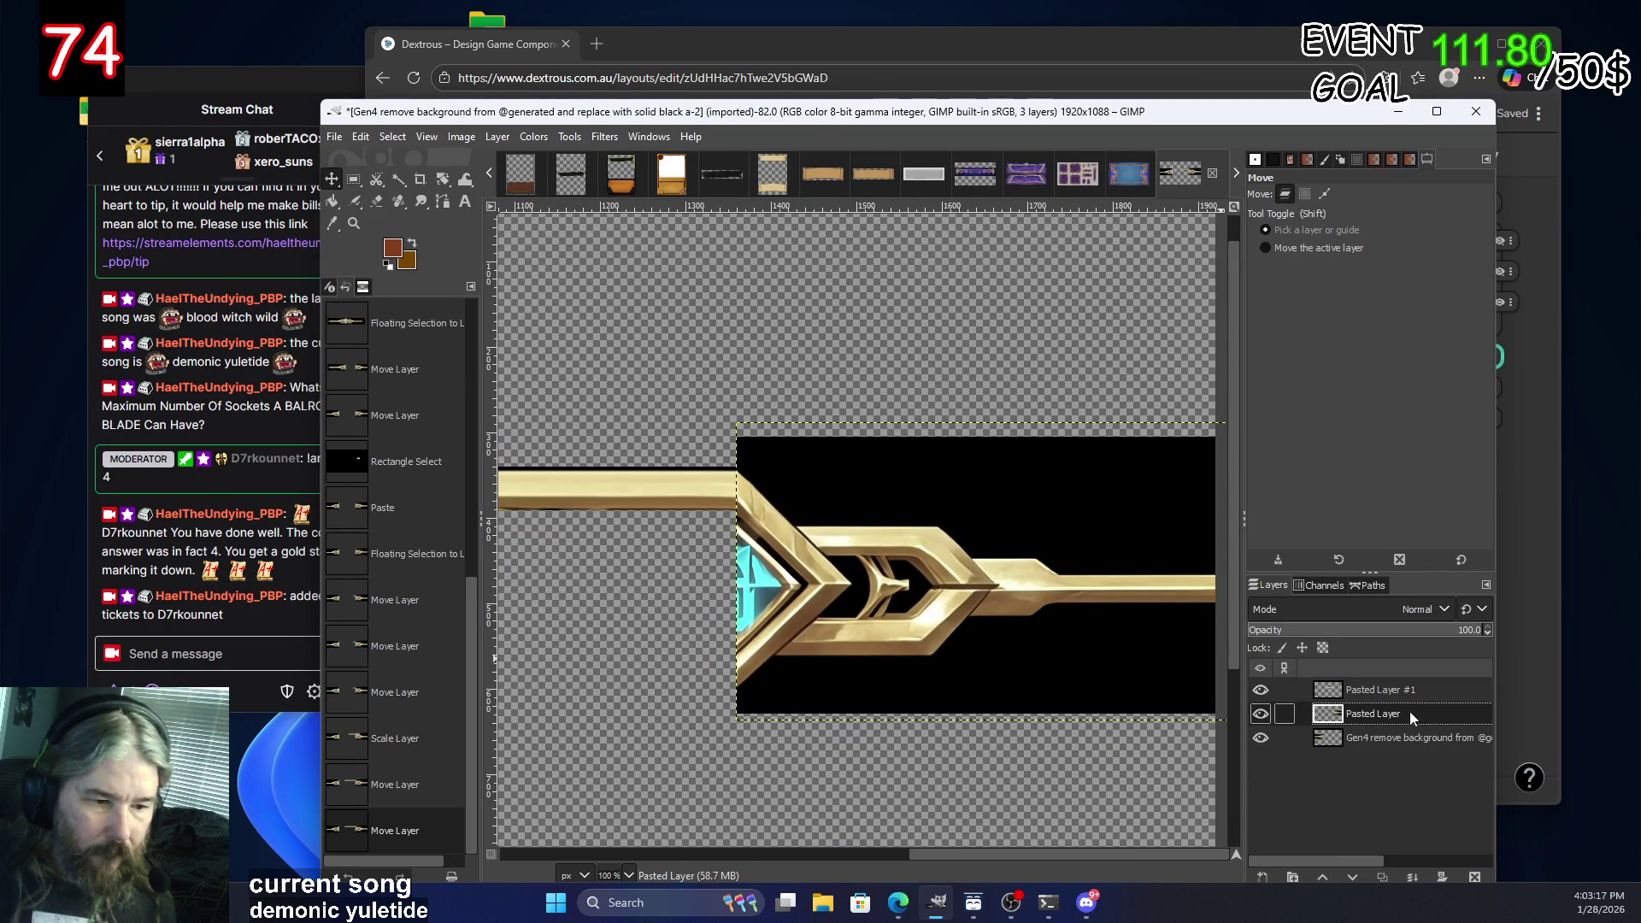
{"action": "left_click", "coordinate": [1396, 738]}
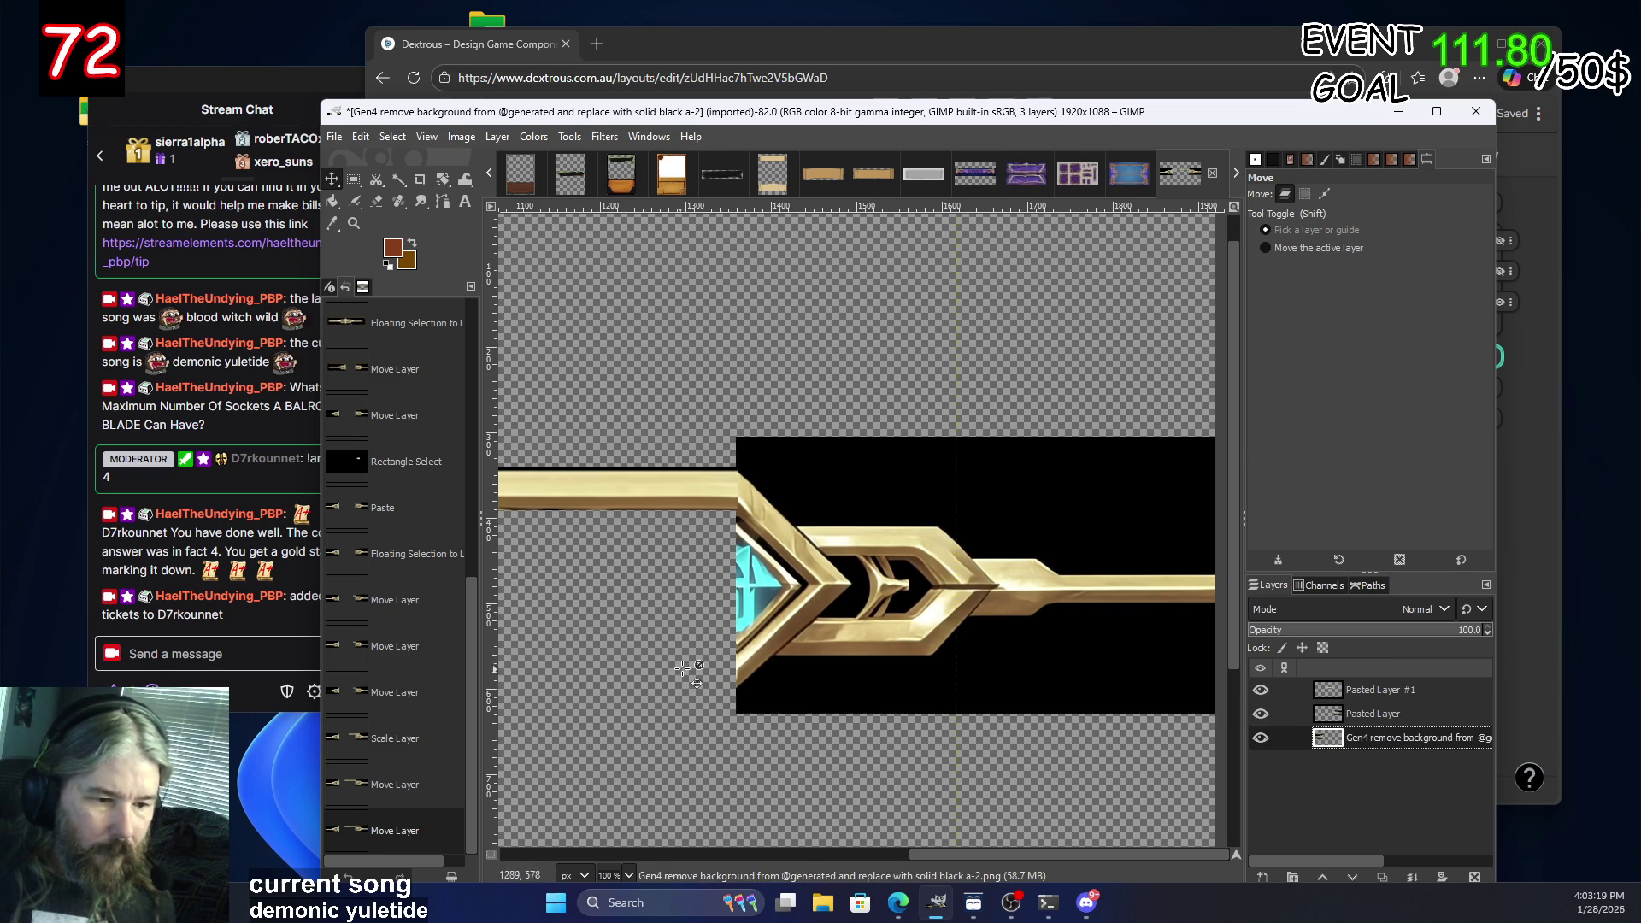
{"action": "left_click_drag", "start_coordinate": [660, 647], "coordinate": [873, 615]}
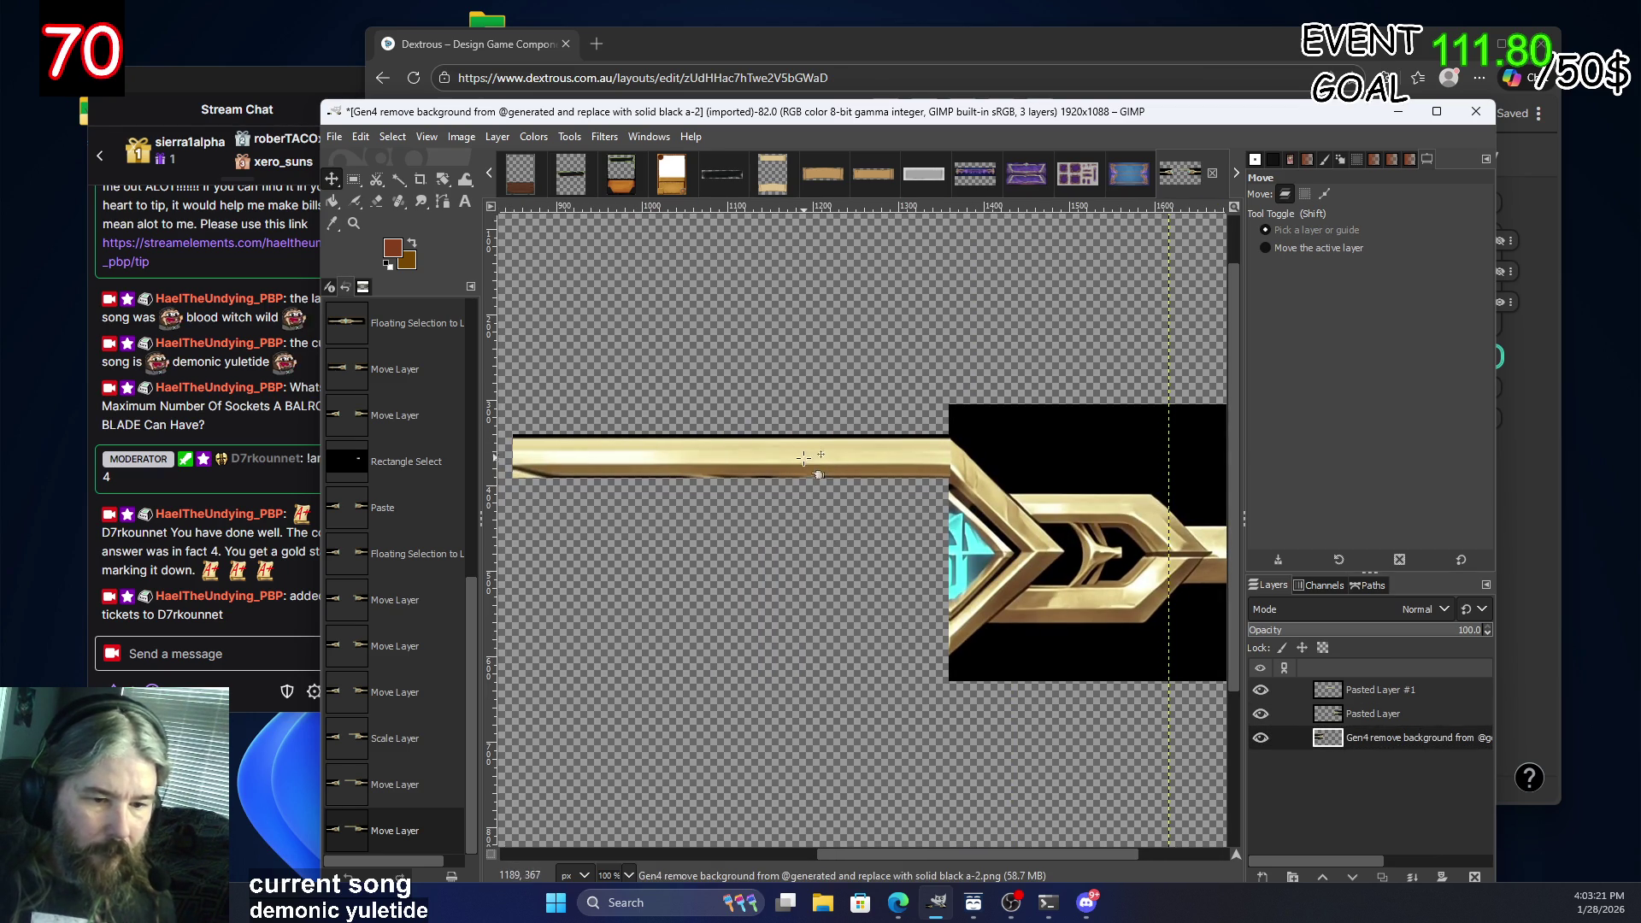
{"action": "left_click_drag", "start_coordinate": [810, 468], "coordinate": [807, 464]}
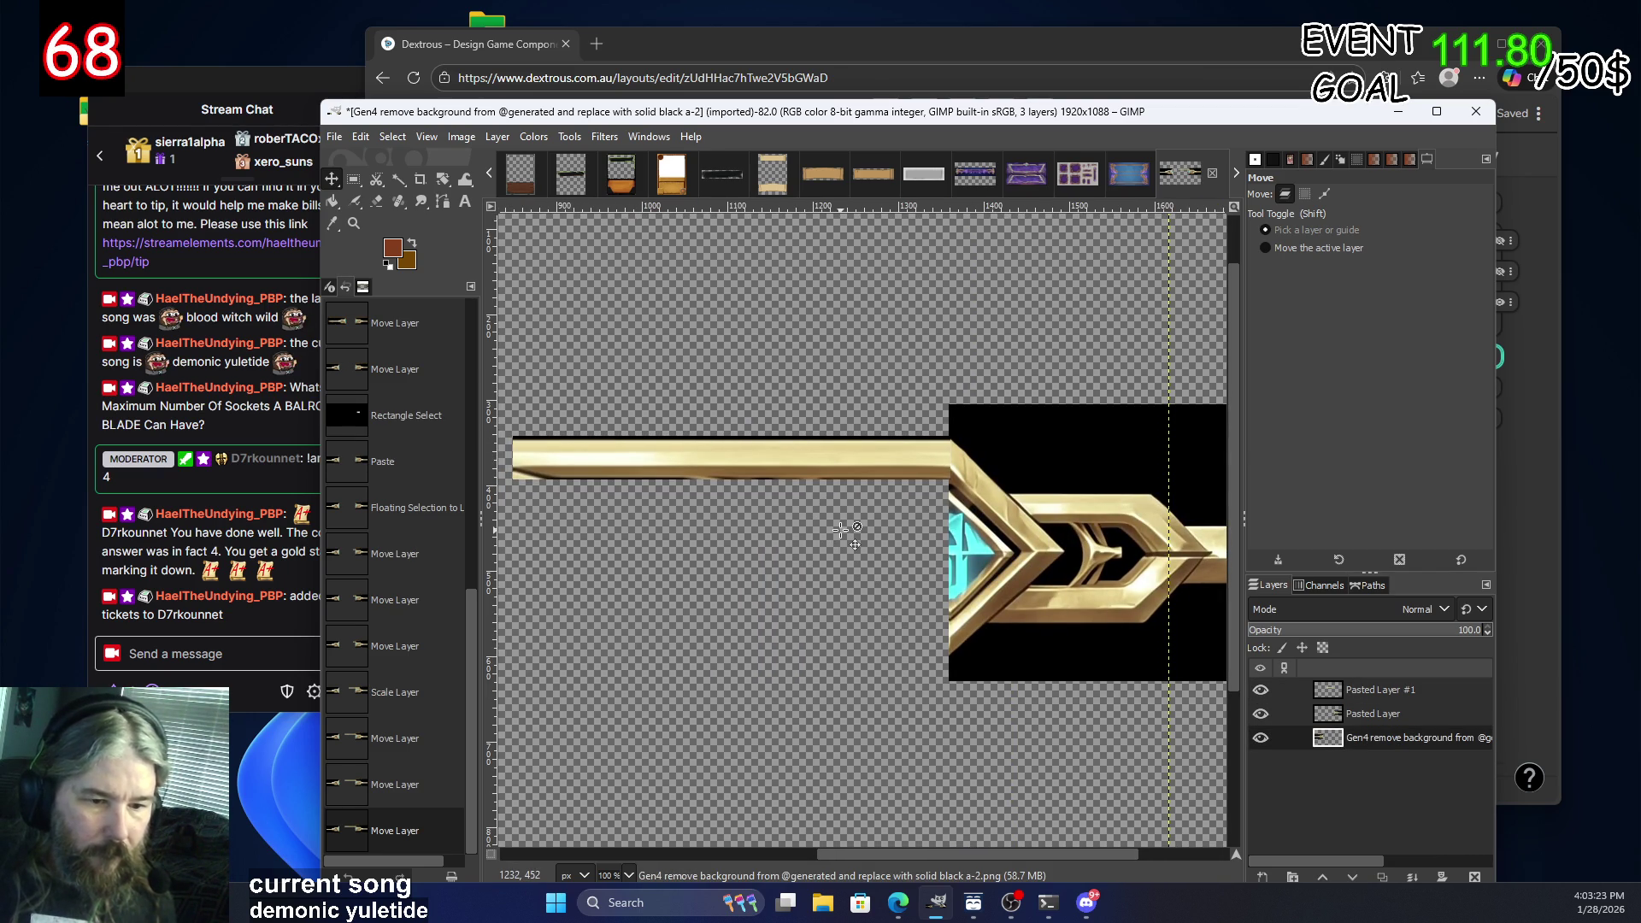
{"action": "left_click_drag", "start_coordinate": [842, 460], "coordinate": [841, 462]}
{"action": "left_click", "coordinate": [884, 528]}
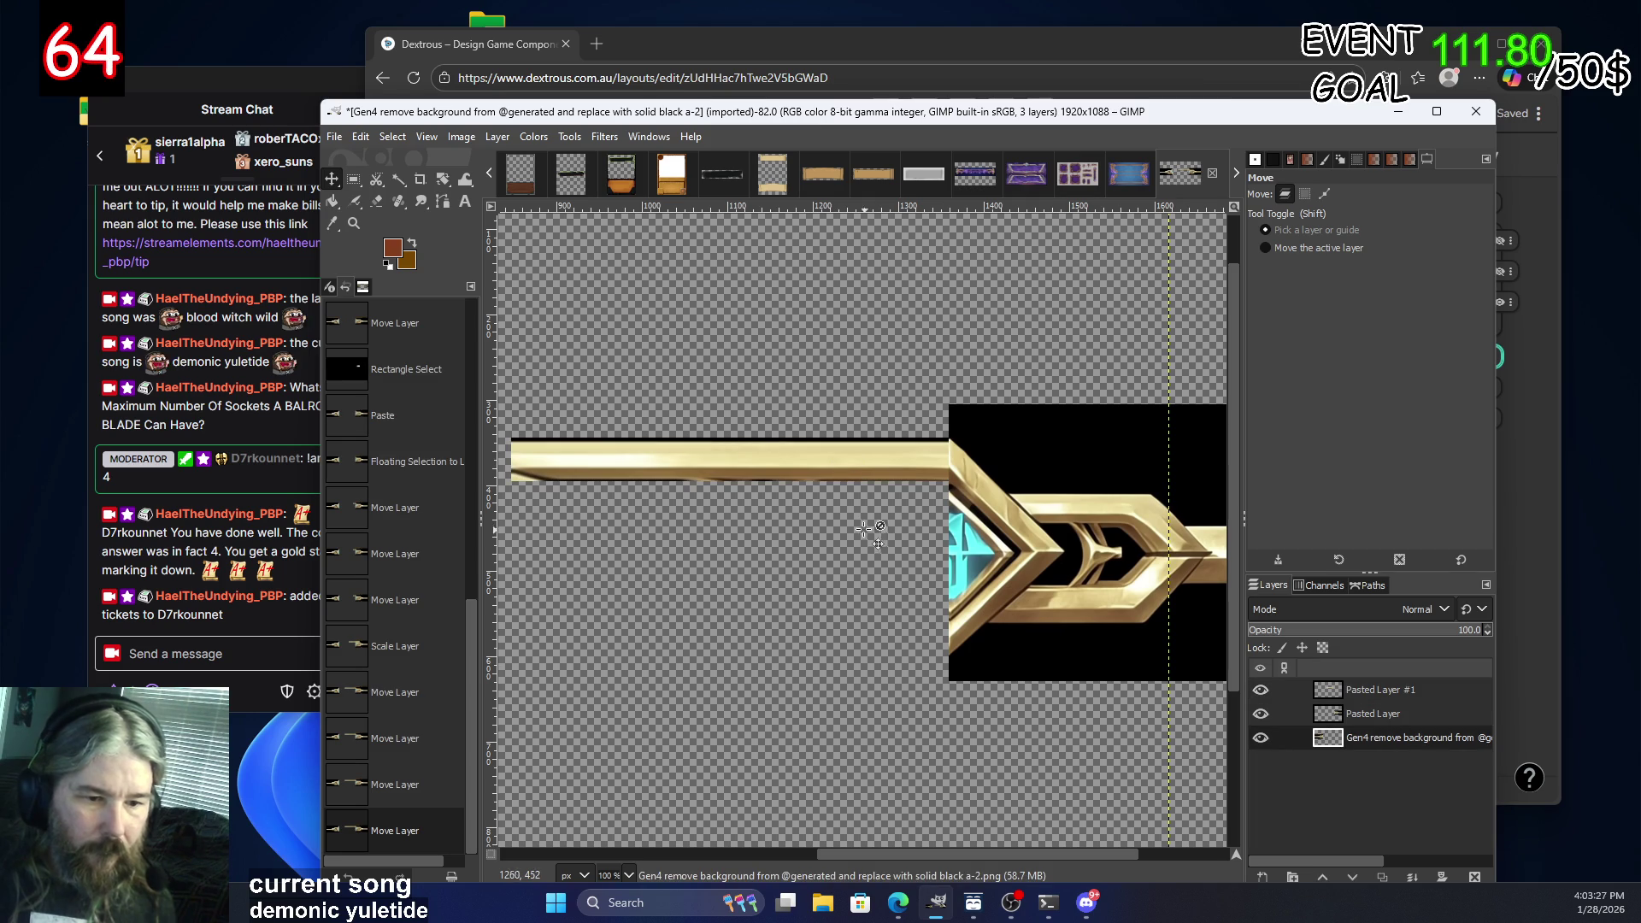
{"action": "left_click_drag", "start_coordinate": [811, 521], "coordinate": [813, 521]}
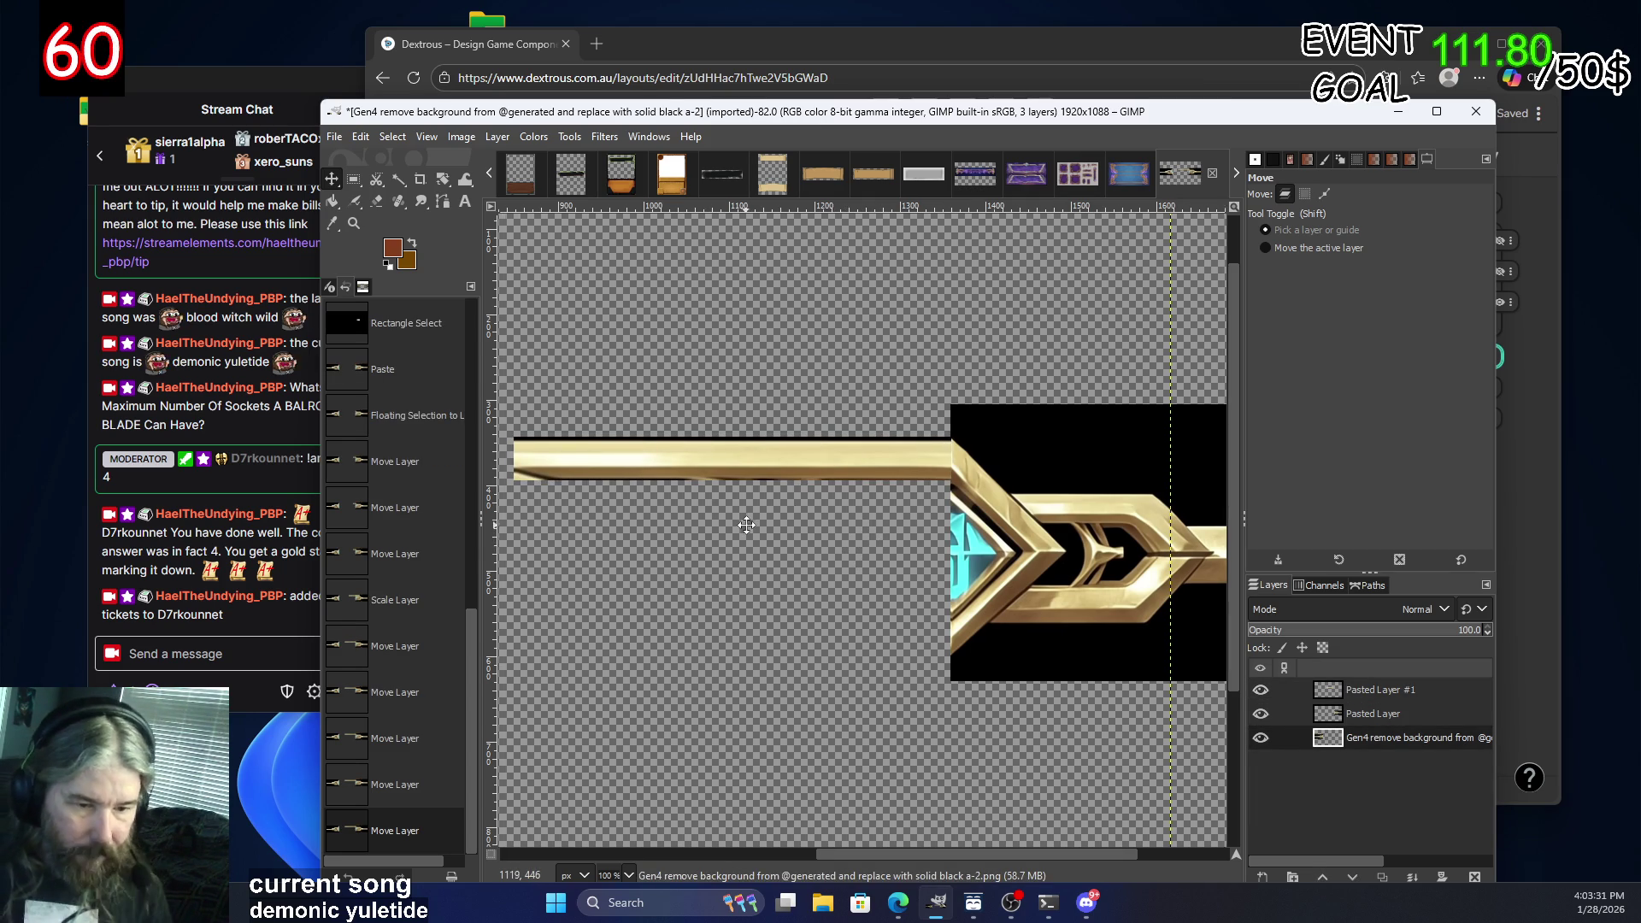
{"action": "scroll", "coordinate": [821, 521], "scroll_direction": "left", "scroll_amount": 2}
{"action": "scroll", "coordinate": [846, 534], "scroll_direction": "left", "scroll_amount": 3}
{"action": "scroll", "coordinate": [869, 549], "scroll_direction": "left", "scroll_amount": 3}
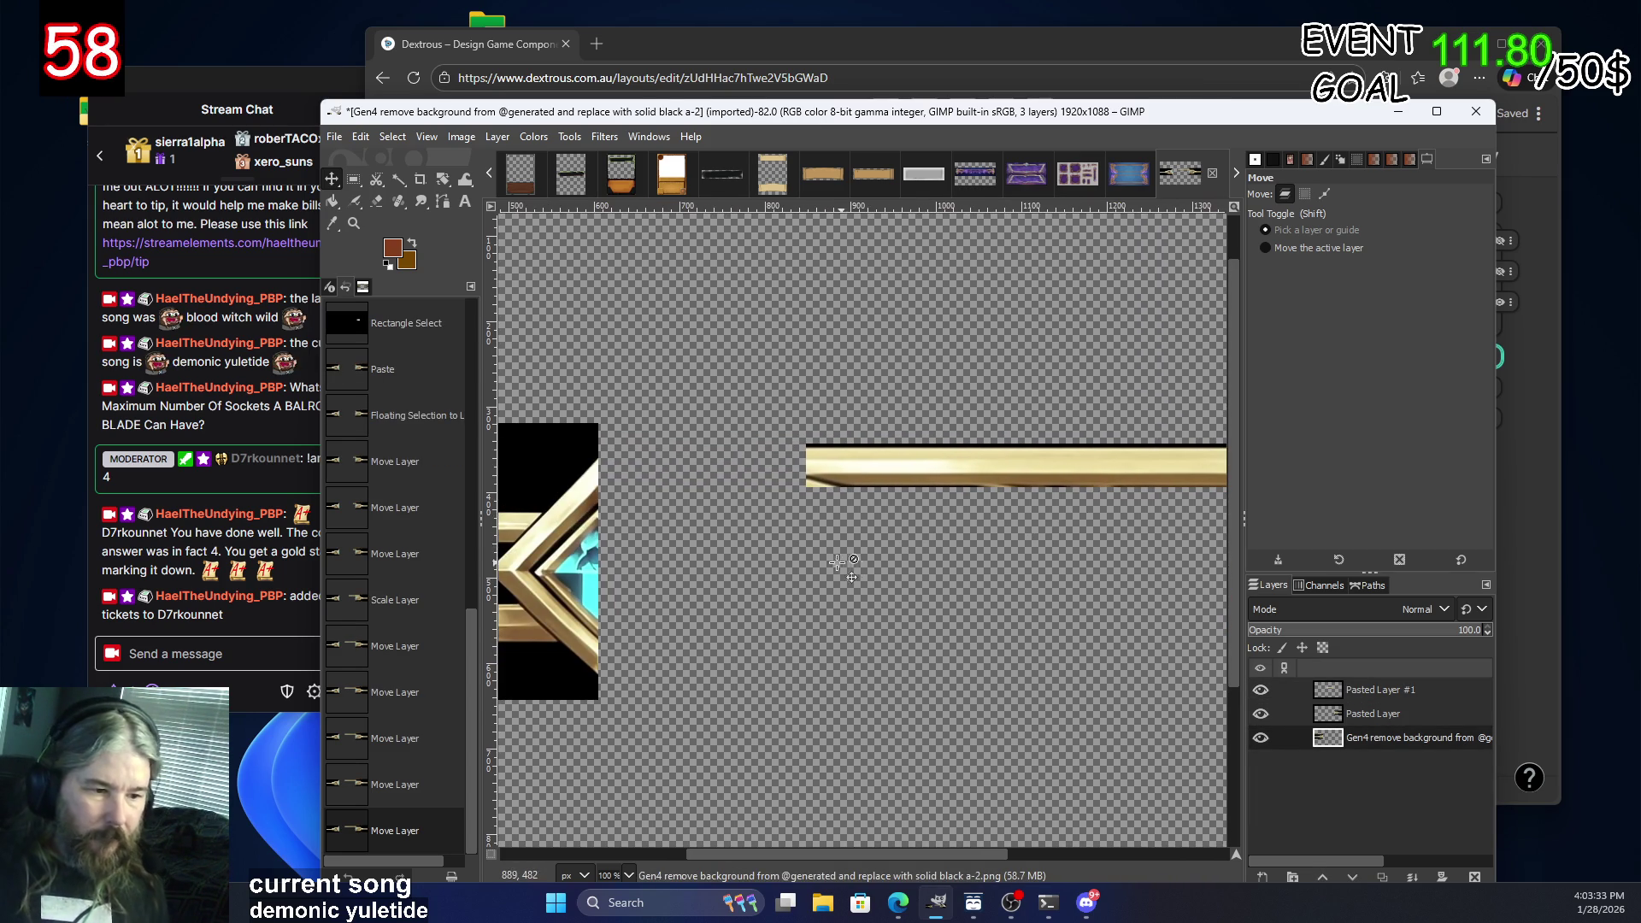
{"action": "scroll", "coordinate": [919, 564], "scroll_direction": "left", "scroll_amount": 2}
Step: Move the arrowhead and left ornament piece toward the shaft and raise that layer to the top
{"action": "mouse_move", "coordinate": [680, 552]}
{"action": "left_mouse_down"}
{"action": "mouse_move", "coordinate": [887, 545]}
{"action": "mouse_move", "coordinate": [885, 514]}
{"action": "left_mouse_up"}
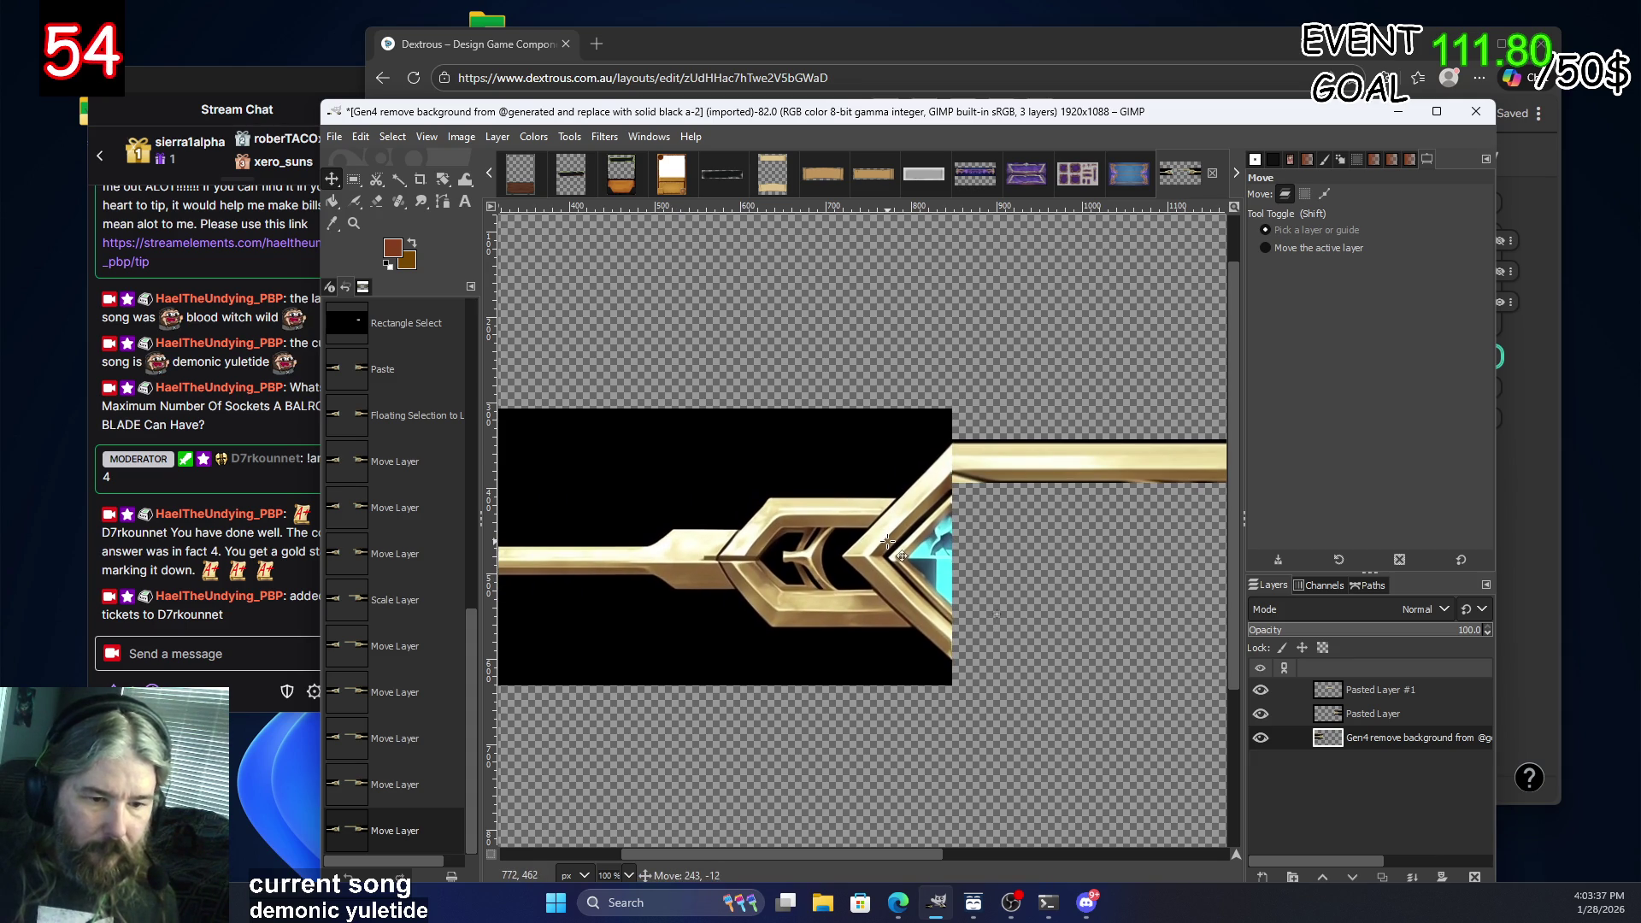
{"action": "scroll", "coordinate": [639, 570], "scroll_direction": "right", "scroll_amount": 10}
{"action": "scroll", "coordinate": [773, 590], "scroll_direction": "down", "scroll_amount": 2}
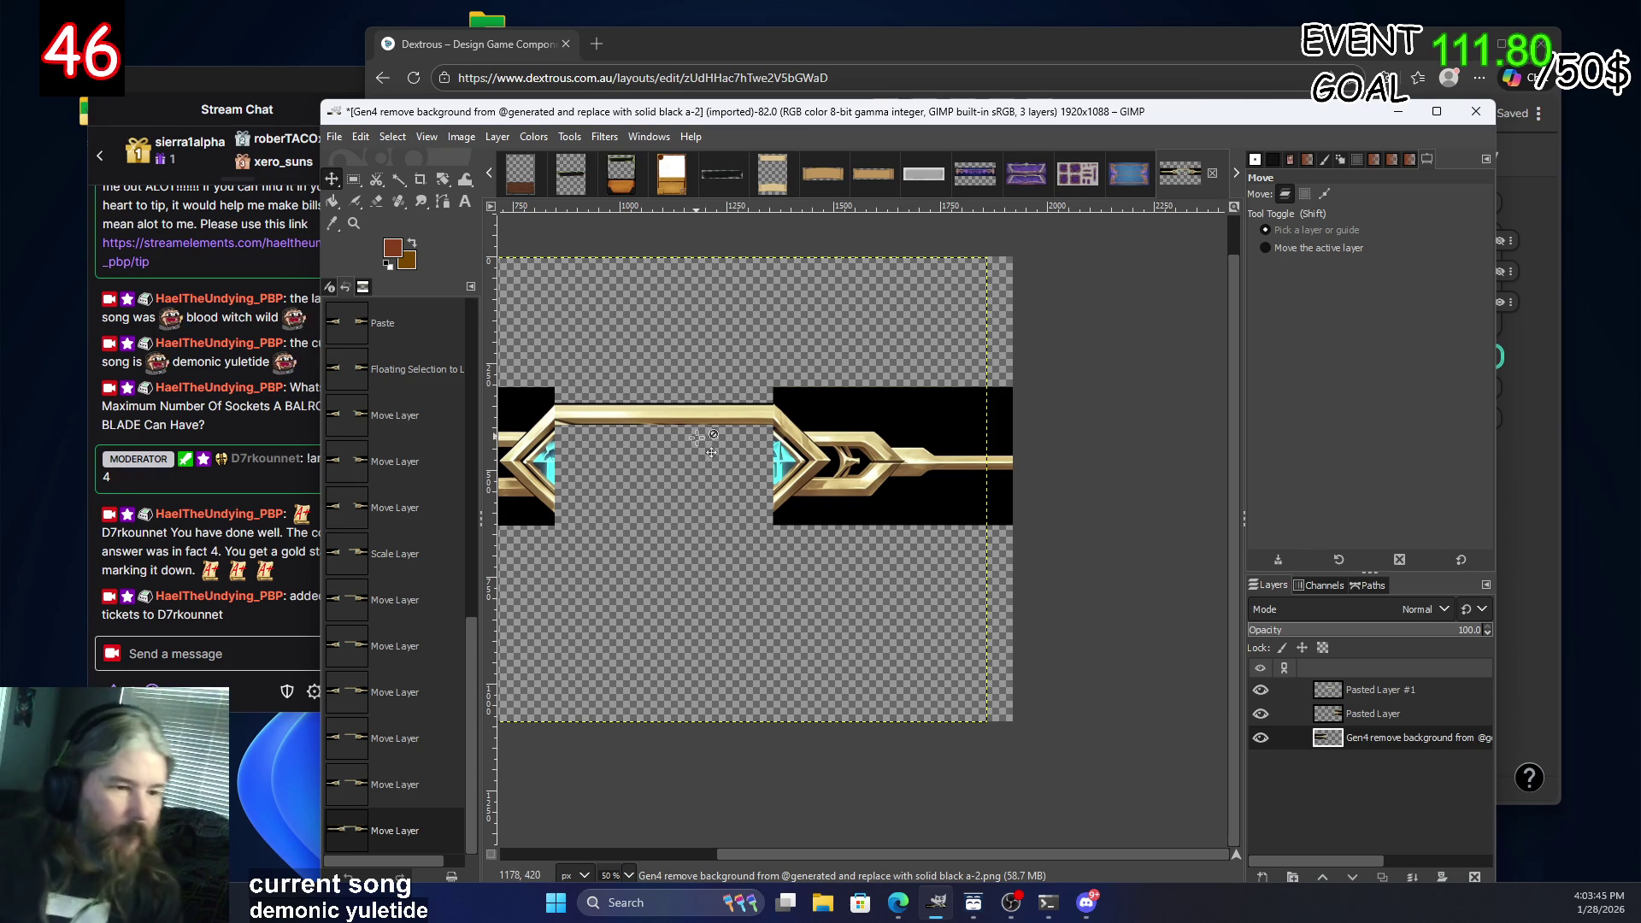
{"action": "scroll", "coordinate": [1115, 494], "scroll_direction": "up", "scroll_amount": 2}
{"action": "scroll", "coordinate": [1114, 493], "scroll_direction": "up", "scroll_amount": 1}
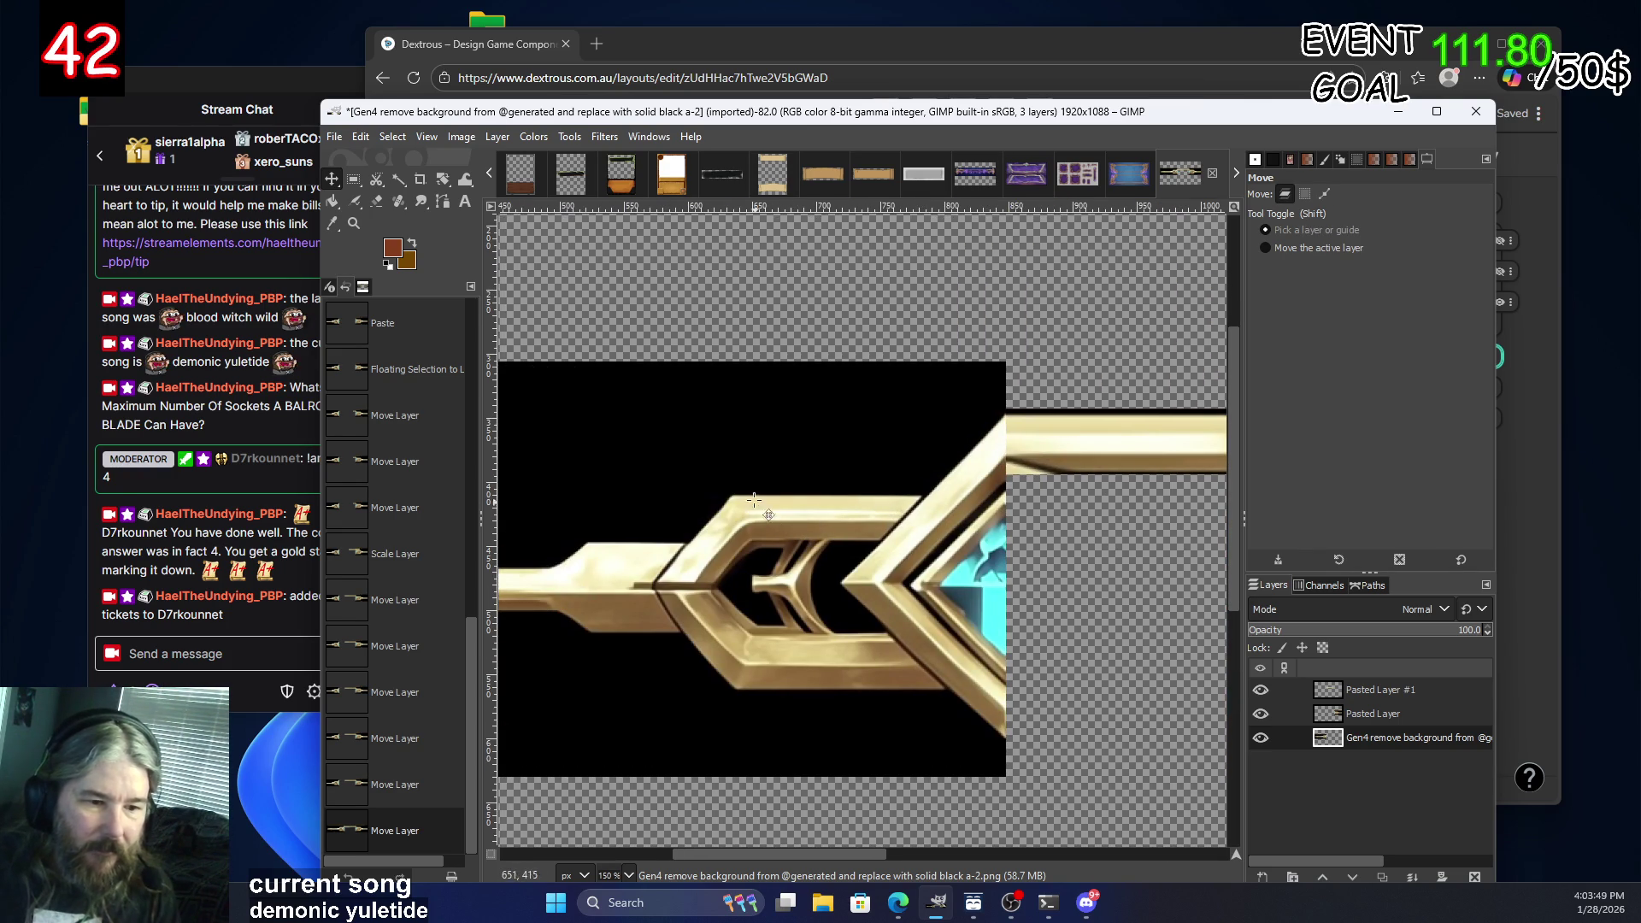
{"action": "scroll", "coordinate": [761, 505], "scroll_direction": "down", "scroll_amount": 1}
{"action": "scroll", "coordinate": [773, 517], "scroll_direction": "right", "scroll_amount": 5}
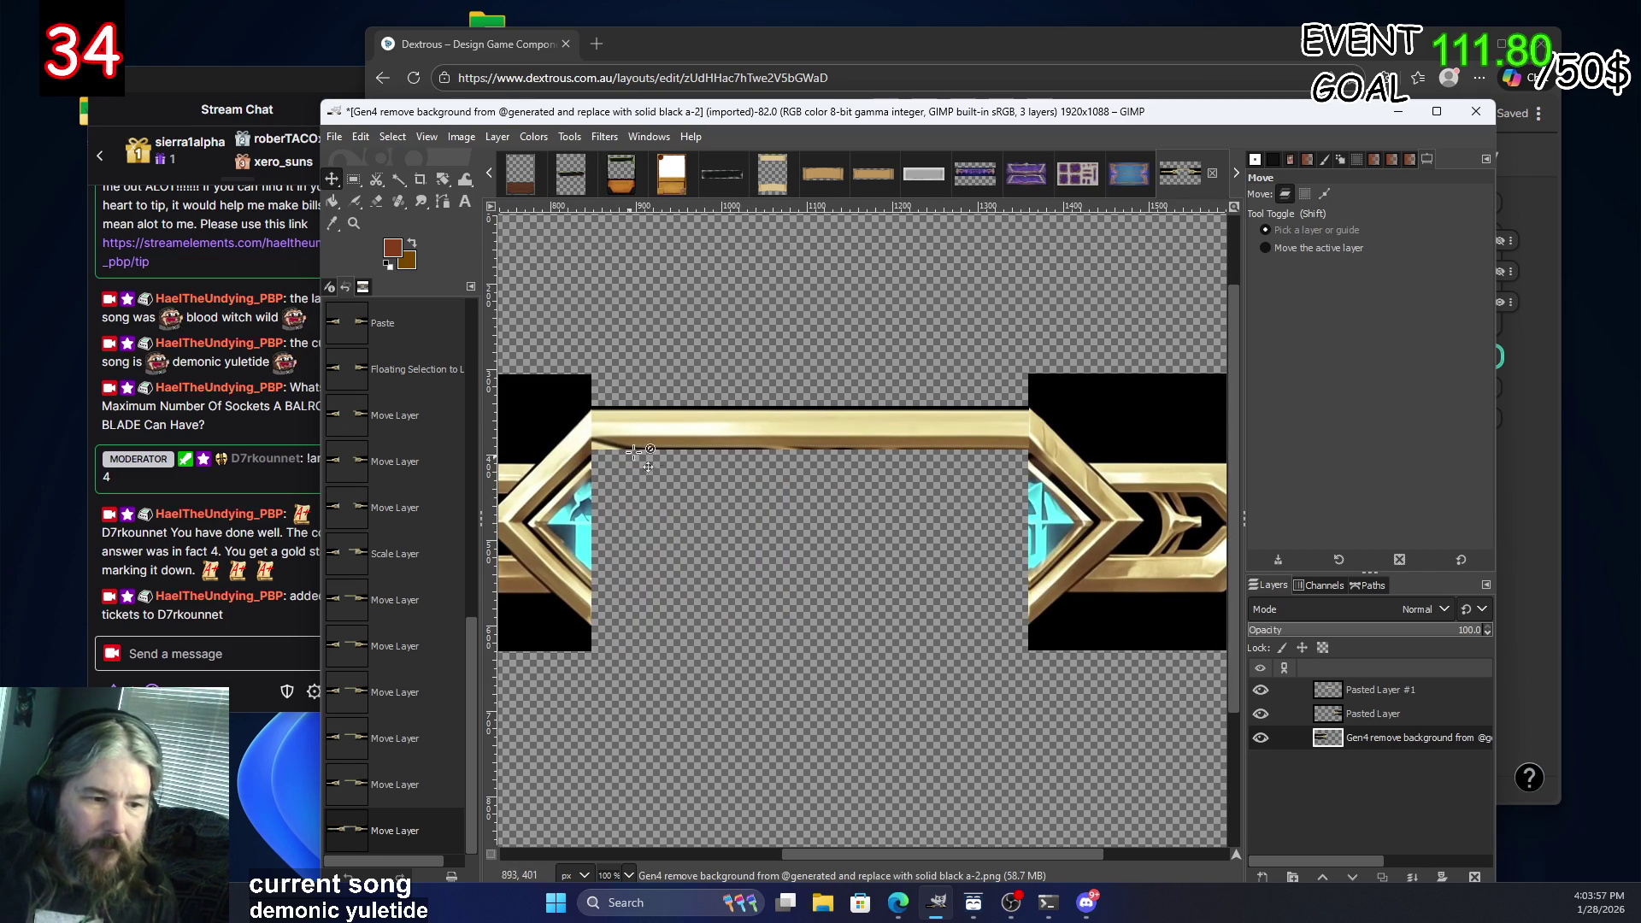
{"action": "left_click_drag", "start_coordinate": [540, 481], "coordinate": [578, 483]}
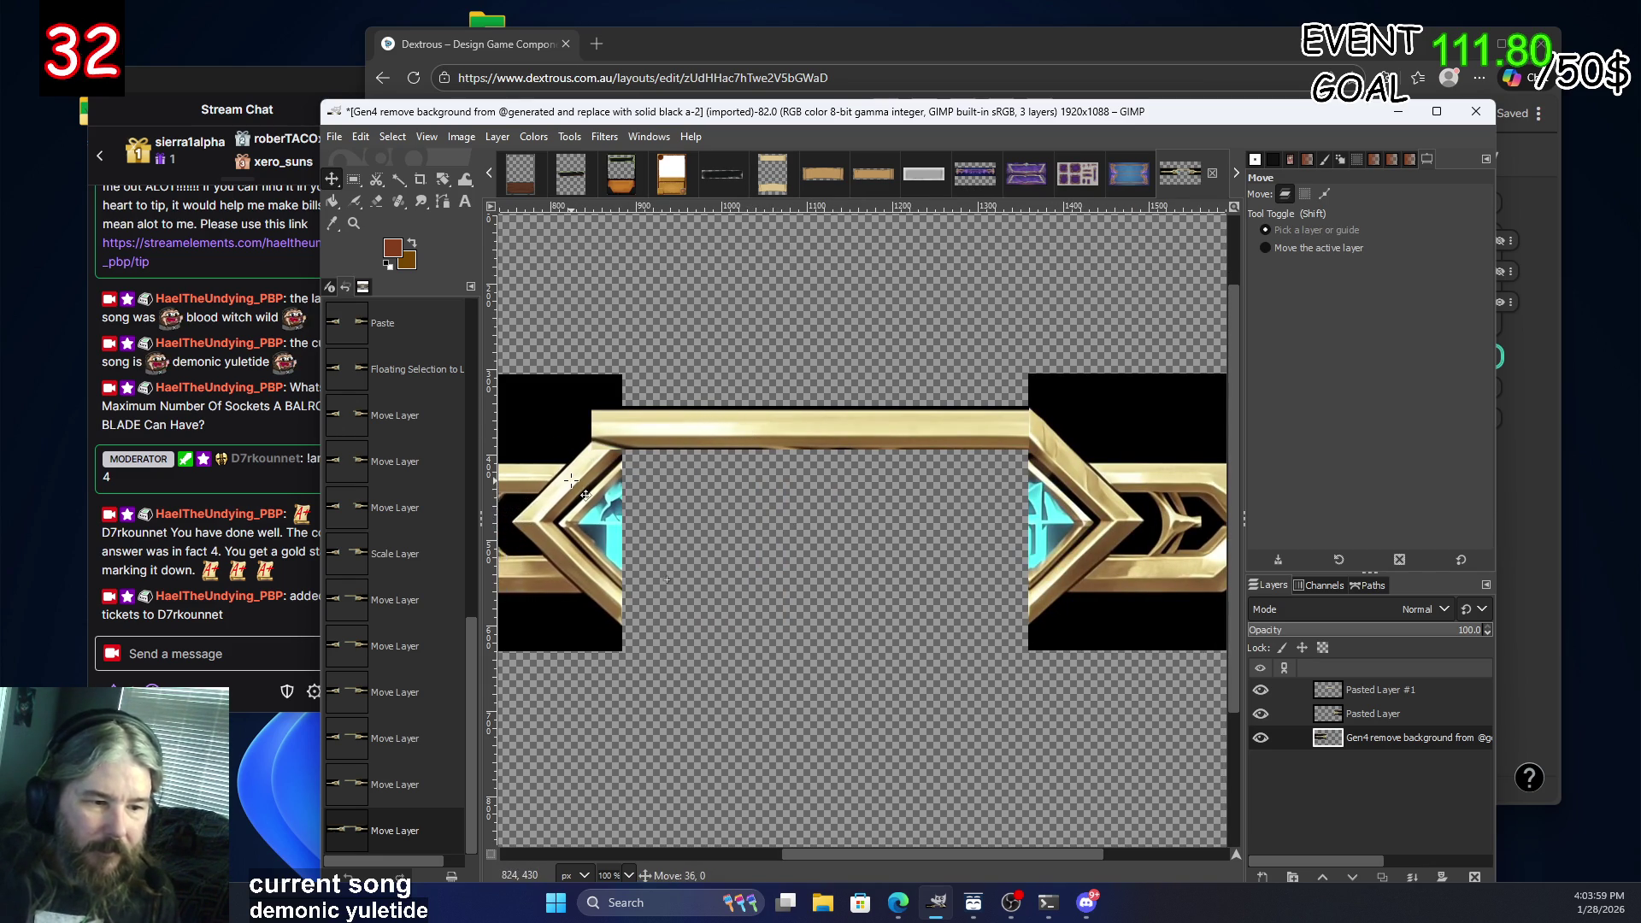
{"action": "left_click", "coordinate": [1324, 877]}
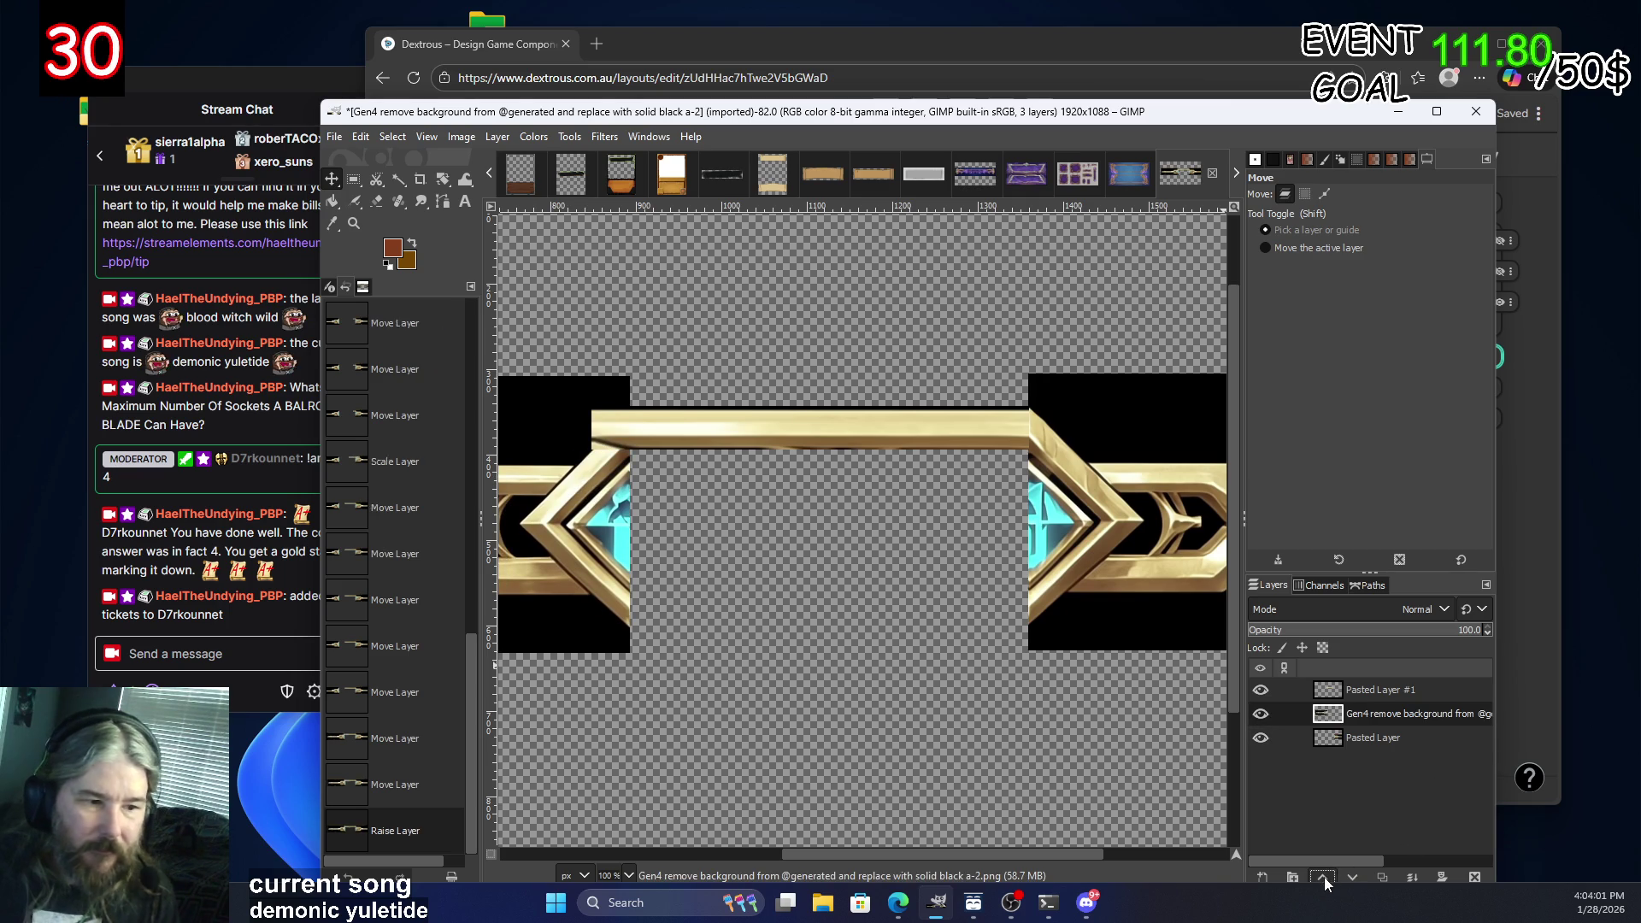
{"action": "left_click", "coordinate": [1324, 877]}
{"action": "left_click_drag", "start_coordinate": [615, 540], "coordinate": [590, 535]}
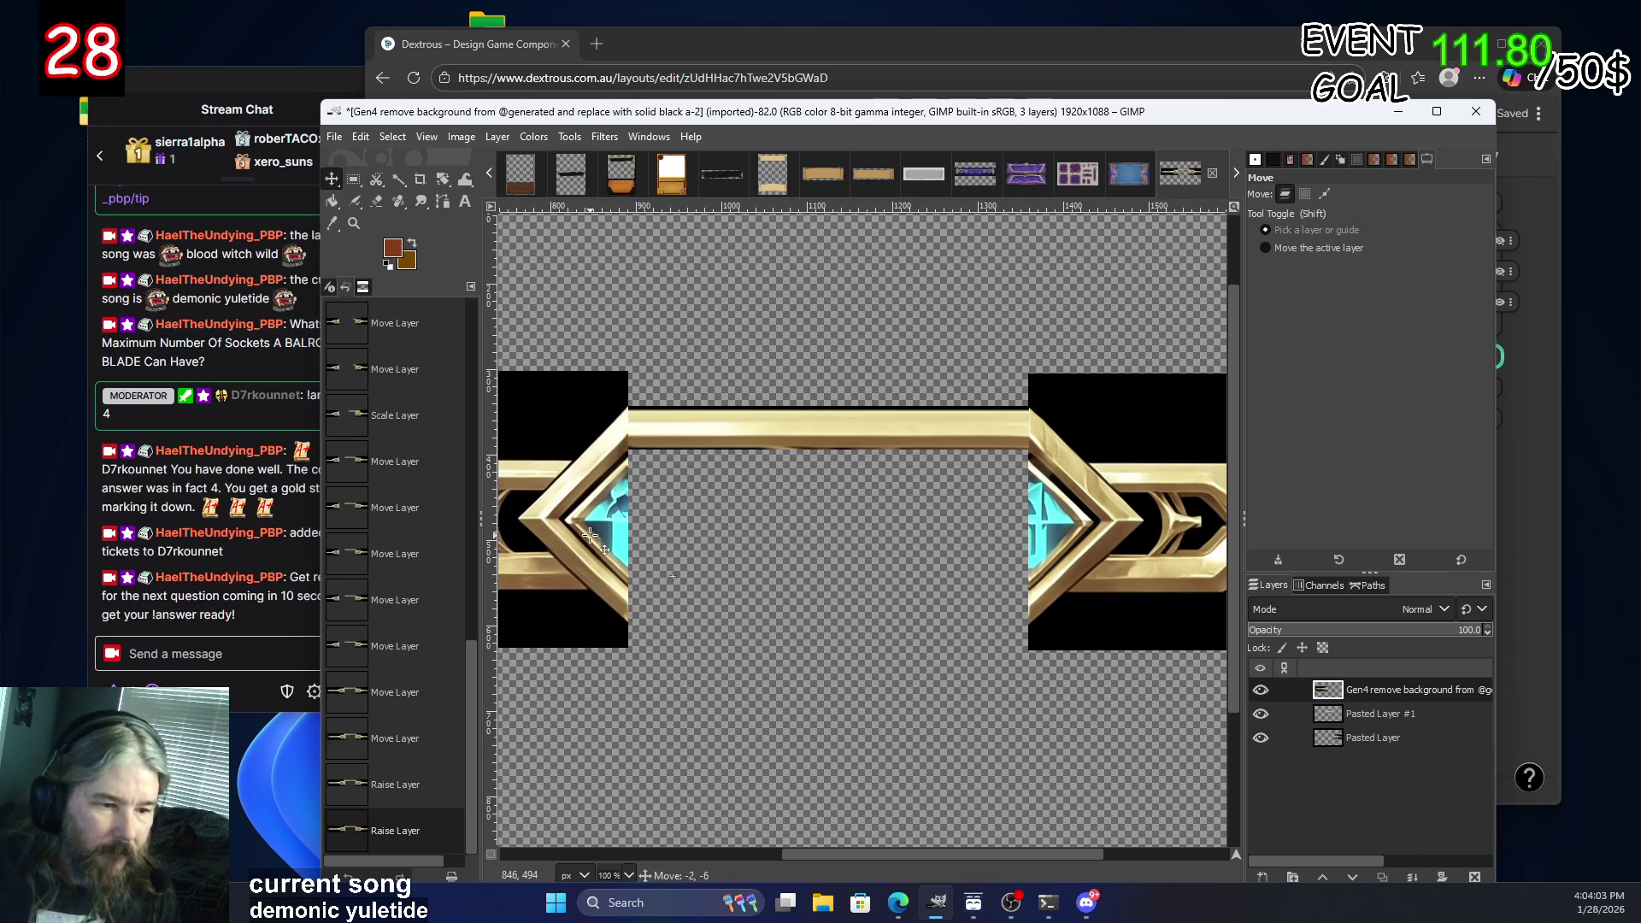
{"action": "left_click_drag", "start_coordinate": [591, 536], "coordinate": [592, 538]}
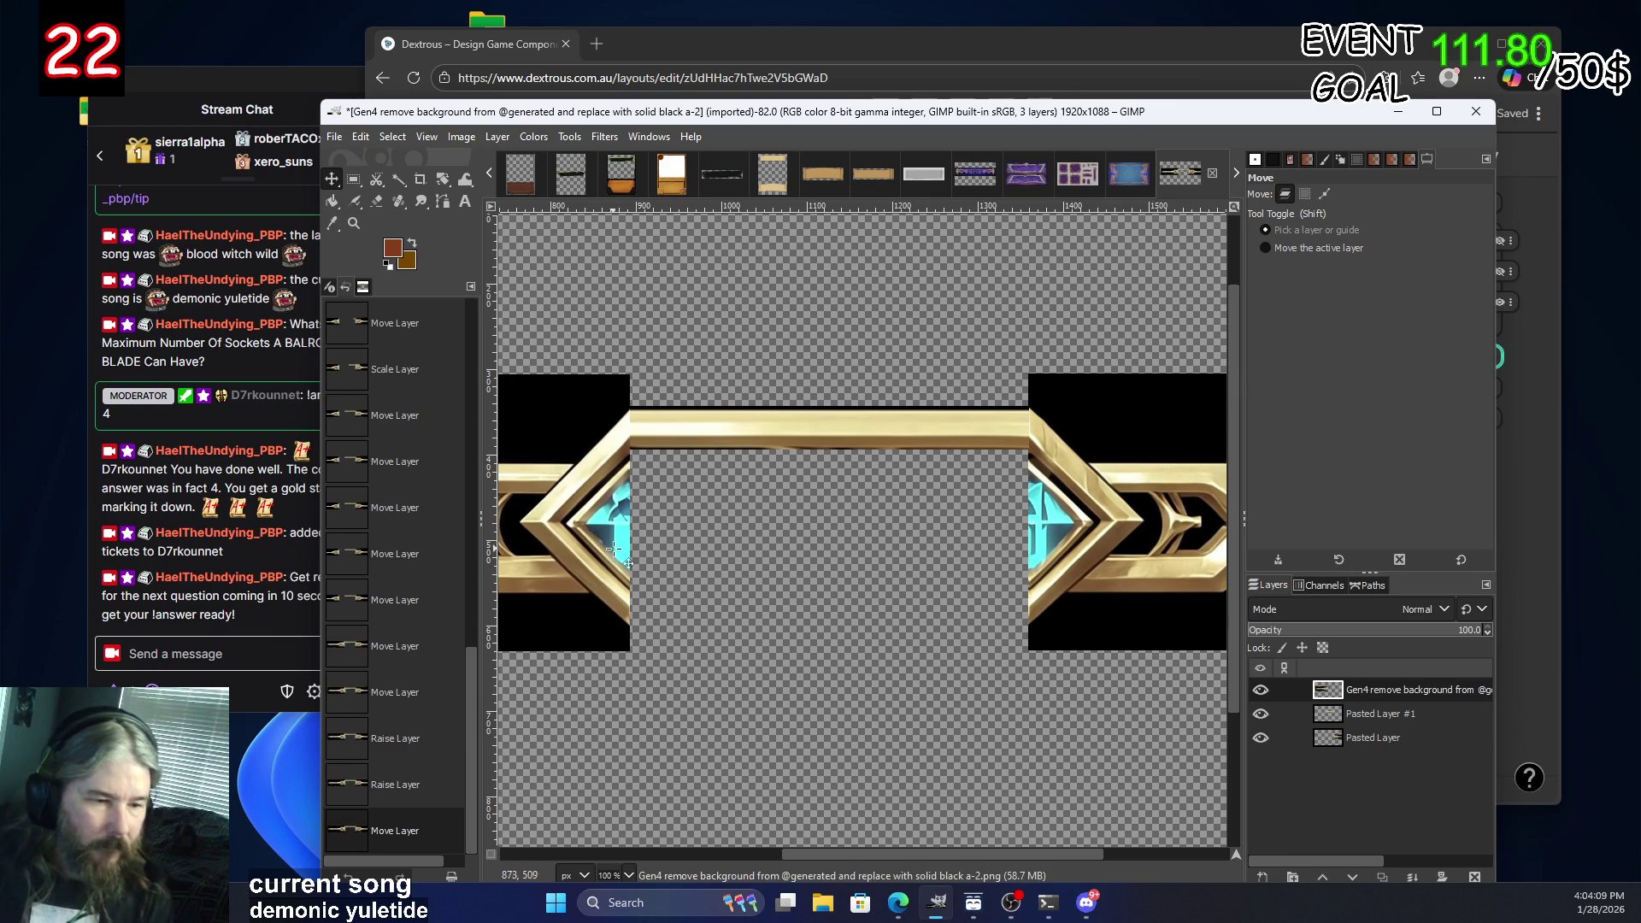
{"action": "left_click", "coordinate": [1088, 511]}
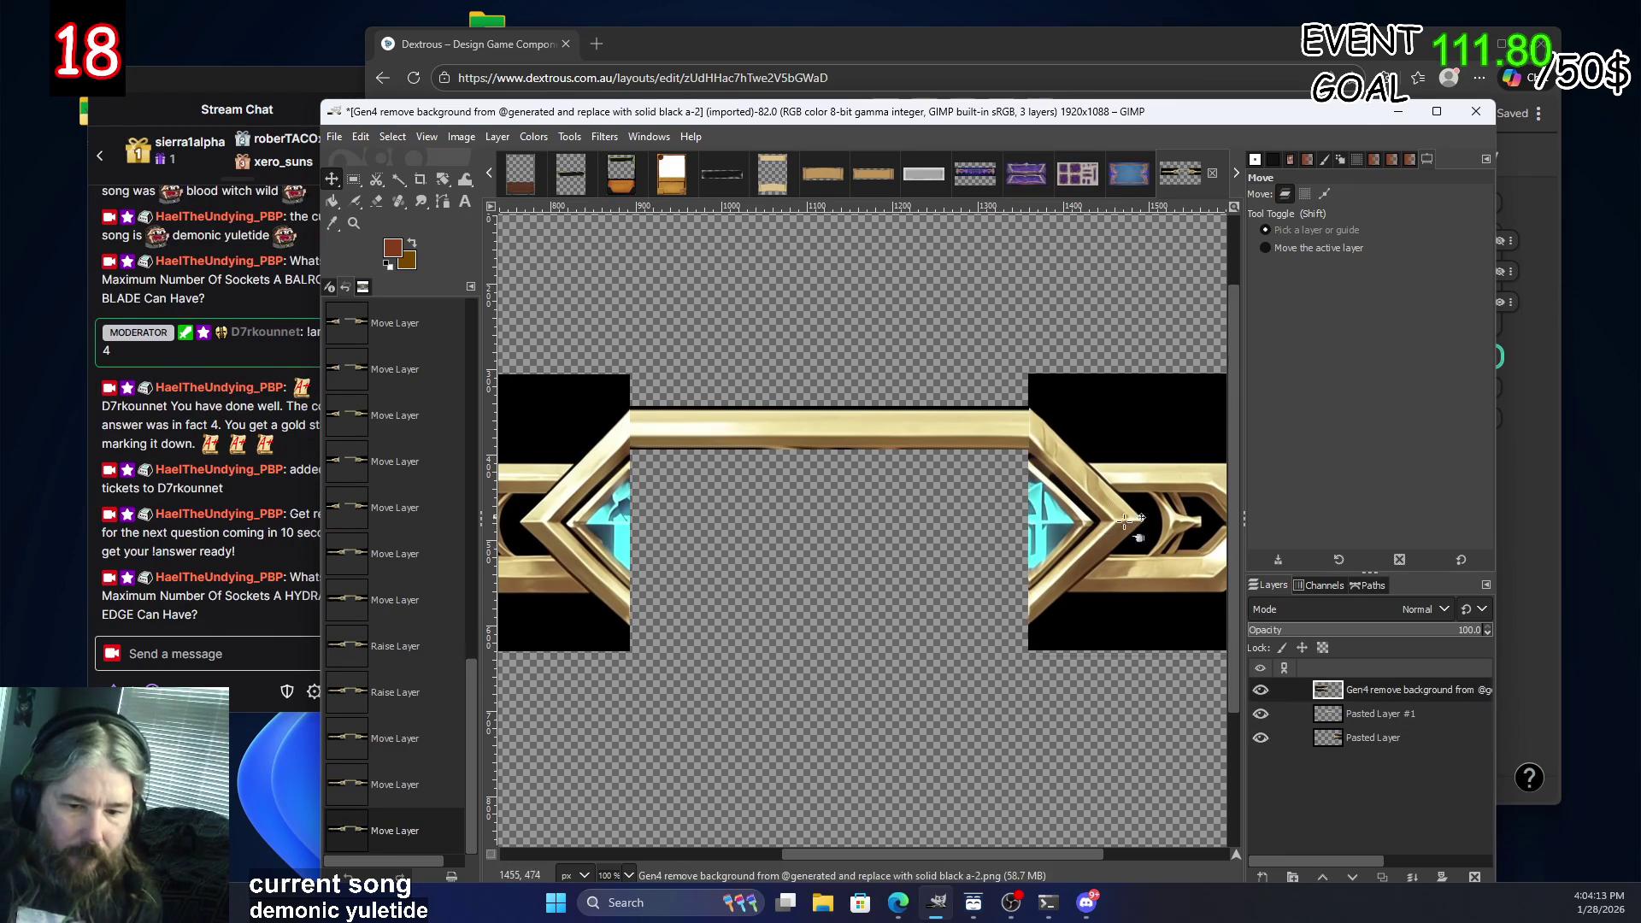
{"action": "left_click", "coordinate": [1088, 554]}
{"action": "left_click", "coordinate": [1088, 555]}
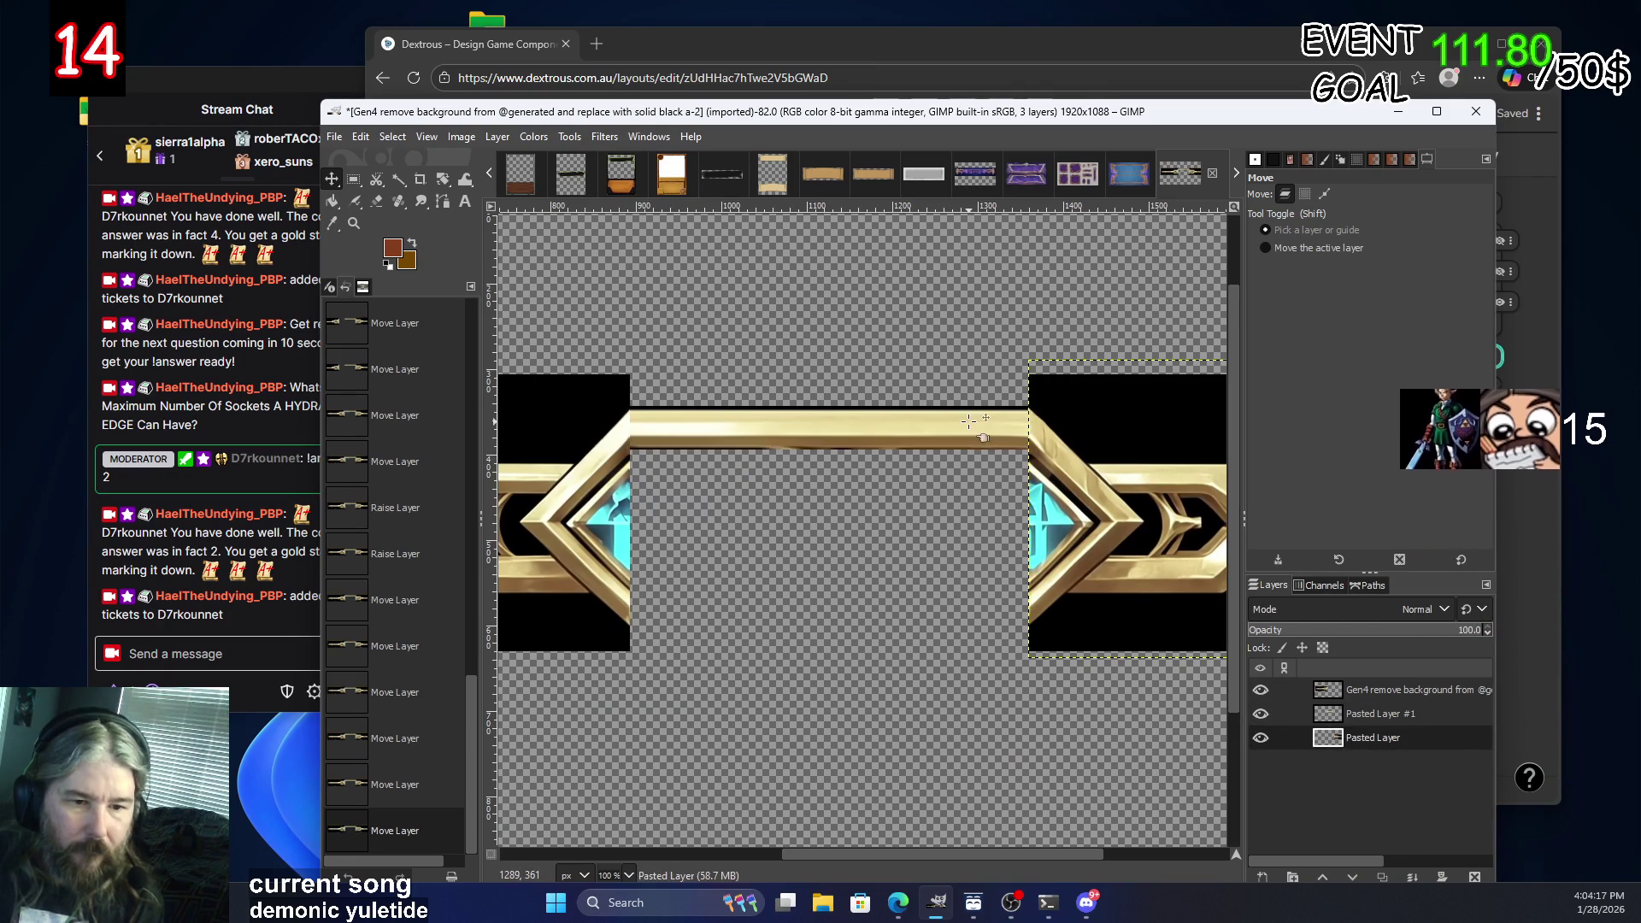
{"action": "left_click", "coordinate": [638, 513]}
{"action": "left_click", "coordinate": [637, 514]}
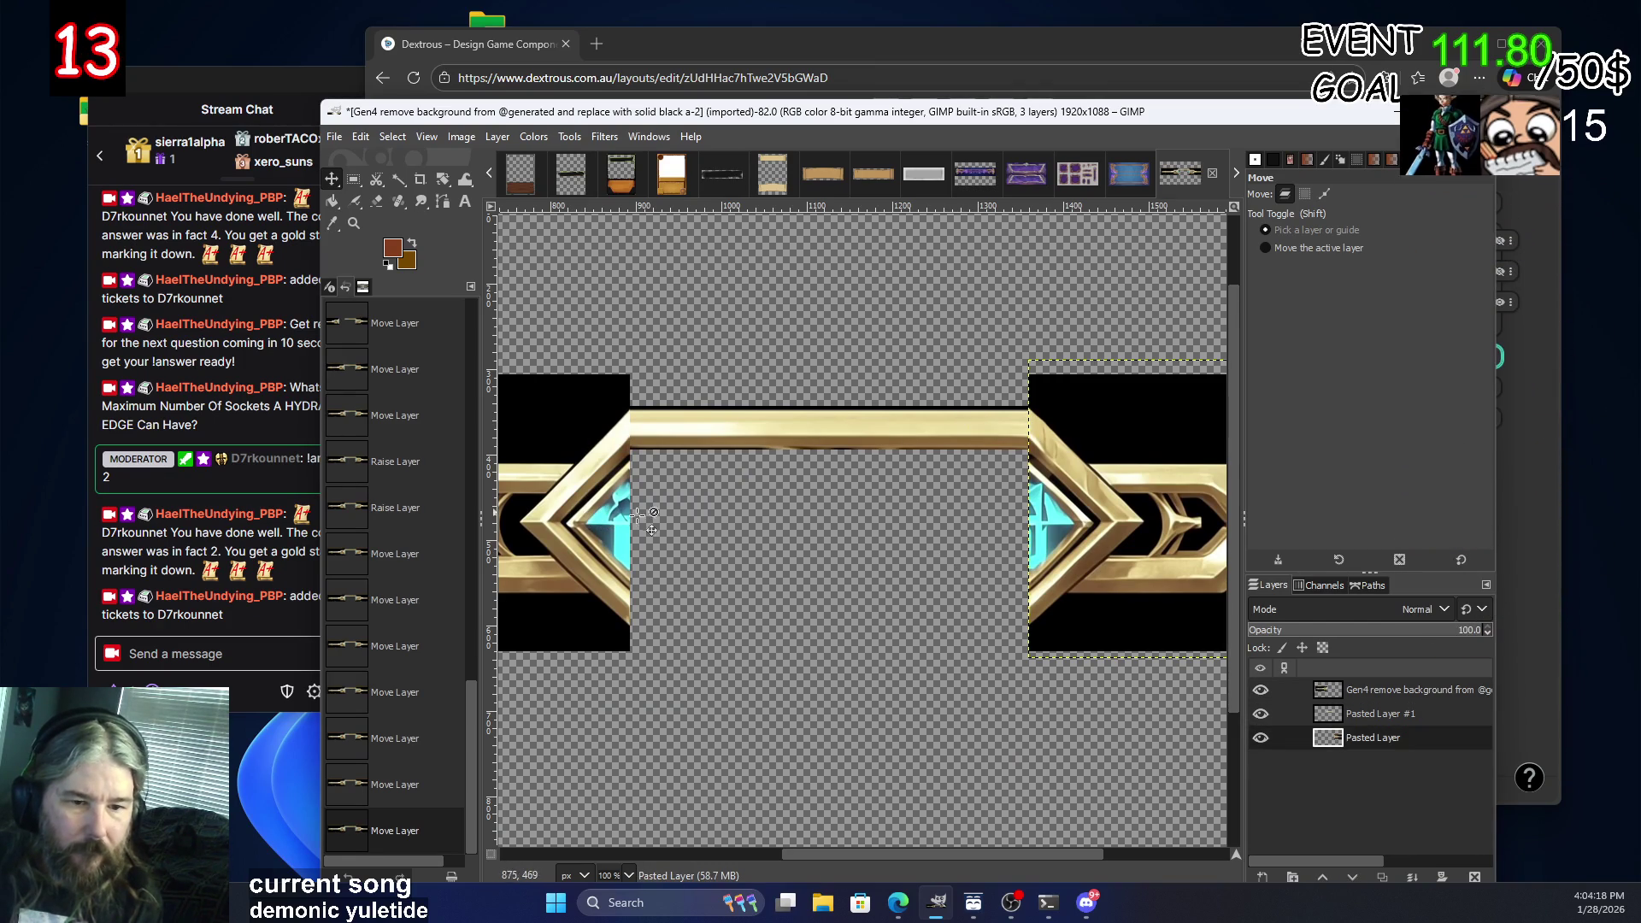
Step: Slide the right-hand bar piece left to meet the left half and raise it to the top
{"action": "left_click", "coordinate": [1384, 689]}
{"action": "left_click", "coordinate": [1108, 624]}
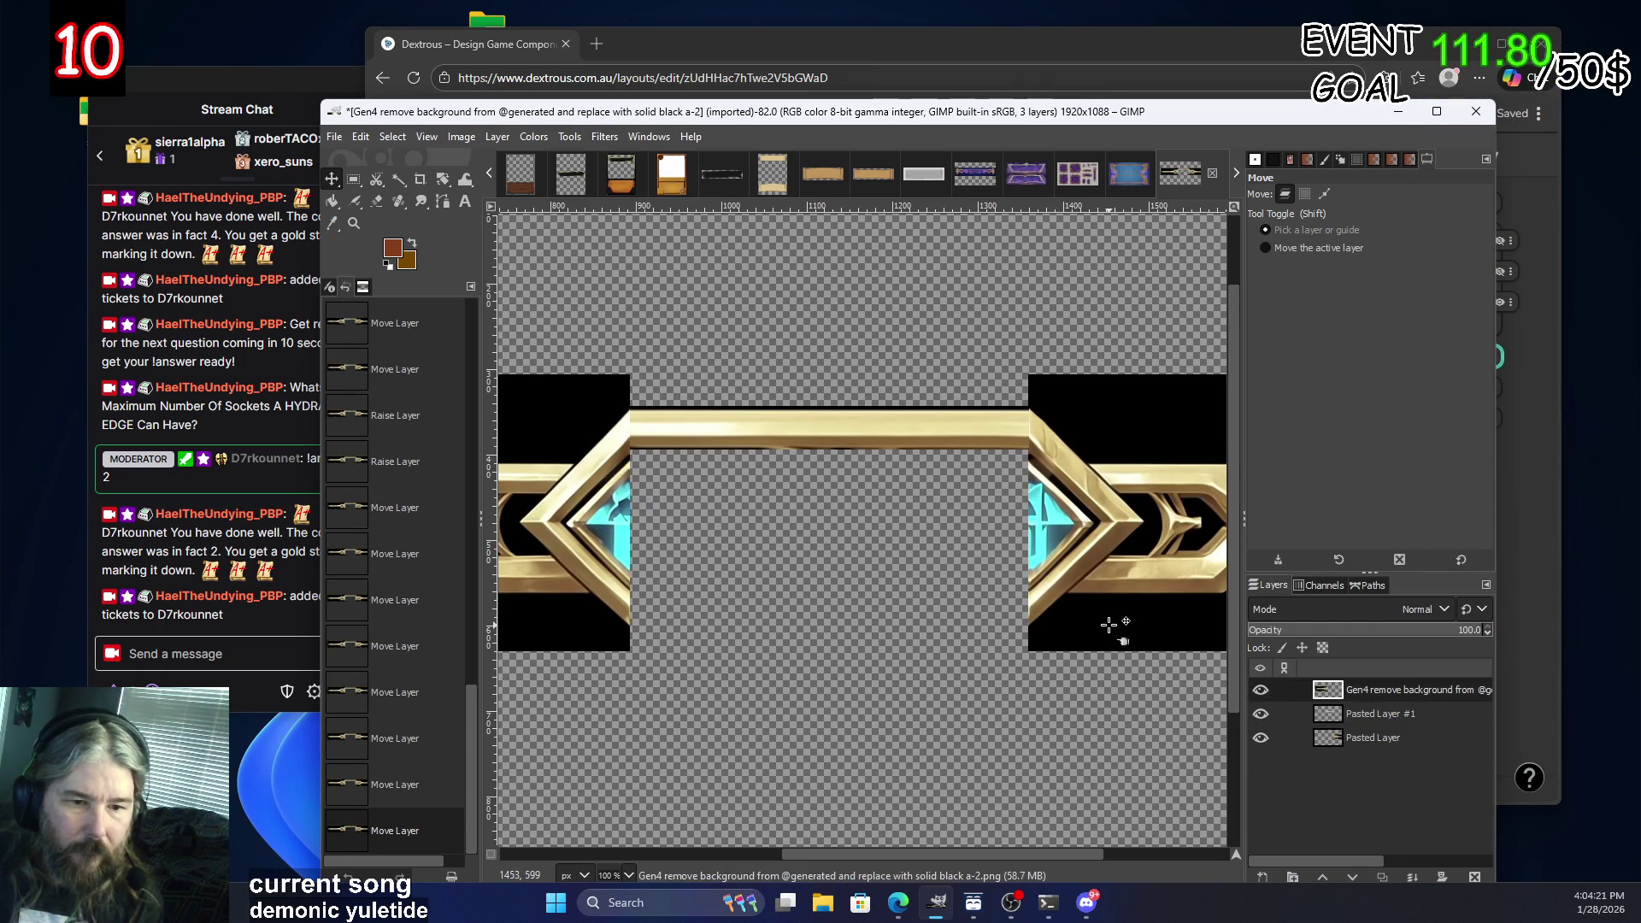
{"action": "key", "text": "Left"}
{"action": "key", "text": "Left"}
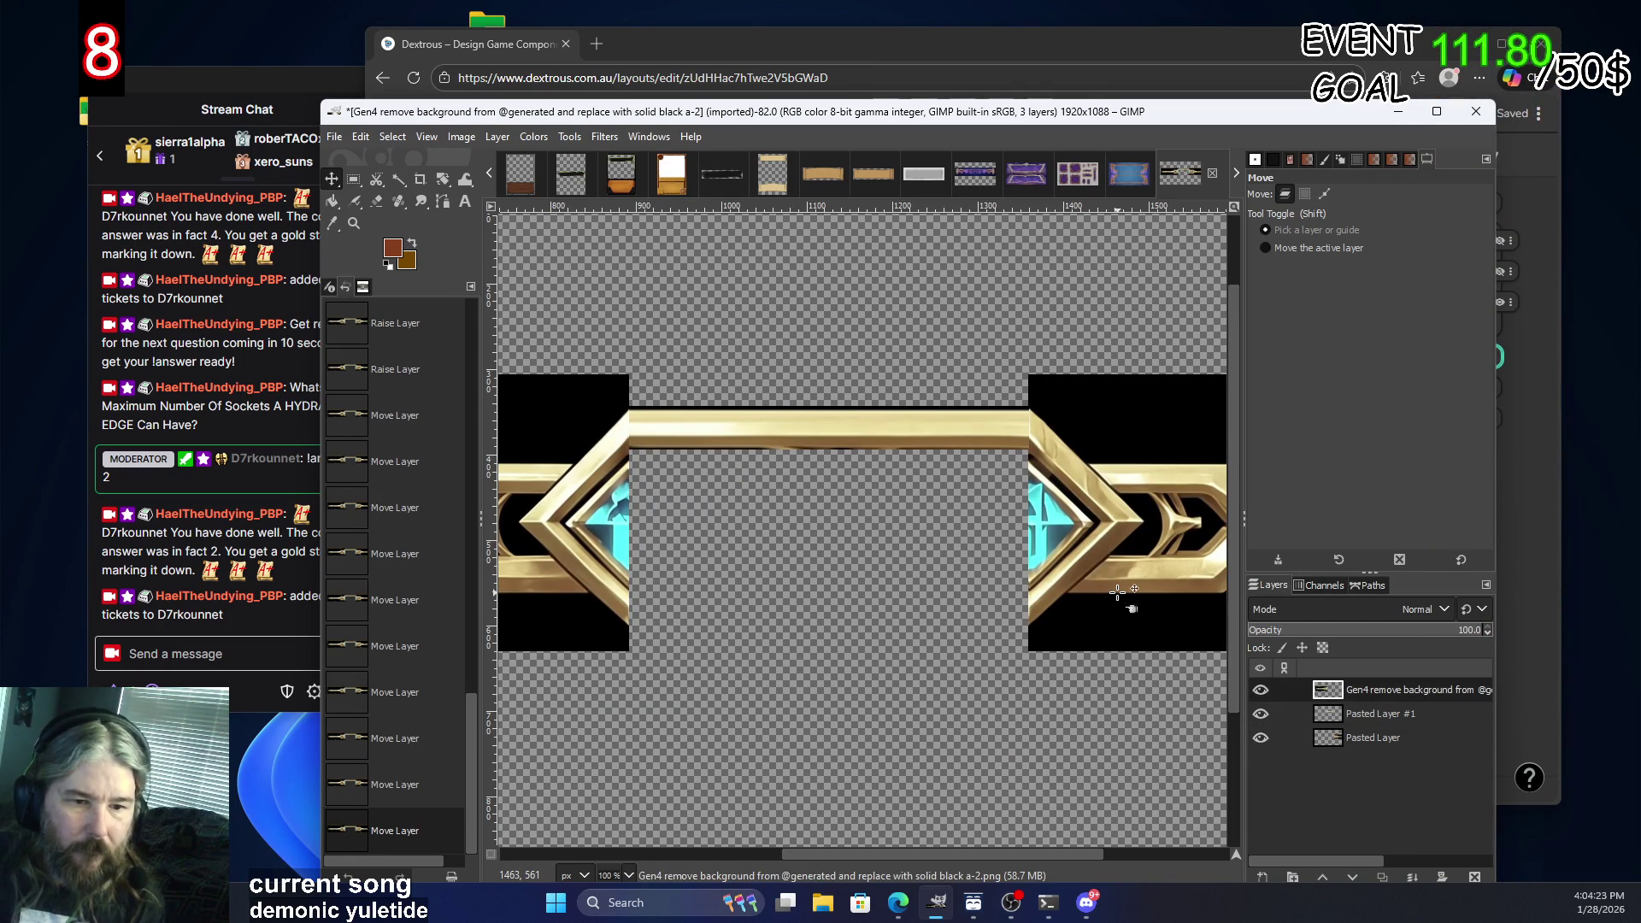
{"action": "left_click", "coordinate": [1408, 744]}
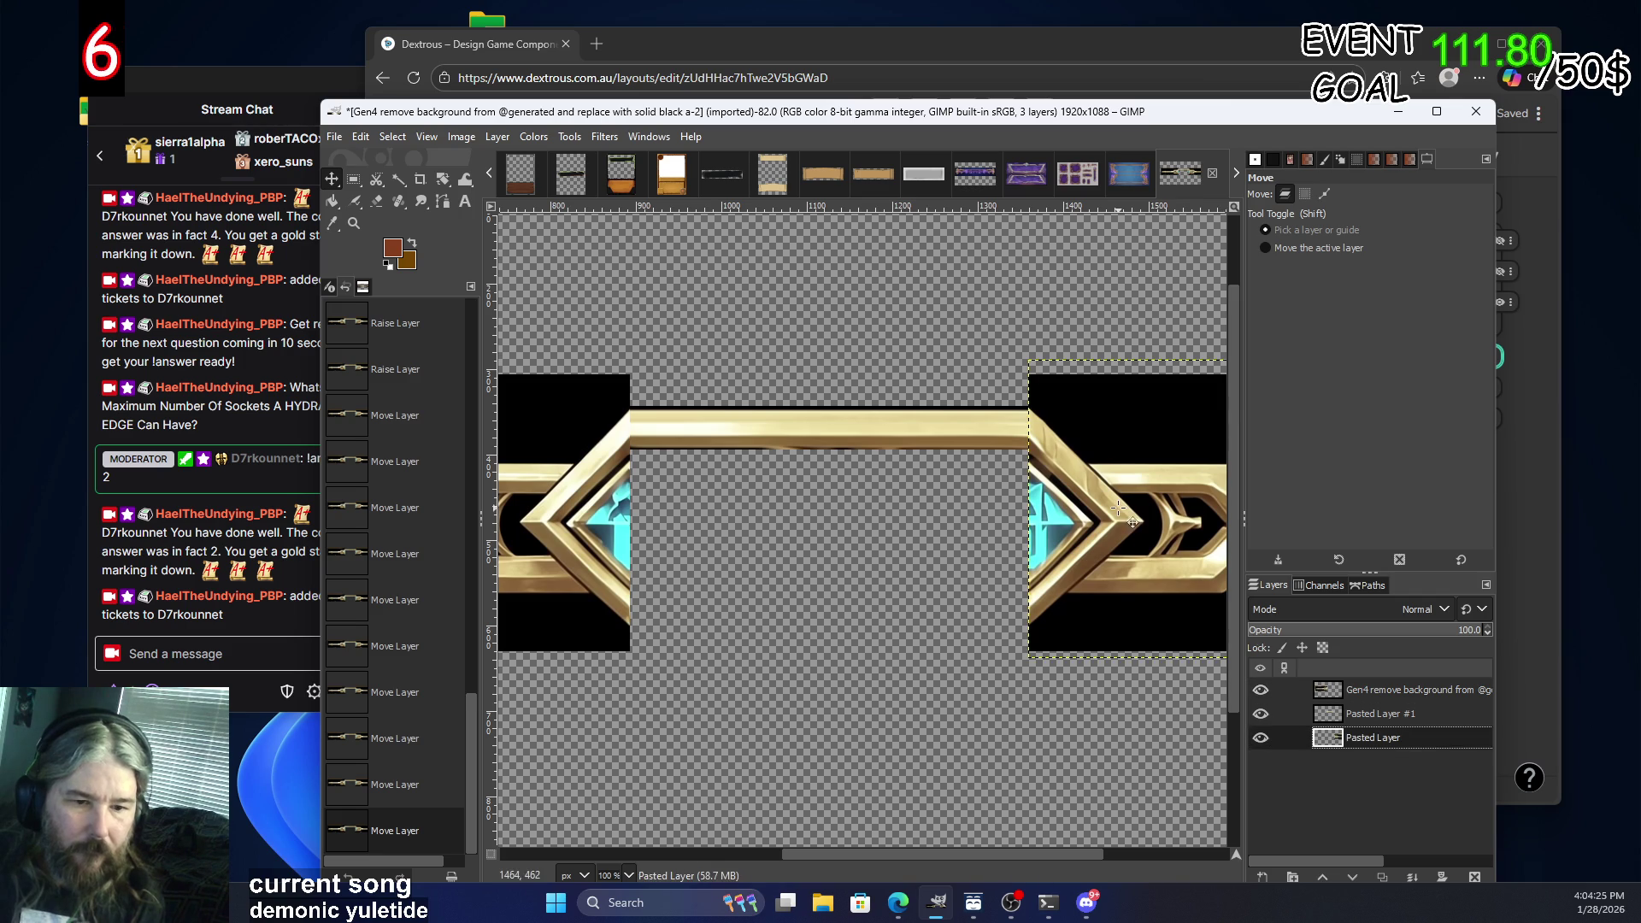
{"action": "left_click_drag", "start_coordinate": [1118, 508], "coordinate": [1111, 508]}
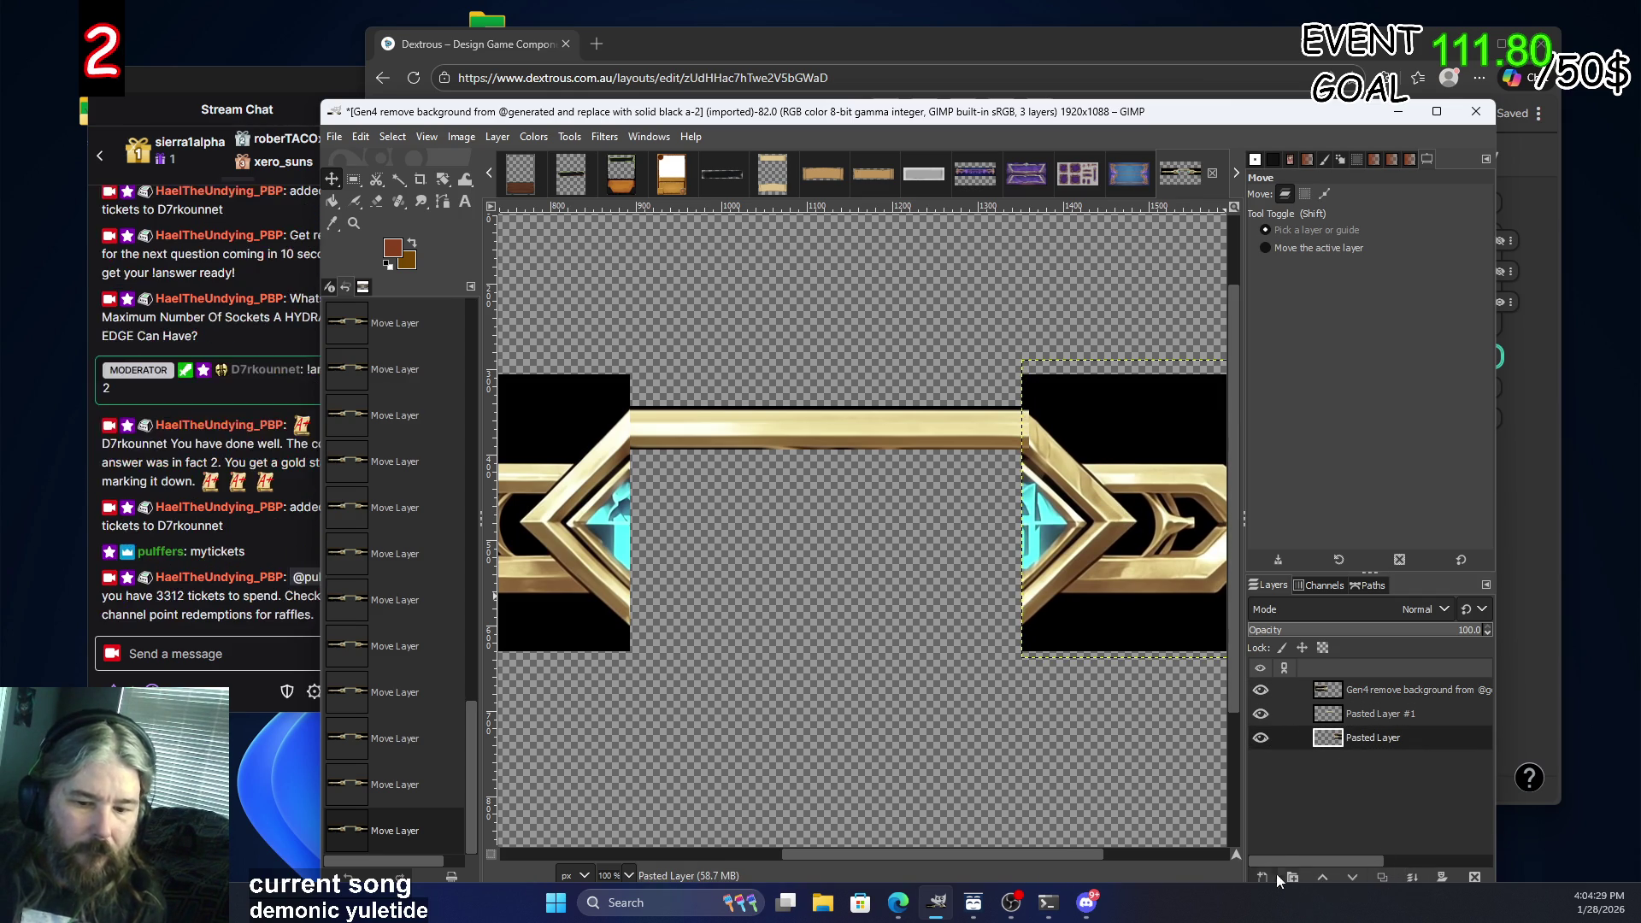
{"action": "left_click", "coordinate": [1322, 875]}
{"action": "left_click", "coordinate": [1322, 875]}
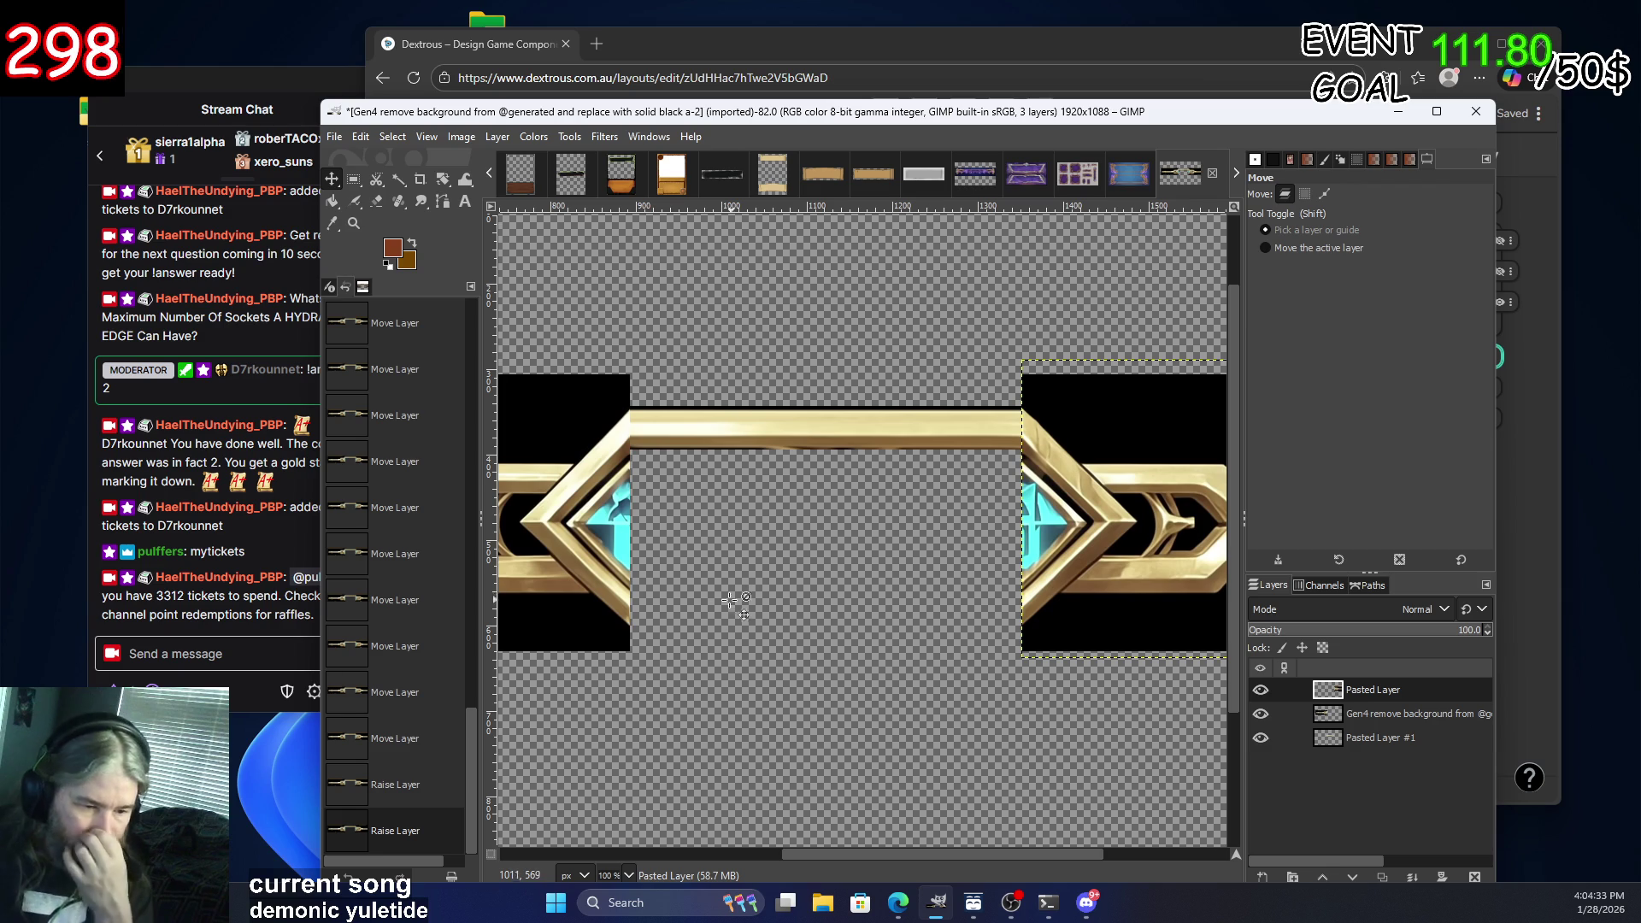
{"action": "scroll", "coordinate": [717, 598], "scroll_direction": "down", "scroll_amount": 1}
{"action": "scroll", "coordinate": [713, 592], "scroll_direction": "down", "scroll_amount": 2}
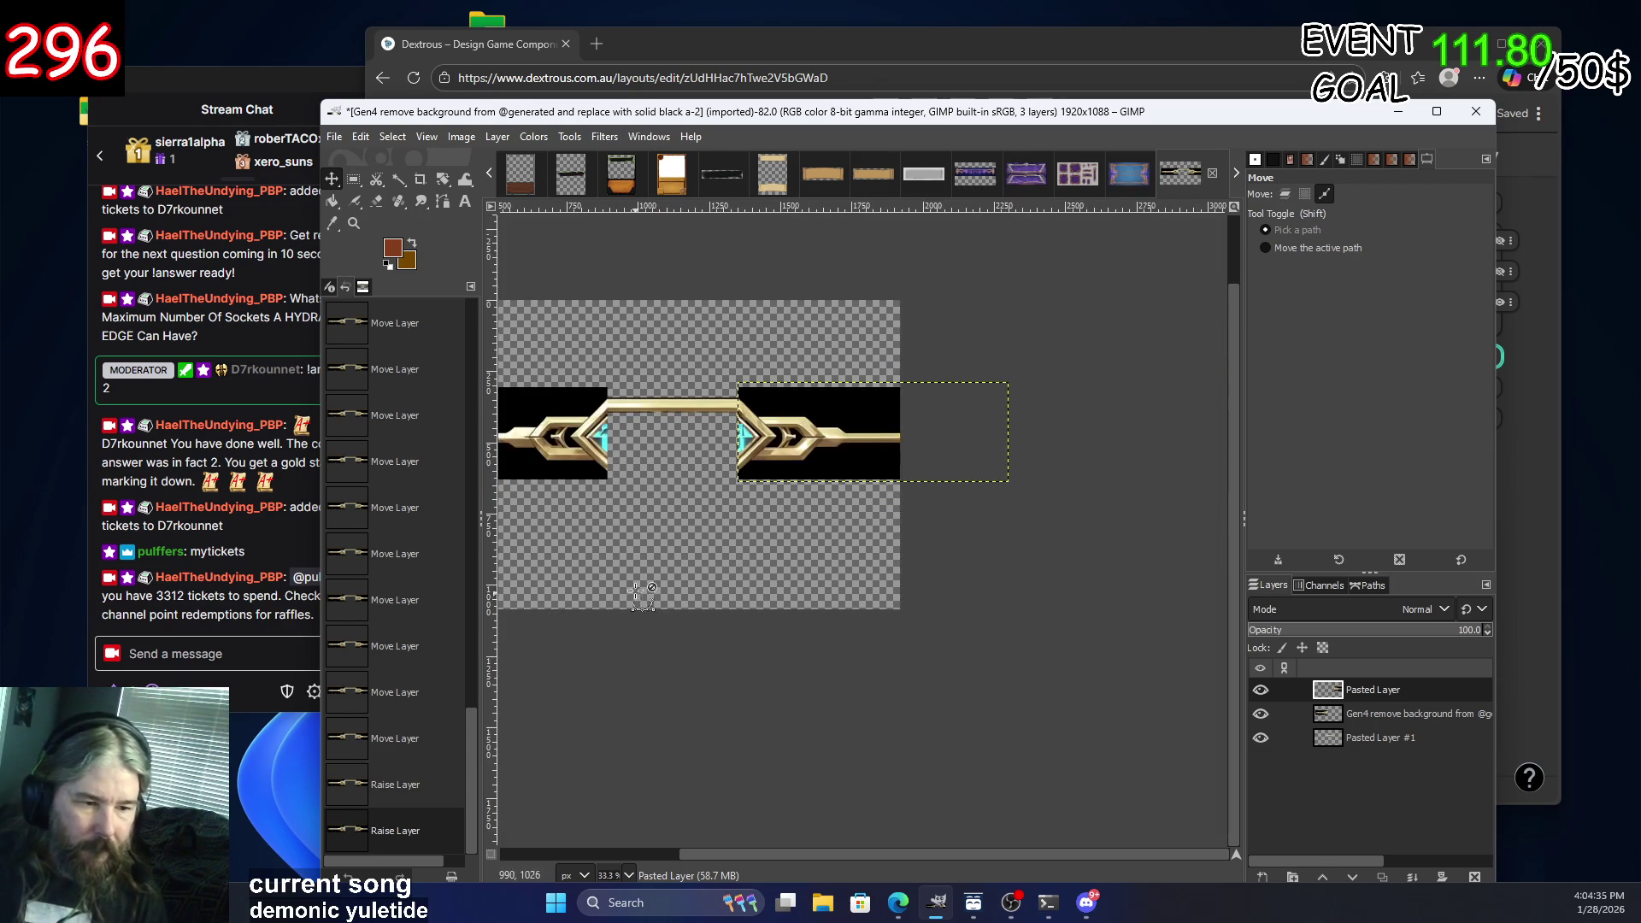
{"action": "scroll", "coordinate": [618, 468], "scroll_direction": "up", "scroll_amount": 1}
{"action": "scroll", "coordinate": [813, 319], "scroll_direction": "up", "scroll_amount": 1}
{"action": "scroll", "coordinate": [907, 457], "scroll_direction": "down", "scroll_amount": 1}
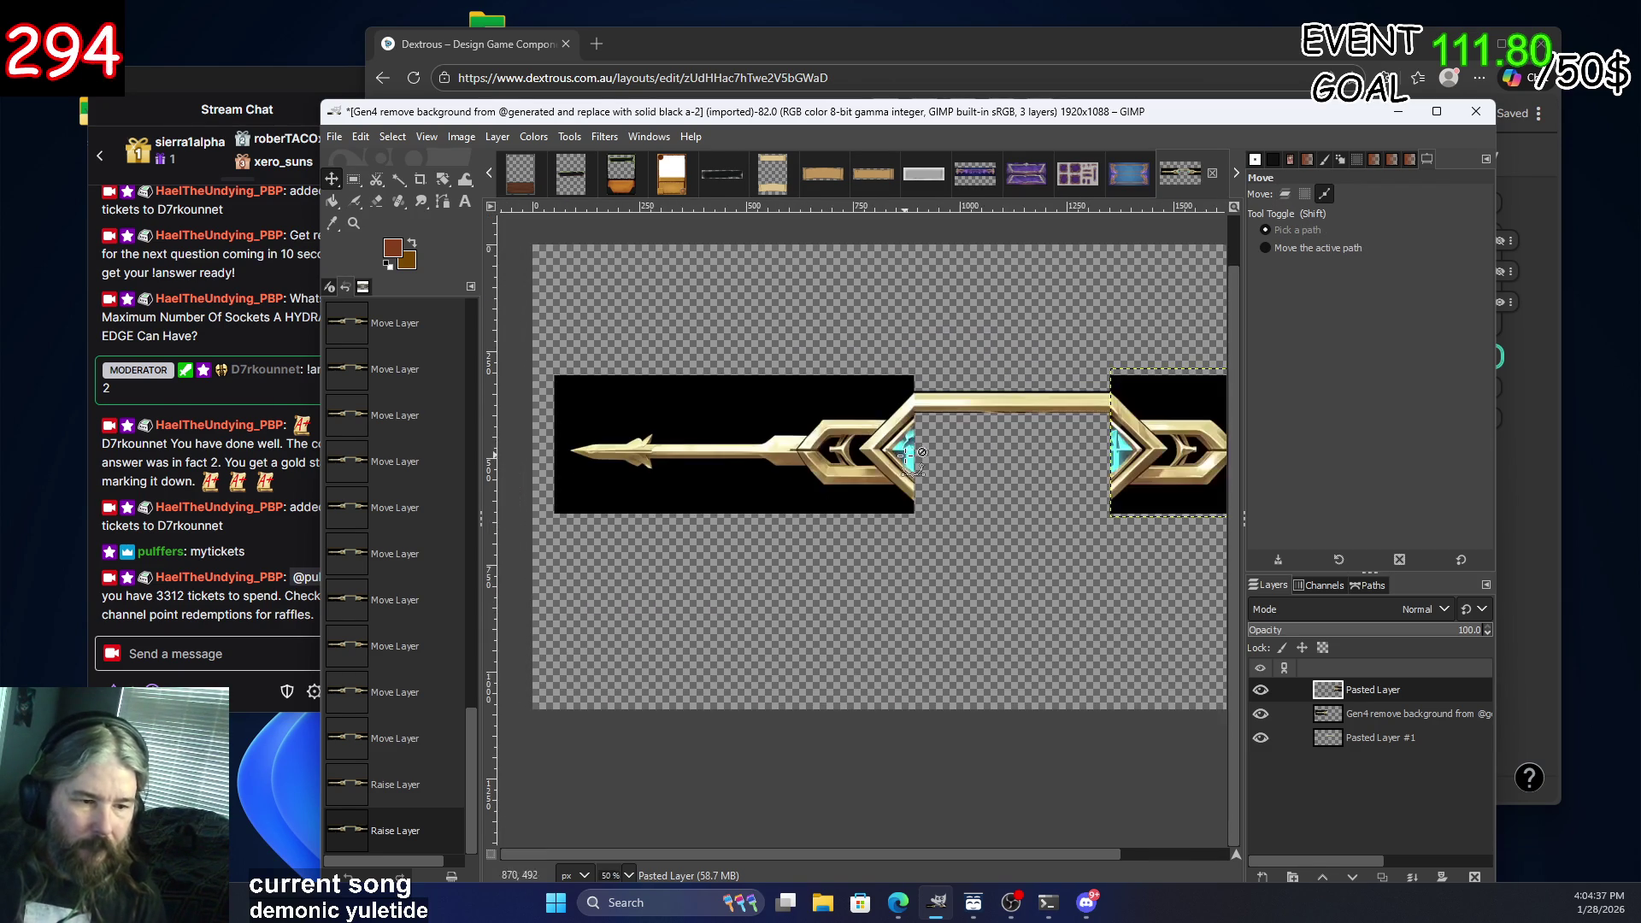
{"action": "scroll", "coordinate": [1004, 486], "scroll_direction": "right", "scroll_amount": 3}
{"action": "scroll", "coordinate": [809, 470], "scroll_direction": "up", "scroll_amount": 1}
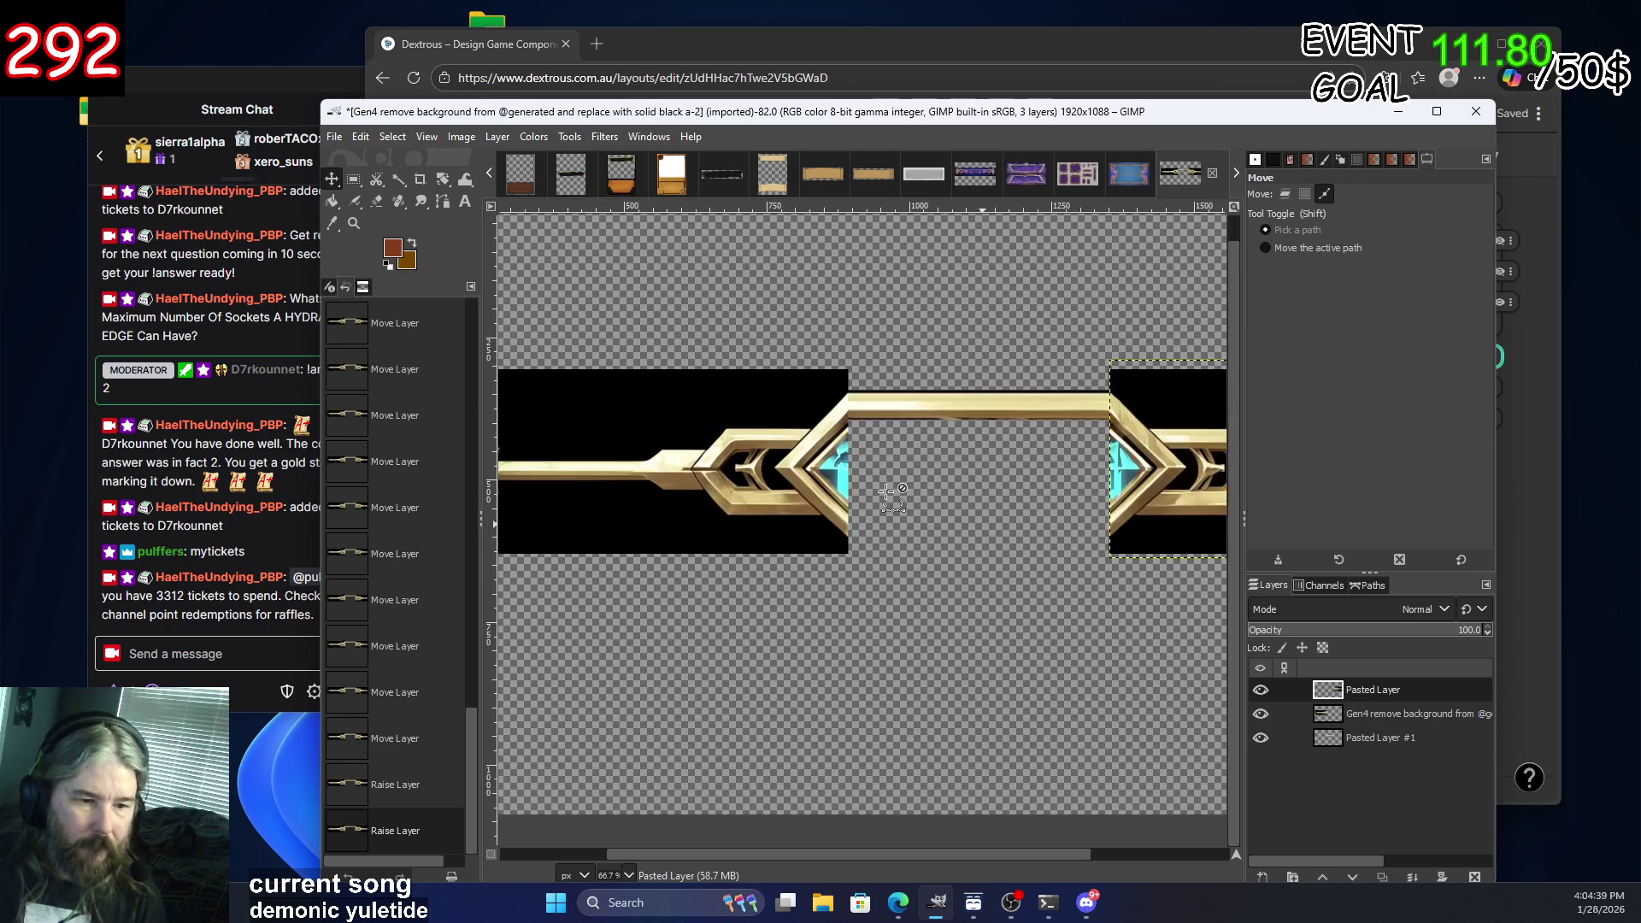
{"action": "scroll", "coordinate": [983, 504], "scroll_direction": "right", "scroll_amount": 2}
{"action": "scroll", "coordinate": [983, 505], "scroll_direction": "right", "scroll_amount": 3}
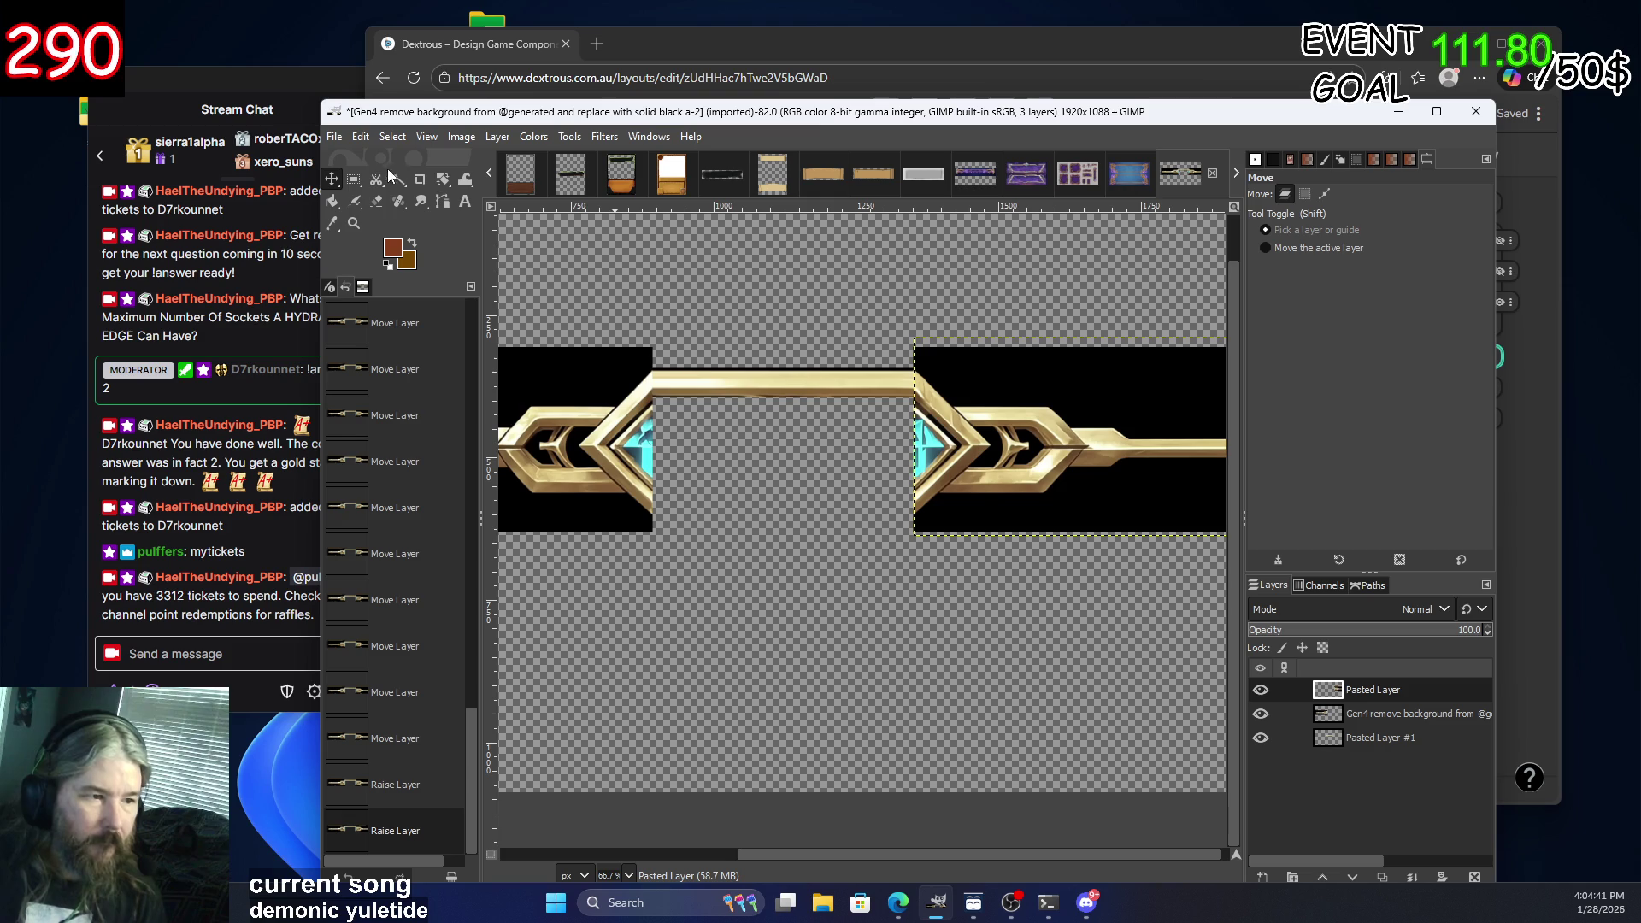
{"action": "left_click", "coordinate": [465, 201]}
Step: Type the italic title 'Unobtanium' in a text box and move it into the bar's centre gap
{"action": "left_click_drag", "start_coordinate": [627, 245], "coordinate": [1093, 487]}
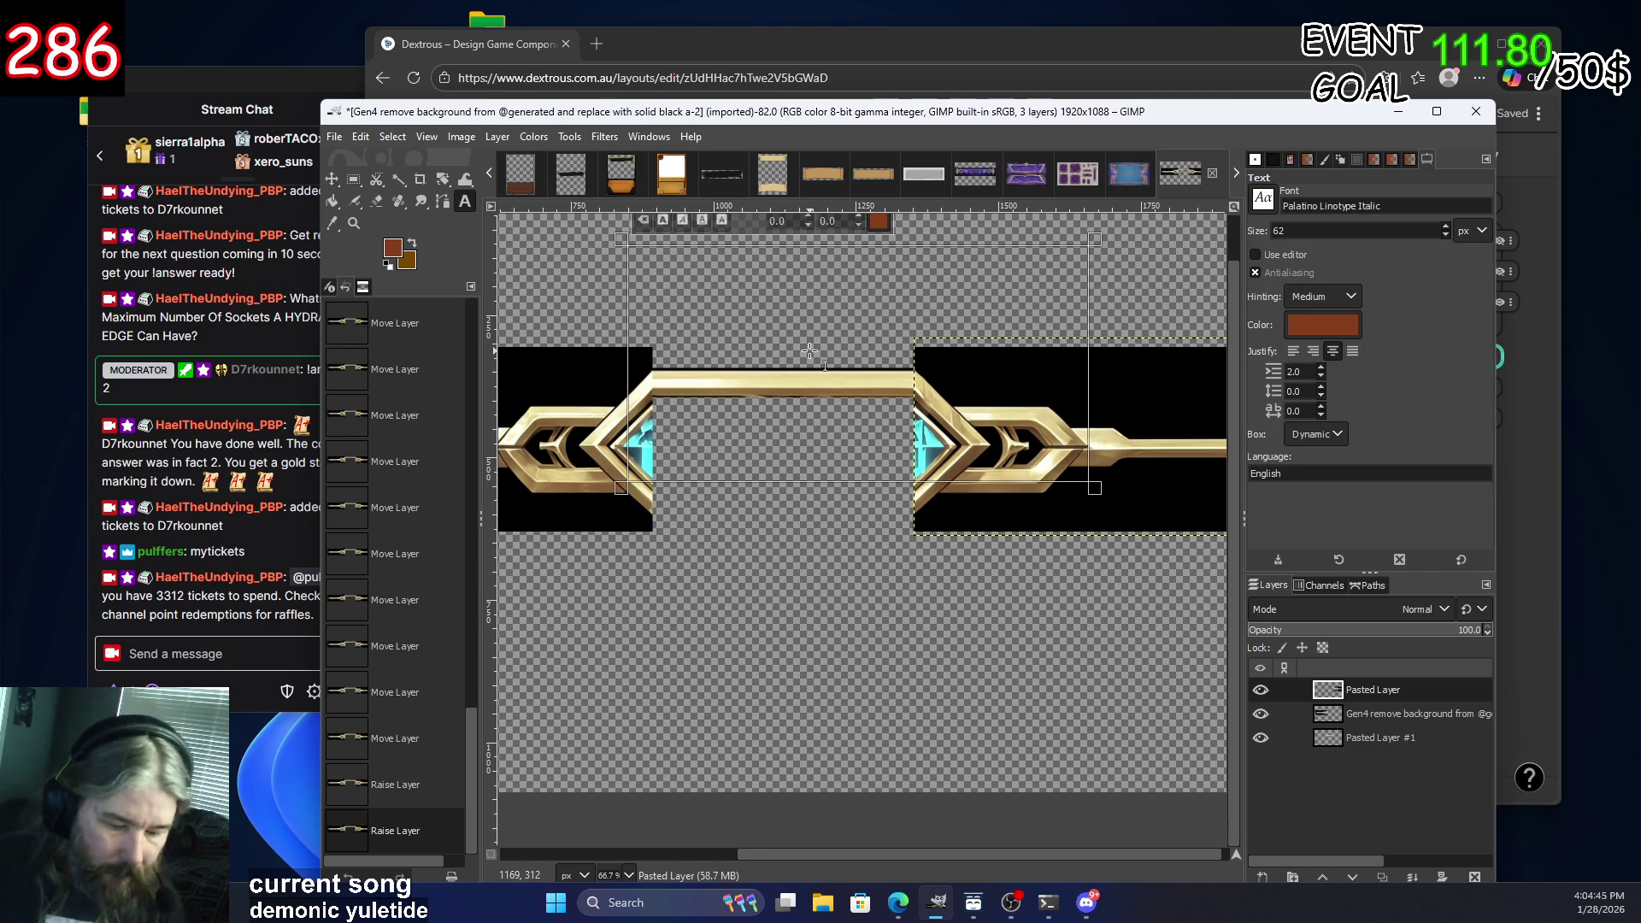
{"action": "type", "text": "Unobtanium"}
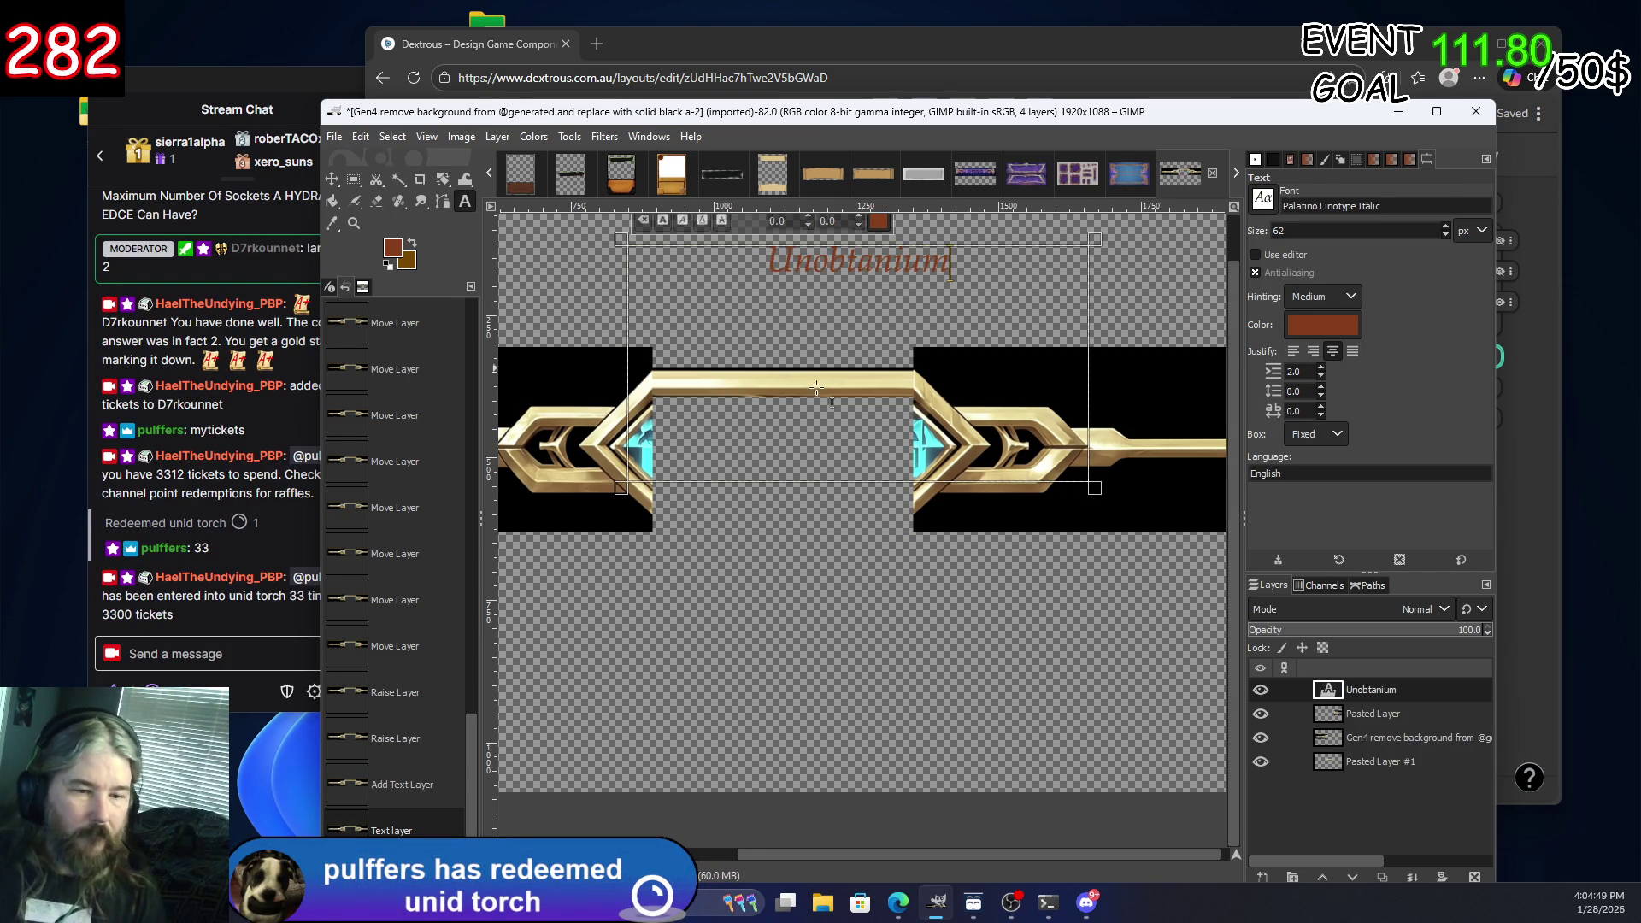
{"action": "left_click_drag", "start_coordinate": [919, 512], "coordinate": [894, 281]}
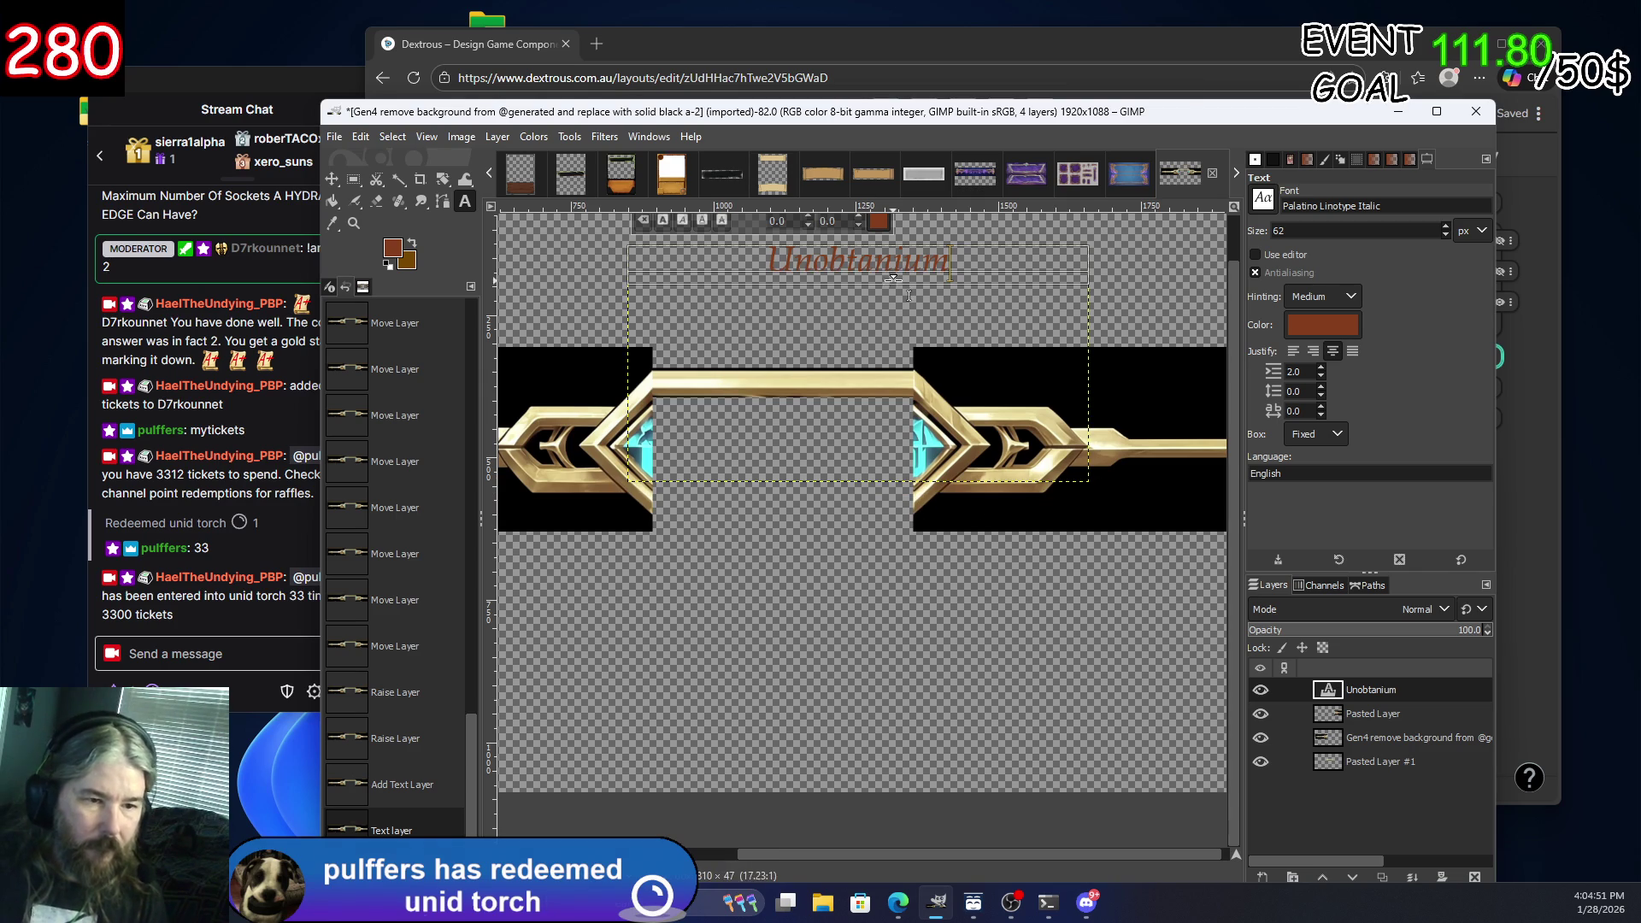
{"action": "left_click", "coordinate": [331, 180]}
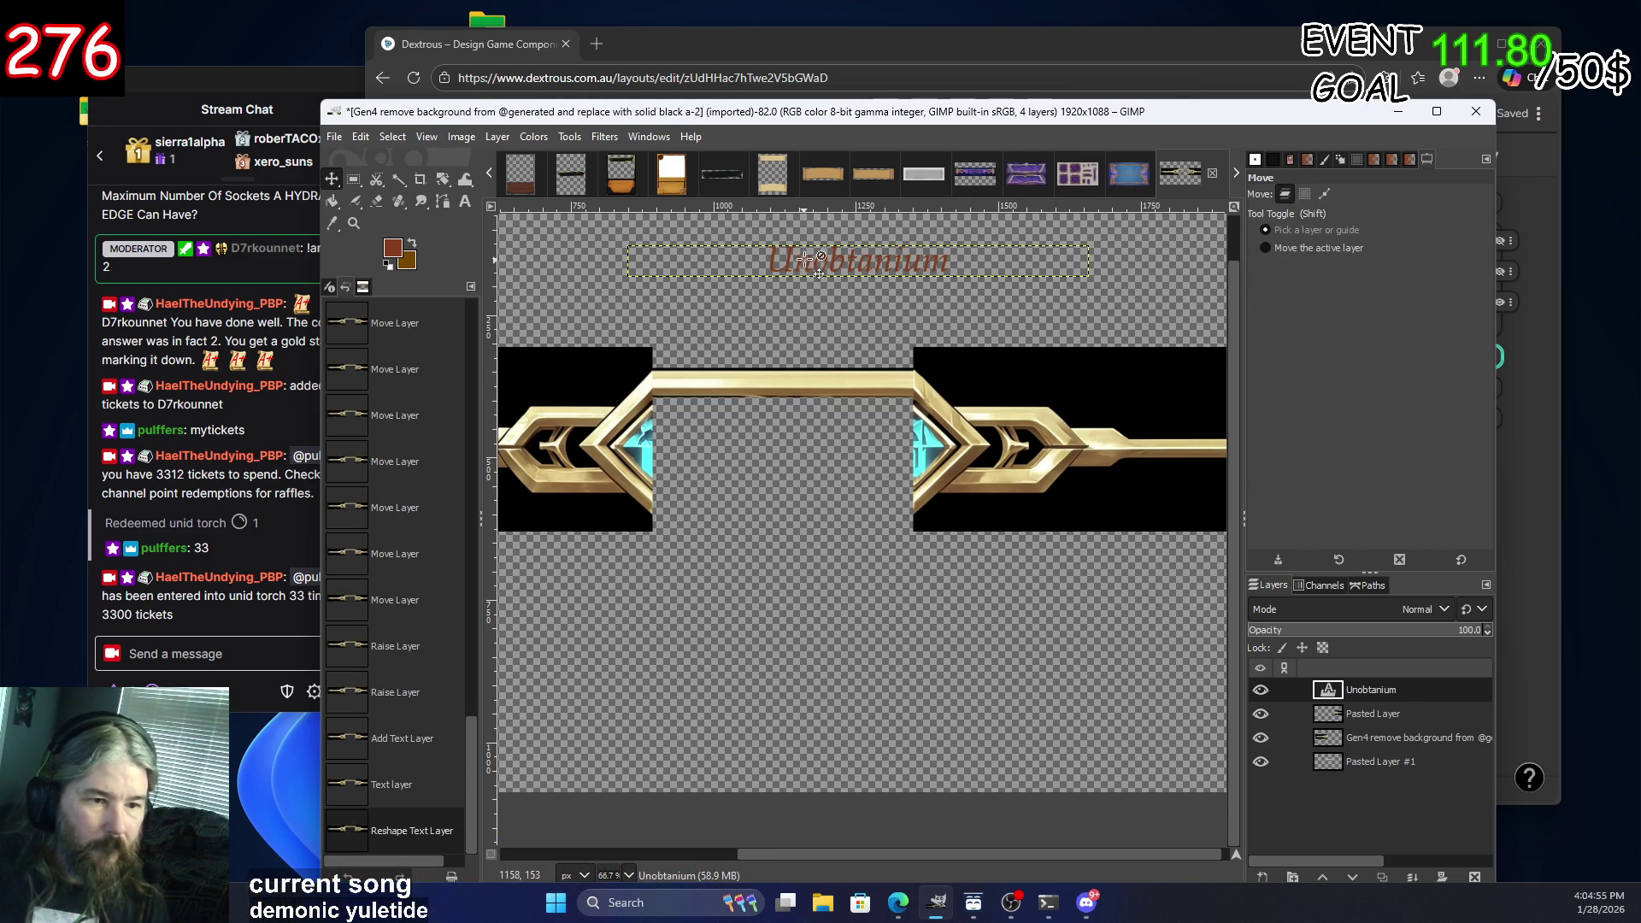
{"action": "left_click_drag", "start_coordinate": [808, 262], "coordinate": [717, 444]}
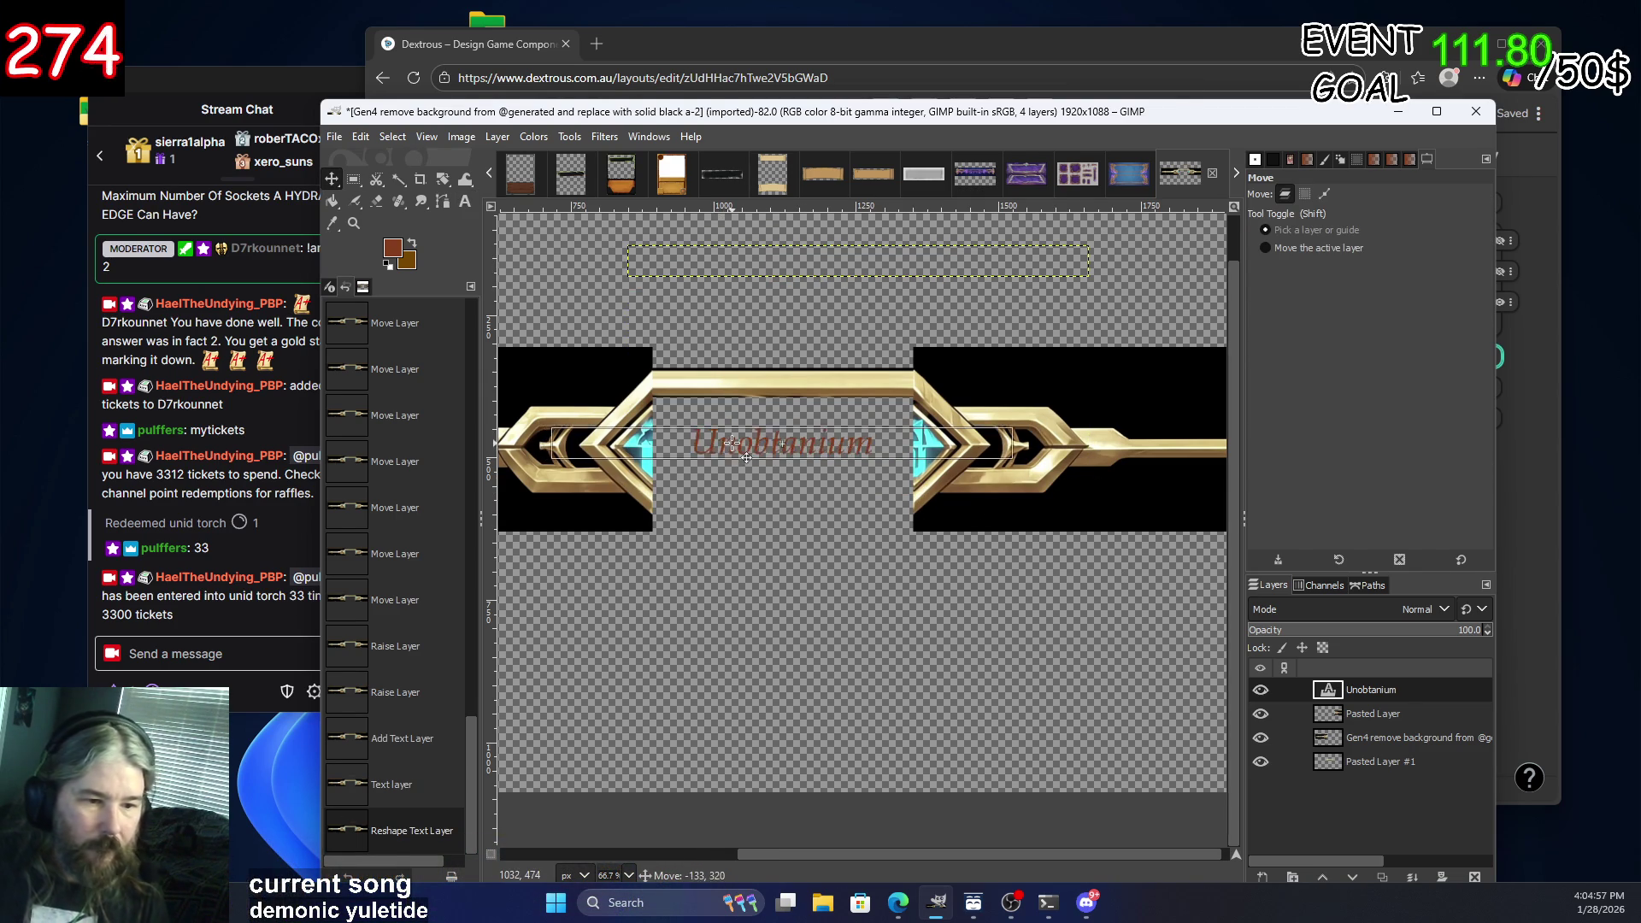
{"action": "left_click_drag", "start_coordinate": [717, 444], "coordinate": [695, 446]}
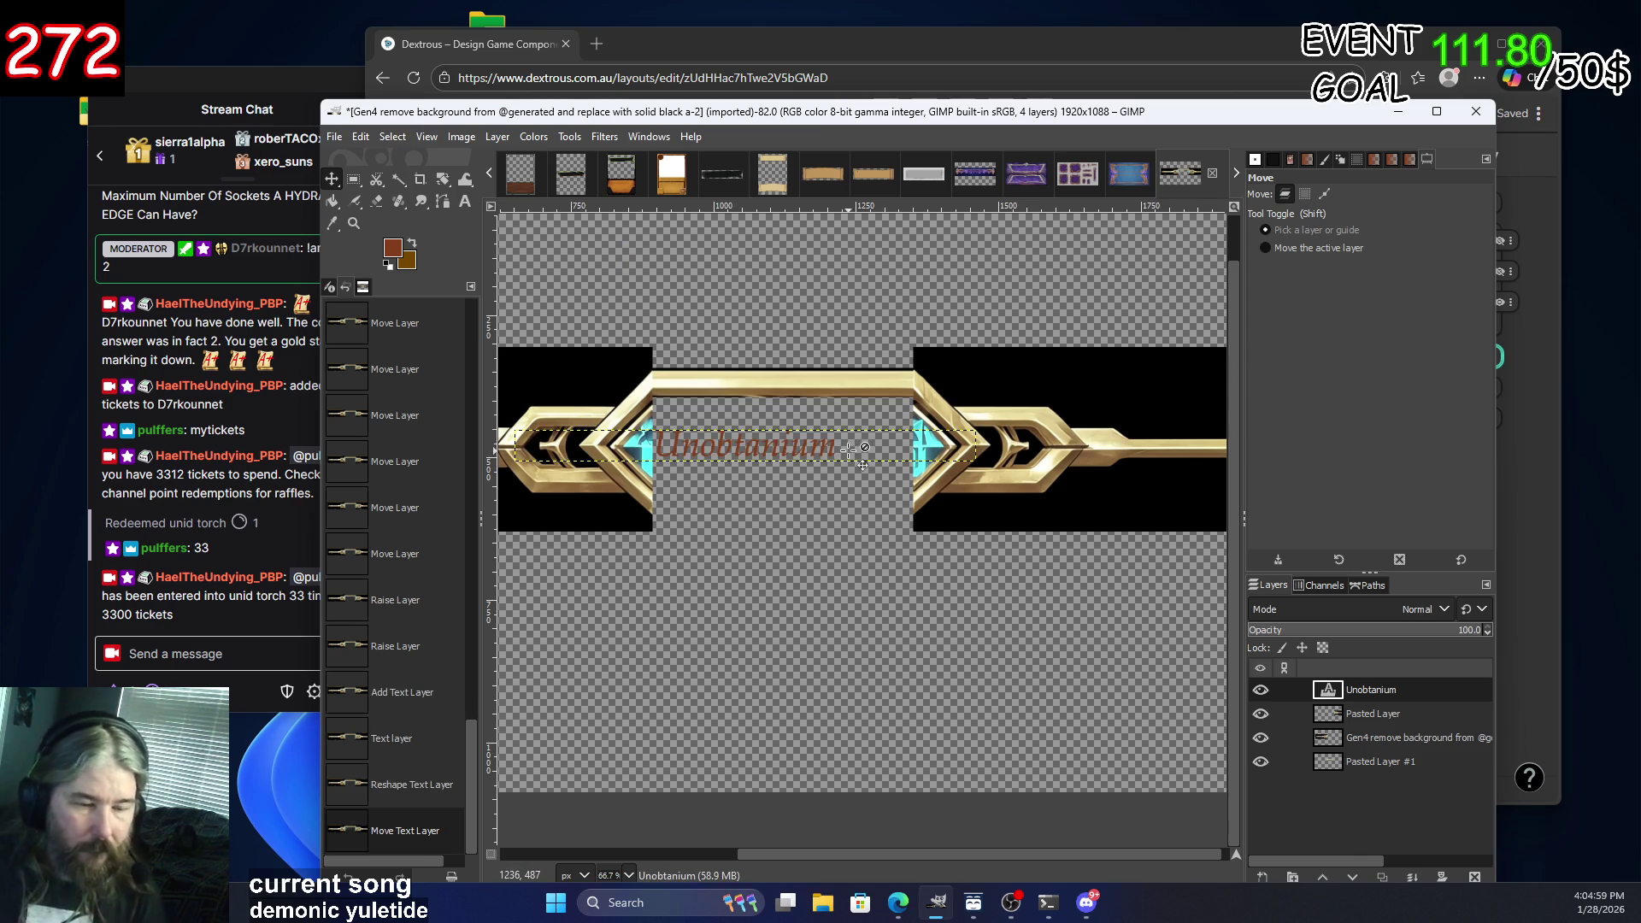
{"action": "left_click_drag", "start_coordinate": [802, 450], "coordinate": [802, 449]}
{"action": "scroll", "coordinate": [968, 499], "scroll_direction": "down", "scroll_amount": 3}
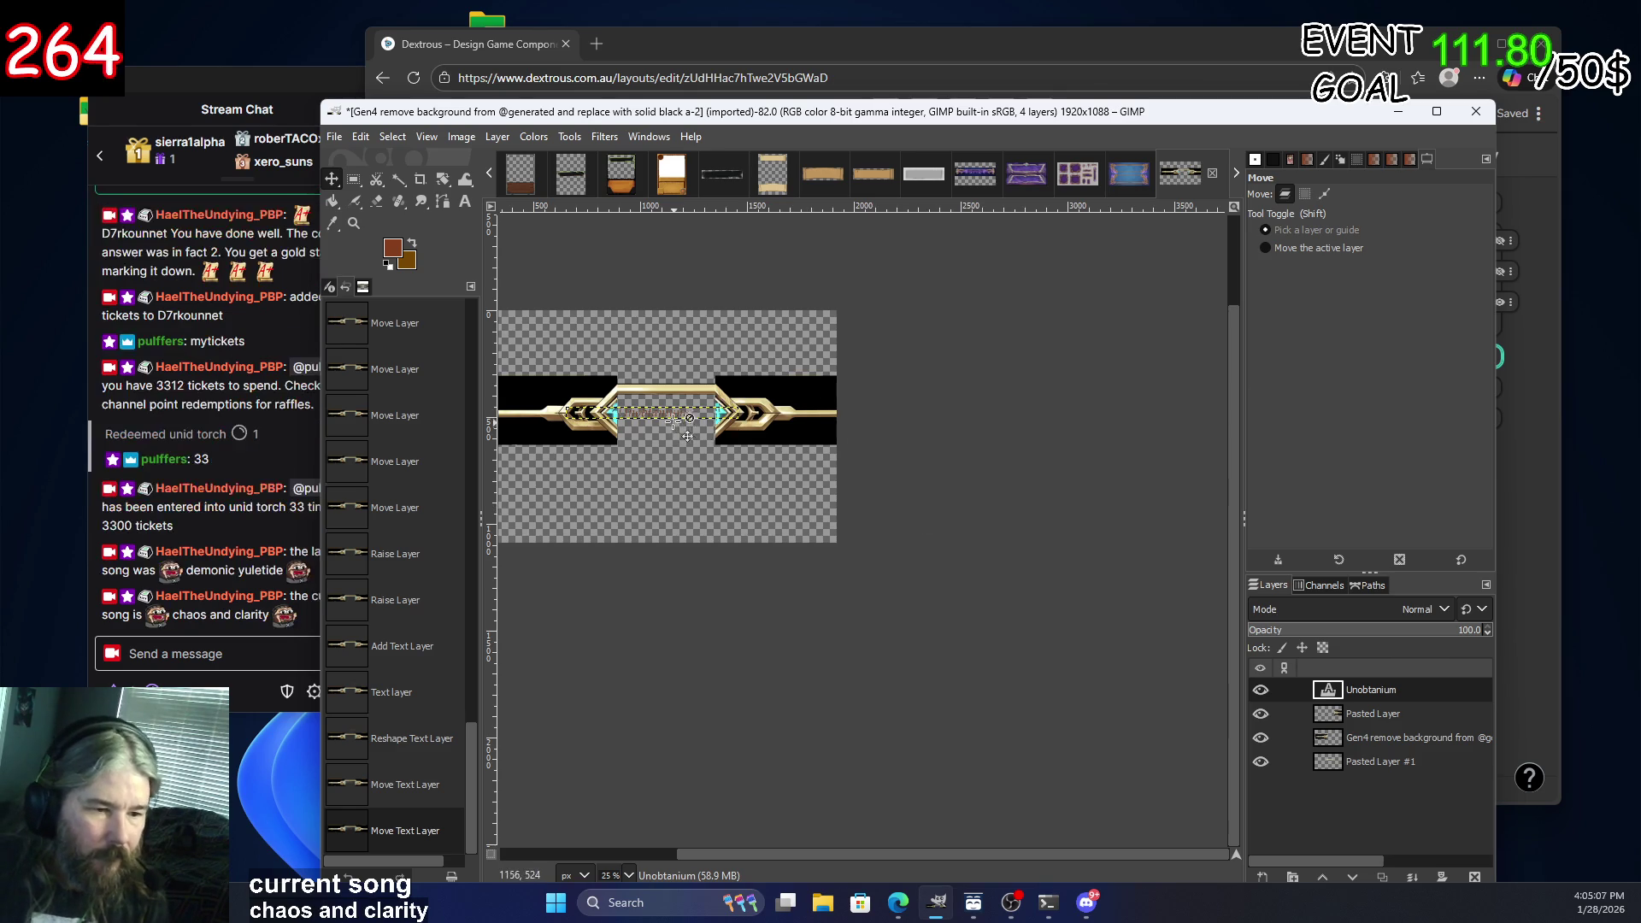
{"action": "mouse_move", "coordinate": [675, 428]}
{"action": "left_mouse_down"}
{"action": "mouse_move", "coordinate": [687, 415]}
{"action": "mouse_move", "coordinate": [671, 417]}
{"action": "left_mouse_up"}
Step: Reset the view to 100% and bring up the Open Image browser at Downloads
{"action": "key", "text": "1"}
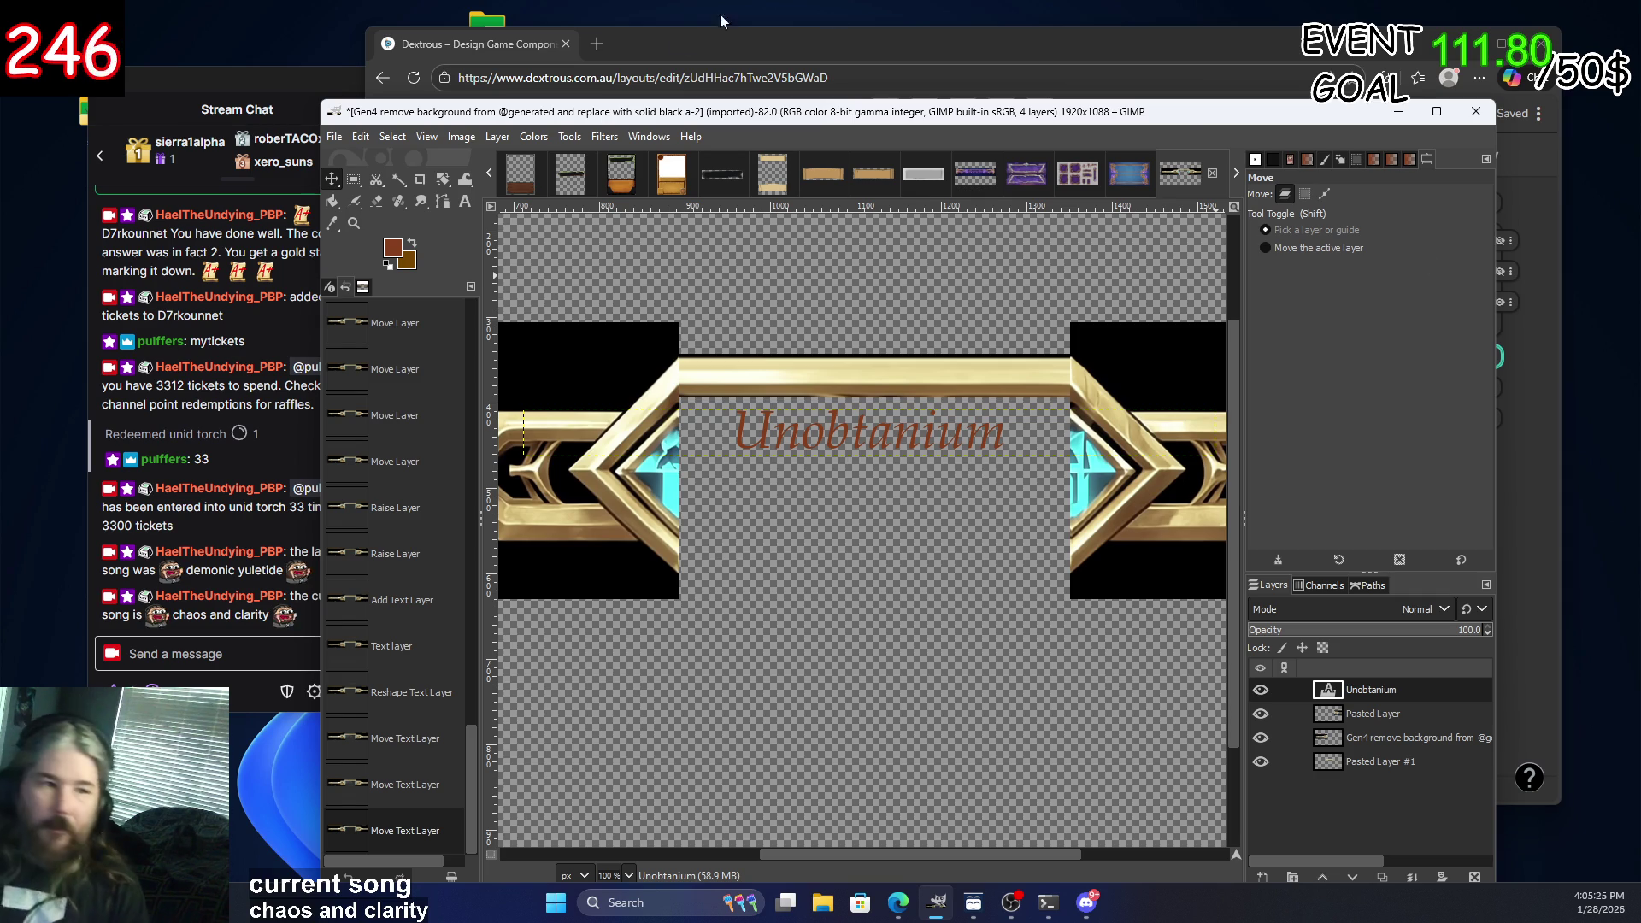
{"action": "left_click", "coordinate": [334, 136]}
{"action": "left_click", "coordinate": [372, 195]}
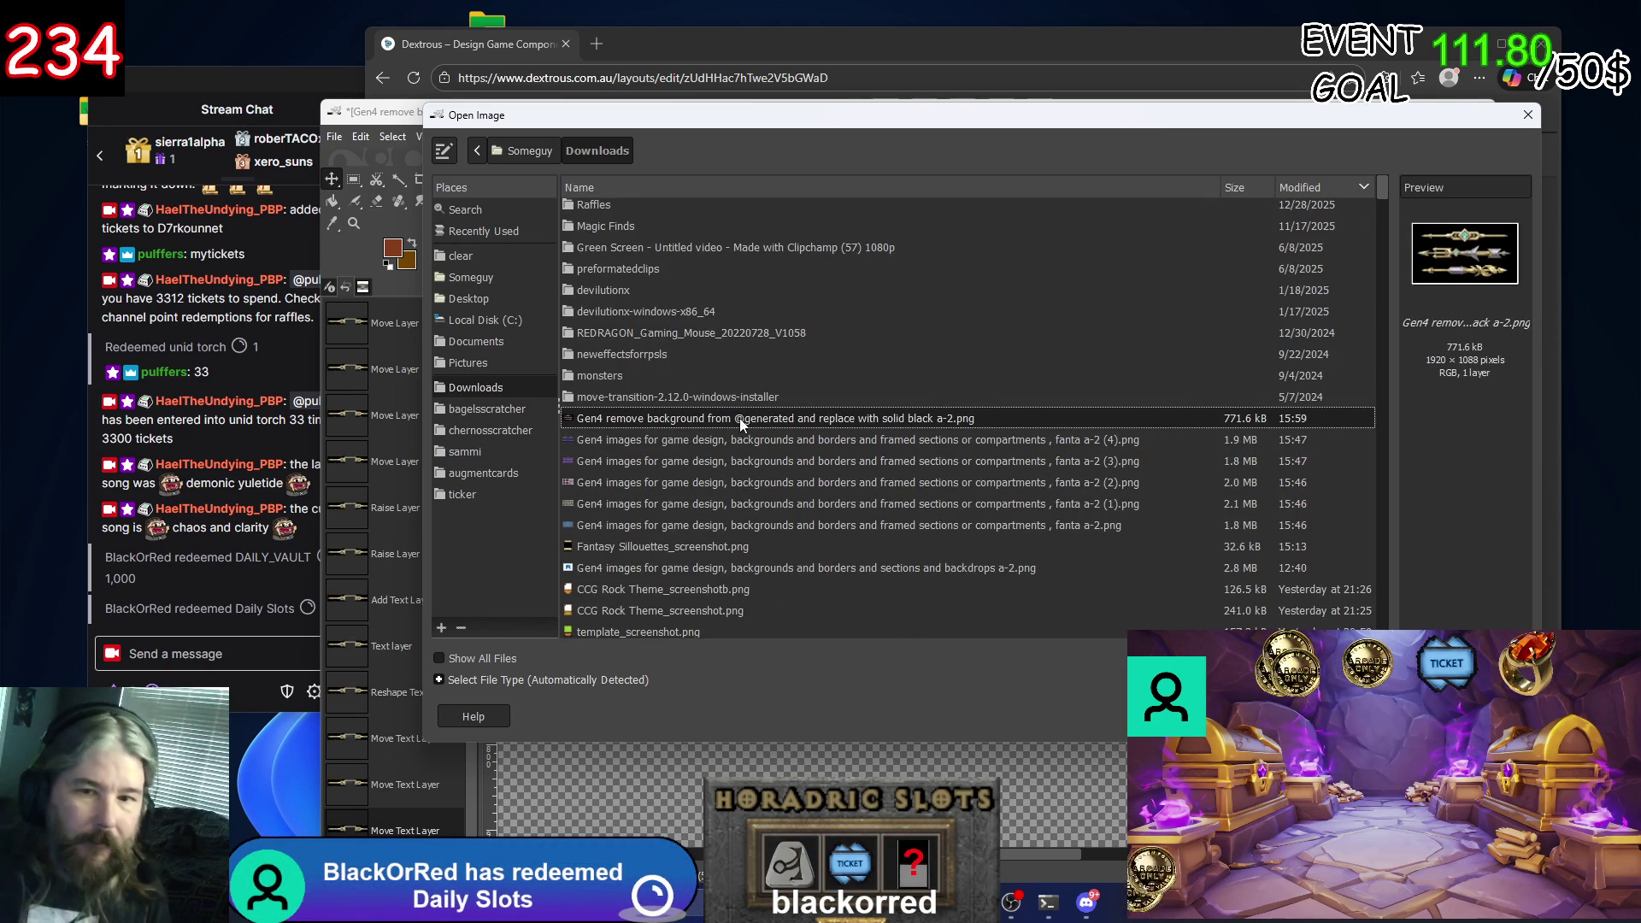
Step: Open 'Gen4 remove background ... a-2 (1).png', the newer copy of the spear artwork
{"action": "double_click", "coordinate": [740, 418]}
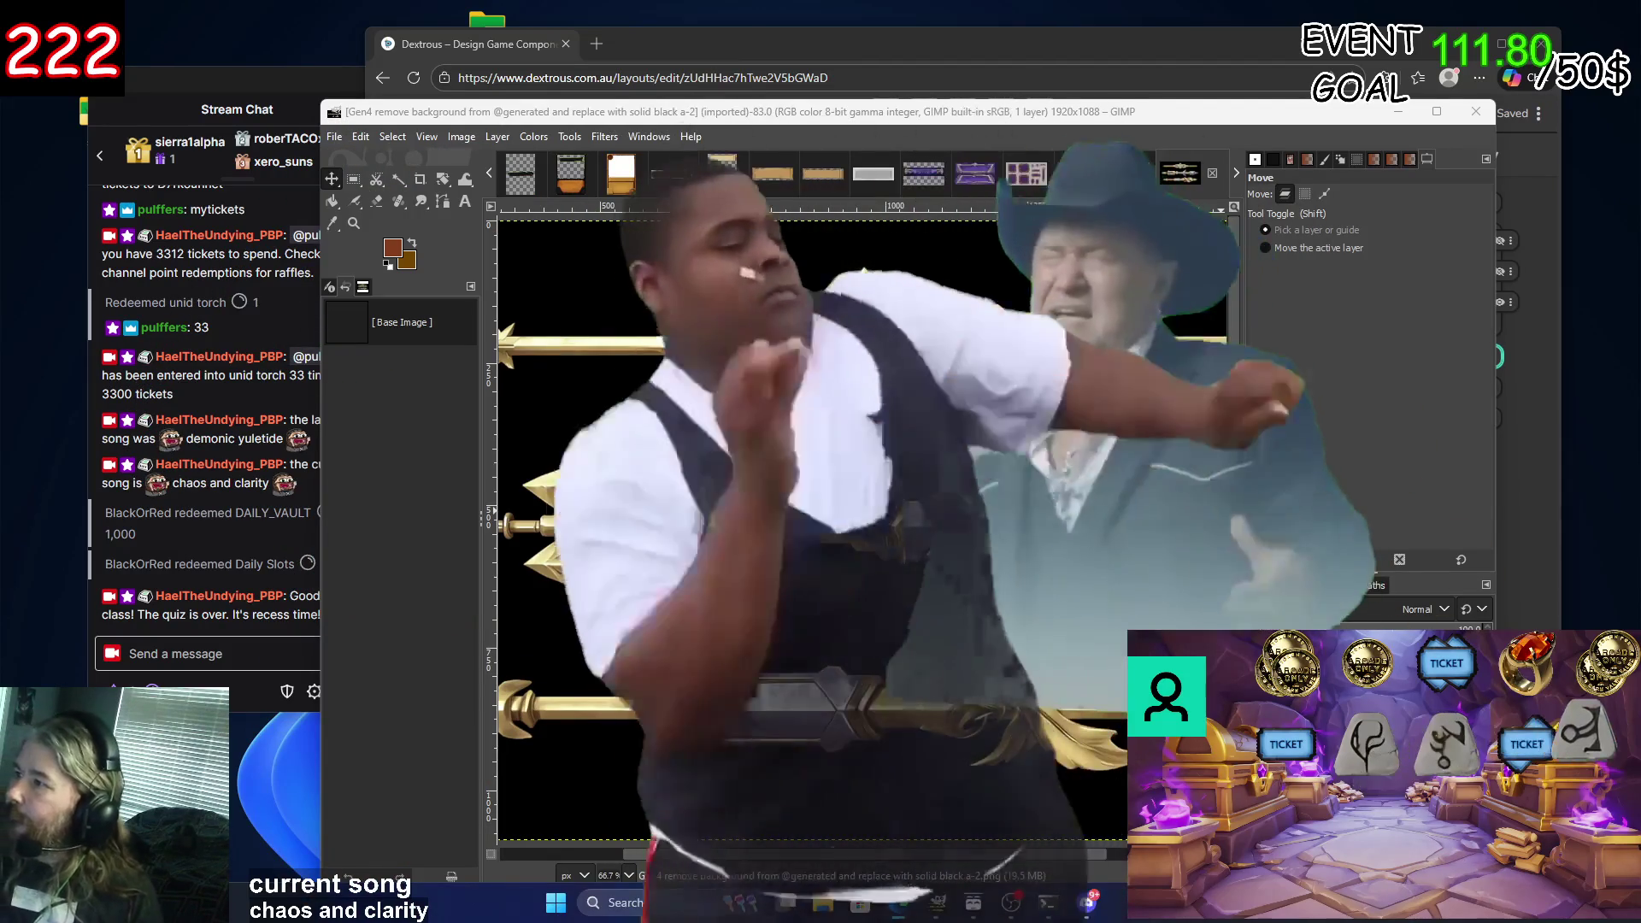
{"action": "left_click", "coordinate": [333, 136]}
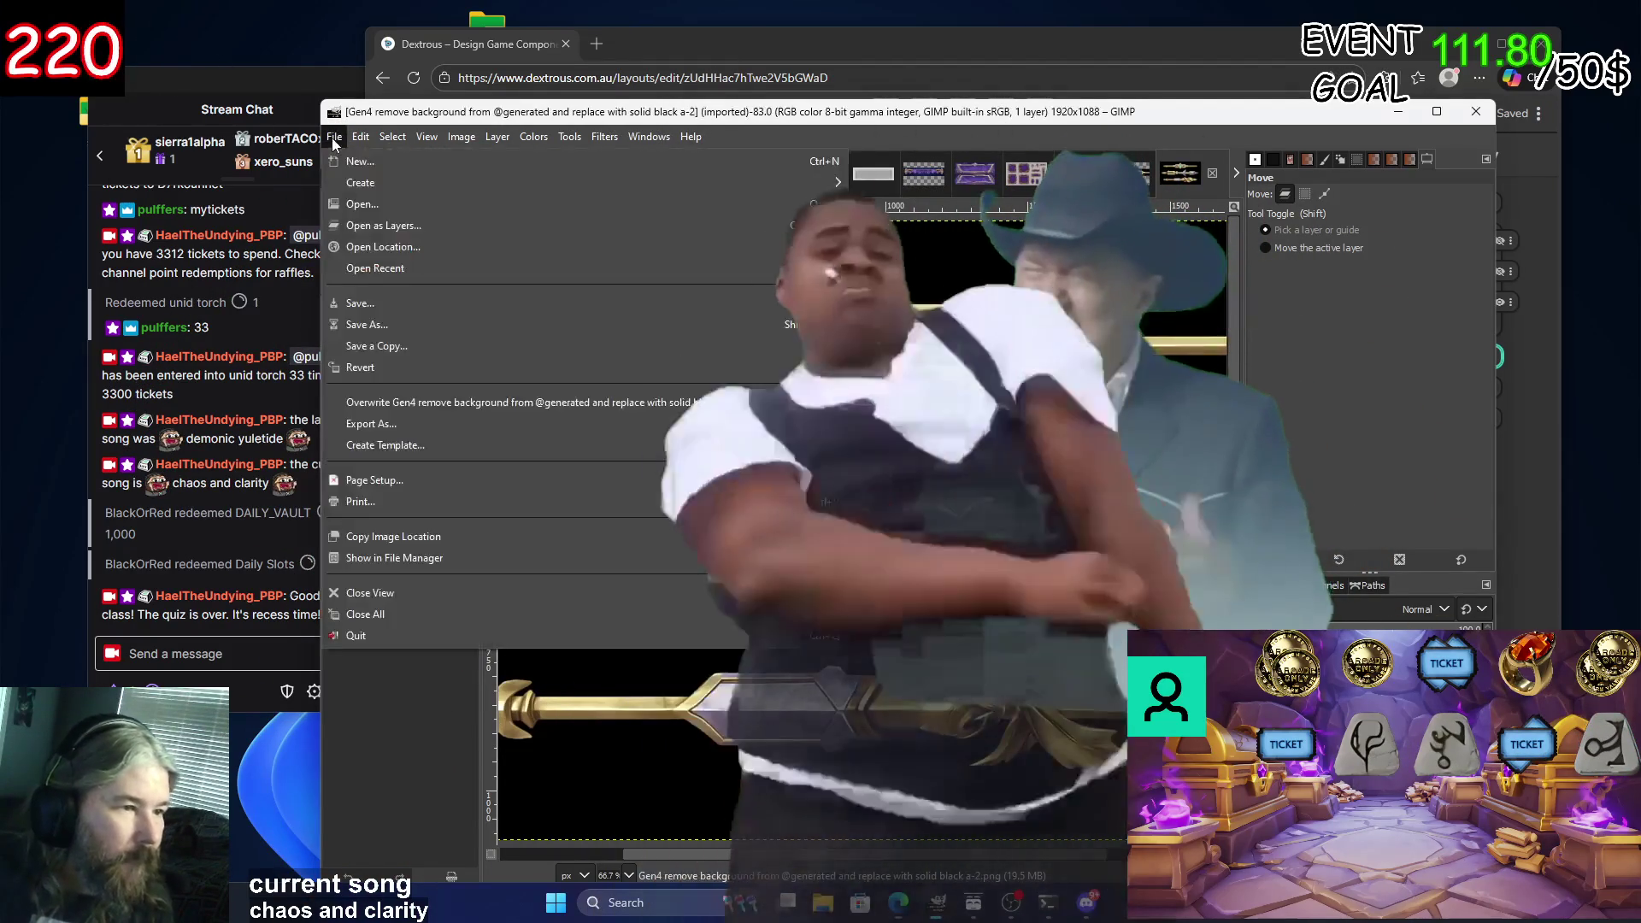
{"action": "left_click", "coordinate": [359, 201]}
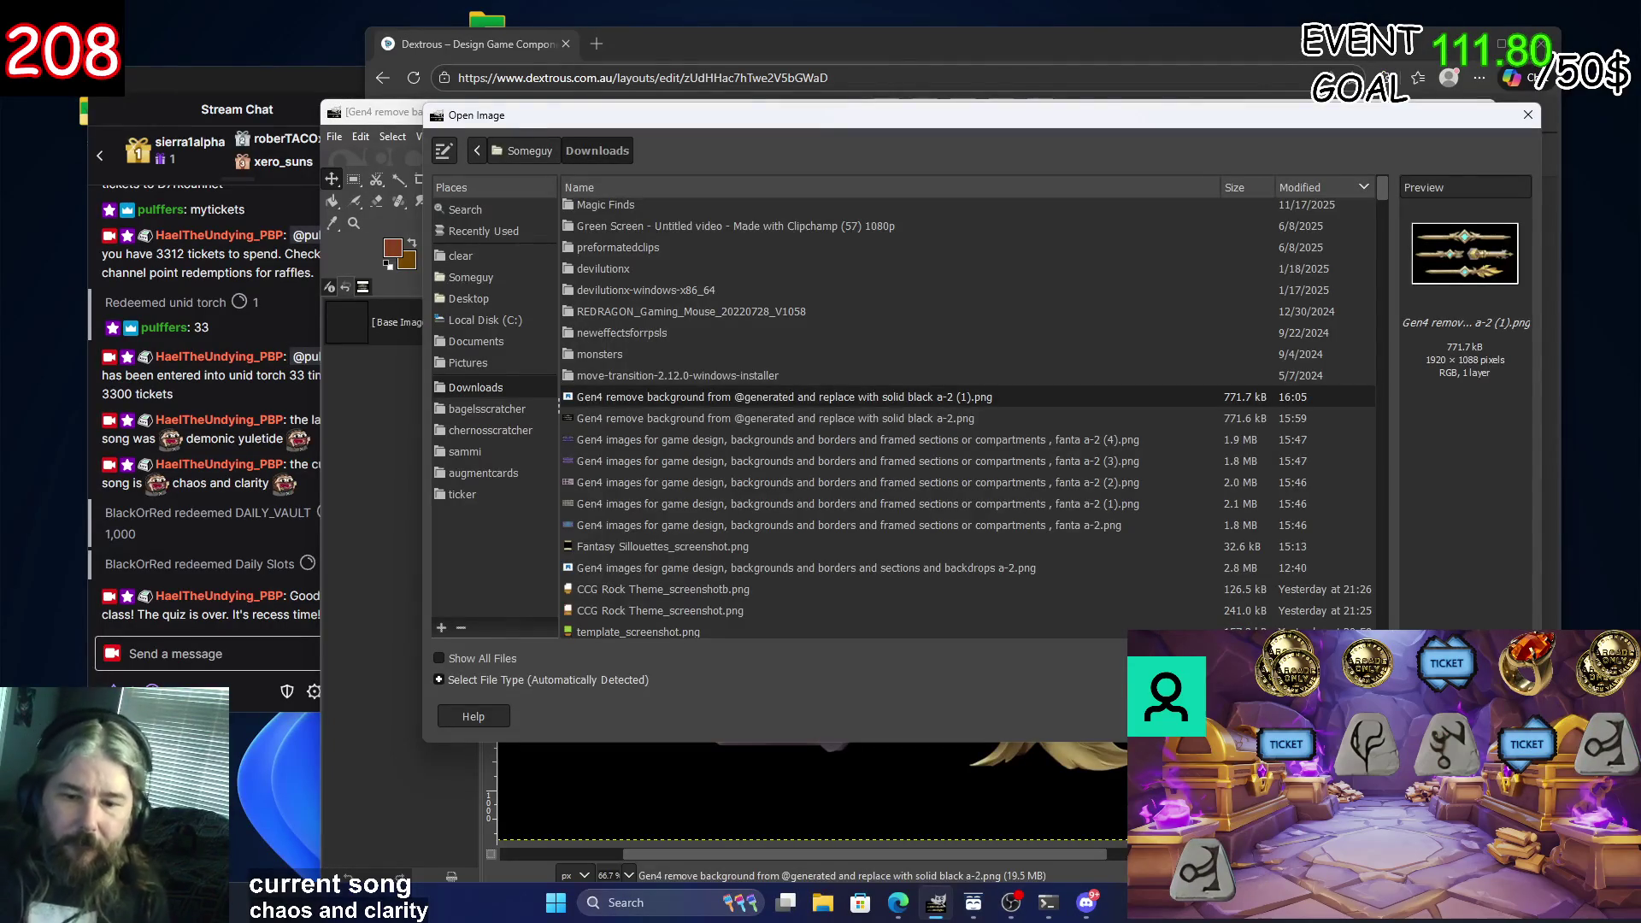
{"action": "double_click", "coordinate": [973, 392]}
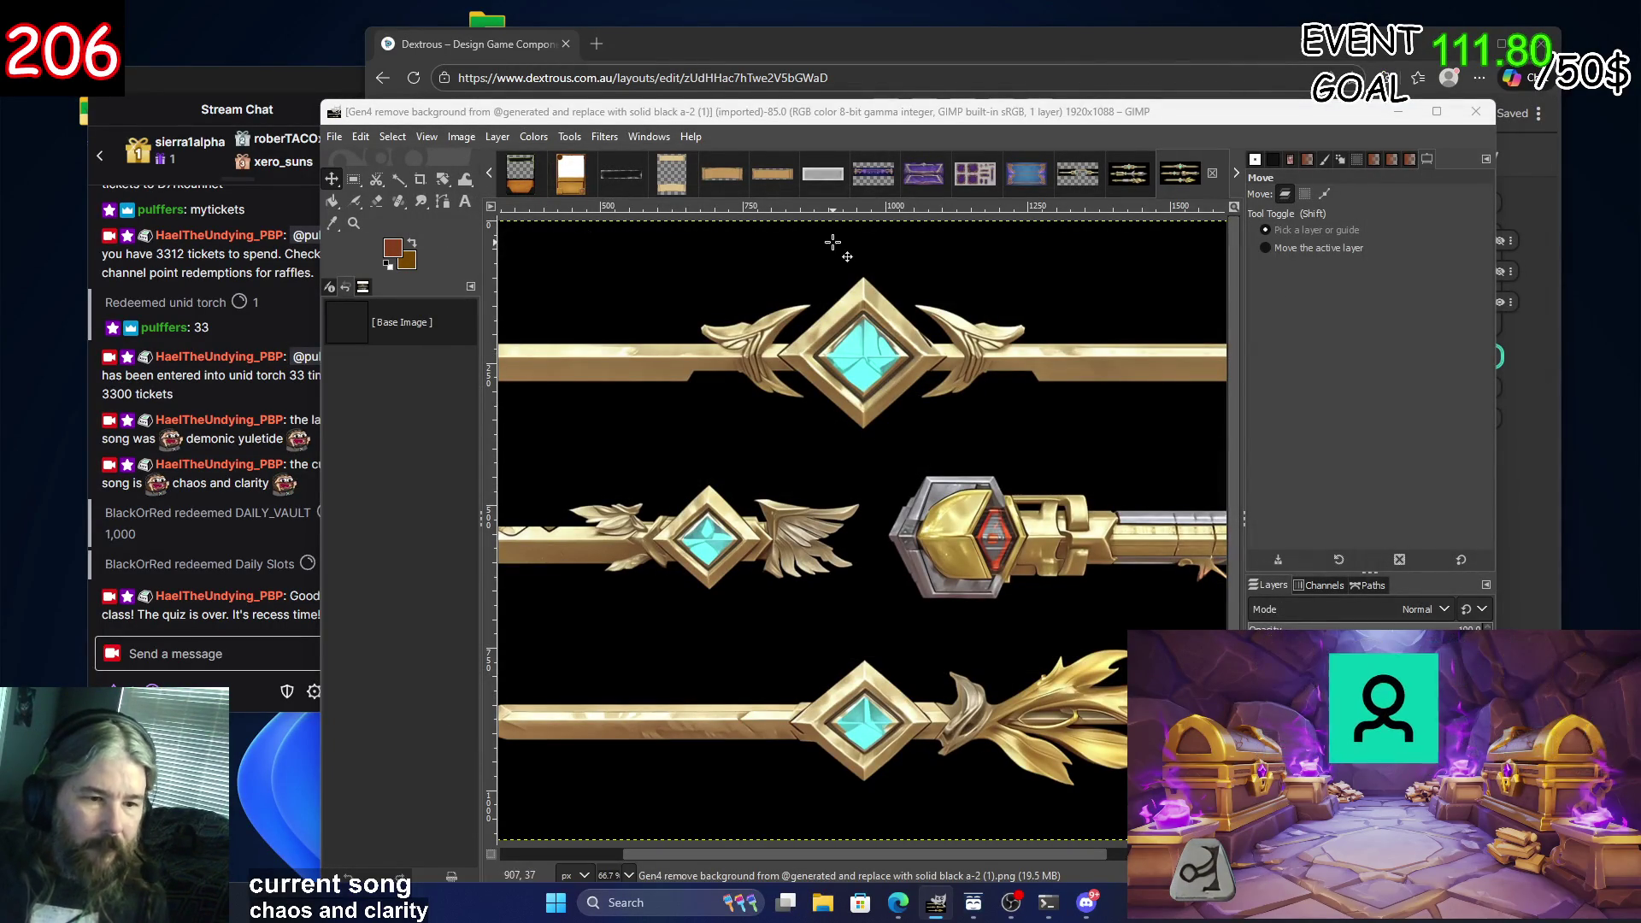
{"action": "left_click", "coordinate": [354, 179]}
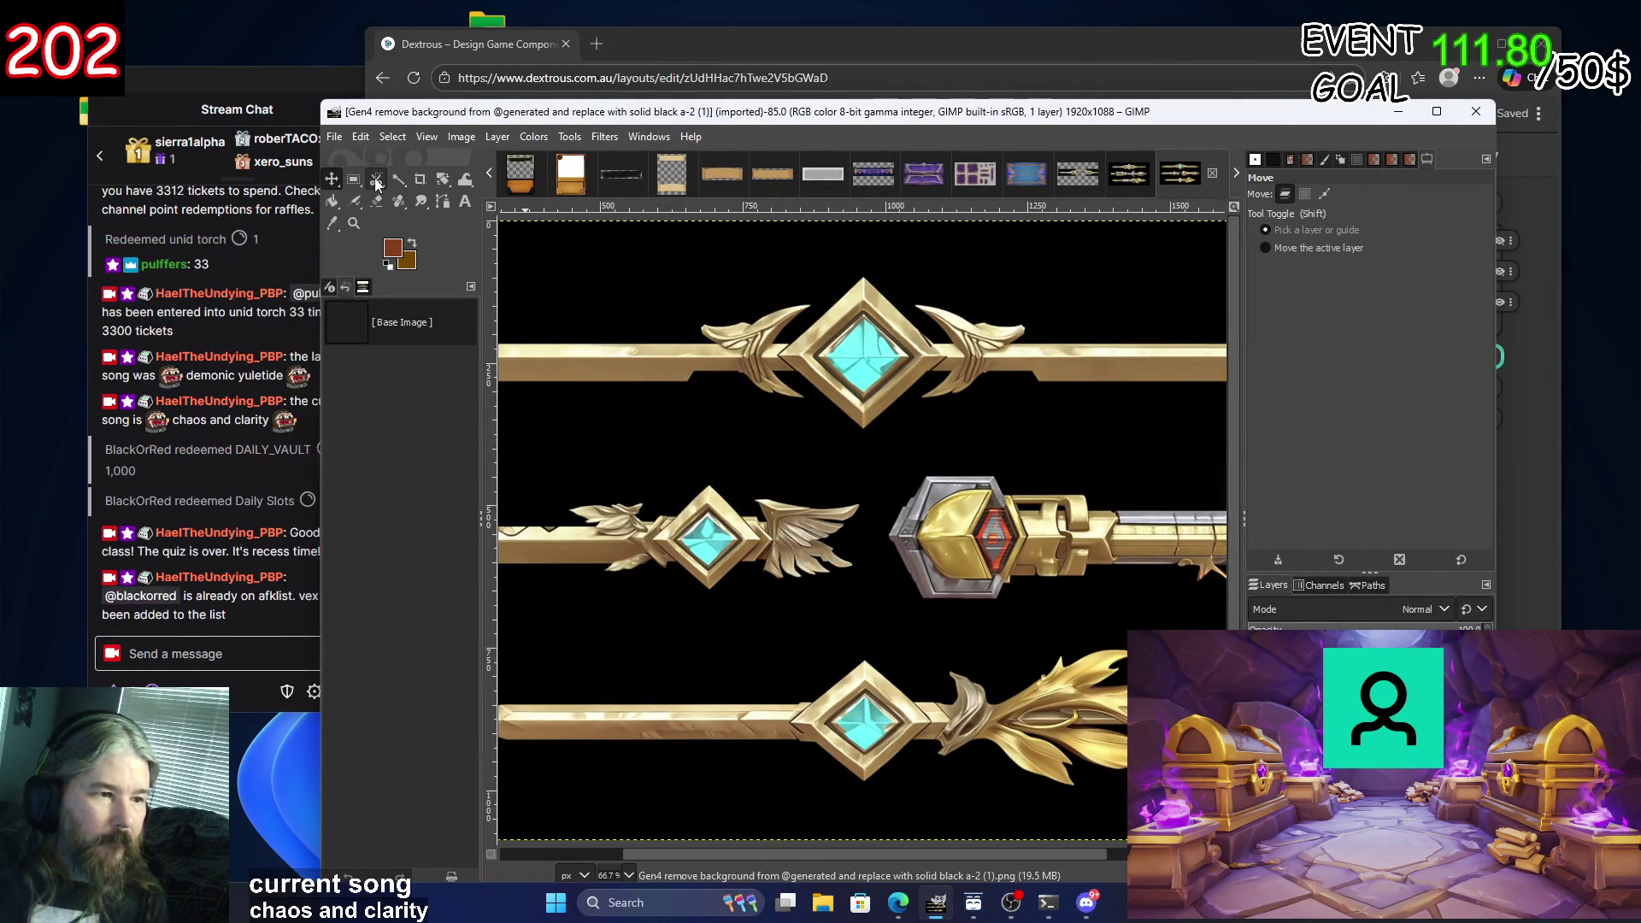
Step: Rotate the spear artwork by −46.2°
{"action": "mouse_move", "coordinate": [363, 185]}
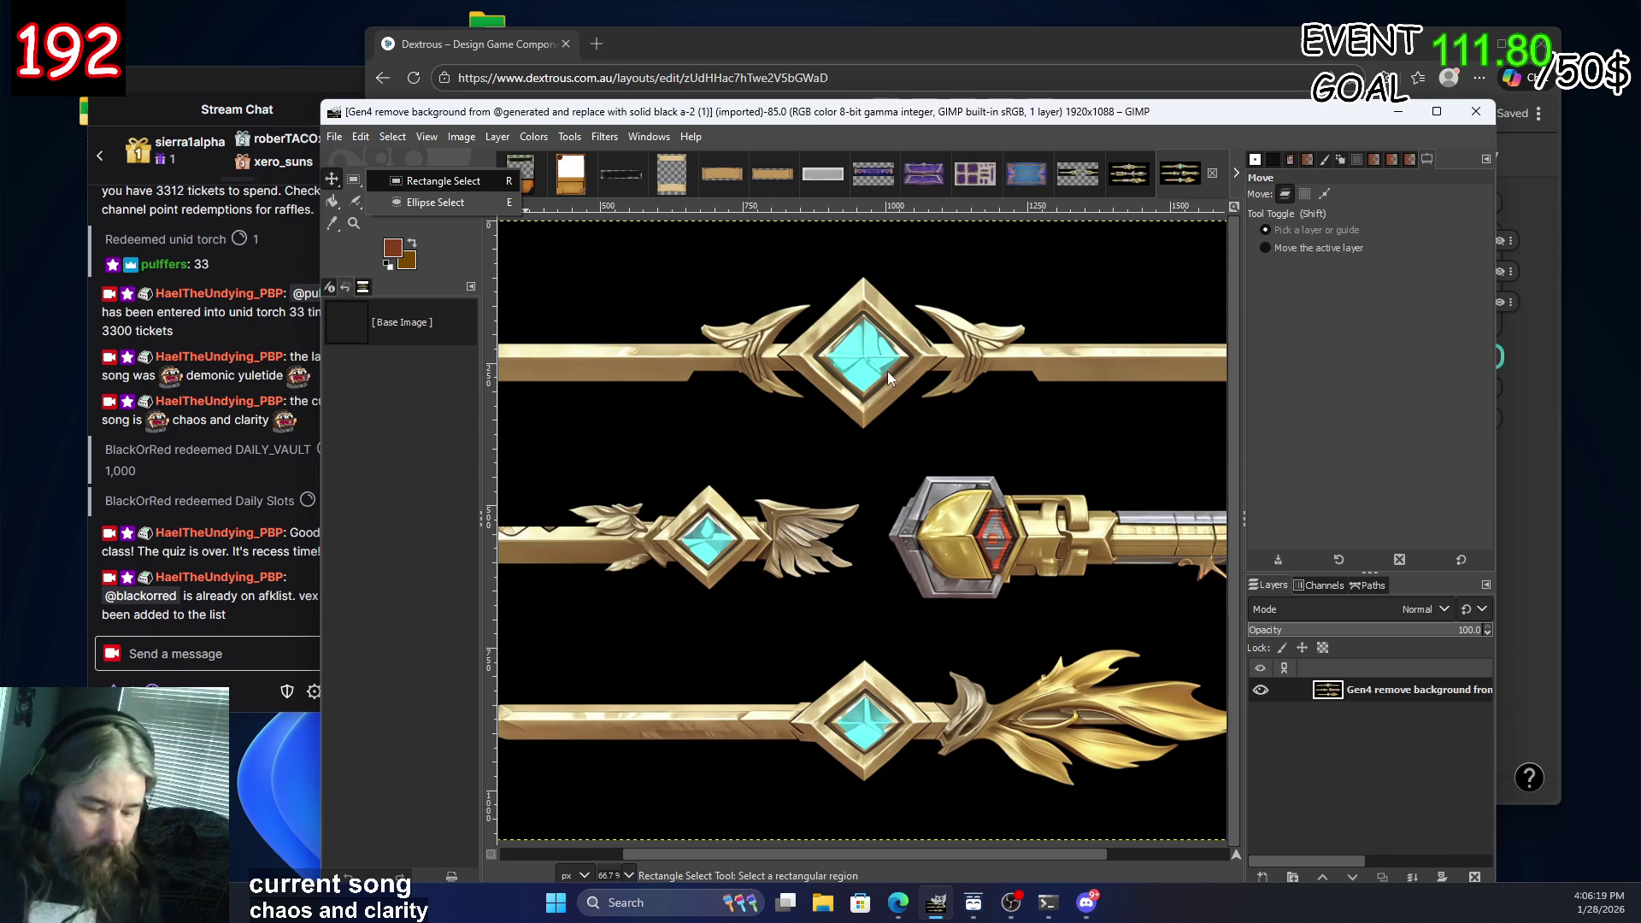
{"action": "key", "text": "shift+r"}
{"action": "left_click_drag", "start_coordinate": [1037, 594], "coordinate": [1035, 436]}
{"action": "left_click", "coordinate": [1149, 359]}
Step: Copy a 77×84 square around the upper spear's cyan gem and return to the Unobtanium image
{"action": "key", "text": "r"}
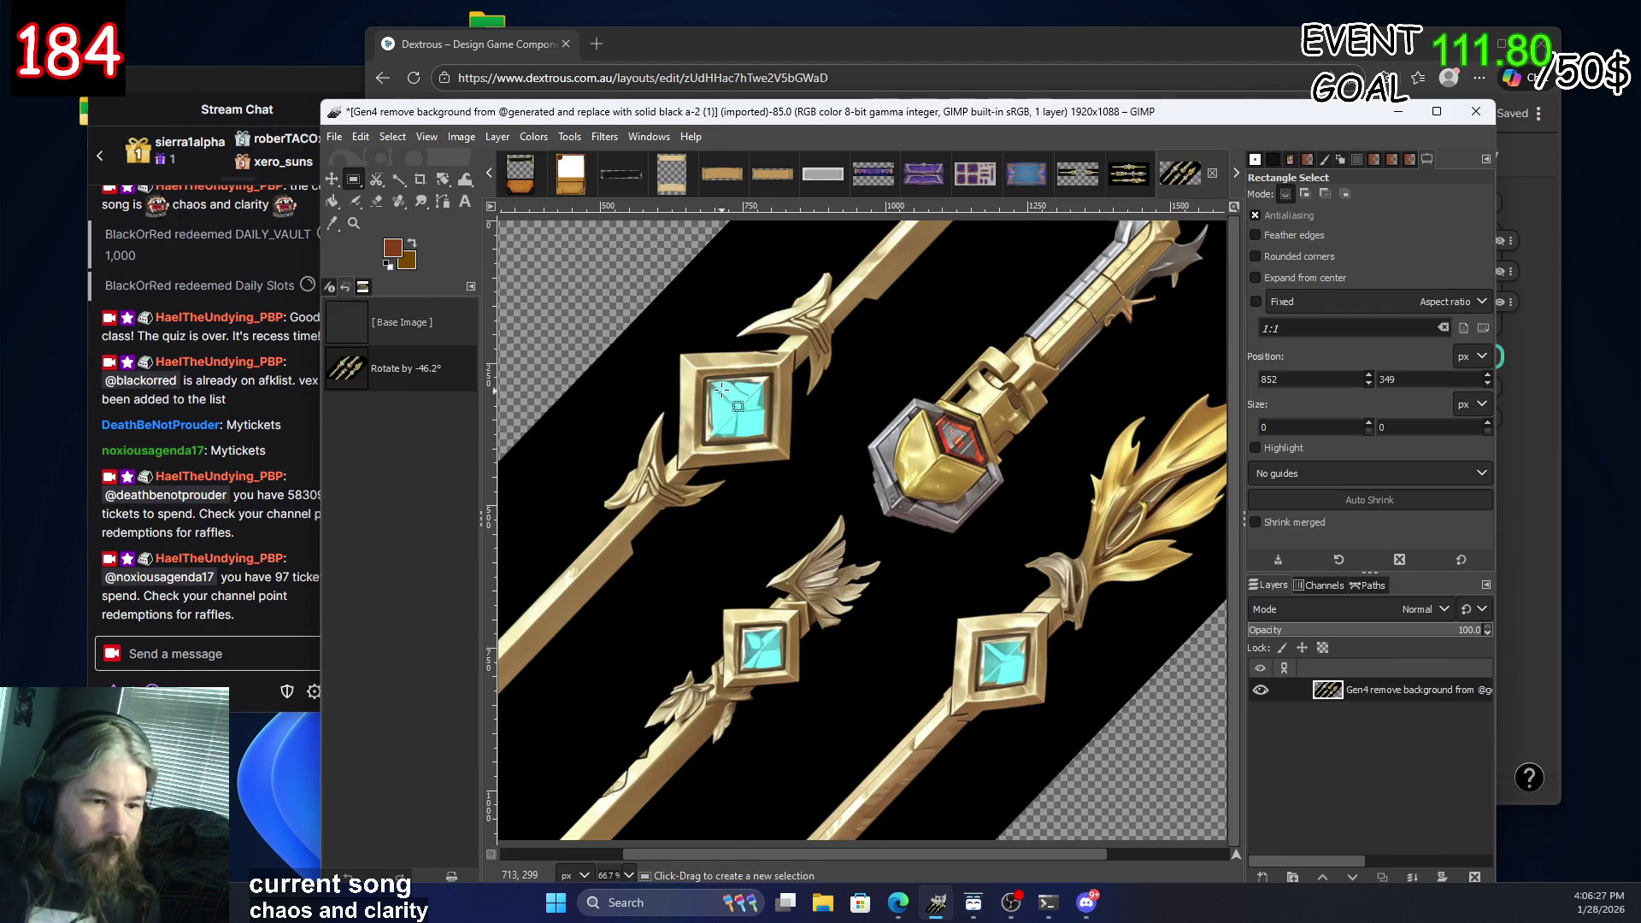
{"action": "left_click_drag", "start_coordinate": [714, 386], "coordinate": [758, 422]}
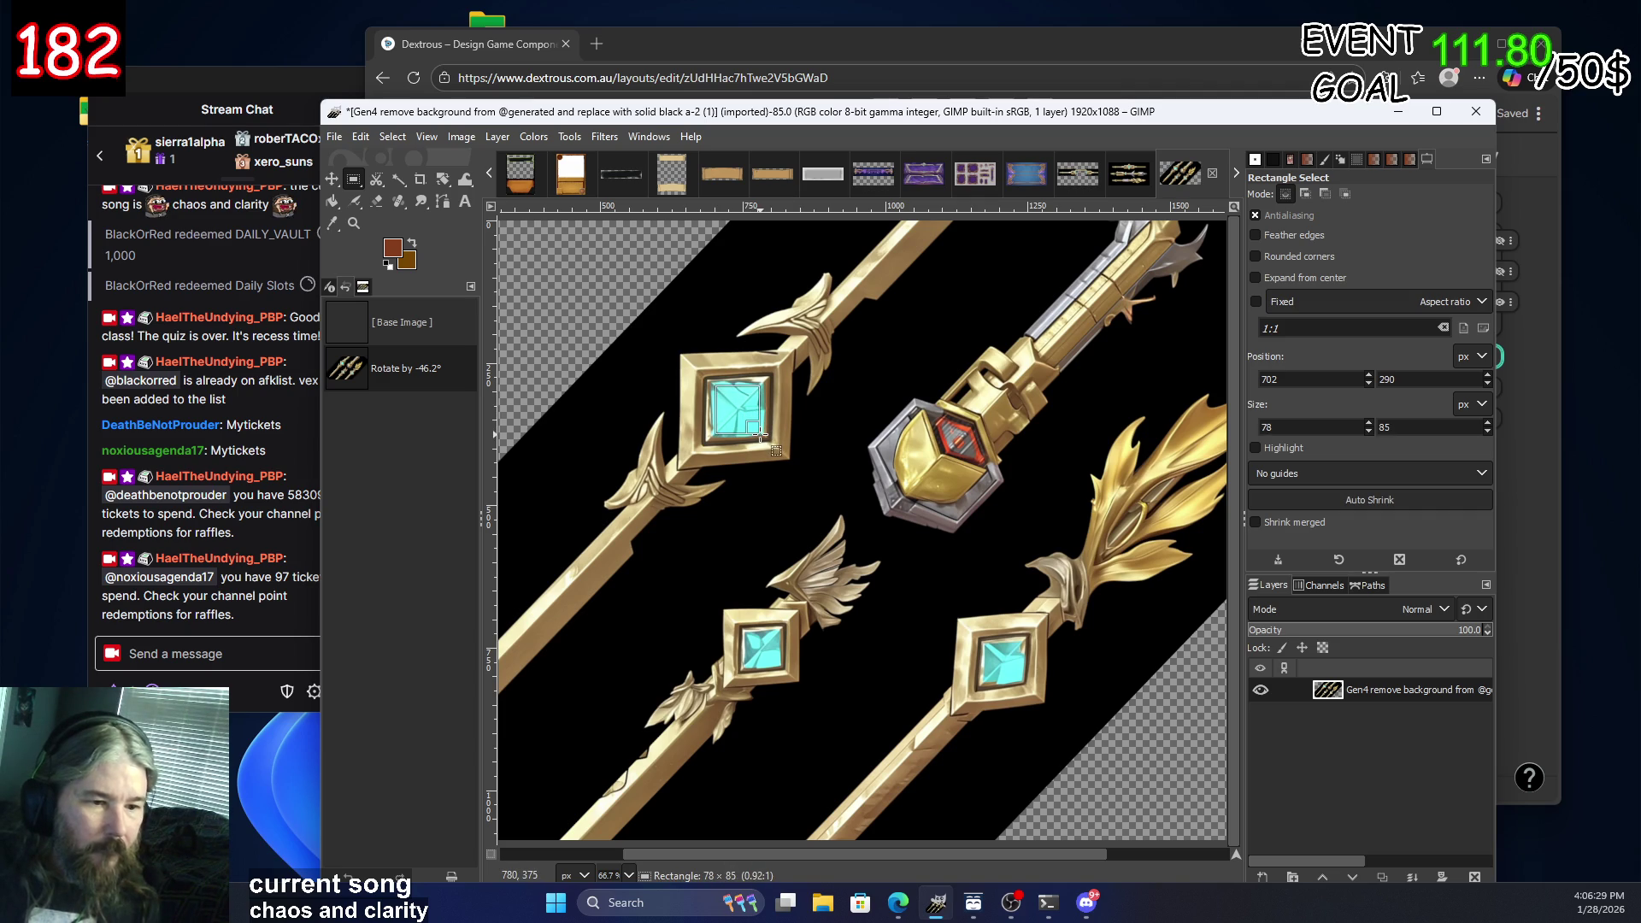
{"action": "left_click_drag", "start_coordinate": [760, 435], "coordinate": [759, 435]}
{"action": "key", "text": "ctrl+c"}
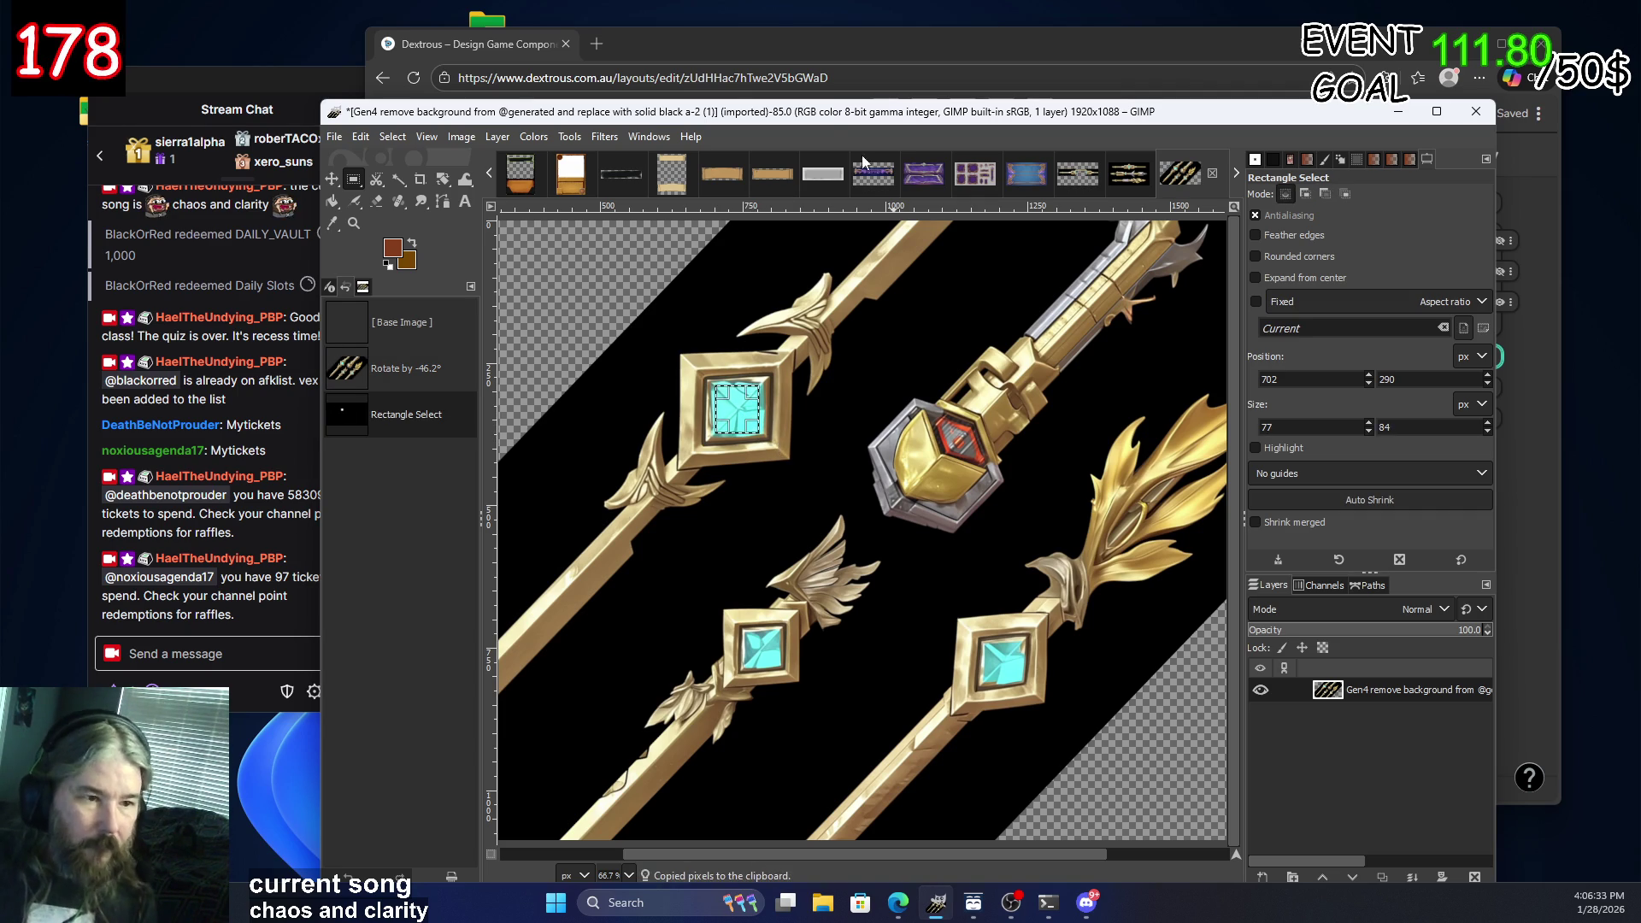
{"action": "left_click", "coordinate": [1079, 177]}
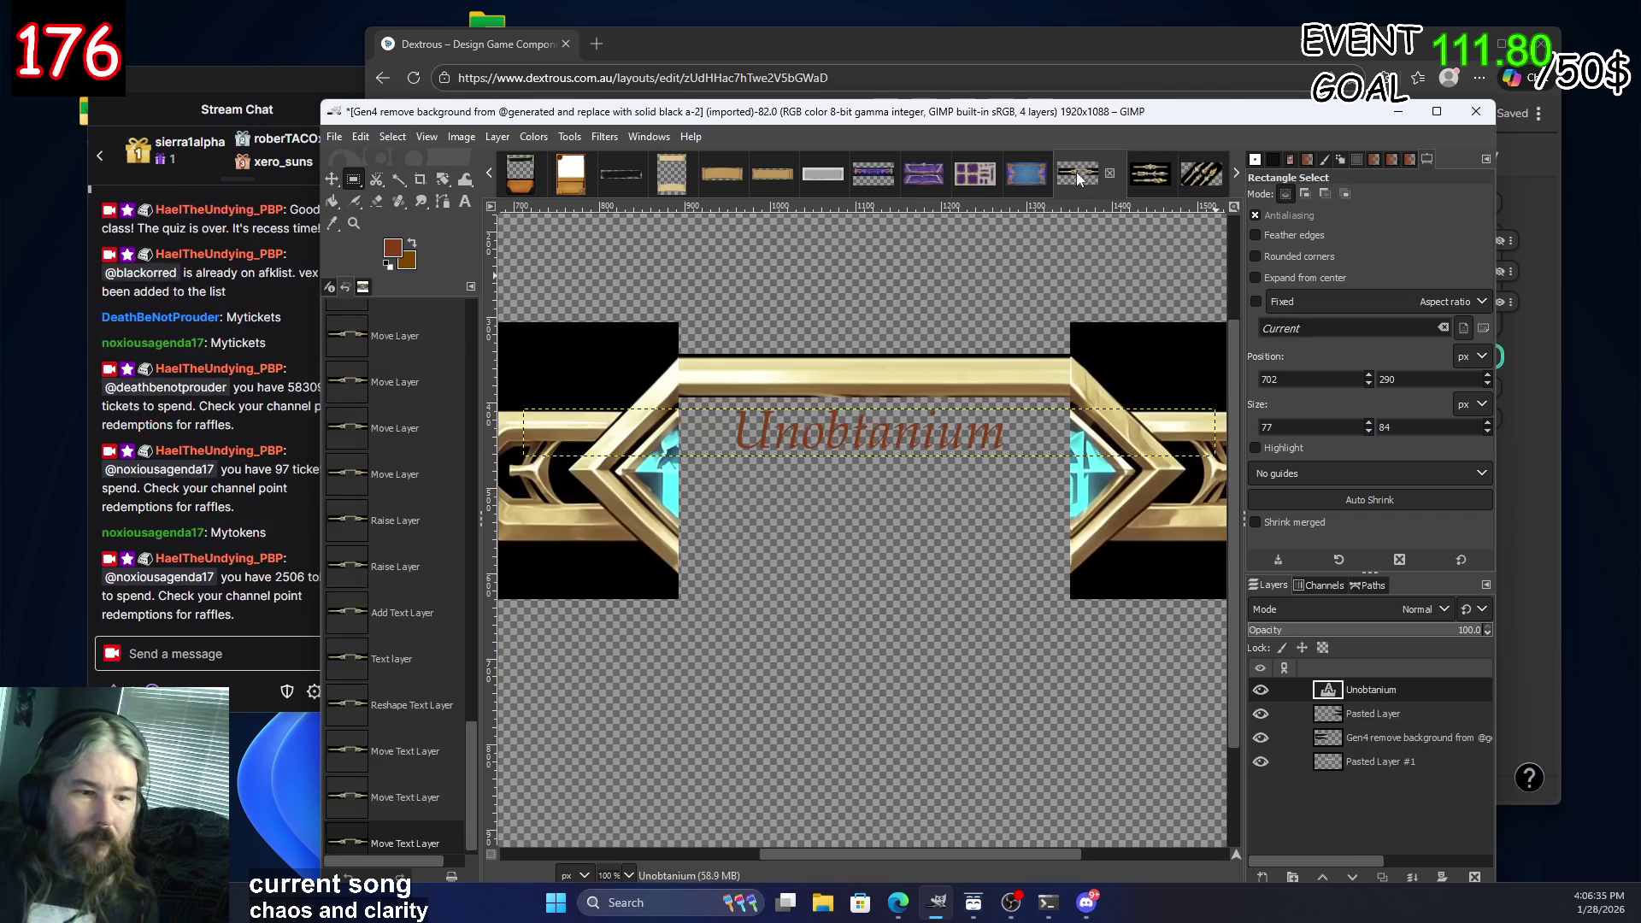
Step: Paste the copied cyan gem as its own layer and scale it to 577 px wide
{"action": "scroll", "coordinate": [871, 581], "scroll_direction": "down", "scroll_amount": 2}
{"action": "scroll", "coordinate": [866, 621], "scroll_direction": "up", "scroll_amount": 1}
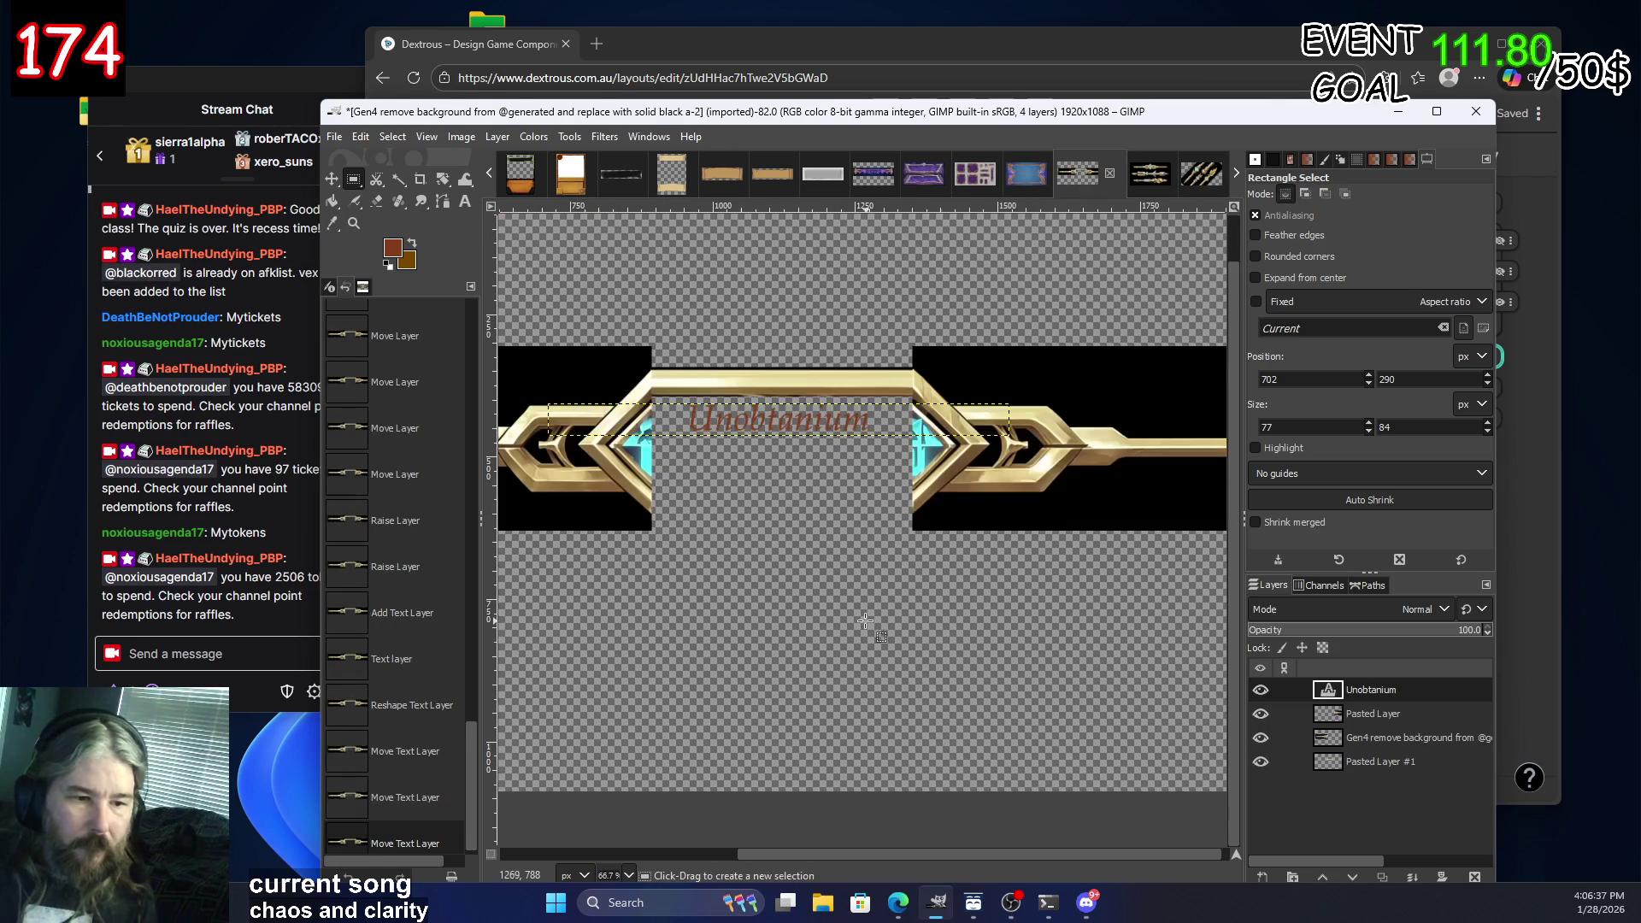
{"action": "key", "text": "ctrl+v"}
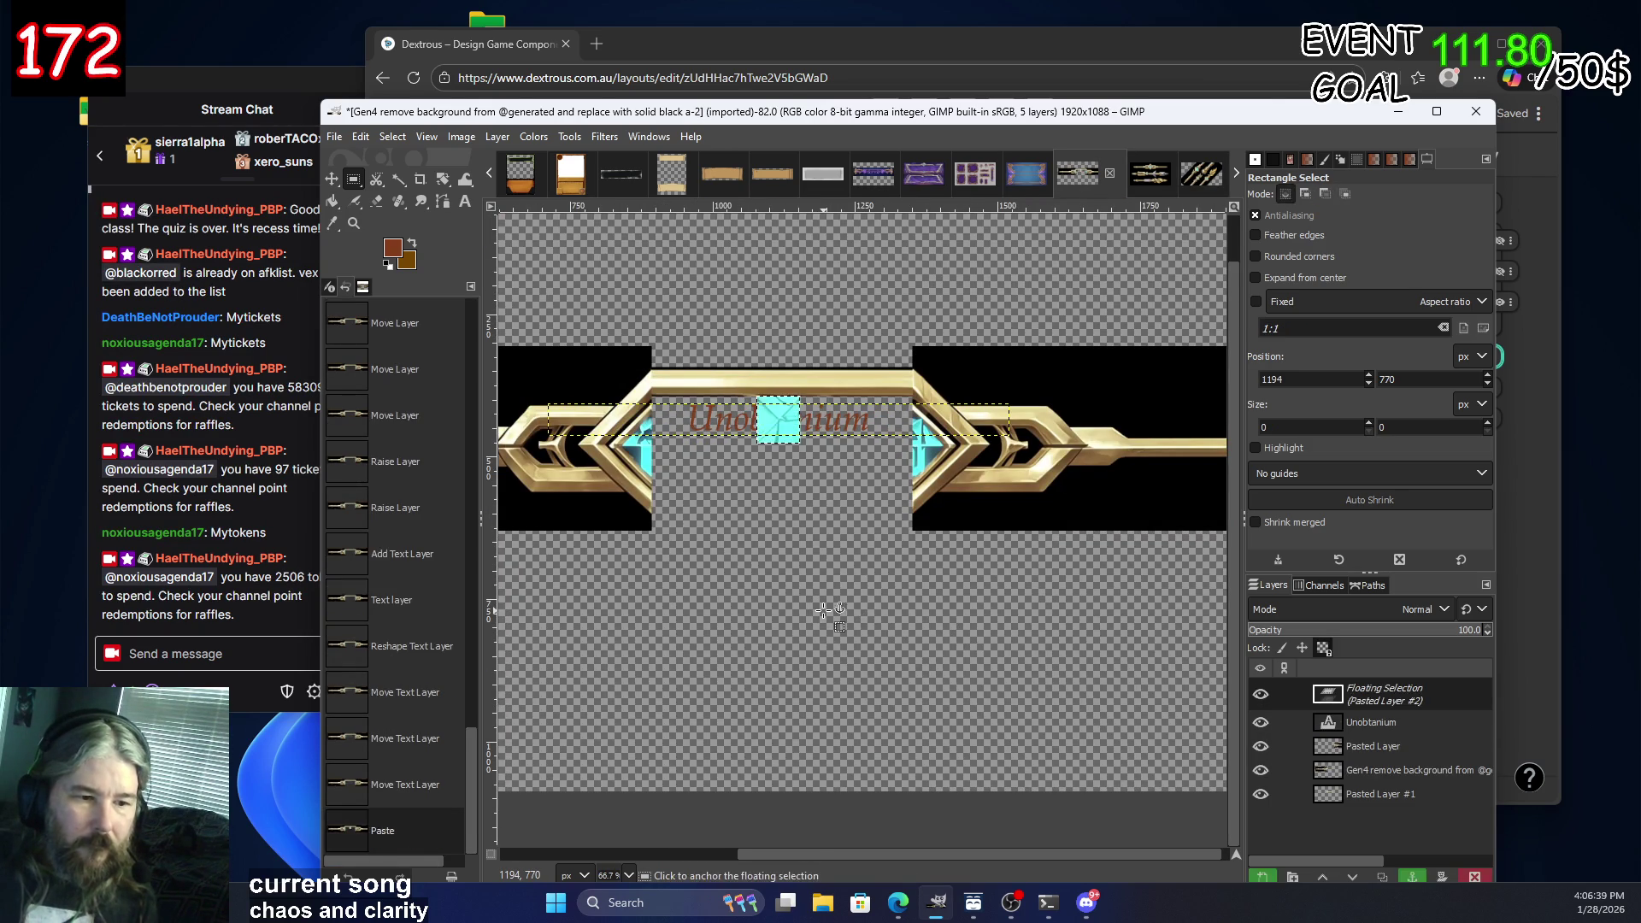
{"action": "right_click", "coordinate": [1402, 680]}
{"action": "left_click", "coordinate": [1436, 180]}
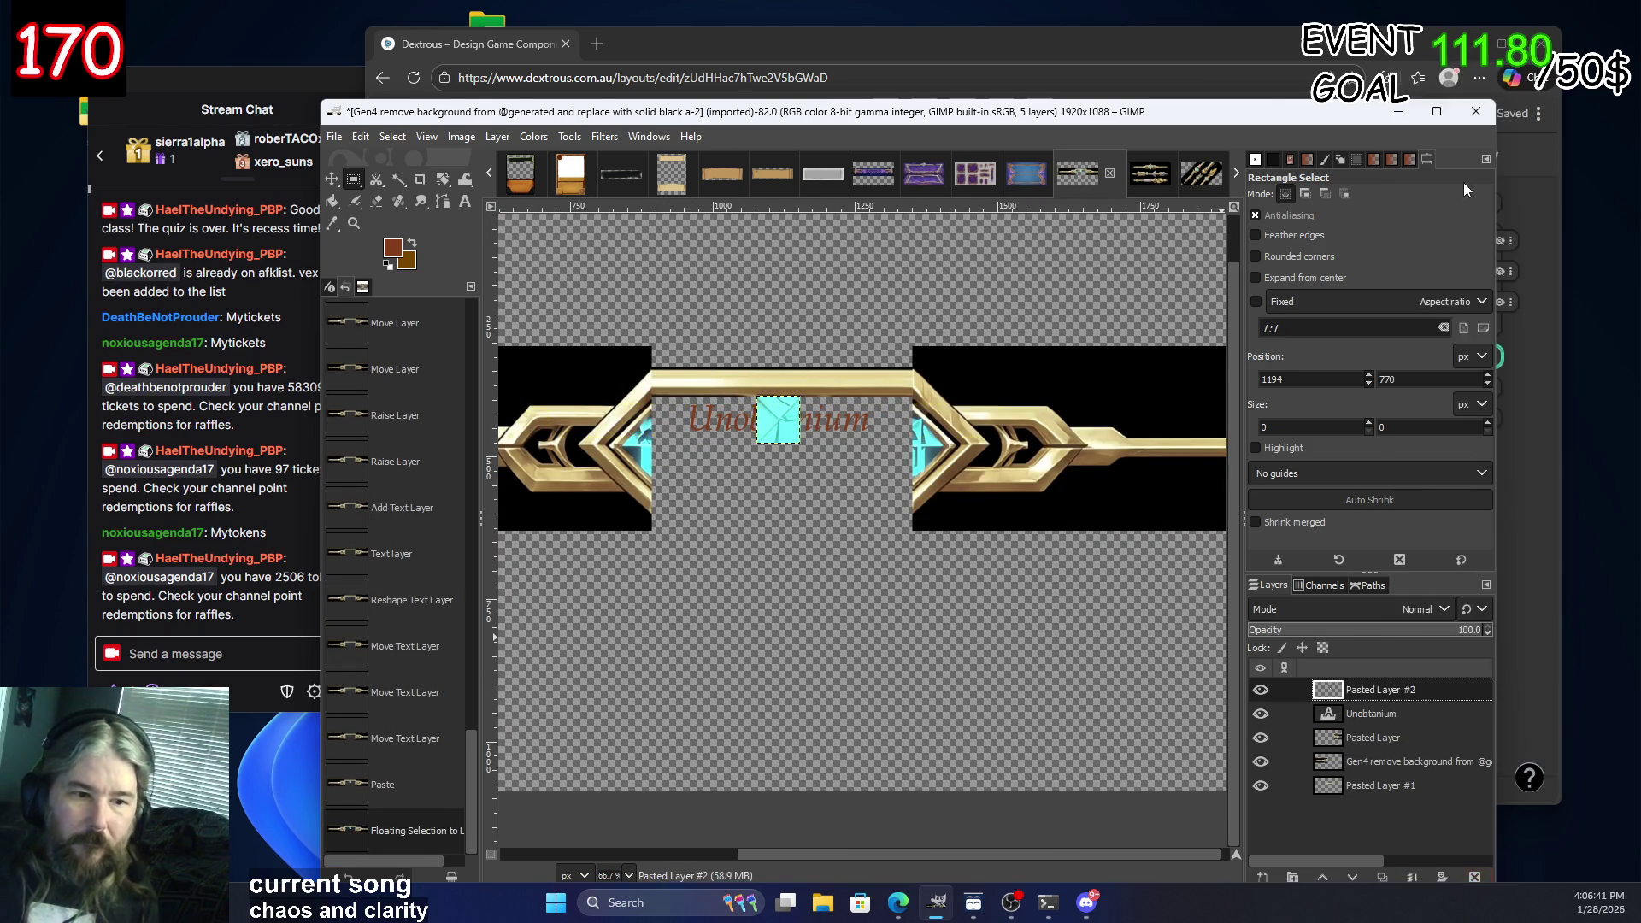
{"action": "right_click", "coordinate": [1390, 692]}
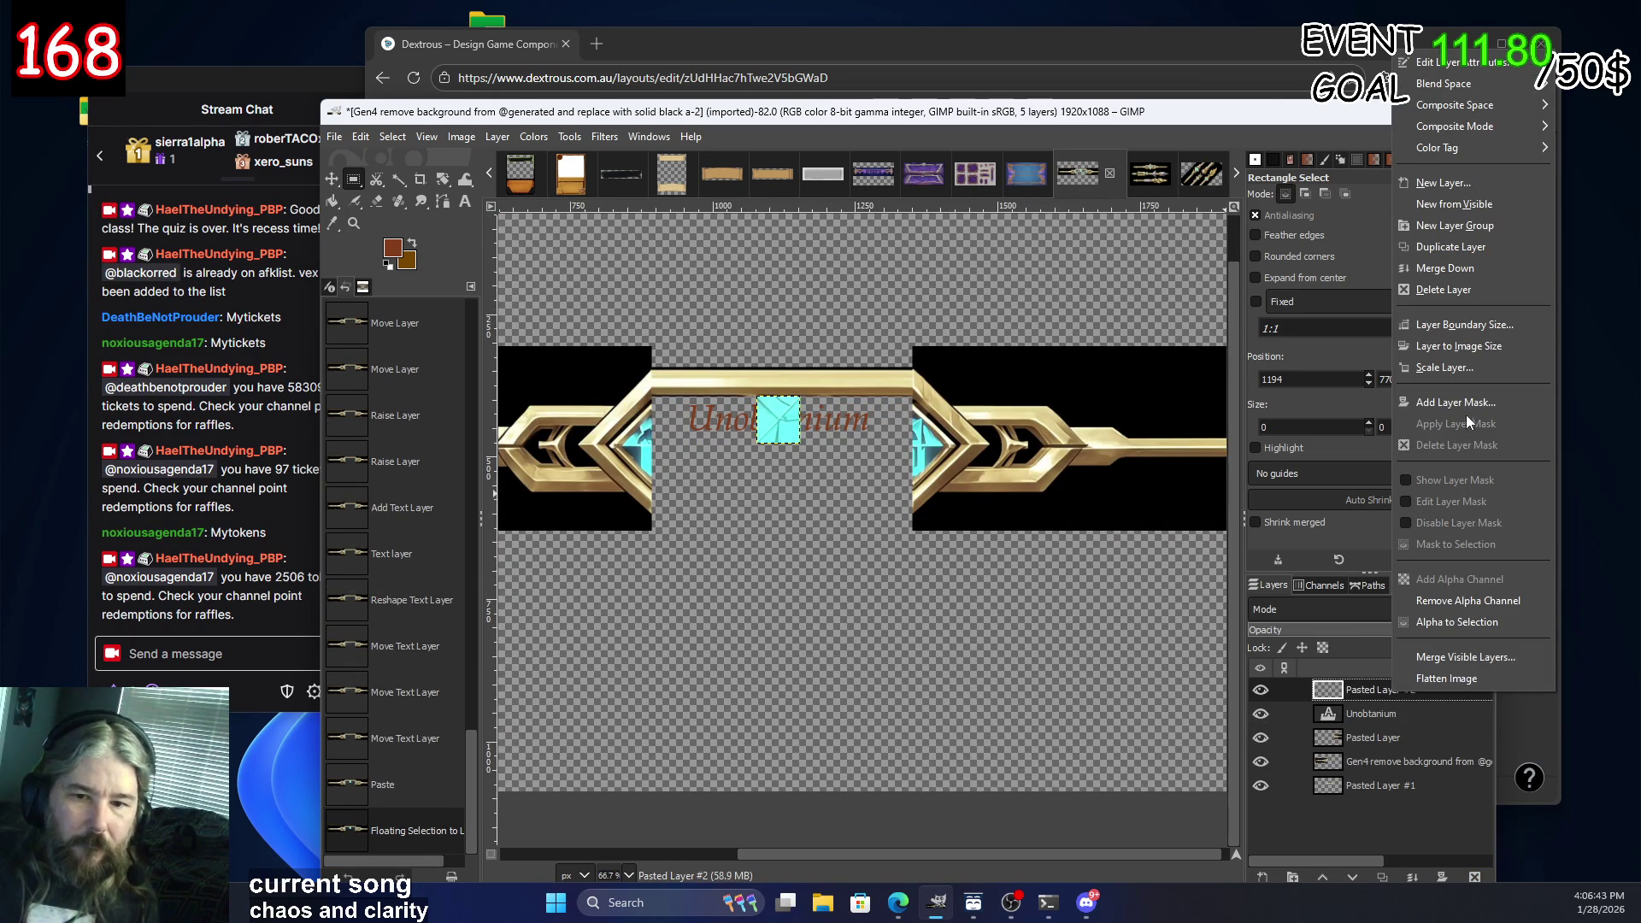
{"action": "left_click", "coordinate": [1464, 368]}
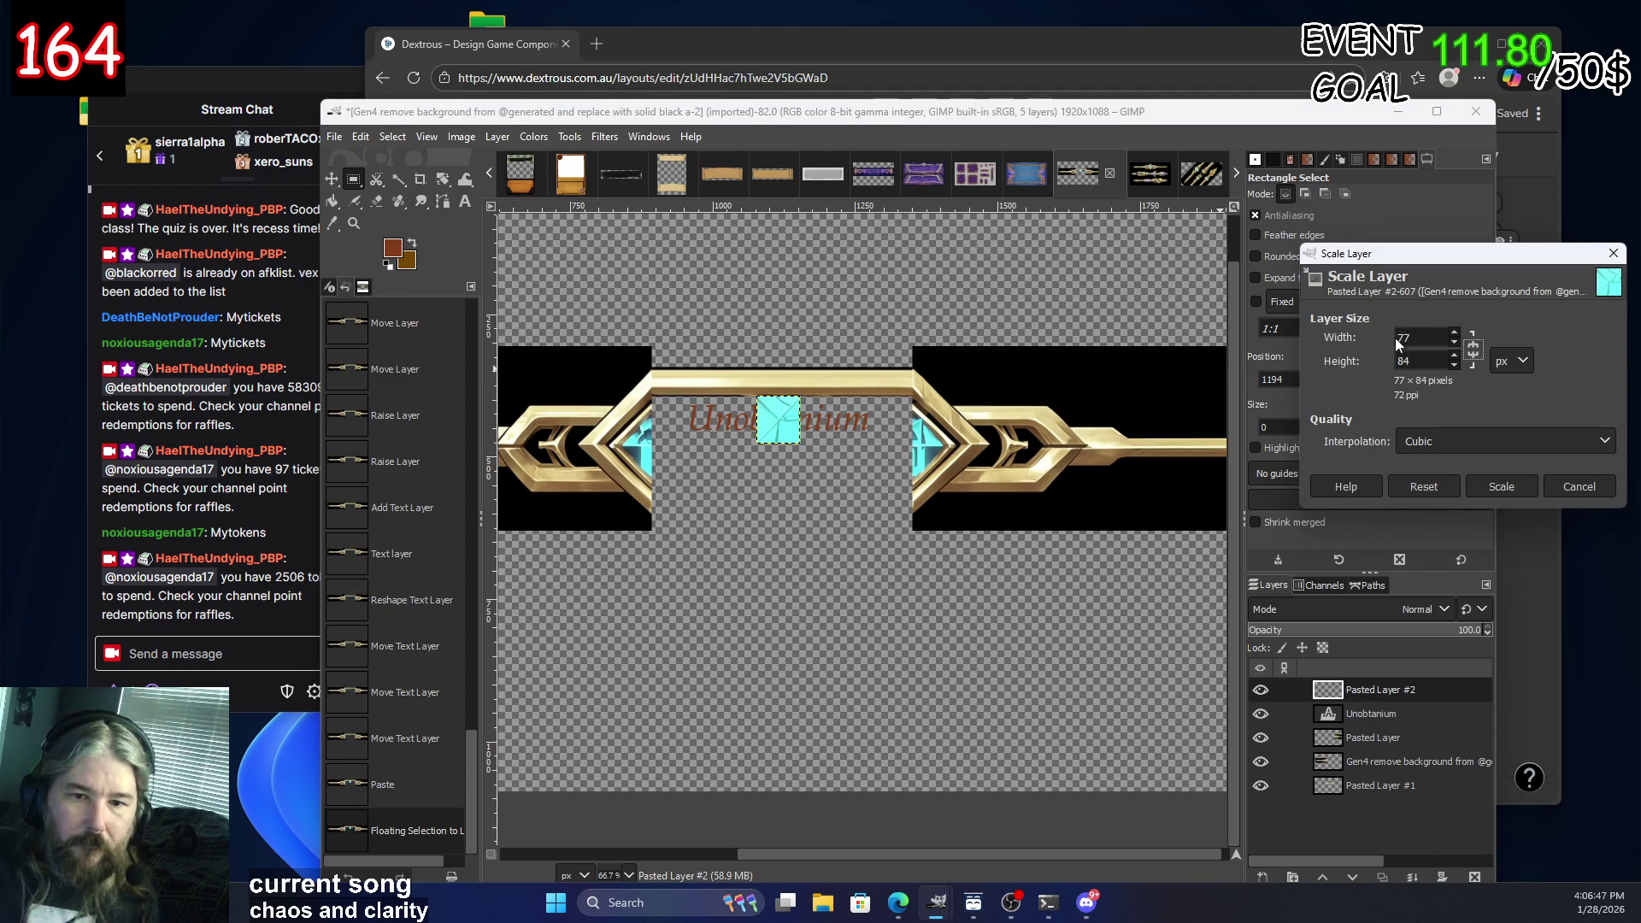
{"action": "left_click", "coordinate": [1501, 486]}
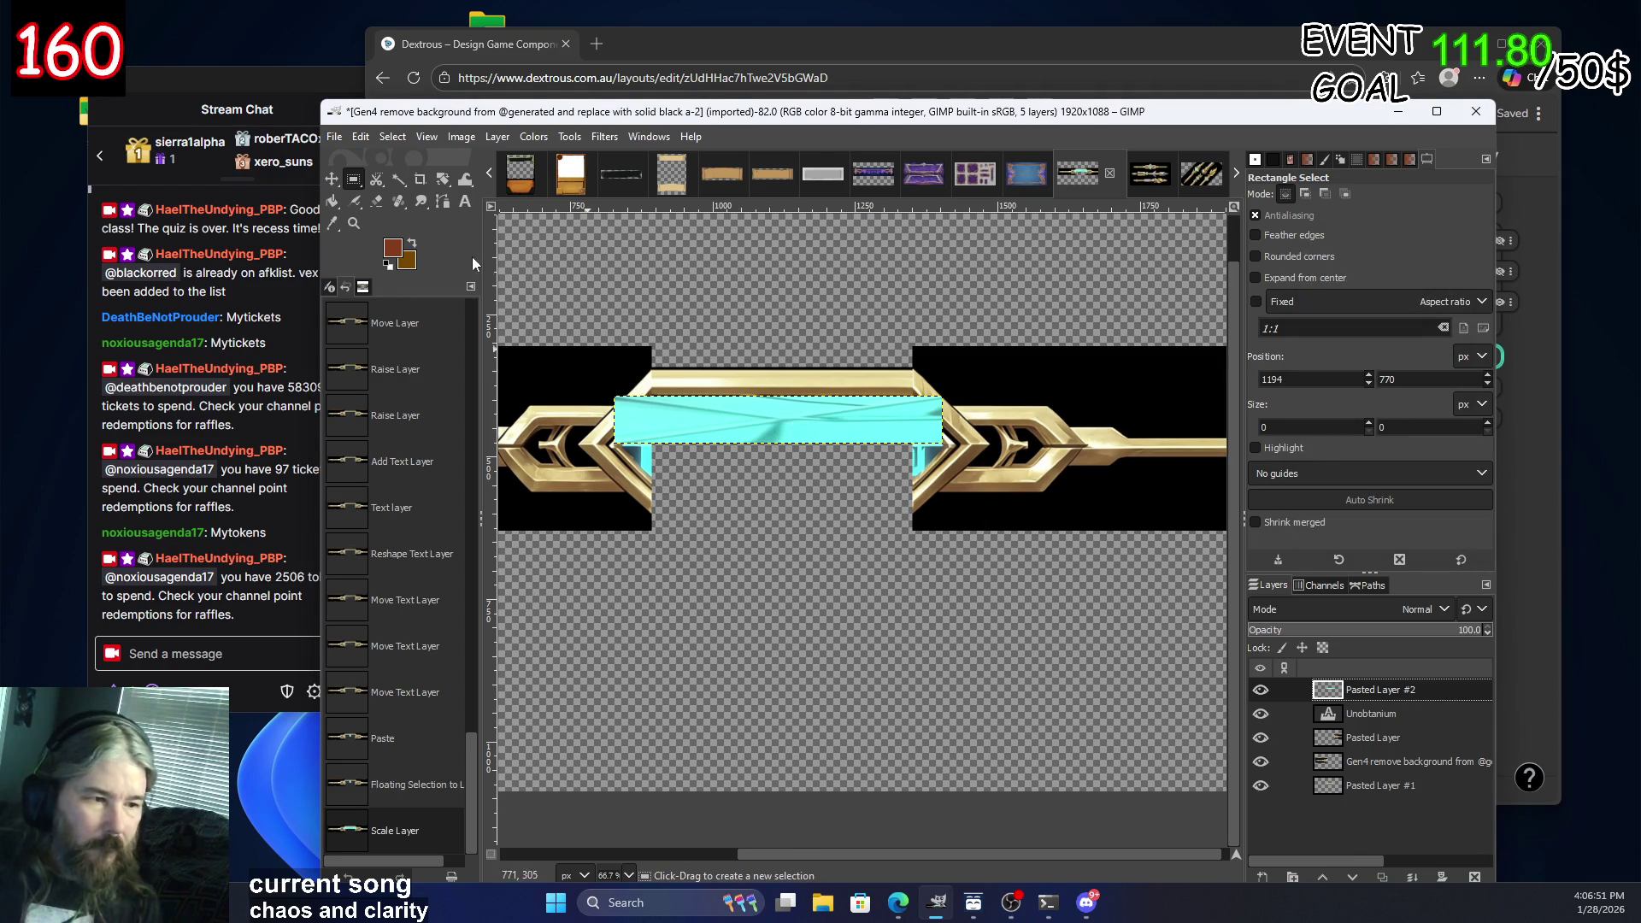
Step: Lower the cyan layer beneath the gold frame and position the cyan bar and Unobtanium text
{"action": "key", "text": "m"}
{"action": "left_click_drag", "start_coordinate": [788, 436], "coordinate": [821, 469]}
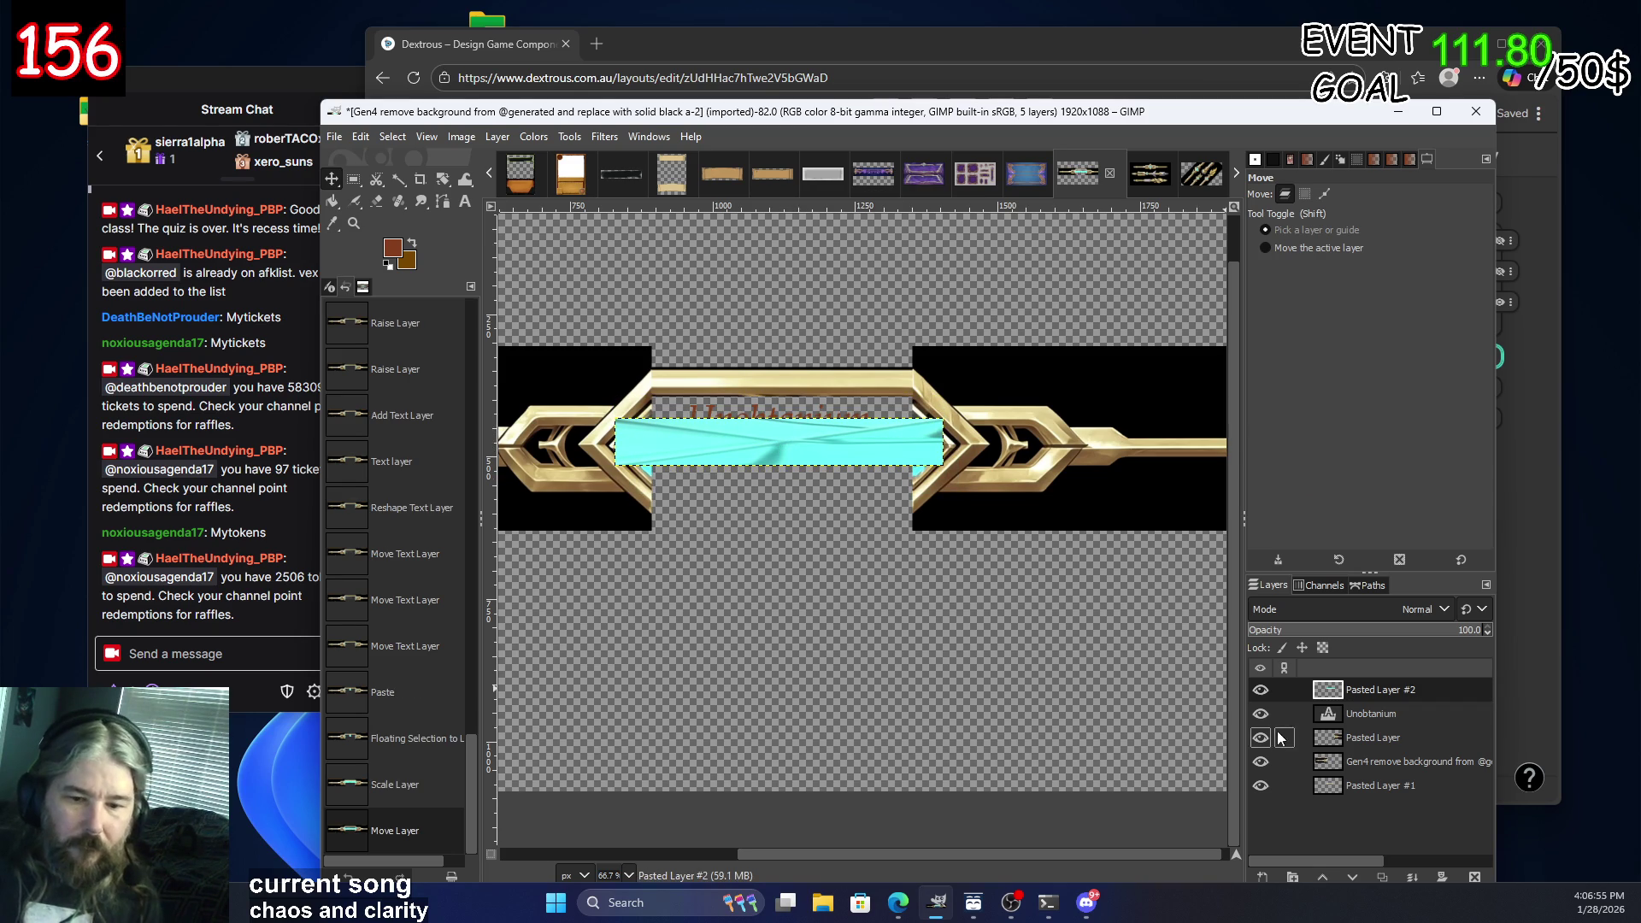
{"action": "left_click", "coordinate": [1352, 880]}
{"action": "left_click", "coordinate": [1352, 879]}
{"action": "left_click", "coordinate": [1352, 880]}
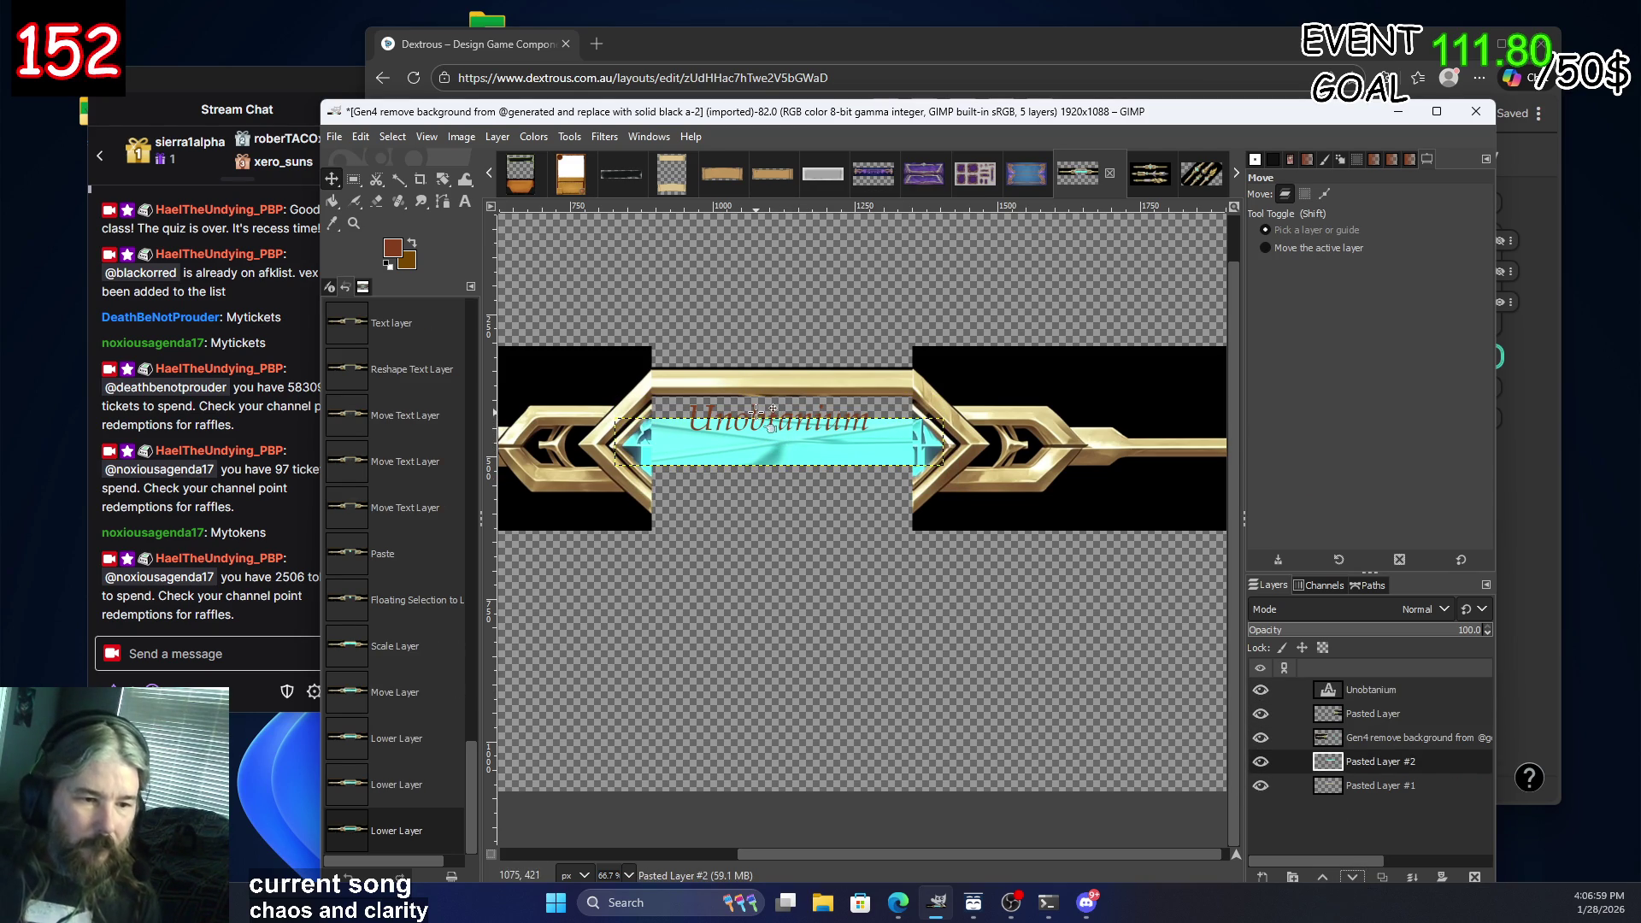
{"action": "left_click_drag", "start_coordinate": [769, 410], "coordinate": [769, 432]}
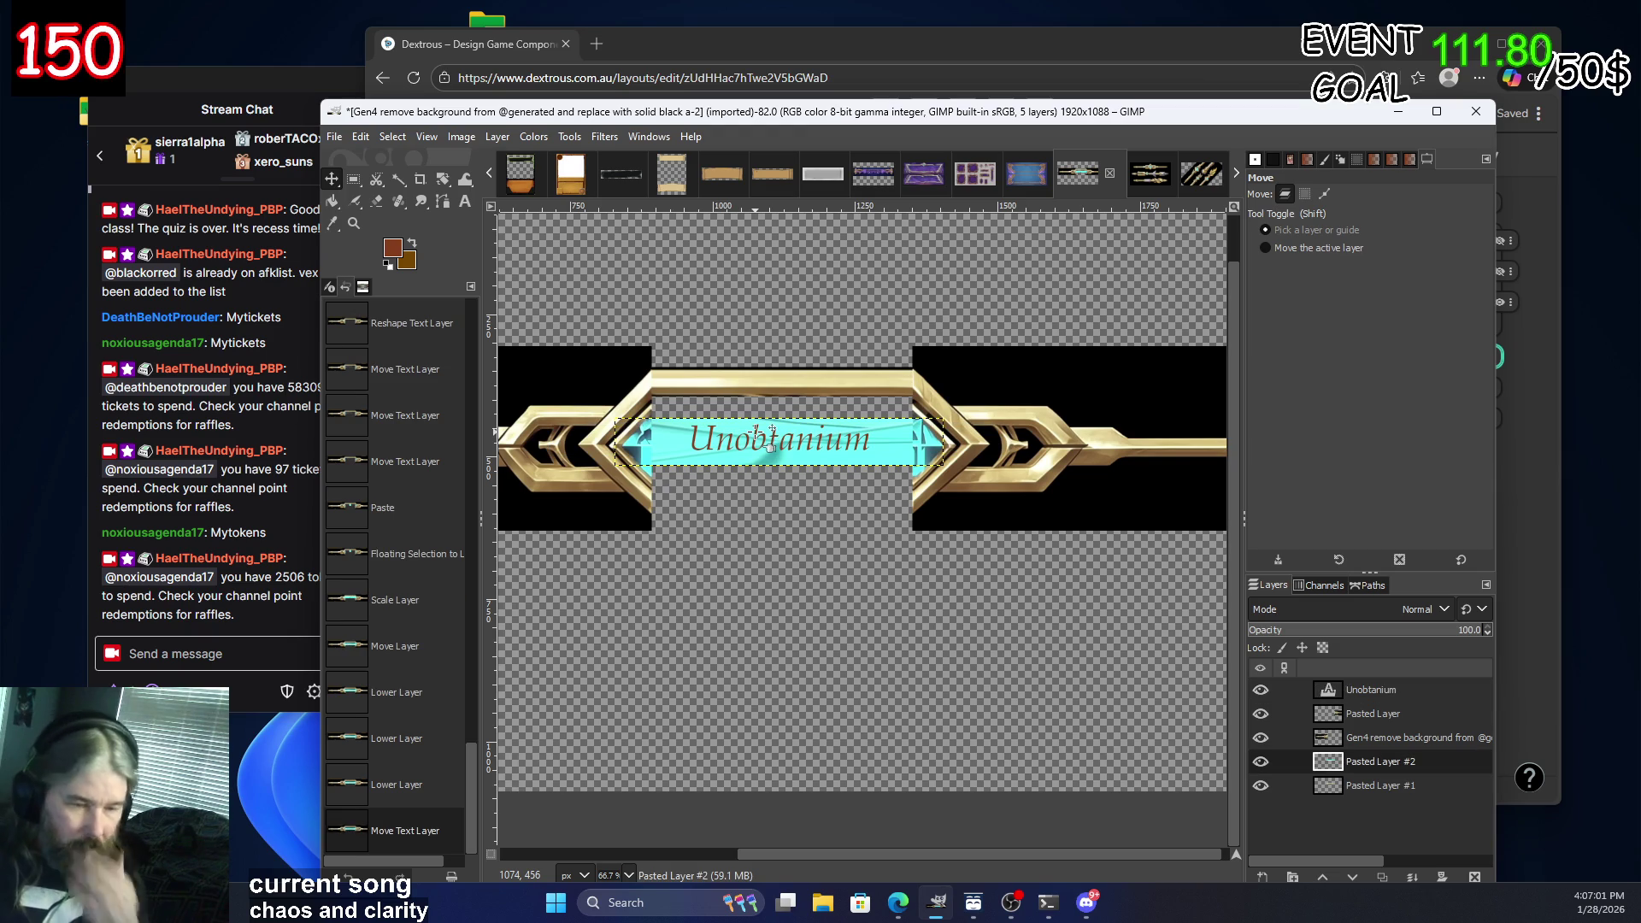
{"action": "left_click_drag", "start_coordinate": [819, 423], "coordinate": [833, 450]}
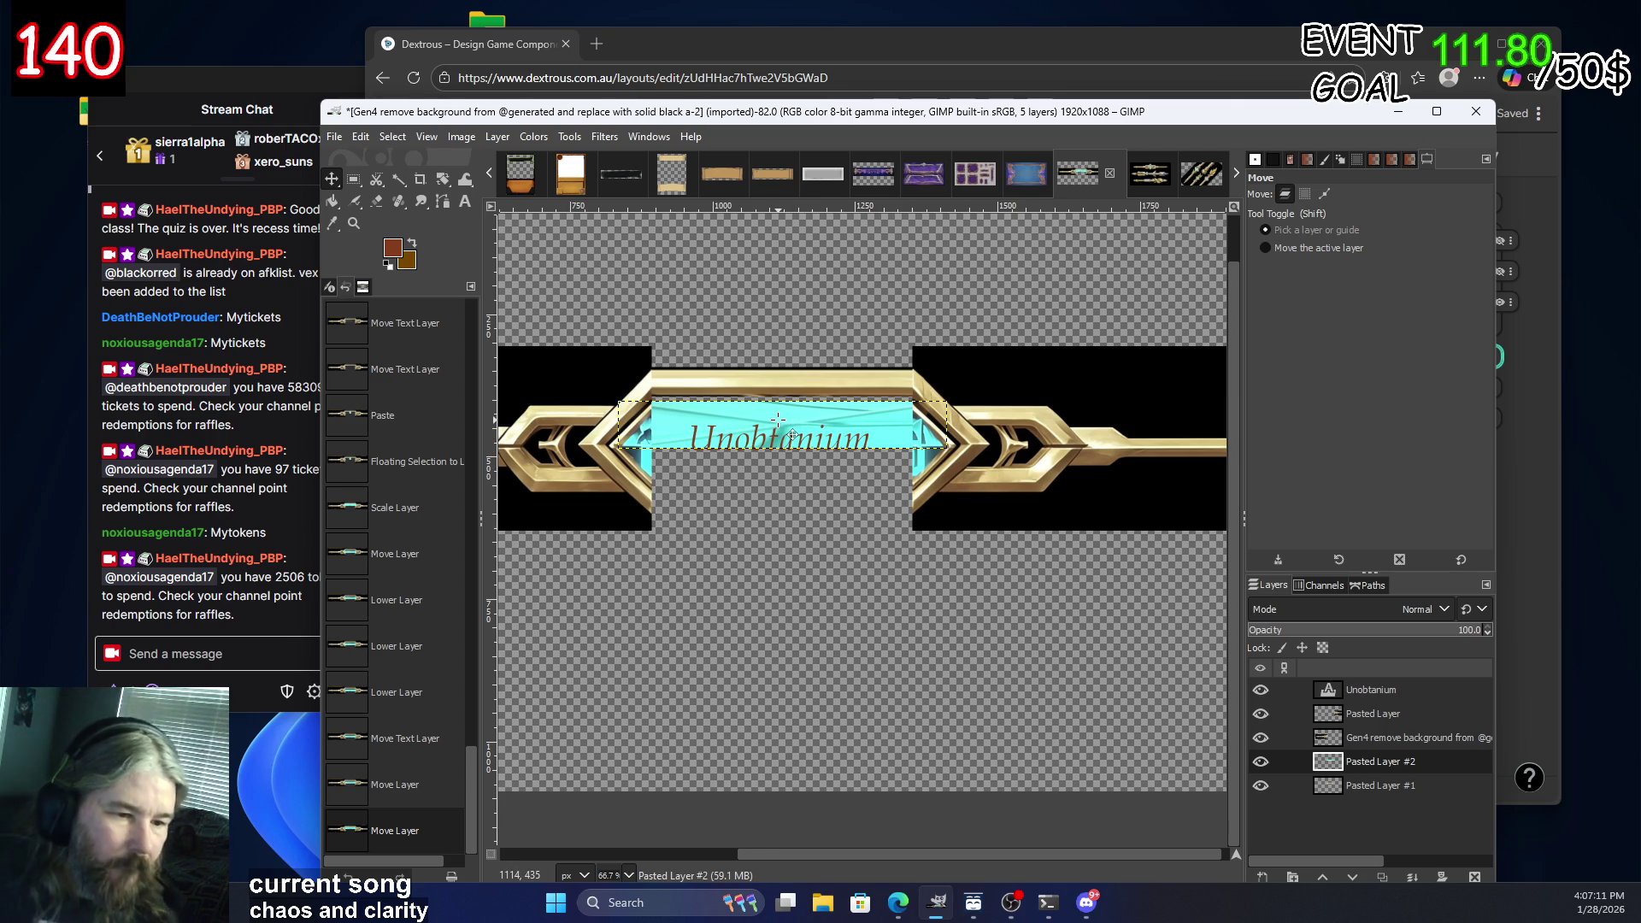
{"action": "left_click_drag", "start_coordinate": [778, 421], "coordinate": [780, 435]}
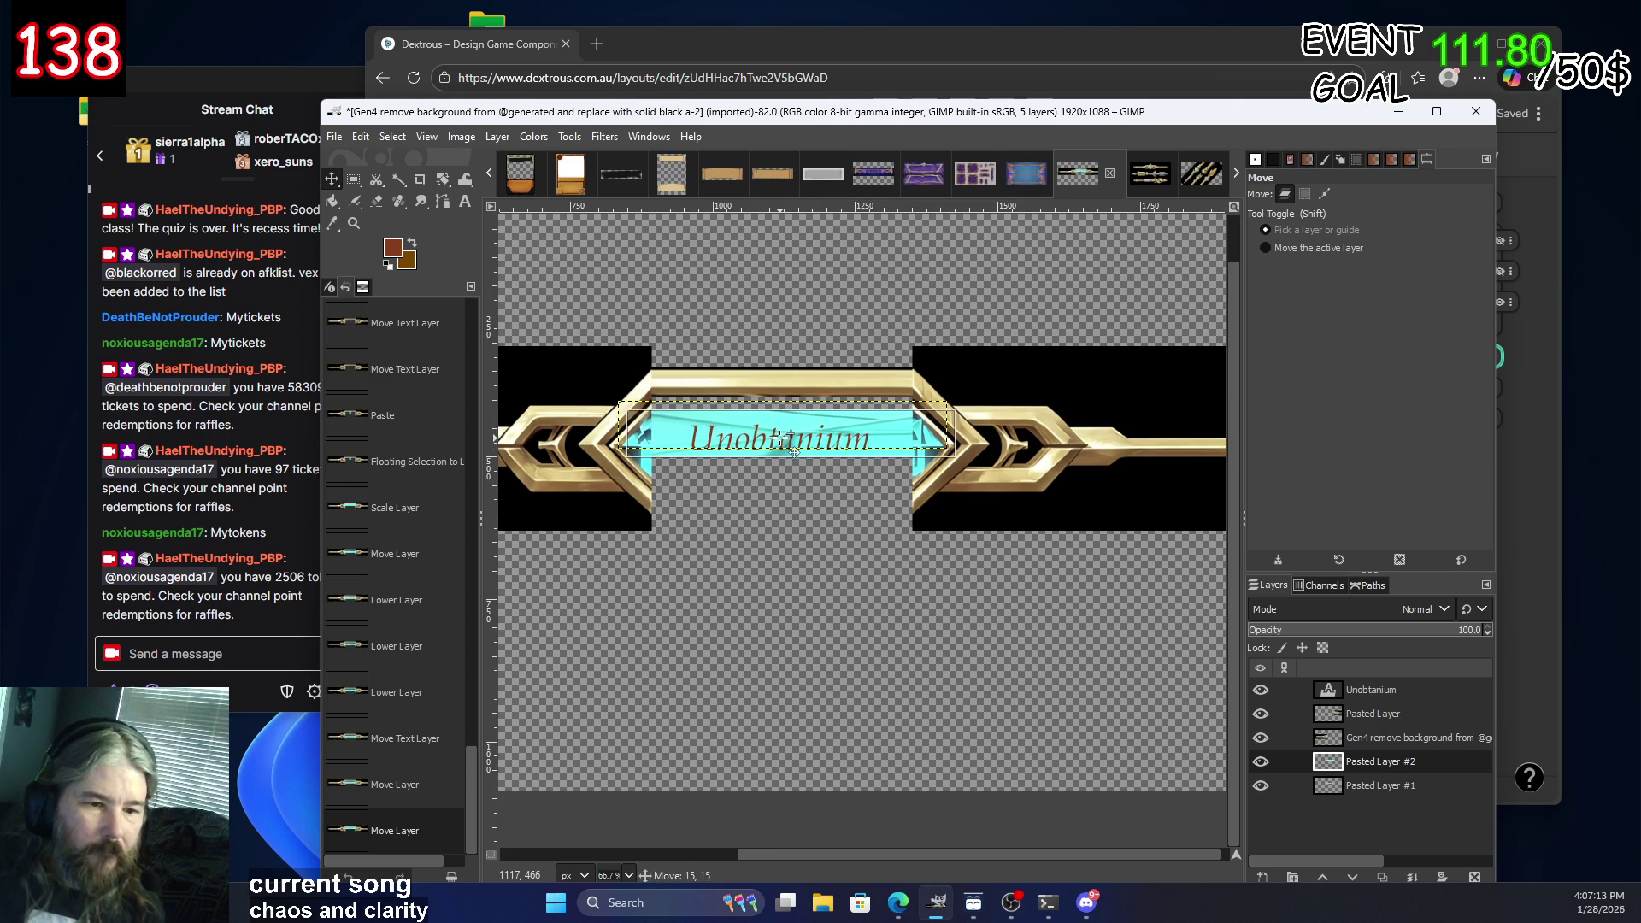
{"action": "left_click_drag", "start_coordinate": [794, 452], "coordinate": [836, 467]}
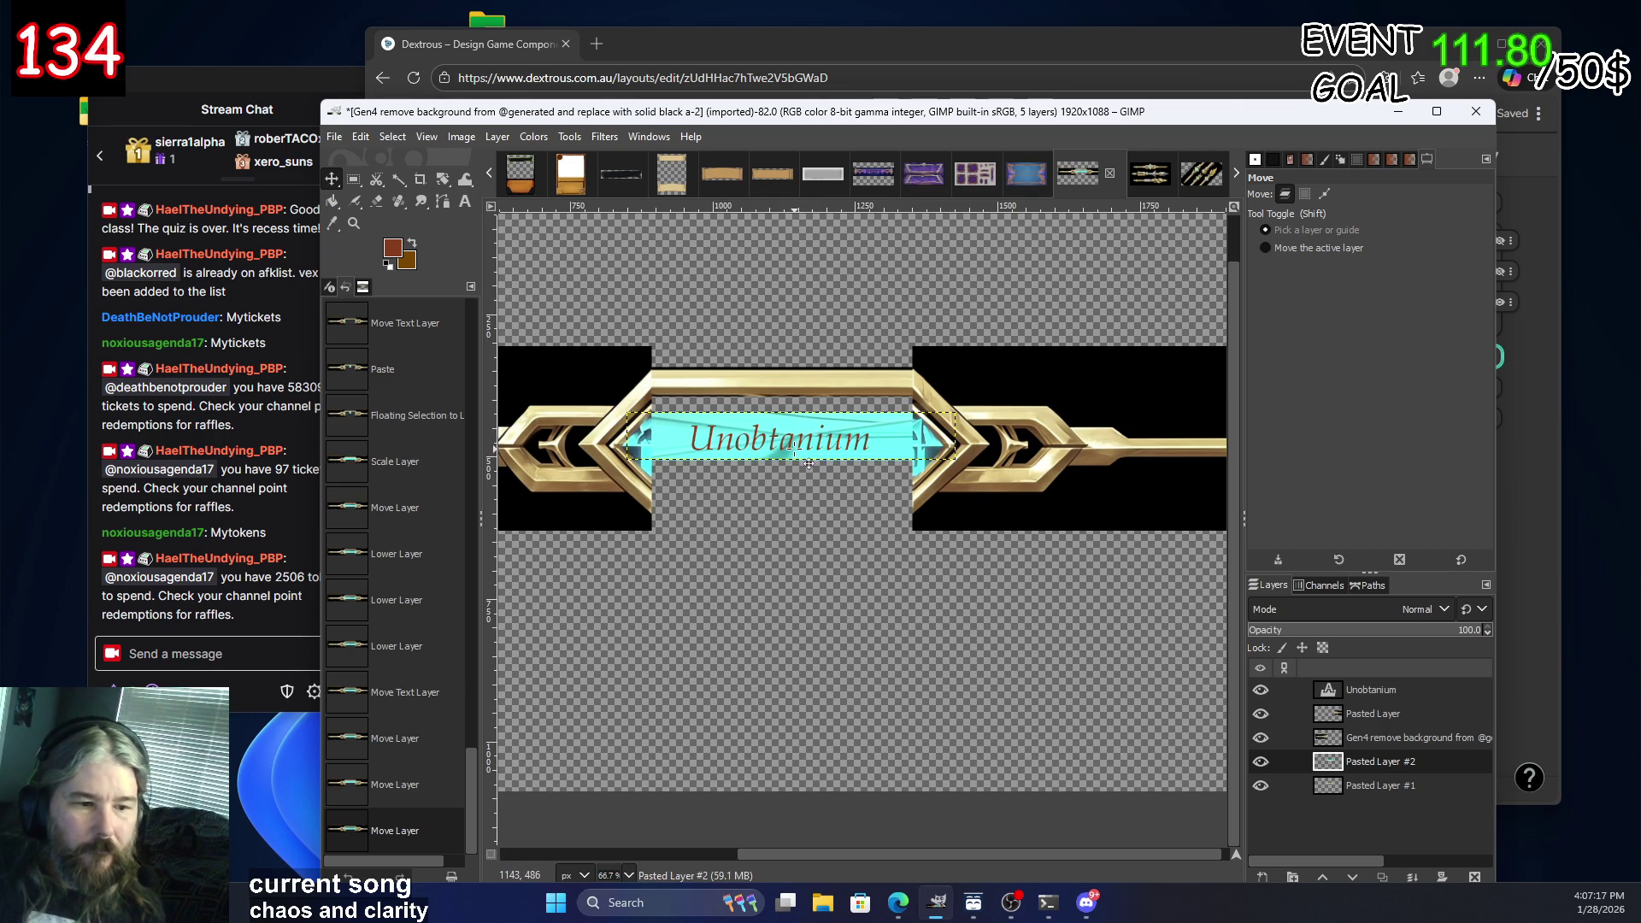
Step: Set the whole title text to the Exocet Heavy font at size 54
{"action": "left_click", "coordinate": [466, 206]}
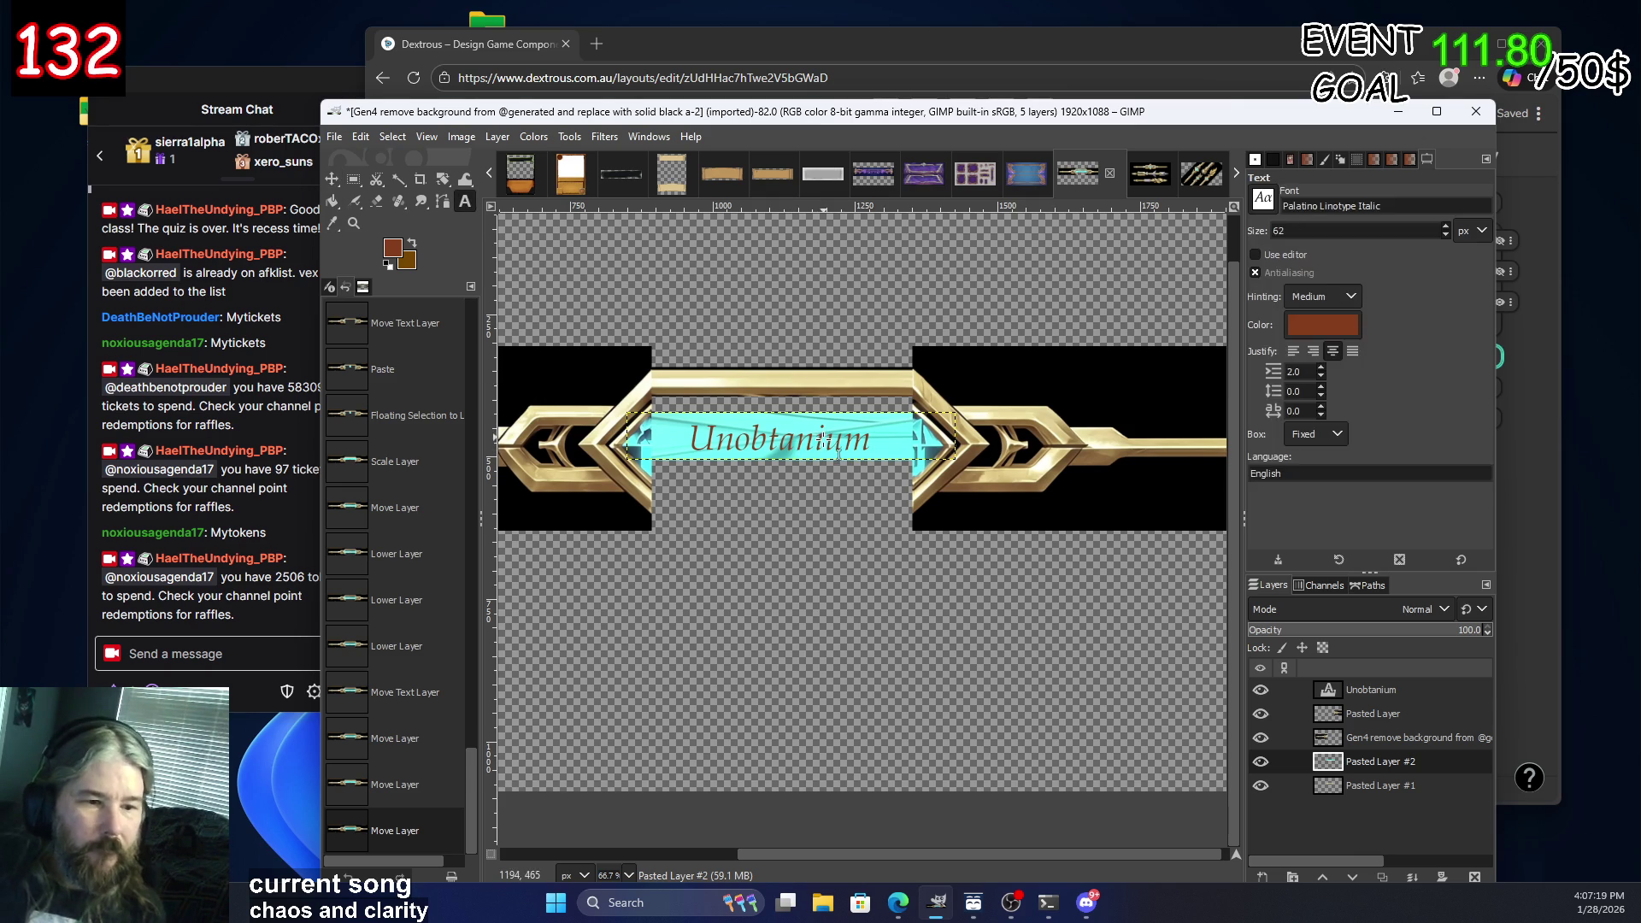
{"action": "left_click", "coordinate": [825, 441]}
{"action": "key", "text": "ctrl+a"}
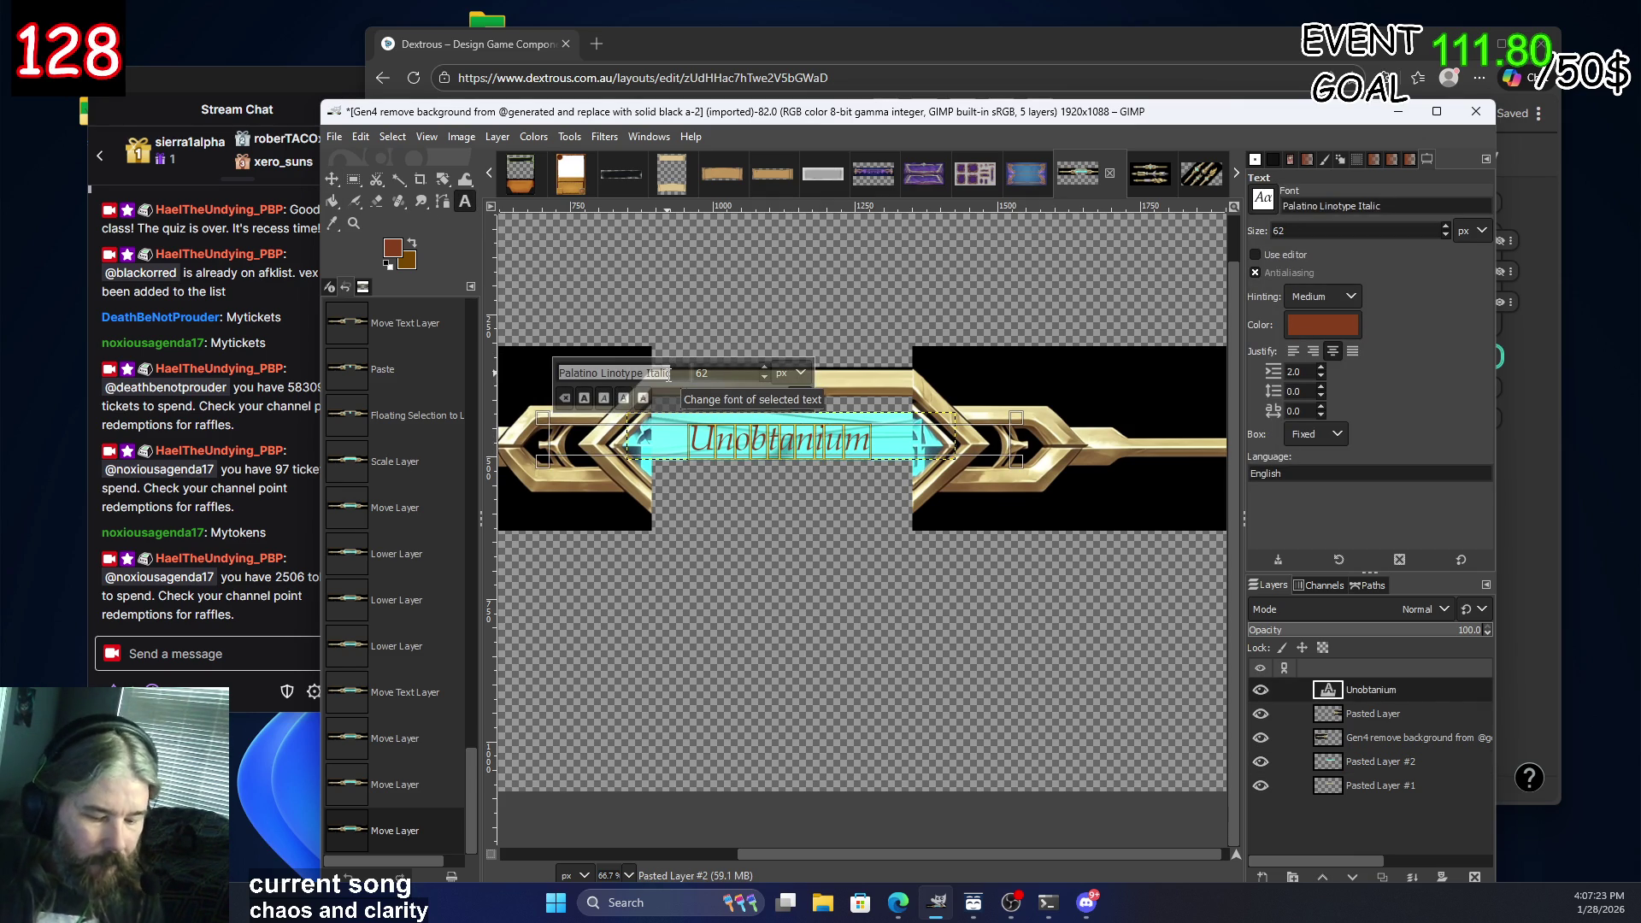
{"action": "left_click", "coordinate": [669, 374]}
{"action": "type", "text": "ext"}
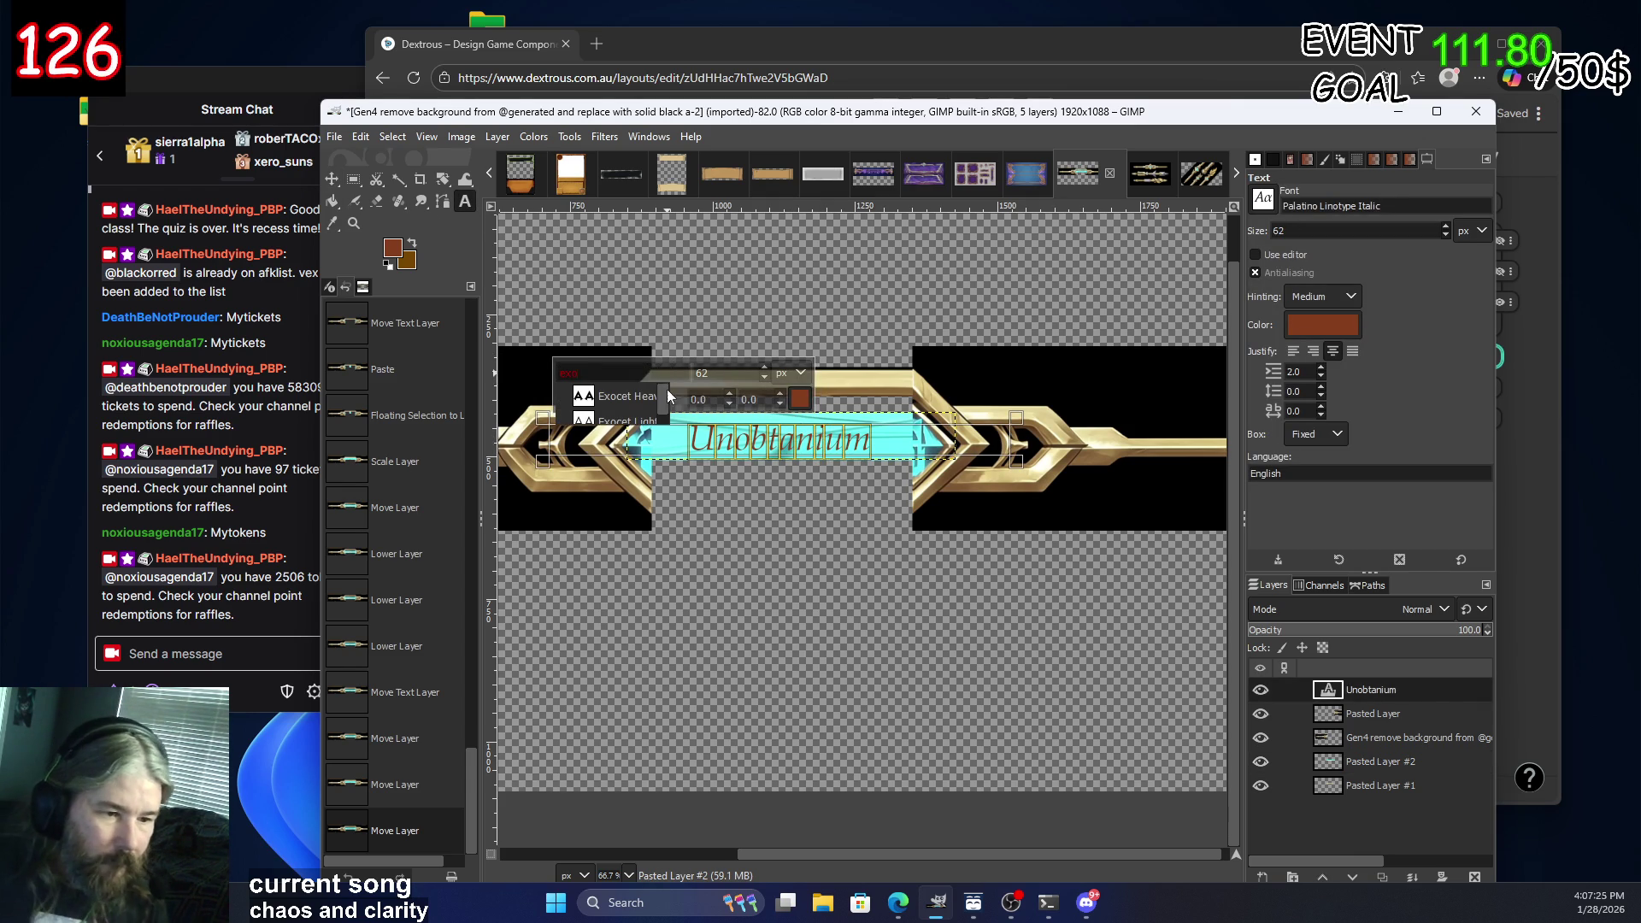
{"action": "left_click", "coordinate": [617, 395]}
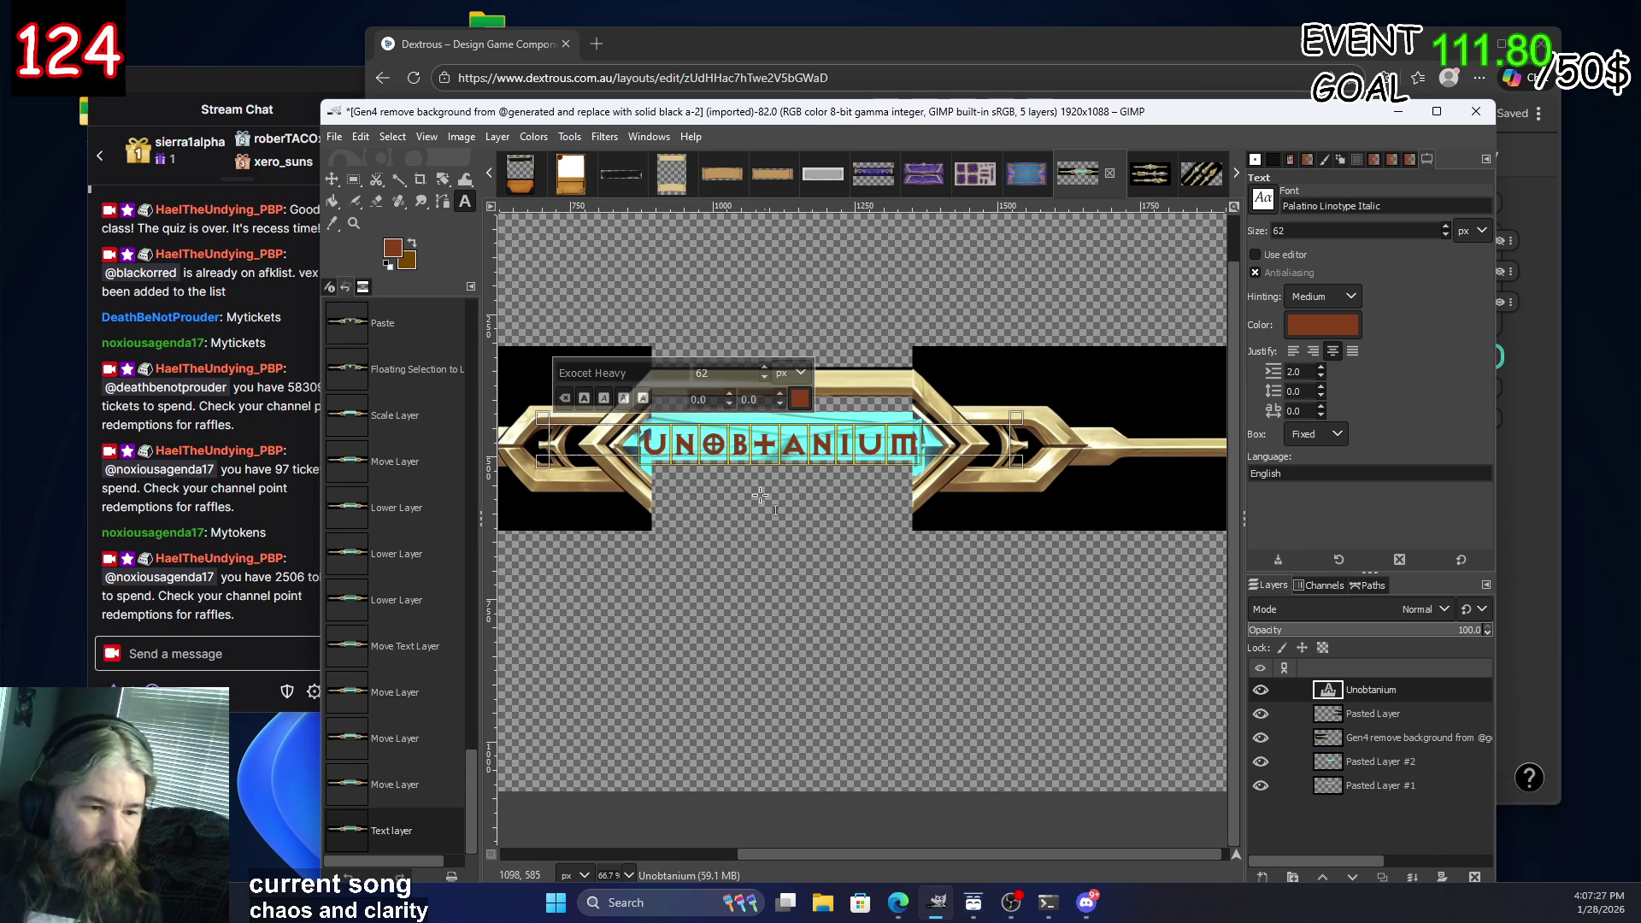
{"action": "left_click", "coordinate": [763, 377]}
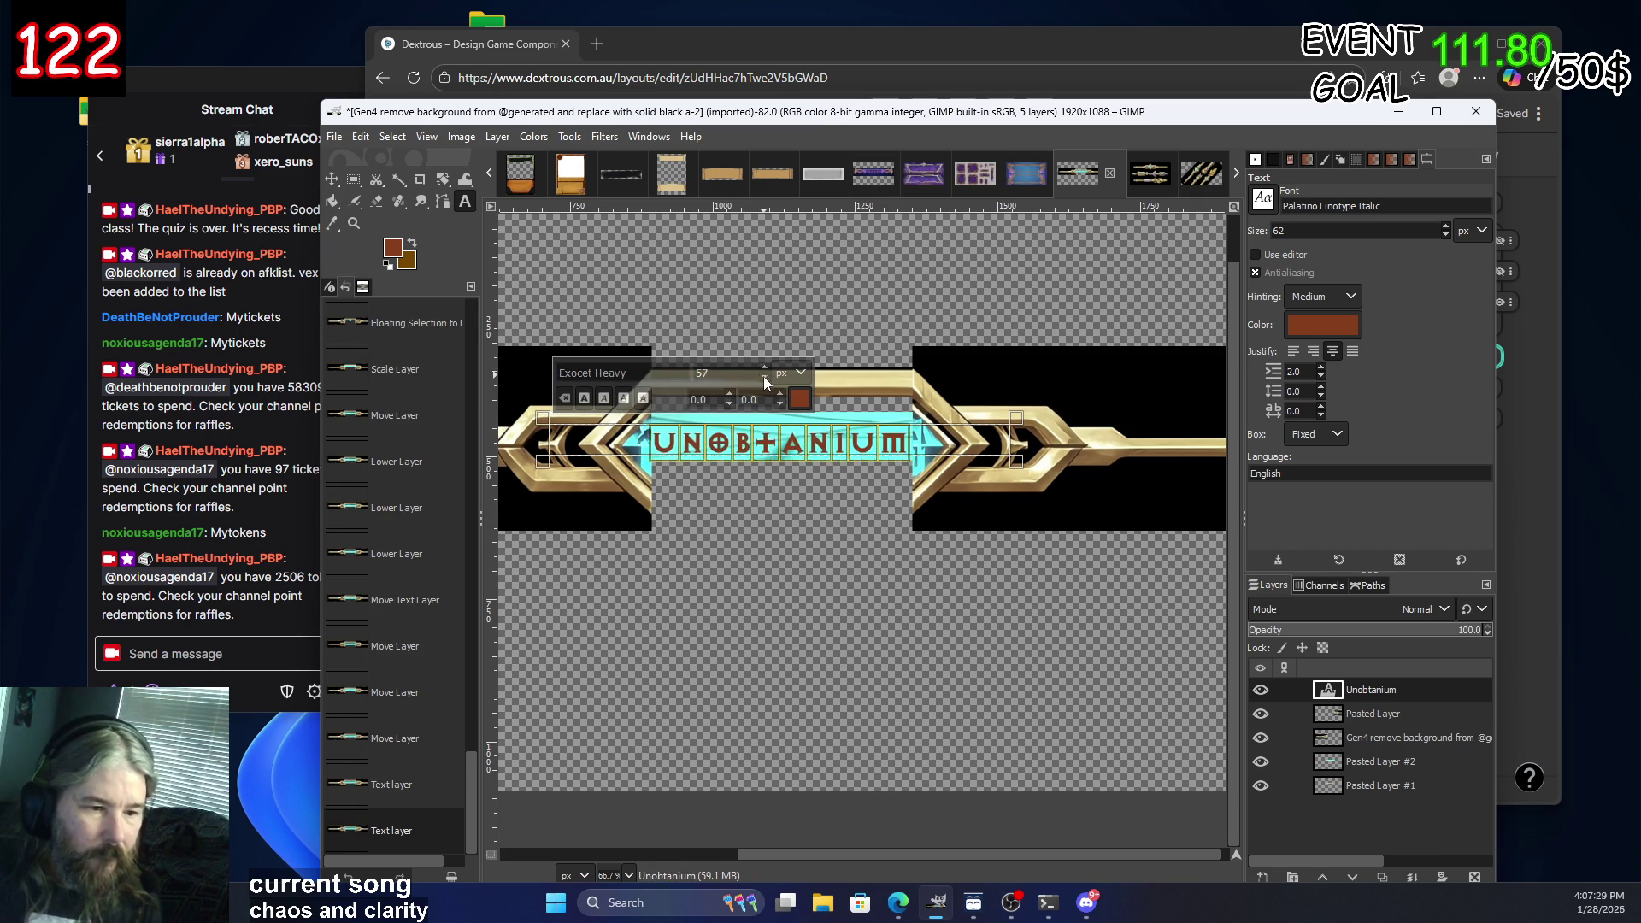
{"action": "left_click", "coordinate": [779, 536]}
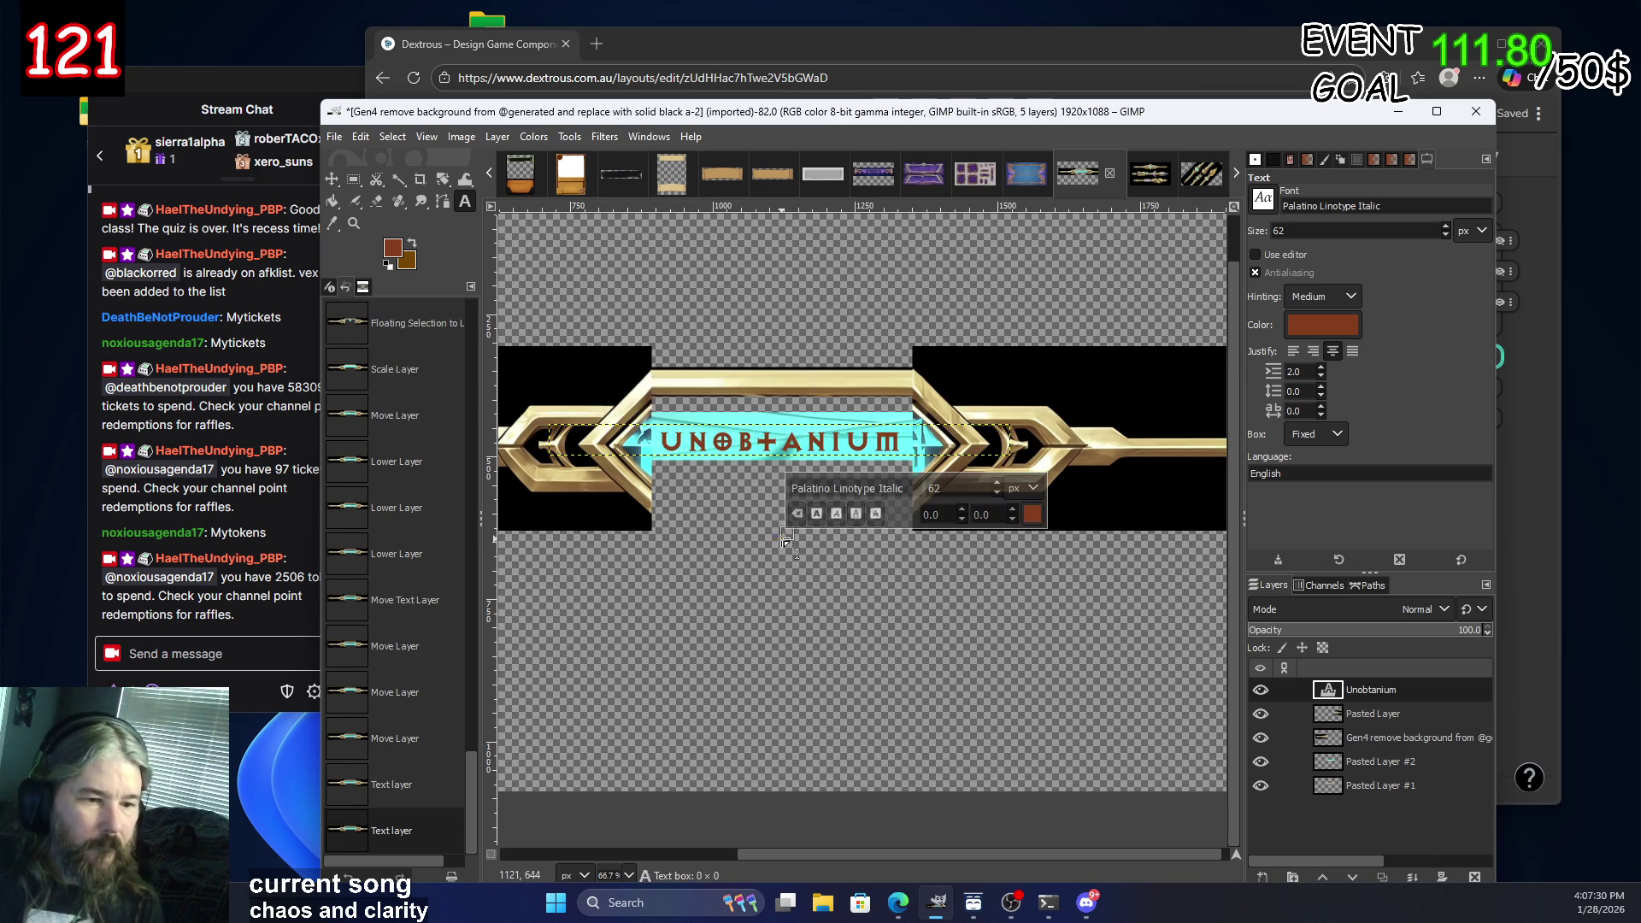
Step: Retype the title as UNOBTAINIUM and centre it on the cyan panel
{"action": "left_click", "coordinate": [765, 451]}
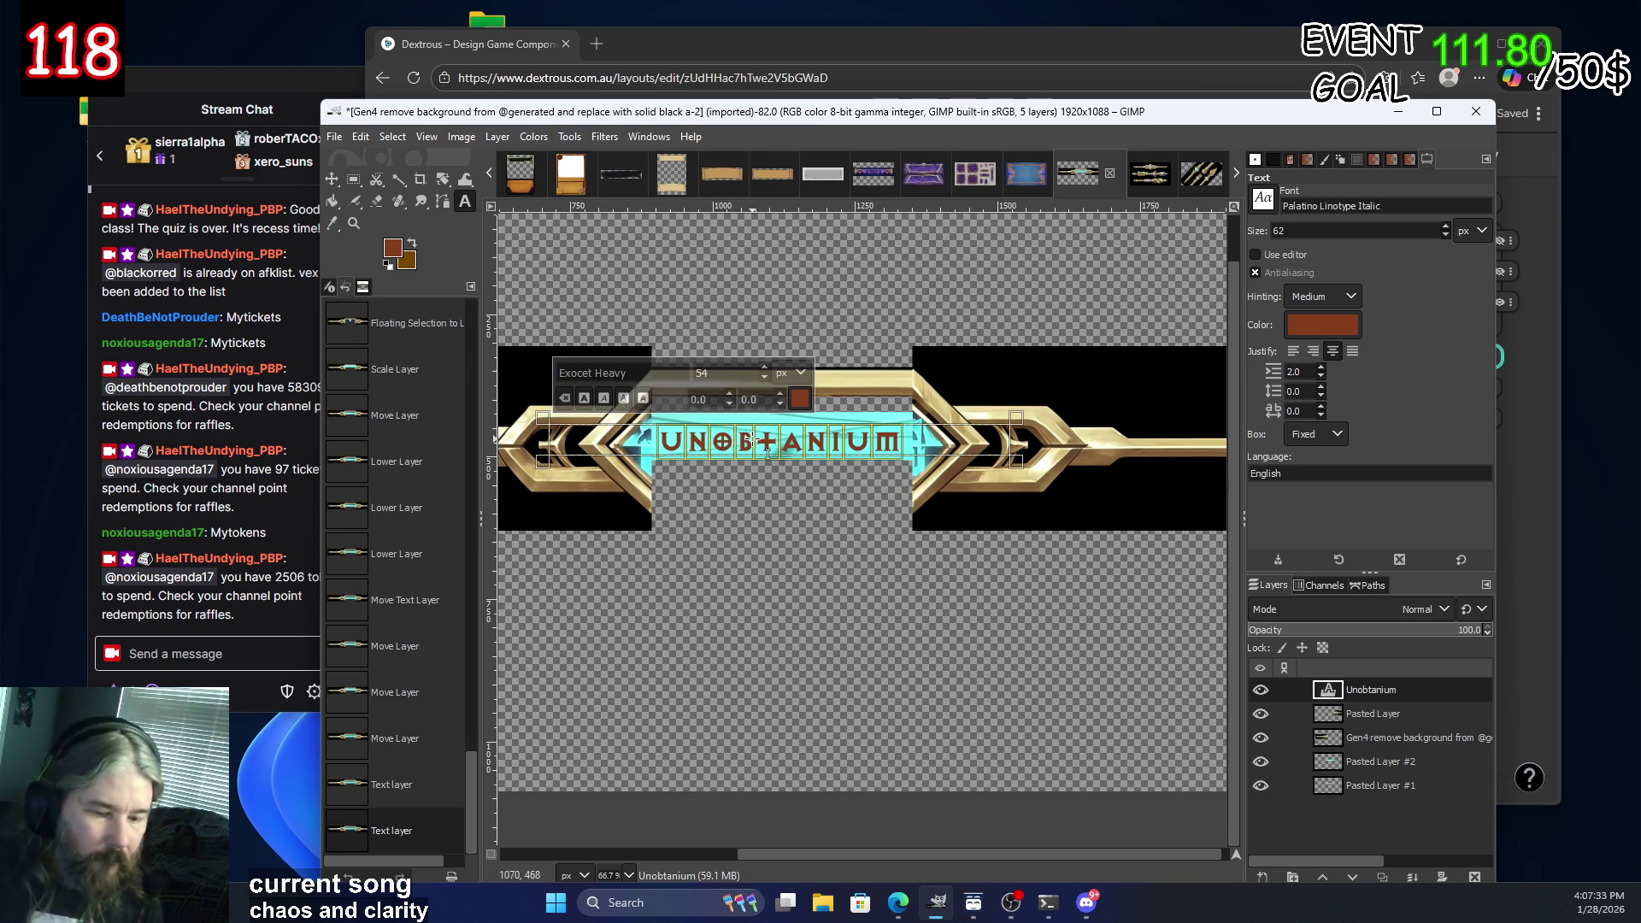
{"action": "type", "text": "UNOBTAINIUM"}
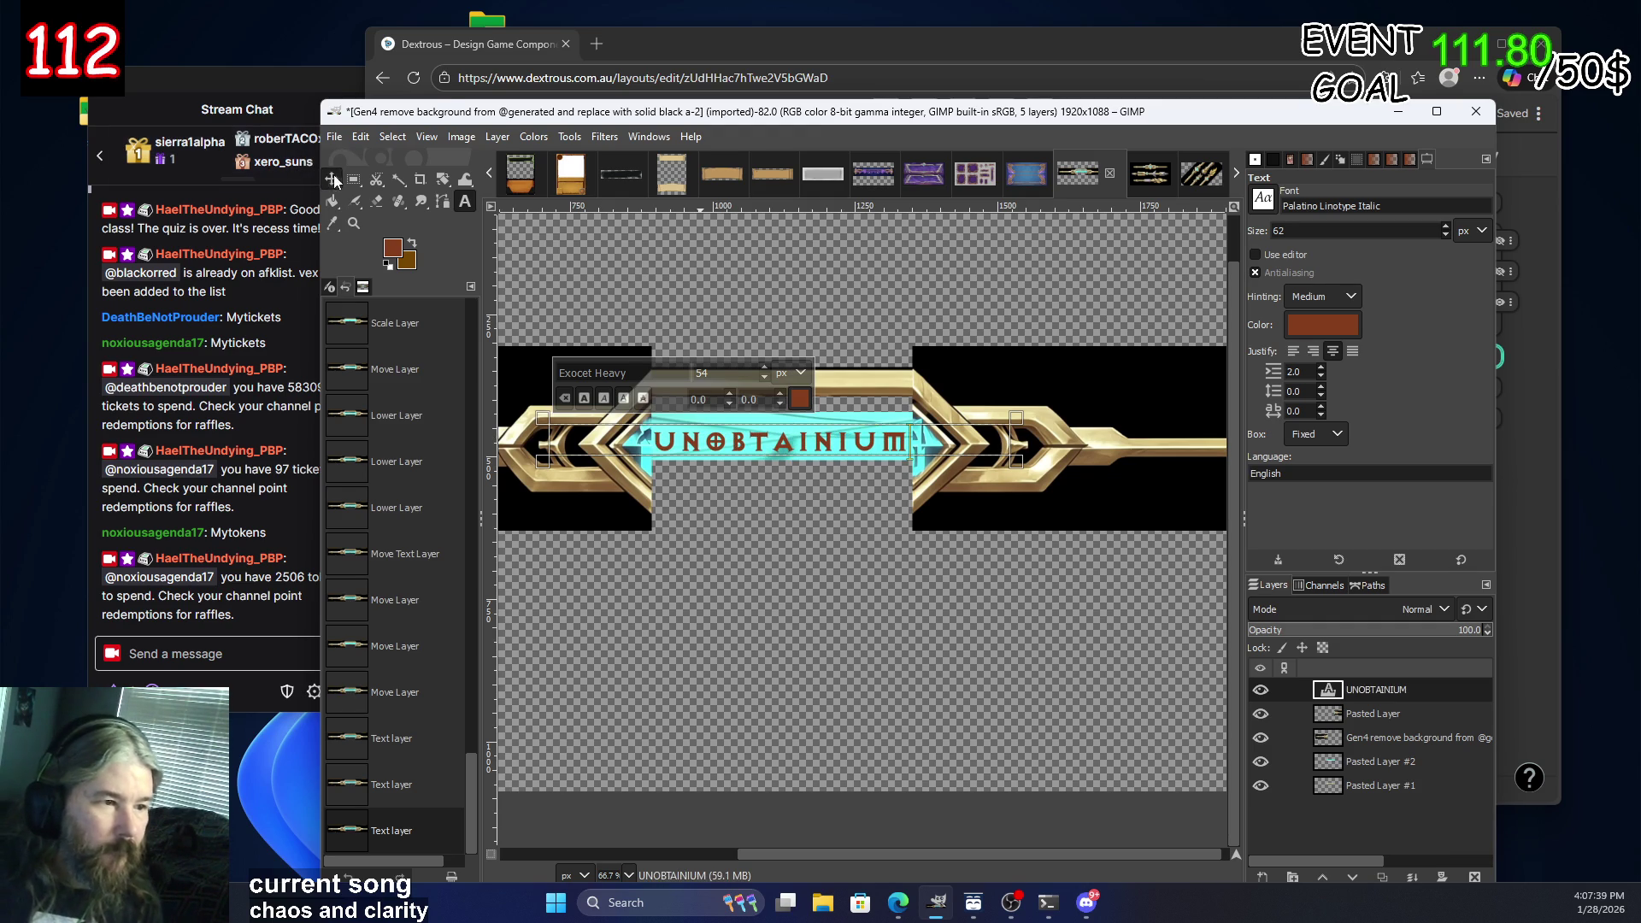
{"action": "key", "text": "Escape"}
{"action": "key", "text": "m"}
{"action": "left_click_drag", "start_coordinate": [801, 430], "coordinate": [761, 433]}
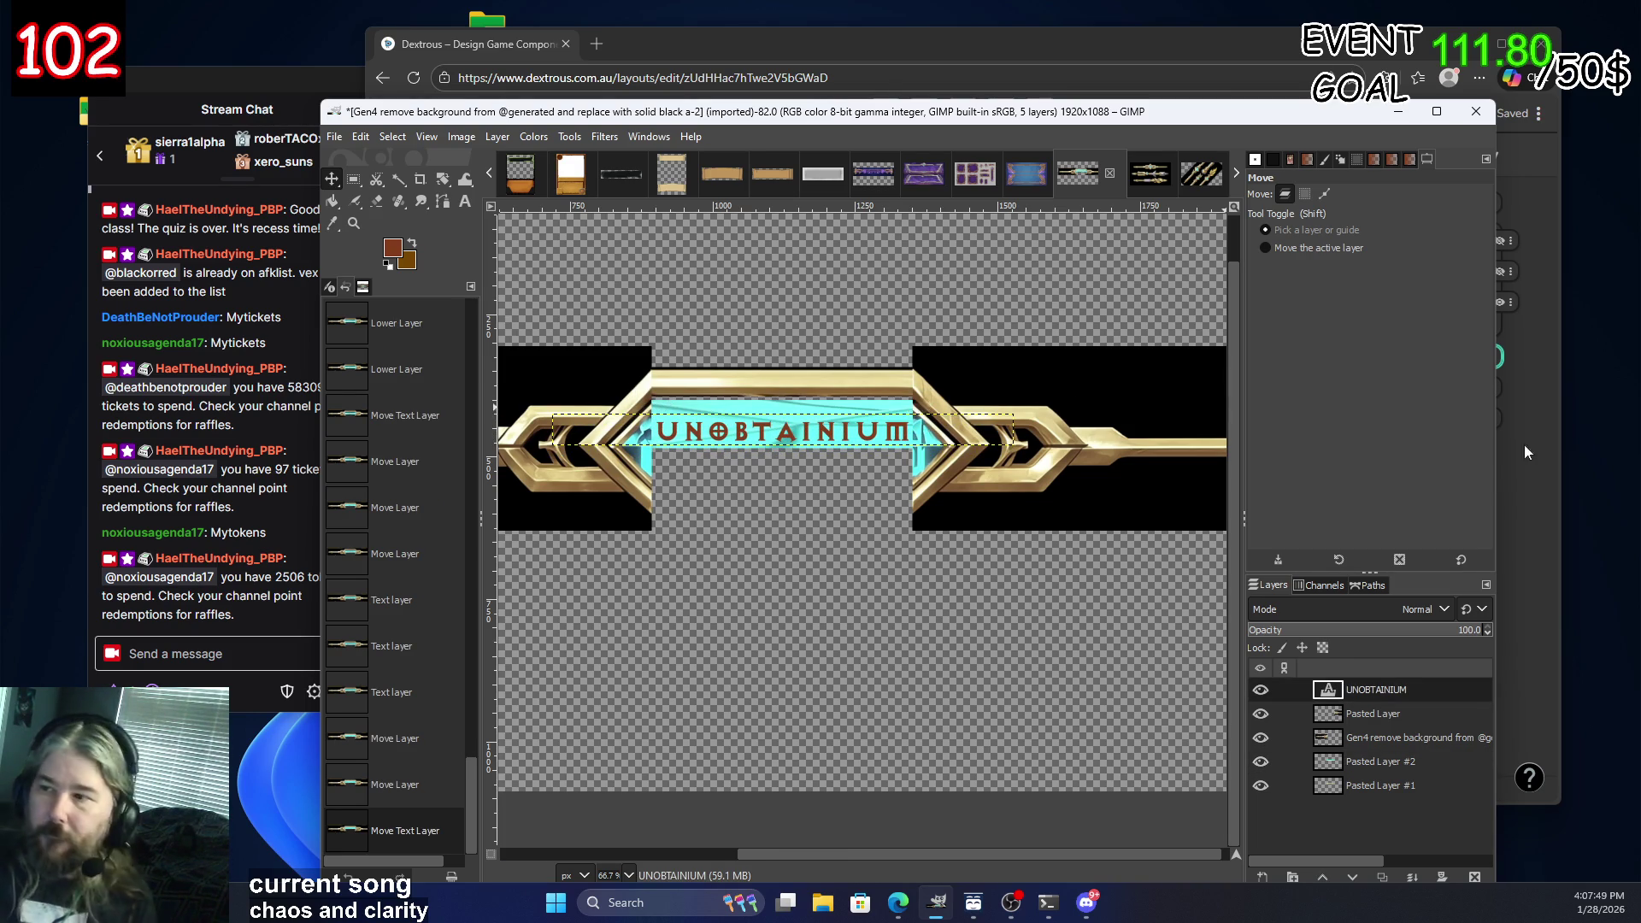
Step: Check the Dextrous card layout editor, drag the browser aside, and return to GIMP's purple banner image
{"action": "mouse_move", "coordinate": [891, 911]}
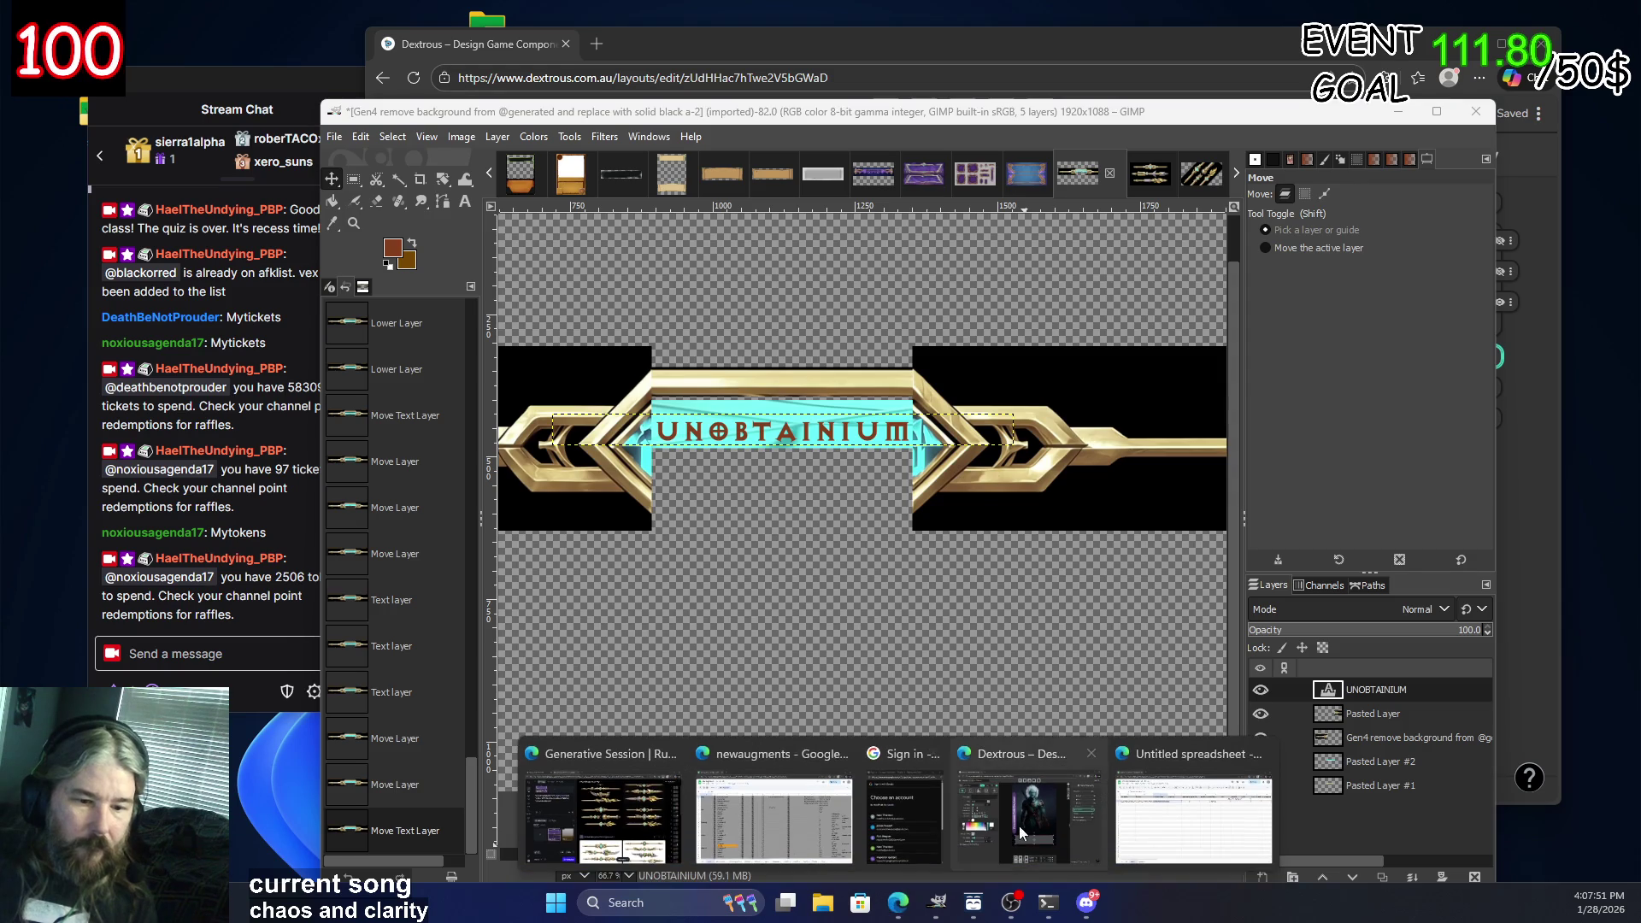
{"action": "left_click", "coordinate": [1029, 819]}
{"action": "left_click", "coordinate": [844, 78]}
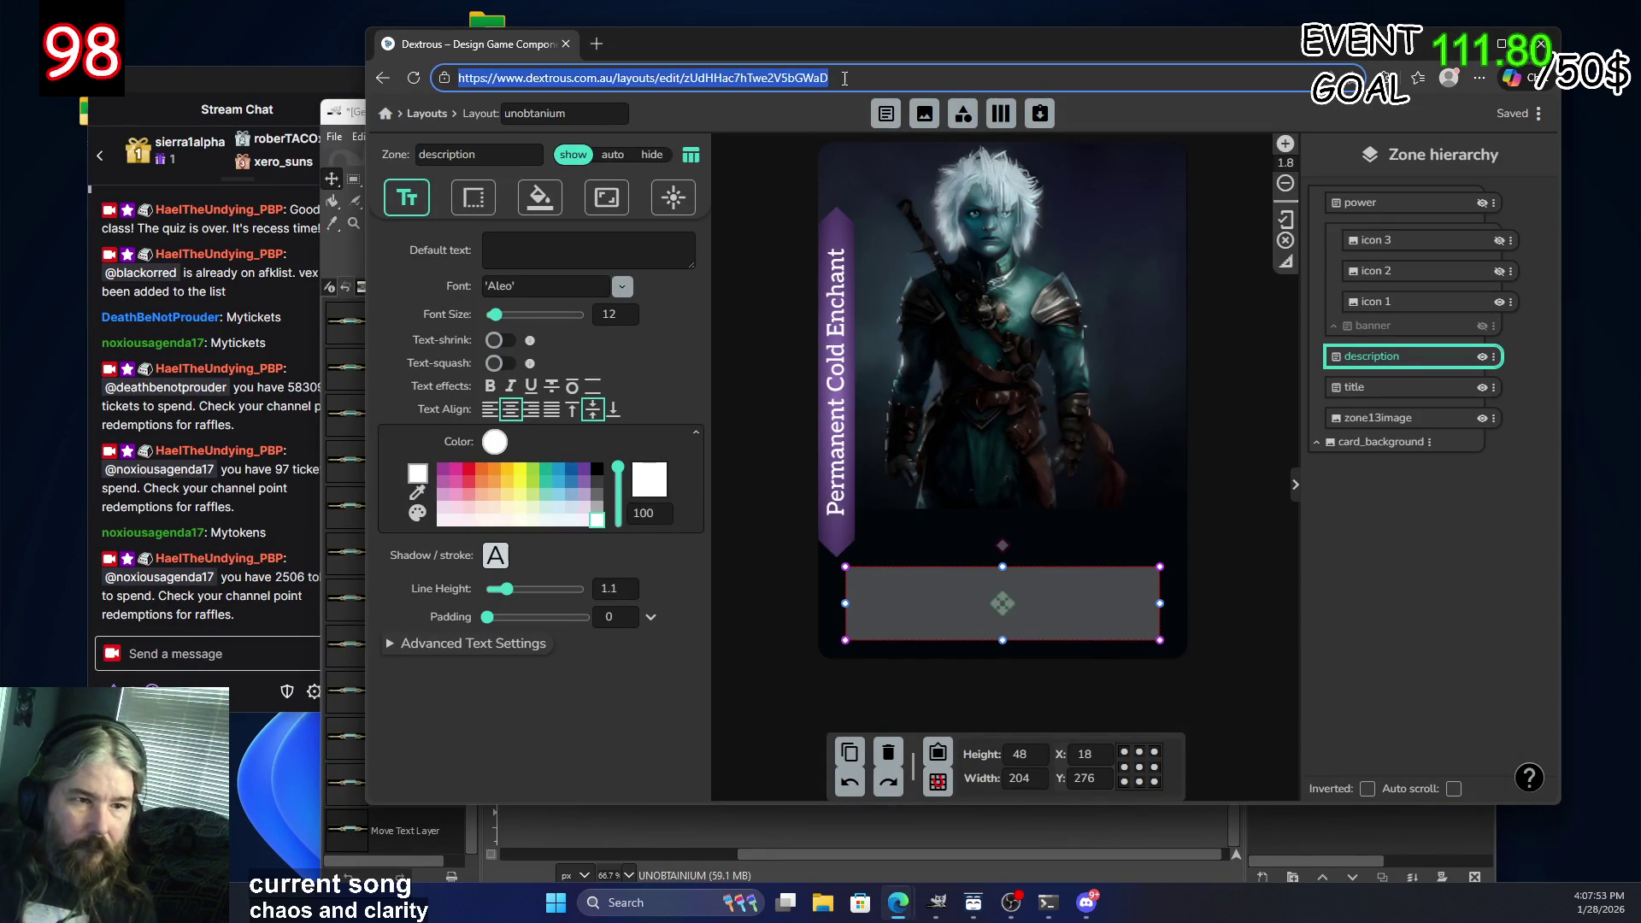
{"action": "left_click_drag", "start_coordinate": [858, 56], "coordinate": [752, 474]}
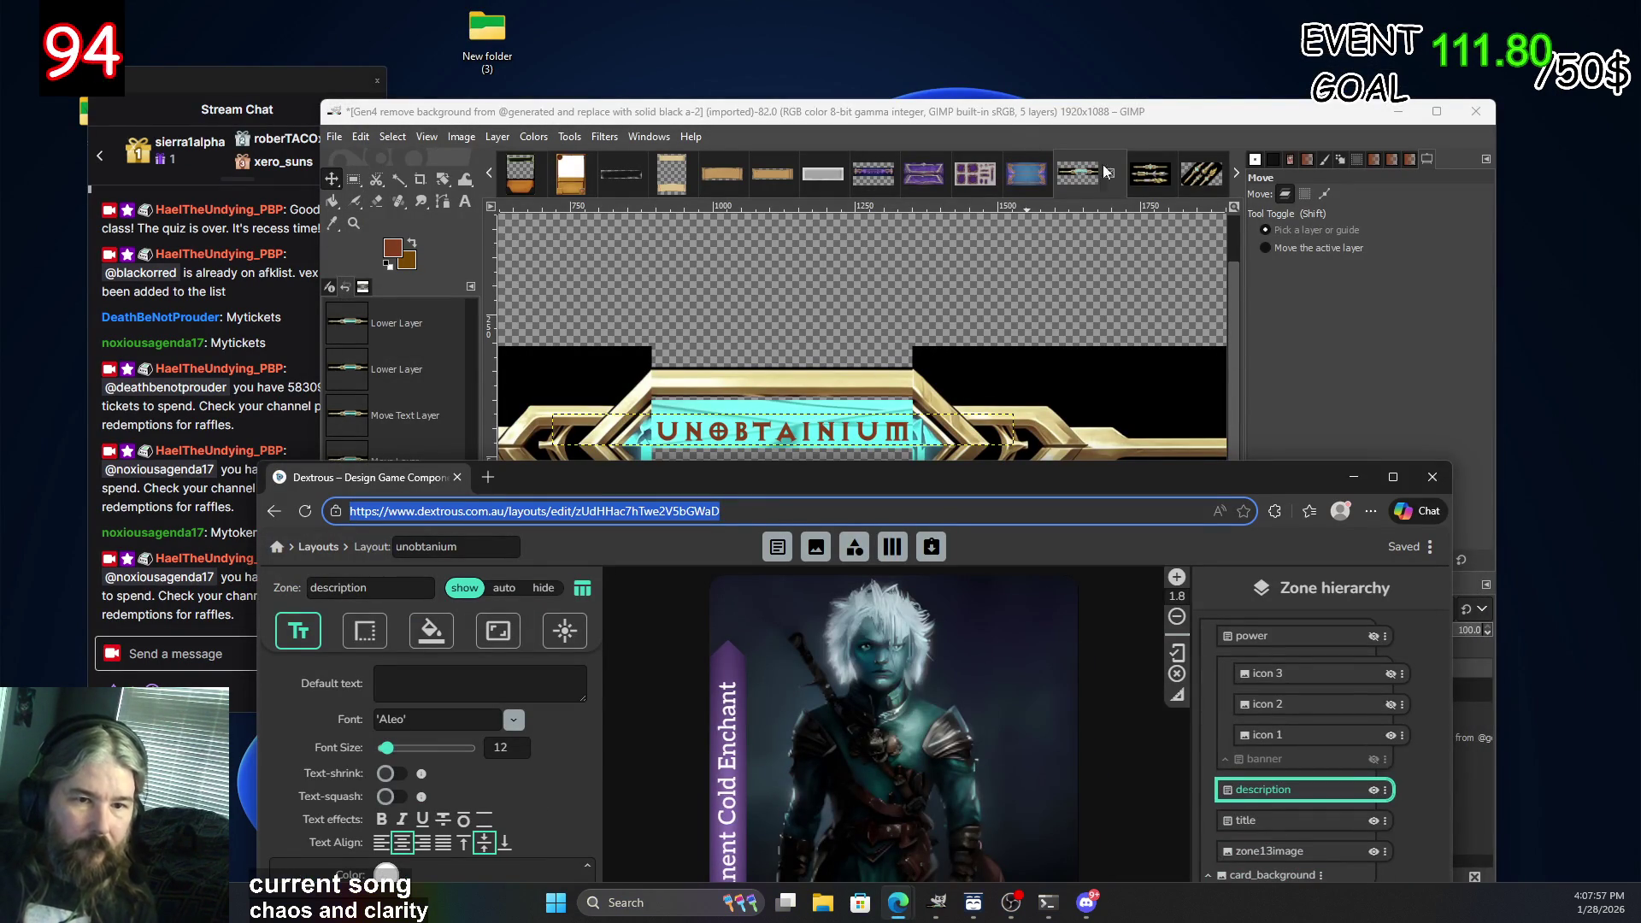
{"action": "left_click", "coordinate": [868, 177]}
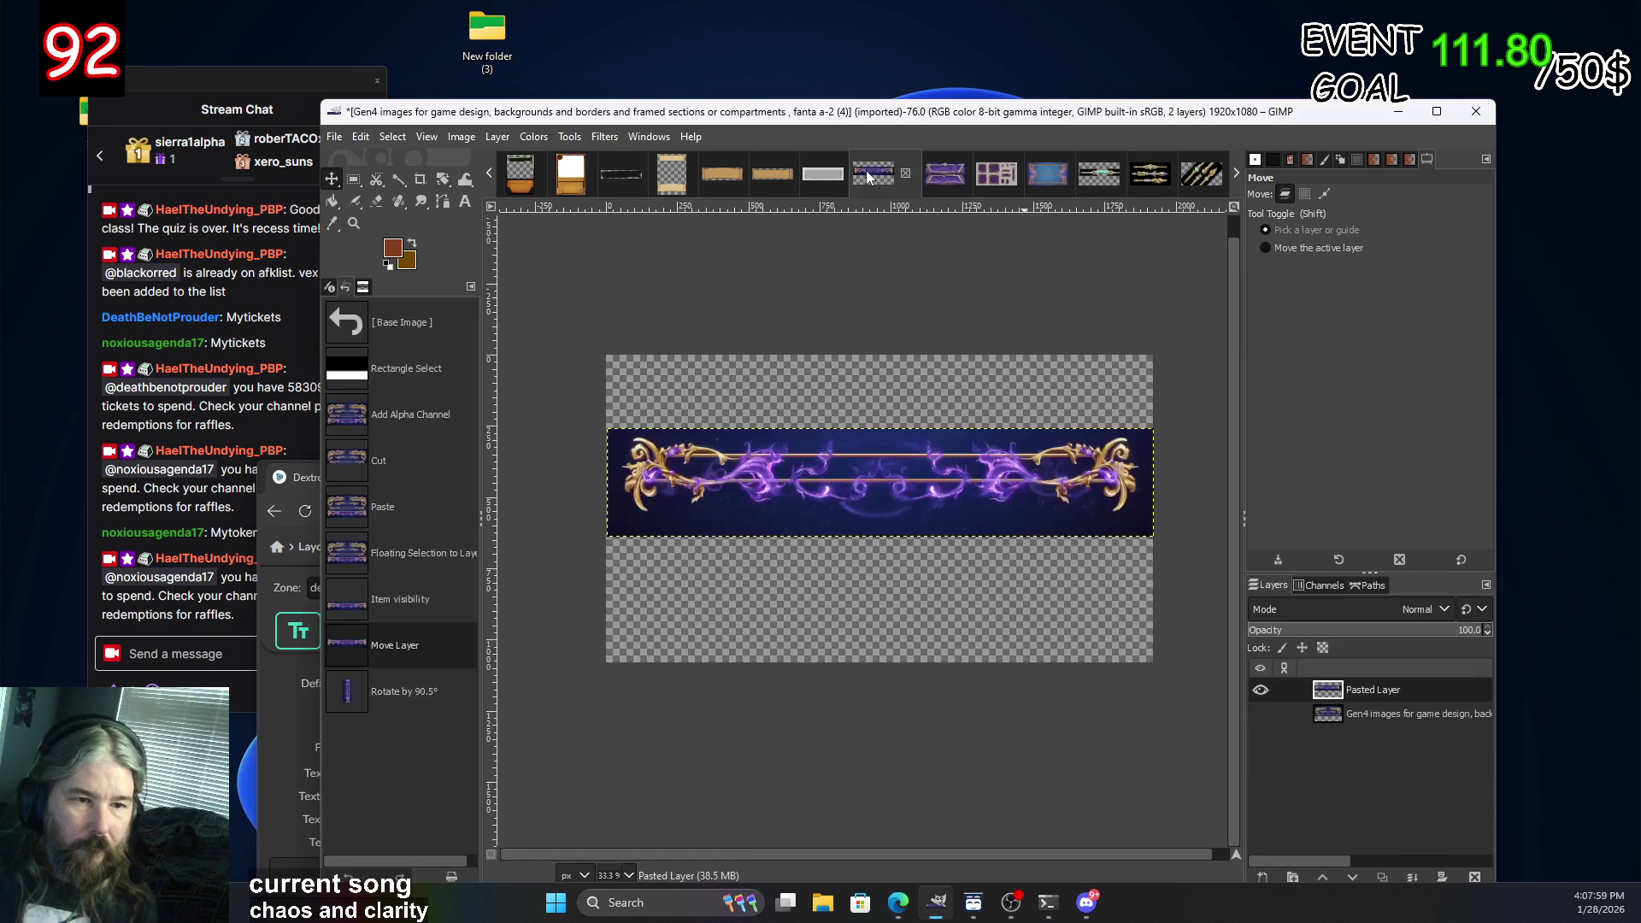
Step: Move through the open image tabs and settle on the UNOBTAINIUM gold divider banner
{"action": "left_click", "coordinate": [924, 174]}
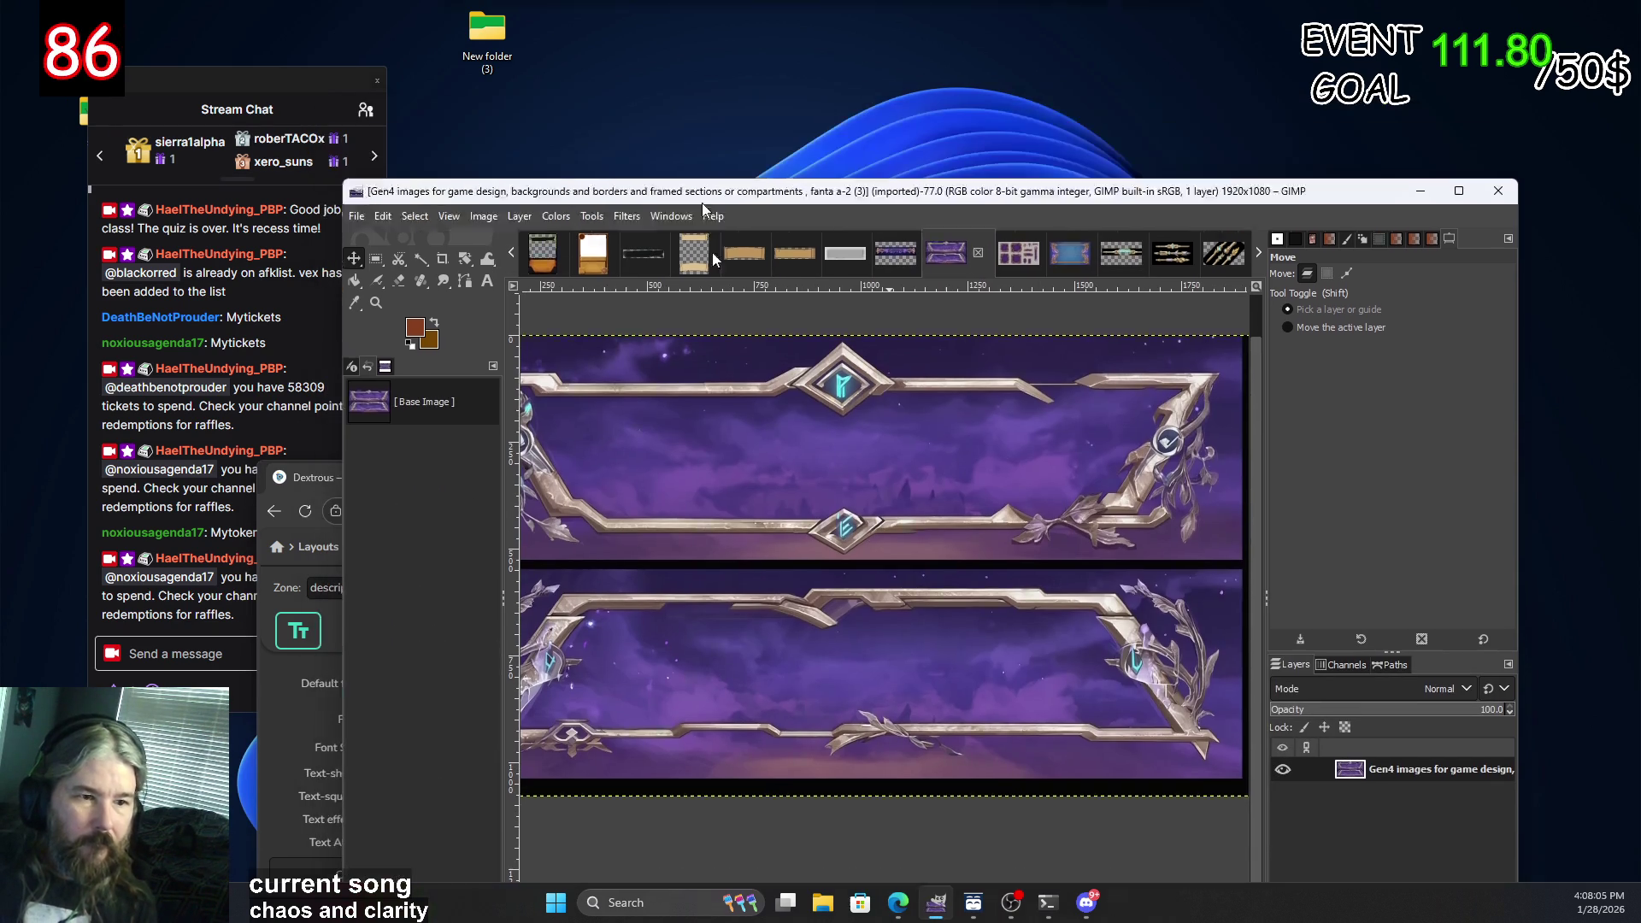
{"action": "mouse_move", "coordinate": [676, 118]}
{"action": "left_mouse_down"}
{"action": "mouse_move", "coordinate": [729, 768]}
{"action": "mouse_move", "coordinate": [710, 72]}
{"action": "left_mouse_up"}
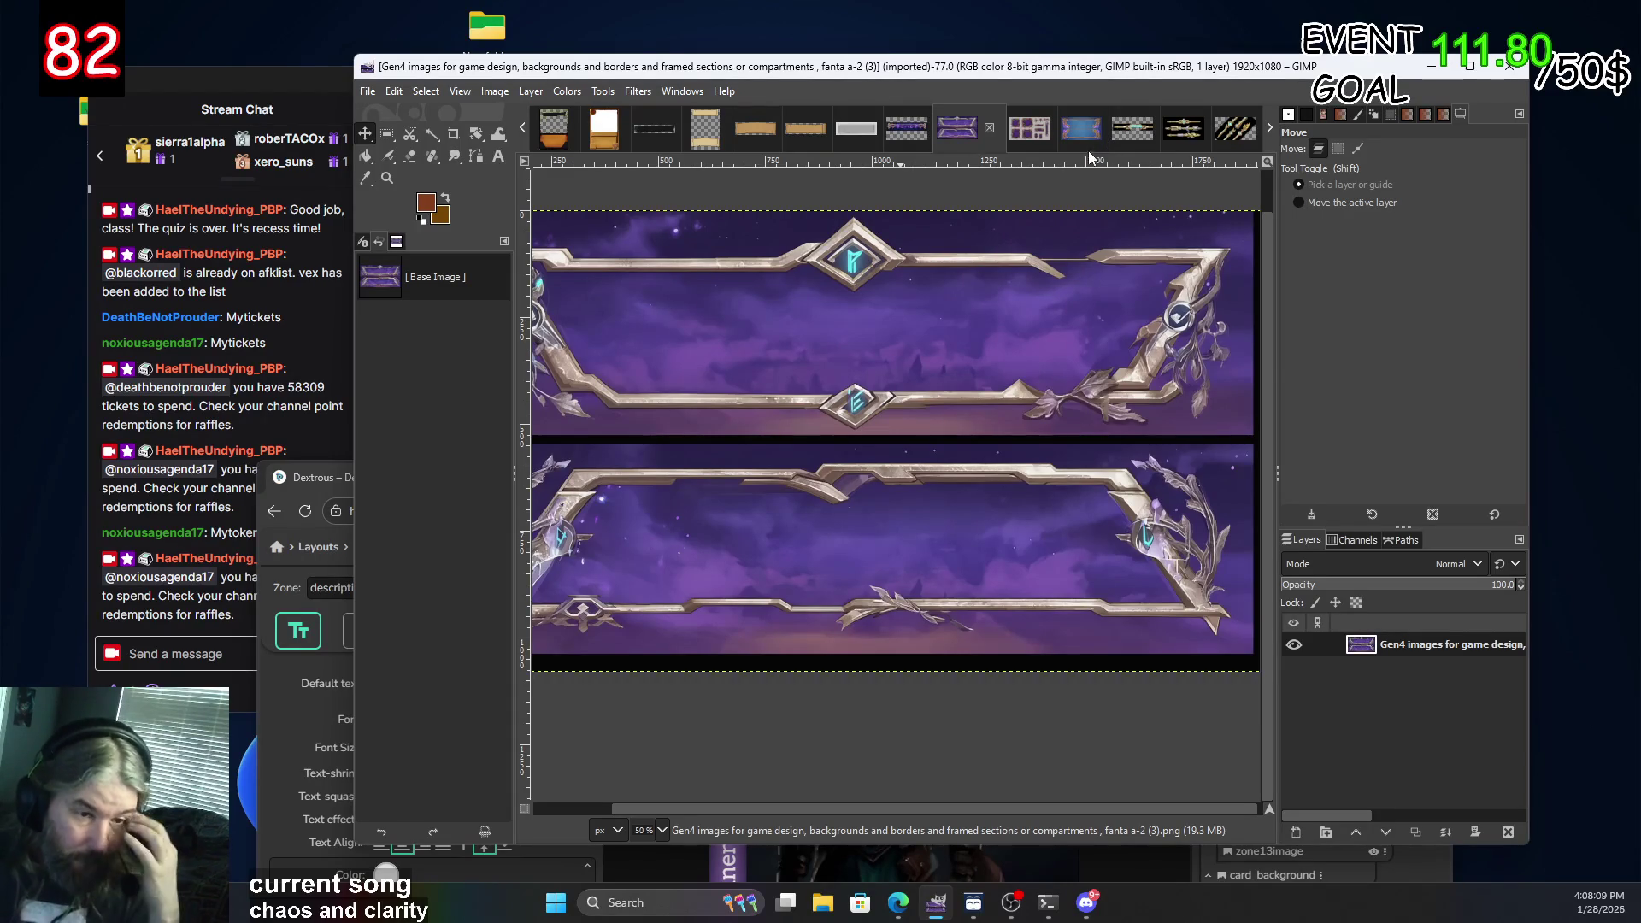
{"action": "left_click", "coordinate": [1183, 130]}
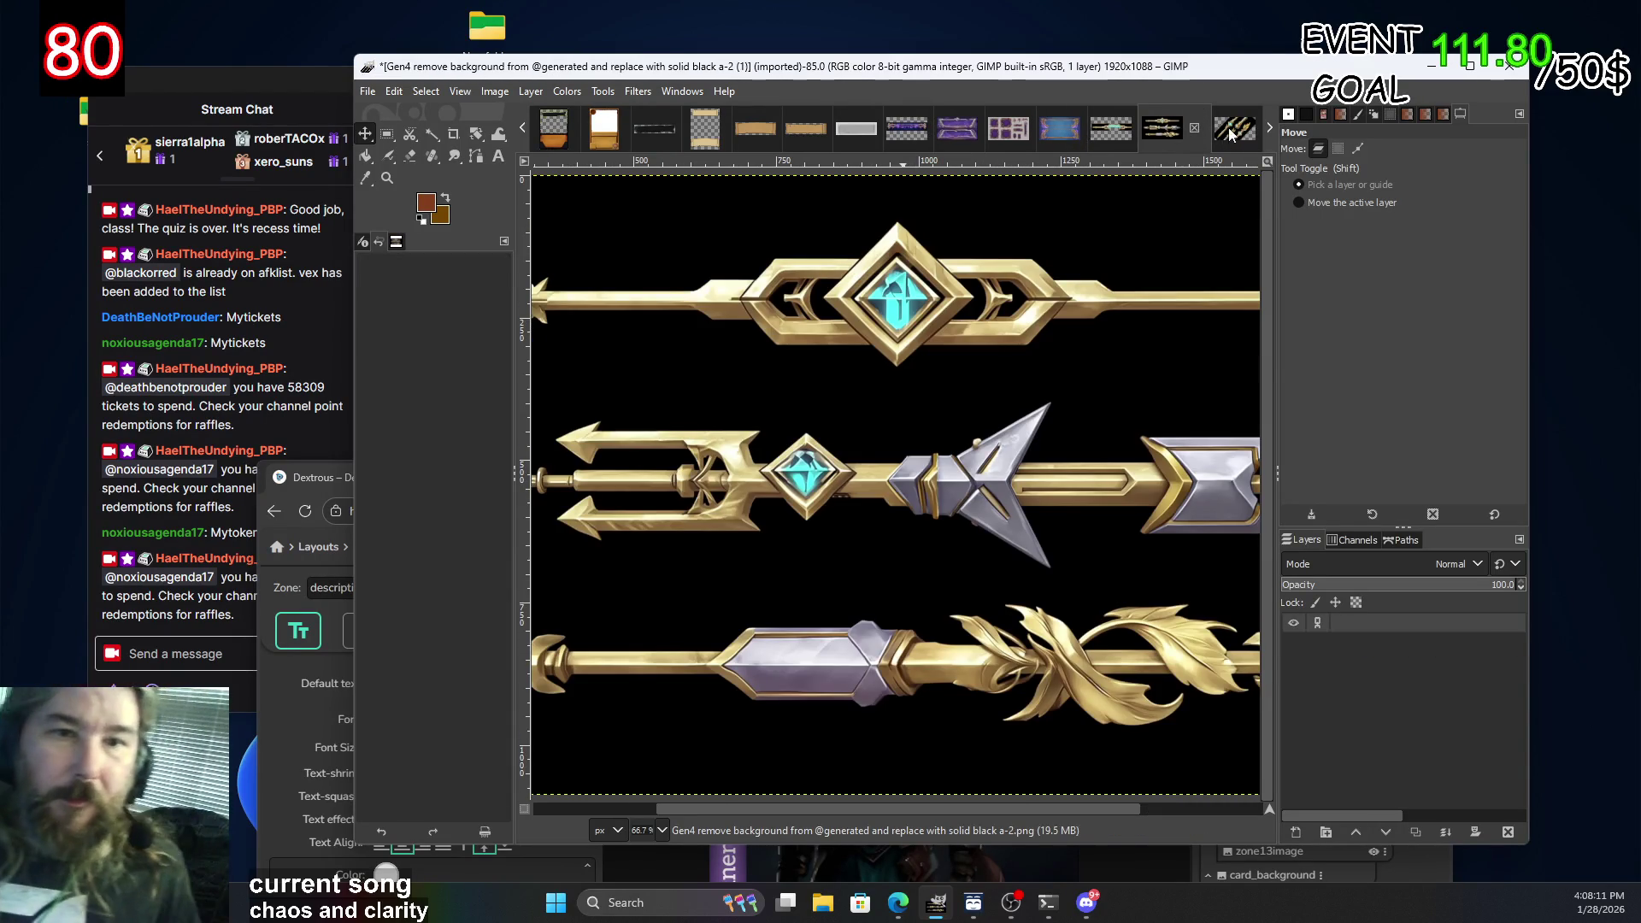
{"action": "left_click", "coordinate": [1230, 126]}
{"action": "left_click", "coordinate": [1104, 134]}
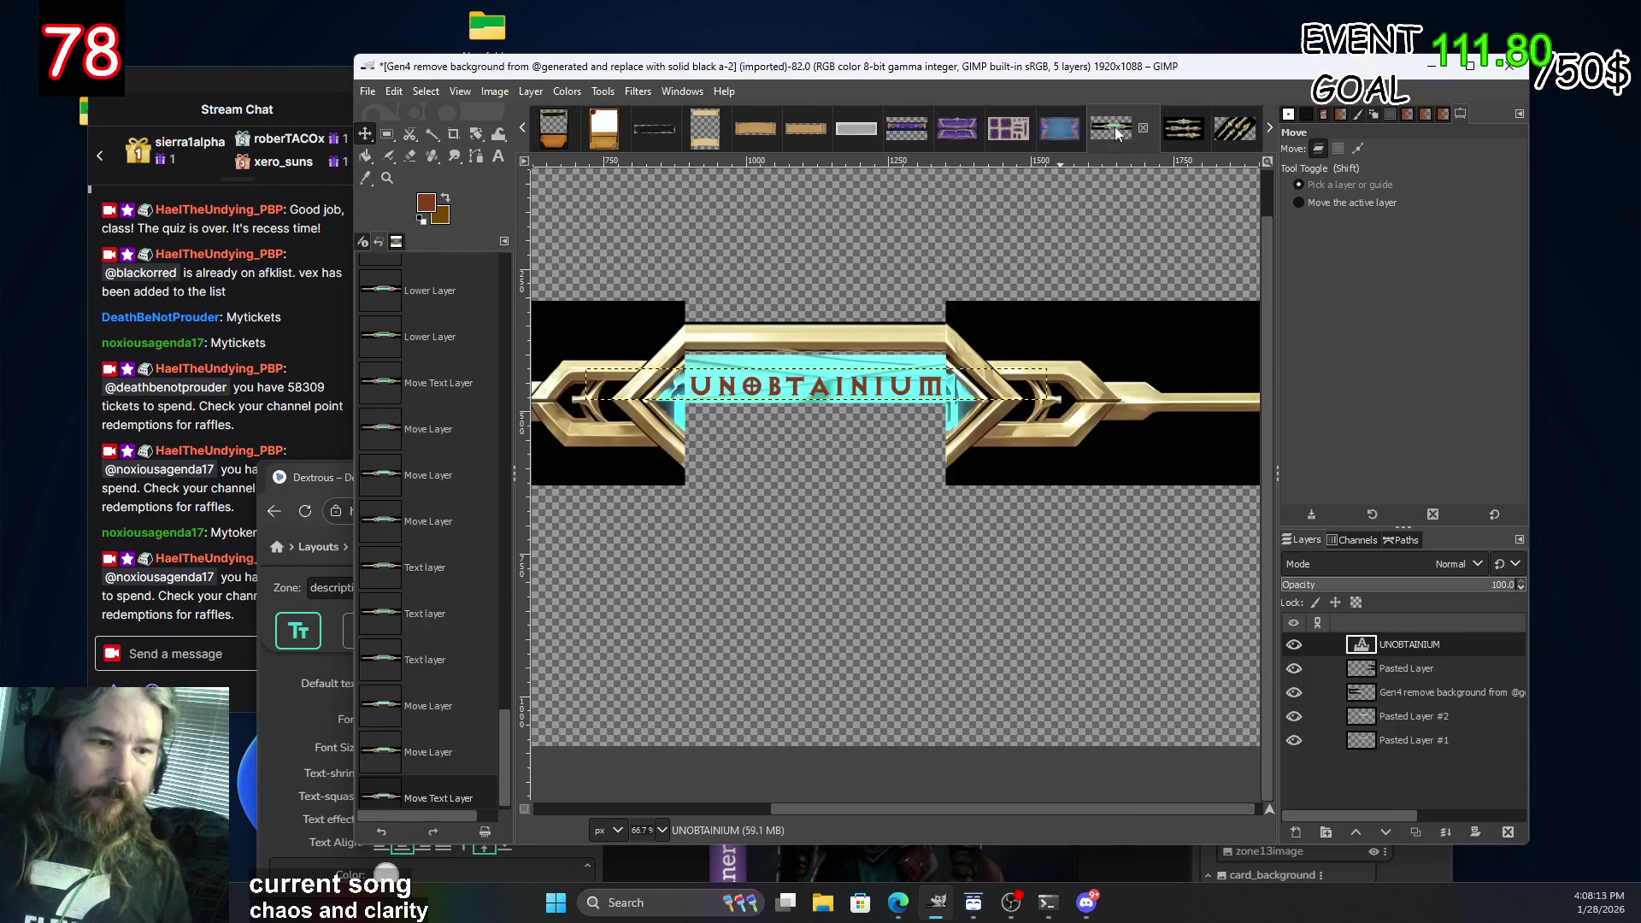
{"action": "left_click", "coordinate": [954, 130]}
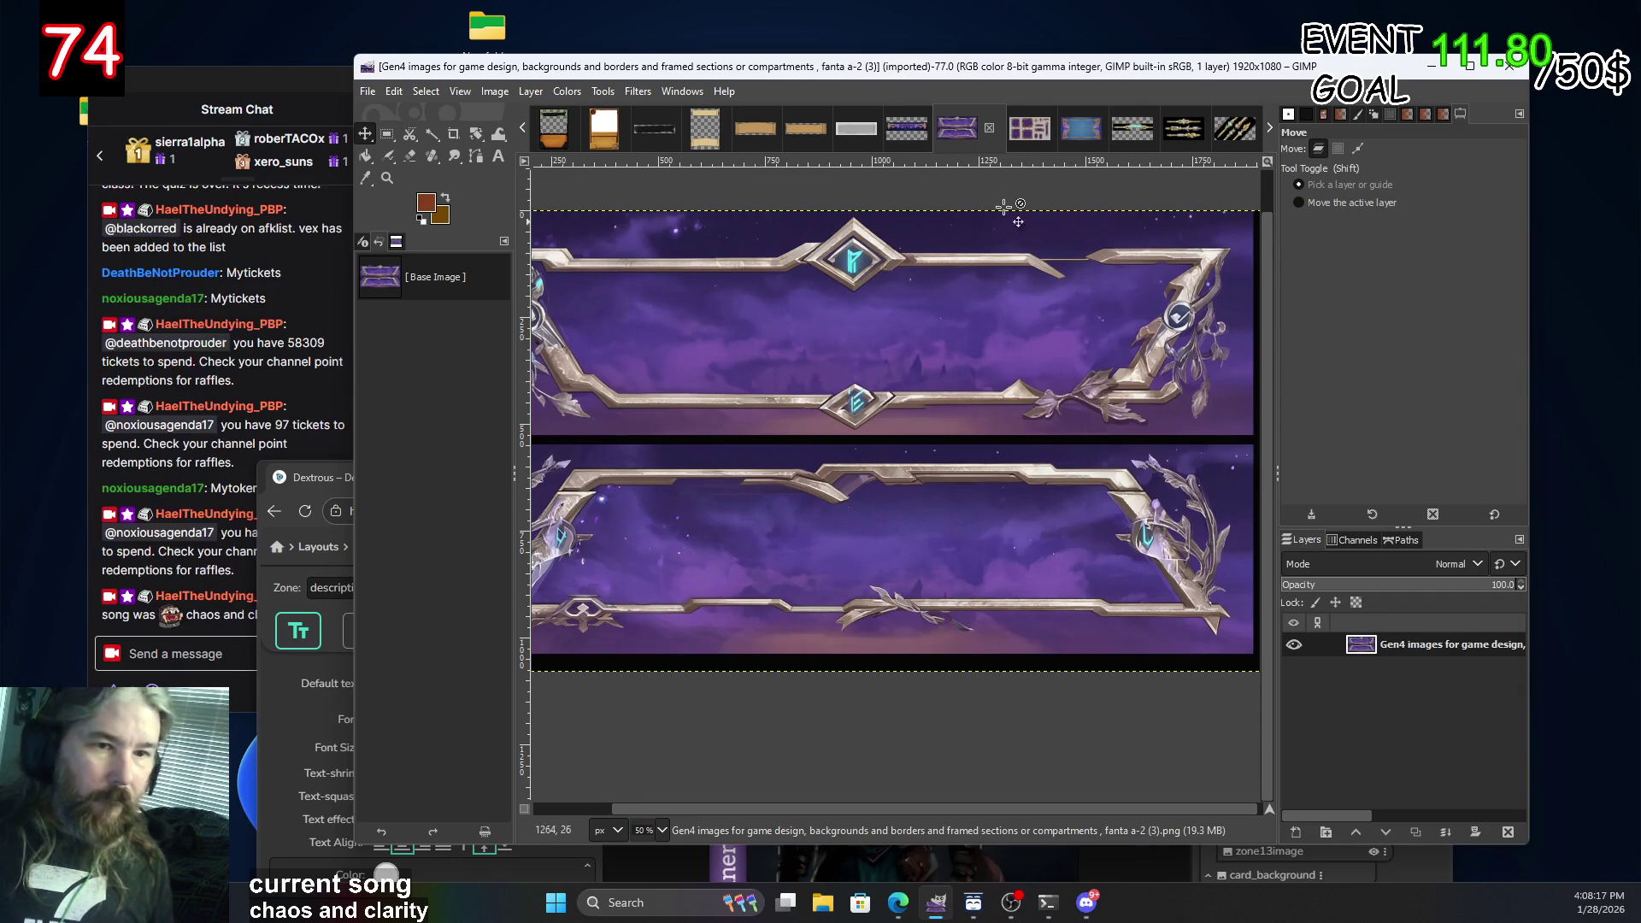
{"action": "left_click", "coordinate": [1177, 126]}
{"action": "scroll", "coordinate": [997, 387], "scroll_direction": "down", "scroll_amount": 4, "text": "ctrl"}
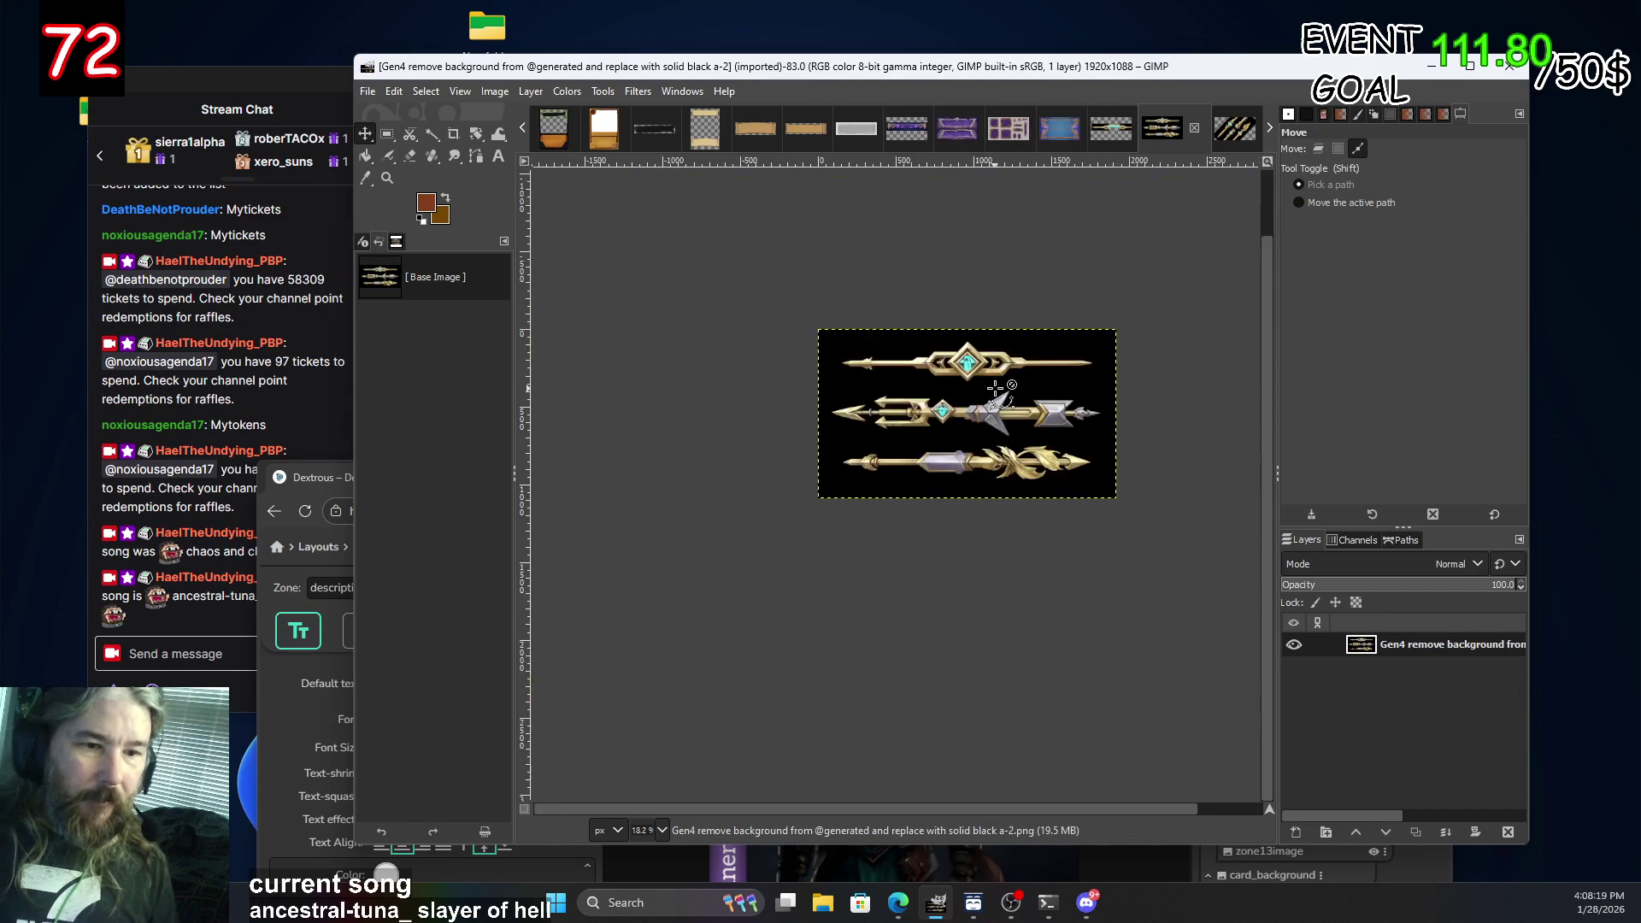
{"action": "scroll", "coordinate": [997, 387], "scroll_direction": "up", "scroll_amount": 3, "text": "ctrl"}
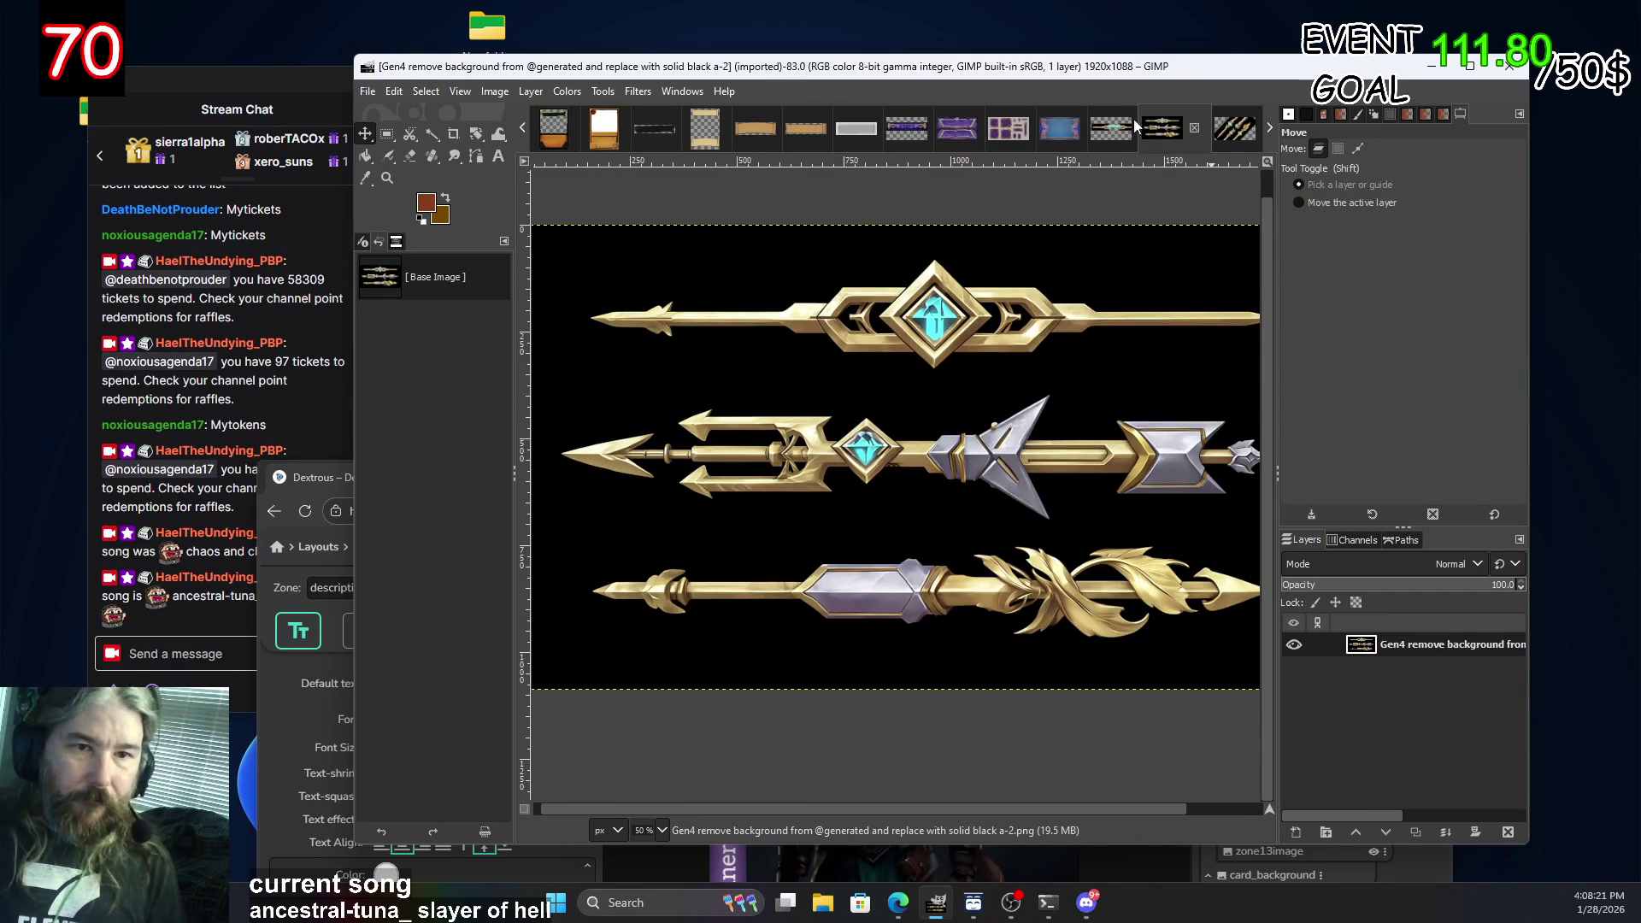
{"action": "left_click", "coordinate": [1110, 126]}
{"action": "scroll", "coordinate": [767, 442], "scroll_direction": "up", "scroll_amount": 1, "text": "ctrl"}
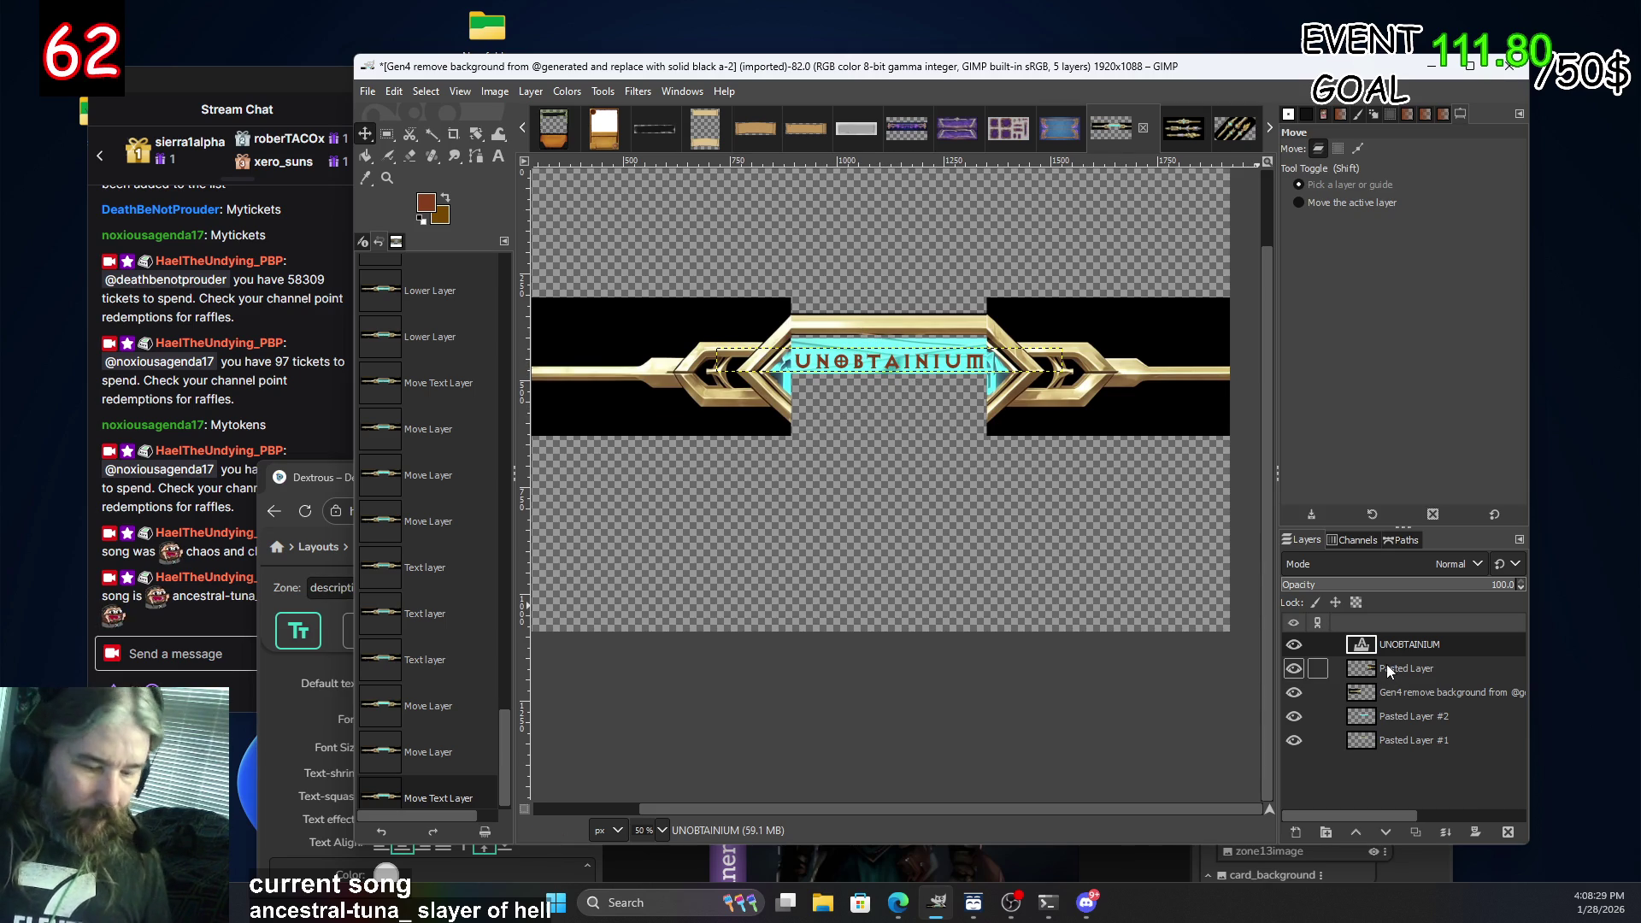
Step: Undo back to the italic Unobtanium title, cancelling a scale of the text layer
{"action": "key", "text": "ctrl+z"}
{"action": "key", "text": "ctrl+z"}
{"action": "key", "text": "ctrl+z"}
{"action": "key", "text": "ctrl+z"}
{"action": "key", "text": "ctrl+z"}
{"action": "key", "text": "ctrl+z"}
{"action": "key", "text": "ctrl+z"}
{"action": "key", "text": "ctrl+z"}
{"action": "key", "text": "ctrl+z"}
{"action": "key", "text": "ctrl+z"}
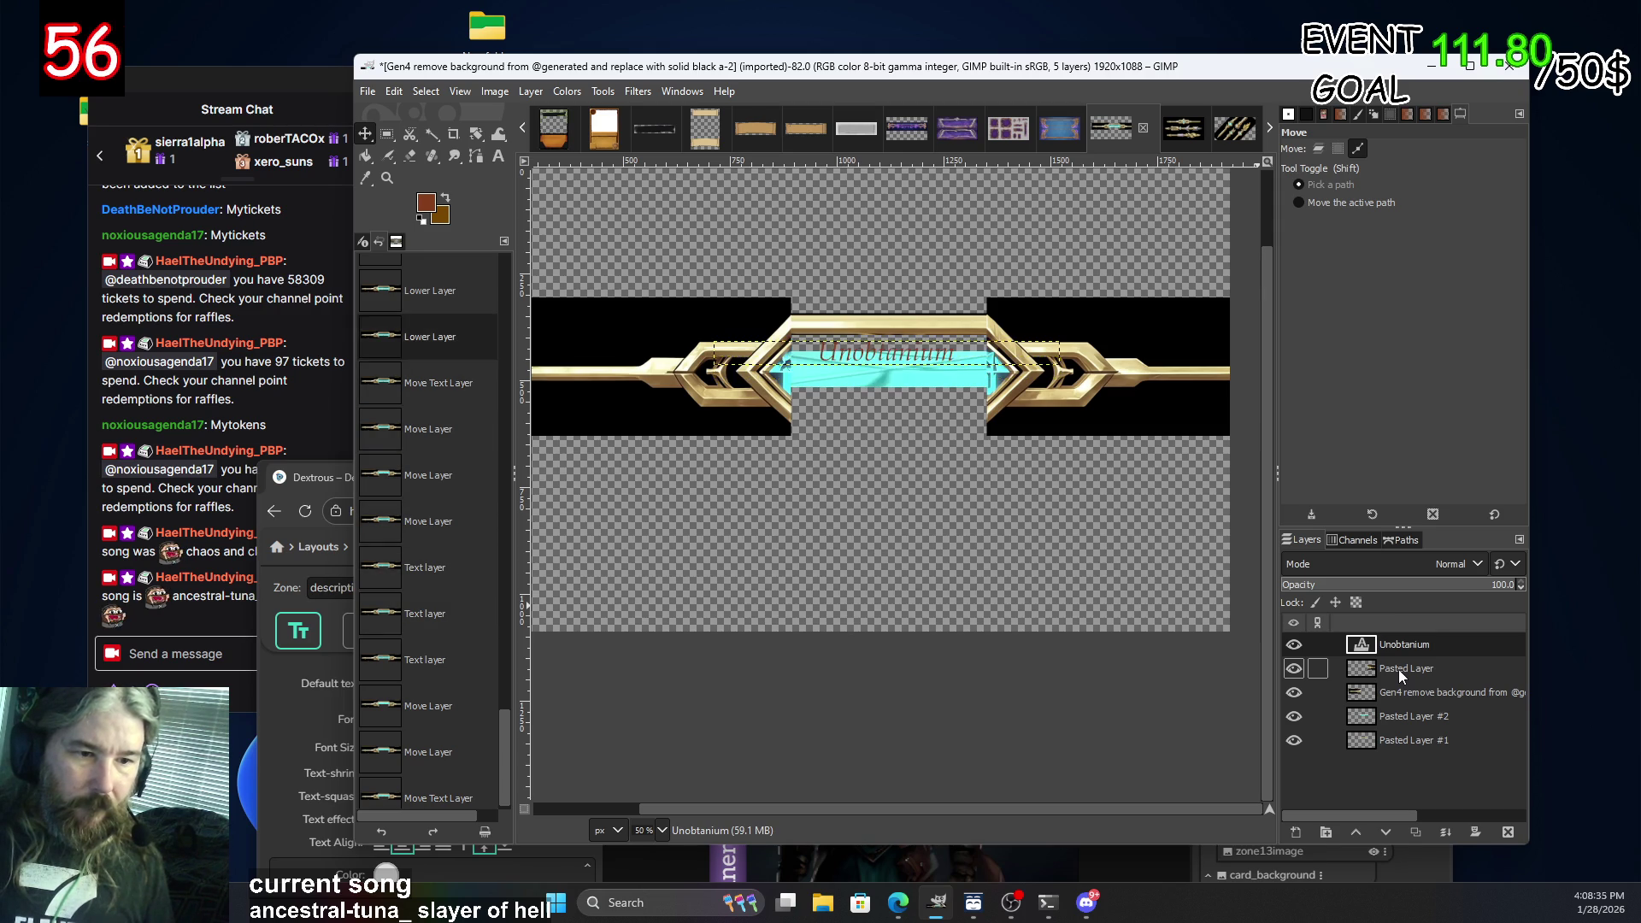
{"action": "key", "text": "ctrl+z"}
{"action": "key", "text": "ctrl+z"}
{"action": "key", "text": "ctrl+z"}
{"action": "key", "text": "ctrl+z"}
{"action": "key", "text": "ctrl+z"}
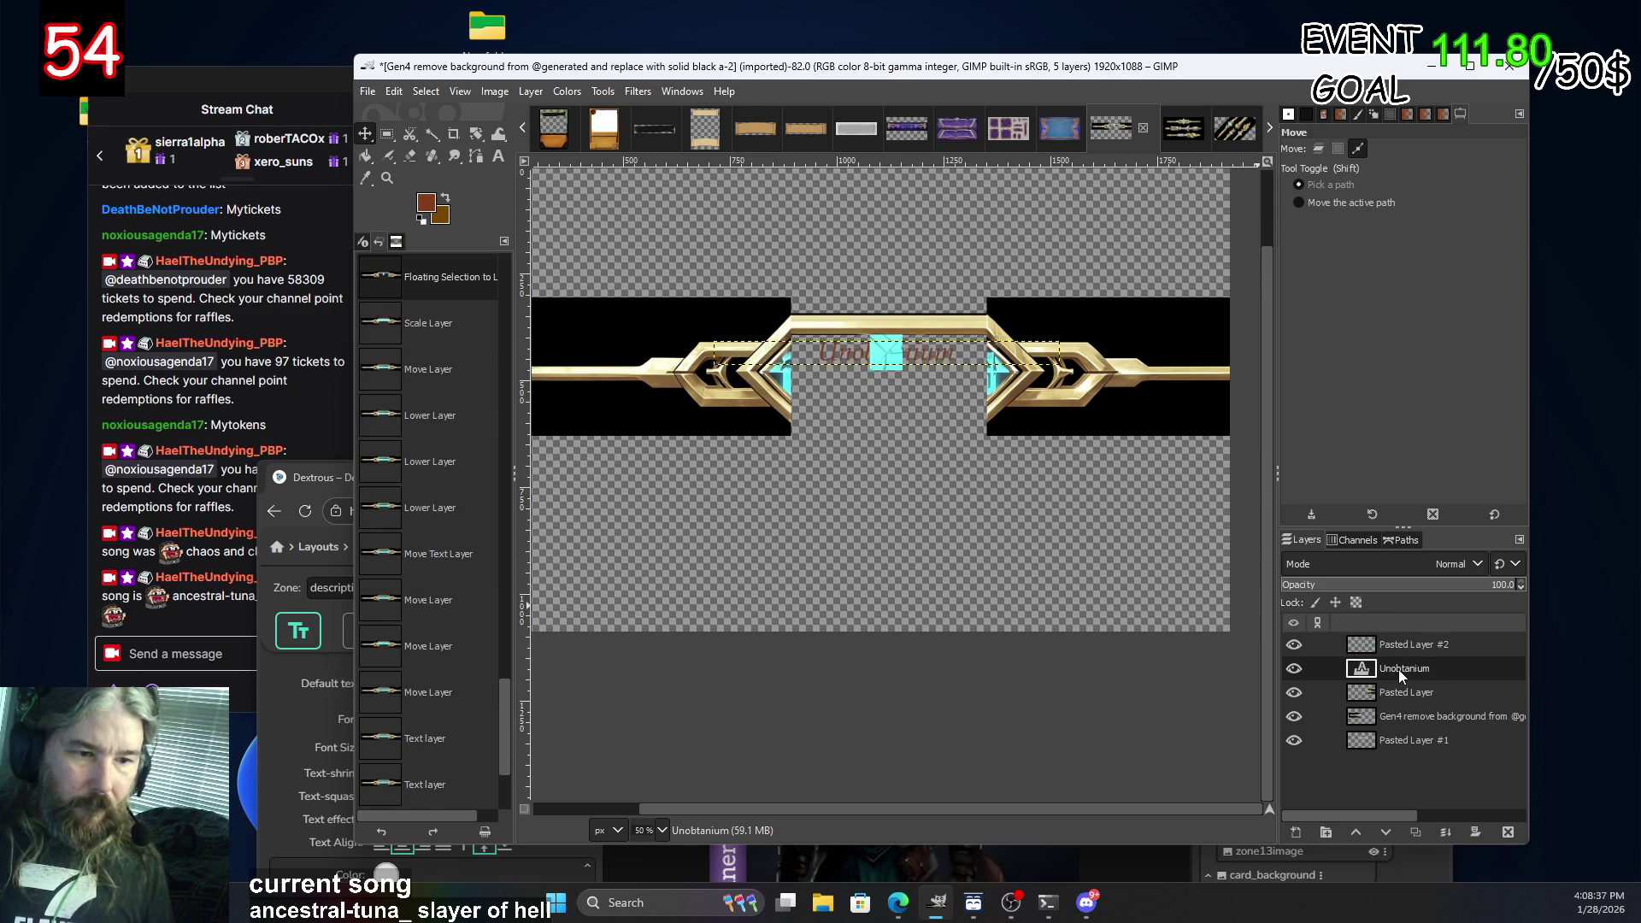
{"action": "left_click", "coordinate": [1398, 670]}
{"action": "right_click", "coordinate": [1395, 668]}
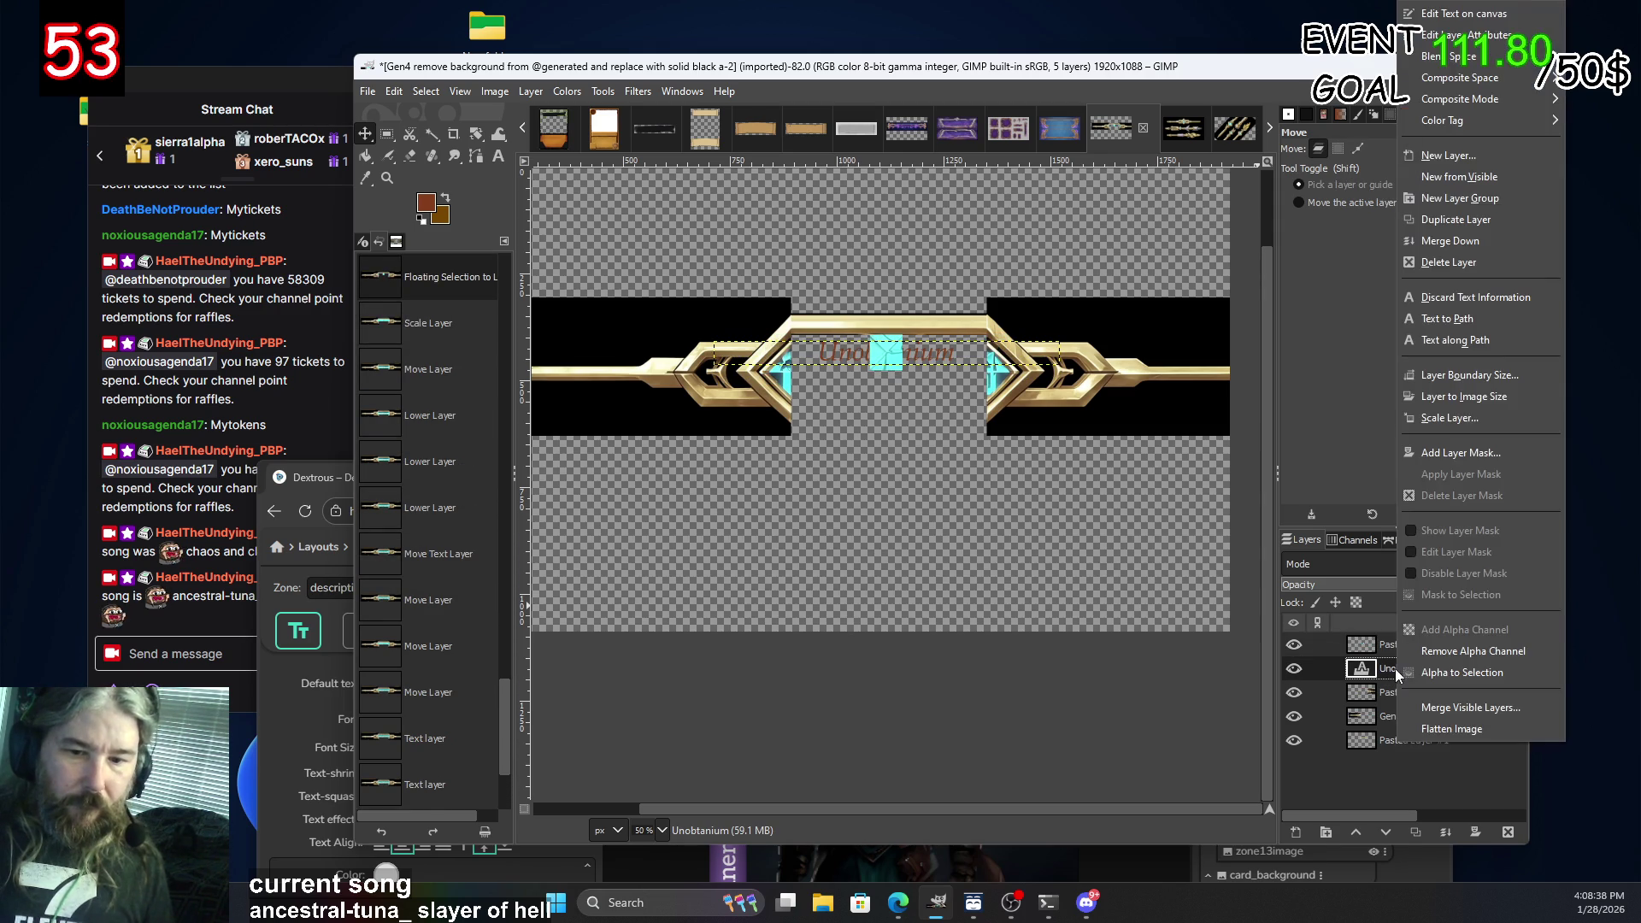
{"action": "left_click", "coordinate": [1450, 418]}
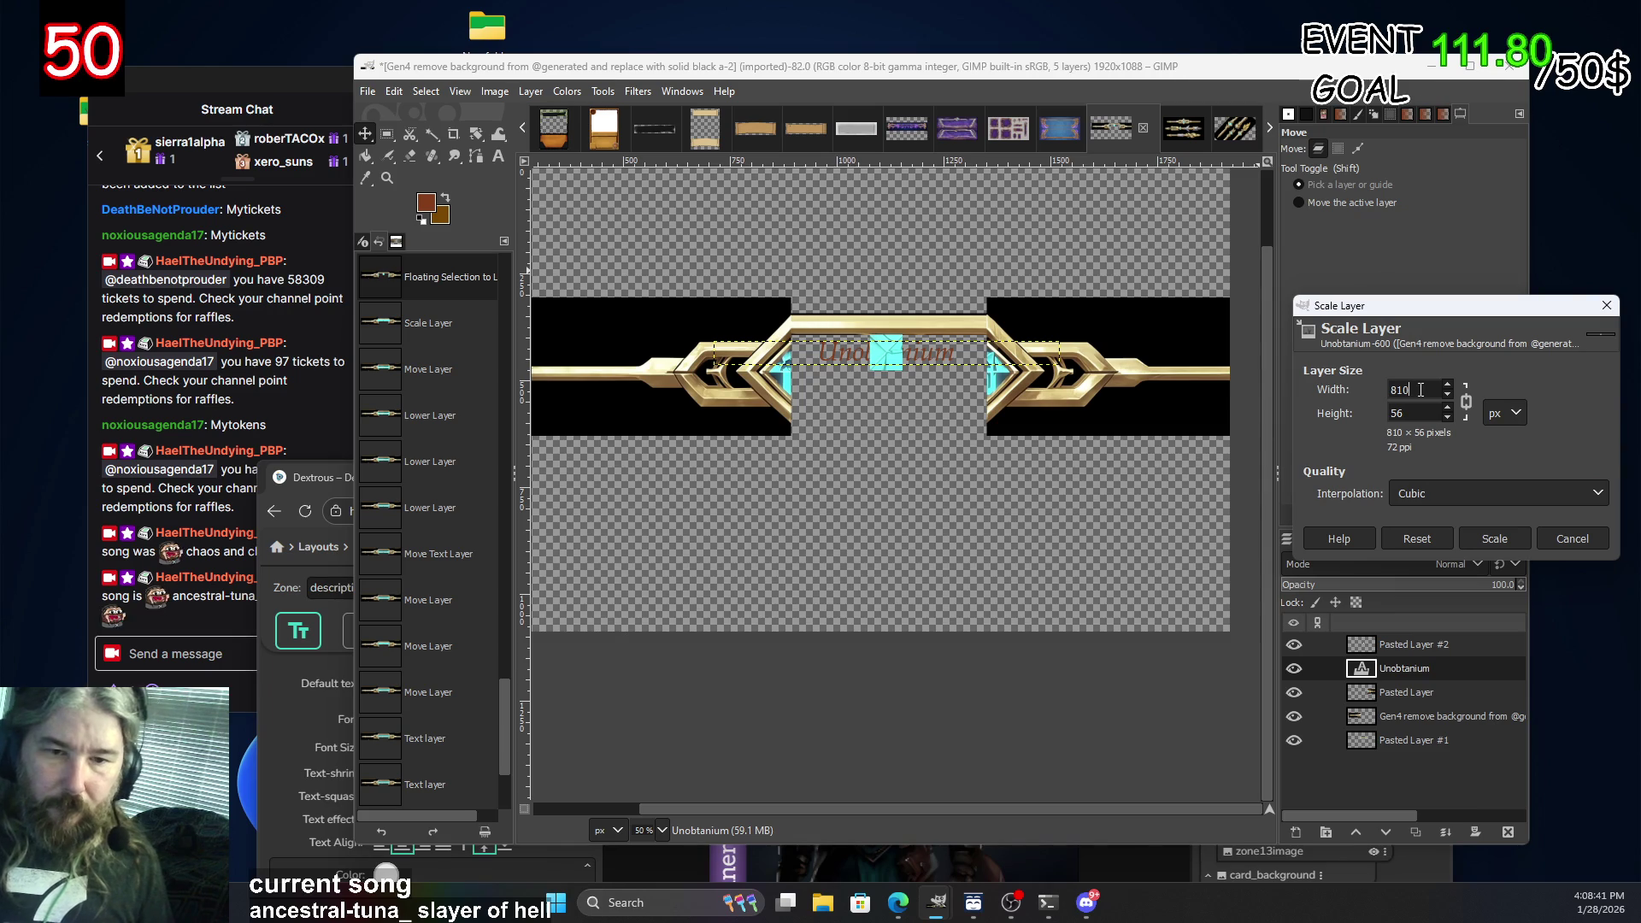
{"action": "left_click", "coordinate": [1431, 669]}
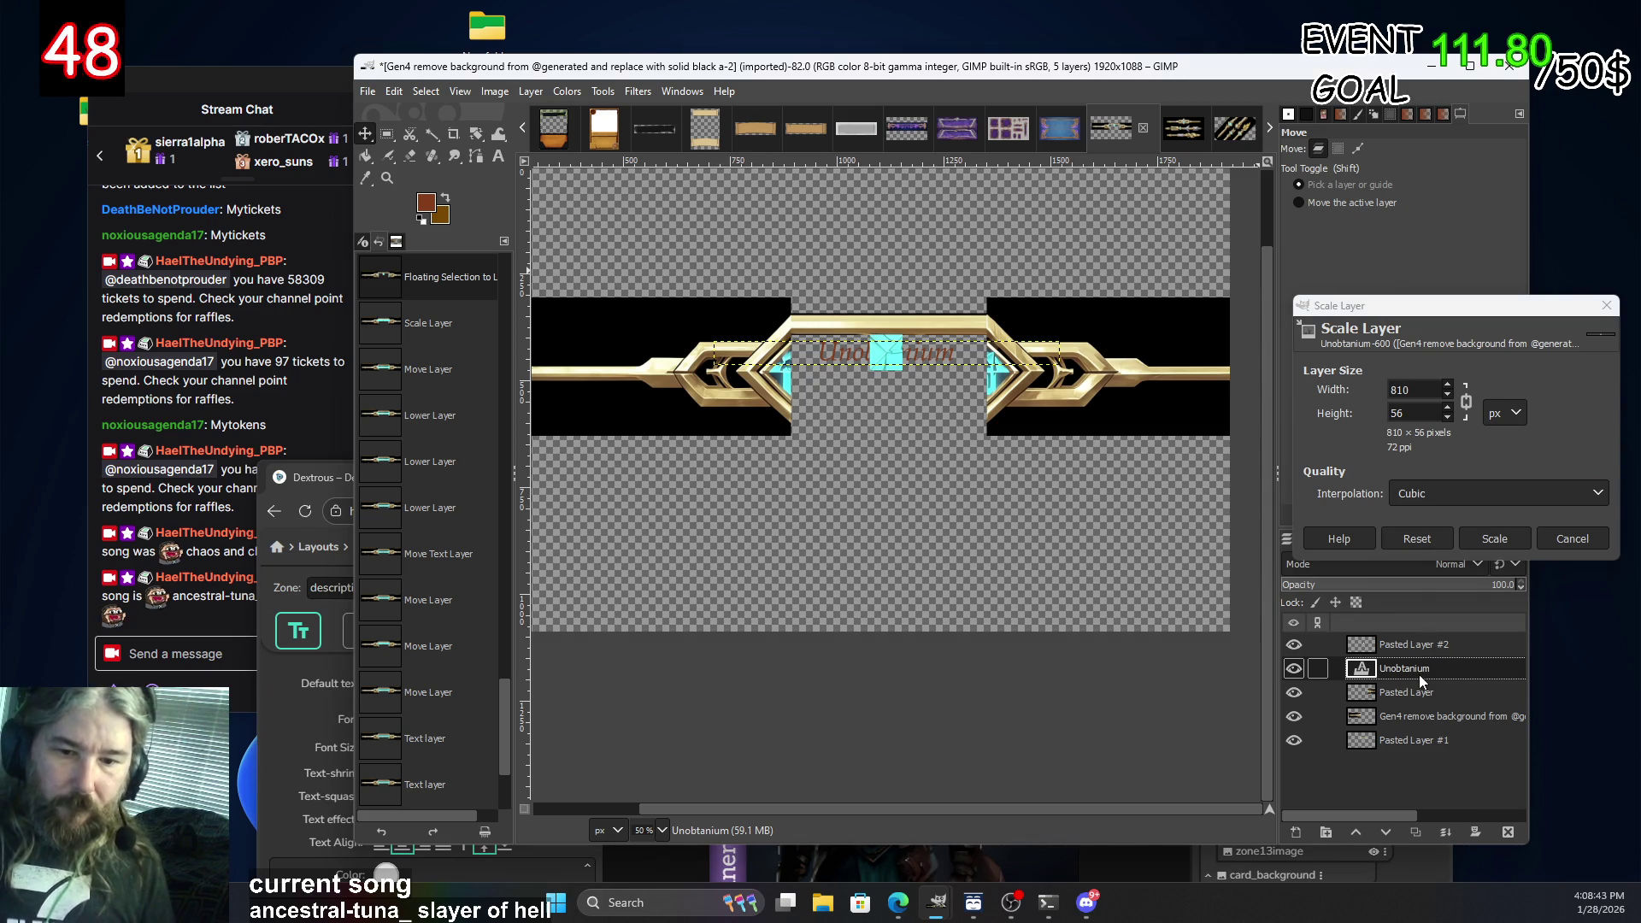
{"action": "left_click", "coordinate": [1294, 644]}
{"action": "left_click", "coordinate": [1294, 645]}
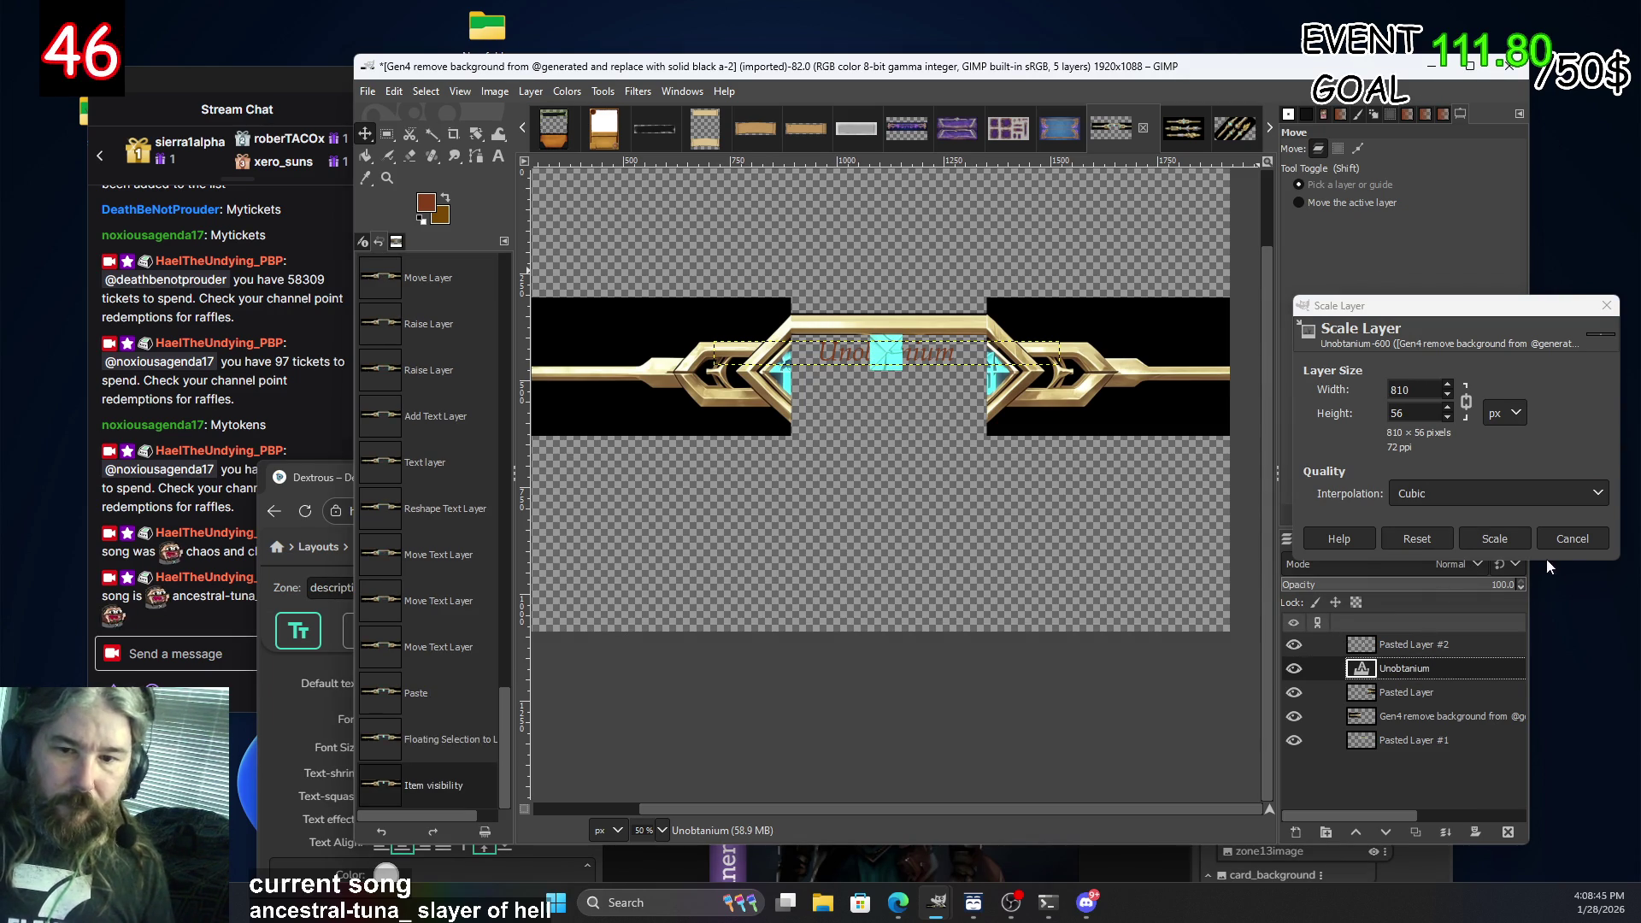
{"action": "left_click", "coordinate": [1573, 538]}
Step: Scale the cyan pasted layer unlinked to 577×284 and move it over the divider centre
{"action": "right_click", "coordinate": [1422, 645]}
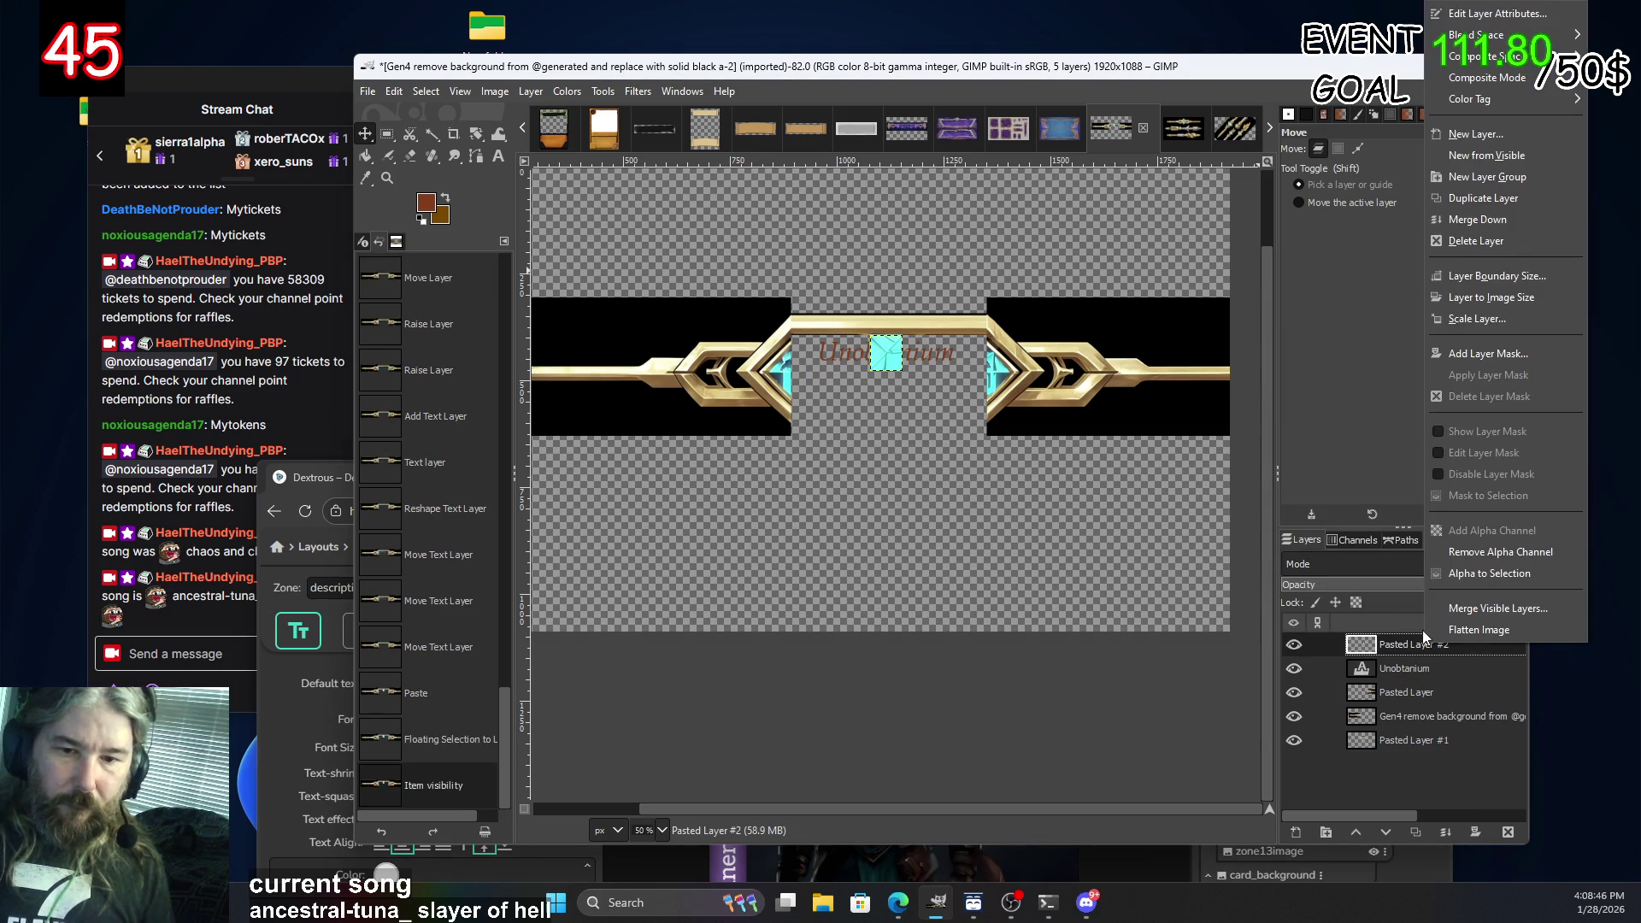
{"action": "left_click", "coordinate": [1484, 320]}
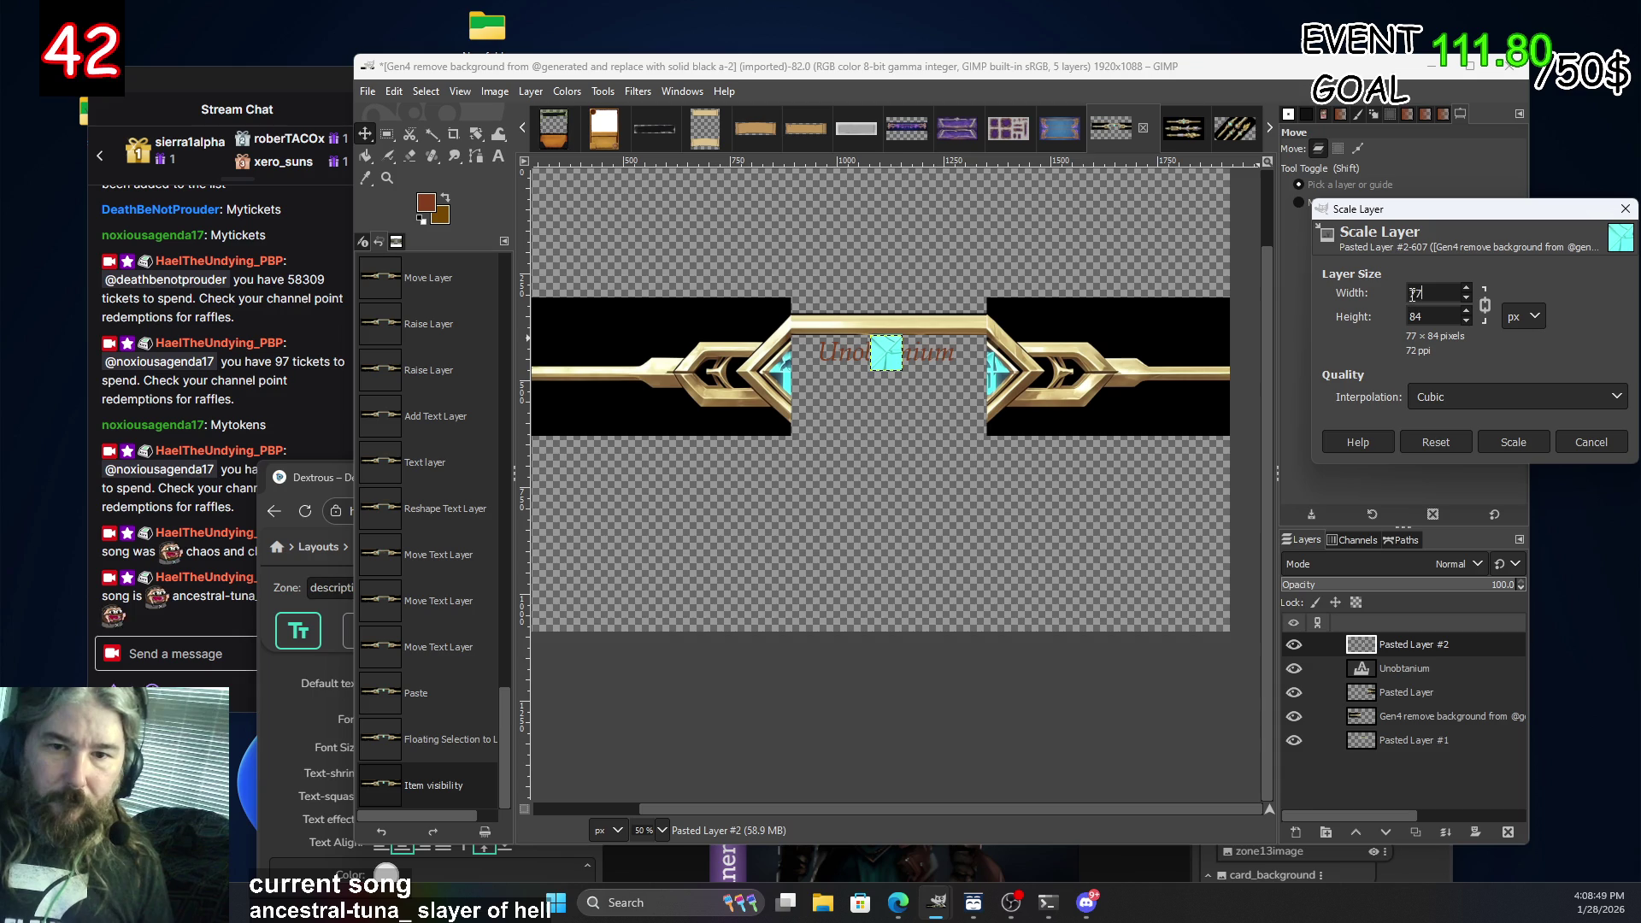
{"action": "left_click", "coordinate": [1483, 312]}
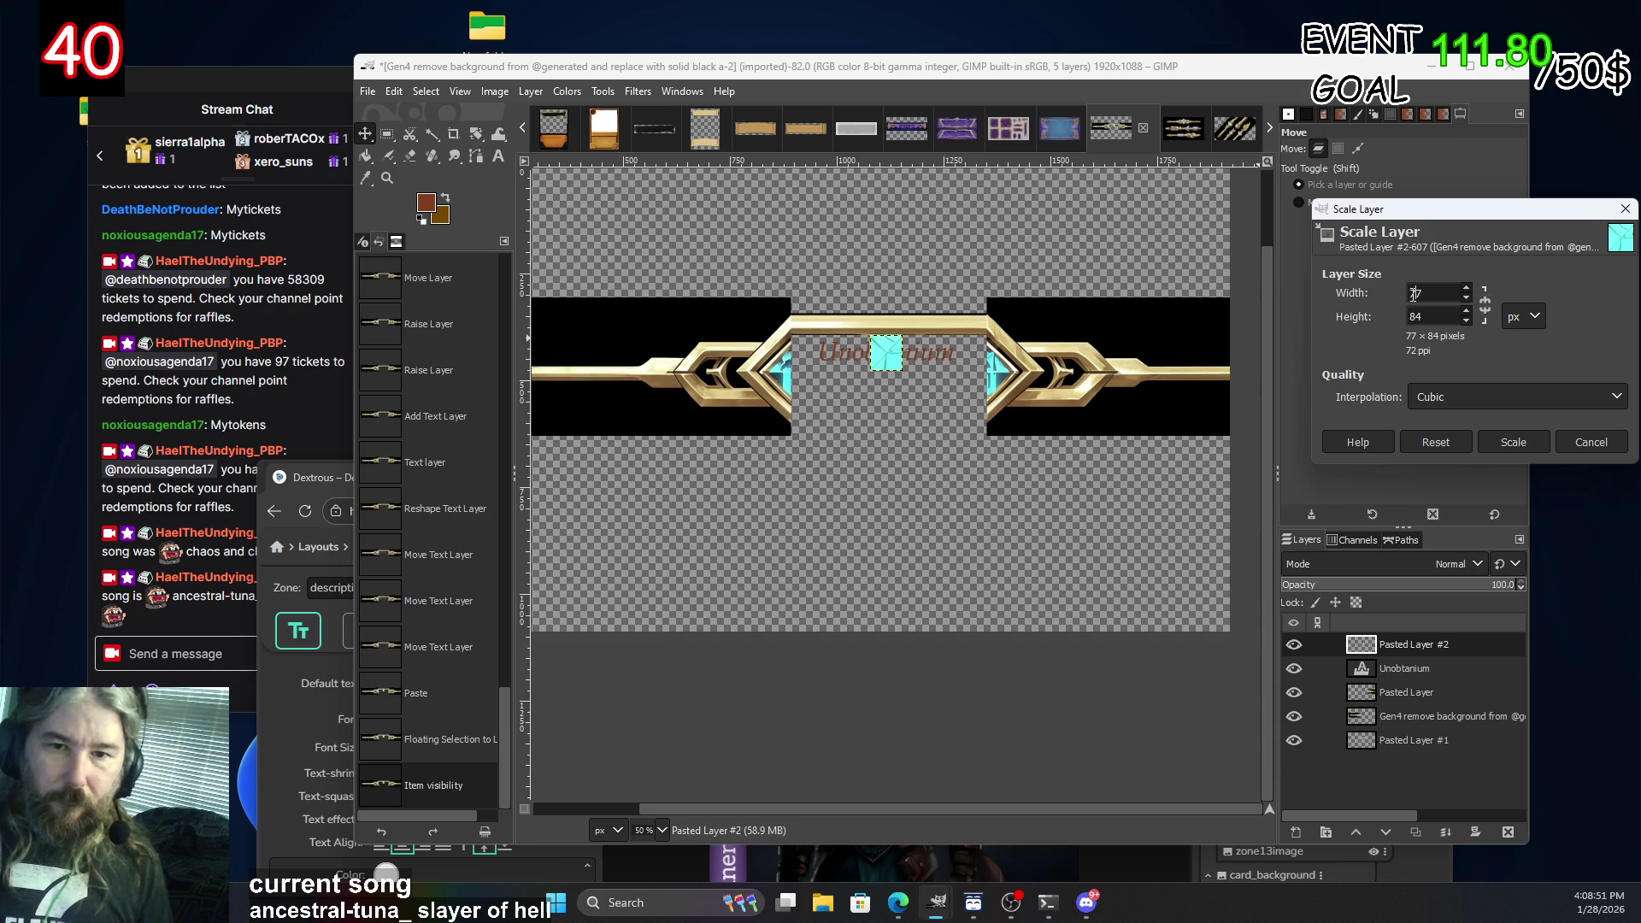
{"action": "type", "text": "5"}
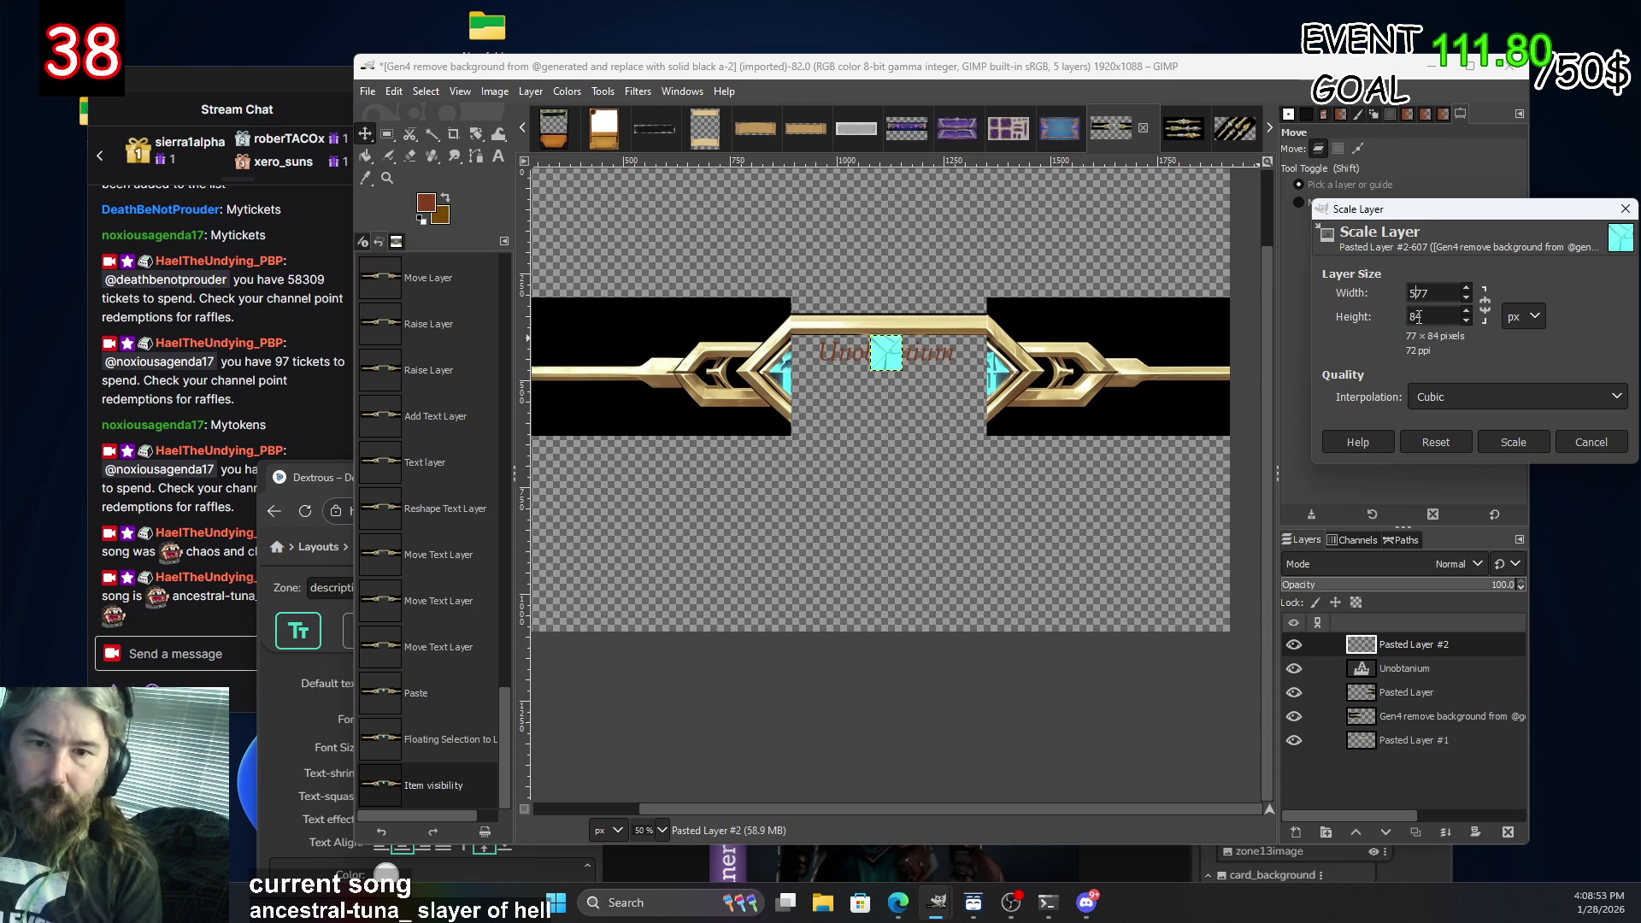
{"action": "left_click", "coordinate": [1412, 317]}
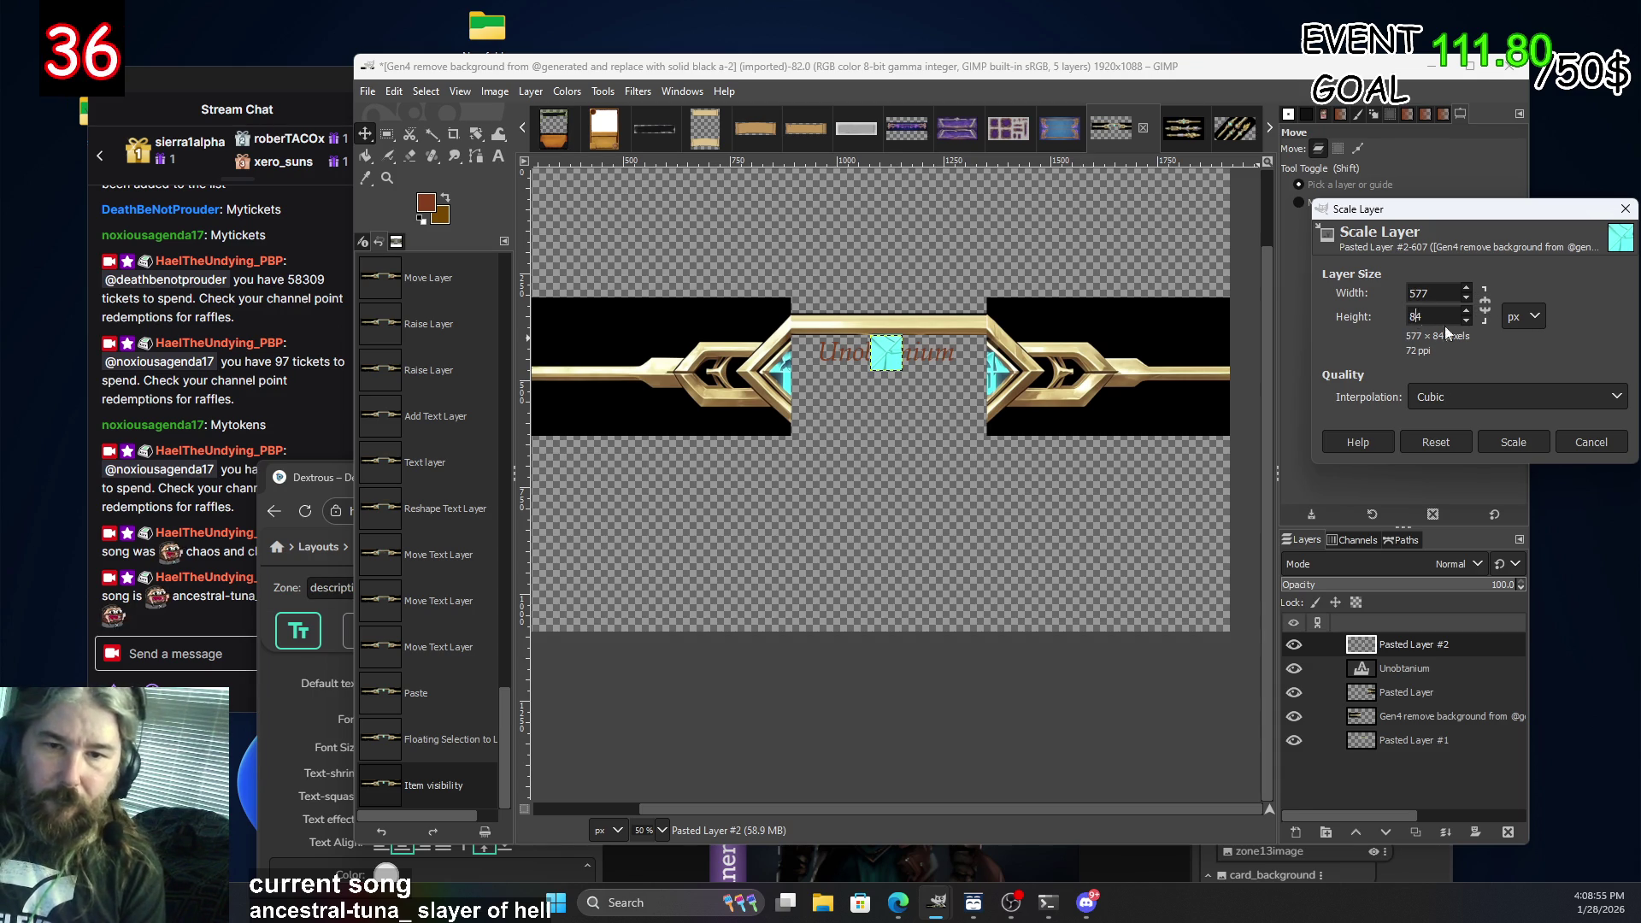
{"action": "type", "text": "2"}
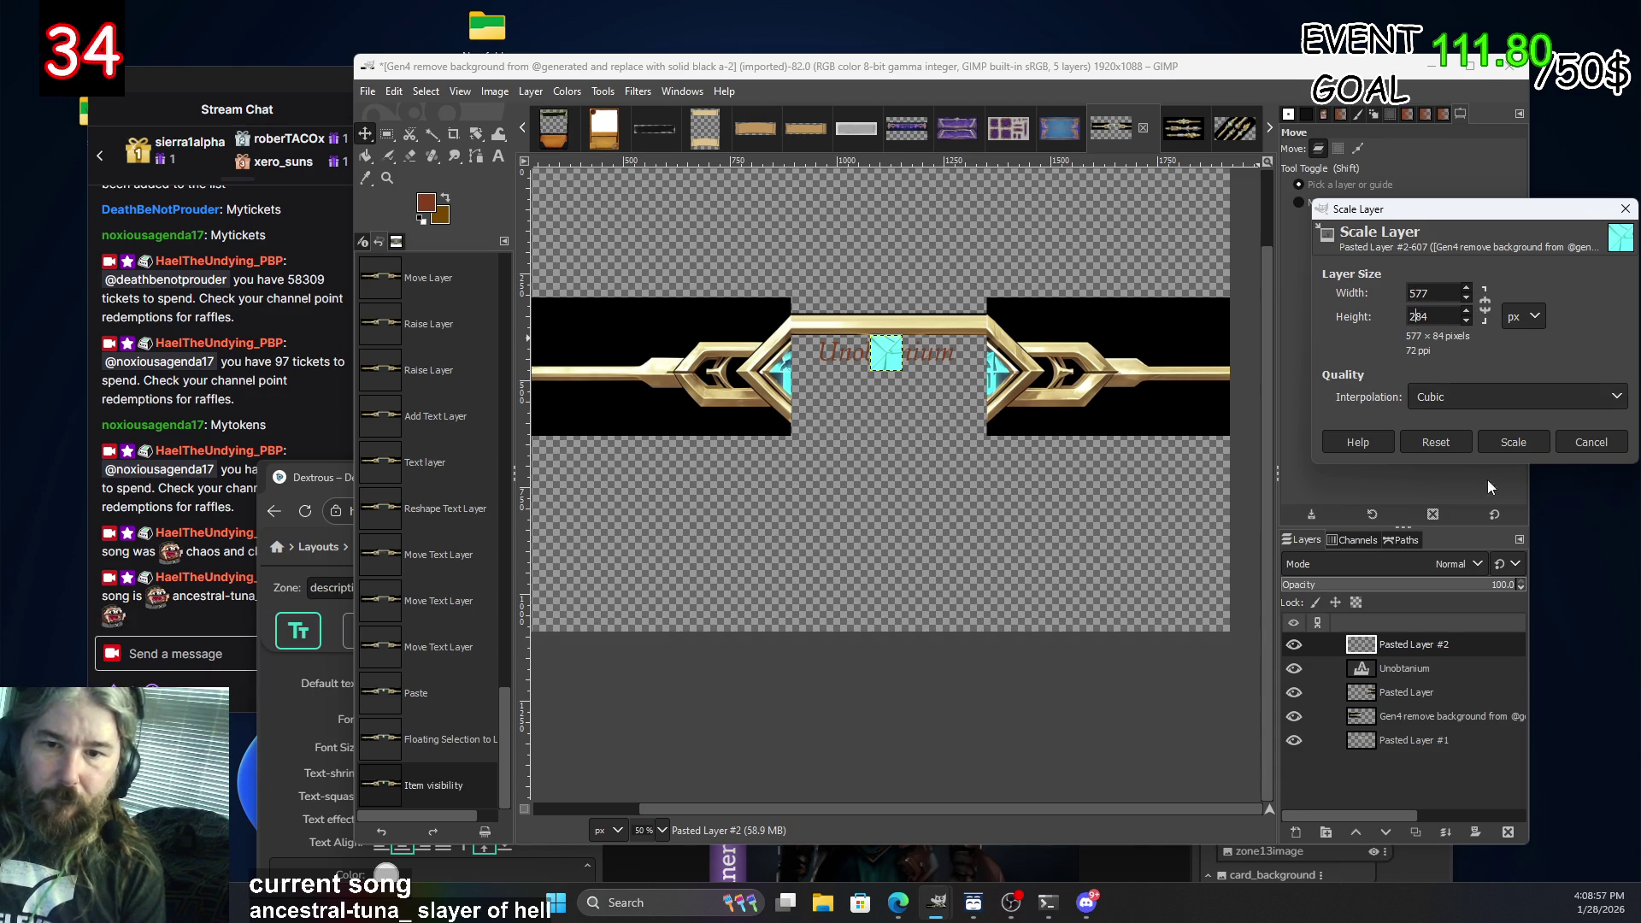
{"action": "left_click", "coordinate": [1514, 446]}
{"action": "left_click_drag", "start_coordinate": [853, 345], "coordinate": [867, 373]}
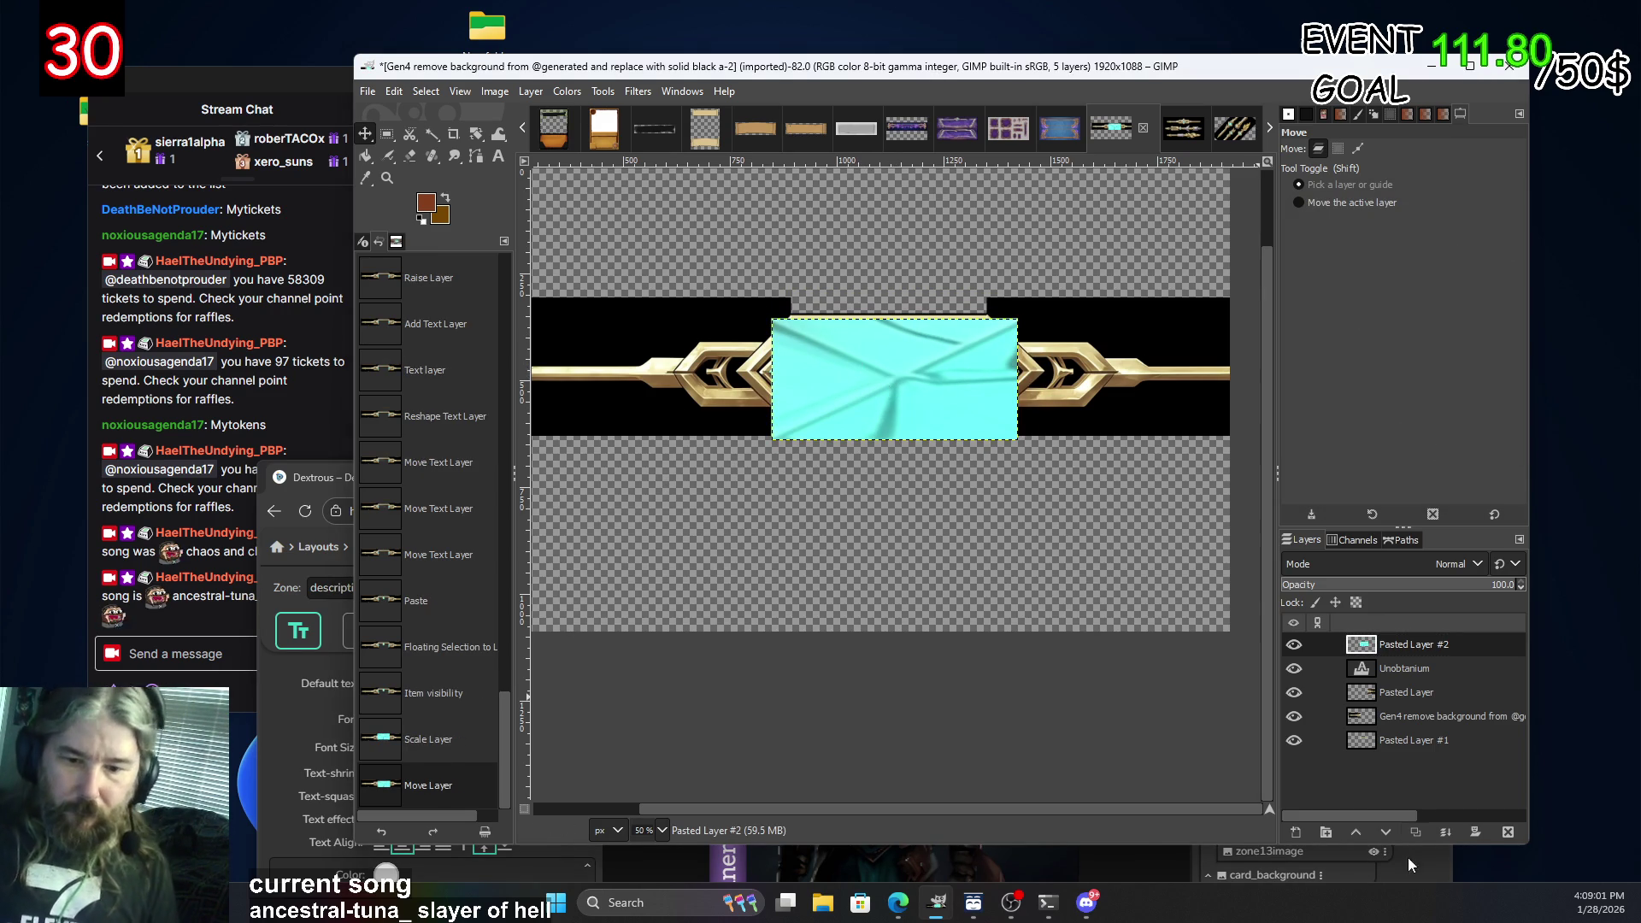
Step: Send the cyan panel layer to the bottom of the stack and hide it
{"action": "left_click", "coordinate": [1391, 832]}
{"action": "left_click", "coordinate": [1392, 832]}
{"action": "left_click", "coordinate": [1391, 832]}
{"action": "left_click", "coordinate": [1391, 833]}
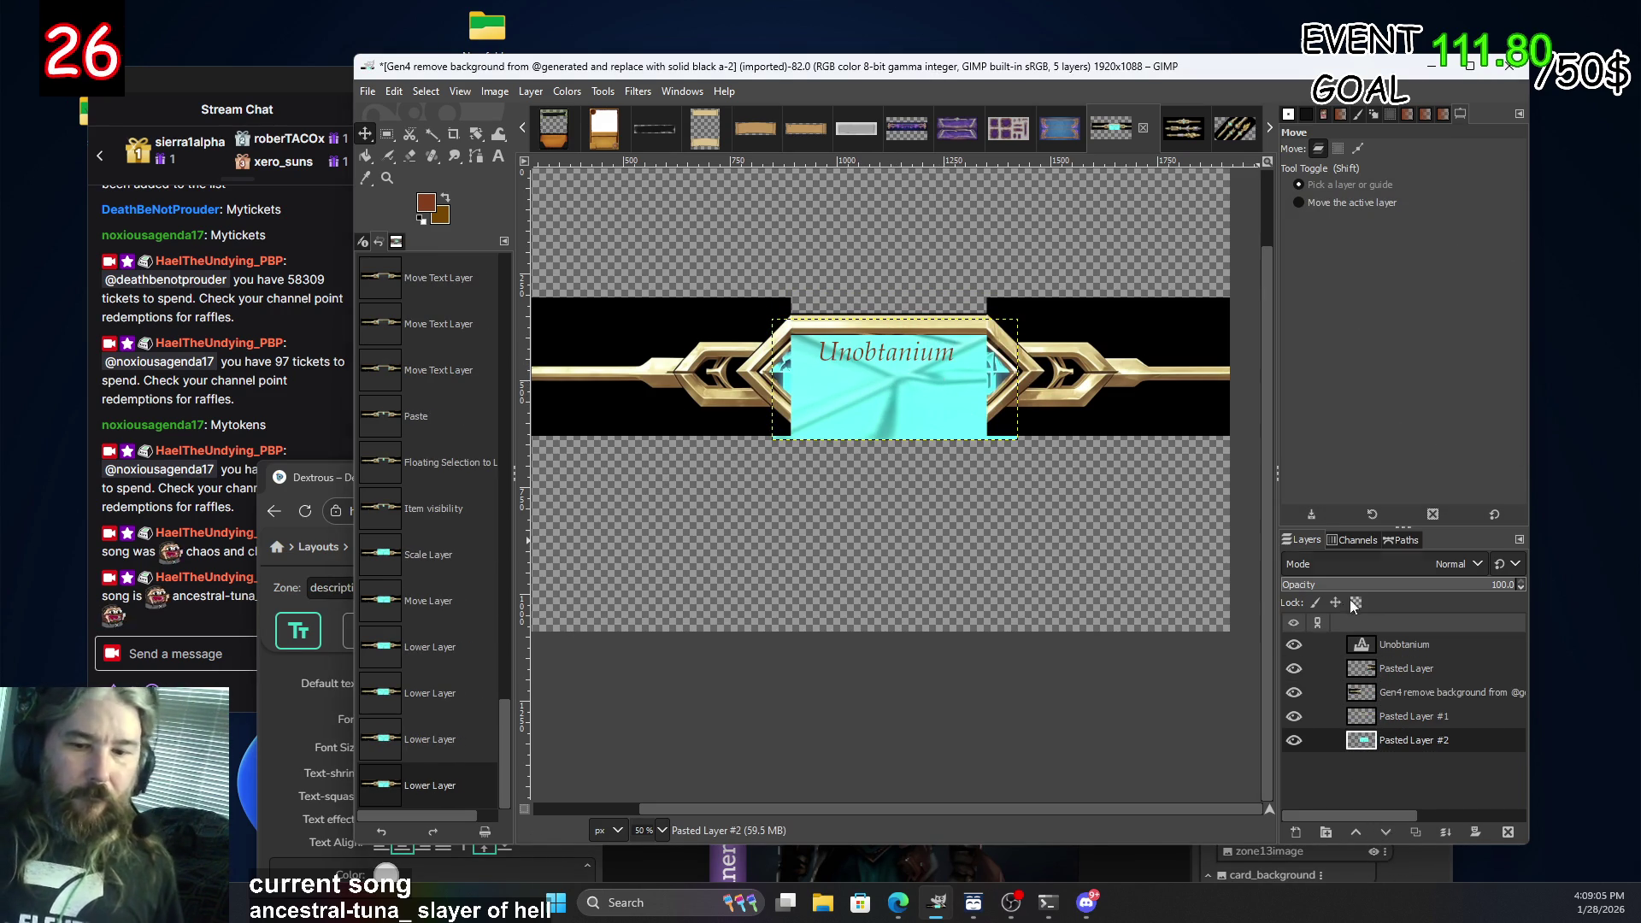
{"action": "left_click", "coordinate": [1285, 740]}
{"action": "scroll", "coordinate": [753, 393], "scroll_direction": "up", "scroll_amount": 5}
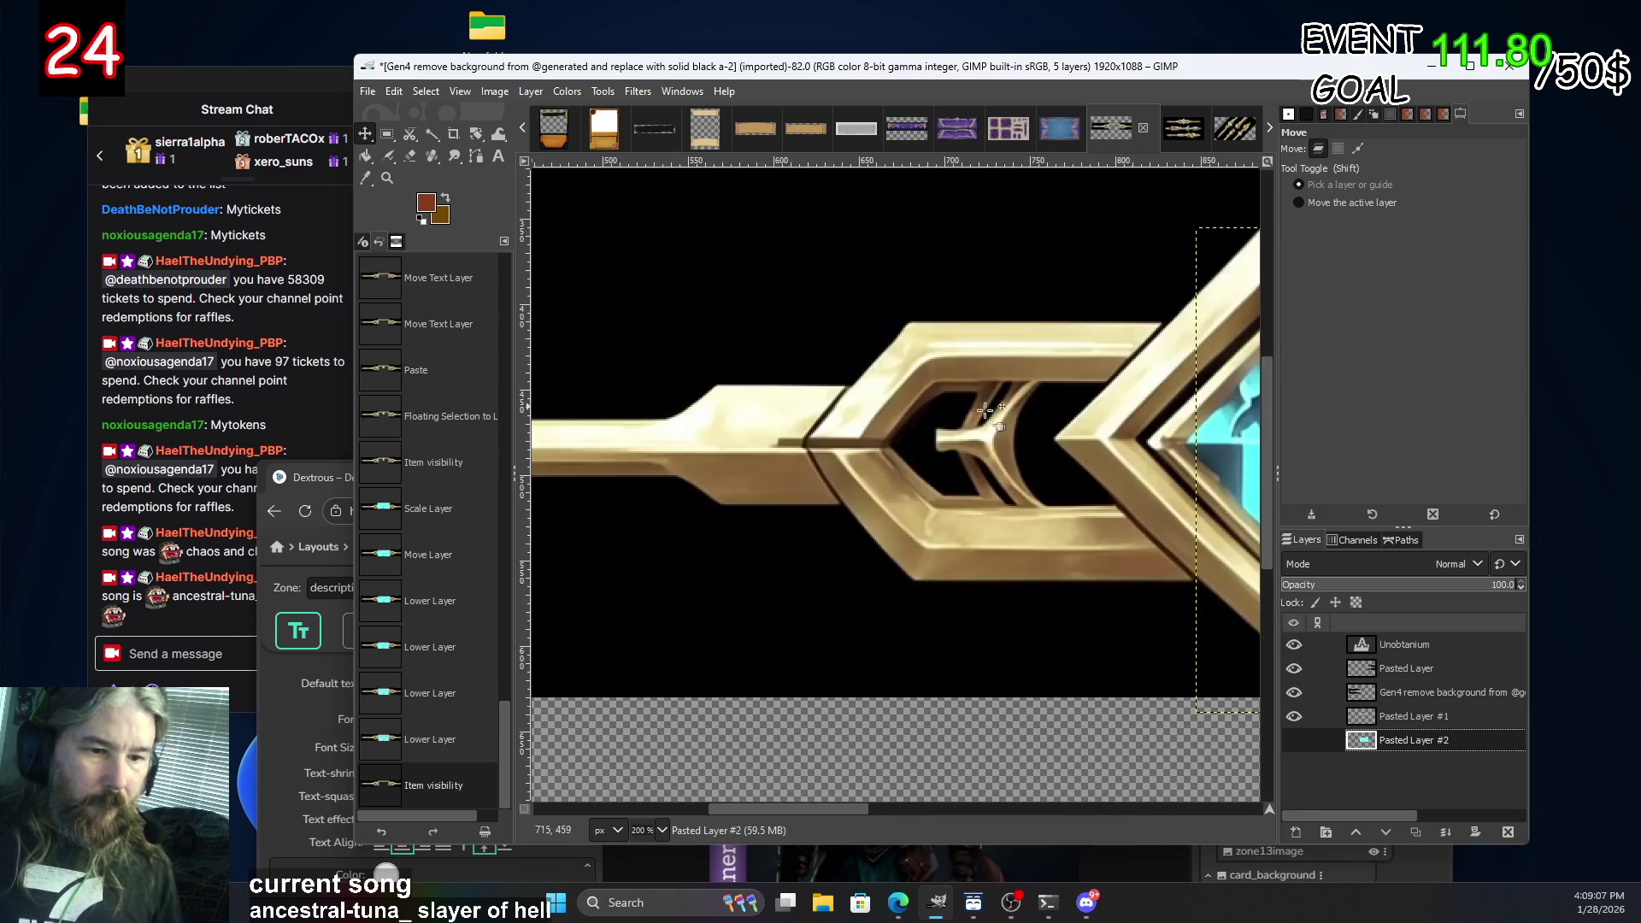
{"action": "scroll", "coordinate": [577, 411], "scroll_direction": "down", "scroll_amount": 2}
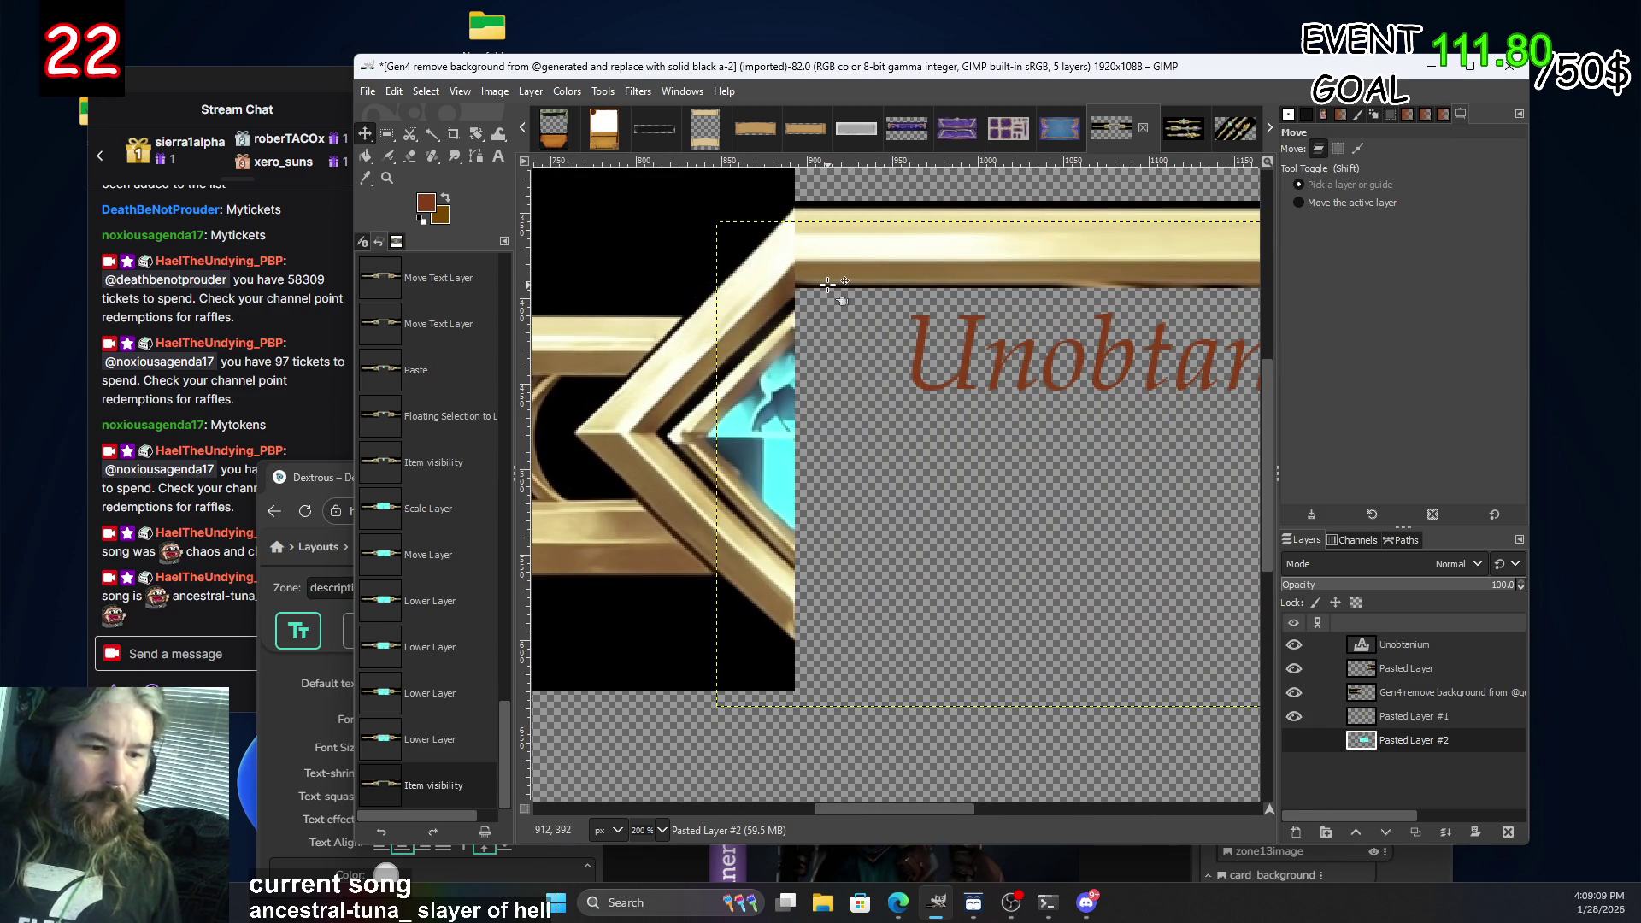
Step: Switch to the gold arrows image and zoom in on its top diamond gem
{"action": "left_click", "coordinate": [1194, 130]}
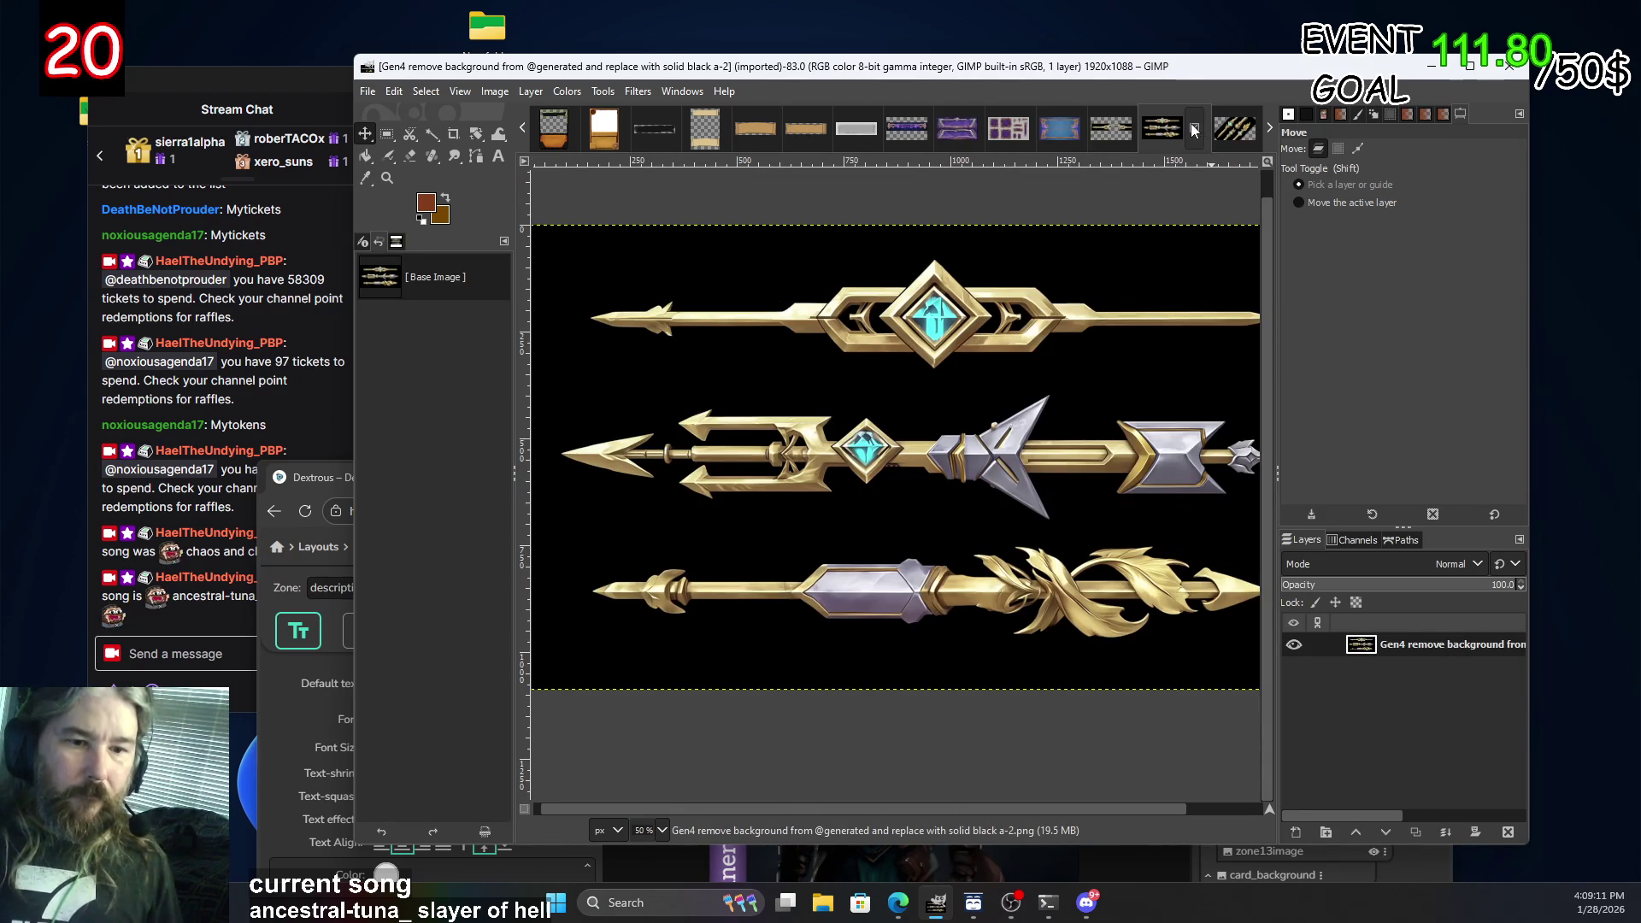
{"action": "left_click", "coordinate": [1243, 130]}
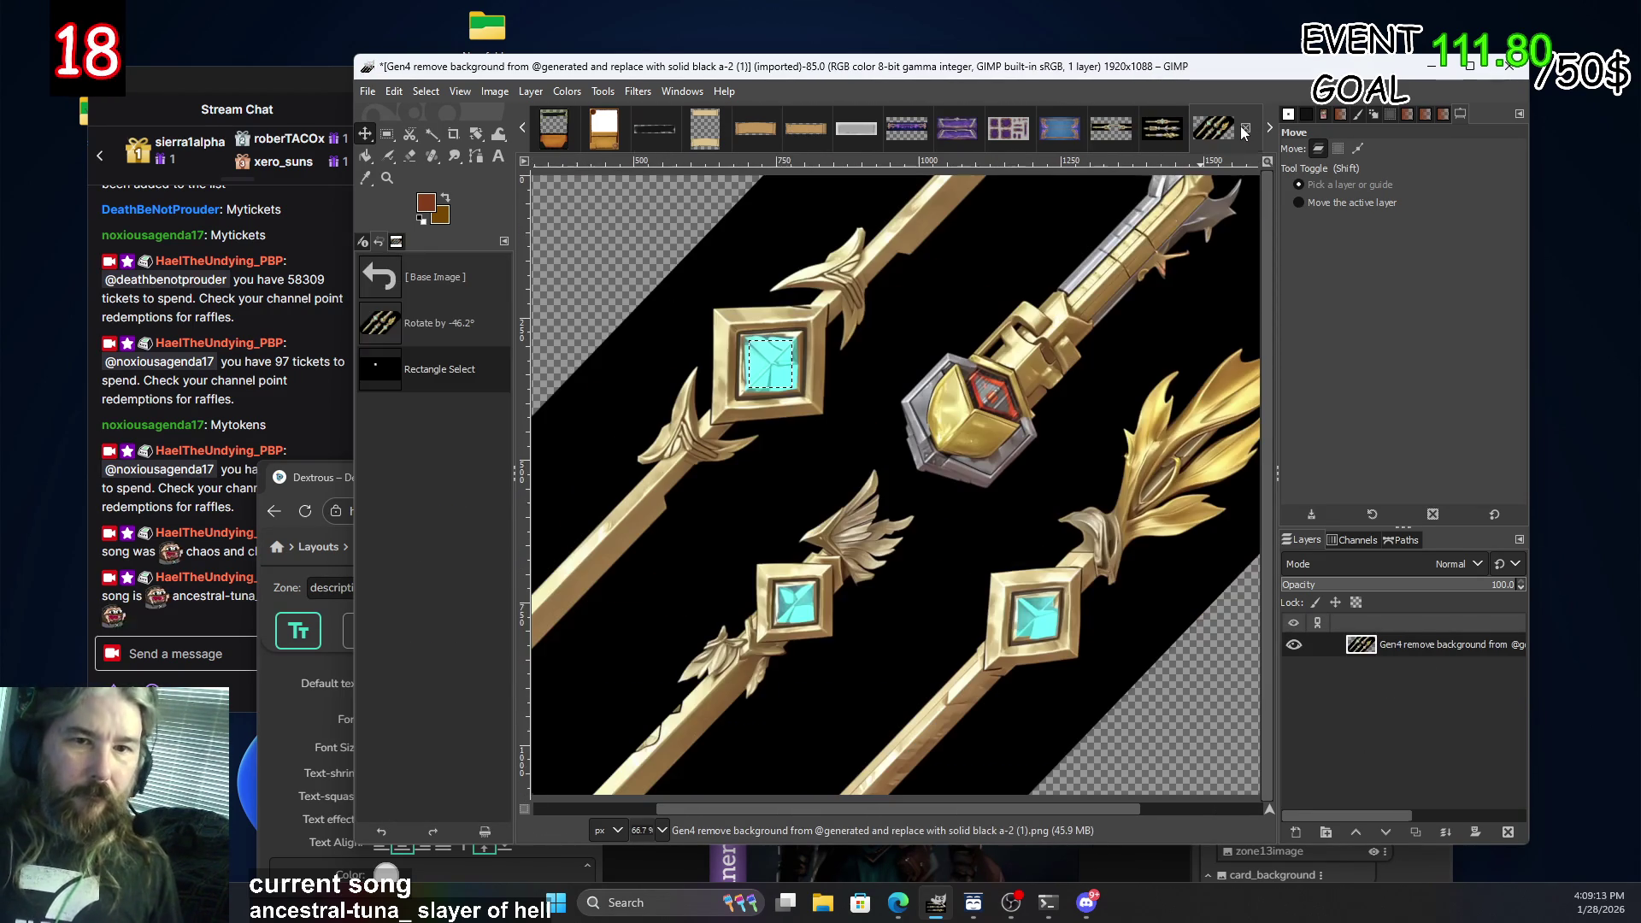
{"action": "scroll", "coordinate": [1079, 370], "scroll_direction": "down", "scroll_amount": 2, "text": "ctrl"}
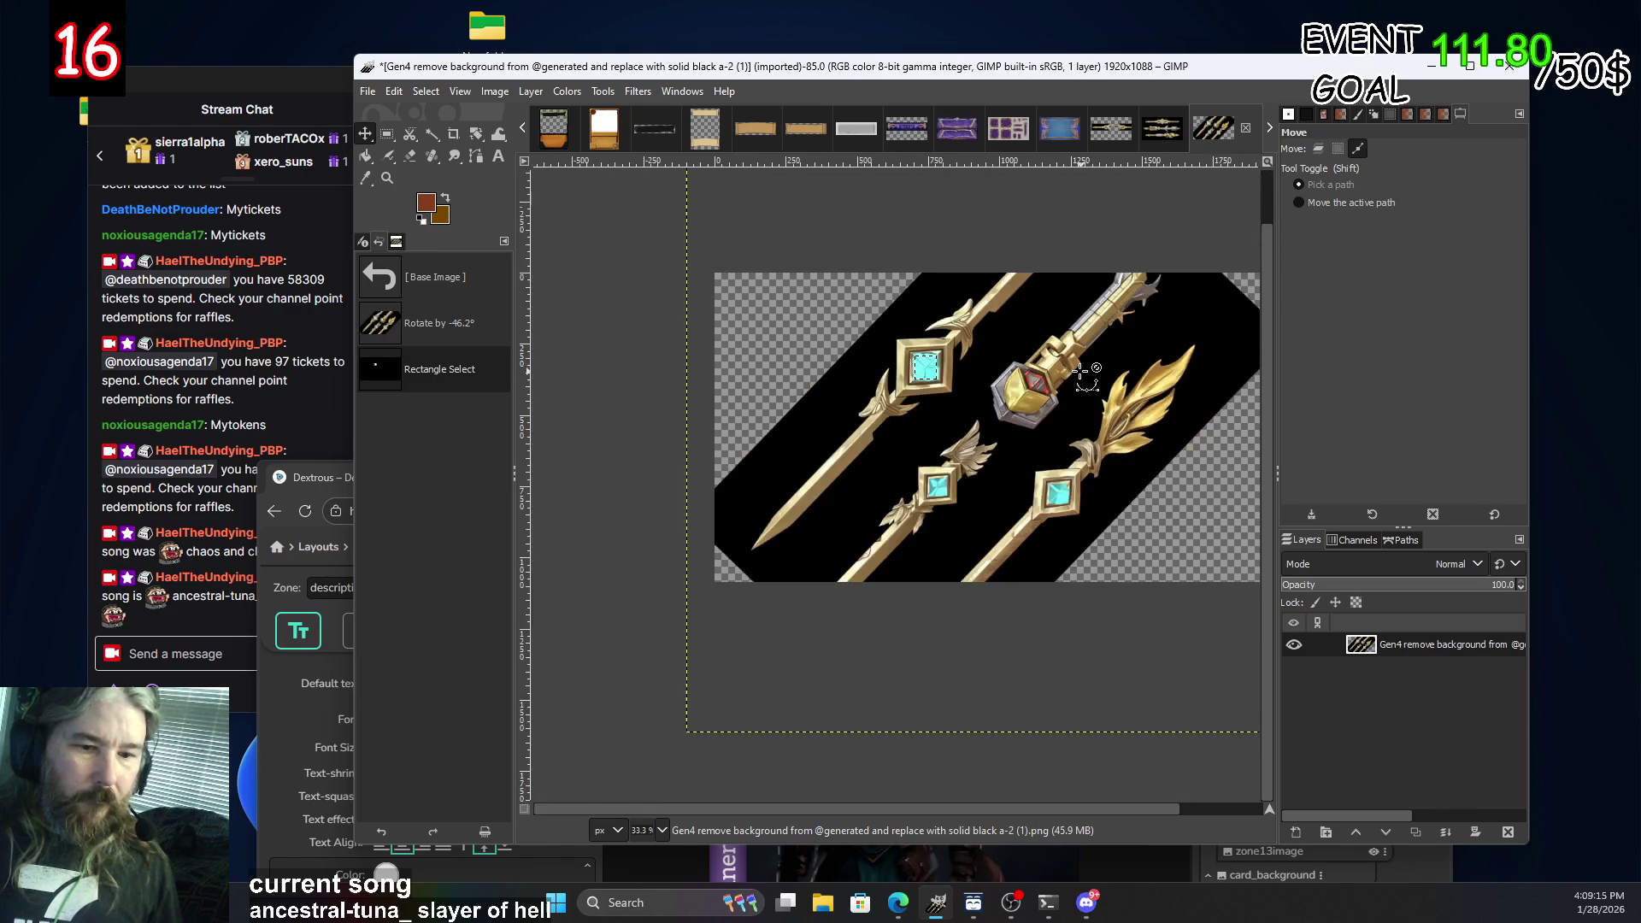
{"action": "left_click", "coordinate": [1161, 129]}
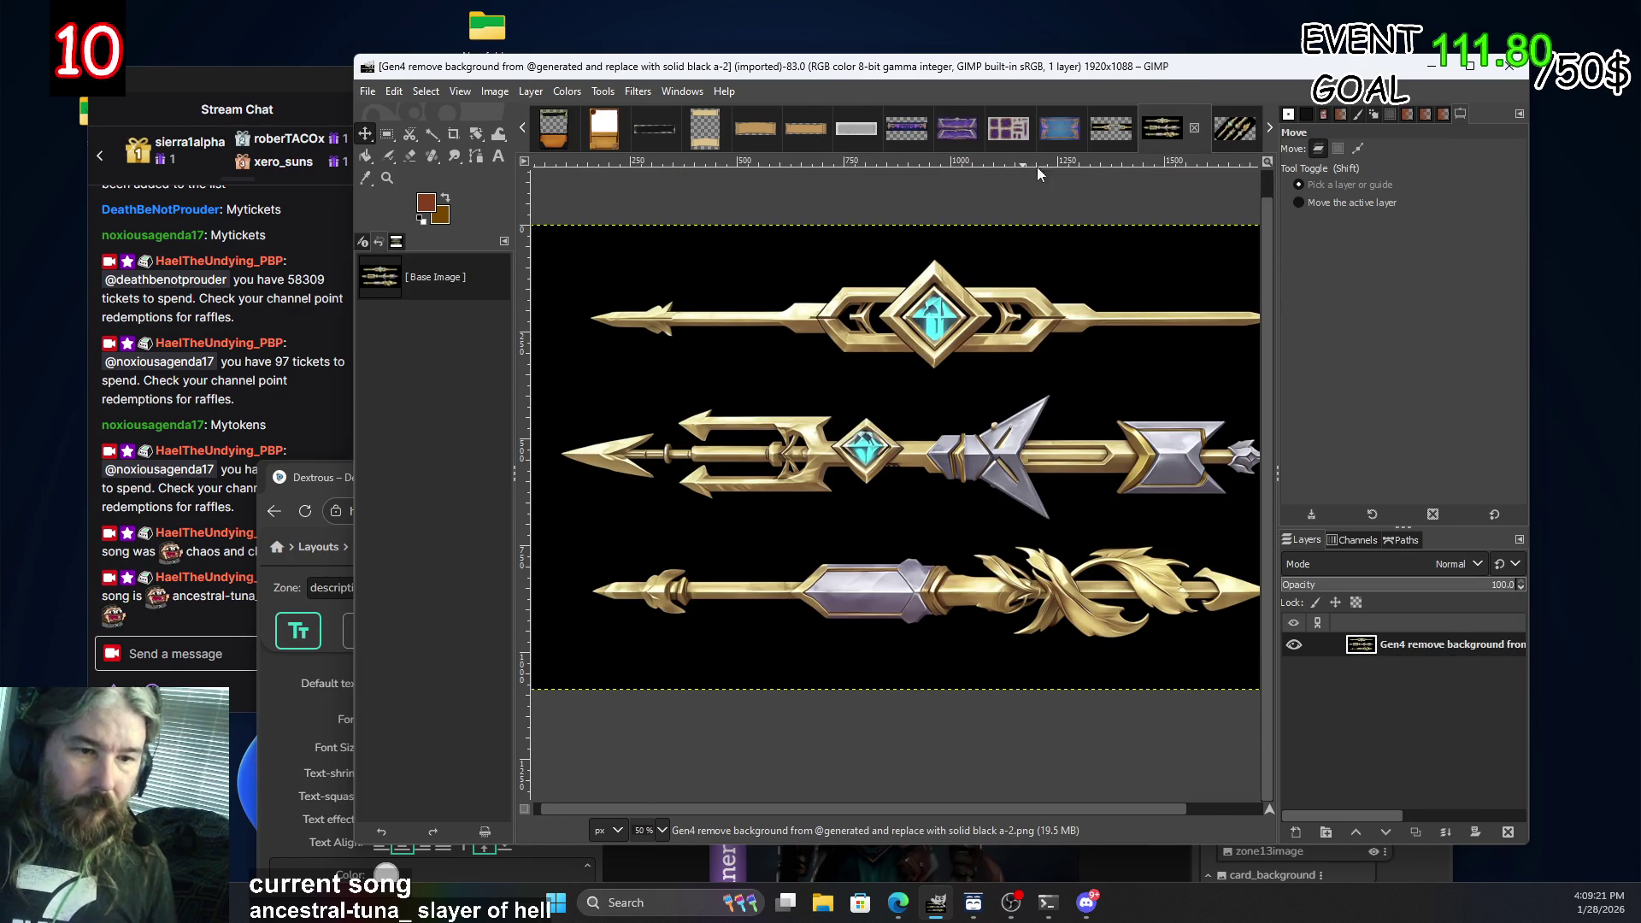
{"action": "scroll", "coordinate": [957, 300], "scroll_direction": "up", "scroll_amount": 4, "text": "ctrl"}
{"action": "scroll", "coordinate": [959, 306], "scroll_direction": "up", "scroll_amount": 1, "text": "ctrl"}
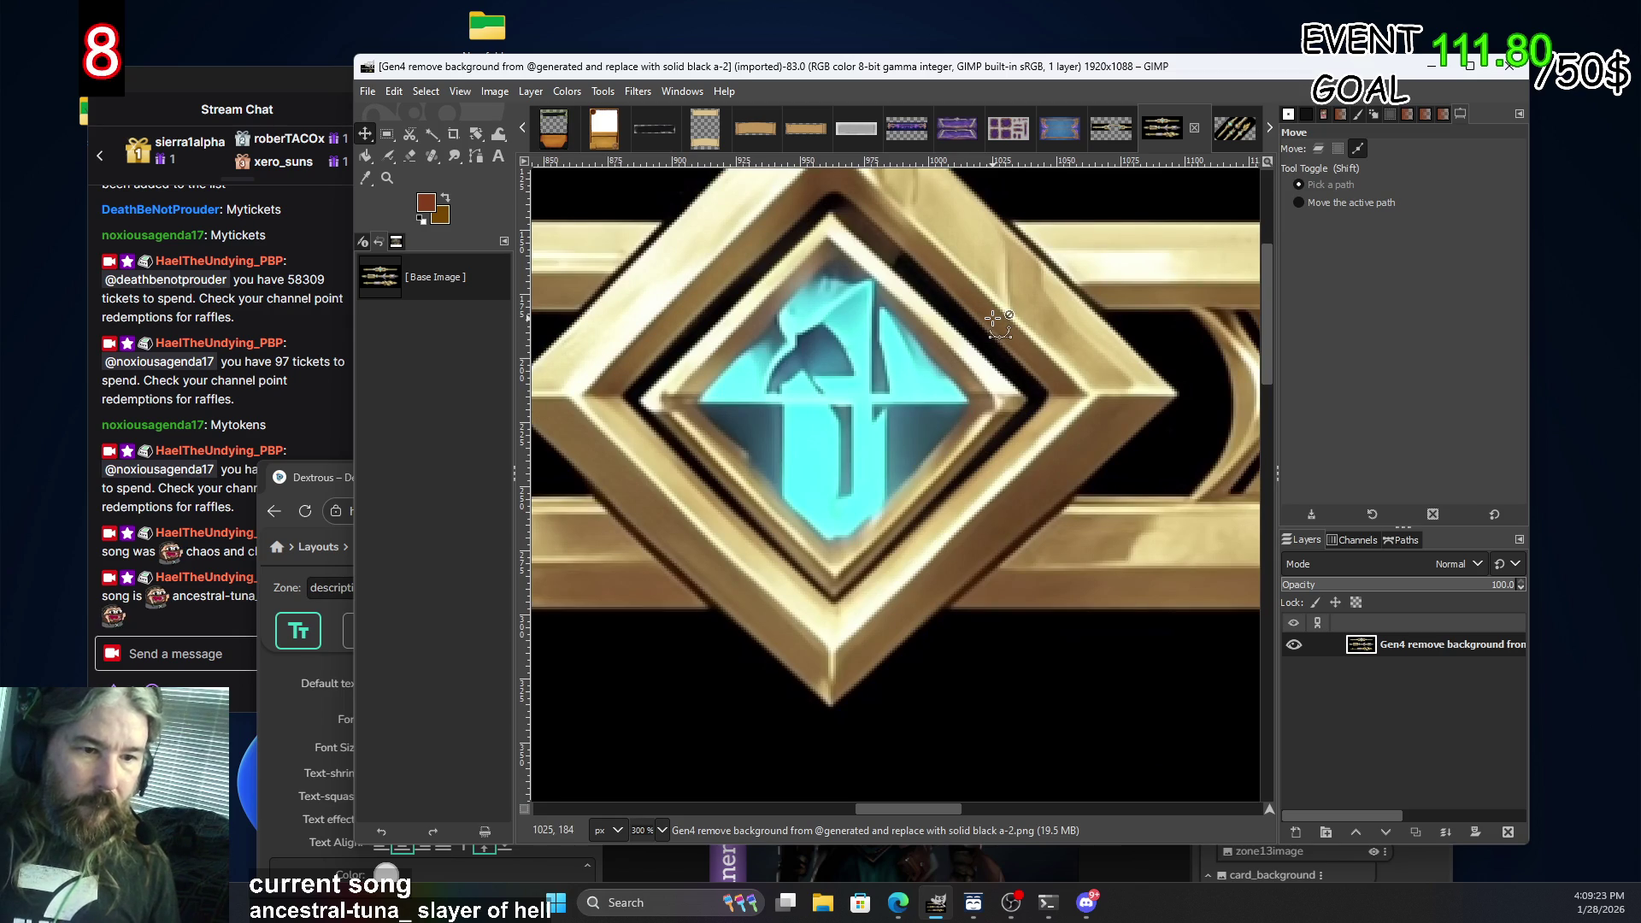
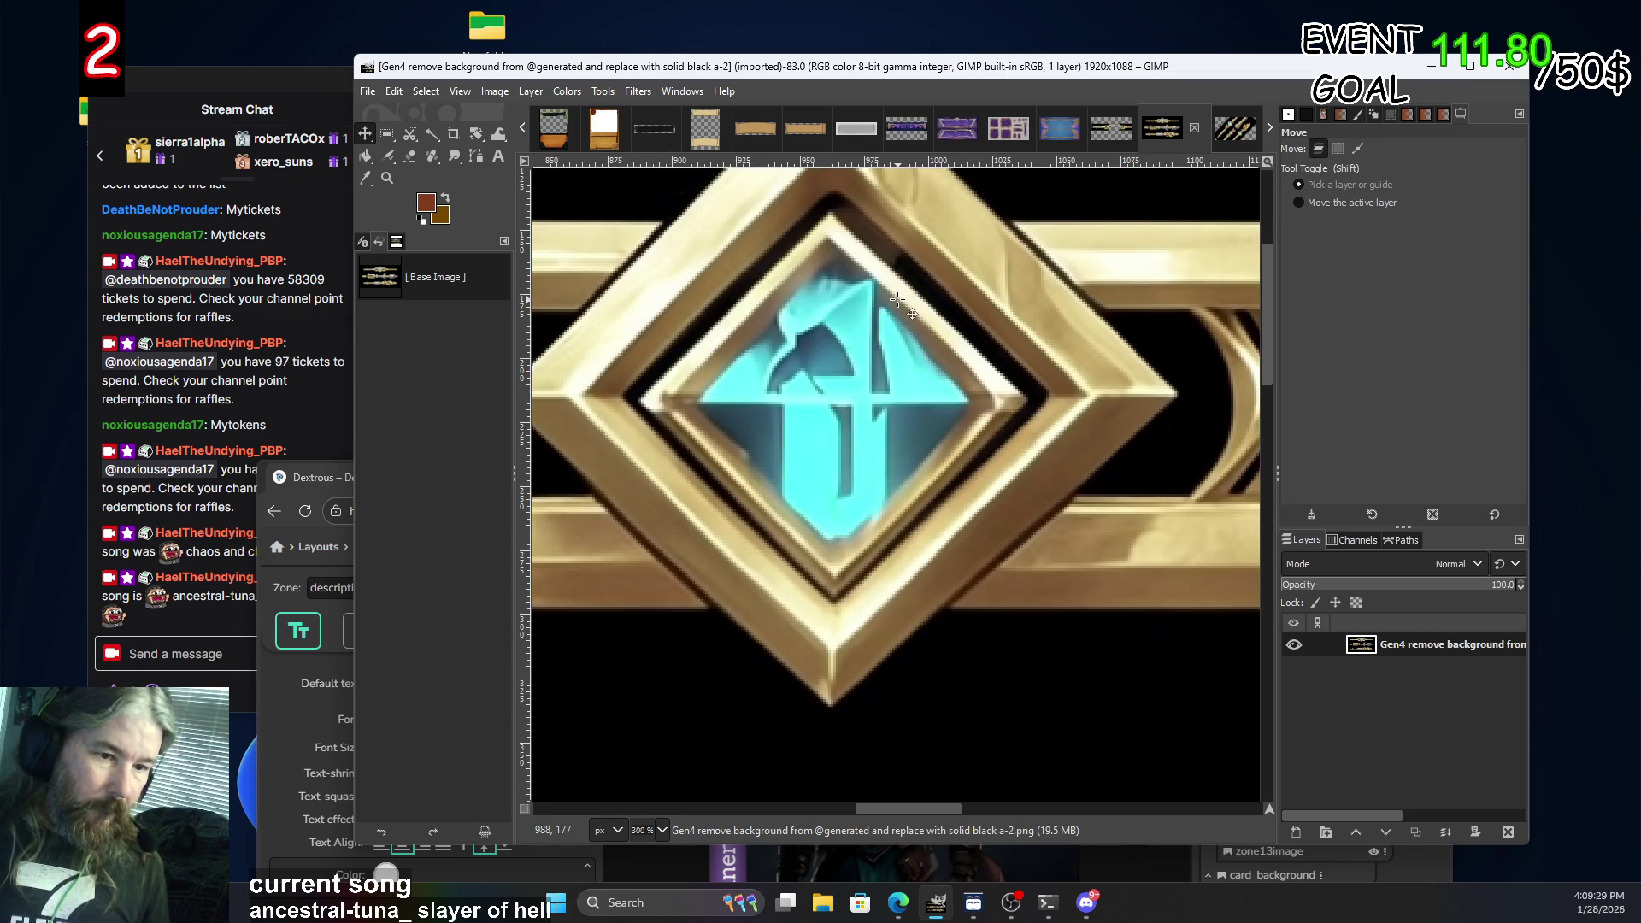
Step: Select and copy the lower-right corner piece of the gold diamond frame
{"action": "scroll", "coordinate": [960, 387], "scroll_direction": "down", "scroll_amount": 1}
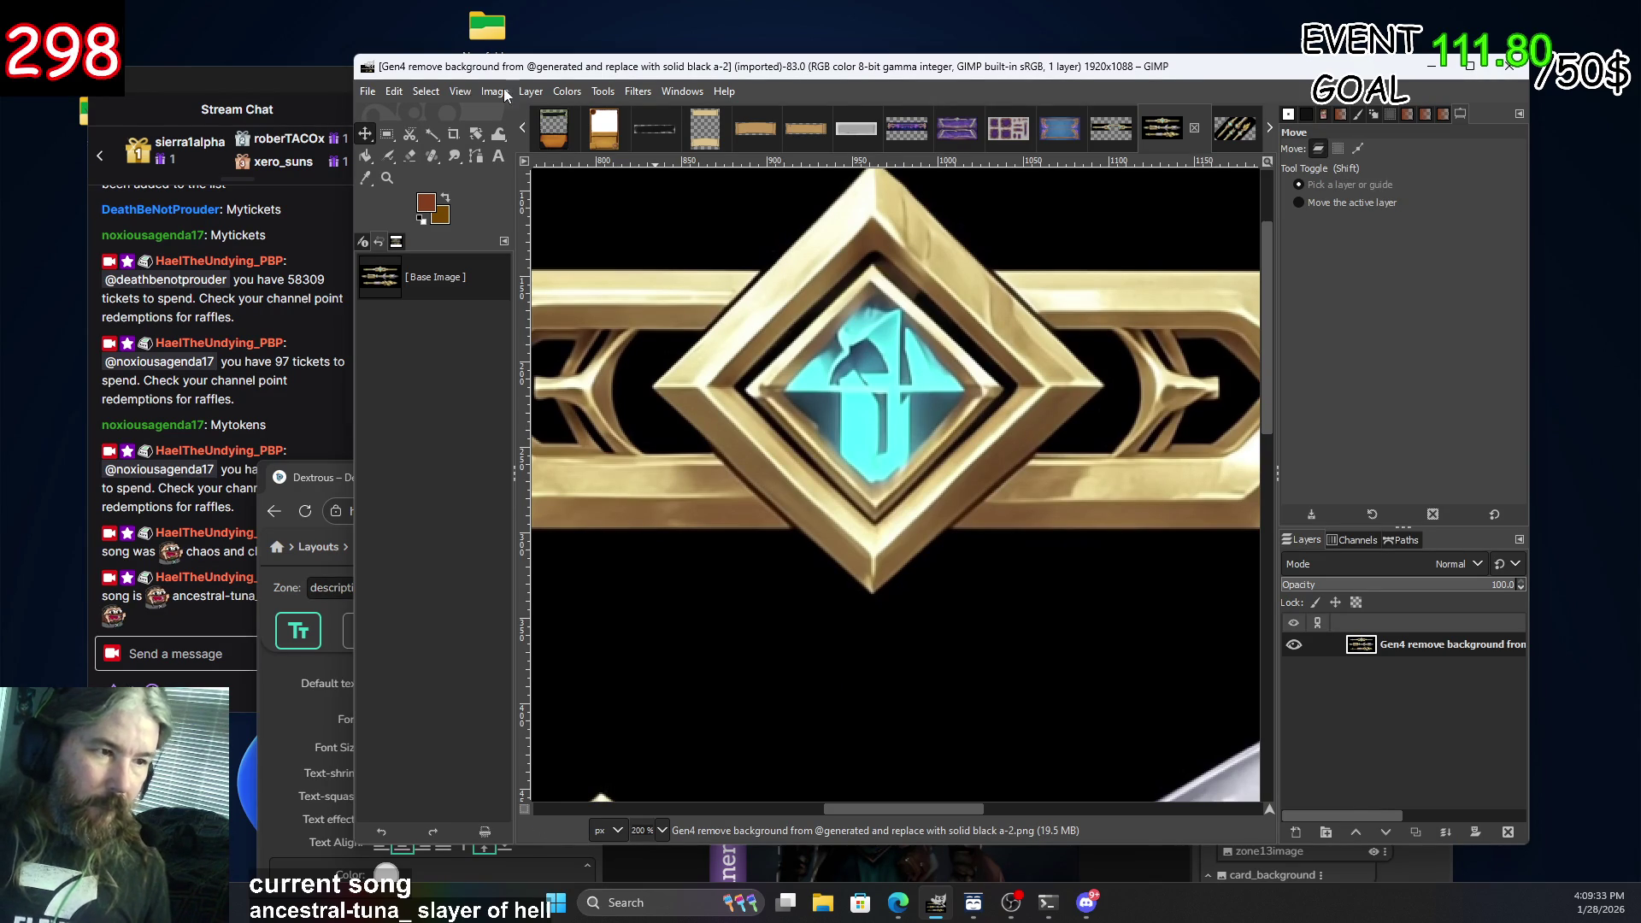
{"action": "left_click", "coordinate": [389, 134]}
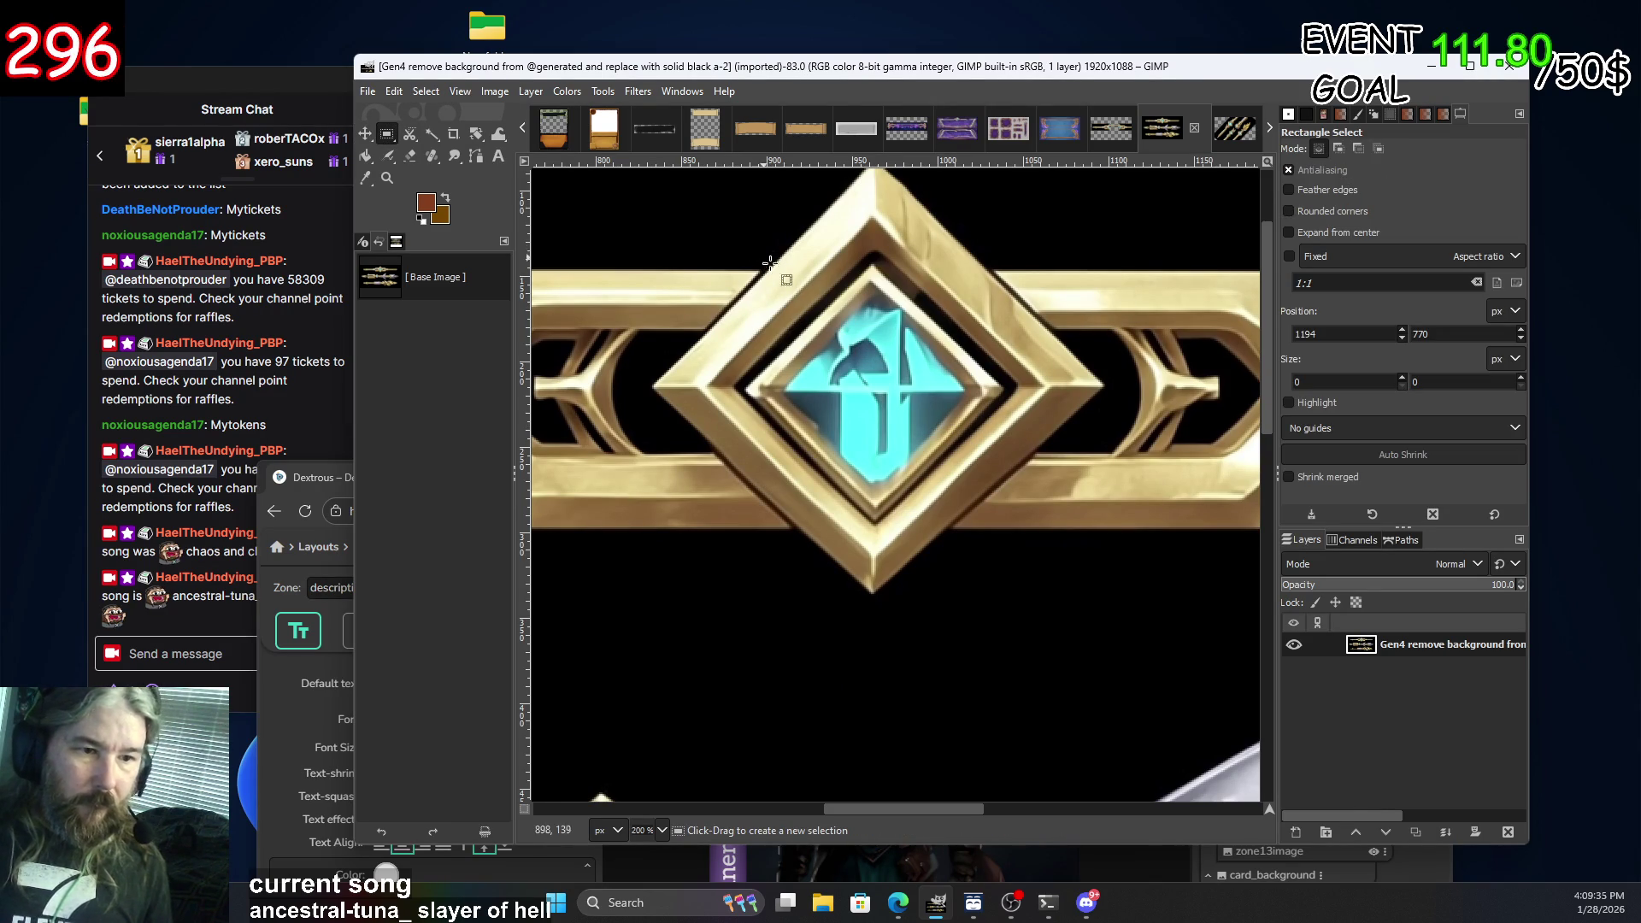
{"action": "left_click_drag", "start_coordinate": [877, 380], "coordinate": [1019, 563]}
{"action": "left_click_drag", "start_coordinate": [949, 391], "coordinate": [951, 408]}
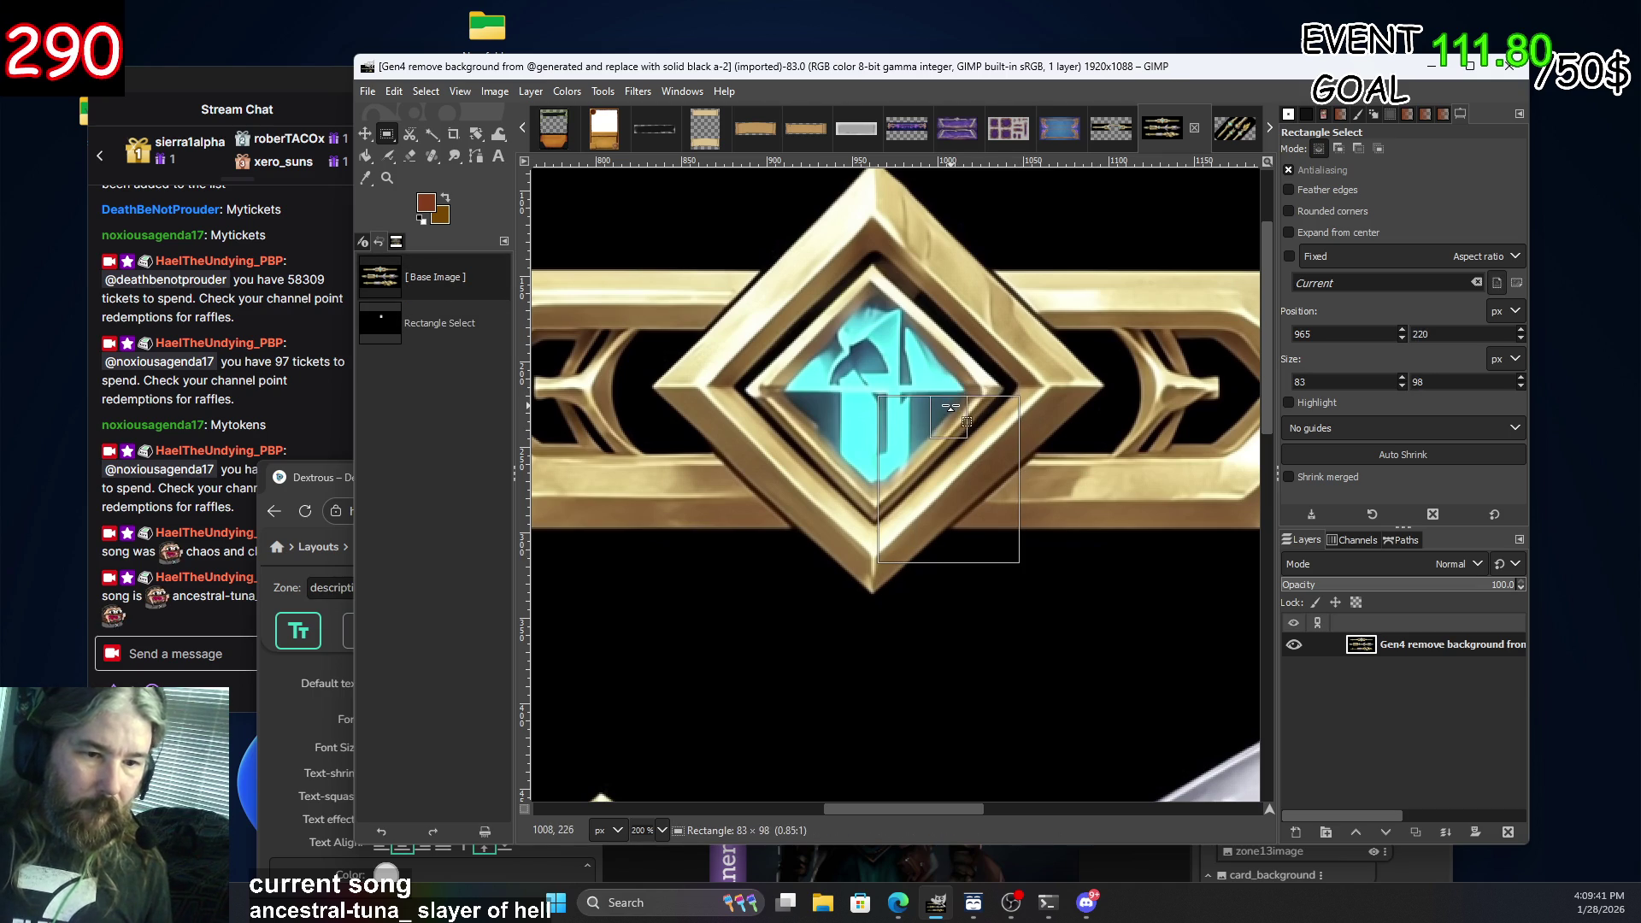
{"action": "key", "text": "Return"}
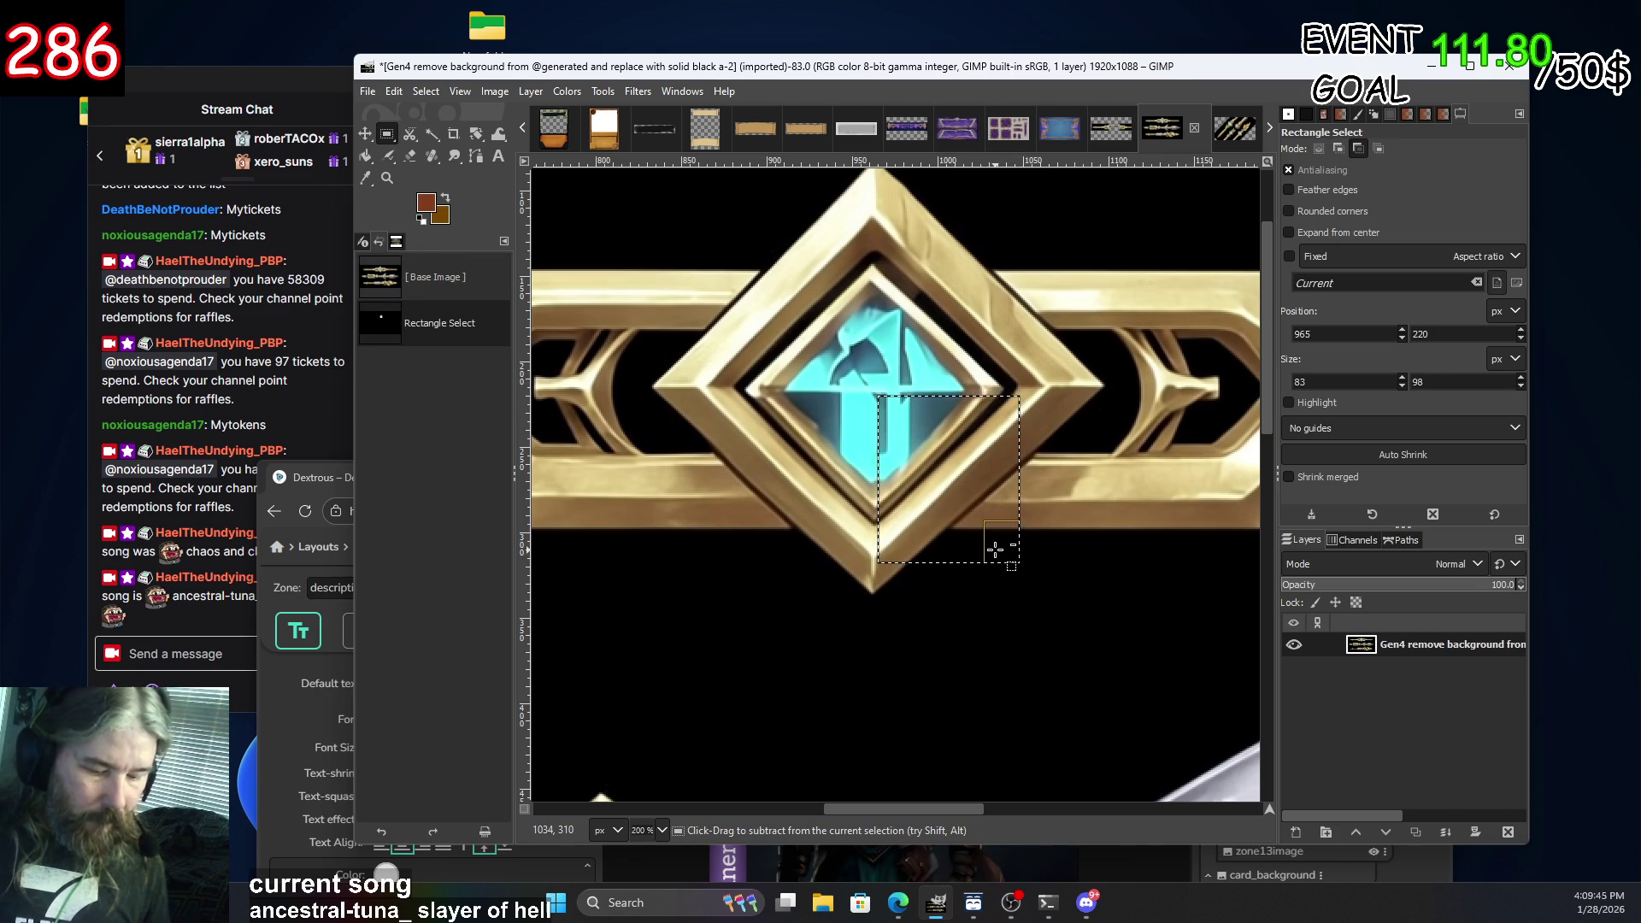
{"action": "key", "text": "ctrl+c"}
Step: Paste the corner piece into the Unobtanium banner as its own layer, Pasted Layer #3
{"action": "left_click", "coordinate": [1102, 130]}
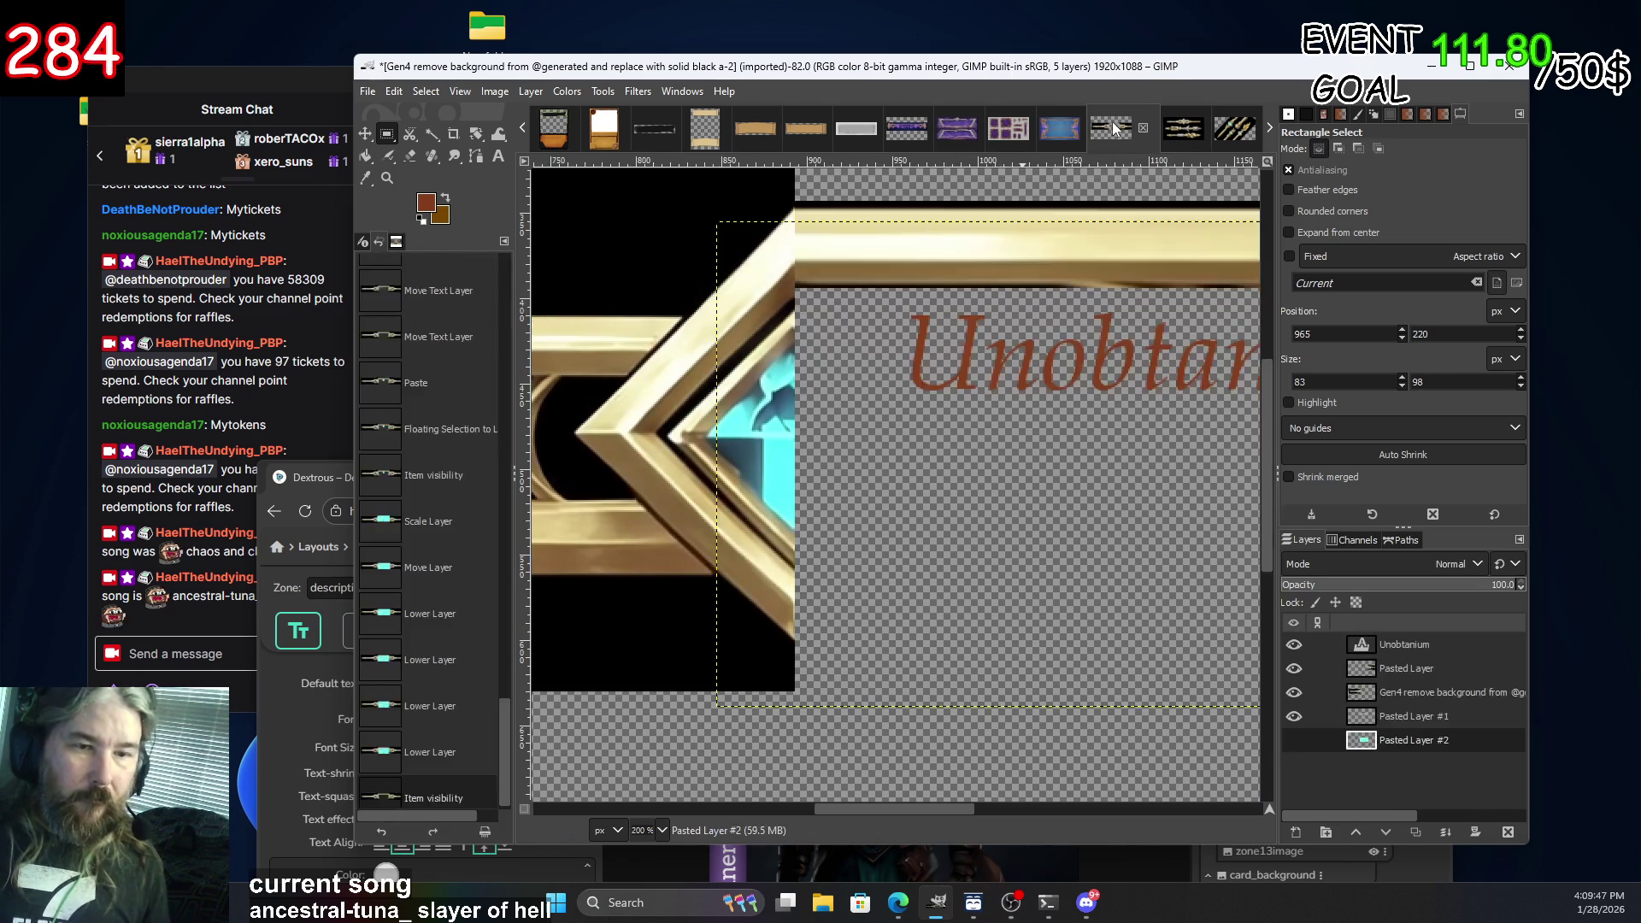
{"action": "scroll", "coordinate": [927, 504], "scroll_direction": "down", "scroll_amount": 4}
{"action": "scroll", "coordinate": [927, 504], "scroll_direction": "up", "scroll_amount": 1}
{"action": "key", "text": "ctrl+v"}
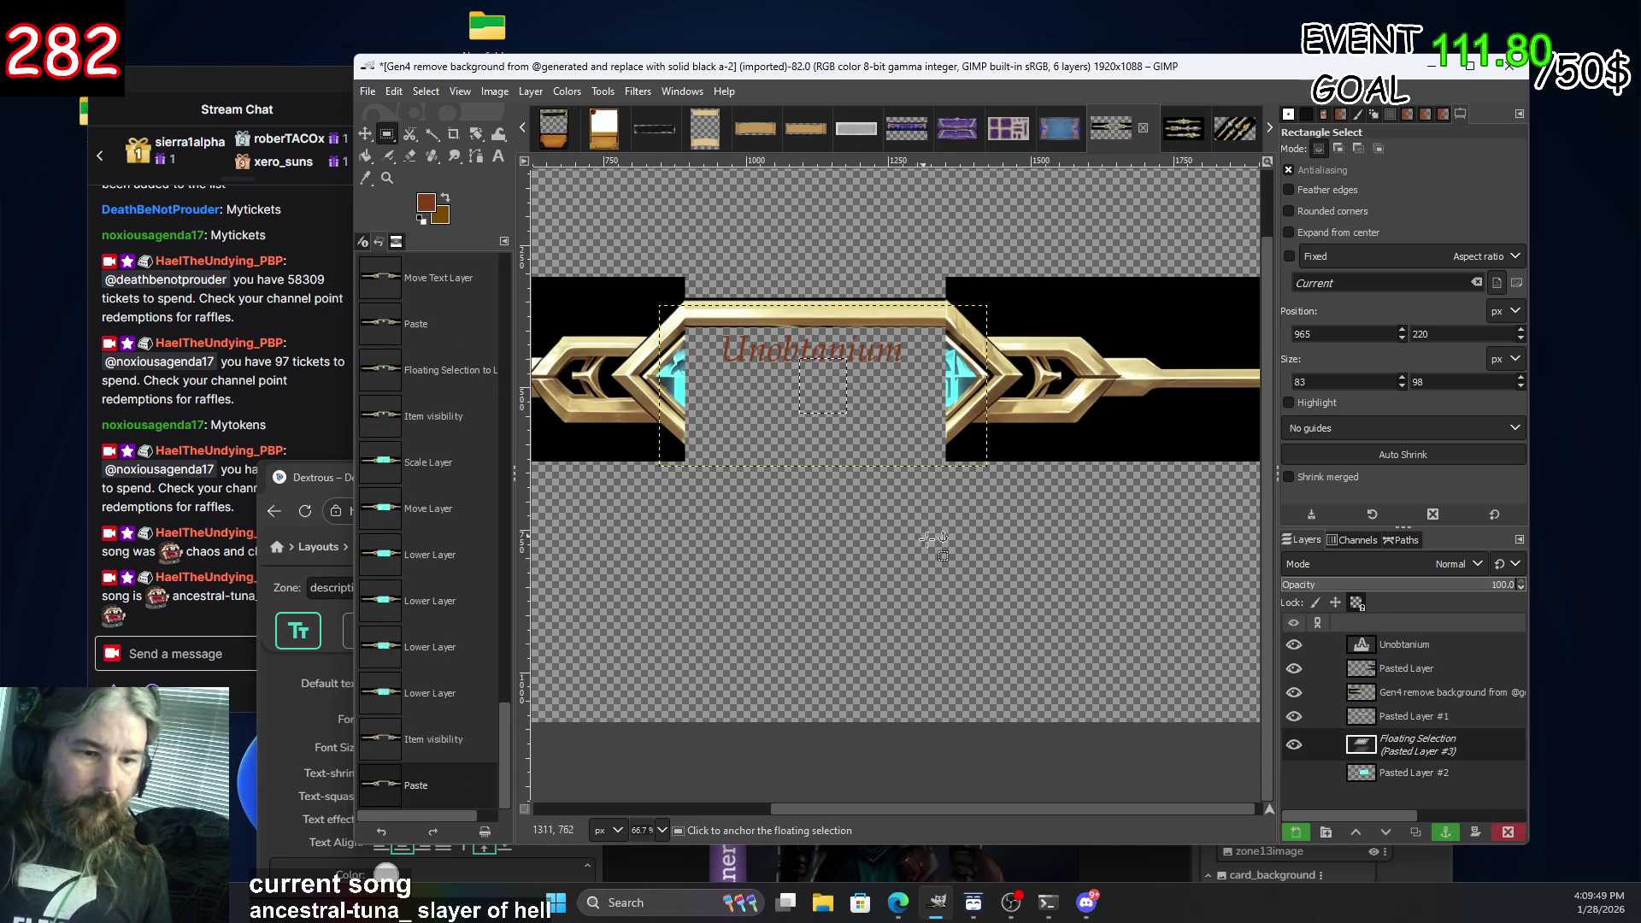
{"action": "right_click", "coordinate": [1401, 752]}
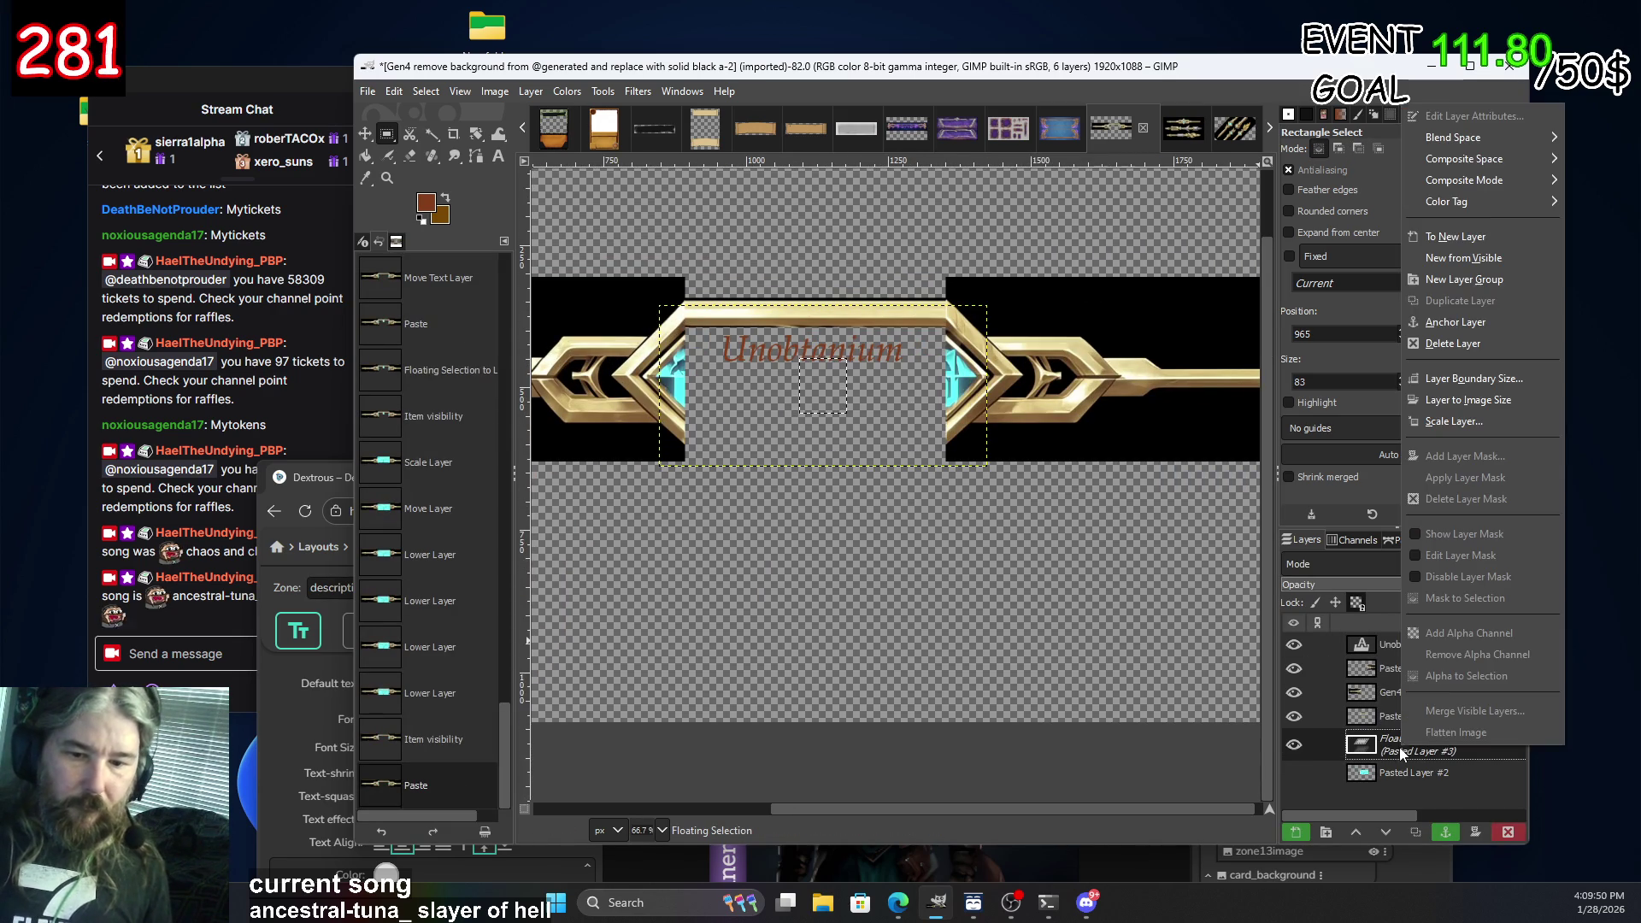
{"action": "left_click", "coordinate": [1470, 236]}
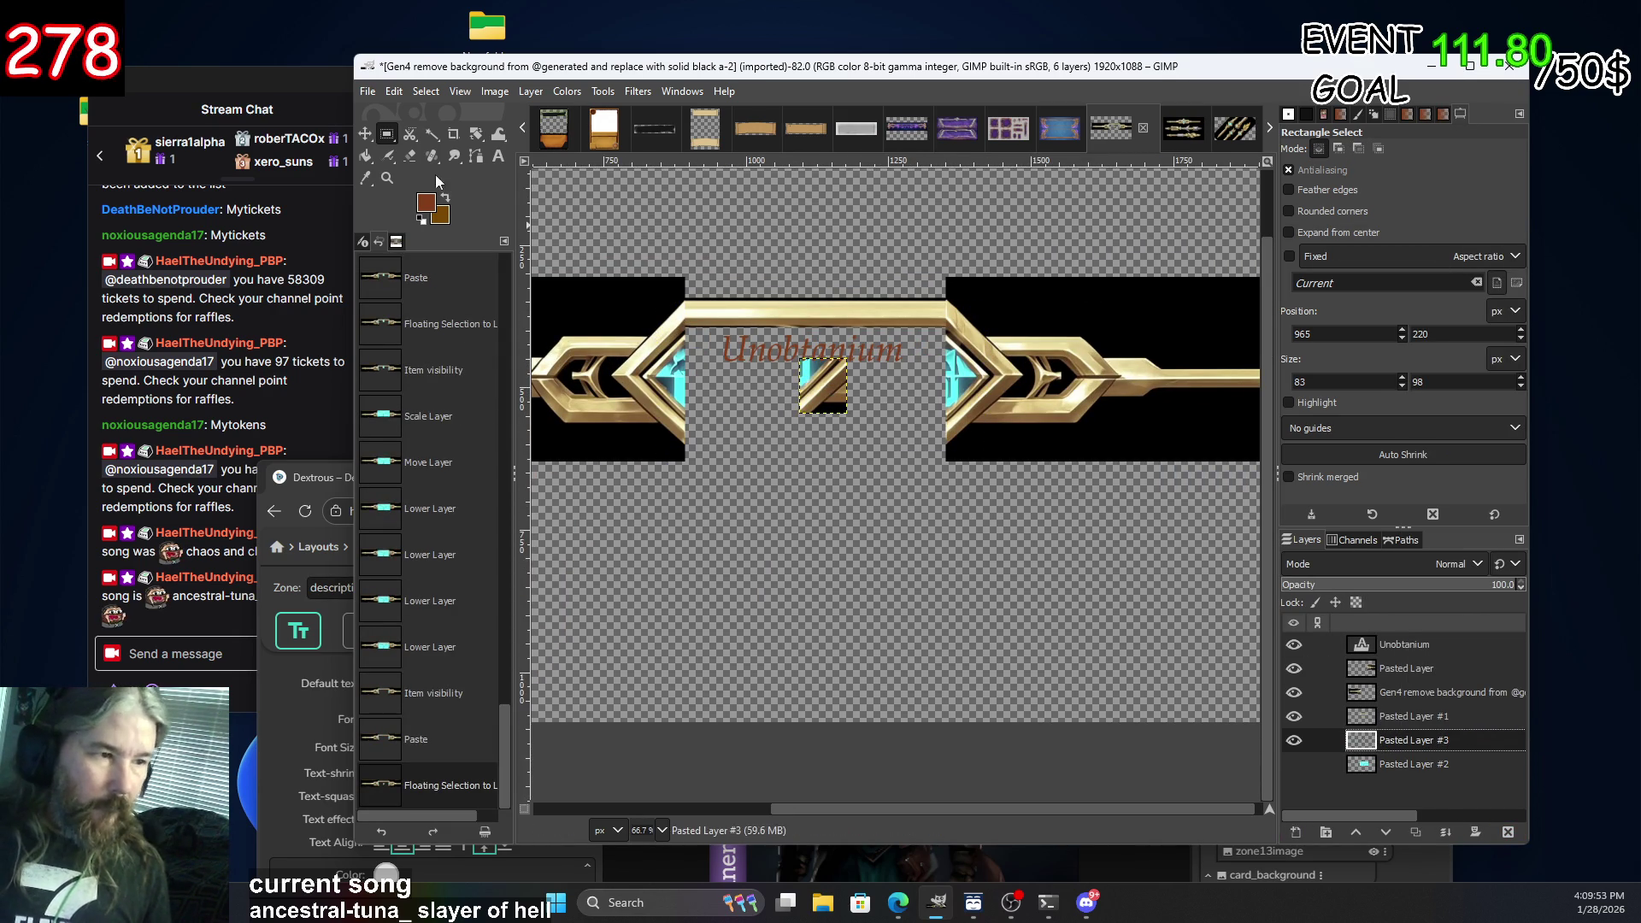
{"action": "left_click", "coordinate": [366, 135]}
Step: Move the pasted frame piece below the banner, then try a rotation and cancel it
{"action": "mouse_move", "coordinate": [823, 386]}
{"action": "left_mouse_down"}
{"action": "mouse_move", "coordinate": [833, 607]}
{"action": "mouse_move", "coordinate": [855, 597]}
{"action": "left_mouse_up"}
{"action": "key", "text": "shift+r"}
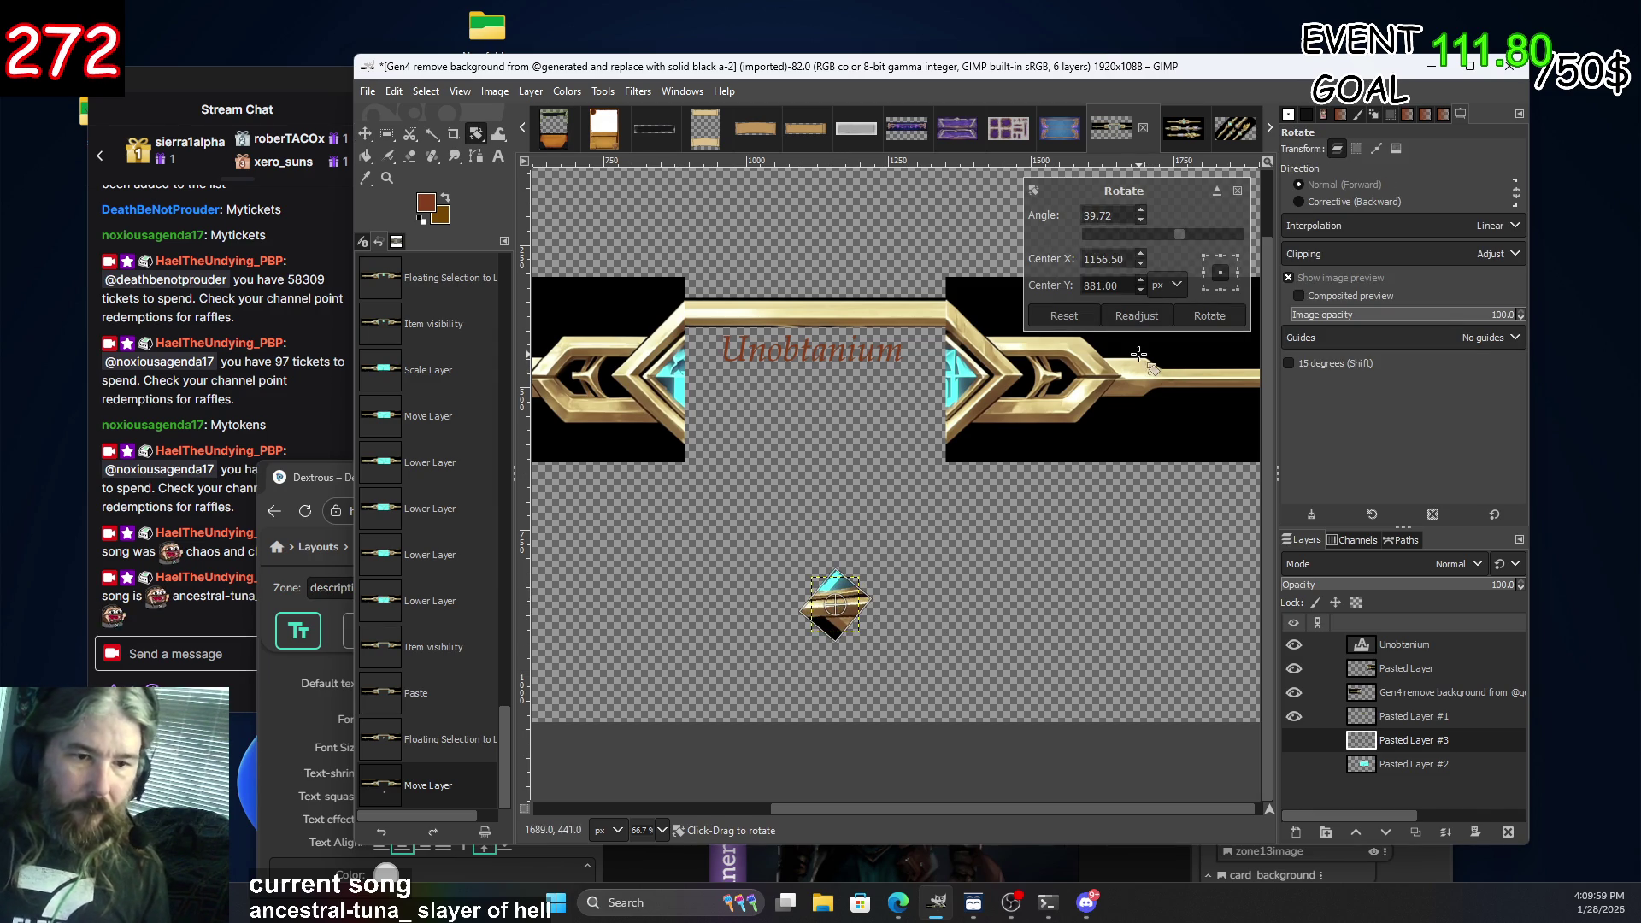
{"action": "mouse_move", "coordinate": [824, 616]}
{"action": "left_mouse_down"}
{"action": "mouse_move", "coordinate": [1070, 284]}
{"action": "mouse_move", "coordinate": [1143, 300]}
{"action": "left_mouse_up"}
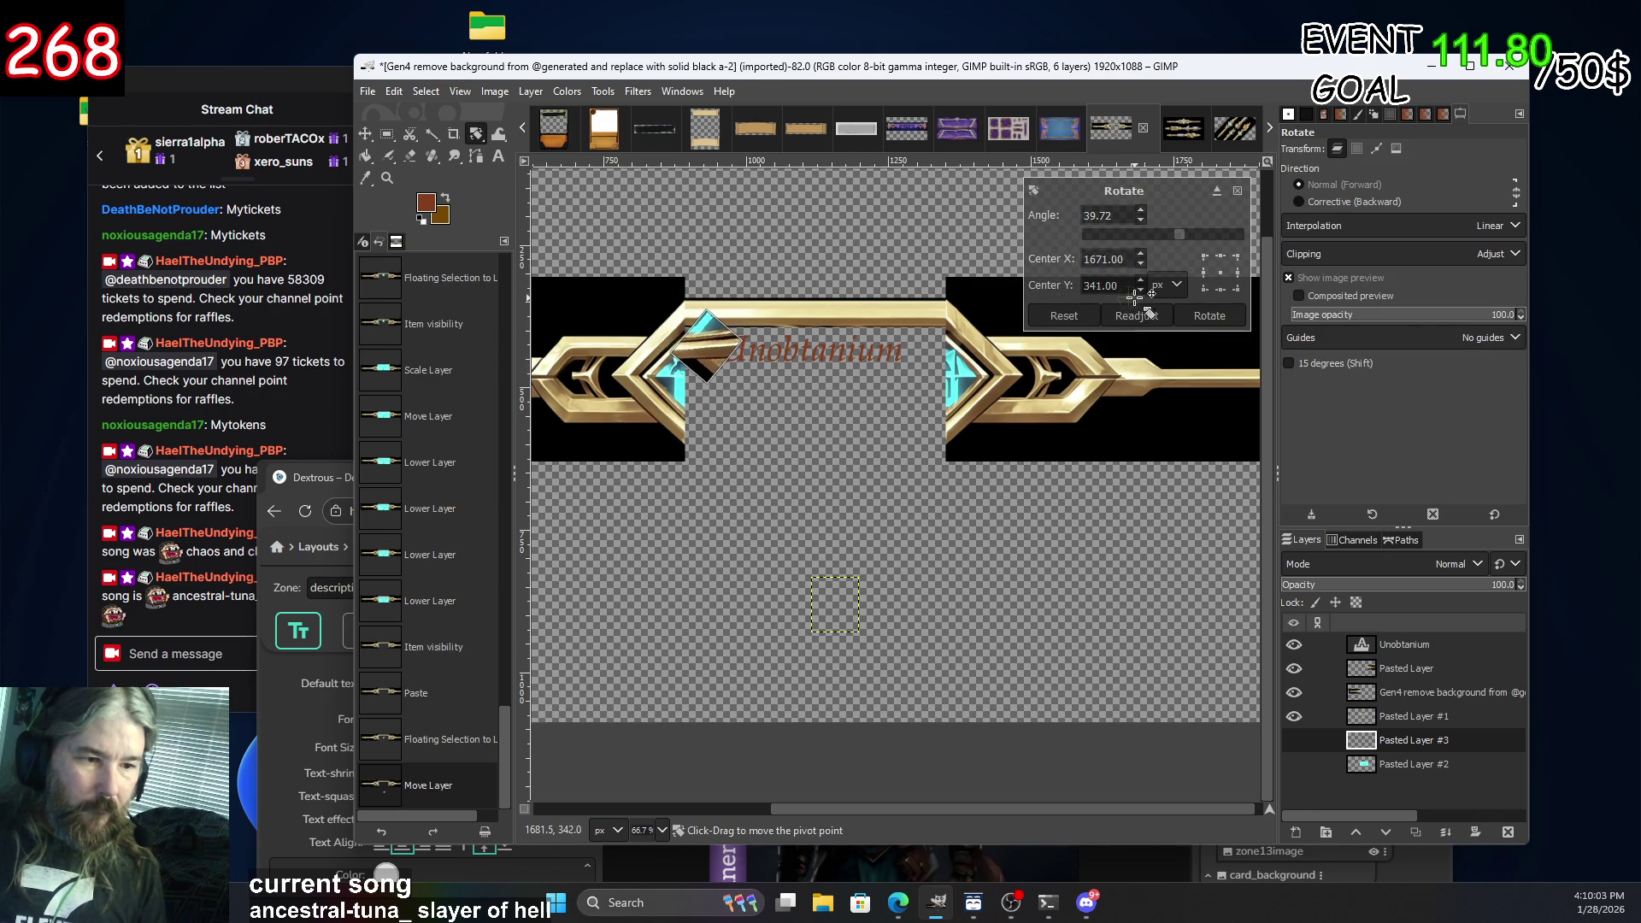
{"action": "mouse_move", "coordinate": [1142, 301]}
{"action": "left_mouse_down"}
{"action": "mouse_move", "coordinate": [1026, 453]}
{"action": "mouse_move", "coordinate": [1023, 503]}
{"action": "left_mouse_up"}
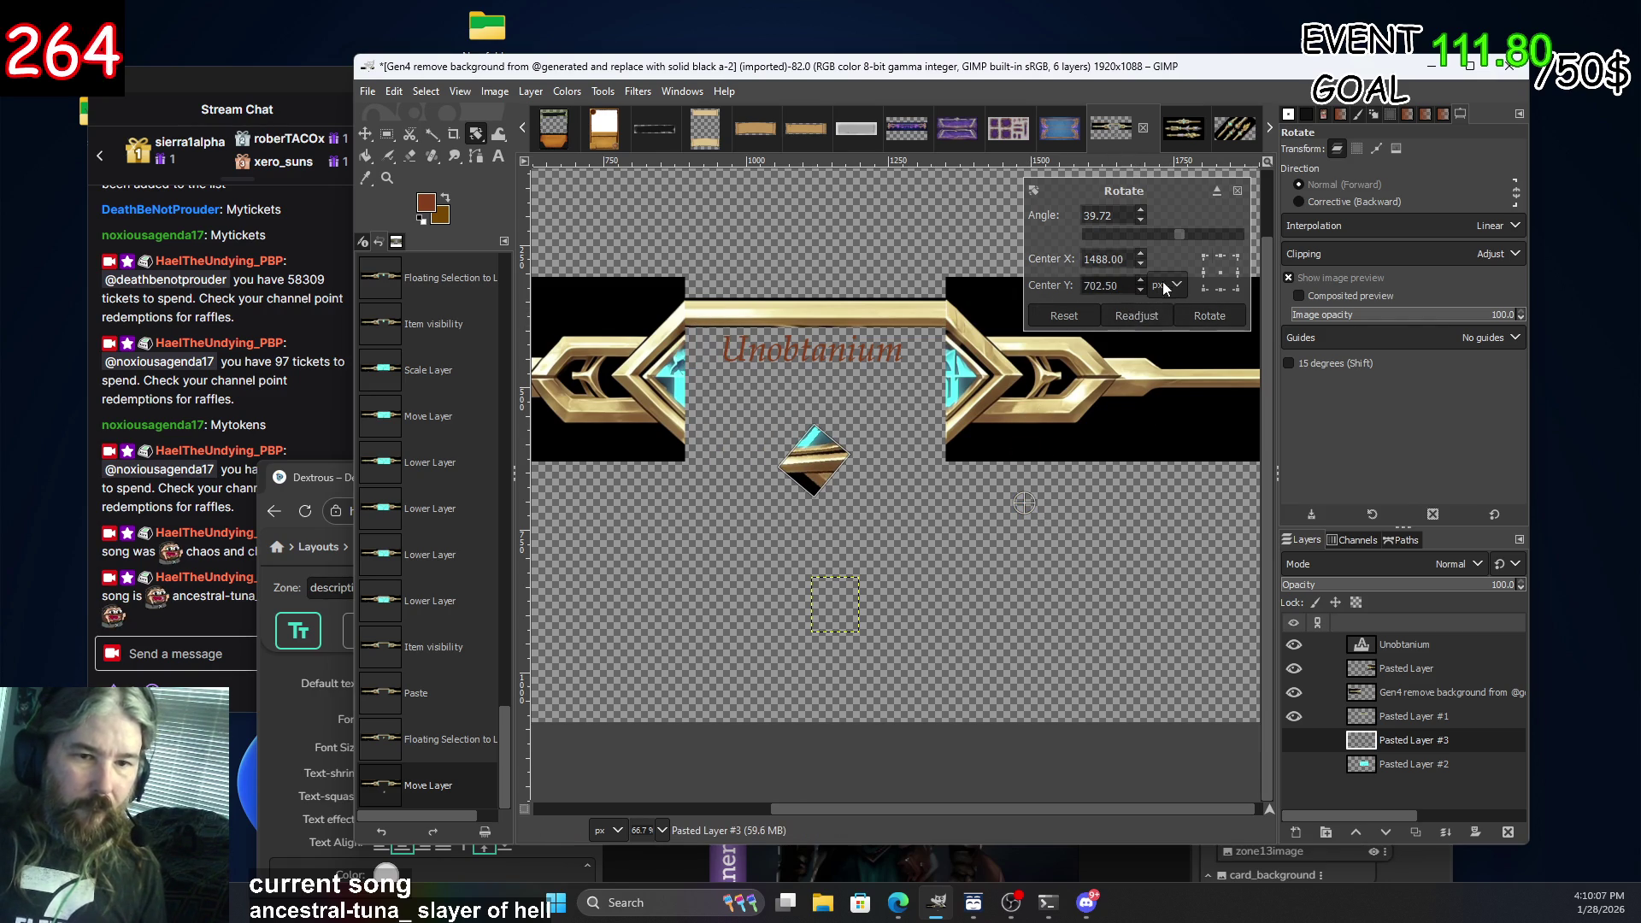
{"action": "left_click", "coordinate": [1080, 318]}
{"action": "left_click", "coordinate": [1237, 190]}
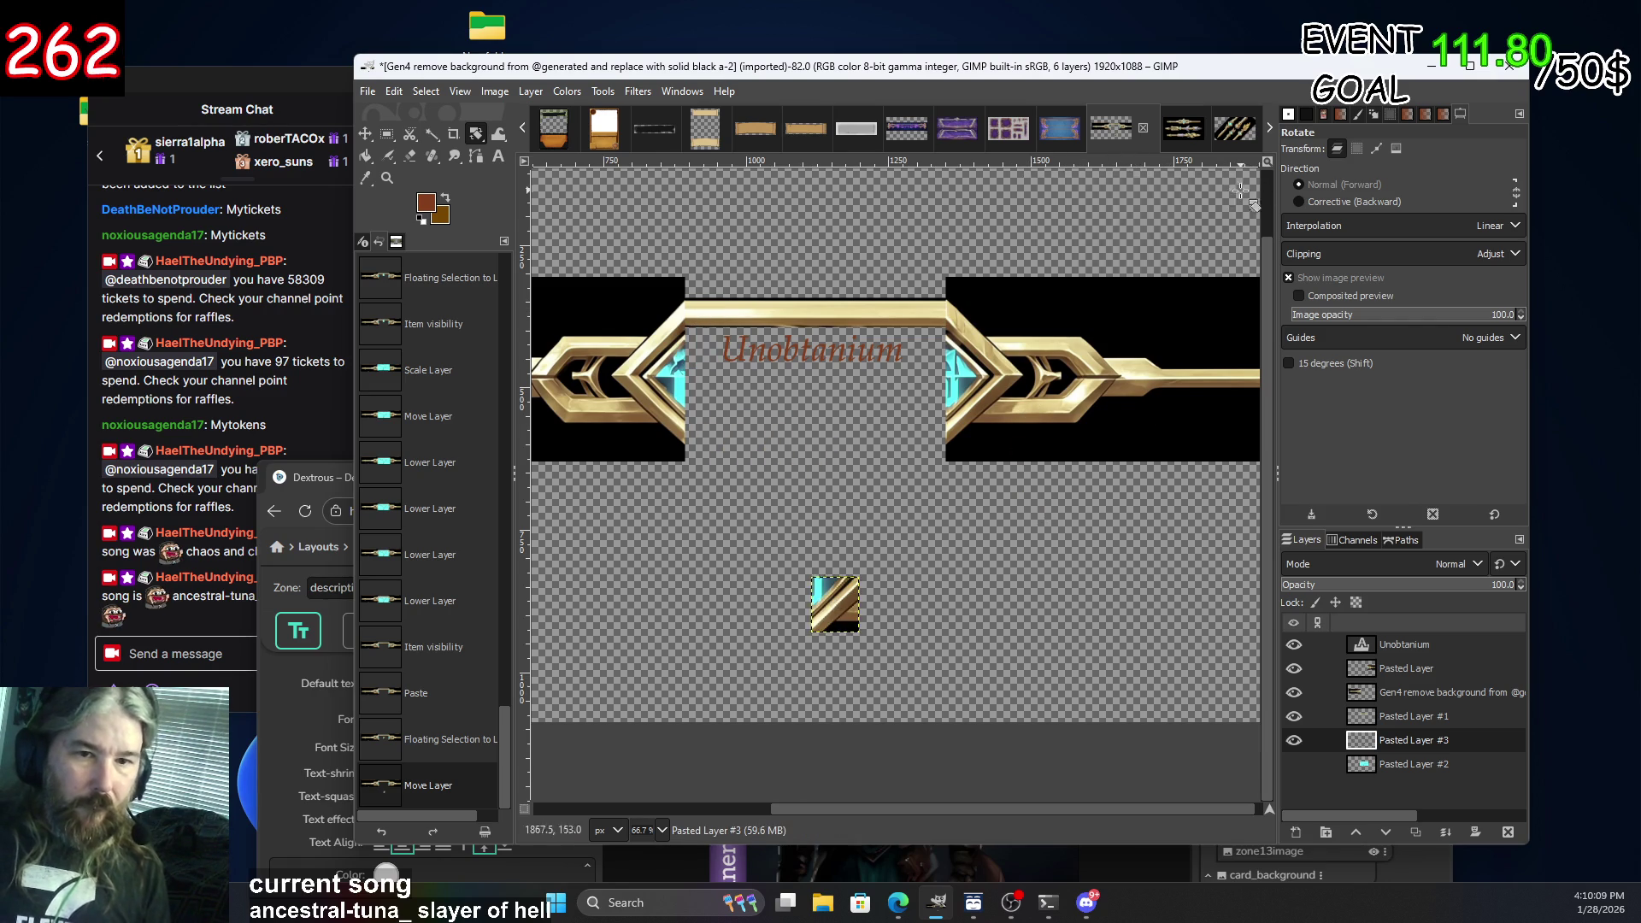
Step: Zoom in and erase a small spot on the pasted frame piece with the Eraser
{"action": "scroll", "coordinate": [871, 598], "scroll_direction": "up", "scroll_amount": 4}
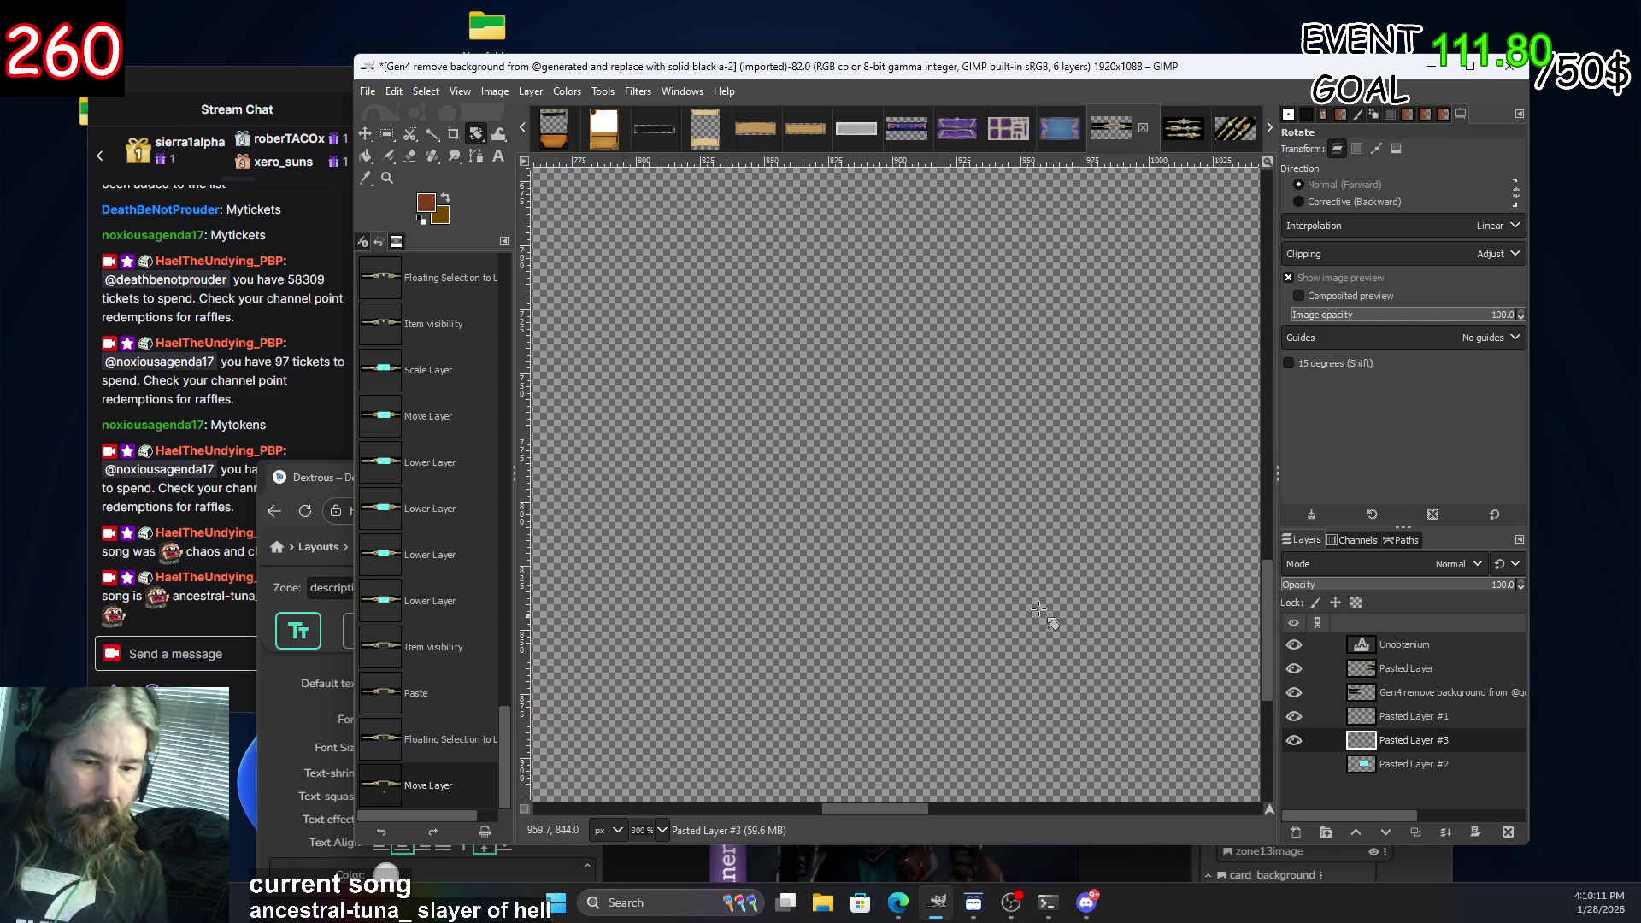
{"action": "scroll", "coordinate": [1057, 621], "scroll_direction": "down", "scroll_amount": 1}
{"action": "scroll", "coordinate": [1057, 622], "scroll_direction": "down", "scroll_amount": 1}
{"action": "scroll", "coordinate": [769, 427], "scroll_direction": "right", "scroll_amount": 2}
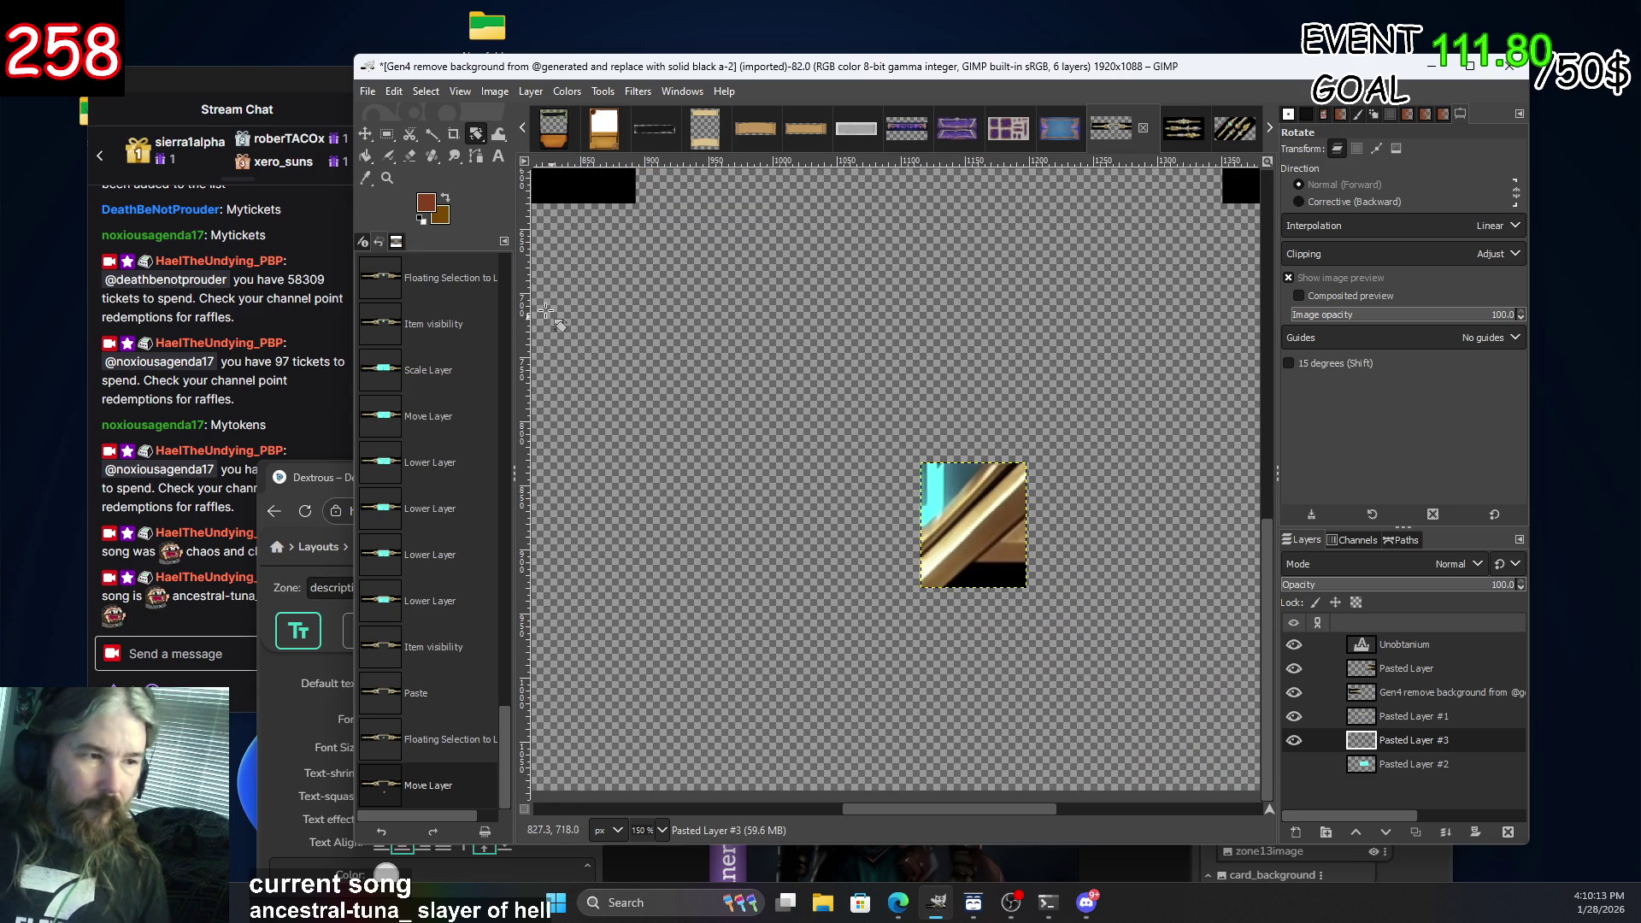
{"action": "left_click", "coordinate": [410, 156]}
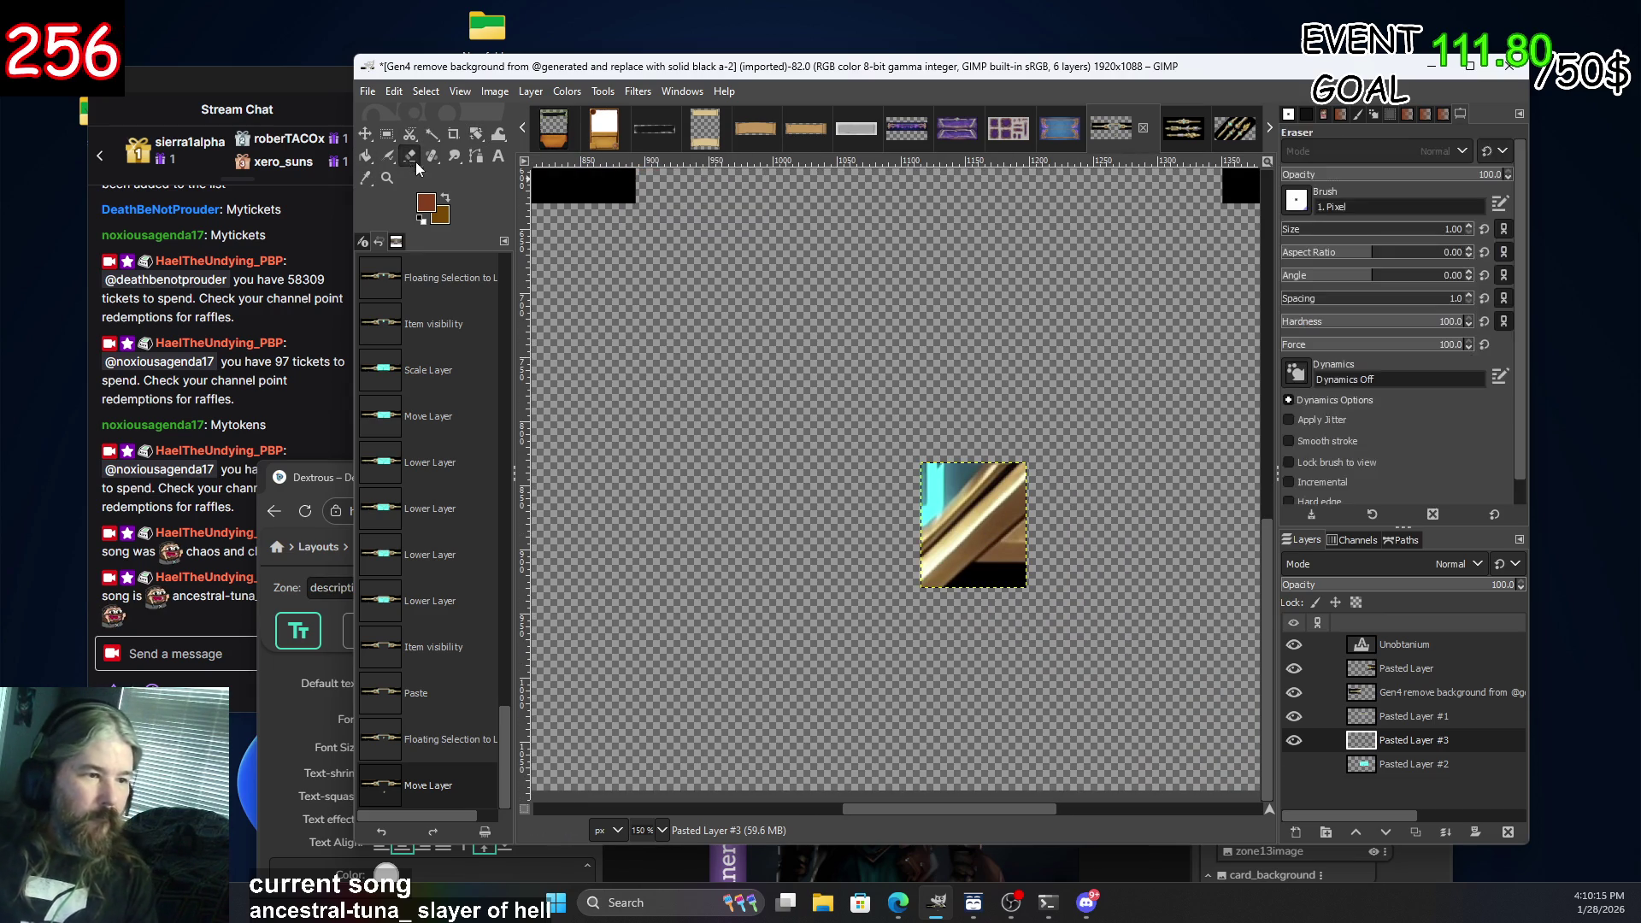
{"action": "scroll", "coordinate": [991, 513], "scroll_direction": "up", "scroll_amount": 1}
{"action": "scroll", "coordinate": [991, 513], "scroll_direction": "up", "scroll_amount": 1}
{"action": "scroll", "coordinate": [991, 513], "scroll_direction": "up", "scroll_amount": 1}
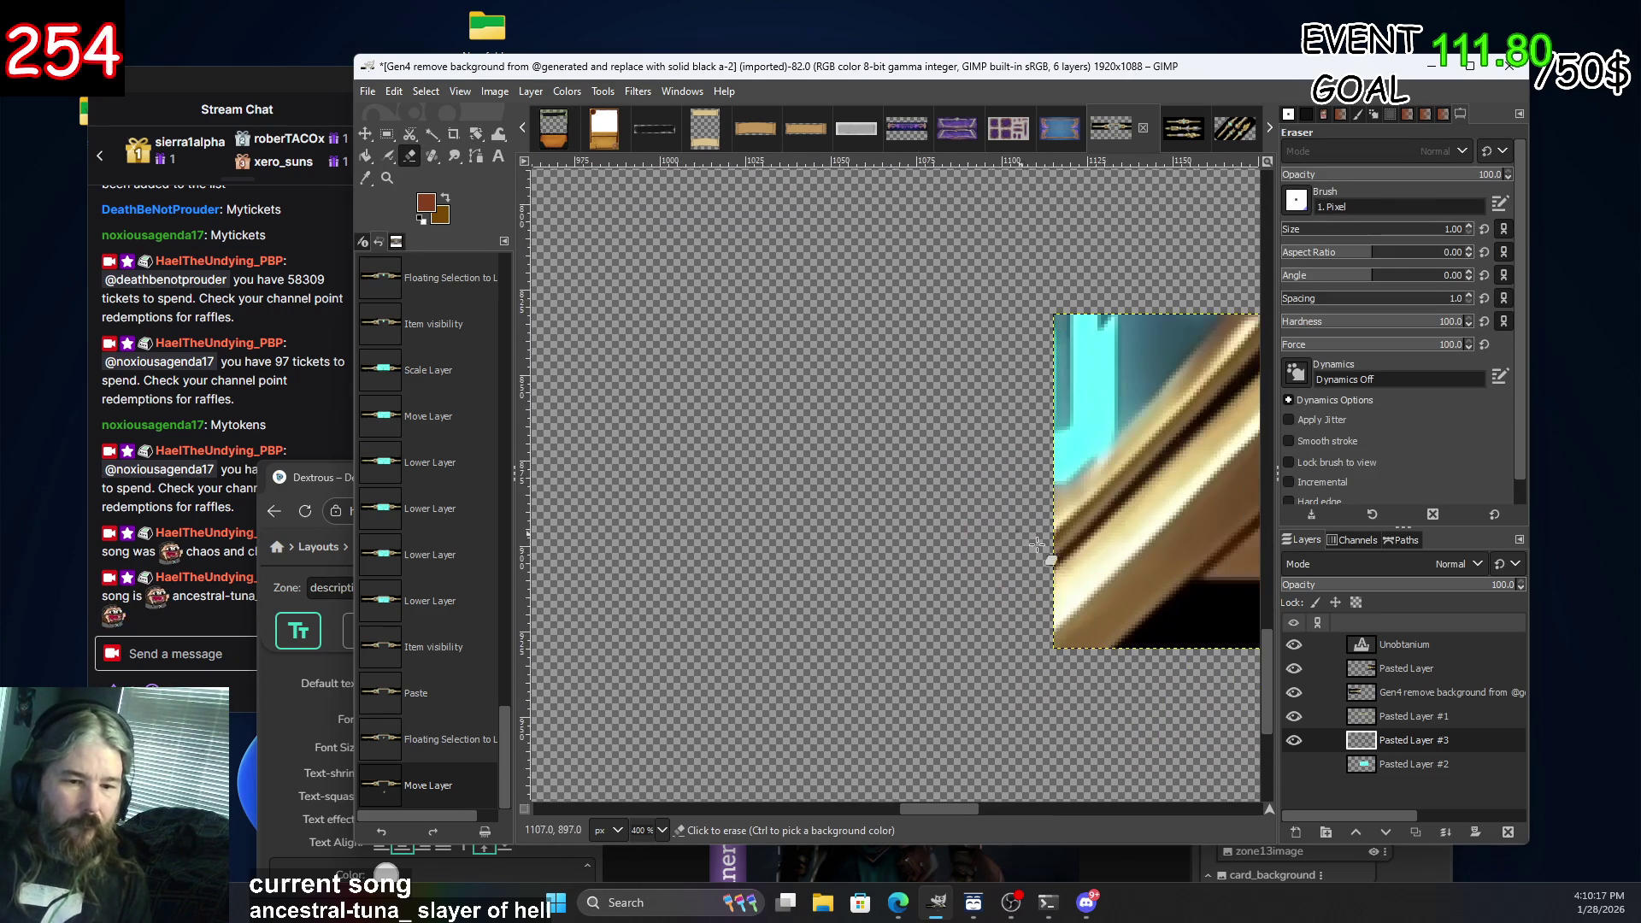
{"action": "scroll", "coordinate": [990, 512], "scroll_direction": "down", "scroll_amount": 1}
{"action": "scroll", "coordinate": [990, 513], "scroll_direction": "right", "scroll_amount": 2}
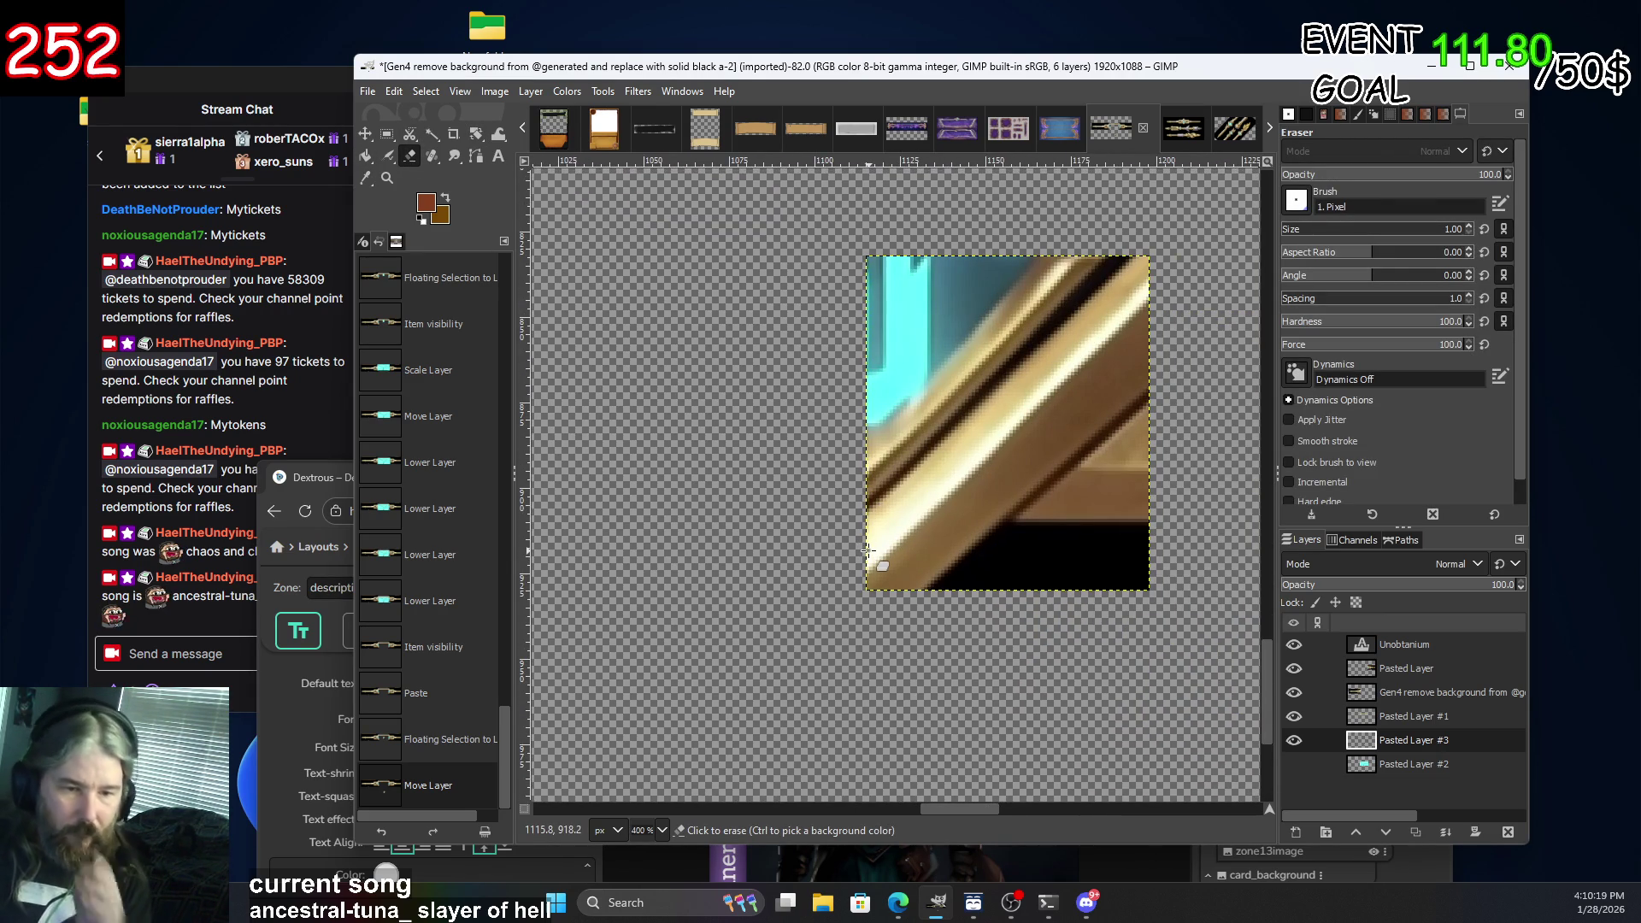
{"action": "scroll", "coordinate": [867, 549], "scroll_direction": "down", "scroll_amount": 4}
{"action": "scroll", "coordinate": [757, 450], "scroll_direction": "up", "scroll_amount": 2}
{"action": "scroll", "coordinate": [758, 450], "scroll_direction": "down", "scroll_amount": 1}
{"action": "scroll", "coordinate": [757, 450], "scroll_direction": "down", "scroll_amount": 4}
{"action": "scroll", "coordinate": [857, 414], "scroll_direction": "up", "scroll_amount": 1}
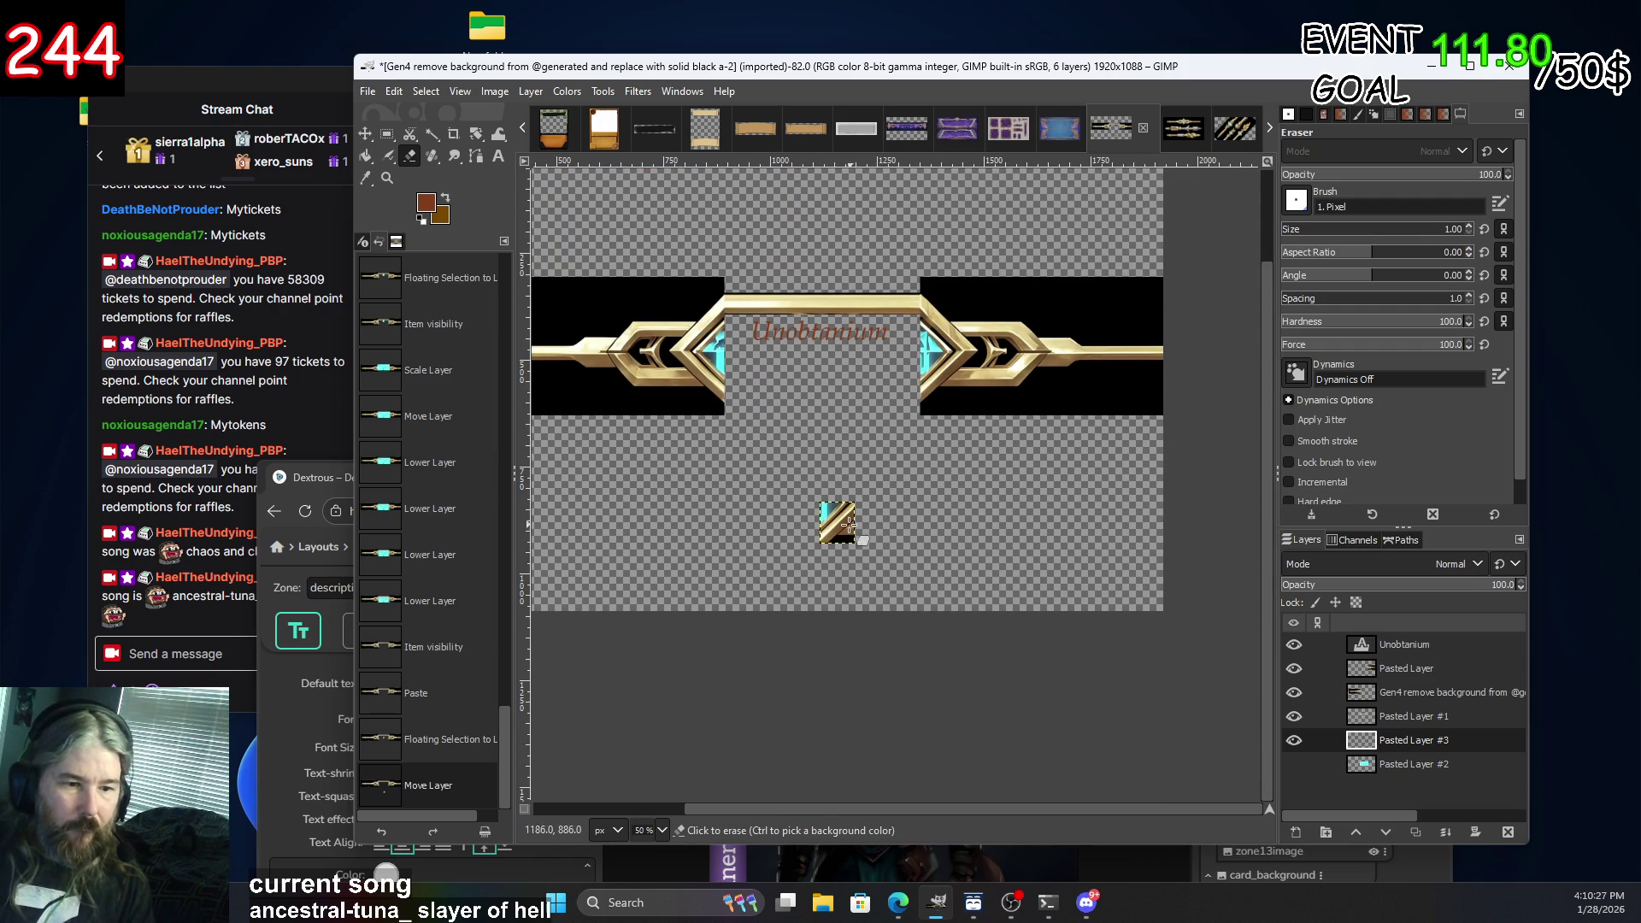
{"action": "left_click", "coordinate": [837, 528]}
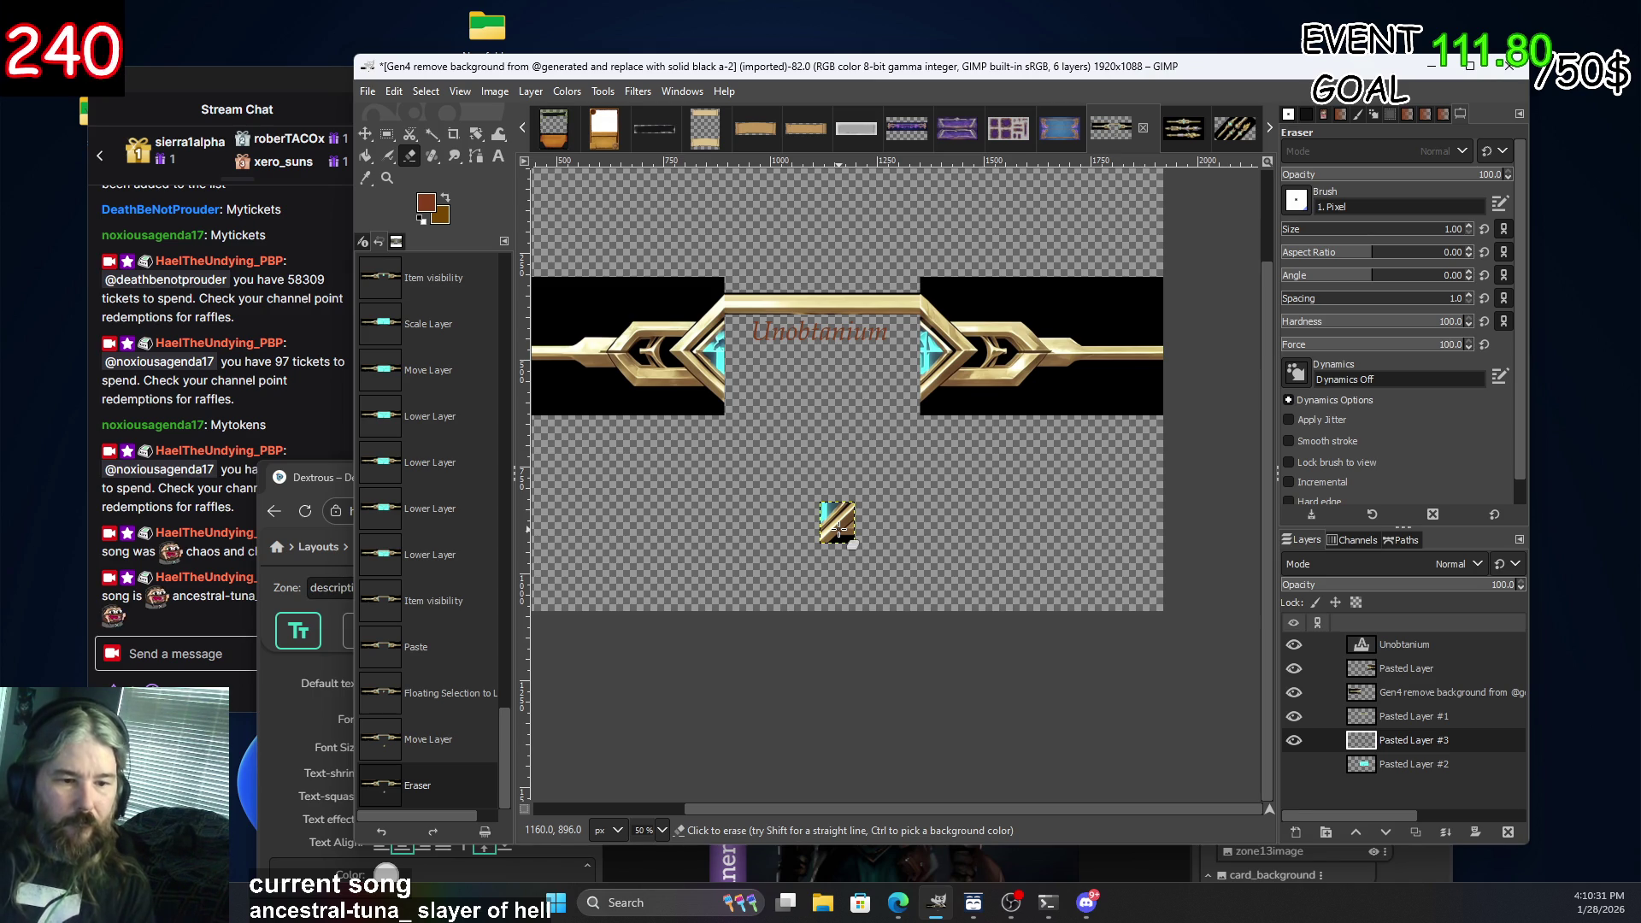
Step: Rotate Pasted Layer #3 by about -136° and apply the rotation
{"action": "key", "text": "shift+r"}
{"action": "left_click_drag", "start_coordinate": [859, 547], "coordinate": [838, 480]}
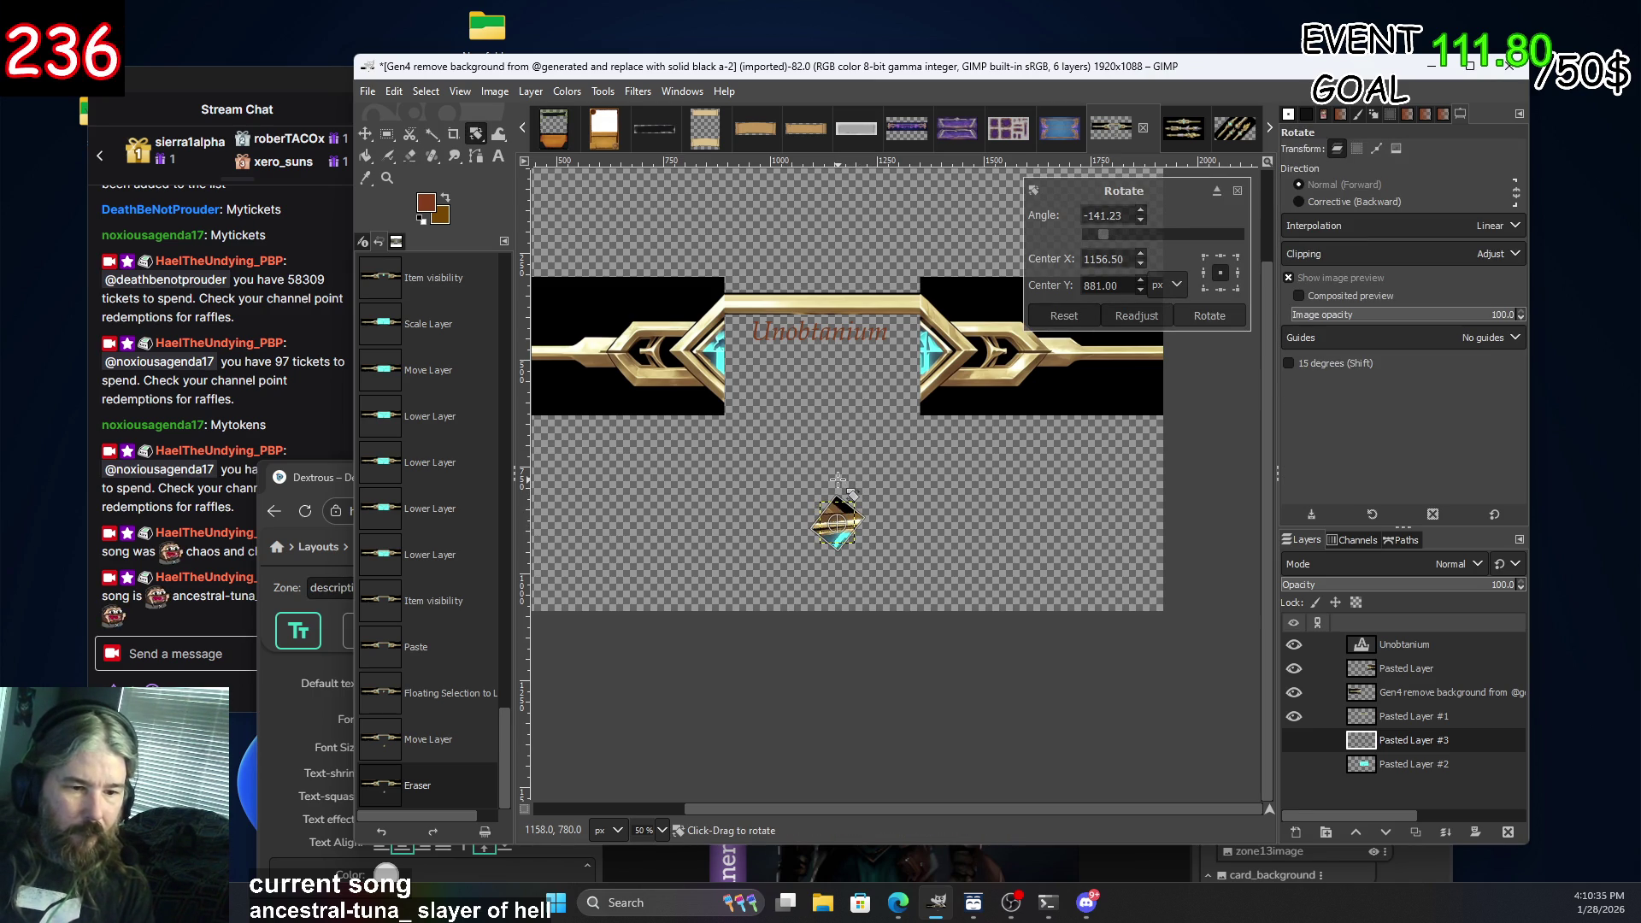
{"action": "left_click_drag", "start_coordinate": [838, 480], "coordinate": [759, 434]}
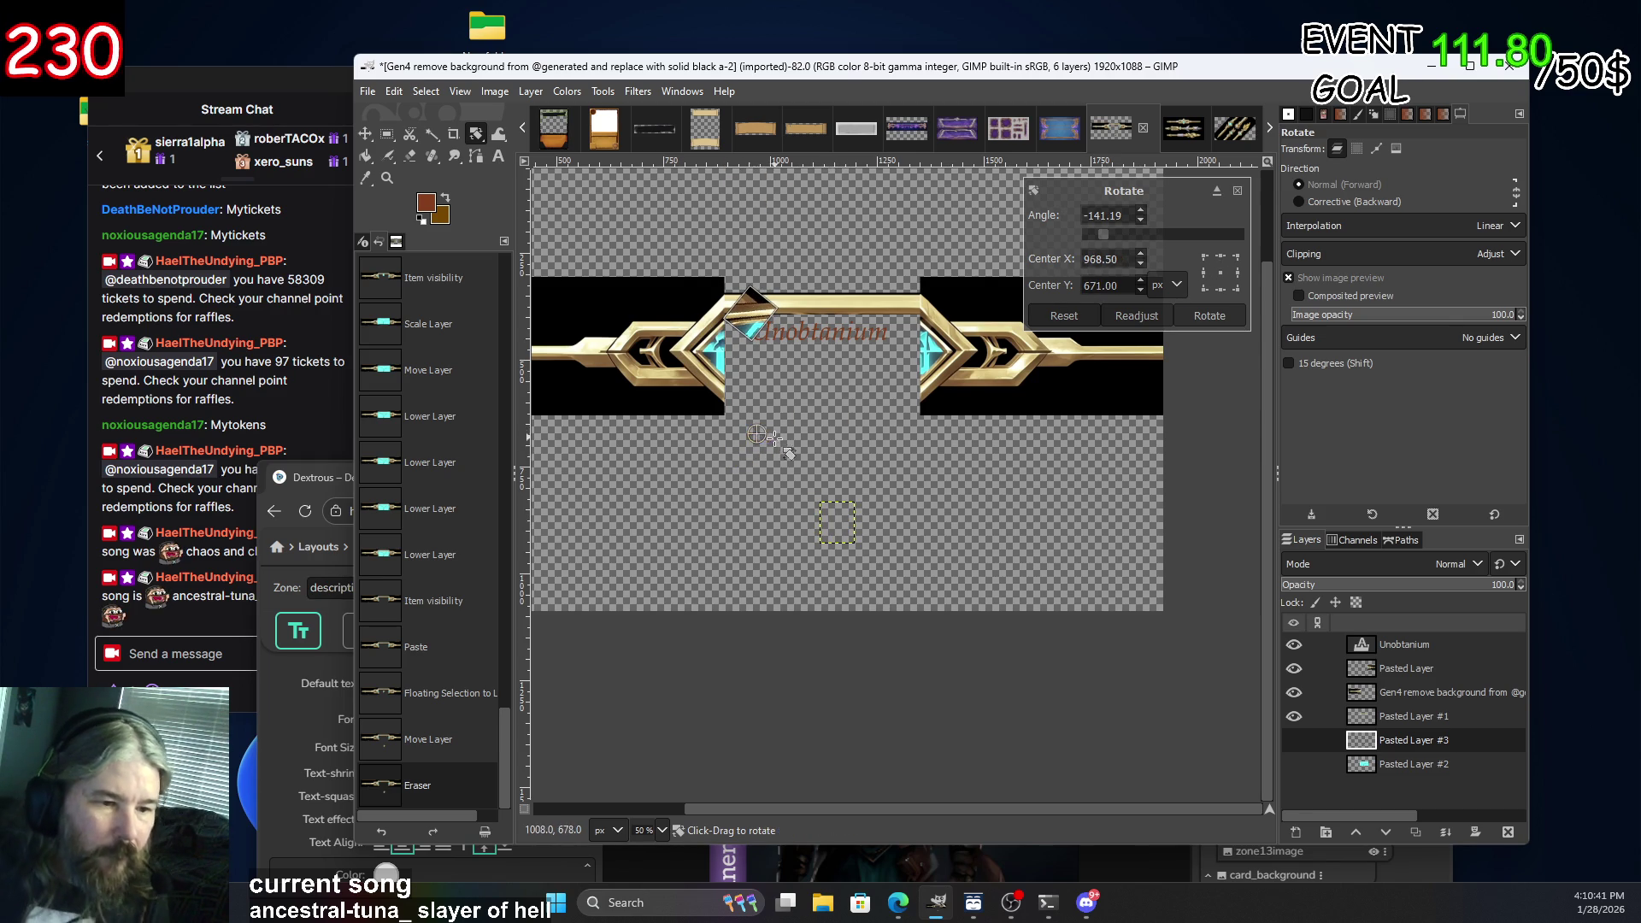
{"action": "left_click_drag", "start_coordinate": [798, 433], "coordinate": [779, 443]}
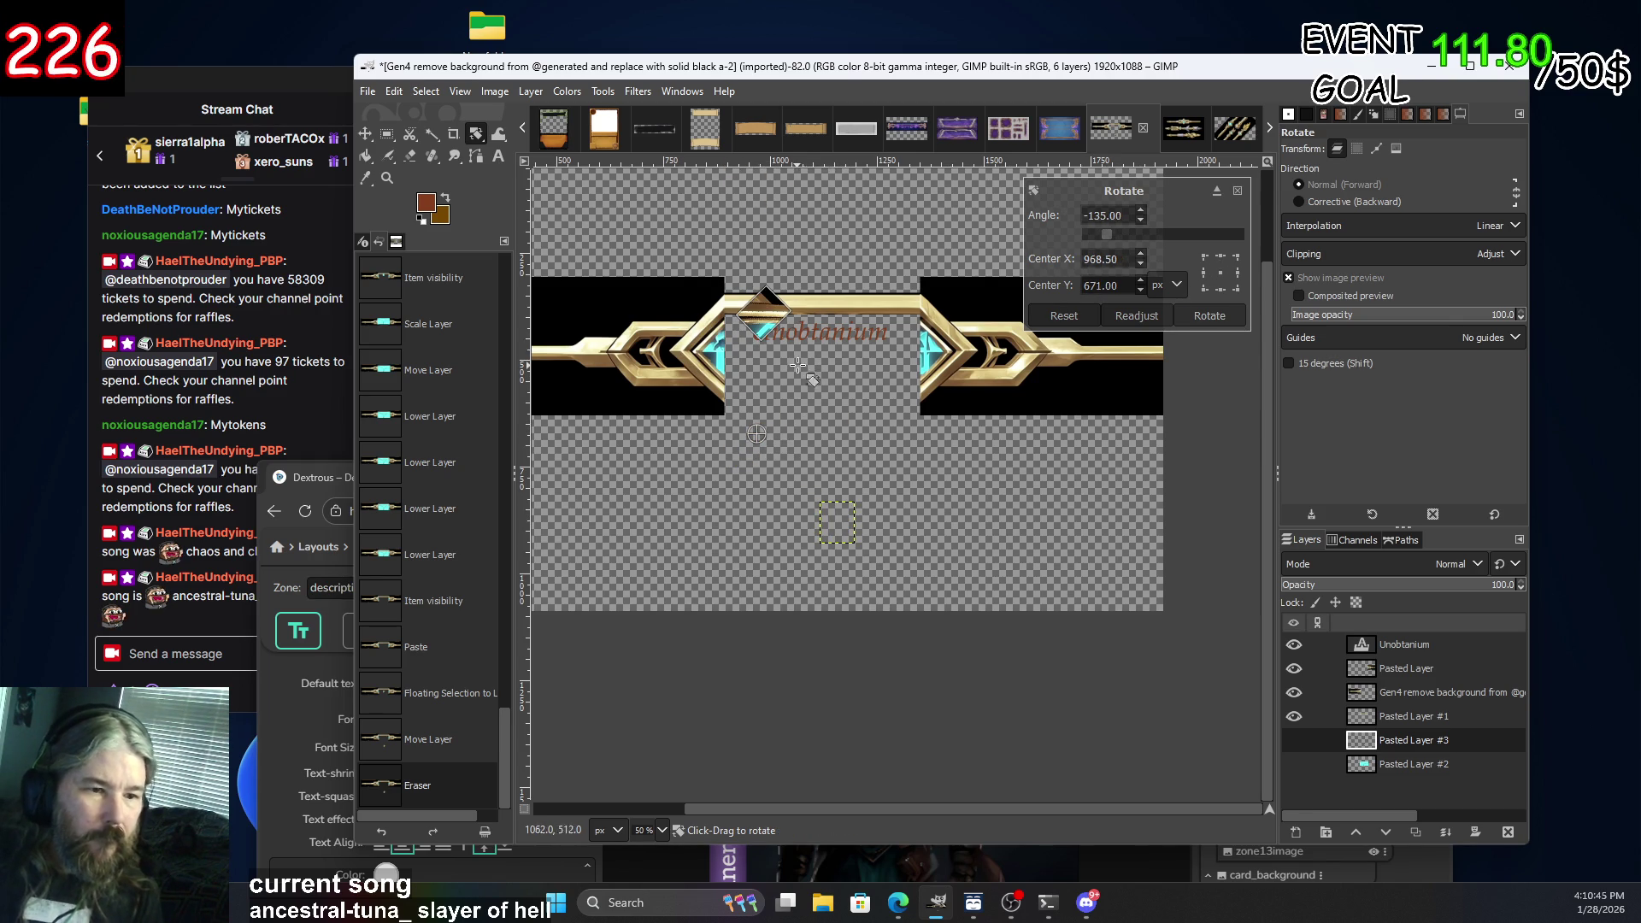
{"action": "left_click_drag", "start_coordinate": [1109, 236], "coordinate": [1106, 234]}
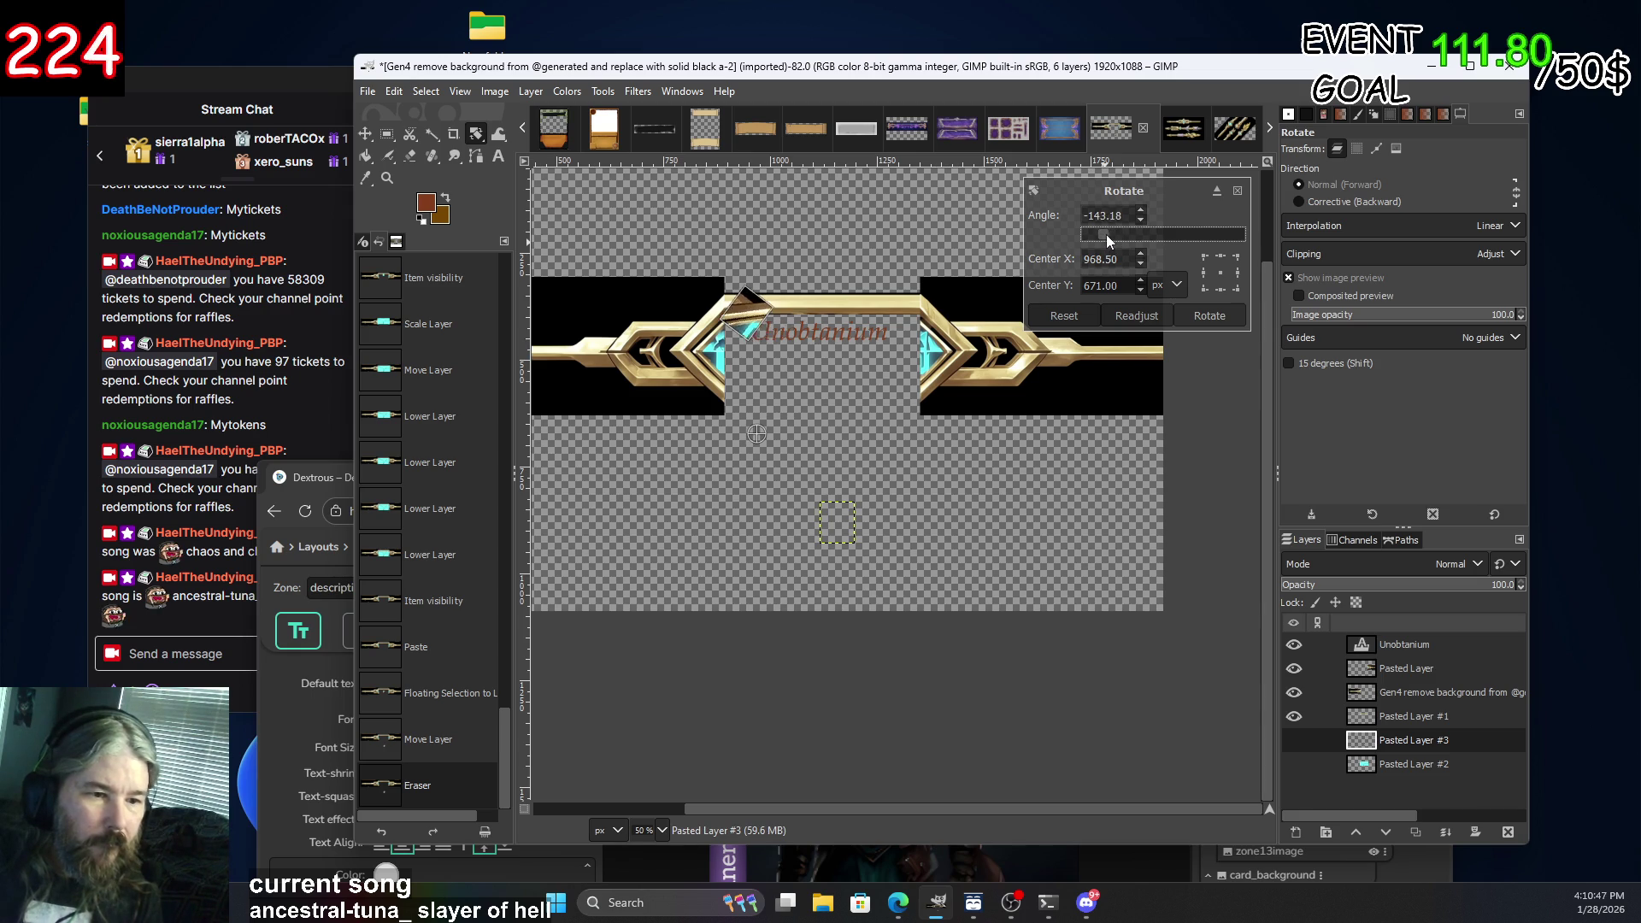
{"action": "left_click_drag", "start_coordinate": [1108, 233], "coordinate": [1106, 233]}
{"action": "key", "text": "plus"}
{"action": "key", "text": "plus"}
{"action": "key", "text": "plus"}
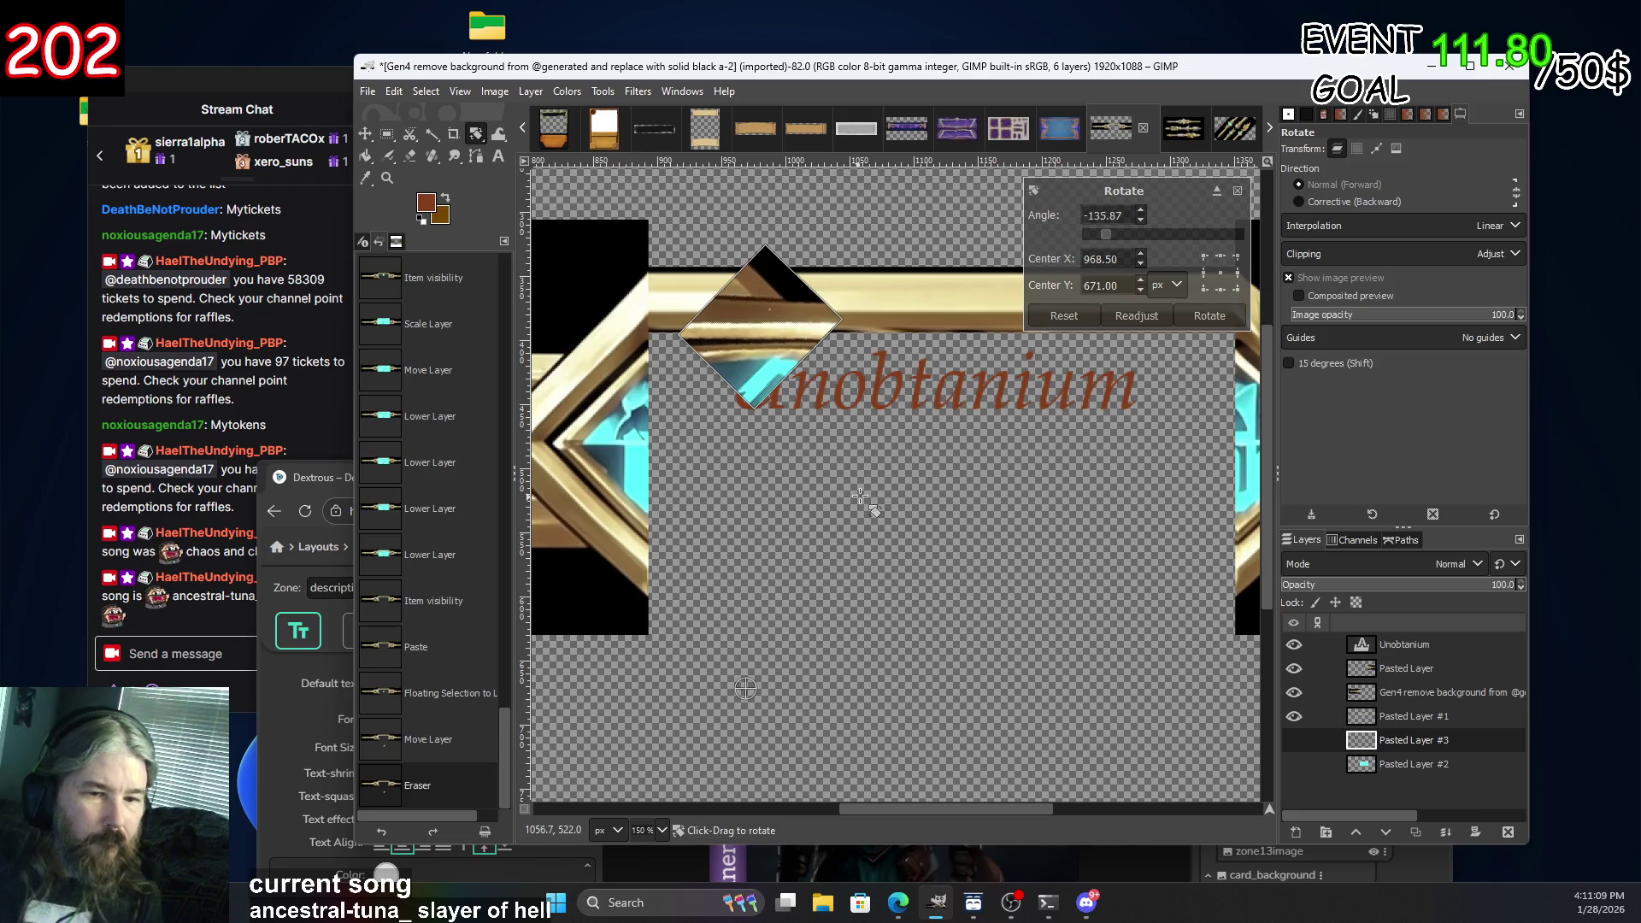
{"action": "left_click", "coordinate": [1206, 318]}
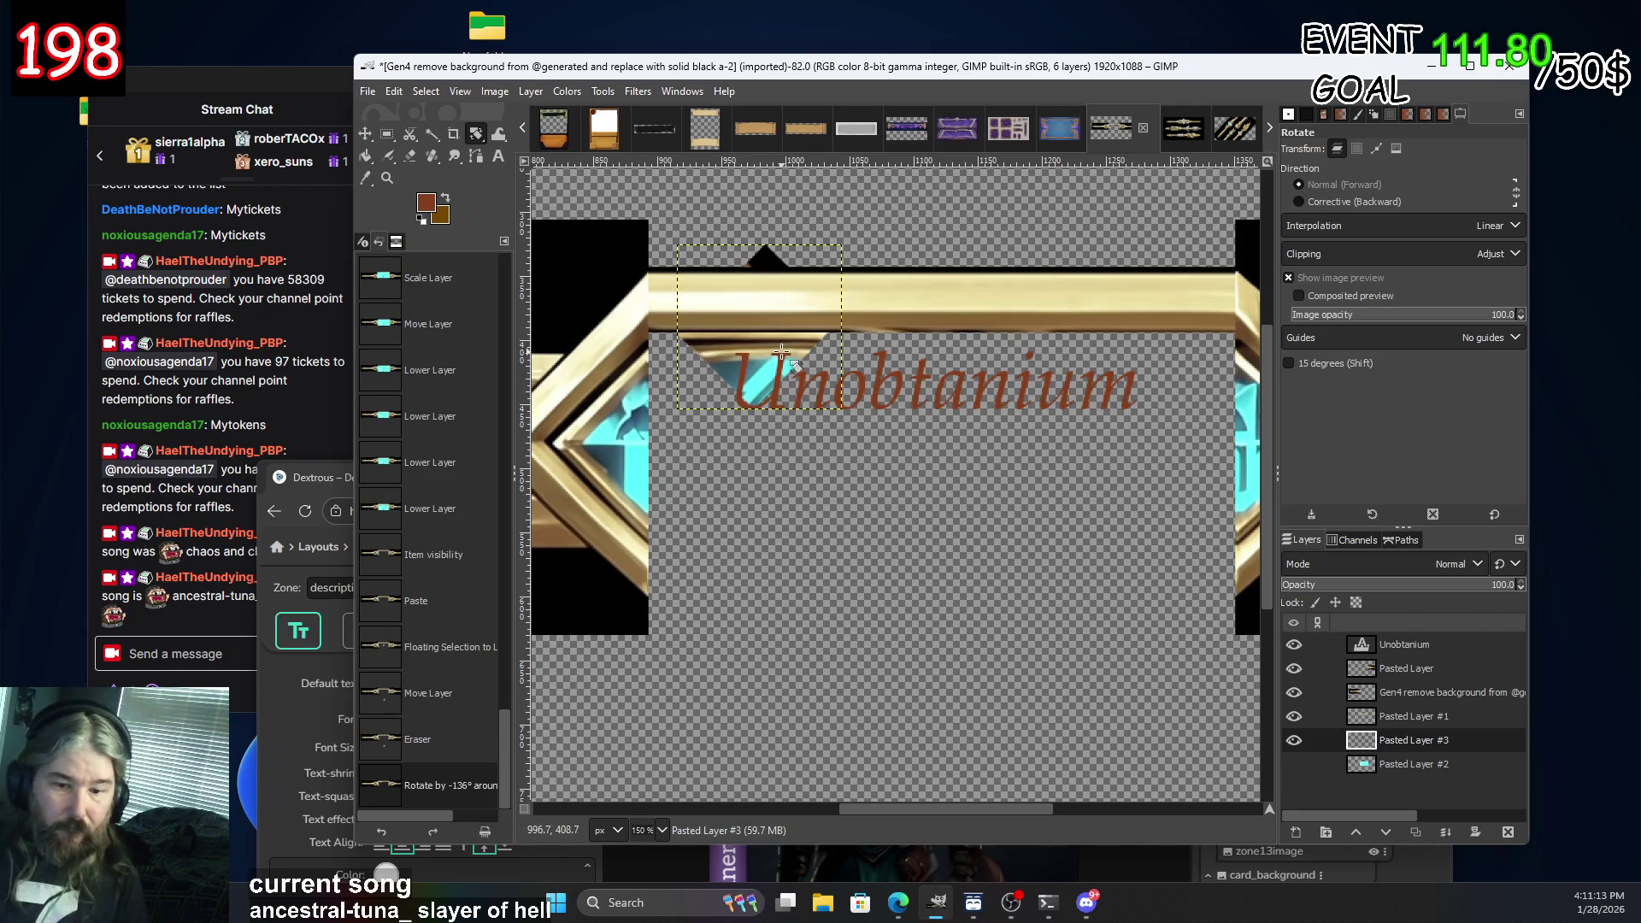
Step: Scale Pasted Layer #3 wider to 629×129 px along the banner's upper frame edge
{"action": "right_click", "coordinate": [1412, 755]}
{"action": "right_click", "coordinate": [1385, 742]}
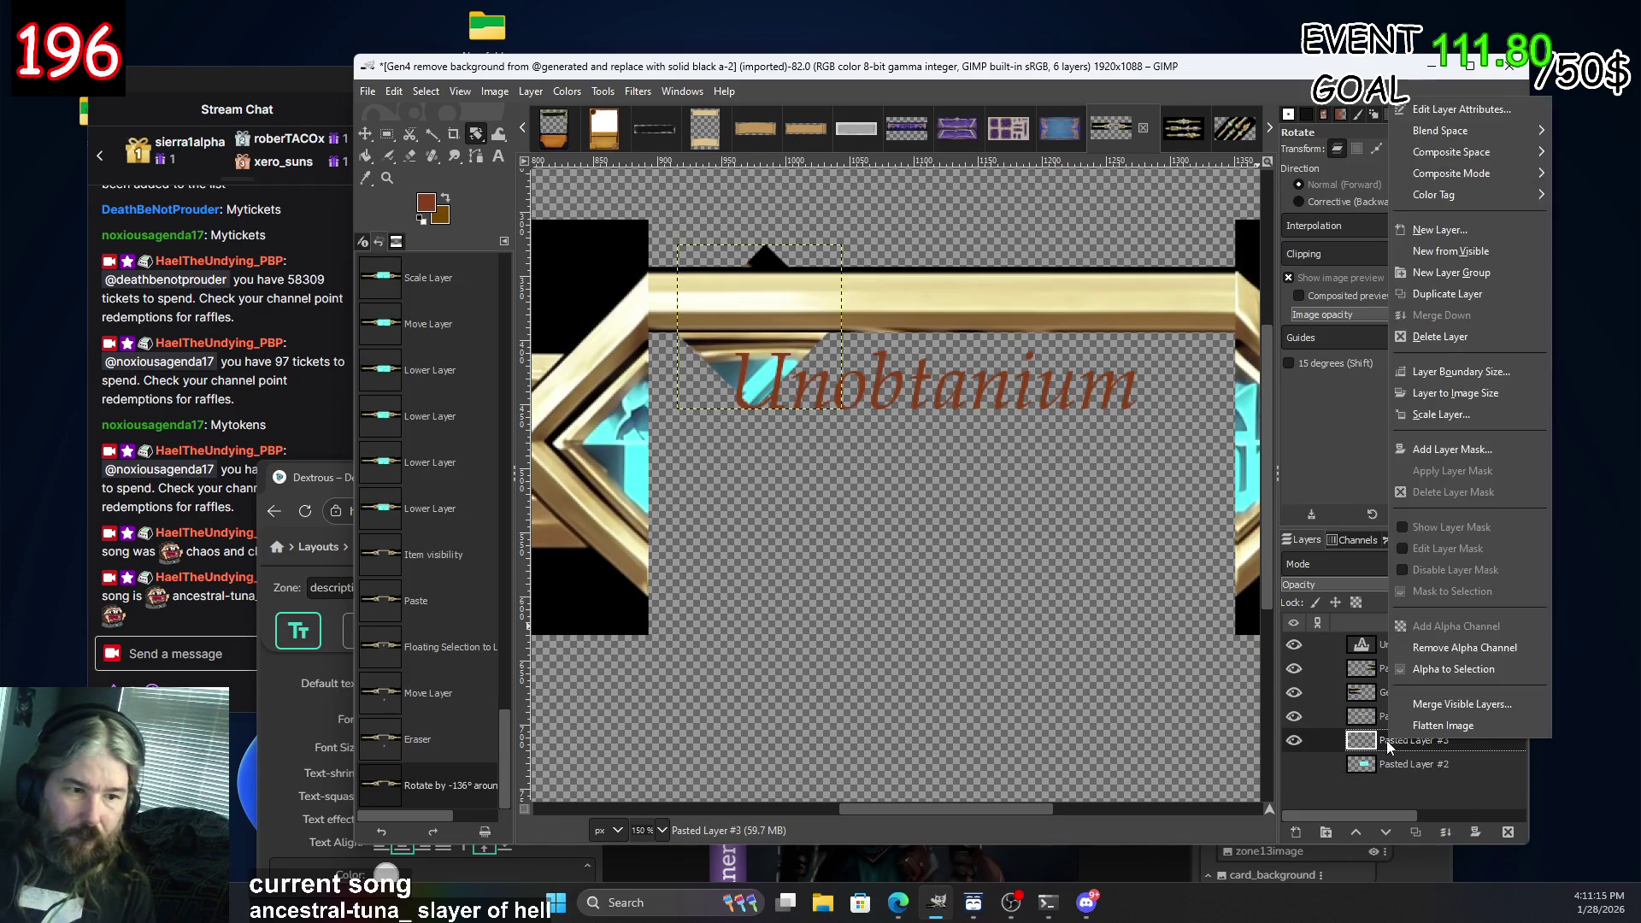
{"action": "left_click", "coordinate": [1445, 416]}
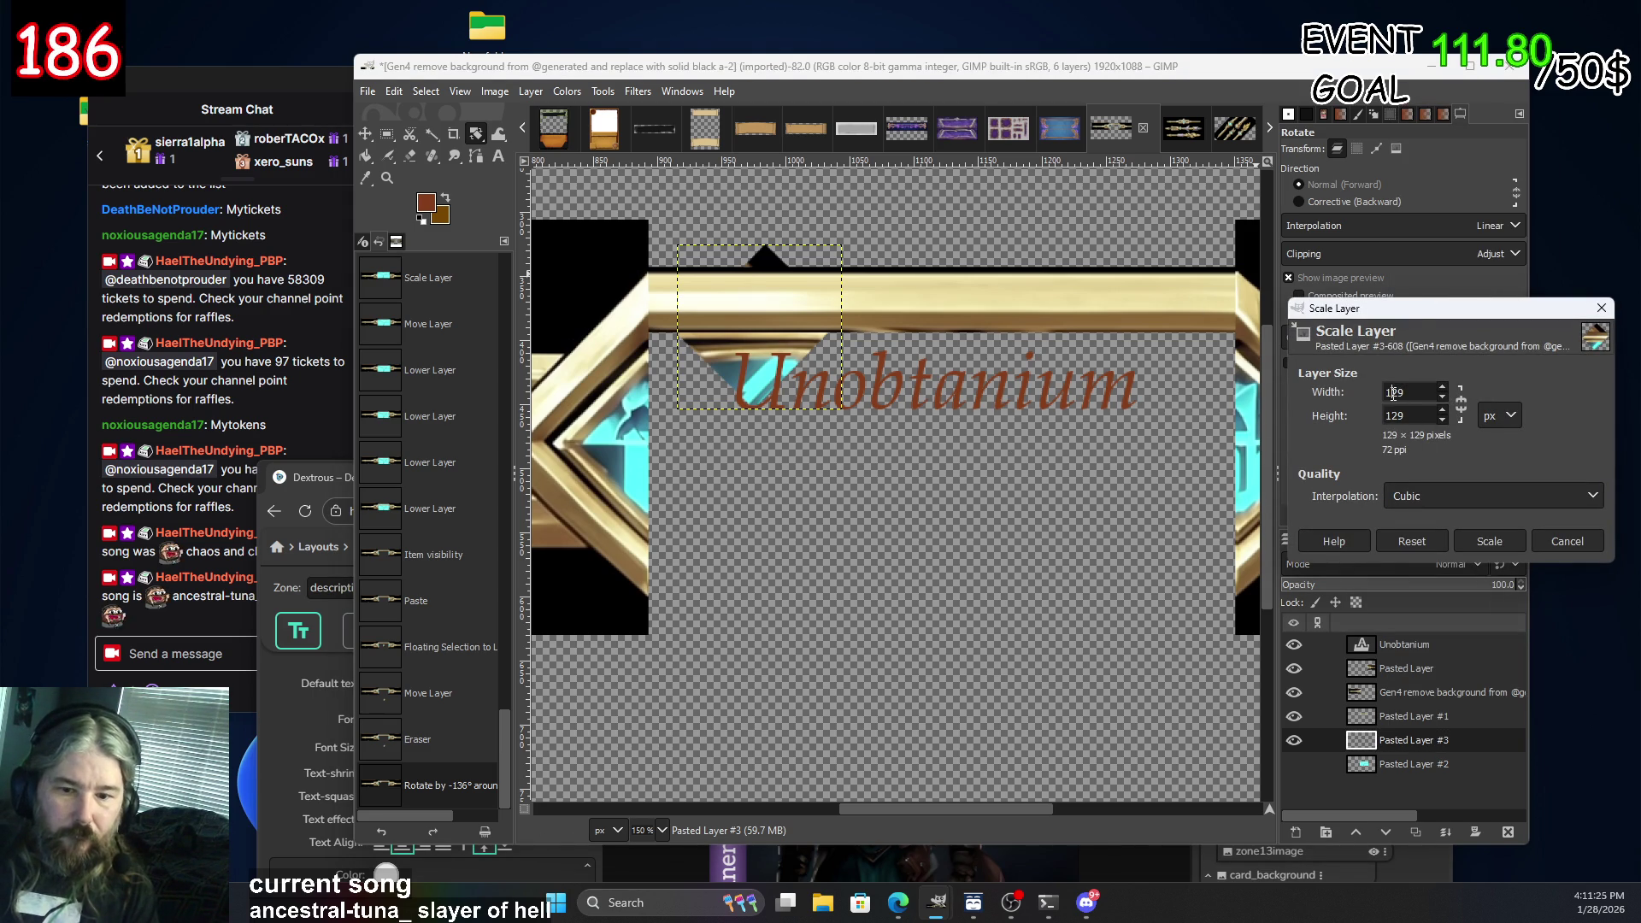
{"action": "left_click", "coordinate": [1294, 740]}
{"action": "left_click", "coordinate": [1294, 740]}
{"action": "left_click", "coordinate": [1393, 393]}
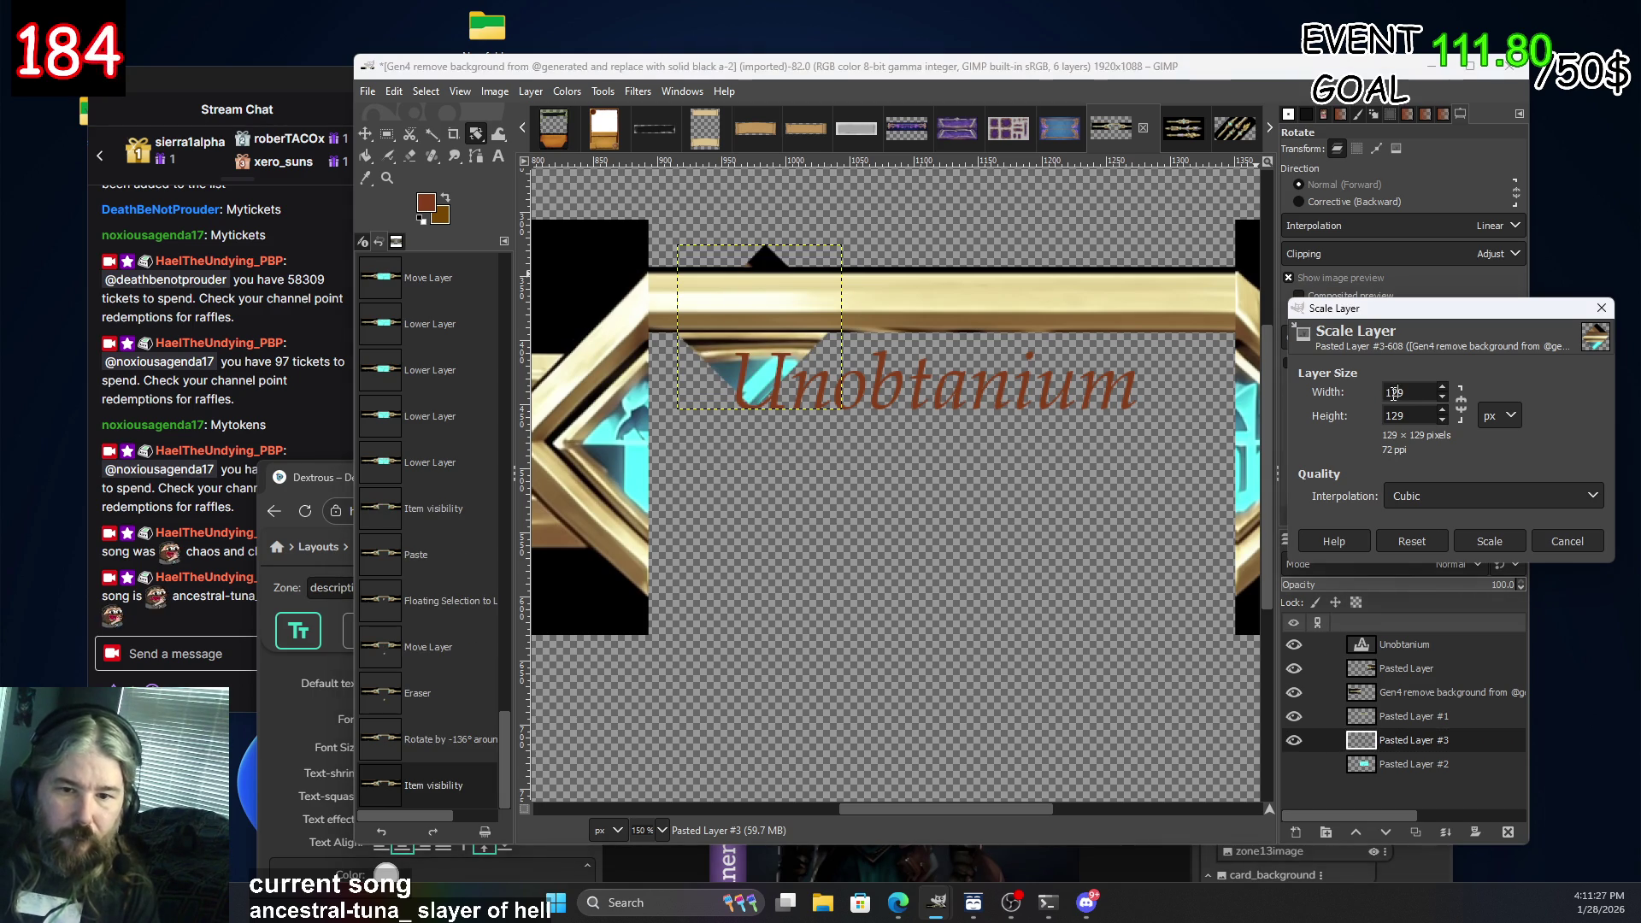
{"action": "left_click", "coordinate": [1476, 541]}
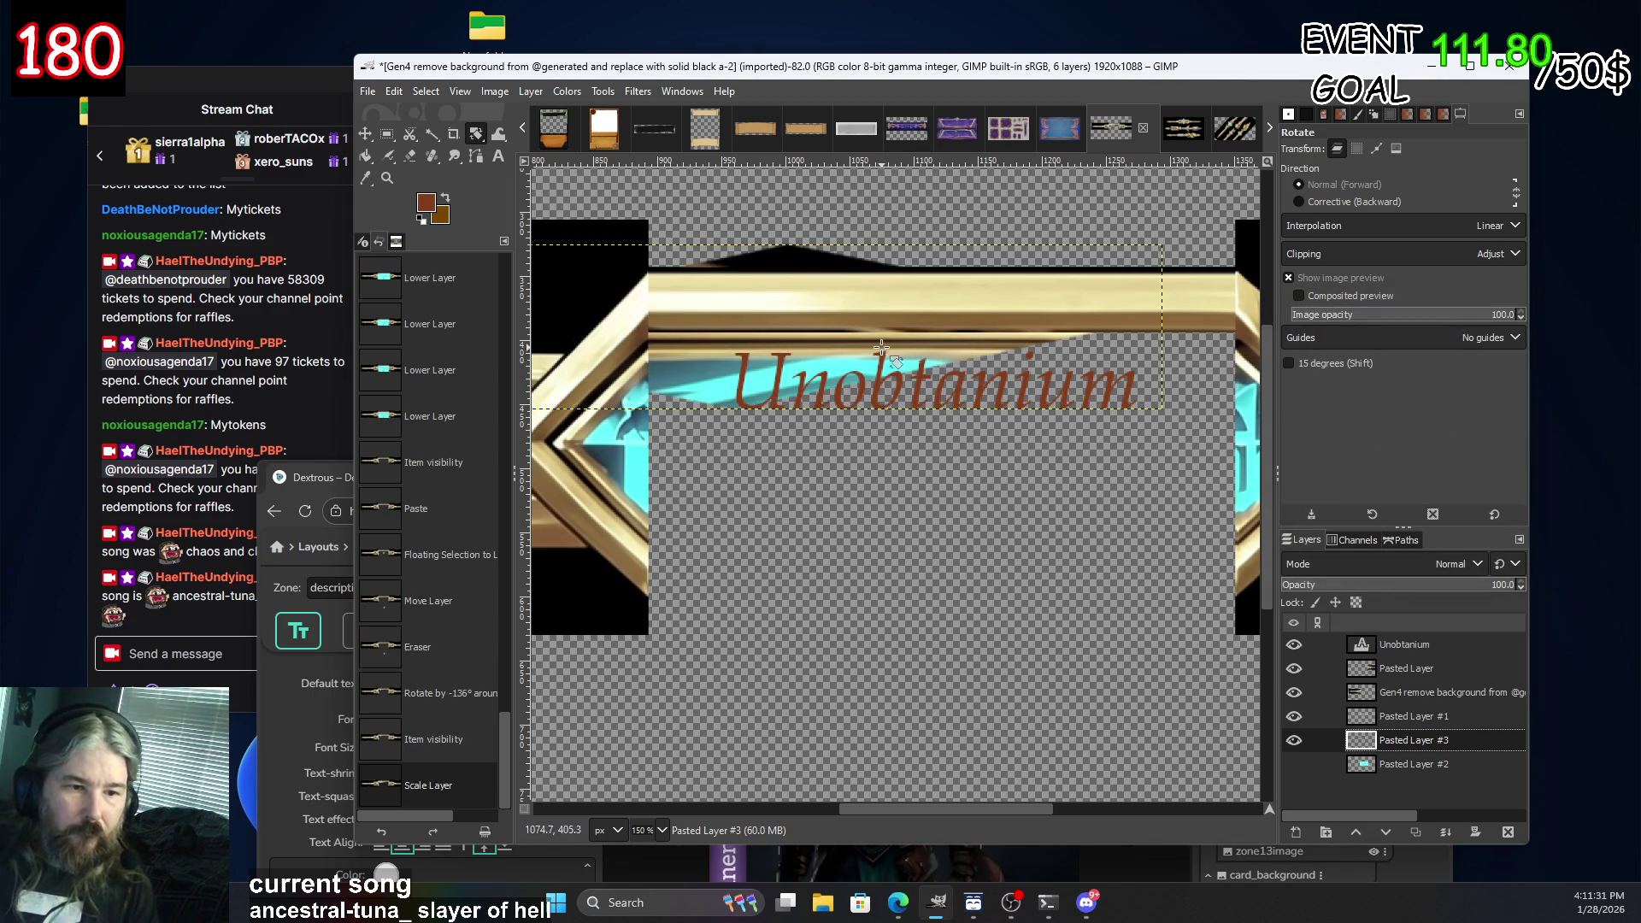
{"action": "scroll", "coordinate": [991, 402], "scroll_direction": "down", "scroll_amount": 2, "text": "ctrl"}
Step: Shift the gold bar piece and Unobtanium text right, undo the last change, and lower the diamond piece
{"action": "left_click", "coordinate": [366, 135]}
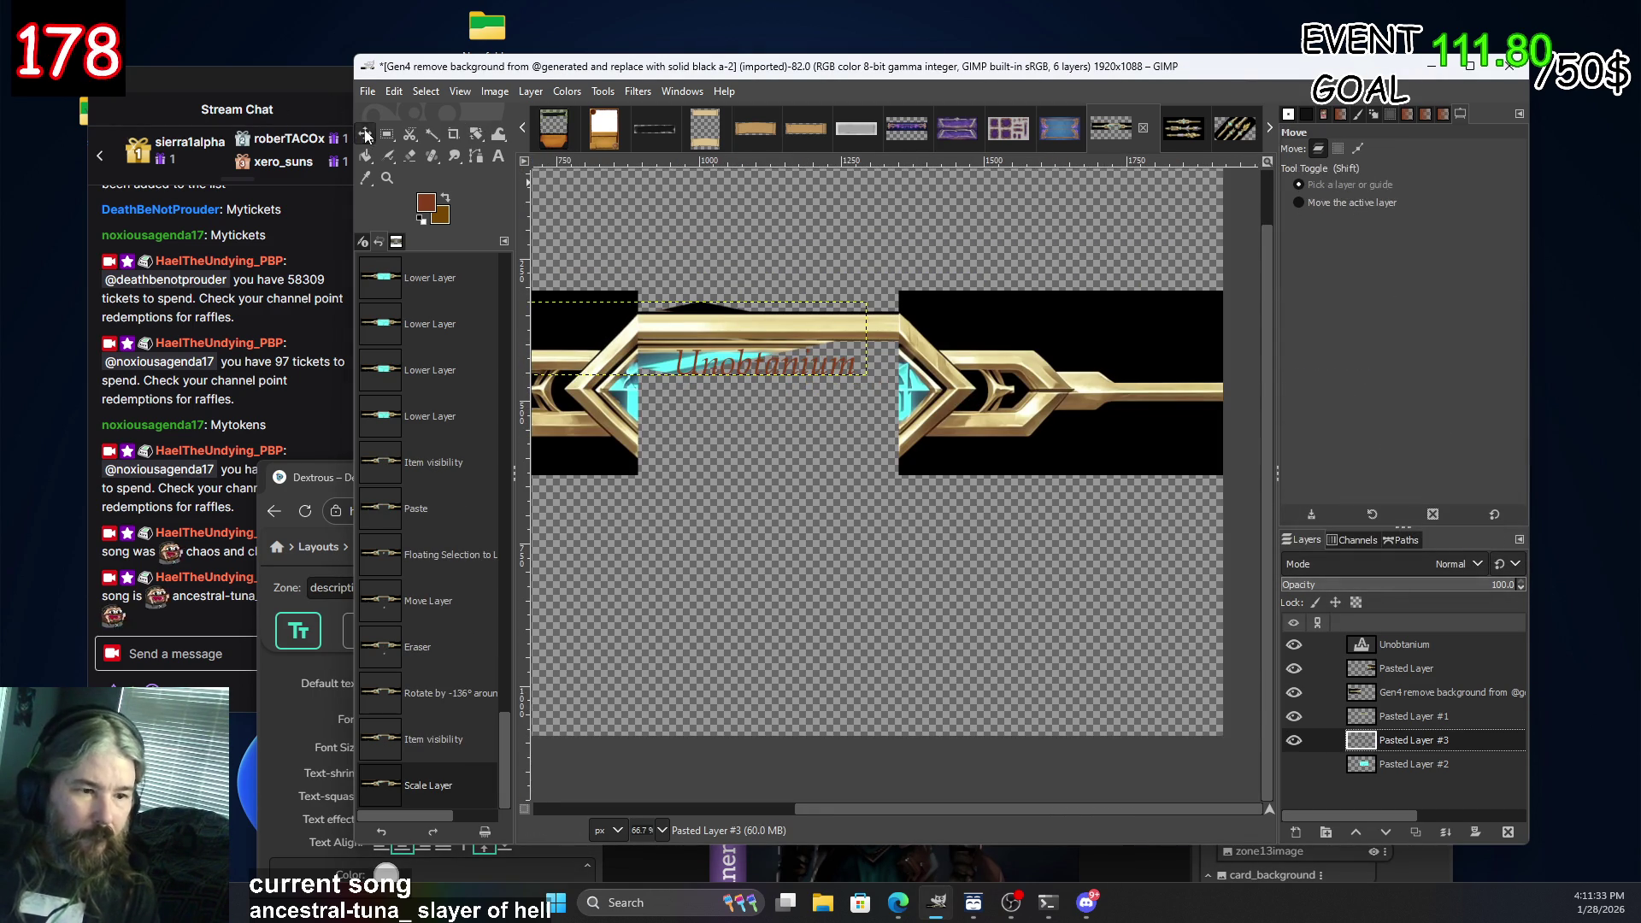
{"action": "mouse_move", "coordinate": [731, 346]}
{"action": "left_mouse_down"}
{"action": "mouse_move", "coordinate": [881, 365]}
{"action": "mouse_move", "coordinate": [759, 362]}
{"action": "left_mouse_up"}
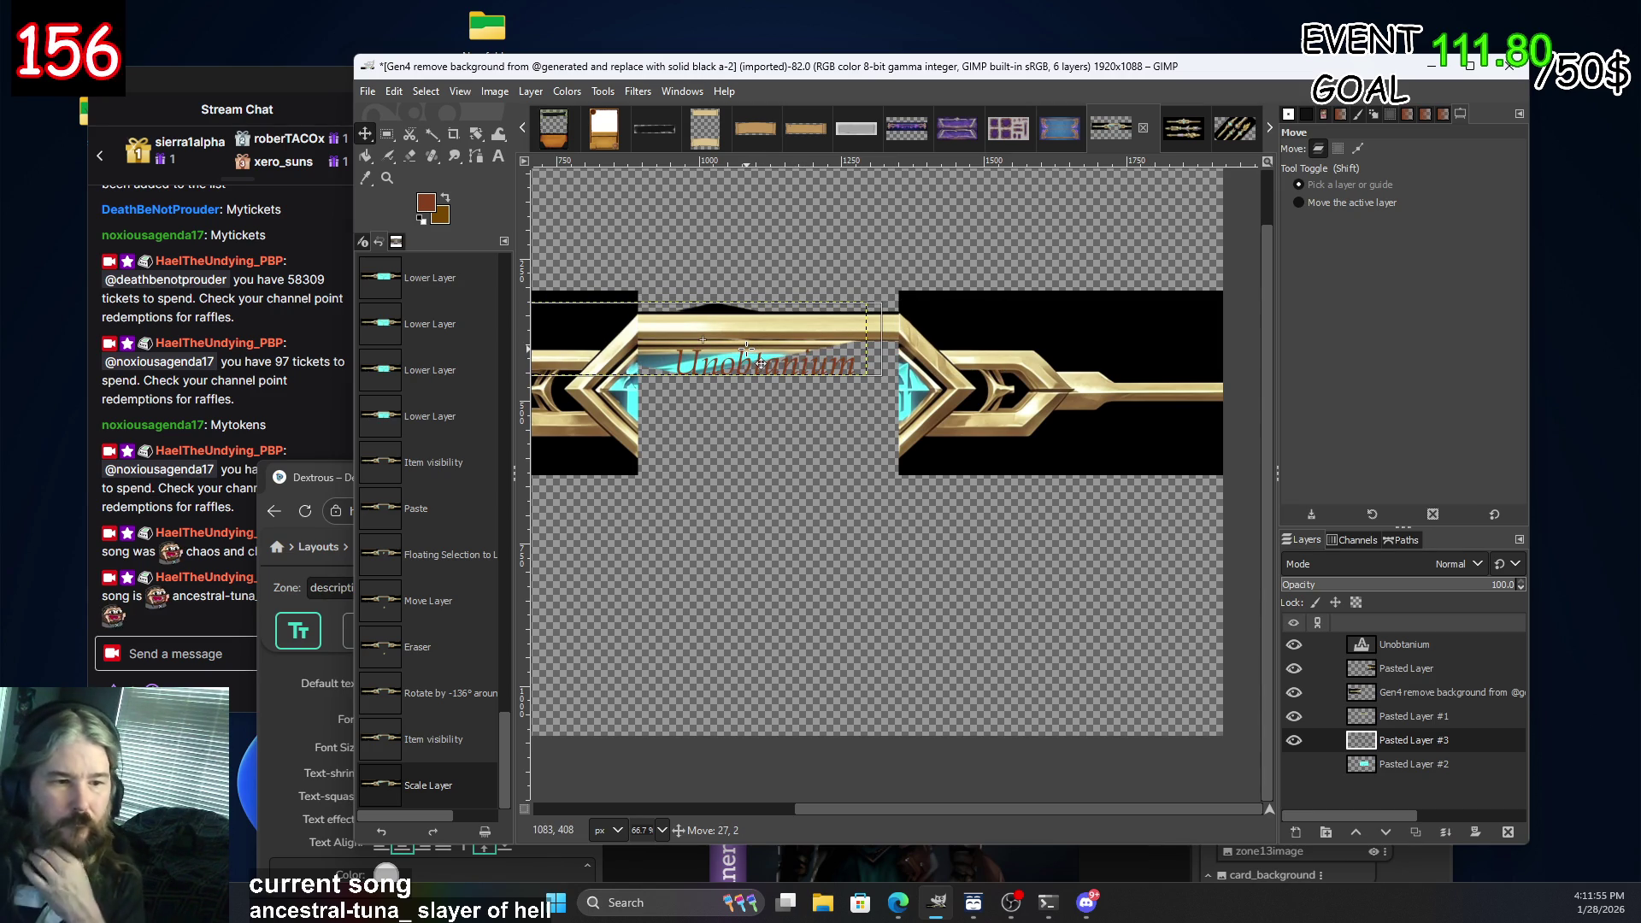
{"action": "left_click_drag", "start_coordinate": [761, 363], "coordinate": [763, 359]}
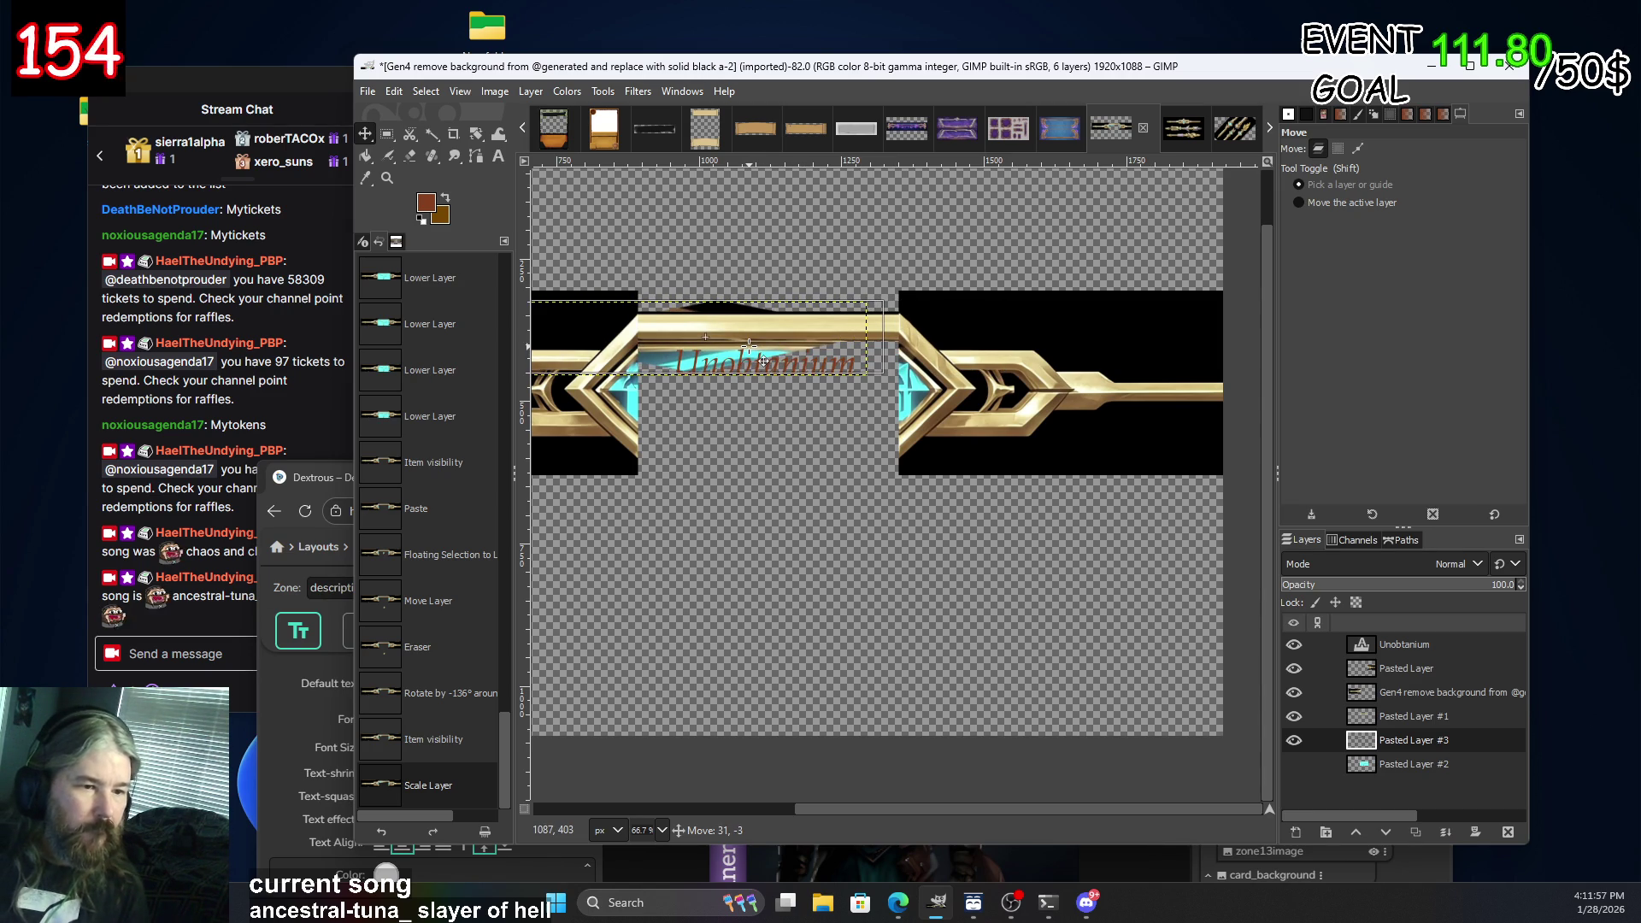
{"action": "mouse_move", "coordinate": [764, 360]}
{"action": "left_mouse_down"}
{"action": "mouse_move", "coordinate": [850, 370]}
{"action": "mouse_move", "coordinate": [749, 343]}
{"action": "mouse_move", "coordinate": [834, 343]}
{"action": "left_mouse_up"}
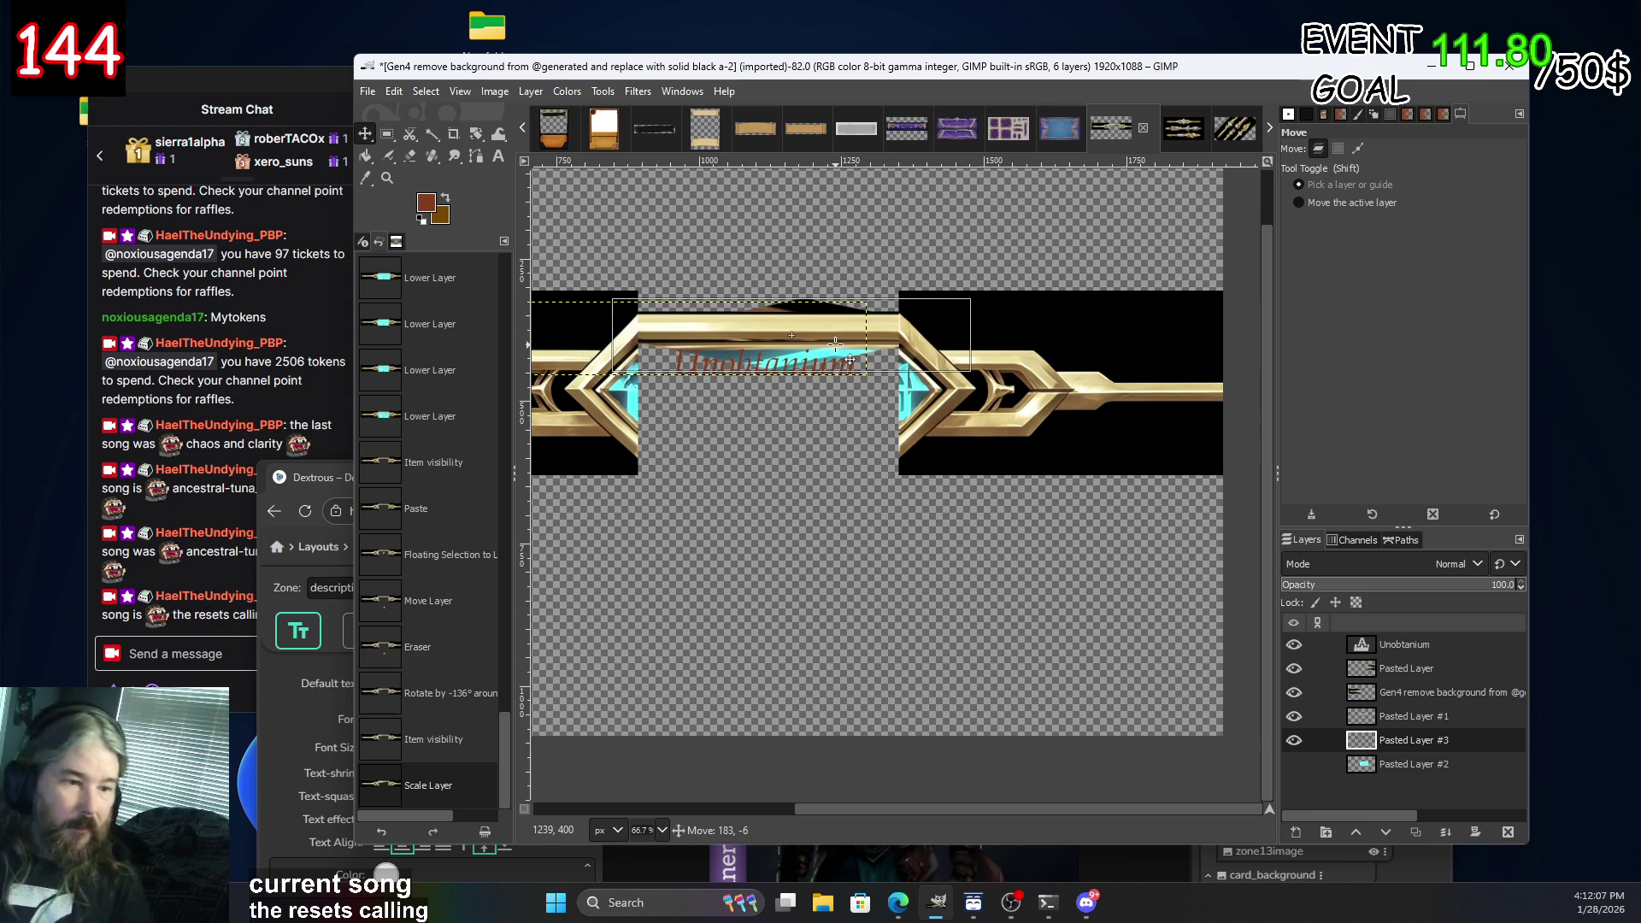
{"action": "left_click_drag", "start_coordinate": [834, 342], "coordinate": [825, 347]}
{"action": "key", "text": "ctrl+z"}
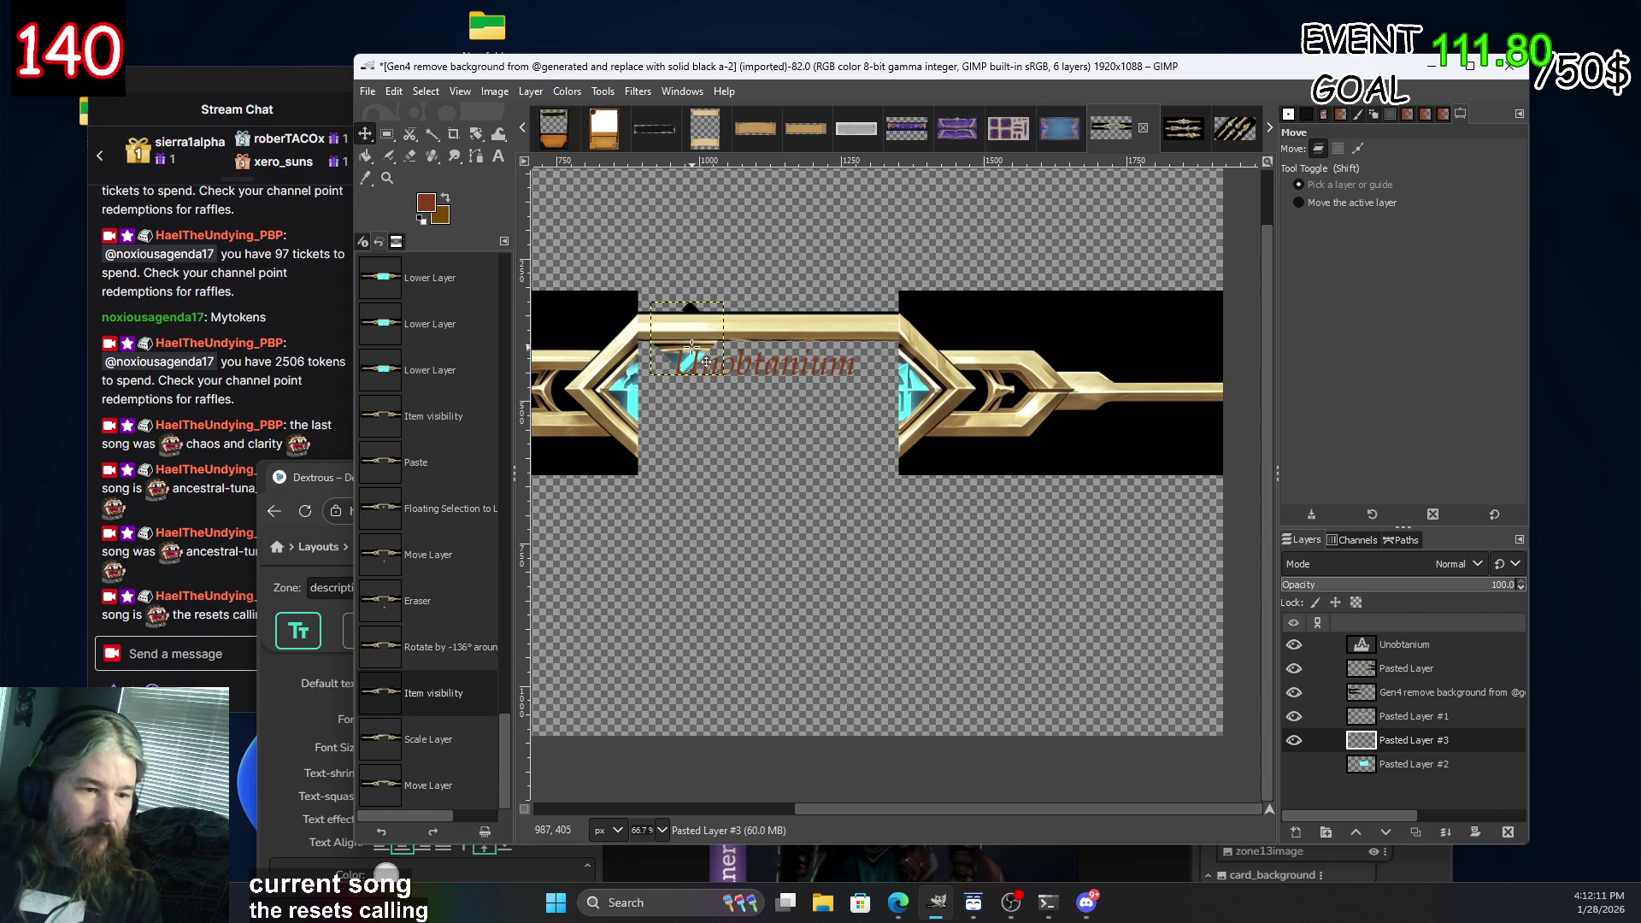
{"action": "left_click_drag", "start_coordinate": [699, 338], "coordinate": [790, 482]}
{"action": "key", "text": "2"}
{"action": "key", "text": "1"}
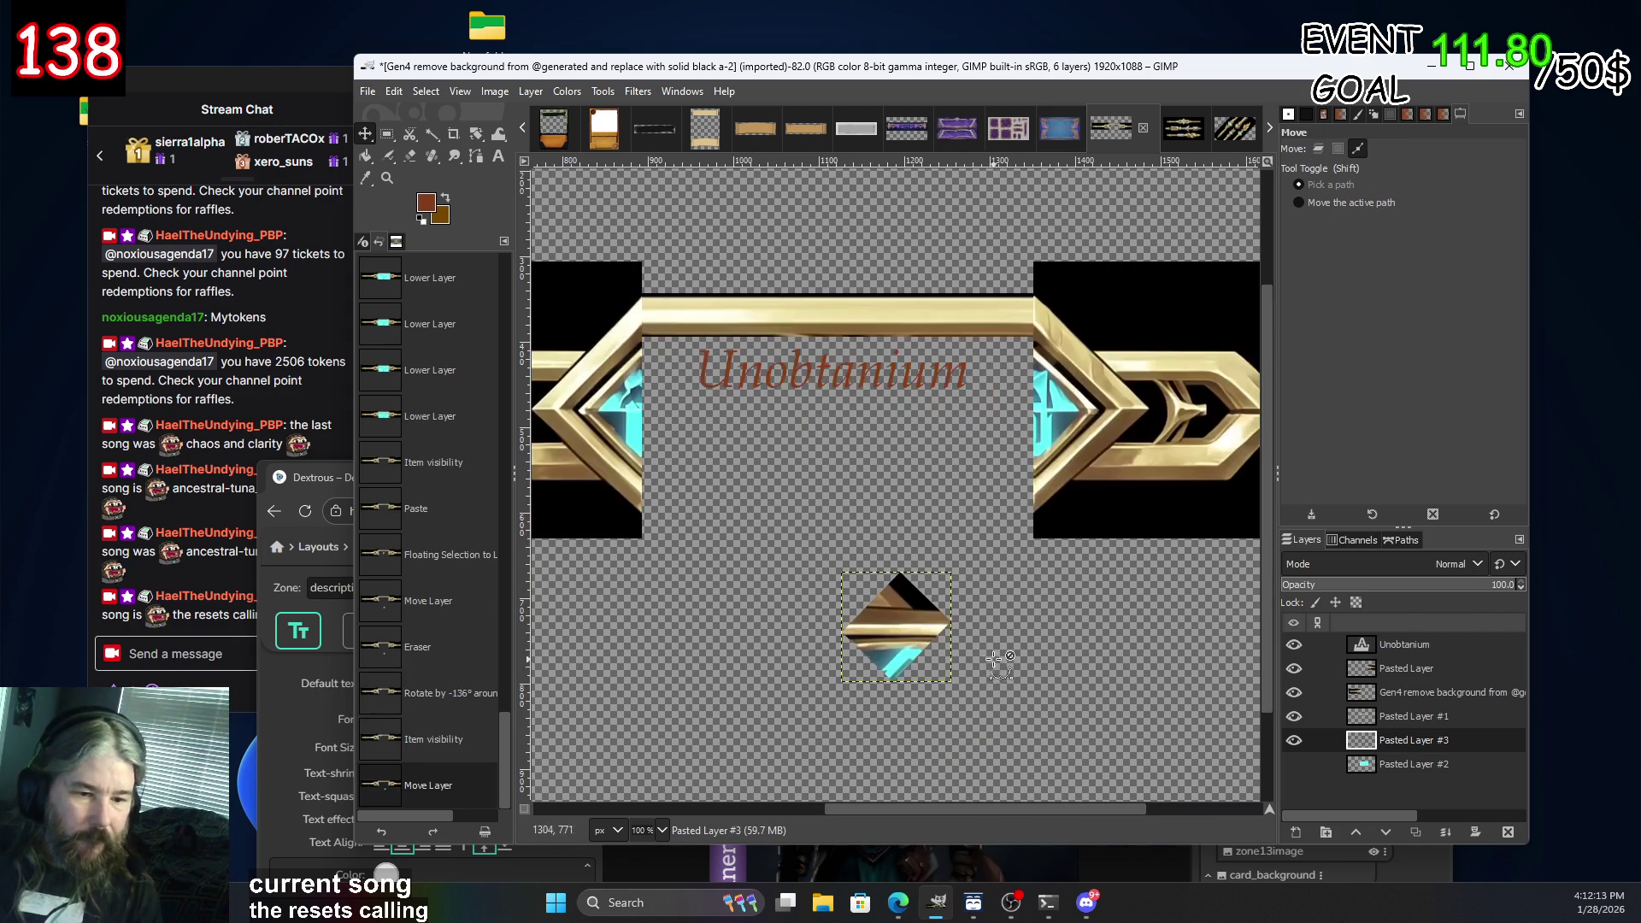
Step: Select and copy a thin band along the diamond piece's gold edge
{"action": "left_click", "coordinate": [390, 136]}
{"action": "key", "text": "2"}
{"action": "mouse_move", "coordinate": [869, 513]}
{"action": "left_mouse_down"}
{"action": "mouse_move", "coordinate": [1165, 579]}
{"action": "mouse_move", "coordinate": [1132, 561]}
{"action": "left_mouse_up"}
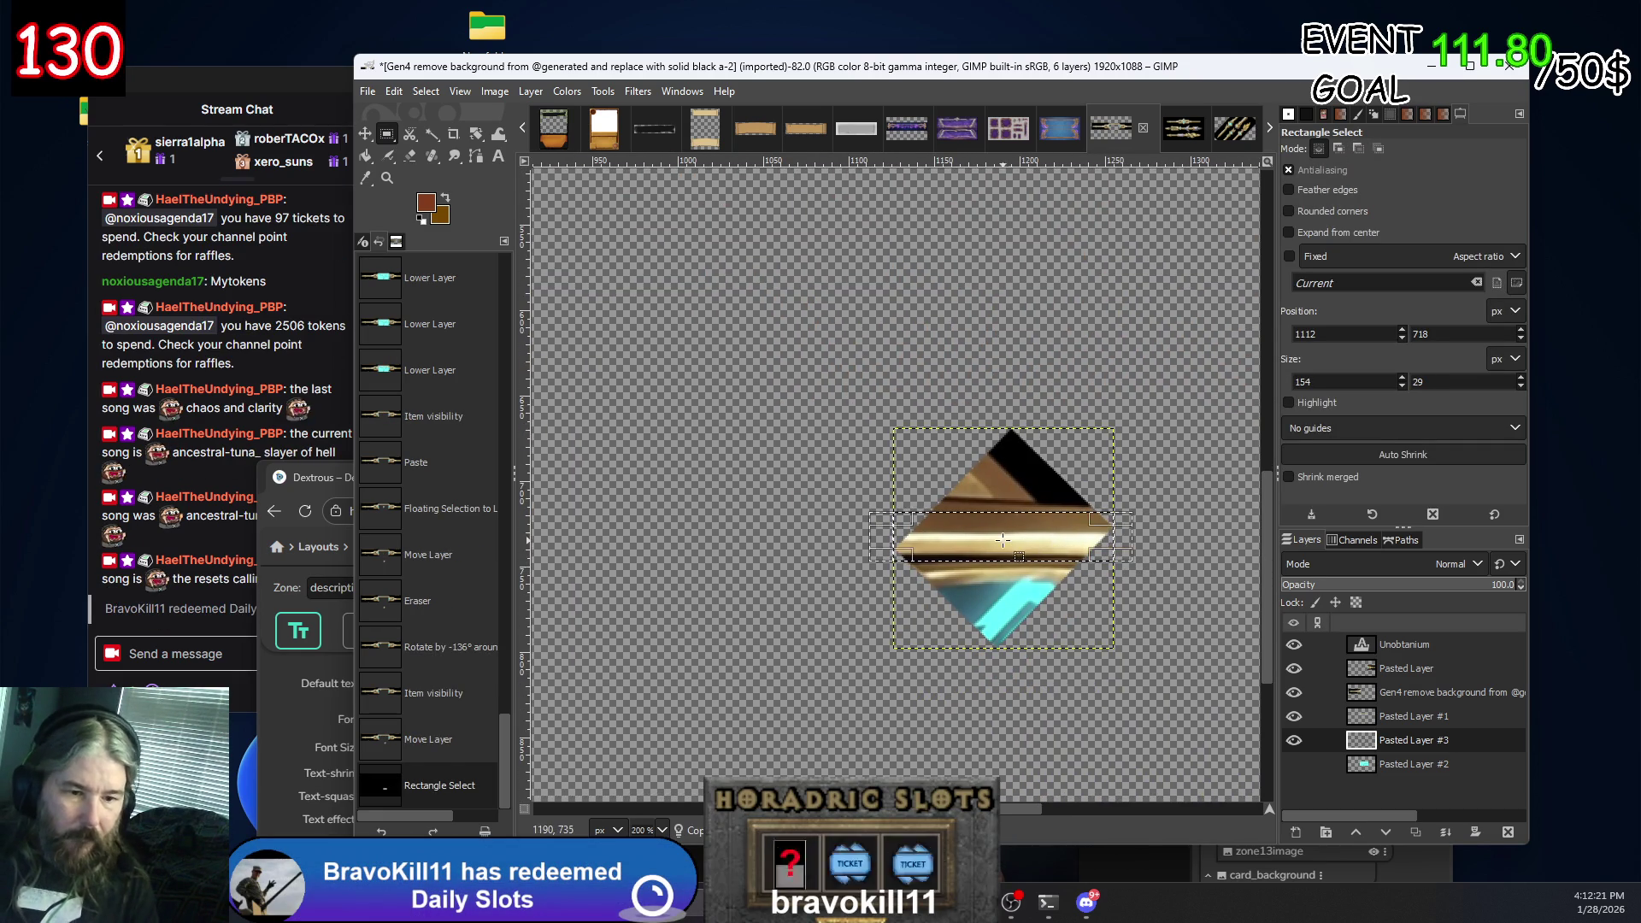
{"action": "left_click_drag", "start_coordinate": [988, 513], "coordinate": [988, 534]}
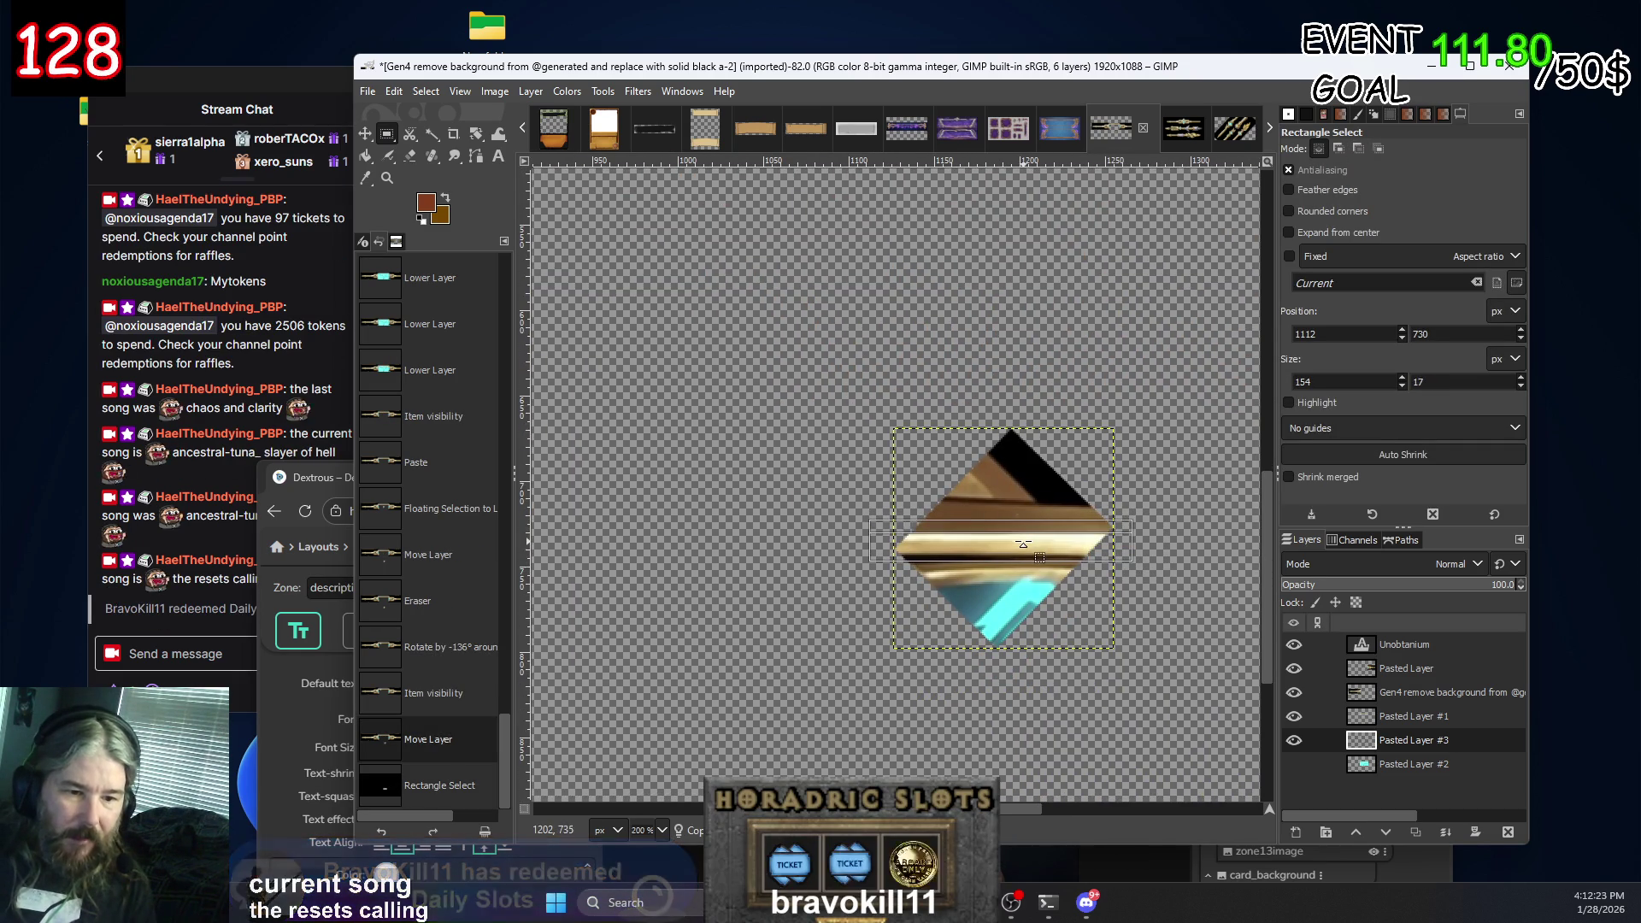
{"action": "scroll", "coordinate": [943, 464], "scroll_direction": "down", "scroll_amount": 4, "text": "ctrl"}
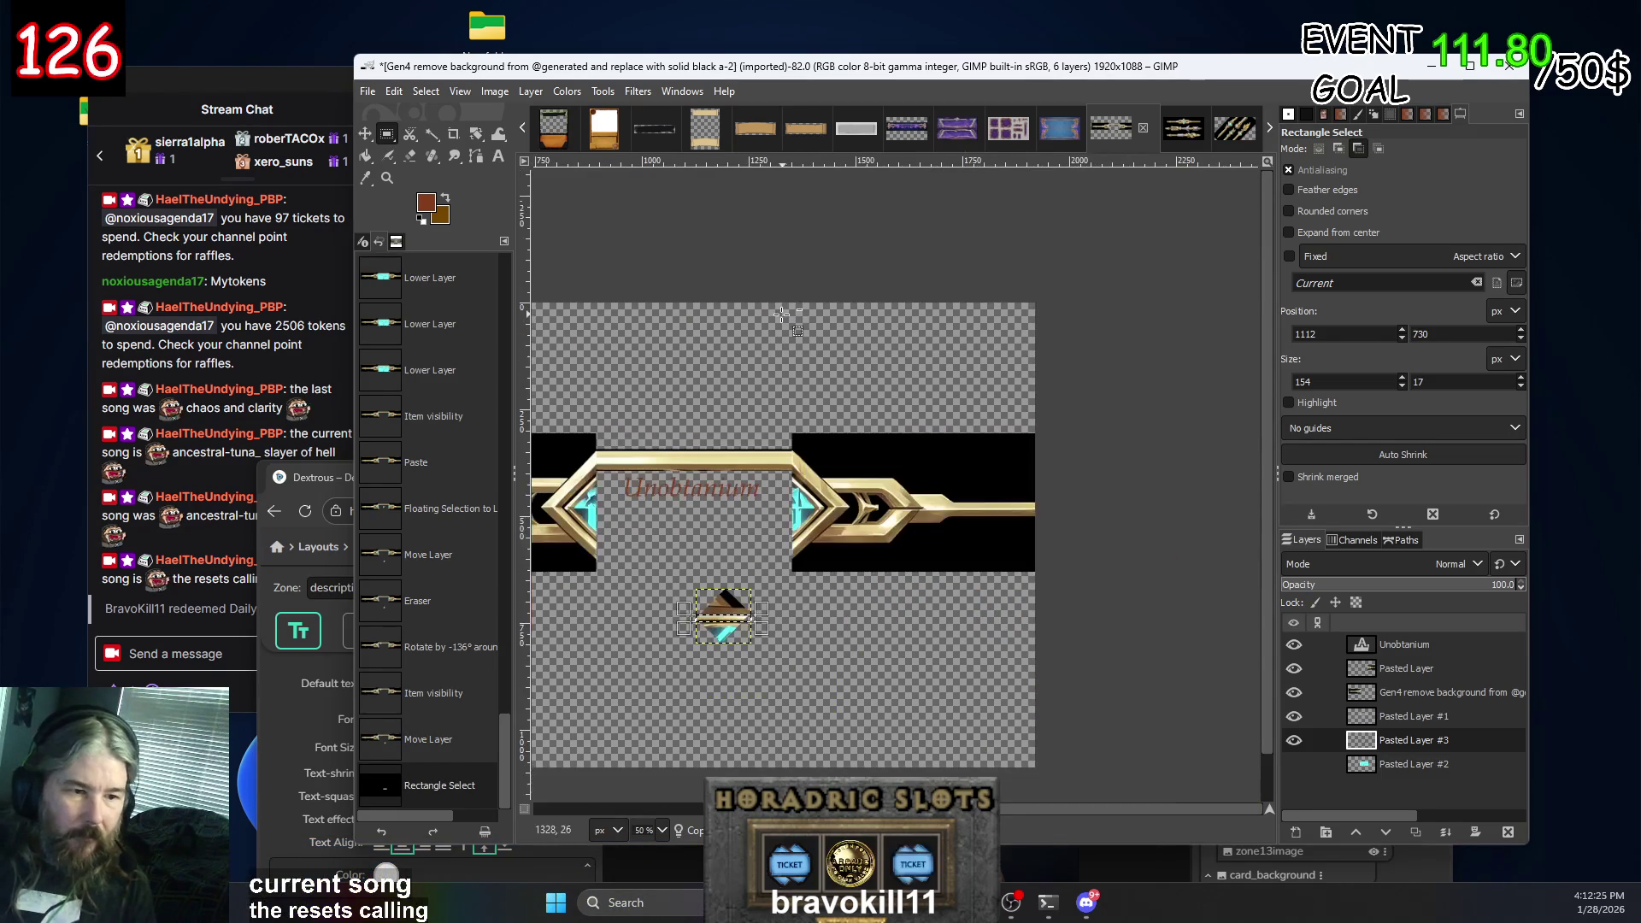
{"action": "scroll", "coordinate": [719, 504], "scroll_direction": "up", "scroll_amount": 2, "text": "ctrl"}
{"action": "scroll", "coordinate": [883, 632], "scroll_direction": "down", "scroll_amount": 3}
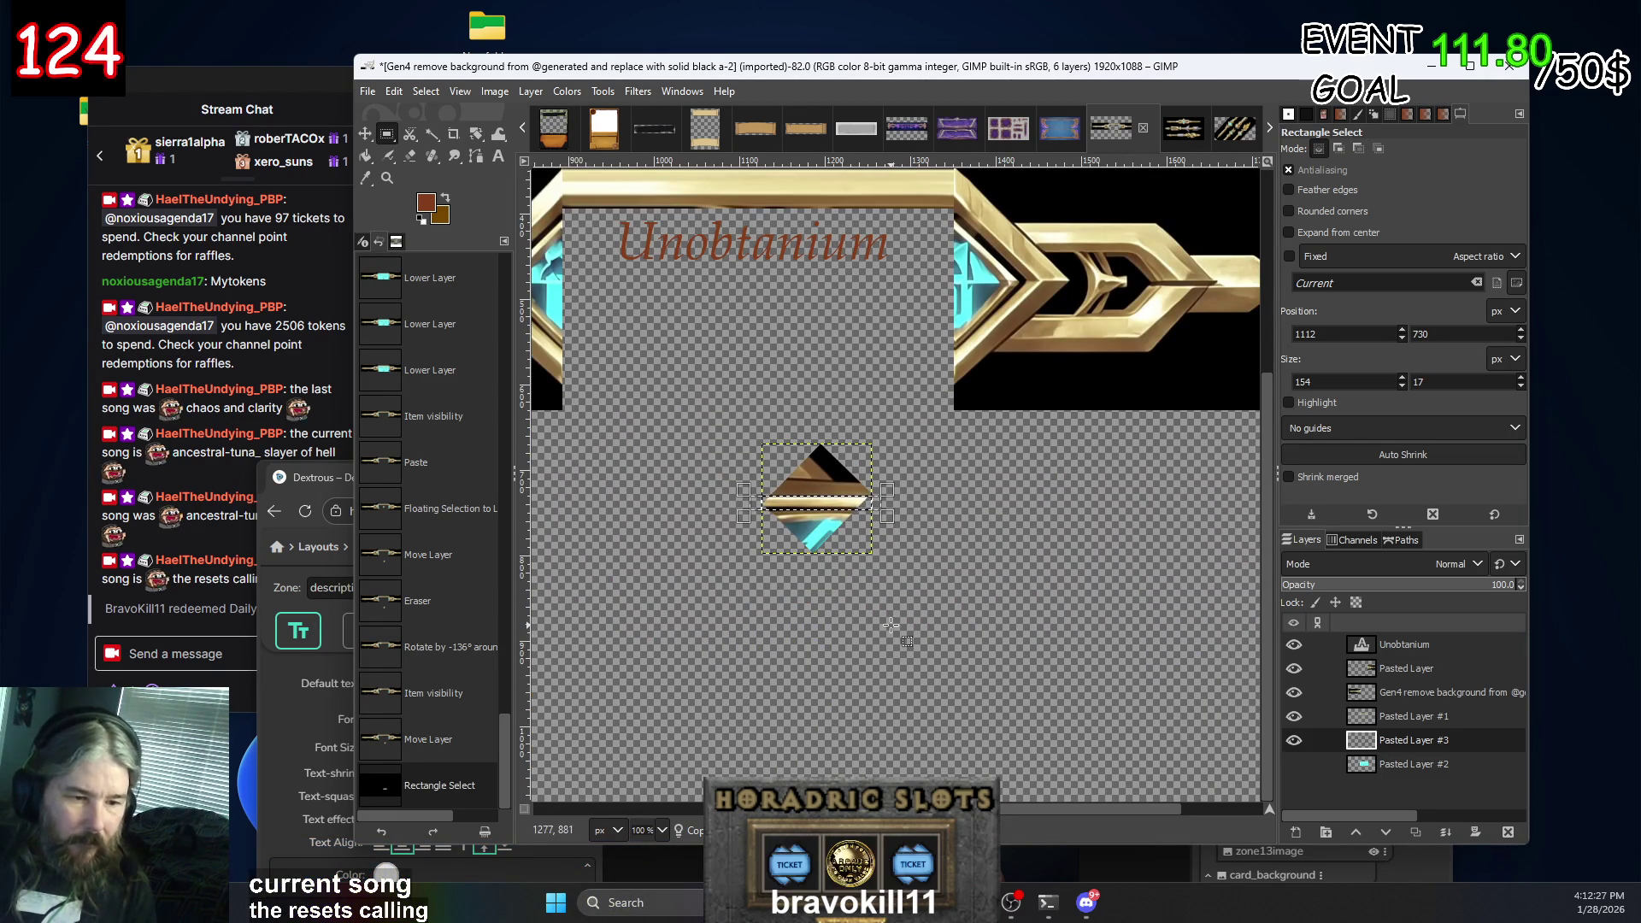
{"action": "key", "text": "ctrl+c"}
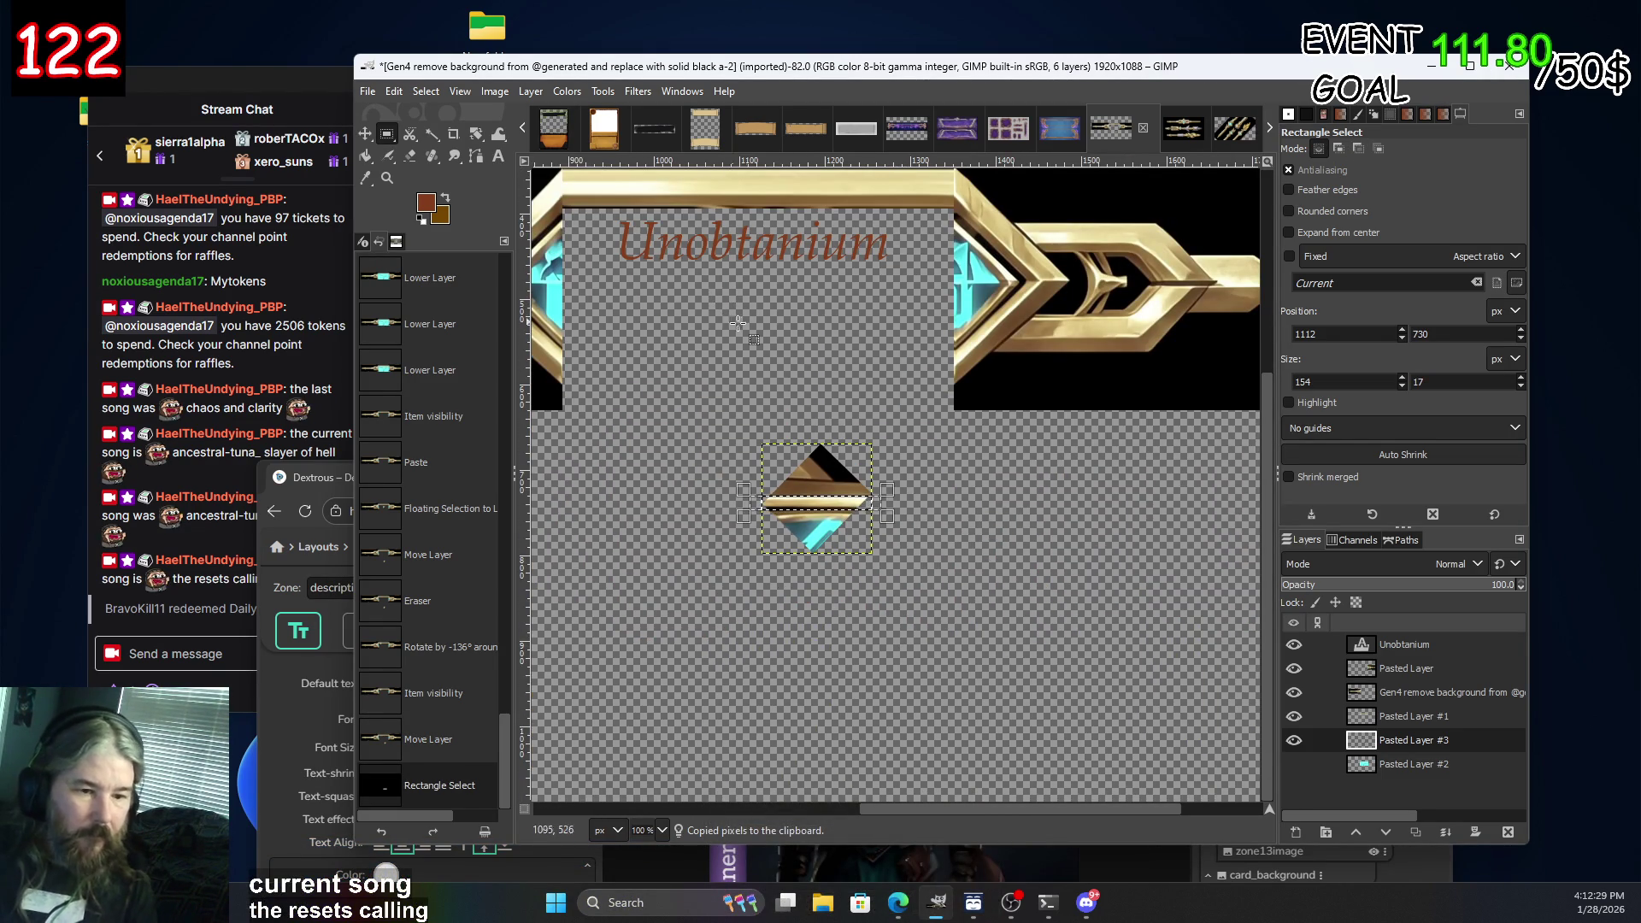
Step: Paste the gold strip as Pasted Layer #4 and fit it under the top bar beside the text
{"action": "key", "text": "ctrl+v"}
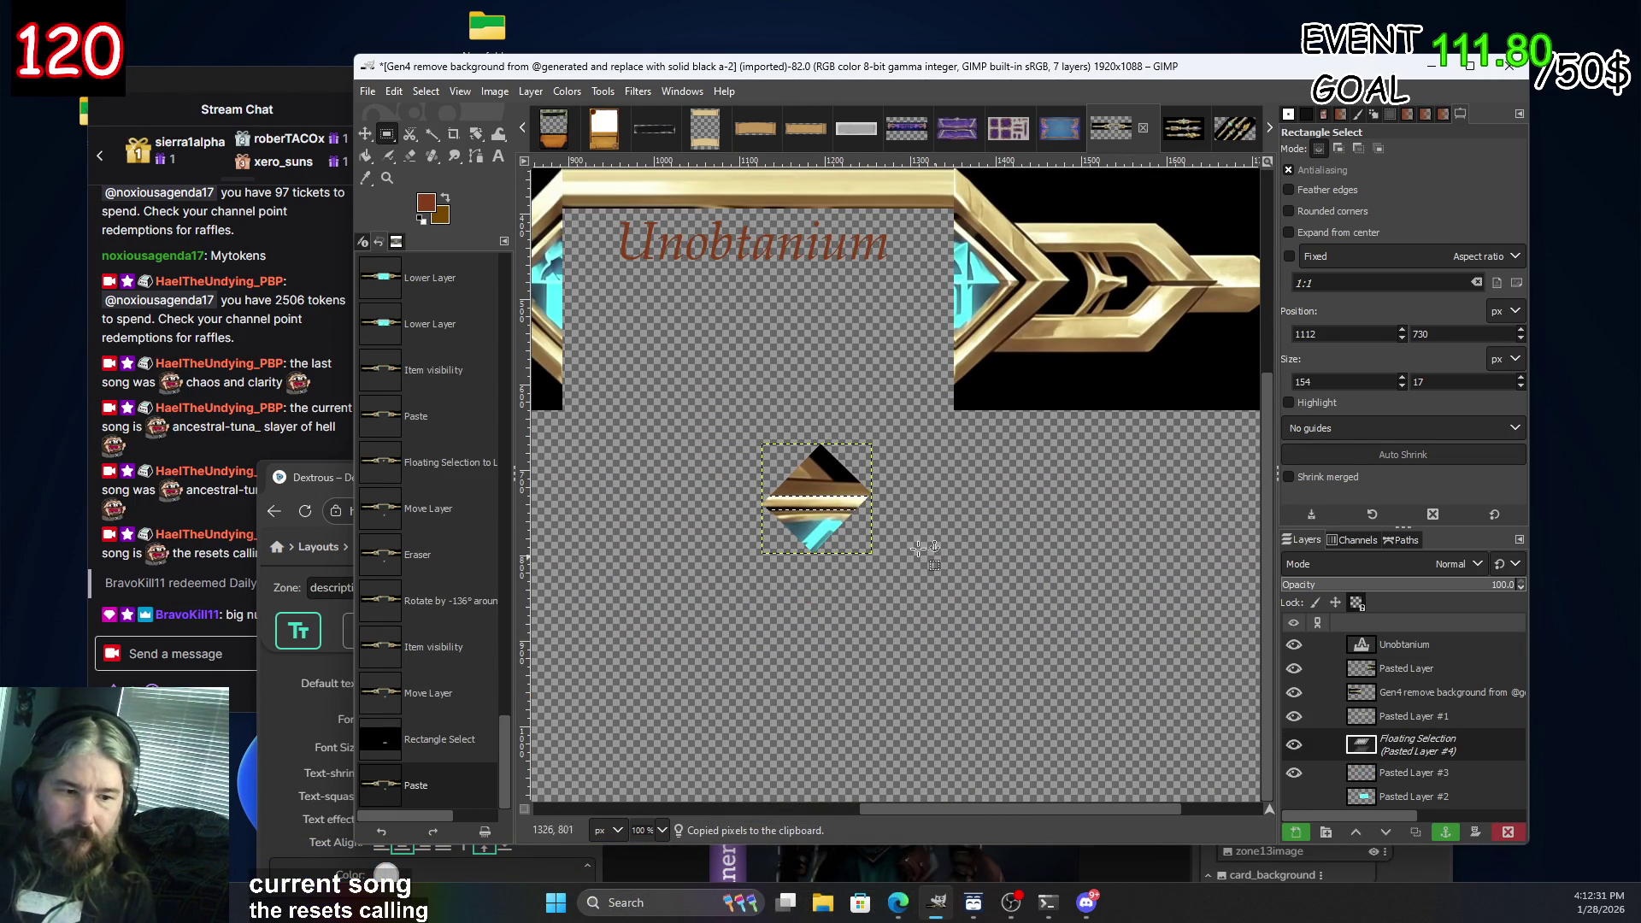
{"action": "right_click", "coordinate": [1410, 745]}
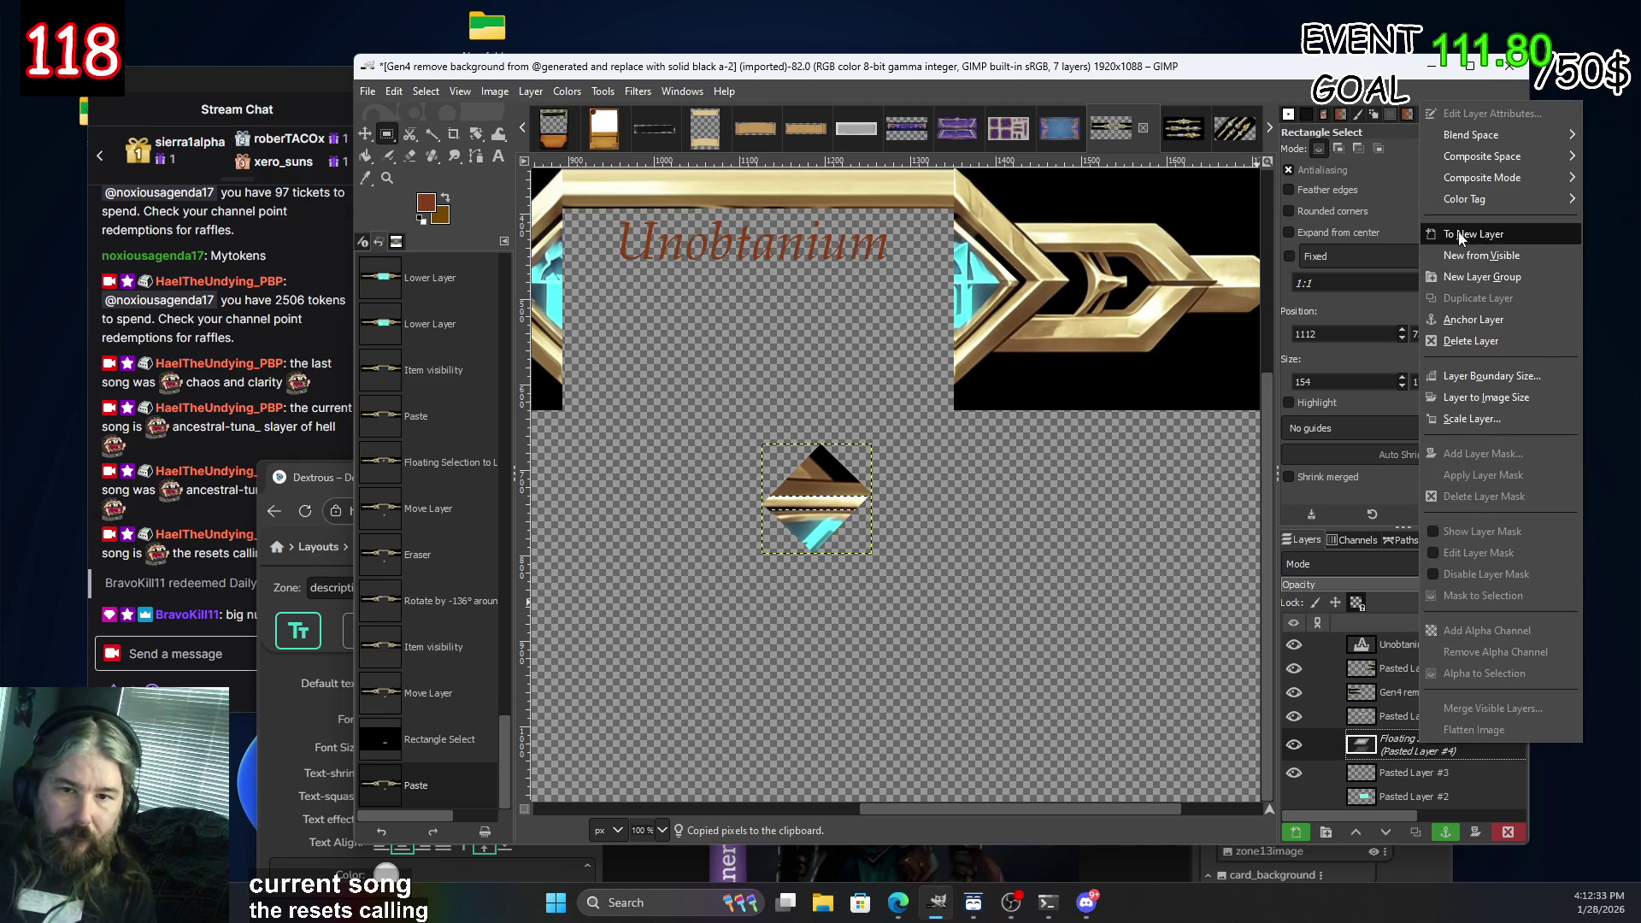
{"action": "left_click", "coordinate": [1495, 236]}
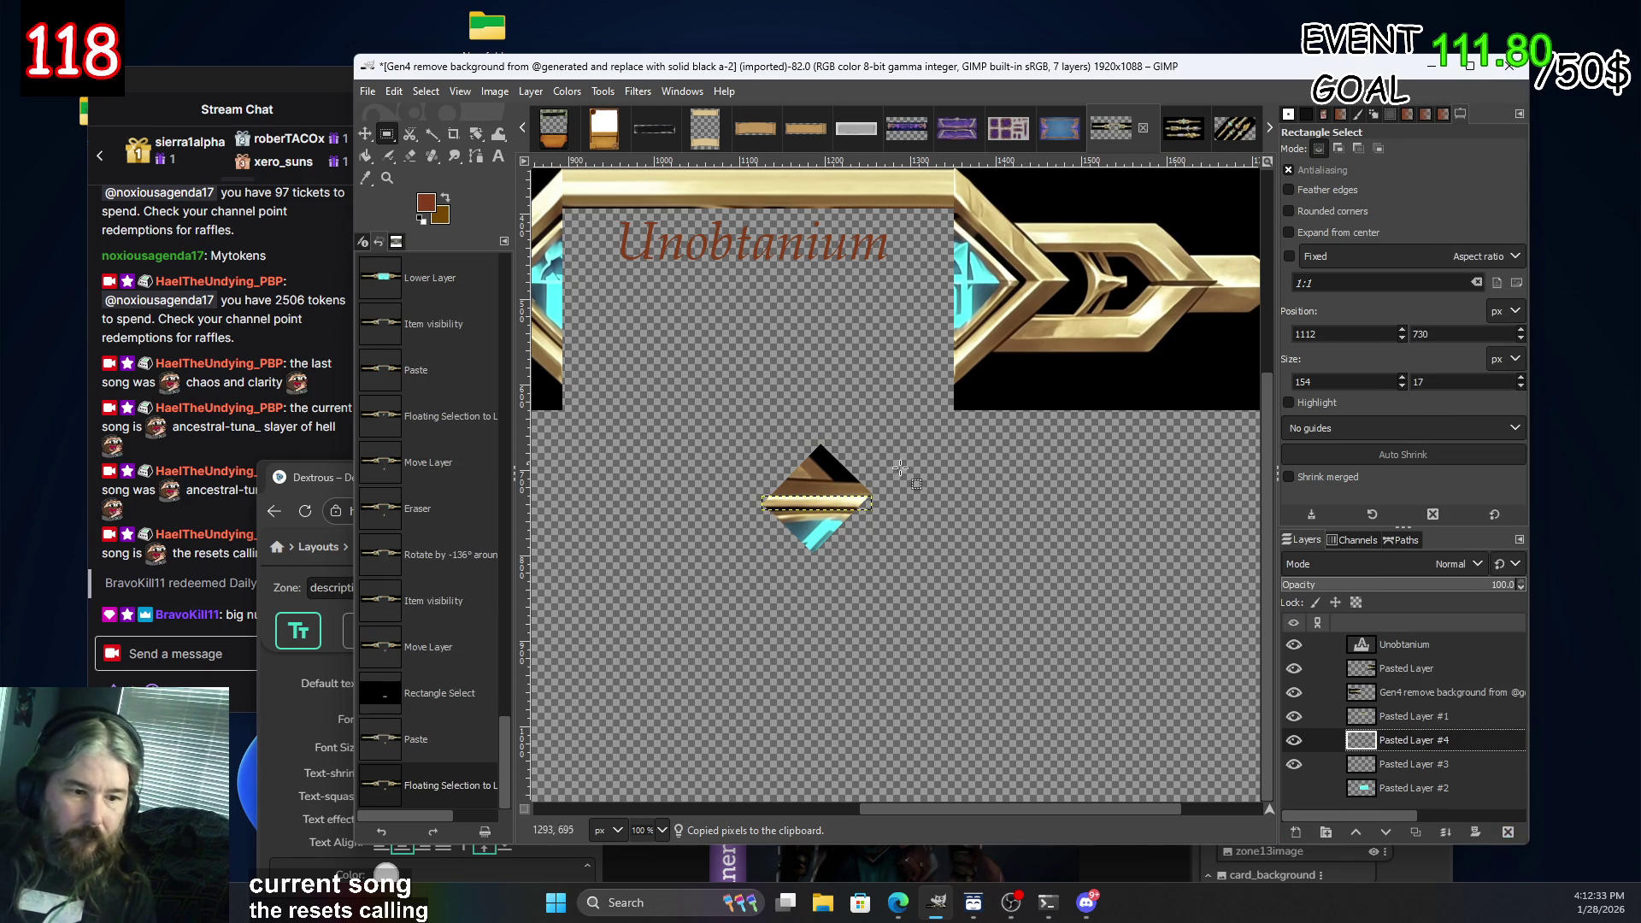
{"action": "left_click", "coordinate": [364, 135]}
{"action": "mouse_move", "coordinate": [811, 505]}
{"action": "left_mouse_down"}
{"action": "mouse_move", "coordinate": [609, 224]}
{"action": "mouse_move", "coordinate": [582, 262]}
{"action": "left_mouse_up"}
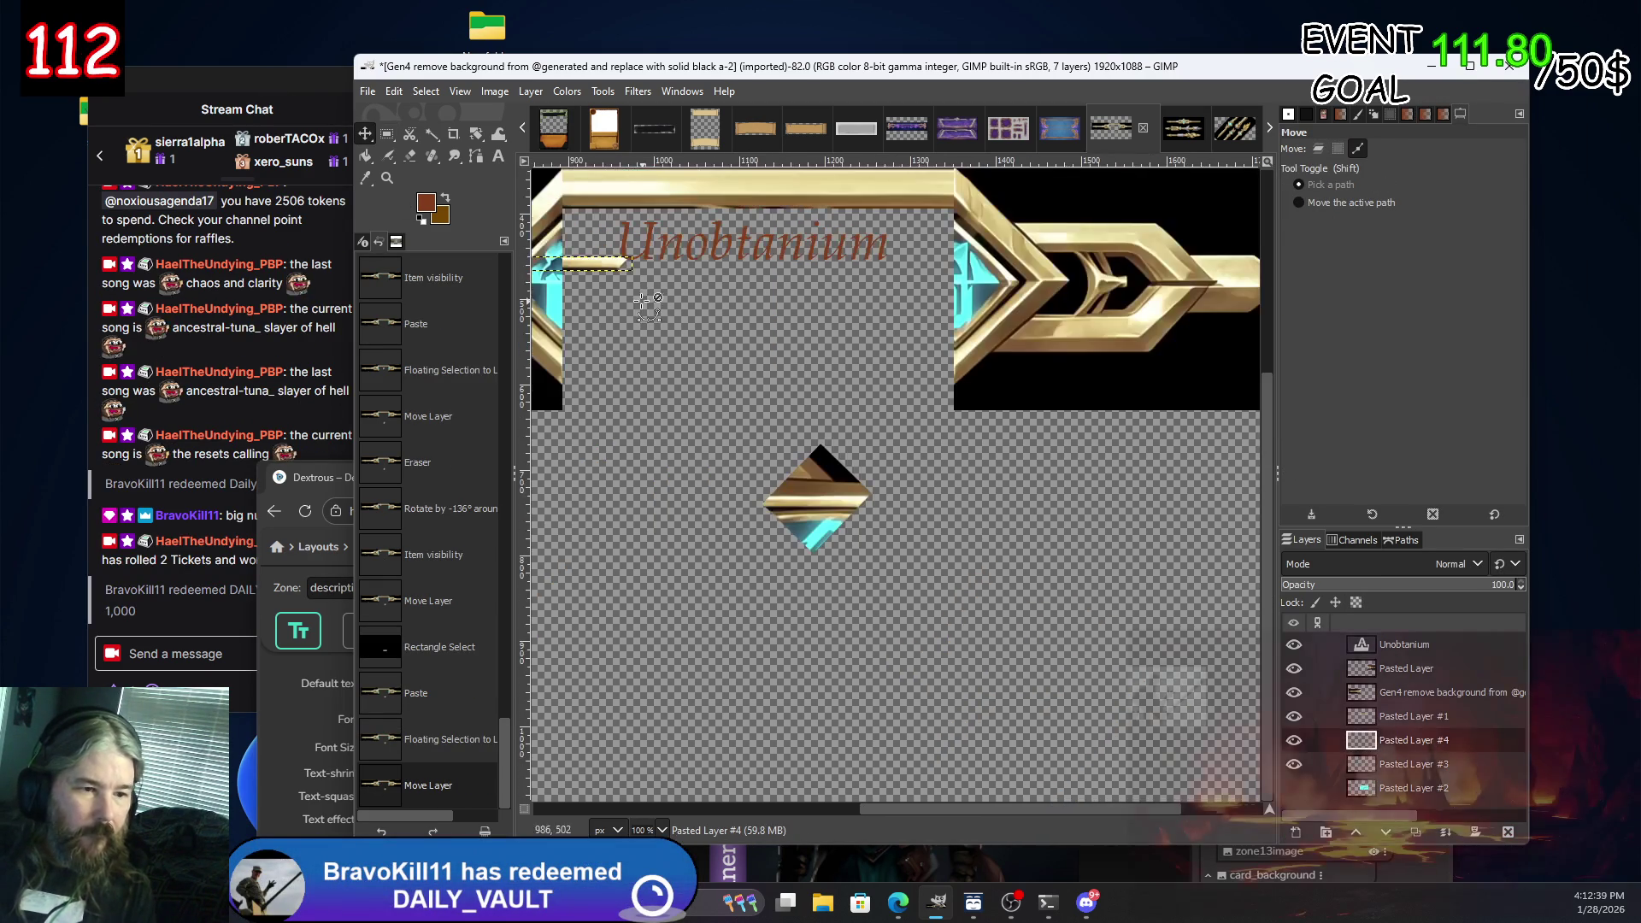
{"action": "scroll", "coordinate": [1058, 368], "scroll_direction": "left", "scroll_amount": 5}
{"action": "scroll", "coordinate": [1057, 368], "scroll_direction": "up", "scroll_amount": 2}
{"action": "scroll", "coordinate": [1057, 368], "scroll_direction": "up", "scroll_amount": 2}
{"action": "scroll", "coordinate": [940, 384], "scroll_direction": "right", "scroll_amount": 3}
{"action": "left_click_drag", "start_coordinate": [842, 398], "coordinate": [907, 336]}
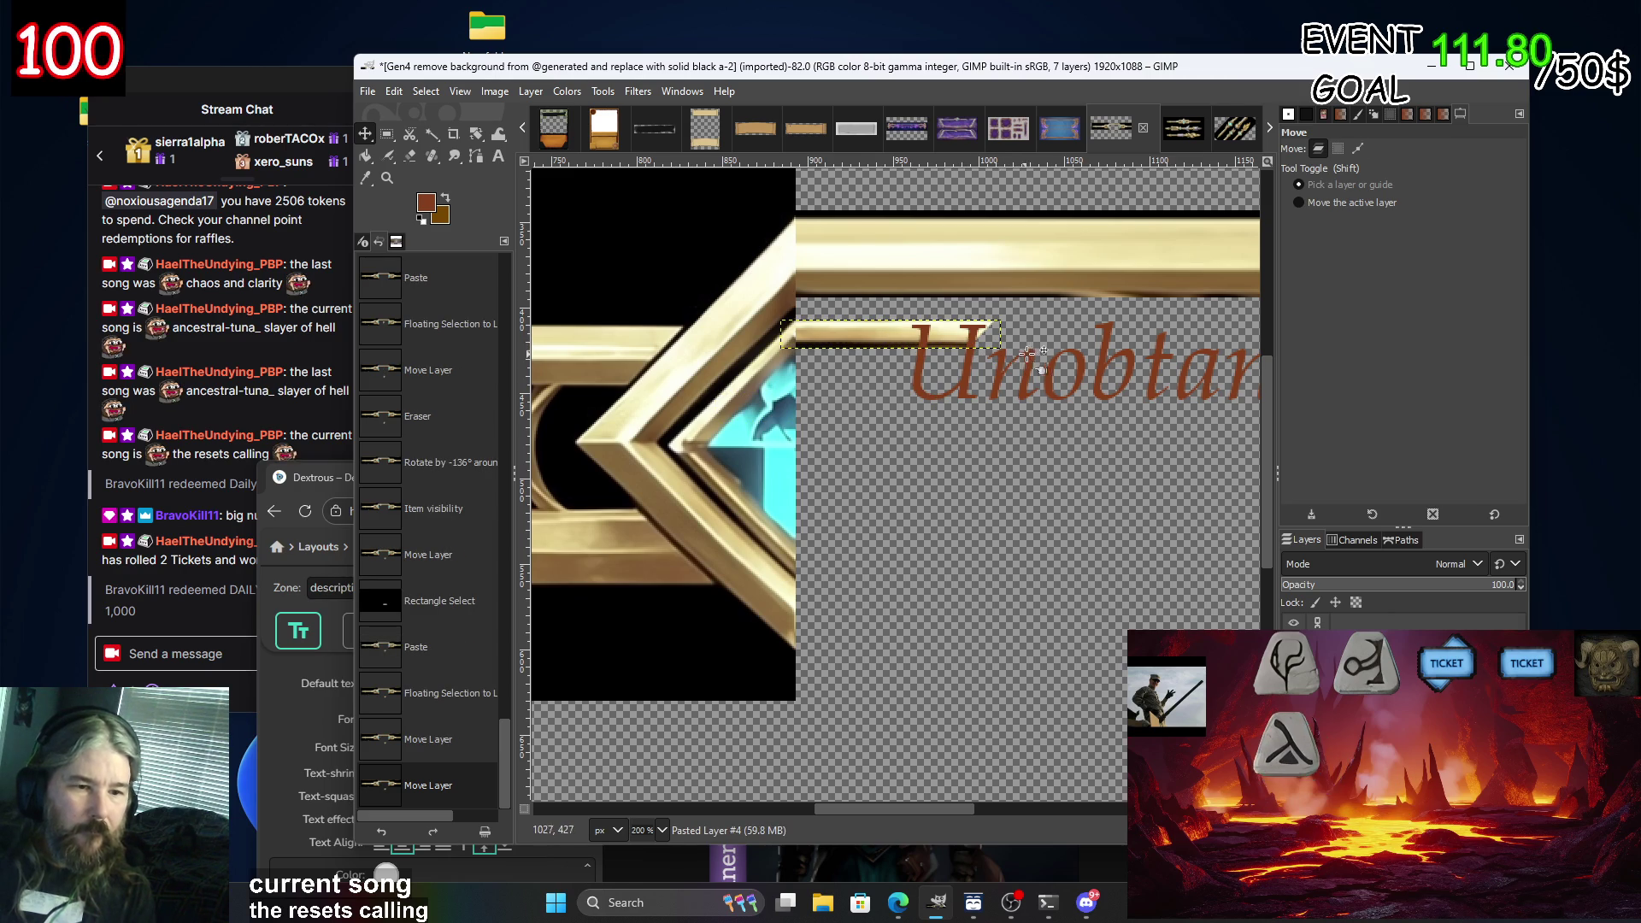
{"action": "scroll", "coordinate": [1028, 353], "scroll_direction": "right", "scroll_amount": 3}
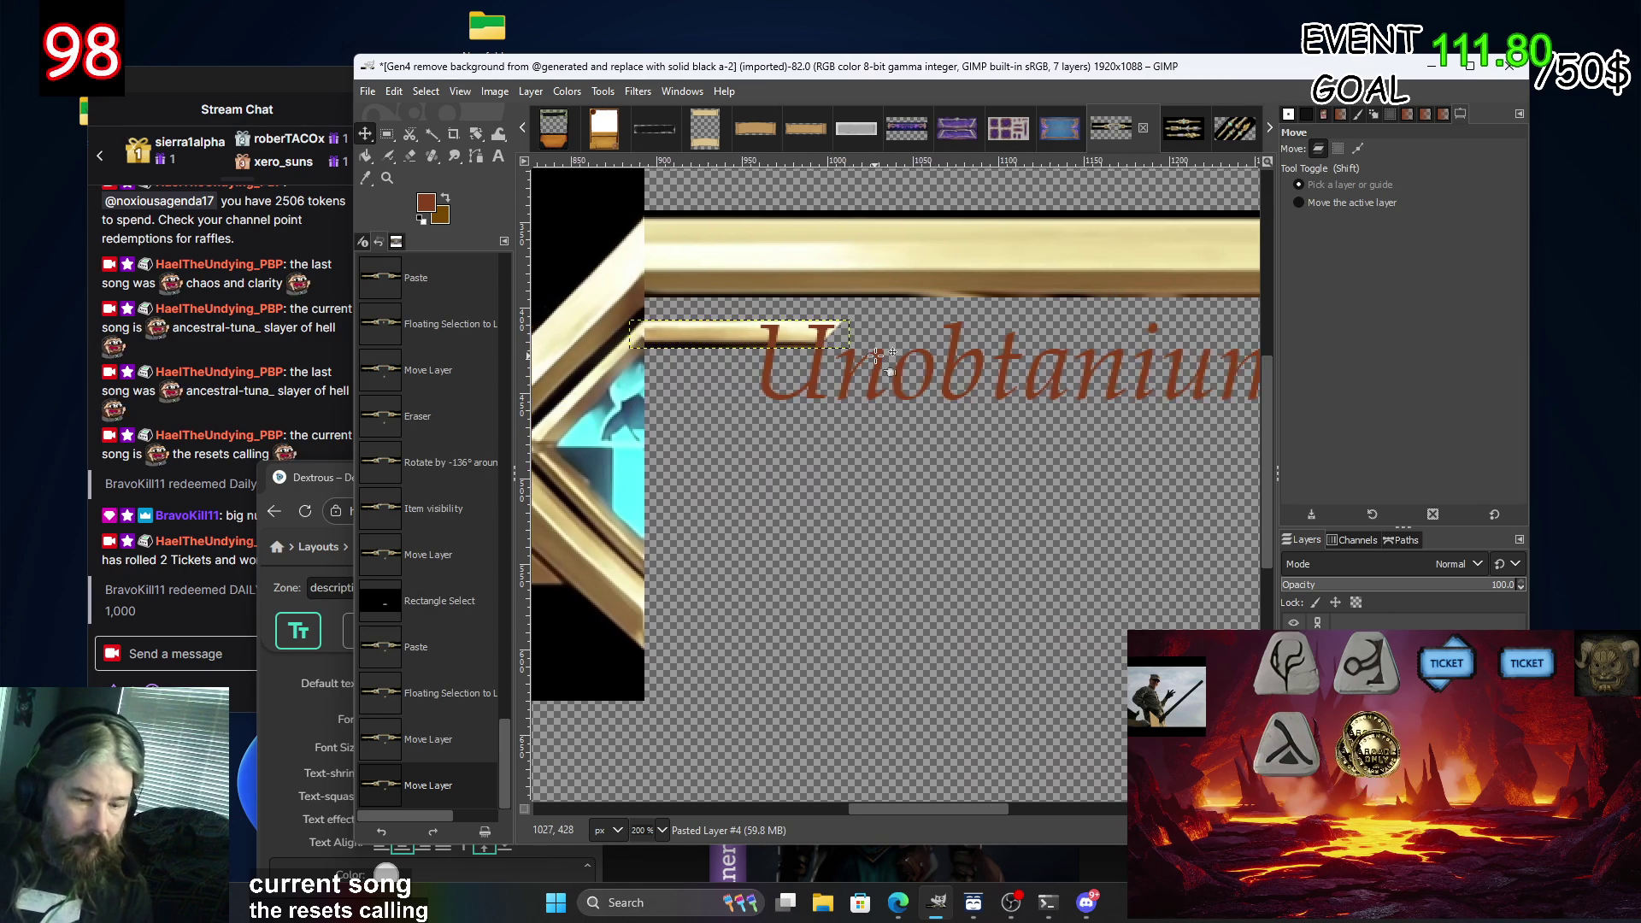
{"action": "key", "text": "ctrl+v"}
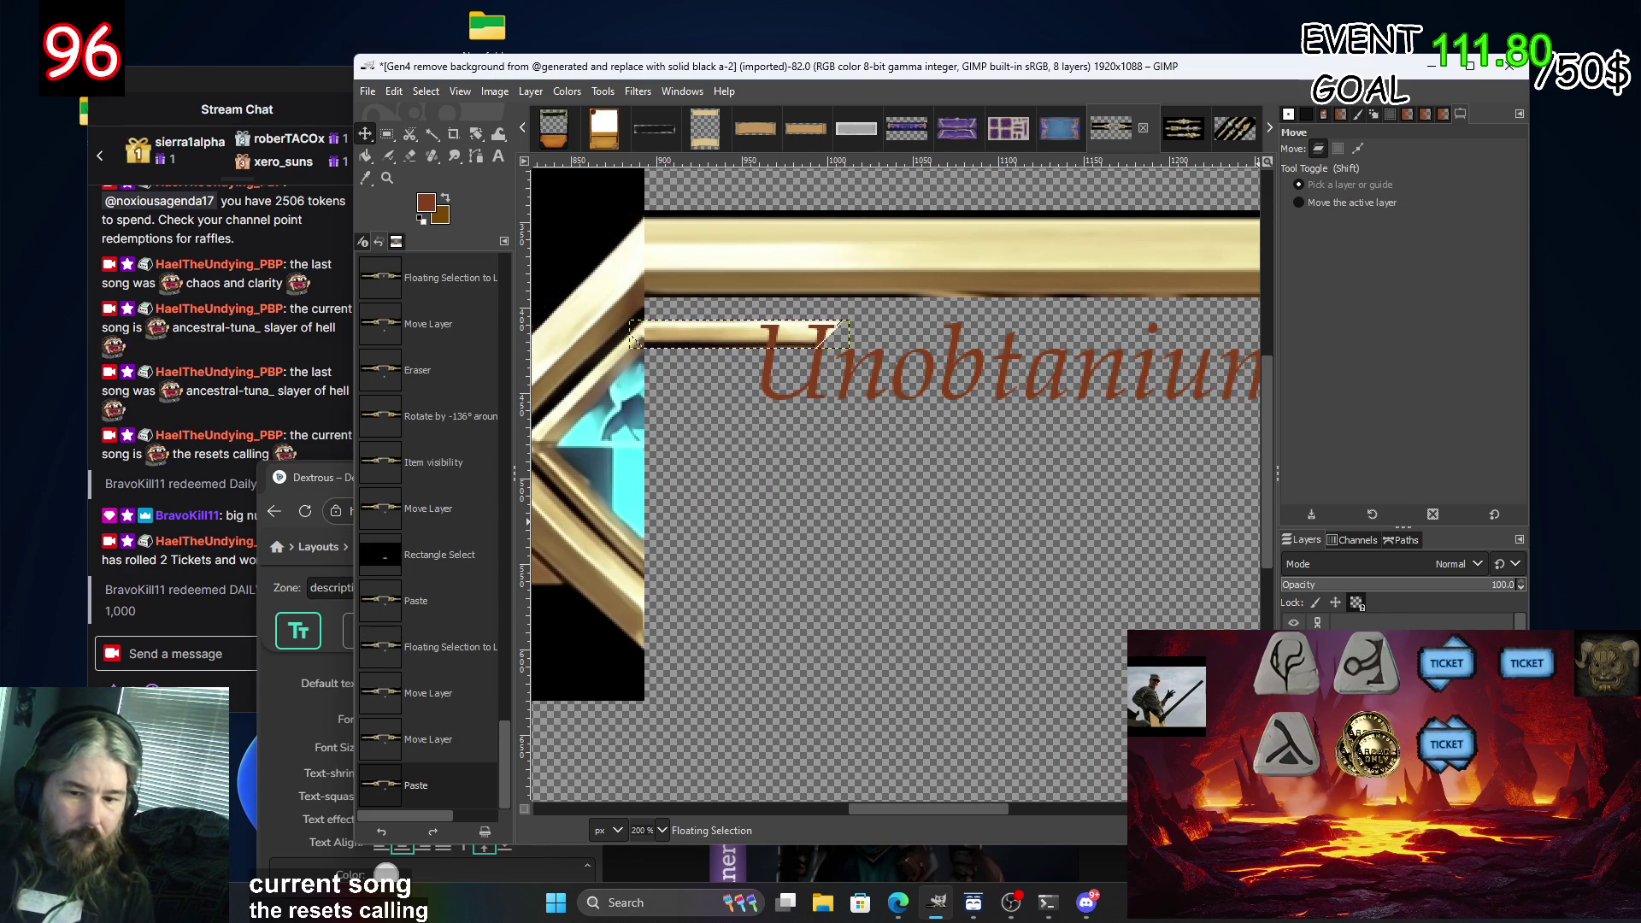
Step: Undo the extra paste, copy the whole strip layer, and slide a pasted copy right along the text
{"action": "right_click", "coordinate": [1415, 641]}
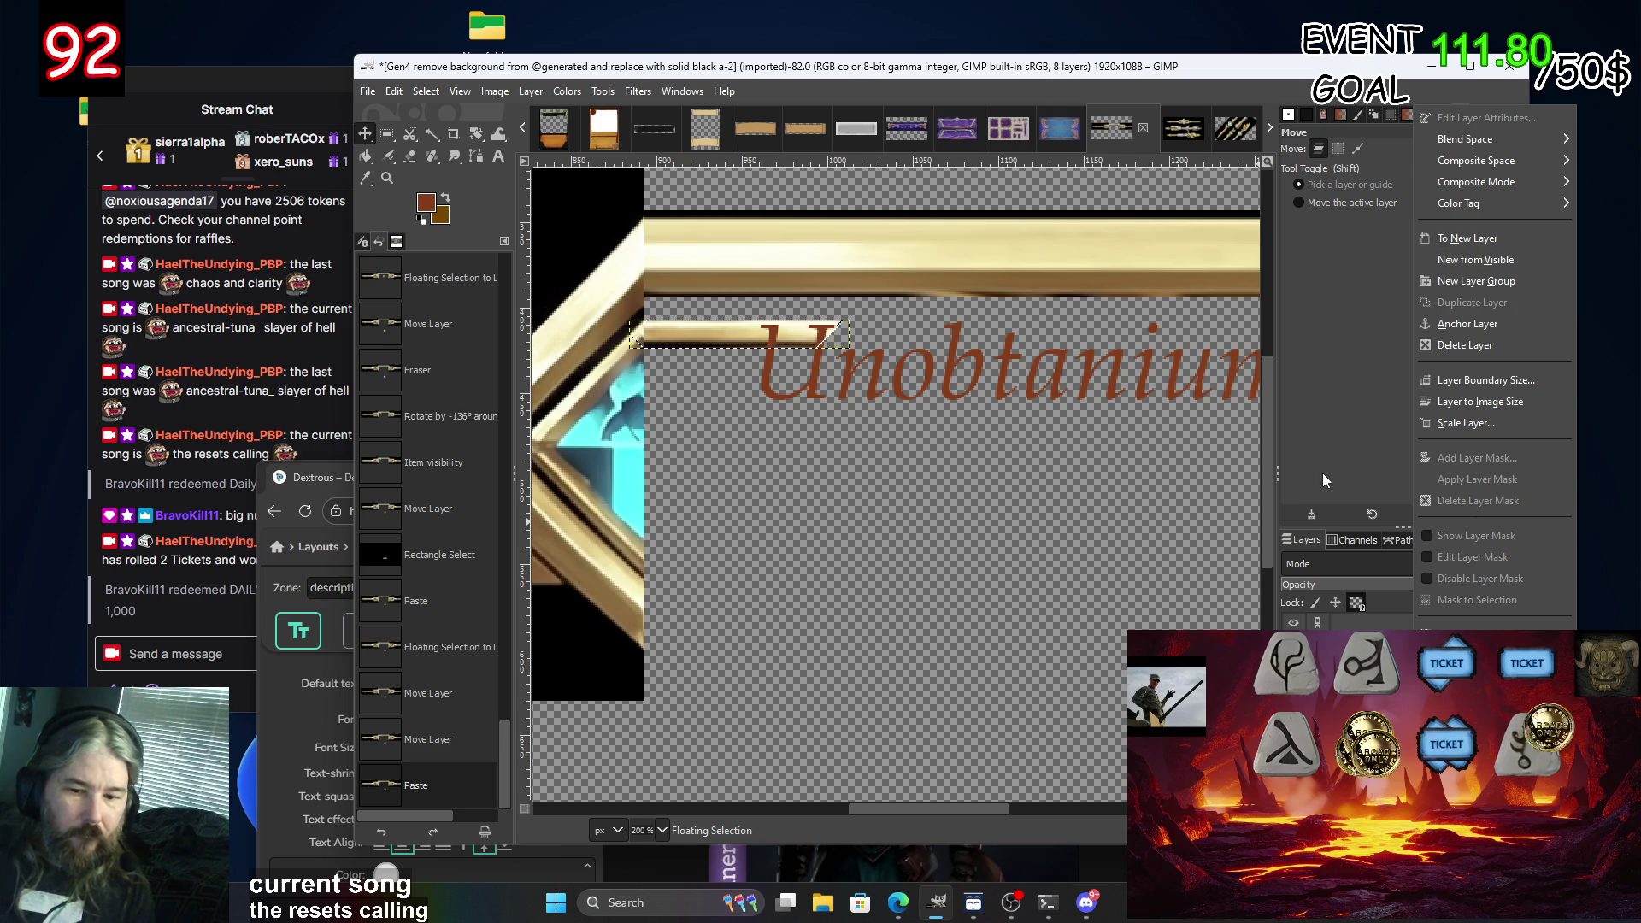
{"action": "key", "text": "Escape"}
{"action": "key", "text": "ctrl+z"}
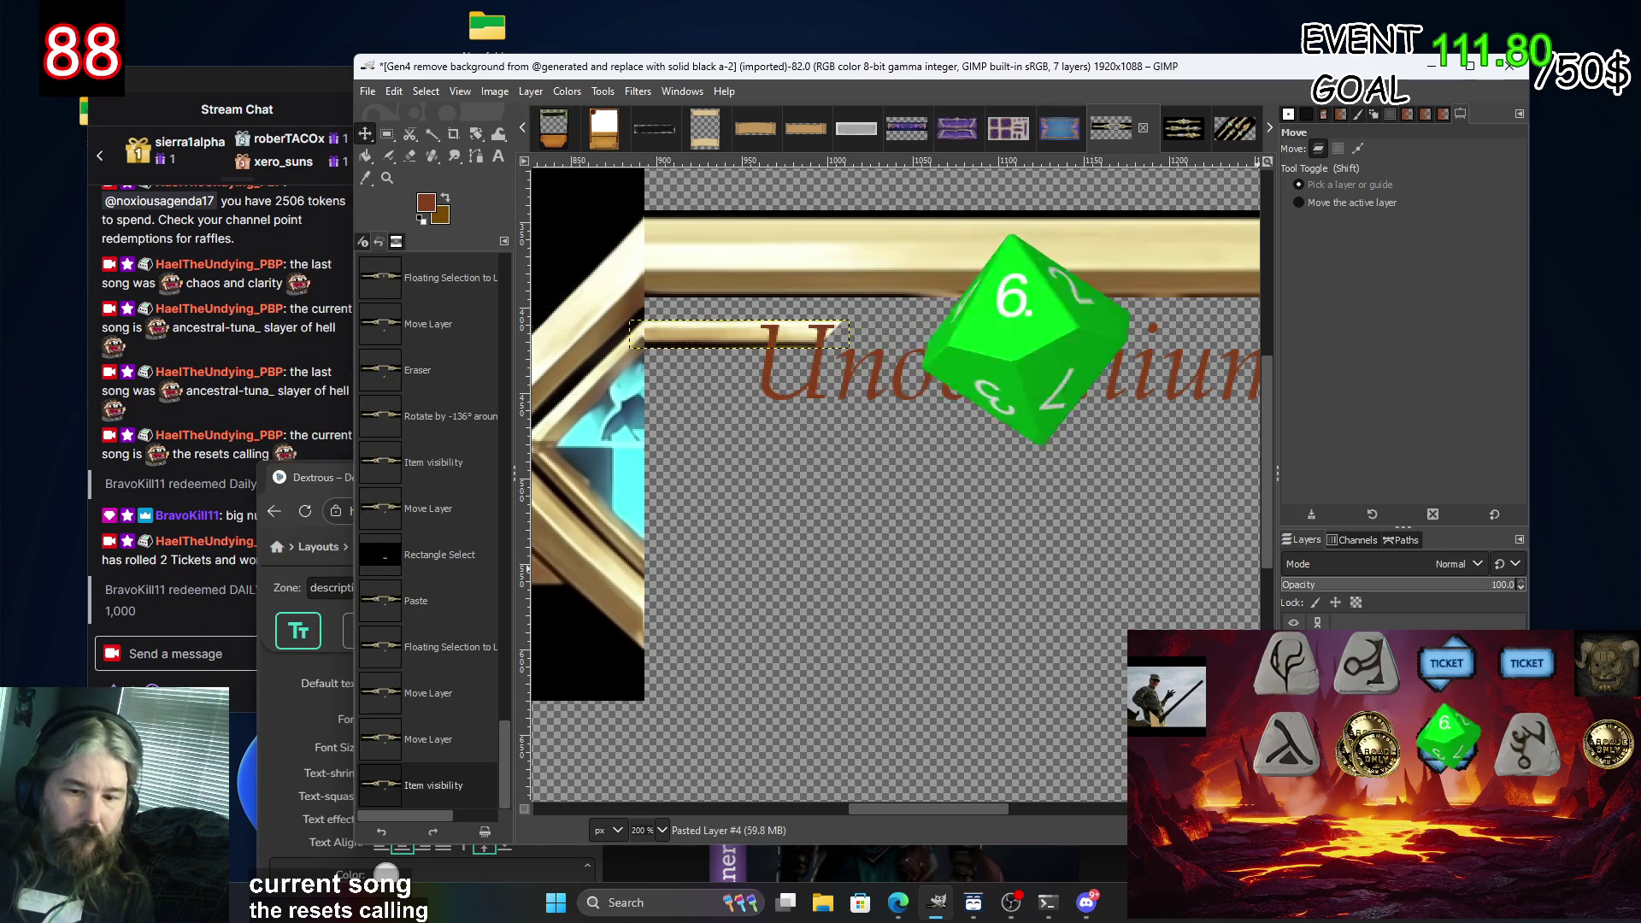
{"action": "key", "text": "ctrl+a"}
{"action": "key", "text": "ctrl+c"}
{"action": "key", "text": "ctrl+v"}
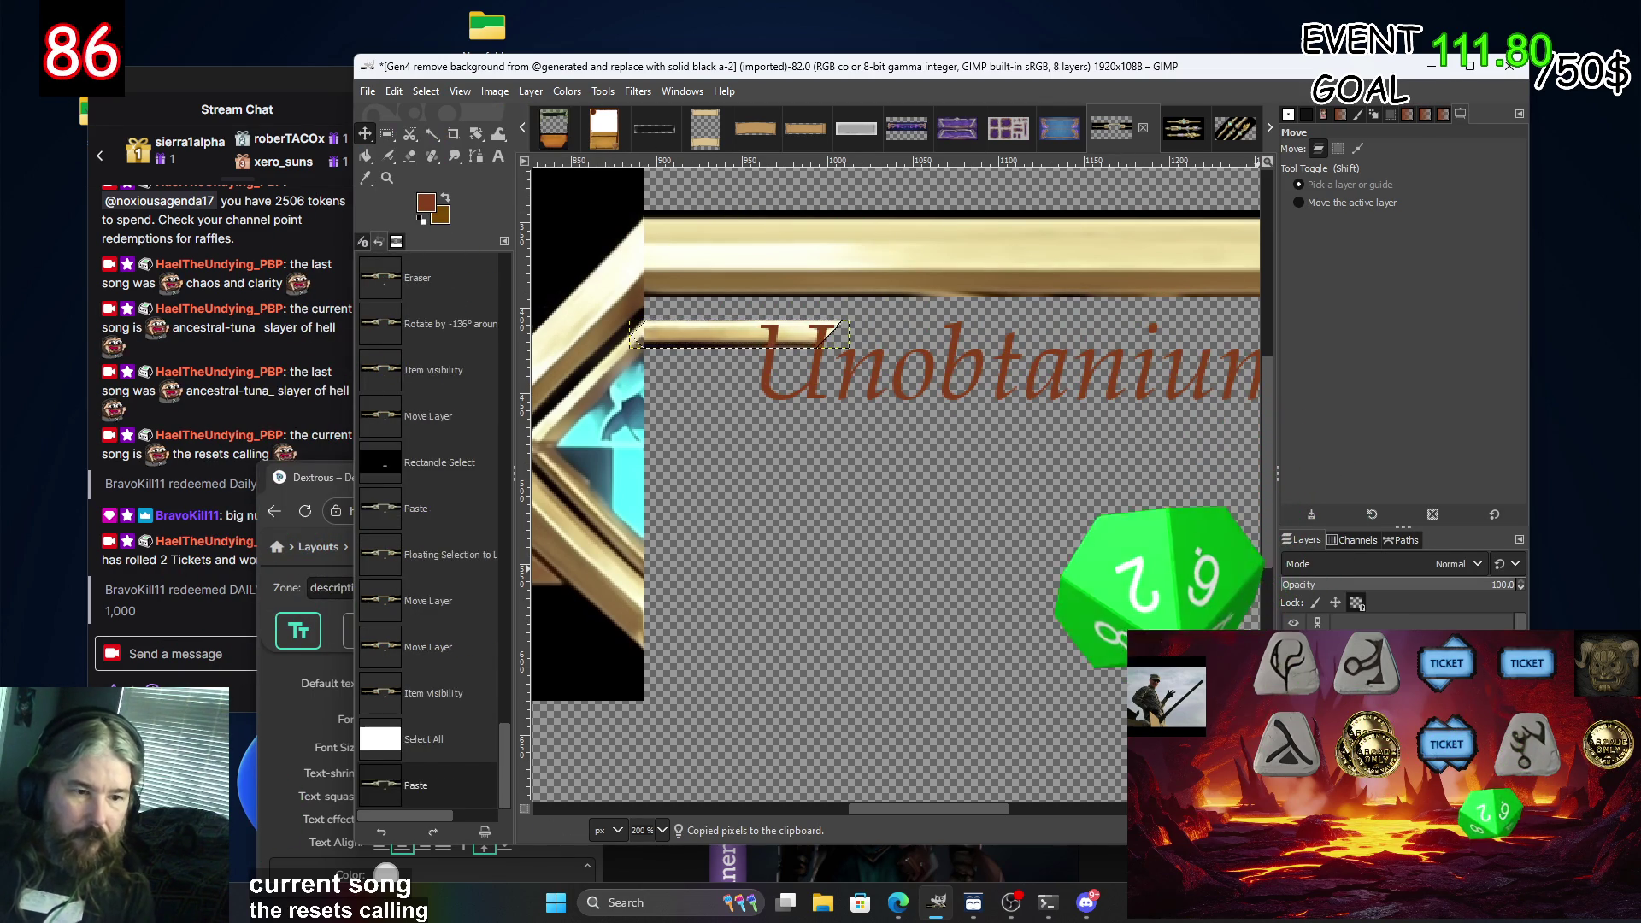
{"action": "left_click_drag", "start_coordinate": [726, 335], "coordinate": [902, 335]}
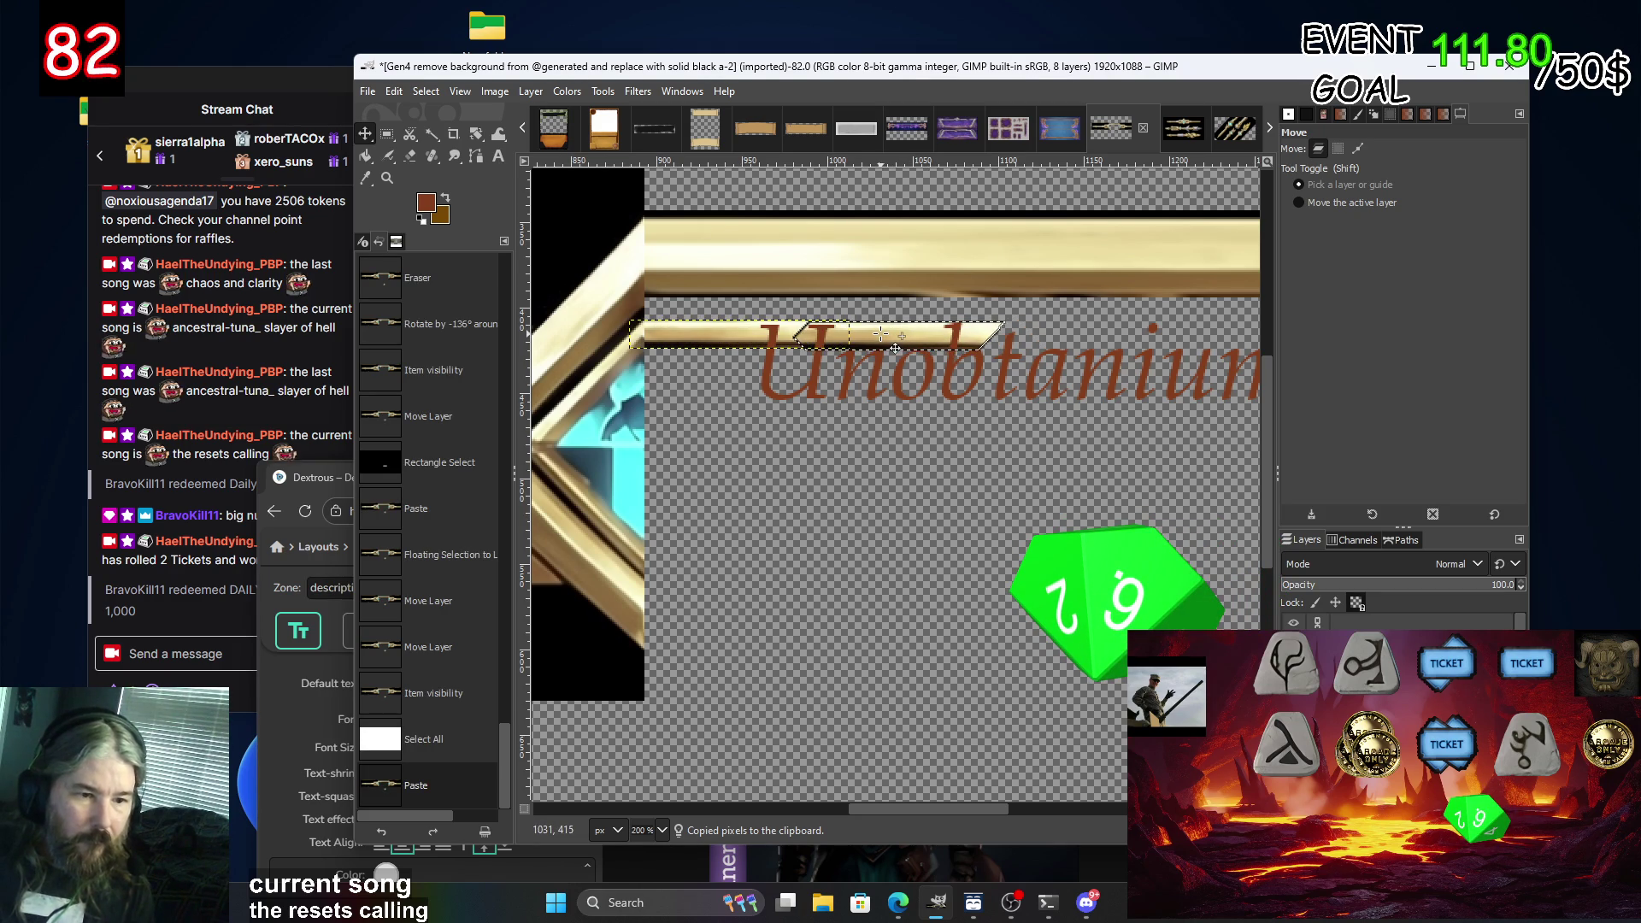
{"action": "left_click_drag", "start_coordinate": [894, 348], "coordinate": [899, 349]}
Step: Line the copied strip up with the first and anchor it into Pasted Layer #4, checking the join
{"action": "scroll", "coordinate": [1028, 349], "scroll_direction": "right", "scroll_amount": 3}
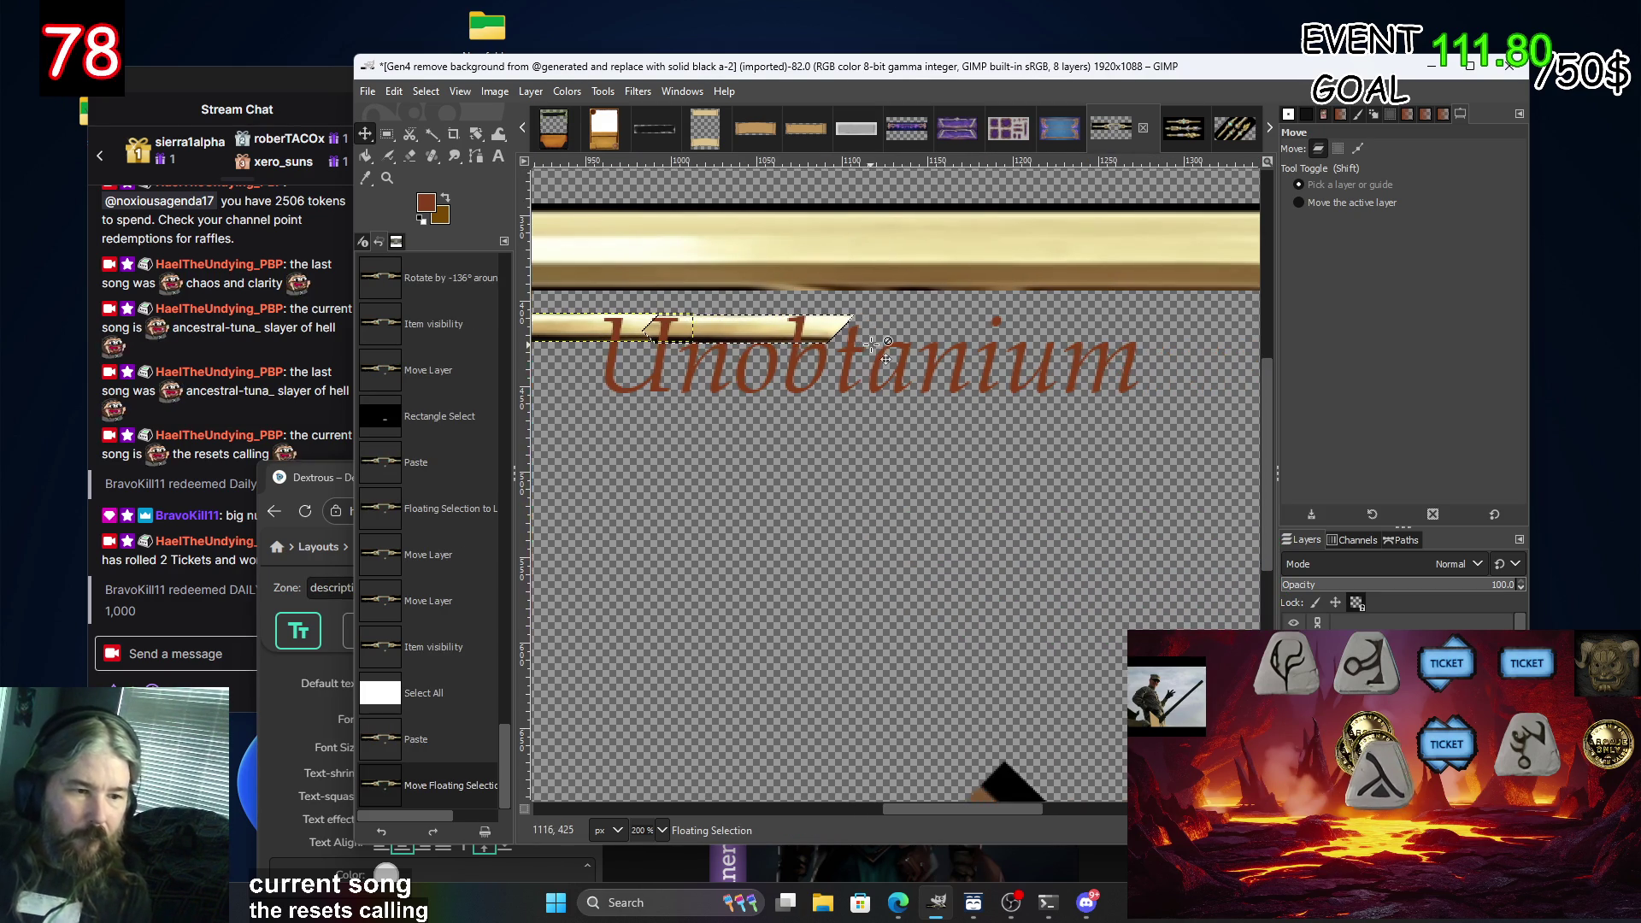
{"action": "scroll", "coordinate": [800, 327], "scroll_direction": "up", "scroll_amount": 3}
{"action": "scroll", "coordinate": [800, 327], "scroll_direction": "up", "scroll_amount": 1}
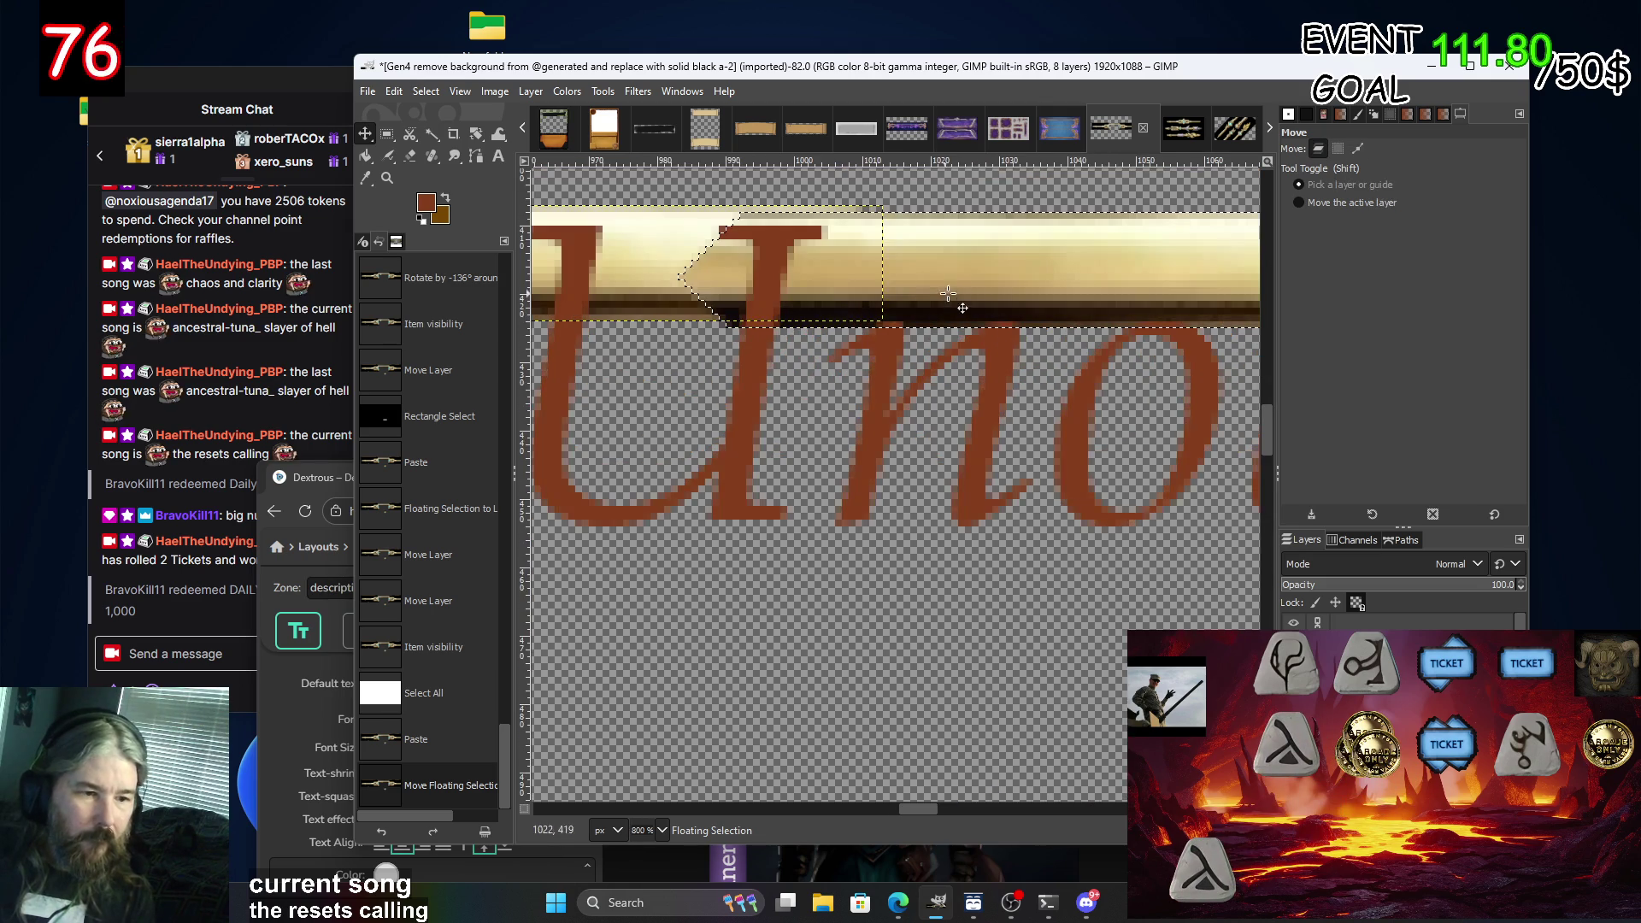
{"action": "left_click_drag", "start_coordinate": [1029, 313], "coordinate": [1034, 310]}
{"action": "scroll", "coordinate": [940, 333], "scroll_direction": "right", "scroll_amount": 2}
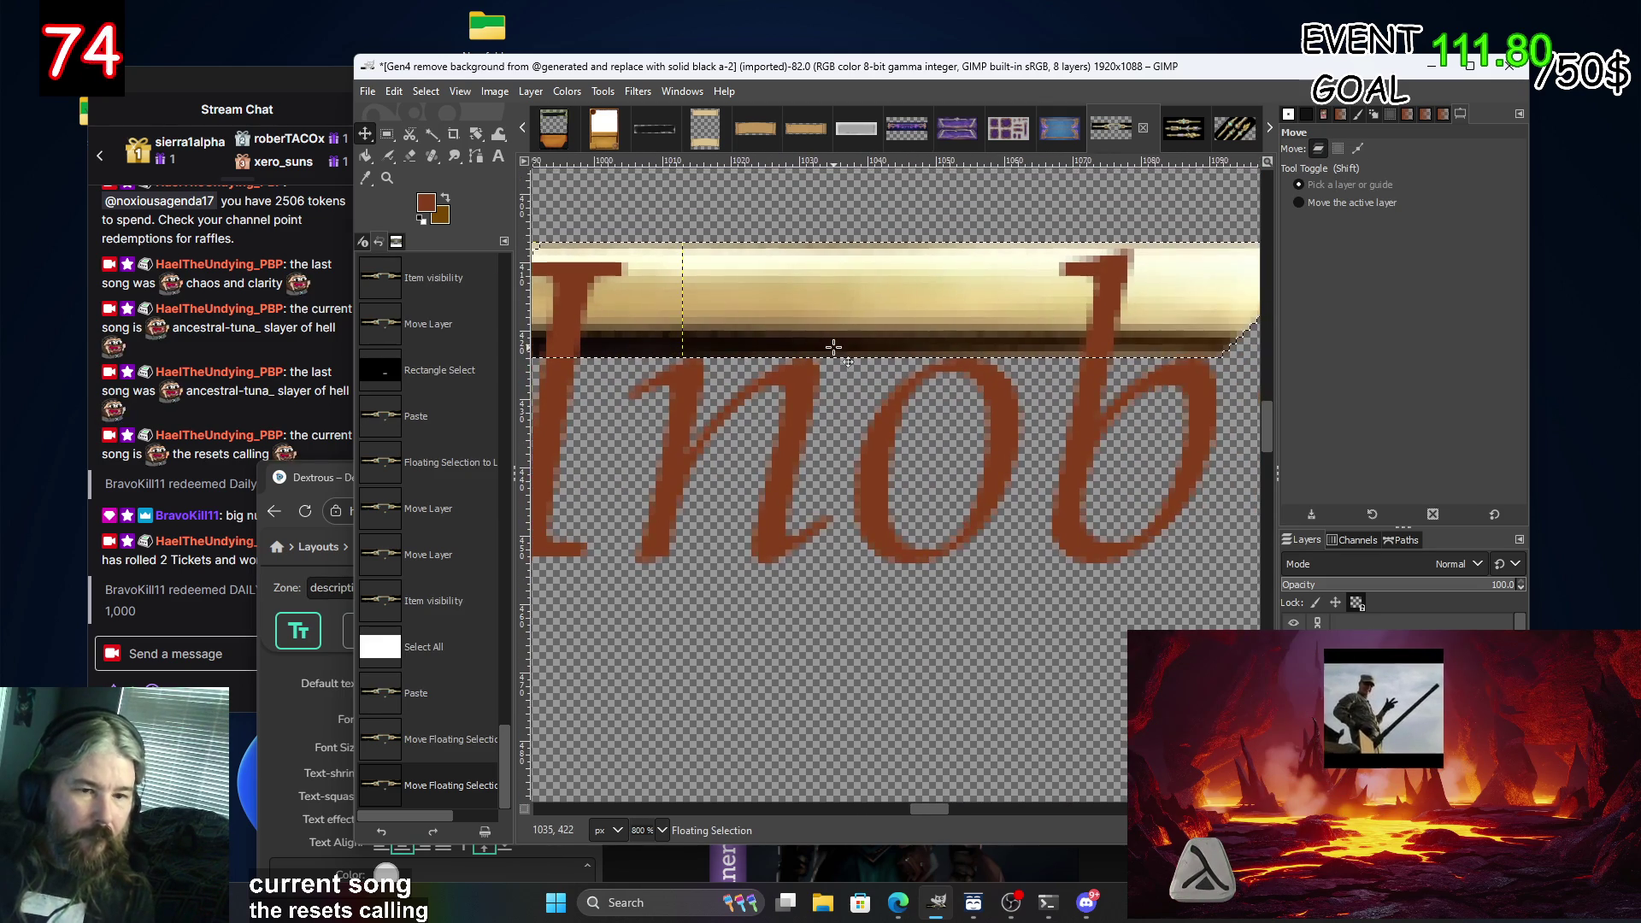
{"action": "key", "text": "ctrl+v"}
{"action": "scroll", "coordinate": [897, 332], "scroll_direction": "right", "scroll_amount": 3}
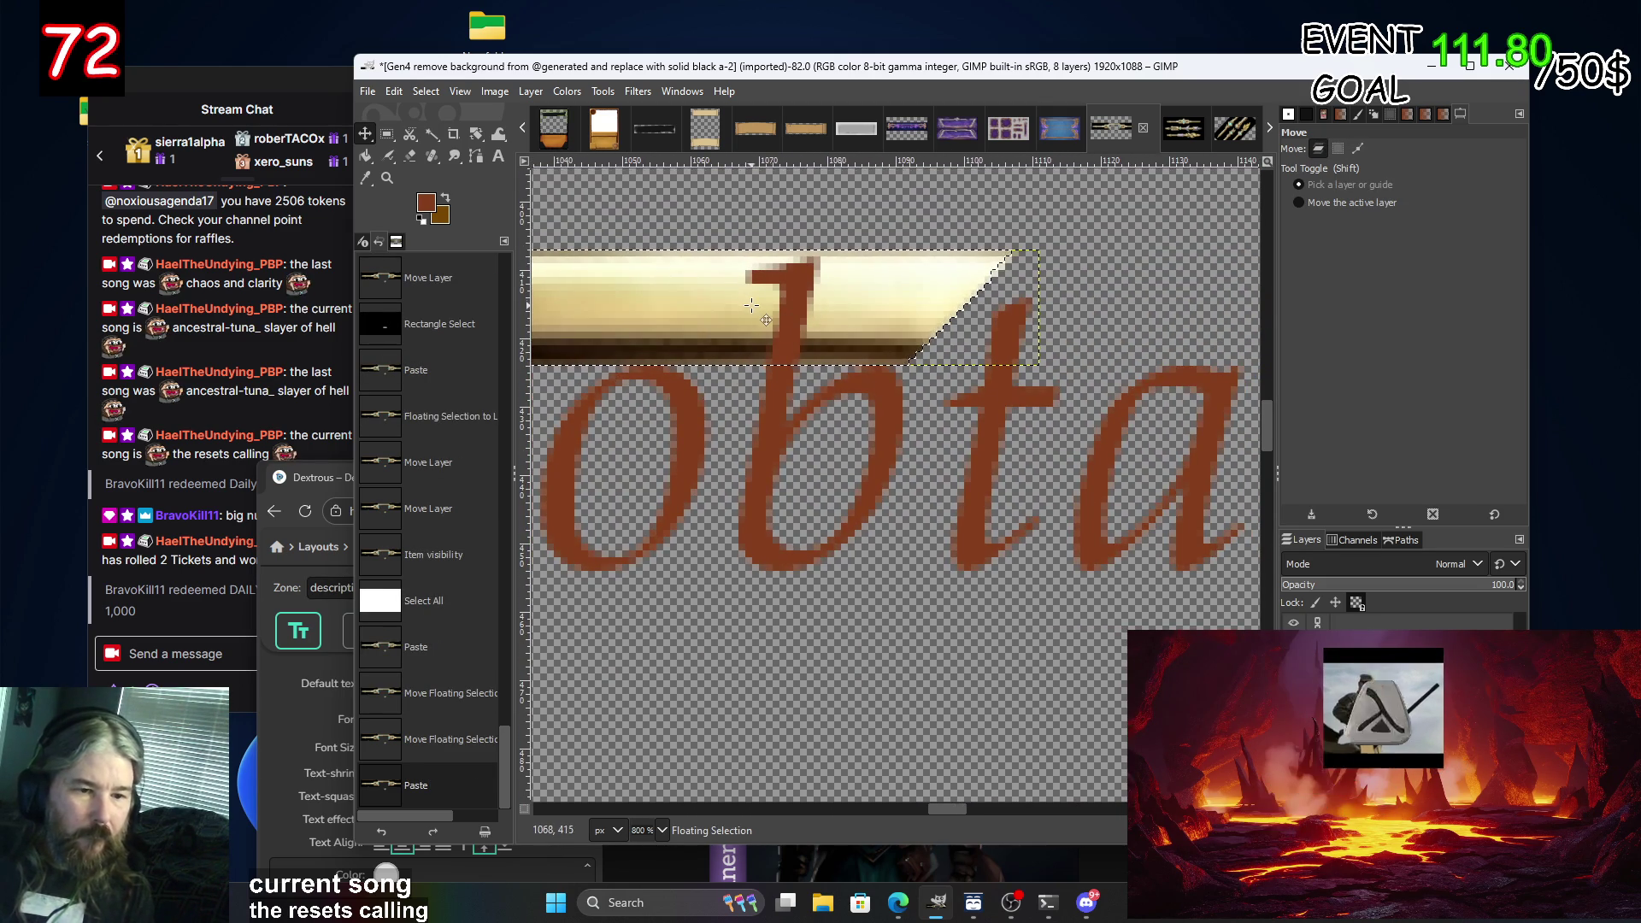
{"action": "scroll", "coordinate": [763, 331], "scroll_direction": "down", "scroll_amount": 3}
{"action": "scroll", "coordinate": [920, 347], "scroll_direction": "left", "scroll_amount": 2}
{"action": "scroll", "coordinate": [921, 347], "scroll_direction": "left", "scroll_amount": 2}
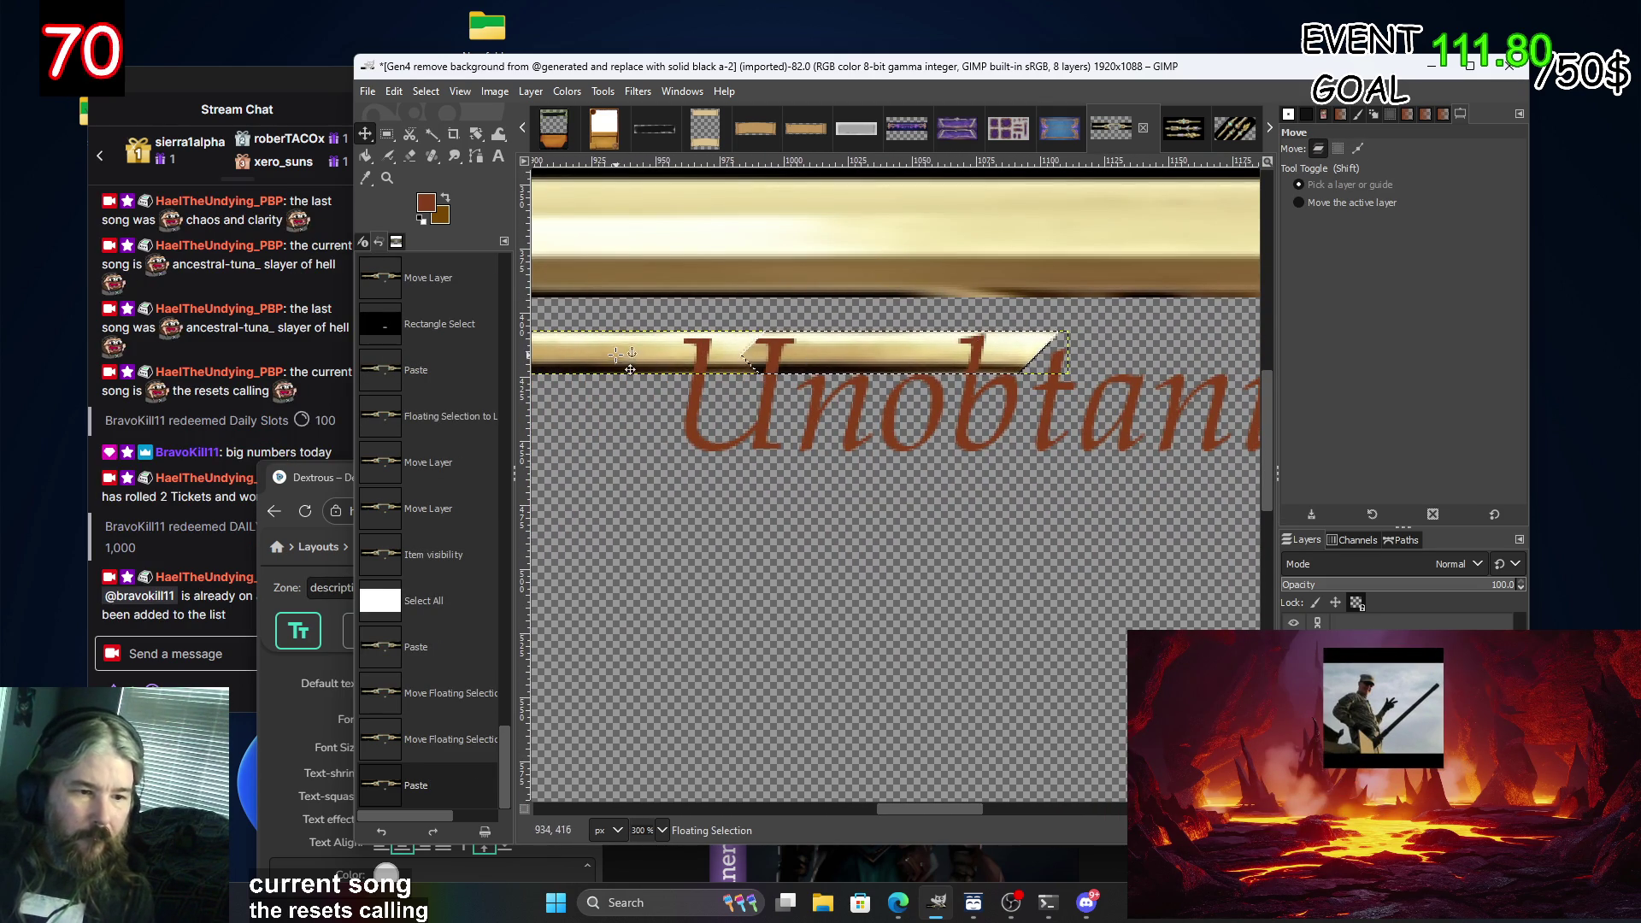
{"action": "key", "text": "ctrl+h"}
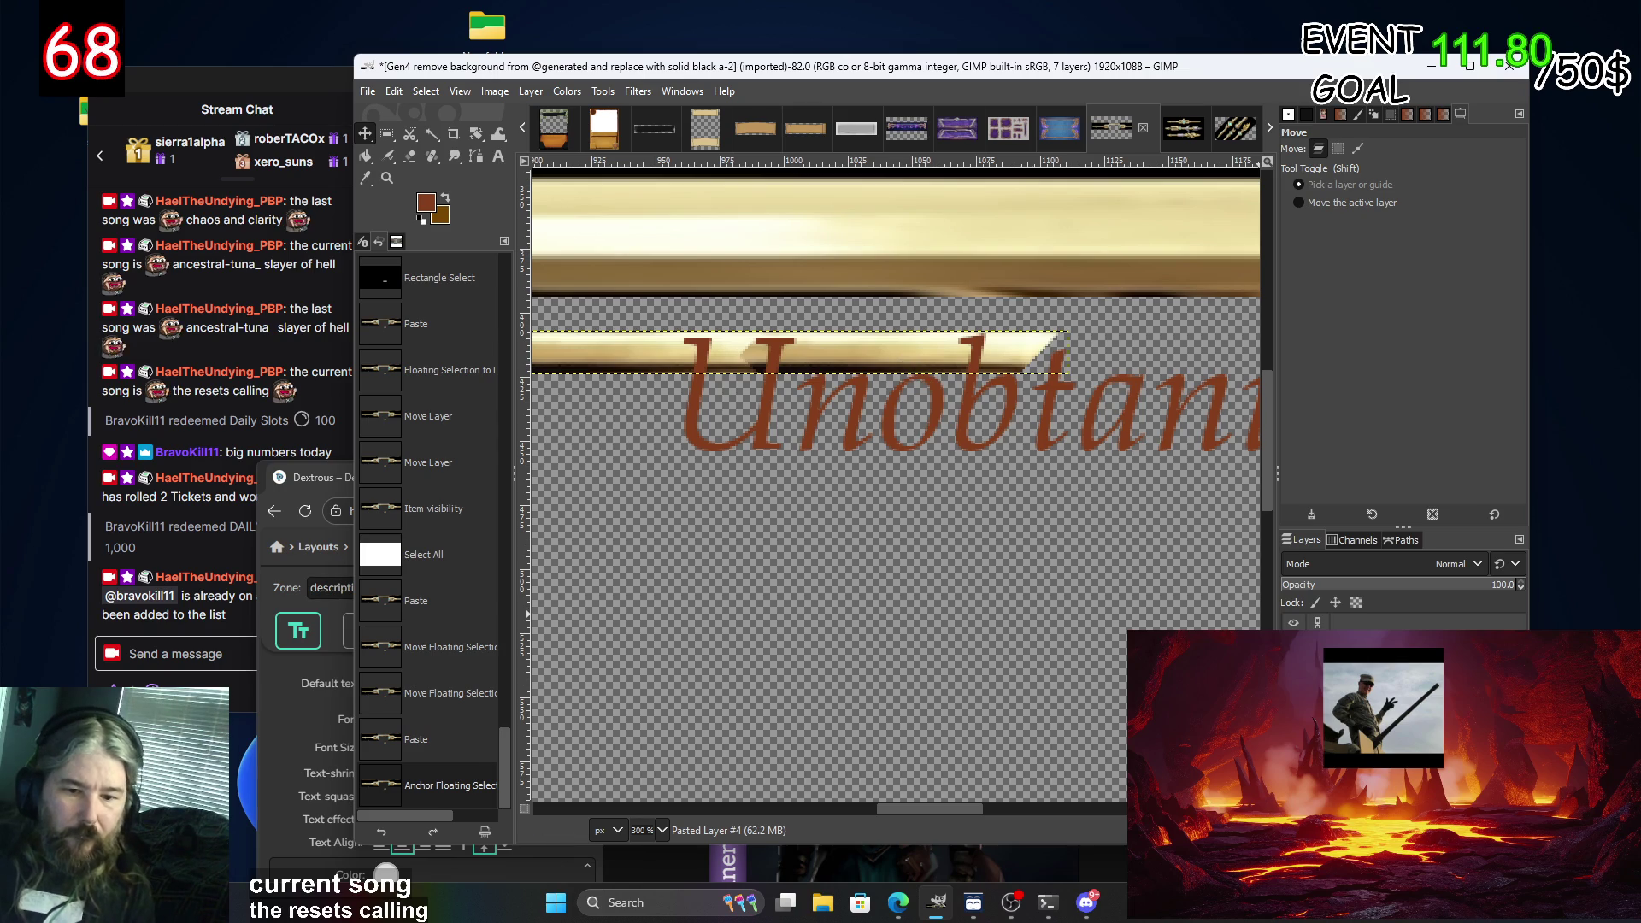
{"action": "left_click", "coordinate": [1293, 740]}
{"action": "left_click", "coordinate": [1293, 740]}
Step: Paste another strip copy and move it right above the Unobtanium text
{"action": "scroll", "coordinate": [1188, 708], "scroll_direction": "down", "scroll_amount": 2}
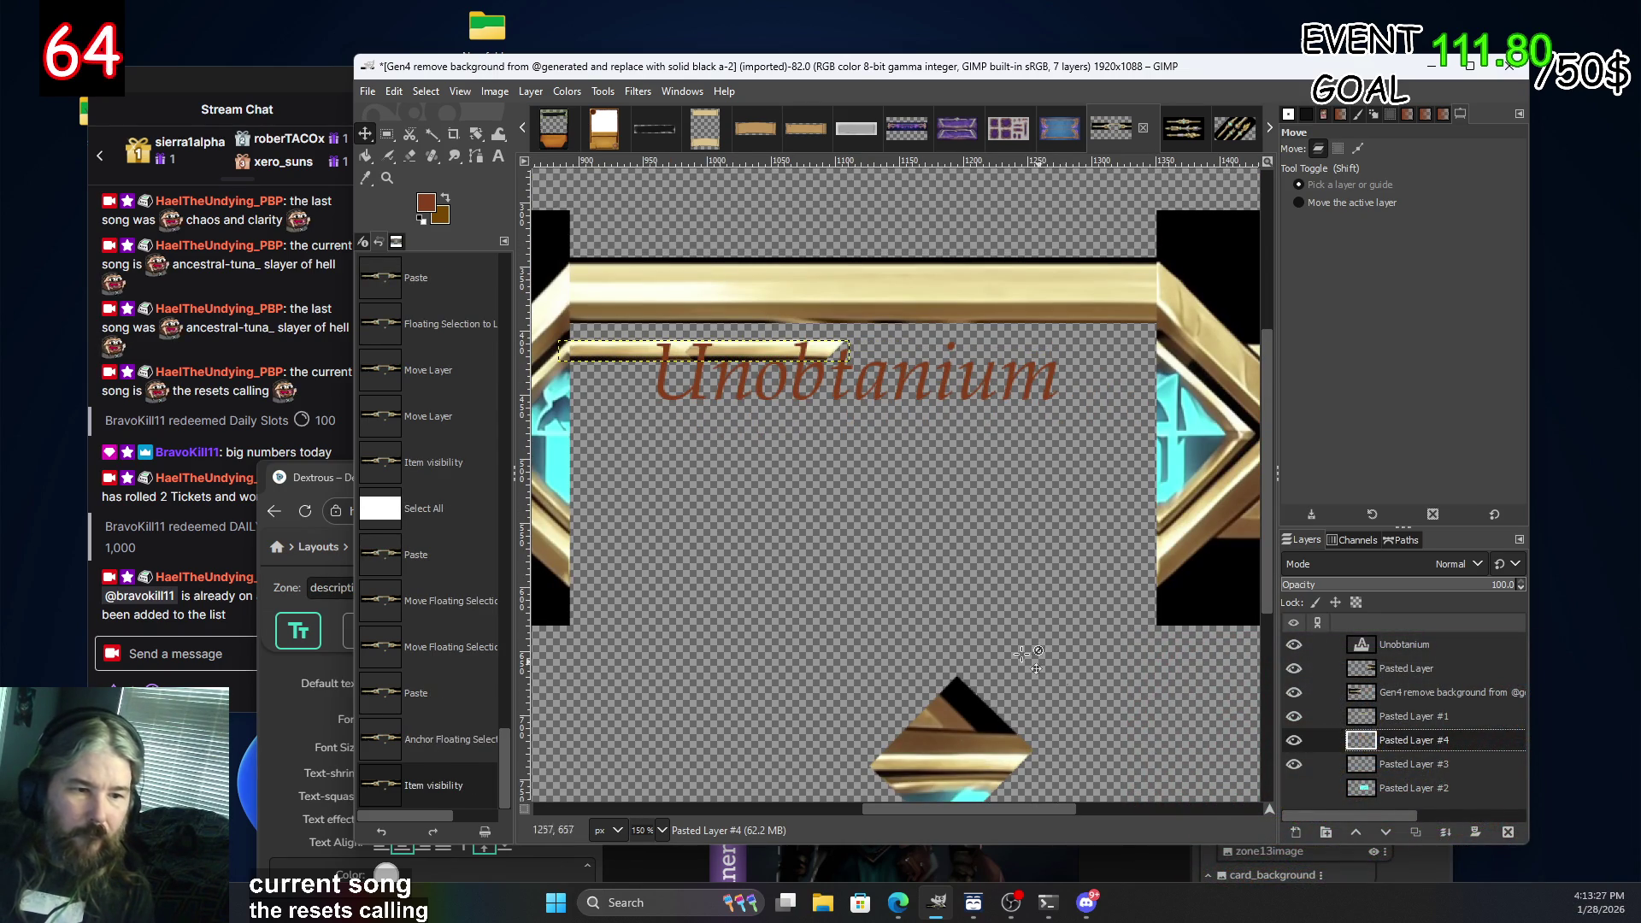
{"action": "key", "text": "ctrl+v"}
{"action": "key", "text": "ctrl+z"}
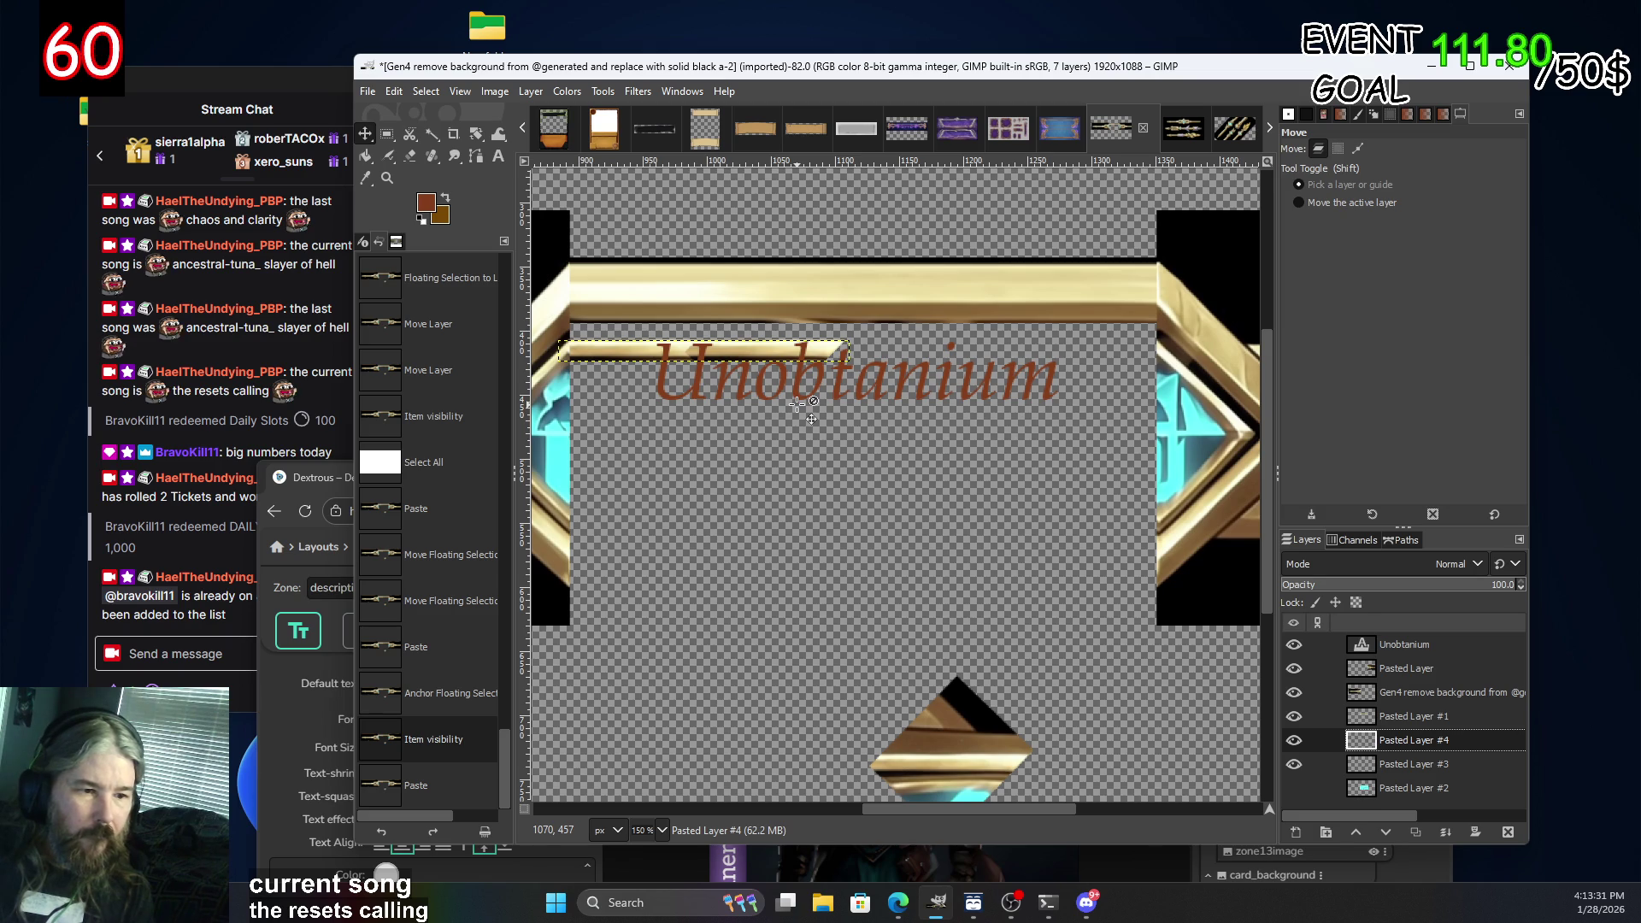
{"action": "key", "text": "ctrl+v"}
{"action": "mouse_move", "coordinate": [680, 353]}
{"action": "left_mouse_down"}
{"action": "mouse_move", "coordinate": [880, 368]}
{"action": "mouse_move", "coordinate": [871, 355]}
{"action": "left_mouse_up"}
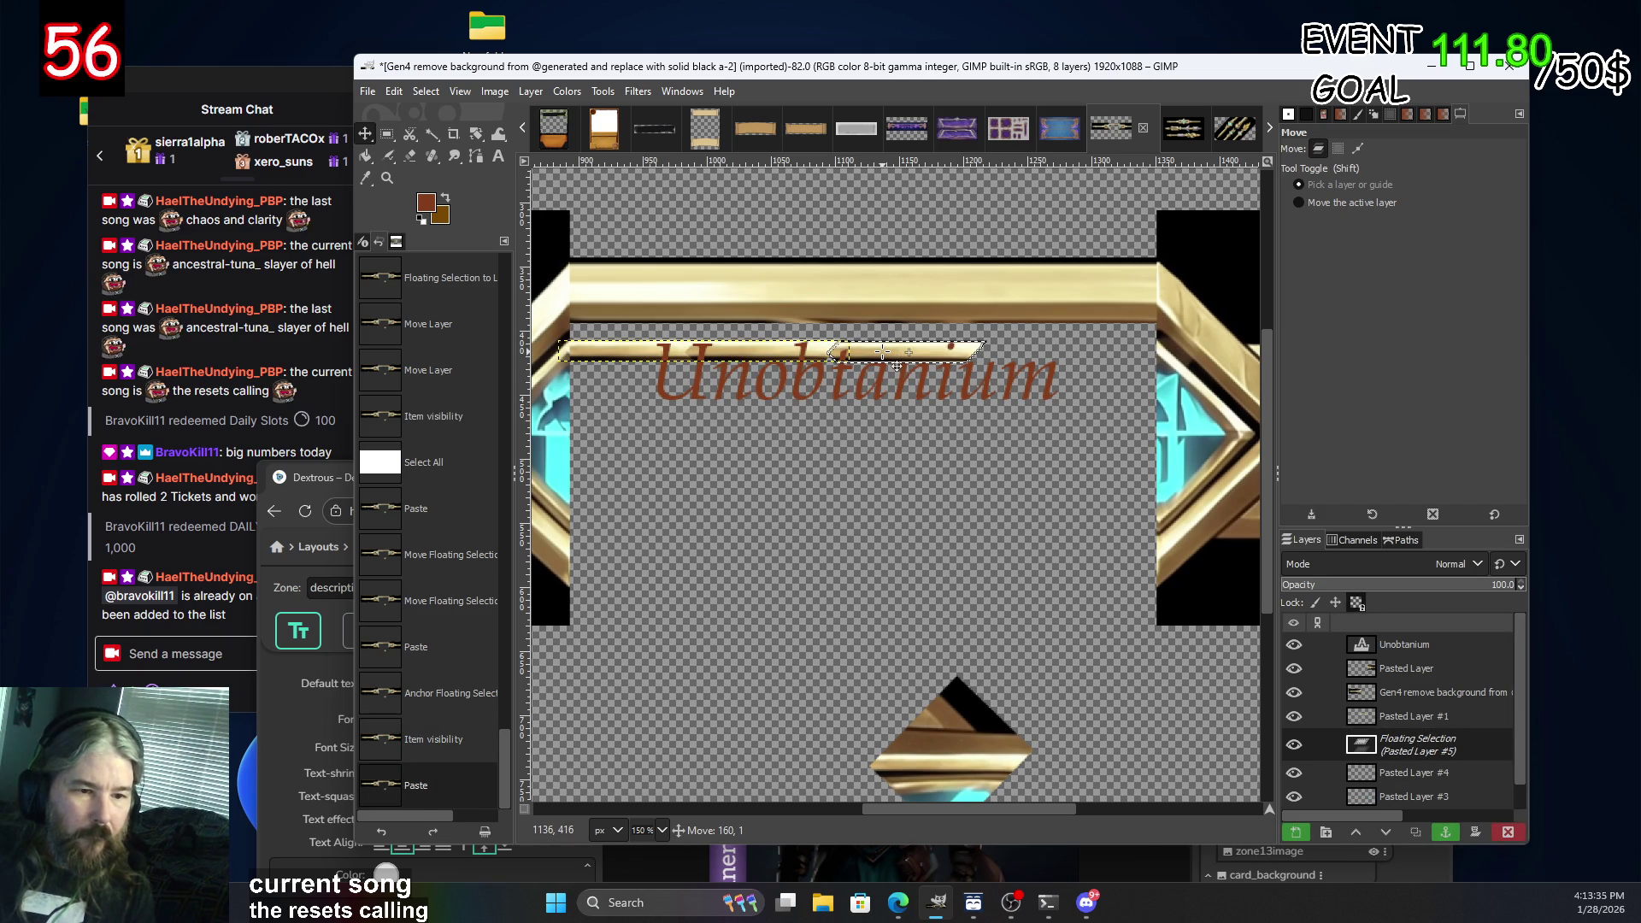
{"action": "left_click_drag", "start_coordinate": [883, 352], "coordinate": [925, 352]}
{"action": "scroll", "coordinate": [816, 353], "scroll_direction": "up", "scroll_amount": 2}
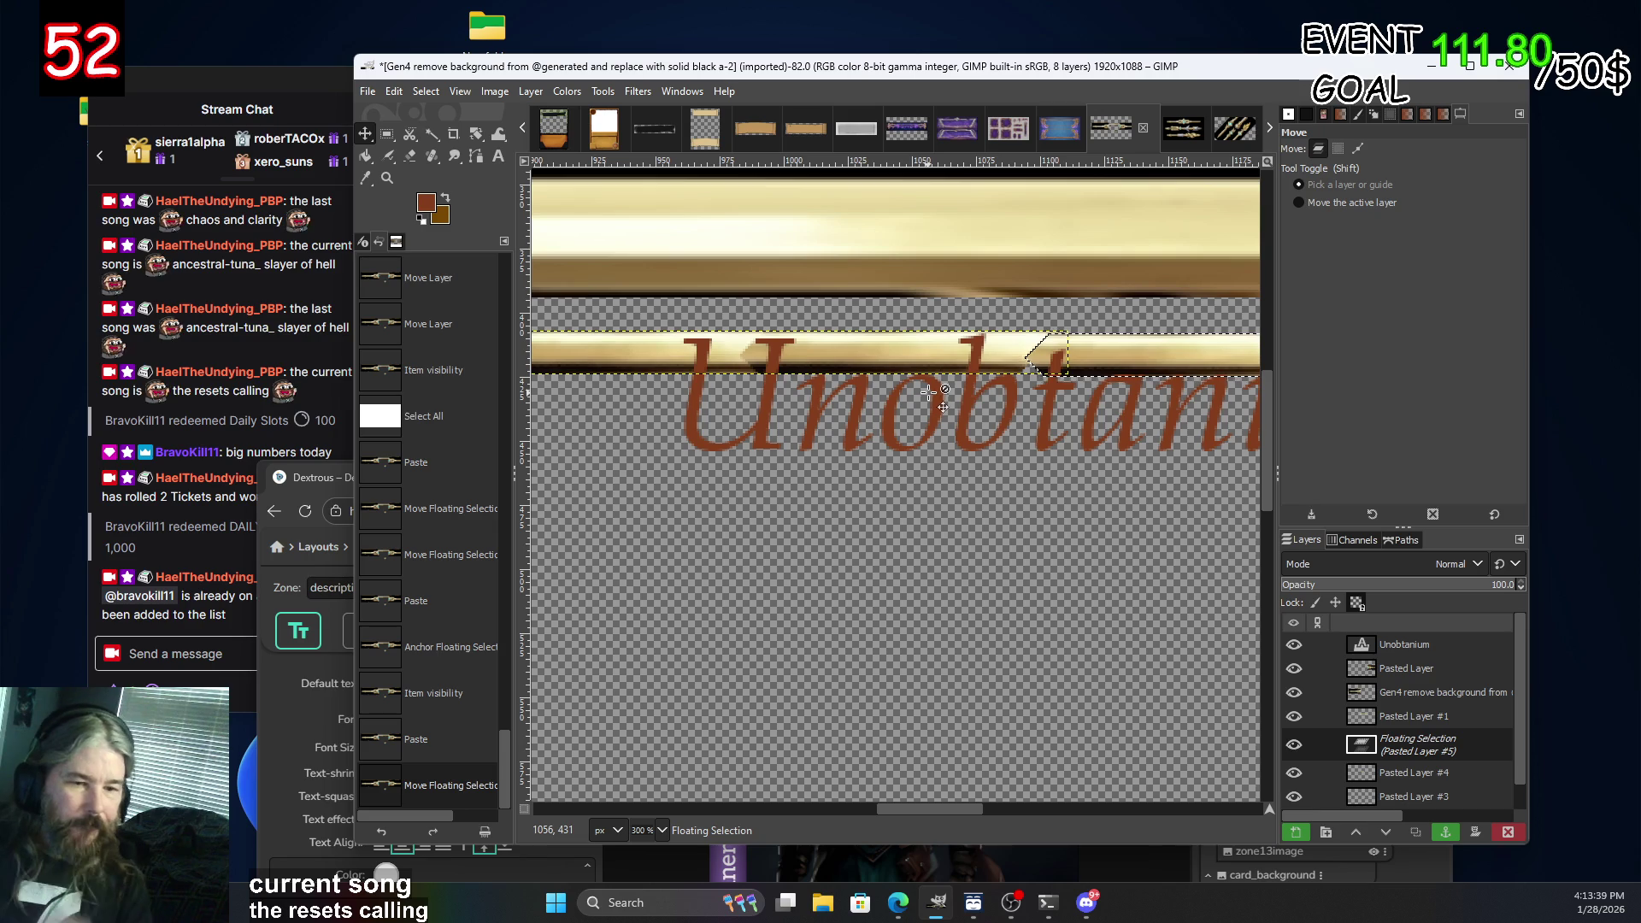
{"action": "left_click_drag", "start_coordinate": [1106, 357], "coordinate": [844, 356]}
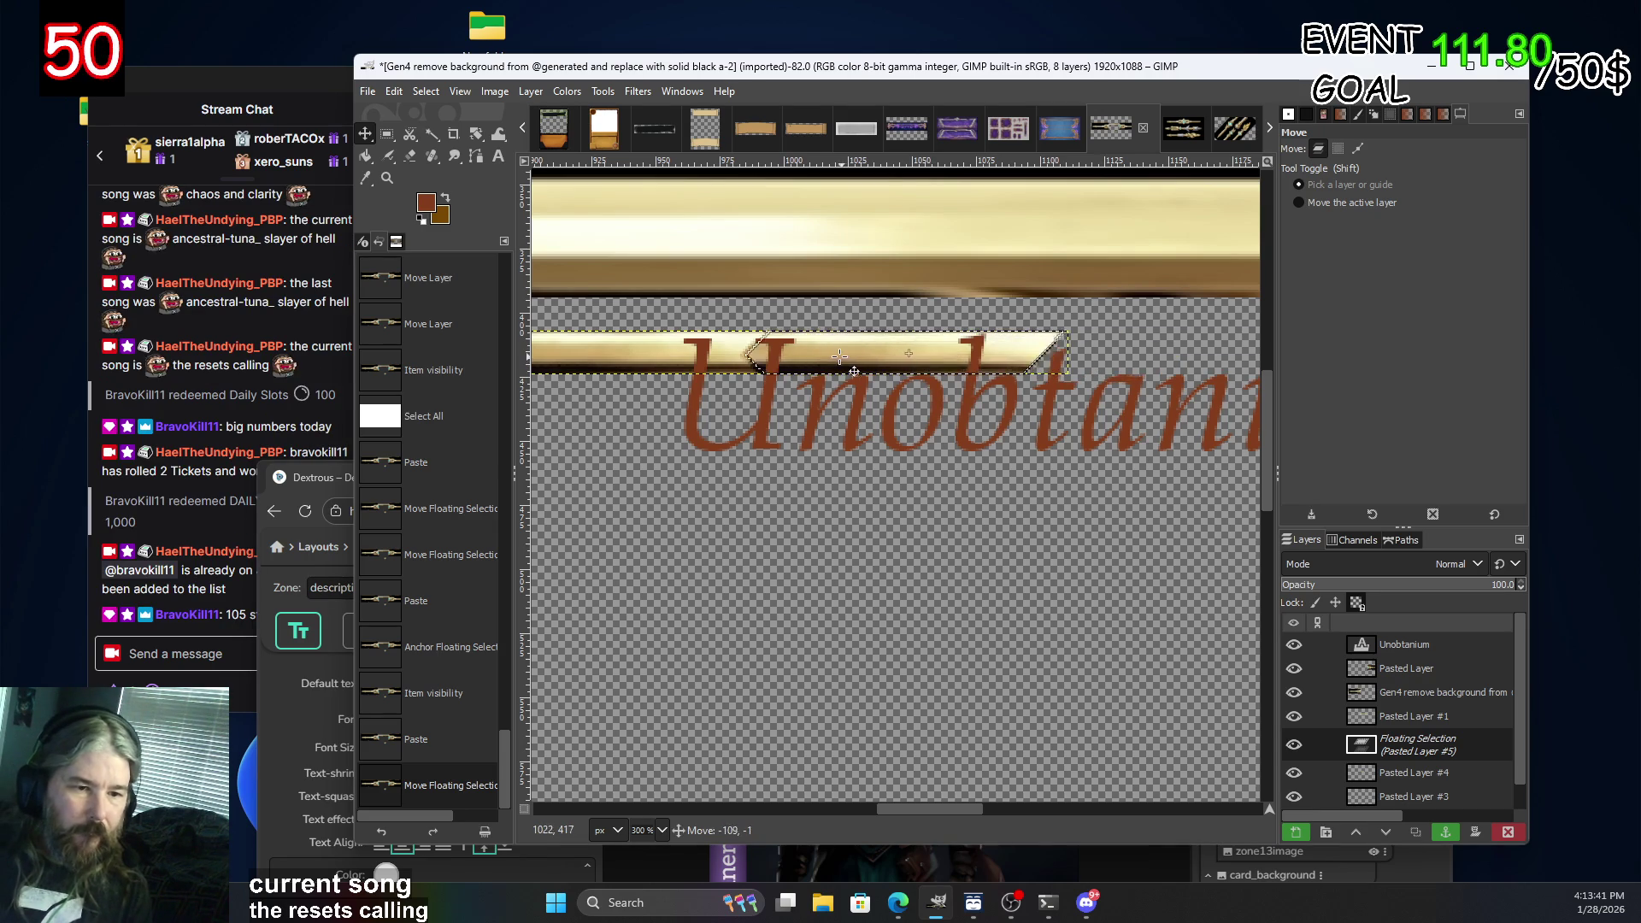
Step: Flip the floating bar piece horizontally and shift it 10 px left
{"action": "right_click", "coordinate": [844, 356]}
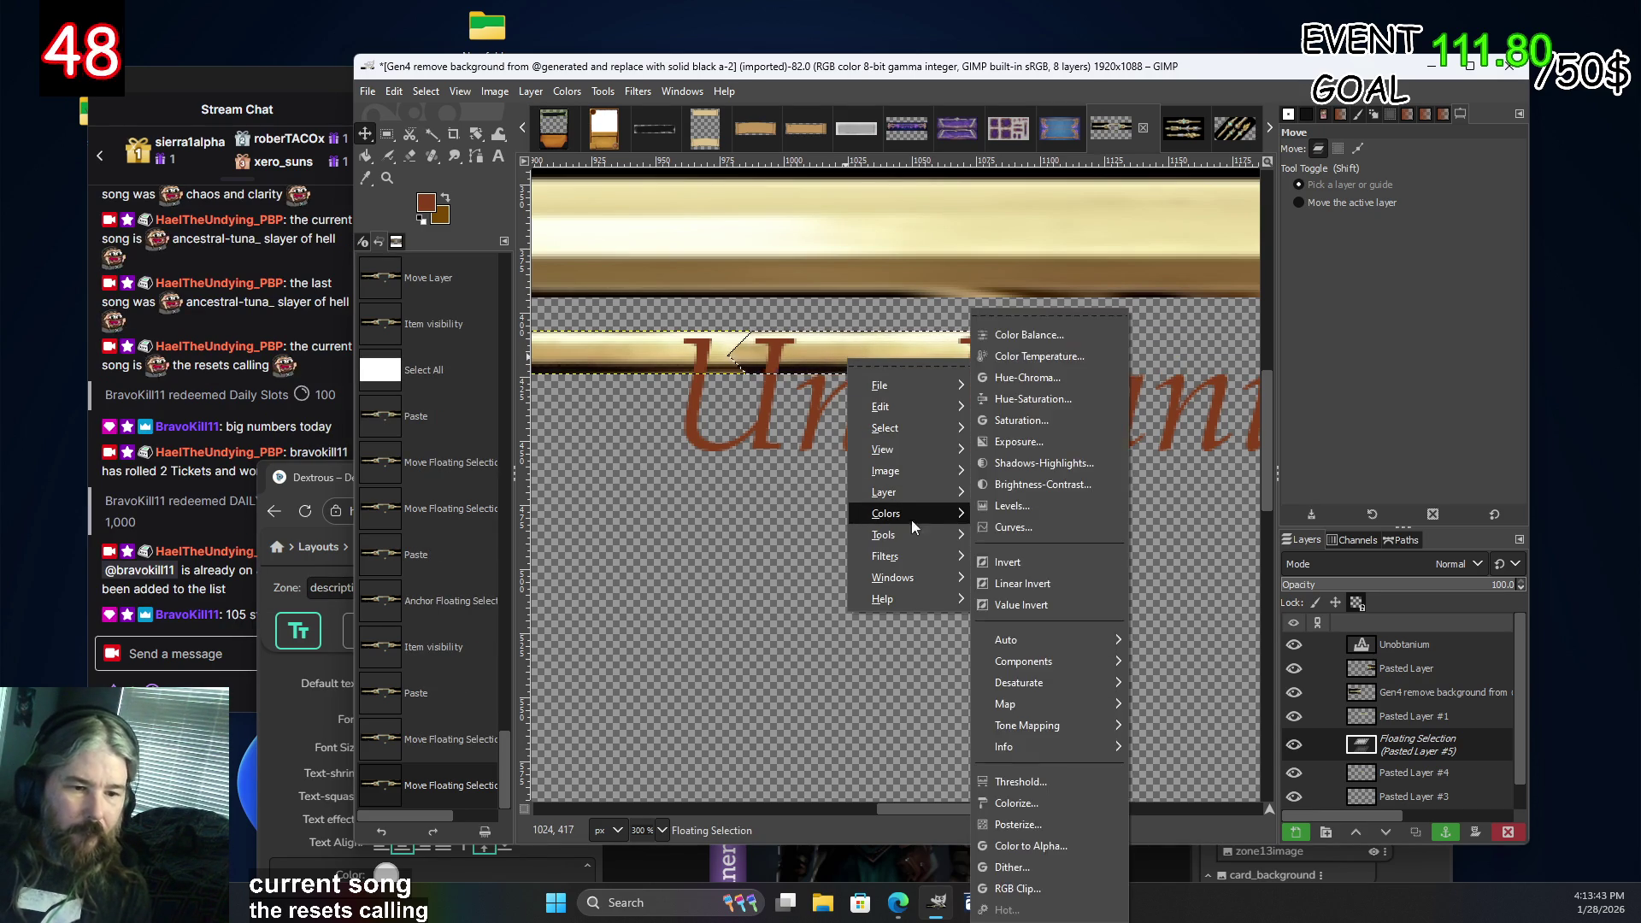
{"action": "mouse_move", "coordinate": [908, 491]}
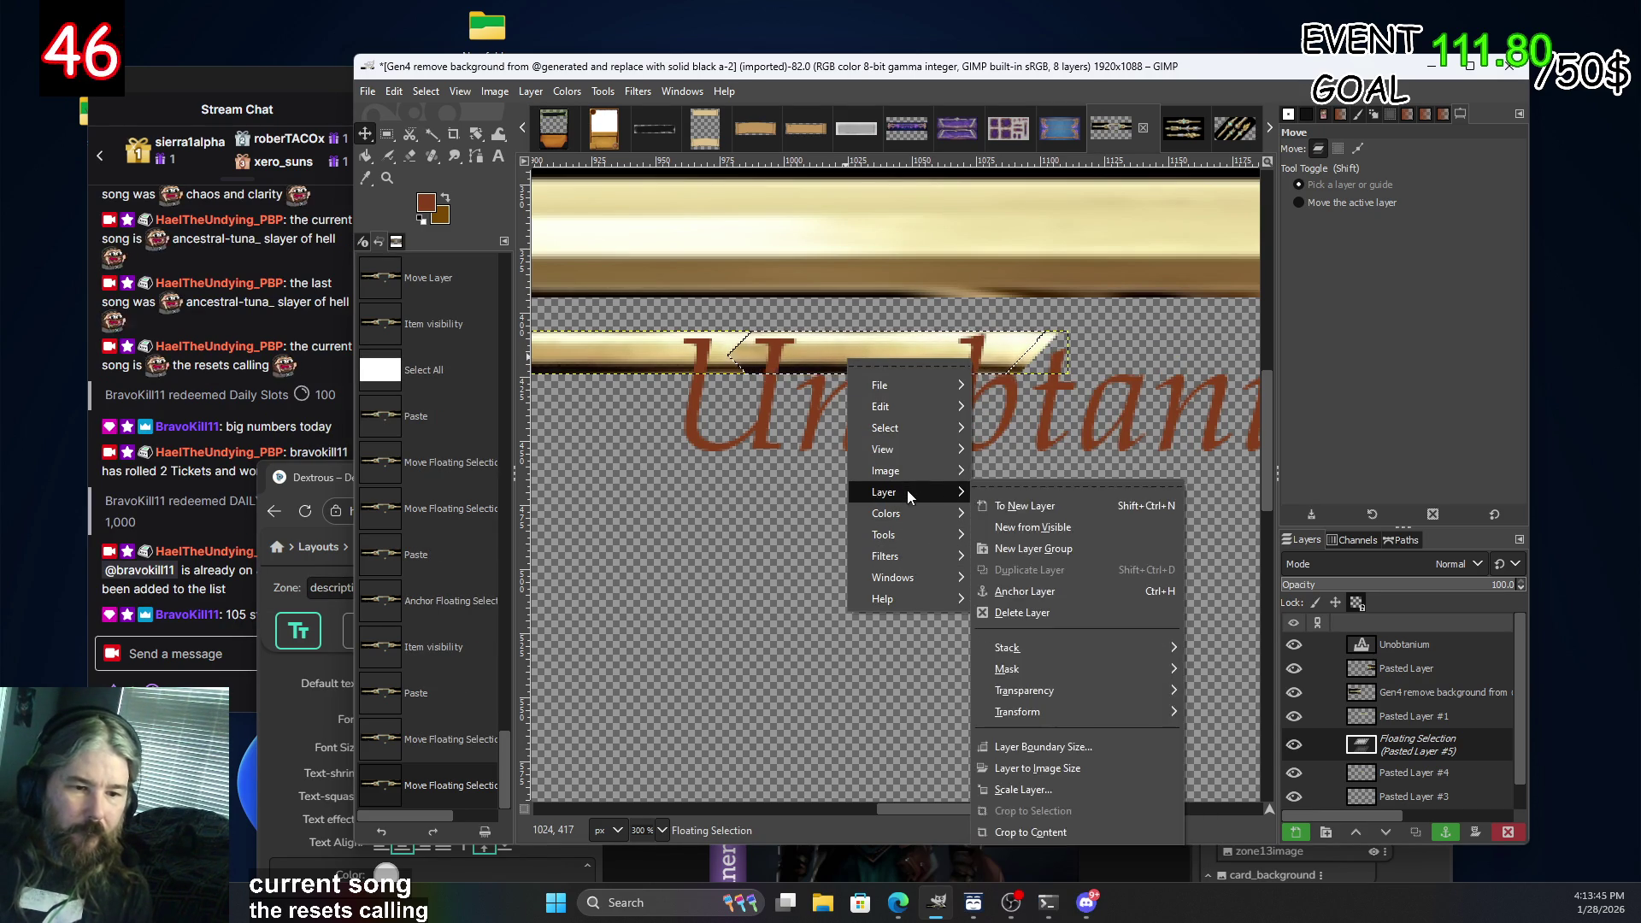
{"action": "mouse_move", "coordinate": [1137, 712]}
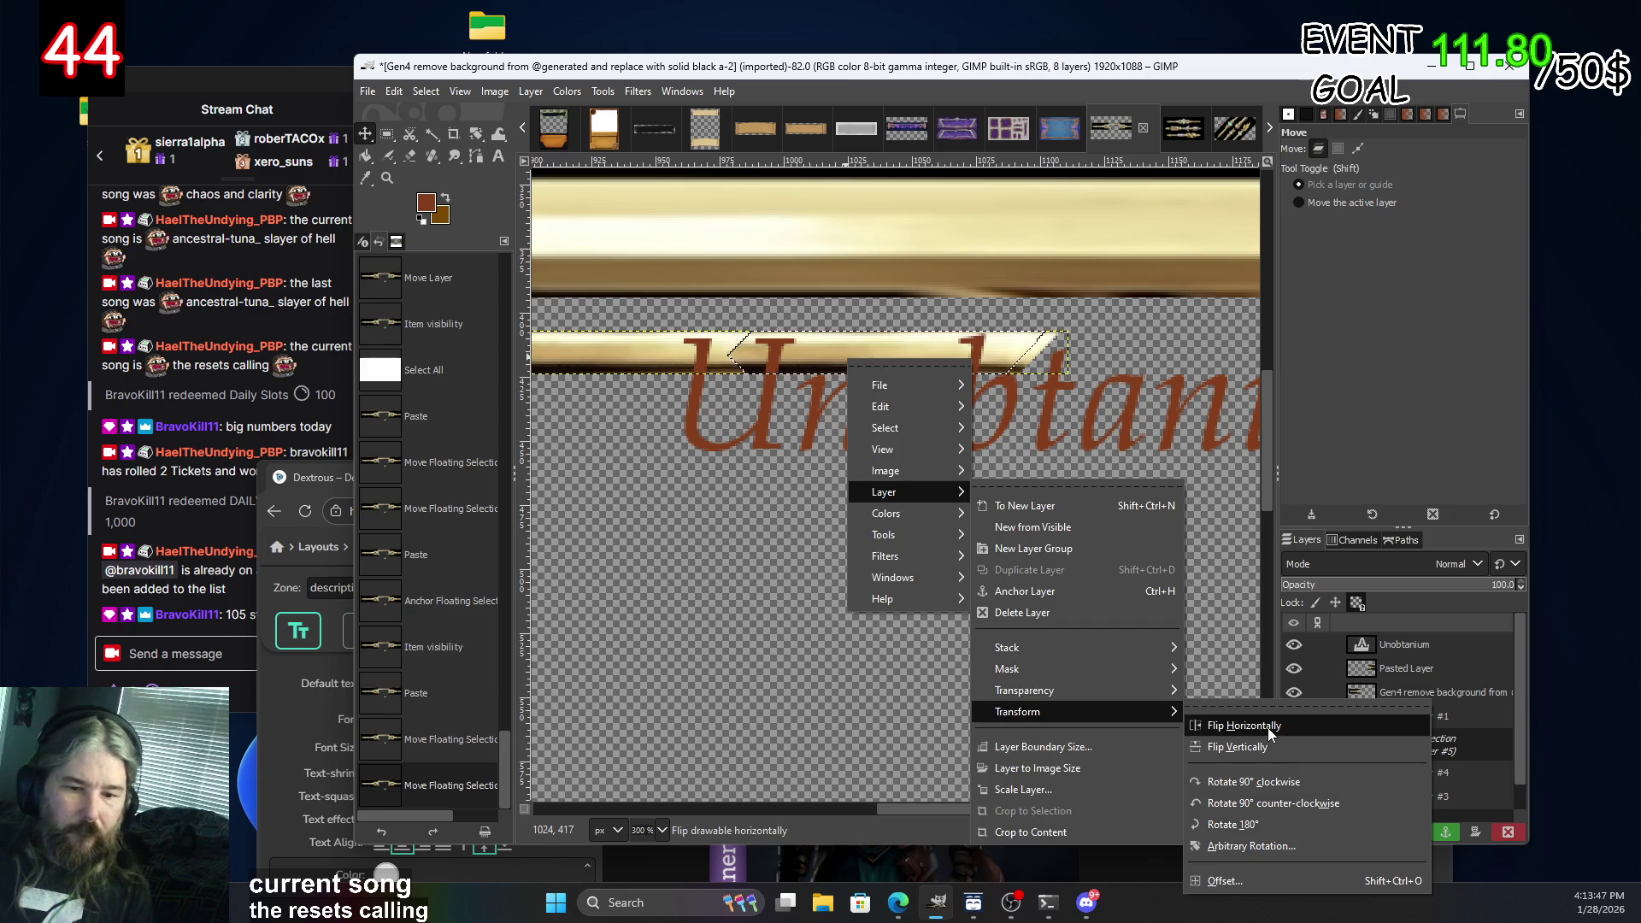
{"action": "left_click", "coordinate": [1204, 724]}
{"action": "left_click_drag", "start_coordinate": [880, 362], "coordinate": [859, 353]}
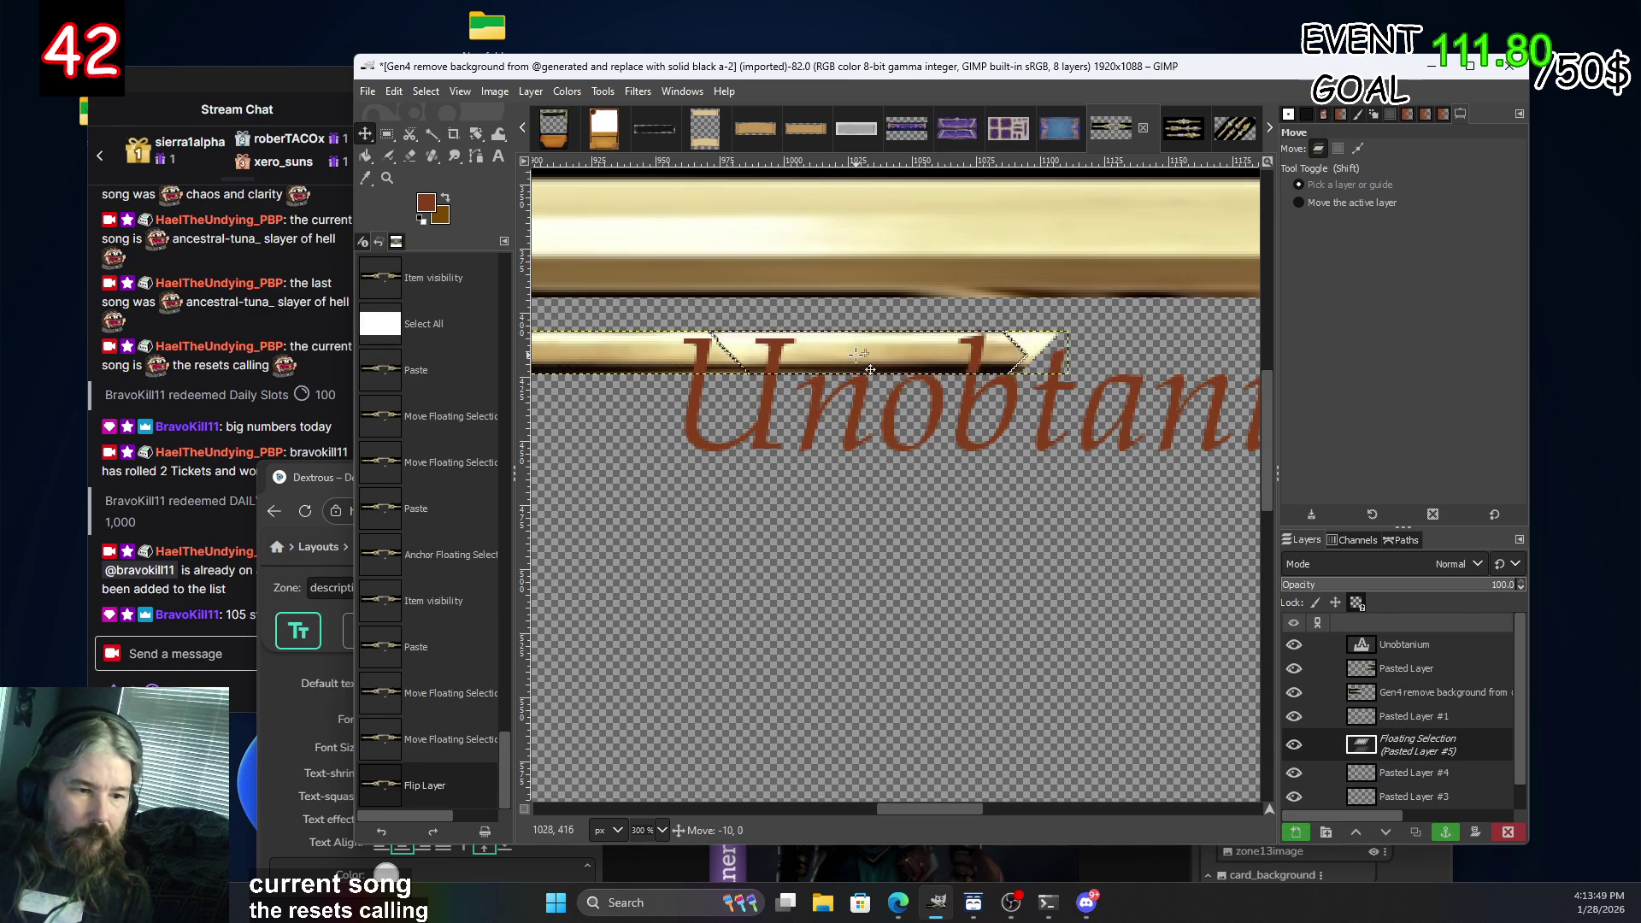
{"action": "scroll", "coordinate": [859, 353], "scroll_direction": "up", "scroll_amount": 3}
{"action": "scroll", "coordinate": [1020, 393], "scroll_direction": "up", "scroll_amount": 1}
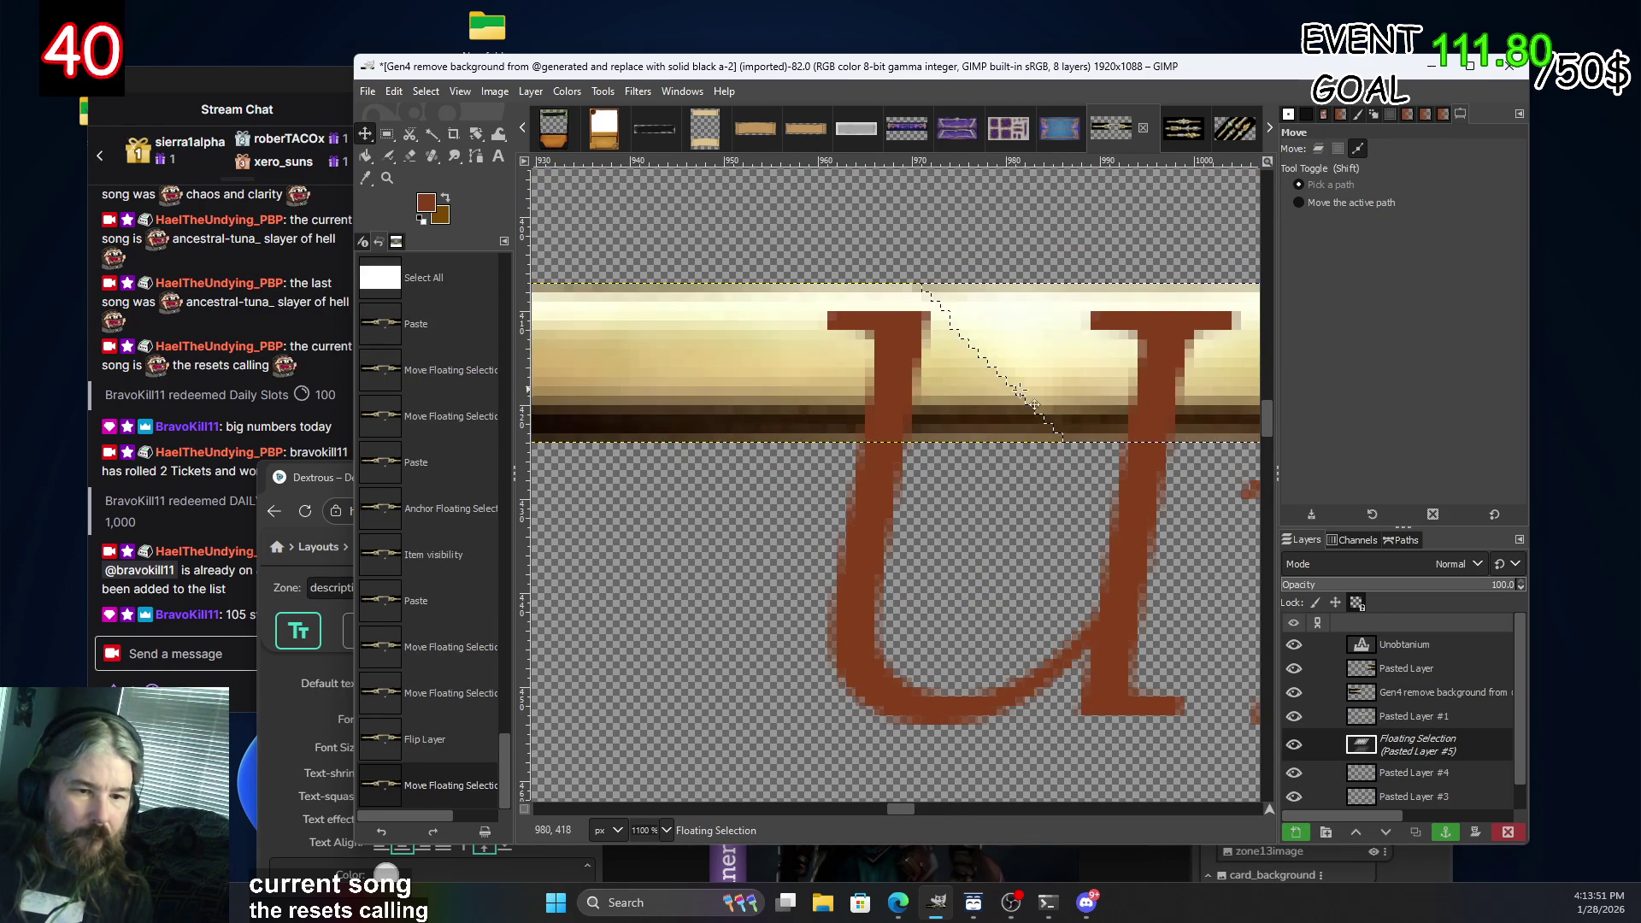
{"action": "scroll", "coordinate": [1122, 395], "scroll_direction": "right", "scroll_amount": 5}
{"action": "scroll", "coordinate": [1037, 356], "scroll_direction": "right", "scroll_amount": 5}
{"action": "scroll", "coordinate": [704, 350], "scroll_direction": "right", "scroll_amount": 5}
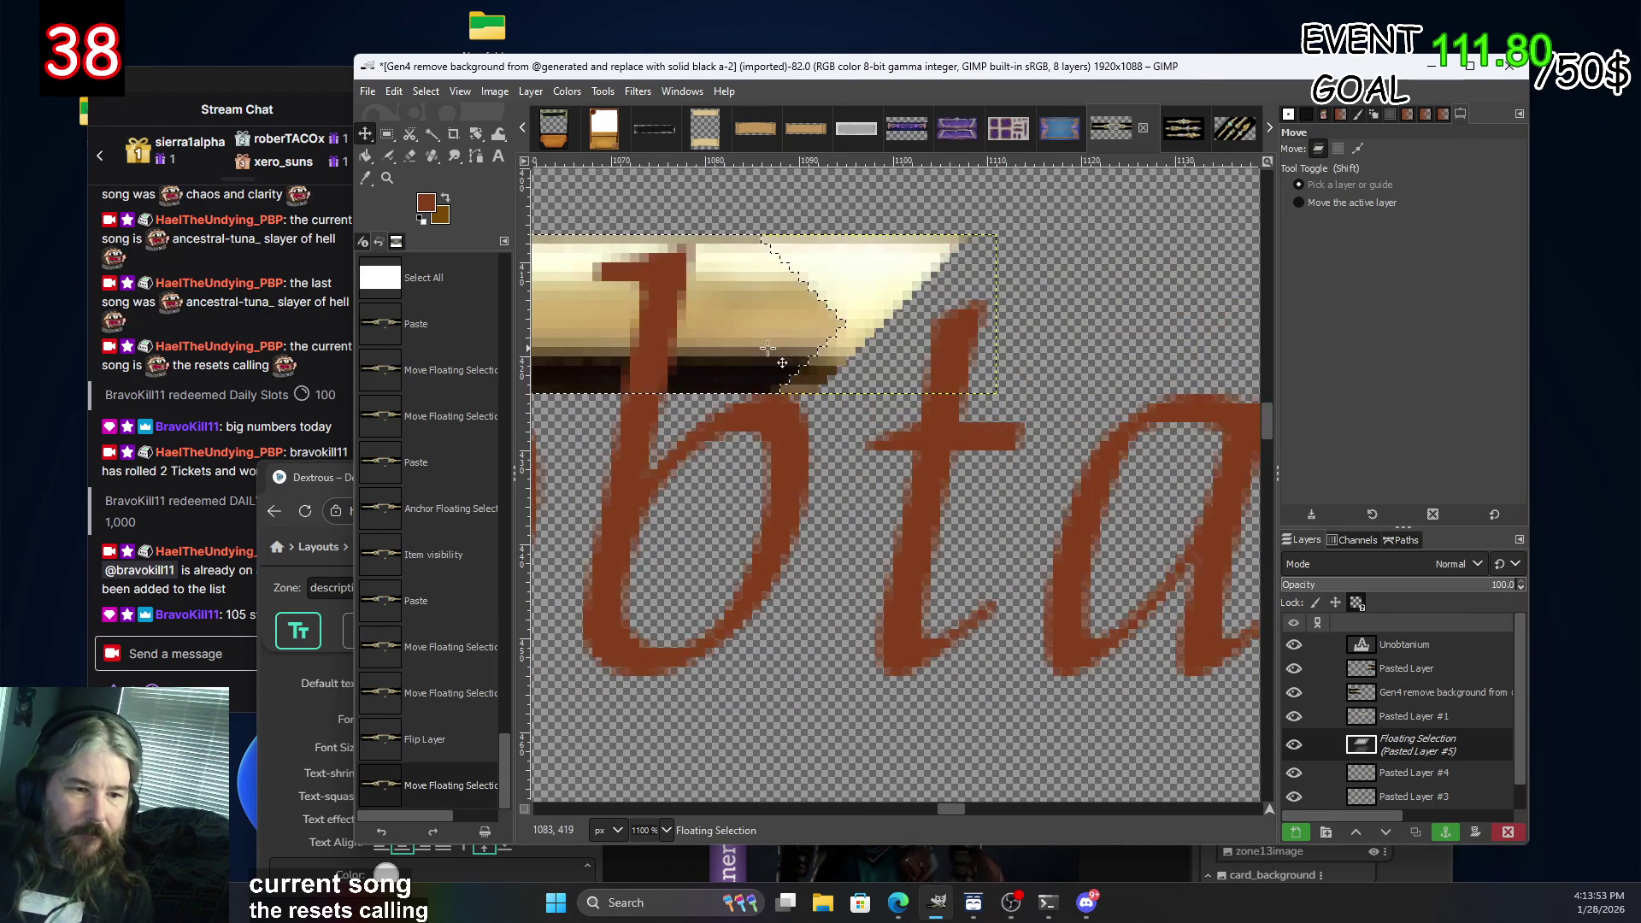
{"action": "scroll", "coordinate": [833, 378], "scroll_direction": "down", "scroll_amount": 5}
{"action": "scroll", "coordinate": [885, 481], "scroll_direction": "up", "scroll_amount": 1}
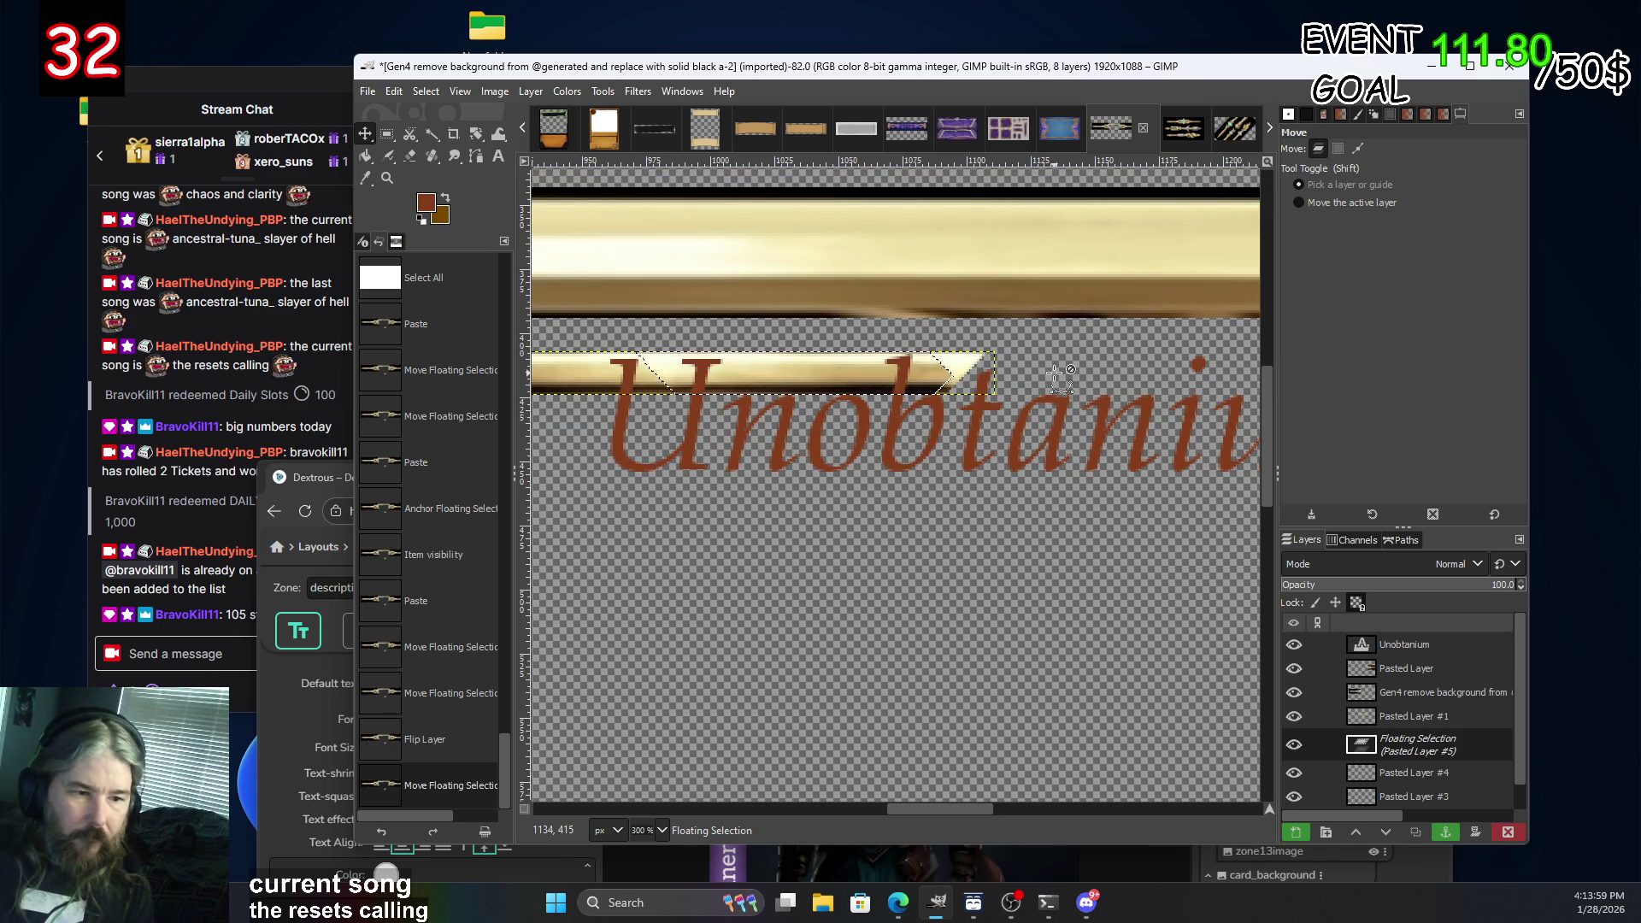
Step: Paste two more bar copies and slide each right to extend the bar end to end
{"action": "key", "text": "ctrl+v"}
{"action": "mouse_move", "coordinate": [762, 372]}
{"action": "left_mouse_down"}
{"action": "mouse_move", "coordinate": [1065, 371]}
{"action": "mouse_move", "coordinate": [1069, 384]}
{"action": "left_mouse_up"}
{"action": "scroll", "coordinate": [654, 420], "scroll_direction": "up", "scroll_amount": 4}
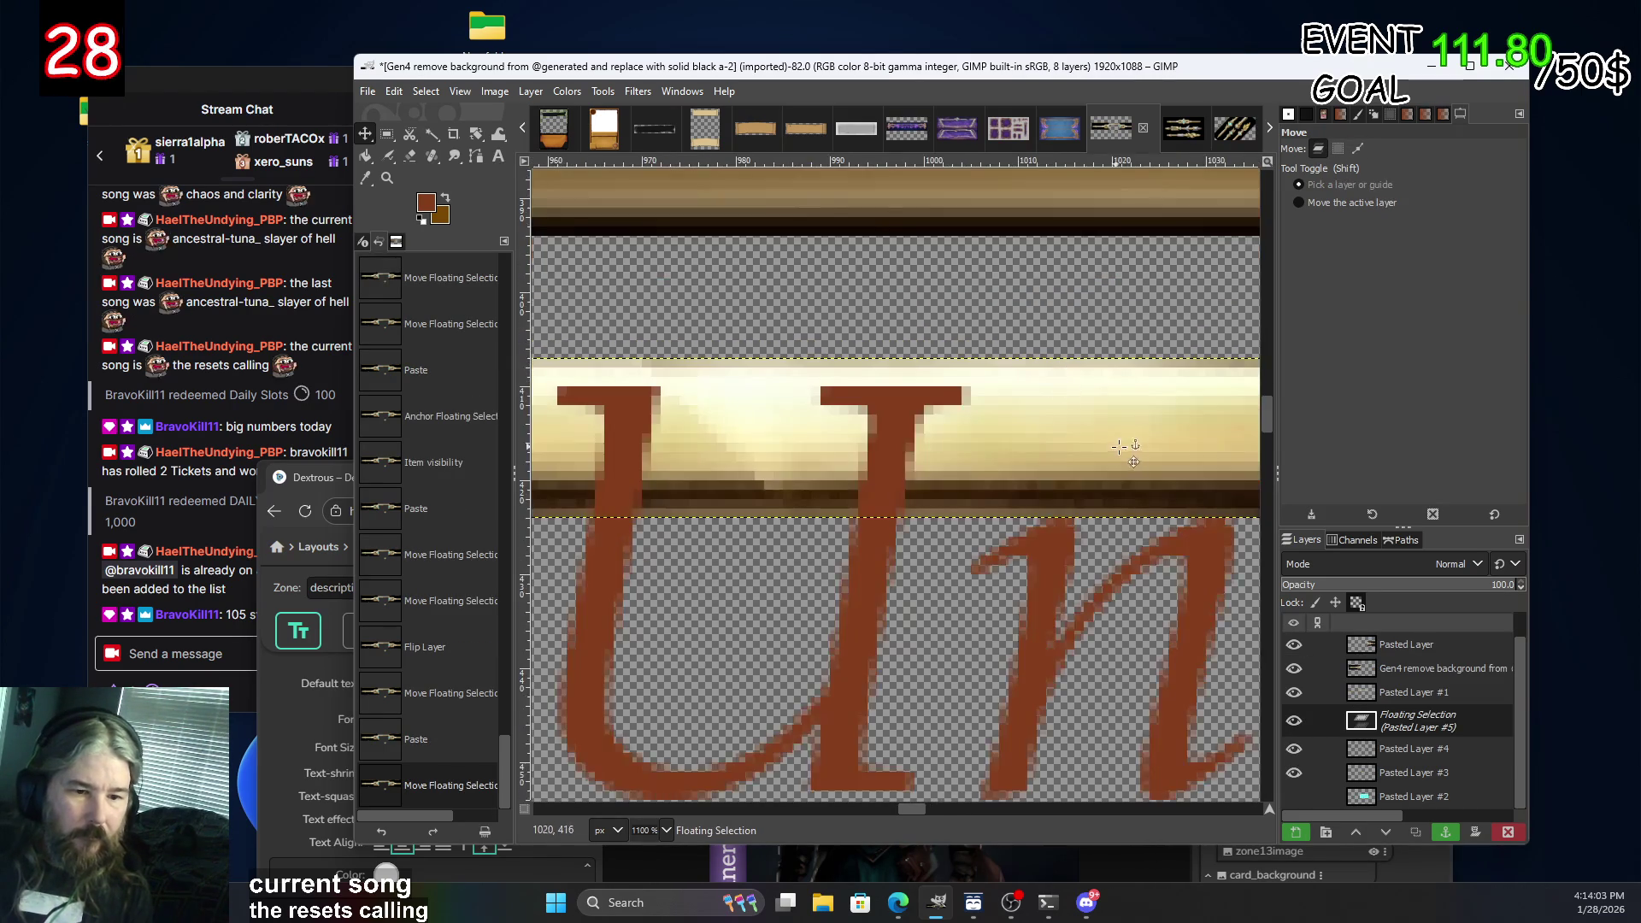
{"action": "scroll", "coordinate": [654, 421], "scroll_direction": "right", "scroll_amount": 5}
{"action": "left_click_drag", "start_coordinate": [950, 404], "coordinate": [923, 404]}
{"action": "key", "text": "ctrl+v"}
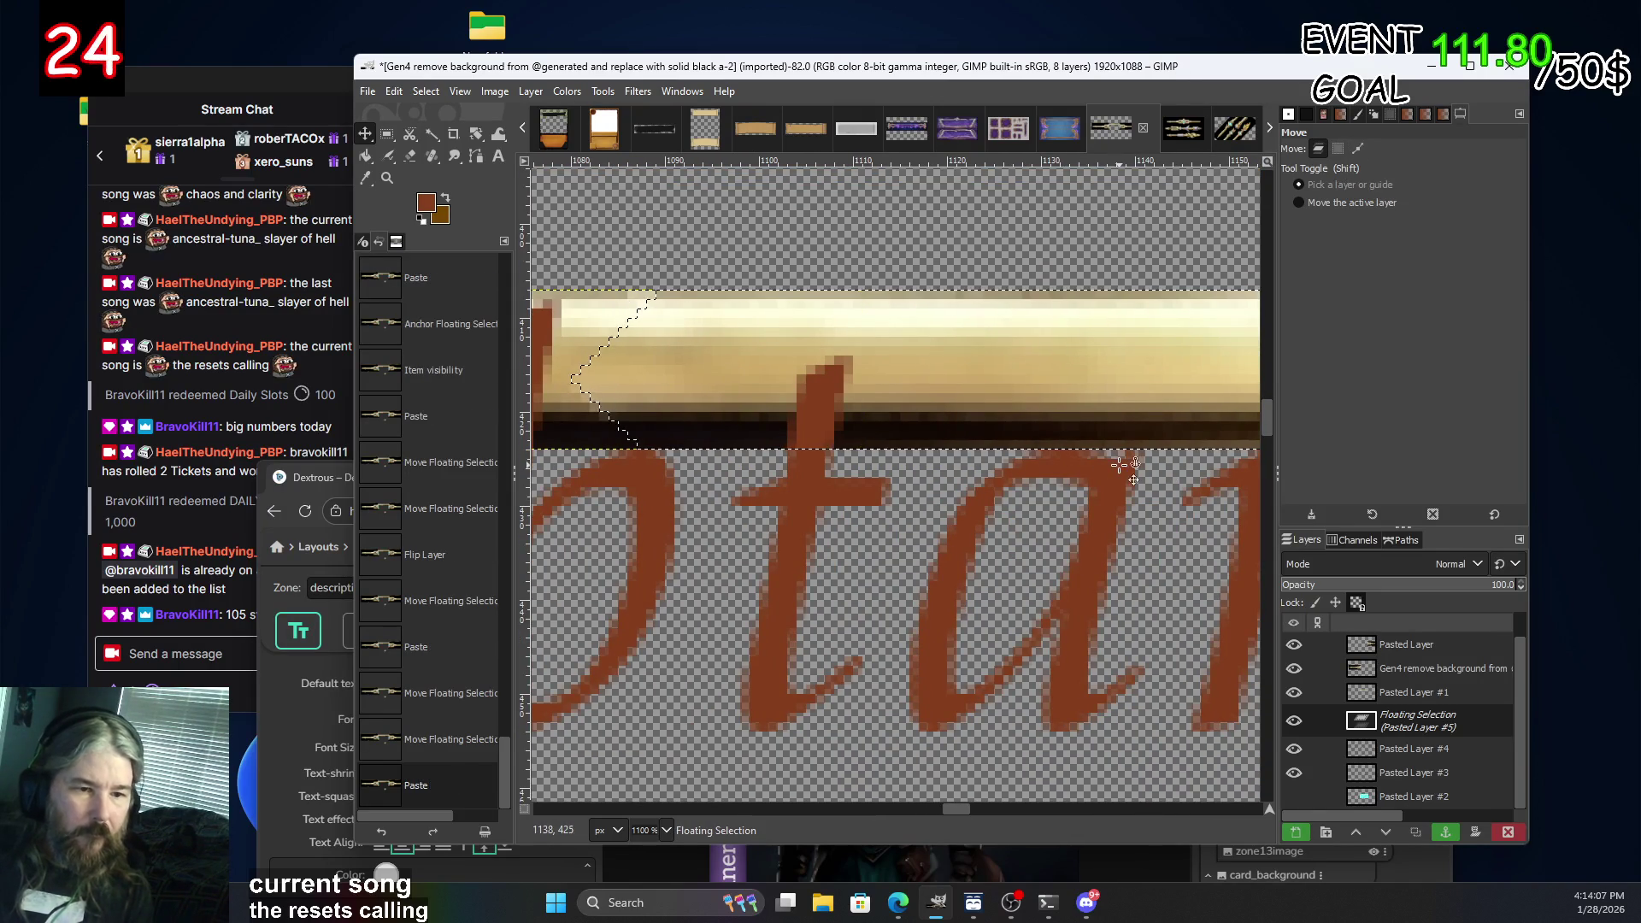
{"action": "scroll", "coordinate": [1033, 440], "scroll_direction": "down", "scroll_amount": 4}
{"action": "scroll", "coordinate": [855, 455], "scroll_direction": "right", "scroll_amount": 5}
{"action": "scroll", "coordinate": [855, 455], "scroll_direction": "up", "scroll_amount": 2}
{"action": "scroll", "coordinate": [1037, 446], "scroll_direction": "left", "scroll_amount": 5}
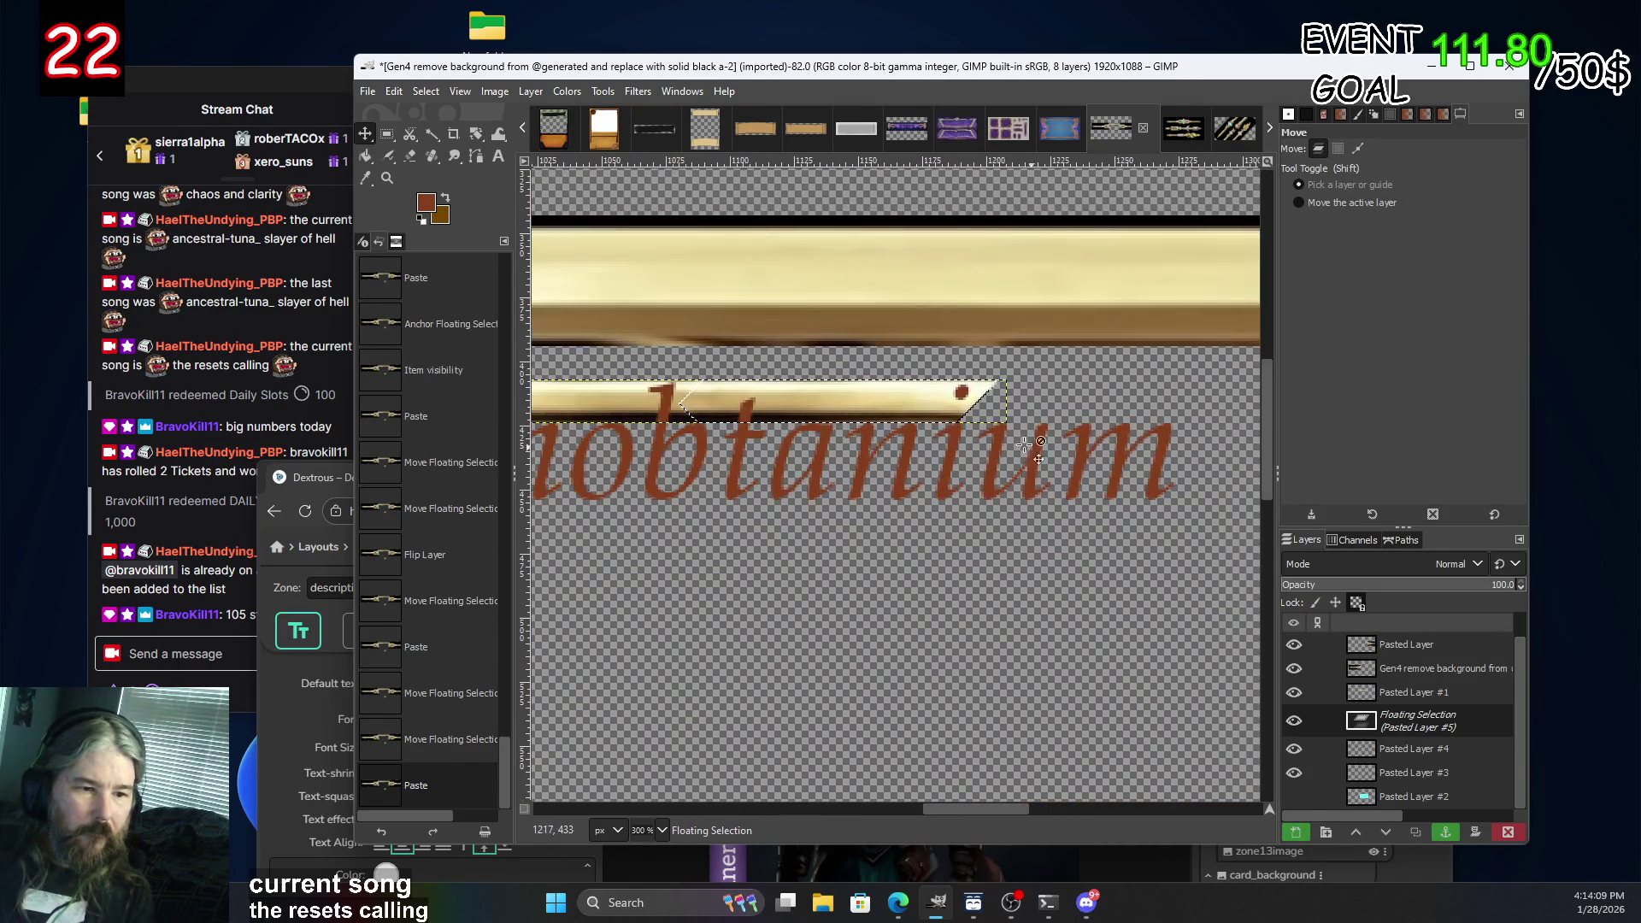
{"action": "left_click_drag", "start_coordinate": [798, 390], "coordinate": [992, 391]}
{"action": "right_click", "coordinate": [993, 391]}
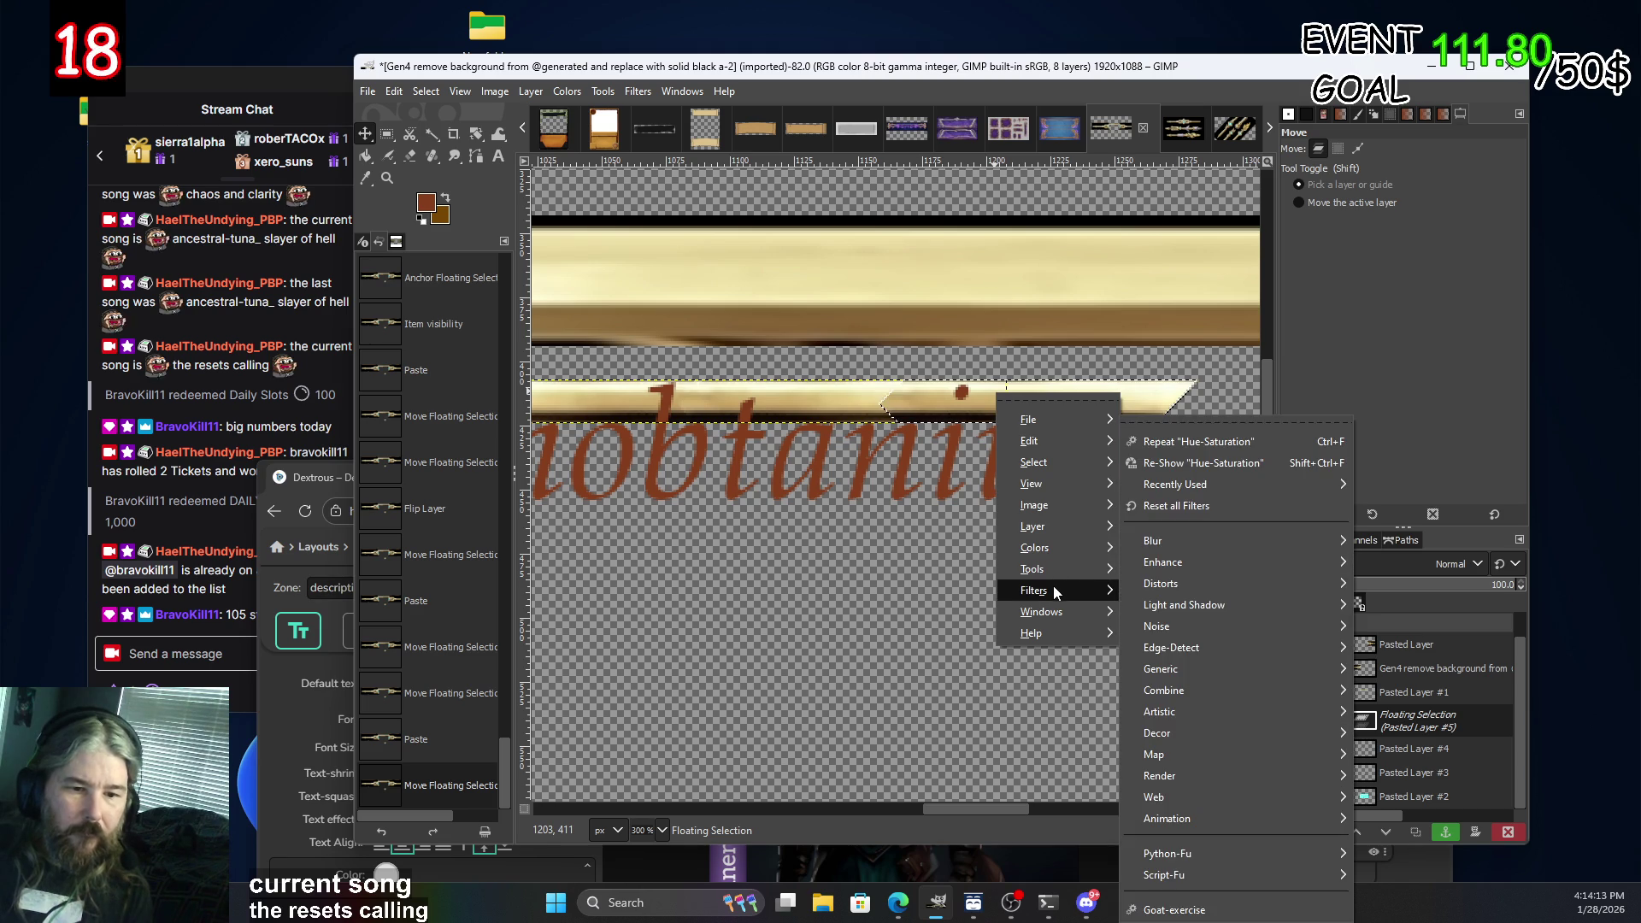
Step: Flip the pasted bar piece horizontally and nudge it about 13 px right along the bar
{"action": "mouse_move", "coordinate": [1053, 525]}
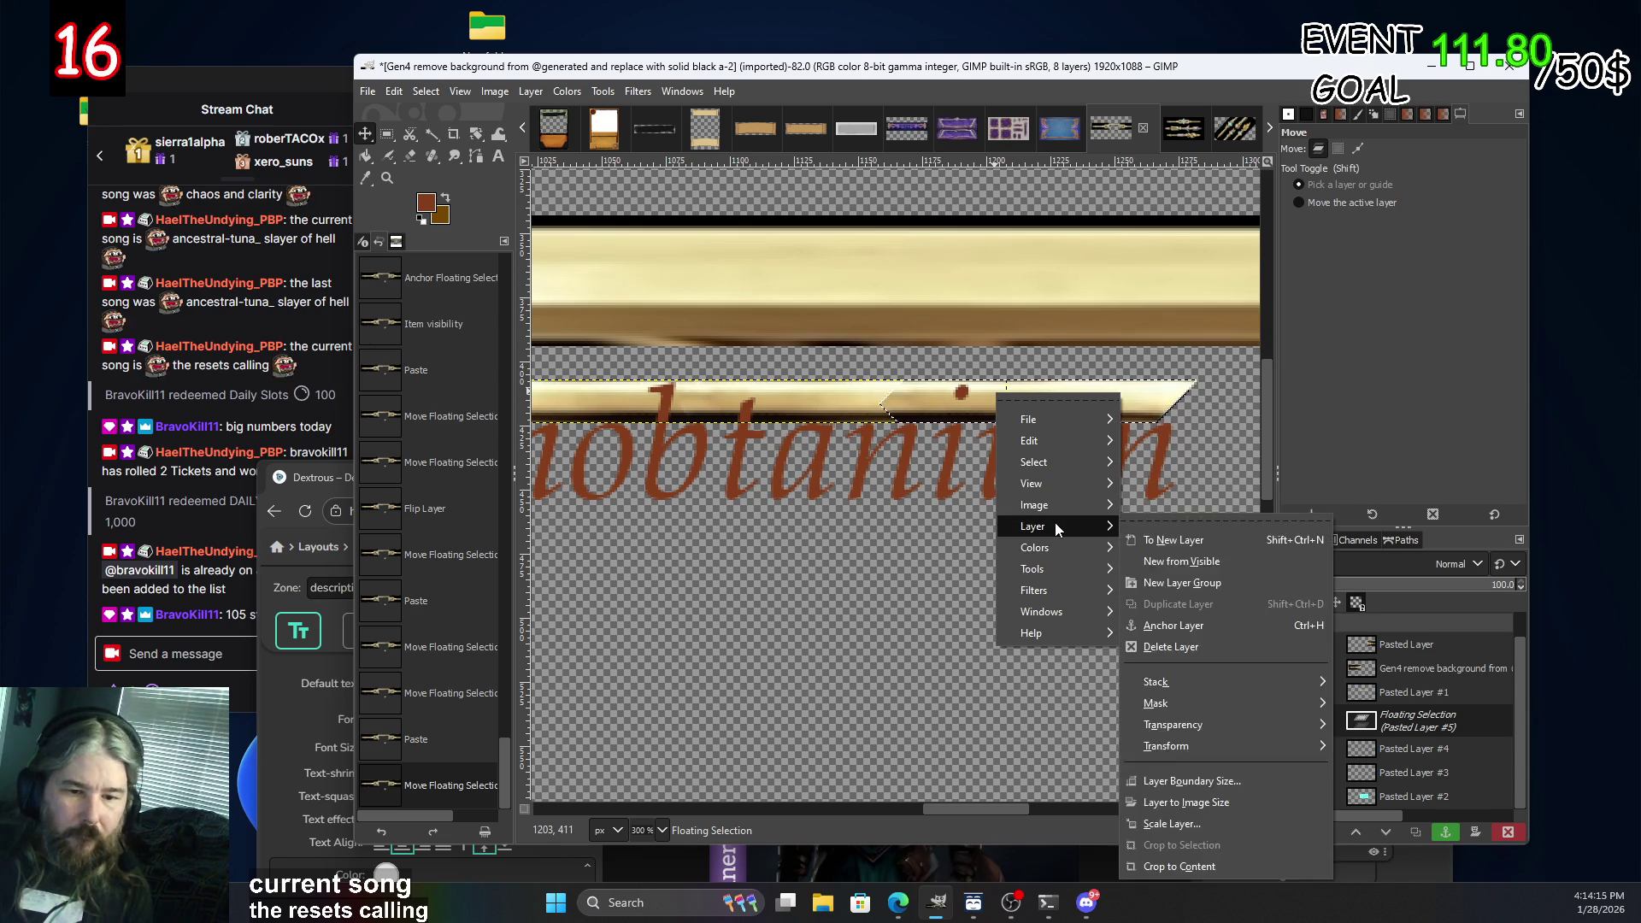
{"action": "mouse_move", "coordinate": [1192, 746]}
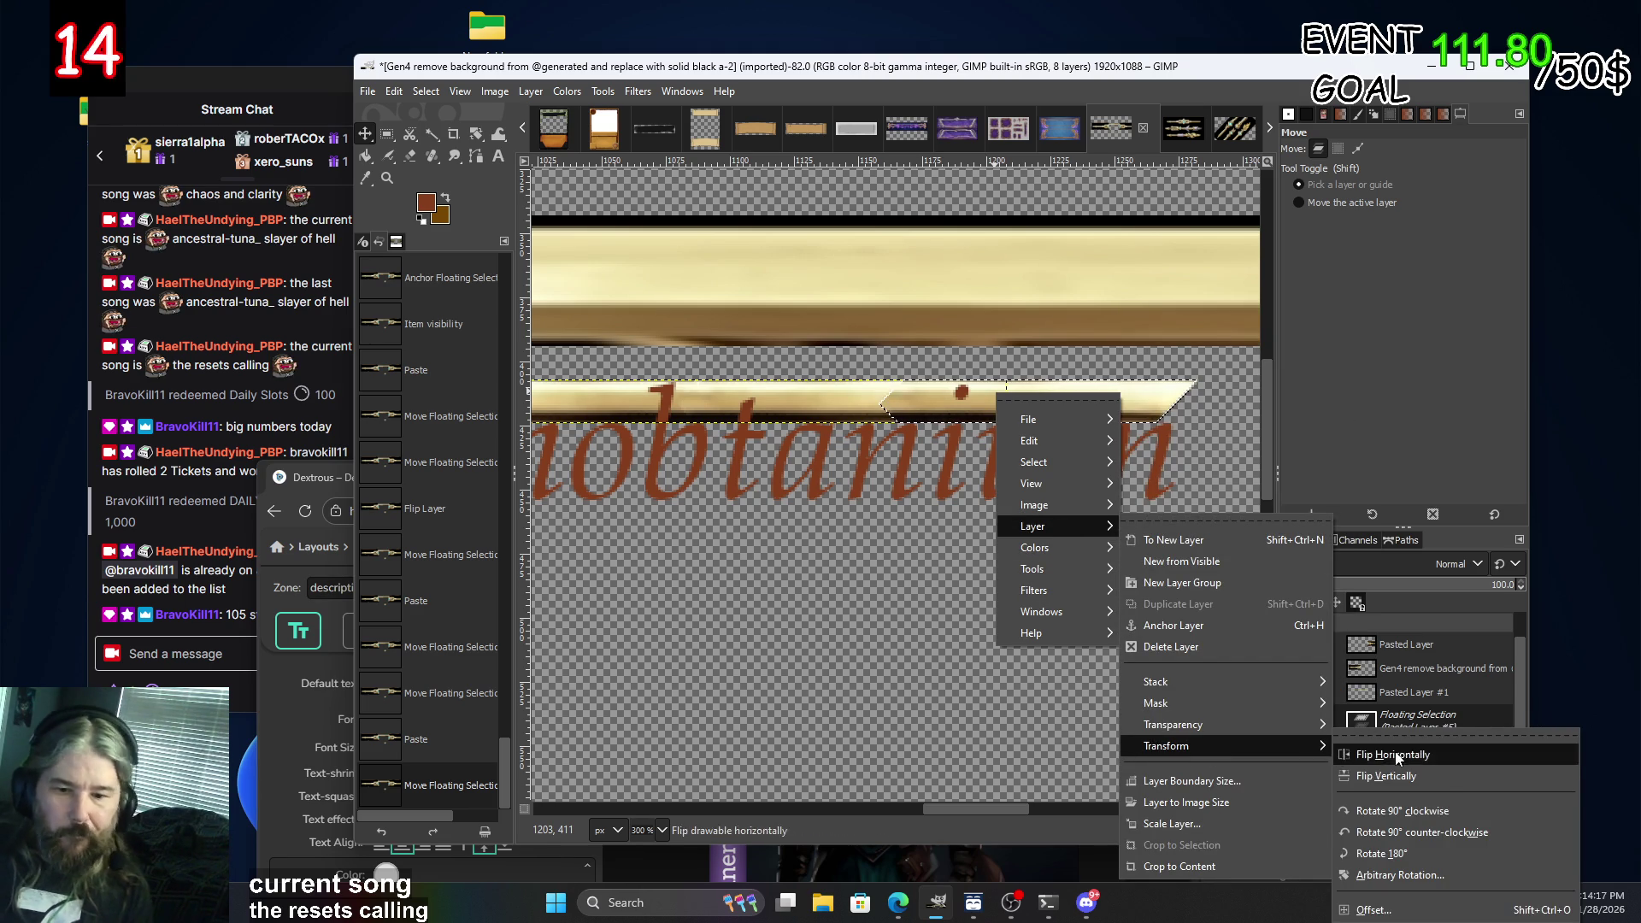
{"action": "left_click", "coordinate": [1370, 745]}
{"action": "left_click_drag", "start_coordinate": [1045, 412], "coordinate": [1062, 410]}
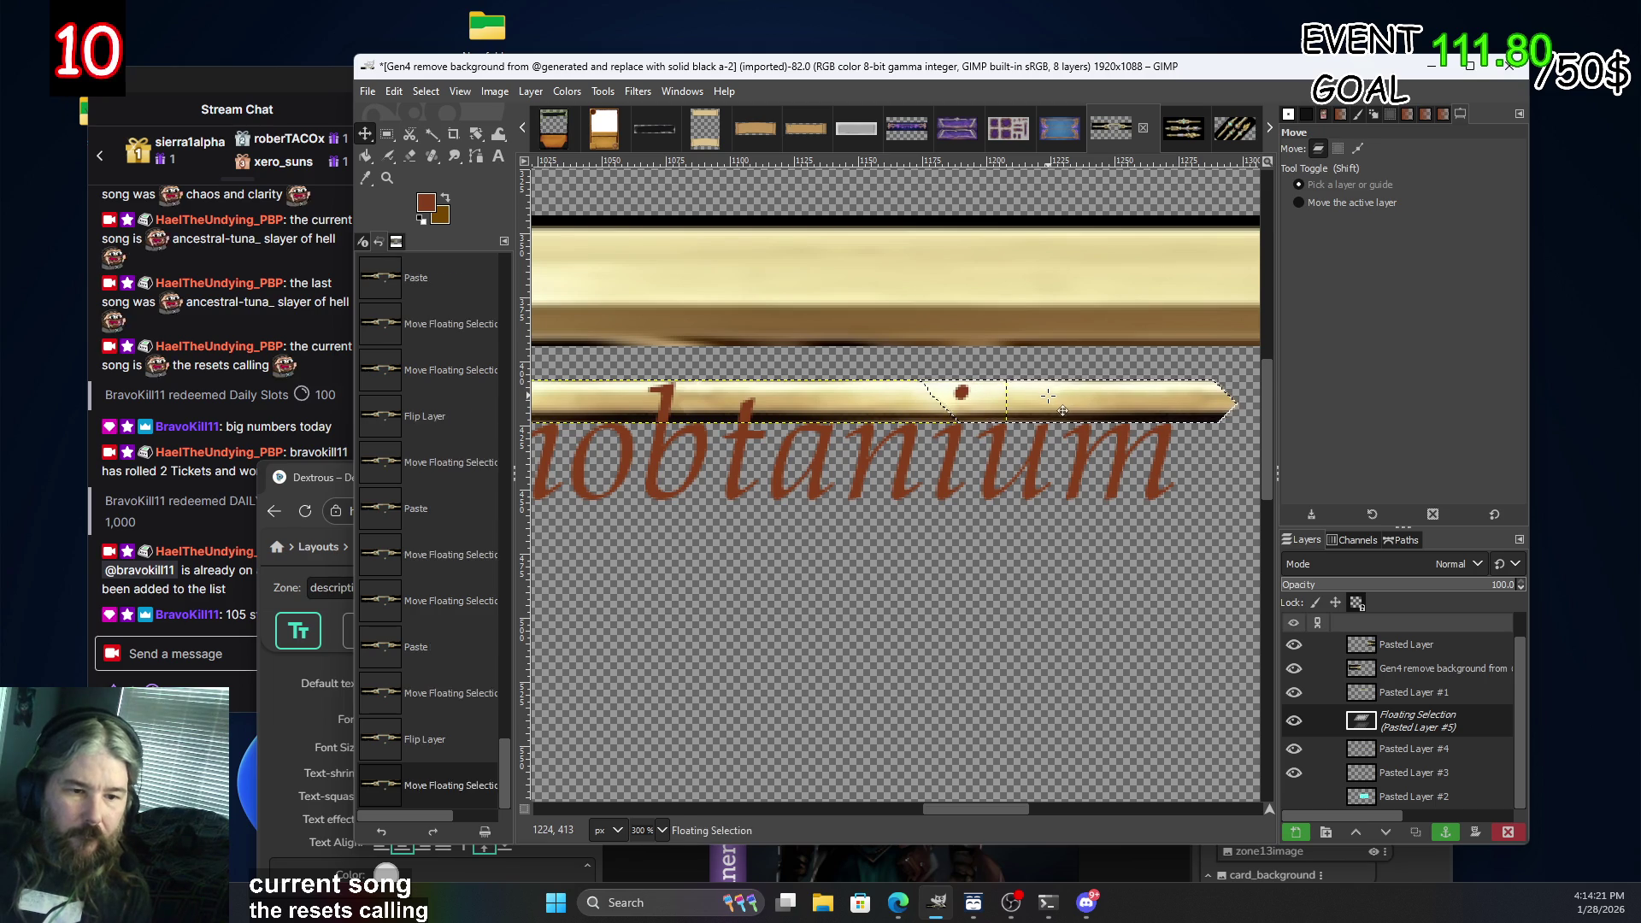
{"action": "left_click_drag", "start_coordinate": [1063, 409], "coordinate": [1064, 412]}
Step: Paste another bar piece, slide it right toward the frame corner, and anchor it onto the bar layer
{"action": "key", "text": "4"}
{"action": "scroll", "coordinate": [1164, 485], "scroll_direction": "right", "scroll_amount": 5}
{"action": "scroll", "coordinate": [1069, 479], "scroll_direction": "right", "scroll_amount": 5}
{"action": "scroll", "coordinate": [1109, 487], "scroll_direction": "down", "scroll_amount": 1}
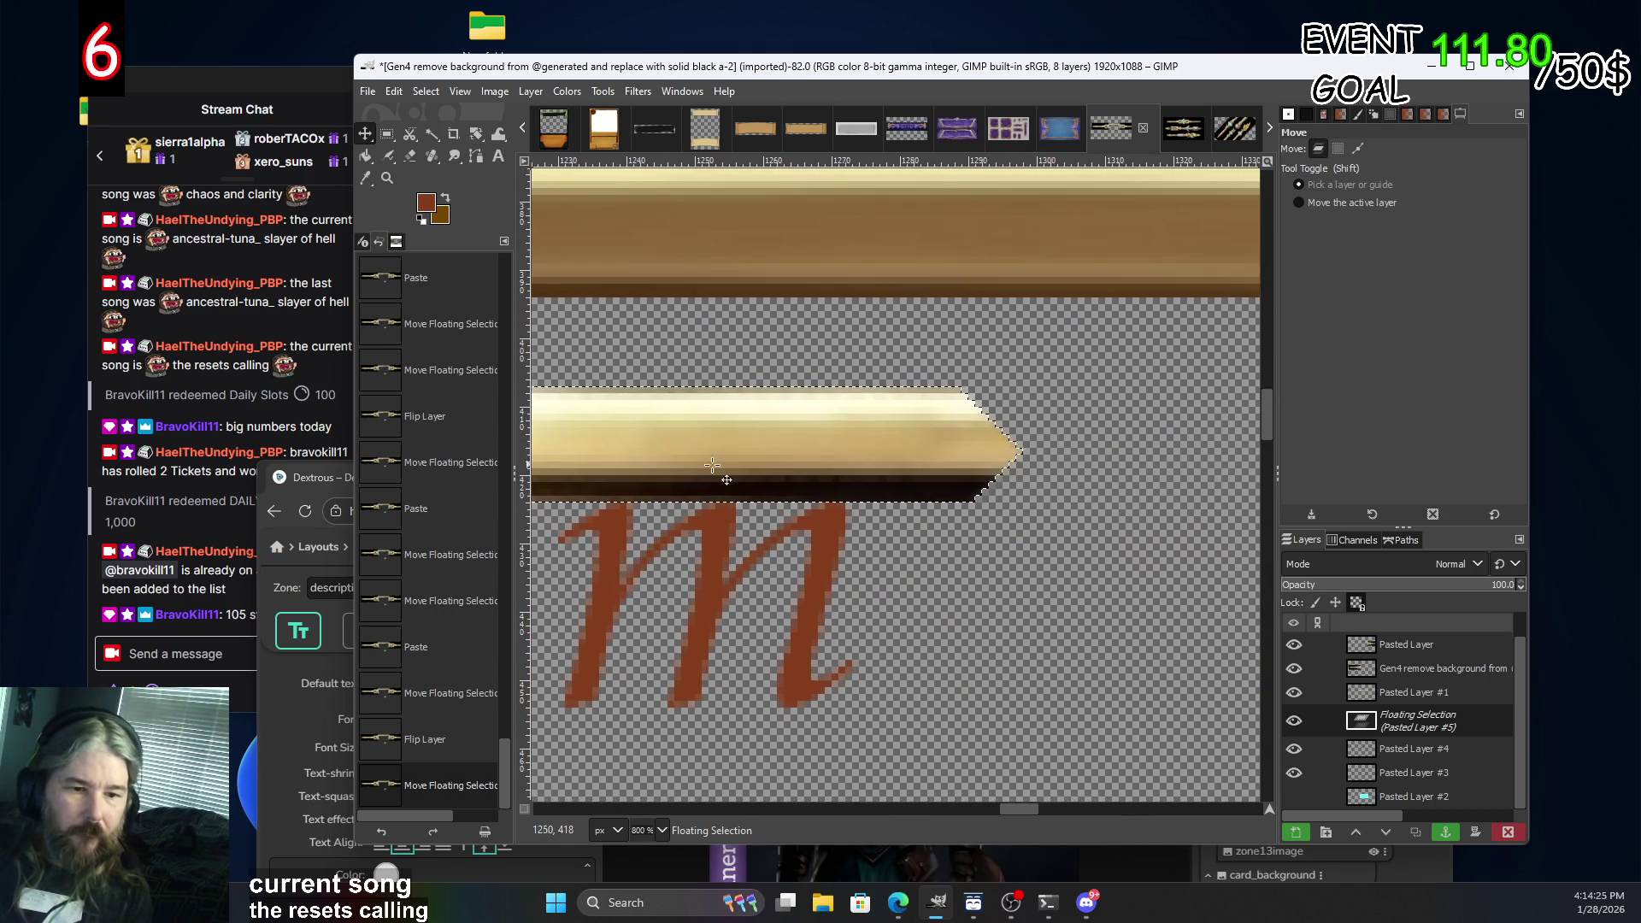
{"action": "scroll", "coordinate": [1040, 481], "scroll_direction": "down", "scroll_amount": 1}
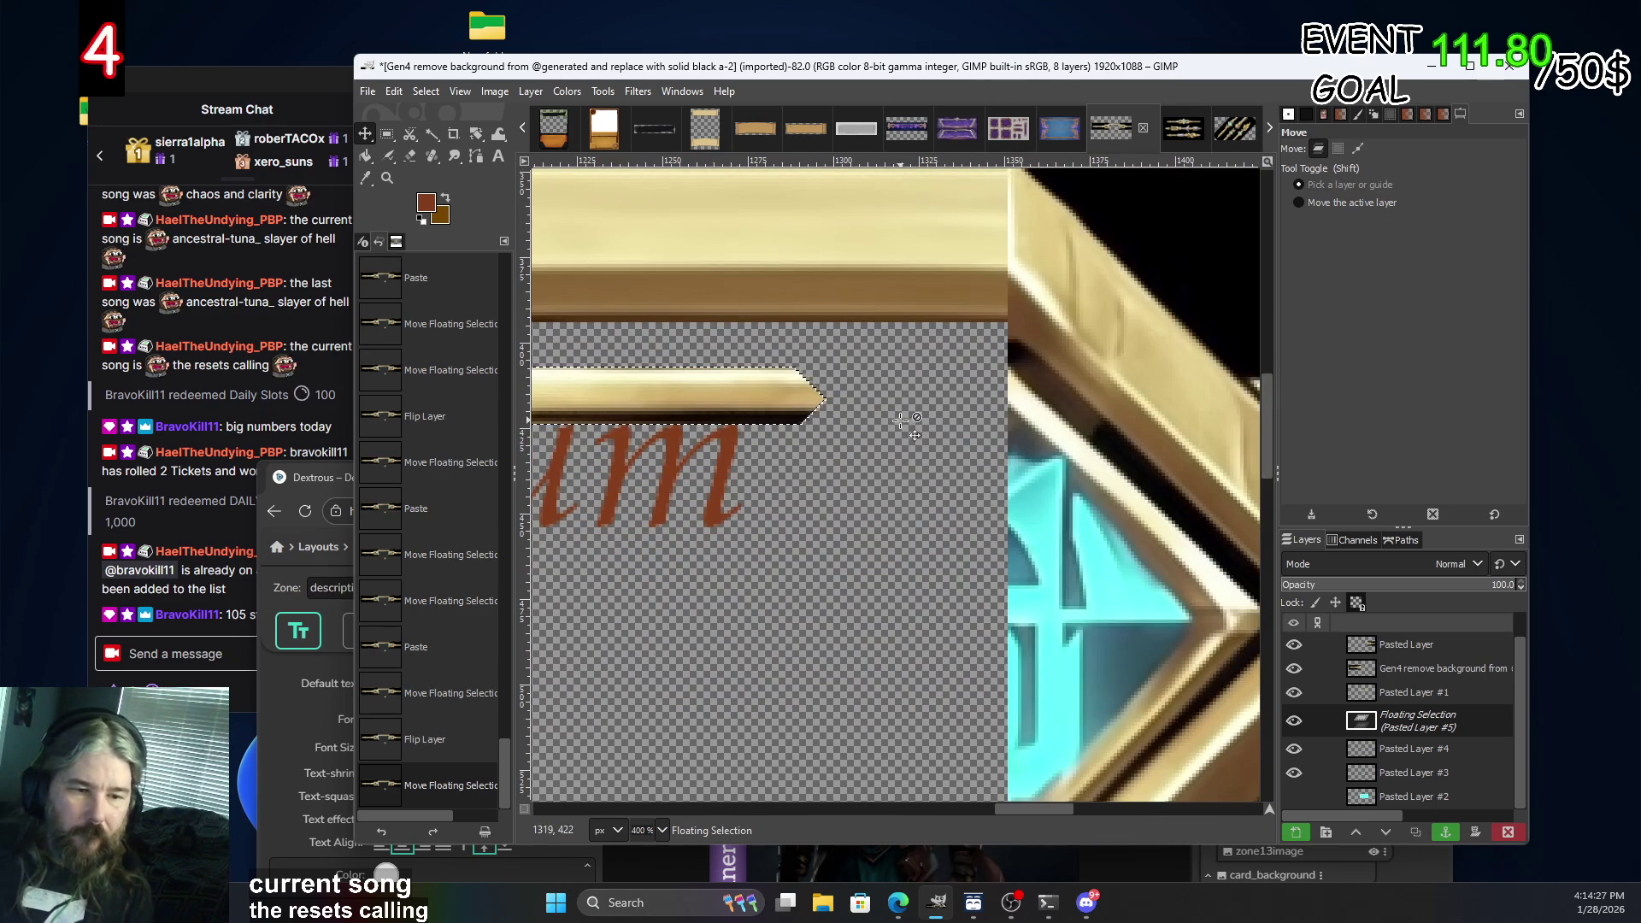
{"action": "scroll", "coordinate": [902, 419], "scroll_direction": "down", "scroll_amount": 1}
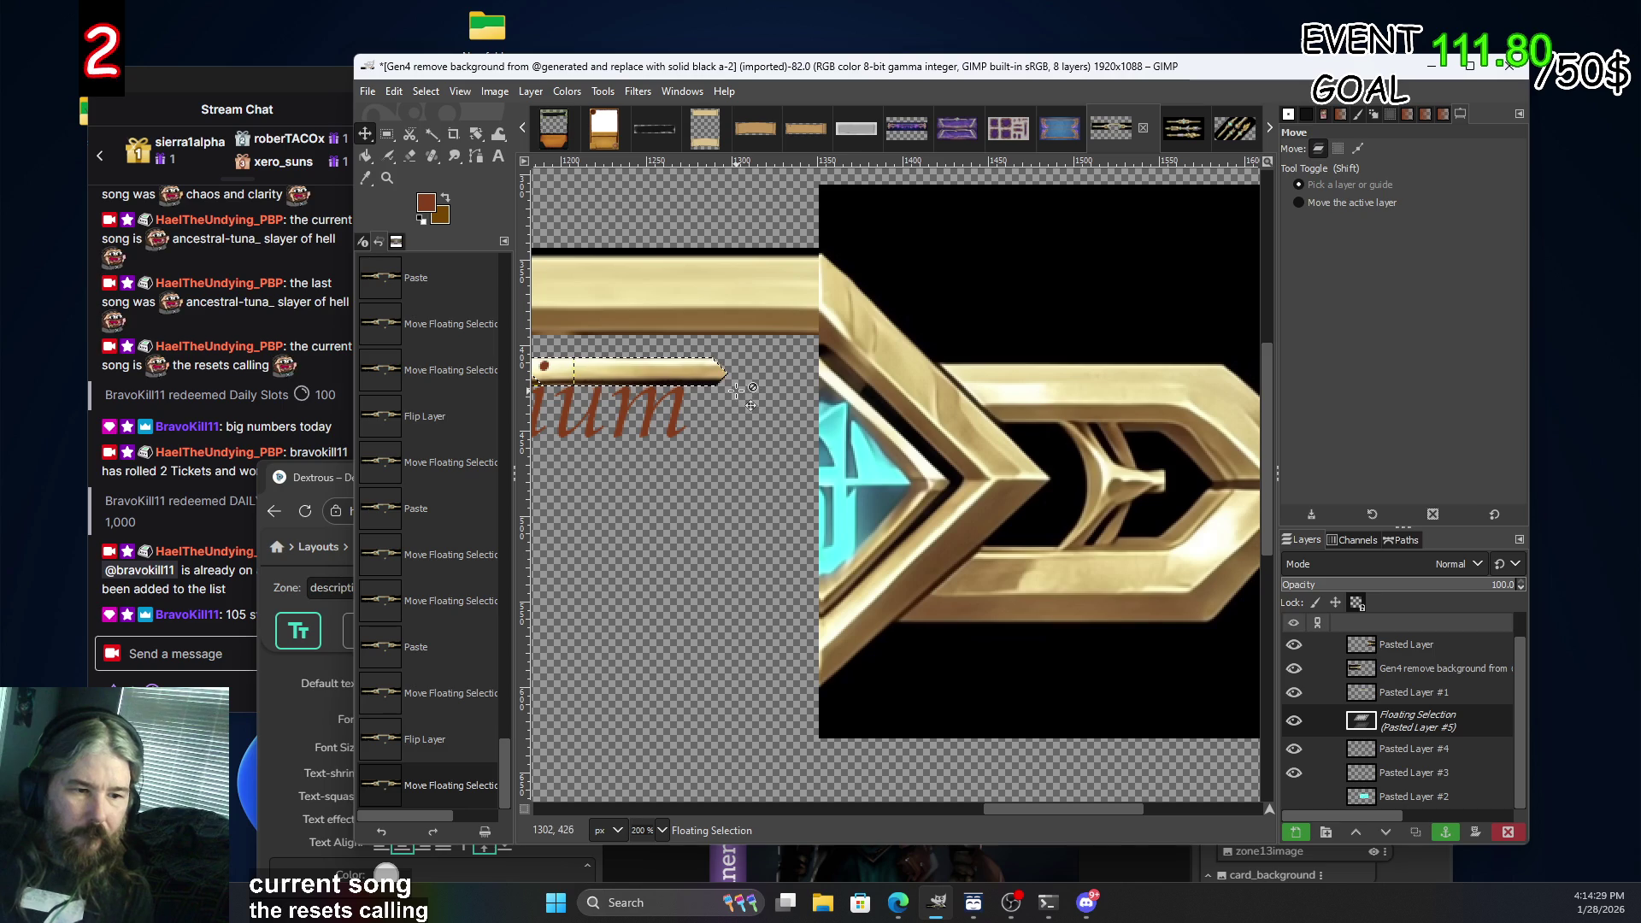
{"action": "key", "text": "ctrl+v"}
{"action": "mouse_move", "coordinate": [657, 371]}
{"action": "left_mouse_down"}
{"action": "mouse_move", "coordinate": [807, 372]}
{"action": "mouse_move", "coordinate": [791, 370]}
{"action": "left_mouse_up"}
{"action": "scroll", "coordinate": [756, 373], "scroll_direction": "up", "scroll_amount": 1}
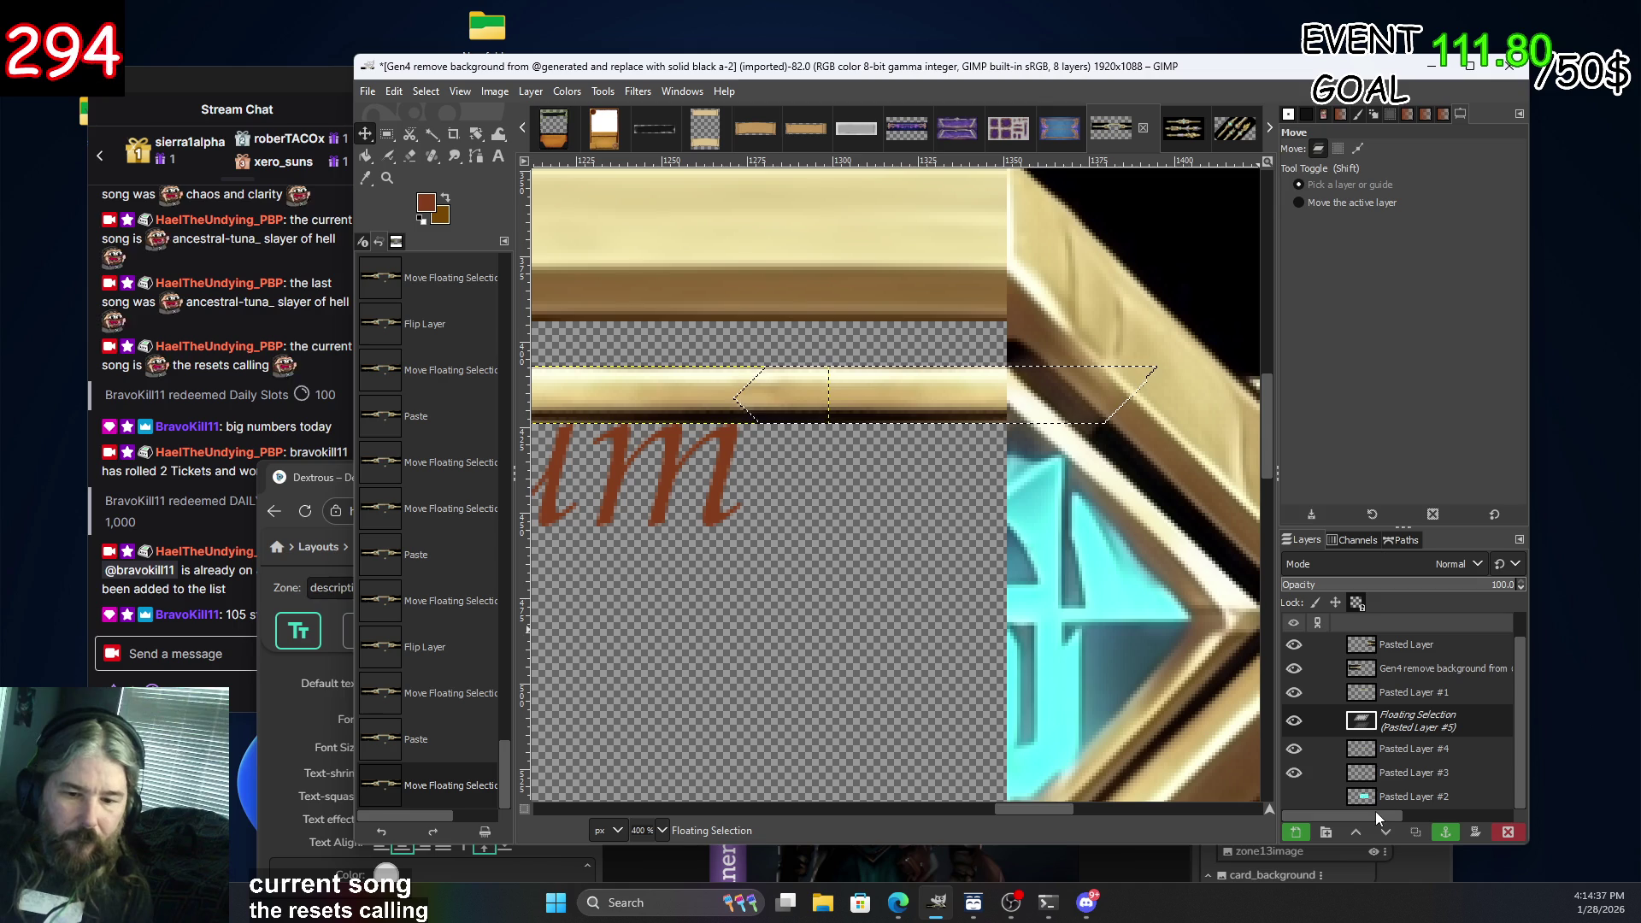
{"action": "left_click", "coordinate": [675, 390]}
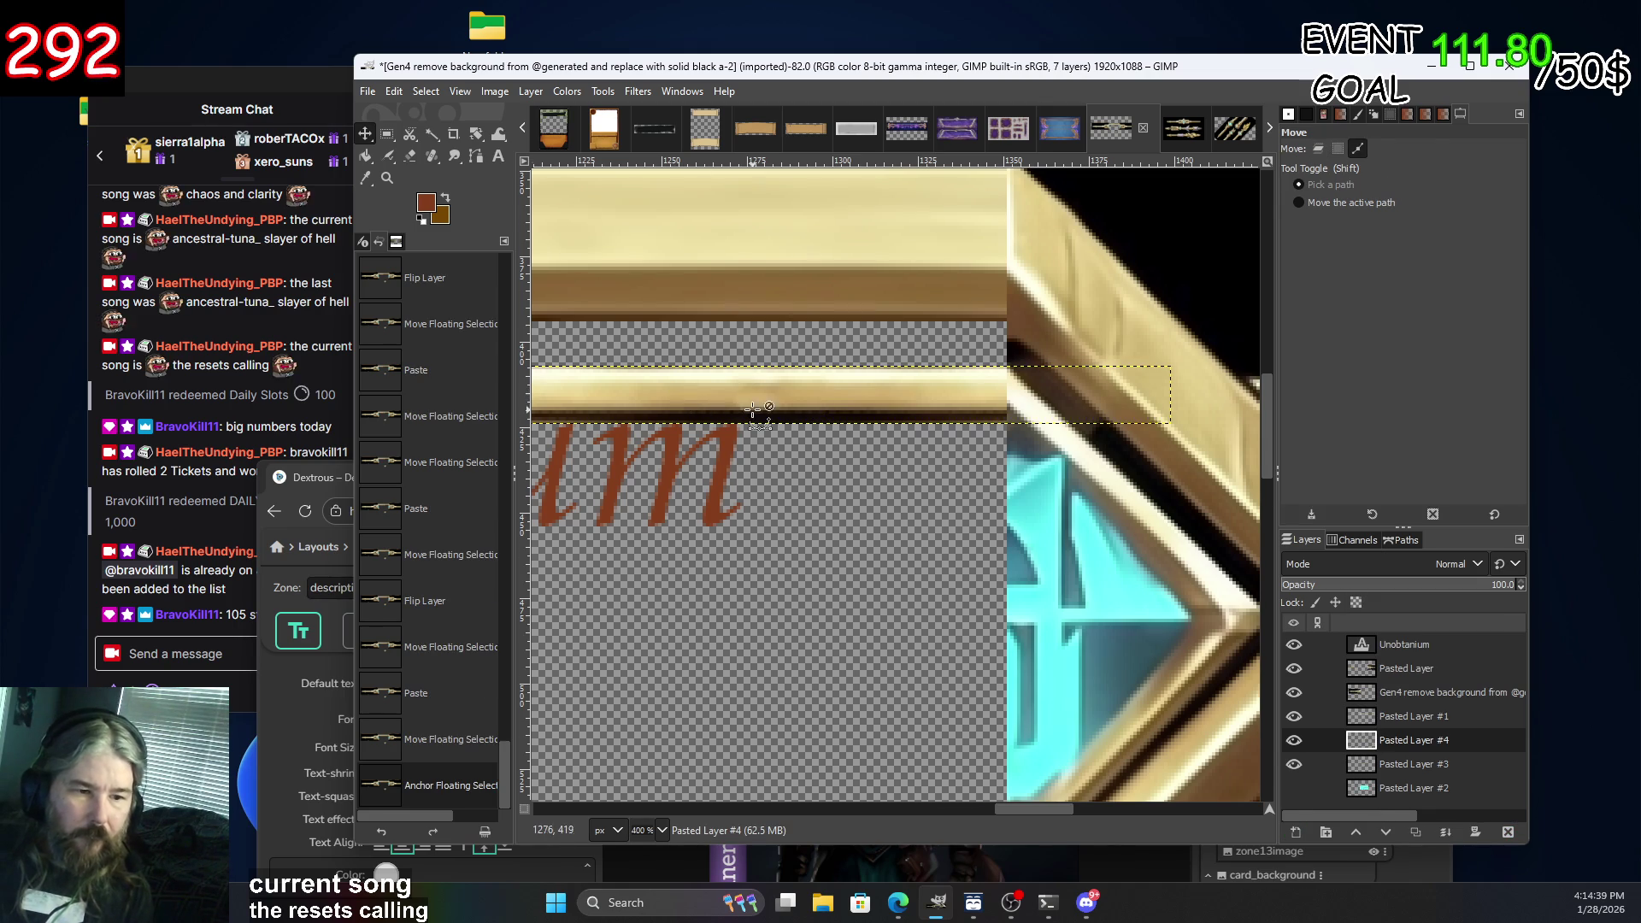
Step: Reposition the Unobtanium text layer and cut the gold bar layer, Pasted Layer #4, to the clipboard
{"action": "scroll", "coordinate": [751, 409], "scroll_direction": "down", "scroll_amount": 2}
{"action": "scroll", "coordinate": [743, 374], "scroll_direction": "down", "scroll_amount": 1}
{"action": "scroll", "coordinate": [745, 410], "scroll_direction": "down", "scroll_amount": 1}
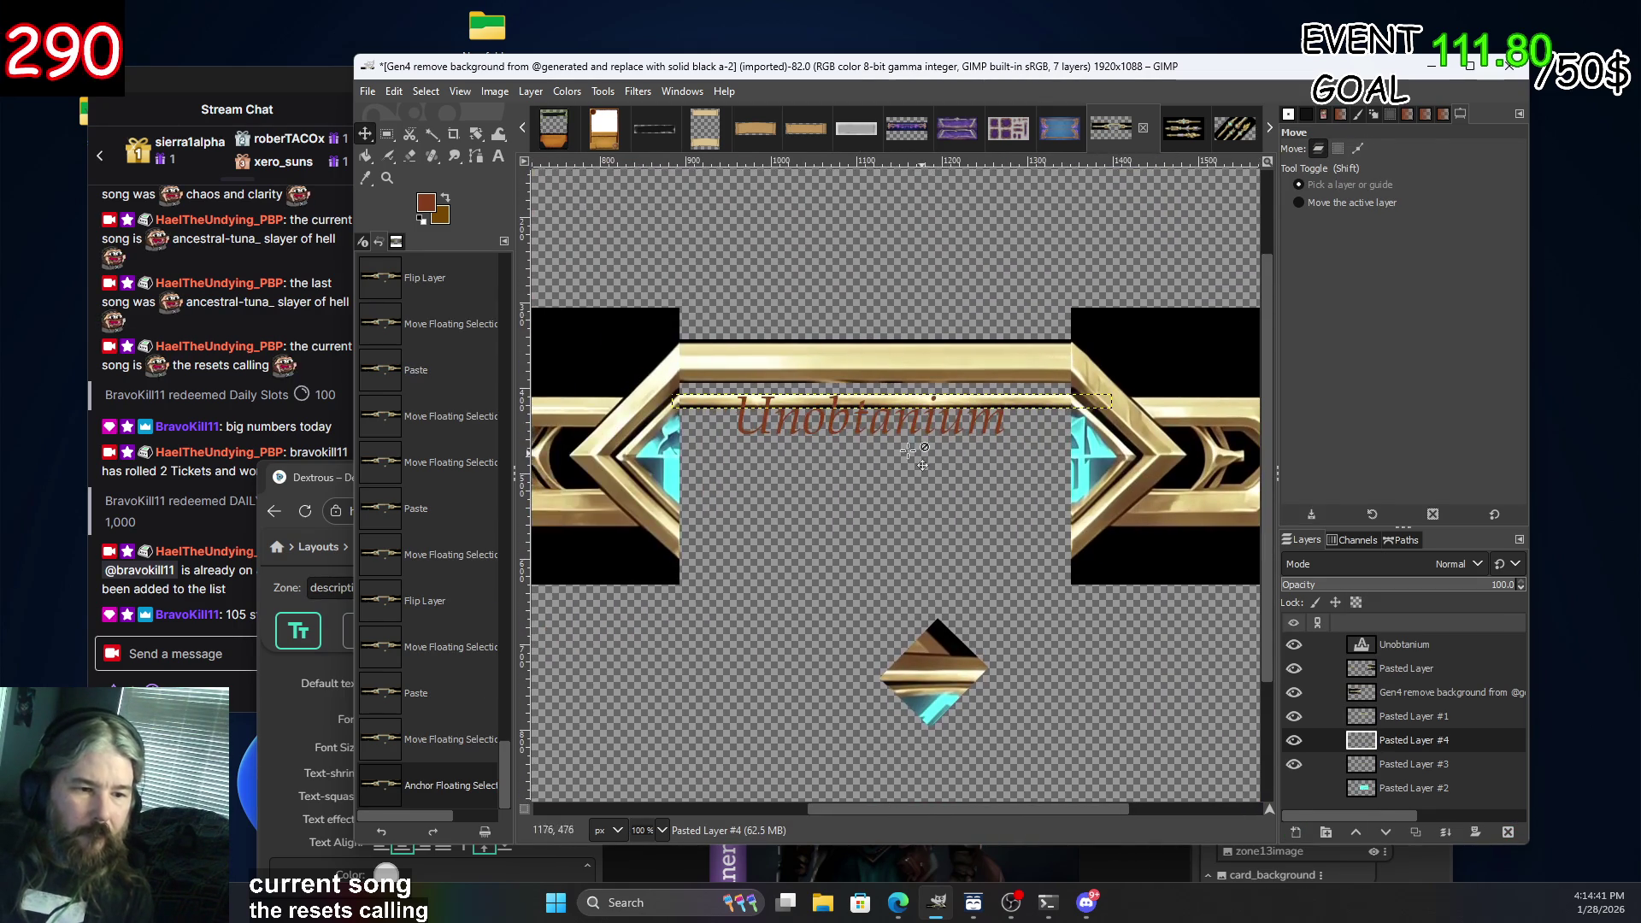
{"action": "left_click_drag", "start_coordinate": [768, 425], "coordinate": [769, 420]}
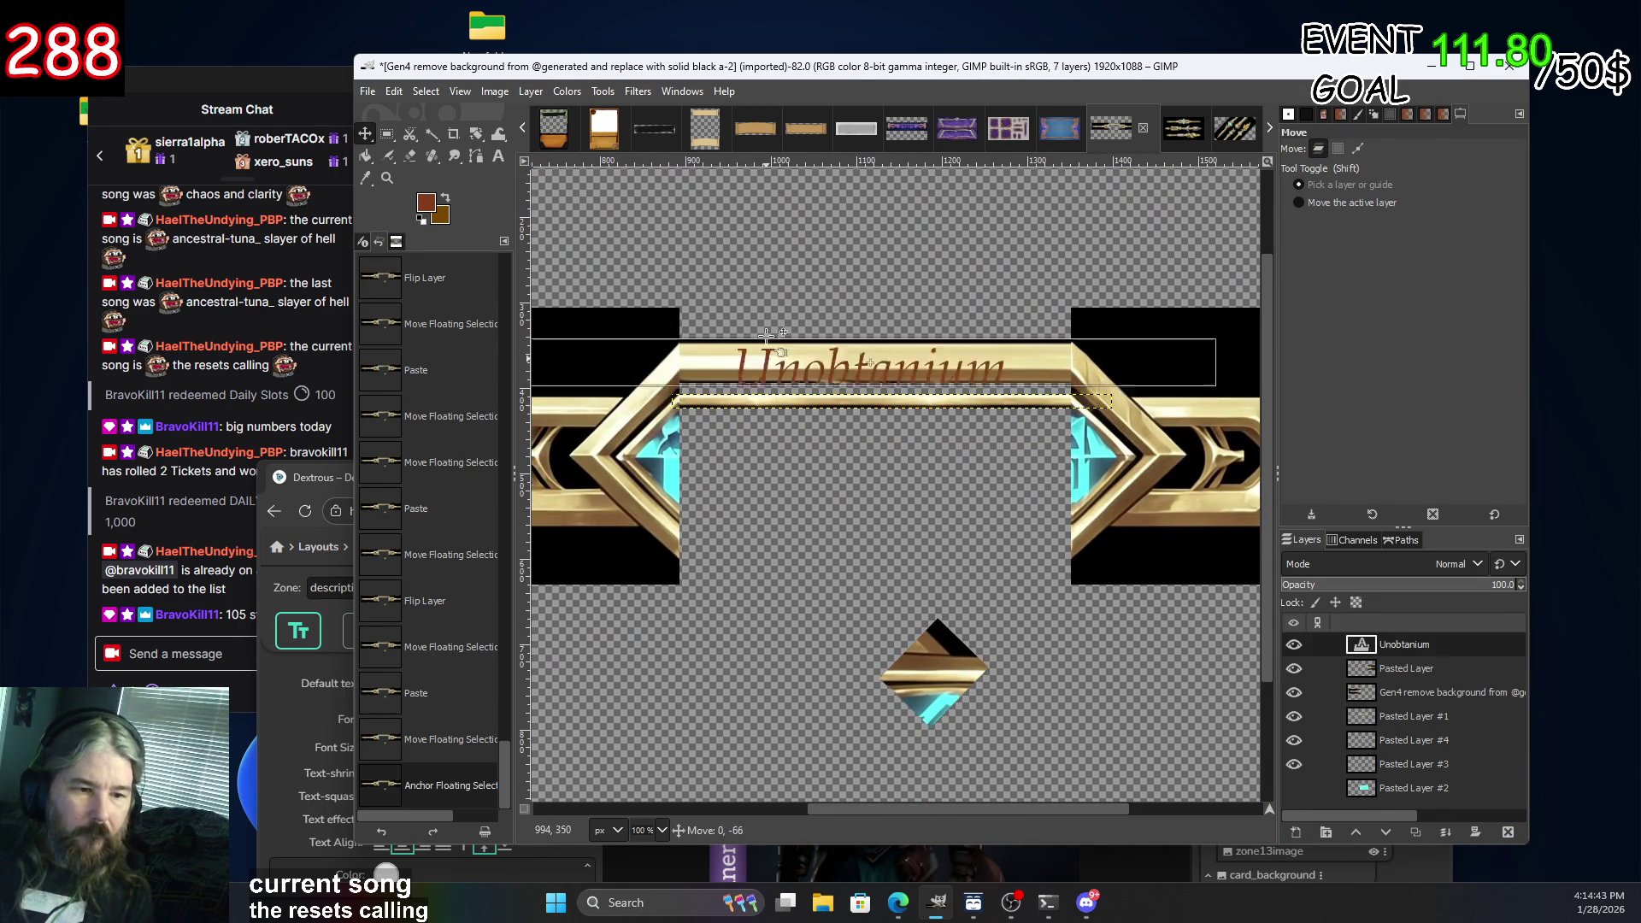
{"action": "key", "text": "ctrl+x"}
Step: Undo the cut to restore the gold bar layer and move it up above the frame
{"action": "key", "text": "shift+alt"}
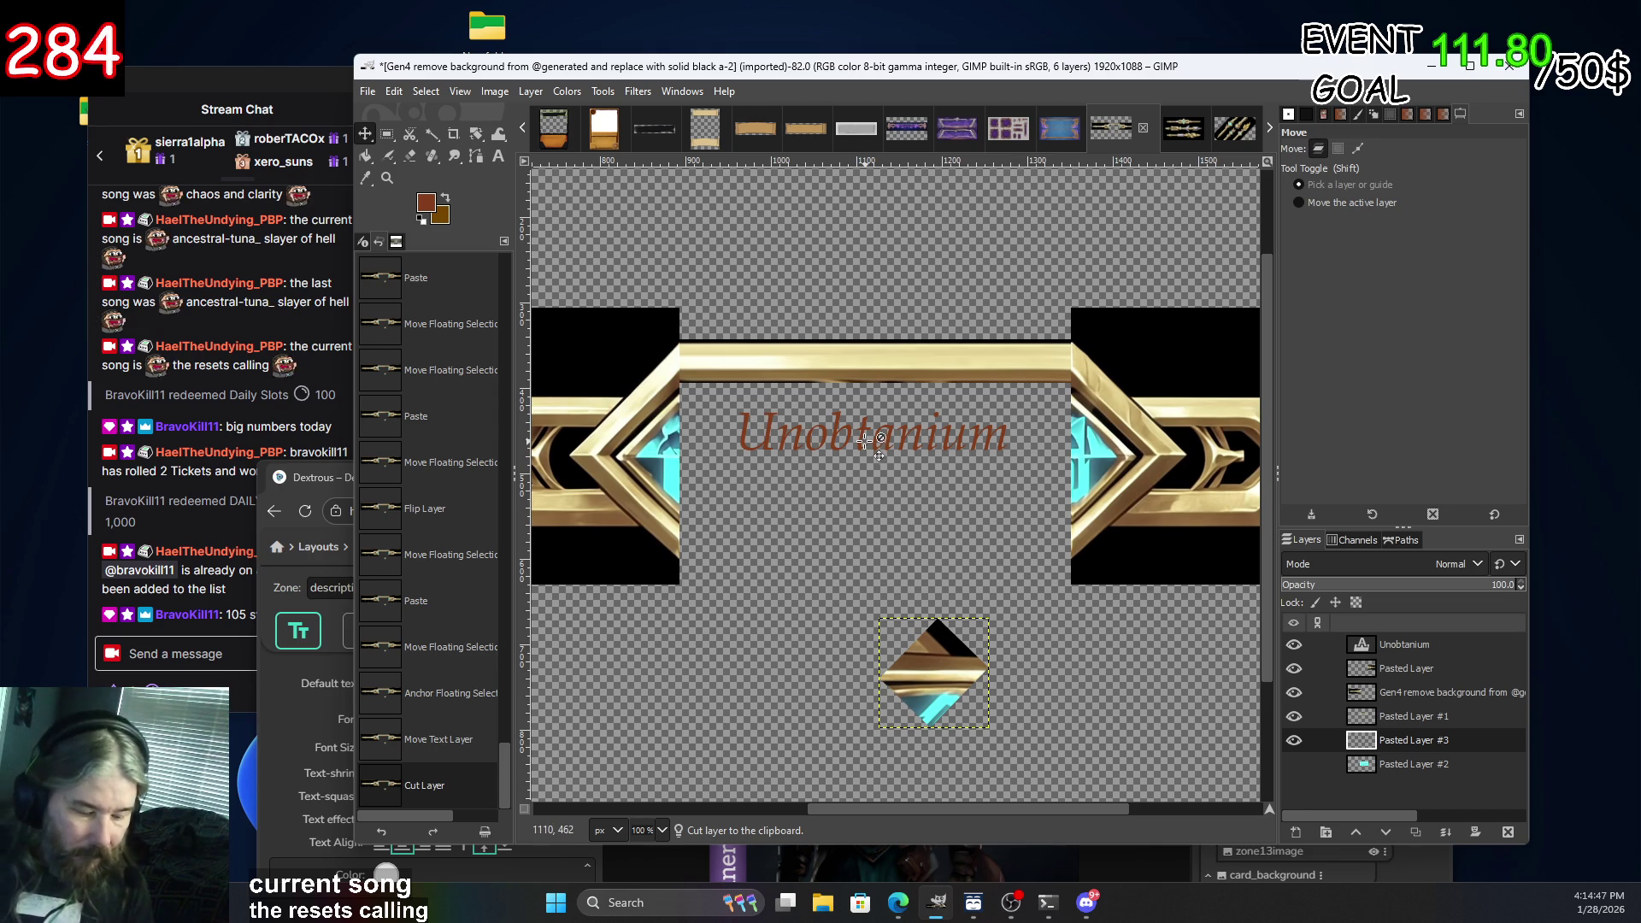
{"action": "key", "text": "ctrl+z"}
{"action": "left_click_drag", "start_coordinate": [842, 400], "coordinate": [835, 236]}
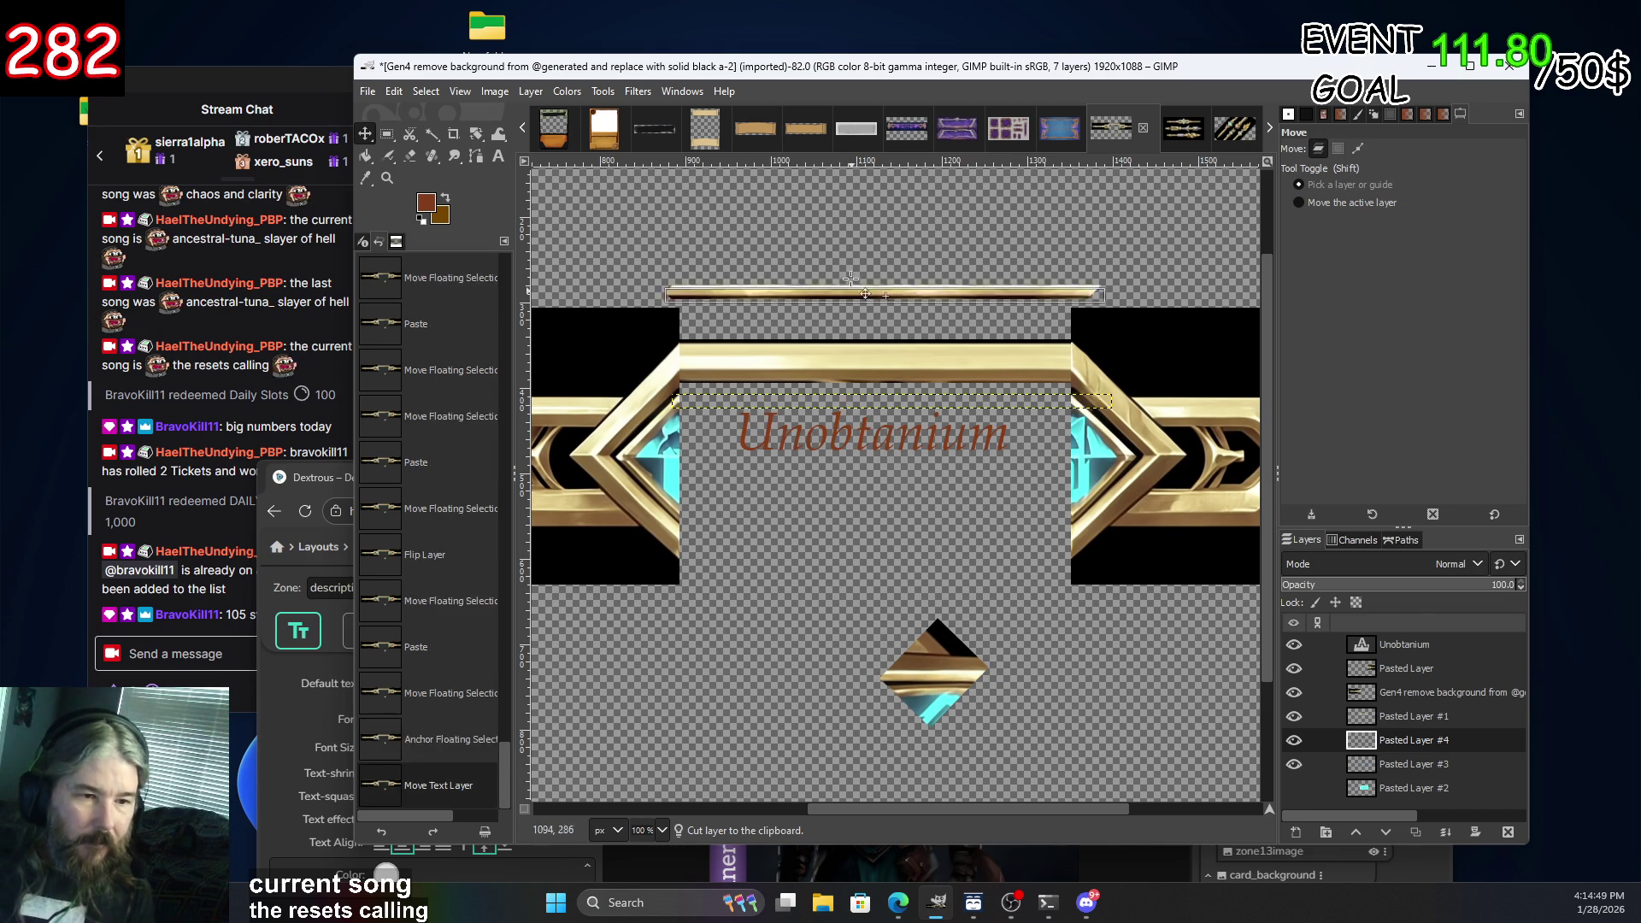
{"action": "scroll", "coordinate": [835, 235], "scroll_direction": "up", "scroll_amount": 5, "text": "ctrl"}
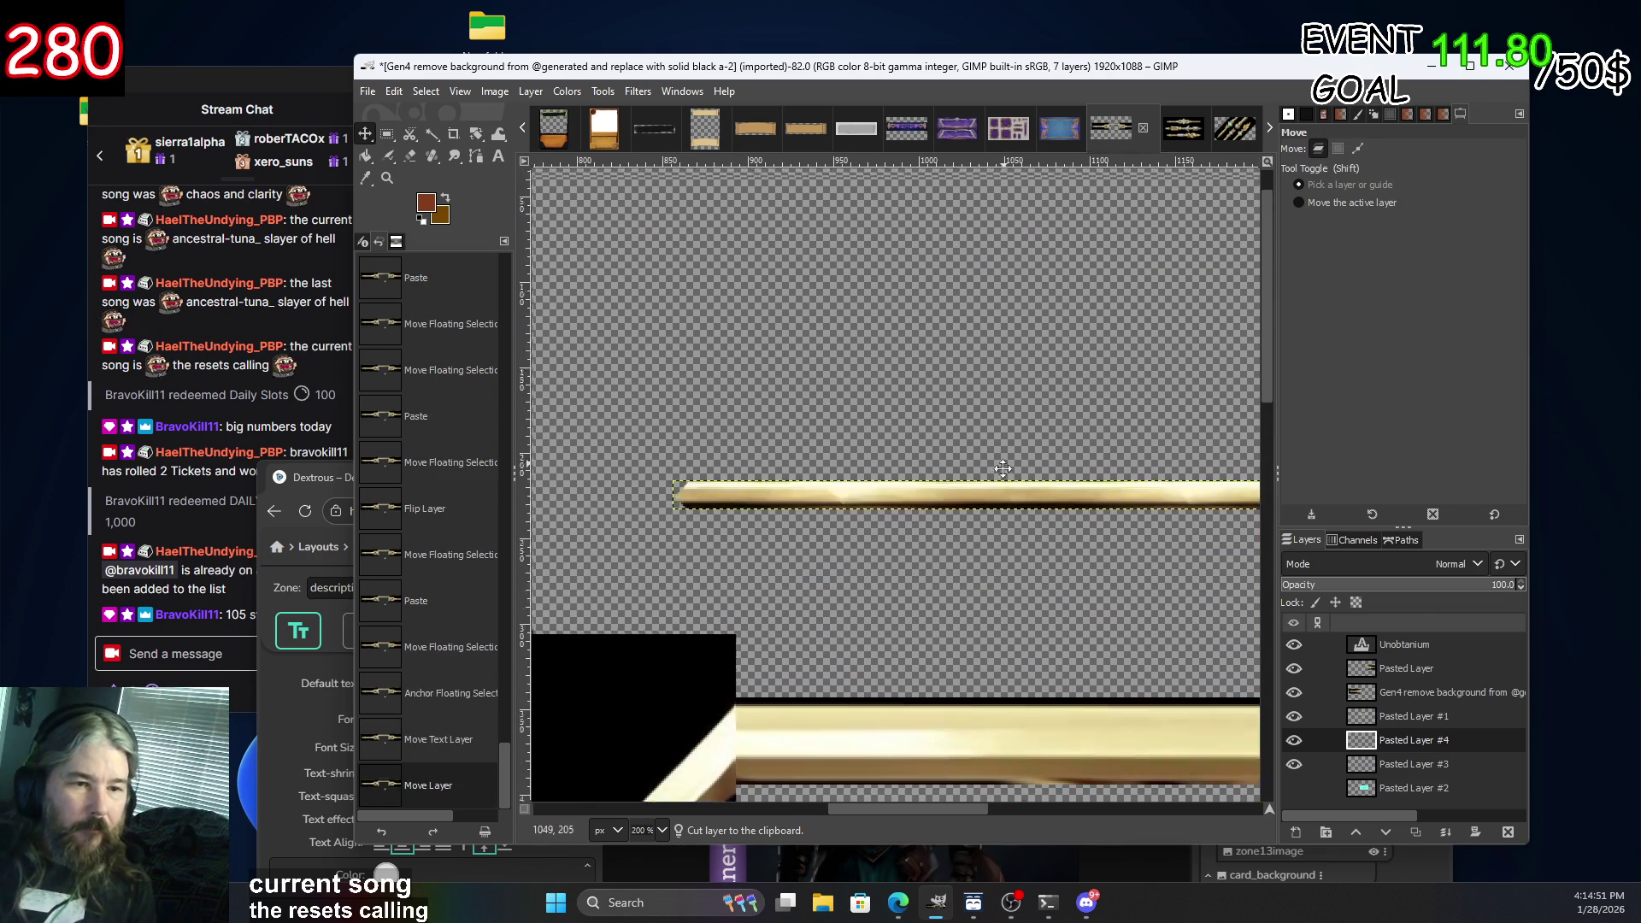
{"action": "scroll", "coordinate": [699, 348], "scroll_direction": "down", "scroll_amount": 3}
{"action": "scroll", "coordinate": [699, 348], "scroll_direction": "right", "scroll_amount": 3}
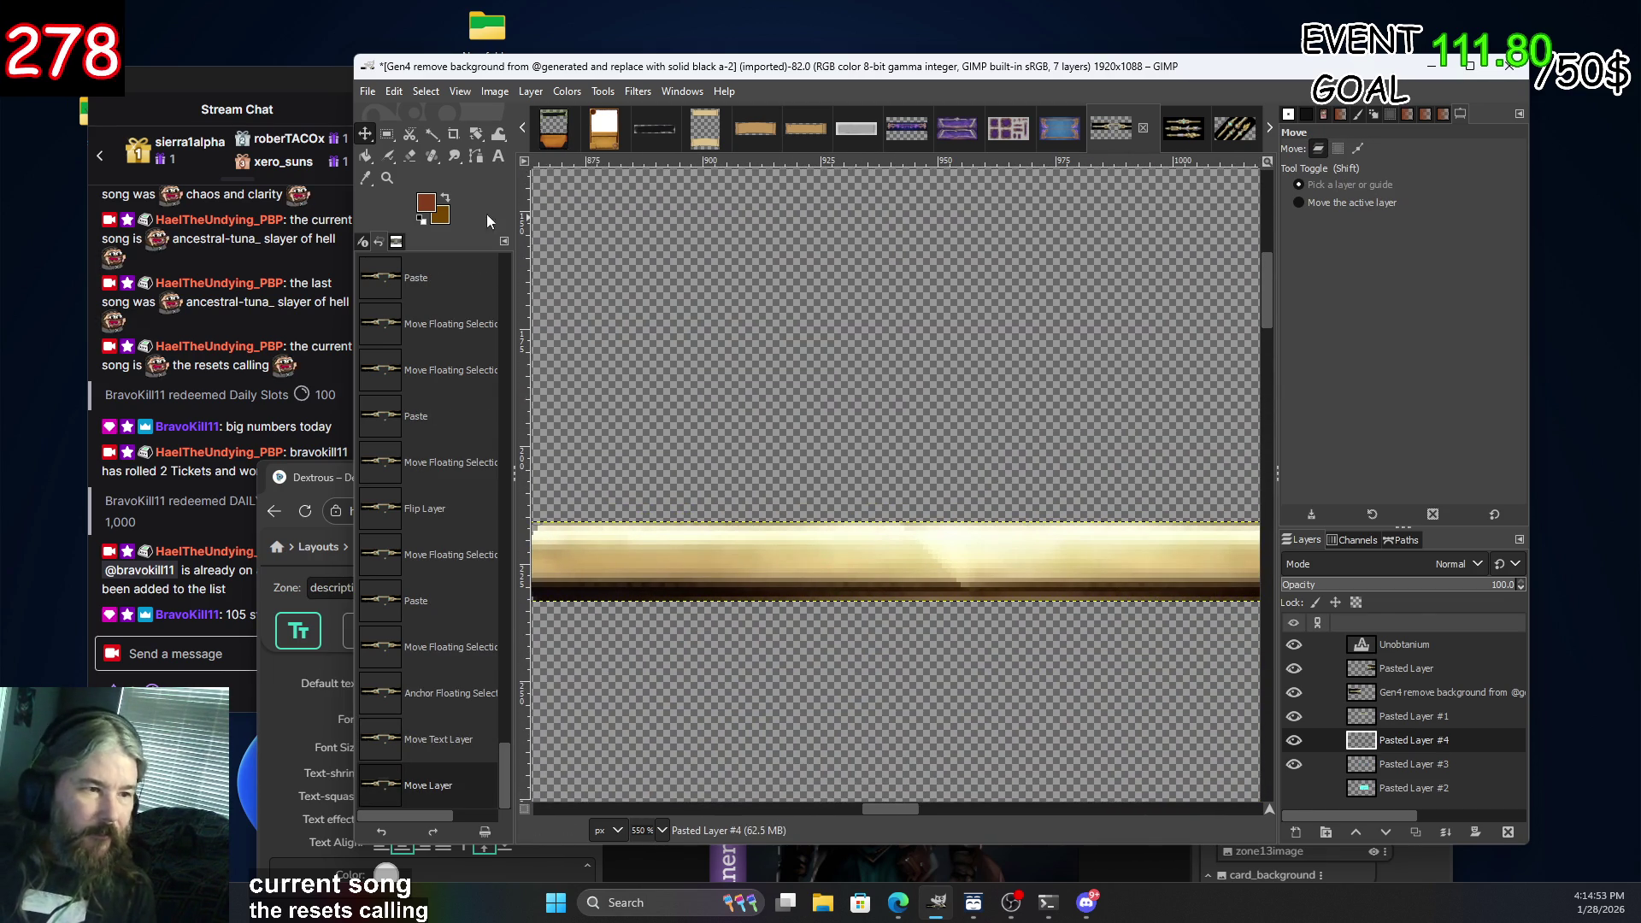
Step: With the Smudge tool, smear the bar's left tip and lower tip to blend them
{"action": "left_click", "coordinate": [455, 157]}
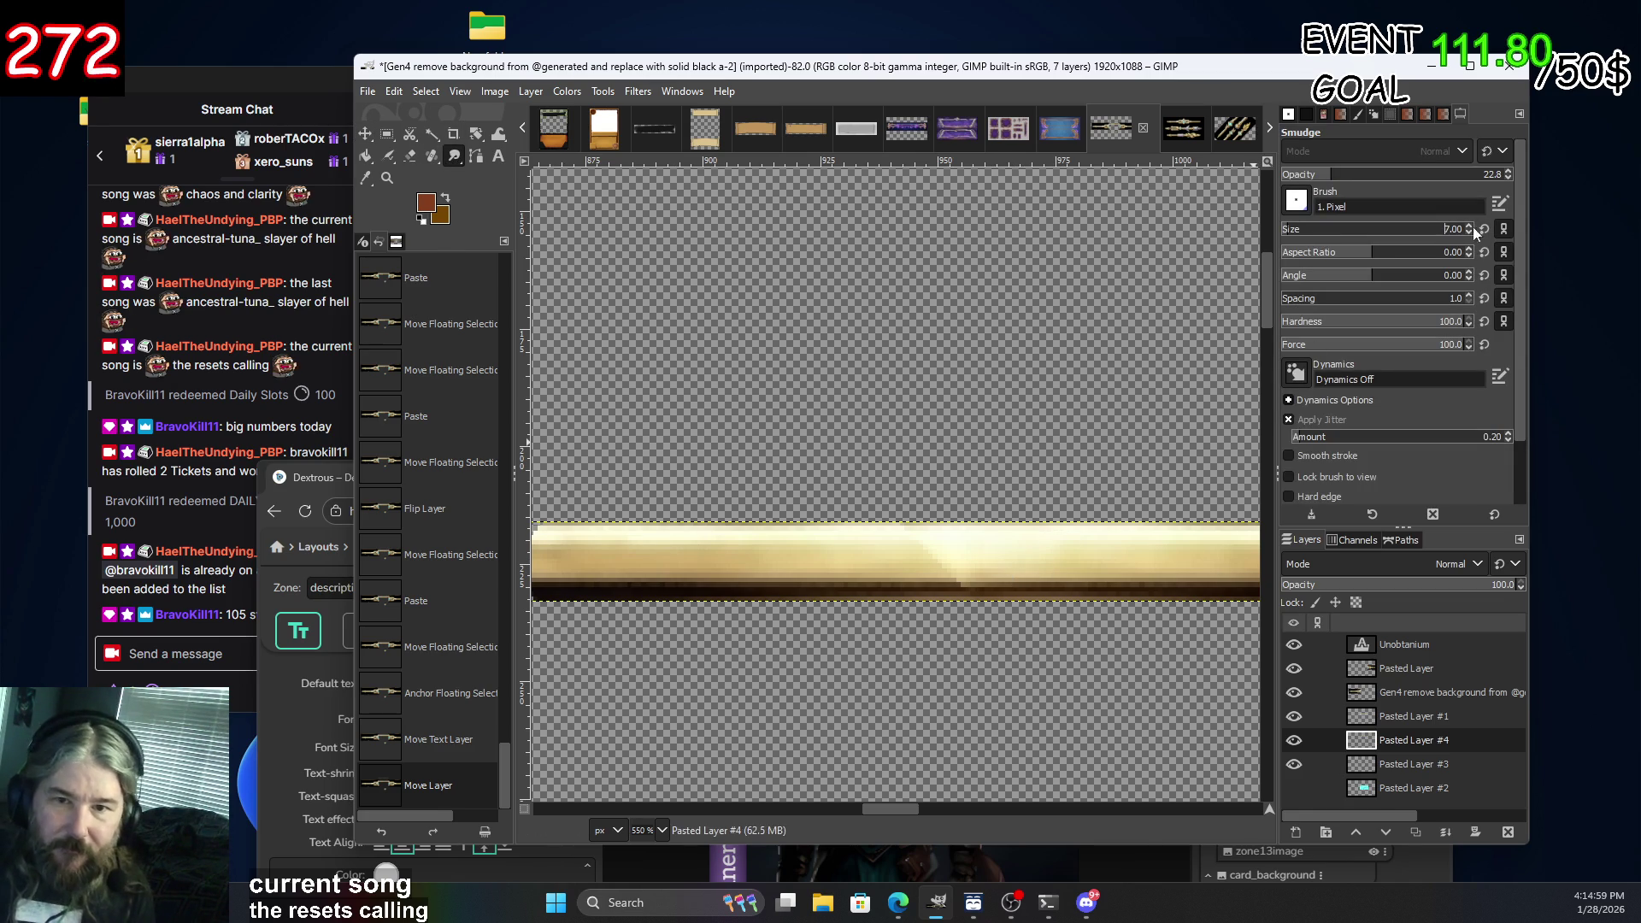
{"action": "scroll", "coordinate": [1469, 227], "scroll_direction": "up", "scroll_amount": 14}
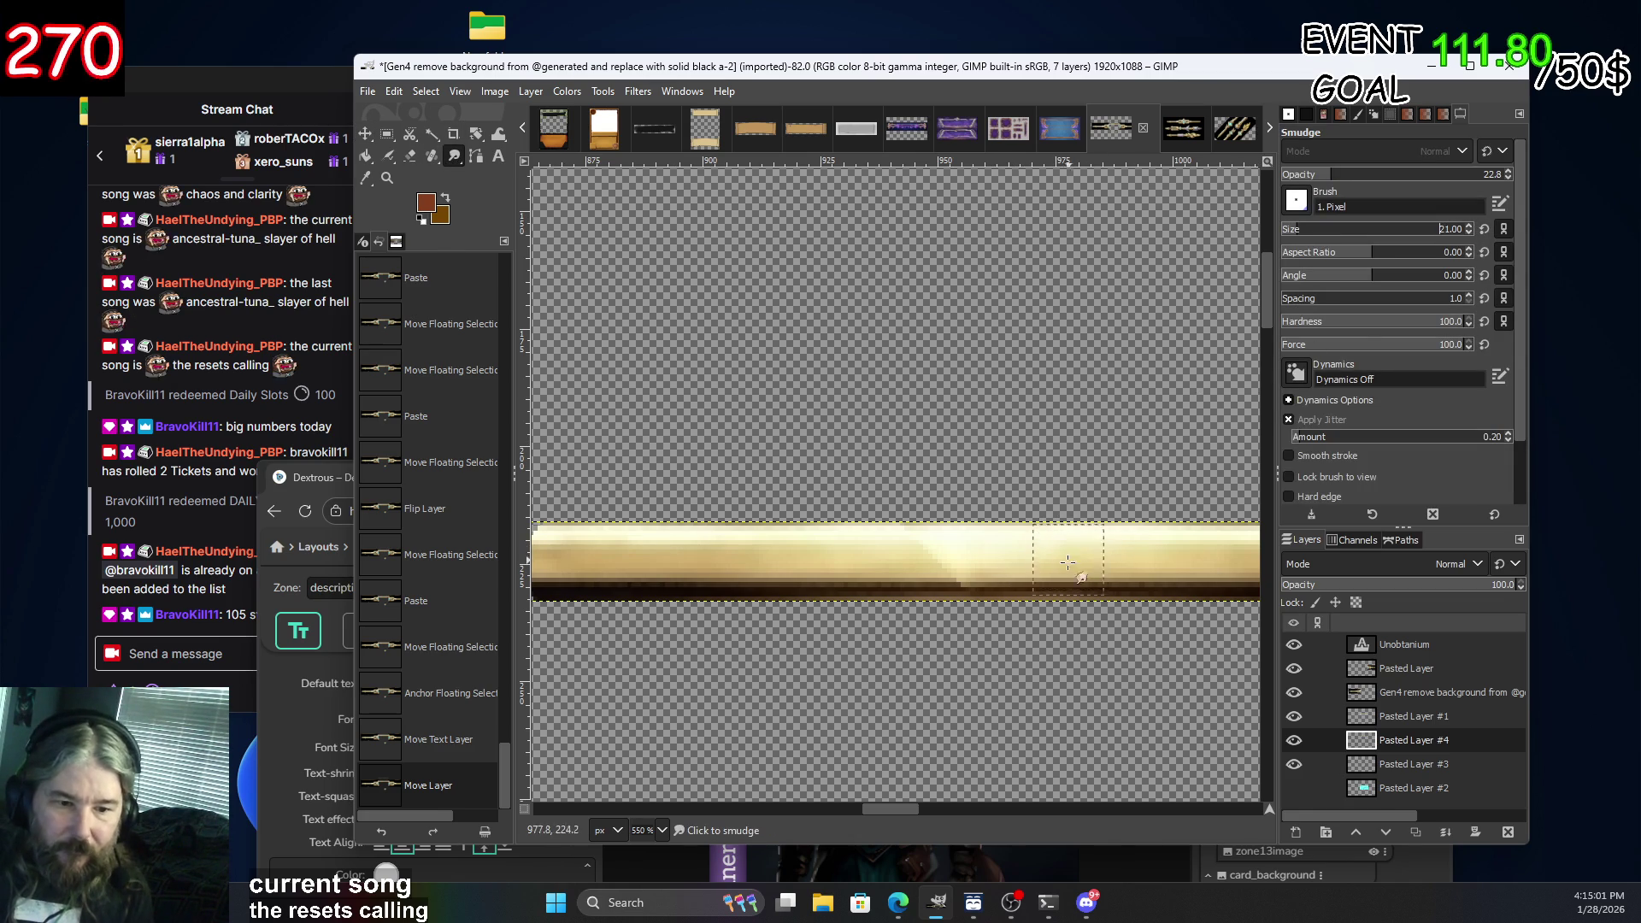
{"action": "scroll", "coordinate": [891, 575], "scroll_direction": "left", "scroll_amount": 5}
{"action": "left_click_drag", "start_coordinate": [883, 579], "coordinate": [904, 573]}
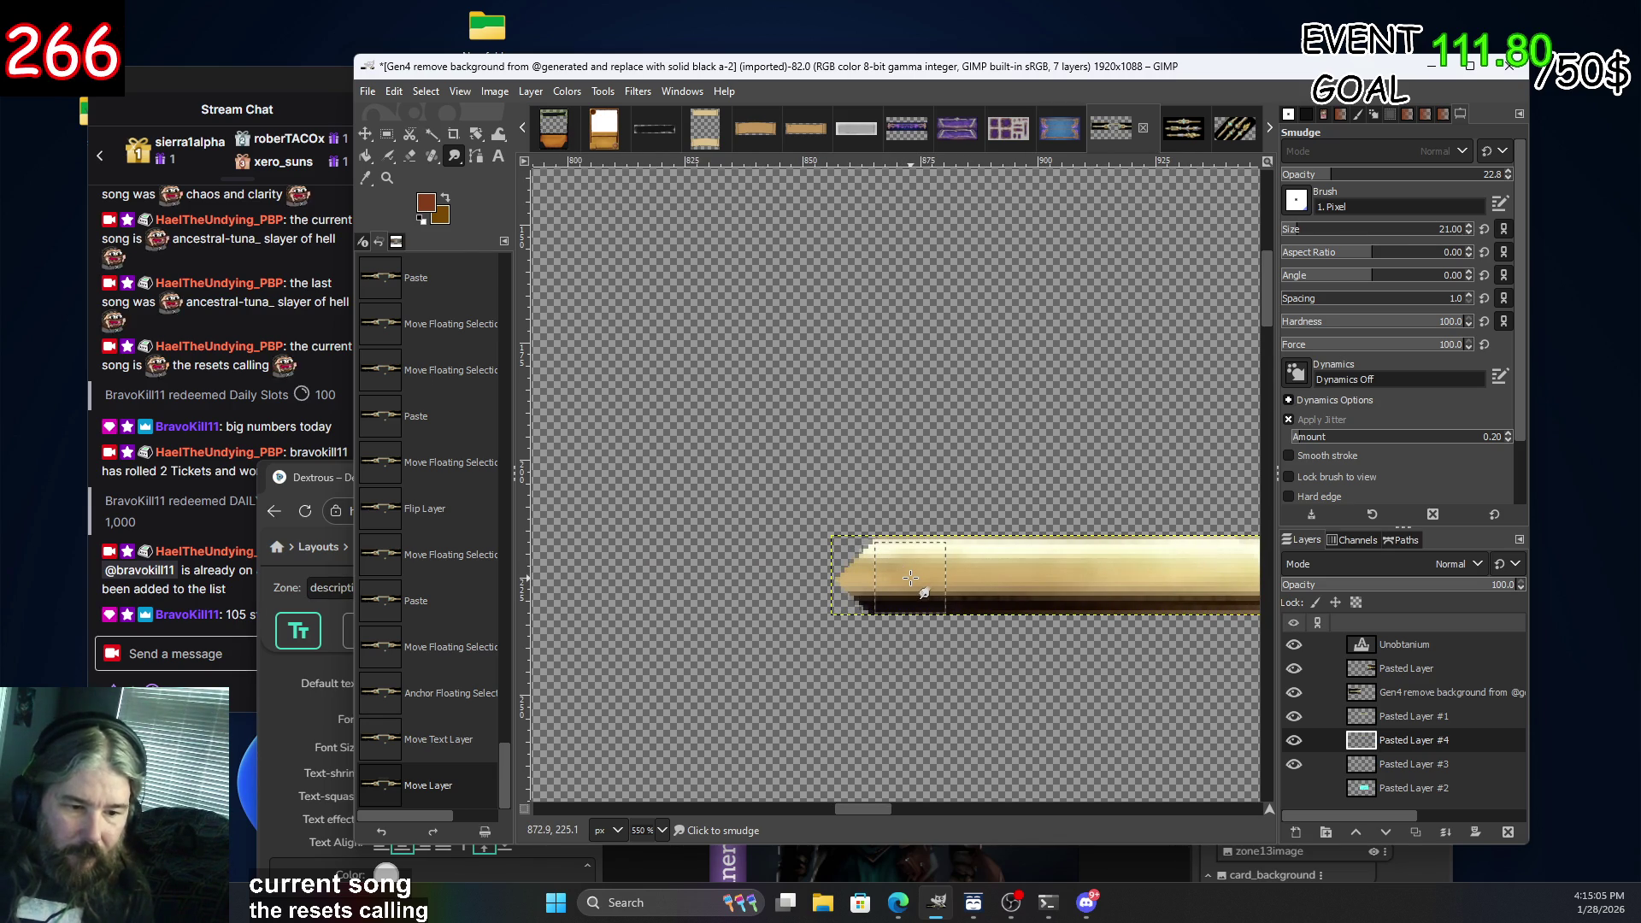
{"action": "scroll", "coordinate": [872, 307], "scroll_direction": "up", "scroll_amount": 3}
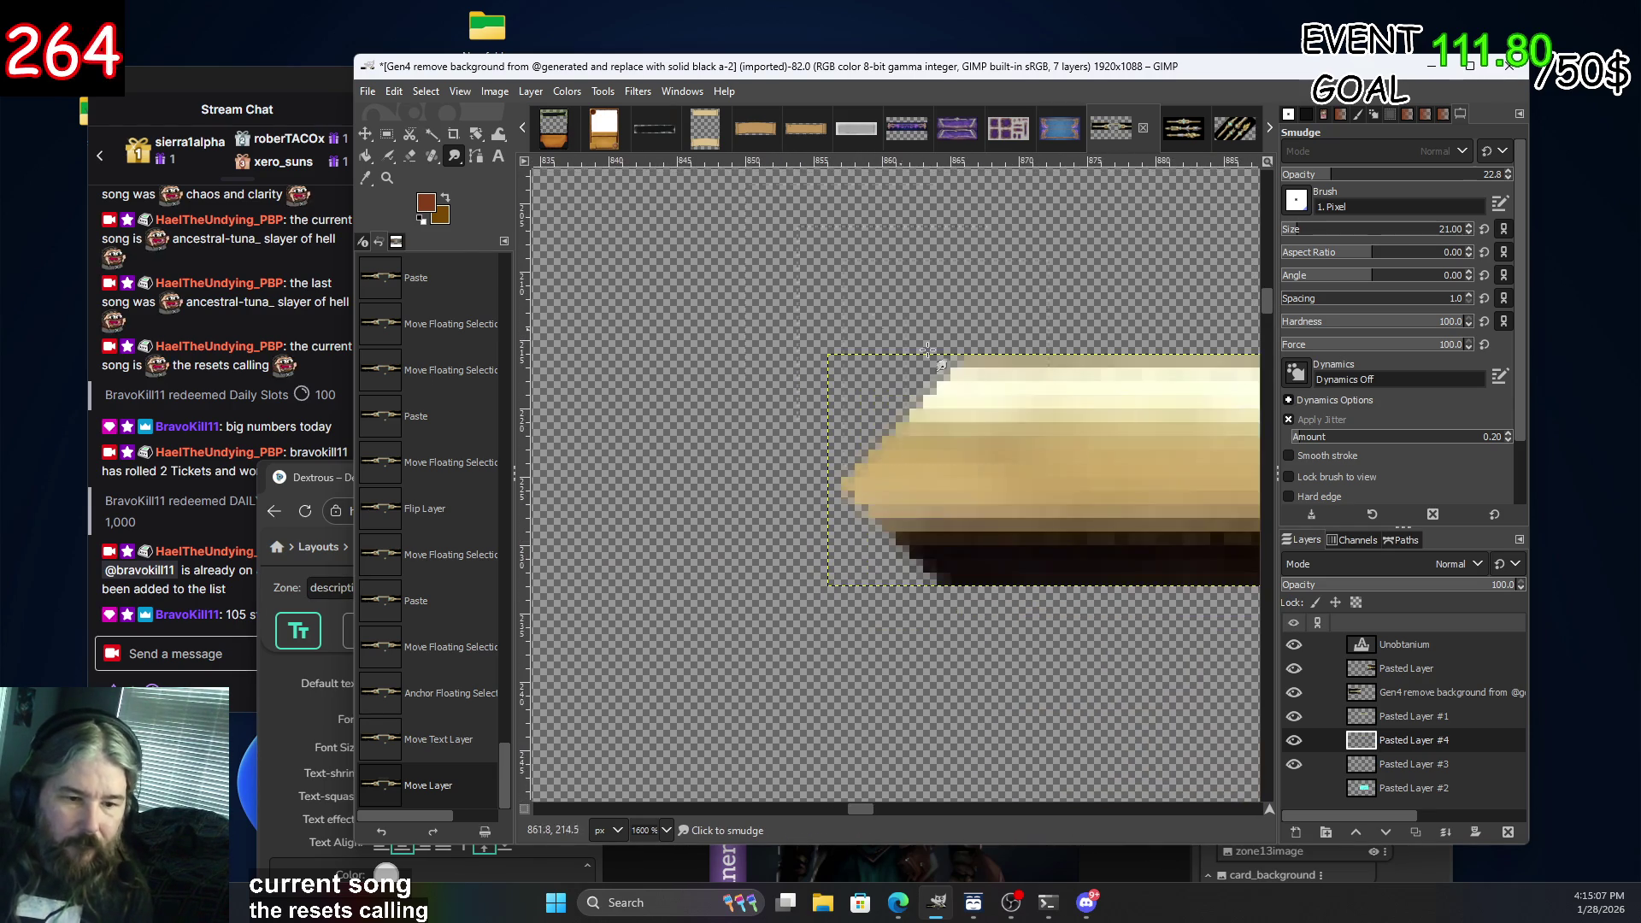
{"action": "left_click_drag", "start_coordinate": [1024, 424], "coordinate": [1064, 474]}
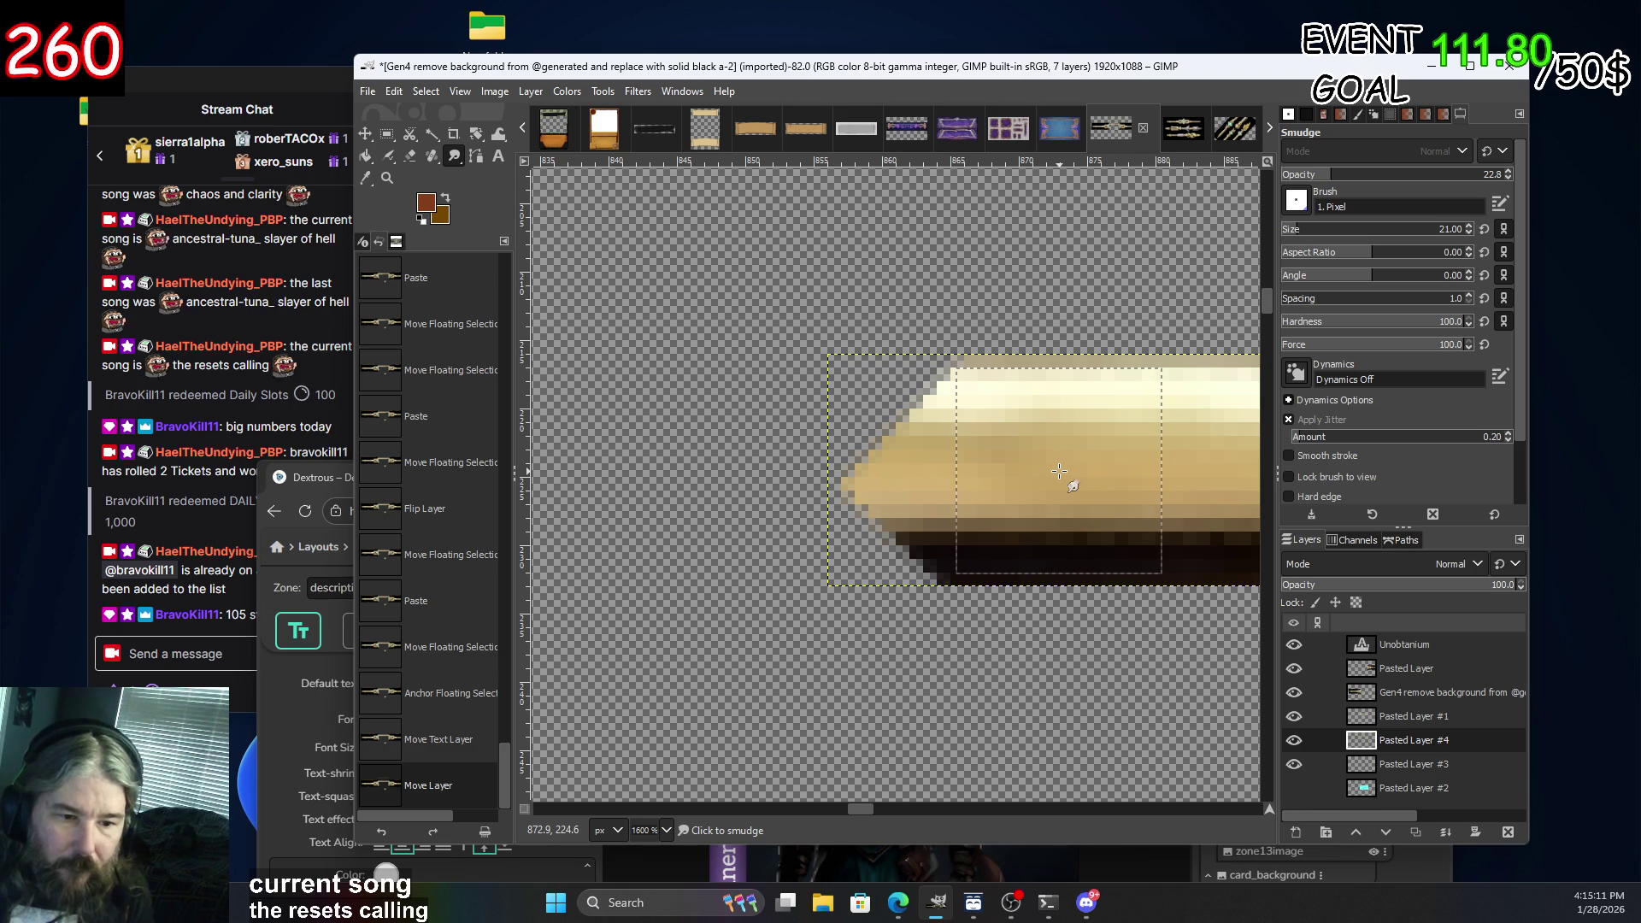
{"action": "left_click", "coordinate": [1059, 471]}
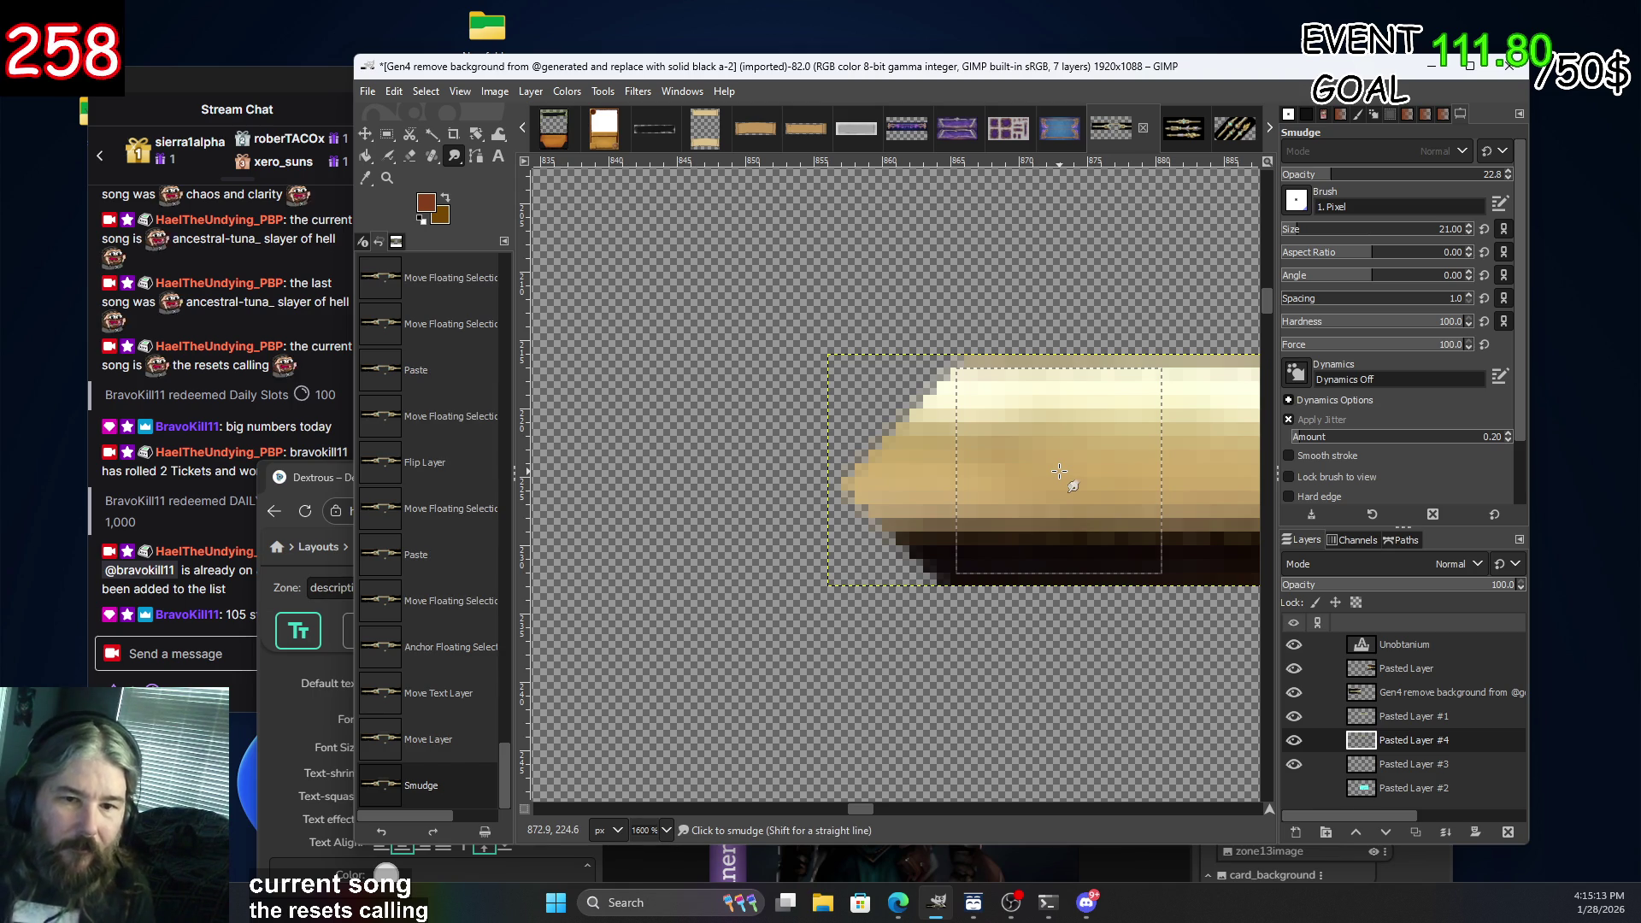
Step: Smudge a straight line across the bar's end, then undo that stroke
{"action": "scroll", "coordinate": [1058, 471], "scroll_direction": "down", "scroll_amount": 2}
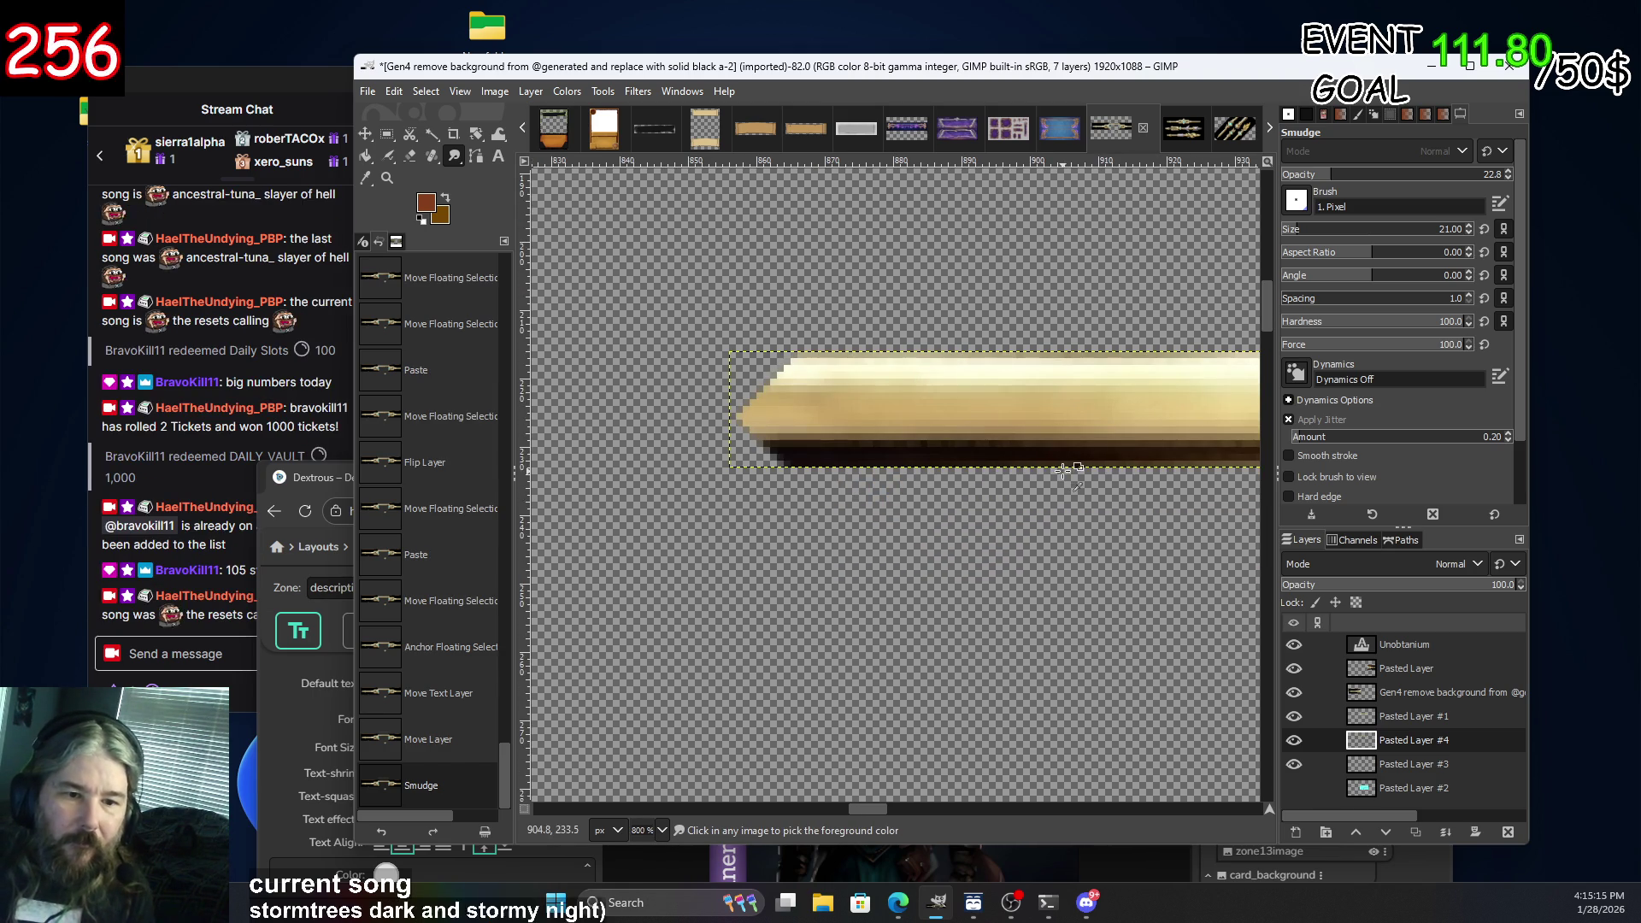
{"action": "scroll", "coordinate": [882, 414], "scroll_direction": "down", "scroll_amount": 1}
{"action": "scroll", "coordinate": [955, 481], "scroll_direction": "down", "scroll_amount": 4}
{"action": "scroll", "coordinate": [1218, 377], "scroll_direction": "up", "scroll_amount": 3}
{"action": "scroll", "coordinate": [795, 415], "scroll_direction": "right", "scroll_amount": 1}
{"action": "scroll", "coordinate": [795, 412], "scroll_direction": "right", "scroll_amount": 1}
{"action": "scroll", "coordinate": [795, 412], "scroll_direction": "right", "scroll_amount": 1}
{"action": "scroll", "coordinate": [996, 410], "scroll_direction": "right", "scroll_amount": 1}
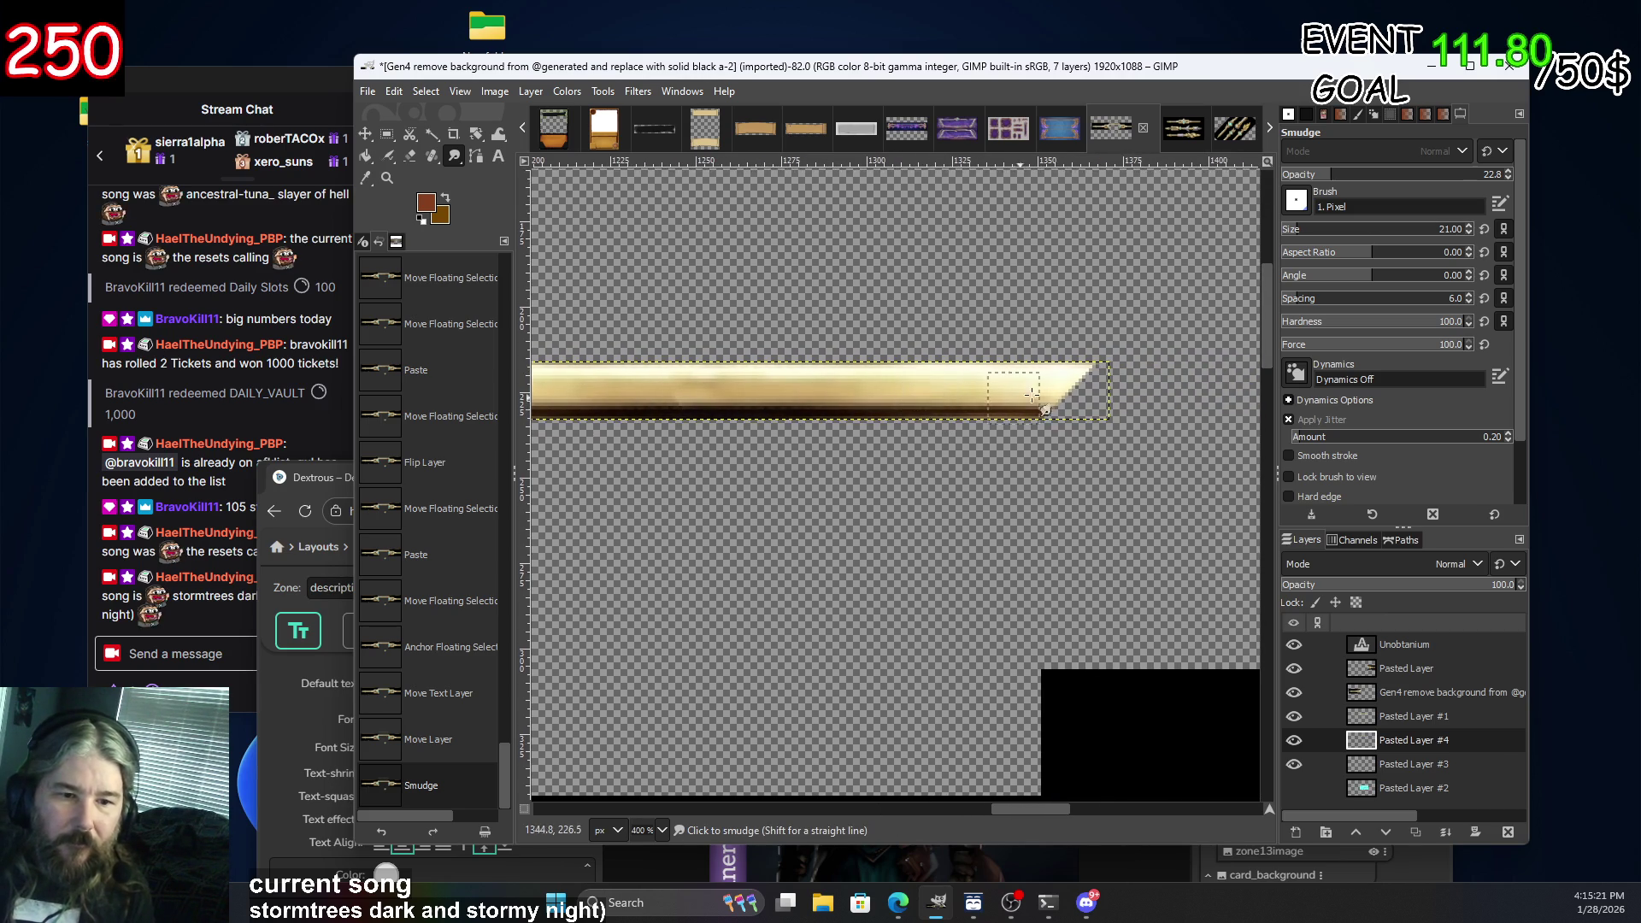
{"action": "scroll", "coordinate": [1000, 401], "scroll_direction": "up", "scroll_amount": 2}
{"action": "scroll", "coordinate": [1001, 400], "scroll_direction": "right", "scroll_amount": 2}
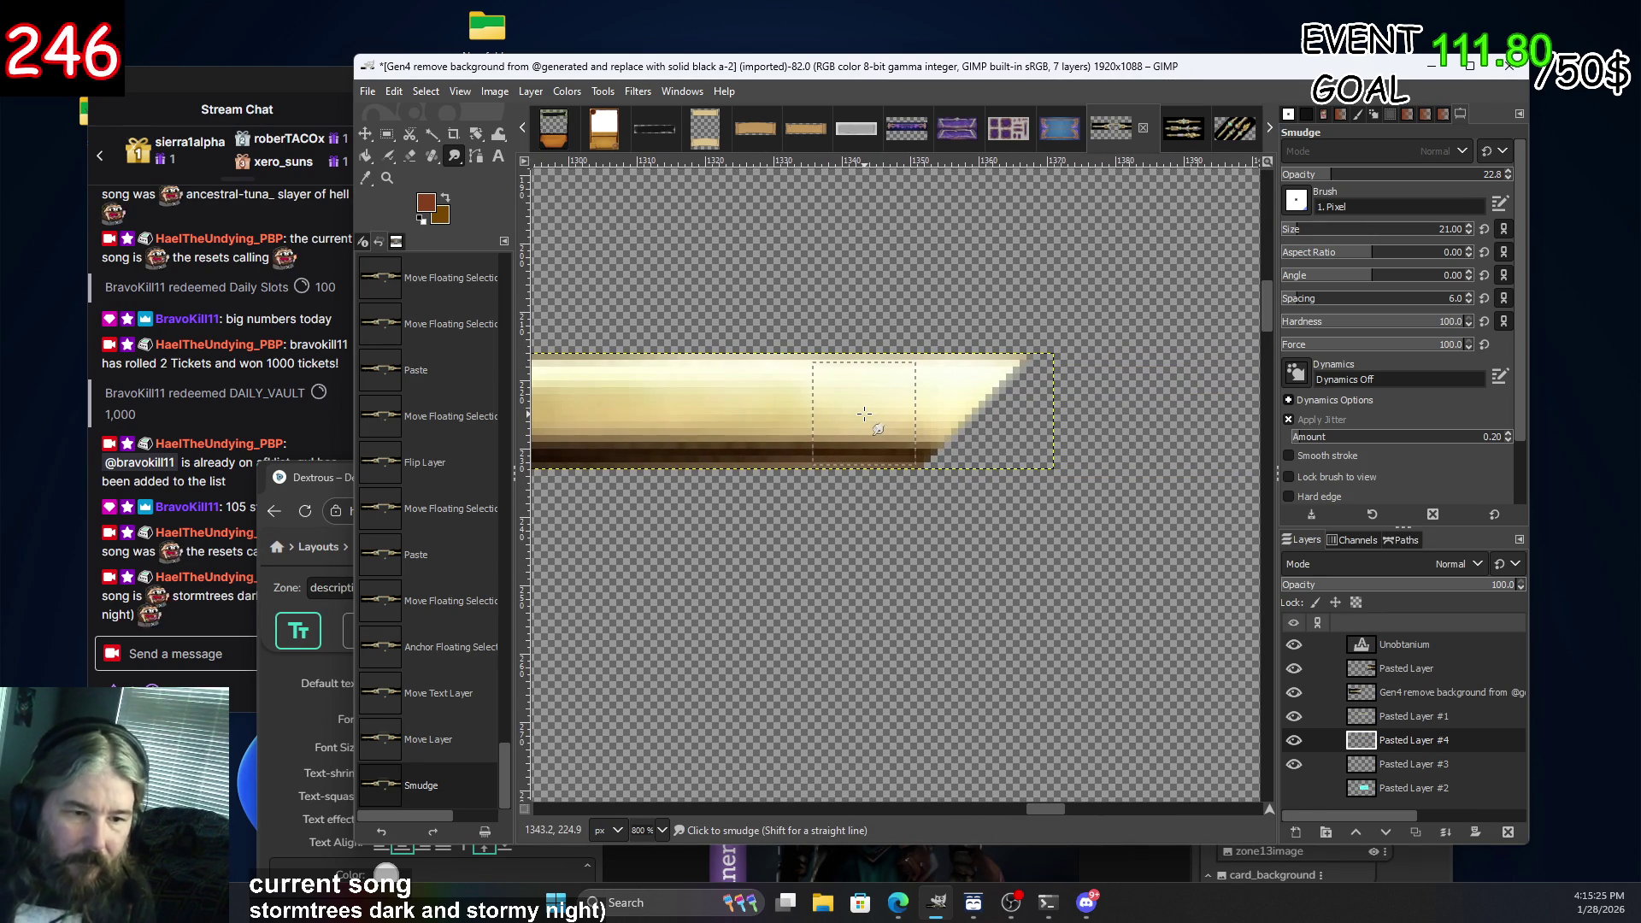
{"action": "left_click", "coordinate": [864, 413], "text": "shift"}
{"action": "scroll", "coordinate": [863, 412], "scroll_direction": "down", "scroll_amount": 4, "text": "ctrl"}
{"action": "scroll", "coordinate": [864, 413], "scroll_direction": "left", "scroll_amount": 8}
{"action": "scroll", "coordinate": [809, 459], "scroll_direction": "up", "scroll_amount": 1}
{"action": "scroll", "coordinate": [816, 459], "scroll_direction": "right", "scroll_amount": 1}
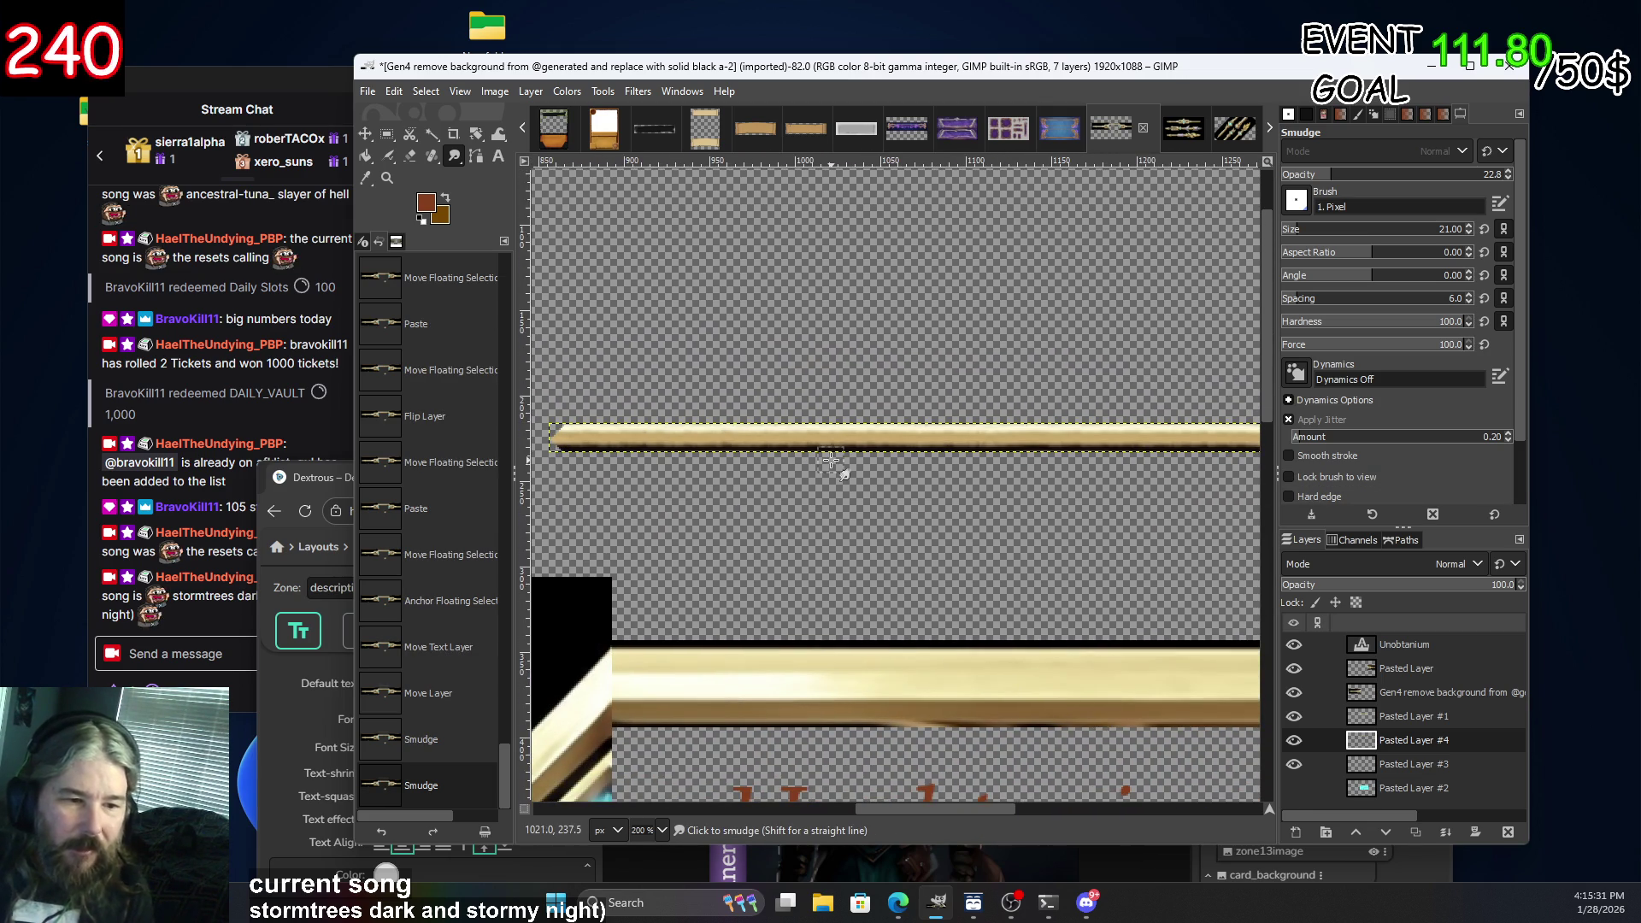
{"action": "key", "text": "ctrl+z"}
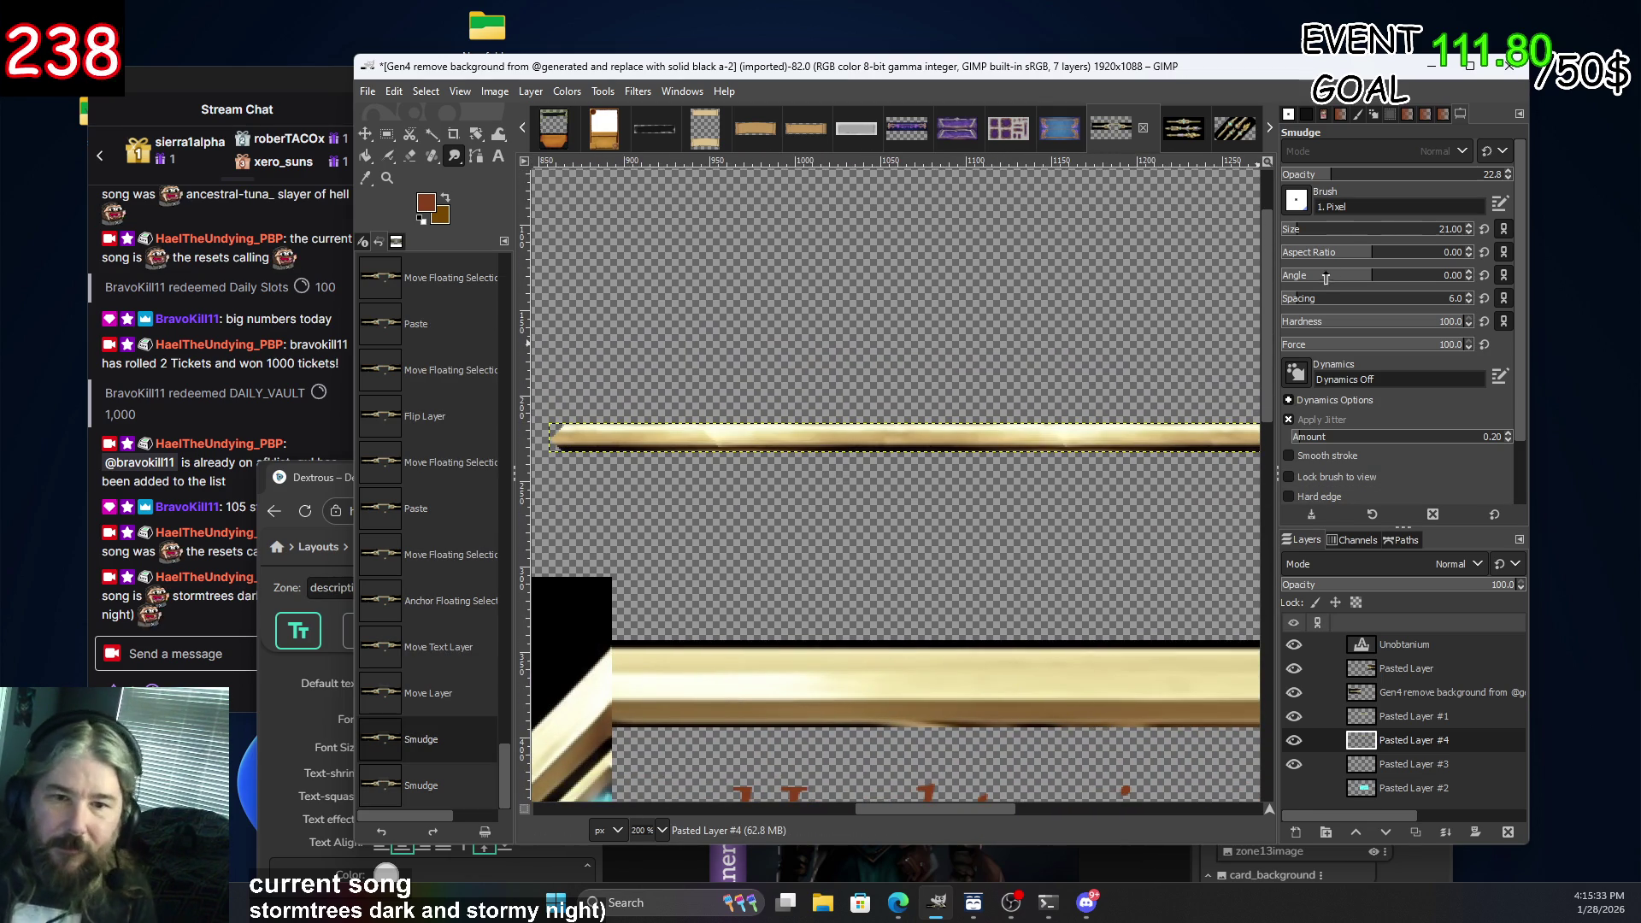
Step: Set smudge Hardness to 28 and Spacing to 1, then smudge a straight line along the bar's angled end
{"action": "left_click", "coordinate": [1330, 328]}
{"action": "left_click", "coordinate": [1293, 301]}
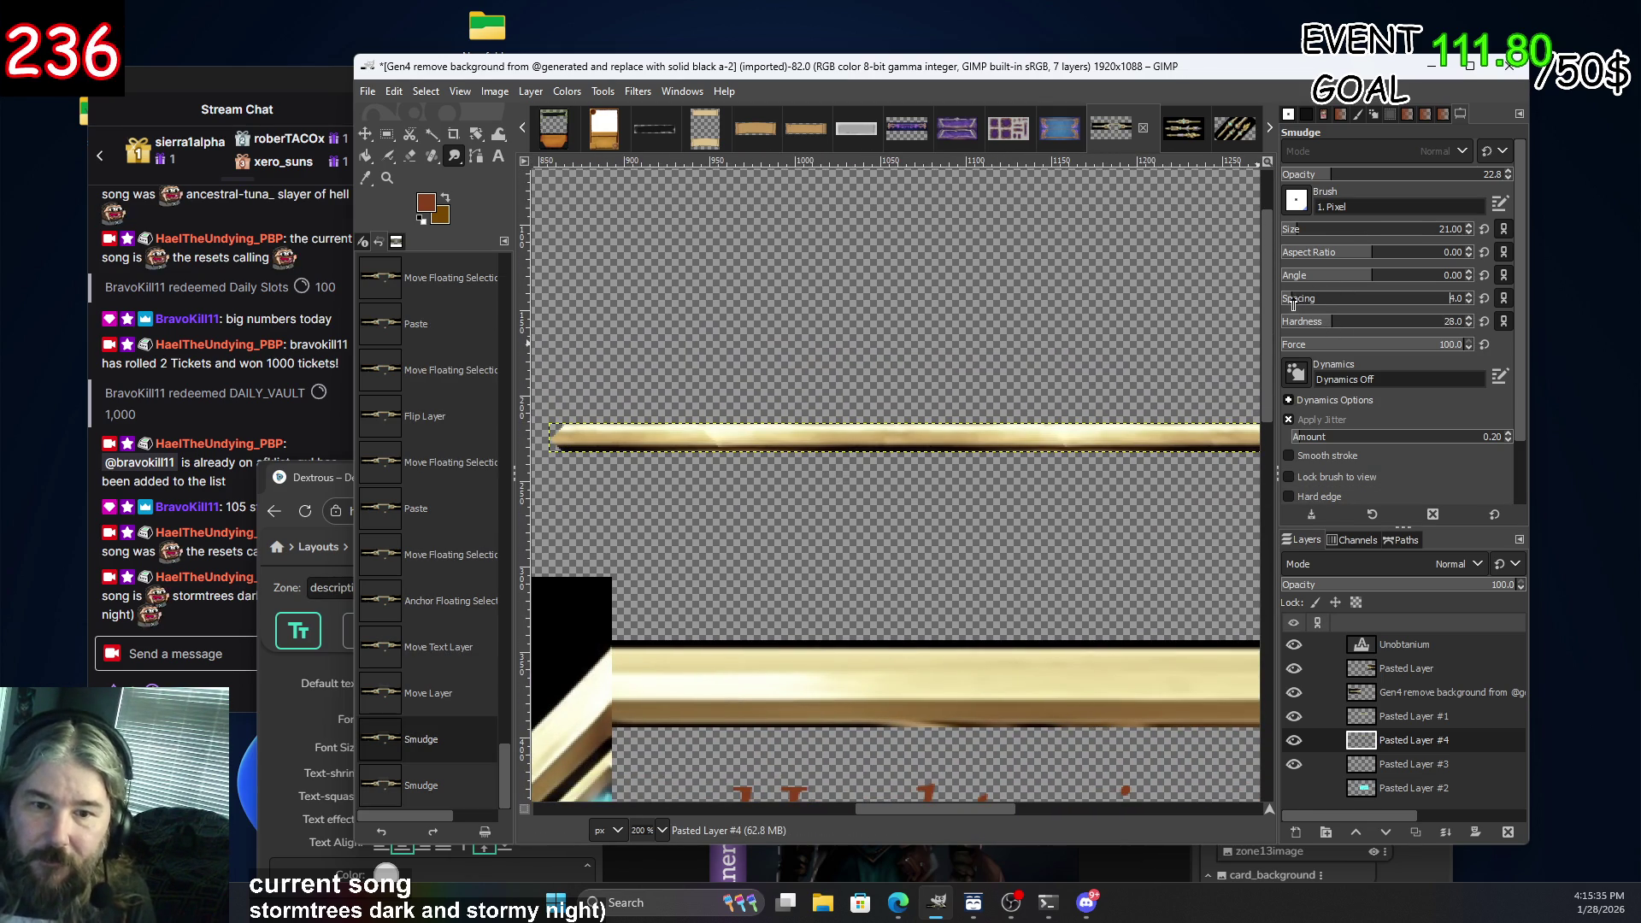
{"action": "type", "text": "1"}
{"action": "scroll", "coordinate": [940, 428], "scroll_direction": "right", "scroll_amount": 3}
{"action": "scroll", "coordinate": [863, 419], "scroll_direction": "right", "scroll_amount": 2}
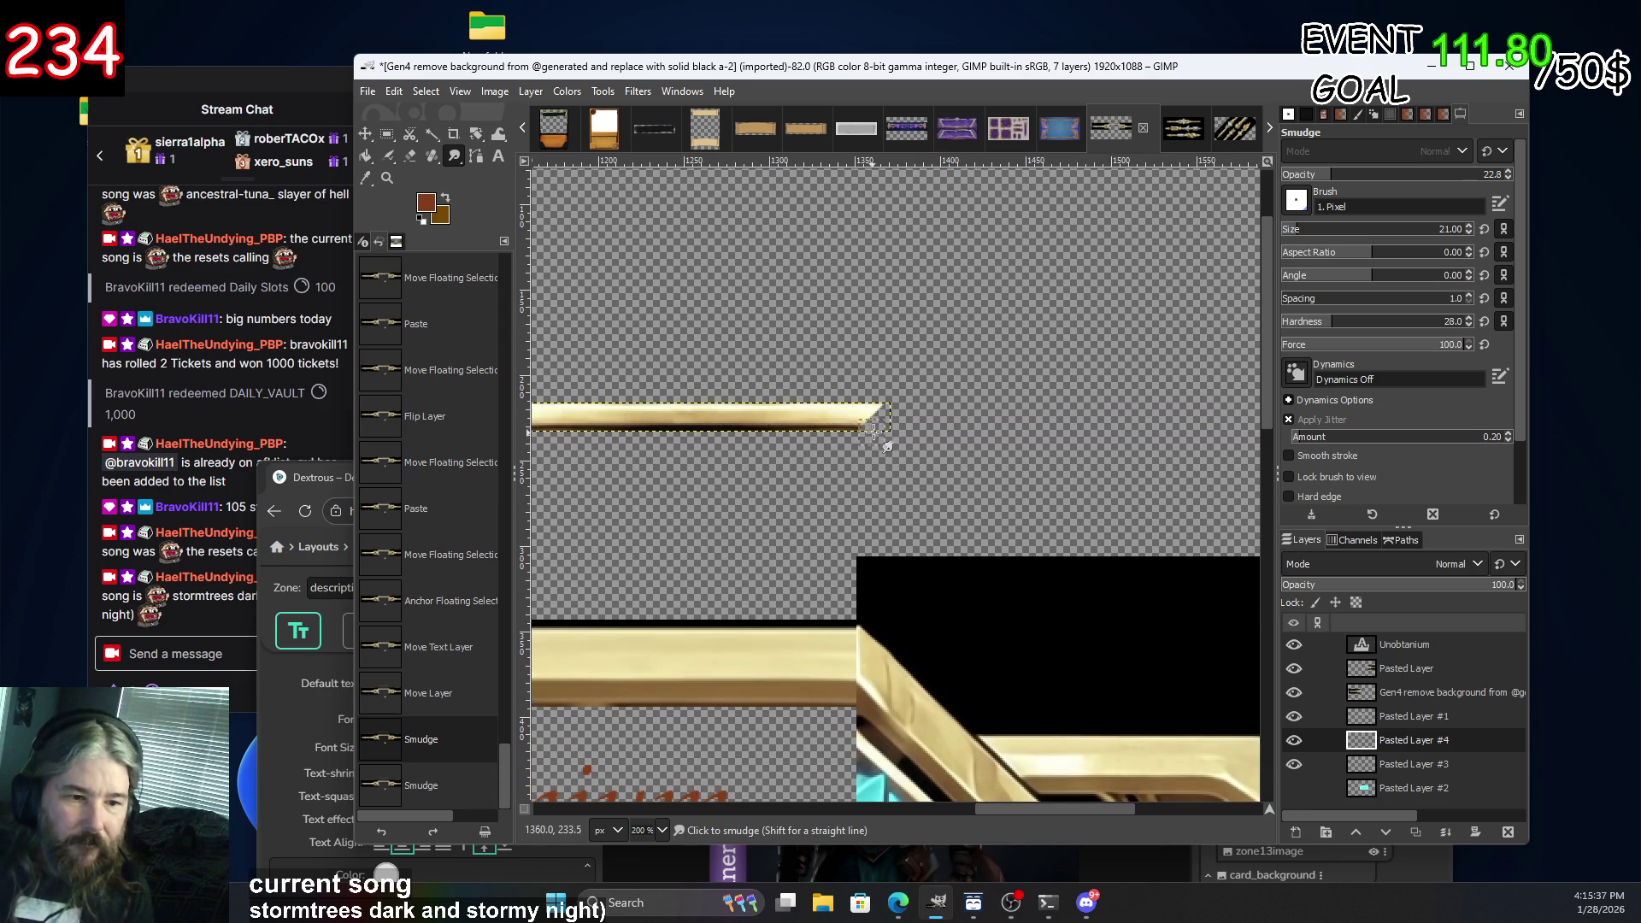
{"action": "scroll", "coordinate": [863, 419], "scroll_direction": "up", "scroll_amount": 1}
{"action": "scroll", "coordinate": [821, 431], "scroll_direction": "up", "scroll_amount": 1}
{"action": "scroll", "coordinate": [796, 442], "scroll_direction": "up", "scroll_amount": 1}
{"action": "scroll", "coordinate": [940, 453], "scroll_direction": "left", "scroll_amount": 2}
{"action": "scroll", "coordinate": [1068, 461], "scroll_direction": "left", "scroll_amount": 1}
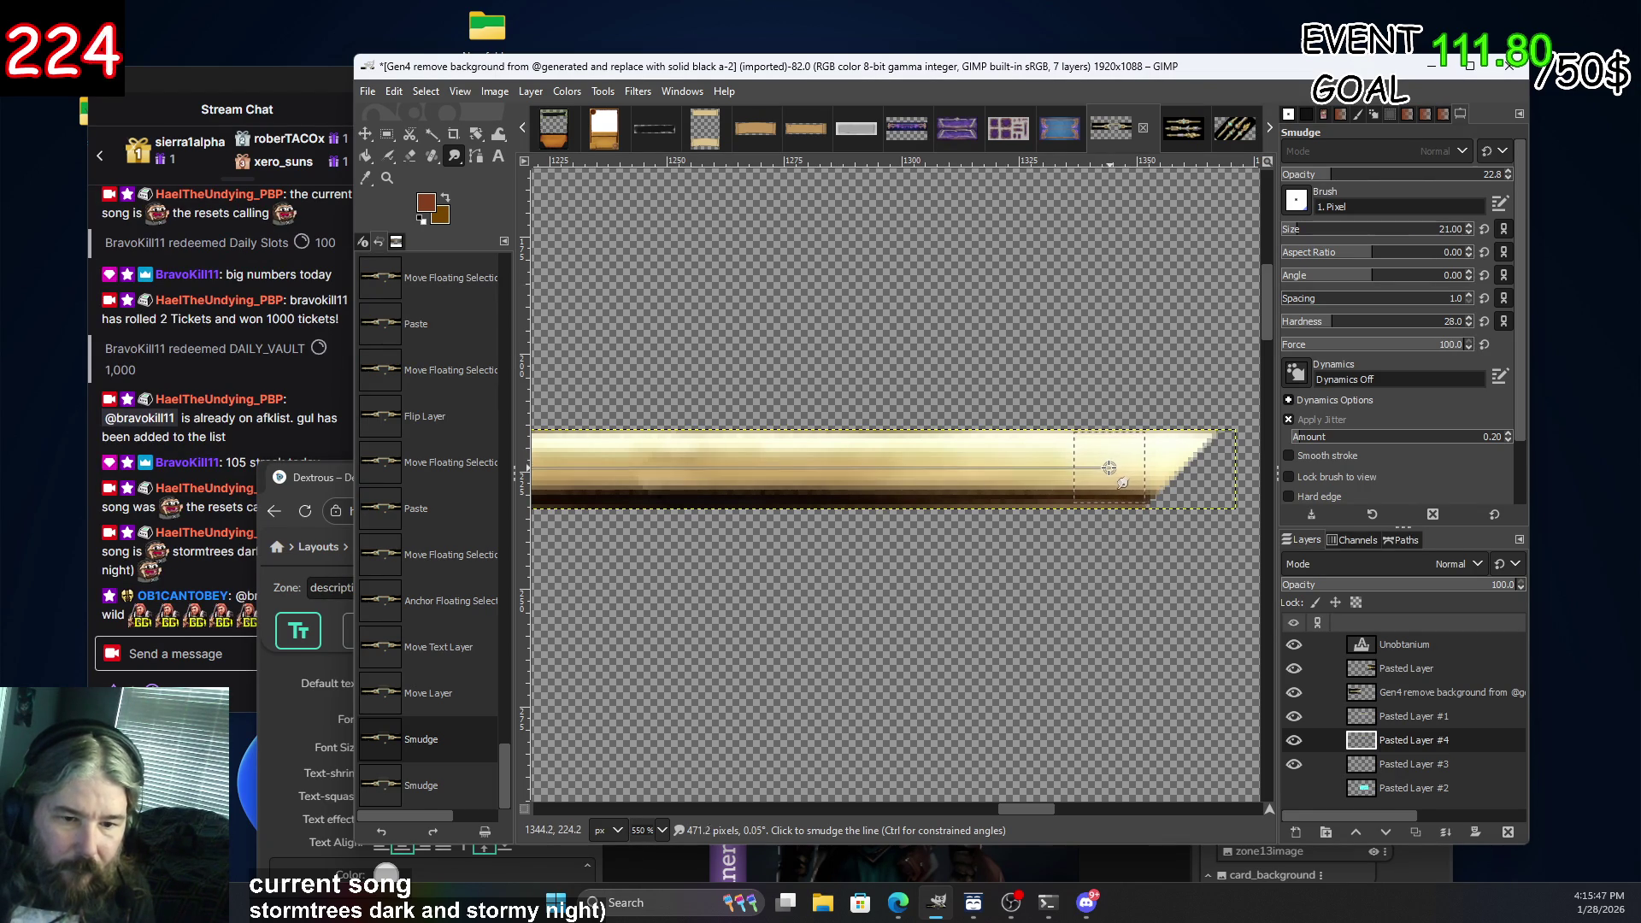
{"action": "left_click", "coordinate": [1107, 467], "text": "shift"}
{"action": "scroll", "coordinate": [1071, 484], "scroll_direction": "down", "scroll_amount": 1, "text": "ctrl"}
{"action": "scroll", "coordinate": [1034, 501], "scroll_direction": "down", "scroll_amount": 1, "text": "ctrl"}
{"action": "scroll", "coordinate": [998, 518], "scroll_direction": "down", "scroll_amount": 1, "text": "ctrl"}
{"action": "scroll", "coordinate": [962, 535], "scroll_direction": "down", "scroll_amount": 1, "text": "ctrl"}
{"action": "scroll", "coordinate": [962, 535], "scroll_direction": "down", "scroll_amount": 1, "text": "ctrl"}
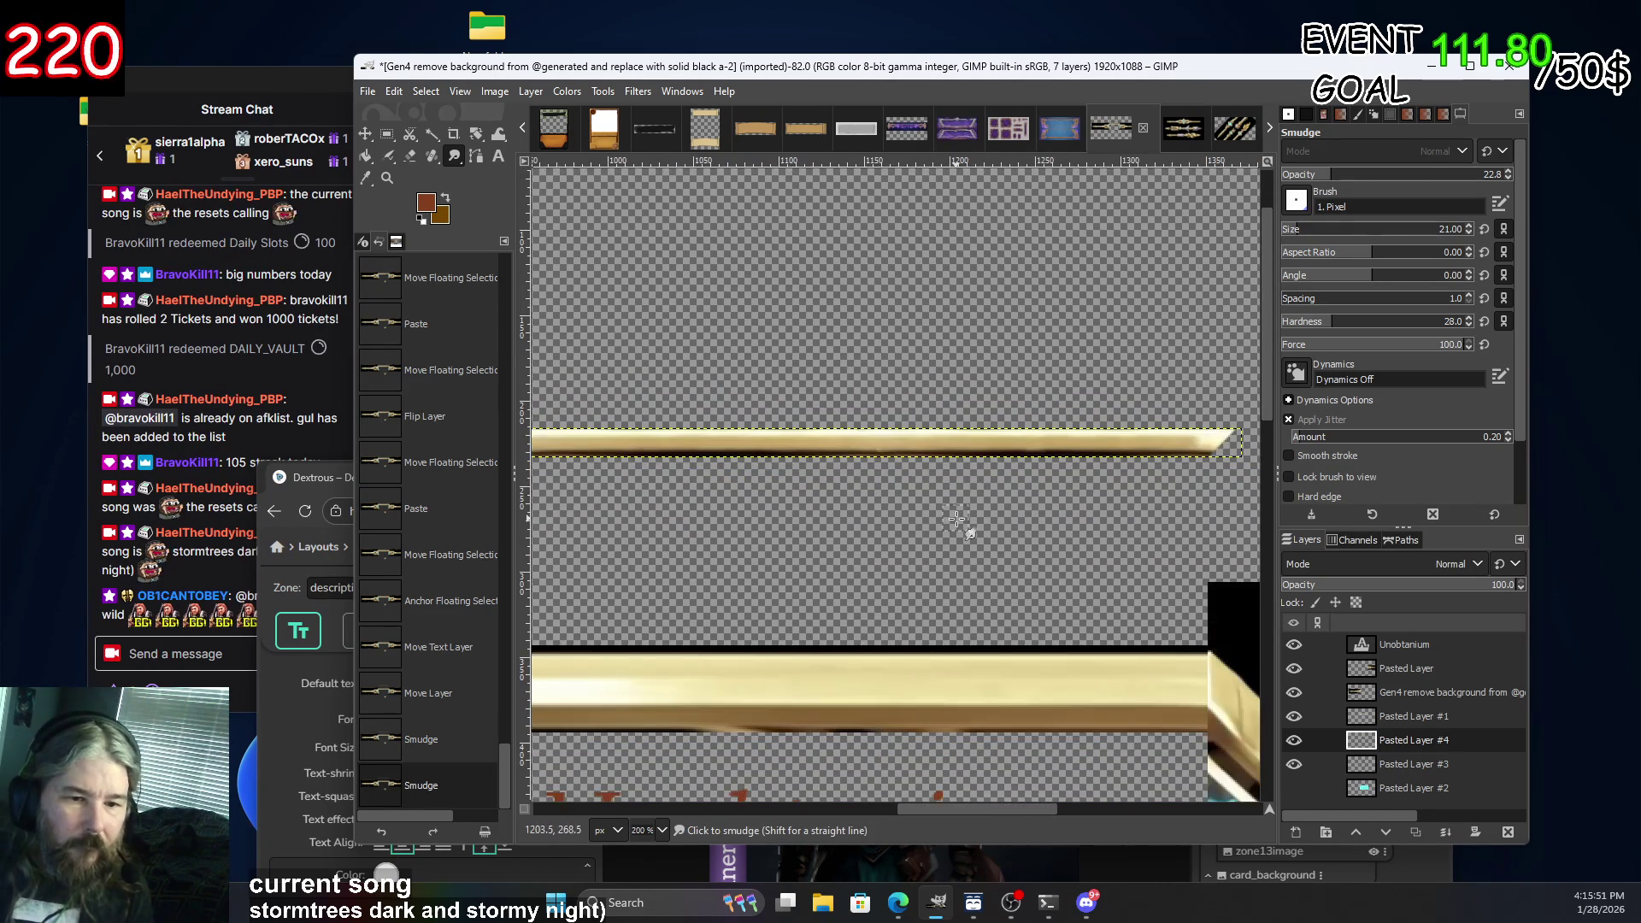
{"action": "scroll", "coordinate": [769, 504], "scroll_direction": "down", "scroll_amount": 1, "text": "ctrl"}
{"action": "scroll", "coordinate": [726, 489], "scroll_direction": "left", "scroll_amount": 3}
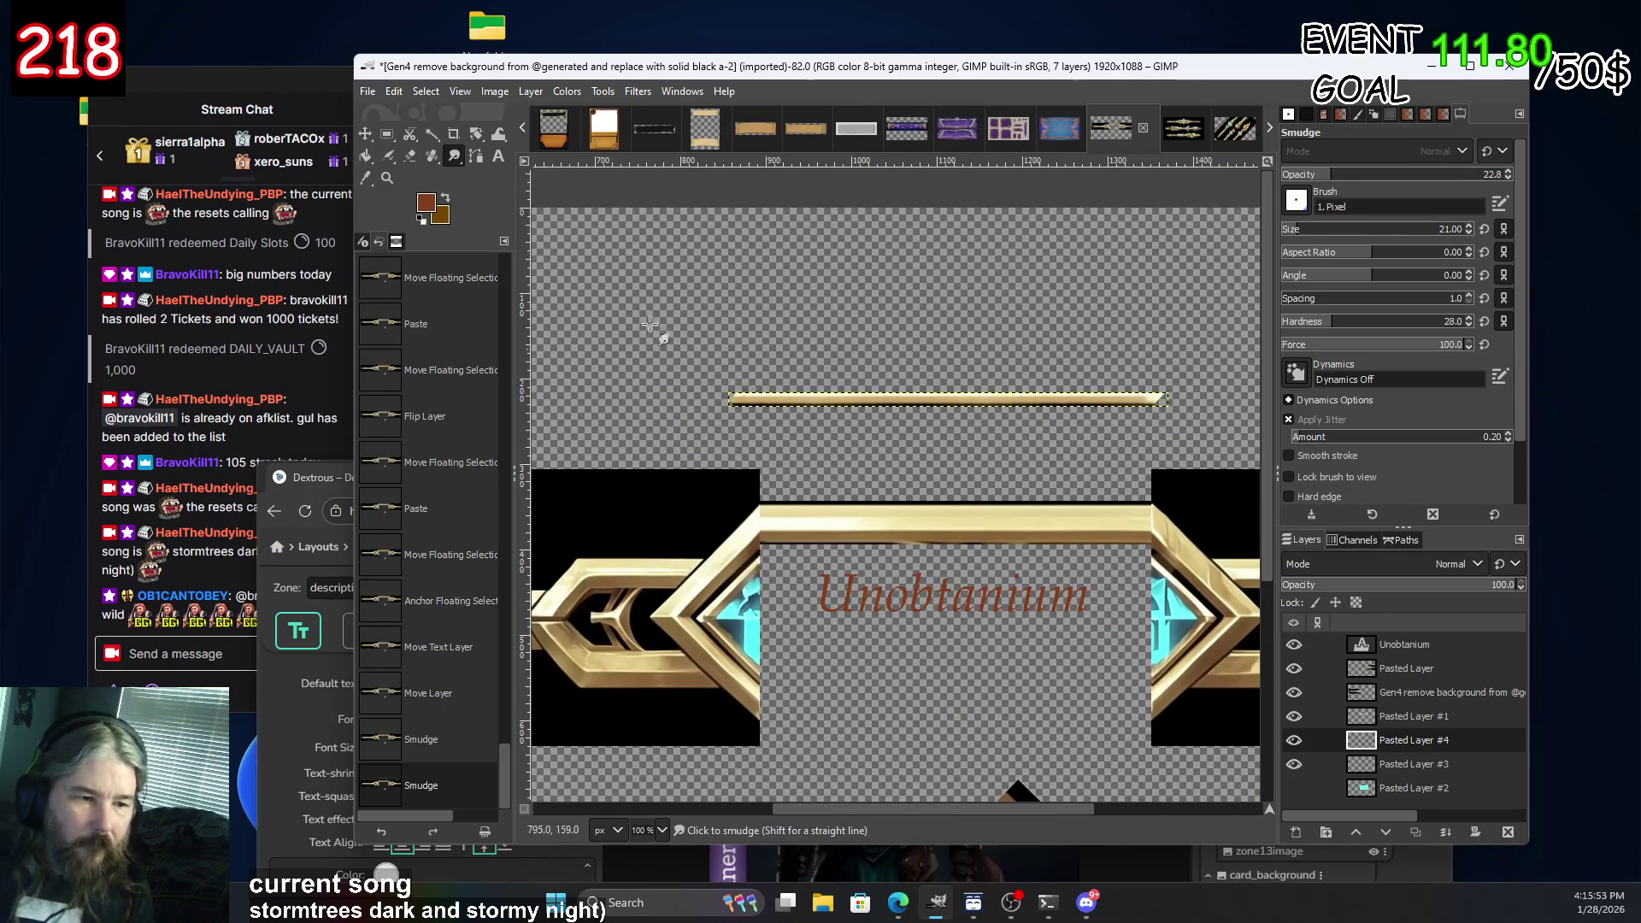
{"action": "left_click", "coordinate": [365, 135]}
Step: Drag the gold bar down onto the frame's top edge, then nudge it 9 px left and 1 px down
{"action": "mouse_move", "coordinate": [927, 414]}
{"action": "left_mouse_down"}
{"action": "mouse_move", "coordinate": [926, 567]}
{"action": "mouse_move", "coordinate": [942, 582]}
{"action": "left_mouse_up"}
{"action": "key", "text": "2"}
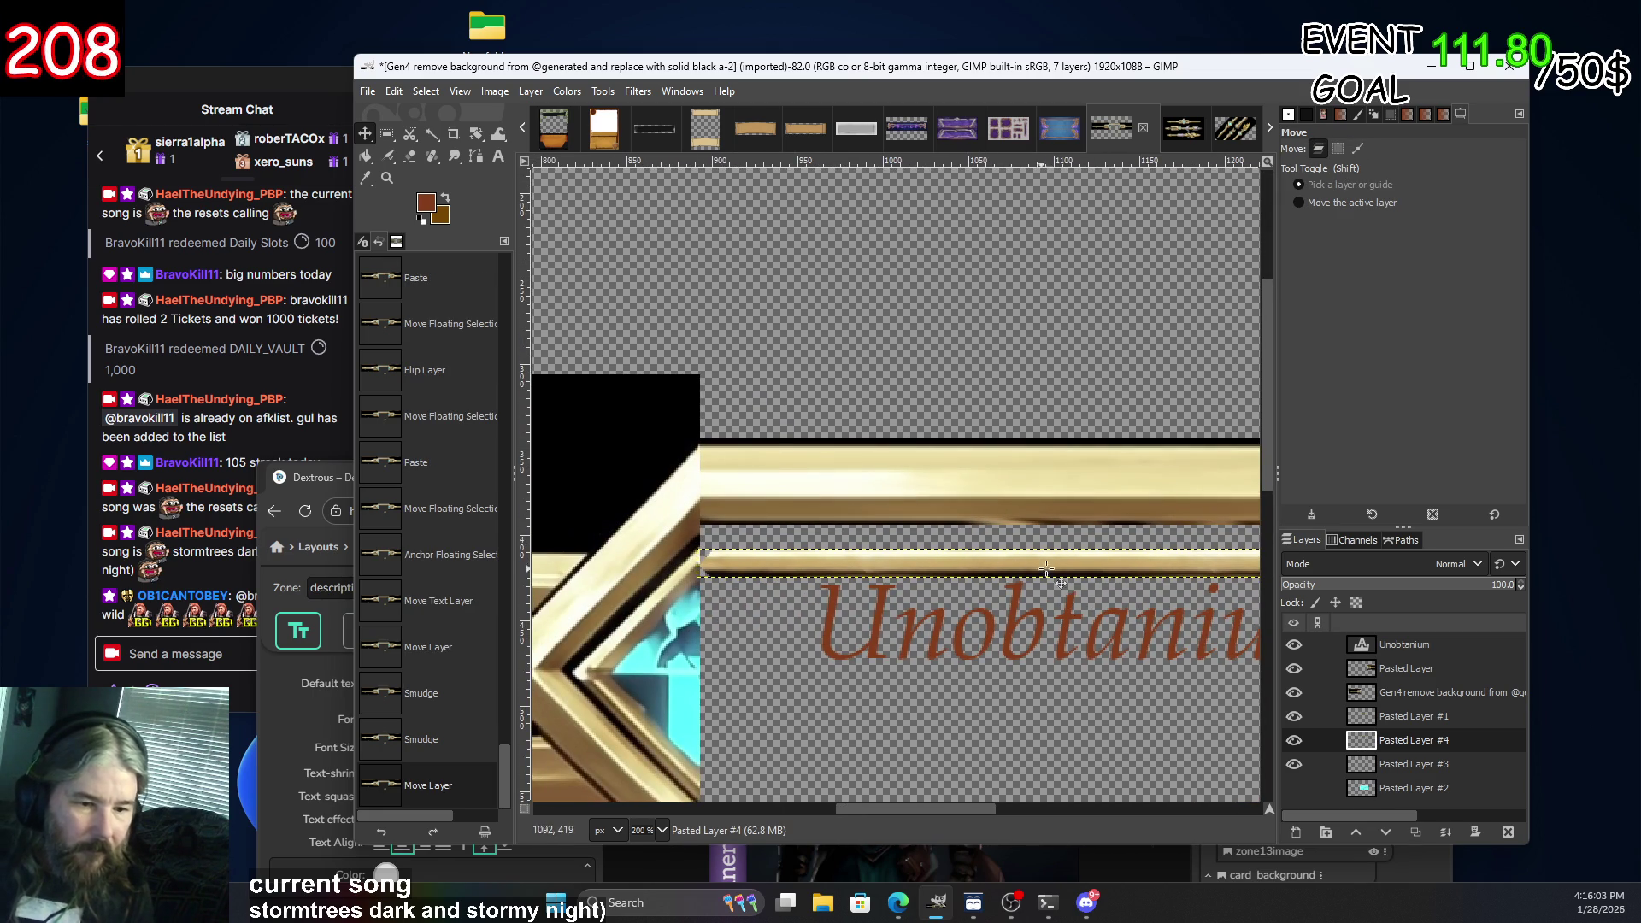
{"action": "scroll", "coordinate": [1087, 571], "scroll_direction": "down", "scroll_amount": 1}
{"action": "left_click_drag", "start_coordinate": [1107, 566], "coordinate": [1104, 564]}
{"action": "scroll", "coordinate": [1030, 568], "scroll_direction": "right", "scroll_amount": 2}
{"action": "scroll", "coordinate": [1030, 568], "scroll_direction": "right", "scroll_amount": 5}
{"action": "scroll", "coordinate": [1145, 596], "scroll_direction": "up", "scroll_amount": 2}
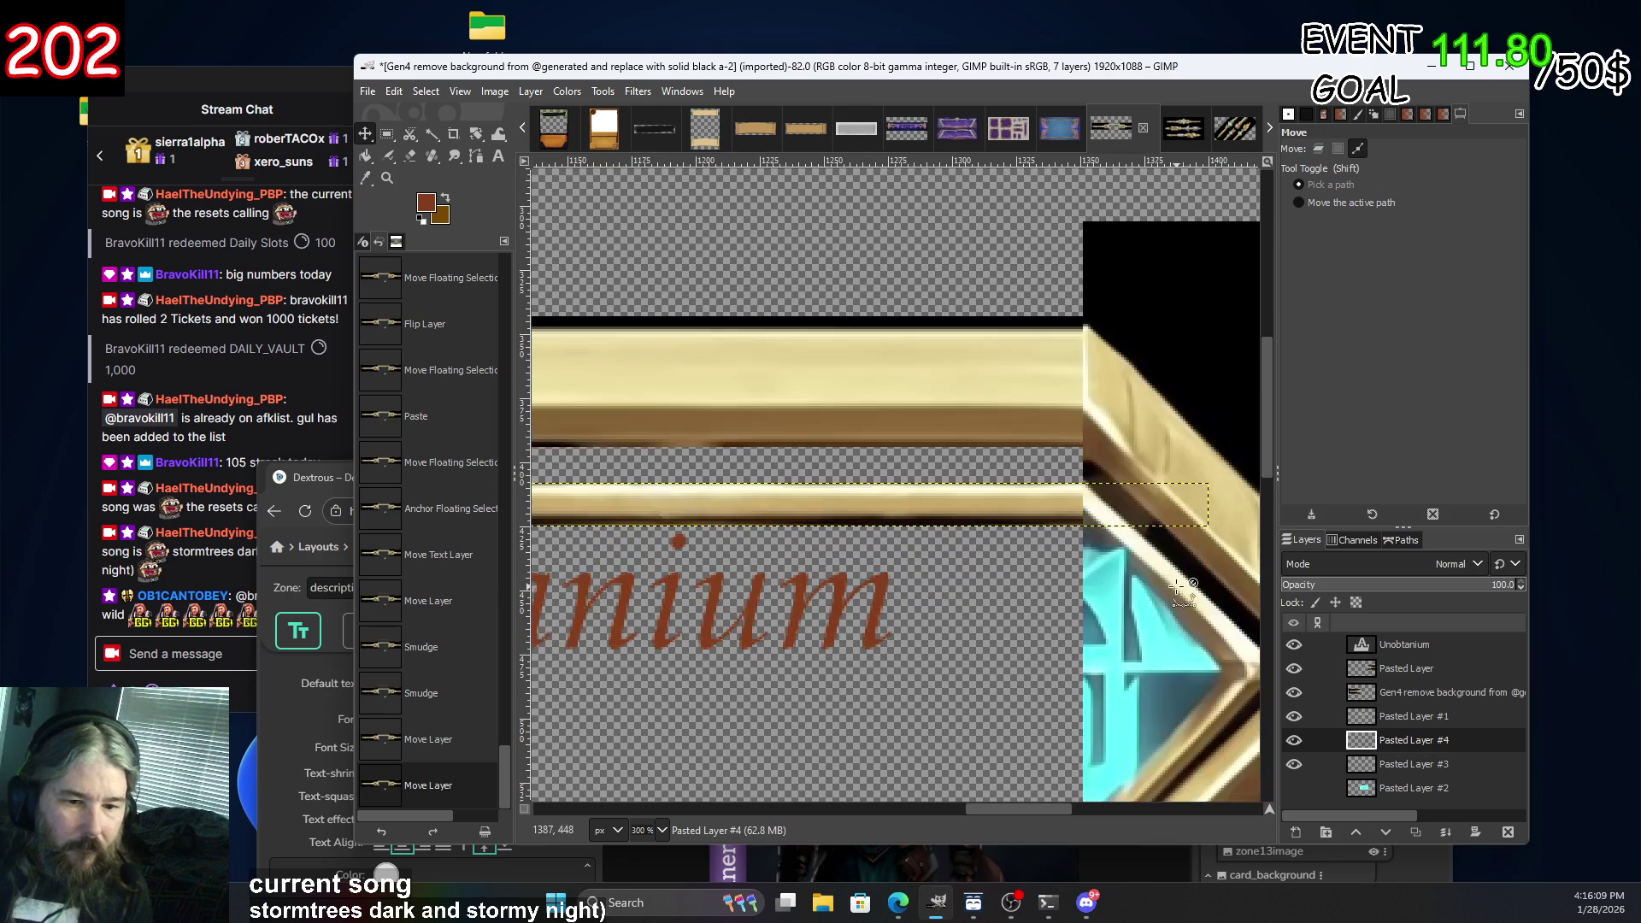
{"action": "scroll", "coordinate": [1105, 554], "scroll_direction": "up", "scroll_amount": 1}
{"action": "scroll", "coordinate": [957, 513], "scroll_direction": "down", "scroll_amount": 2}
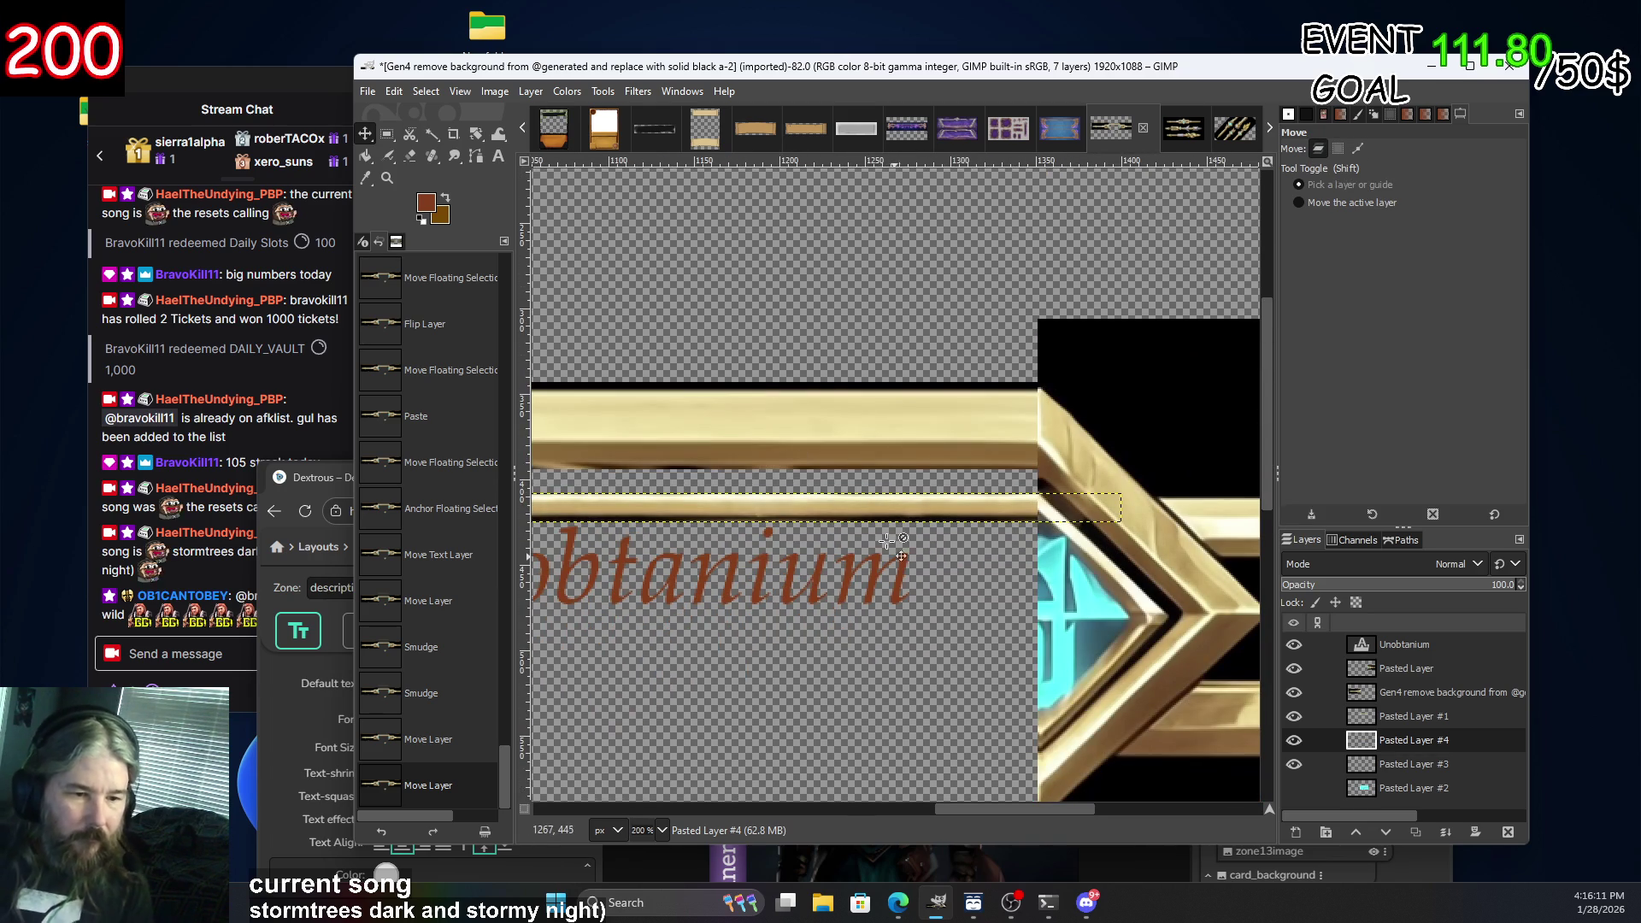
{"action": "scroll", "coordinate": [1068, 509], "scroll_direction": "down", "scroll_amount": 2}
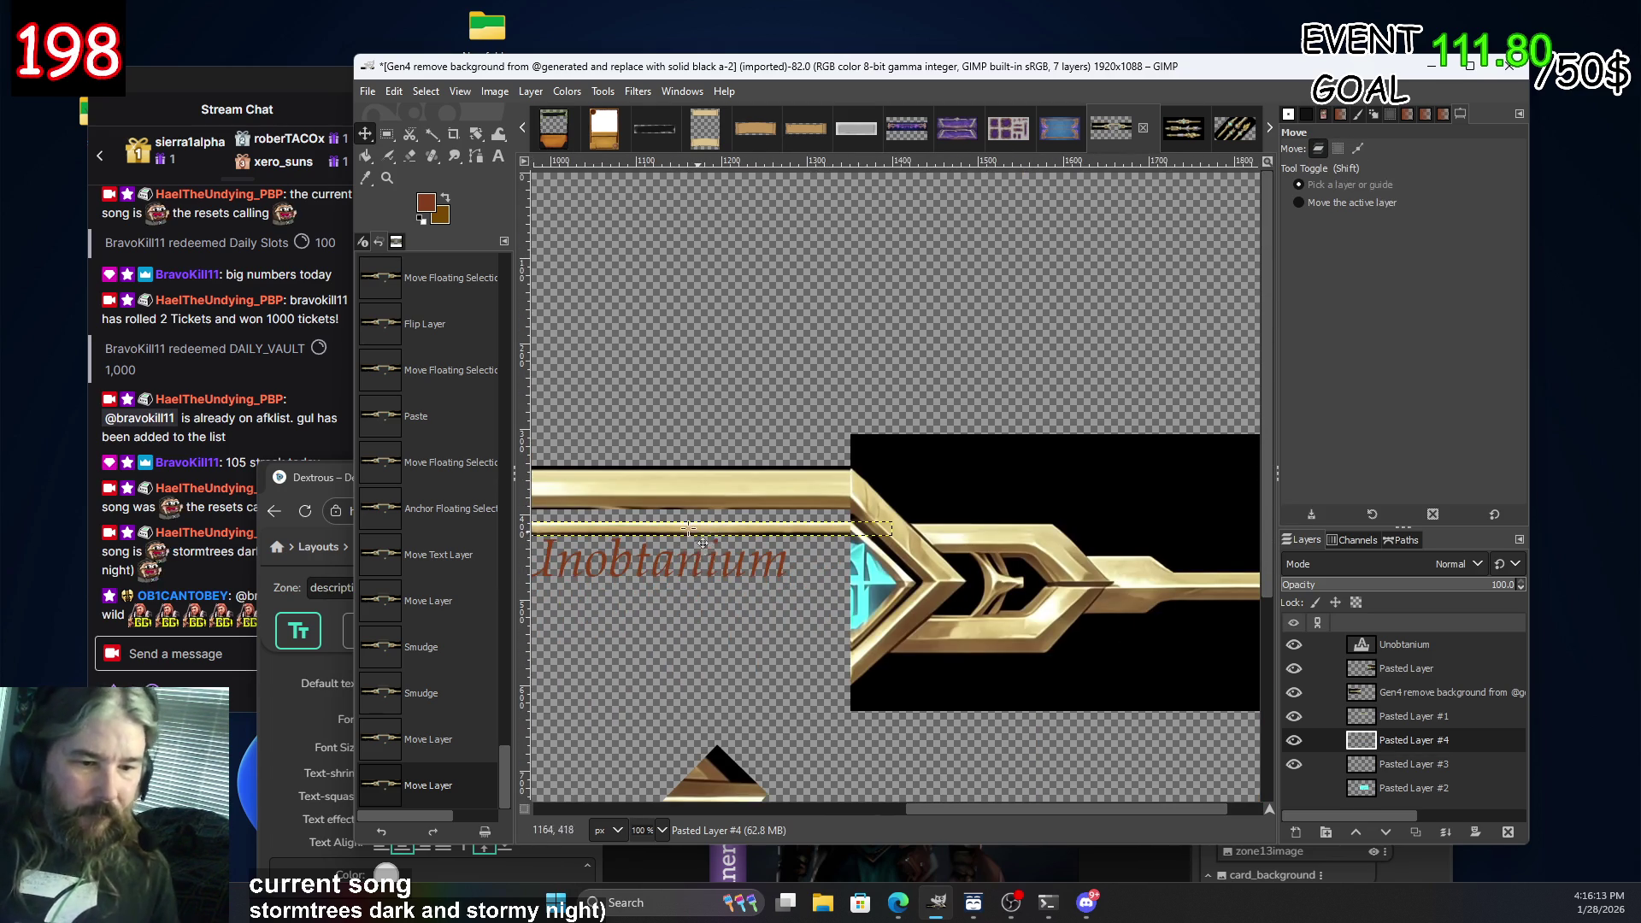
{"action": "scroll", "coordinate": [1088, 534], "scroll_direction": "up", "scroll_amount": 2}
{"action": "scroll", "coordinate": [1023, 514], "scroll_direction": "down", "scroll_amount": 2}
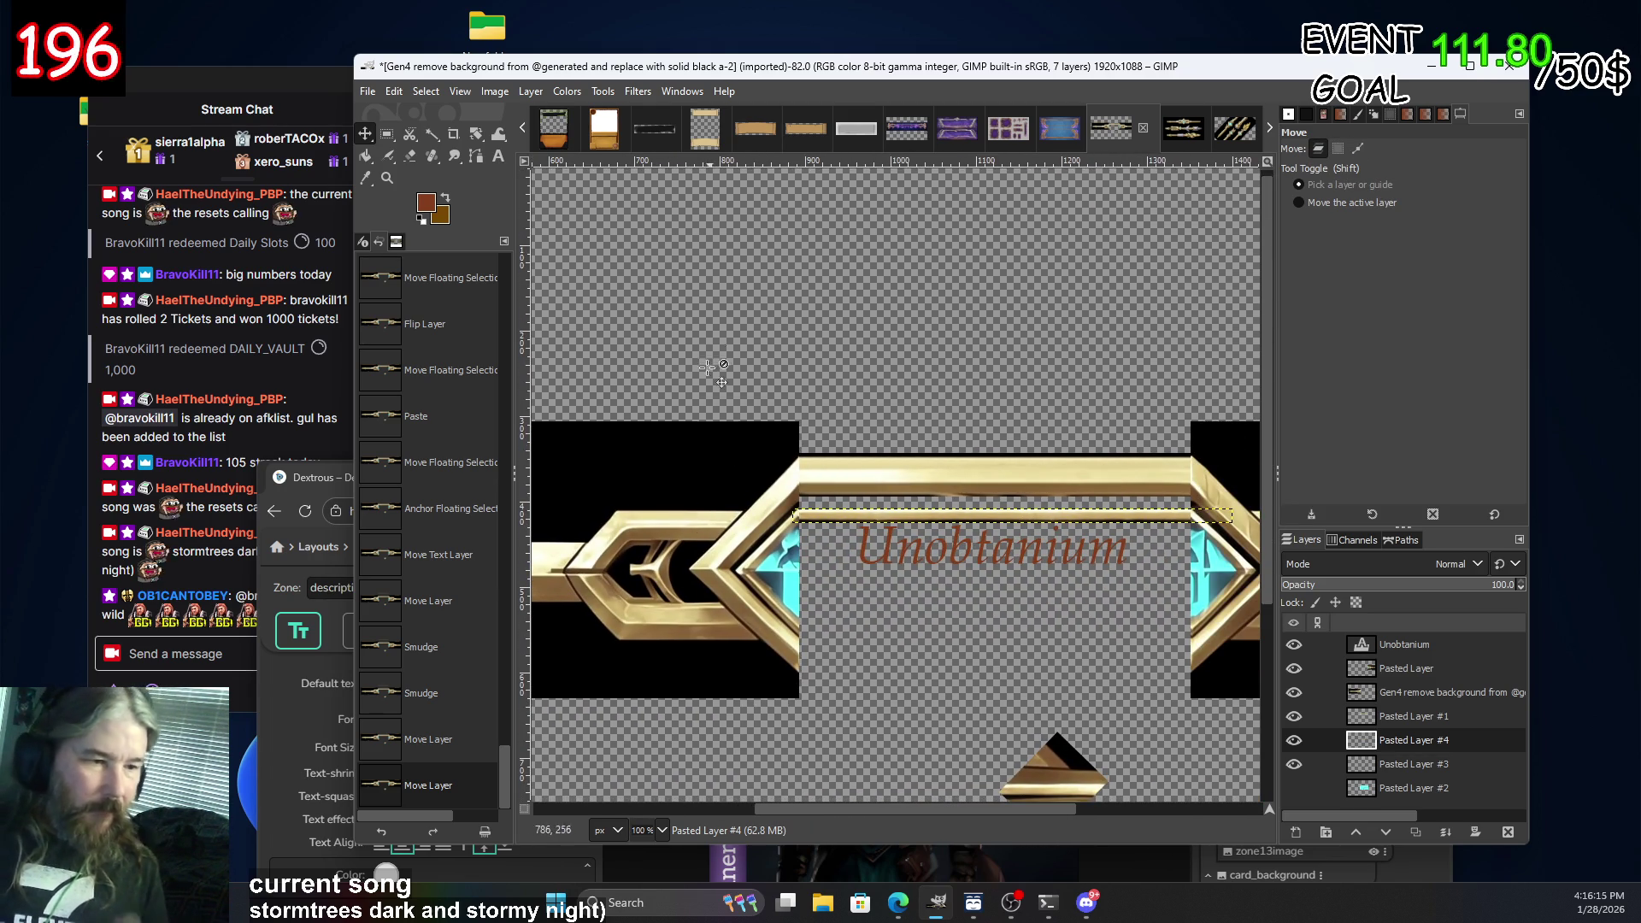
Step: Rectangle-select a thin black strip and copy it, undoing the resulting empty paste
{"action": "key", "text": "r"}
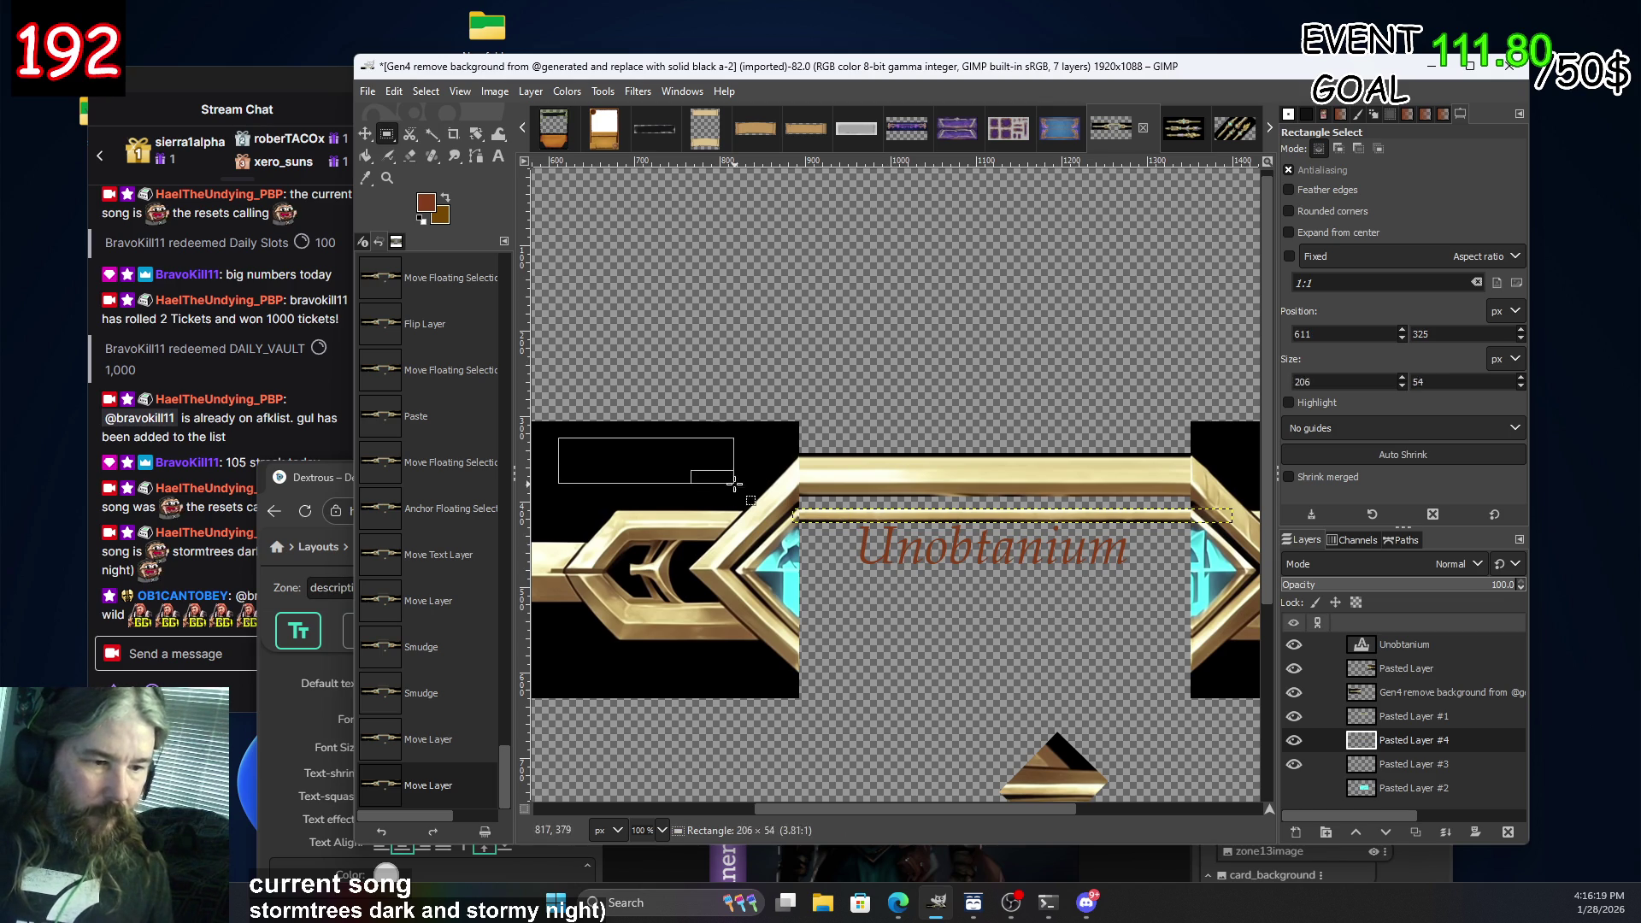
{"action": "left_click_drag", "start_coordinate": [734, 483], "coordinate": [766, 461]}
{"action": "key", "text": "ctrl+c"}
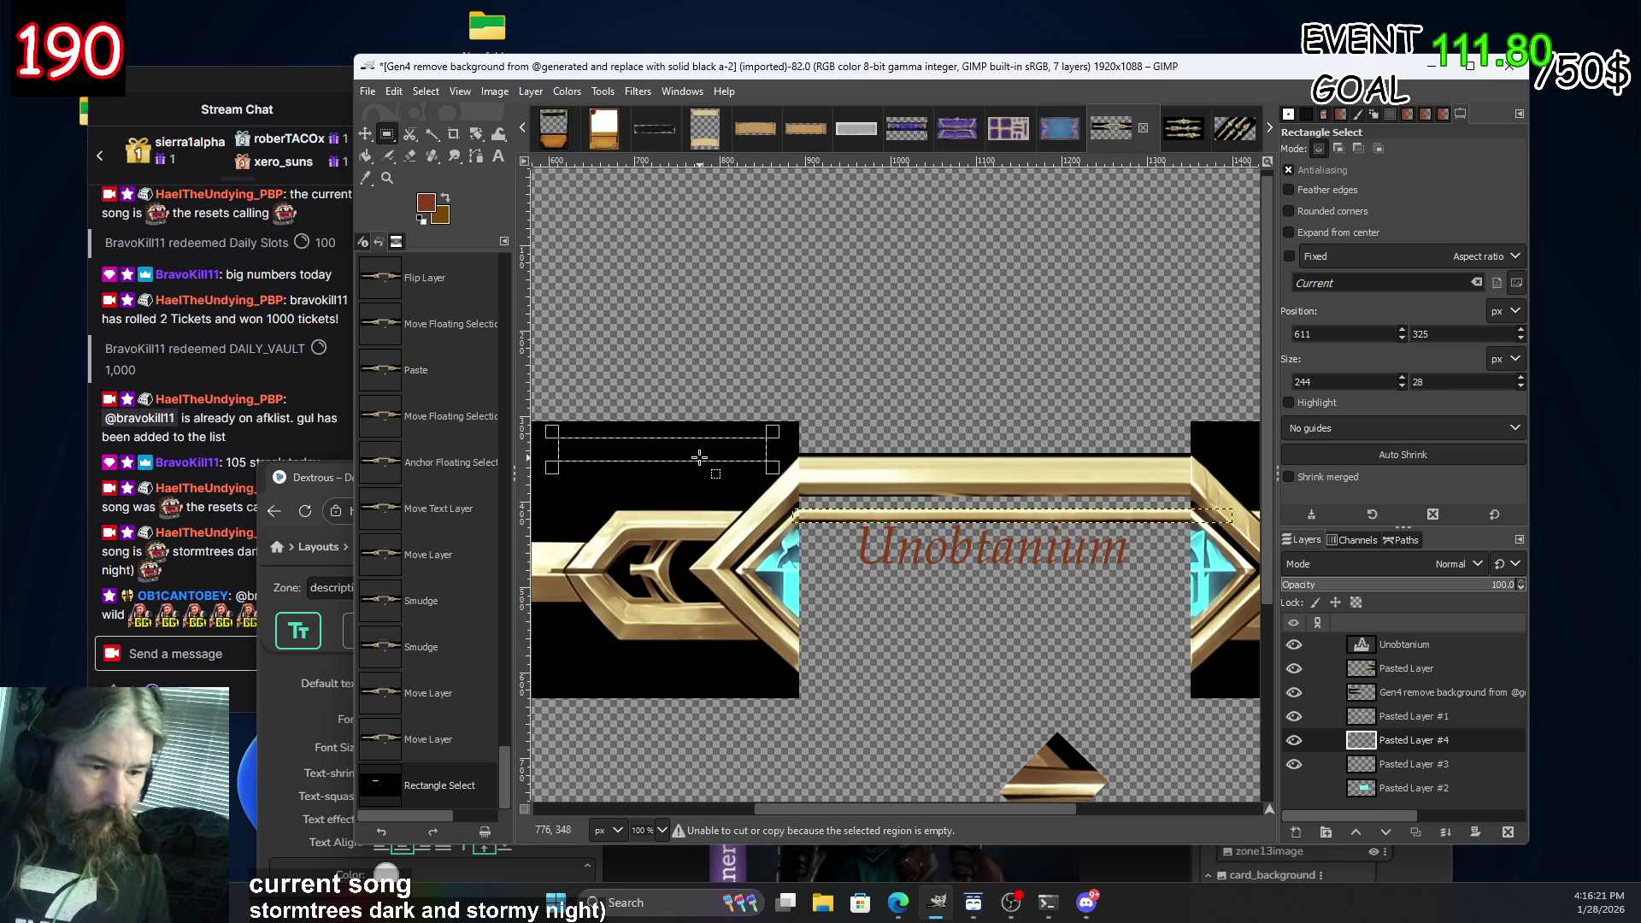
{"action": "key", "text": "ctrl+v"}
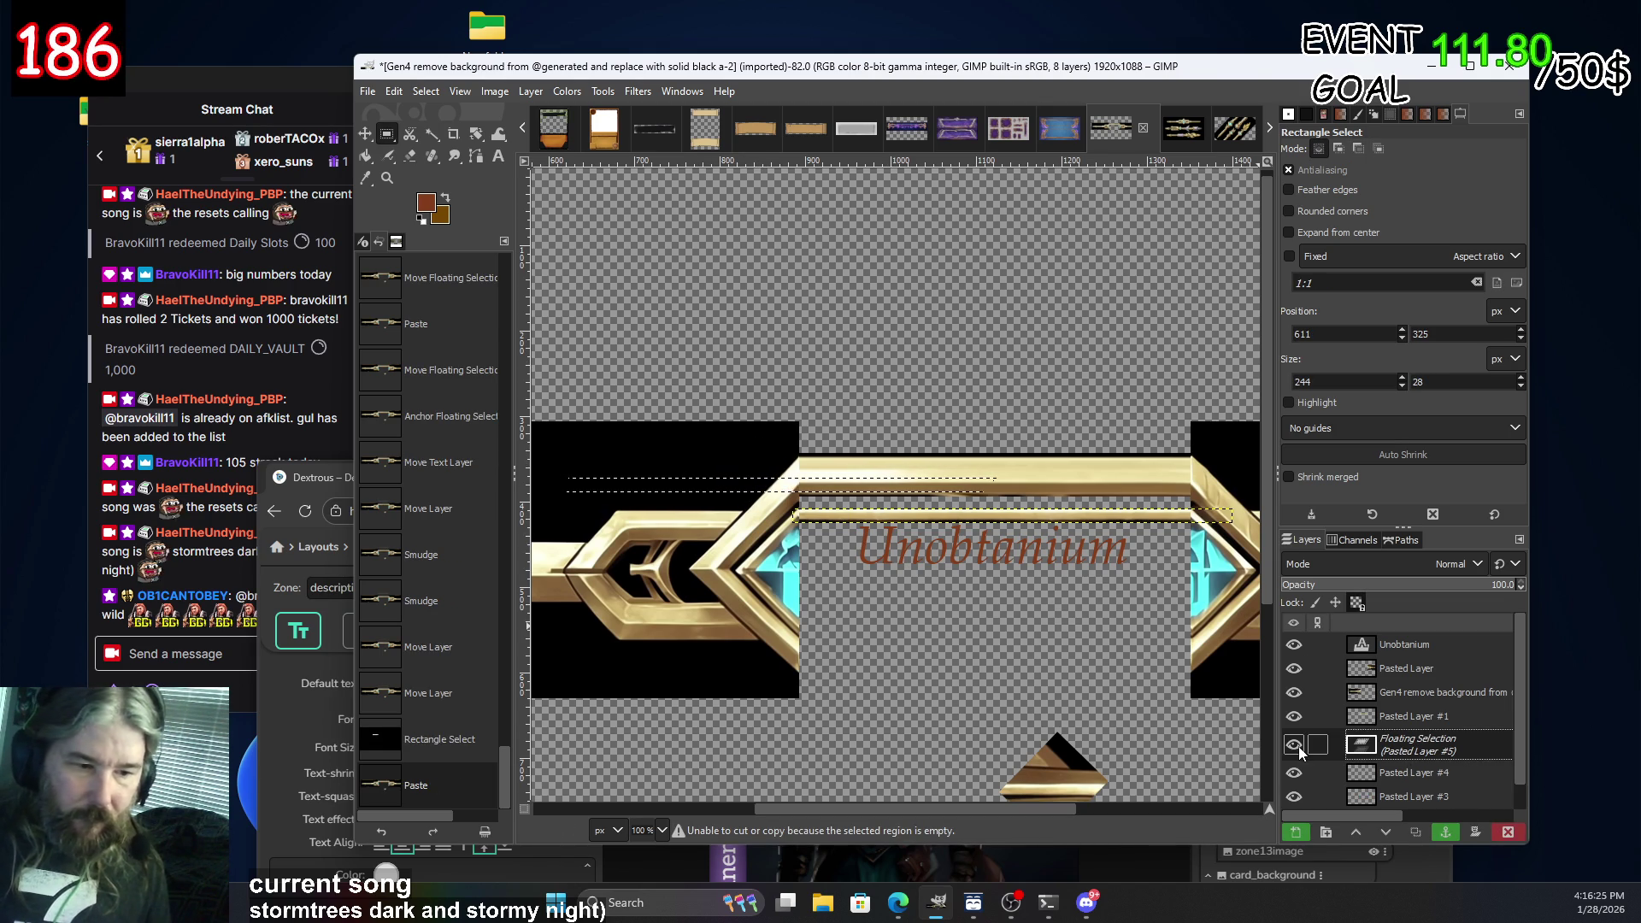
{"action": "key", "text": "ctrl+z"}
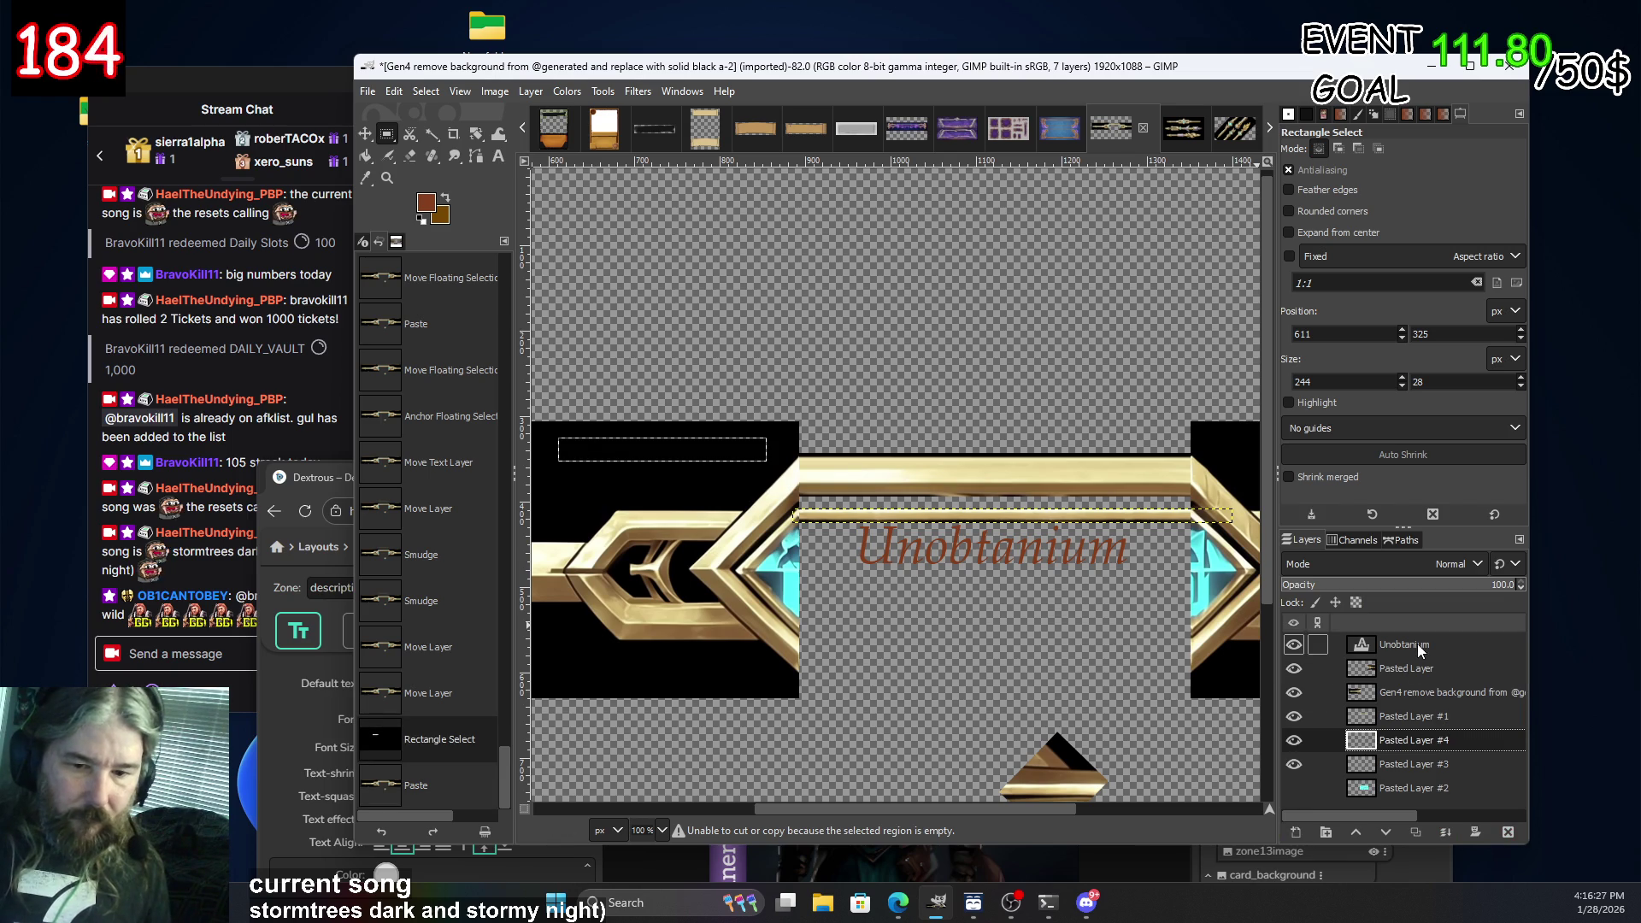
Step: Copy the black strip from the background image layer, paste it, and move it onto the gold bar
{"action": "left_click", "coordinate": [1295, 646]}
{"action": "left_click", "coordinate": [1294, 646]}
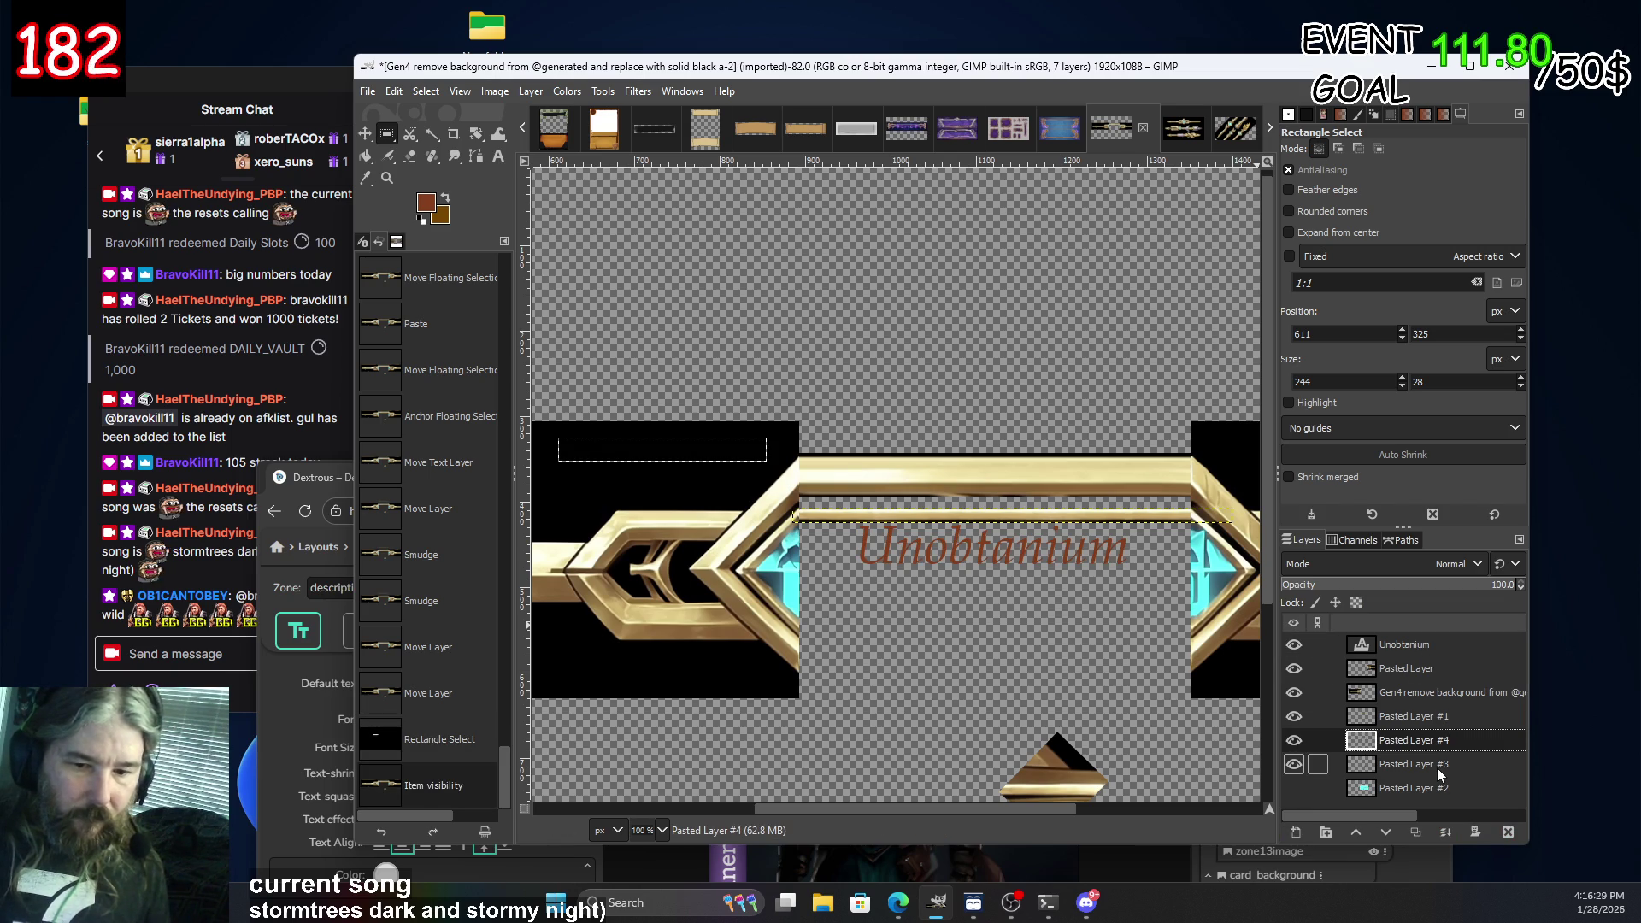
{"action": "left_click", "coordinate": [1414, 690]}
{"action": "key", "text": "ctrl+c"}
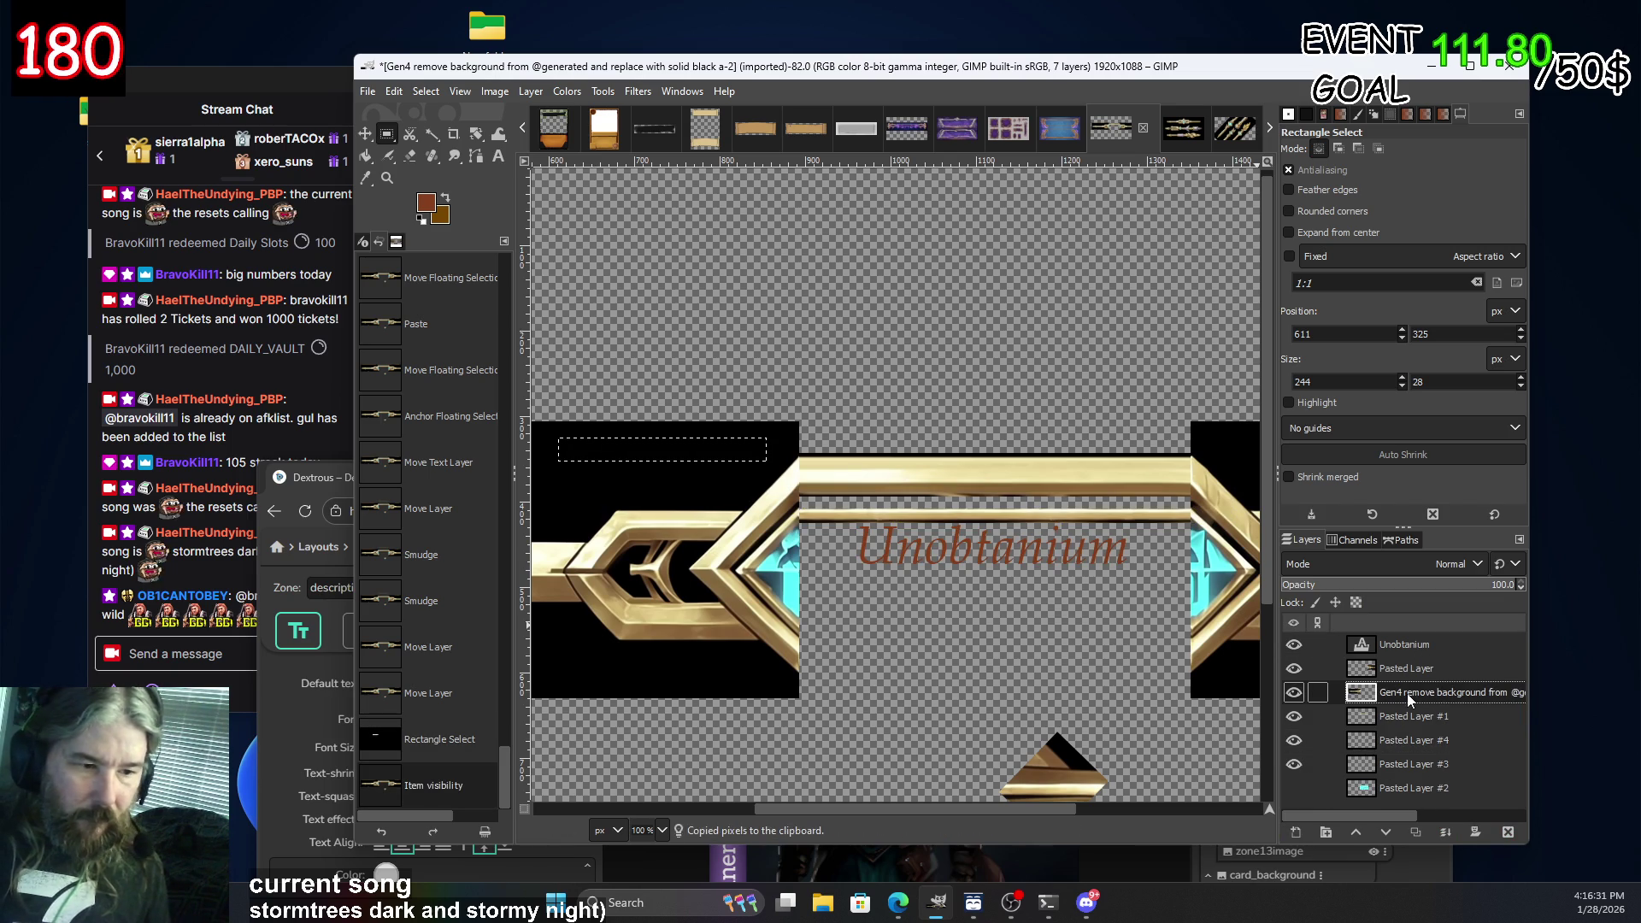
{"action": "key", "text": "ctrl+v"}
{"action": "mouse_move", "coordinate": [721, 453]}
{"action": "left_mouse_down"}
{"action": "mouse_move", "coordinate": [963, 504]}
{"action": "mouse_move", "coordinate": [1157, 502]}
{"action": "mouse_move", "coordinate": [952, 504]}
{"action": "left_mouse_up"}
Step: Turn a pasted black strip into its own layer, then paste another copy right beside it
{"action": "key", "text": "ctrl+v"}
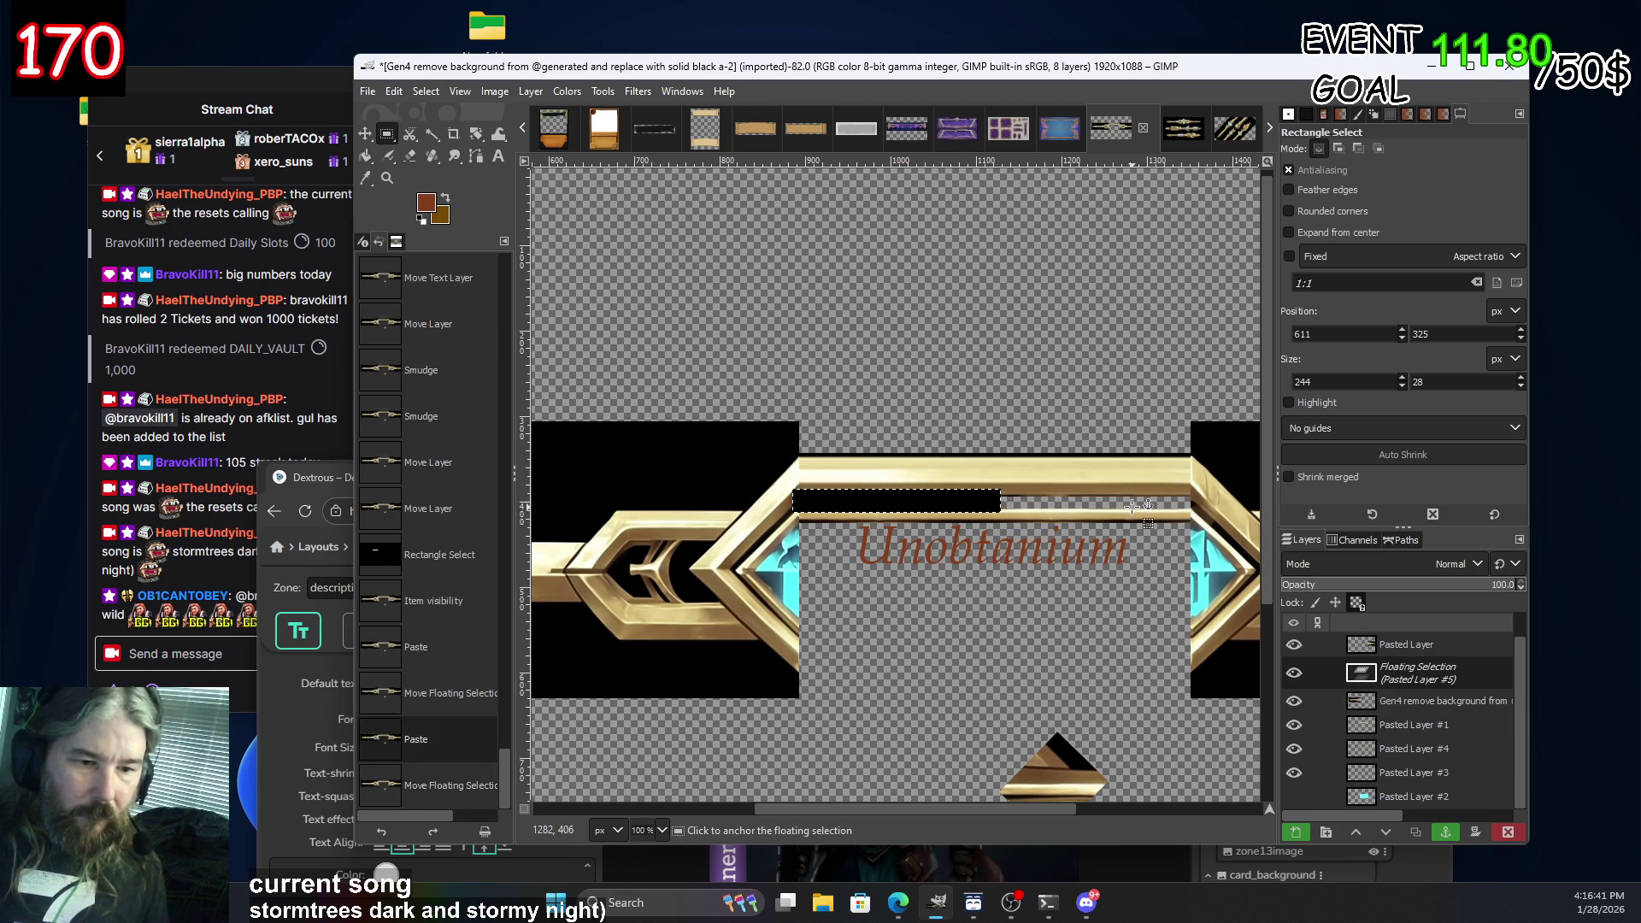
{"action": "right_click", "coordinate": [1453, 702]}
{"action": "left_click", "coordinate": [1452, 173]}
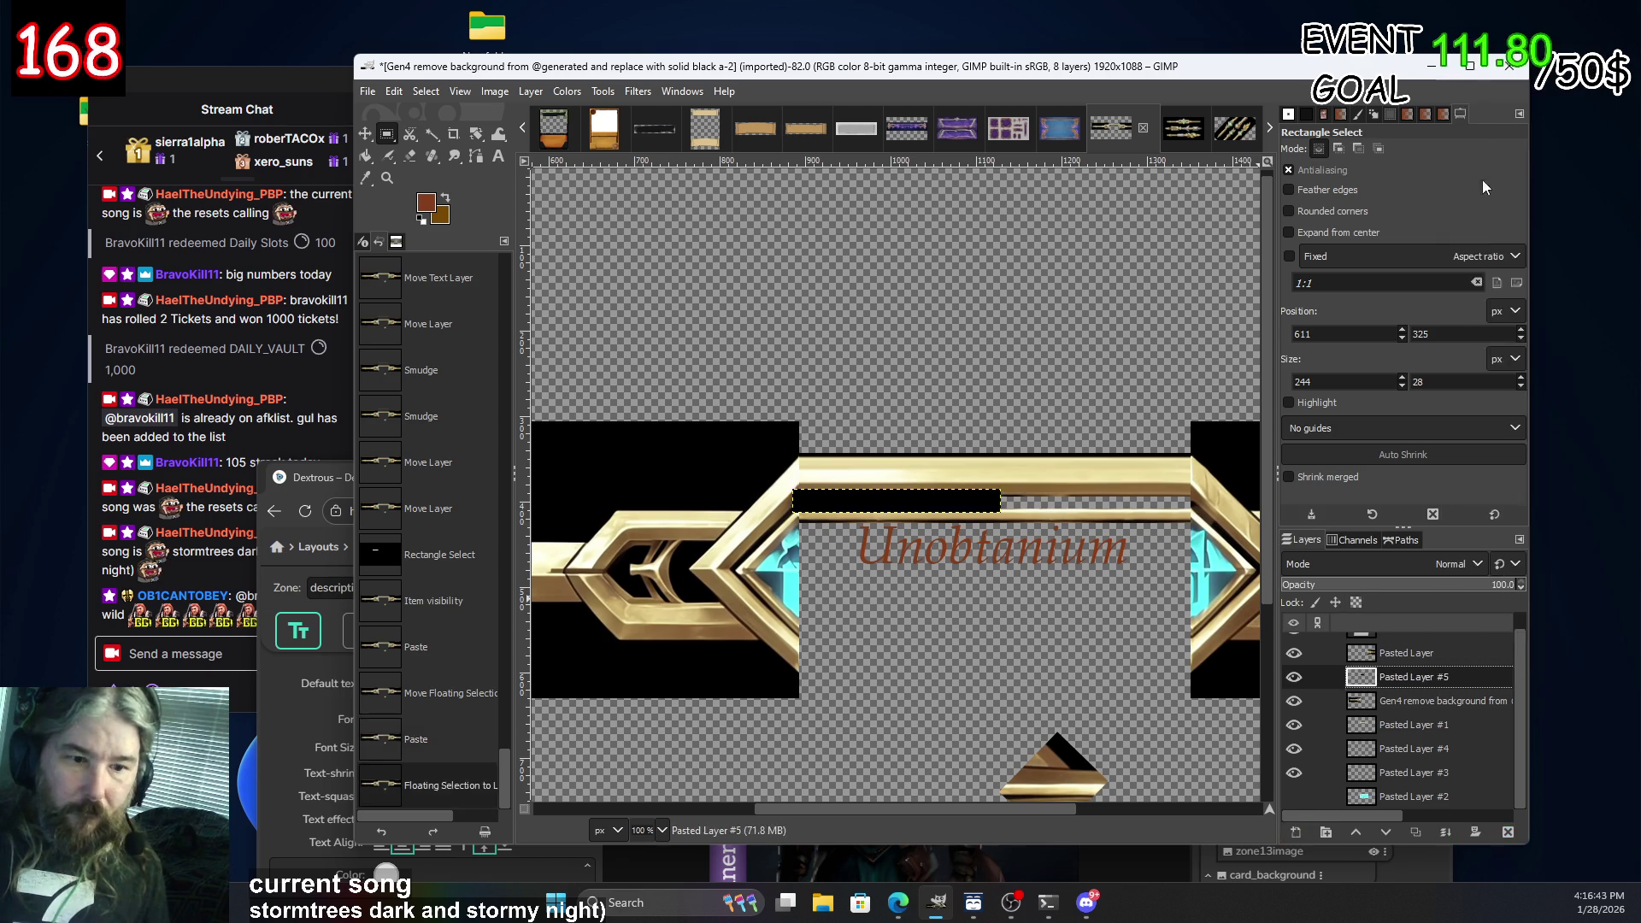
{"action": "key", "text": "ctrl+v"}
{"action": "left_click_drag", "start_coordinate": [967, 509], "coordinate": [1135, 507]}
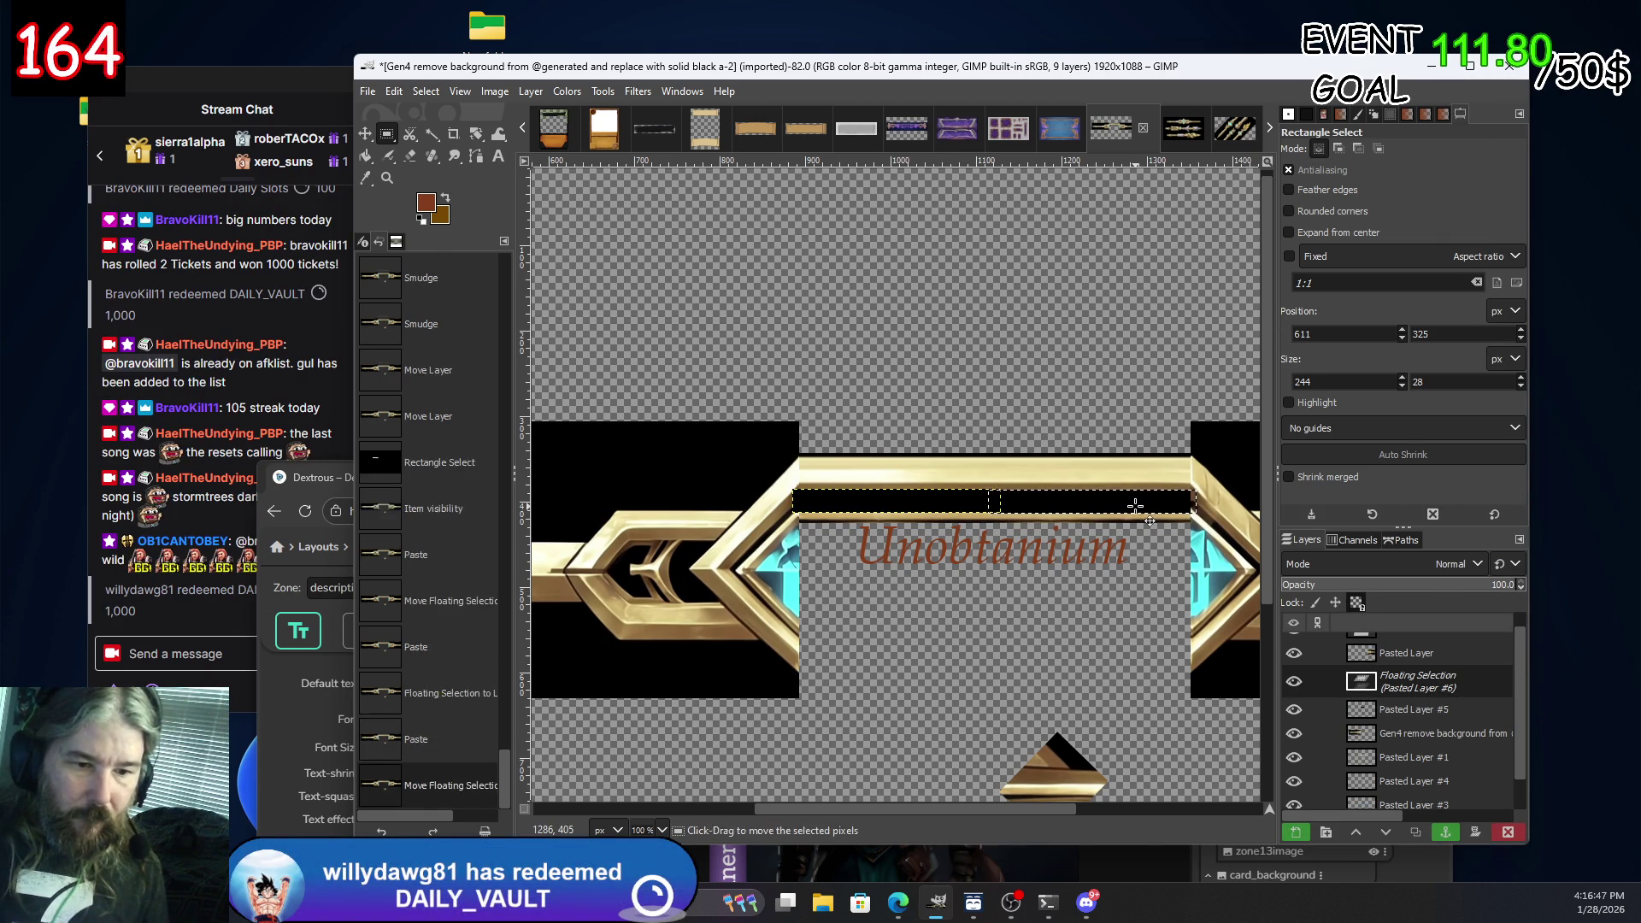
Step: Anchor the floating black strip and lower the strip layer four places in the stack
{"action": "left_click", "coordinate": [1151, 549]}
{"action": "left_click", "coordinate": [1387, 831]}
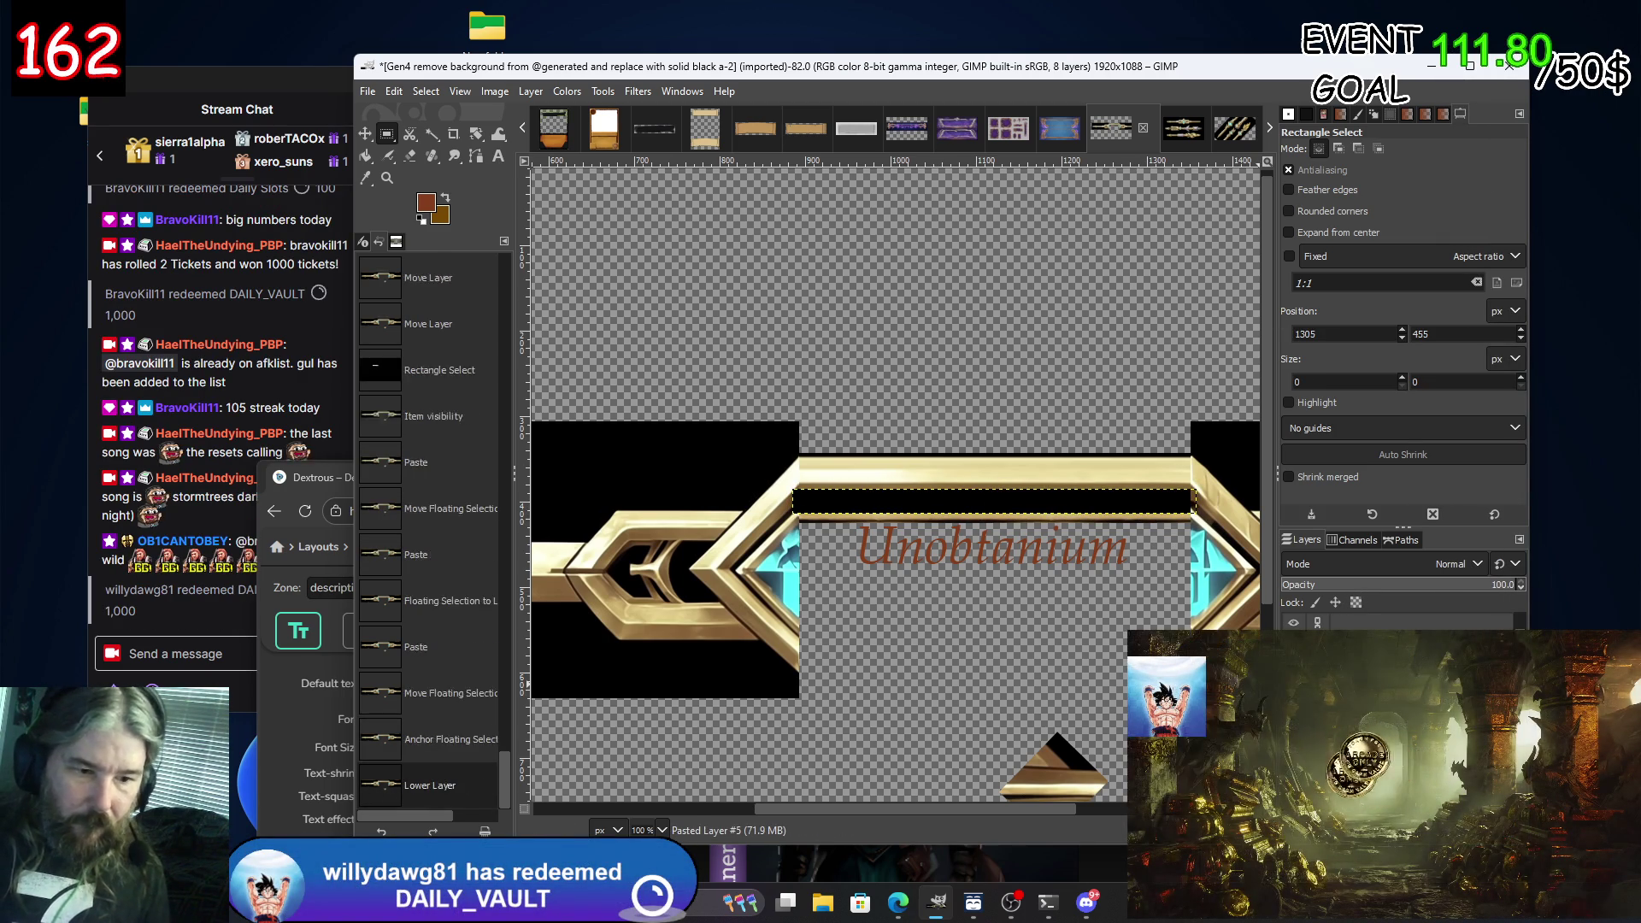
{"action": "left_click", "coordinate": [1387, 831]}
{"action": "left_click", "coordinate": [1387, 832]}
{"action": "left_click", "coordinate": [1387, 832]}
{"action": "left_click", "coordinate": [1387, 831]}
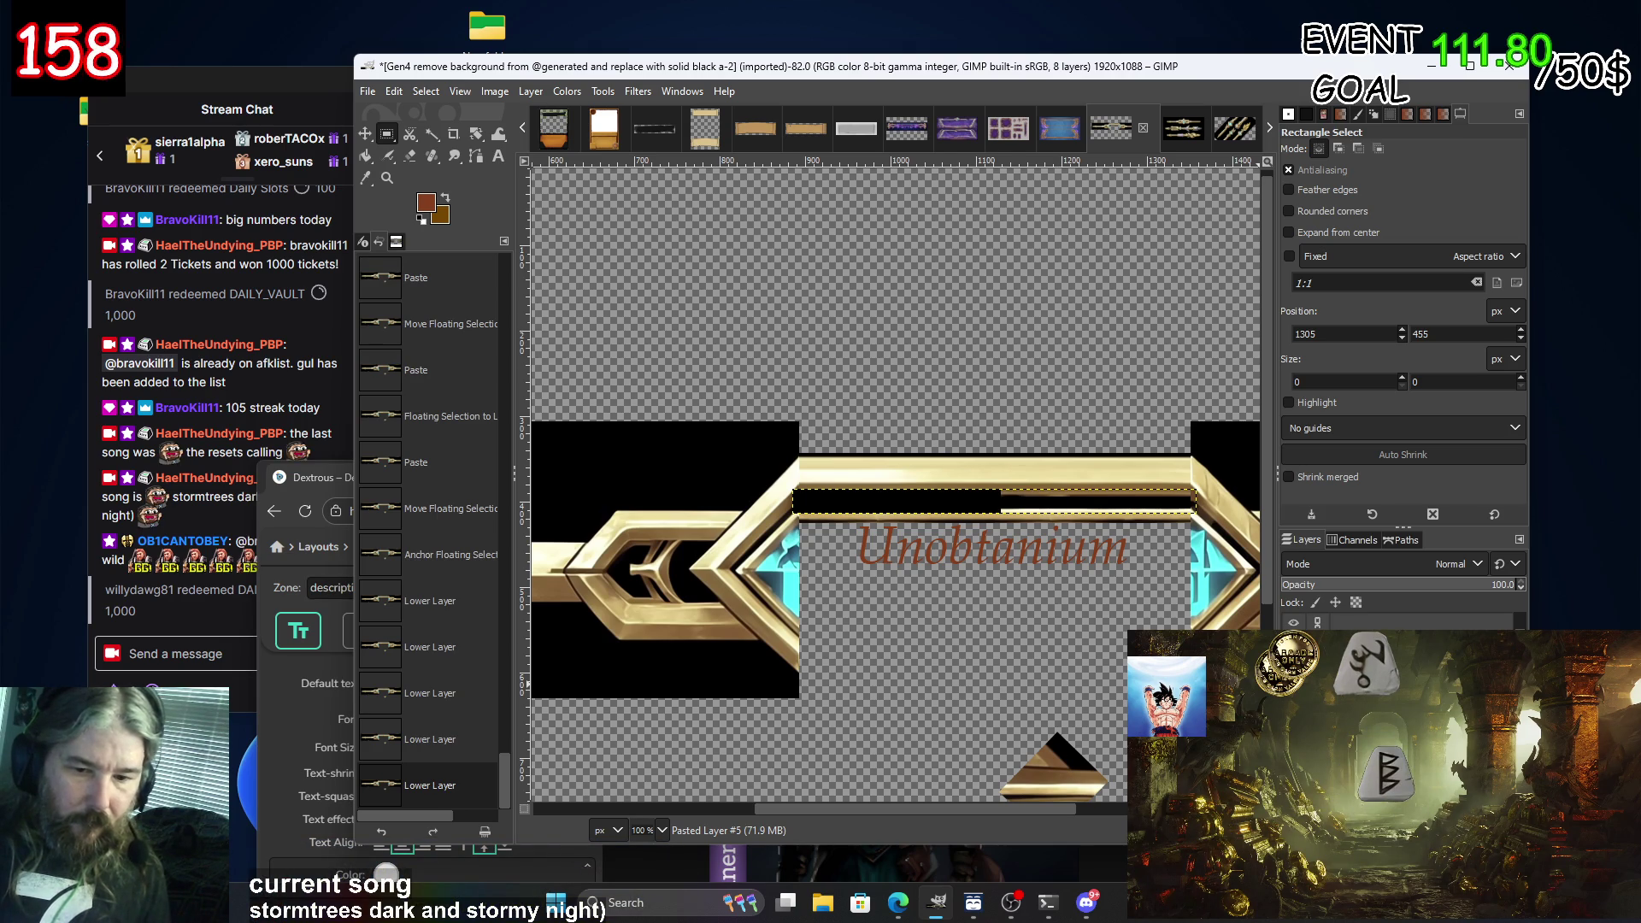
Step: Toggle the gold bar, Unobtanium and black section layers' visibility to check the overlap
{"action": "left_click", "coordinate": [1293, 623]}
{"action": "left_click", "coordinate": [1293, 623]}
{"action": "left_click", "coordinate": [1292, 623]}
{"action": "left_click", "coordinate": [1293, 623]}
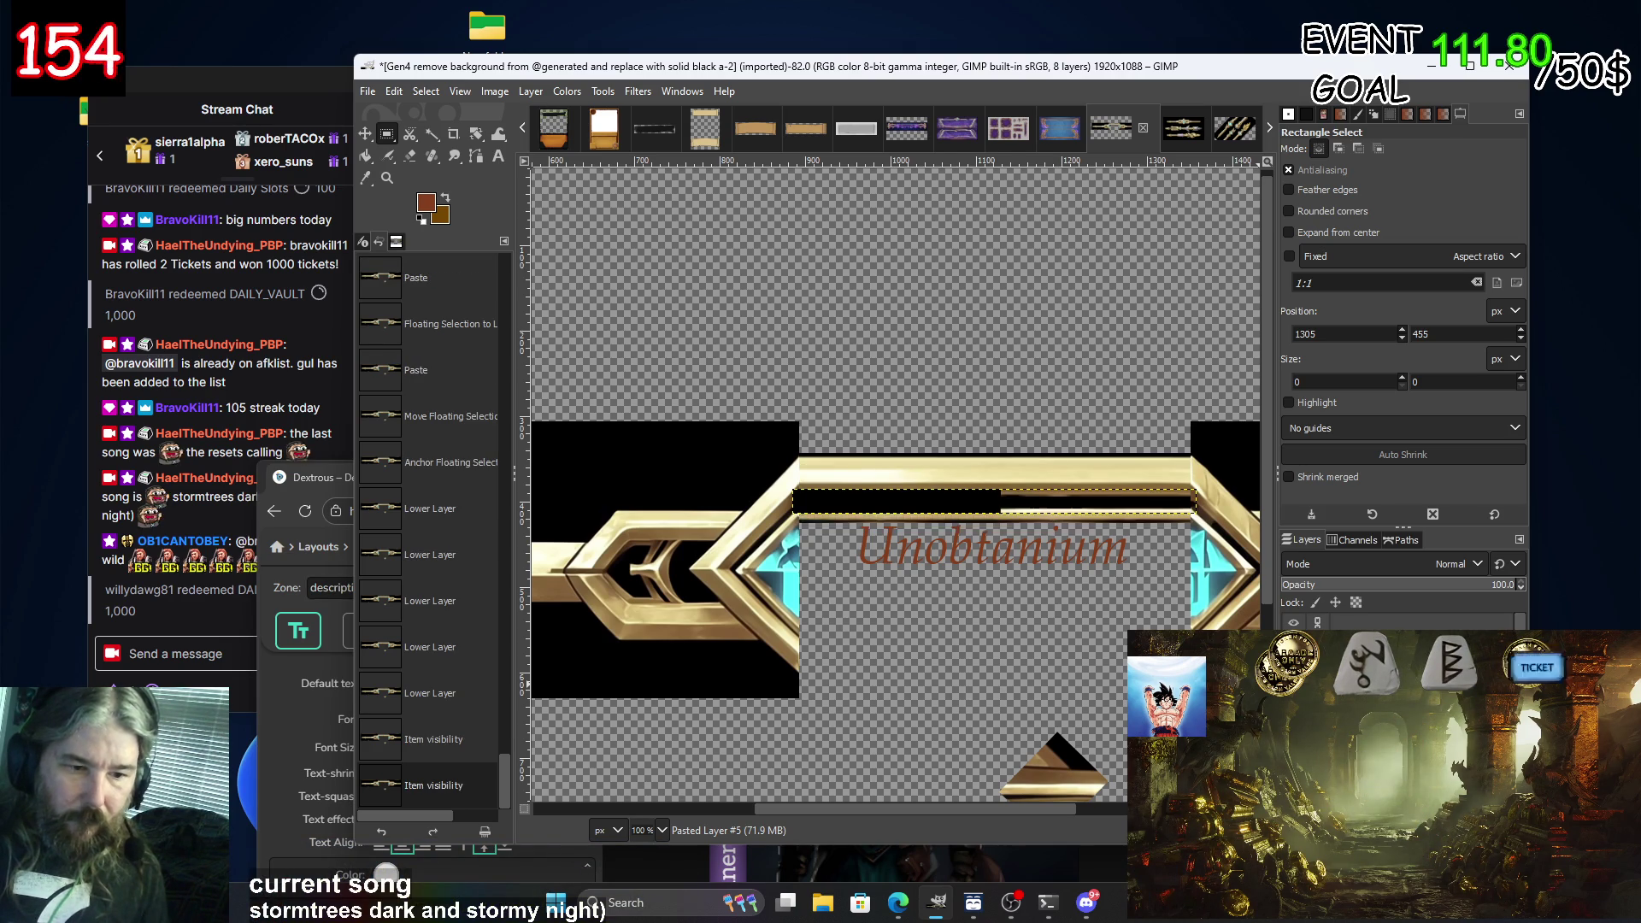
{"action": "left_click", "coordinate": [1292, 623]}
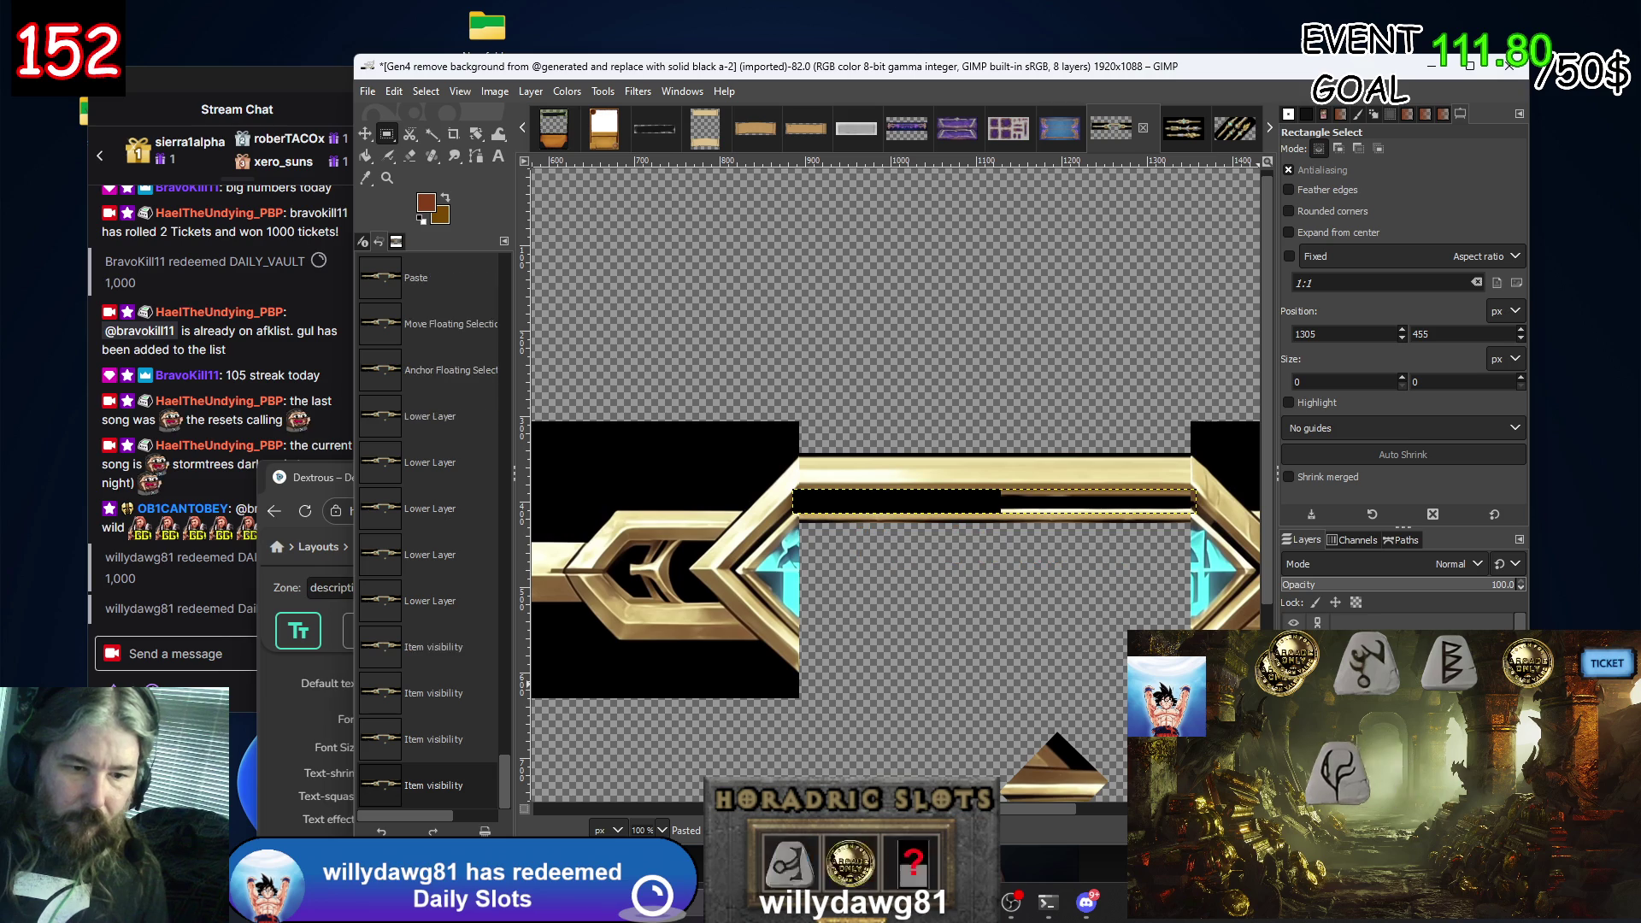
{"action": "left_click", "coordinate": [1292, 623]}
{"action": "left_click", "coordinate": [1293, 623]}
{"action": "left_click", "coordinate": [1292, 623]}
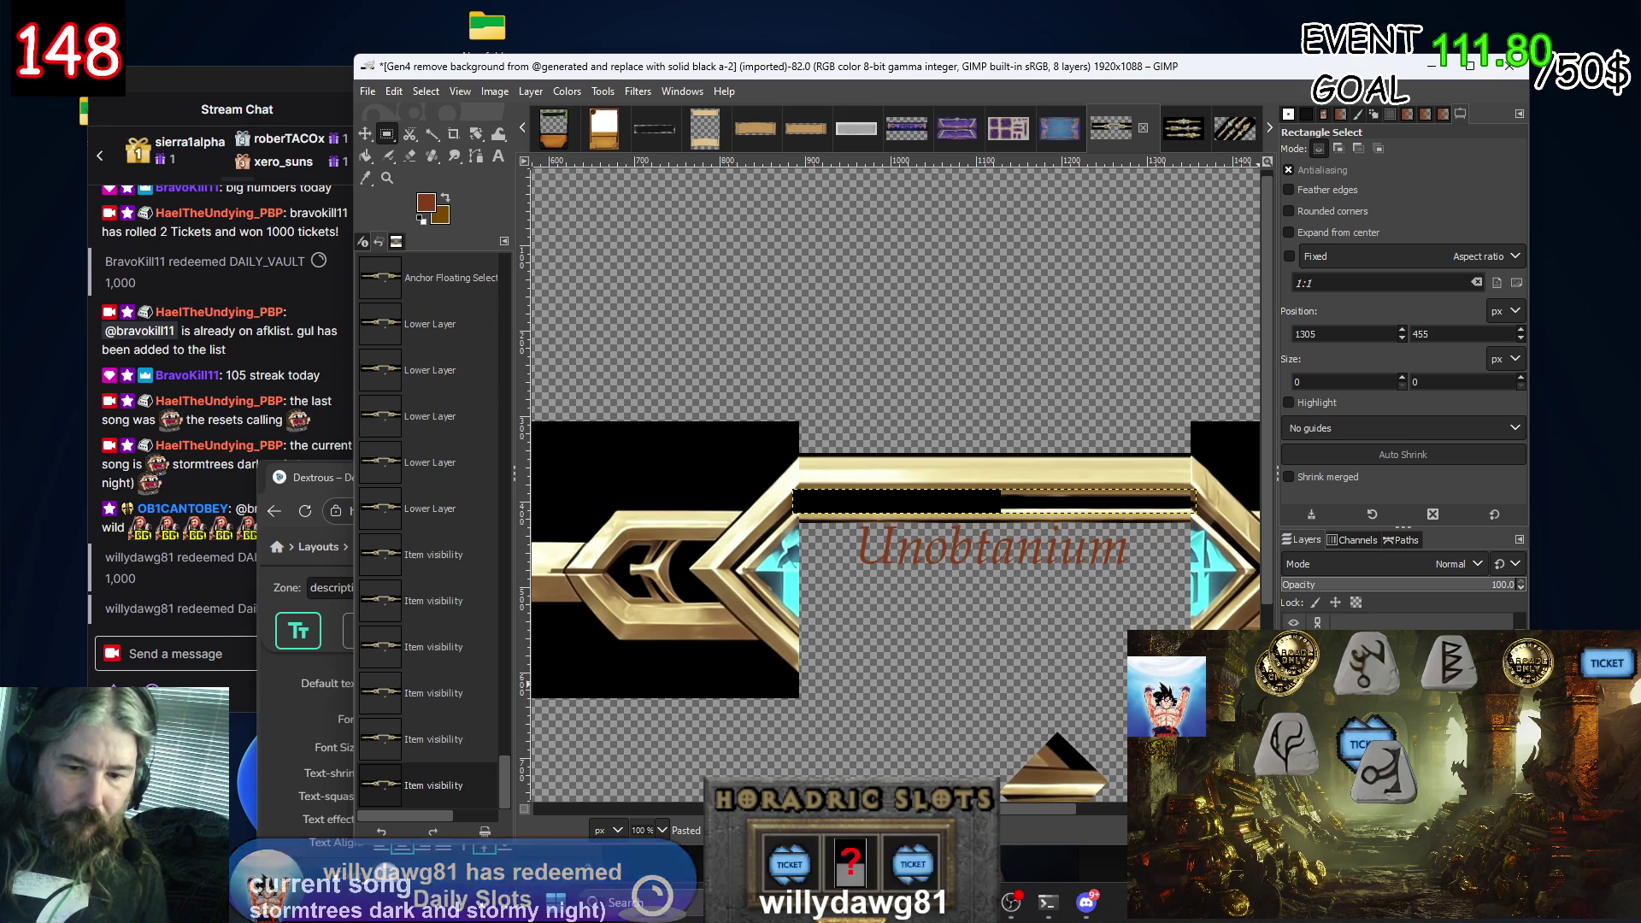
{"action": "left_click", "coordinate": [1293, 623]}
{"action": "left_click", "coordinate": [1293, 623]}
{"action": "scroll", "coordinate": [1058, 728], "scroll_direction": "down", "scroll_amount": 1}
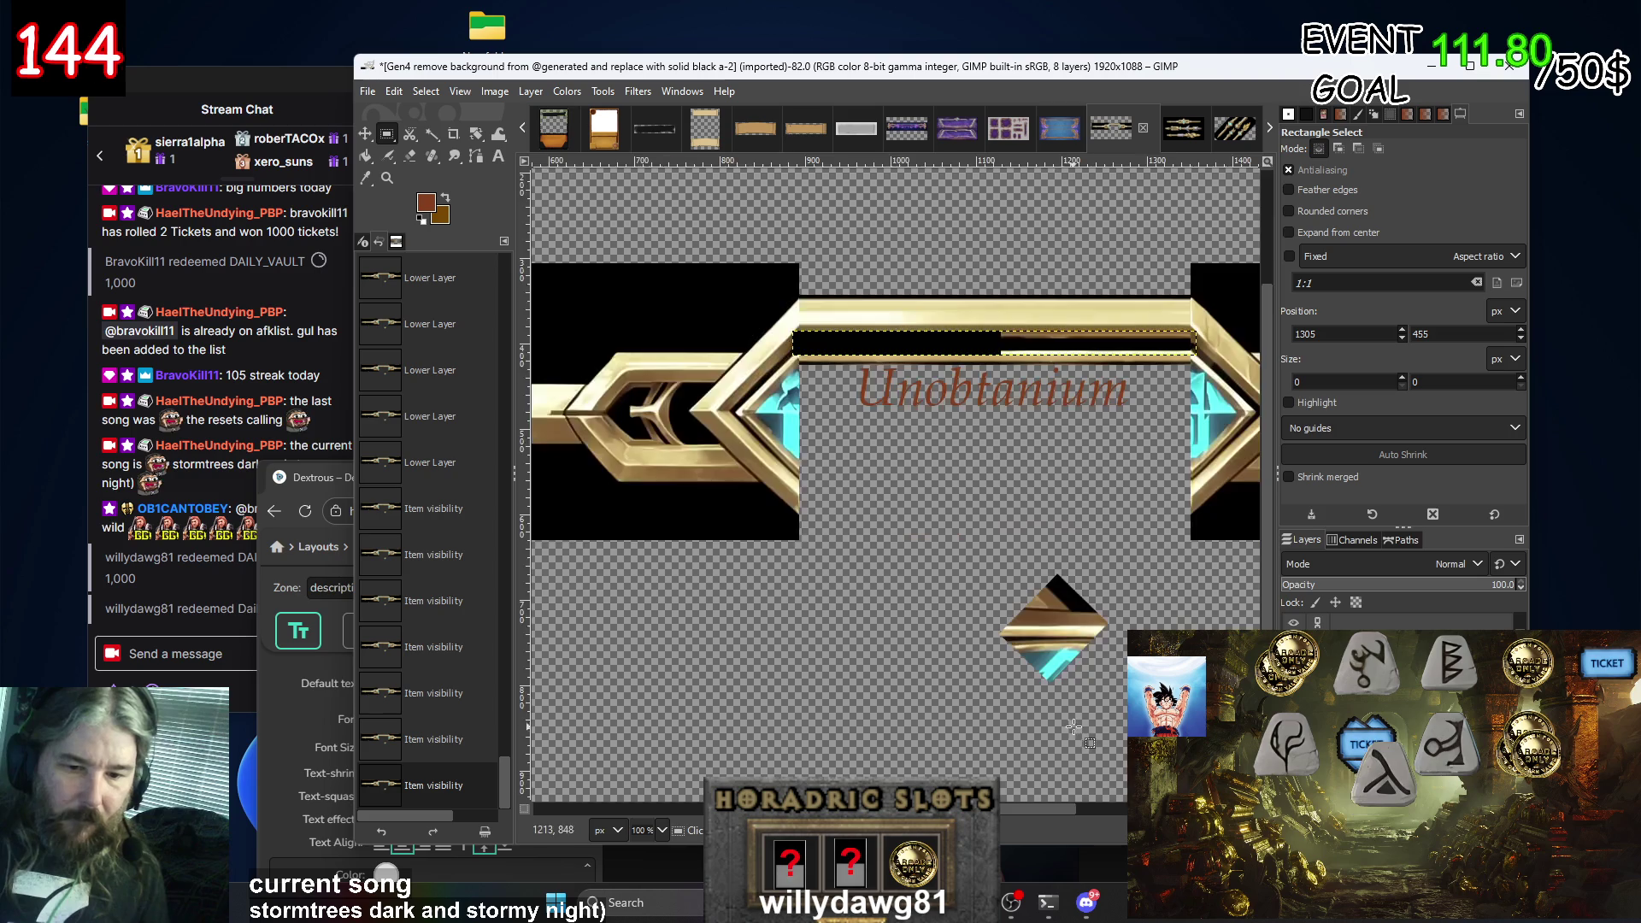
{"action": "scroll", "coordinate": [1058, 728], "scroll_direction": "down", "scroll_amount": 1}
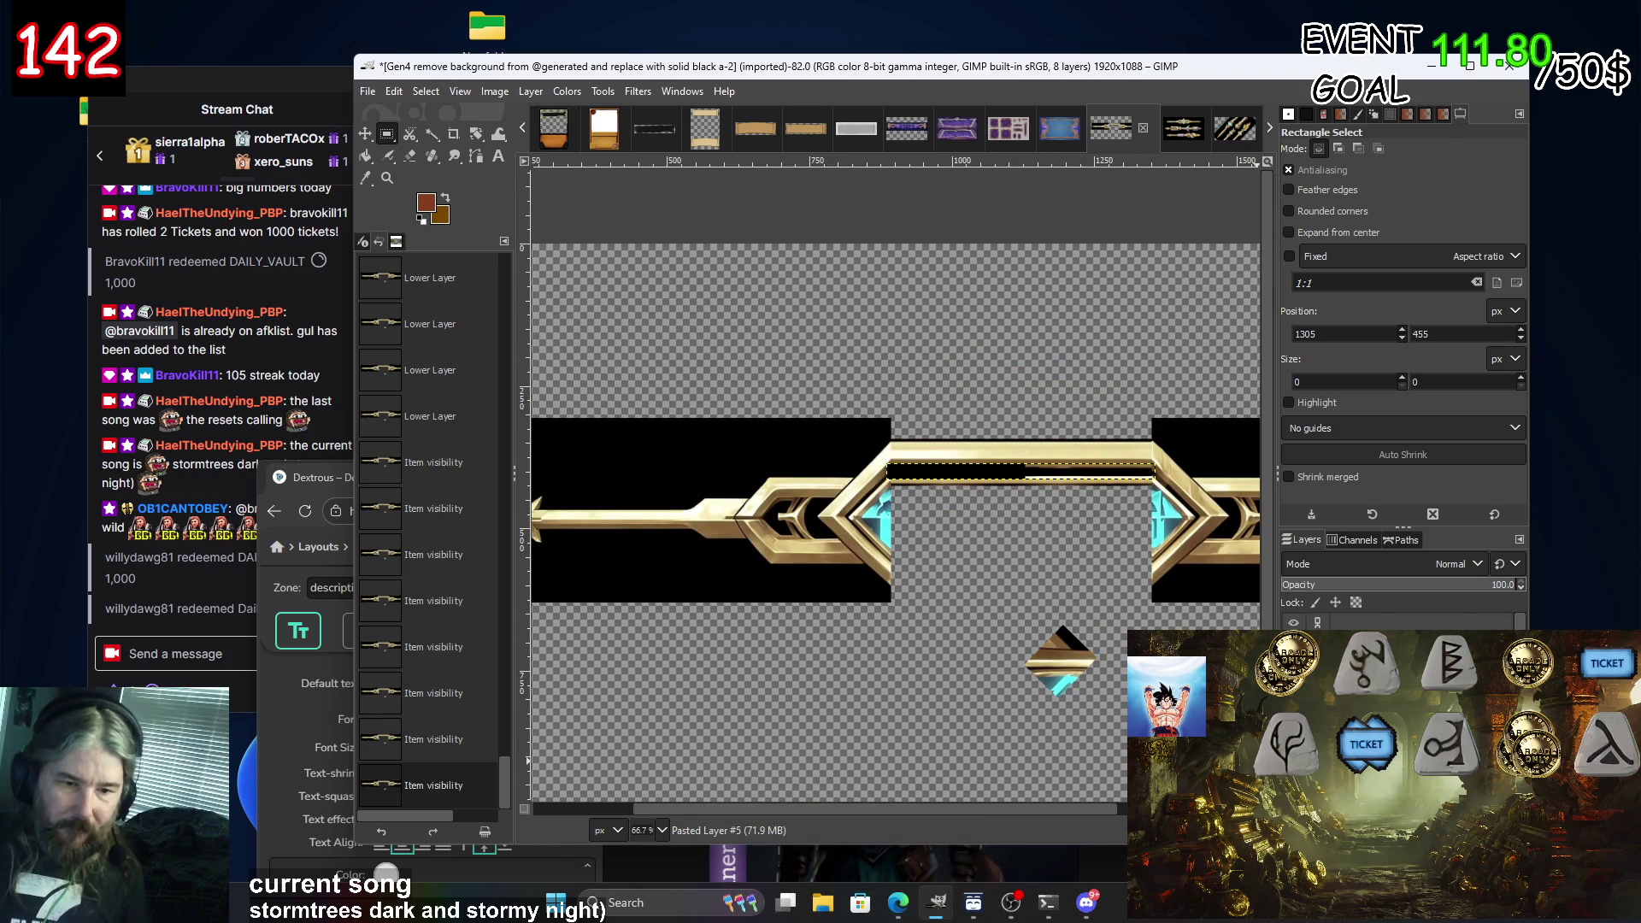
{"action": "left_click", "coordinate": [1292, 622]}
{"action": "left_click", "coordinate": [1293, 623]}
{"action": "left_click", "coordinate": [1293, 623]}
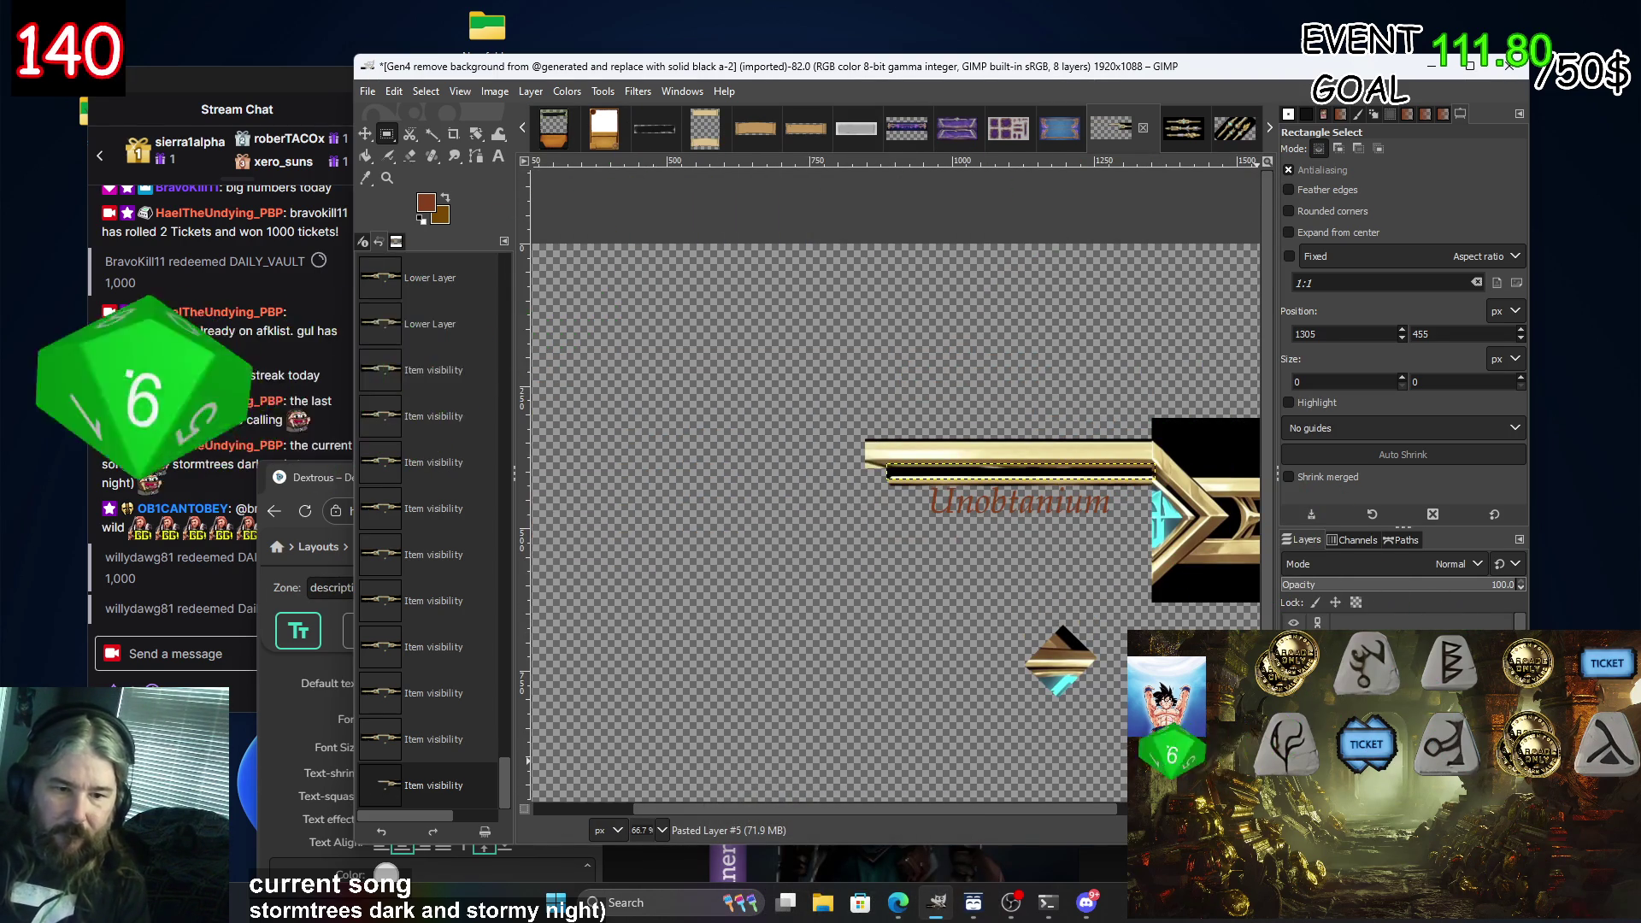
{"action": "left_click", "coordinate": [1293, 623]}
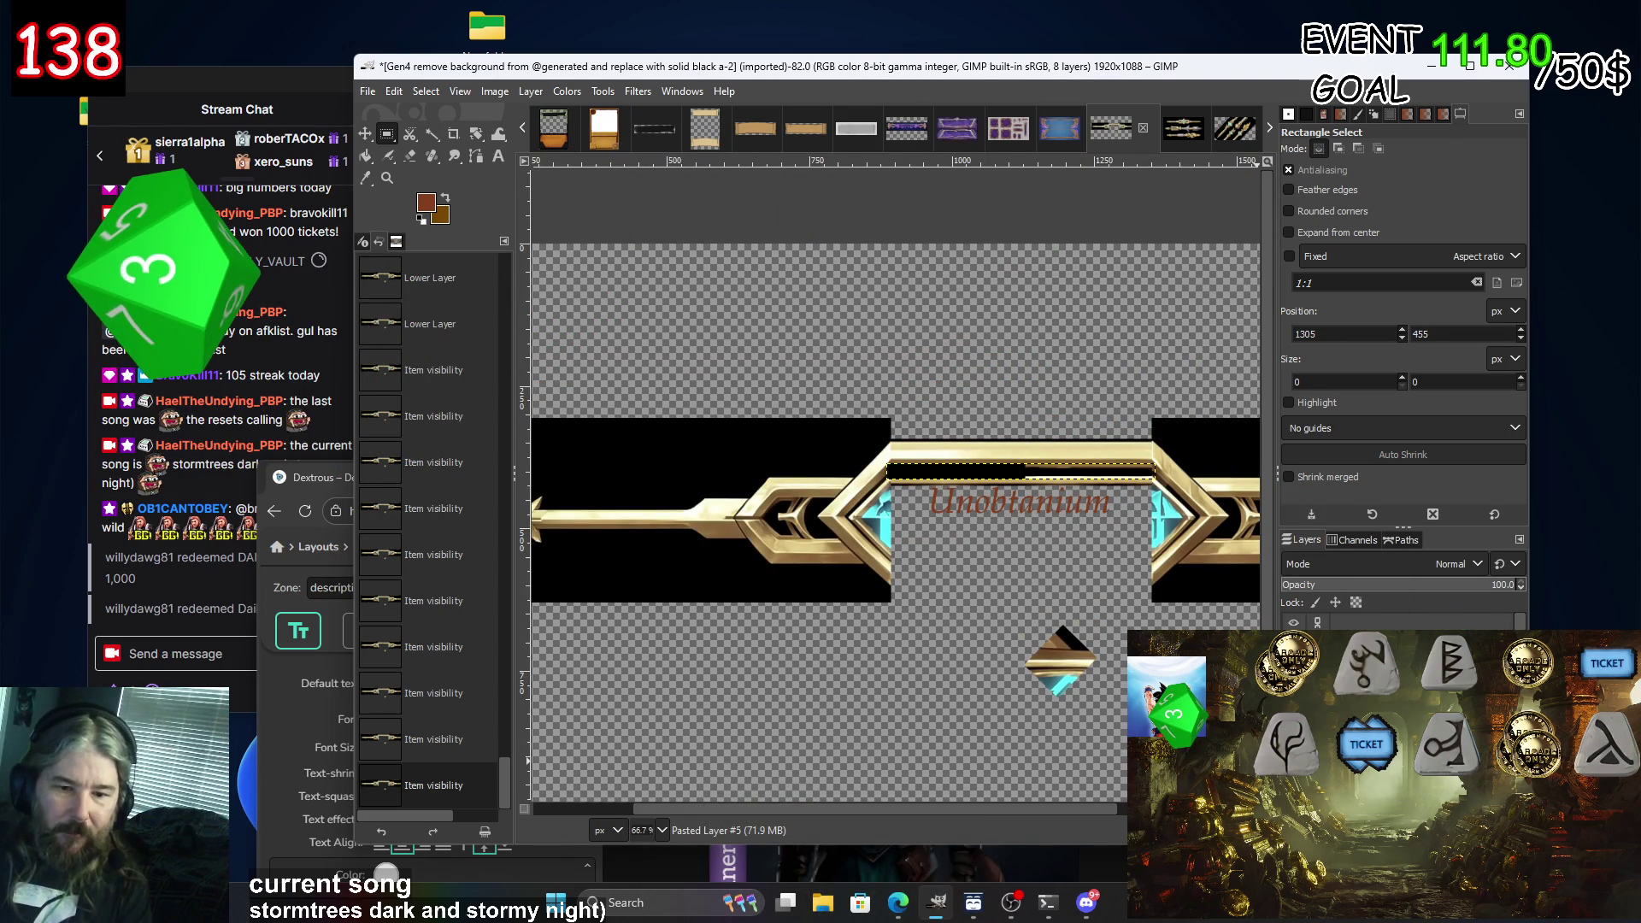
Step: Undo back to the paste and move the pasted black strip into the bar's gap
{"action": "key", "text": "ctrl+z"}
{"action": "key", "text": "ctrl+z"}
{"action": "key", "text": "ctrl+z"}
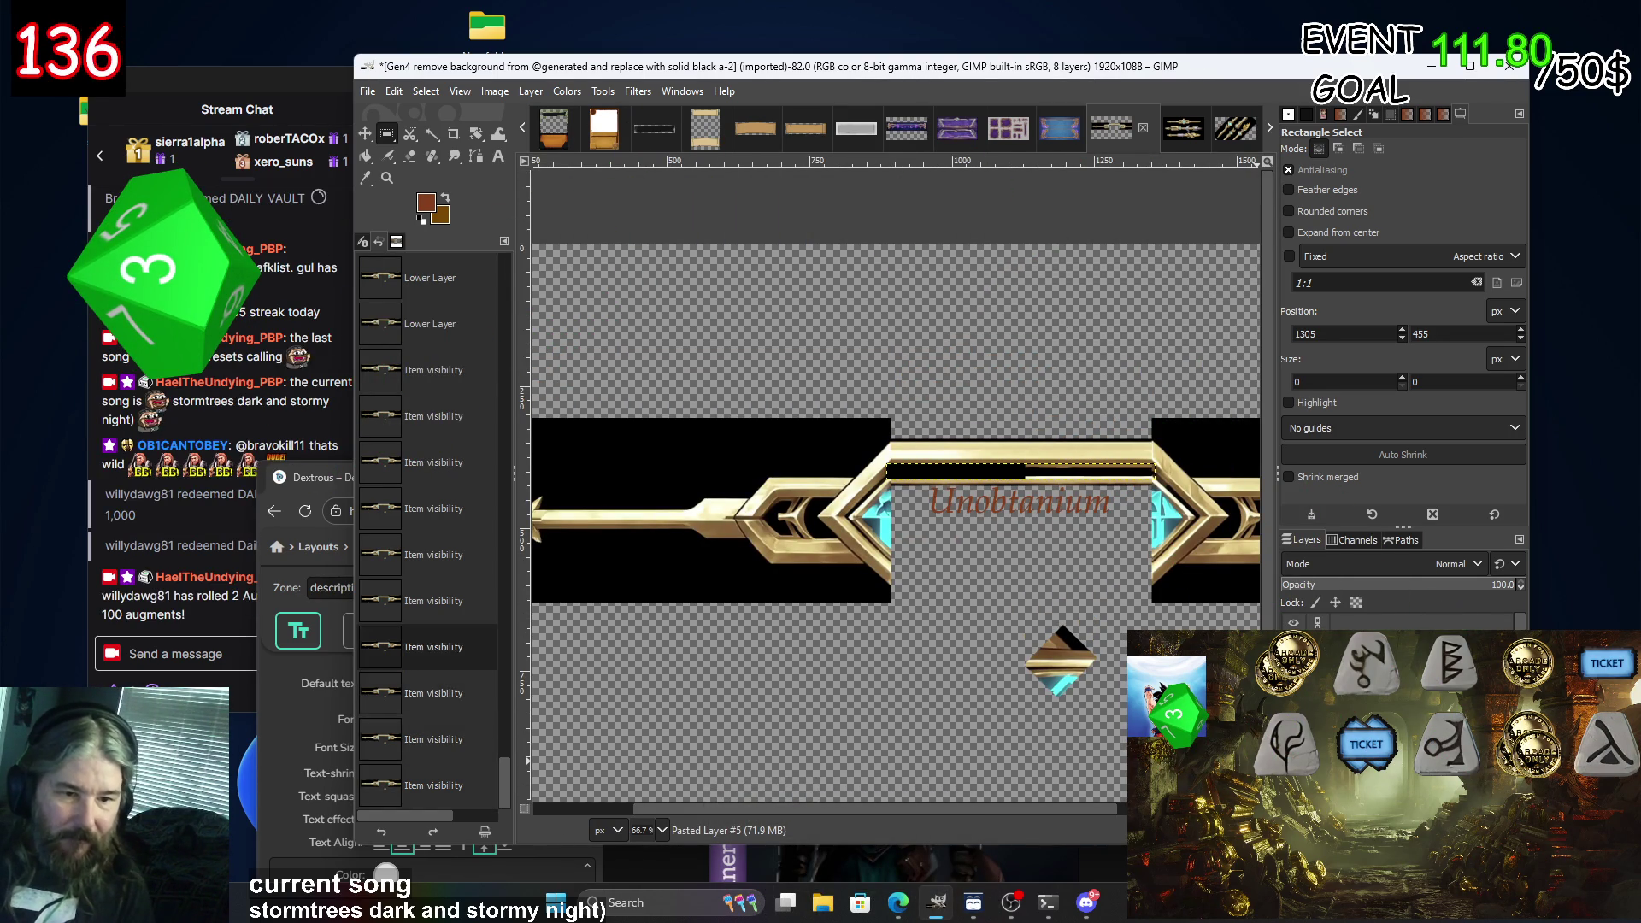
{"action": "key", "text": "ctrl+z"}
{"action": "key", "text": "ctrl+z"}
{"action": "key", "text": "ctrl+z"}
{"action": "key", "text": "ctrl+z"}
{"action": "key", "text": "ctrl+z"}
{"action": "key", "text": "ctrl+z"}
{"action": "key", "text": "ctrl+z"}
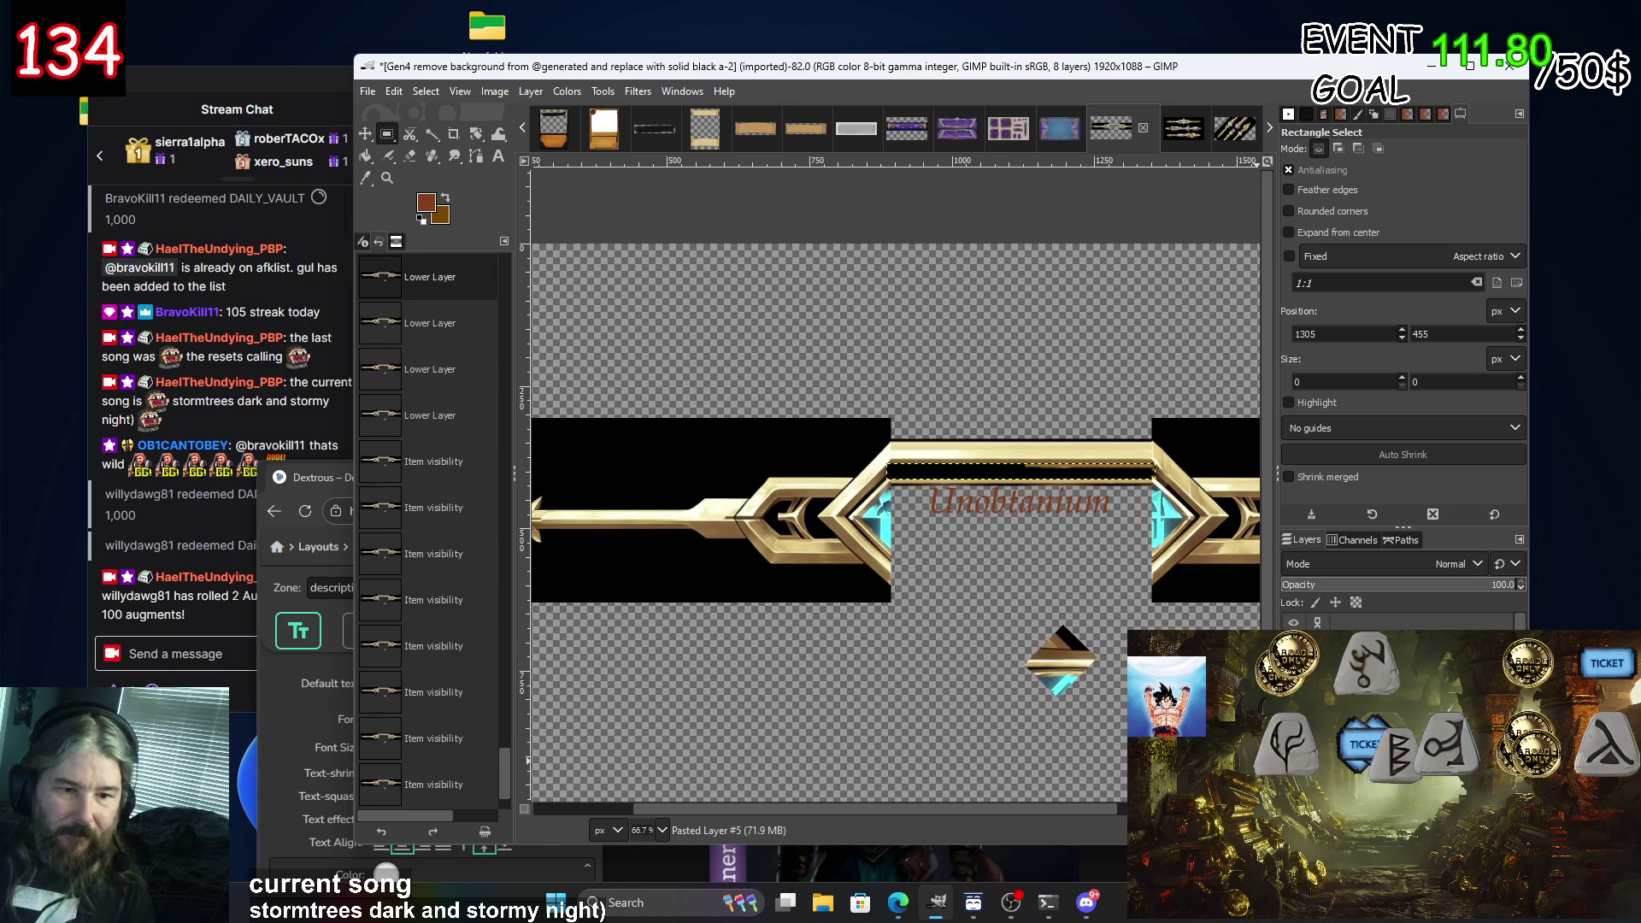
{"action": "key", "text": "ctrl+z"}
{"action": "key", "text": "ctrl+z"}
{"action": "key", "text": "ctrl+z"}
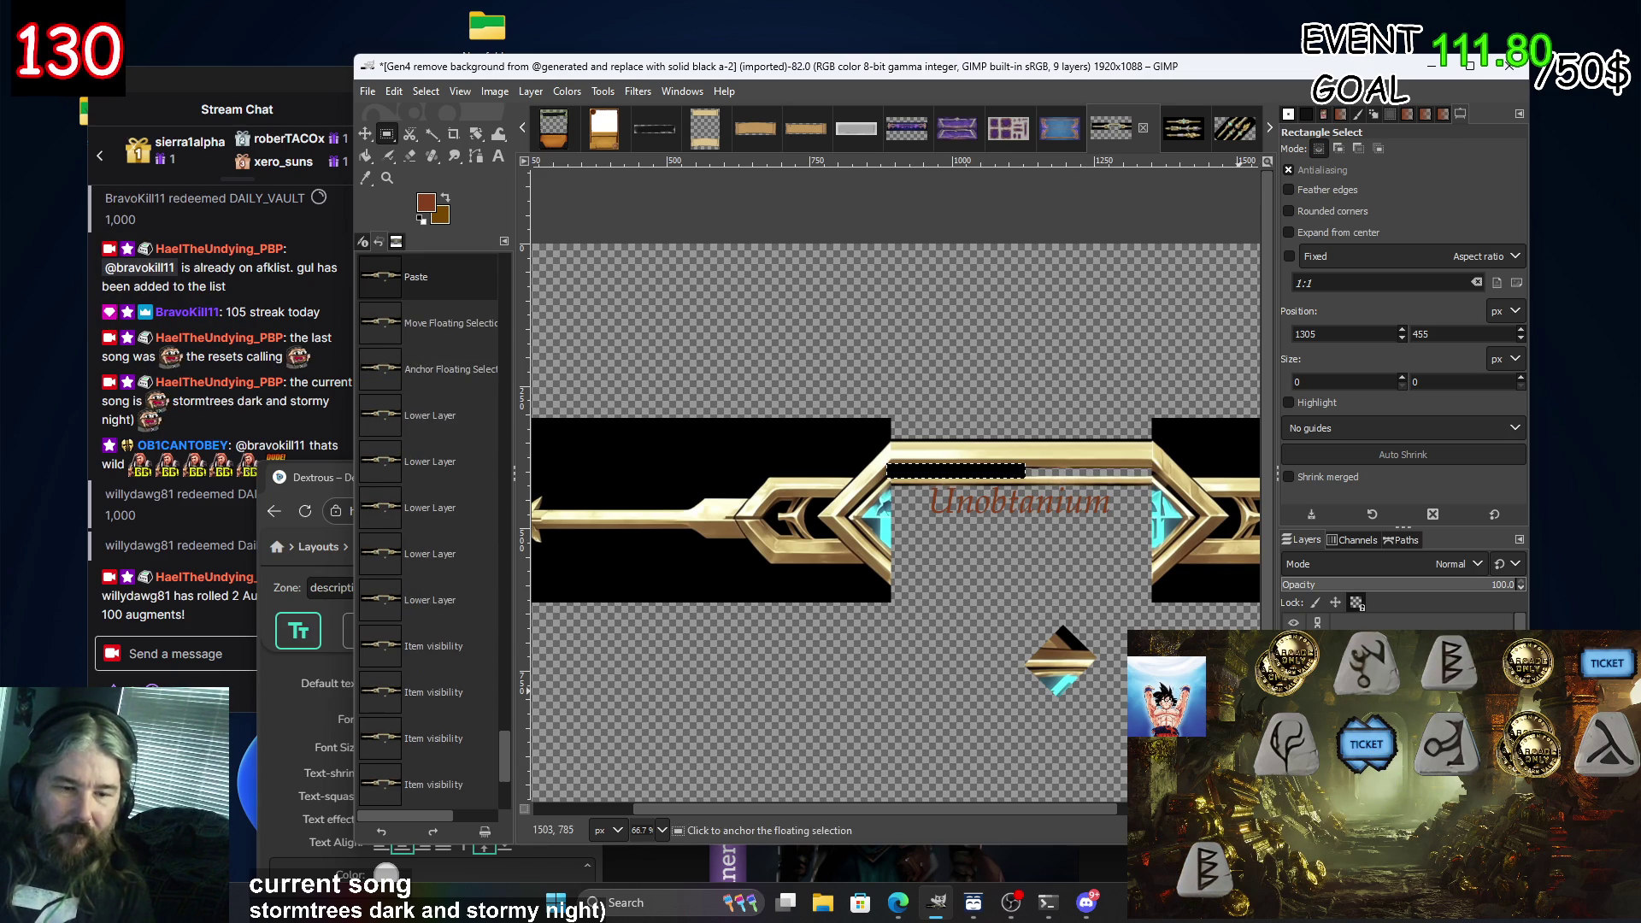
{"action": "key", "text": "ctrl+z"}
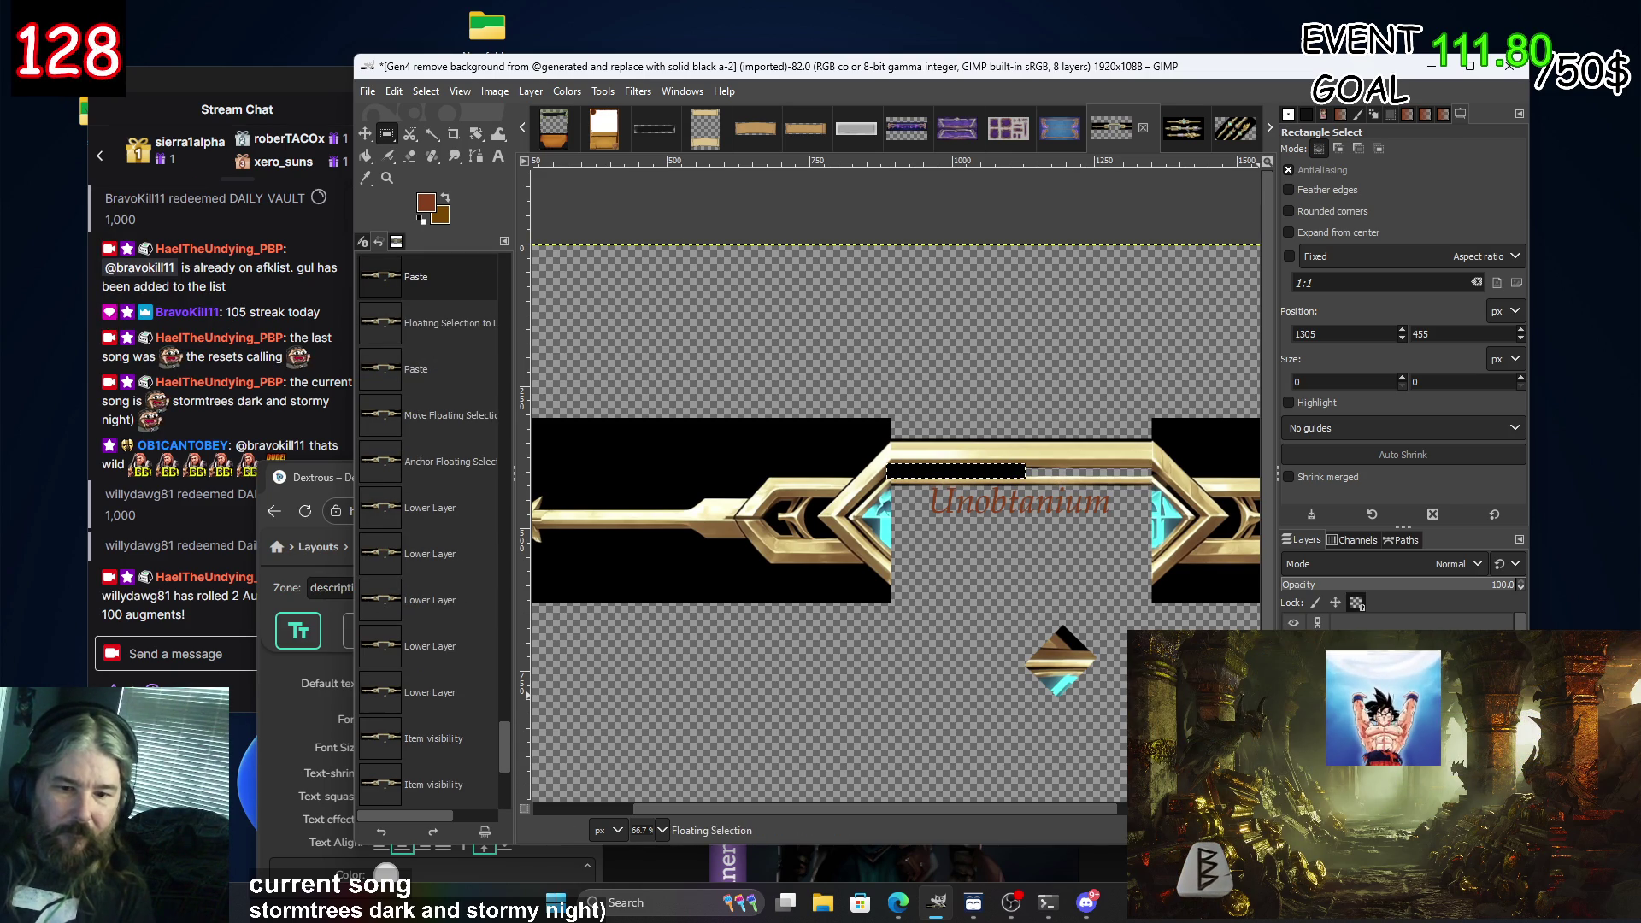
{"action": "right_click", "coordinate": [1436, 641]}
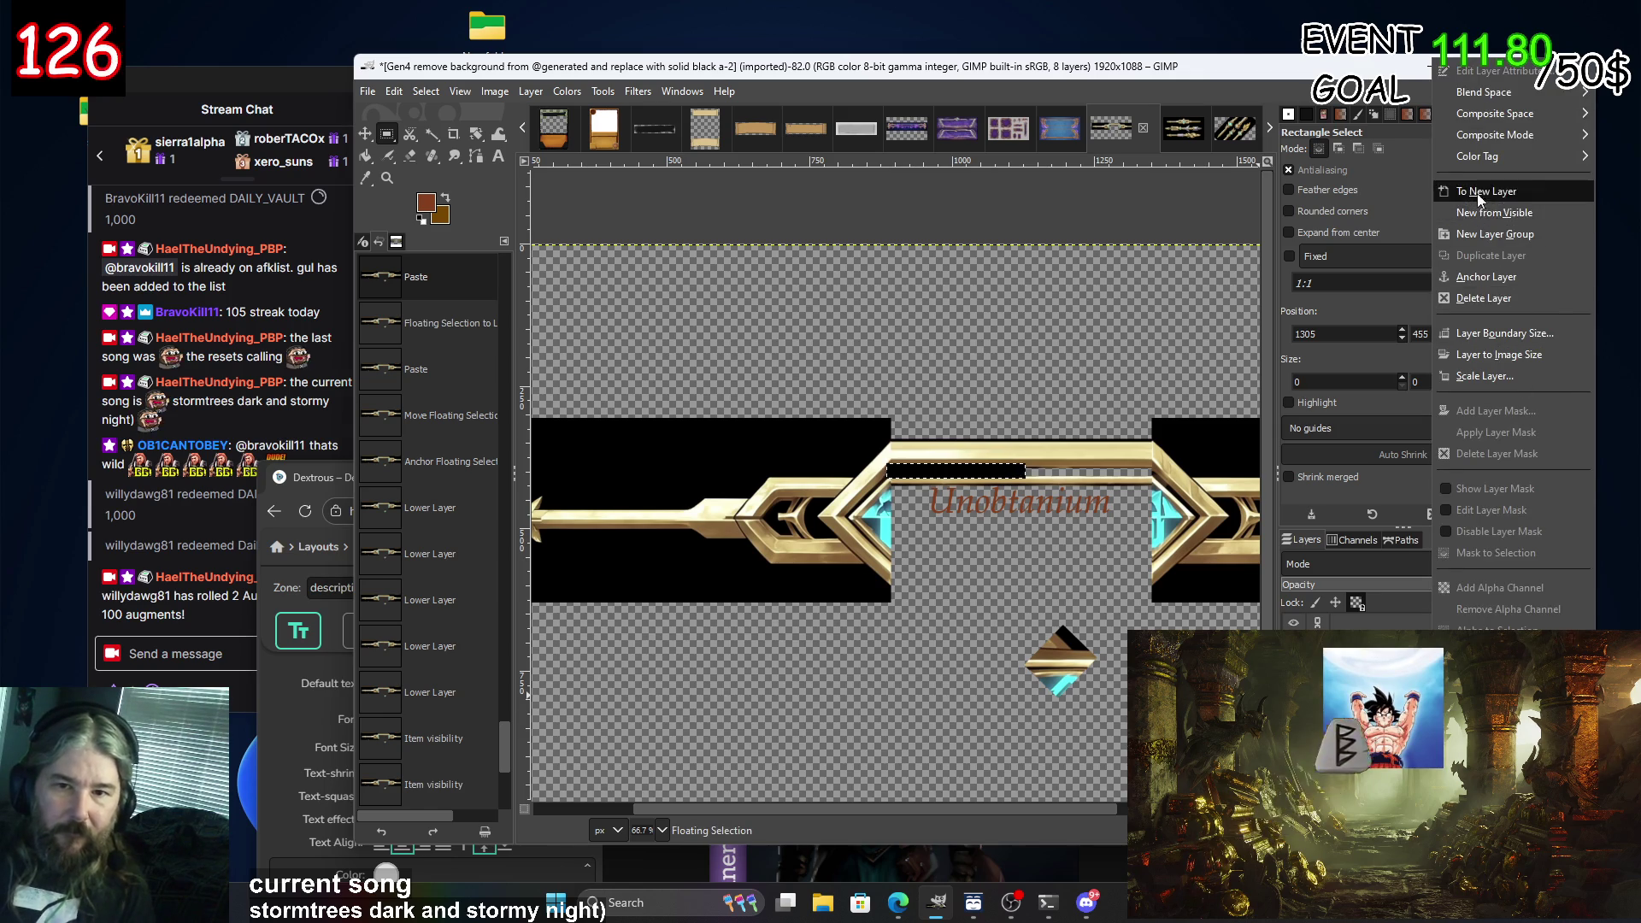
{"action": "key", "text": "Escape"}
{"action": "key", "text": "m"}
{"action": "left_click_drag", "start_coordinate": [936, 470], "coordinate": [1081, 478]}
{"action": "key", "text": "ctrl+z"}
{"action": "key", "text": "ctrl+z"}
{"action": "key", "text": "ctrl+z"}
{"action": "key", "text": "ctrl+z"}
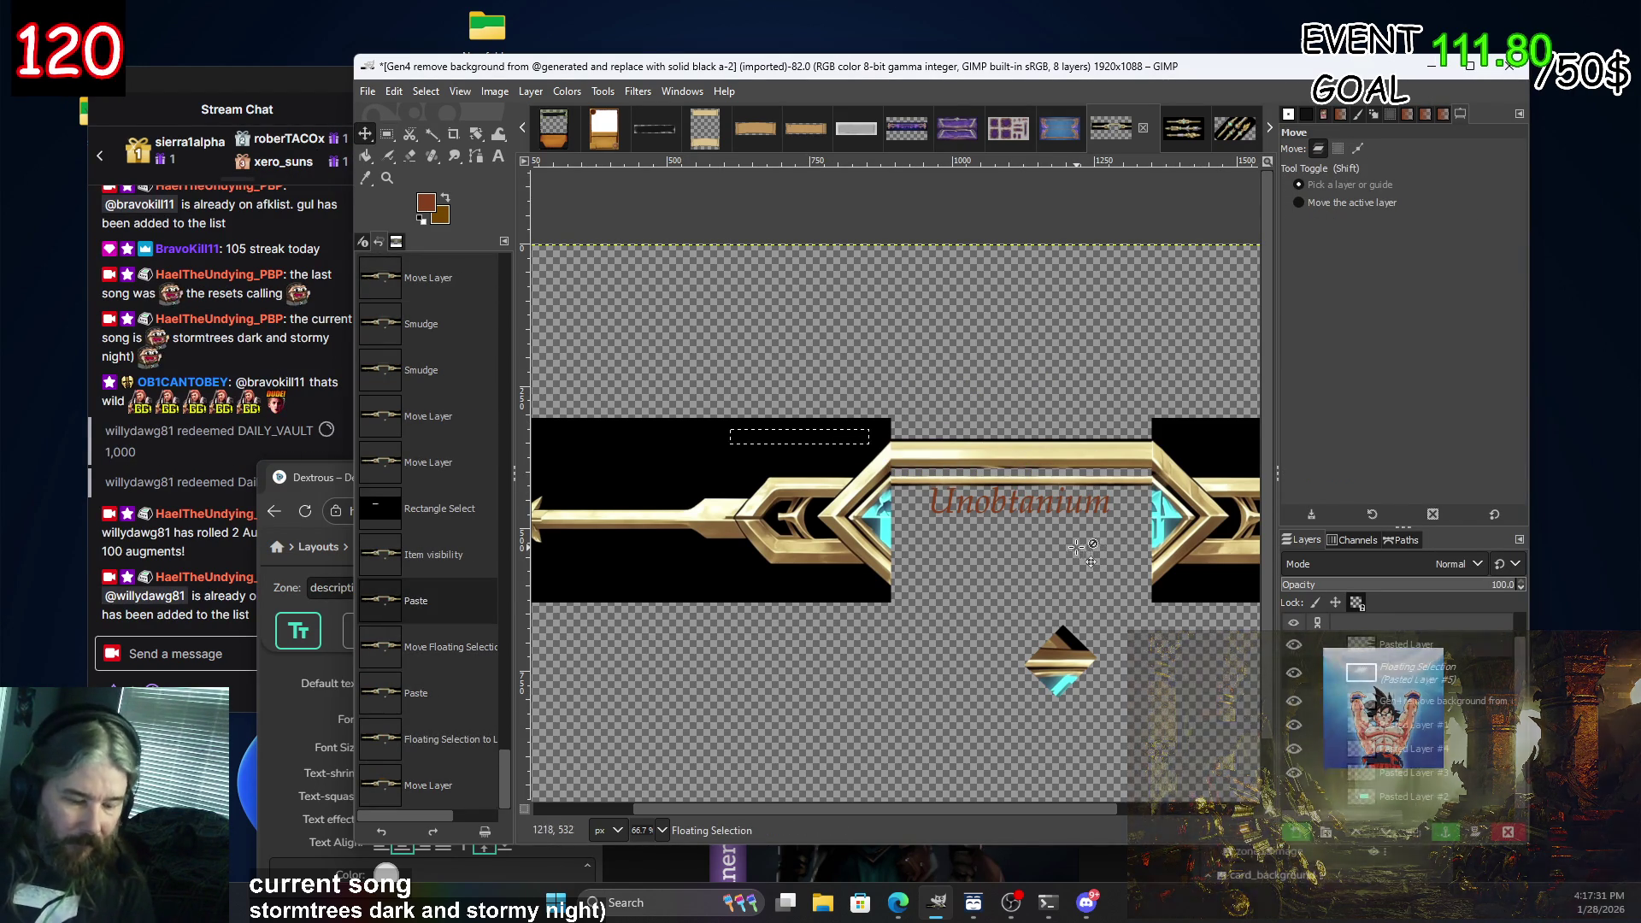
{"action": "mouse_move", "coordinate": [784, 438]}
{"action": "left_mouse_down"}
{"action": "mouse_move", "coordinate": [952, 487]}
{"action": "mouse_move", "coordinate": [943, 473]}
{"action": "left_mouse_up"}
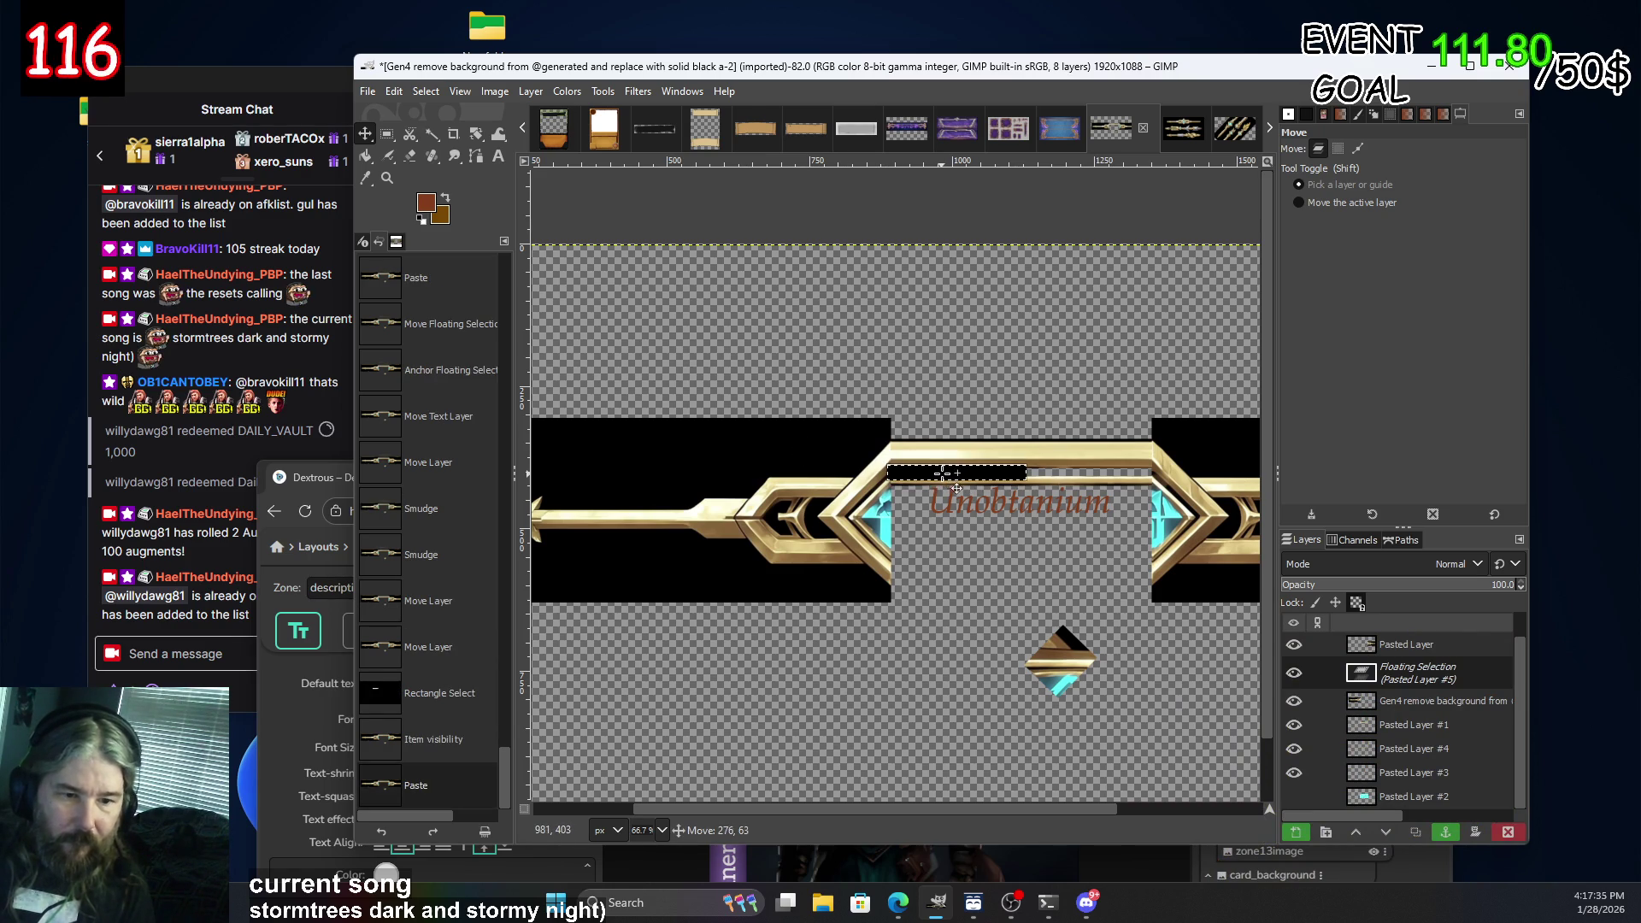
Step: Make the strip its own layer, paste another copy further right, and anchor it onto Pasted Layer #5
{"action": "right_click", "coordinate": [1414, 672]}
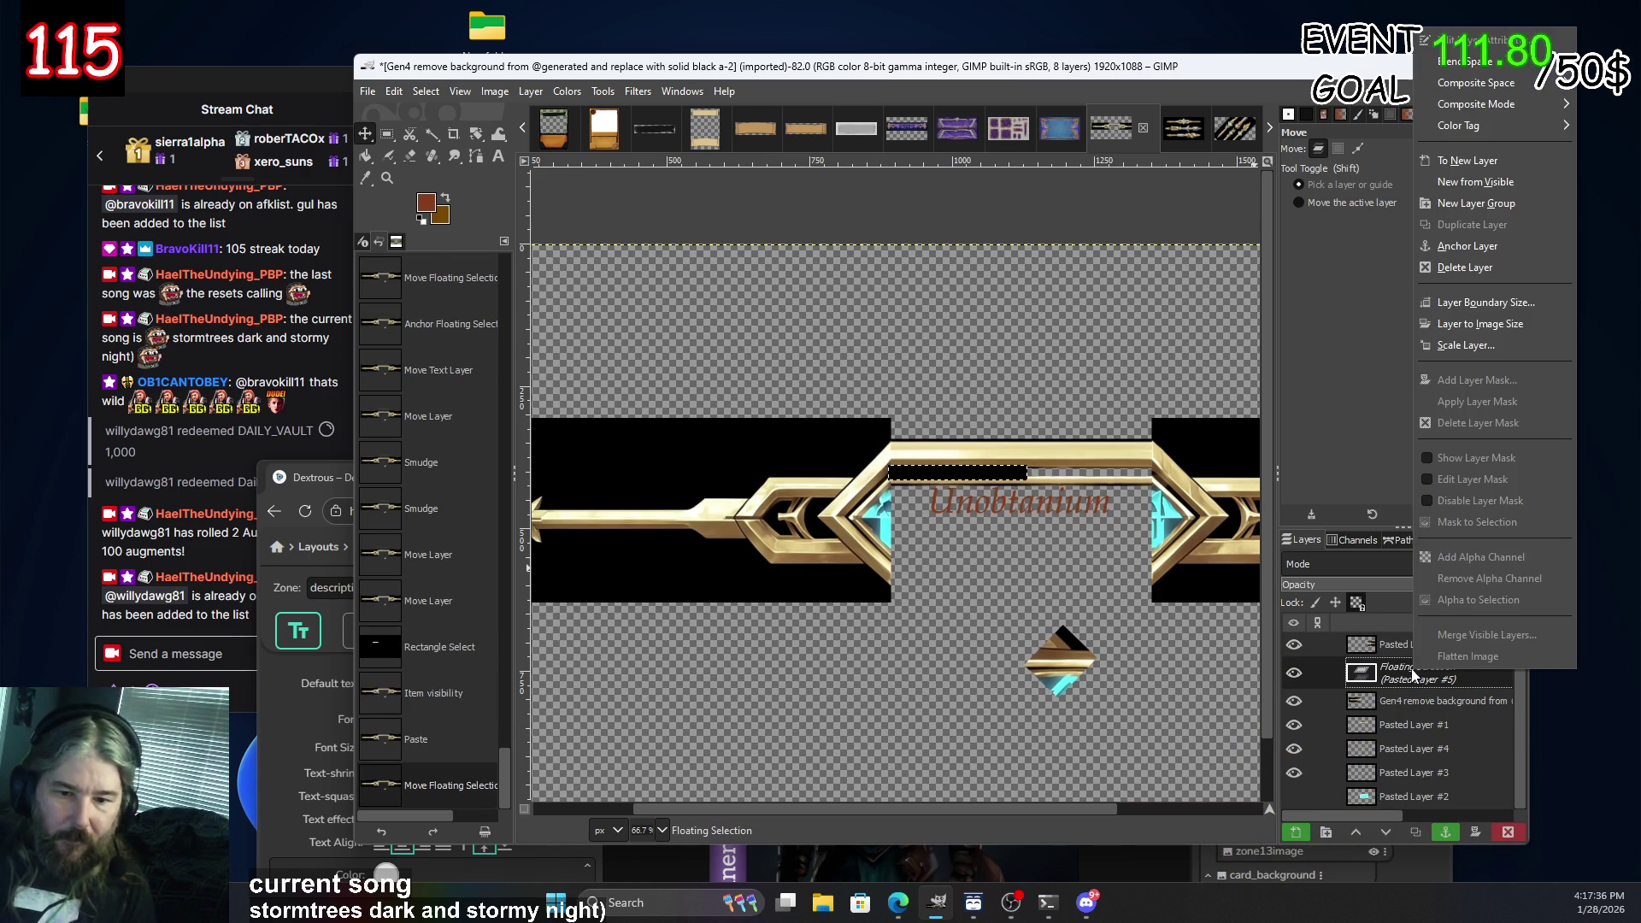
{"action": "left_click", "coordinate": [1467, 161]}
{"action": "key", "text": "ctrl+v"}
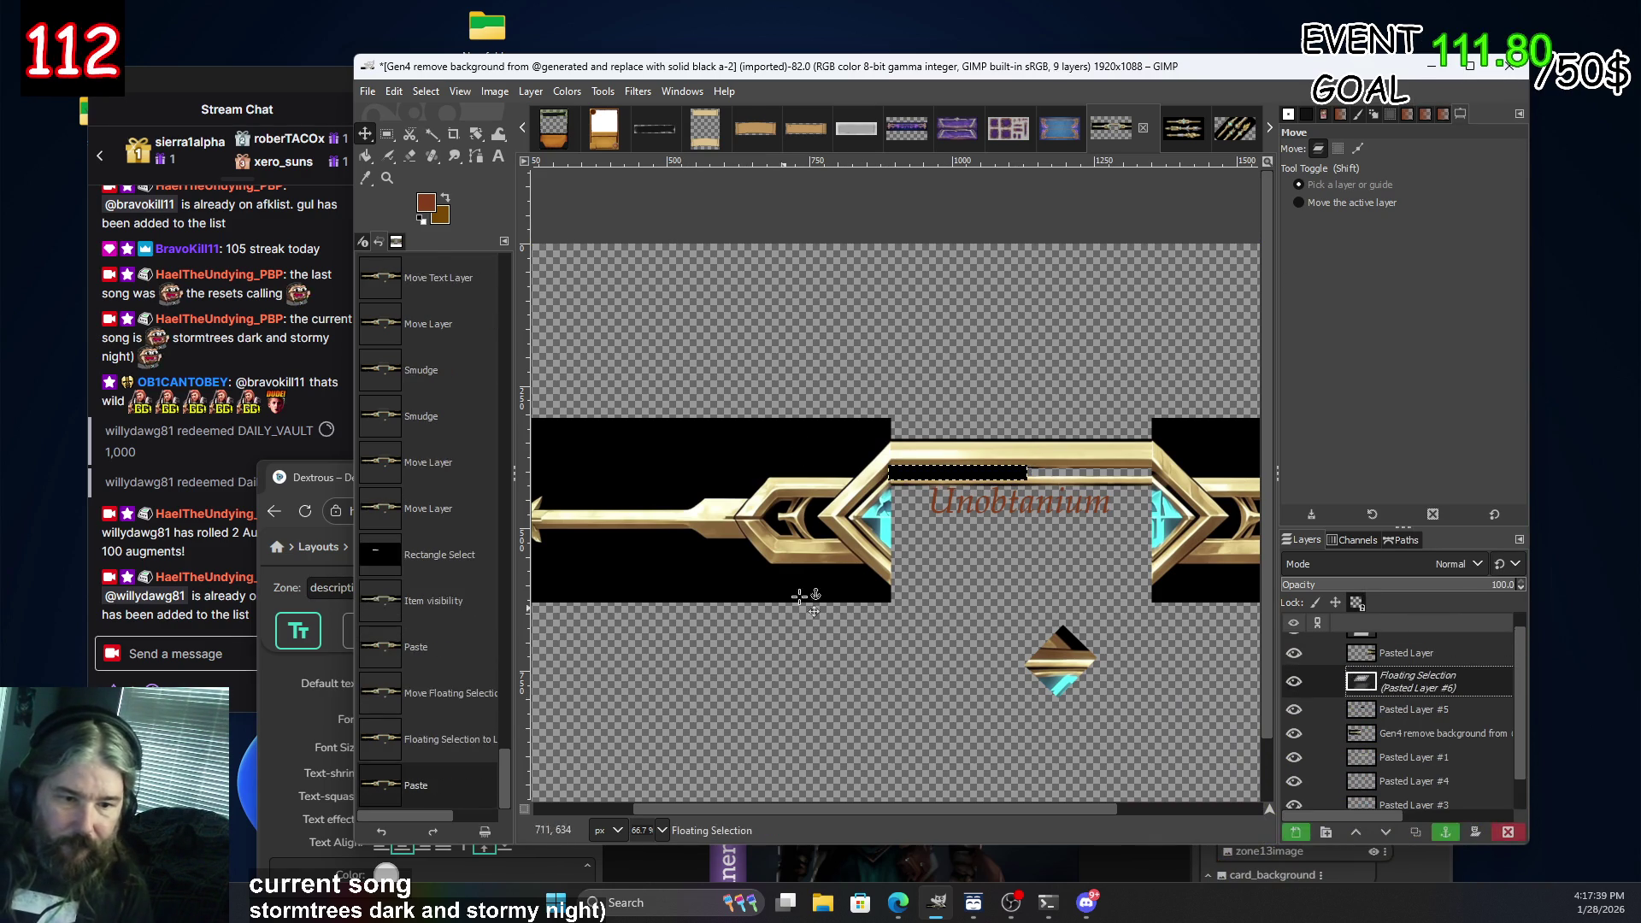
{"action": "left_click_drag", "start_coordinate": [995, 470], "coordinate": [1127, 473]}
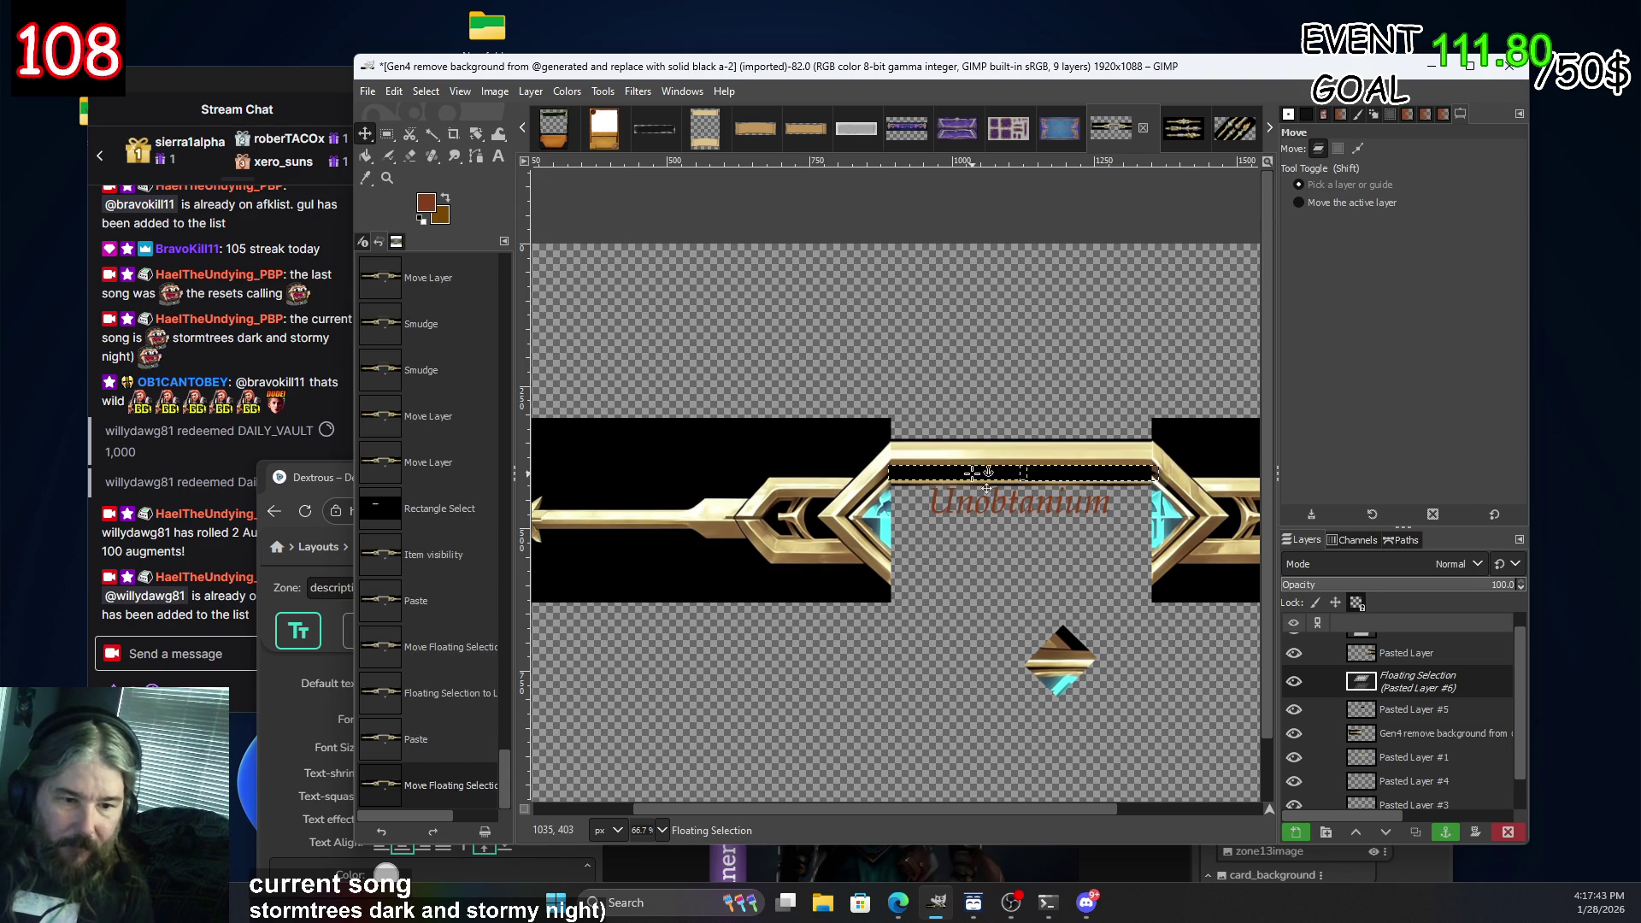
{"action": "left_click", "coordinate": [1445, 831]}
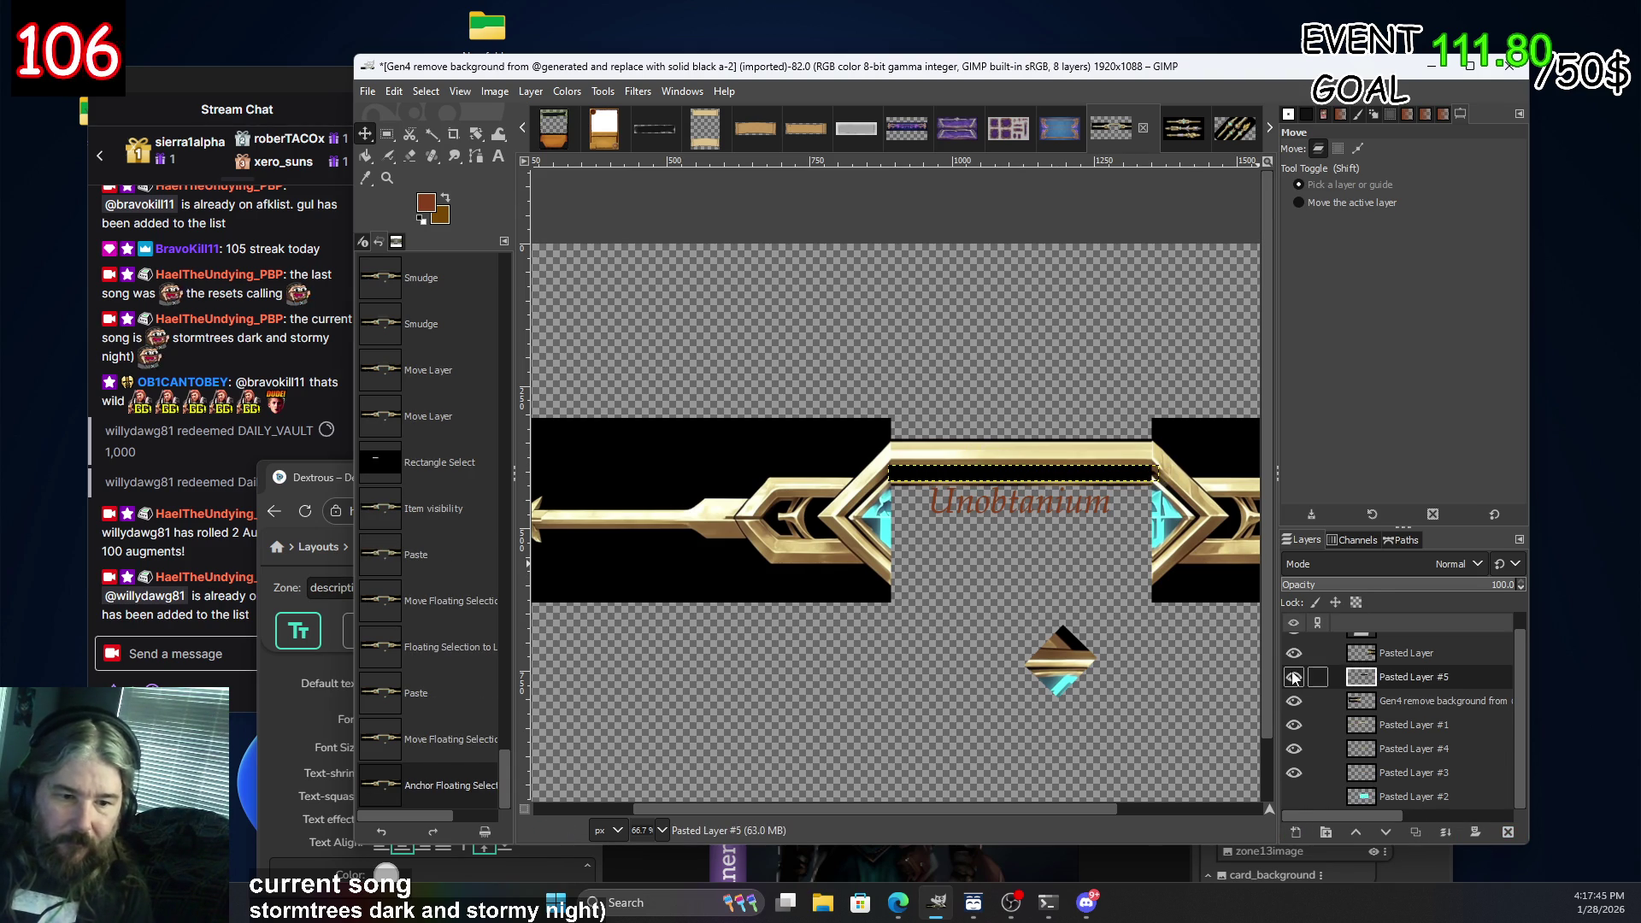
Step: Lower Pasted Layer #5 to the bottom of the layer stack
{"action": "left_click", "coordinate": [1386, 830]}
{"action": "left_click", "coordinate": [1388, 829]}
{"action": "left_click", "coordinate": [1388, 829]}
{"action": "left_click", "coordinate": [1387, 829]}
{"action": "left_click", "coordinate": [1387, 828]}
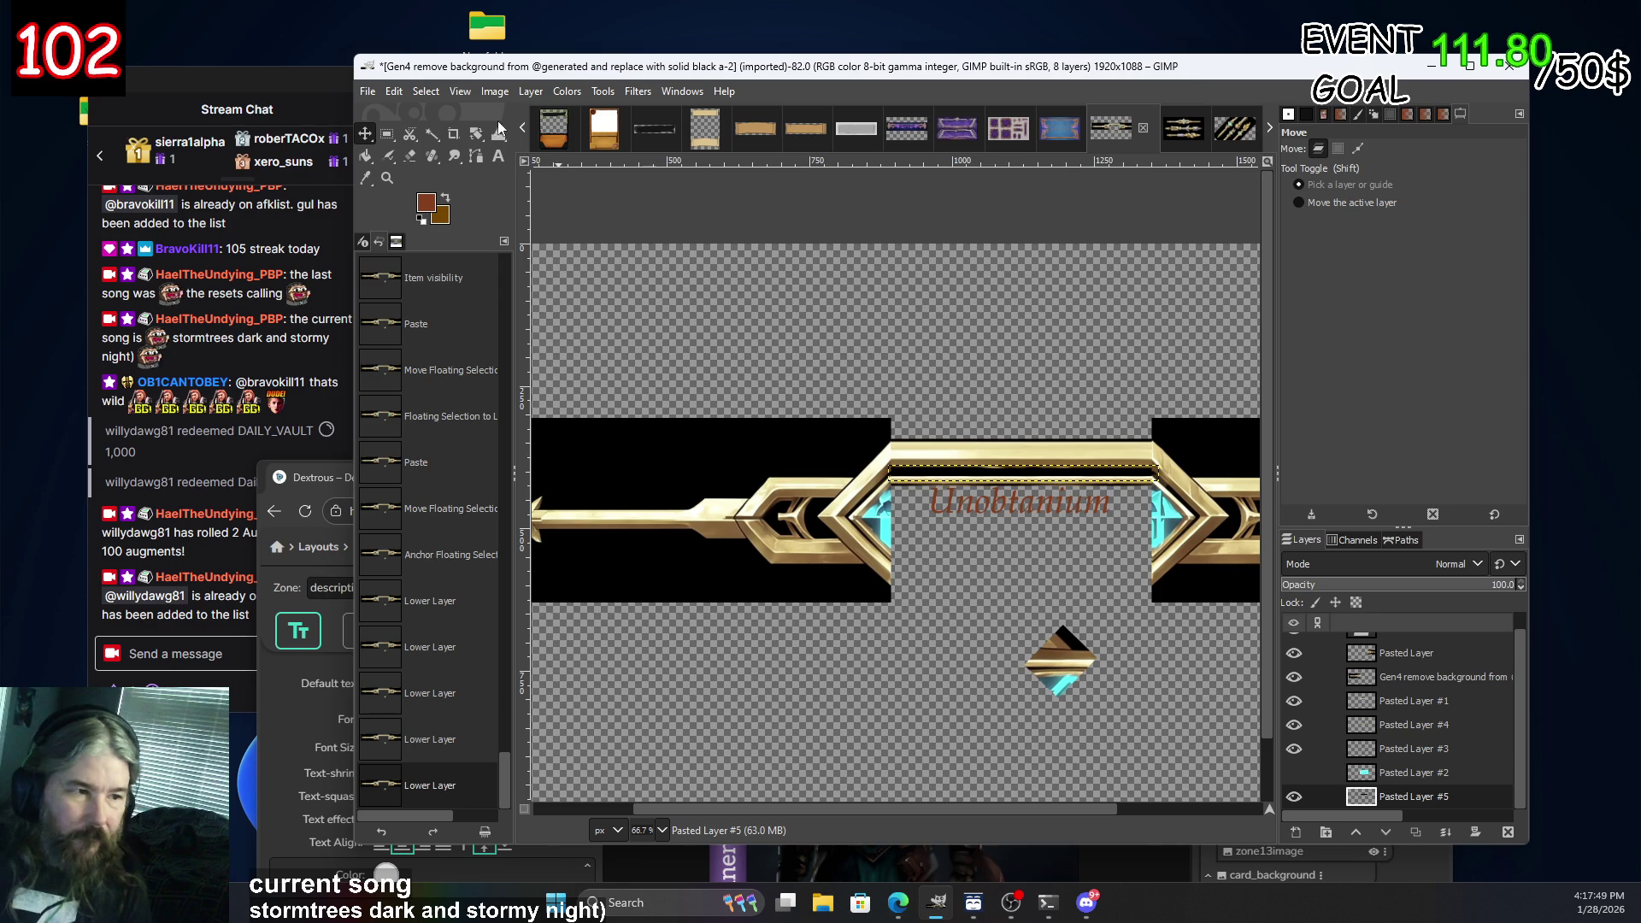
Step: Make Pasted Layer #1 active and pan along the Unobtanium banner to its left joint
{"action": "left_click", "coordinate": [387, 135]}
{"action": "scroll", "coordinate": [1068, 526], "scroll_direction": "up", "scroll_amount": 4, "text": "ctrl"}
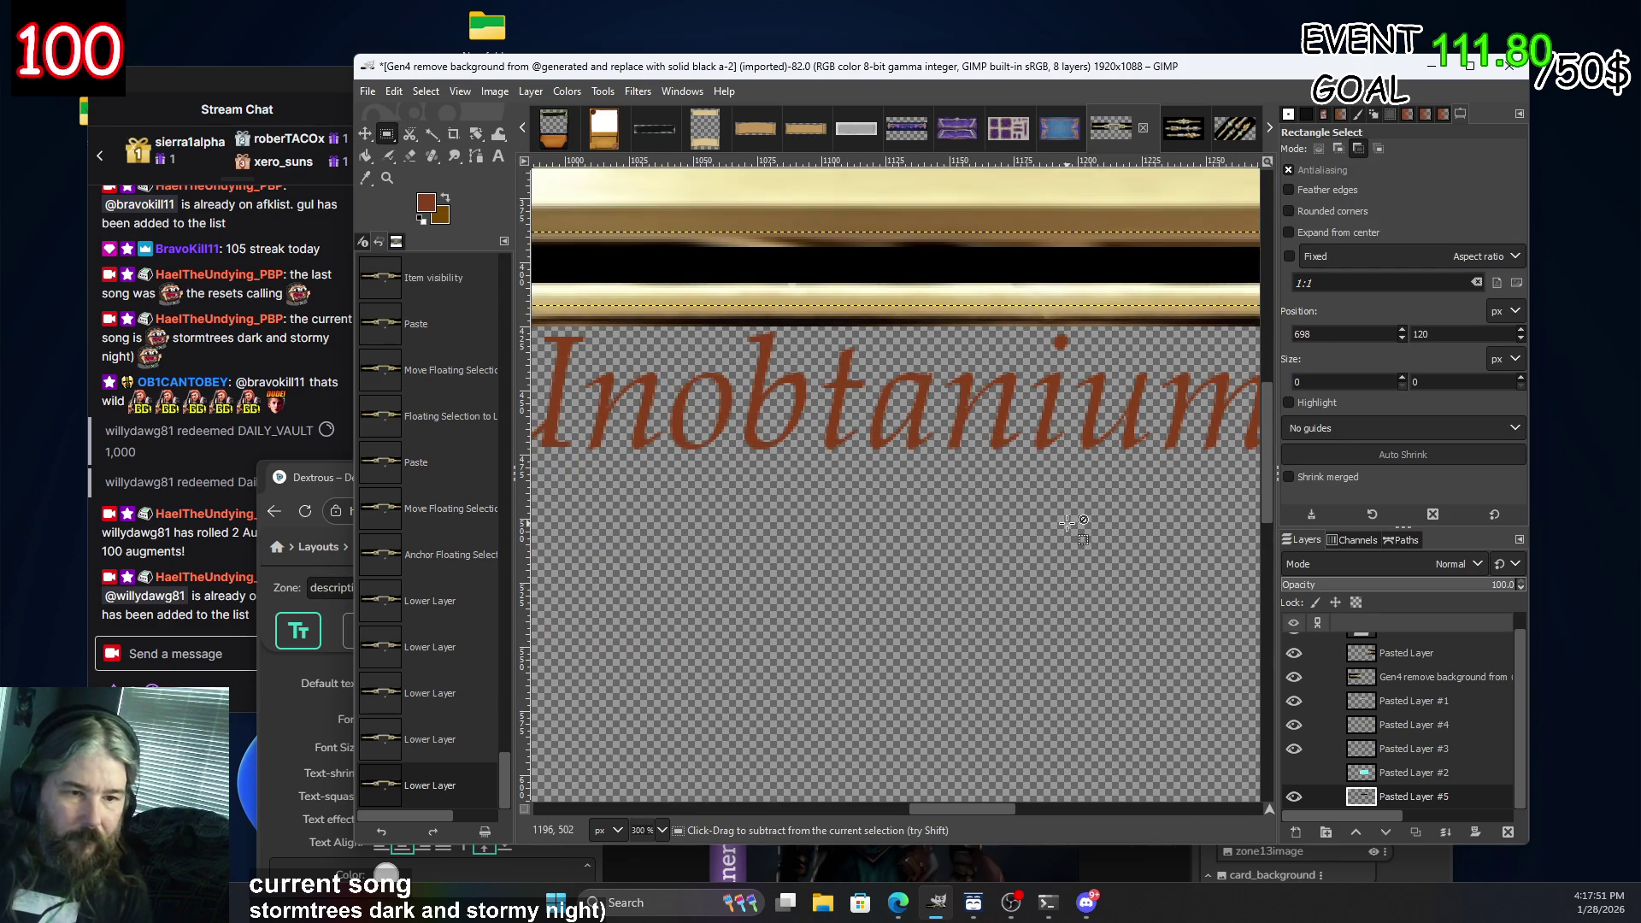
{"action": "left_click", "coordinate": [1430, 702]}
{"action": "scroll", "coordinate": [836, 597], "scroll_direction": "down", "scroll_amount": 1, "text": "ctrl"}
{"action": "scroll", "coordinate": [836, 598], "scroll_direction": "down", "scroll_amount": 1, "text": "ctrl"}
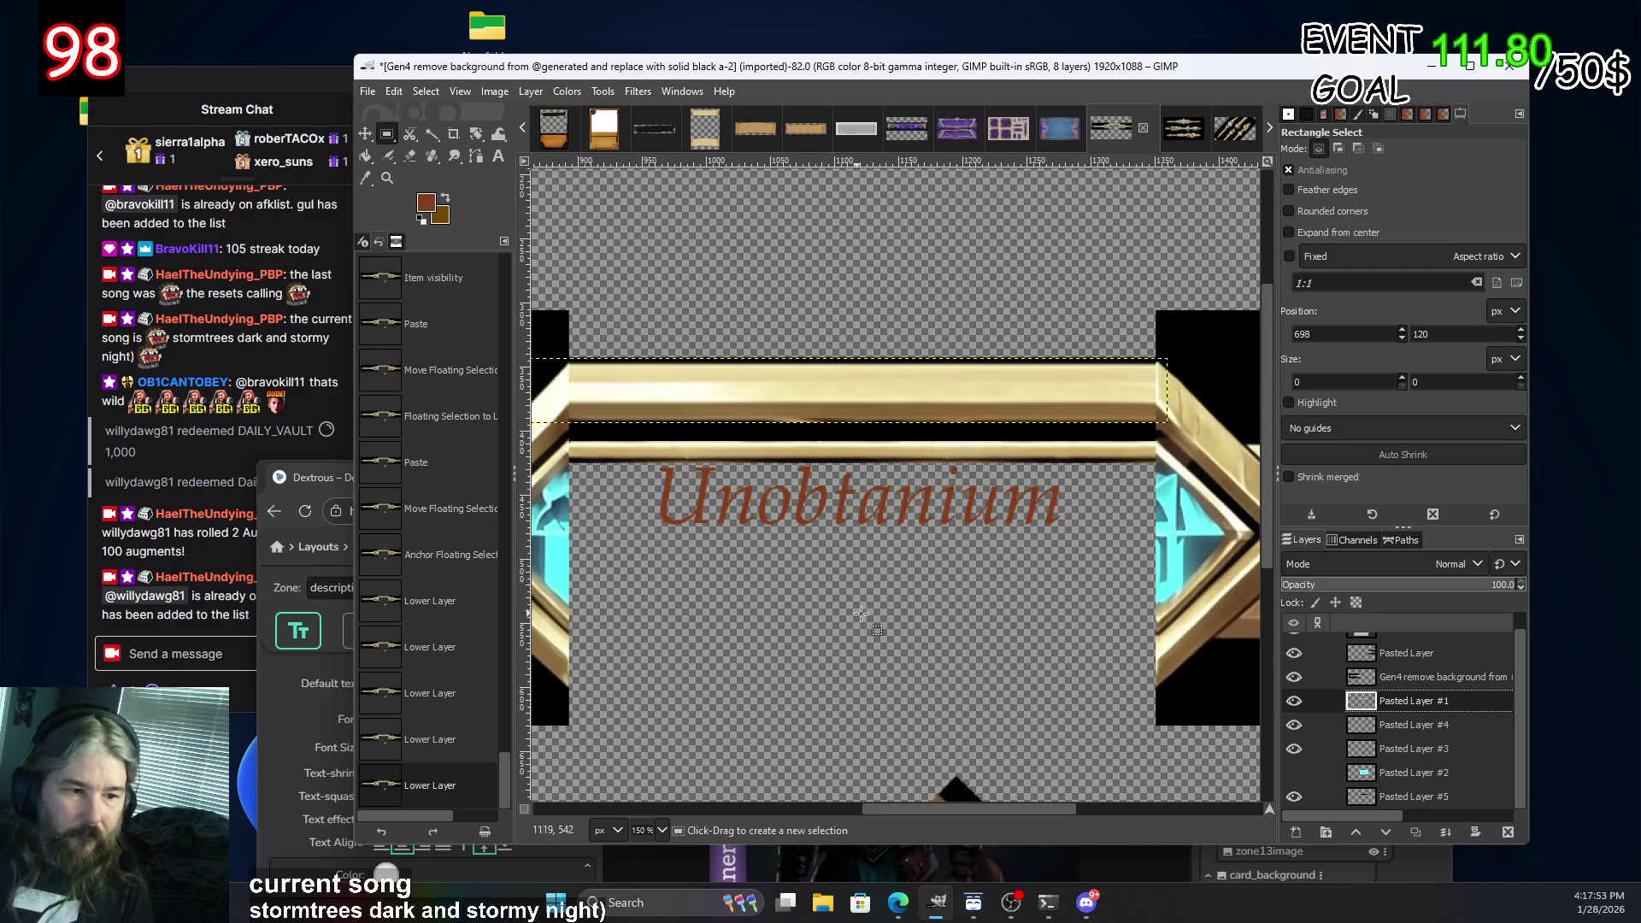
{"action": "left_click_drag", "start_coordinate": [836, 597], "coordinate": [1014, 608]}
{"action": "left_click_drag", "start_coordinate": [784, 477], "coordinate": [880, 478]}
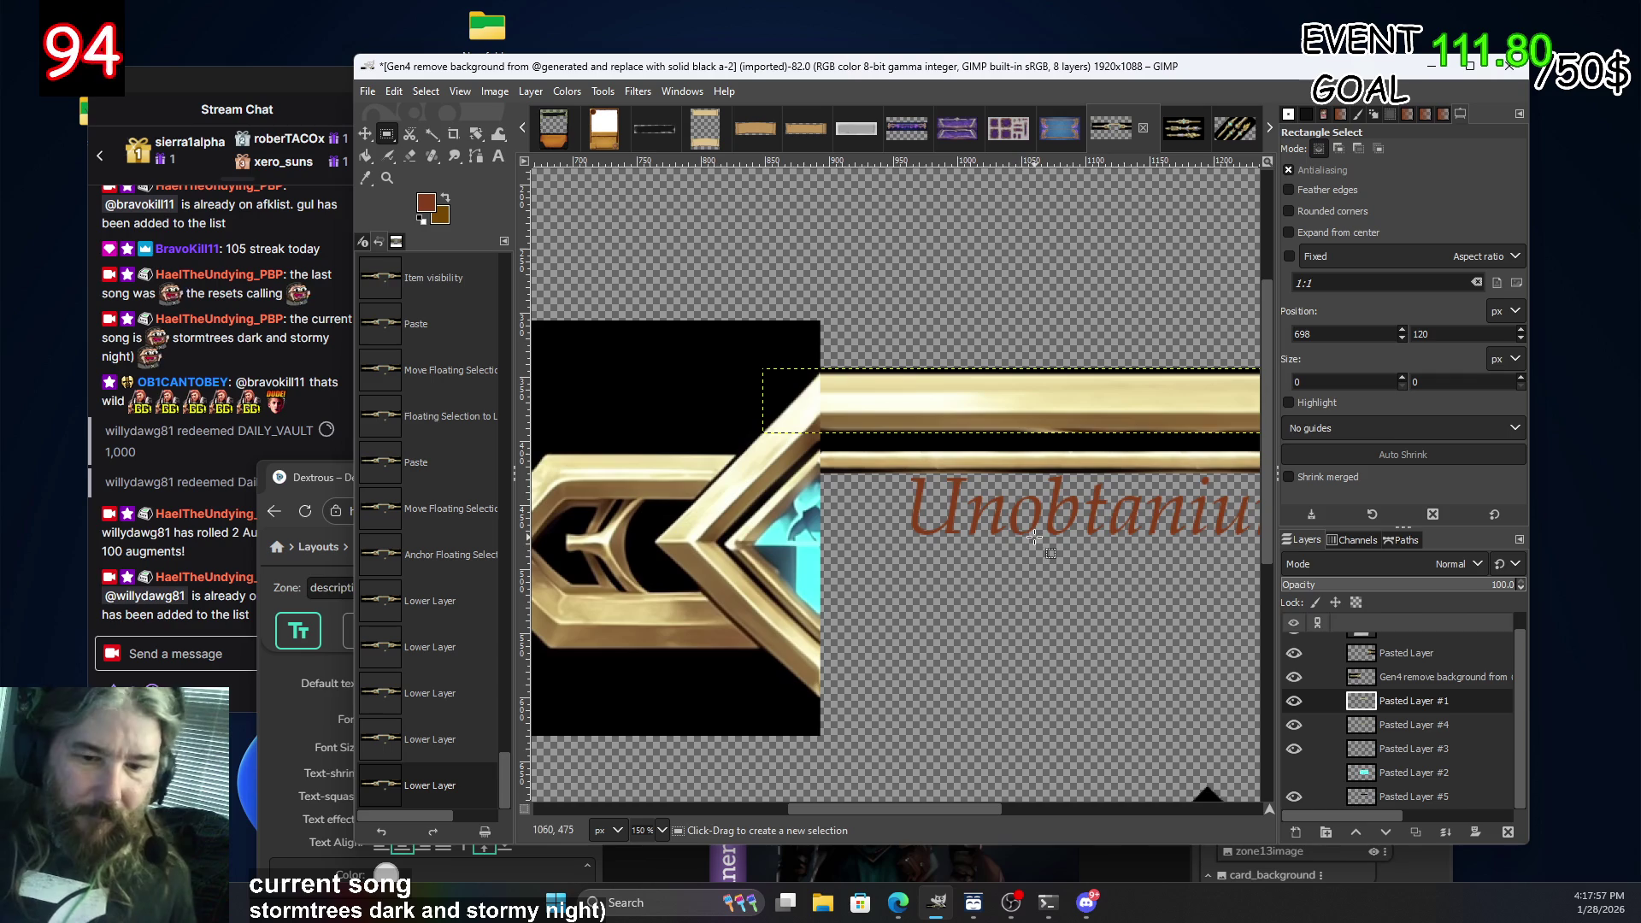
Step: Show the cyan Pasted Layer #2 and lower it to the bottom of the layer stack
{"action": "left_click", "coordinate": [1294, 773]}
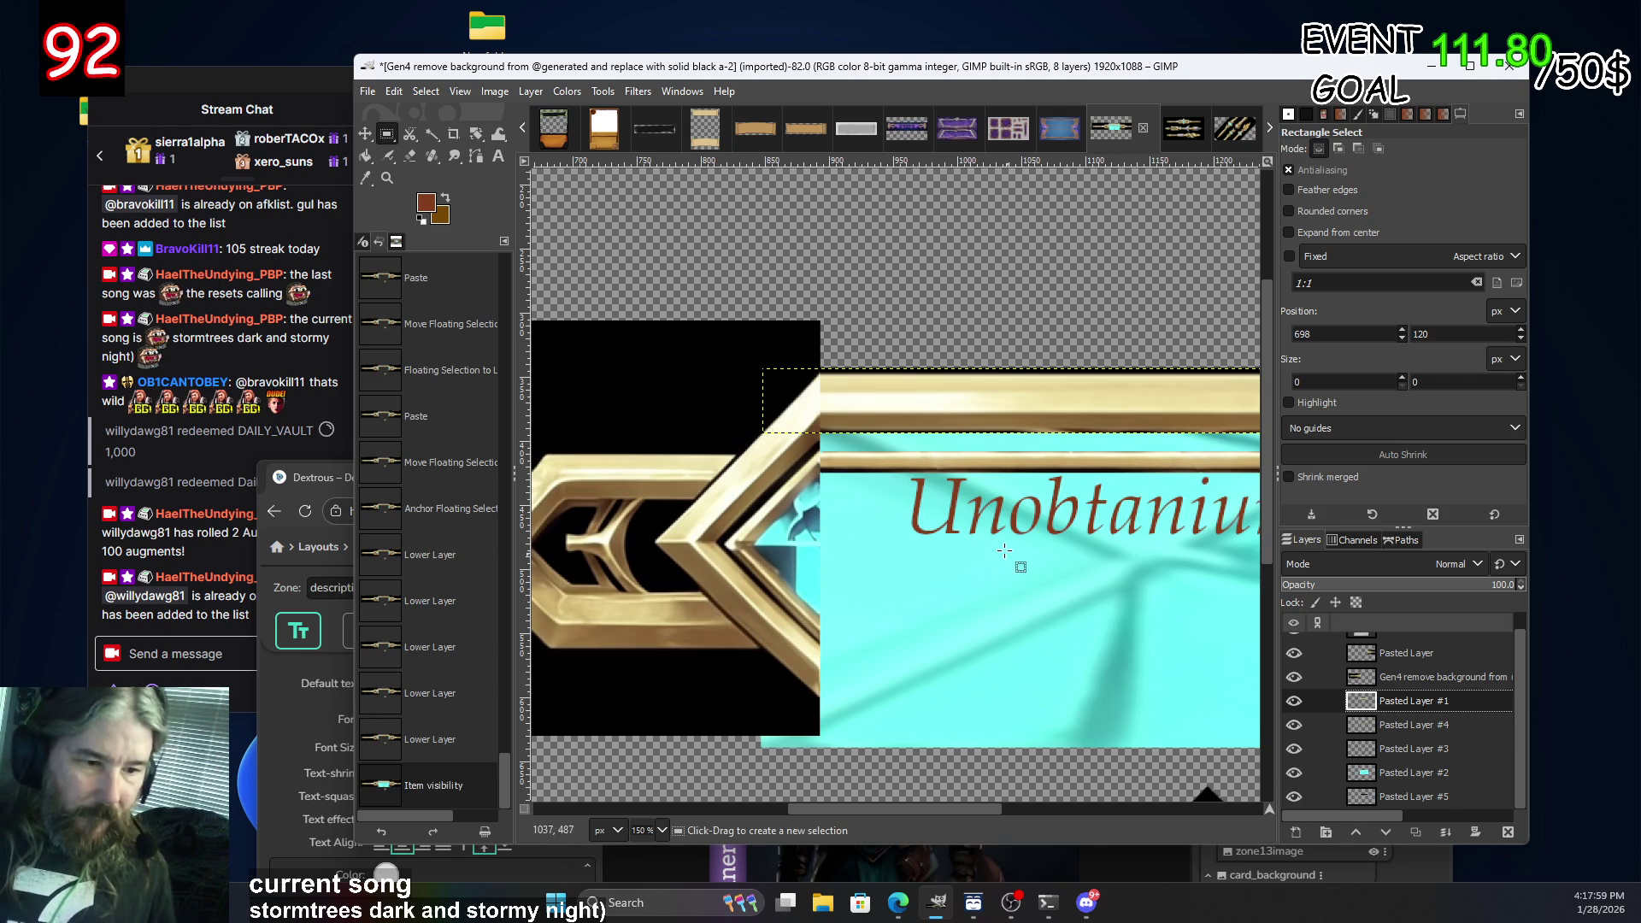
{"action": "left_click", "coordinate": [1406, 773]}
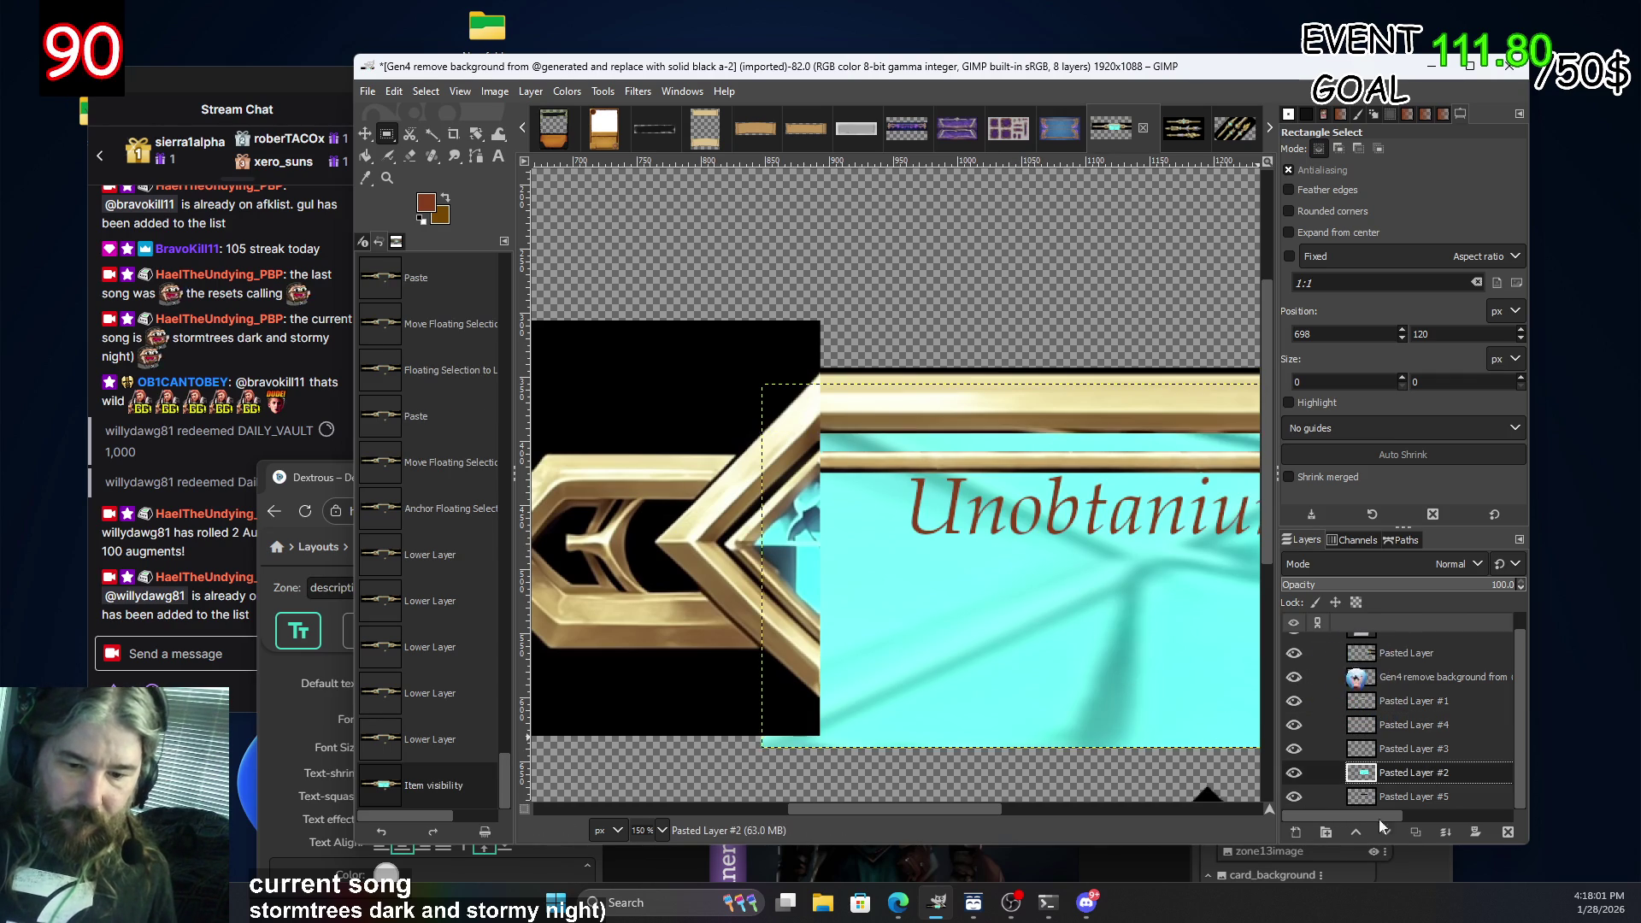
{"action": "left_click", "coordinate": [1384, 832]}
{"action": "key", "text": "1"}
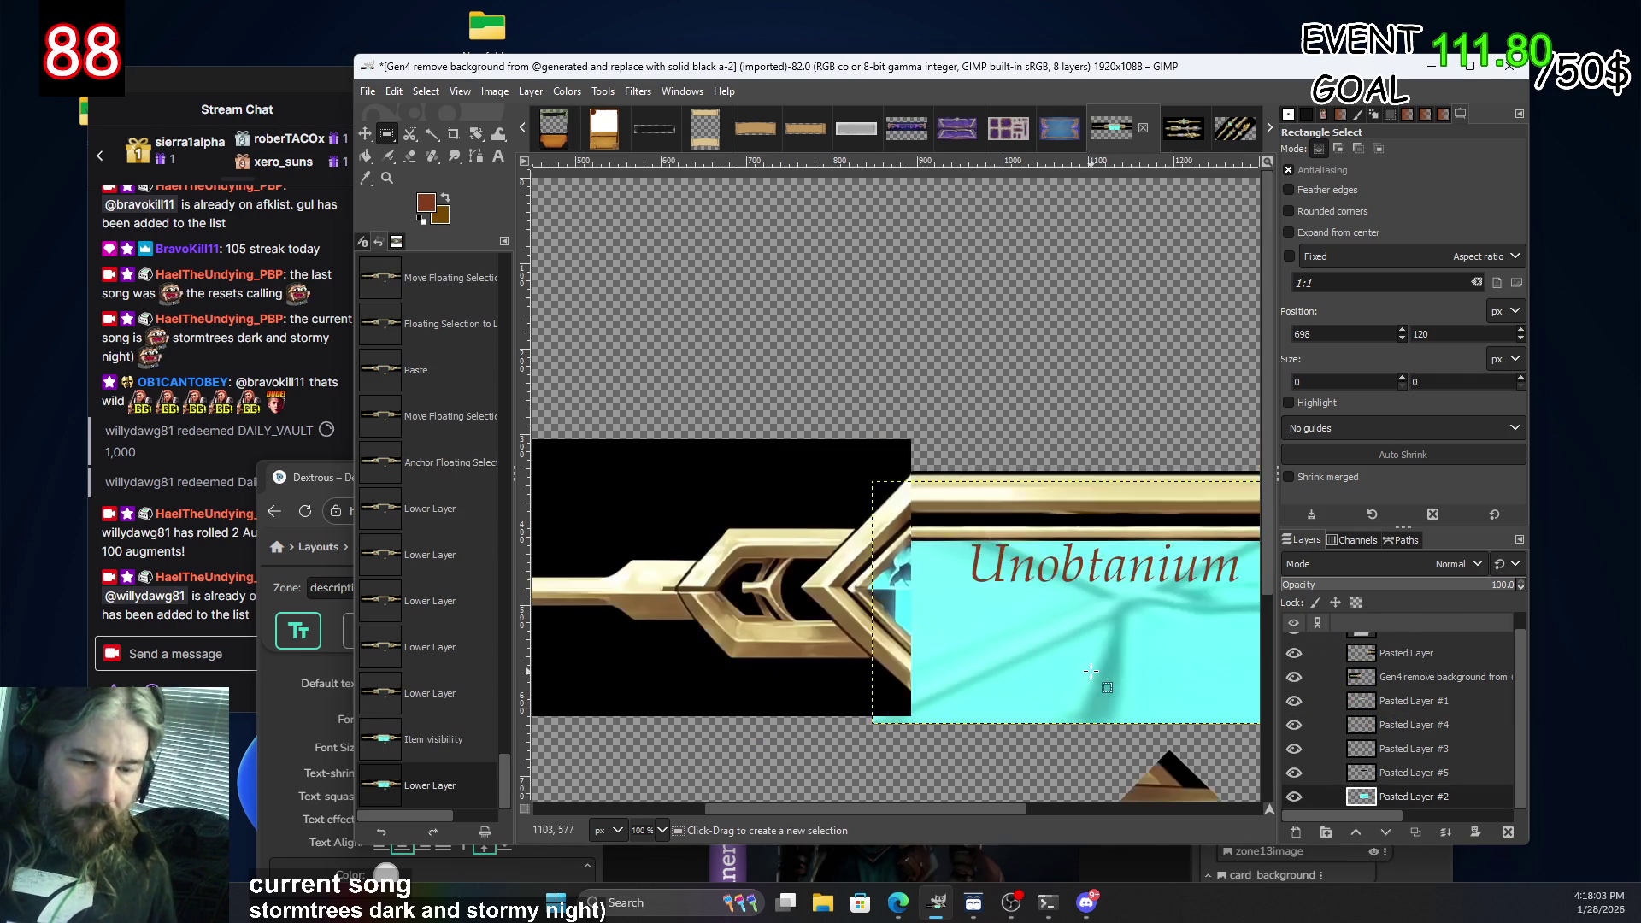
{"action": "scroll", "coordinate": [1100, 667], "scroll_direction": "right", "scroll_amount": 3}
{"action": "scroll", "coordinate": [963, 629], "scroll_direction": "down", "scroll_amount": 1}
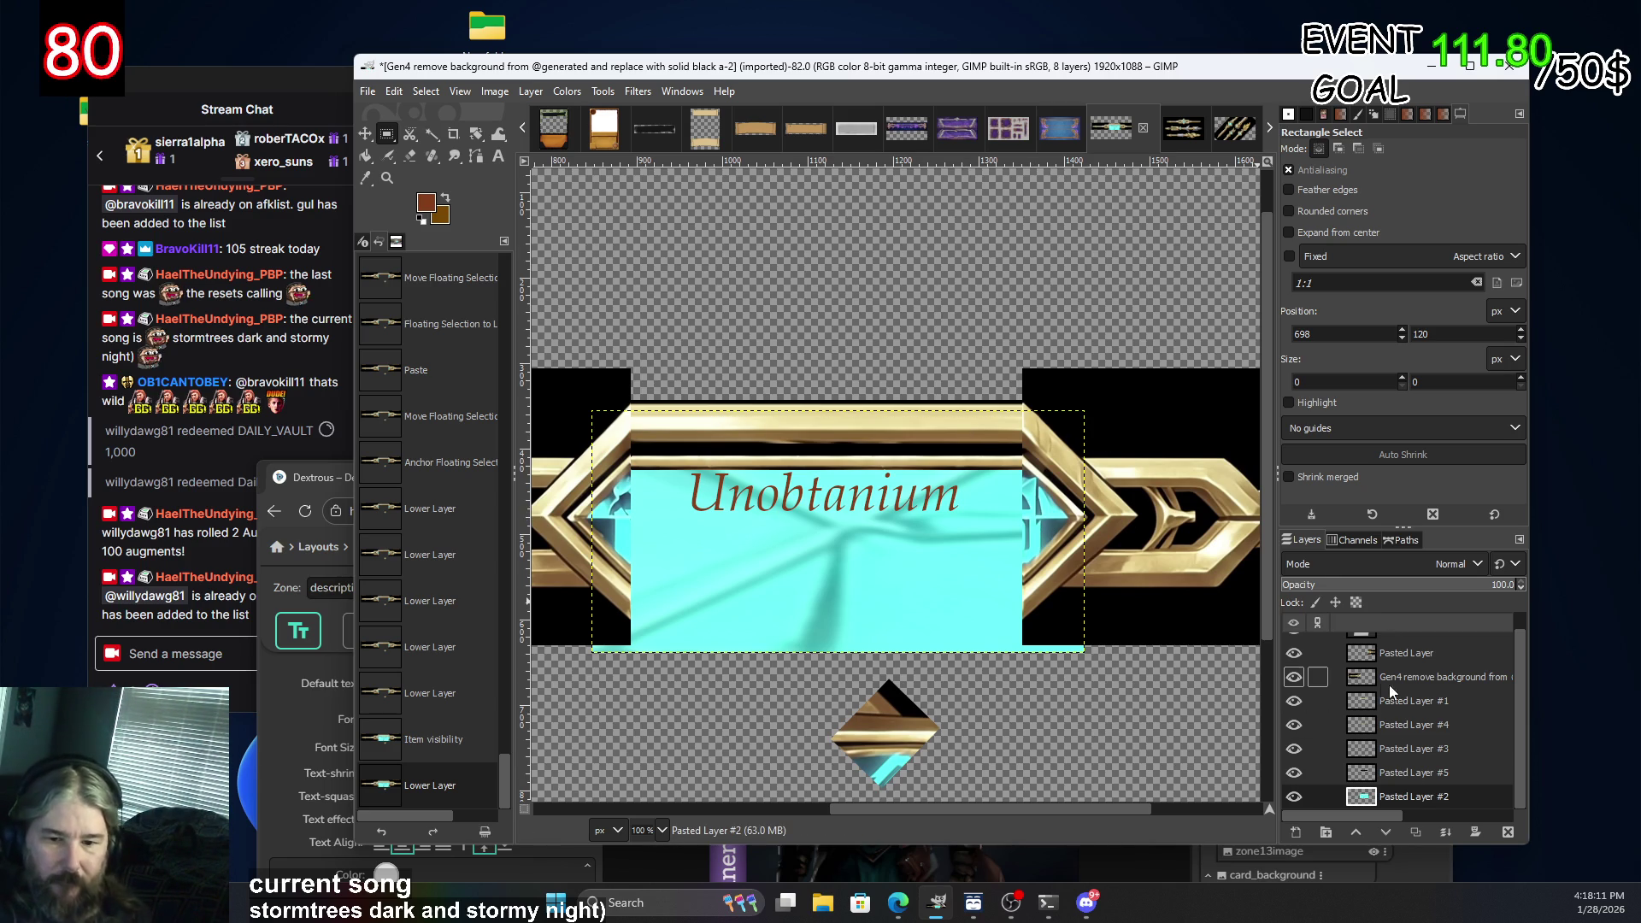
Step: Make Pasted Layer #4 active and pick the gold bar layer with the Move tool
{"action": "left_click", "coordinate": [1414, 728]}
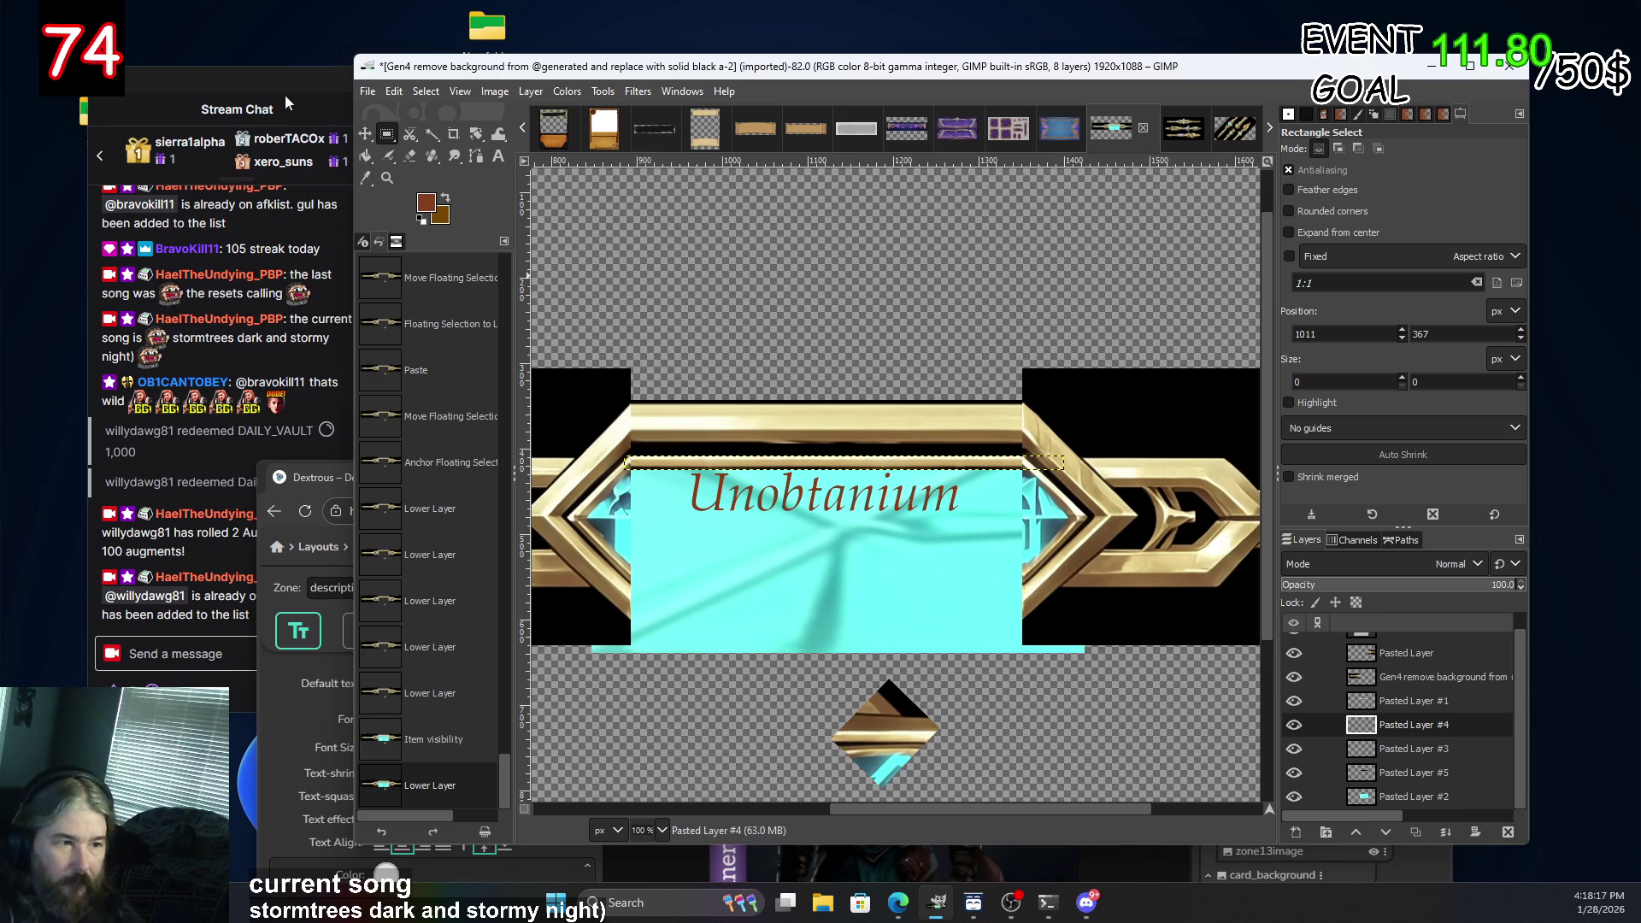
{"action": "left_click", "coordinate": [364, 134]}
{"action": "left_click", "coordinate": [851, 427]}
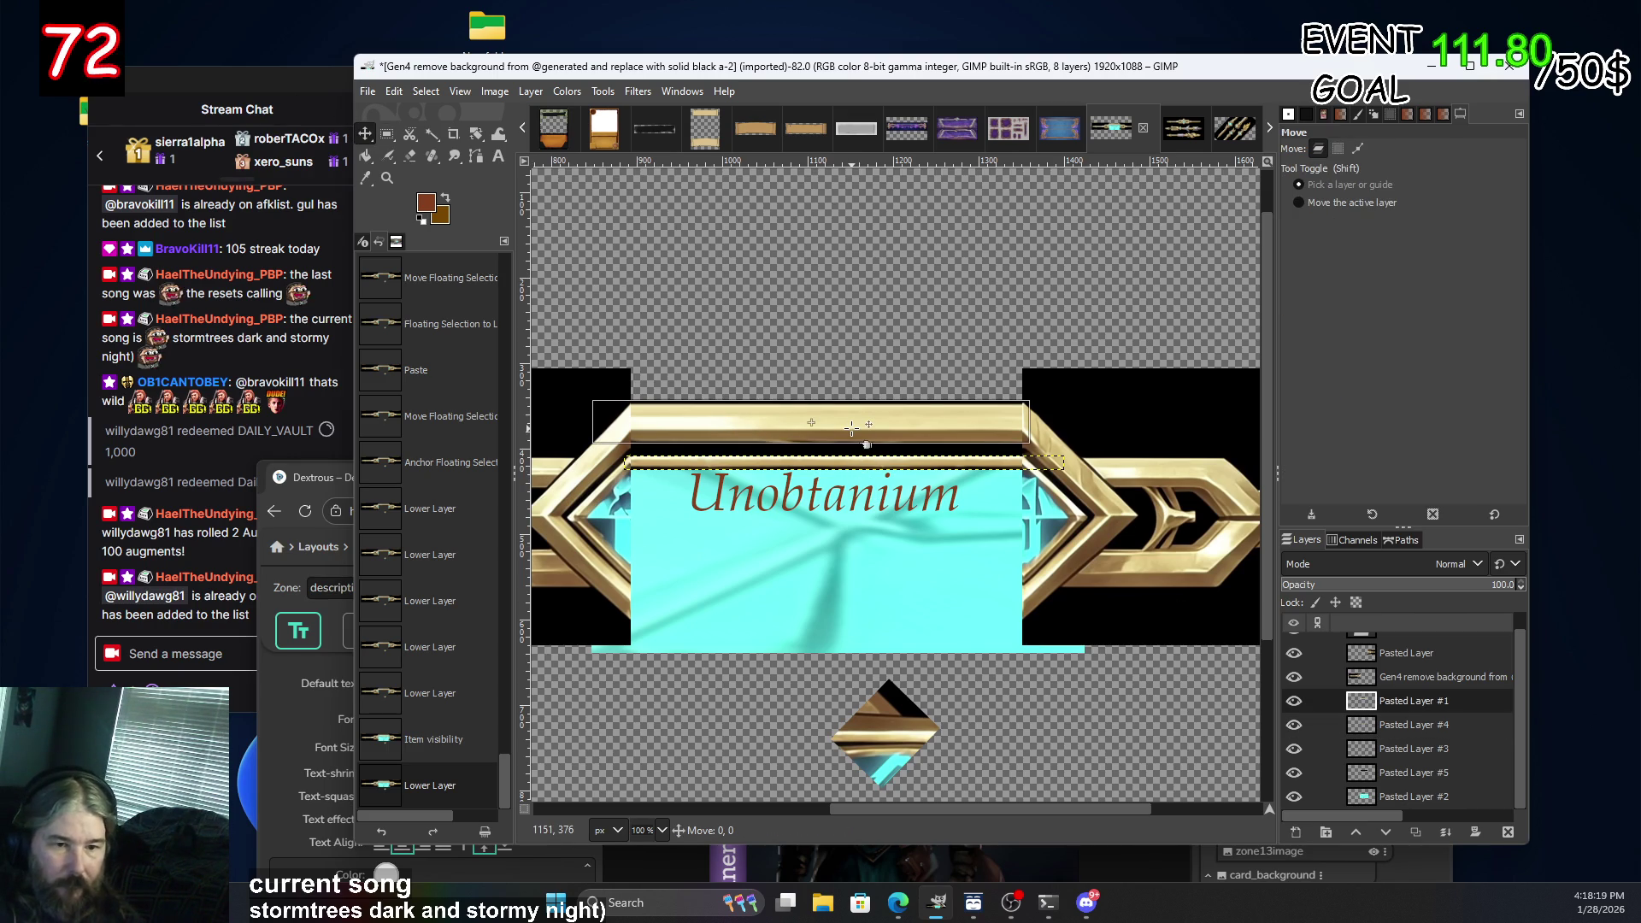
Step: Nudge the gold bar layer down 4 px on the canvas
{"action": "left_click_drag", "start_coordinate": [851, 427], "coordinate": [851, 433]}
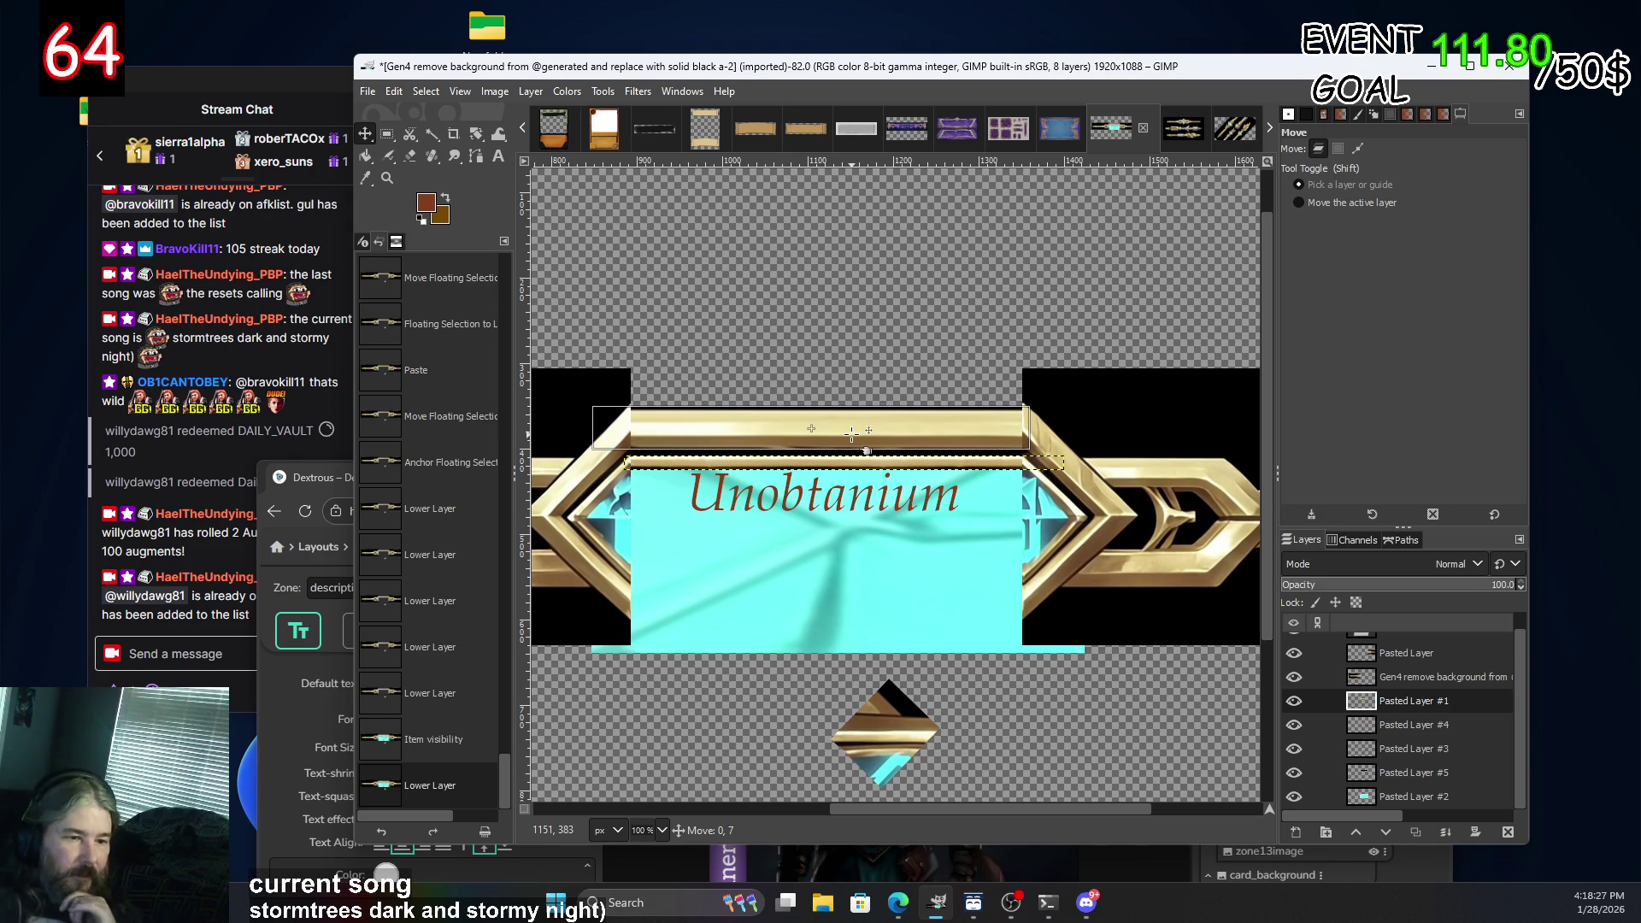
{"action": "right_click", "coordinate": [854, 437]}
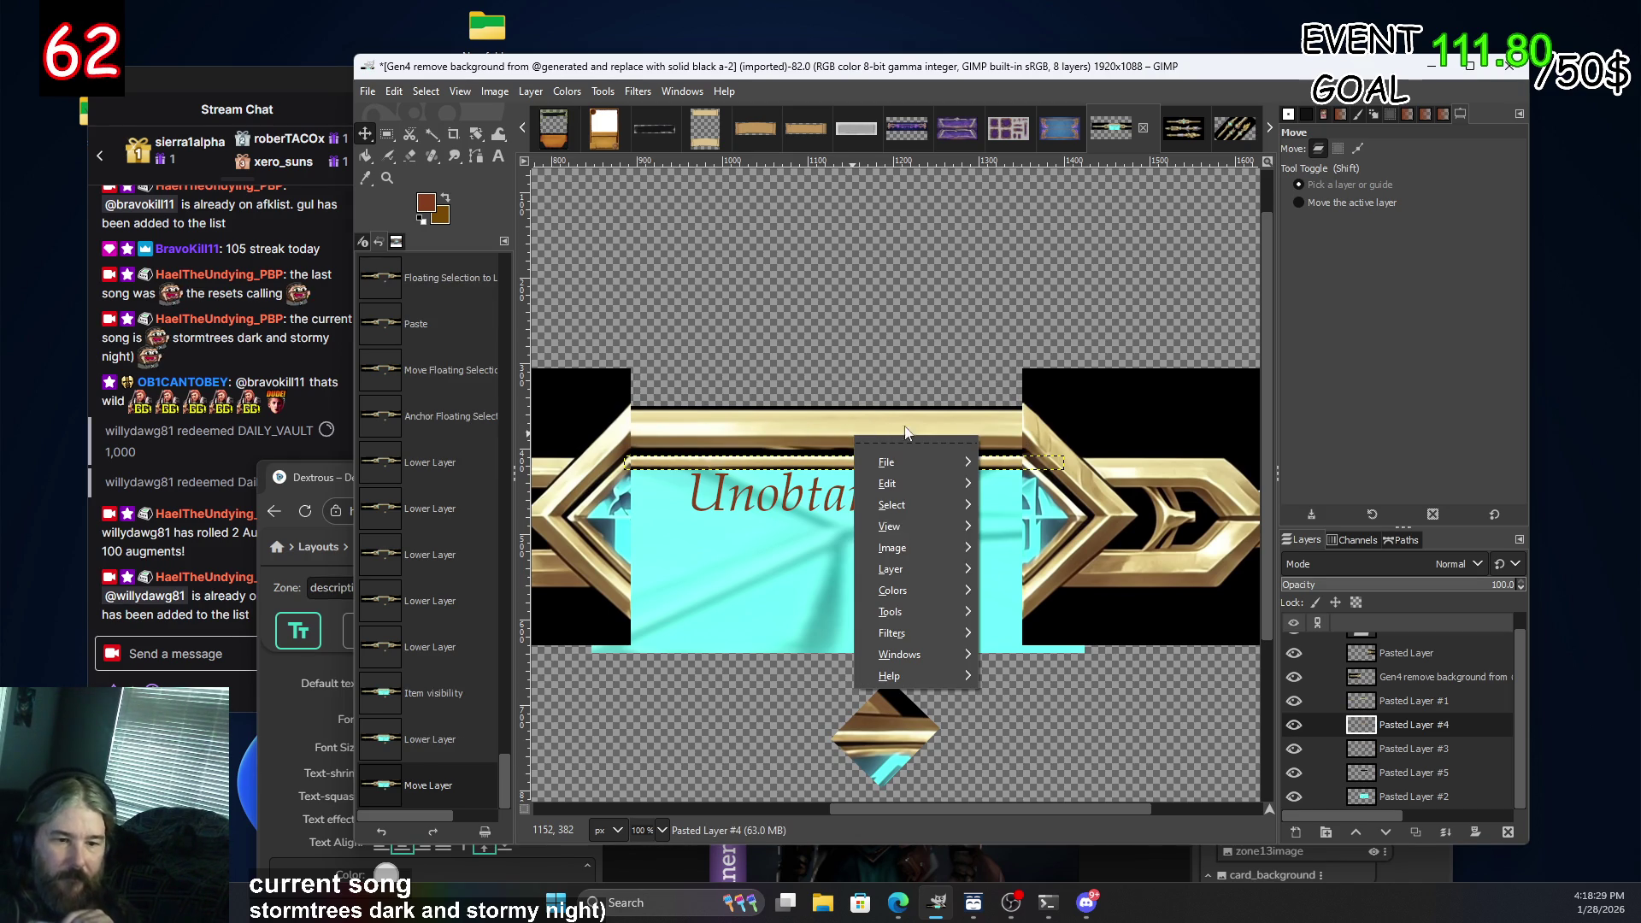
{"action": "left_click", "coordinate": [763, 403]}
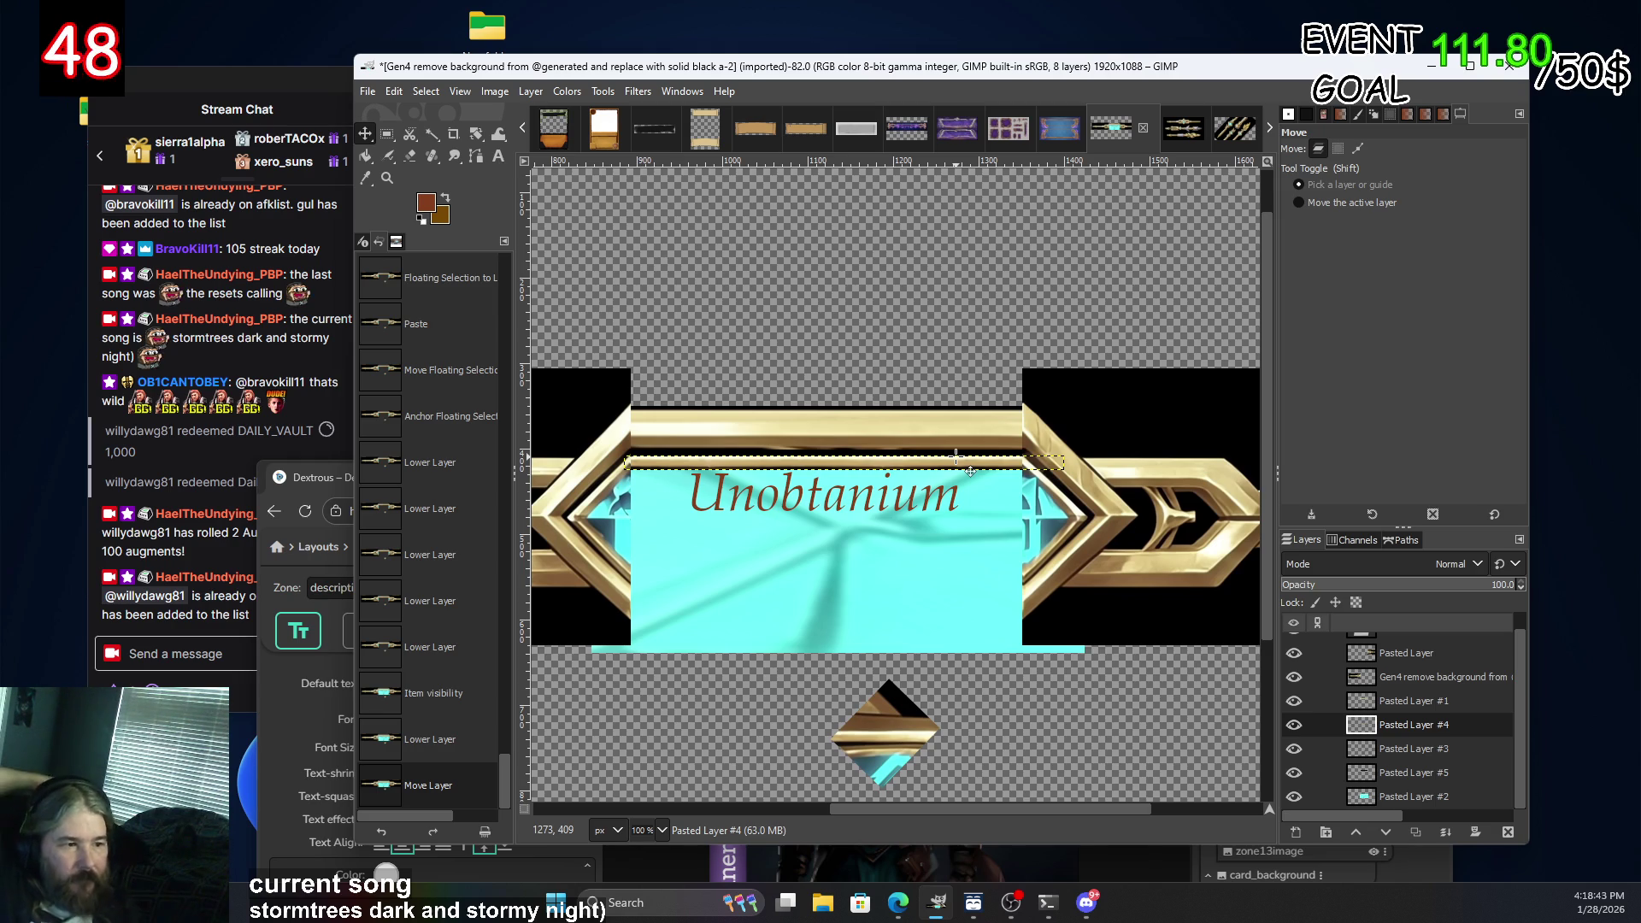
{"action": "scroll", "coordinate": [266, 402], "scroll_direction": "up", "scroll_amount": 2}
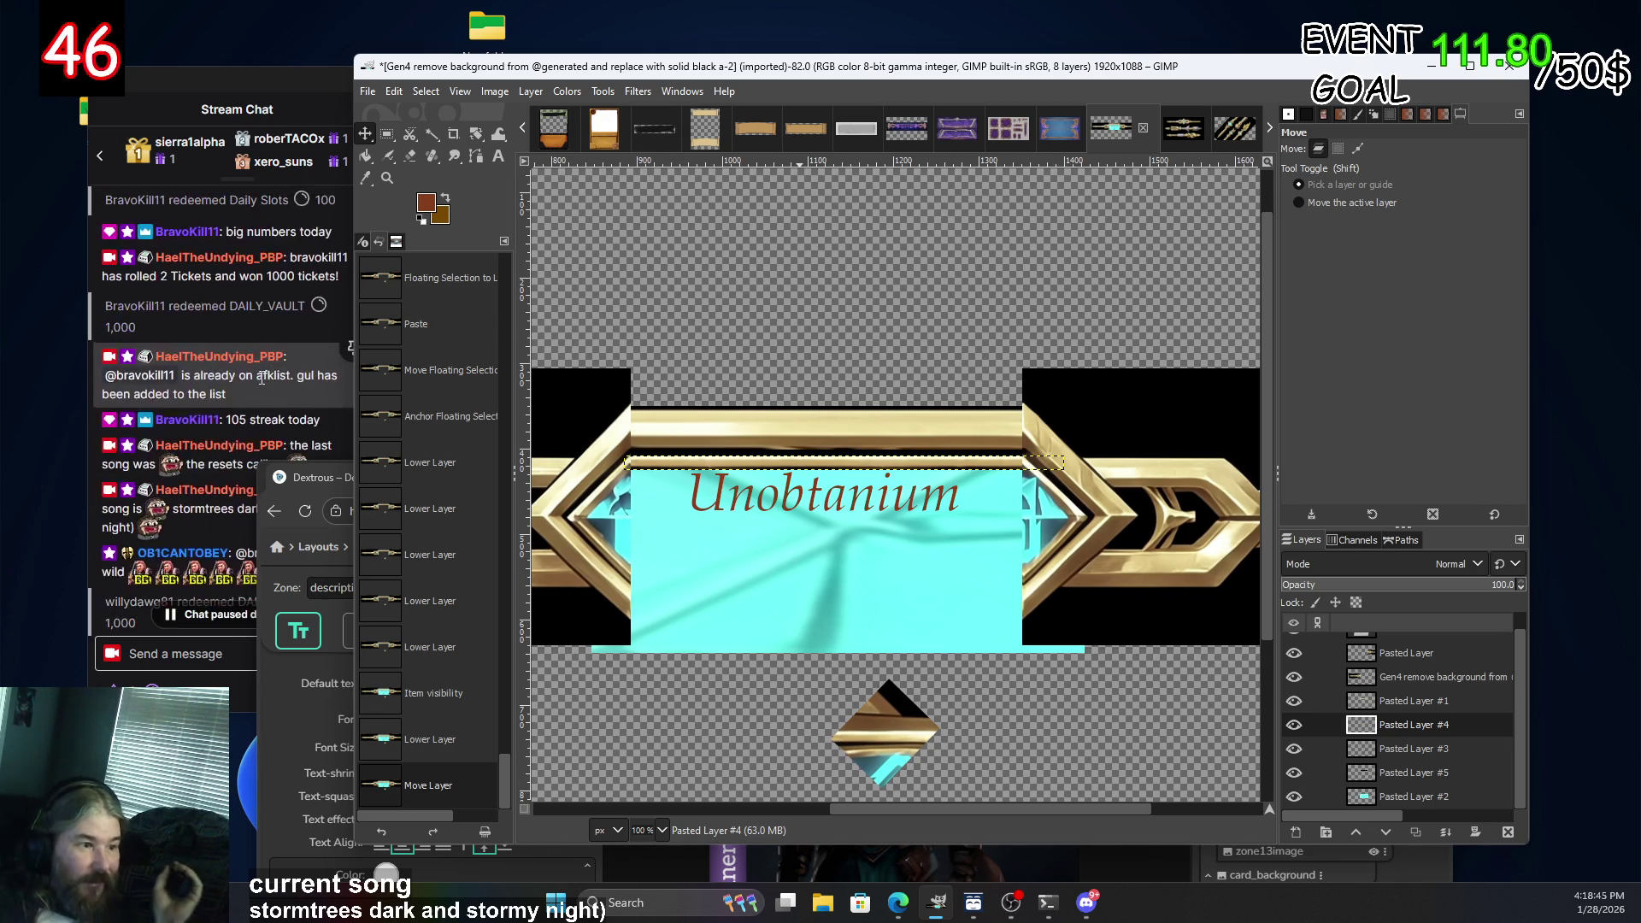
{"action": "scroll", "coordinate": [267, 396], "scroll_direction": "up", "scroll_amount": 2}
{"action": "scroll", "coordinate": [229, 381], "scroll_direction": "up", "scroll_amount": 3}
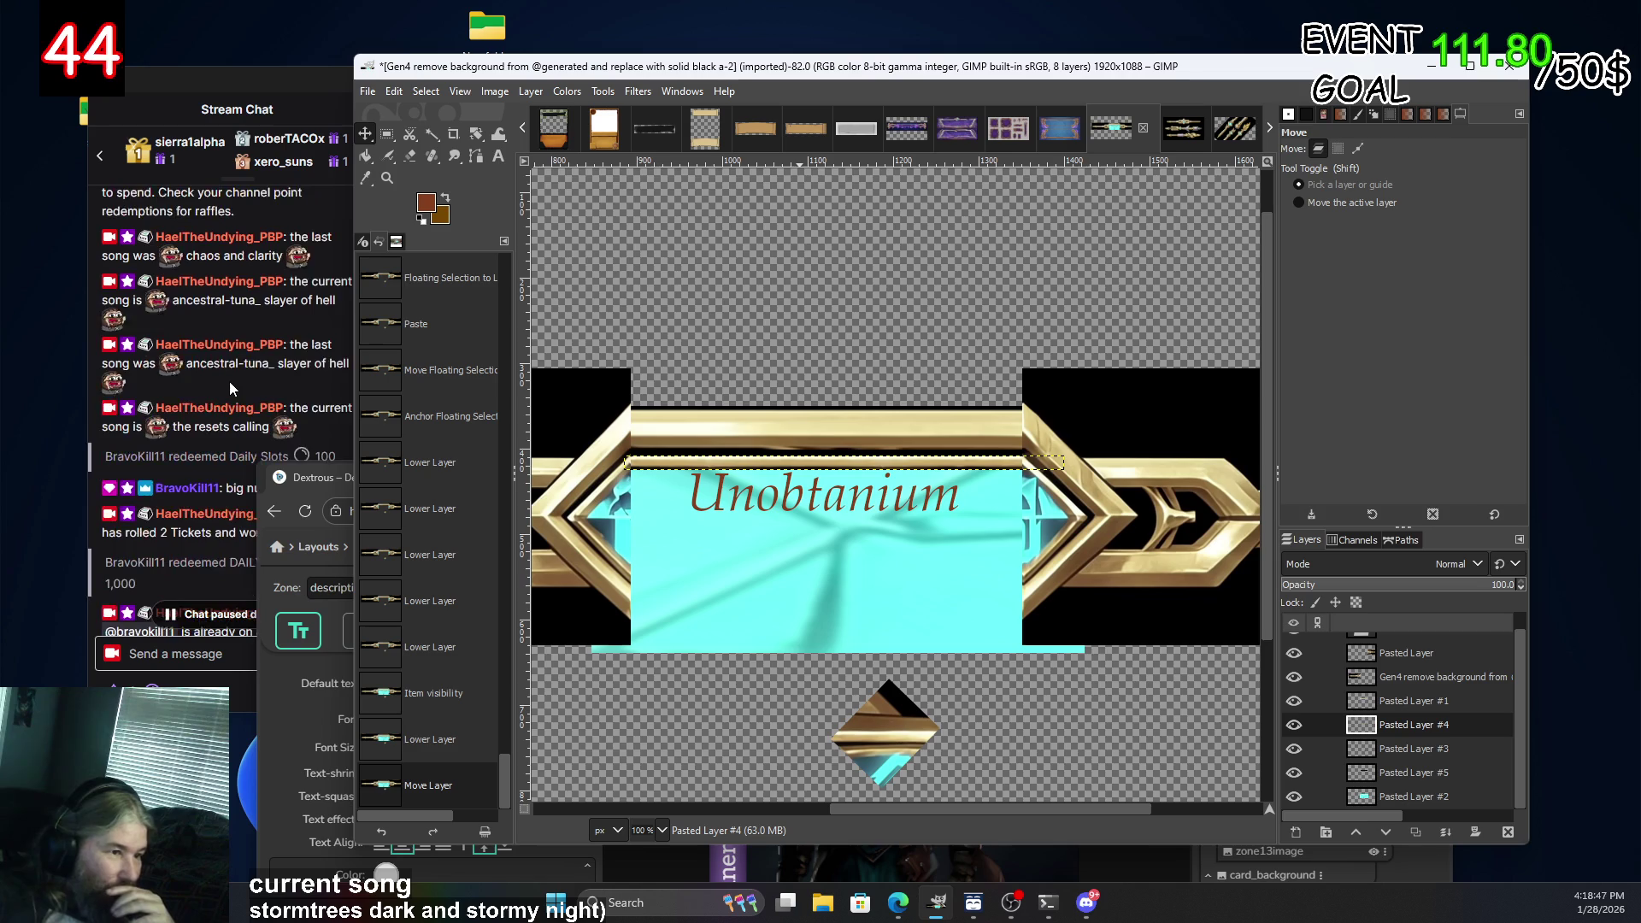
{"action": "scroll", "coordinate": [225, 384], "scroll_direction": "down", "scroll_amount": 4}
{"action": "scroll", "coordinate": [225, 384], "scroll_direction": "down", "scroll_amount": 4}
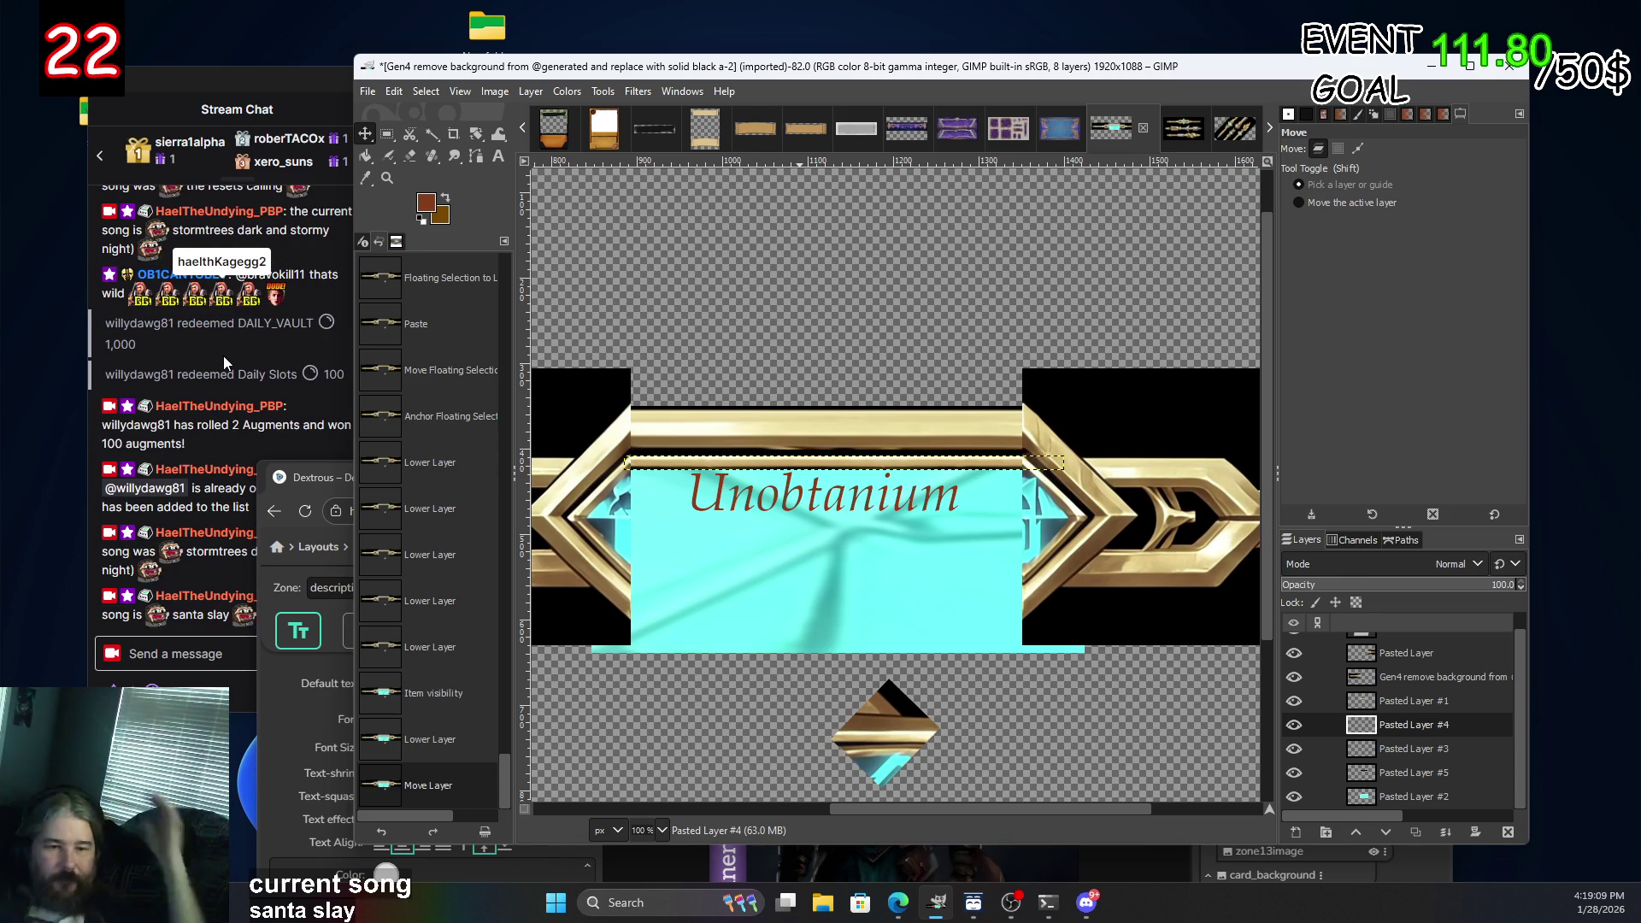
Step: Move the gold bar slightly back up and align the thin gold bar in Pasted Layer #4
{"action": "left_click_drag", "start_coordinate": [824, 426], "coordinate": [824, 418]}
{"action": "left_click", "coordinate": [1019, 449]}
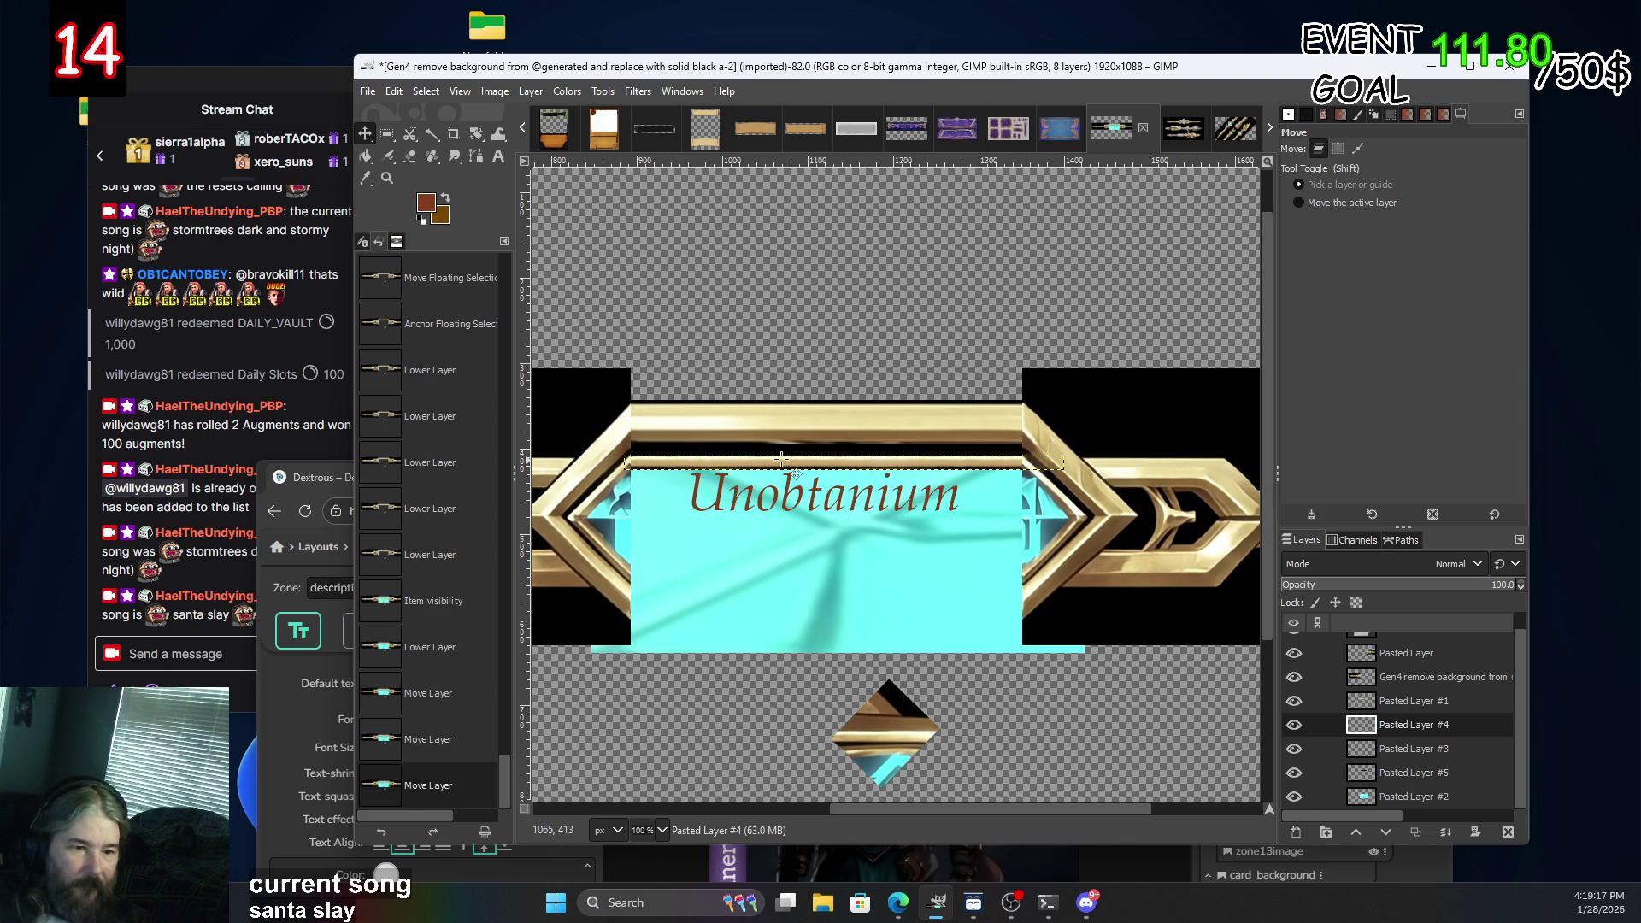
{"action": "left_click_drag", "start_coordinate": [867, 462], "coordinate": [868, 462]}
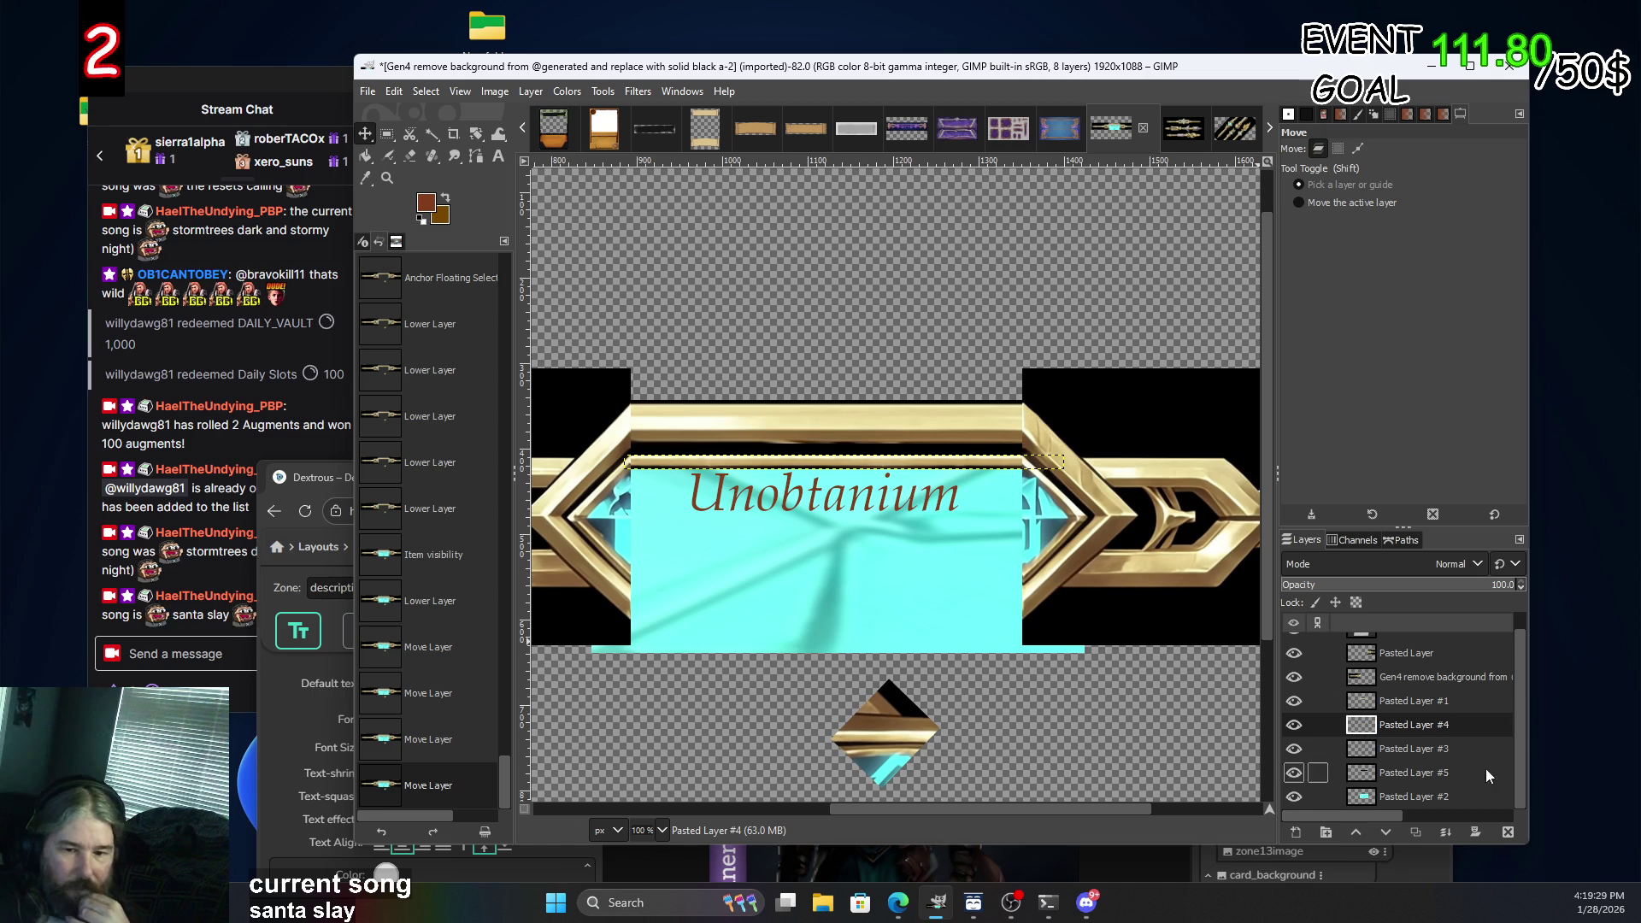
{"action": "scroll", "coordinate": [1413, 723], "scroll_direction": "up", "scroll_amount": 1}
Step: Toggle the title, frame piece and gold bar layers' visibility to identify each layer
{"action": "left_click", "coordinate": [1296, 647]}
{"action": "left_click", "coordinate": [1297, 653]}
{"action": "left_click_drag", "start_coordinate": [1296, 666], "coordinate": [1296, 674]}
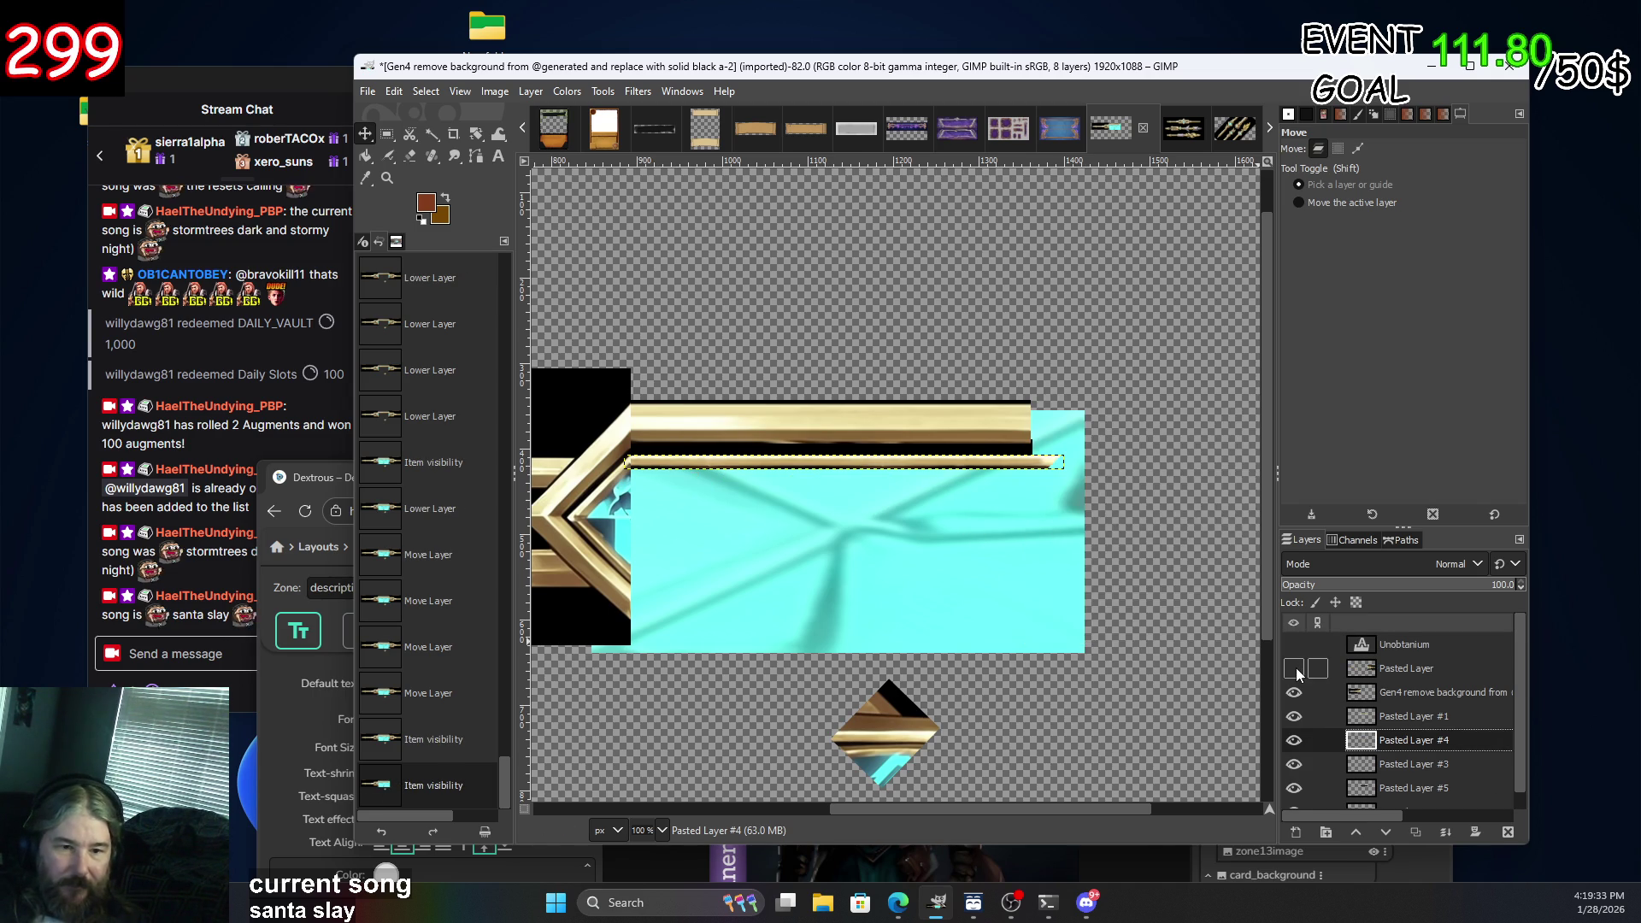
{"action": "left_click", "coordinate": [1294, 669]}
{"action": "left_click", "coordinate": [1294, 692]}
{"action": "left_click", "coordinate": [1294, 692]}
{"action": "left_click", "coordinate": [1294, 716]}
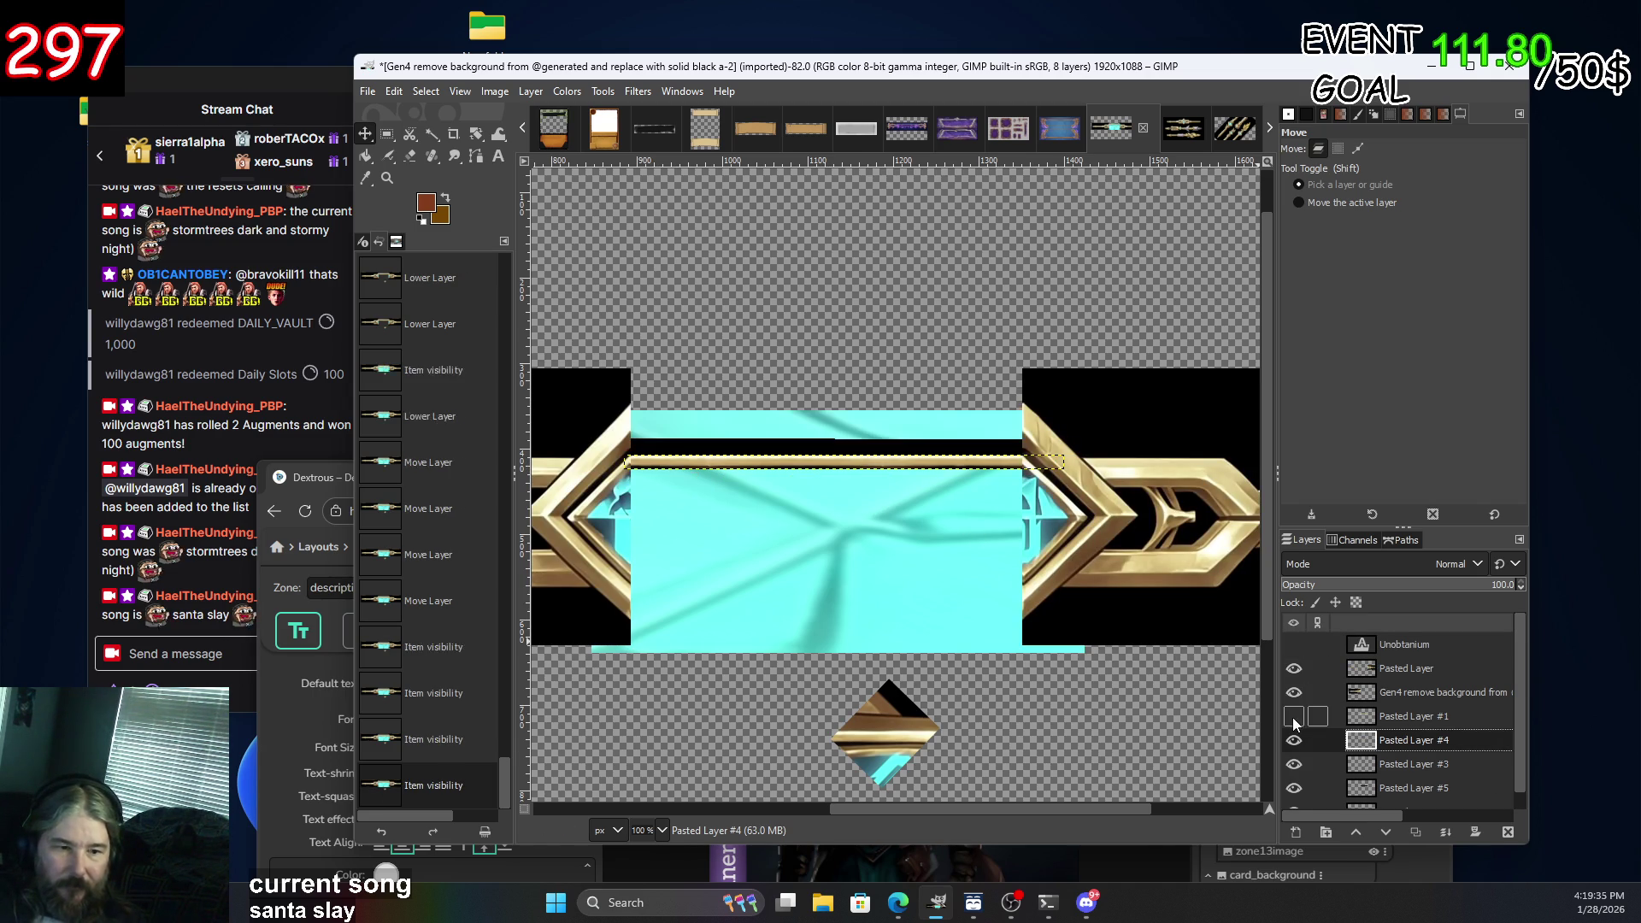
{"action": "left_click", "coordinate": [1294, 721]}
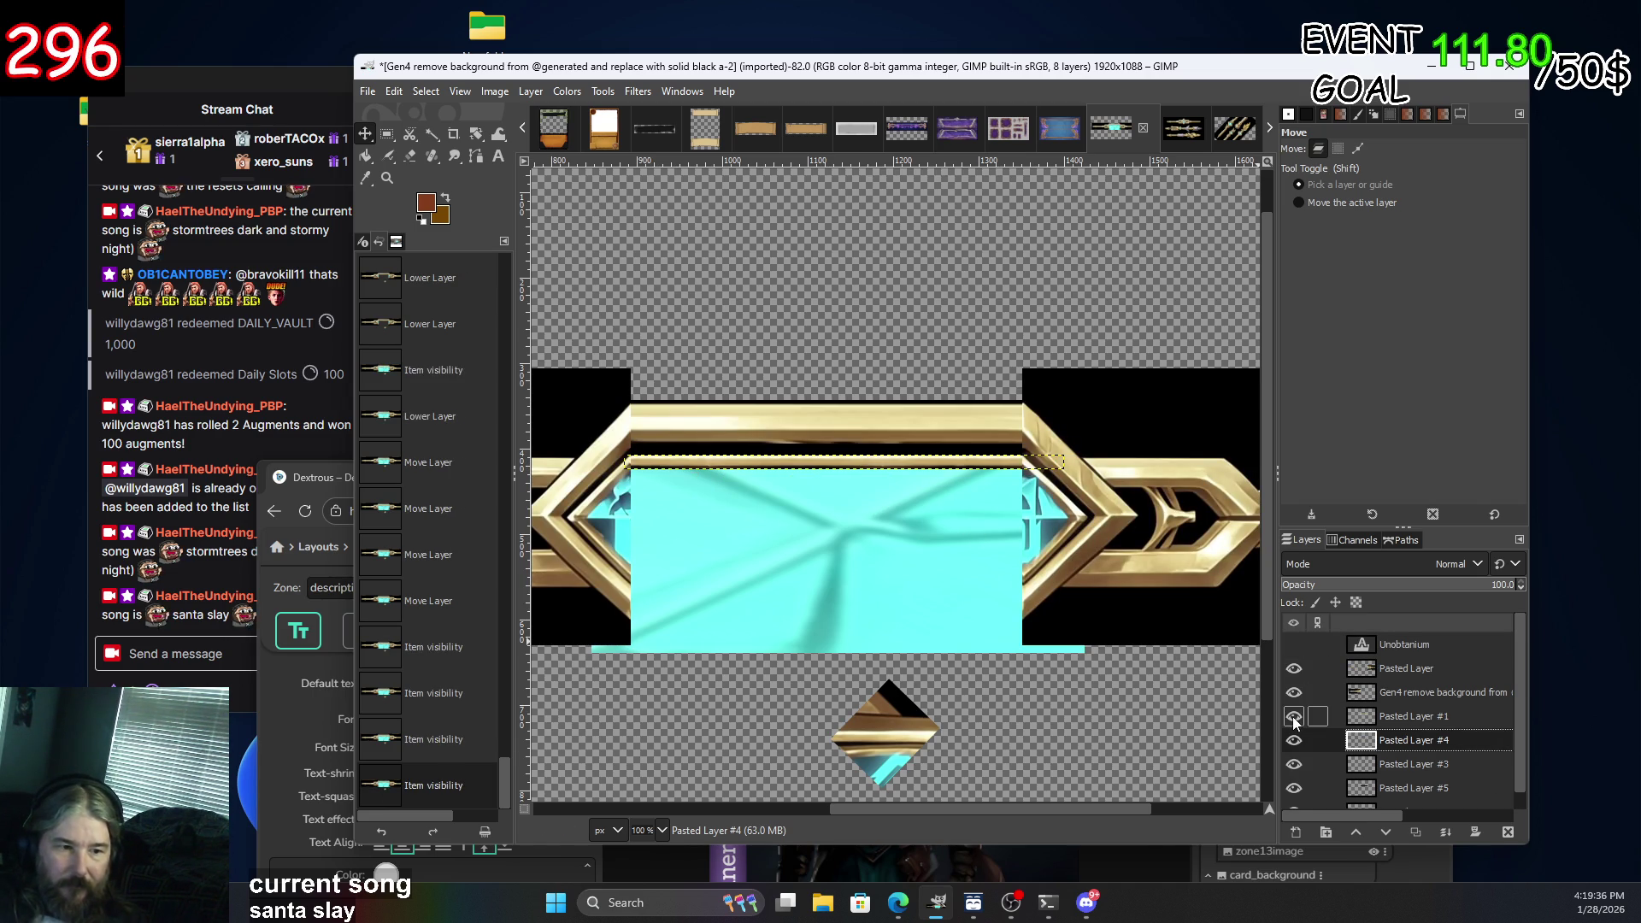
{"action": "left_click", "coordinate": [1293, 670]}
{"action": "left_click", "coordinate": [1293, 672]}
{"action": "left_click", "coordinate": [1294, 671]}
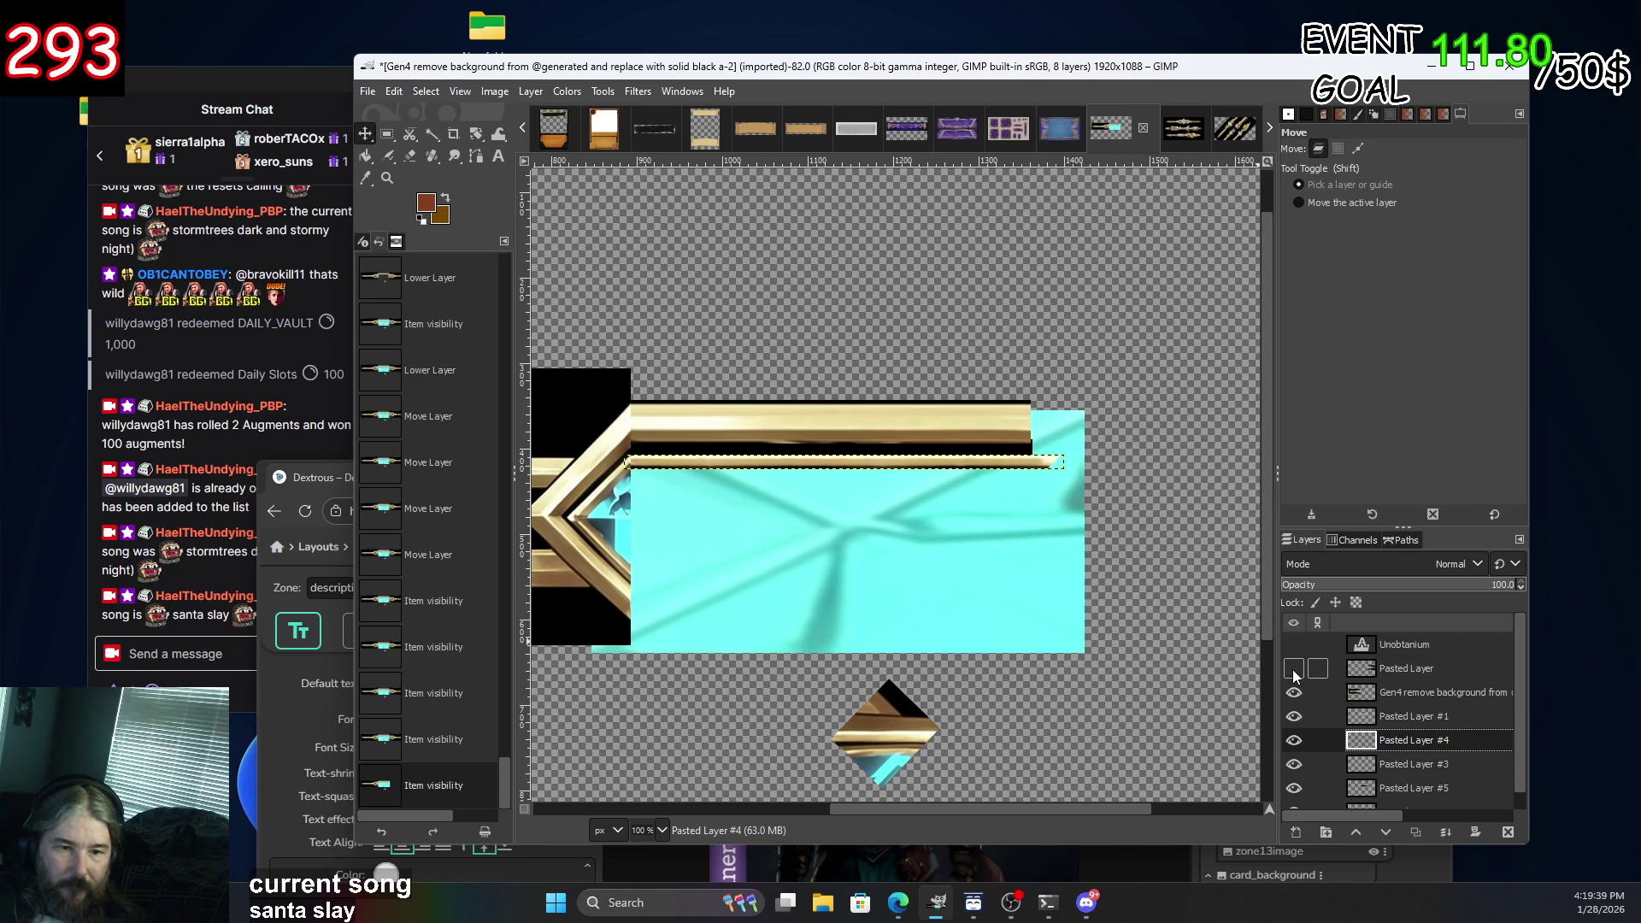
{"action": "left_click", "coordinate": [1294, 671]}
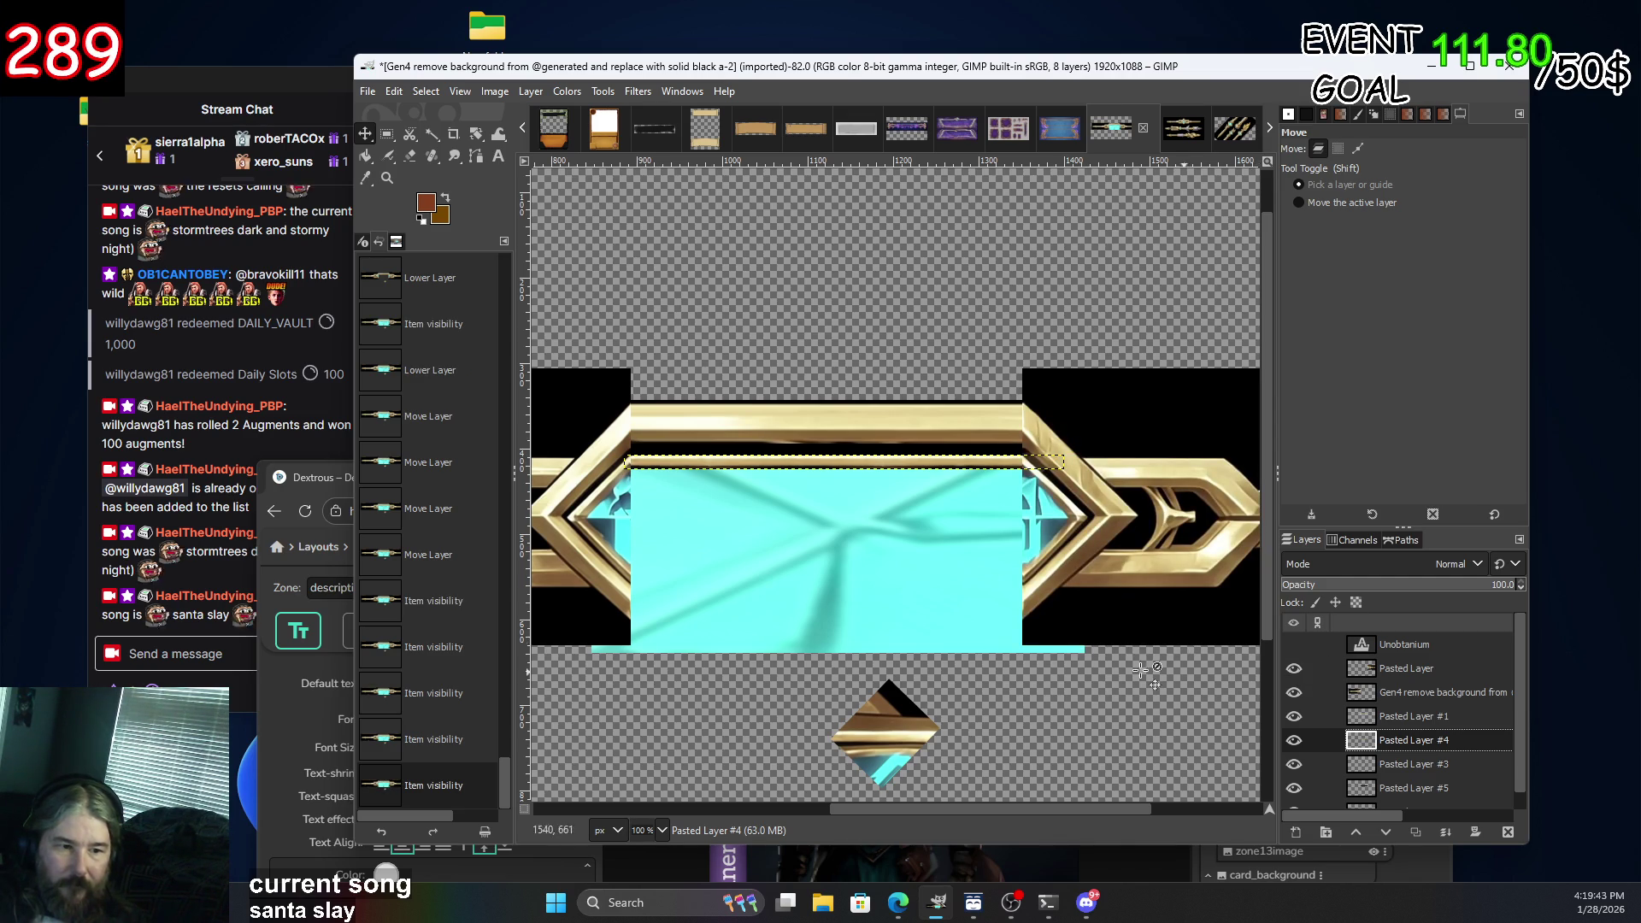
{"action": "scroll", "coordinate": [714, 581], "scroll_direction": "down", "scroll_amount": 1}
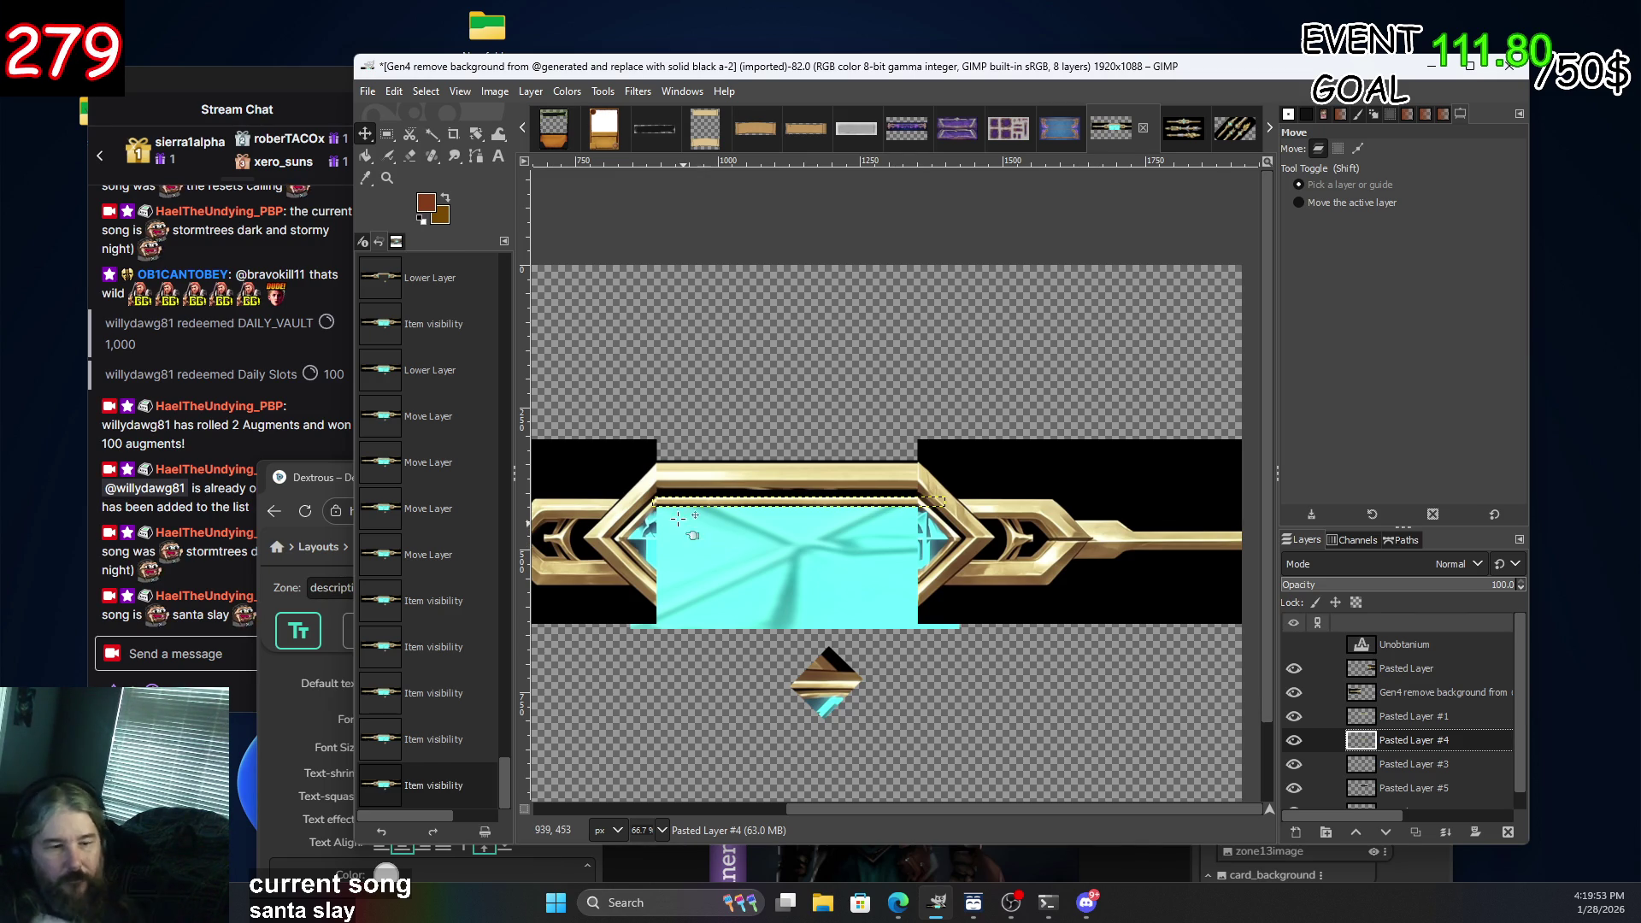
{"action": "scroll", "coordinate": [642, 543], "scroll_direction": "up", "scroll_amount": 2}
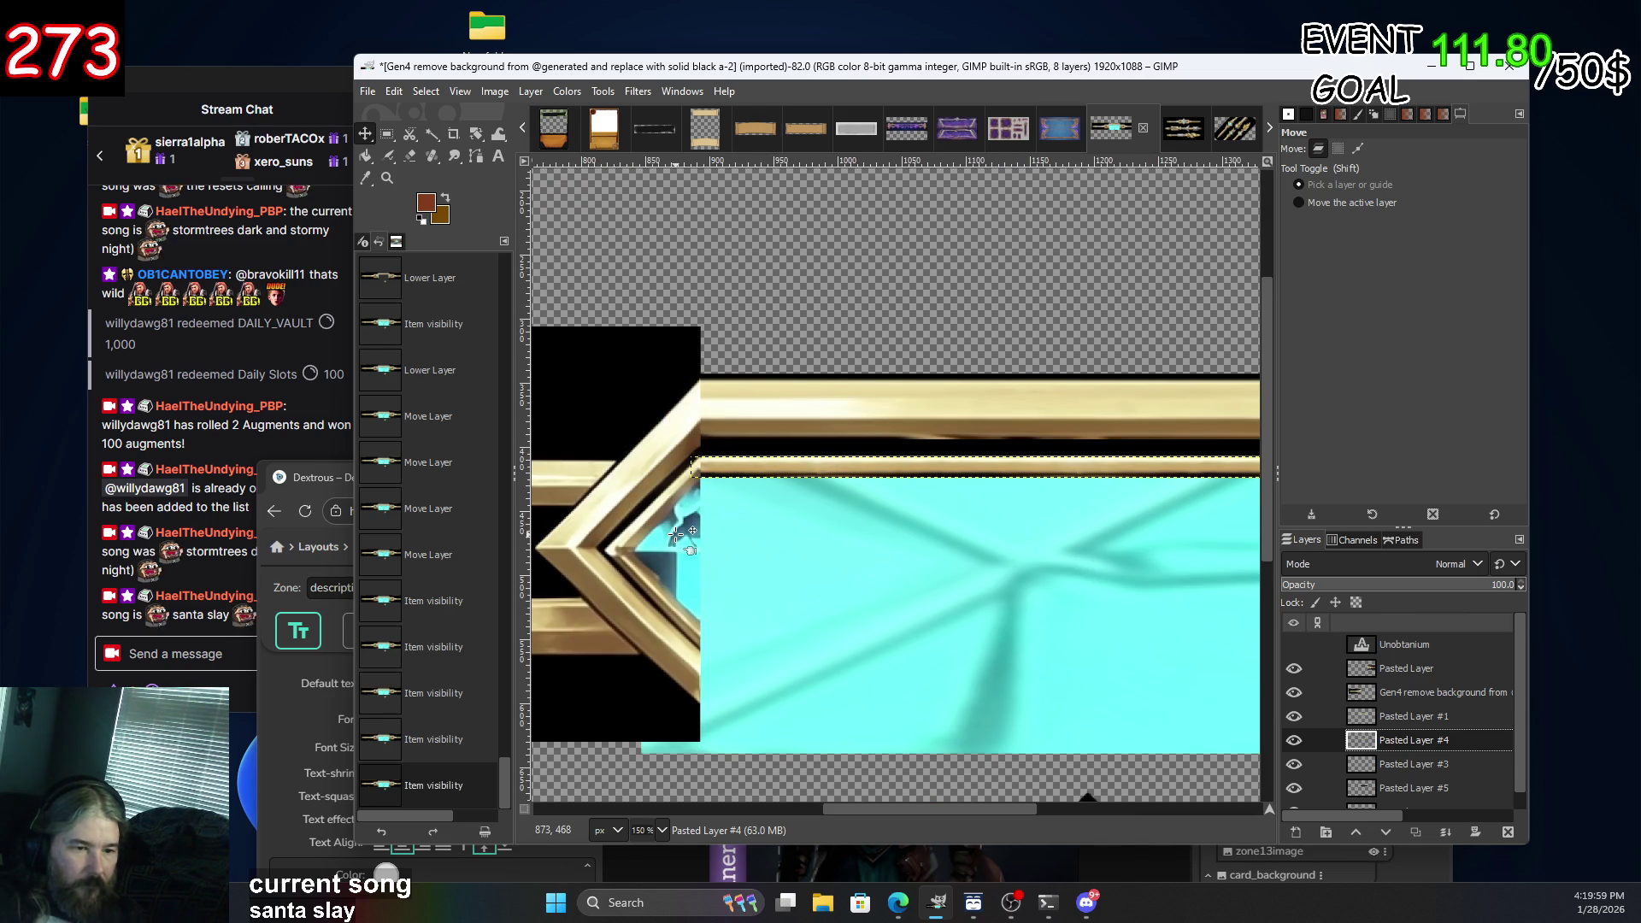
{"action": "scroll", "coordinate": [846, 530], "scroll_direction": "down", "scroll_amount": 1}
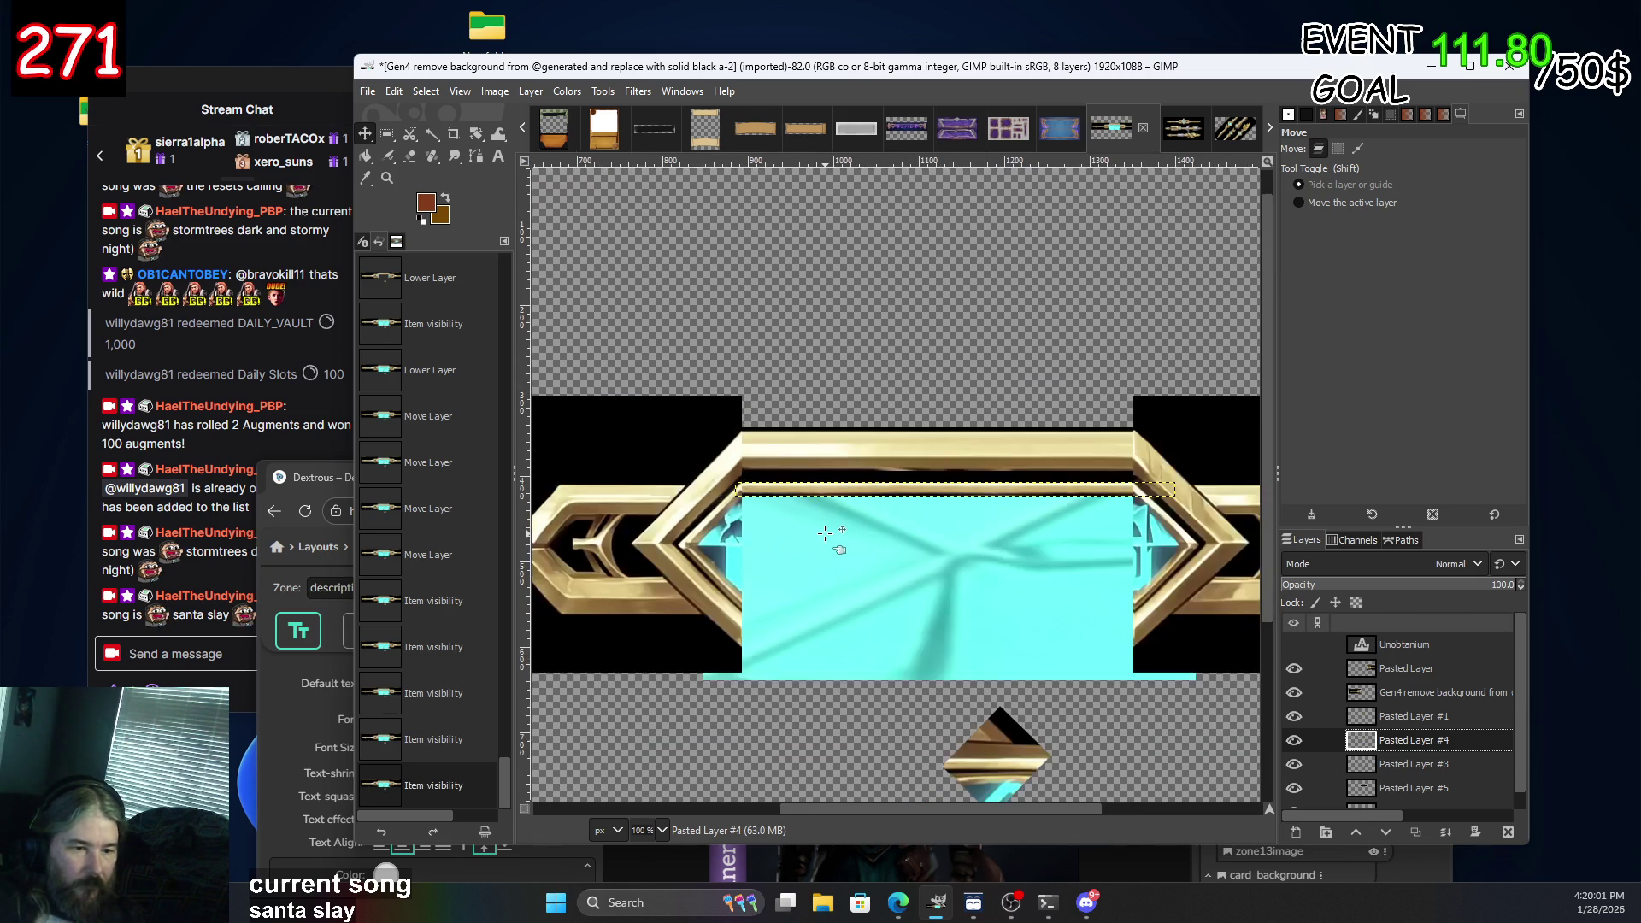
Step: Hide the Unobtanium title, cyan panel and diamond, leaving the gold frame pieces and bar visible
{"action": "left_click", "coordinate": [1293, 645]}
{"action": "left_click", "coordinate": [1293, 645]}
{"action": "left_click", "coordinate": [1293, 668]}
{"action": "left_click", "coordinate": [1293, 692]}
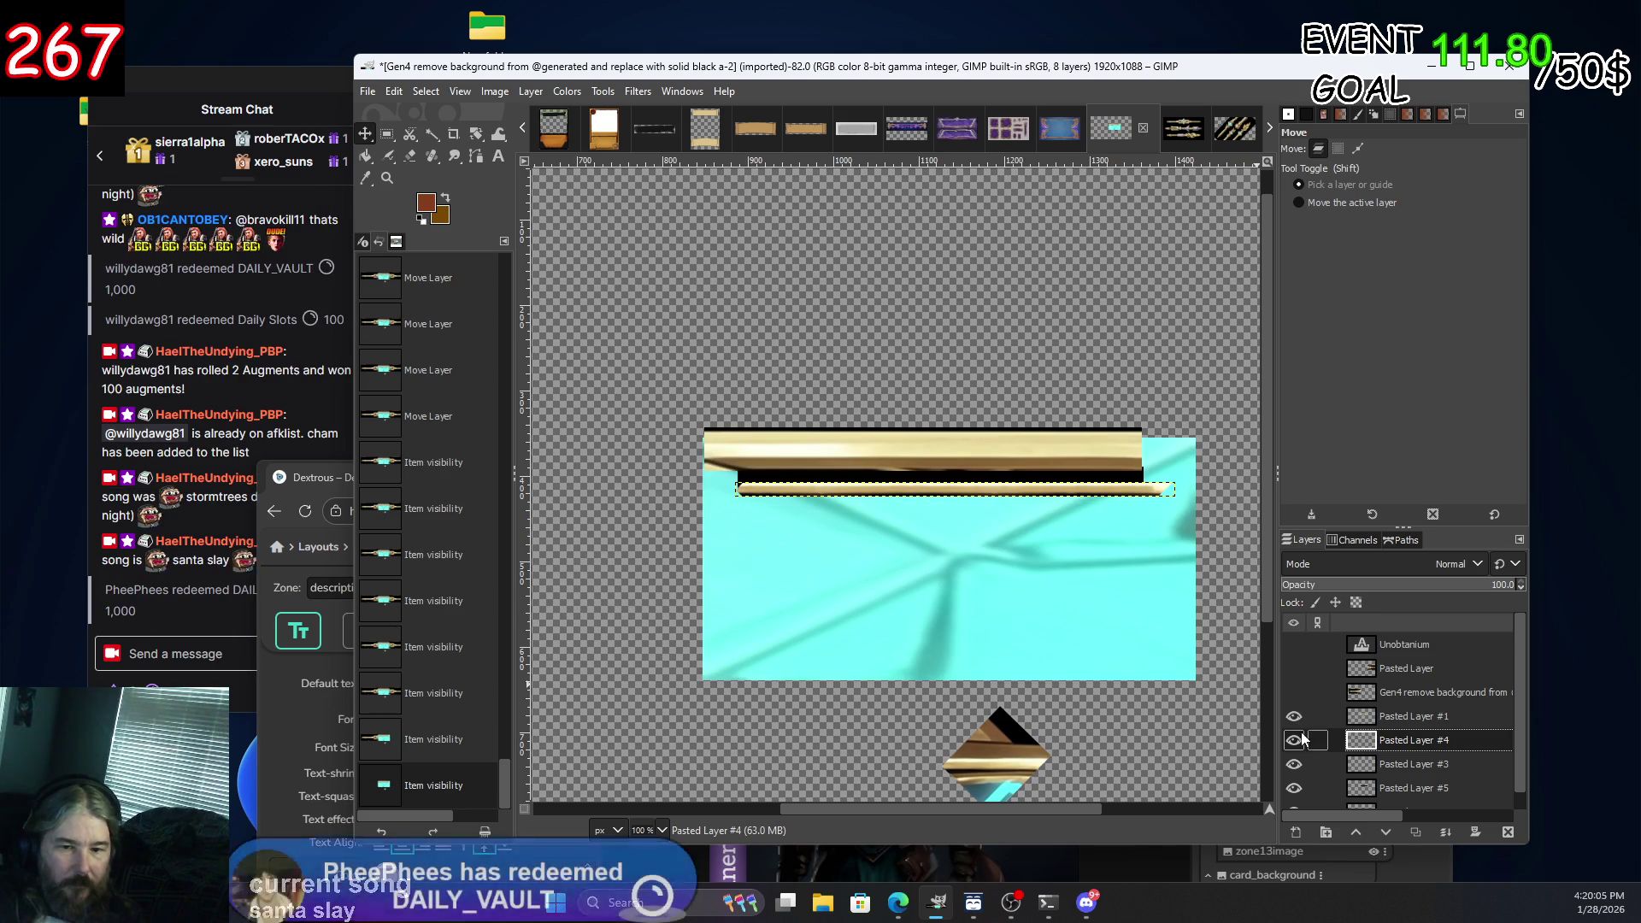
{"action": "left_click", "coordinate": [1293, 740]}
{"action": "left_click", "coordinate": [1293, 716]}
{"action": "left_click", "coordinate": [1292, 692]}
{"action": "left_click", "coordinate": [1292, 668]}
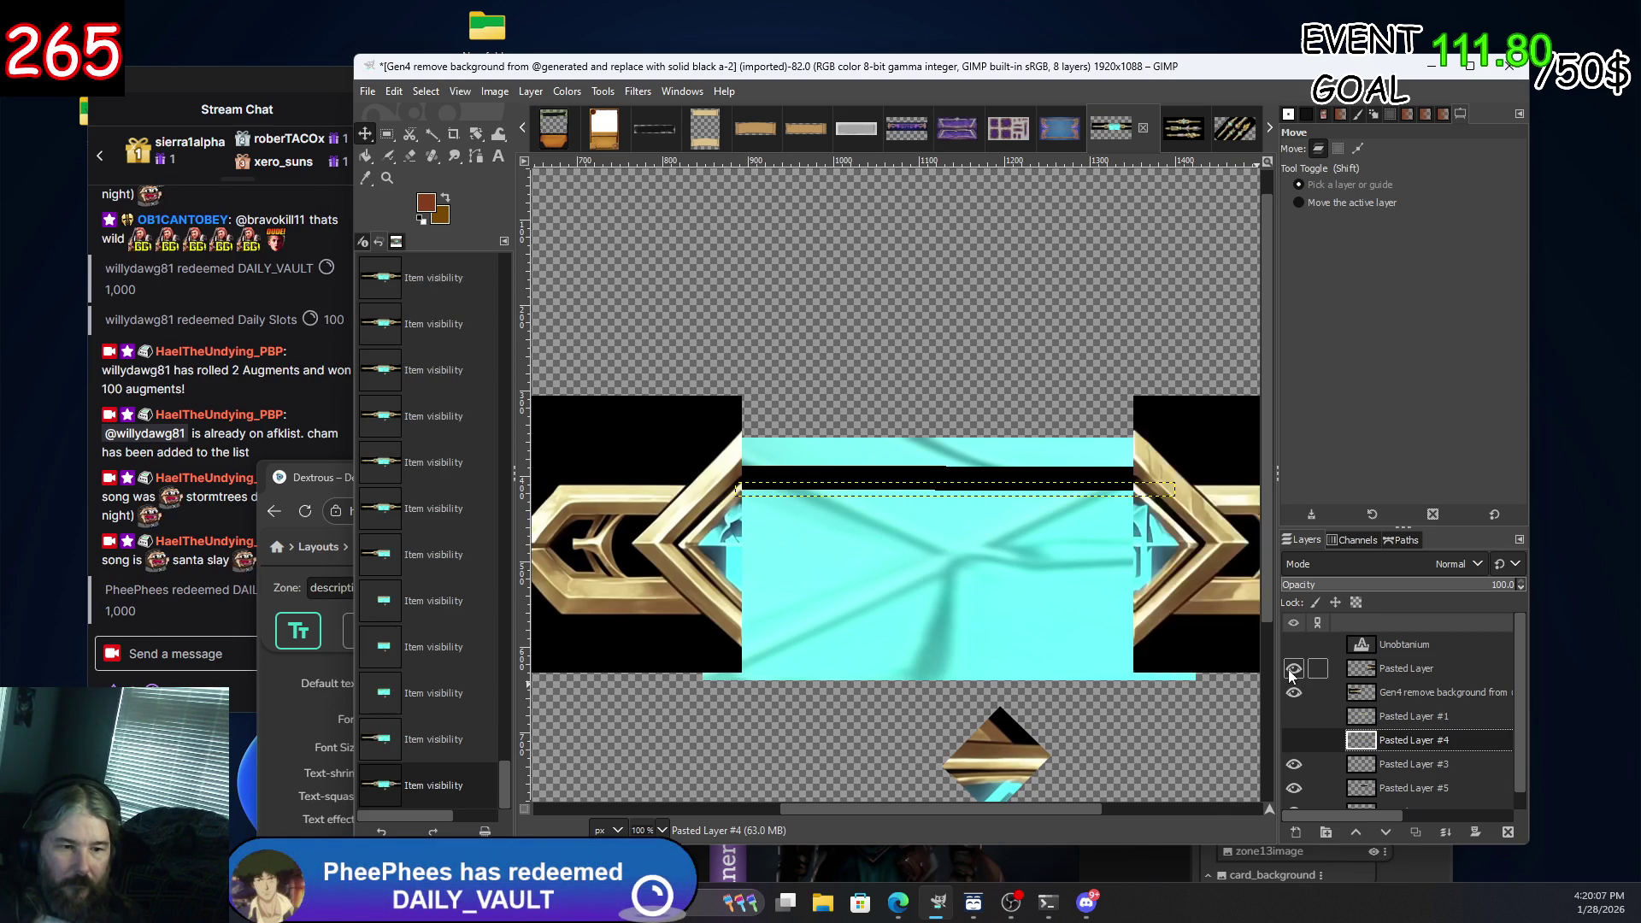
{"action": "left_click", "coordinate": [1293, 668]}
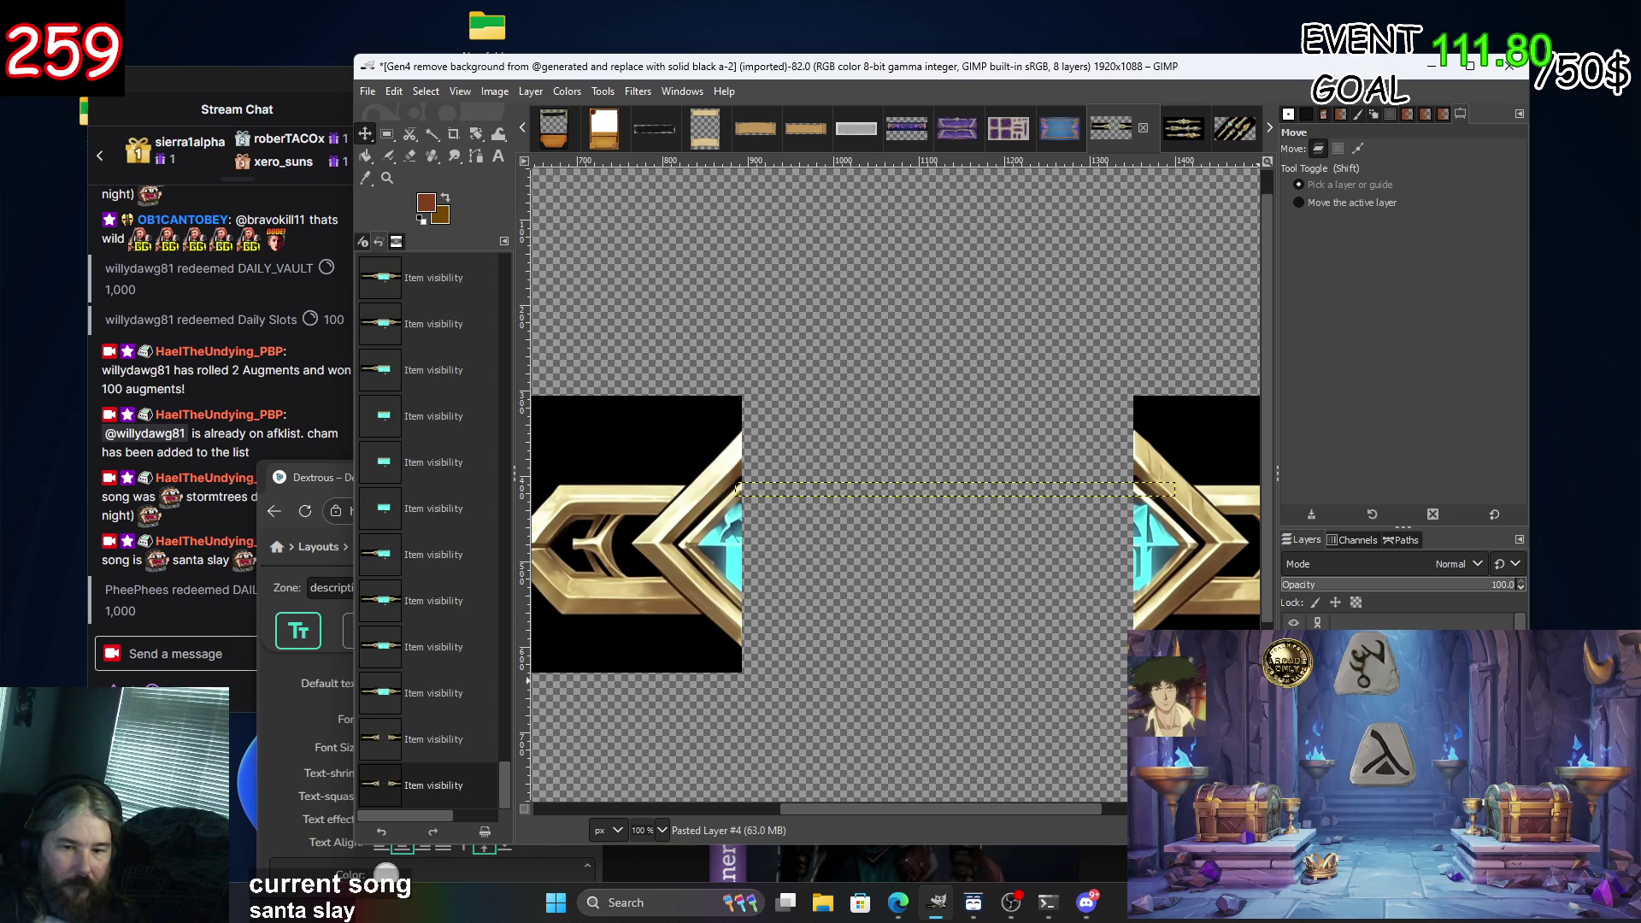
{"action": "left_click", "coordinate": [1293, 649]}
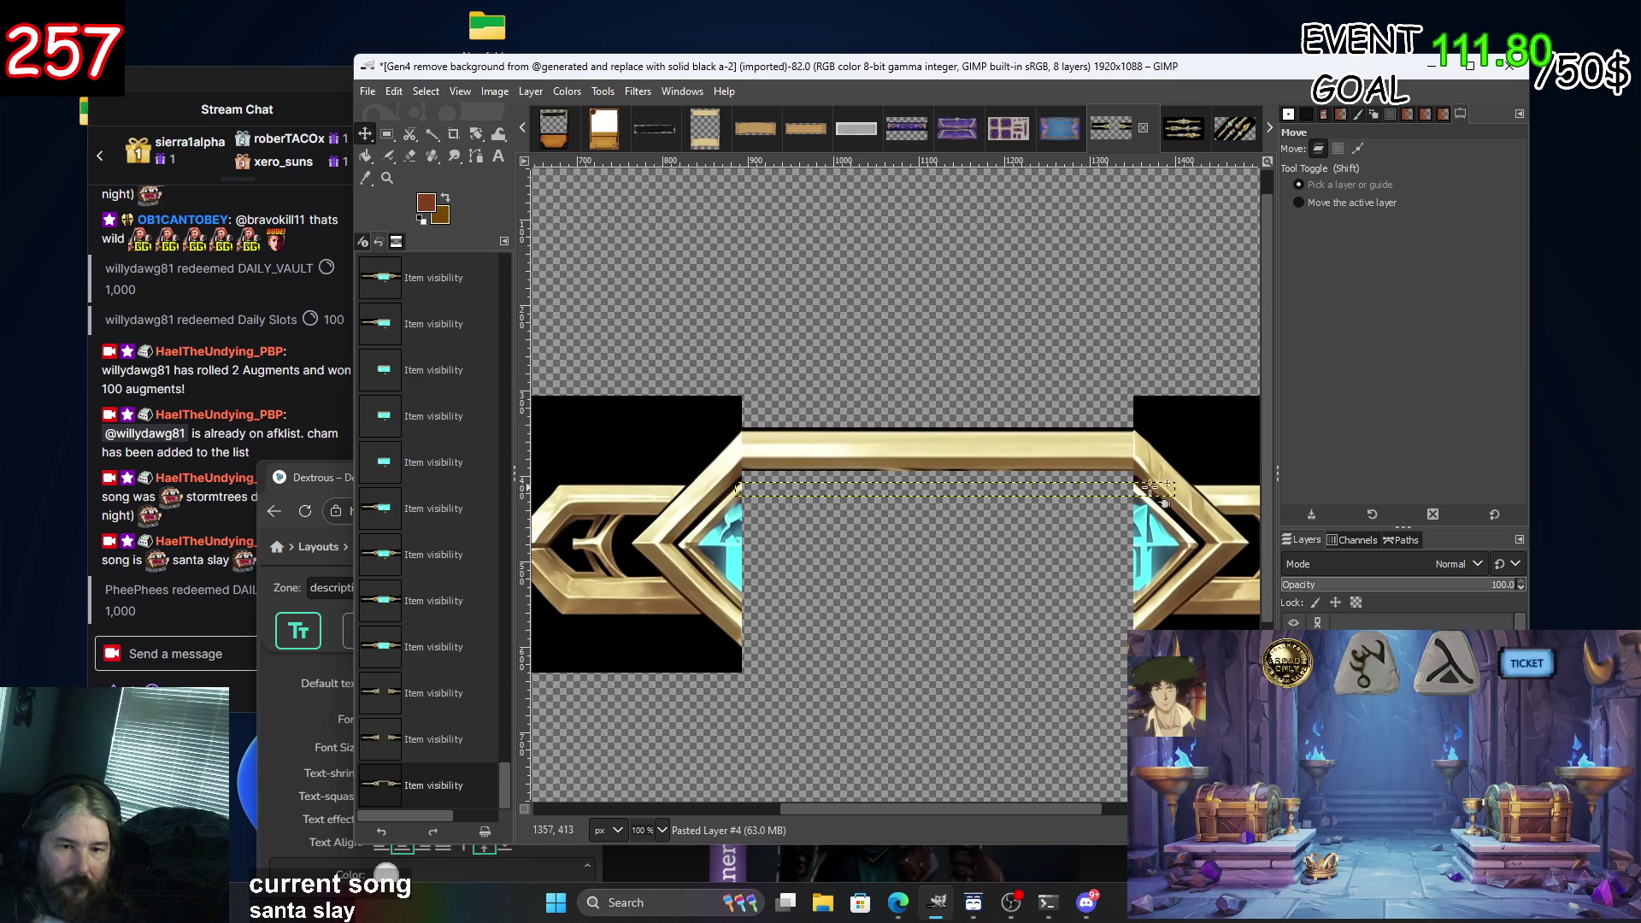
{"action": "scroll", "coordinate": [1128, 485], "scroll_direction": "up", "scroll_amount": 2}
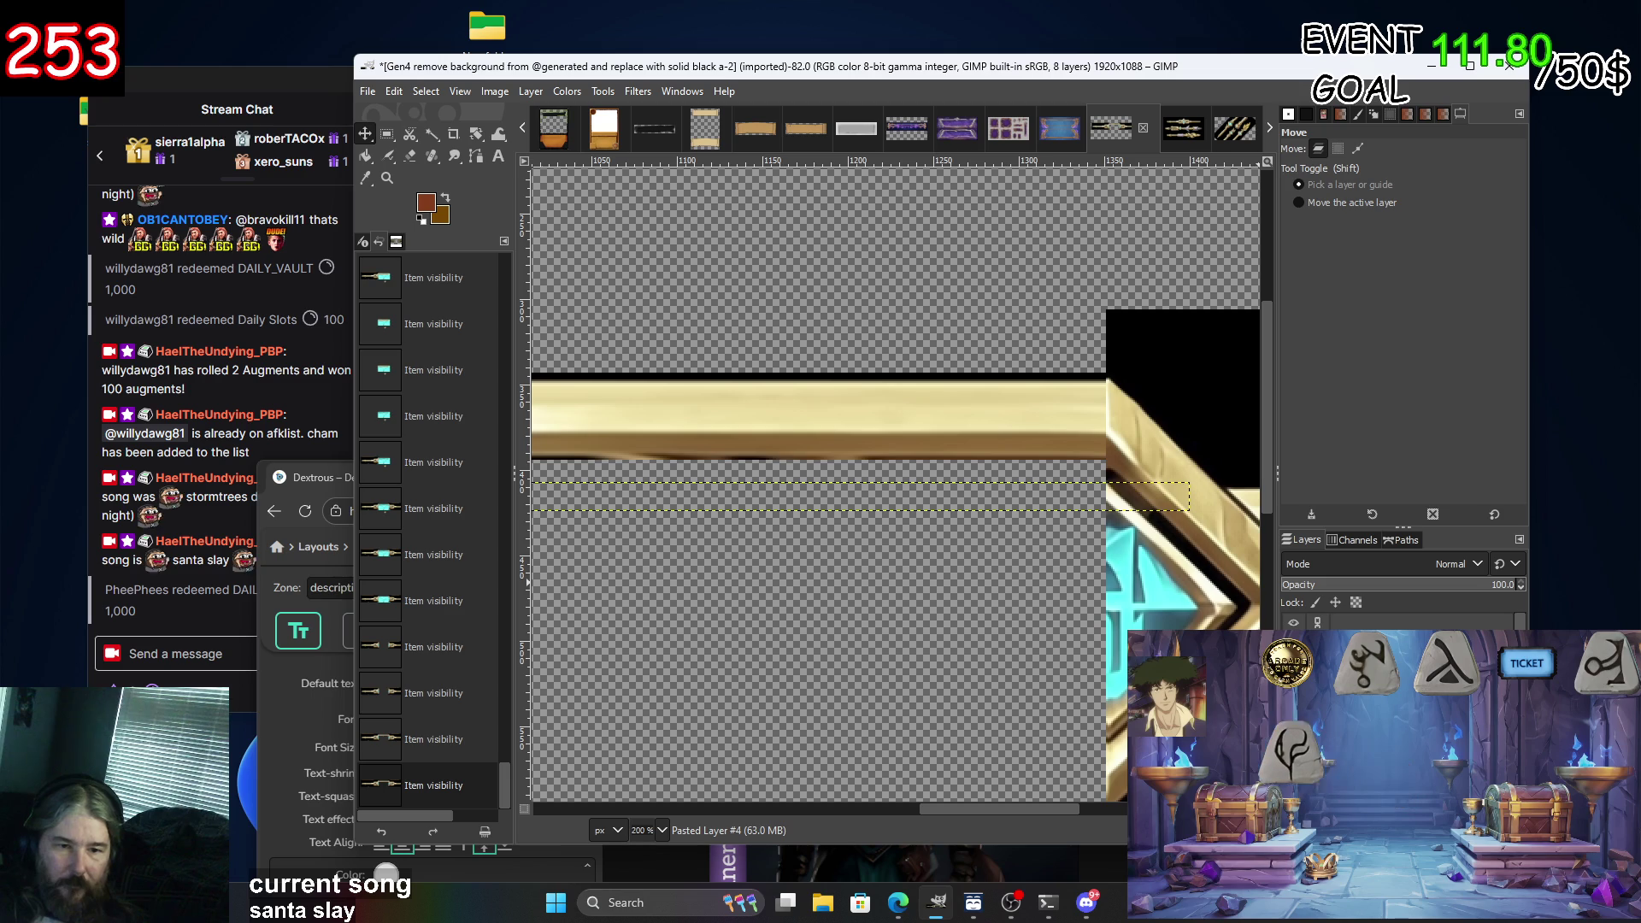
Step: Merge the gold bar down into Pasted Layer #1 and drag it into line with the frame's bend
{"action": "left_click", "coordinate": [1367, 675]}
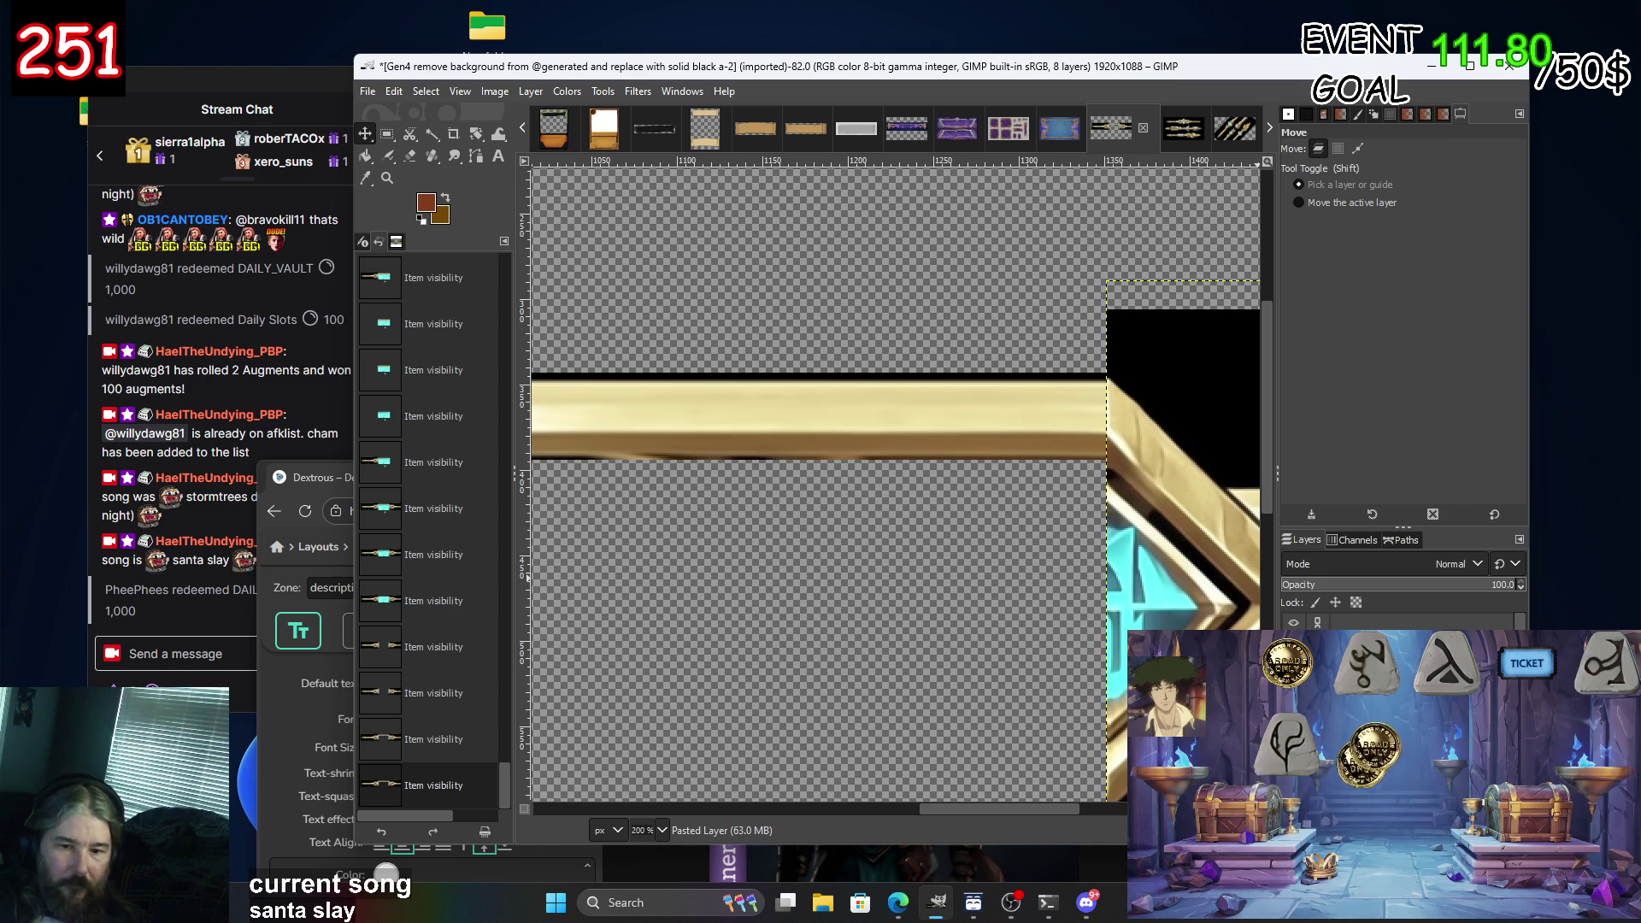
{"action": "key", "text": "Page_Down"}
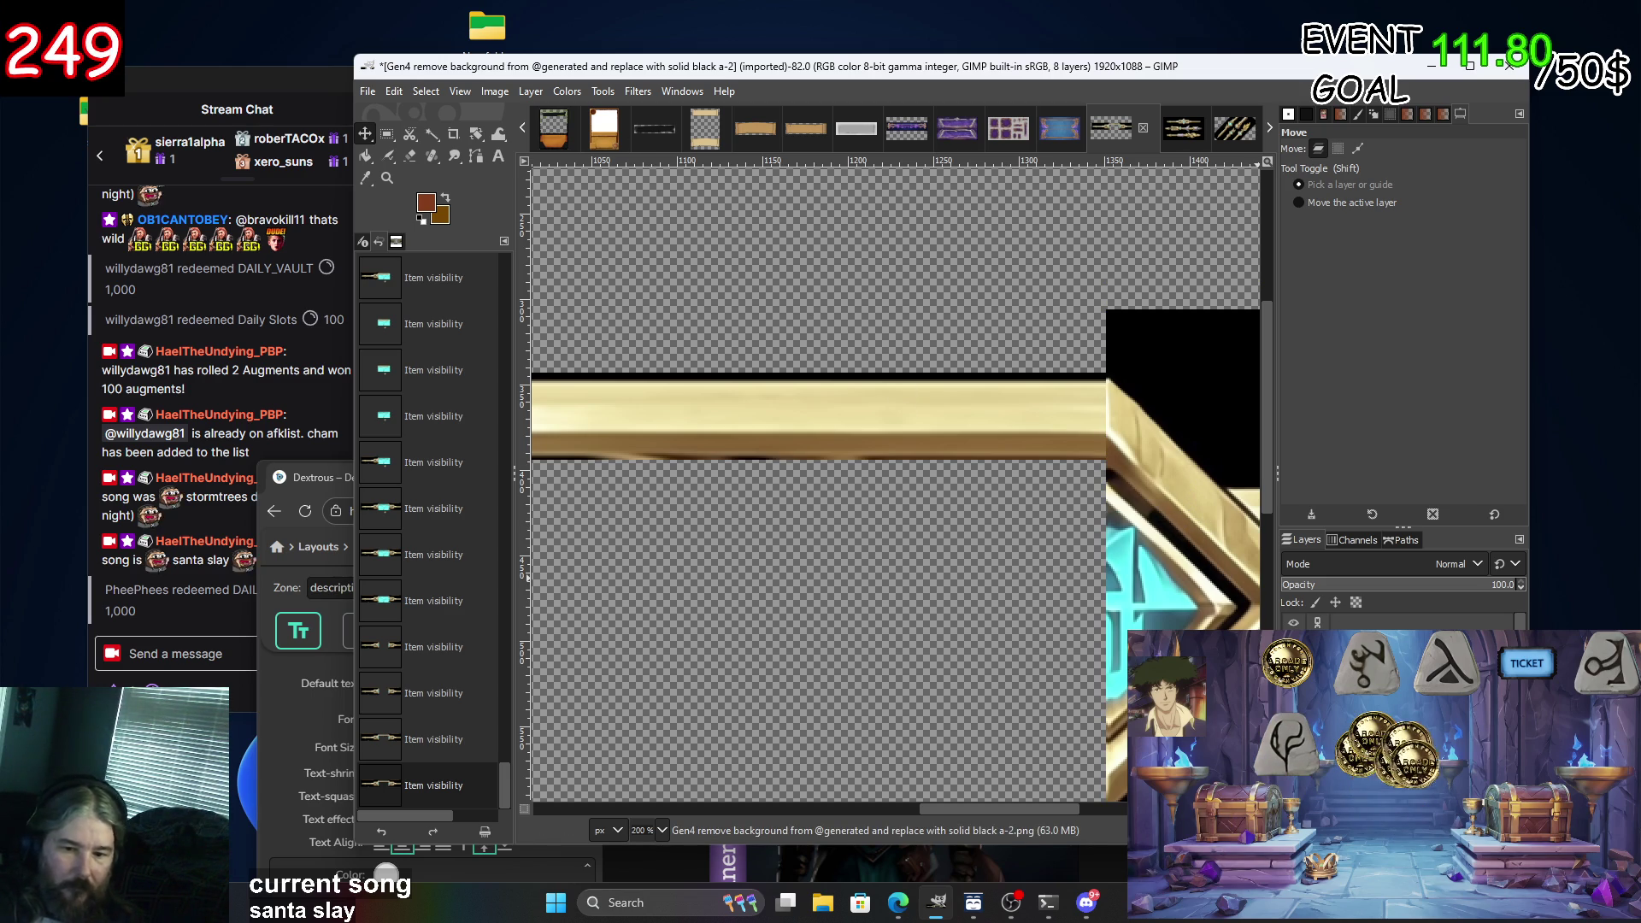
{"action": "key", "text": "ctrl+m"}
{"action": "scroll", "coordinate": [876, 466], "scroll_direction": "left", "scroll_amount": 5}
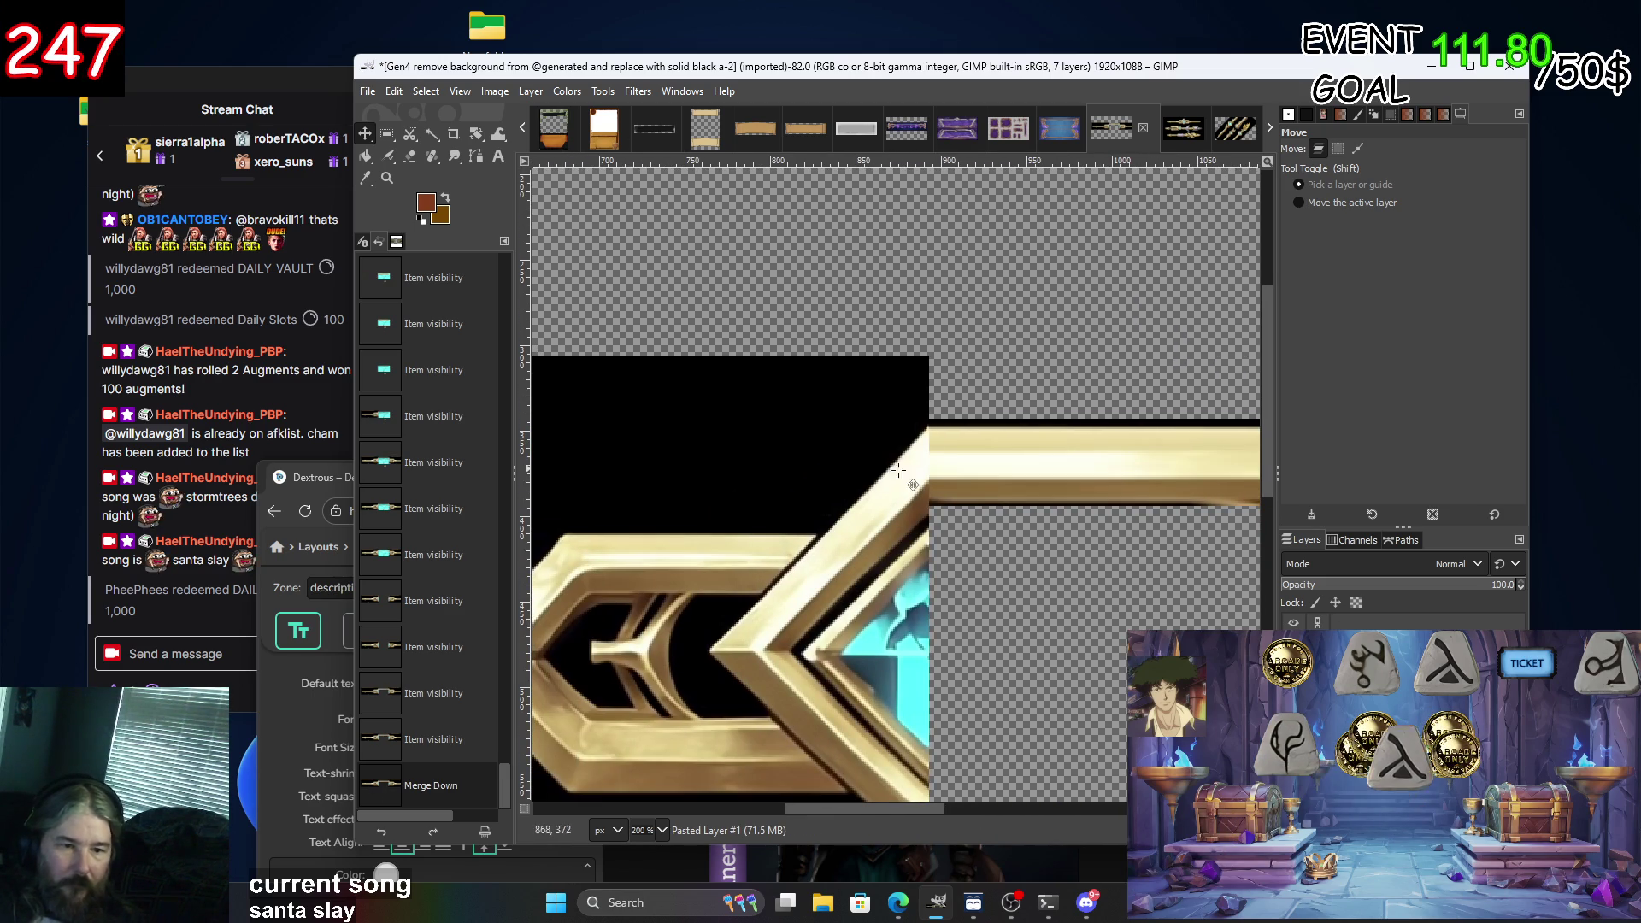
{"action": "left_click_drag", "start_coordinate": [876, 466], "coordinate": [846, 444]}
{"action": "scroll", "coordinate": [1056, 530], "scroll_direction": "down", "scroll_amount": 2}
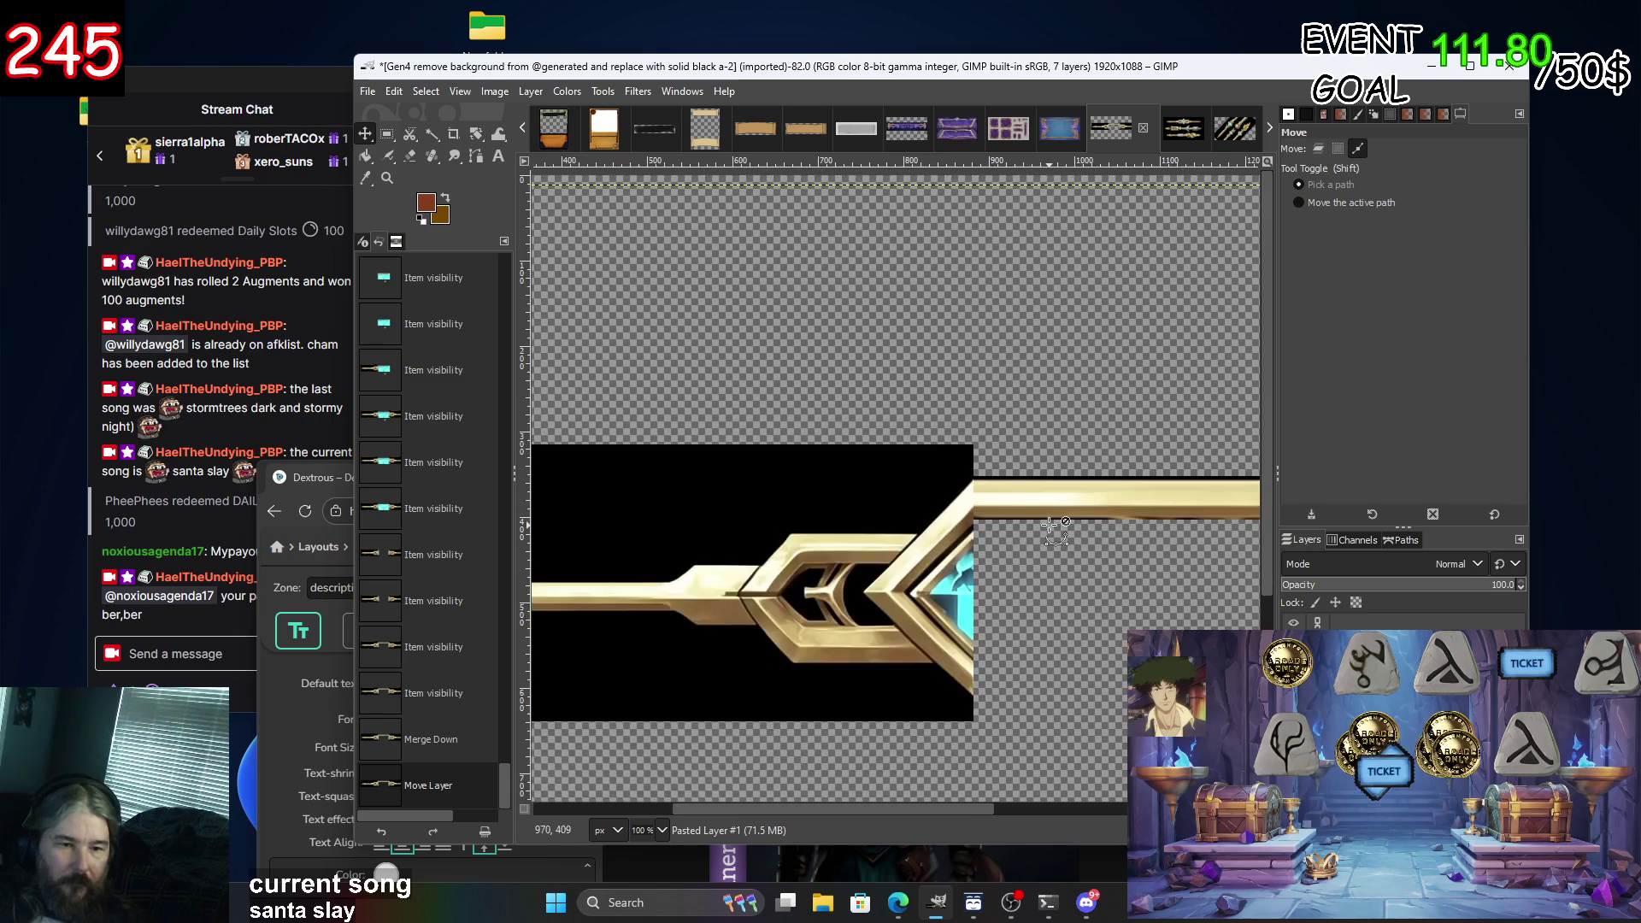
{"action": "scroll", "coordinate": [1056, 530], "scroll_direction": "up", "scroll_amount": 2}
{"action": "scroll", "coordinate": [1000, 504], "scroll_direction": "up", "scroll_amount": 2}
{"action": "left_click", "coordinate": [454, 156]}
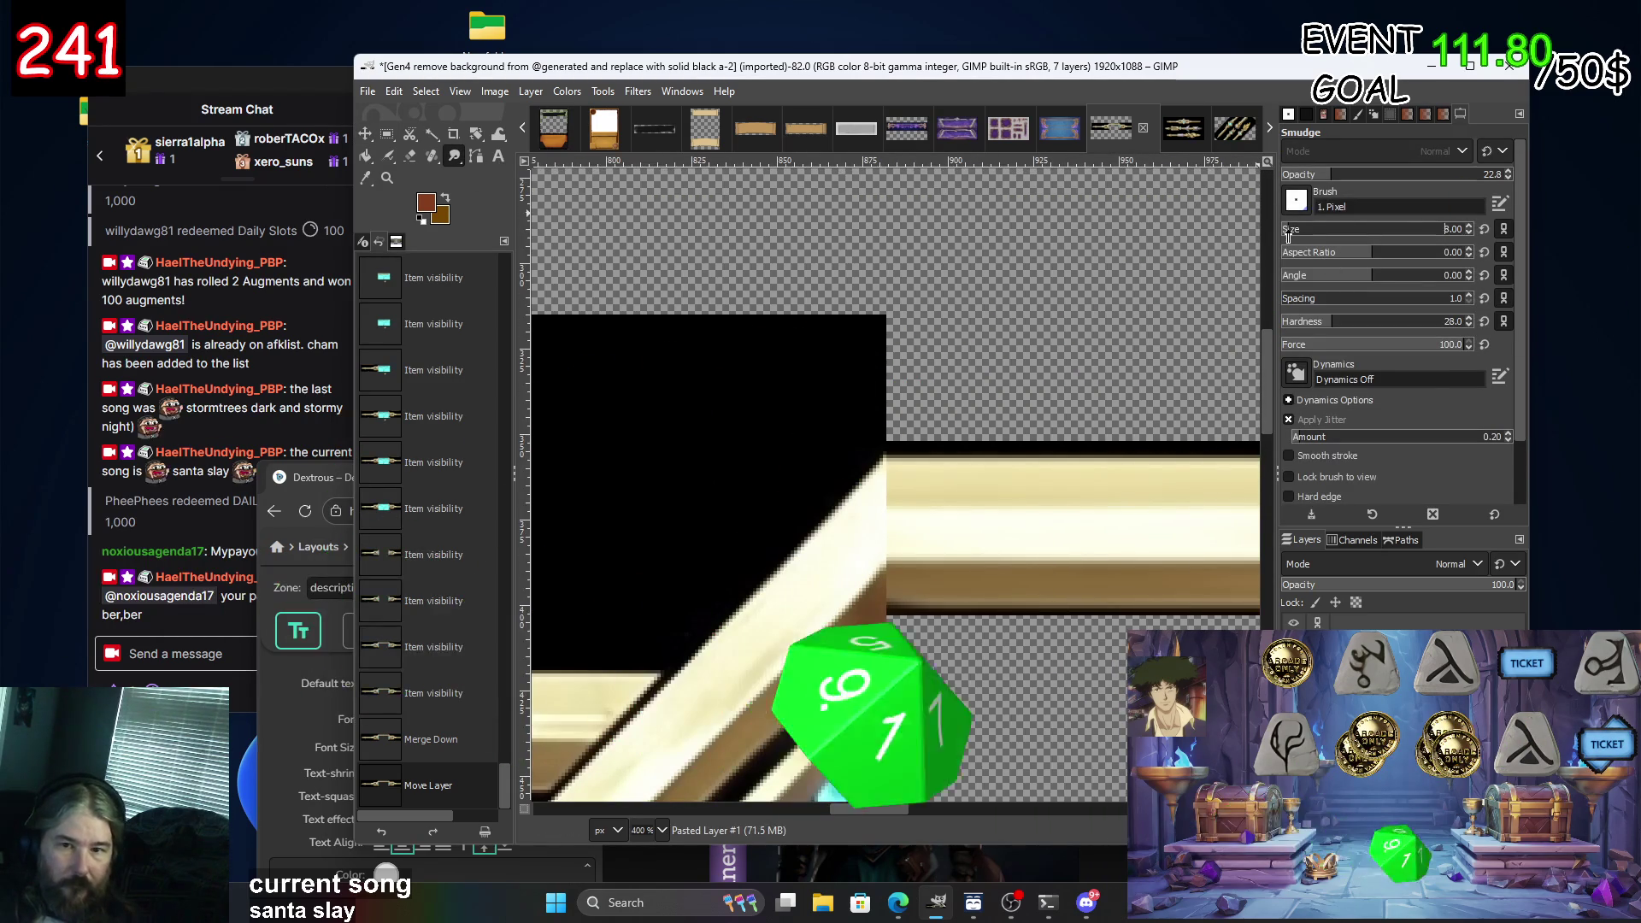
Step: With smudge hardness at 100, smudge the seam where the bar meets the frame bend
{"action": "scroll", "coordinate": [1289, 237], "scroll_direction": "up", "scroll_amount": 1}
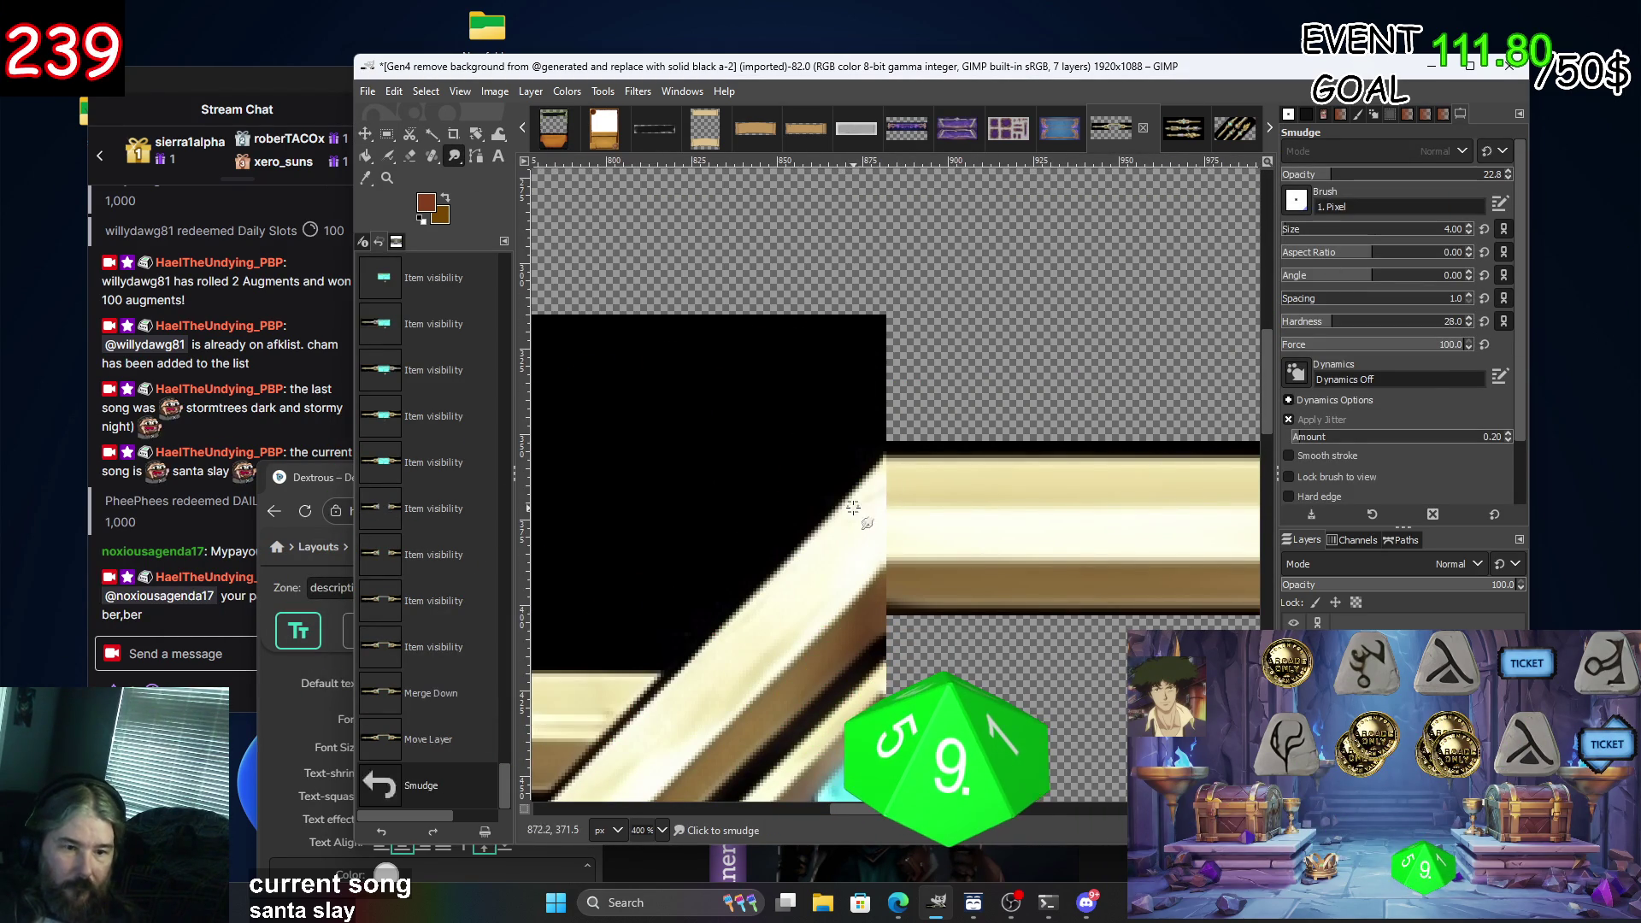
{"action": "left_click_drag", "start_coordinate": [853, 507], "coordinate": [895, 492]}
{"action": "scroll", "coordinate": [925, 493], "scroll_direction": "up", "scroll_amount": 2}
{"action": "scroll", "coordinate": [923, 391], "scroll_direction": "up", "scroll_amount": 2}
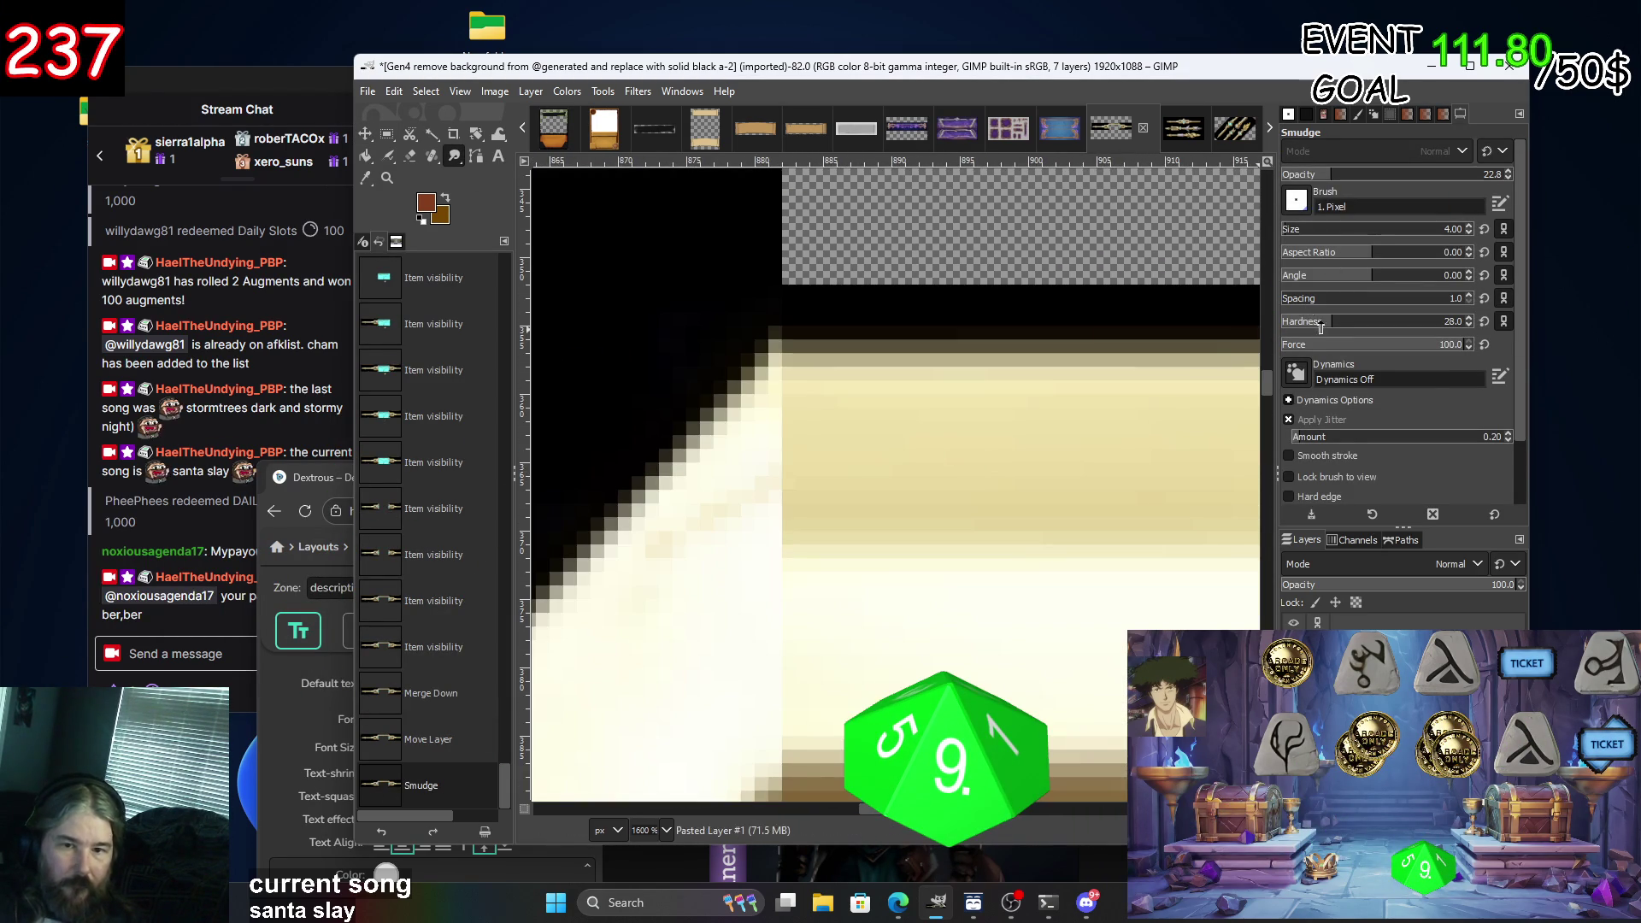
{"action": "left_click_drag", "start_coordinate": [1342, 328], "coordinate": [1466, 322]}
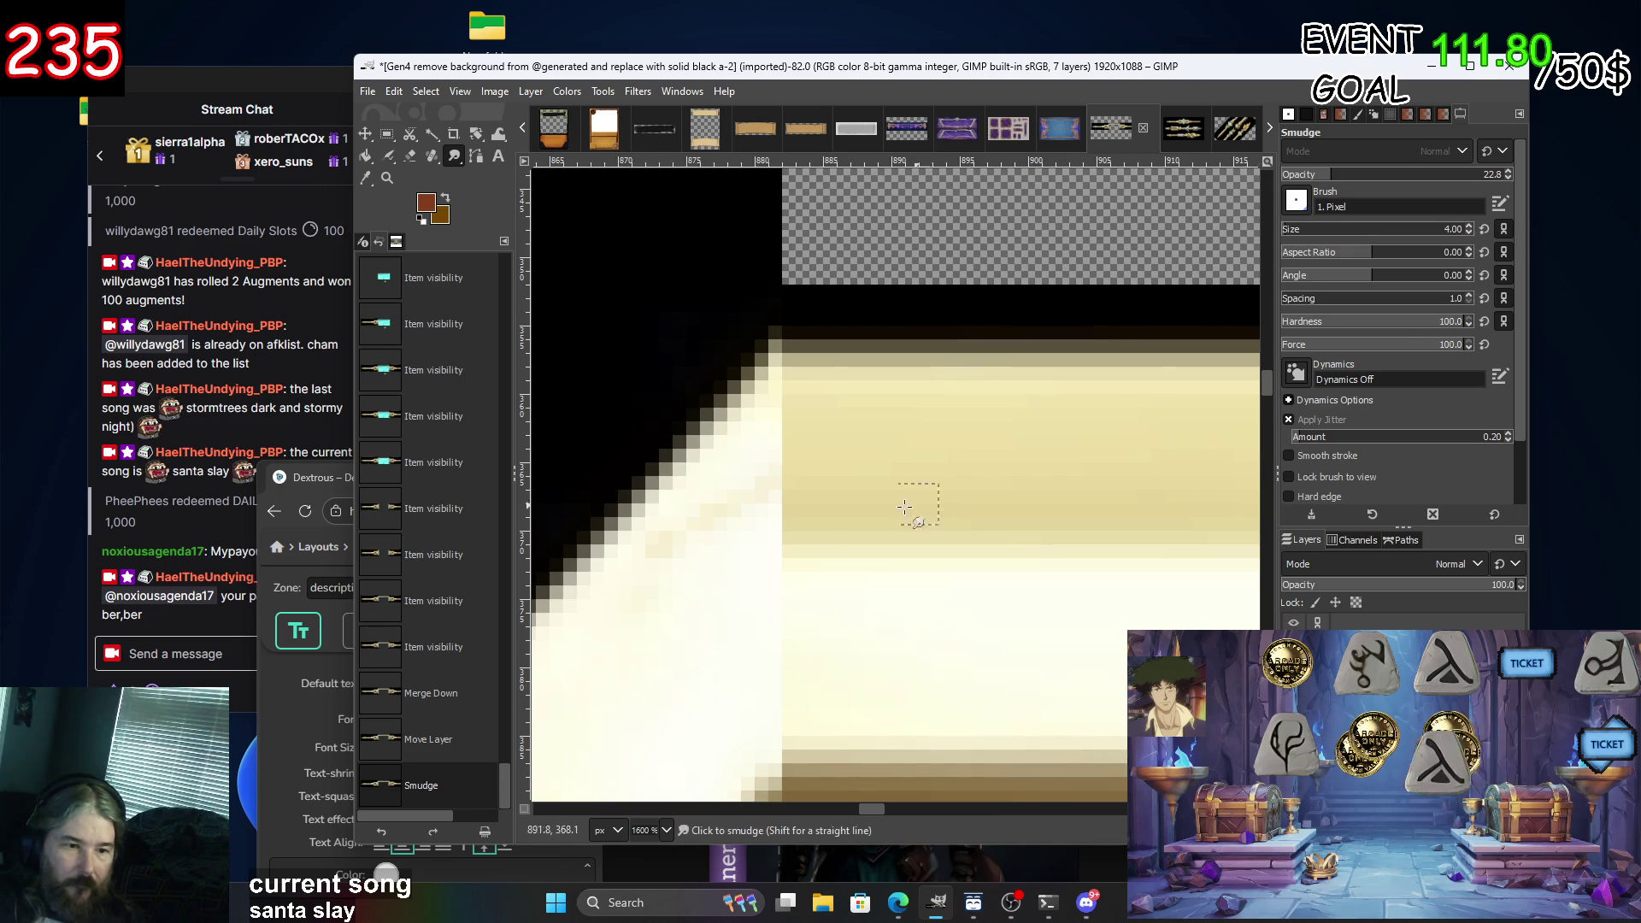
{"action": "mouse_move", "coordinate": [794, 513]}
{"action": "left_mouse_down"}
{"action": "mouse_move", "coordinate": [744, 547]}
{"action": "mouse_move", "coordinate": [752, 513]}
{"action": "left_mouse_up"}
{"action": "mouse_move", "coordinate": [831, 465]}
{"action": "left_mouse_down"}
{"action": "mouse_move", "coordinate": [752, 495]}
{"action": "mouse_move", "coordinate": [769, 462]}
{"action": "mouse_move", "coordinate": [725, 455]}
{"action": "mouse_move", "coordinate": [744, 432]}
{"action": "left_mouse_up"}
{"action": "left_click_drag", "start_coordinate": [748, 428], "coordinate": [758, 378]}
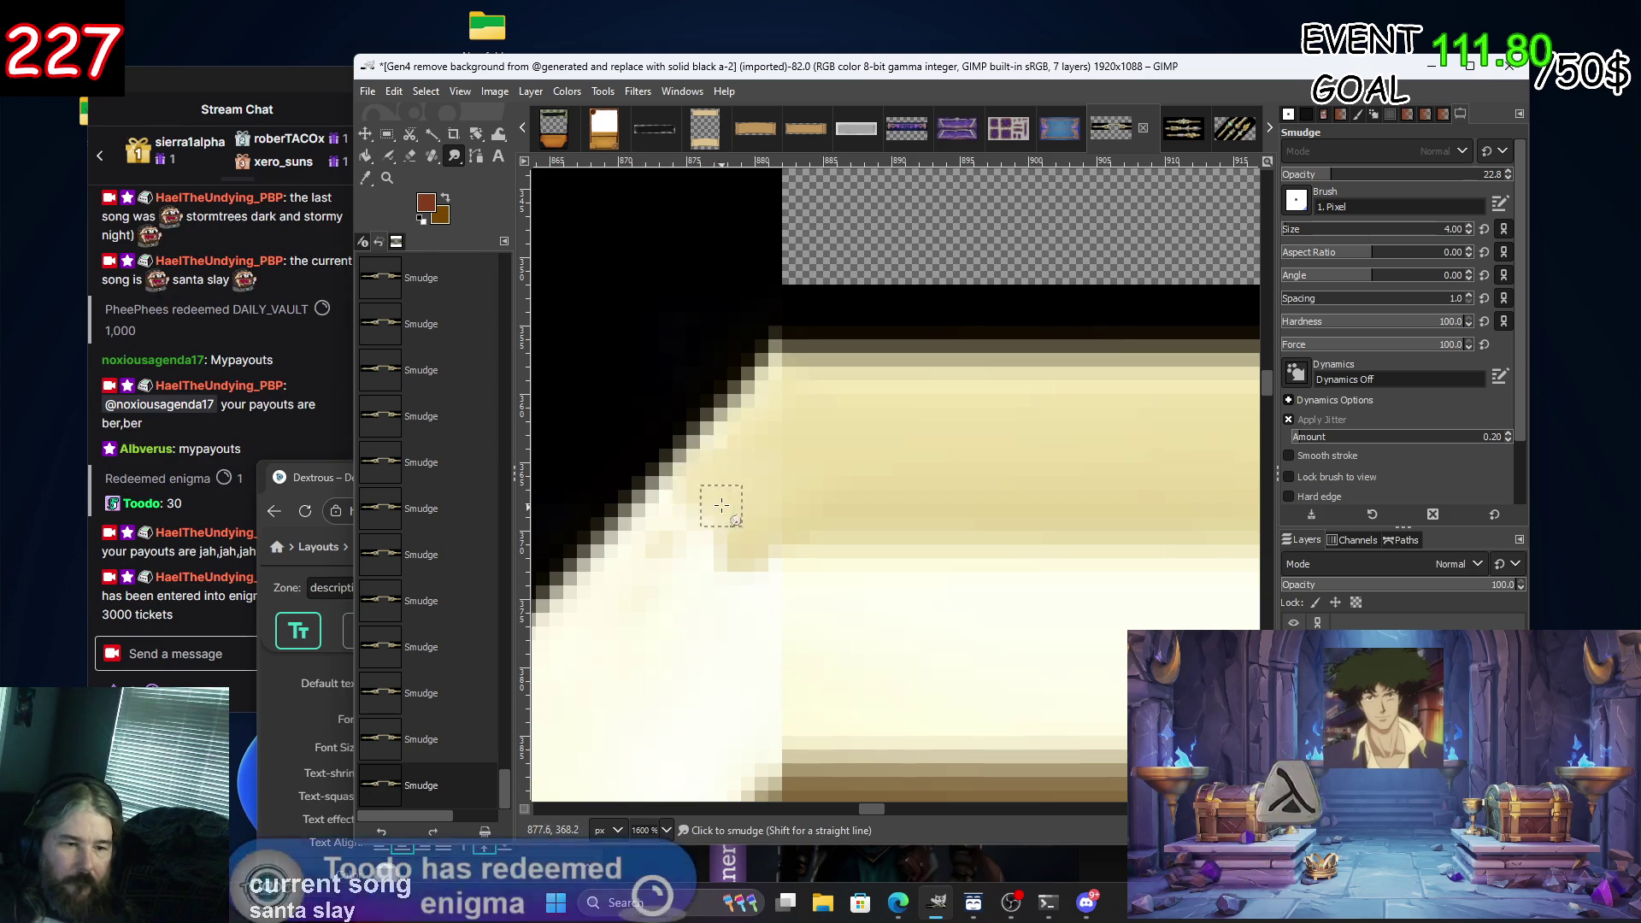
{"action": "left_click_drag", "start_coordinate": [803, 543], "coordinate": [669, 601]}
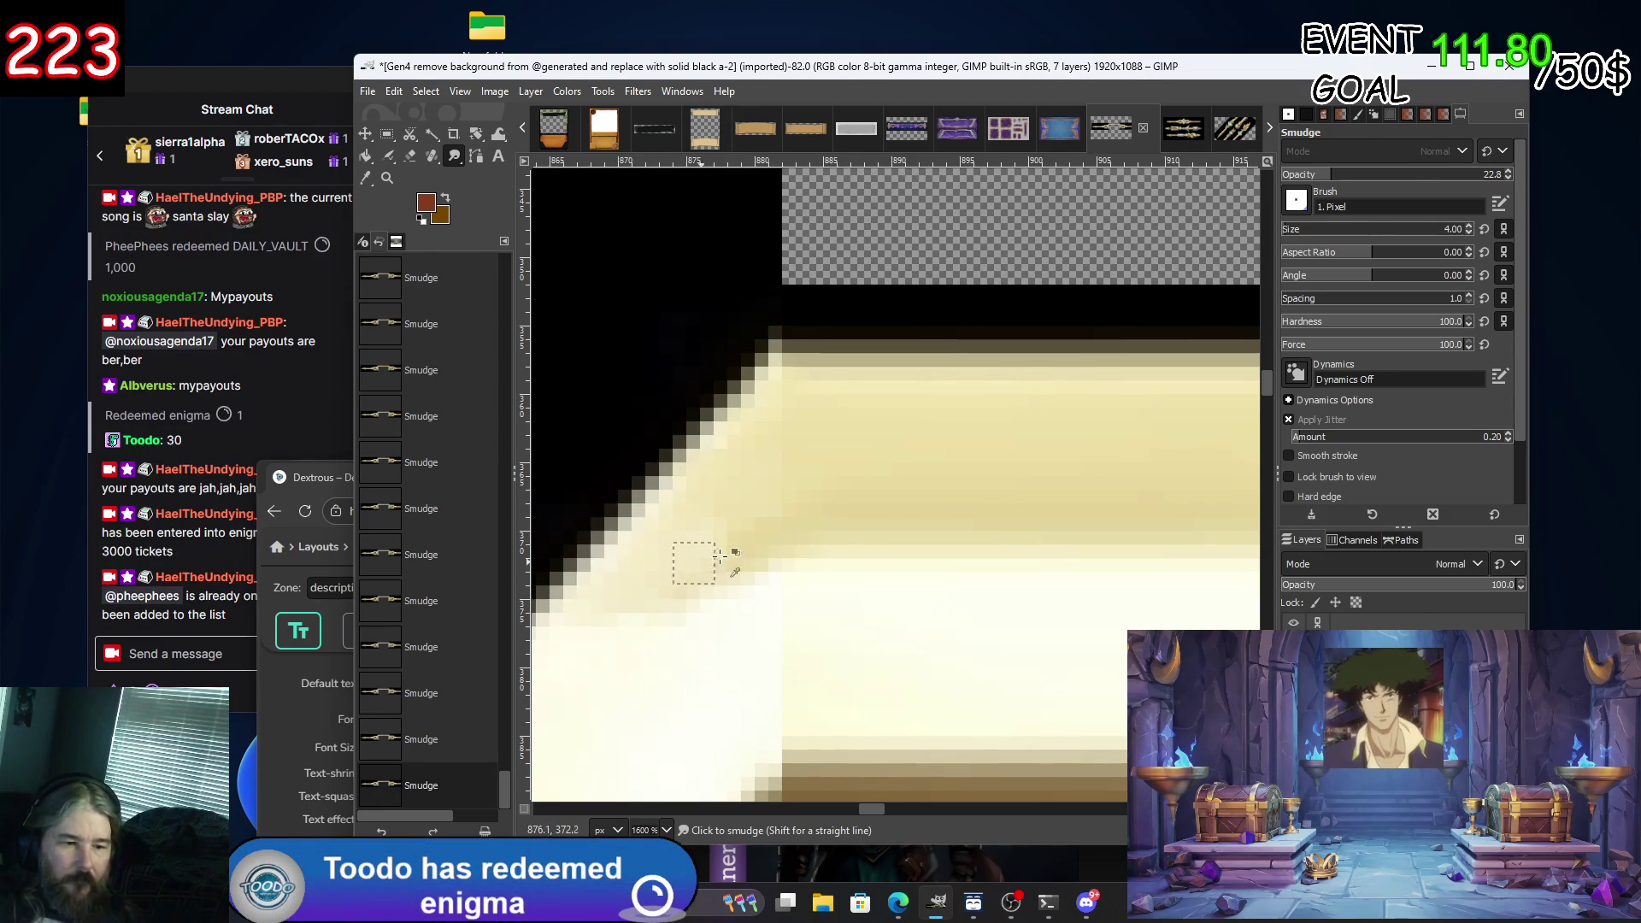
Step: View the whole image to judge the joint and undo the last two smudge strokes
{"action": "key", "text": "1"}
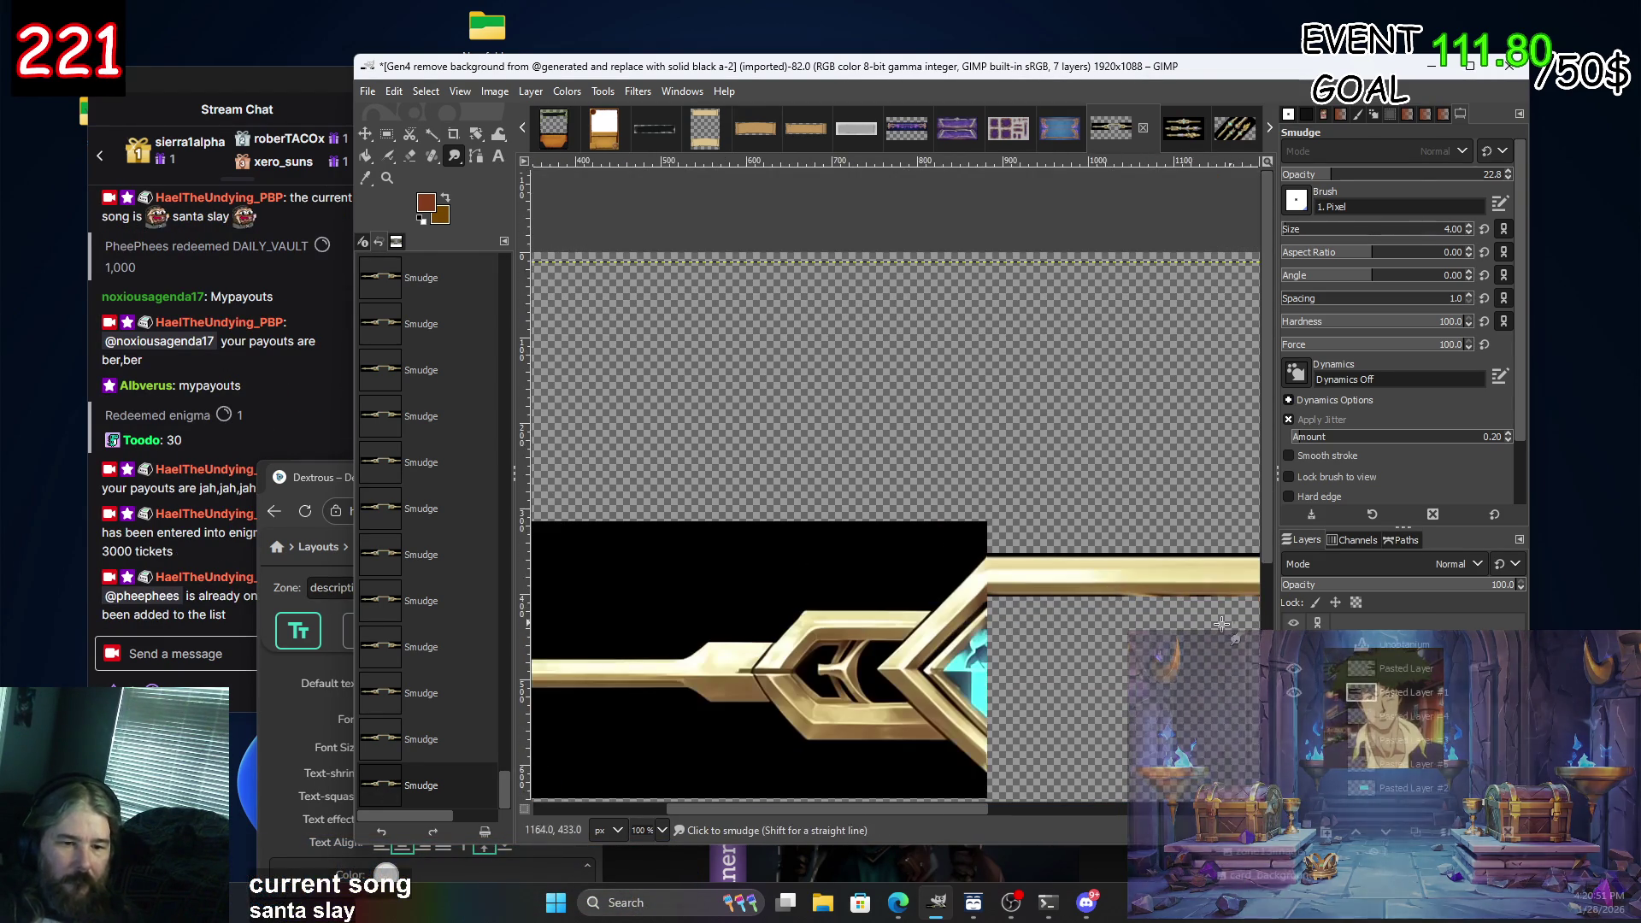
{"action": "scroll", "coordinate": [771, 554], "scroll_direction": "up", "scroll_amount": 2}
{"action": "scroll", "coordinate": [771, 554], "scroll_direction": "up", "scroll_amount": 1}
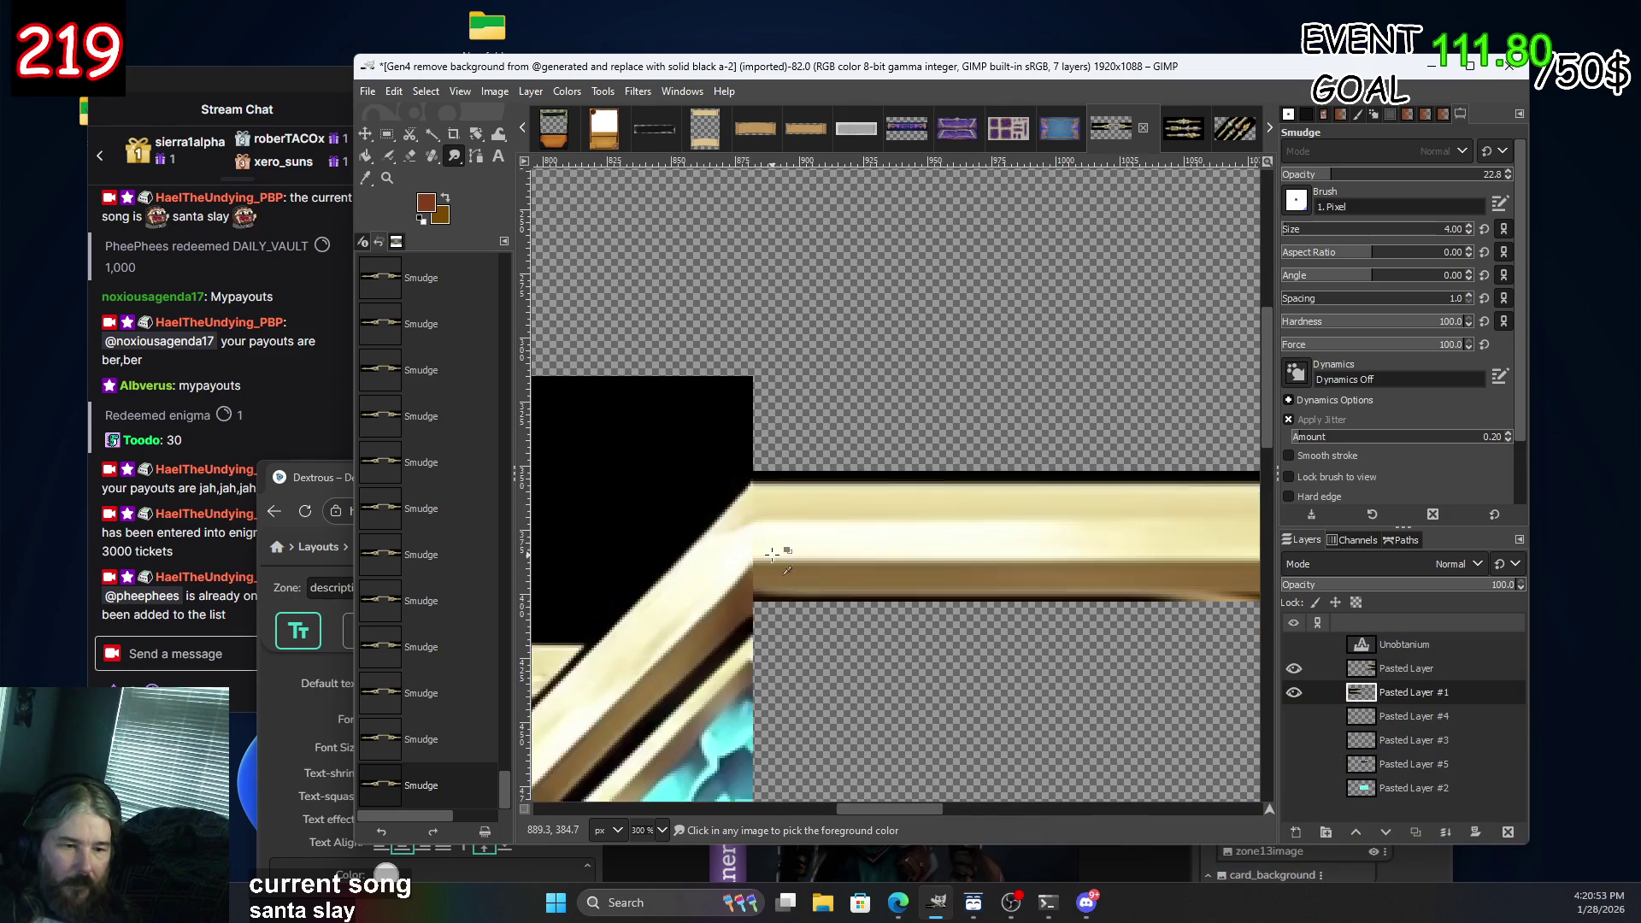
{"action": "scroll", "coordinate": [770, 553], "scroll_direction": "up", "scroll_amount": 1}
{"action": "key", "text": "ctrl+z"}
{"action": "key", "text": "ctrl+z"}
{"action": "key", "text": "ctrl+z"}
{"action": "key", "text": "ctrl+z"}
{"action": "key", "text": "ctrl+z"}
{"action": "key", "text": "ctrl+z"}
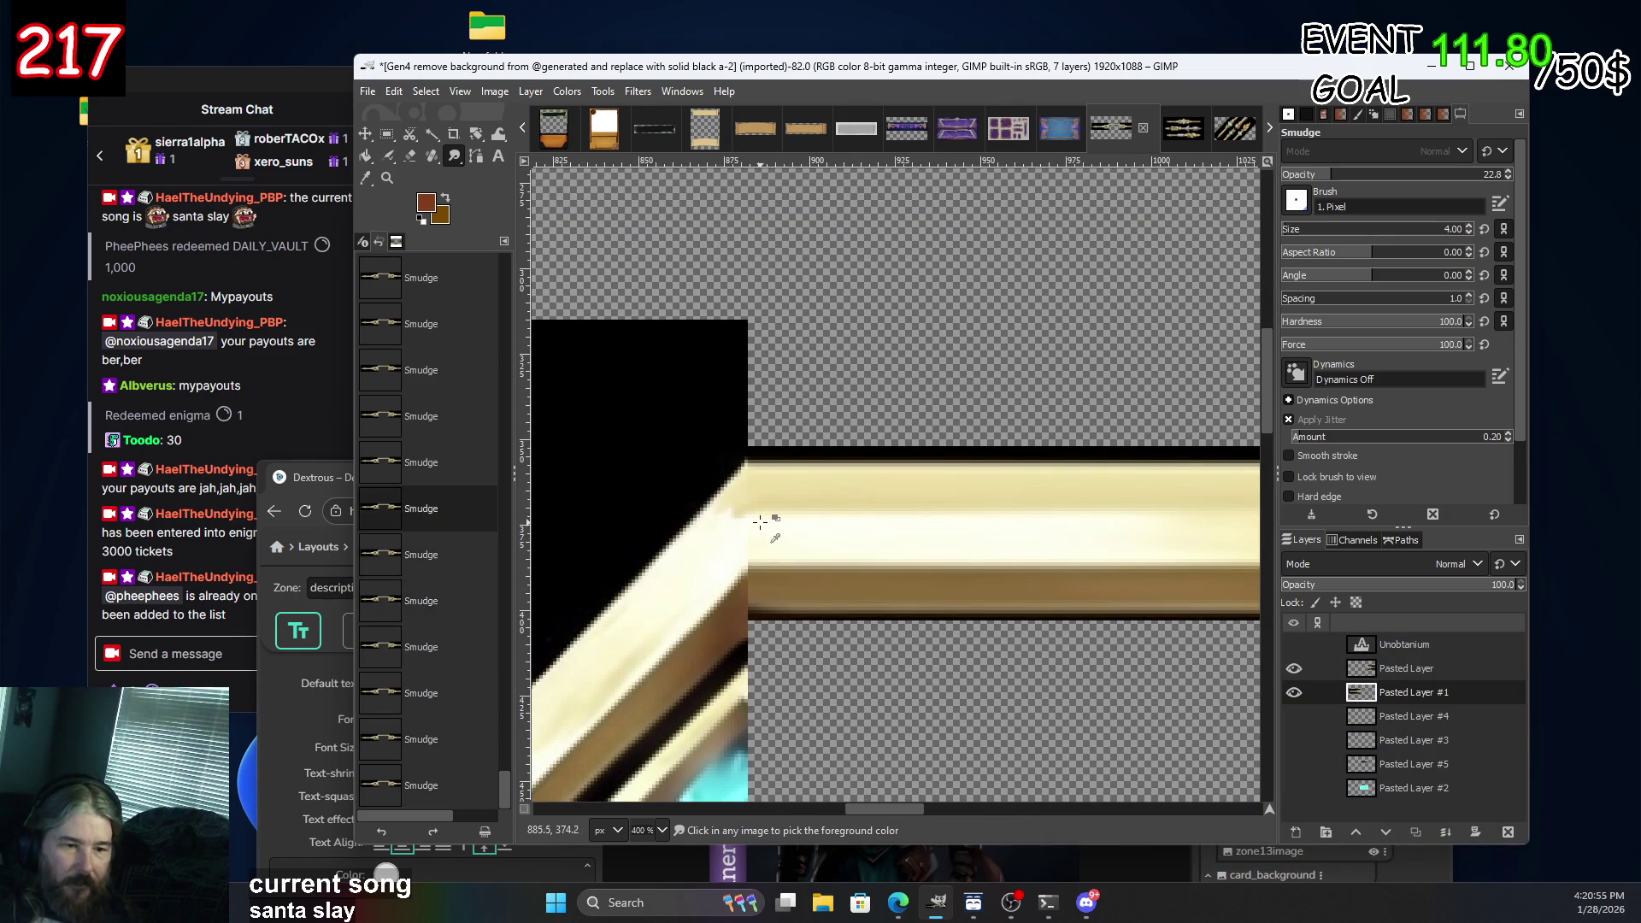
{"action": "key", "text": "ctrl+z"}
{"action": "key", "text": "ctrl+z"}
{"action": "key", "text": "ctrl+z"}
{"action": "key", "text": "ctrl+z"}
{"action": "key", "text": "ctrl+z"}
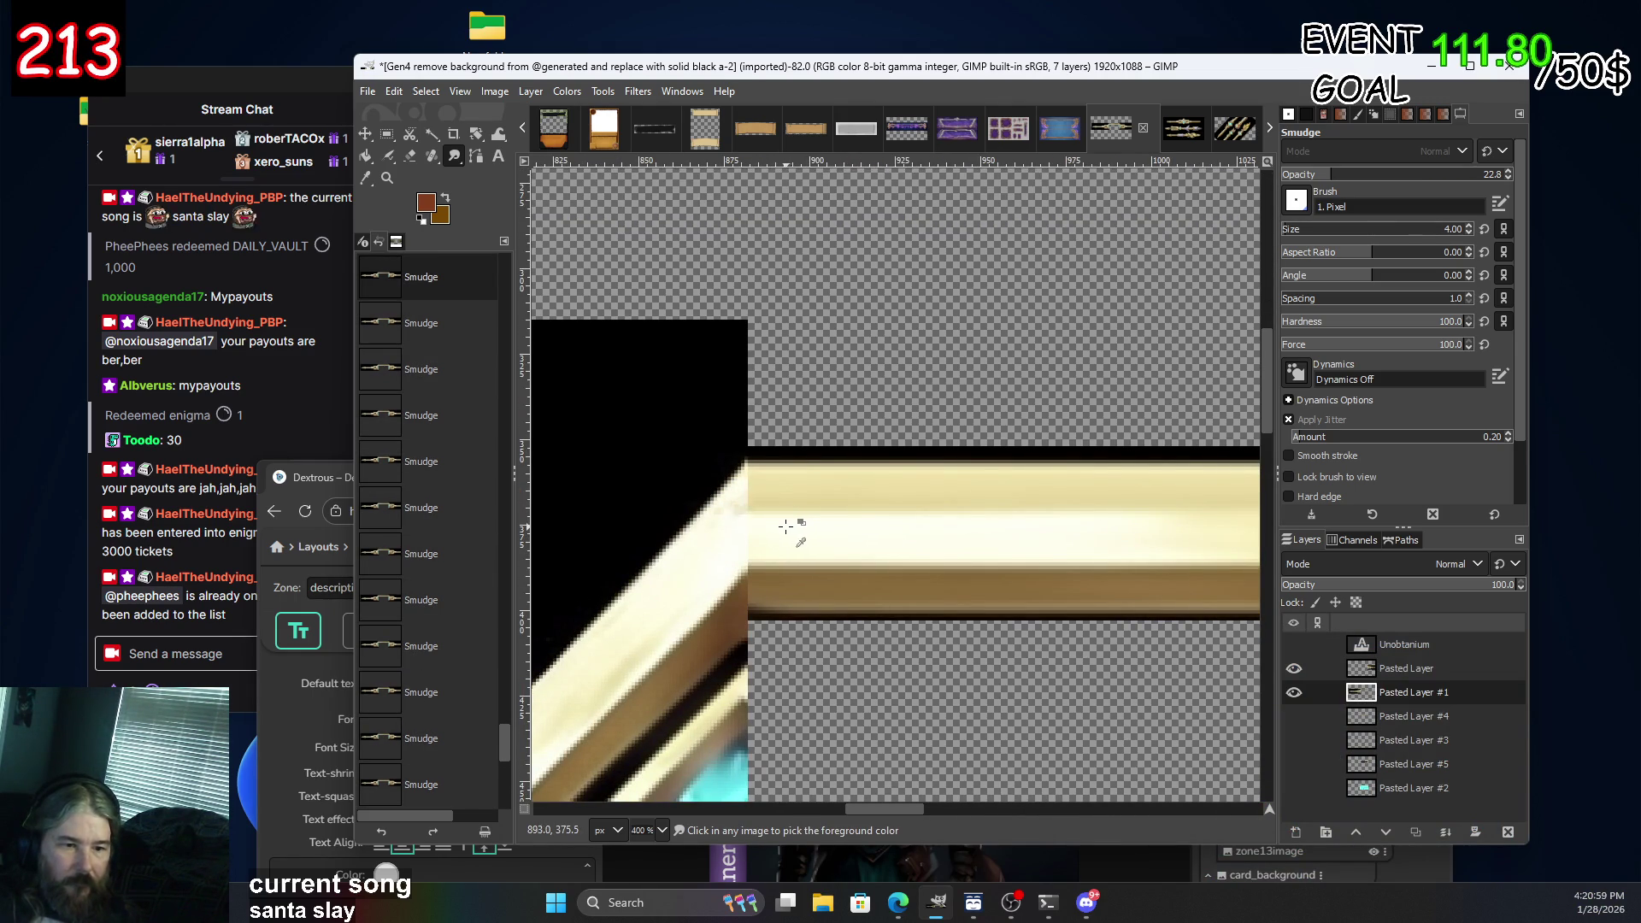
Step: Re-smudge the joint, blending its dark edge up and left, then zoom to check
{"action": "left_click", "coordinate": [744, 493]}
{"action": "scroll", "coordinate": [747, 488], "scroll_direction": "up", "scroll_amount": 4}
{"action": "scroll", "coordinate": [754, 480], "scroll_direction": "up", "scroll_amount": 3}
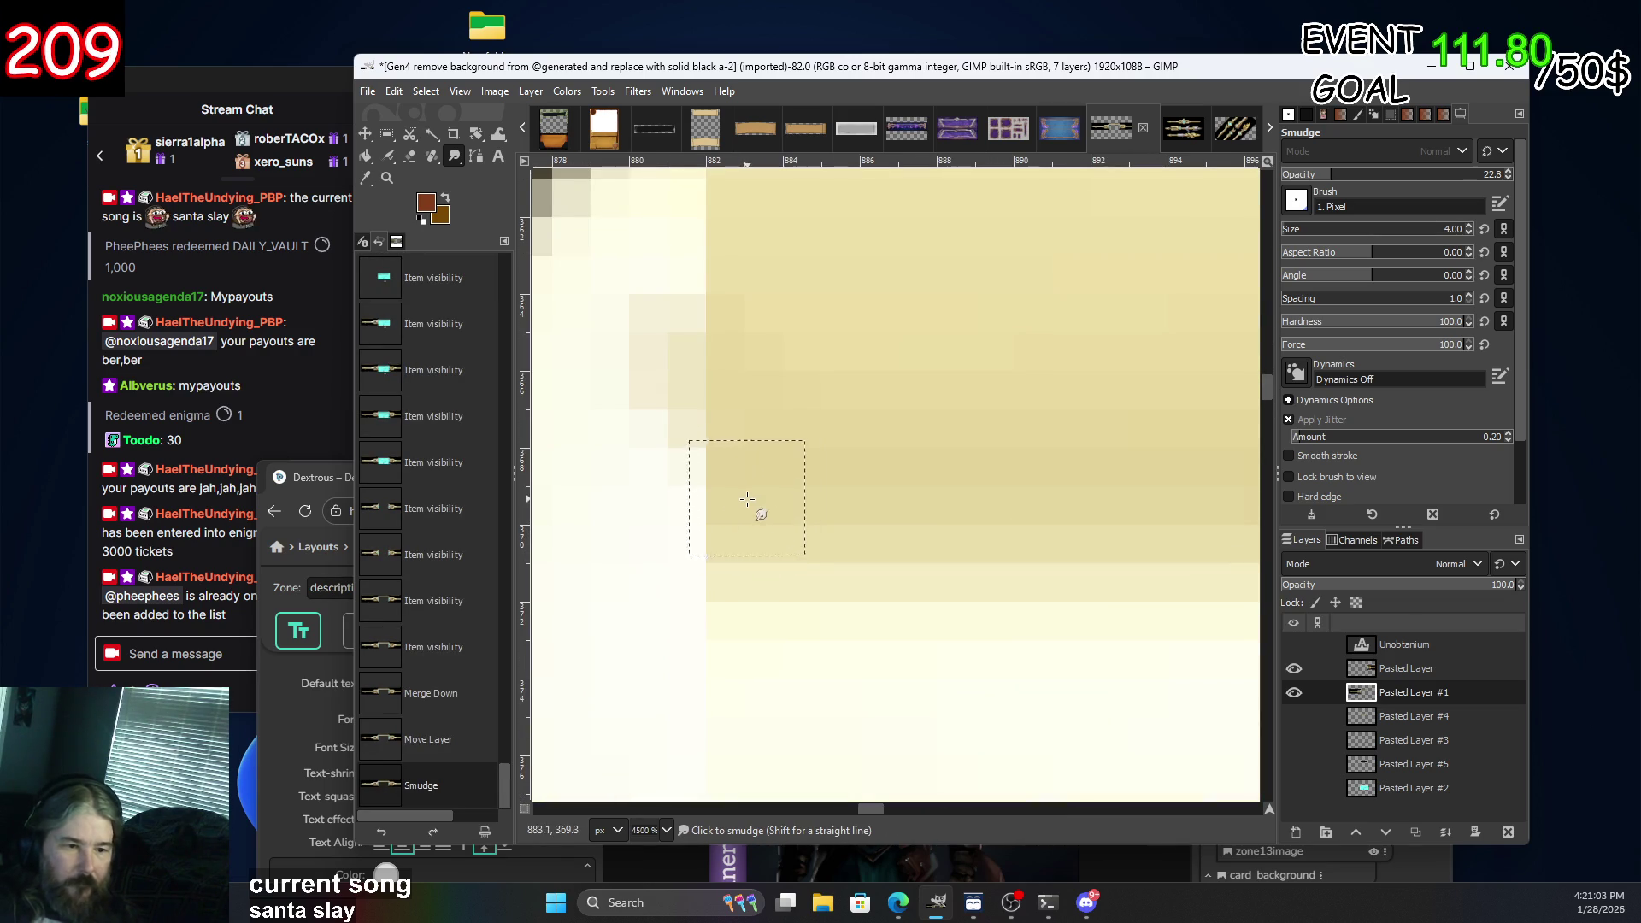
{"action": "left_click_drag", "start_coordinate": [747, 497], "coordinate": [722, 430]}
{"action": "left_click_drag", "start_coordinate": [764, 444], "coordinate": [974, 607]}
{"action": "left_click_drag", "start_coordinate": [880, 530], "coordinate": [987, 604]}
{"action": "mouse_move", "coordinate": [957, 470]}
{"action": "left_mouse_down"}
{"action": "mouse_move", "coordinate": [1017, 570]}
{"action": "mouse_move", "coordinate": [965, 401]}
{"action": "mouse_move", "coordinate": [1004, 423]}
{"action": "left_mouse_up"}
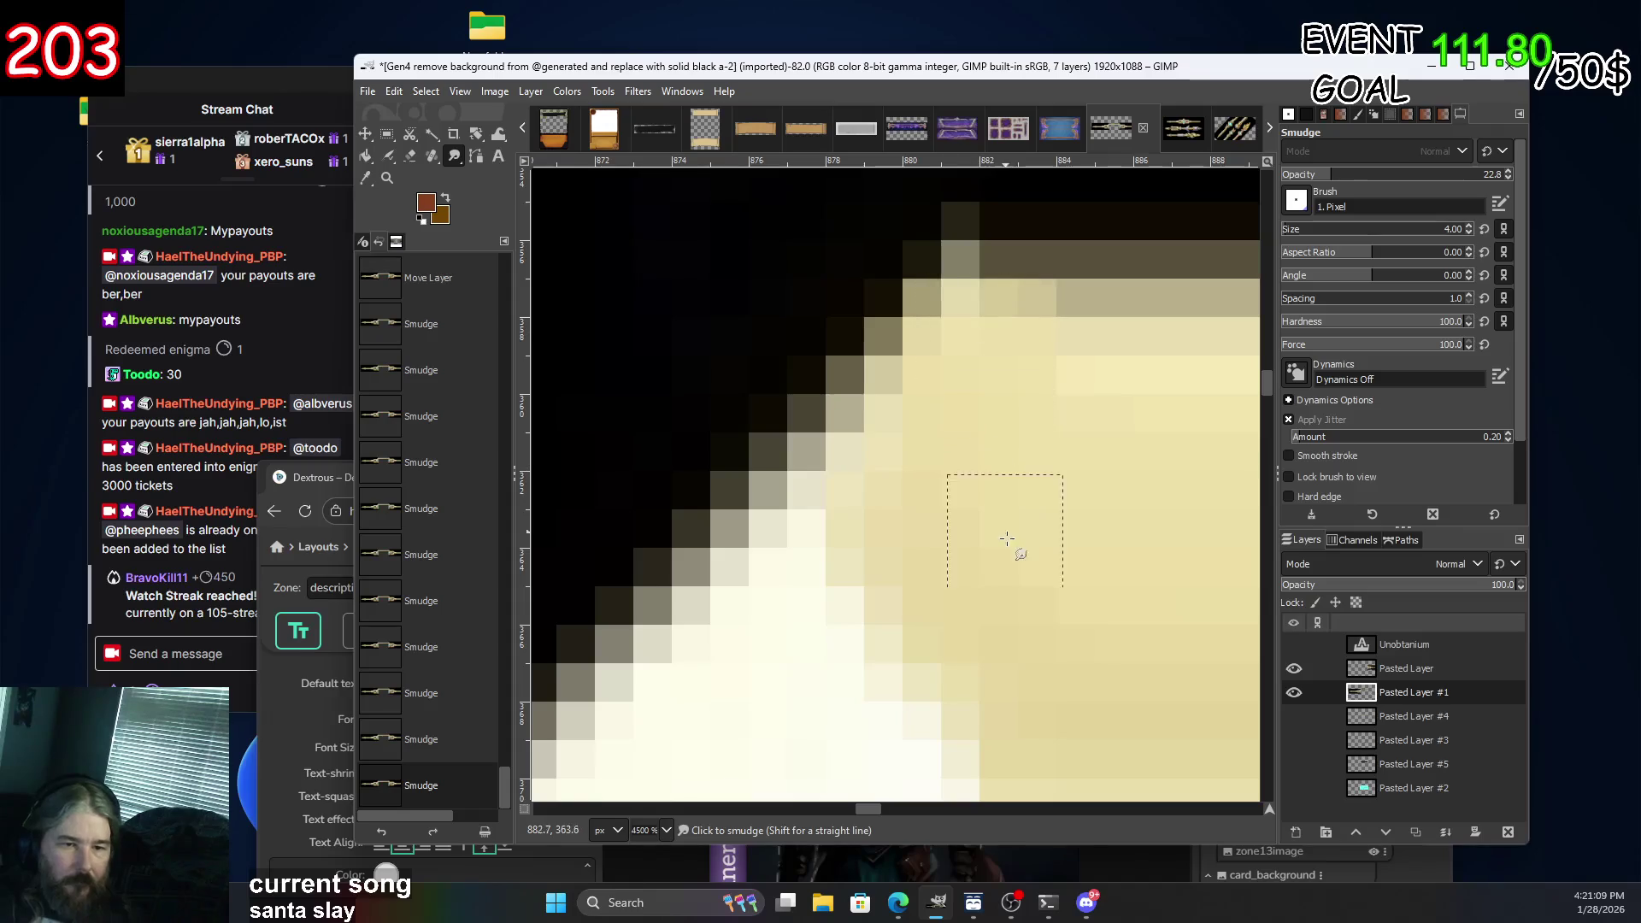
{"action": "scroll", "coordinate": [982, 478], "scroll_direction": "down", "scroll_amount": 4}
{"action": "scroll", "coordinate": [876, 551], "scroll_direction": "down", "scroll_amount": 4}
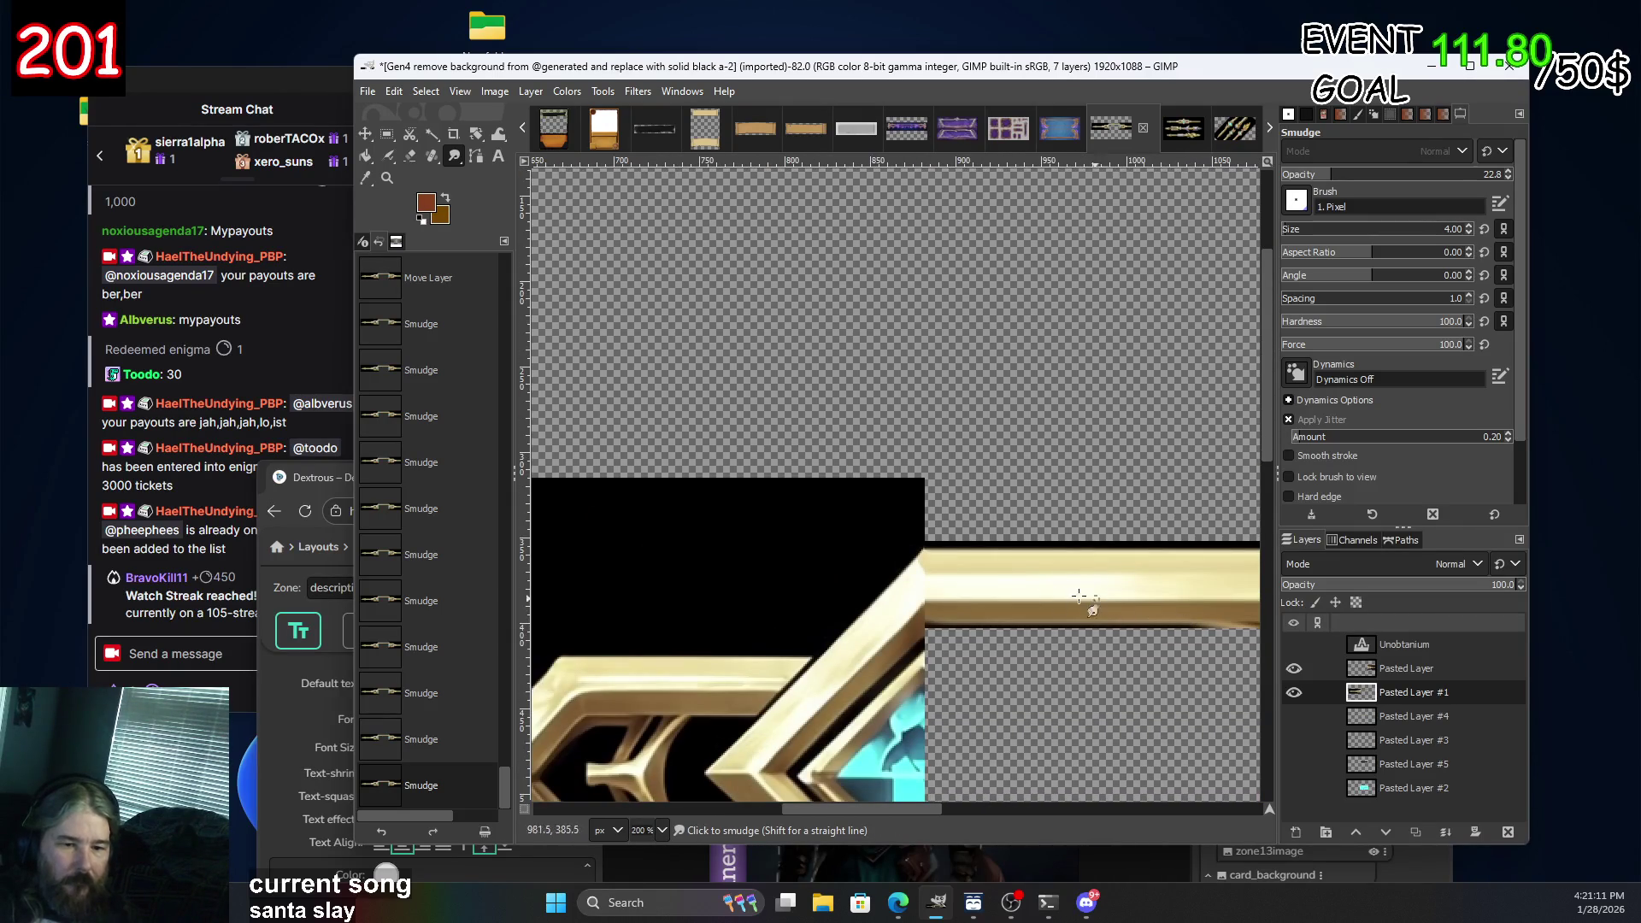
{"action": "scroll", "coordinate": [934, 465], "scroll_direction": "up", "scroll_amount": 3}
{"action": "scroll", "coordinate": [967, 561], "scroll_direction": "up", "scroll_amount": 3}
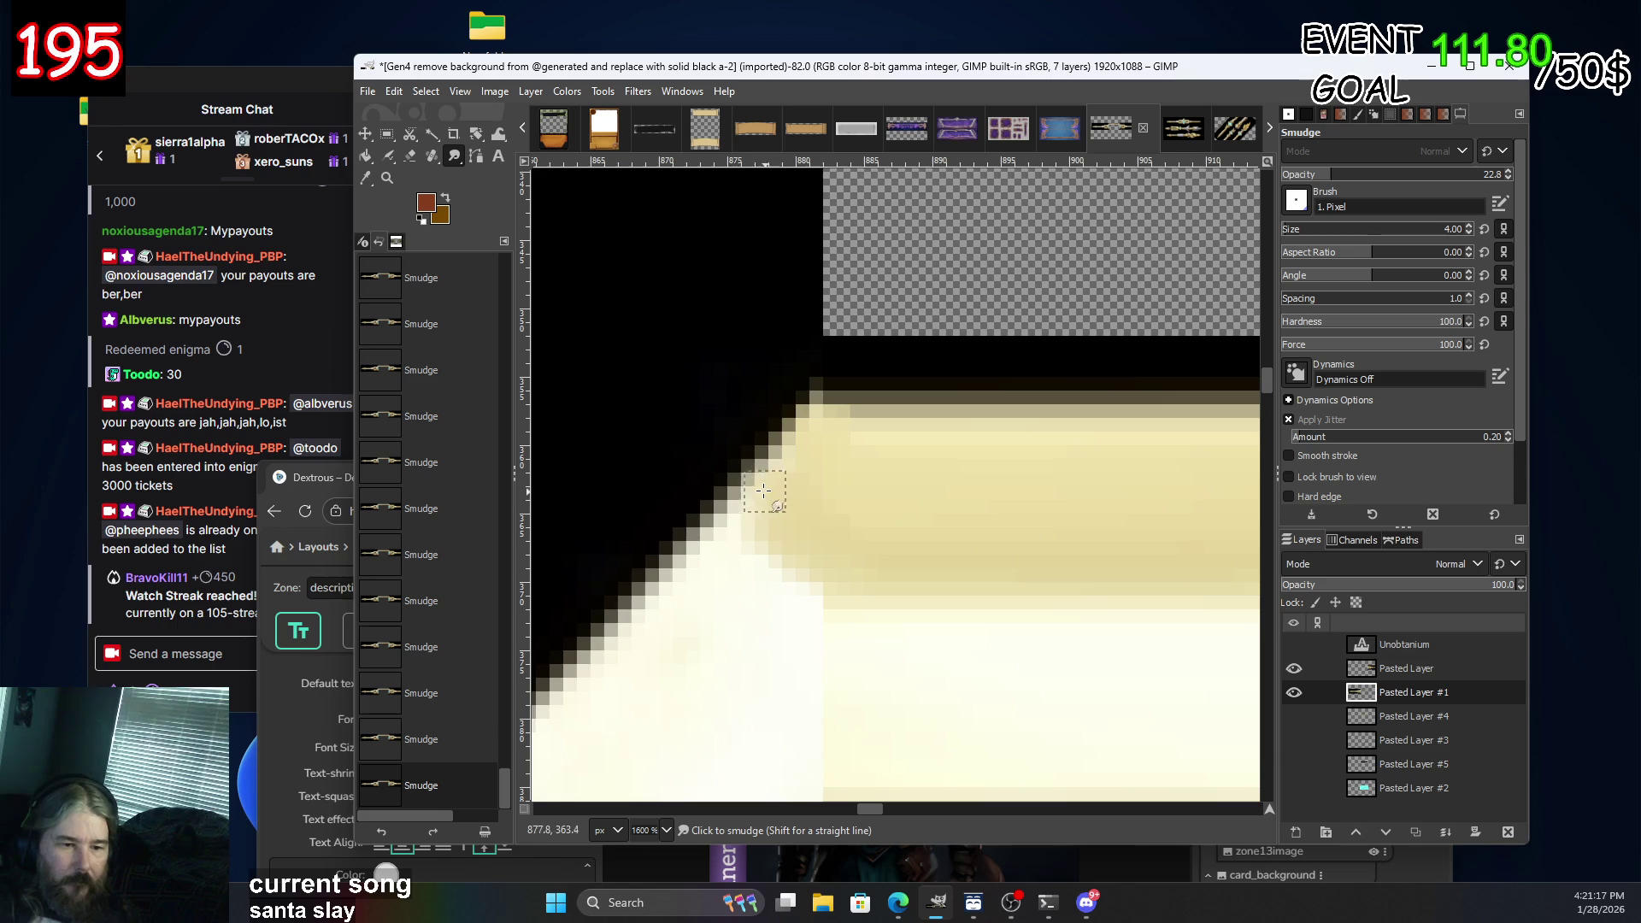
{"action": "scroll", "coordinate": [752, 520], "scroll_direction": "down", "scroll_amount": 3, "text": "ctrl"}
{"action": "scroll", "coordinate": [965, 572], "scroll_direction": "down", "scroll_amount": 2, "text": "ctrl"}
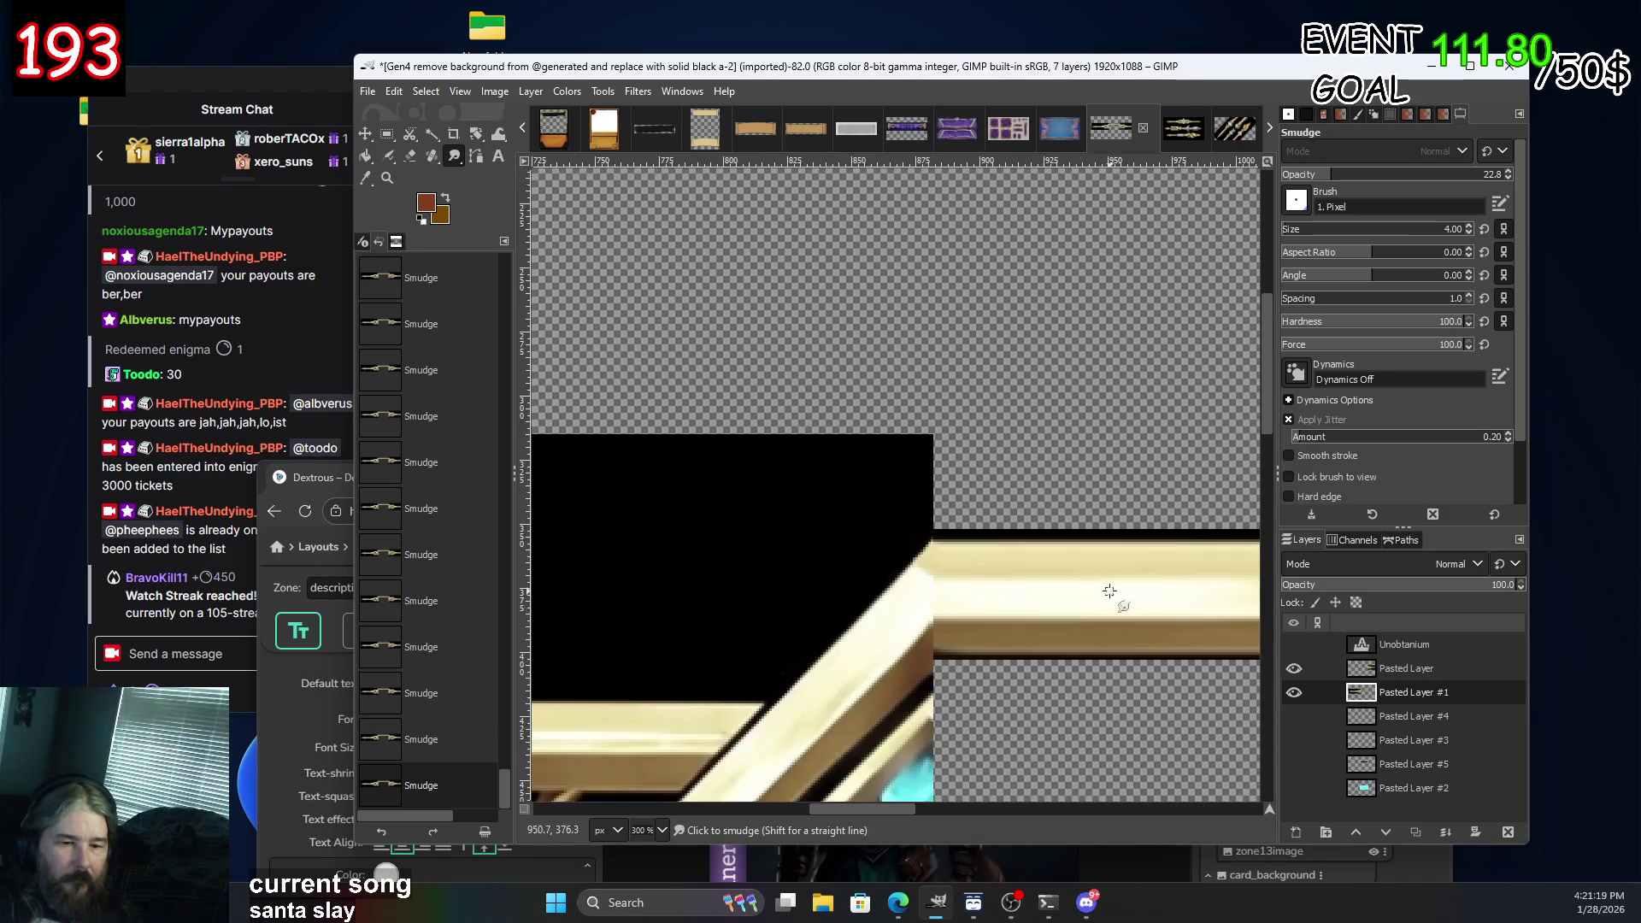
{"action": "scroll", "coordinate": [966, 589], "scroll_direction": "down", "scroll_amount": 2, "text": "ctrl"}
{"action": "scroll", "coordinate": [825, 551], "scroll_direction": "down", "scroll_amount": 2, "text": "ctrl"}
{"action": "scroll", "coordinate": [825, 551], "scroll_direction": "down", "scroll_amount": 1, "text": "ctrl"}
{"action": "scroll", "coordinate": [804, 555], "scroll_direction": "up", "scroll_amount": 2, "text": "ctrl"}
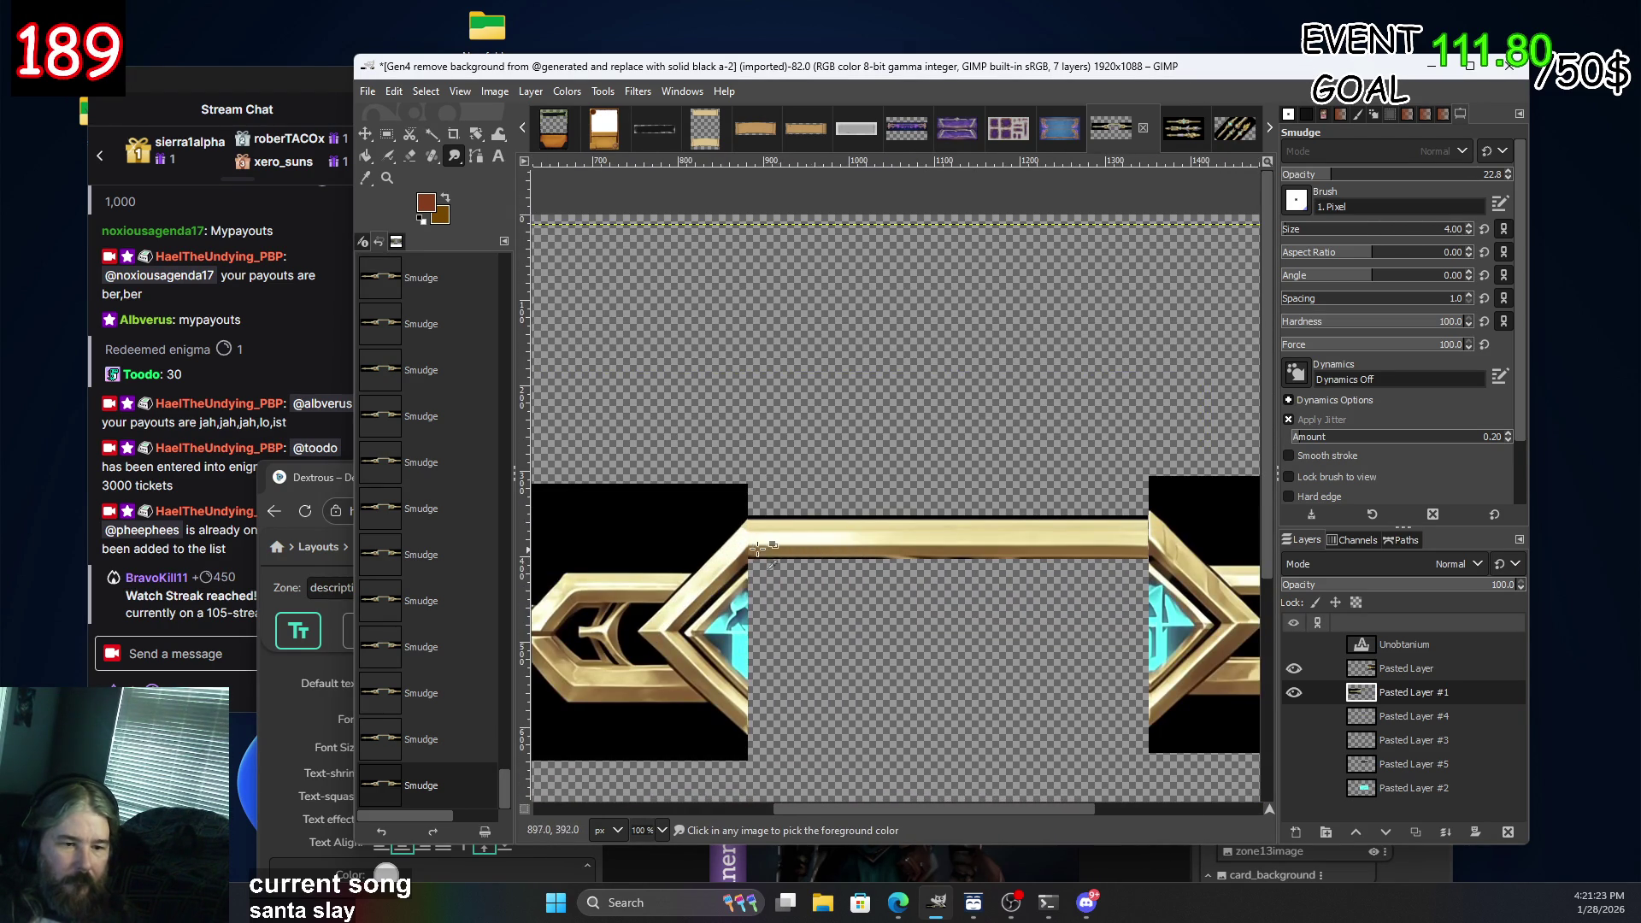
Step: Smear the dark pixels at the bar's lower joint leftward along the edge
{"action": "scroll", "coordinate": [770, 551], "scroll_direction": "up", "scroll_amount": 2, "text": "ctrl"}
{"action": "scroll", "coordinate": [659, 476], "scroll_direction": "up", "scroll_amount": 5, "text": "ctrl"}
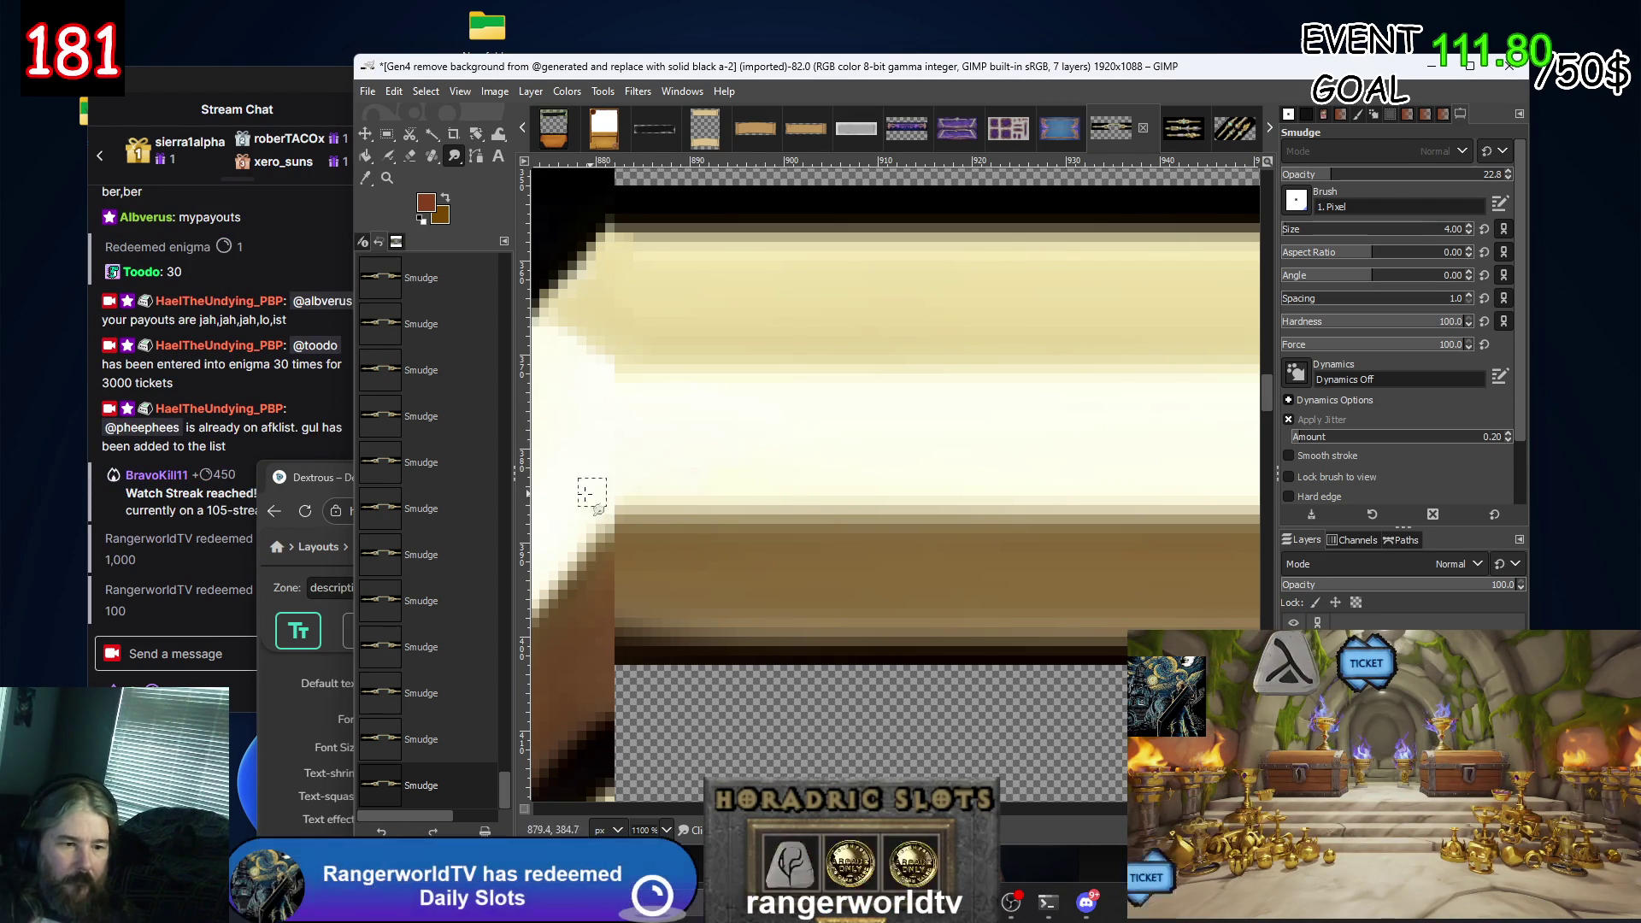
{"action": "scroll", "coordinate": [771, 523], "scroll_direction": "down", "scroll_amount": 2}
{"action": "scroll", "coordinate": [772, 523], "scroll_direction": "down", "scroll_amount": 2}
{"action": "scroll", "coordinate": [717, 544], "scroll_direction": "up", "scroll_amount": 4}
{"action": "mouse_move", "coordinate": [717, 544]}
{"action": "left_mouse_down"}
{"action": "mouse_move", "coordinate": [778, 547]}
{"action": "mouse_move", "coordinate": [732, 578]}
{"action": "left_mouse_up"}
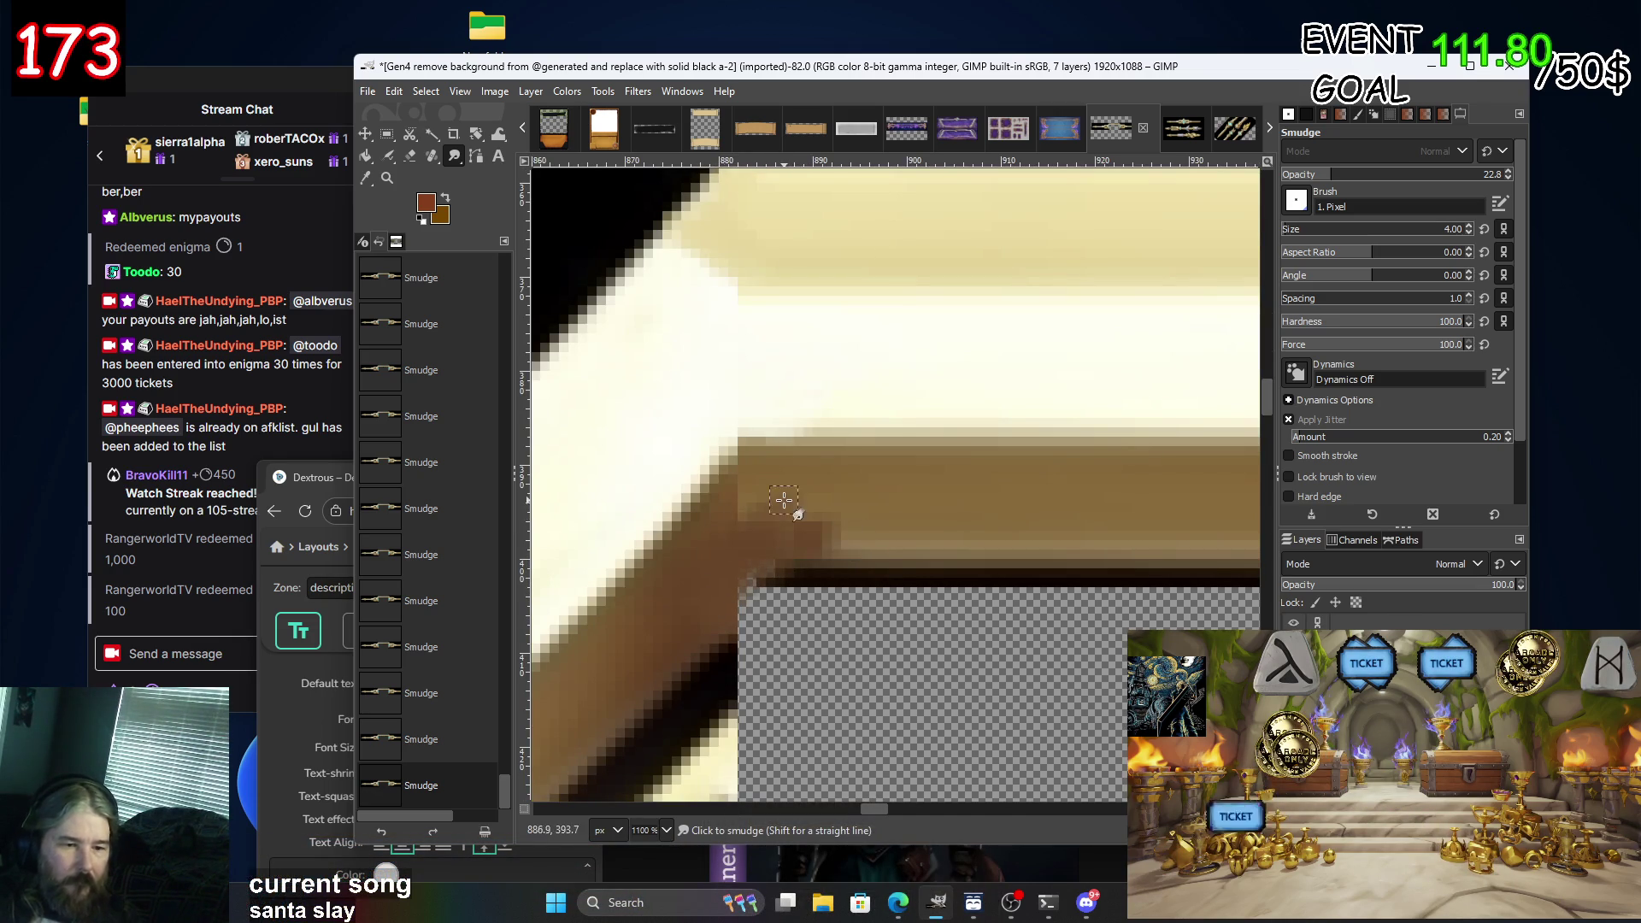
{"action": "mouse_move", "coordinate": [797, 529]}
{"action": "left_mouse_down"}
{"action": "mouse_move", "coordinate": [747, 519]}
{"action": "mouse_move", "coordinate": [677, 564]}
{"action": "left_mouse_up"}
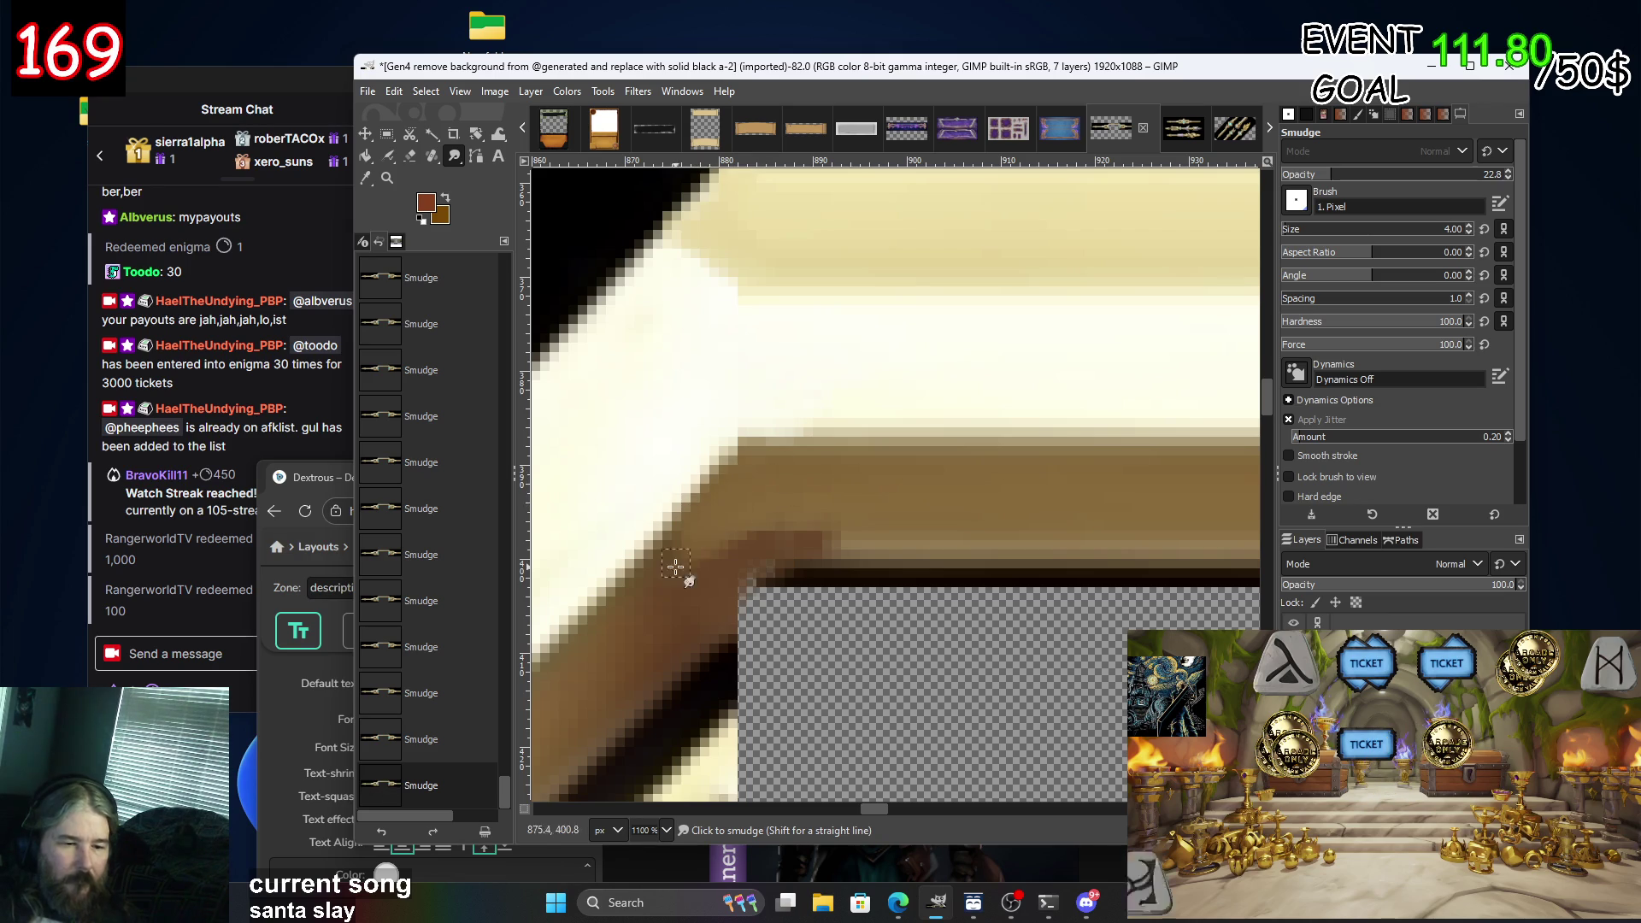
Step: Undo and redo the lower-joint smudge strokes to compare the result
{"action": "key", "text": "ctrl+z"}
{"action": "key", "text": "ctrl+z"}
{"action": "key", "text": "ctrl+z"}
{"action": "key", "text": "ctrl+z"}
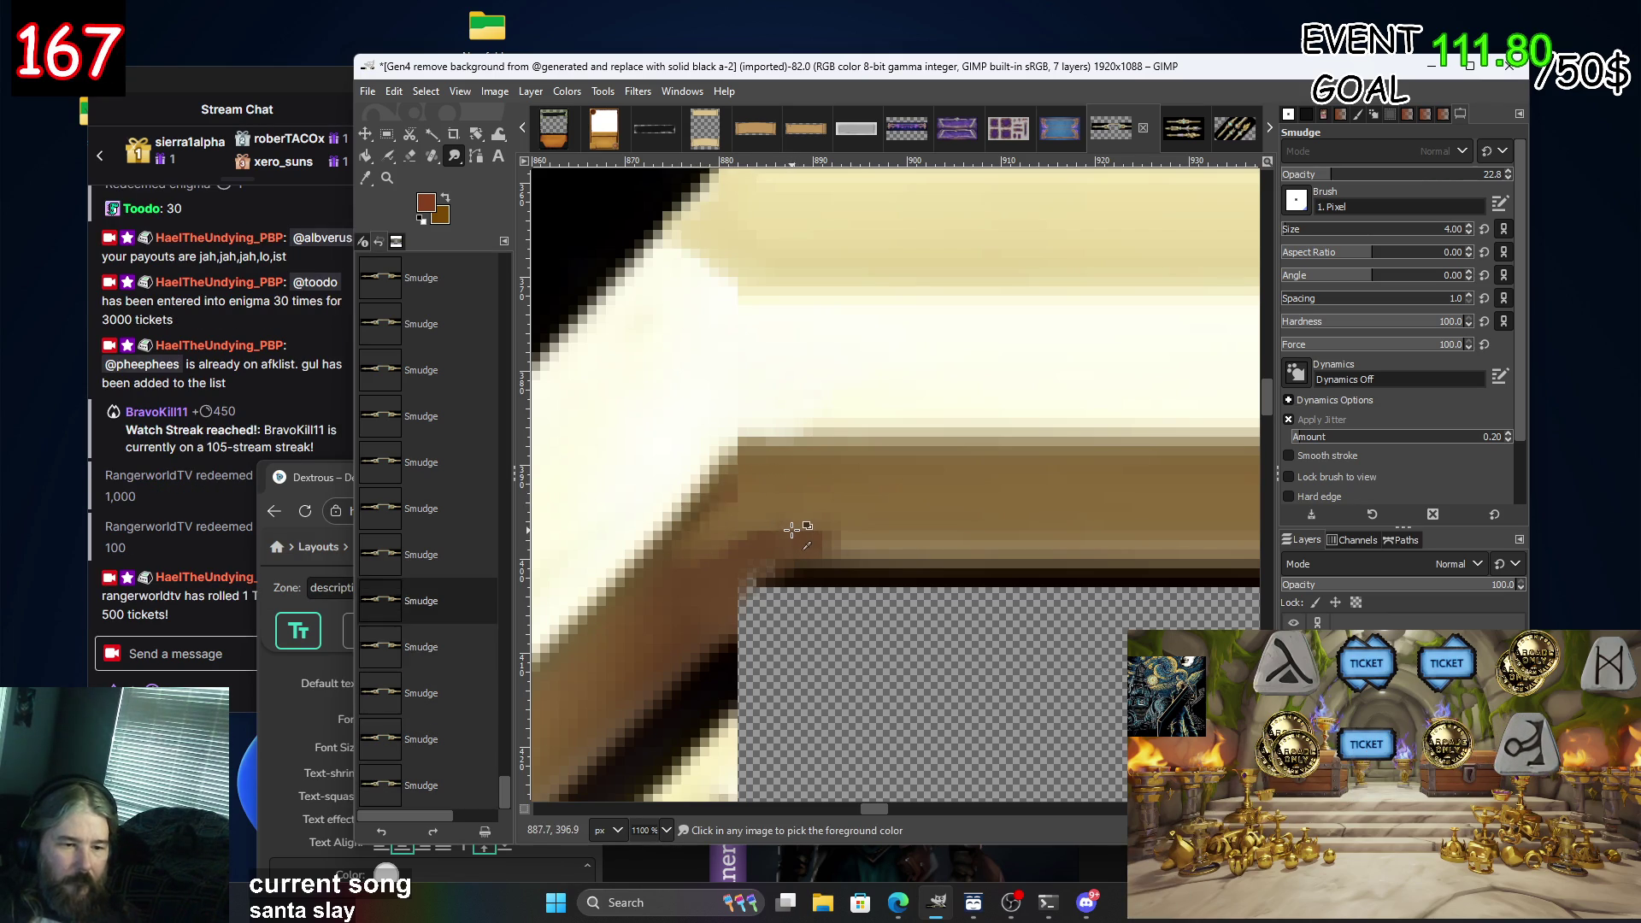
{"action": "key", "text": "ctrl+z"}
{"action": "key", "text": "ctrl+z"}
{"action": "key", "text": "ctrl+z"}
{"action": "key", "text": "ctrl+z"}
{"action": "key", "text": "ctrl+z"}
{"action": "key", "text": "ctrl+y"}
{"action": "key", "text": "ctrl+y"}
{"action": "key", "text": "ctrl+y"}
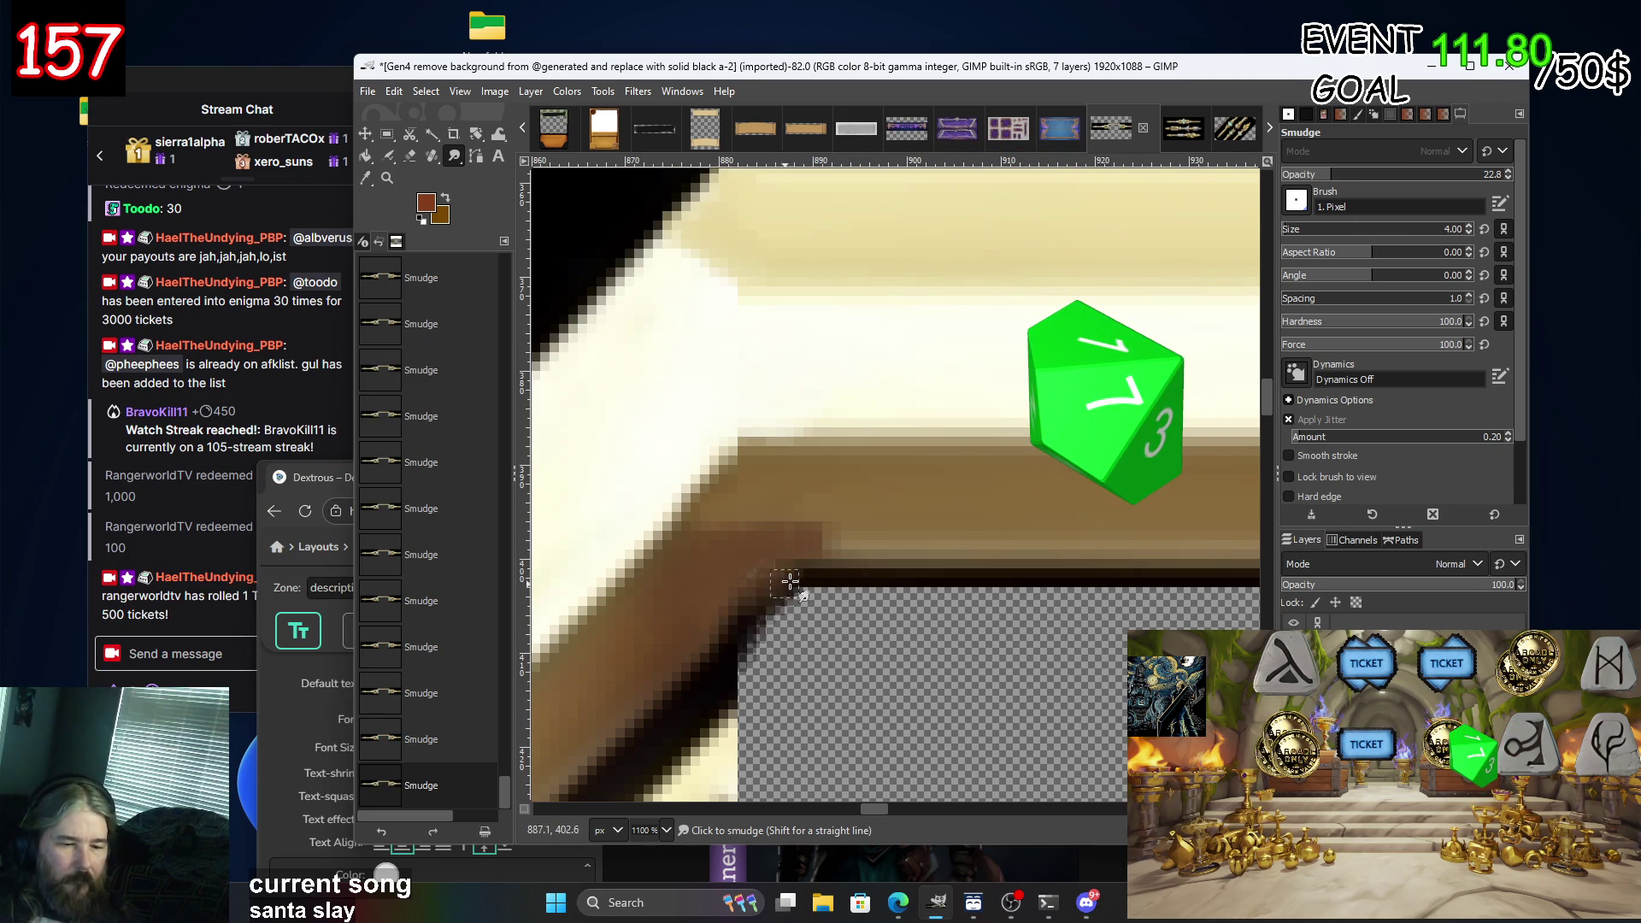
{"action": "scroll", "coordinate": [781, 586], "scroll_direction": "down", "scroll_amount": 2, "text": "ctrl"}
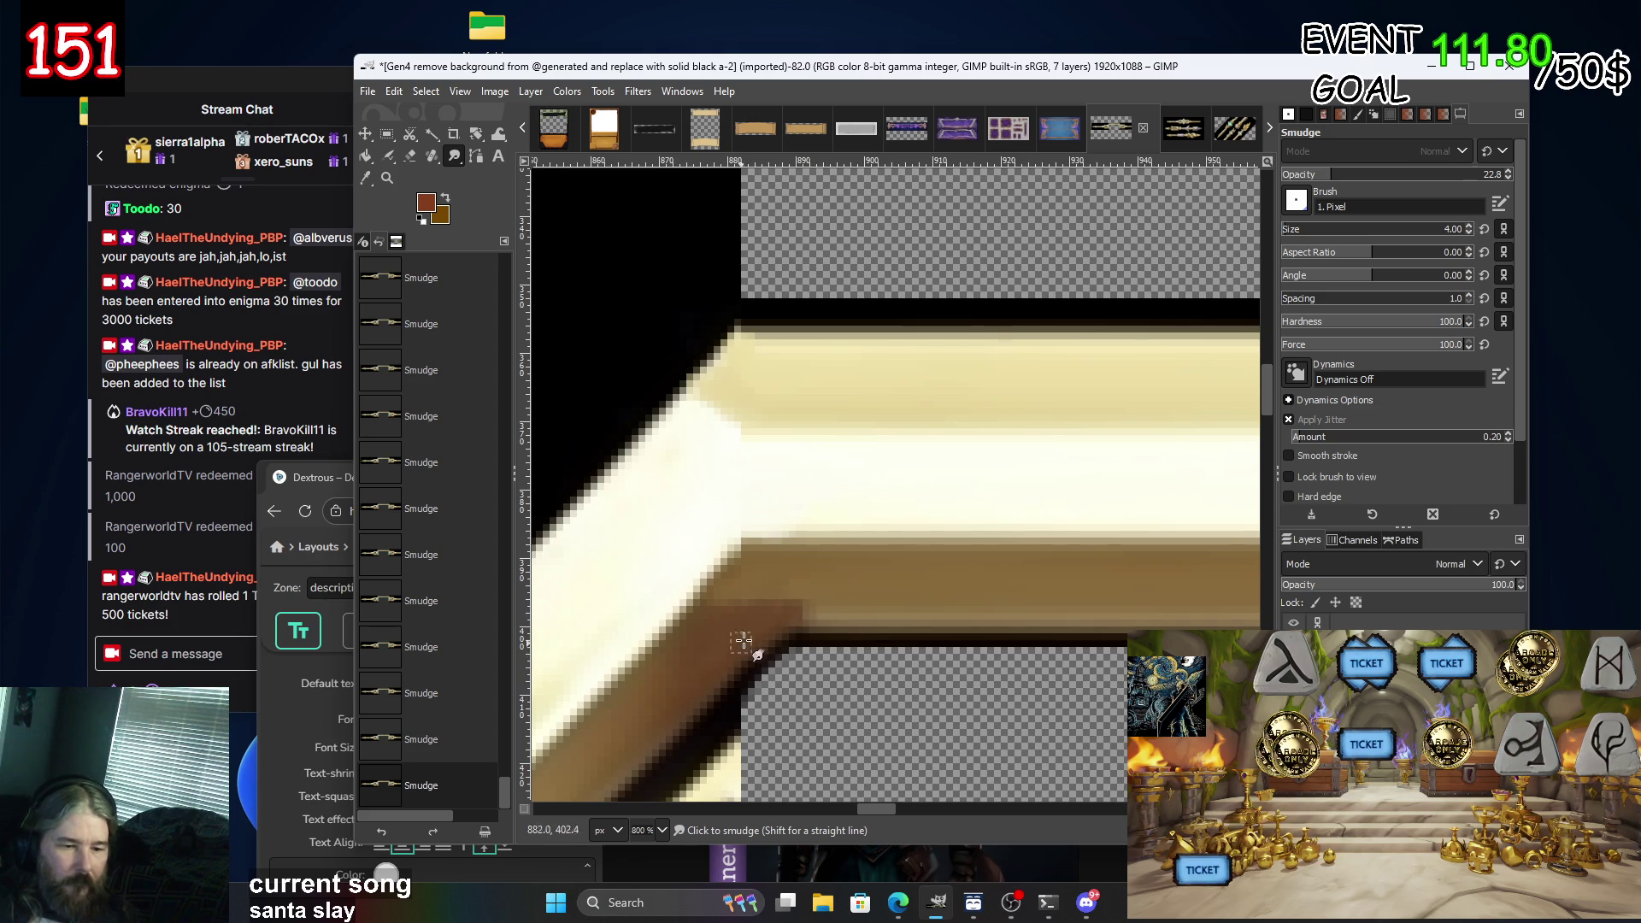
{"action": "key", "text": "ctrl+z"}
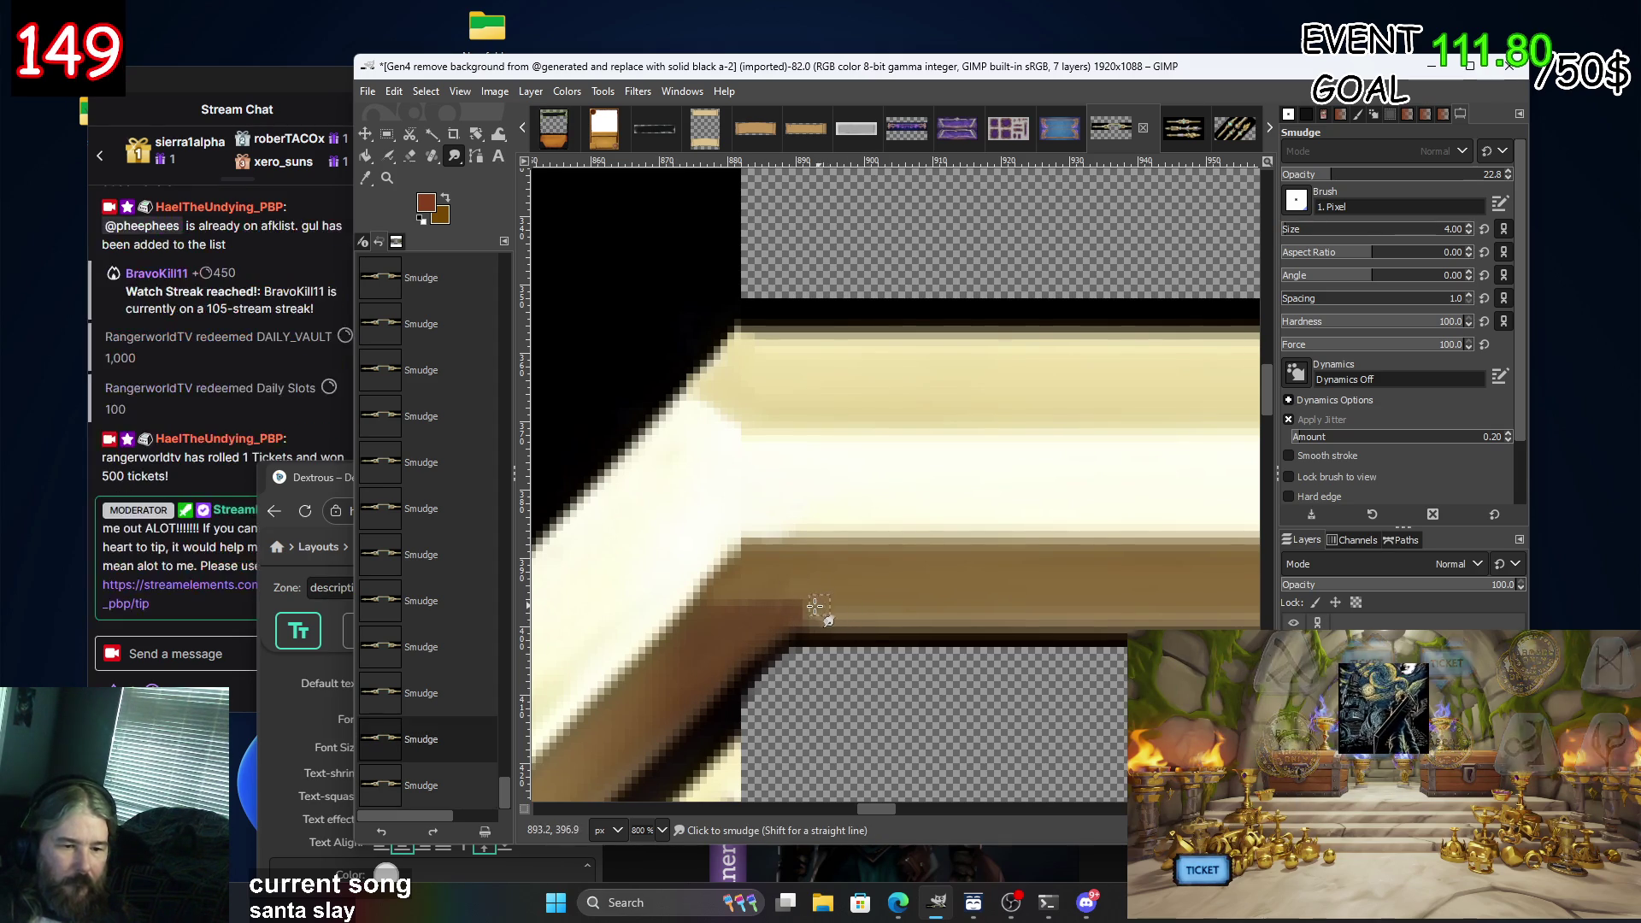
{"action": "key", "text": "ctrl+y"}
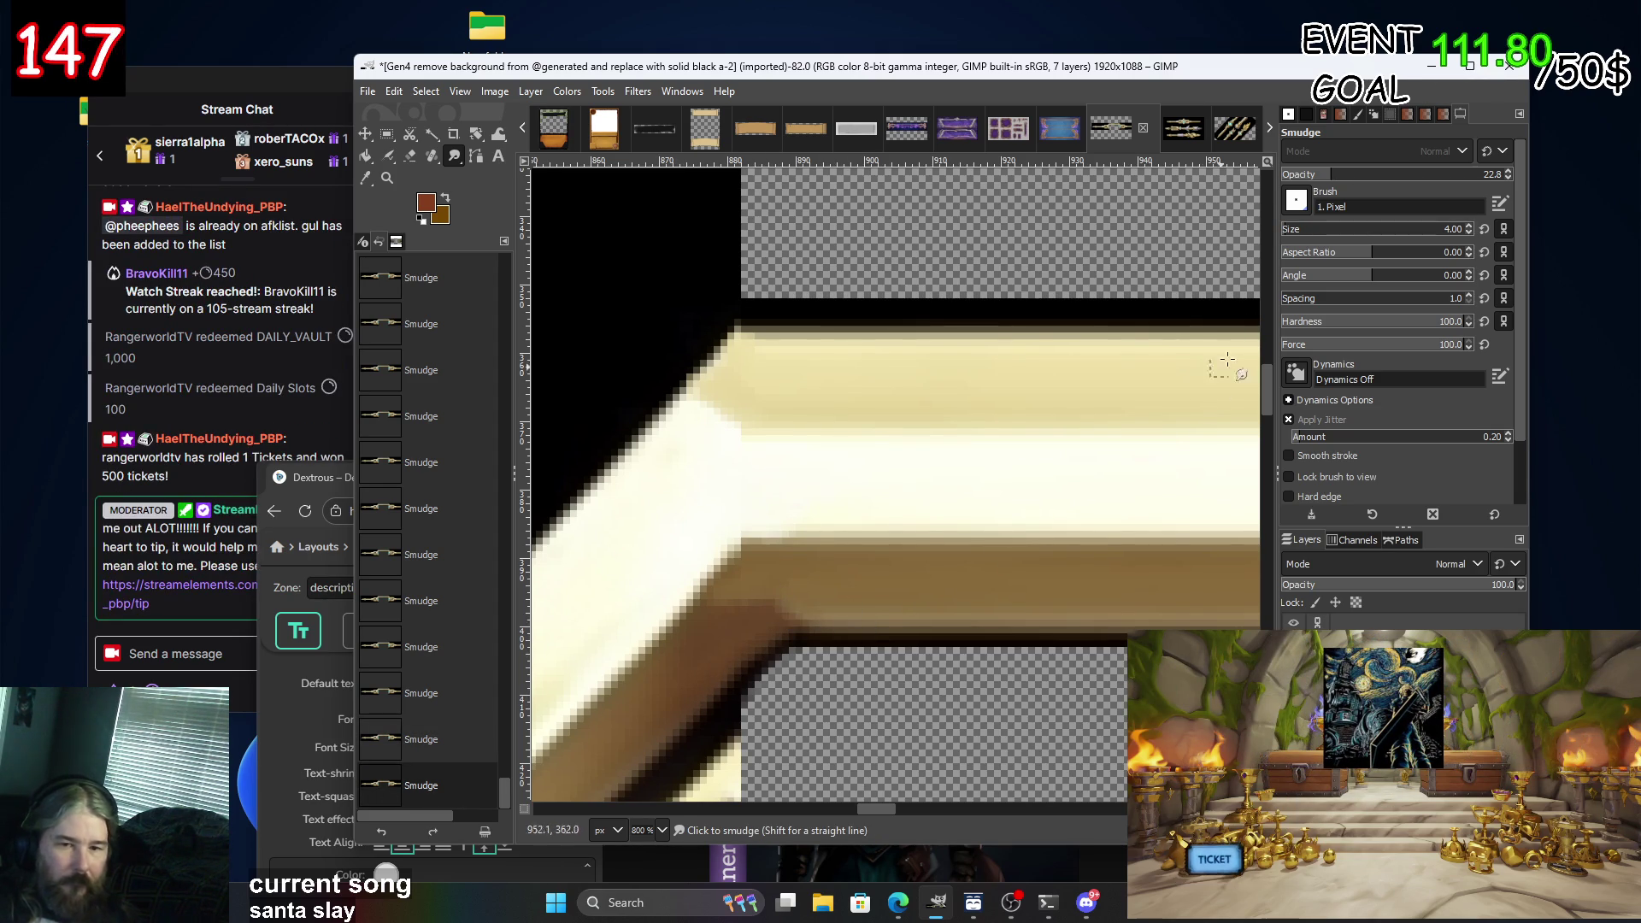
Step: Lower smudge hardness to 47 and smear the dark edge along the lower joint
{"action": "left_click", "coordinate": [1365, 321]}
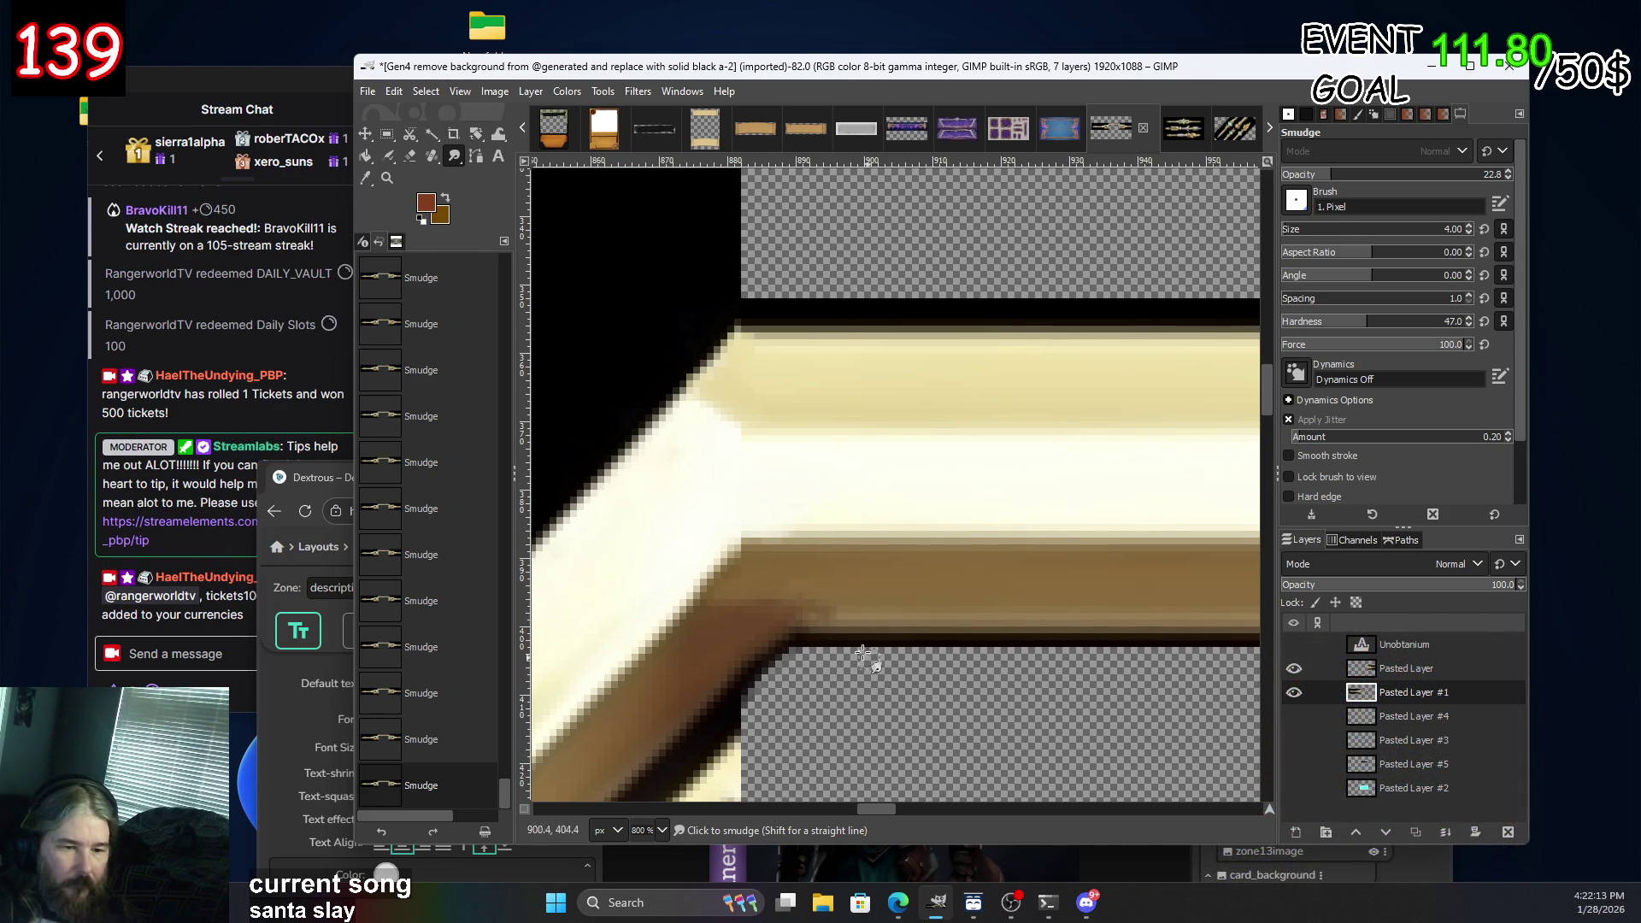
{"action": "left_click_drag", "start_coordinate": [795, 618], "coordinate": [880, 625]}
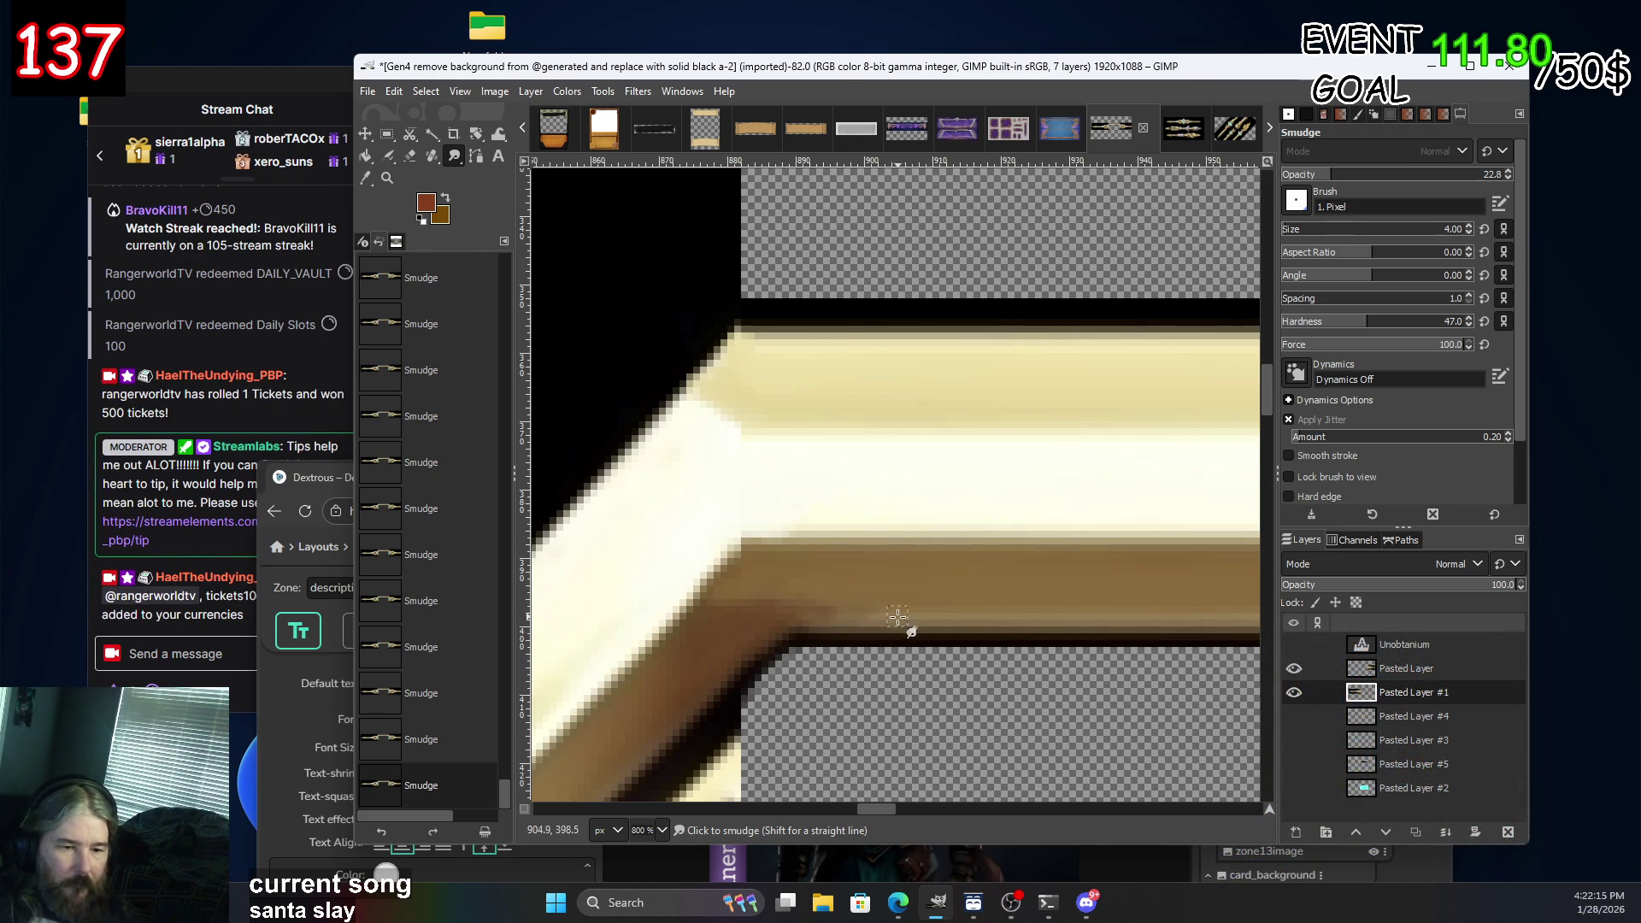
{"action": "scroll", "coordinate": [816, 628], "scroll_direction": "down", "scroll_amount": 1}
Step: Set smudge hardness back to 100 and try smudging the bar's bottom edge, then undo it
{"action": "scroll", "coordinate": [756, 619], "scroll_direction": "down", "scroll_amount": 1}
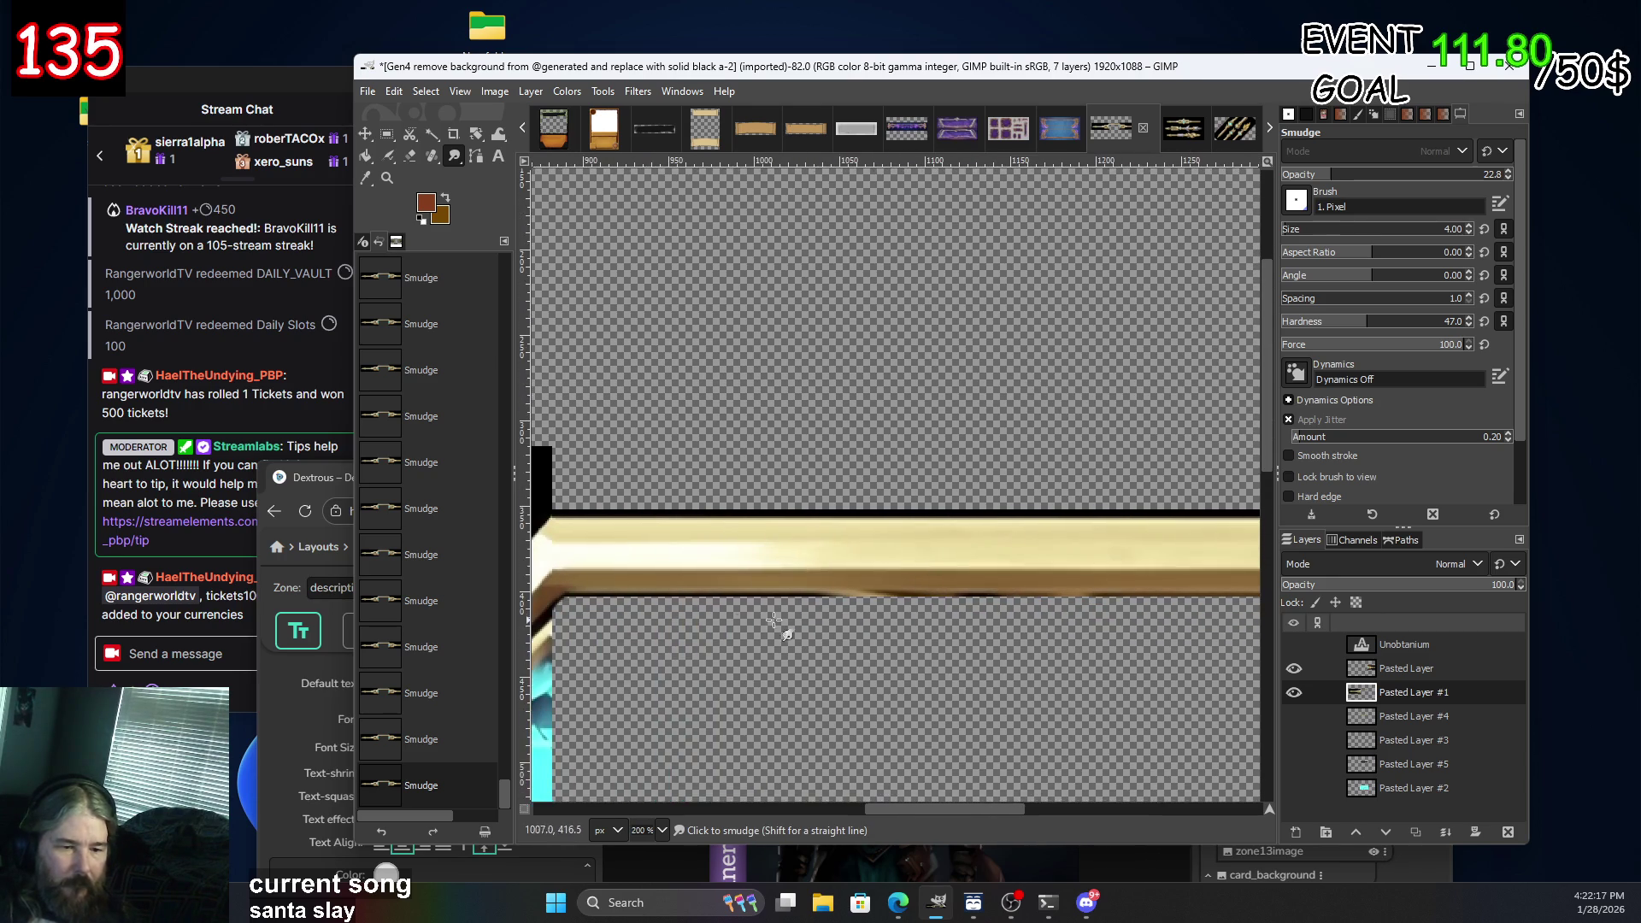
{"action": "scroll", "coordinate": [916, 584], "scroll_direction": "up", "scroll_amount": 3}
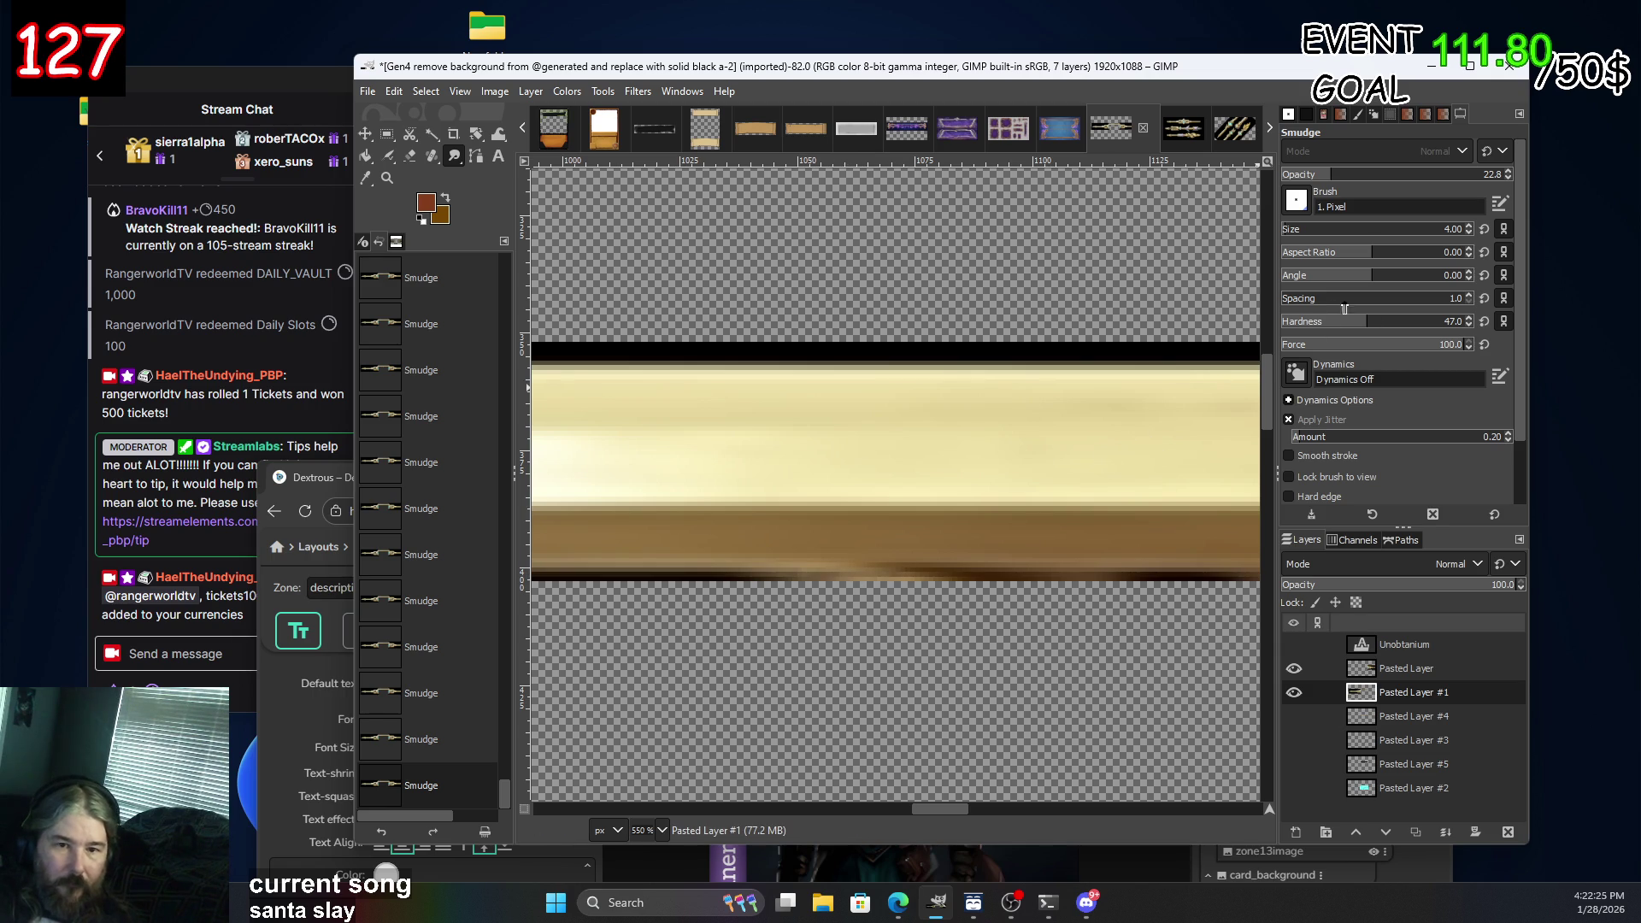
{"action": "left_click_drag", "start_coordinate": [1368, 321], "coordinate": [1468, 321]}
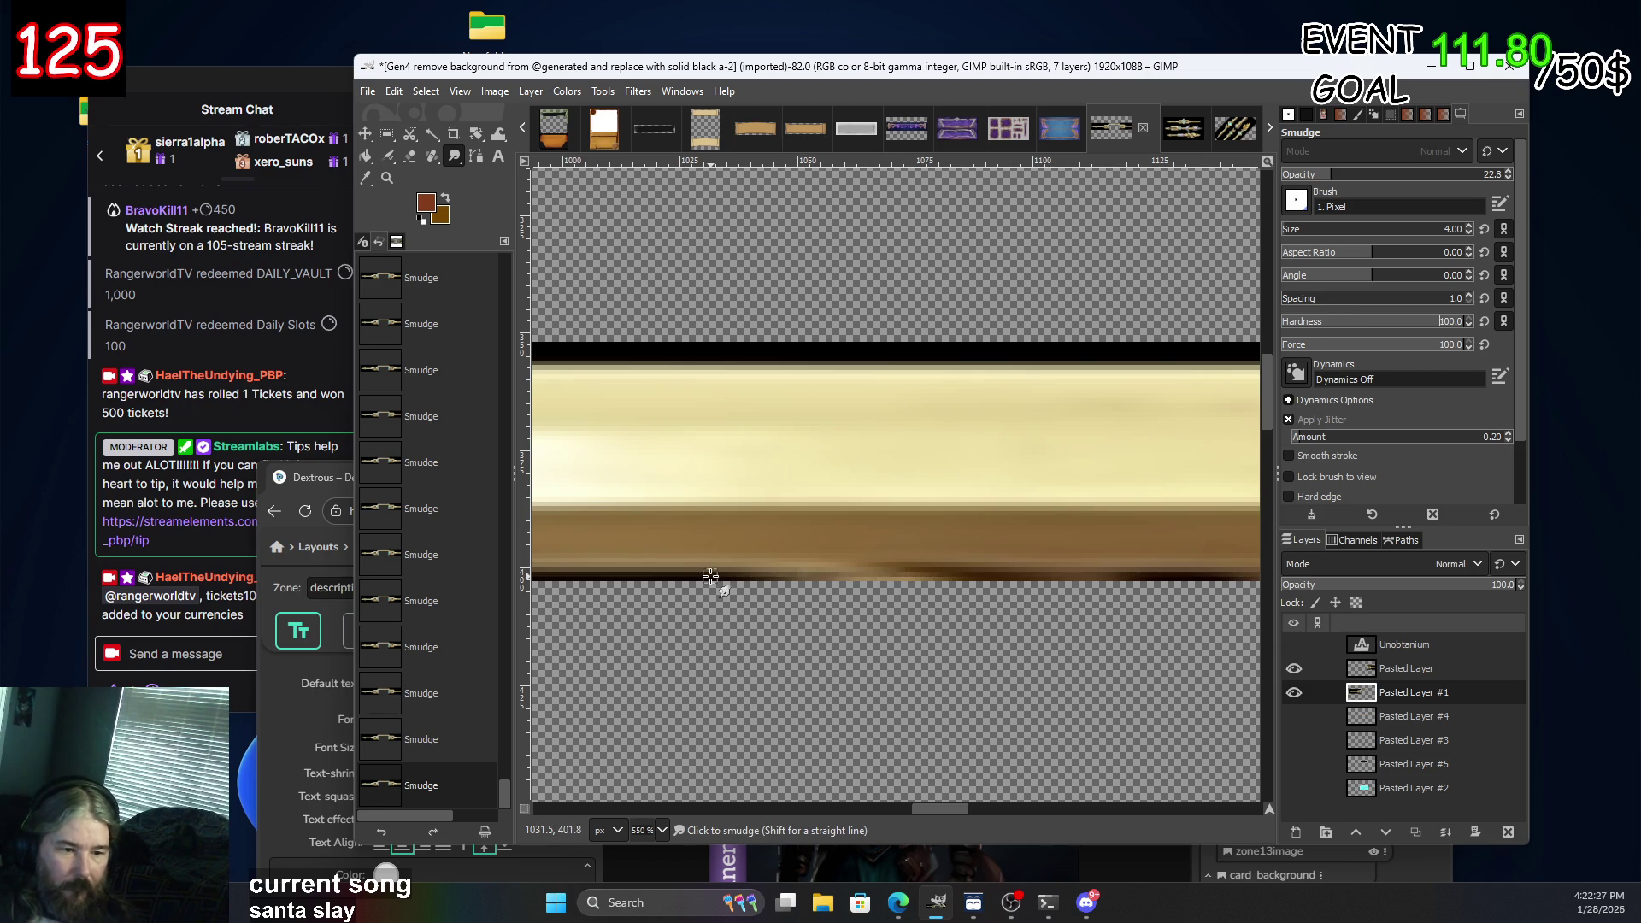
{"action": "left_click_drag", "start_coordinate": [710, 576], "coordinate": [923, 579]}
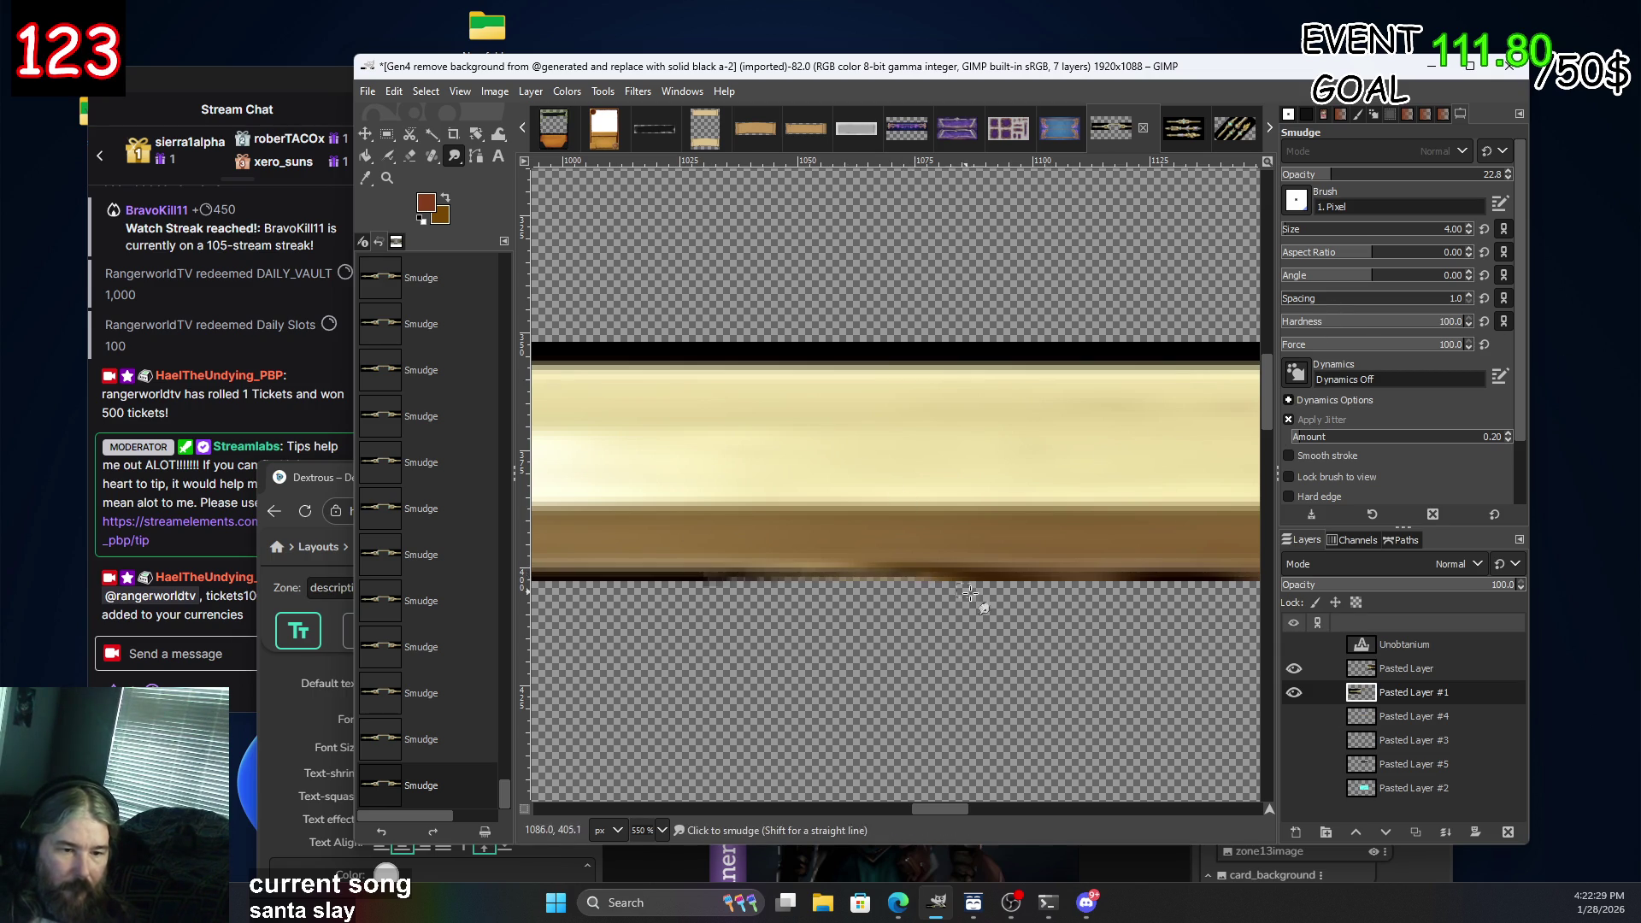
{"action": "left_click_drag", "start_coordinate": [704, 575], "coordinate": [981, 575]}
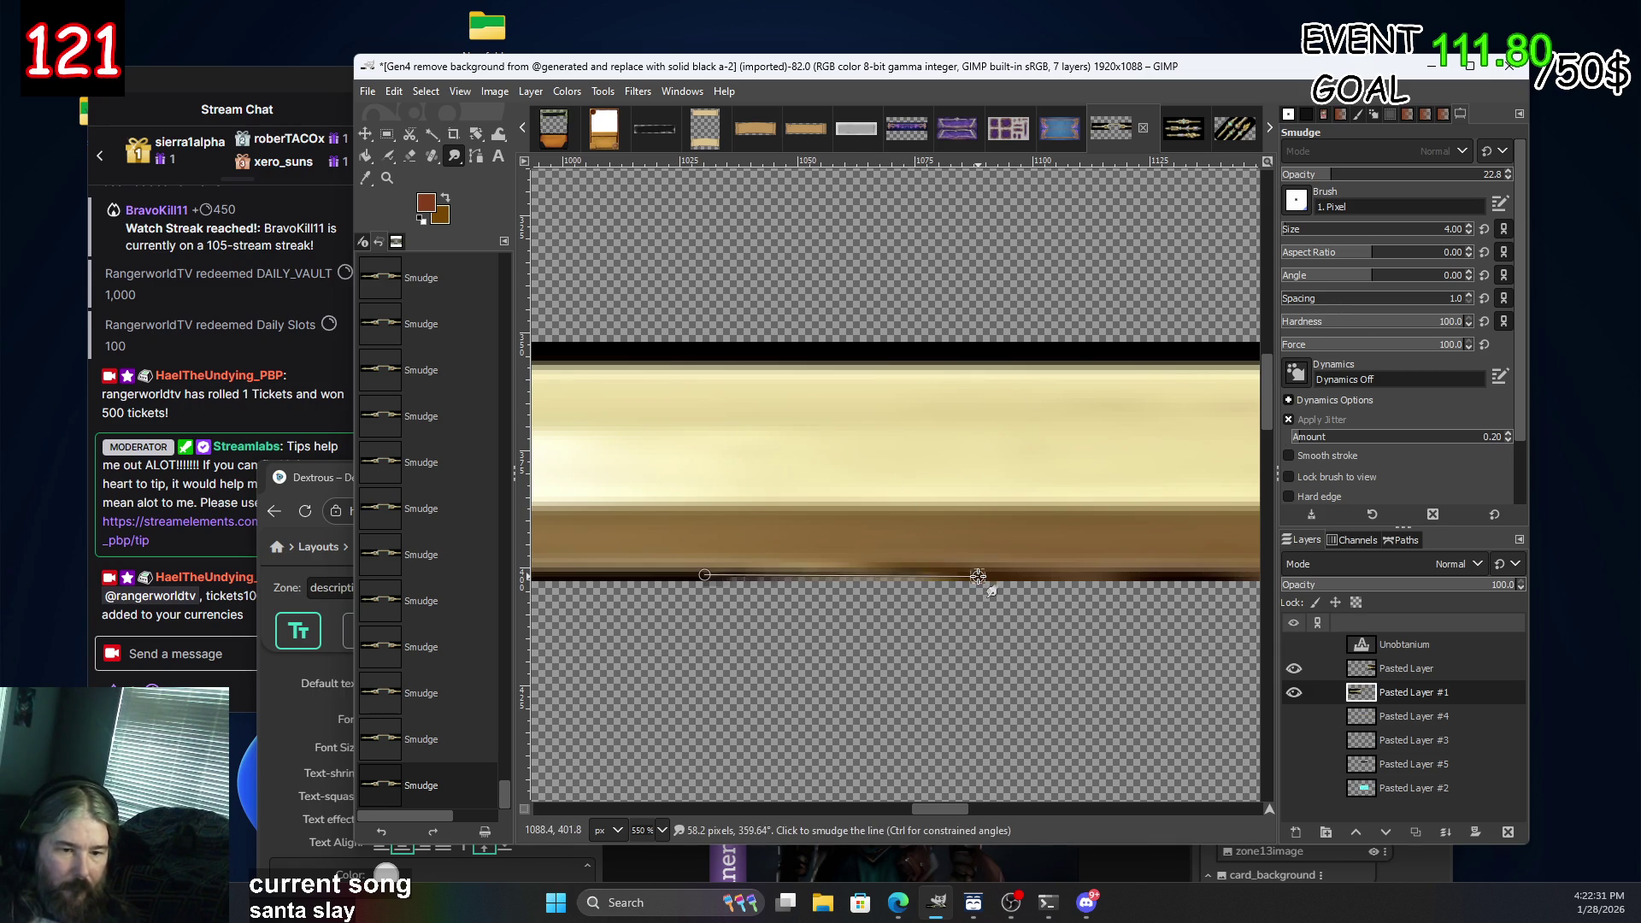
{"action": "key", "text": "ctrl+z"}
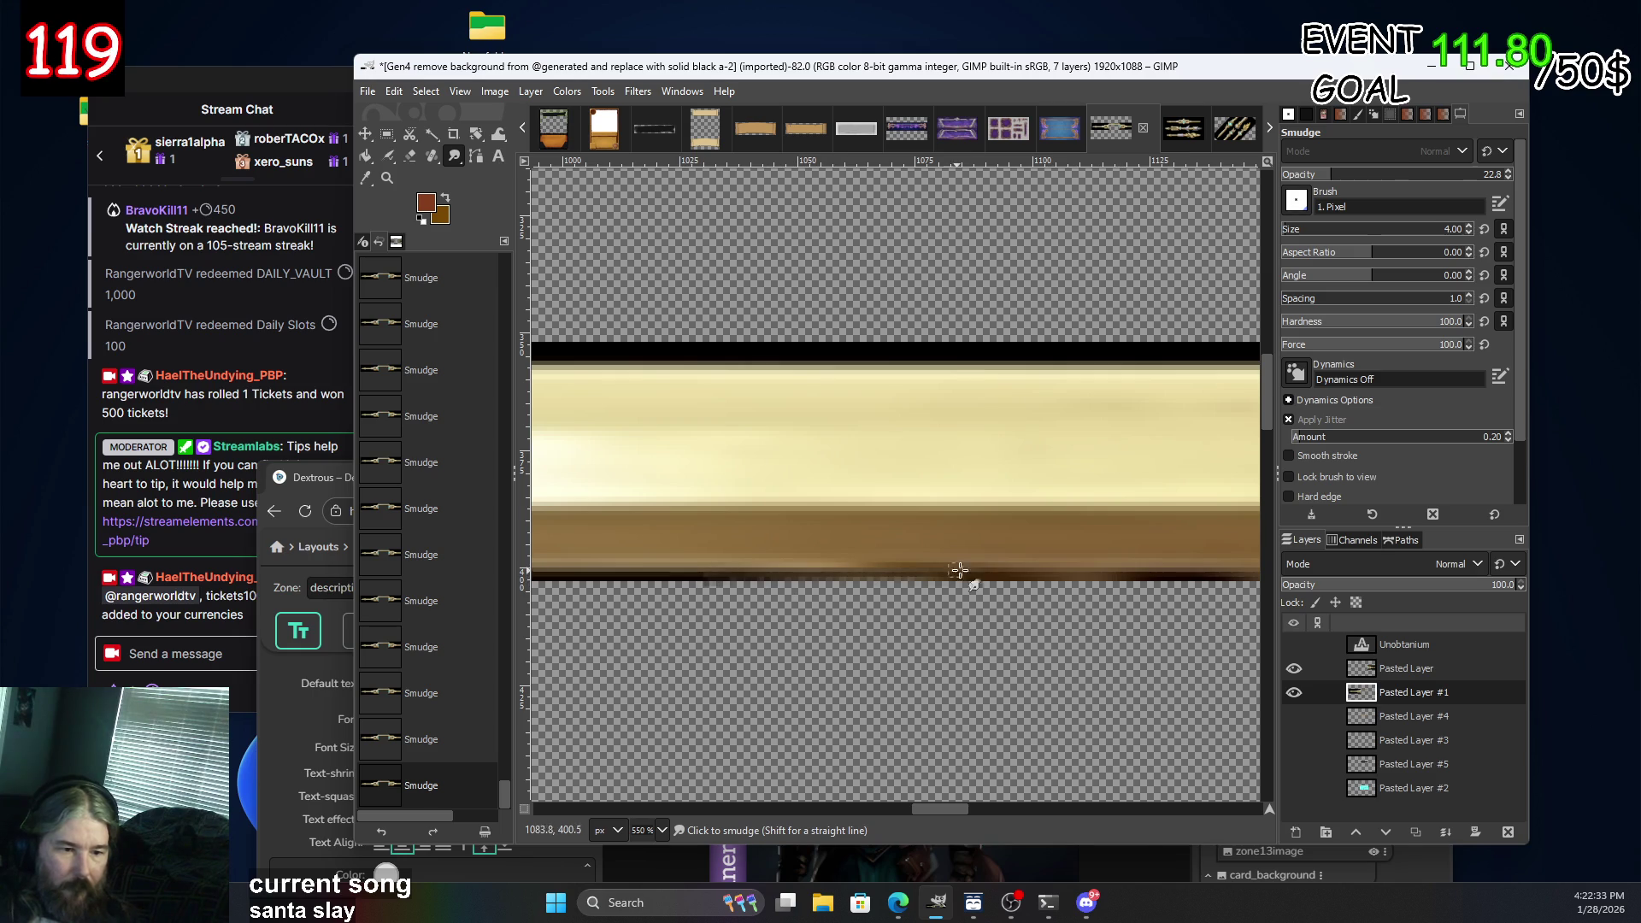
{"action": "key", "text": "ctrl+y"}
{"action": "key", "text": "ctrl+z"}
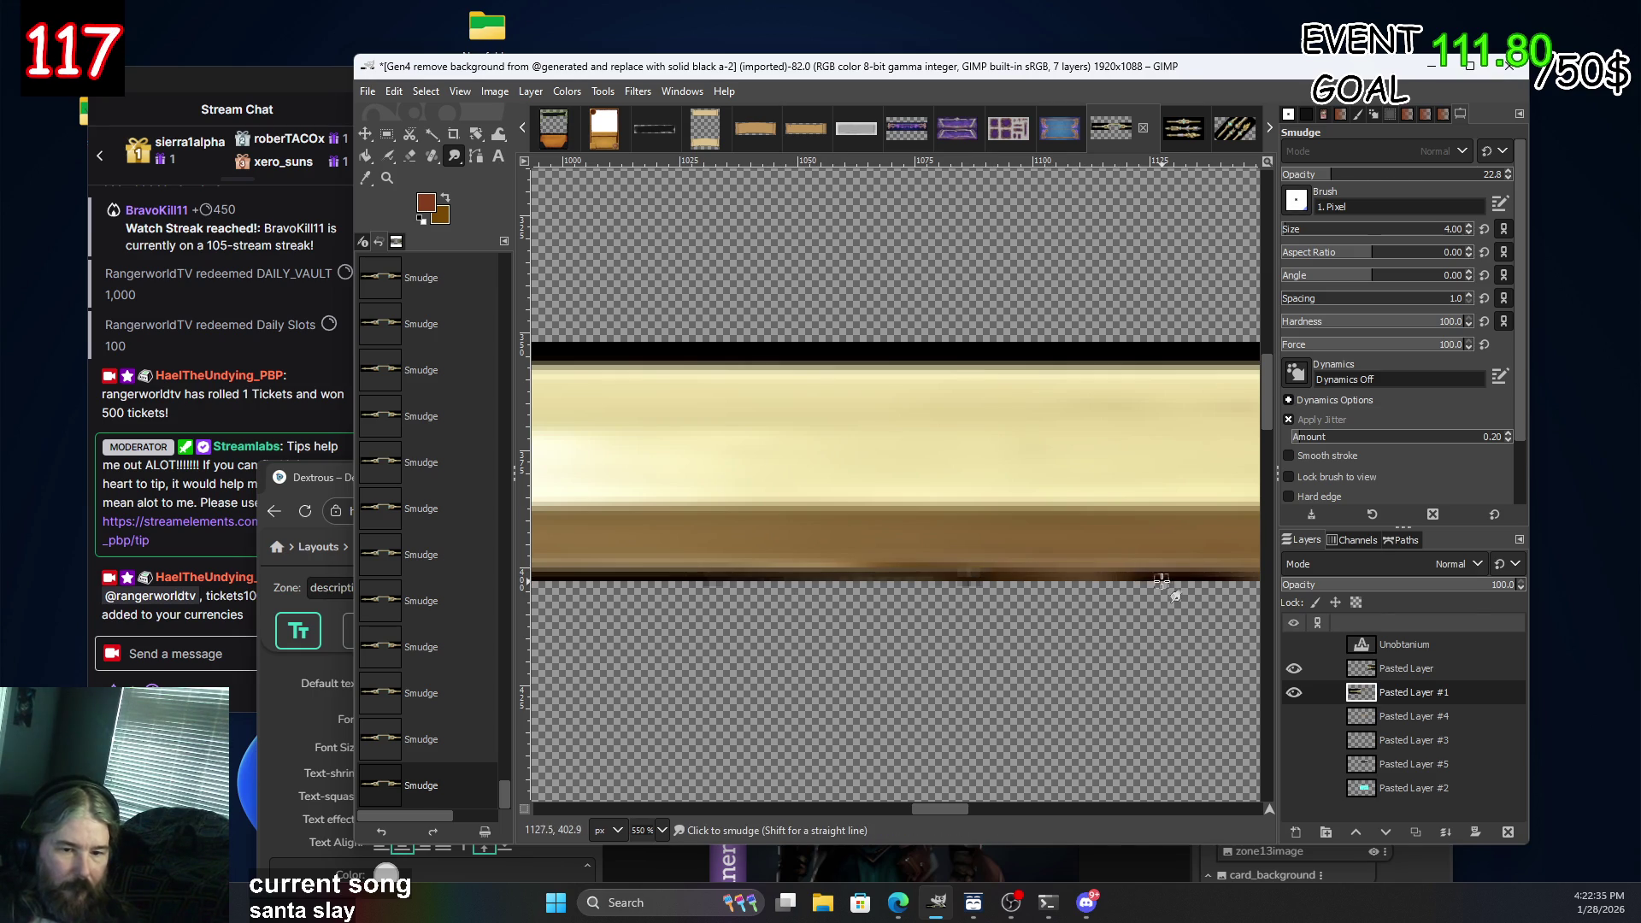
{"action": "key", "text": "ctrl+y"}
{"action": "key", "text": "ctrl+z"}
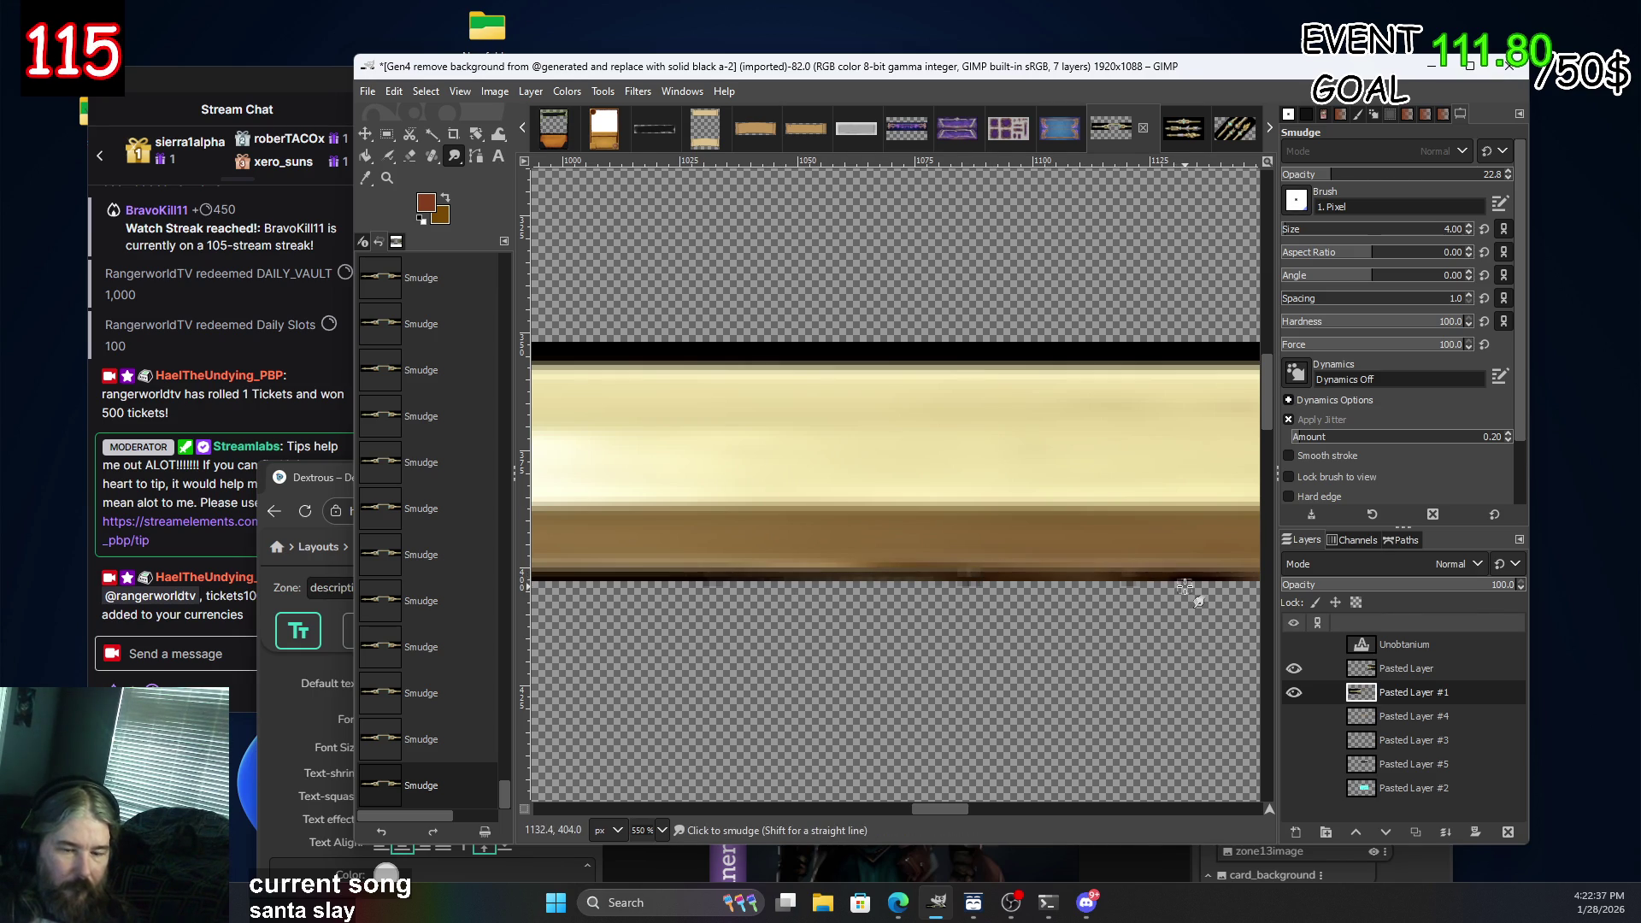
Step: Apply a straight smudge line along the gold bar's bottom edge toward the right frame corner
{"action": "scroll", "coordinate": [1184, 586], "scroll_direction": "right", "scroll_amount": 5}
{"action": "scroll", "coordinate": [1111, 598], "scroll_direction": "up", "scroll_amount": 1}
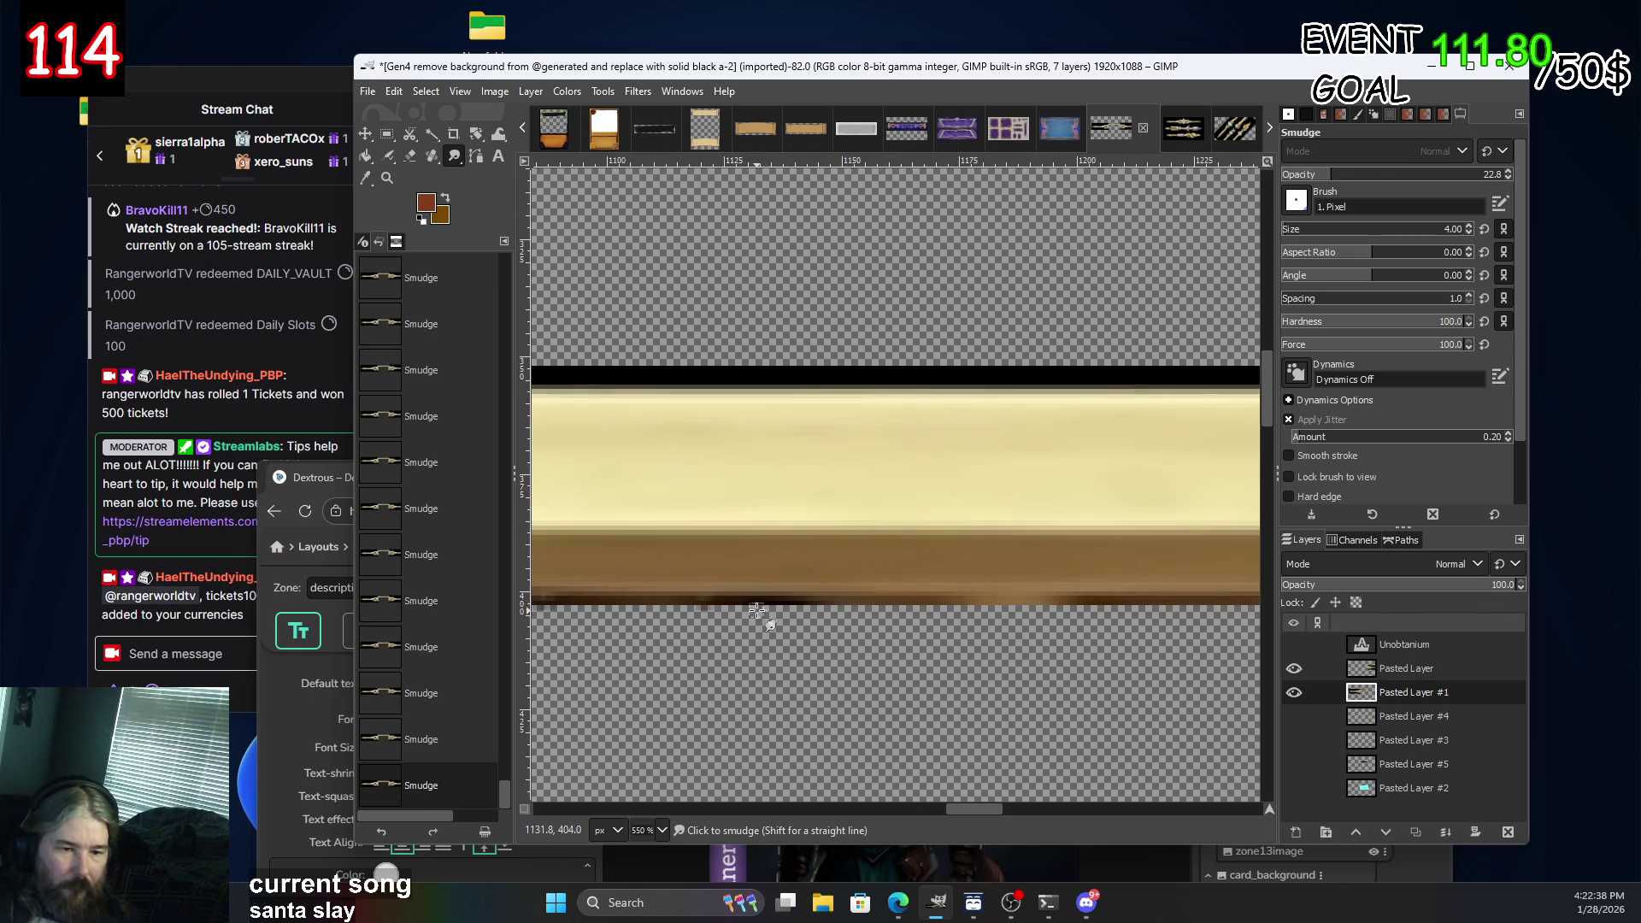
{"action": "left_click", "coordinate": [1093, 600], "text": "shift"}
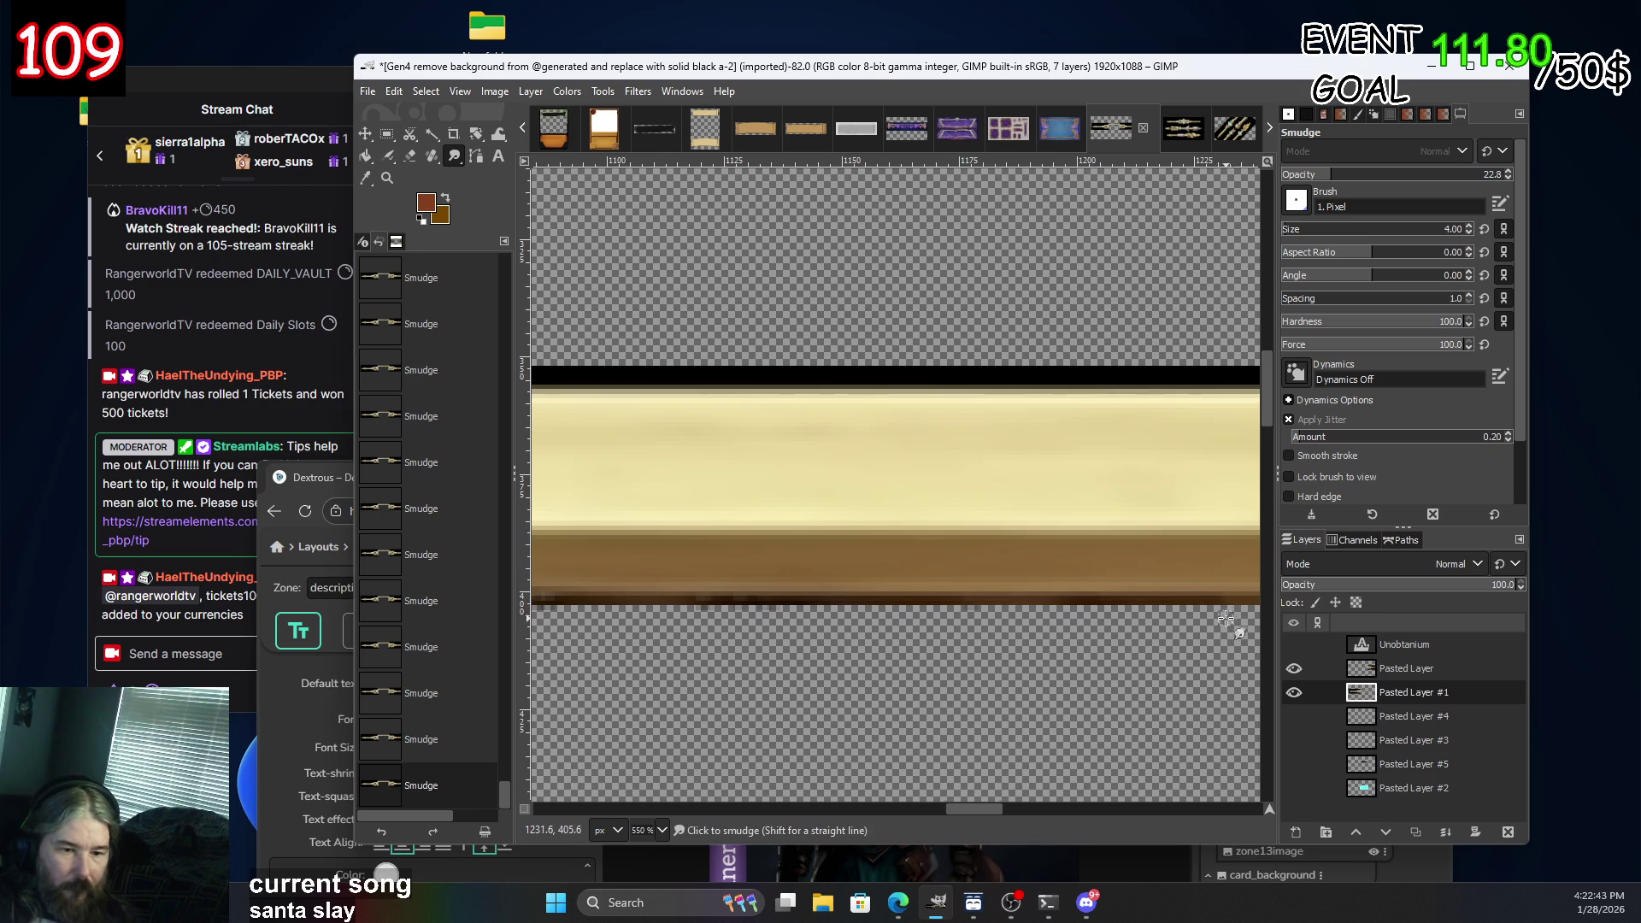
{"action": "scroll", "coordinate": [1226, 617], "scroll_direction": "right", "scroll_amount": 5}
{"action": "scroll", "coordinate": [1225, 617], "scroll_direction": "up", "scroll_amount": 1}
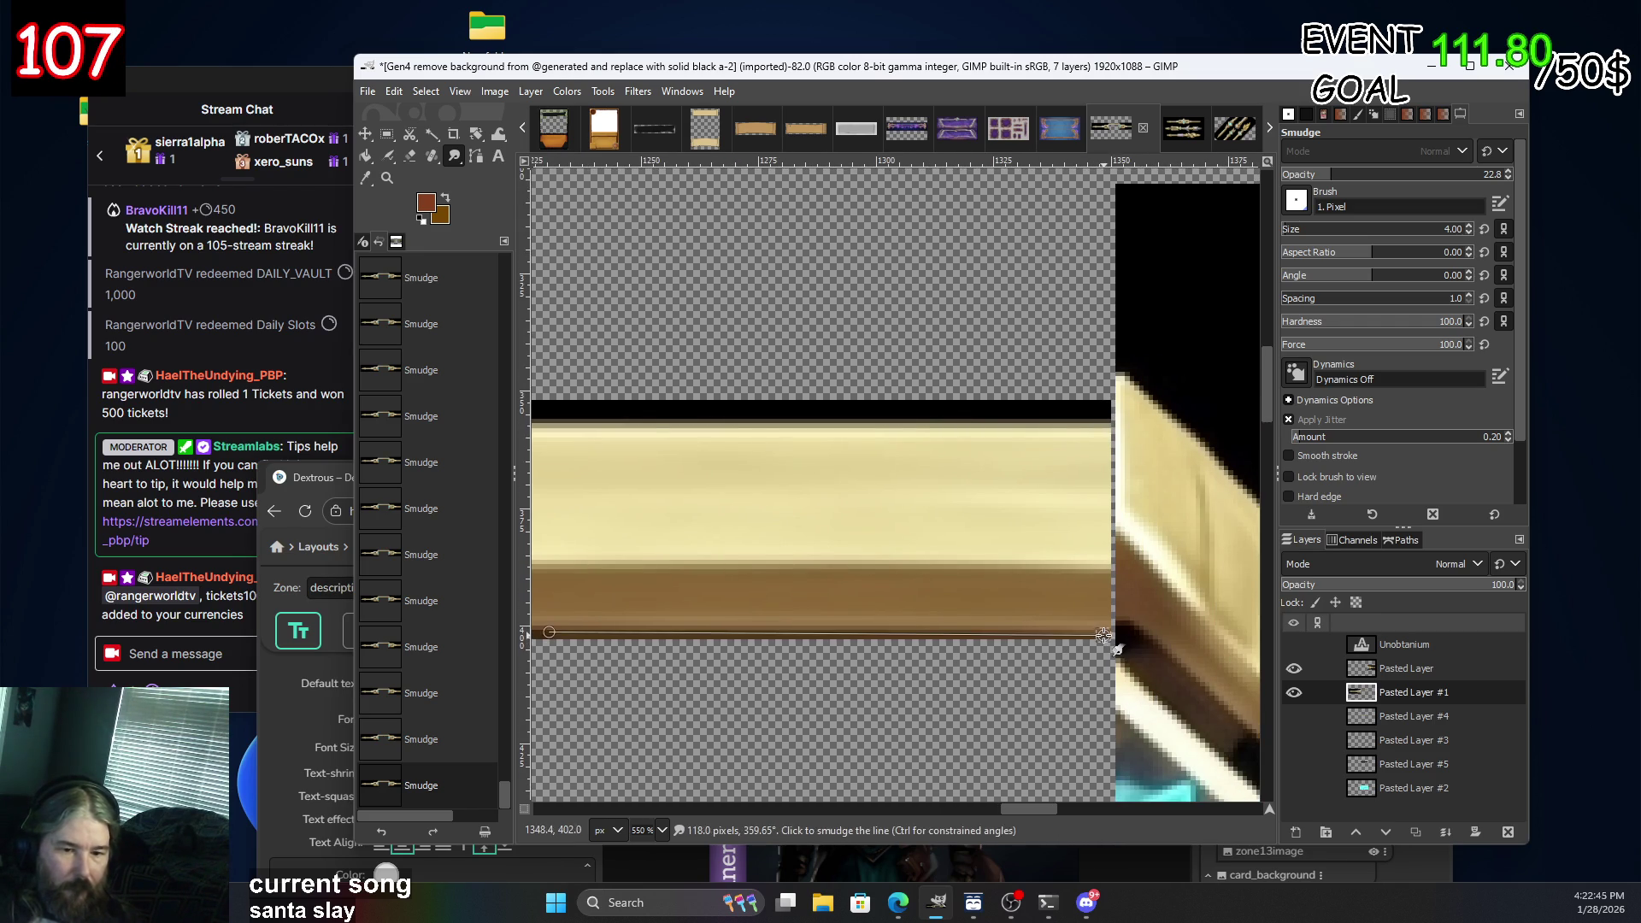
{"action": "scroll", "coordinate": [891, 722], "scroll_direction": "down", "scroll_amount": 4, "text": "ctrl"}
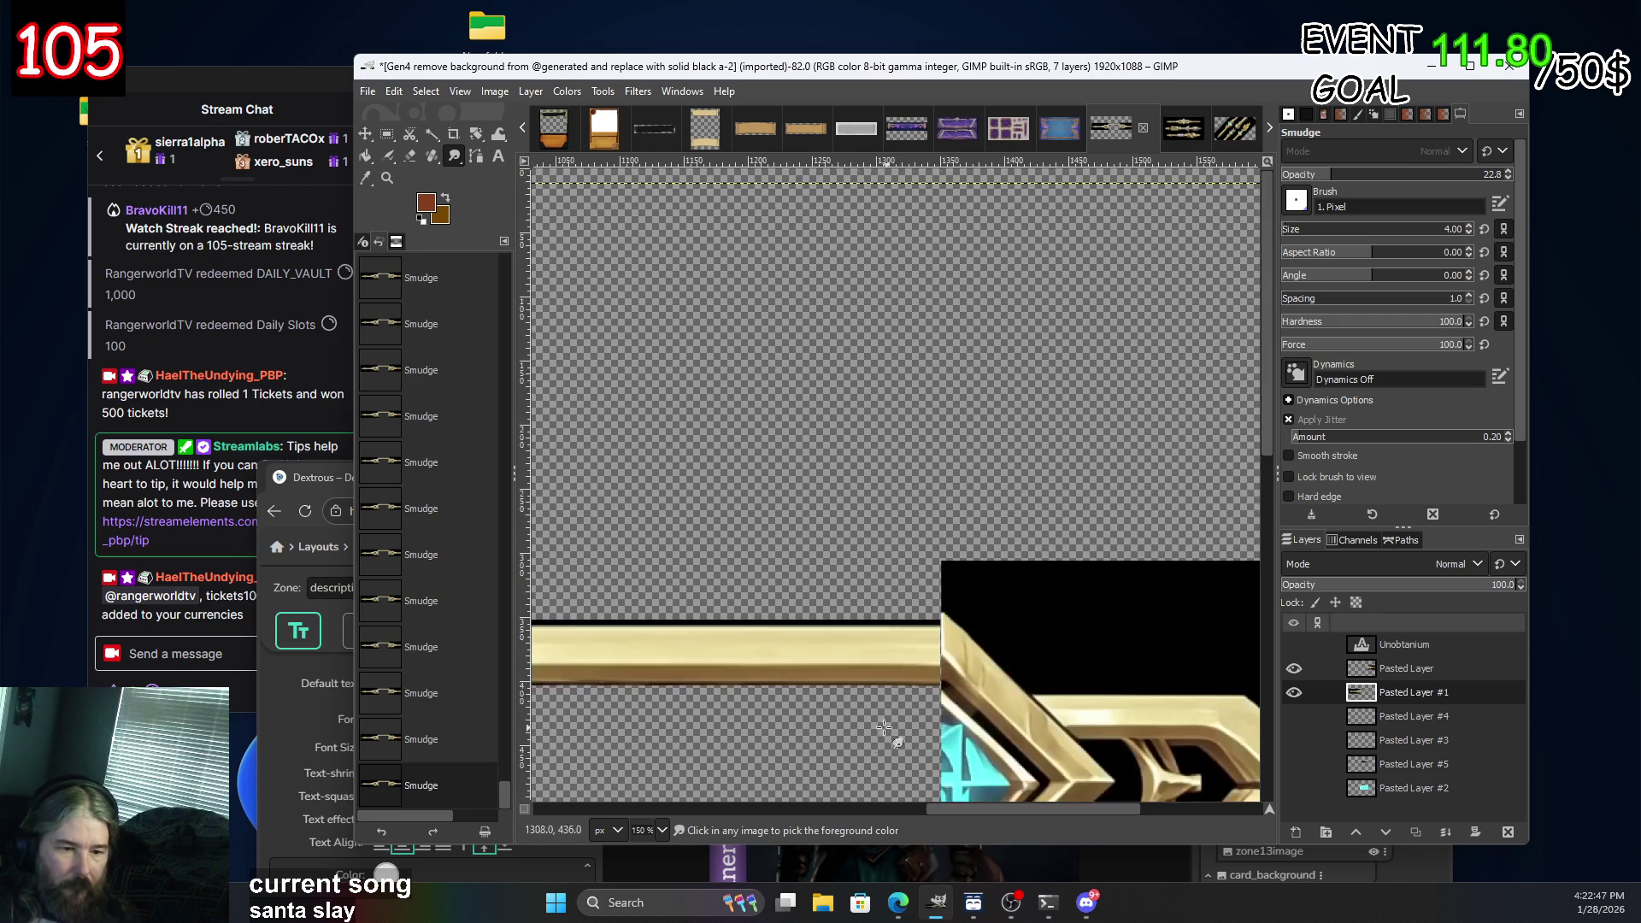
{"action": "scroll", "coordinate": [891, 722], "scroll_direction": "down", "scroll_amount": 3}
{"action": "scroll", "coordinate": [890, 586], "scroll_direction": "right", "scroll_amount": 3}
{"action": "scroll", "coordinate": [802, 505], "scroll_direction": "up", "scroll_amount": 3, "text": "ctrl"}
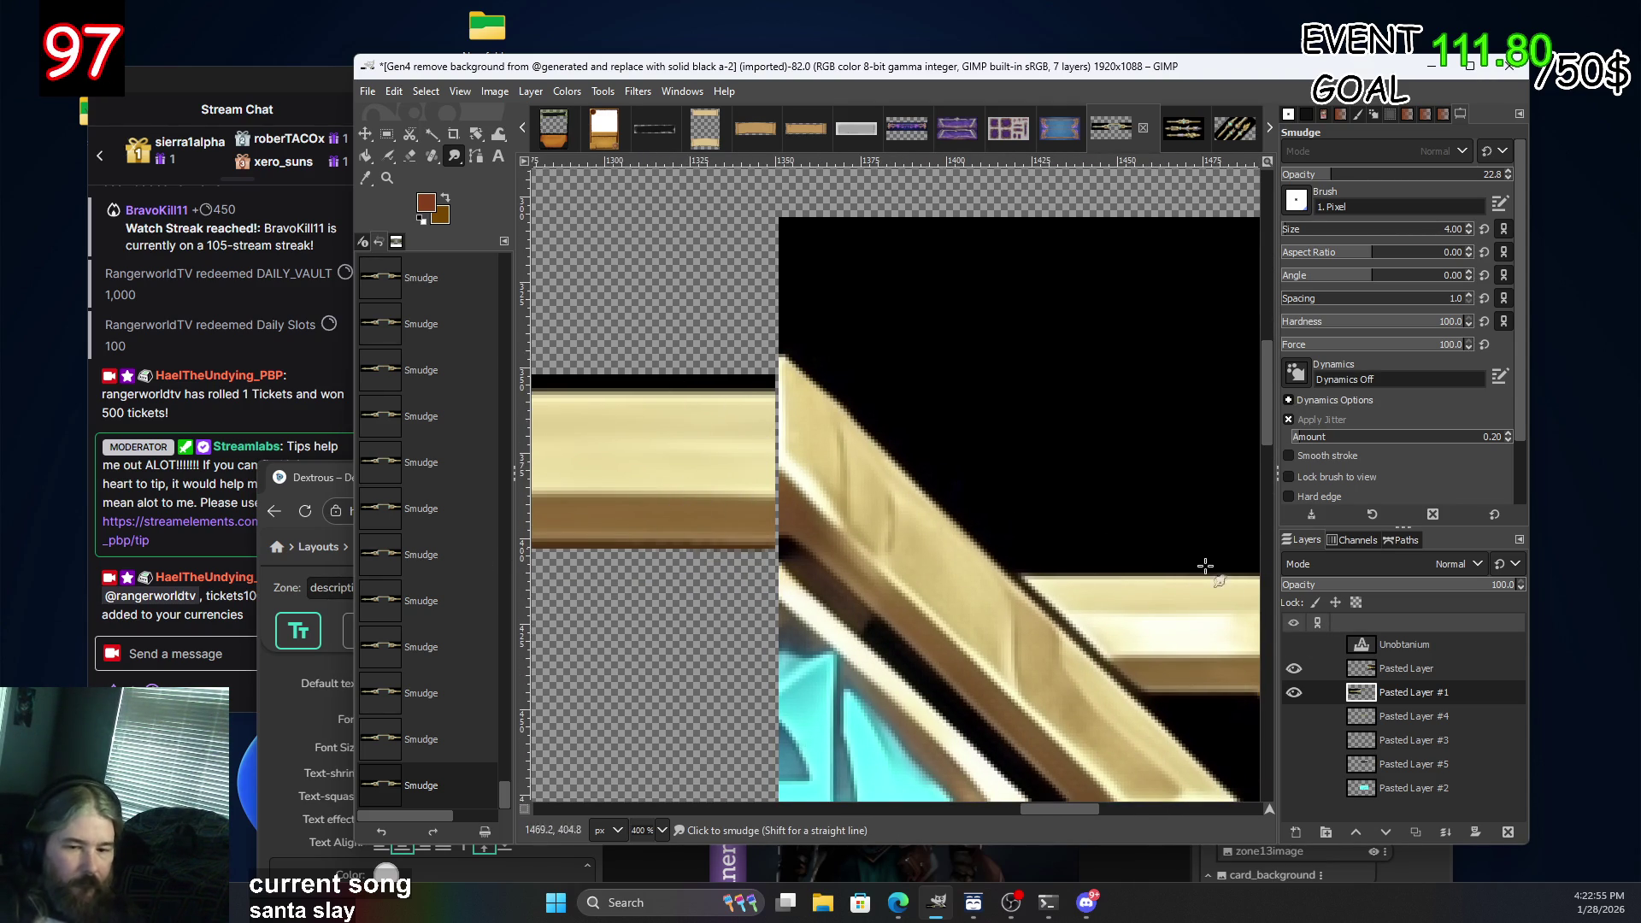
{"action": "left_click", "coordinate": [1418, 675]}
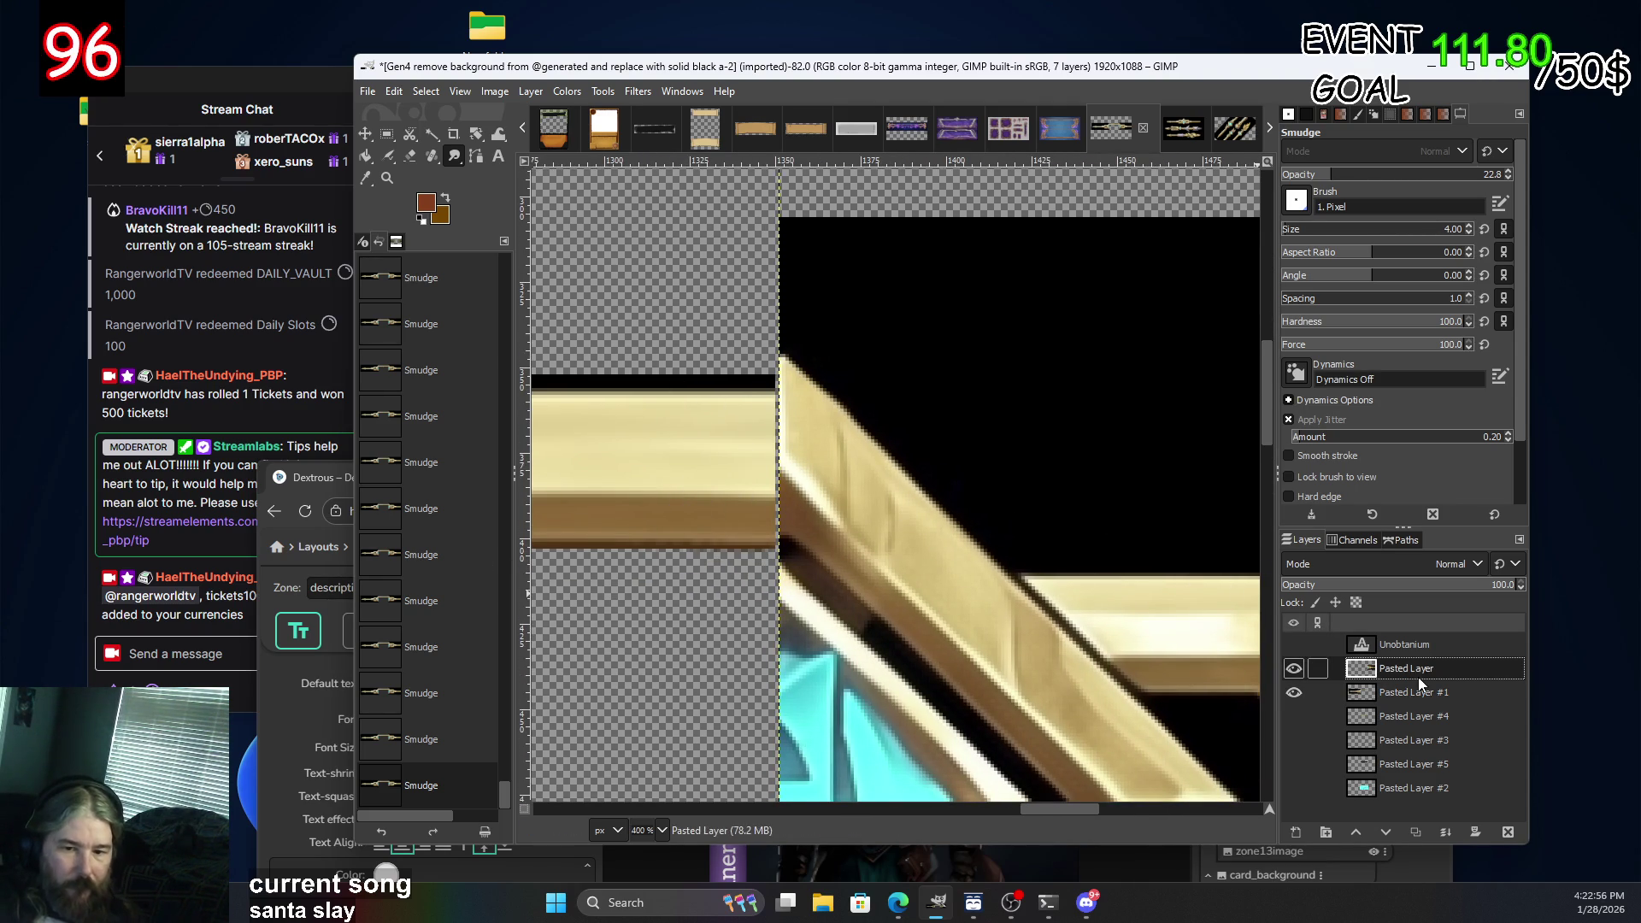
Step: Nudge Pasted Layer down about 7 px into line, then merge it into Pasted Layer #1
{"action": "left_click", "coordinate": [365, 134]}
{"action": "left_click_drag", "start_coordinate": [994, 572], "coordinate": [985, 605]}
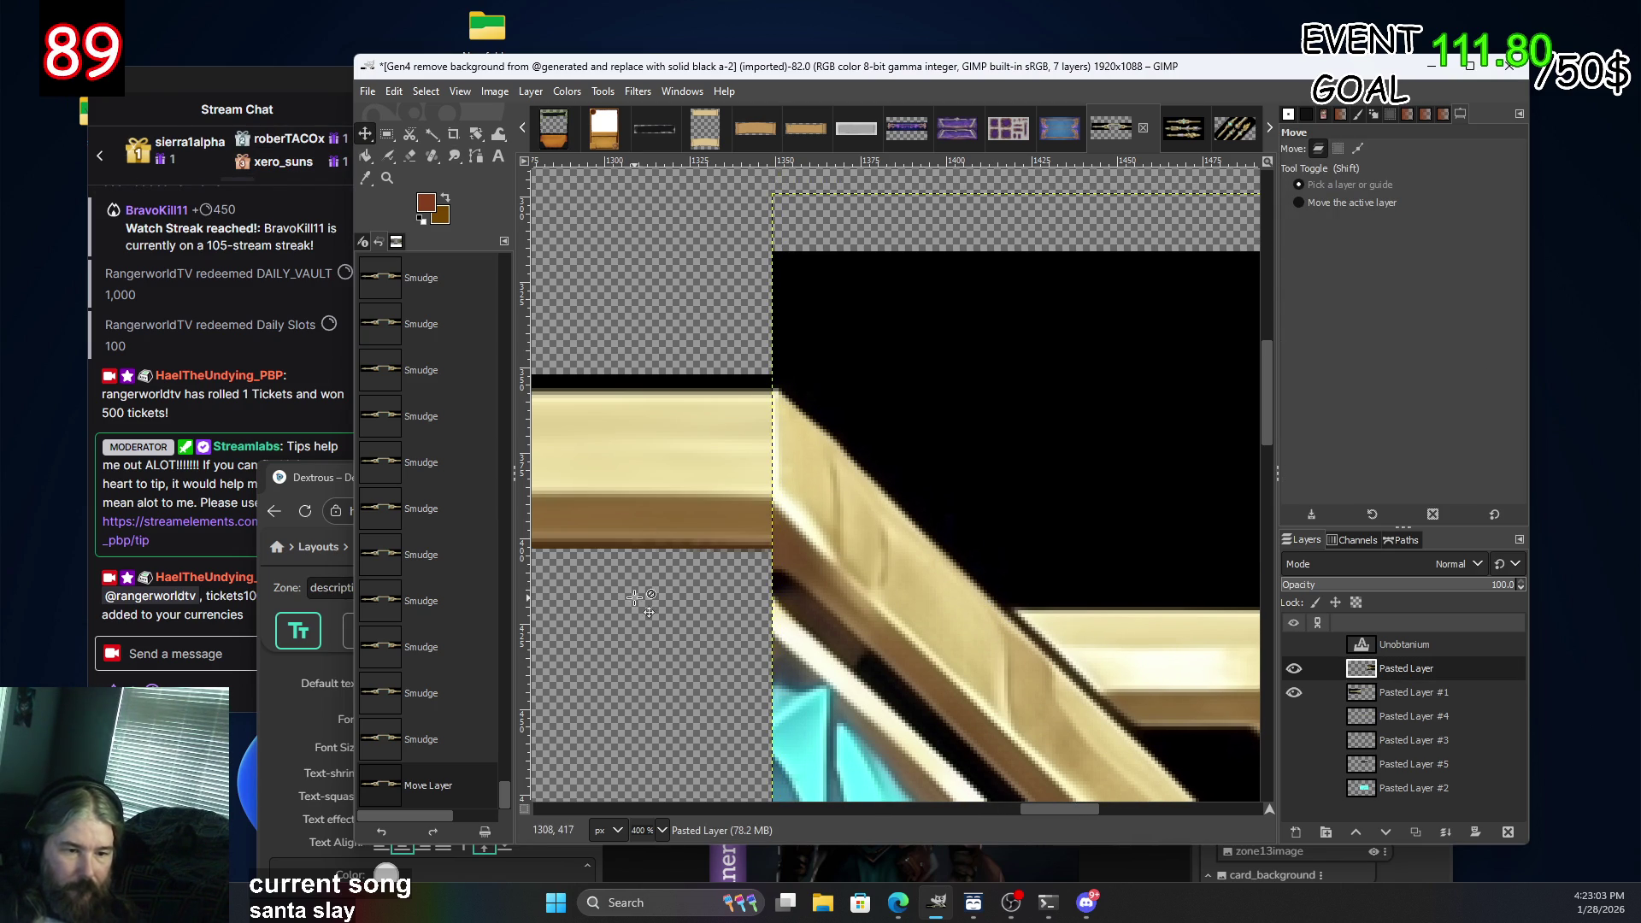
{"action": "left_click_drag", "start_coordinate": [987, 603], "coordinate": [975, 591]}
{"action": "key", "text": "Down"}
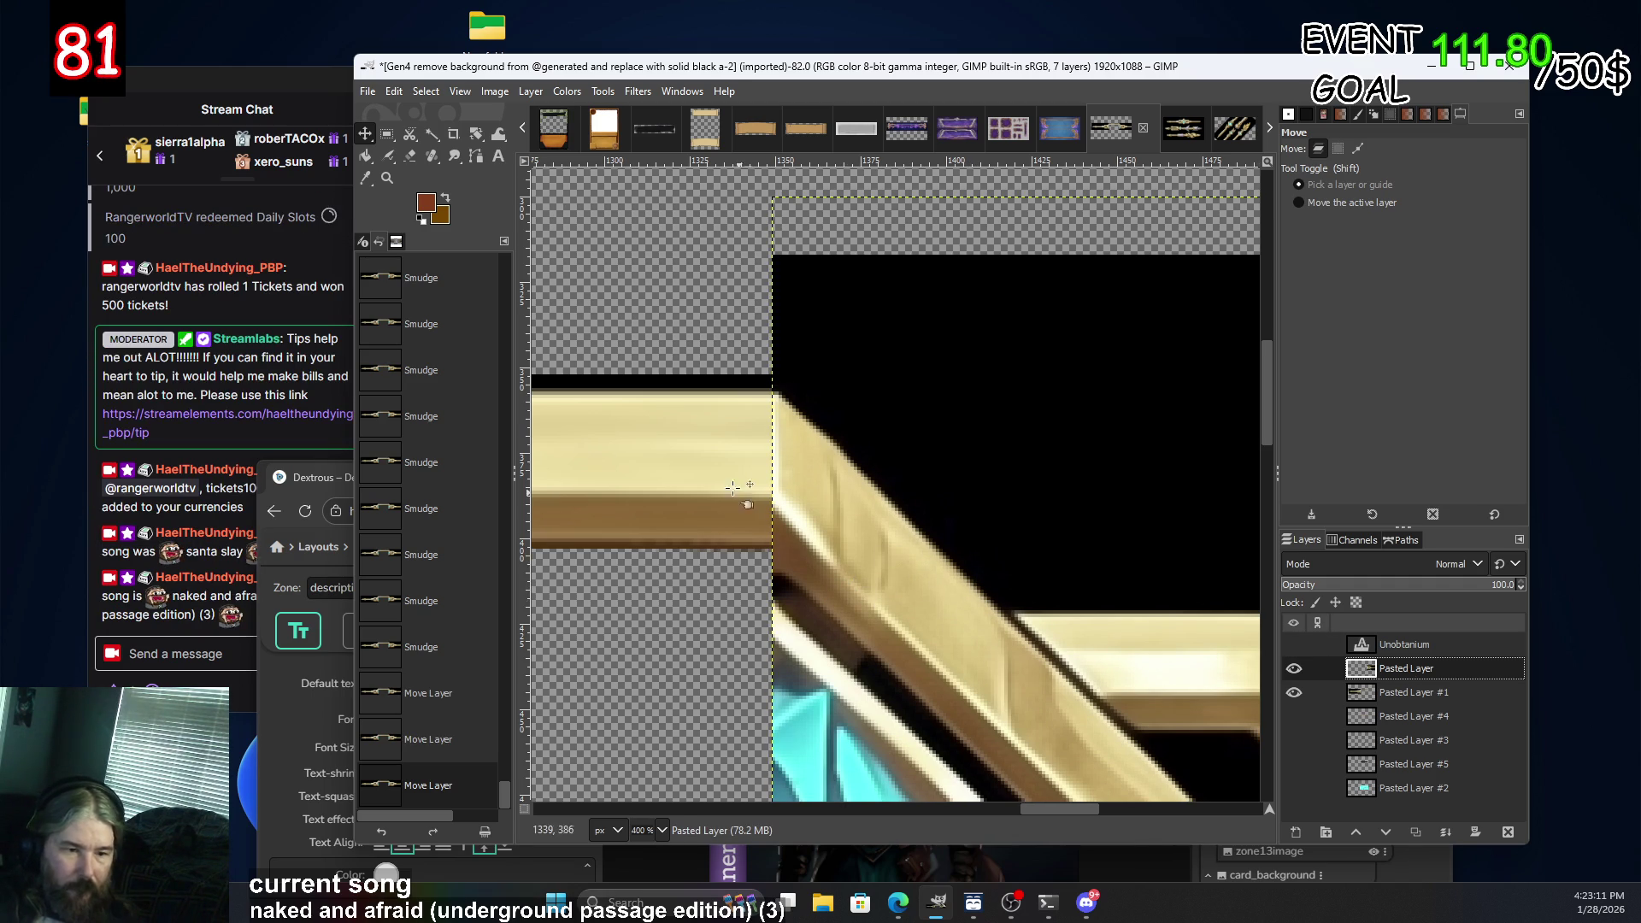
{"action": "left_click", "coordinate": [1445, 832]}
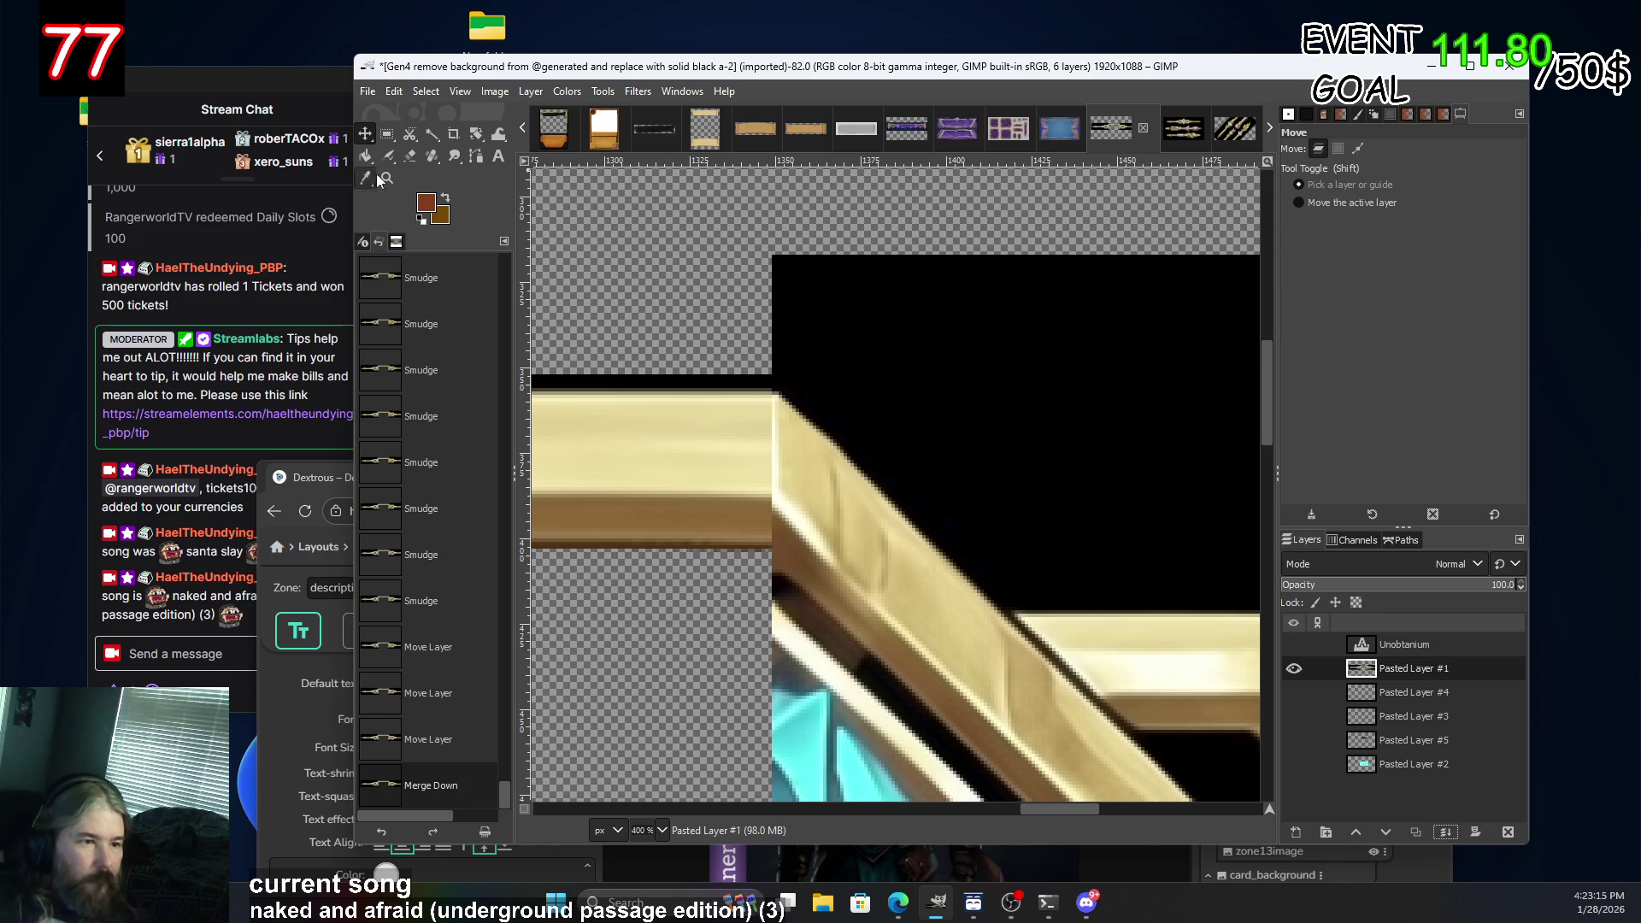
{"action": "left_click", "coordinate": [454, 155]}
Step: Smudge the bar's corner joint and blend away the white vertical seam there
{"action": "left_click_drag", "start_coordinate": [831, 484], "coordinate": [790, 455]}
{"action": "scroll", "coordinate": [775, 443], "scroll_direction": "up", "scroll_amount": 2}
{"action": "scroll", "coordinate": [778, 449], "scroll_direction": "up", "scroll_amount": 1}
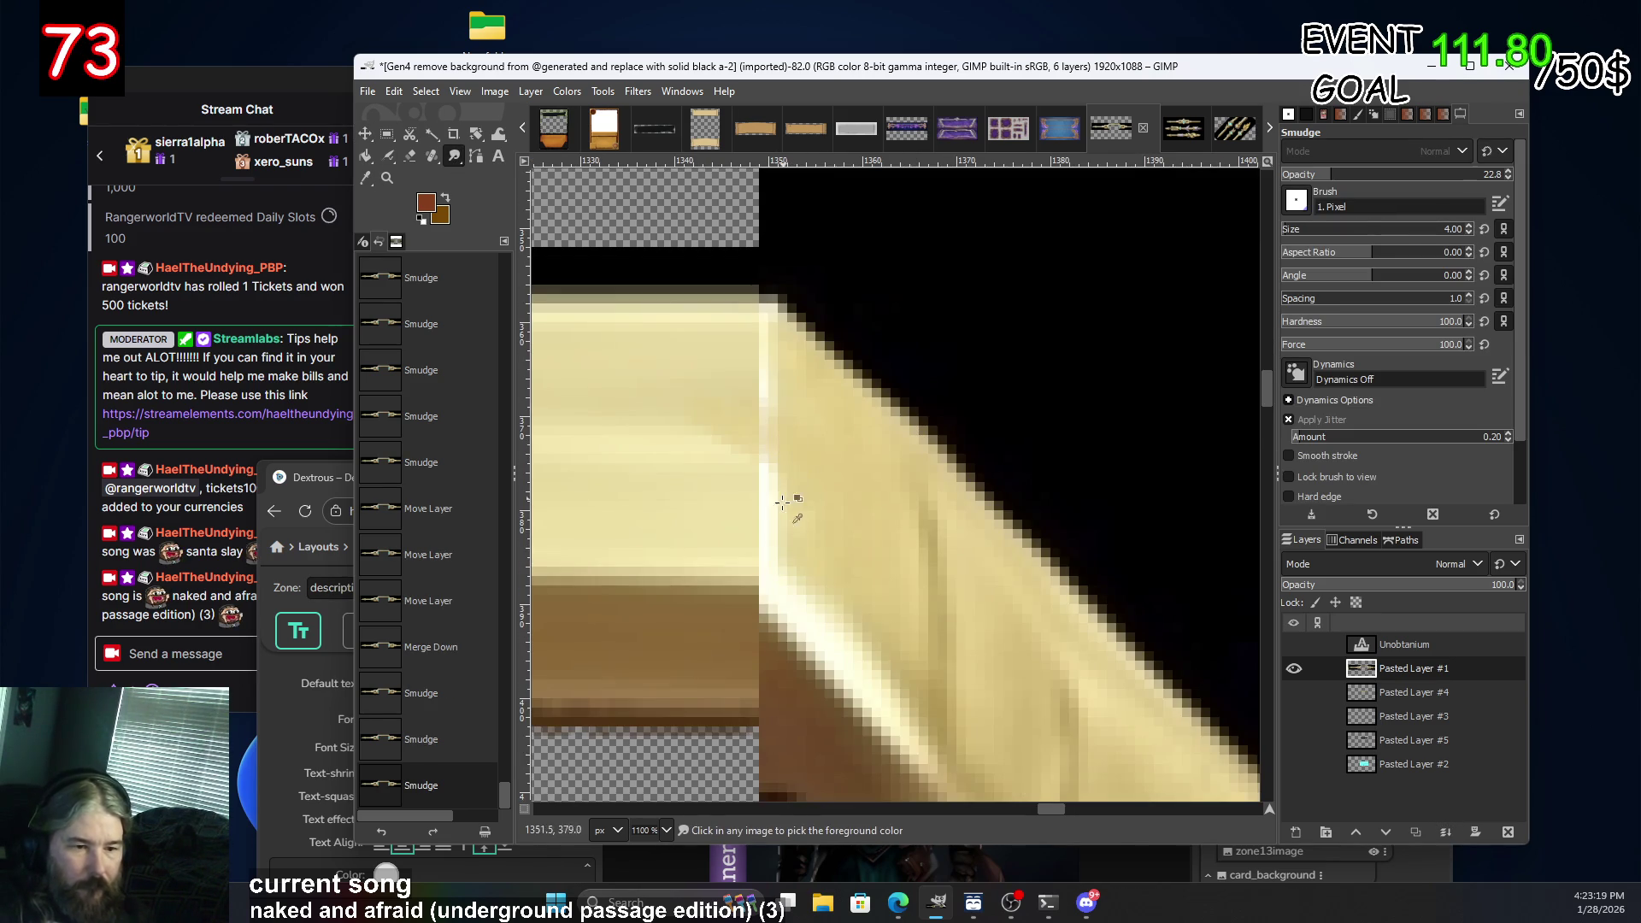
{"action": "mouse_move", "coordinate": [794, 545]}
{"action": "left_mouse_down"}
{"action": "mouse_move", "coordinate": [774, 513]}
{"action": "mouse_move", "coordinate": [781, 469]}
{"action": "left_mouse_up"}
{"action": "mouse_move", "coordinate": [761, 529]}
{"action": "left_mouse_down"}
{"action": "mouse_move", "coordinate": [739, 466]}
{"action": "mouse_move", "coordinate": [770, 489]}
{"action": "mouse_move", "coordinate": [765, 423]}
{"action": "left_mouse_up"}
{"action": "left_click_drag", "start_coordinate": [766, 428], "coordinate": [768, 408]}
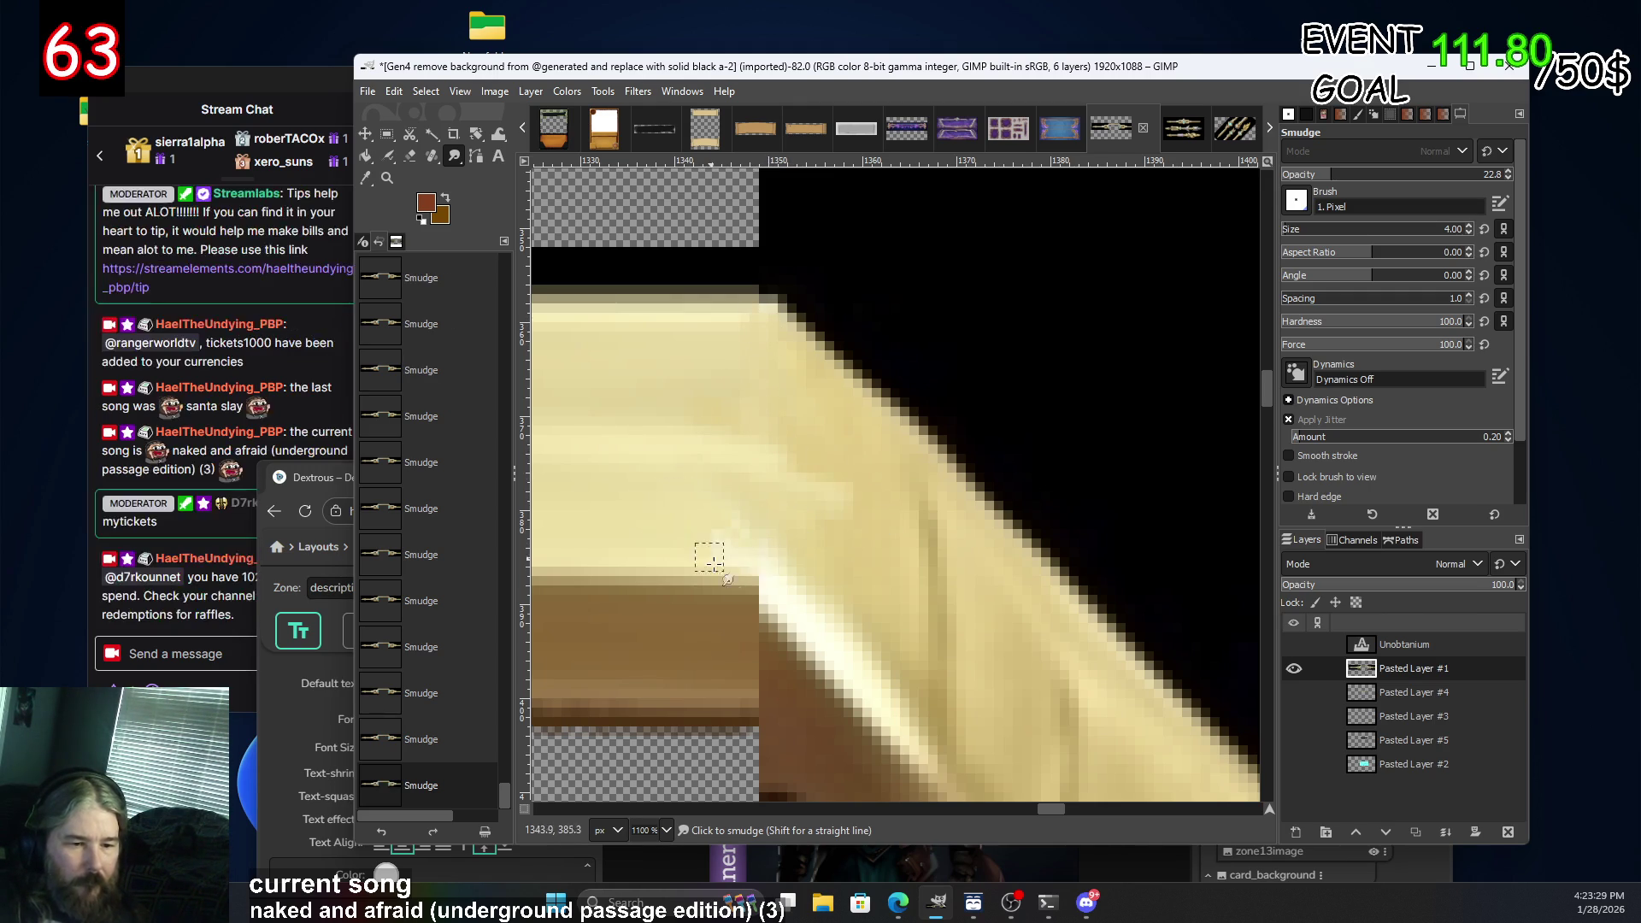
Step: Smudge the light pixels and the dark brown patch under the corner joint
{"action": "left_click_drag", "start_coordinate": [706, 549], "coordinate": [684, 551]}
{"action": "scroll", "coordinate": [793, 653], "scroll_direction": "down", "scroll_amount": 4, "text": "ctrl"}
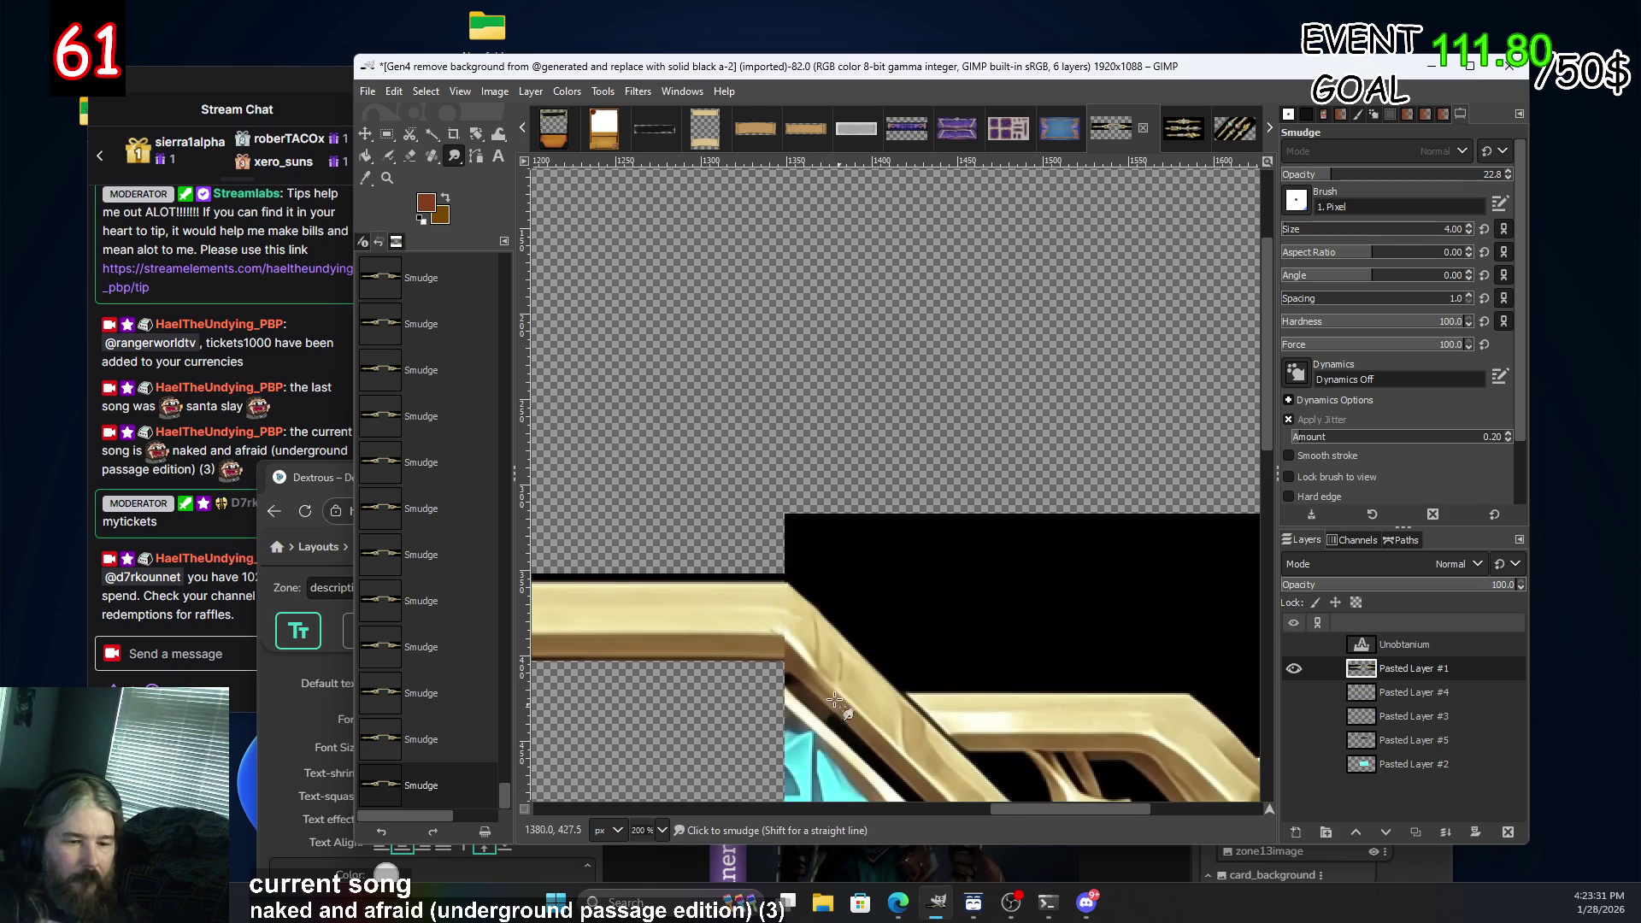
{"action": "scroll", "coordinate": [774, 609], "scroll_direction": "up", "scroll_amount": 2, "text": "ctrl"}
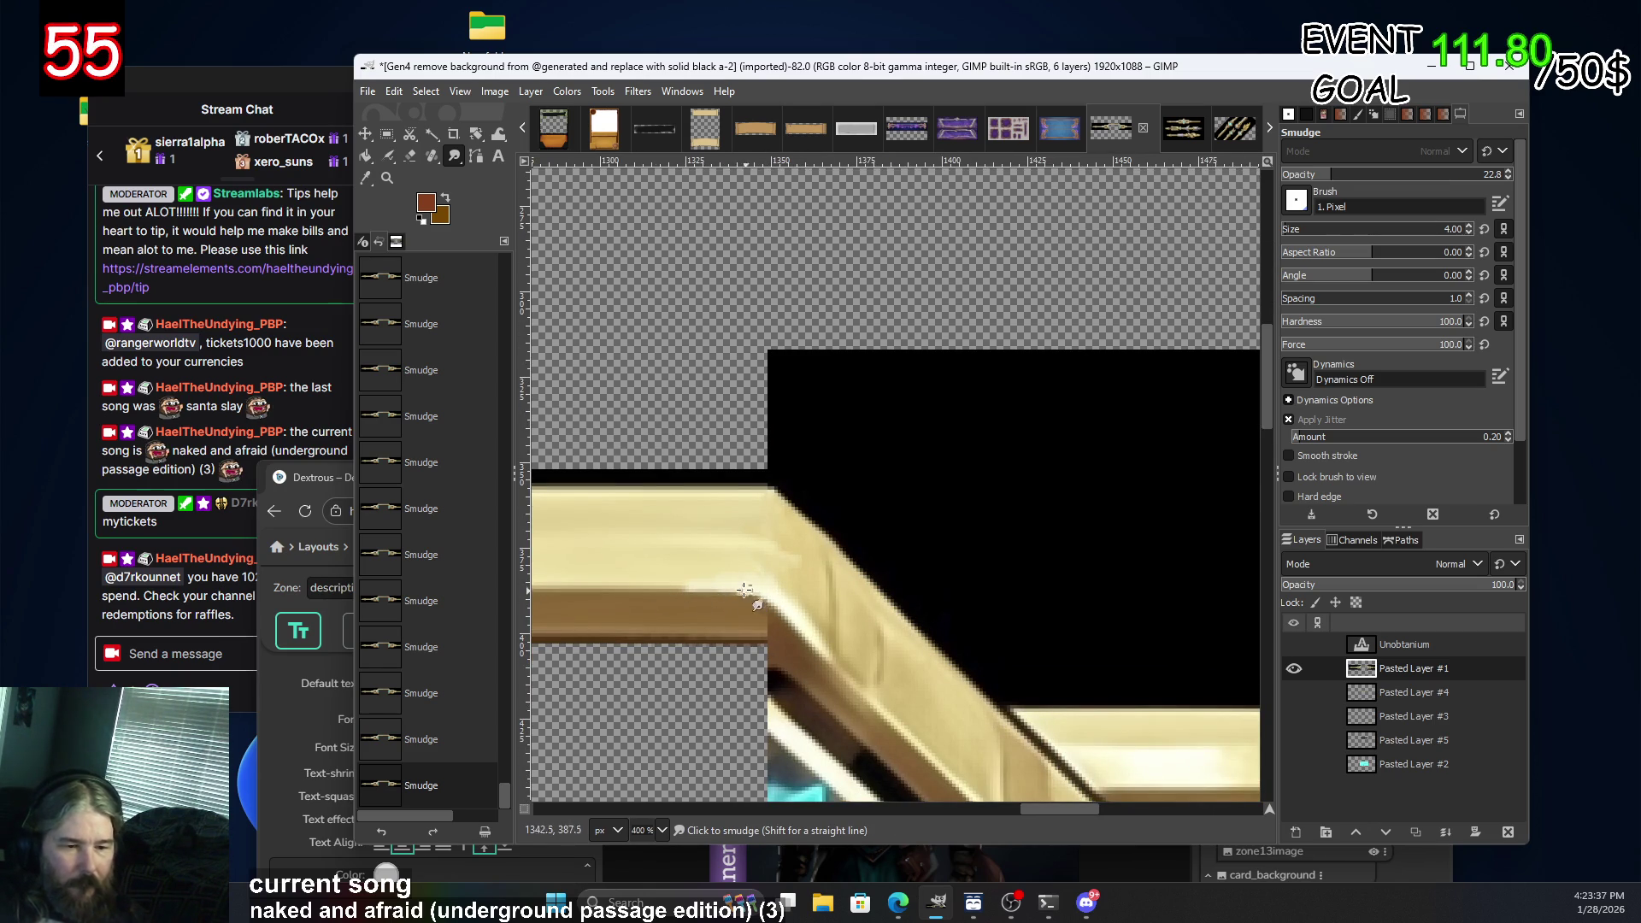
{"action": "scroll", "coordinate": [750, 598], "scroll_direction": "down", "scroll_amount": 1, "text": "ctrl"}
{"action": "scroll", "coordinate": [754, 632], "scroll_direction": "up", "scroll_amount": 1, "text": "ctrl"}
{"action": "scroll", "coordinate": [762, 675], "scroll_direction": "up", "scroll_amount": 3, "text": "ctrl"}
{"action": "left_click_drag", "start_coordinate": [706, 604], "coordinate": [685, 575]}
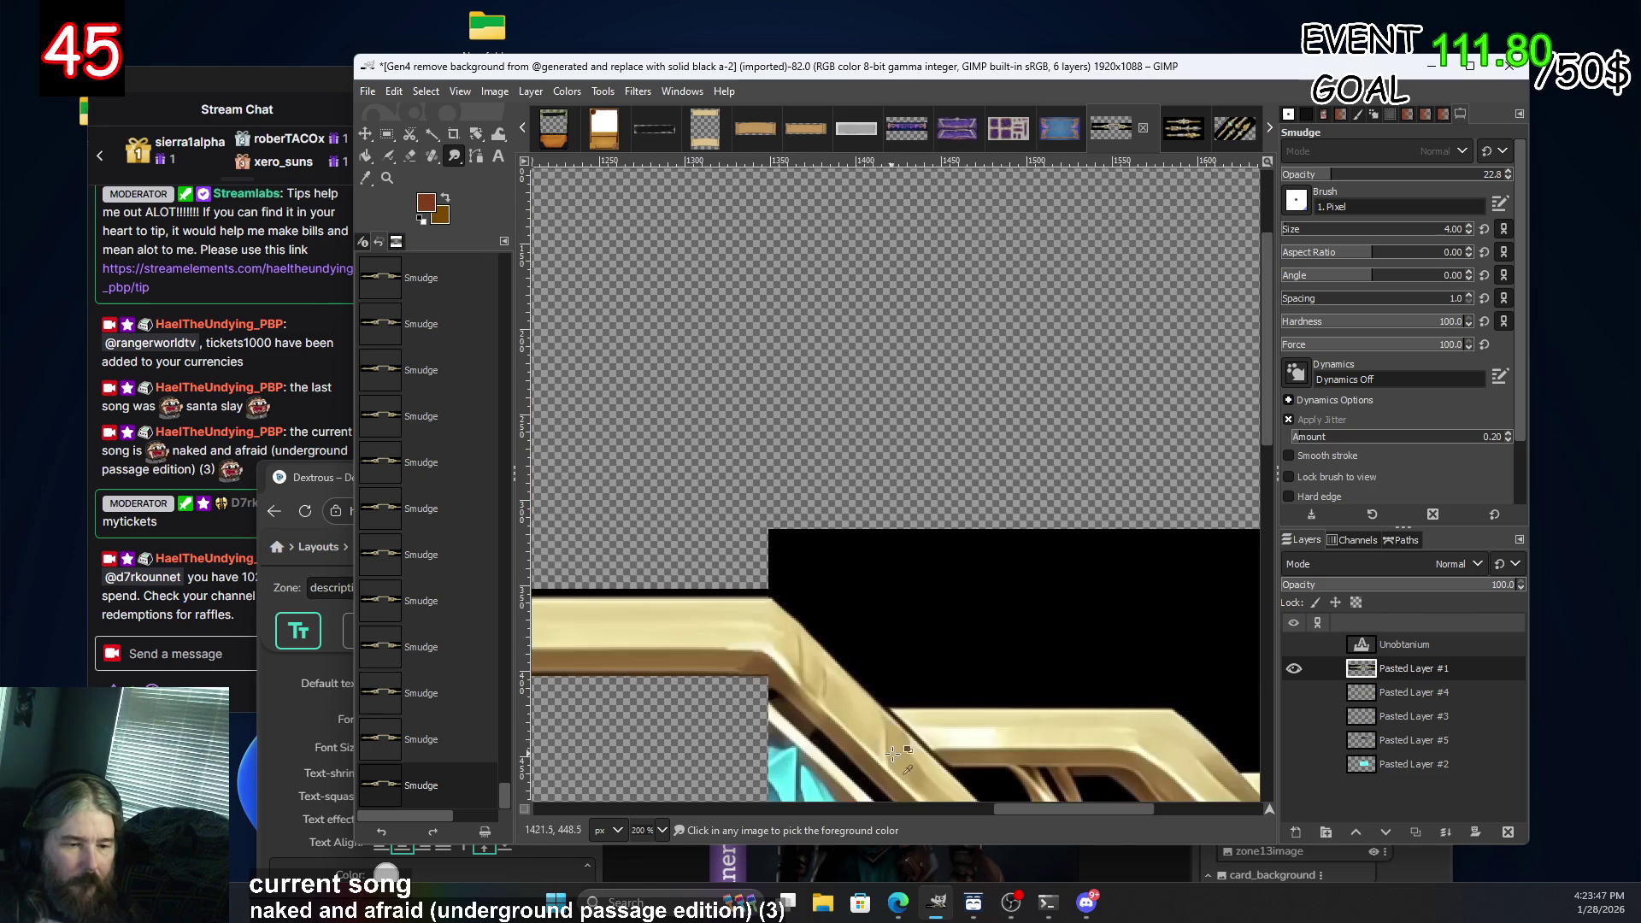
Step: Darken and smooth the joint's diagonal edge along the transparent boundary
{"action": "scroll", "coordinate": [667, 671], "scroll_direction": "down", "scroll_amount": 4, "text": "ctrl"}
{"action": "scroll", "coordinate": [722, 683], "scroll_direction": "up", "scroll_amount": 2, "text": "ctrl"}
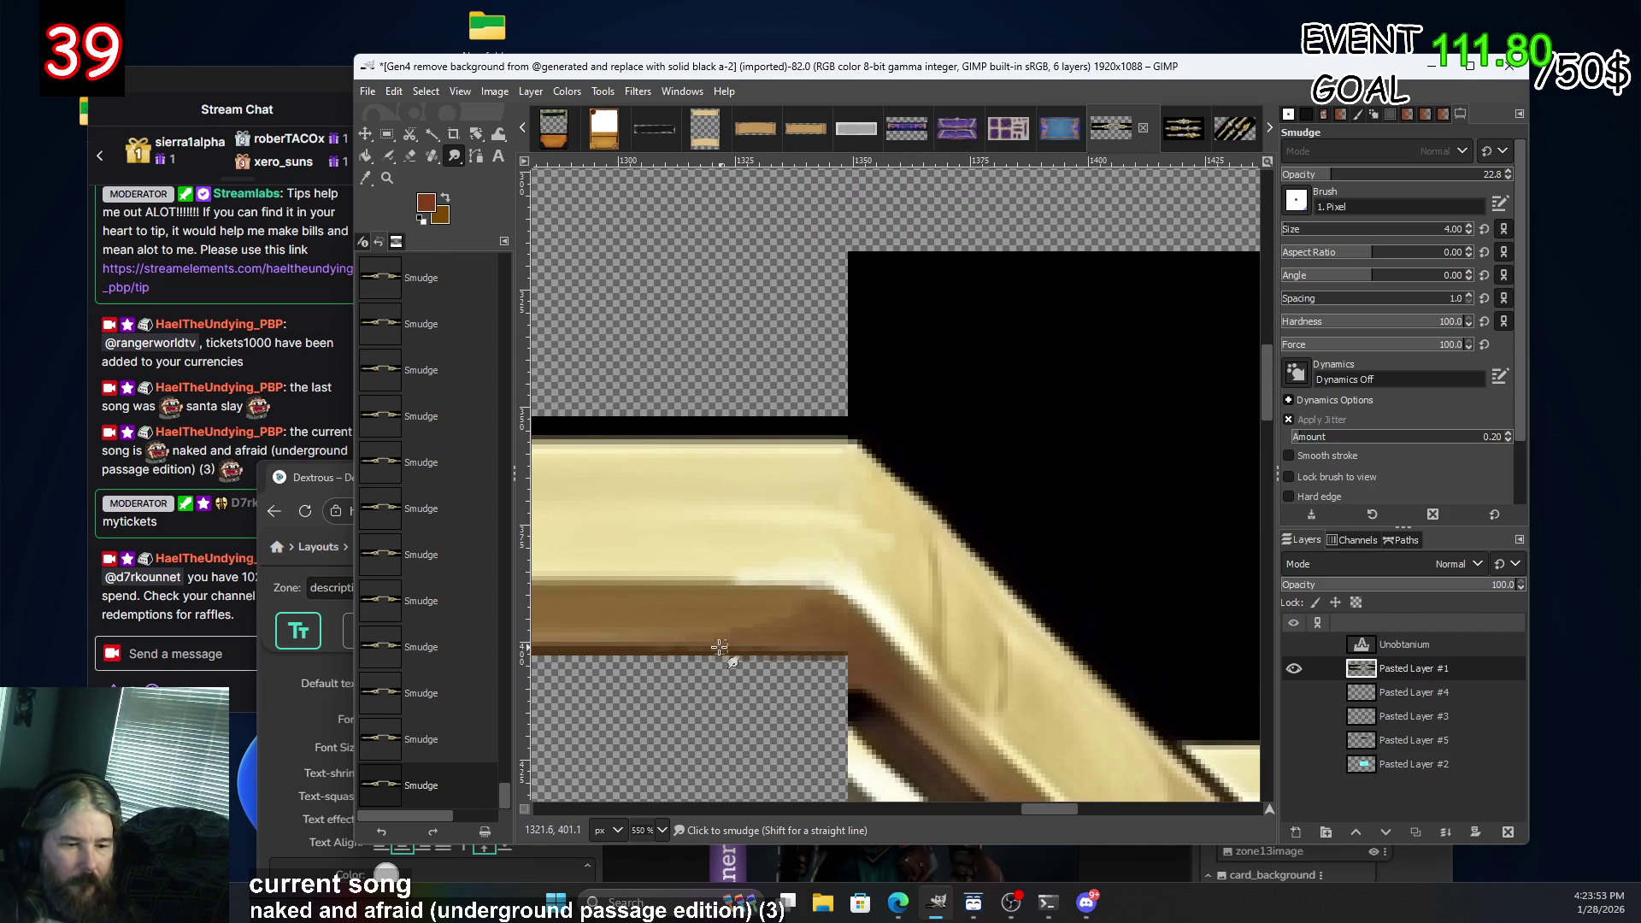
{"action": "scroll", "coordinate": [795, 683], "scroll_direction": "right", "scroll_amount": 2}
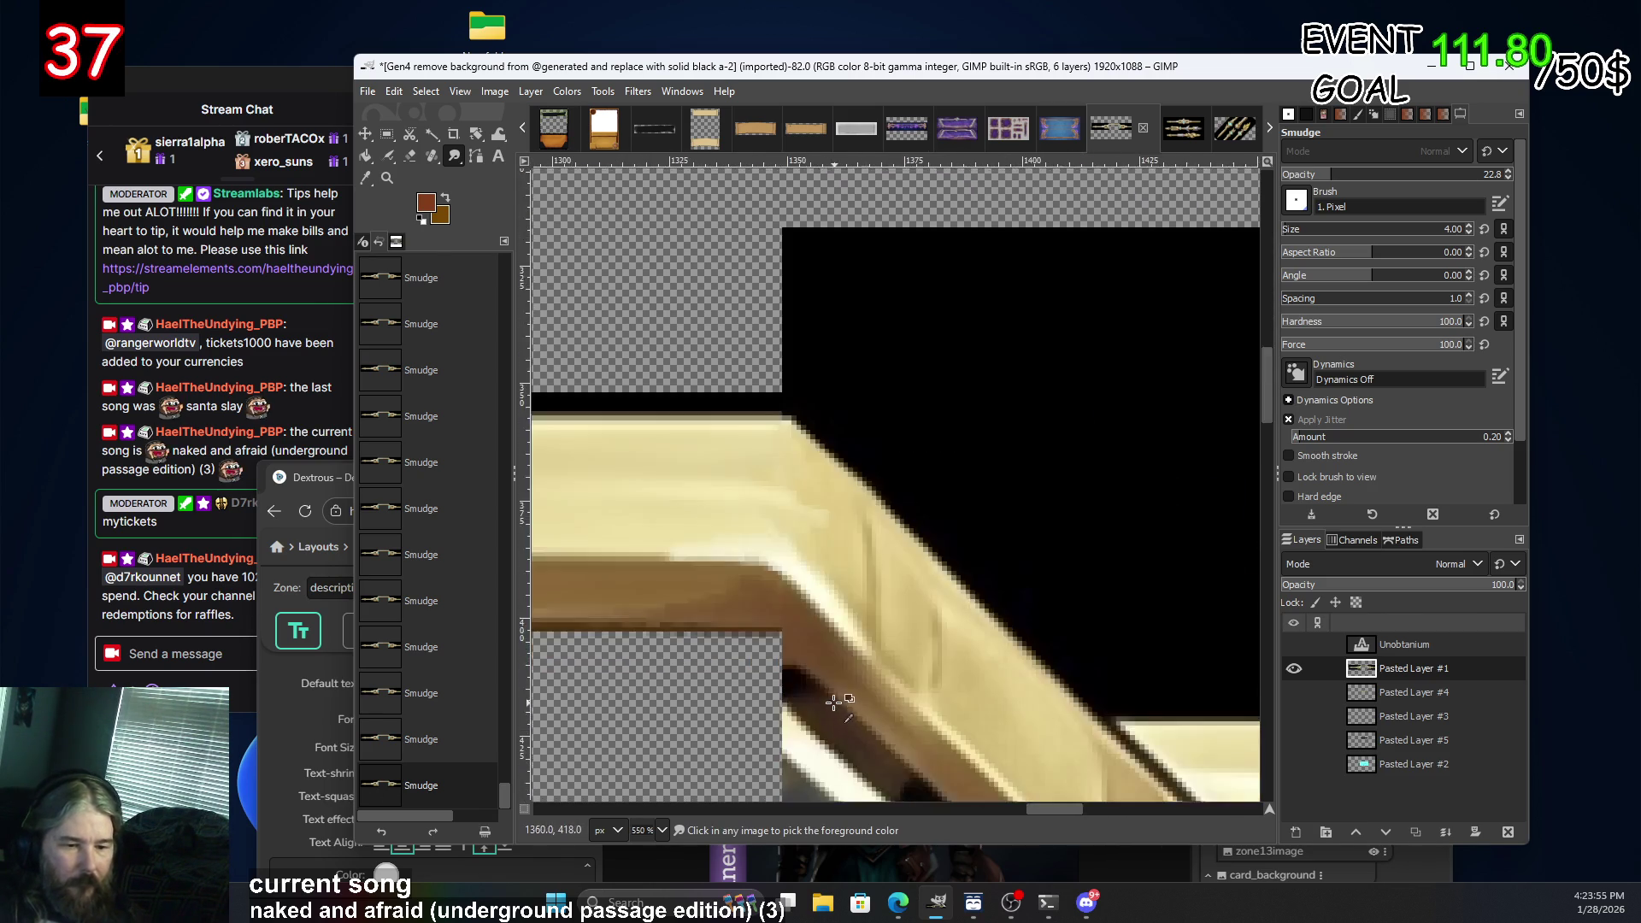
{"action": "scroll", "coordinate": [835, 702], "scroll_direction": "up", "scroll_amount": 3}
{"action": "left_click_drag", "start_coordinate": [744, 650], "coordinate": [633, 530]}
{"action": "left_click_drag", "start_coordinate": [703, 644], "coordinate": [607, 527]}
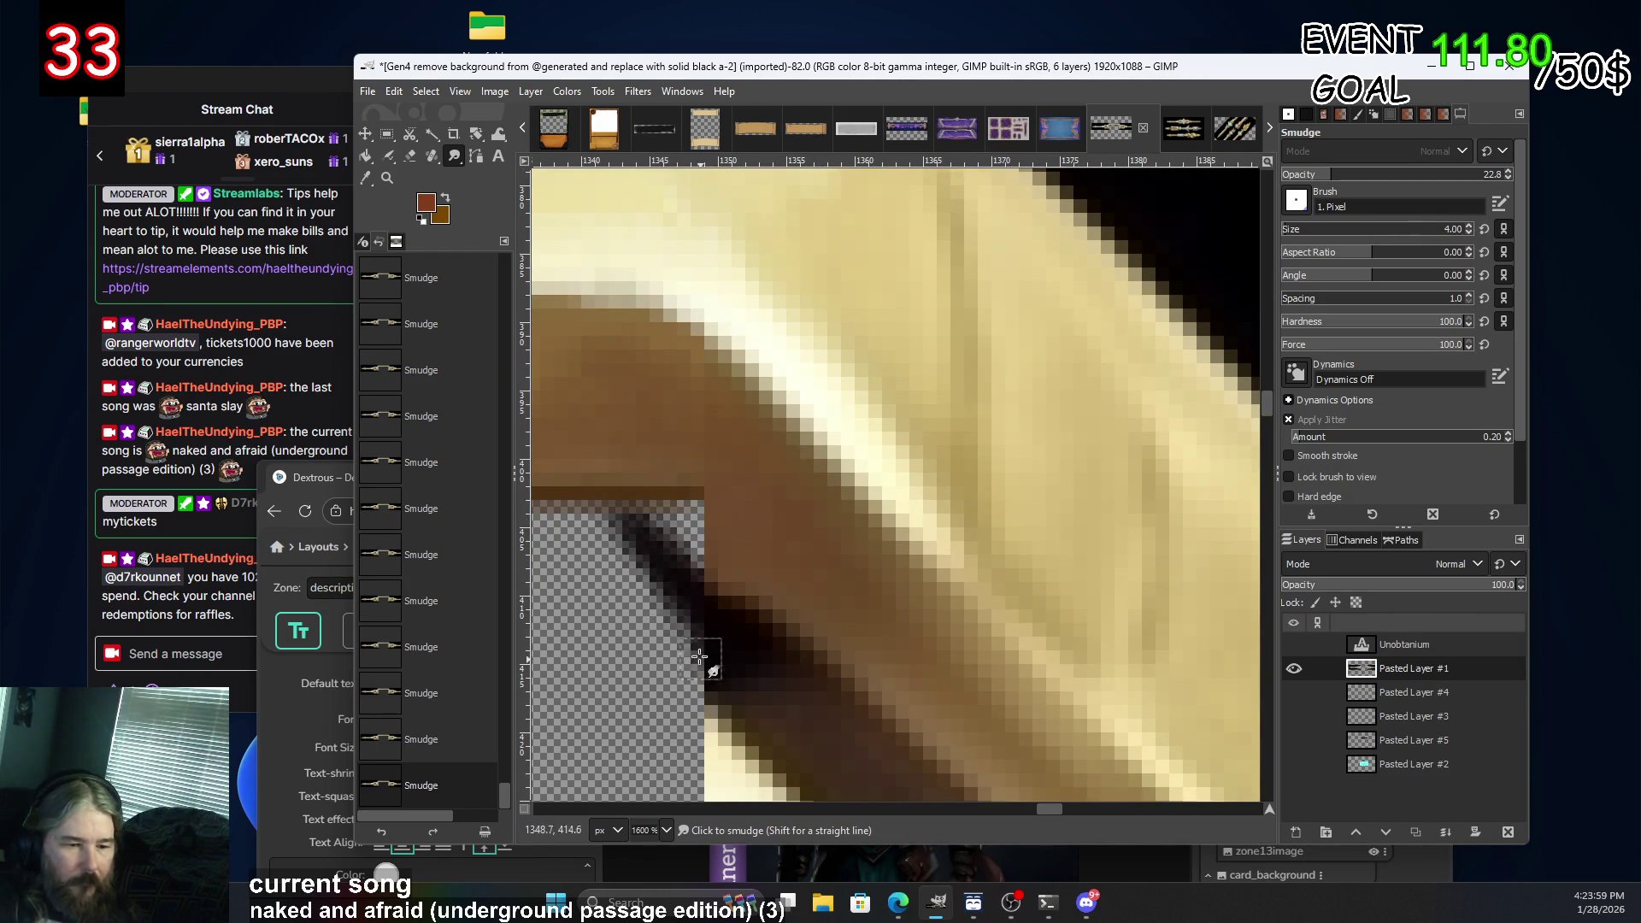
{"action": "left_click_drag", "start_coordinate": [704, 663], "coordinate": [641, 575]}
{"action": "mouse_move", "coordinate": [733, 552]}
{"action": "left_mouse_down"}
{"action": "mouse_move", "coordinate": [670, 517]}
{"action": "mouse_move", "coordinate": [695, 468]}
{"action": "left_mouse_up"}
{"action": "mouse_move", "coordinate": [711, 557]}
{"action": "left_mouse_down"}
{"action": "mouse_move", "coordinate": [675, 542]}
{"action": "mouse_move", "coordinate": [628, 478]}
{"action": "left_mouse_up"}
{"action": "mouse_move", "coordinate": [722, 646]}
{"action": "left_mouse_down"}
{"action": "mouse_move", "coordinate": [624, 526]}
{"action": "mouse_move", "coordinate": [649, 555]}
{"action": "mouse_move", "coordinate": [568, 487]}
{"action": "left_mouse_up"}
Step: Smooth the far end of the diagonal edge with long and straight-line smudge strokes
{"action": "scroll", "coordinate": [678, 623], "scroll_direction": "down", "scroll_amount": 5}
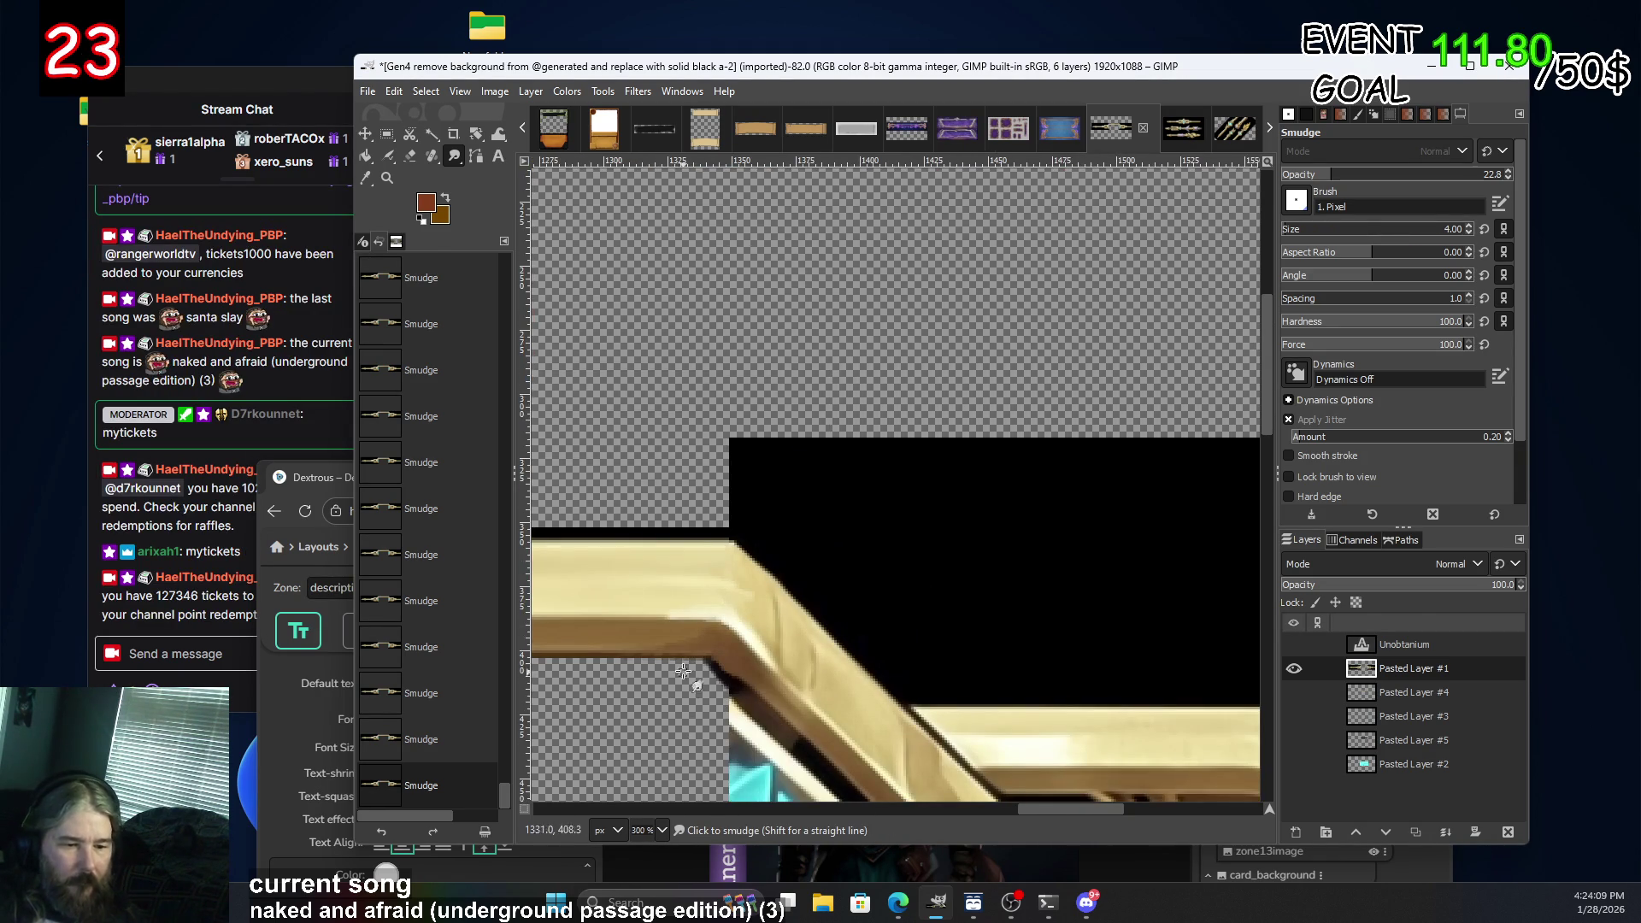
{"action": "scroll", "coordinate": [681, 678], "scroll_direction": "down", "scroll_amount": 2}
{"action": "scroll", "coordinate": [769, 679], "scroll_direction": "left", "scroll_amount": 3}
{"action": "scroll", "coordinate": [838, 683], "scroll_direction": "left", "scroll_amount": 3}
{"action": "scroll", "coordinate": [940, 679], "scroll_direction": "left", "scroll_amount": 3}
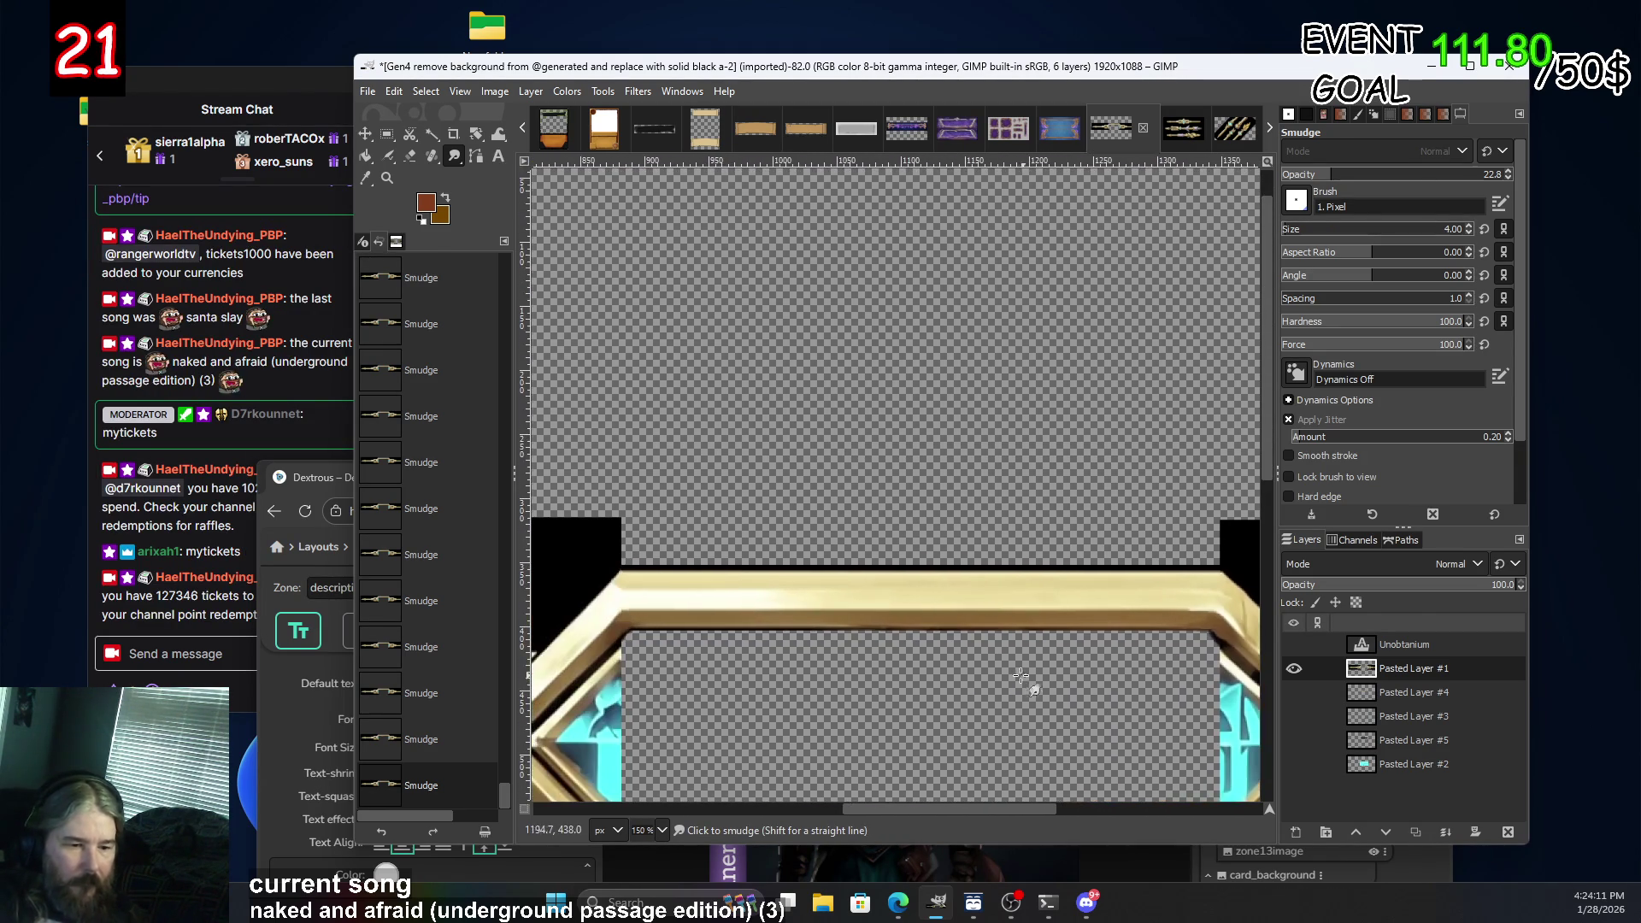
{"action": "scroll", "coordinate": [1028, 675], "scroll_direction": "up", "scroll_amount": 2}
{"action": "scroll", "coordinate": [1028, 667], "scroll_direction": "up", "scroll_amount": 2}
{"action": "scroll", "coordinate": [1028, 649], "scroll_direction": "up", "scroll_amount": 2}
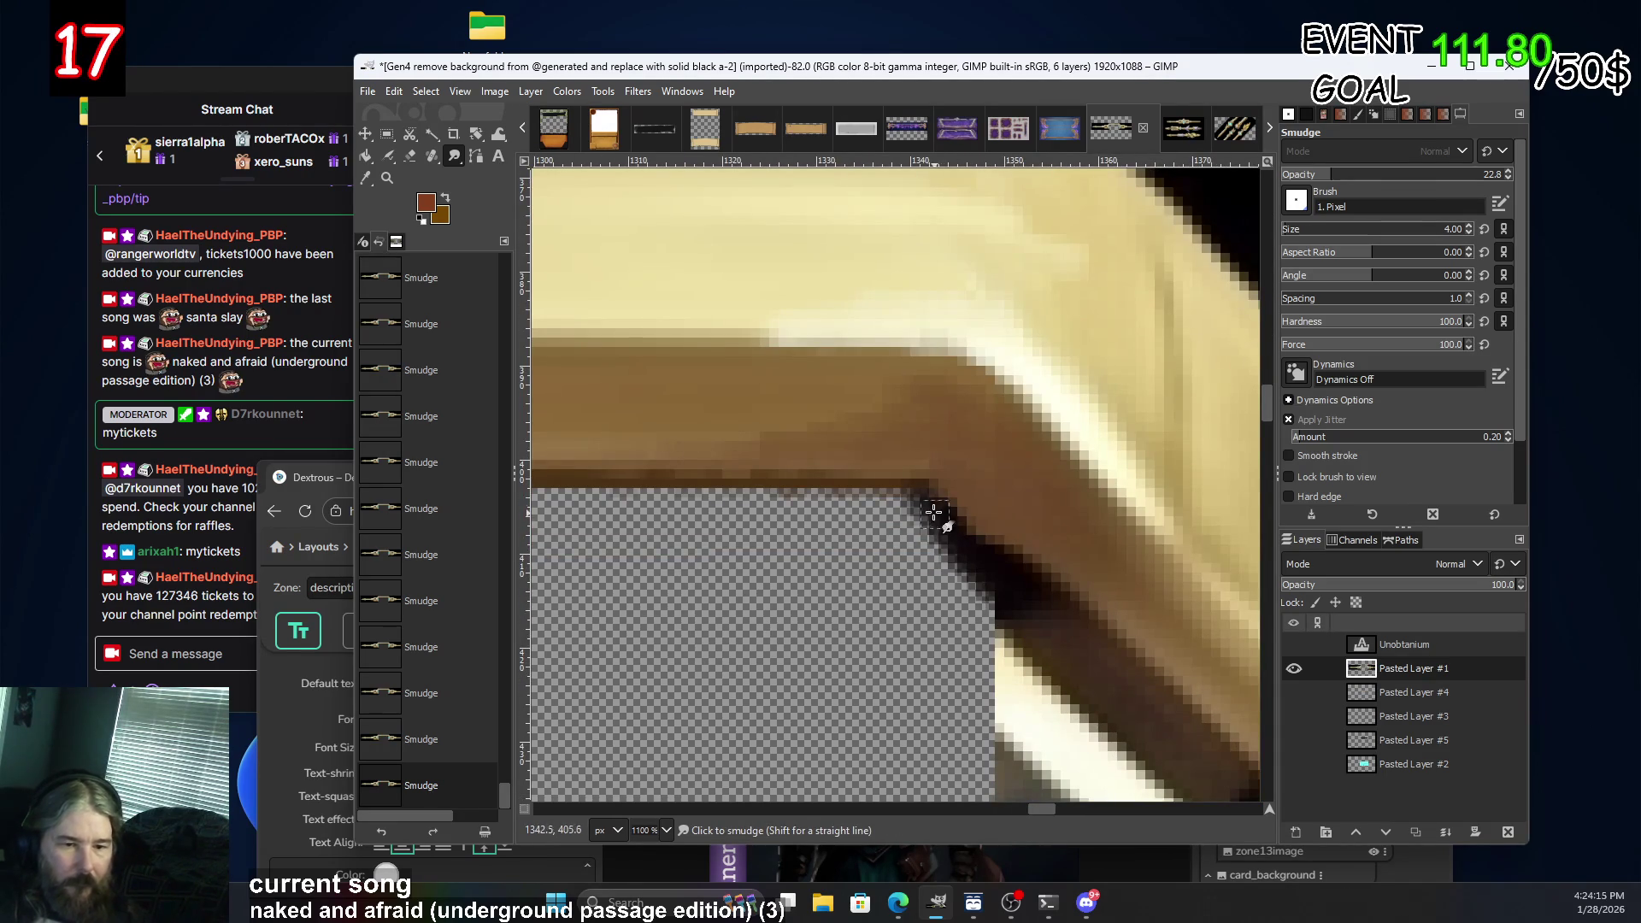
{"action": "left_click_drag", "start_coordinate": [936, 516], "coordinate": [987, 553]}
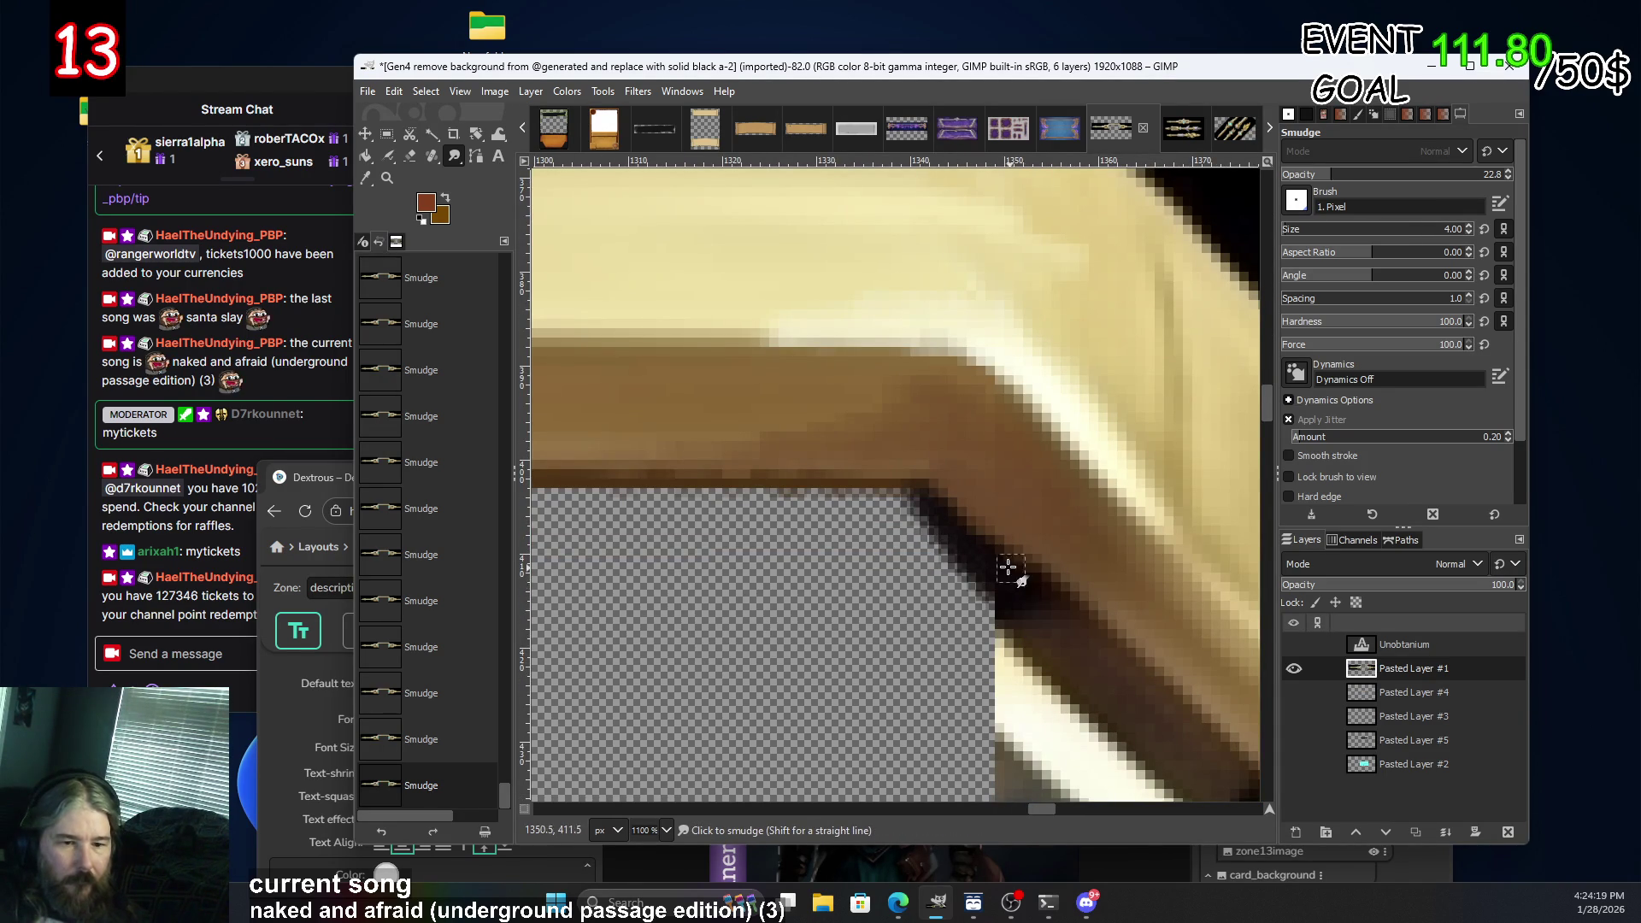
{"action": "left_click_drag", "start_coordinate": [919, 504], "coordinate": [1027, 581]}
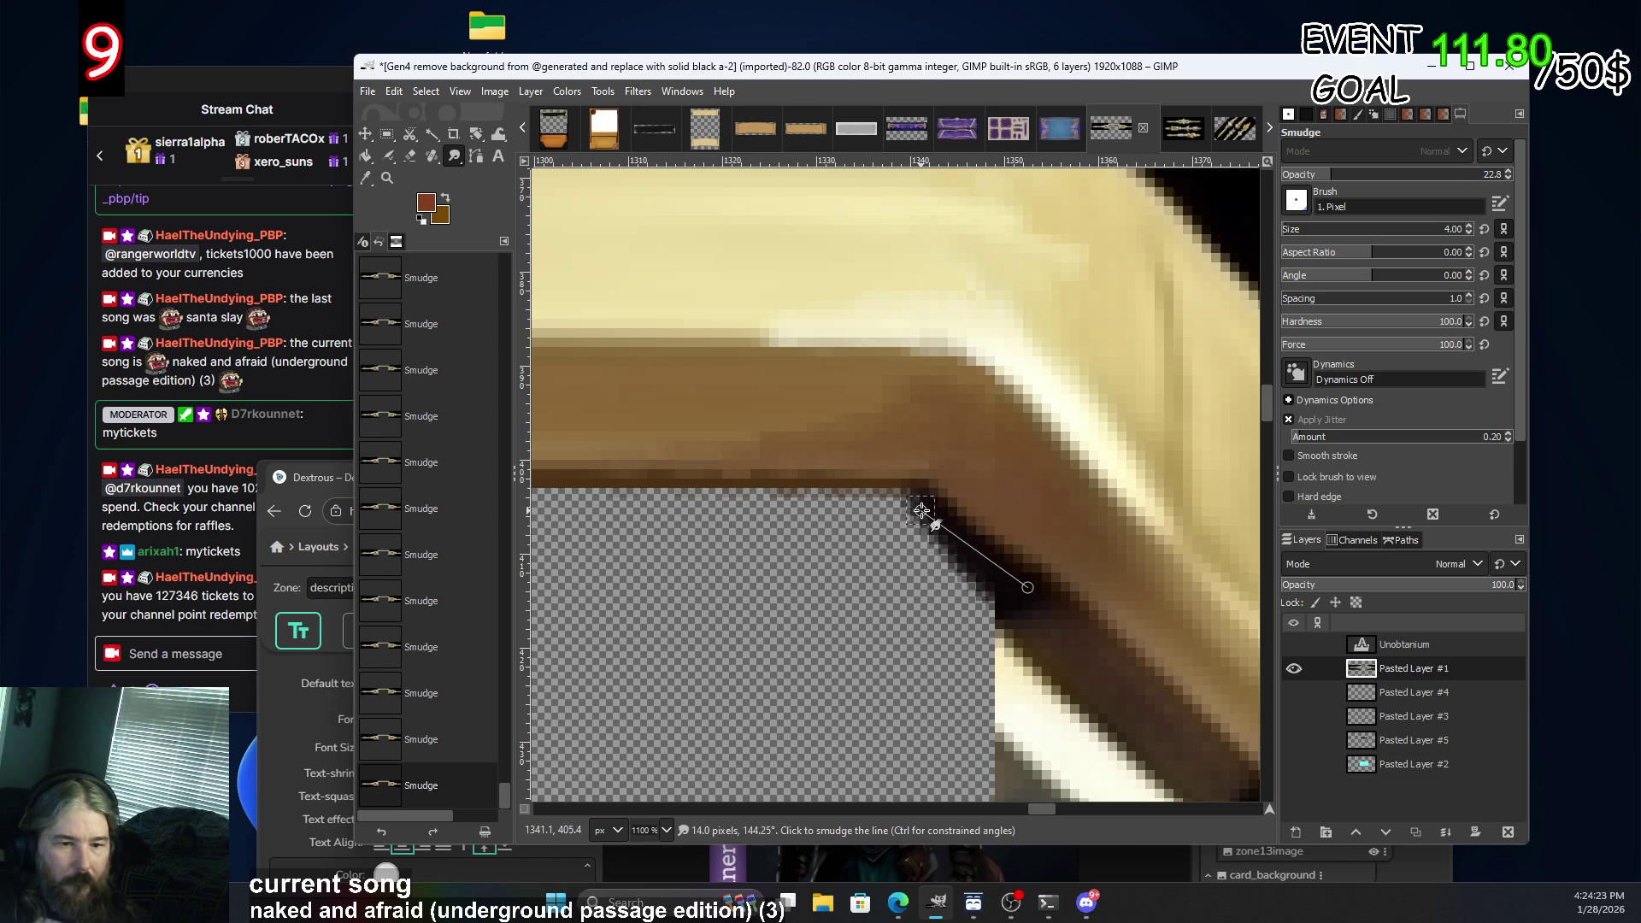
{"action": "left_click", "coordinate": [924, 511], "text": "shift"}
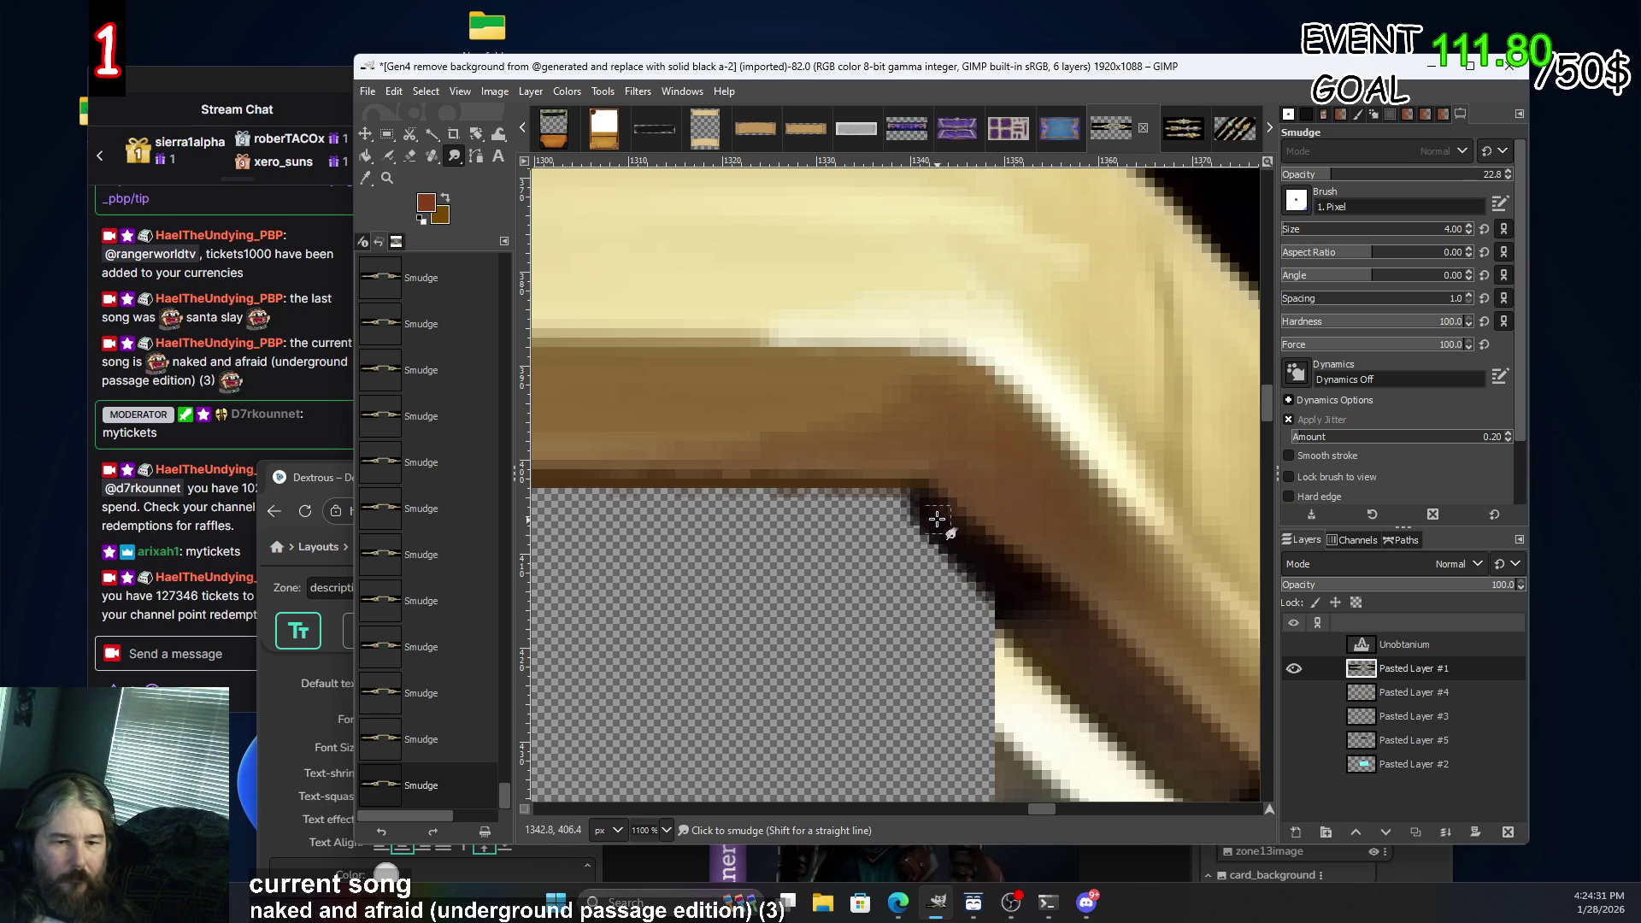
{"action": "scroll", "coordinate": [982, 663], "scroll_direction": "down", "scroll_amount": 4, "text": "ctrl"}
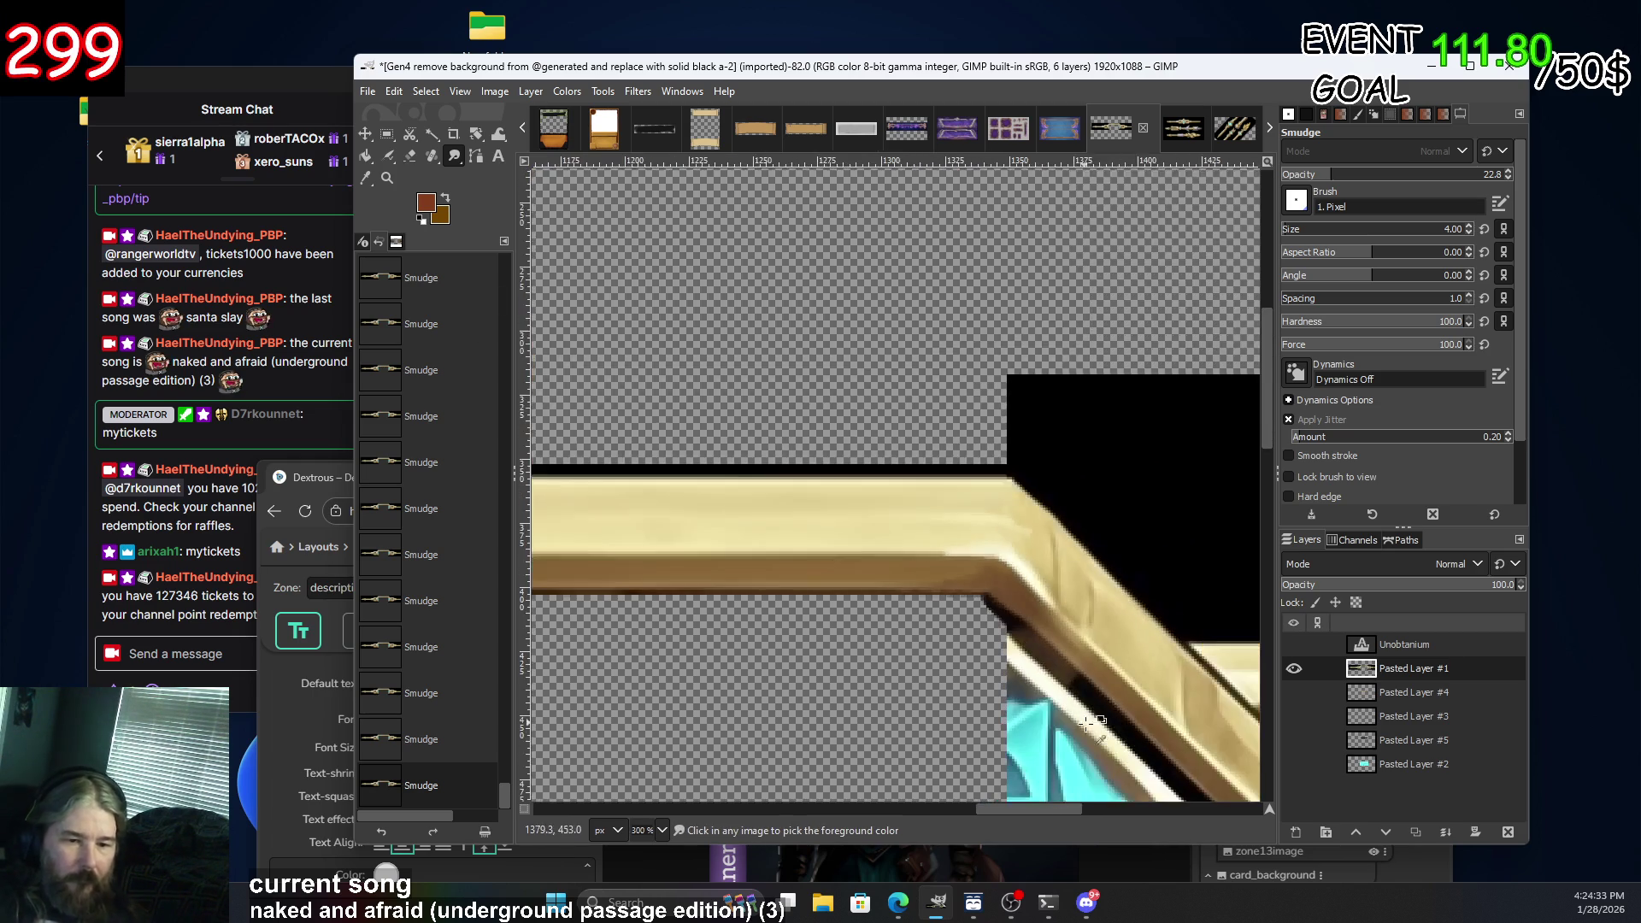
Step: Check the whole frame, then smudge along the top of the gold bar near its left bevel
{"action": "scroll", "coordinate": [982, 663], "scroll_direction": "down", "scroll_amount": 2, "text": "ctrl"}
{"action": "scroll", "coordinate": [889, 626], "scroll_direction": "down", "scroll_amount": 2, "text": "ctrl"}
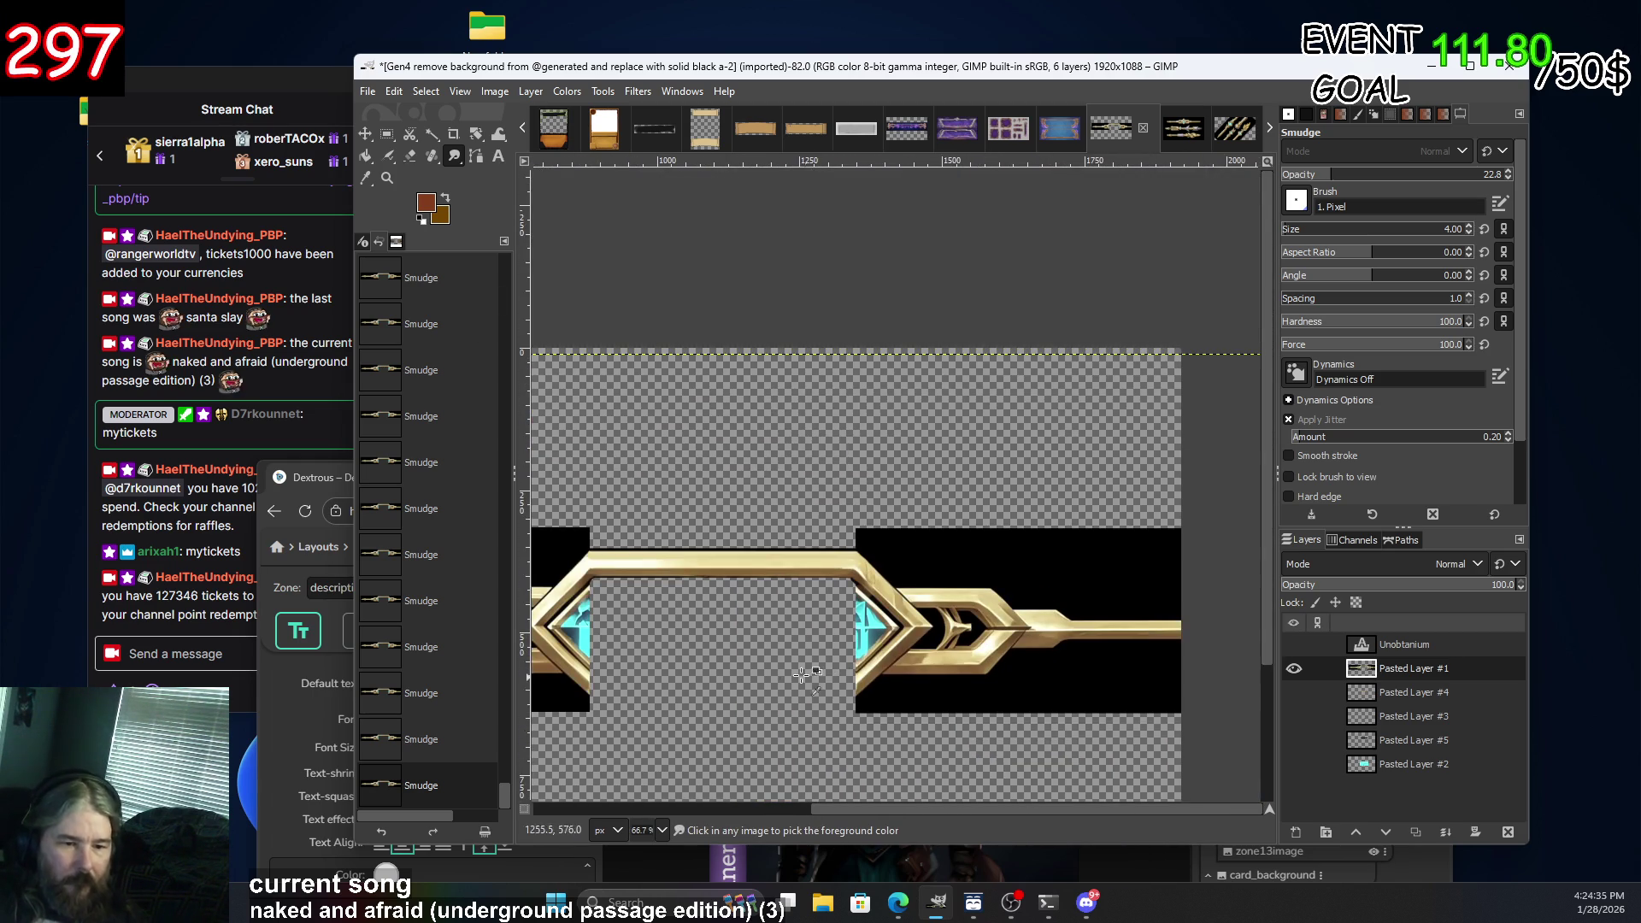
{"action": "scroll", "coordinate": [812, 676], "scroll_direction": "up", "scroll_amount": 1, "text": "ctrl"}
{"action": "scroll", "coordinate": [812, 692], "scroll_direction": "up", "scroll_amount": 1, "text": "ctrl"}
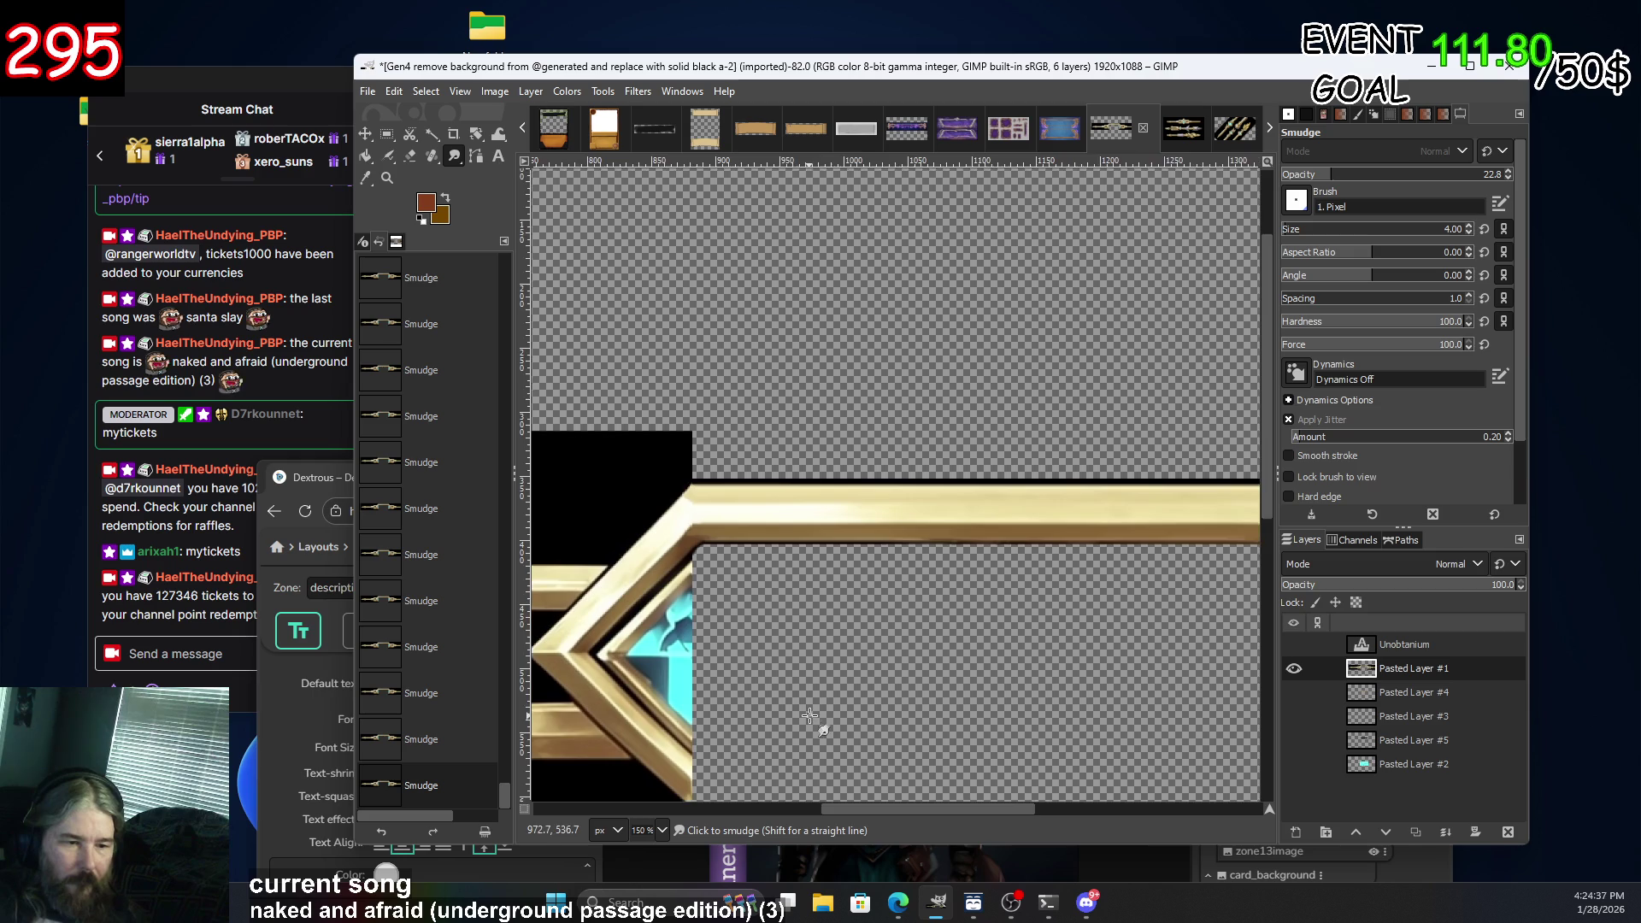
{"action": "scroll", "coordinate": [810, 716], "scroll_direction": "down", "scroll_amount": 1, "text": "ctrl"}
{"action": "scroll", "coordinate": [795, 684], "scroll_direction": "down", "scroll_amount": 1, "text": "ctrl"}
{"action": "scroll", "coordinate": [761, 633], "scroll_direction": "up", "scroll_amount": 2, "text": "ctrl"}
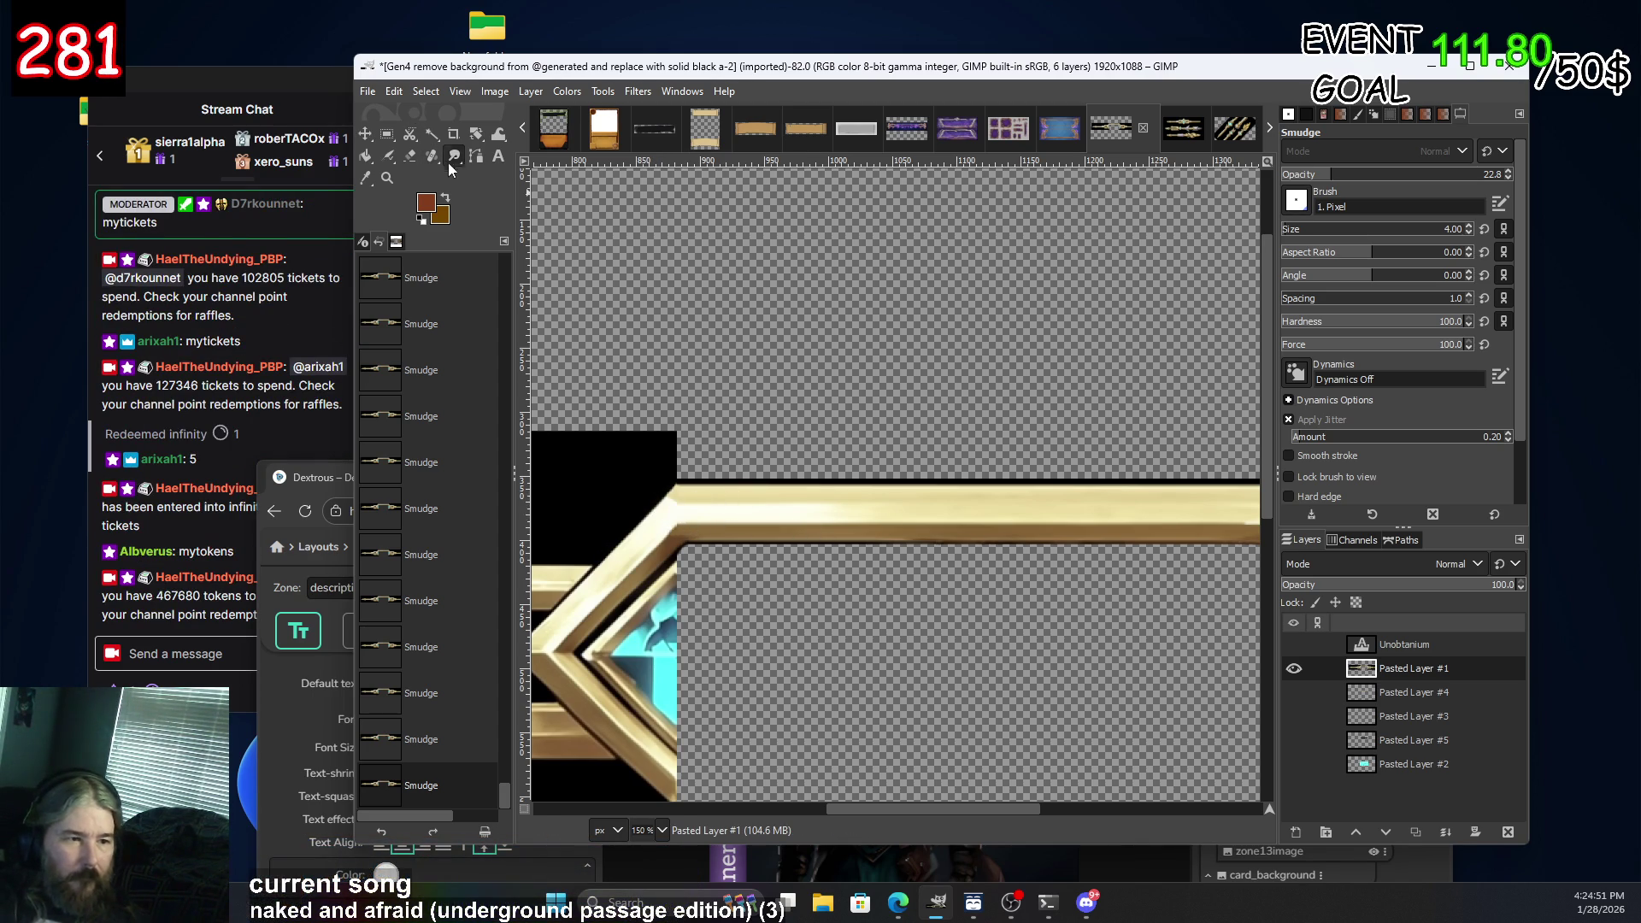
{"action": "scroll", "coordinate": [730, 496], "scroll_direction": "up", "scroll_amount": 3, "text": "ctrl"}
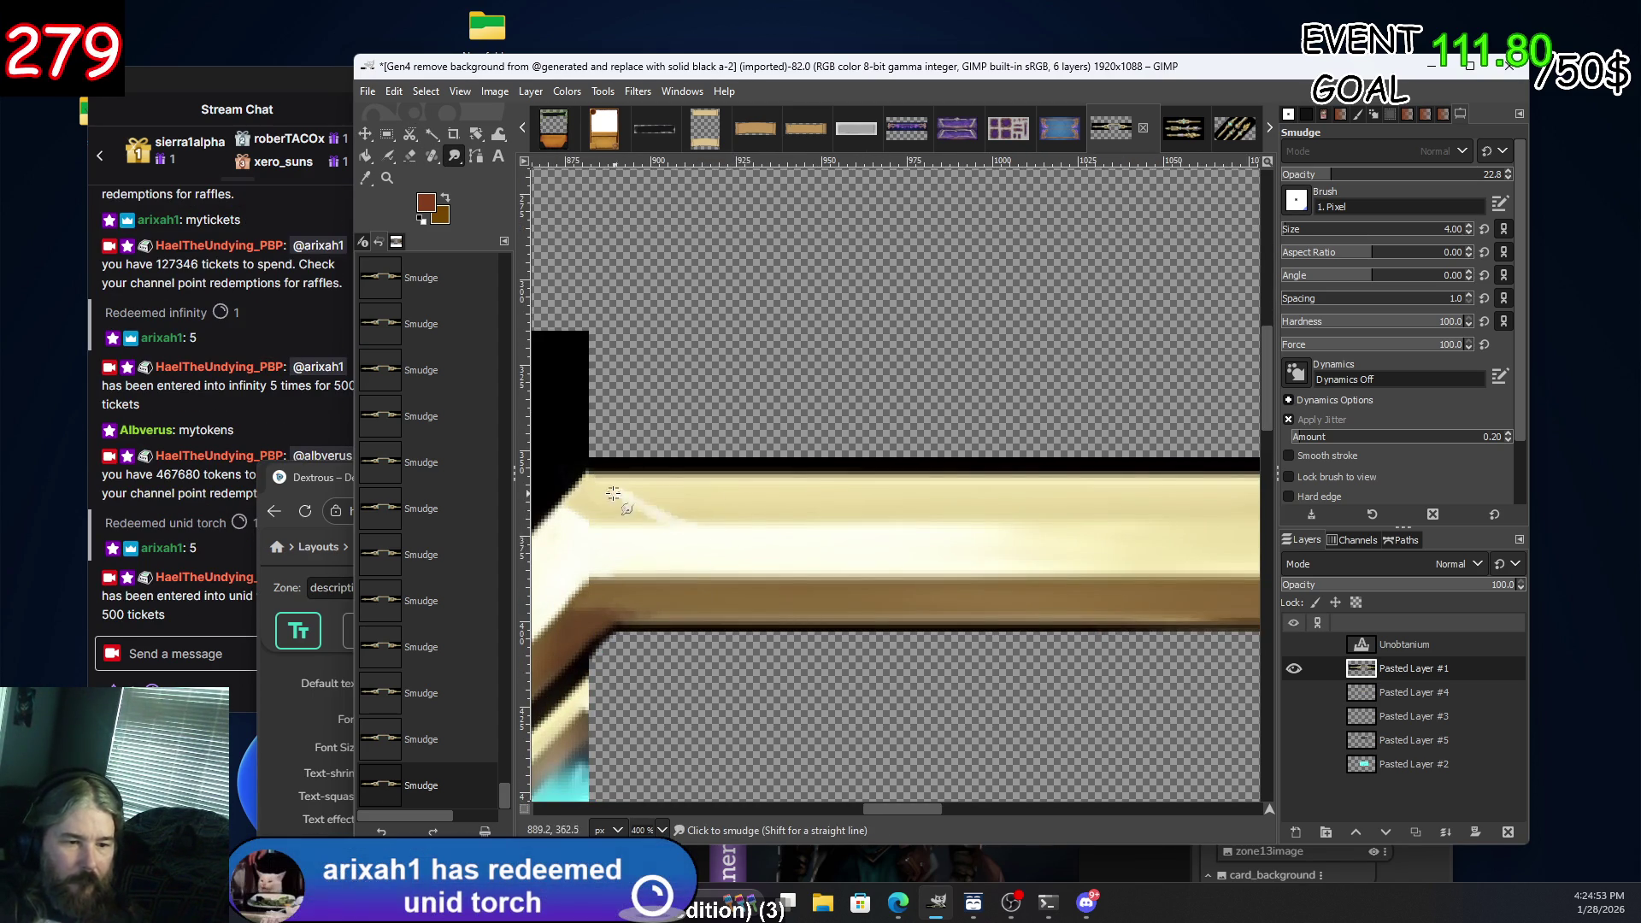
{"action": "left_click_drag", "start_coordinate": [621, 494], "coordinate": [707, 531]}
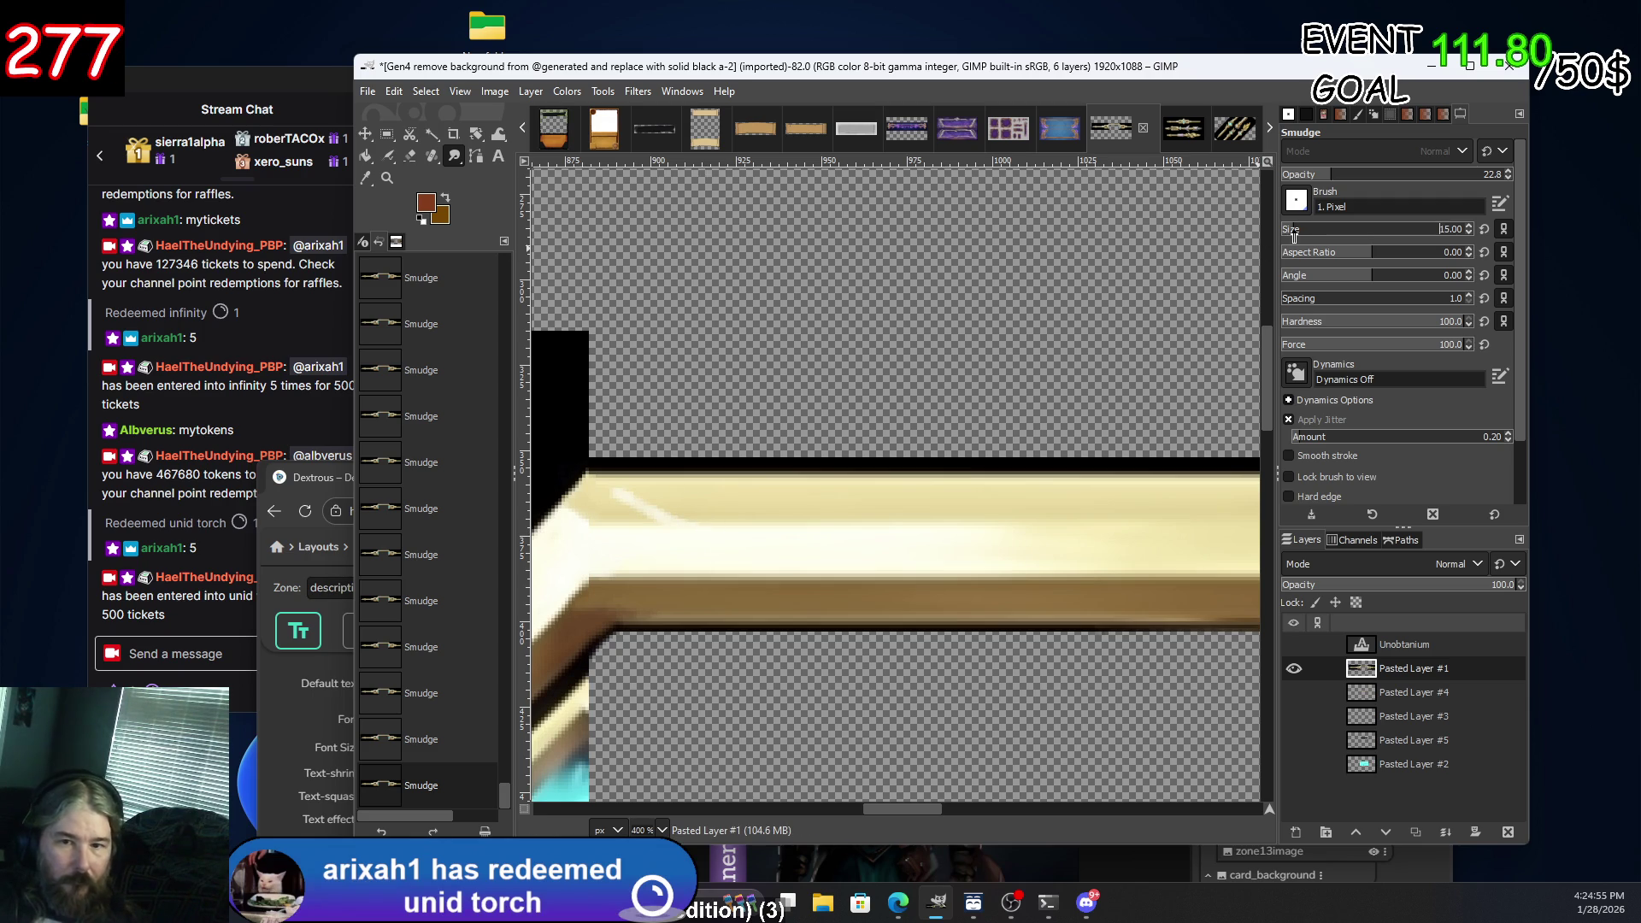
Step: Set the smudge brush to size 8, hardness 63, and soften the light streak near the bevel
{"action": "scroll", "coordinate": [1293, 237], "scroll_direction": "down", "scroll_amount": 5}
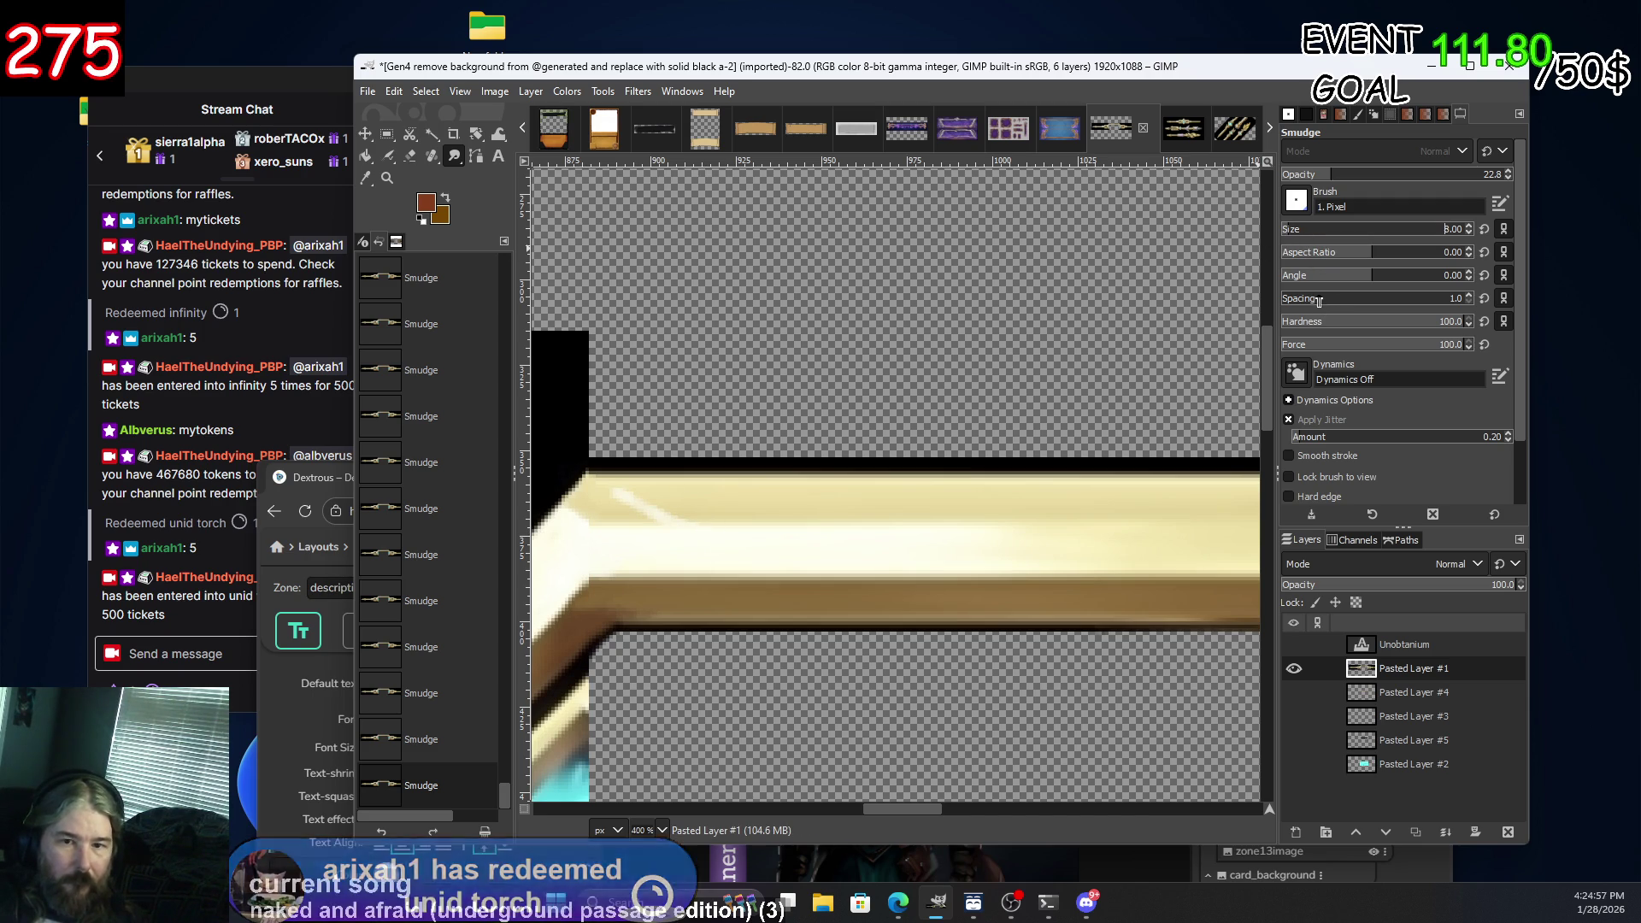
{"action": "left_click", "coordinate": [1395, 318]}
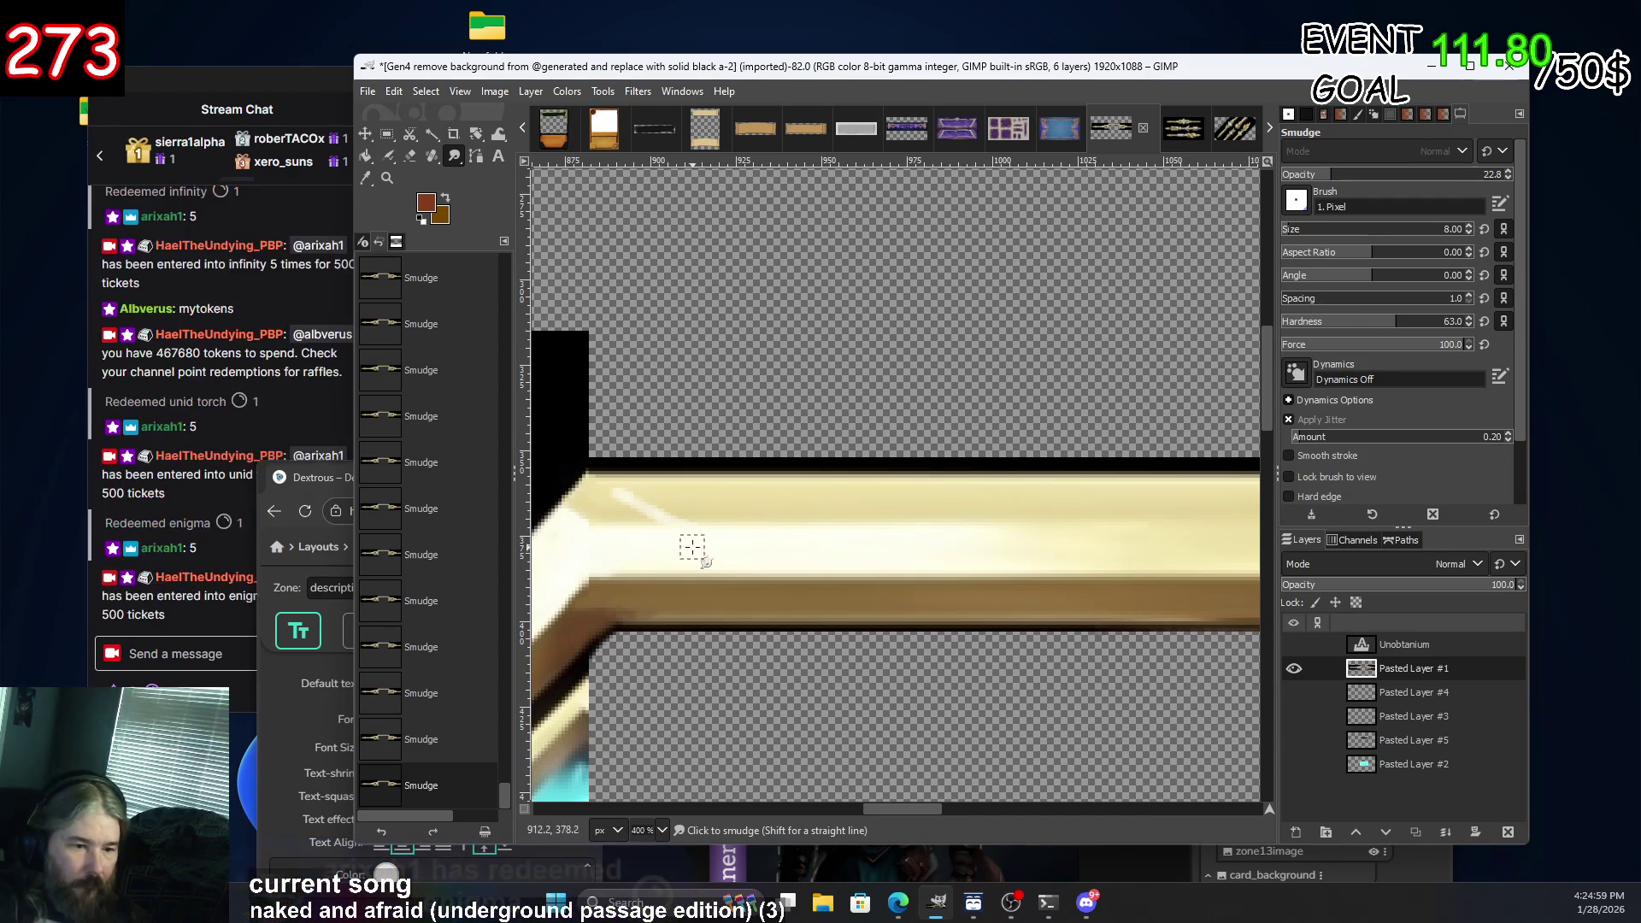
{"action": "left_click_drag", "start_coordinate": [630, 513], "coordinate": [690, 516]}
Step: Undo and redo the smudge strokes, then push the whitish patch along the gold bar
{"action": "key", "text": "ctrl+x"}
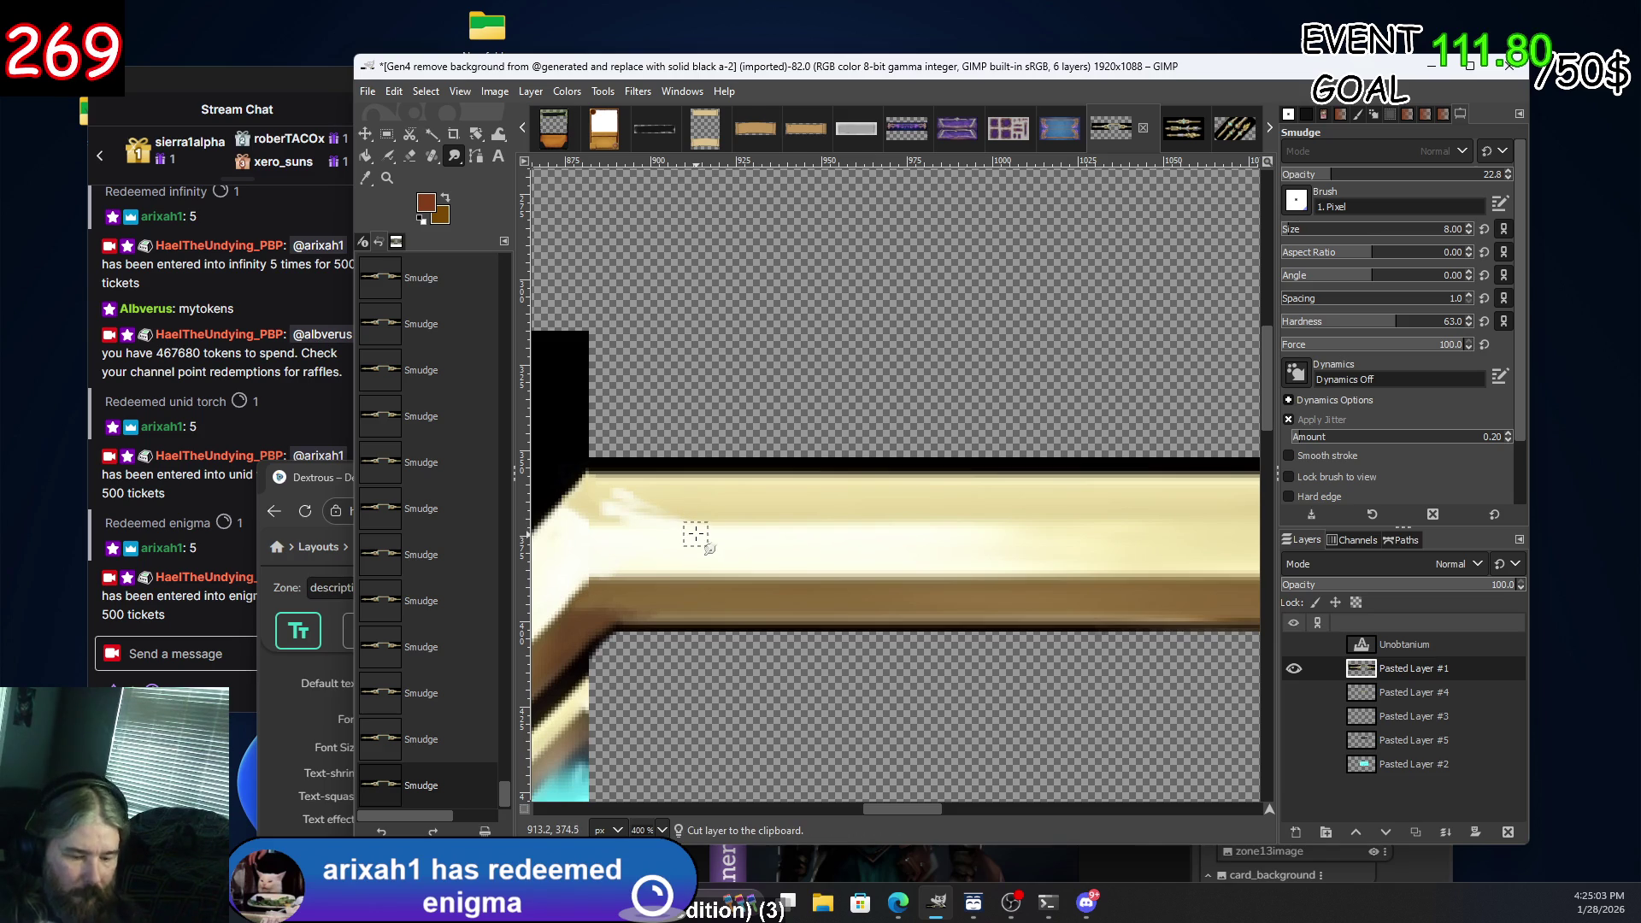
{"action": "key", "text": "ctrl+z"}
{"action": "key", "text": "ctrl+z"}
{"action": "key", "text": "ctrl+z"}
{"action": "key", "text": "ctrl+z"}
{"action": "key", "text": "ctrl+z"}
{"action": "key", "text": "ctrl+z"}
{"action": "key", "text": "ctrl+z"}
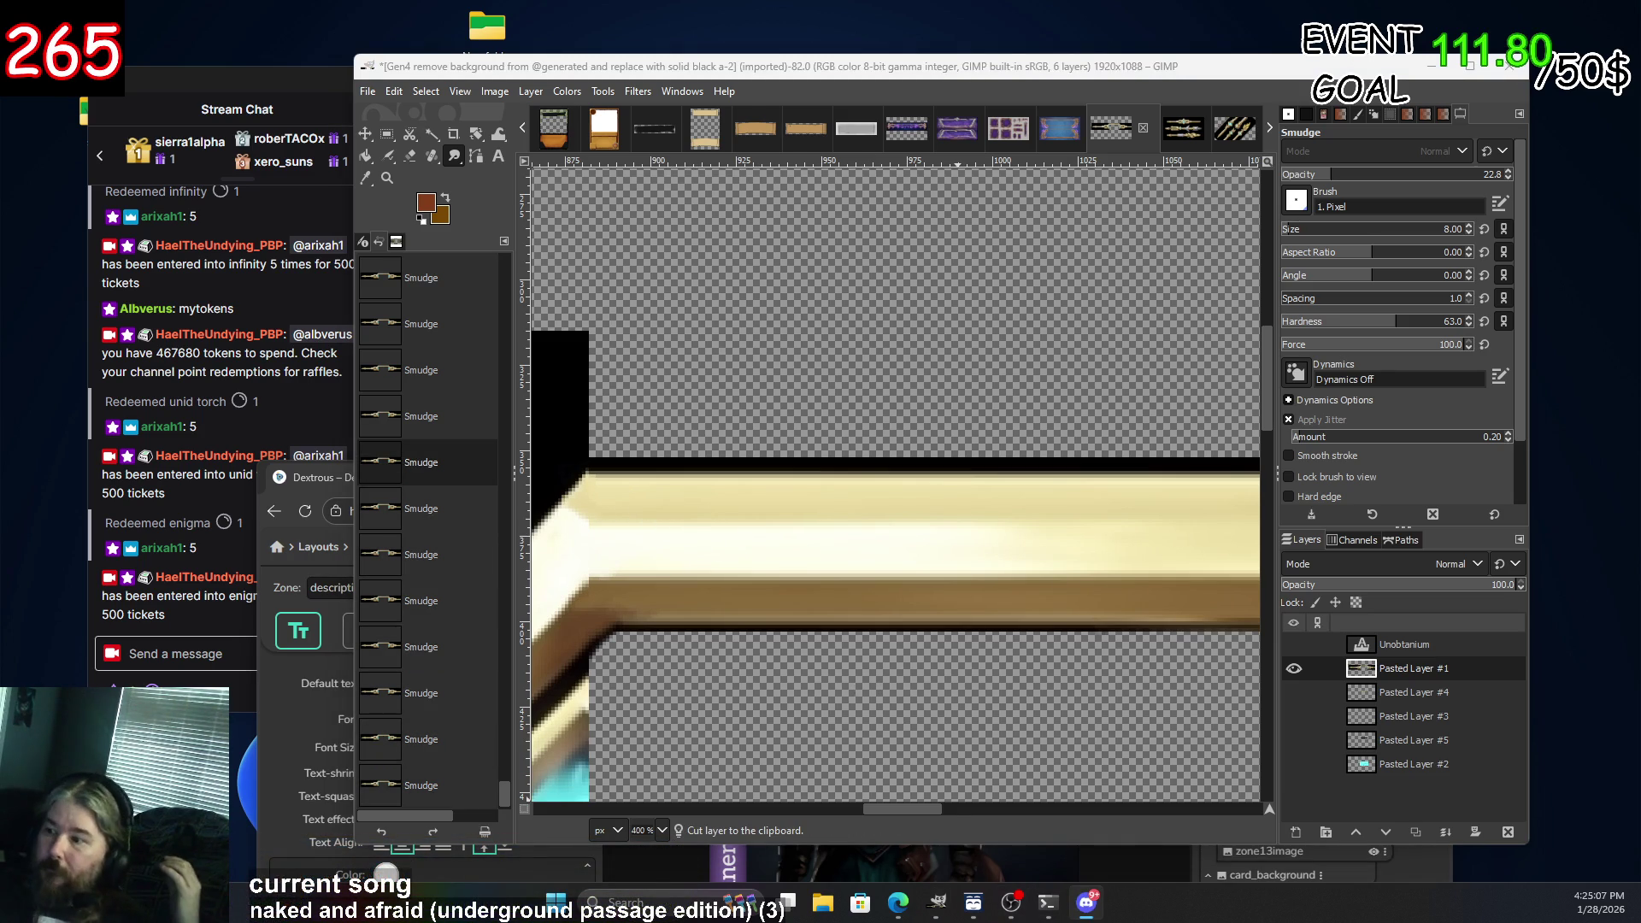
{"action": "key", "text": "ctrl+y"}
{"action": "key", "text": "ctrl+y"}
{"action": "key", "text": "ctrl+y"}
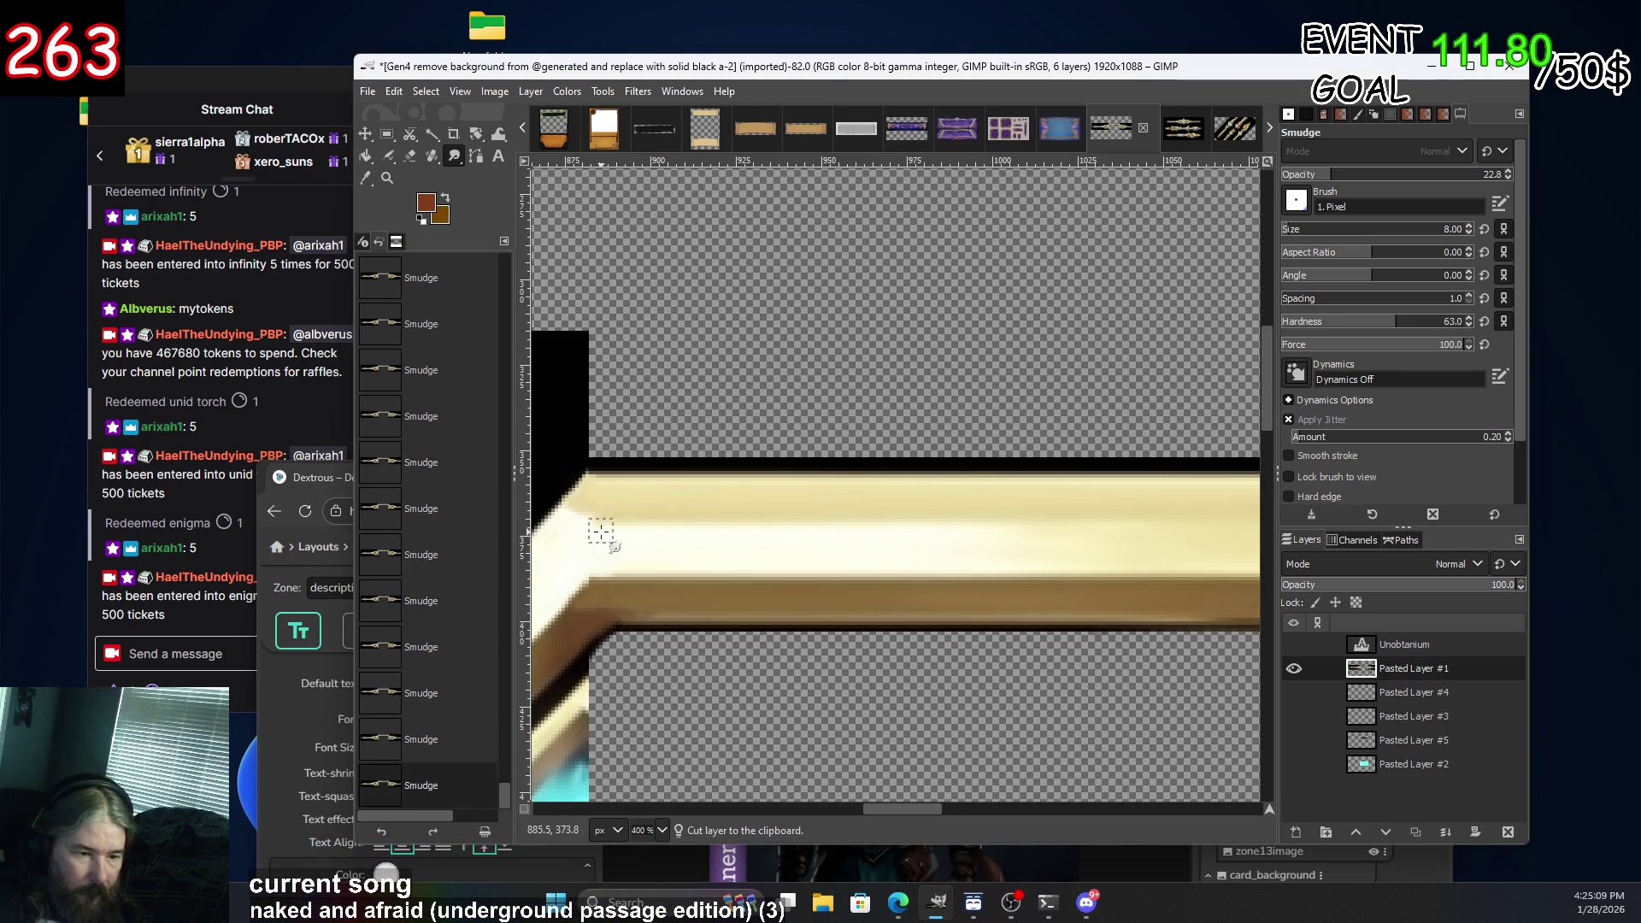
{"action": "left_click_drag", "start_coordinate": [592, 541], "coordinate": [620, 542]}
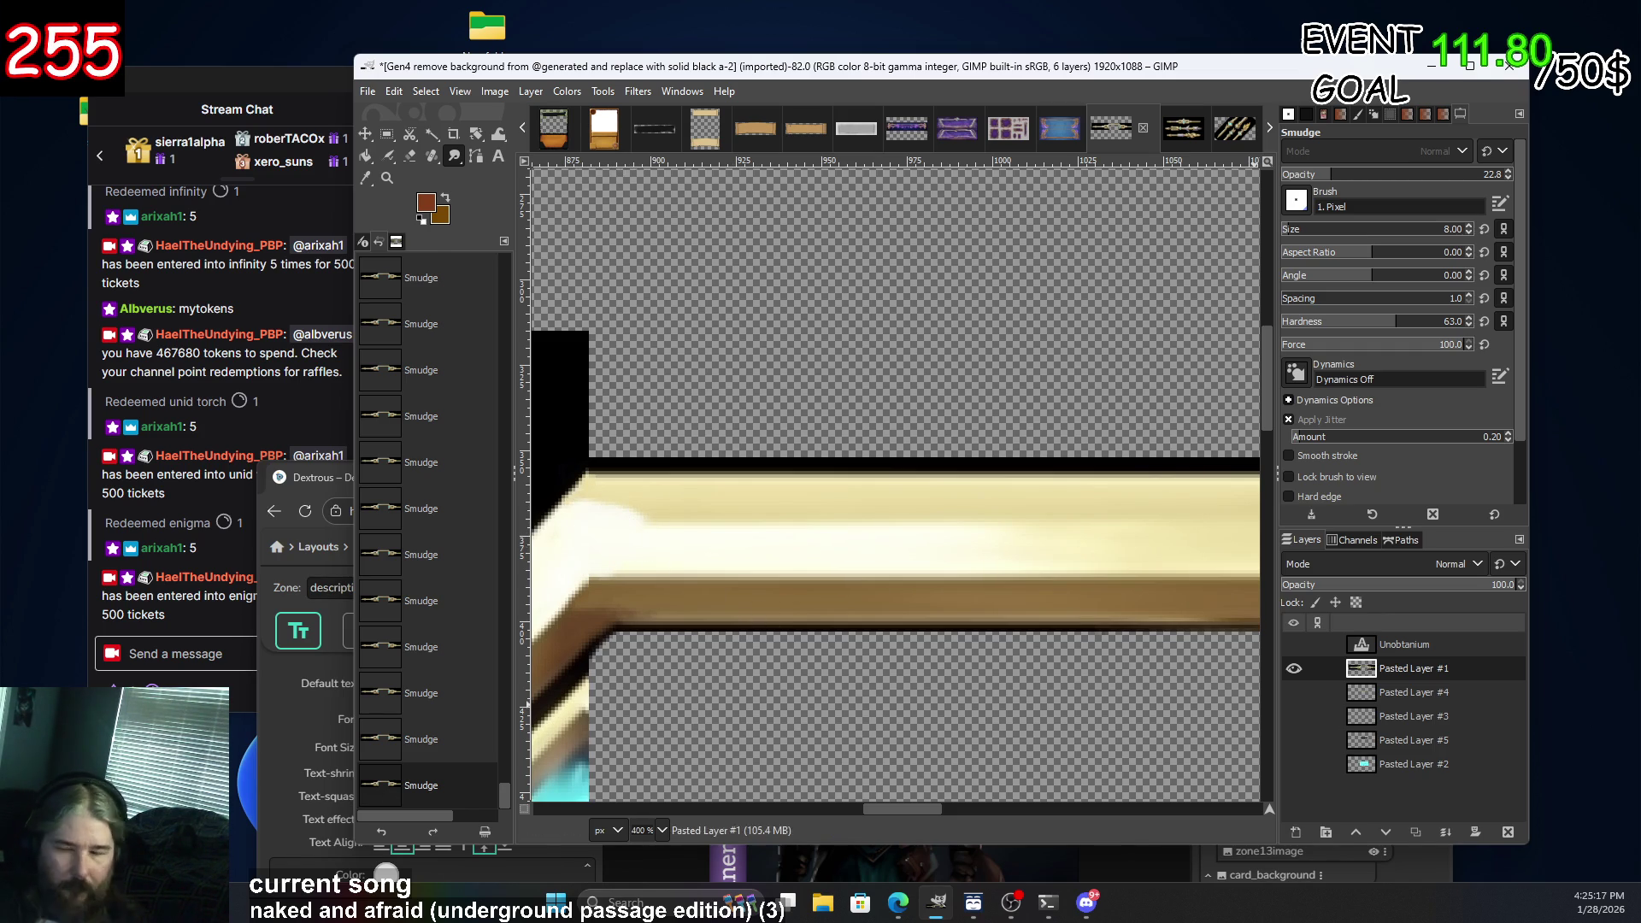
{"action": "left_click", "coordinate": [1085, 903]}
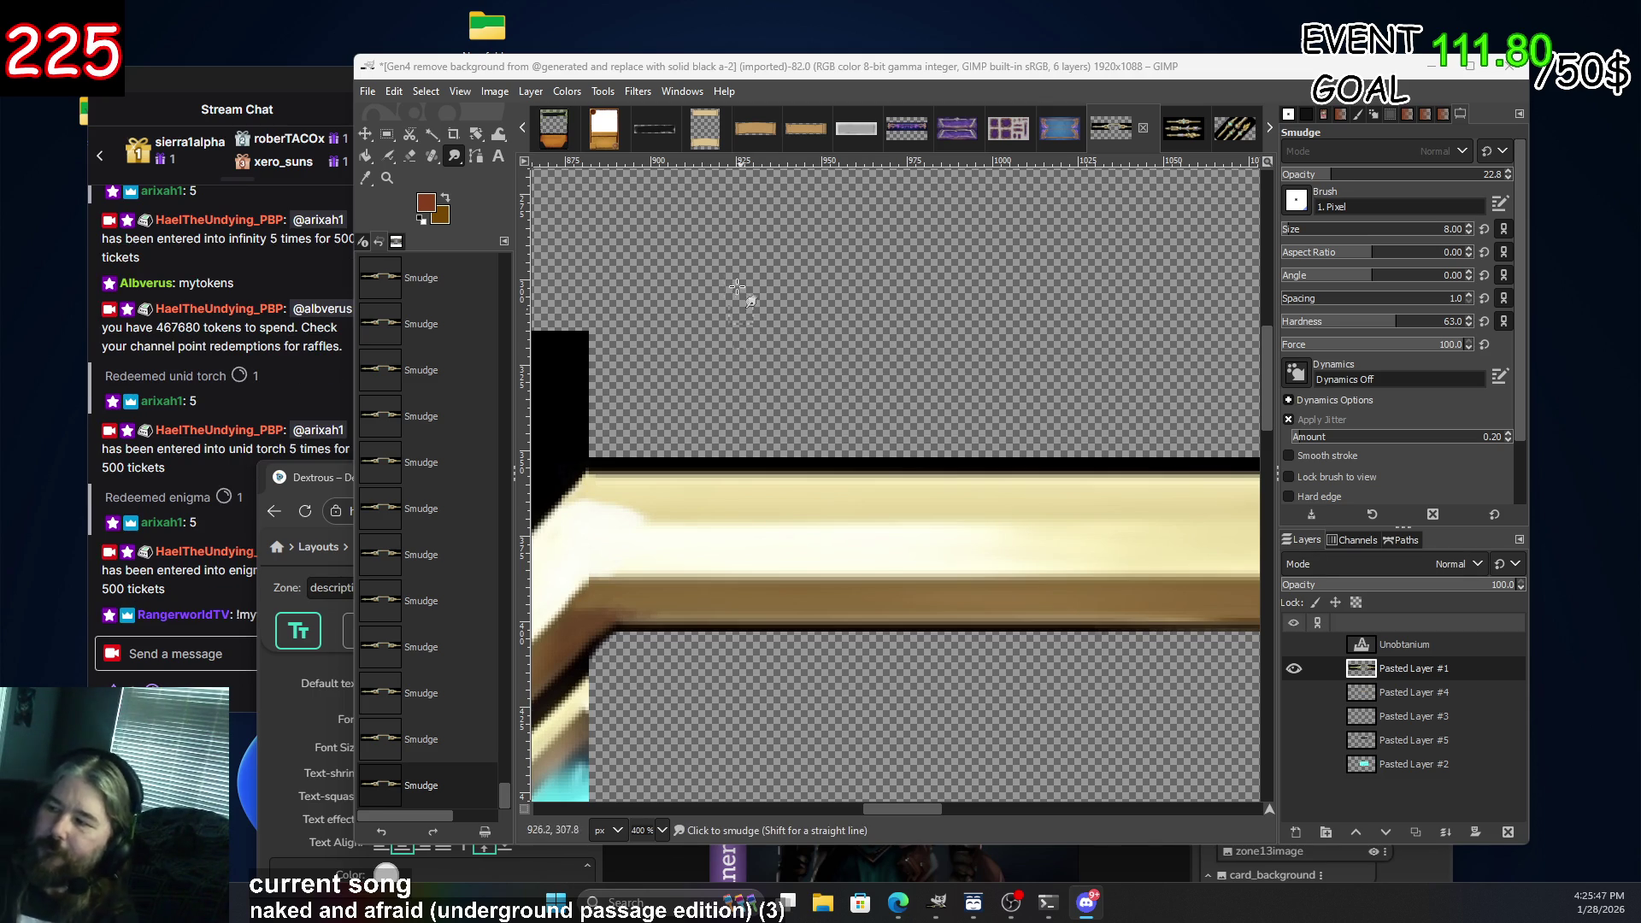
{"action": "scroll", "coordinate": [795, 410], "scroll_direction": "down", "scroll_amount": 5}
{"action": "scroll", "coordinate": [1077, 479], "scroll_direction": "up", "scroll_amount": 1}
{"action": "scroll", "coordinate": [987, 444], "scroll_direction": "up", "scroll_amount": 1}
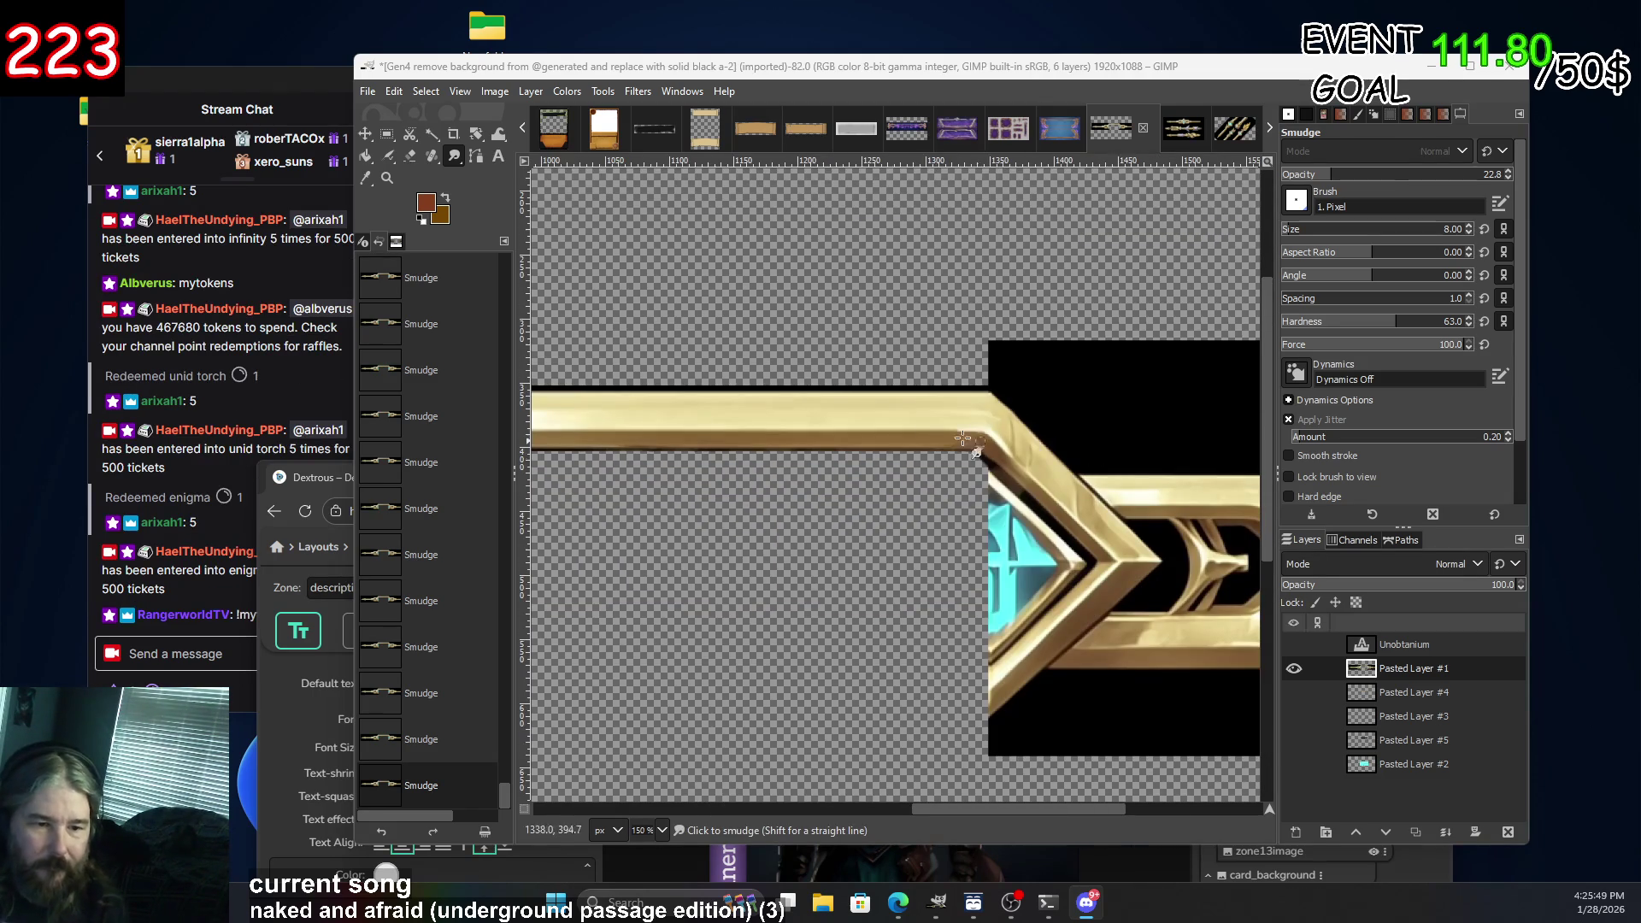
{"action": "scroll", "coordinate": [983, 446], "scroll_direction": "up", "scroll_amount": 1}
{"action": "scroll", "coordinate": [846, 451], "scroll_direction": "up", "scroll_amount": 2}
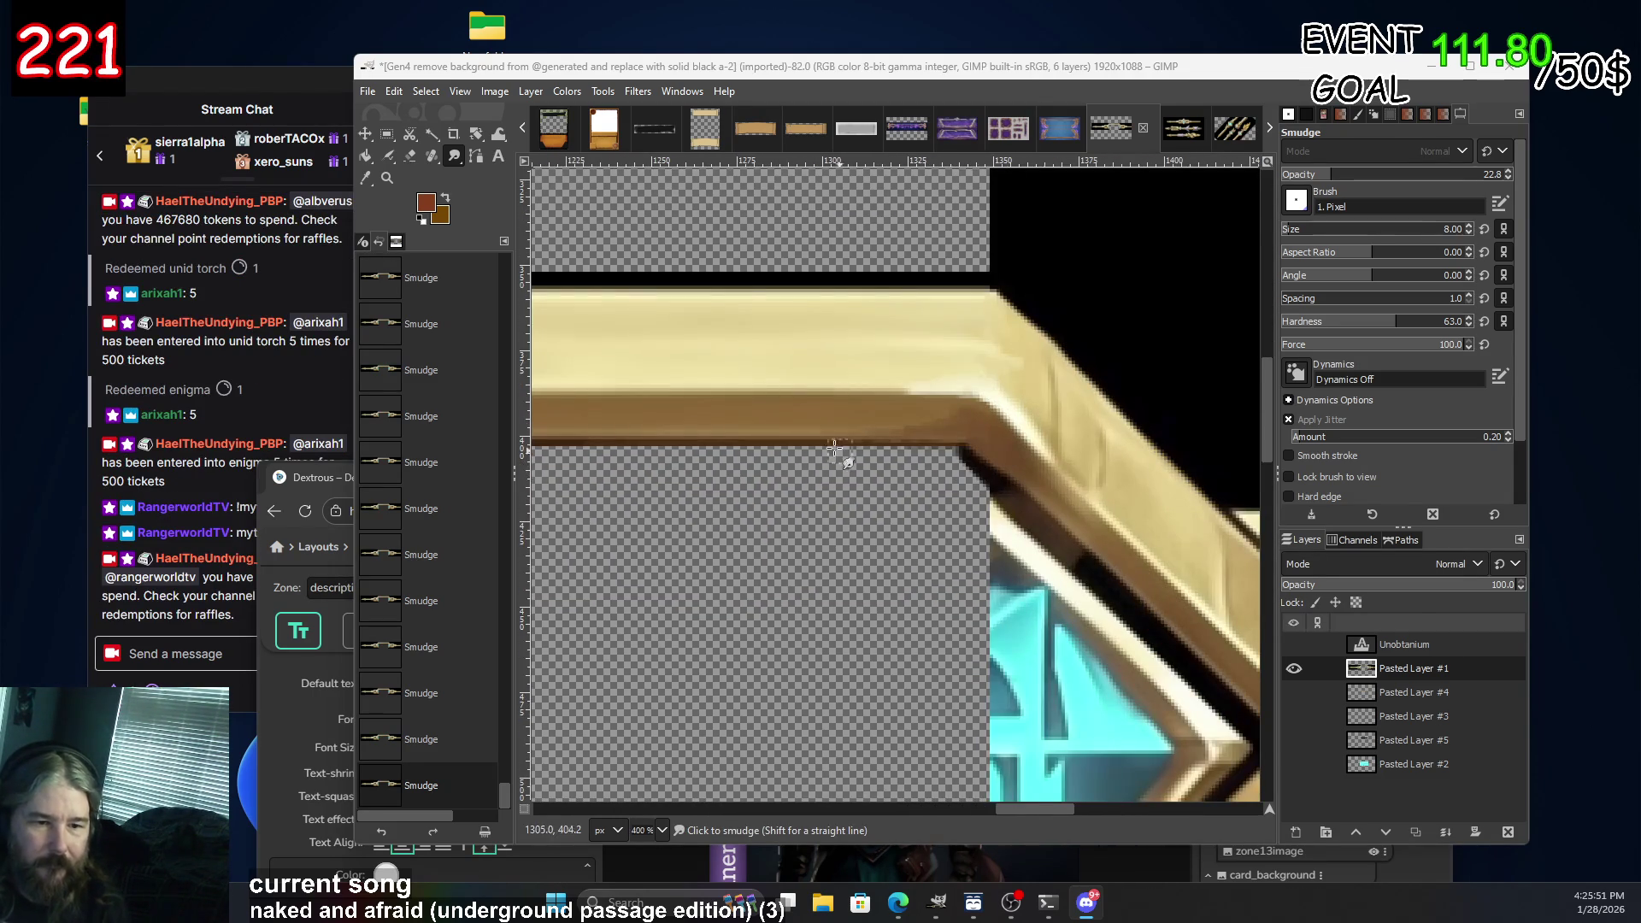
{"action": "scroll", "coordinate": [843, 451], "scroll_direction": "down", "scroll_amount": 1}
{"action": "scroll", "coordinate": [752, 440], "scroll_direction": "left", "scroll_amount": 2}
{"action": "scroll", "coordinate": [940, 466], "scroll_direction": "left", "scroll_amount": 3}
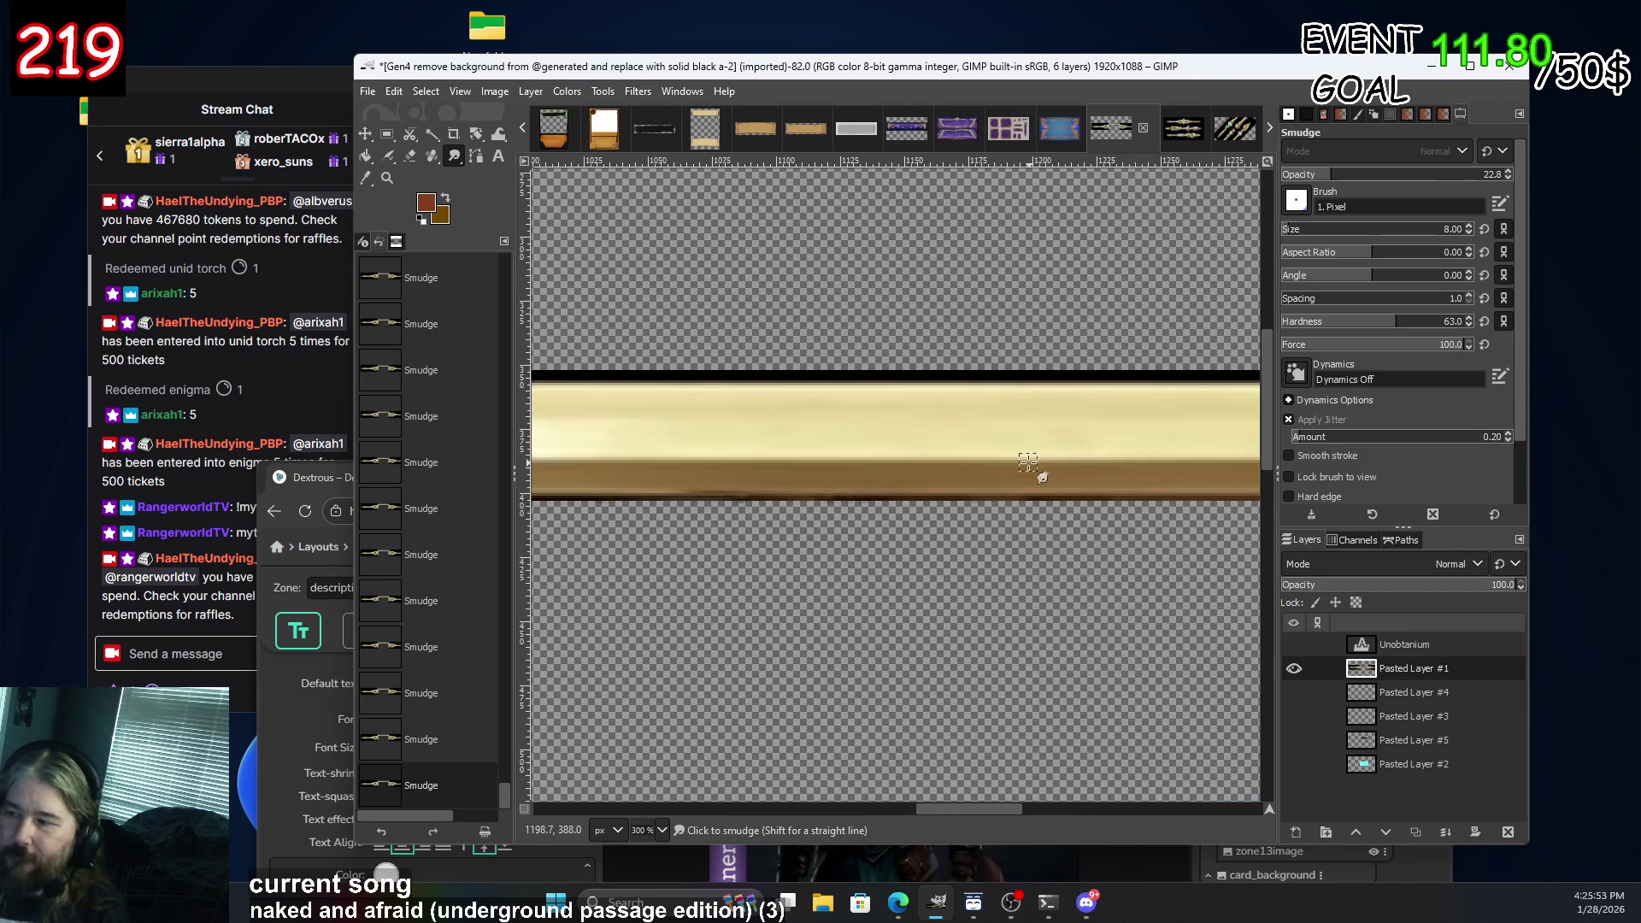
{"action": "scroll", "coordinate": [1026, 463], "scroll_direction": "left", "scroll_amount": 2}
{"action": "scroll", "coordinate": [1000, 463], "scroll_direction": "left", "scroll_amount": 2}
{"action": "scroll", "coordinate": [966, 464], "scroll_direction": "left", "scroll_amount": 2}
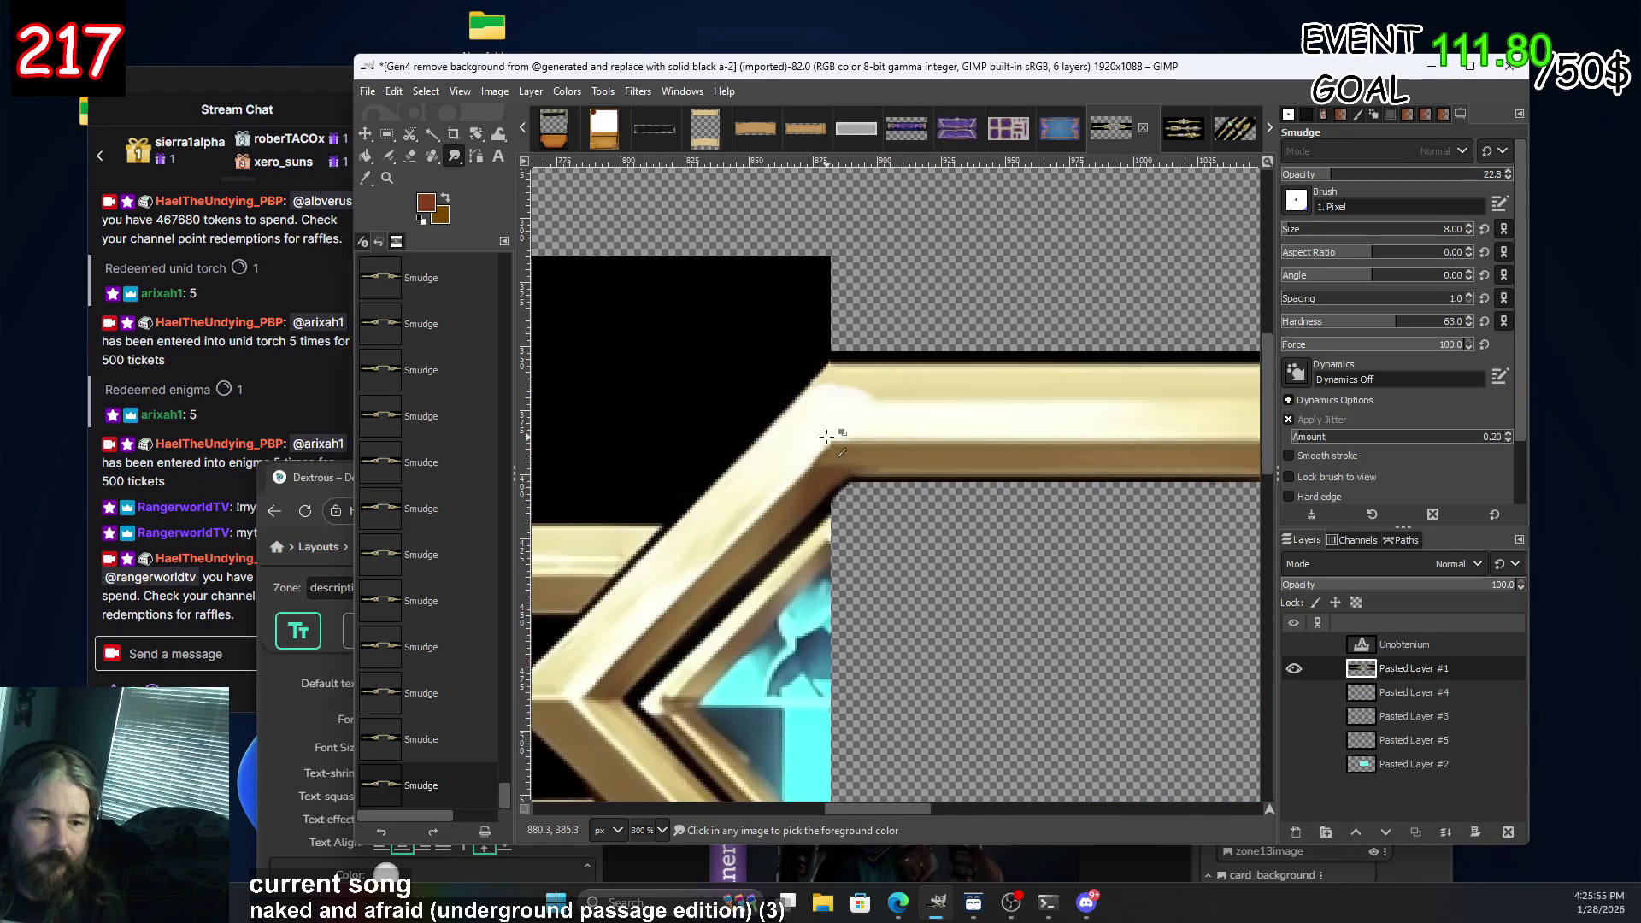
{"action": "scroll", "coordinate": [897, 440], "scroll_direction": "down", "scroll_amount": 1}
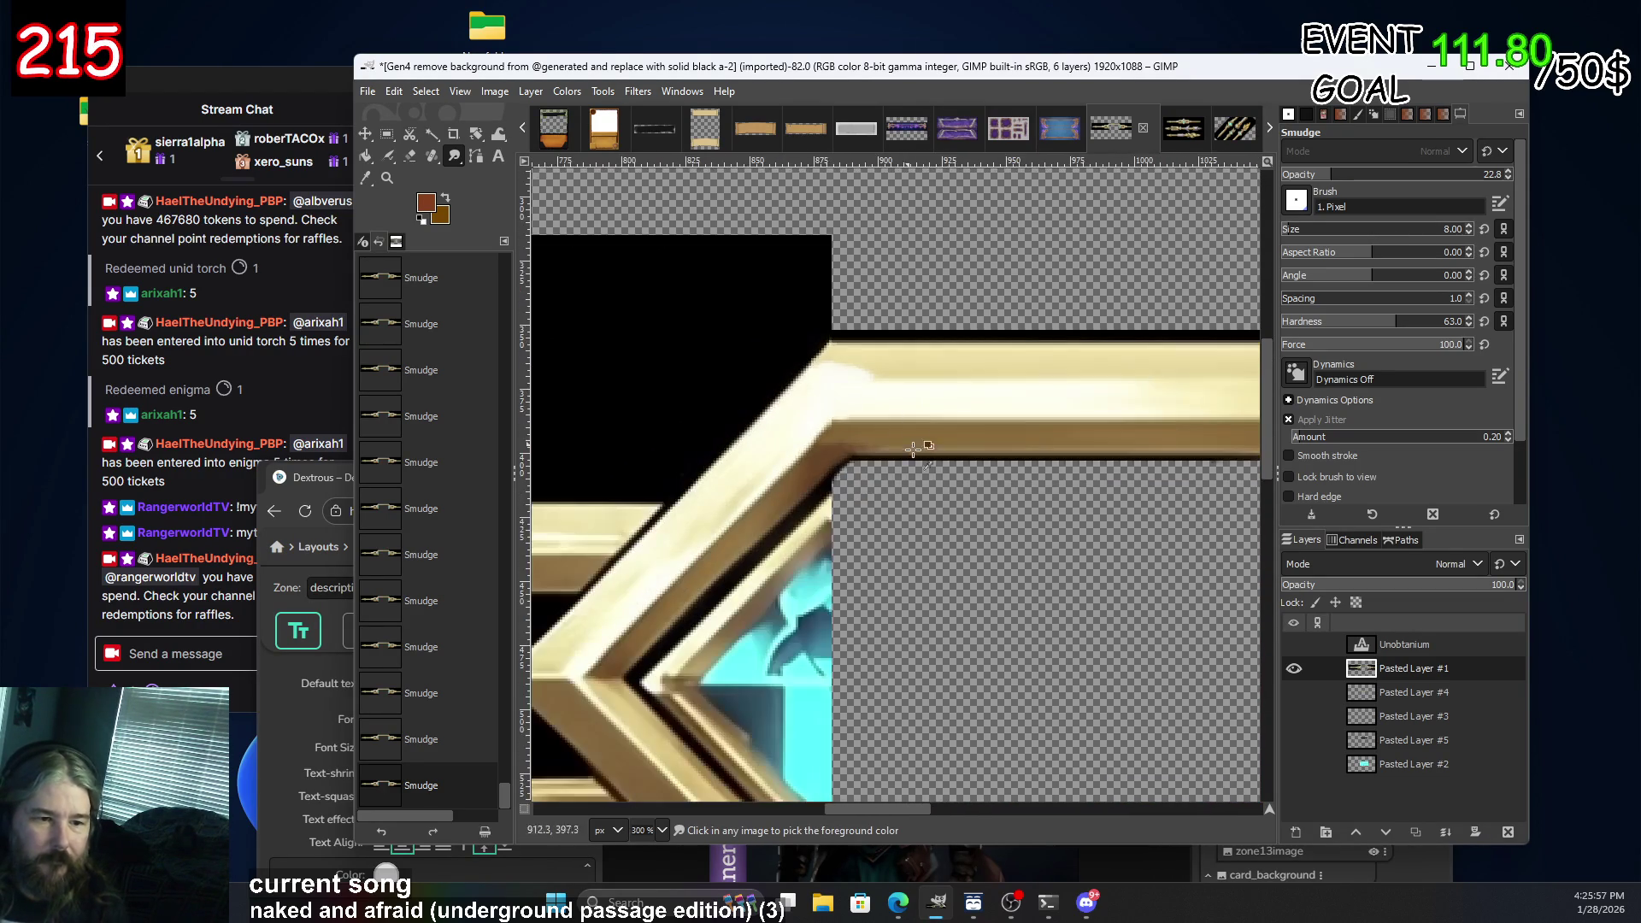